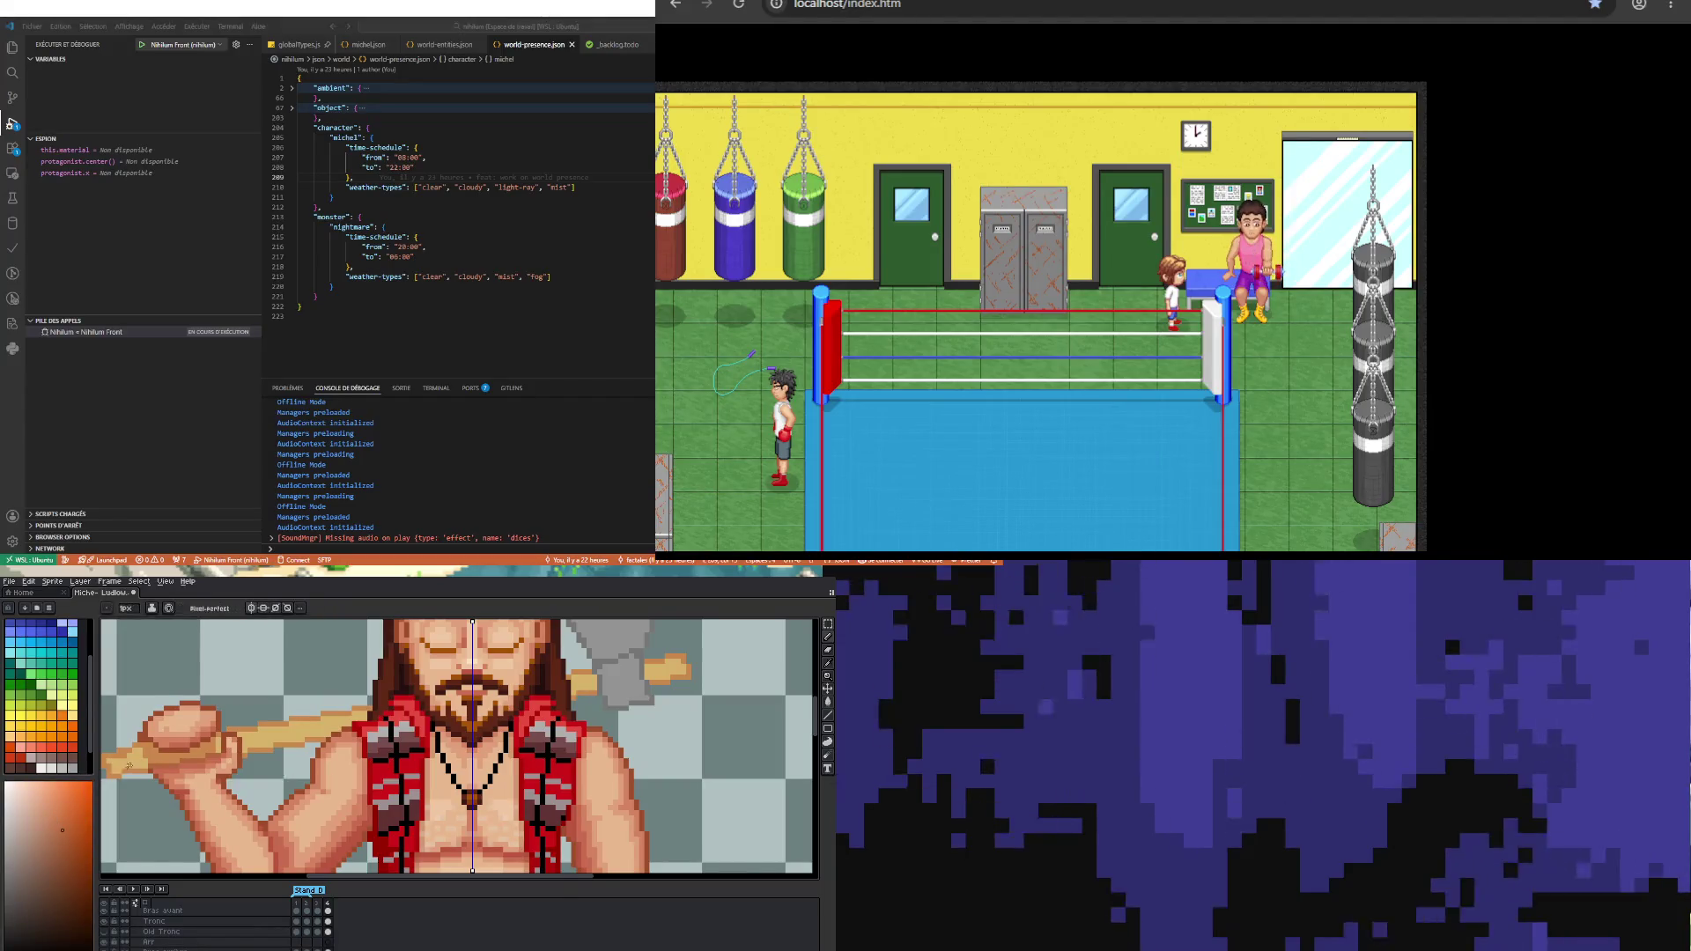
# Step: Step between frames to compare the arm pose with and without the stick
pyautogui.scroll(2, 168, 778)
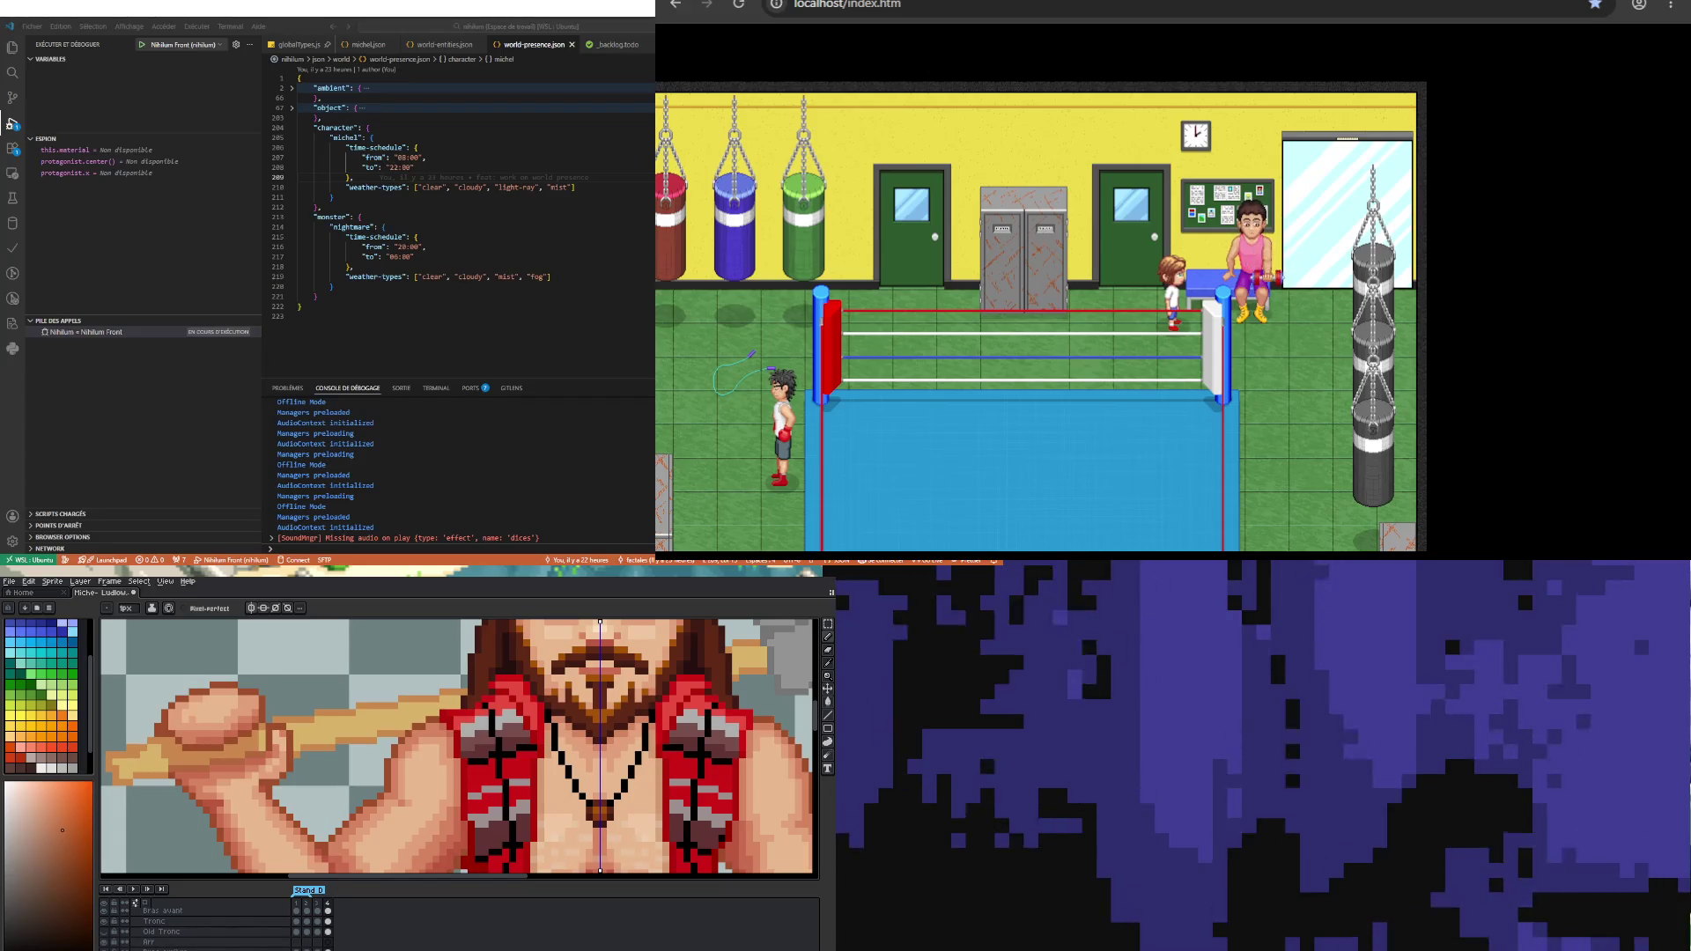
pyautogui.press('Right')
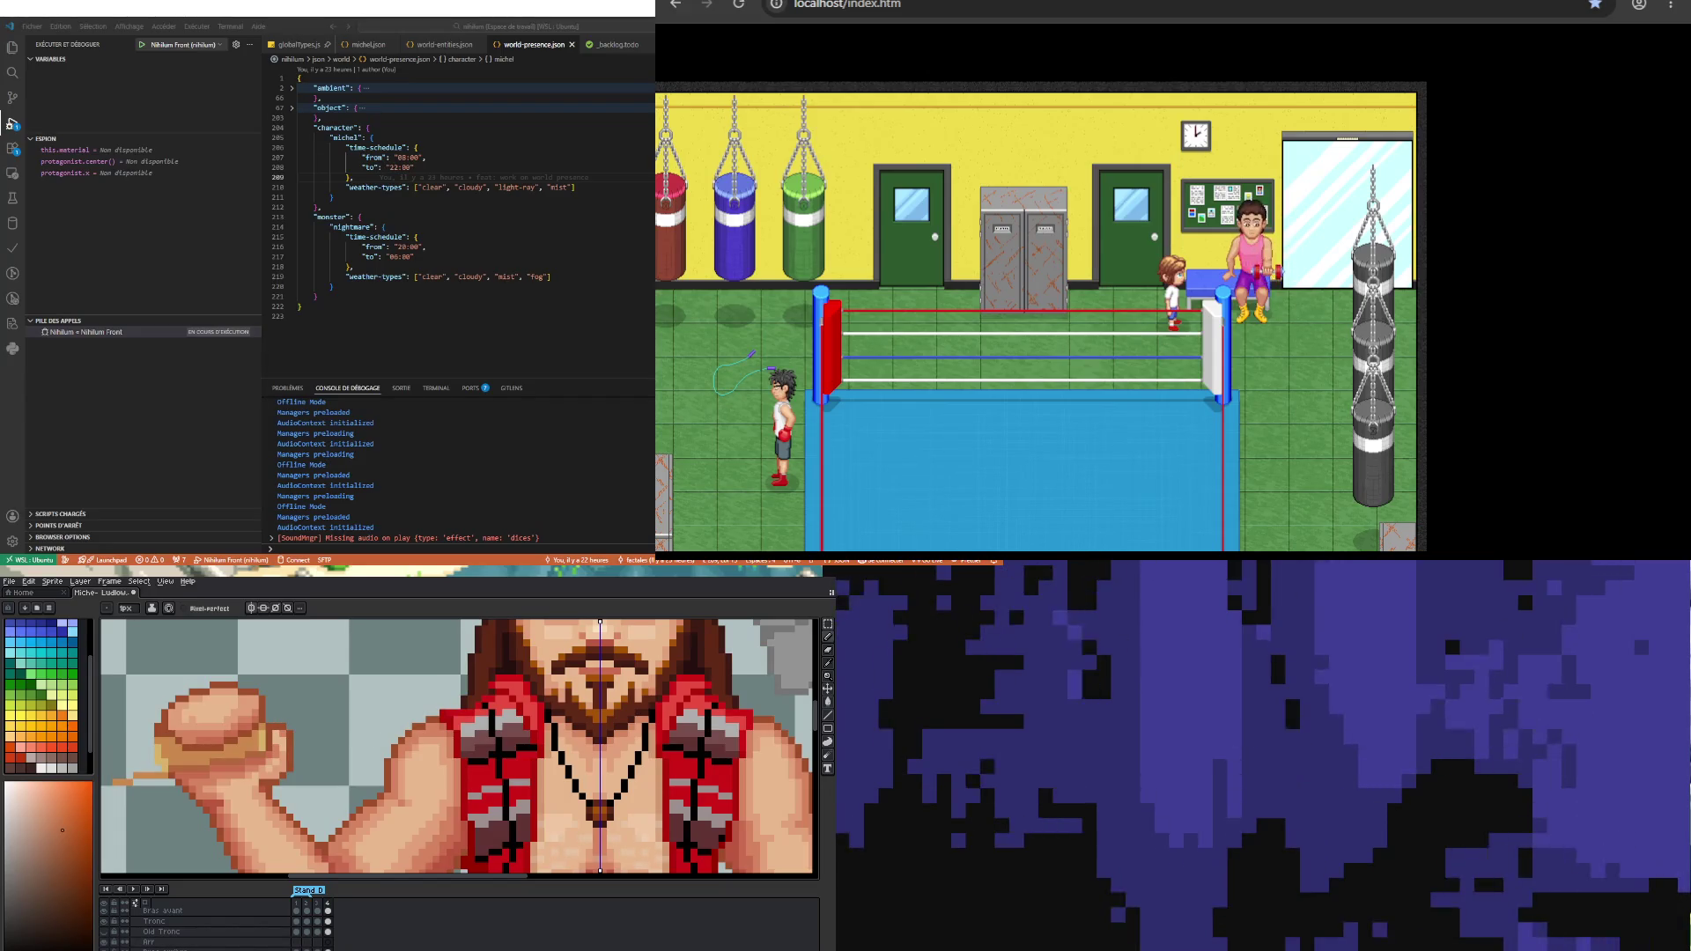
pyautogui.press('Left')
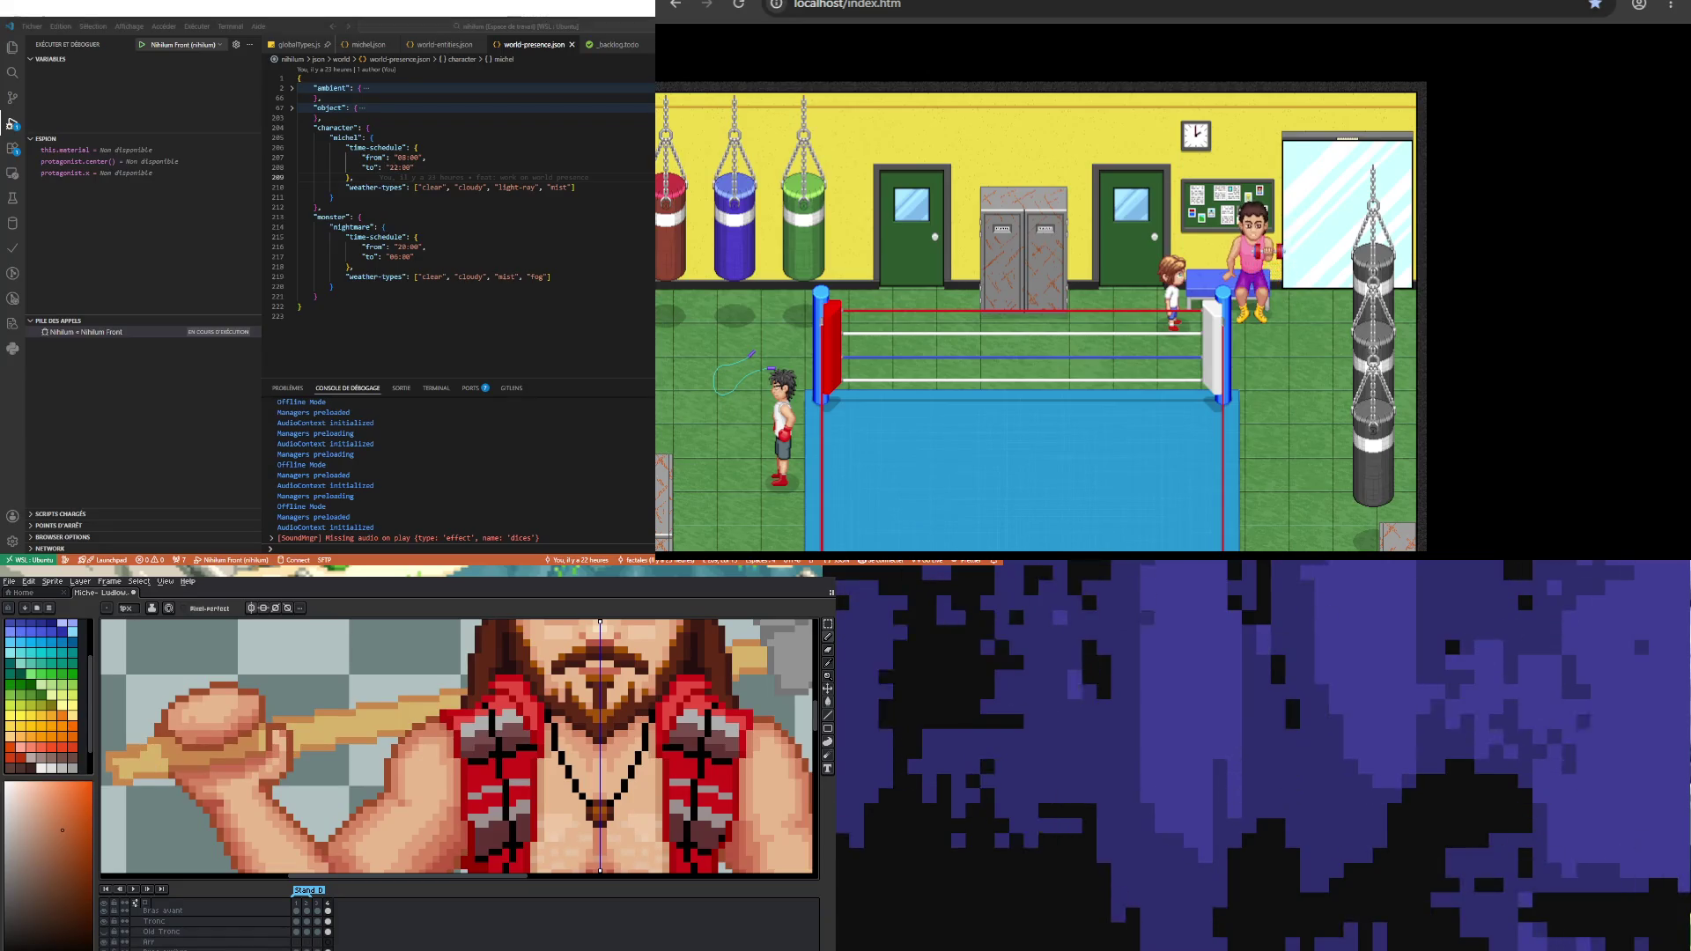
pyautogui.press('Right')
pyautogui.press('Left')
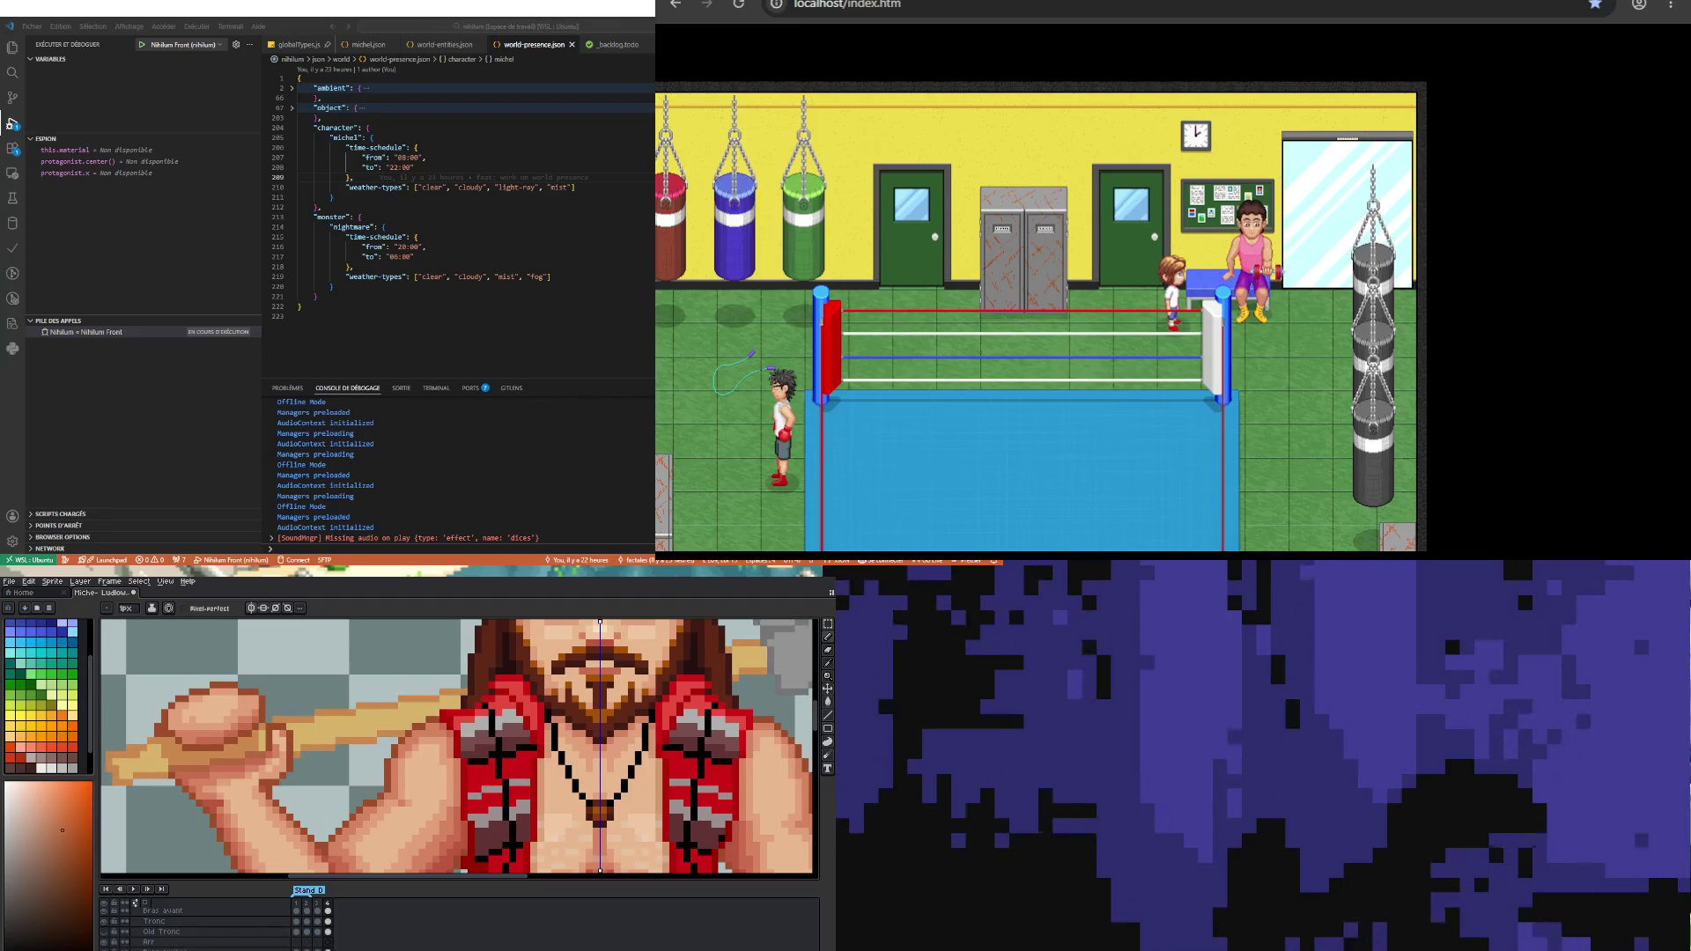
pyautogui.scroll(2, 316, 947)
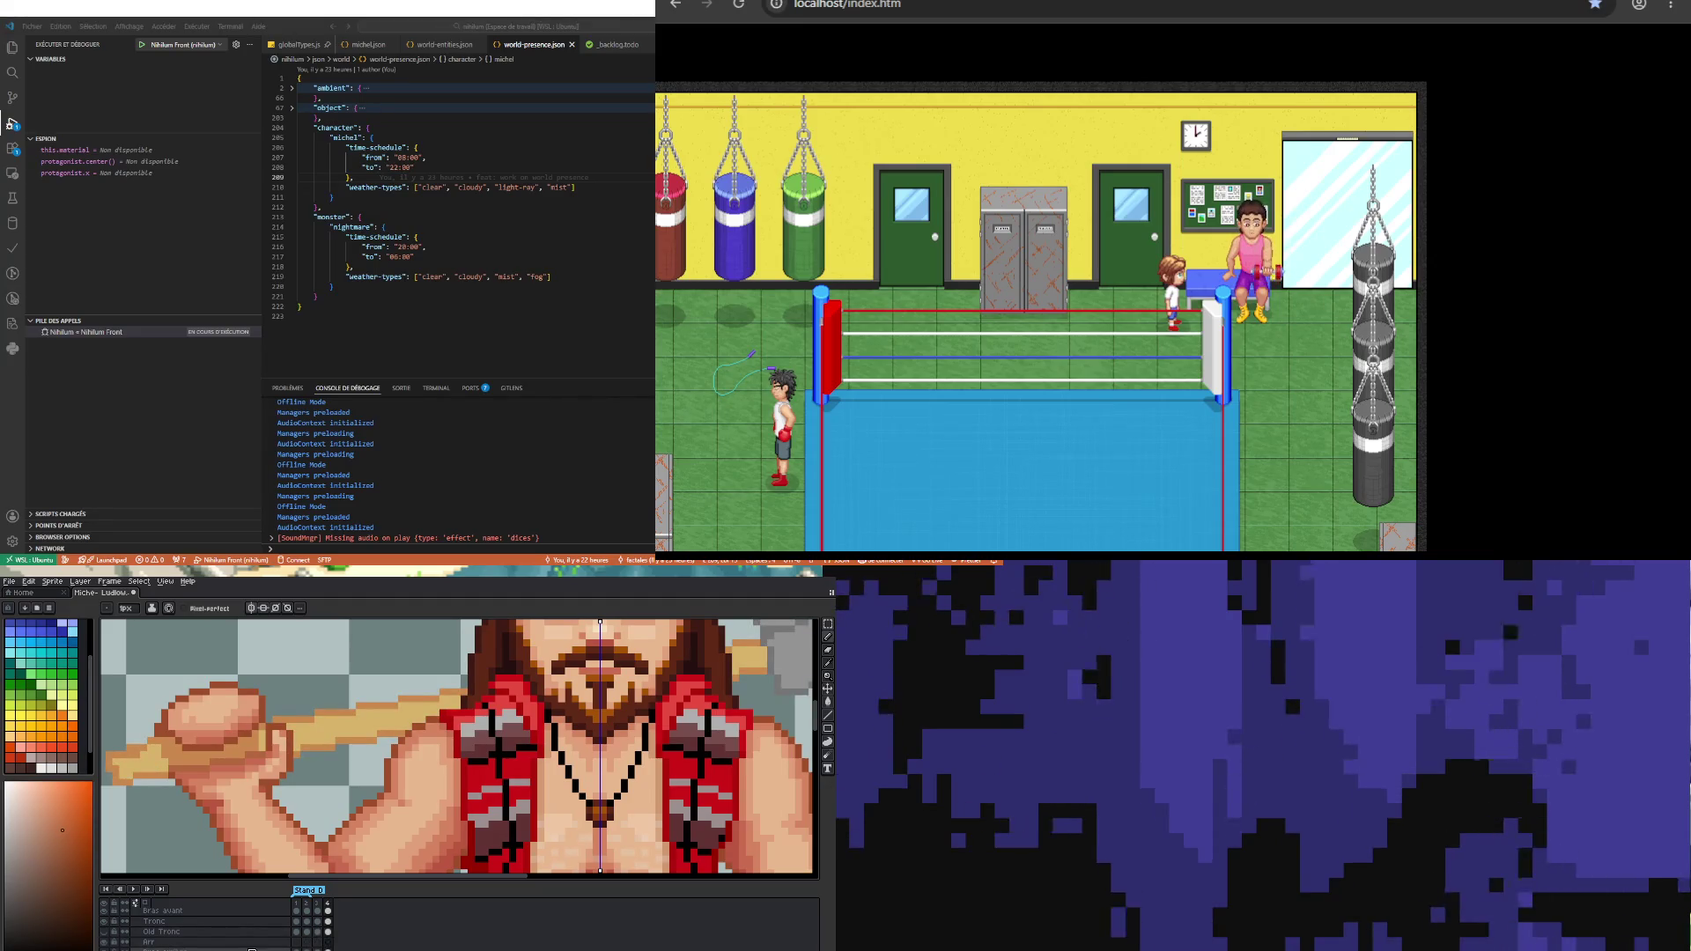
pyautogui.scroll(2, 180, 942)
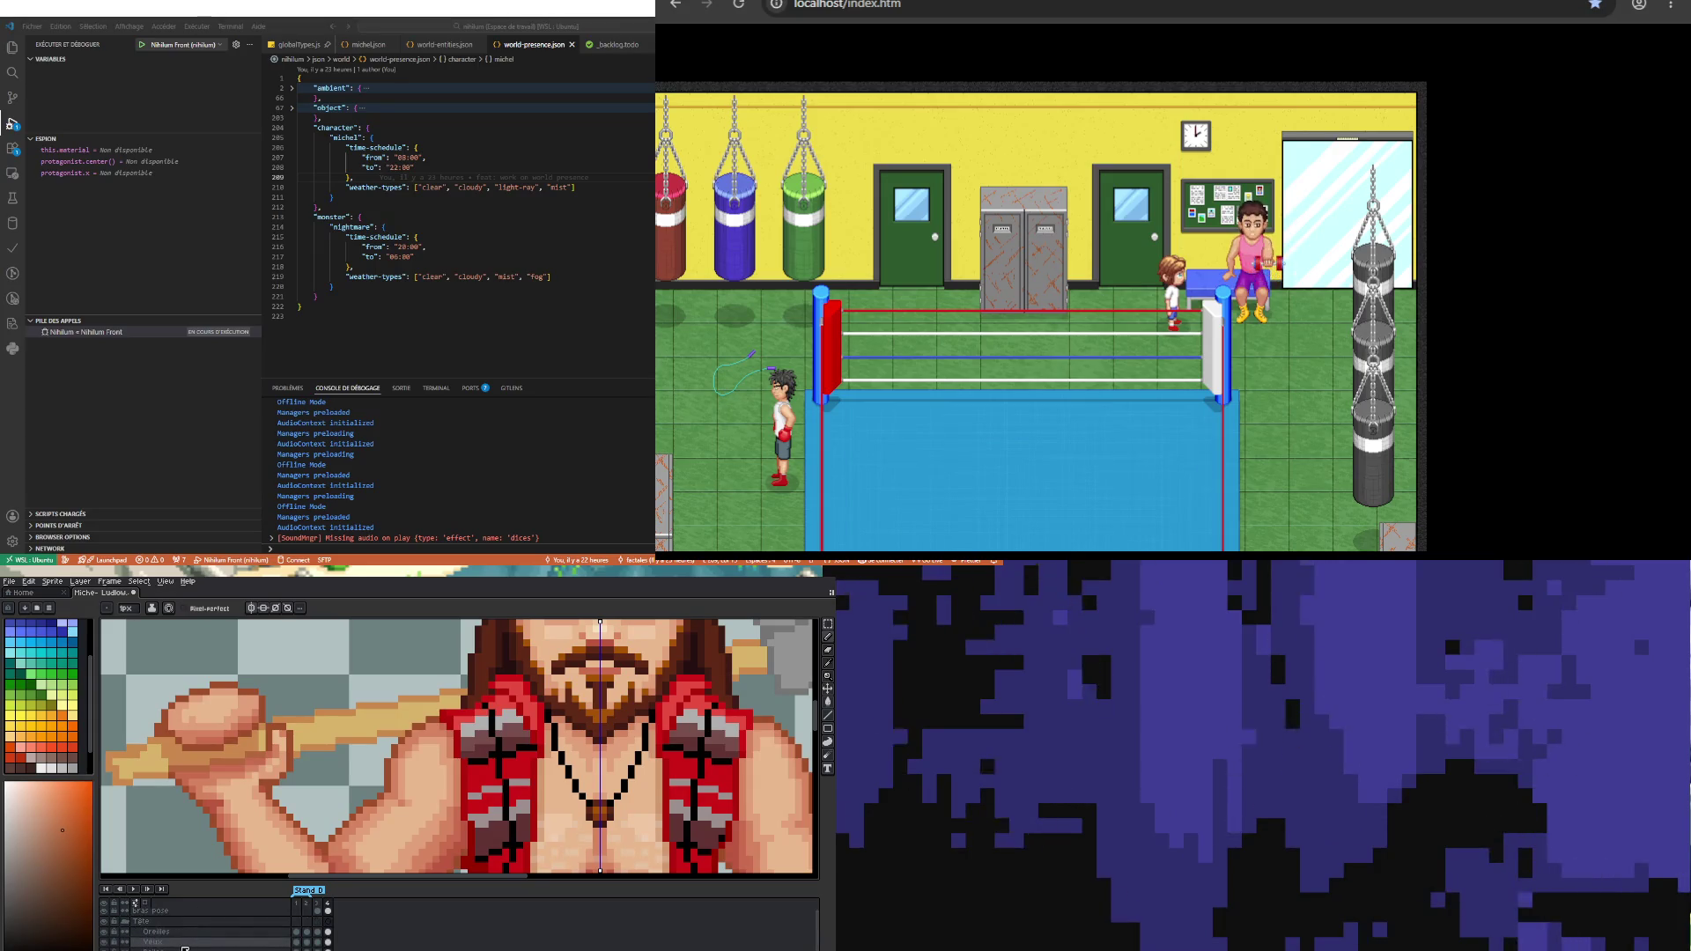
pyautogui.scroll(-2, 194, 929)
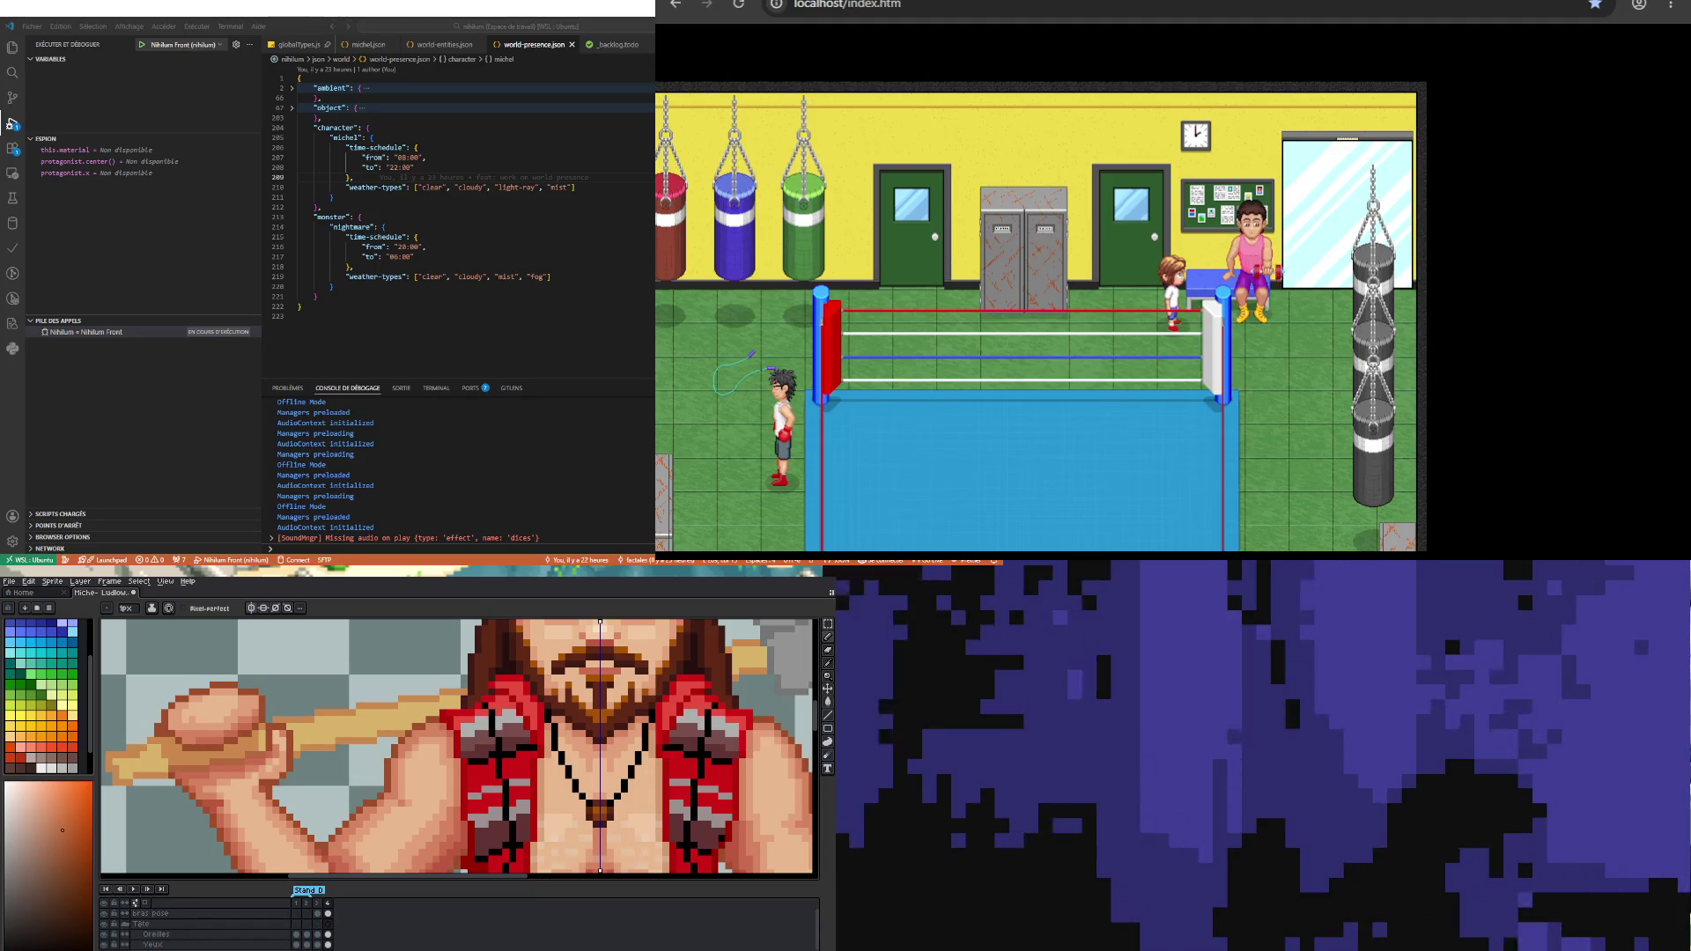
# Step: Hide and reshow the head-and-vest, red vest and chest-and-upper-arm layers
pyautogui.click(104, 923)
pyautogui.click(104, 923)
pyautogui.scroll(-2, 106, 924)
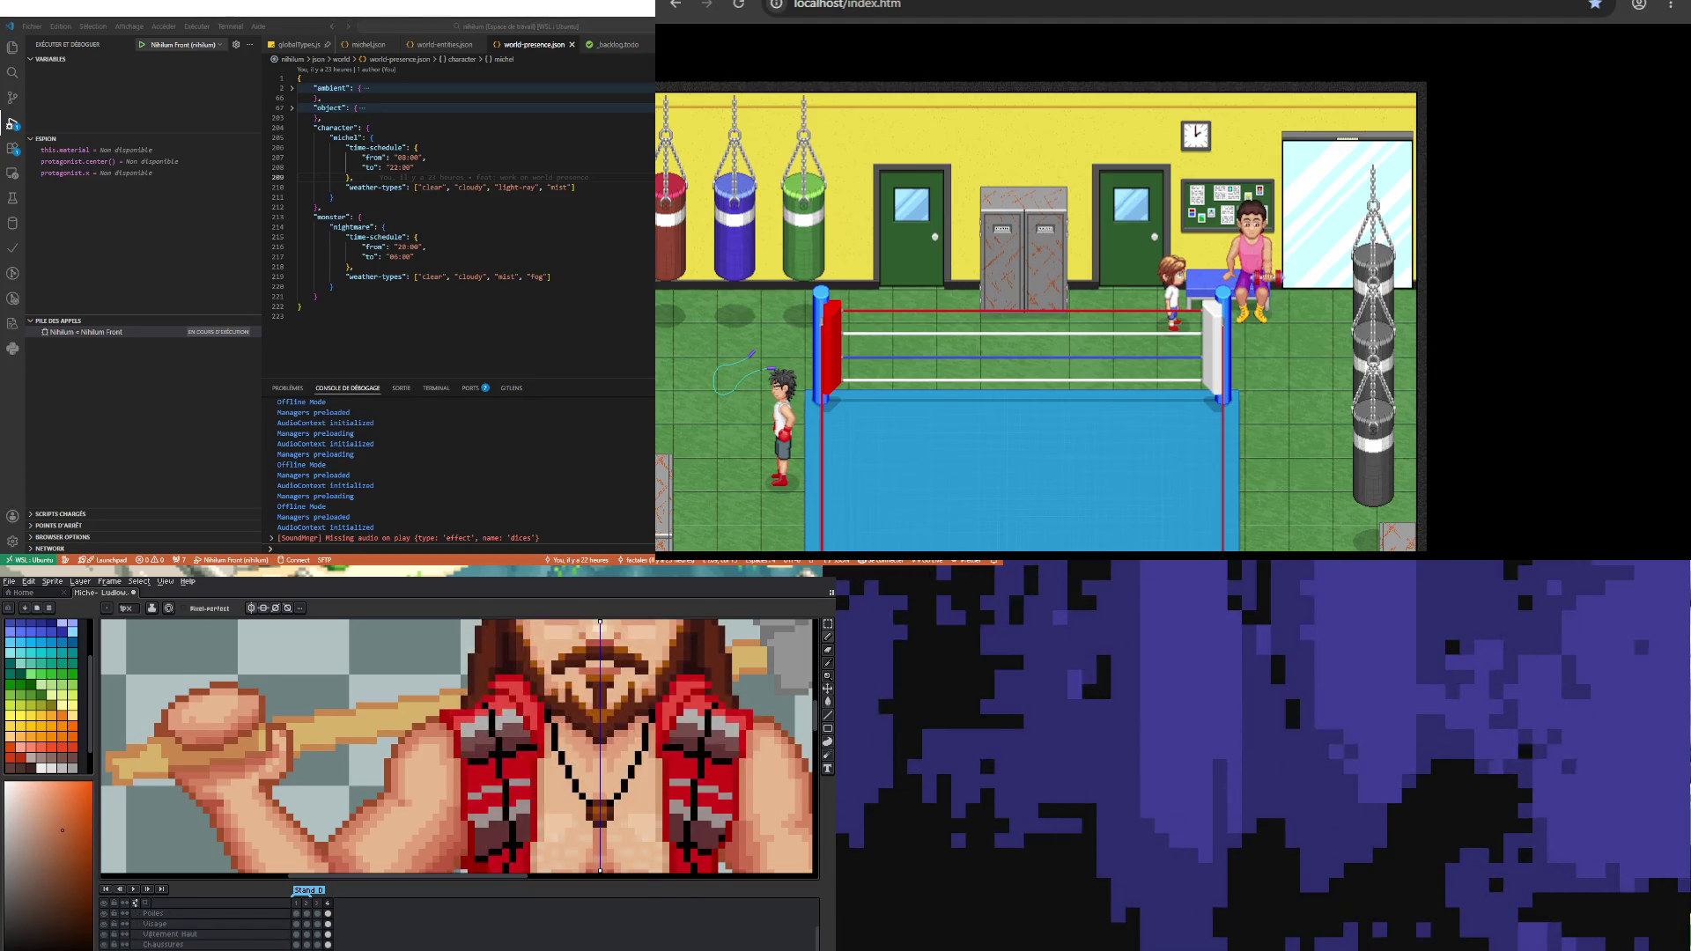
pyautogui.scroll(-2, 193, 929)
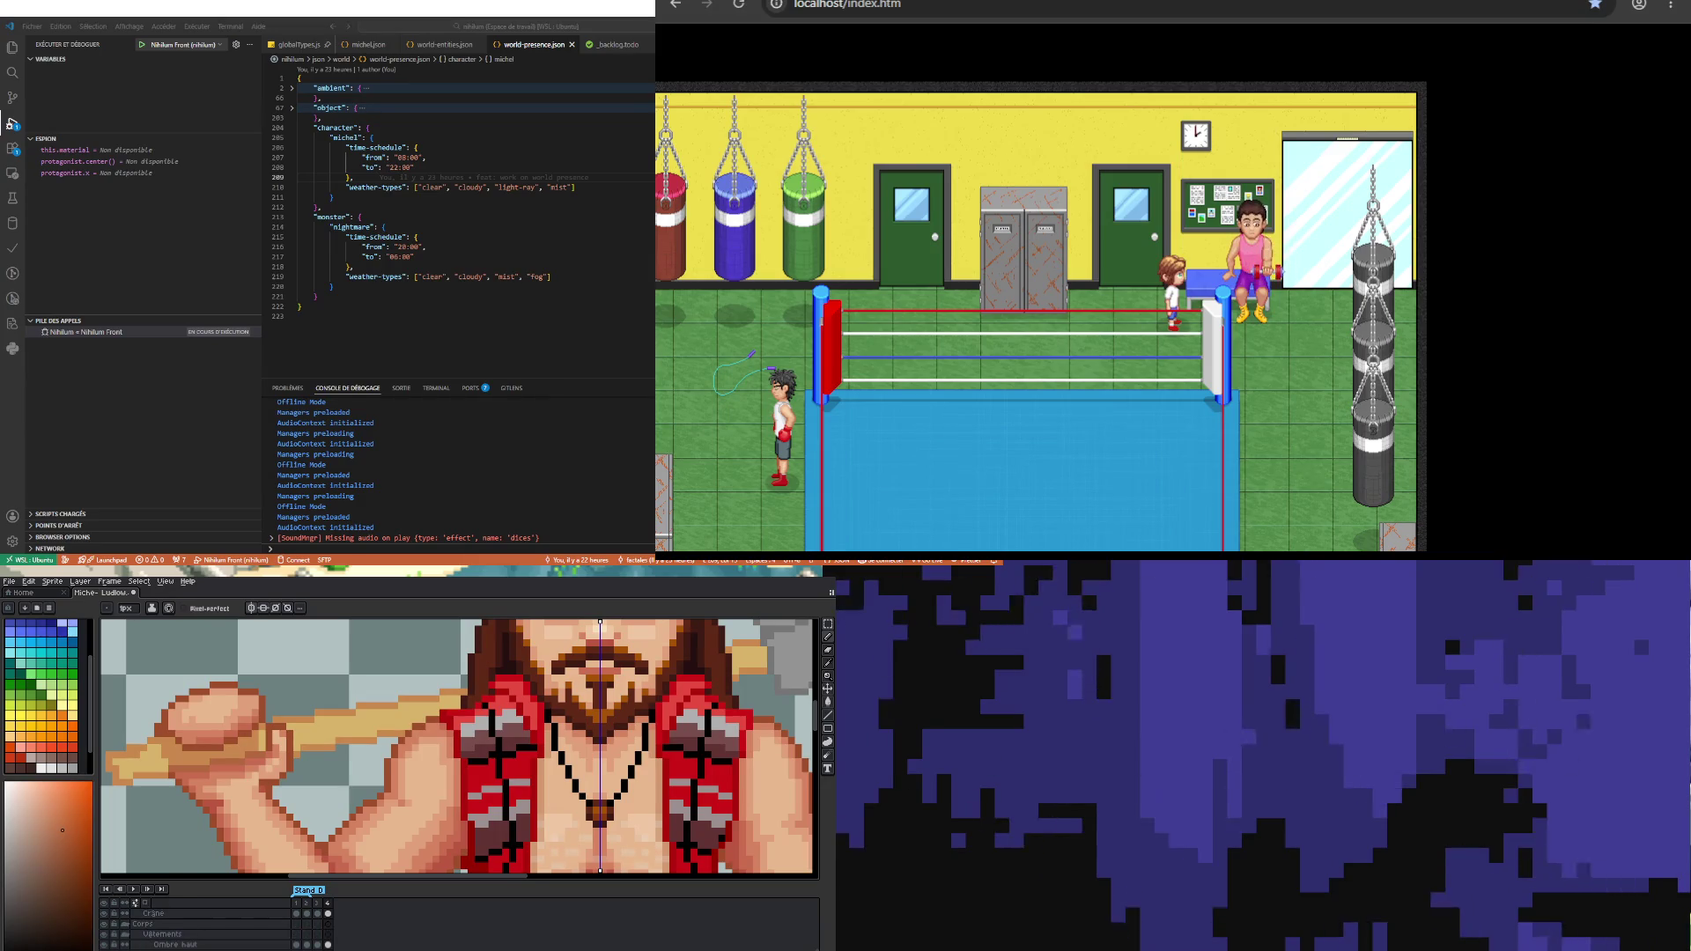
pyautogui.scroll(2, 199, 933)
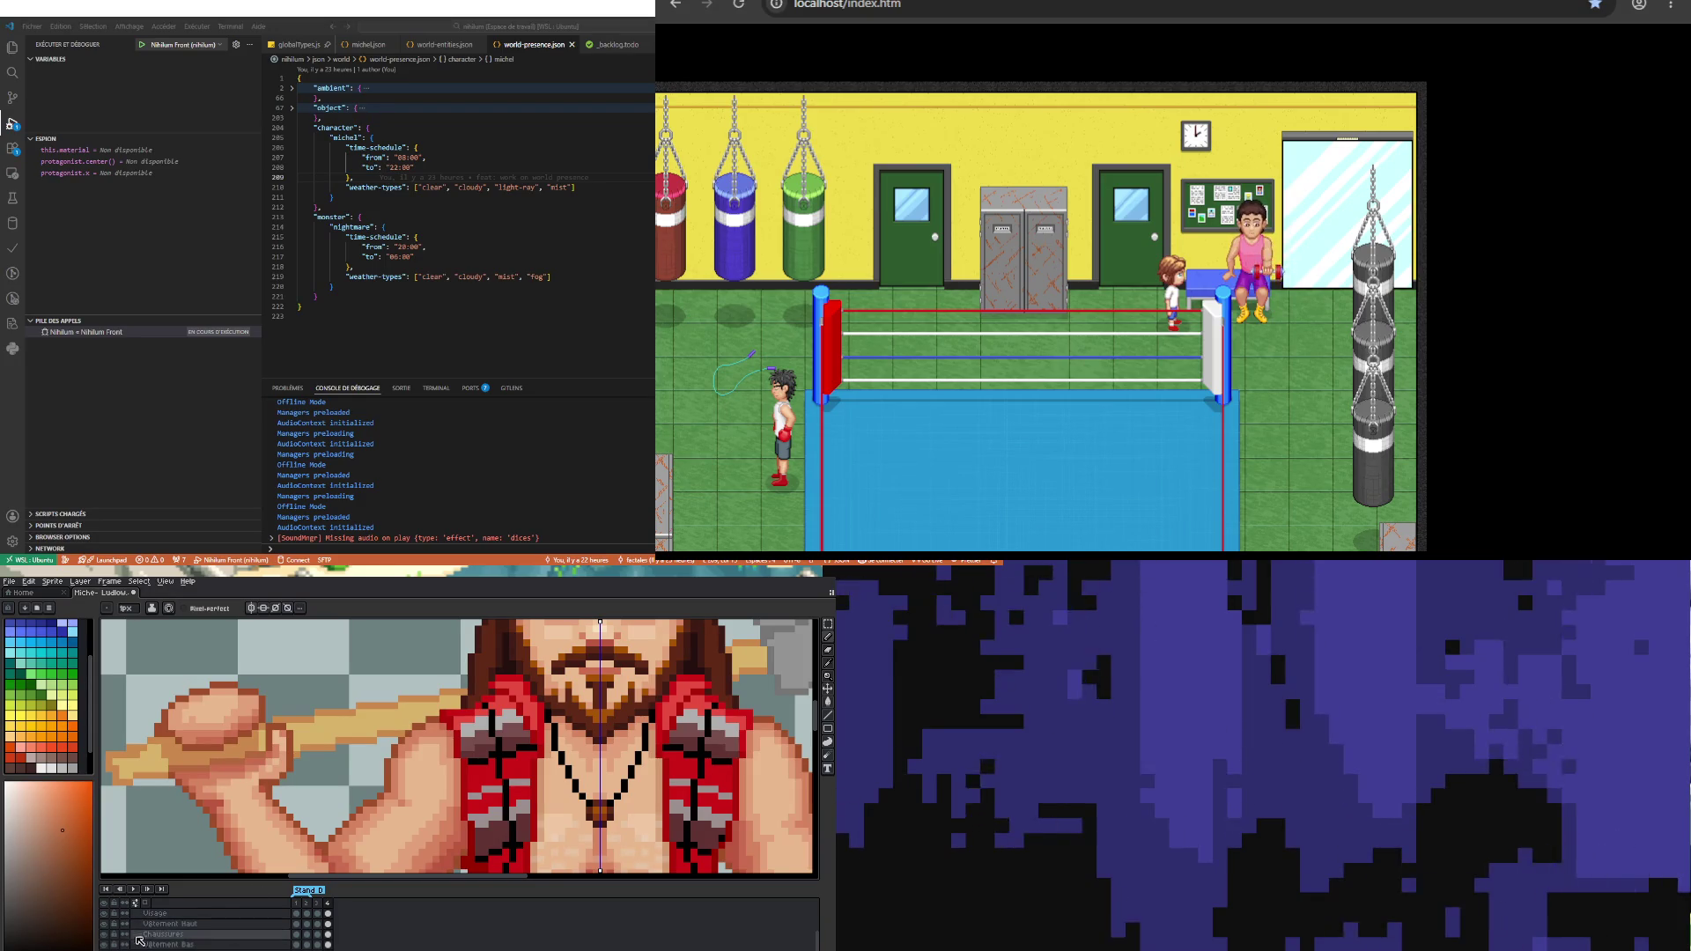
pyautogui.click(104, 924)
pyautogui.click(103, 923)
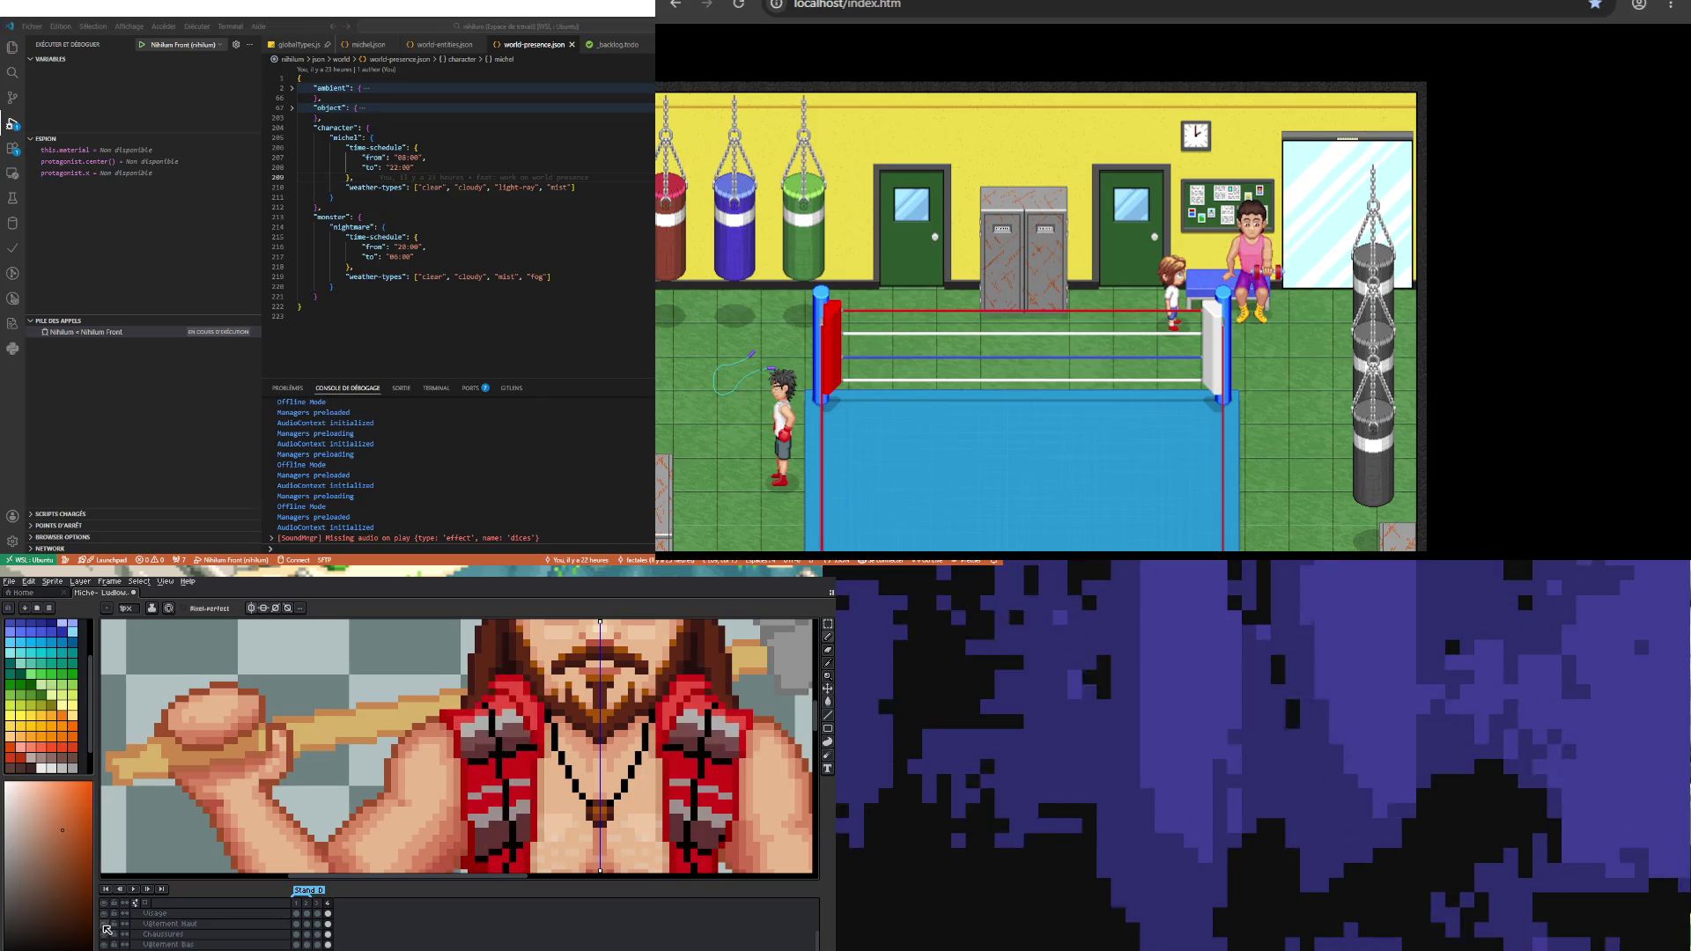
pyautogui.click(104, 913)
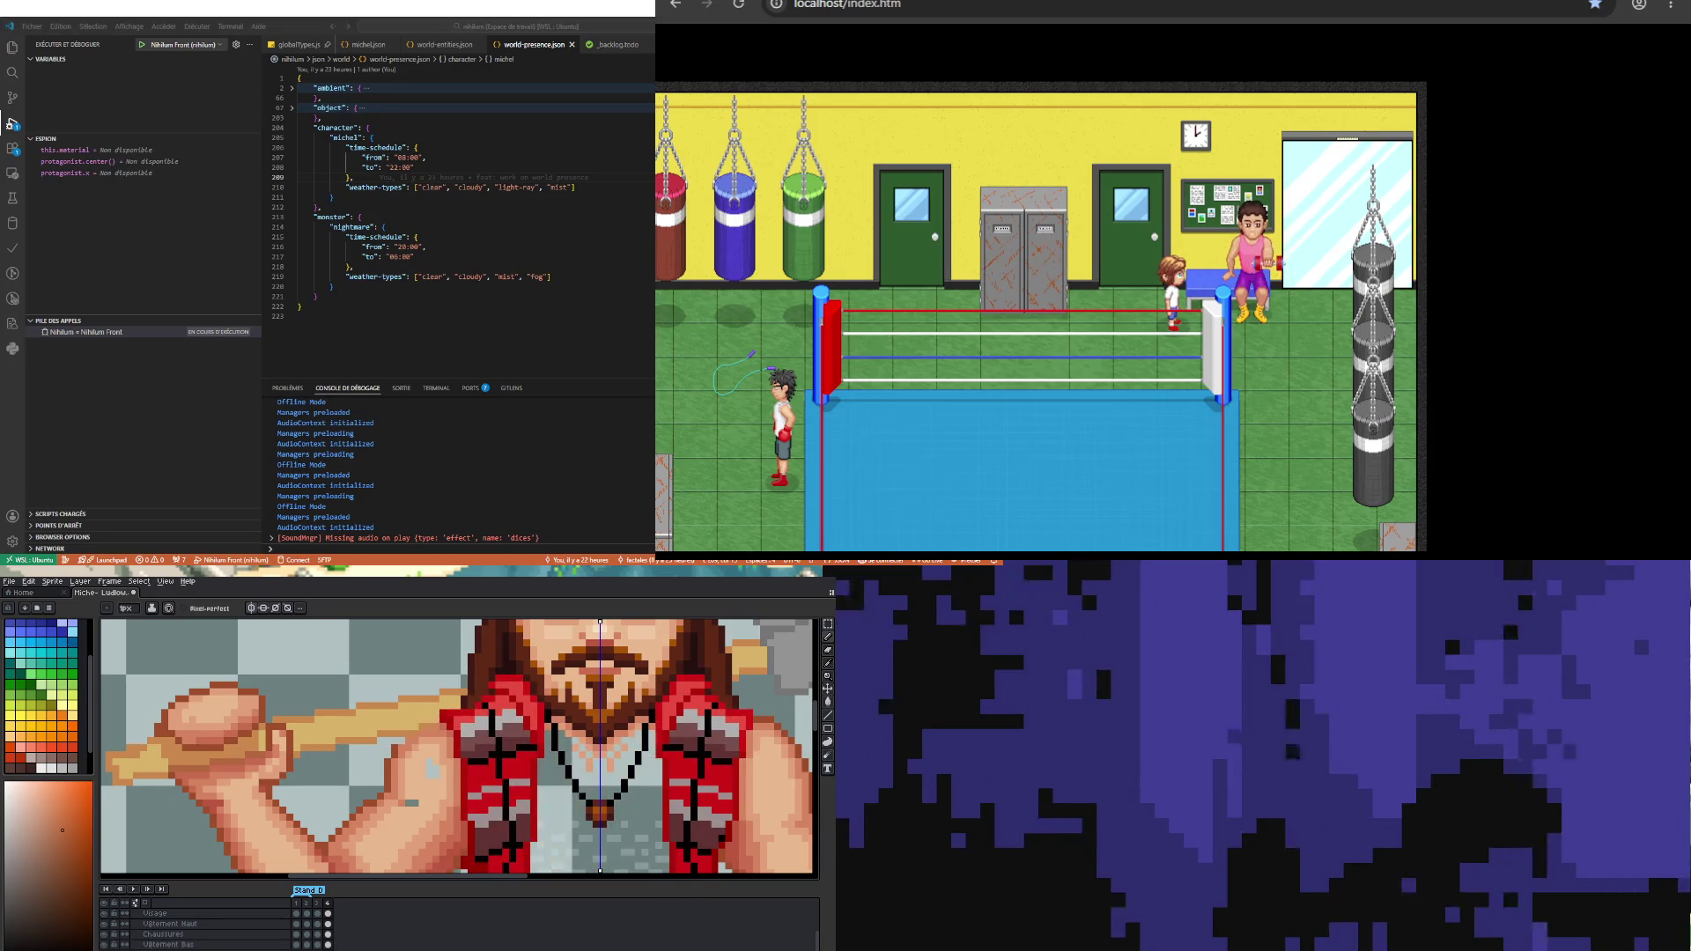
pyautogui.click(104, 913)
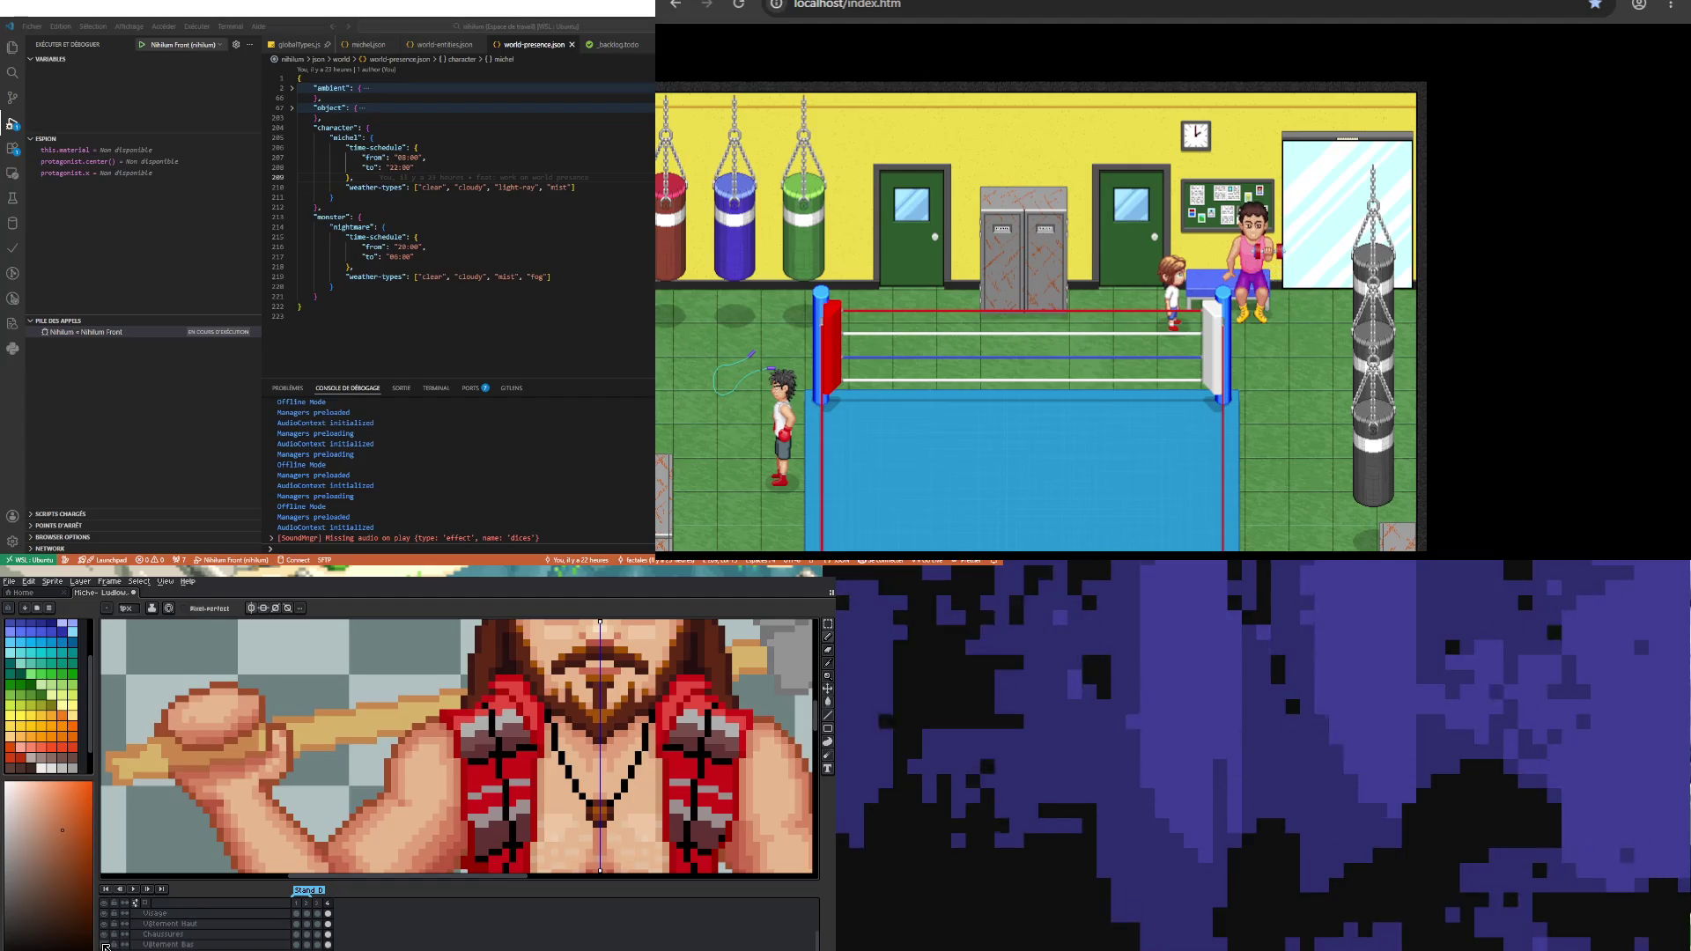
# Step: Hide and reshow the face-and-vest and bras pose layers, then choose the Magic Wand
pyautogui.scroll(3, 104, 946)
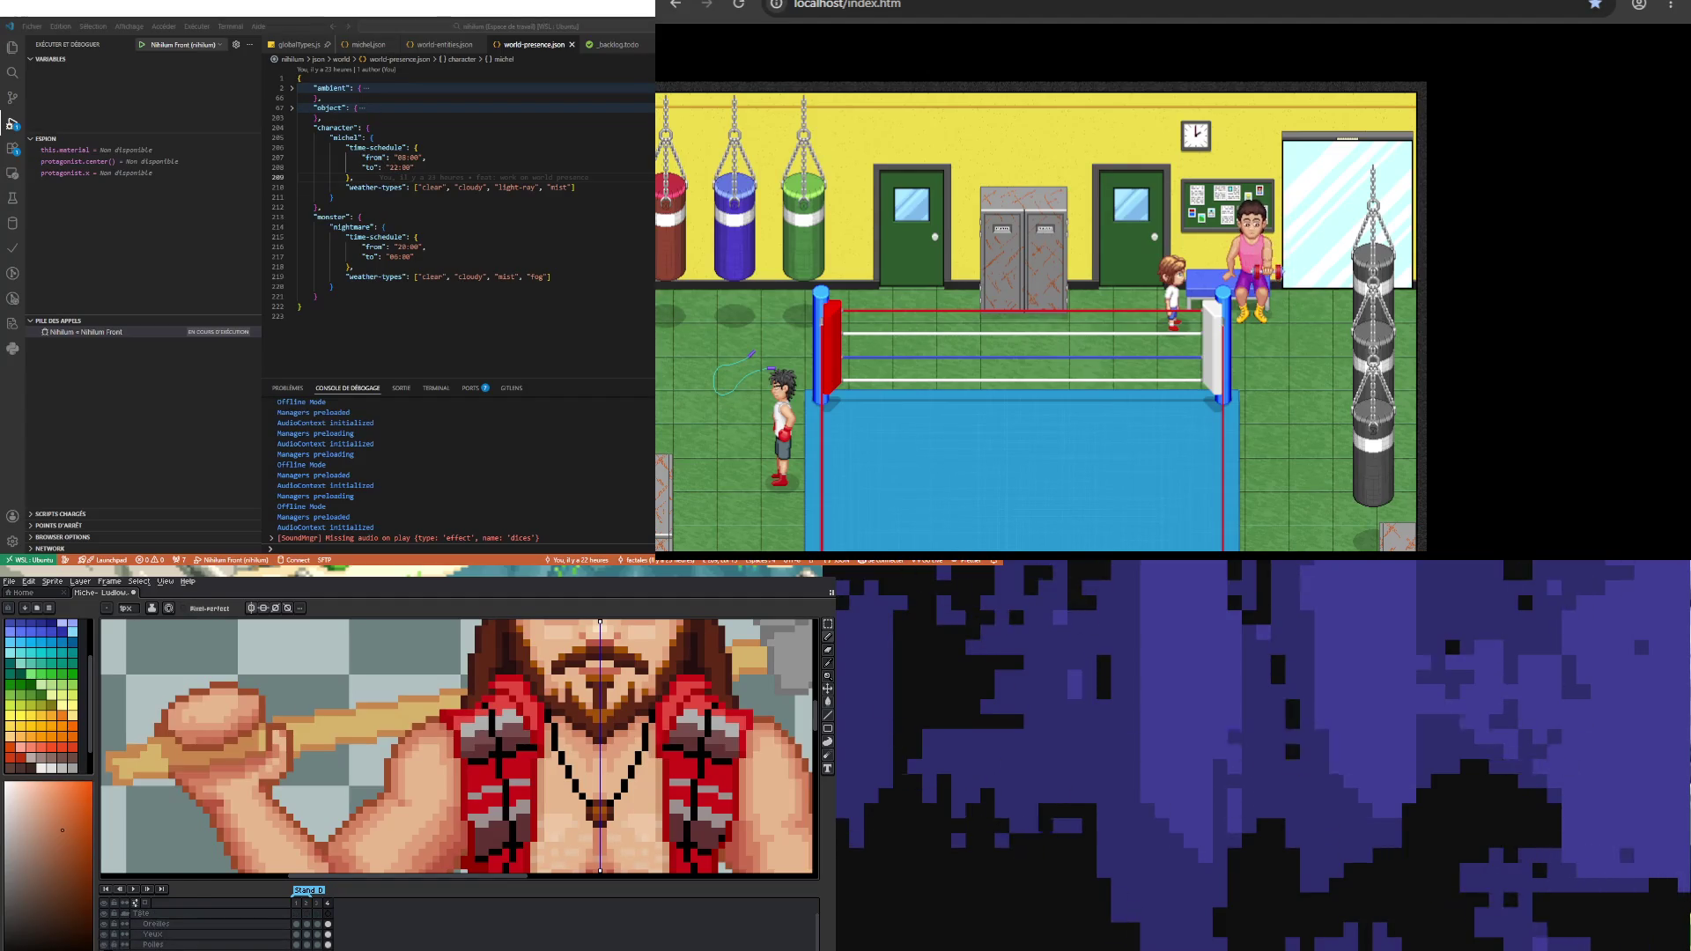
pyautogui.scroll(-2, 135, 915)
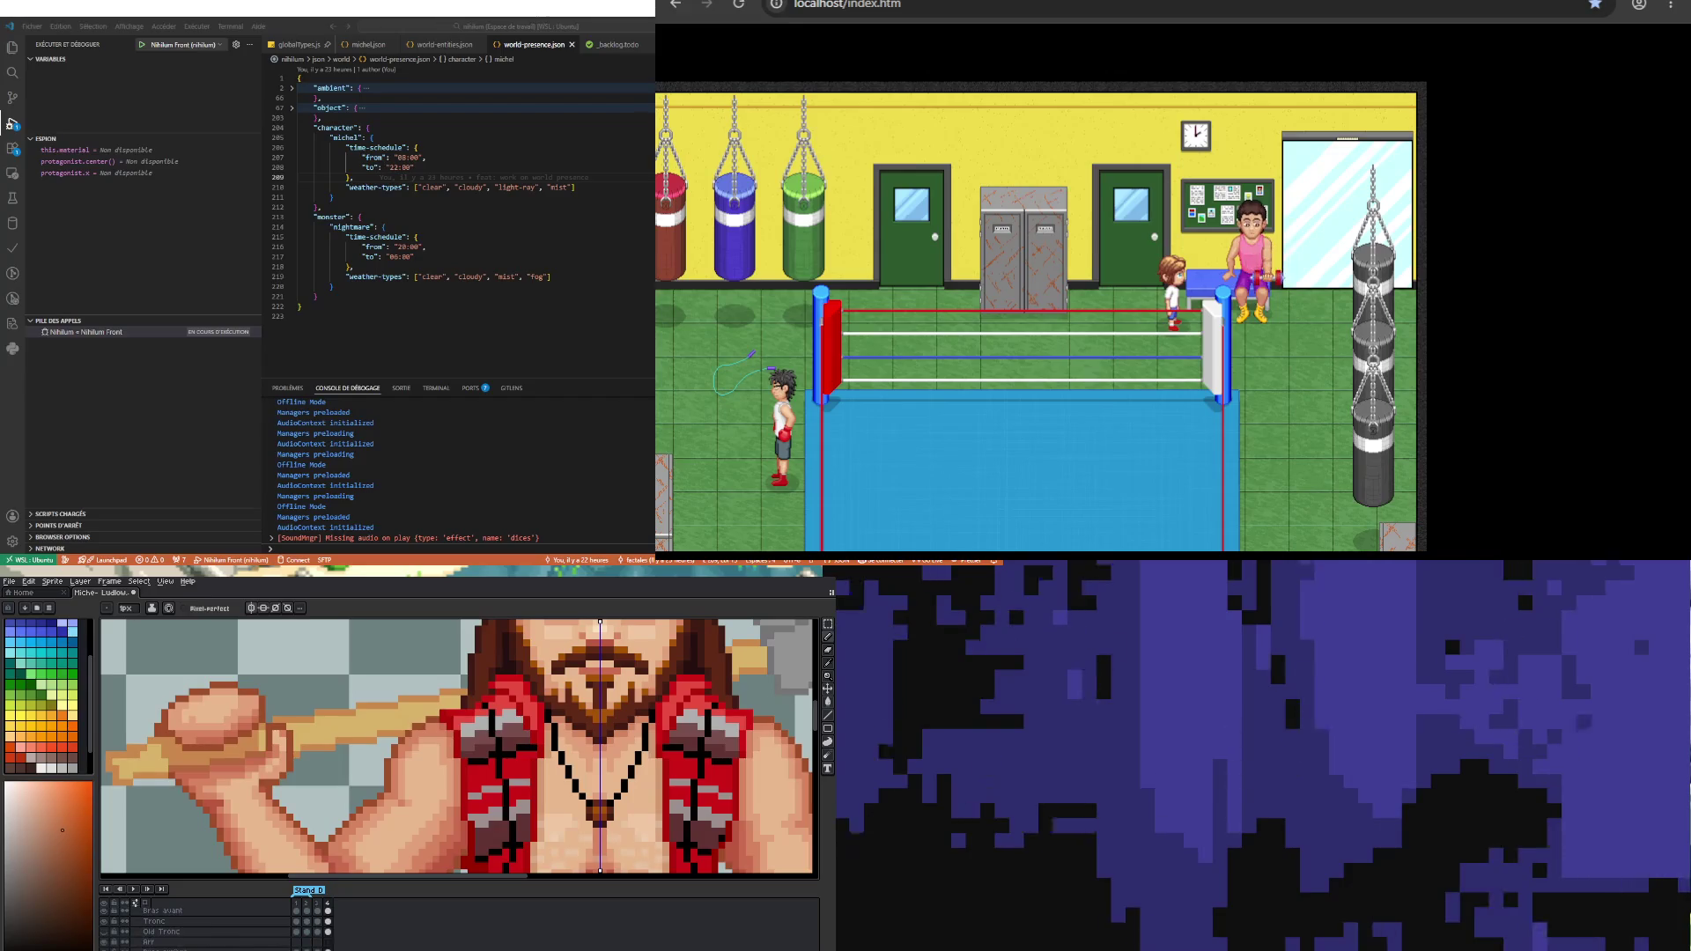
pyautogui.scroll(2, 107, 944)
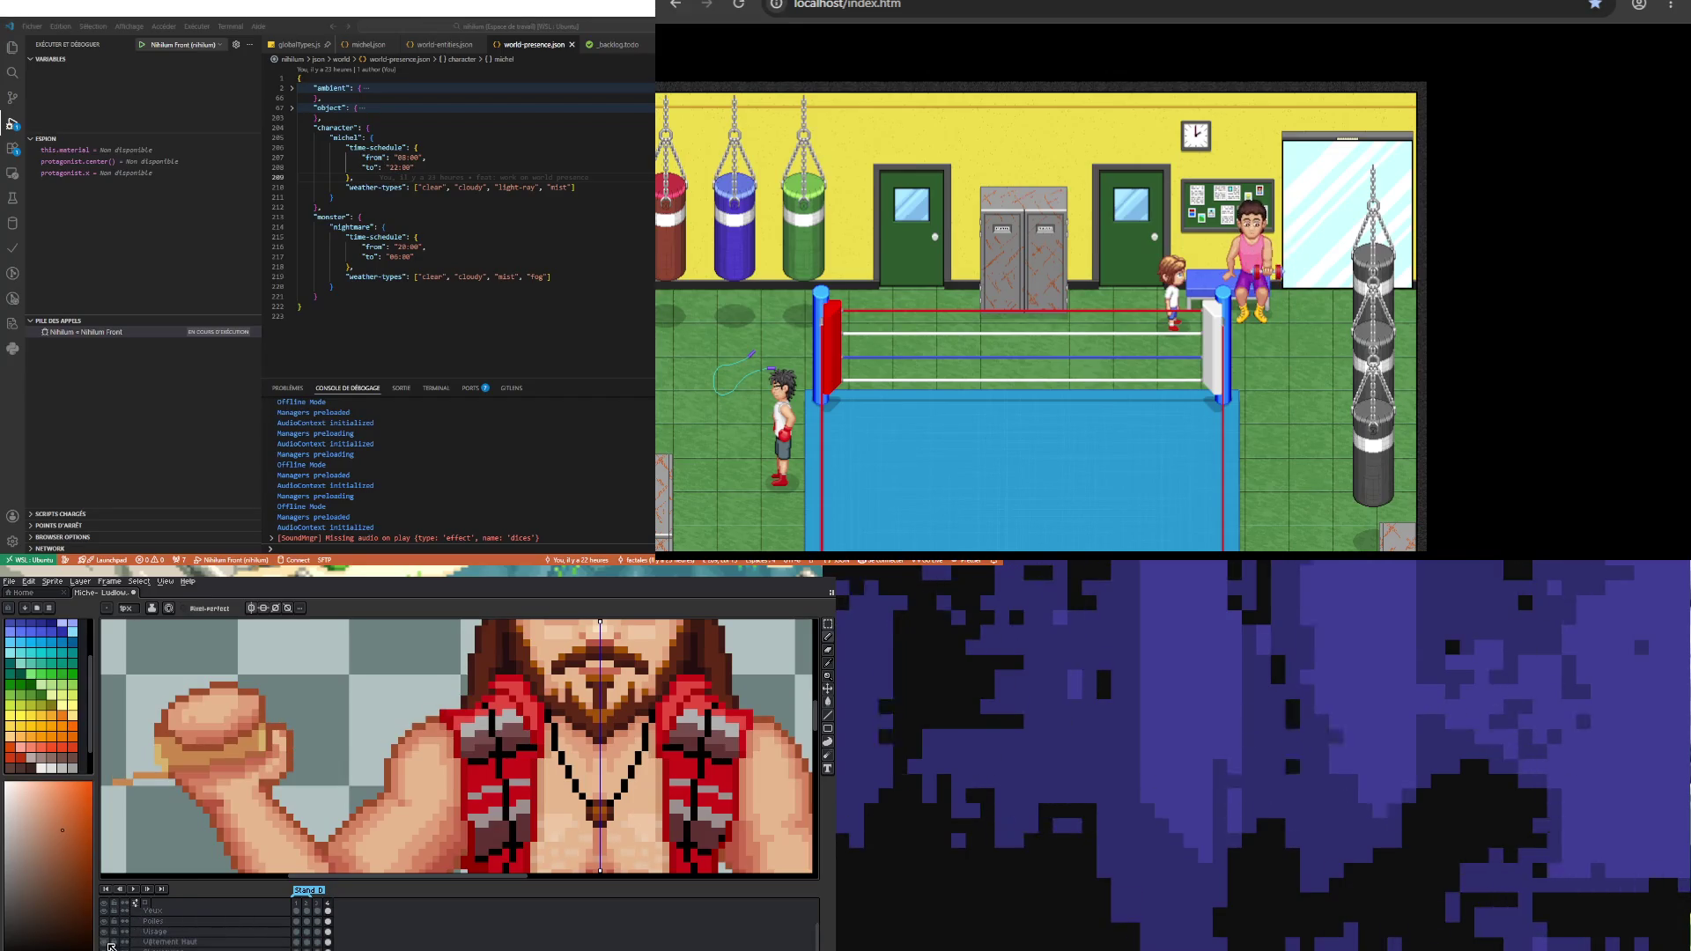
pyautogui.click(107, 939)
pyautogui.click(107, 939)
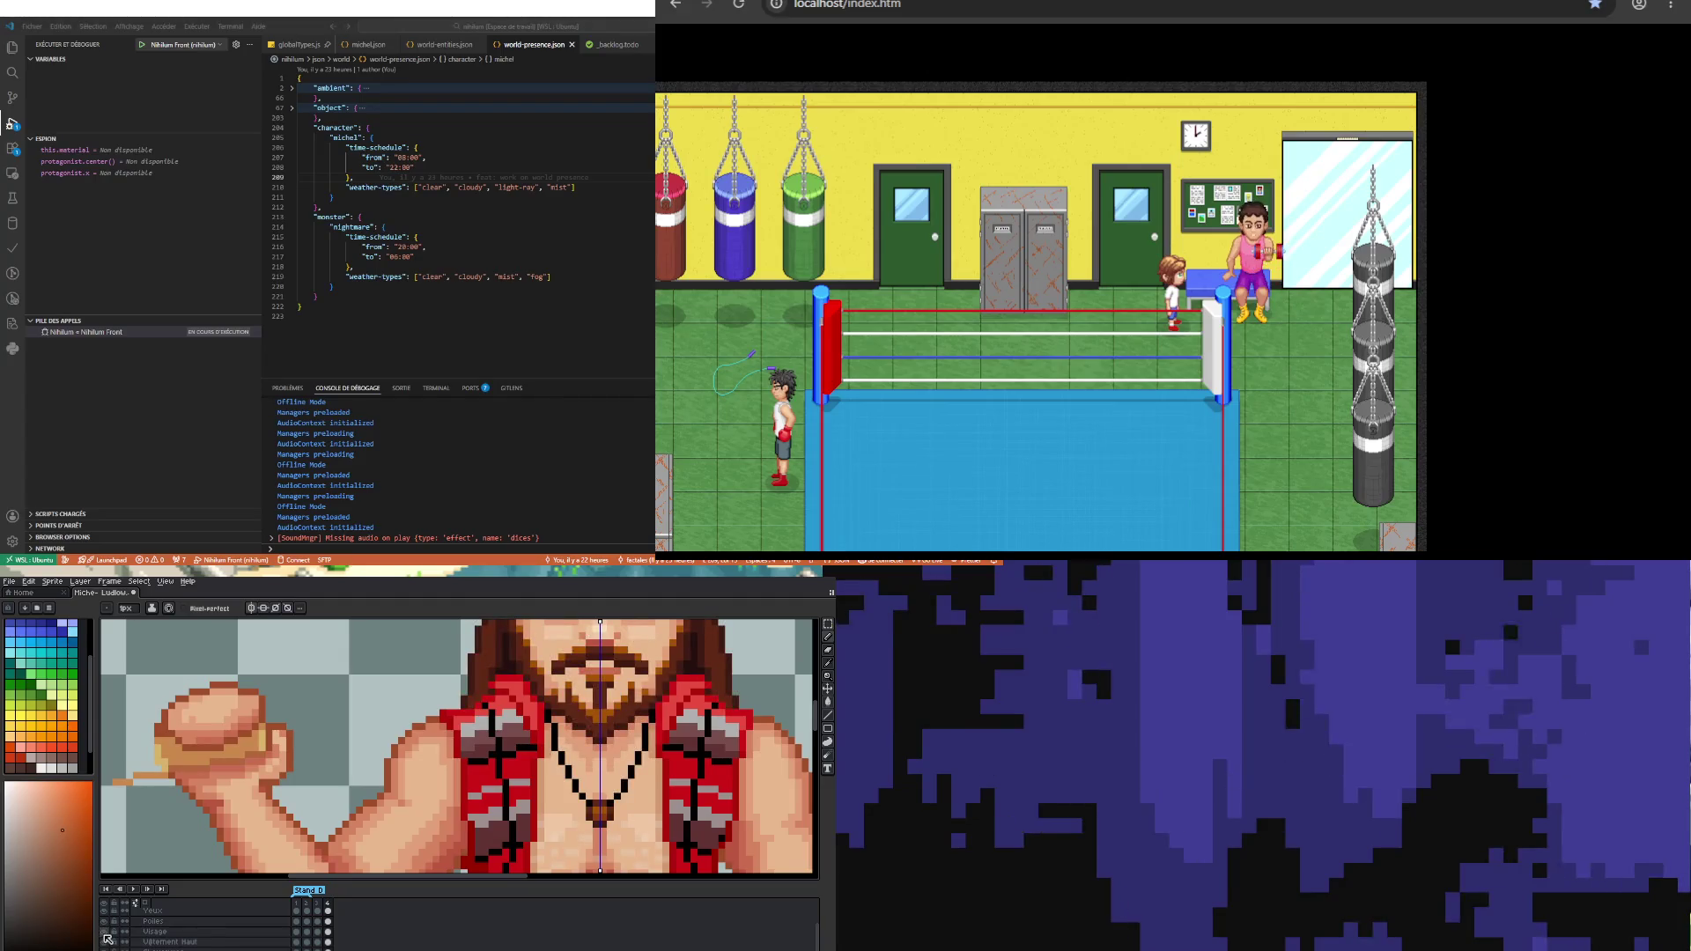
pyautogui.click(107, 923)
pyautogui.click(107, 924)
pyautogui.scroll(1, 106, 925)
pyautogui.click(104, 917)
pyautogui.click(104, 916)
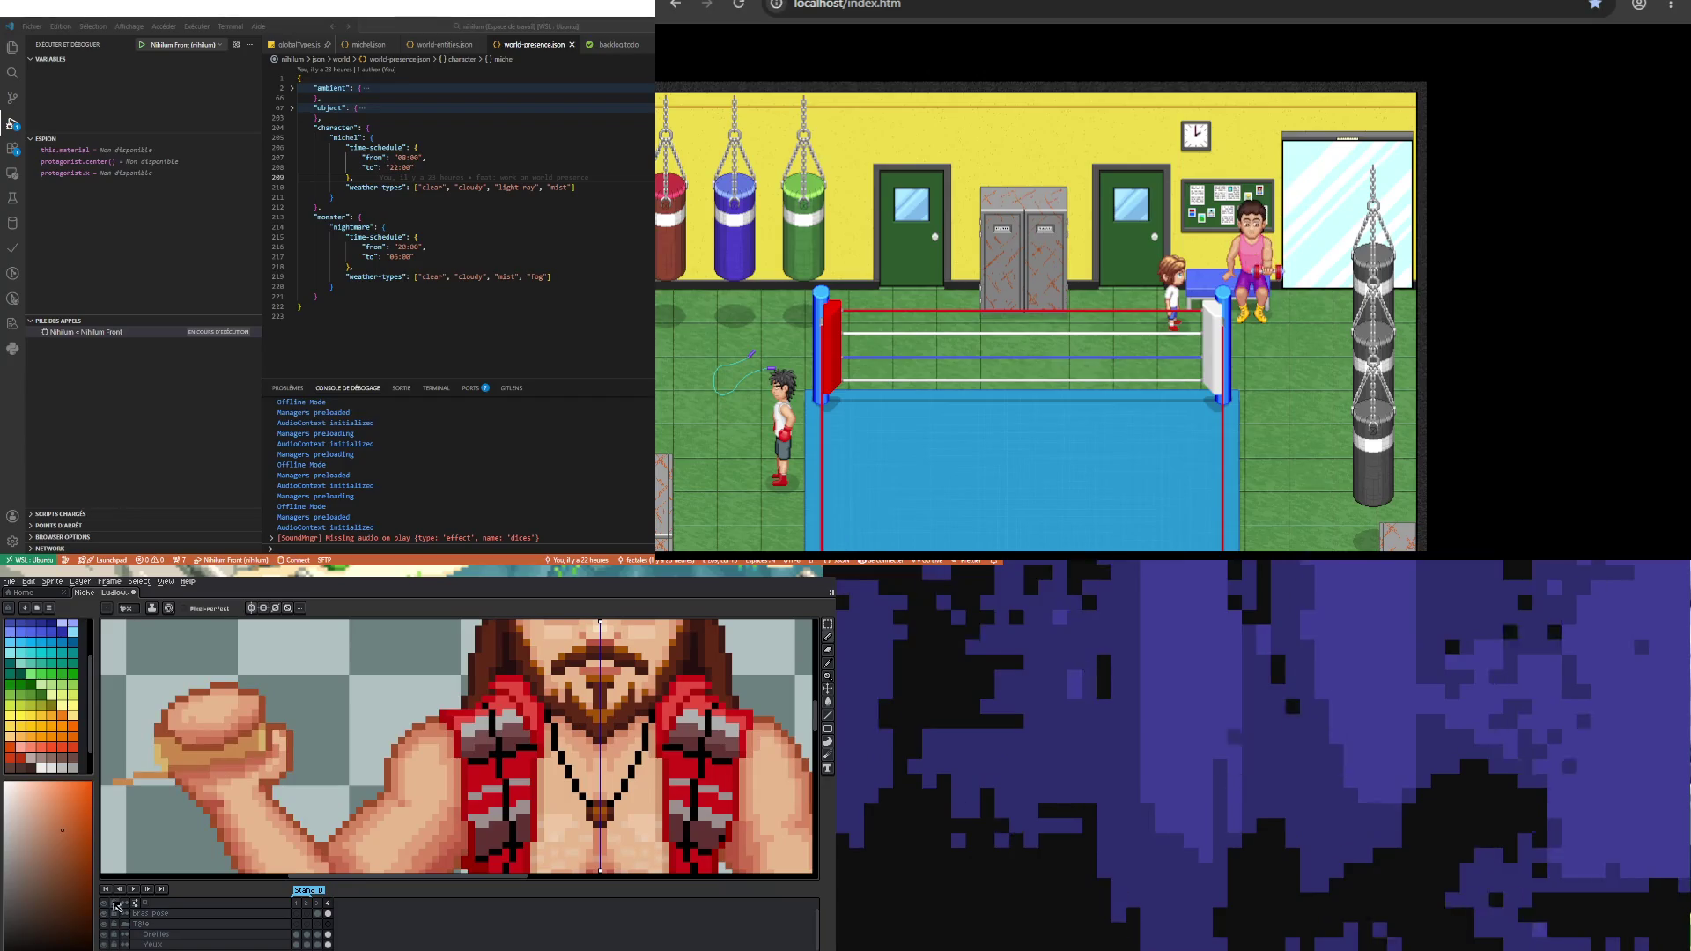
pyautogui.click(828, 625)
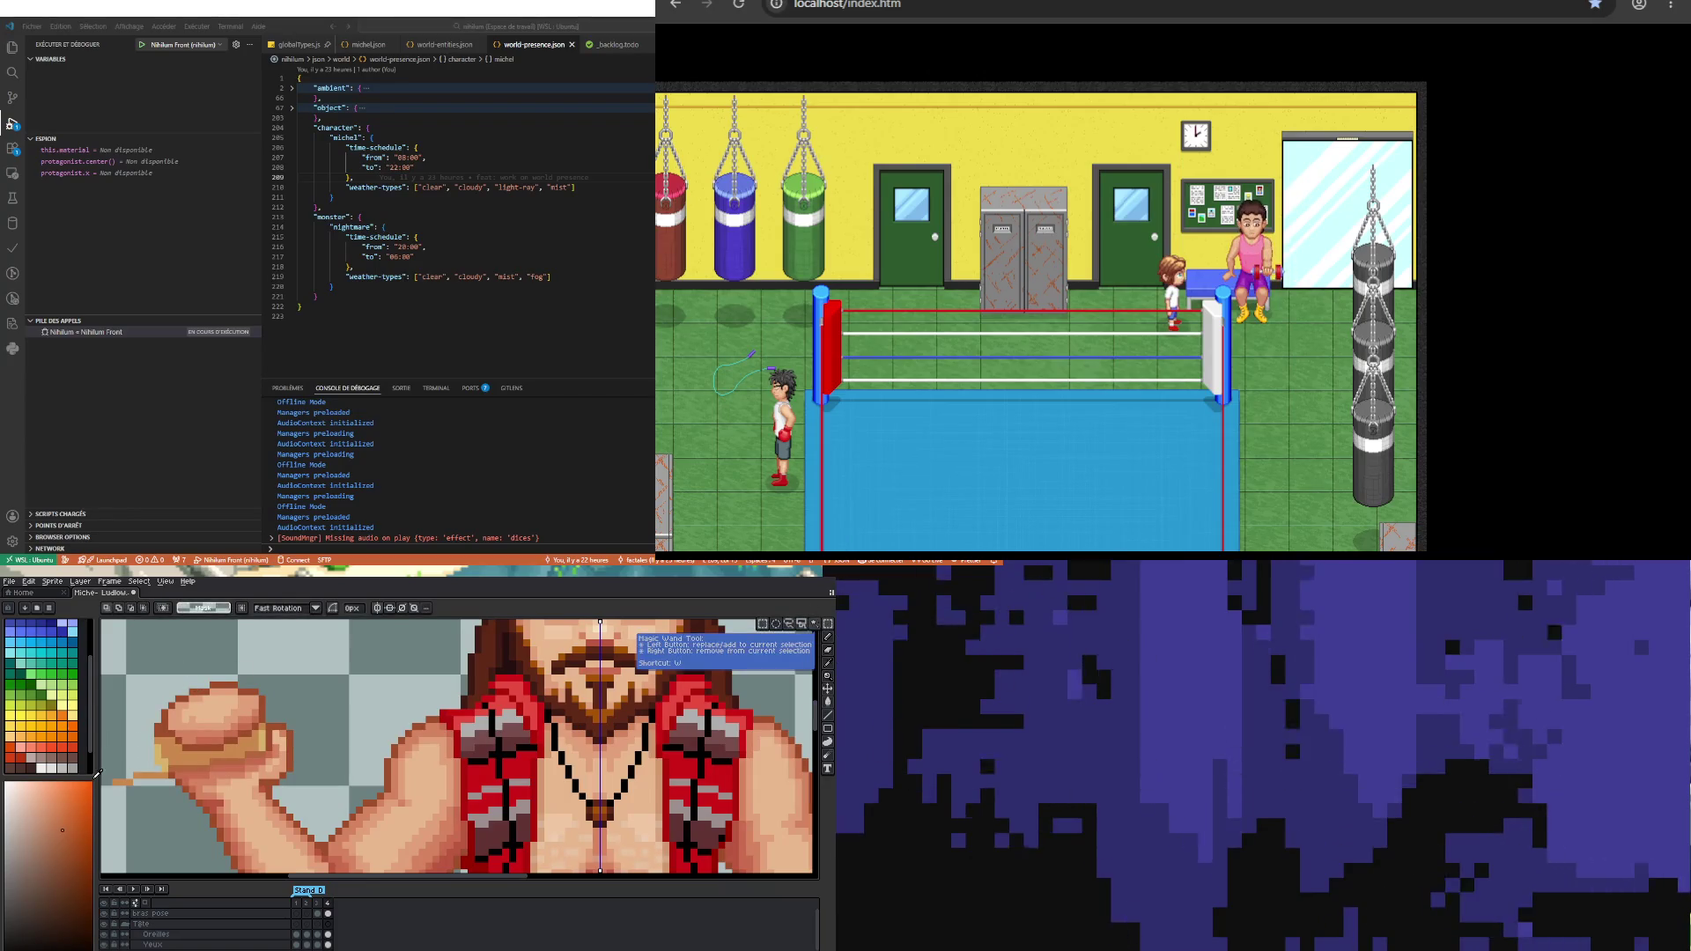
# Step: Go to frame 4 of the bras pose layer
pyautogui.scroll(2, 122, 773)
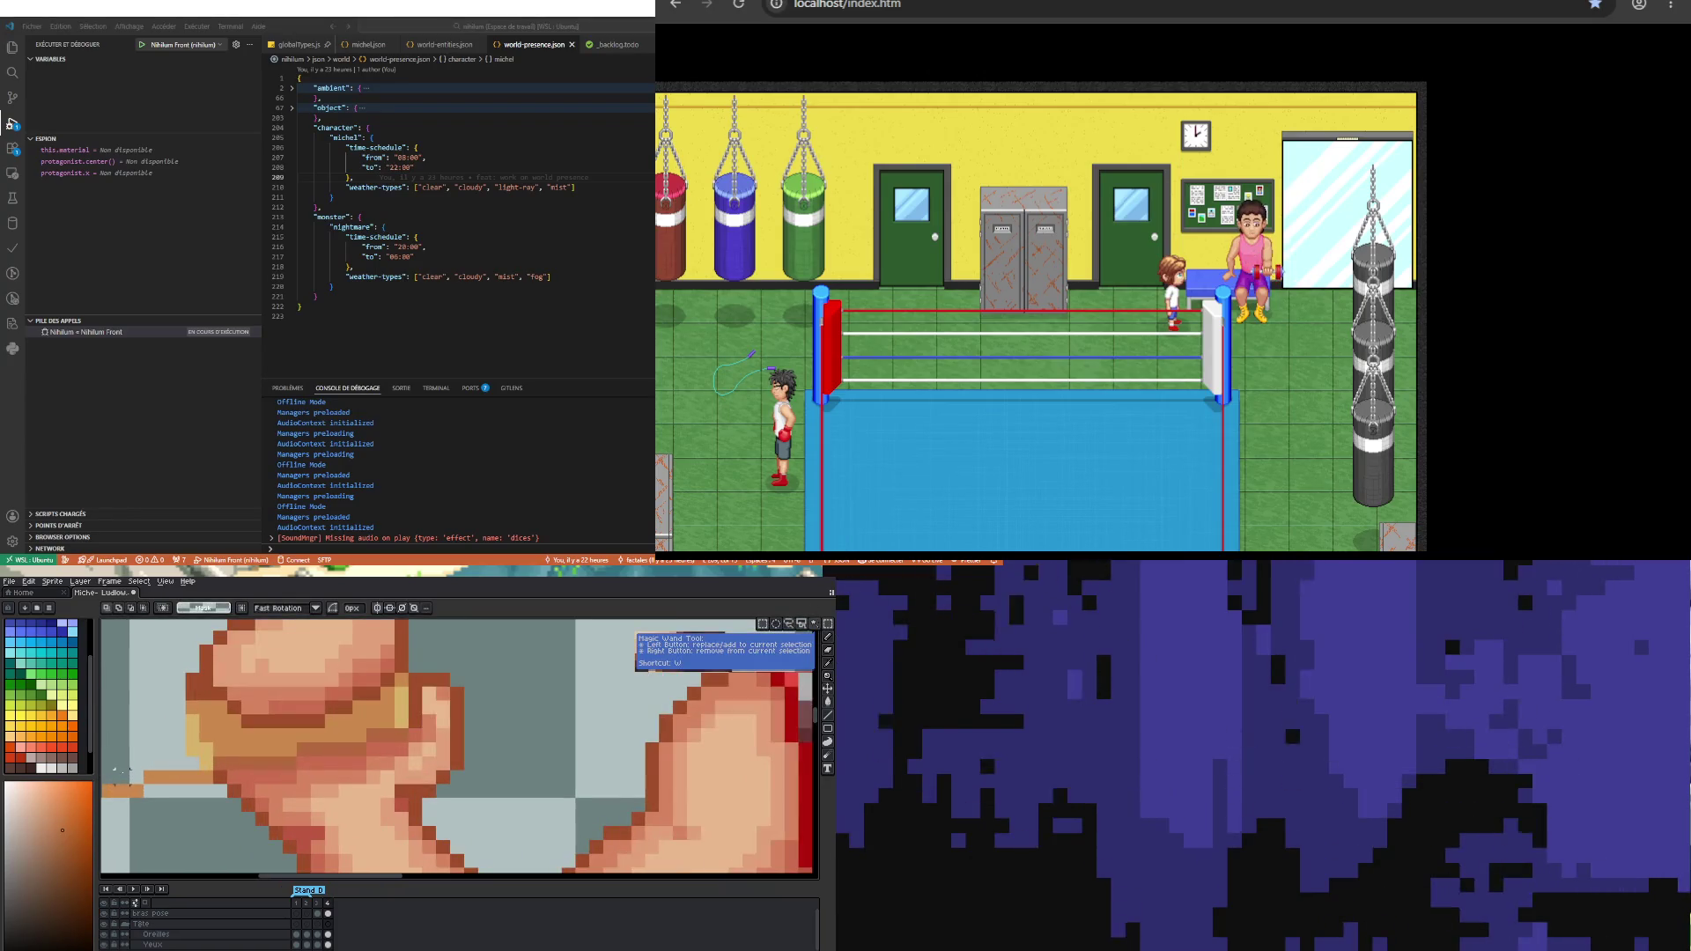
pyautogui.click(315, 924)
pyautogui.click(317, 914)
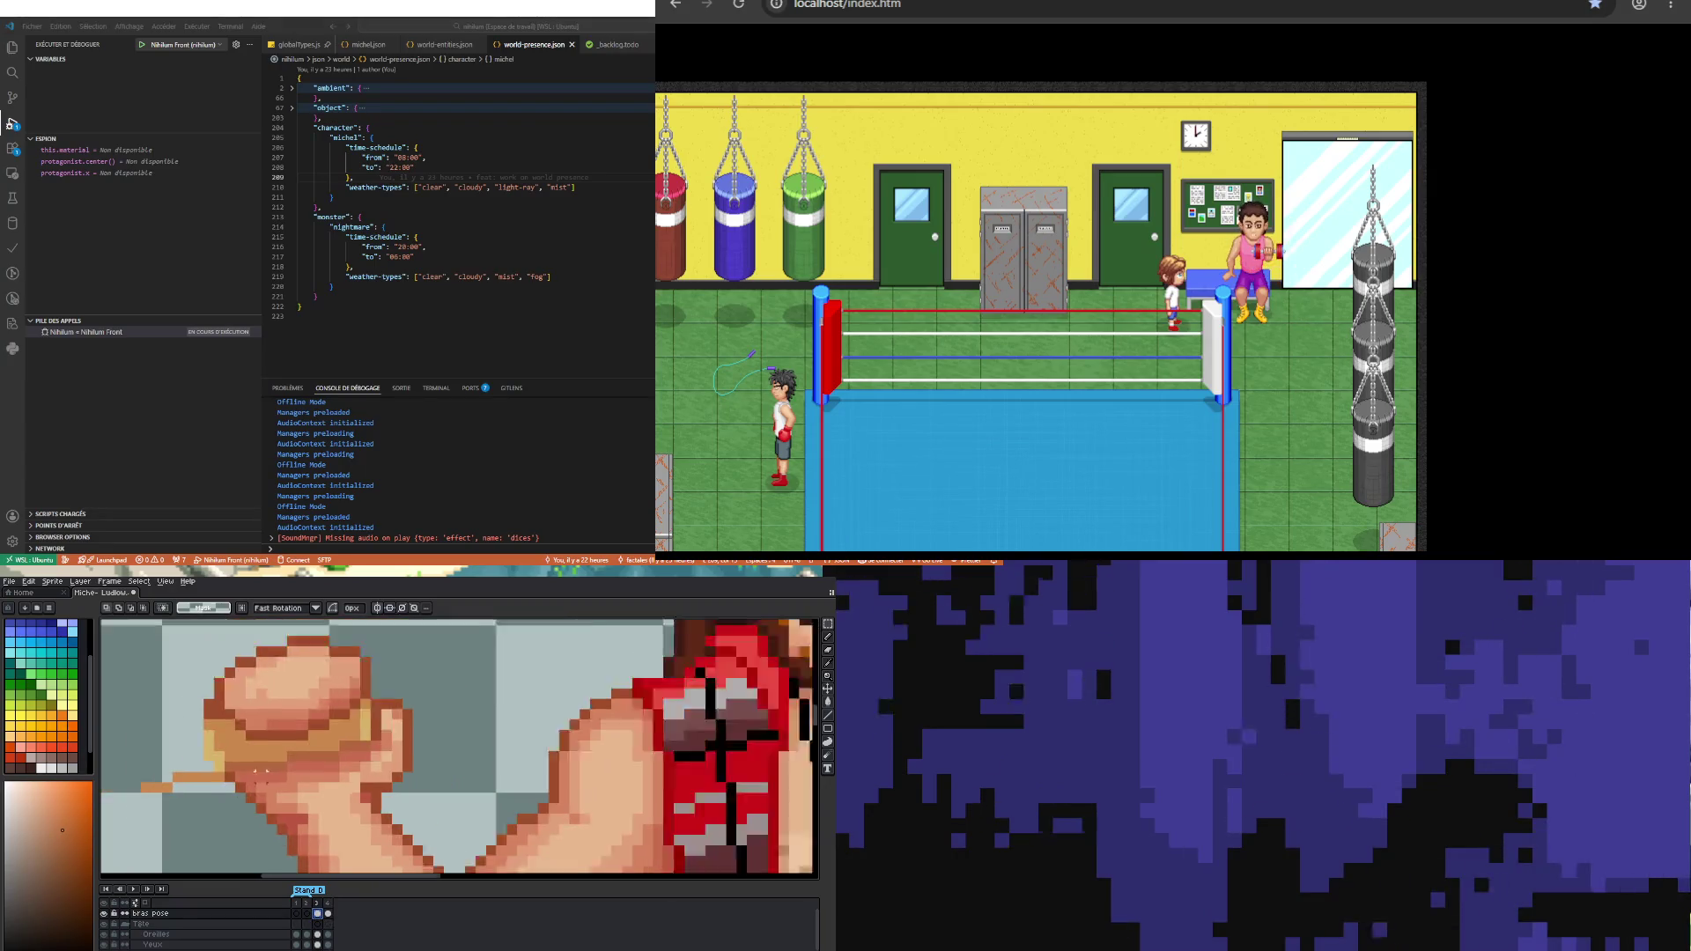
pyautogui.press('Right')
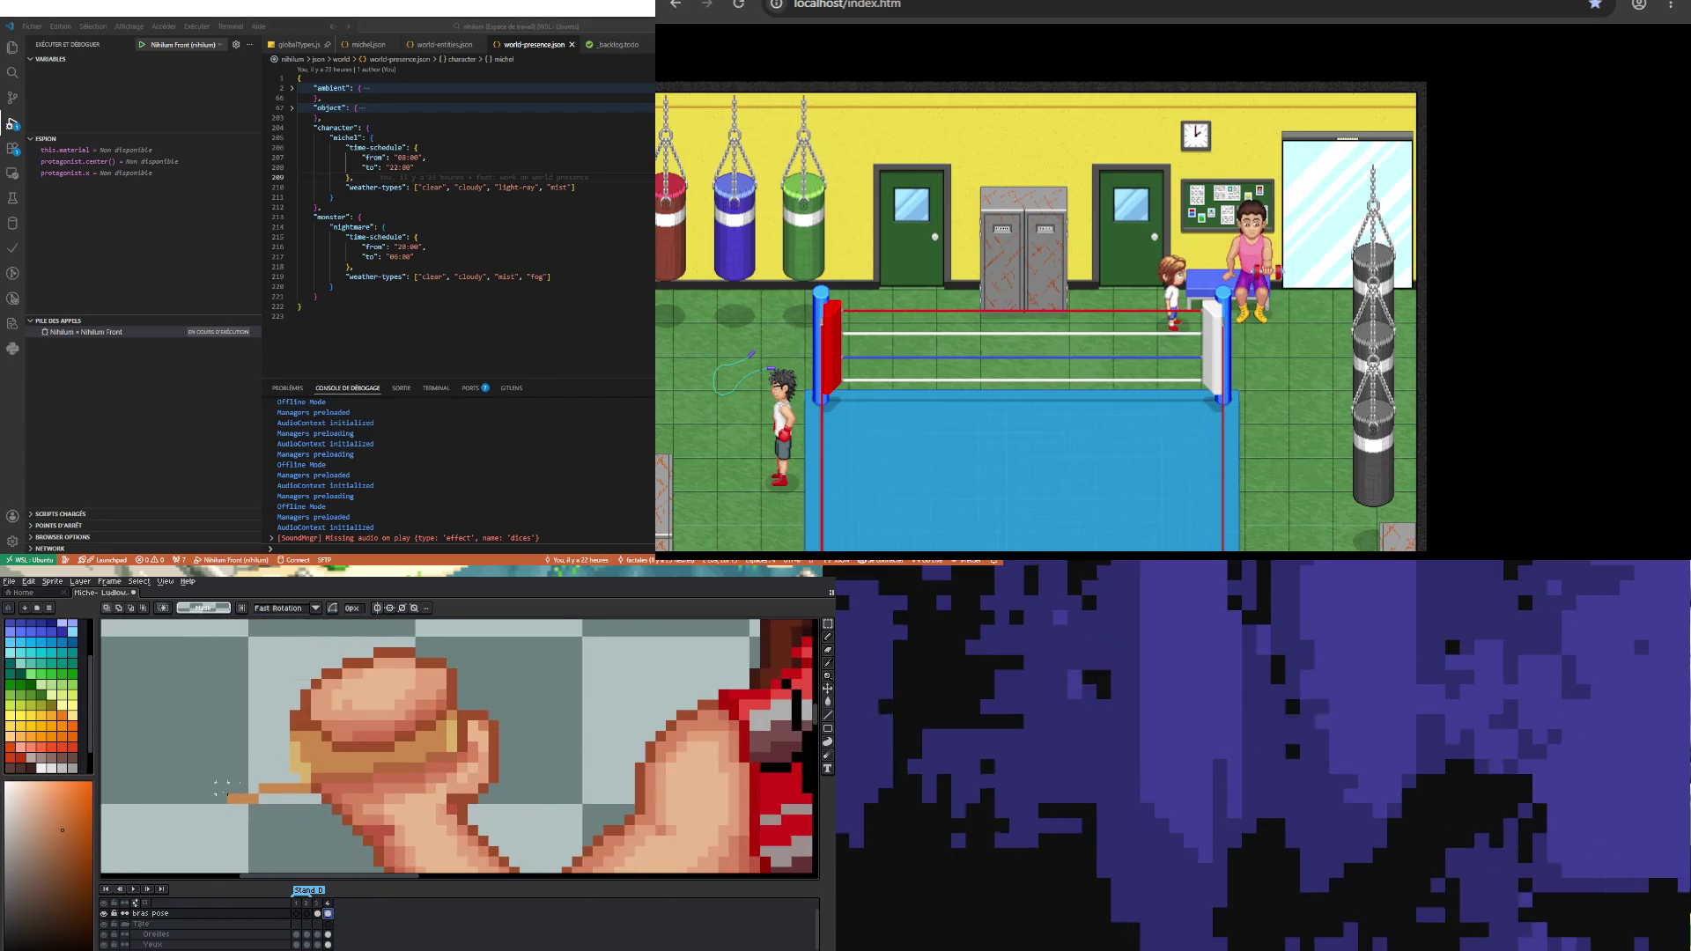
# Step: Marquee-select the leftover stick pixels around the fist, redoing and widening the selection
pyautogui.moveTo(207, 753)
pyautogui.mouseDown()
pyautogui.moveTo(354, 849)
pyautogui.moveTo(336, 824)
pyautogui.mouseUp()
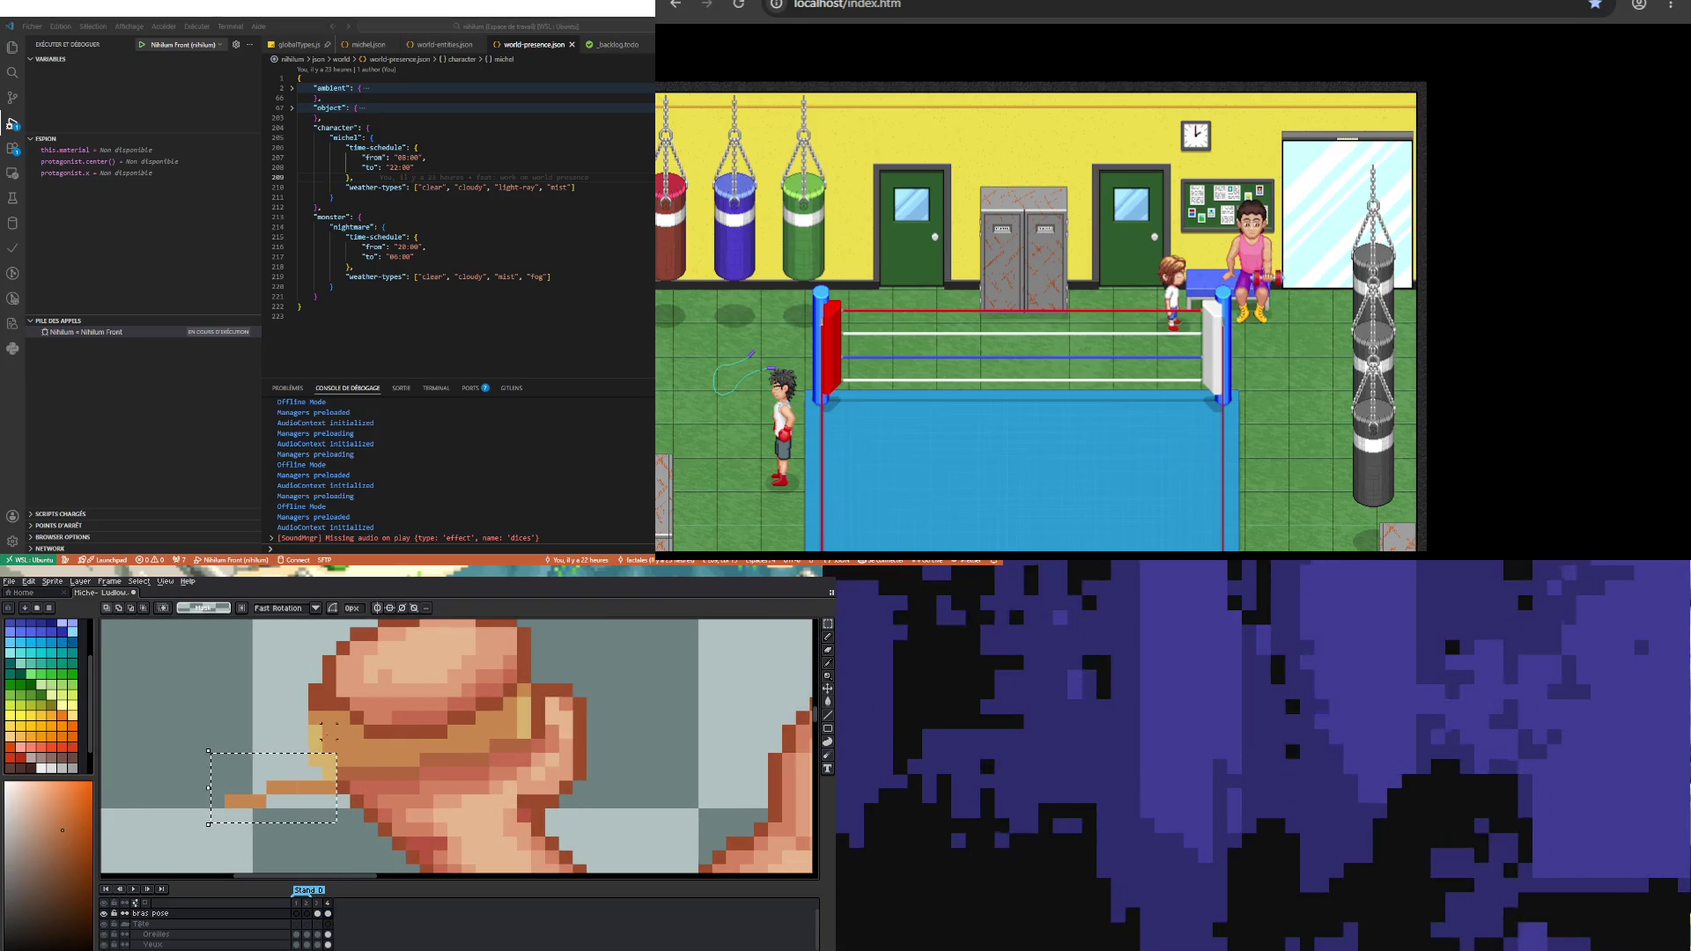
pyautogui.moveTo(294, 710)
pyautogui.mouseDown()
pyautogui.moveTo(339, 753)
pyautogui.moveTo(365, 753)
pyautogui.mouseUp()
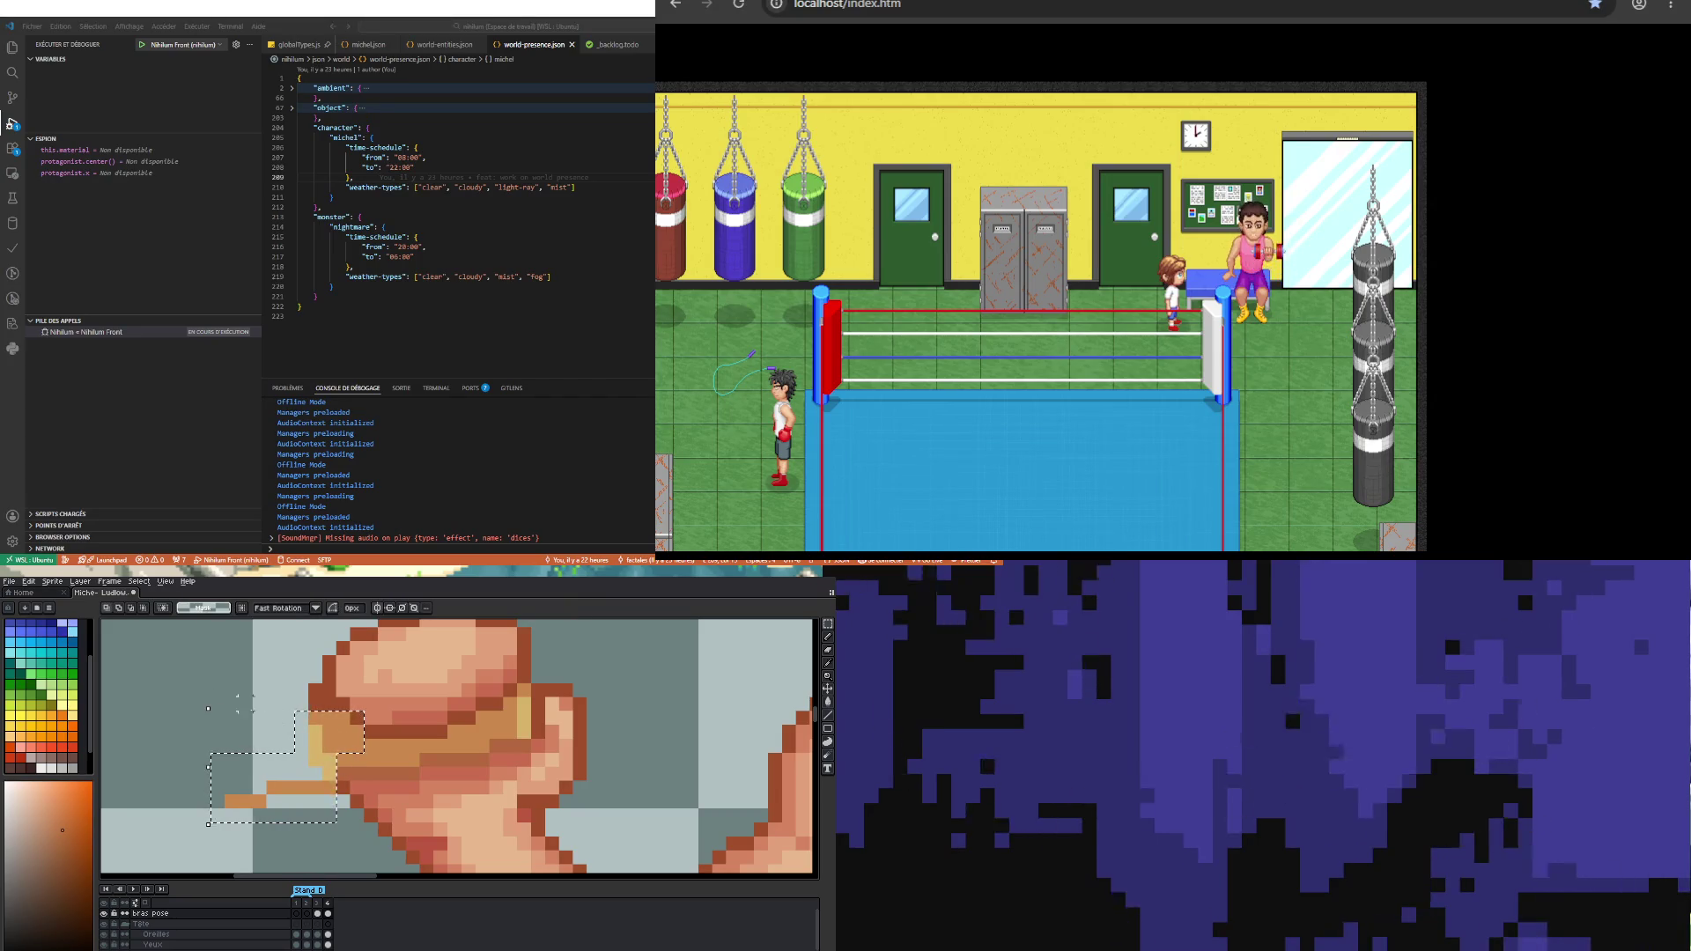
pyautogui.hotkey('ctrl', 'd')
pyautogui.moveTo(286, 718); pyautogui.dragTo(343, 773)
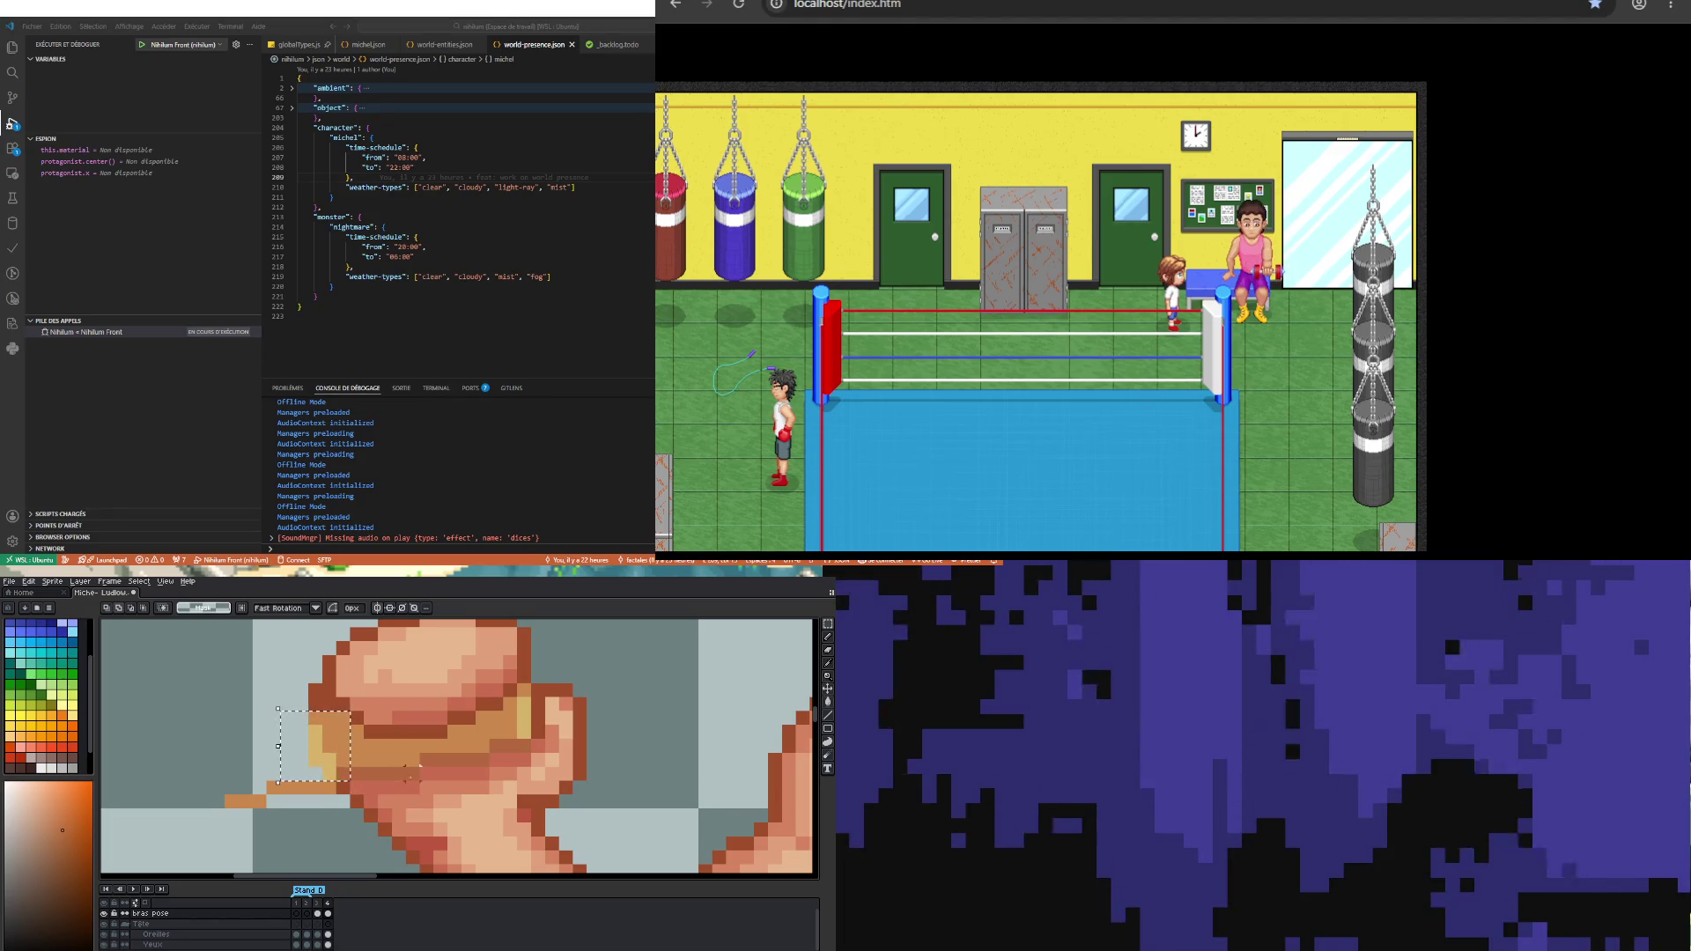
pyautogui.moveTo(475, 756)
pyautogui.mouseDown()
pyautogui.moveTo(401, 738)
pyautogui.moveTo(515, 731)
pyautogui.moveTo(530, 683)
pyautogui.mouseUp()
pyautogui.moveTo(169, 752)
pyautogui.mouseDown()
pyautogui.moveTo(327, 819)
pyautogui.moveTo(315, 828)
pyautogui.mouseUp()
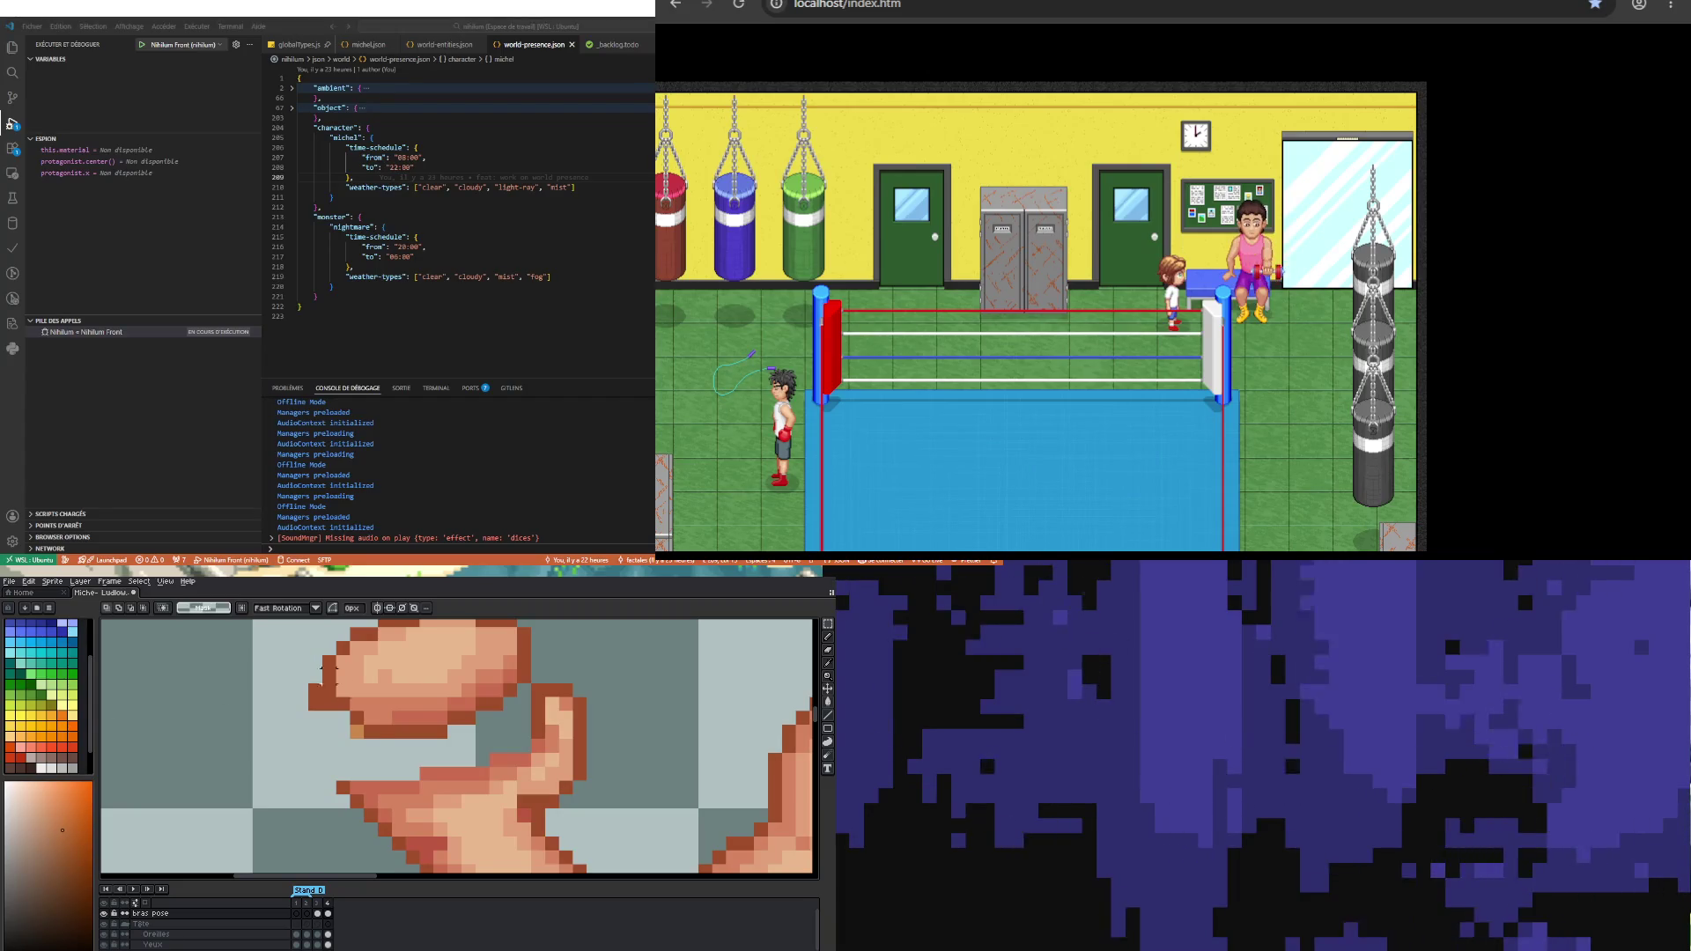
# Step: Undo the last edit, then paste the copied fist section from frame 3 into frame 4
pyautogui.scroll(-3, 194, 925)
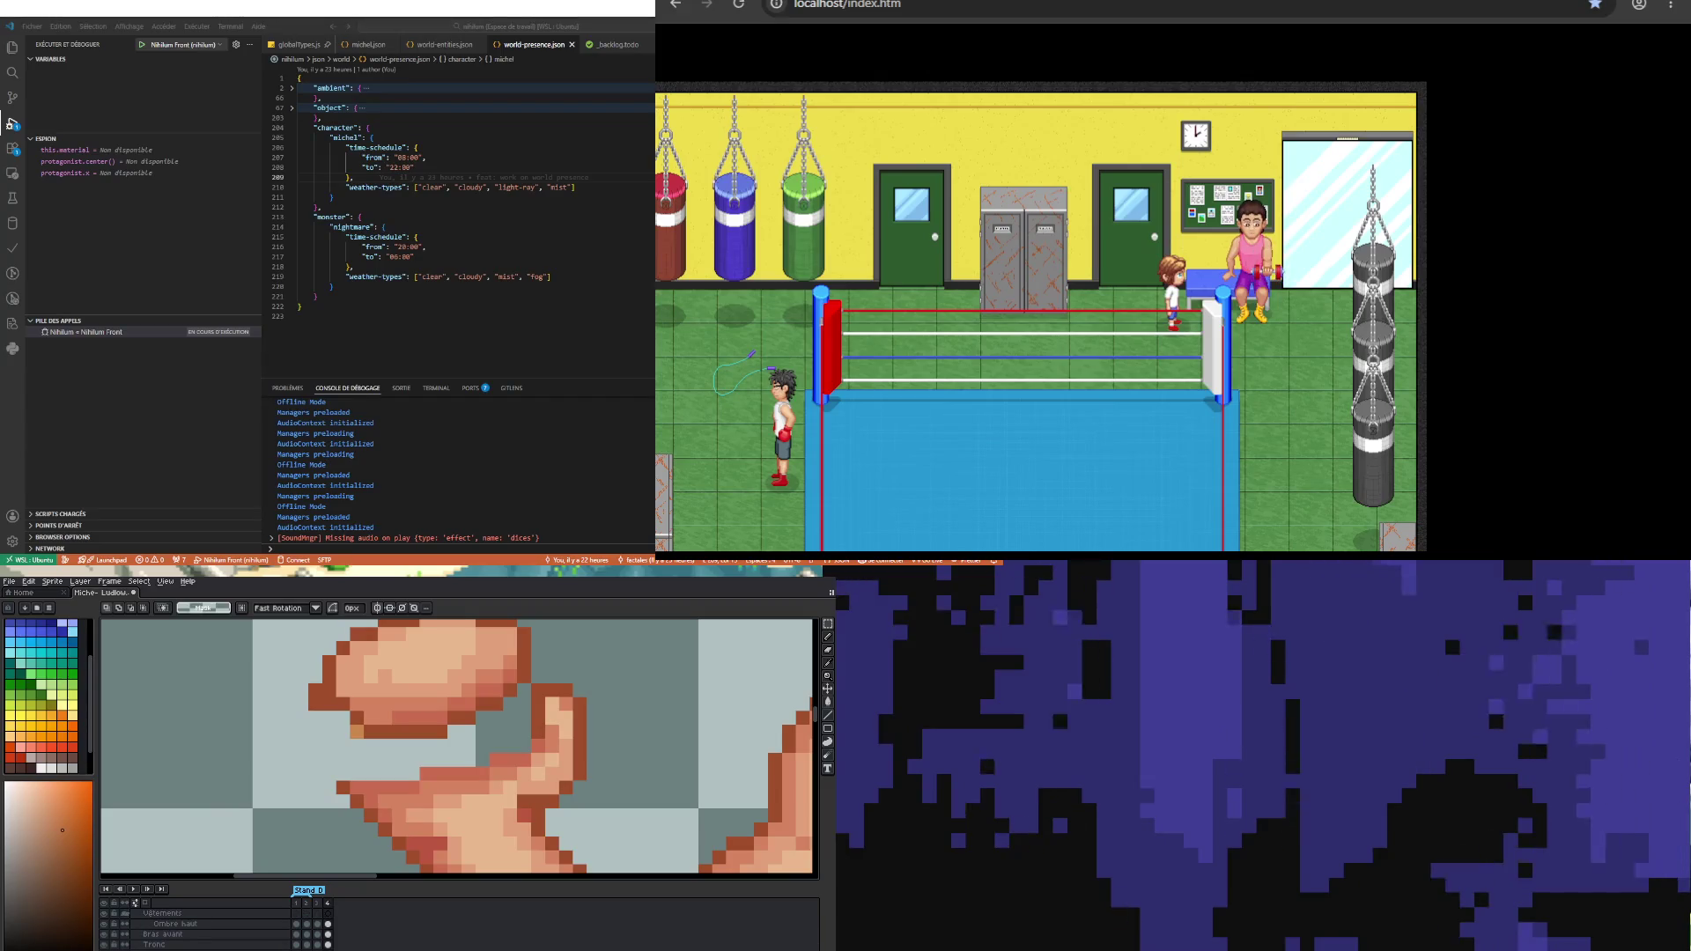
pyautogui.scroll(-1, 194, 924)
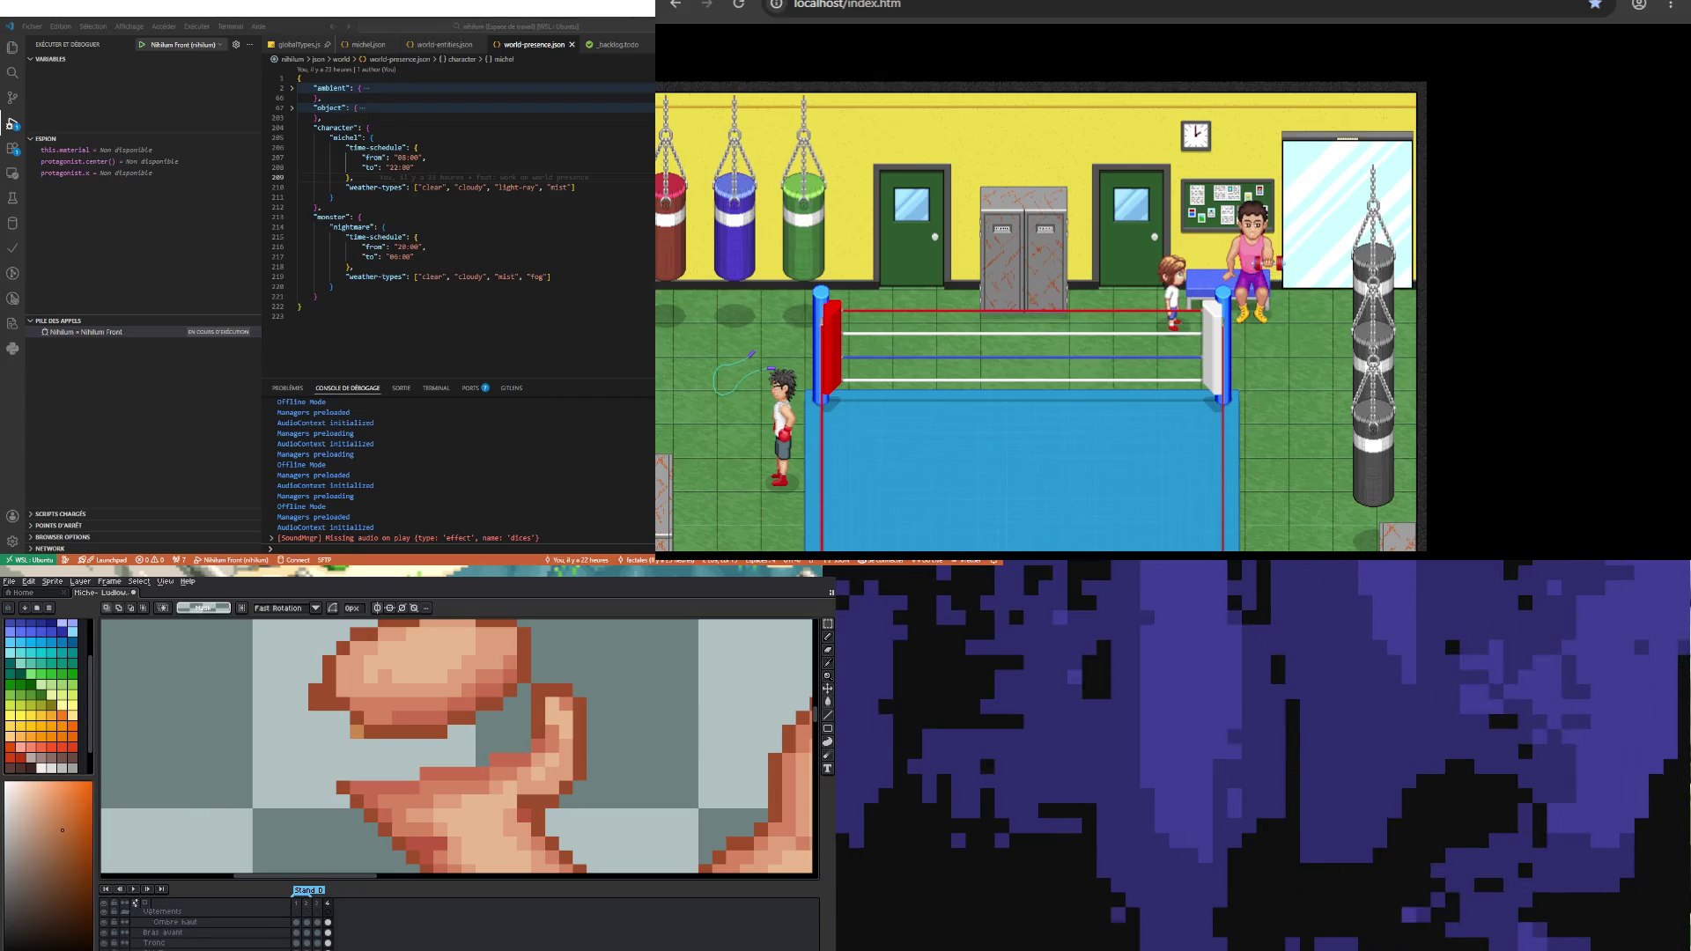
pyautogui.hotkey('ctrl', 'z')
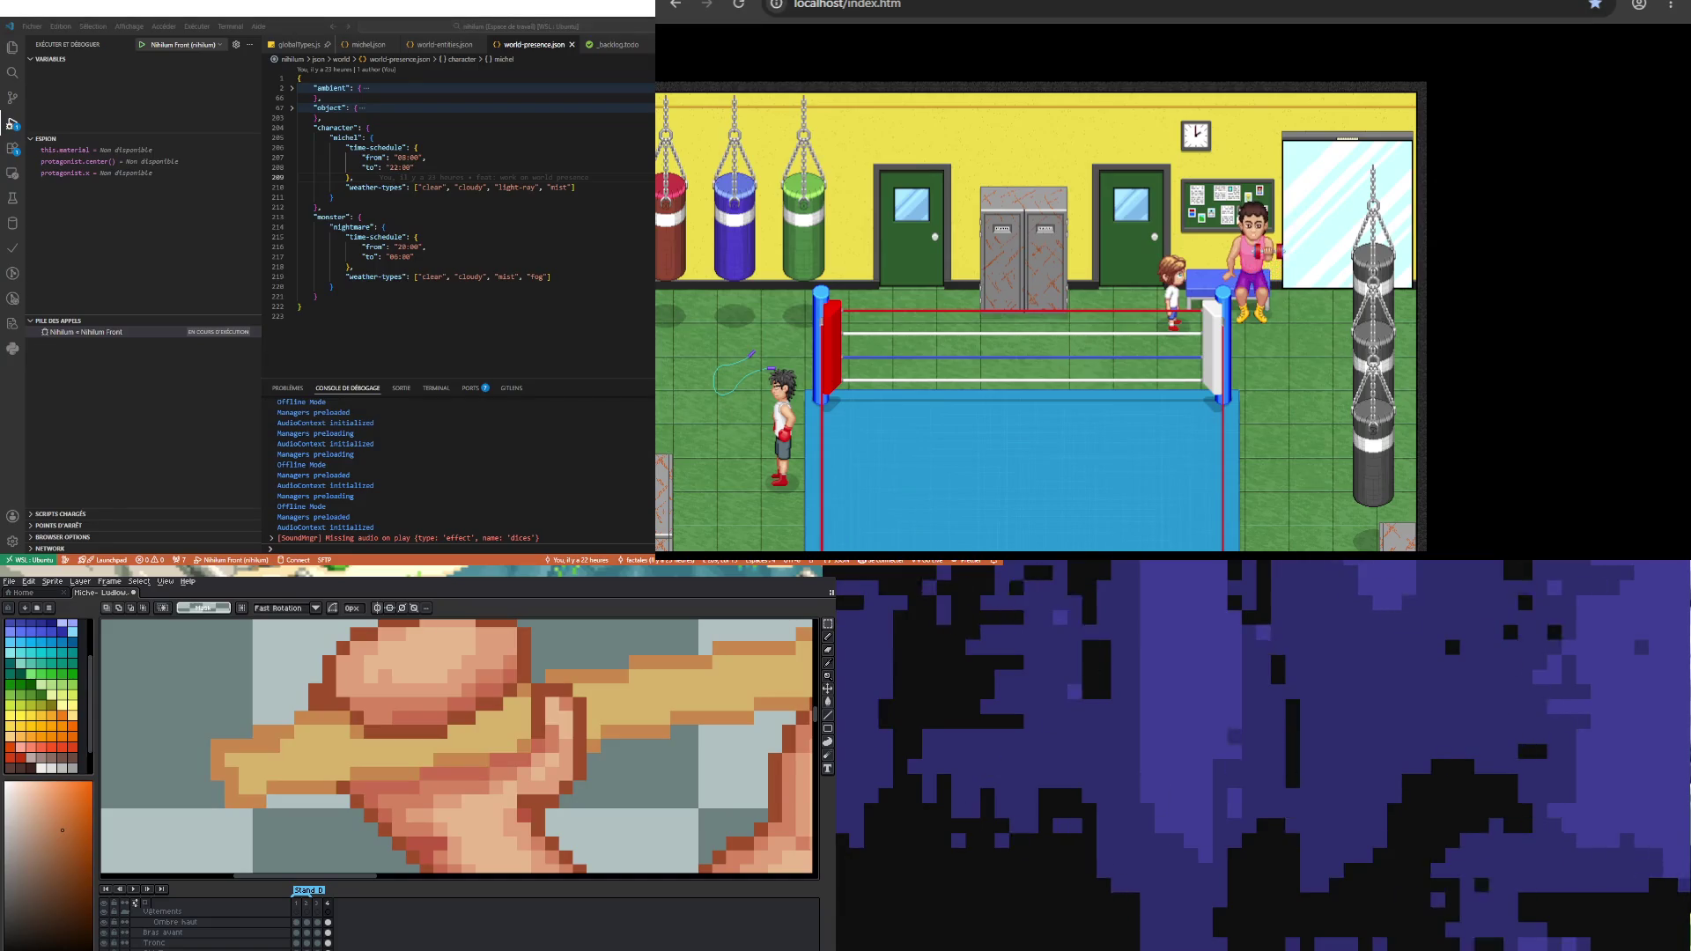
pyautogui.scroll(-2, 297, 720)
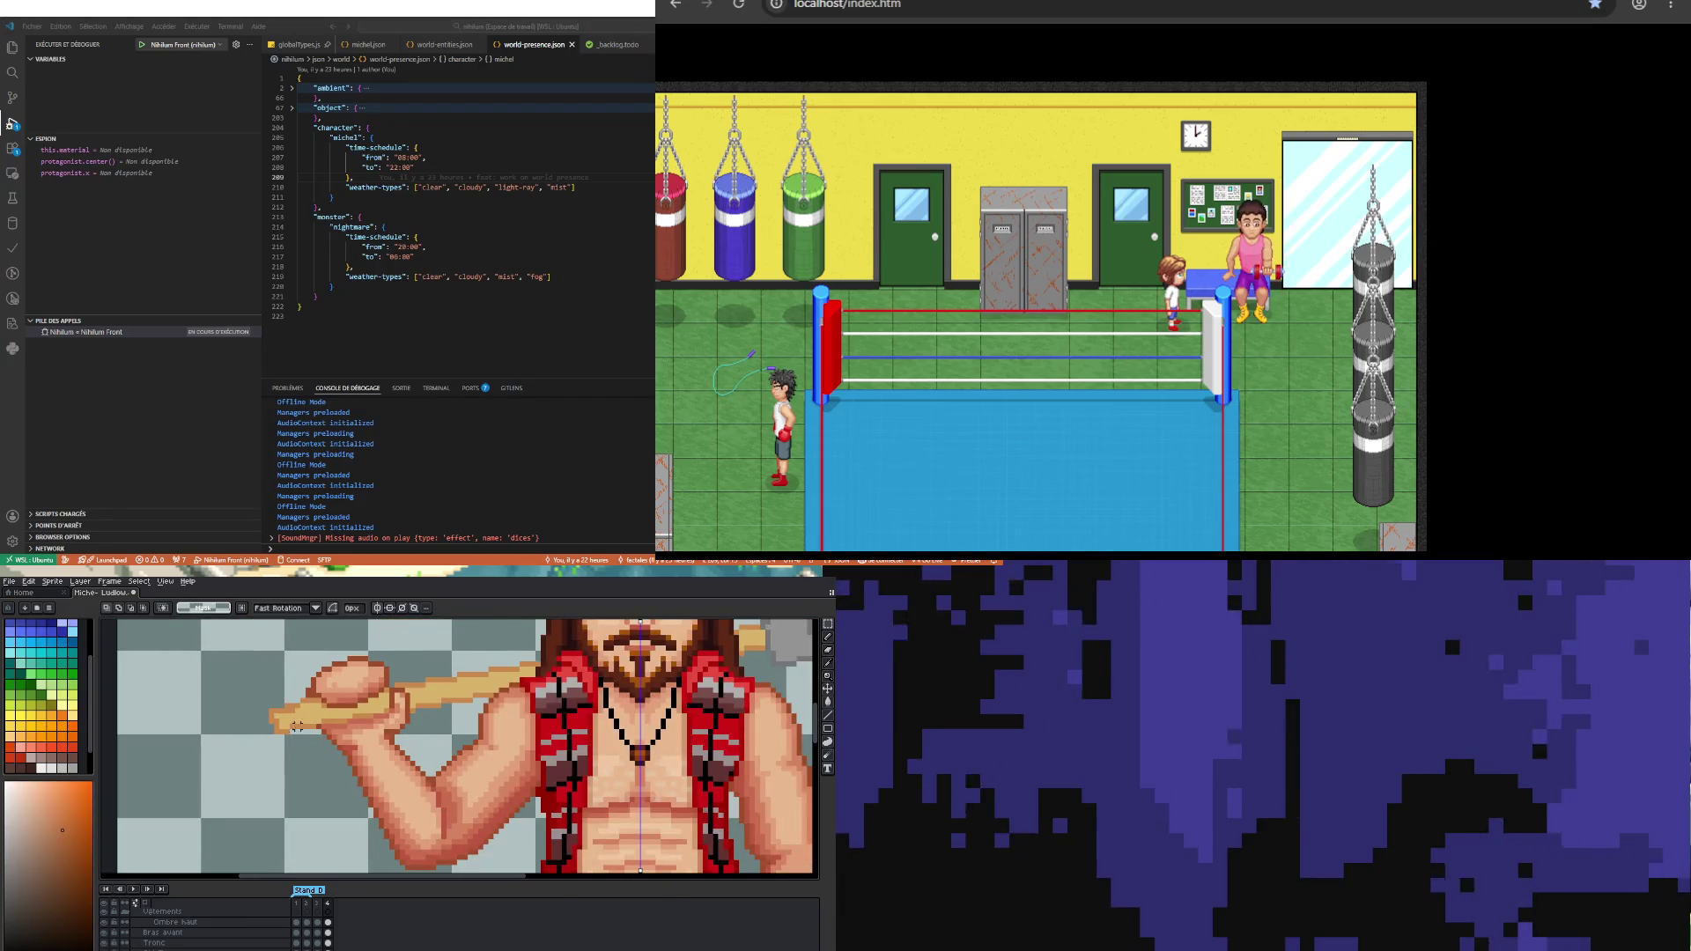
pyautogui.press('Left')
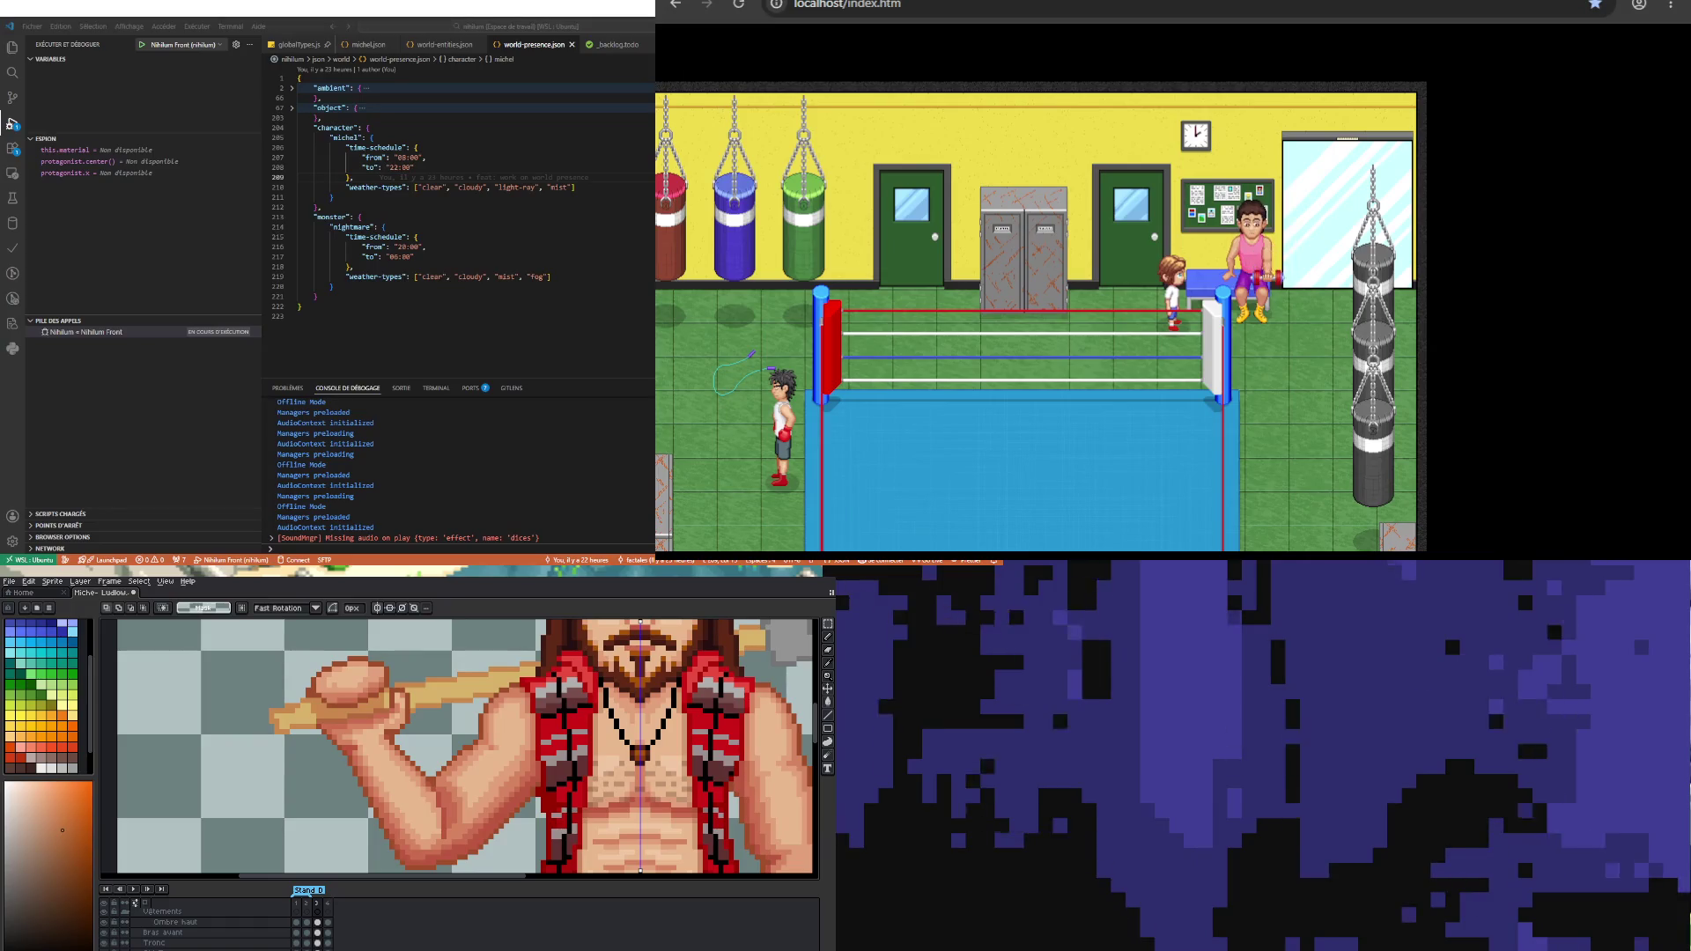
pyautogui.press('Right')
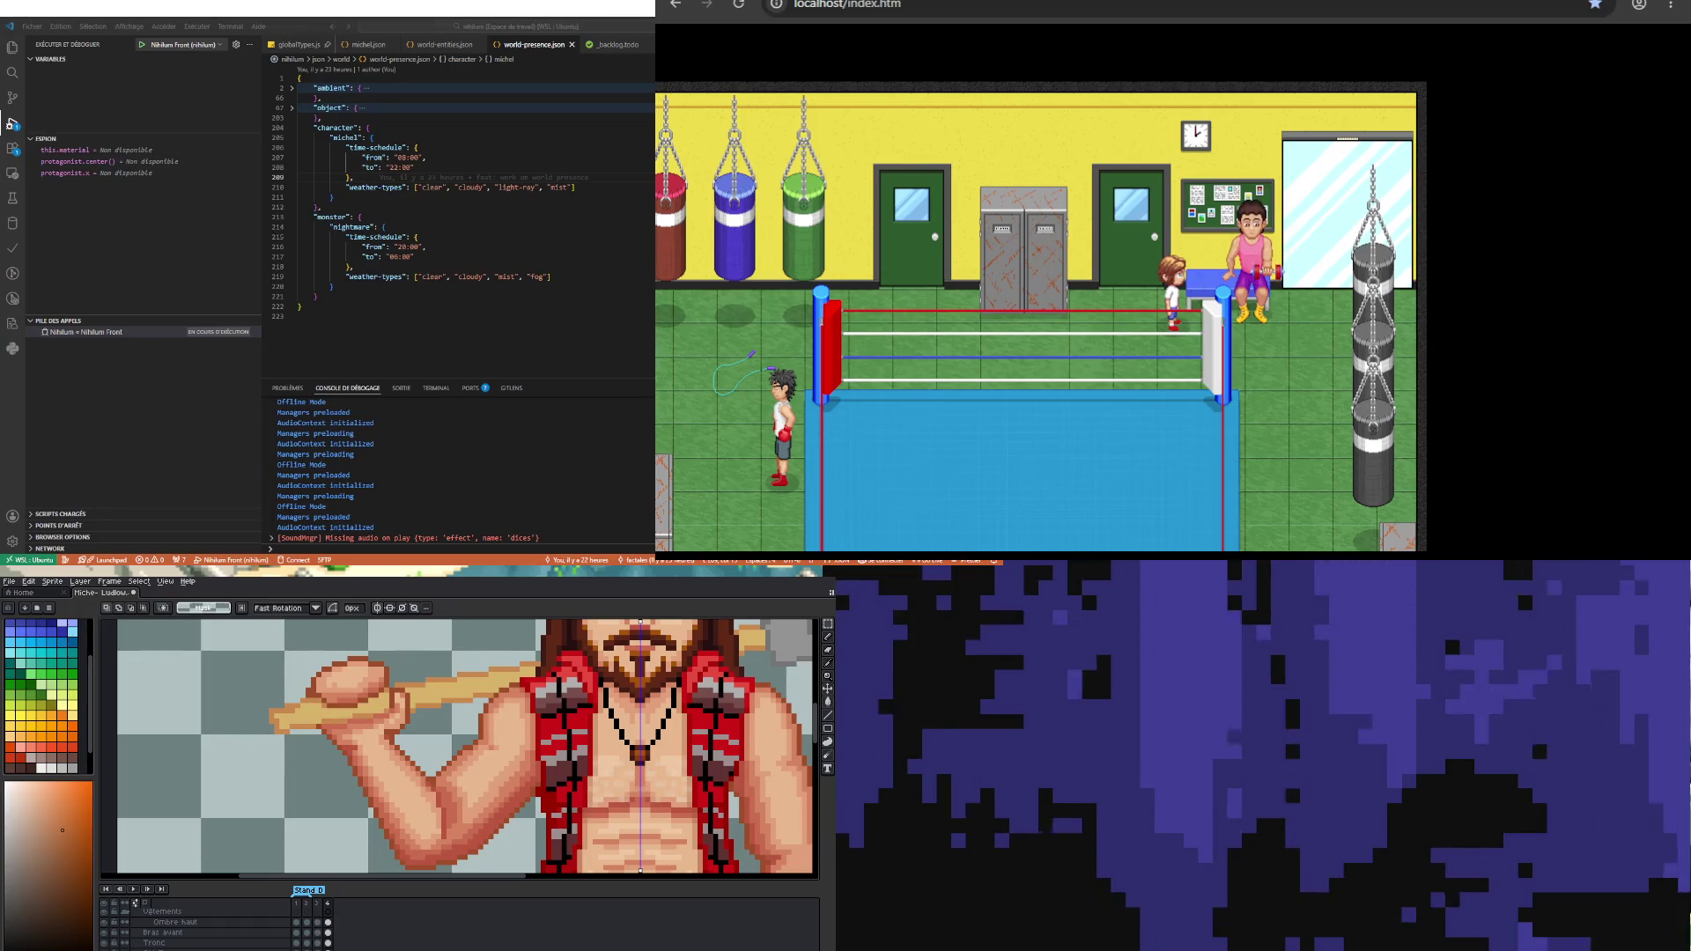
pyautogui.hotkey('ctrl', 'v')
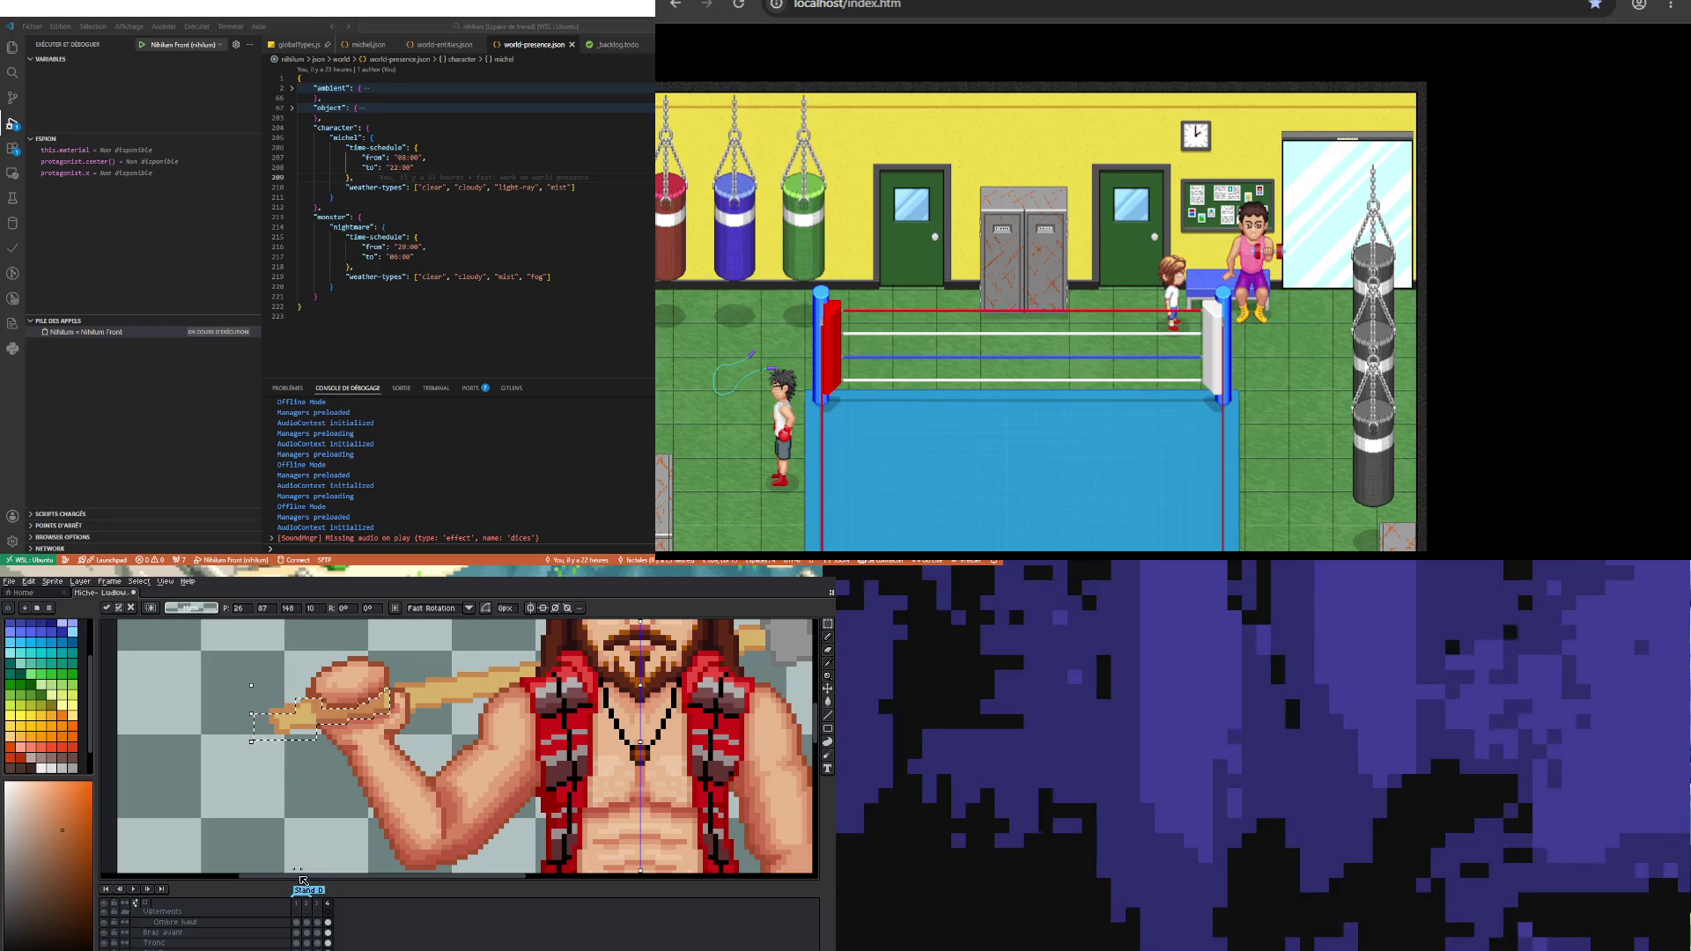
pyautogui.press('Return')
pyautogui.scroll(-2, 326, 934)
pyautogui.scroll(3, 327, 920)
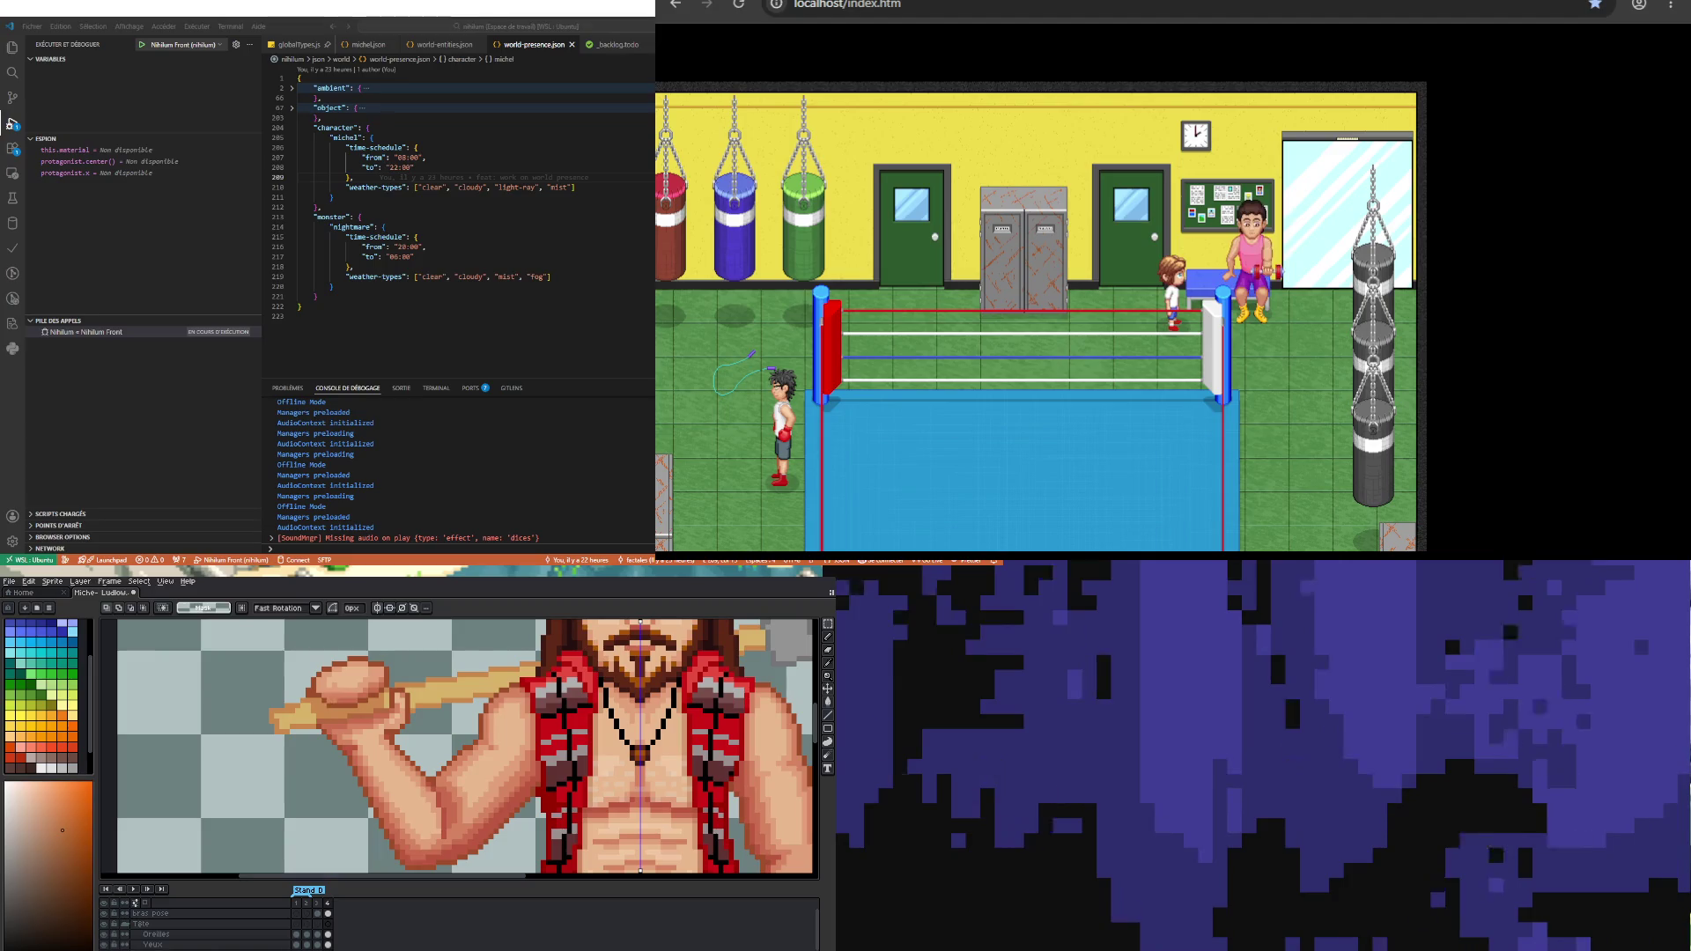
# Step: Hide and reshow the bras pose layer to compare the result
pyautogui.click(108, 913)
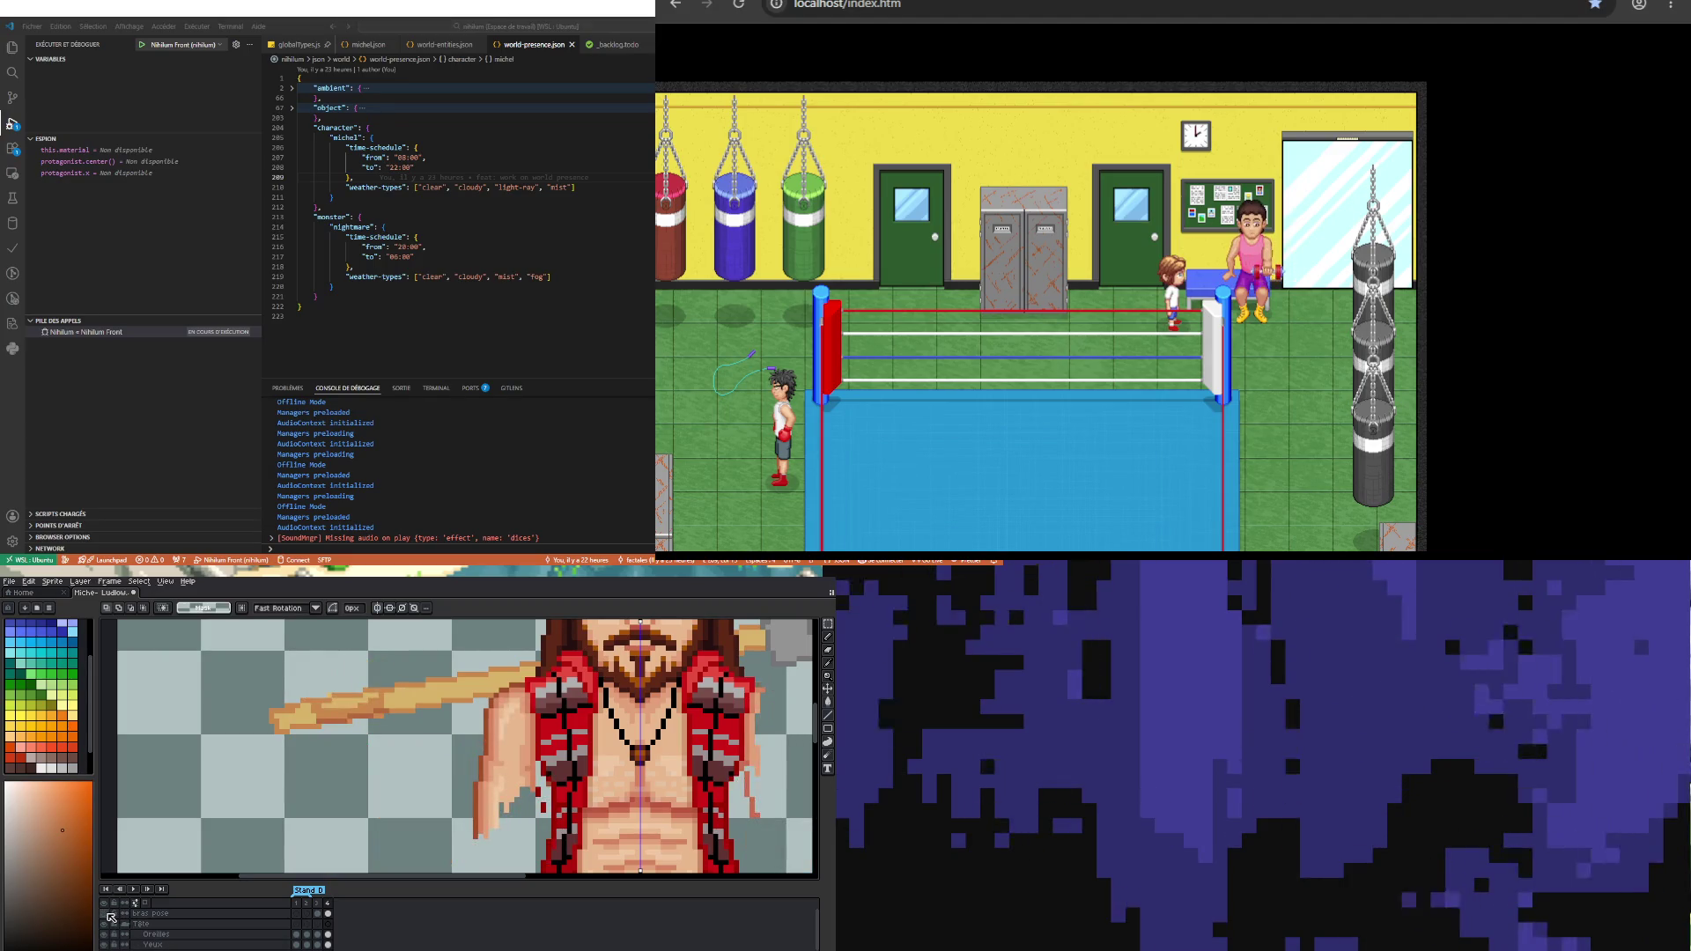
pyautogui.click(108, 914)
pyautogui.scroll(-3, 122, 944)
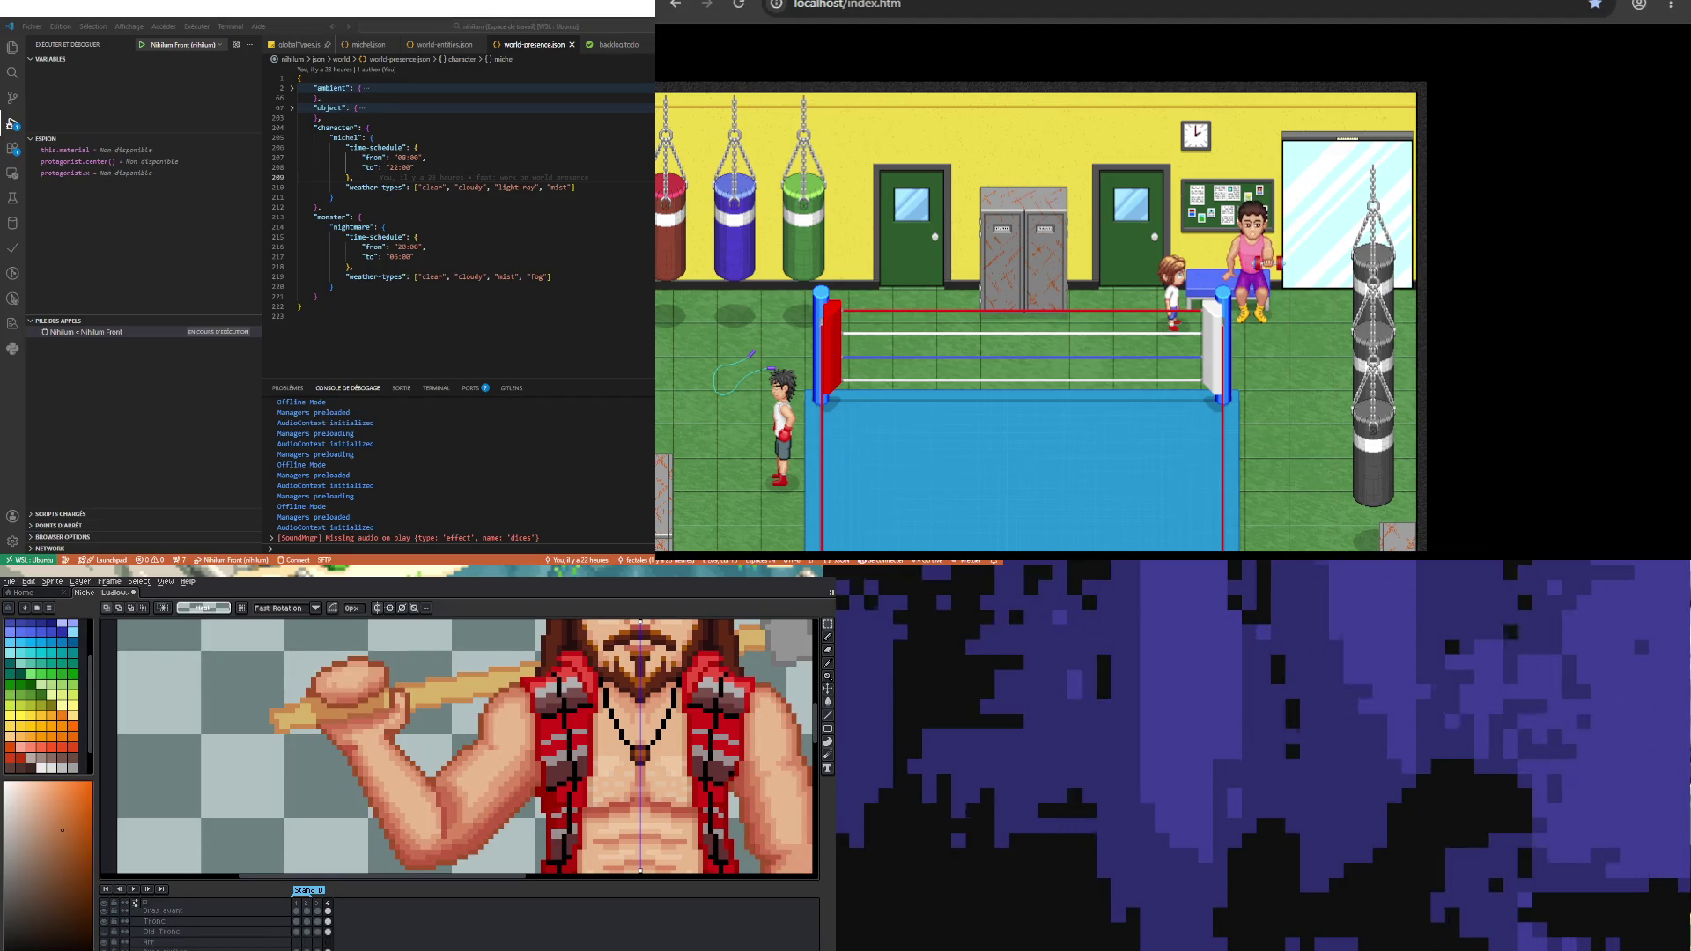
# Step: Hide the bat layer and paste the tan bat segment across the fist, committing it
pyautogui.click(104, 910)
pyautogui.scroll(3, 134, 925)
pyautogui.scroll(1, 176, 924)
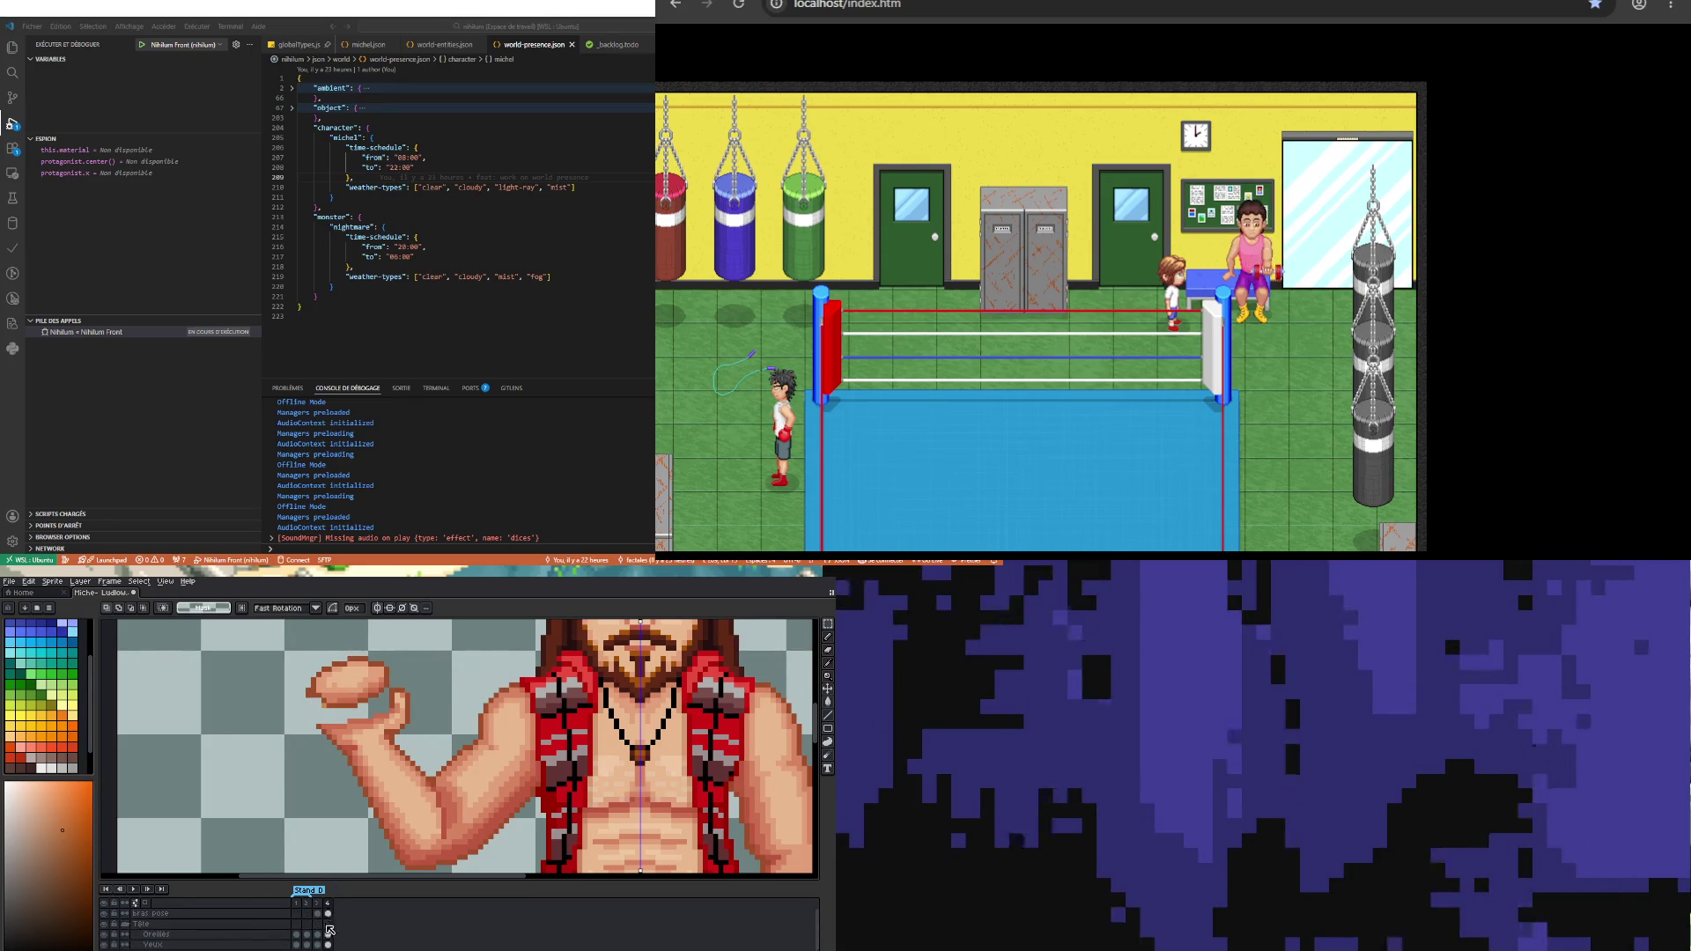
pyautogui.scroll(3, 349, 712)
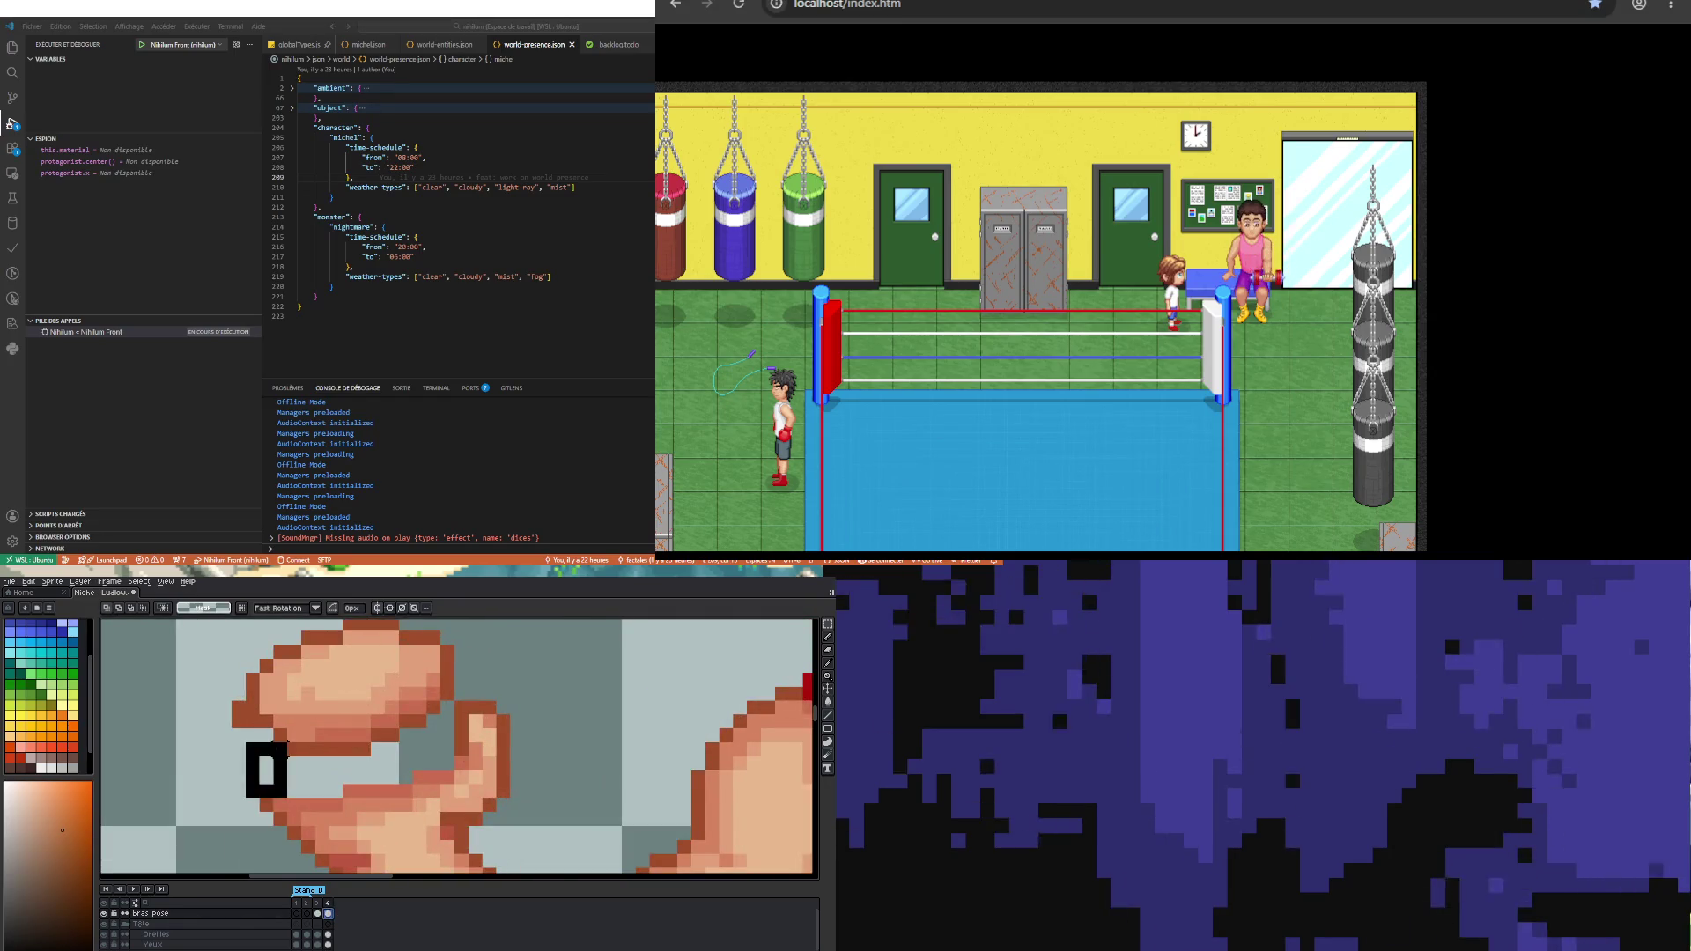
pyautogui.scroll(-2, 193, 925)
pyautogui.scroll(-3, 193, 924)
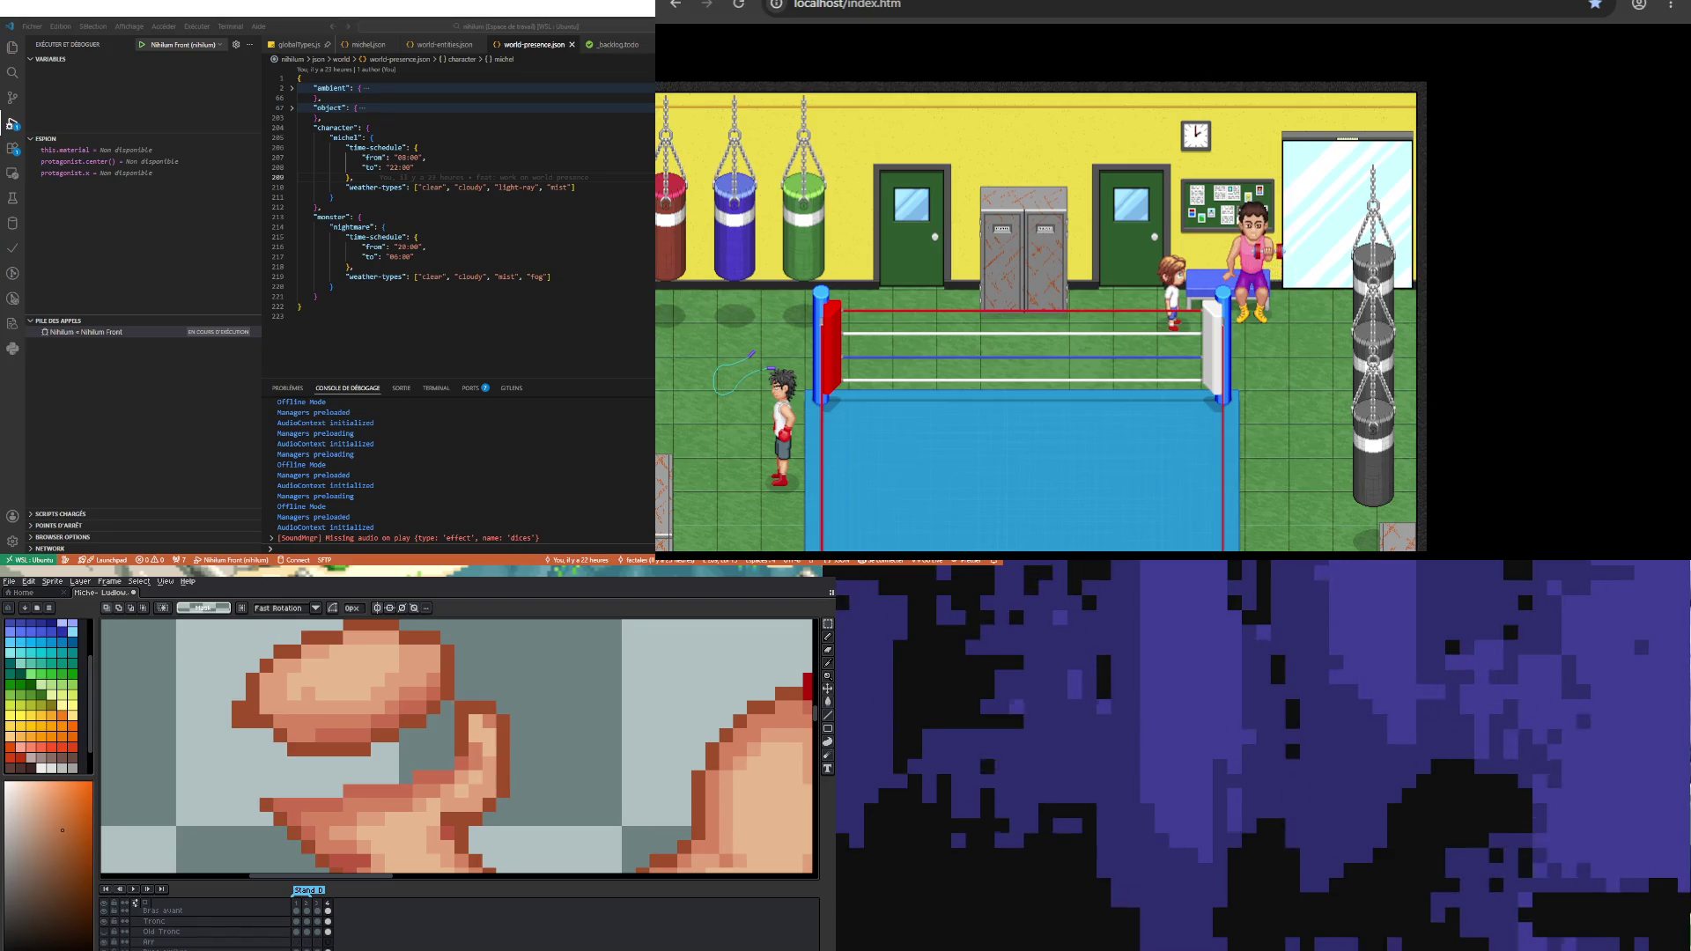
pyautogui.hotkey('ctrl', 'v')
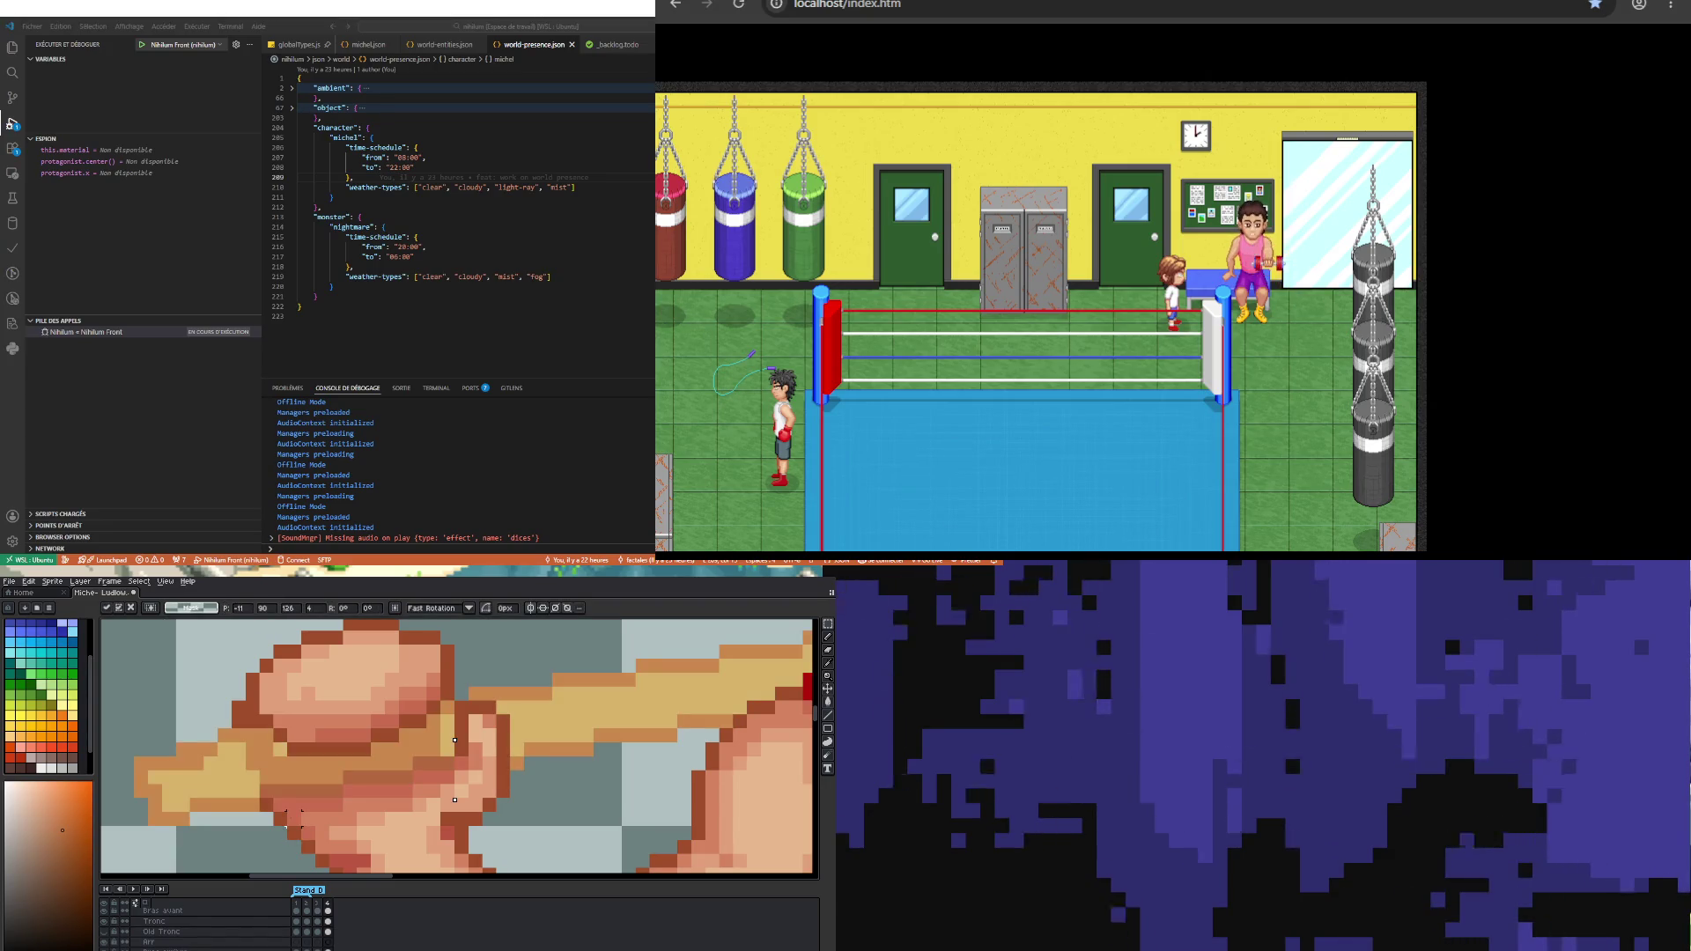
pyautogui.press('Return')
# Step: Switch to frame 3 of the bras pose layer and zoom out
pyautogui.scroll(2, 335, 925)
pyautogui.scroll(3, 334, 929)
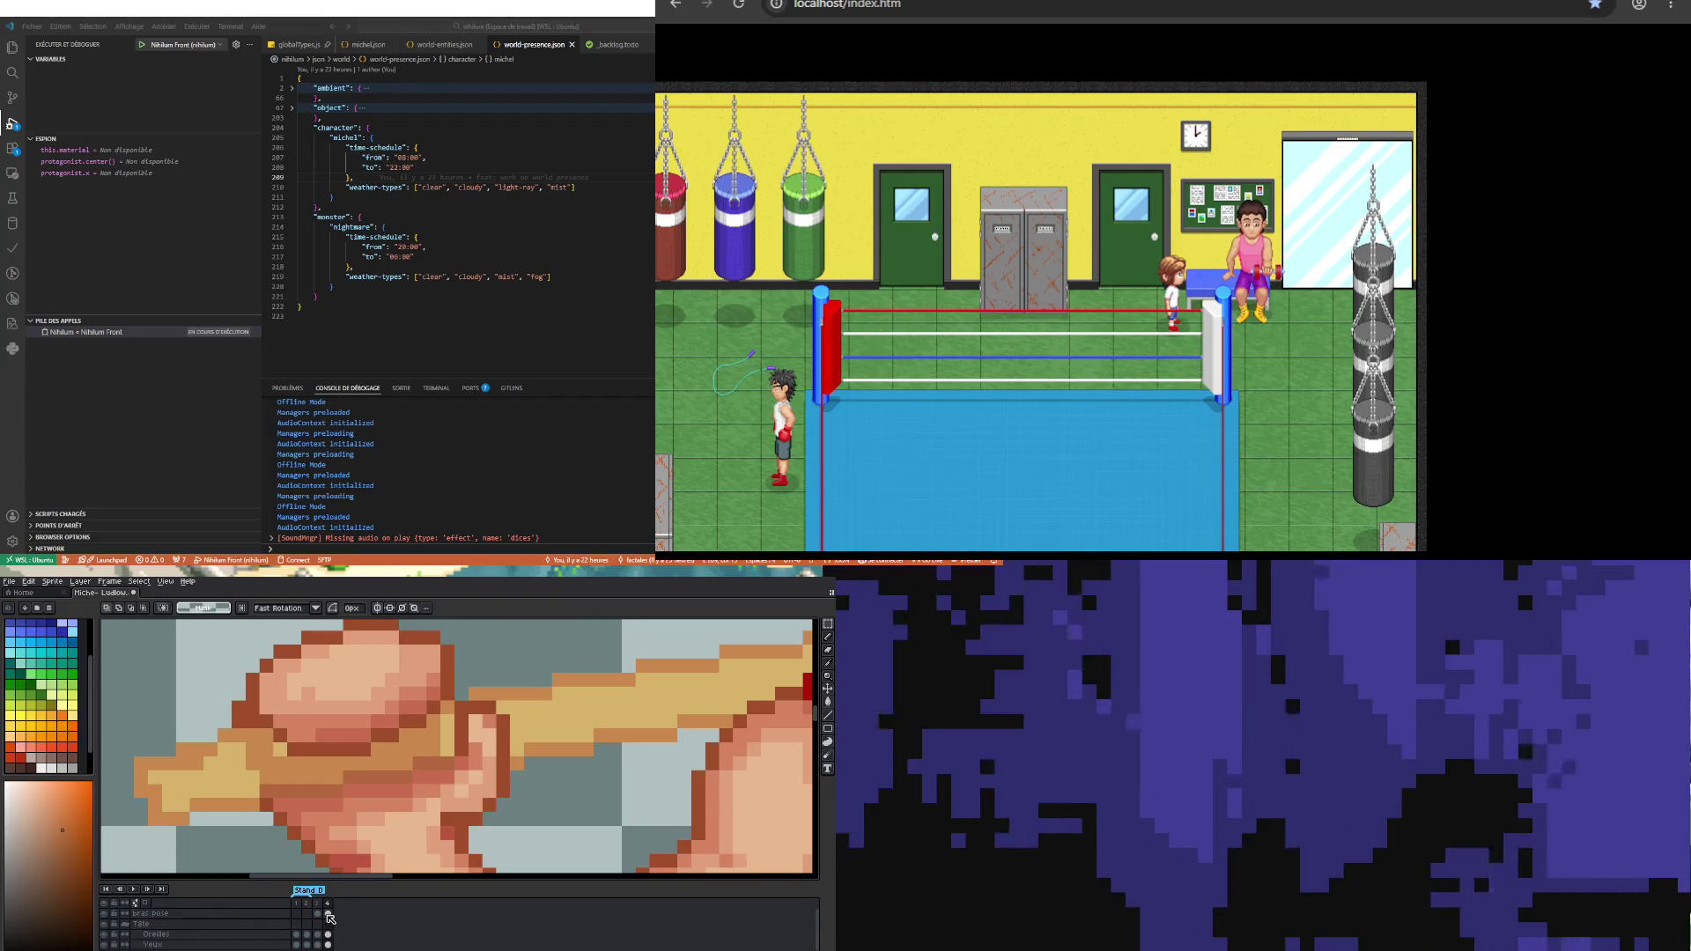
pyautogui.click(317, 913)
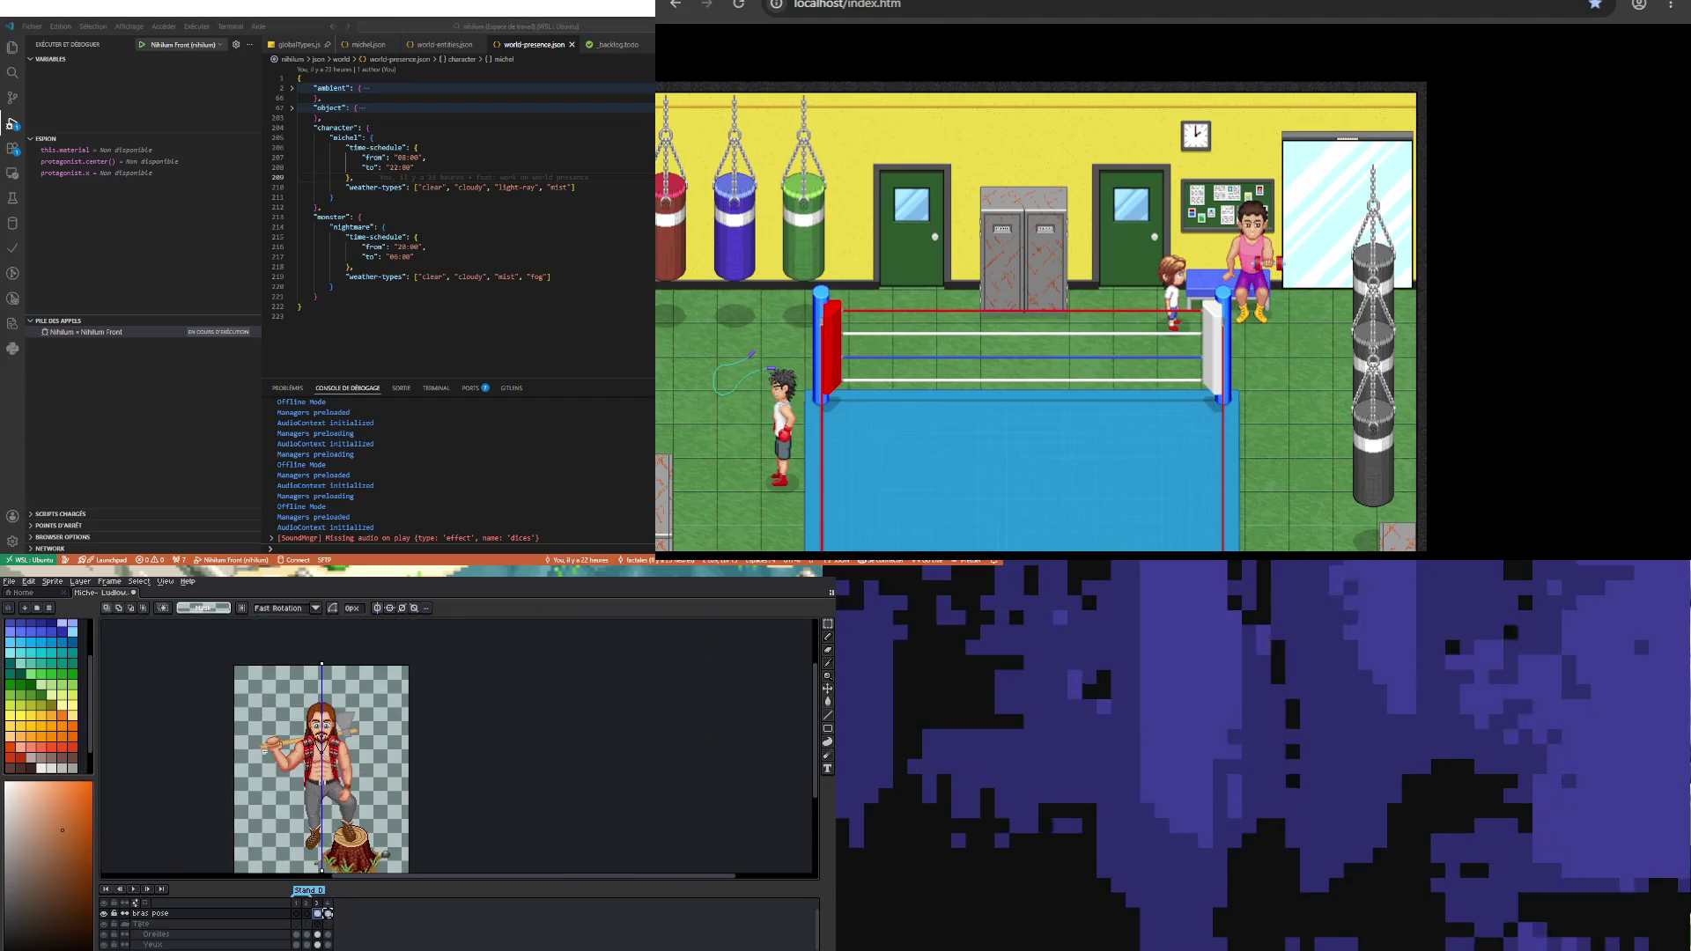
pyautogui.scroll(-2, 351, 800)
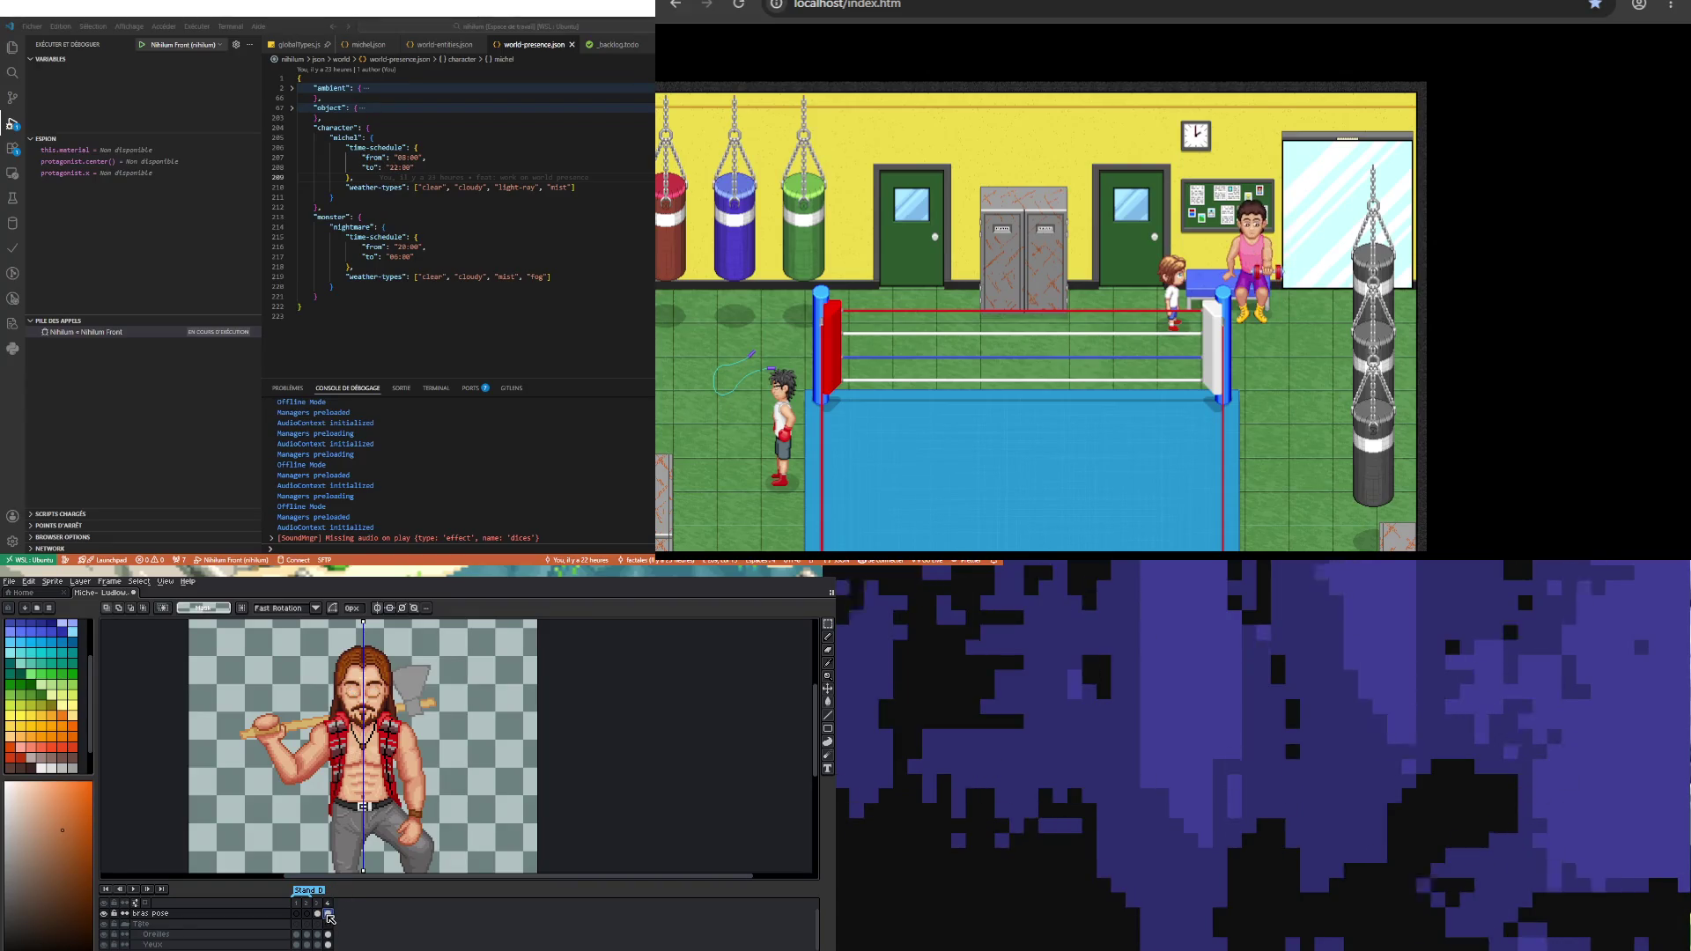
pyautogui.click(328, 914)
pyautogui.click(317, 913)
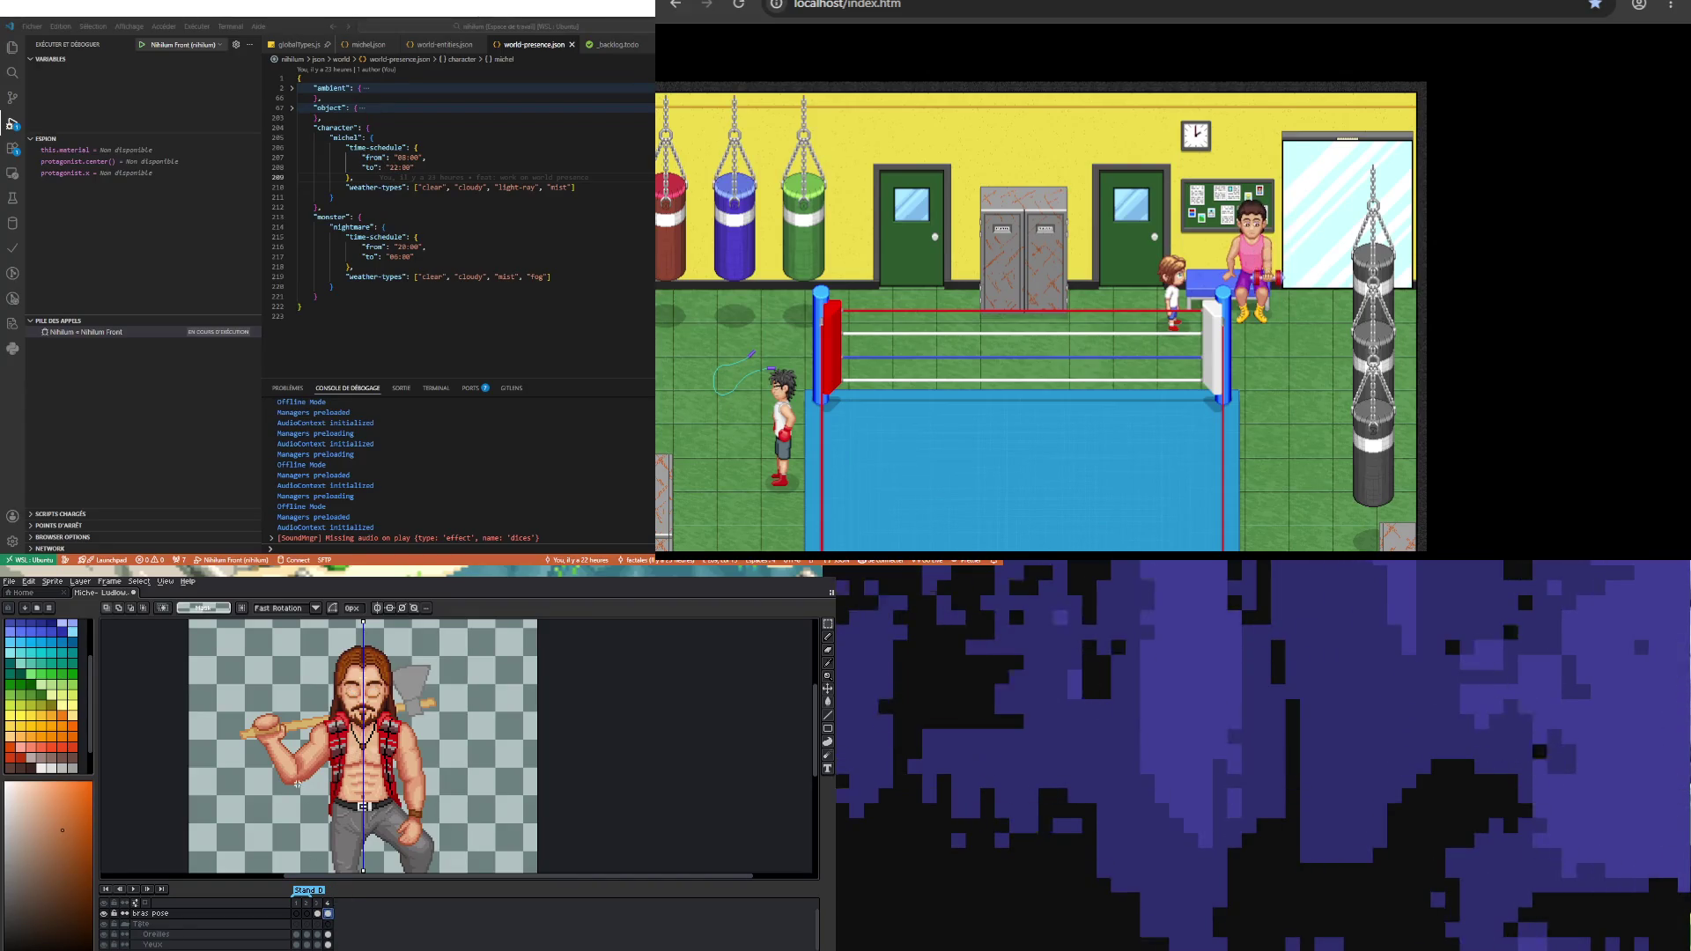
pyautogui.scroll(2, 297, 830)
pyautogui.press('Right')
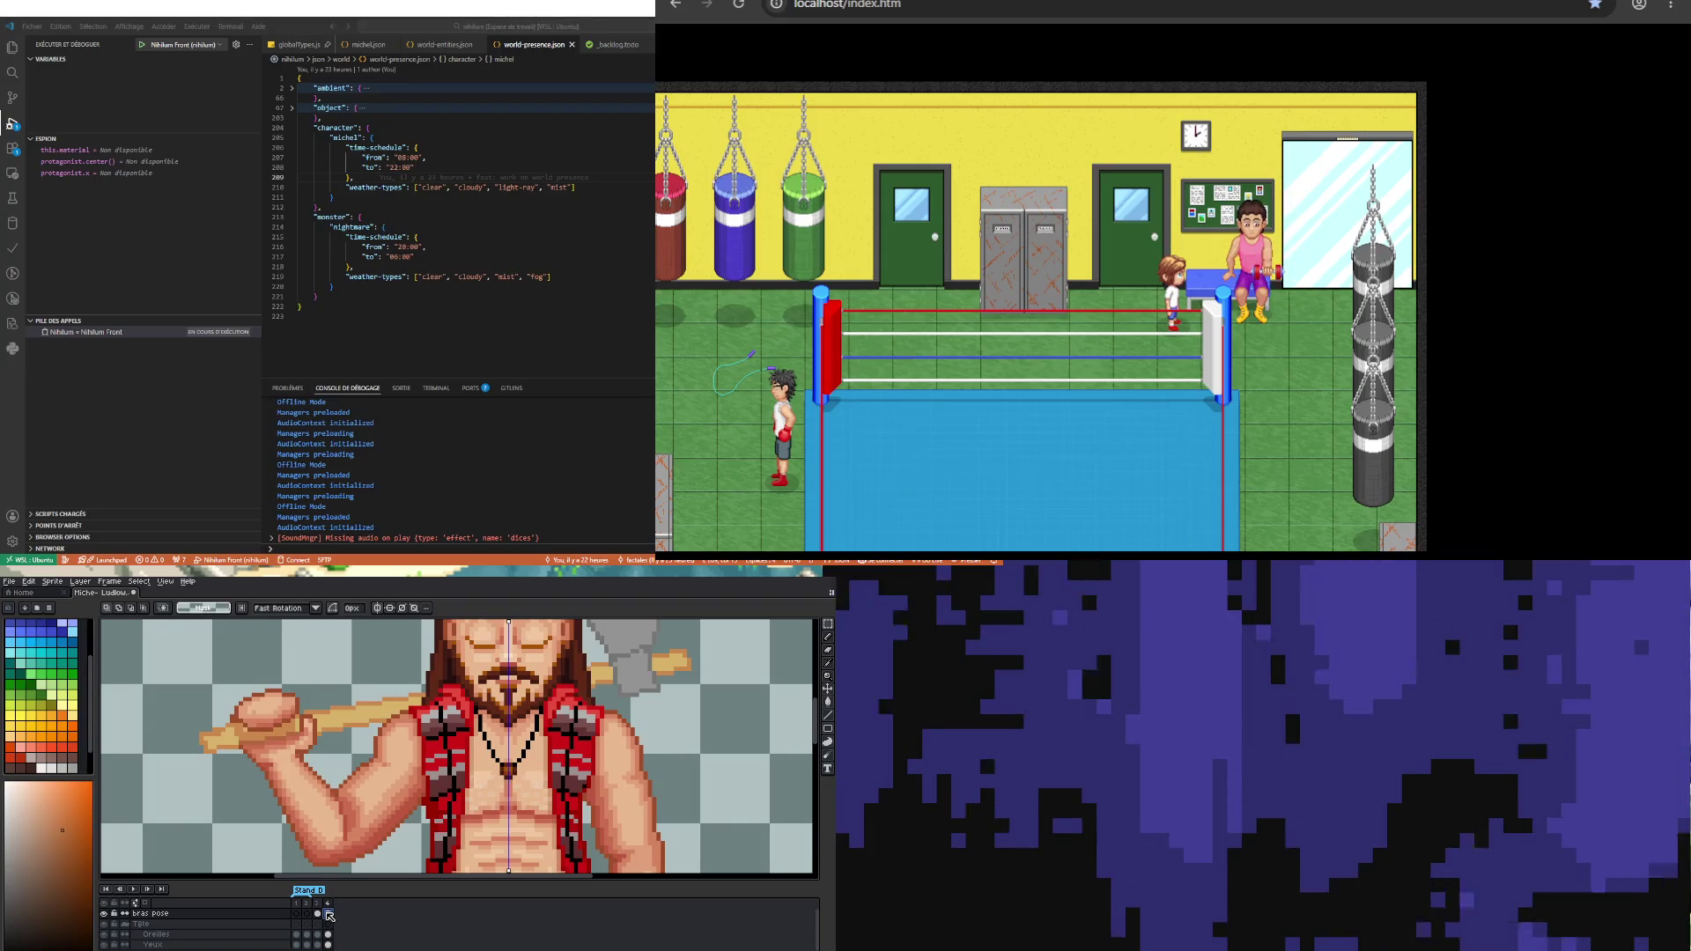
pyautogui.scroll(-2, 322, 917)
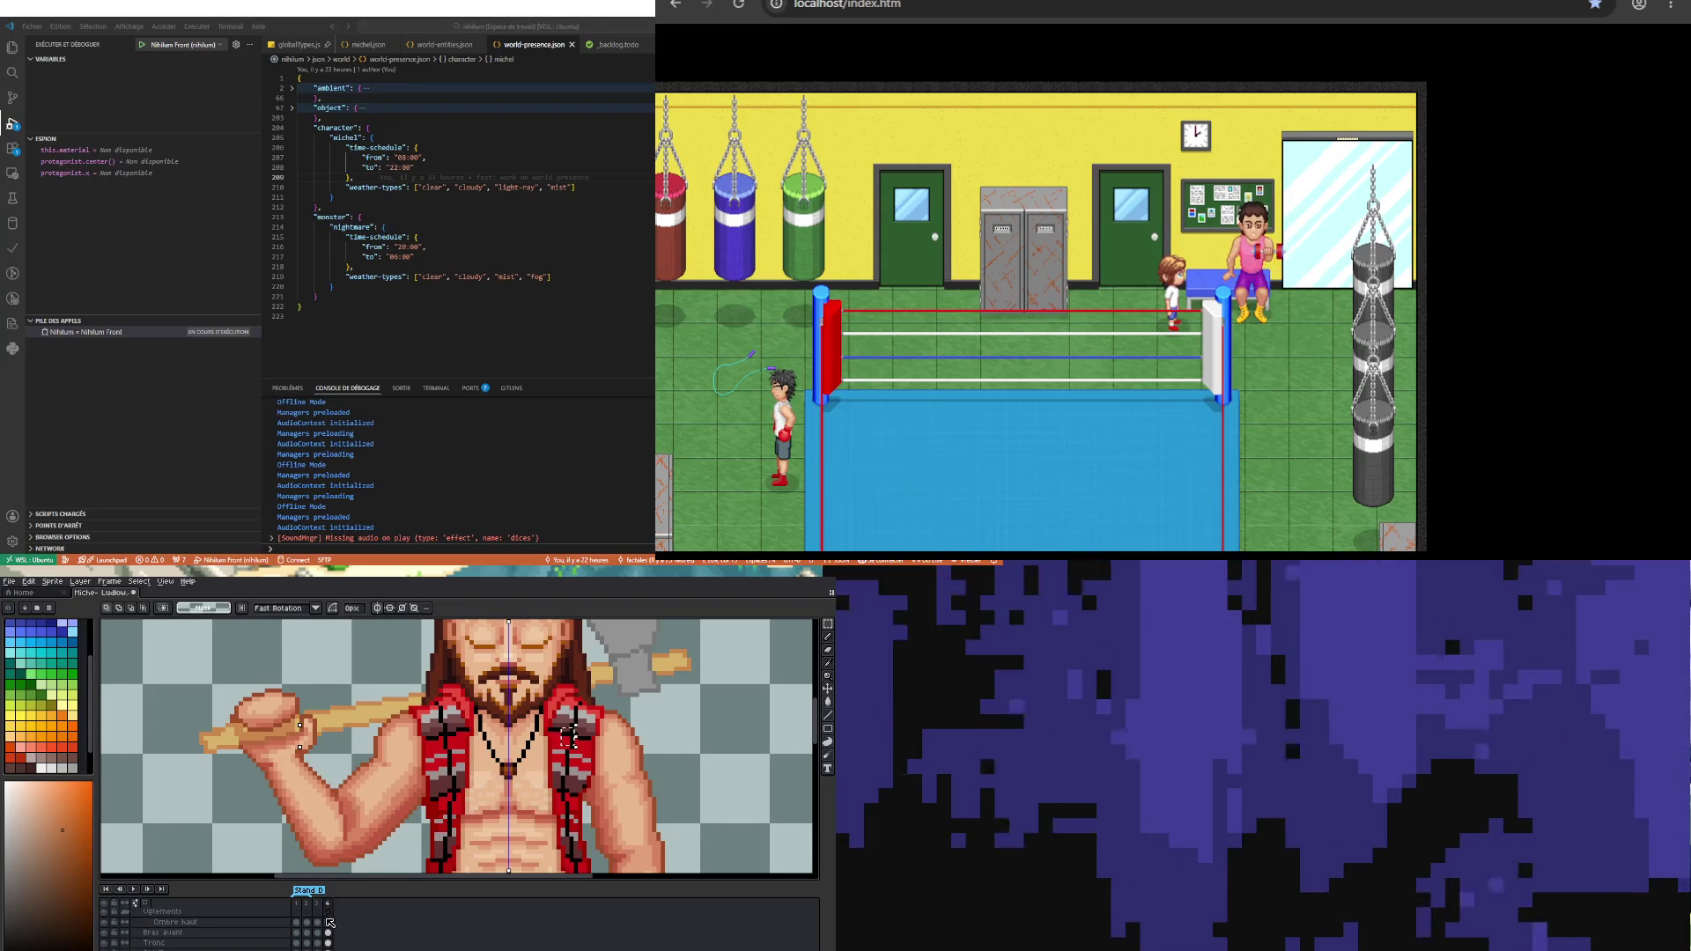
pyautogui.click(322, 916)
pyautogui.scroll(2, 324, 918)
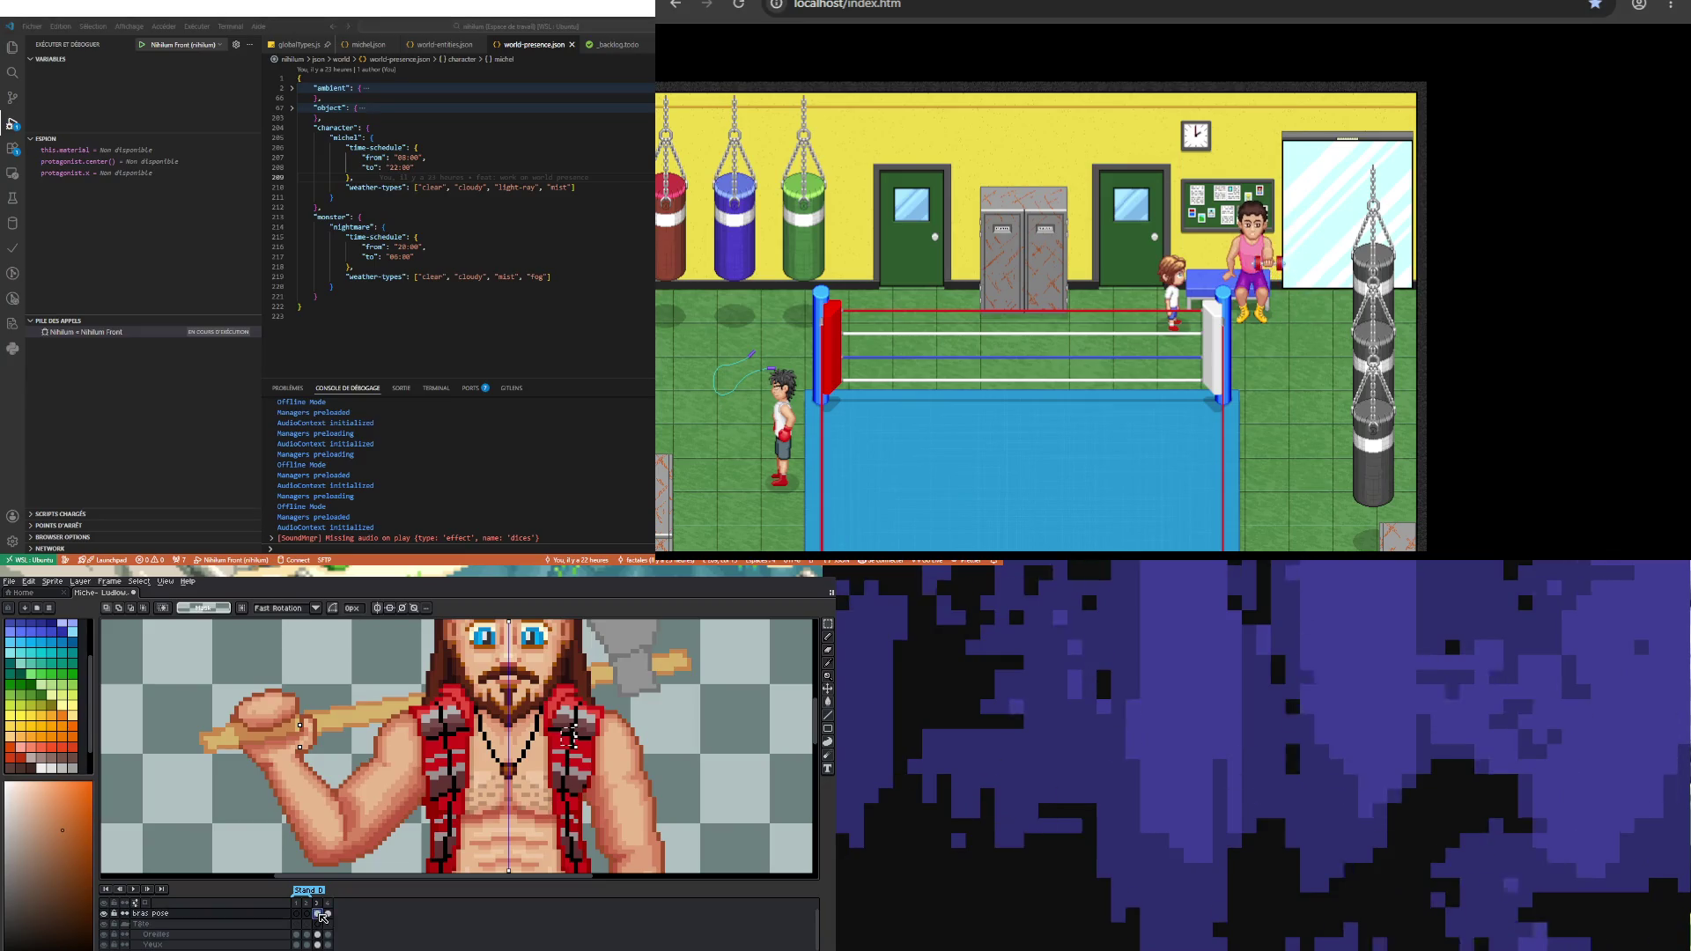
pyautogui.click(325, 915)
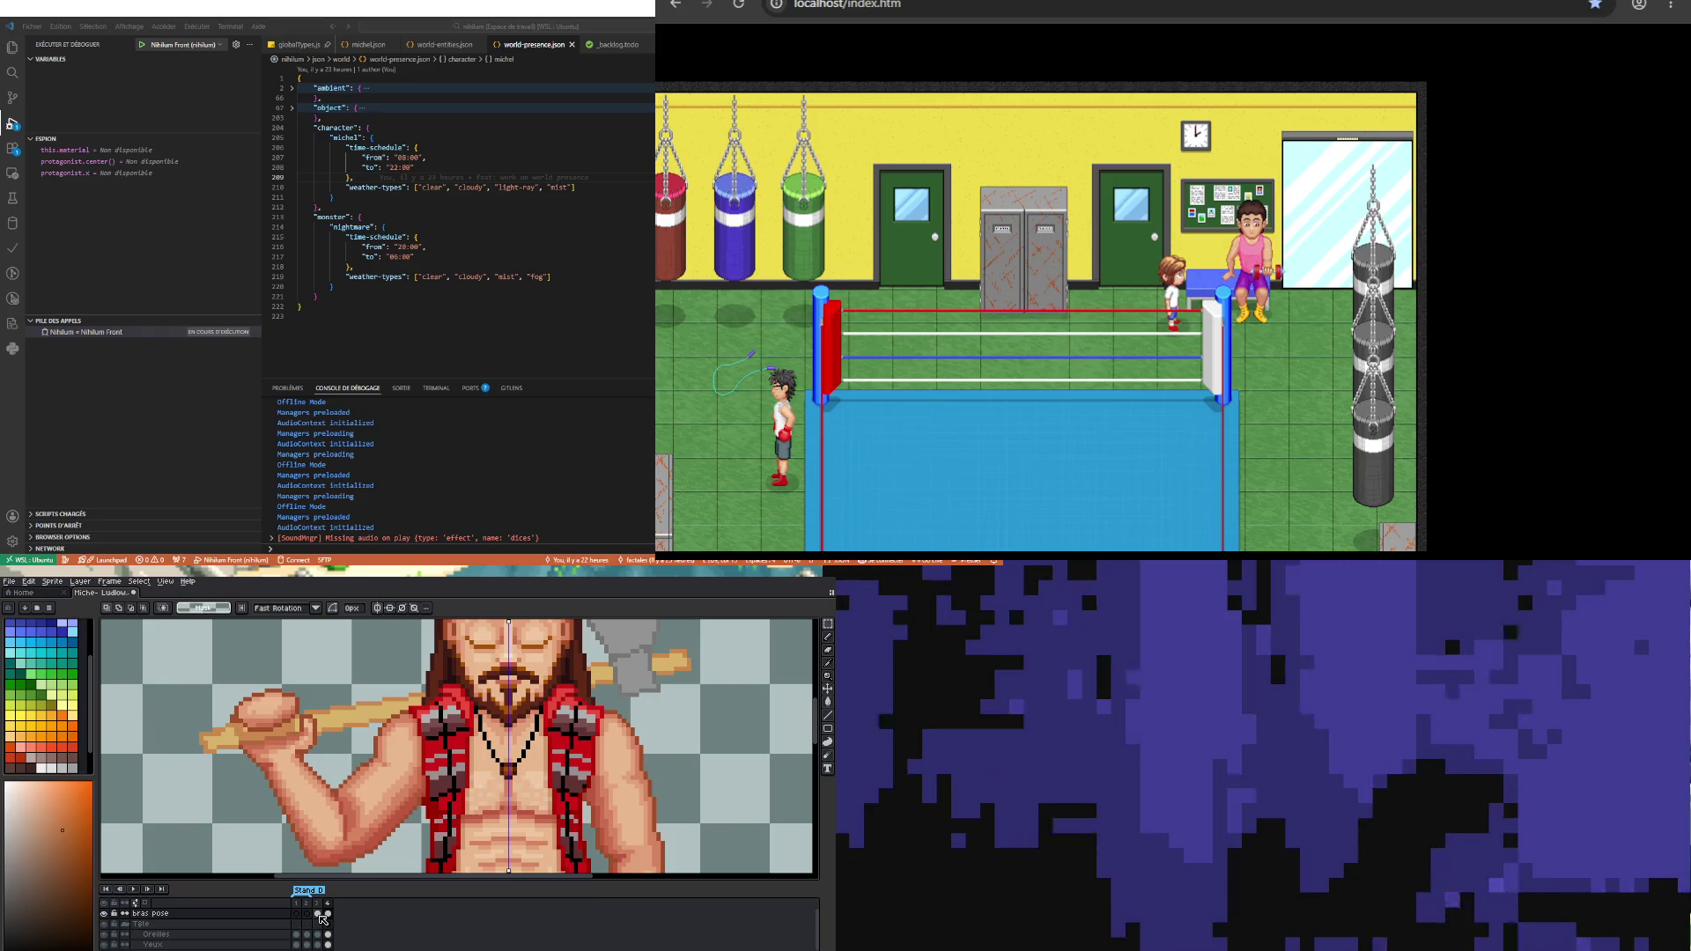
pyautogui.click(318, 915)
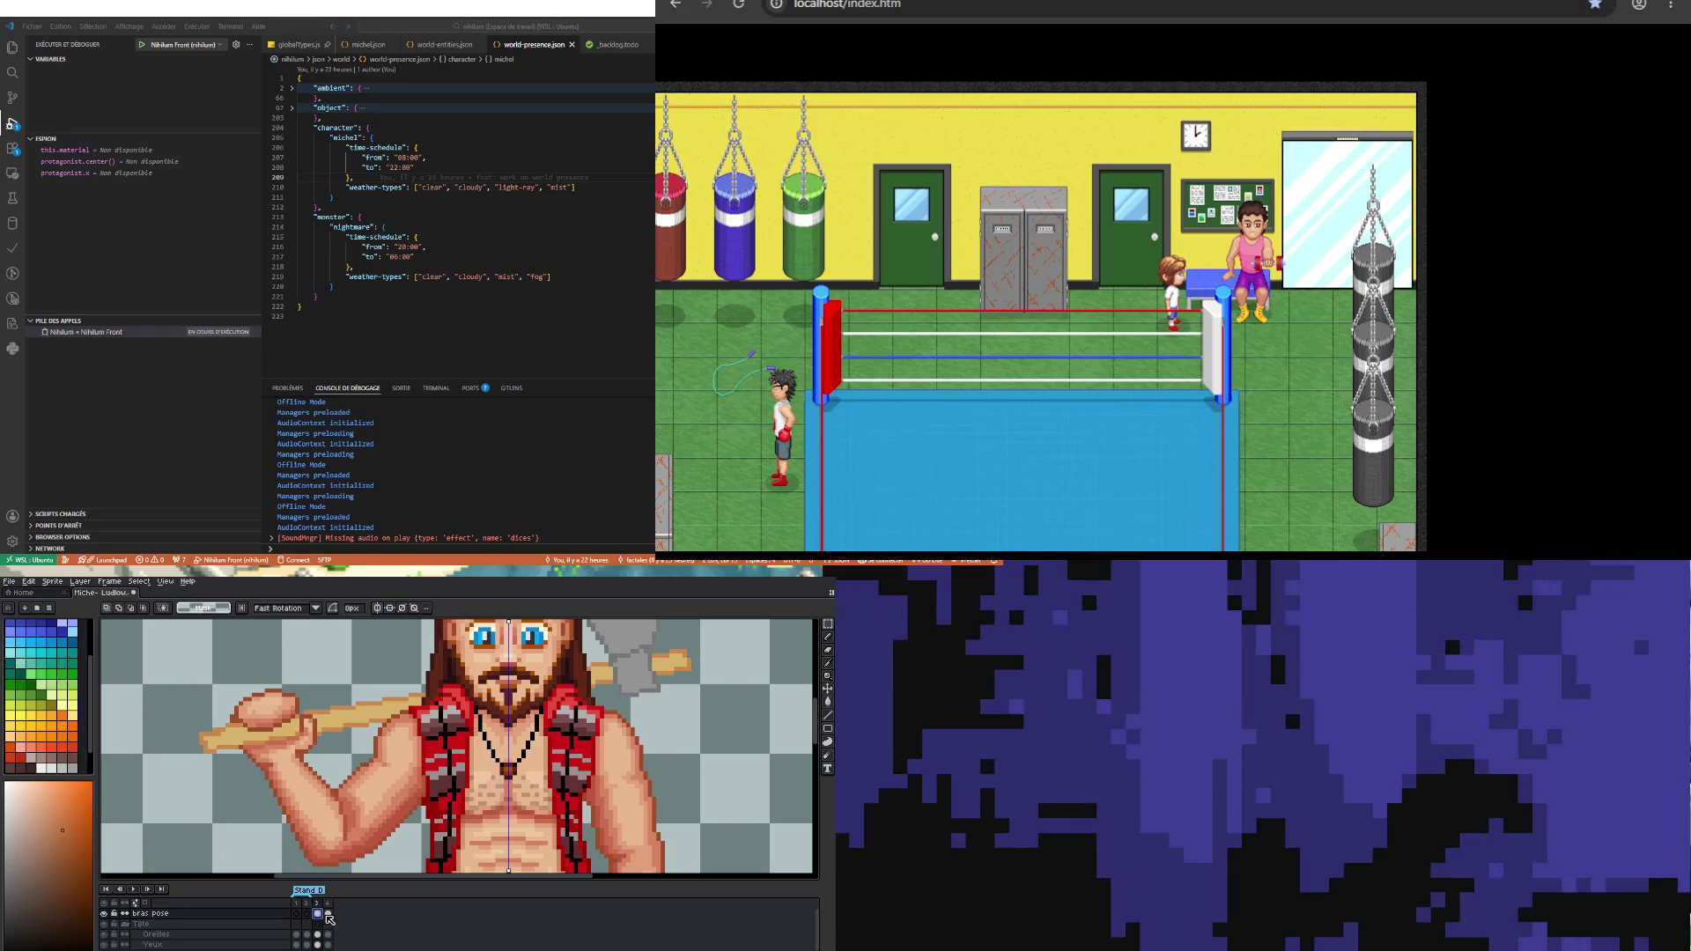
pyautogui.click(328, 914)
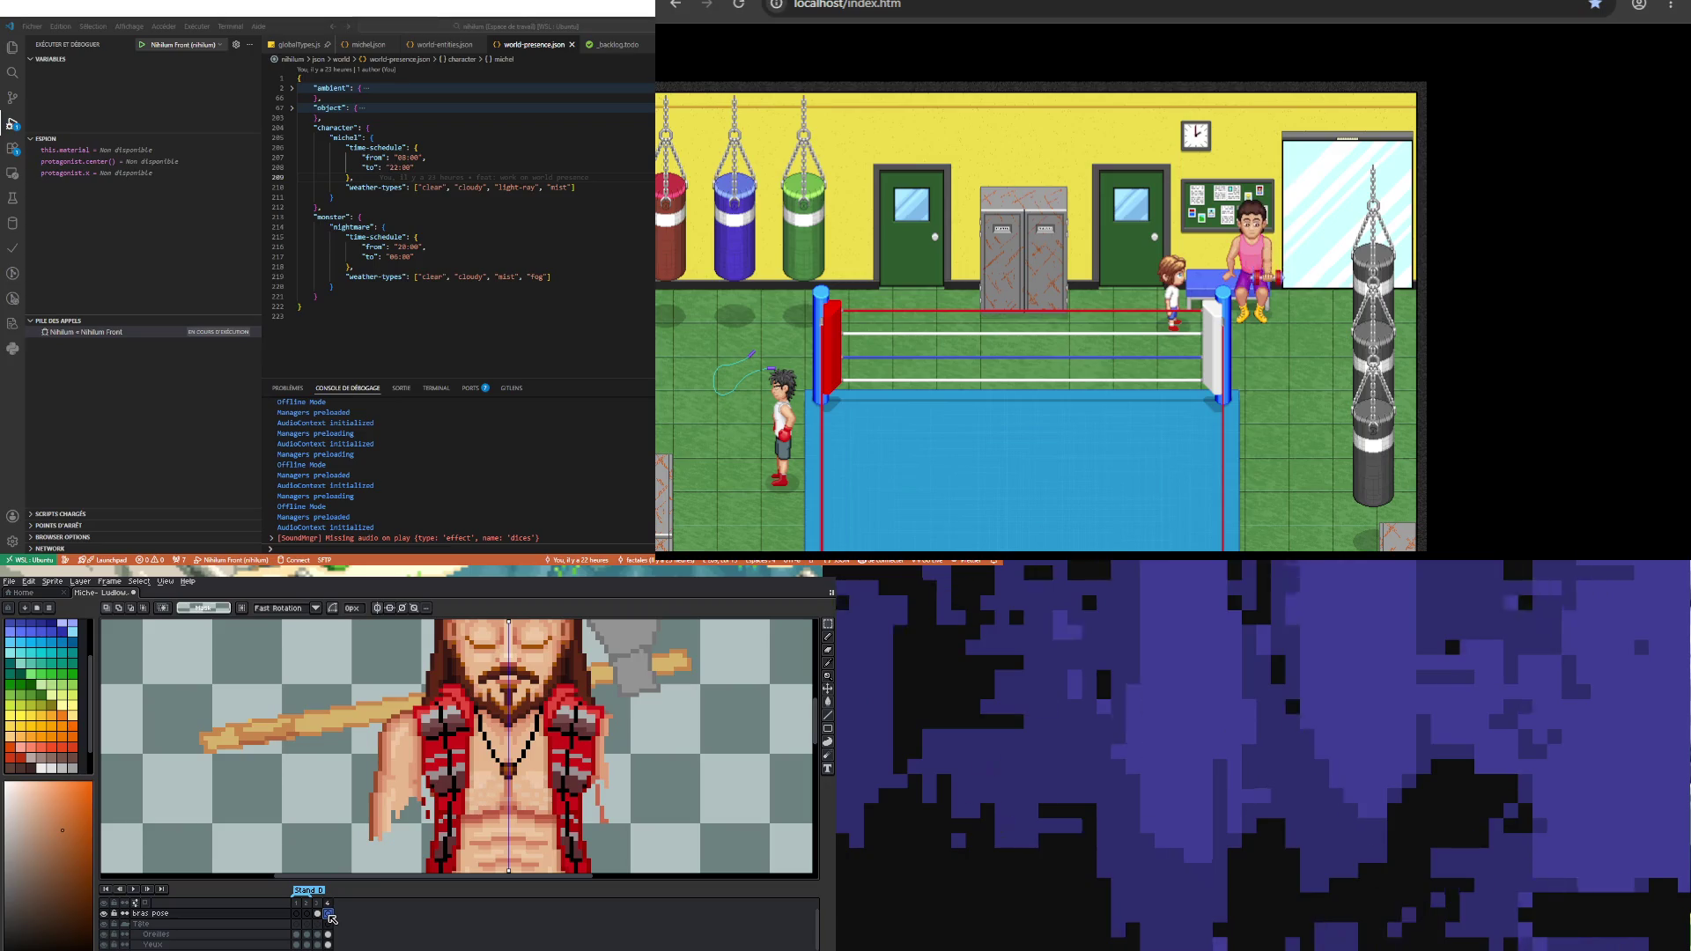
pyautogui.click(318, 914)
pyautogui.click(328, 914)
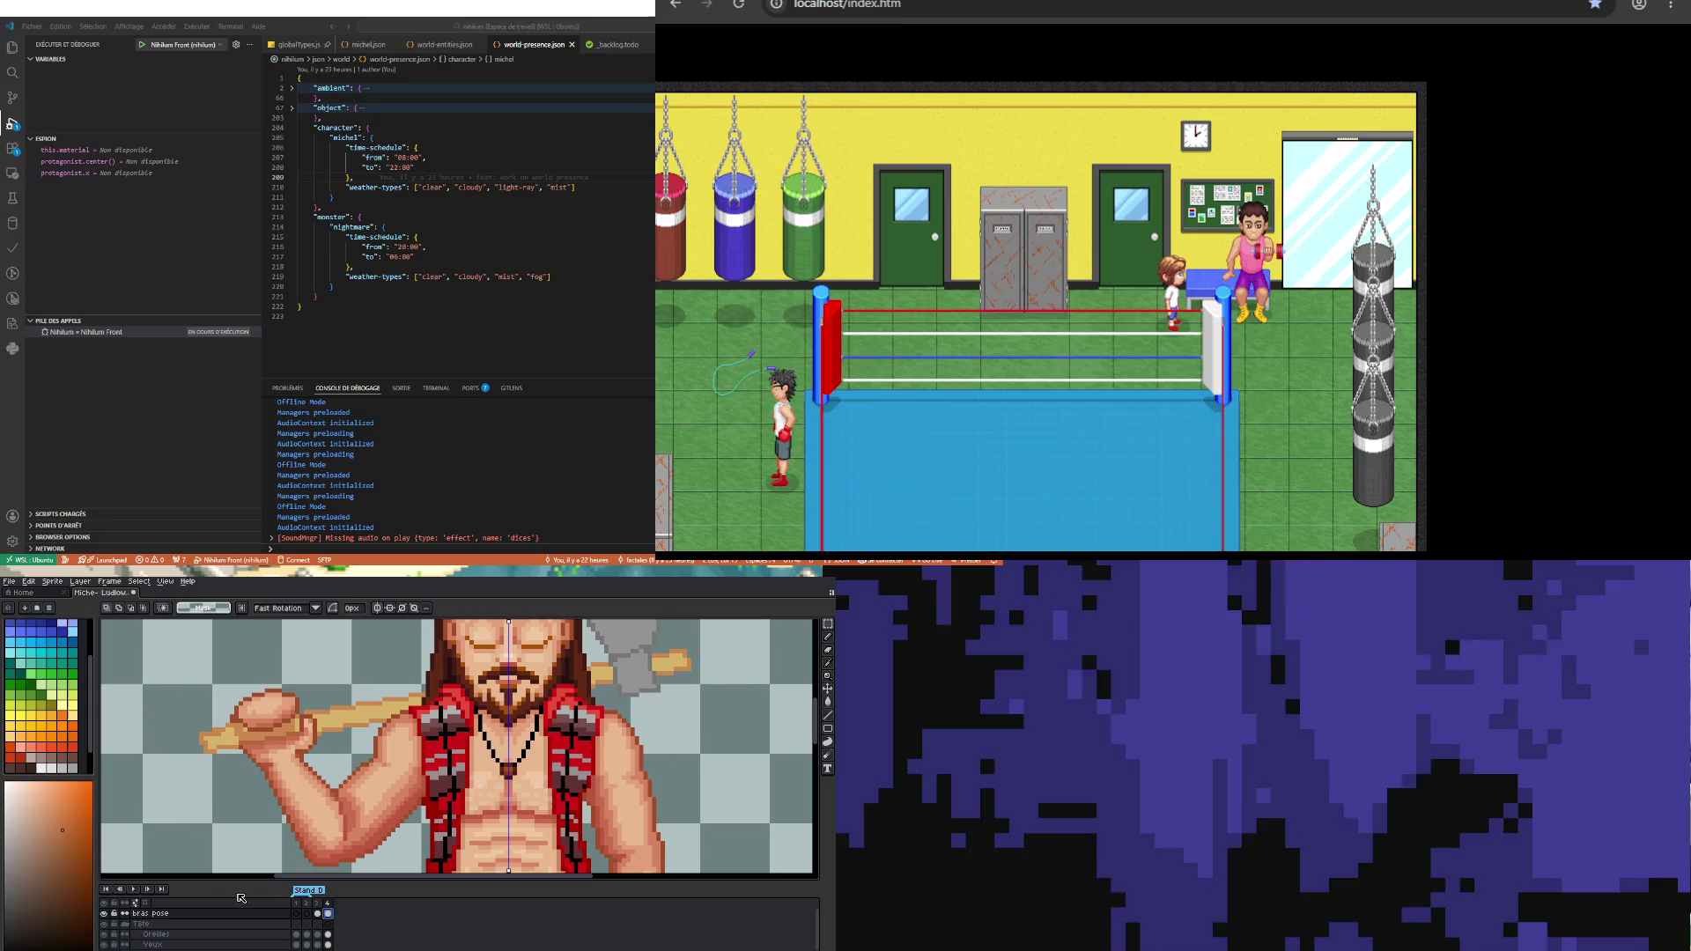
pyautogui.click(104, 914)
pyautogui.click(104, 914)
pyautogui.click(104, 914)
pyautogui.click(104, 914)
pyautogui.click(104, 914)
pyautogui.click(104, 914)
pyautogui.scroll(-3, 103, 914)
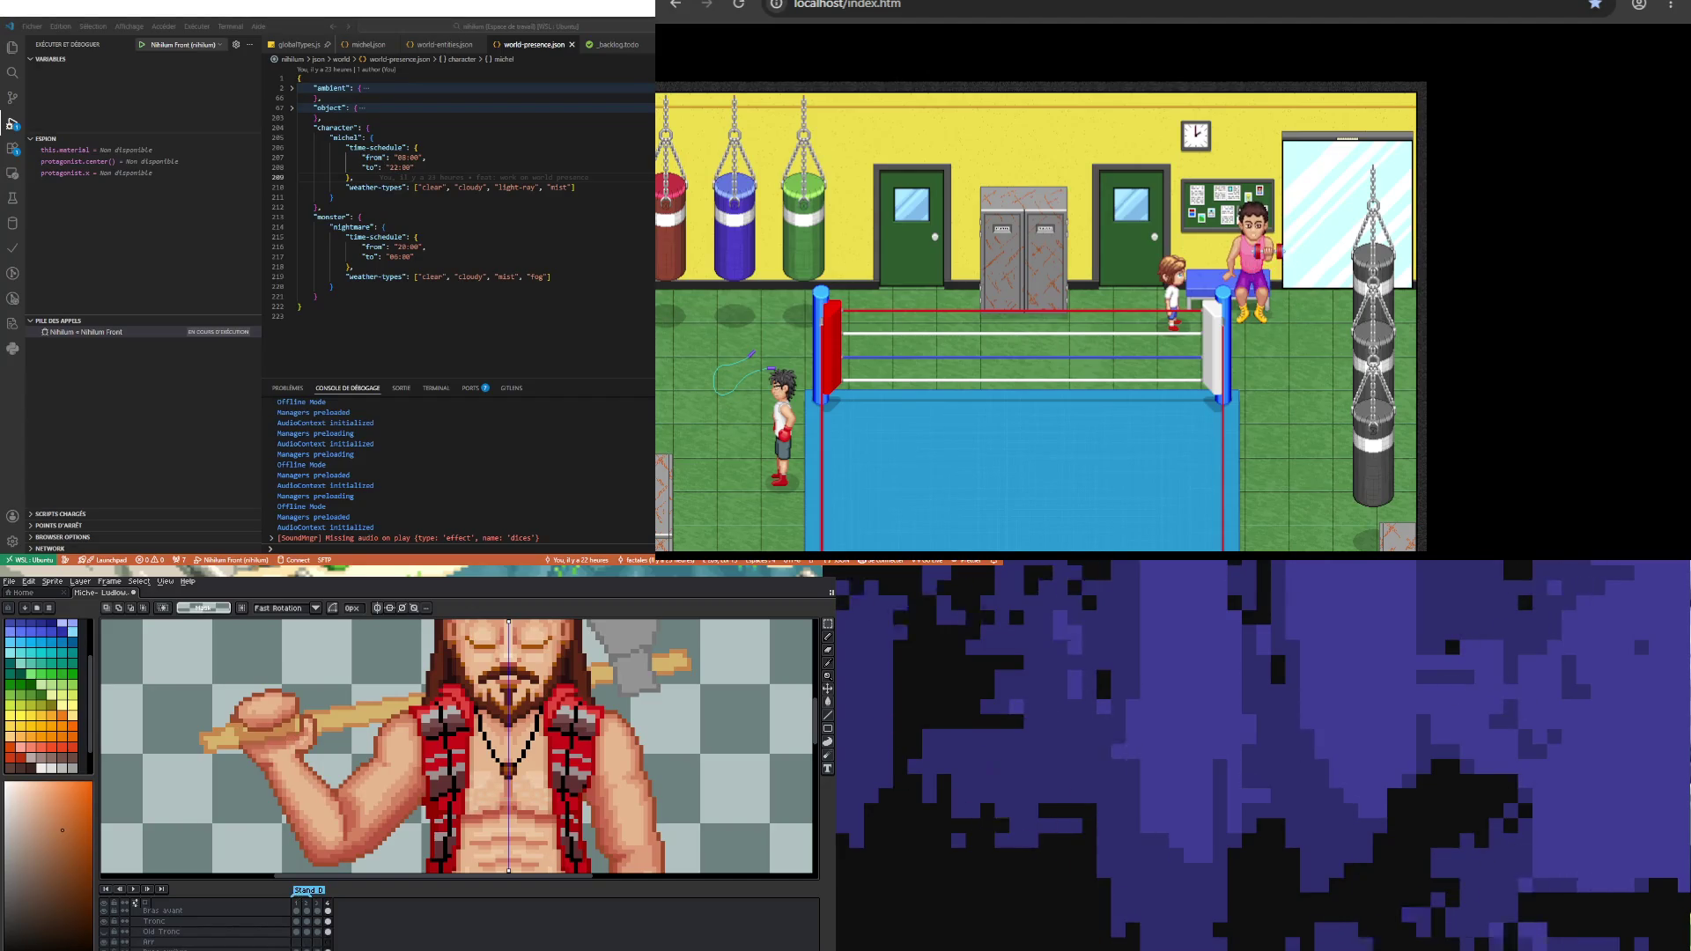
# Step: Pick a darker brown and pencil a short outline along the hand
pyautogui.scroll(5, 245, 738)
pyautogui.scroll(-3, 245, 738)
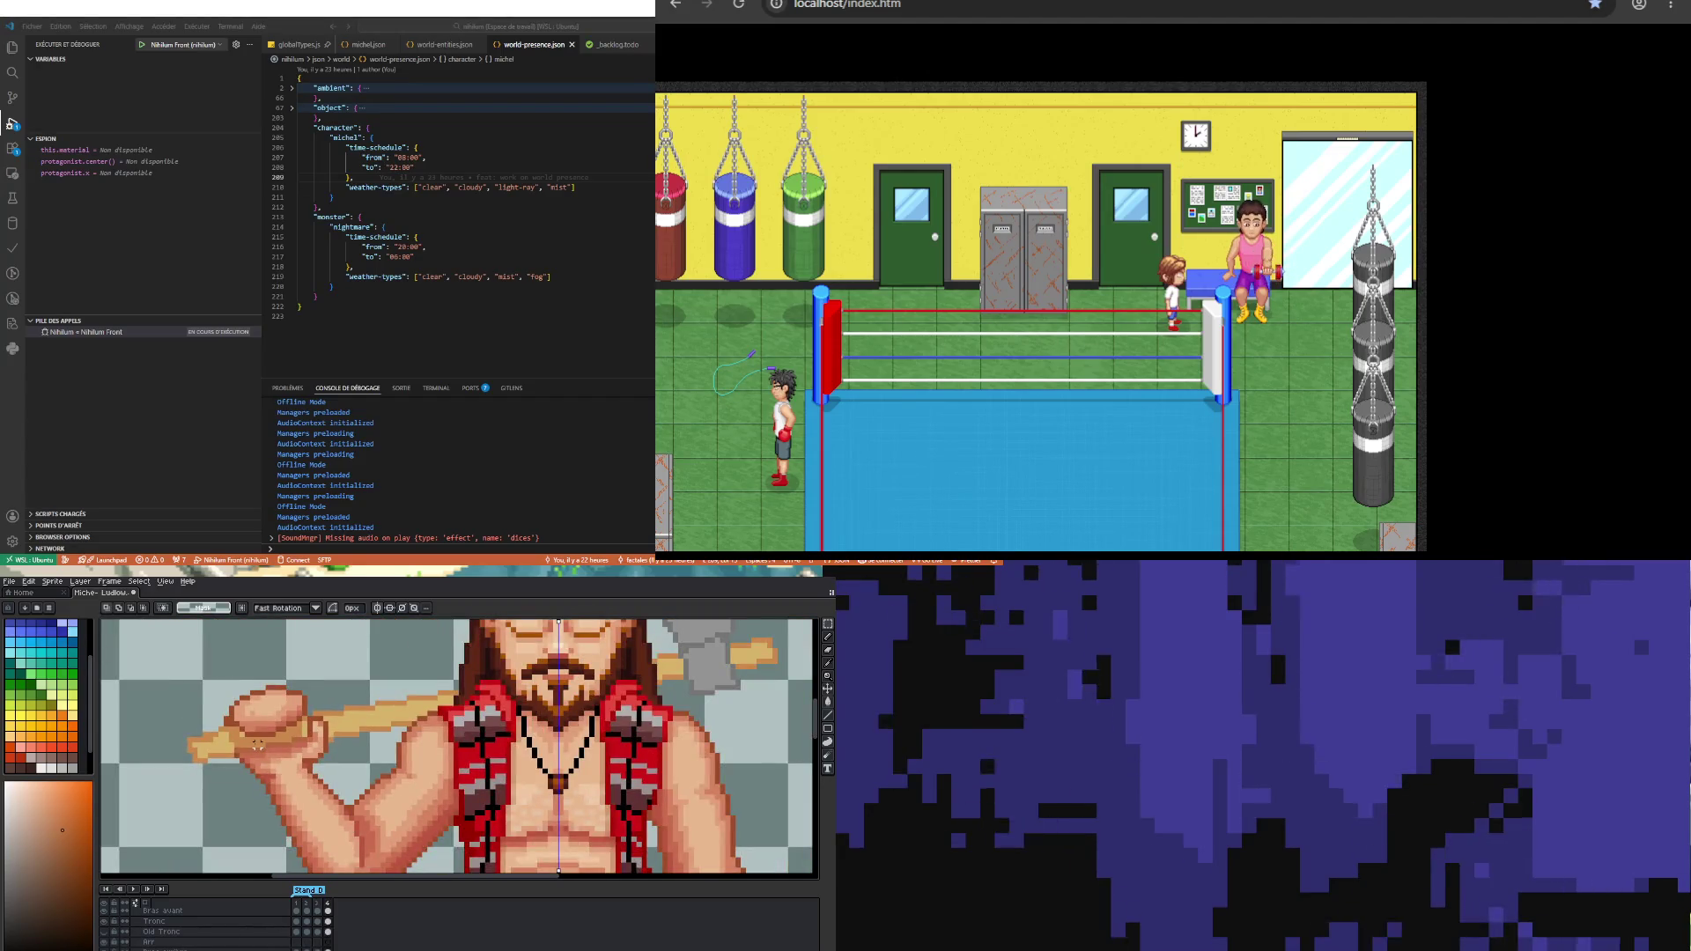
pyautogui.scroll(3, 243, 766)
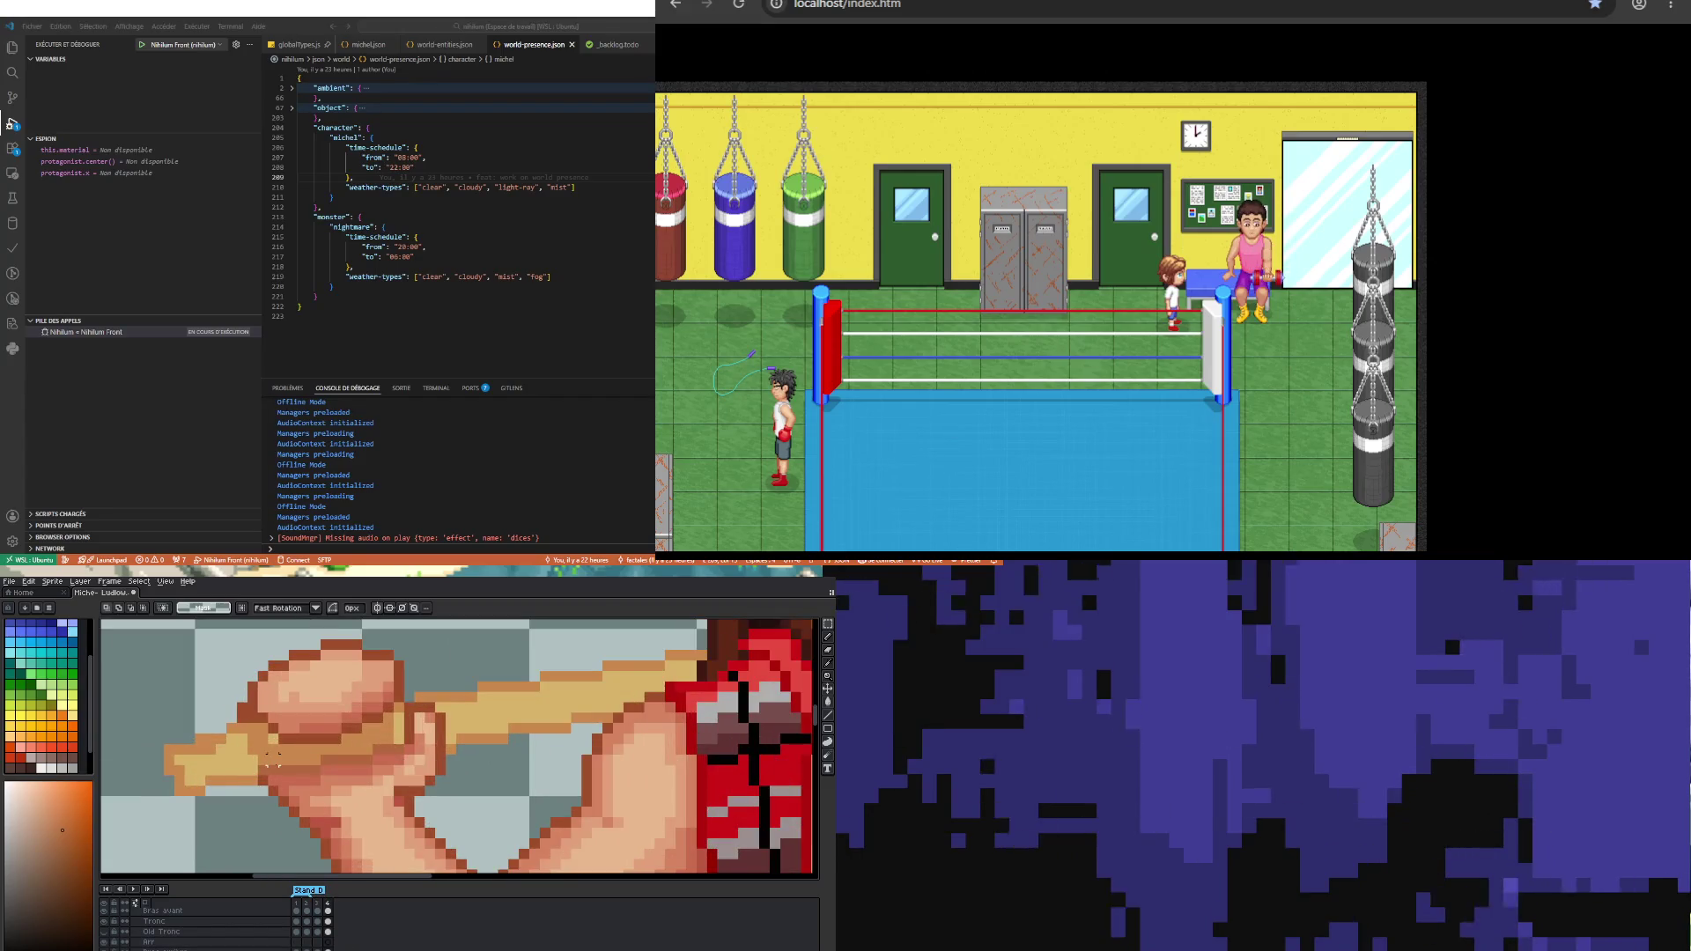
pyautogui.scroll(1, 314, 758)
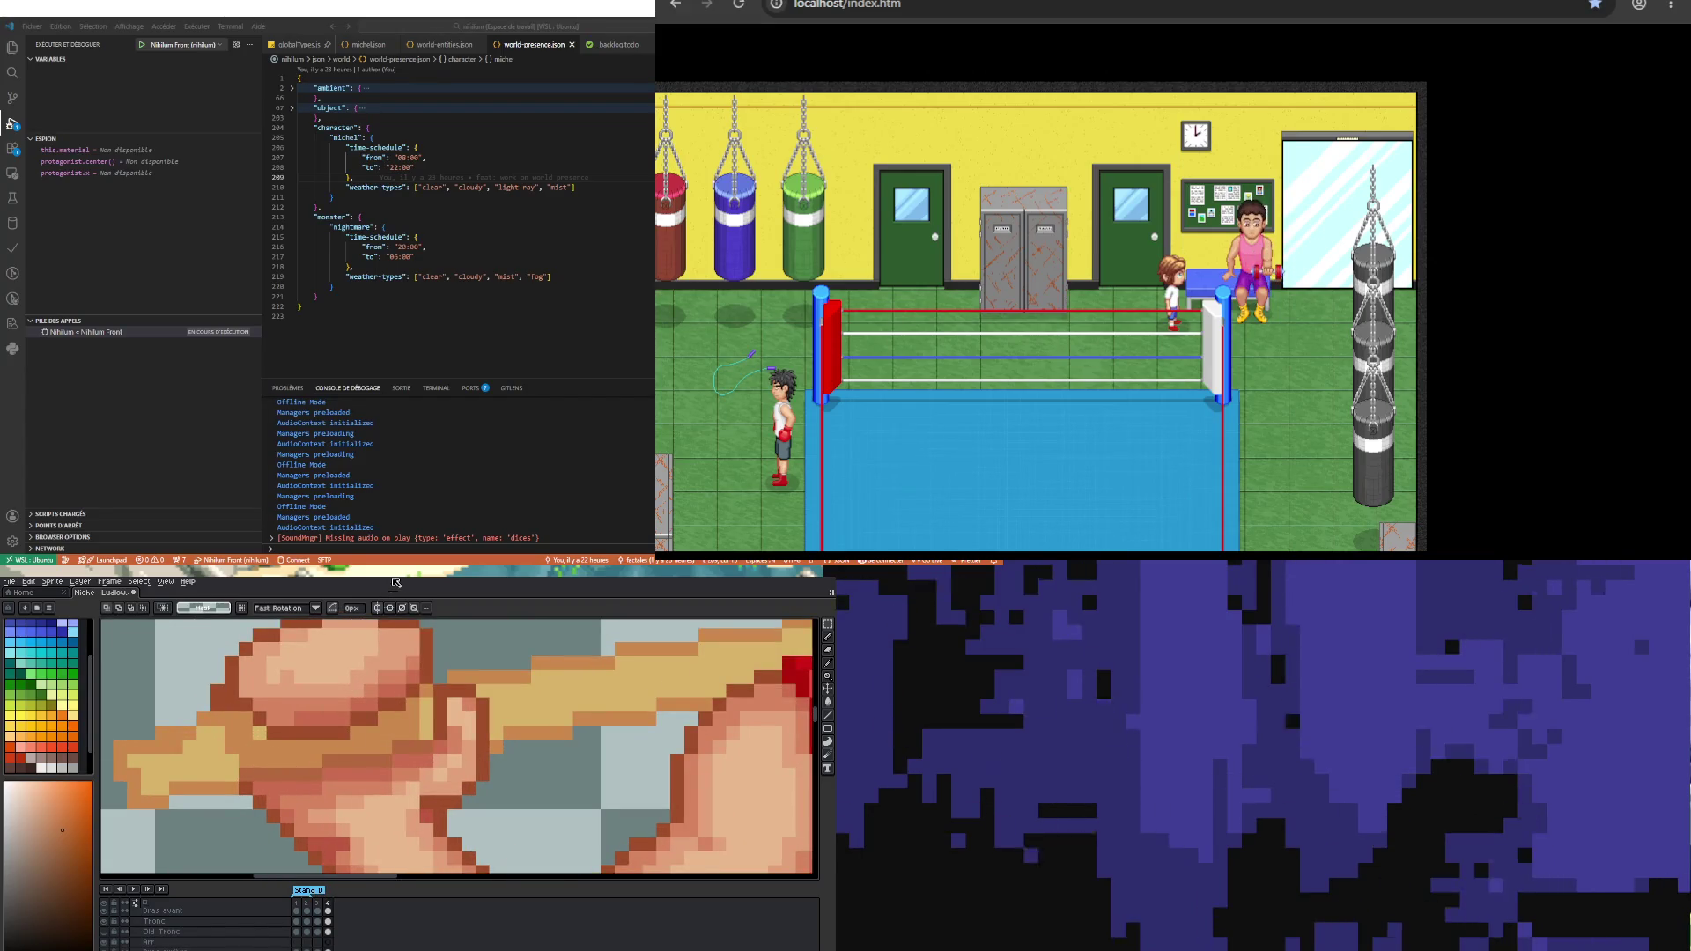
pyautogui.press('b')
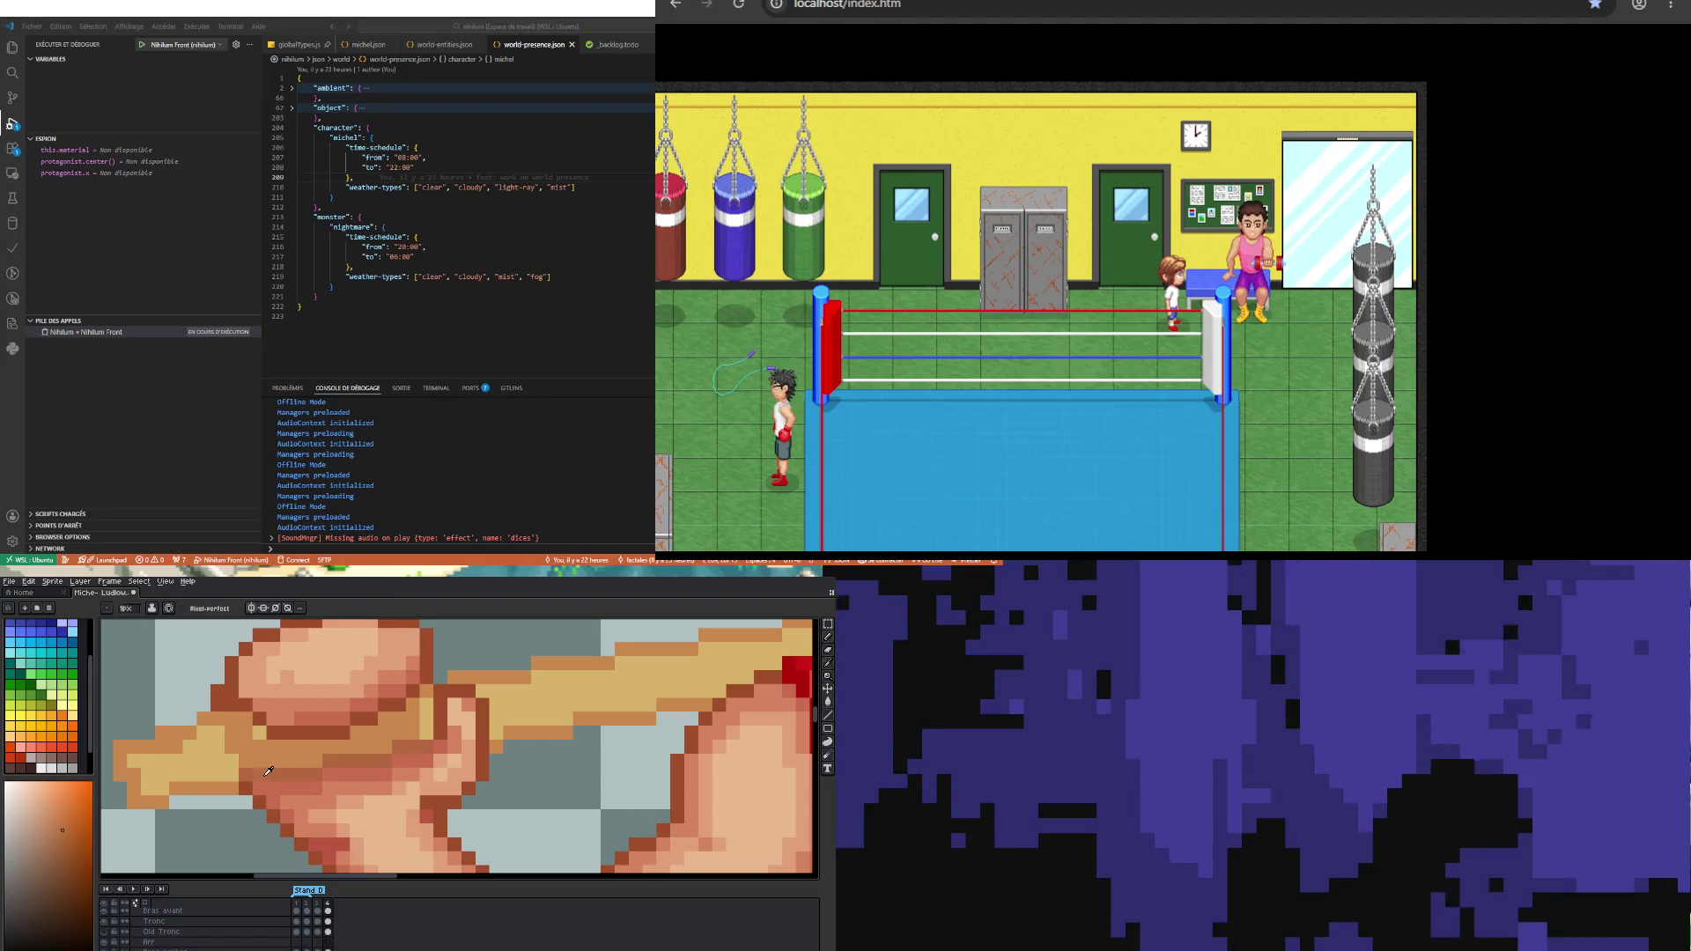
pyautogui.press('i')
pyautogui.press('b')
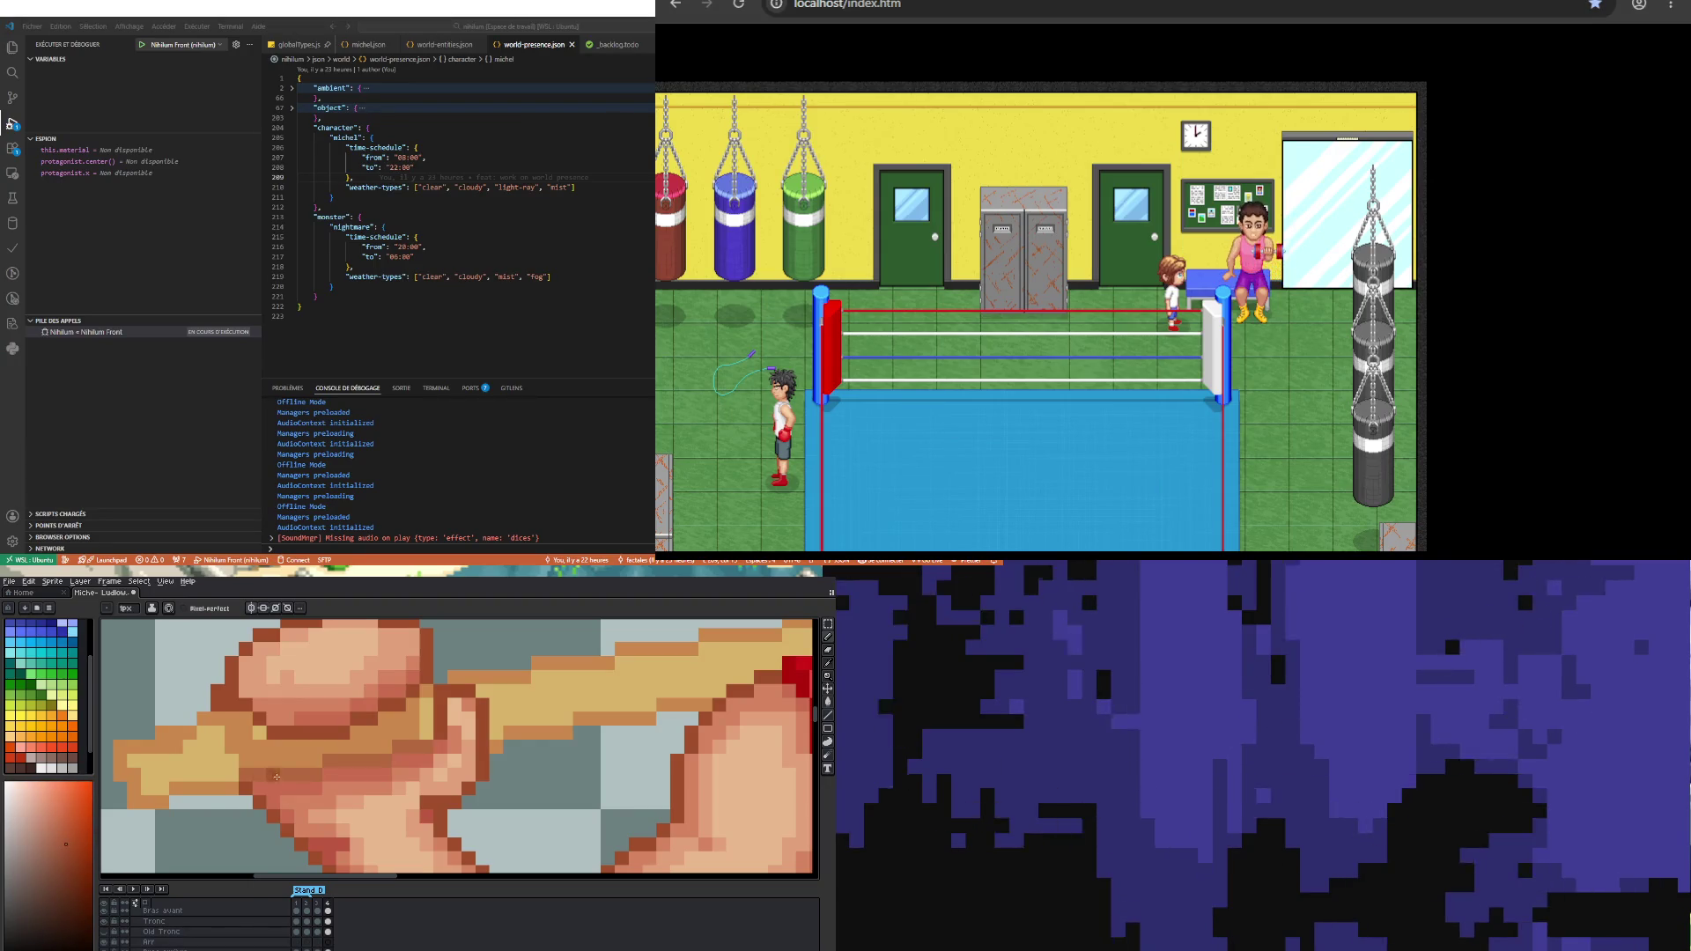
pyautogui.click(162, 649)
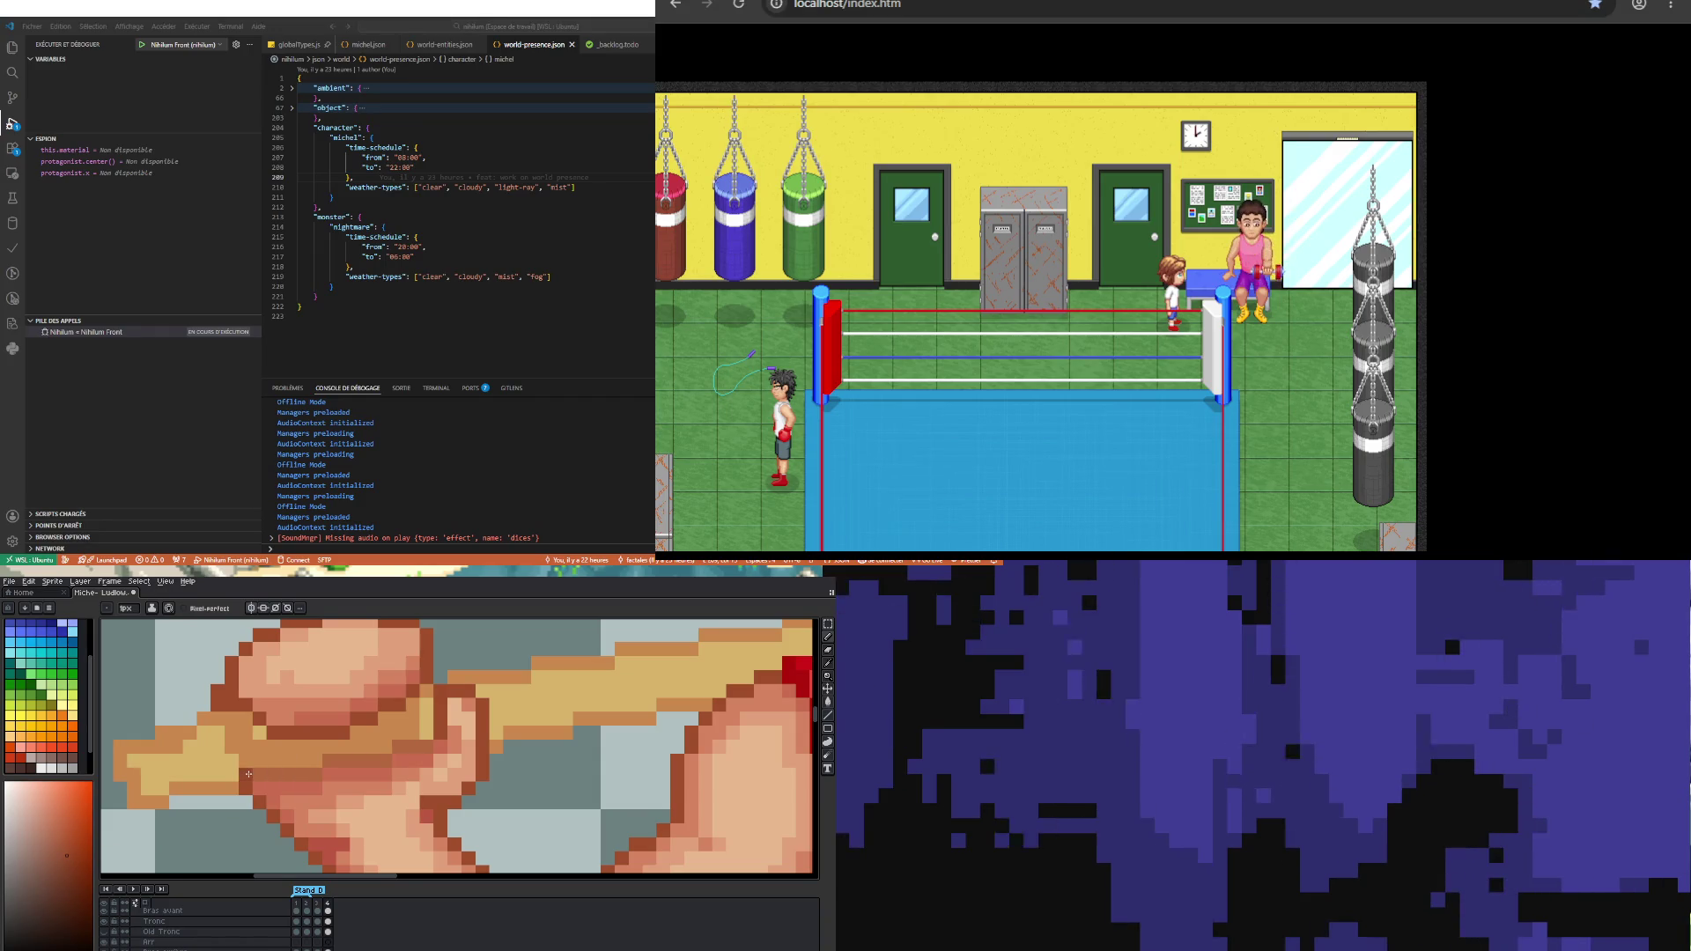
pyautogui.moveTo(253, 773); pyautogui.dragTo(307, 772)
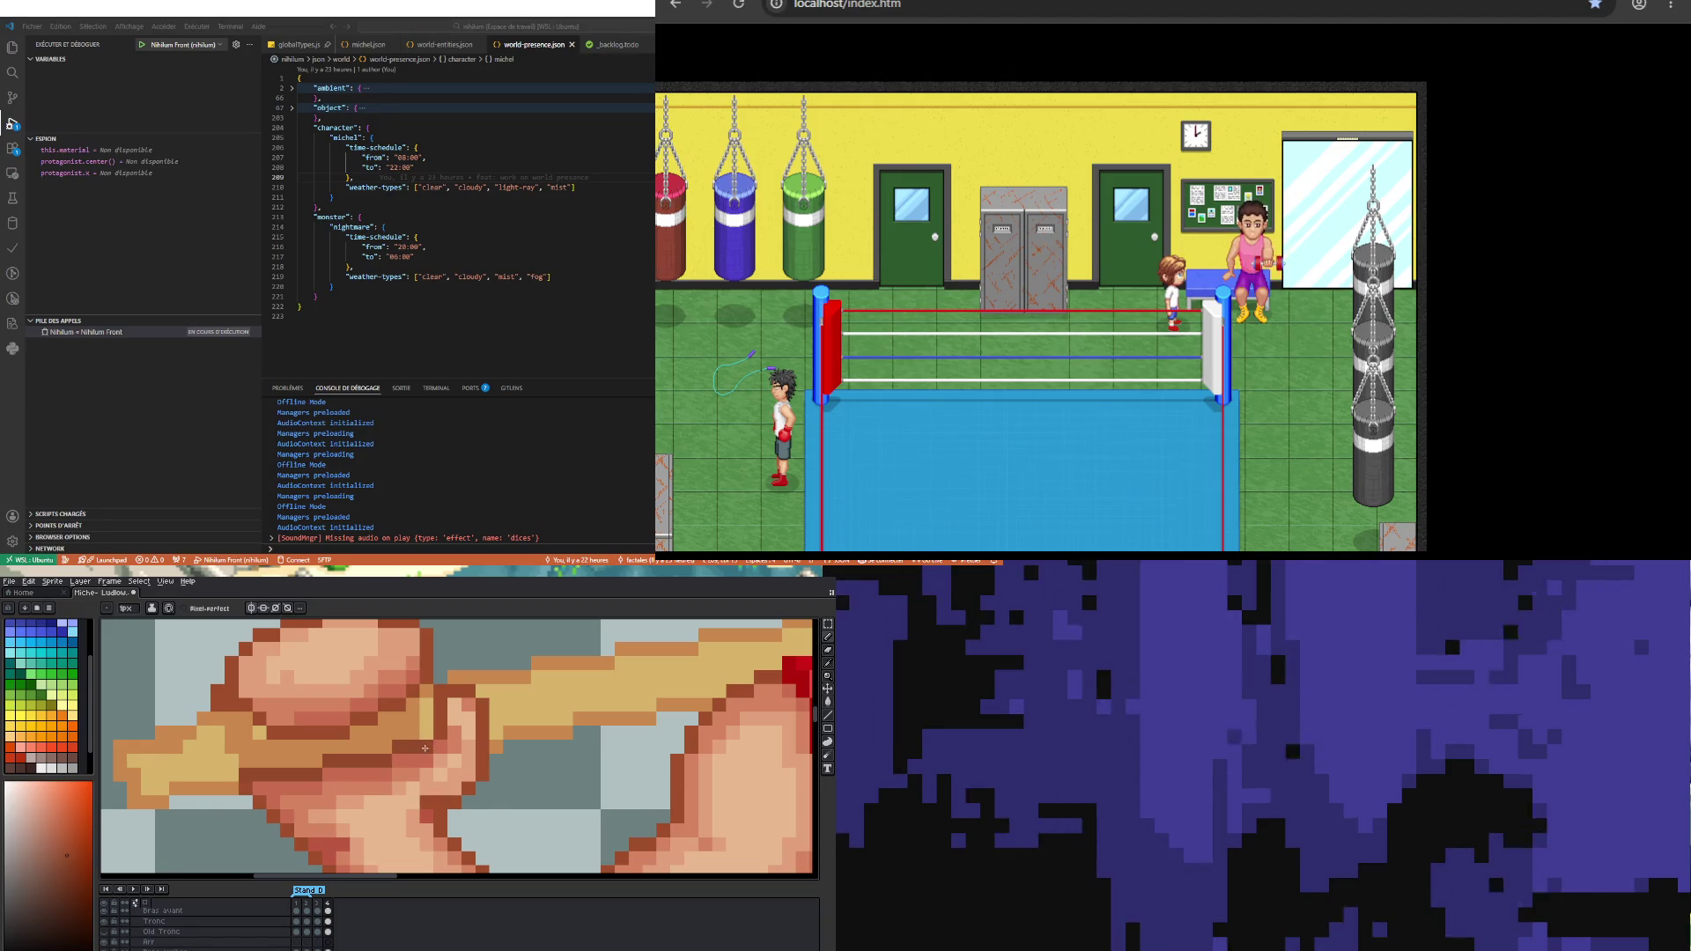
pyautogui.scroll(-2, 230, 742)
pyautogui.scroll(2, 241, 736)
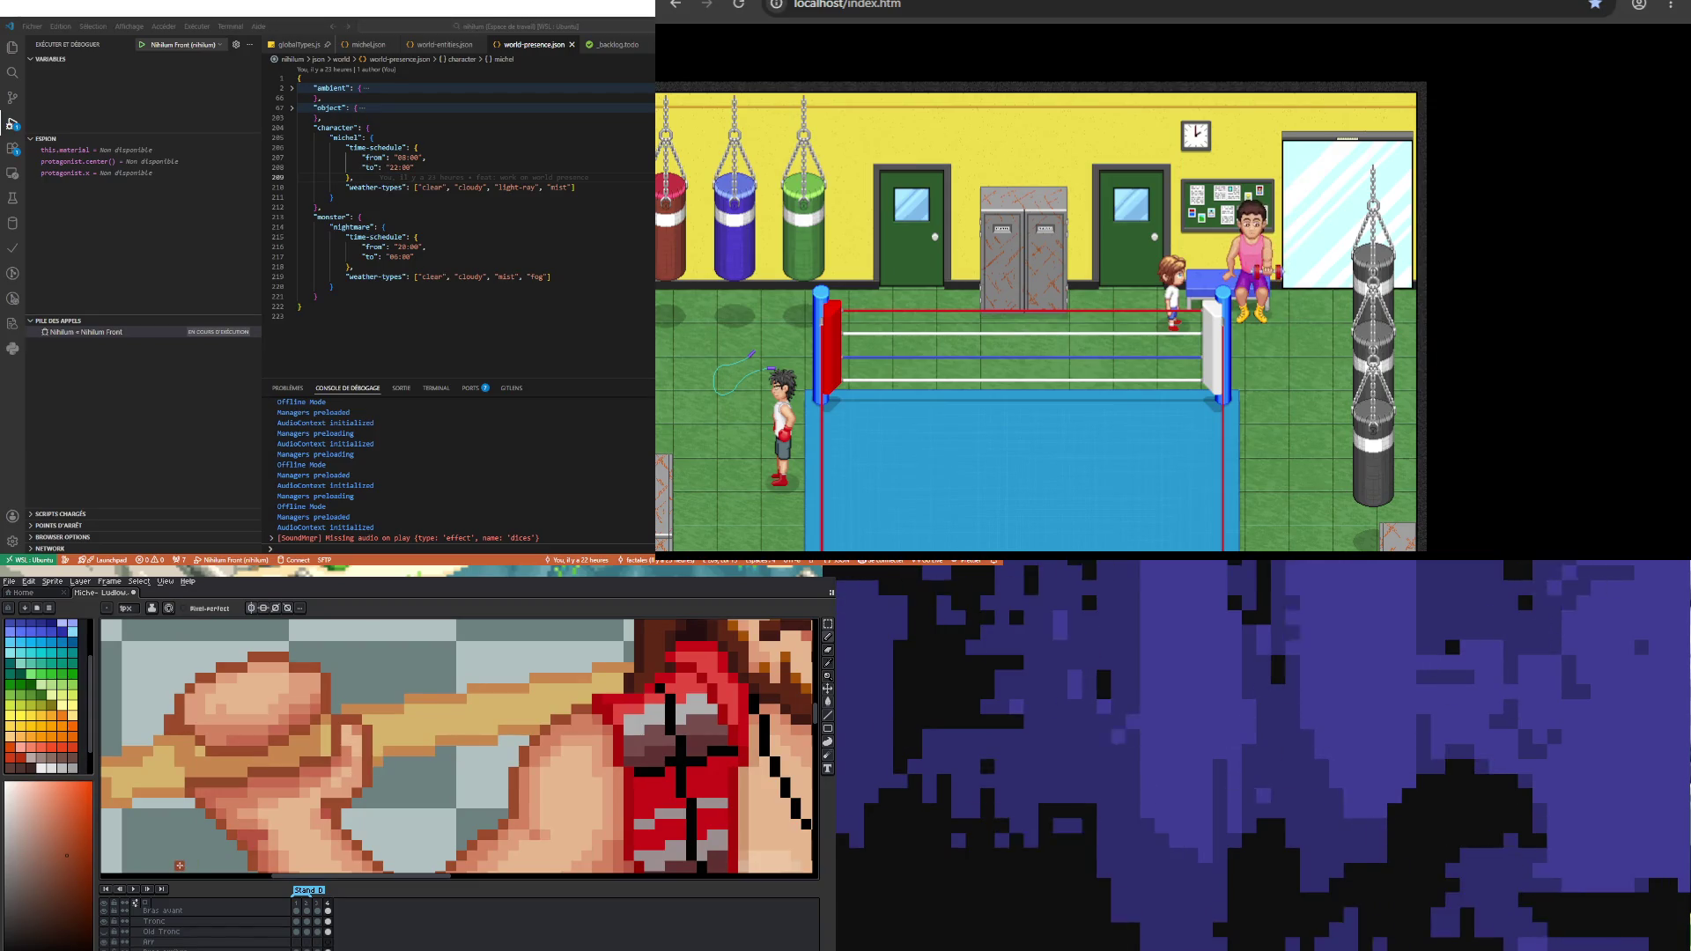
# Step: Eyedrop the orange skin tone from the arm and return to the Pencil
pyautogui.press('i')
pyautogui.click(177, 785)
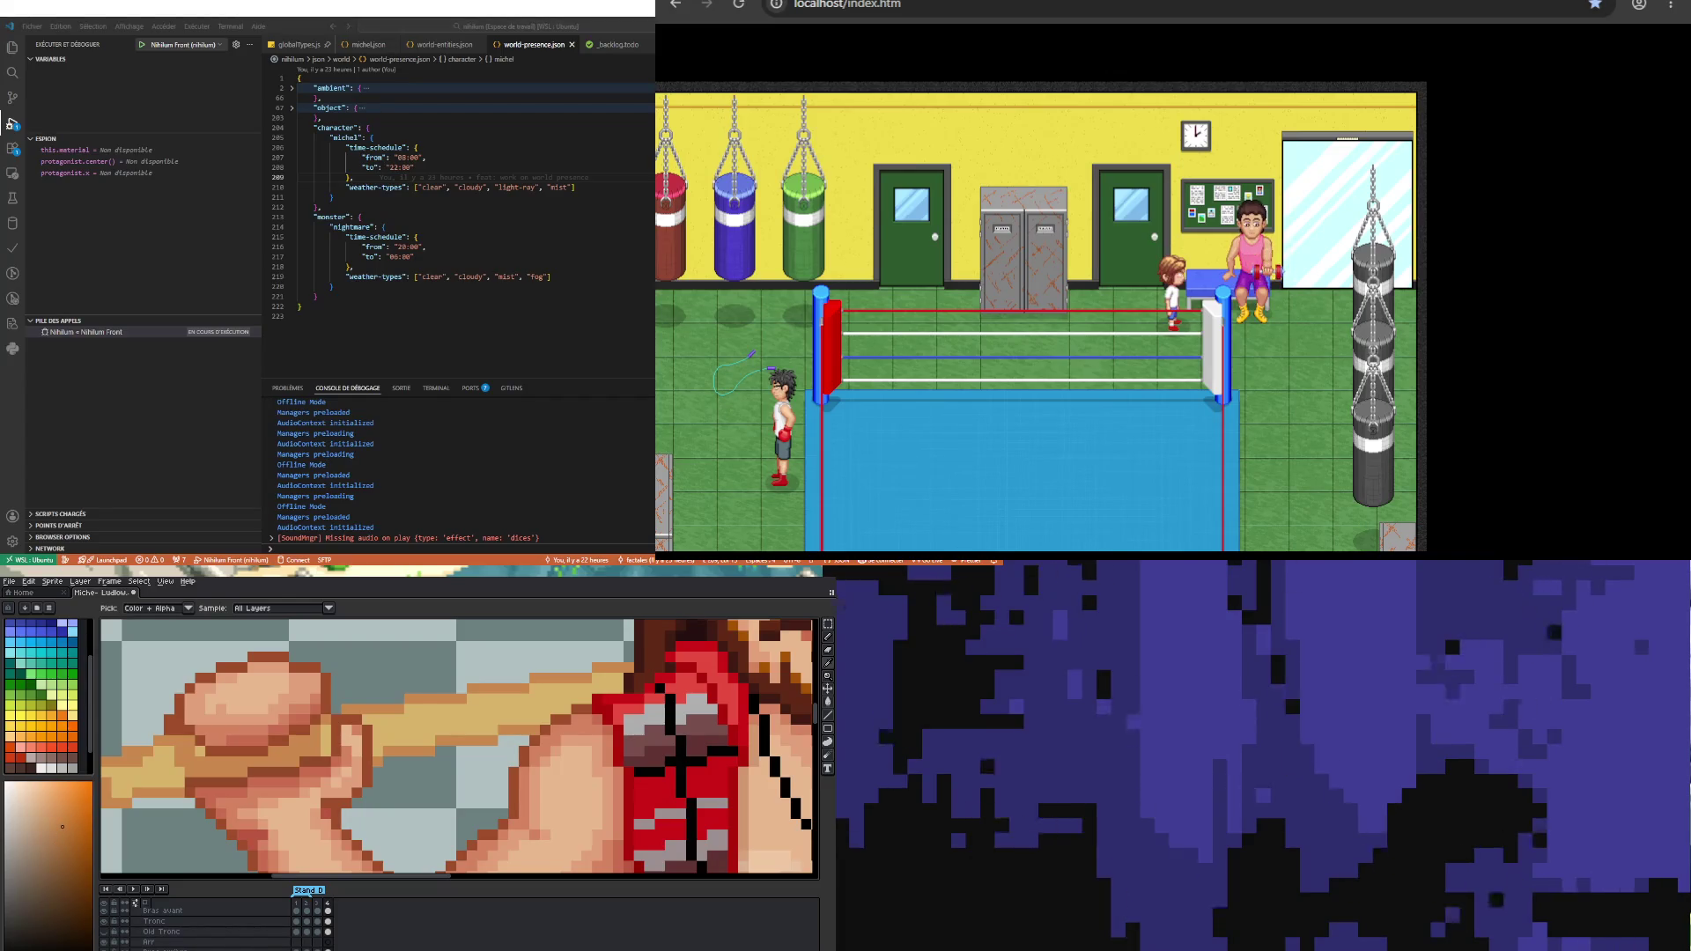
pyautogui.press('b')
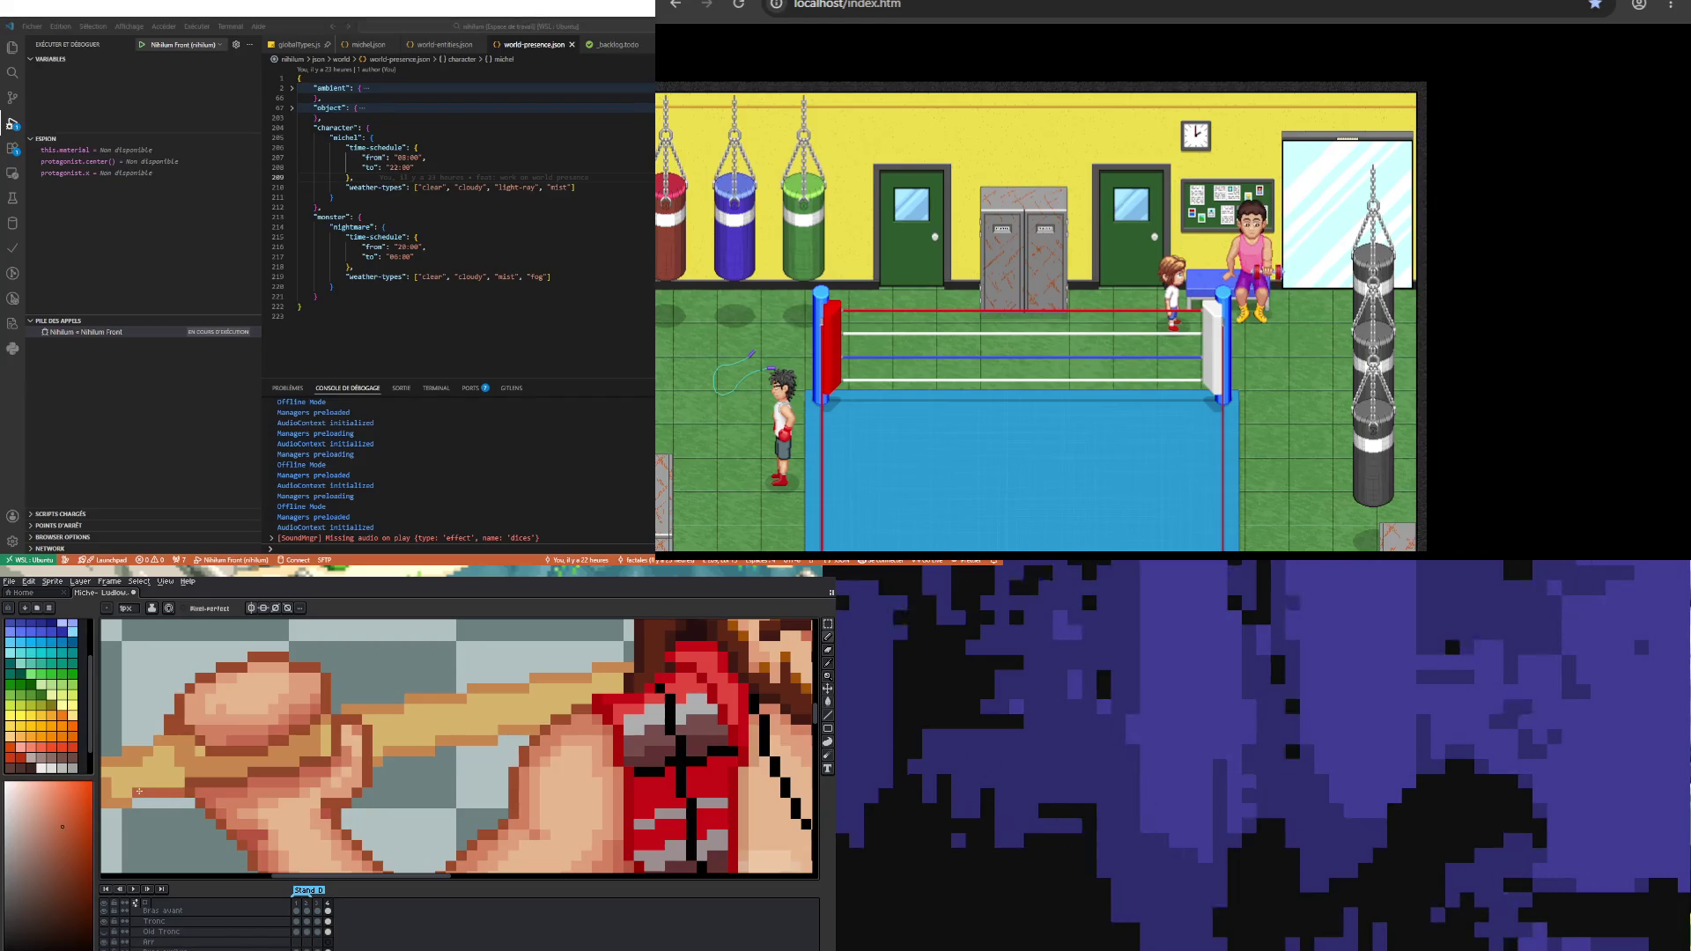
pyautogui.scroll(-3, 139, 791)
pyautogui.scroll(3, 124, 791)
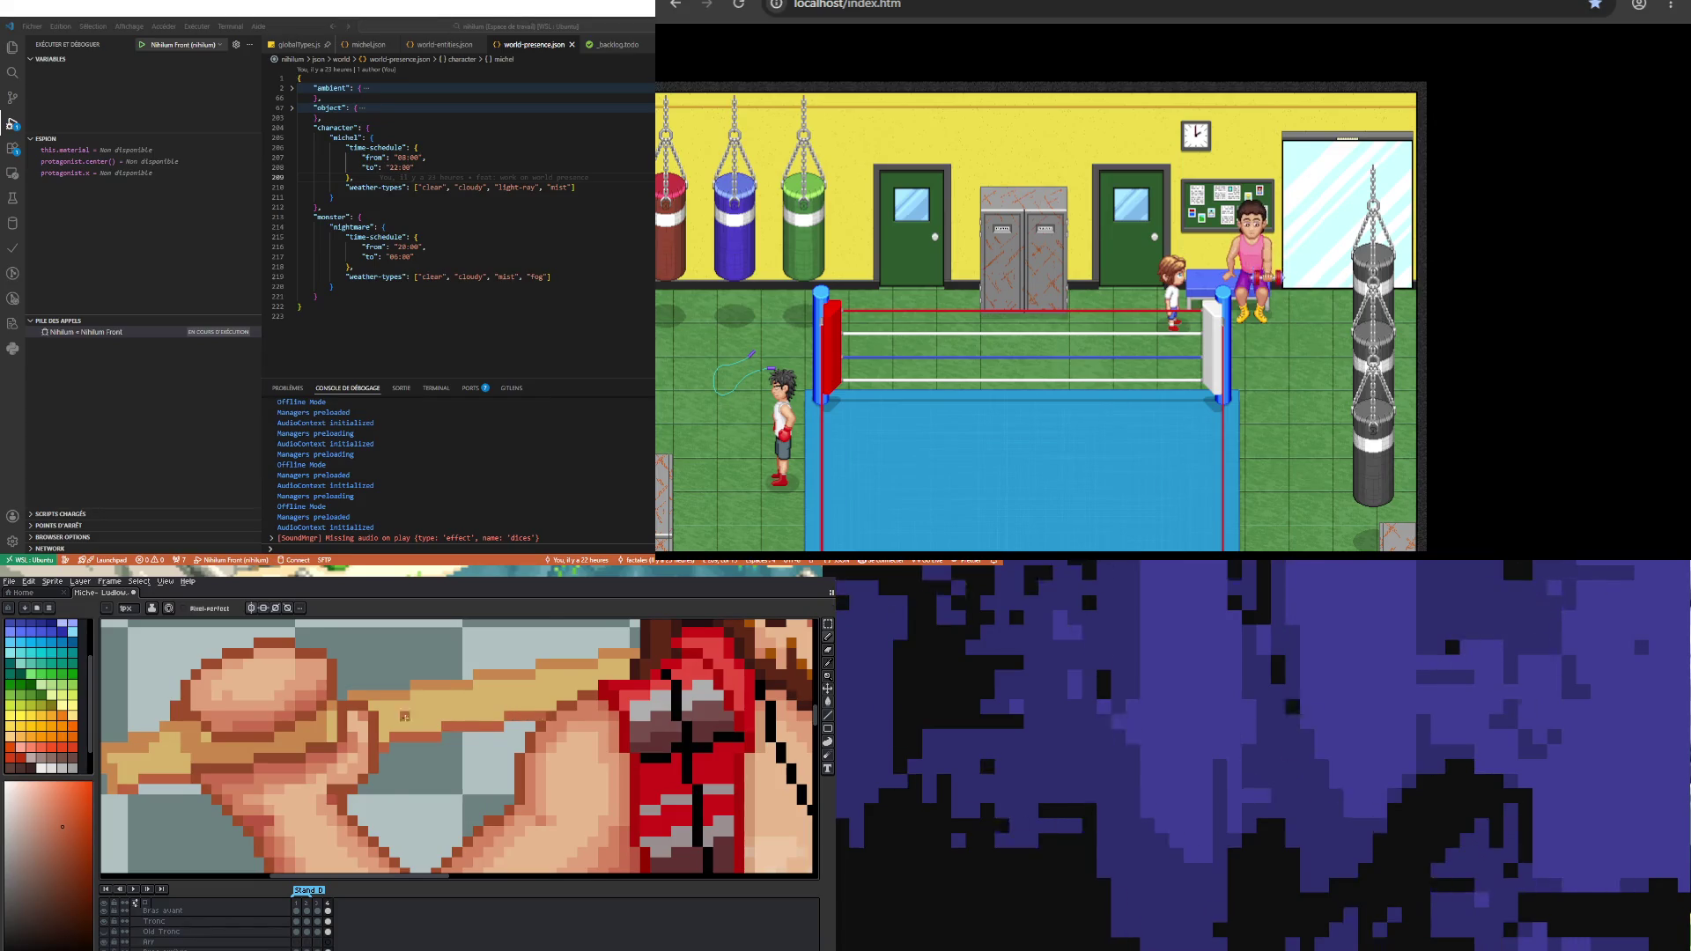
pyautogui.scroll(-2, 404, 716)
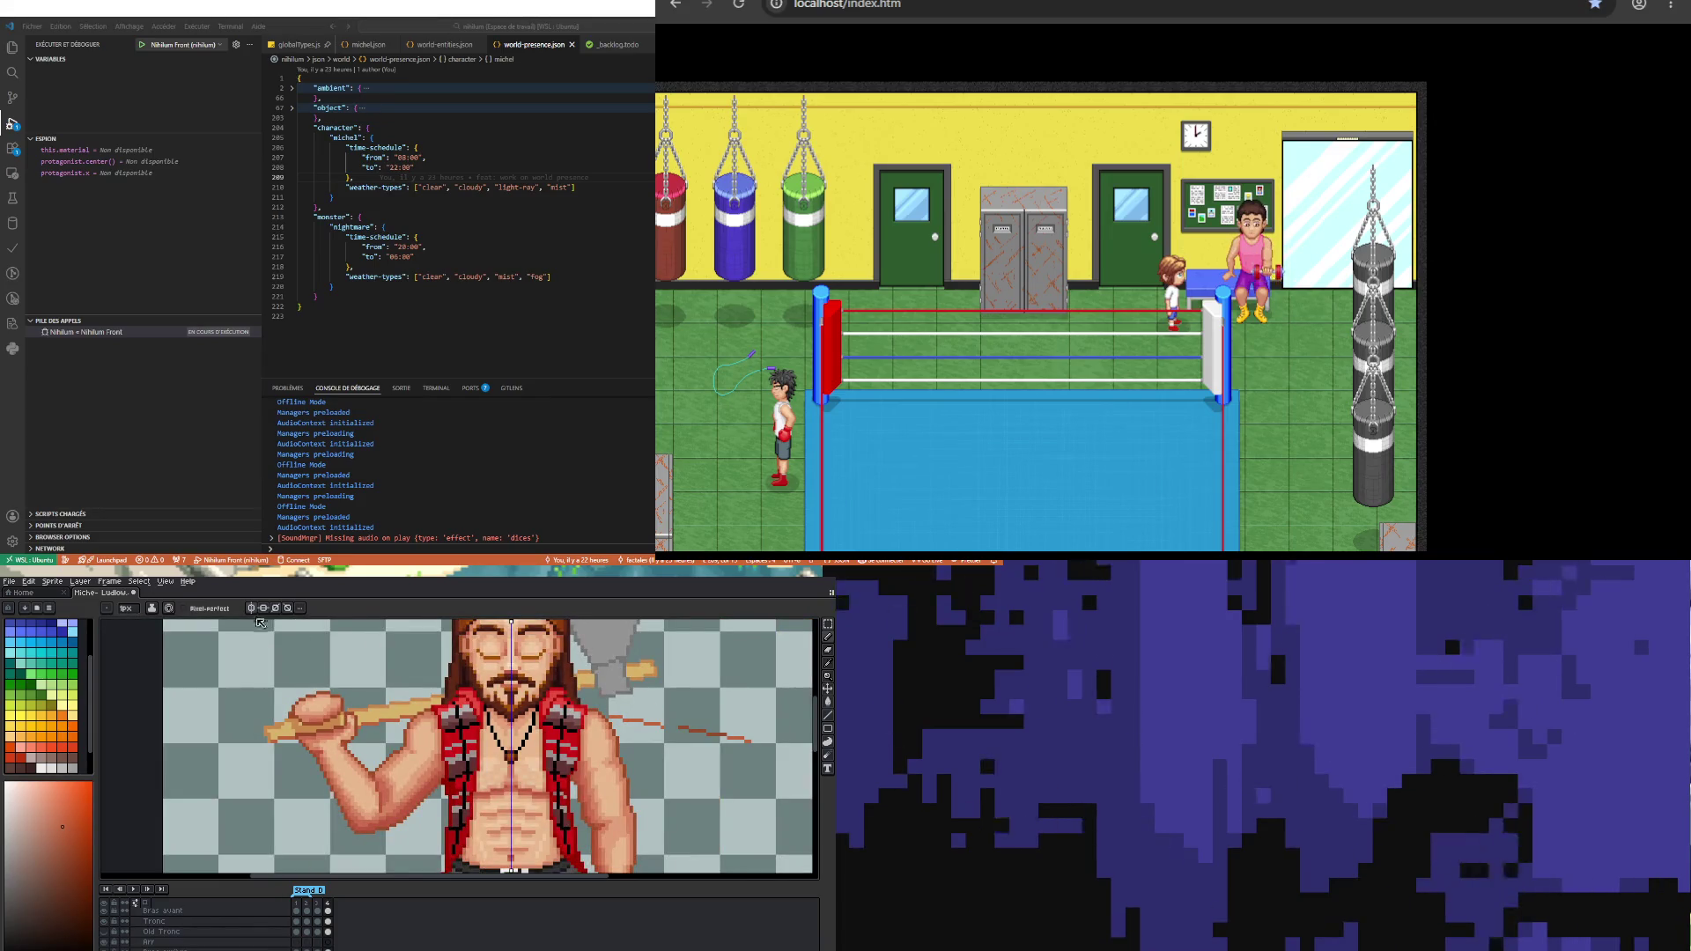
# Step: Choose the Rectangular Marquee tool for boxing the stray line right of the axe head
pyautogui.scroll(-3, 229, 638)
pyautogui.scroll(6, 313, 722)
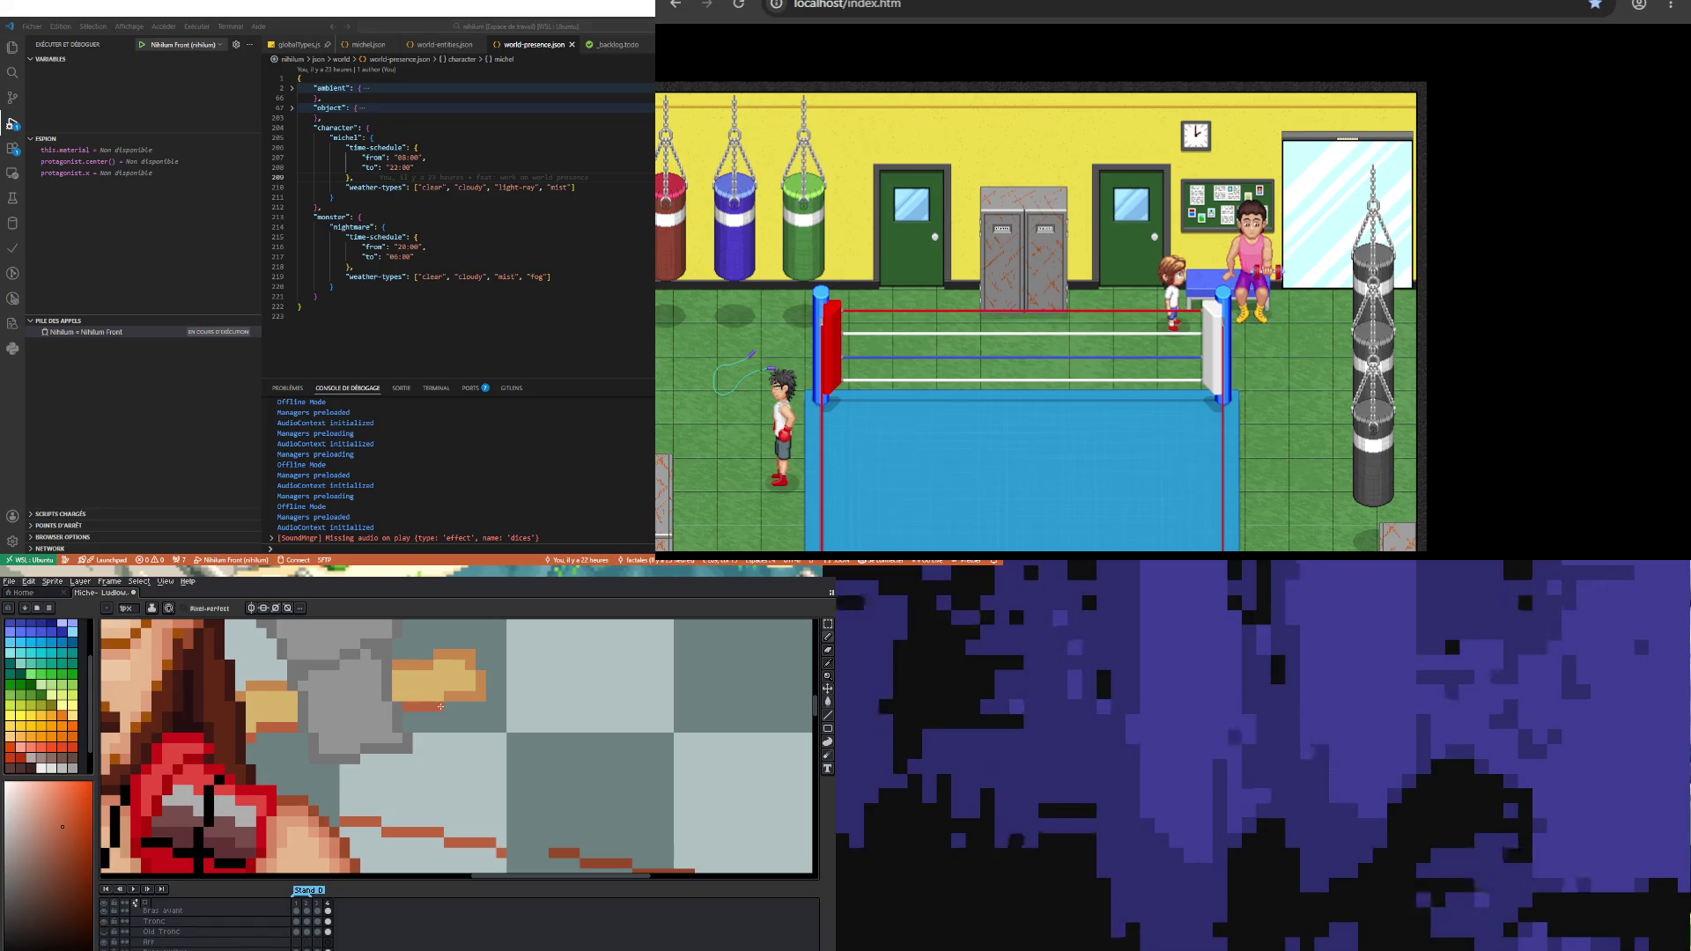
pyautogui.scroll(-2, 450, 696)
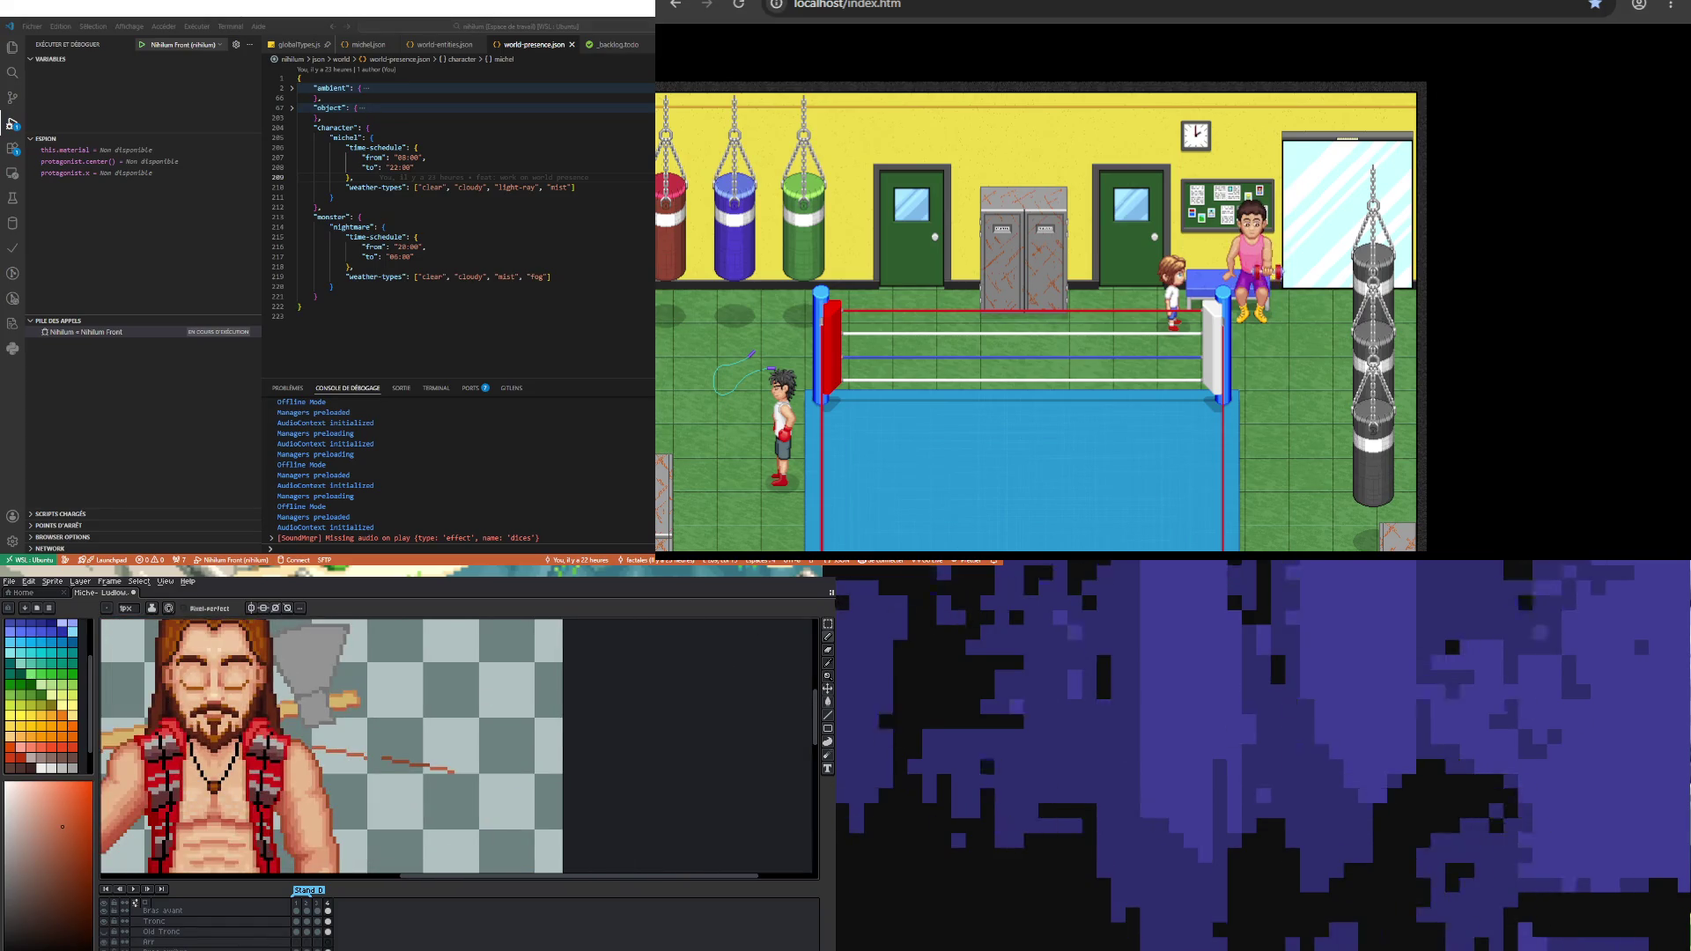
pyautogui.click(828, 624)
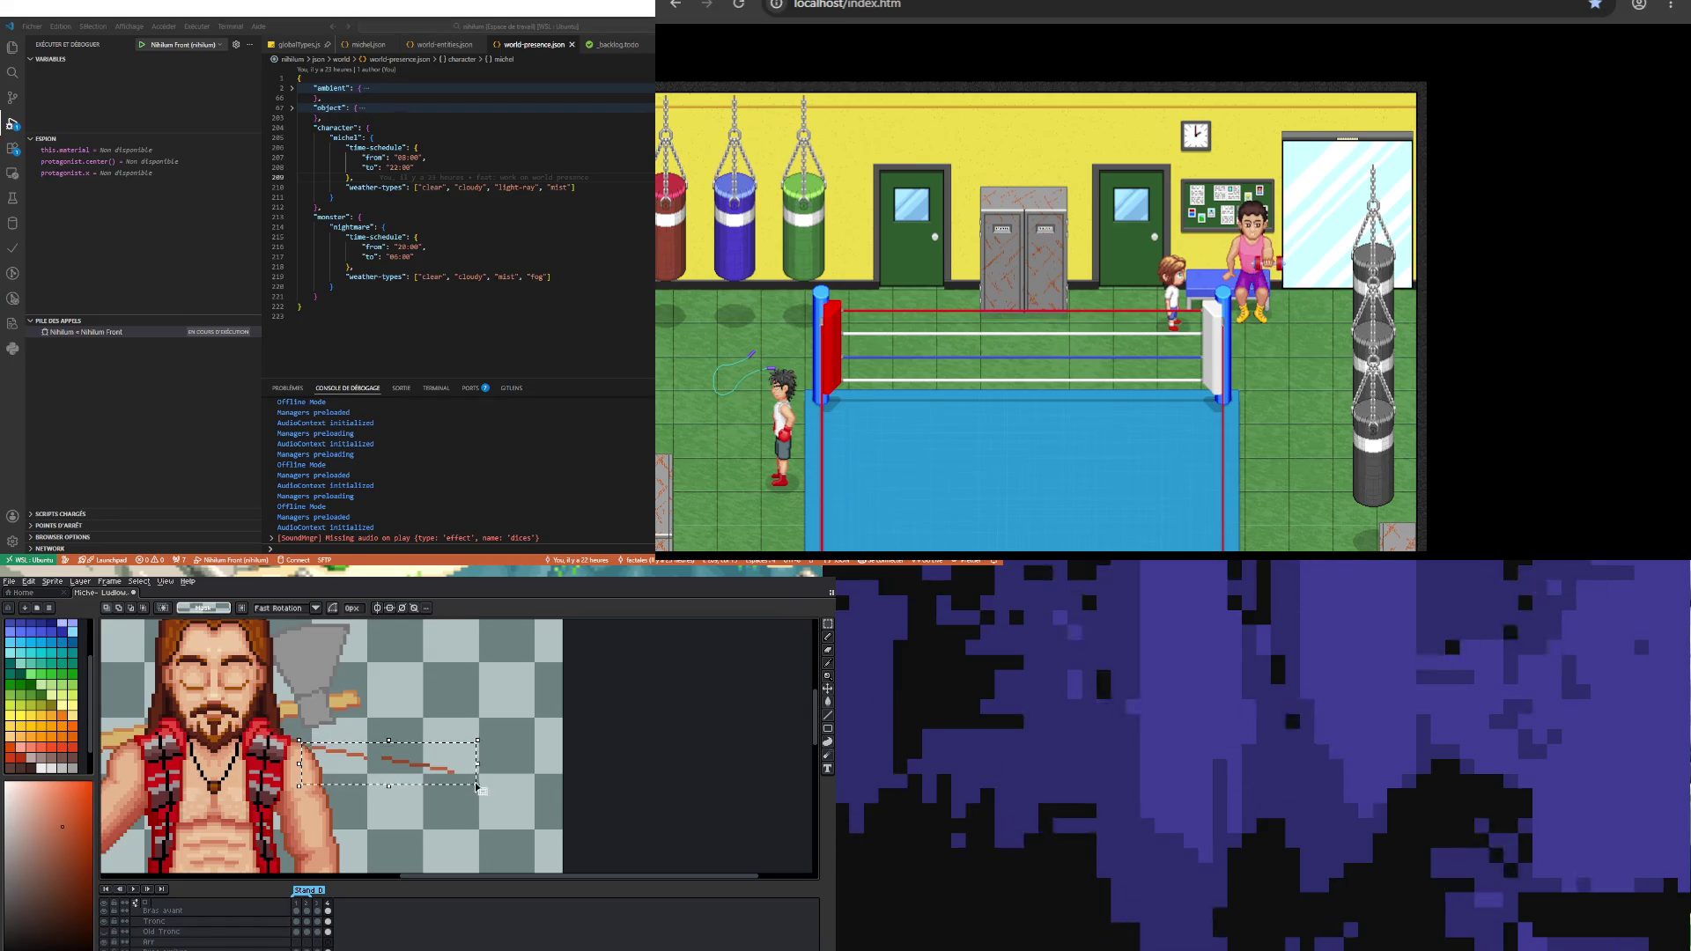
pyautogui.scroll(-2, 459, 778)
pyautogui.scroll(2, 598, 747)
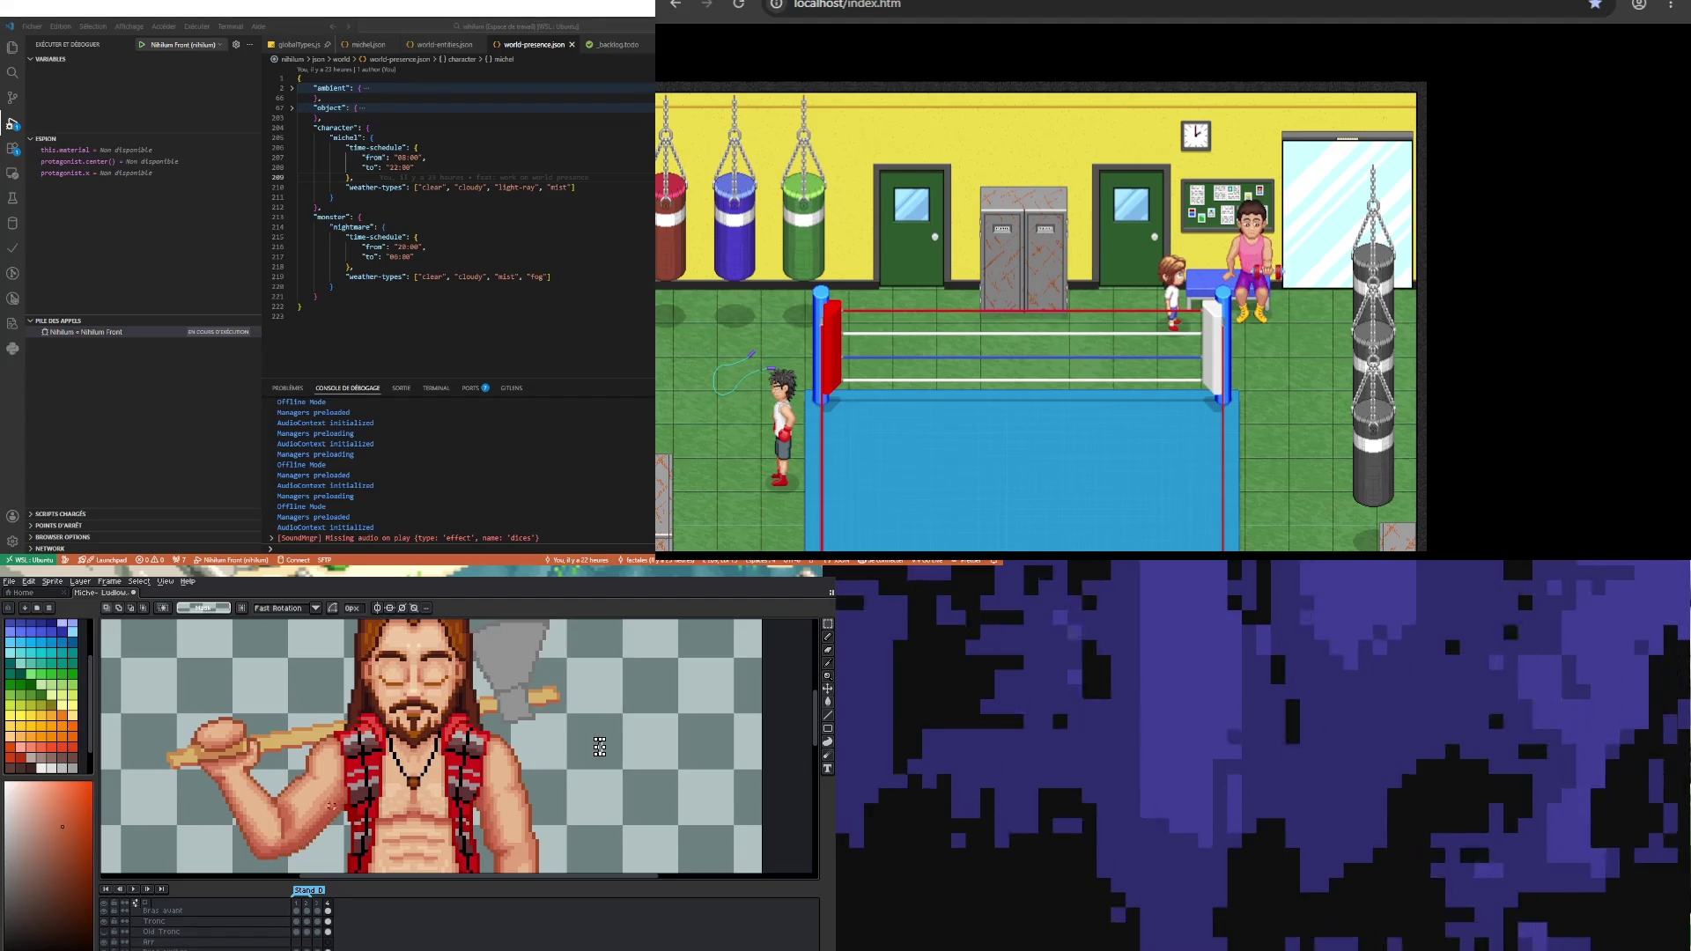
pyautogui.scroll(3, 169, 789)
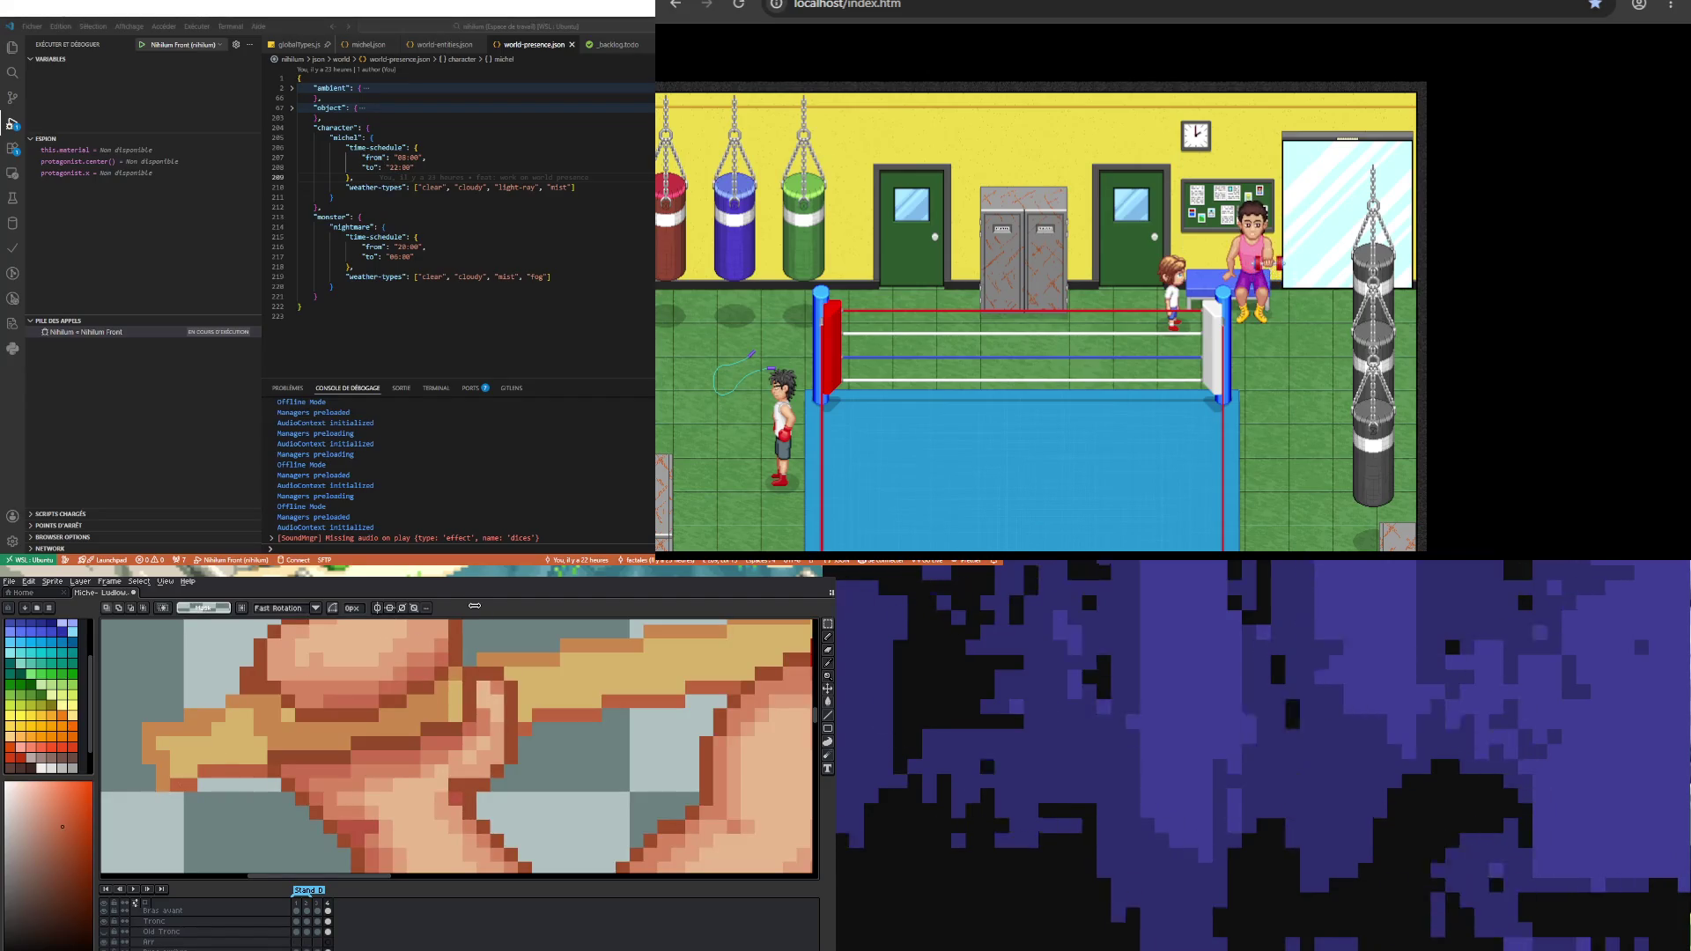
# Step: Sample the stick's tan and pencil darker shading rows along its underside near the fist
pyautogui.press('i')
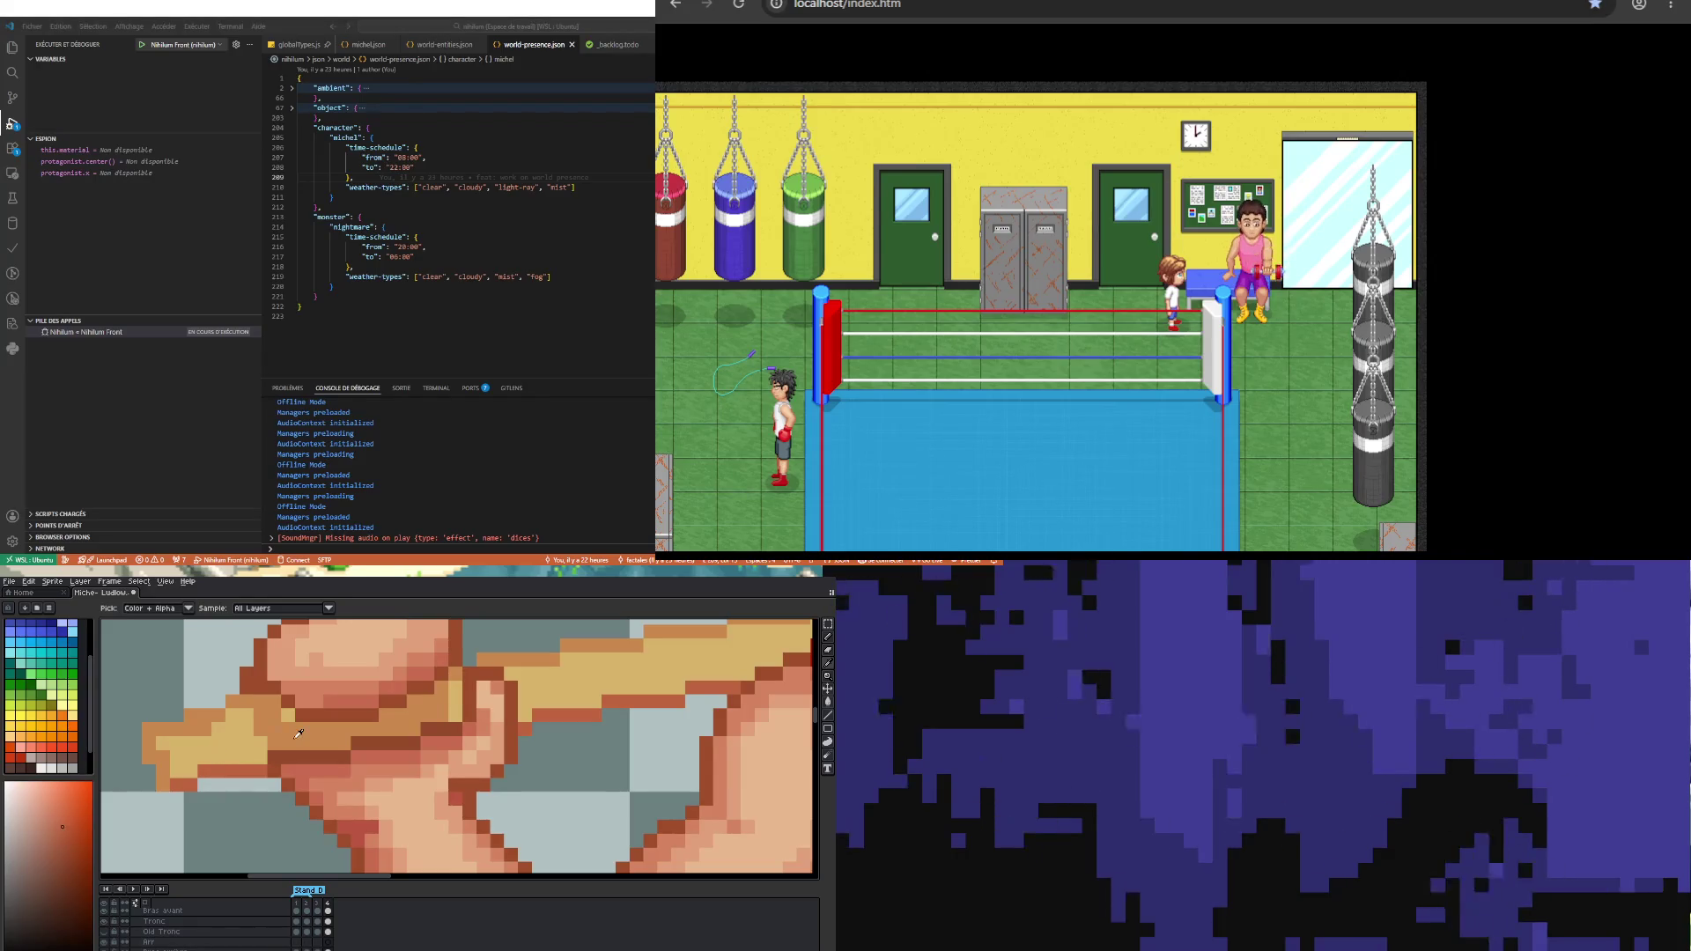
pyautogui.click(297, 733)
pyautogui.press('b')
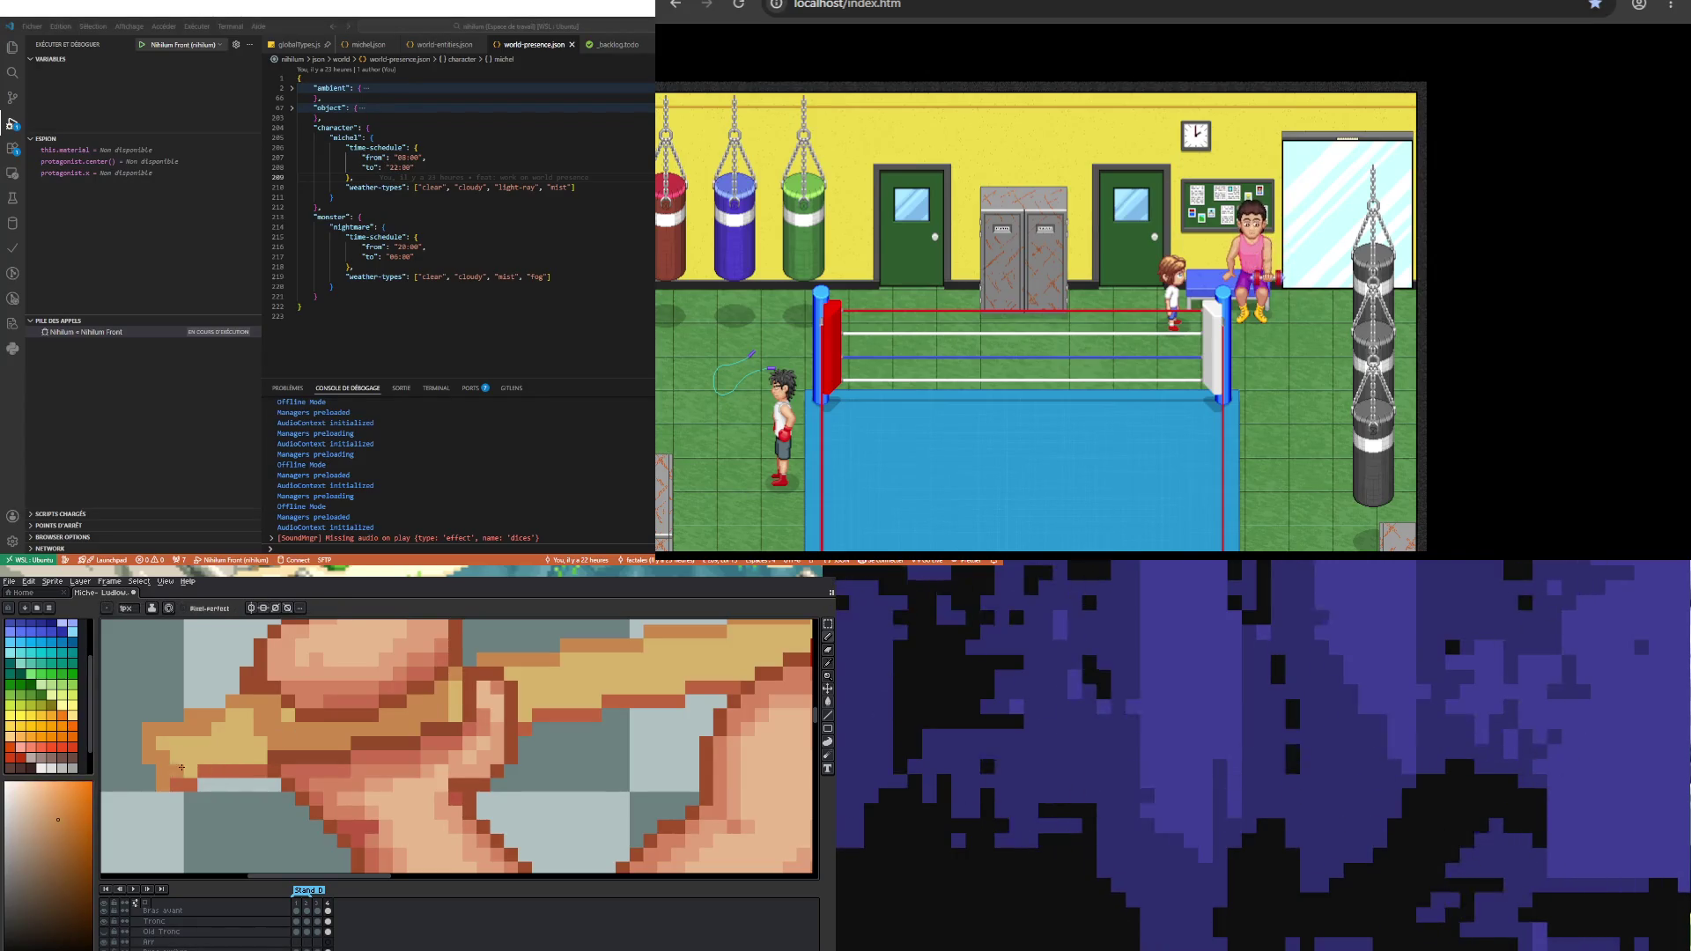
pyautogui.moveTo(210, 751); pyautogui.dragTo(256, 753)
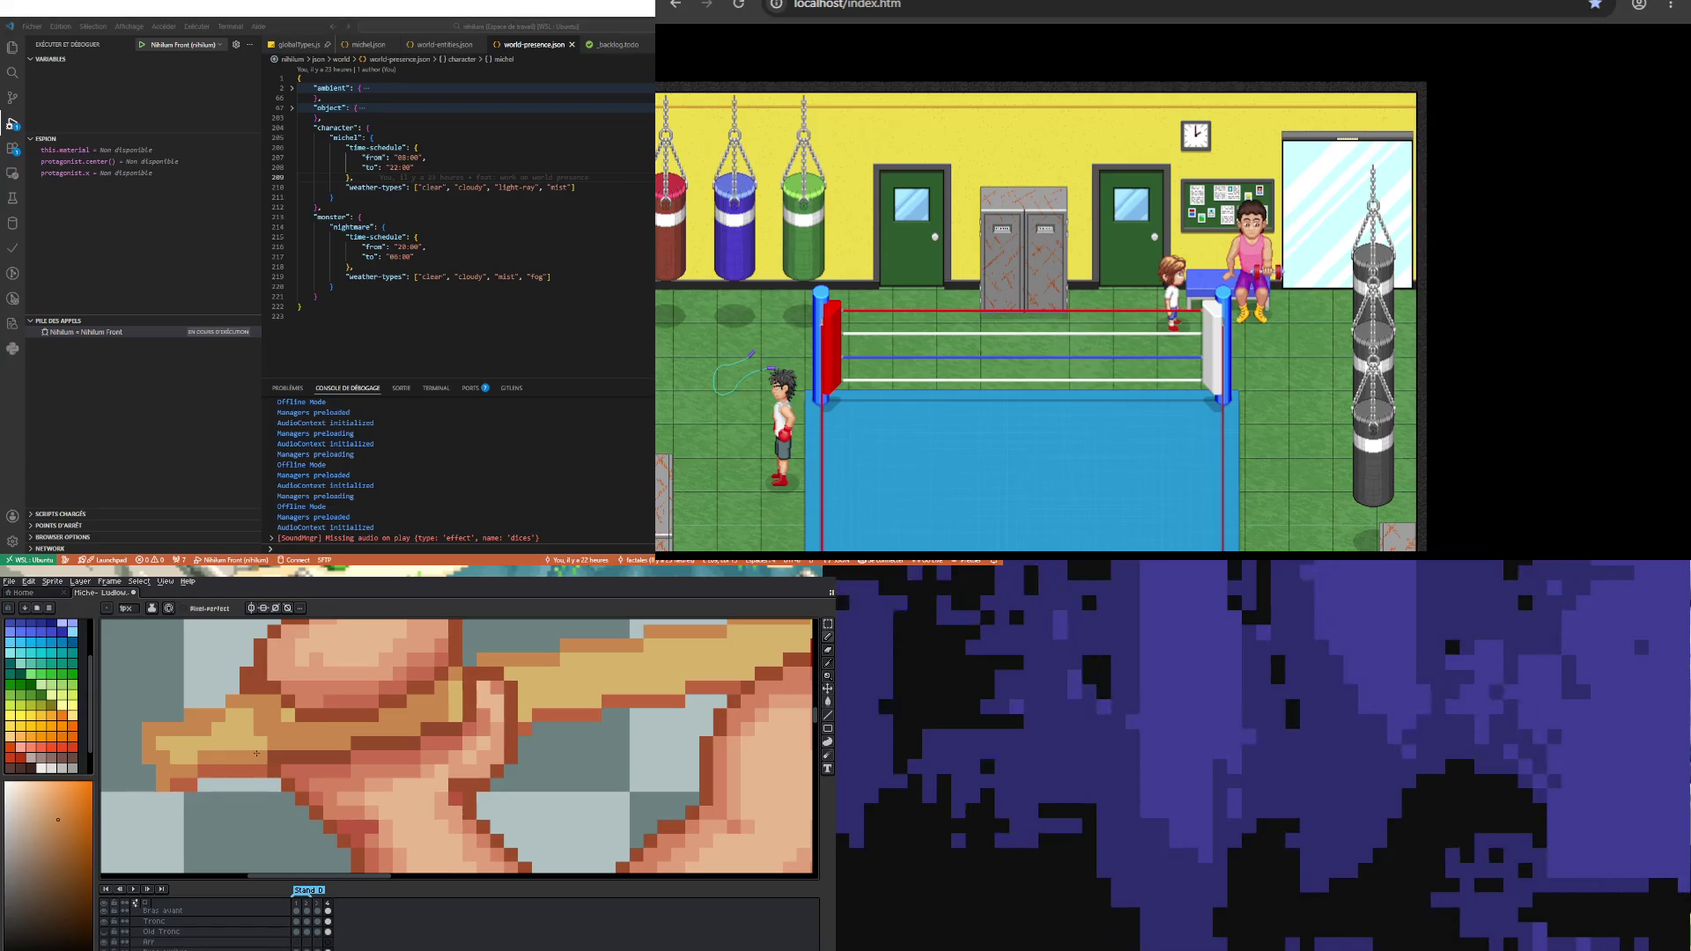
pyautogui.scroll(-2, 312, 735)
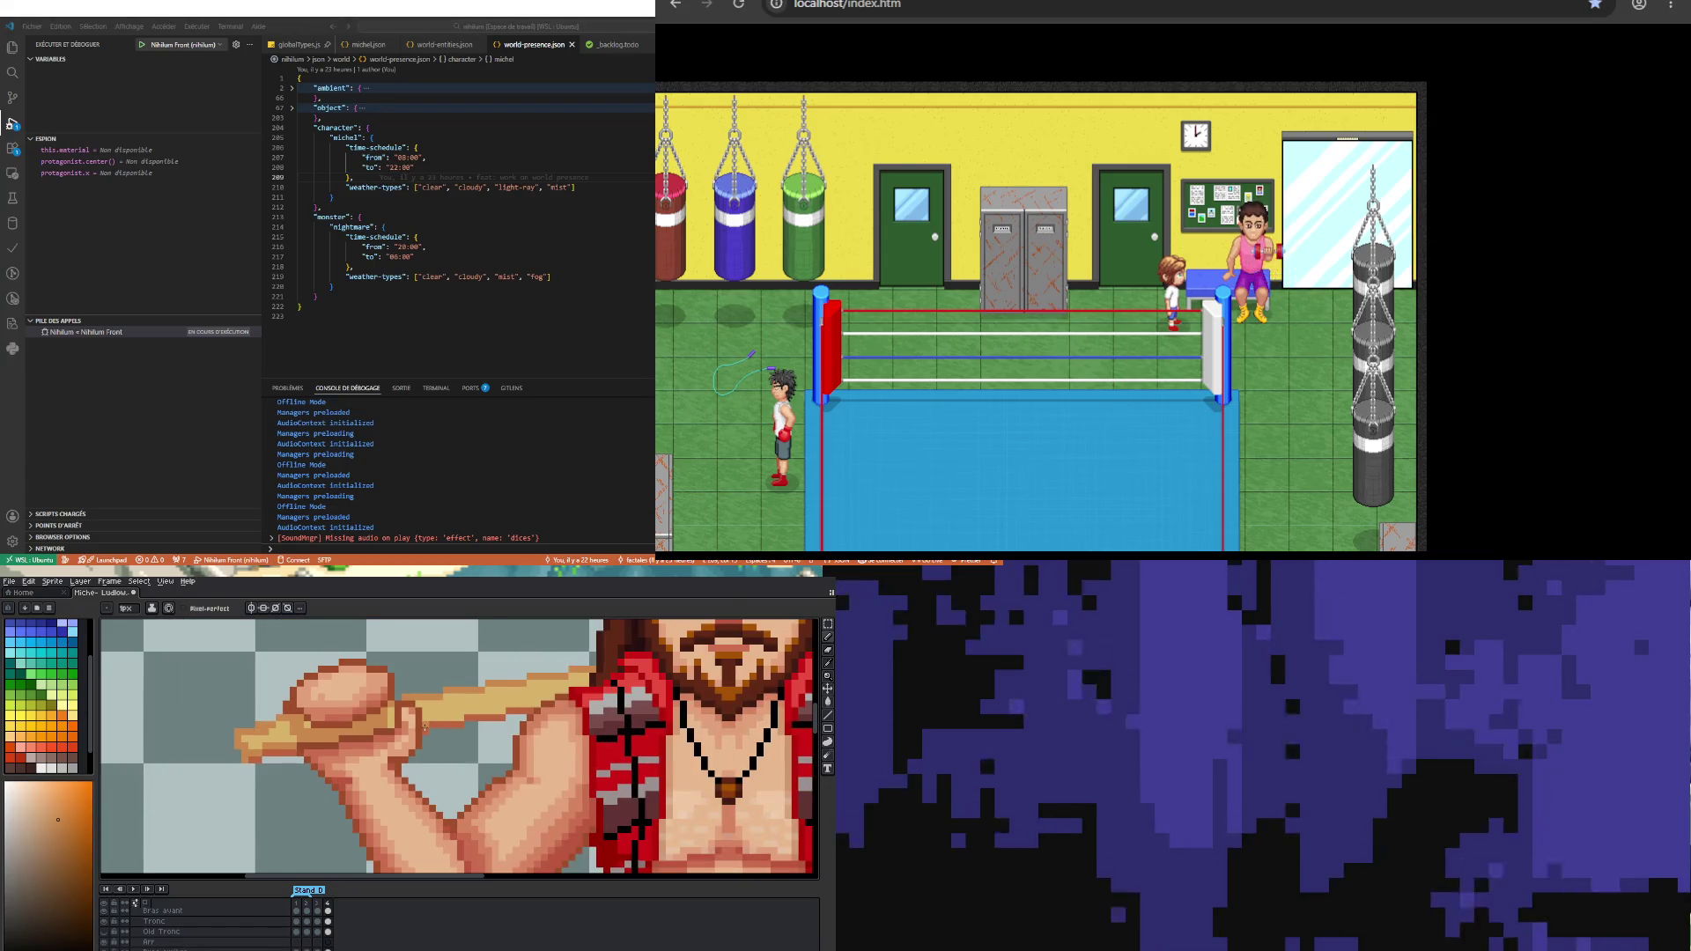
pyautogui.scroll(2, 425, 727)
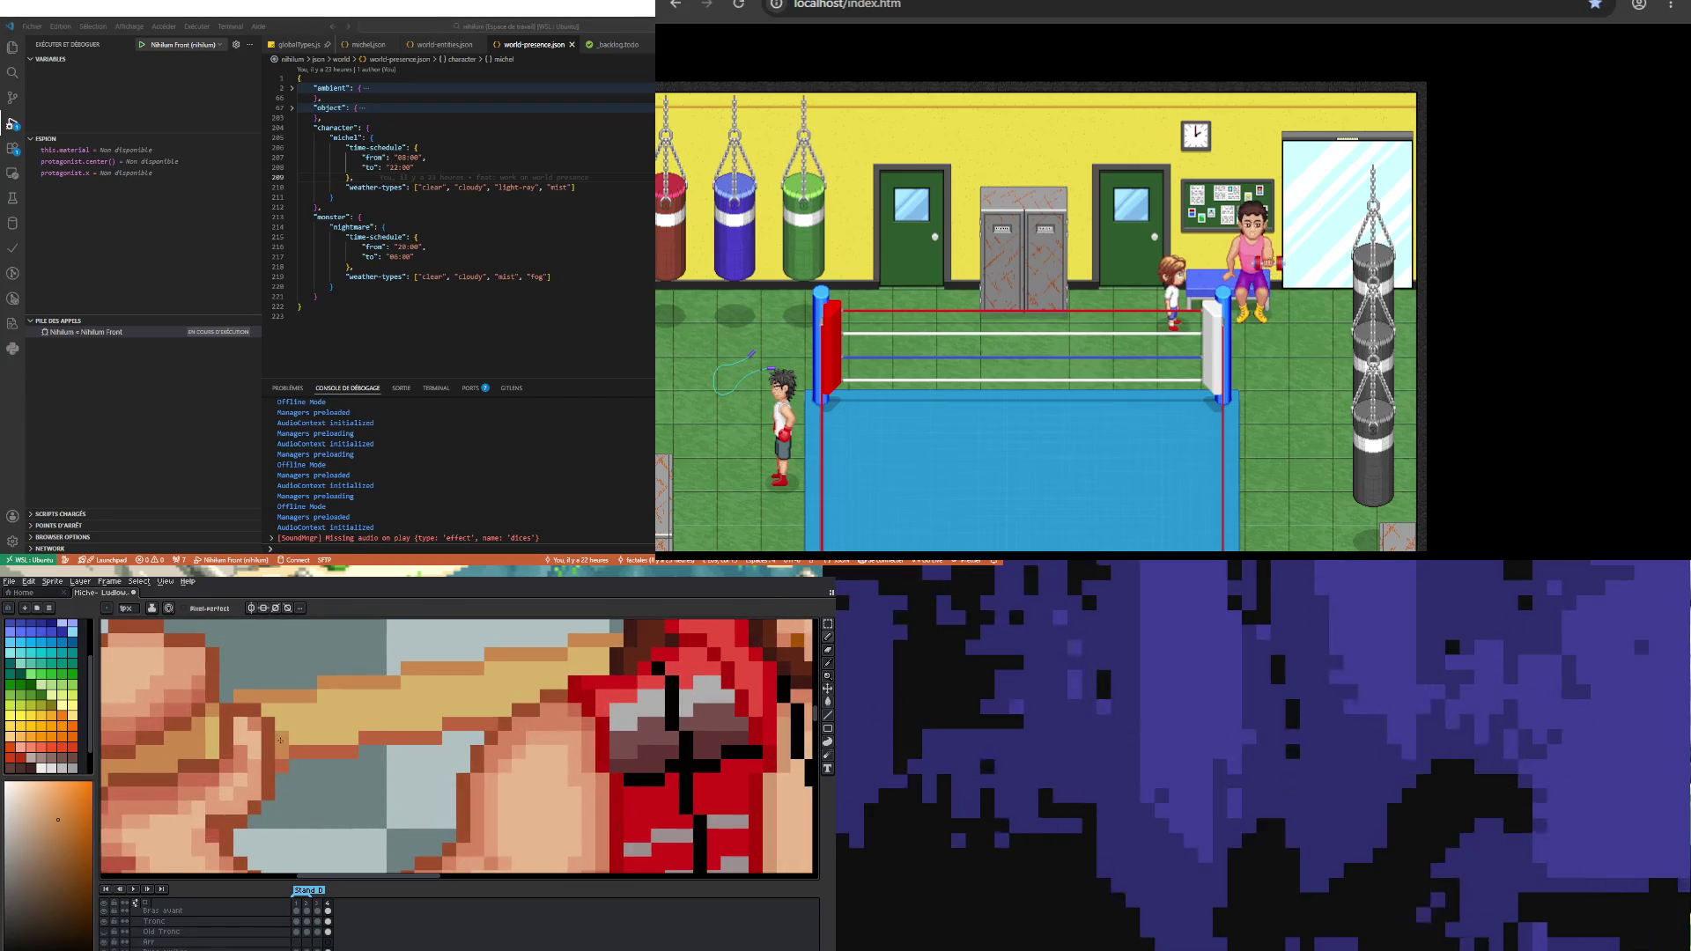
pyautogui.moveTo(295, 741); pyautogui.dragTo(365, 735)
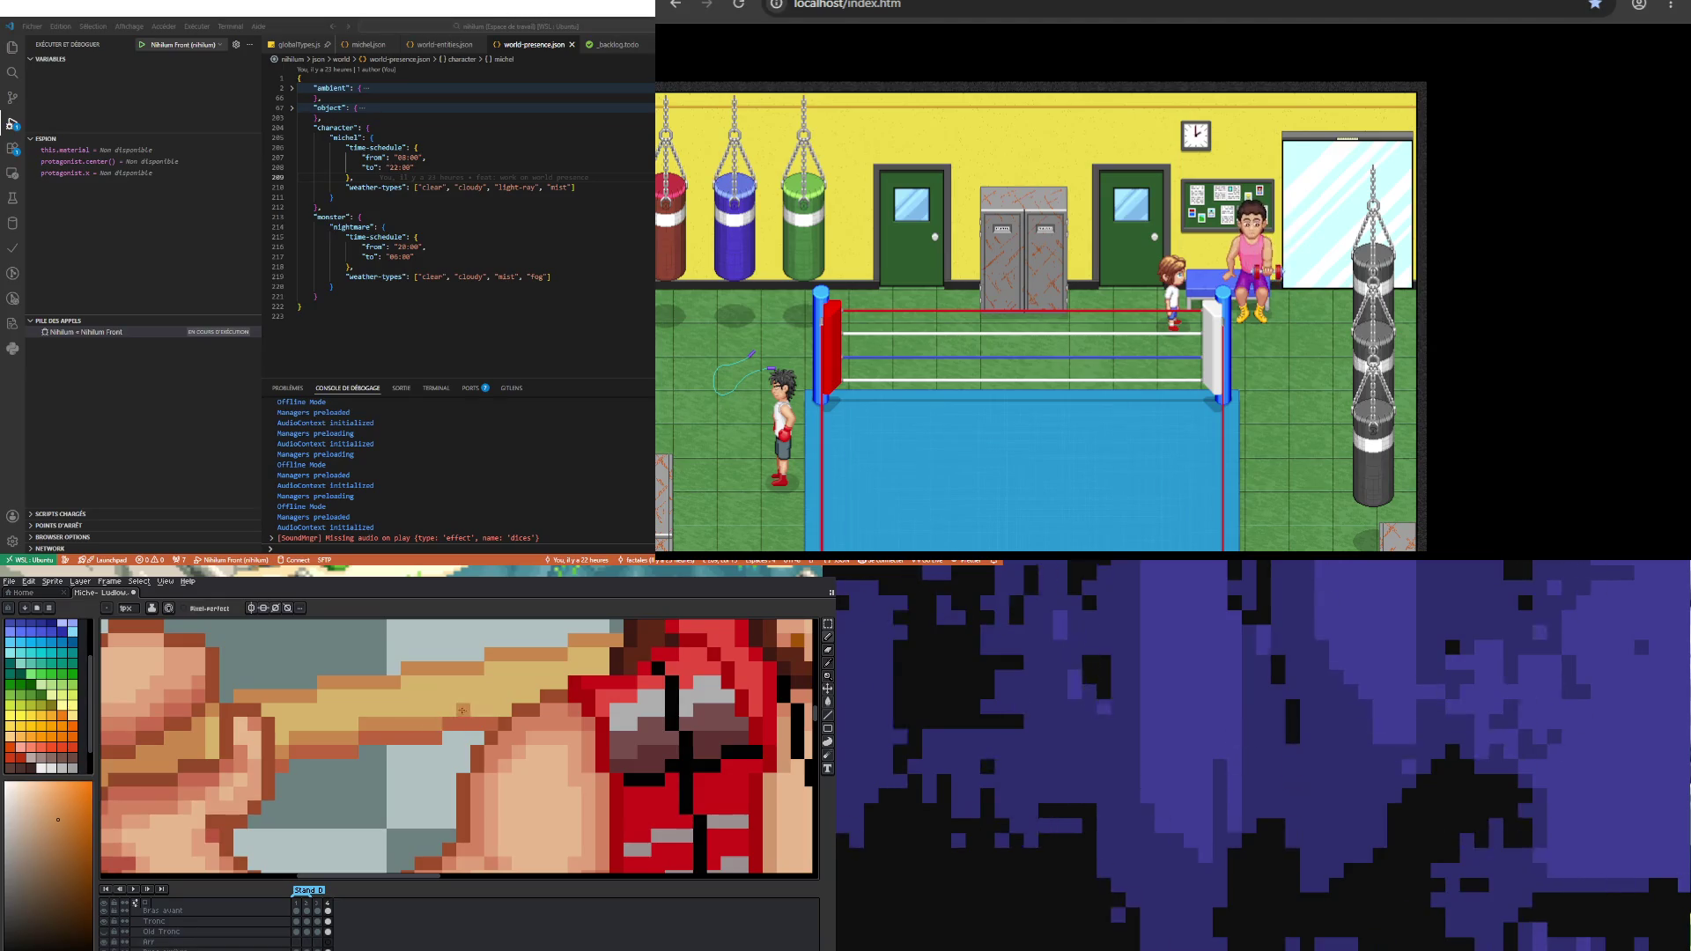
pyautogui.scroll(-2, 475, 707)
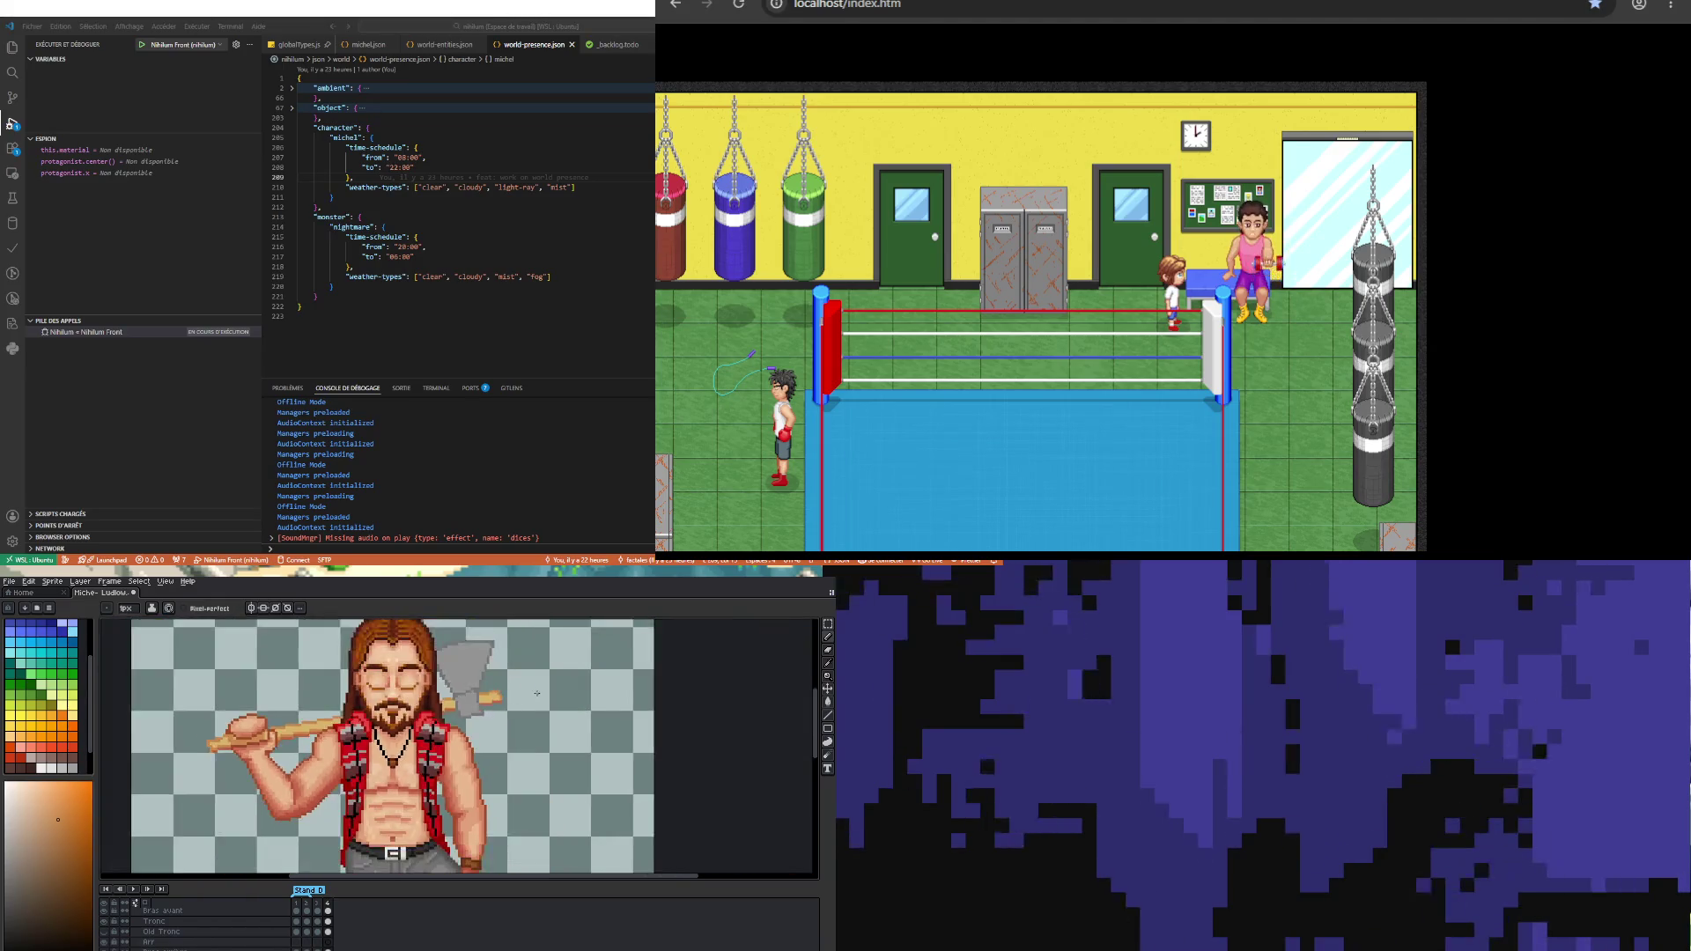
# Step: Darken the bottom row of the tan block by the axe and grey one edge pixel
pyautogui.scroll(2, 325, 742)
pyautogui.scroll(2, 325, 742)
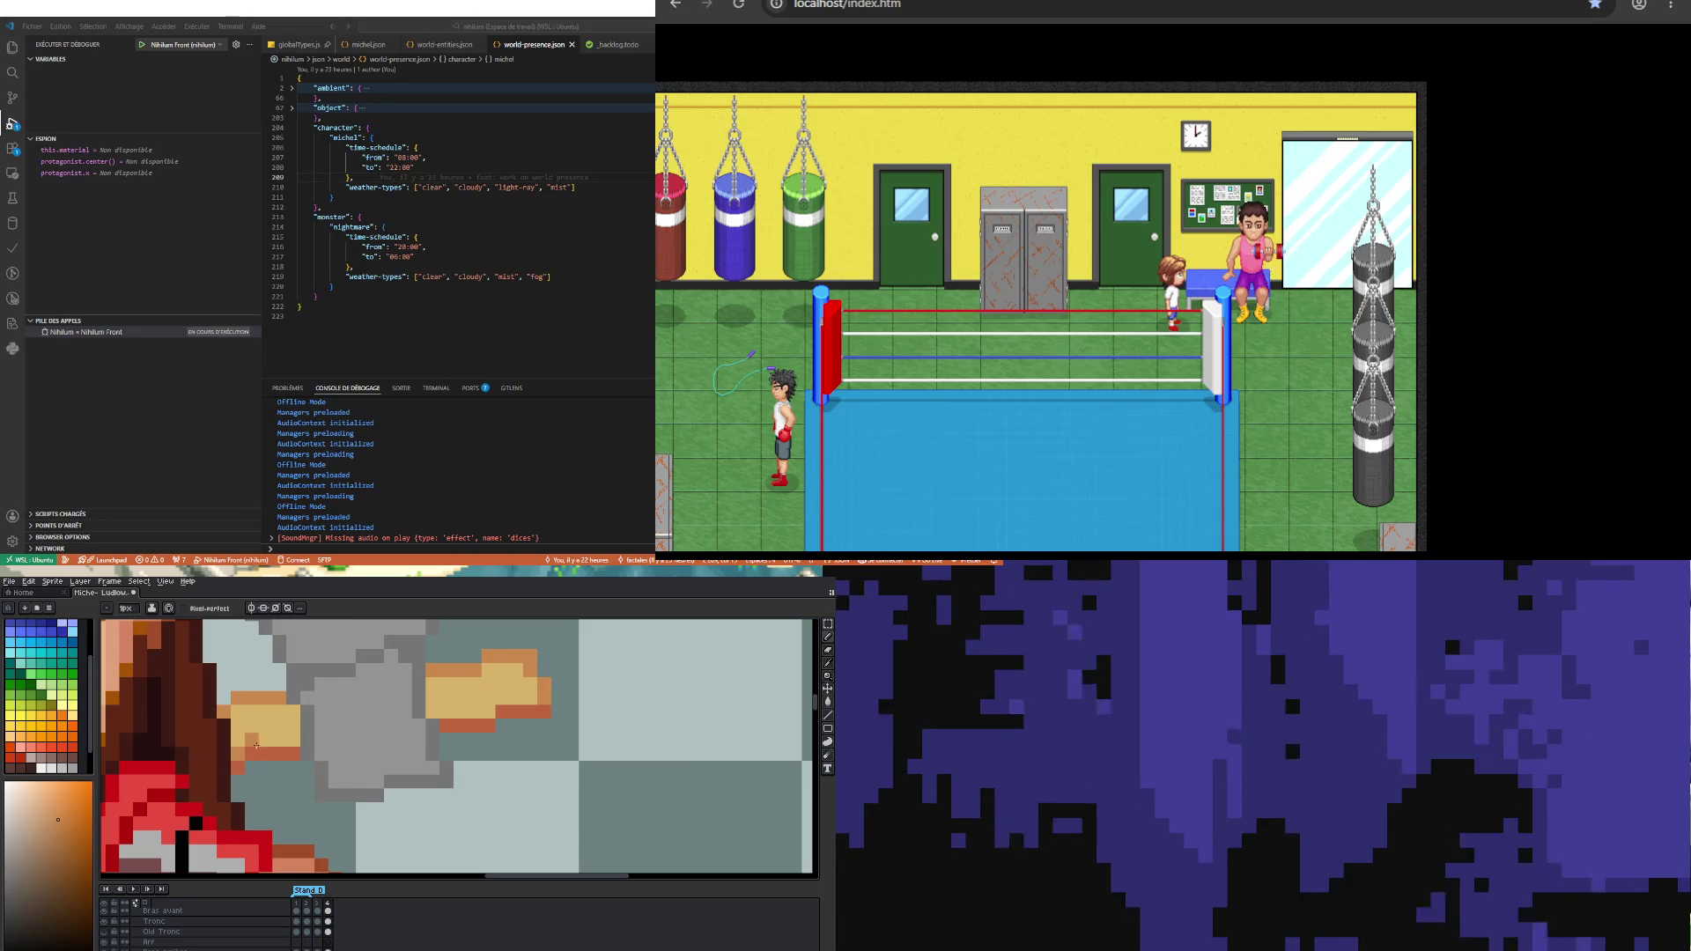
pyautogui.moveTo(440, 709); pyautogui.dragTo(485, 708)
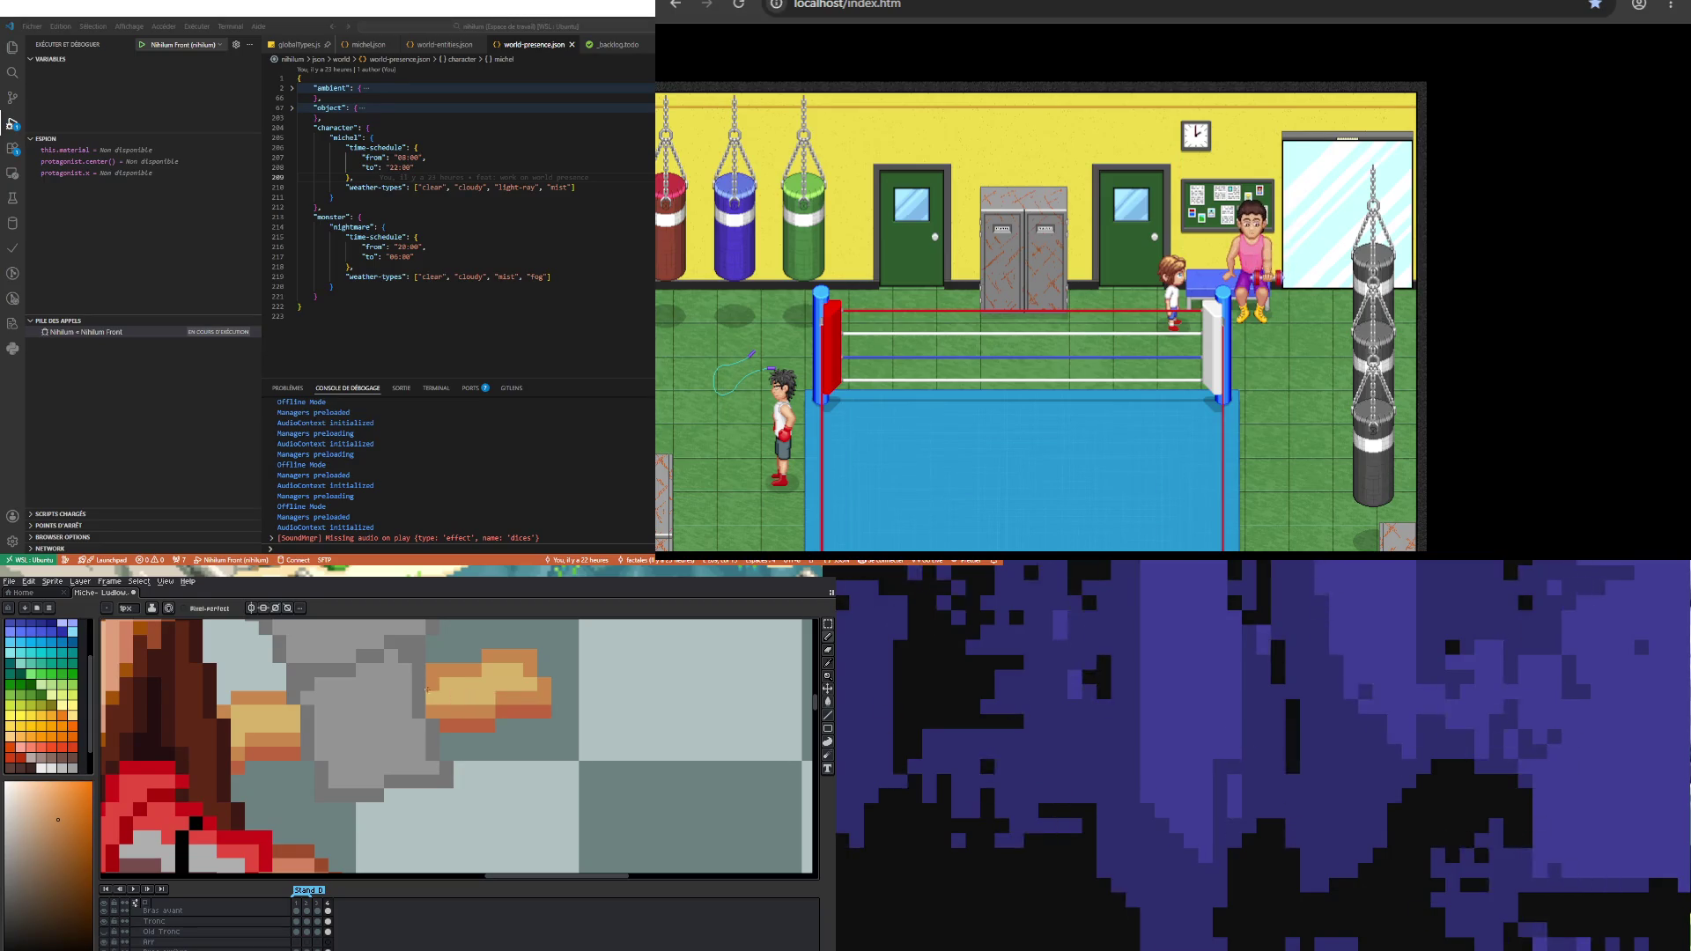
pyautogui.click(427, 701)
pyautogui.scroll(-4, 296, 724)
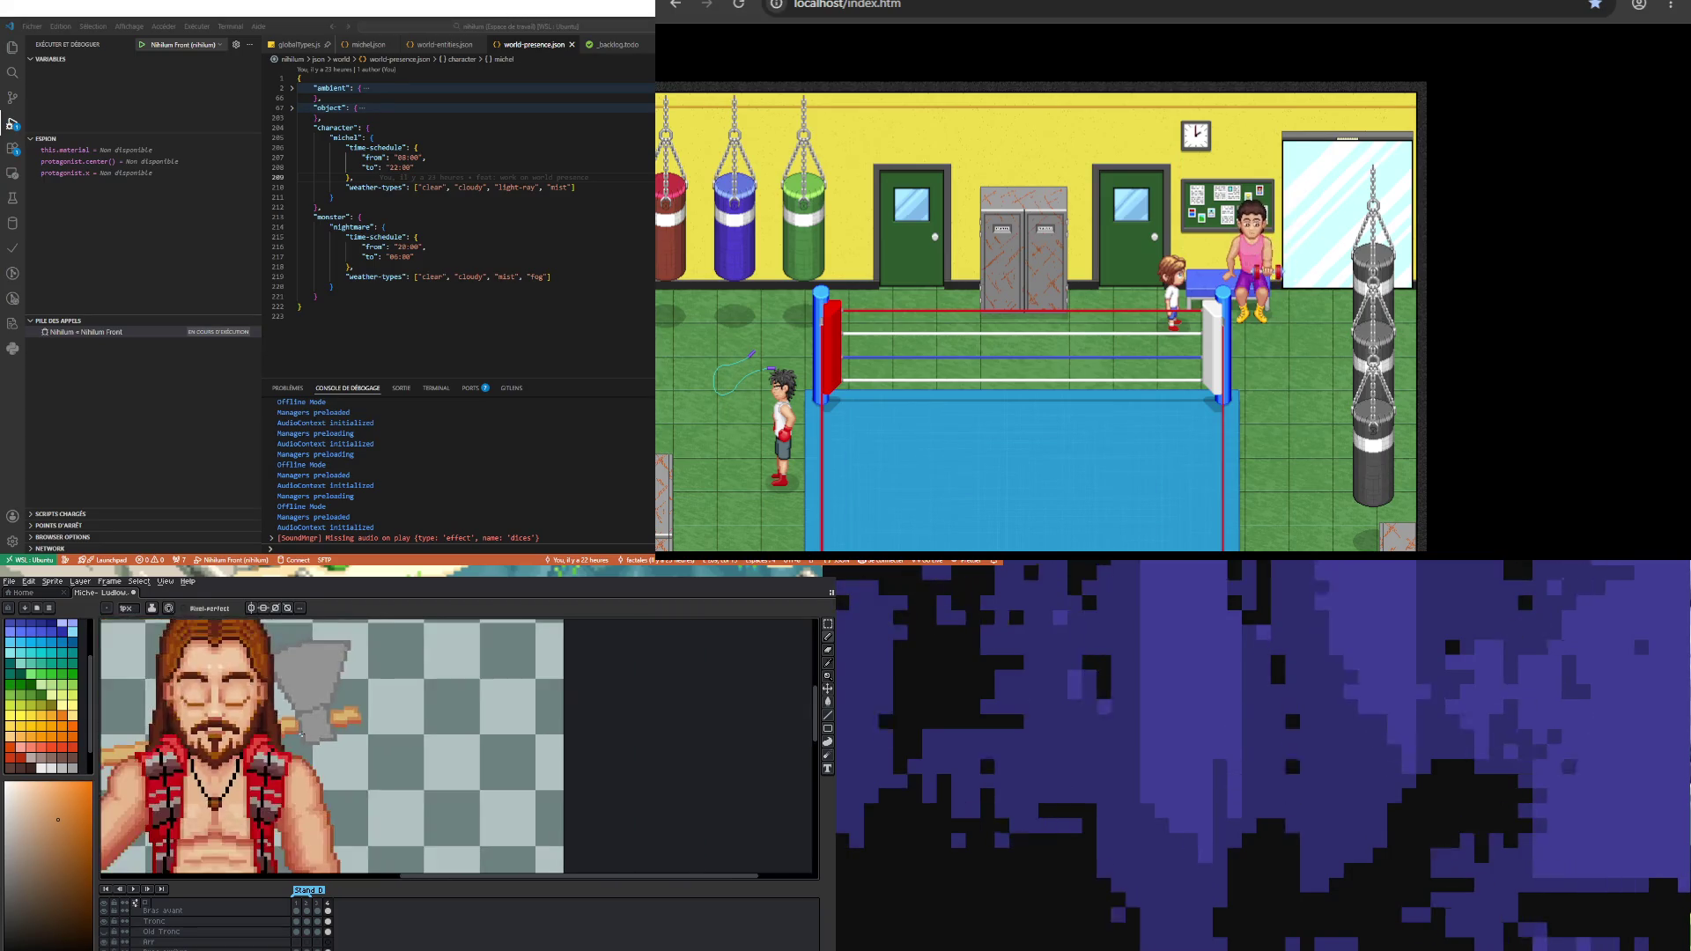
pyautogui.scroll(2, 160, 759)
pyautogui.scroll(2, 160, 759)
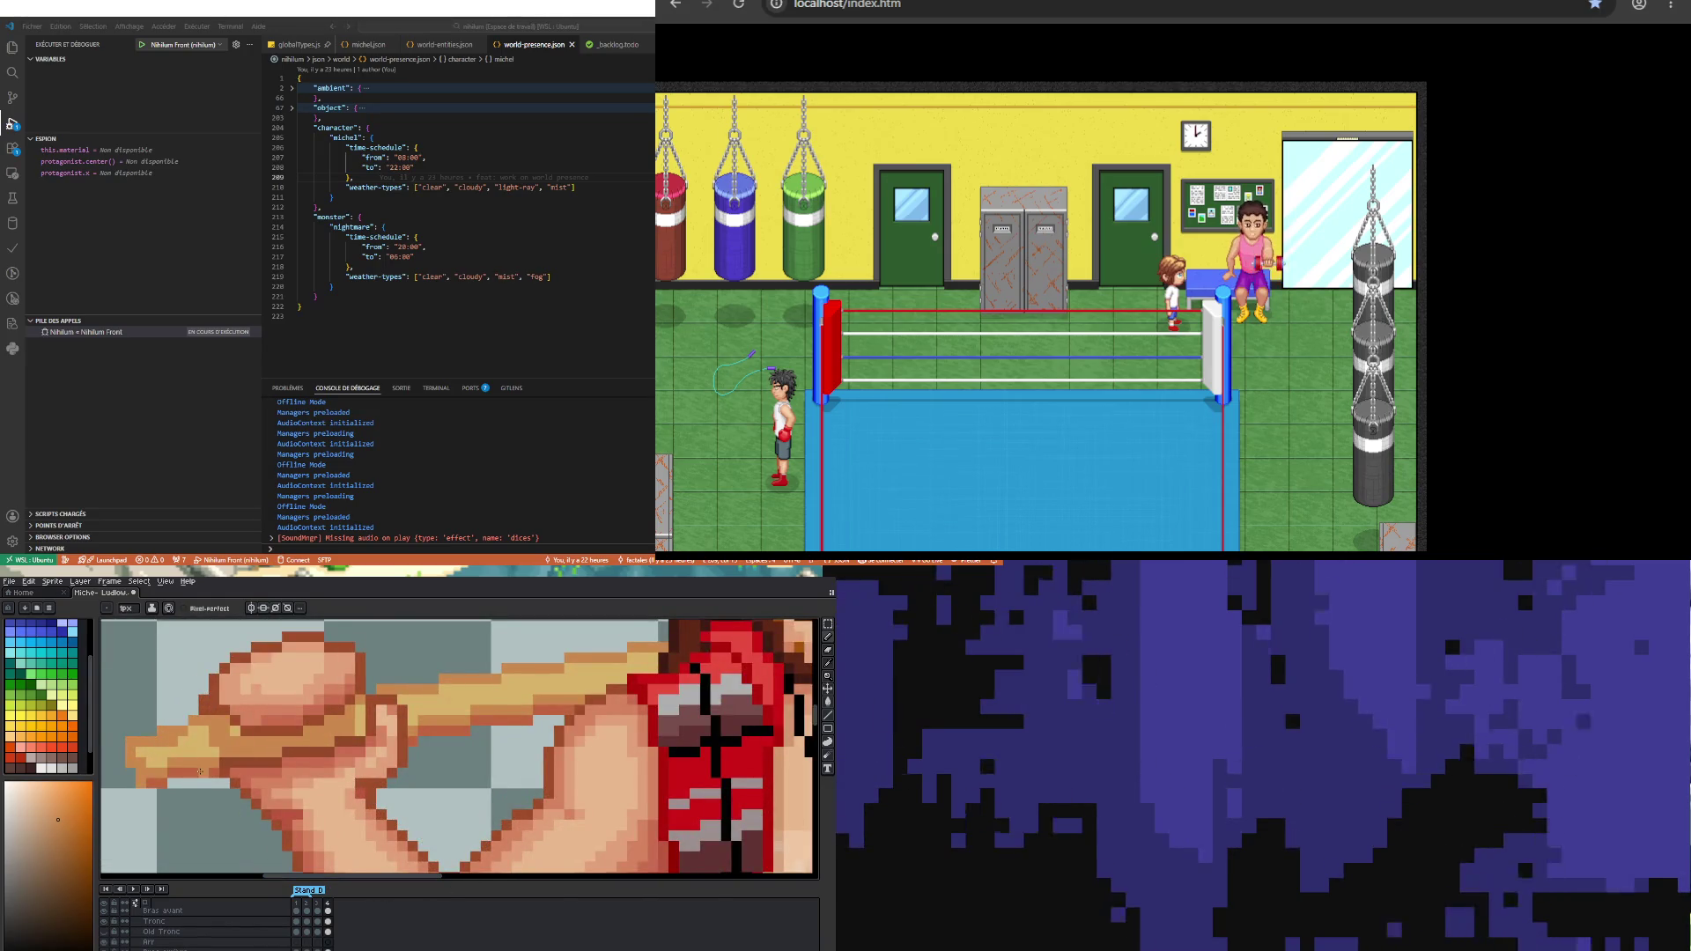
# Step: Sample orange shades from the arm and paint lighter orange highlights onto the fist
pyautogui.press('i')
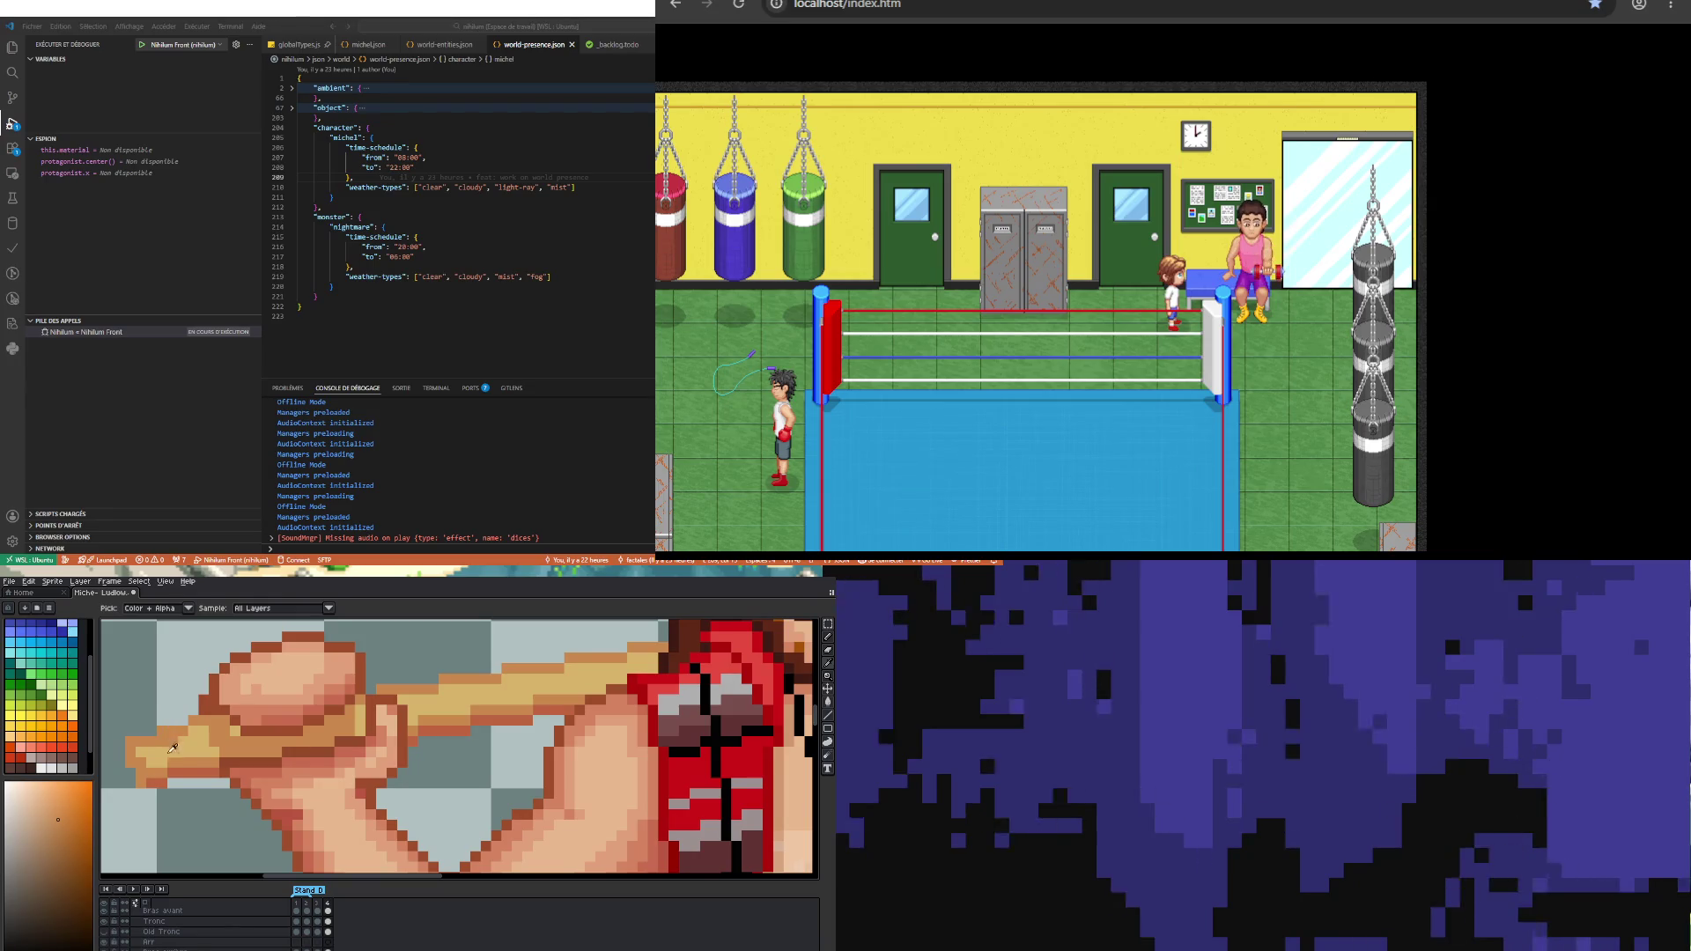
pyautogui.click(169, 734)
pyautogui.press('b')
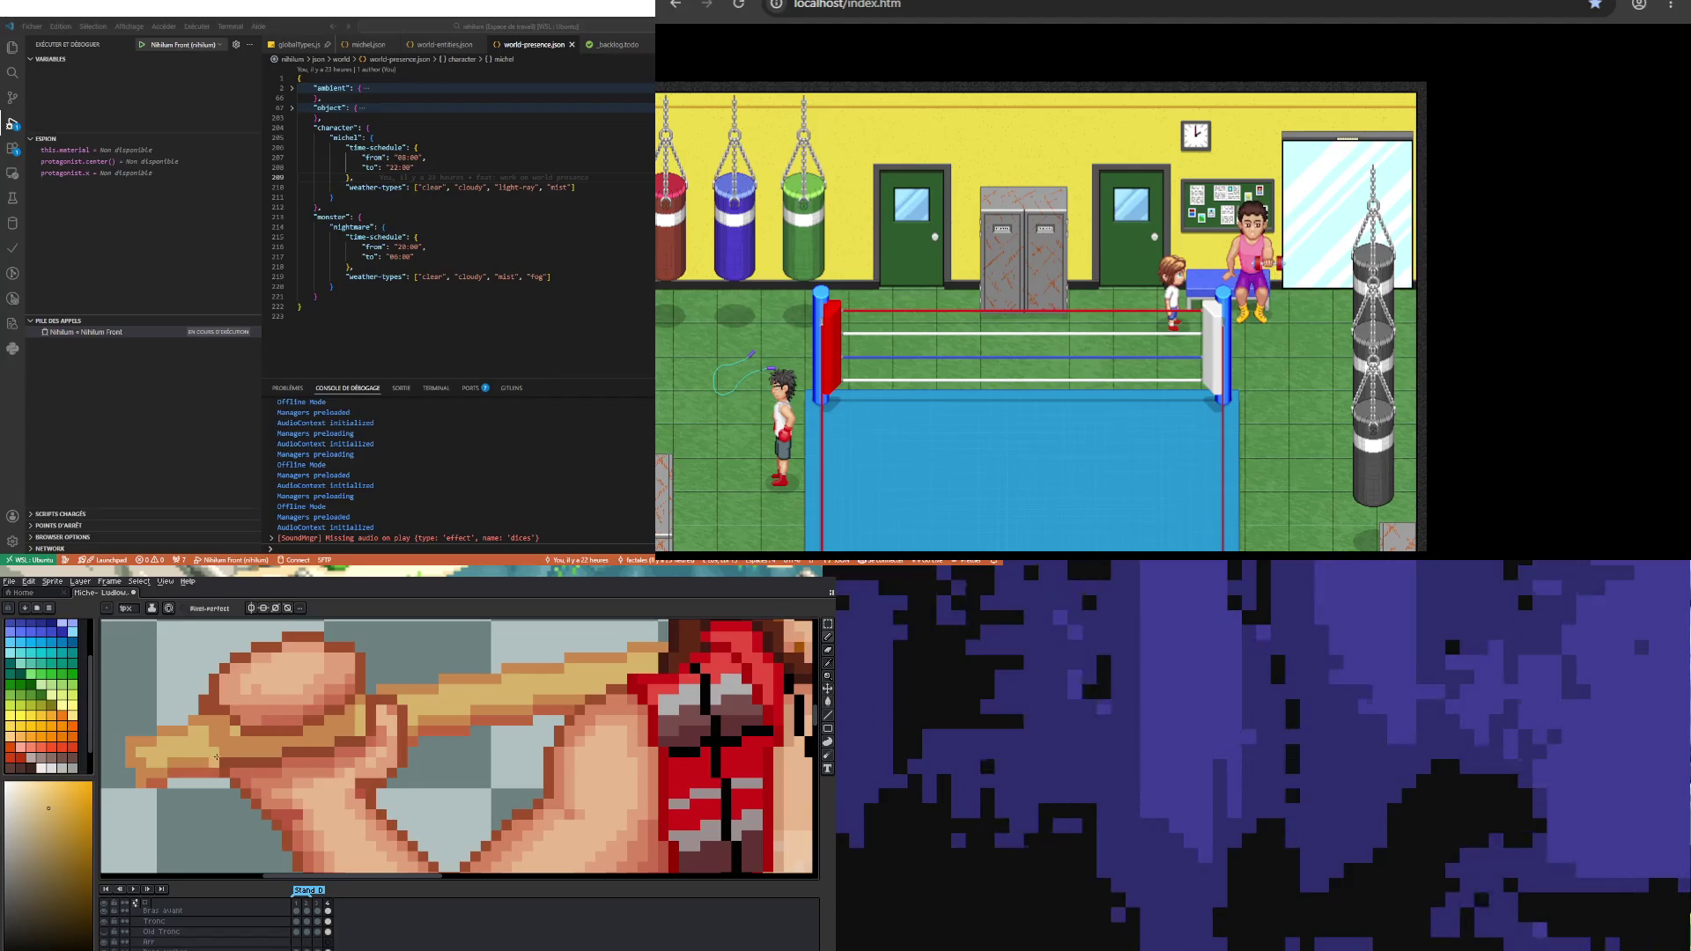
pyautogui.keyDown('alt'); pyautogui.click(231, 727); pyautogui.keyUp('alt')
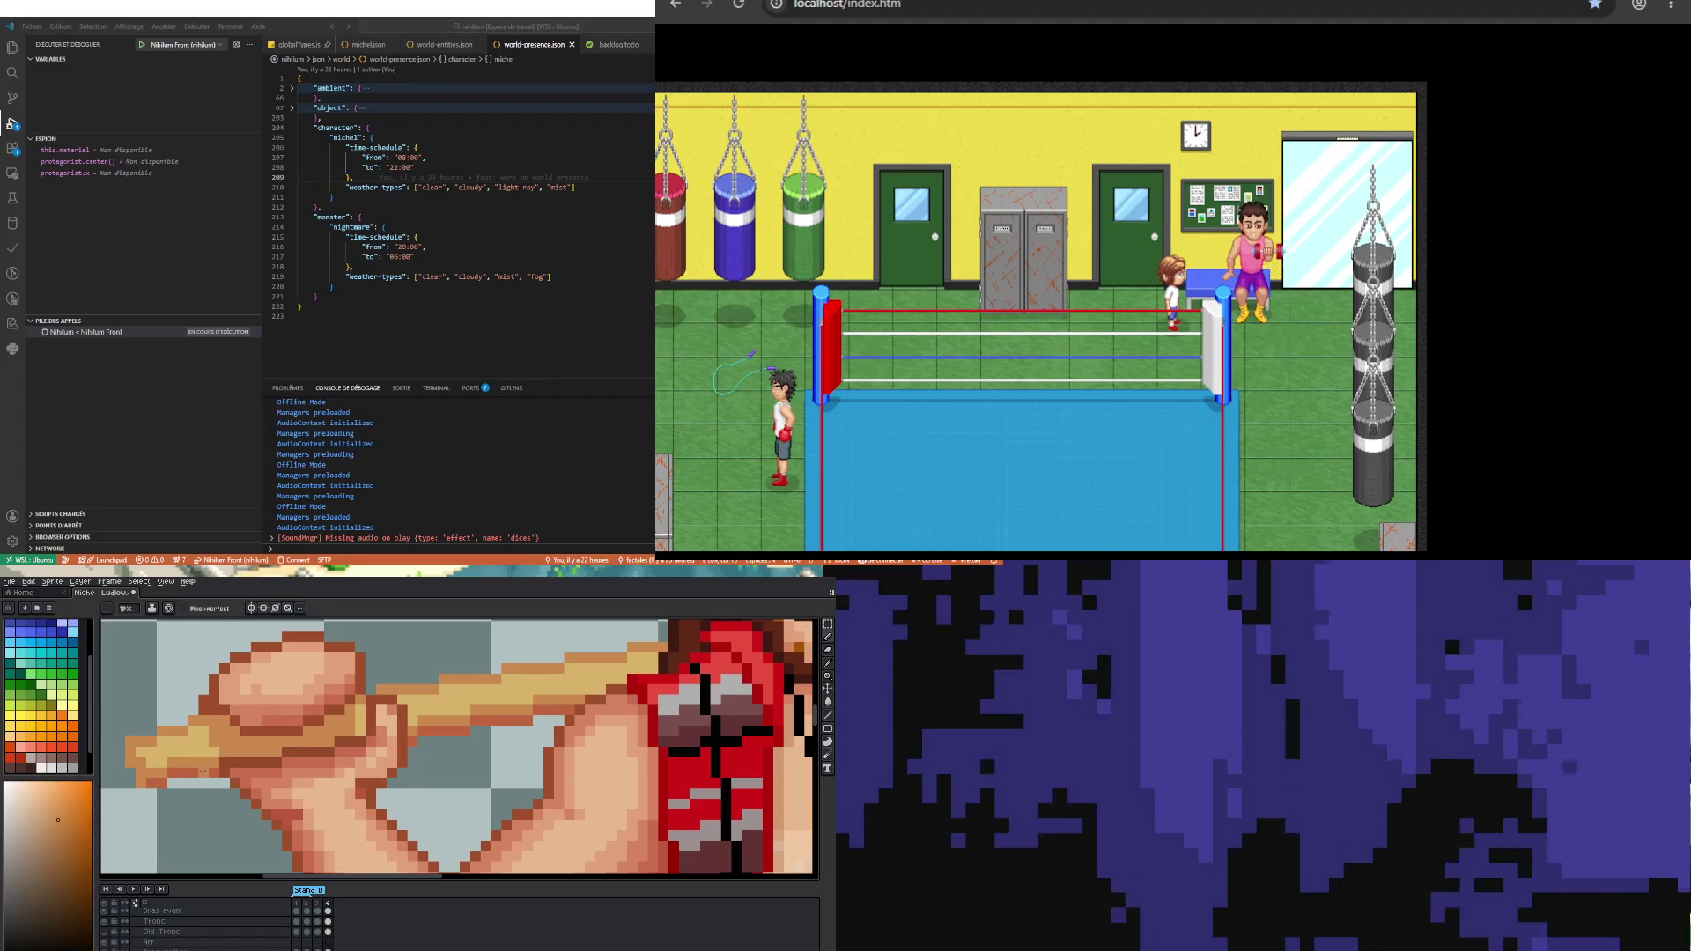
pyautogui.keyDown('alt'); pyautogui.click(223, 731); pyautogui.keyUp('alt')
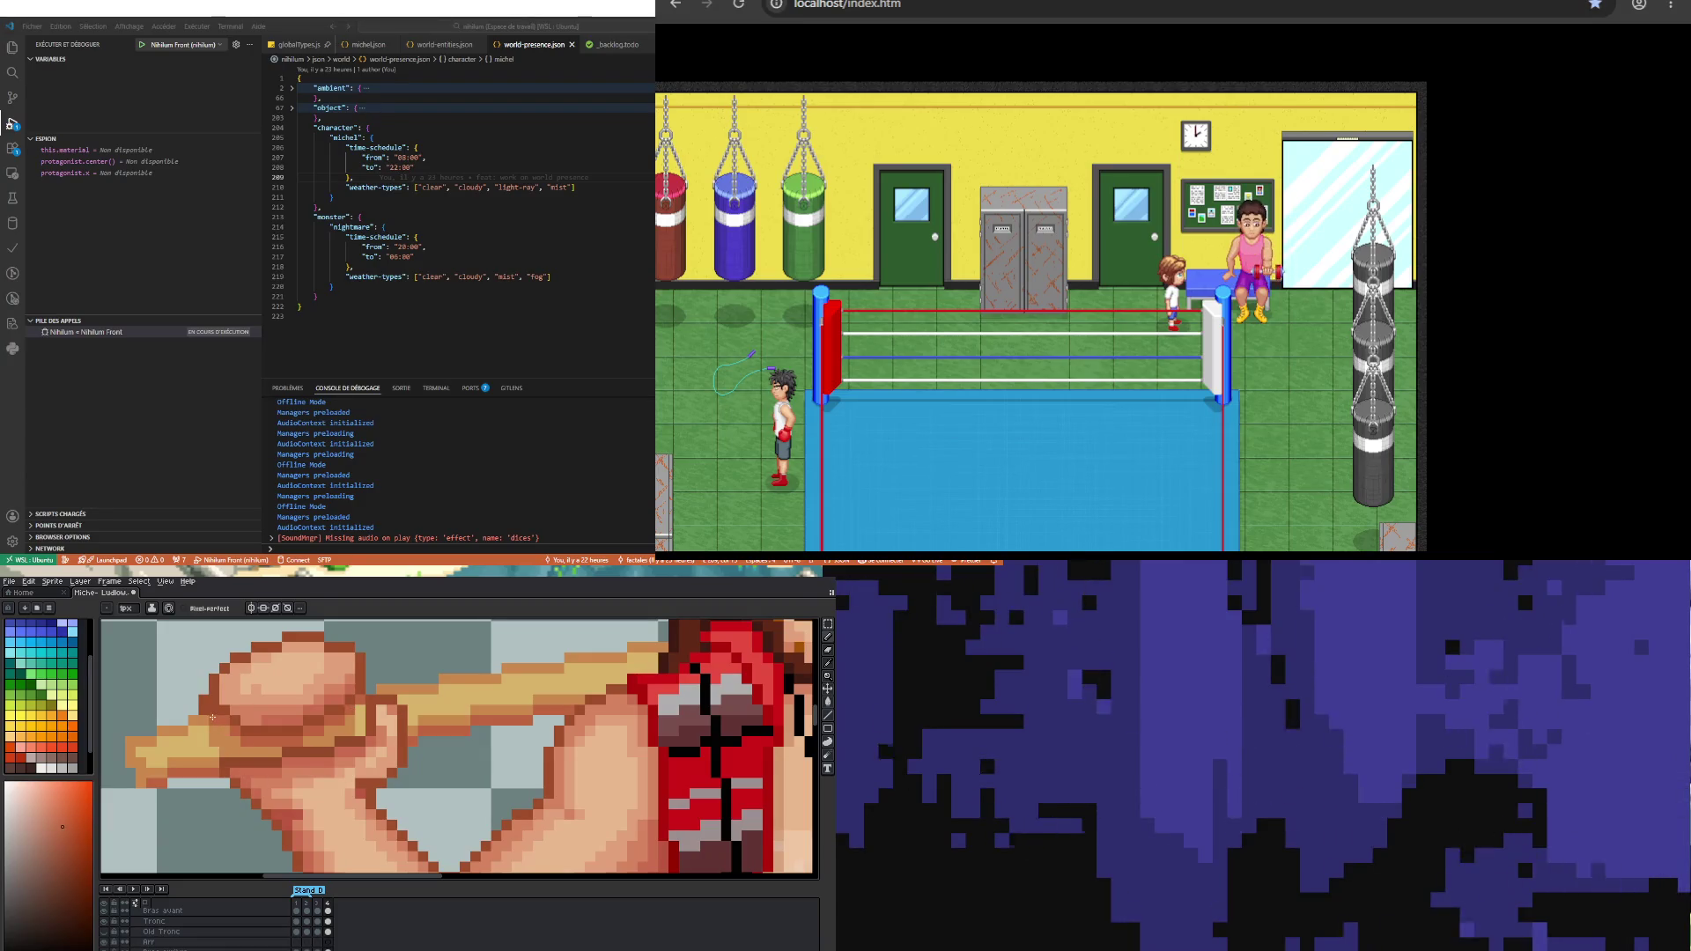
pyautogui.scroll(-2, 282, 771)
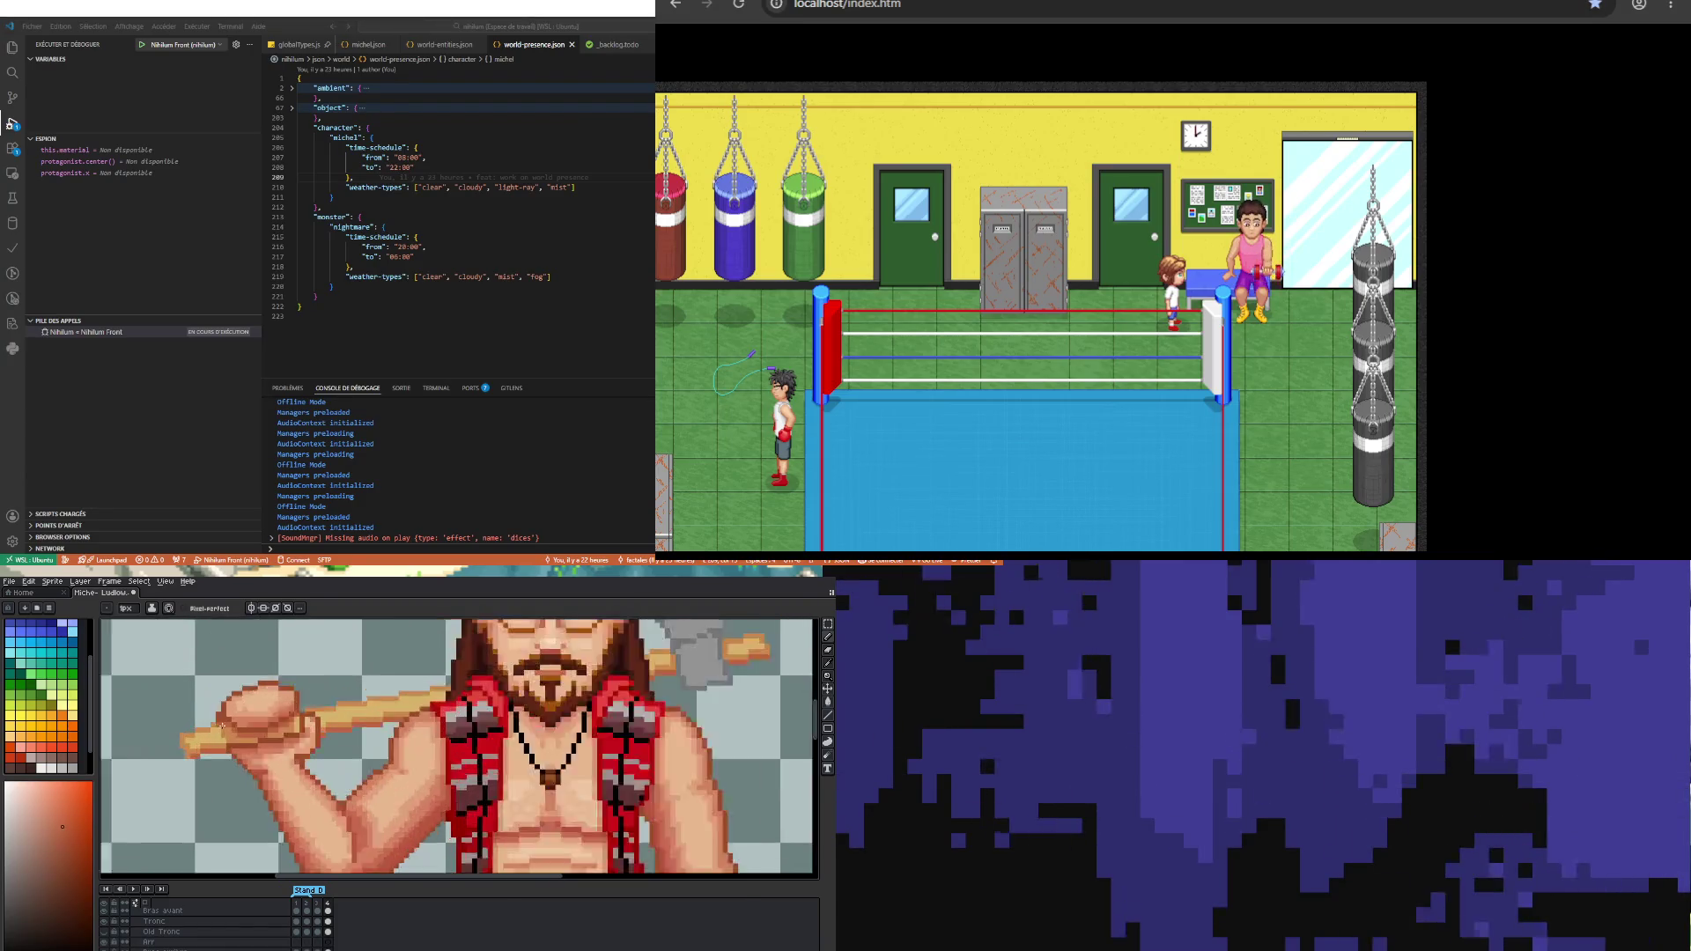
pyautogui.scroll(4, 280, 764)
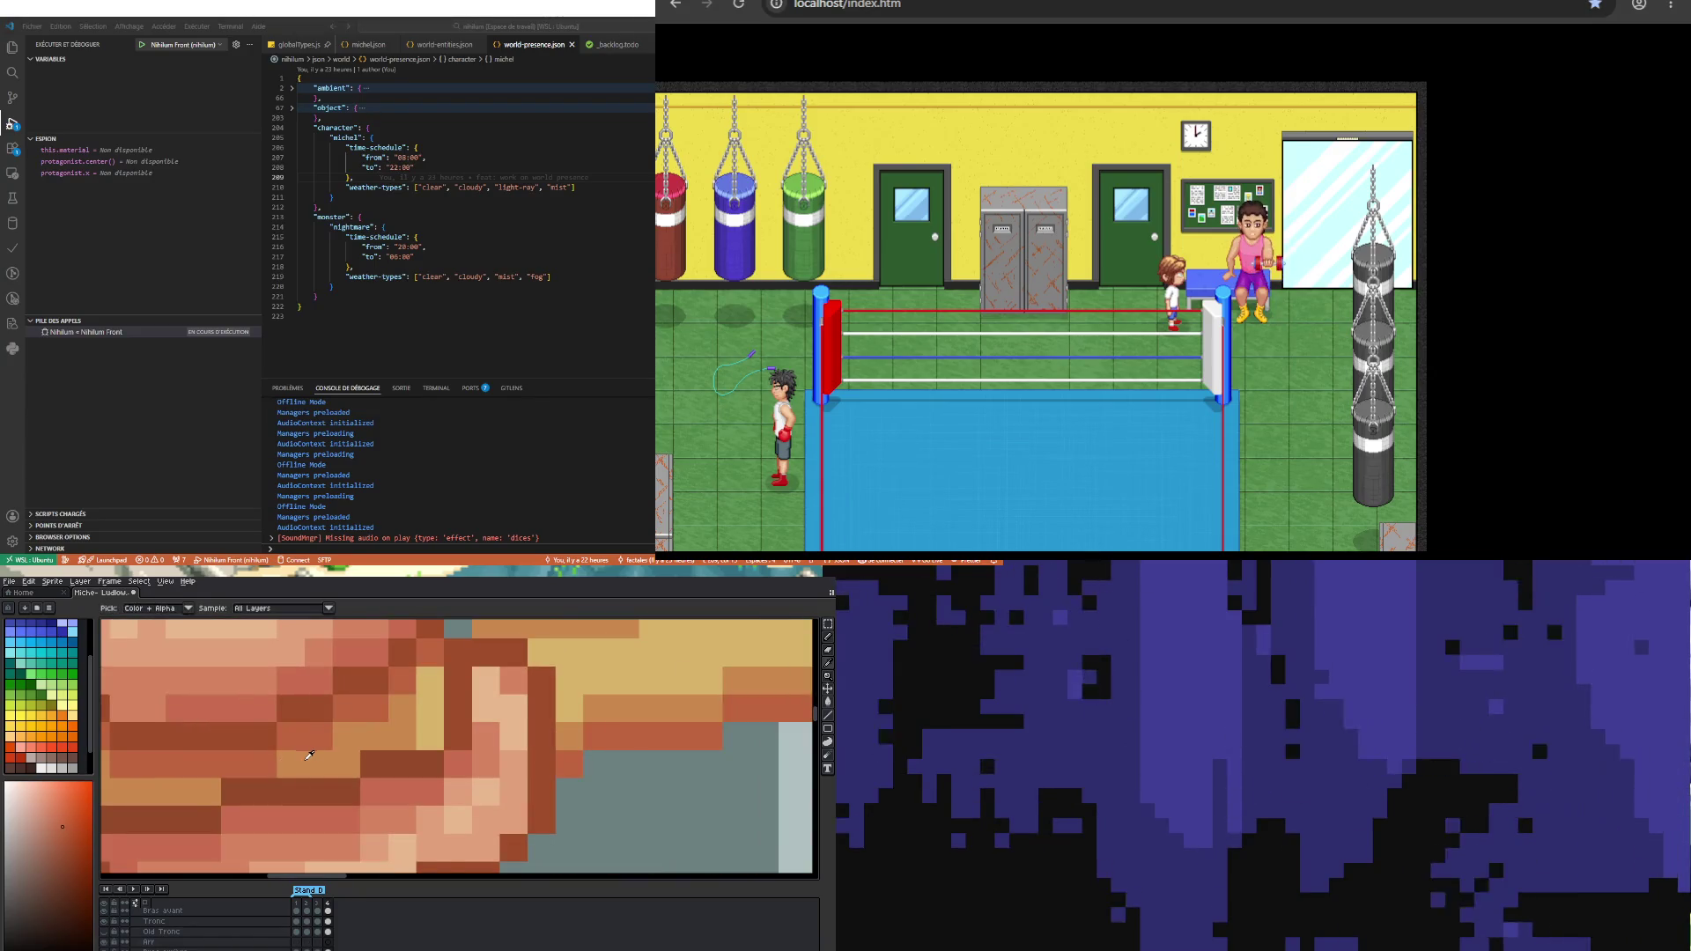
pyautogui.keyDown('alt'); pyautogui.click(278, 762); pyautogui.keyUp('alt')
pyautogui.moveTo(278, 762); pyautogui.dragTo(219, 767)
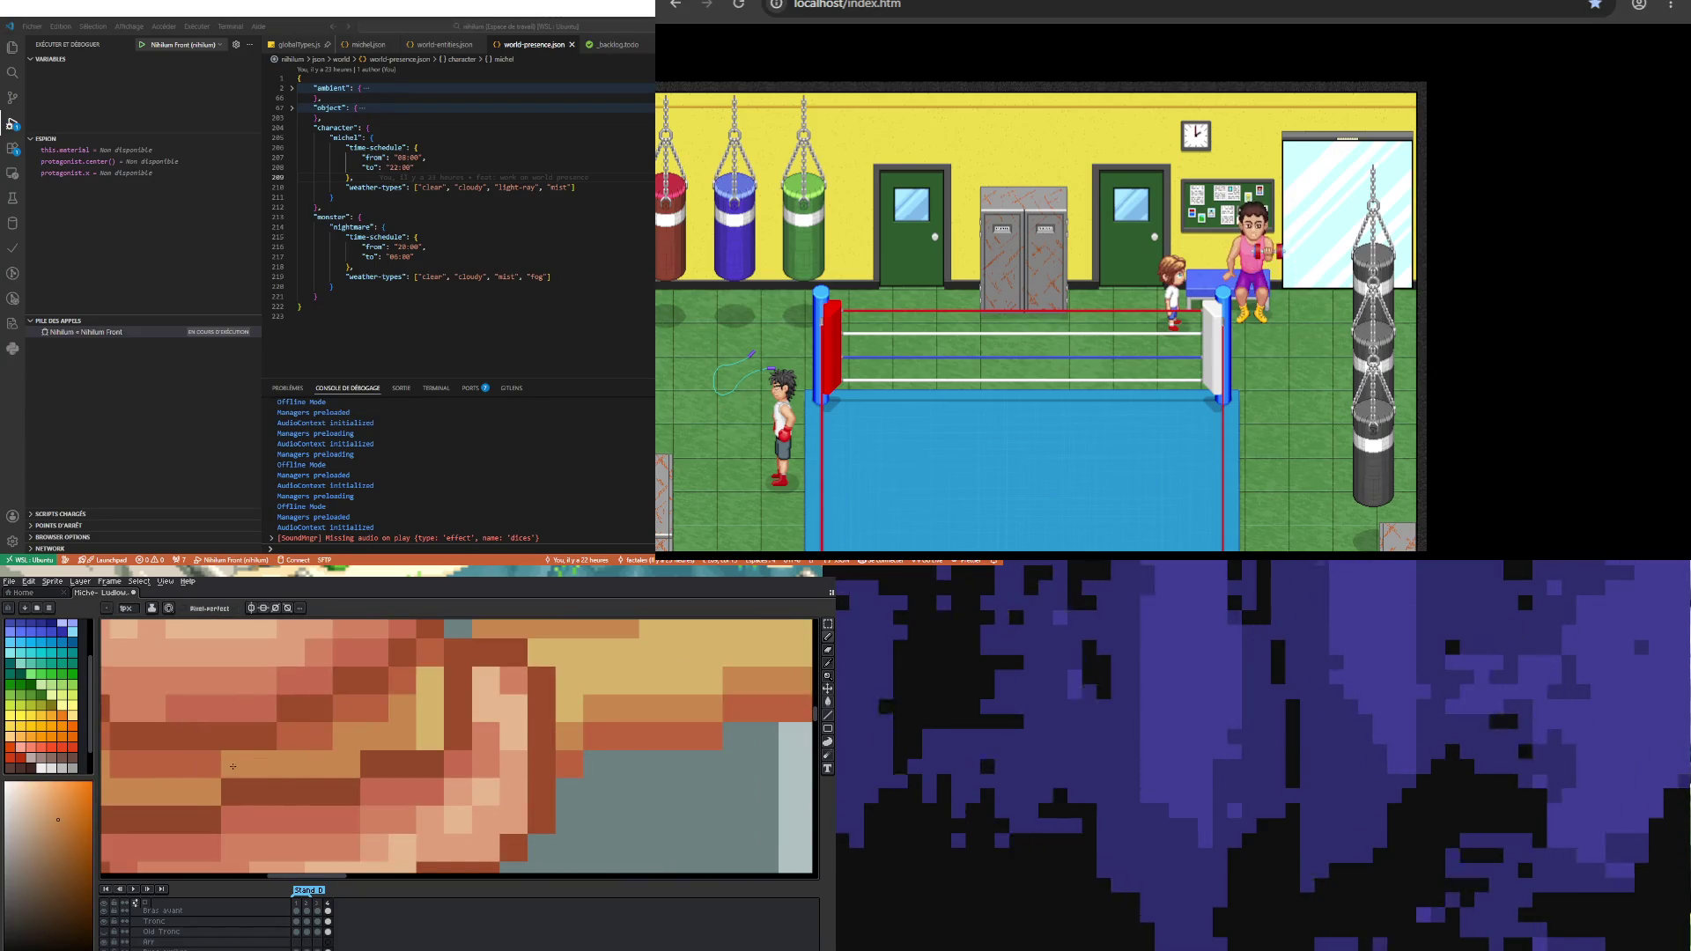
pyautogui.scroll(-3, 231, 773)
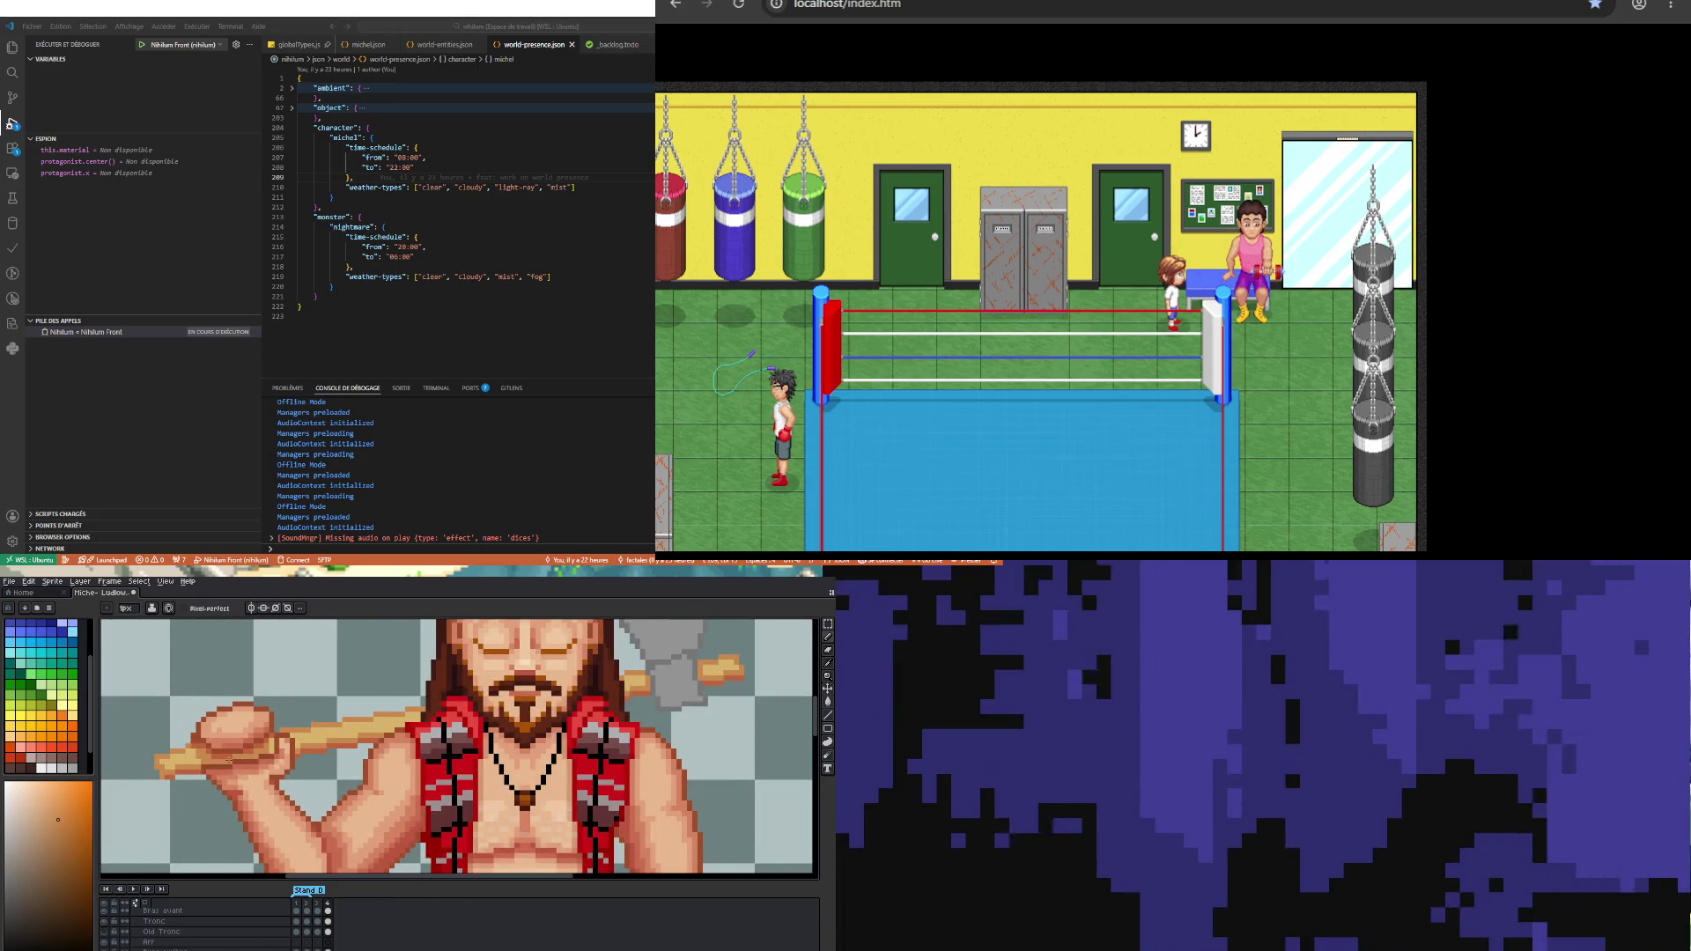
pyautogui.scroll(3, 233, 770)
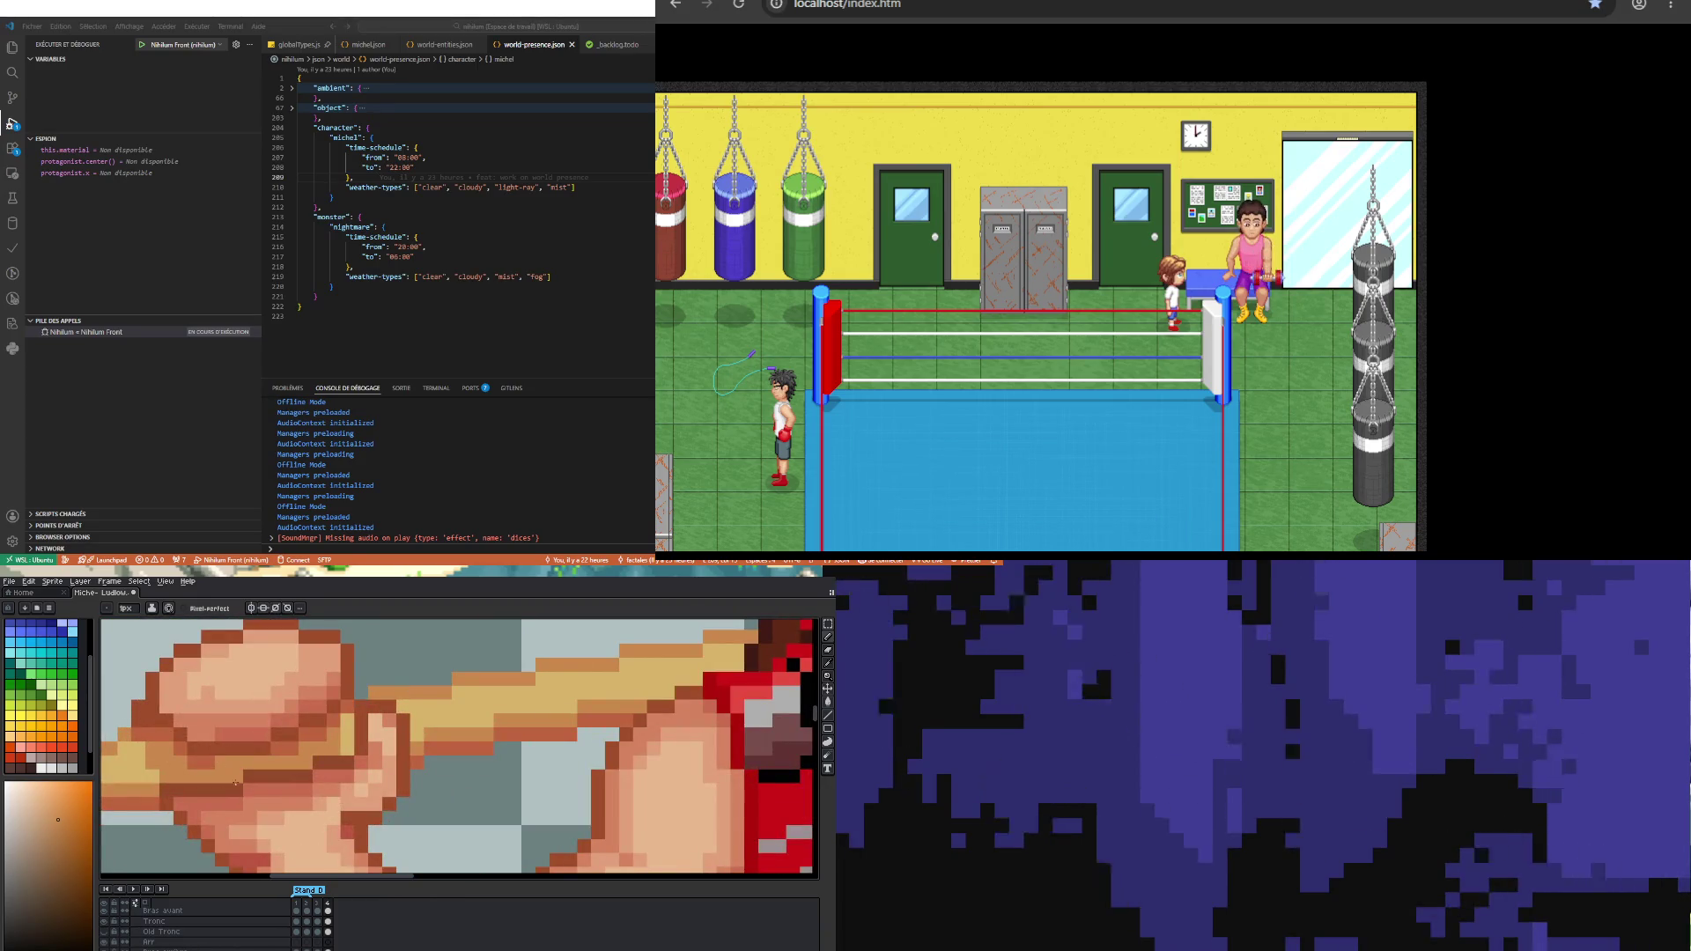
pyautogui.scroll(-3, 247, 797)
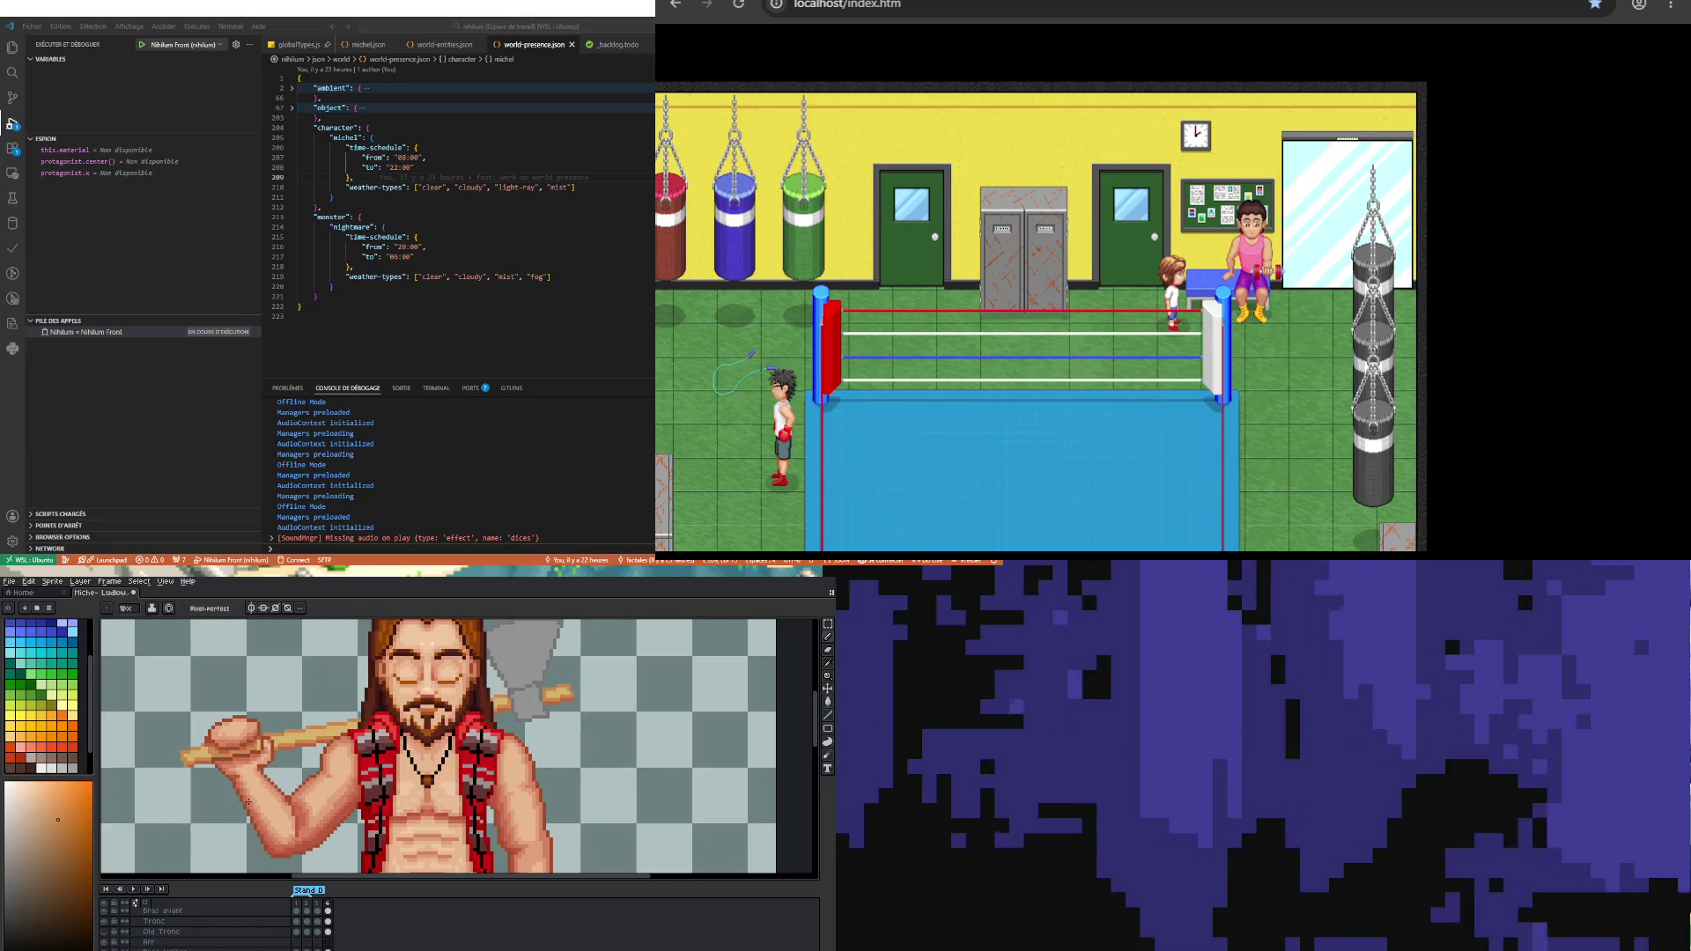
pyautogui.scroll(-2, 242, 802)
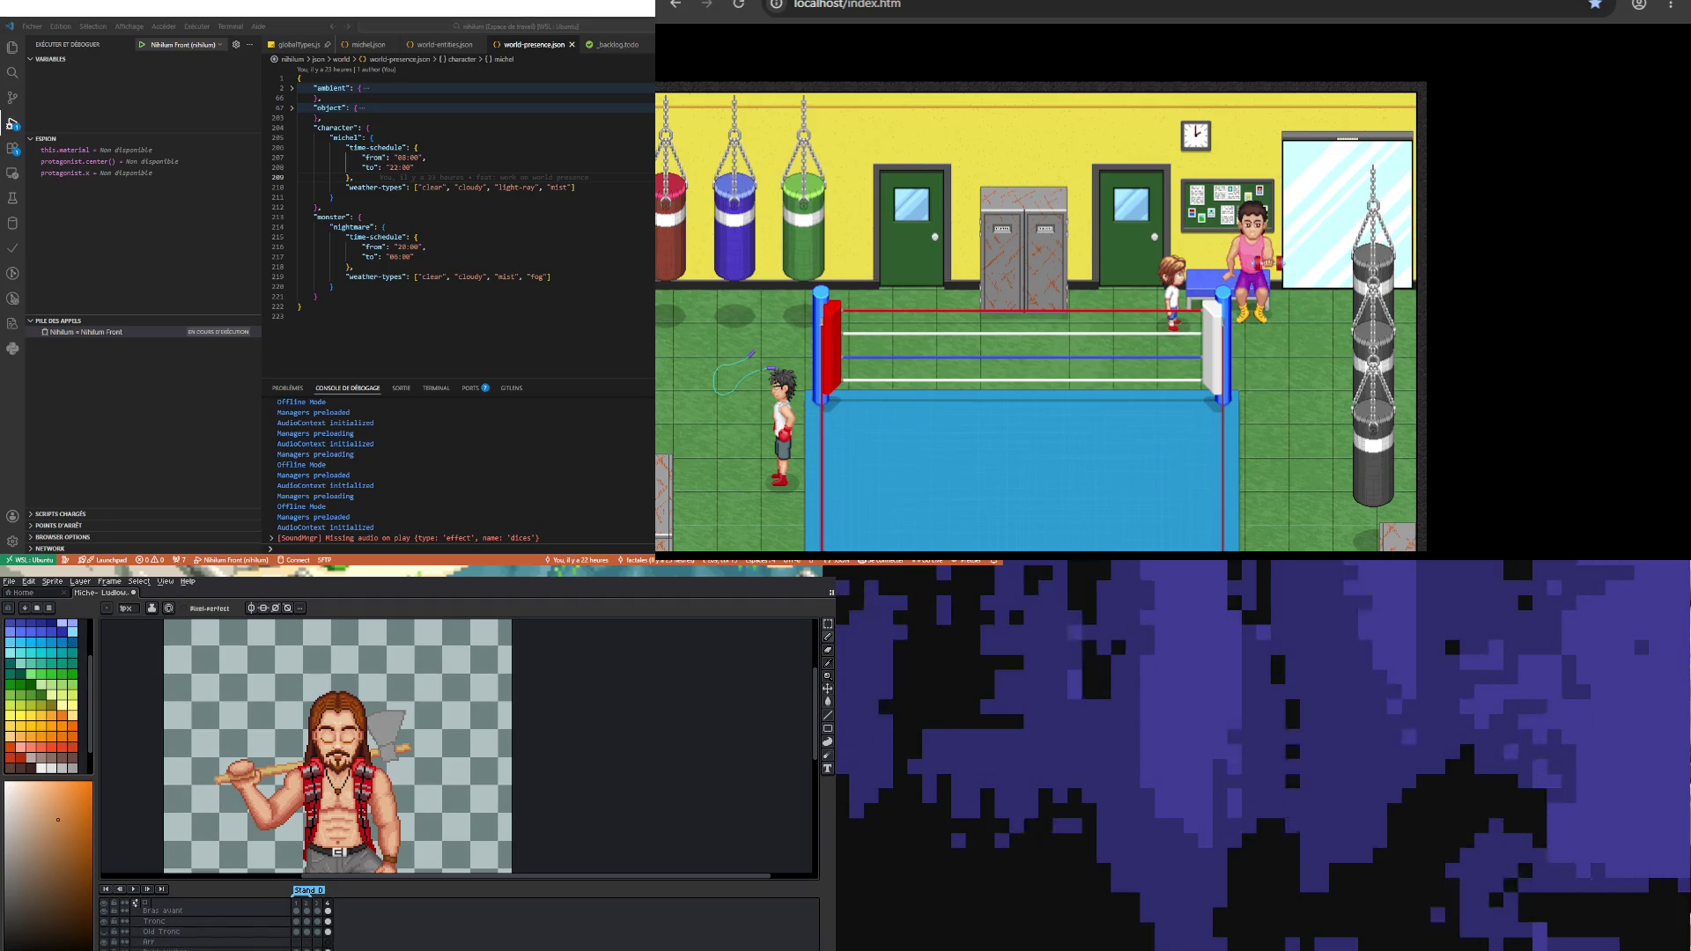
# Step: Go to frame 3, where the fighter's eyes are open
pyautogui.click(317, 945)
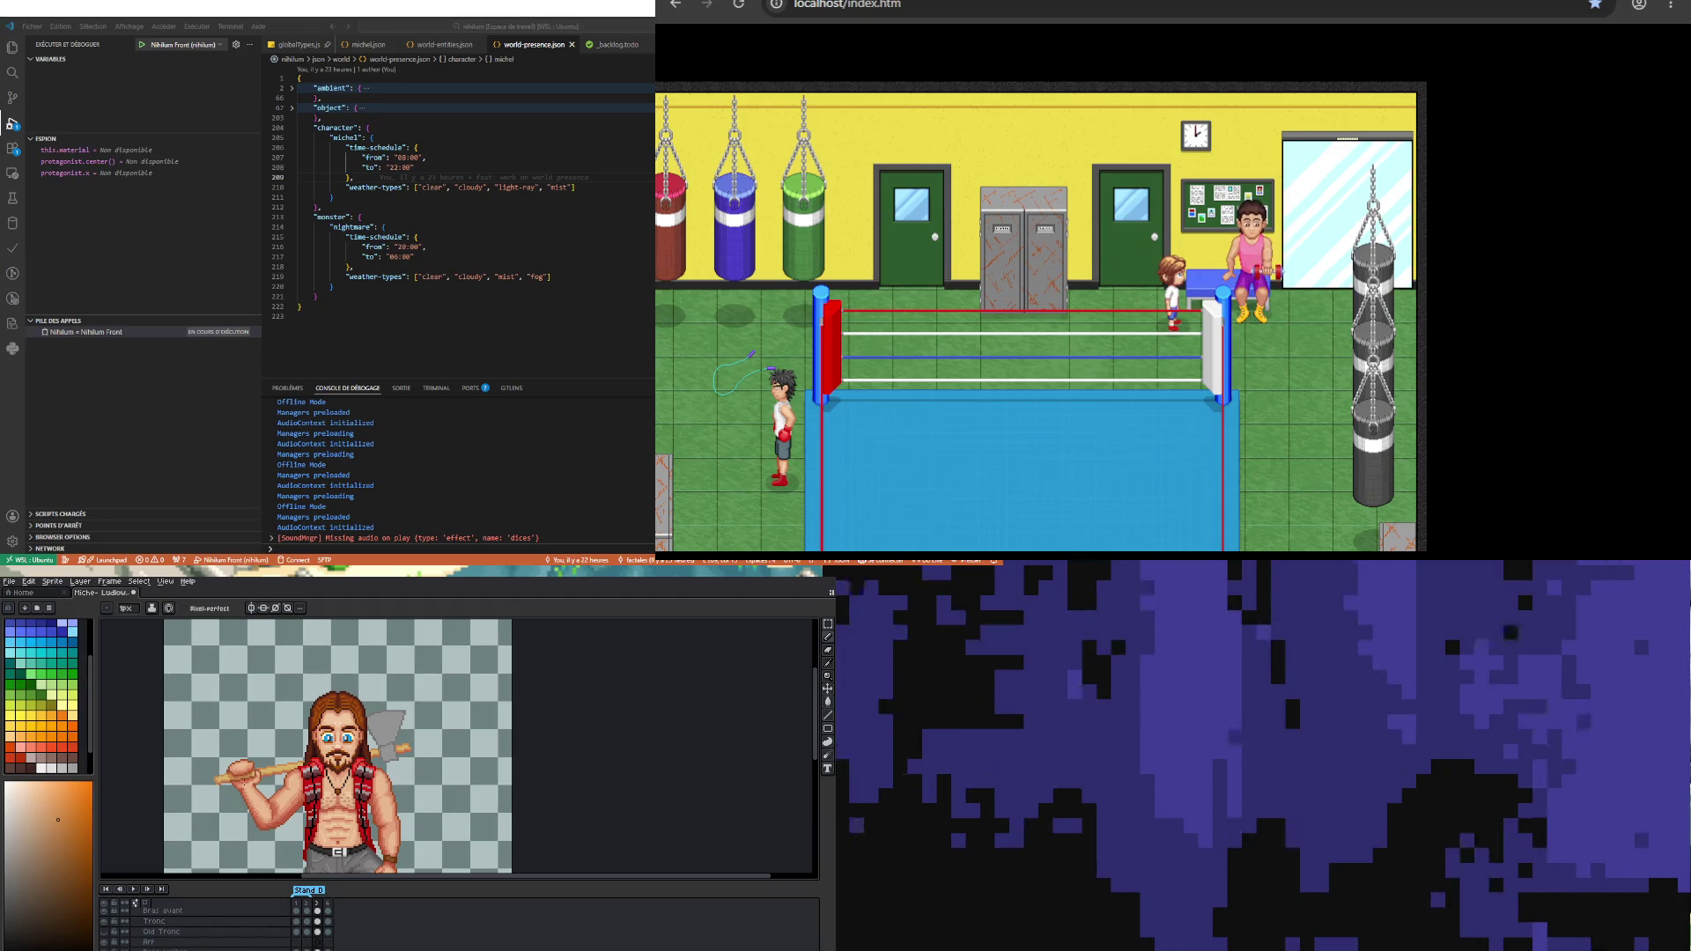
pyautogui.scroll(2, 236, 778)
pyautogui.scroll(1, 237, 777)
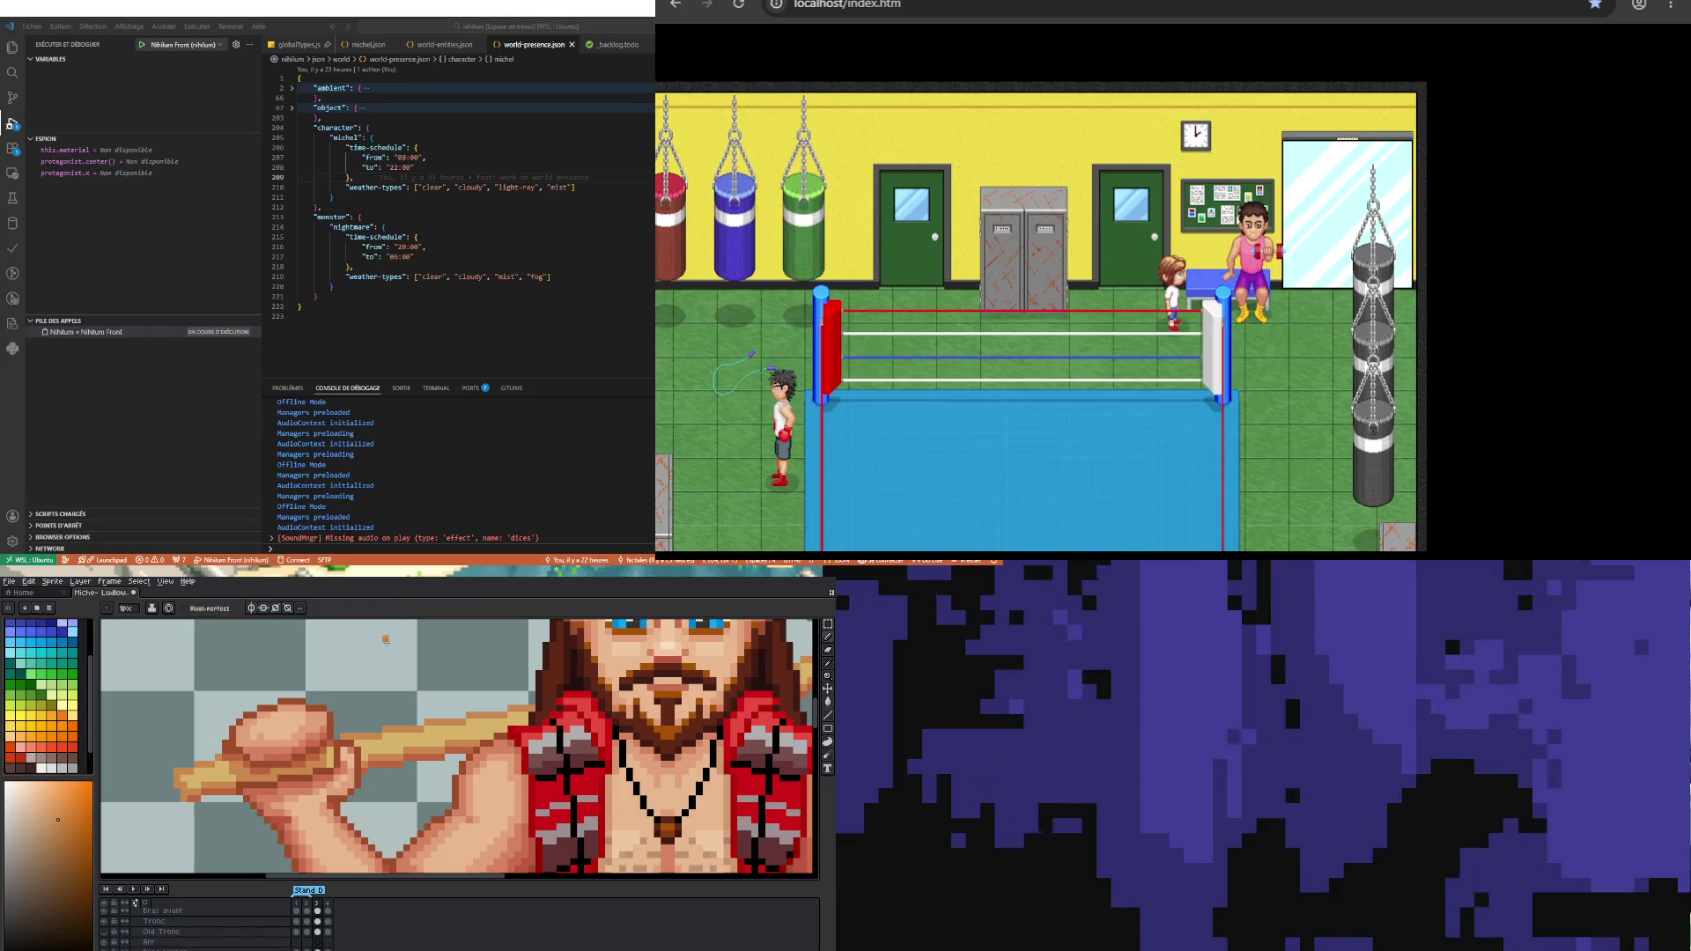
# Step: Sample the handle's tan, choose a lighter yellow, and pencil a highlight line up the handle
pyautogui.scroll(2, 150, 672)
pyautogui.press('i')
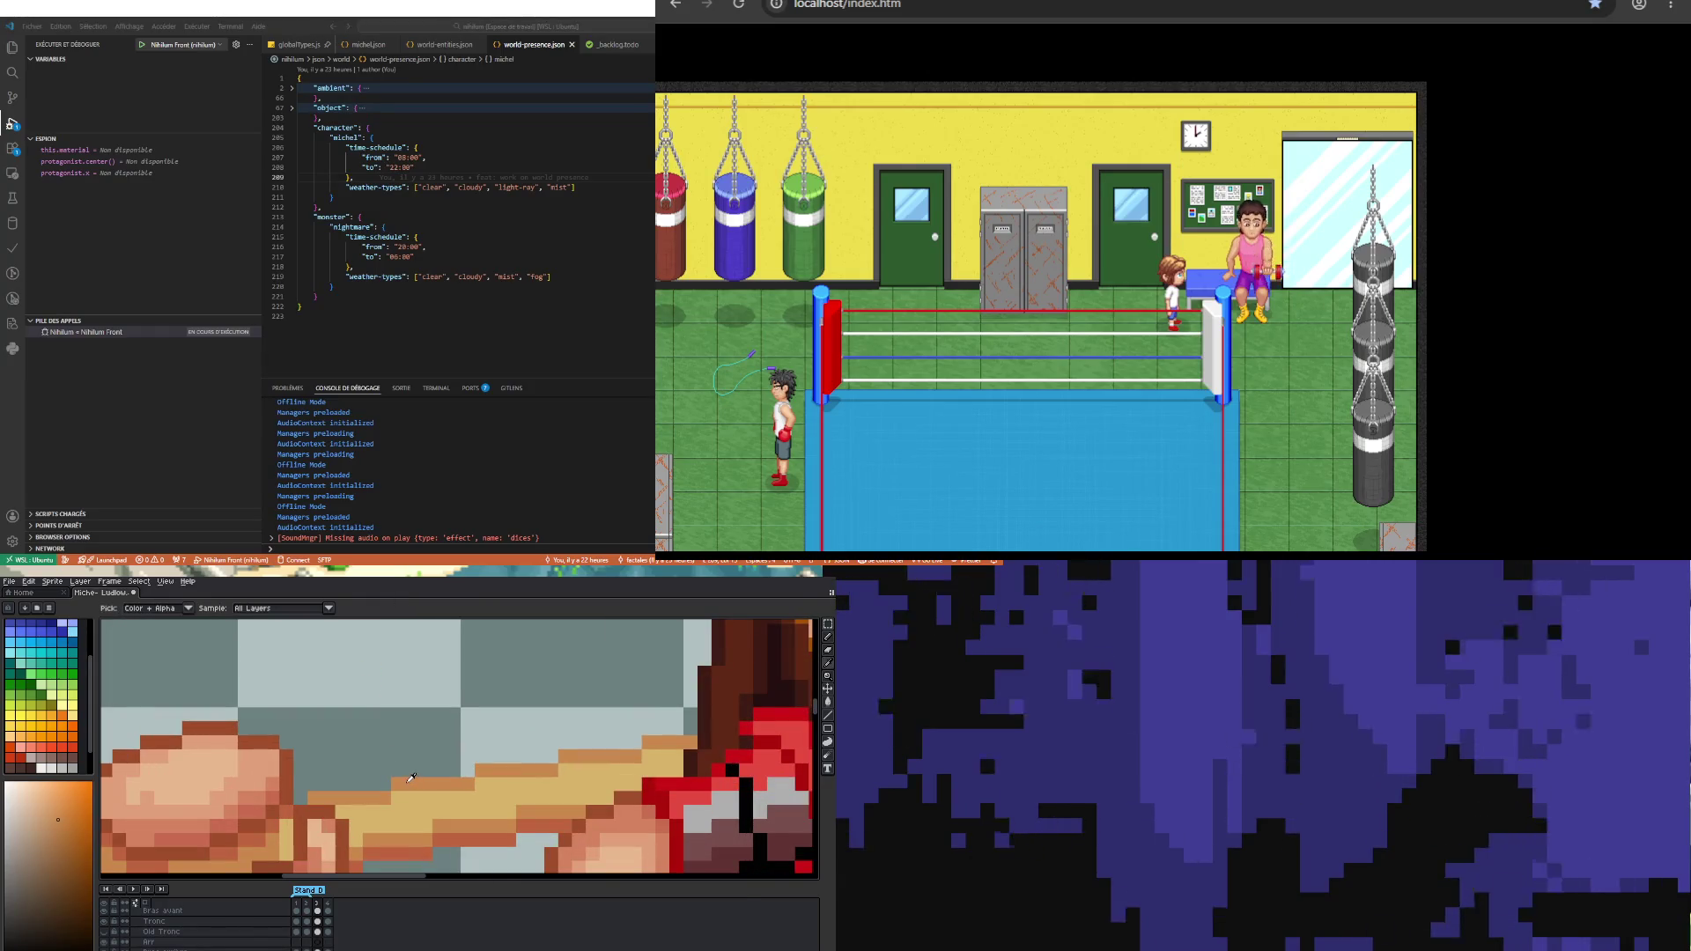
pyautogui.click(407, 781)
pyautogui.press('b')
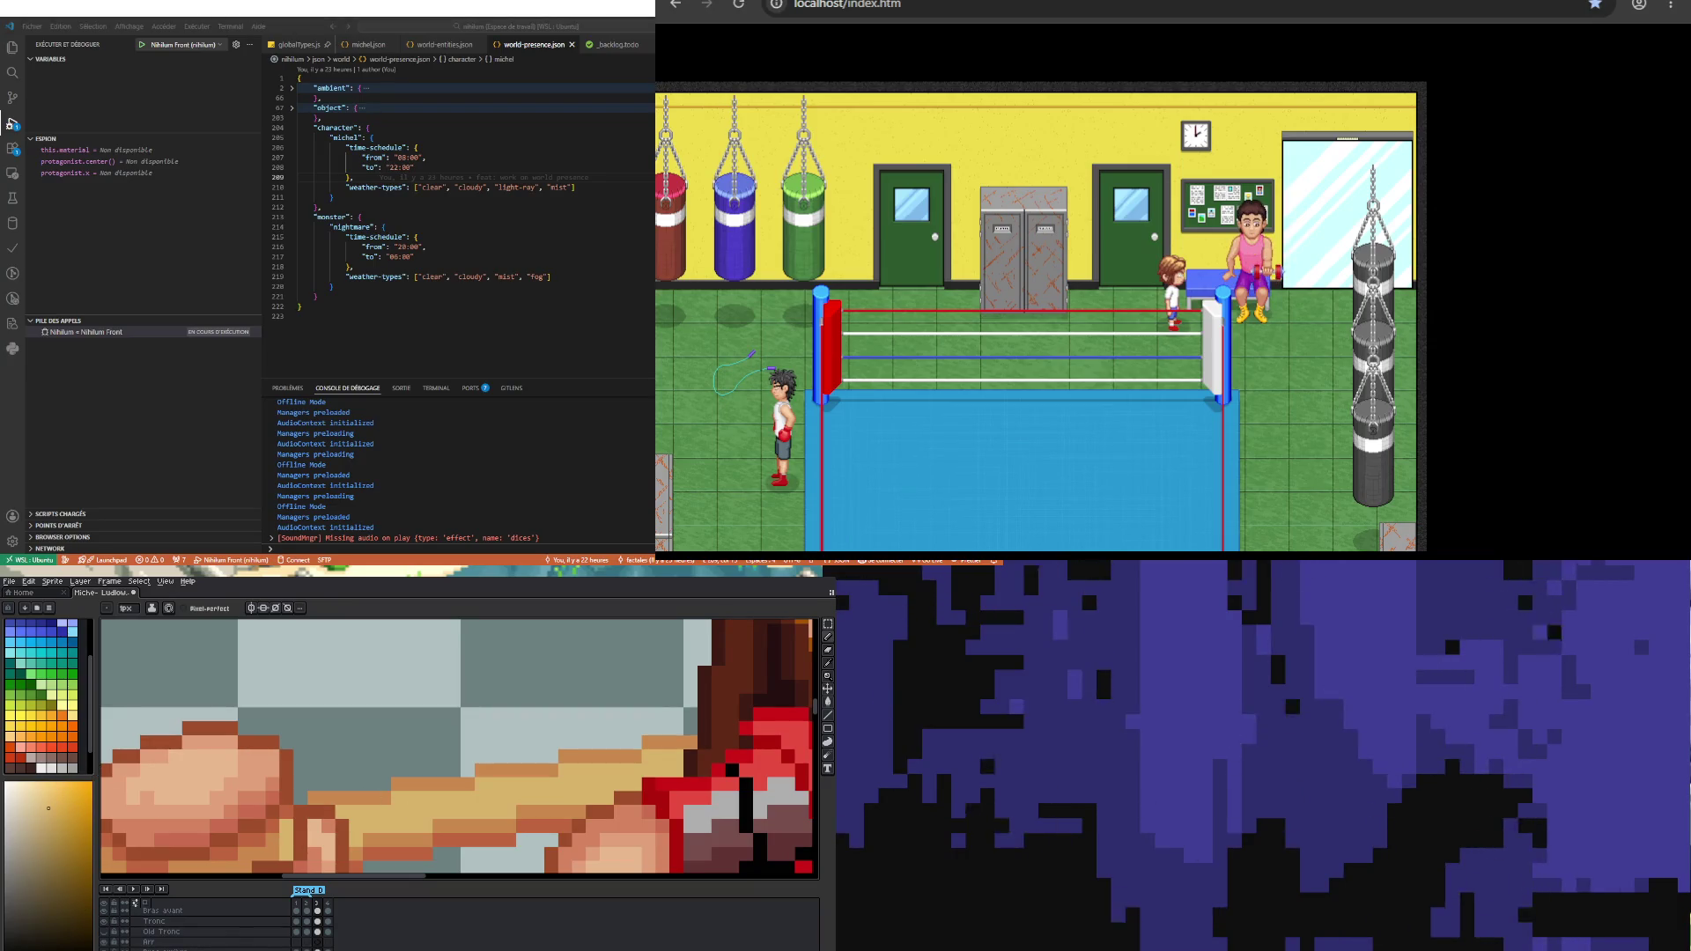
pyautogui.click(51, 797)
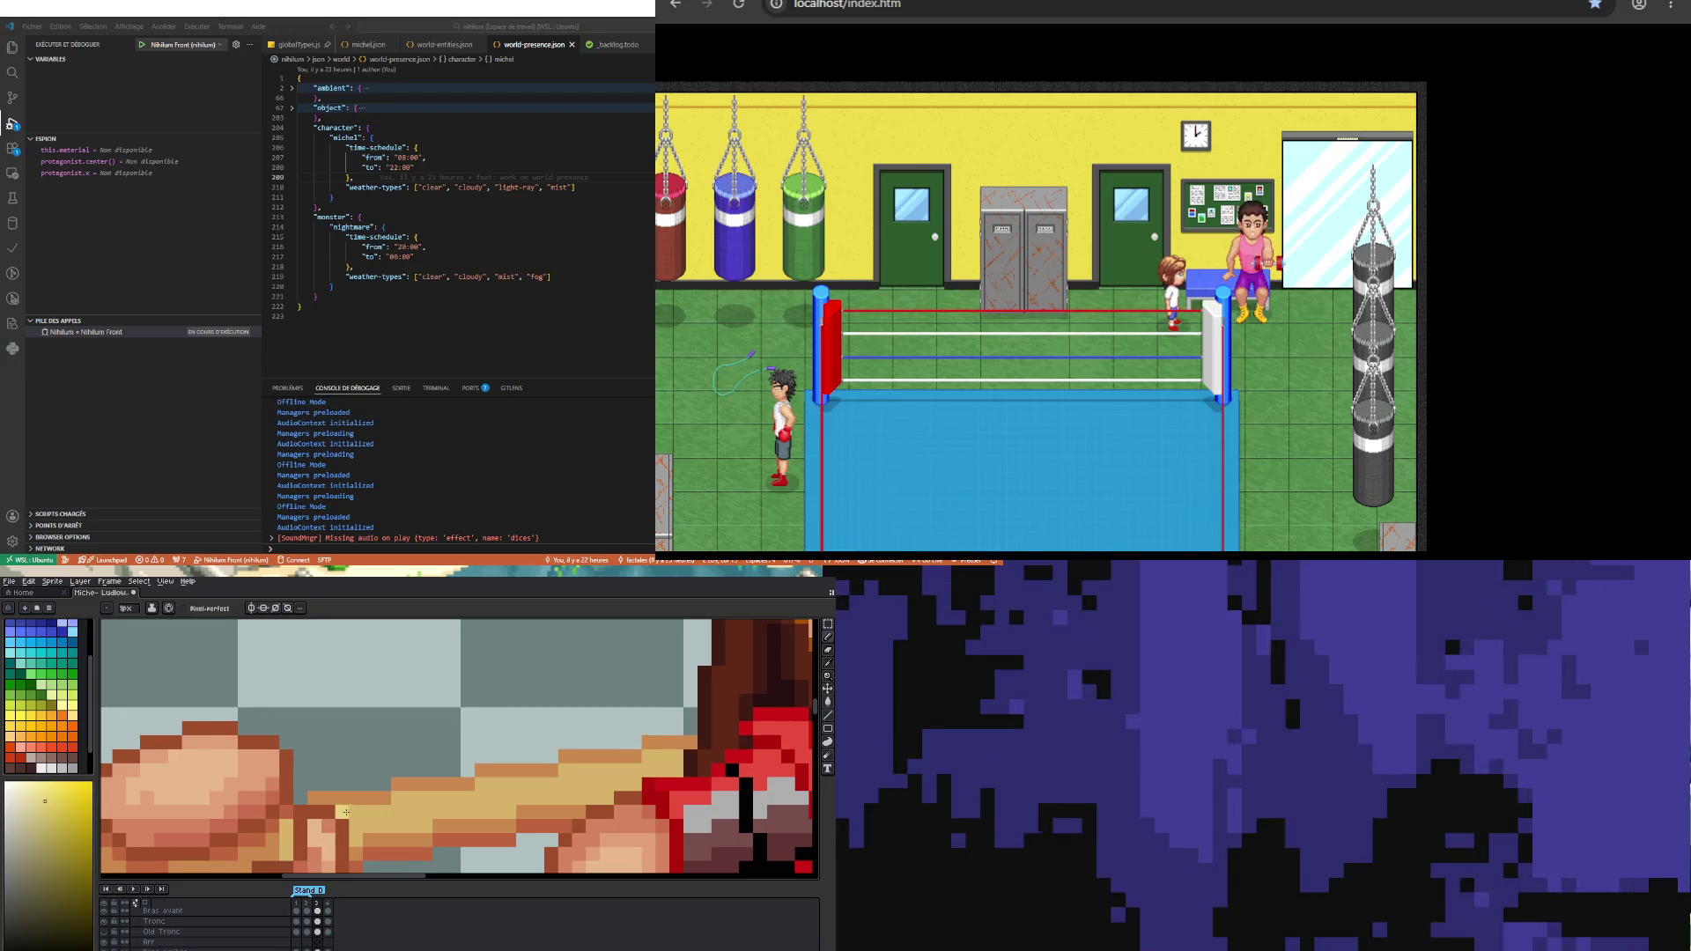
pyautogui.click(431, 799)
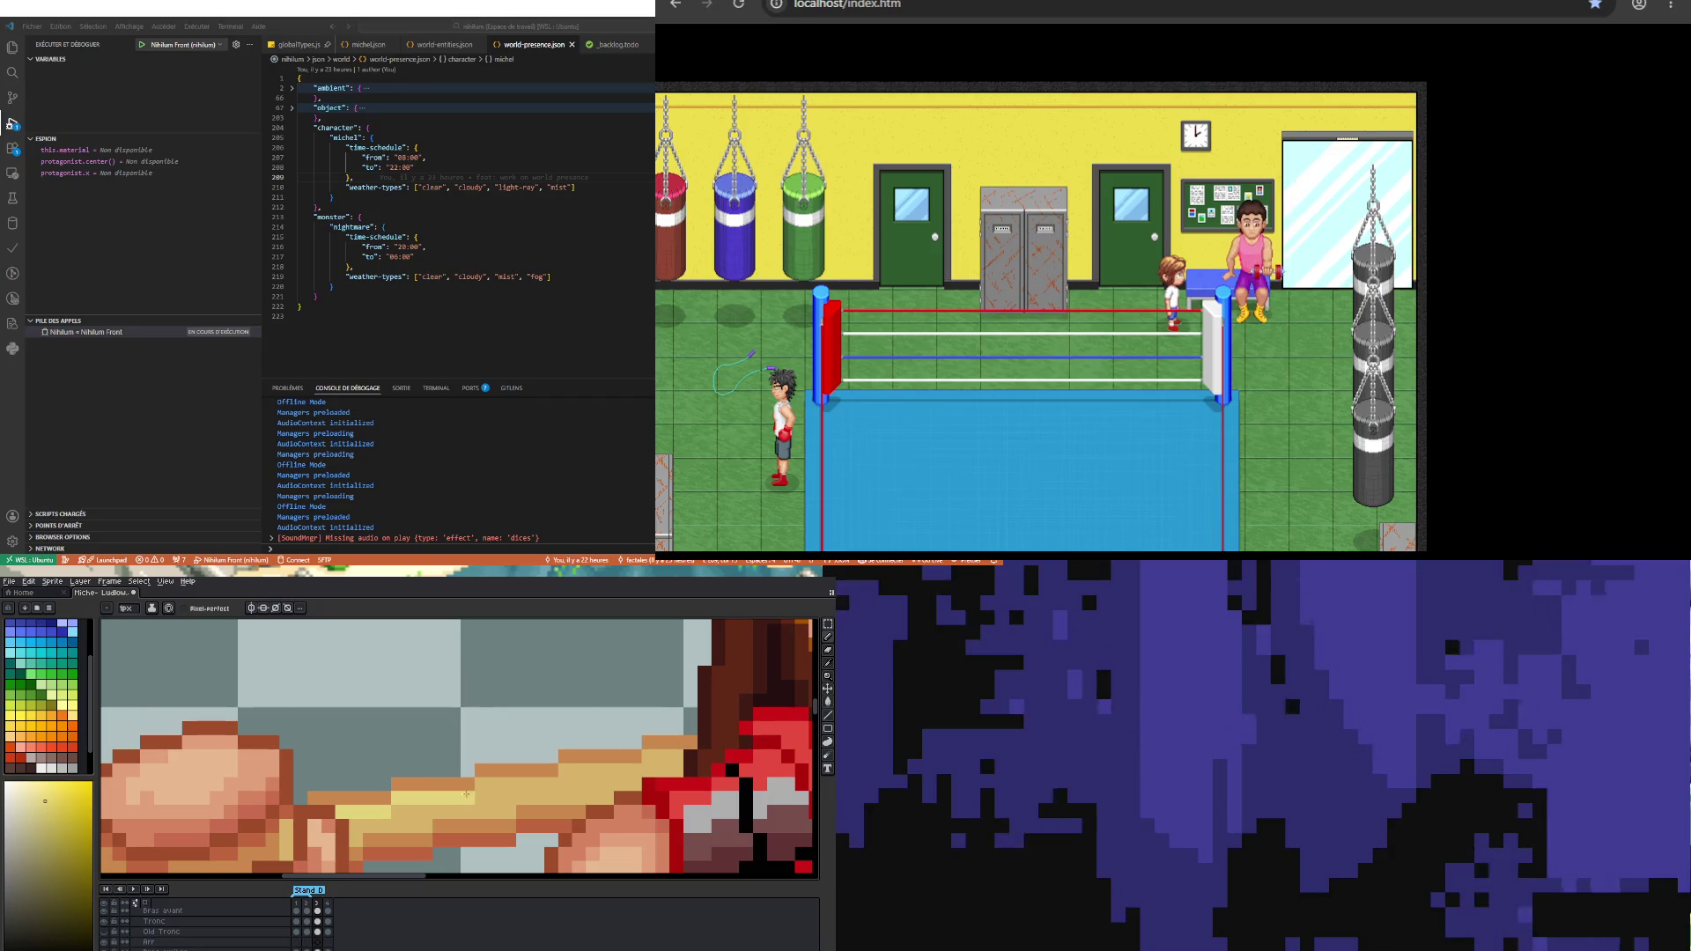
pyautogui.moveTo(550, 780); pyautogui.dragTo(634, 766)
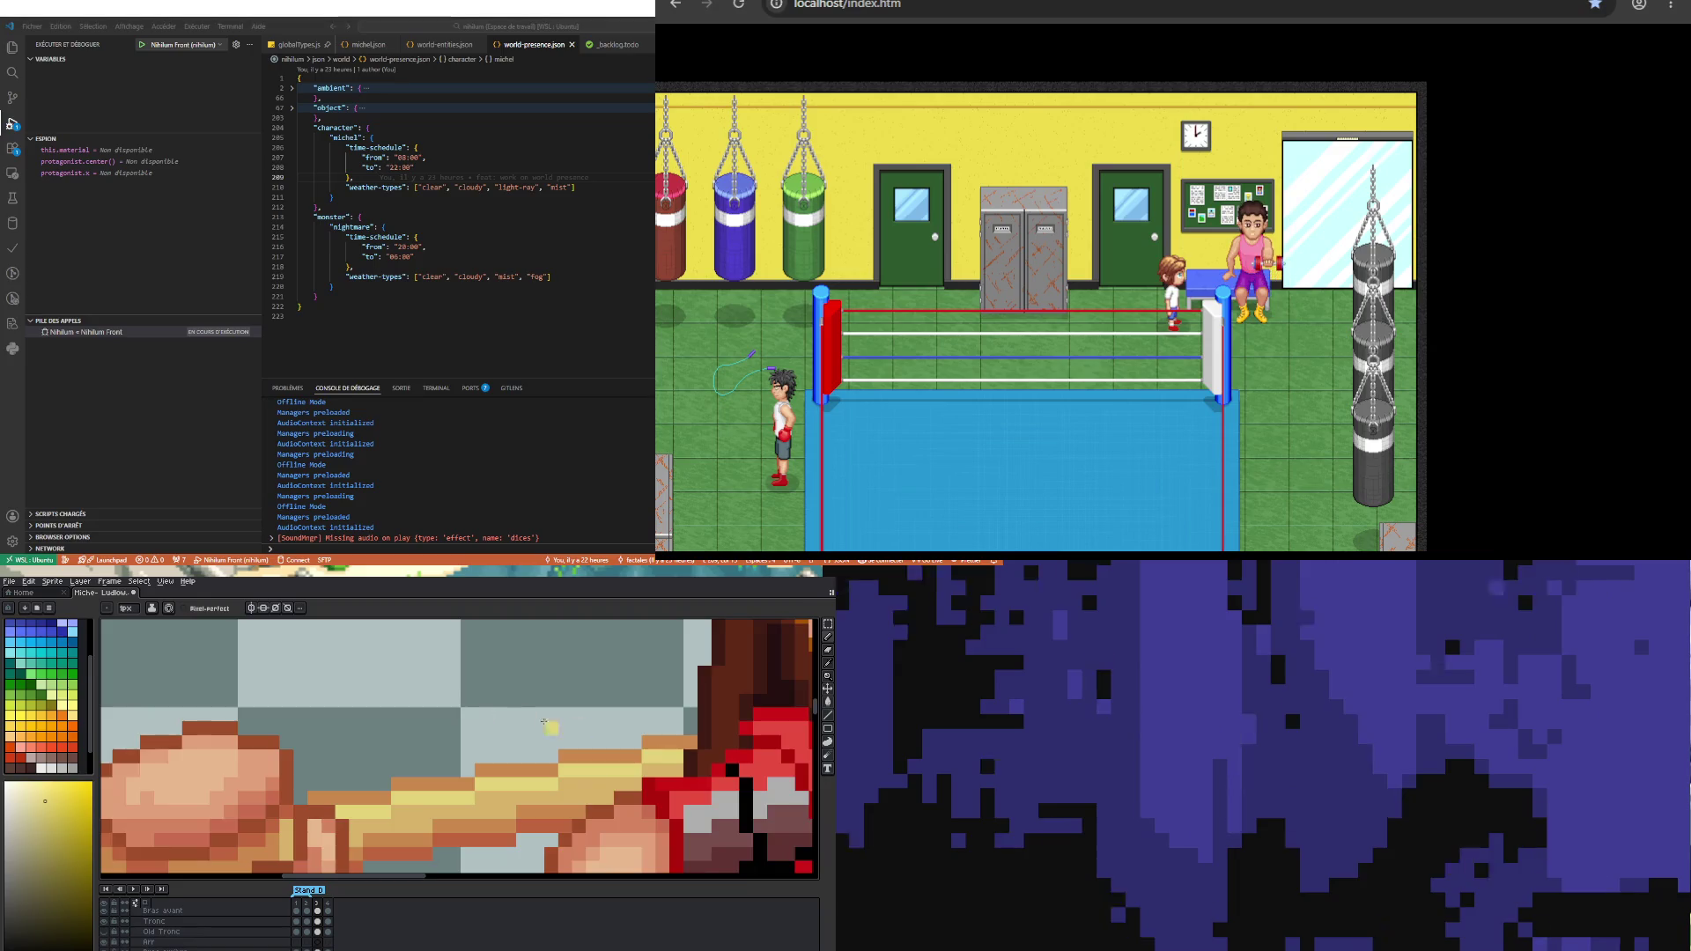
pyautogui.scroll(-3, 543, 722)
pyautogui.scroll(5, 335, 761)
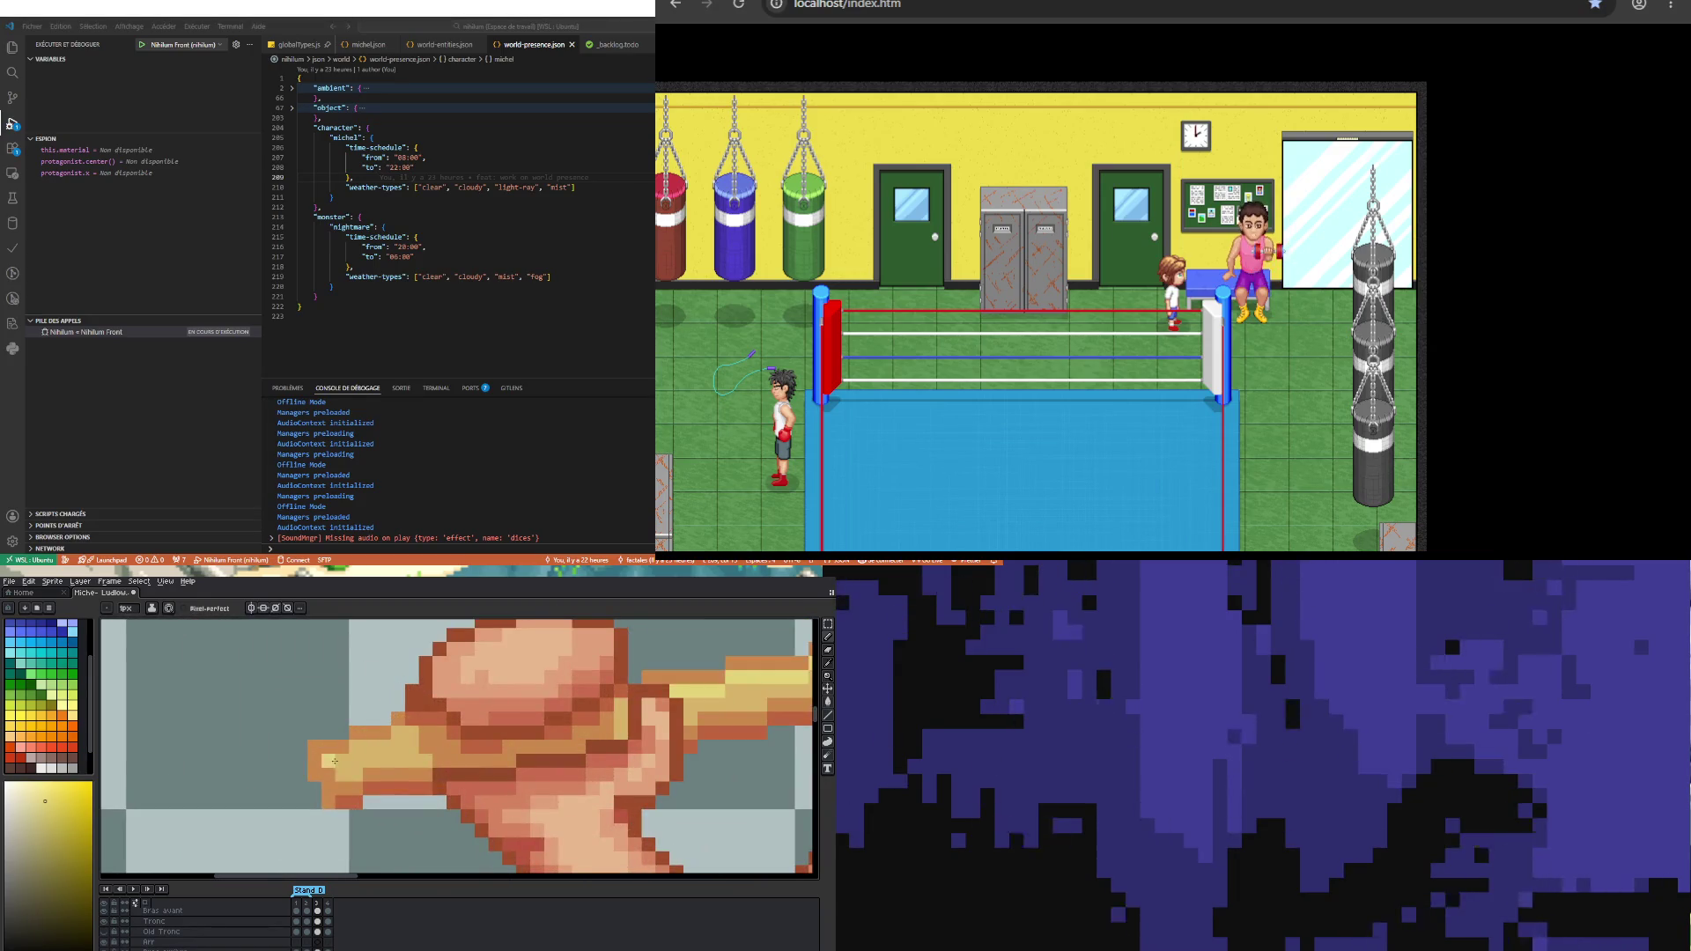
pyautogui.scroll(-2, 369, 730)
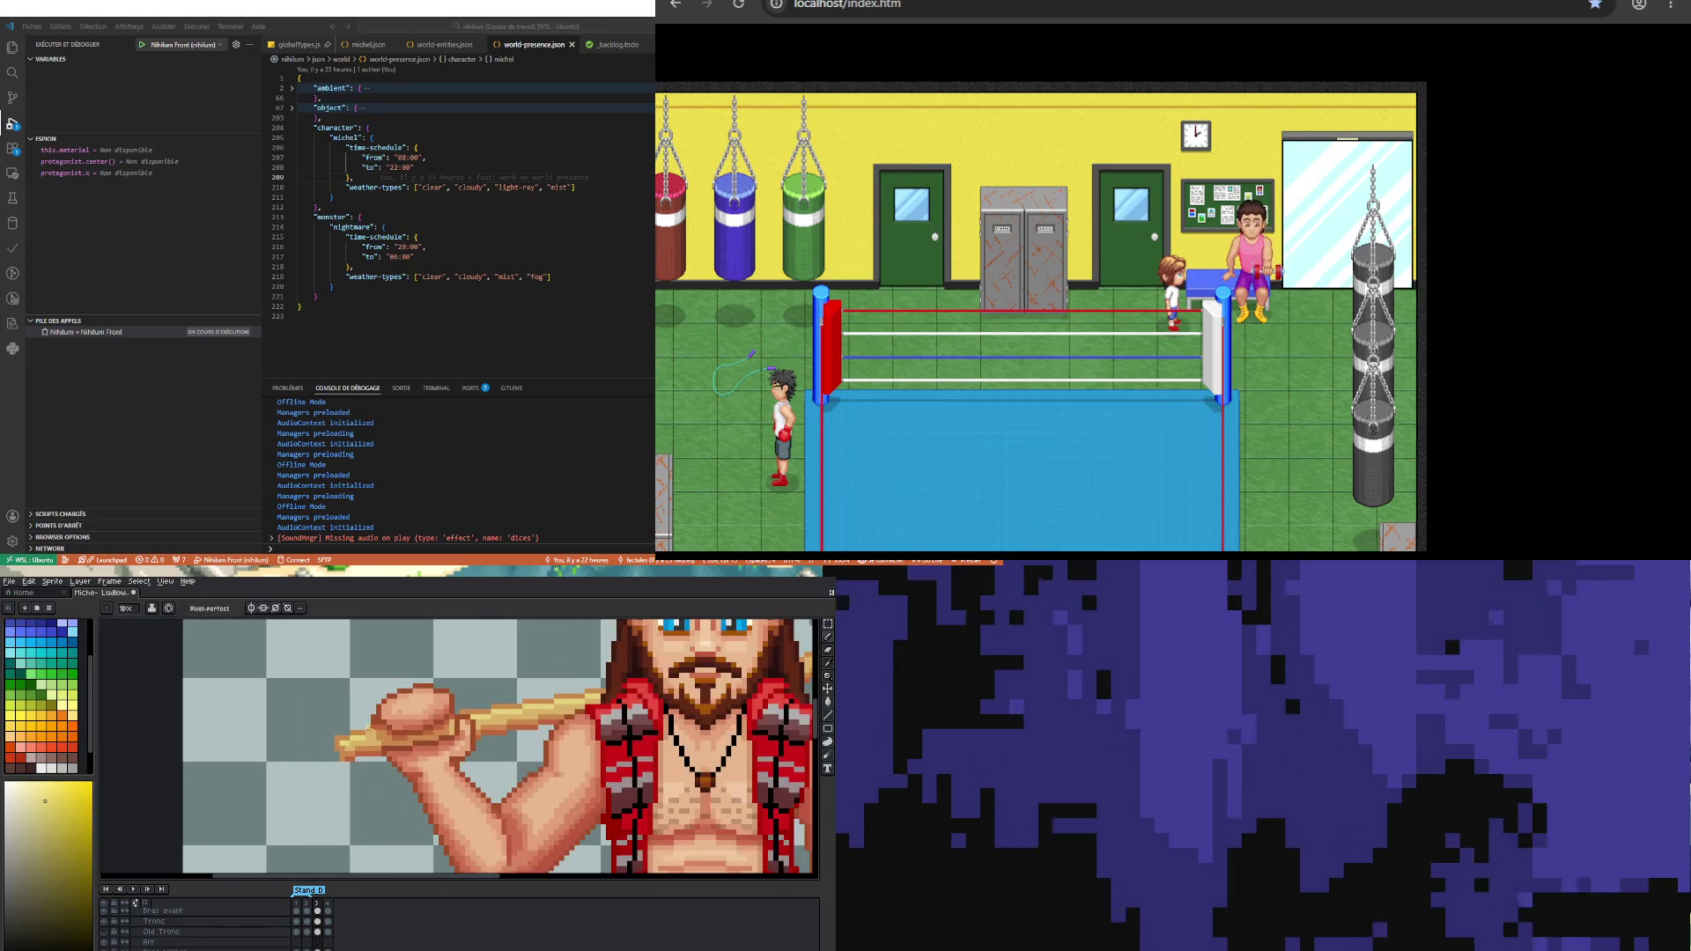
pyautogui.scroll(-3, 371, 734)
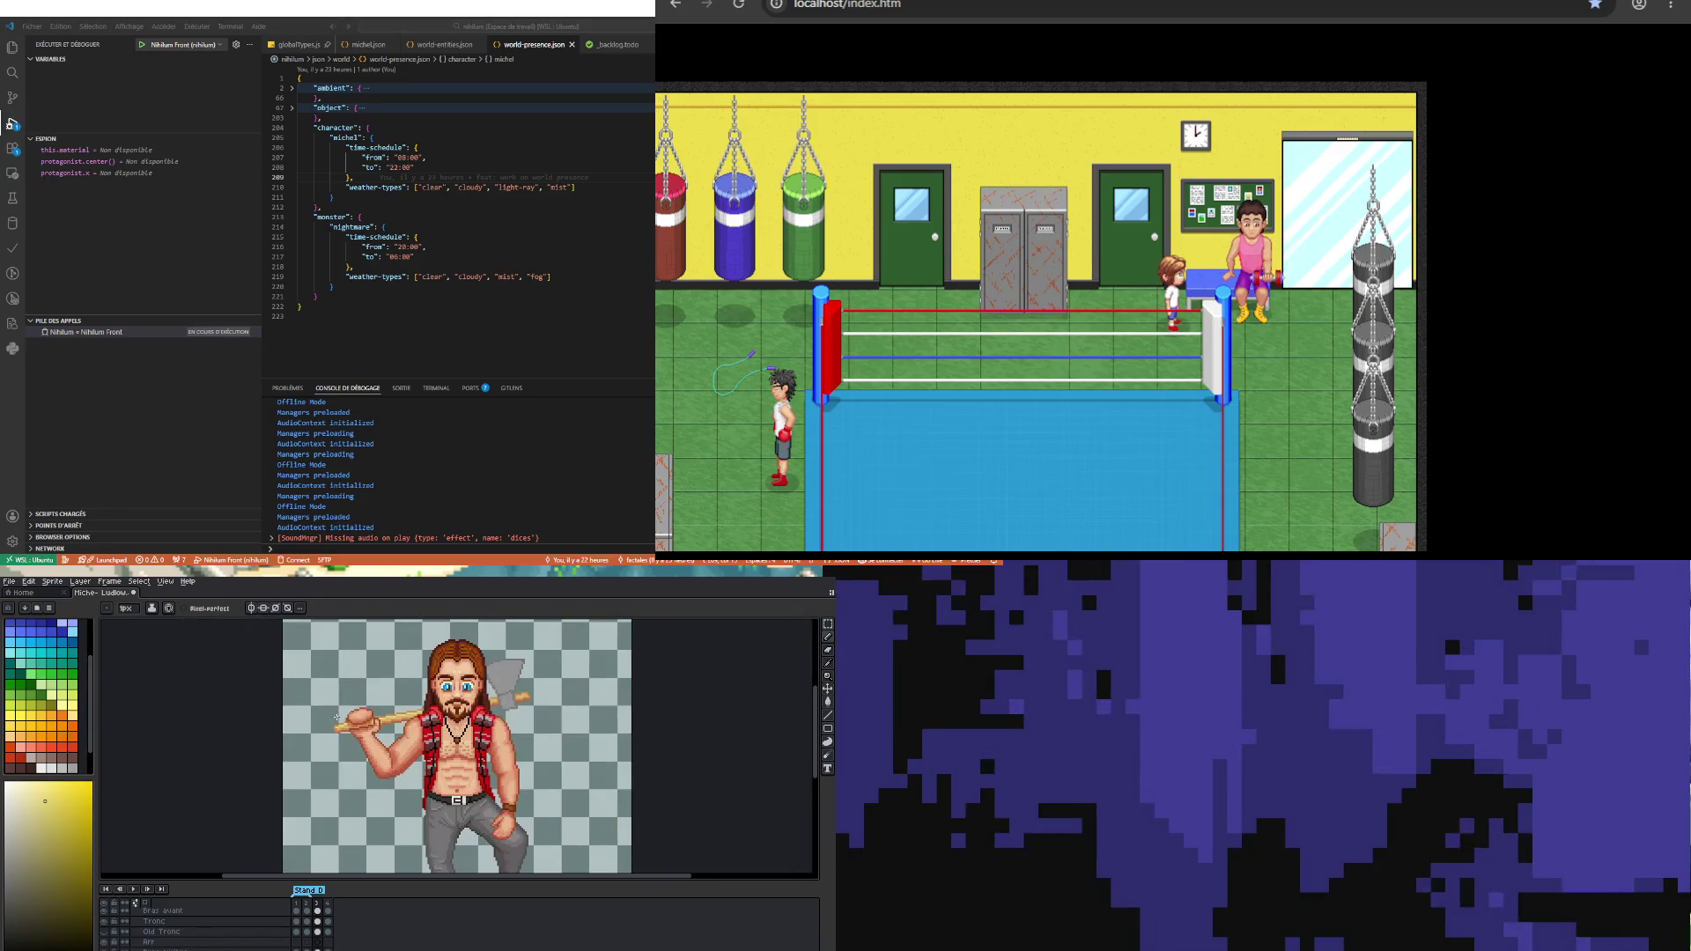
# Step: Sample an orange tone from the fighter's hand with the eyedropper, then return to the pencil
pyautogui.scroll(3, 402, 725)
pyautogui.scroll(1, 402, 724)
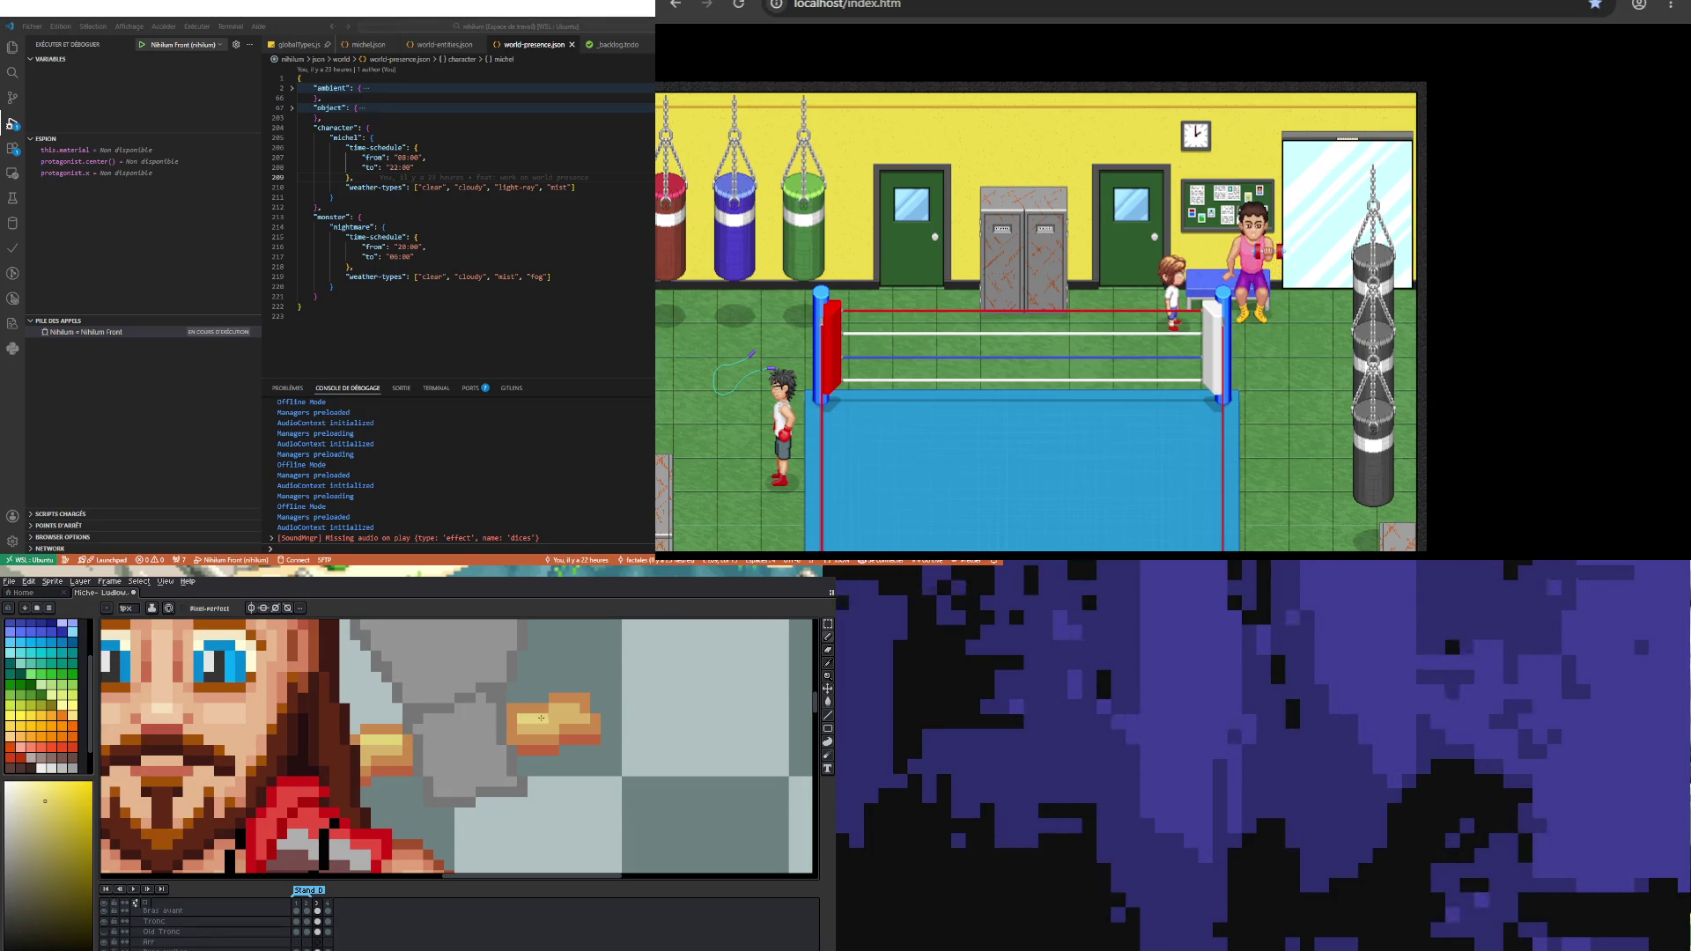
pyautogui.scroll(-3, 420, 739)
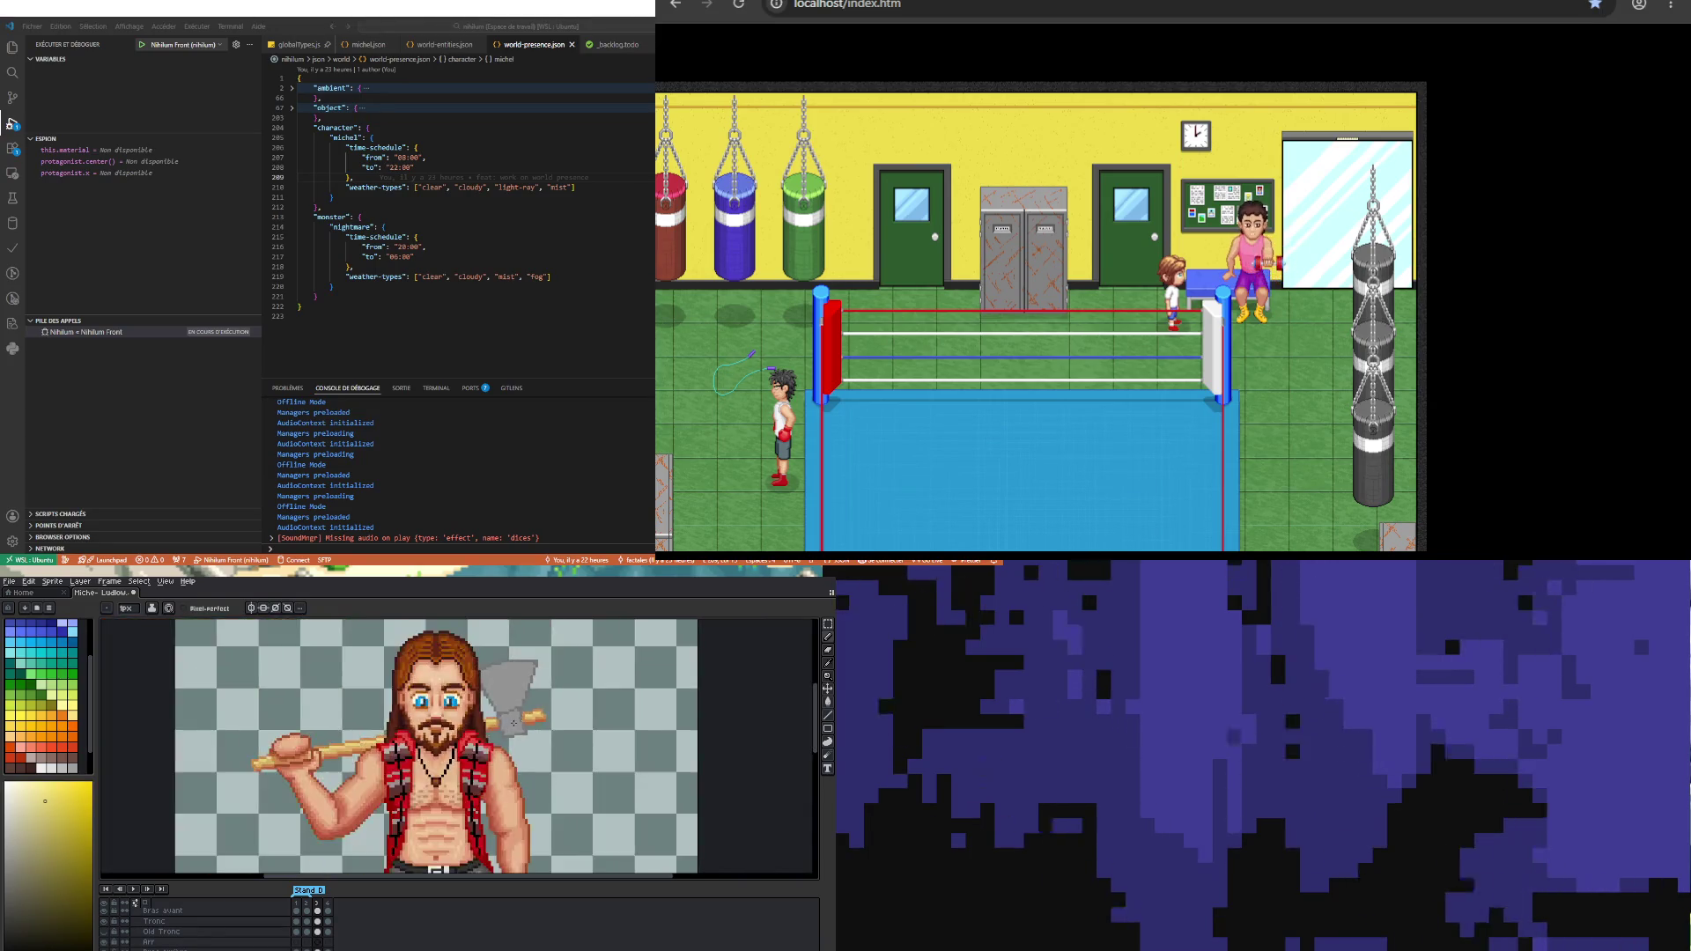
pyautogui.scroll(2, 420, 739)
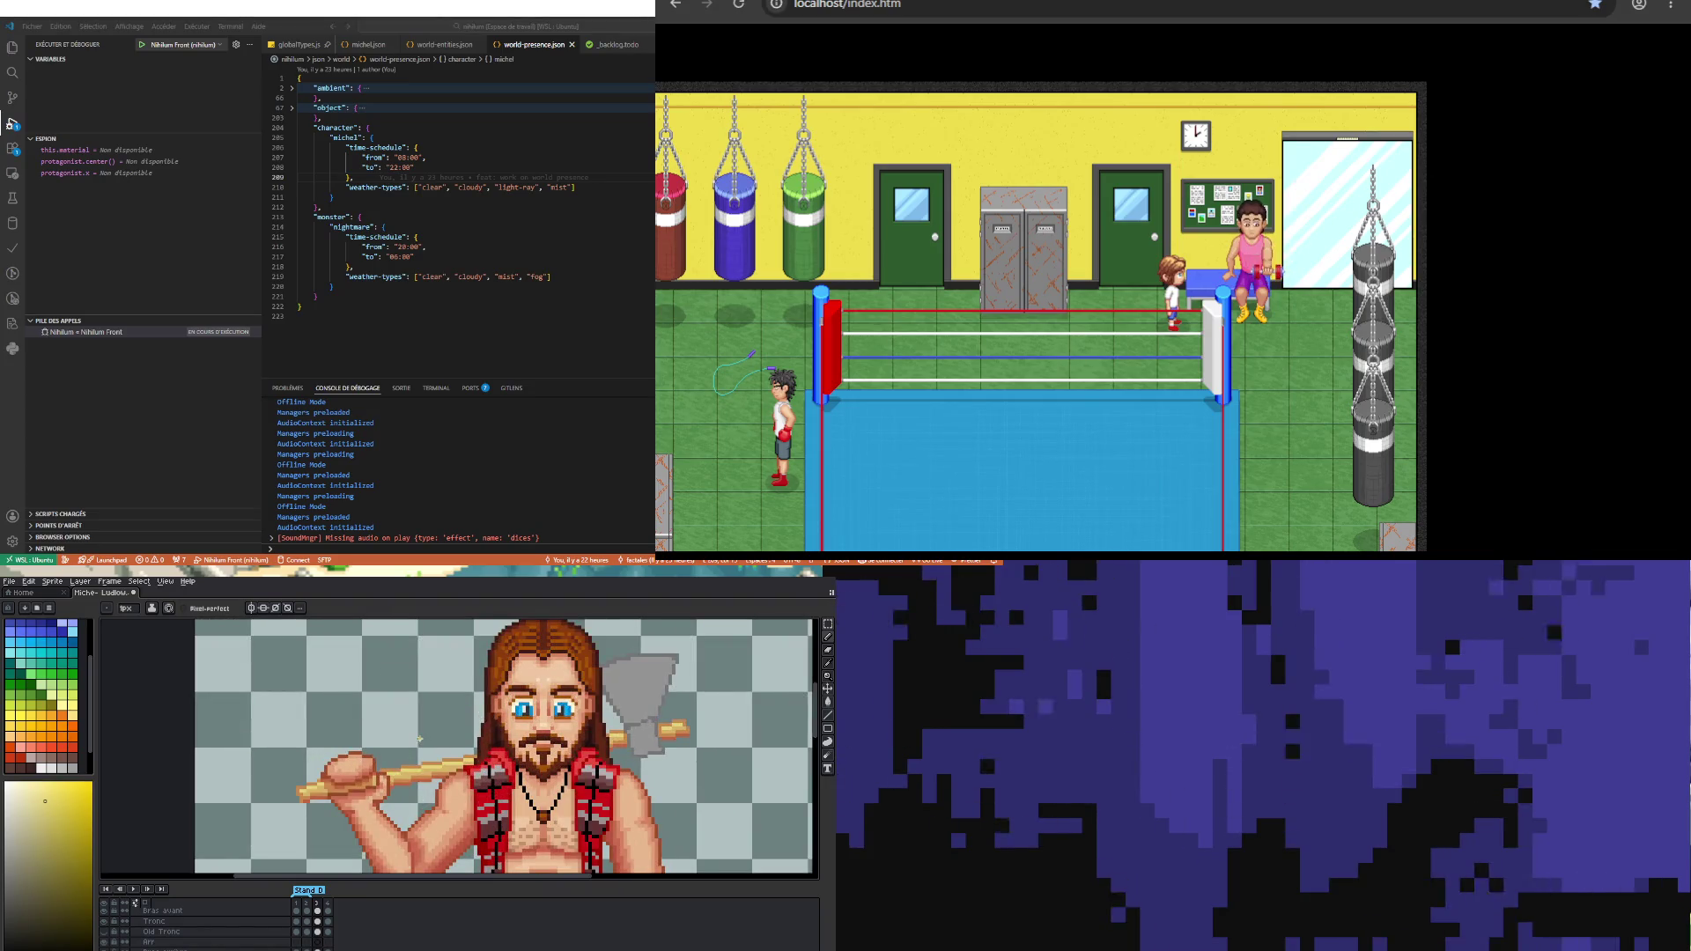
pyautogui.scroll(4, 304, 791)
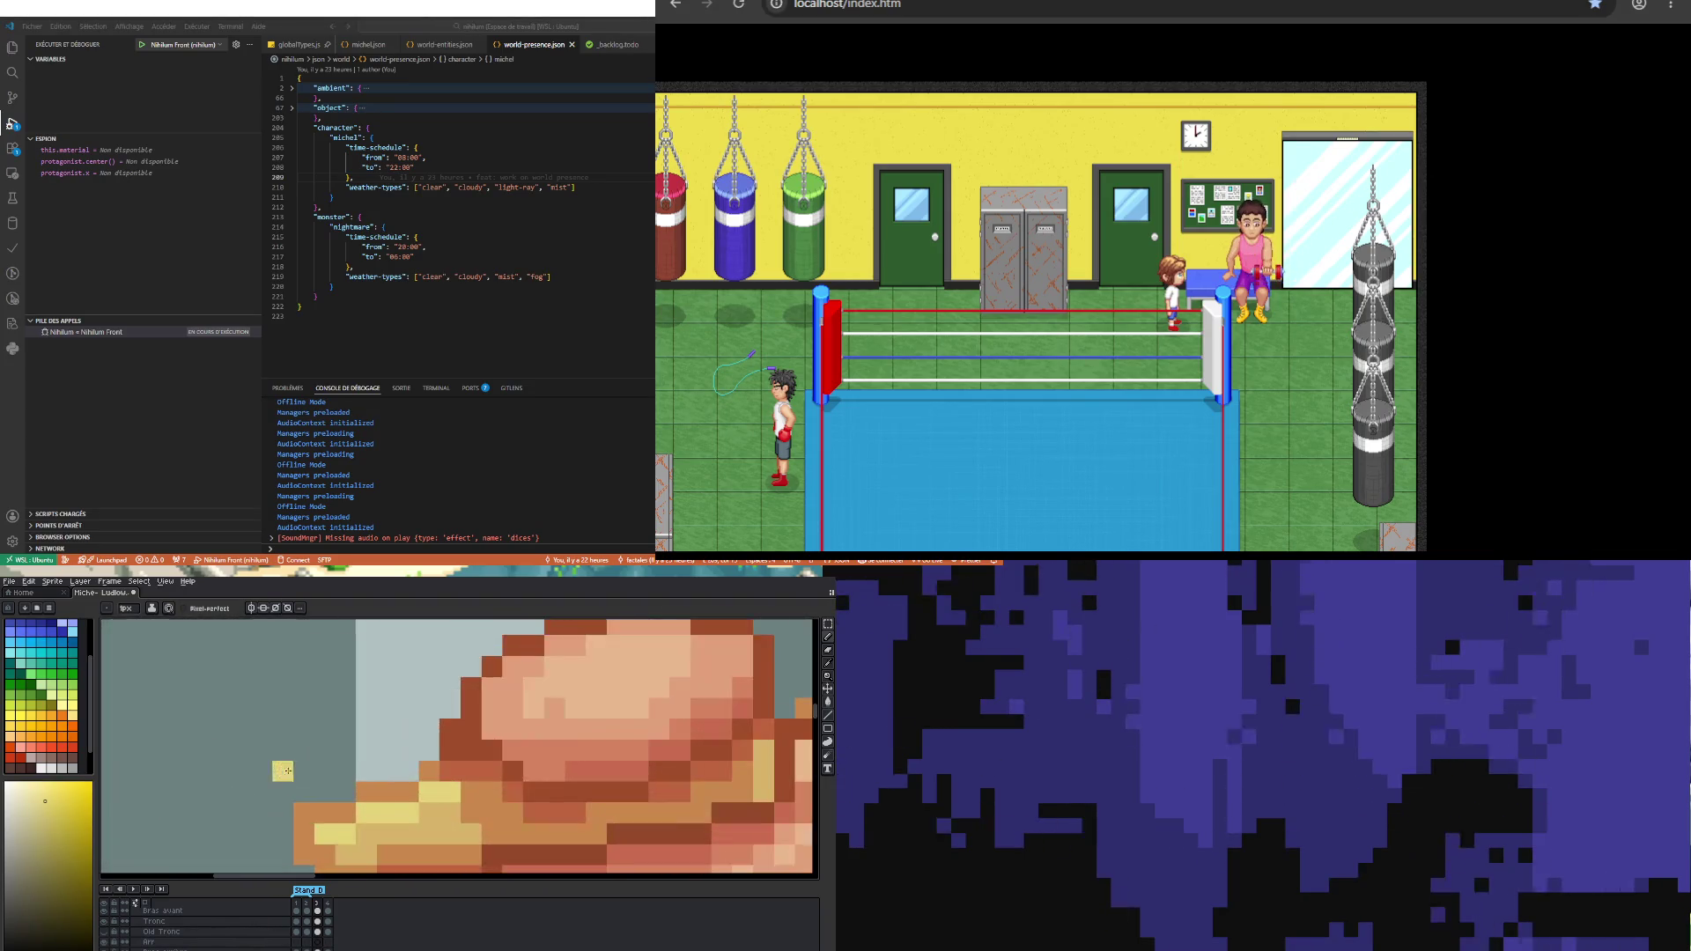
pyautogui.scroll(-3, 300, 795)
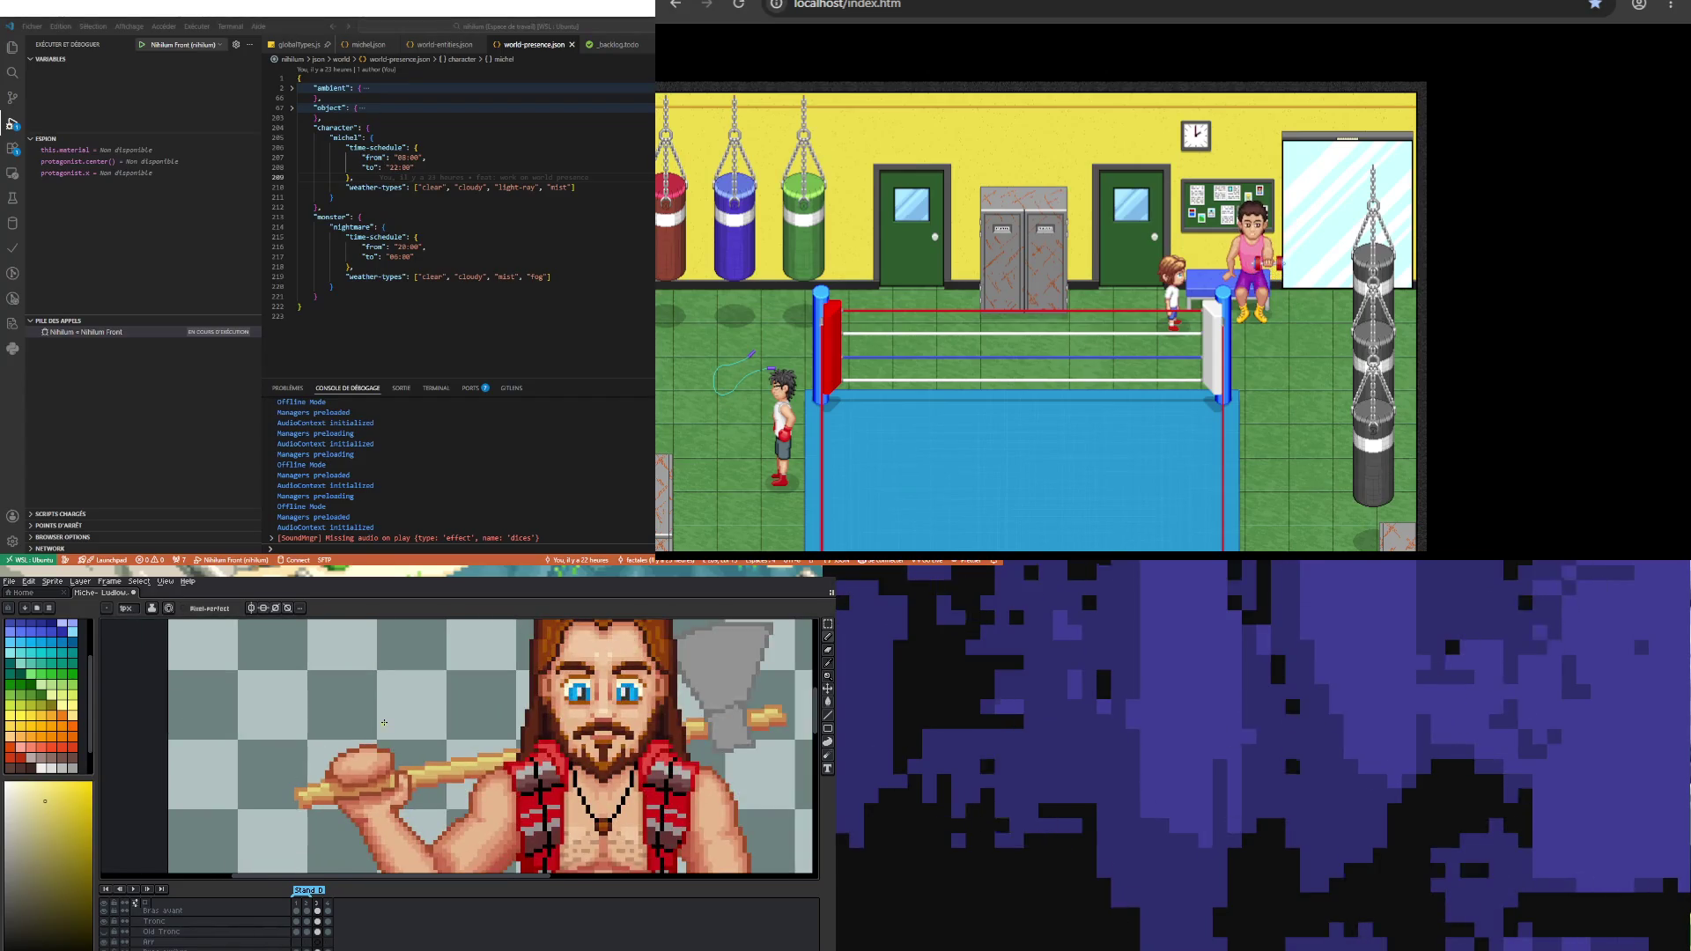
pyautogui.scroll(4, 317, 797)
pyautogui.press('i')
pyautogui.scroll(2, 332, 805)
pyautogui.click(332, 805)
pyautogui.press('b')
# Step: Replace it with a red sampled from the sprite as the drawing colour
pyautogui.scroll(-3, 182, 764)
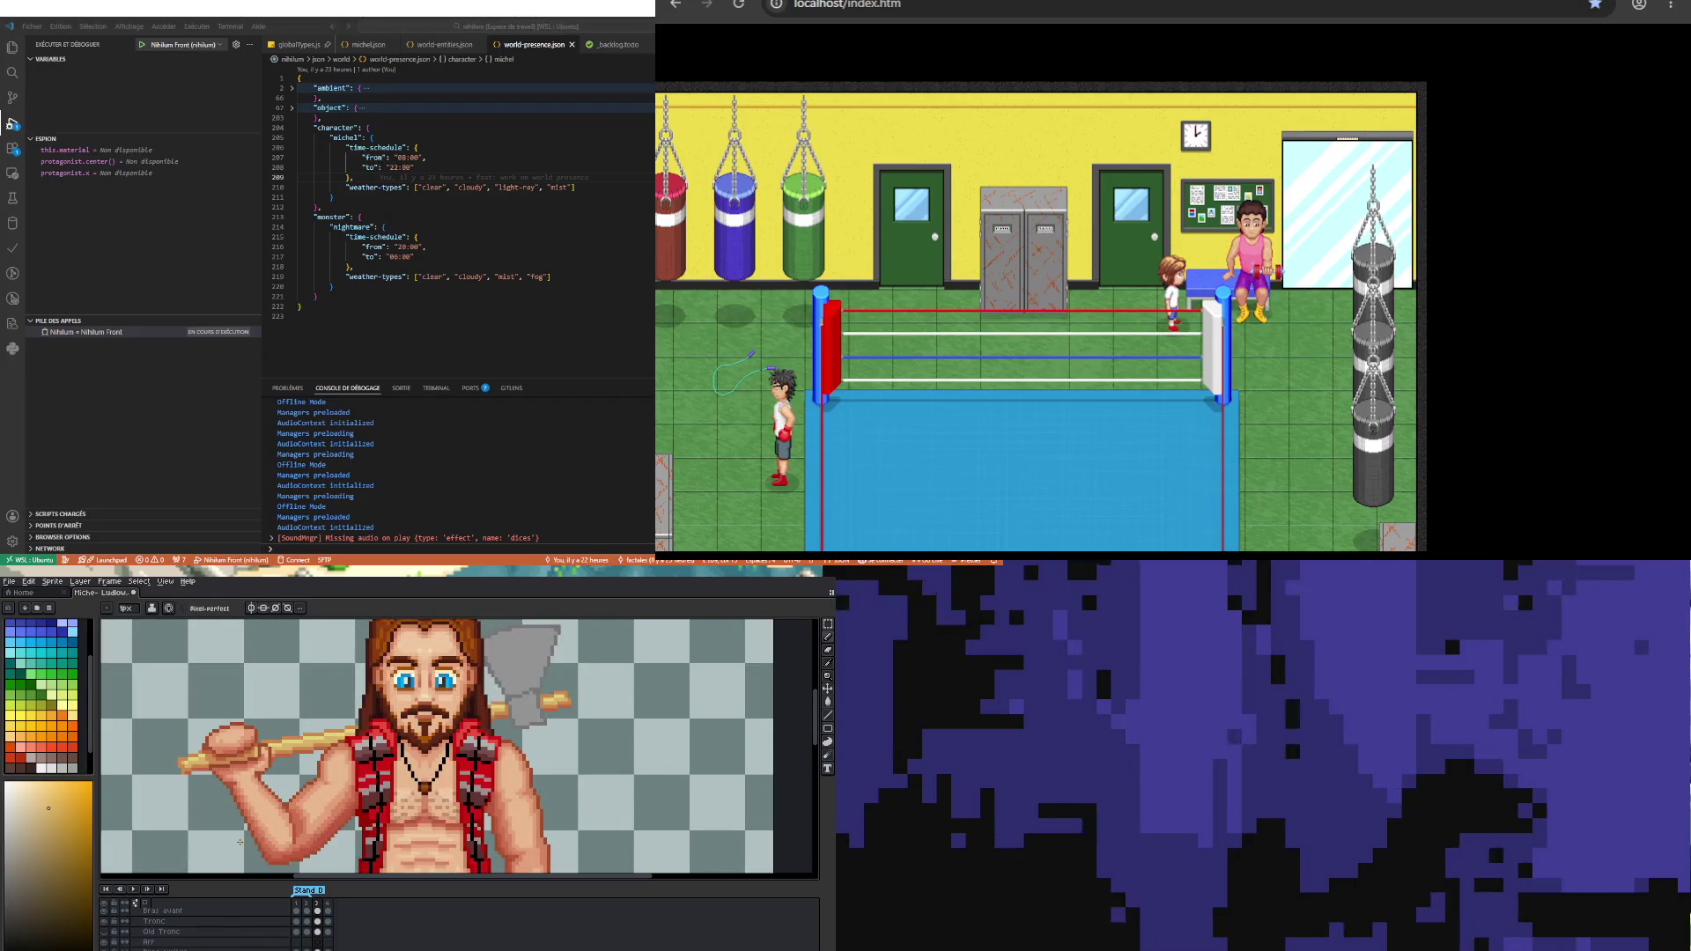
pyautogui.scroll(3, 176, 764)
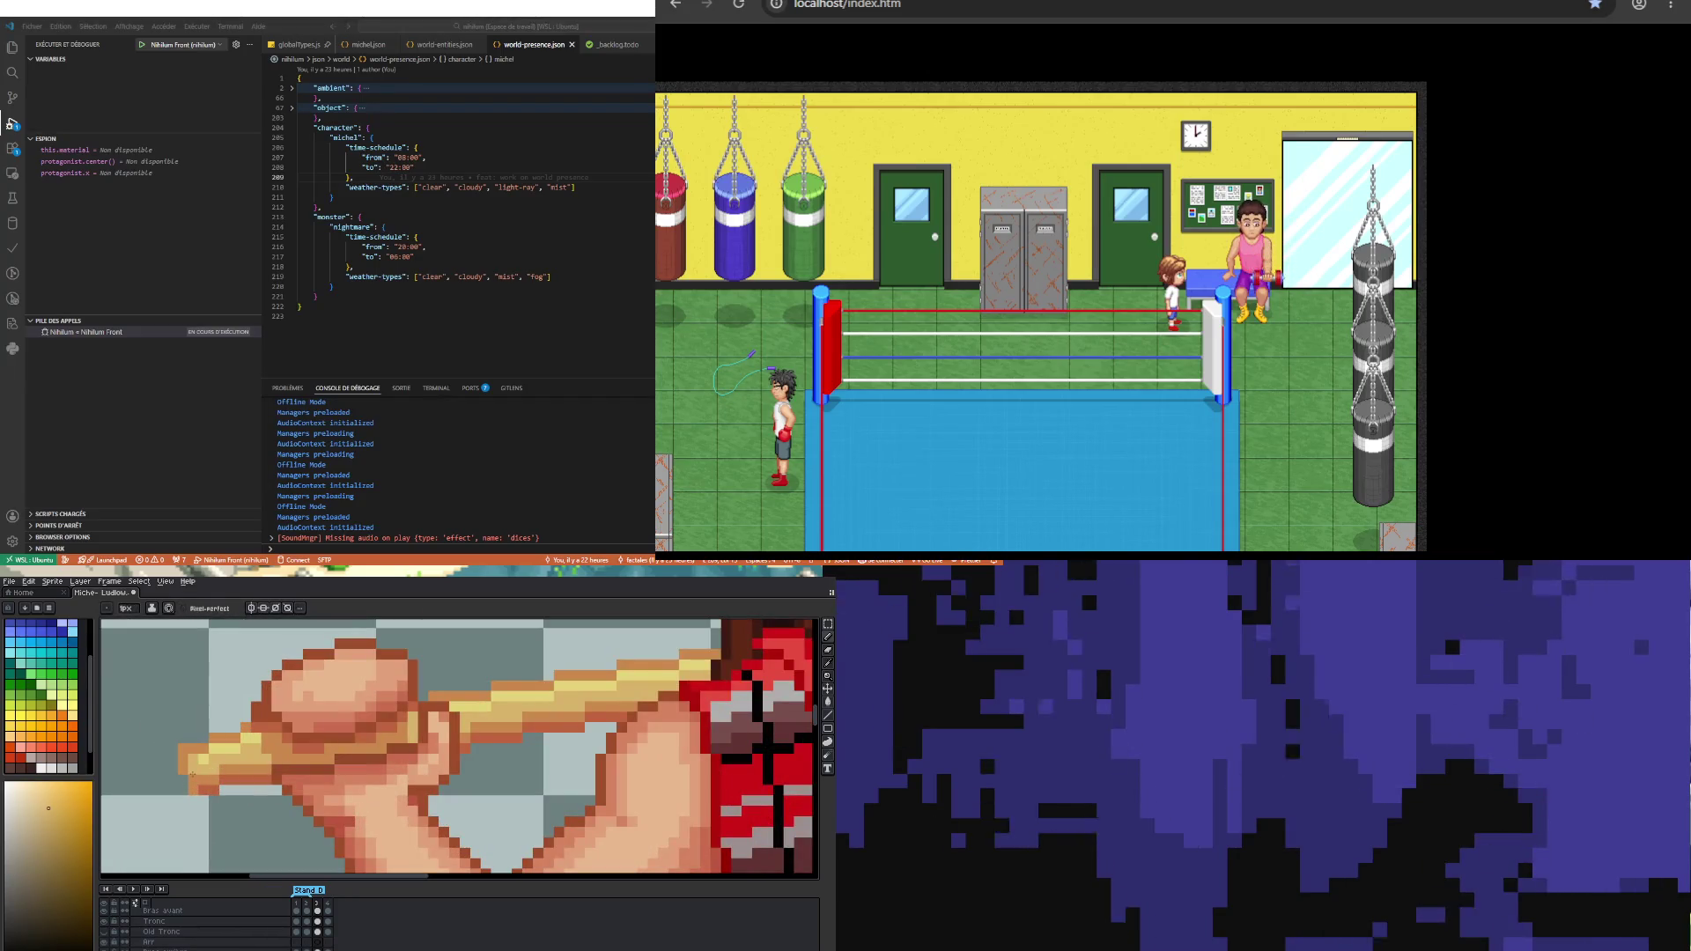
pyautogui.scroll(2, 197, 767)
pyautogui.press('i')
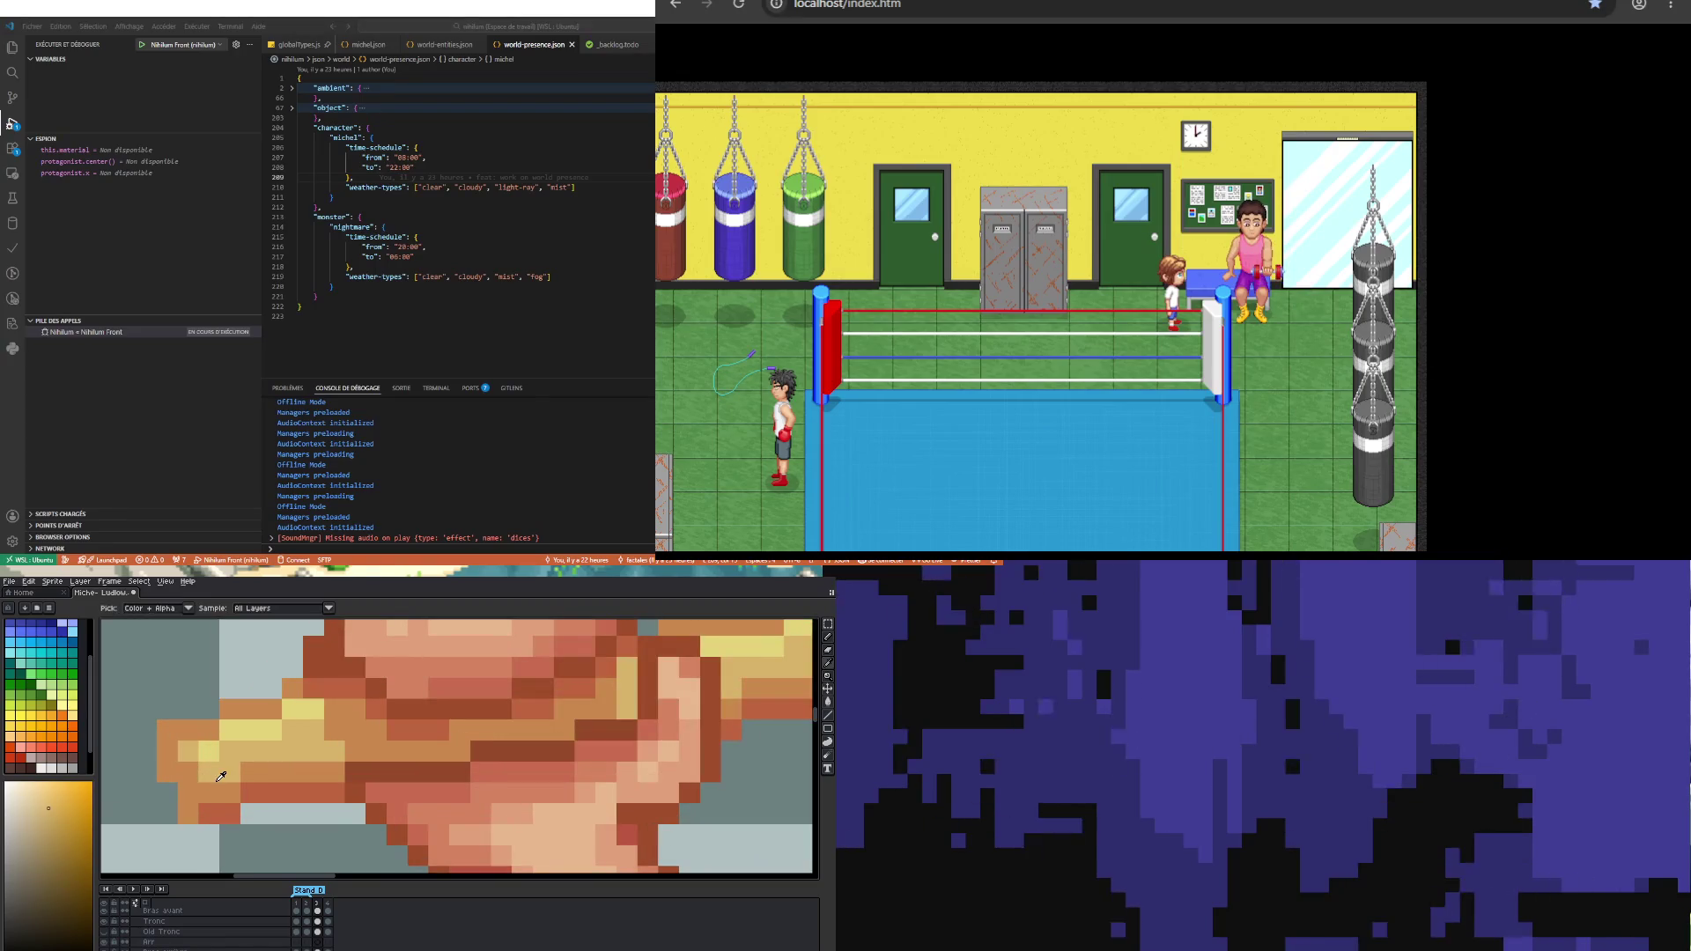
pyautogui.press('b')
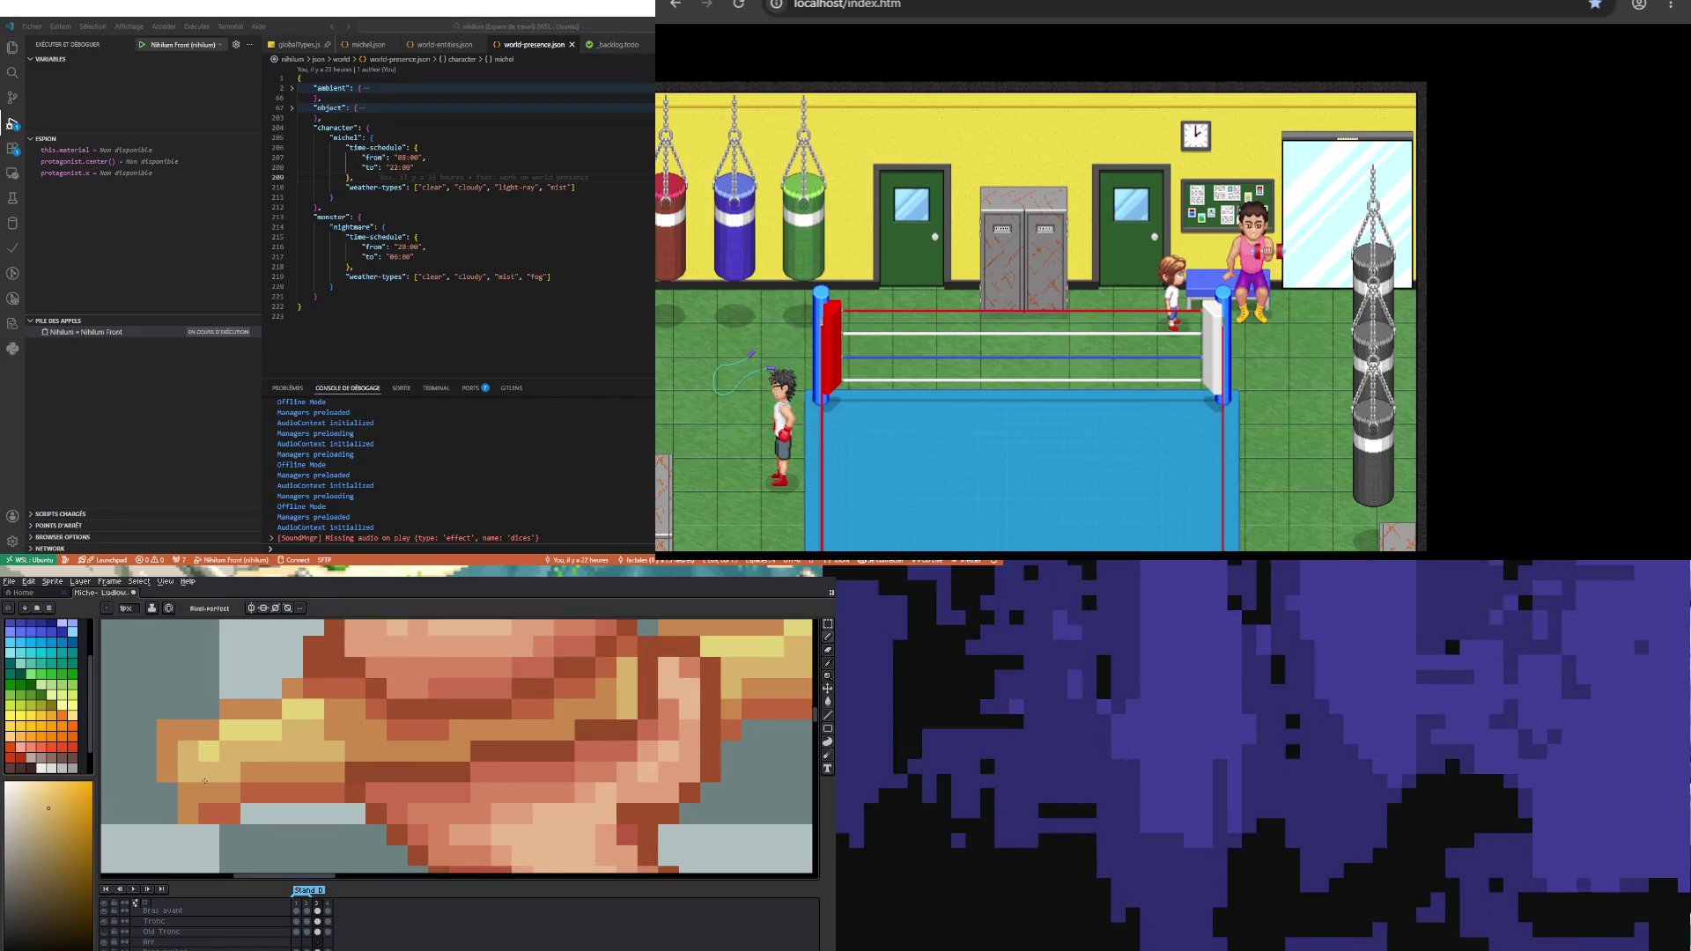
pyautogui.scroll(-2, 183, 815)
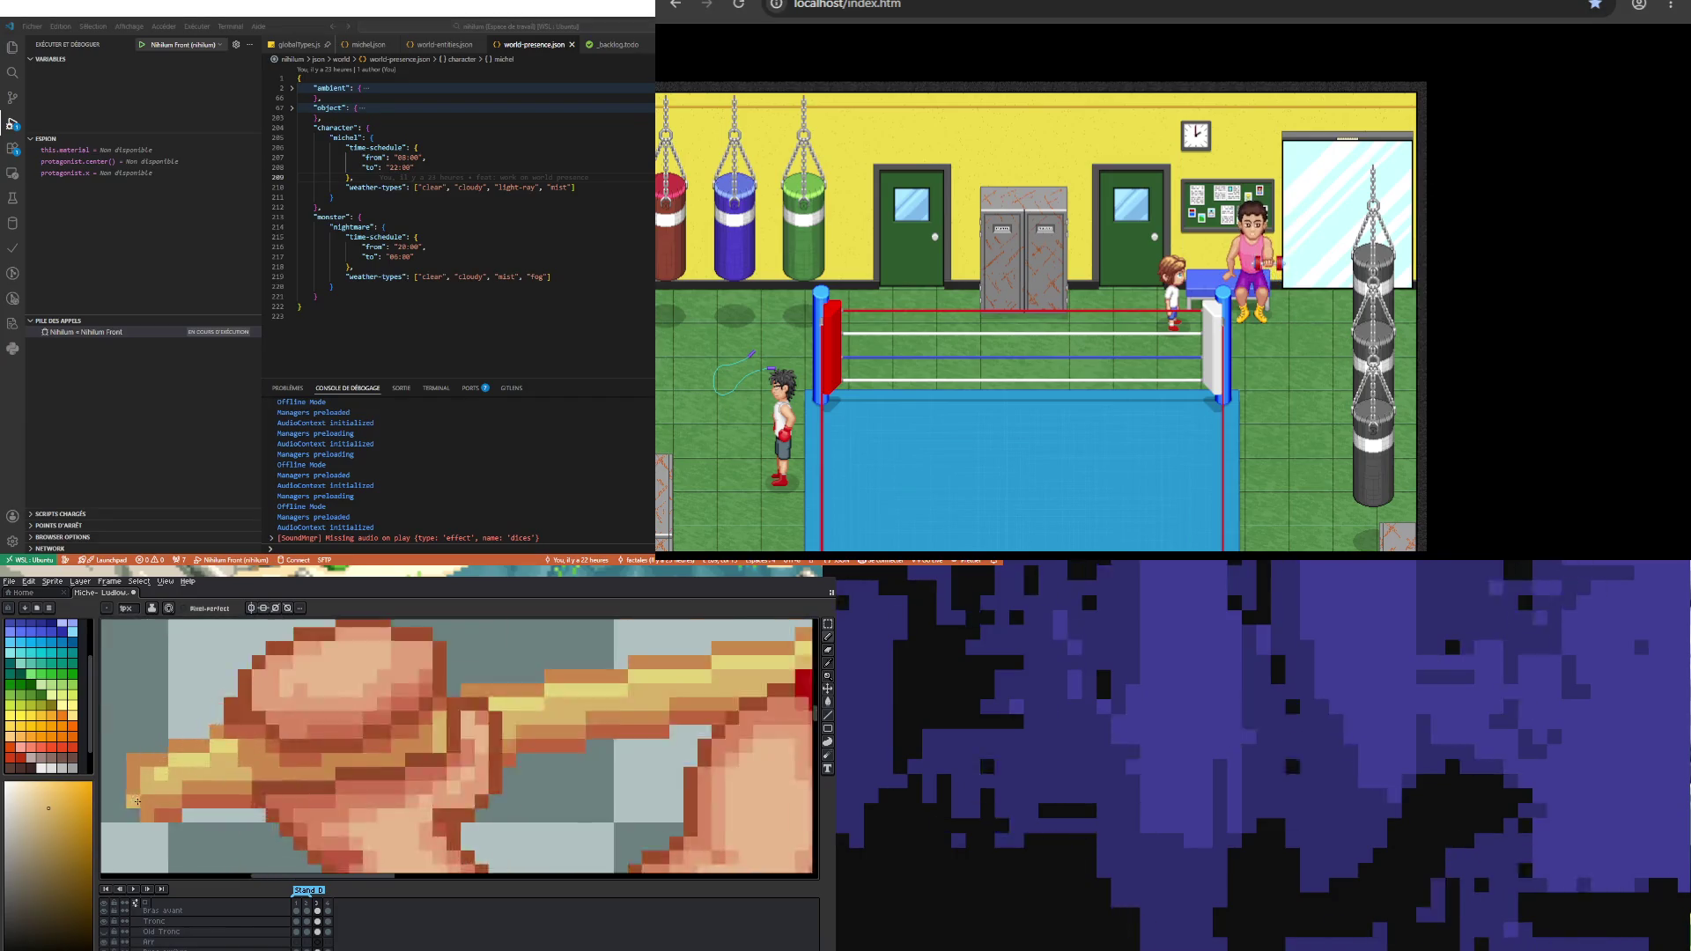
pyautogui.scroll(2, 179, 817)
pyautogui.press('i')
pyautogui.click(172, 821)
pyautogui.press('b')
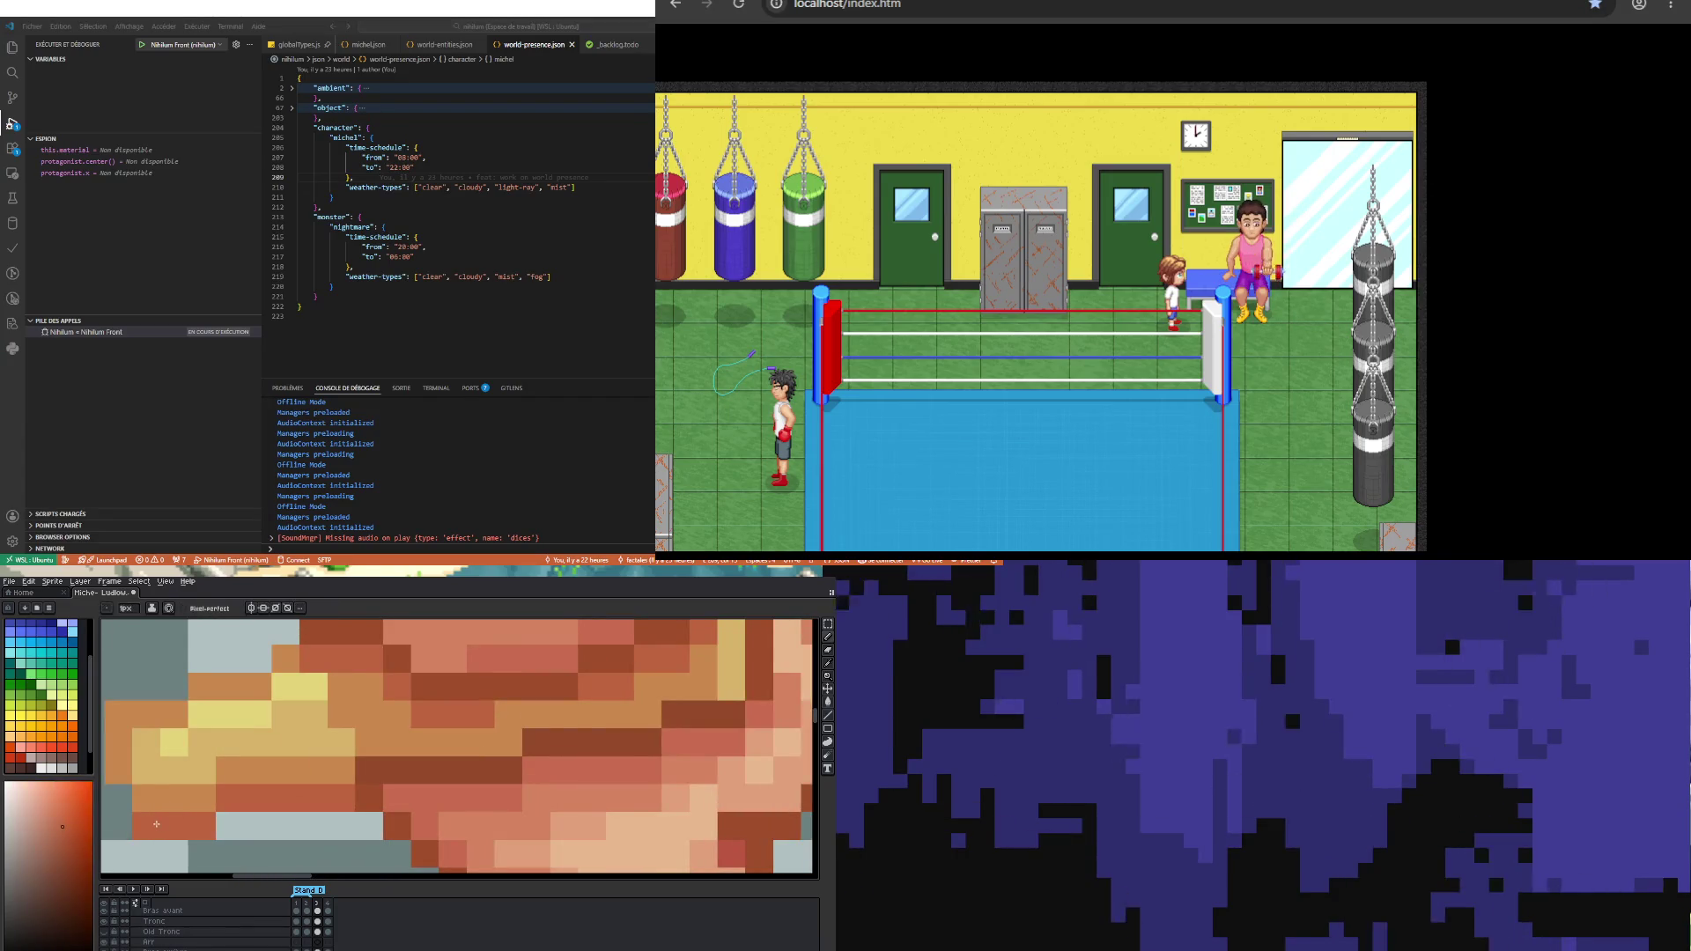
pyautogui.scroll(-3, 179, 810)
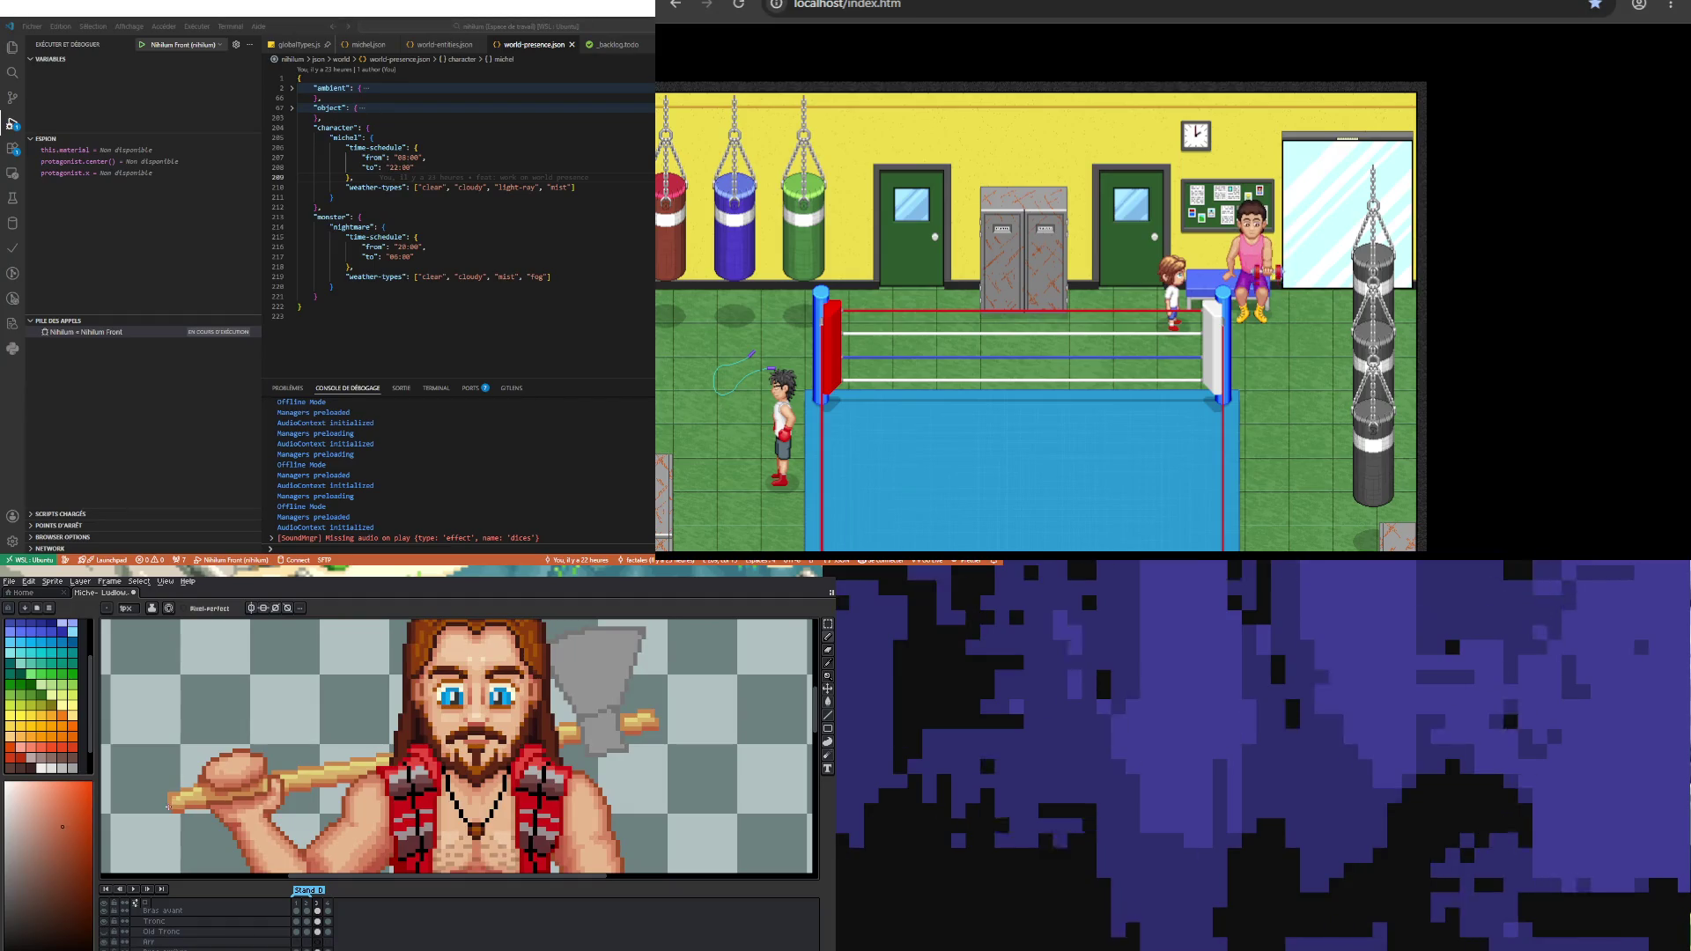
pyautogui.scroll(-2, 168, 806)
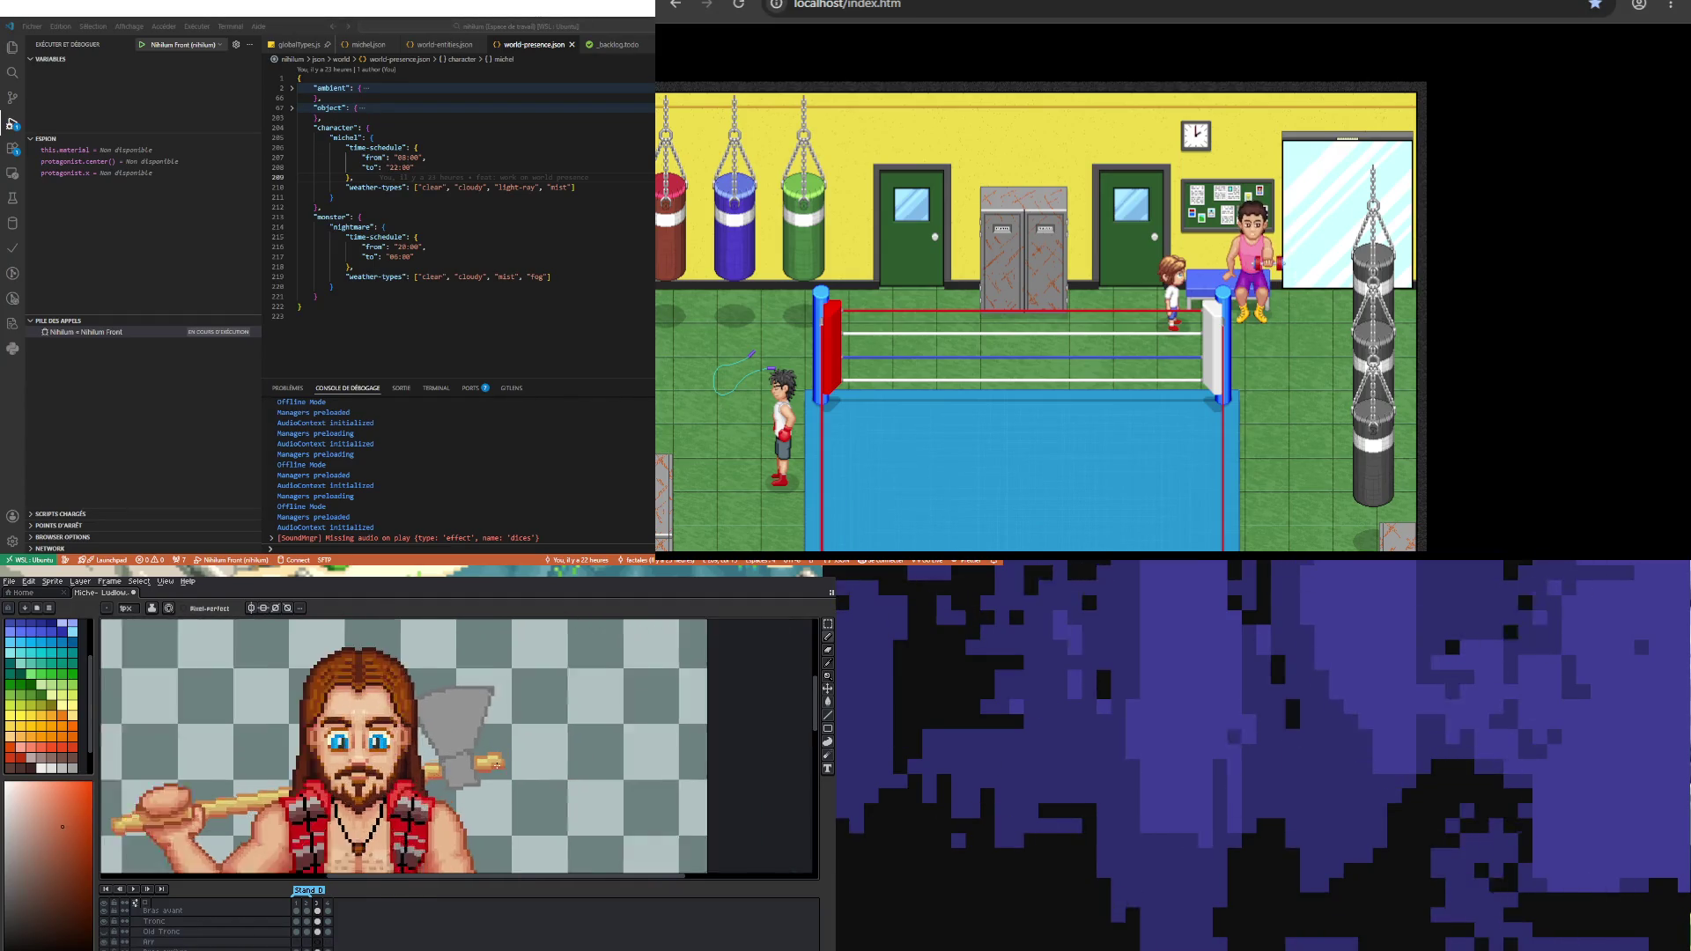
pyautogui.scroll(3, 253, 839)
pyautogui.scroll(-3, 391, 784)
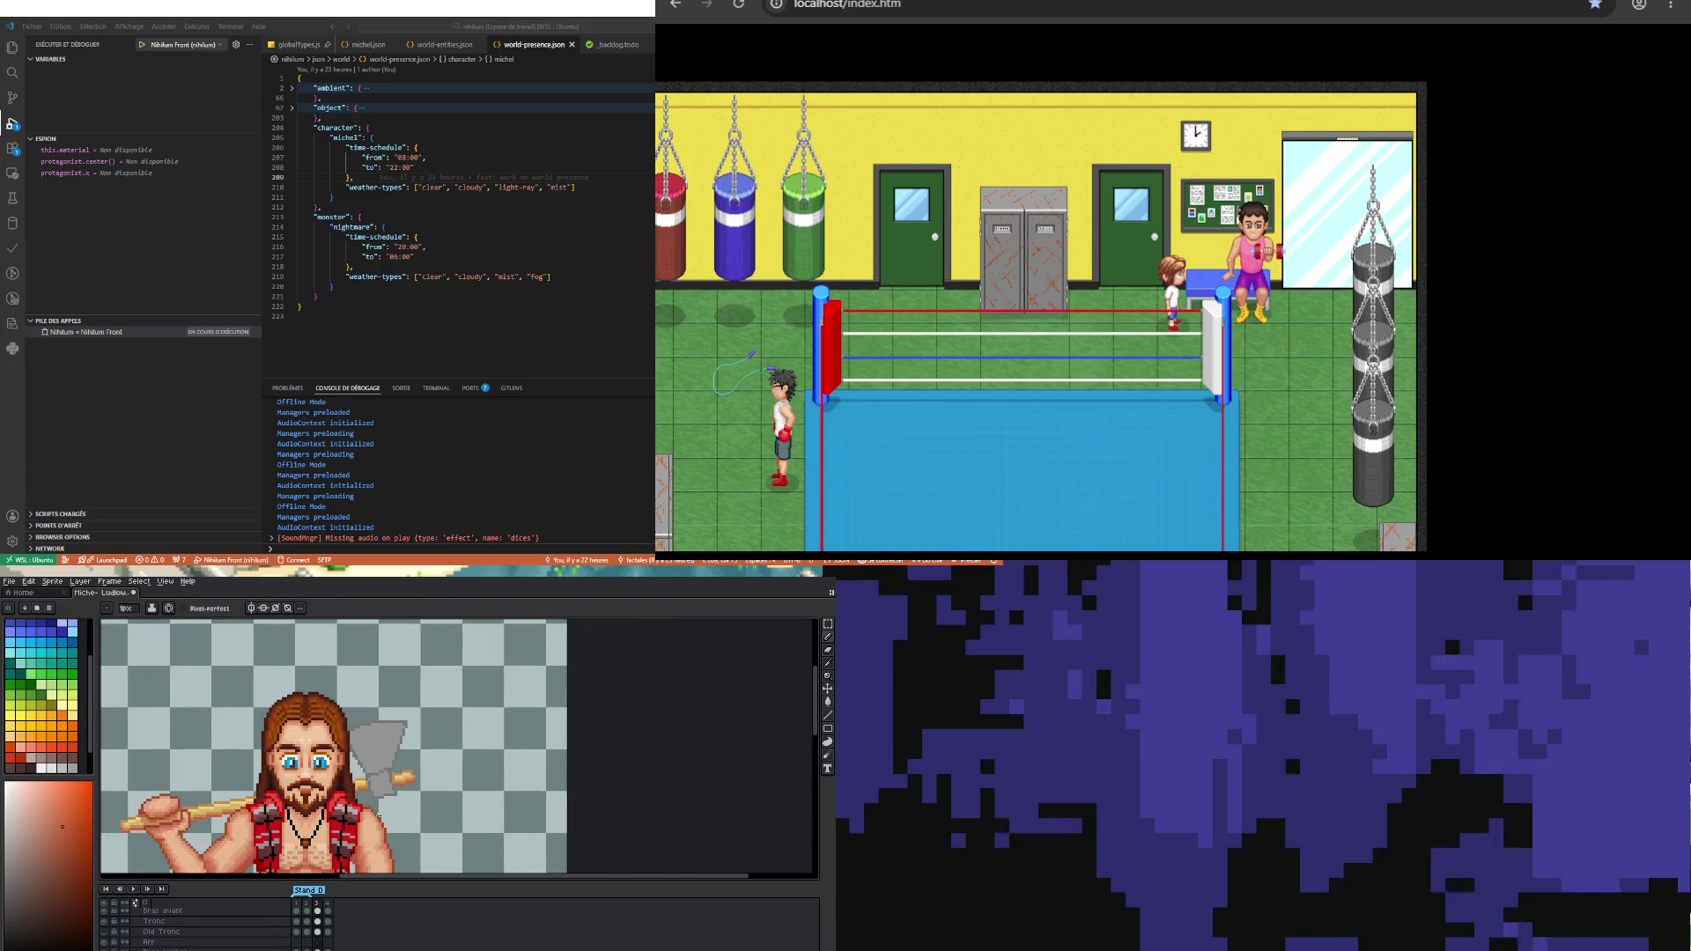
pyautogui.scroll(2, 440, 776)
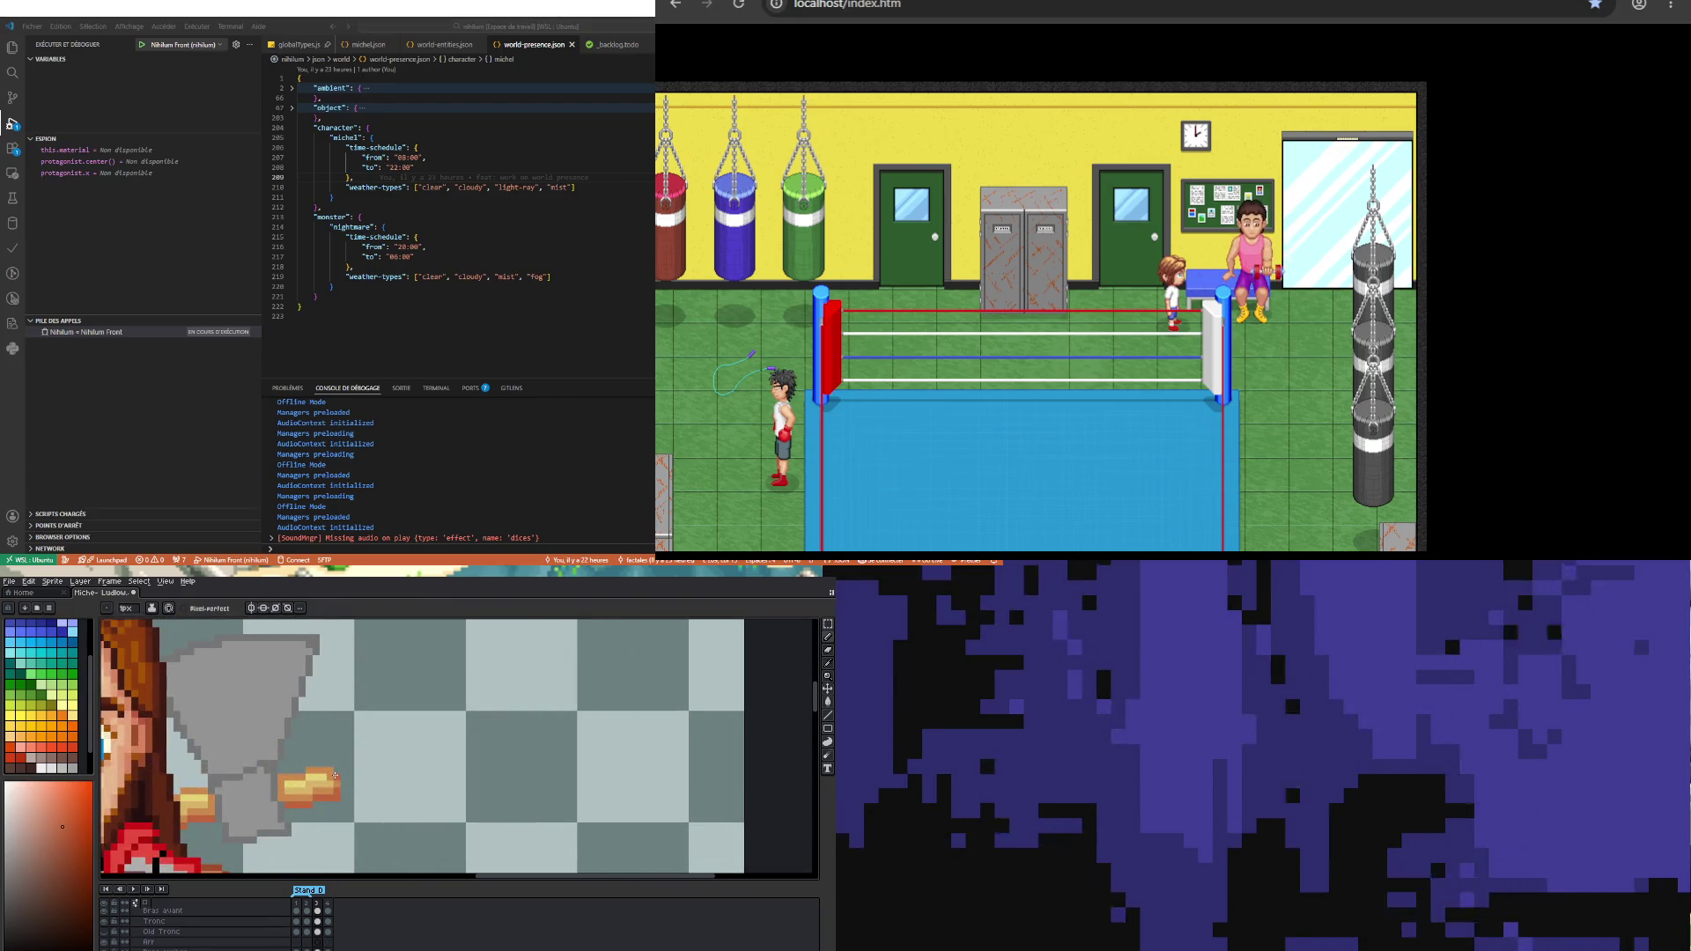
# Step: Sample the orange from the fighter's fist
pyautogui.scroll(1, 334, 796)
pyautogui.press('b')
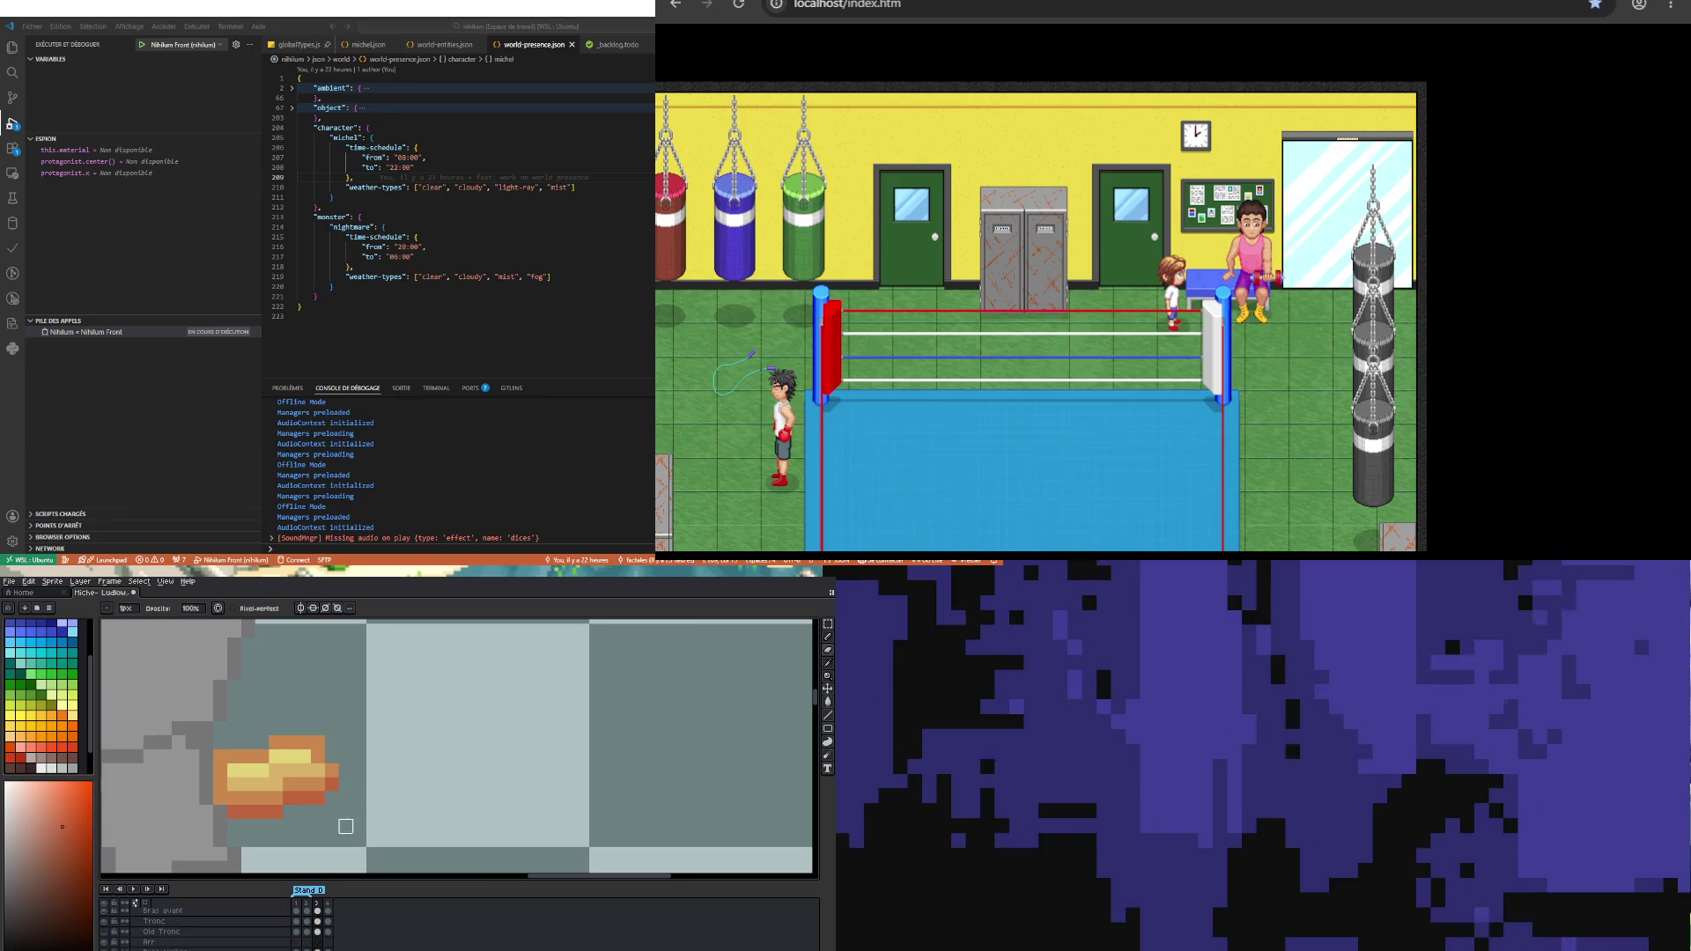
pyautogui.keyDown('alt'); pyautogui.click(331, 768); pyautogui.keyUp('alt')
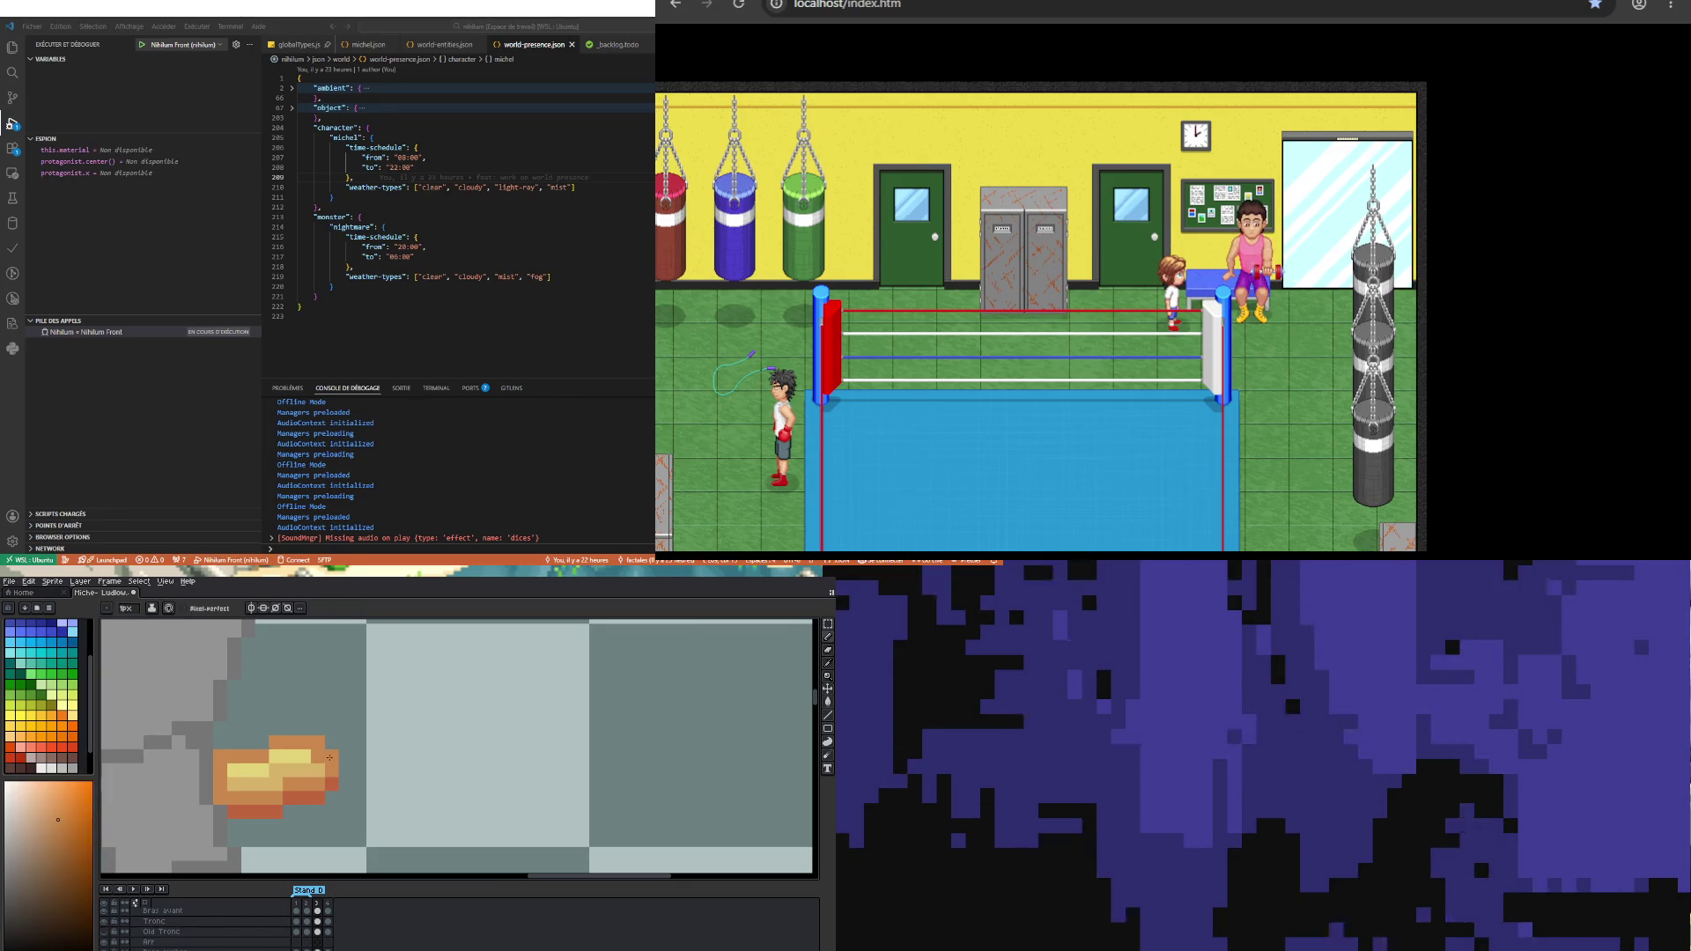
# Step: Zoom in and Alt-pick the lighter yellow from the axe handle as the drawing colour
pyautogui.scroll(-3, 329, 757)
pyautogui.scroll(1, 335, 775)
pyautogui.scroll(2, 347, 794)
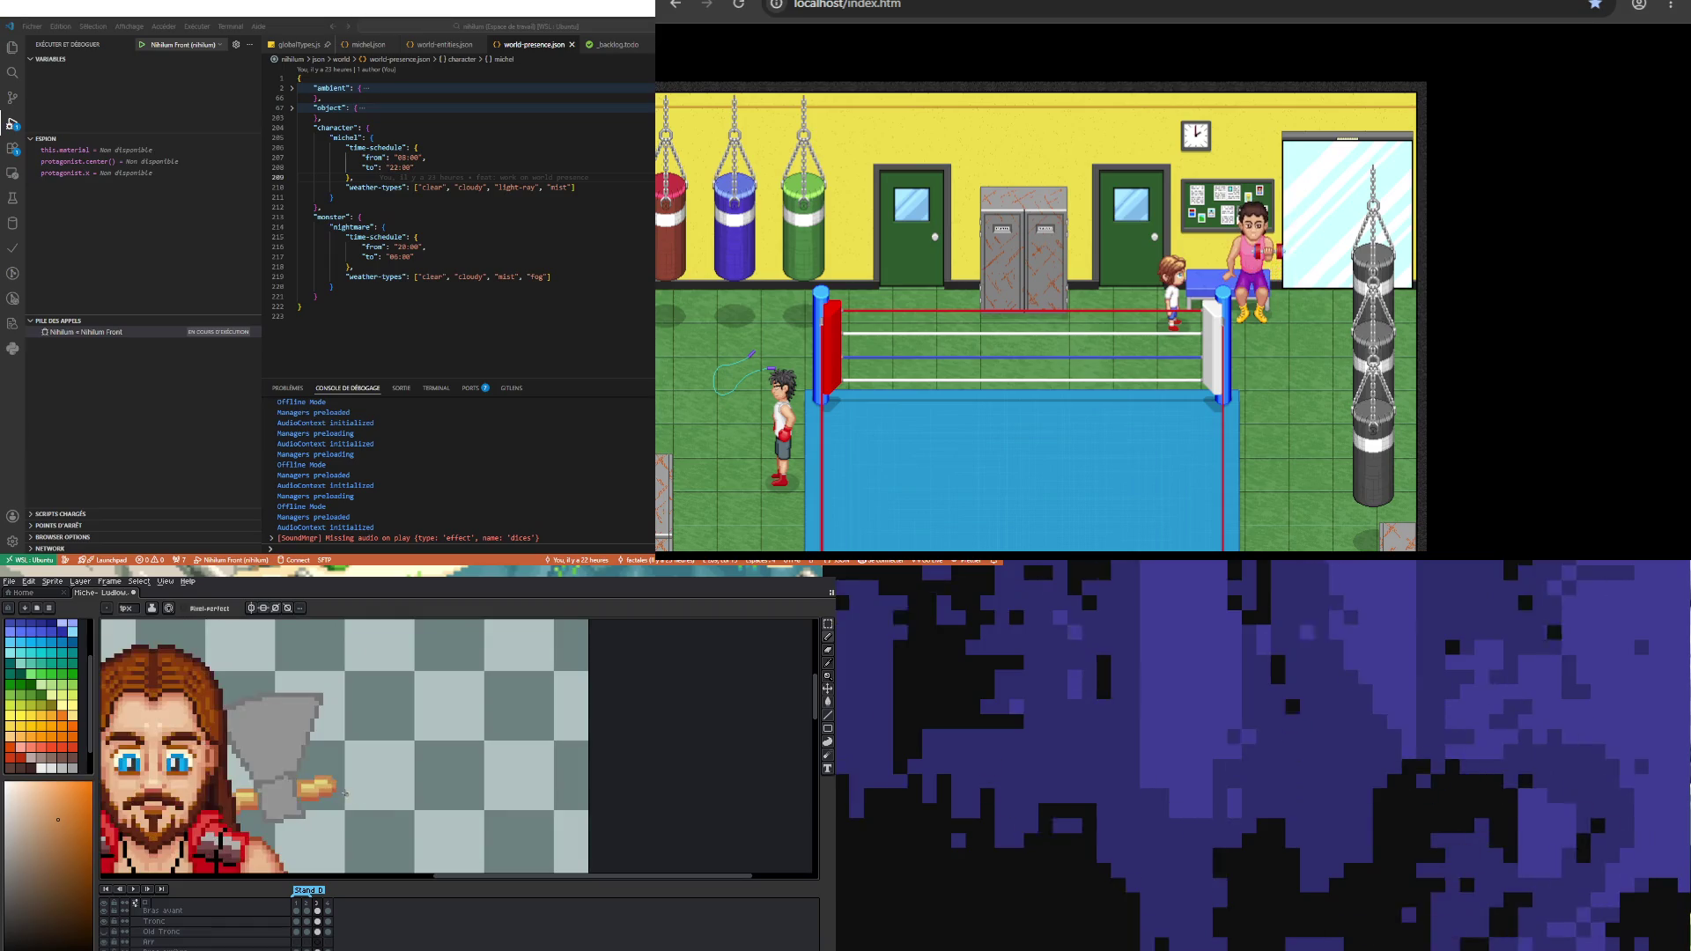
pyautogui.scroll(3, 347, 794)
pyautogui.press('alt')
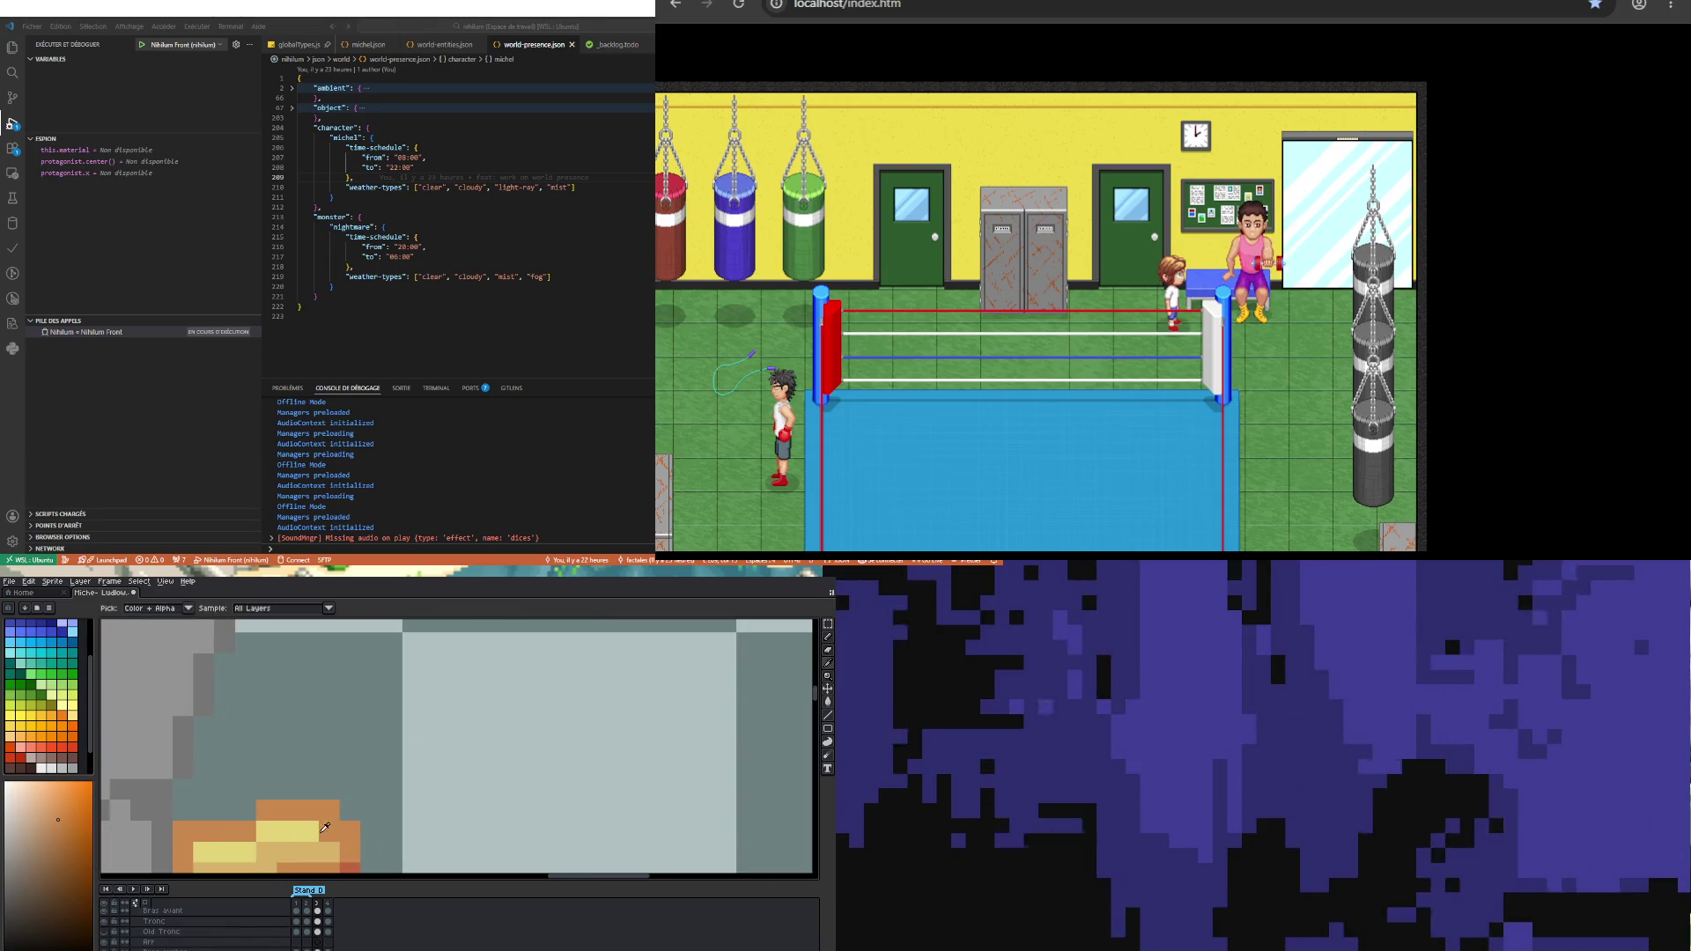
pyautogui.keyDown('alt'); pyautogui.click(322, 825); pyautogui.keyUp('alt')
pyautogui.scroll(-3, 324, 731)
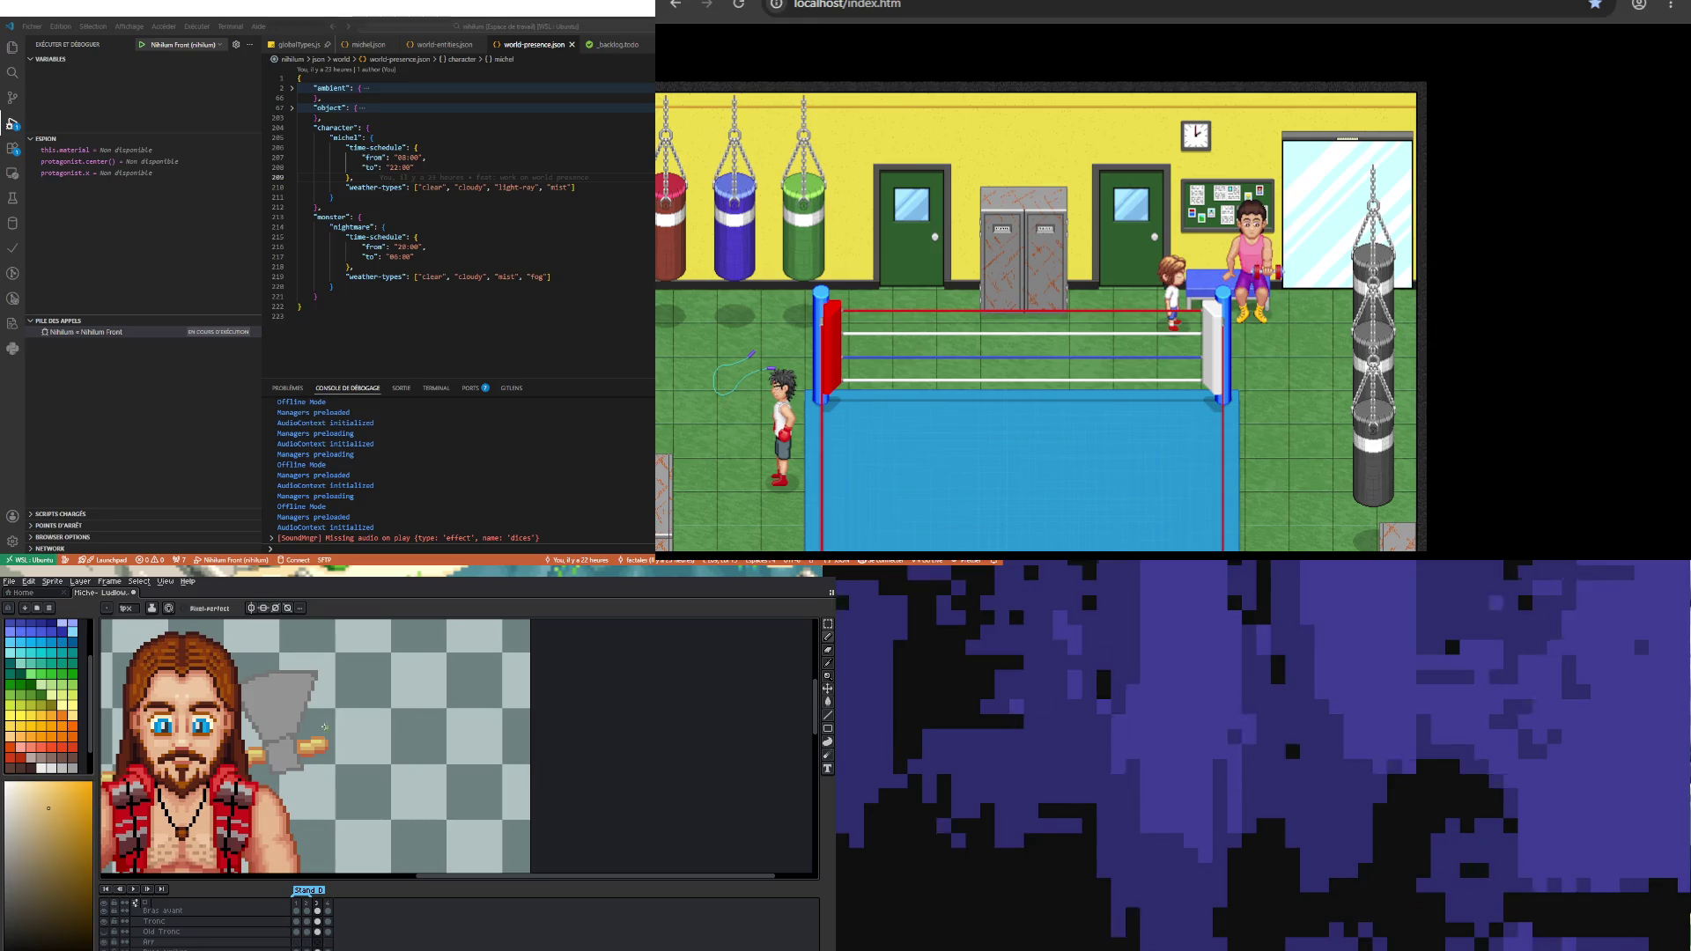
pyautogui.scroll(-2, 324, 728)
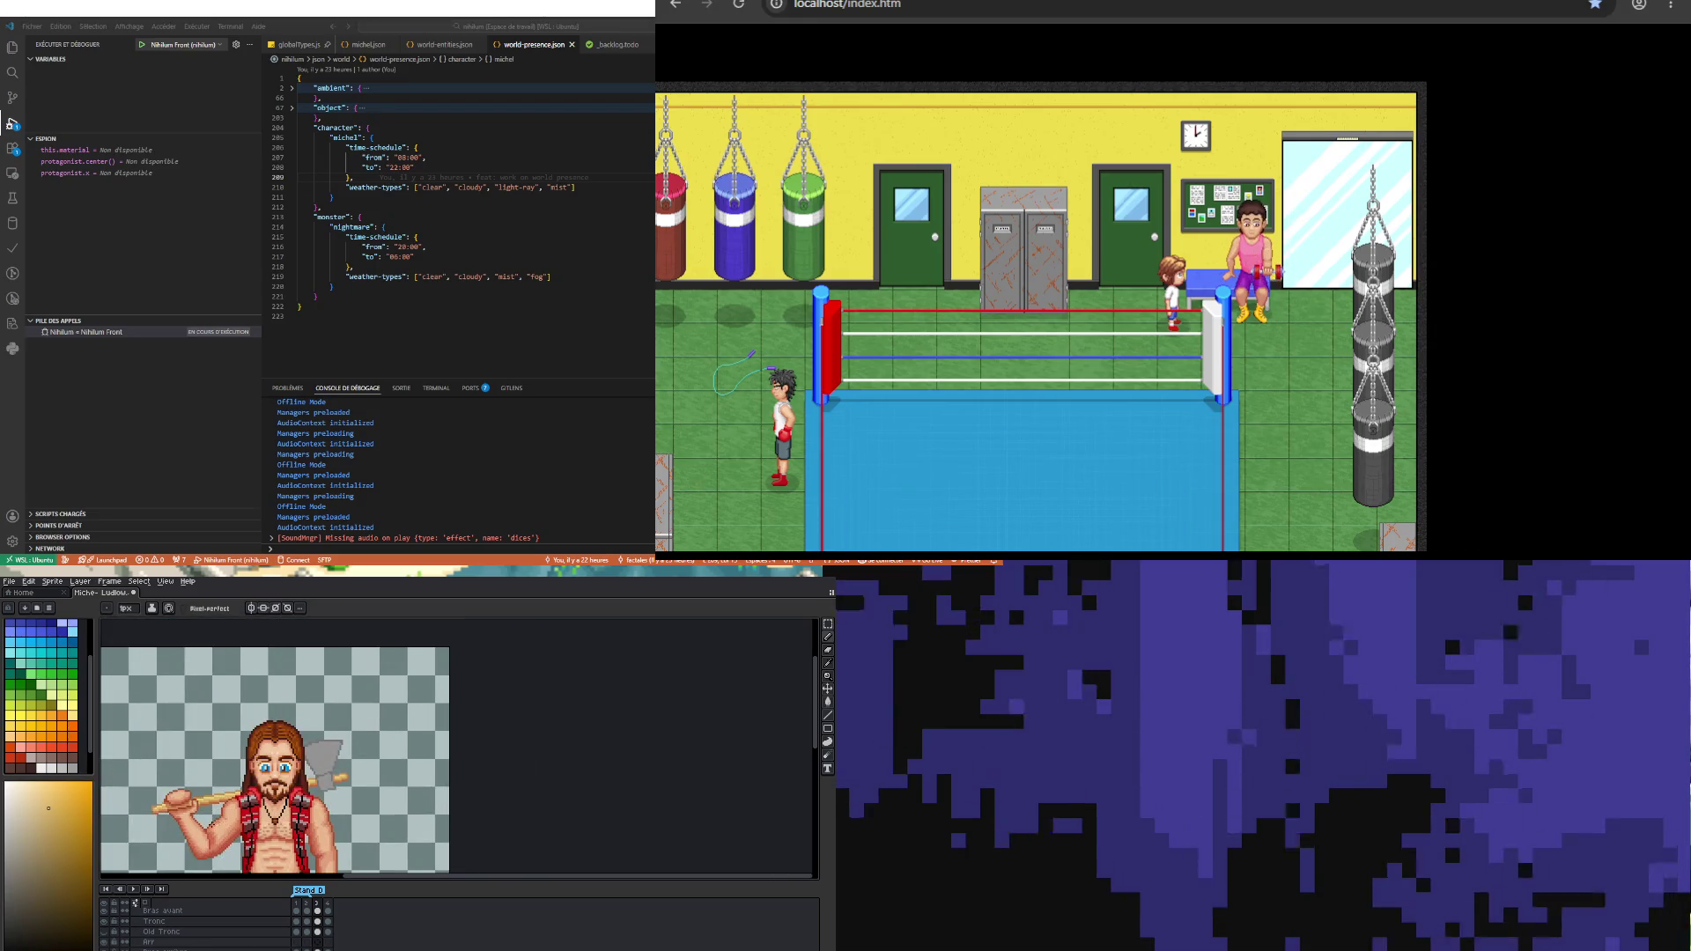
# Step: Sample a darker tan from the axe handle
pyautogui.scroll(4, 171, 792)
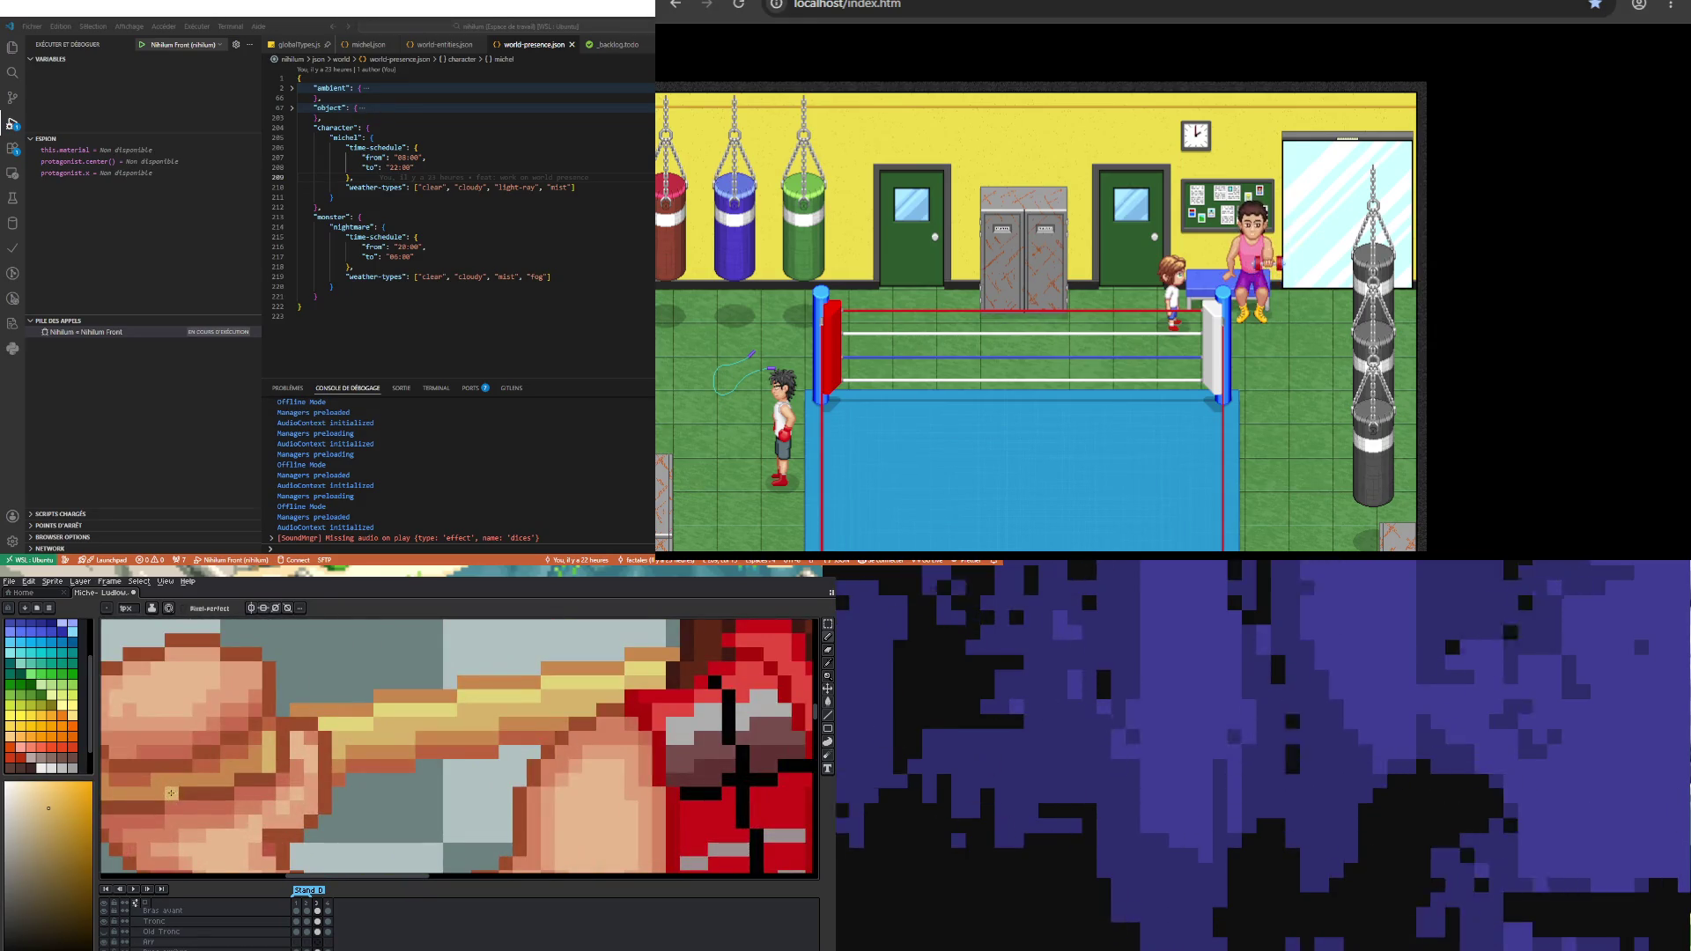
pyautogui.keyDown('alt'); pyautogui.click(194, 775); pyautogui.keyUp('alt')
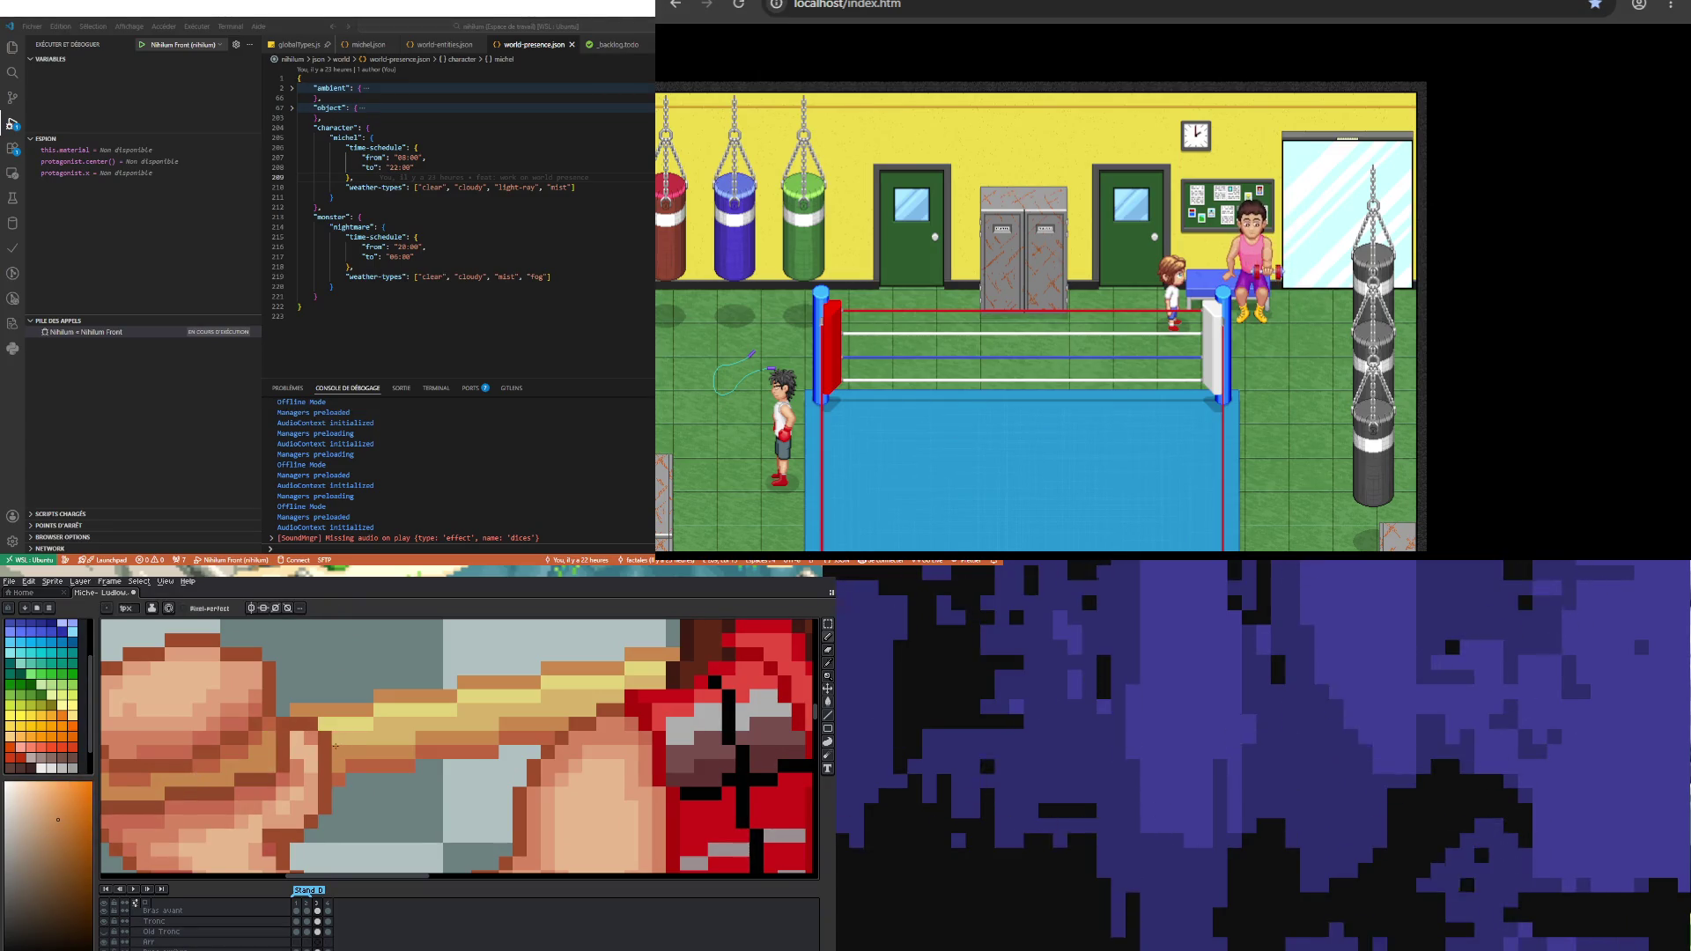
pyautogui.scroll(-3, 333, 740)
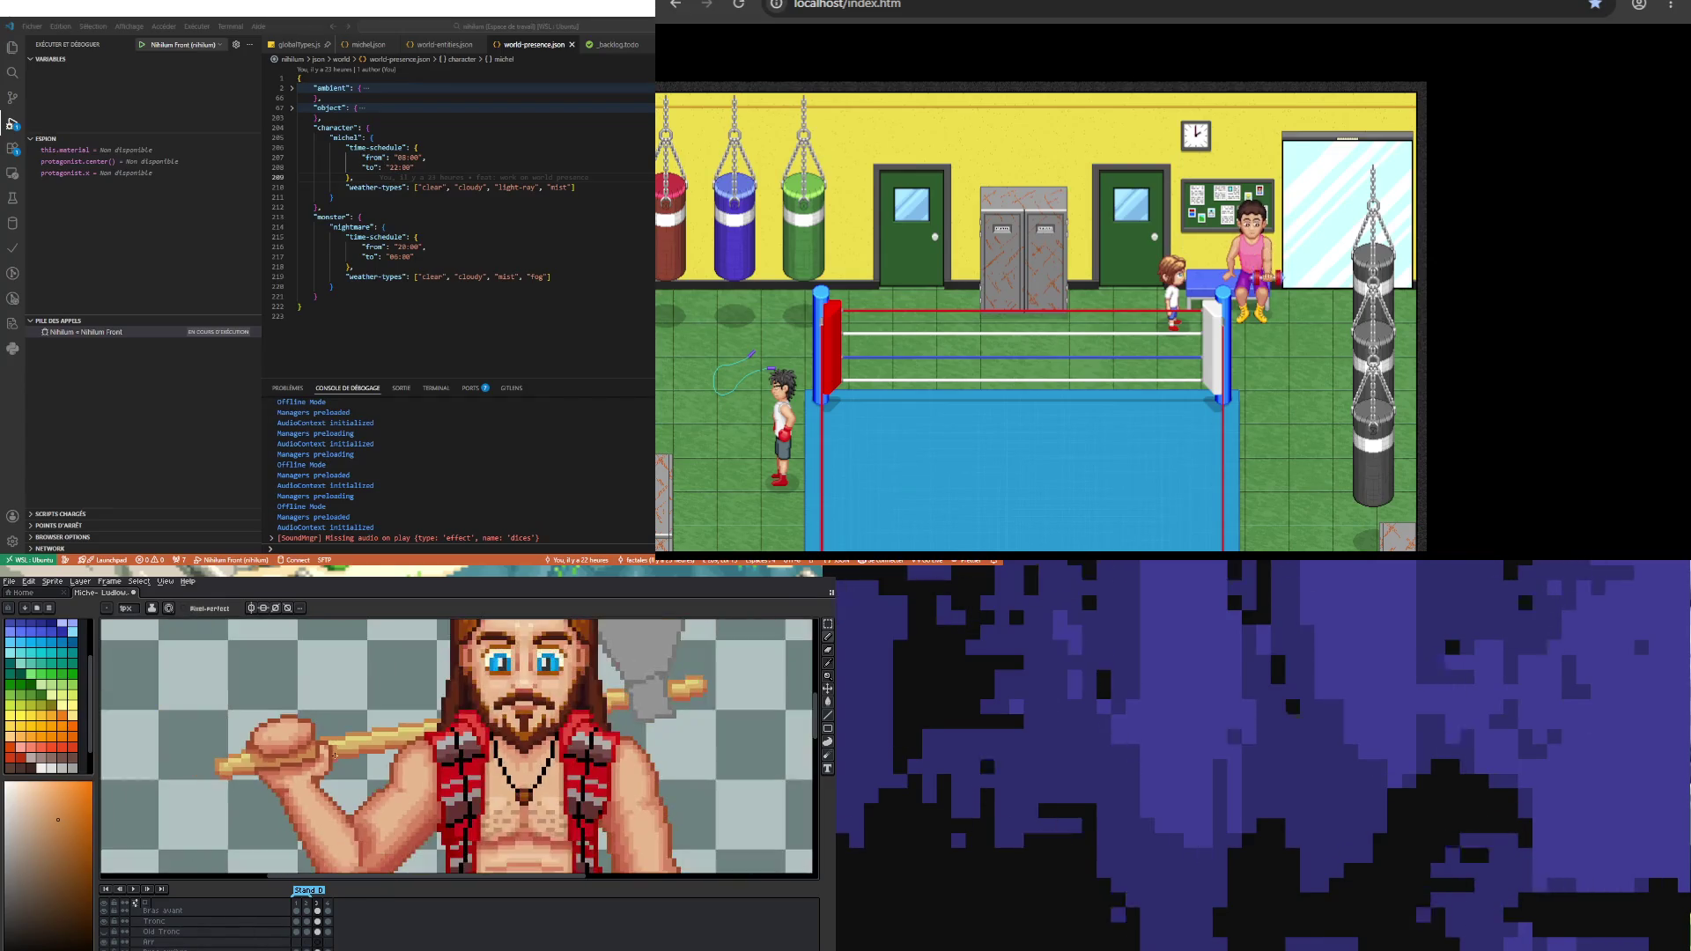
pyautogui.scroll(1, 338, 742)
pyautogui.scroll(2, 247, 764)
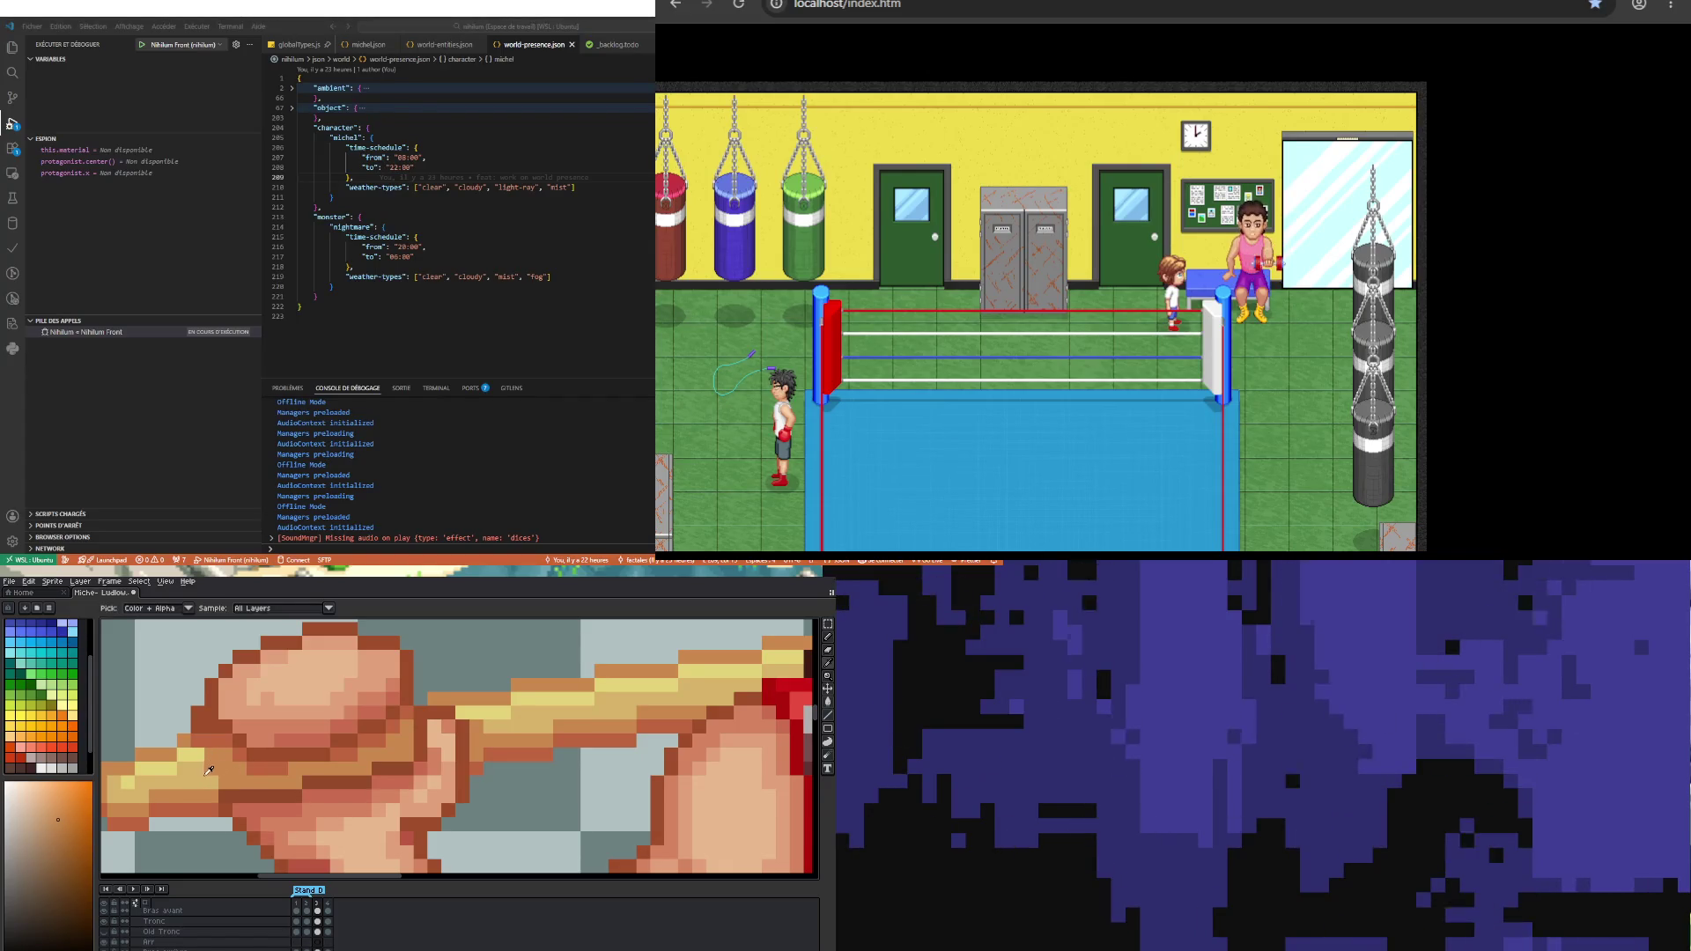
# Step: Pick a more yellow tone from the handle as the active colour
pyautogui.keyDown('alt'); pyautogui.click(209, 766); pyautogui.keyUp('alt')
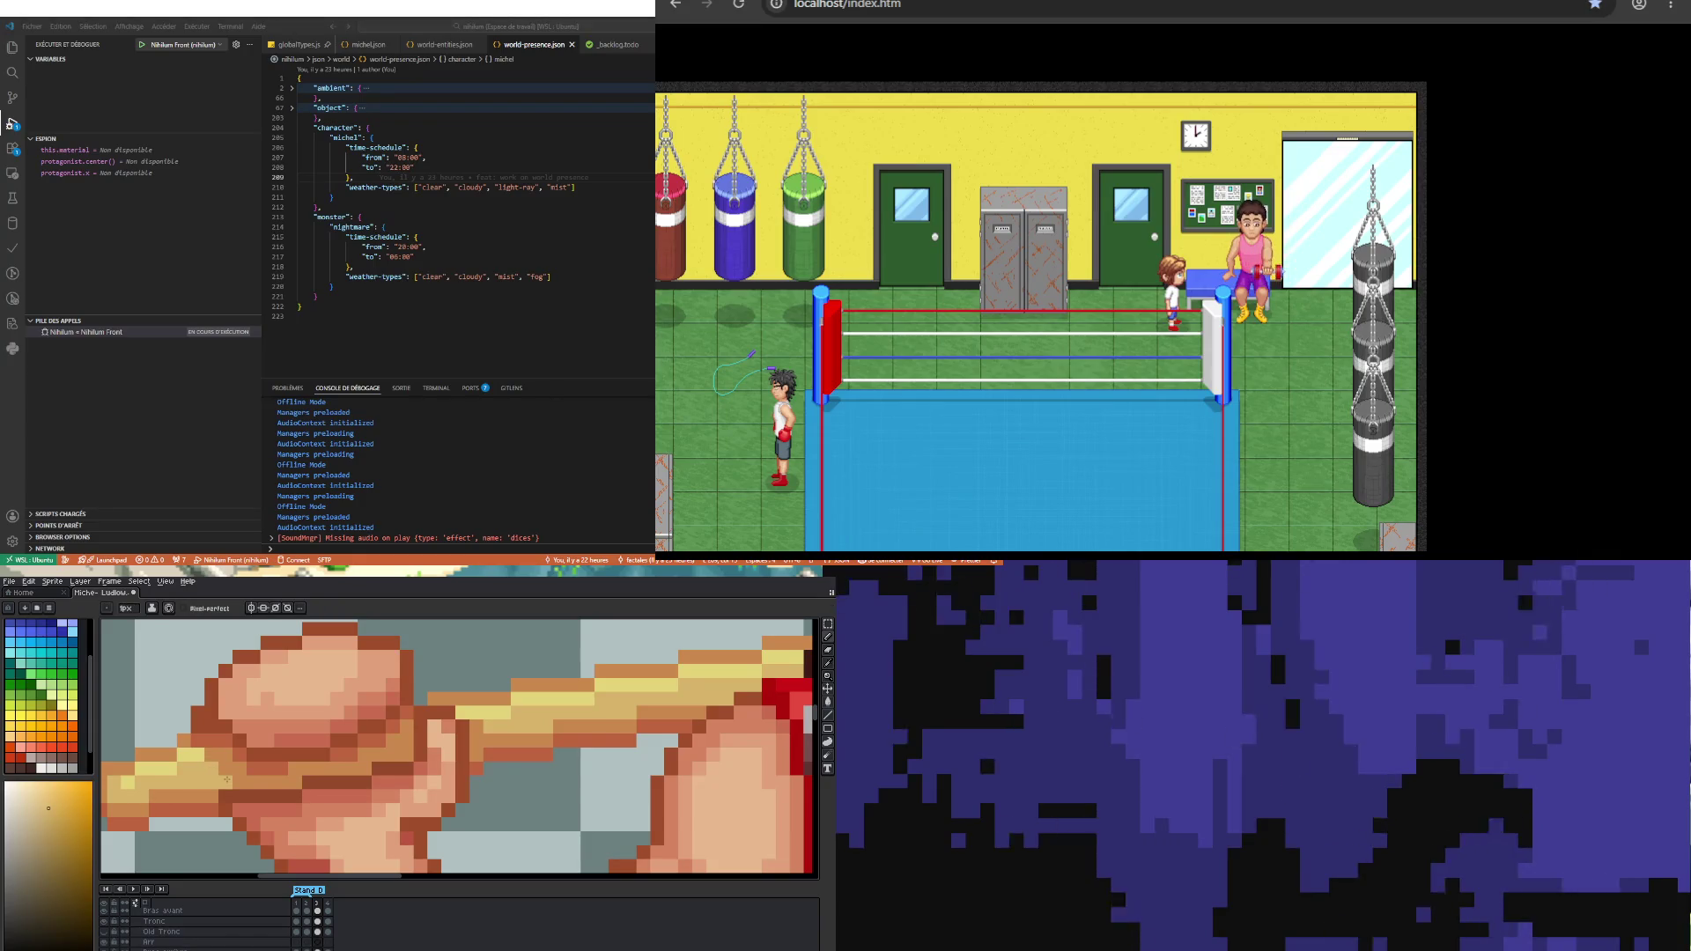
pyautogui.scroll(-3, 225, 778)
pyautogui.scroll(3, 205, 765)
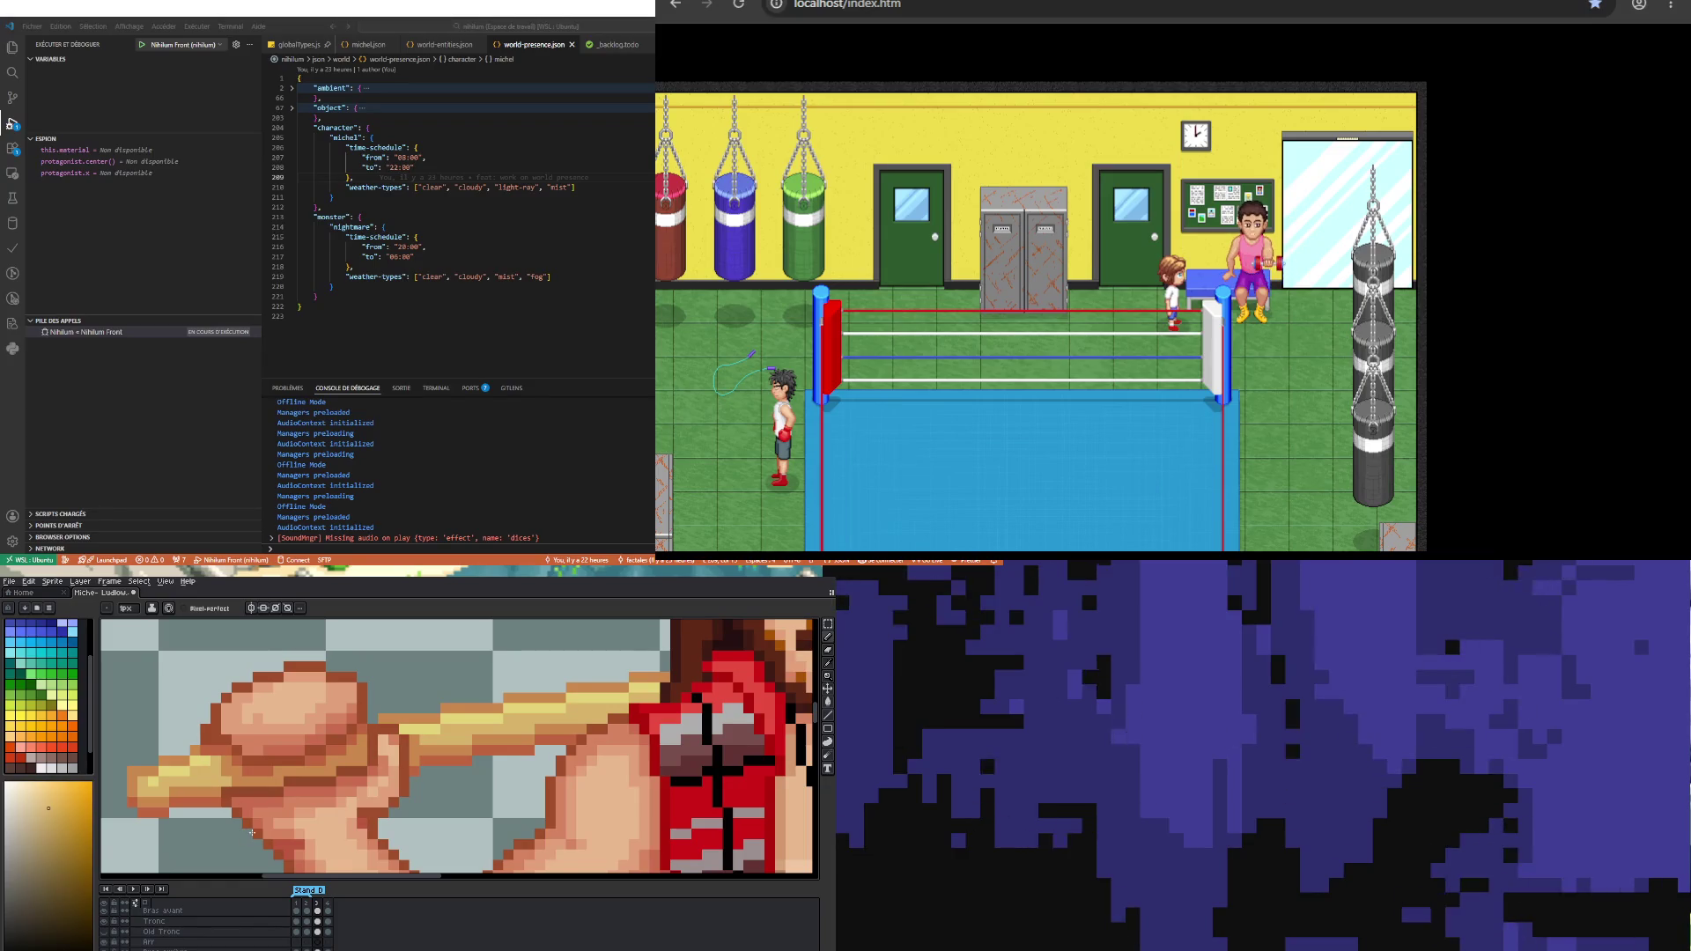
pyautogui.scroll(-3, 252, 832)
pyautogui.scroll(3, 301, 764)
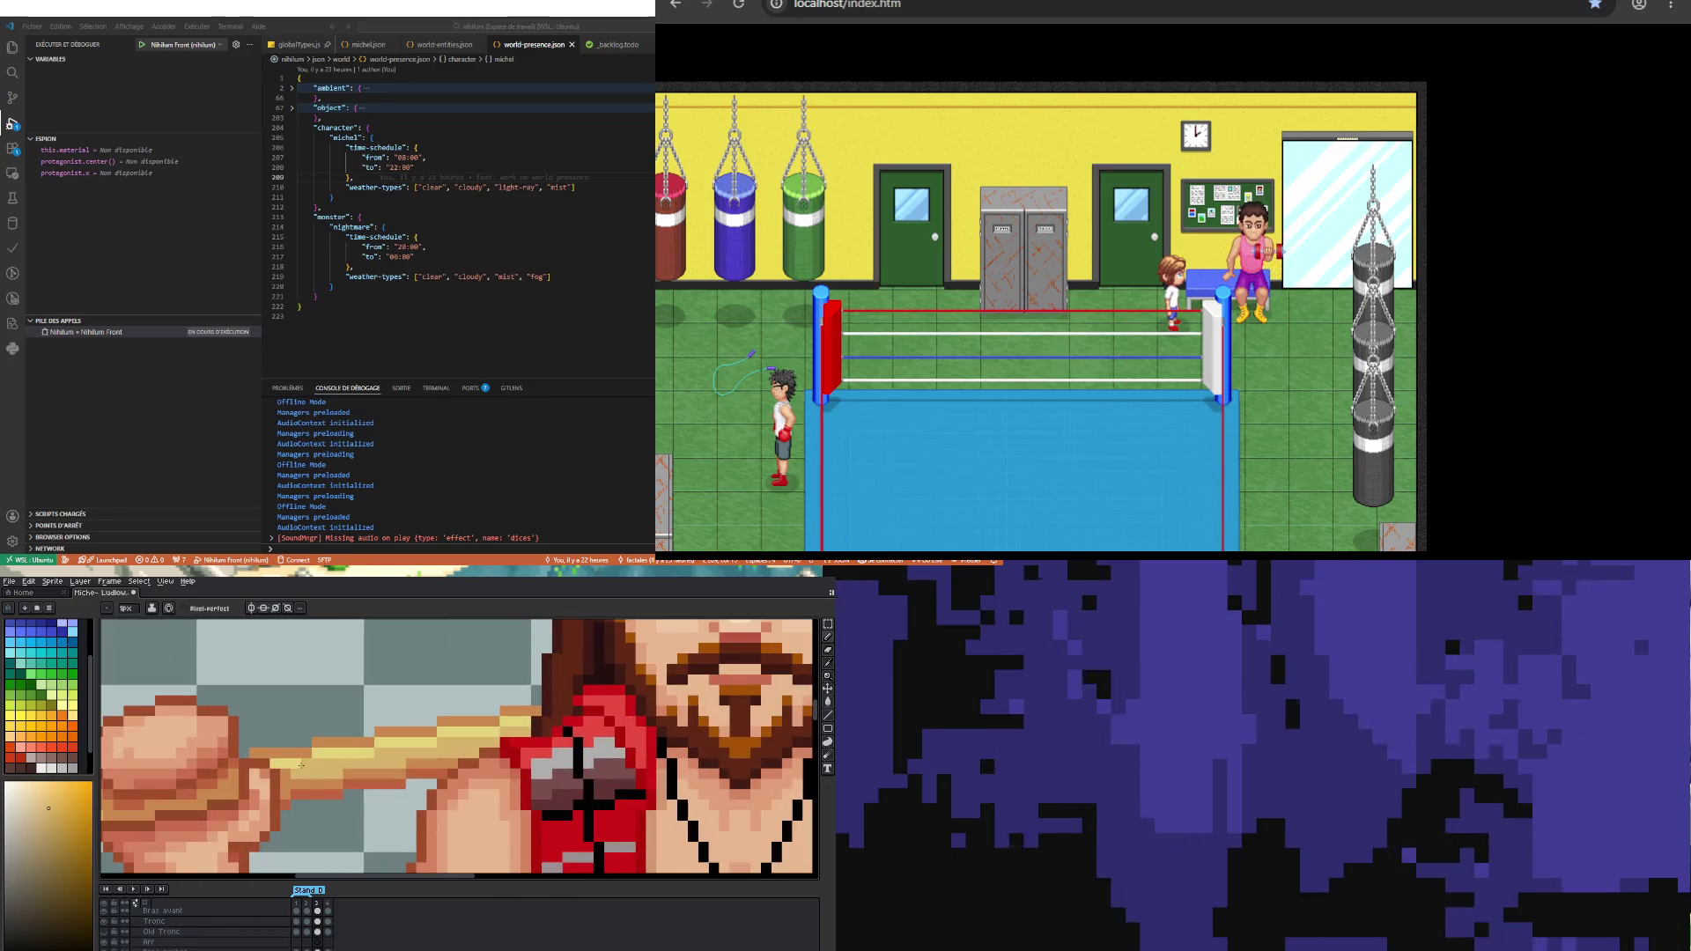
pyautogui.scroll(1, 317, 774)
pyautogui.press('i')
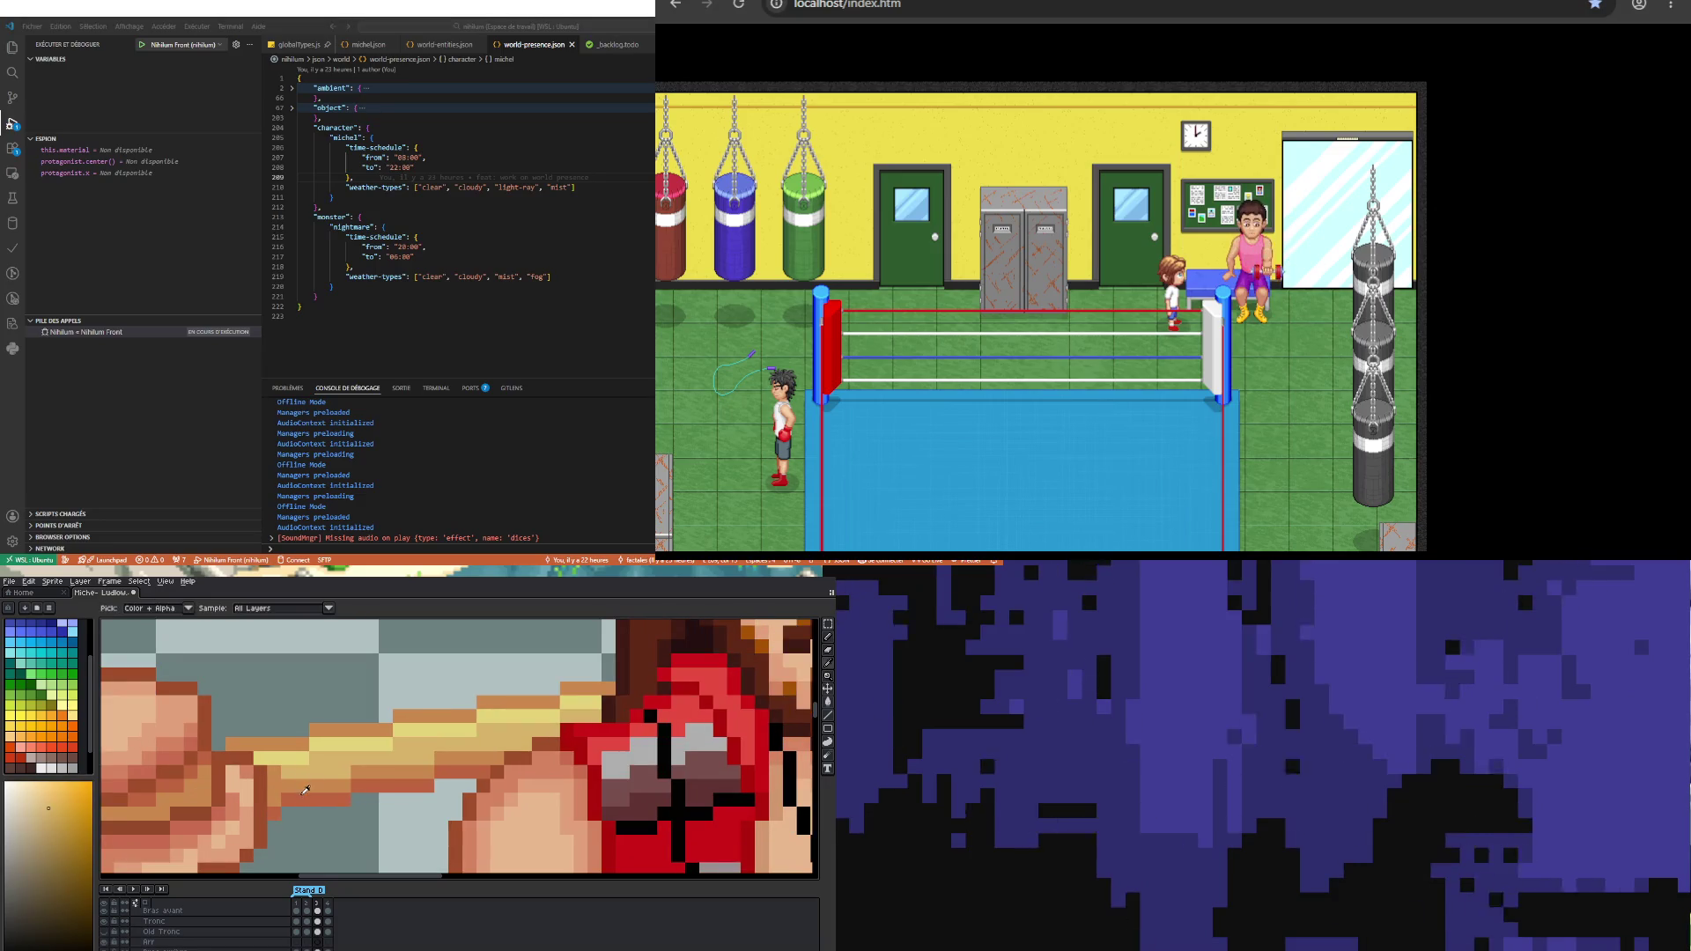
pyautogui.scroll(-3, 292, 768)
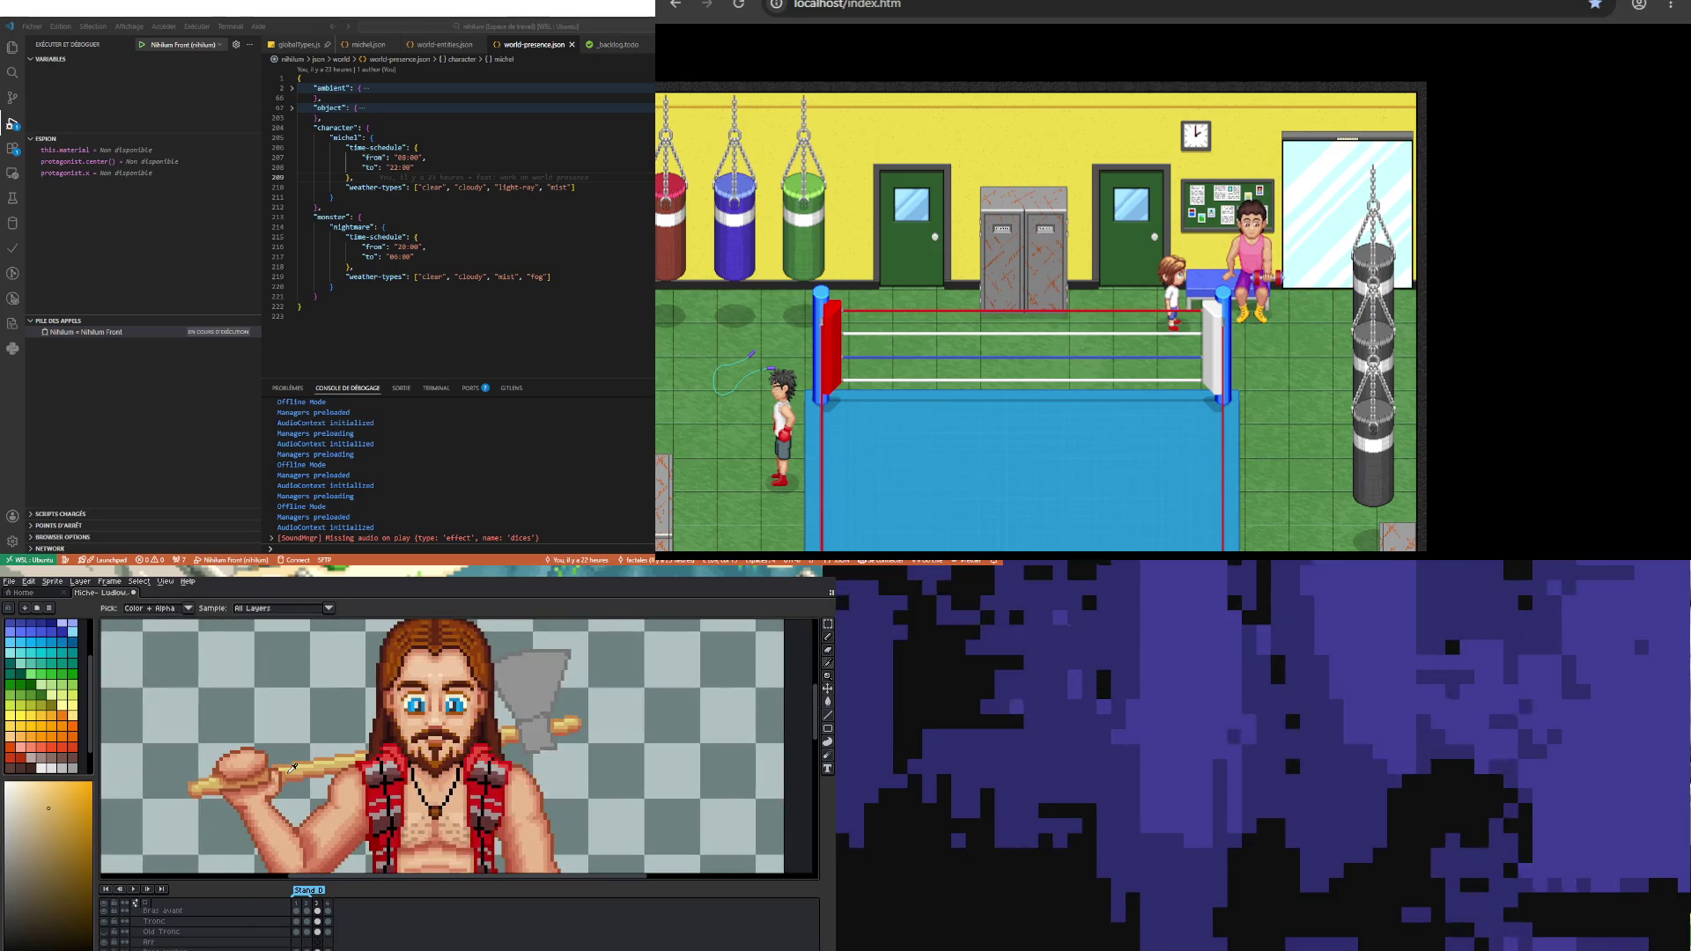
pyautogui.scroll(2, 379, 759)
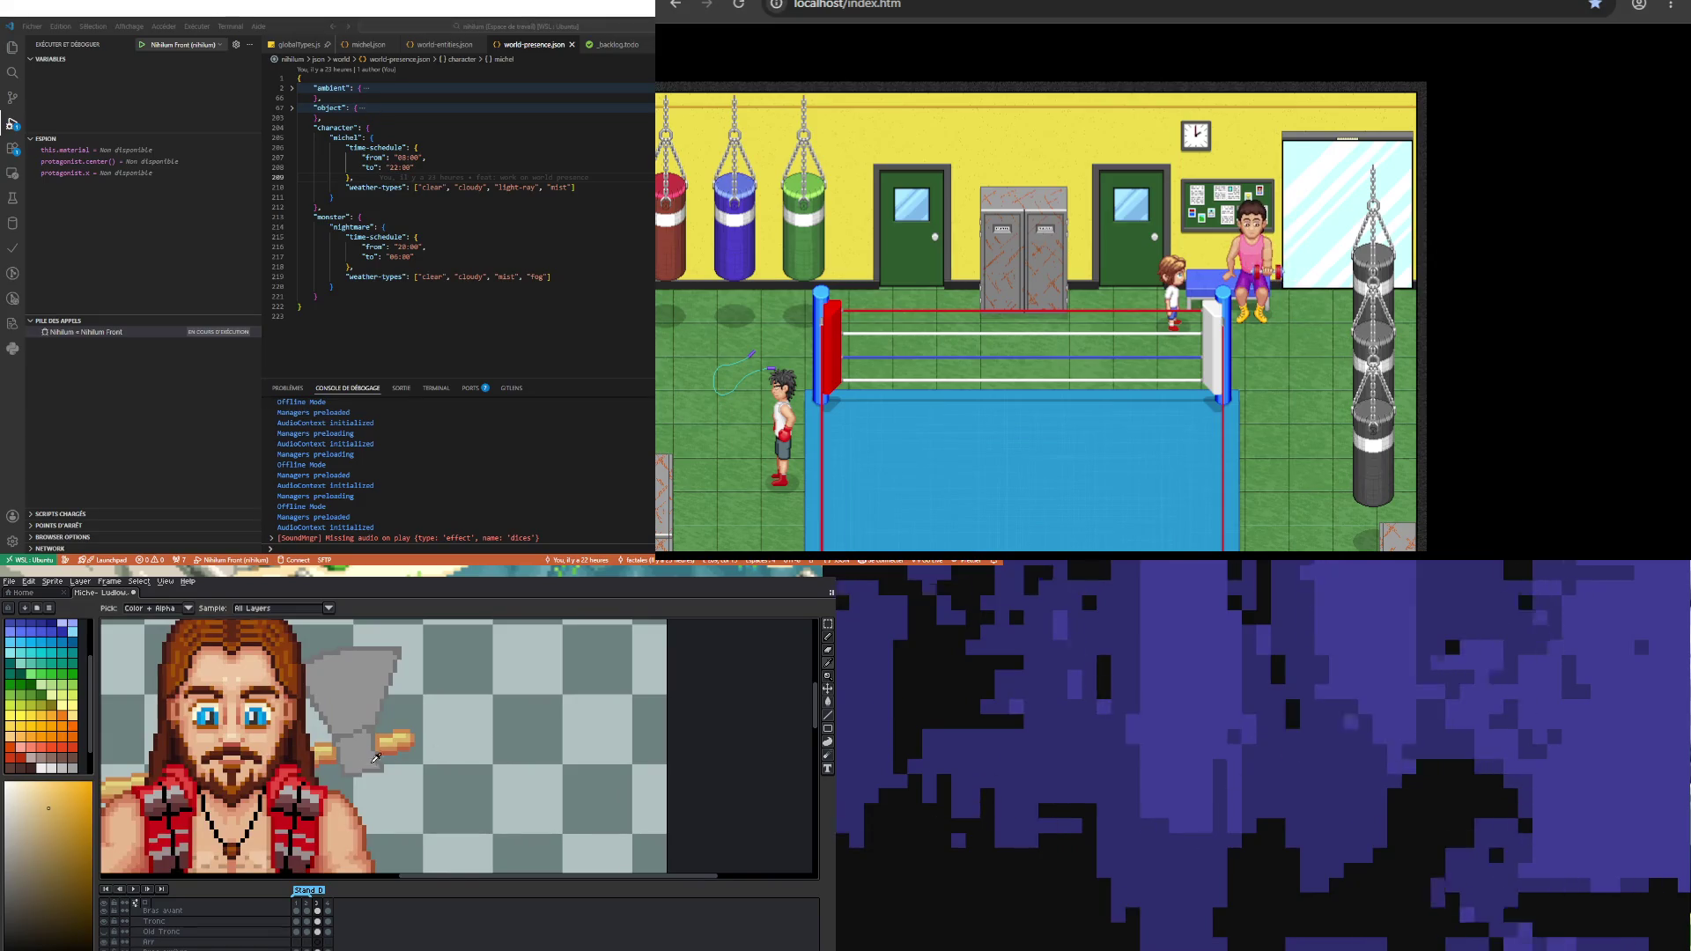
pyautogui.scroll(1, 379, 759)
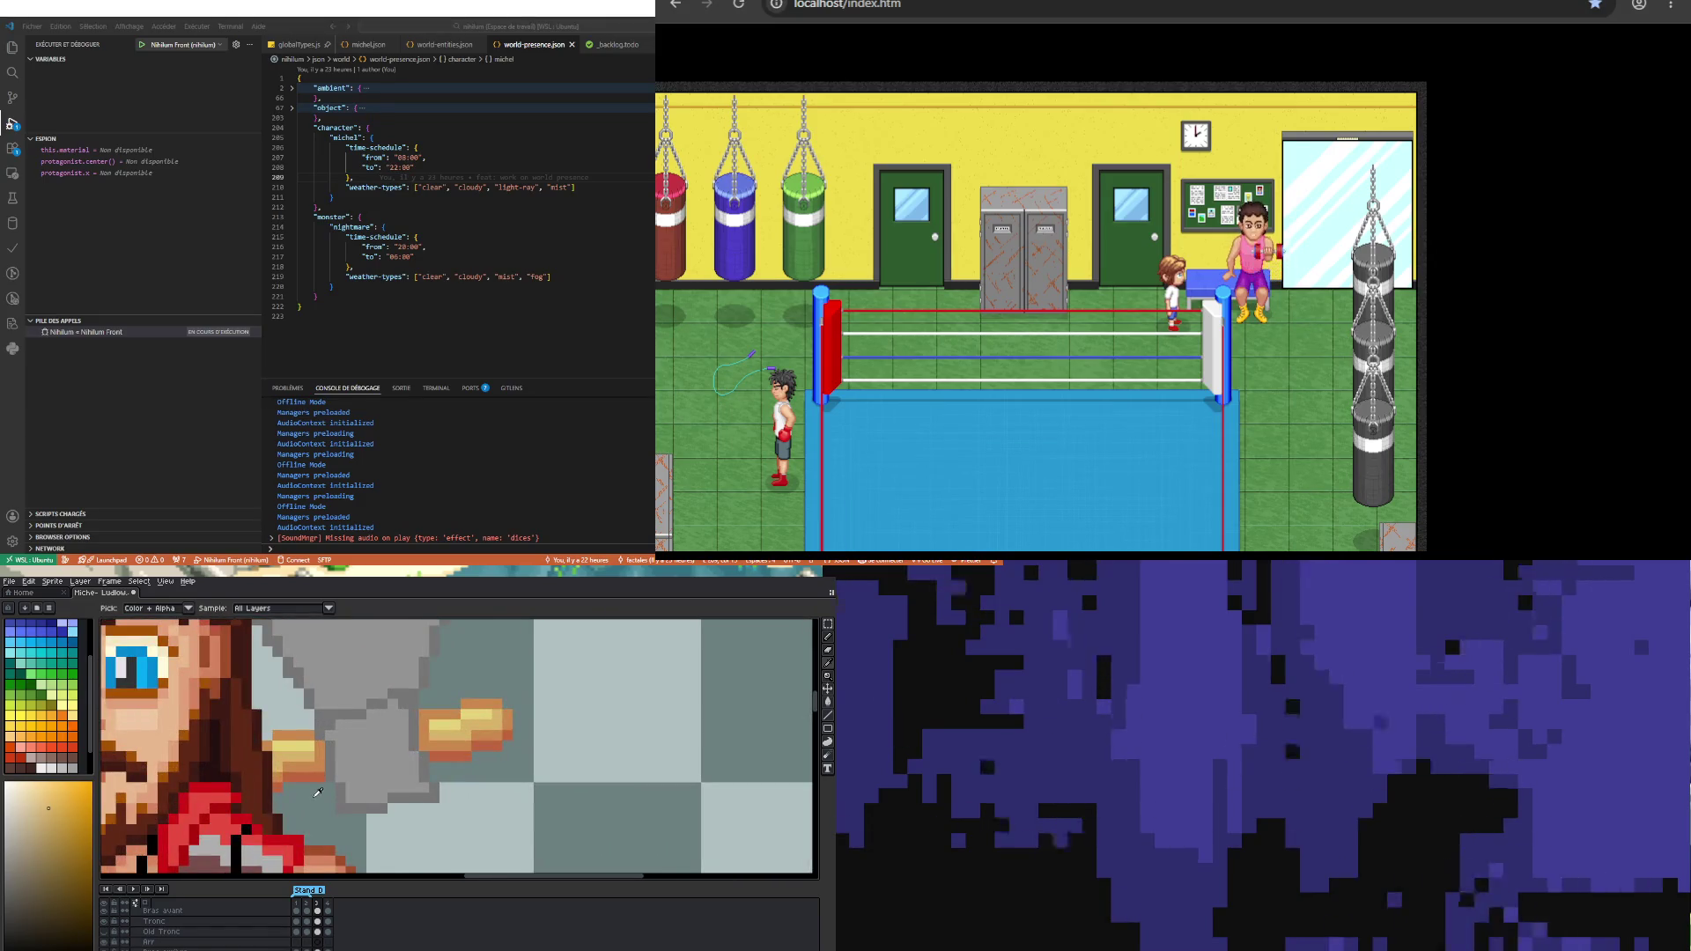
pyautogui.scroll(-3, 318, 792)
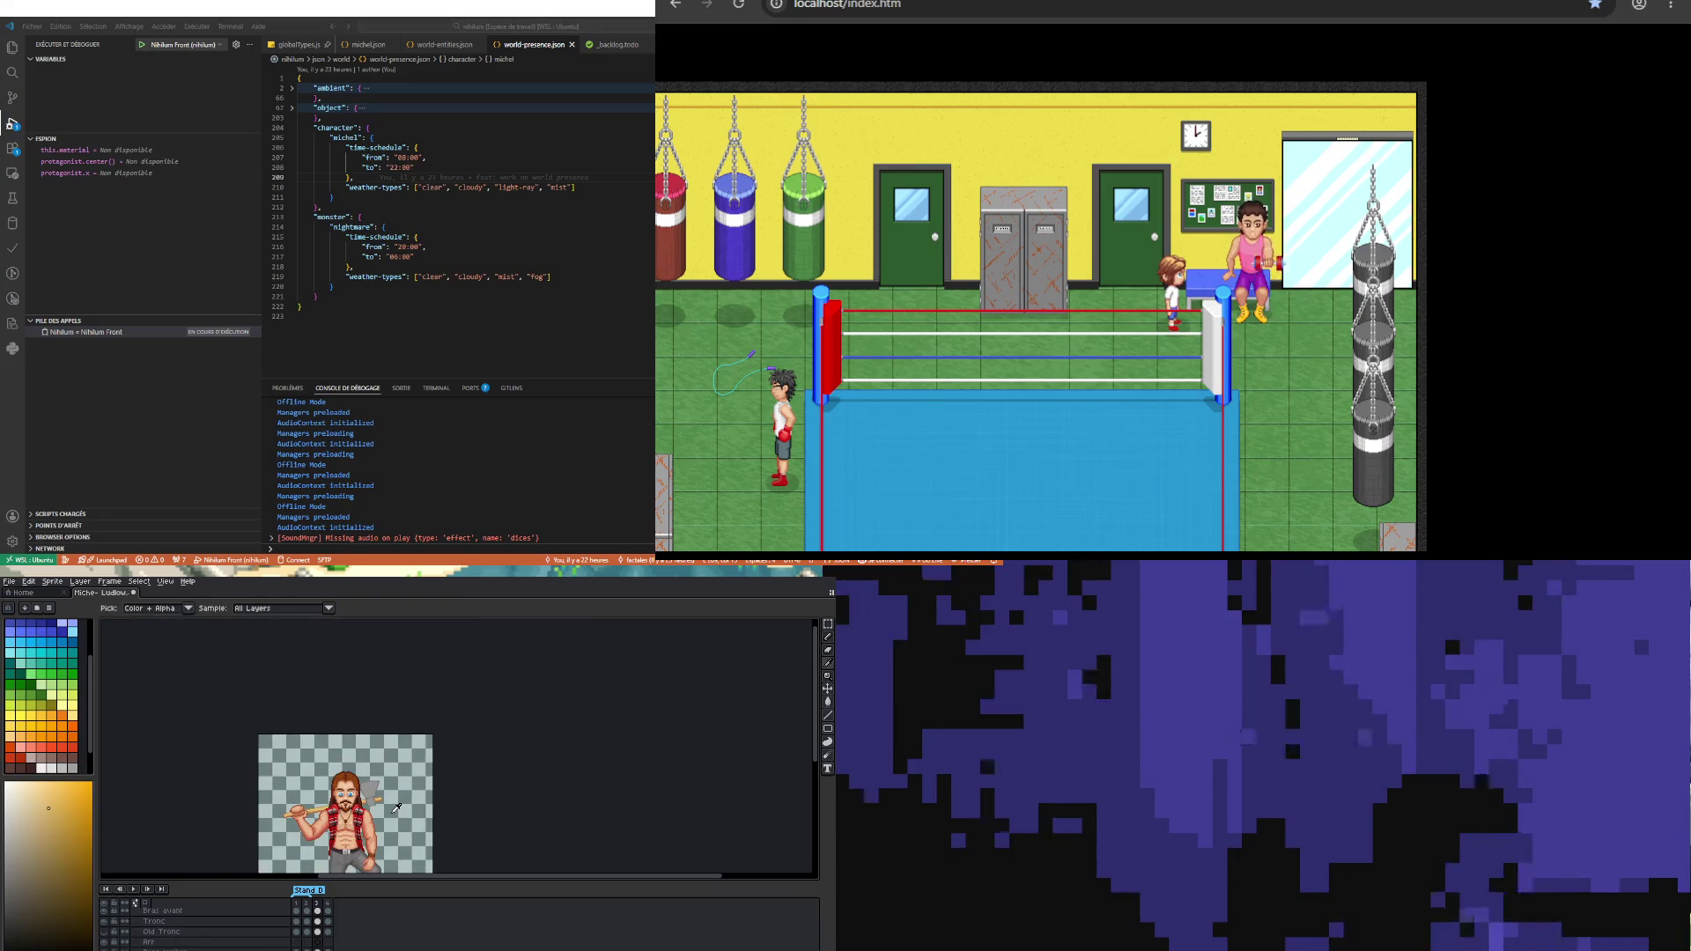
pyautogui.scroll(3, 396, 808)
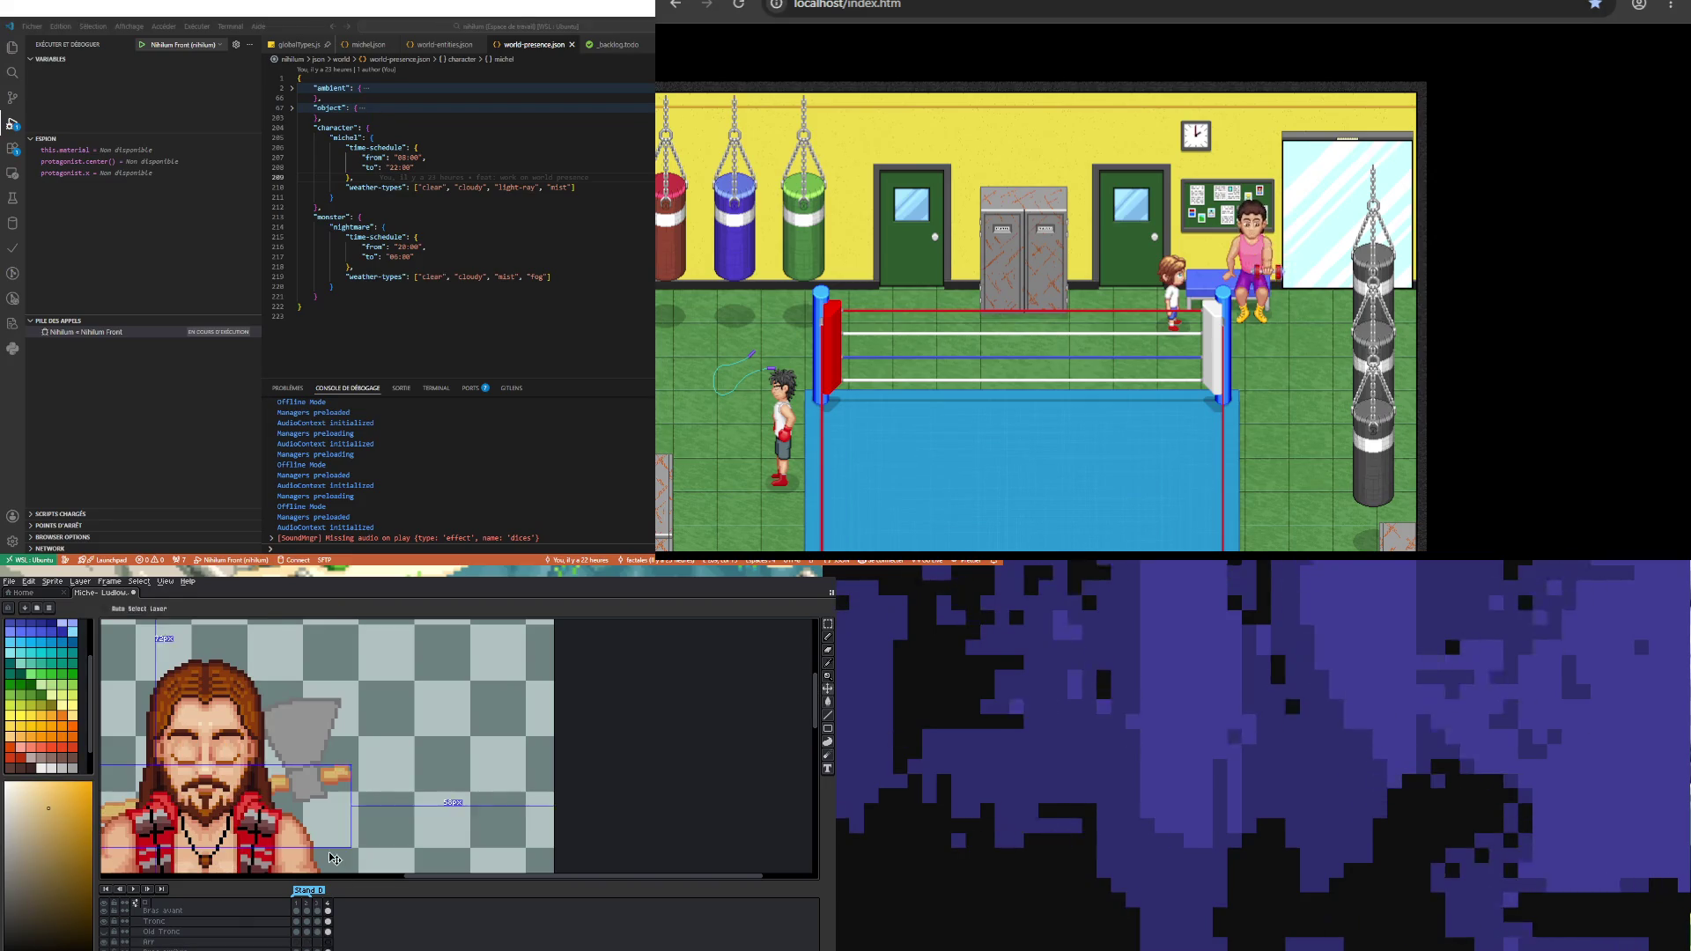
# Step: Go back from the closed-eye frame 4 to the open-eyed frame 3
pyautogui.scroll(-3, 348, 773)
pyautogui.scroll(4, 348, 773)
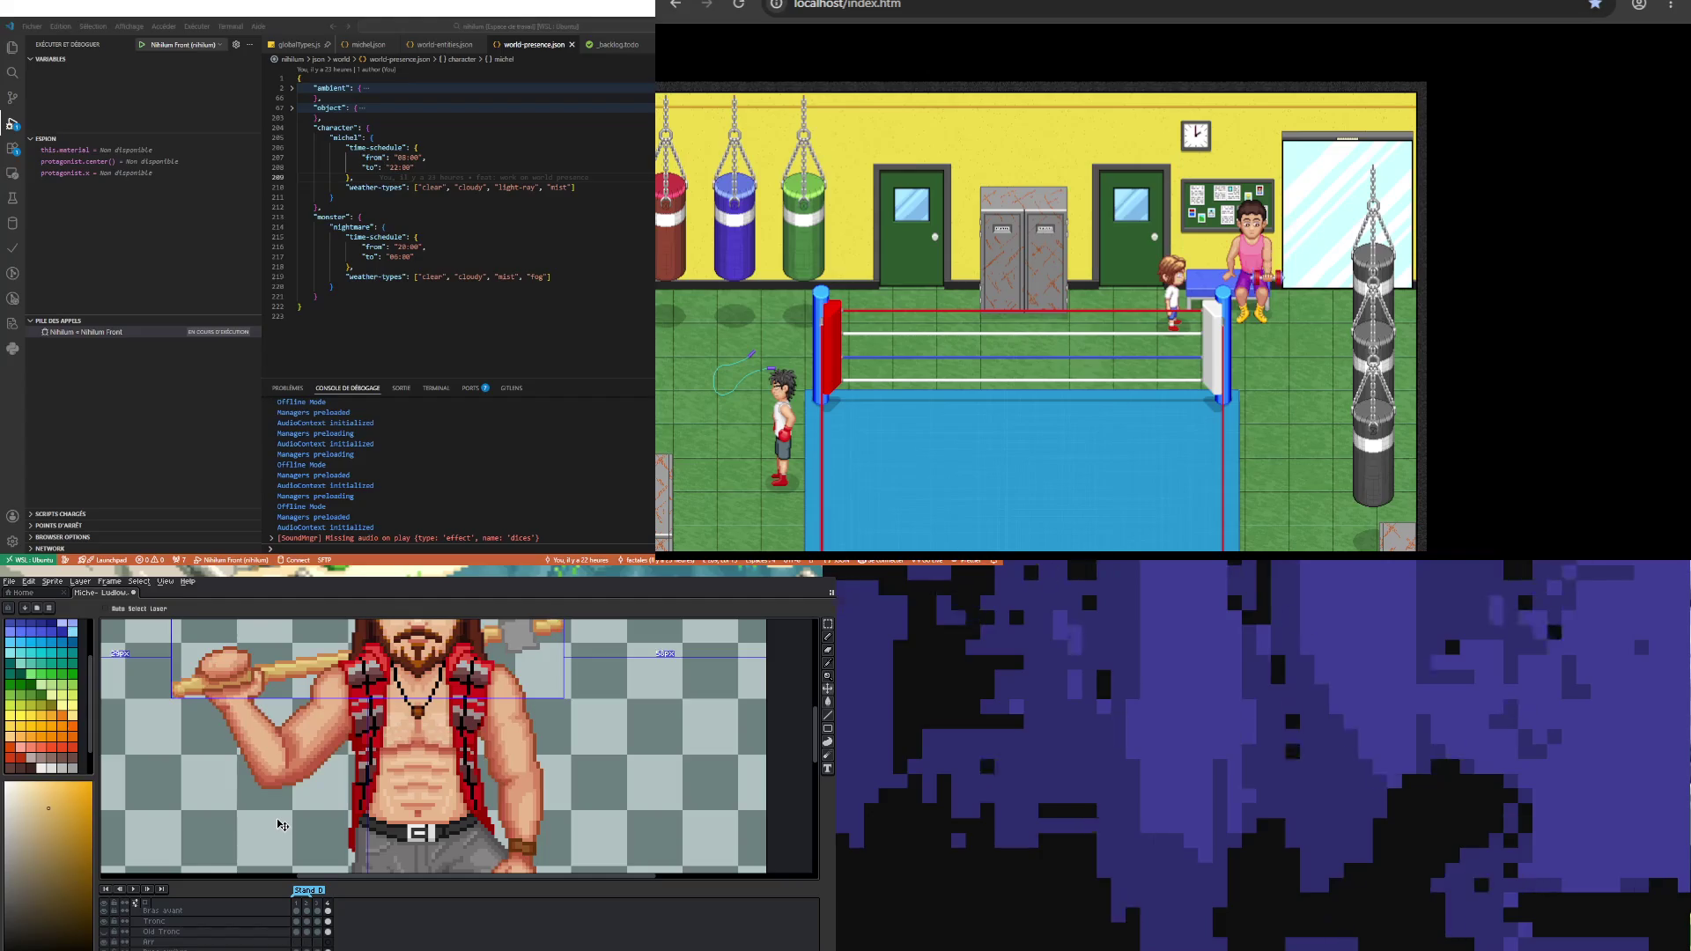
pyautogui.scroll(-2, 268, 764)
pyautogui.scroll(2, 268, 766)
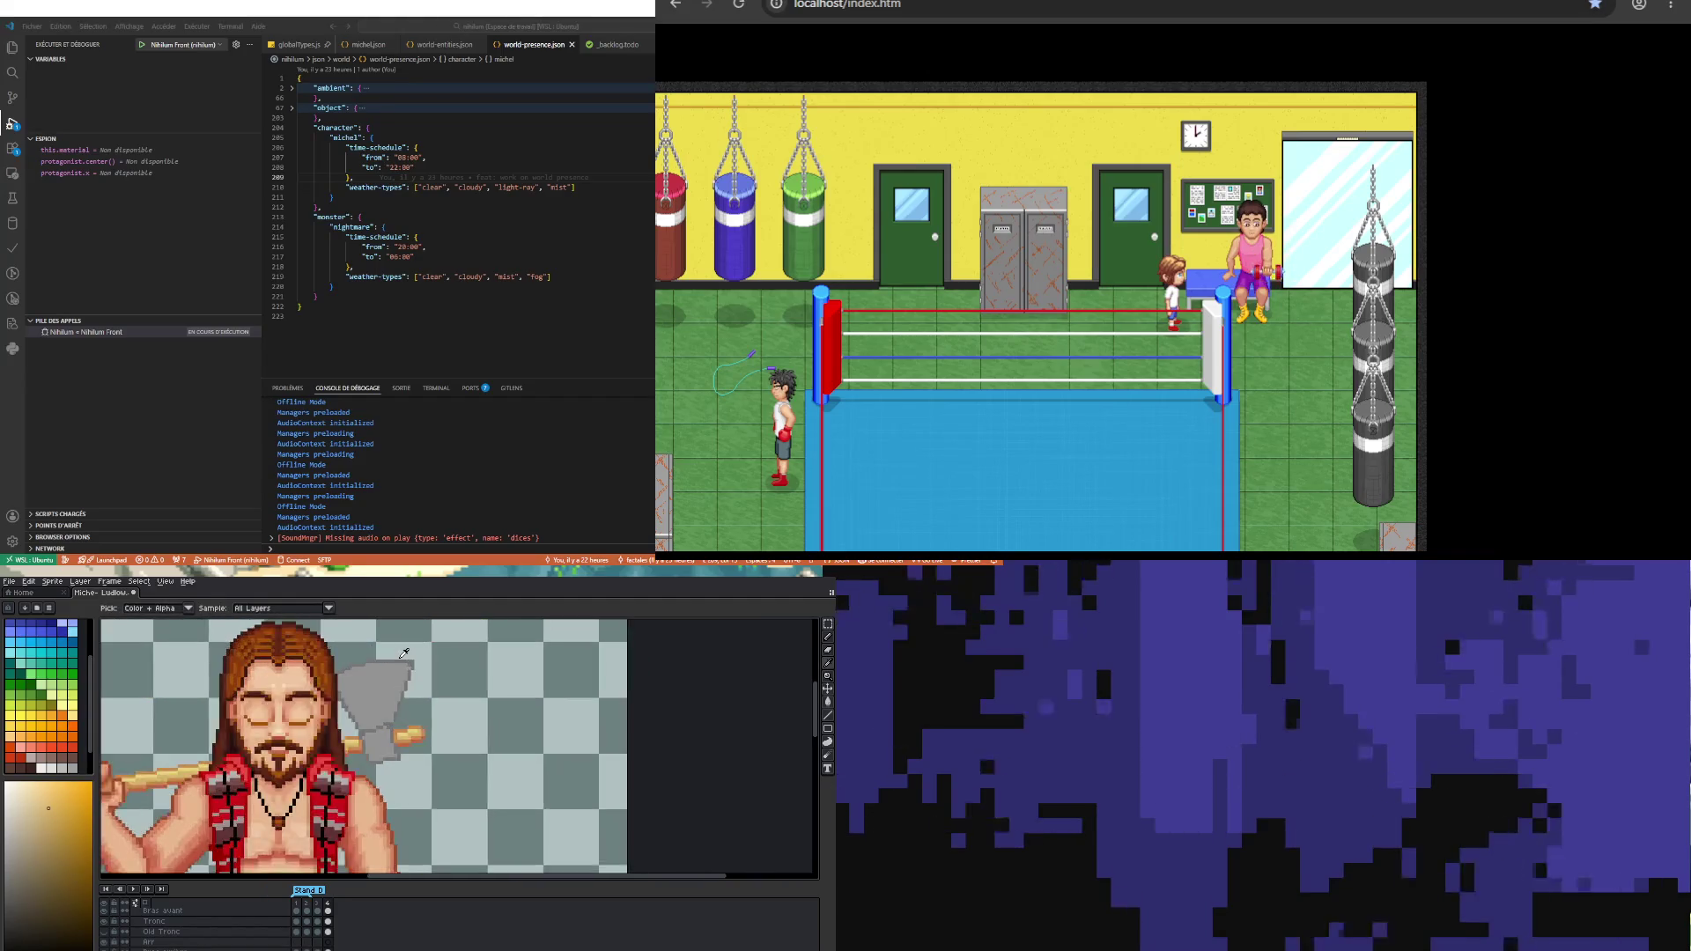
pyautogui.press(',')
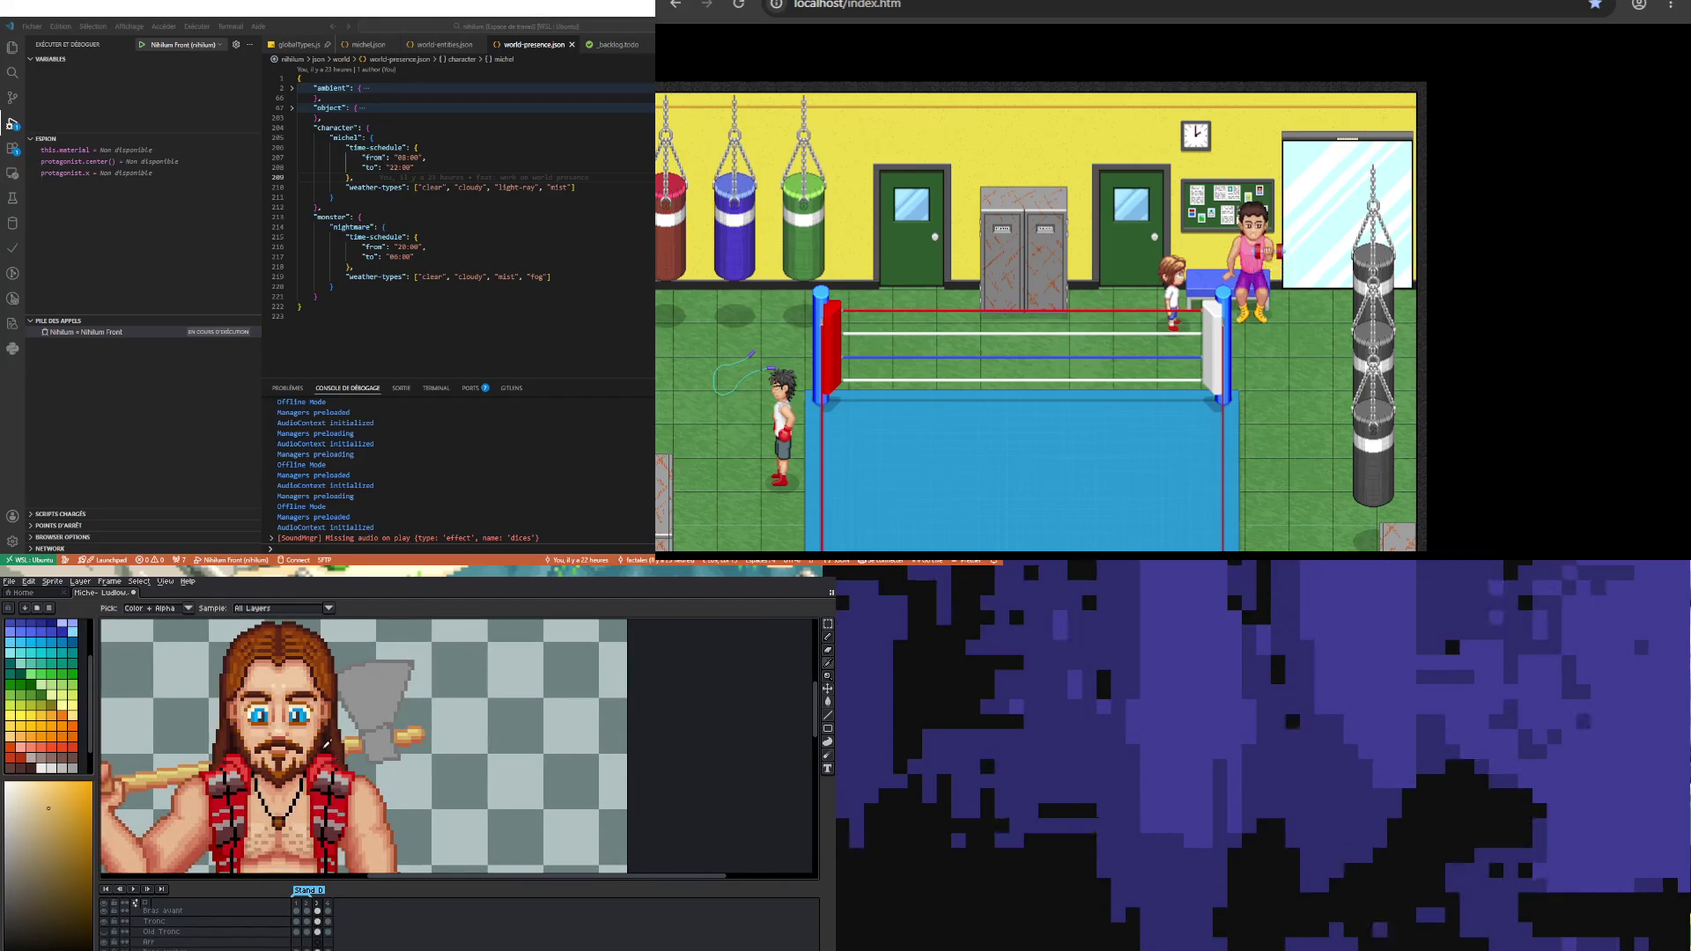
pyautogui.scroll(-2, 376, 686)
pyautogui.scroll(1, 376, 686)
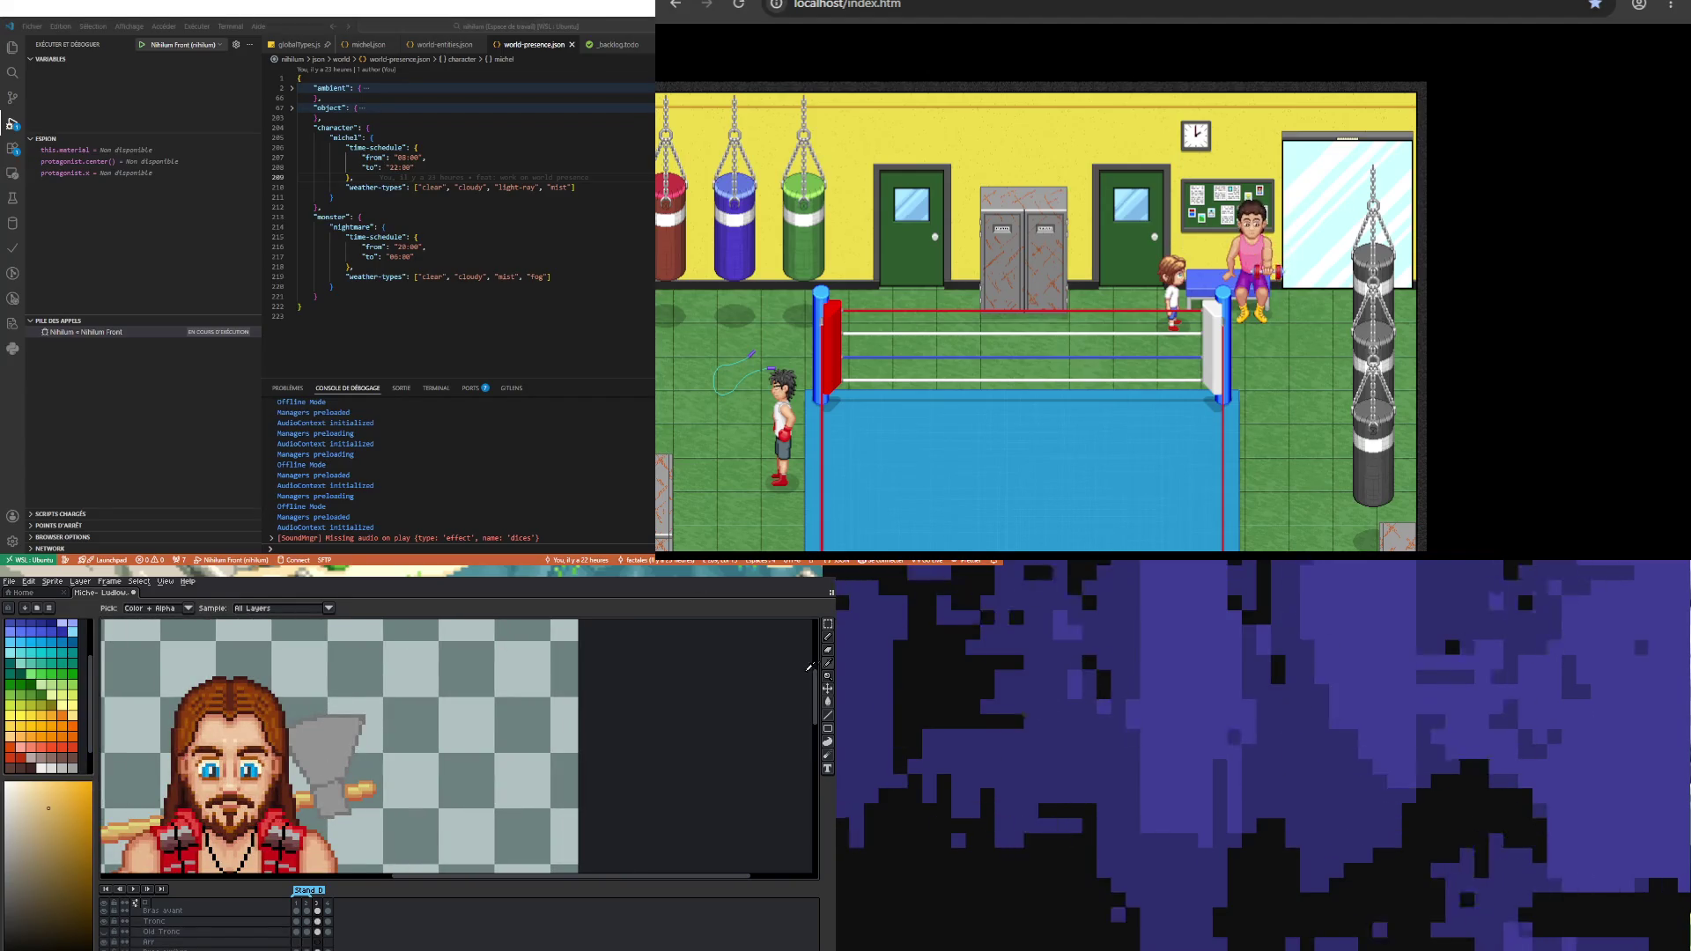
# Step: Draw a light-grey highlight line along the top edge of the axe head with the Pencil
pyautogui.click(53, 755)
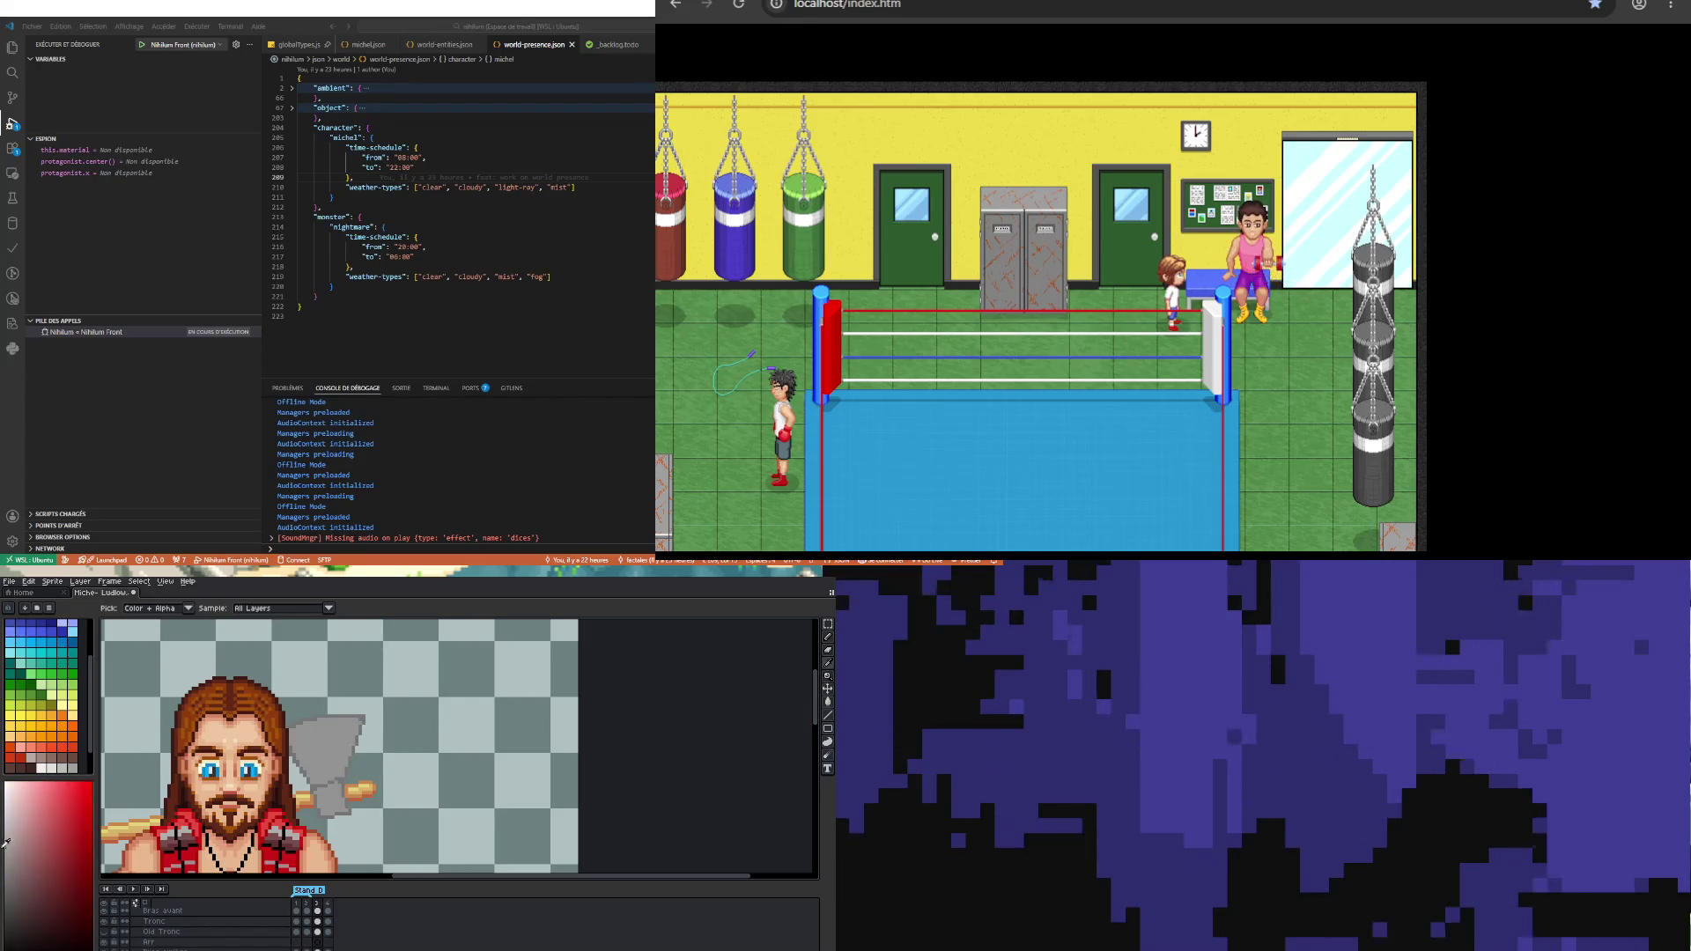
pyautogui.press('b')
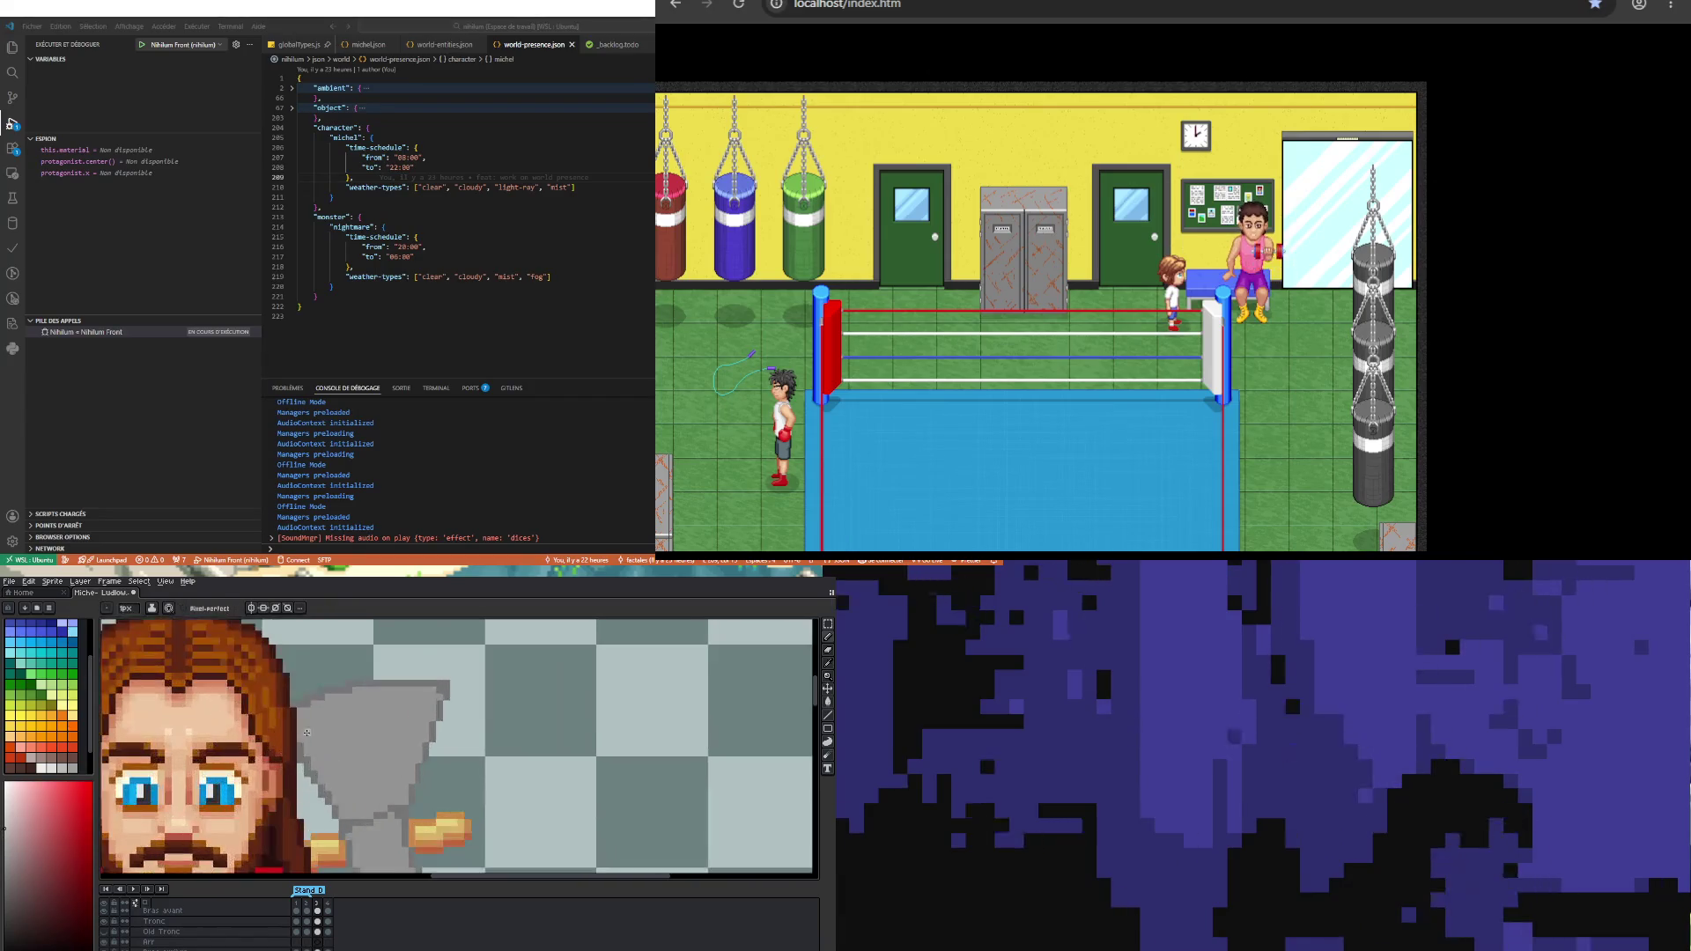
pyautogui.scroll(2, 290, 731)
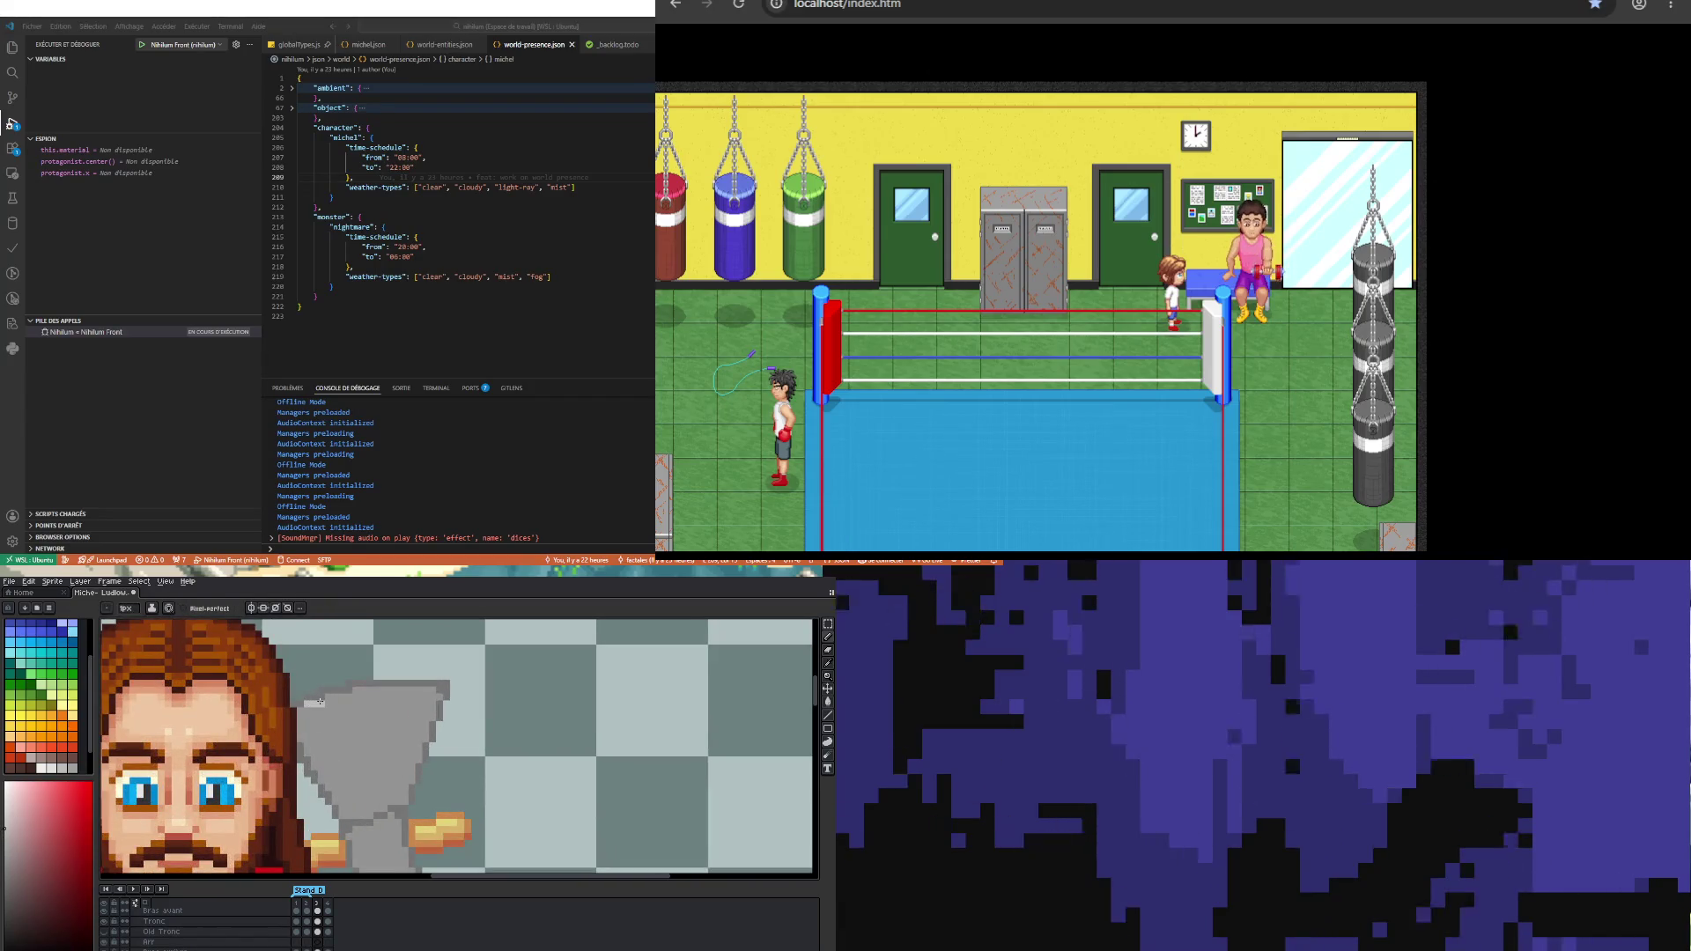
pyautogui.moveTo(348, 695); pyautogui.dragTo(442, 691)
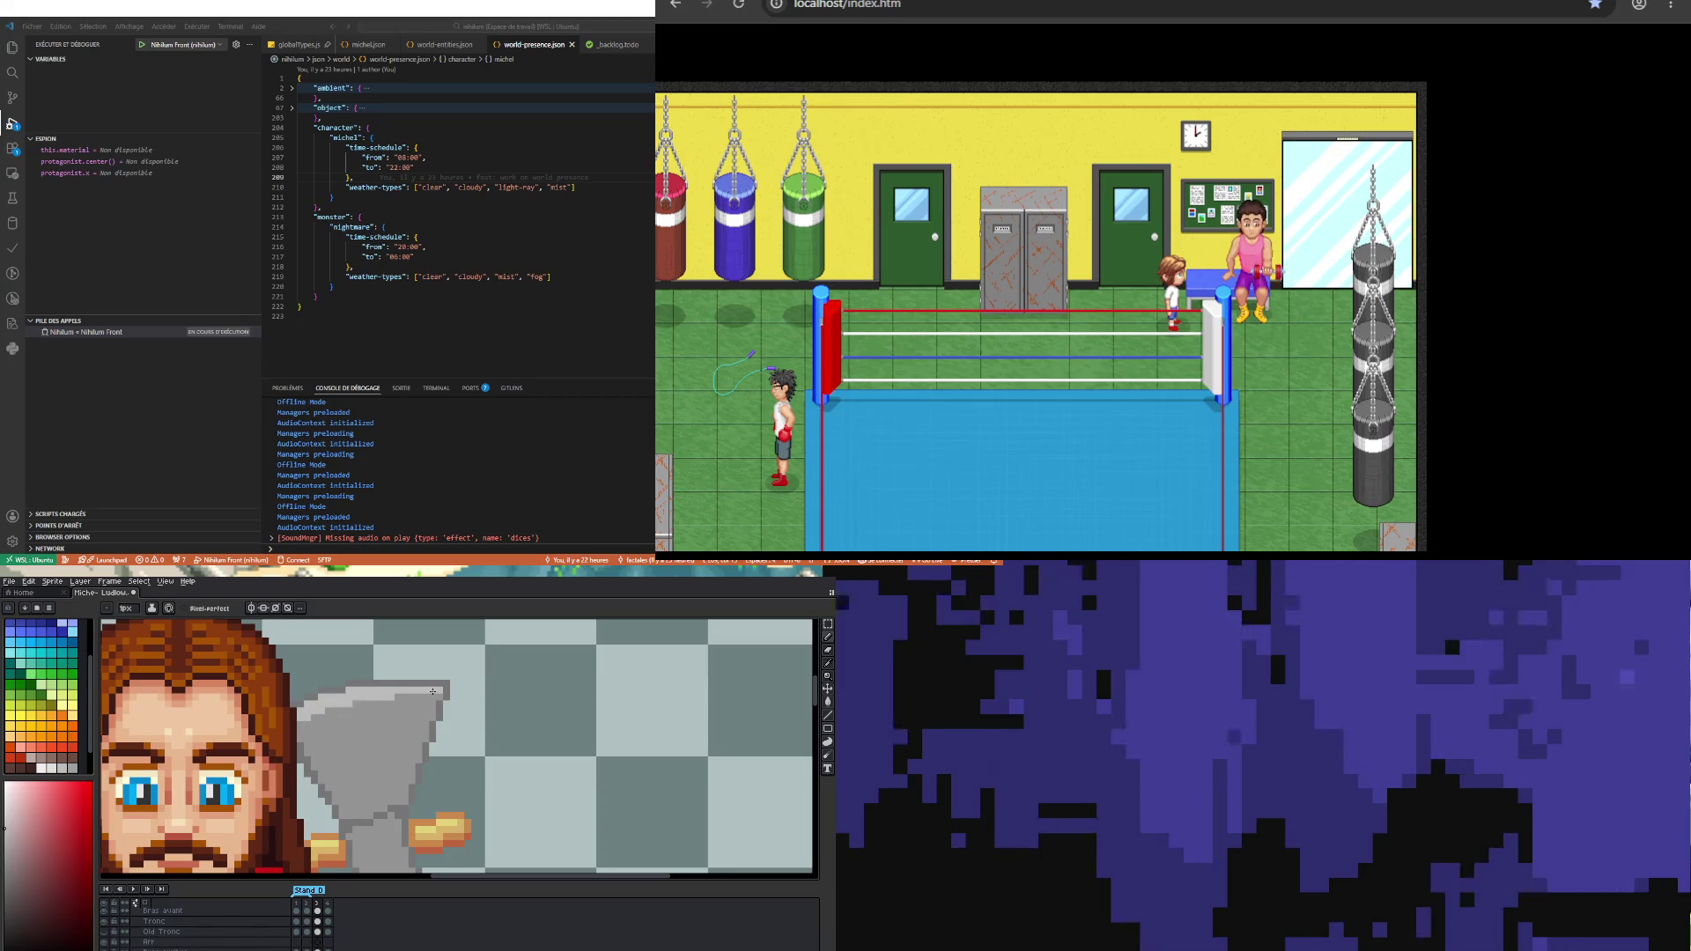
pyautogui.scroll(-1, 326, 707)
pyautogui.scroll(-2, 326, 708)
pyautogui.scroll(1, 326, 708)
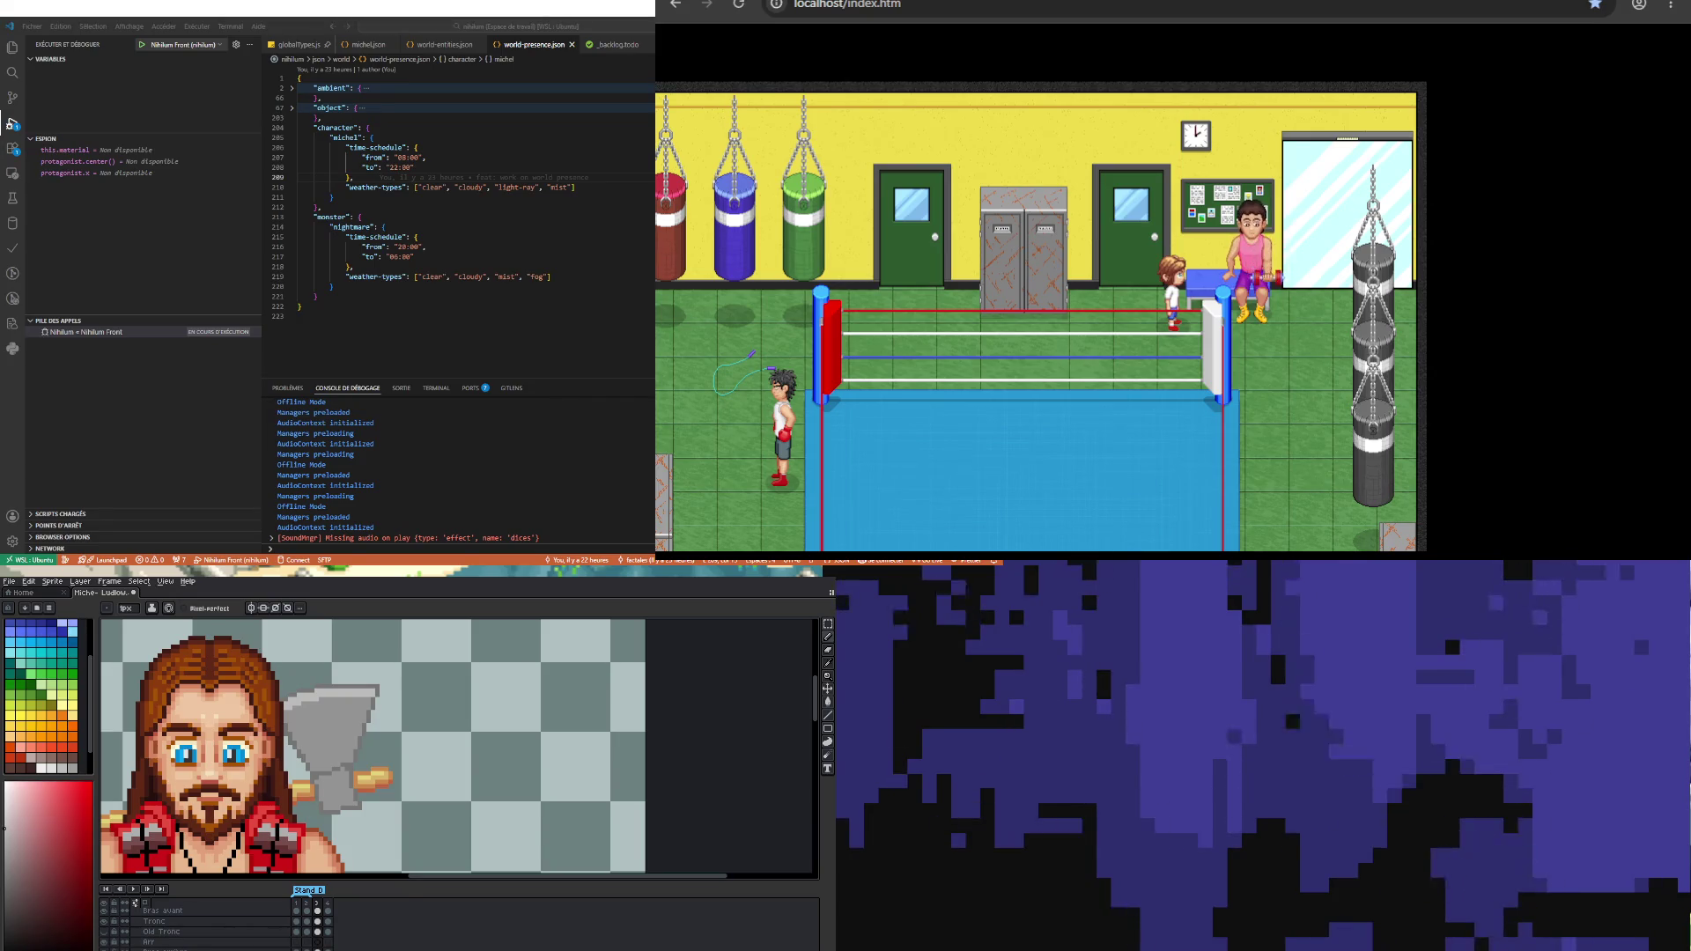
pyautogui.scroll(-3, 388, 749)
pyautogui.scroll(4, 388, 748)
# Step: Paint more light-grey edge pixels on the axe head
pyautogui.scroll(3, 310, 763)
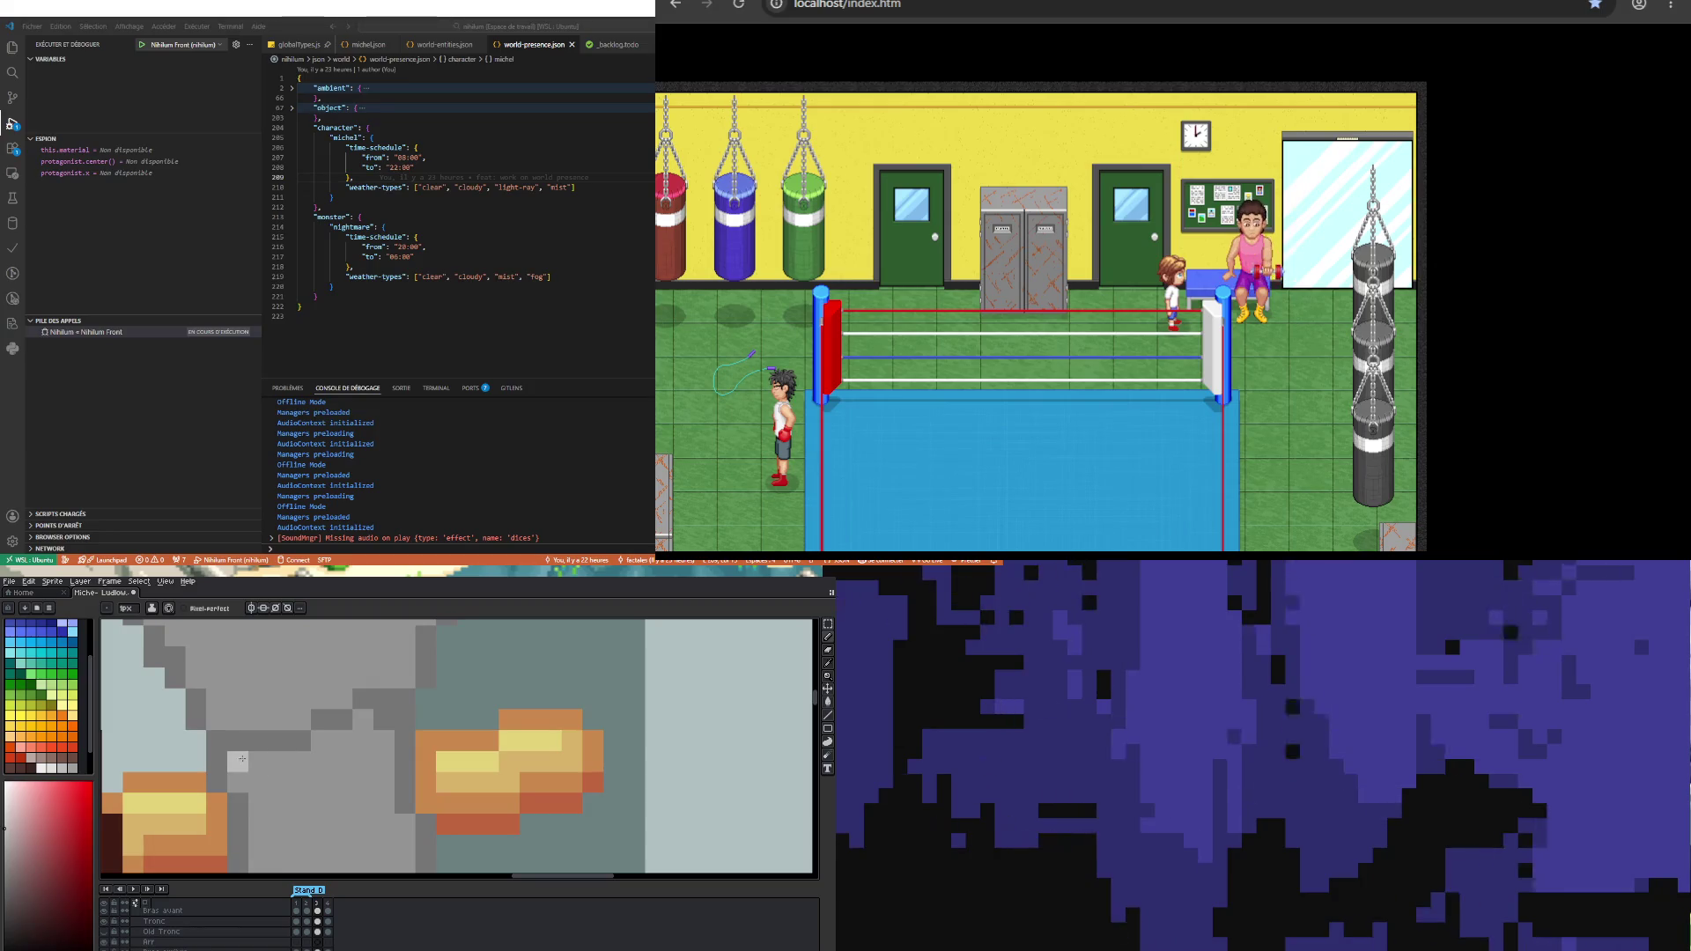
pyautogui.moveTo(256, 760)
pyautogui.mouseDown()
pyautogui.moveTo(304, 762)
pyautogui.moveTo(361, 725)
pyautogui.mouseUp()
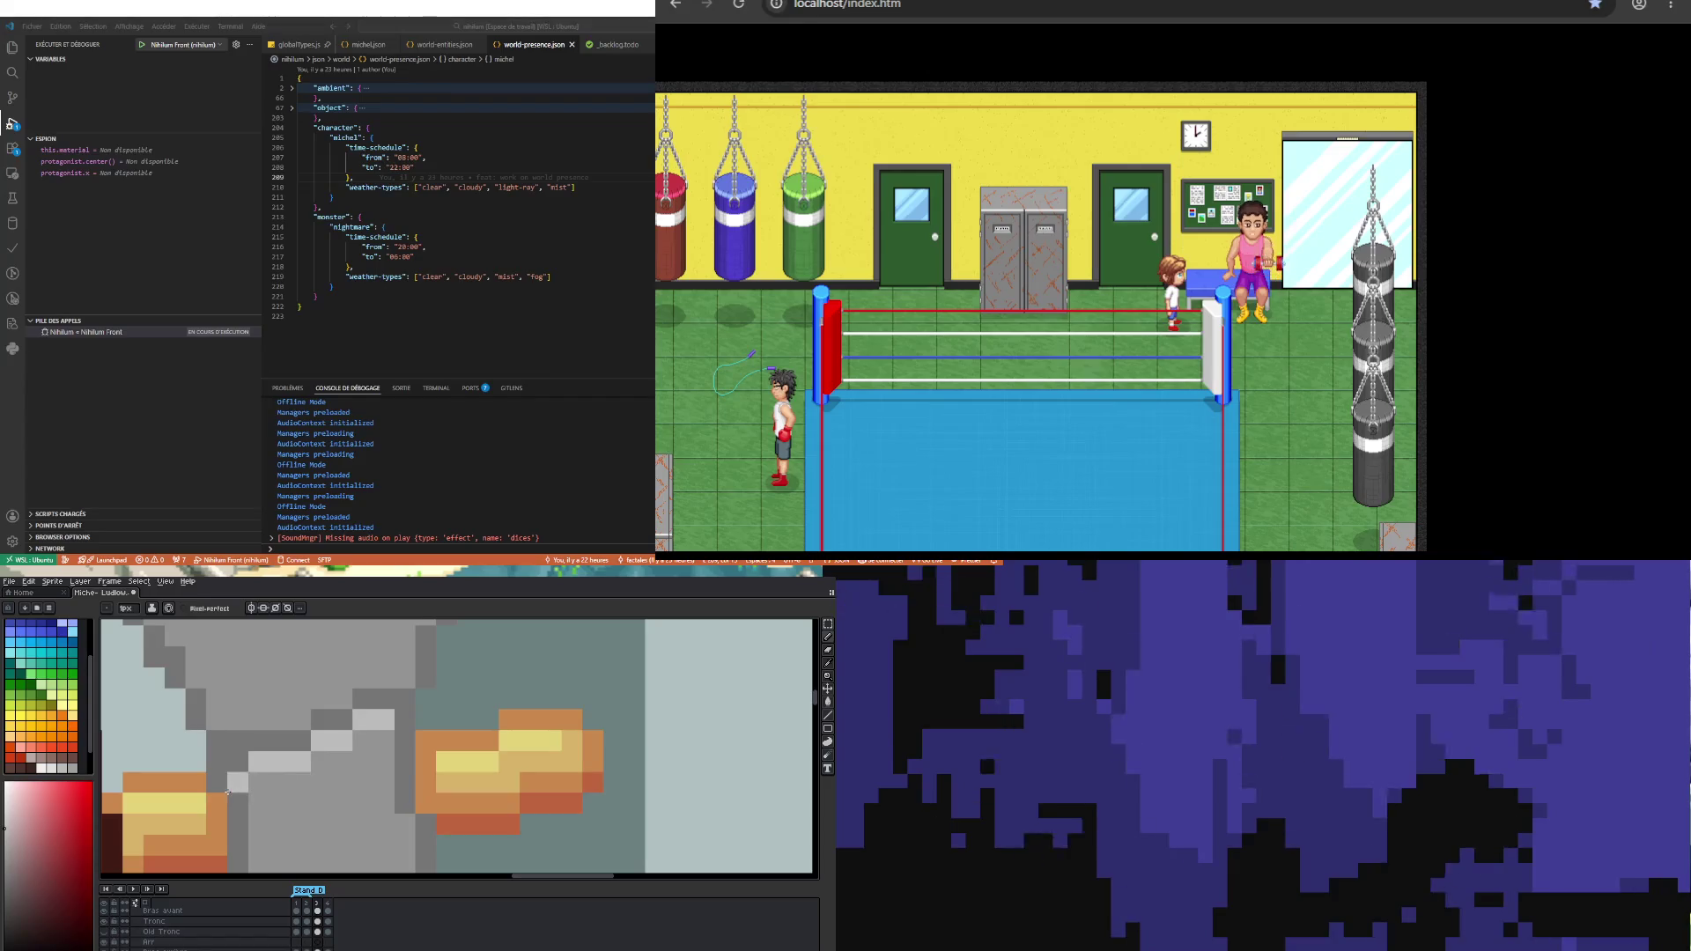
pyautogui.scroll(-3, 287, 759)
pyautogui.scroll(3, 287, 760)
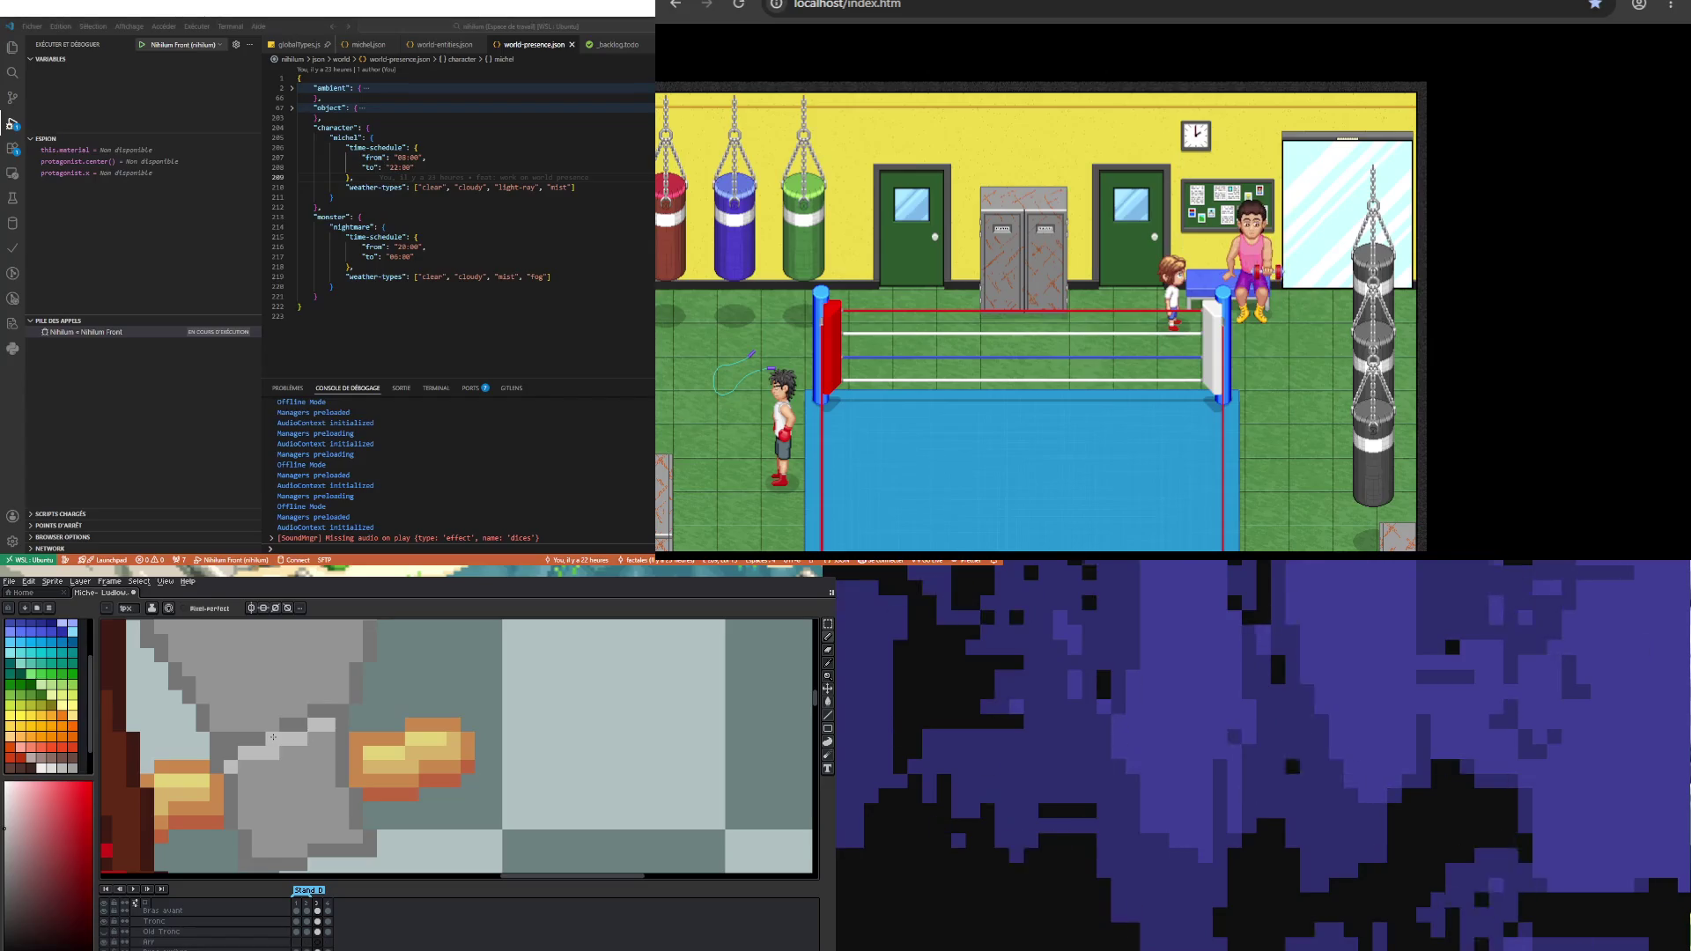
# Step: Sample the orange skin tone of the fist as the drawing colour
pyautogui.press('i')
pyautogui.press('b')
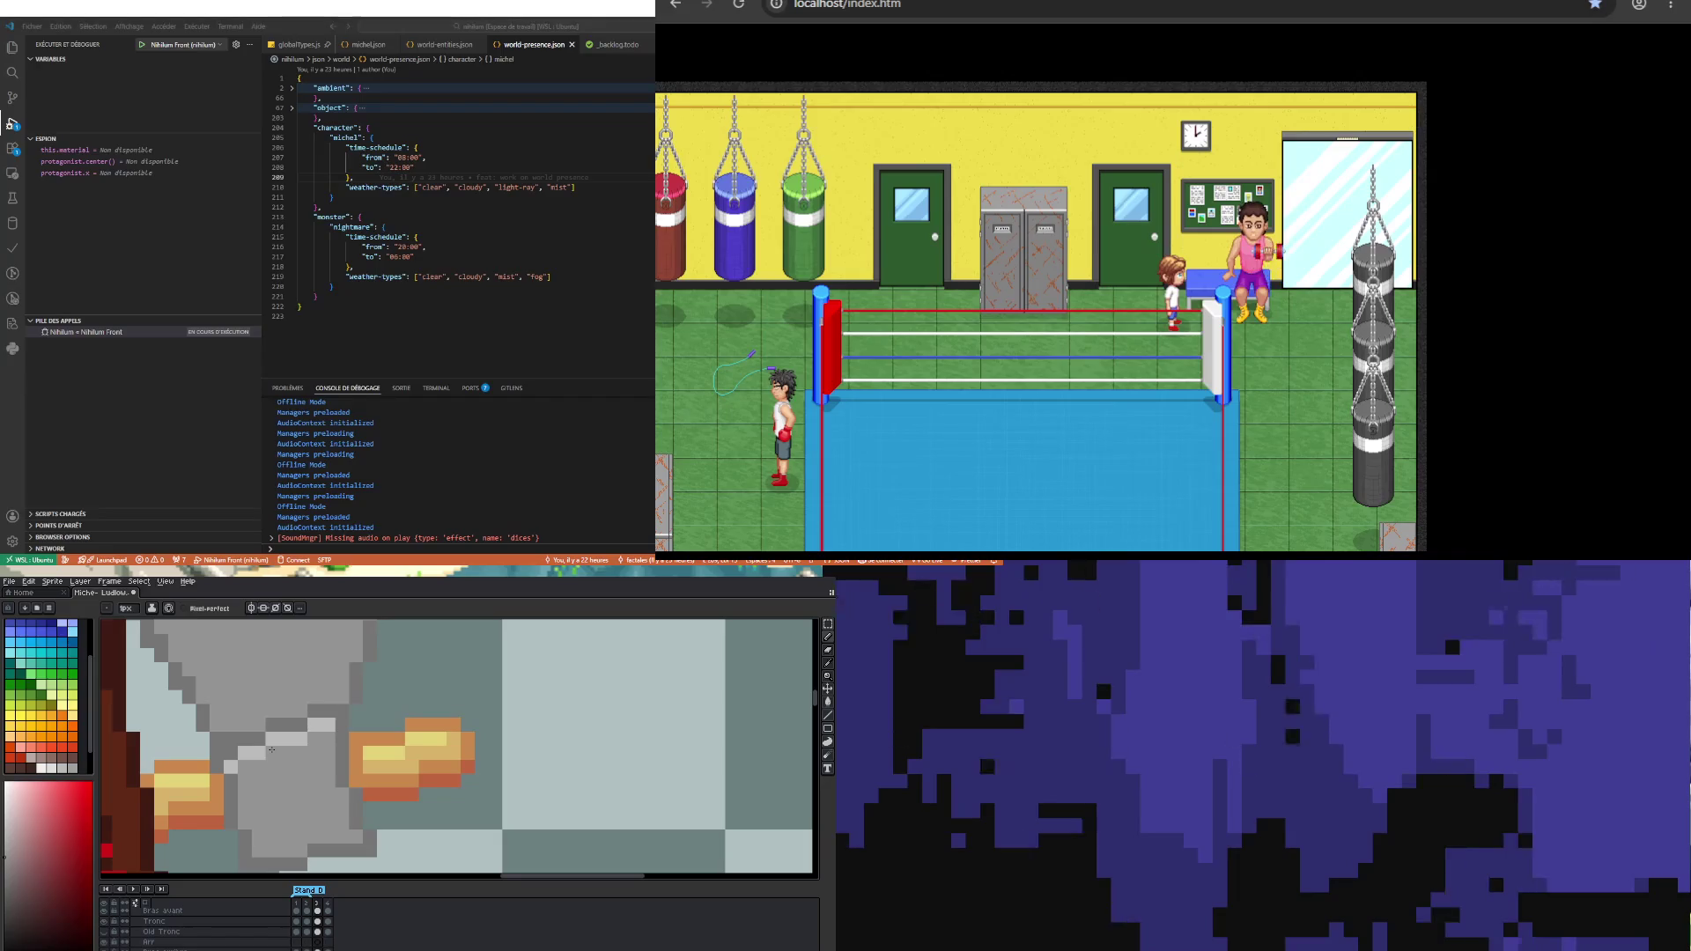
pyautogui.press('i')
pyautogui.press('b')
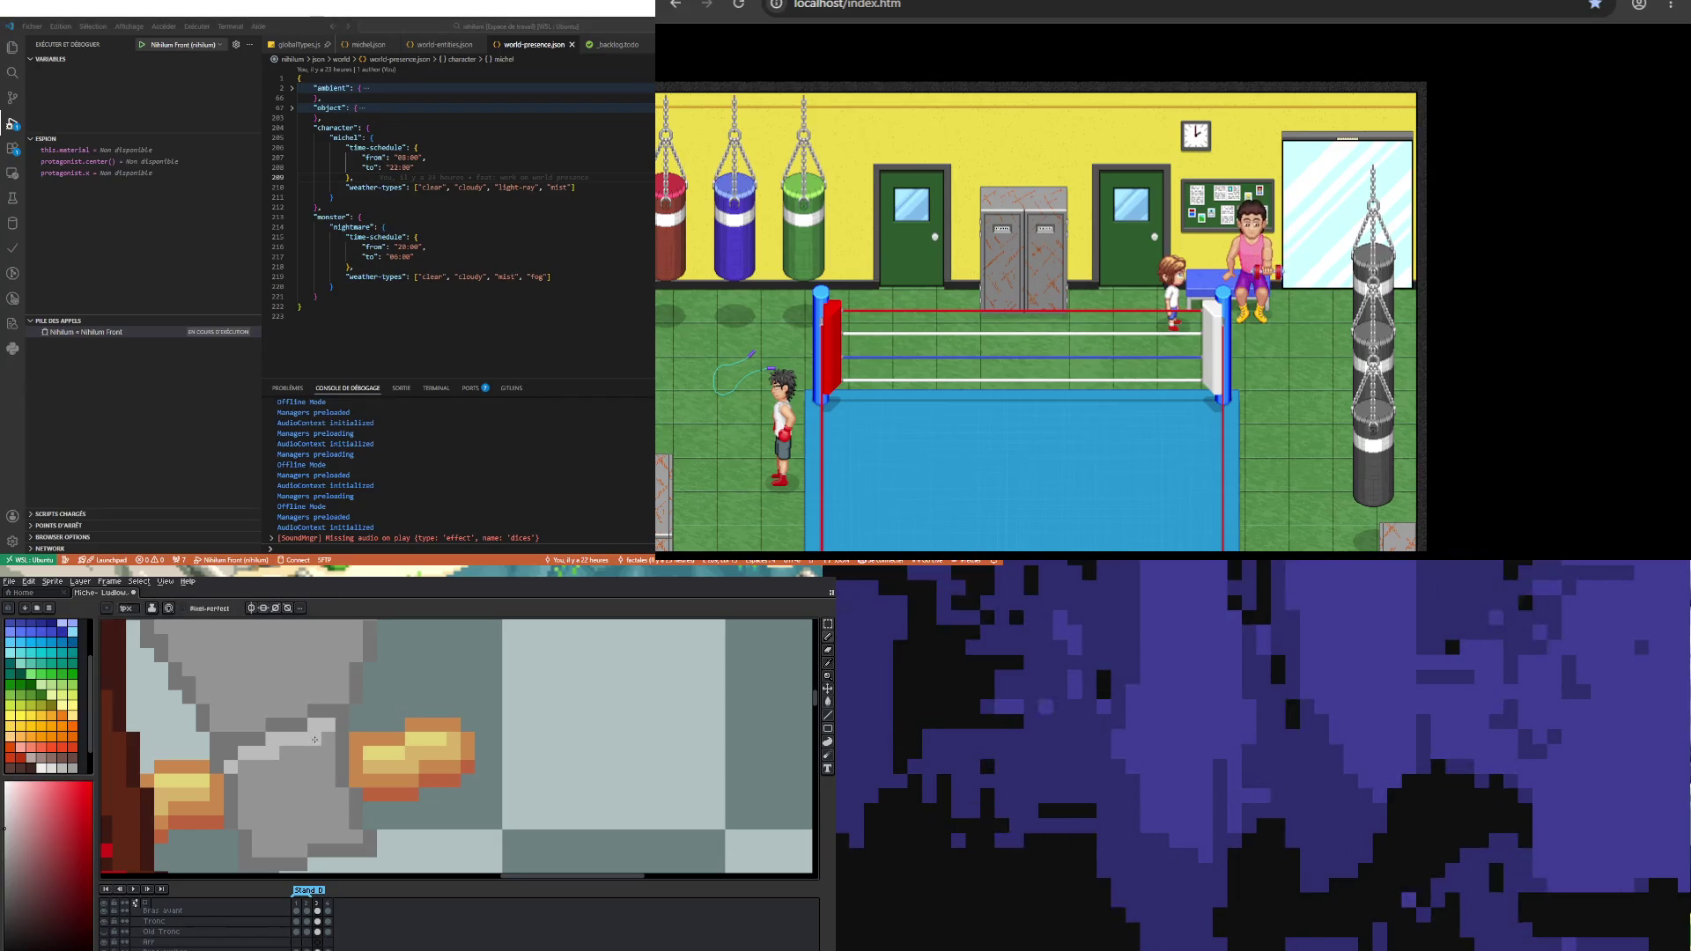
pyautogui.scroll(-1, 245, 759)
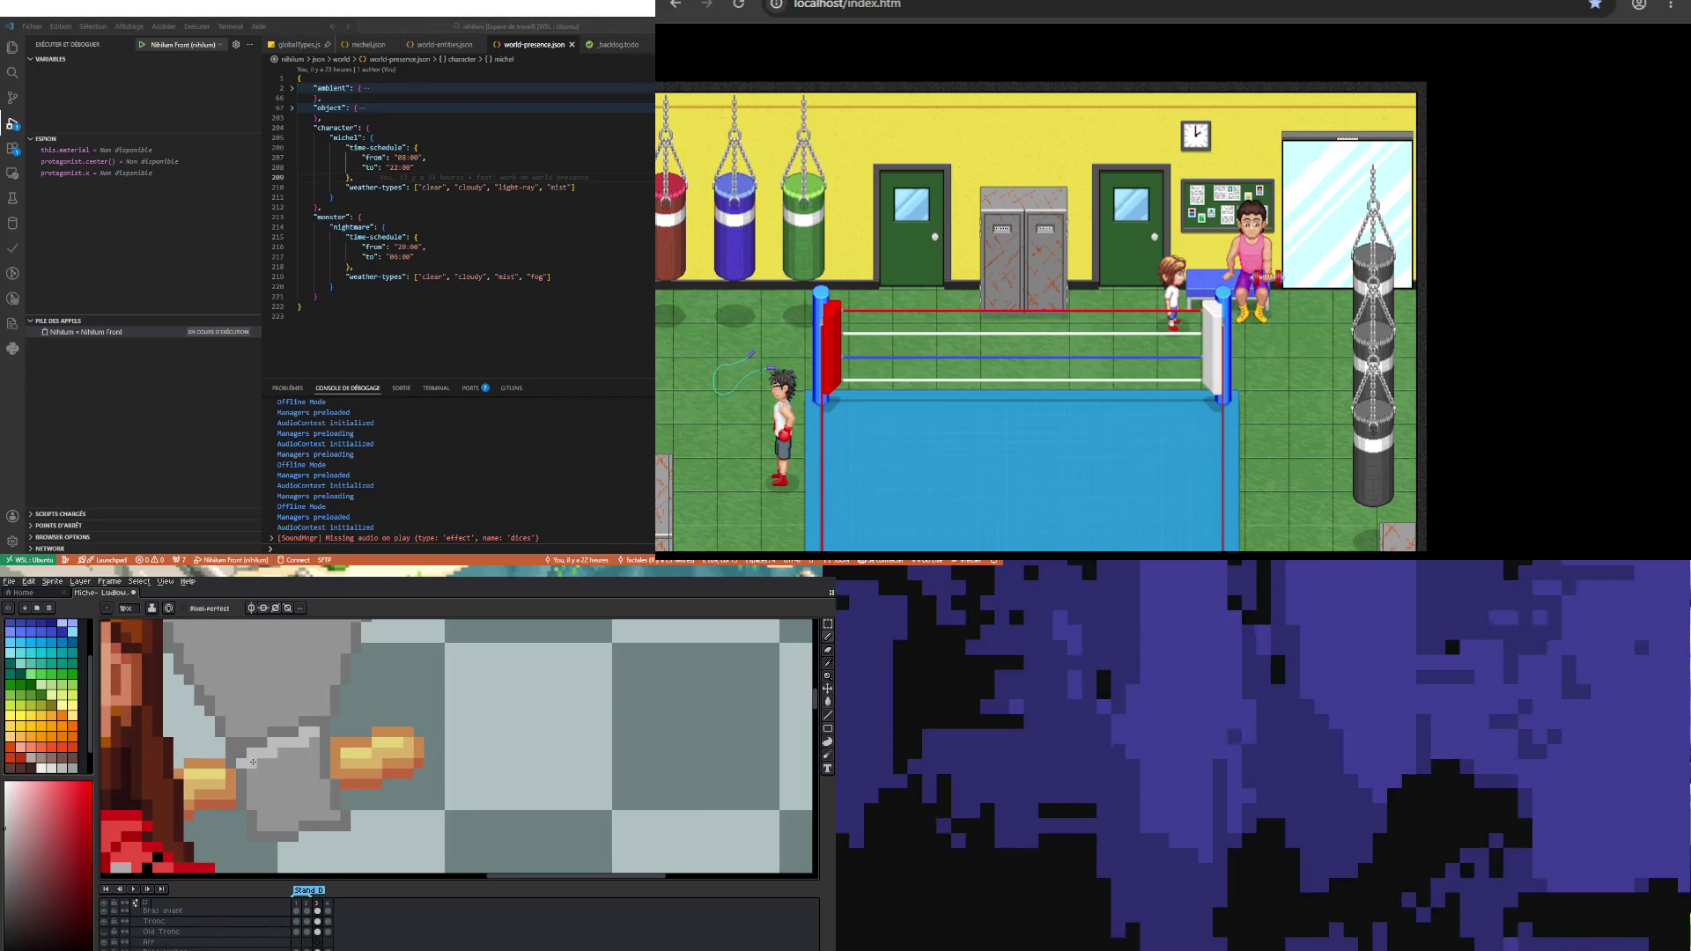
pyautogui.scroll(-2, 252, 762)
pyautogui.scroll(3, 328, 798)
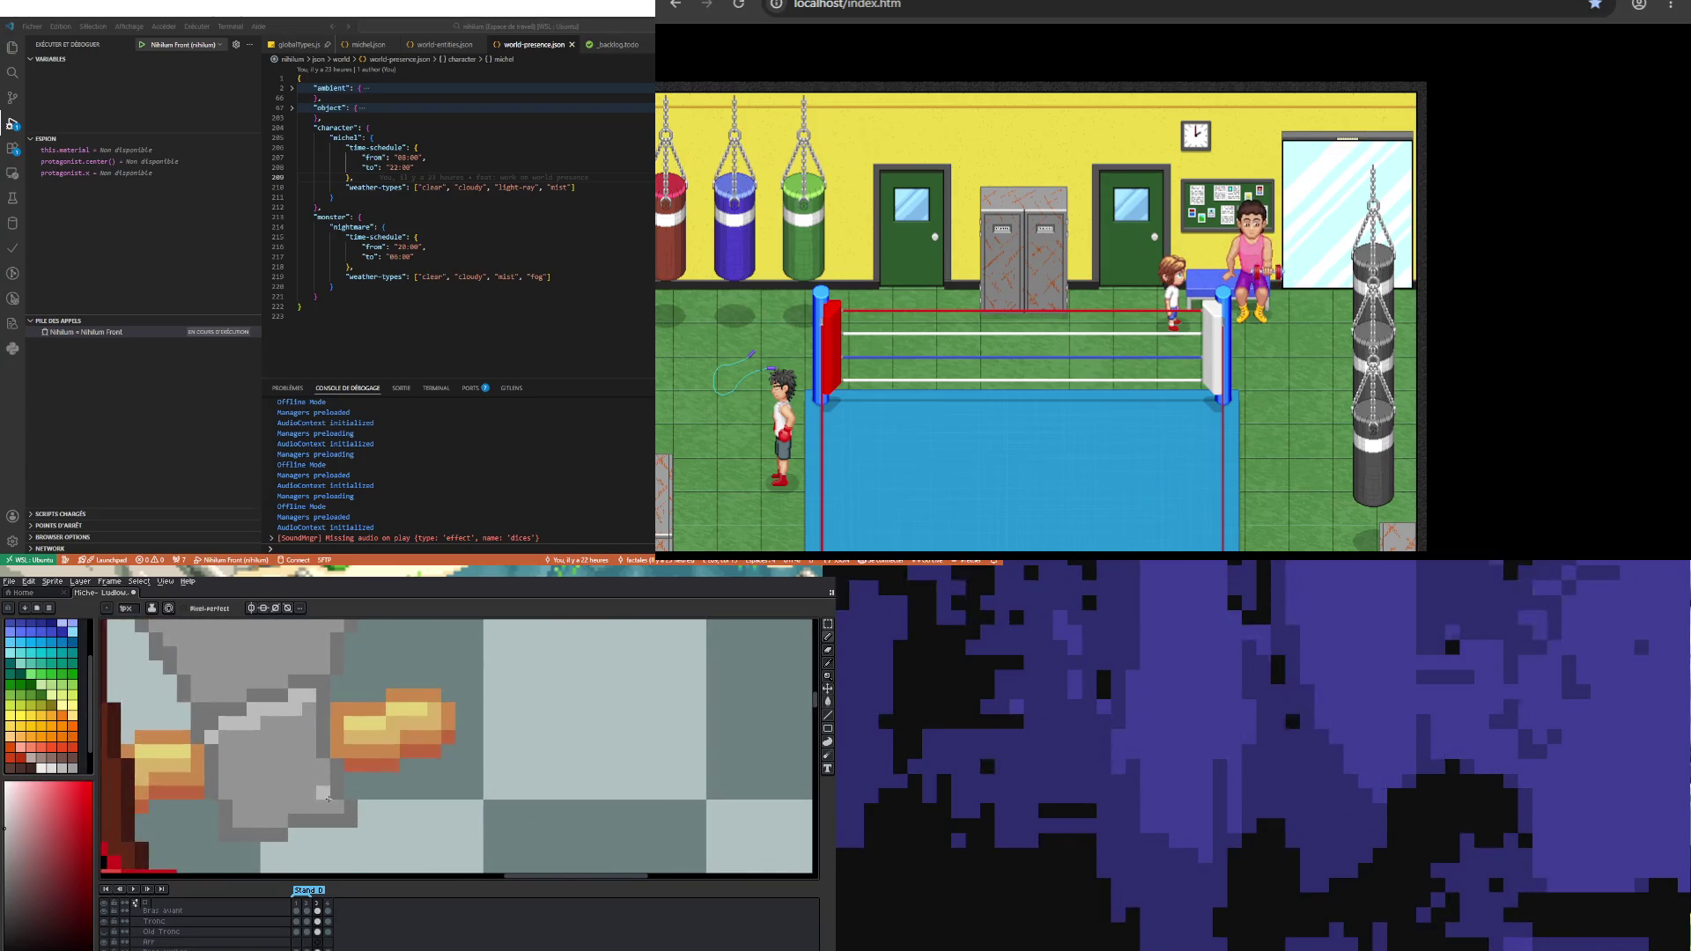
pyautogui.press('i')
pyautogui.press('b')
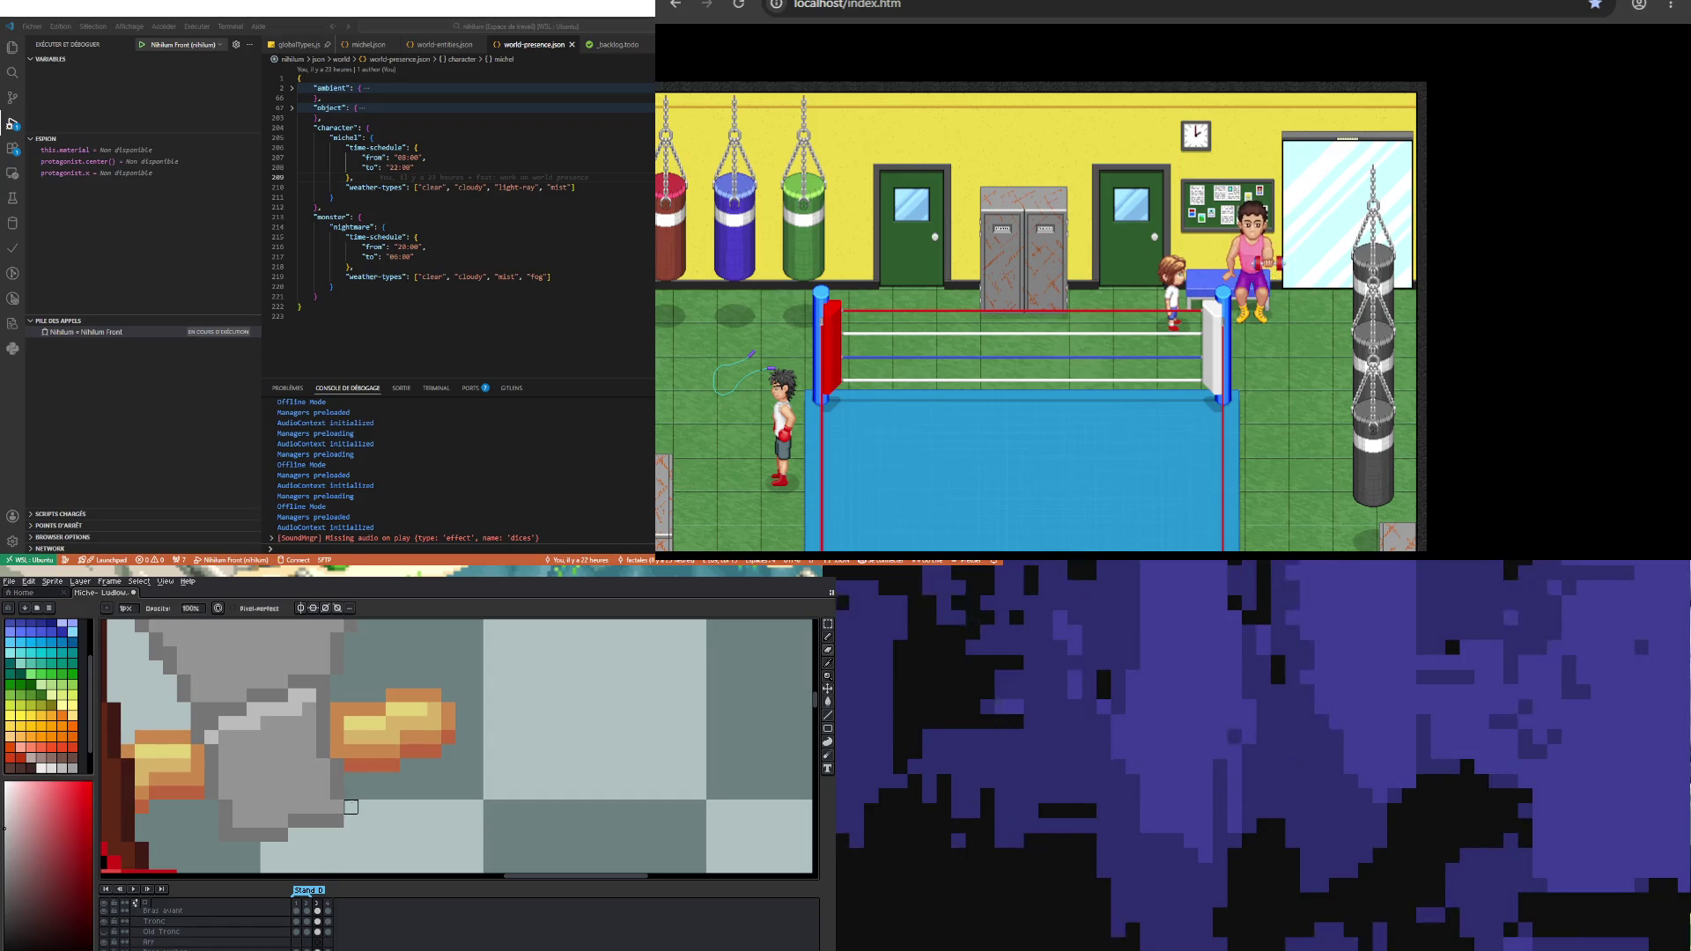
pyautogui.press('e')
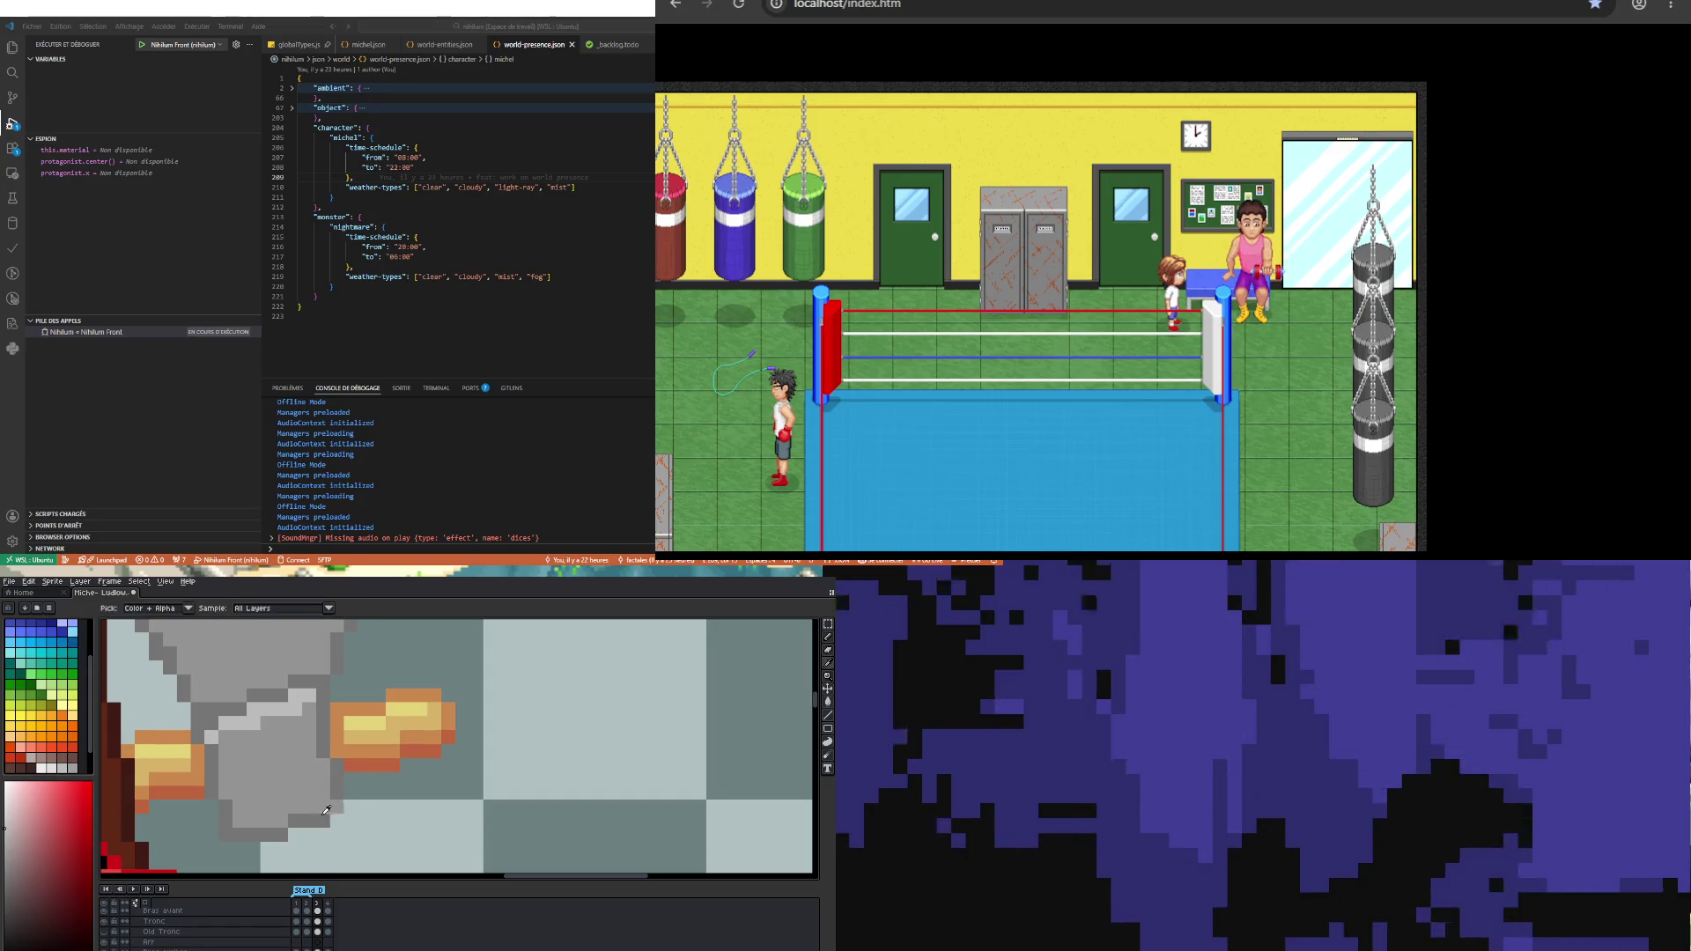
pyautogui.scroll(-3, 336, 809)
pyautogui.scroll(3, 291, 720)
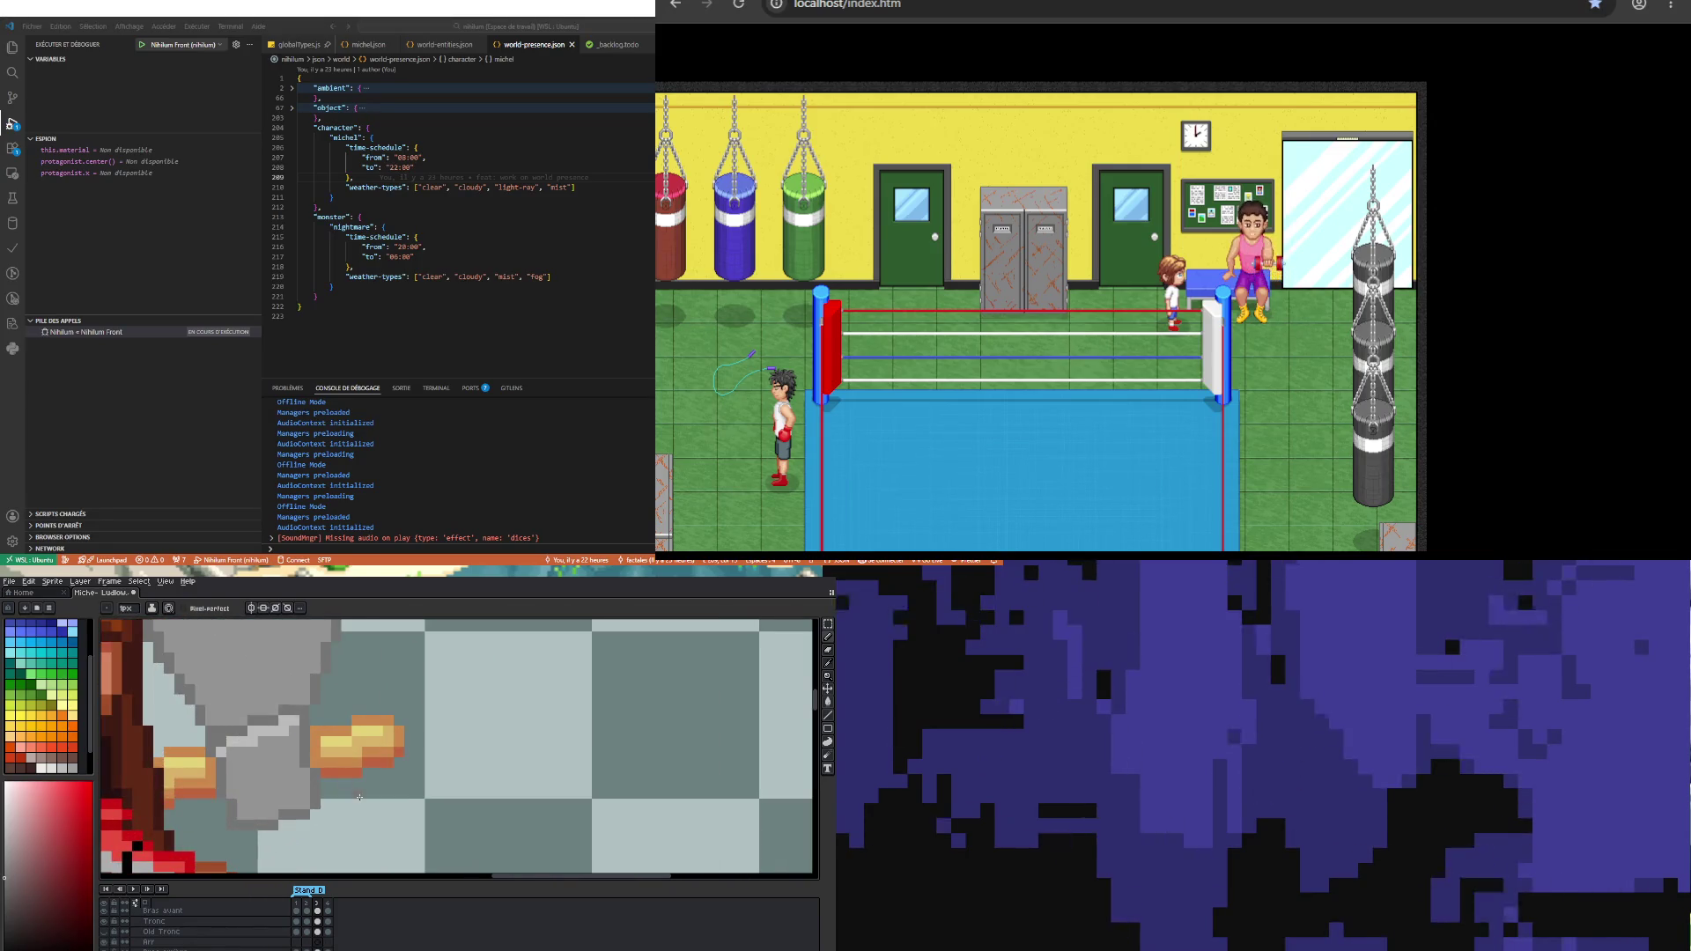
pyautogui.scroll(2, 357, 794)
pyautogui.keyDown('alt'); pyautogui.click(329, 748); pyautogui.keyUp('alt')
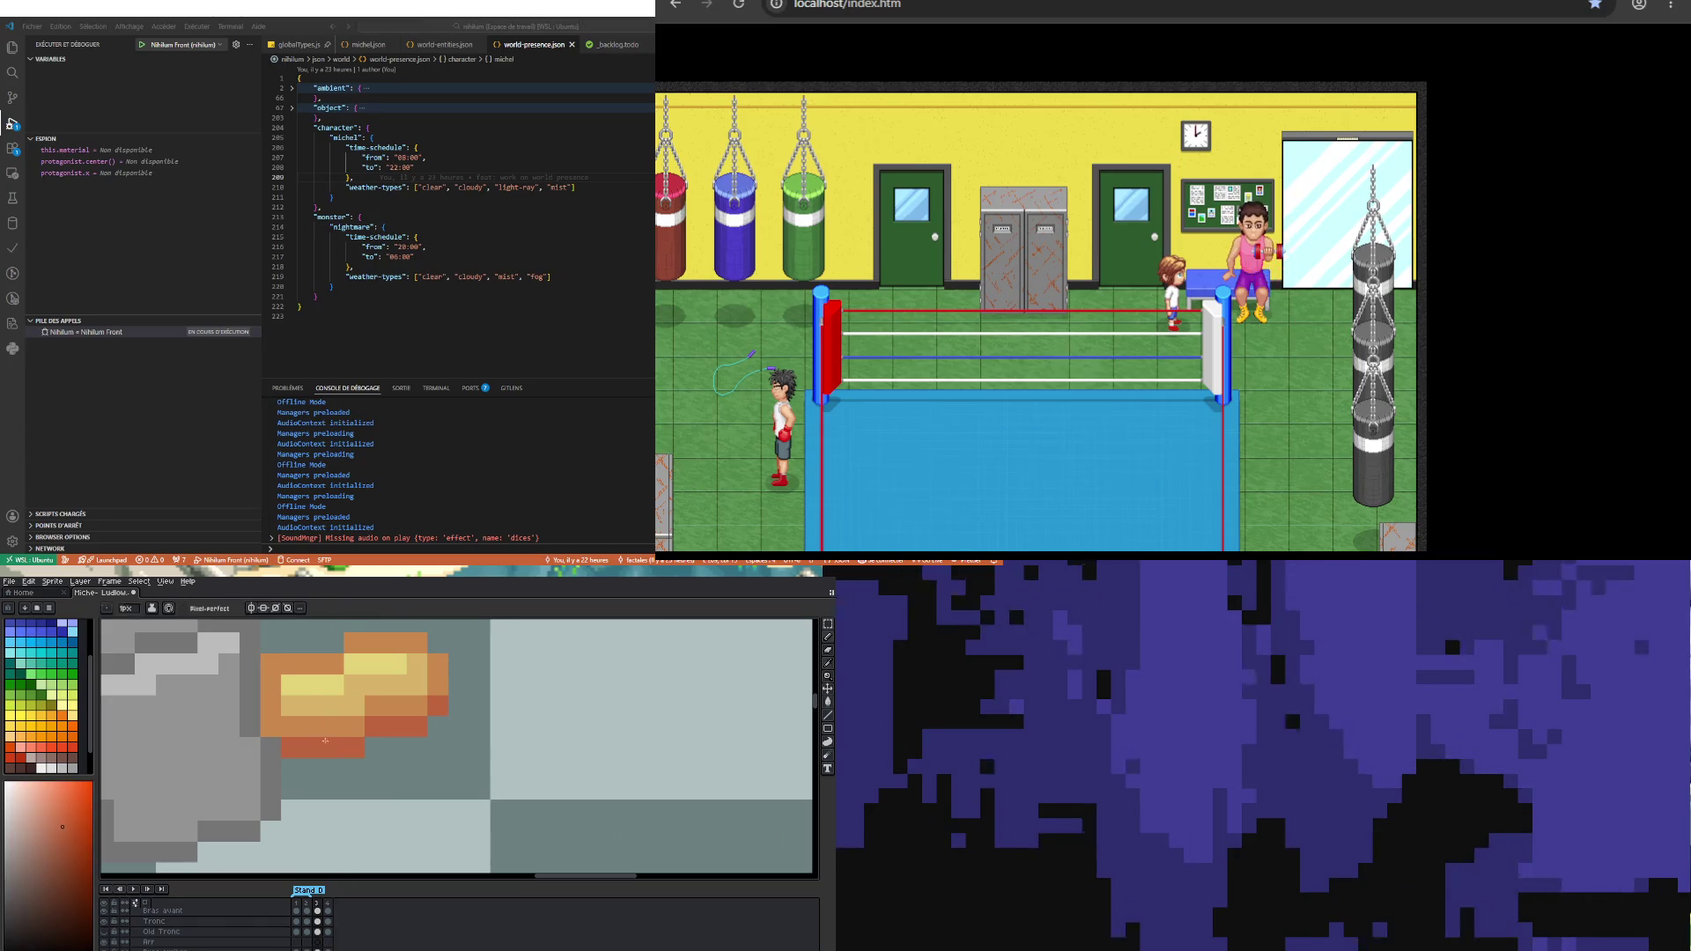
pyautogui.scroll(-2, 286, 749)
pyautogui.scroll(1, 209, 761)
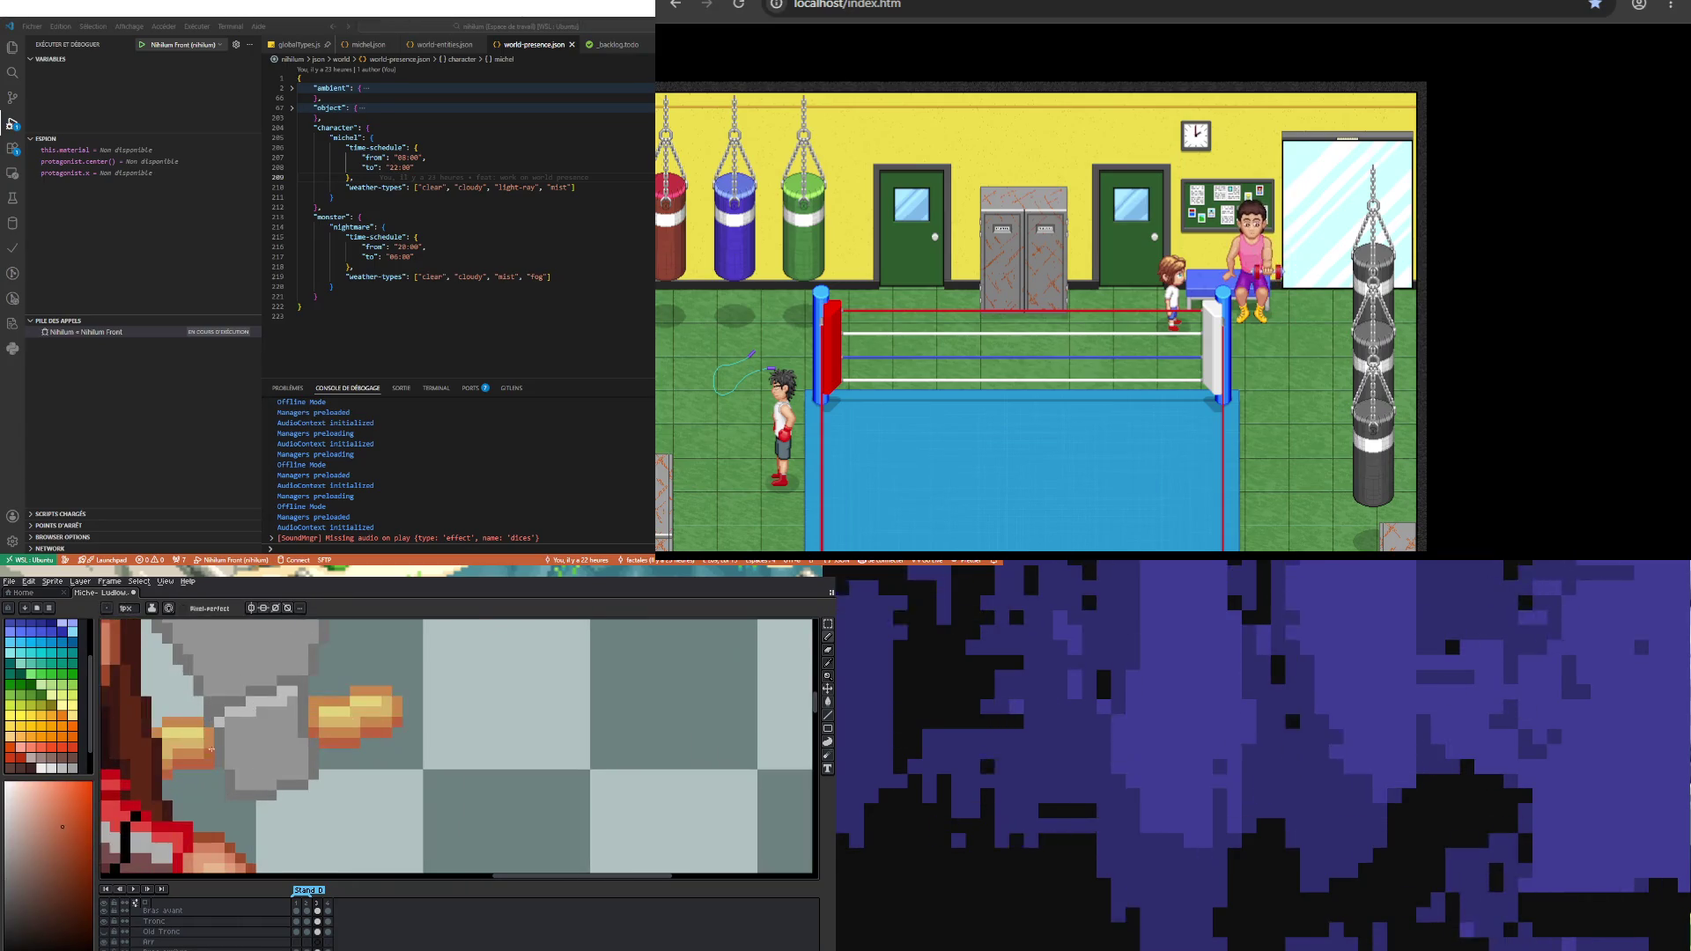
pyautogui.scroll(-2, 210, 753)
pyautogui.scroll(2, 211, 754)
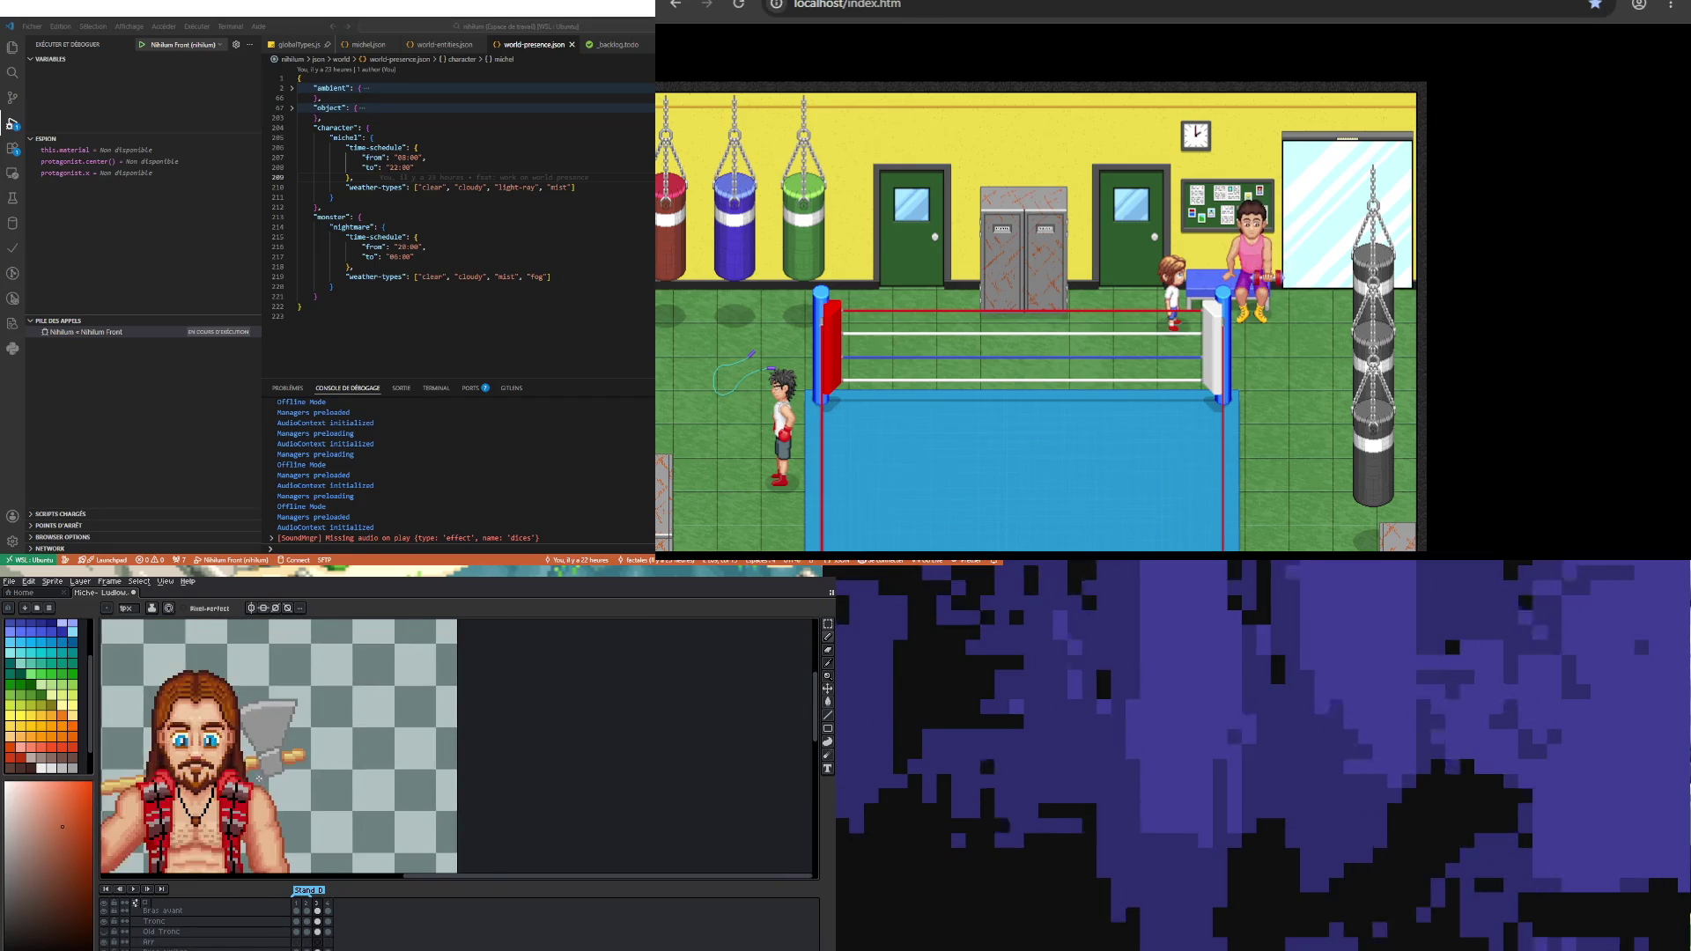
# Step: Sample the axe grey and paint a grey line along the fist's lower edge
pyautogui.scroll(2, 291, 777)
pyautogui.press('i')
pyautogui.click(288, 713)
pyautogui.press('b')
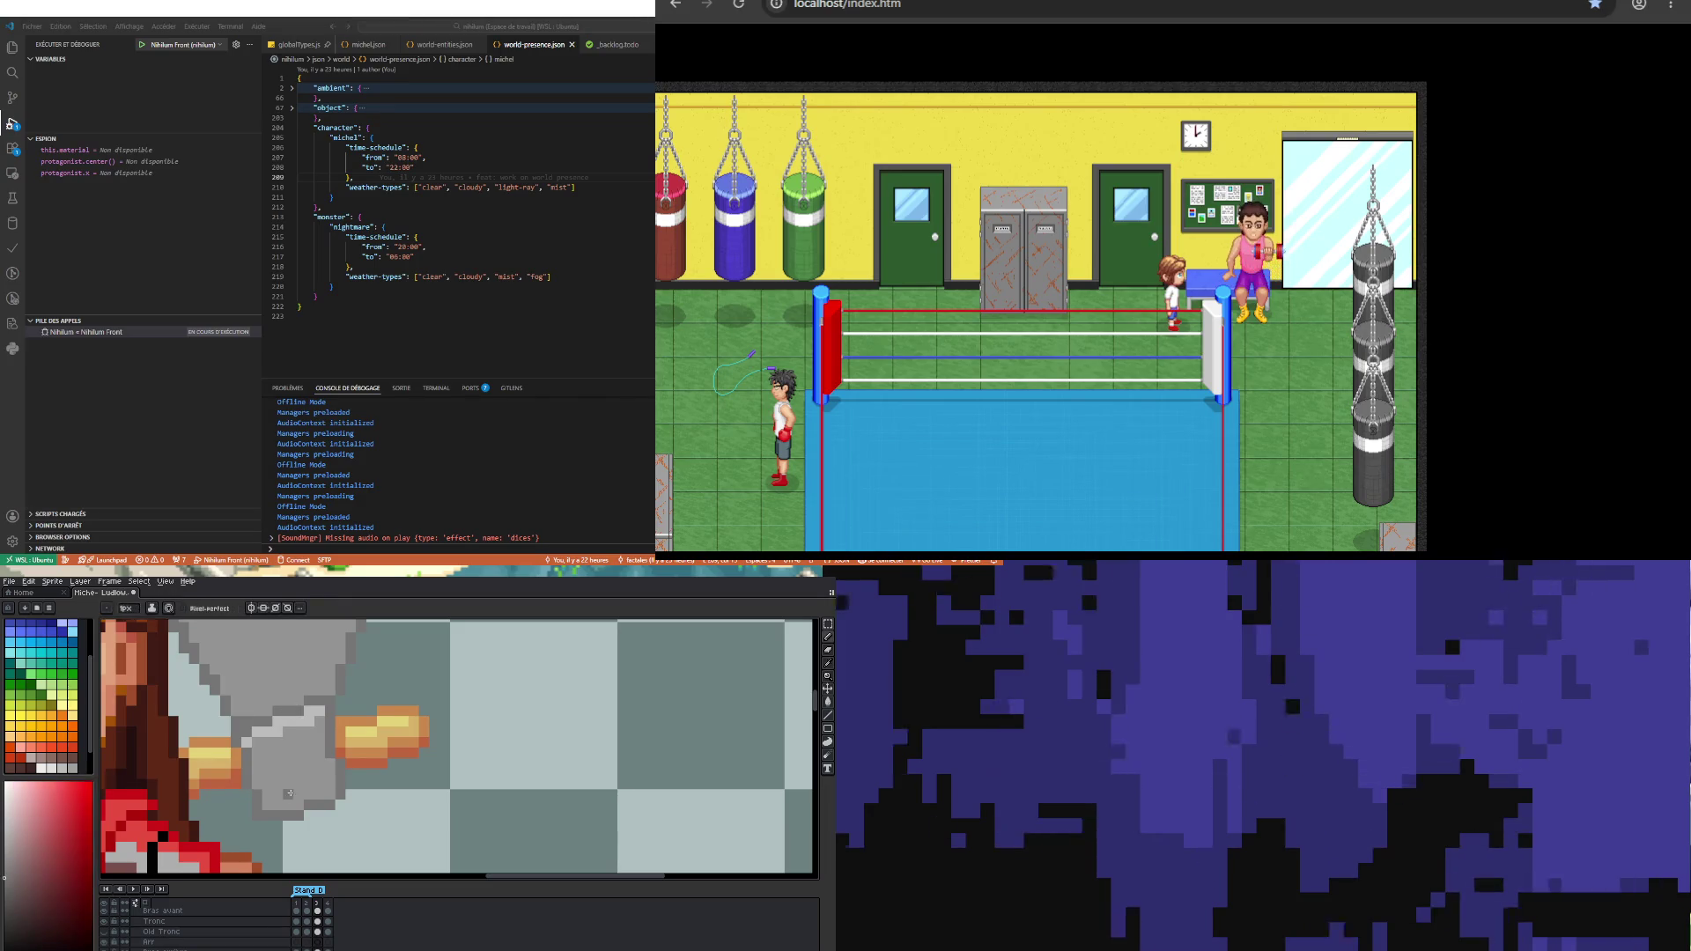
pyautogui.moveTo(257, 811); pyautogui.dragTo(336, 796)
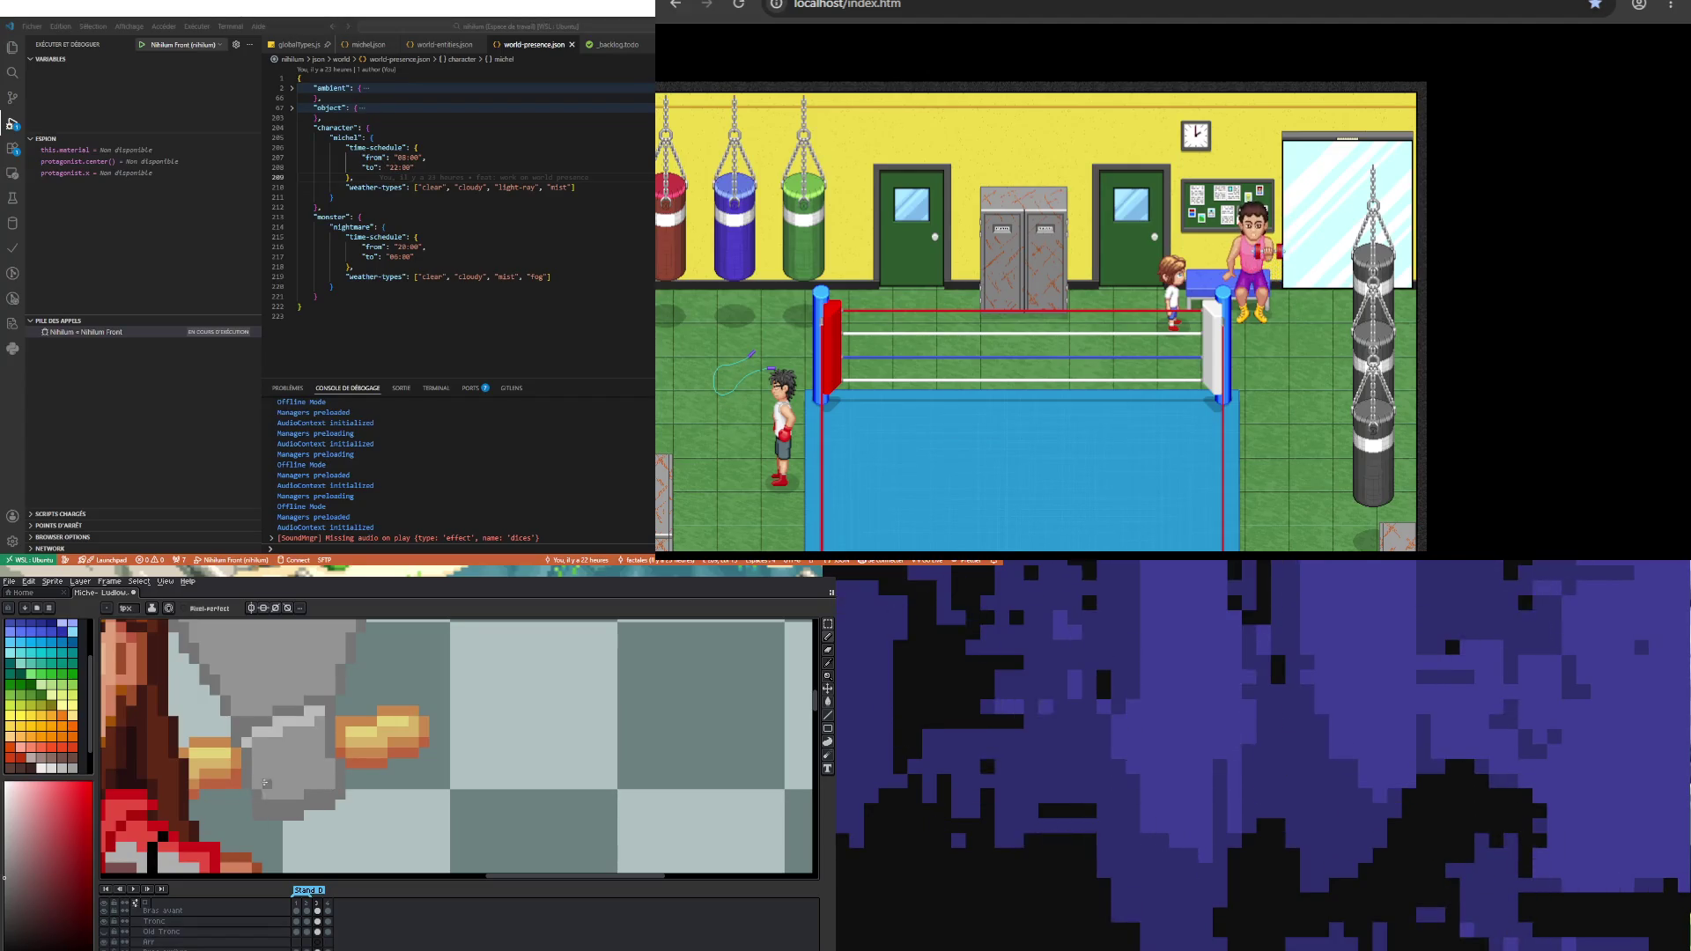
# Step: Zoom around the new grey edge beside the fist to check it, leaving pixels unchanged
pyautogui.scroll(-5, 260, 792)
pyautogui.scroll(4, 278, 768)
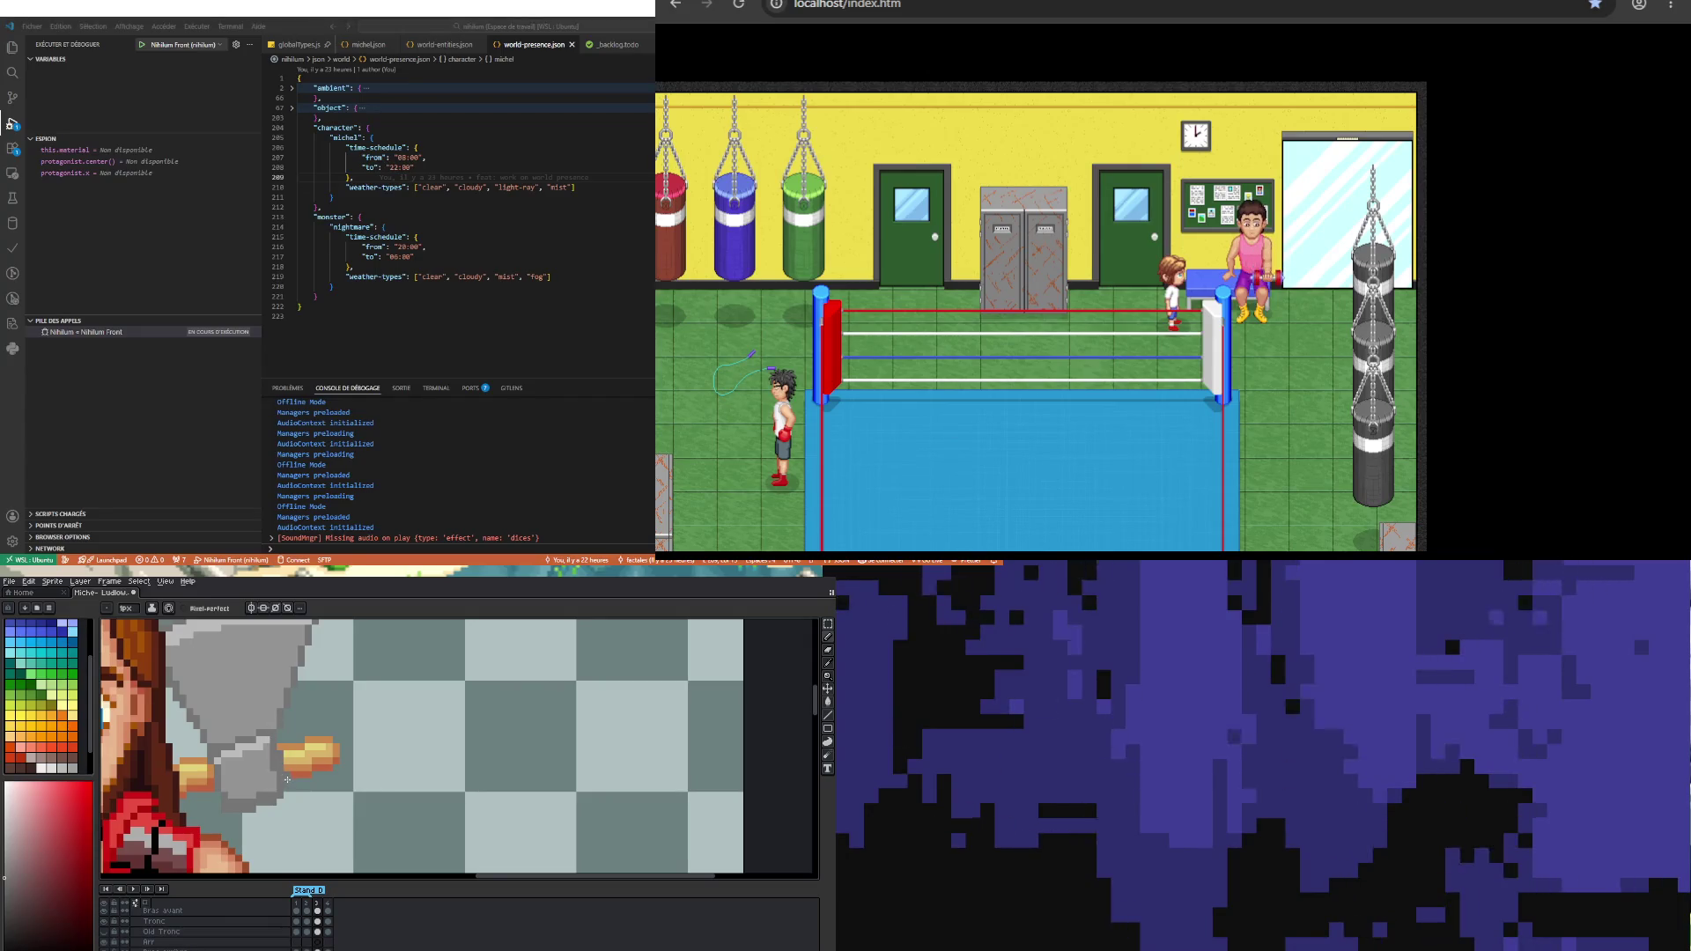
pyautogui.scroll(2, 280, 795)
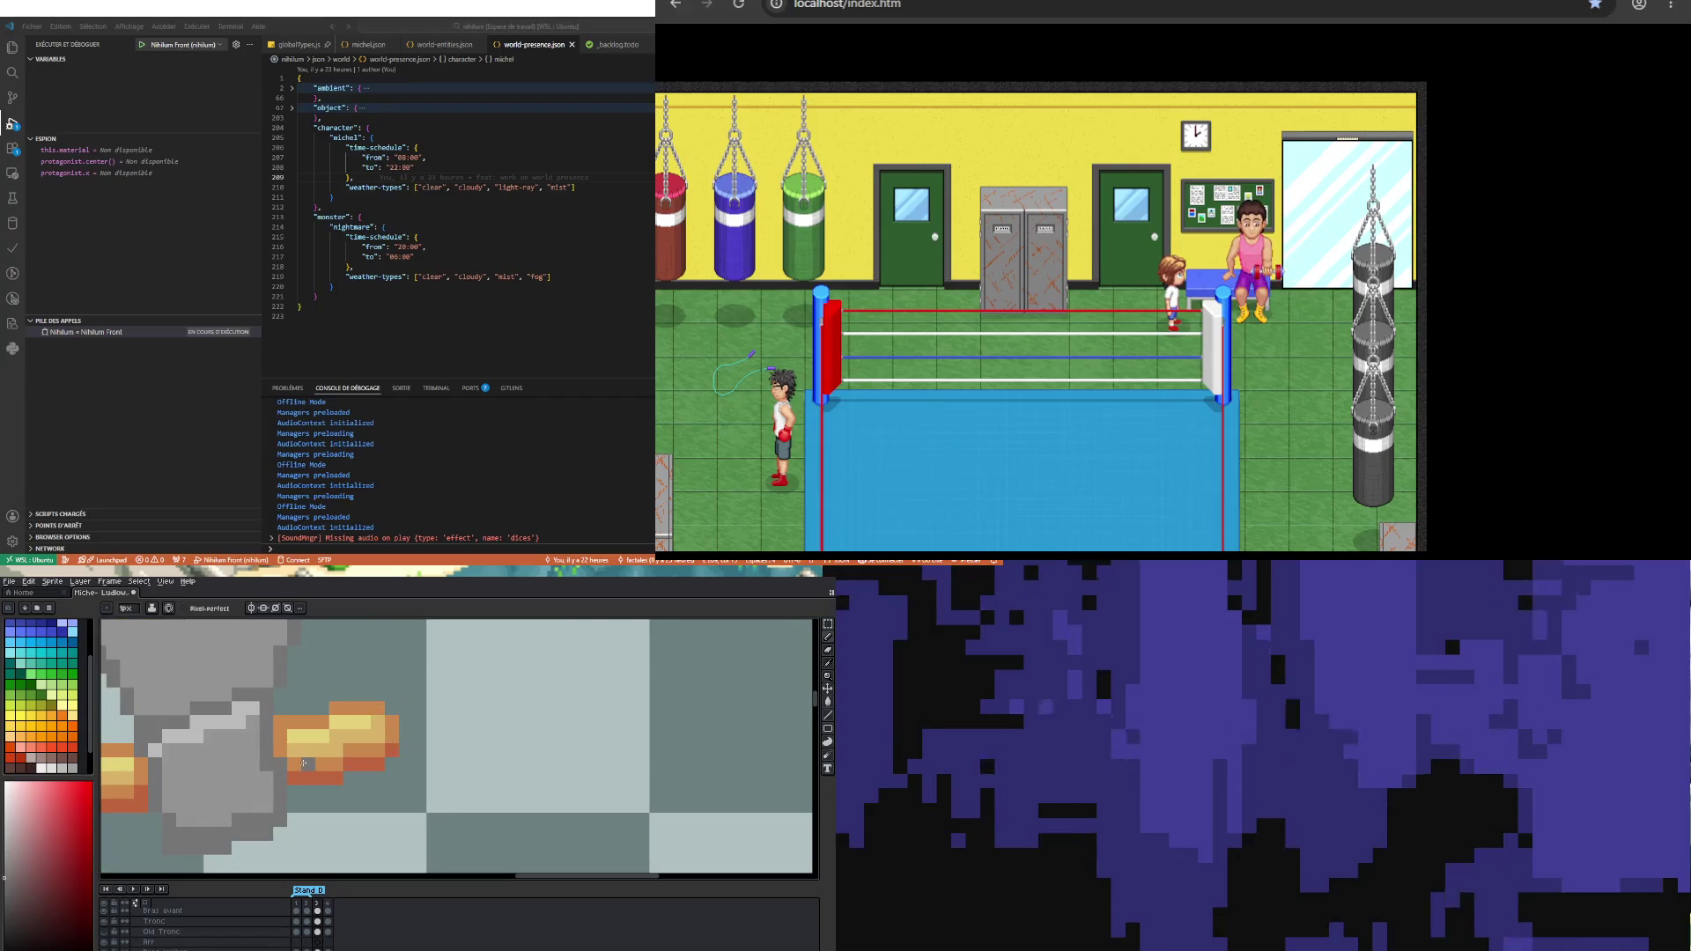
pyautogui.press('i')
pyautogui.press('b')
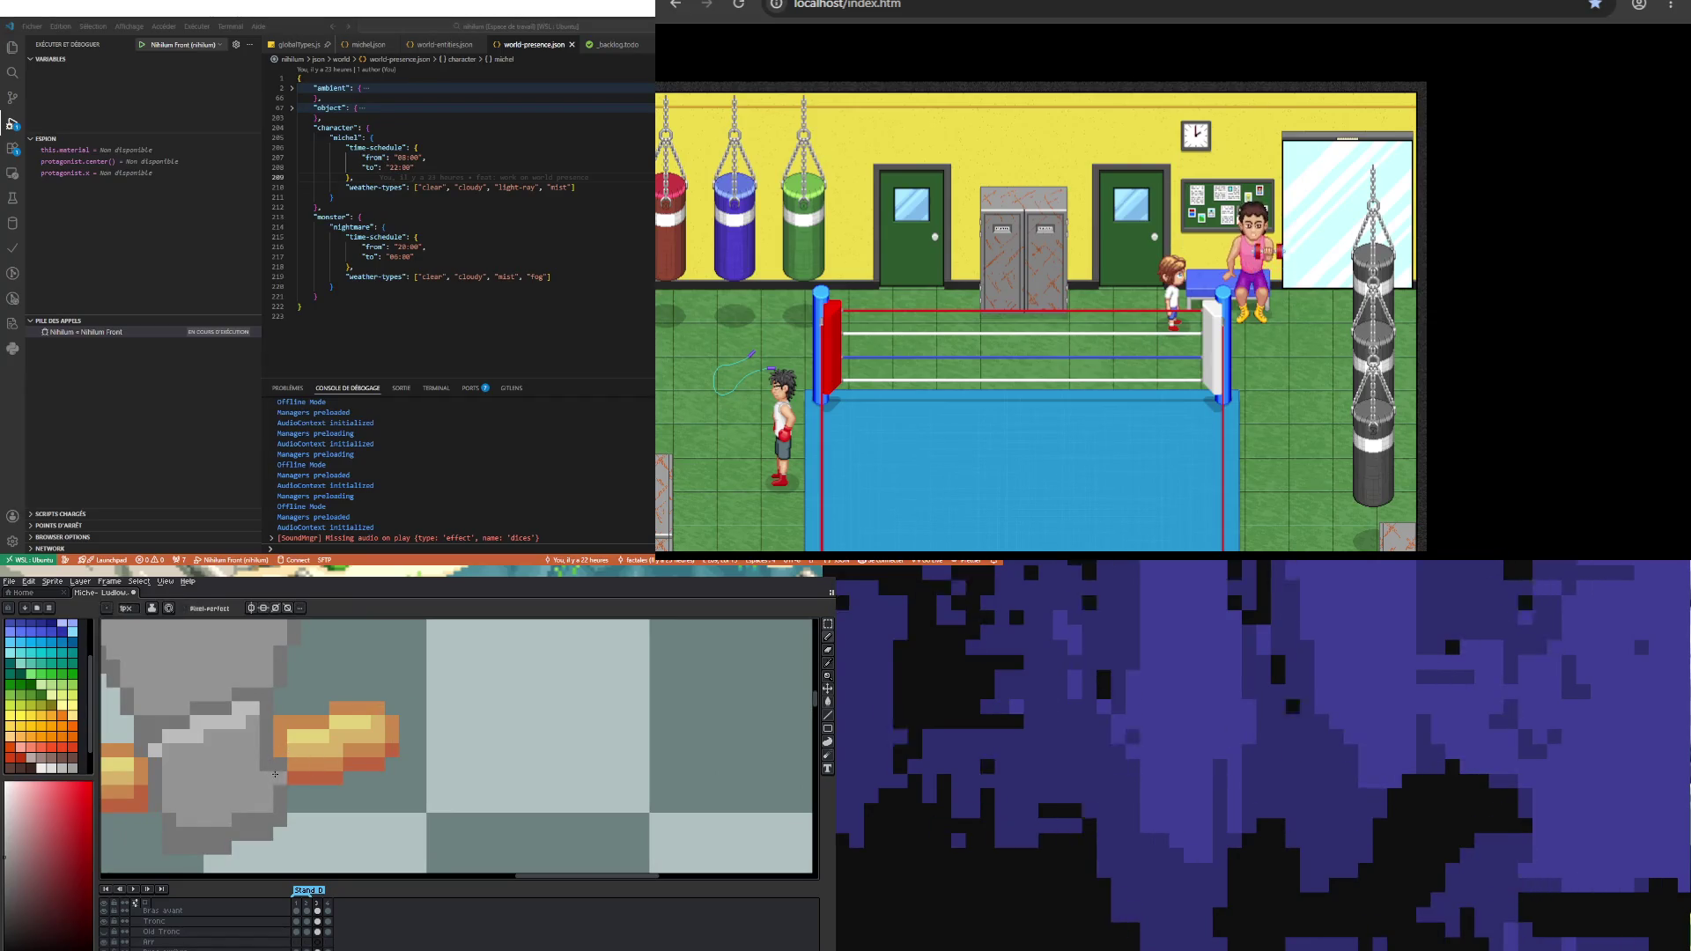
pyautogui.scroll(-3, 190, 774)
pyautogui.scroll(3, 191, 773)
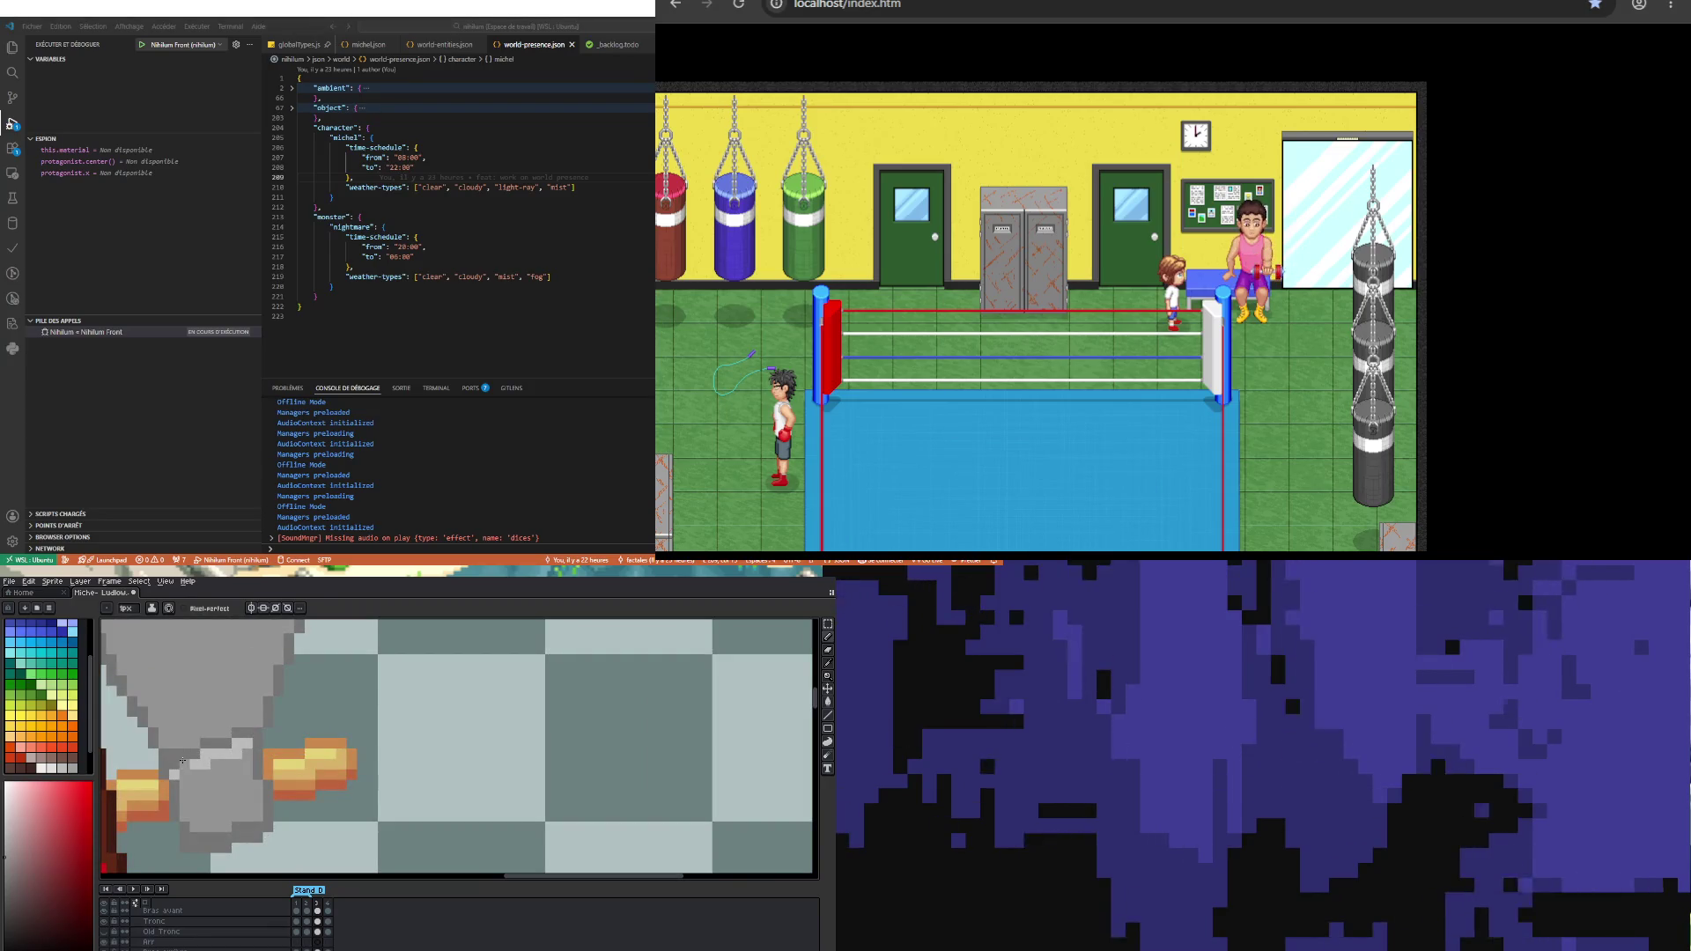
pyautogui.scroll(2, 181, 760)
pyautogui.scroll(-3, 172, 759)
pyautogui.scroll(1, 163, 758)
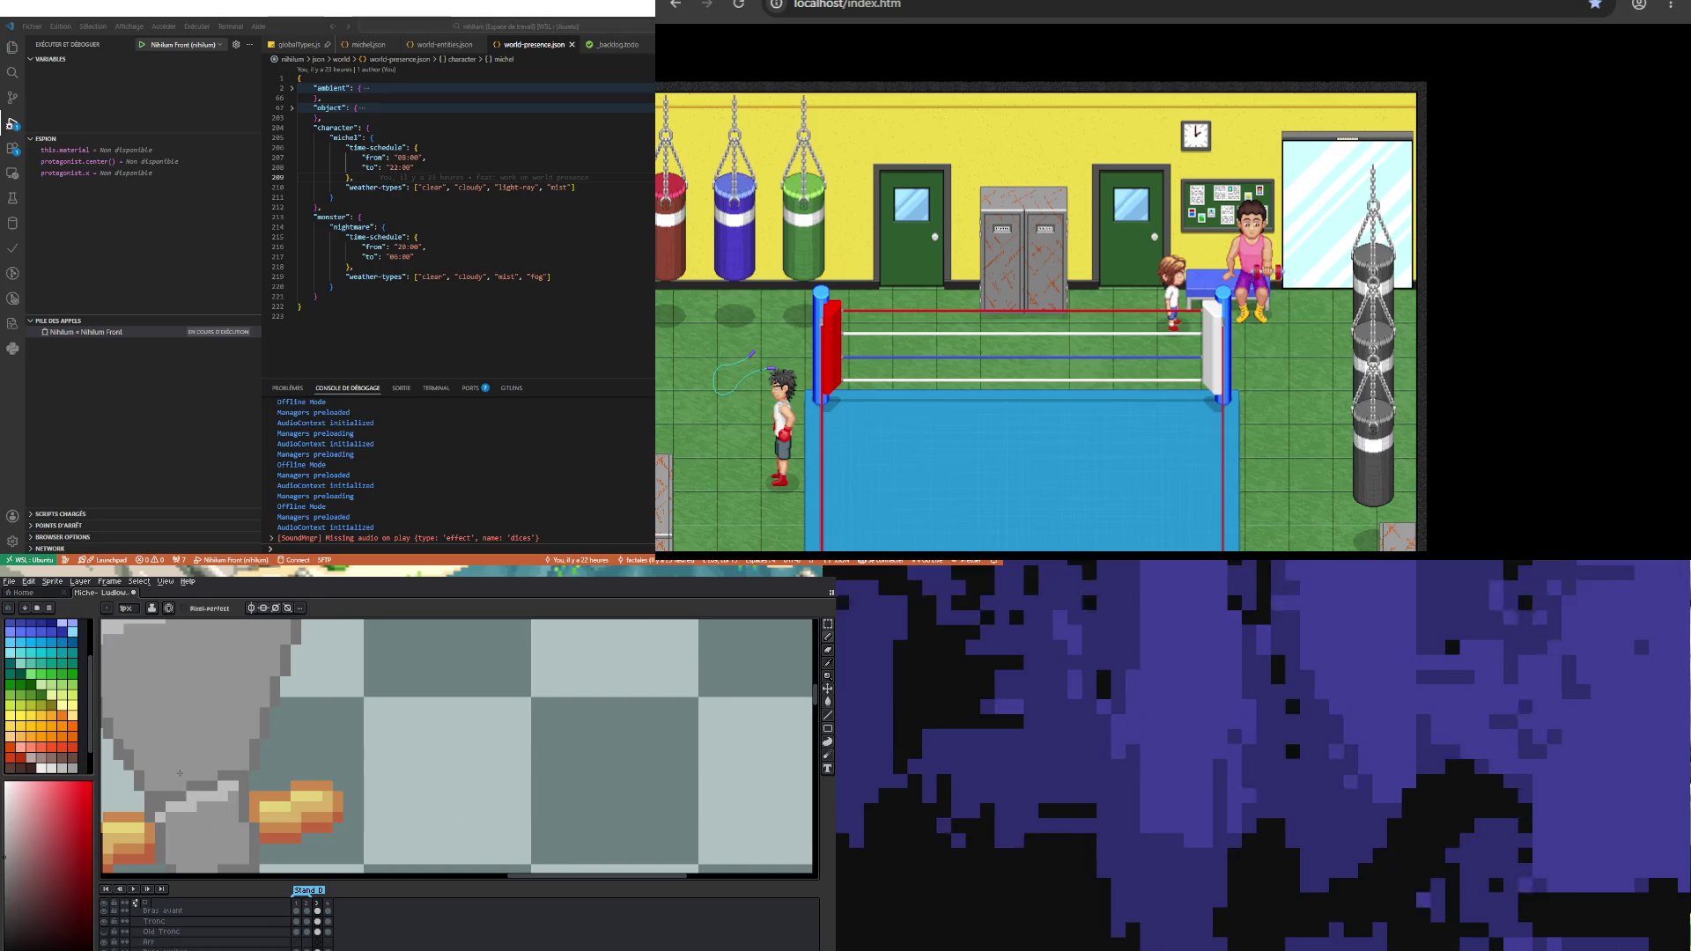
pyautogui.press('i')
pyautogui.press('b')
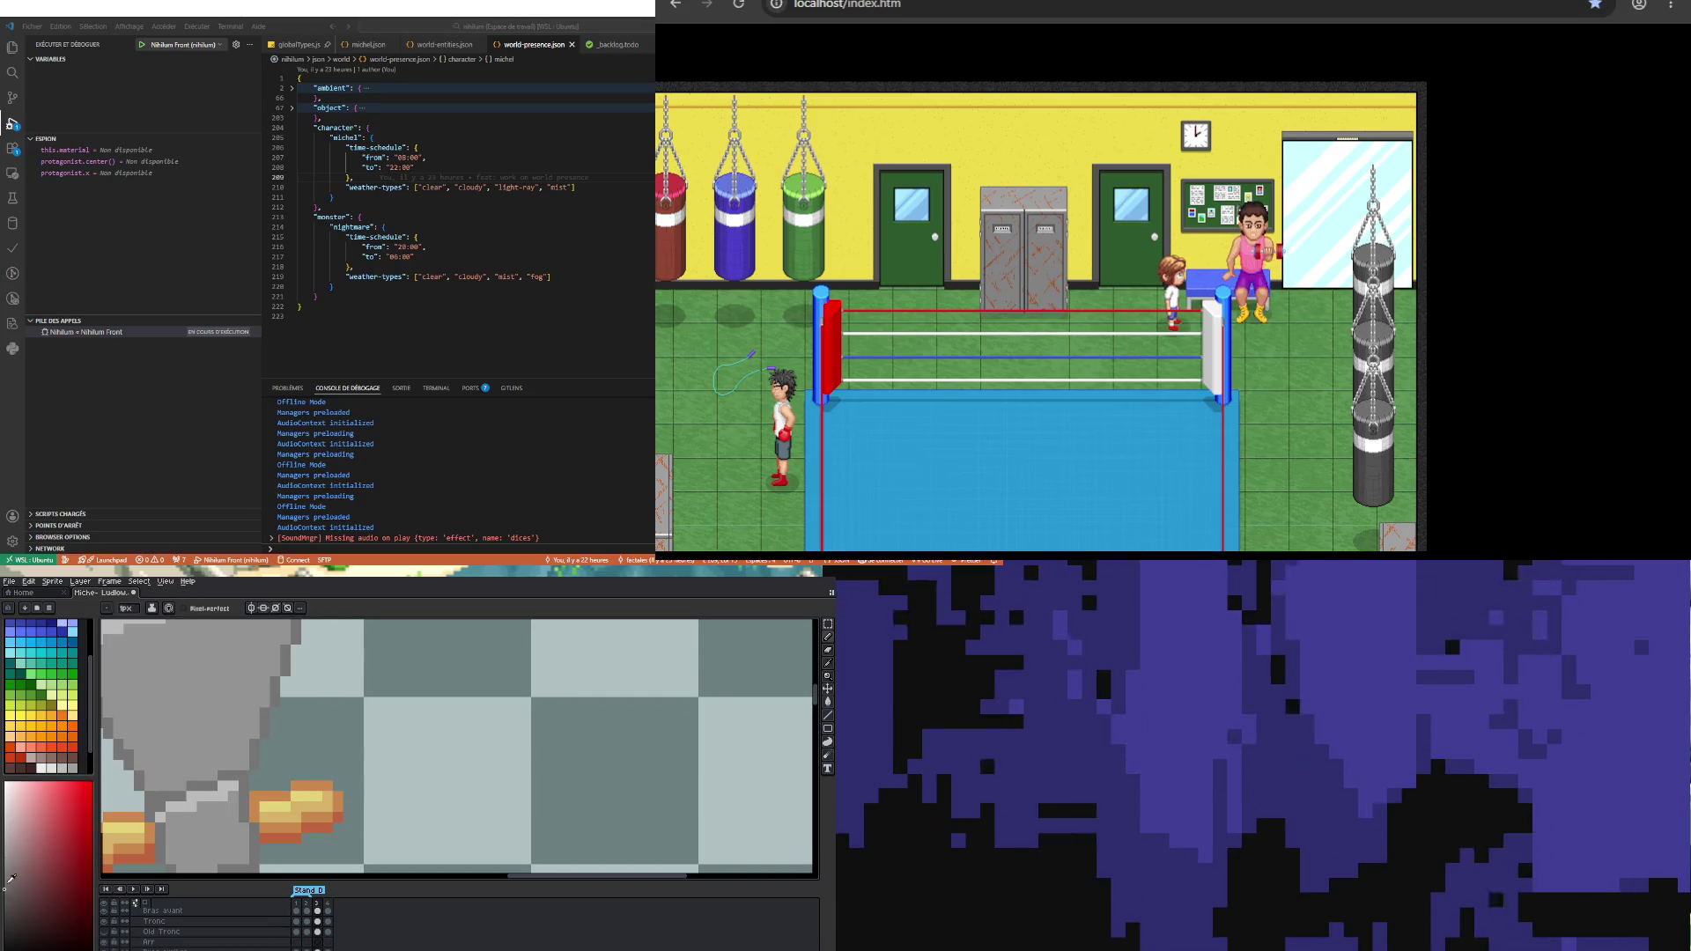
pyautogui.scroll(2, 225, 786)
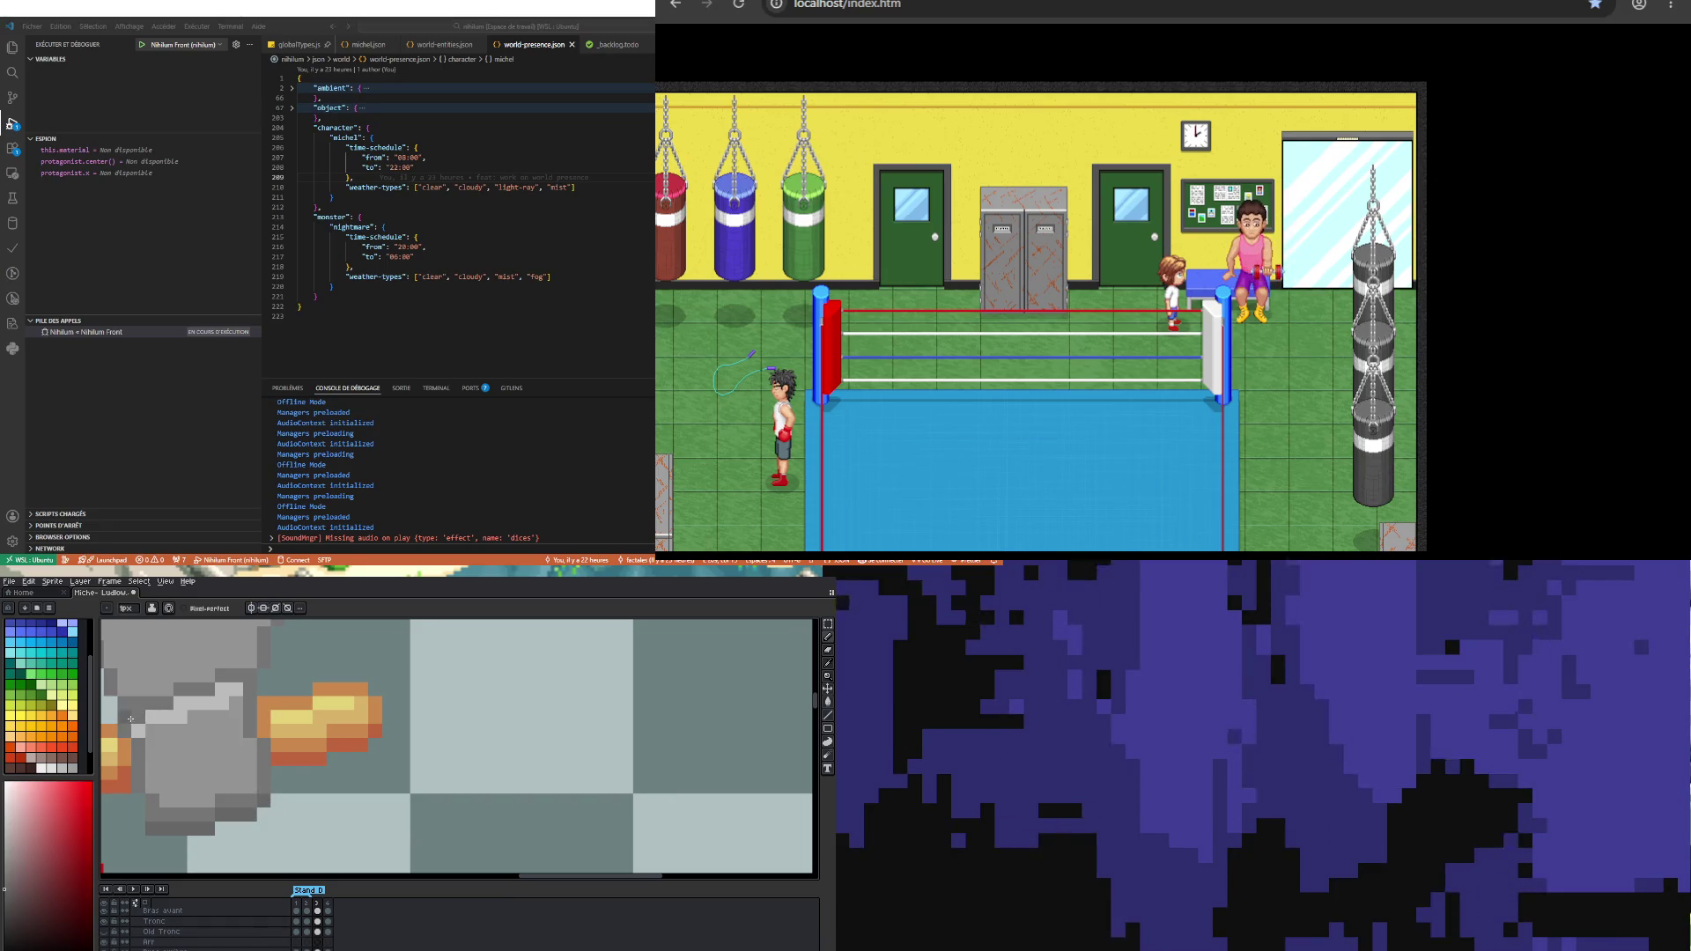
pyautogui.scroll(-3, 130, 719)
pyautogui.scroll(3, 175, 695)
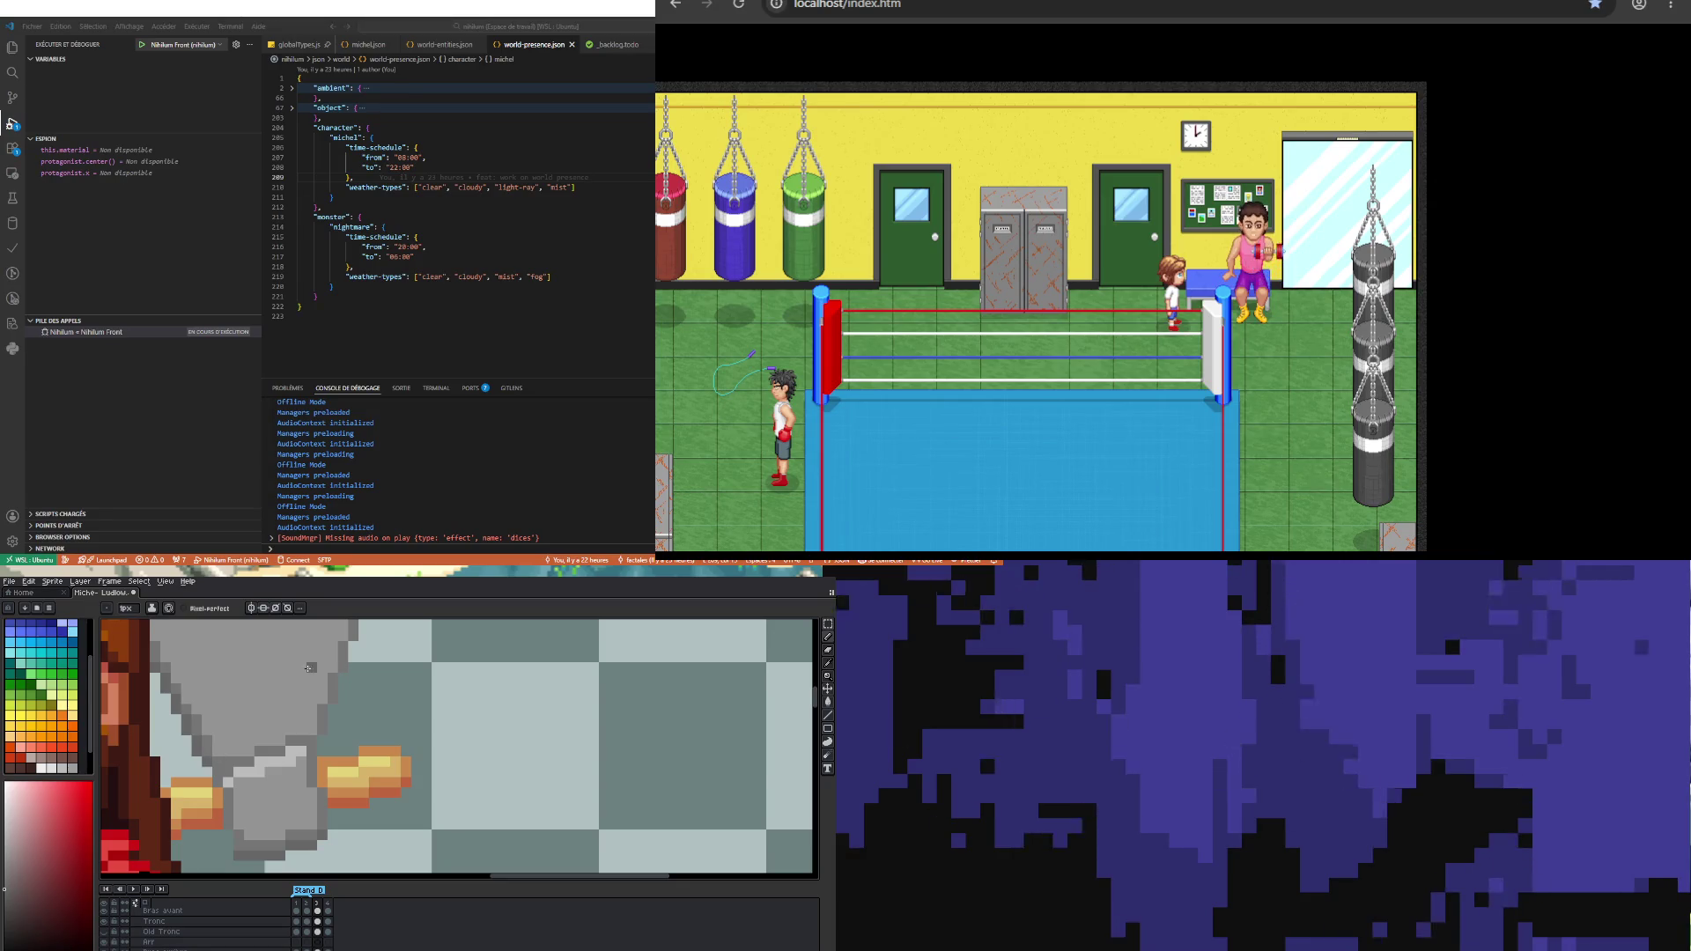
# Step: Paint grey along the right edge of the axe head
pyautogui.scroll(-3, 308, 669)
pyautogui.scroll(2, 337, 646)
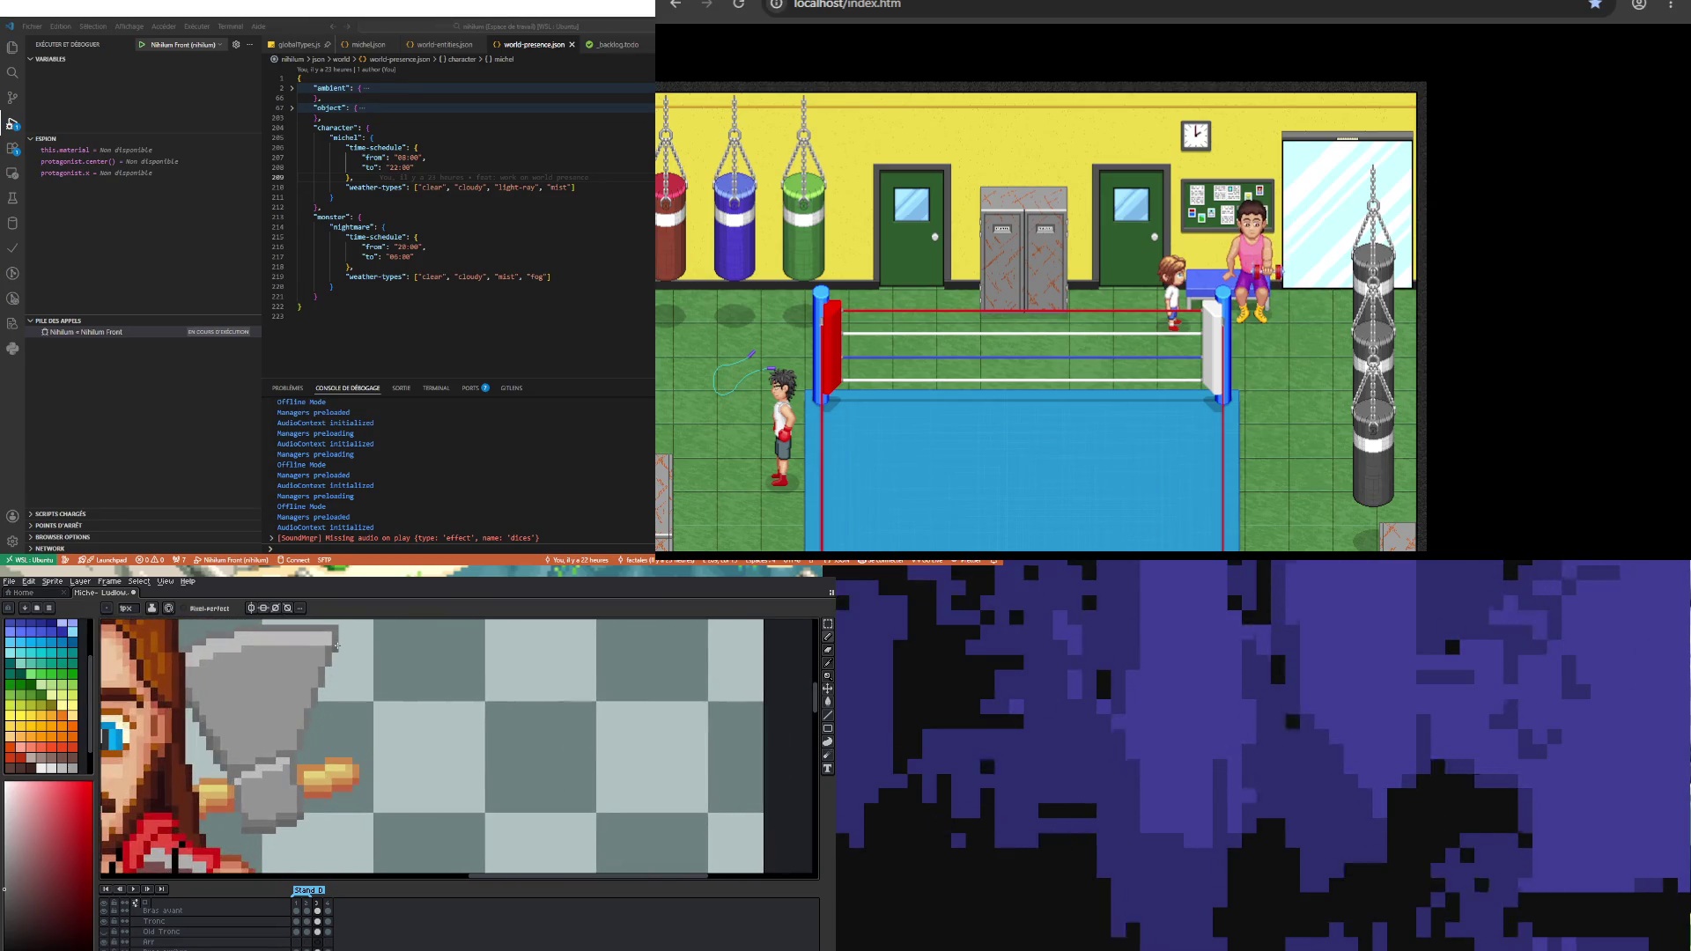
pyautogui.moveTo(337, 646); pyautogui.dragTo(303, 751)
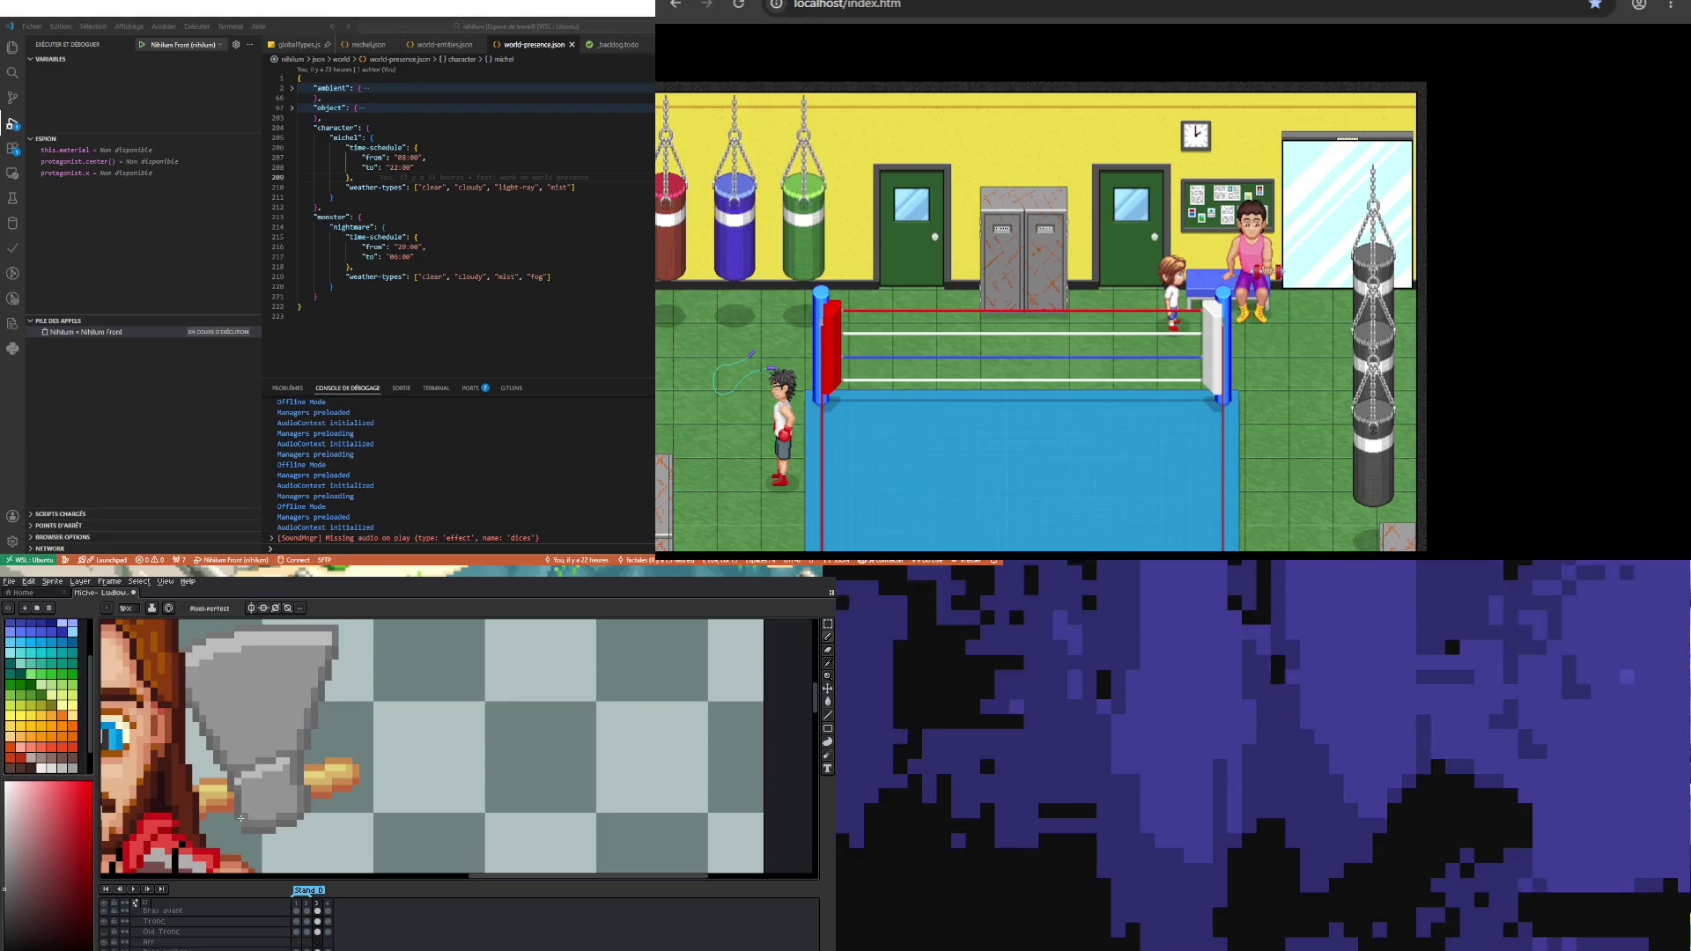
# Step: Eyedrop a light grey from the sprite and add a highlight pixel on the axe
pyautogui.scroll(-3, 236, 824)
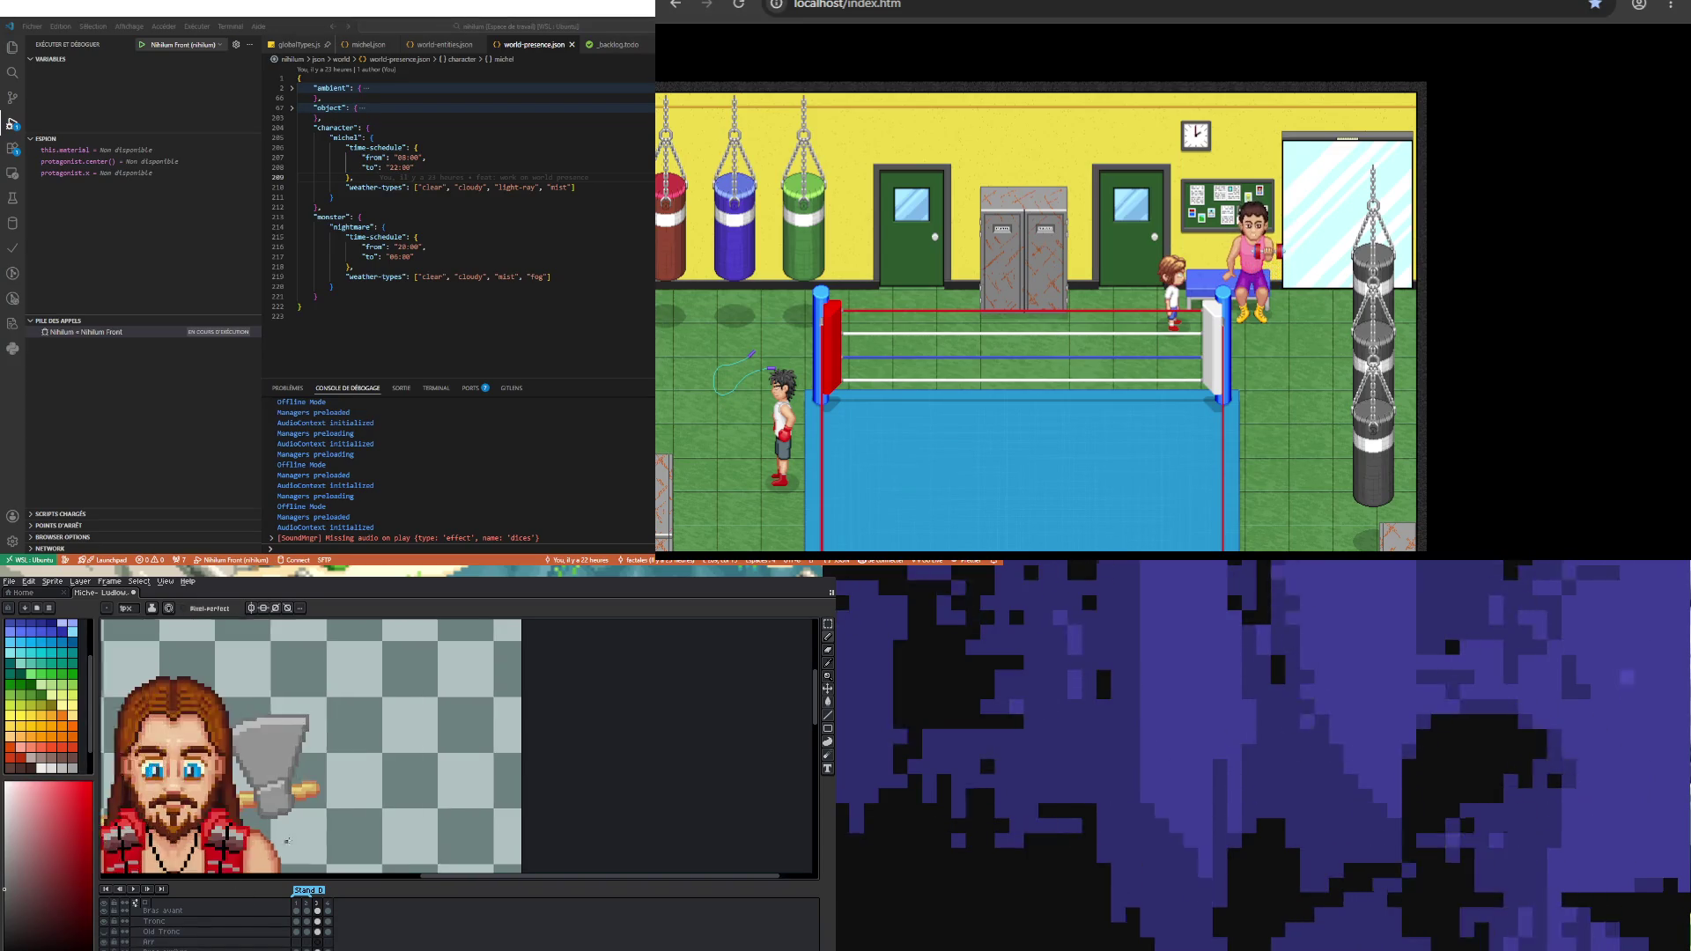
pyautogui.scroll(3, 319, 791)
pyautogui.scroll(1, 298, 806)
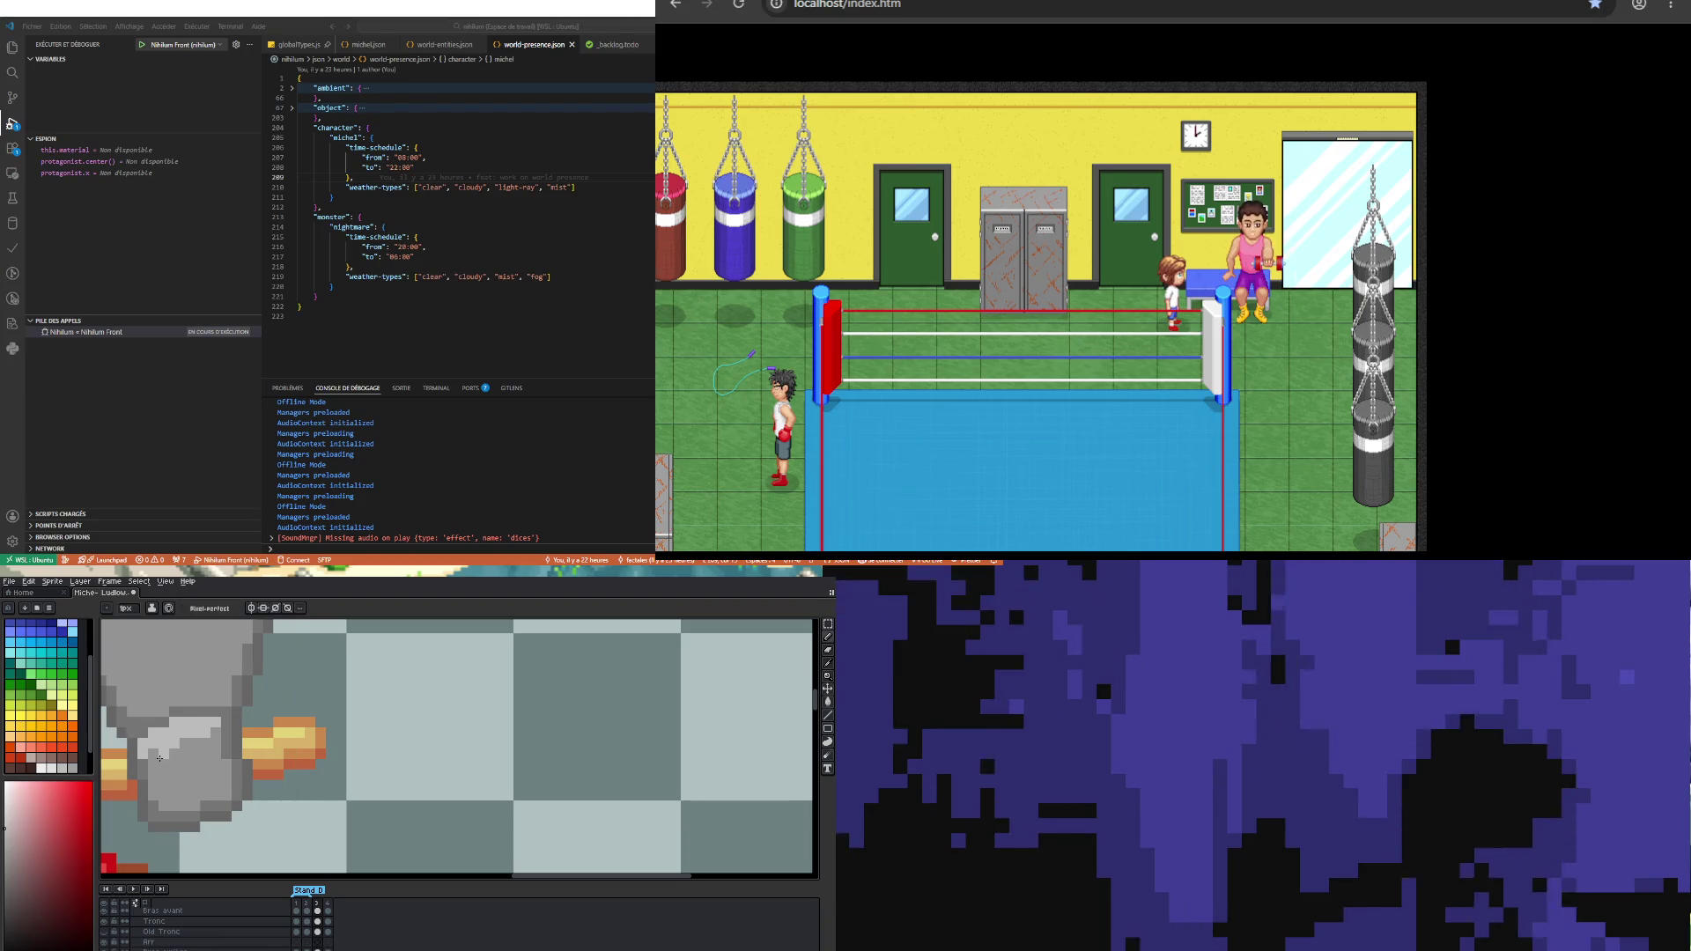
pyautogui.press('i')
pyautogui.press('b')
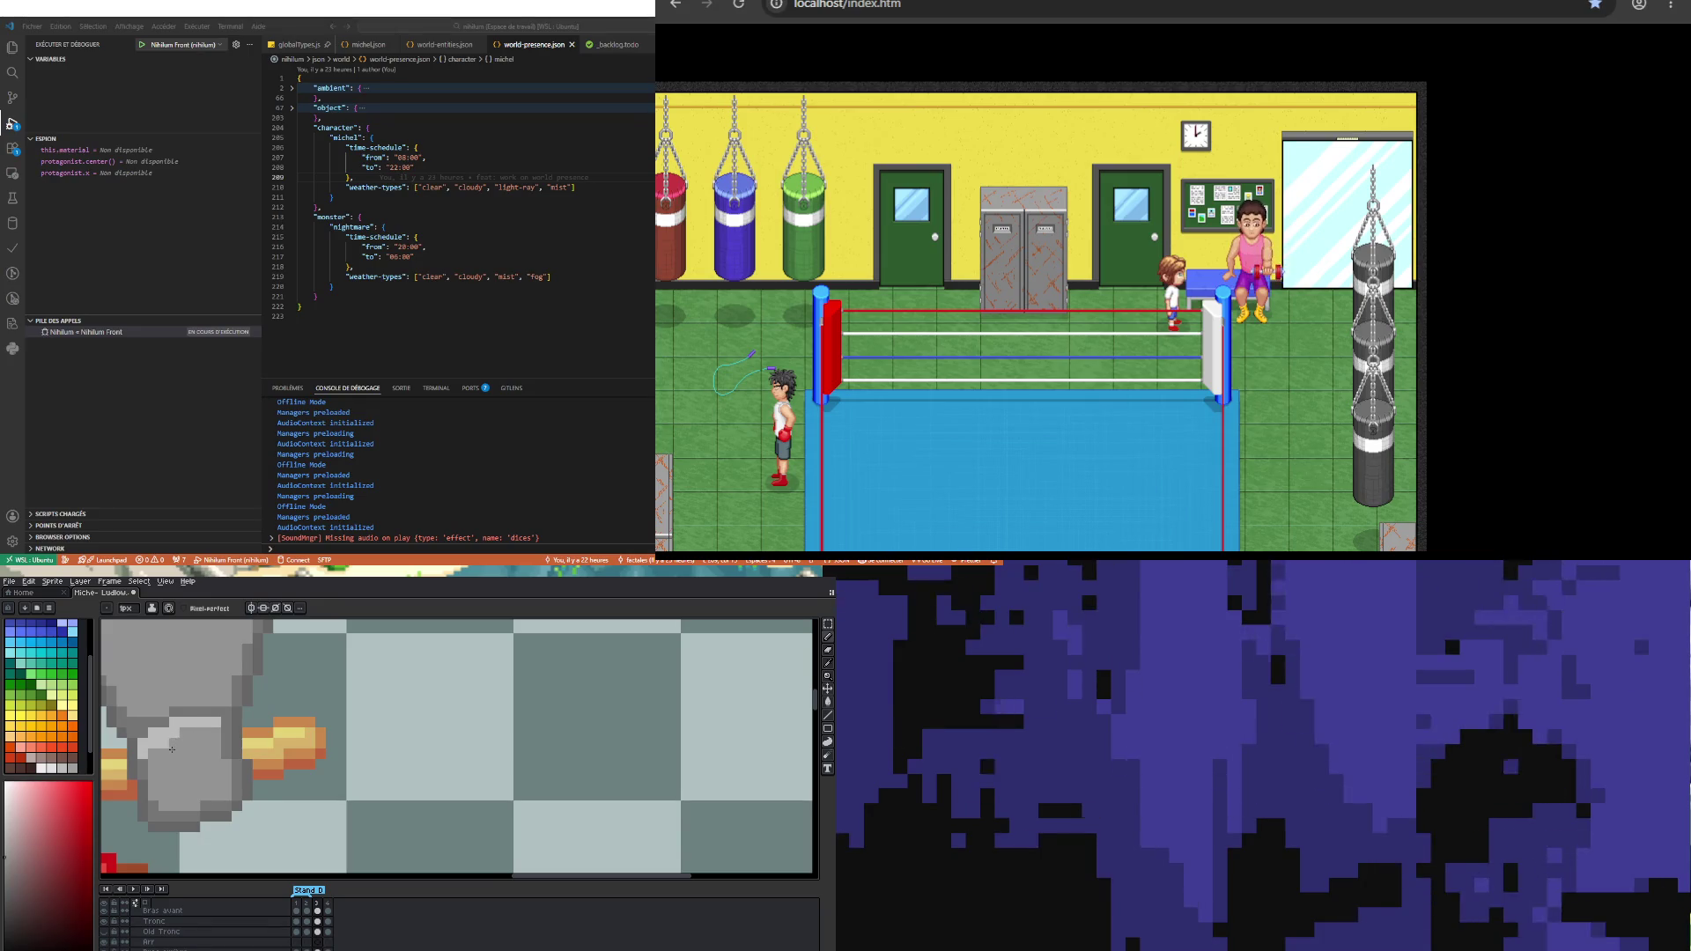
pyautogui.scroll(-3, 282, 755)
pyautogui.scroll(4, 283, 755)
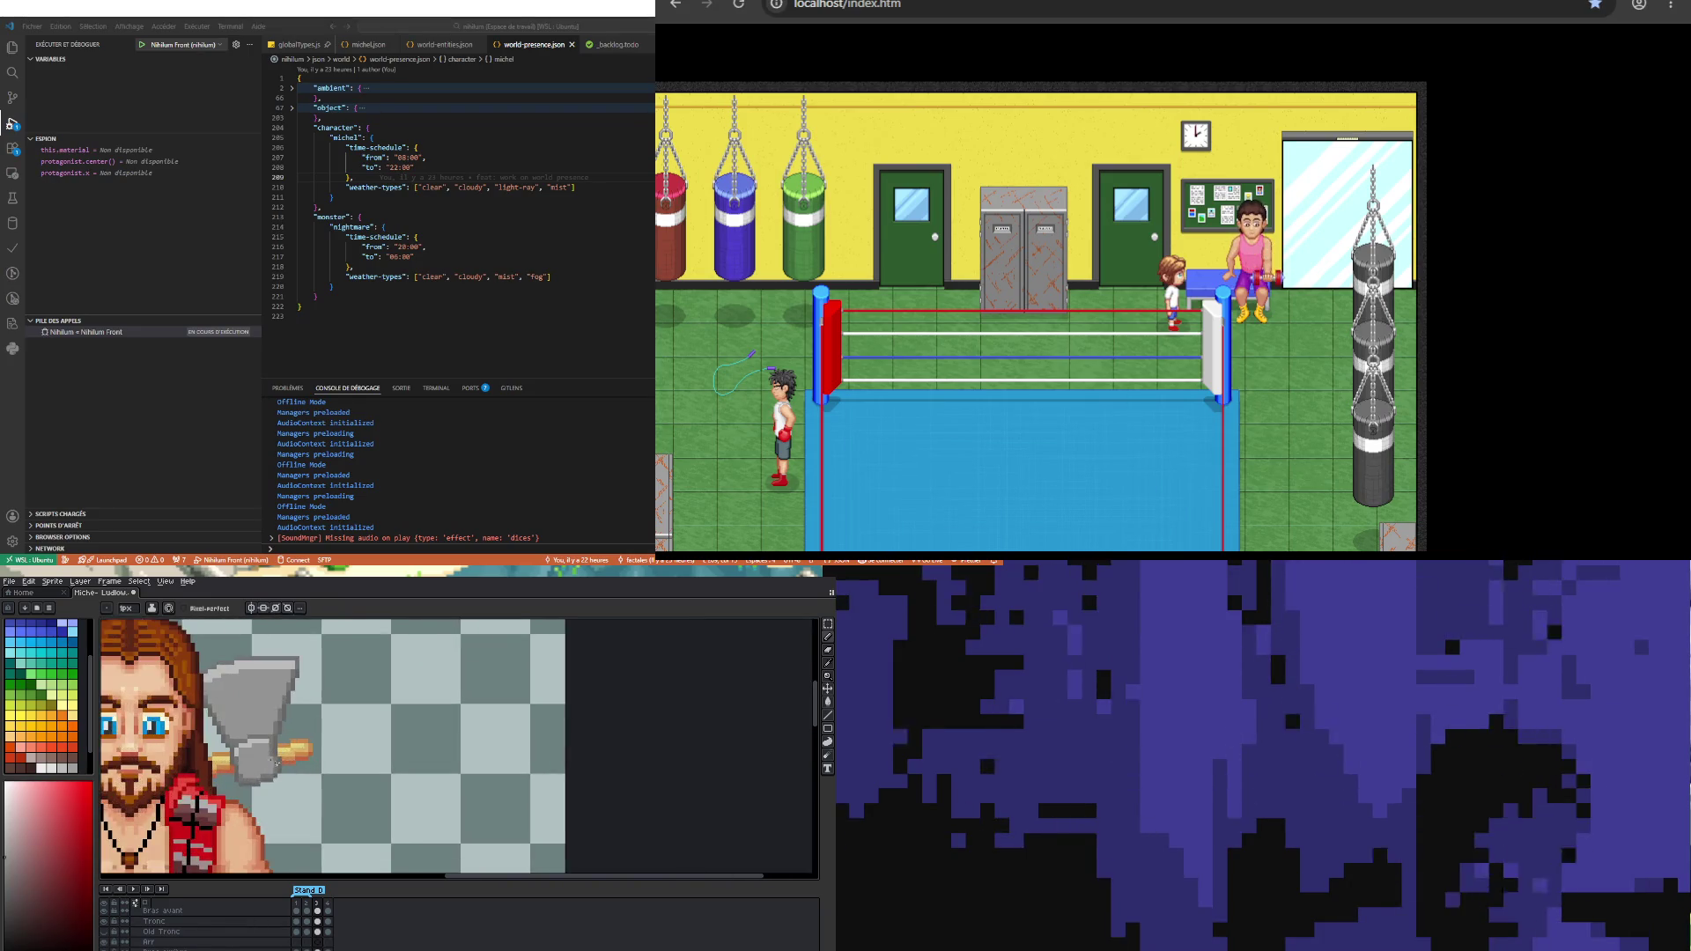
pyautogui.press('i')
pyautogui.press('b')
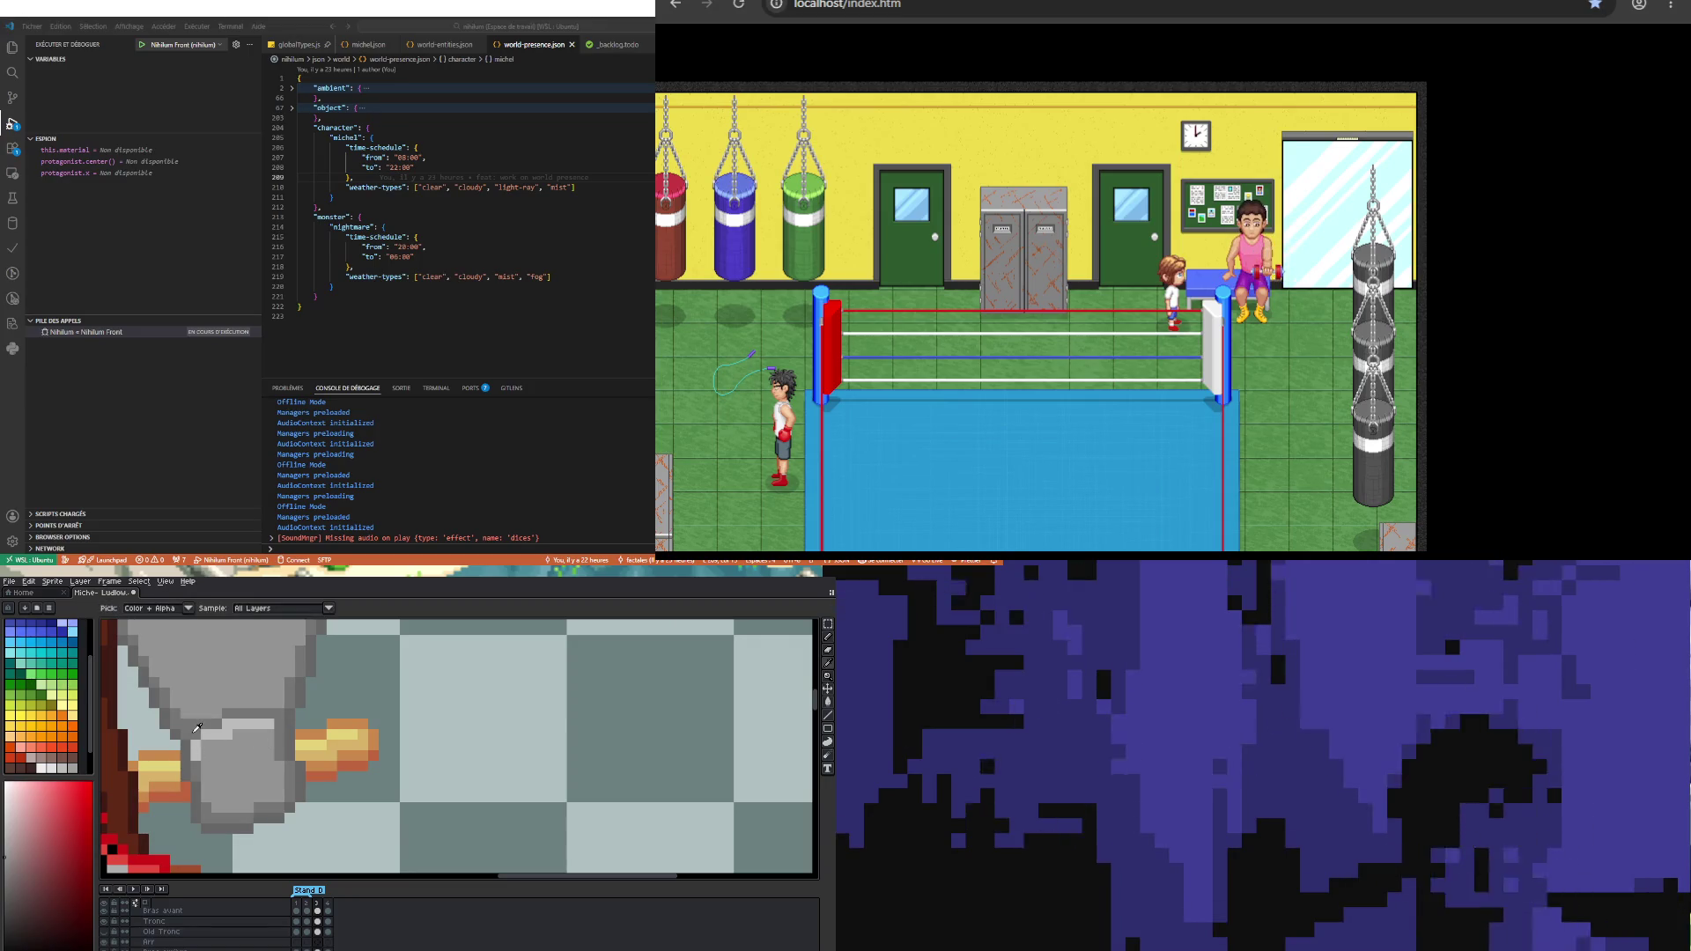
pyautogui.scroll(-3, 198, 755)
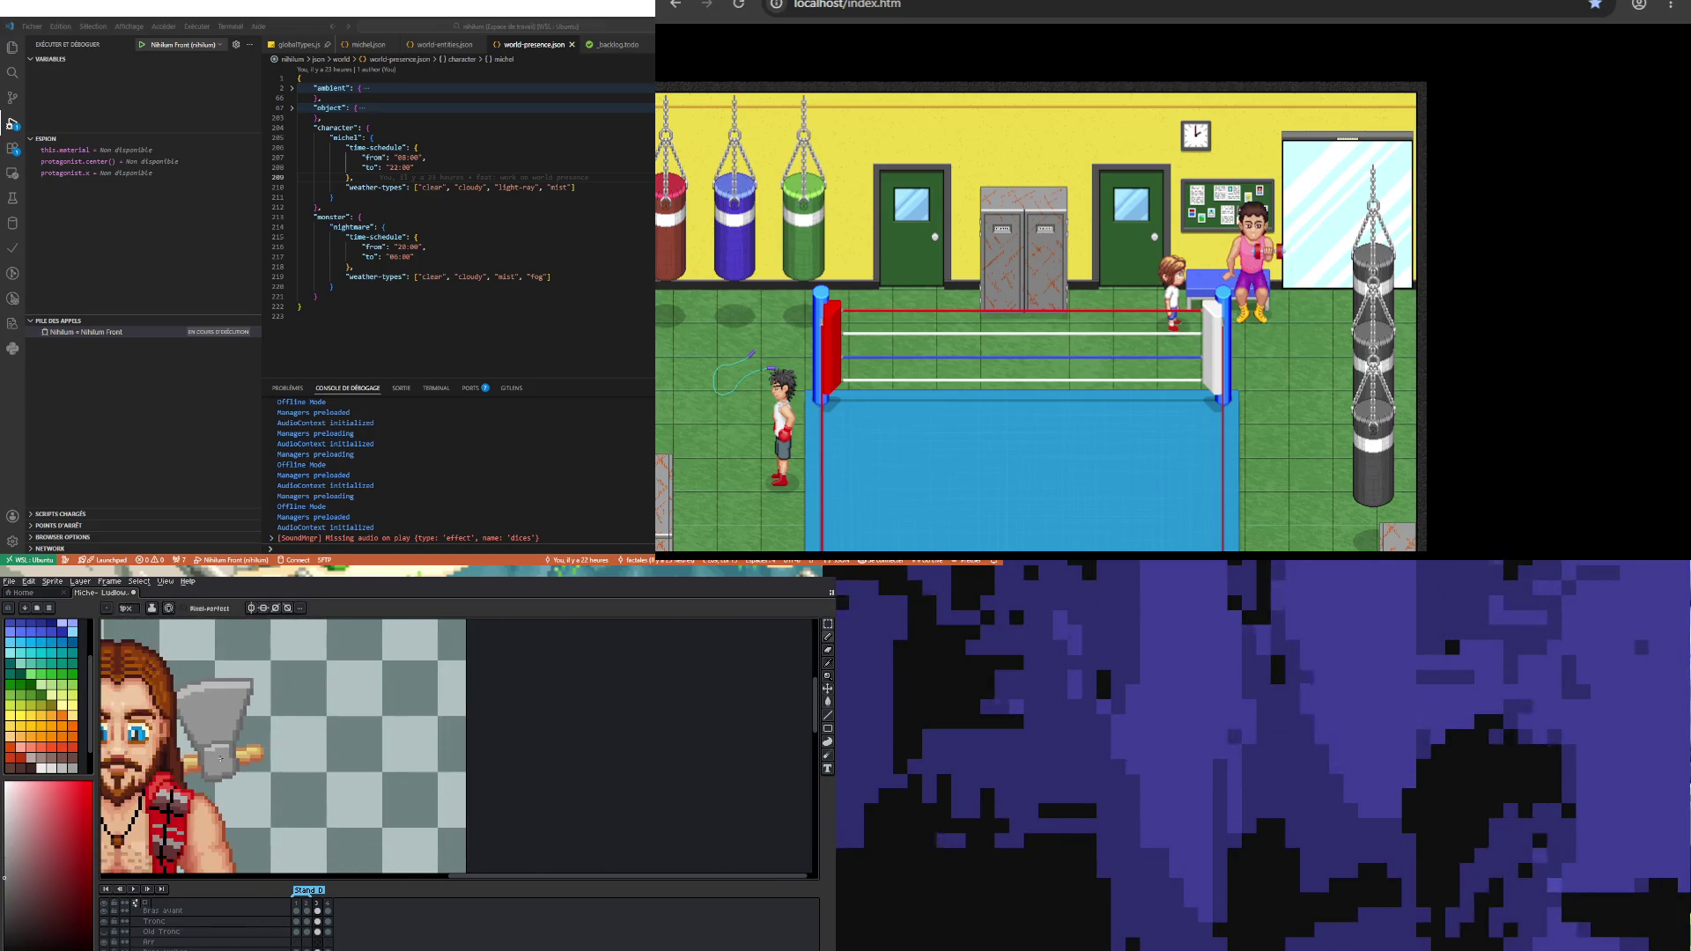
pyautogui.scroll(4, 211, 731)
pyautogui.press('i')
pyautogui.press('b')
pyautogui.click(201, 726)
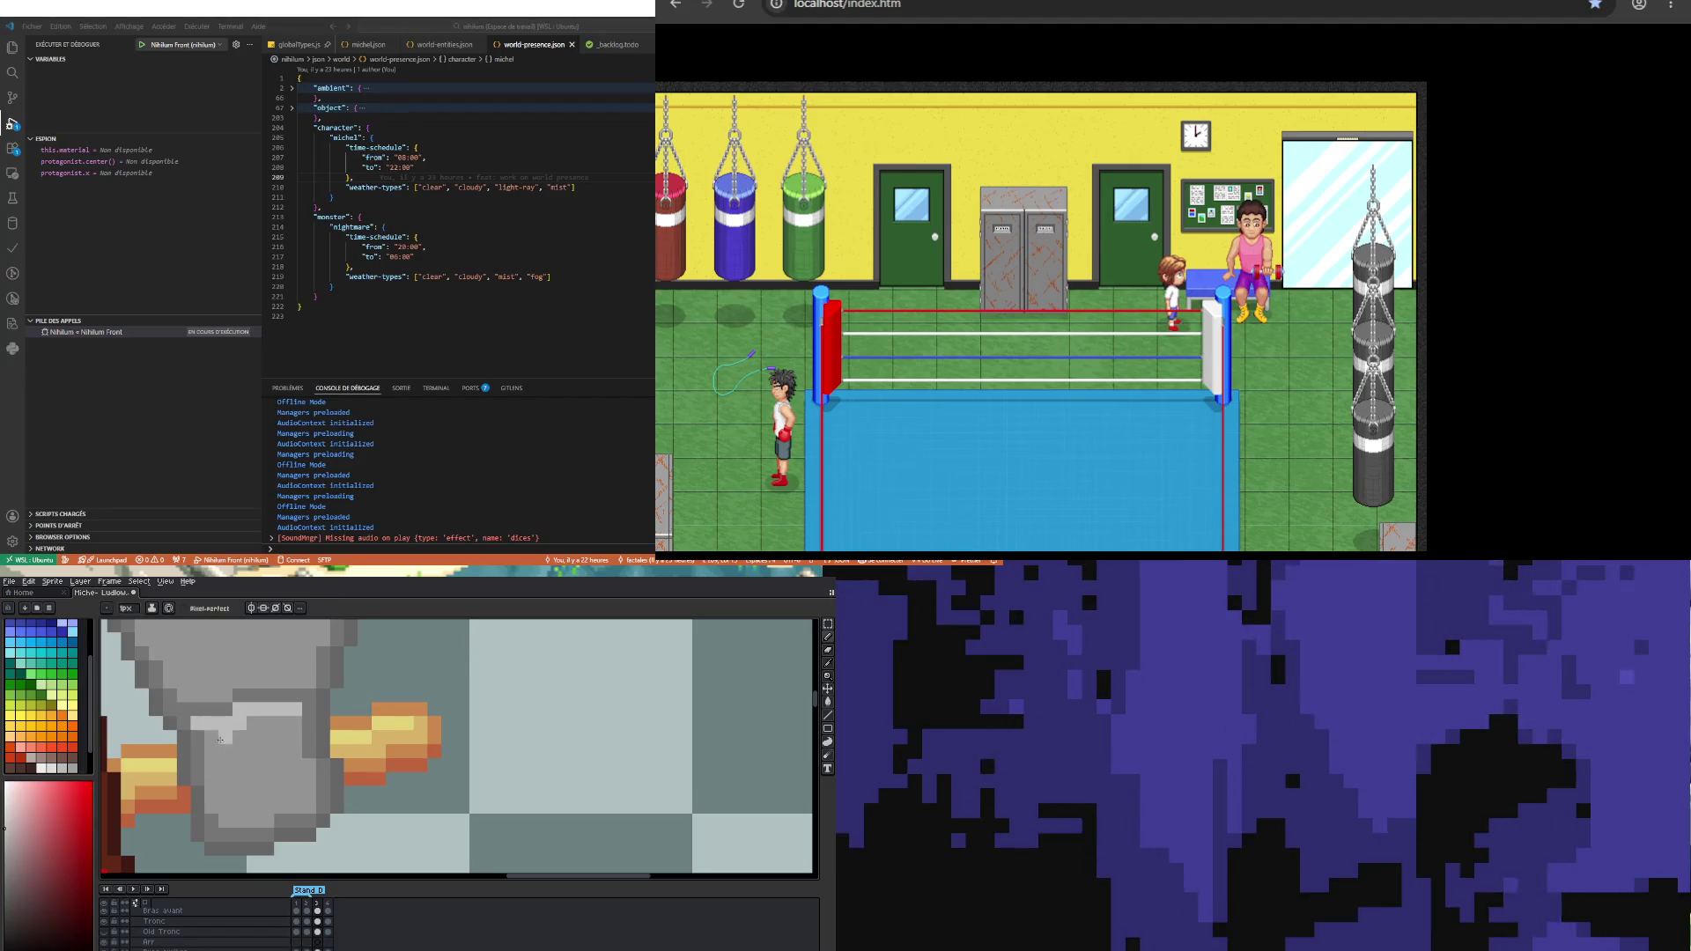
# Step: Paint a light grey strip on the axe near the handle
pyautogui.scroll(-3, 221, 740)
pyautogui.scroll(2, 215, 839)
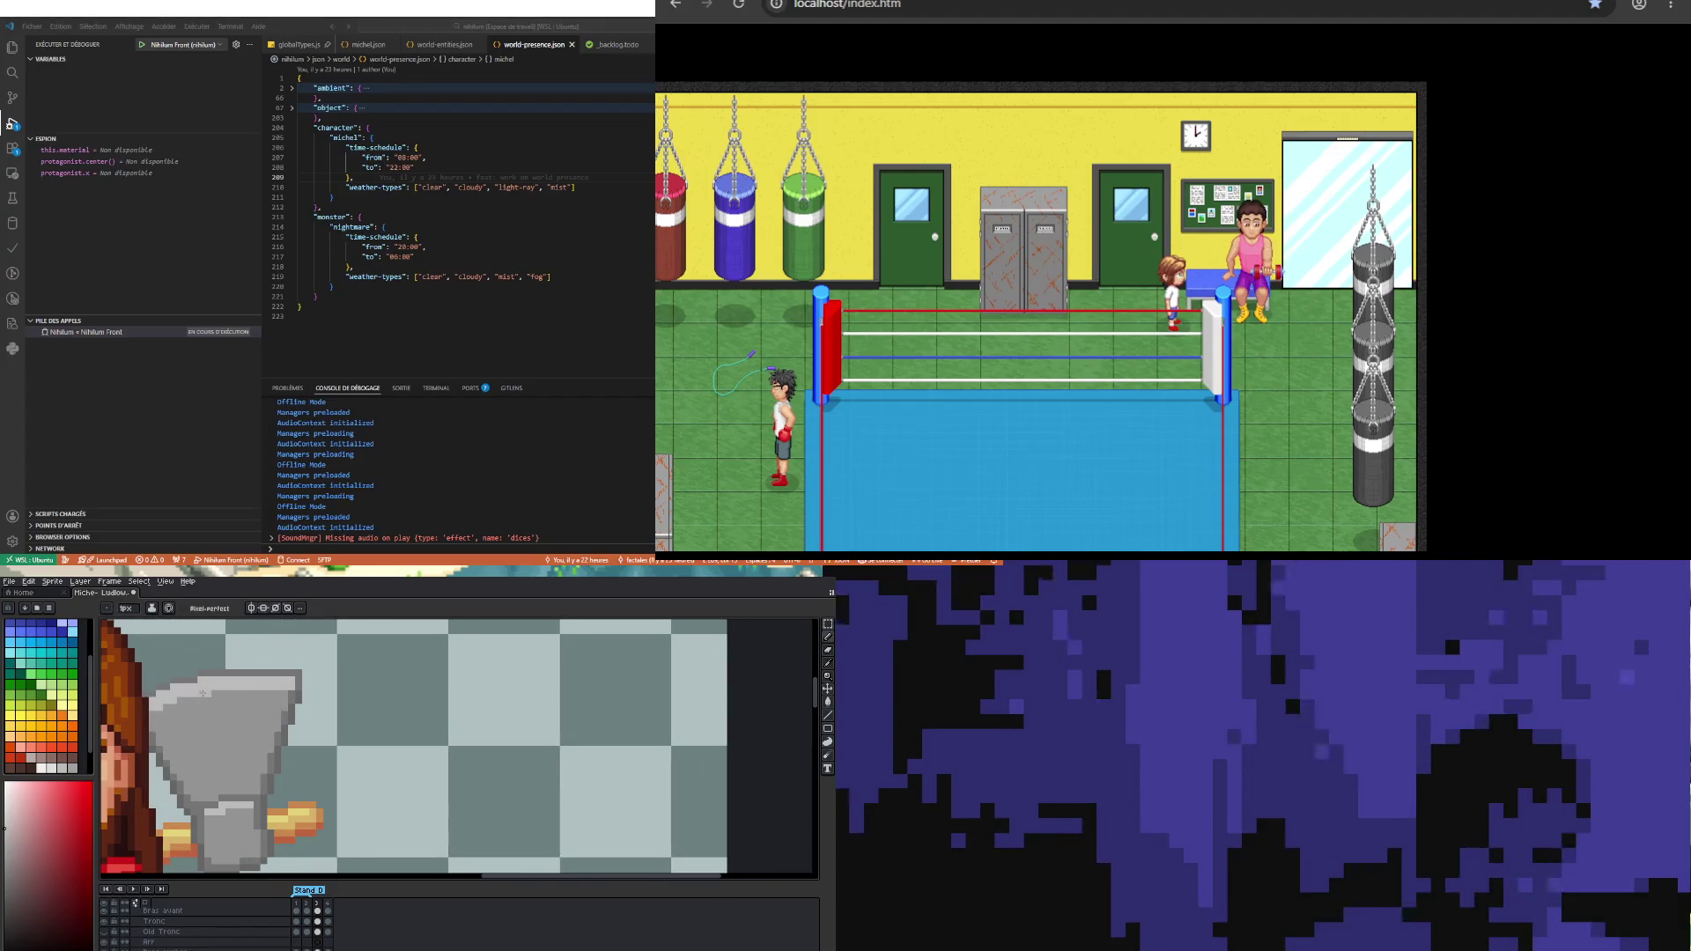
pyautogui.scroll(2, 214, 838)
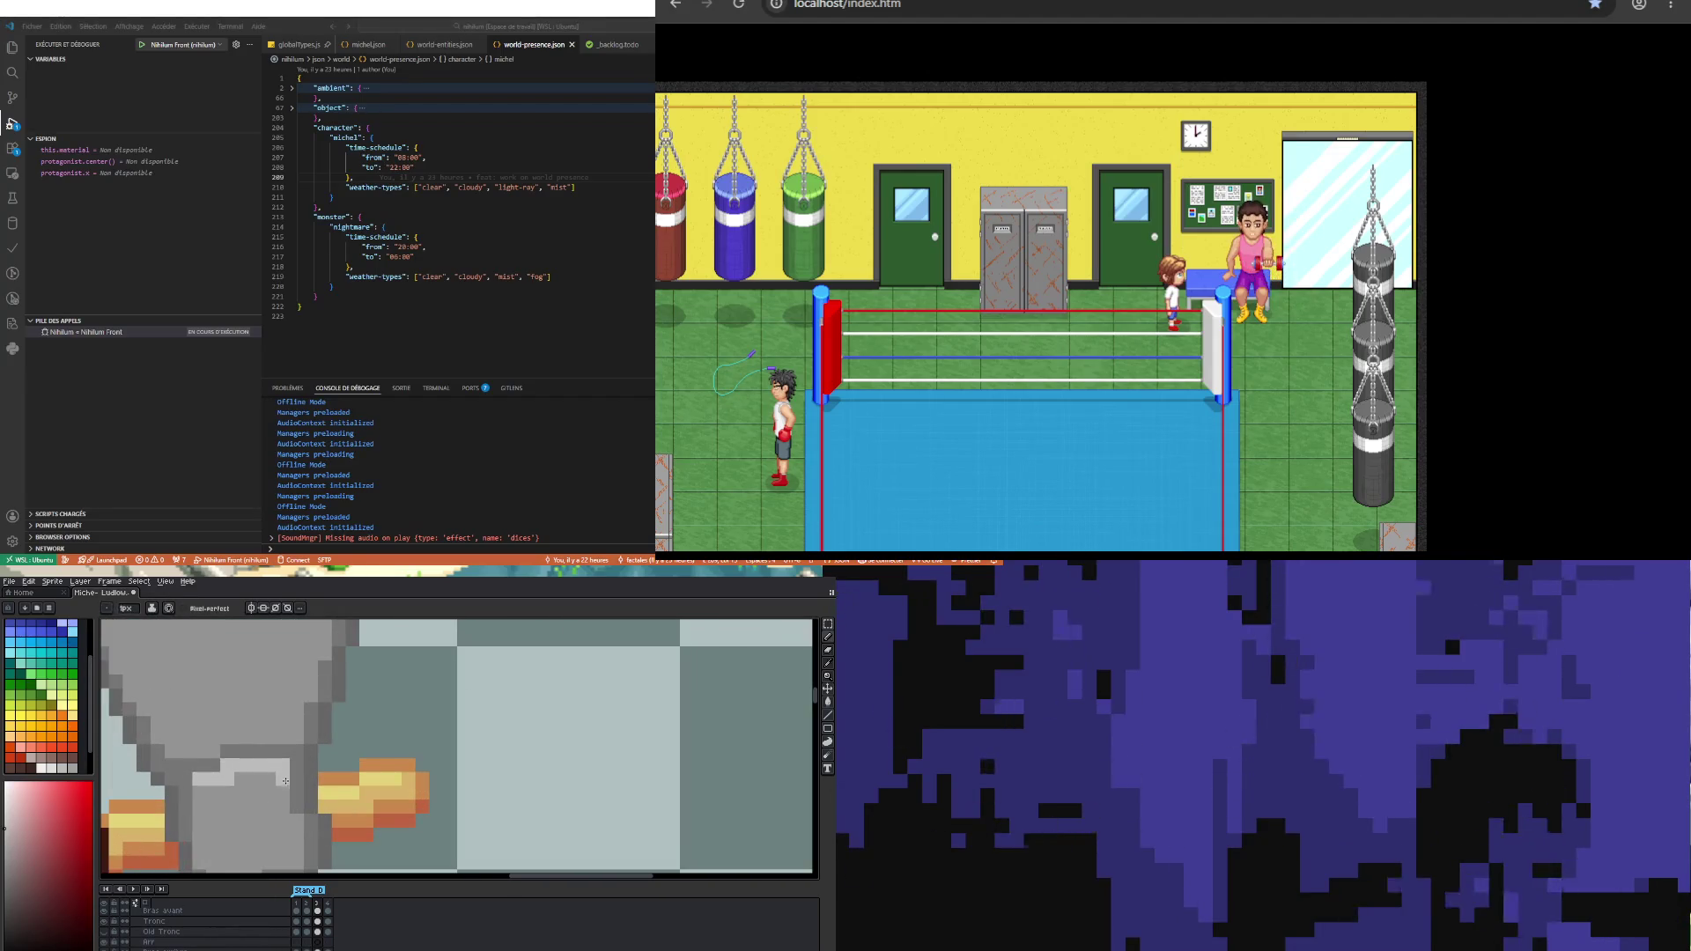
pyautogui.moveTo(283, 776); pyautogui.dragTo(185, 781)
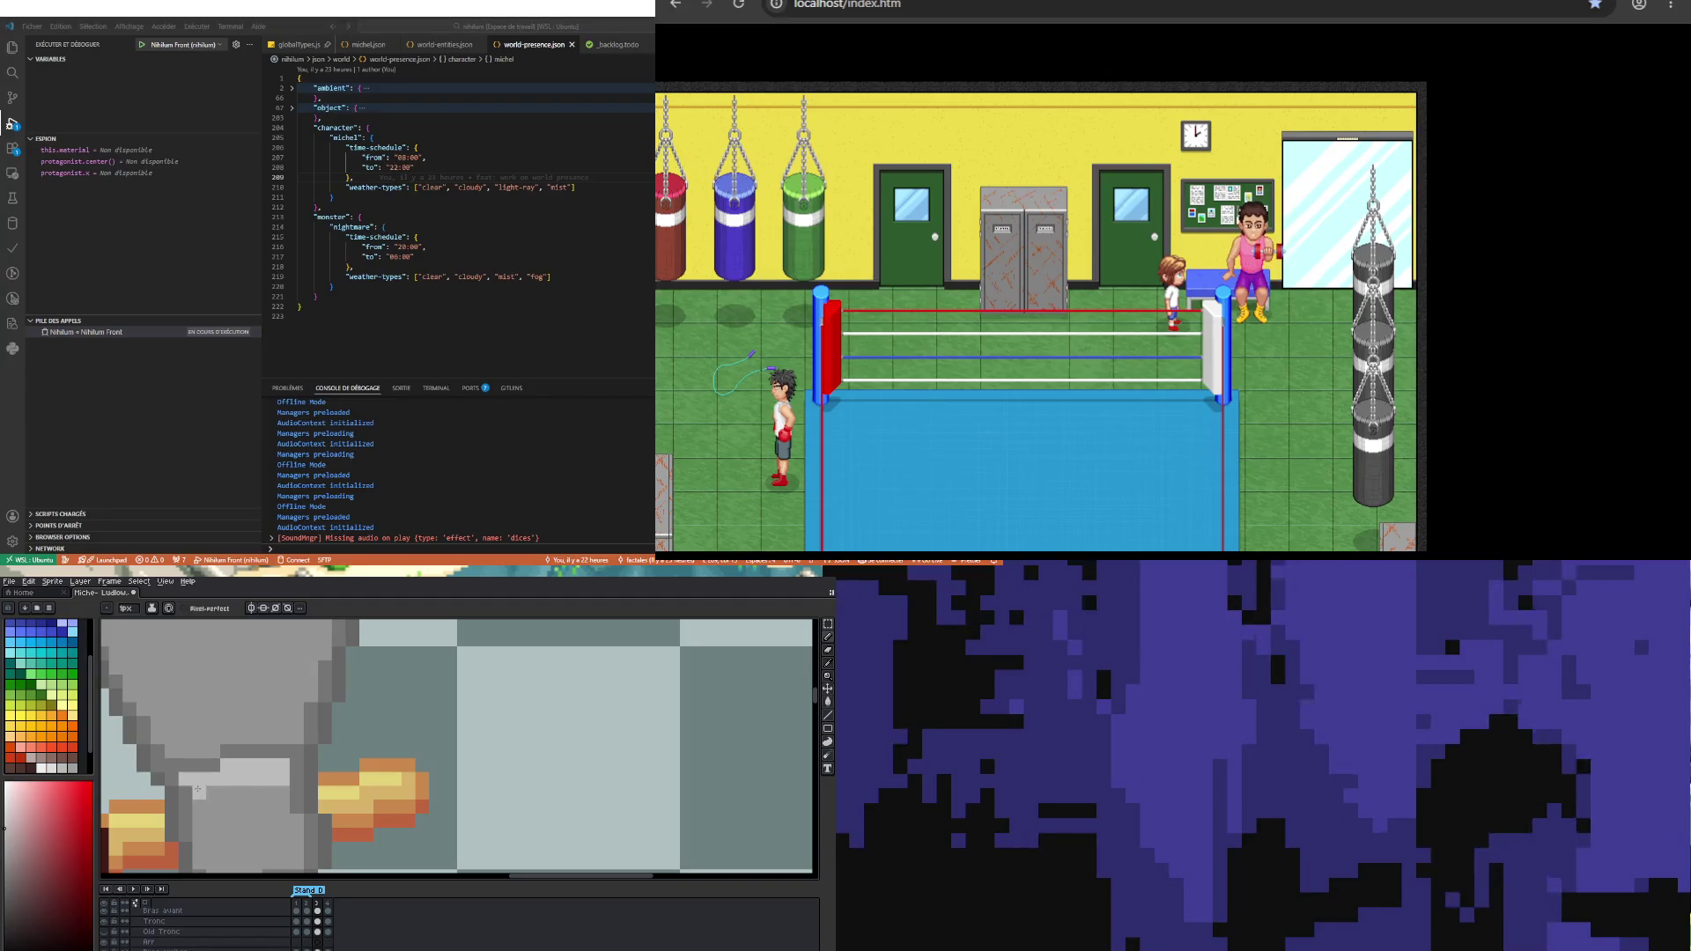
# Step: Sample a darker grey and draw a short row of shading across the axe head
pyautogui.scroll(-3, 211, 759)
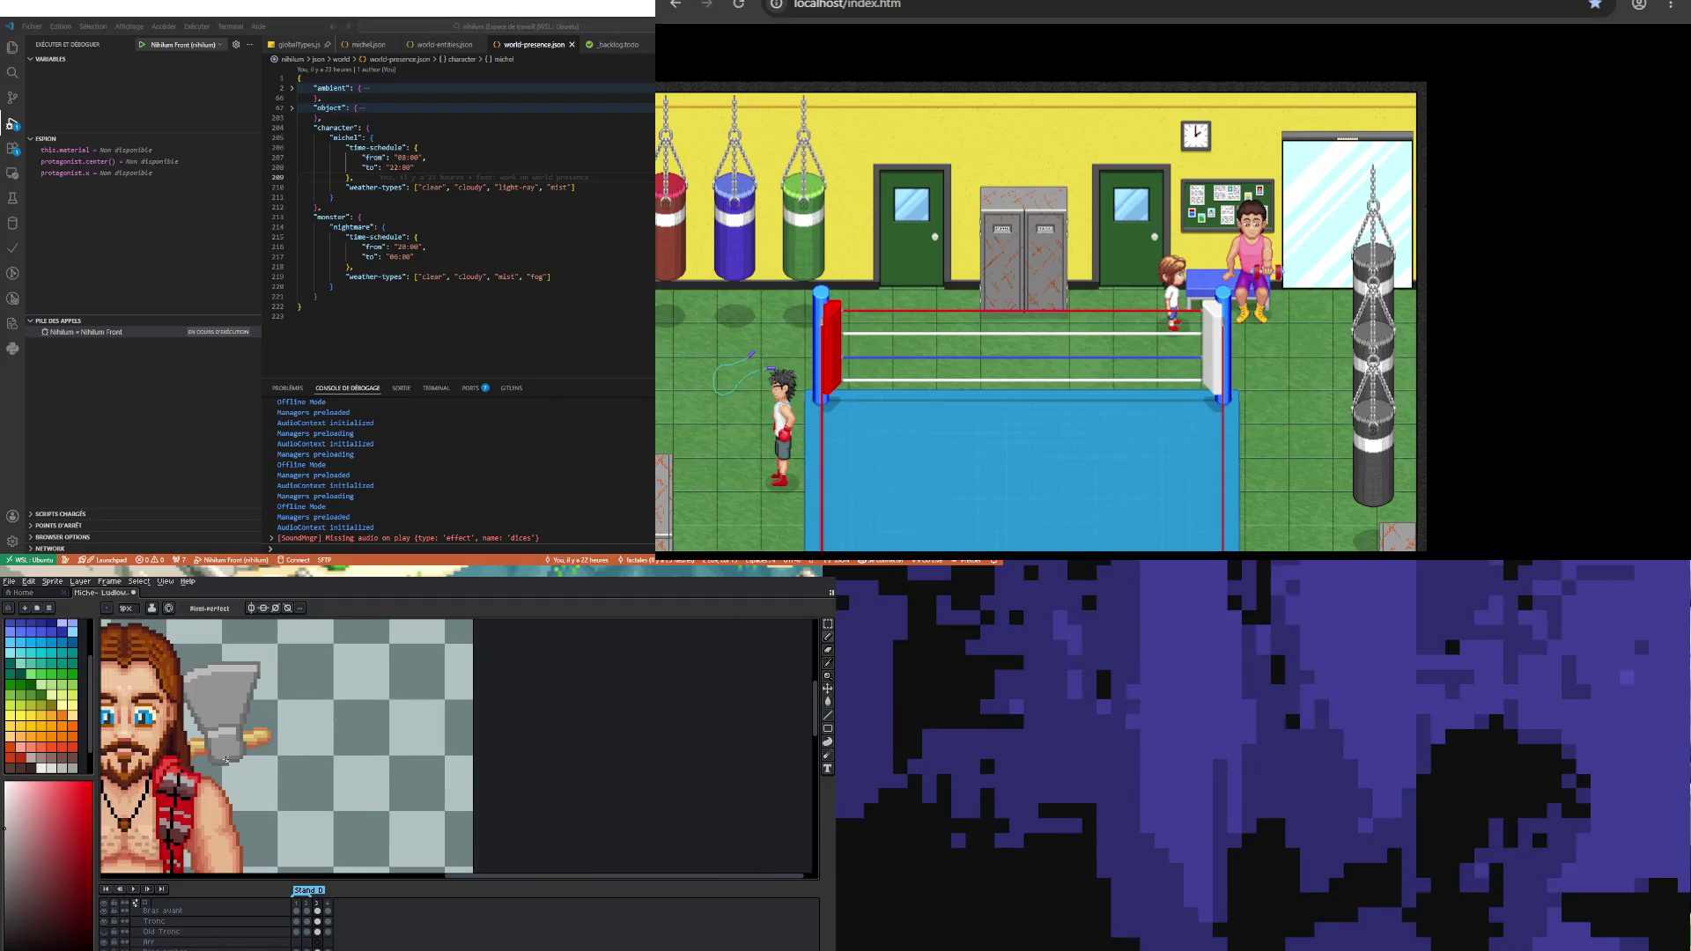
pyautogui.scroll(-2, 215, 754)
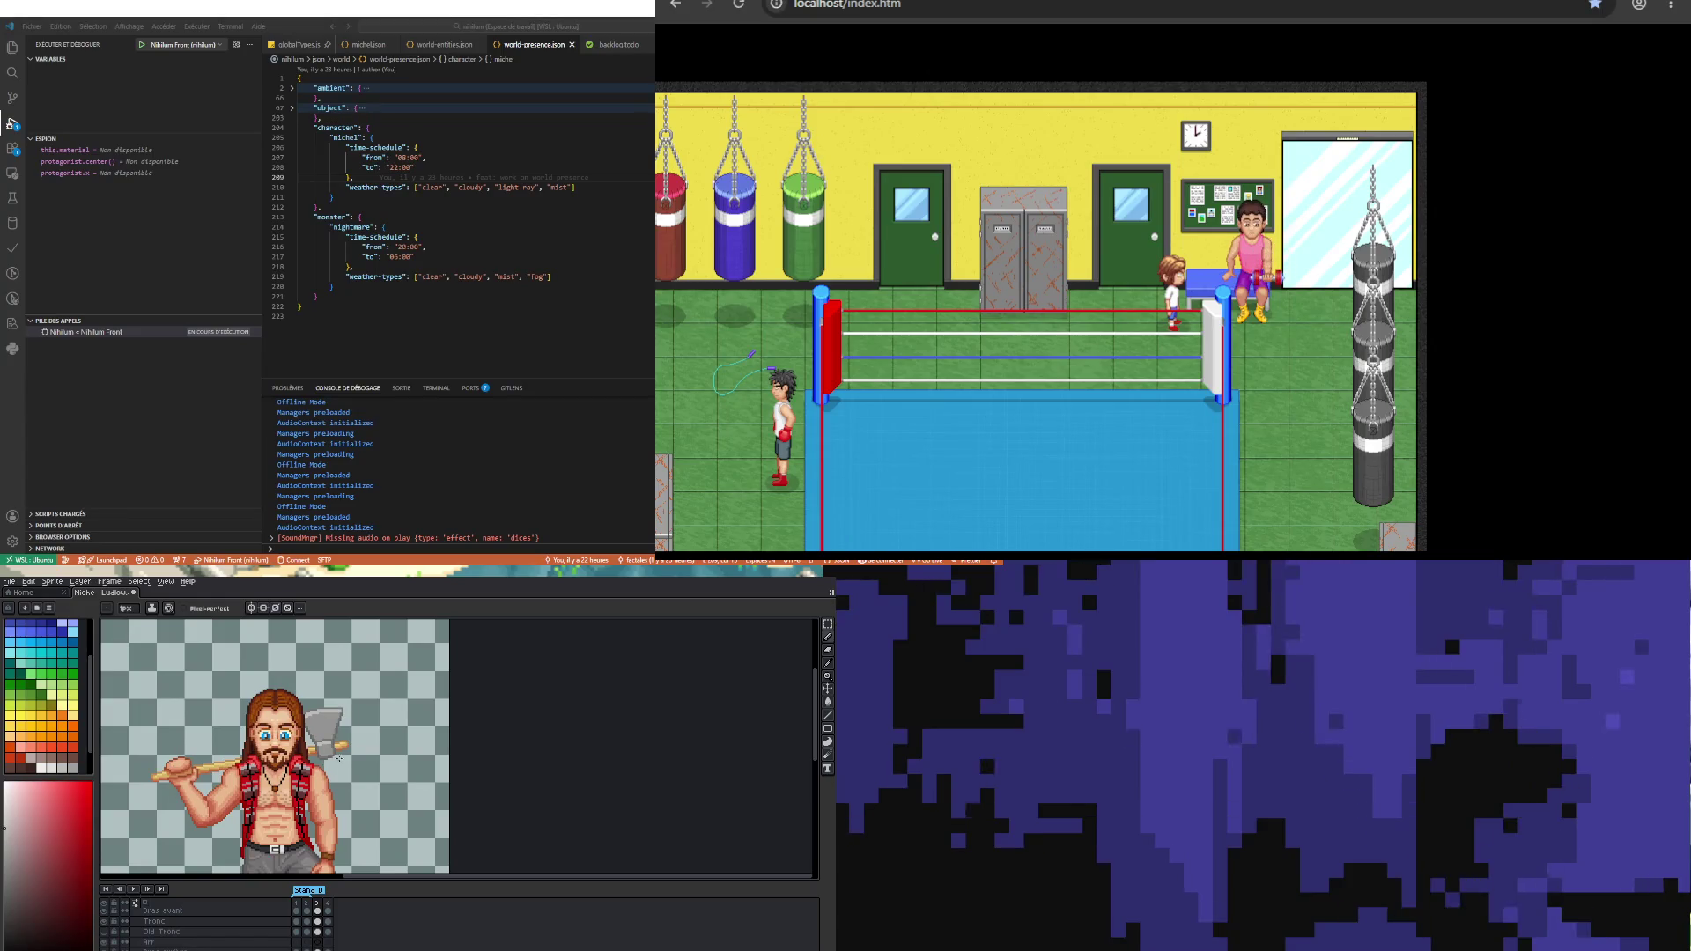
pyautogui.scroll(1, 326, 762)
pyautogui.scroll(2, 327, 763)
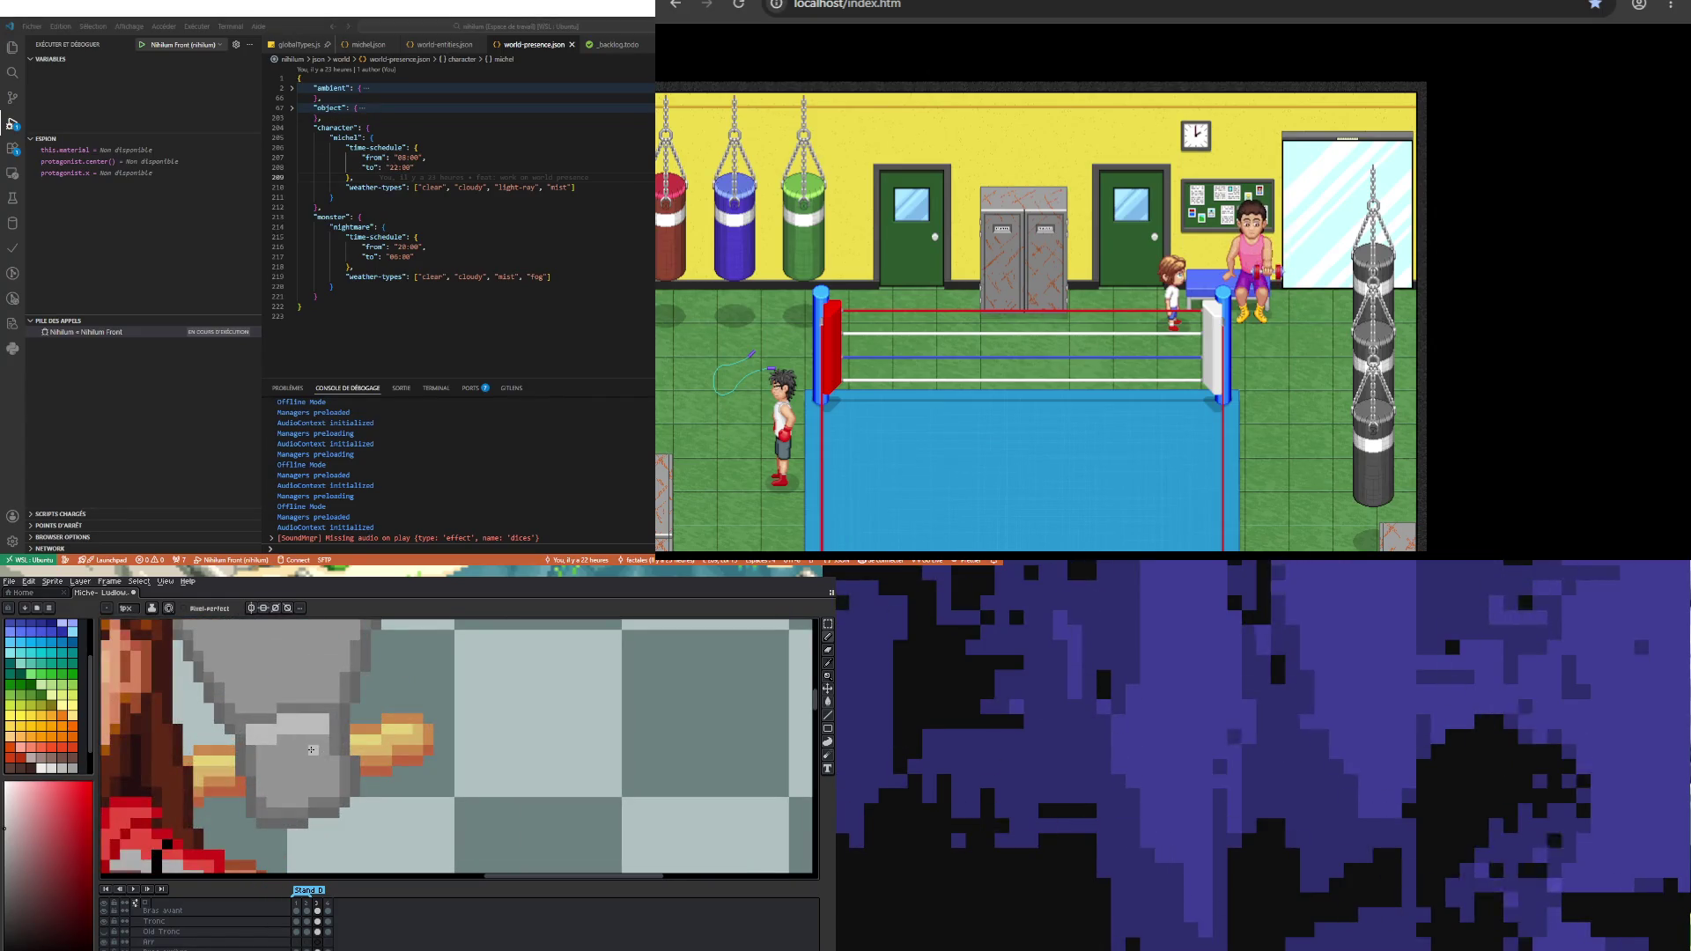
pyautogui.scroll(-3, 312, 750)
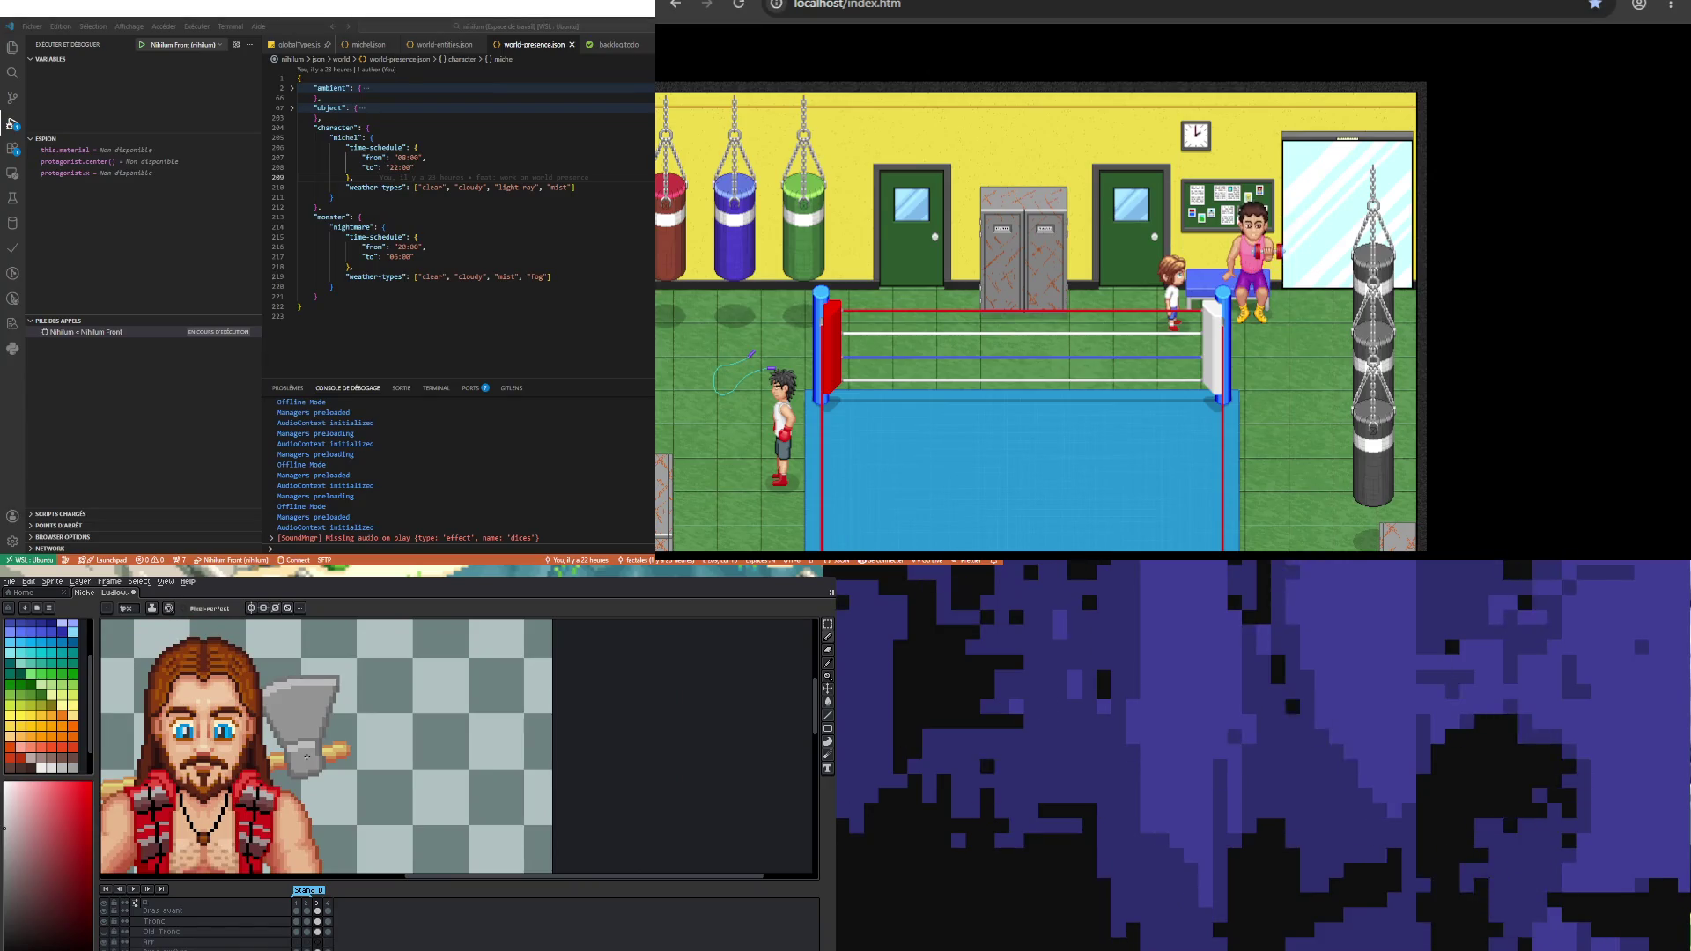
pyautogui.scroll(3, 314, 763)
pyautogui.press('i')
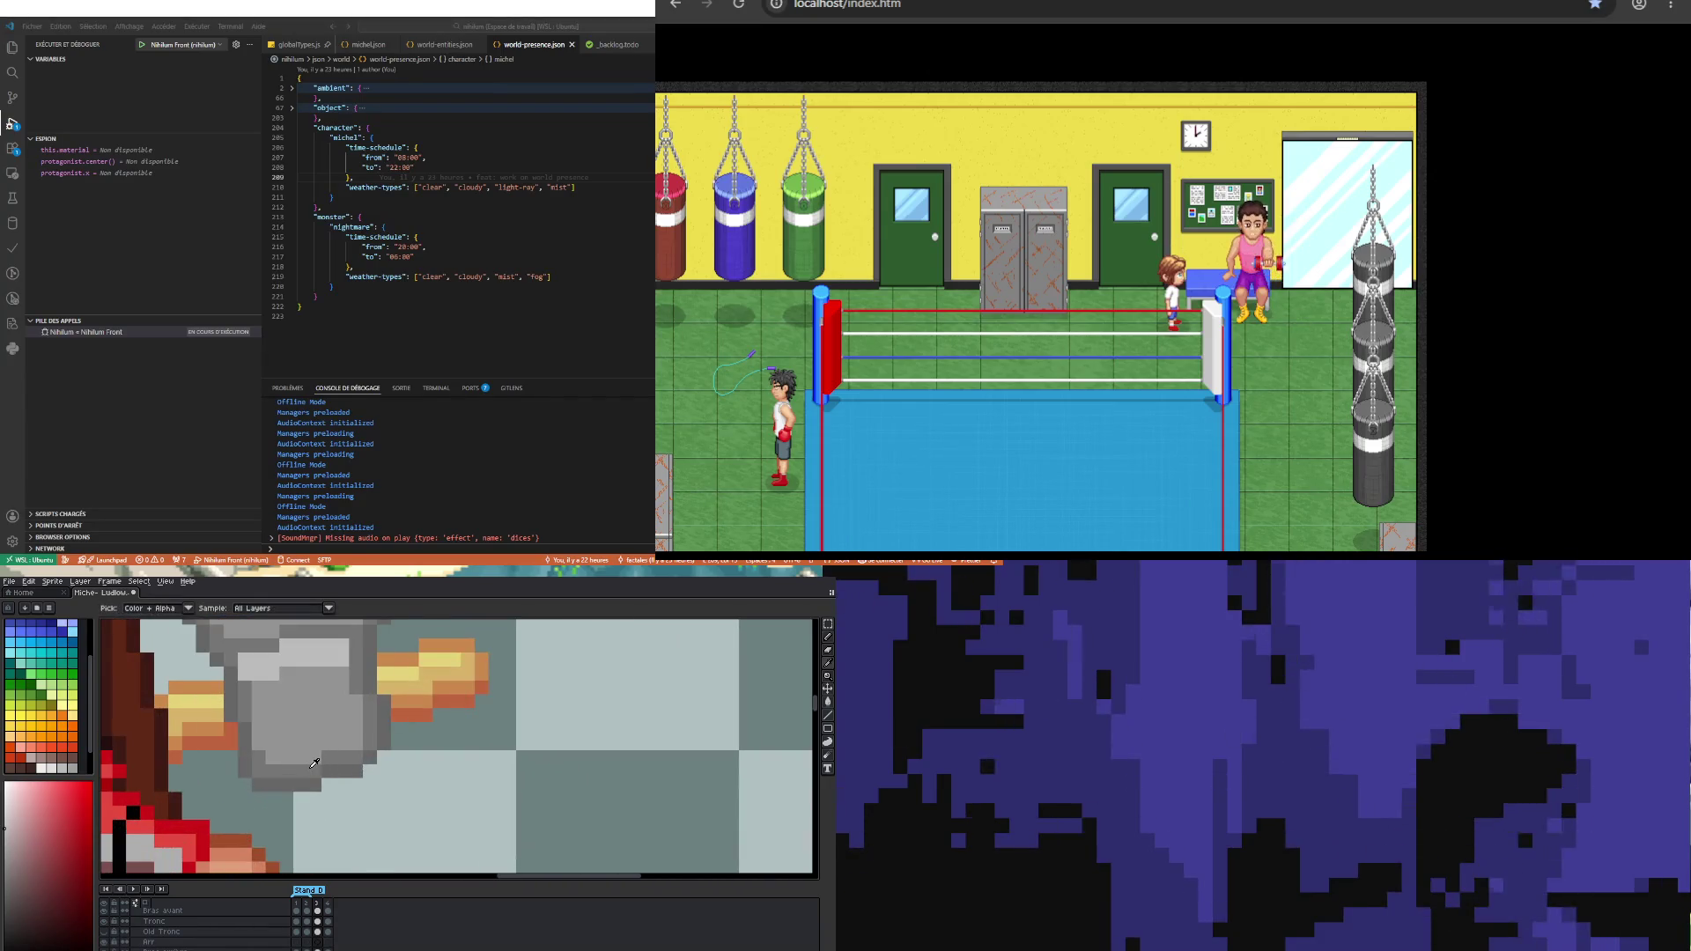
pyautogui.press('b')
pyautogui.press('i')
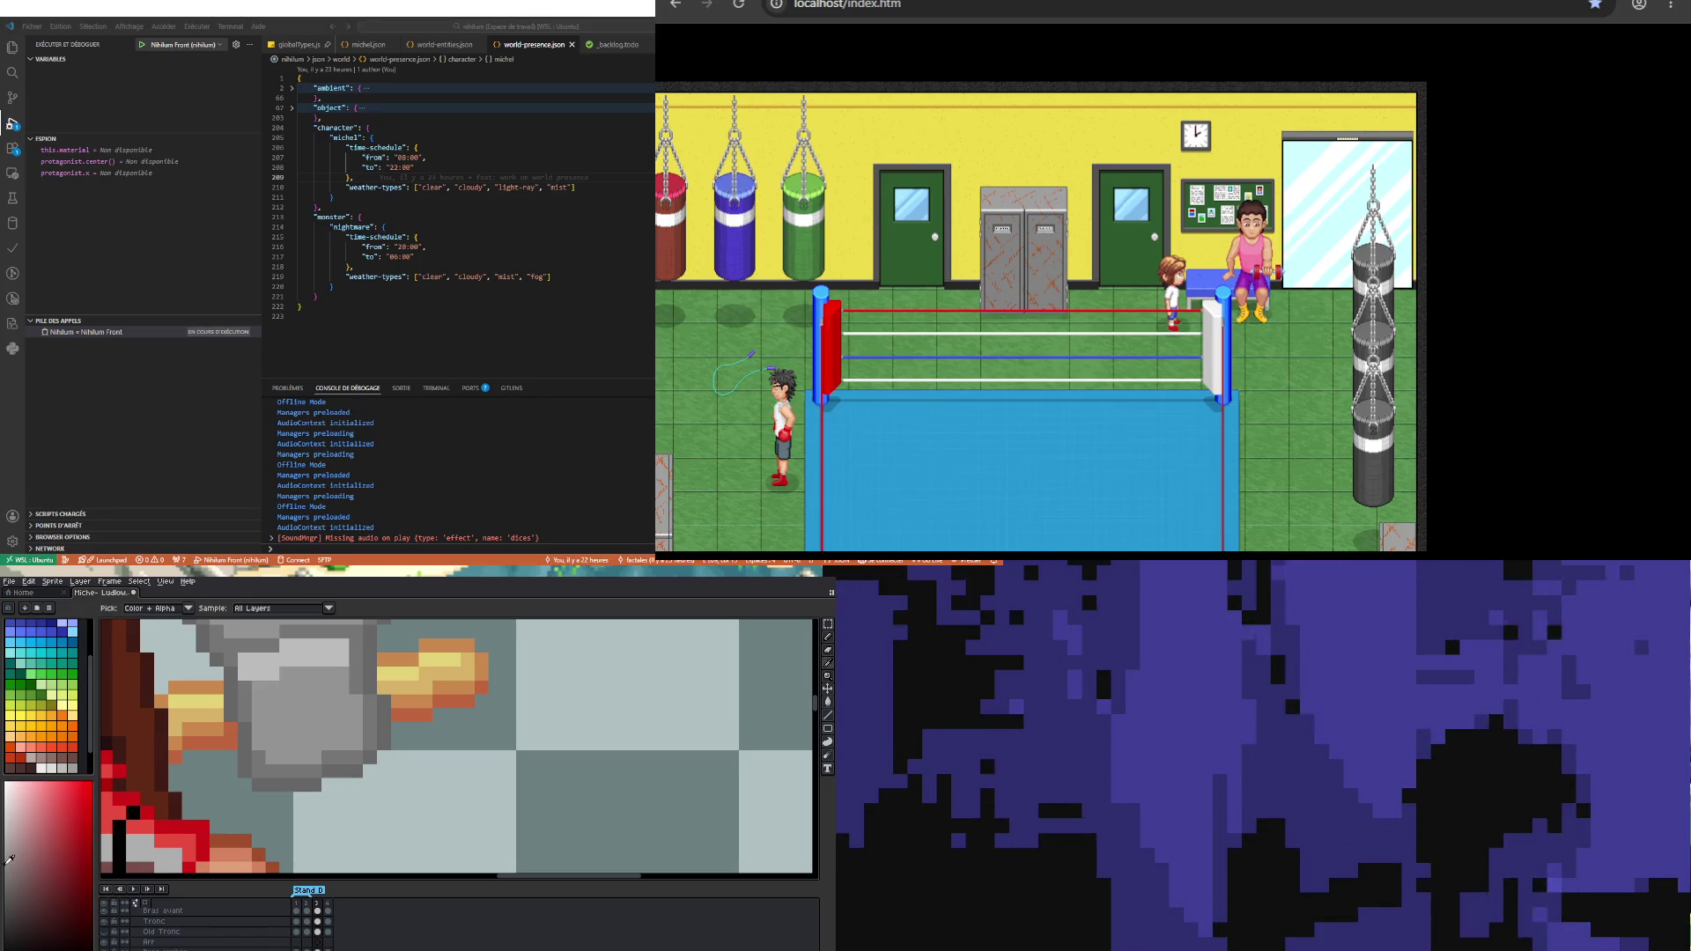
pyautogui.press('b')
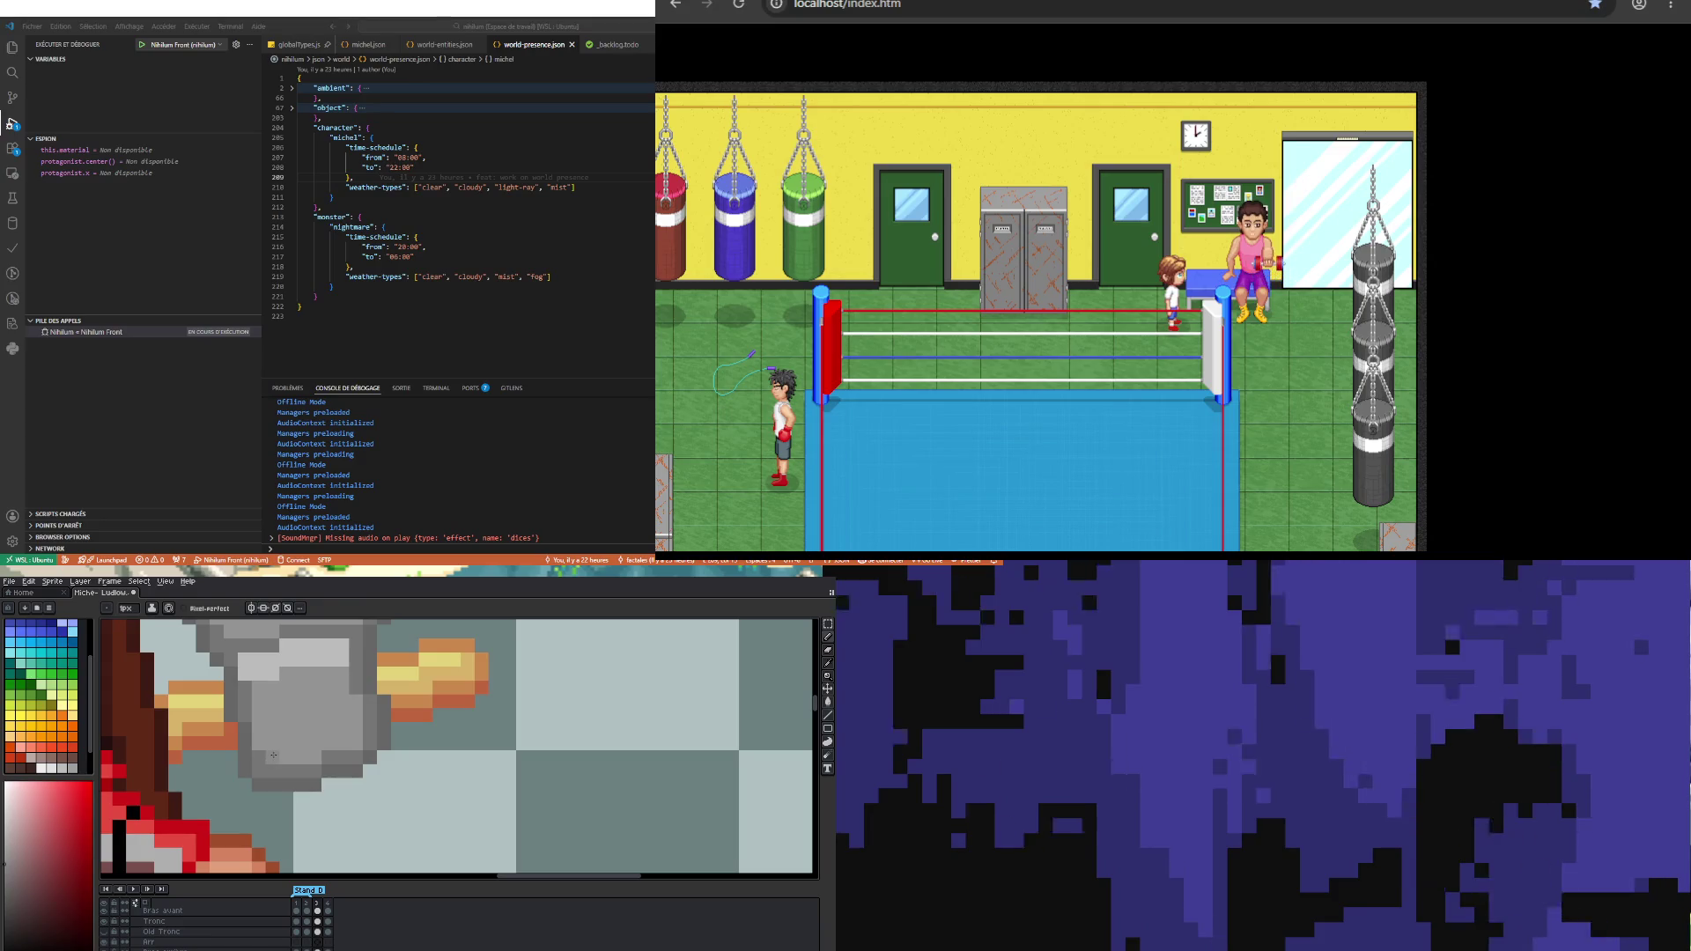
pyautogui.moveTo(272, 755); pyautogui.dragTo(306, 758)
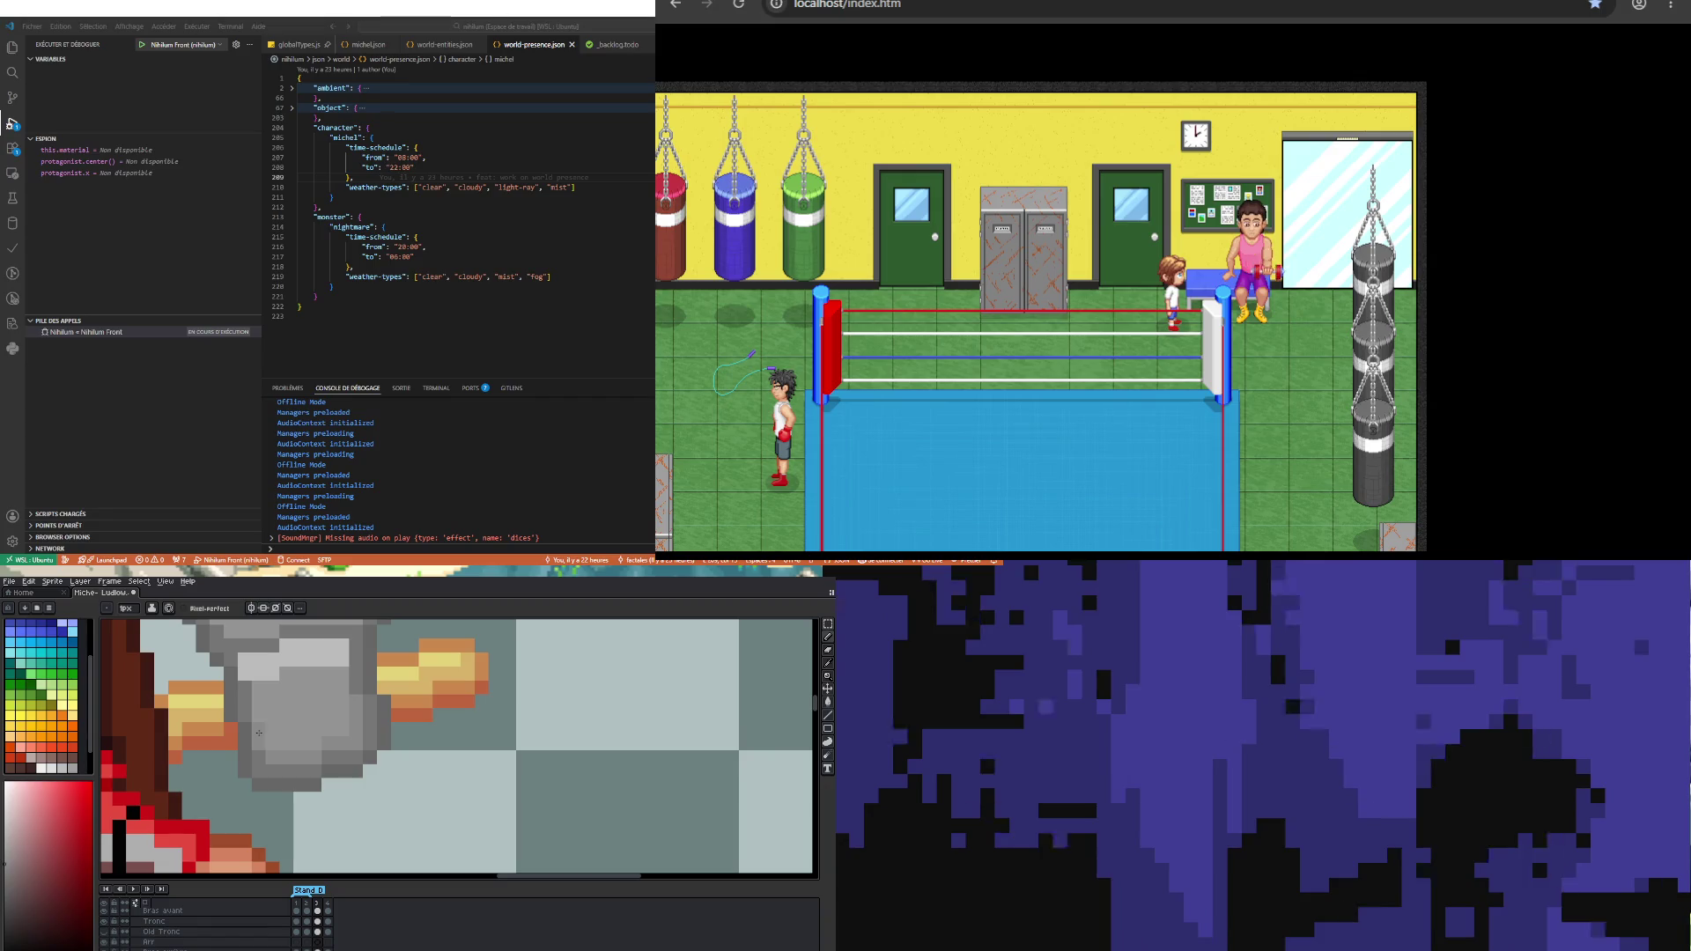
pyautogui.scroll(-3, 259, 732)
pyautogui.scroll(2, 254, 761)
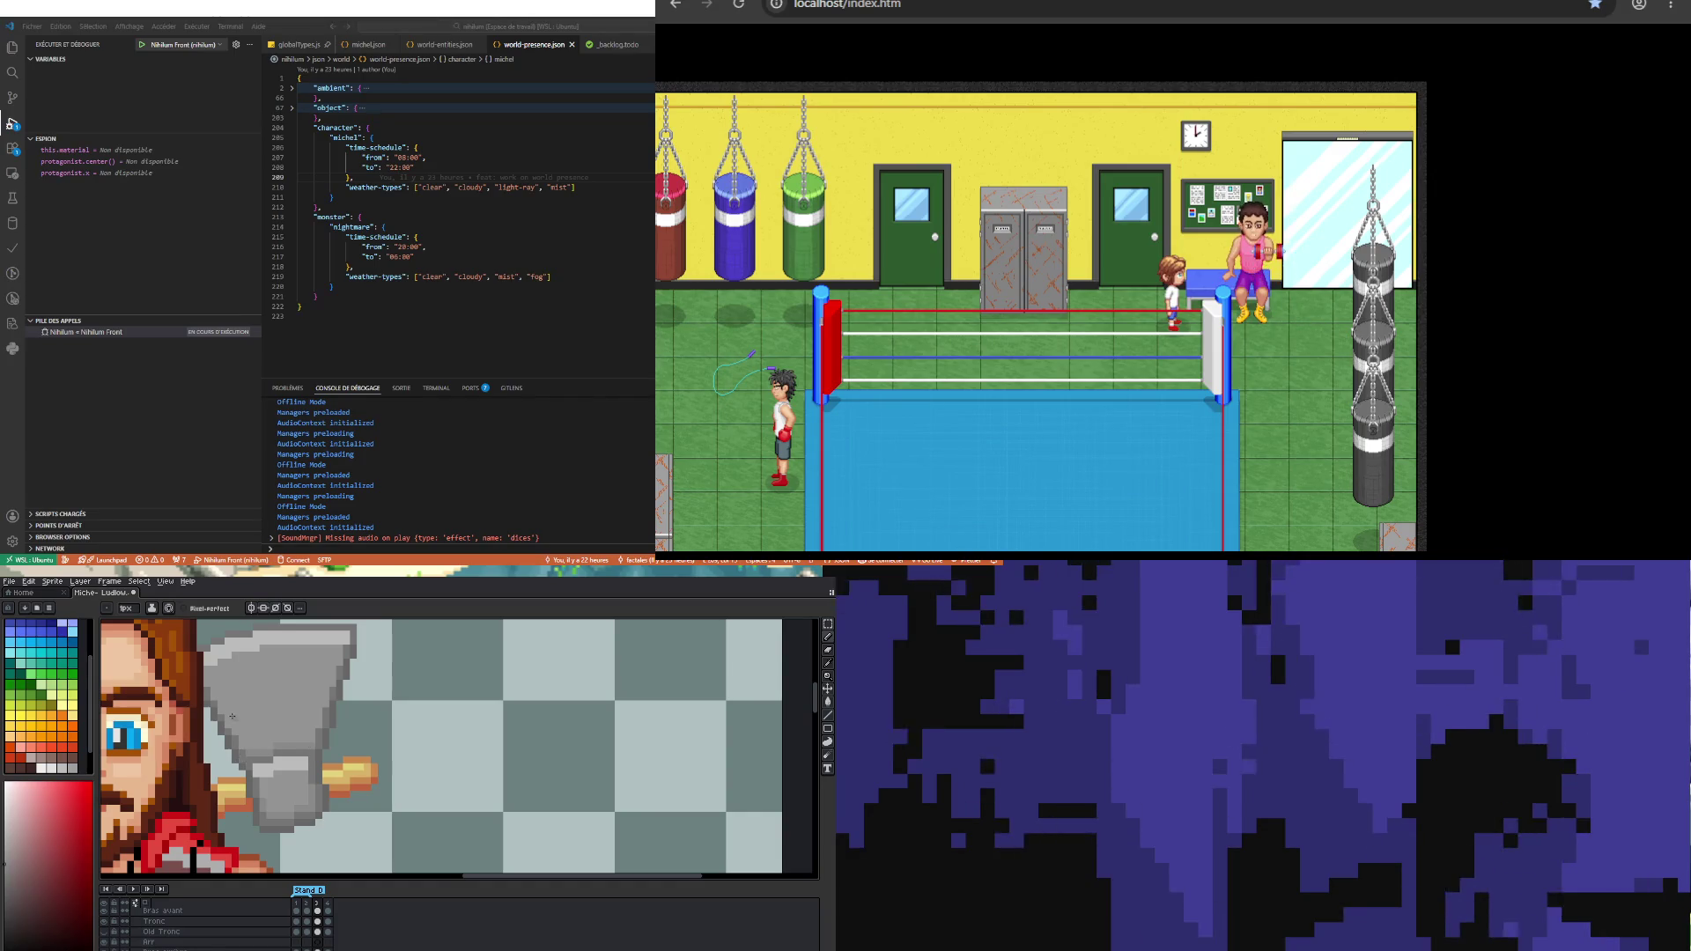
pyautogui.scroll(-2, 228, 724)
pyautogui.scroll(-1, 264, 766)
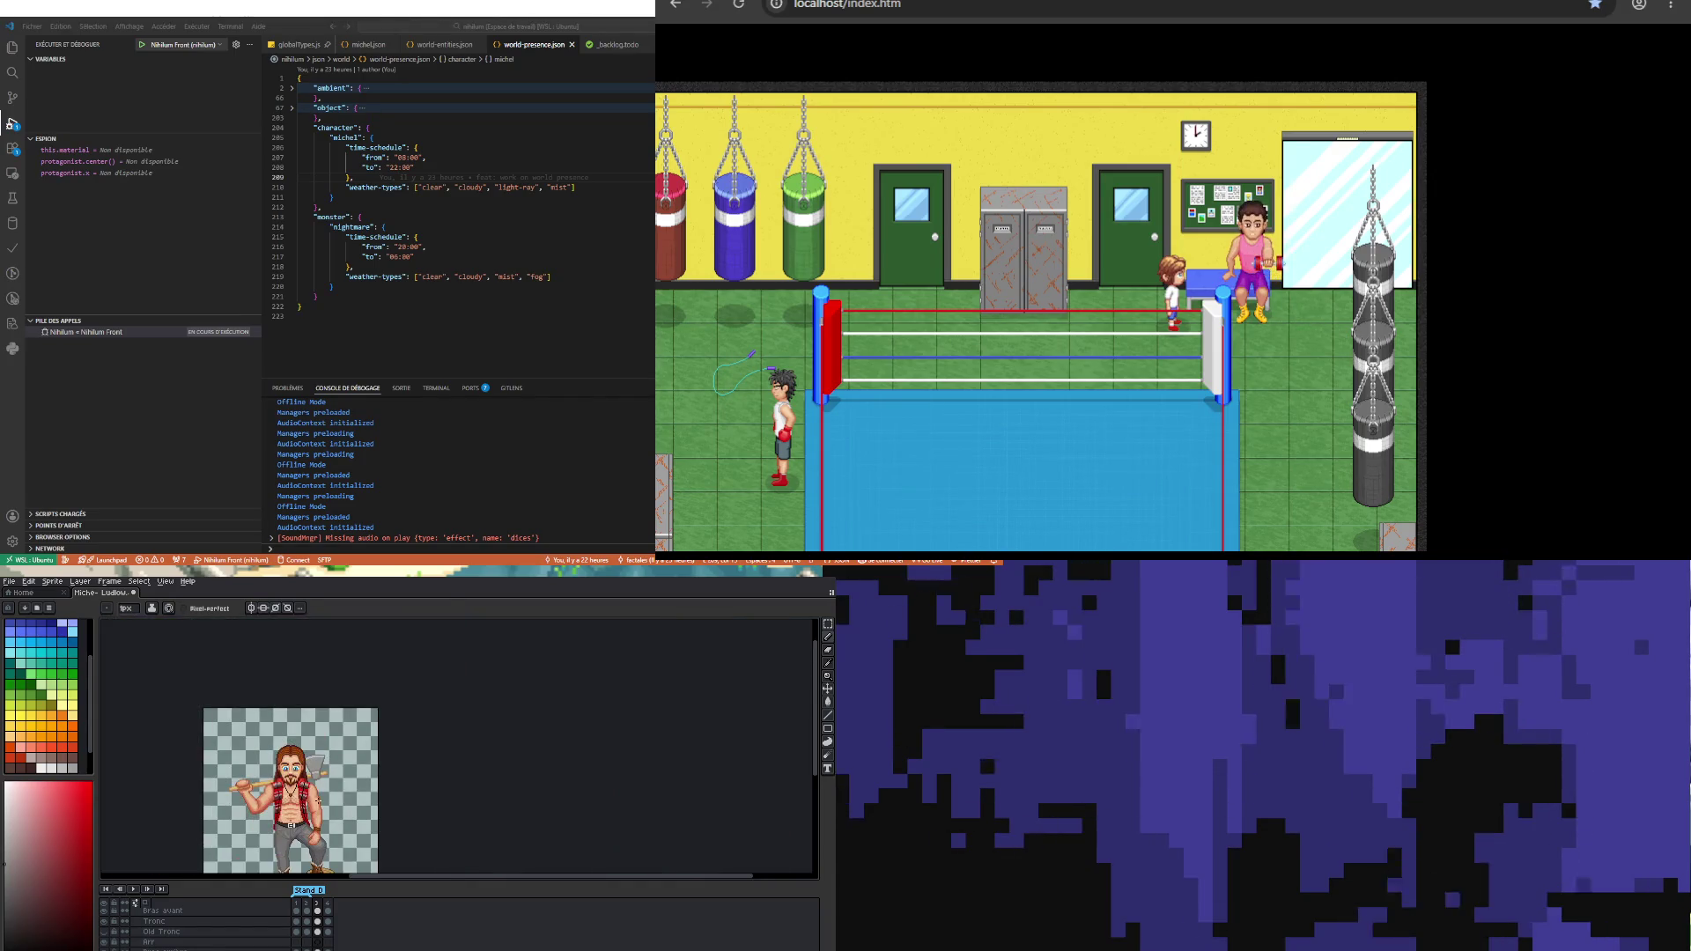
pyautogui.scroll(1, 296, 806)
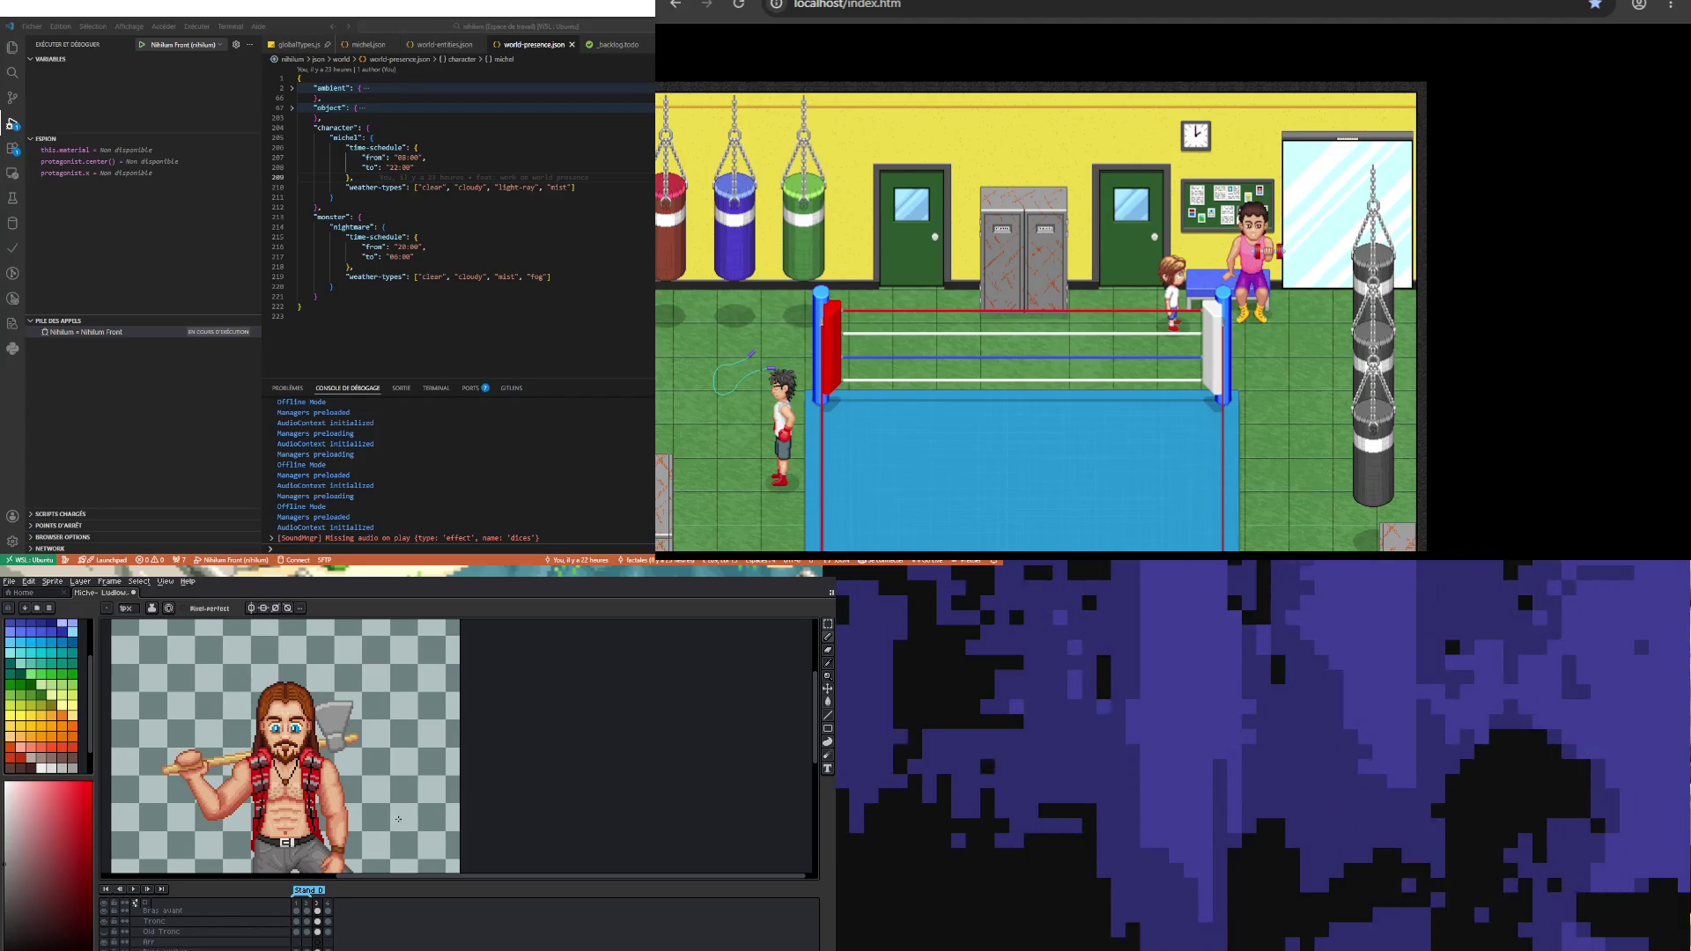
pyautogui.scroll(3, 335, 727)
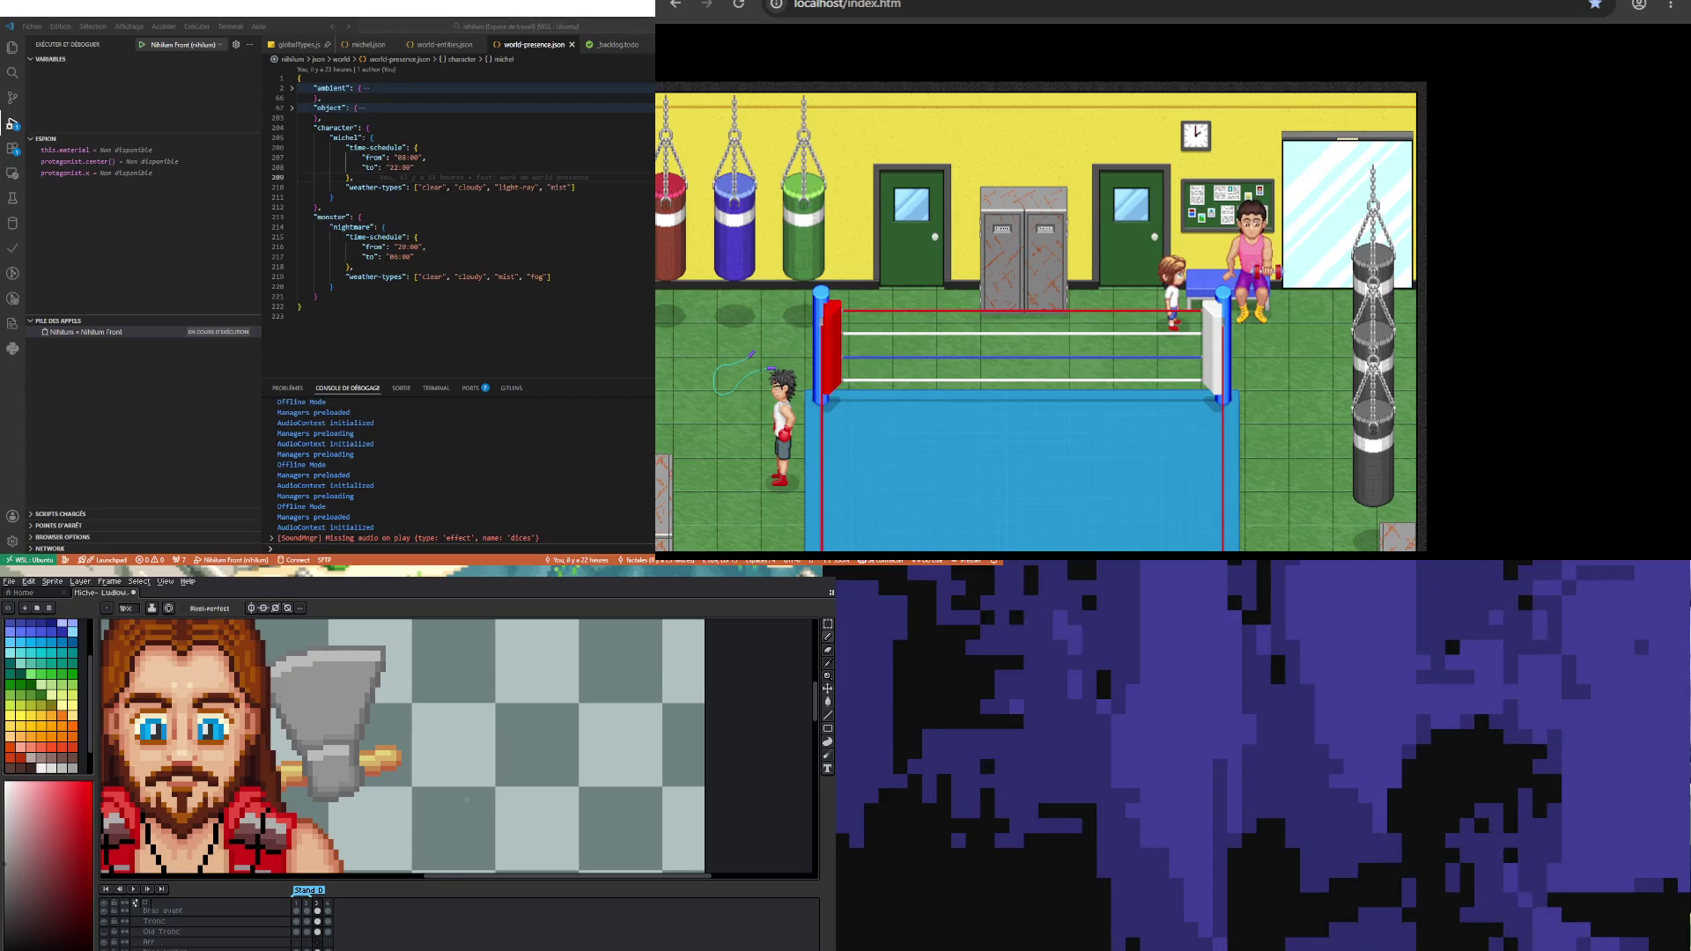
pyautogui.scroll(-4, 482, 804)
pyautogui.scroll(3, 390, 720)
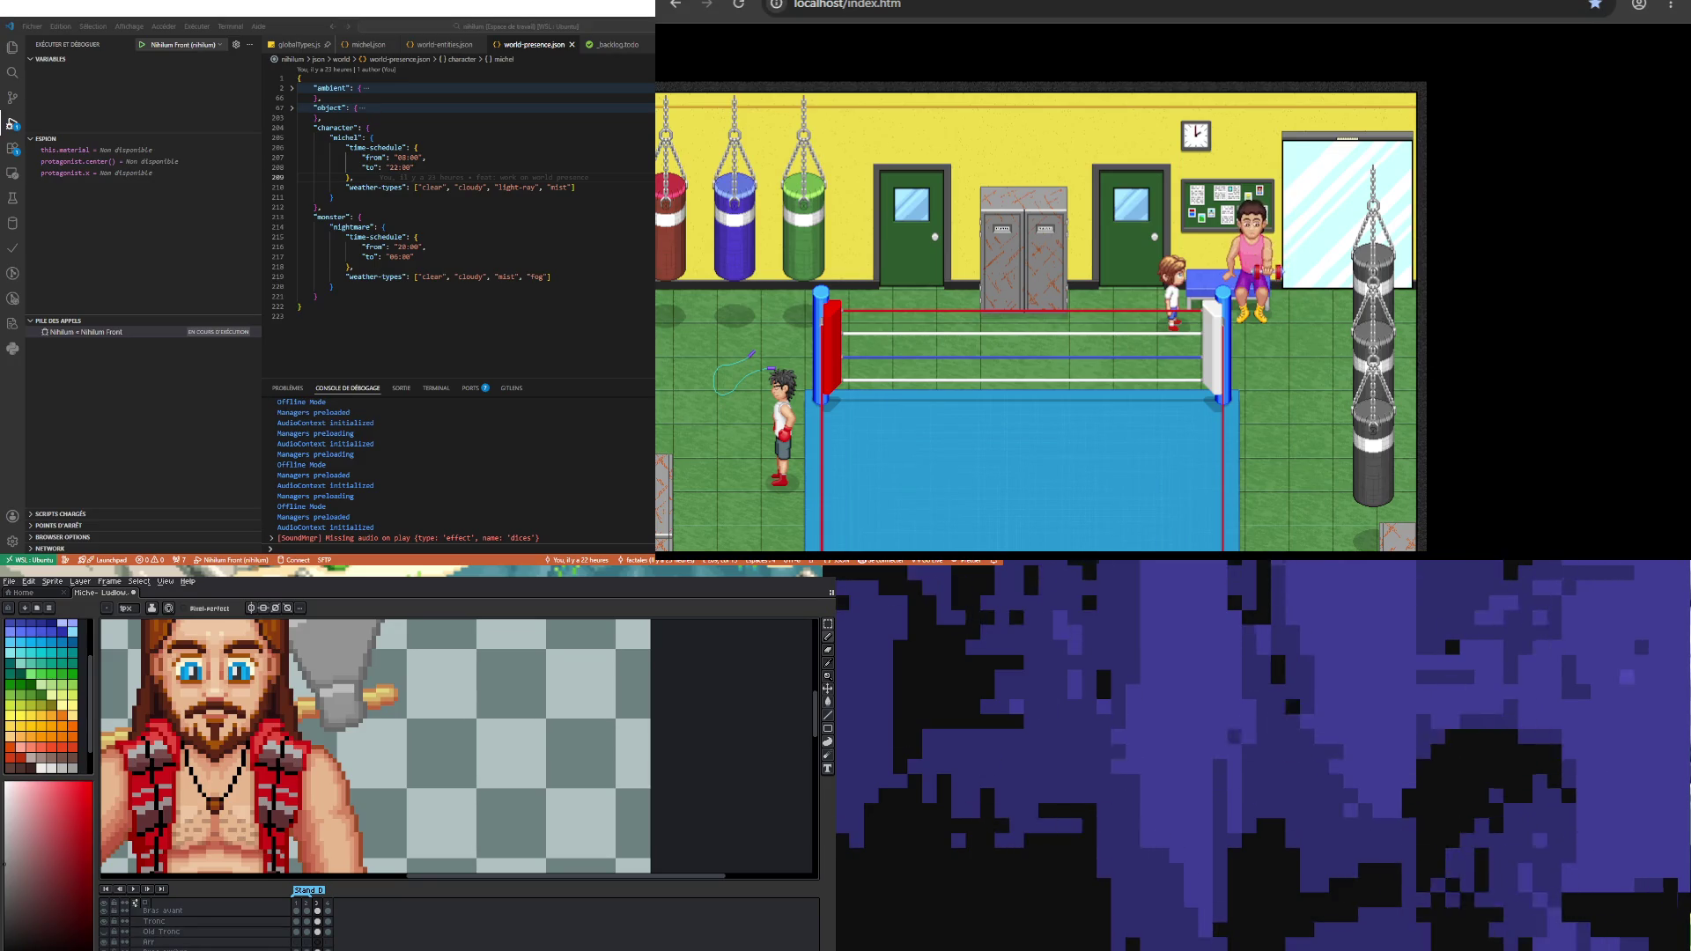
pyautogui.scroll(-3, 370, 749)
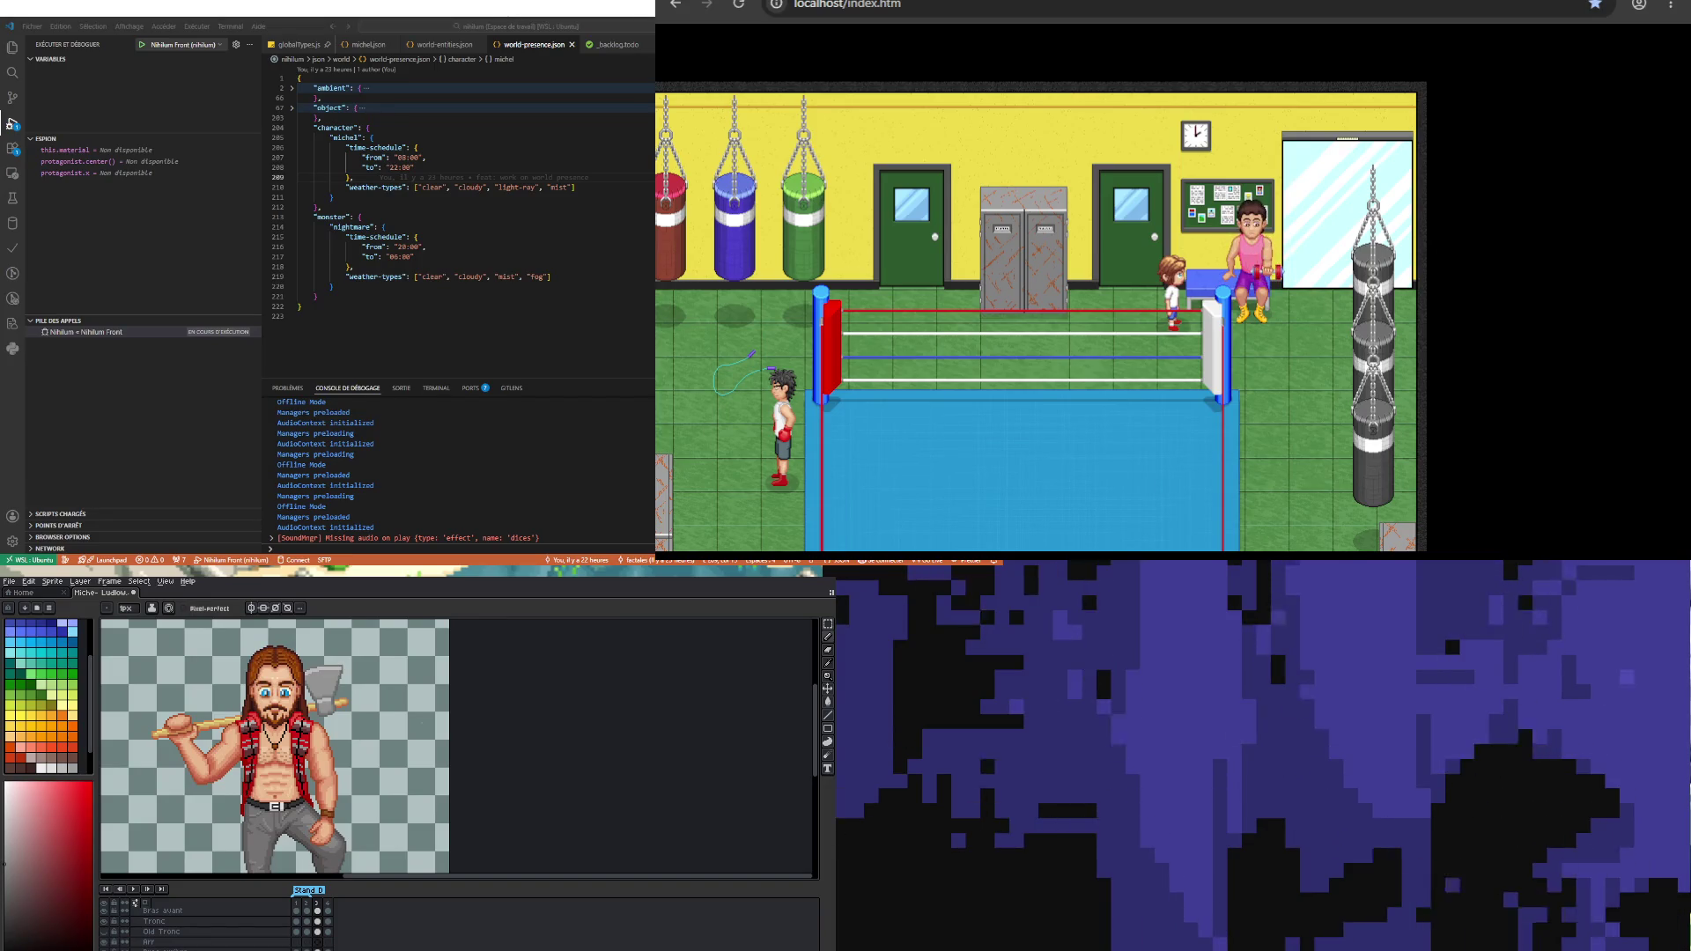
pyautogui.scroll(-2, 190, 695)
pyautogui.scroll(2, 190, 770)
pyautogui.scroll(-2, 185, 802)
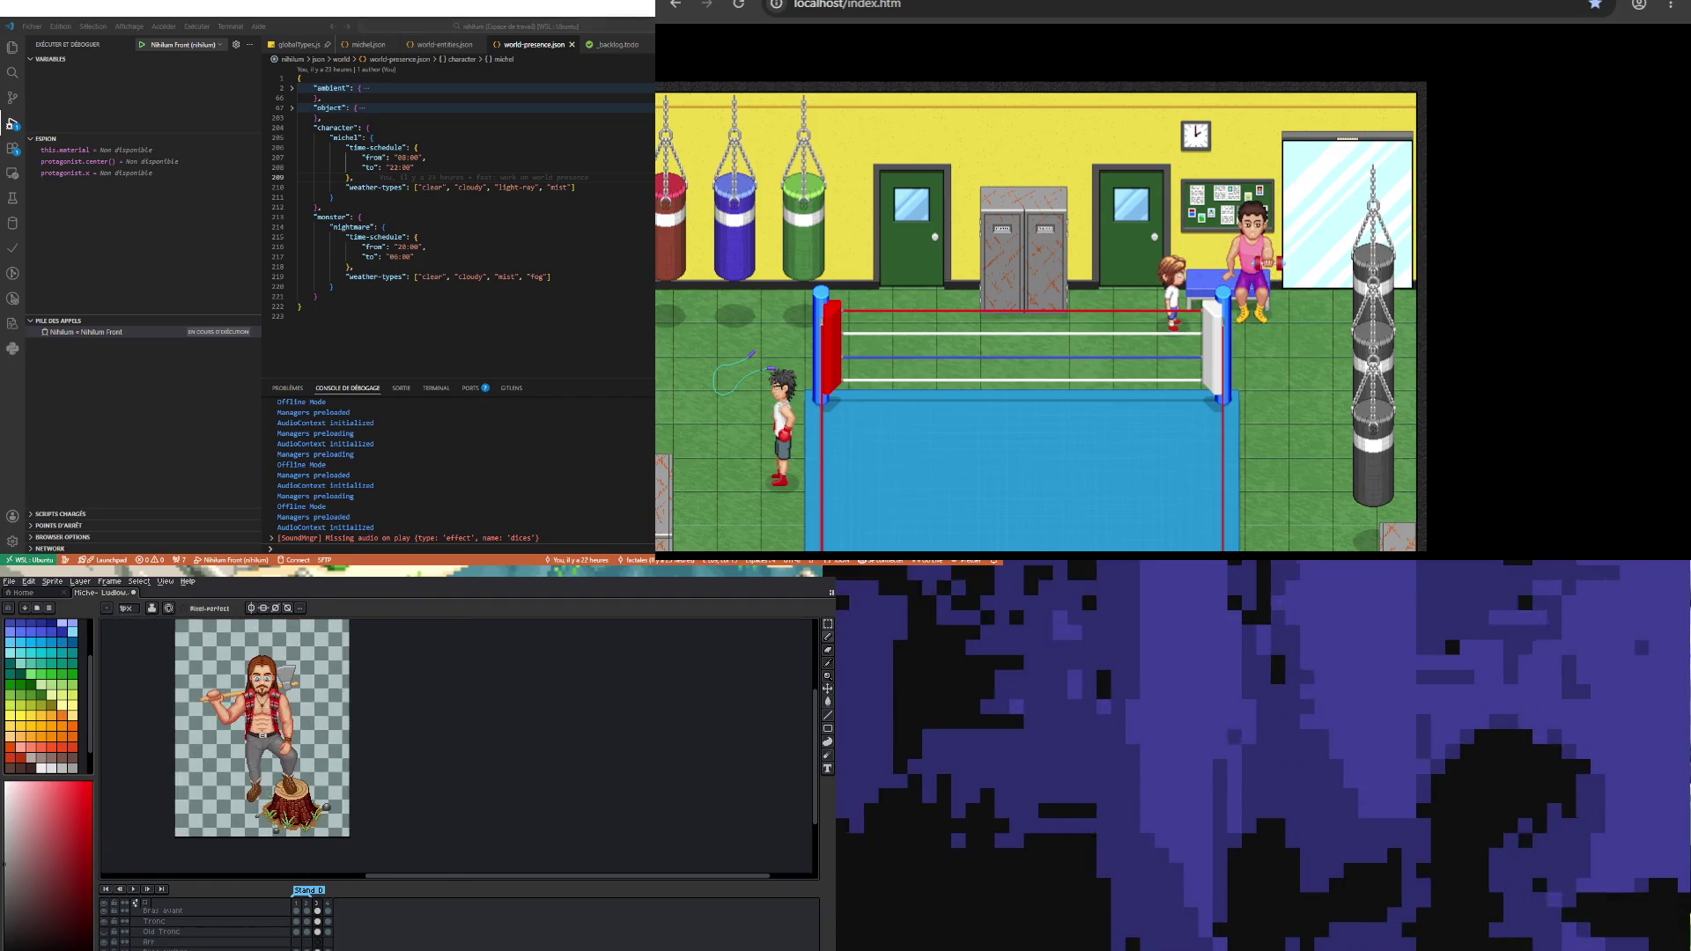
pyautogui.scroll(2, 238, 651)
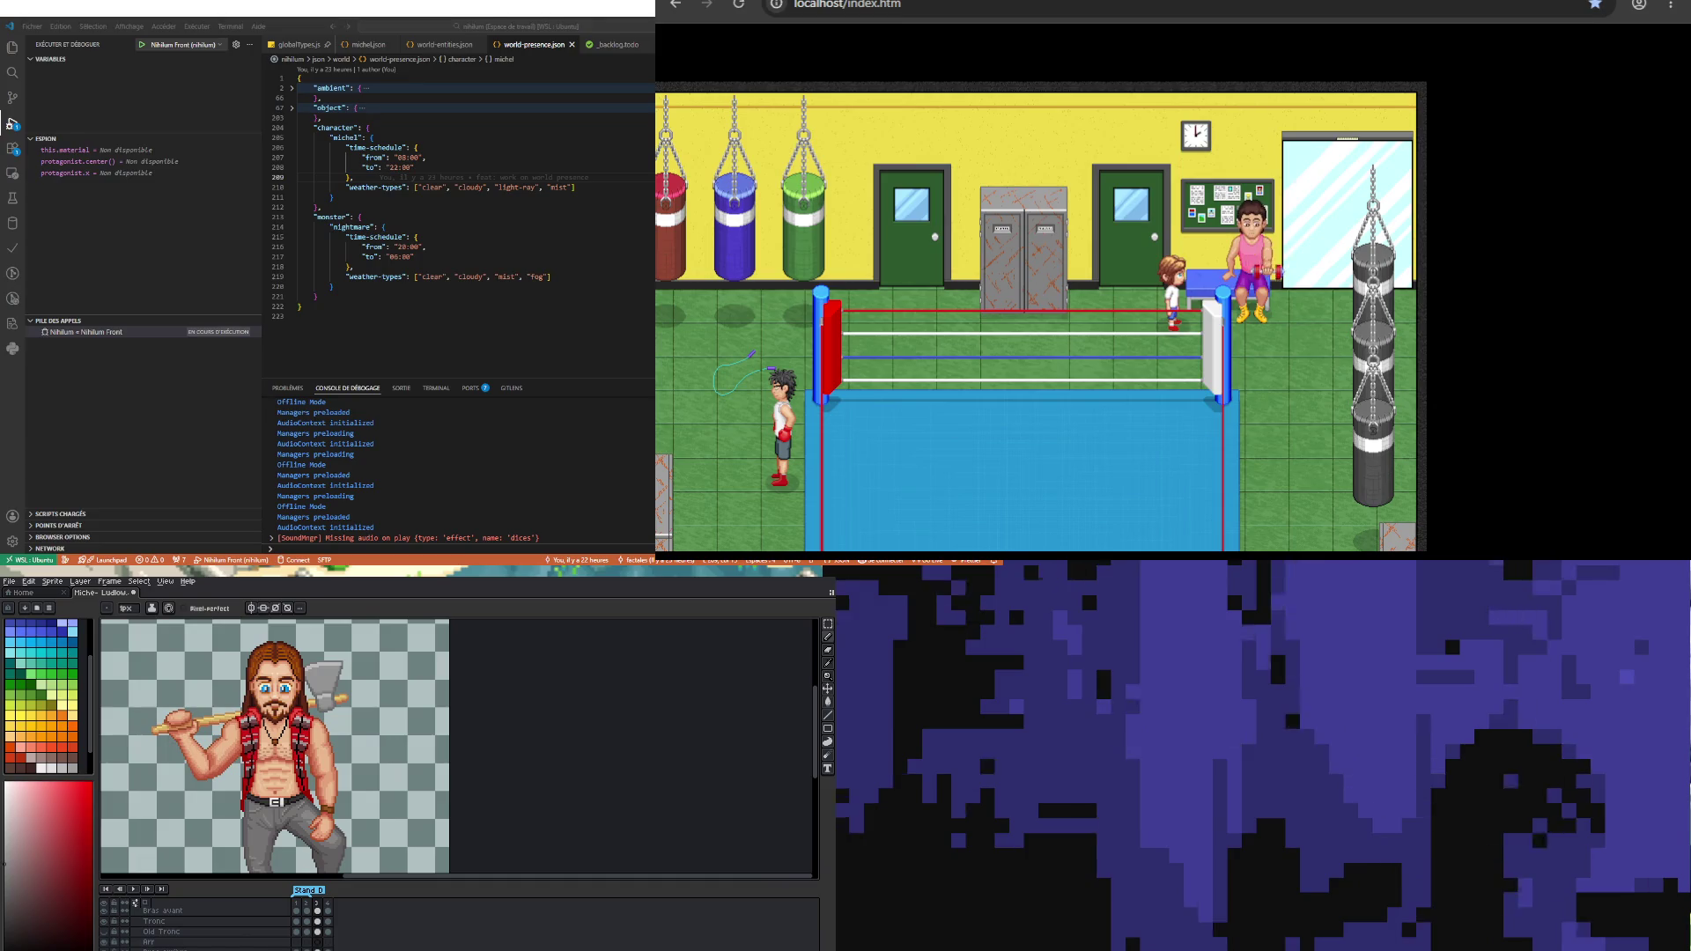
pyautogui.scroll(1, 303, 699)
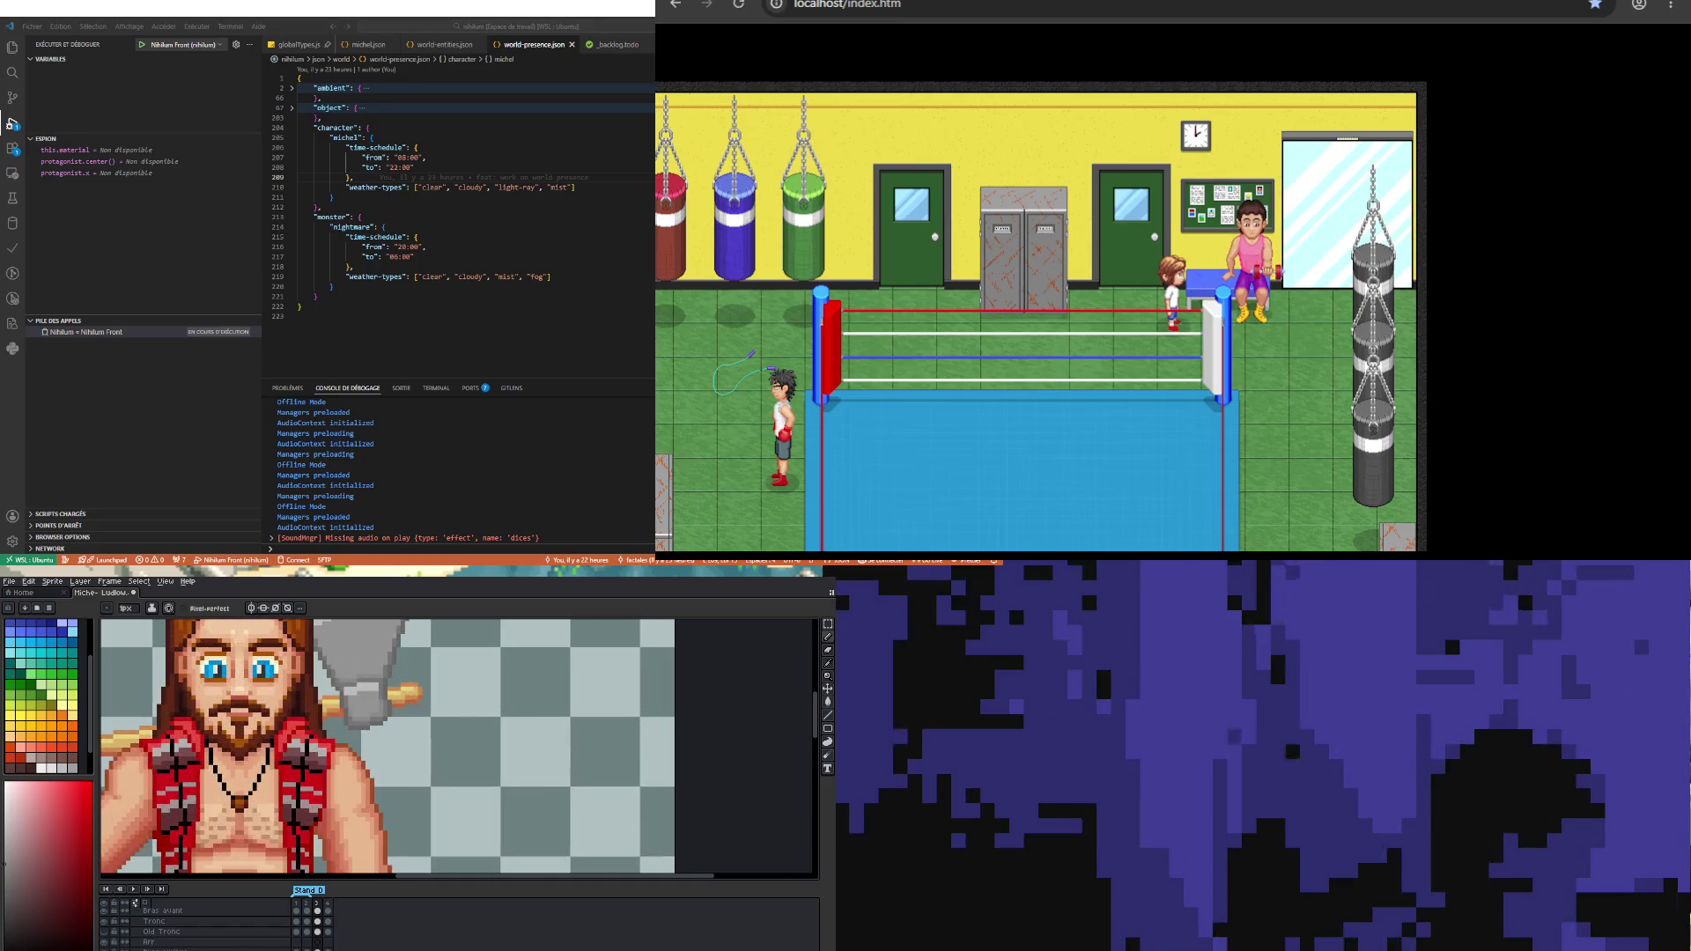
pyautogui.scroll(-1, 302, 699)
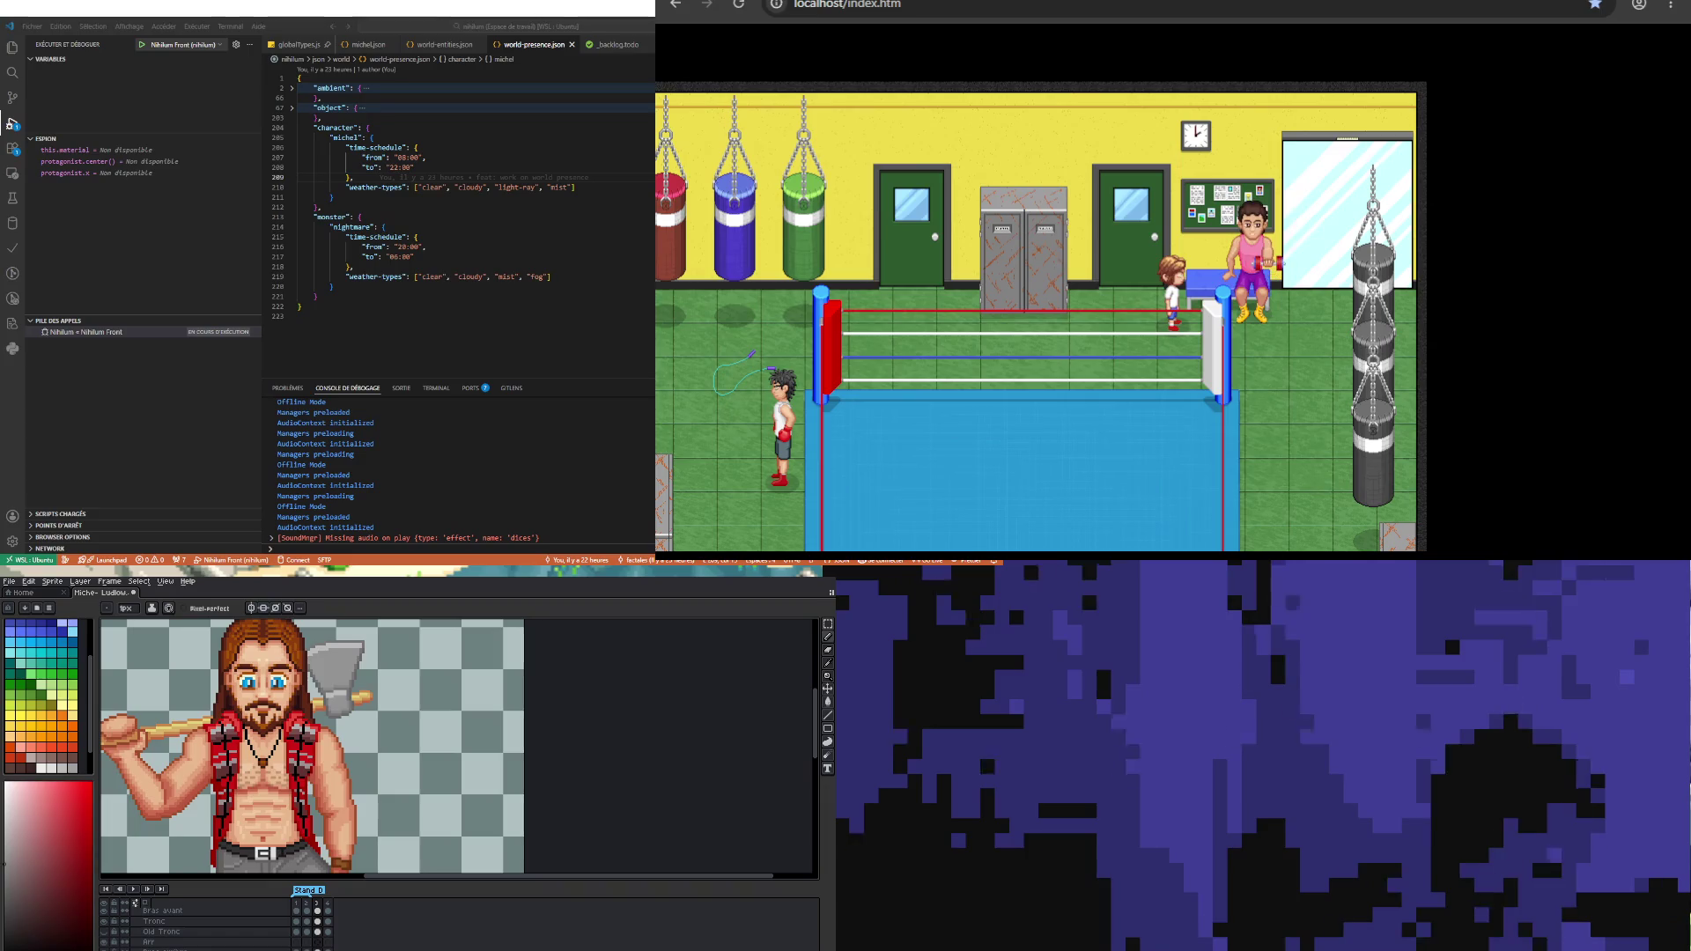
pyautogui.scroll(-1, 303, 699)
pyautogui.scroll(-1, 303, 699)
pyautogui.scroll(1, 303, 699)
pyautogui.scroll(-1, 303, 699)
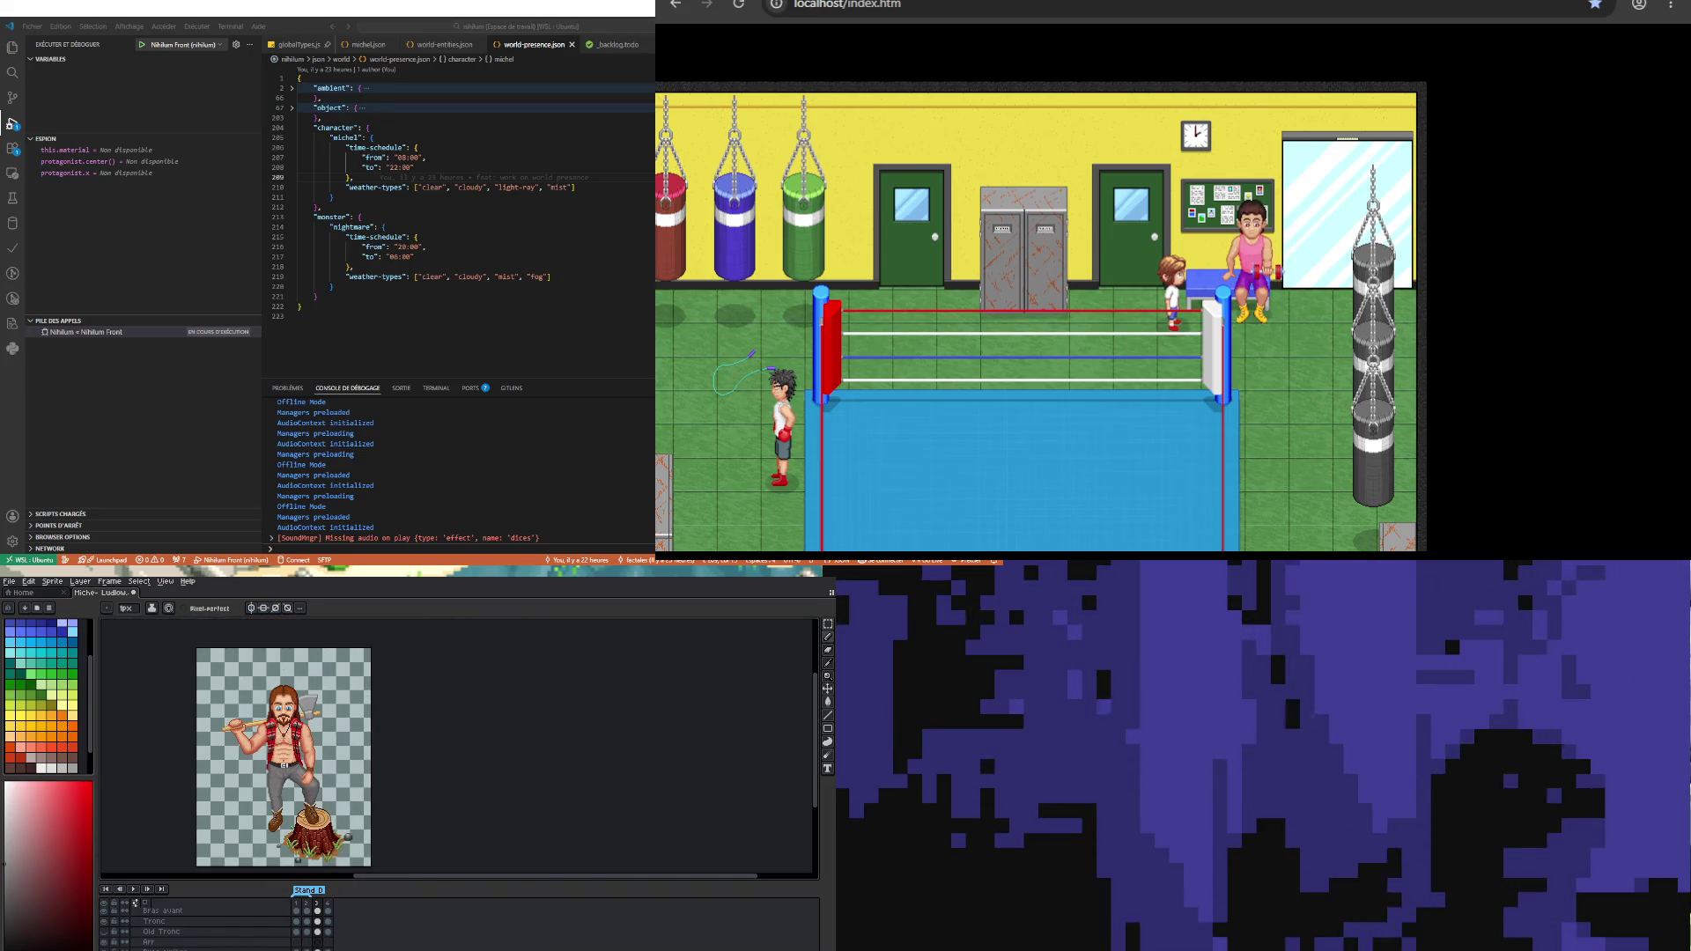
pyautogui.scroll(2, 286, 667)
pyautogui.scroll(1, 308, 739)
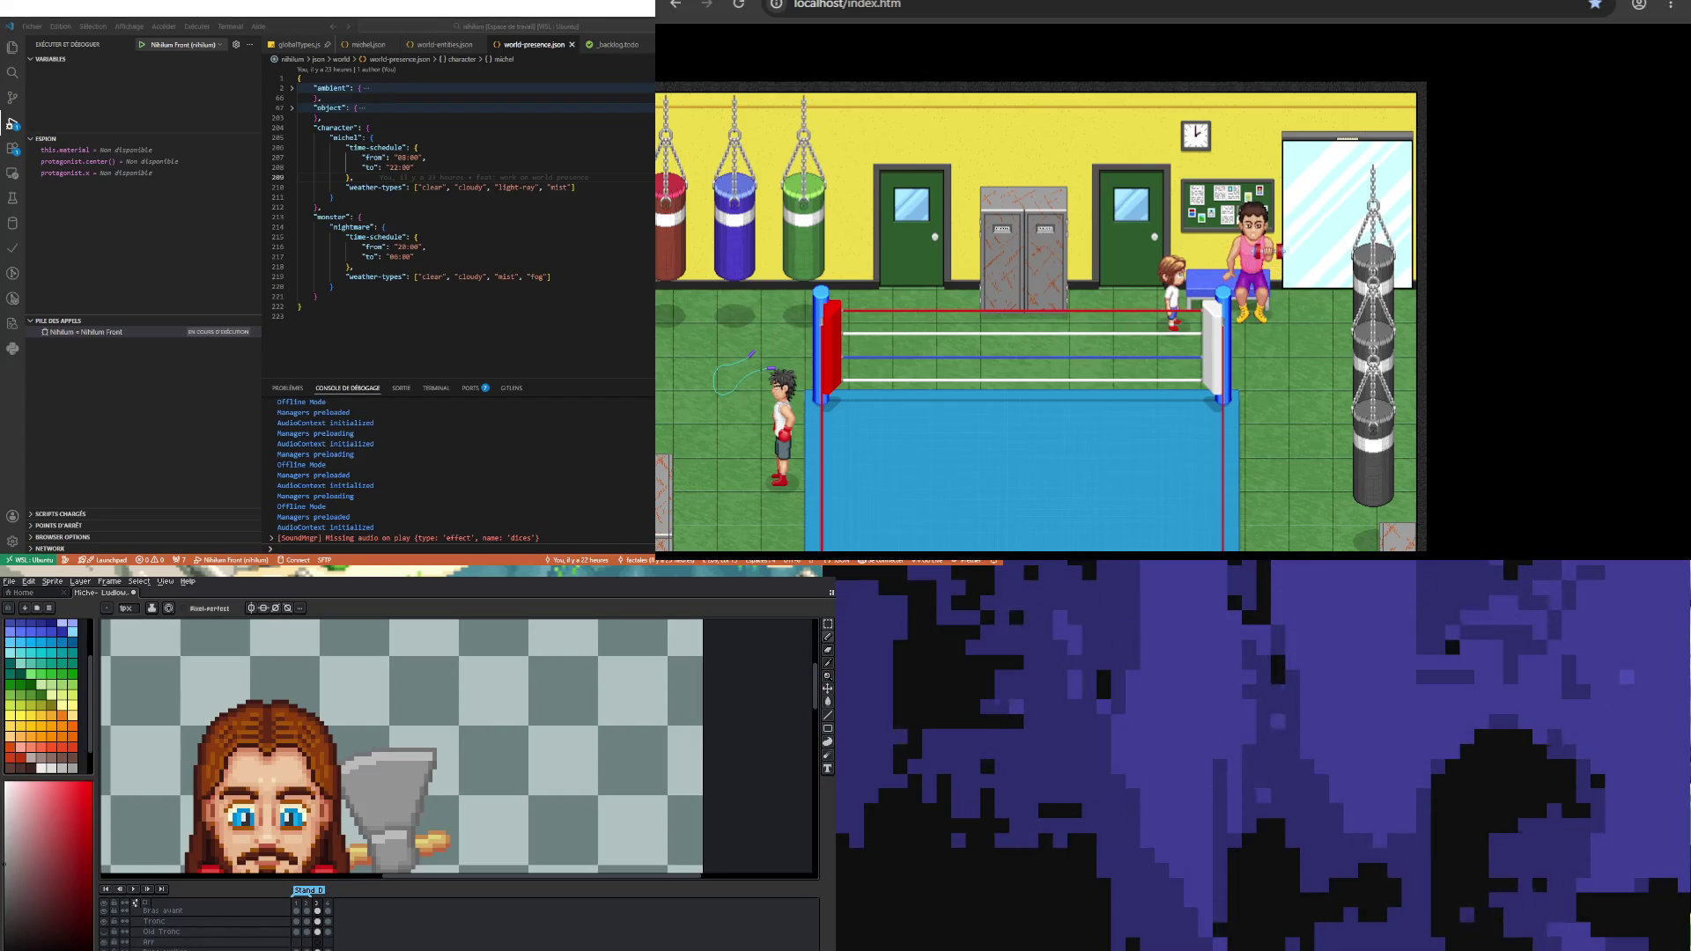
pyautogui.scroll(-3, 247, 709)
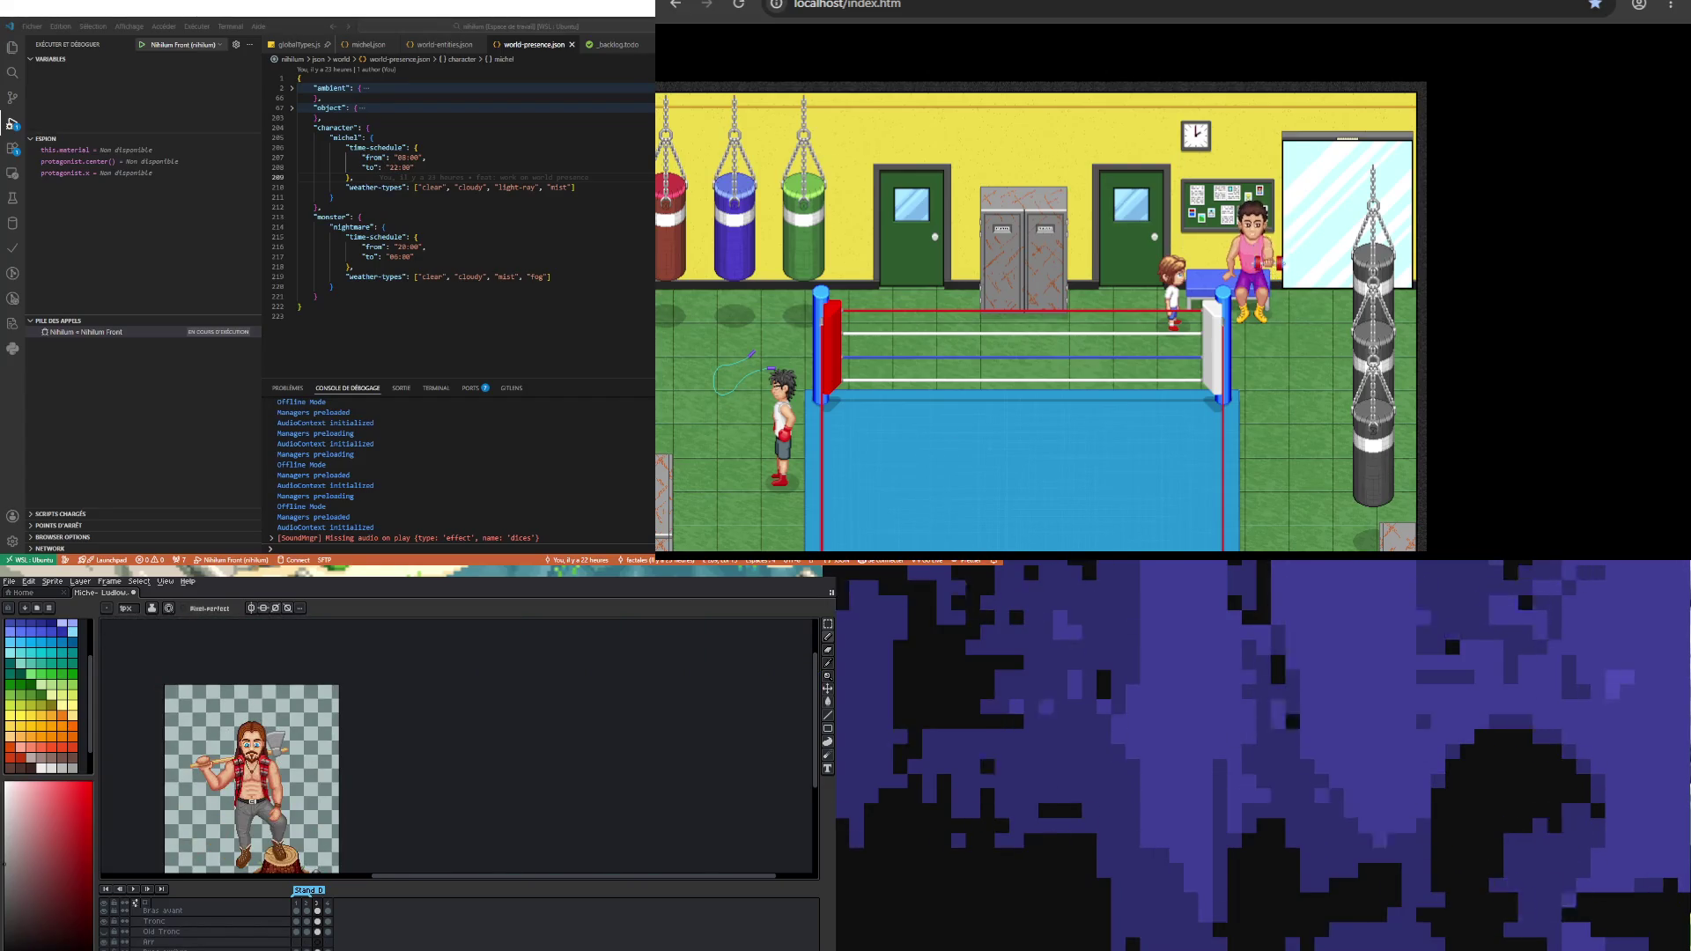
pyautogui.scroll(-2, 220, 793)
pyautogui.scroll(3, 220, 793)
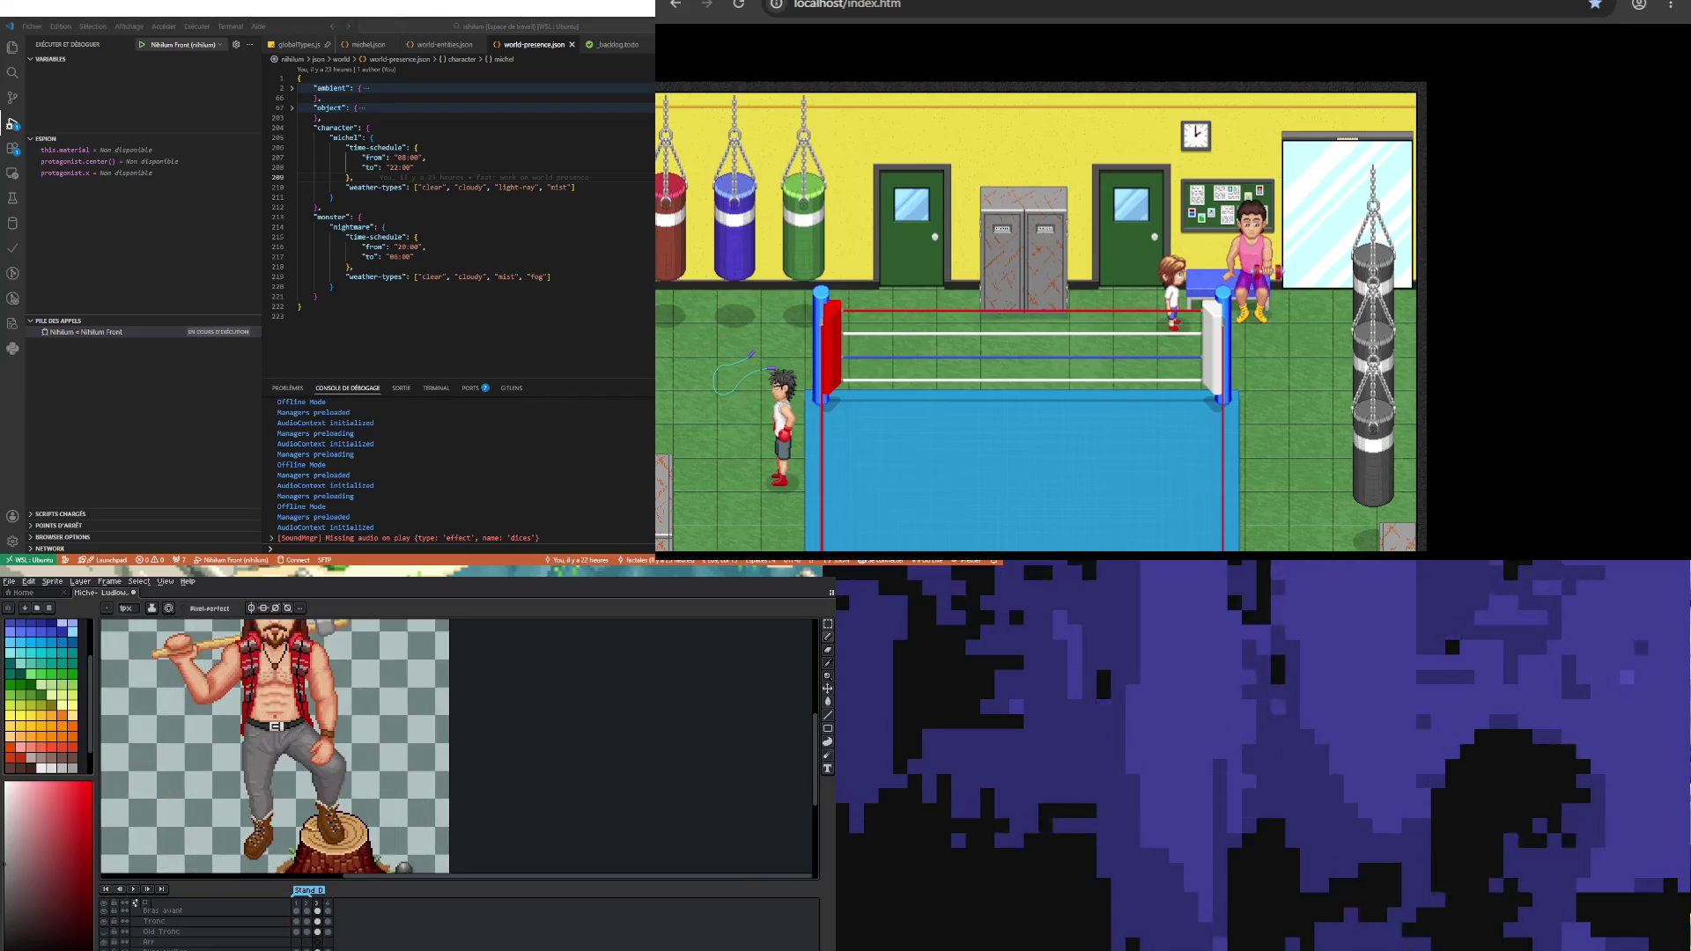
pyautogui.scroll(-1, 220, 793)
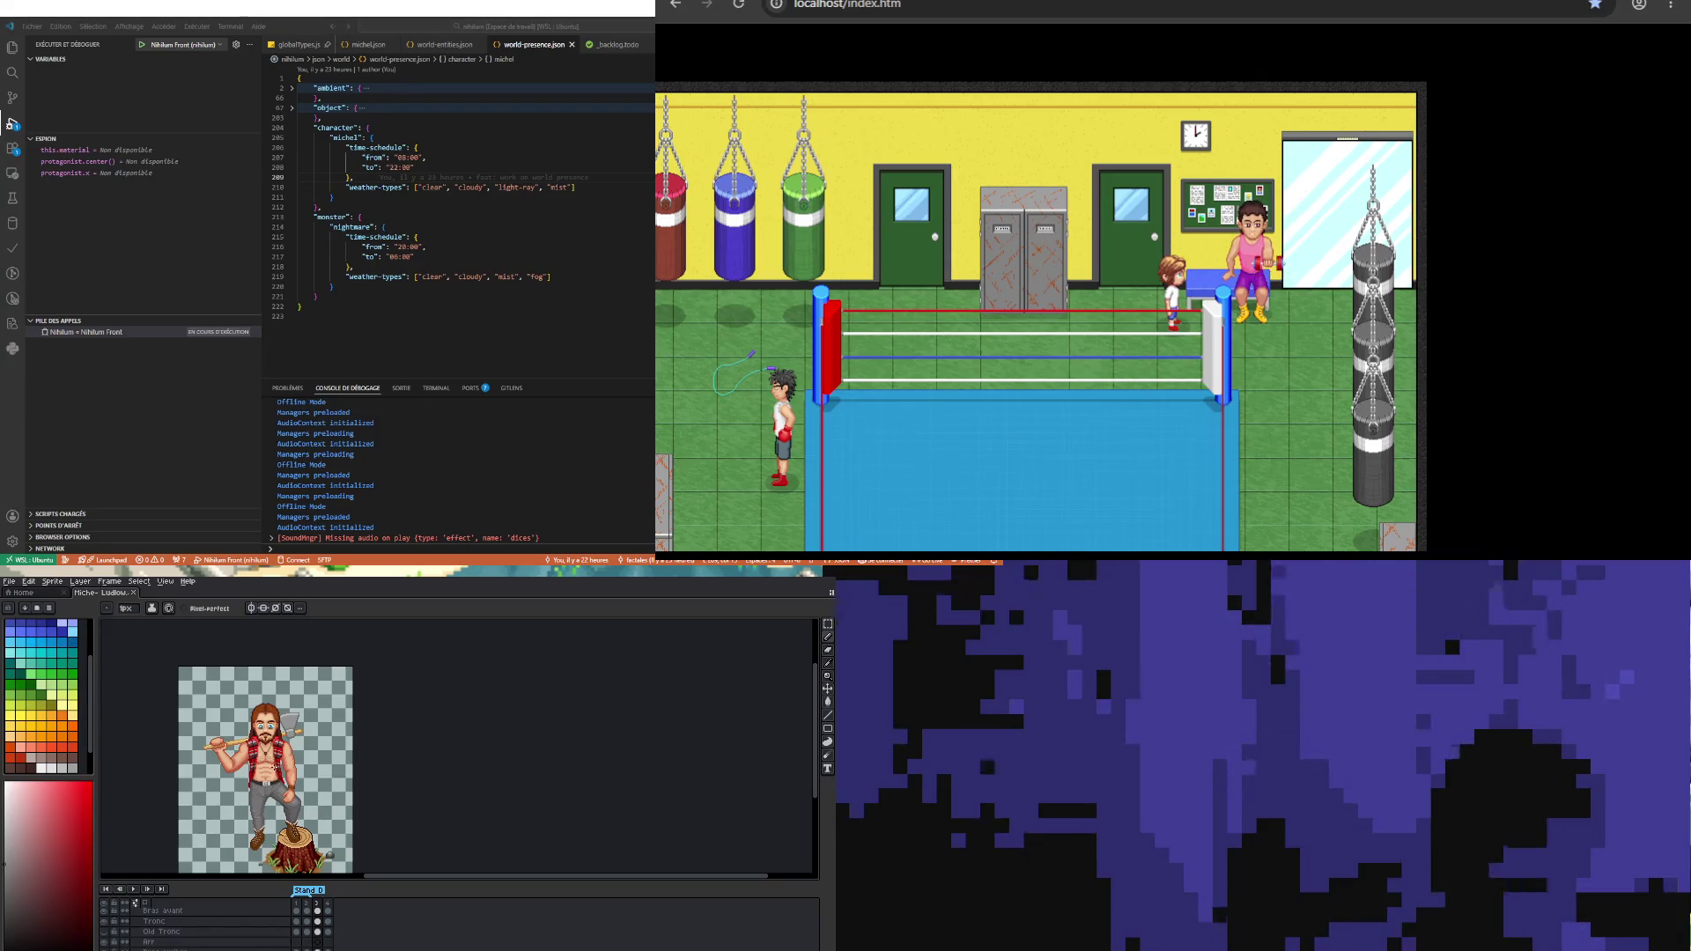
pyautogui.scroll(5, 263, 736)
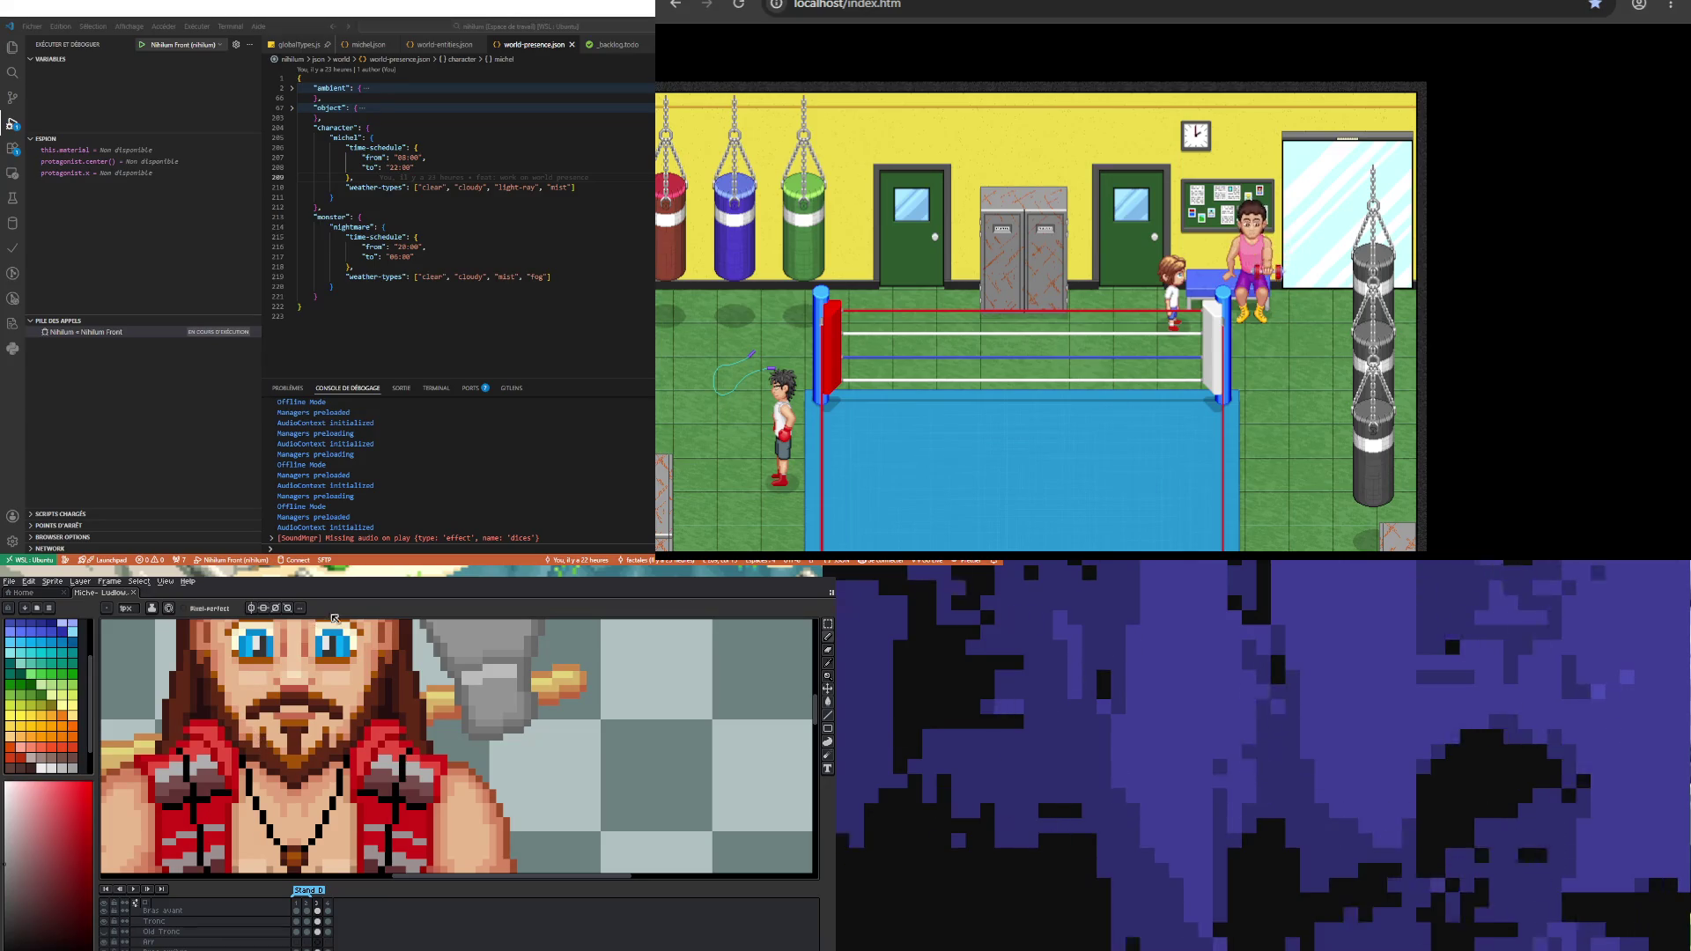
pyautogui.scroll(2, 291, 943)
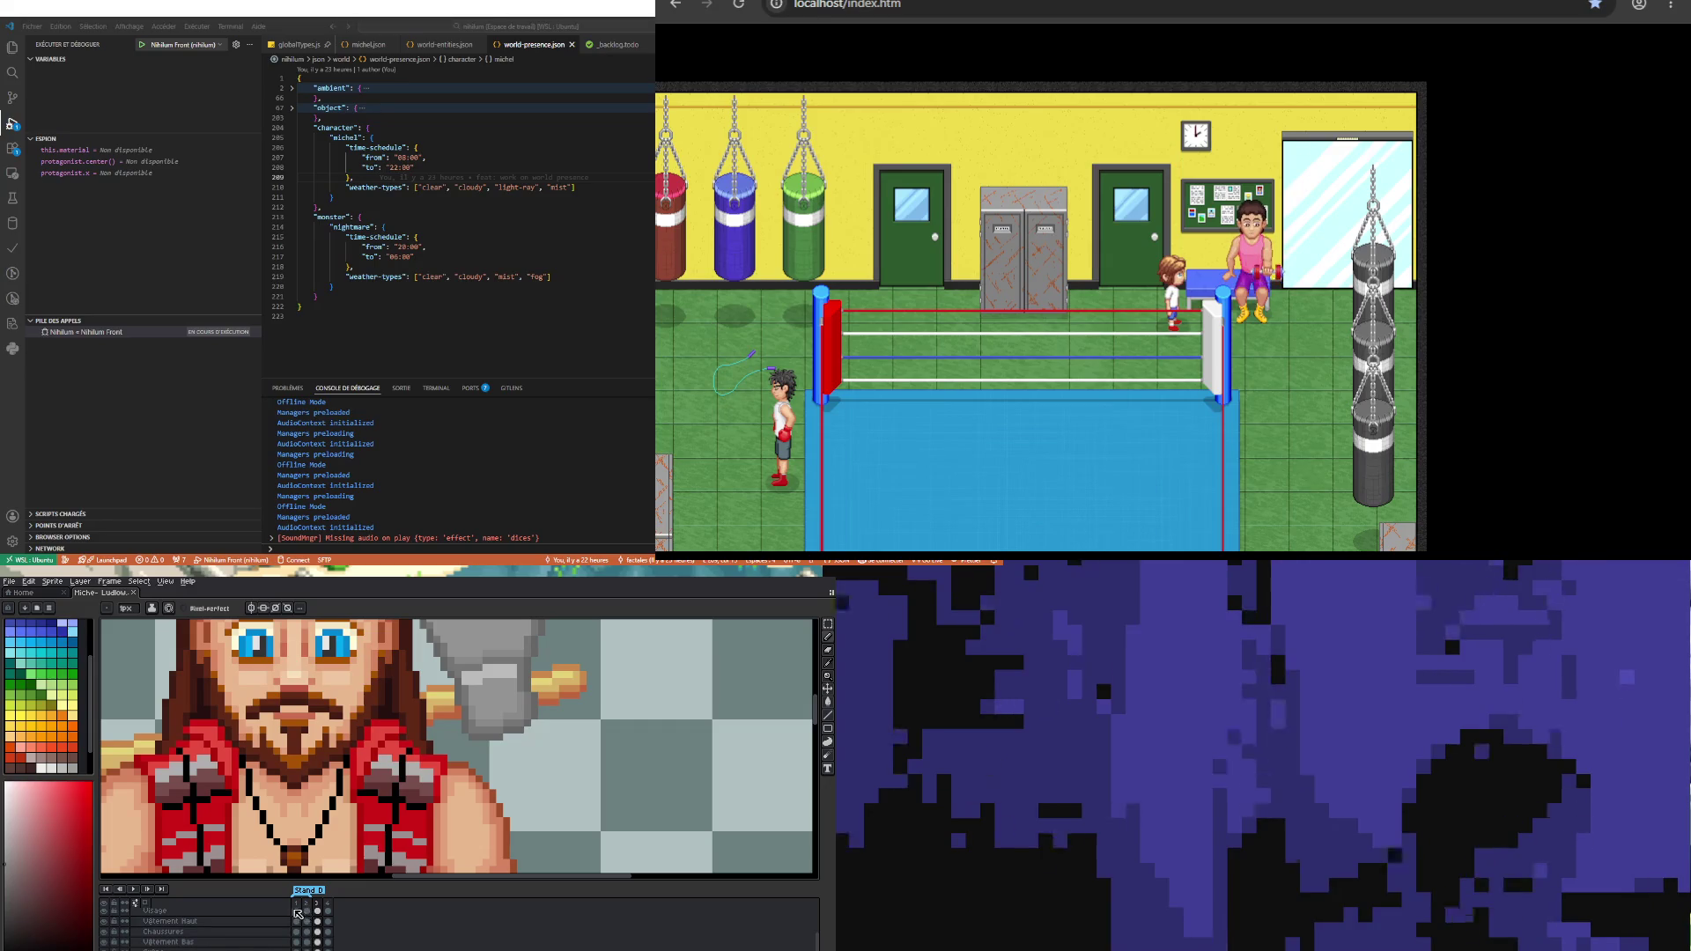
# Step: On frame 1 of the Visage layer, sample the beard's dark brown and orange-brown tones
pyautogui.click(298, 913)
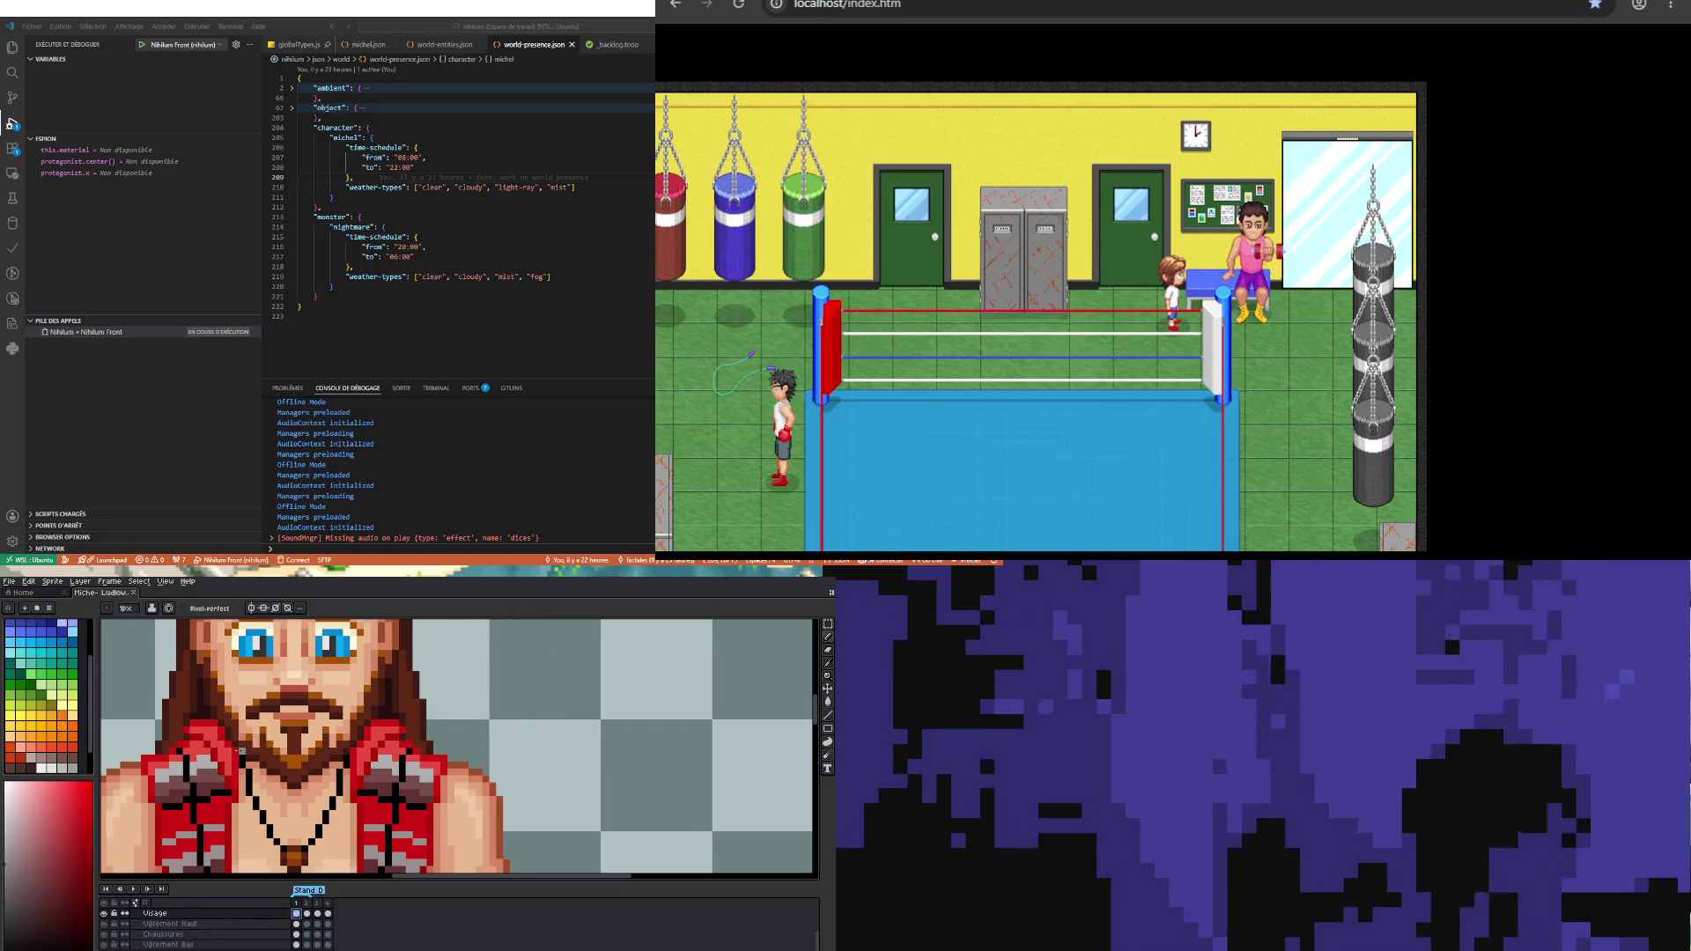
pyautogui.keyDown('alt'); pyautogui.click(243, 724); pyautogui.keyUp('alt')
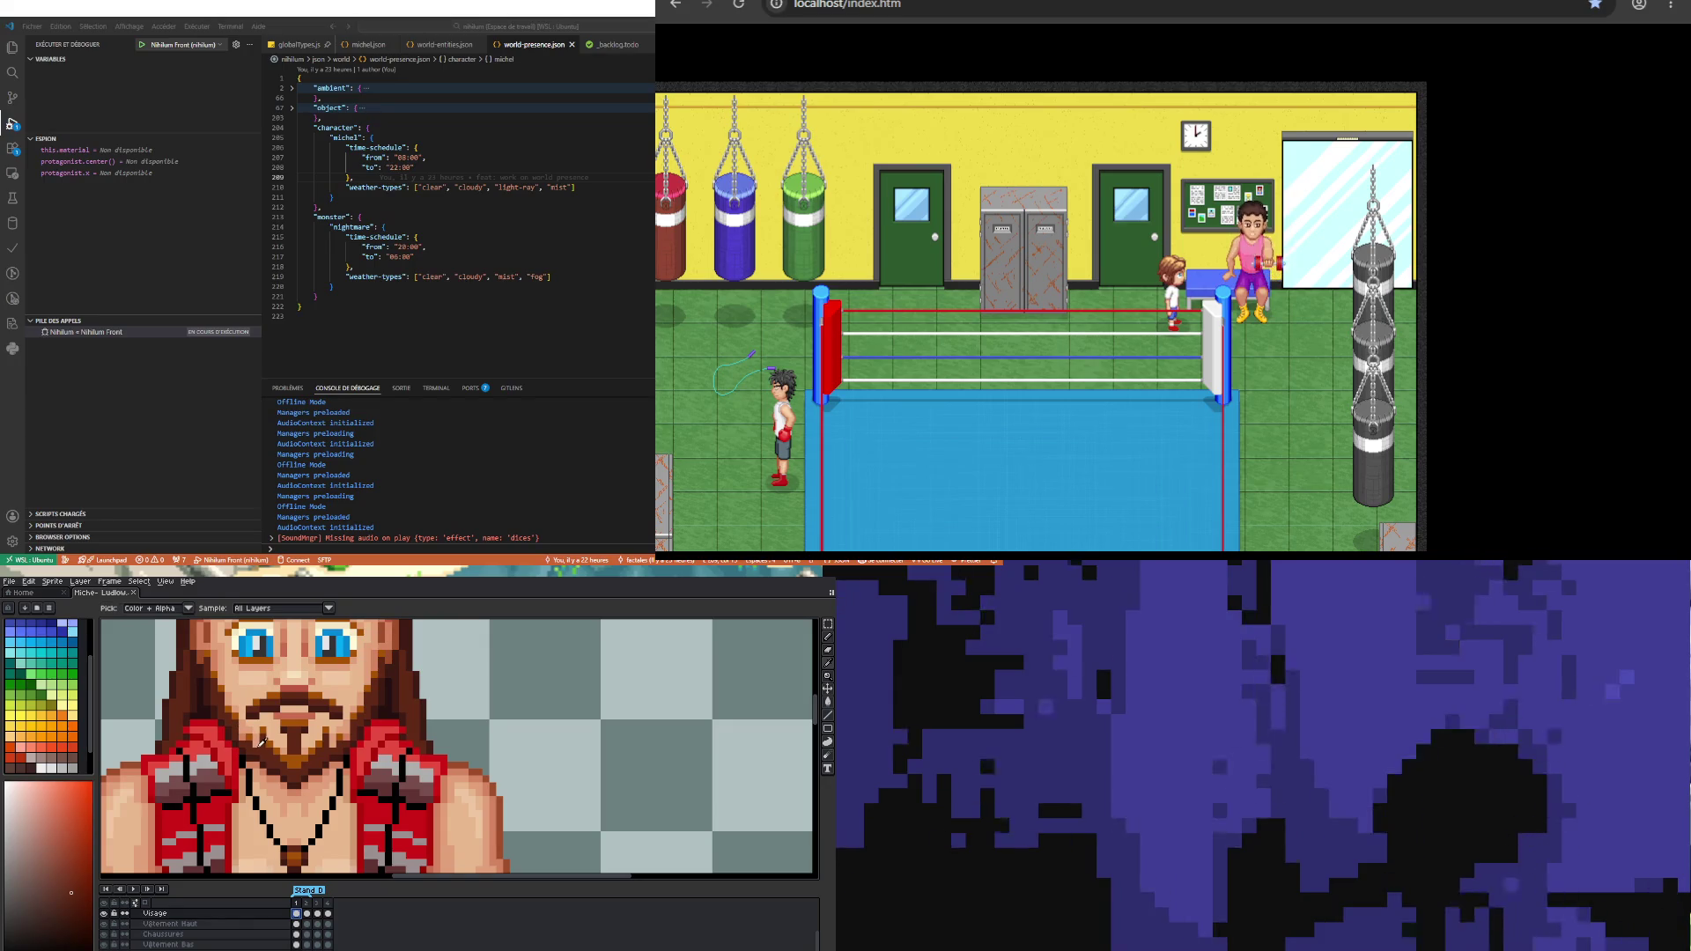
pyautogui.scroll(2, 259, 738)
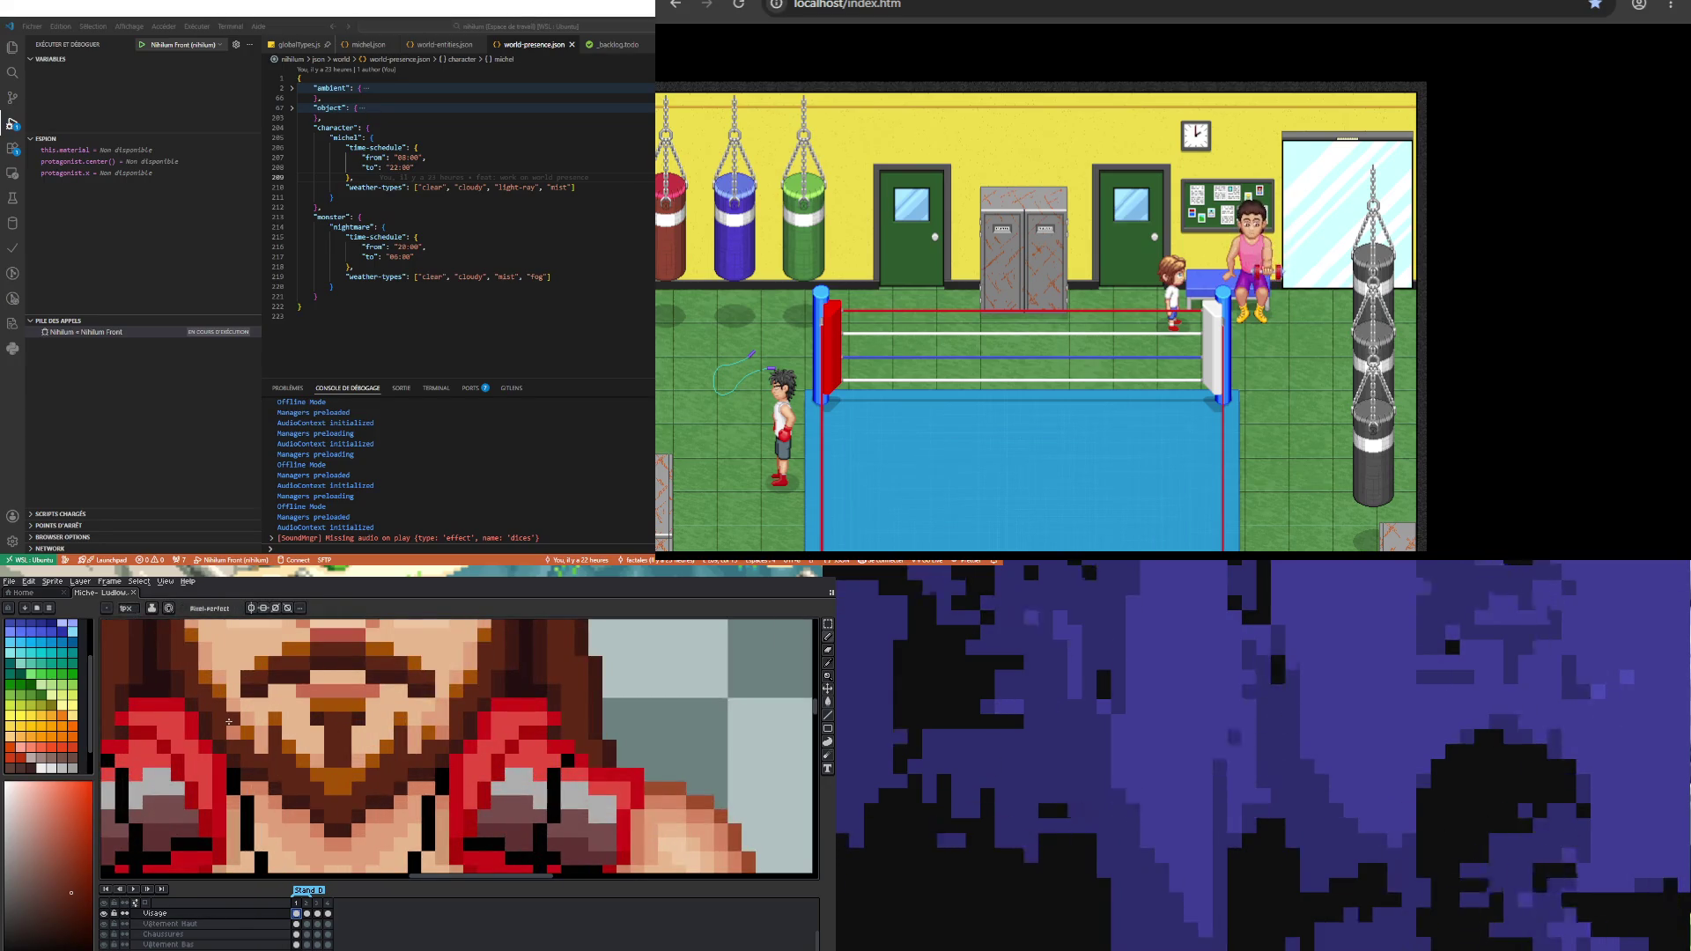
pyautogui.scroll(-3, 228, 729)
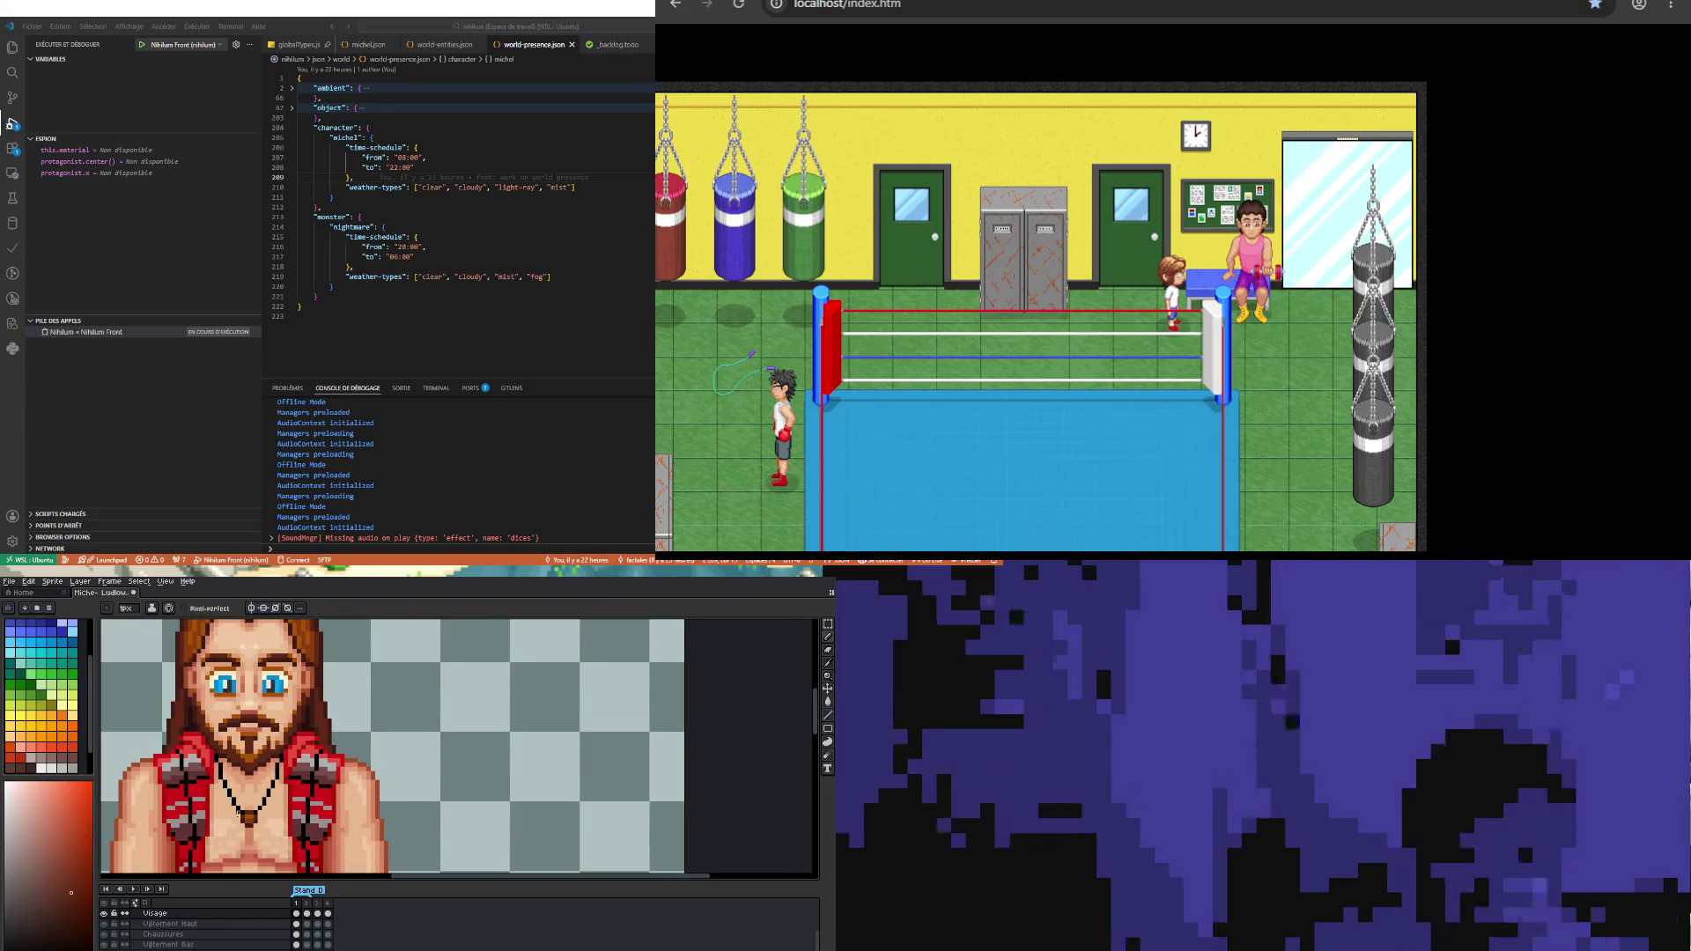
pyautogui.scroll(1, 226, 724)
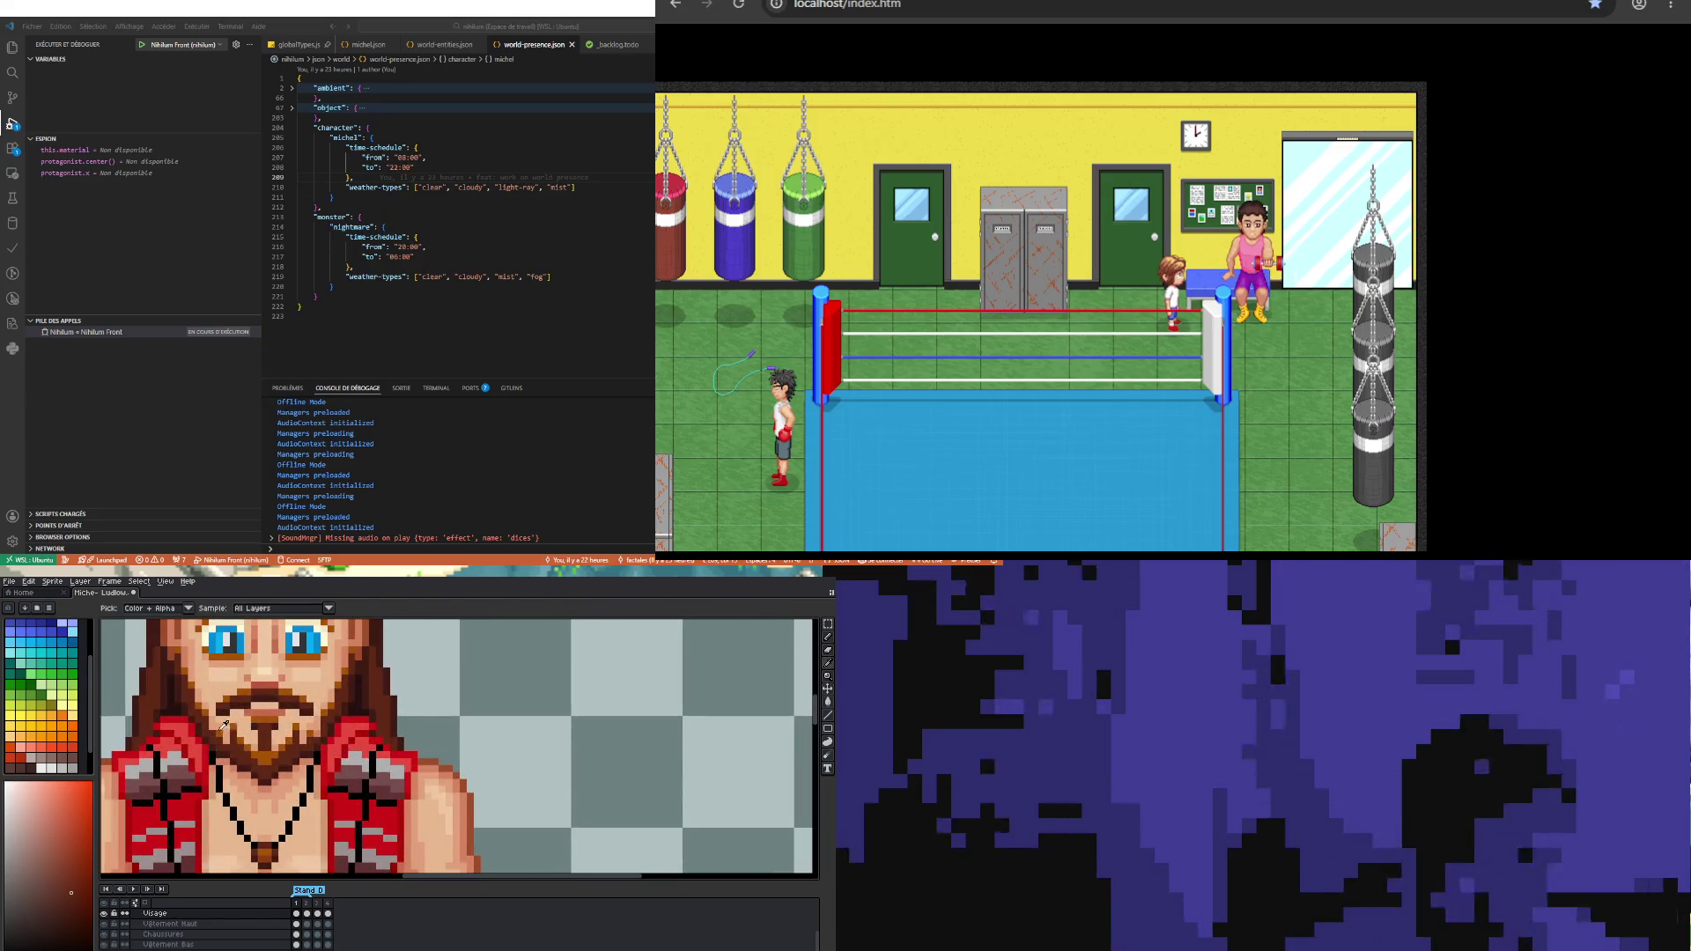
pyautogui.keyDown('alt'); pyautogui.click(221, 731); pyautogui.keyUp('alt')
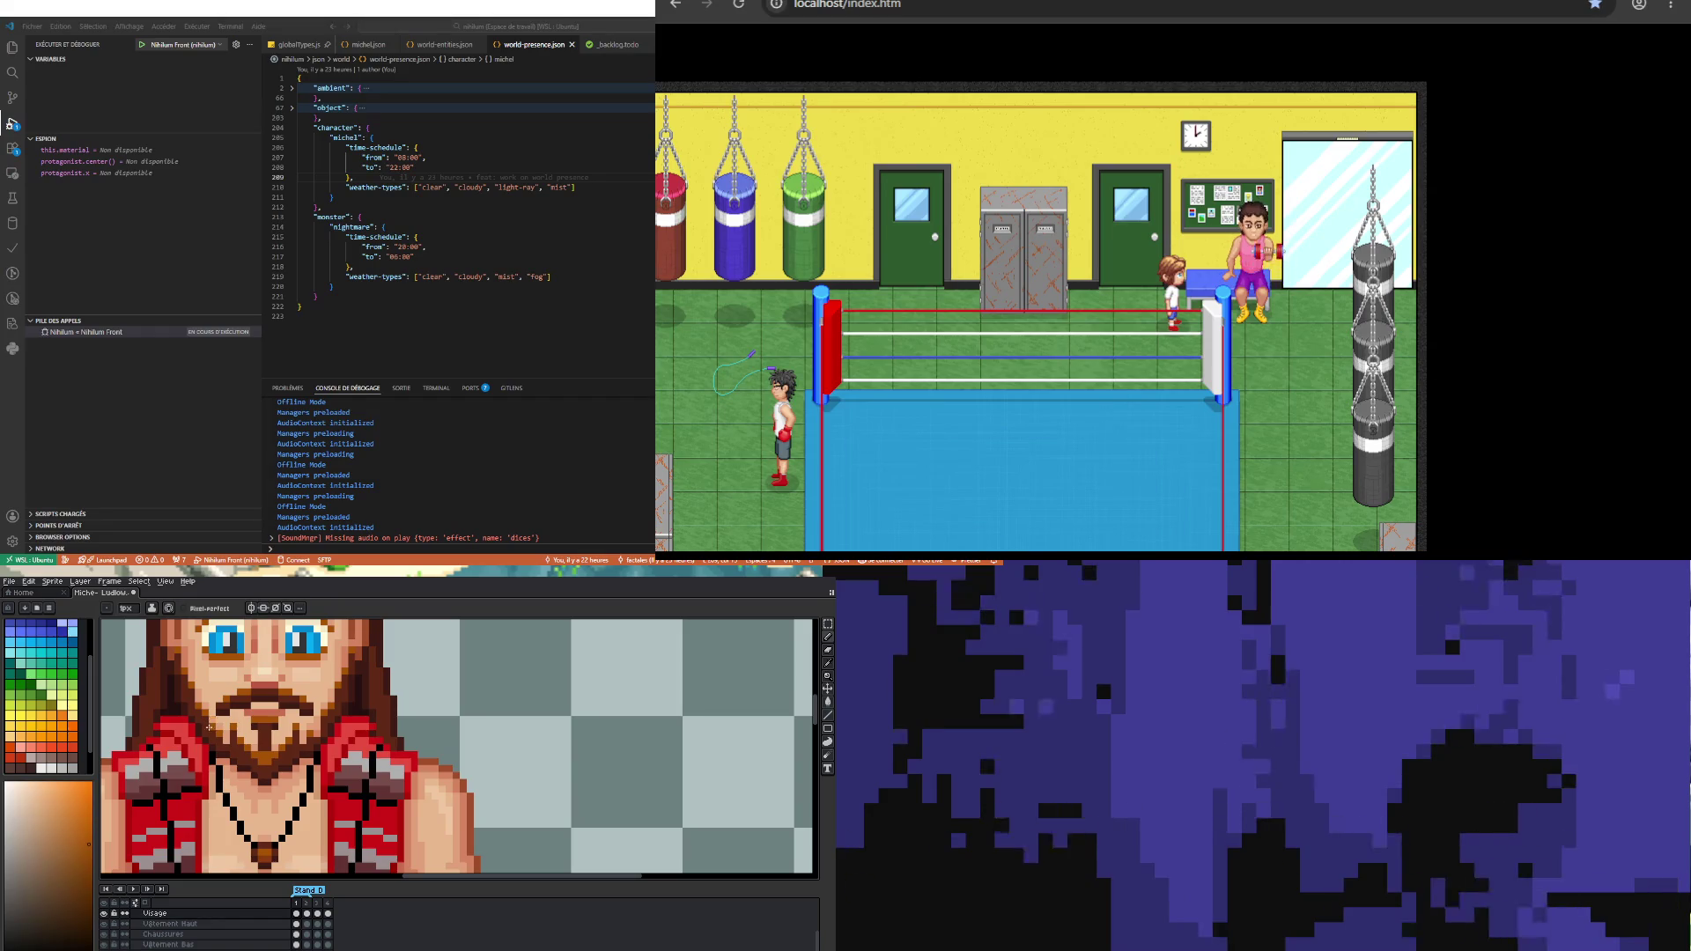
pyautogui.scroll(-2, 249, 753)
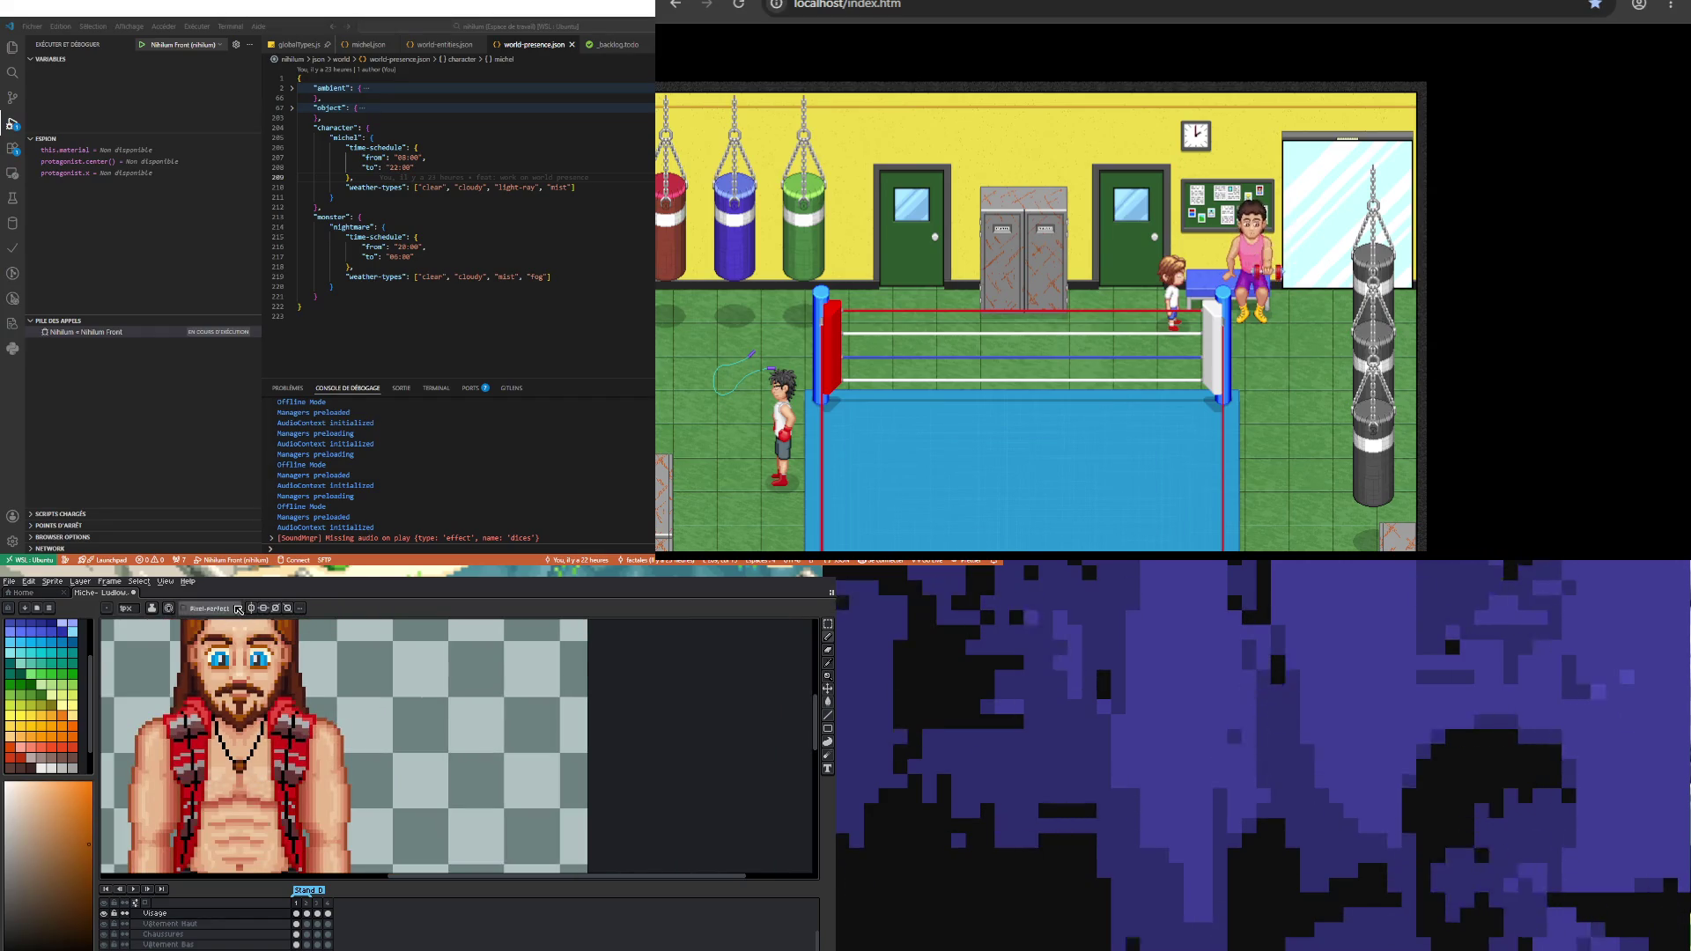
pyautogui.scroll(2, 219, 707)
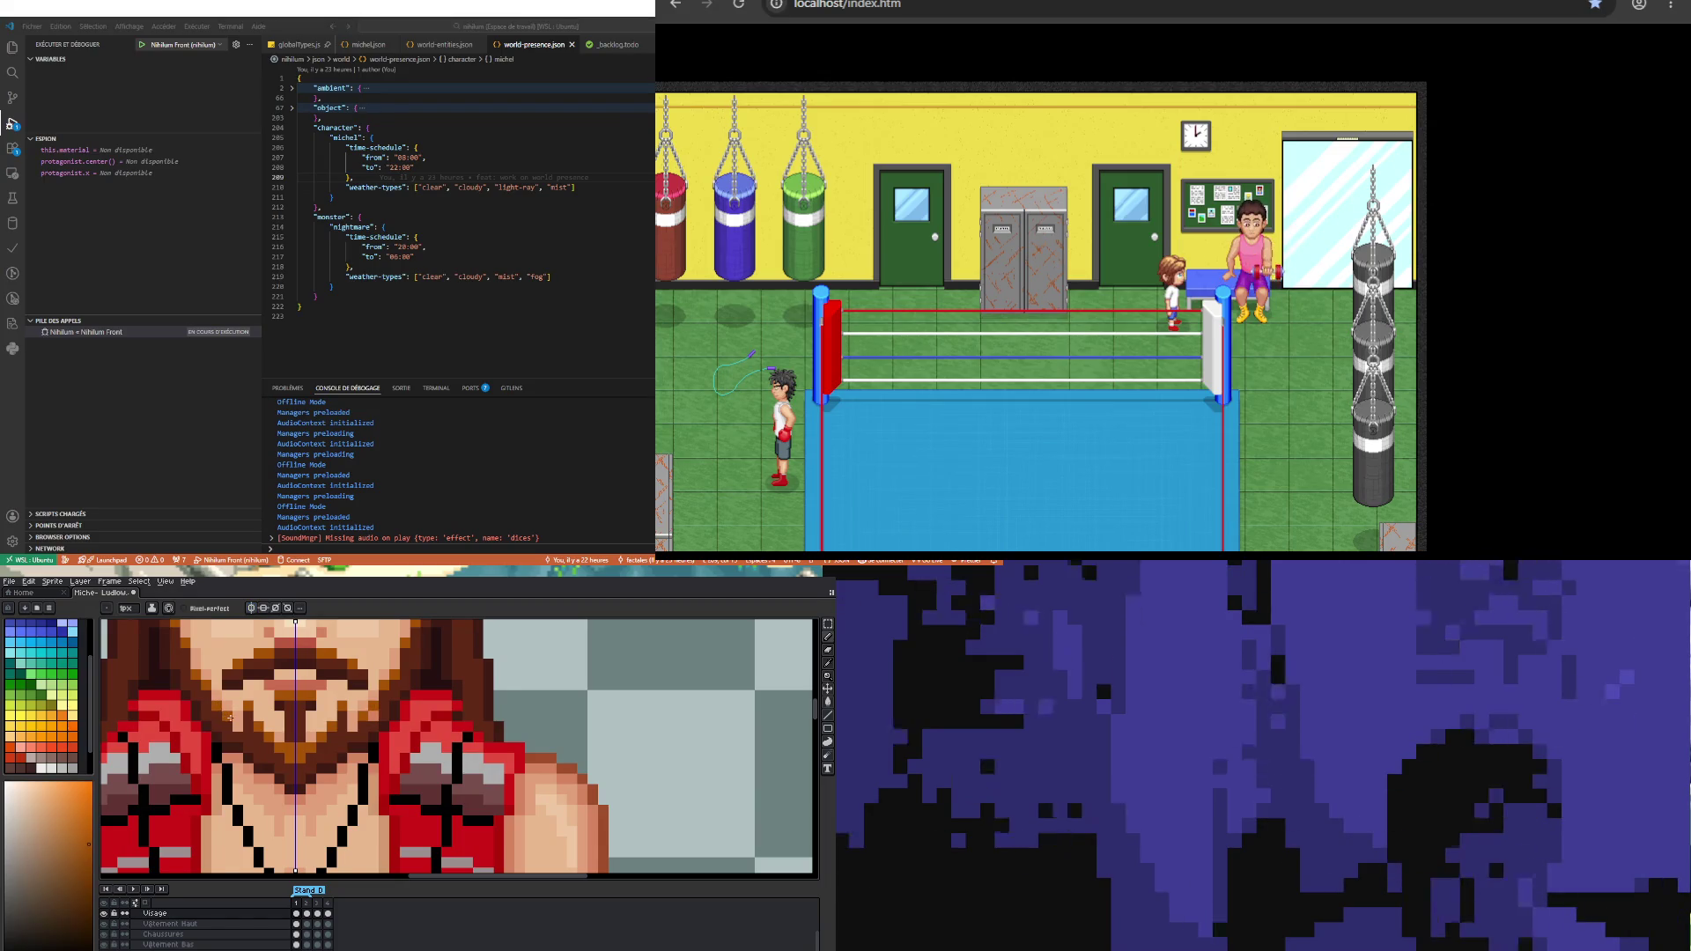
# Step: Eyedrop the vest red, return to the pencil, then pick the beard's orange
pyautogui.press('i')
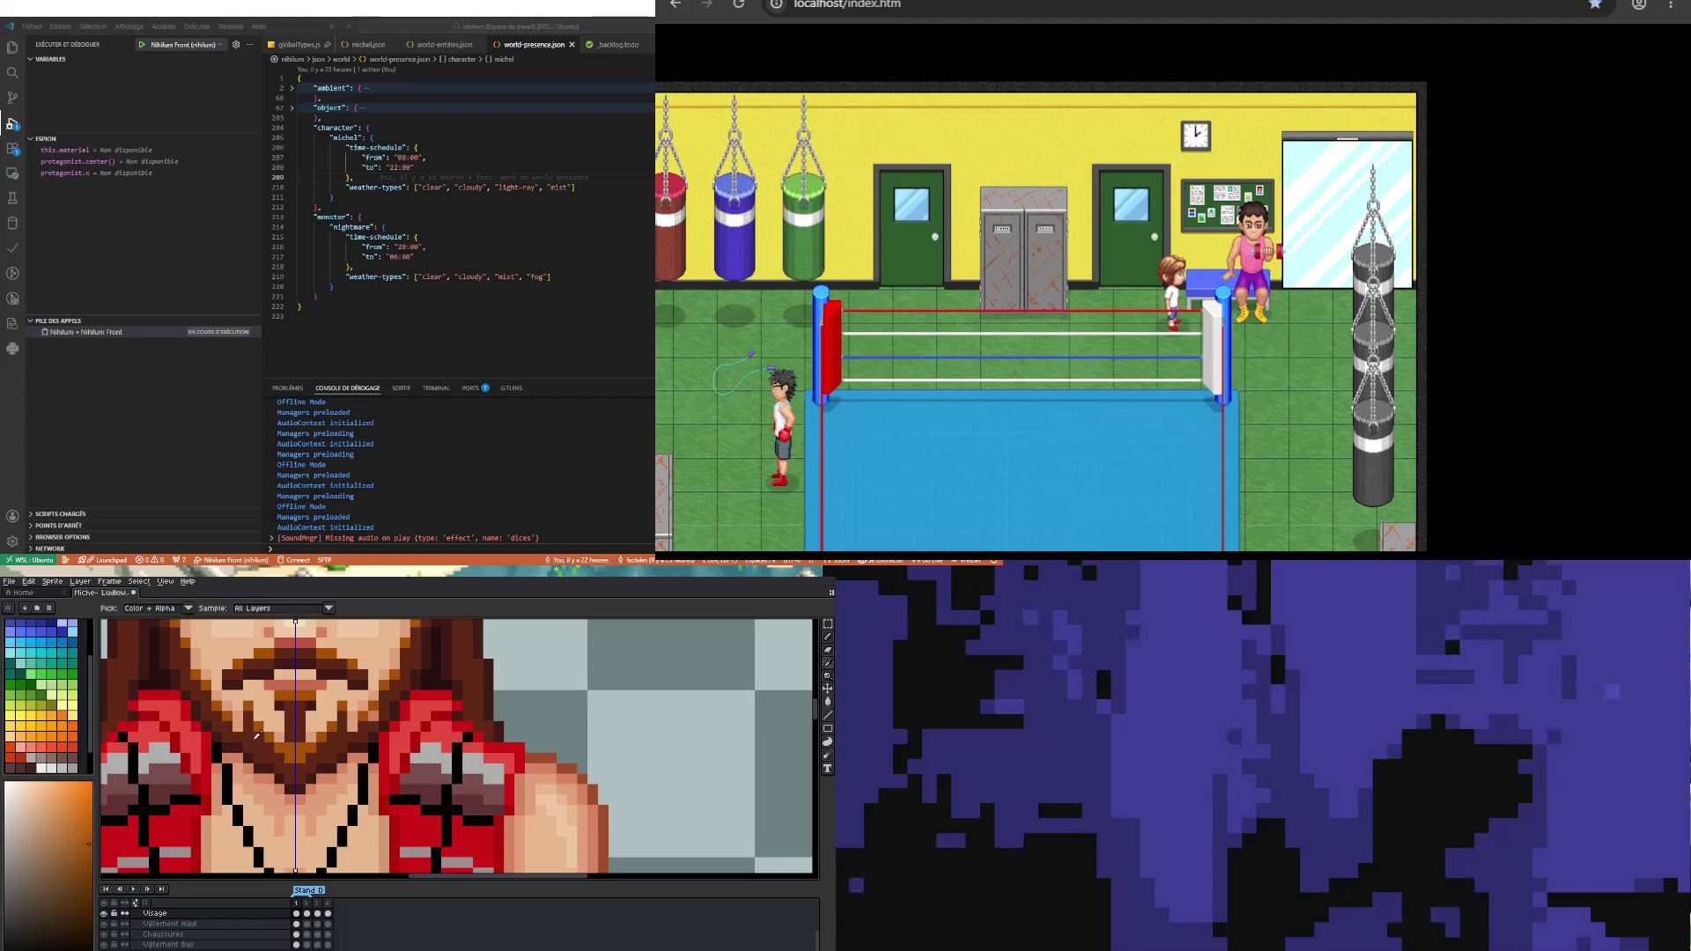
pyautogui.click(379, 724)
pyautogui.press('b')
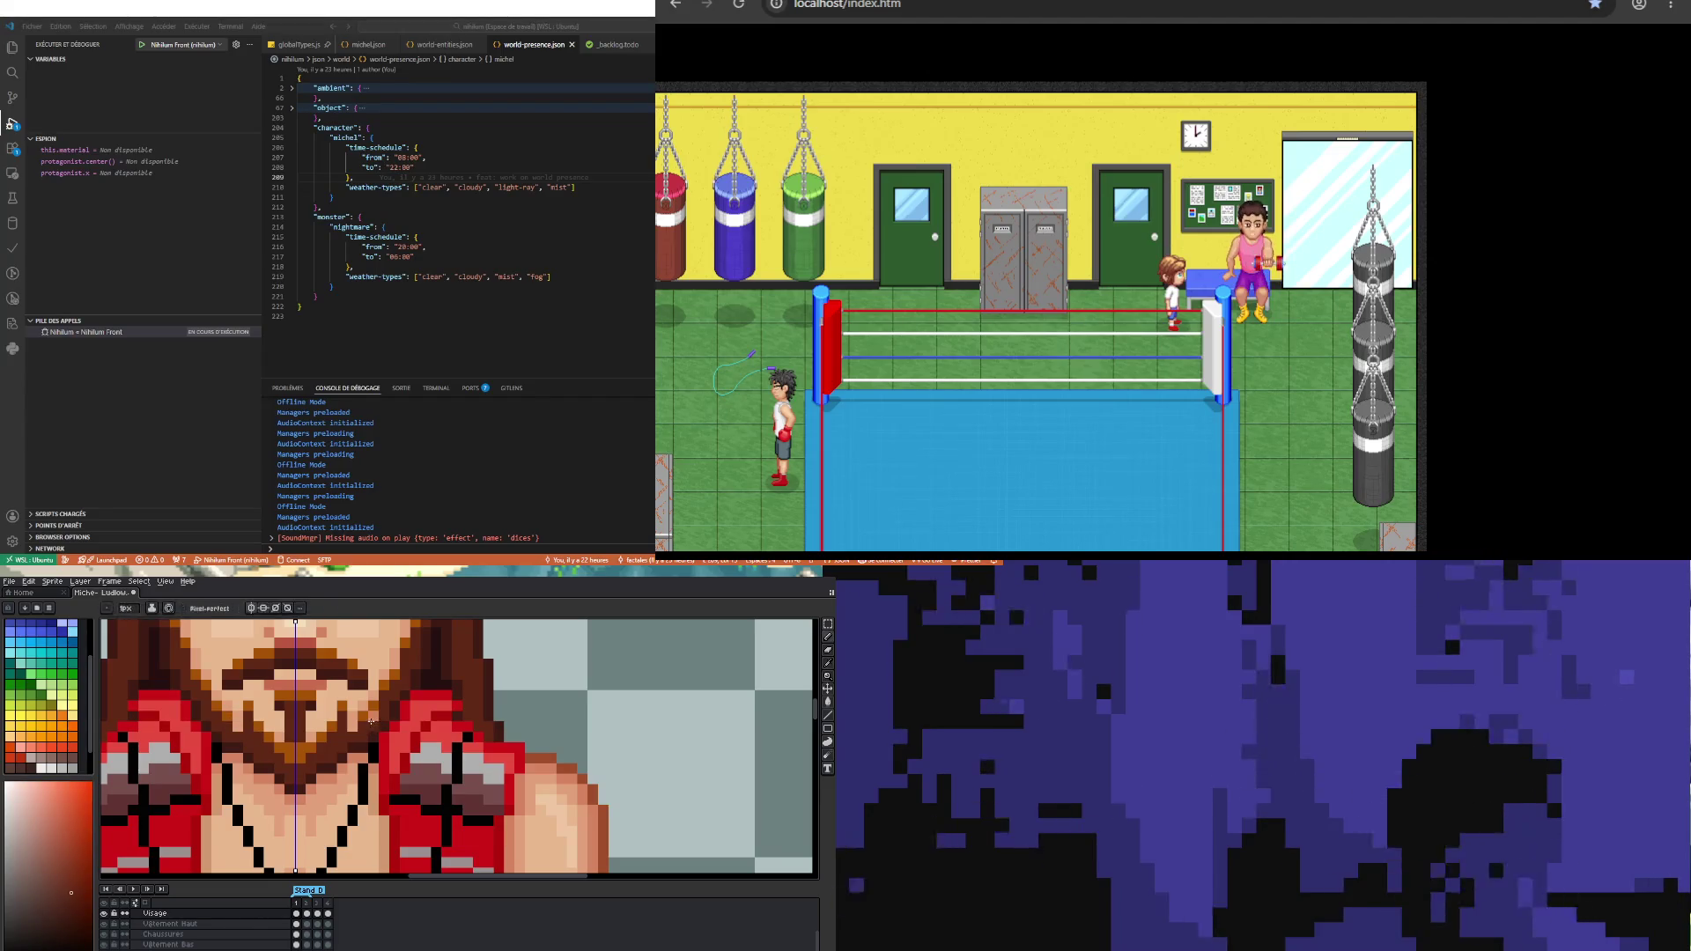
pyautogui.scroll(-2, 309, 724)
pyautogui.scroll(2, 251, 698)
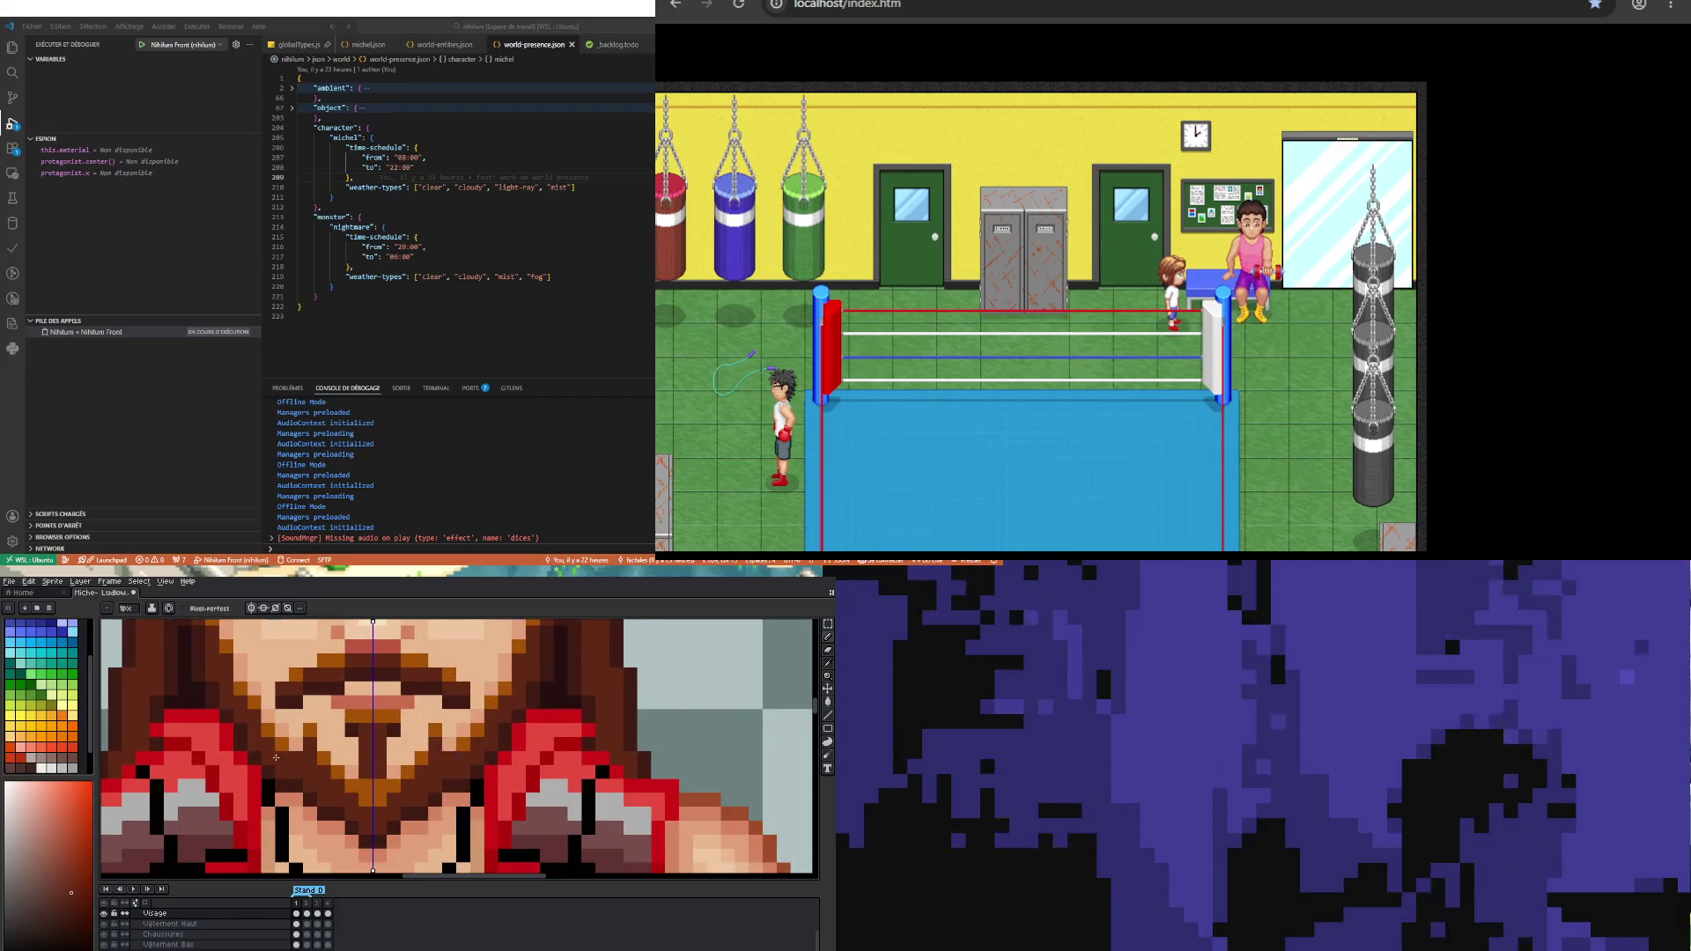
pyautogui.scroll(-2, 276, 757)
pyautogui.scroll(3, 236, 749)
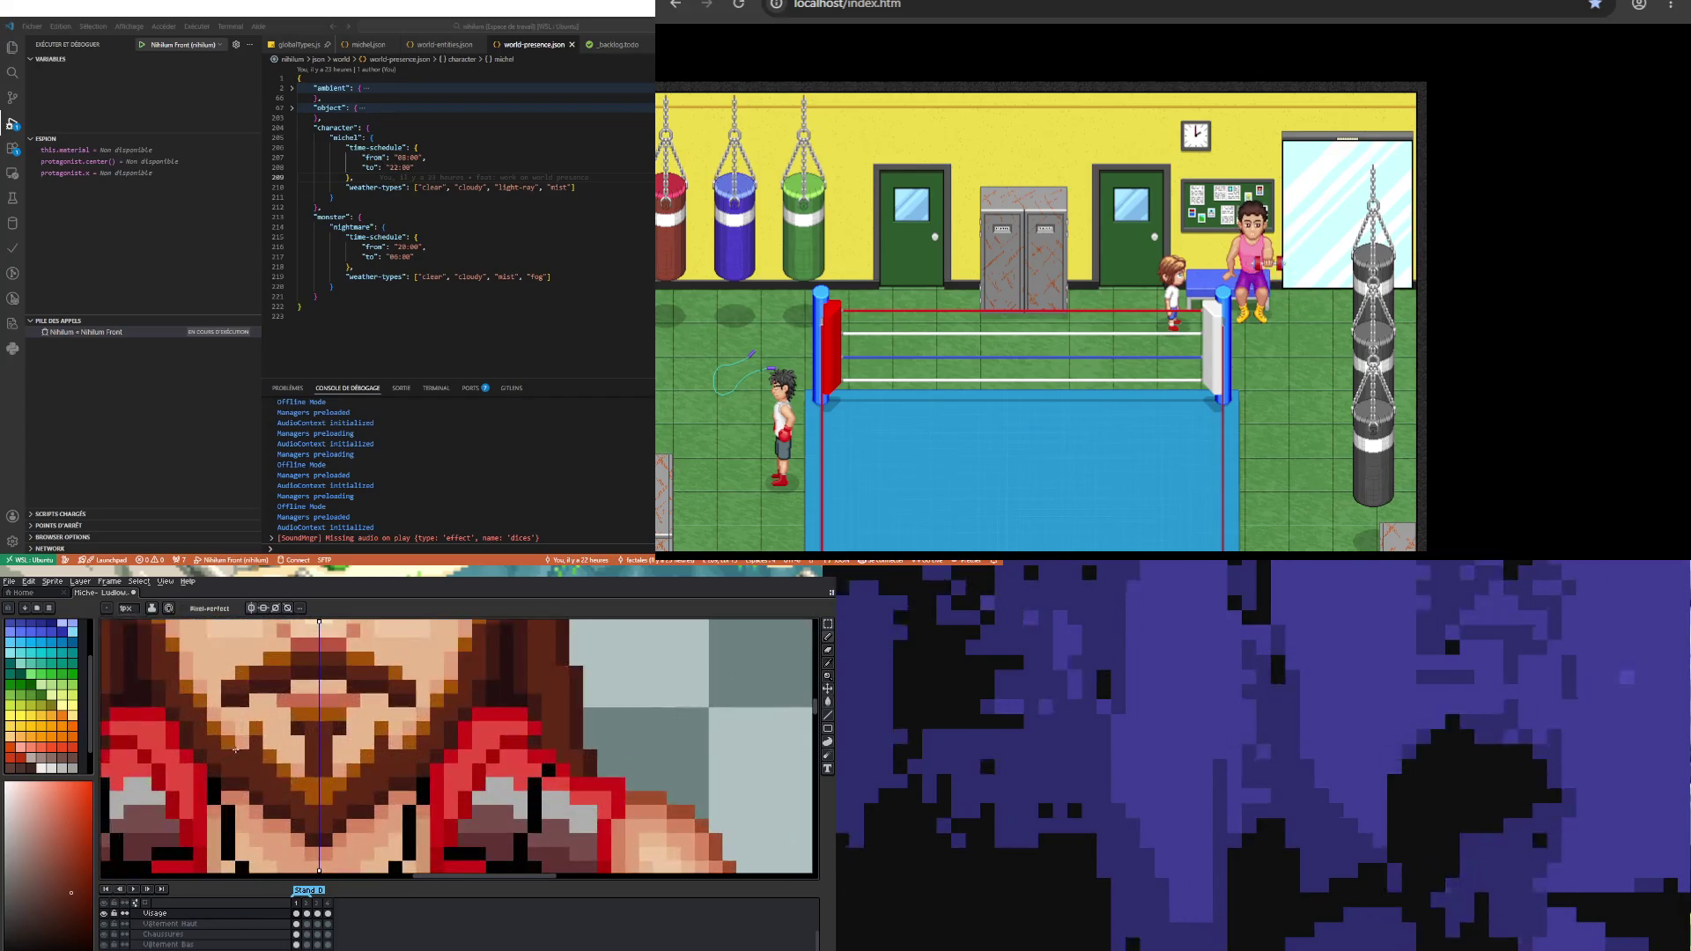
pyautogui.keyDown('alt'); pyautogui.click(240, 751); pyautogui.keyUp('alt')
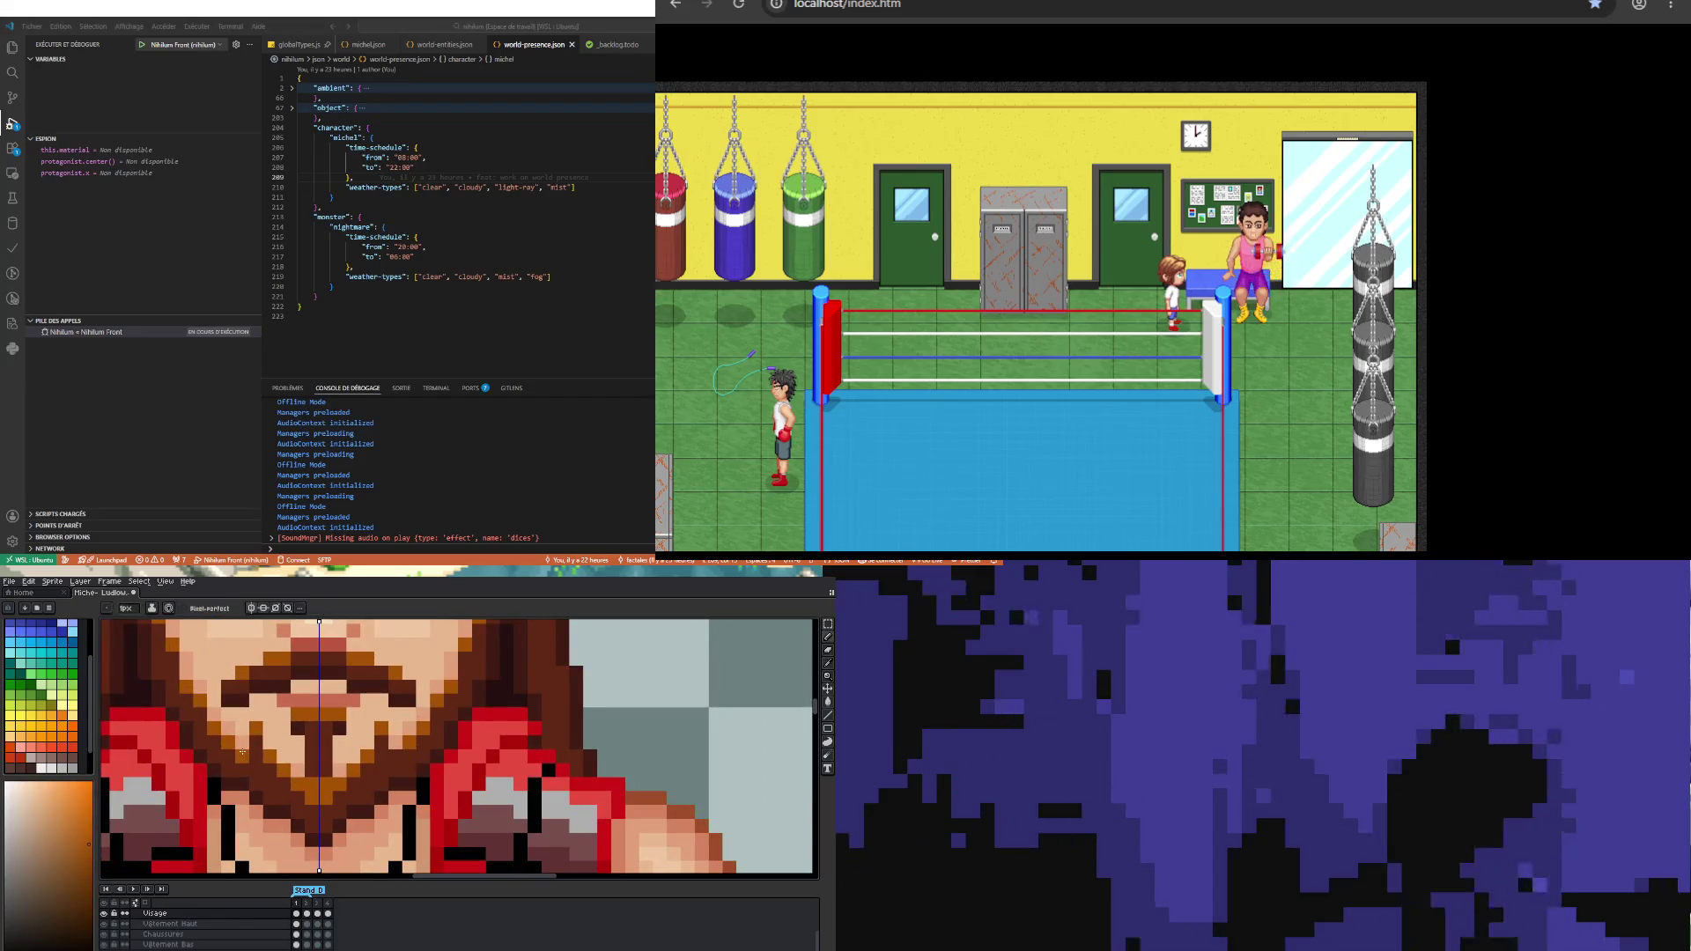
pyautogui.scroll(-2, 243, 732)
pyautogui.scroll(-2, 270, 734)
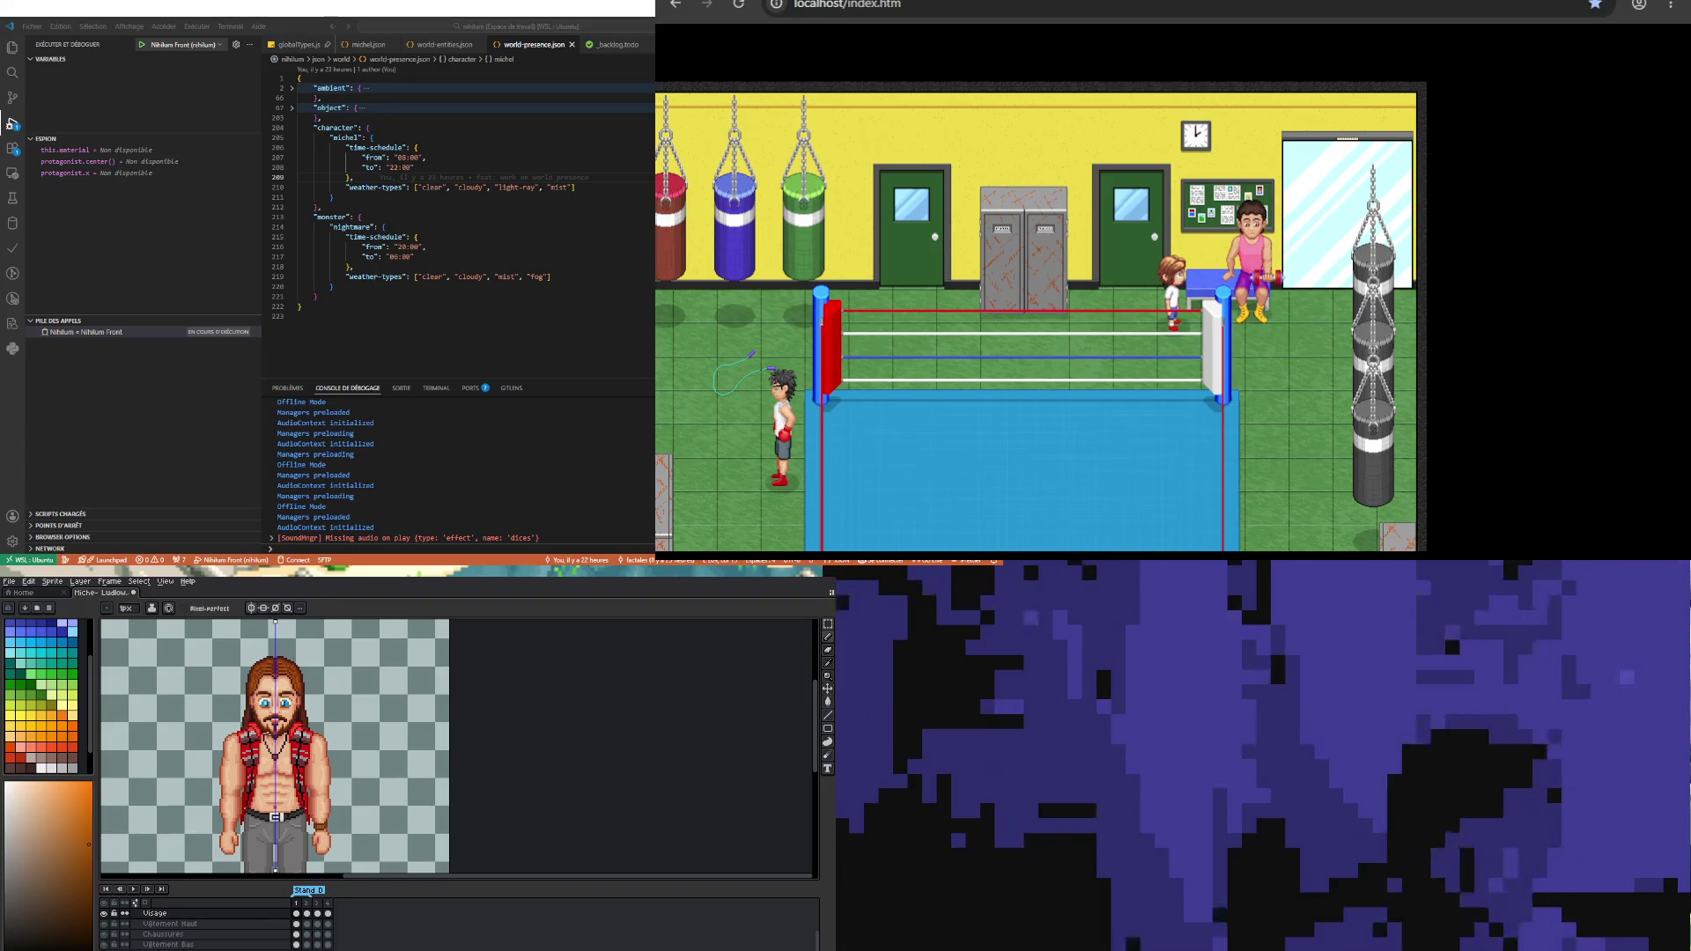
# Step: Step through timeline frames 2, 3 and 4
pyautogui.scroll(-1, 268, 735)
pyautogui.scroll(3, 273, 704)
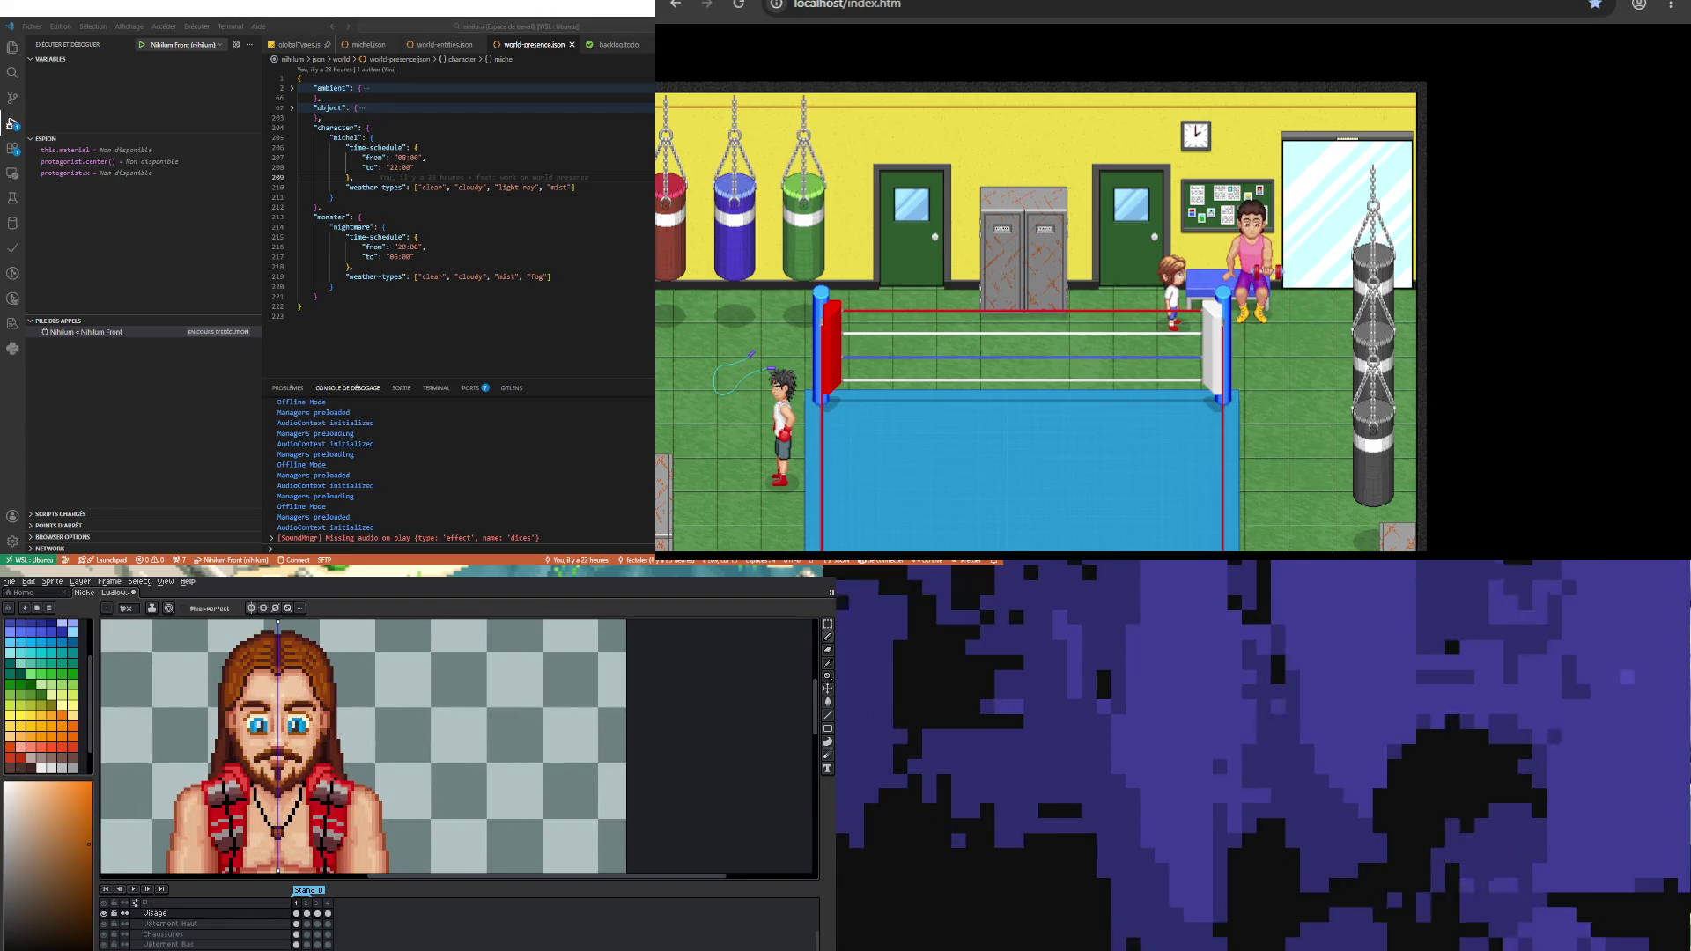
pyautogui.click(307, 914)
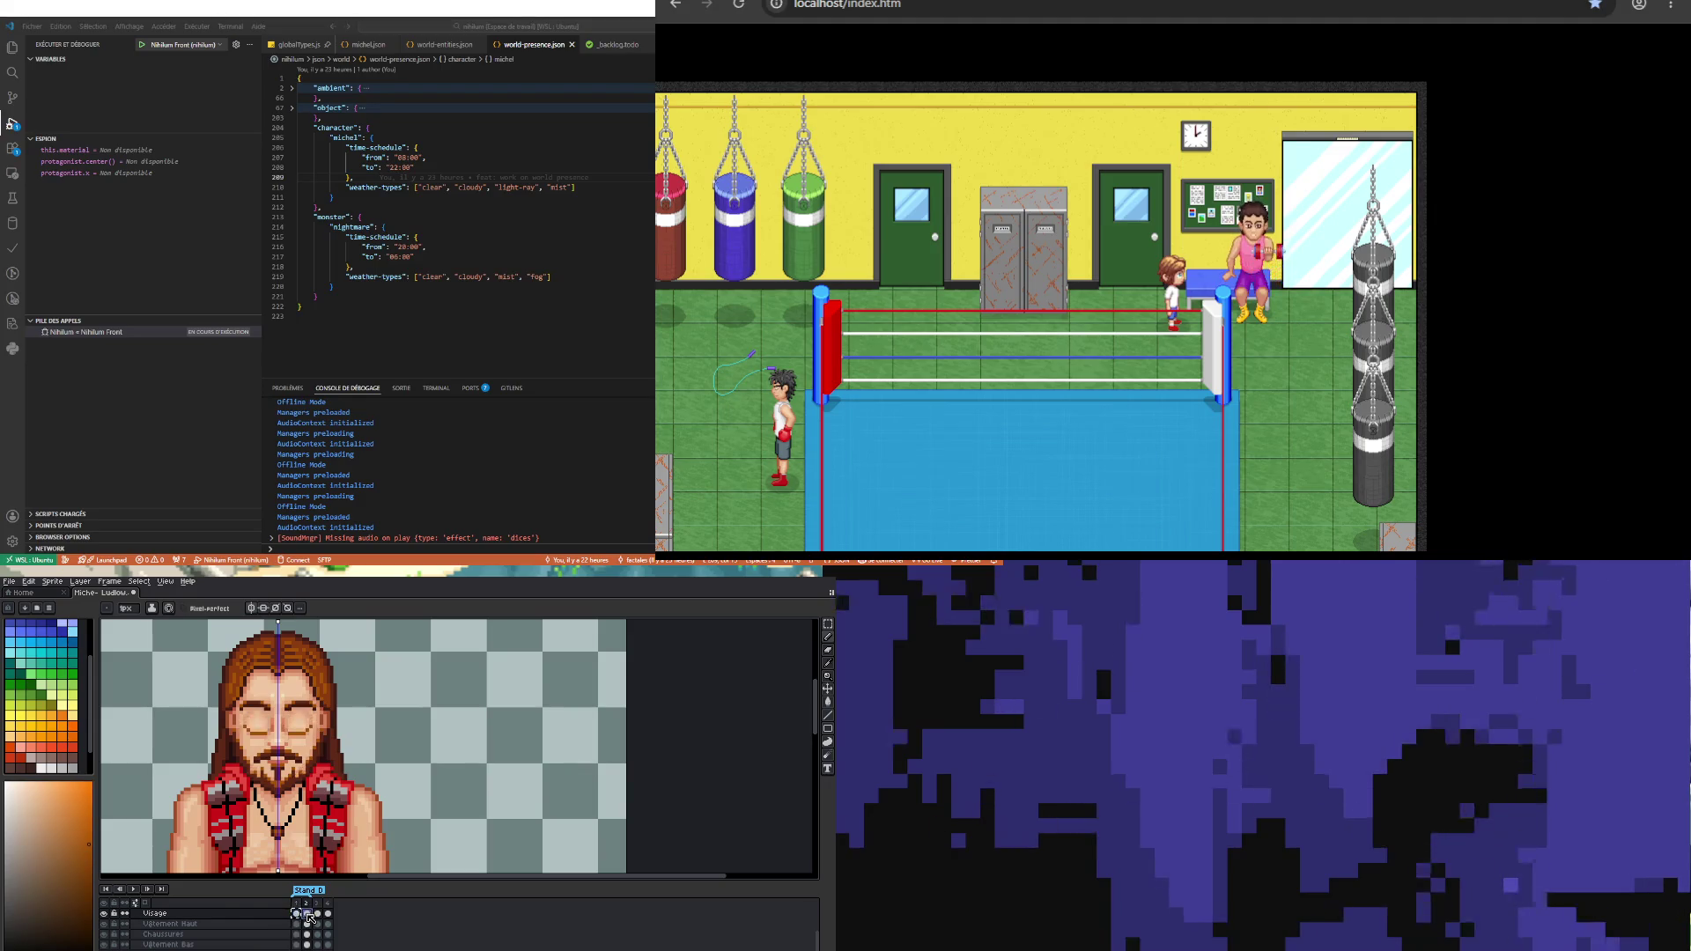
pyautogui.click(318, 913)
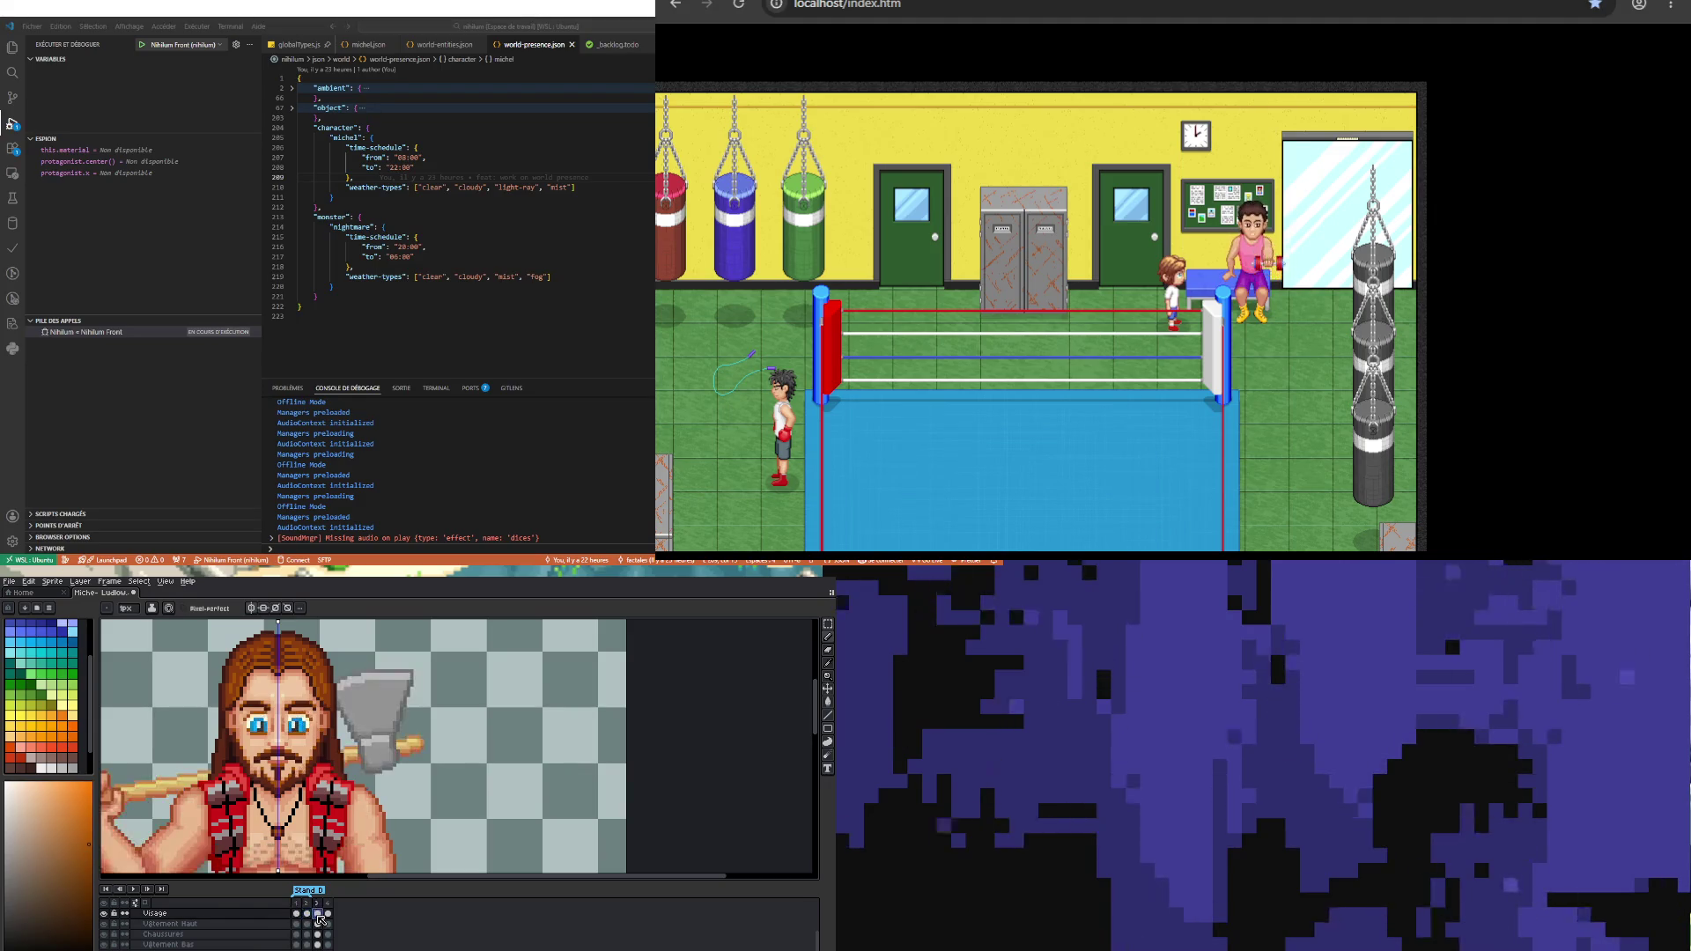
pyautogui.click(328, 912)
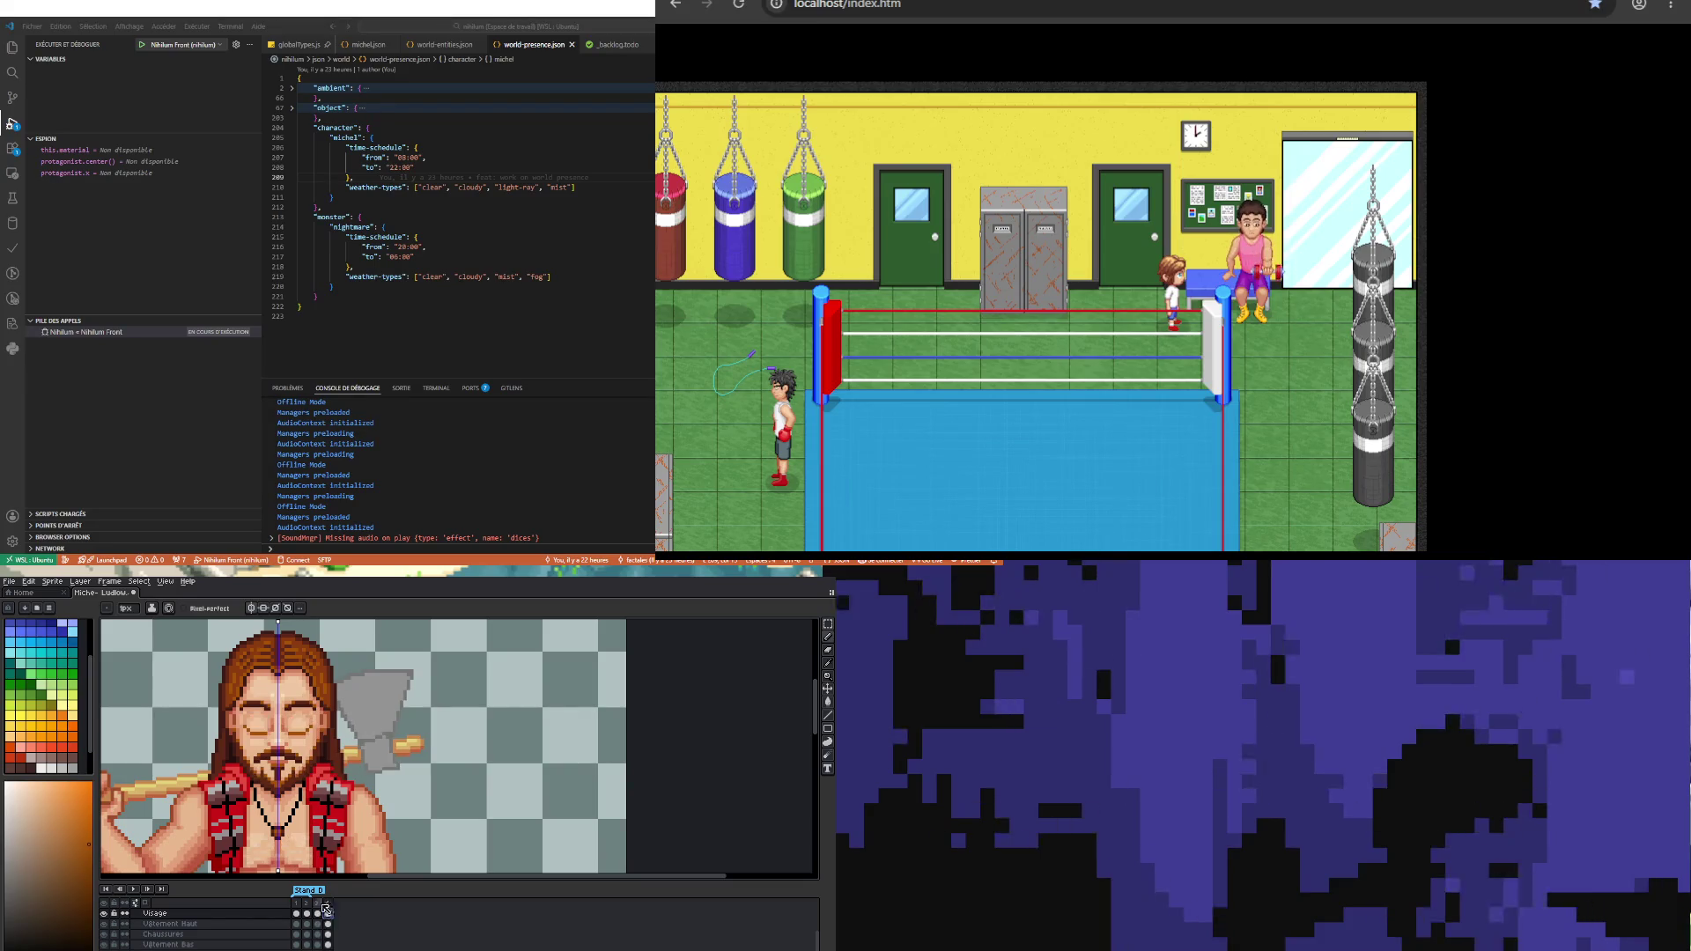
# Step: Zoom in on the forehead and eyedrop the hair's dark brown
pyautogui.scroll(-2, 260, 682)
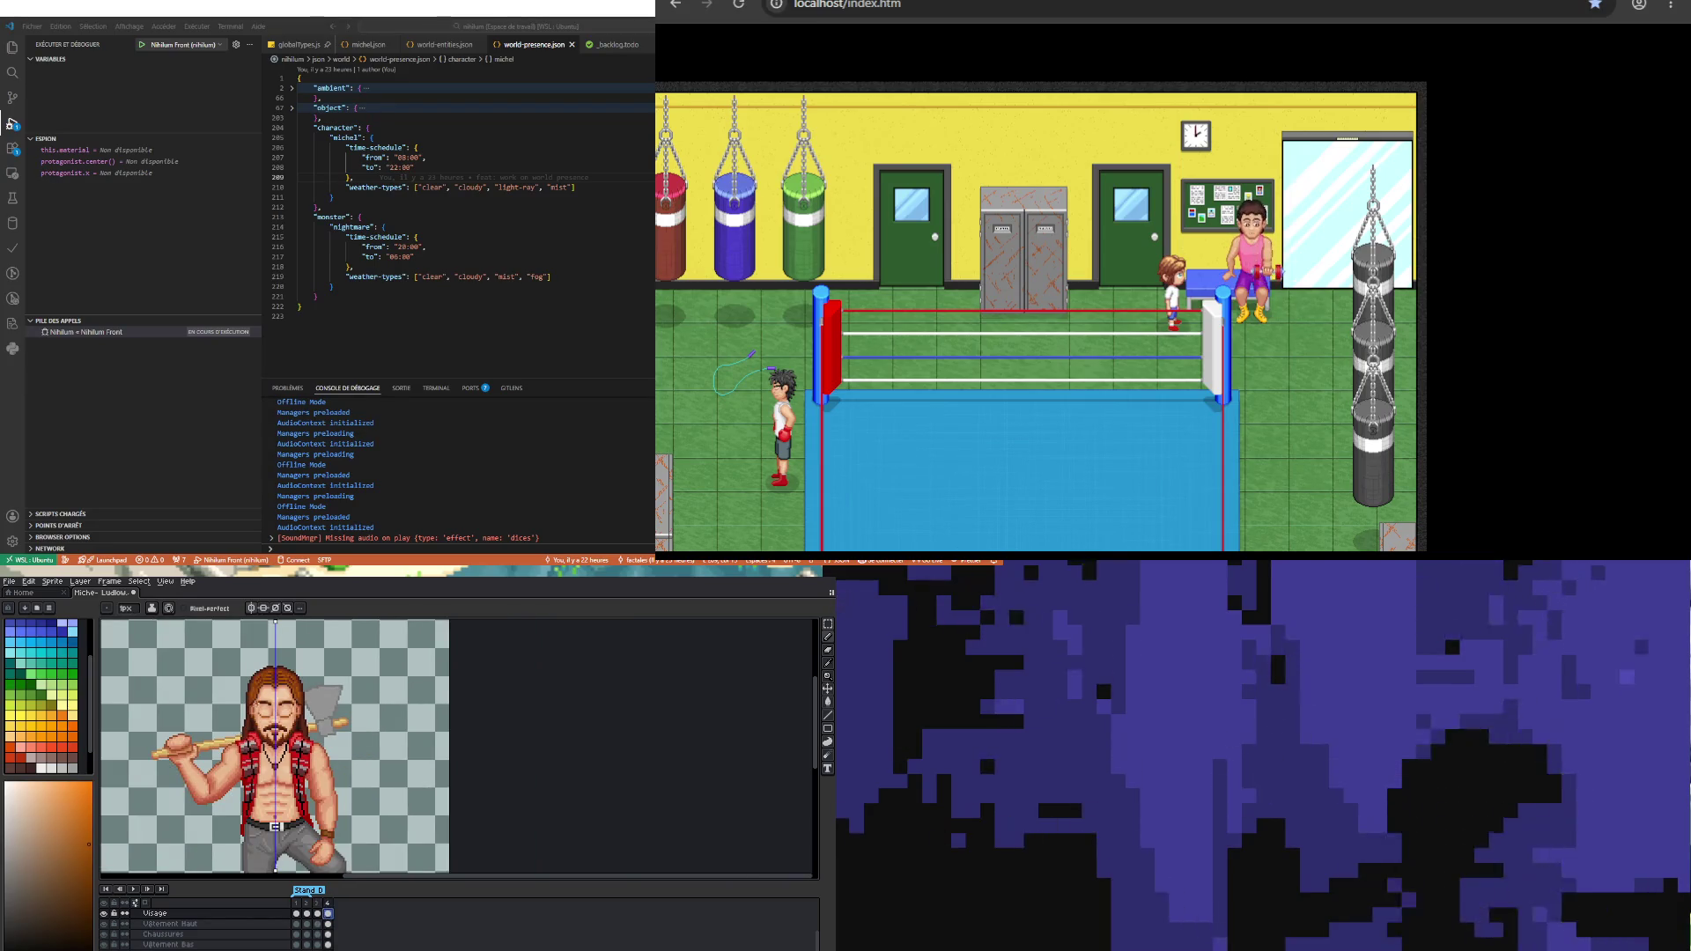
pyautogui.scroll(3, 274, 685)
pyautogui.scroll(2, 274, 685)
pyautogui.press('i')
pyautogui.click(247, 656)
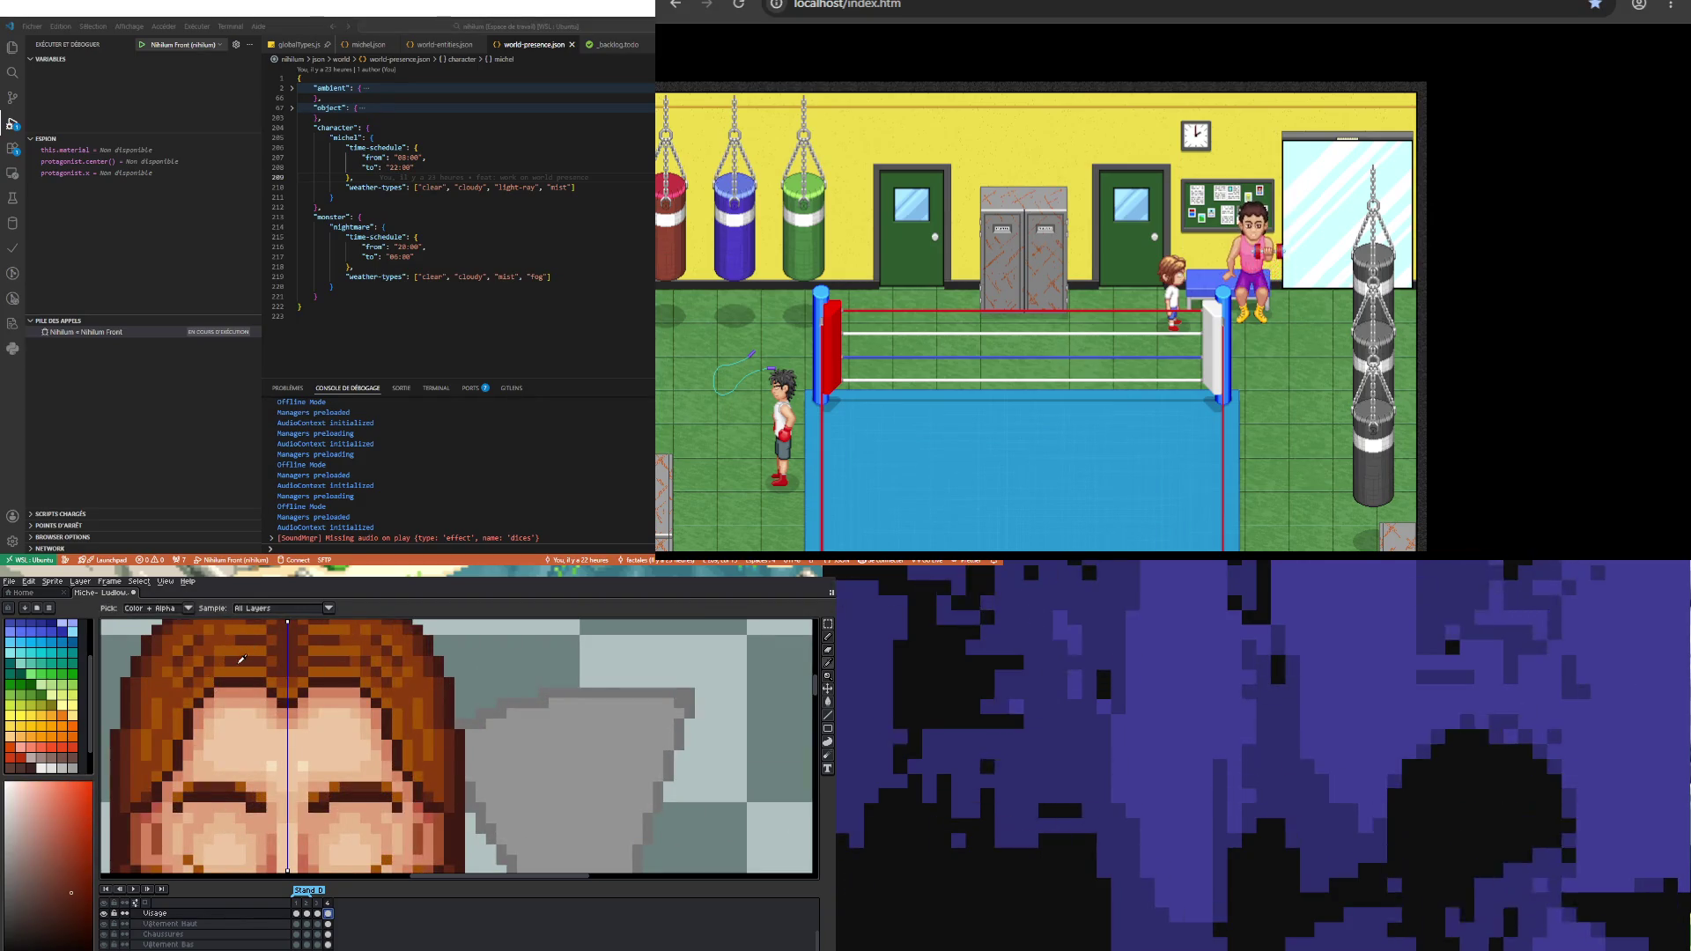
# Step: Paint dark brown hair pixels along the left forehead hairline
pyautogui.press('b')
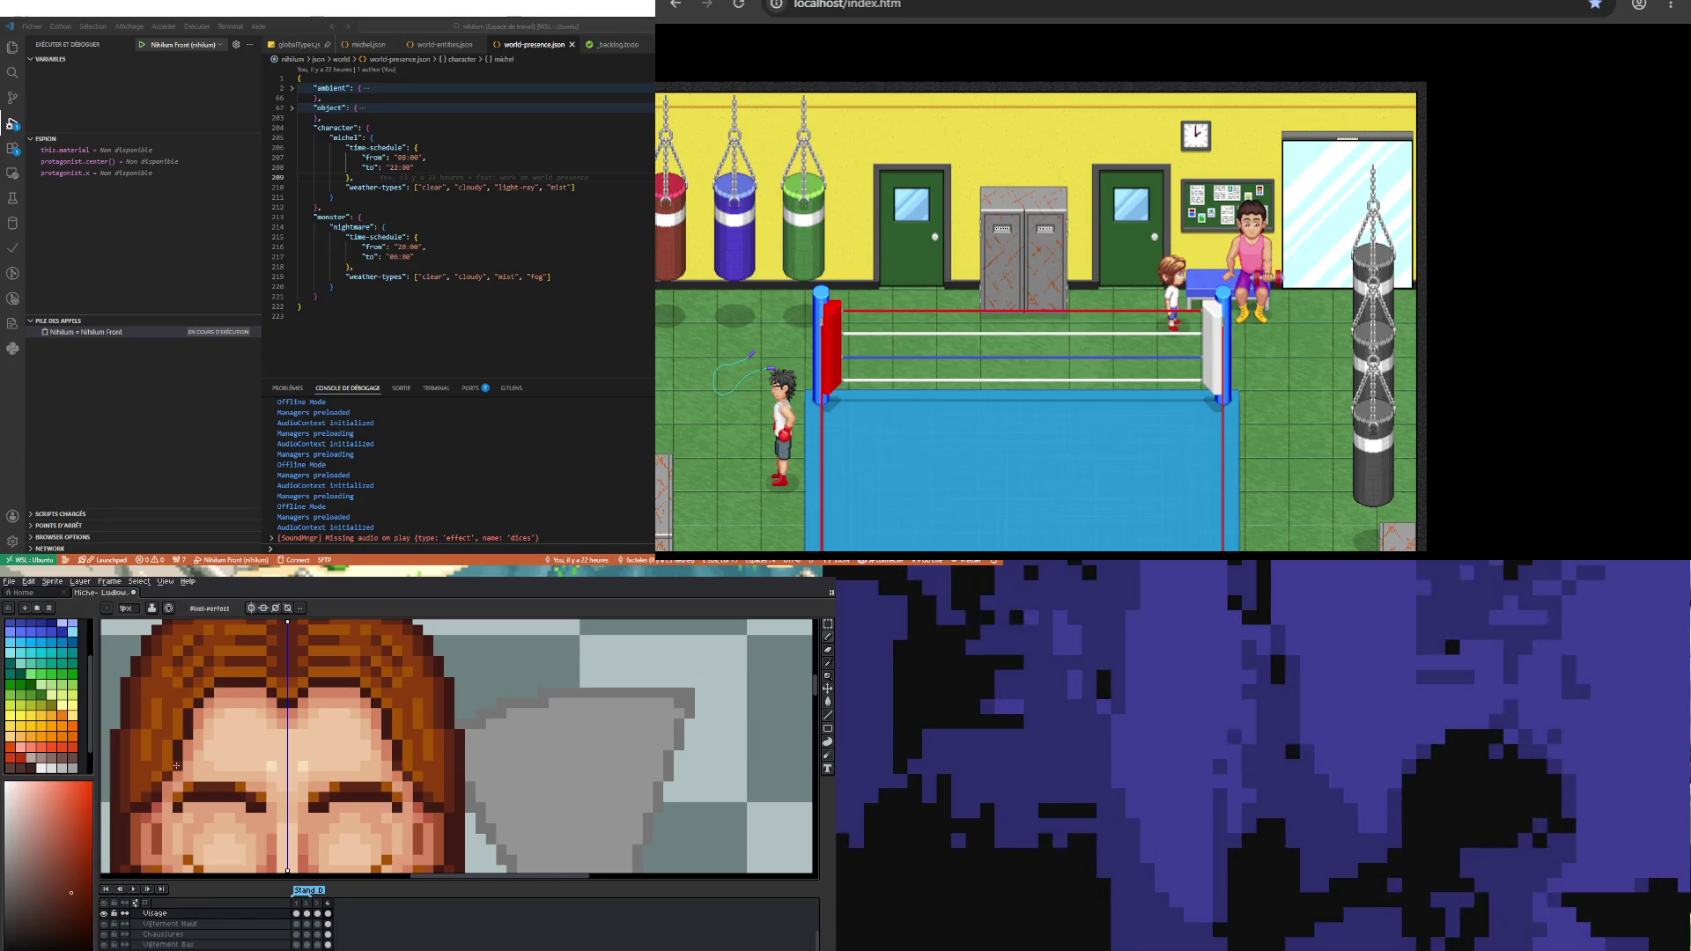
pyautogui.moveTo(209, 693)
pyautogui.mouseDown()
pyautogui.moveTo(192, 717)
pyautogui.moveTo(251, 684)
pyautogui.mouseUp()
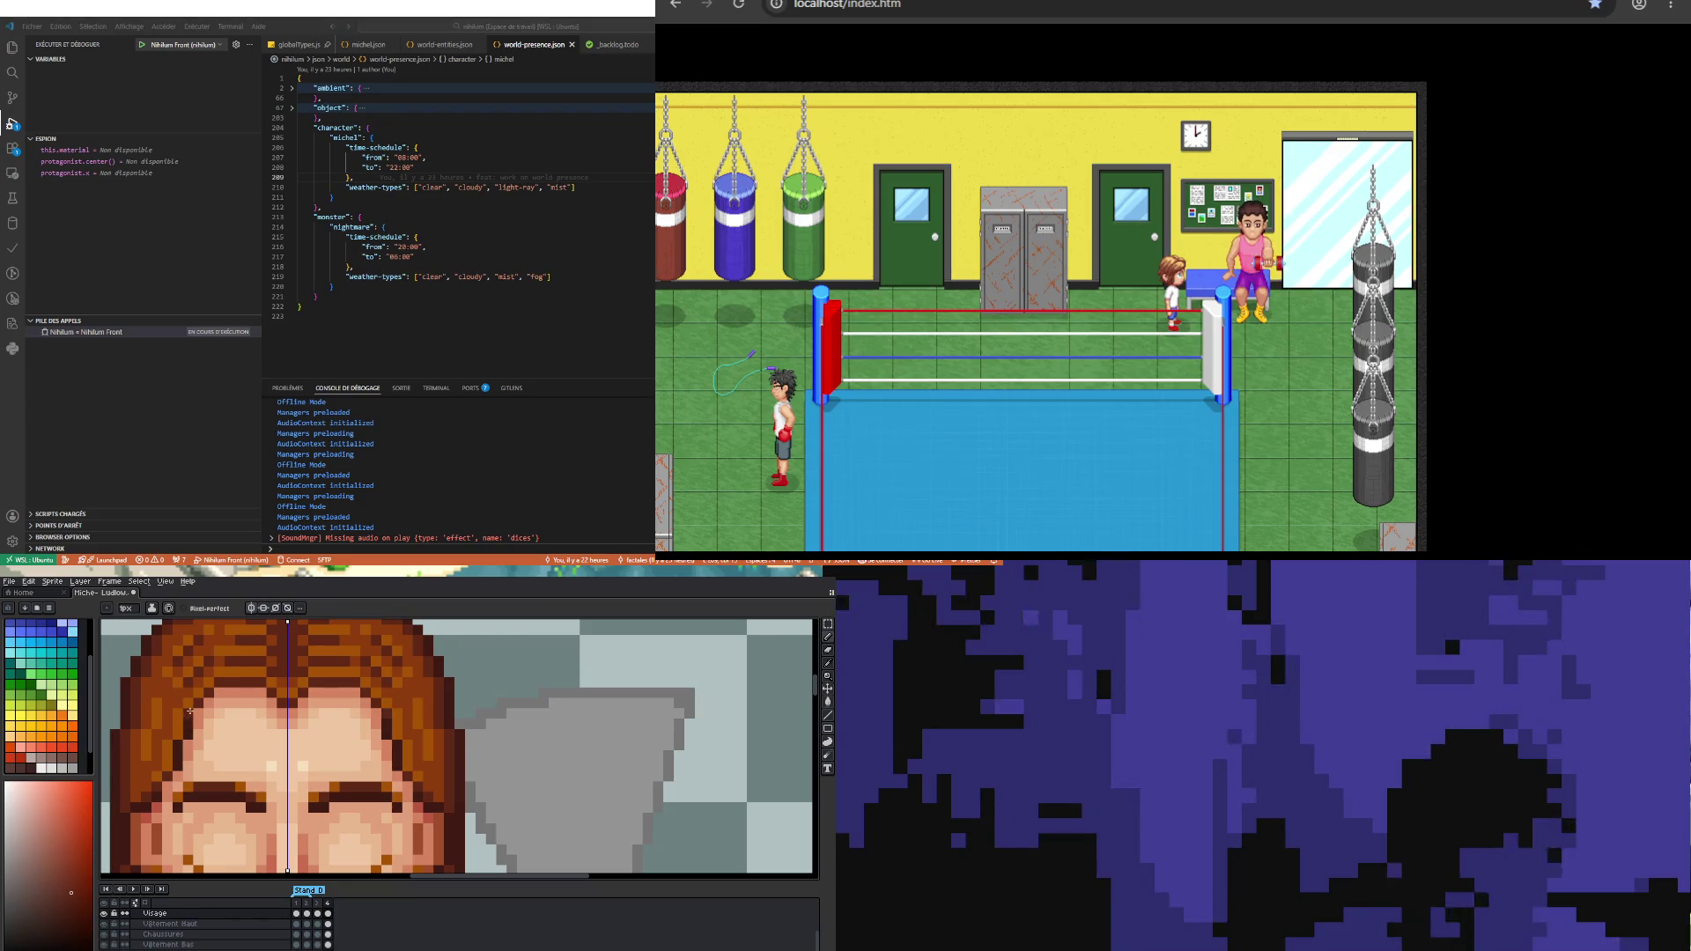
pyautogui.scroll(-2, 176, 746)
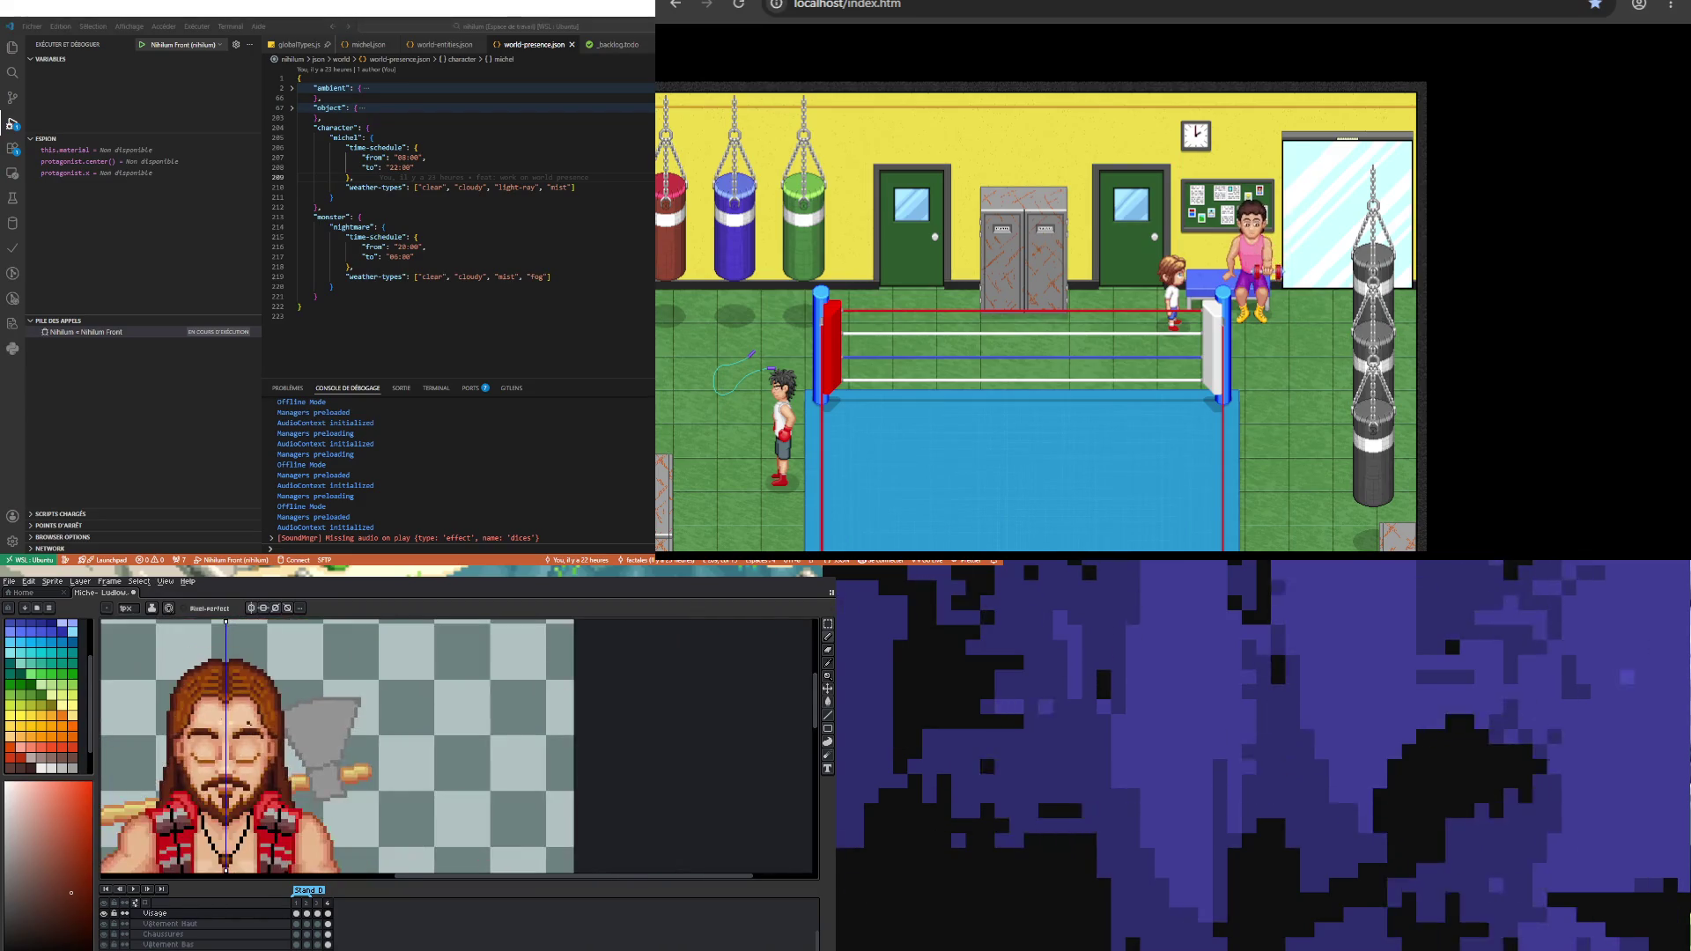
pyautogui.scroll(-2, 223, 726)
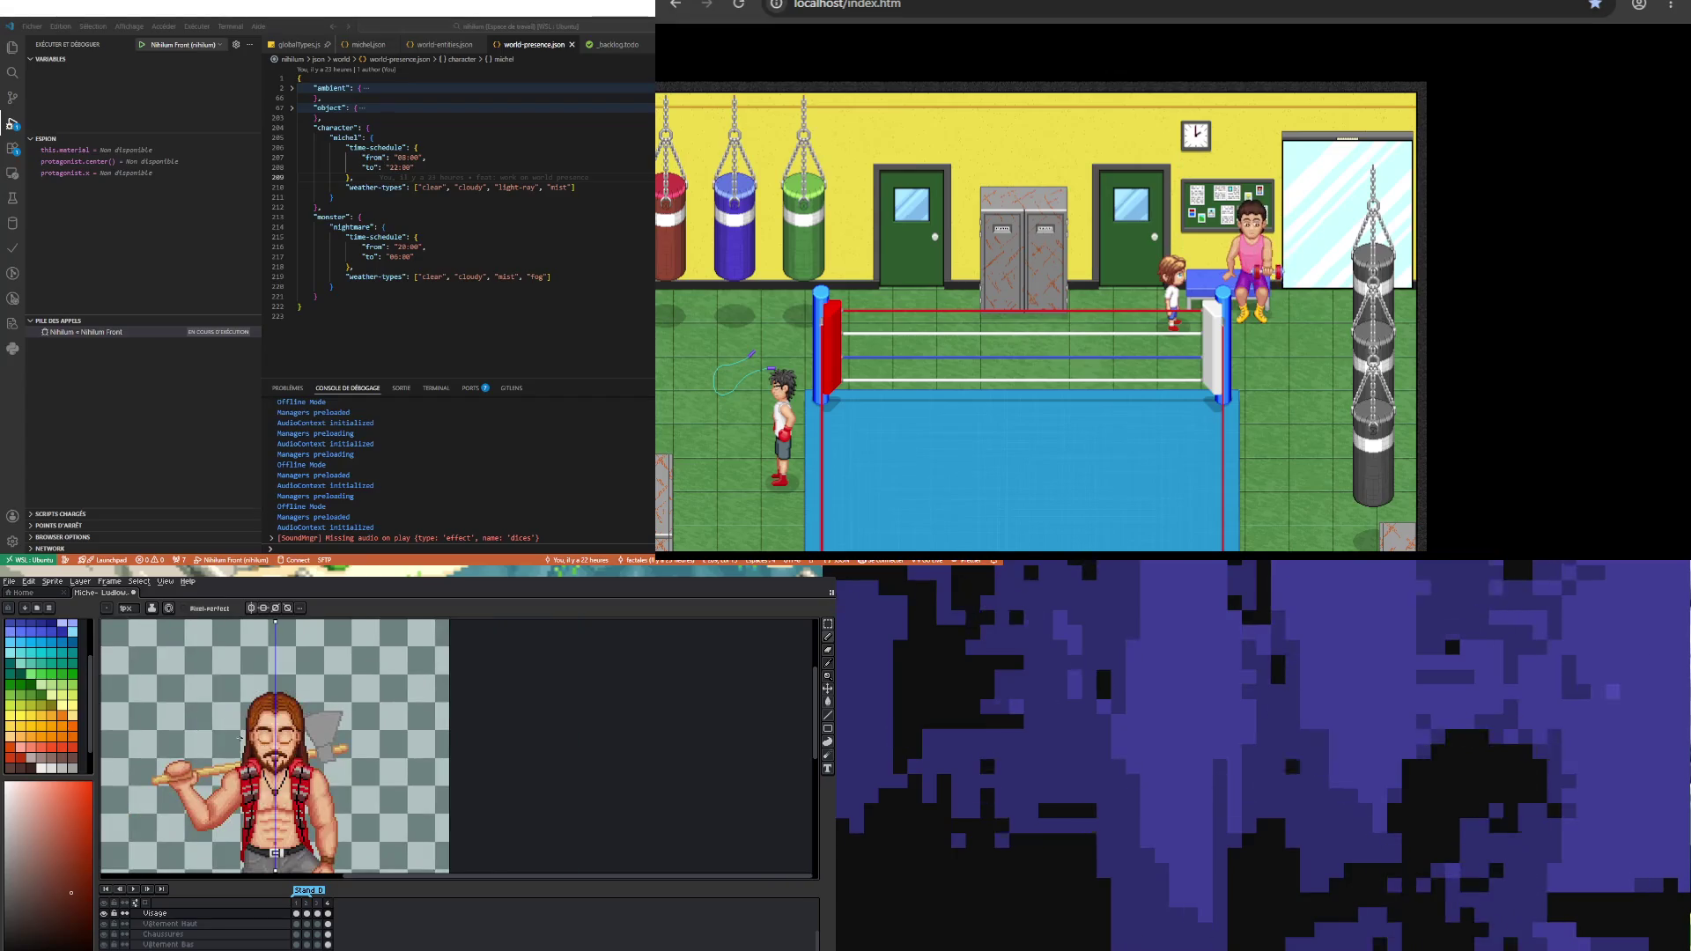
# Step: Step back through frames 3 and 2 to frame 1
pyautogui.click(317, 914)
pyautogui.click(307, 913)
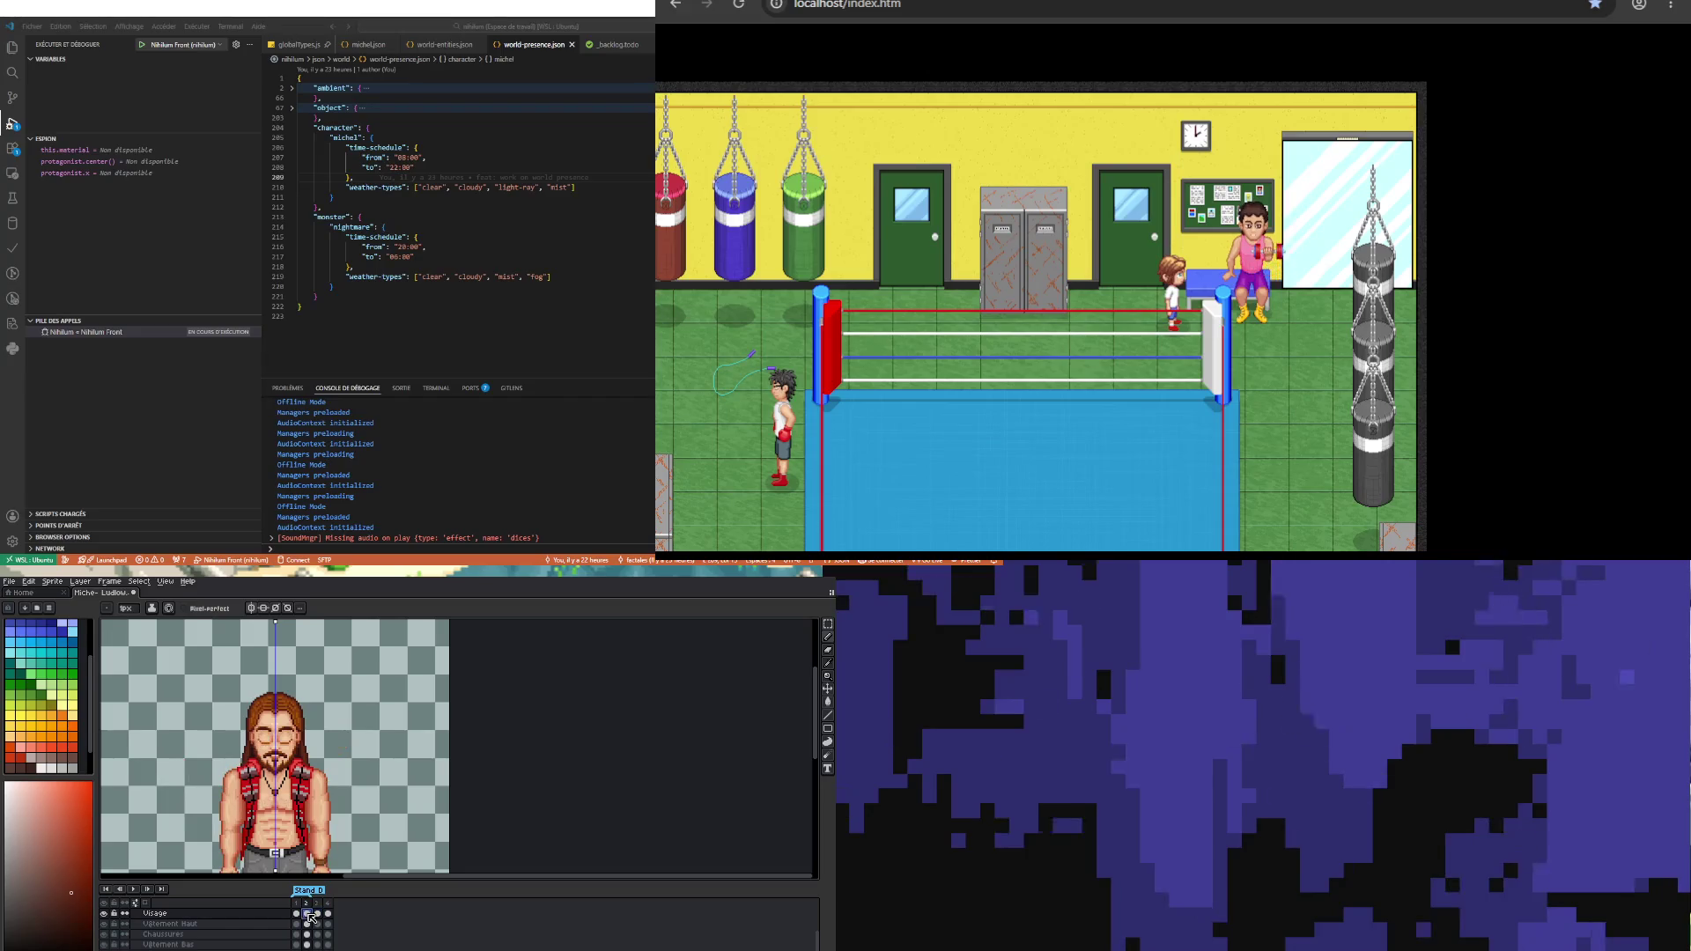
pyautogui.click(296, 913)
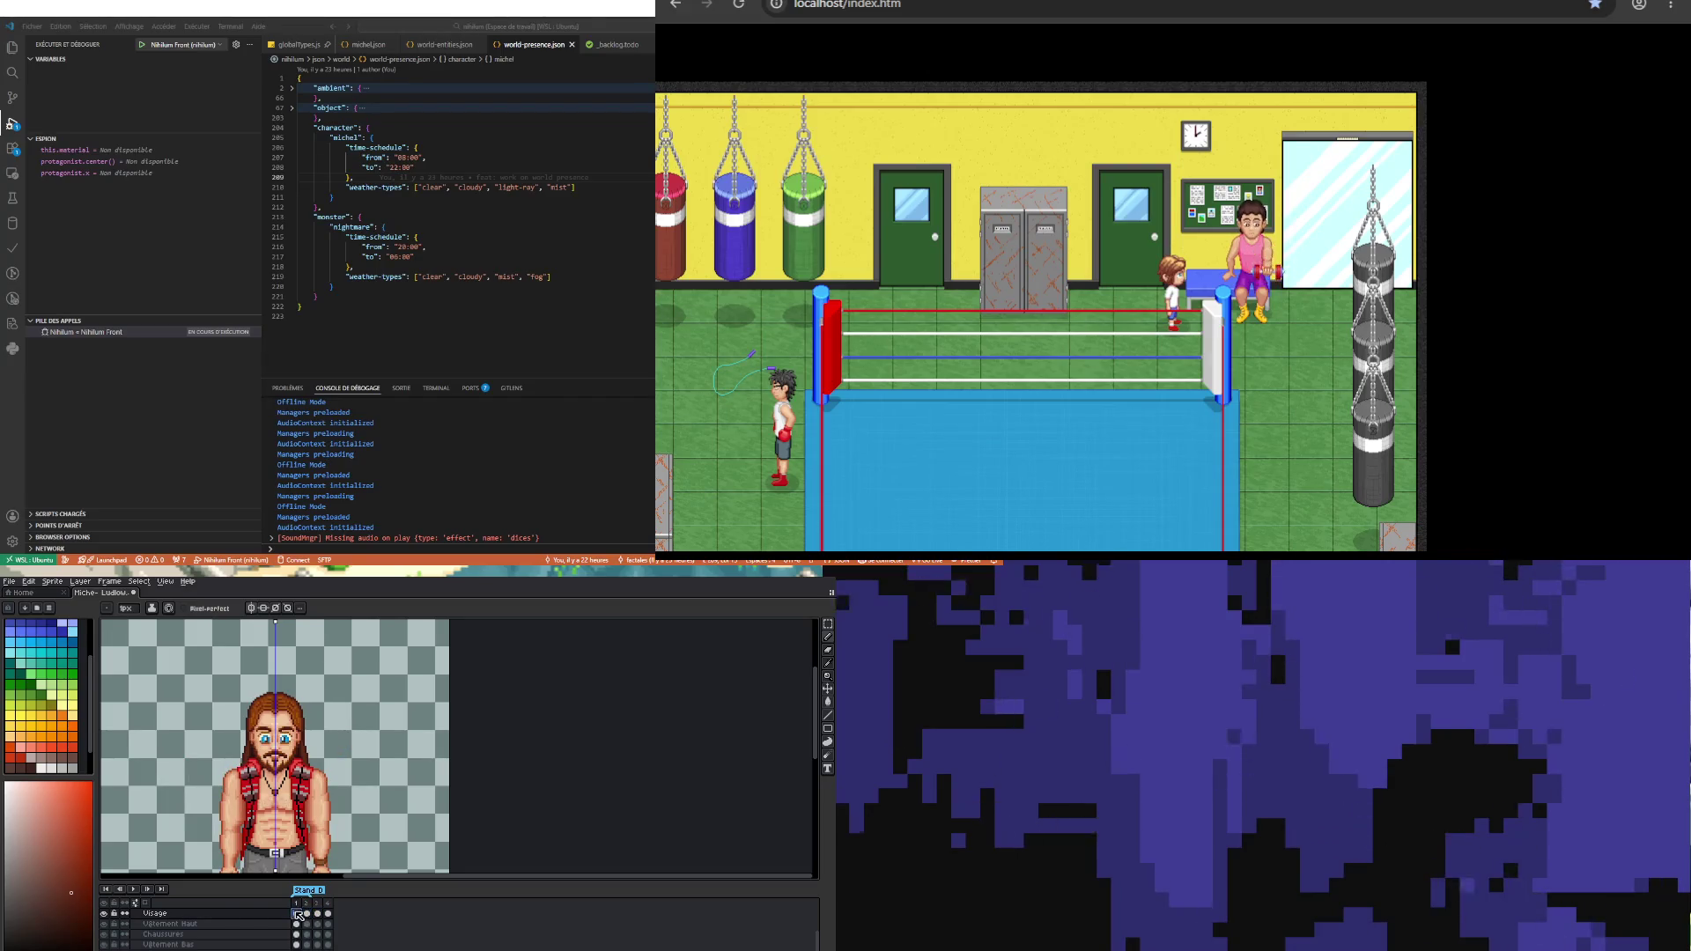
# Step: On frame 1, sample the forehead hairline tone and adjust the drawing colour's shade
pyautogui.scroll(4, 264, 696)
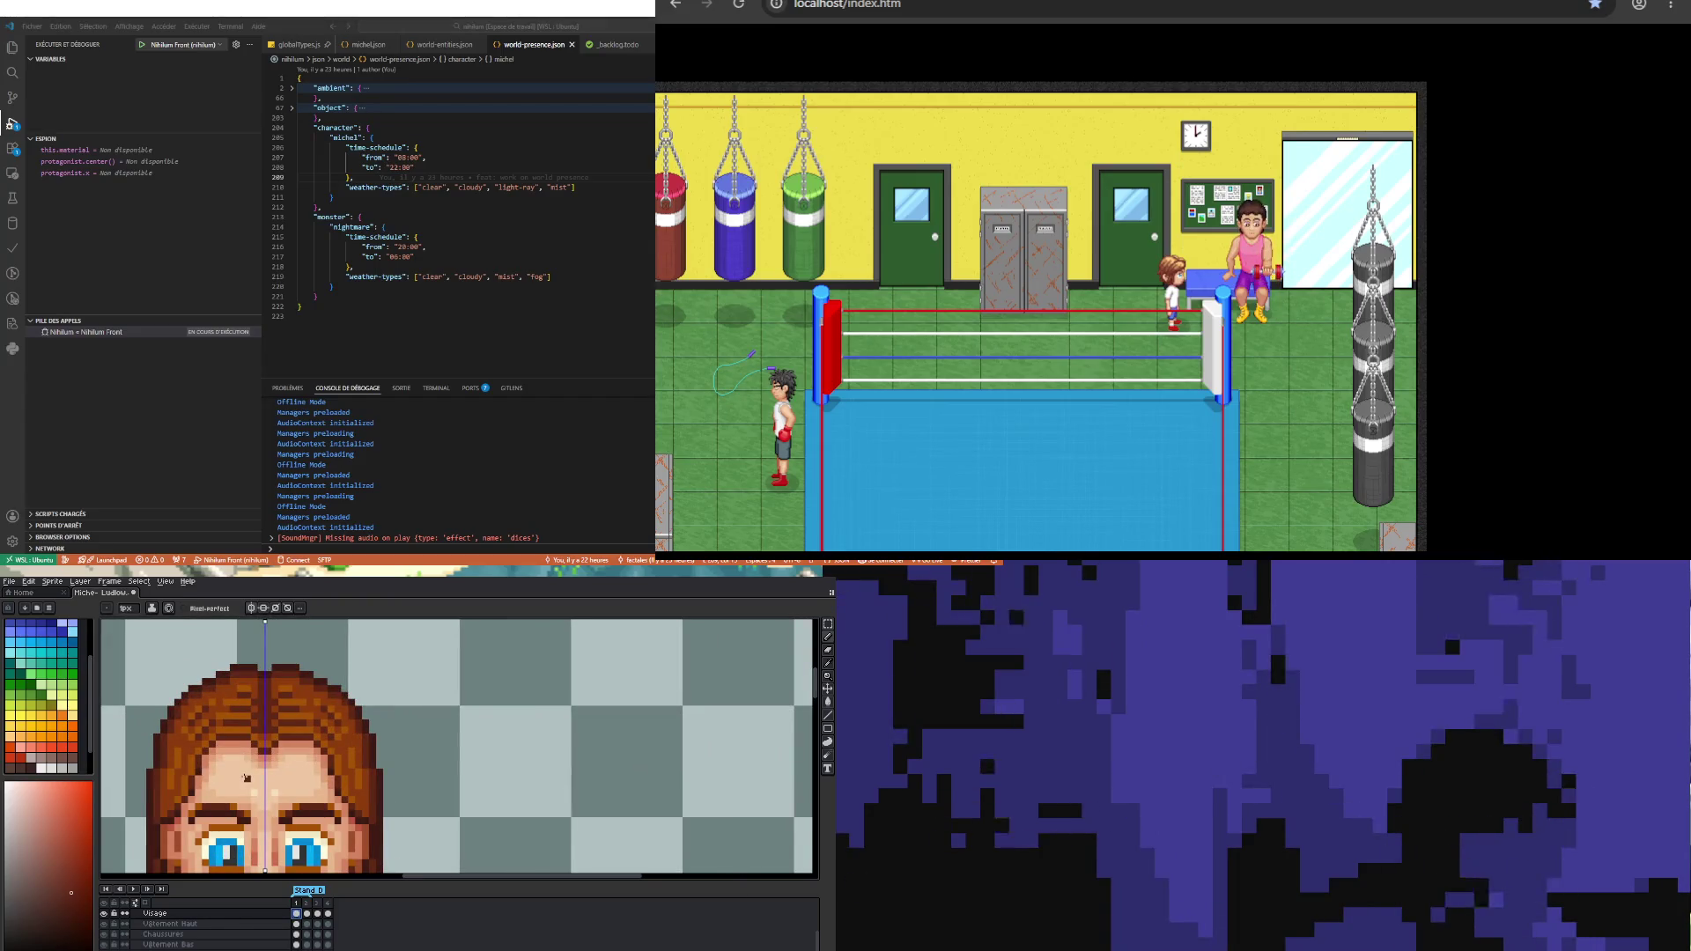
pyautogui.scroll(2, 239, 772)
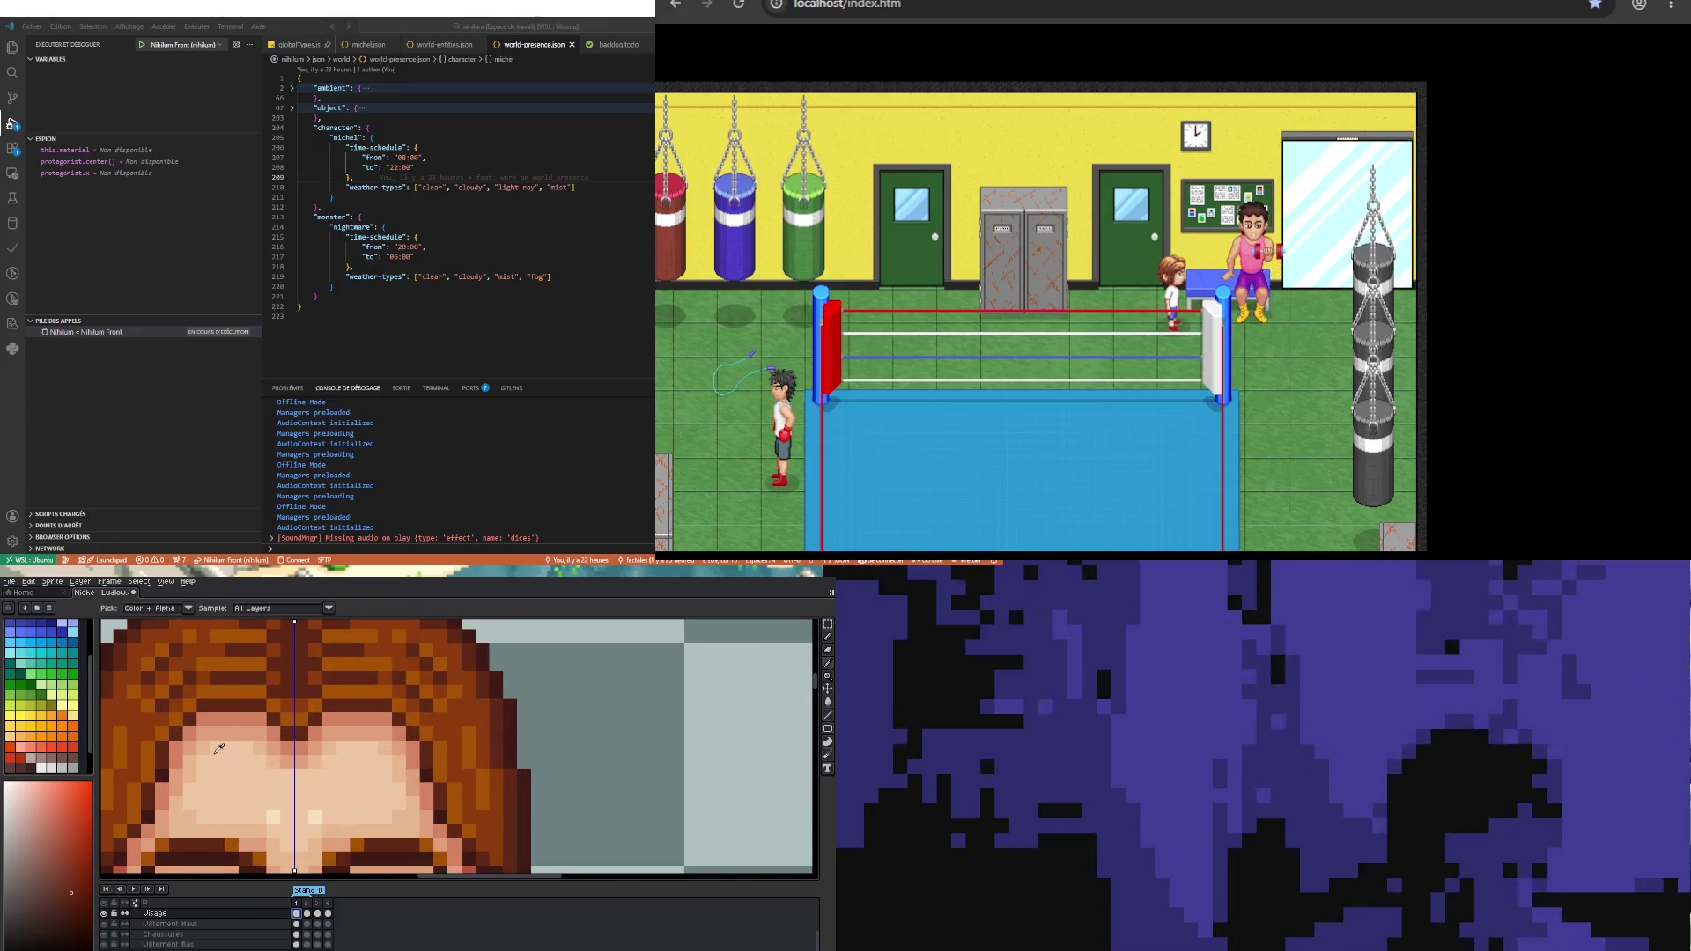
pyautogui.keyDown('alt'); pyautogui.click(207, 745); pyautogui.keyUp('alt')
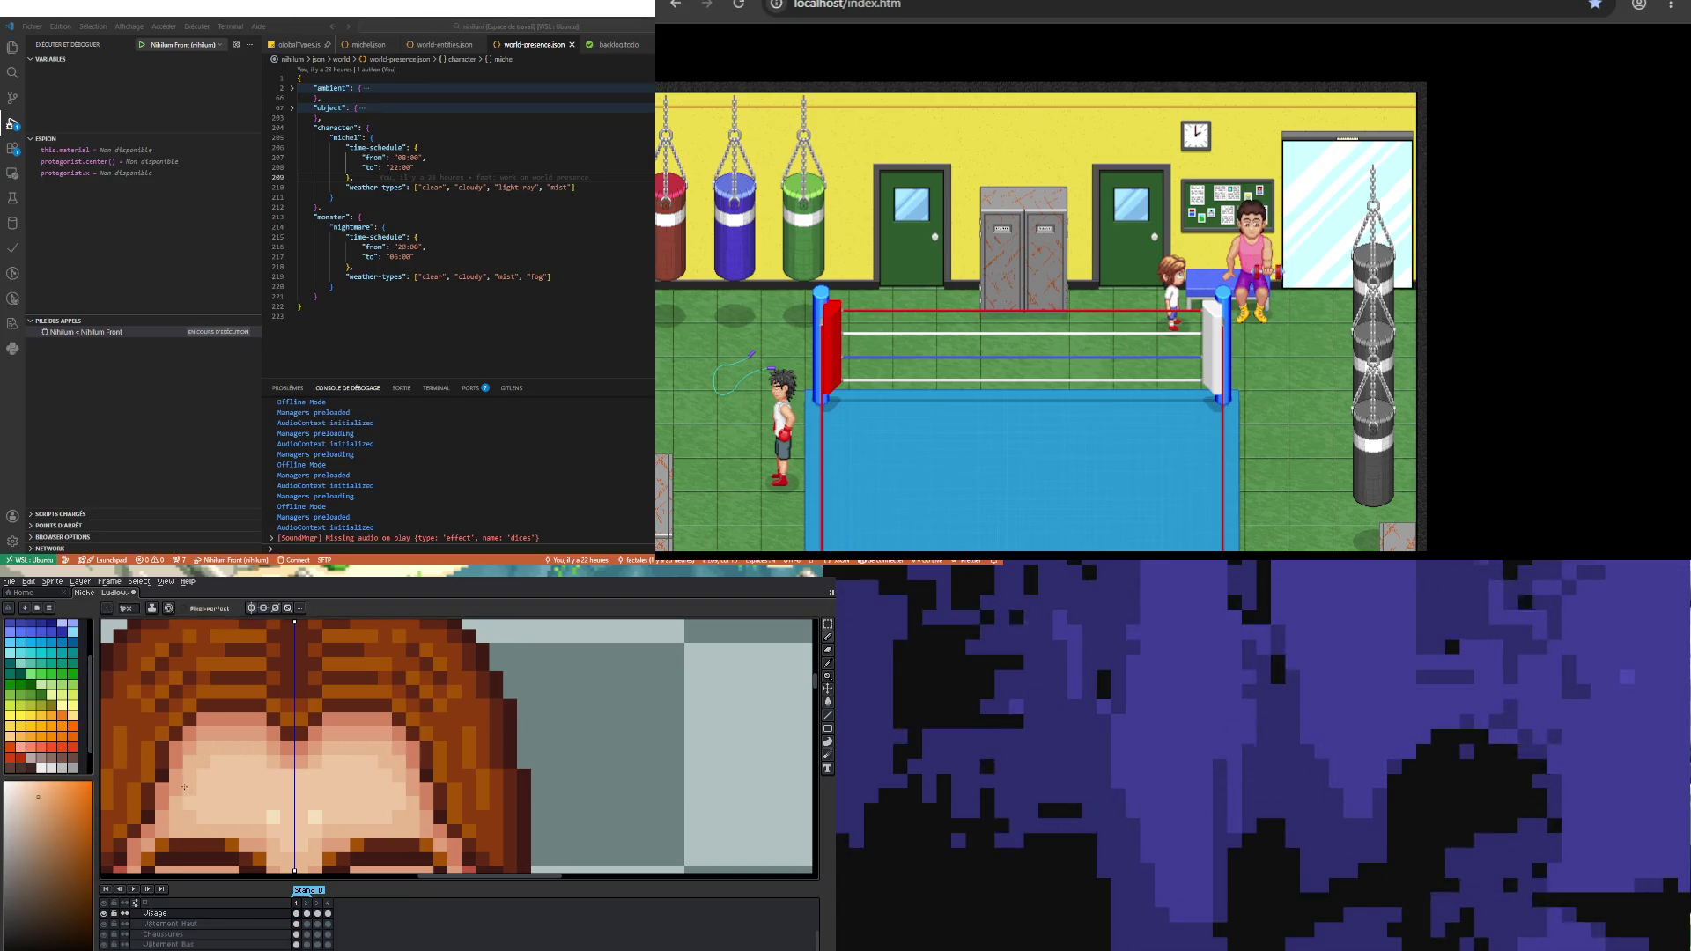
pyautogui.scroll(-5, 203, 761)
pyautogui.scroll(4, 184, 744)
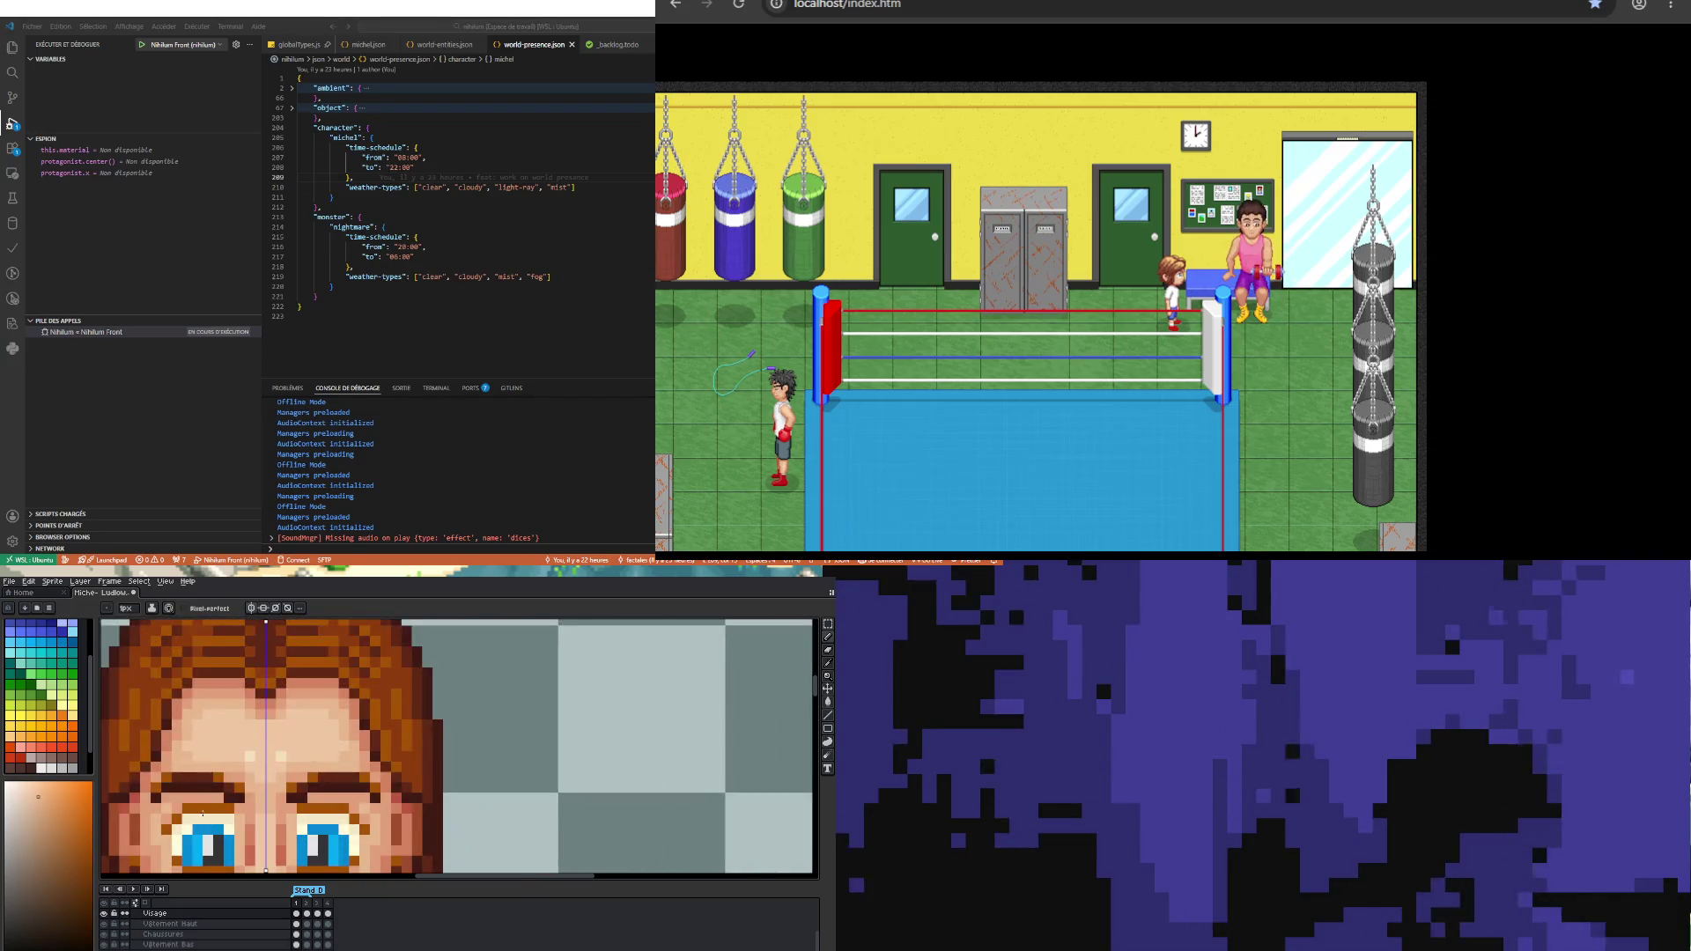
pyautogui.scroll(-5, 185, 744)
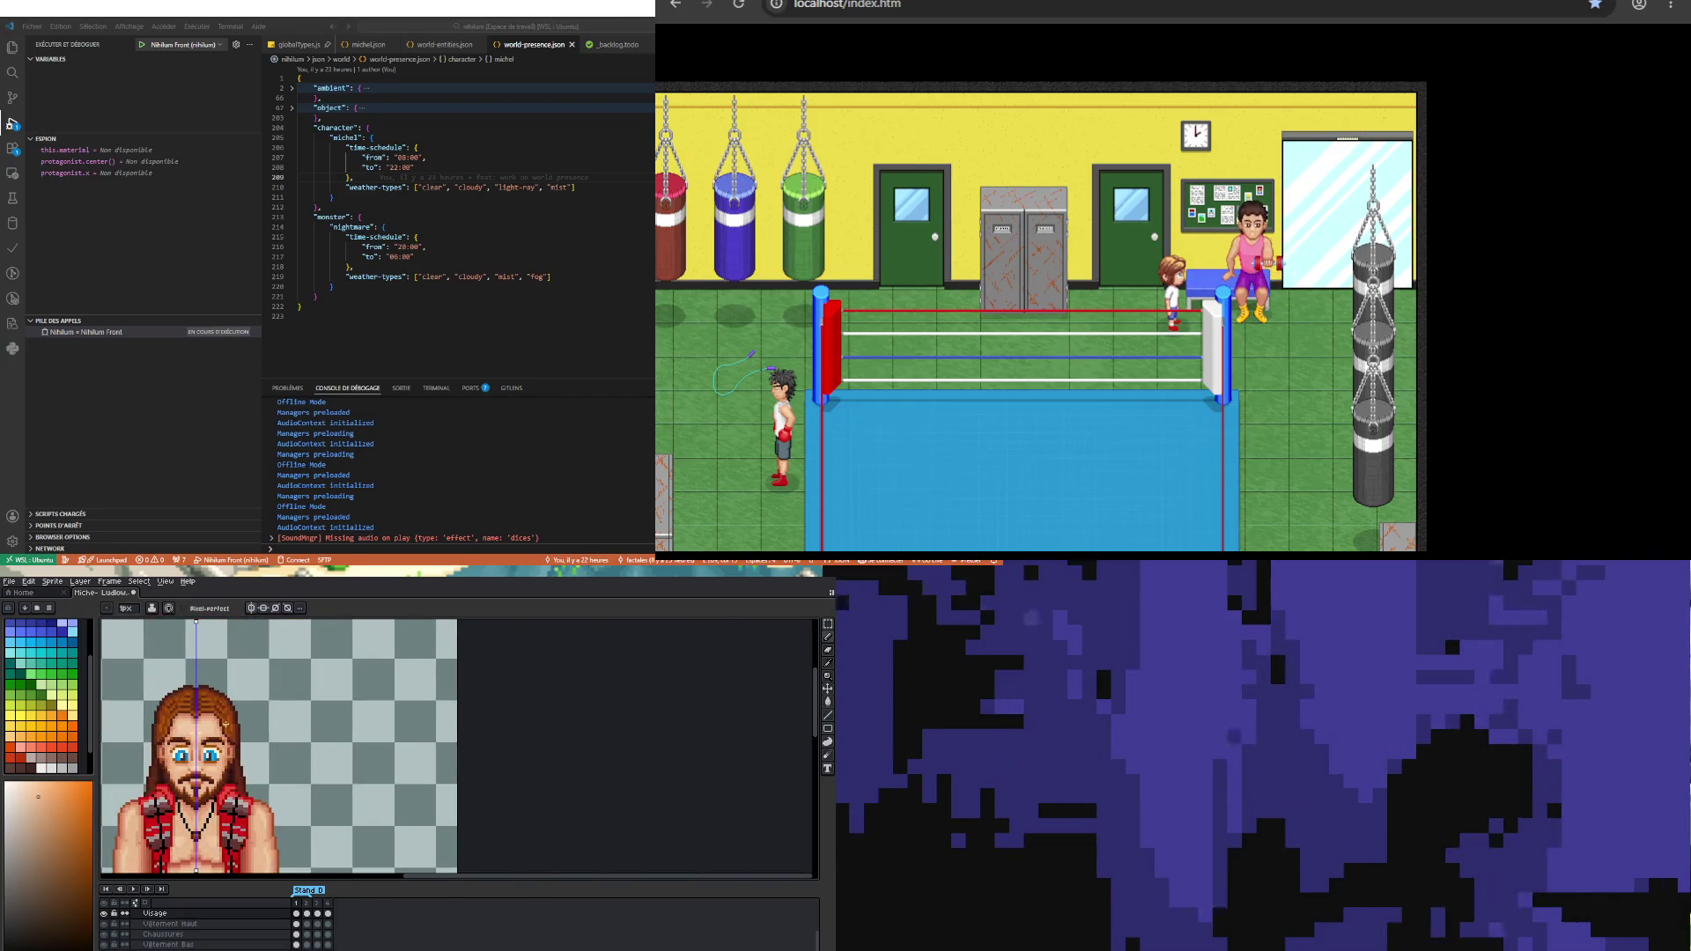
pyautogui.scroll(1, 183, 715)
pyautogui.scroll(4, 173, 735)
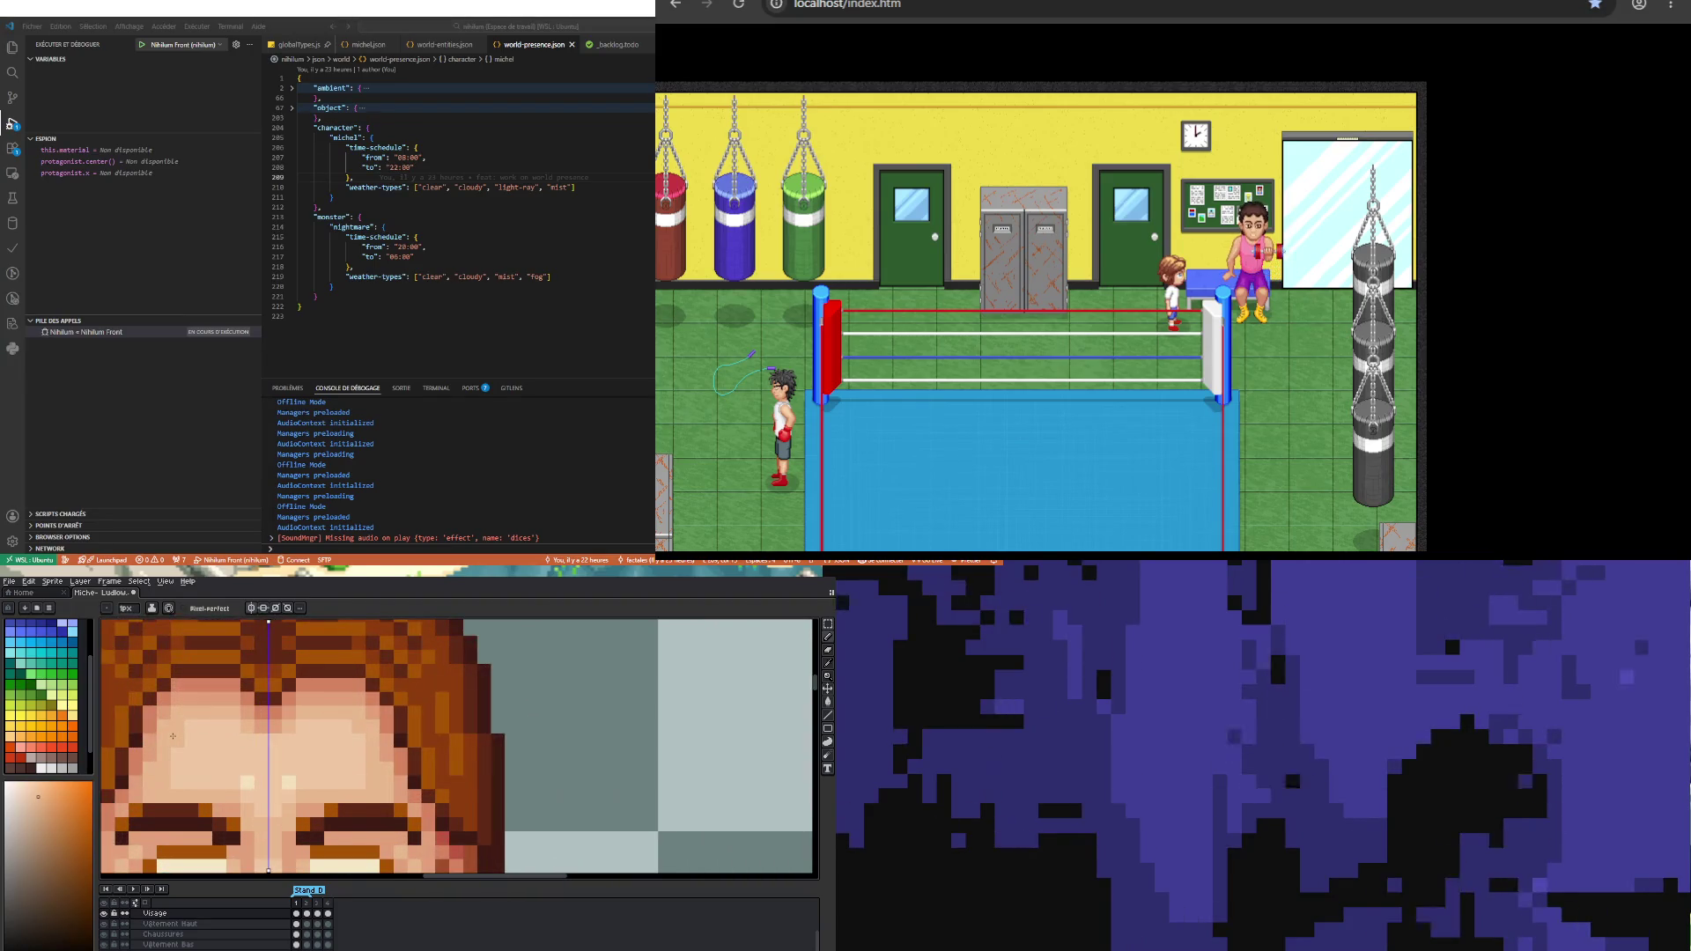
pyautogui.keyDown('alt'); pyautogui.click(165, 732); pyautogui.keyUp('alt')
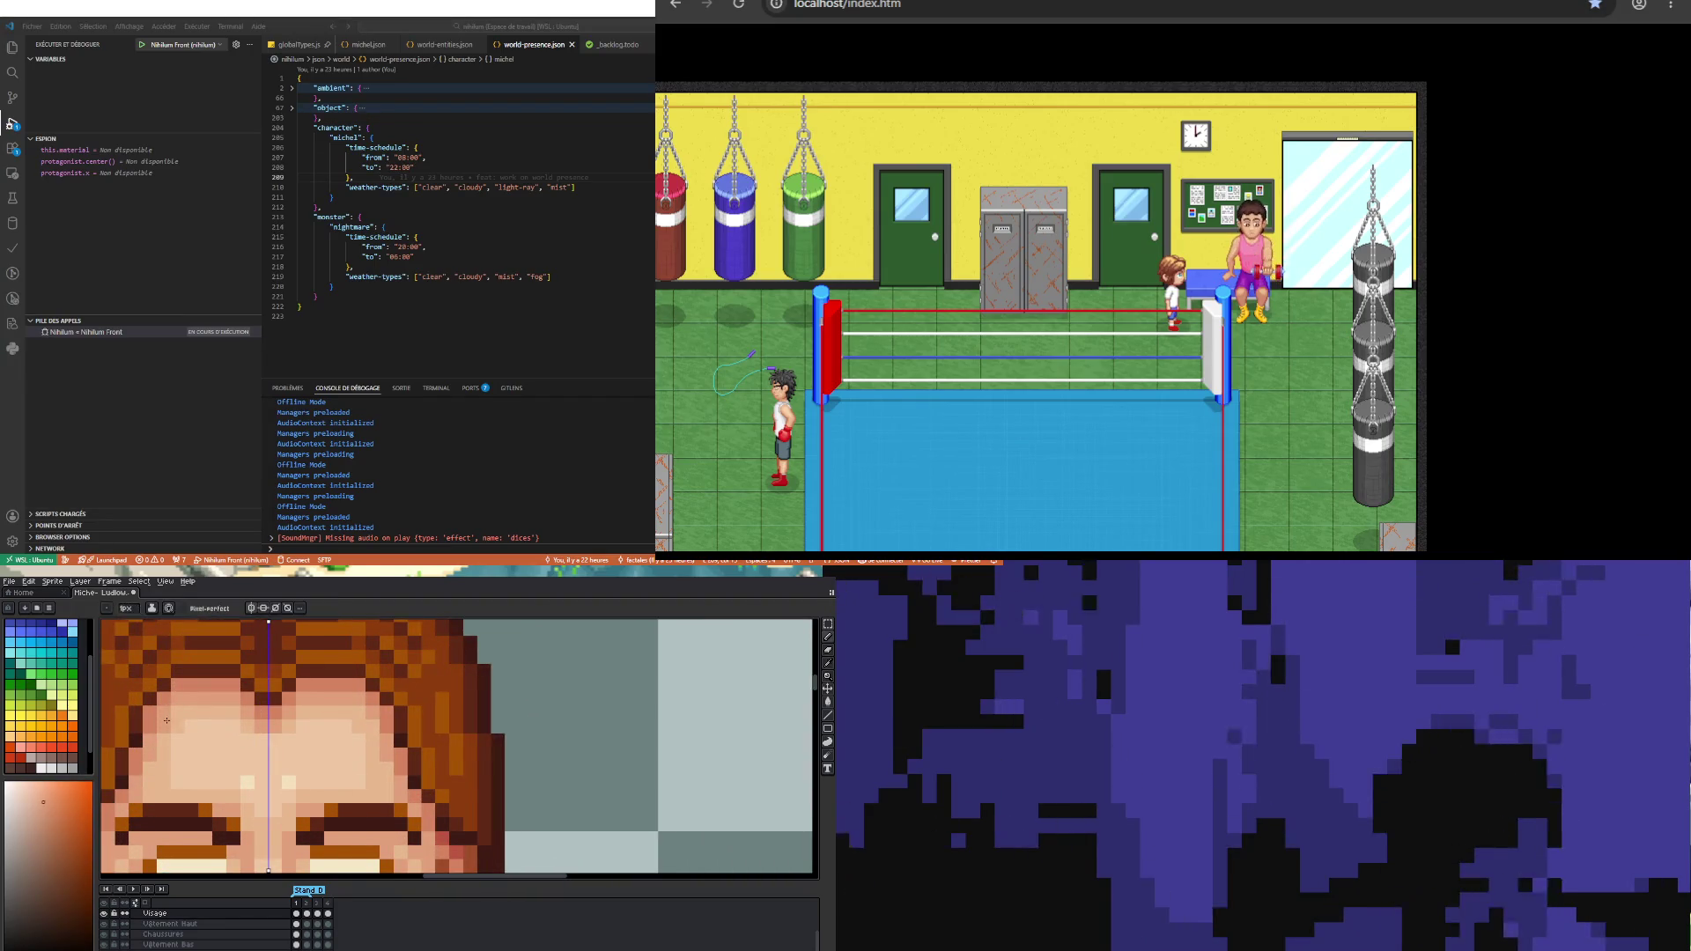
pyautogui.scroll(-4, 148, 750)
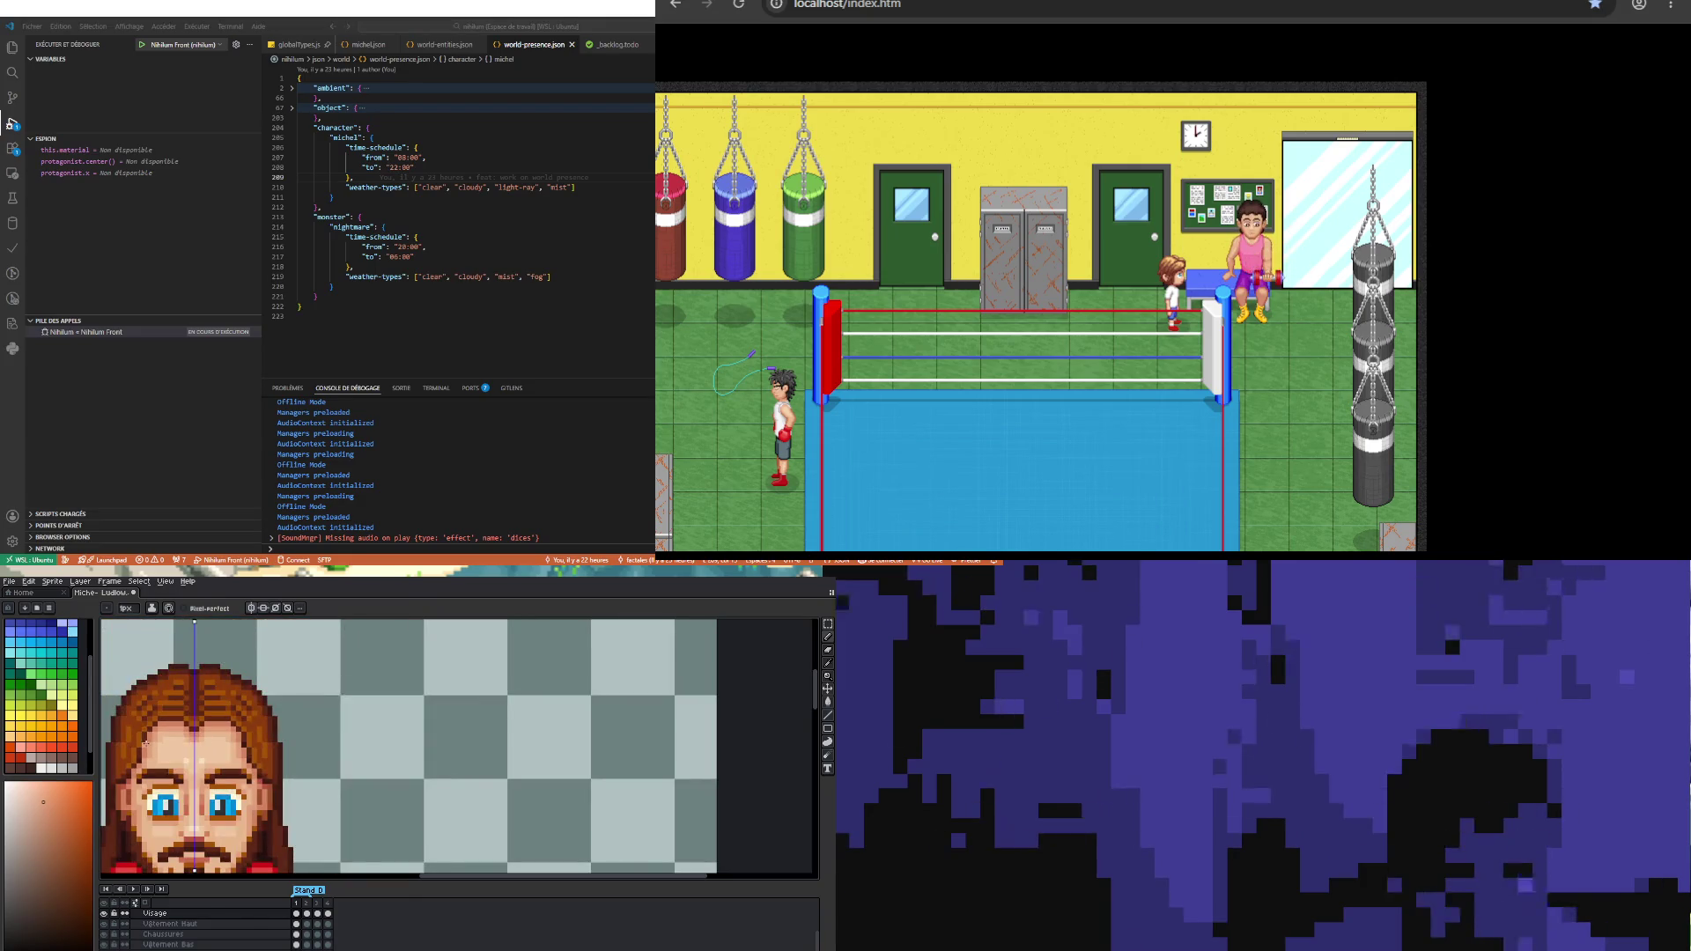
pyautogui.click(307, 914)
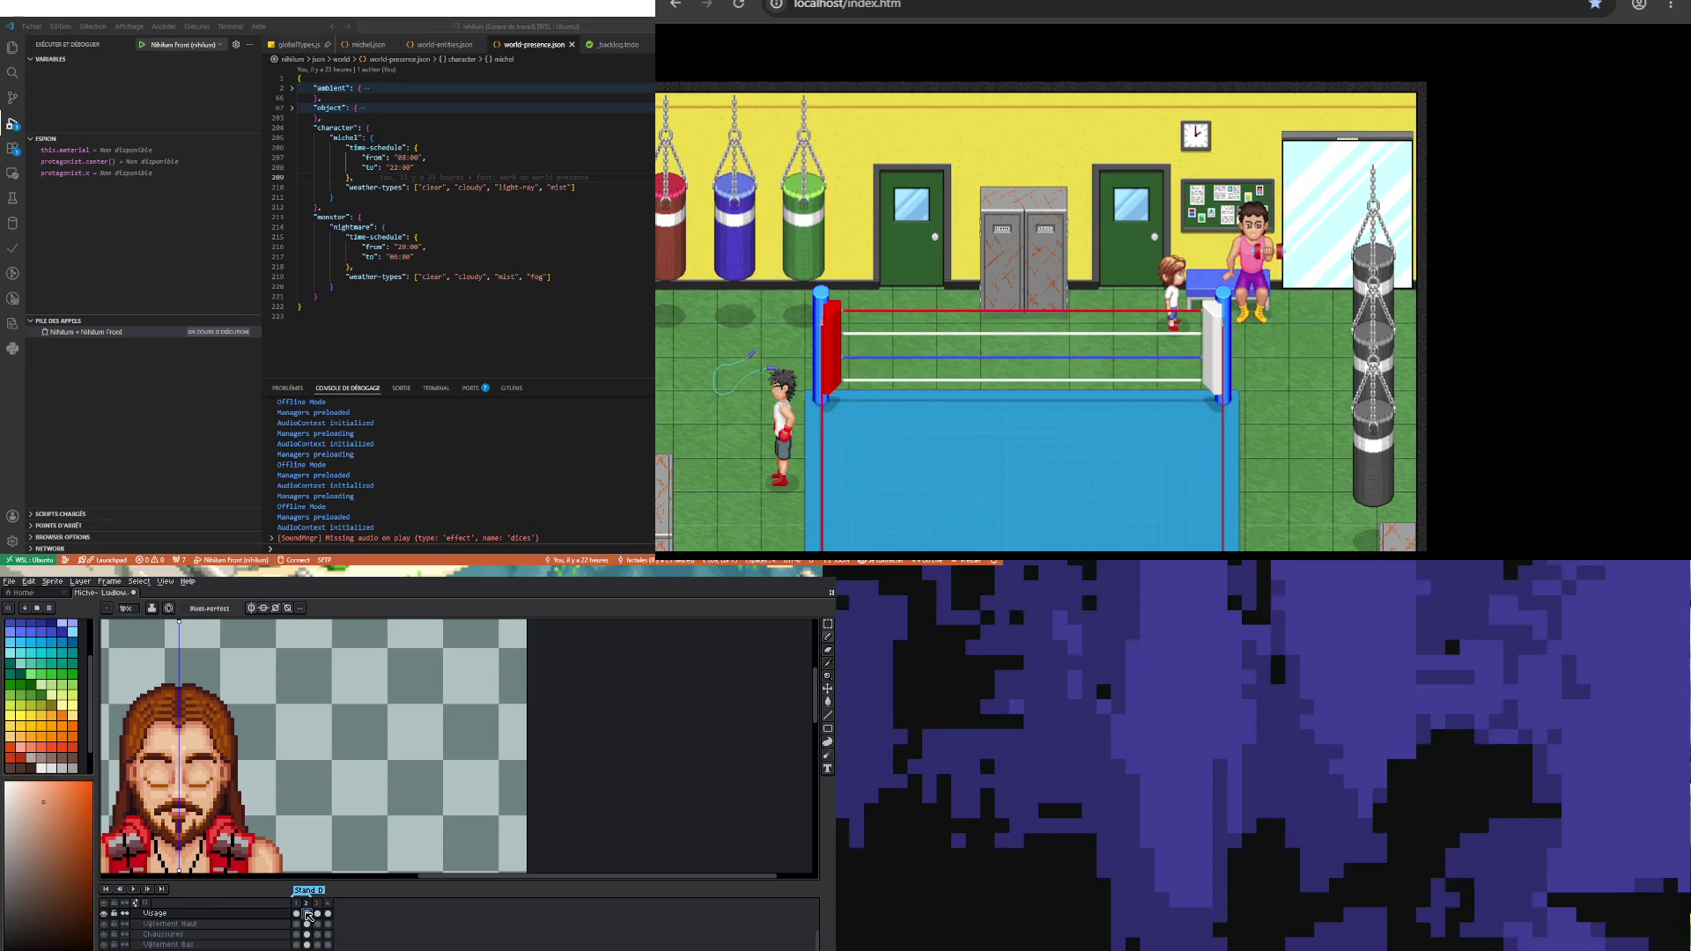
pyautogui.click(317, 914)
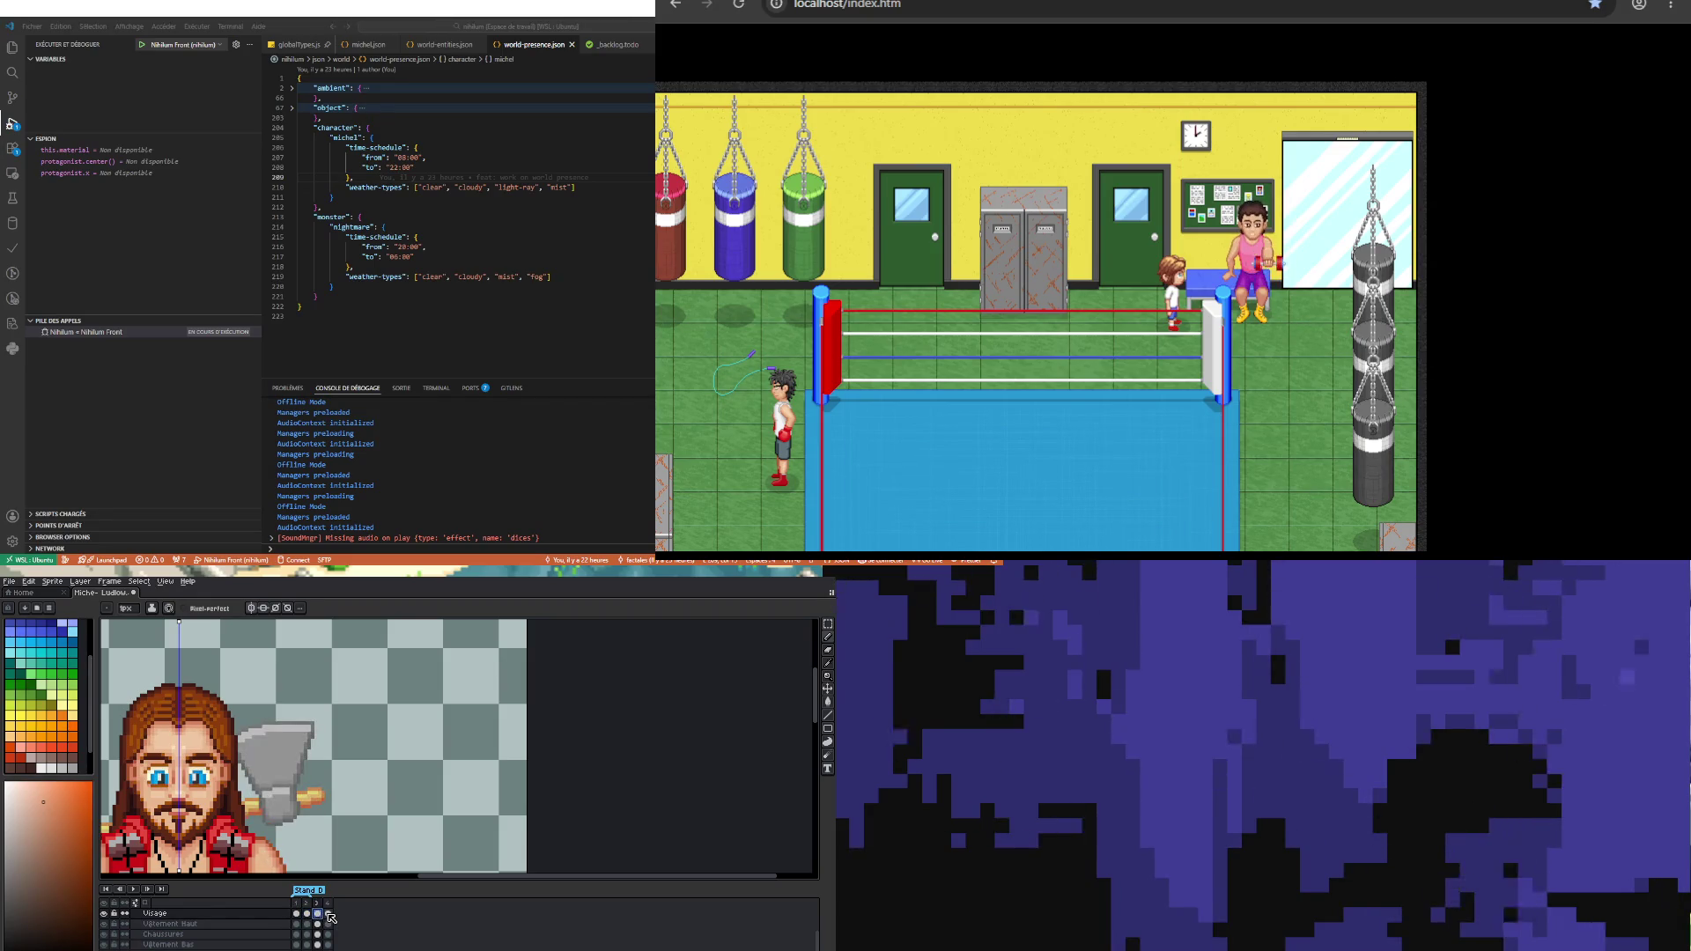
pyautogui.click(327, 914)
pyautogui.click(296, 914)
pyautogui.scroll(-1, 234, 827)
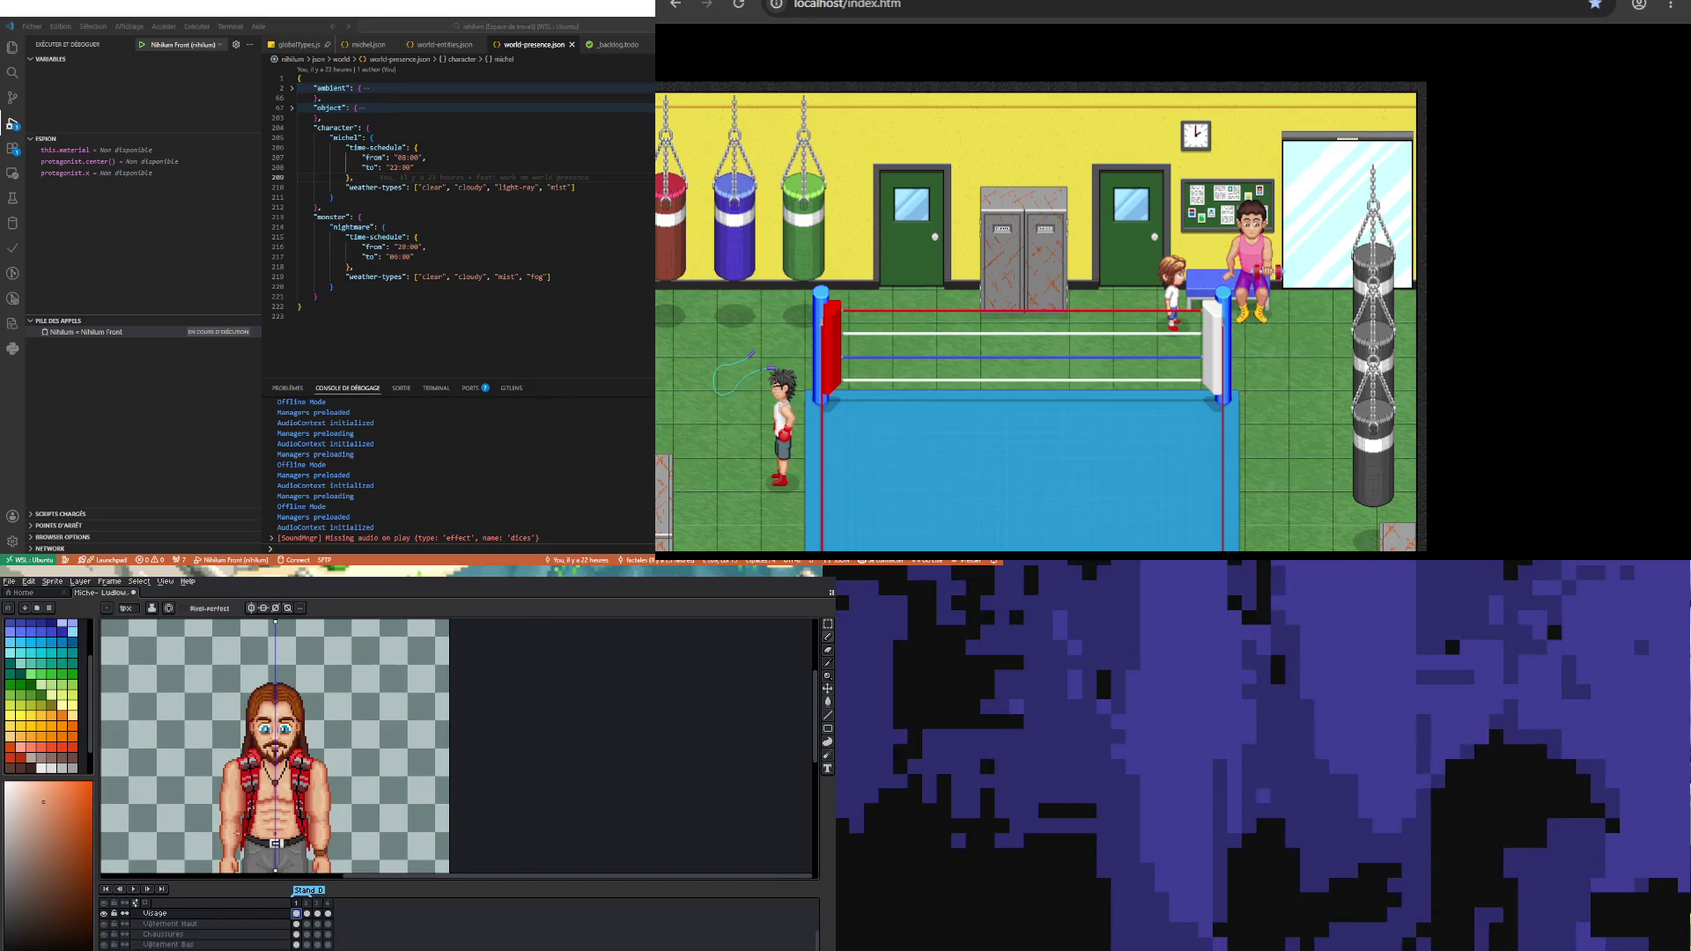
pyautogui.click(318, 914)
pyautogui.scroll(-2, 275, 766)
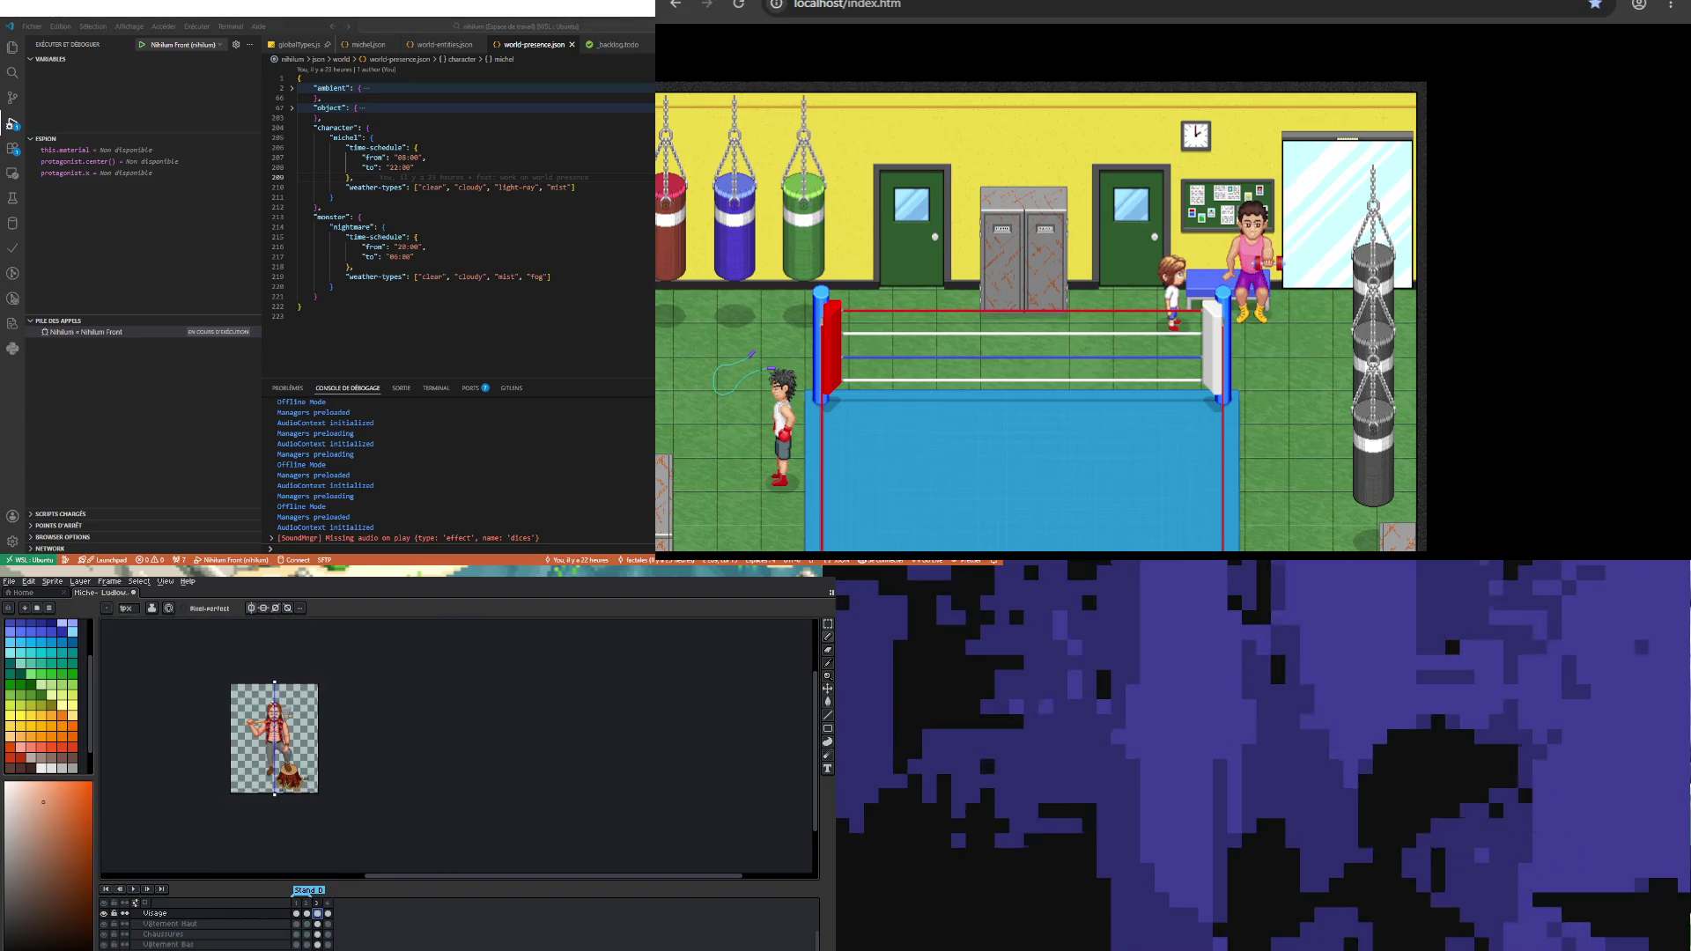
pyautogui.scroll(1, 276, 752)
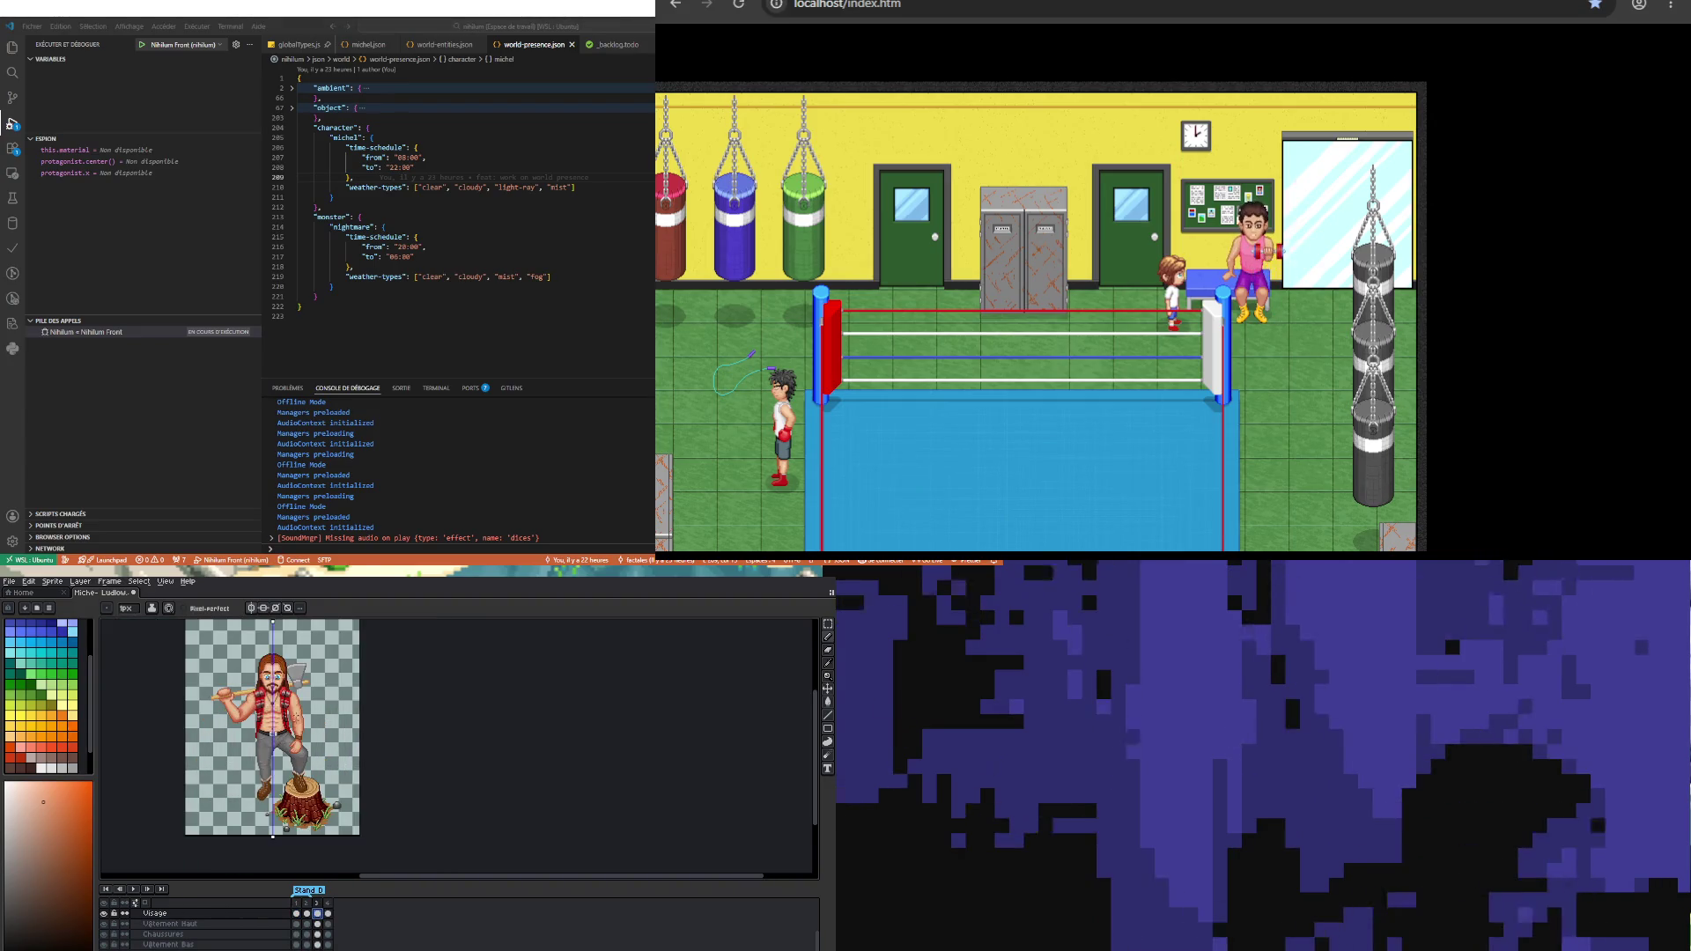
pyautogui.scroll(1, 276, 745)
pyautogui.scroll(-1, 300, 749)
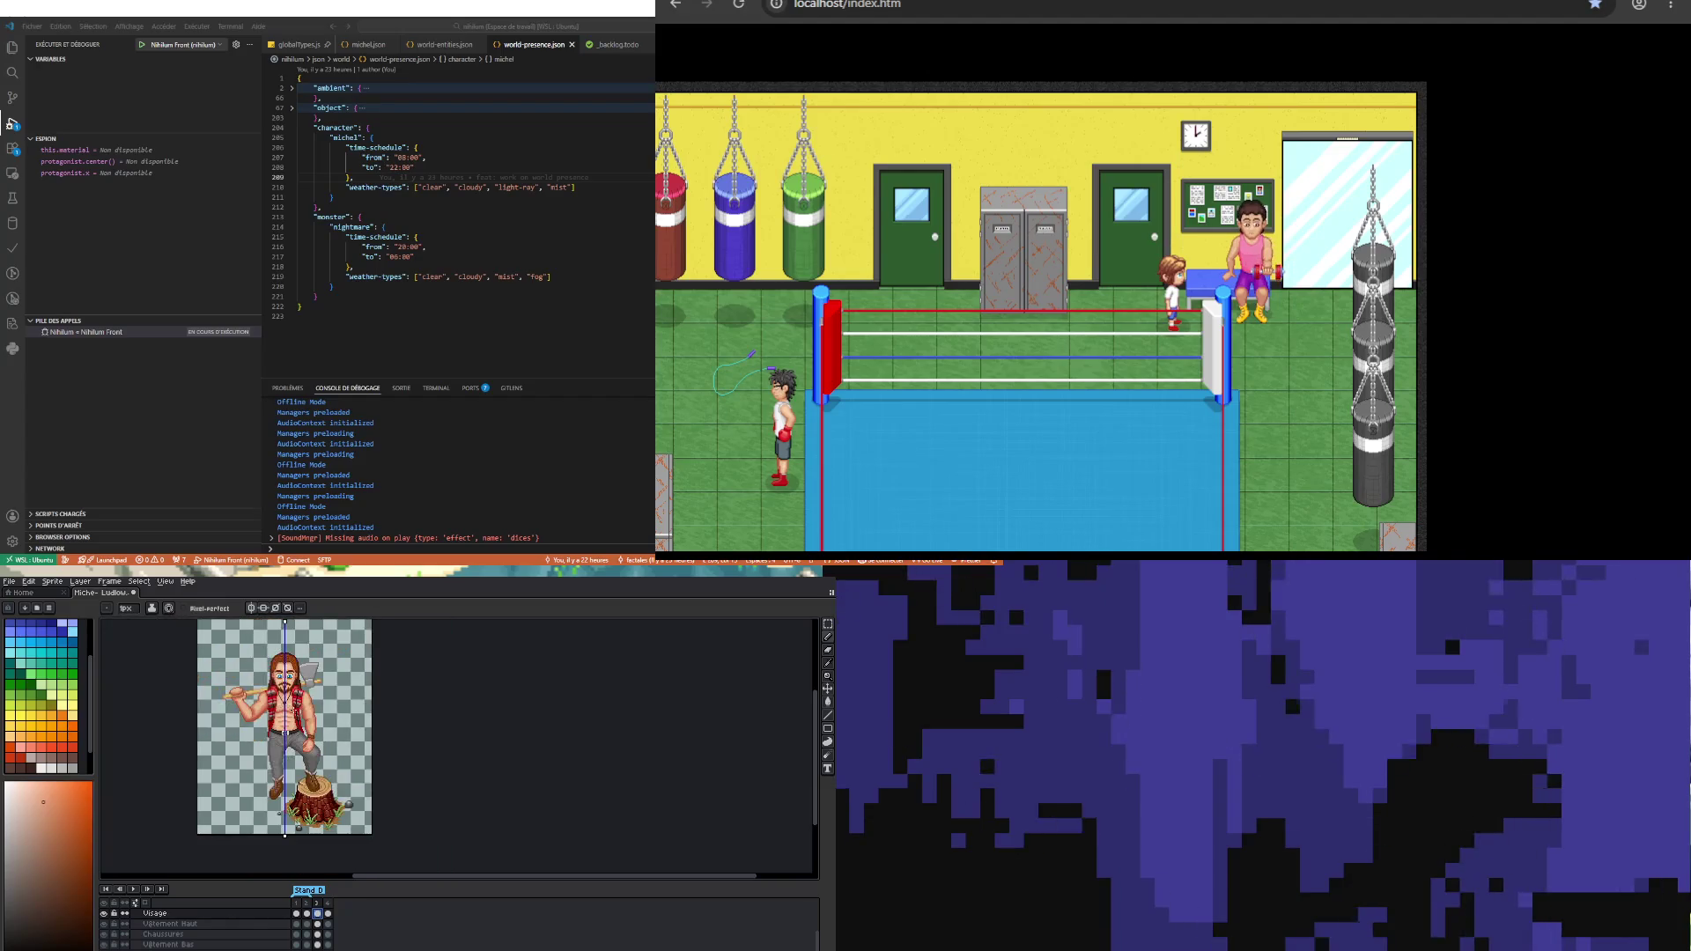
pyautogui.scroll(1, 293, 724)
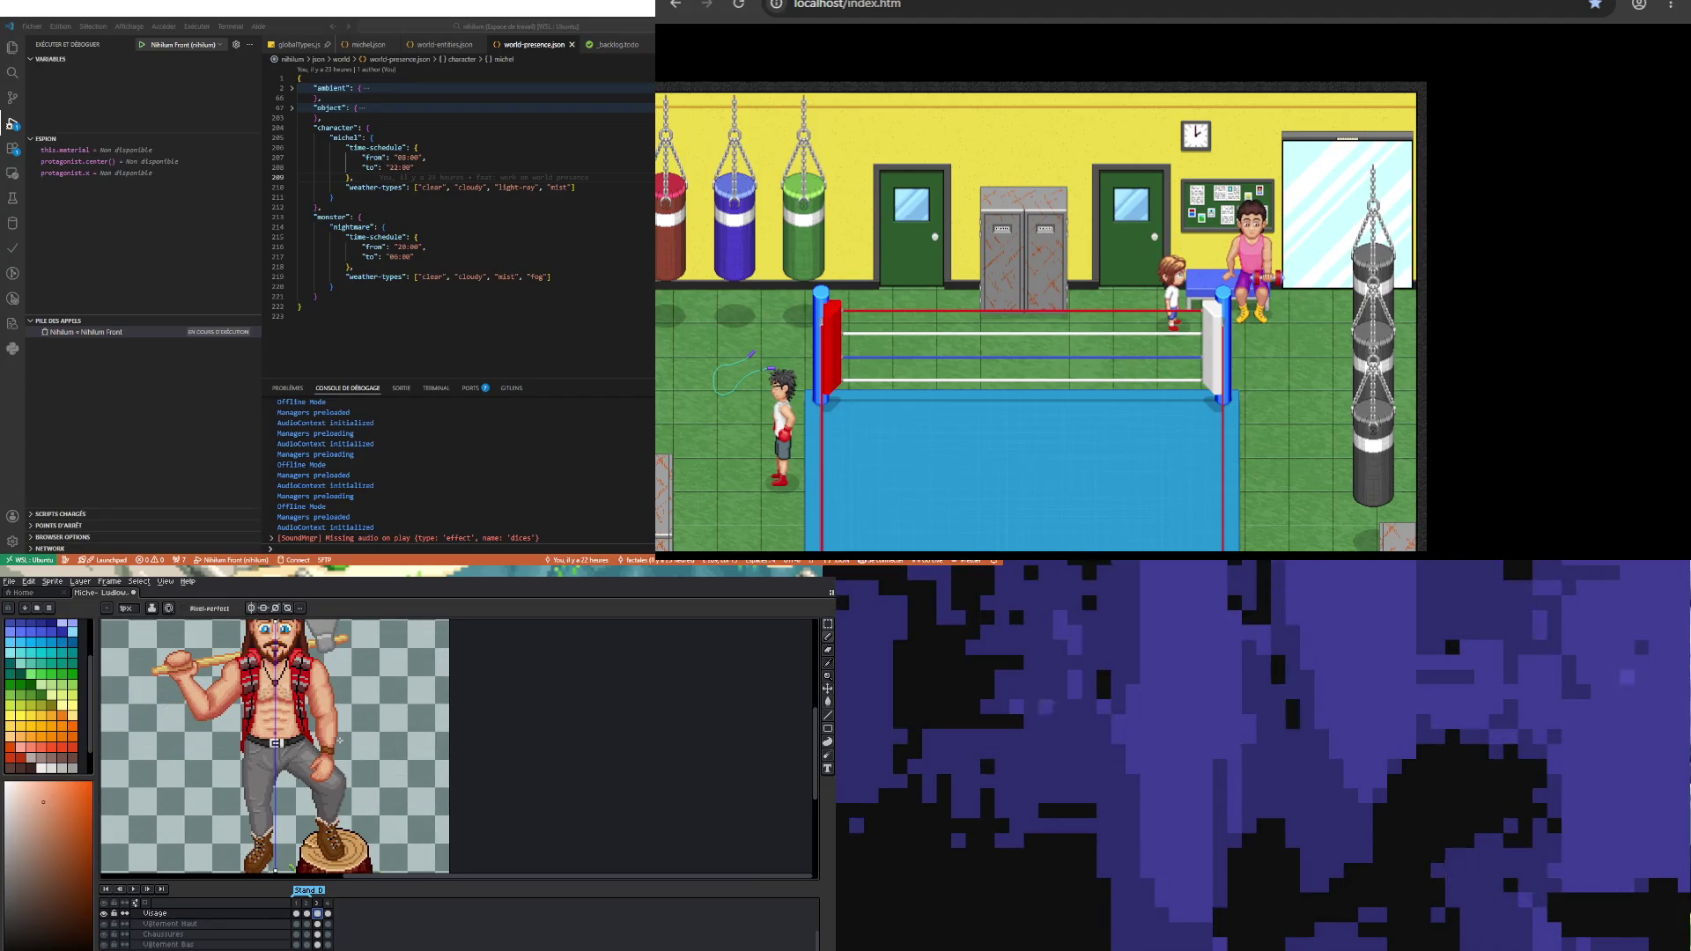
pyautogui.scroll(1, 335, 744)
pyautogui.scroll(-1, 326, 752)
pyautogui.scroll(2, 318, 762)
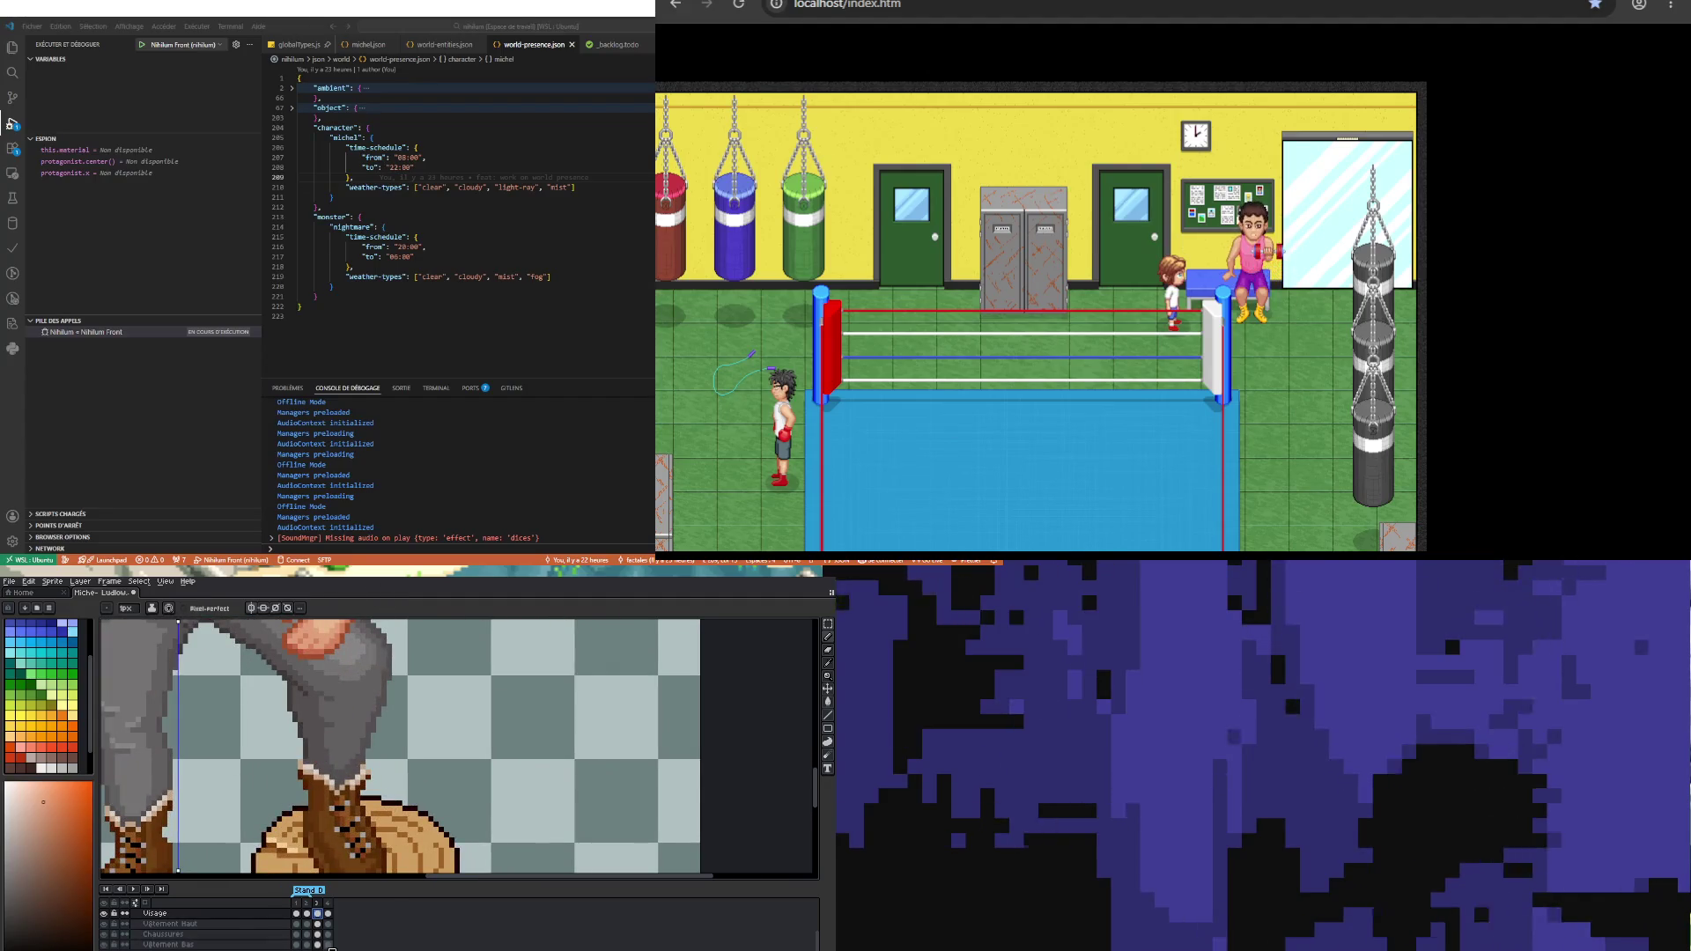
# Step: In frame 3, eyedrop a leg colour on the Vêtement Bas cel, then select the Chaussures cel
pyautogui.click(318, 945)
pyautogui.press('i')
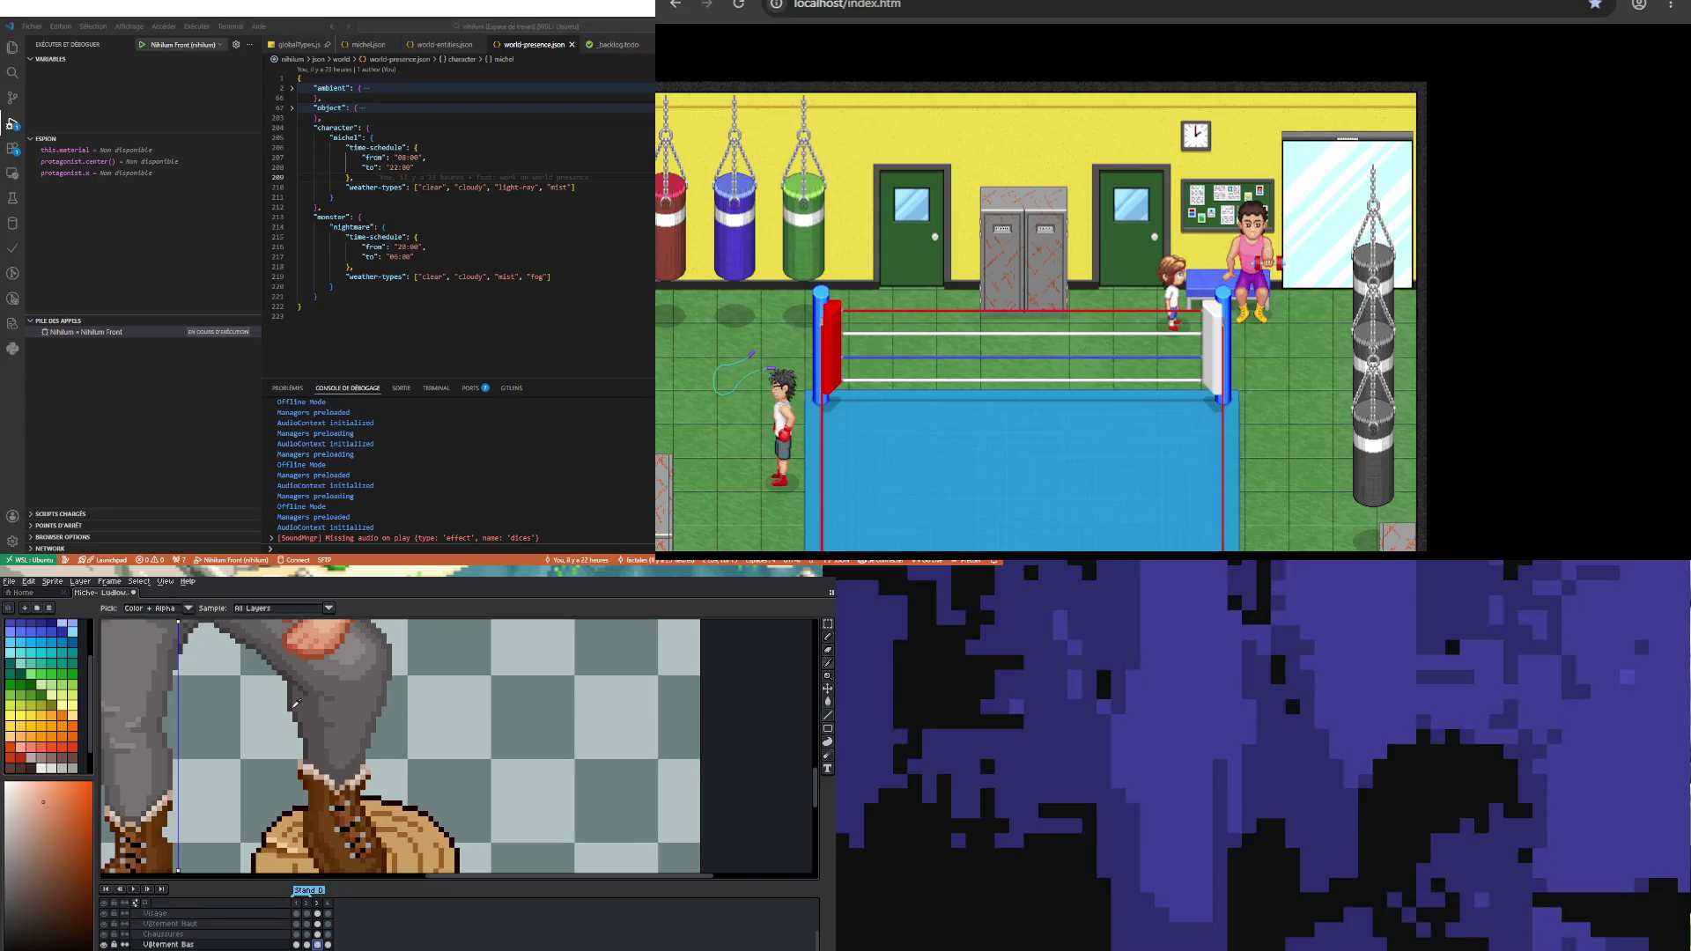
pyautogui.scroll(1, 293, 729)
pyautogui.click(294, 730)
pyautogui.press('b')
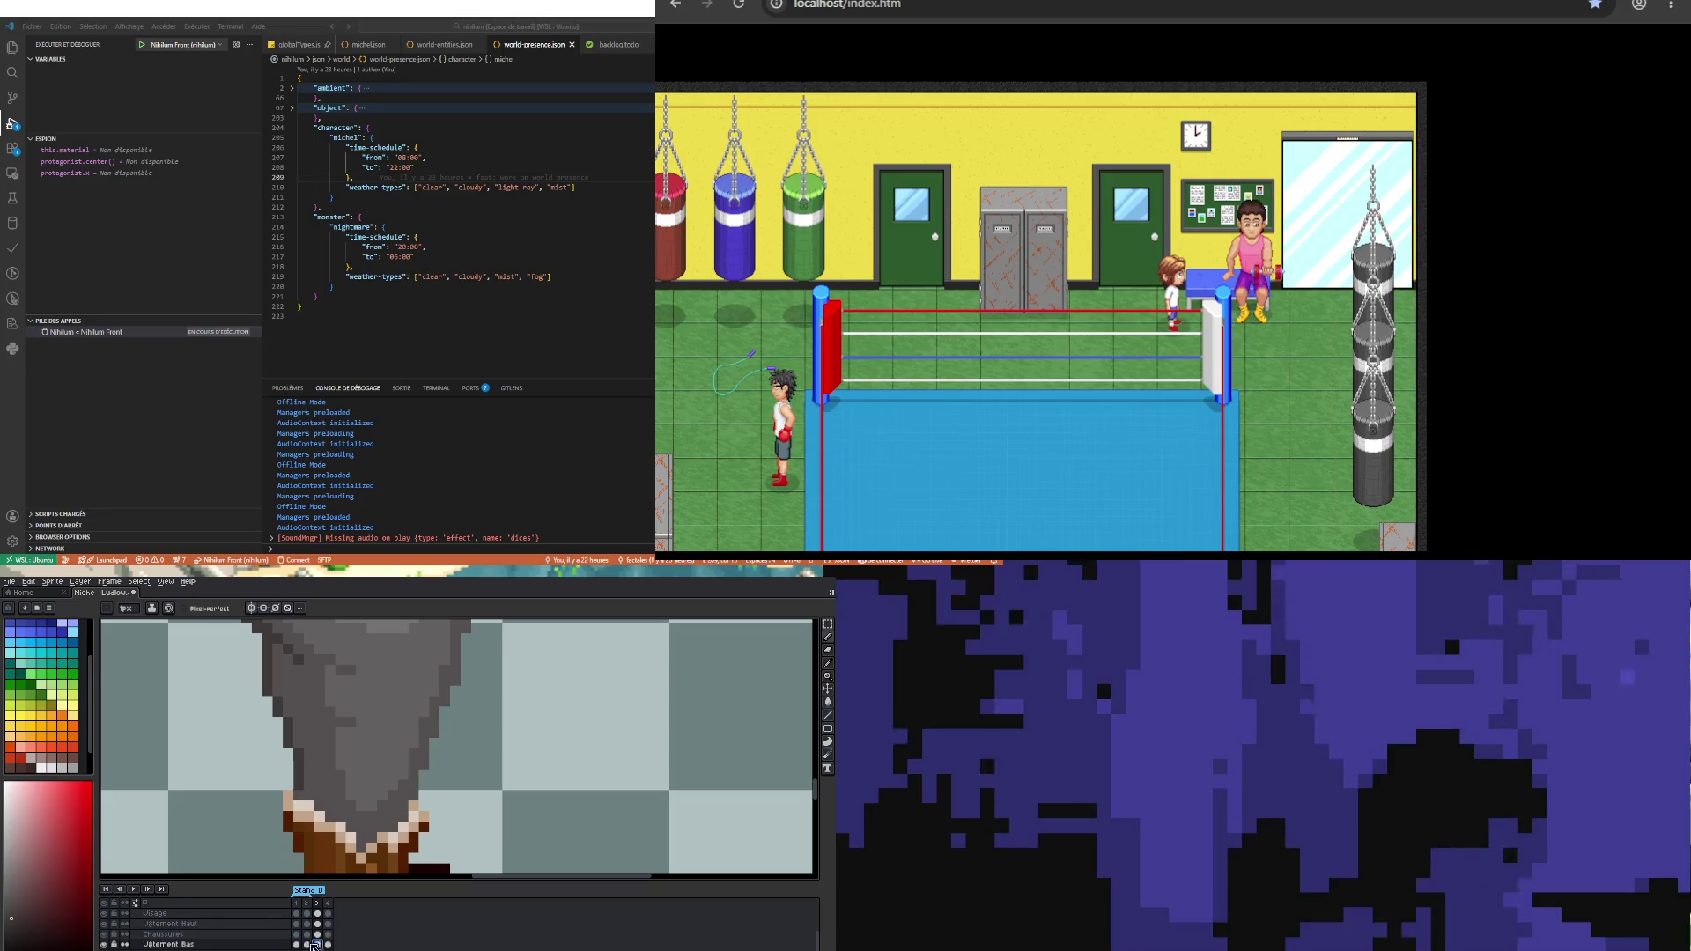
pyautogui.click(324, 935)
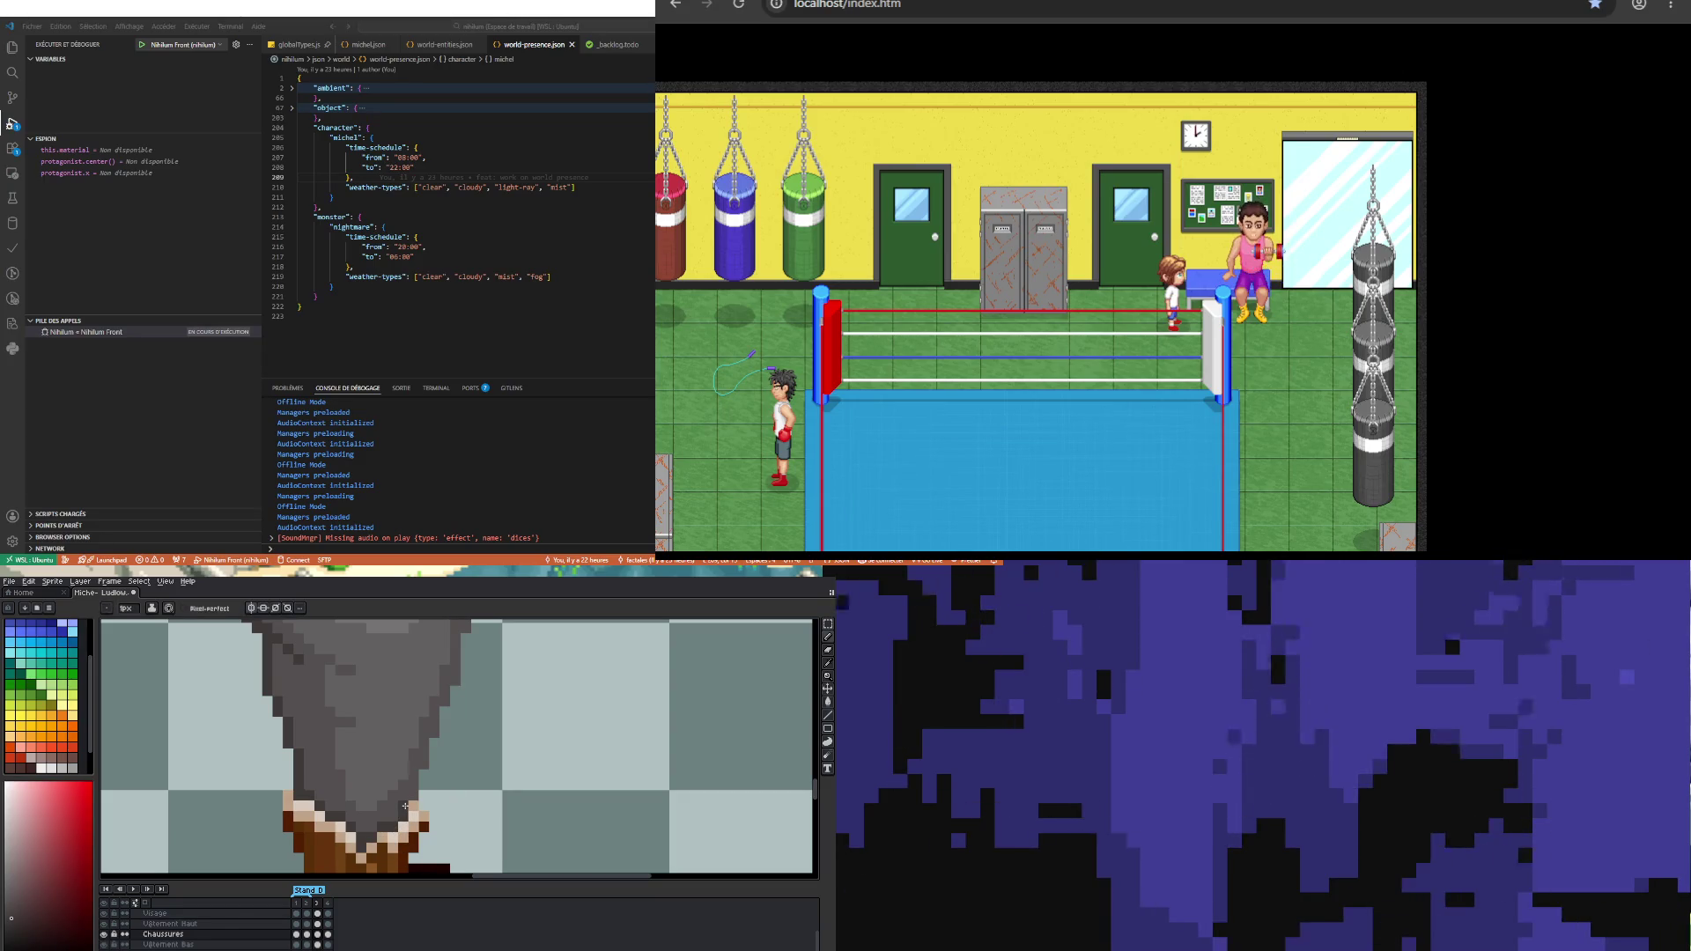
# Step: Try shifting the boot pixels one row lower on both boots, then undo it
pyautogui.scroll(-2, 340, 760)
pyautogui.scroll(3, 219, 795)
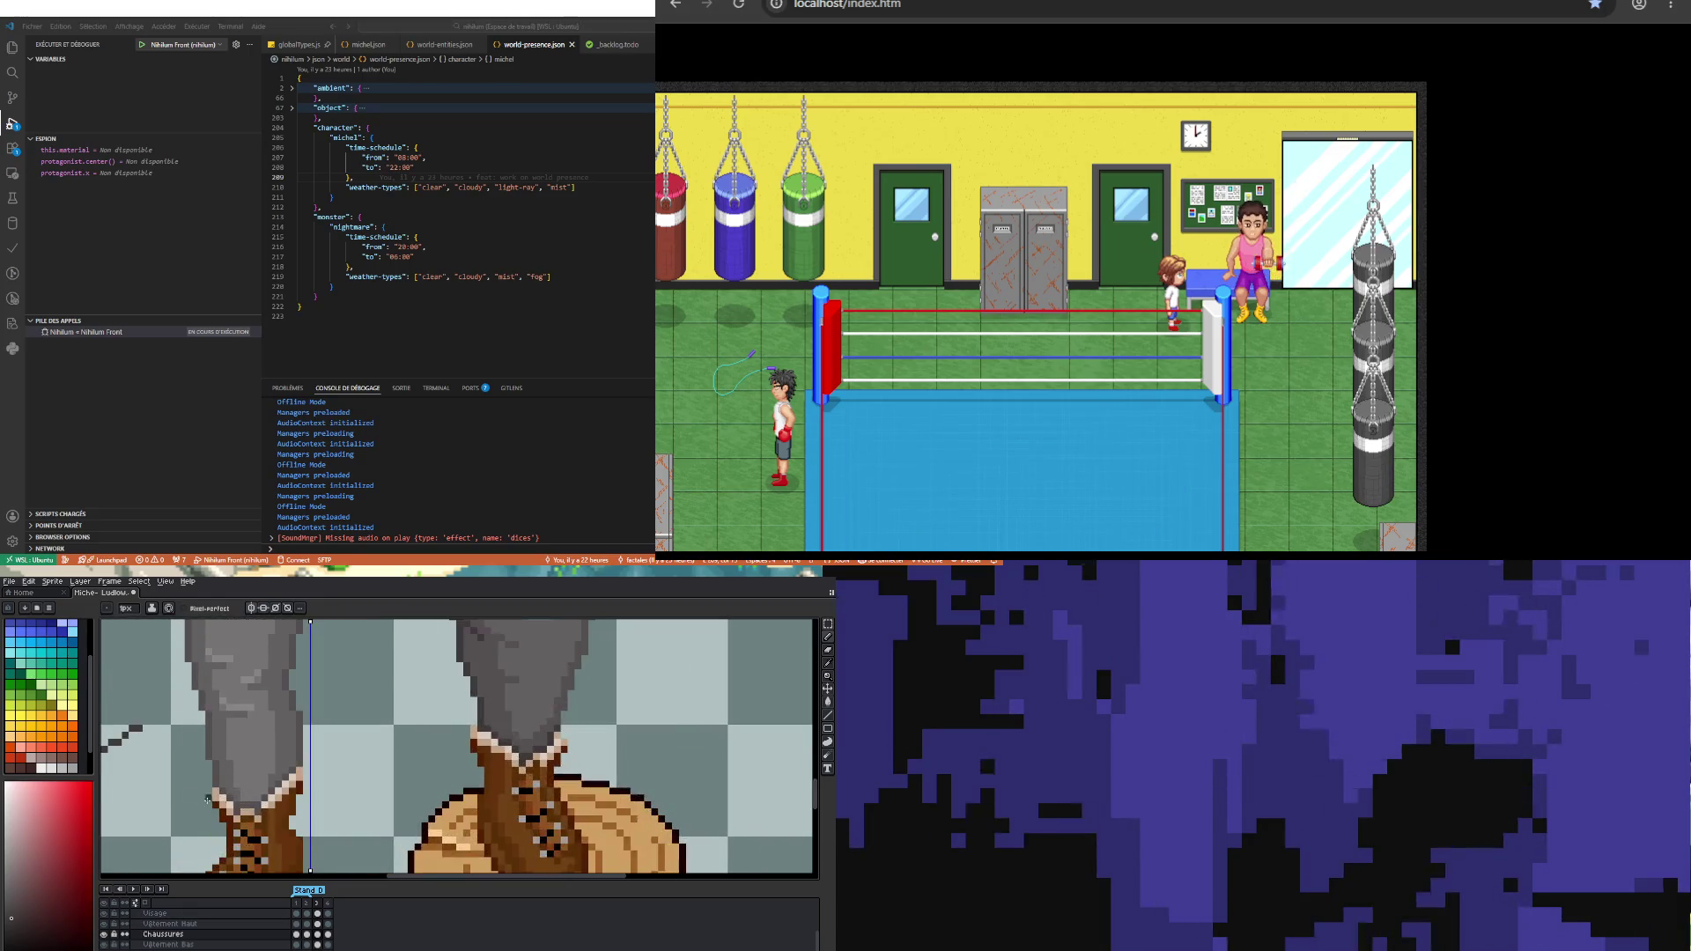
pyautogui.scroll(-3, 219, 795)
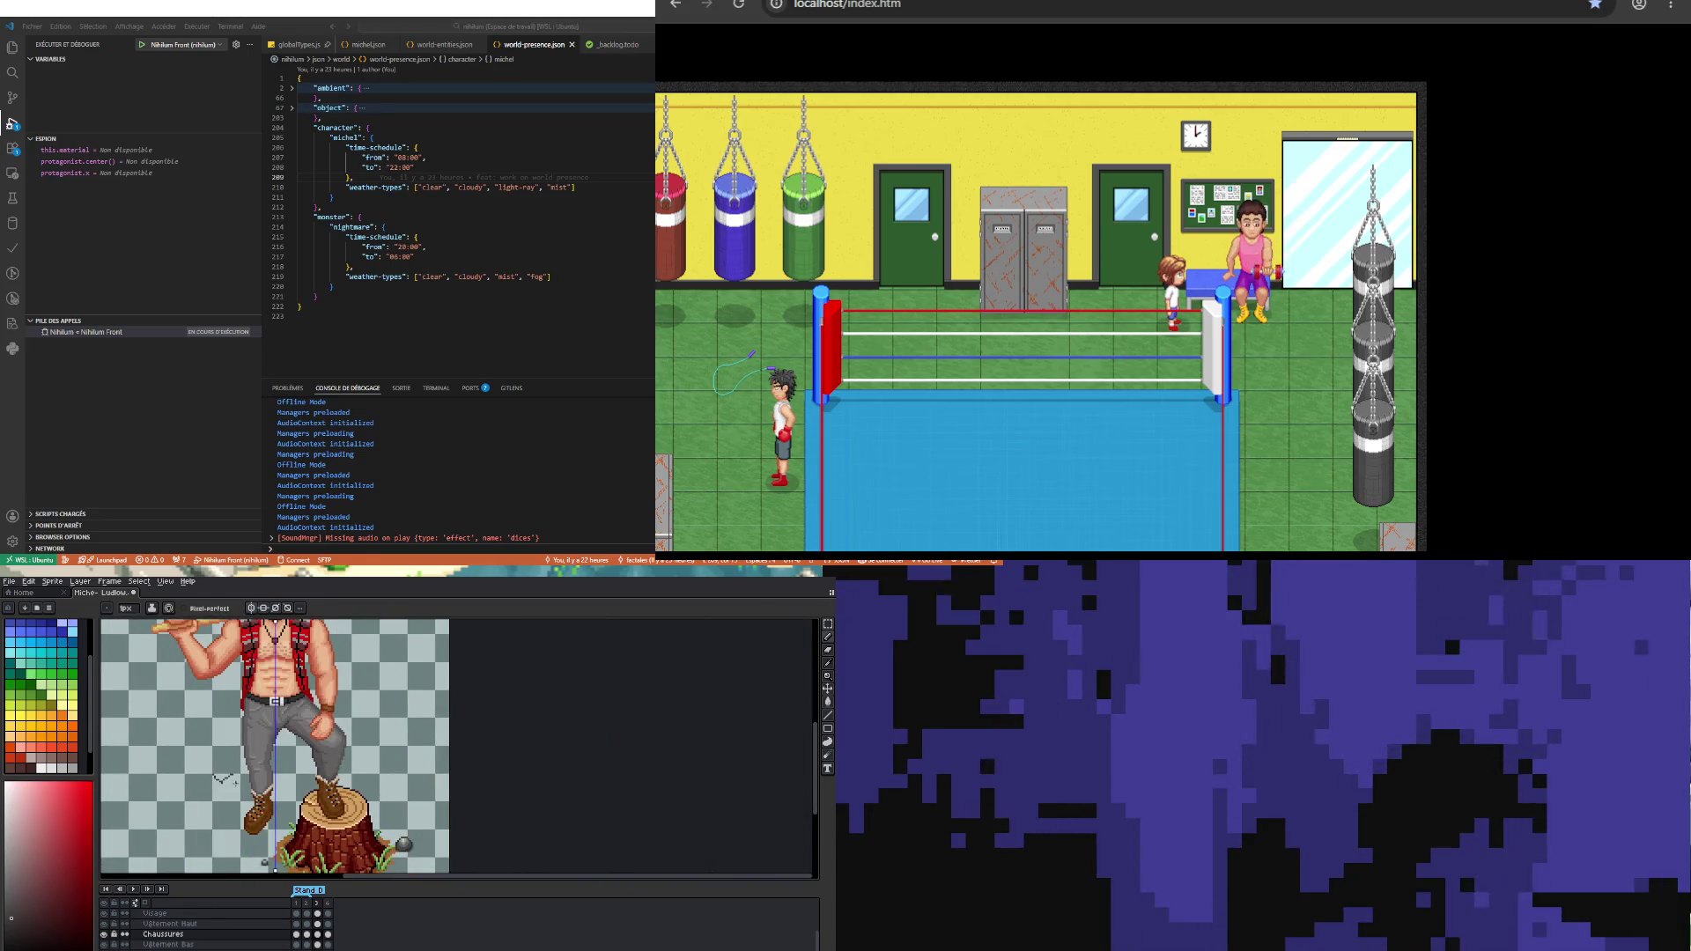
pyautogui.scroll(2, 235, 782)
pyautogui.scroll(2, 235, 782)
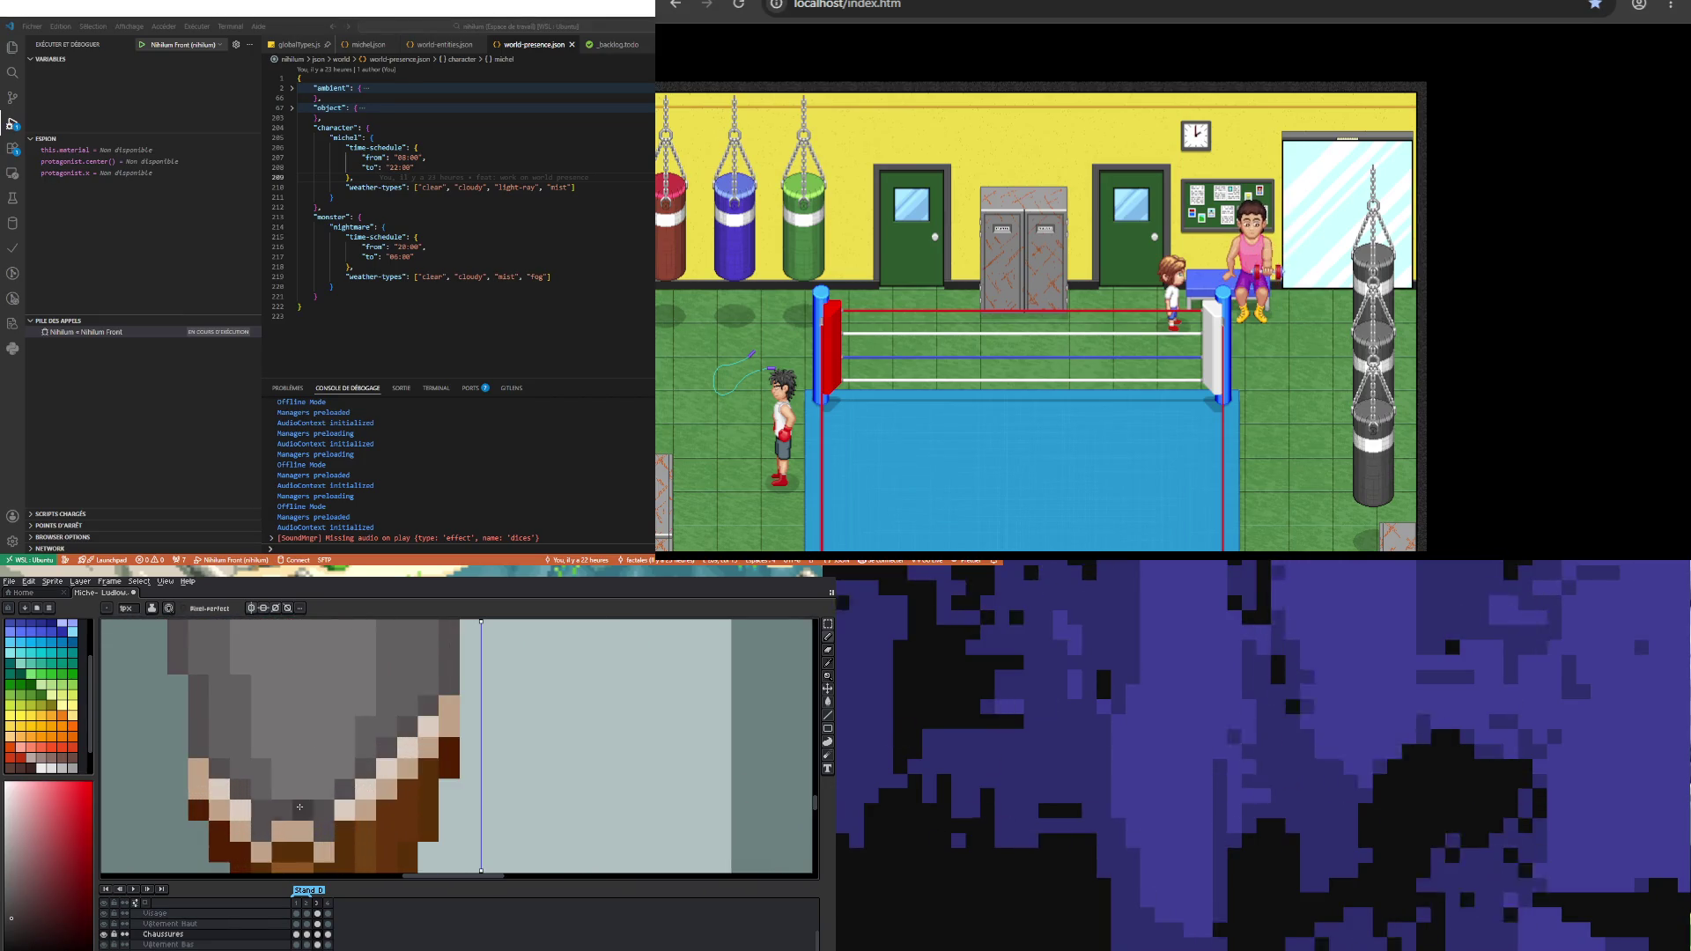
pyautogui.click(255, 798)
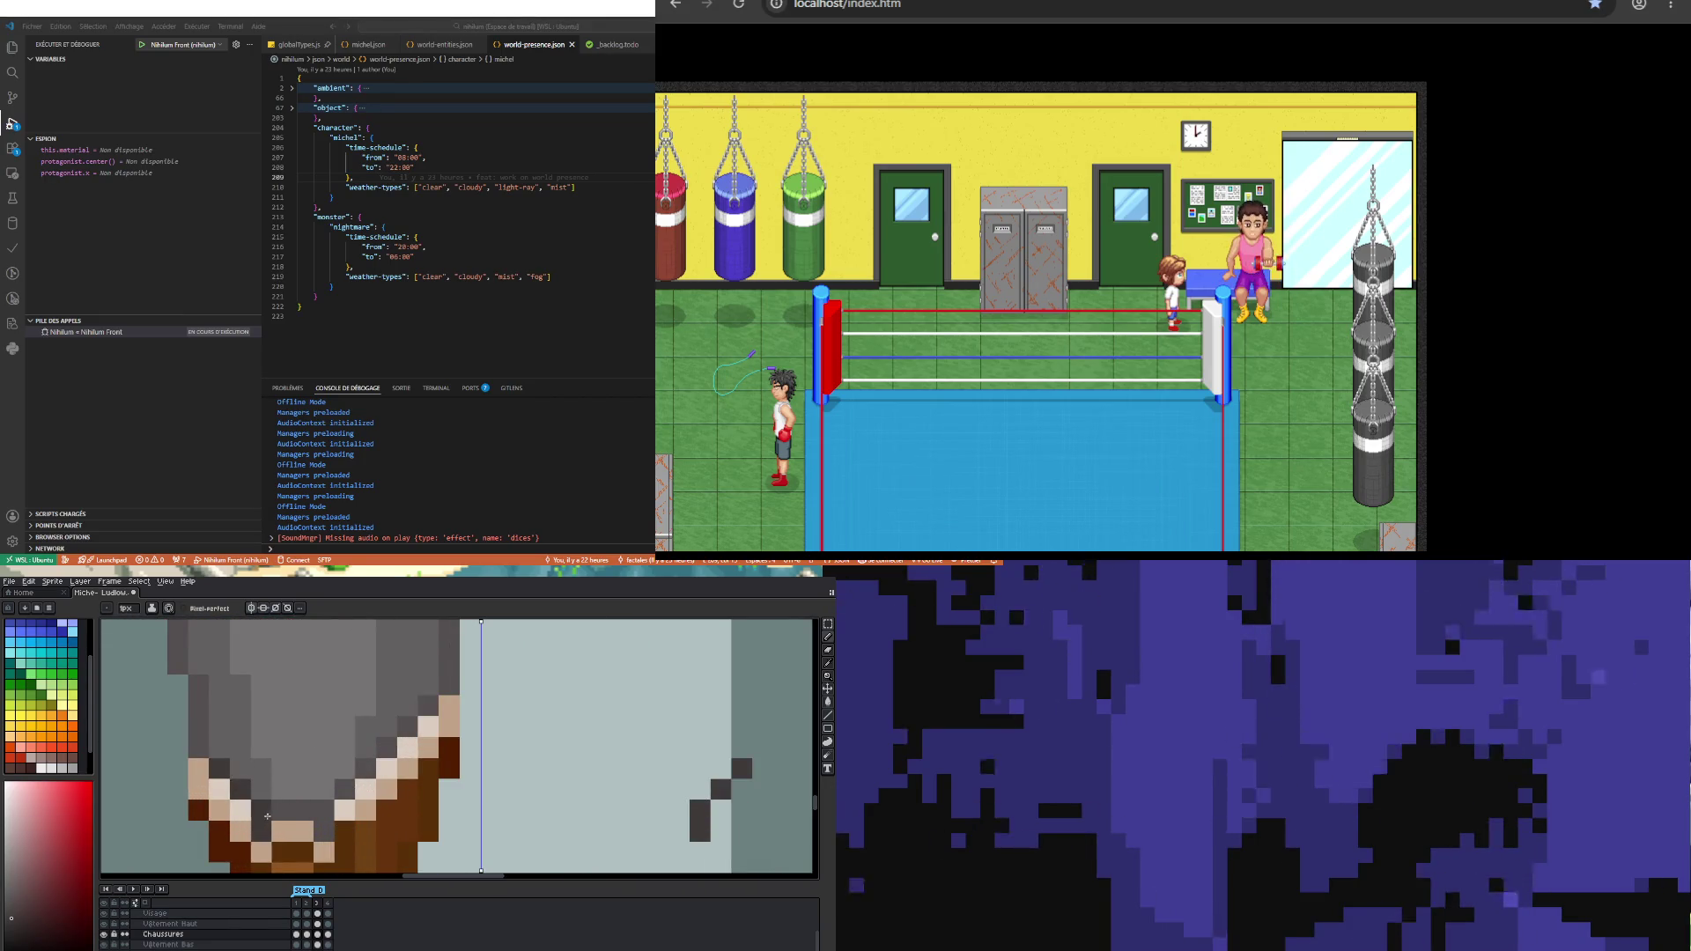
pyautogui.press('v')
pyautogui.hotkey('ctrl', 'z')
pyautogui.press('b')
pyautogui.scroll(-3, 318, 782)
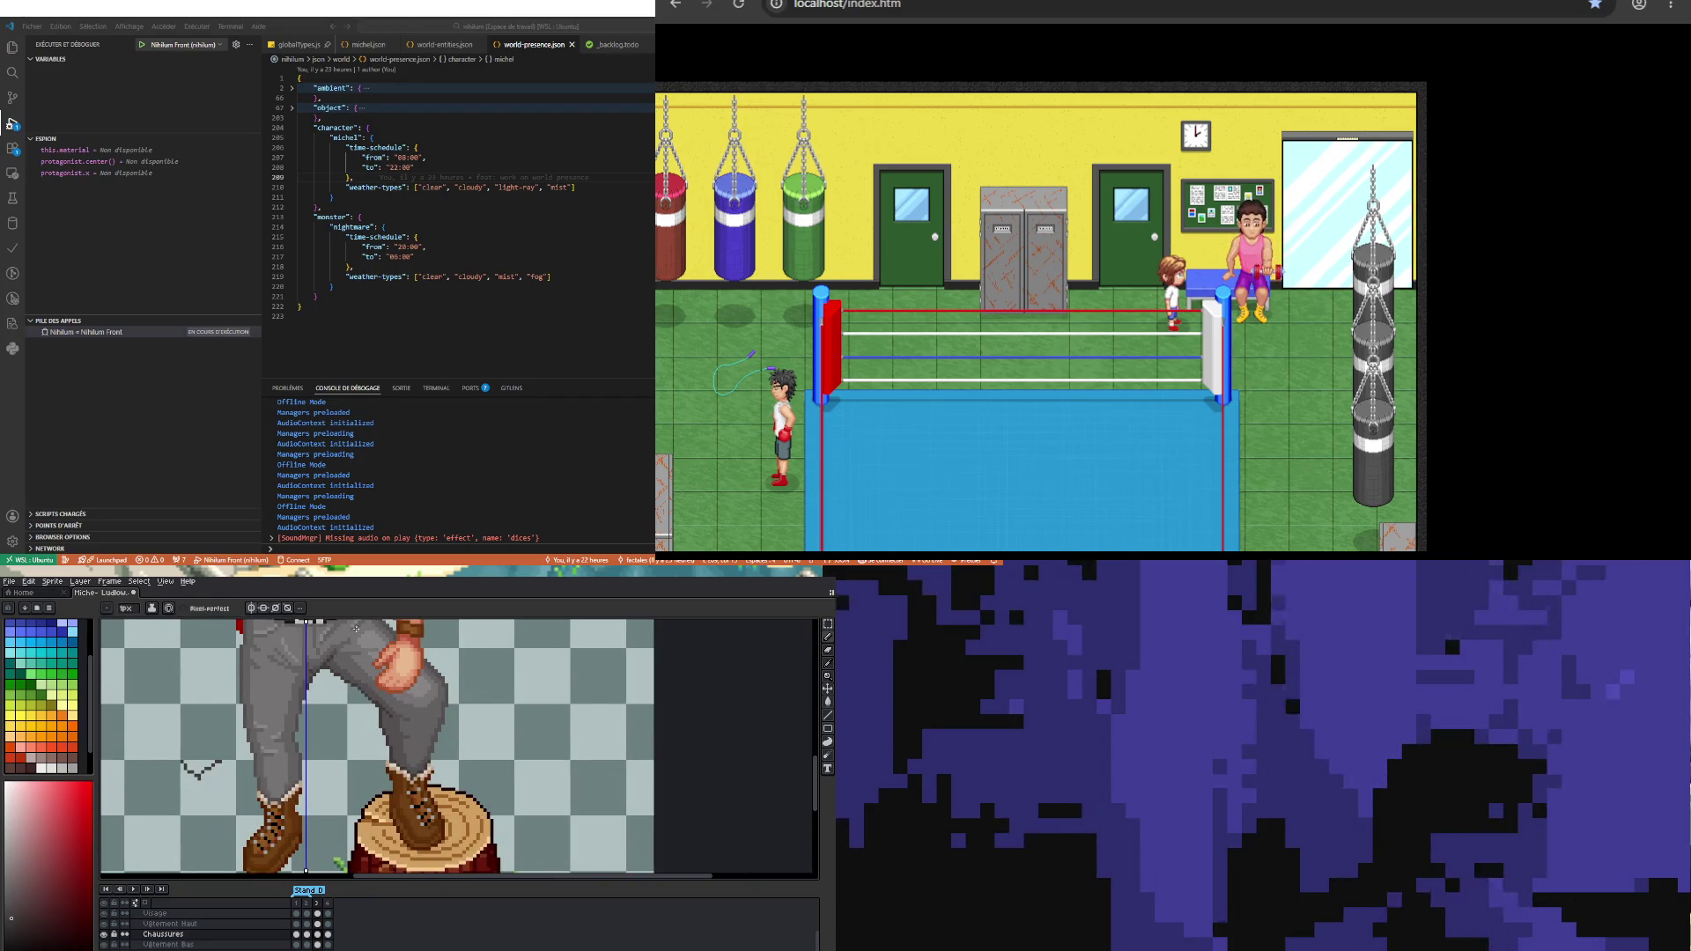
# Step: Turn off mirrored drawing and delete the stray sketch left of the leg
pyautogui.click(254, 609)
pyautogui.press('m')
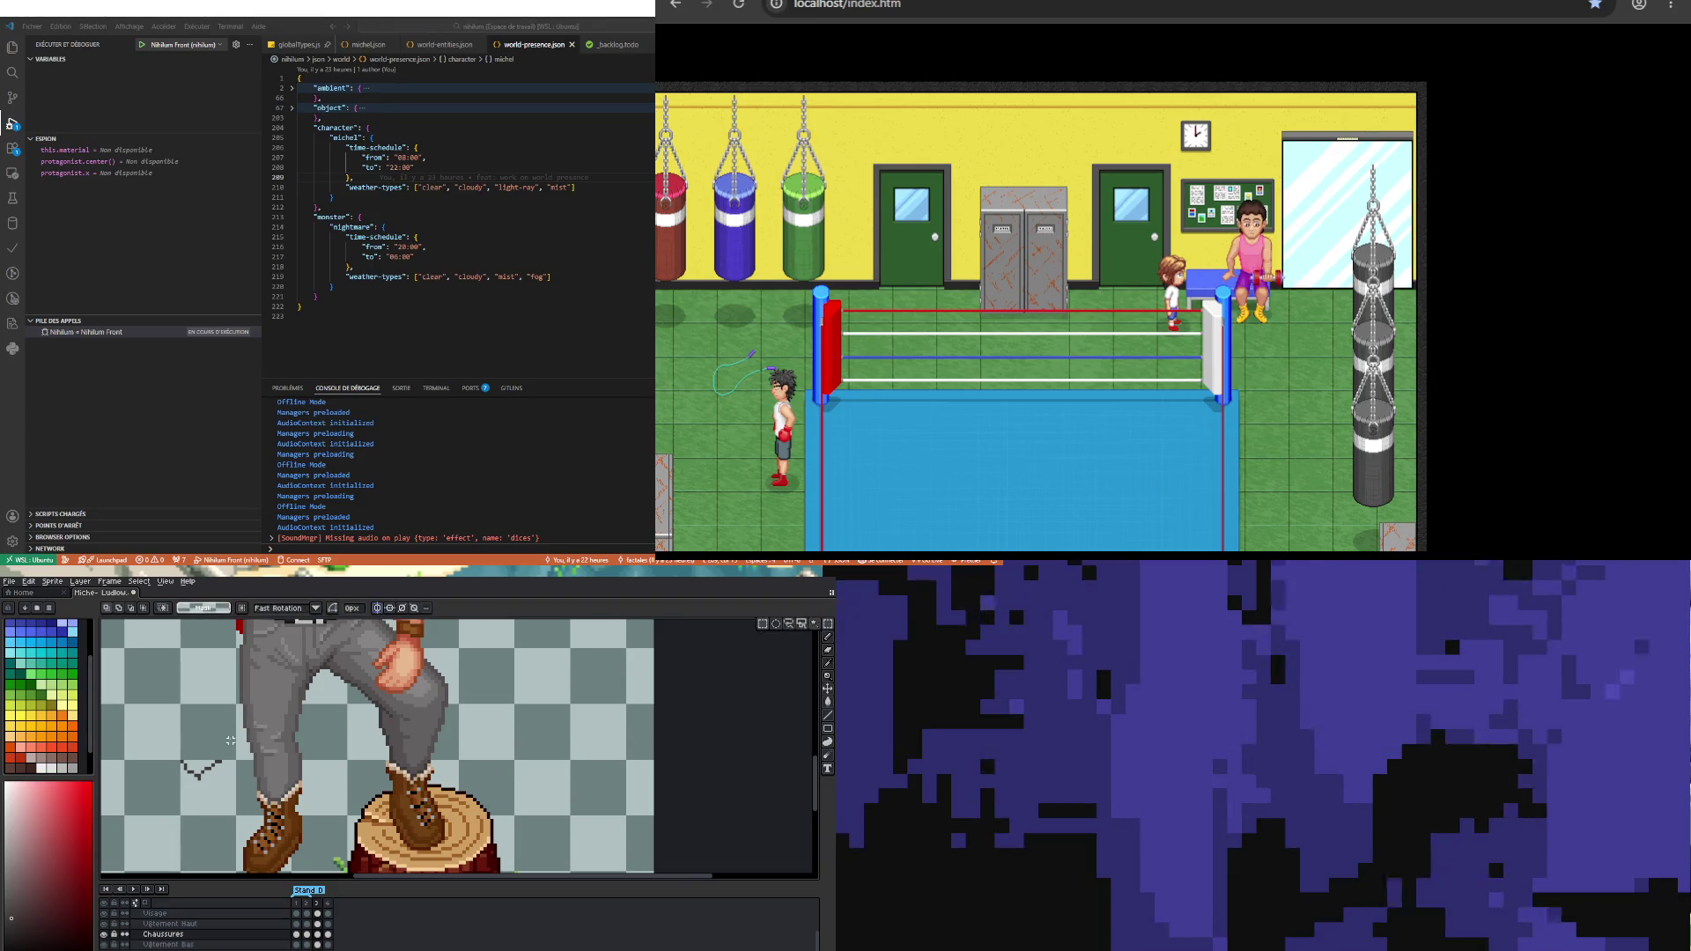
pyautogui.moveTo(159, 740); pyautogui.dragTo(228, 801)
pyautogui.press('Delete')
pyautogui.hotkey('ctrl', 'd')
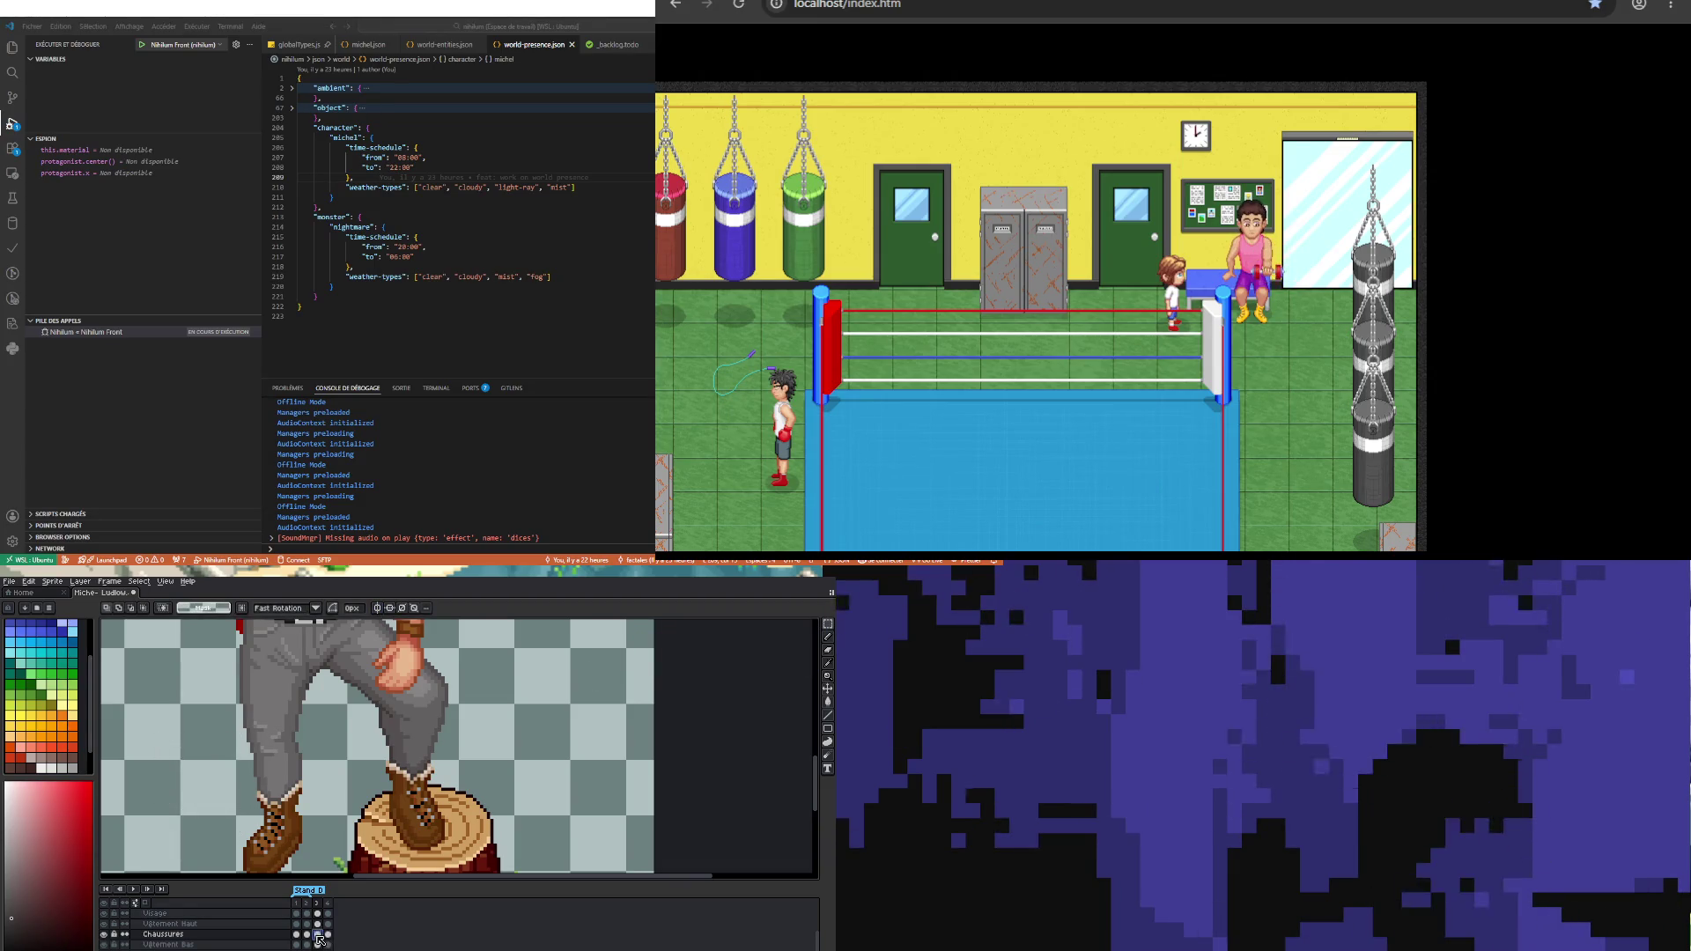
pyautogui.press('b')
# Step: Sample a colour from the boot, inspect the boots close up, then open the File menu
pyautogui.scroll(3, 280, 826)
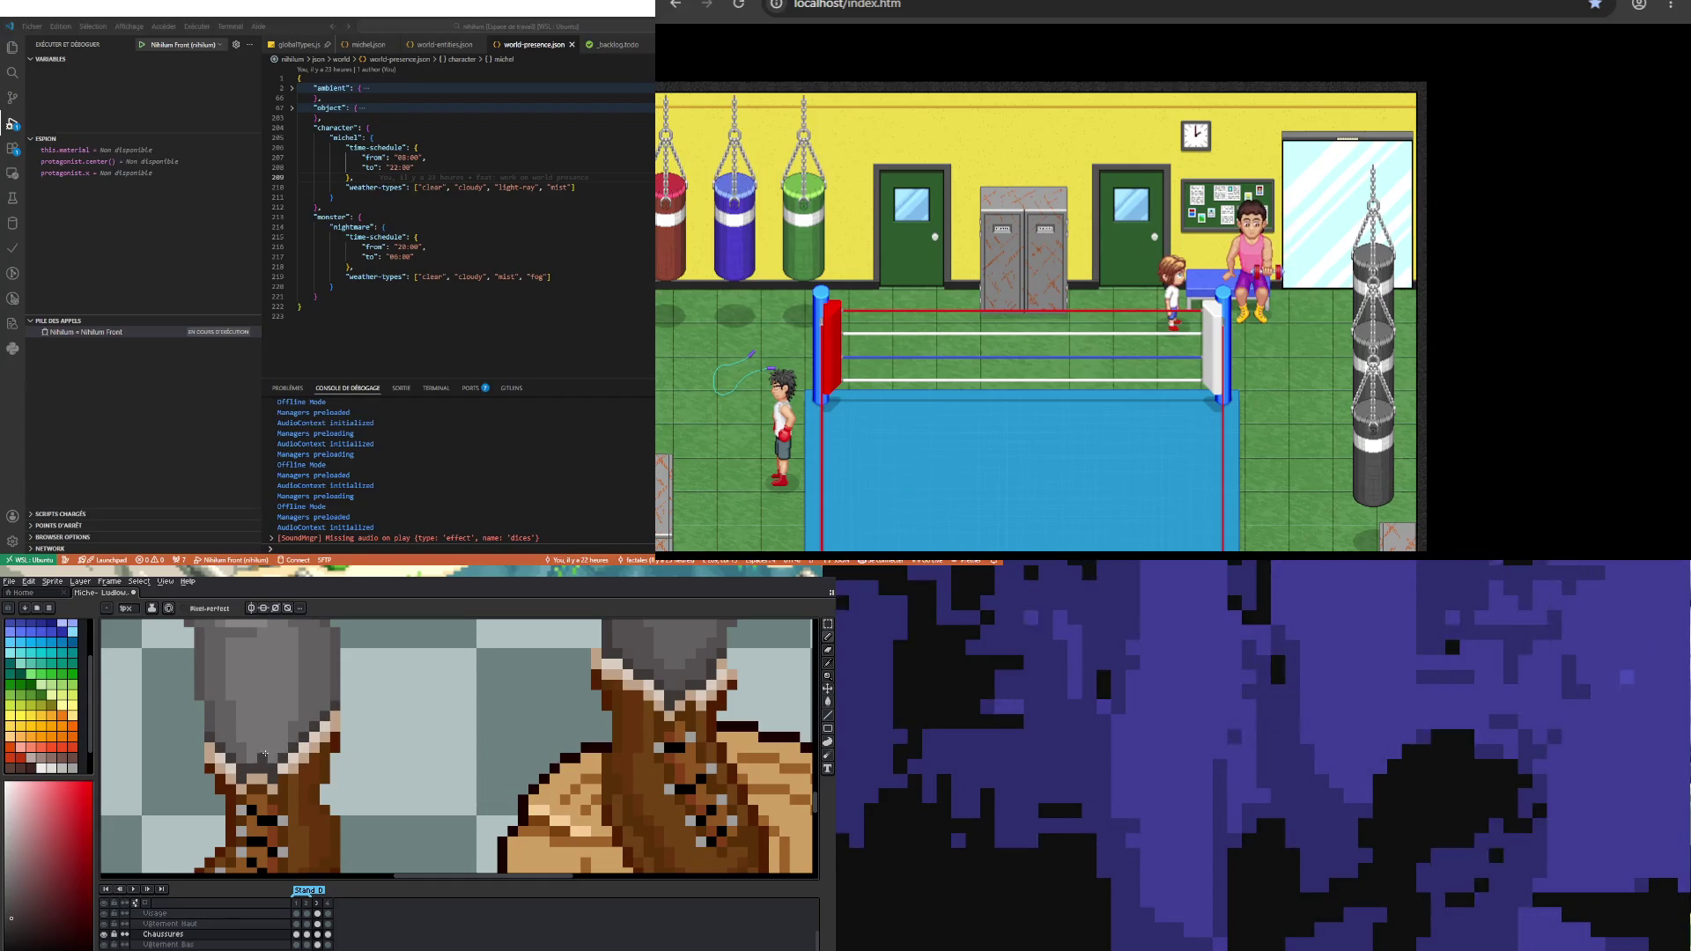
pyautogui.scroll(-3, 265, 753)
pyautogui.scroll(1, 206, 775)
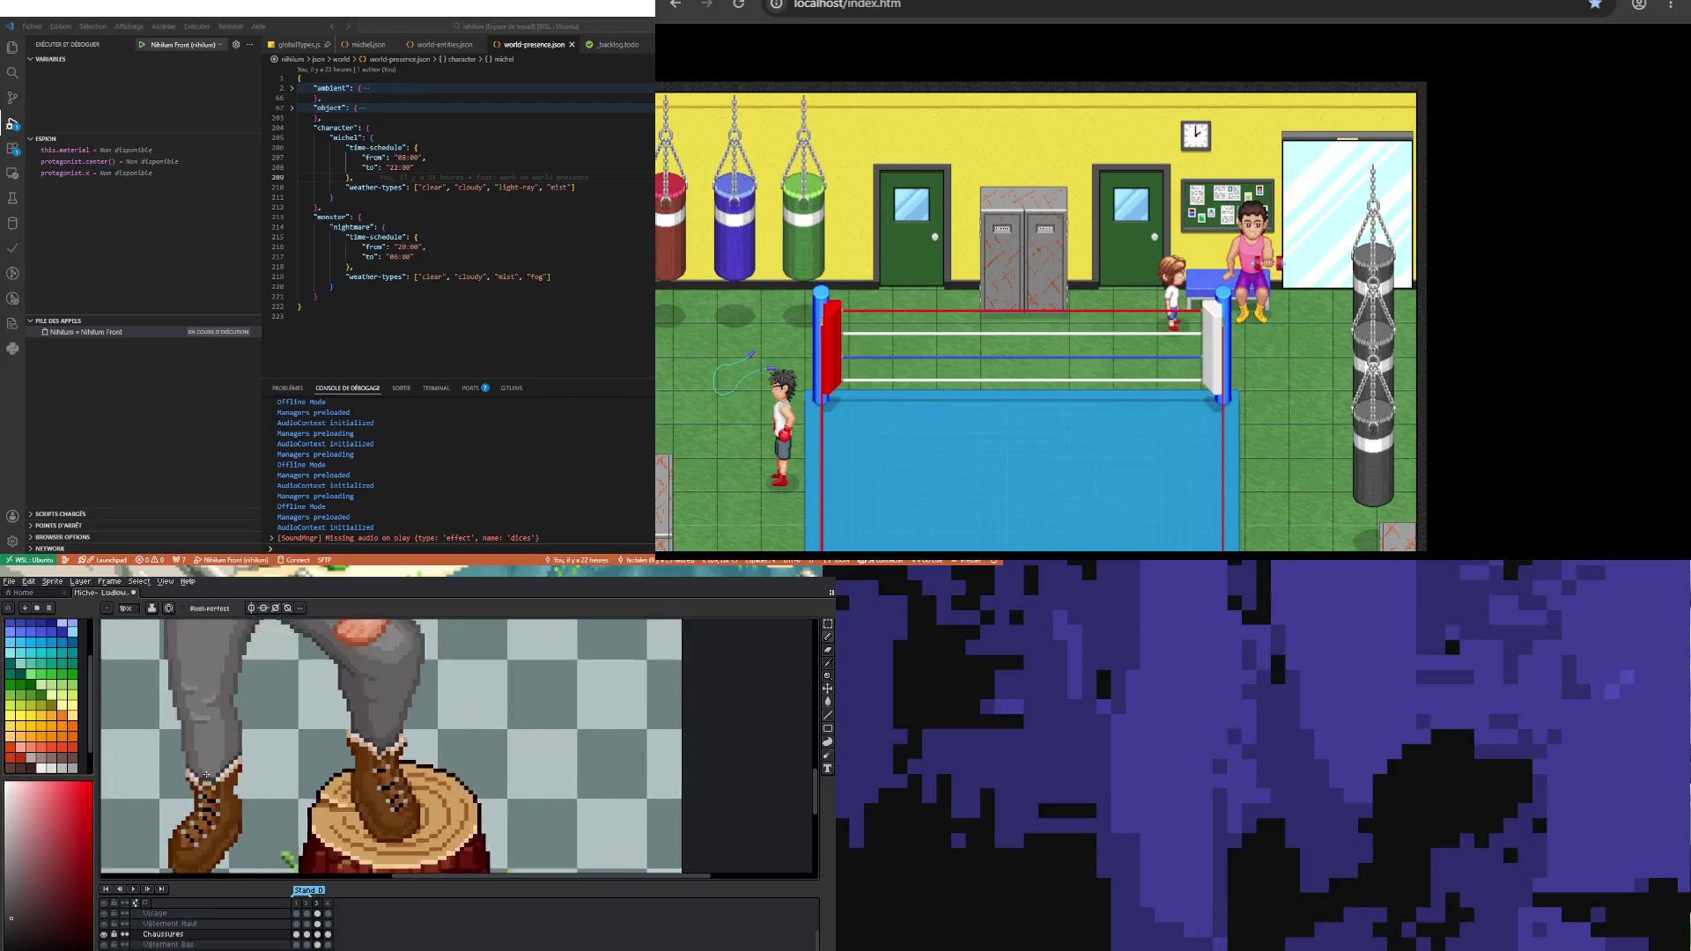
pyautogui.scroll(3, 206, 775)
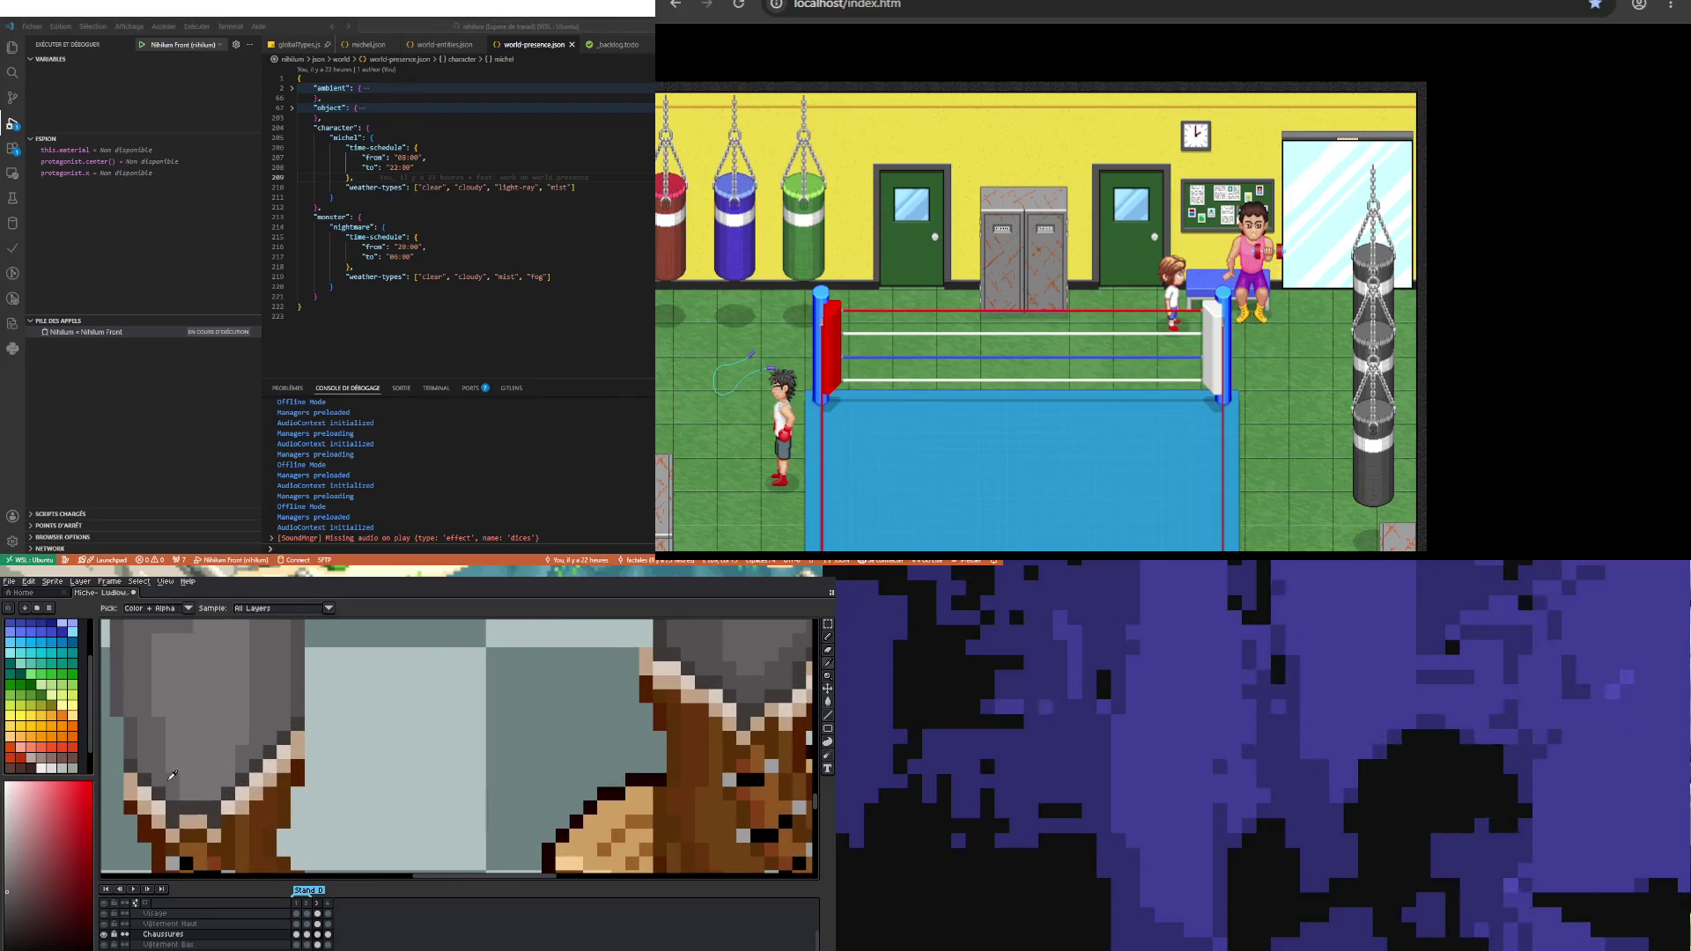
pyautogui.keyDown('alt'); pyautogui.click(177, 791); pyautogui.keyUp('alt')
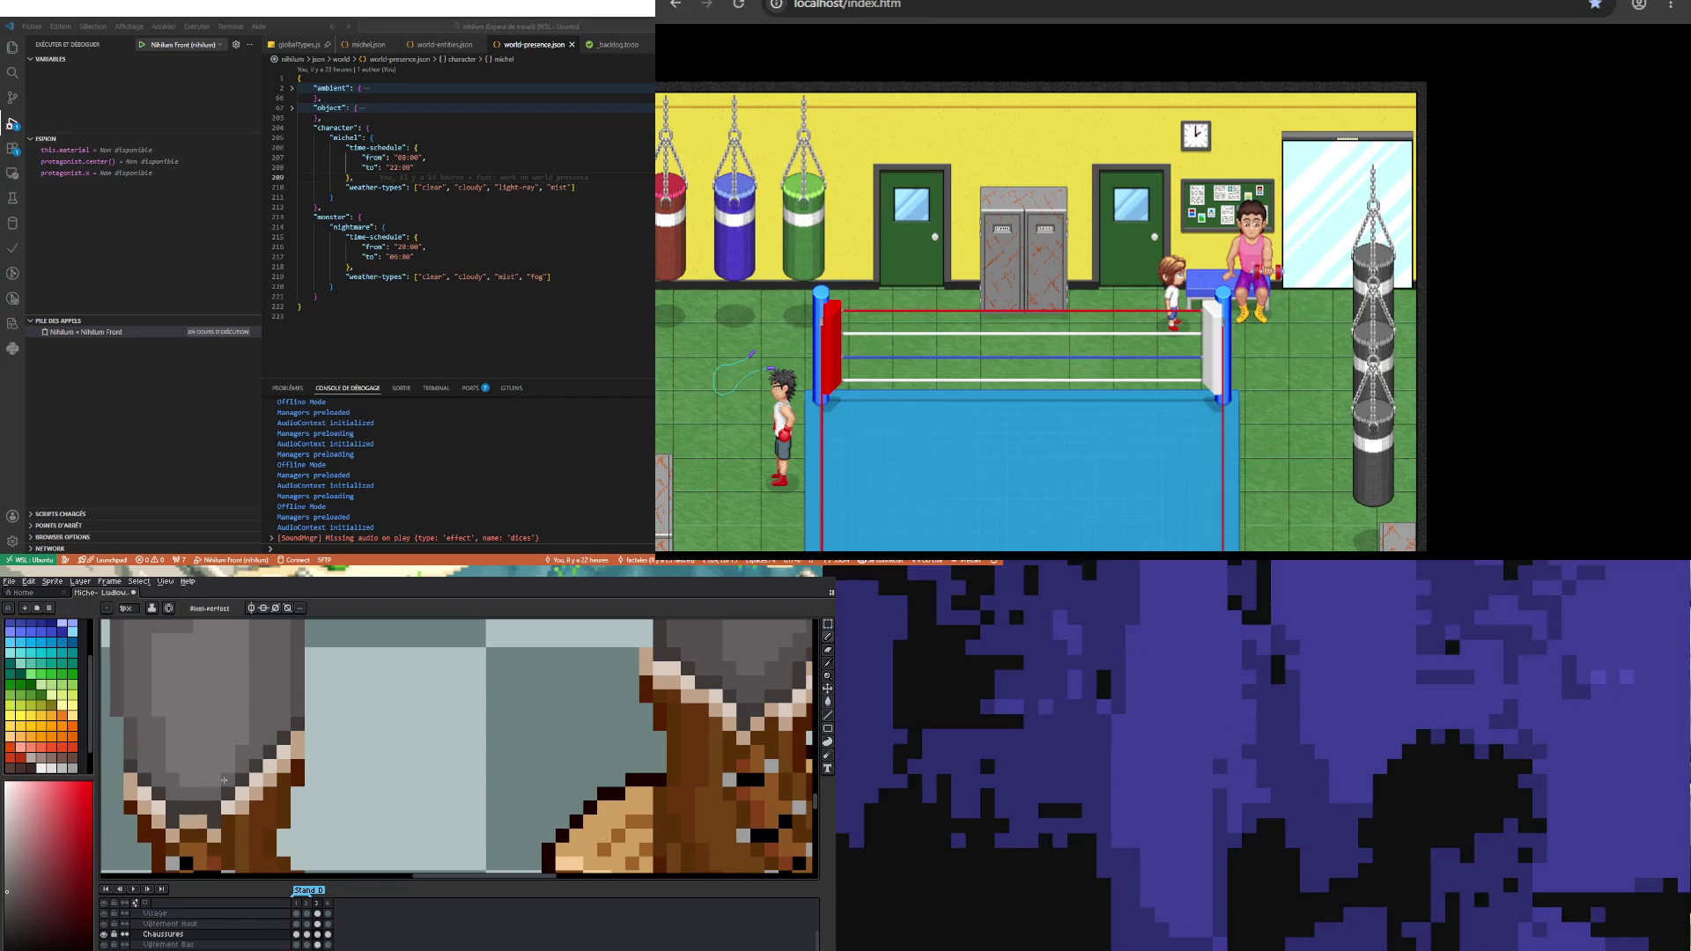
pyautogui.scroll(-3, 227, 781)
pyautogui.scroll(-3, 259, 808)
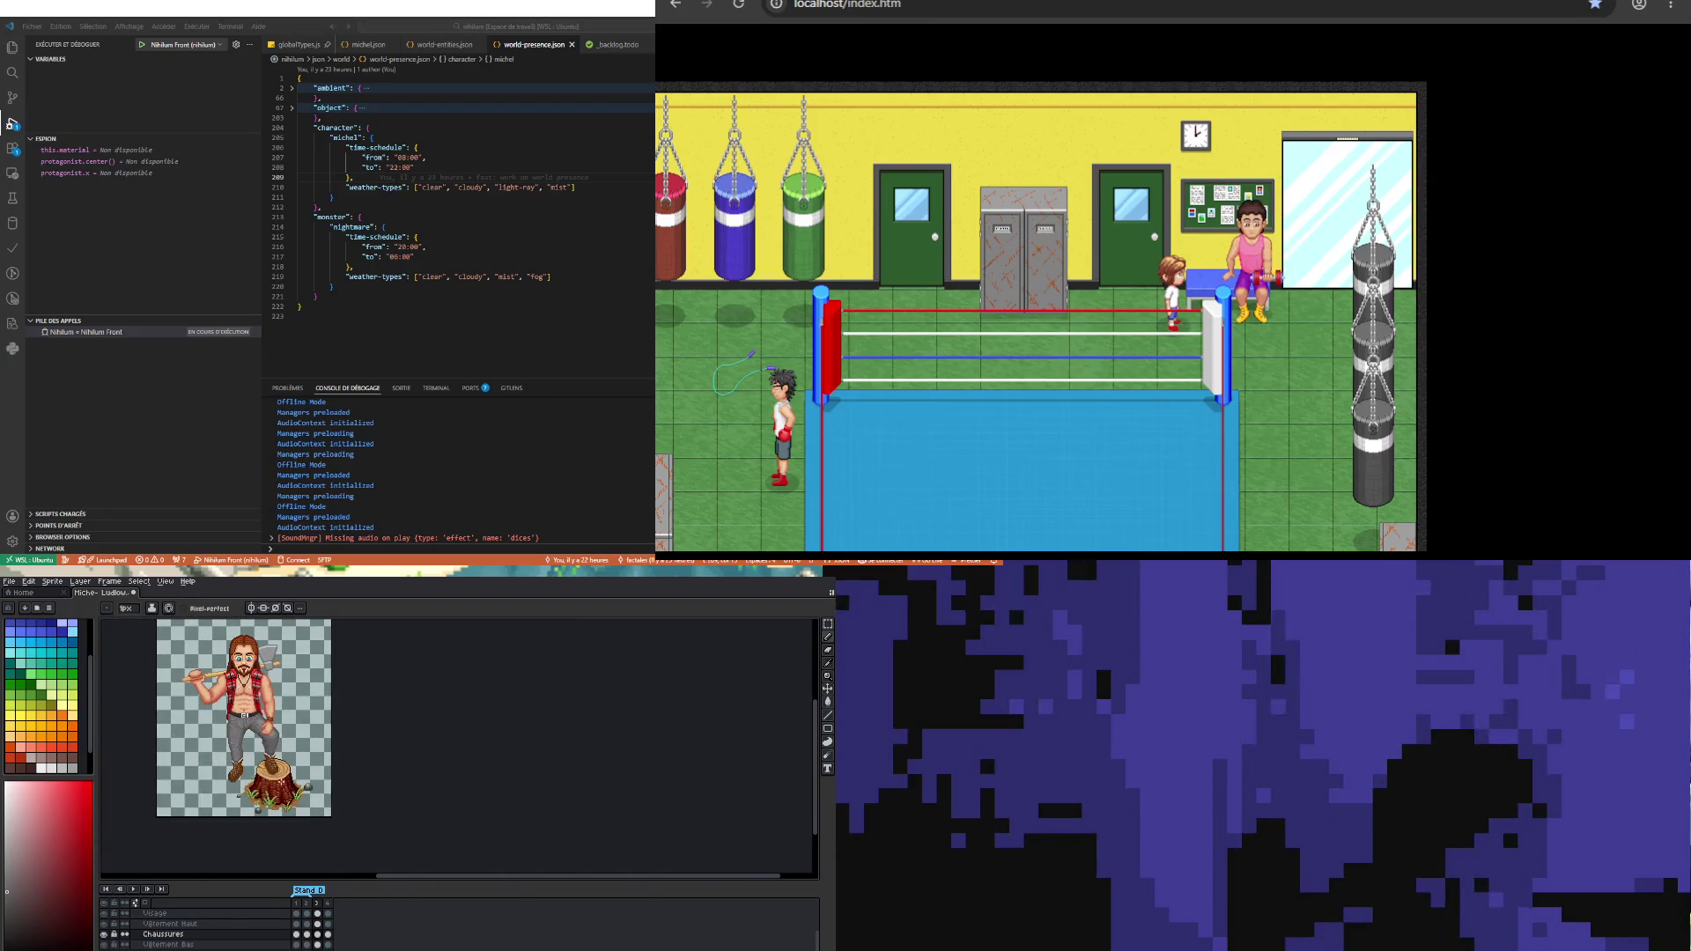
pyautogui.scroll(3, 246, 703)
pyautogui.scroll(2, 247, 704)
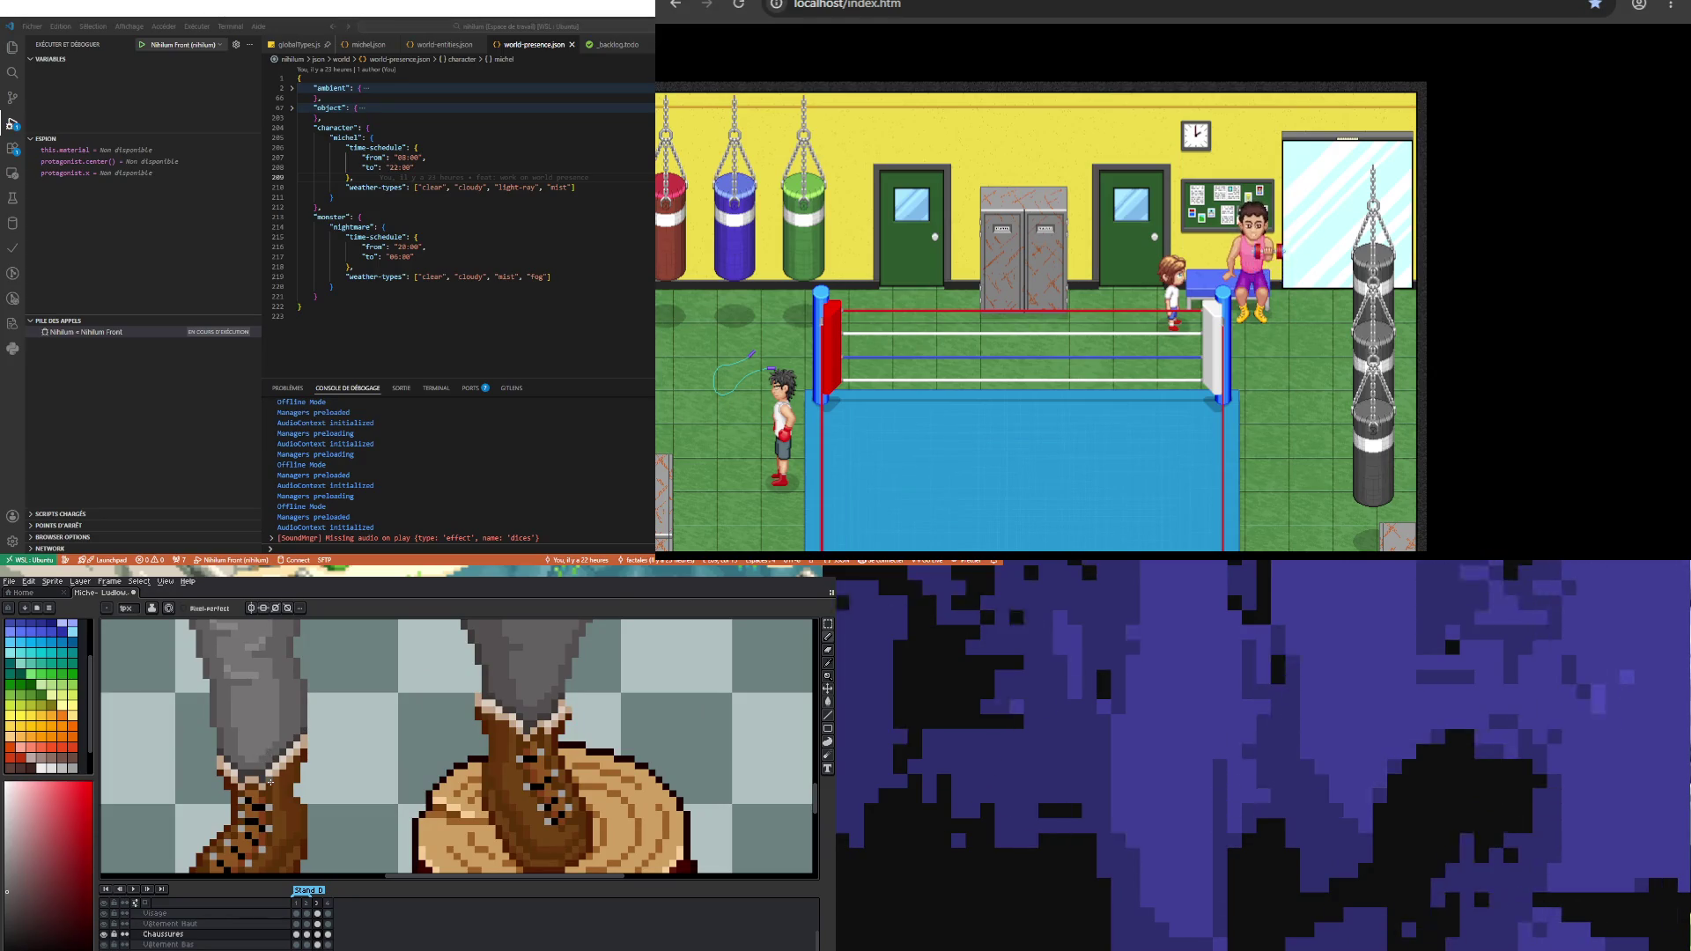
pyautogui.scroll(-3, 261, 779)
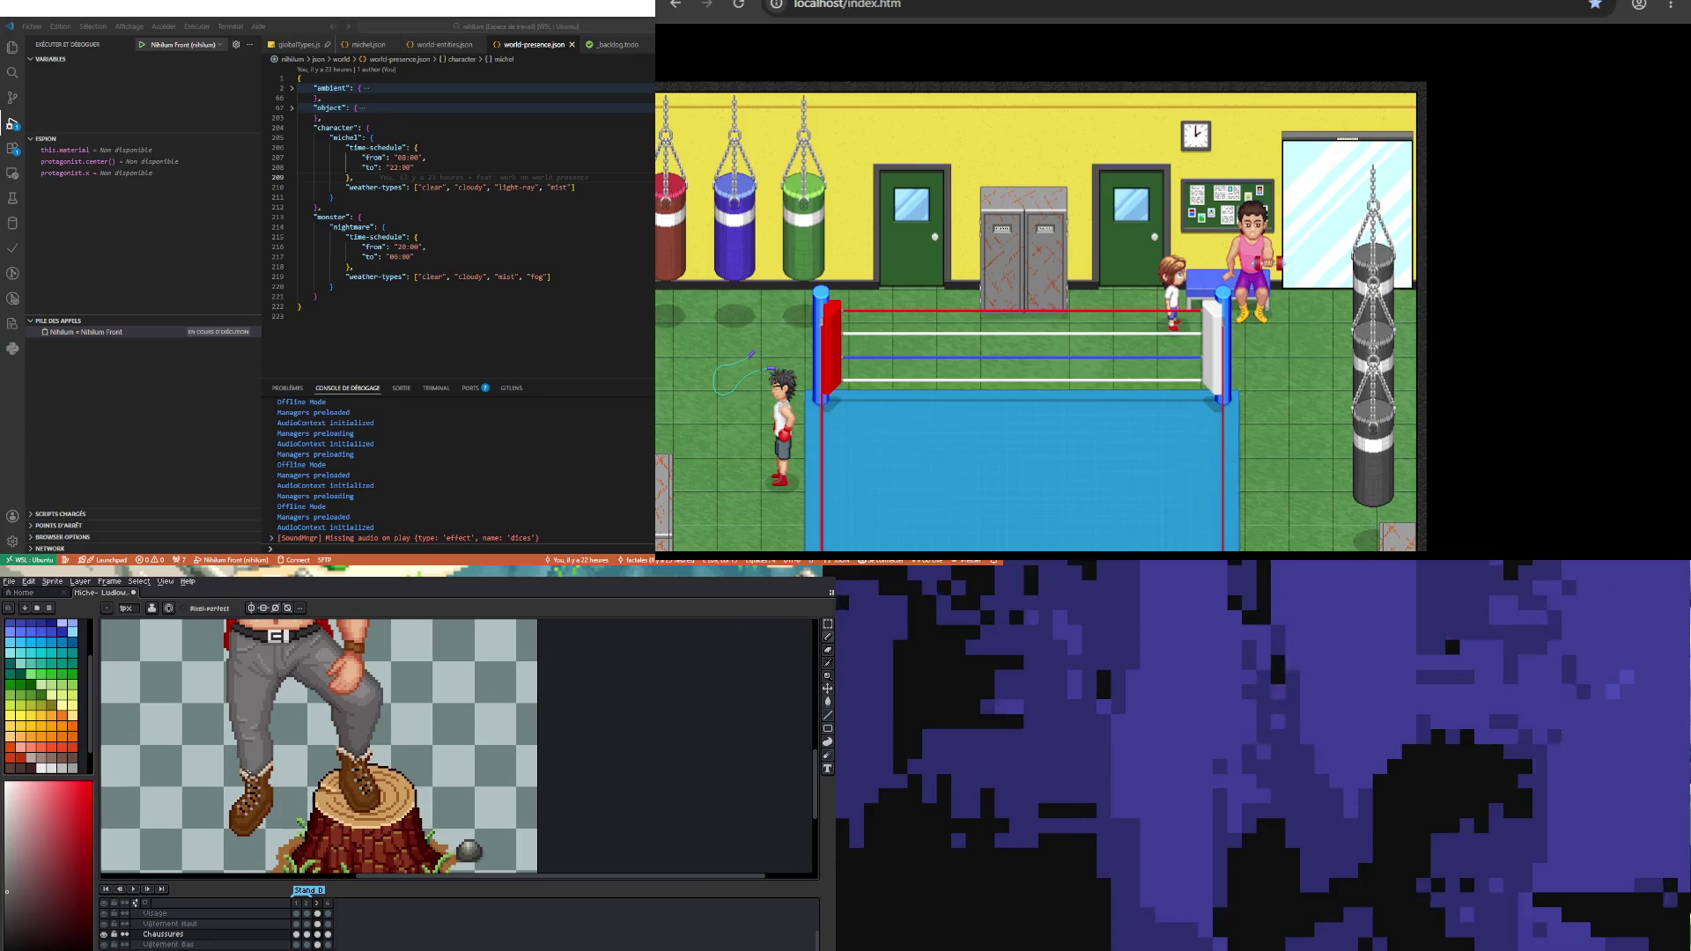
pyautogui.scroll(-1, 249, 772)
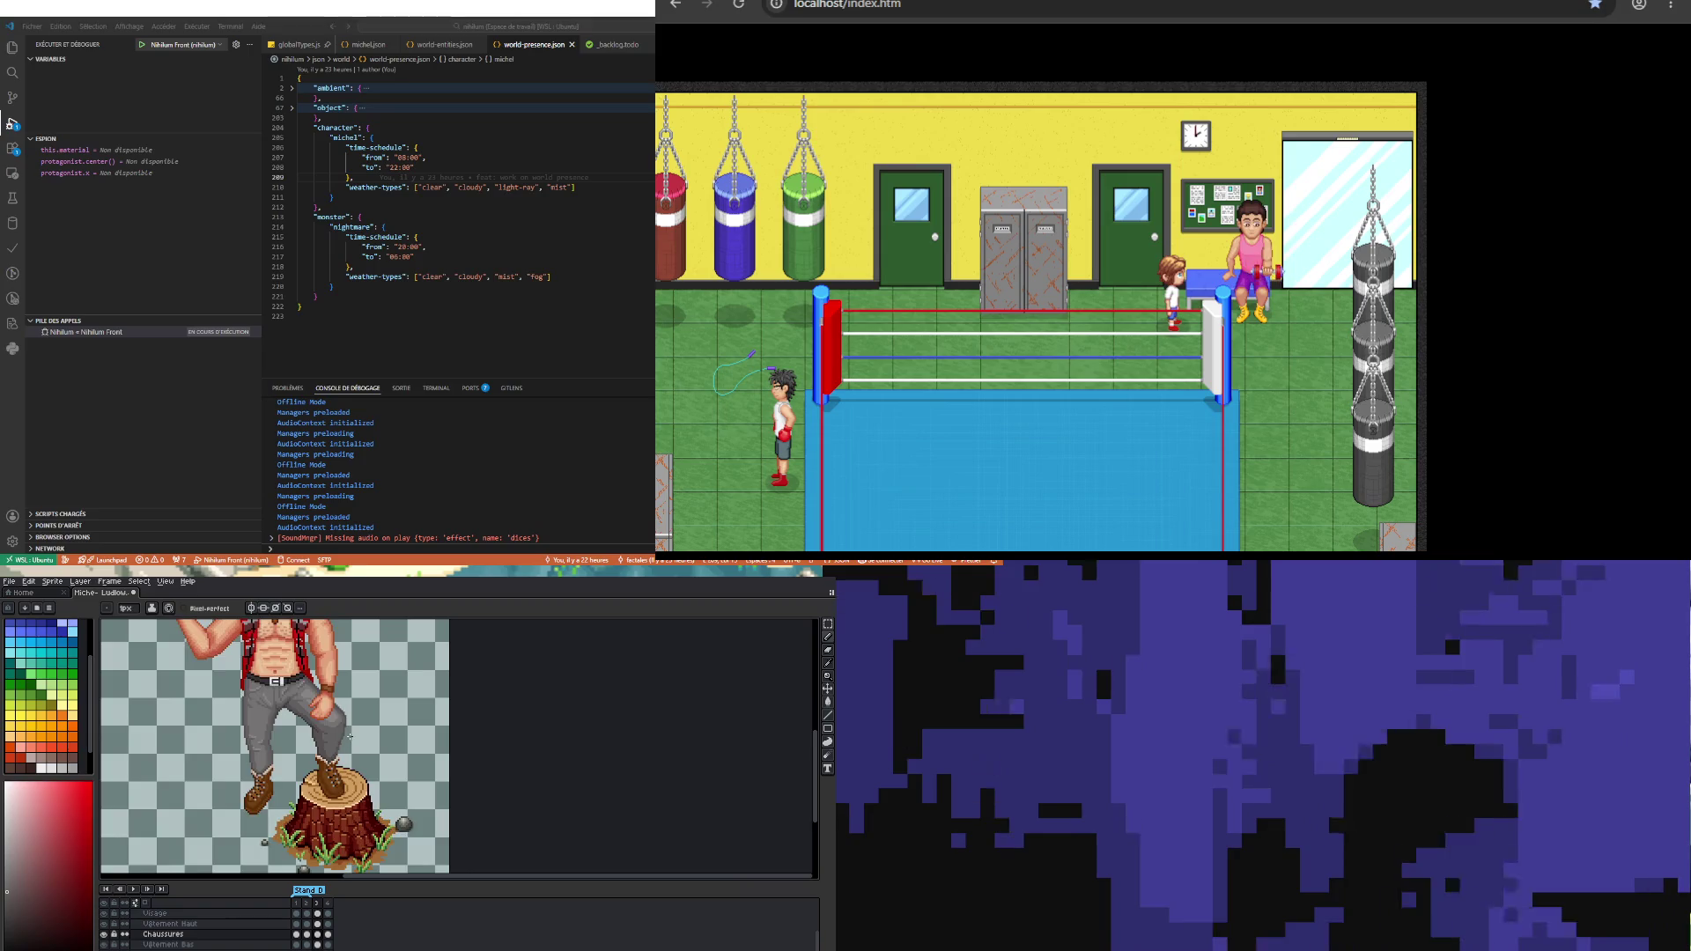
pyautogui.scroll(-2, 350, 736)
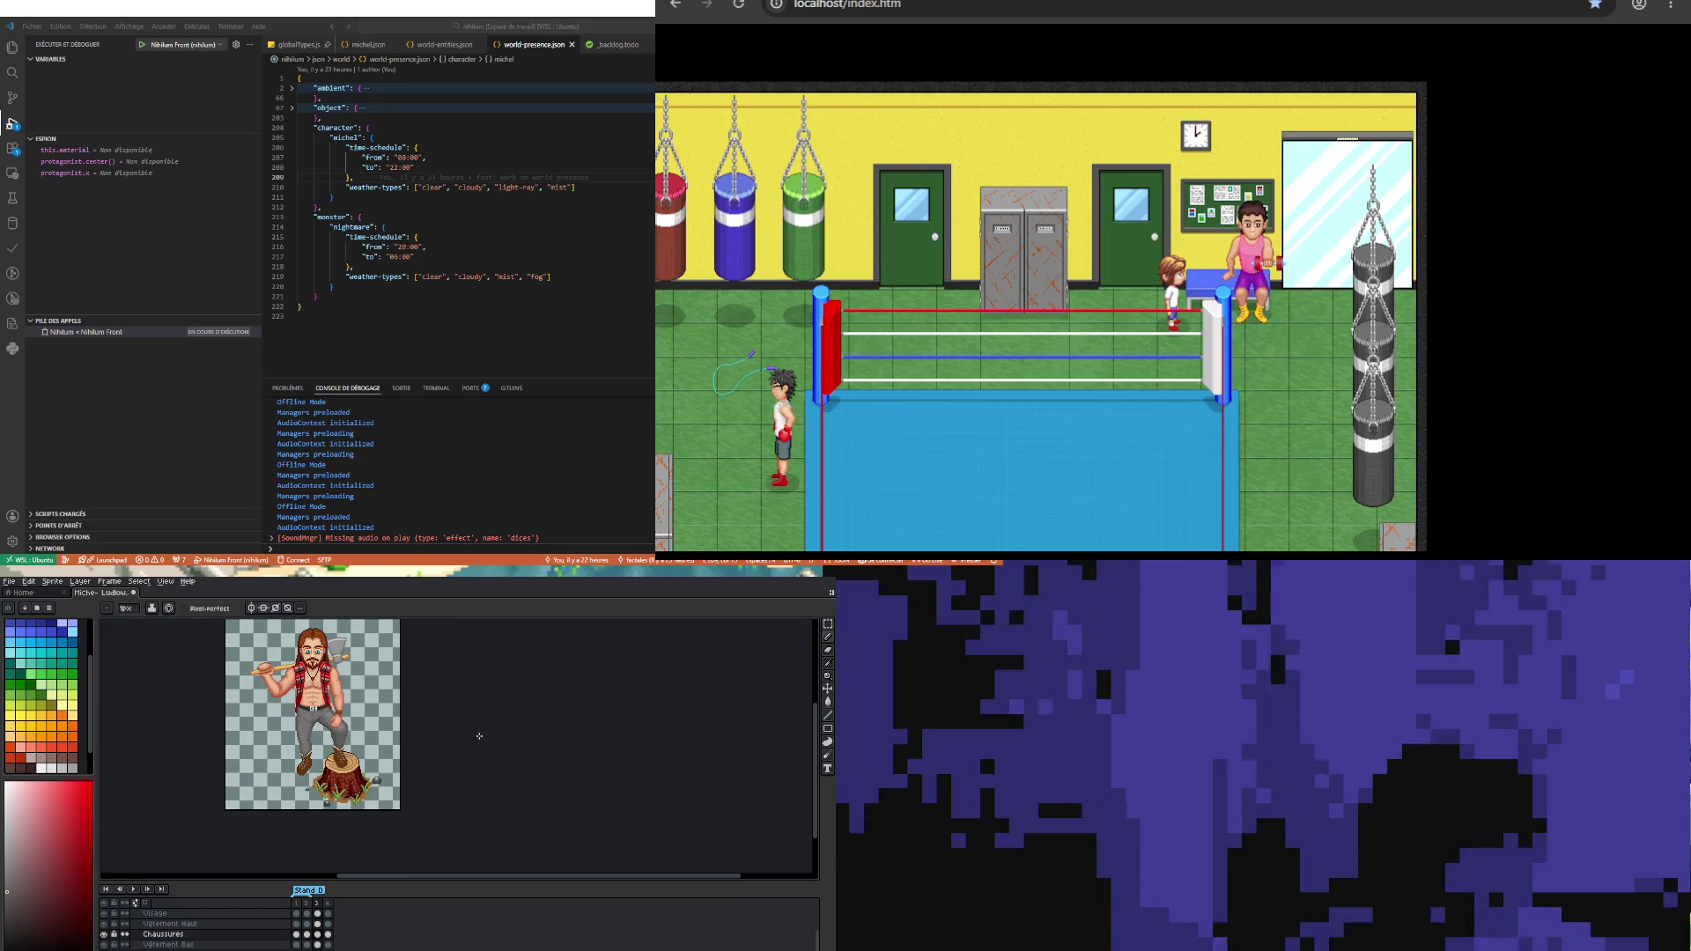
pyautogui.scroll(2, 355, 708)
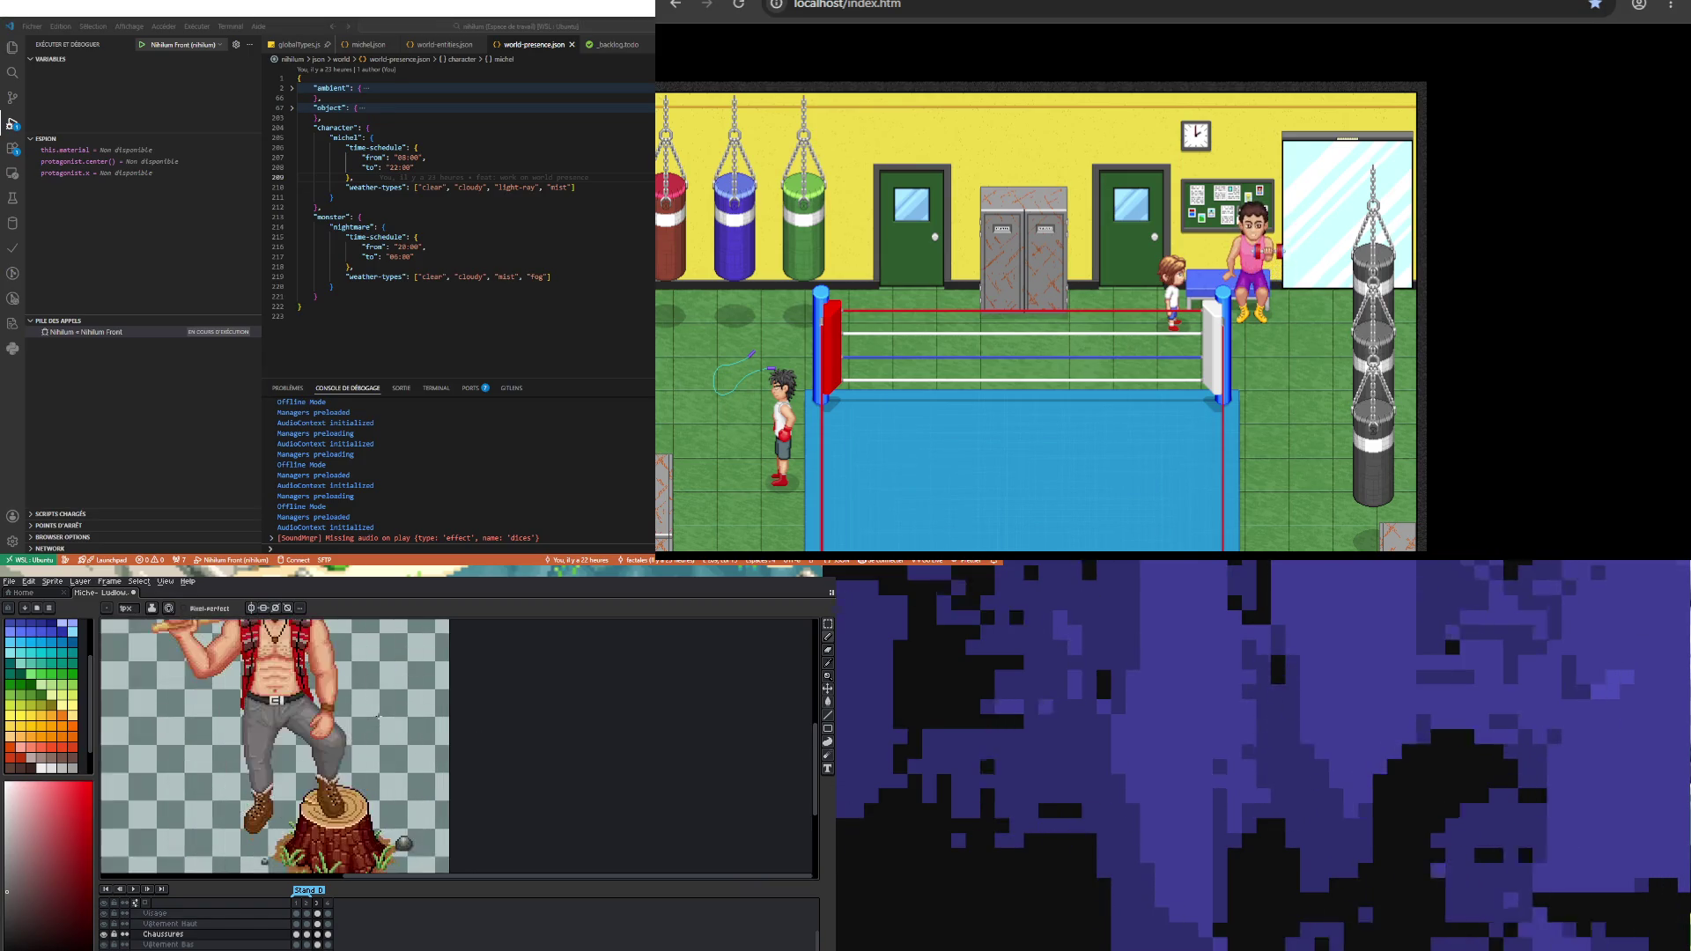
pyautogui.scroll(-2, 378, 716)
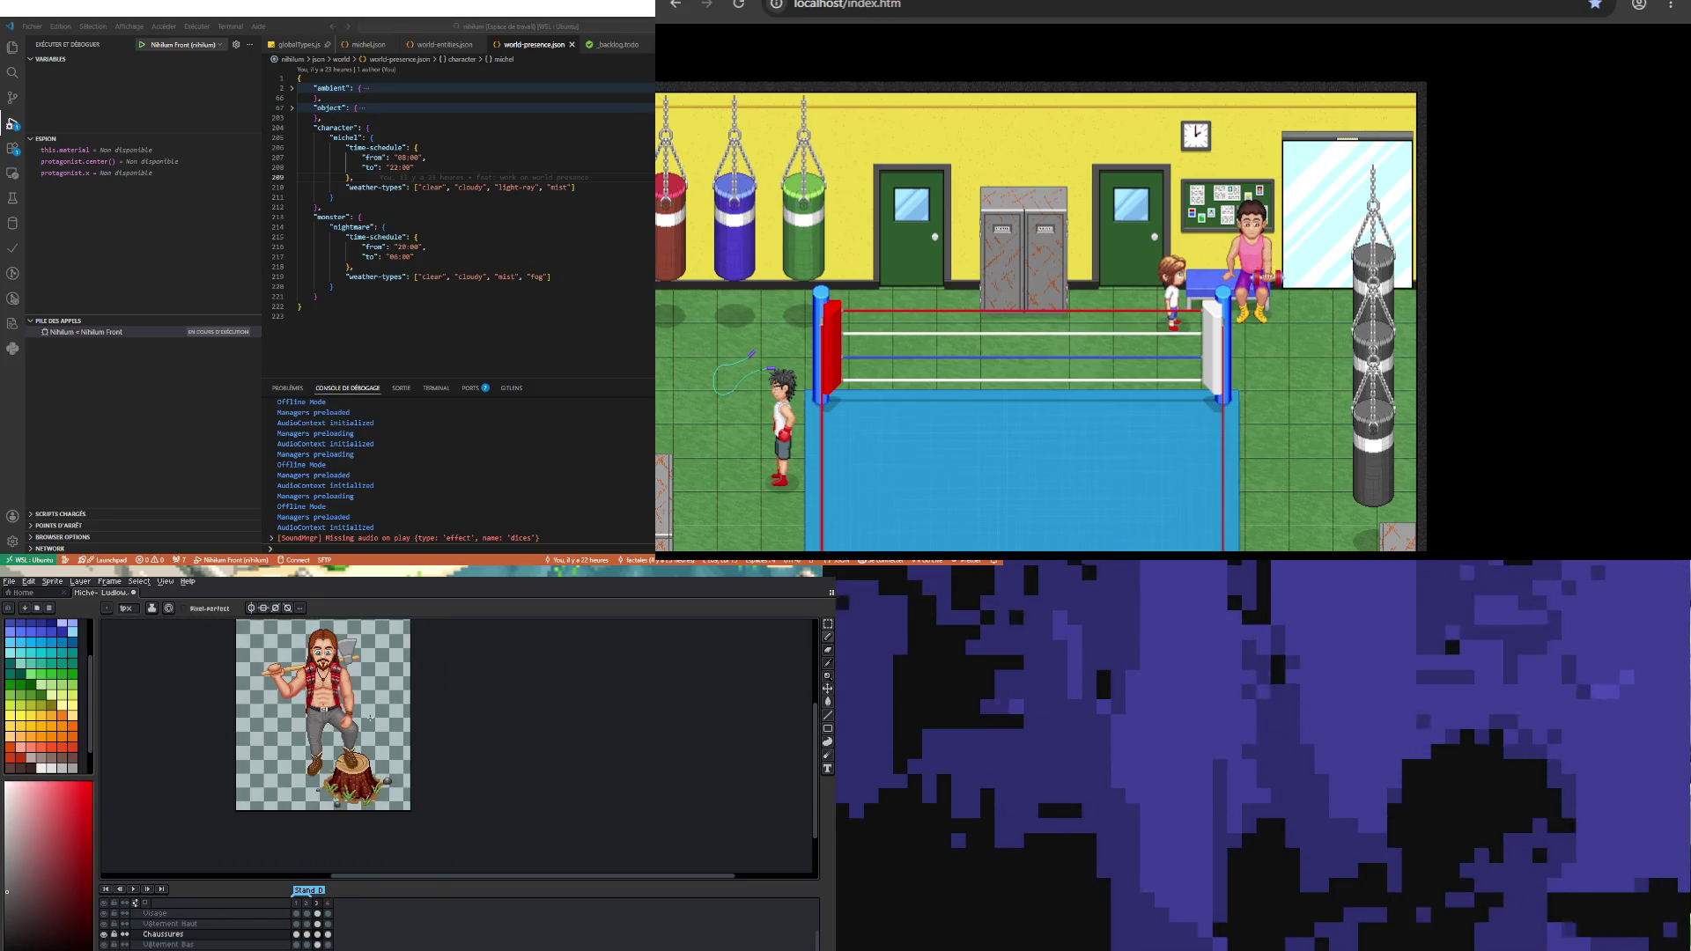
pyautogui.click(8, 581)
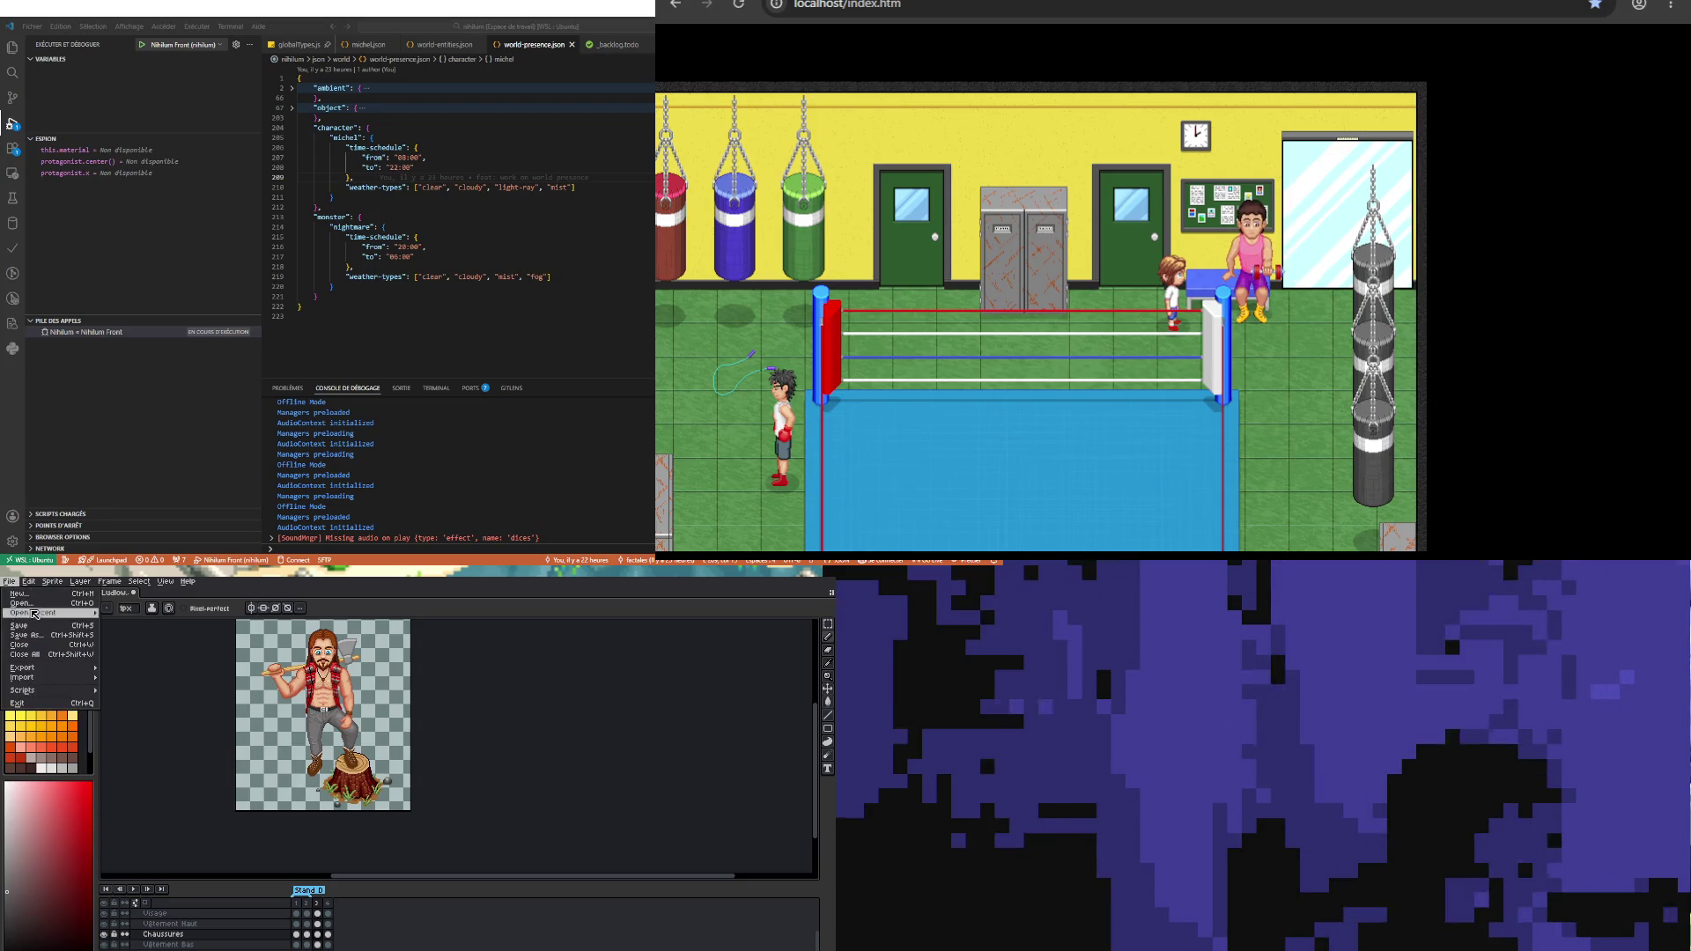
# Step: Save the sprite and select every layer's cel in frame 3
pyautogui.click(35, 625)
pyautogui.click(328, 935)
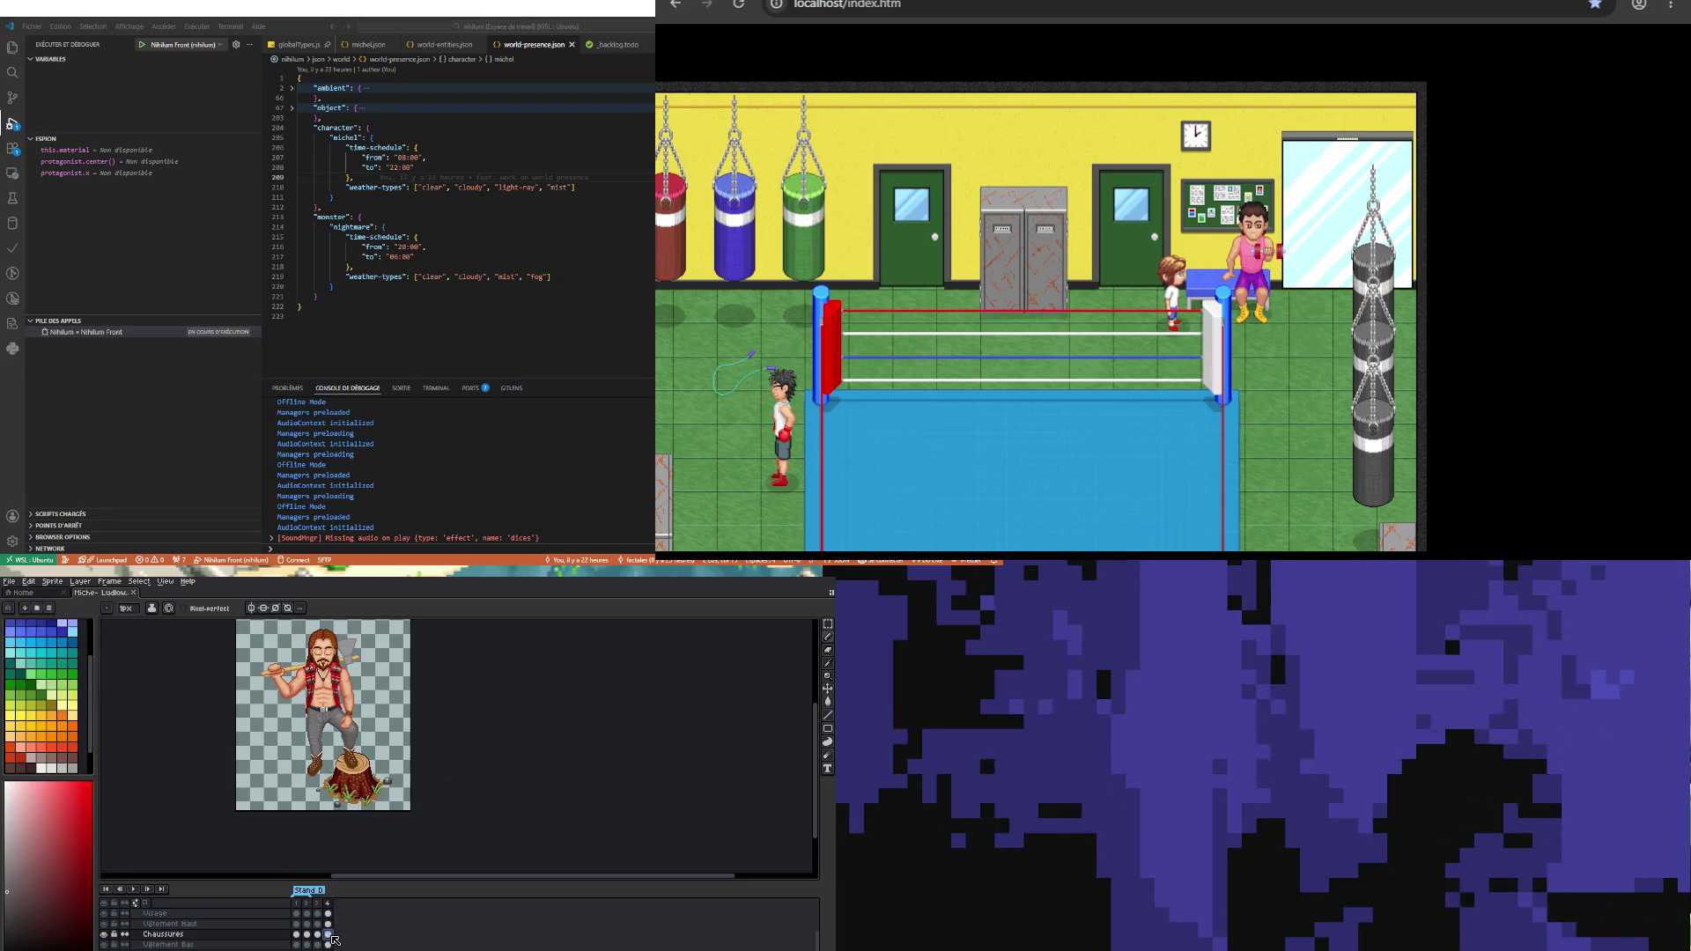
pyautogui.click(318, 934)
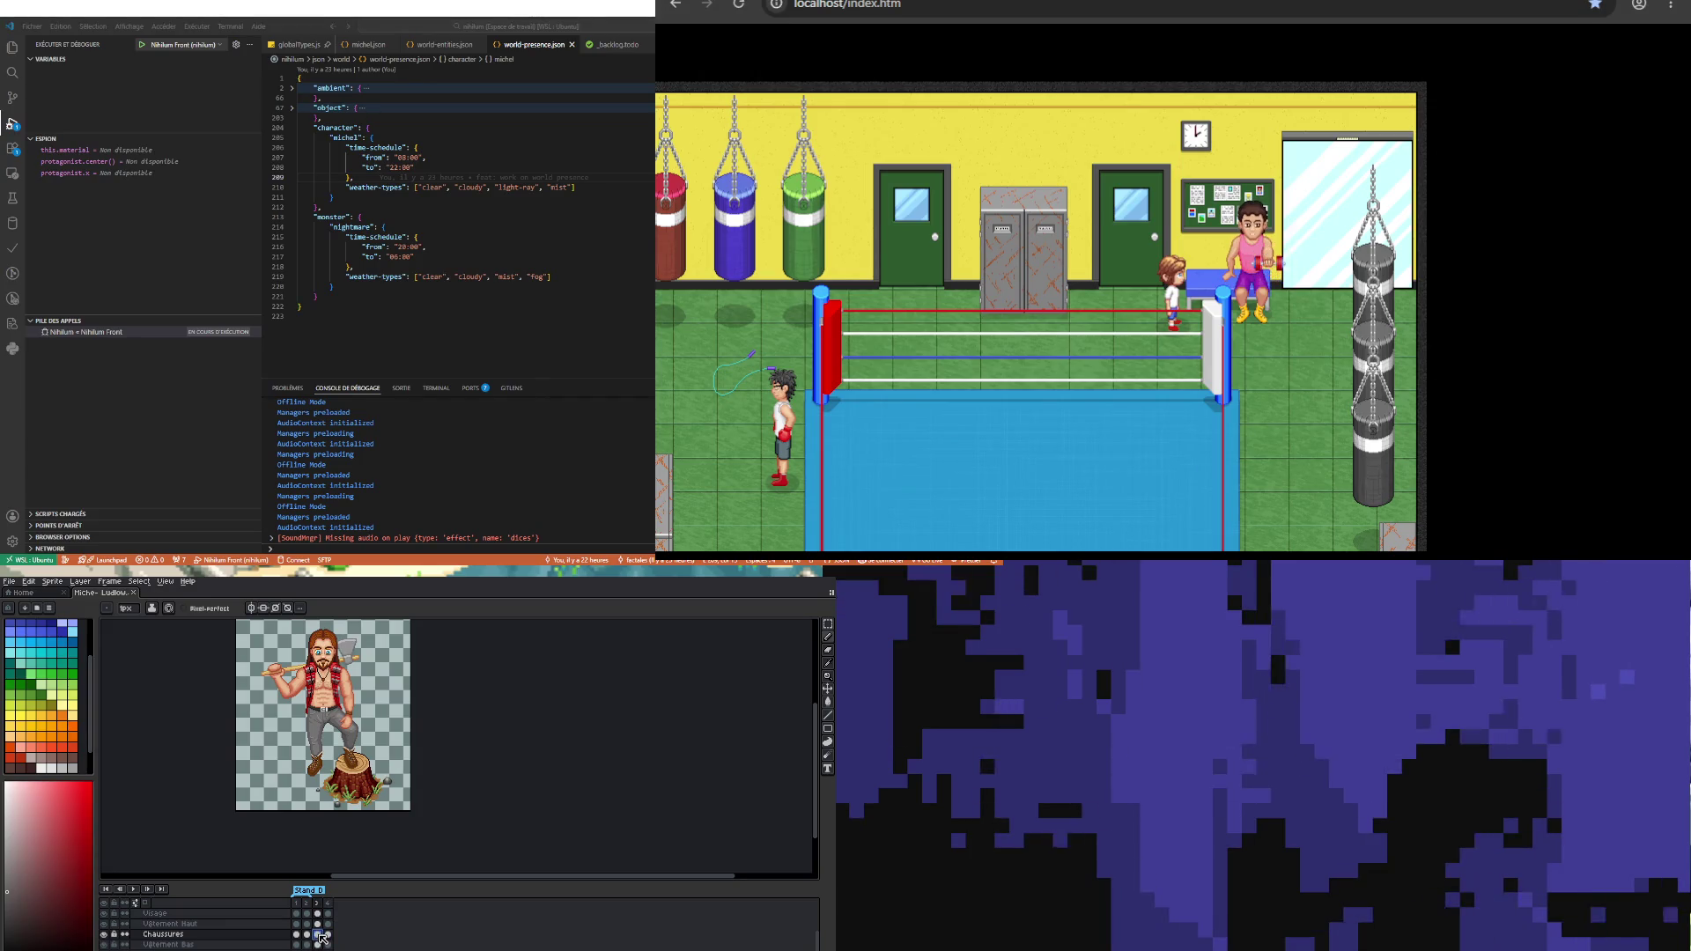
pyautogui.click(317, 904)
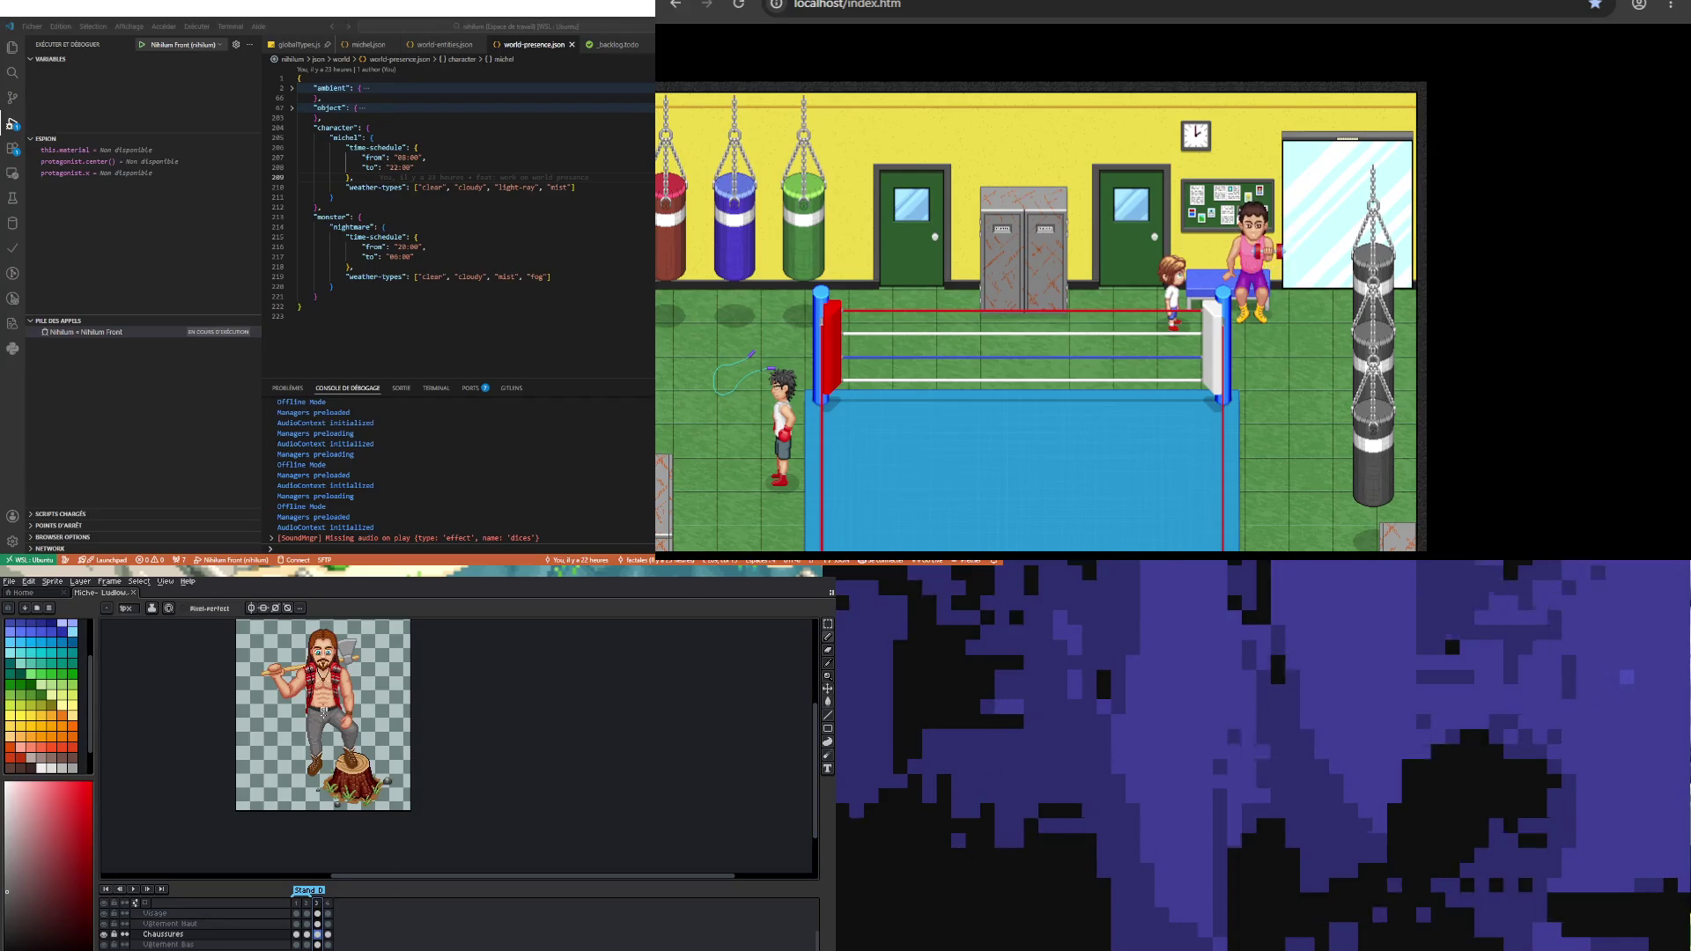
# Step: Compare frames 3 and 4, then play the fighter animation to preview it
pyautogui.scroll(2, 332, 717)
pyautogui.scroll(2, 330, 722)
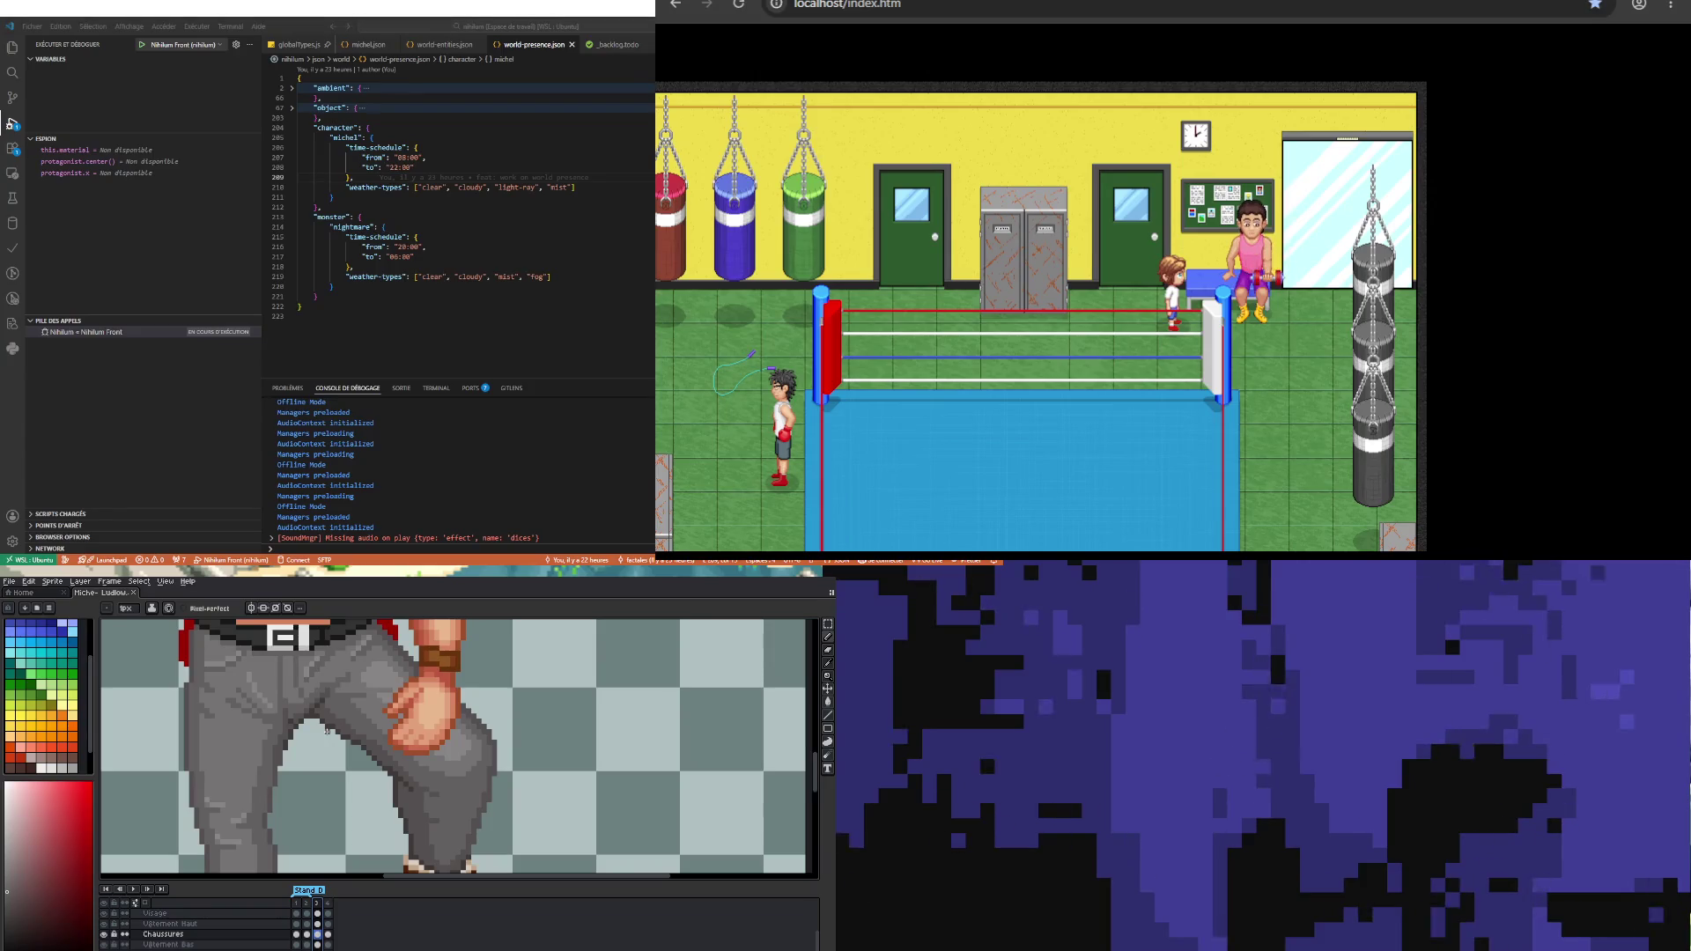
pyautogui.scroll(-3, 327, 731)
pyautogui.scroll(-2, 423, 793)
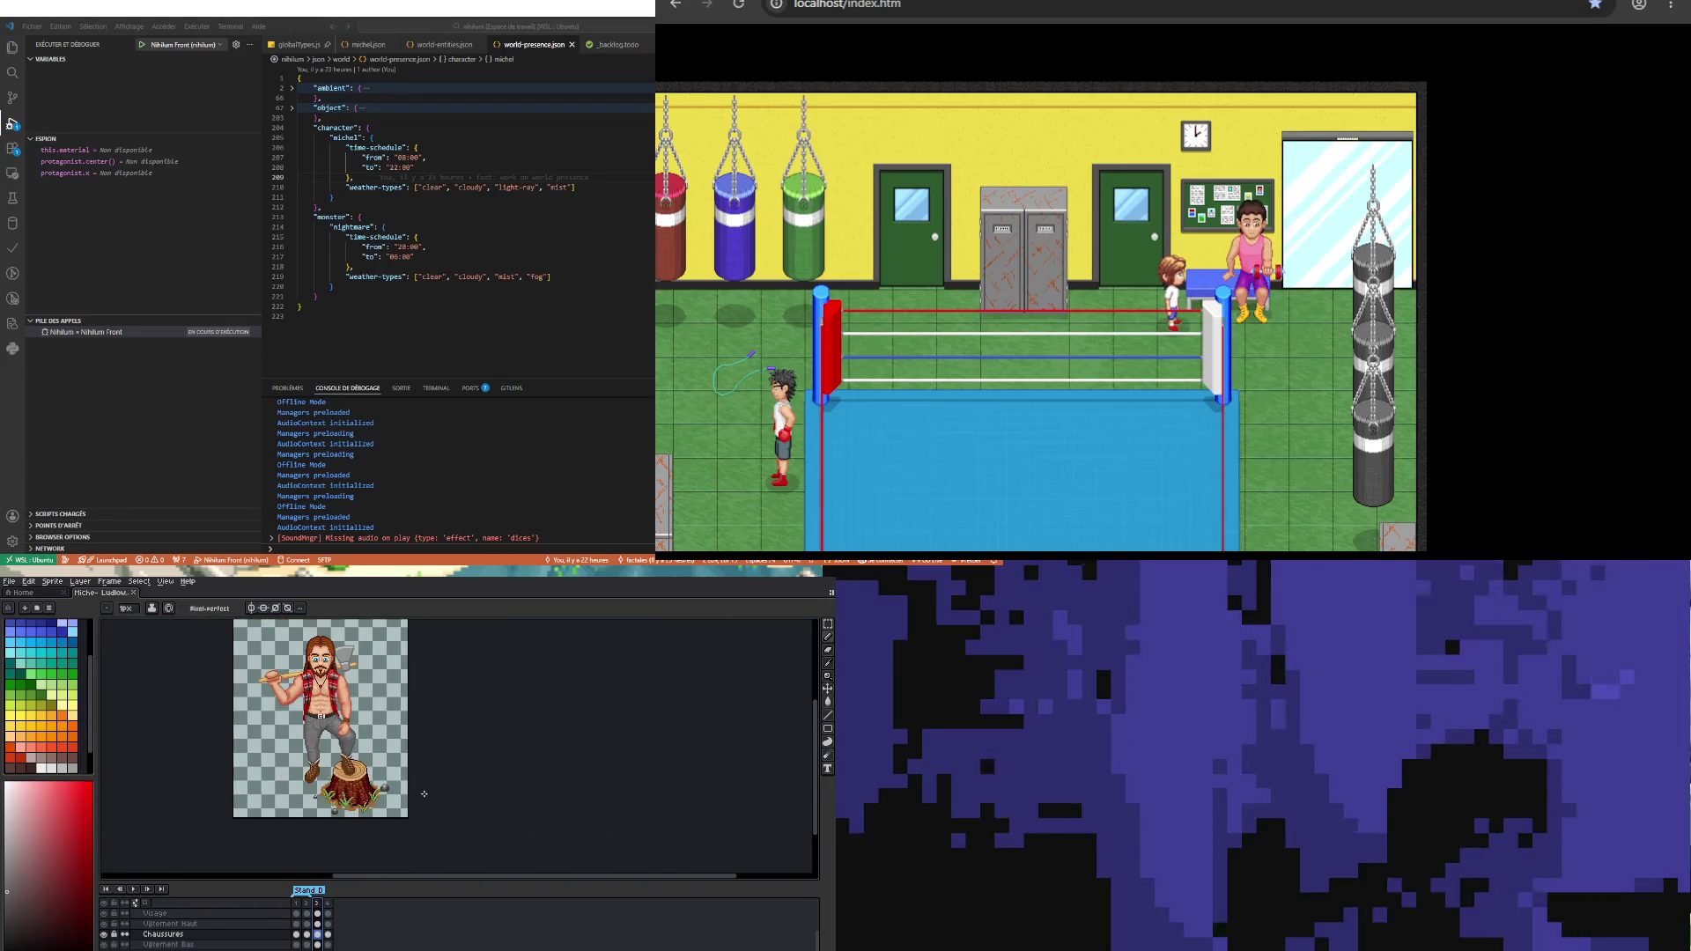
pyautogui.scroll(2, 363, 797)
pyautogui.scroll(-2, 405, 797)
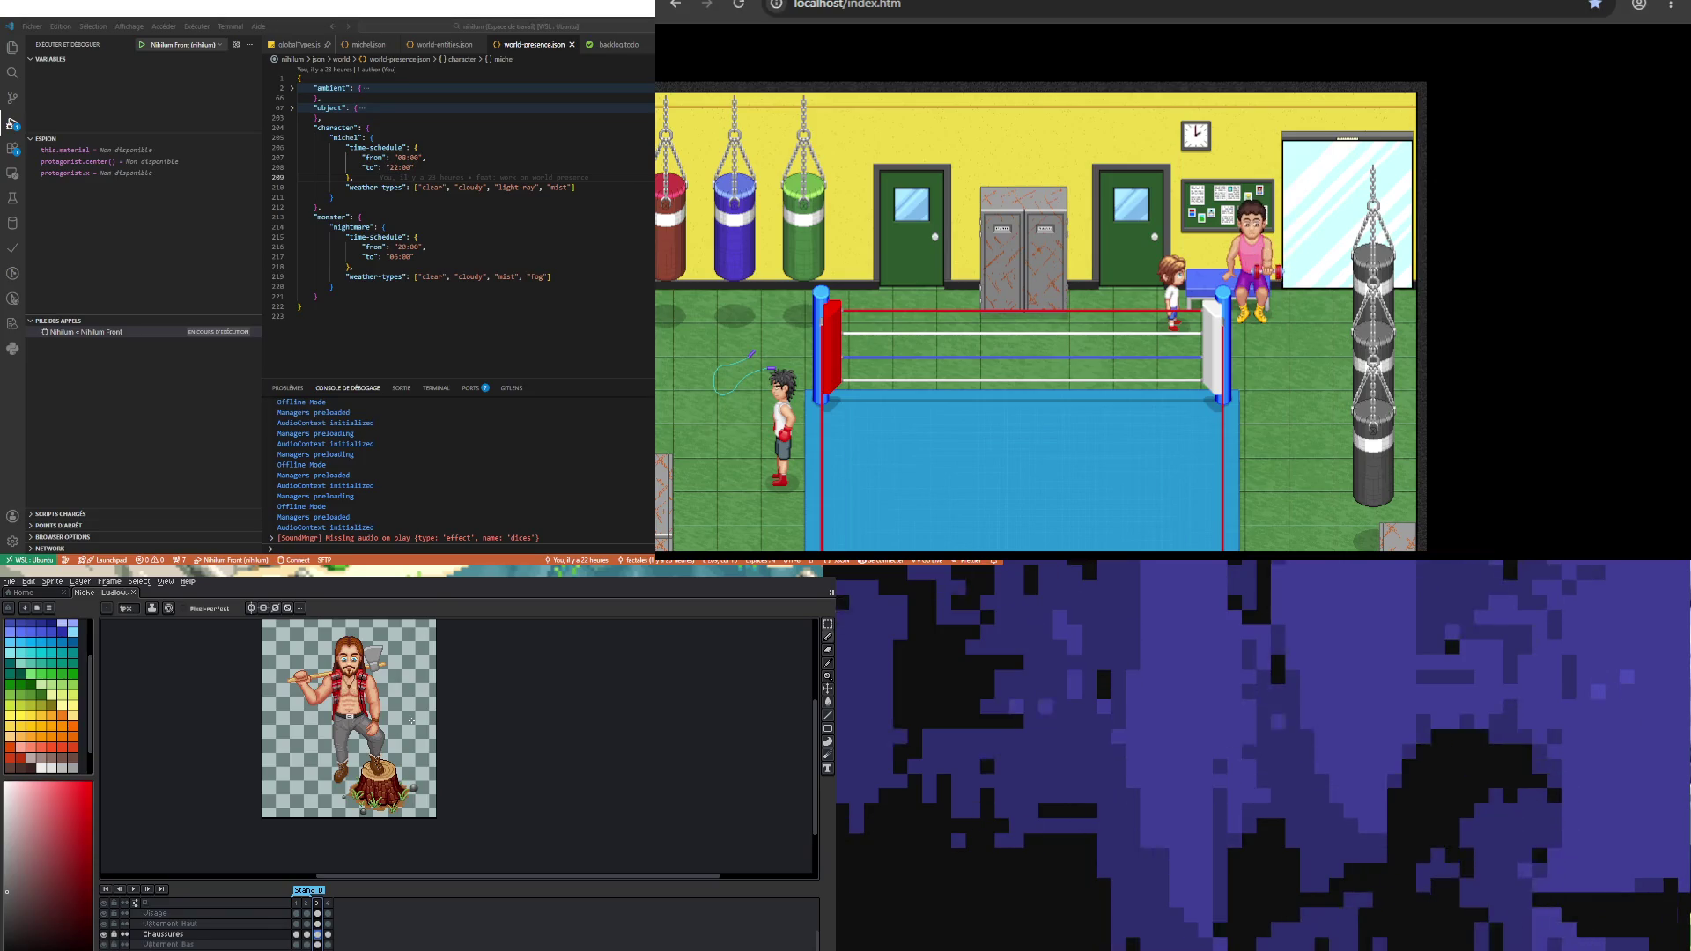
pyautogui.click(329, 933)
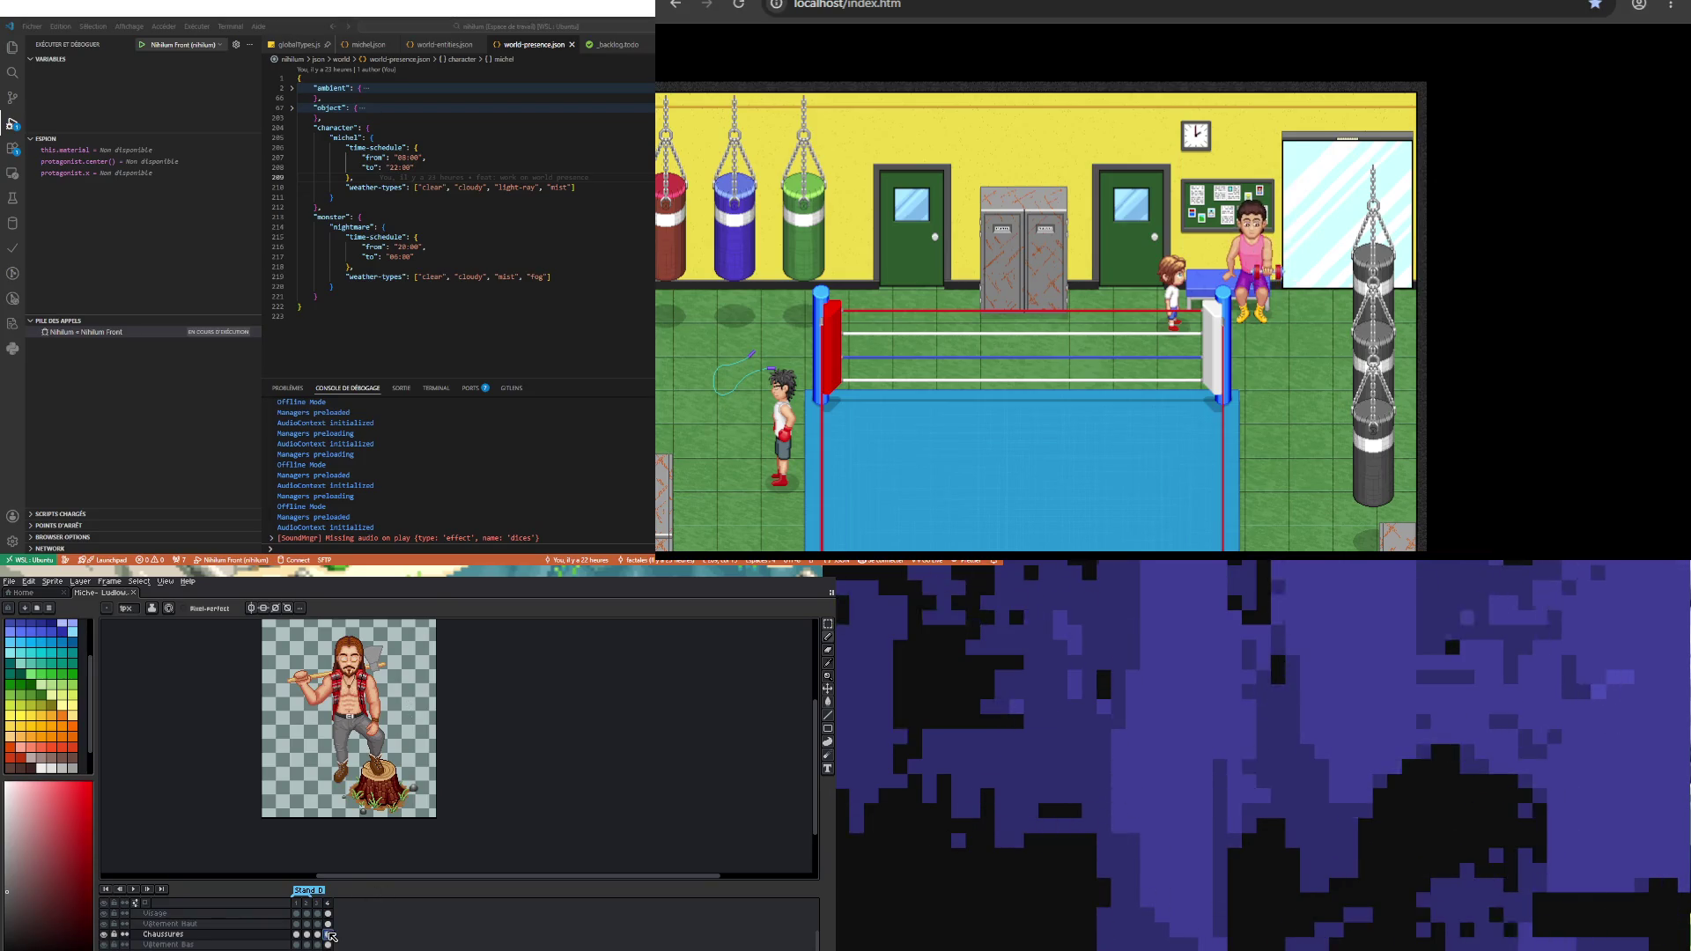
pyautogui.click(317, 934)
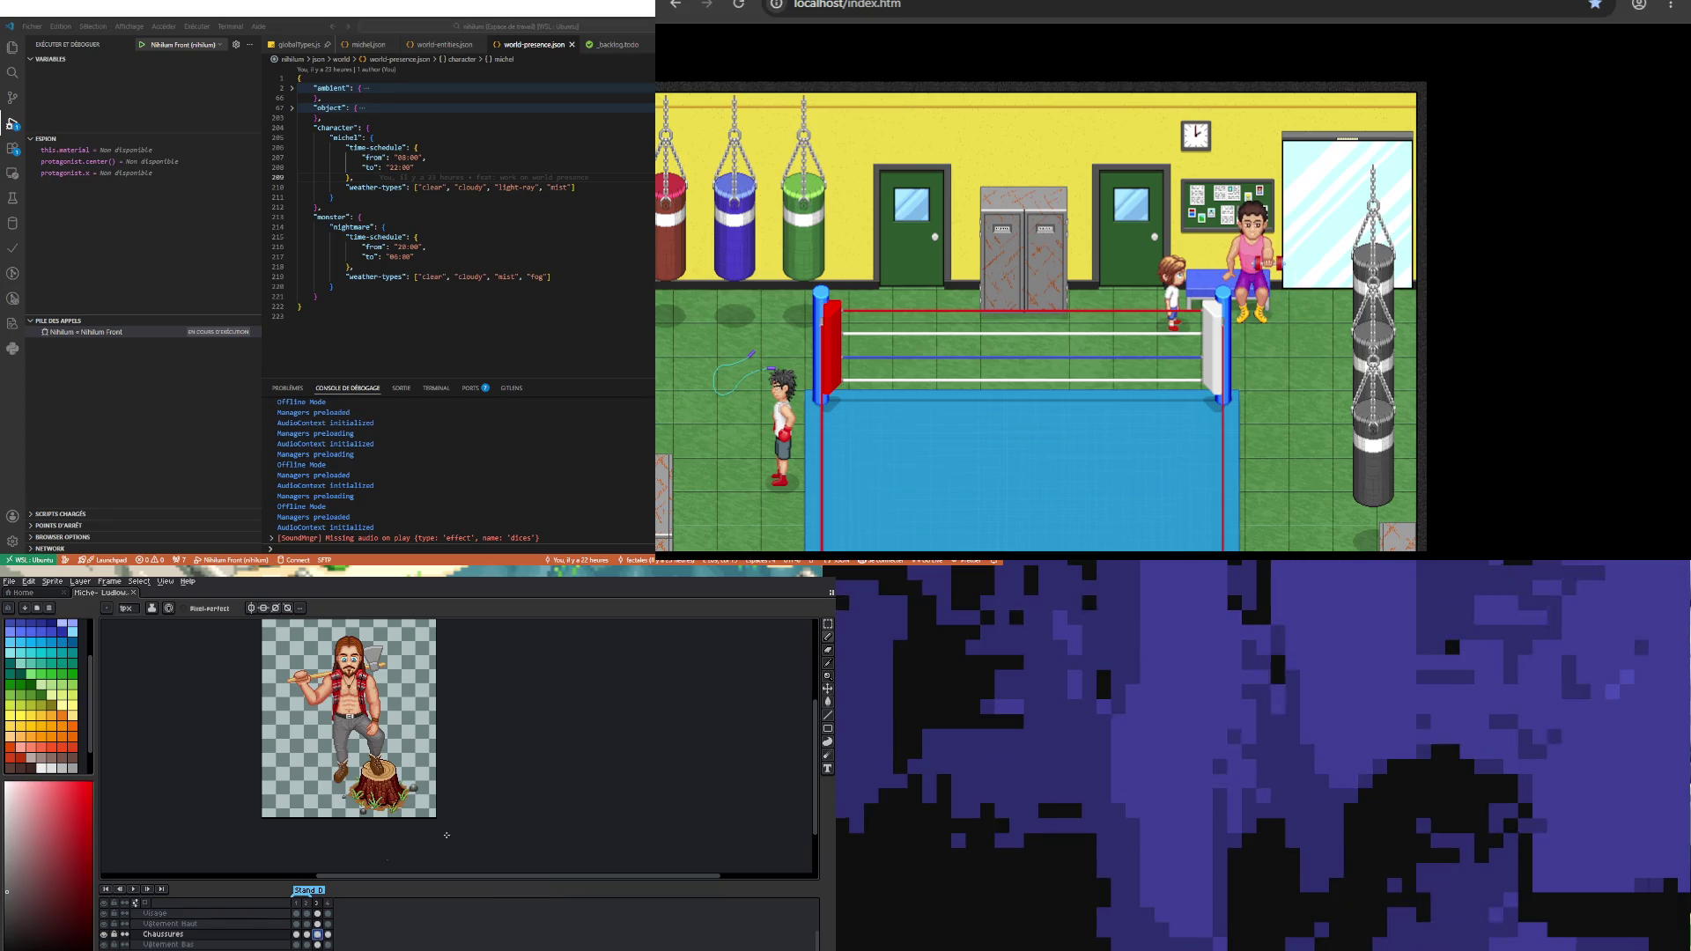
pyautogui.click(135, 889)
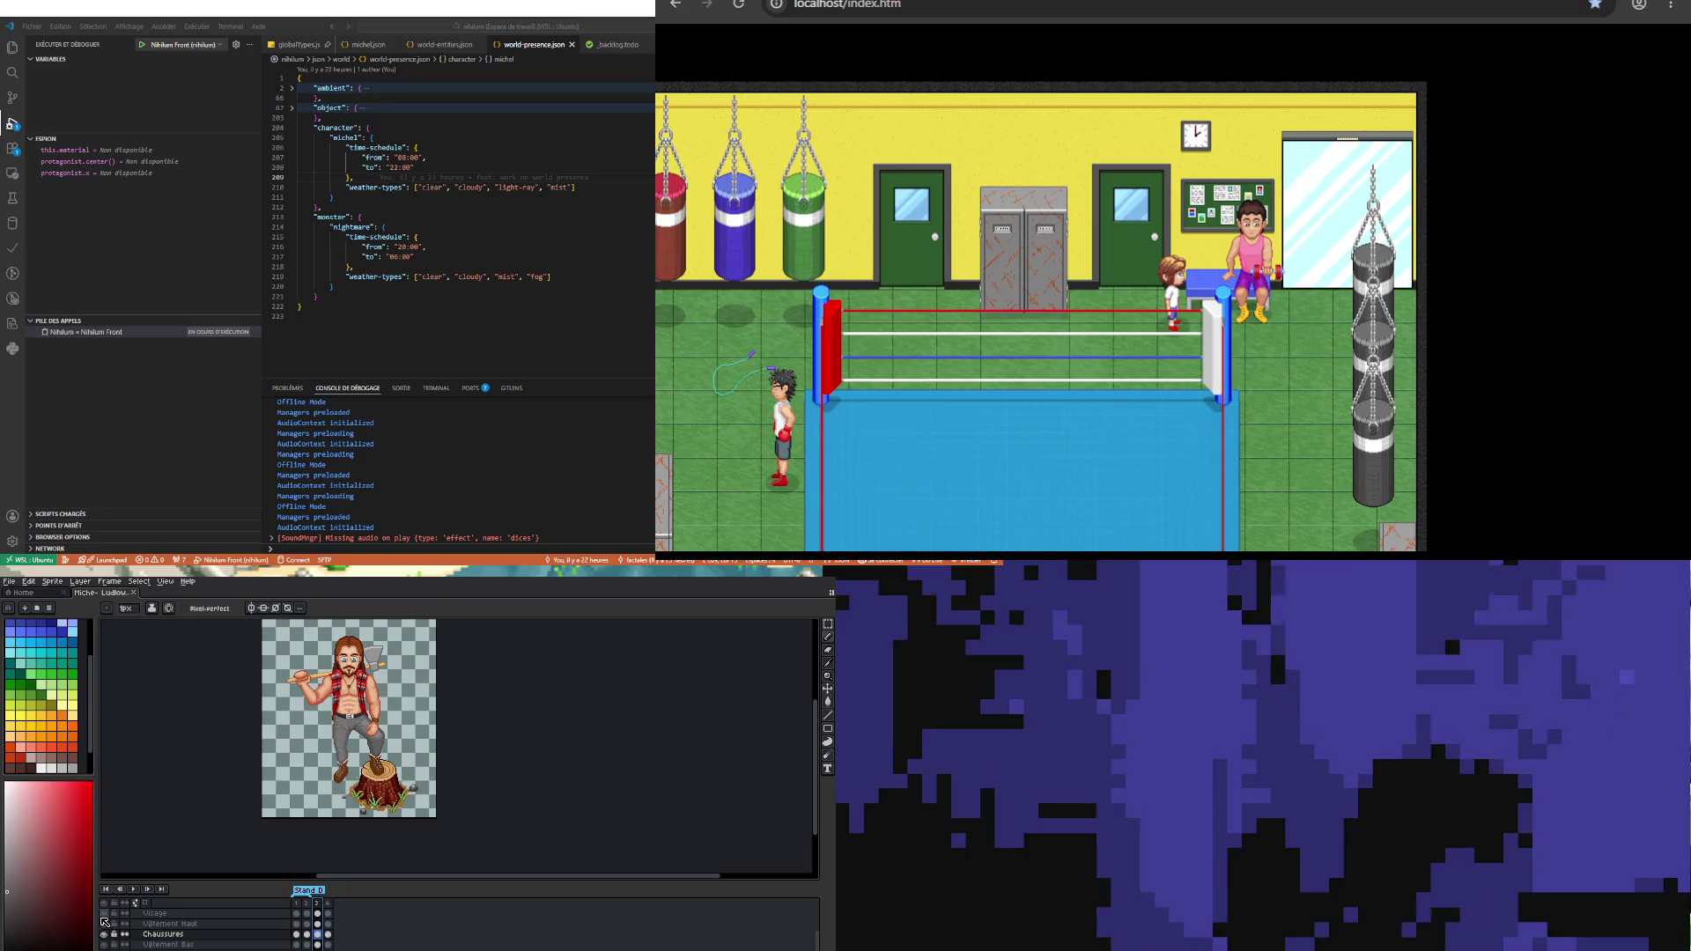
# Step: Add a fifth frame with Alt+N, then pick the Crâne layer's cel on frame 5
pyautogui.hotkey('alt', 'n')
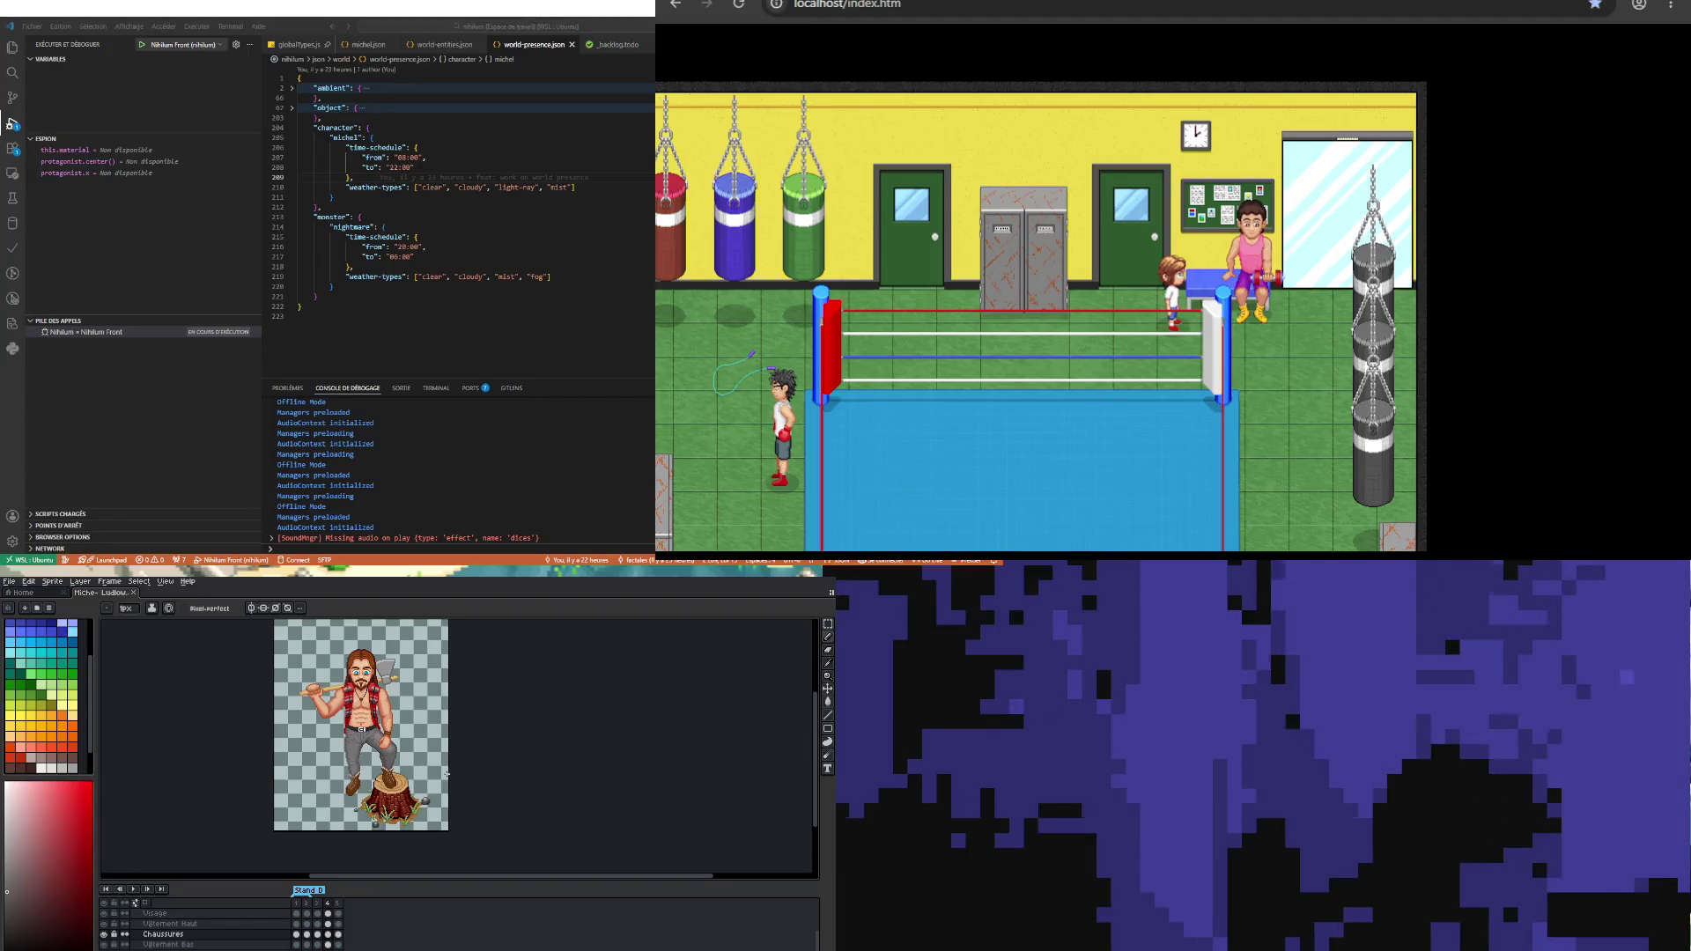
pyautogui.scroll(2, 471, 715)
pyautogui.scroll(-3, 432, 740)
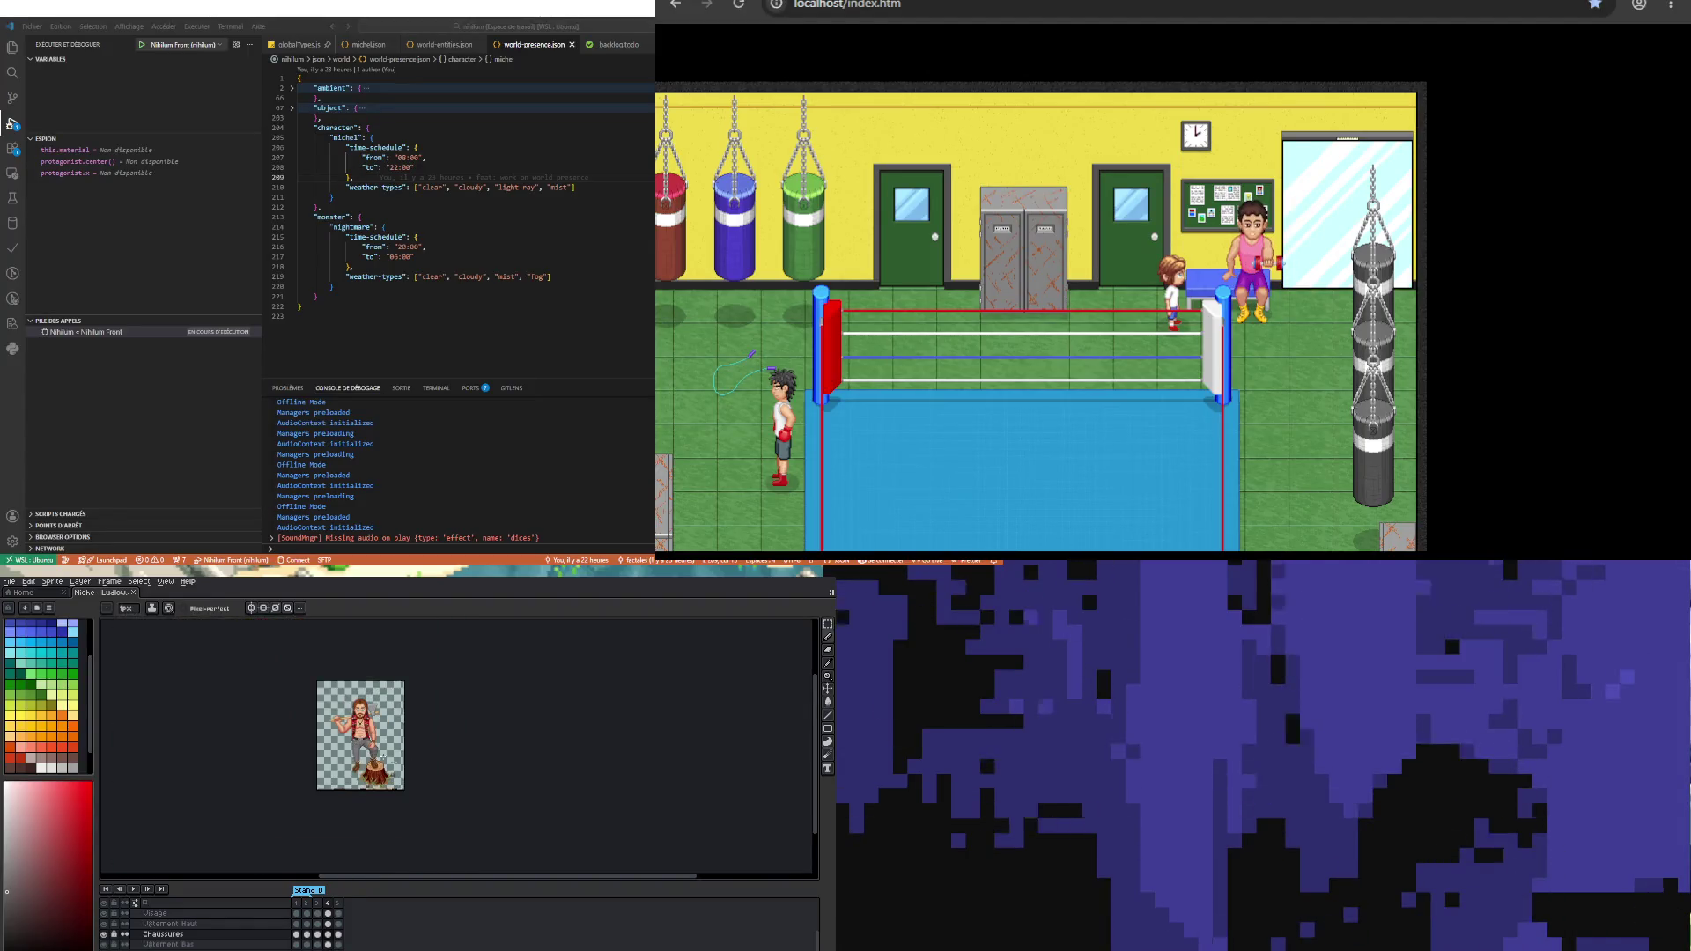
pyautogui.scroll(1, 397, 759)
pyautogui.scroll(2, 400, 753)
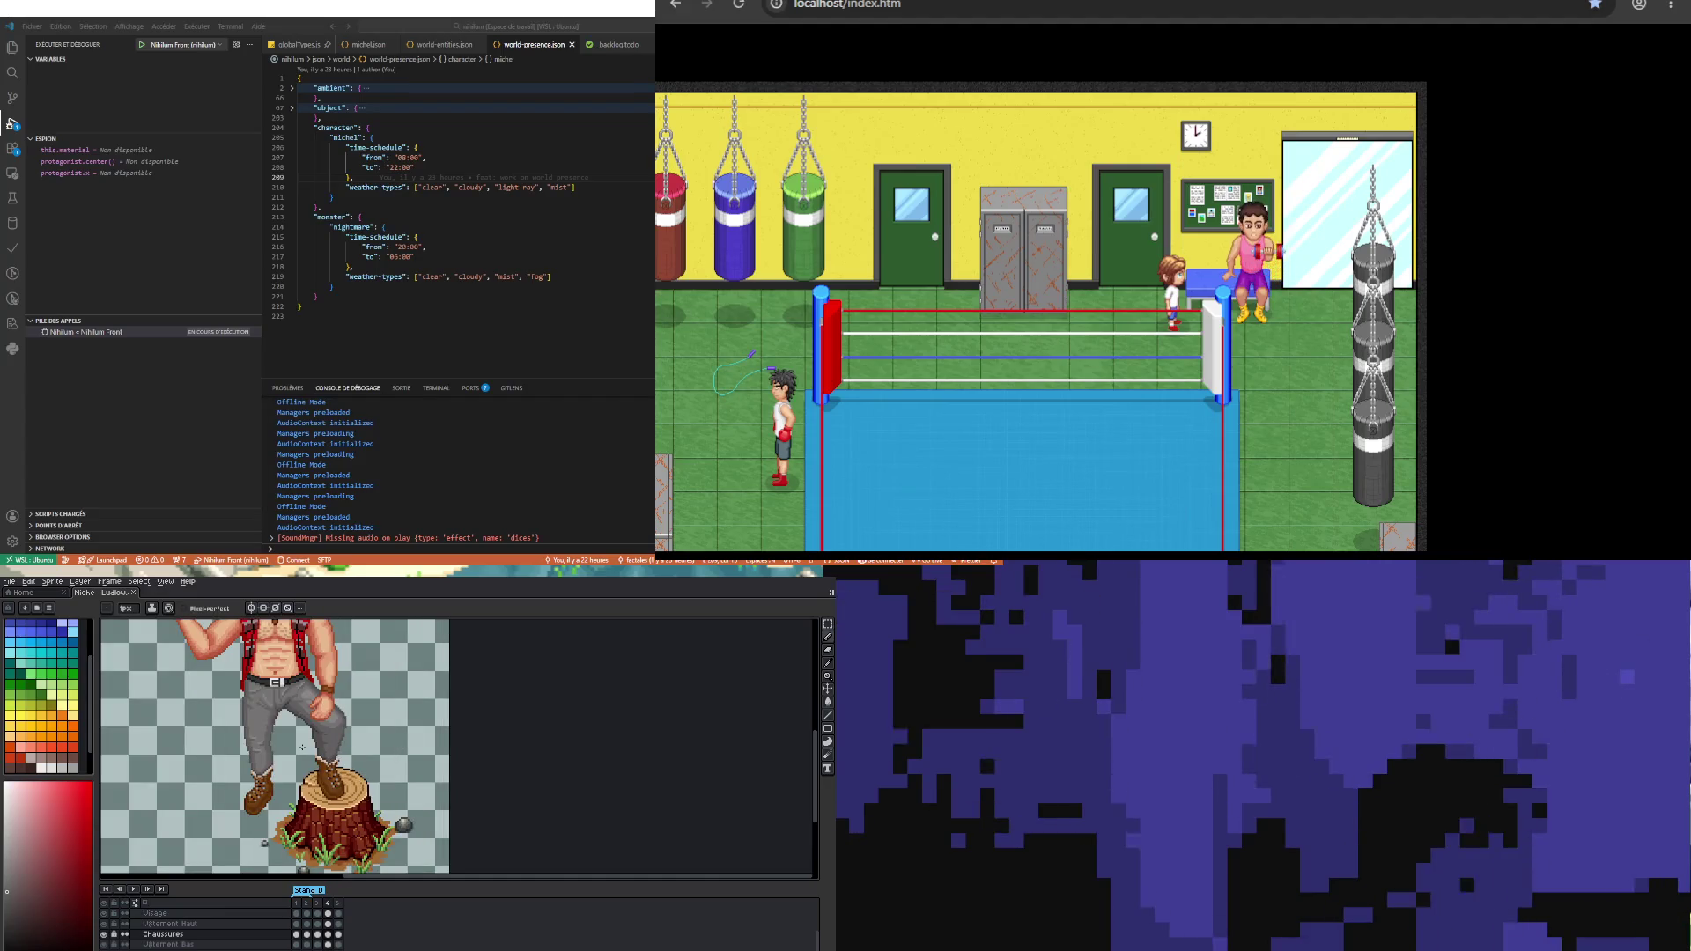
pyautogui.scroll(-2, 240, 741)
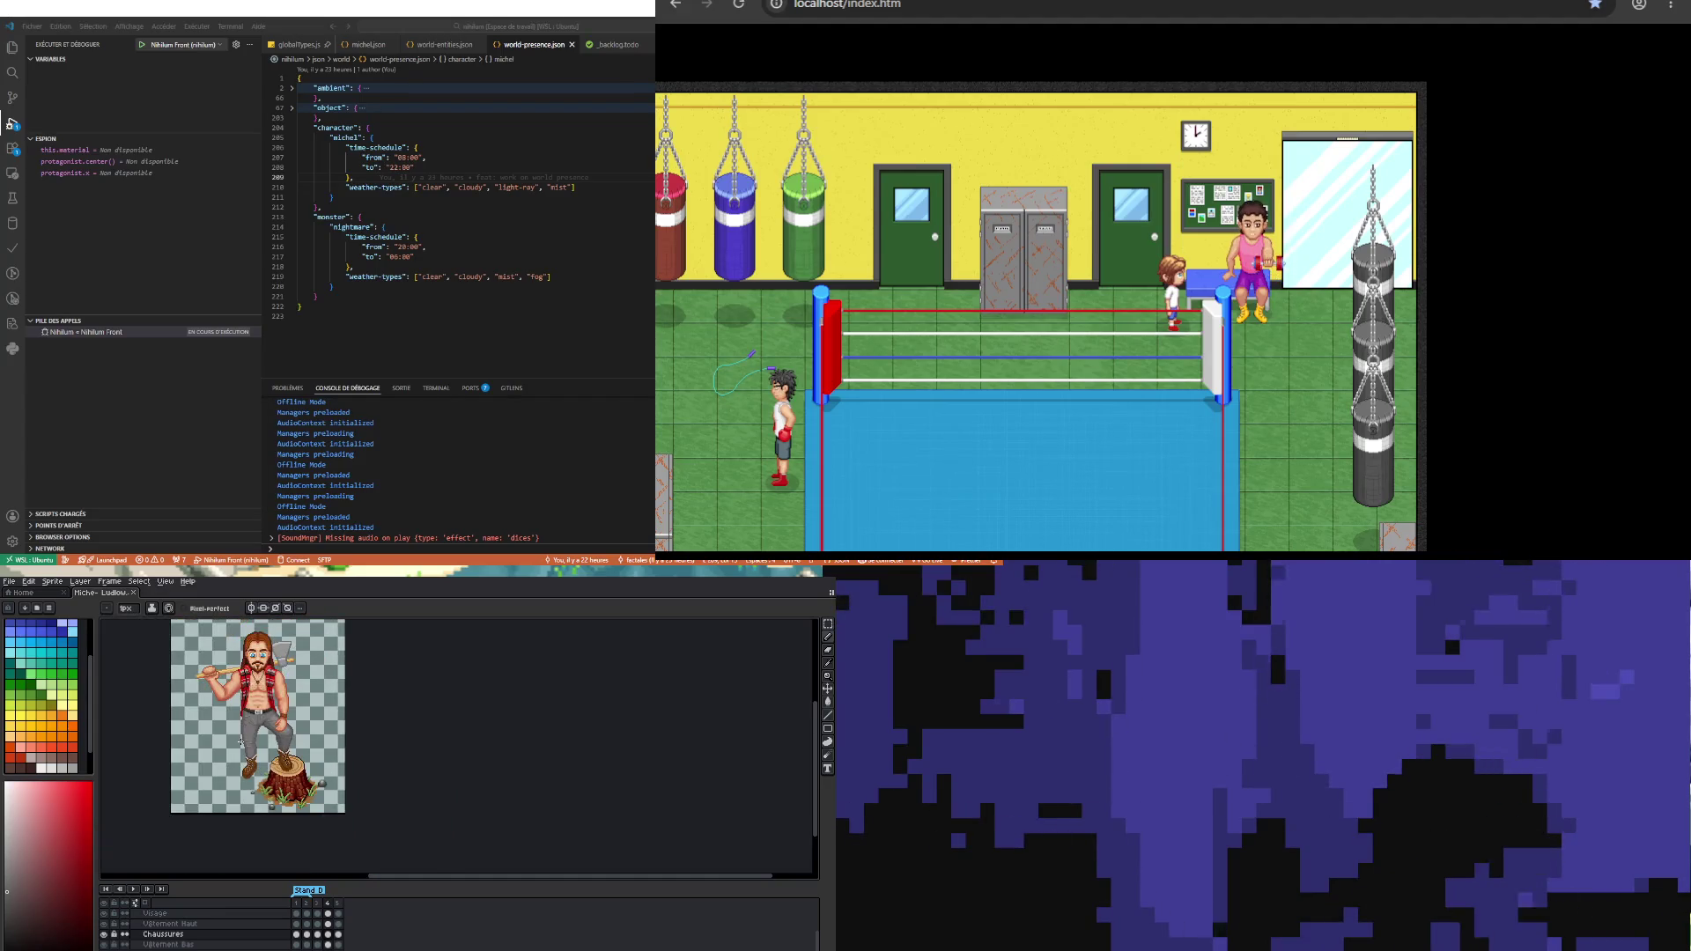
pyautogui.scroll(2, 238, 735)
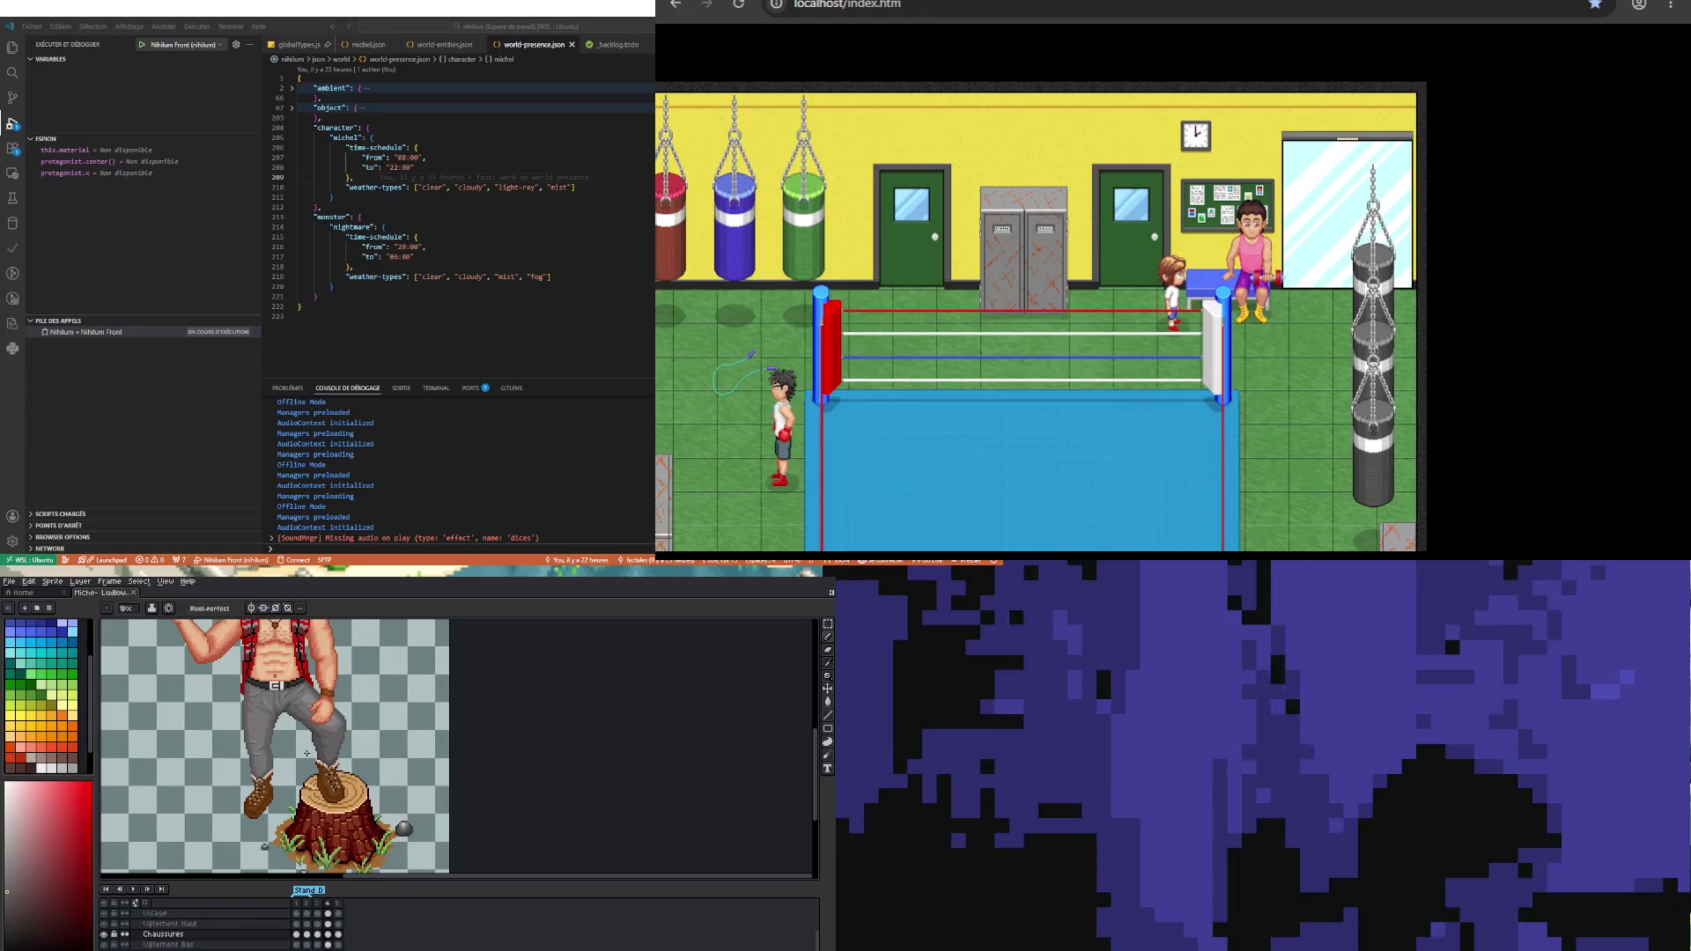
pyautogui.scroll(-2, 307, 753)
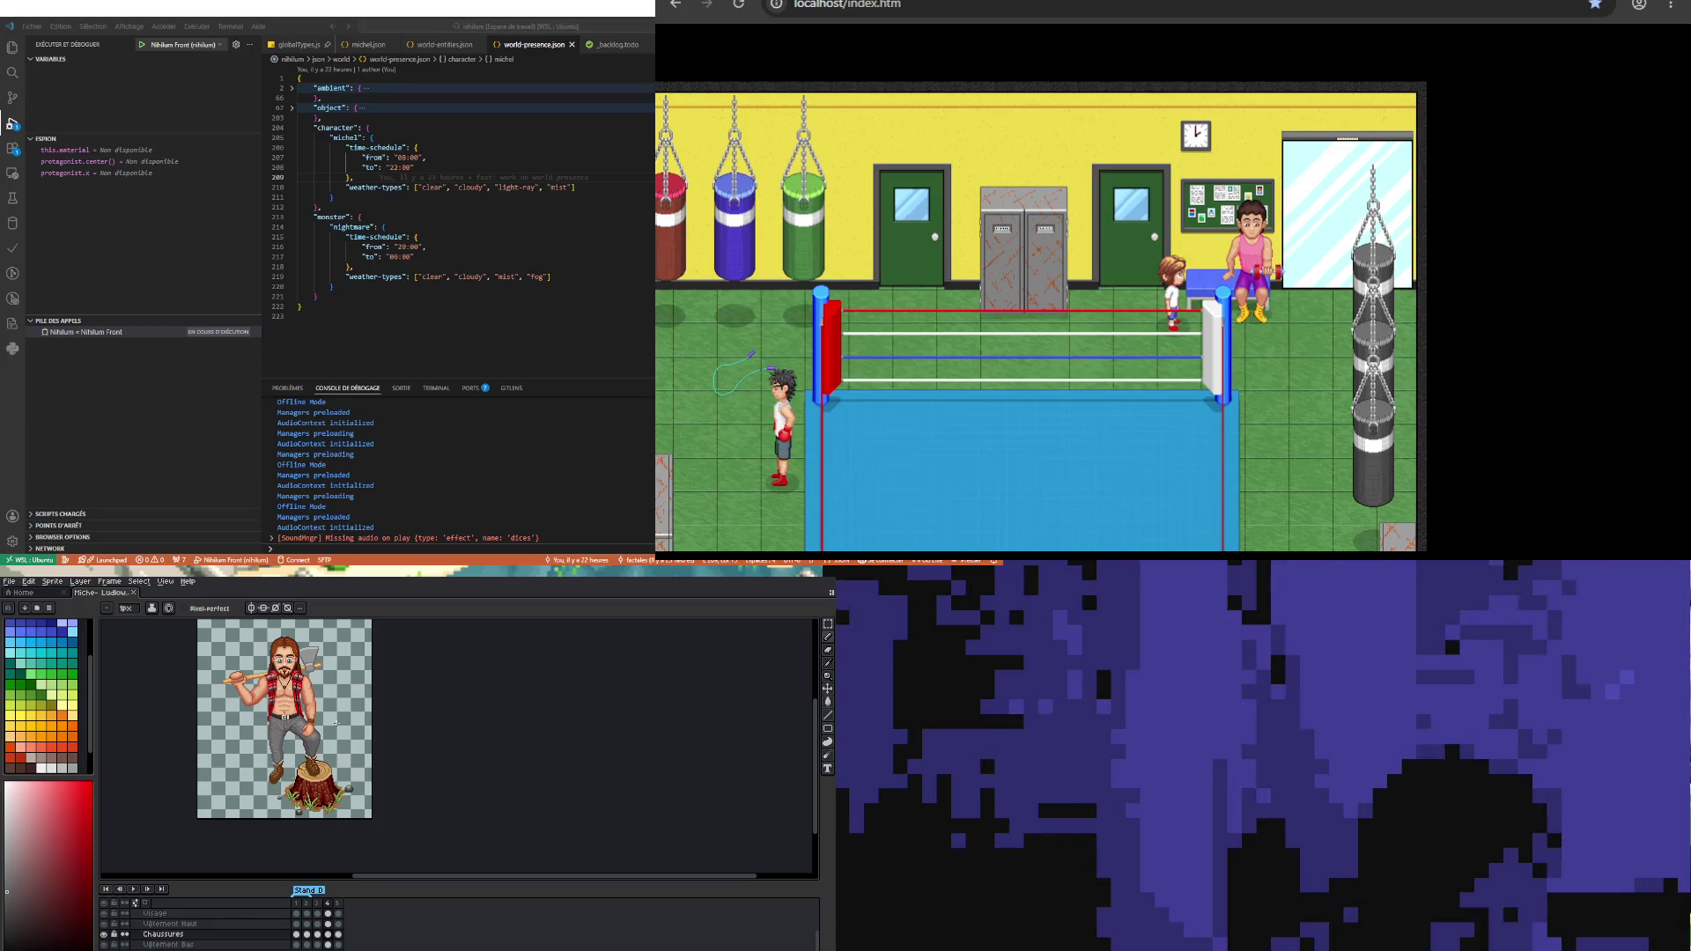
pyautogui.click(319, 933)
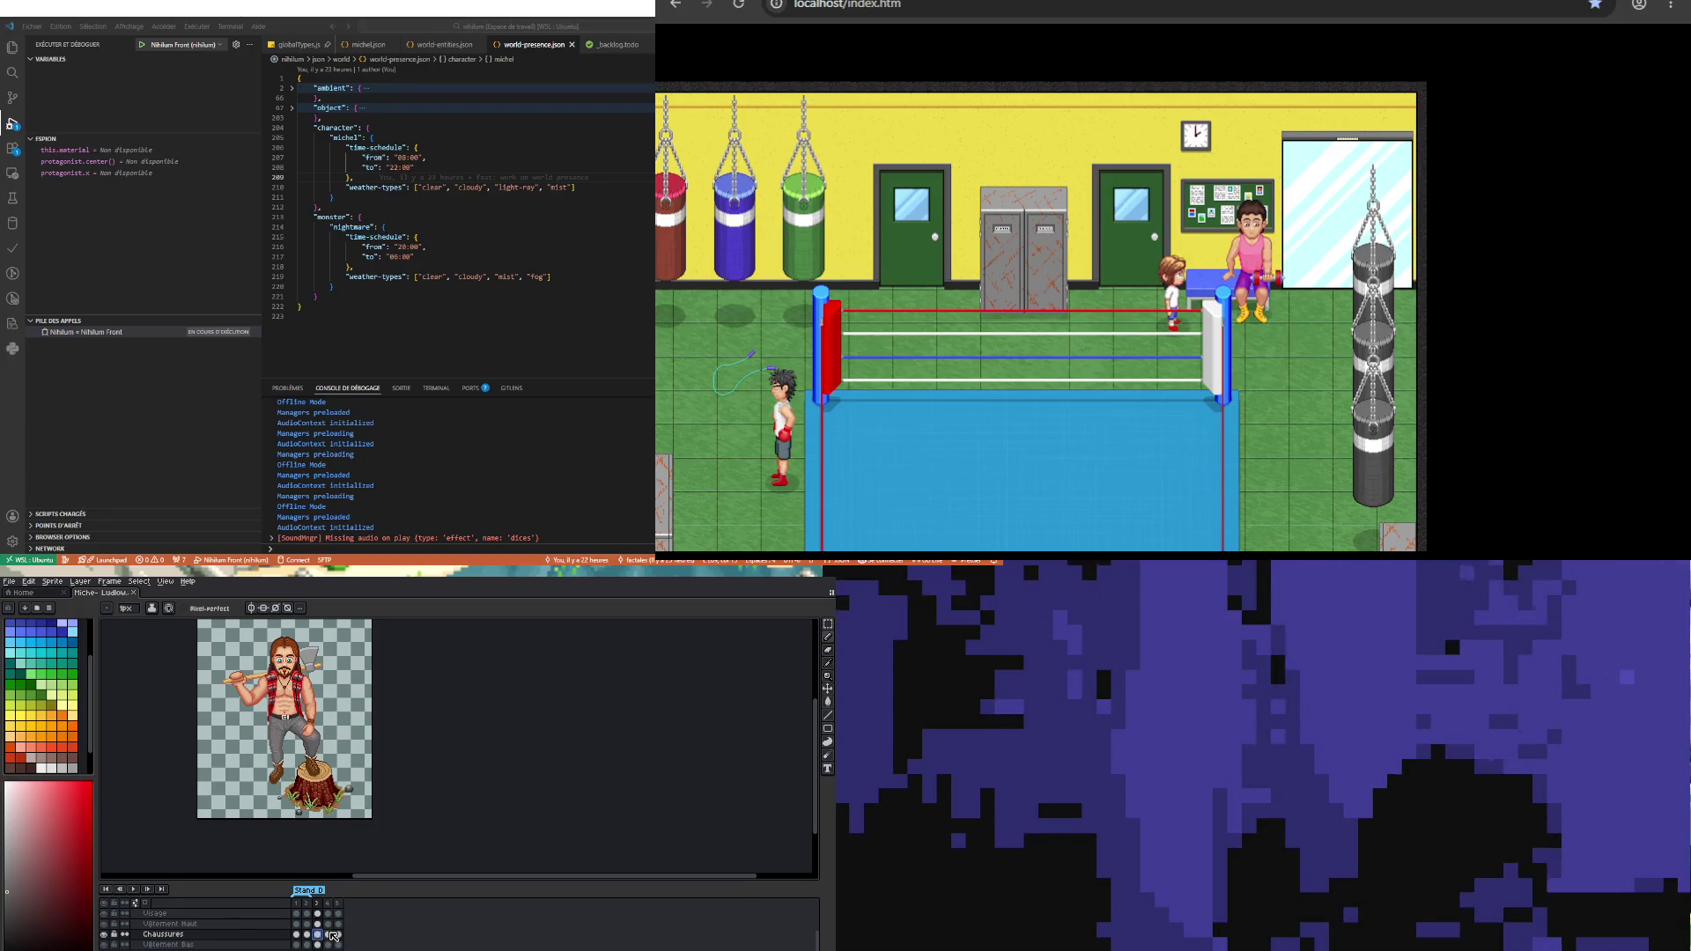
pyautogui.scroll(-1, 194, 924)
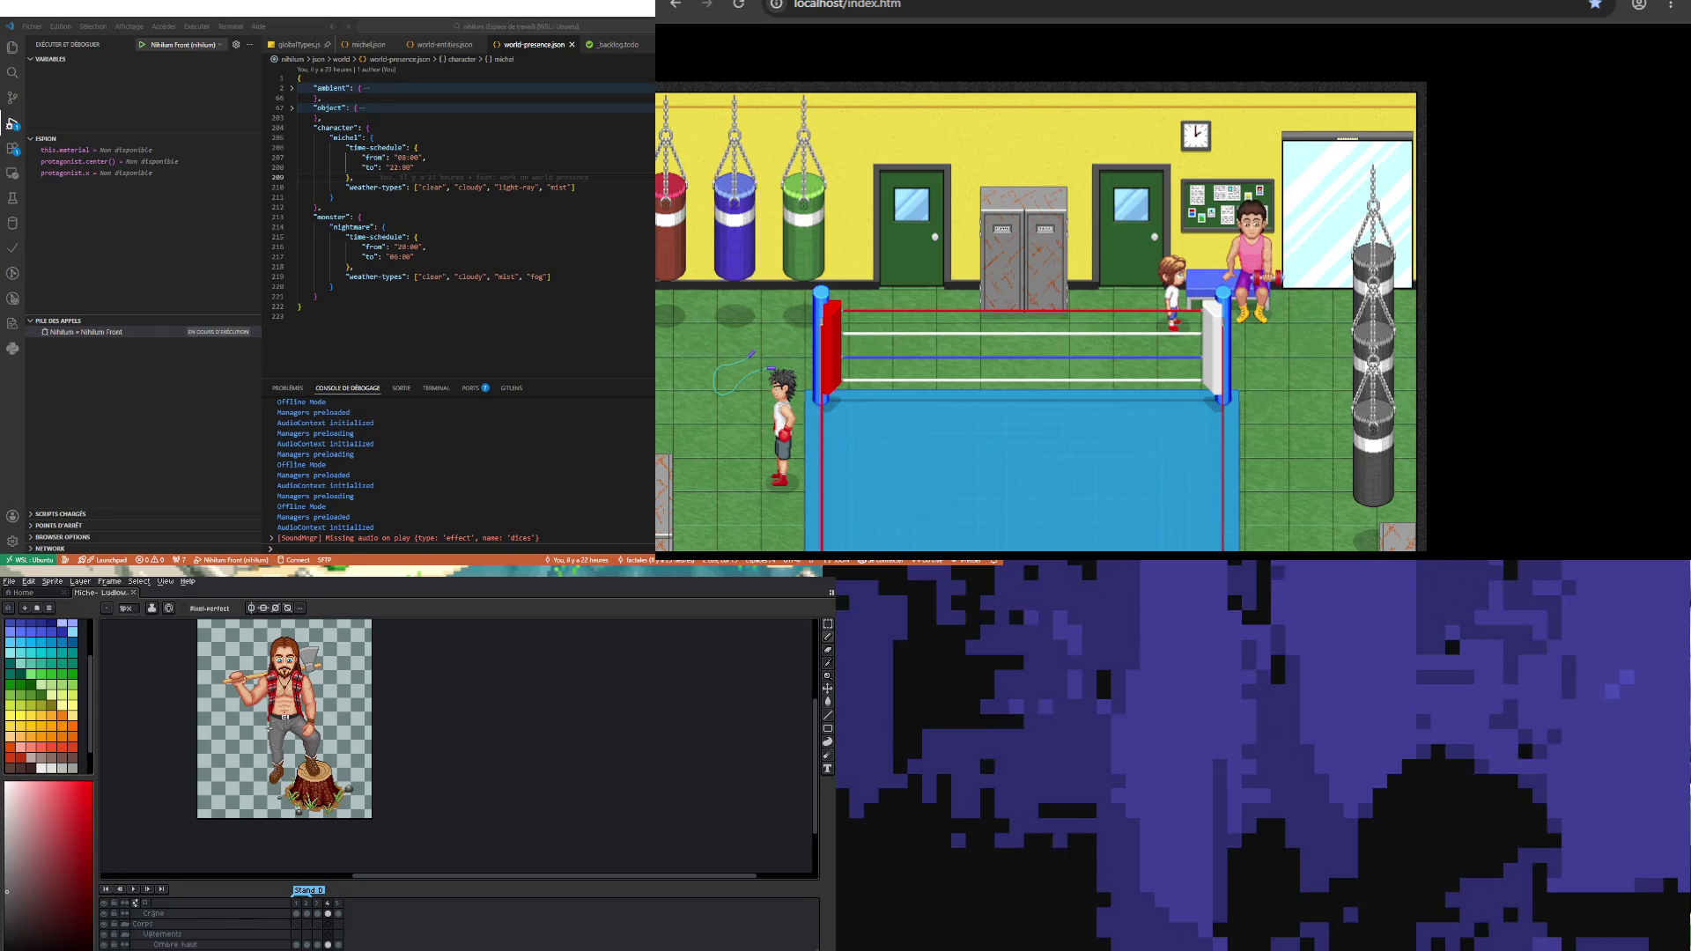
pyautogui.click(336, 913)
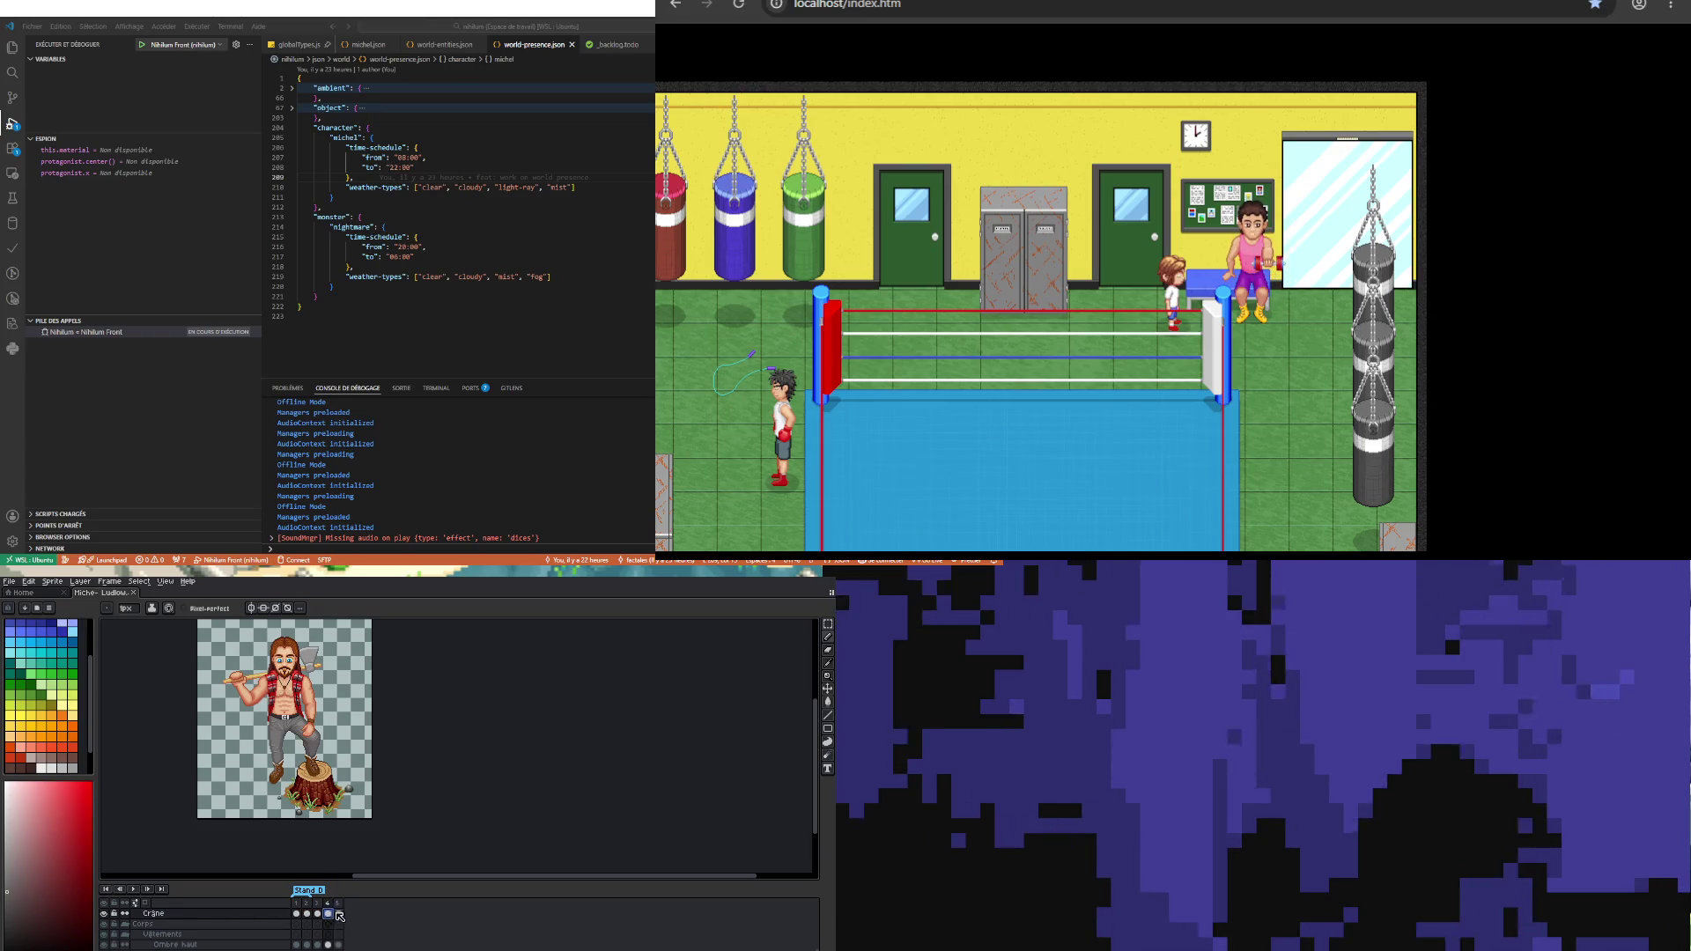
# Step: Marquee-select the head, arms and axe on the Crâne layer's frame 4 and nudge them
pyautogui.click(327, 913)
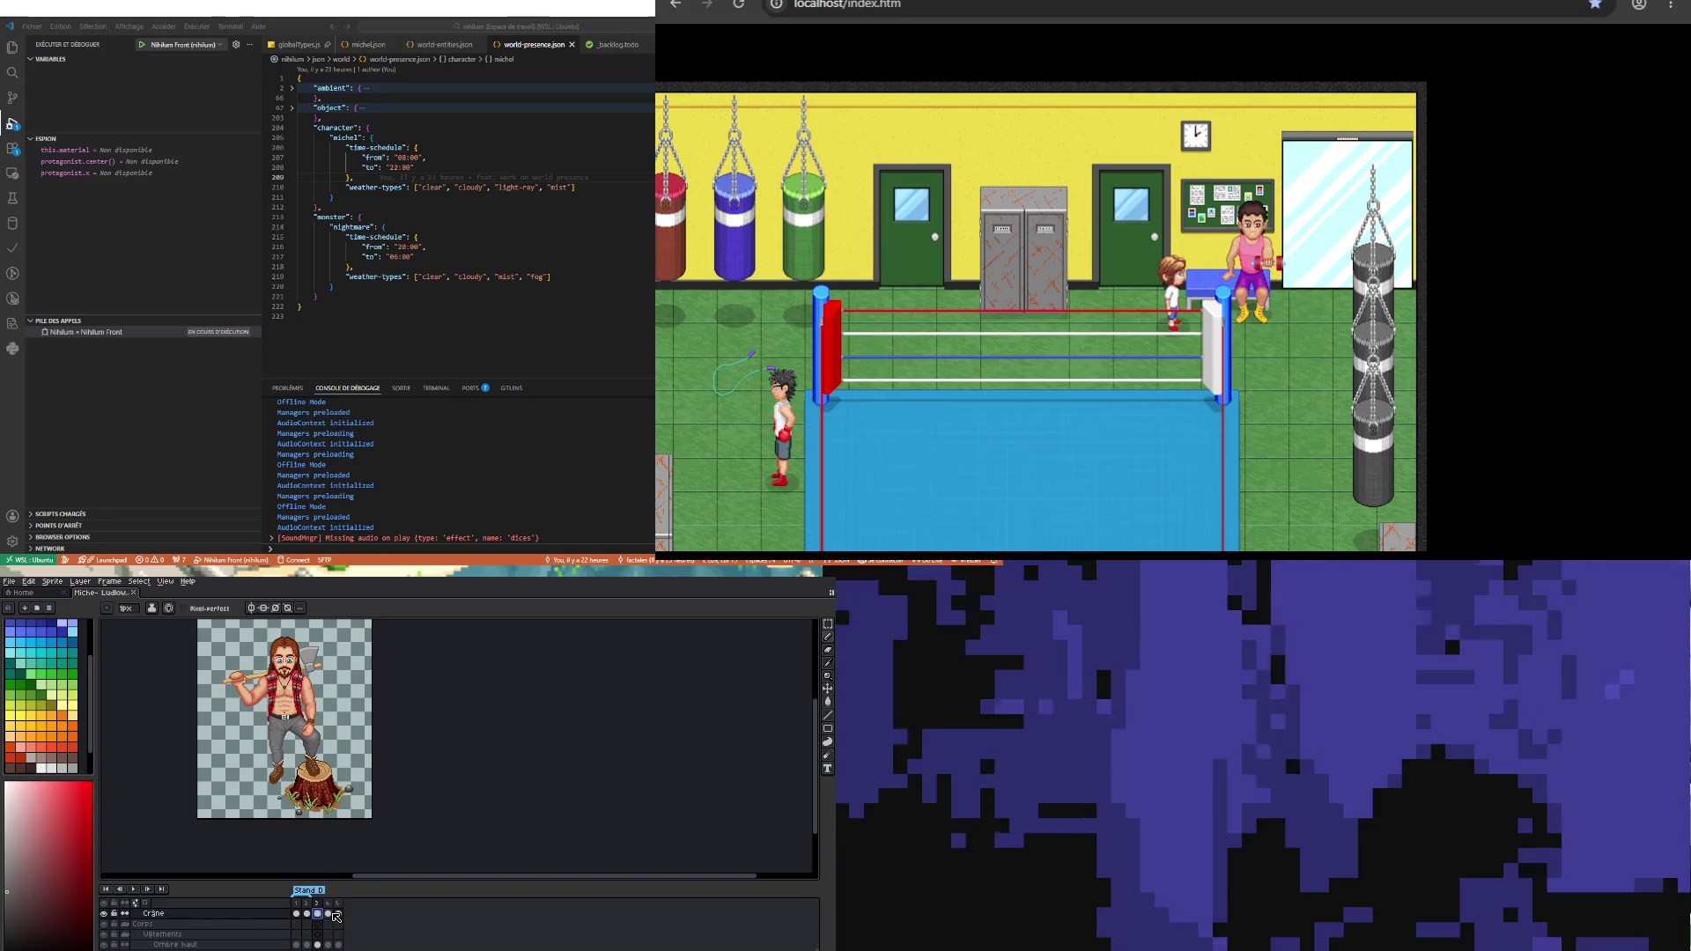
pyautogui.scroll(2, 250, 623)
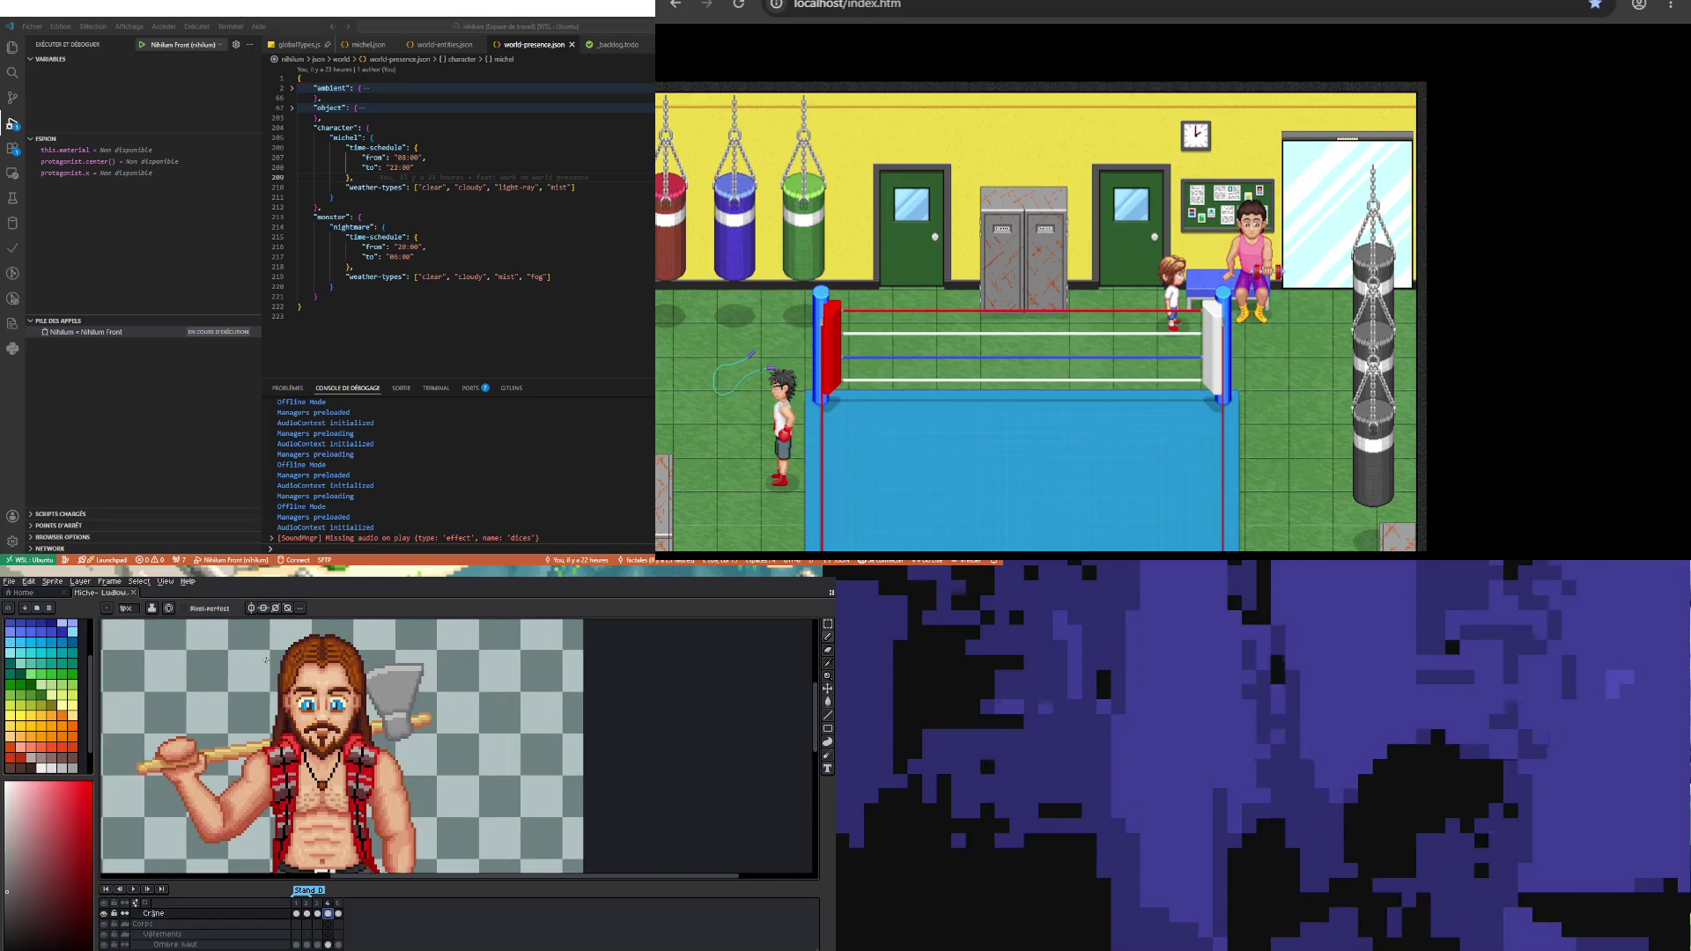
pyautogui.press('m')
pyautogui.scroll(-3, 274, 754)
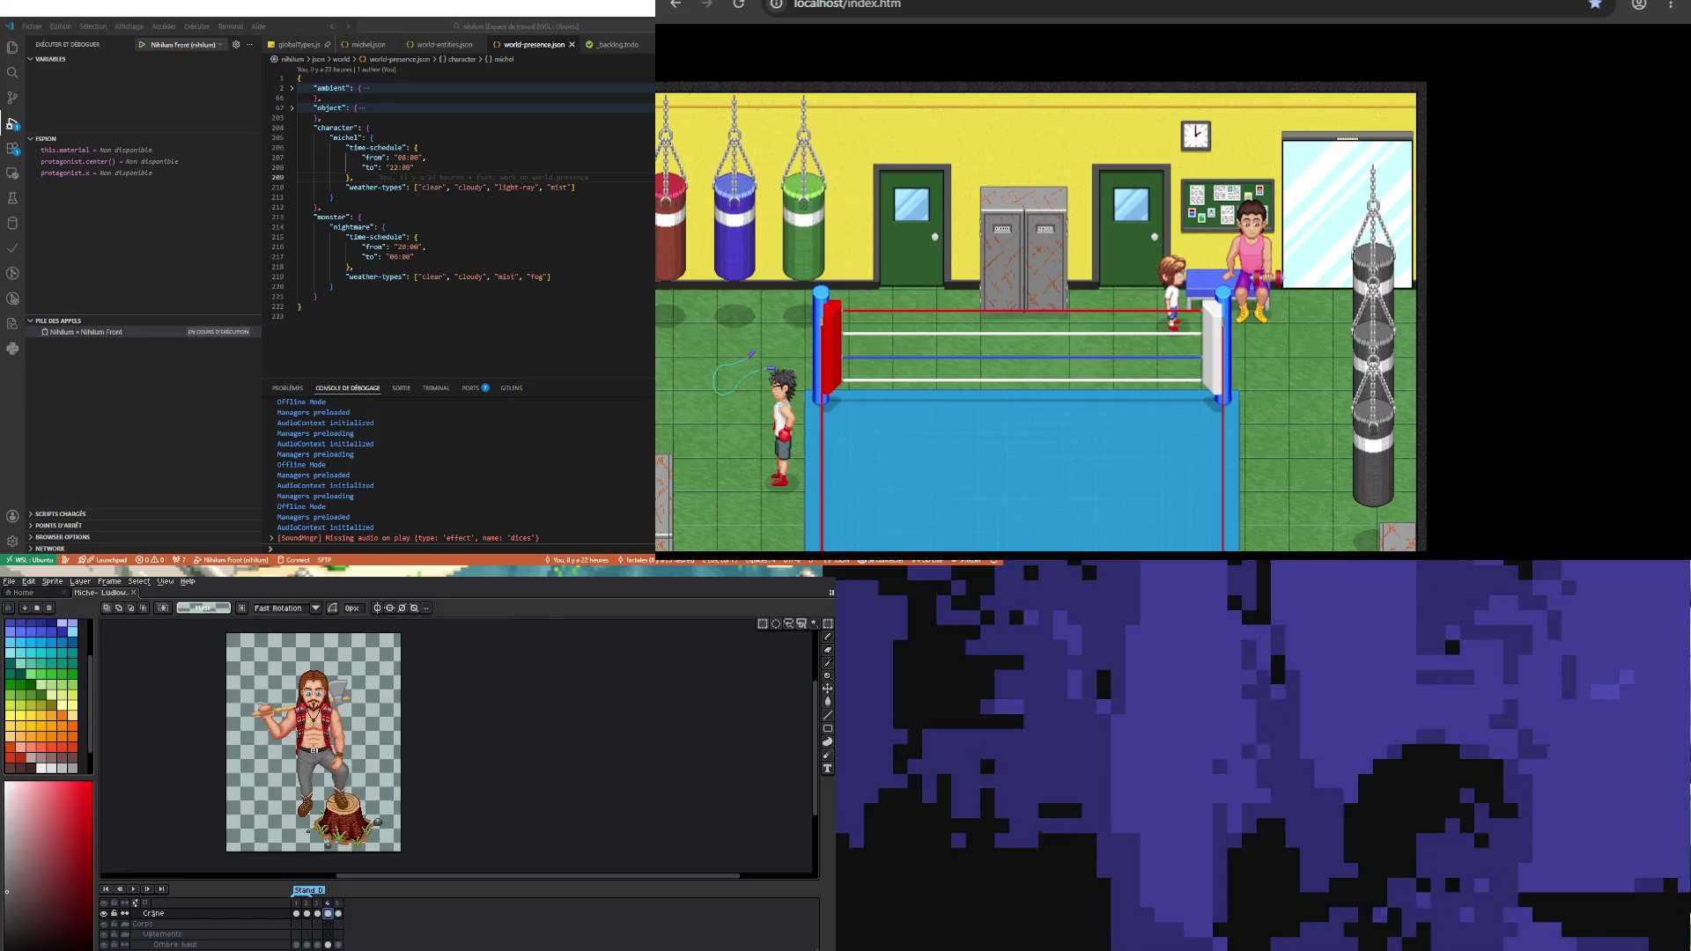
pyautogui.scroll(1, 274, 754)
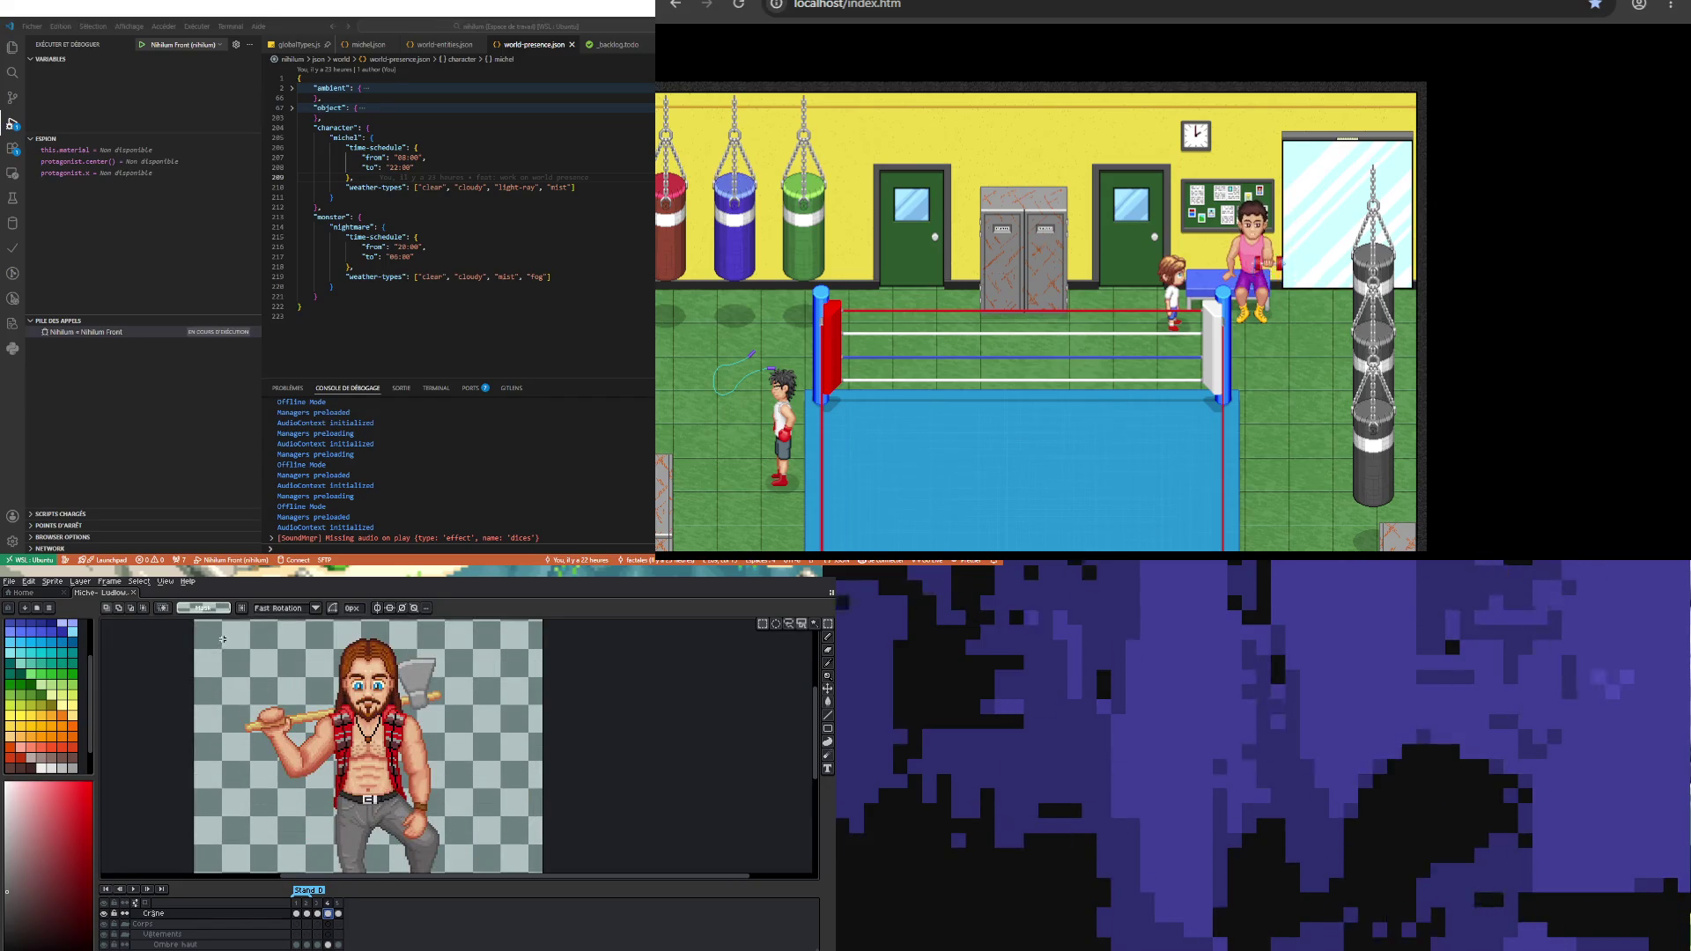
pyautogui.scroll(-3, 135, 903)
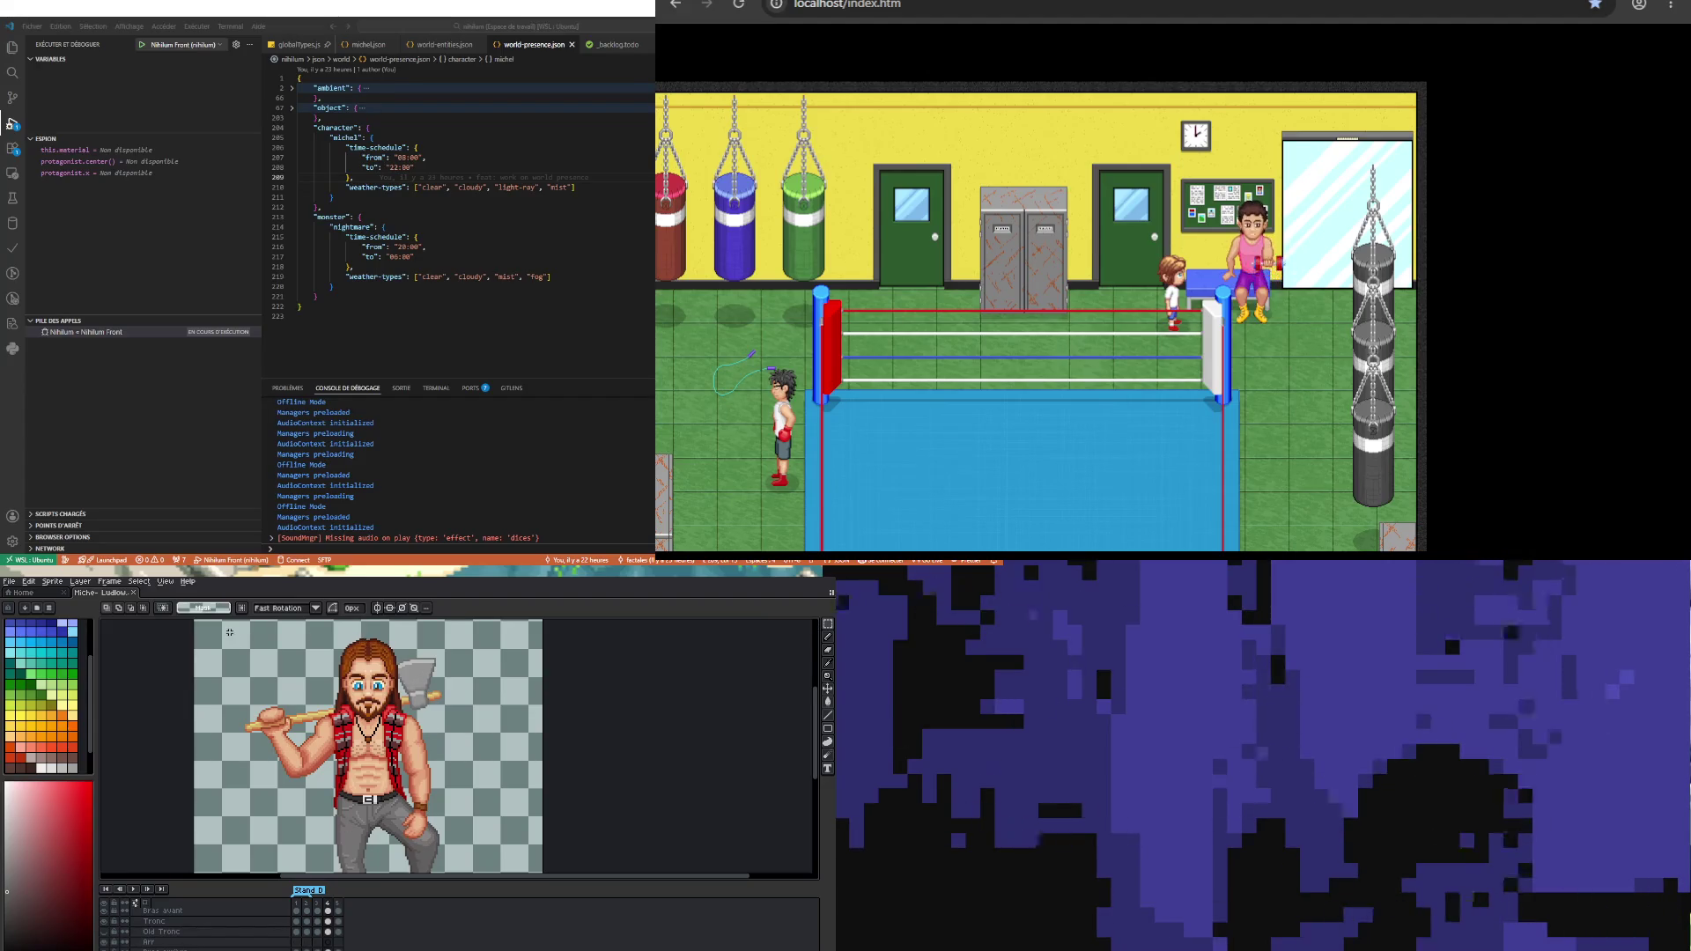
pyautogui.click(497, 770)
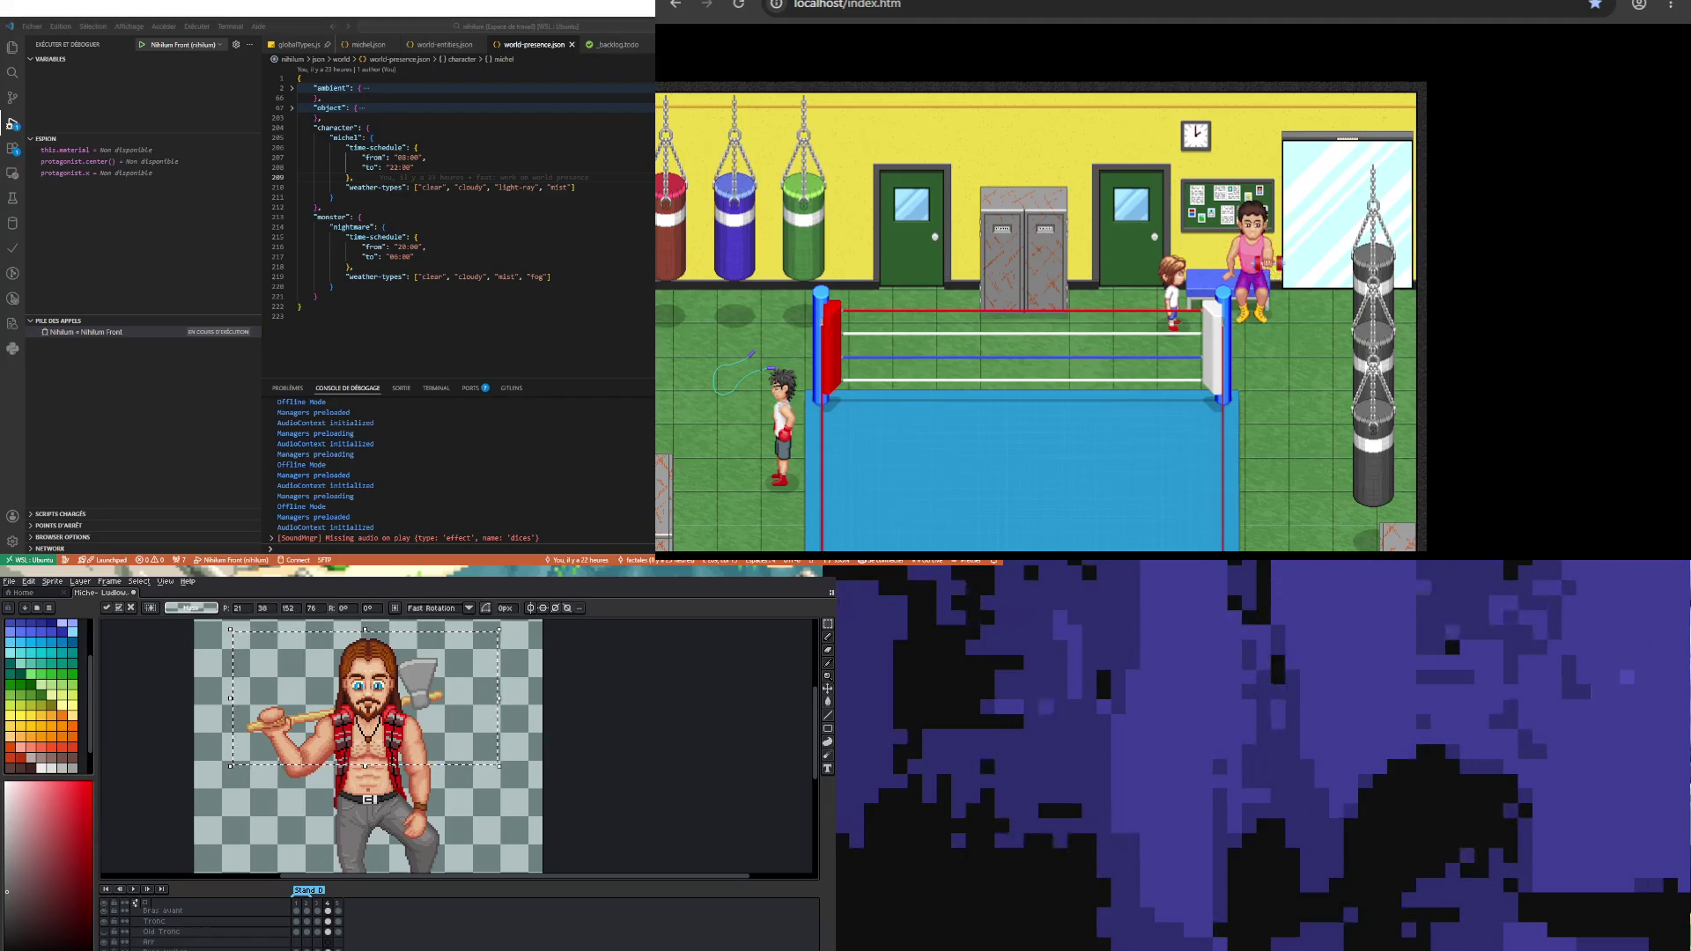
# Step: Commit the moved upper body and compare frames 3 to 5, checking frame 5's closed eyes
pyautogui.press('Return')
pyautogui.press('Left')
pyautogui.press('Right')
pyautogui.press('Right')
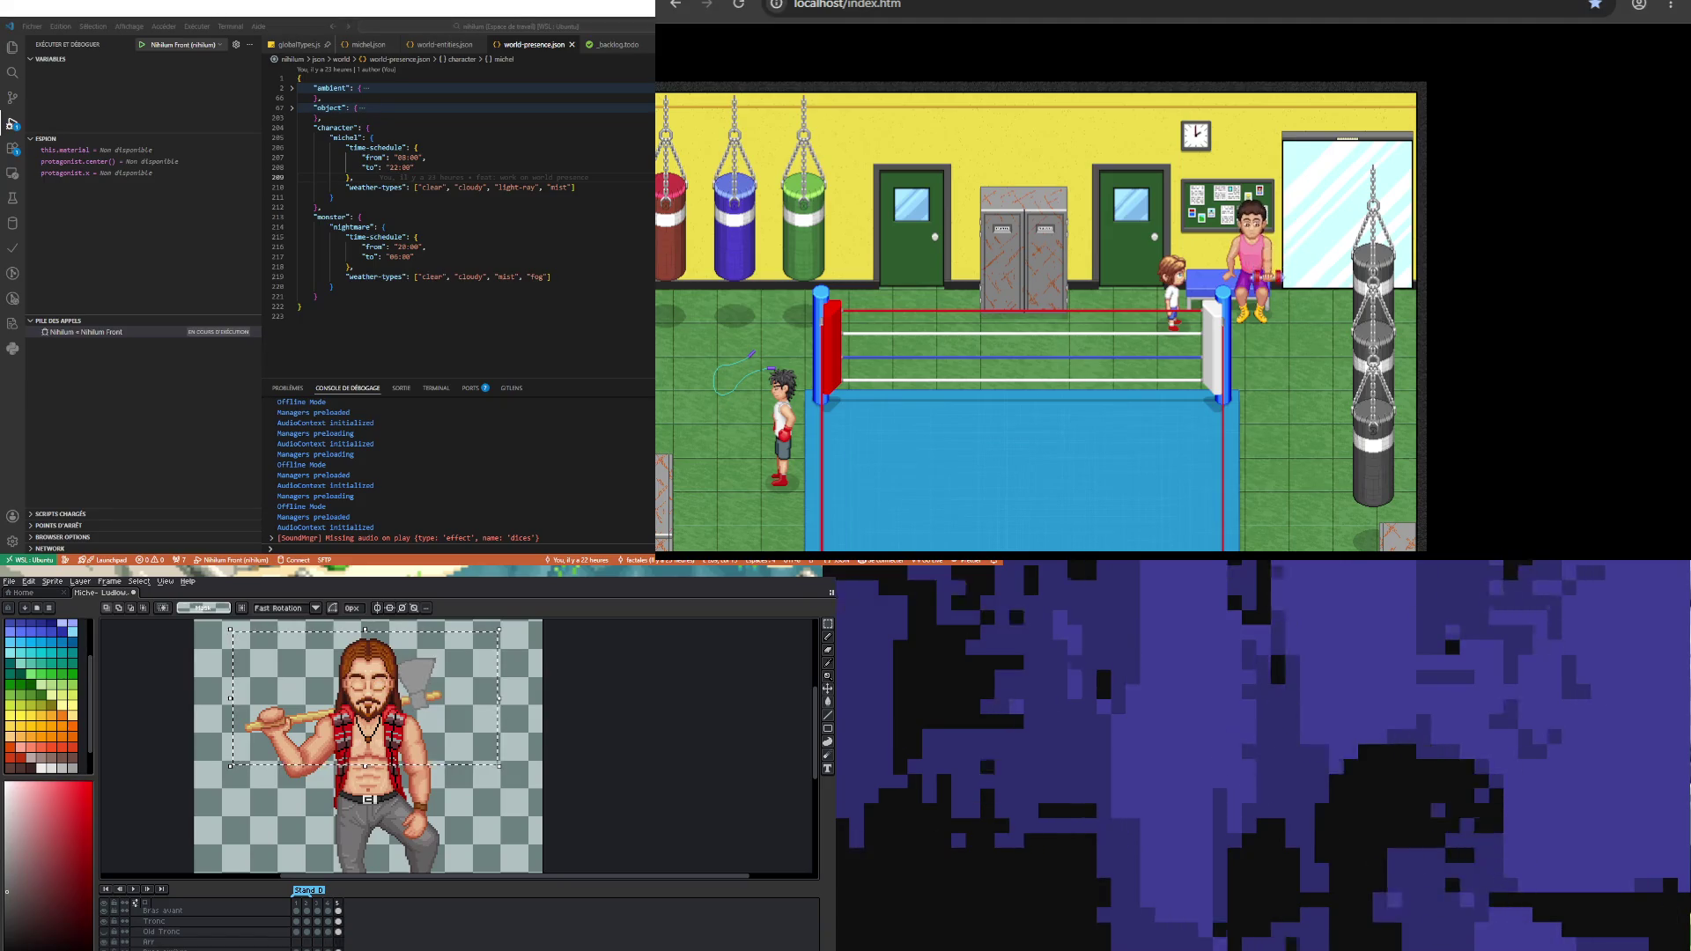
pyautogui.press('Left')
pyautogui.press('Left')
pyautogui.press('Right')
pyautogui.press('Right')
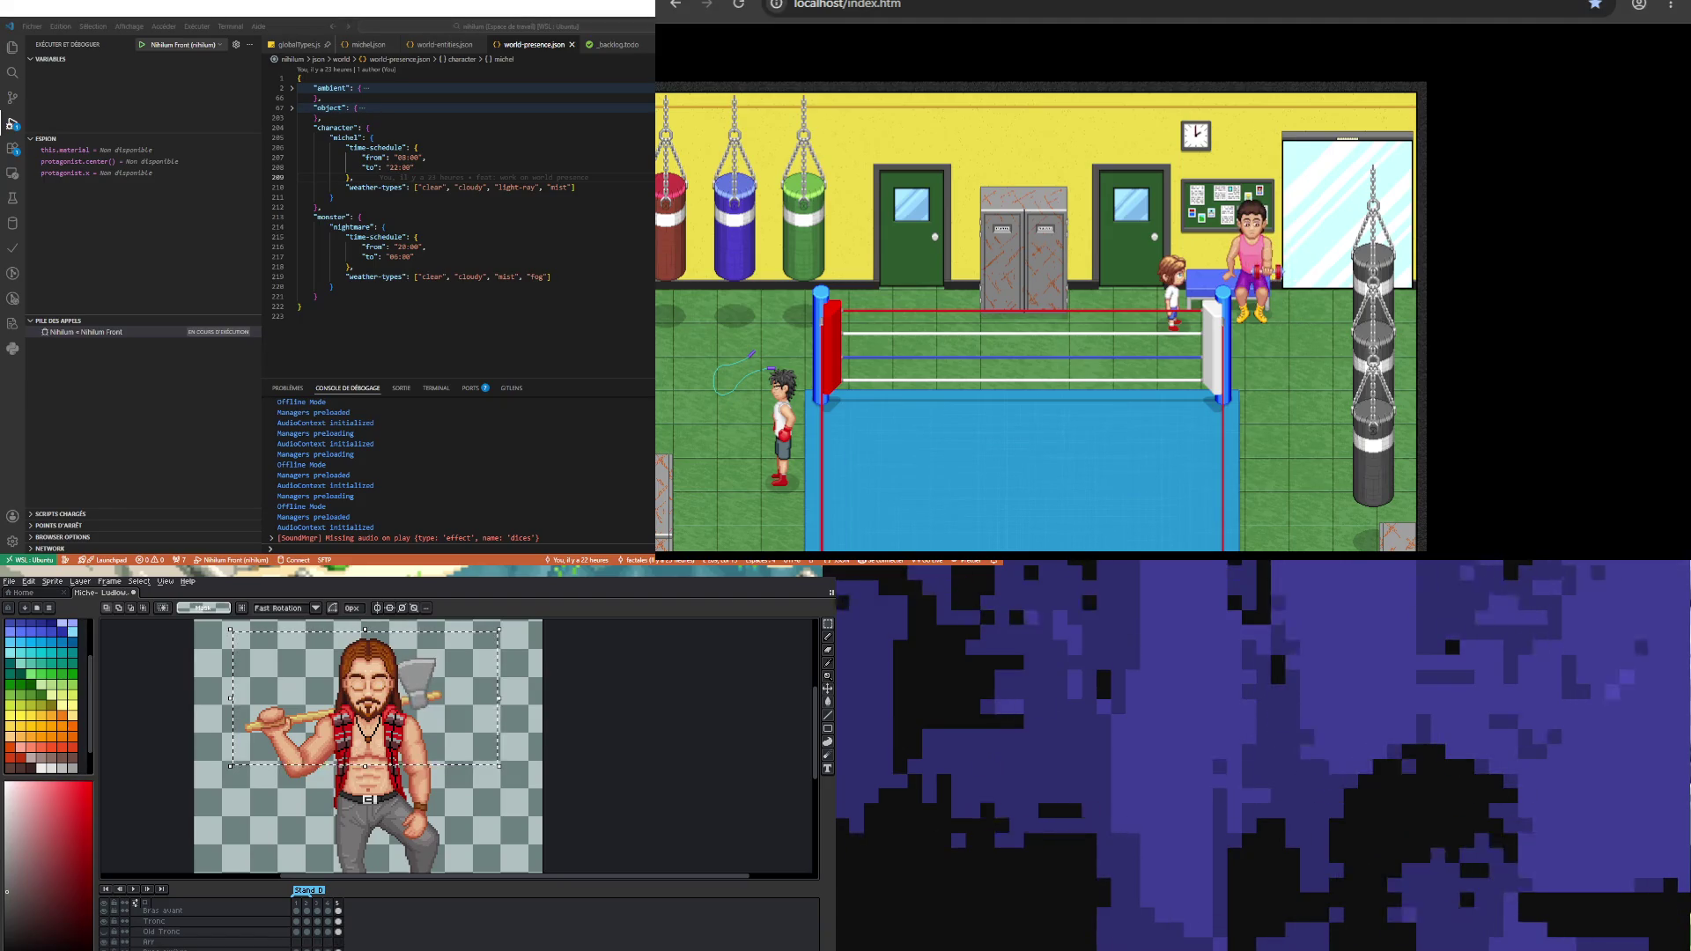
pyautogui.press('Left')
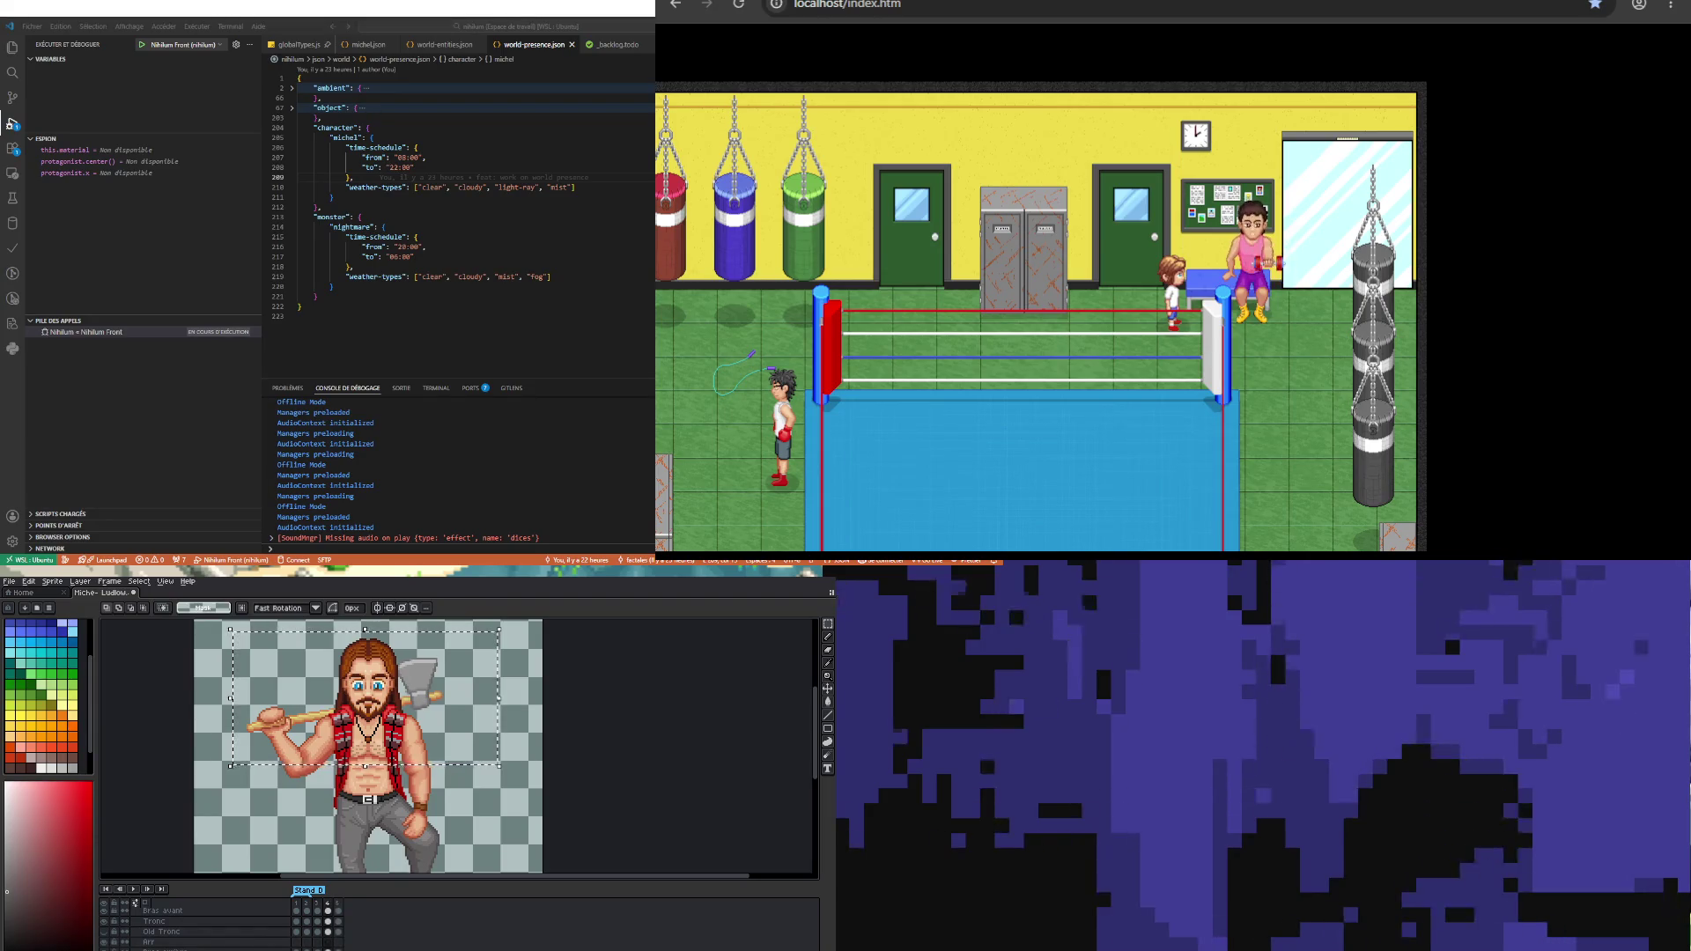
pyautogui.press('Left')
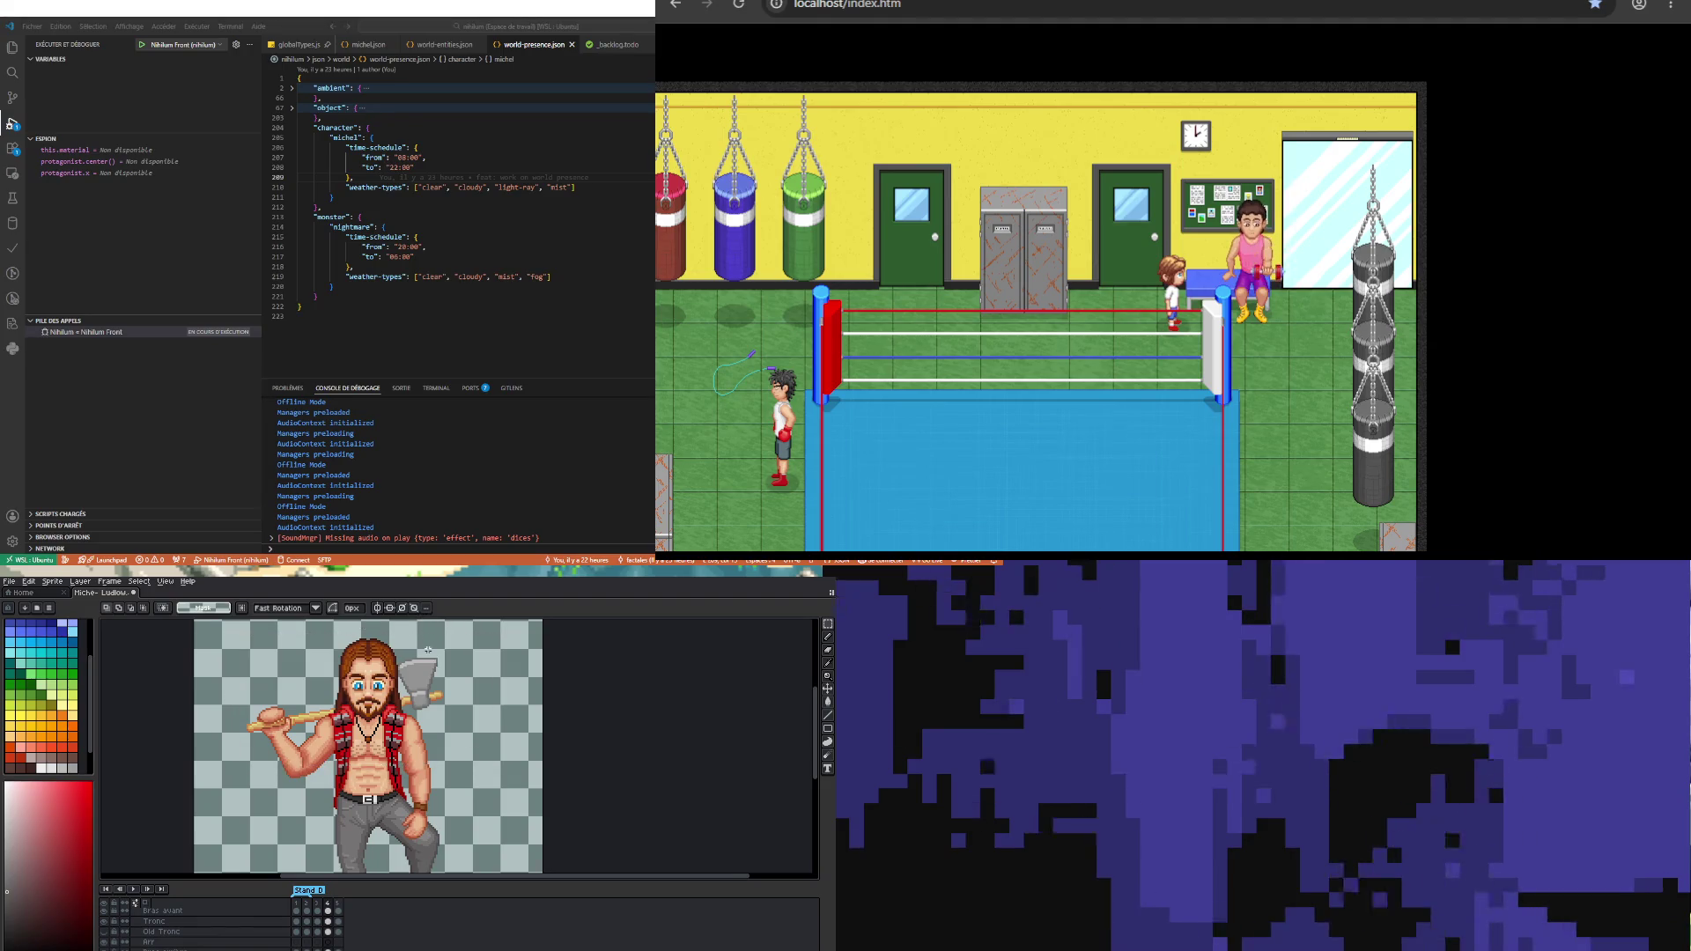
# Step: Switch to the eyedropper and then back to the pencil
pyautogui.scroll(4, 428, 649)
pyautogui.press('i')
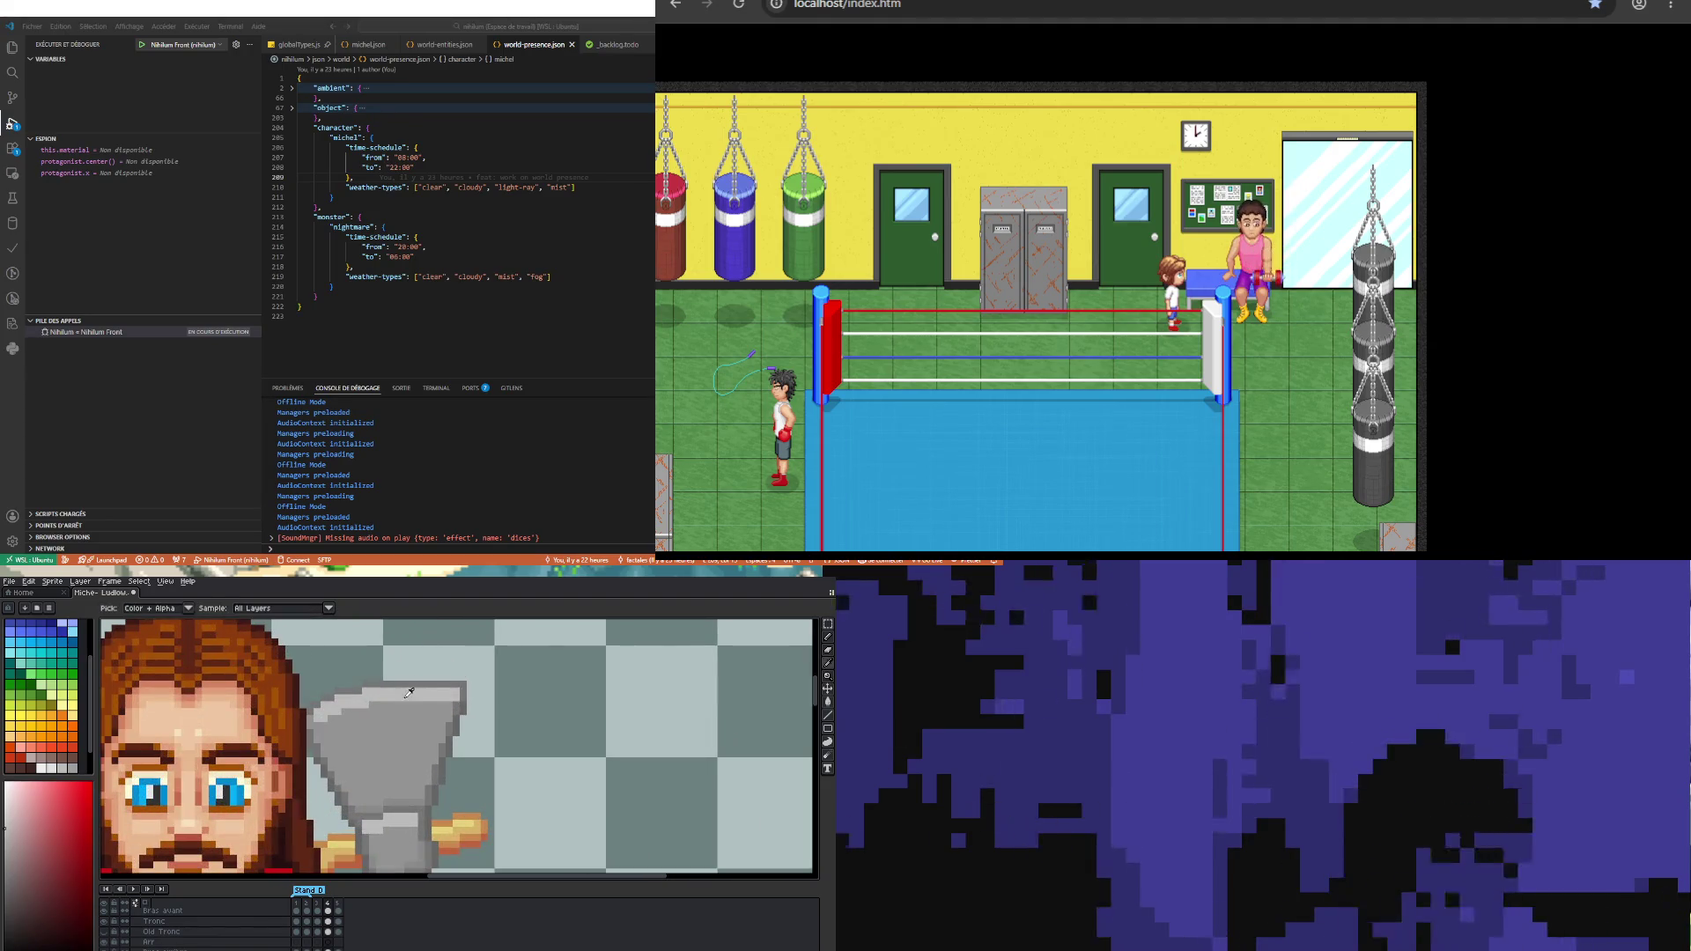
pyautogui.press('b')
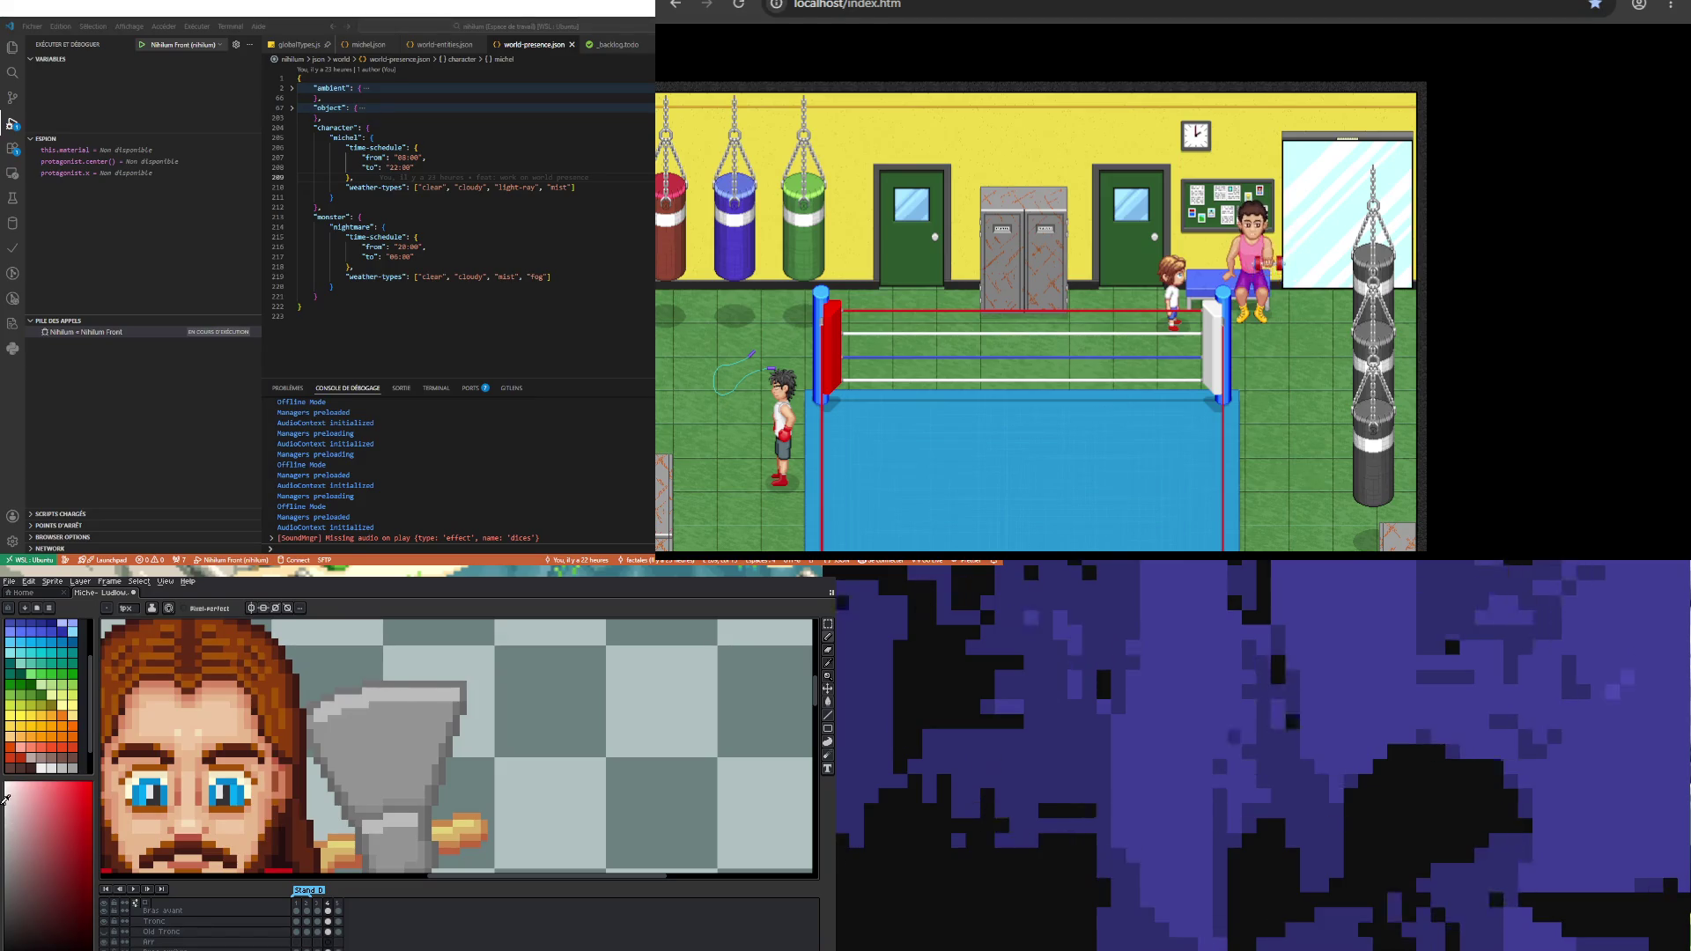
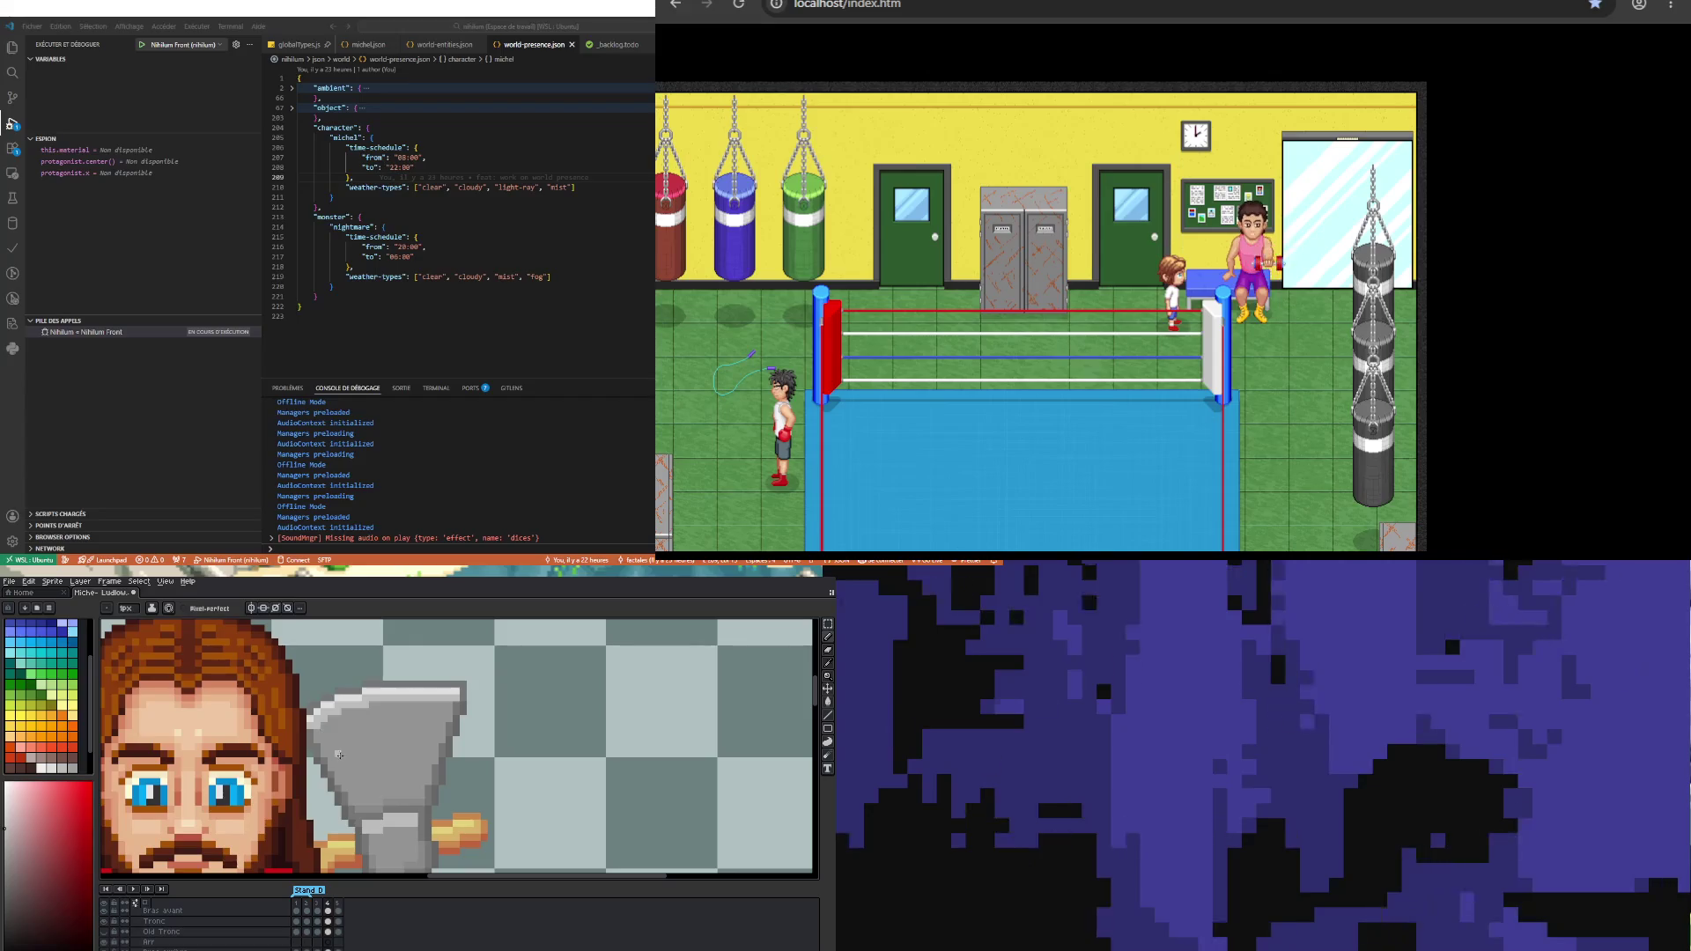
# Step: Sample a lighter grey from the axe head and pencil a highlight line along its top edge
pyautogui.scroll(1, 313, 722)
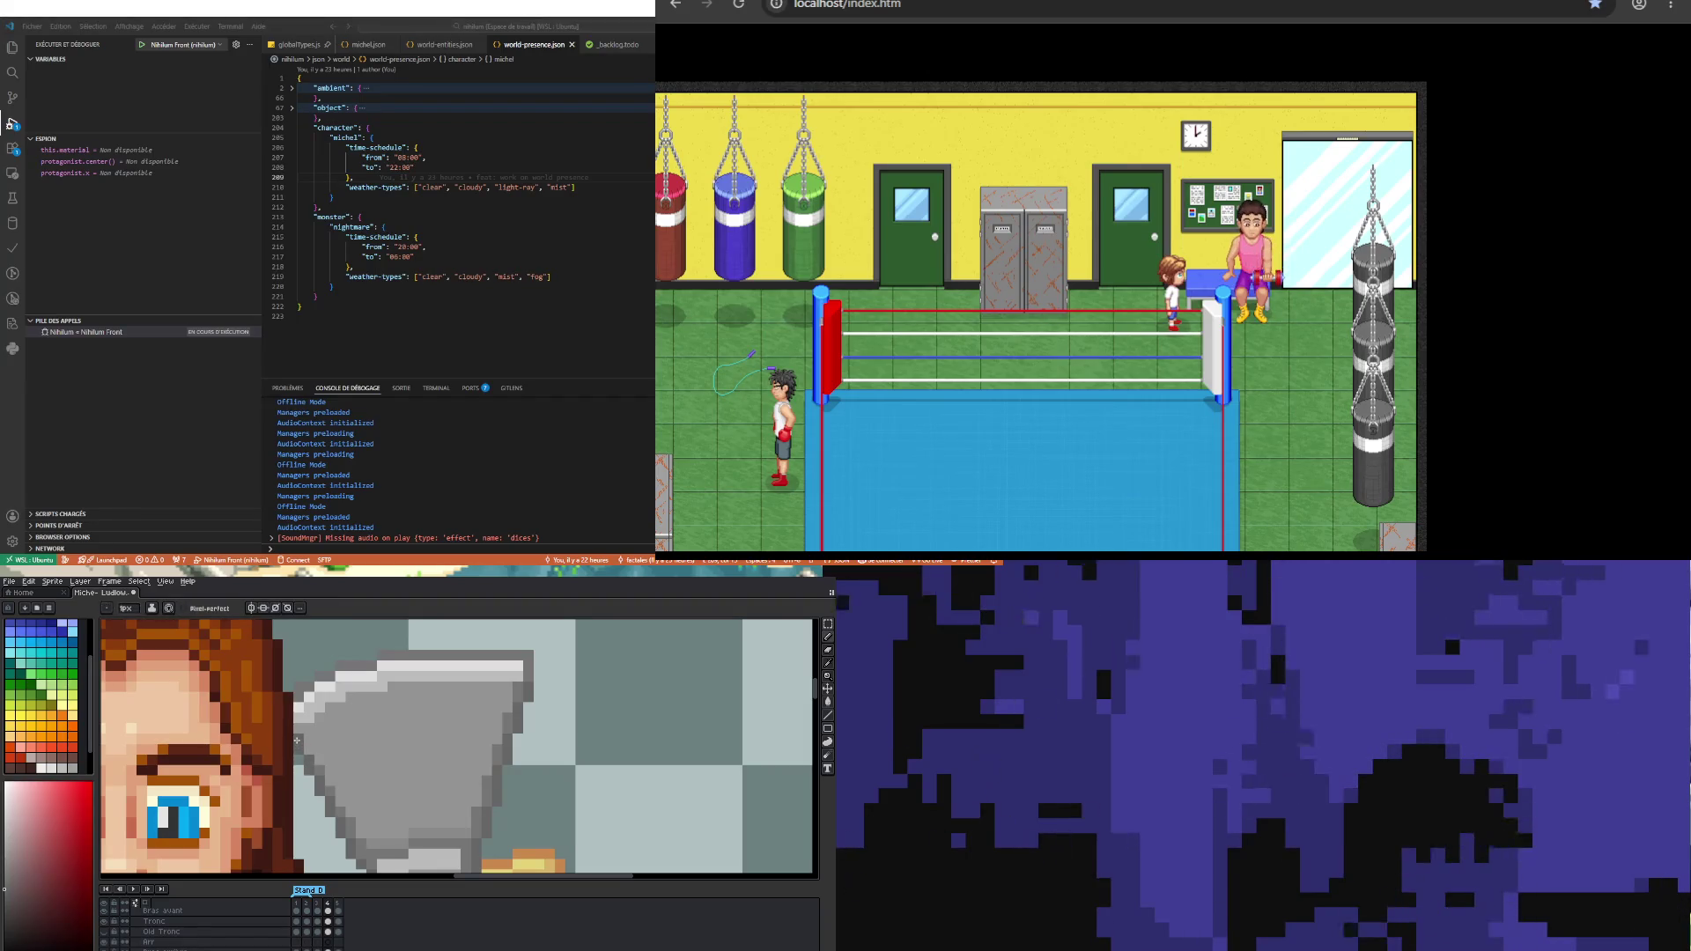
pyautogui.press('i')
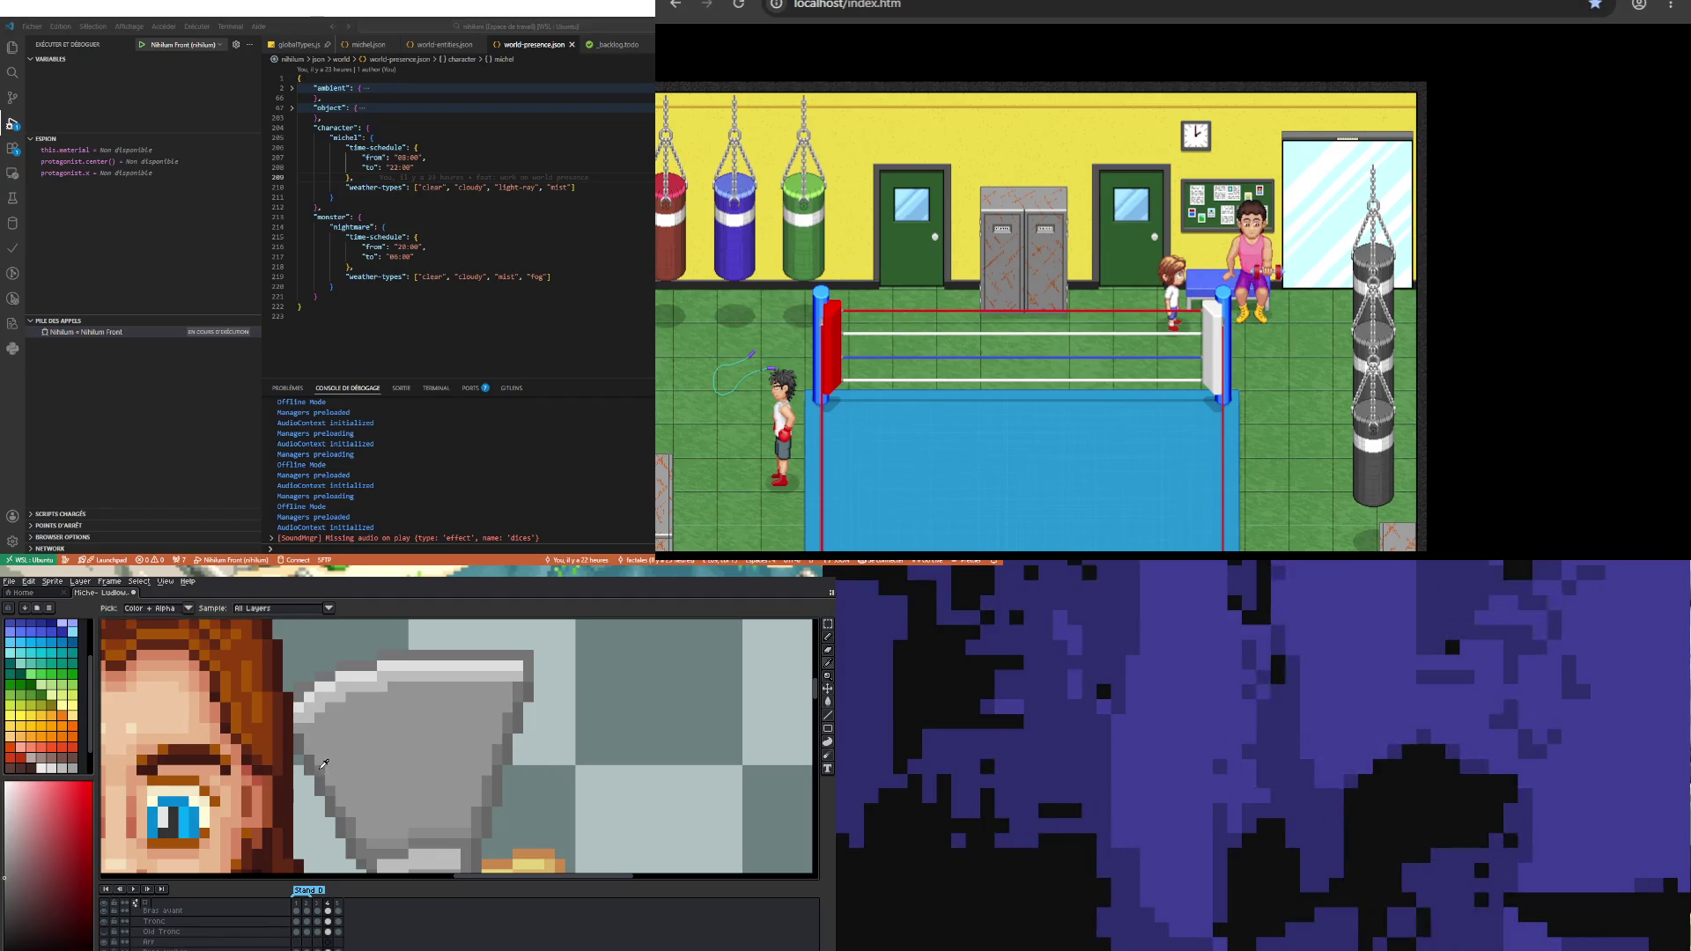
pyautogui.press('b')
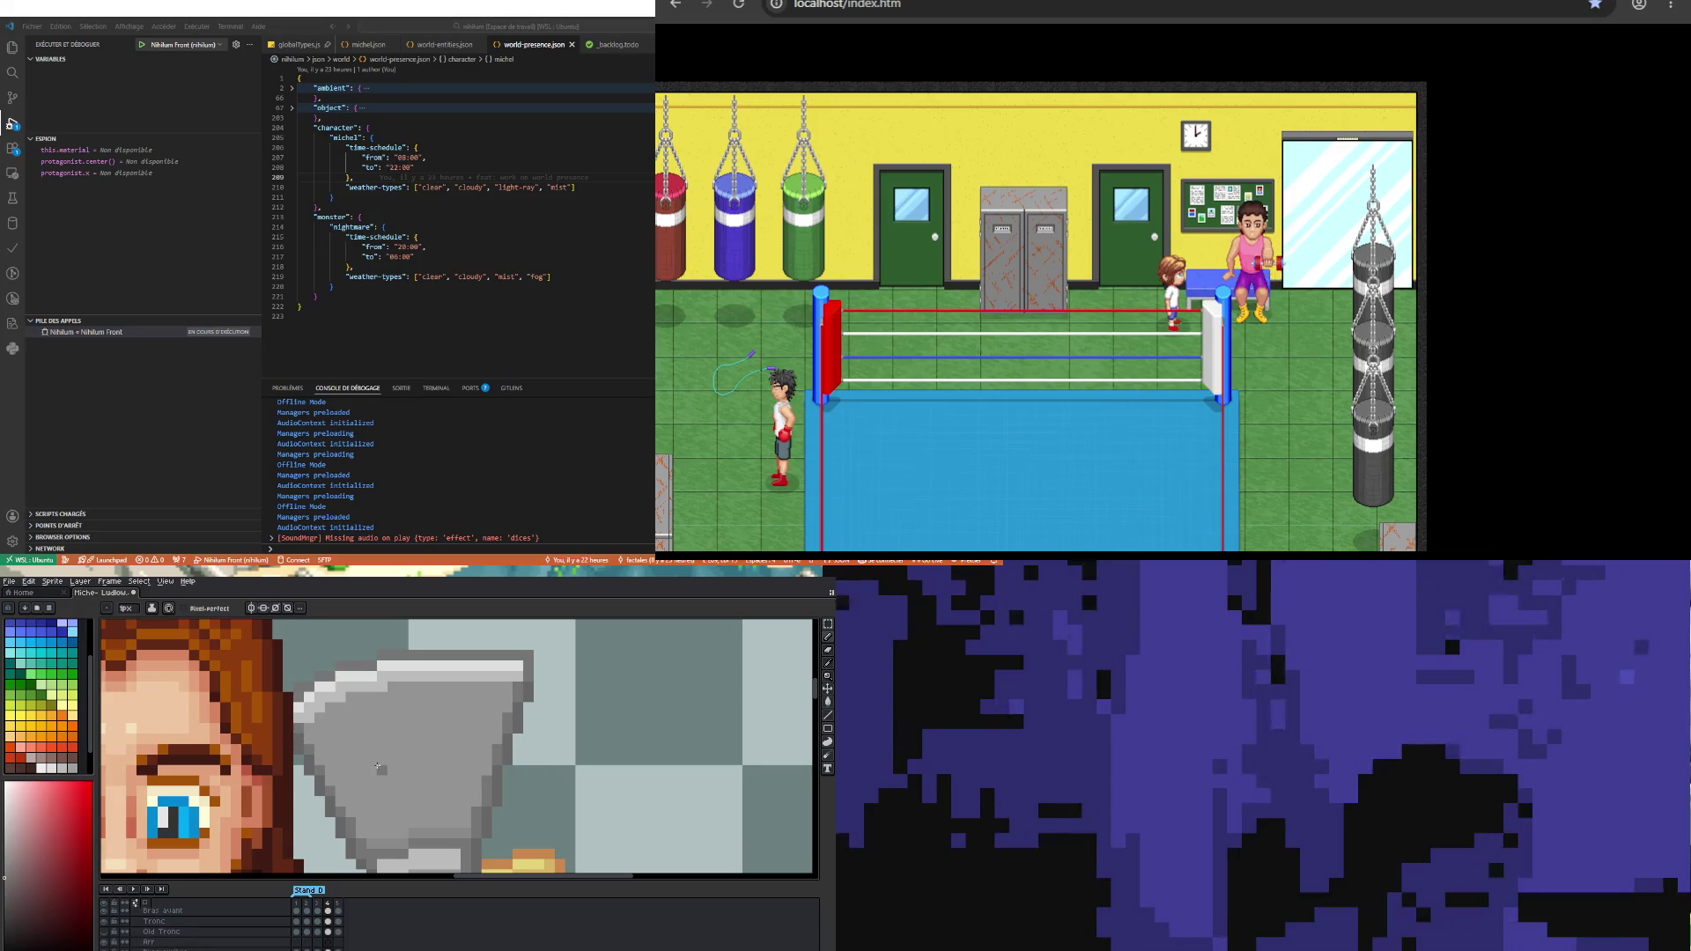
pyautogui.press('i')
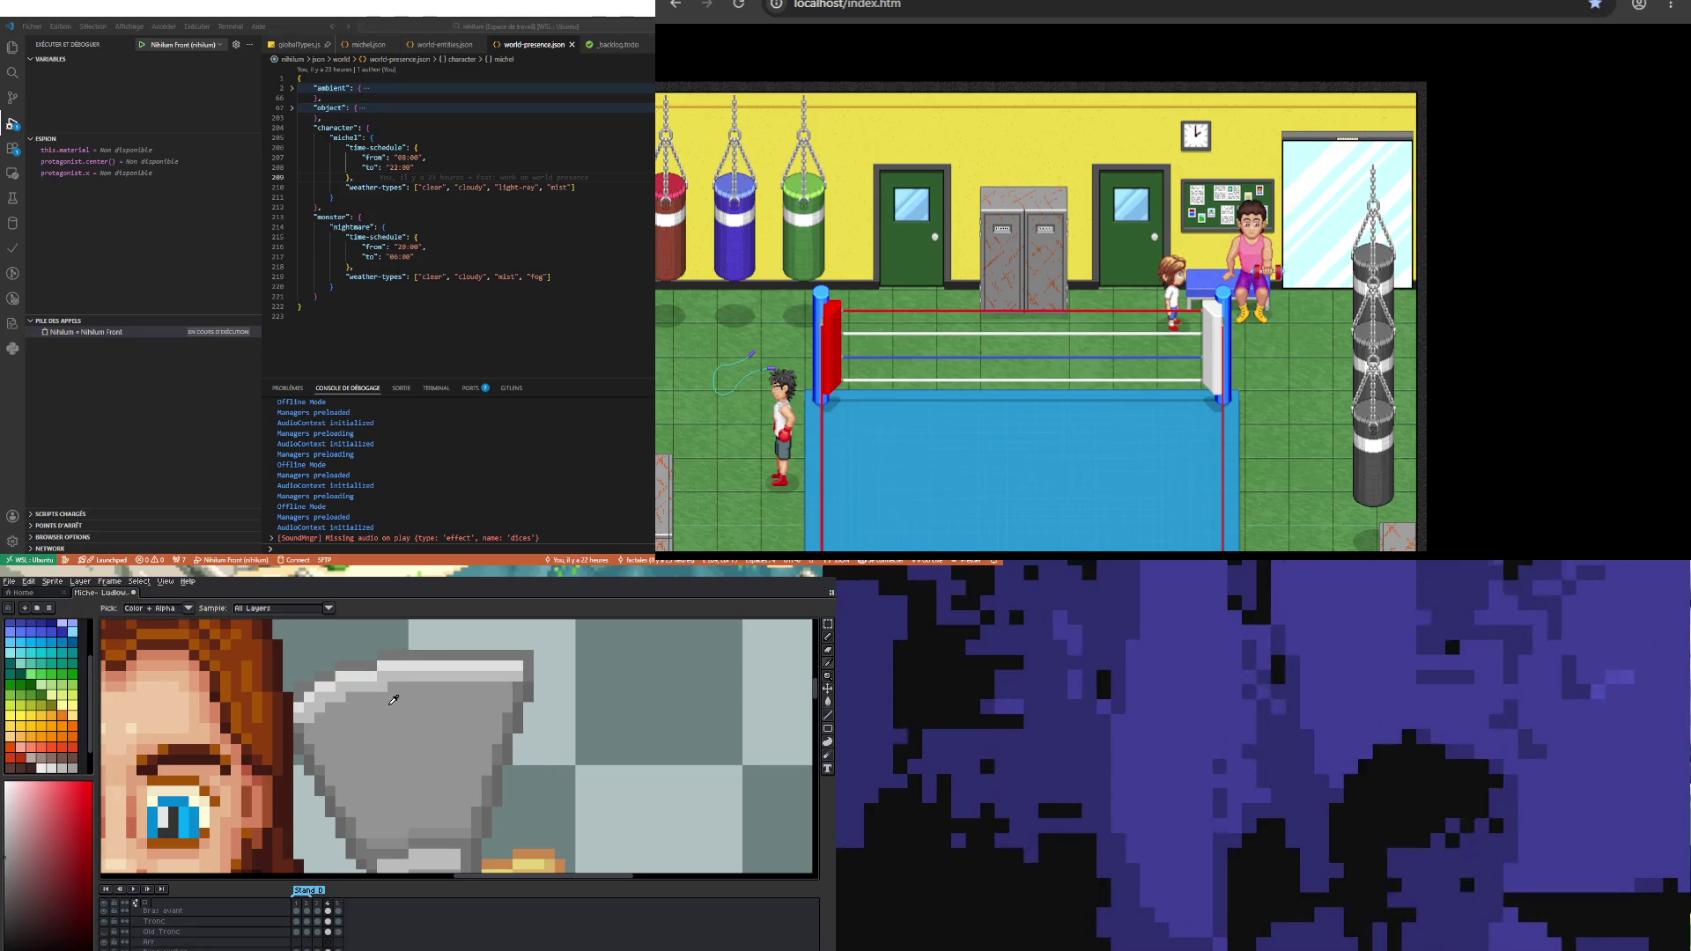
pyautogui.press('b')
pyautogui.moveTo(527, 655); pyautogui.dragTo(381, 654)
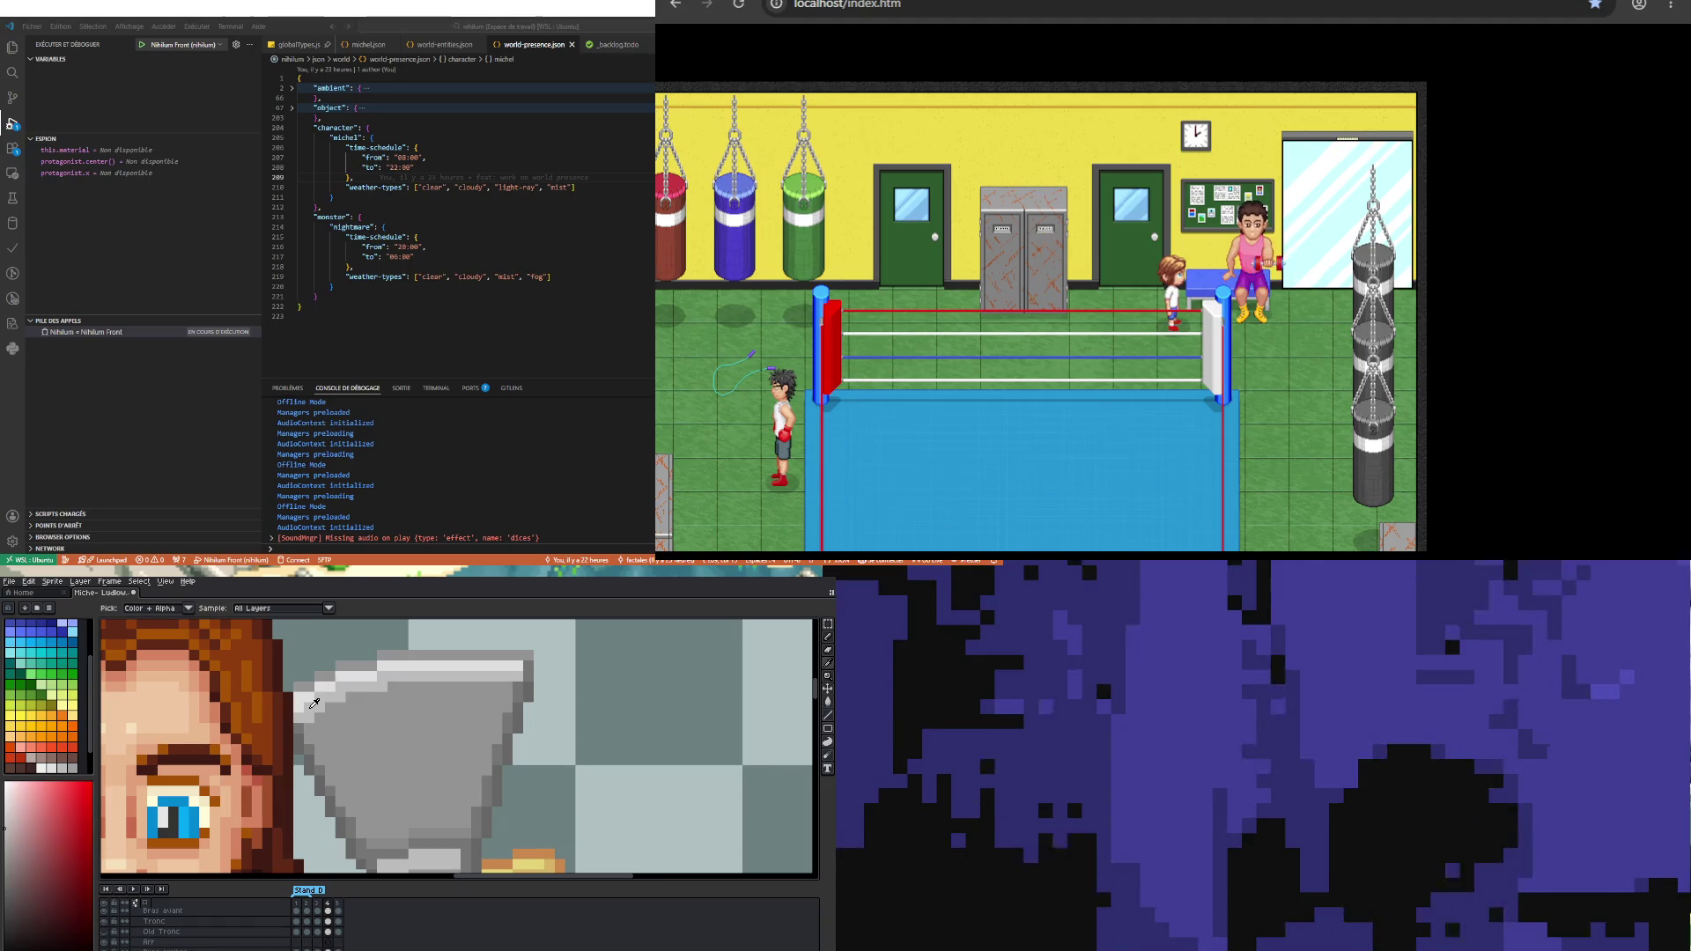
pyautogui.press('i')
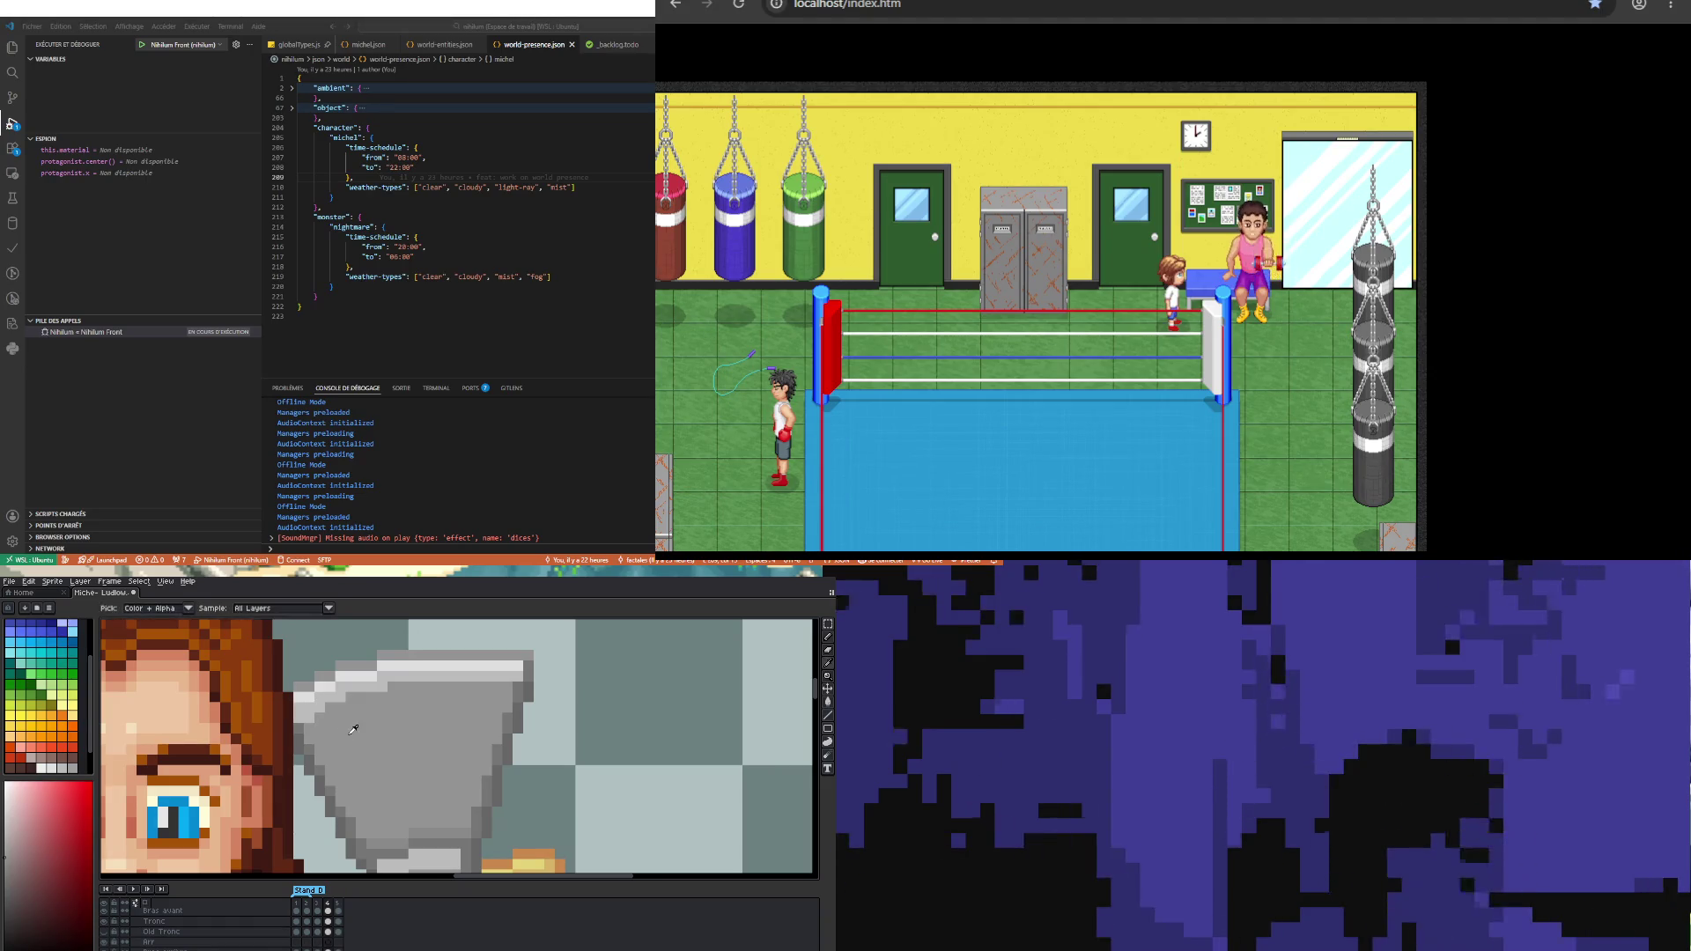
pyautogui.press('b')
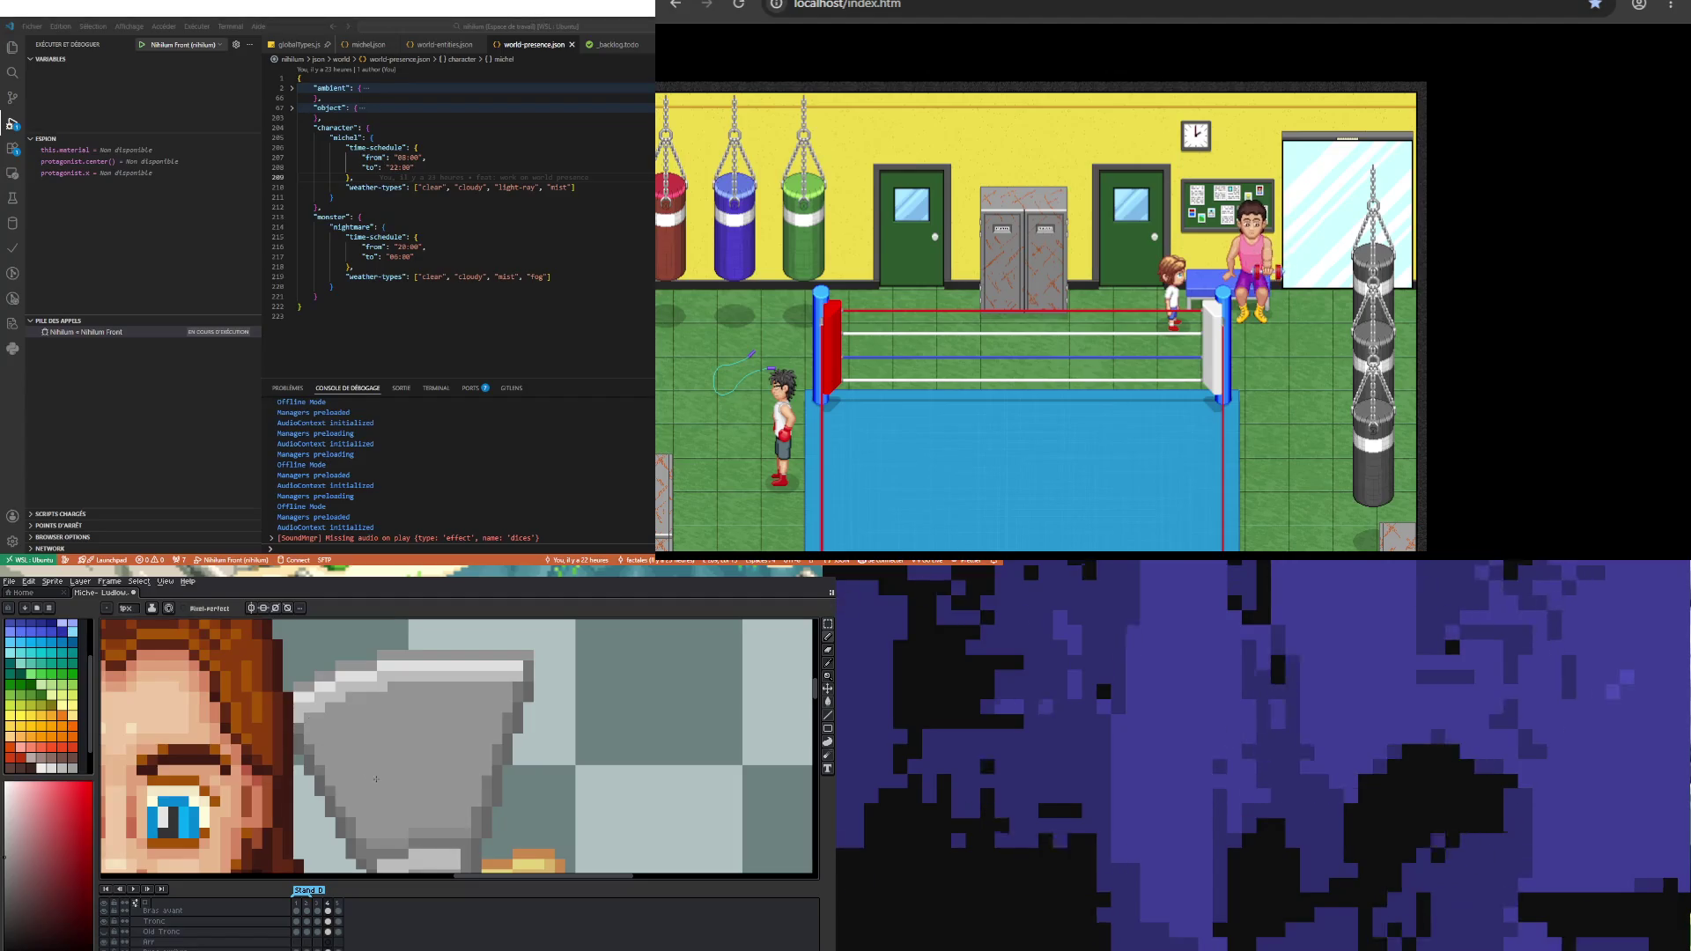
pyautogui.scroll(-3, 369, 723)
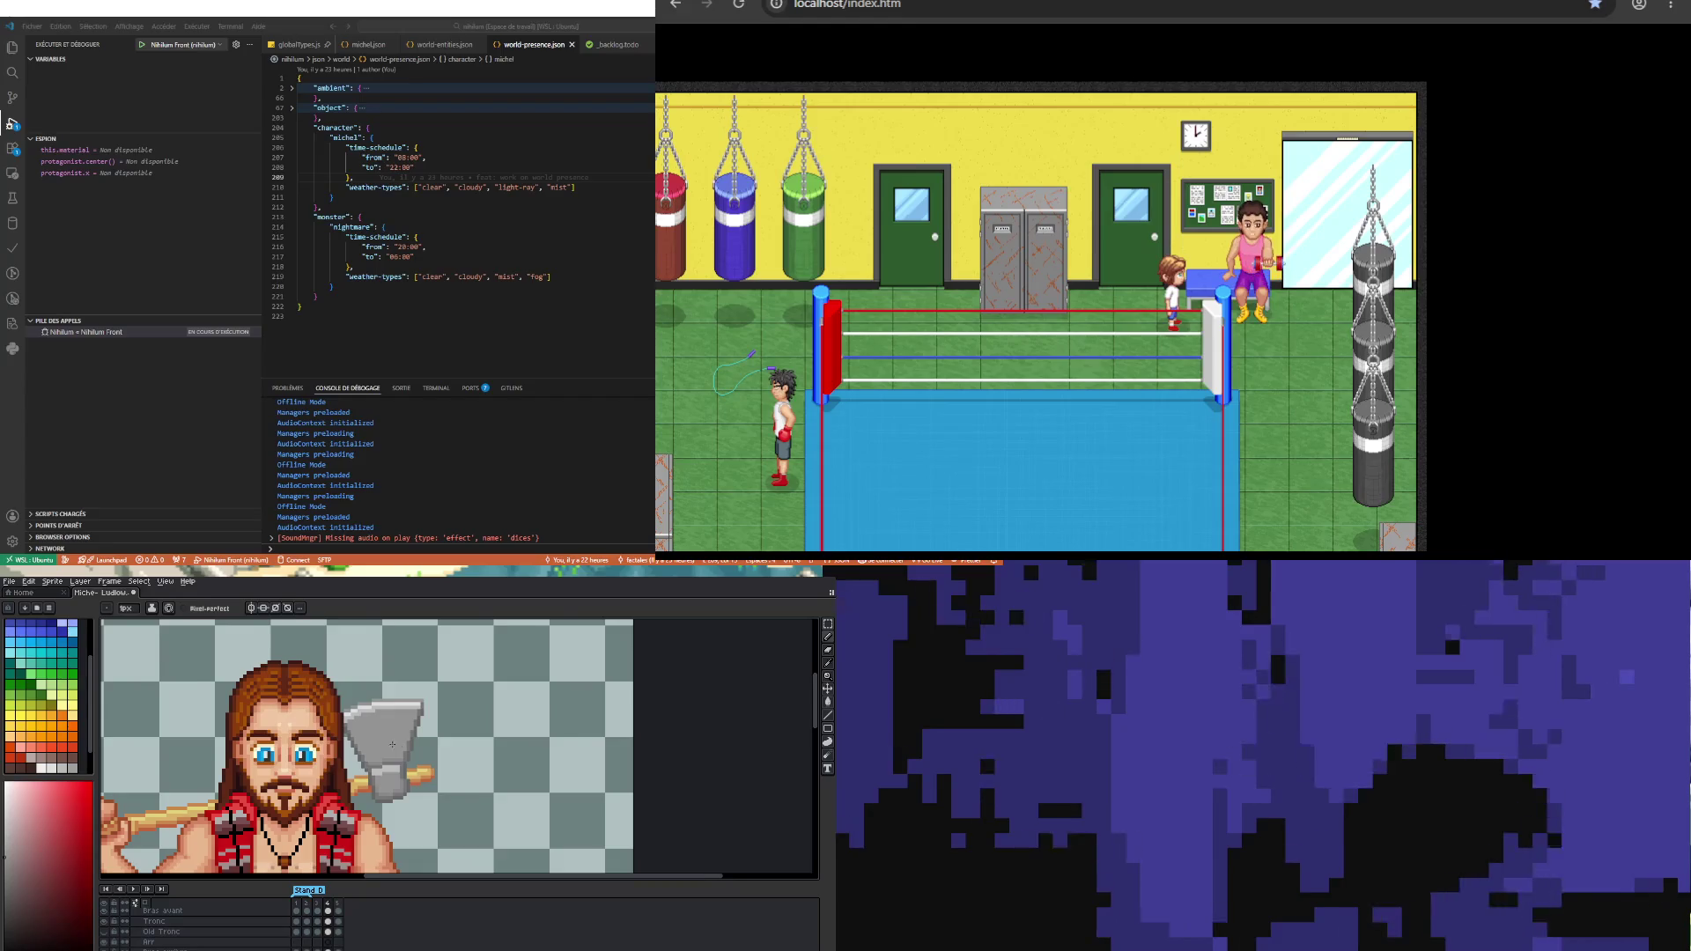
# Step: Compare frames 3 and 5, then settle on frame 4
pyautogui.scroll(-1, 398, 746)
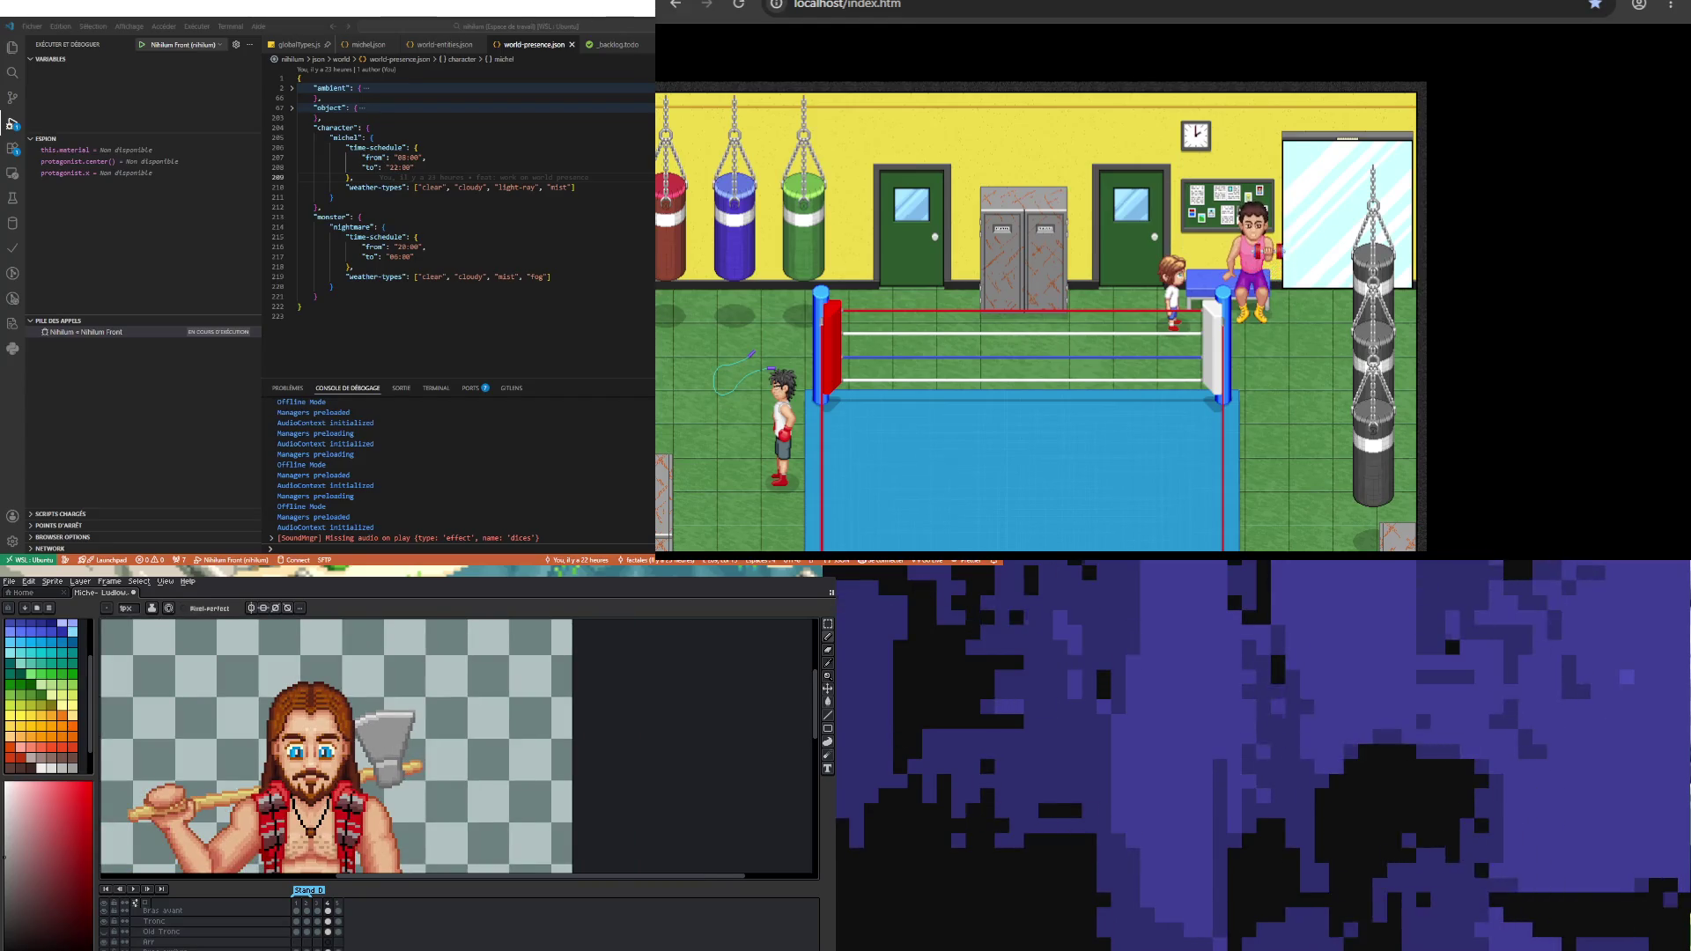
pyautogui.press('Right')
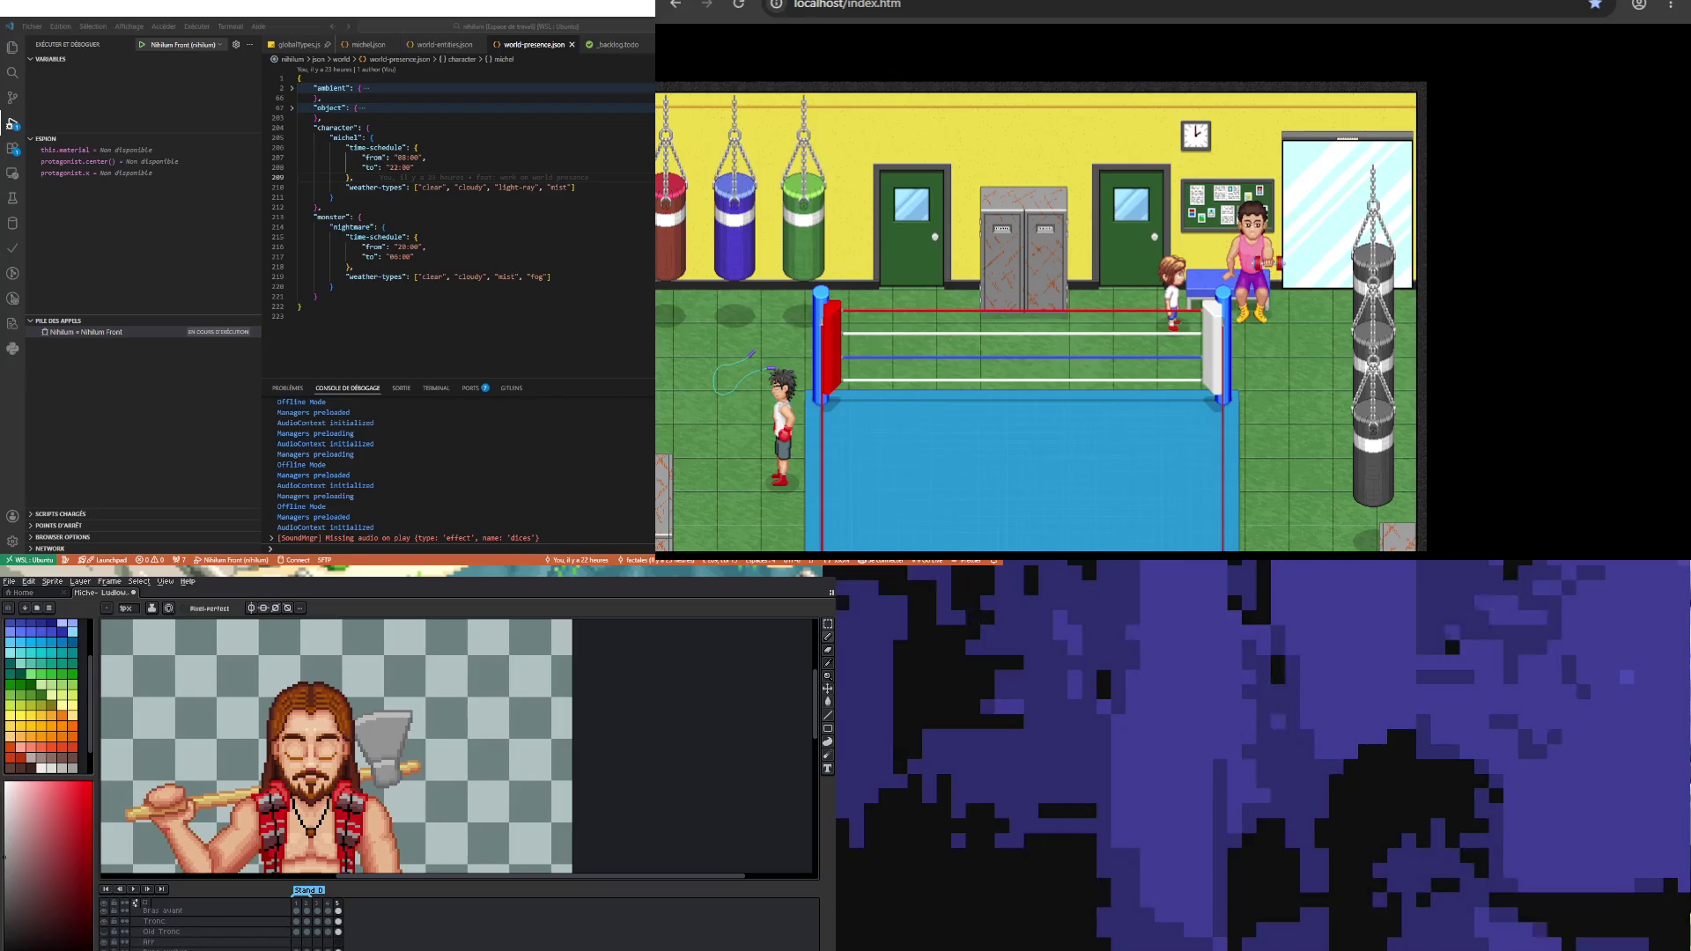
pyautogui.press('Left')
pyautogui.press('Left')
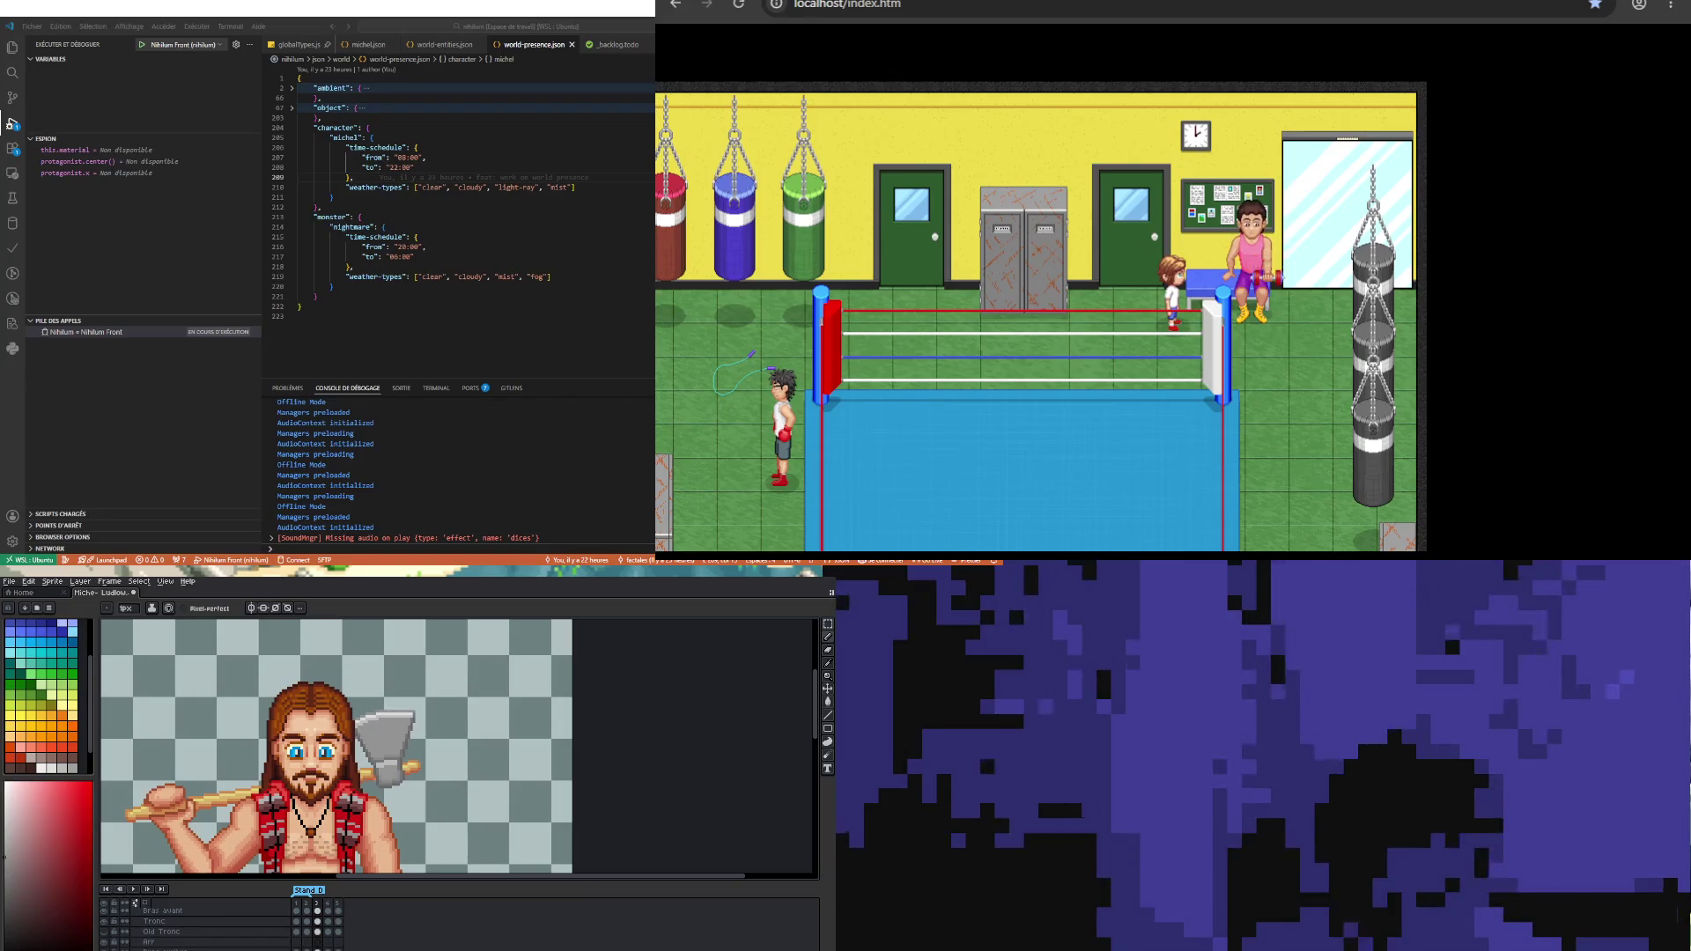
pyautogui.press('Right')
pyautogui.press('Right')
pyautogui.press('Left')
pyautogui.press('Left')
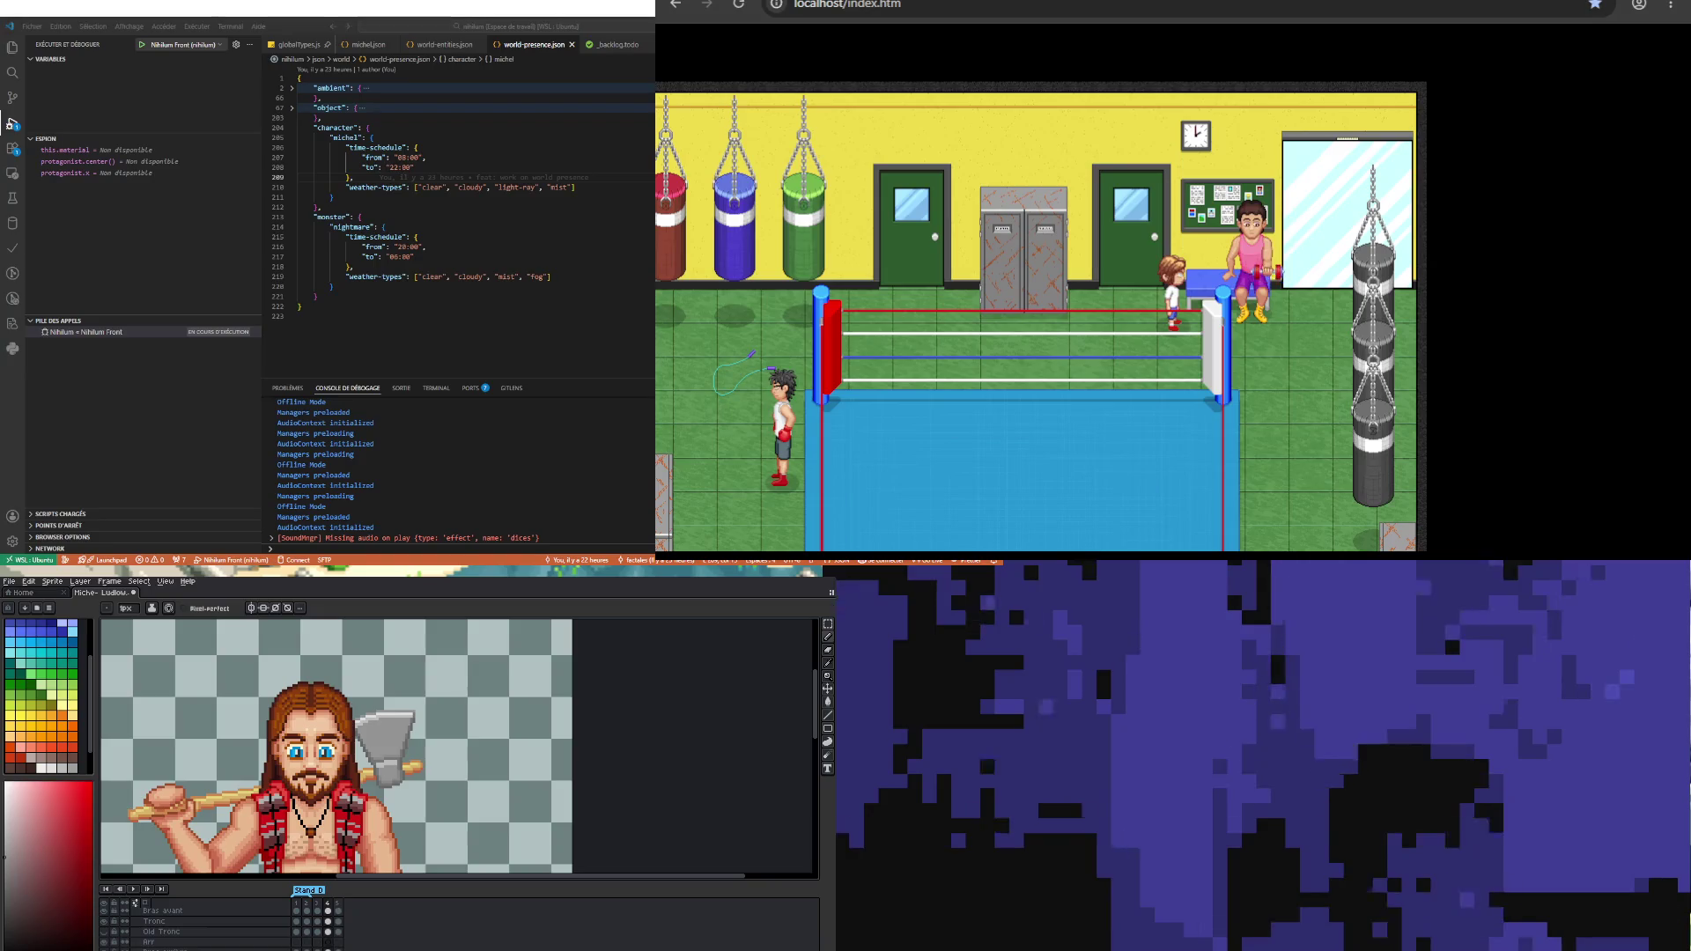
pyautogui.press('Right')
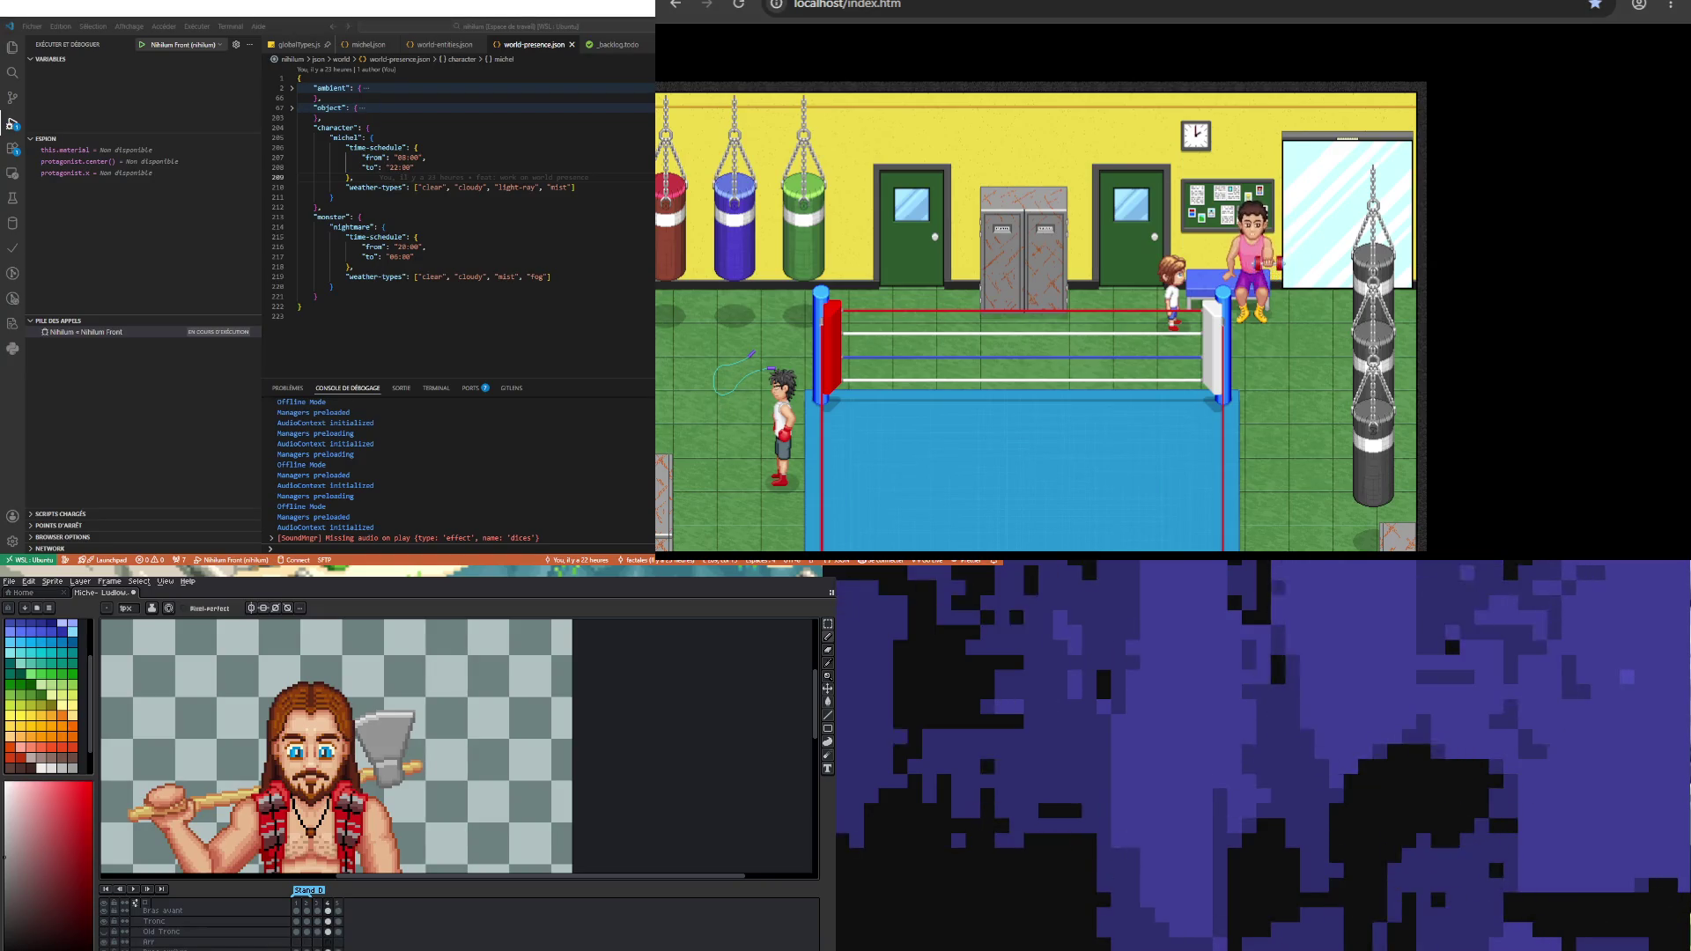
# Step: Drag a rectangular marquee around the lumberjack's head, axe and shoulder on frame 4
pyautogui.click(828, 627)
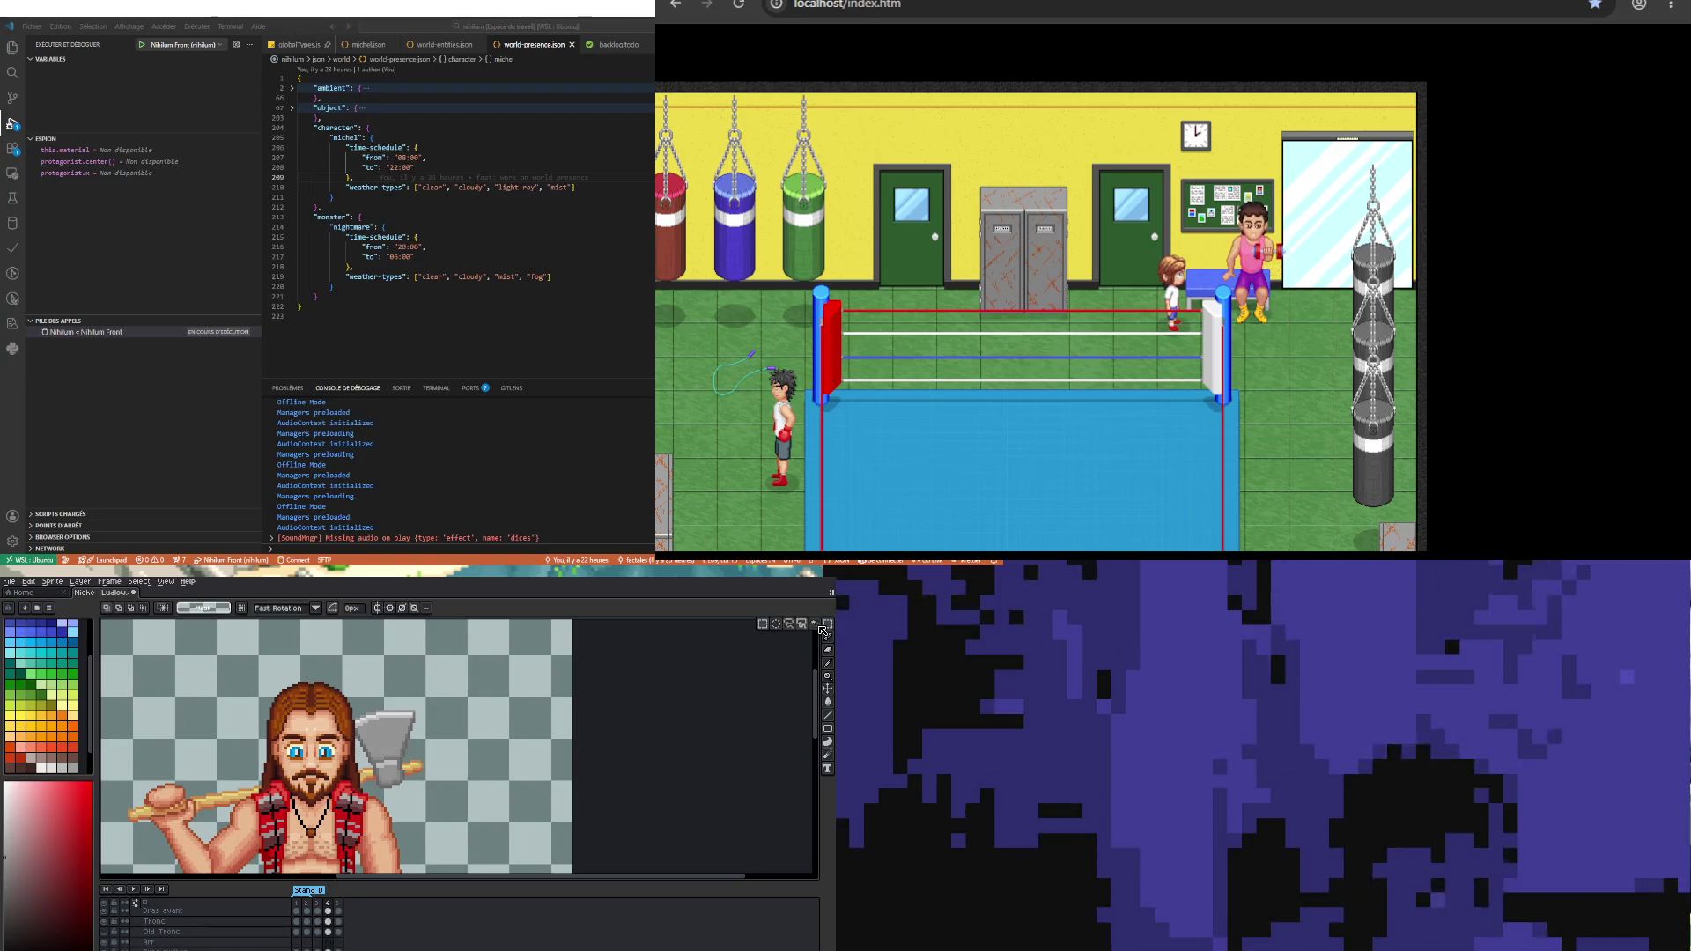
pyautogui.moveTo(295, 648)
pyautogui.mouseDown()
pyautogui.moveTo(452, 841)
pyautogui.moveTo(495, 839)
pyautogui.mouseUp()
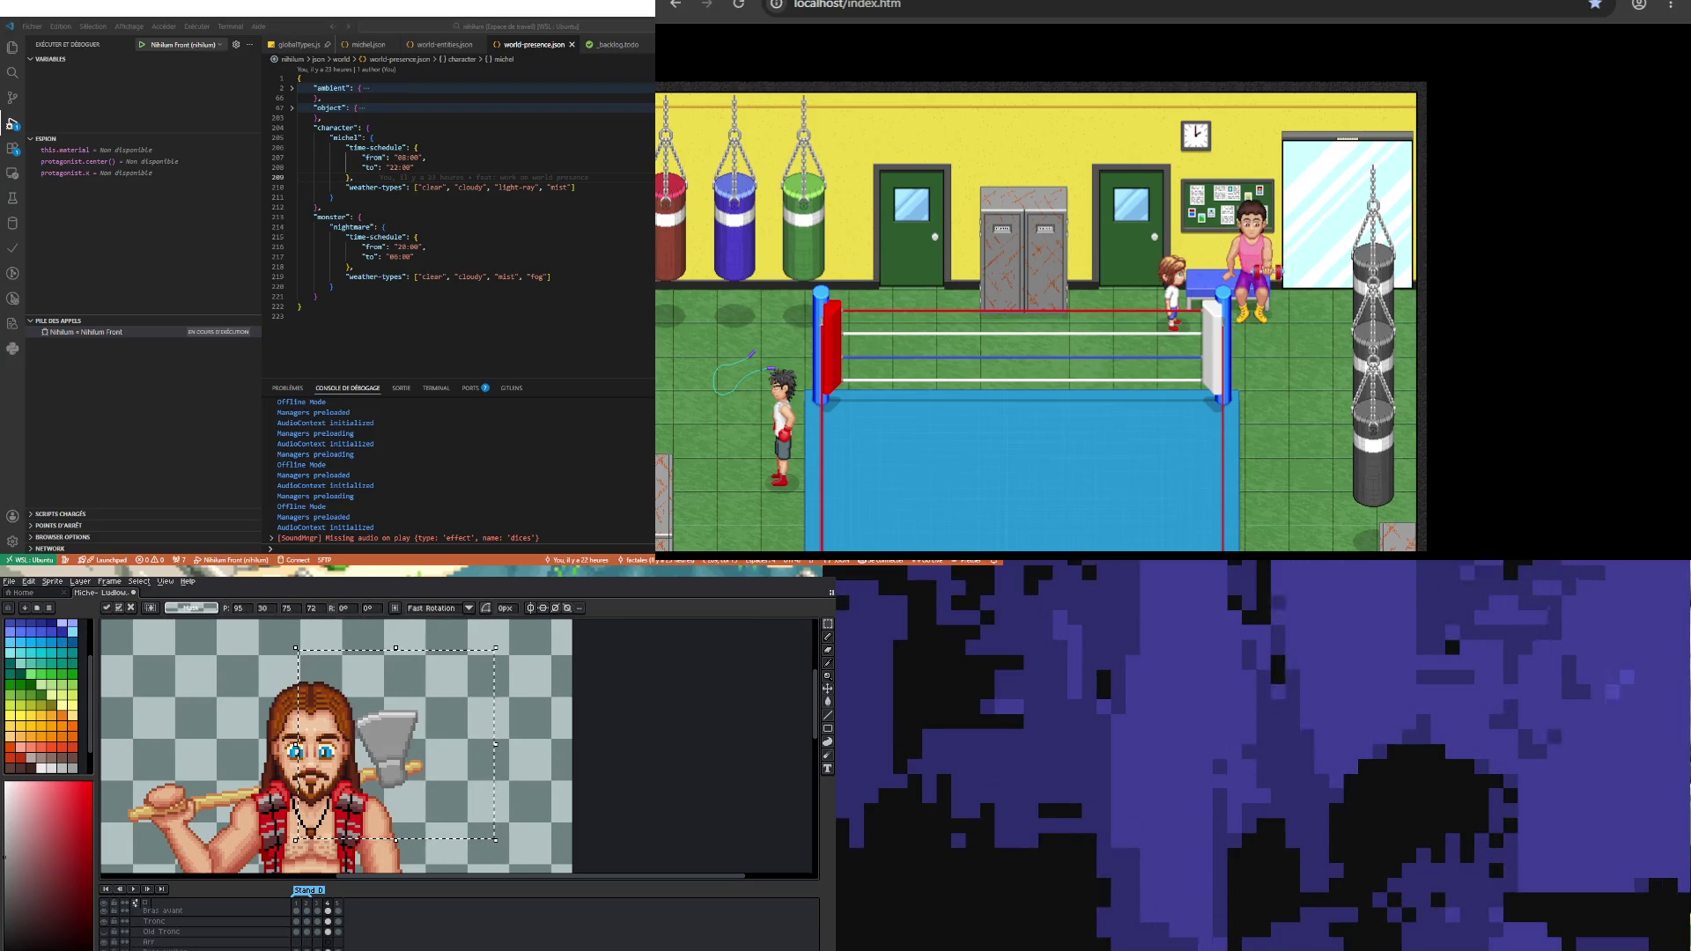
pyautogui.press('Left')
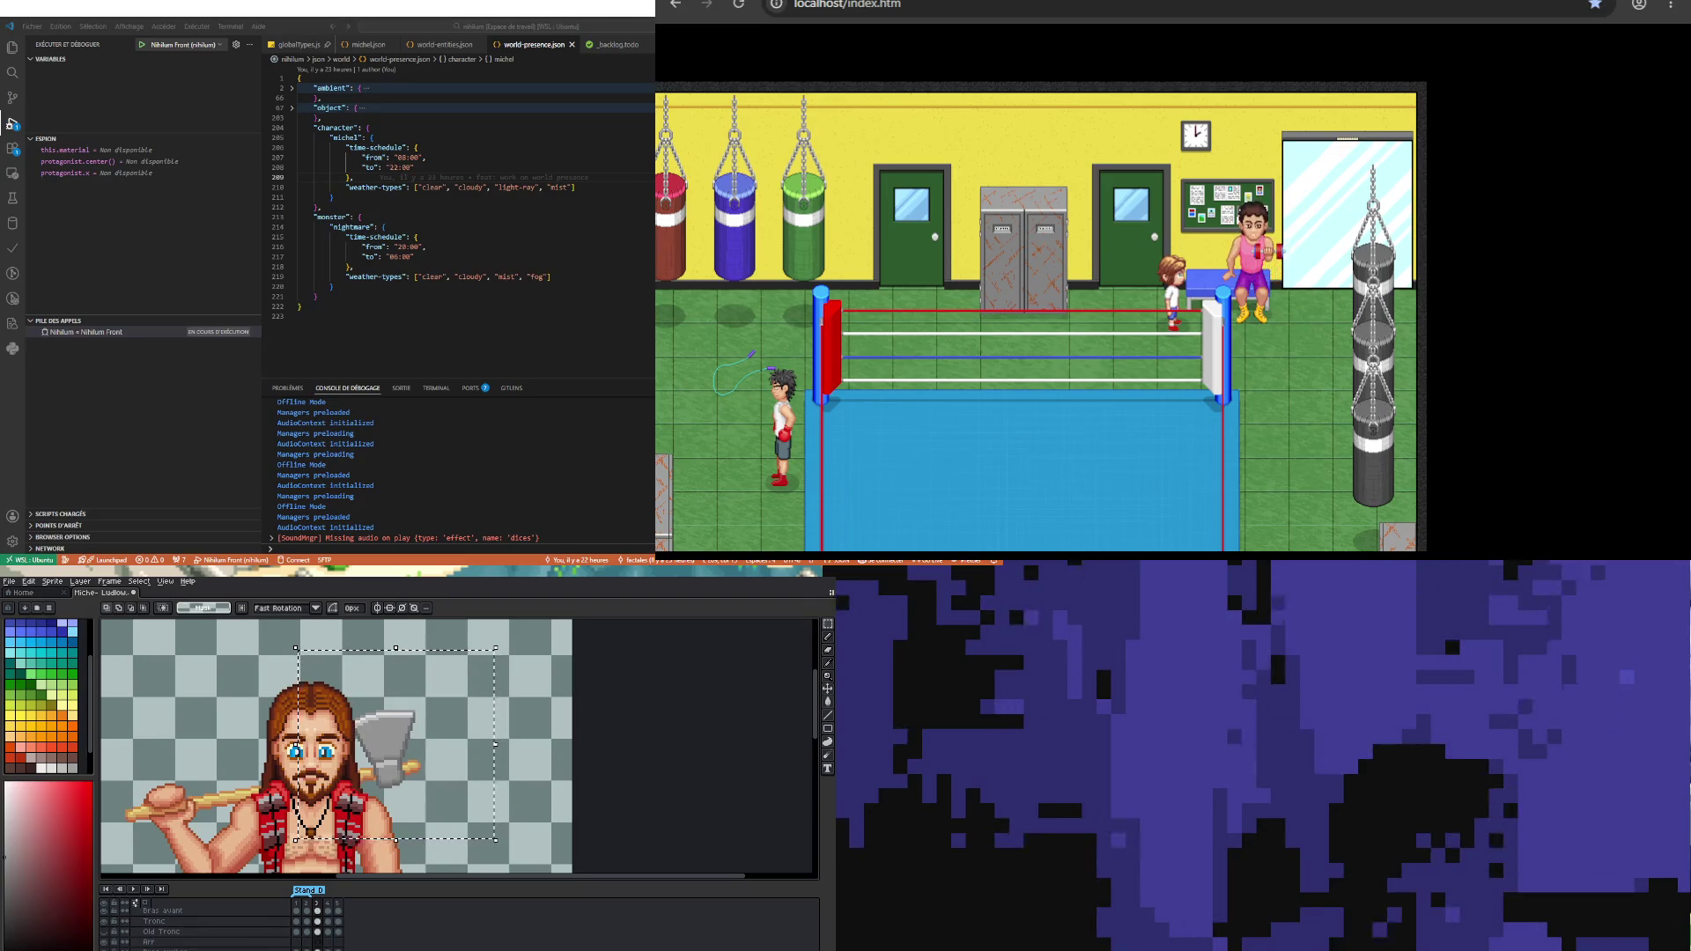
pyautogui.press('Right')
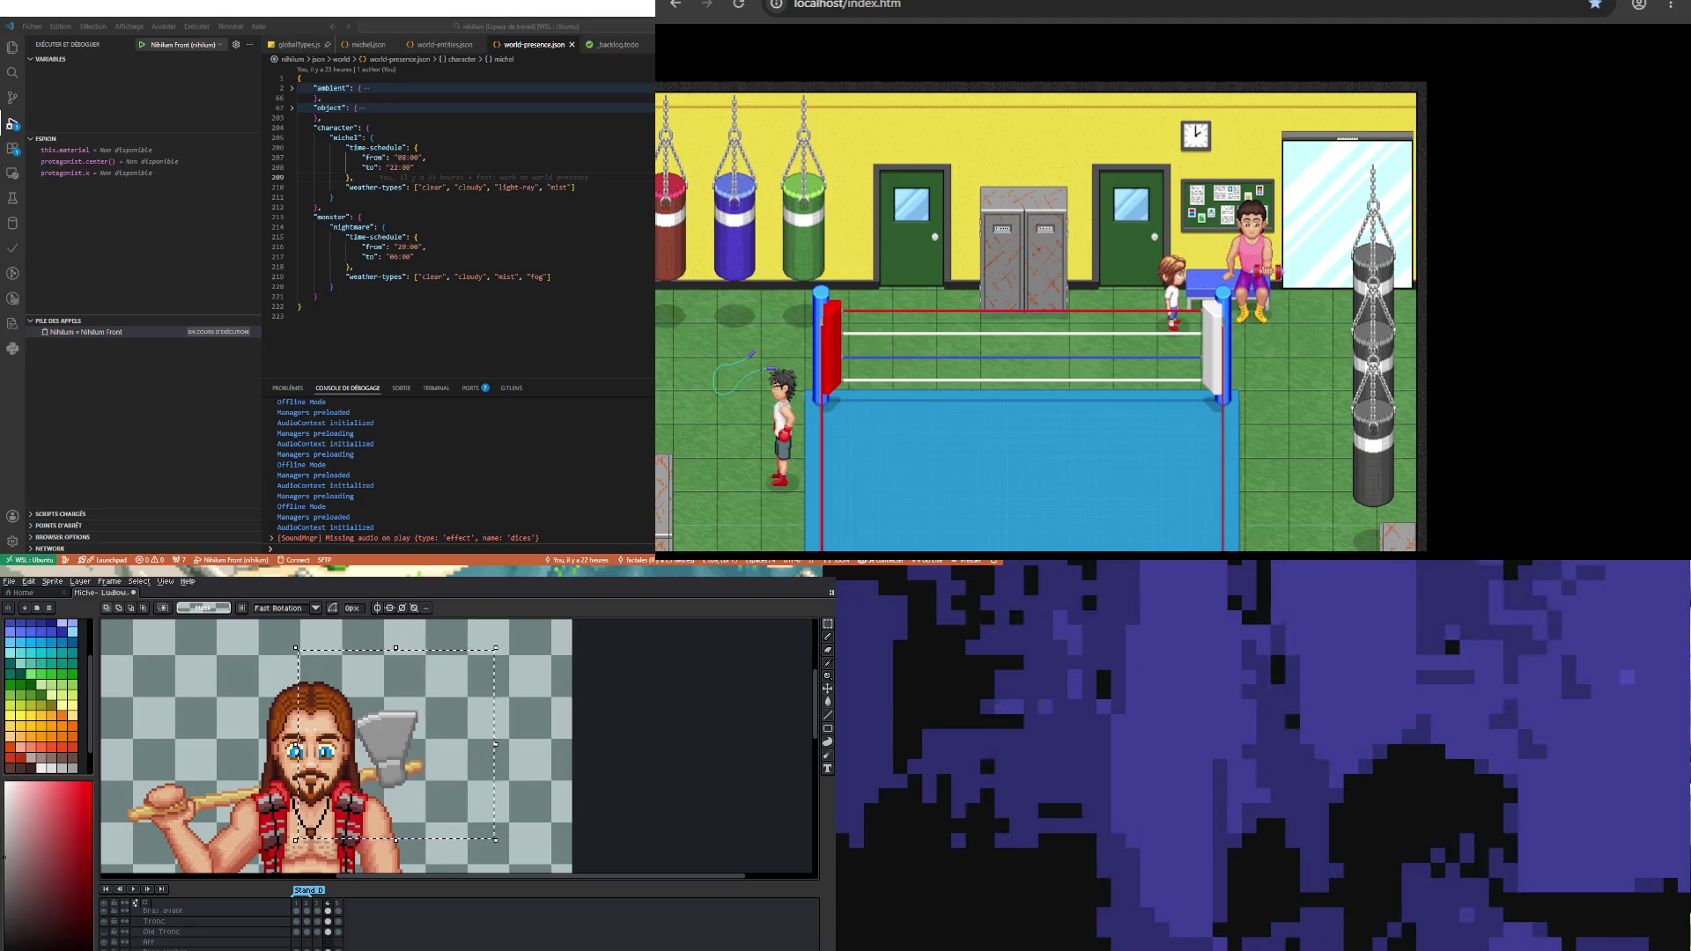
pyautogui.scroll(-3, 212, 698)
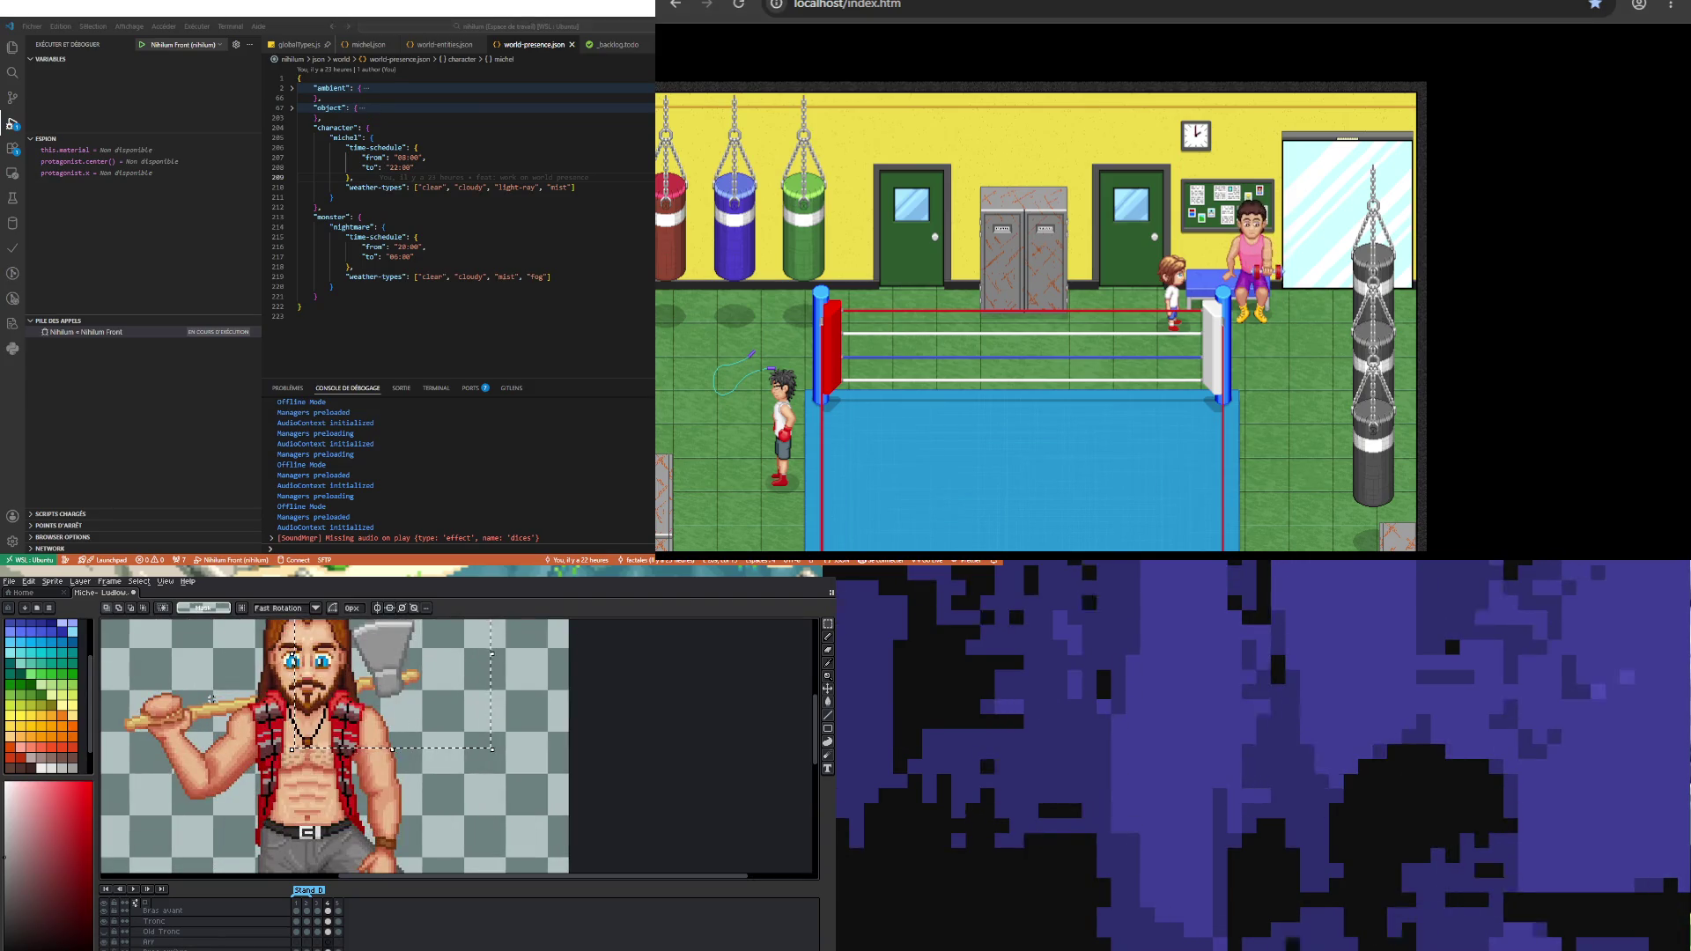
pyautogui.scroll(-1, 211, 698)
pyautogui.scroll(1, 198, 686)
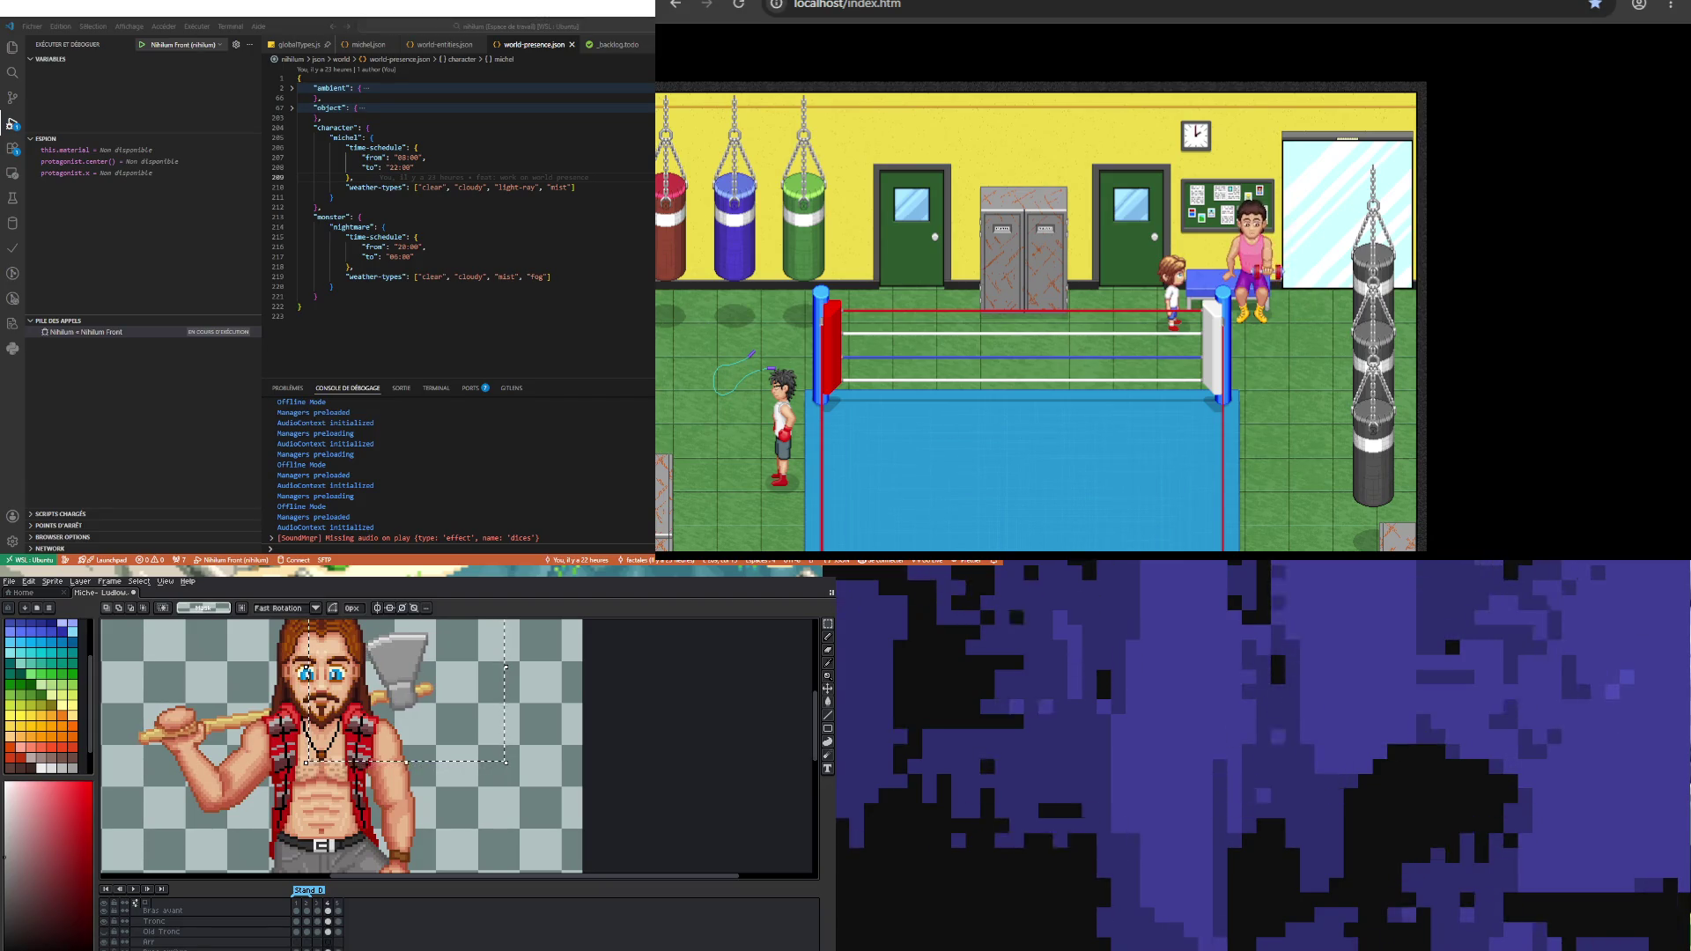
pyautogui.scroll(-1, 264, 813)
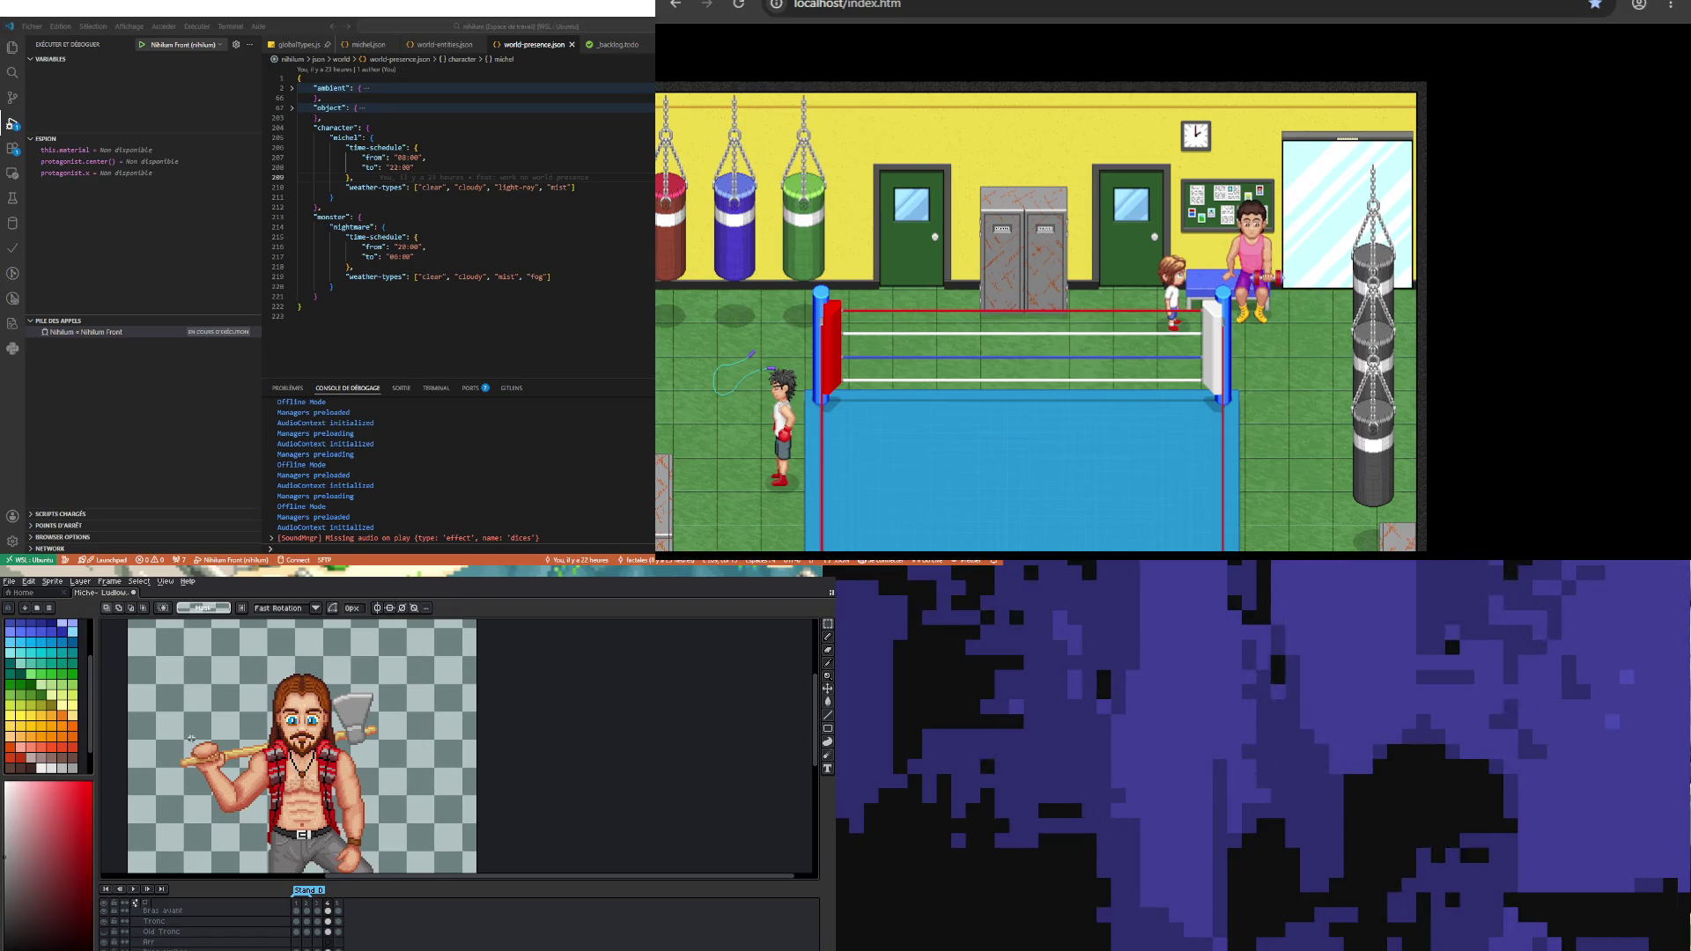
pyautogui.scroll(1, 207, 696)
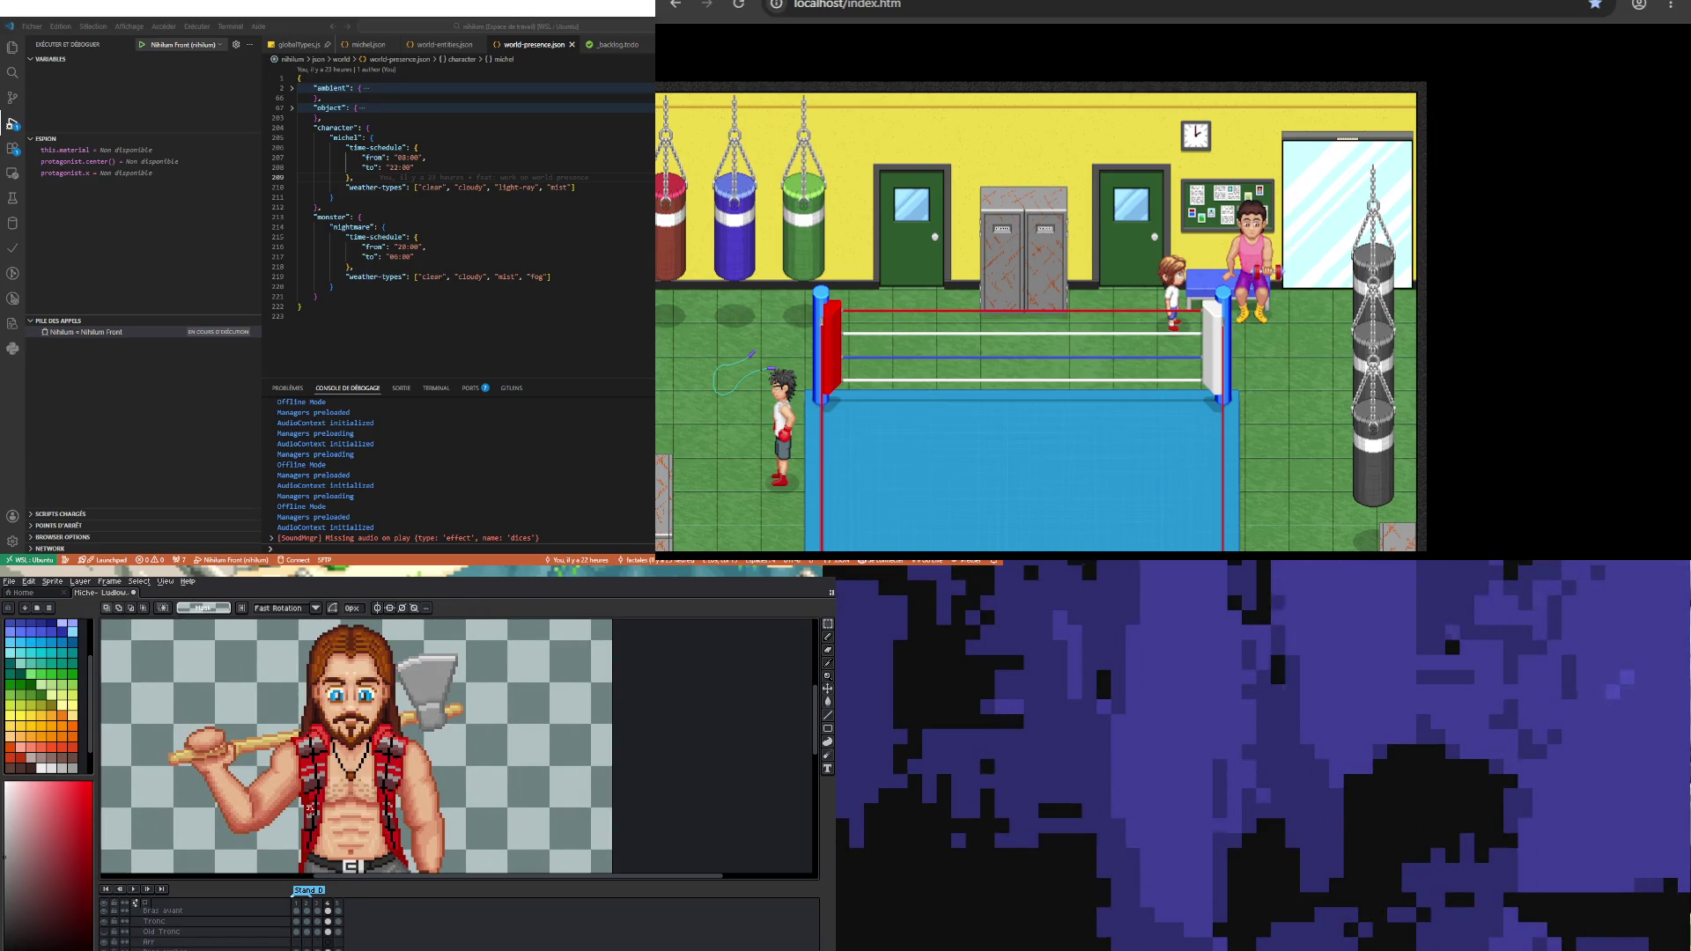
pyautogui.scroll(-1, 308, 797)
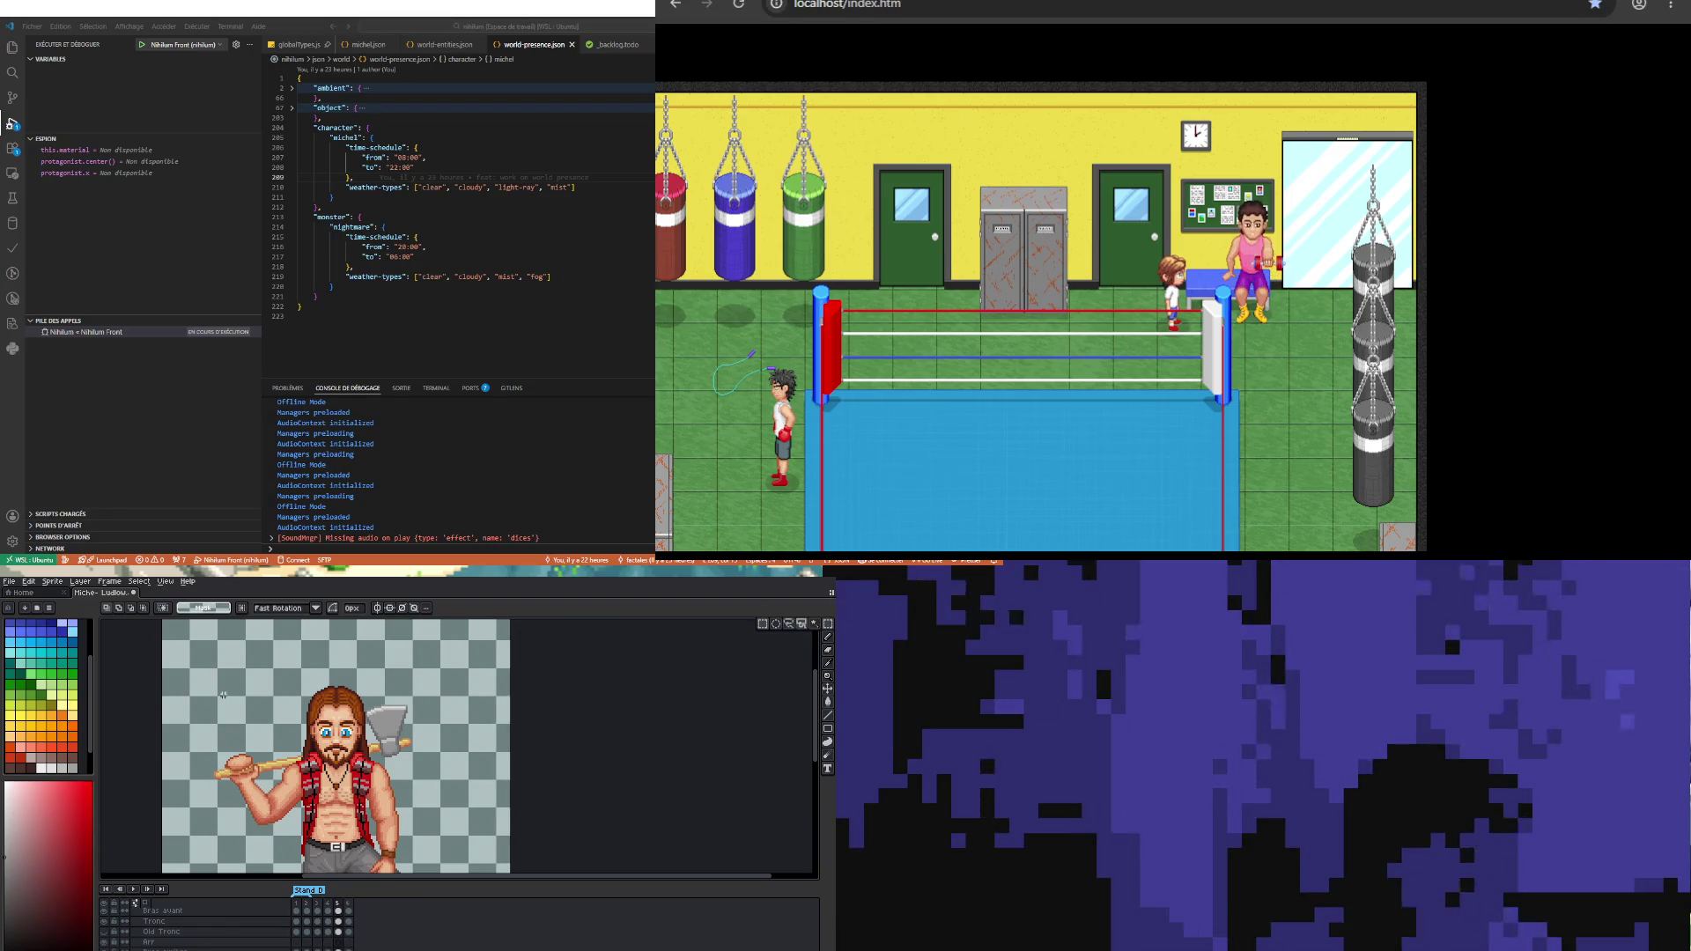
pyautogui.moveTo(195, 665); pyautogui.dragTo(489, 836)
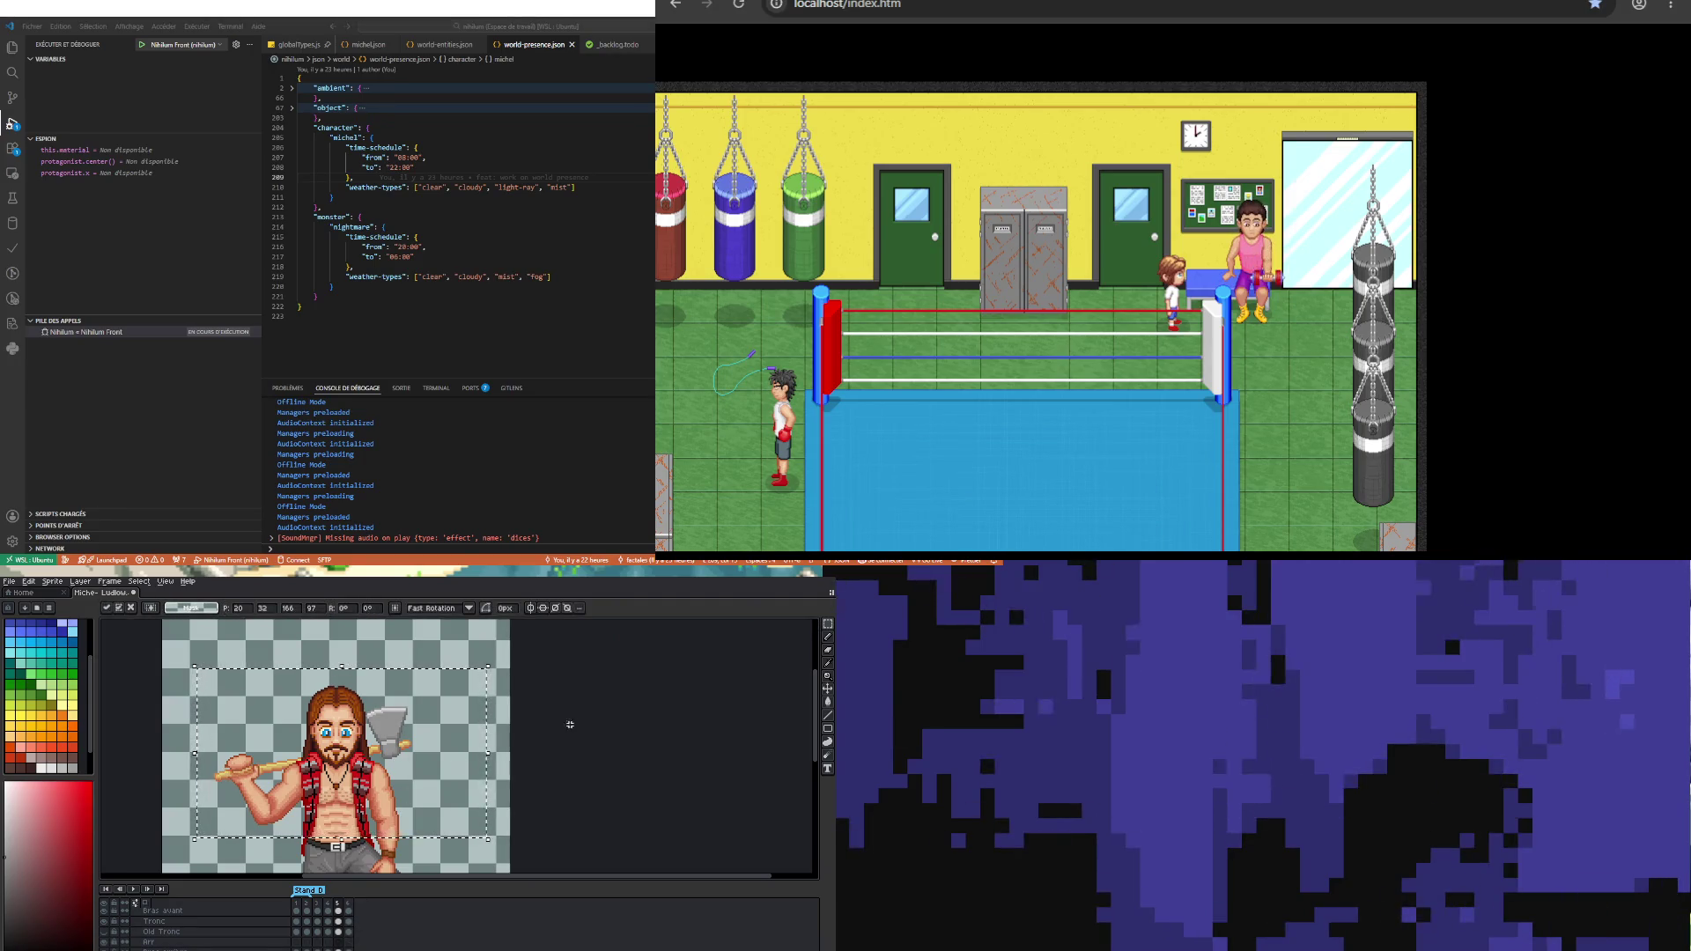
pyautogui.hotkey('ctrl', 'd')
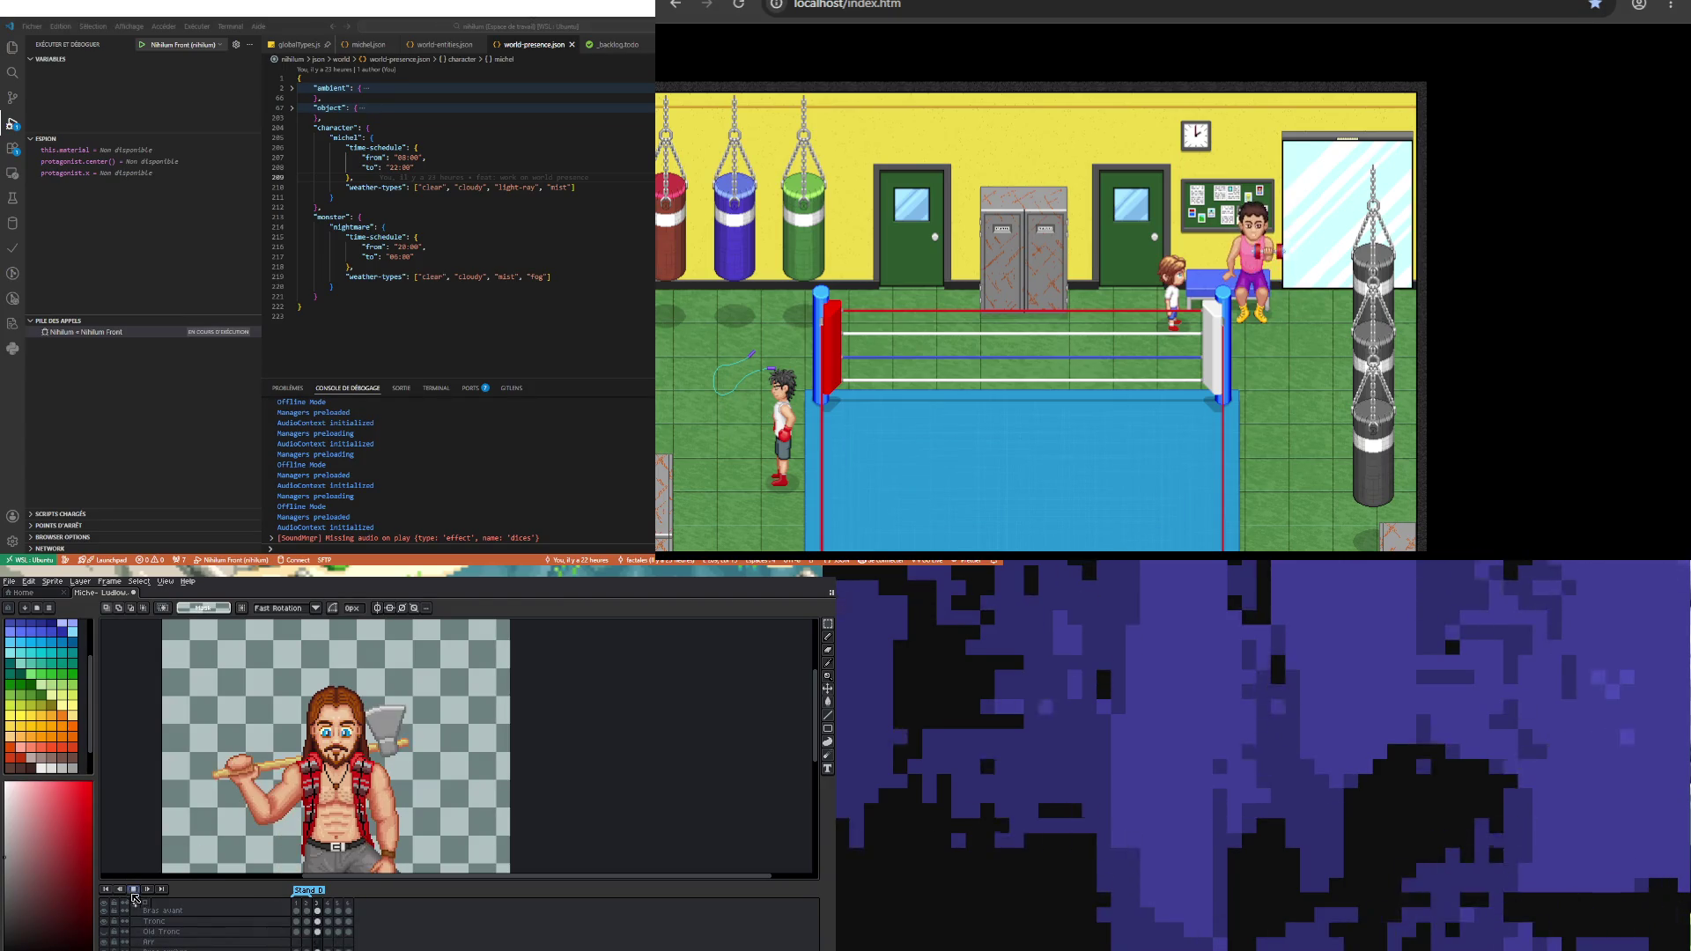
# Step: Create a tag named 'Anim Hache' over frames 3 to 5 and play it
pyautogui.click(133, 890)
pyautogui.click(319, 902)
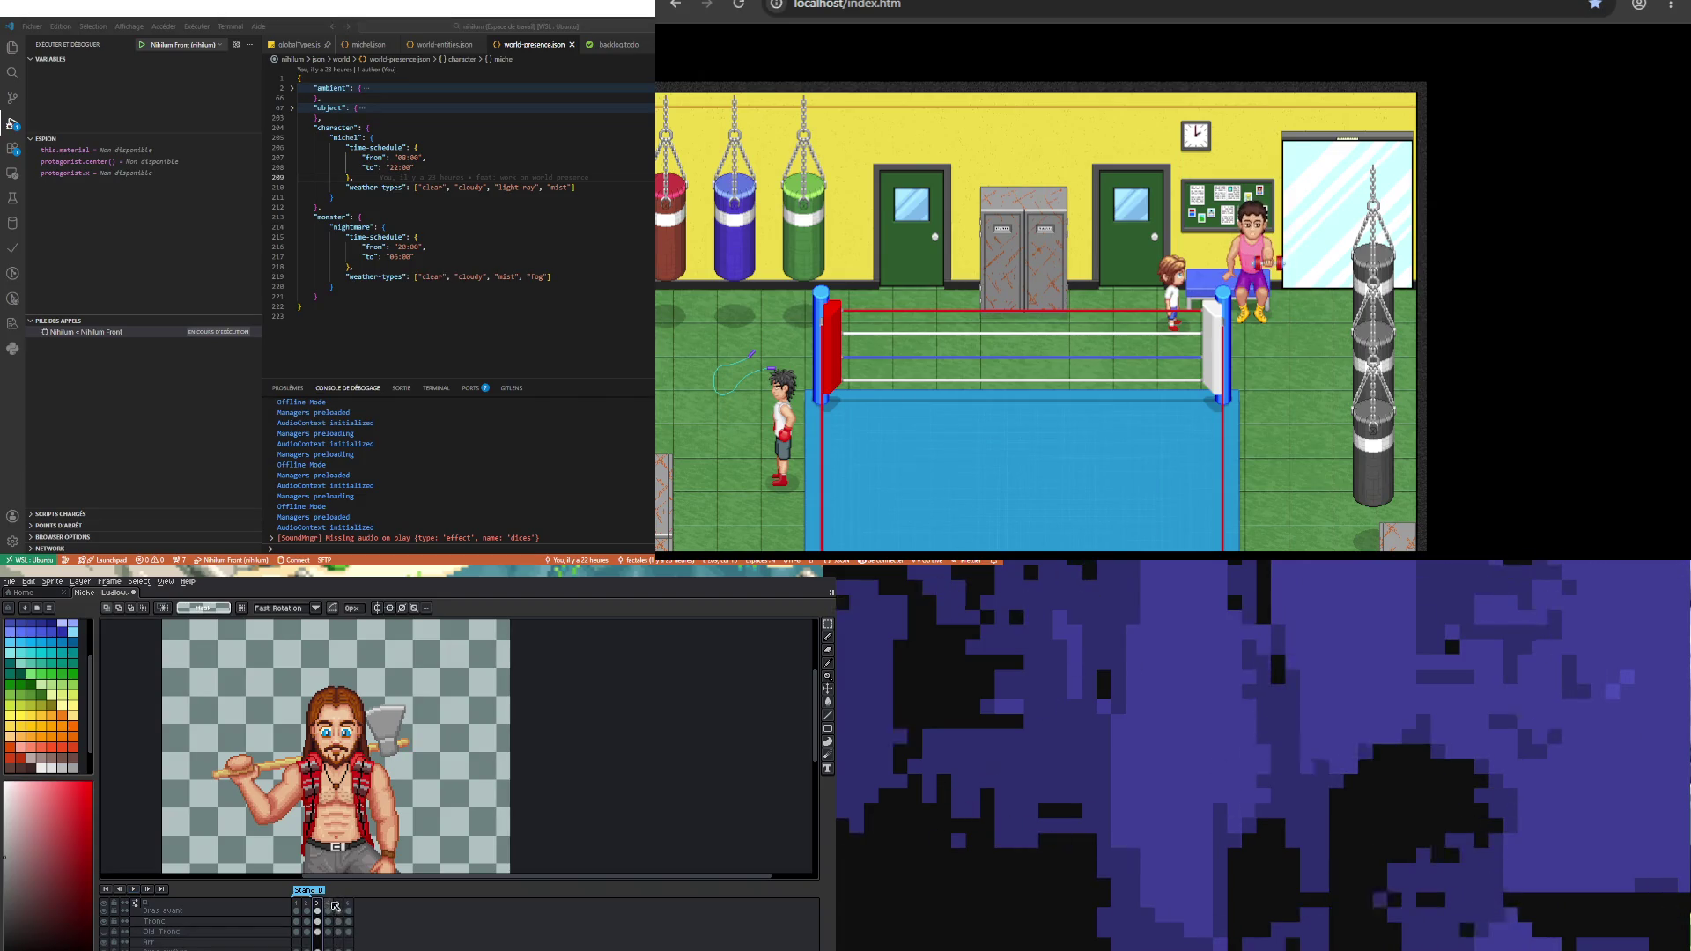
pyautogui.click(339, 904)
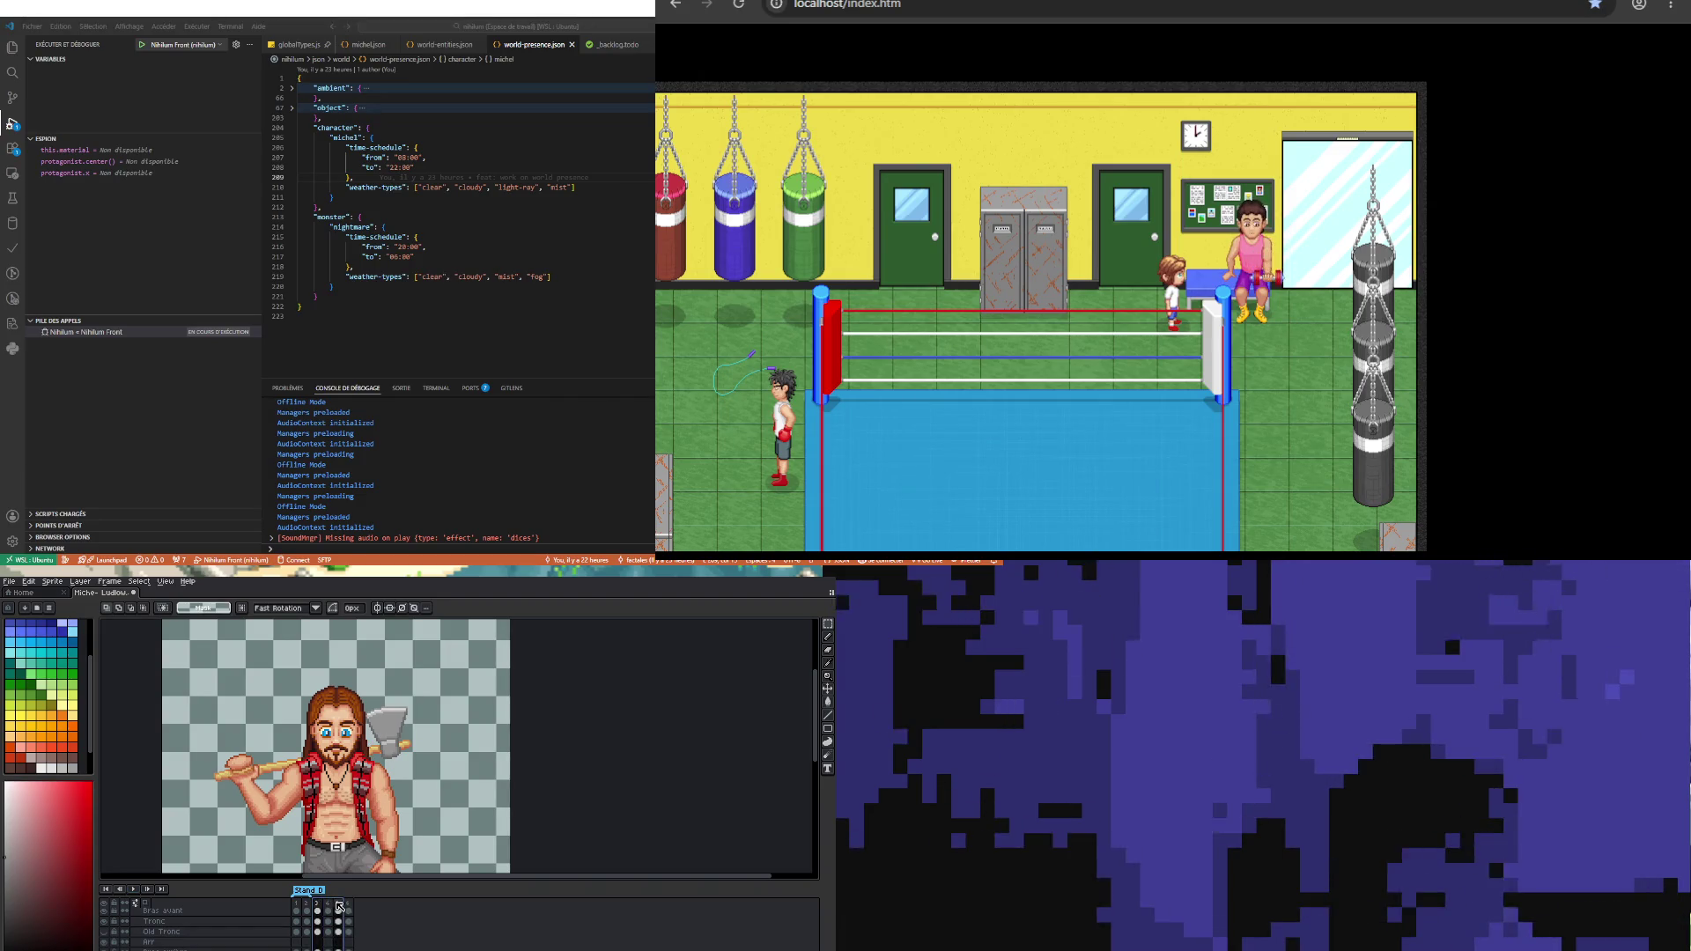
pyautogui.rightClick(339, 904)
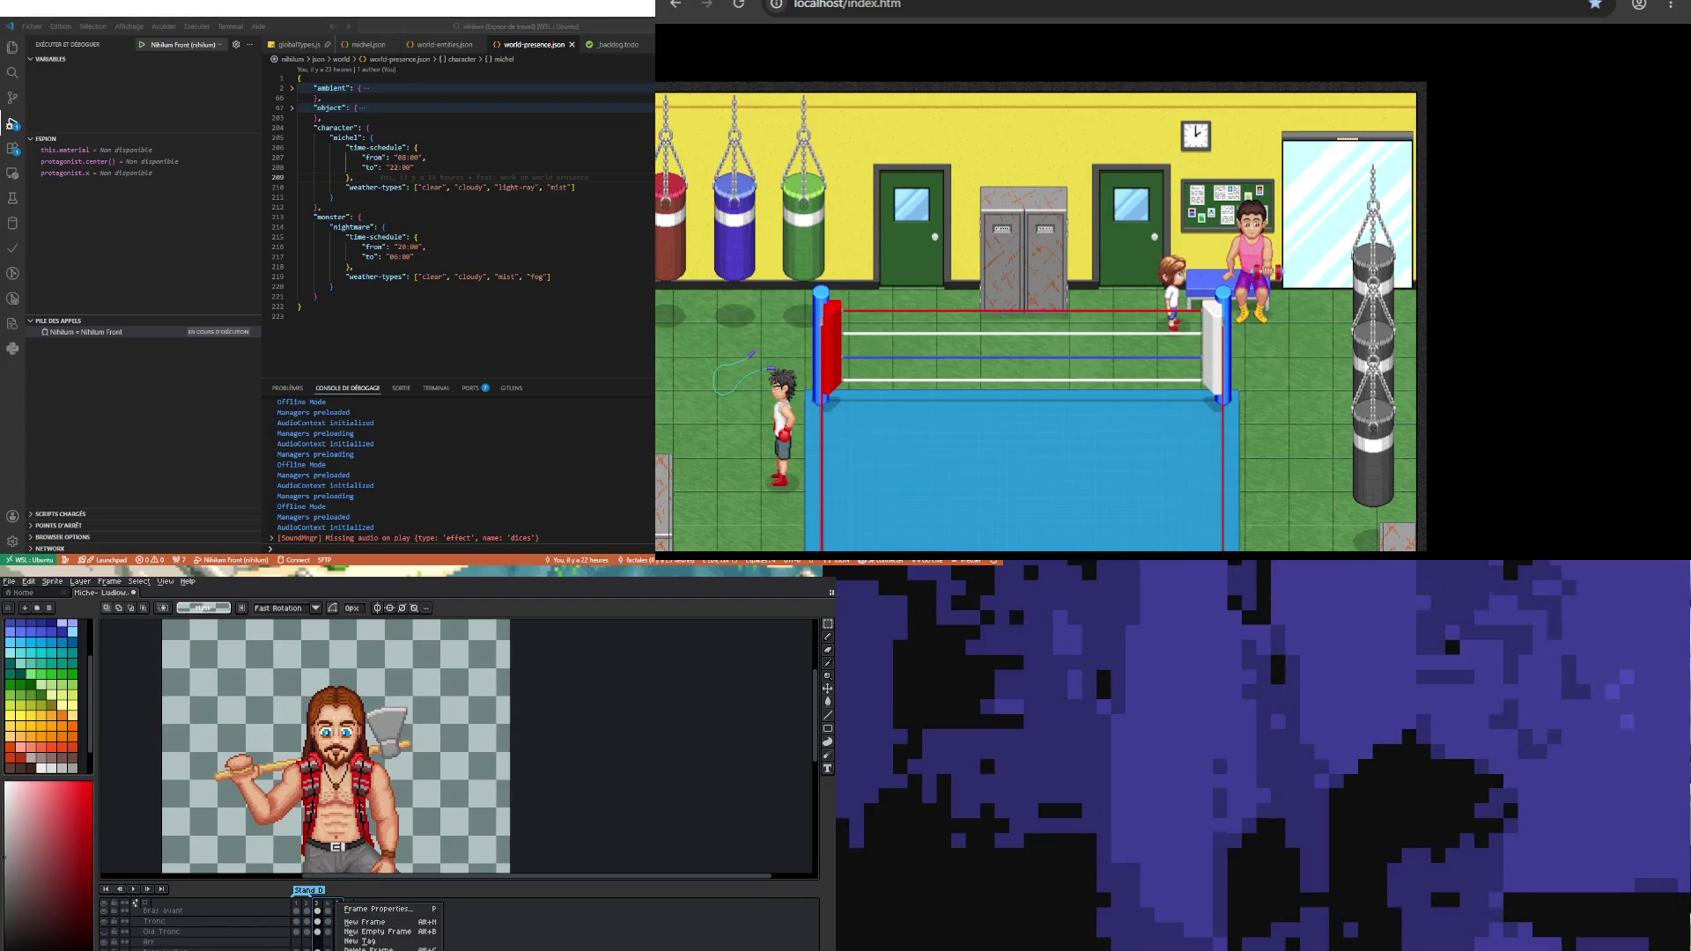
pyautogui.click(374, 941)
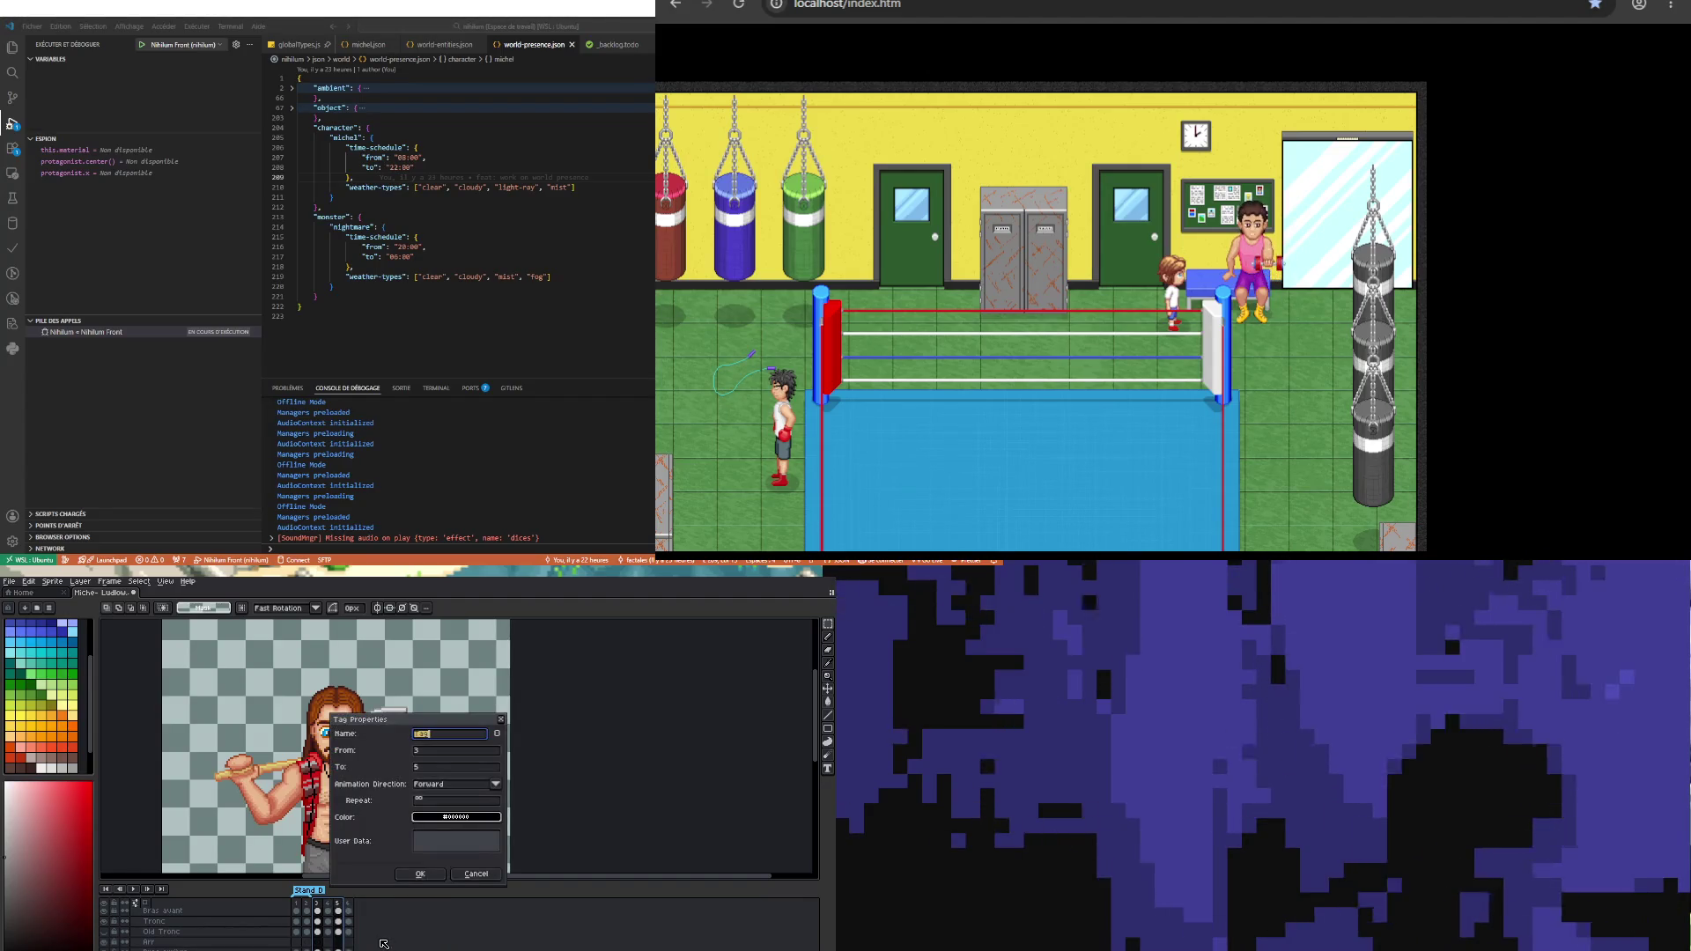
pyautogui.write('Anim Hache')
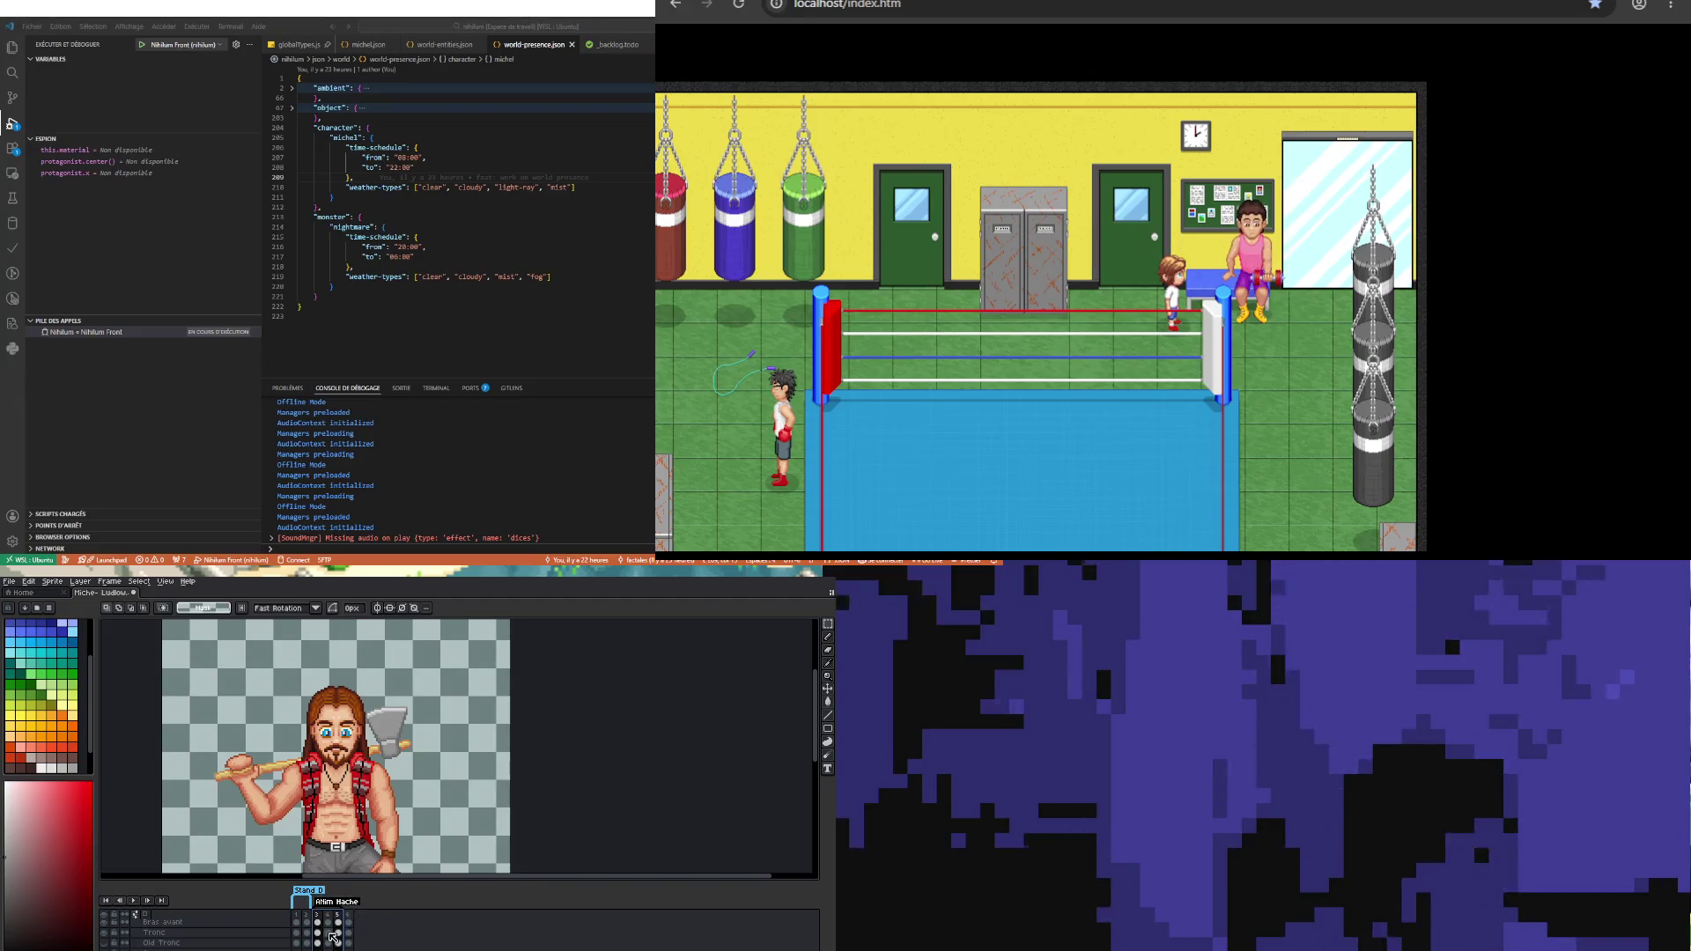
pyautogui.press('Down')
pyautogui.press('Left')
pyautogui.click(134, 901)
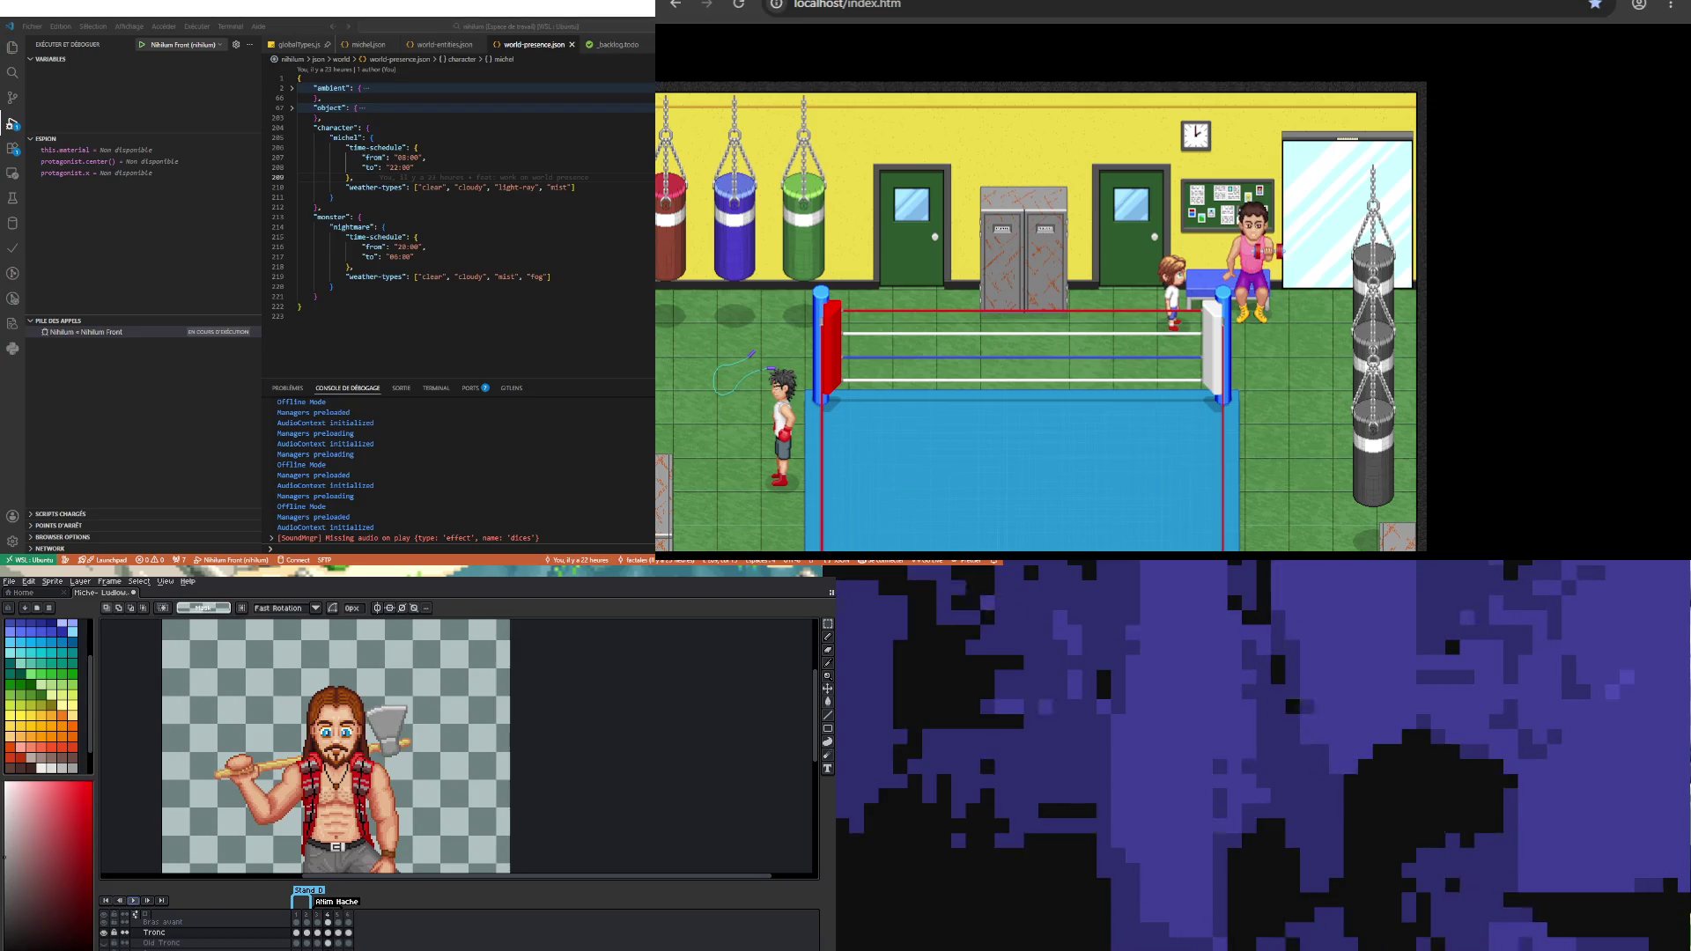
# Step: Marquee-select the lumberjack's body and nudge it down one pixel
pyautogui.scroll(-1, 356, 714)
pyautogui.scroll(1, 356, 713)
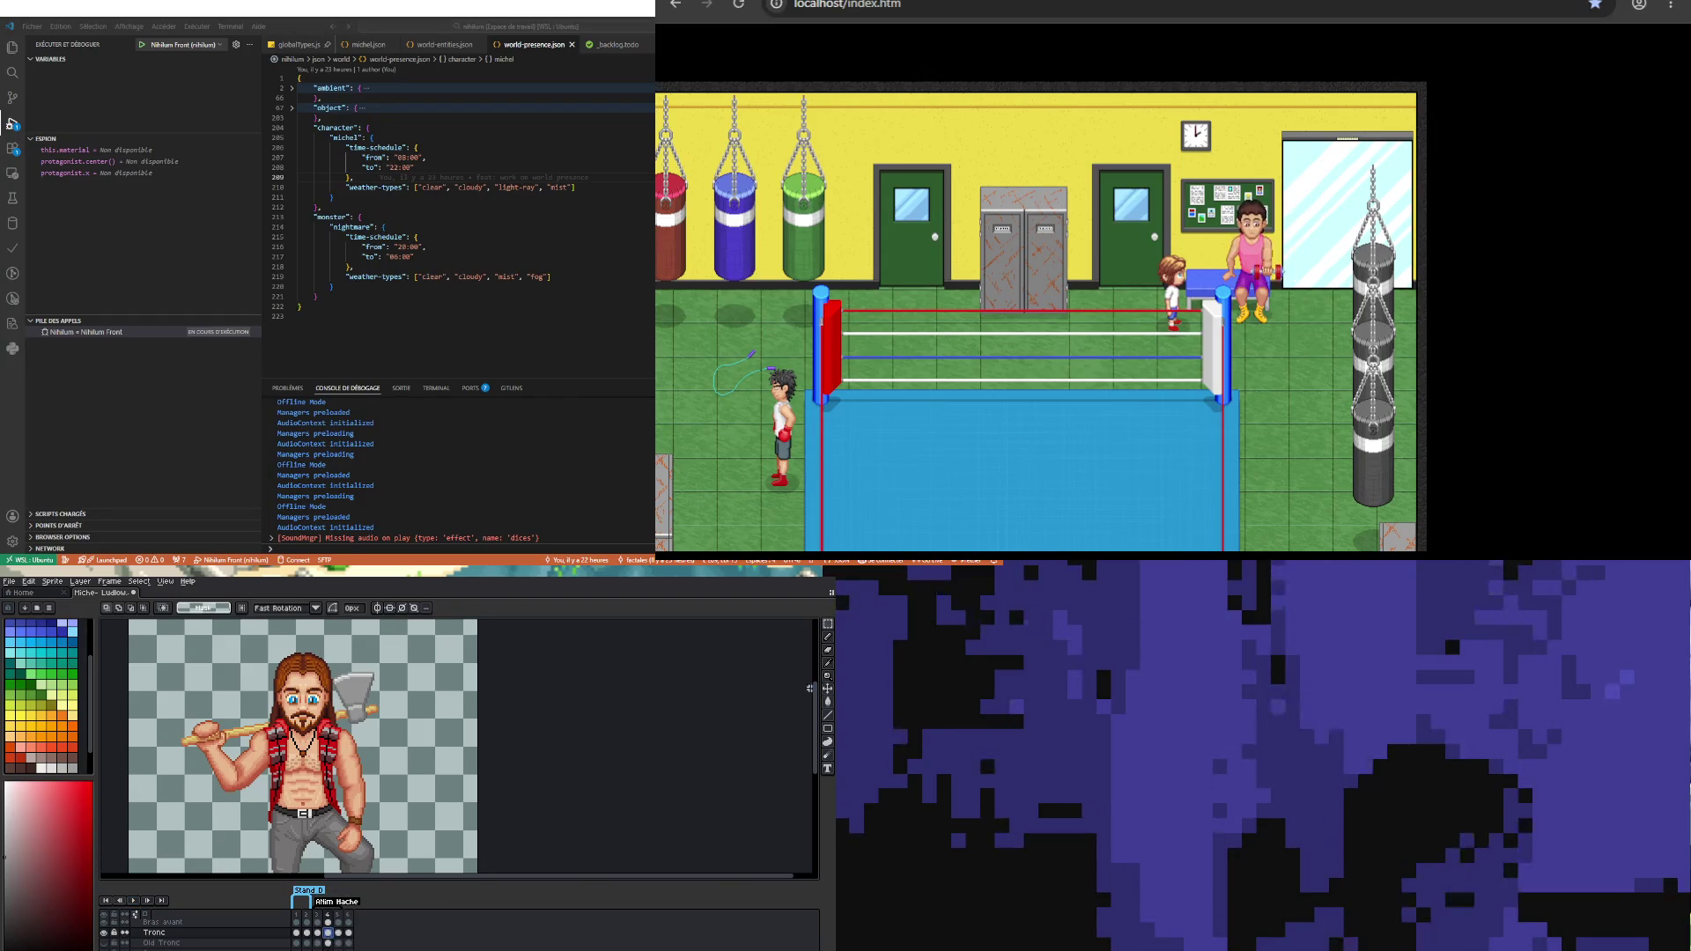
pyautogui.scroll(-1, 328, 932)
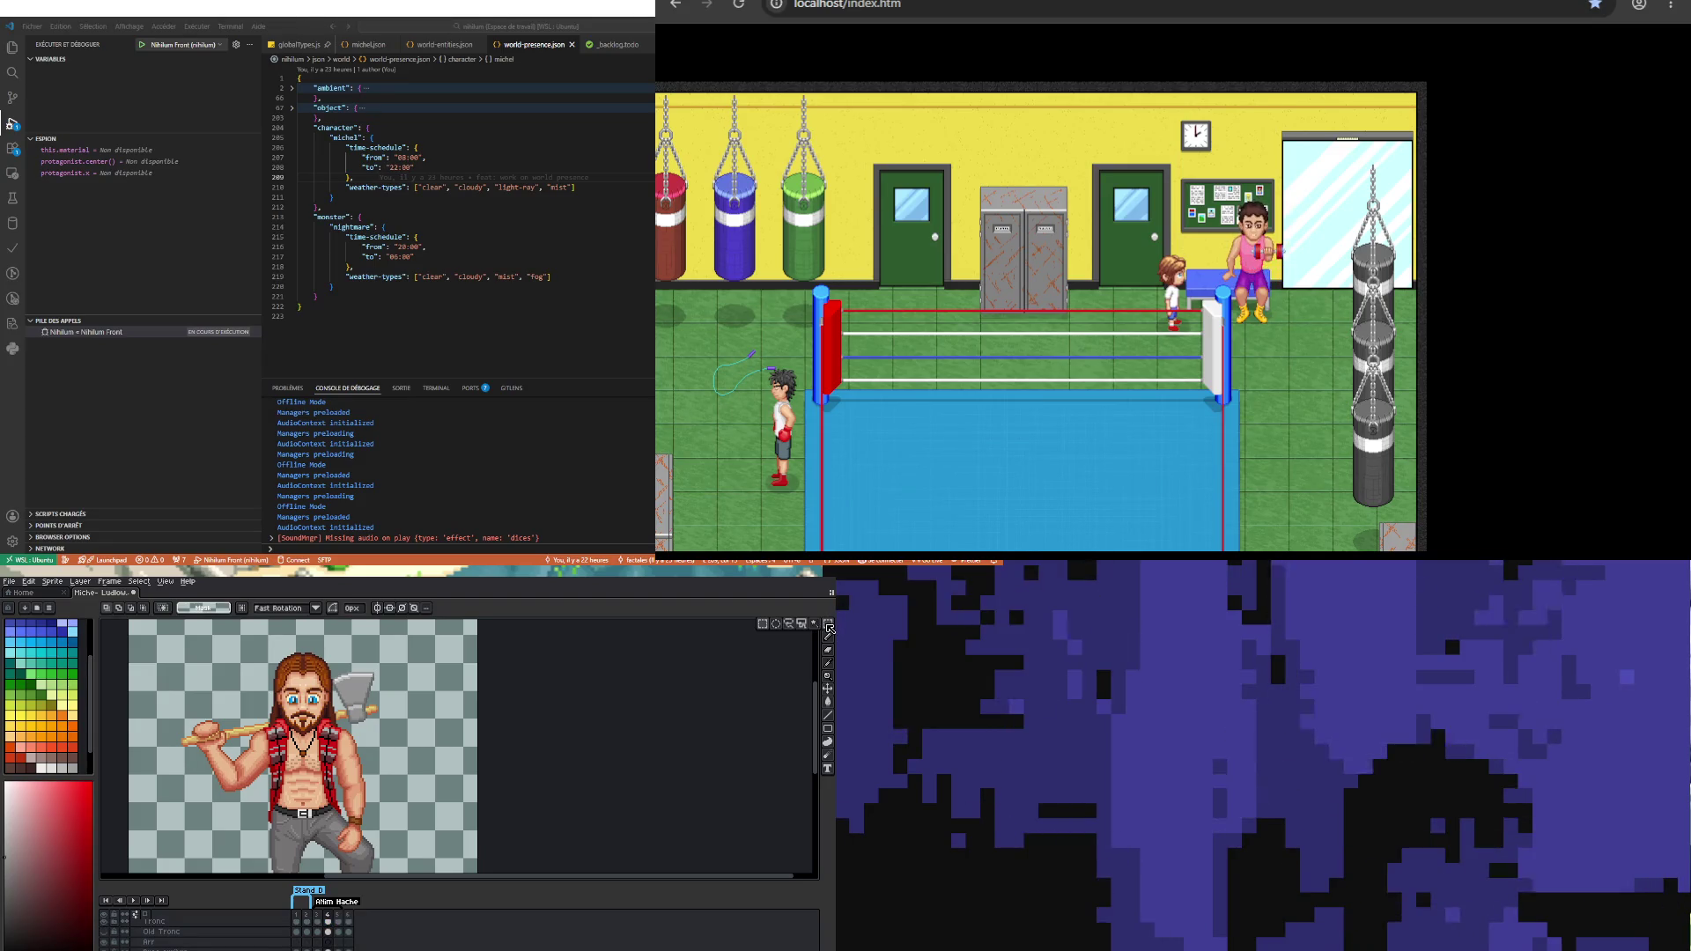
pyautogui.click(829, 623)
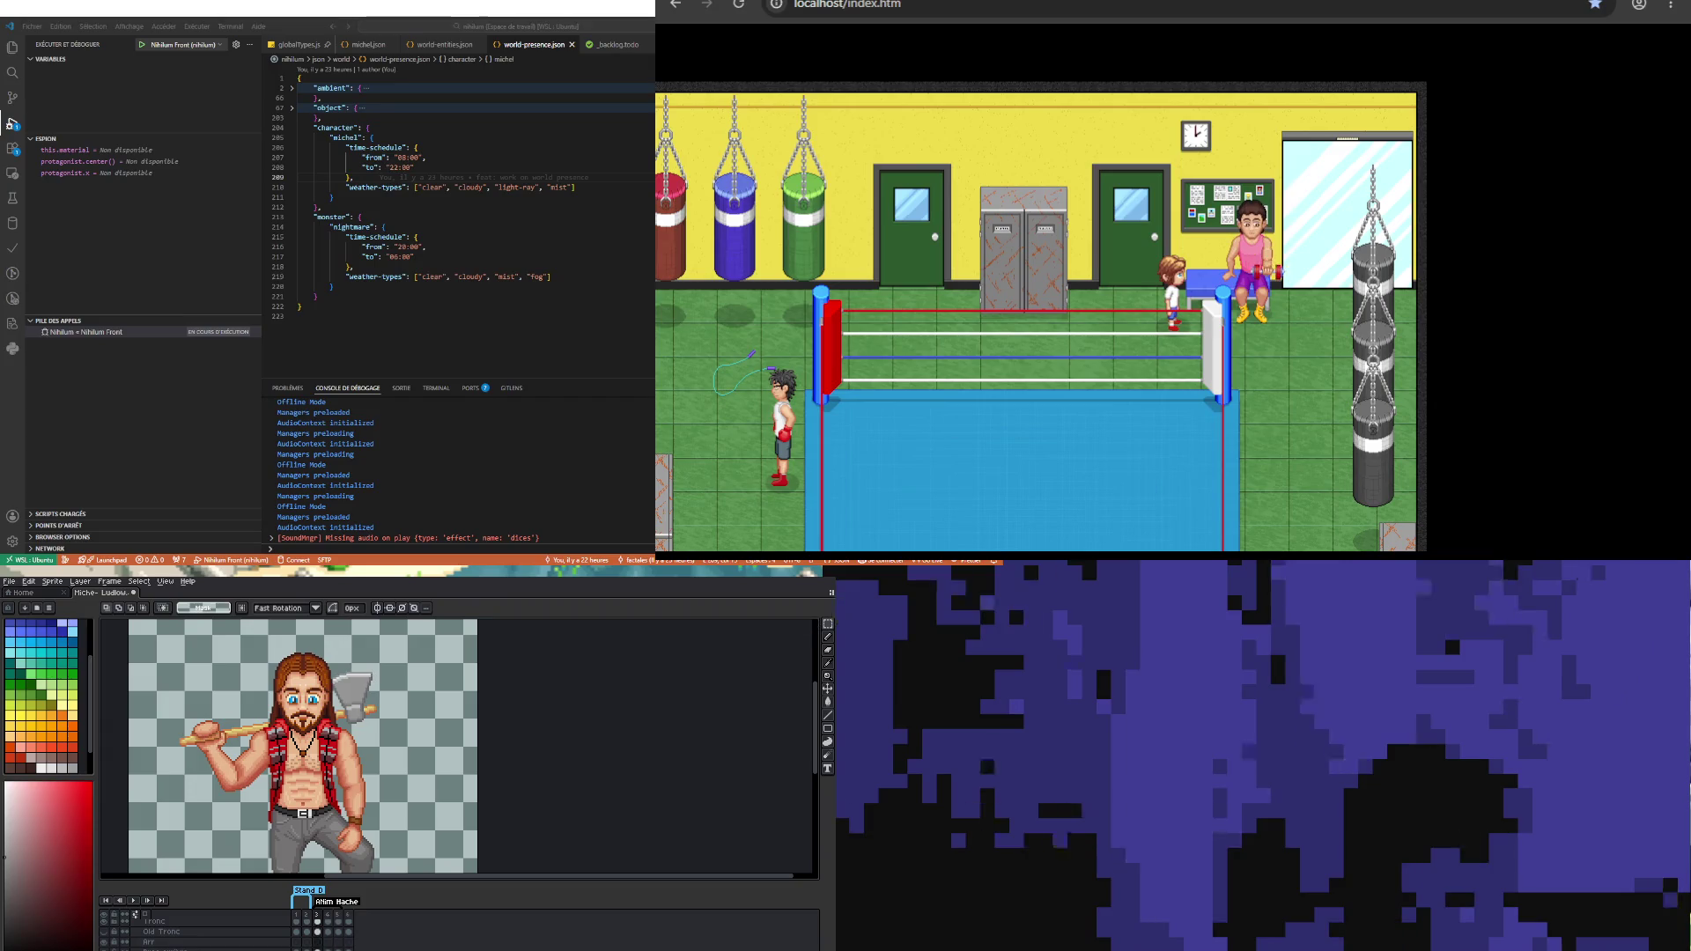
pyautogui.moveTo(153, 636); pyautogui.dragTo(430, 813)
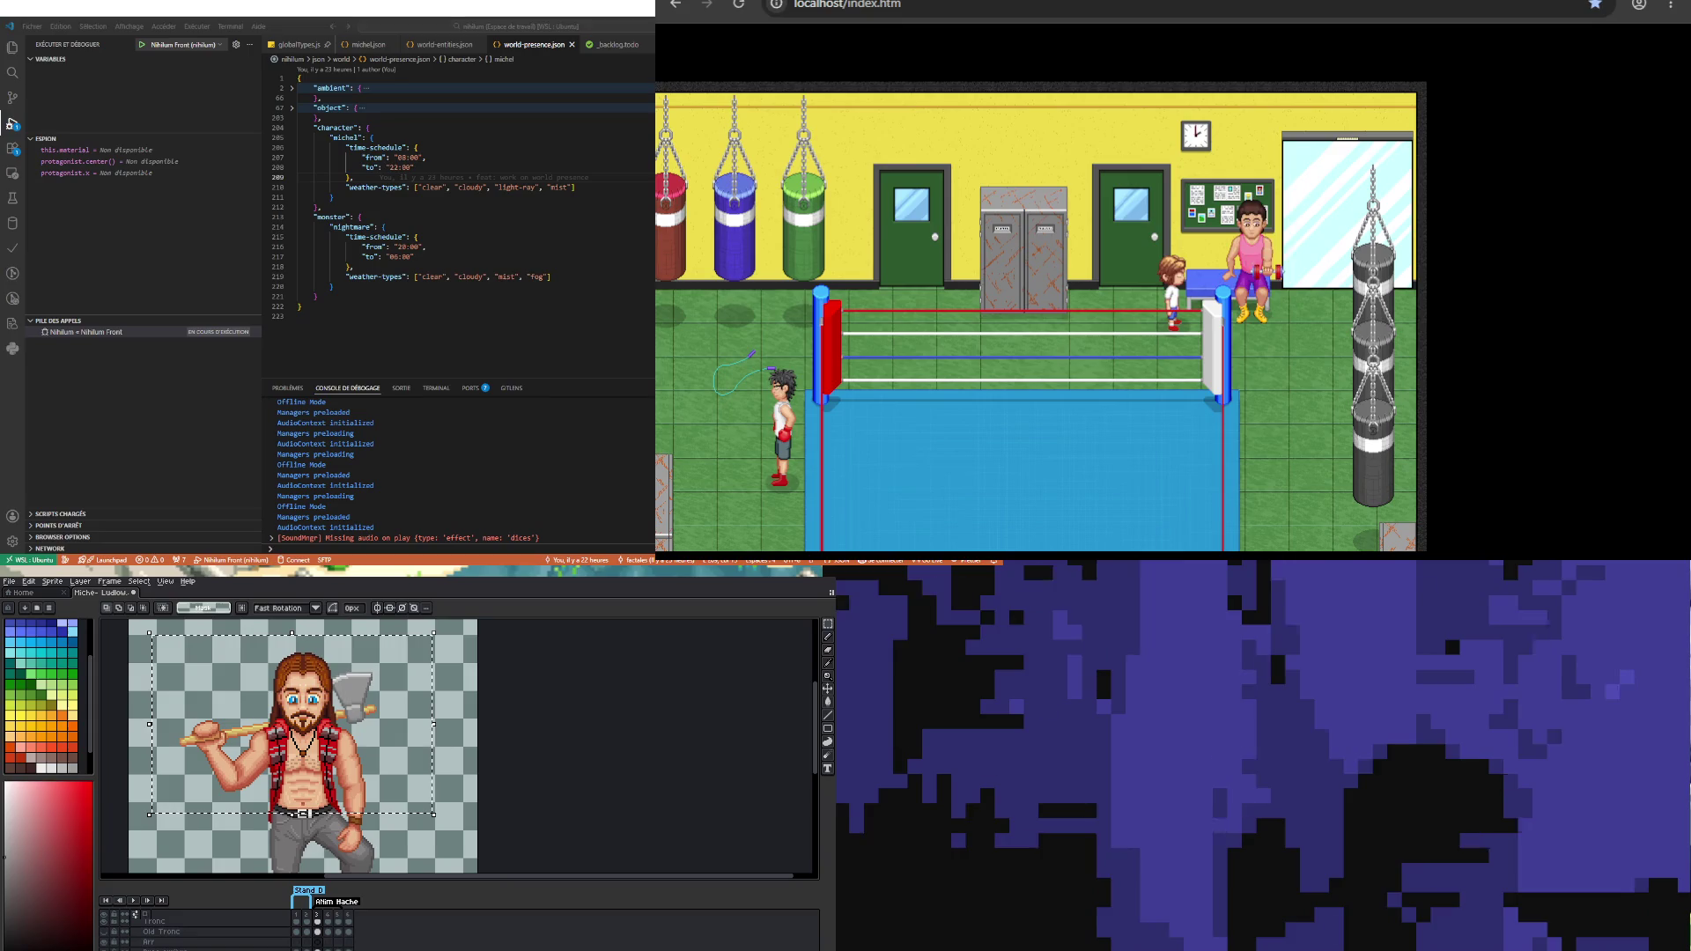
pyautogui.press('Down')
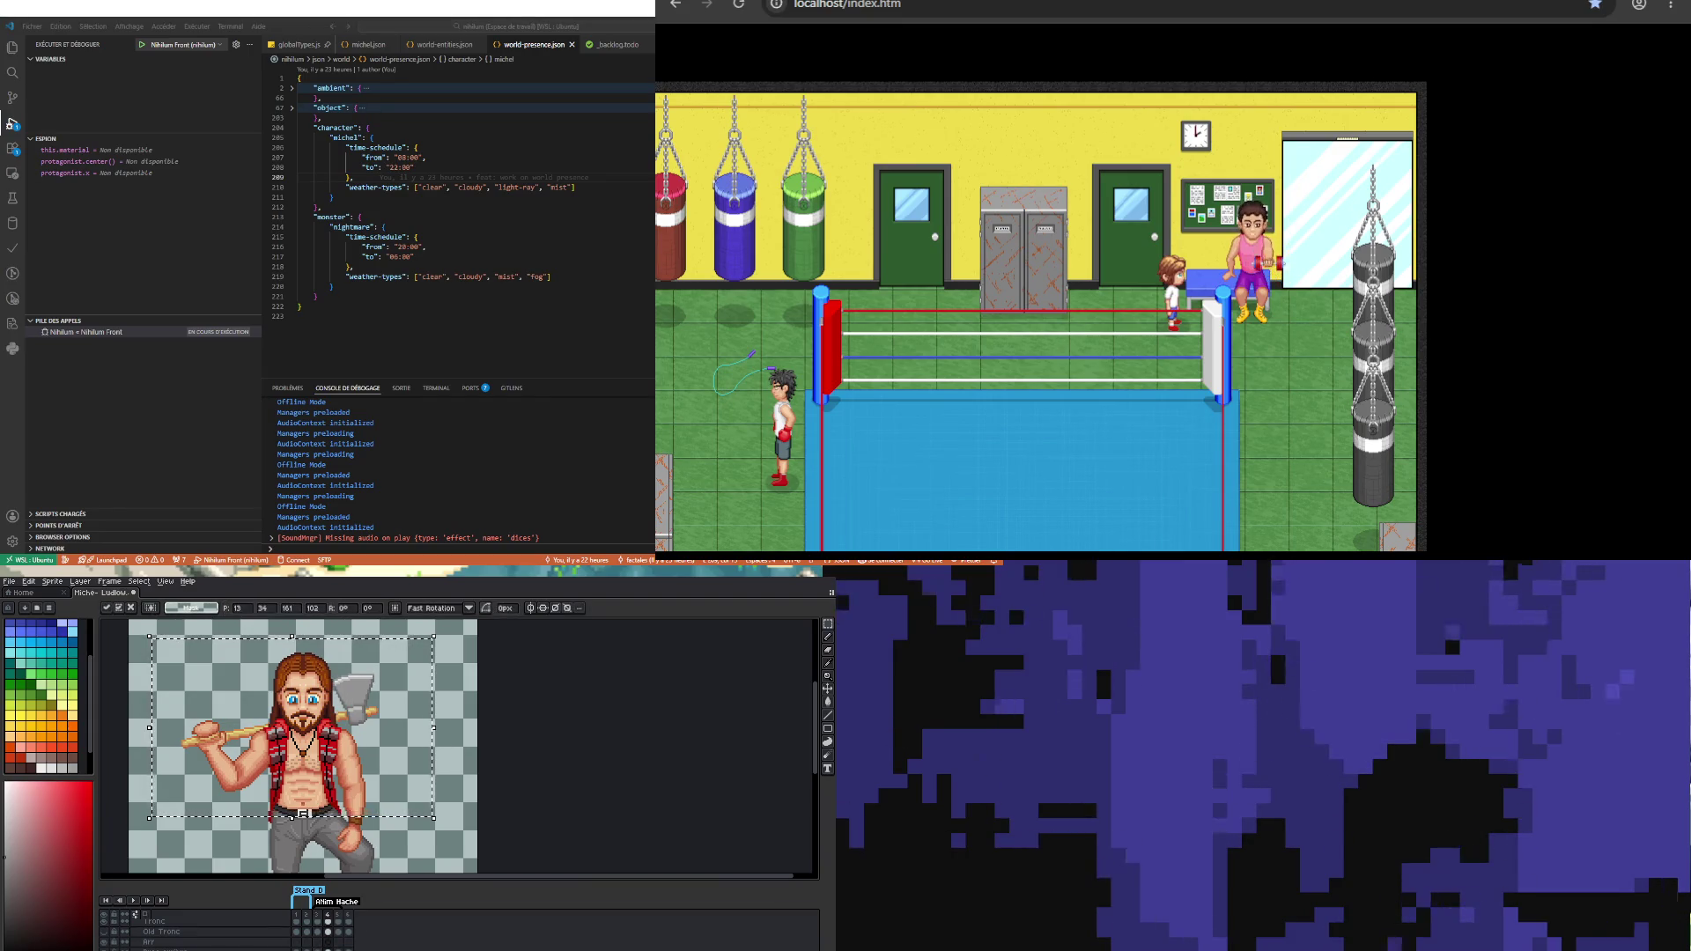
# Step: On frame 5, nudge the selected pixels right and down twice
pyautogui.press('Left')
pyautogui.press('Right')
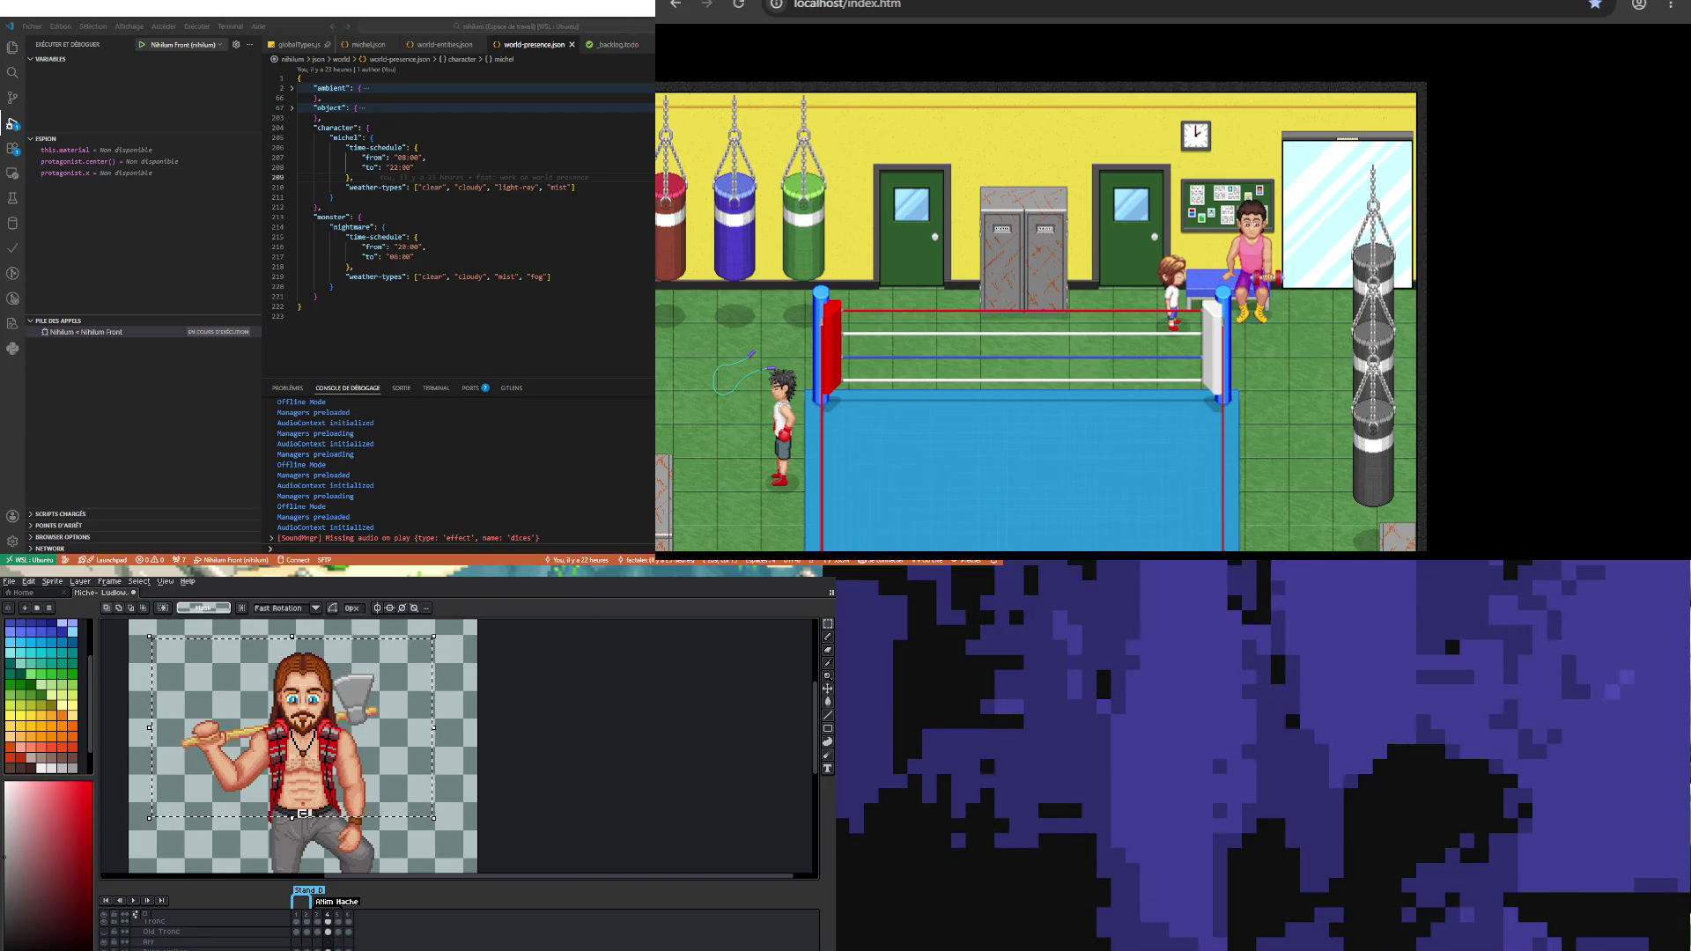
pyautogui.press('Right')
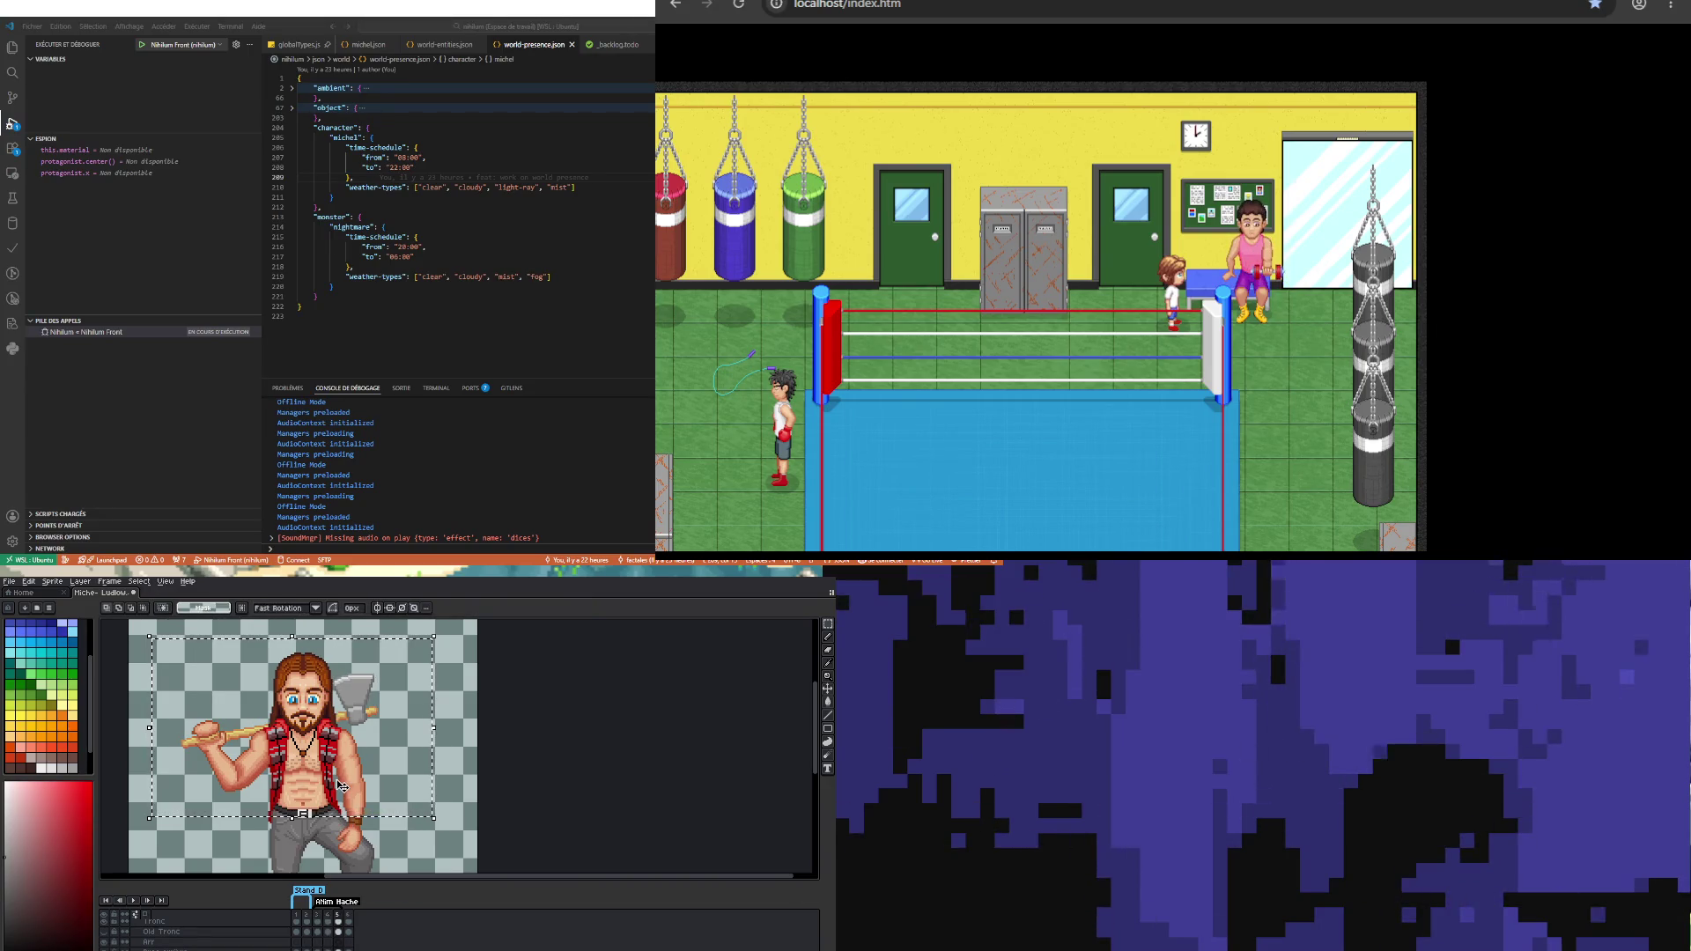
pyautogui.press('Right')
pyautogui.press('Down')
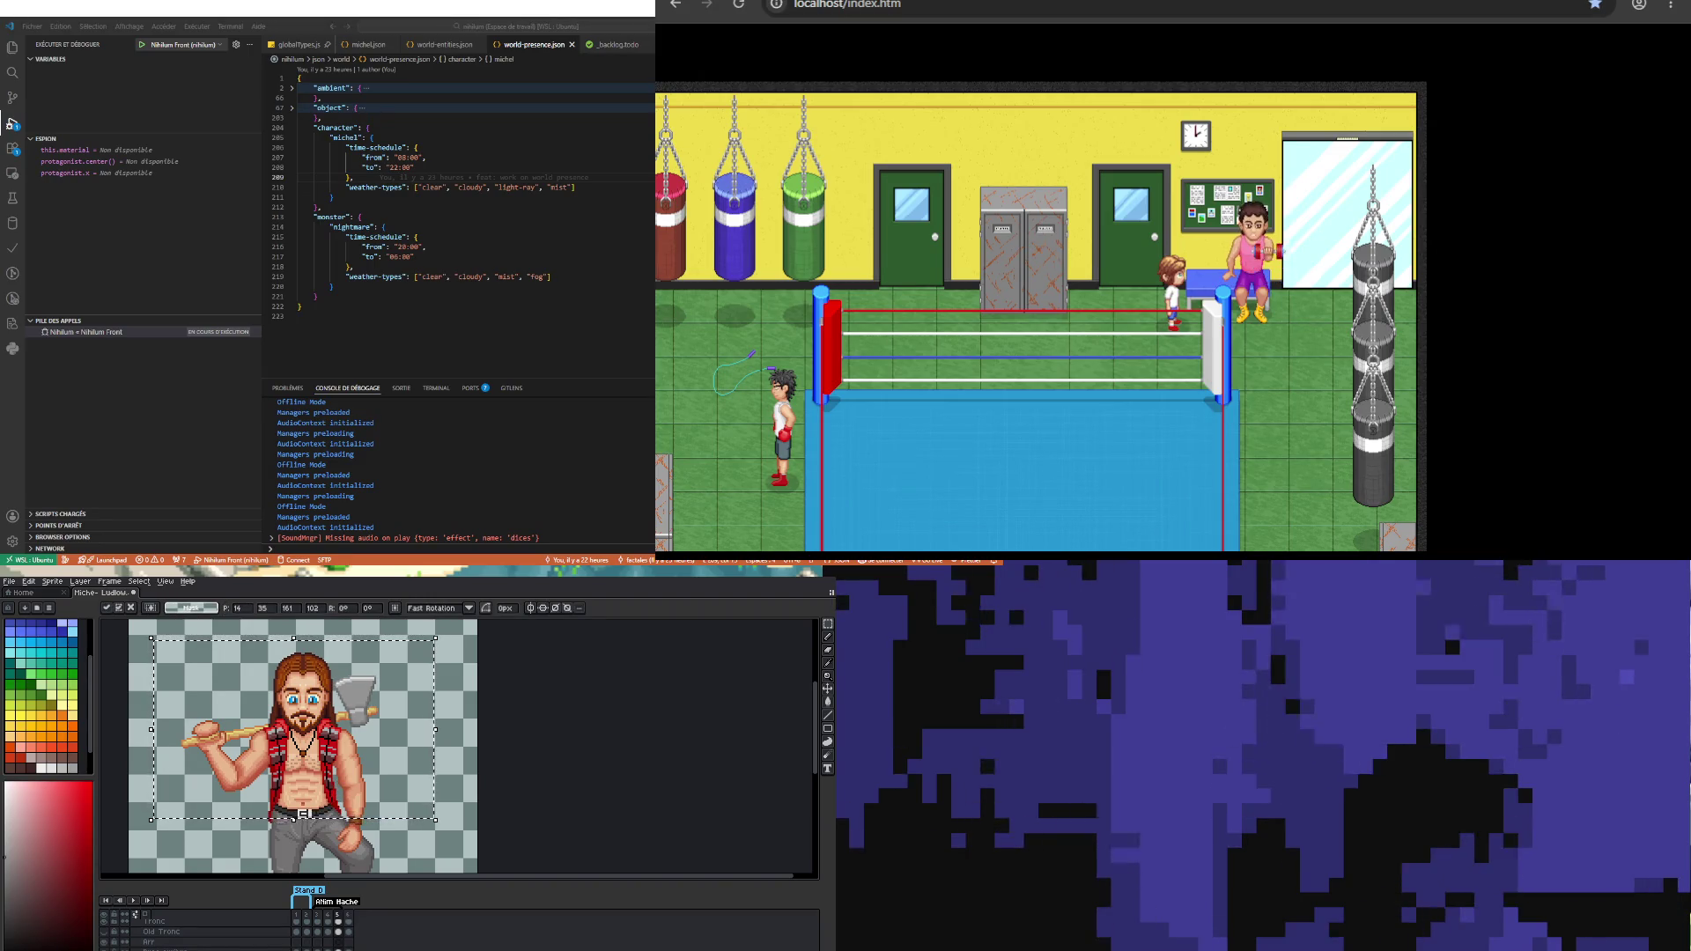
pyautogui.press('Return')
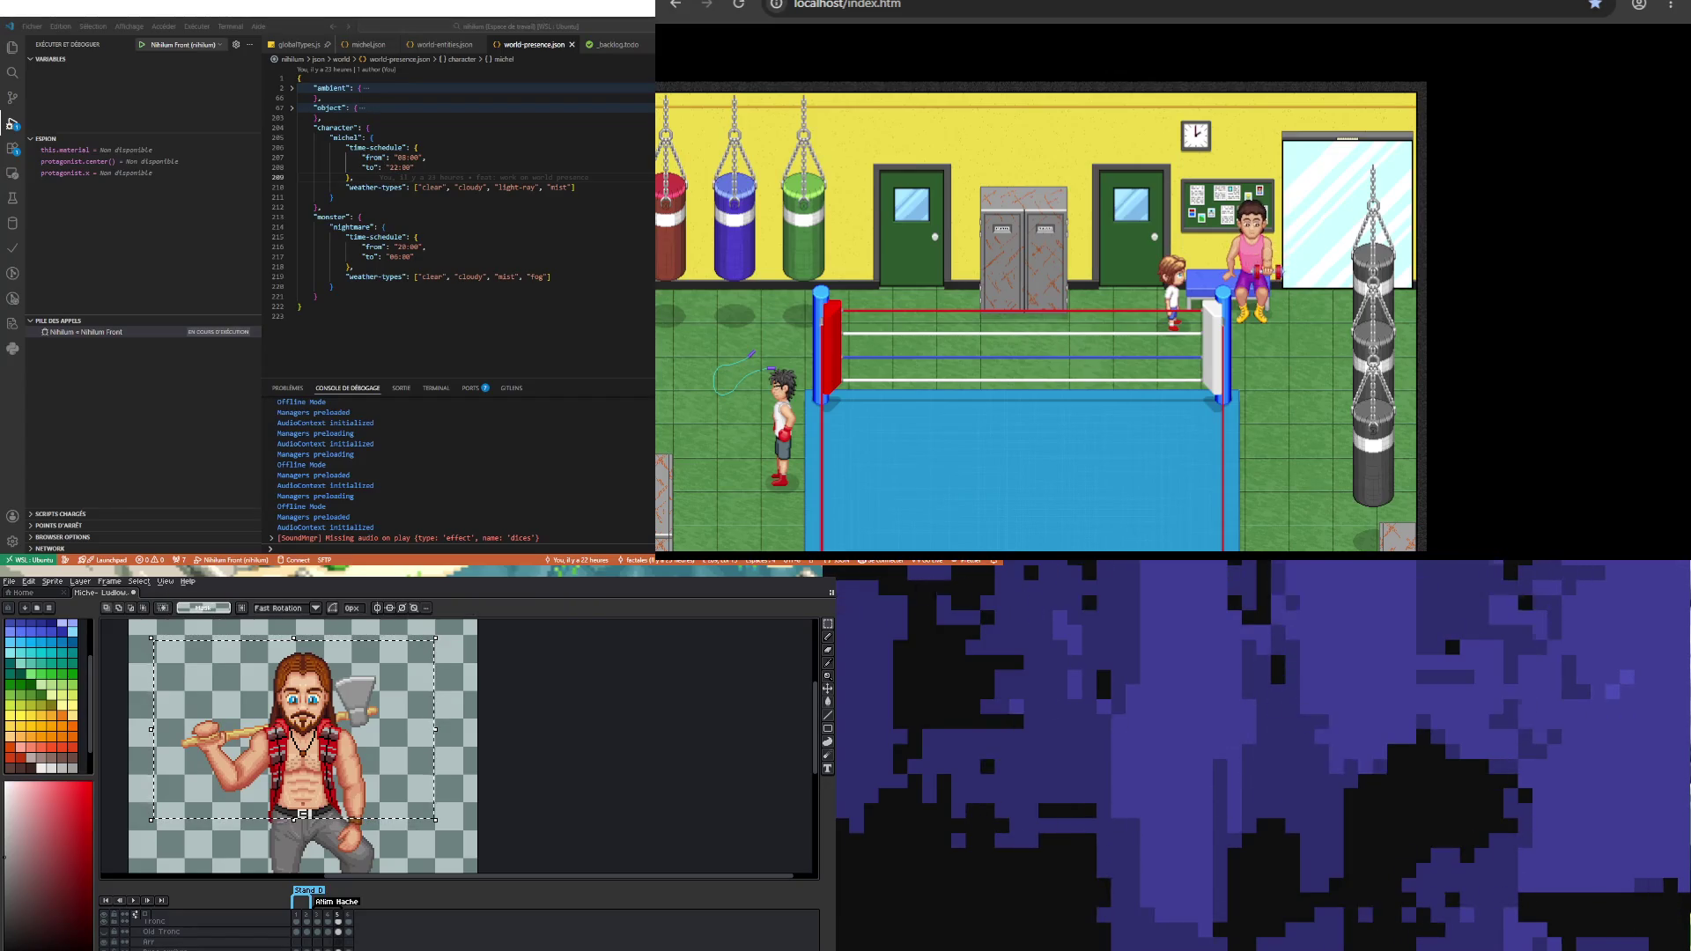
pyautogui.press('Right')
pyautogui.press('Down')
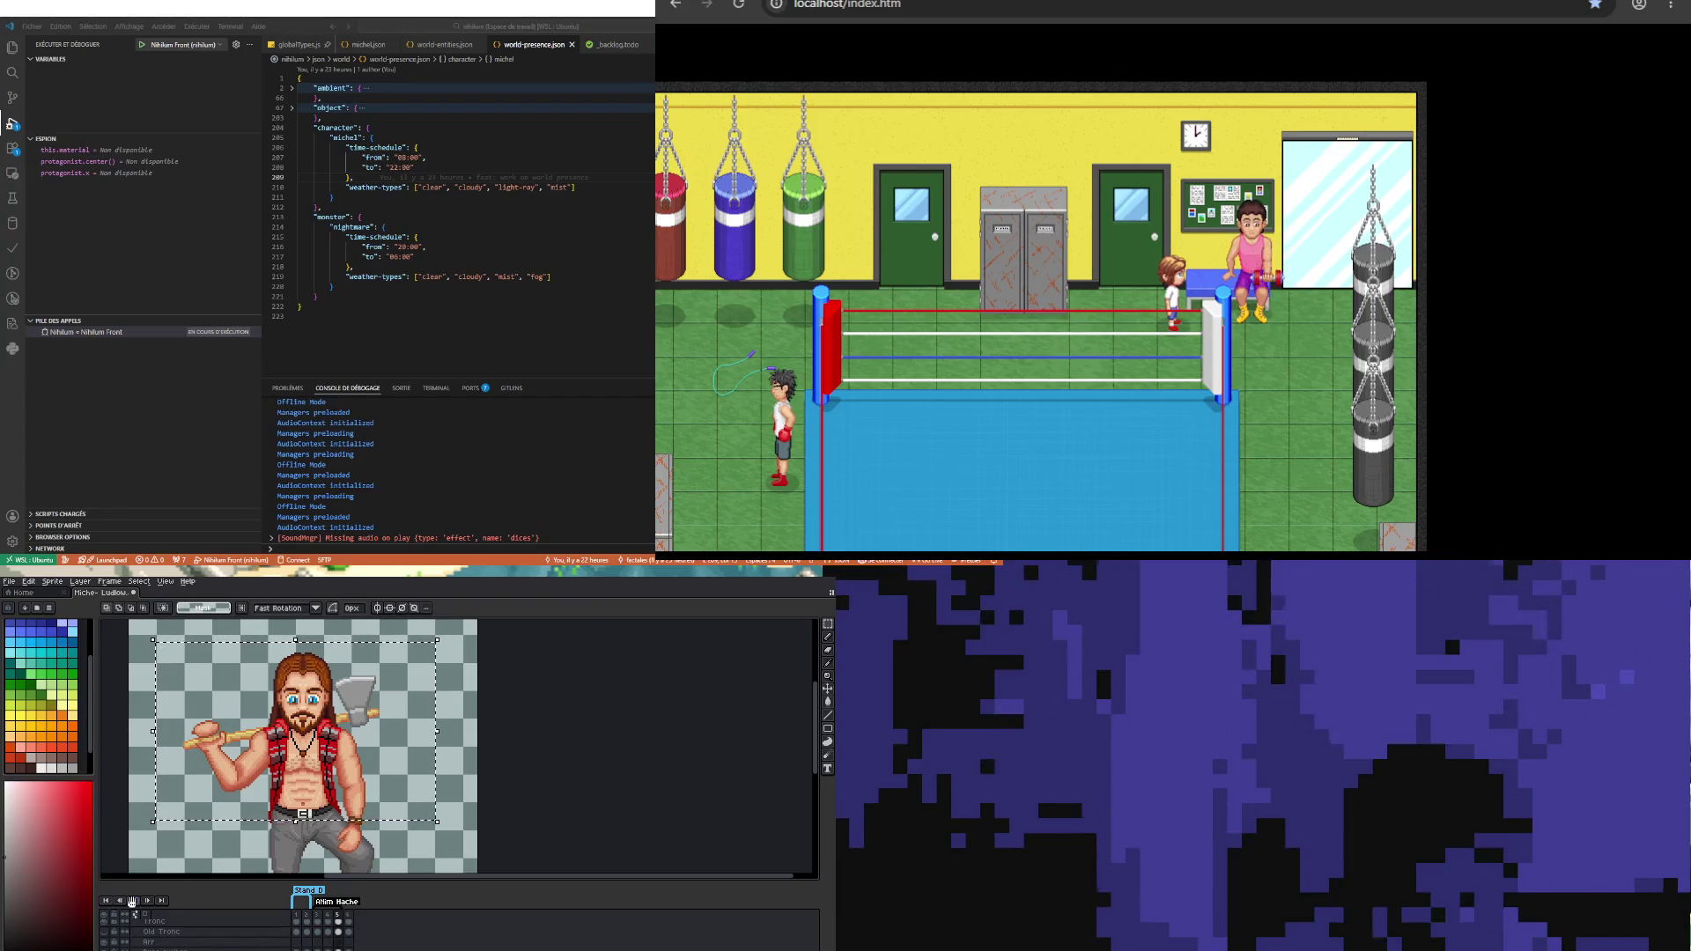
# Step: Preview the animation and set the Anim Hache tag direction to Ping-pong
pyautogui.click(132, 901)
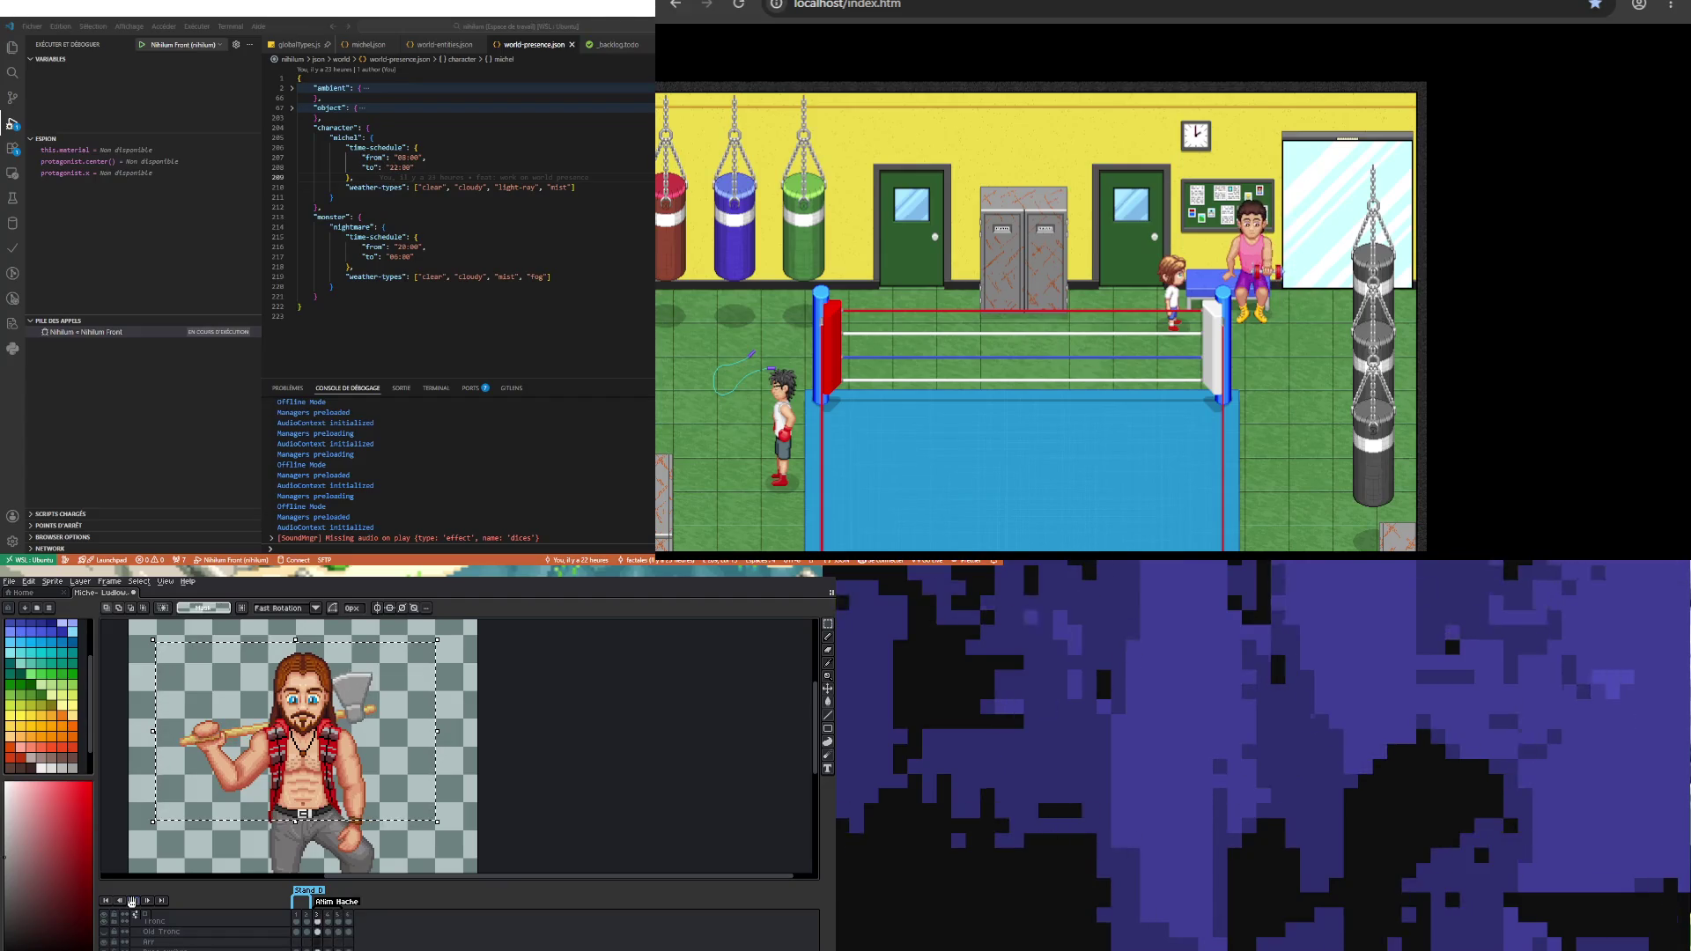
pyautogui.doubleClick(339, 901)
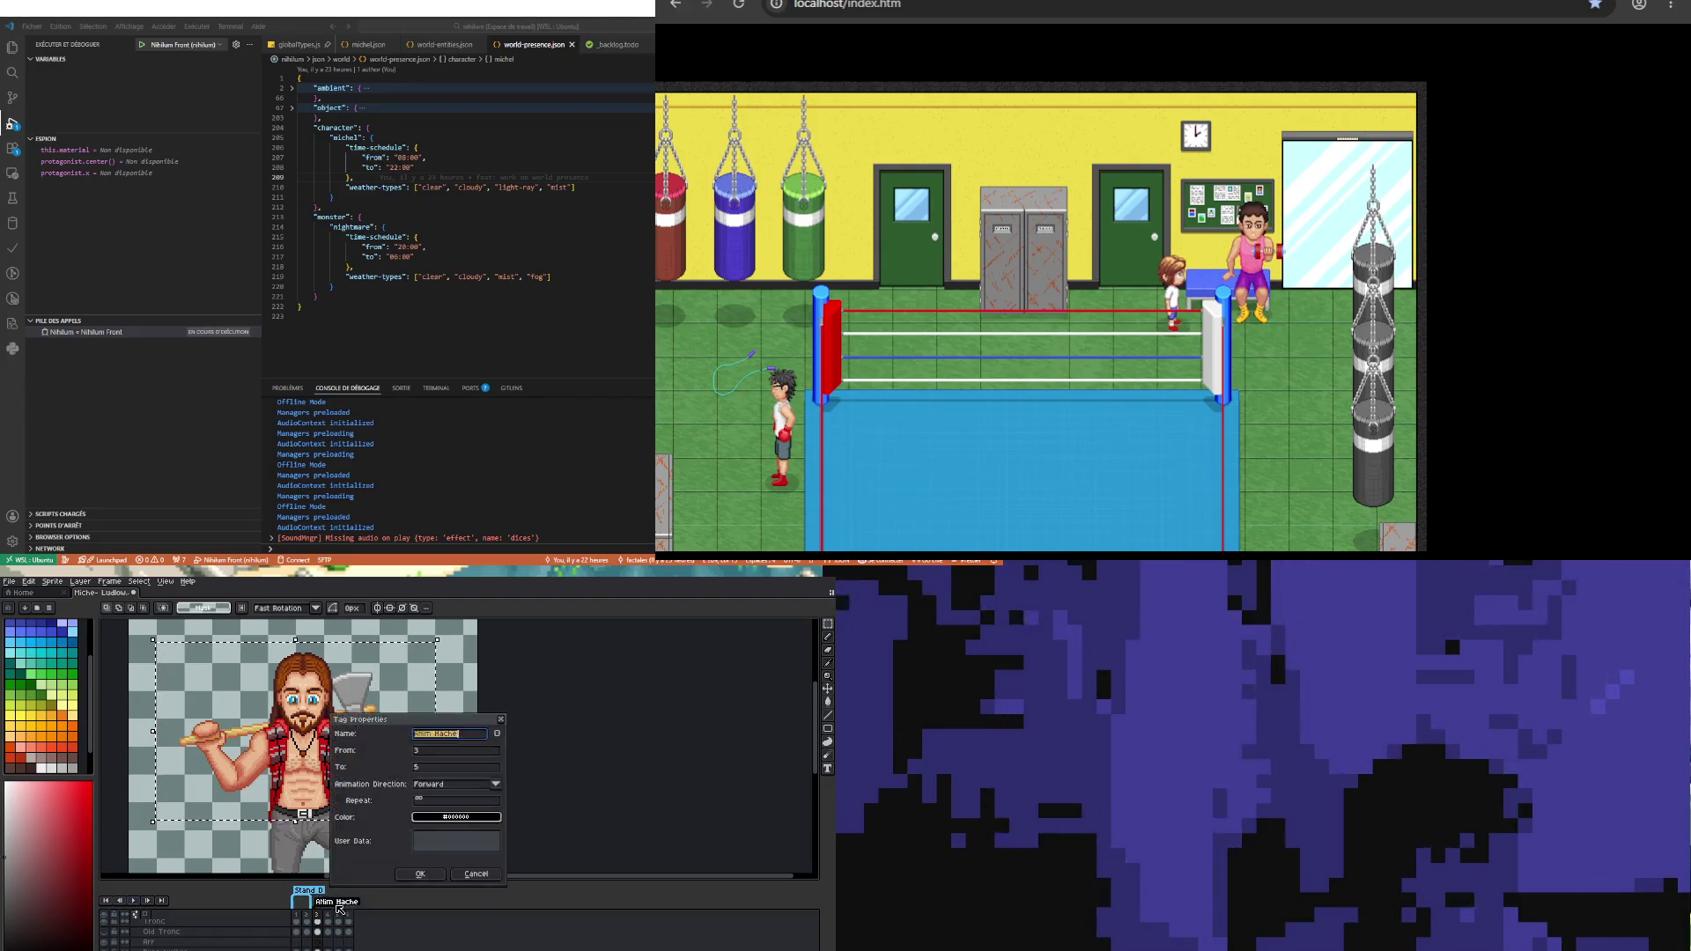
pyautogui.click(431, 812)
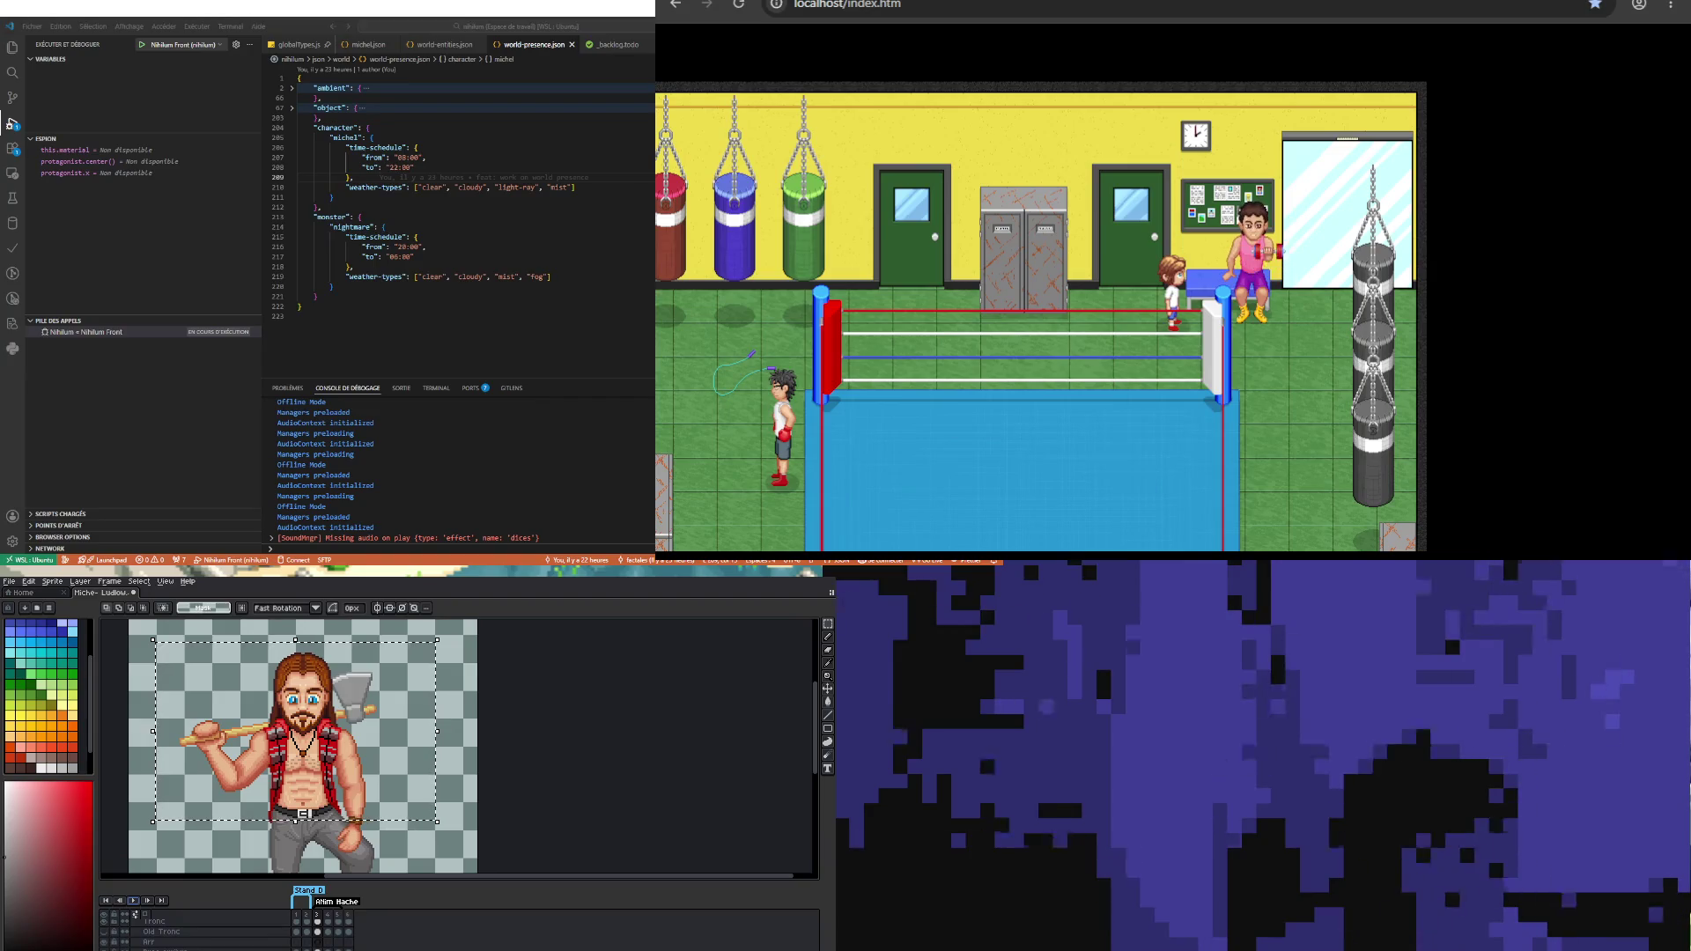
# Step: On the bras pose cel at frame 4, marquee-select the upper part of the sprite
pyautogui.scroll(-1, 493, 753)
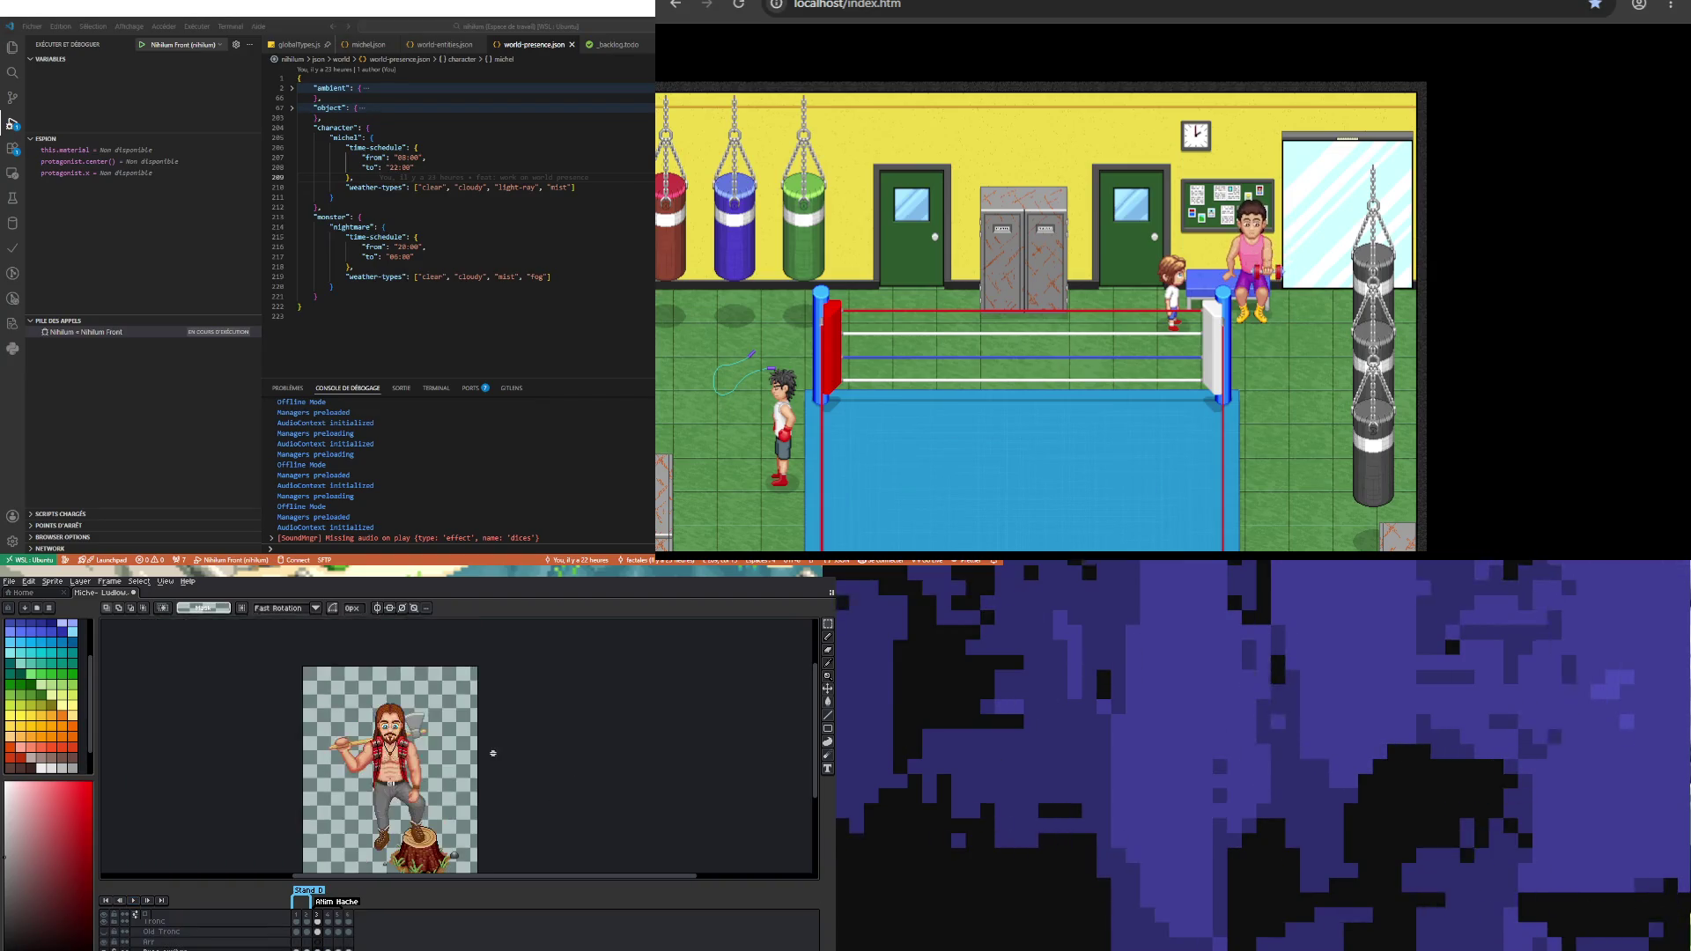
pyautogui.scroll(1, 453, 801)
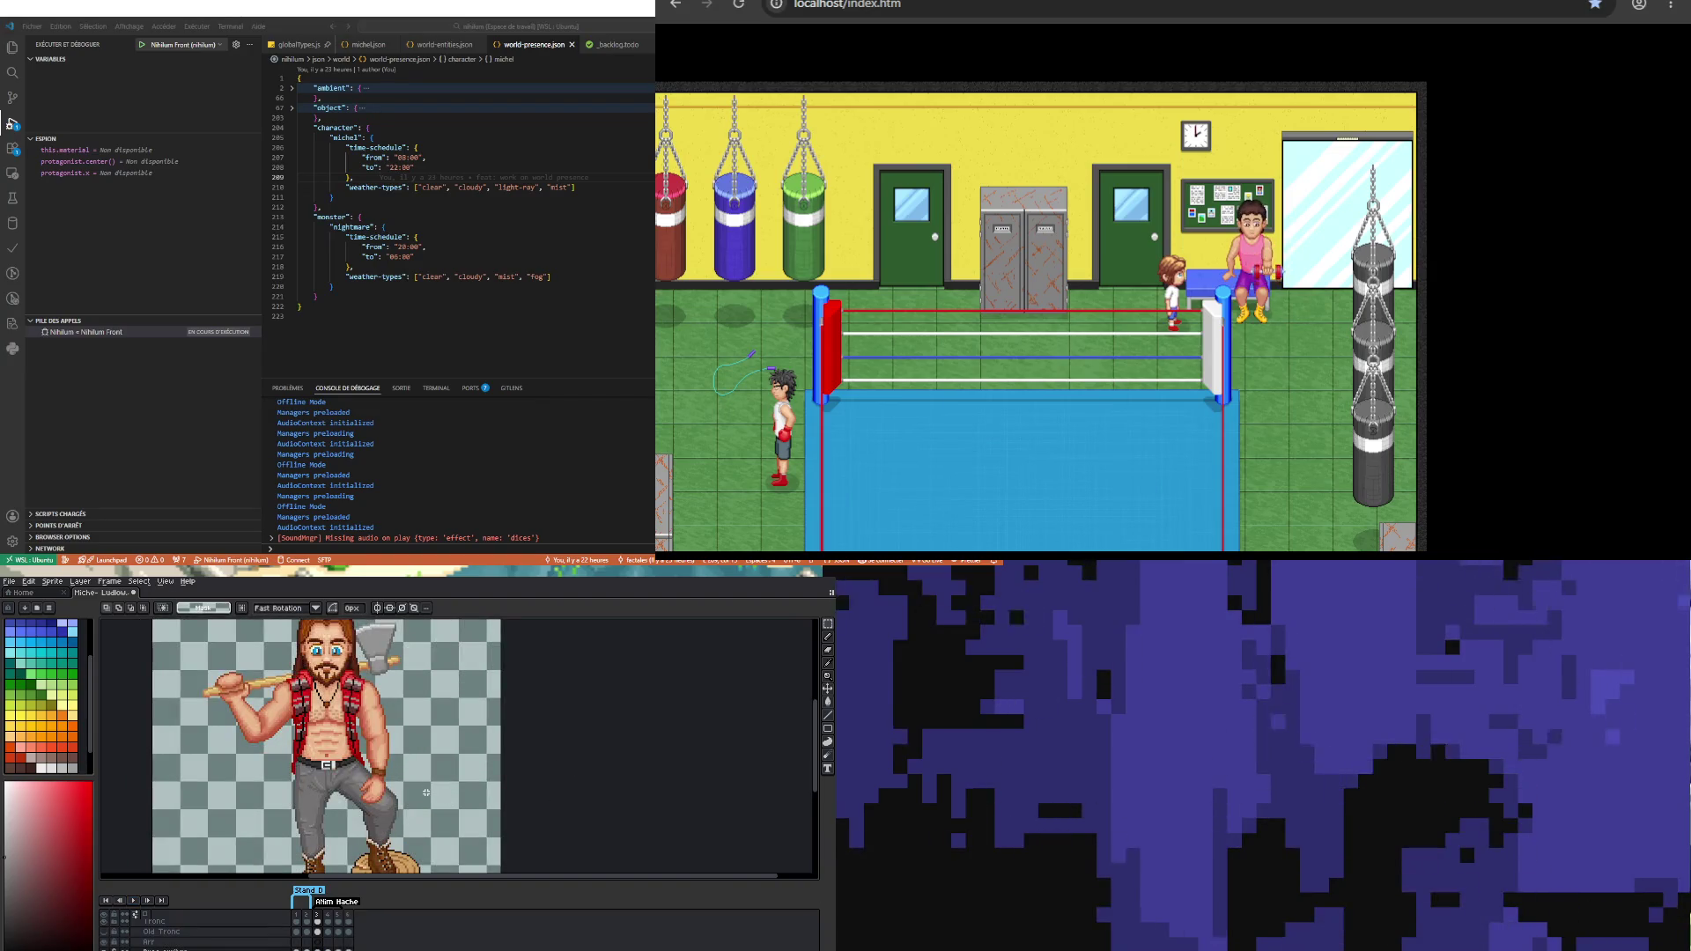
pyautogui.scroll(1, 338, 932)
pyautogui.click(330, 926)
pyautogui.scroll(2, 299, 748)
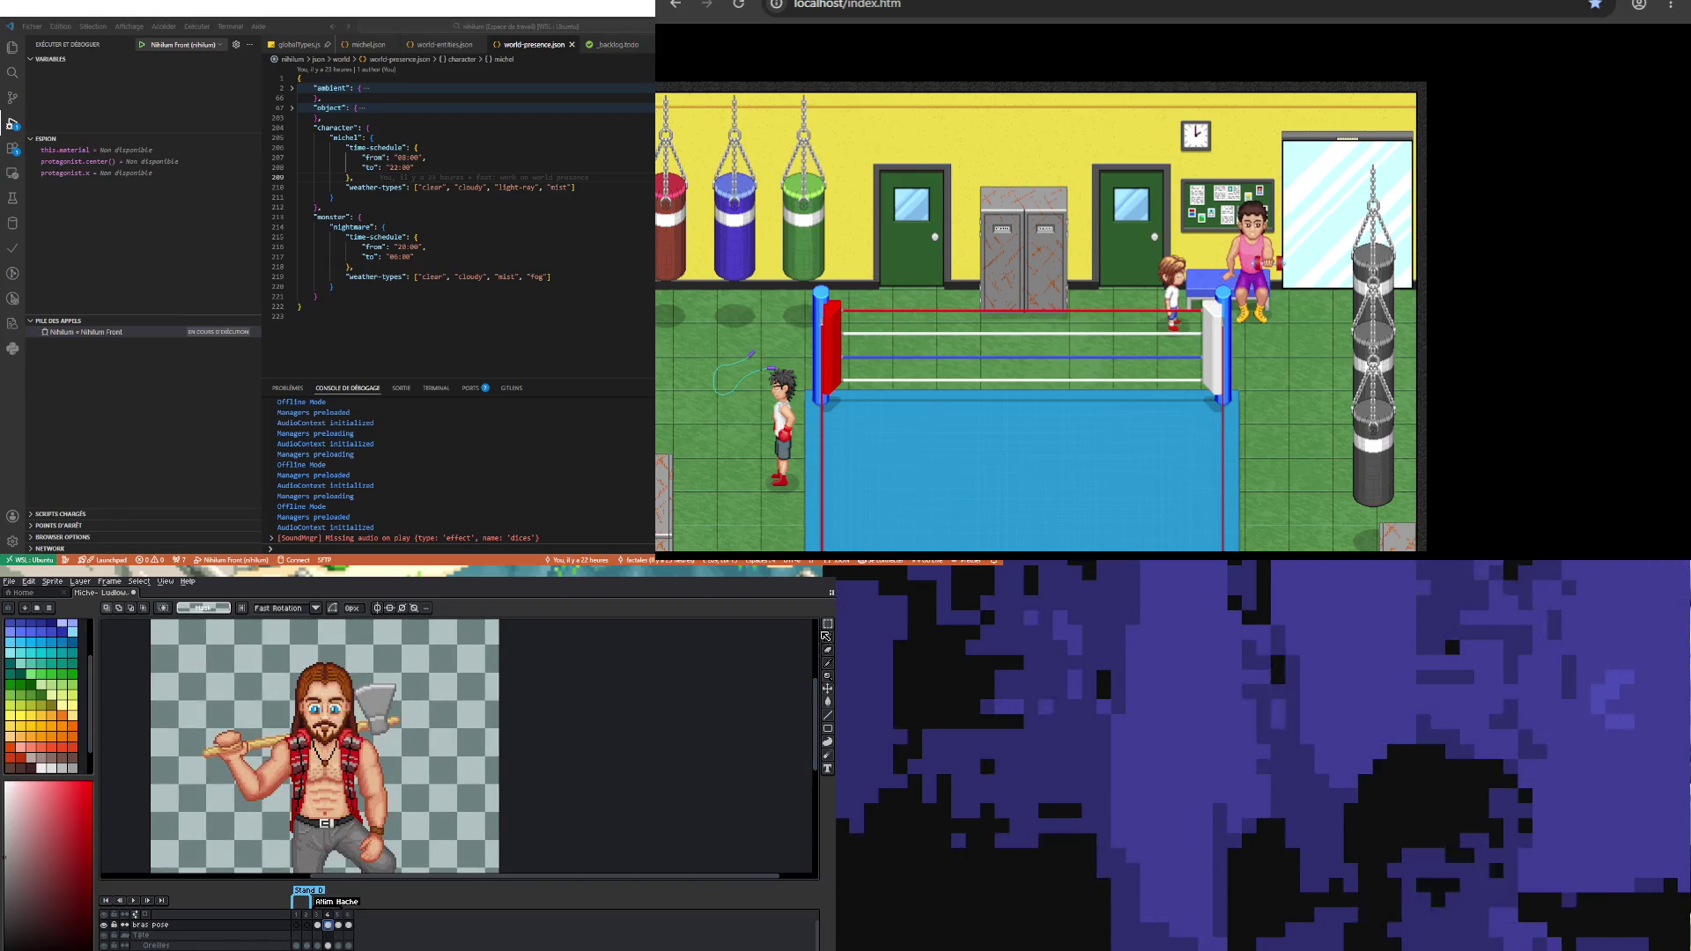
pyautogui.press('m')
pyautogui.moveTo(193, 646); pyautogui.dragTo(428, 800)
pyautogui.scroll(-2, 194, 933)
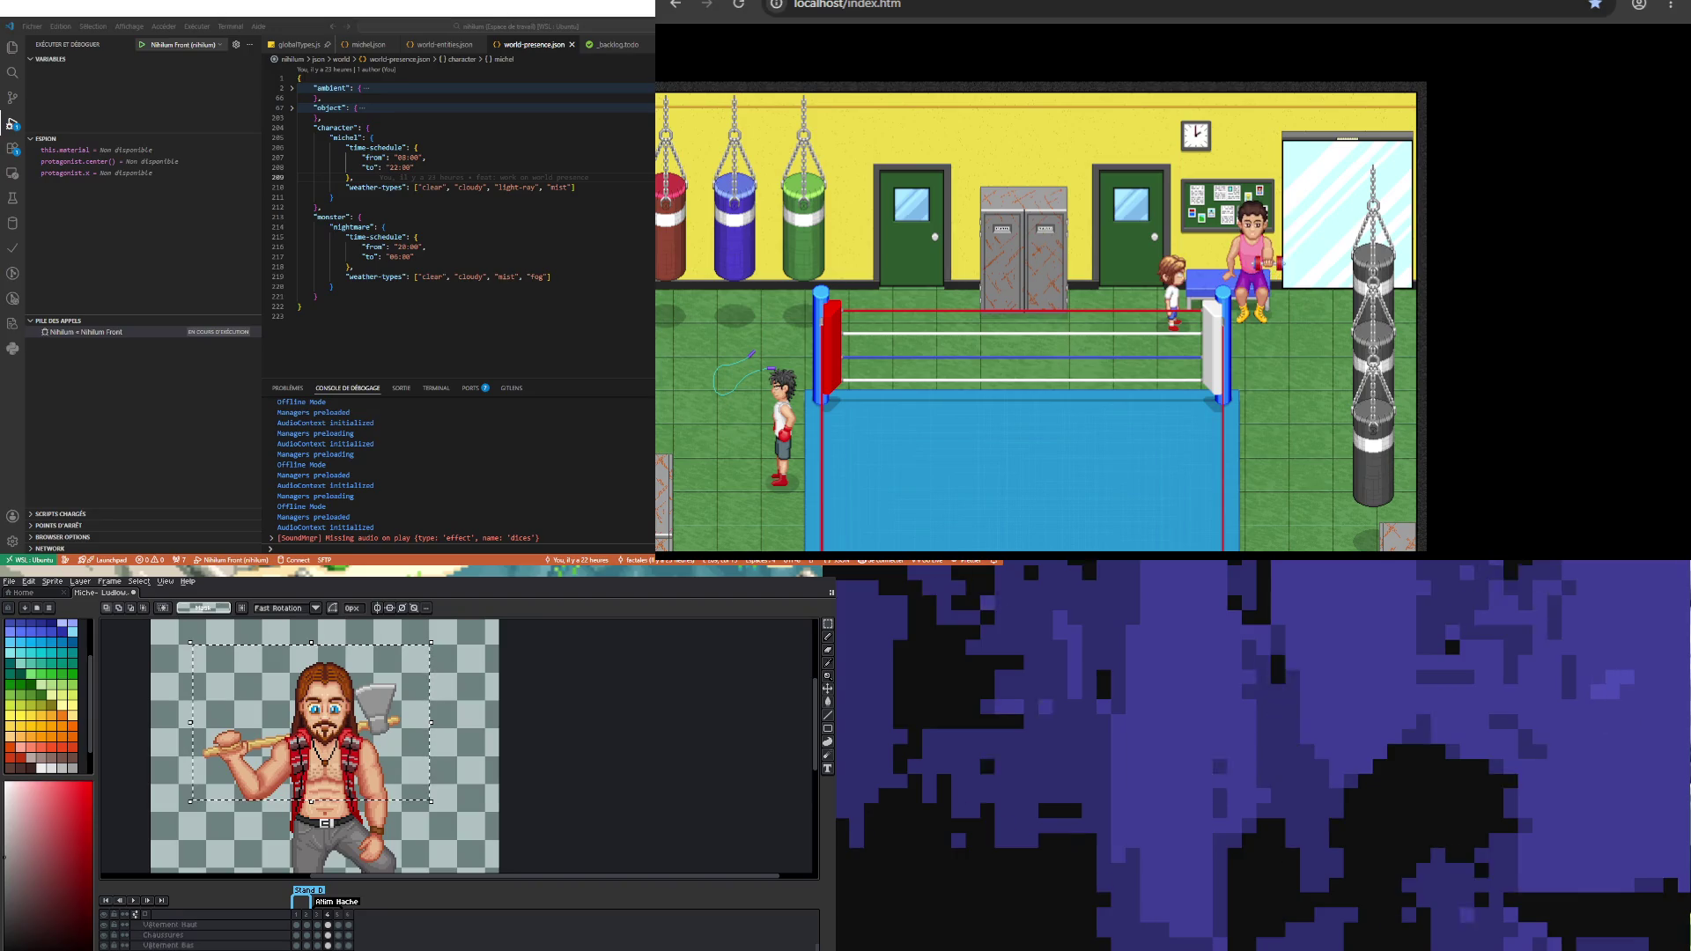
pyautogui.moveTo(410, 878)
pyautogui.mouseDown()
pyautogui.moveTo(409, 801)
pyautogui.moveTo(409, 821)
pyautogui.mouseUp()
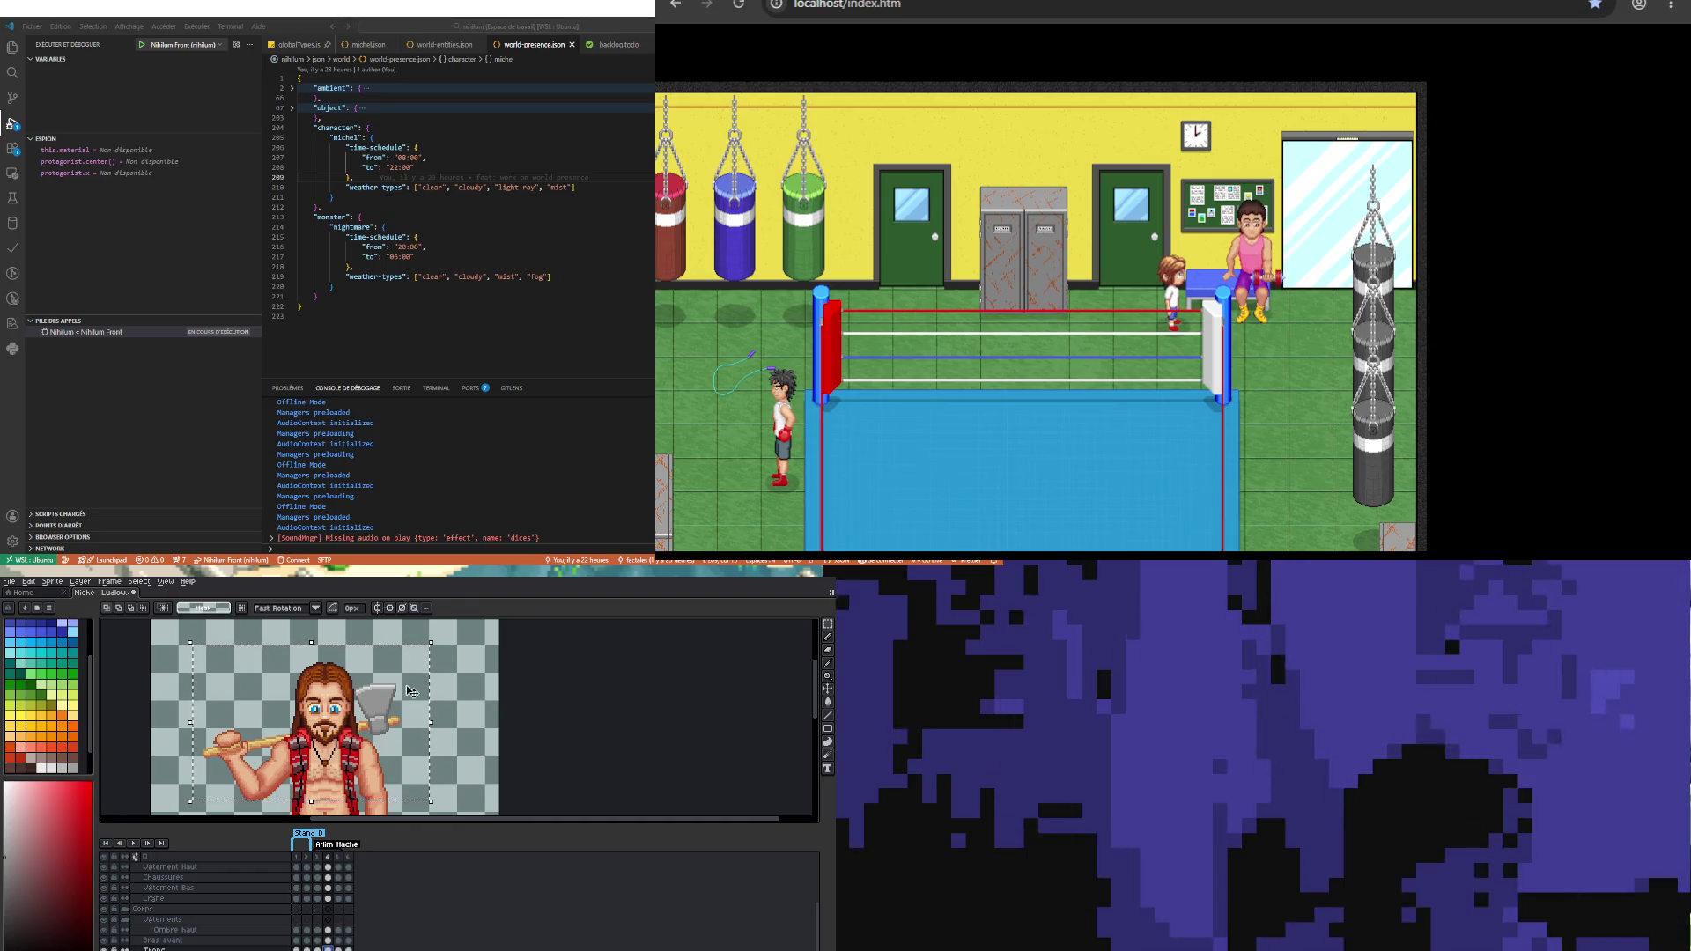
# Step: Nudge the selection down and back up one pixel, then commit the move
pyautogui.press('Down')
pyautogui.press('Up')
pyautogui.scroll(-2, 529, 740)
pyautogui.scroll(1, 541, 748)
pyautogui.click(558, 737)
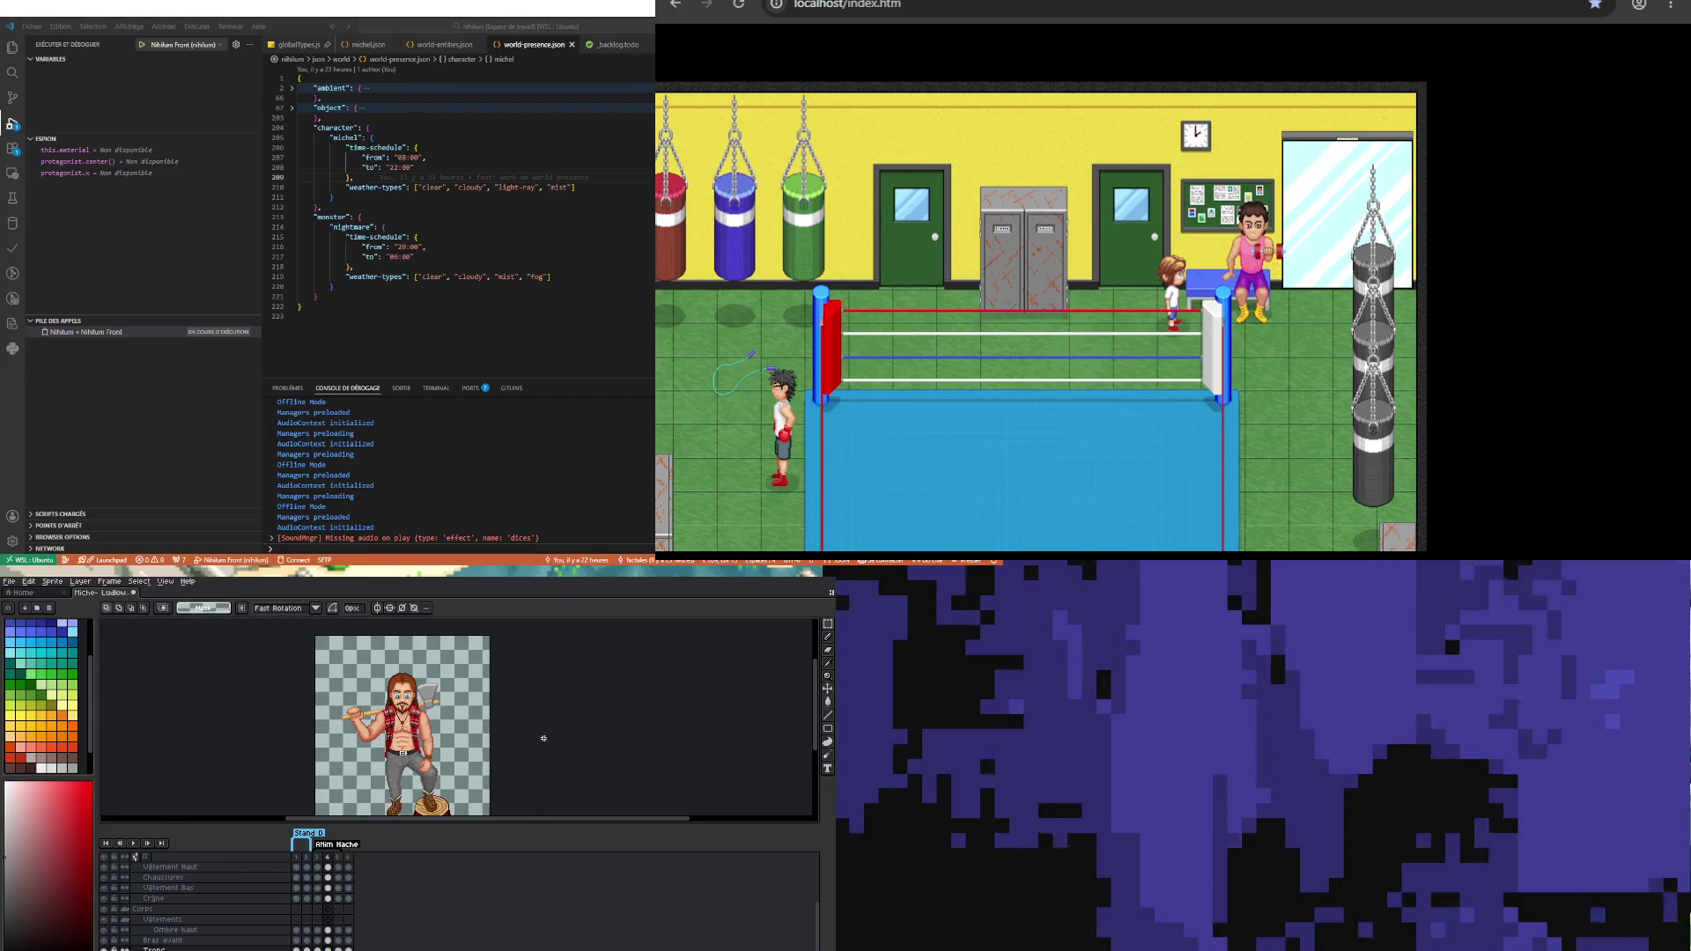
# Step: Save the sprite with File > Save, then raise the selection's bottom edge slightly
pyautogui.click(18, 585)
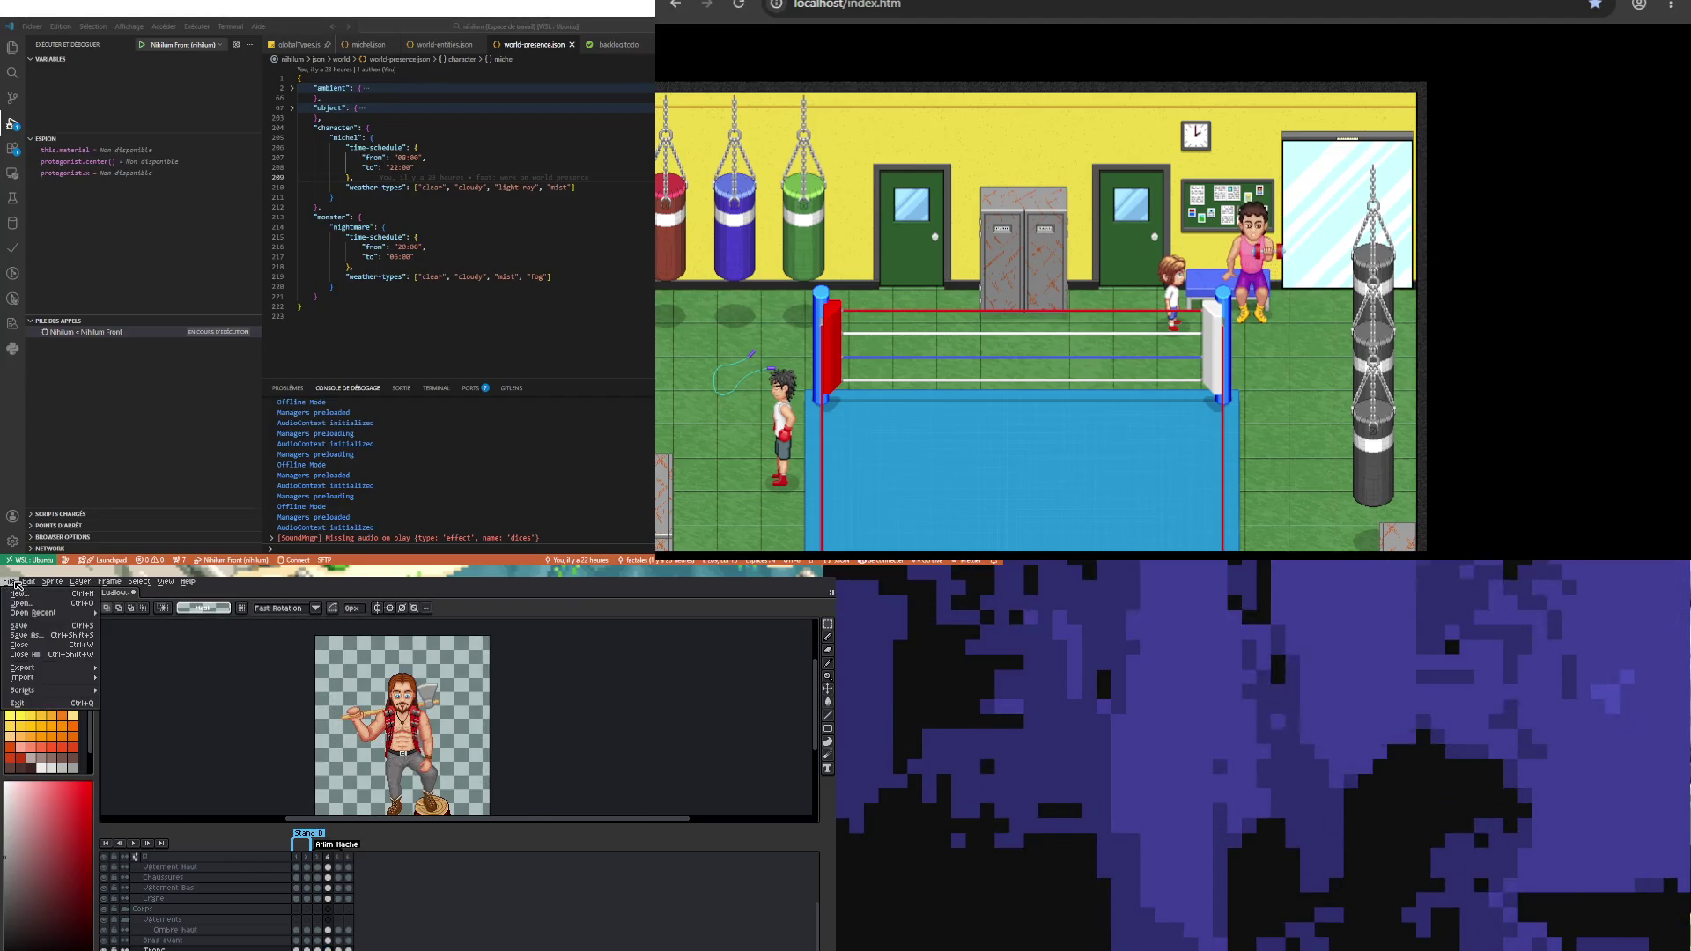
pyautogui.click(35, 630)
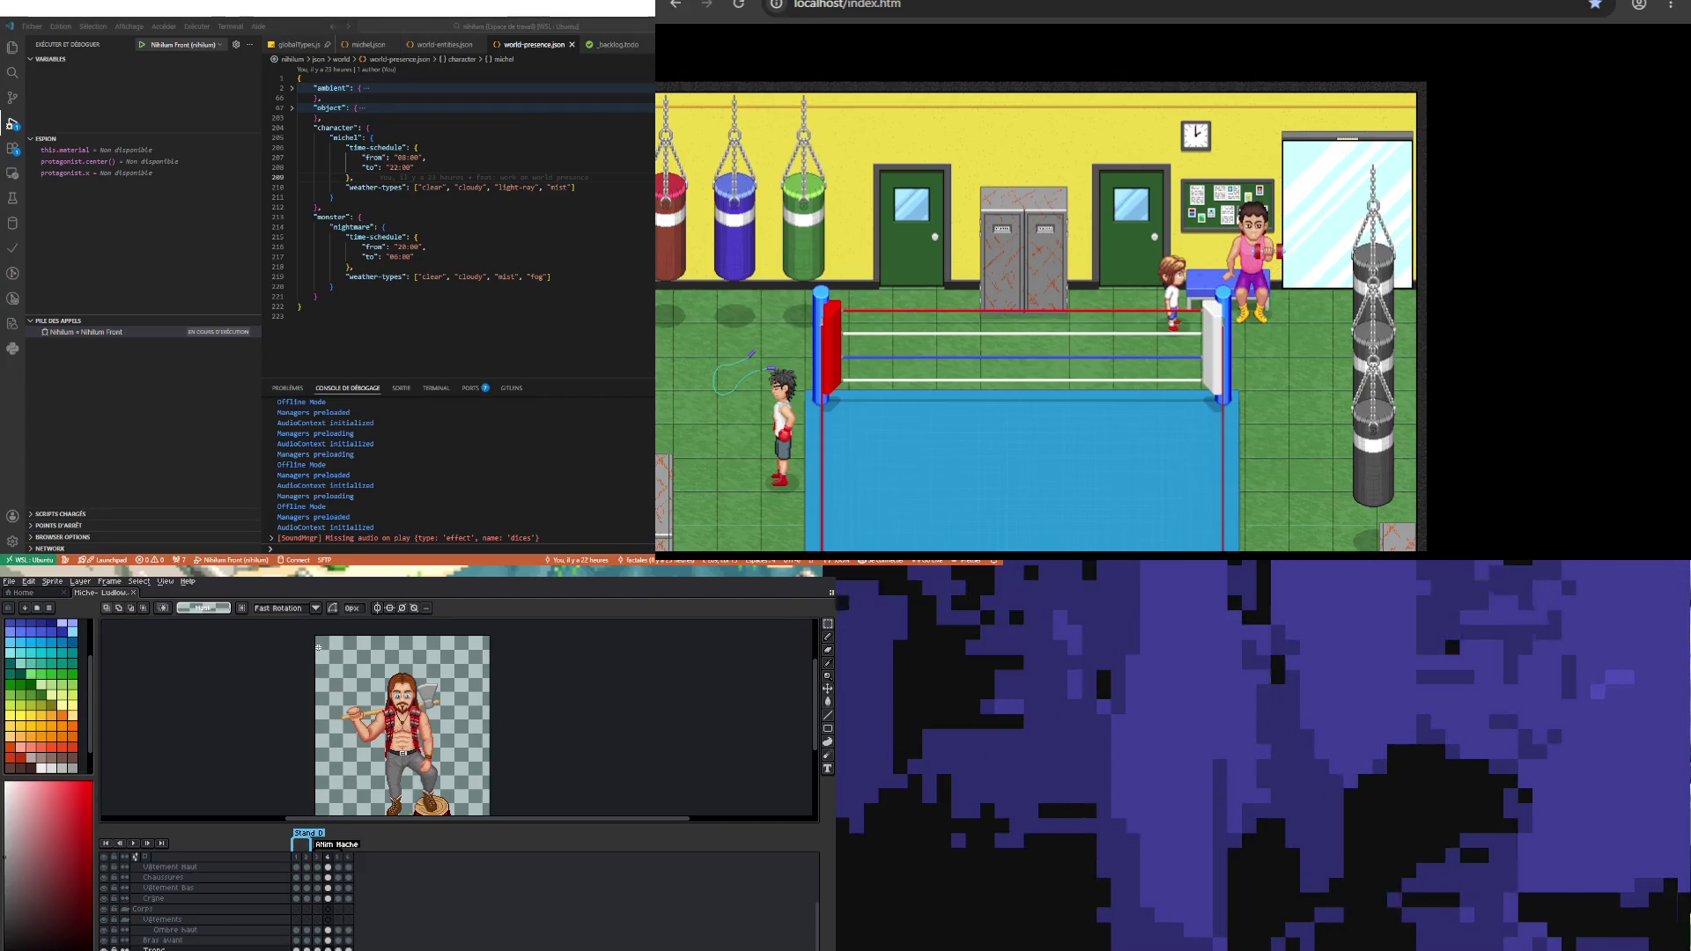
pyautogui.moveTo(486, 752); pyautogui.dragTo(488, 743)
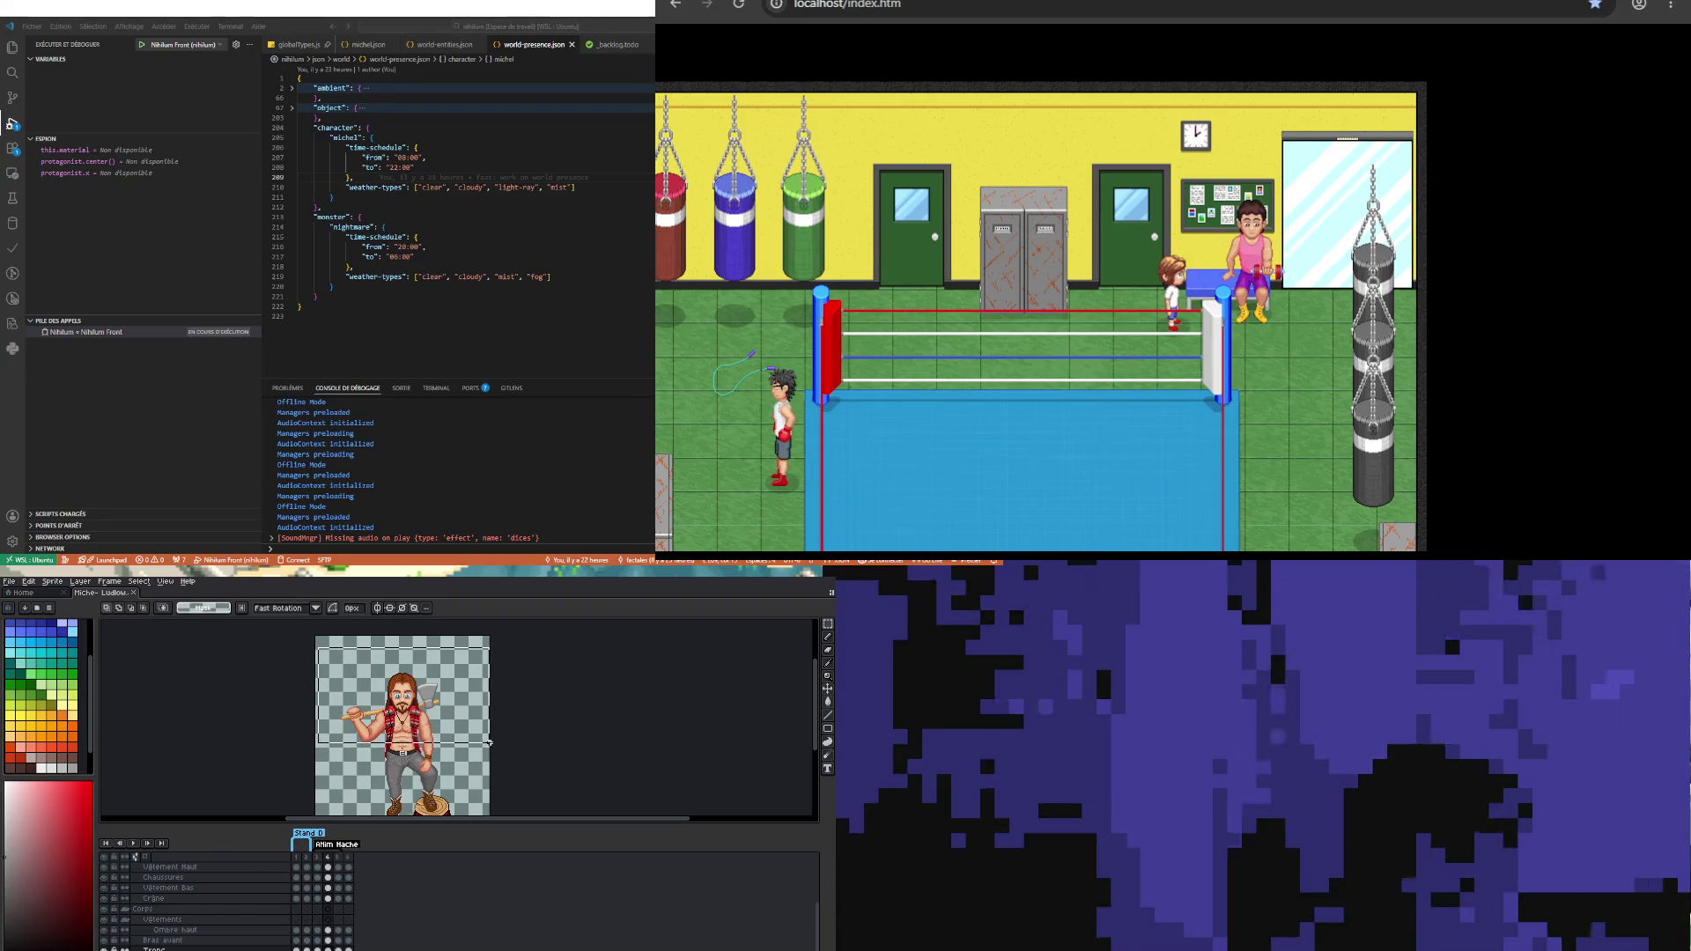
pyautogui.scroll(3, 488, 742)
pyautogui.press('Down')
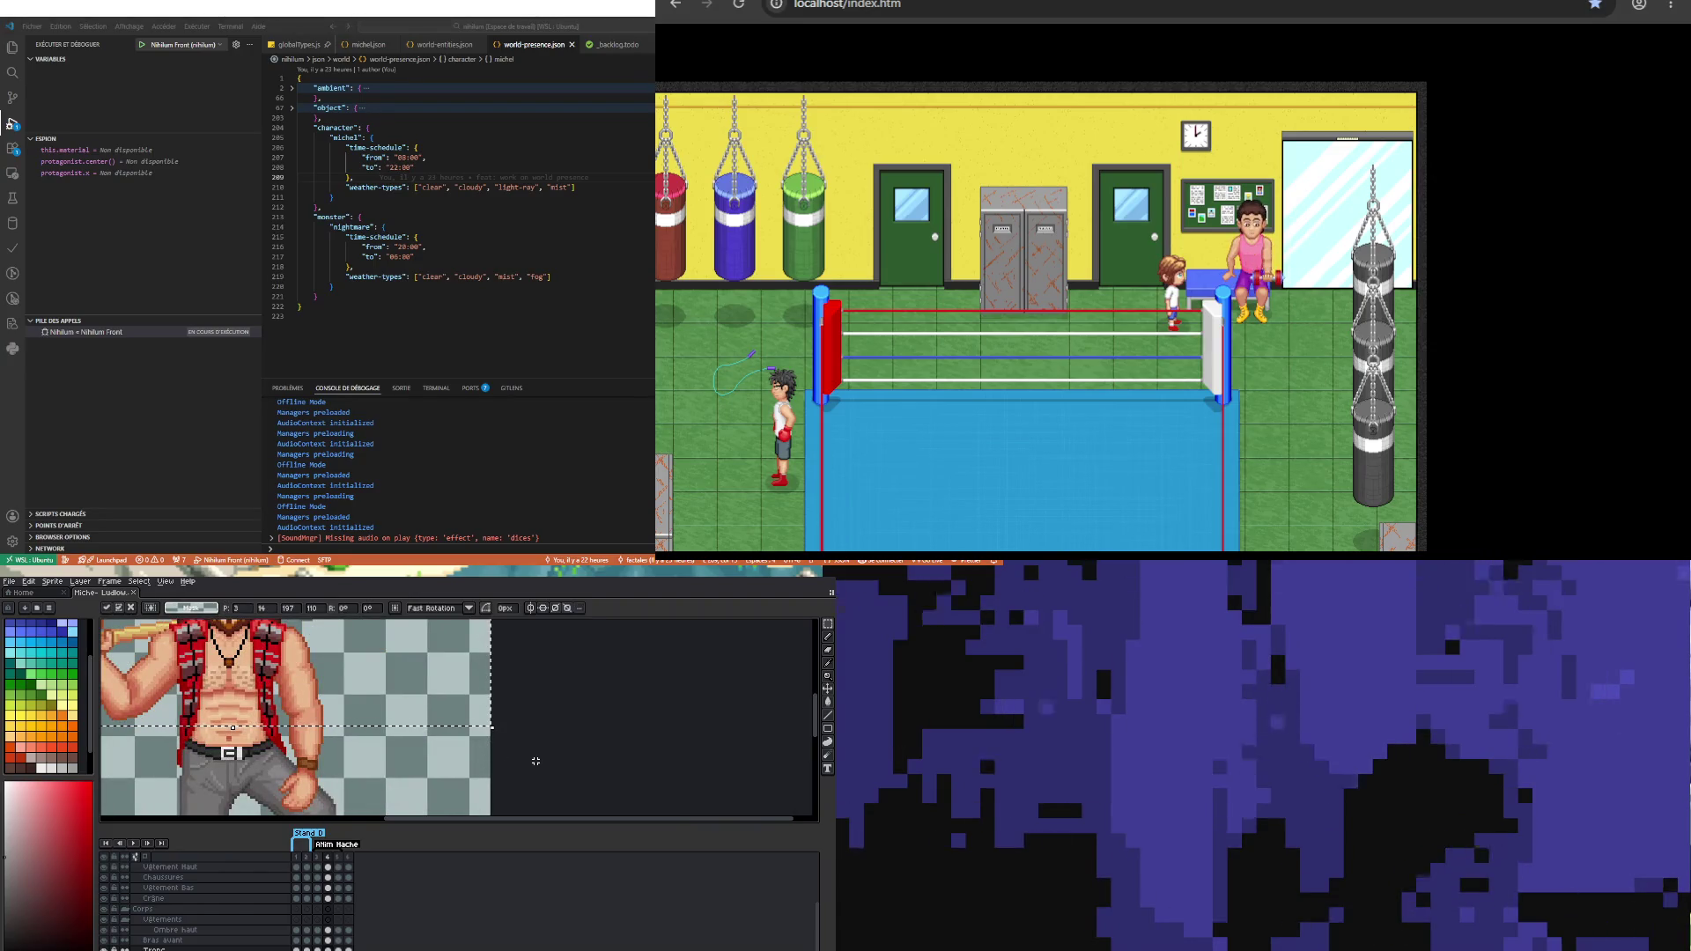
pyautogui.press('Up')
pyautogui.press('Down')
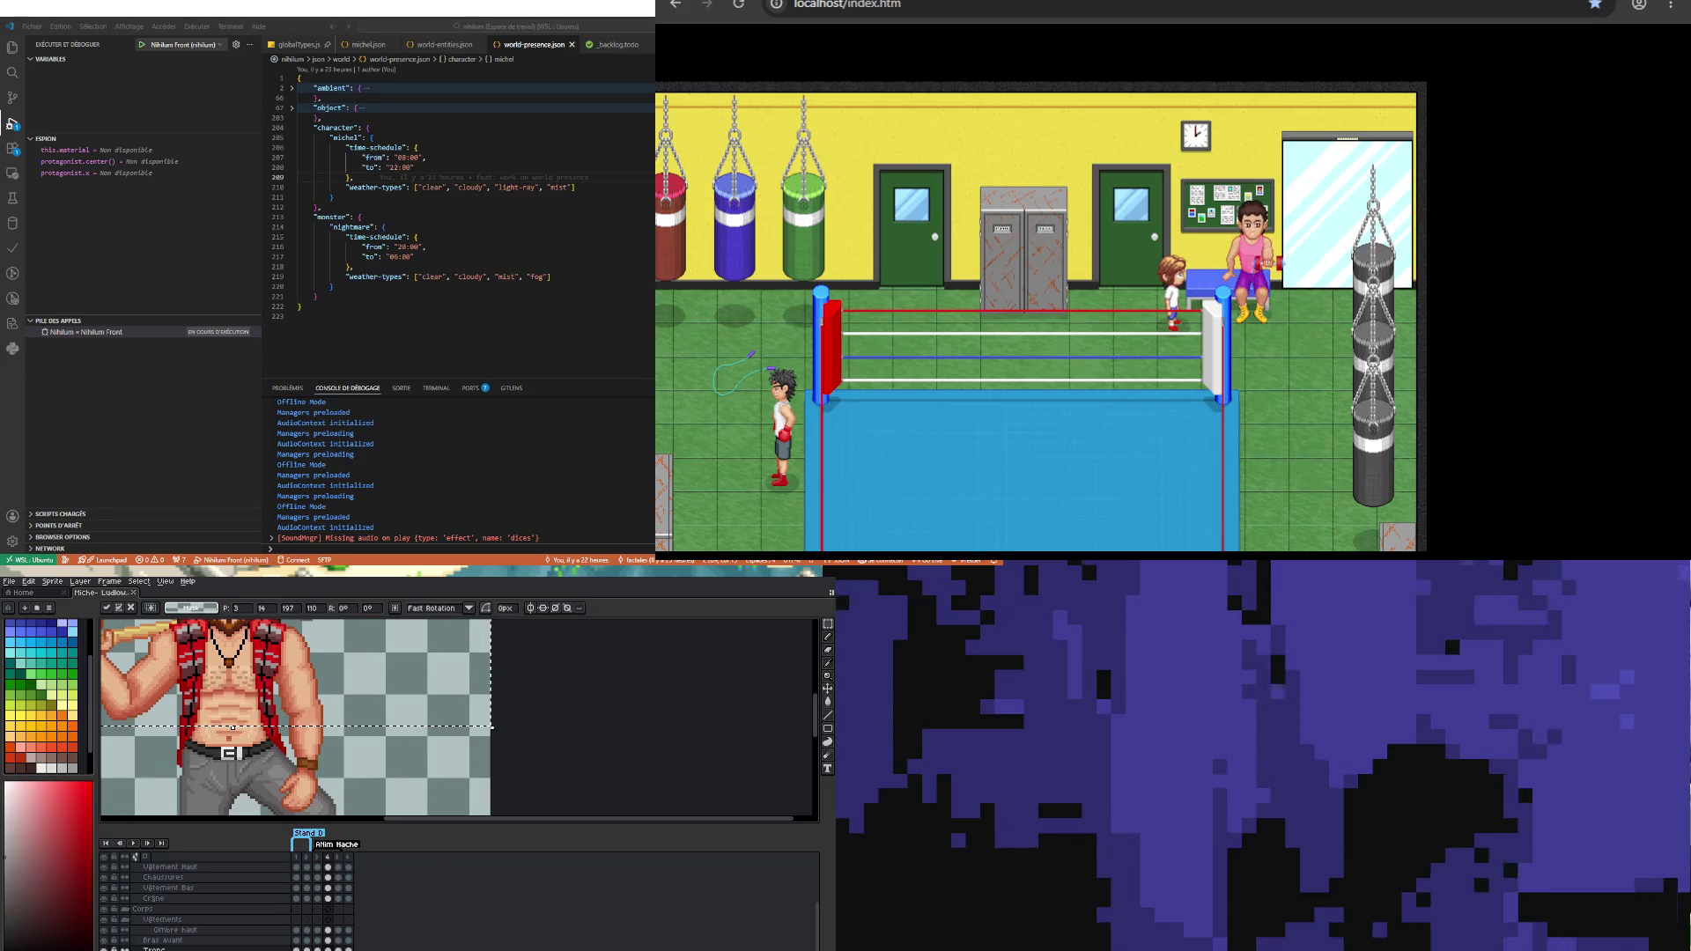
pyautogui.scroll(-3, 232, 727)
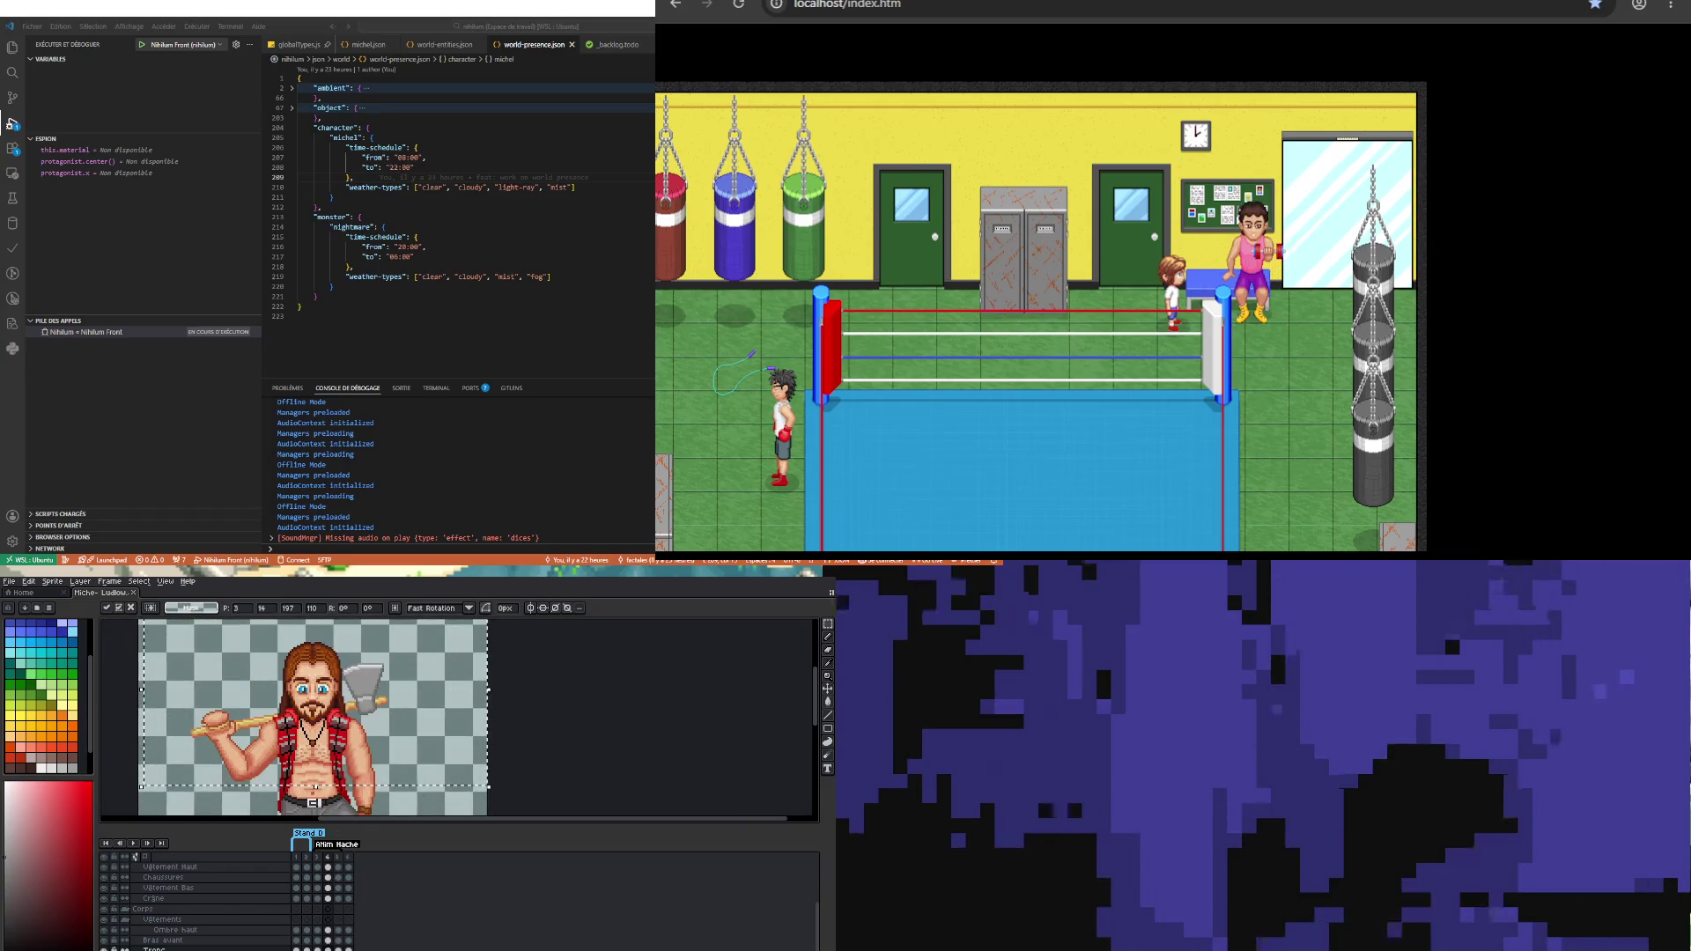
pyautogui.rightClick(163, 939)
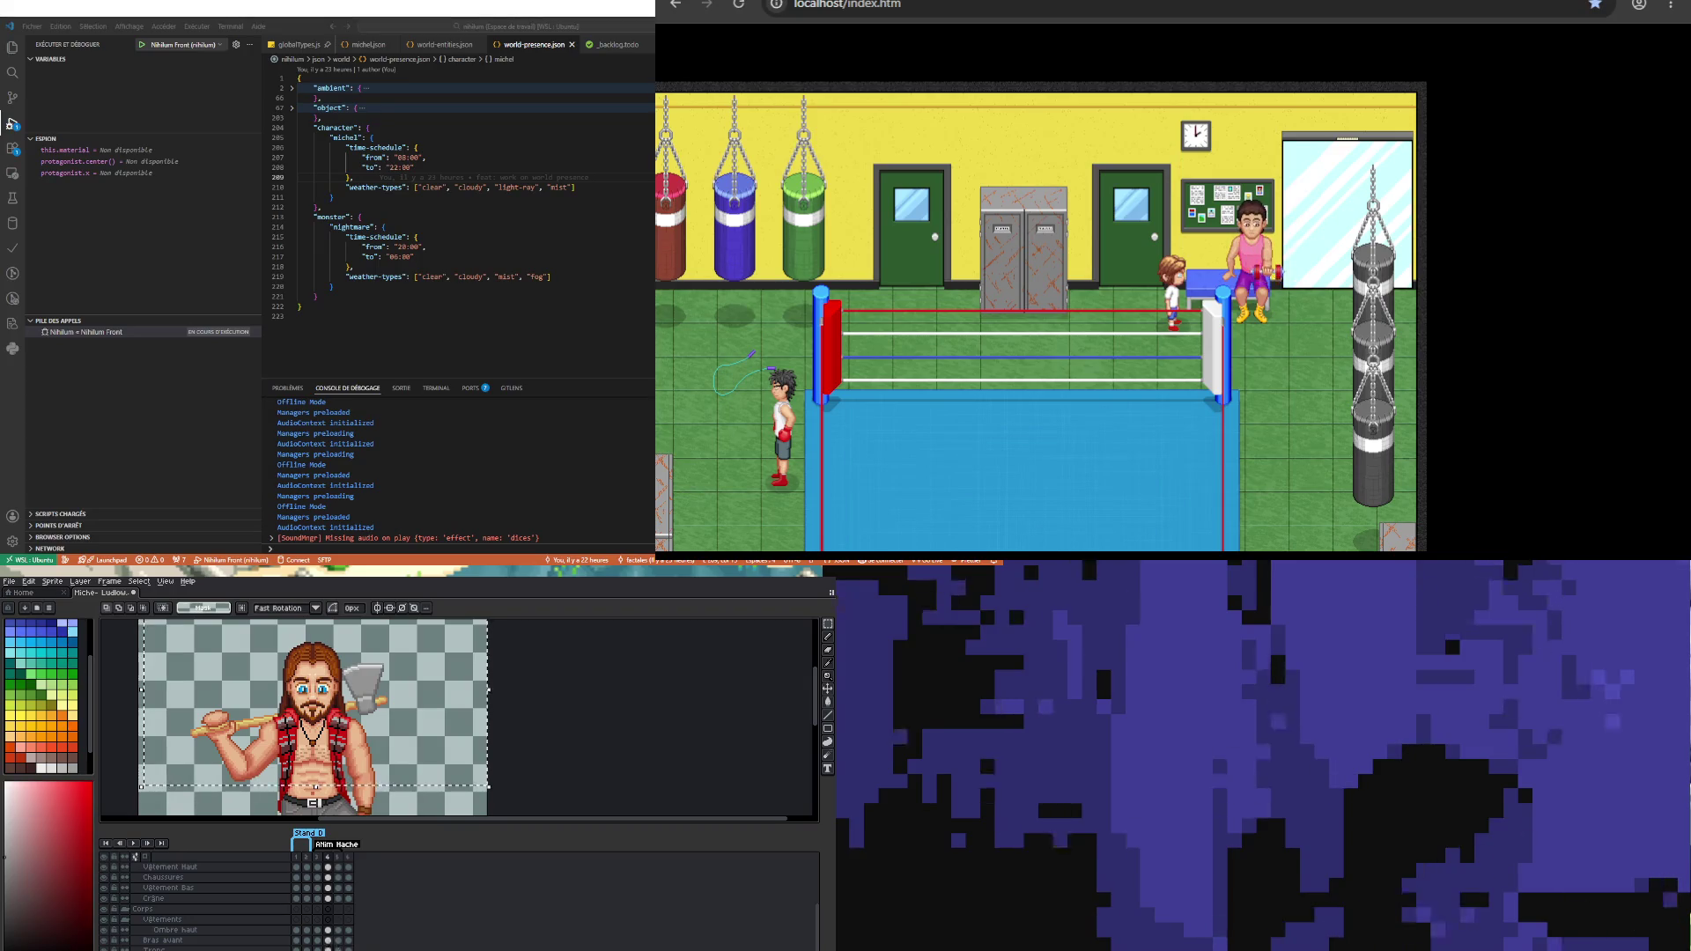
pyautogui.click(328, 949)
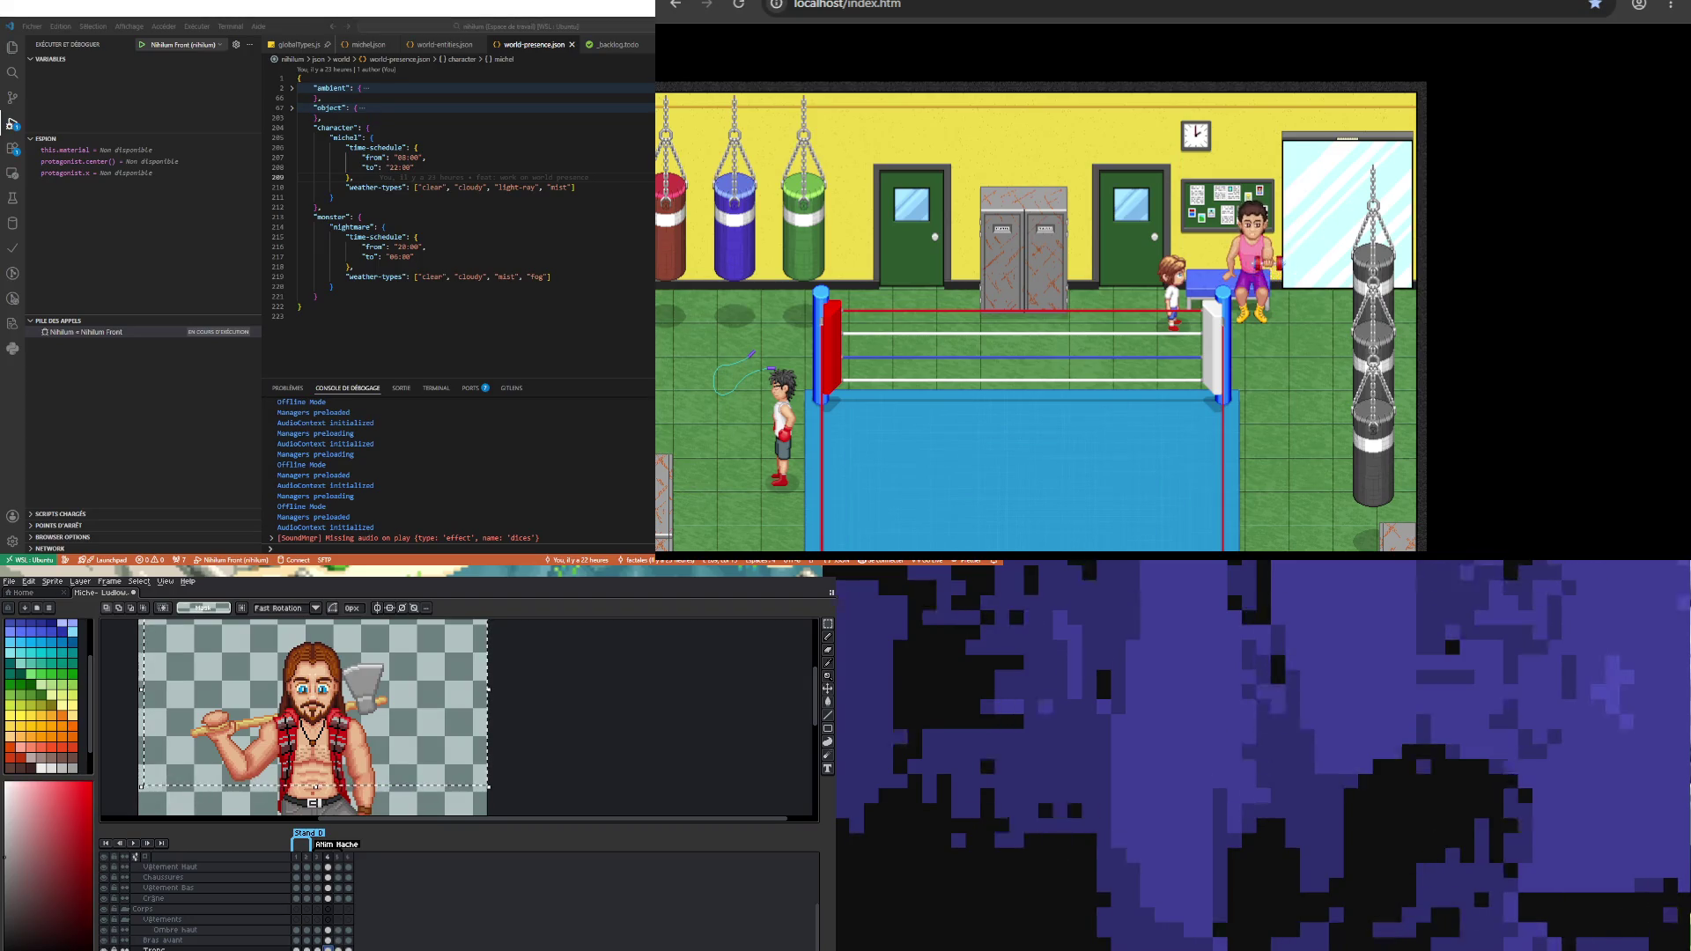
pyautogui.click(328, 939)
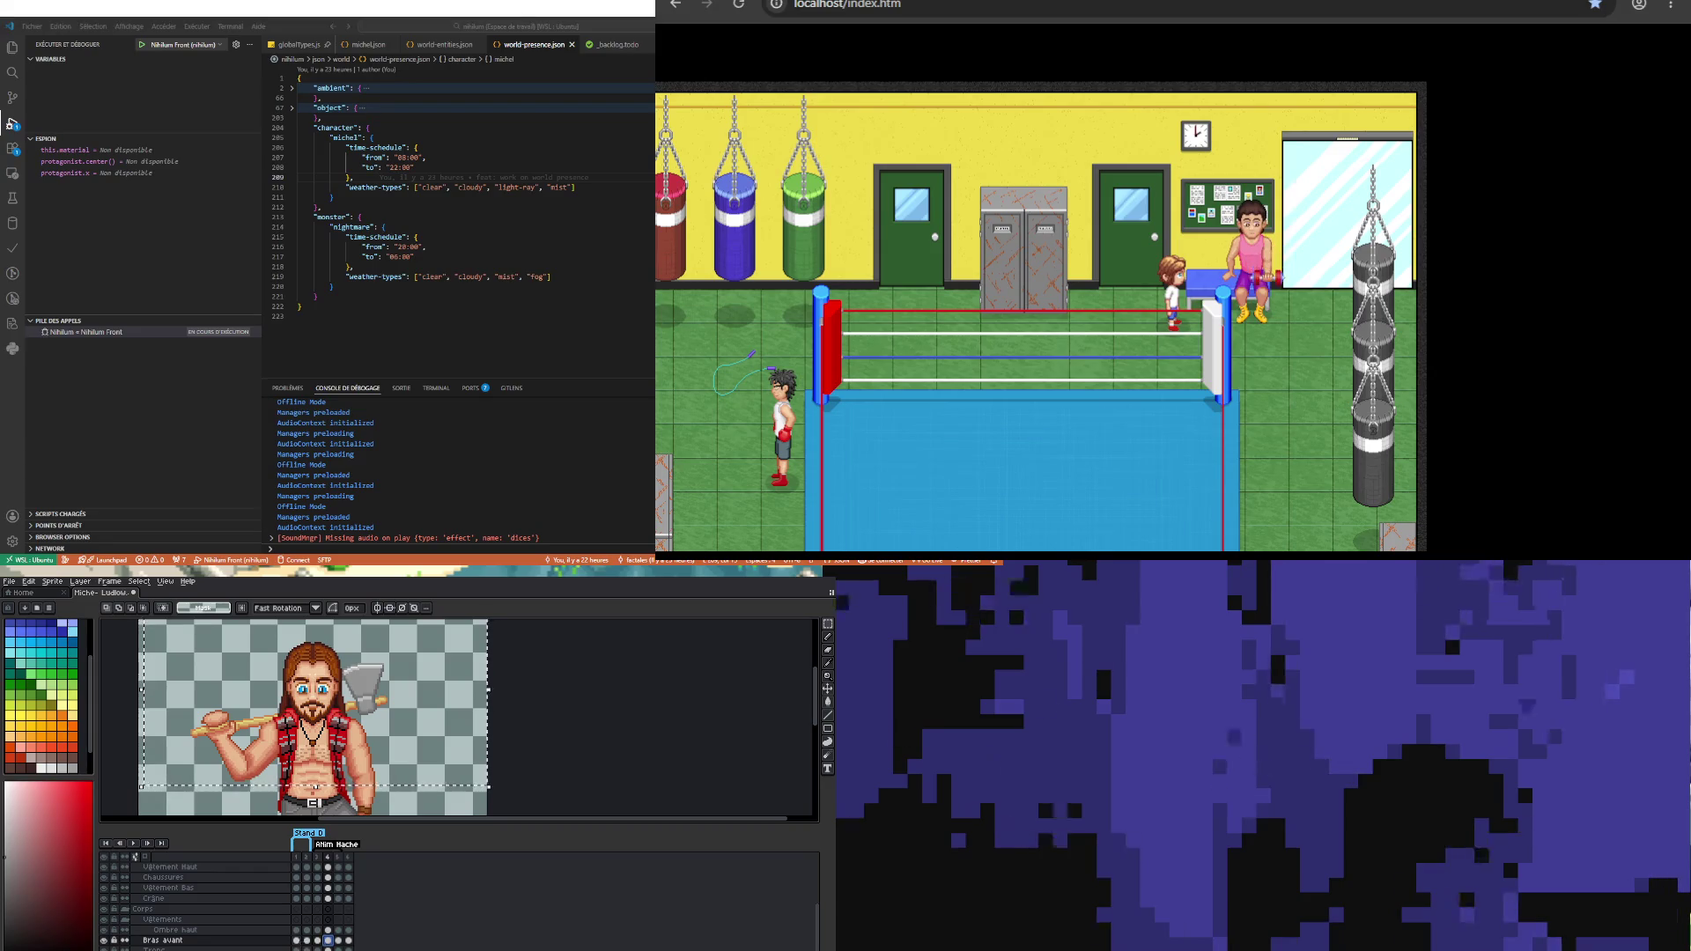
pyautogui.click(296, 939)
pyautogui.click(338, 940)
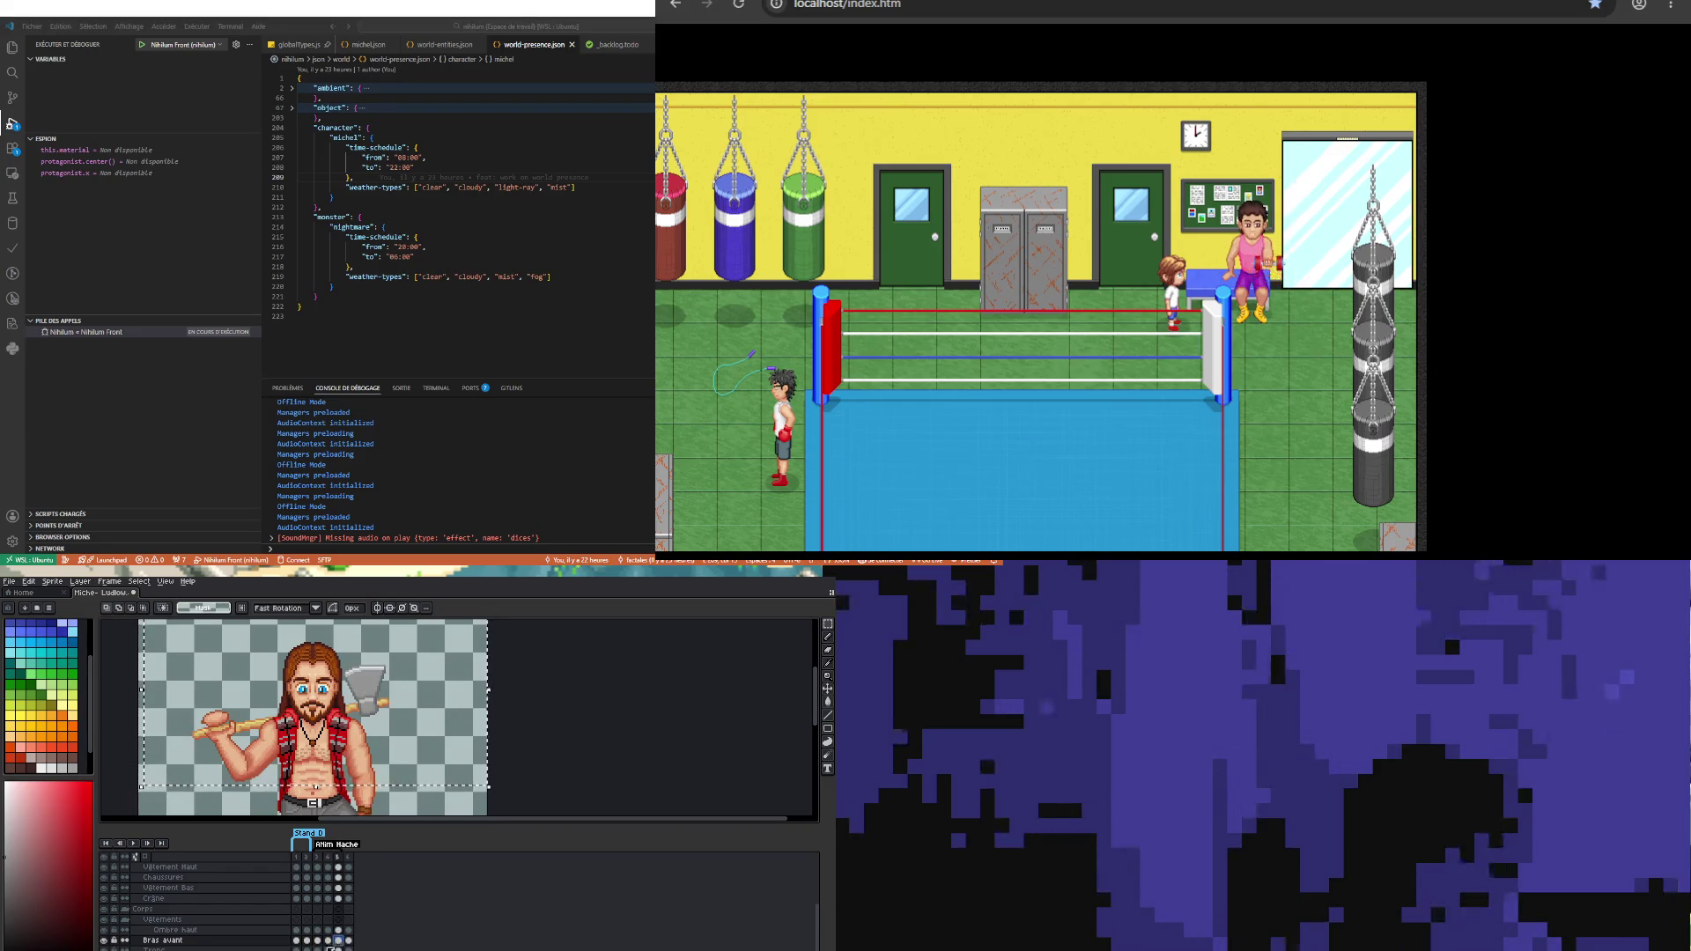
pyautogui.scroll(-1, 284, 700)
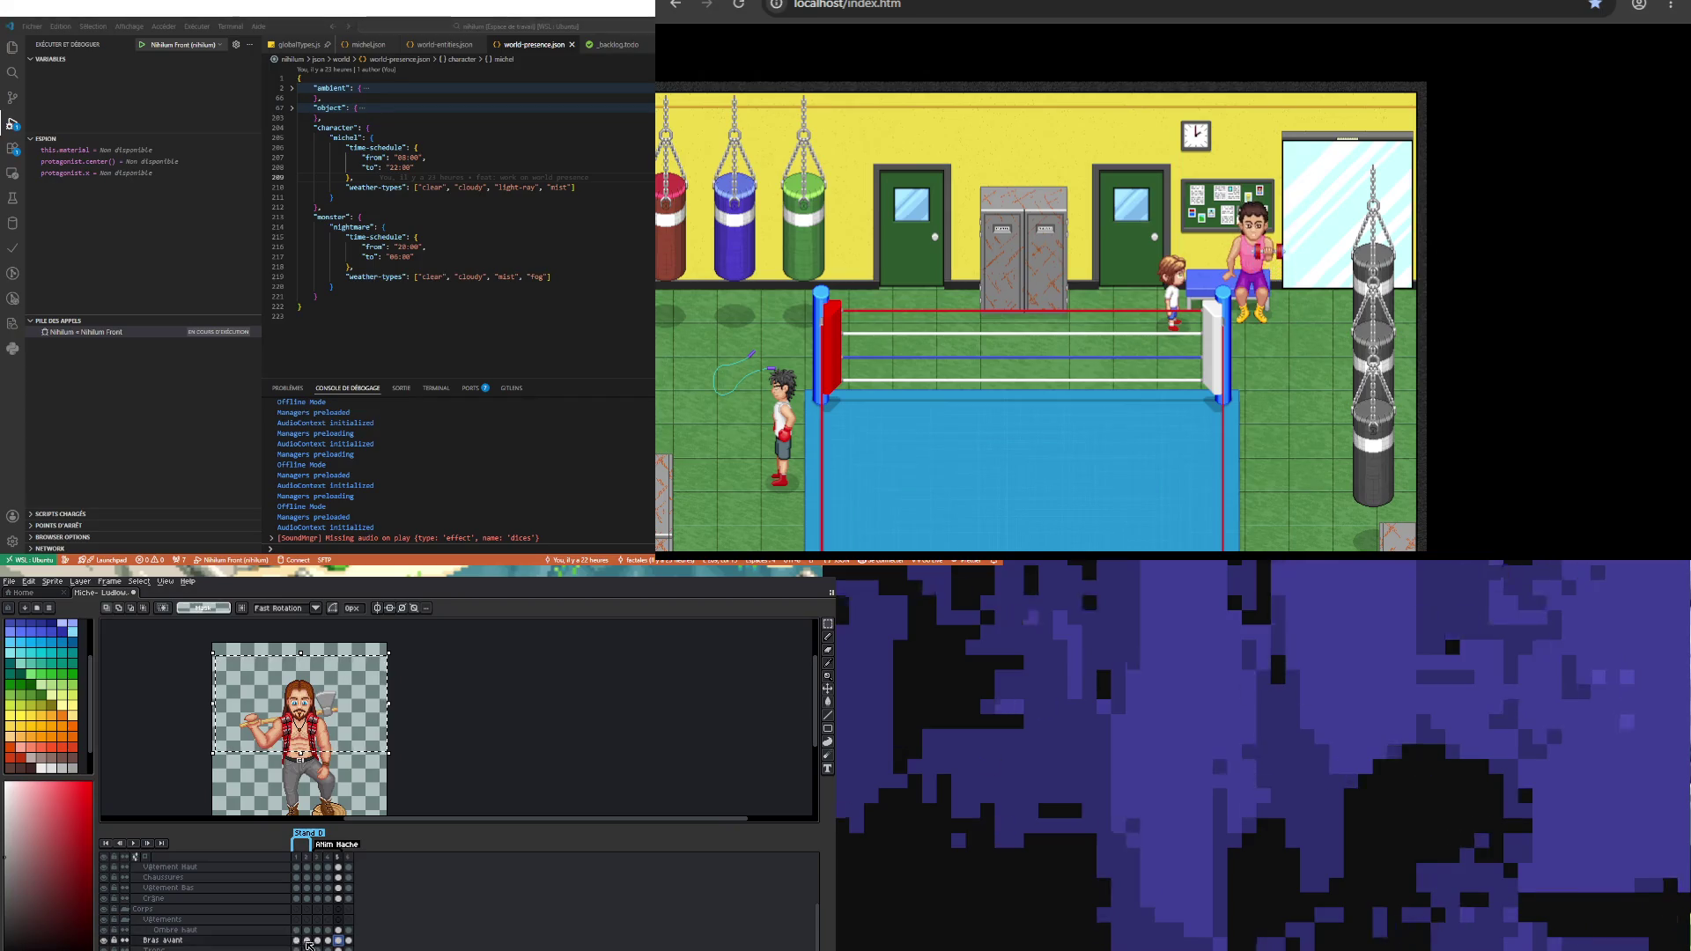
pyautogui.press('Left')
pyautogui.press('Left')
pyautogui.press('Left')
pyautogui.rightClick(175, 942)
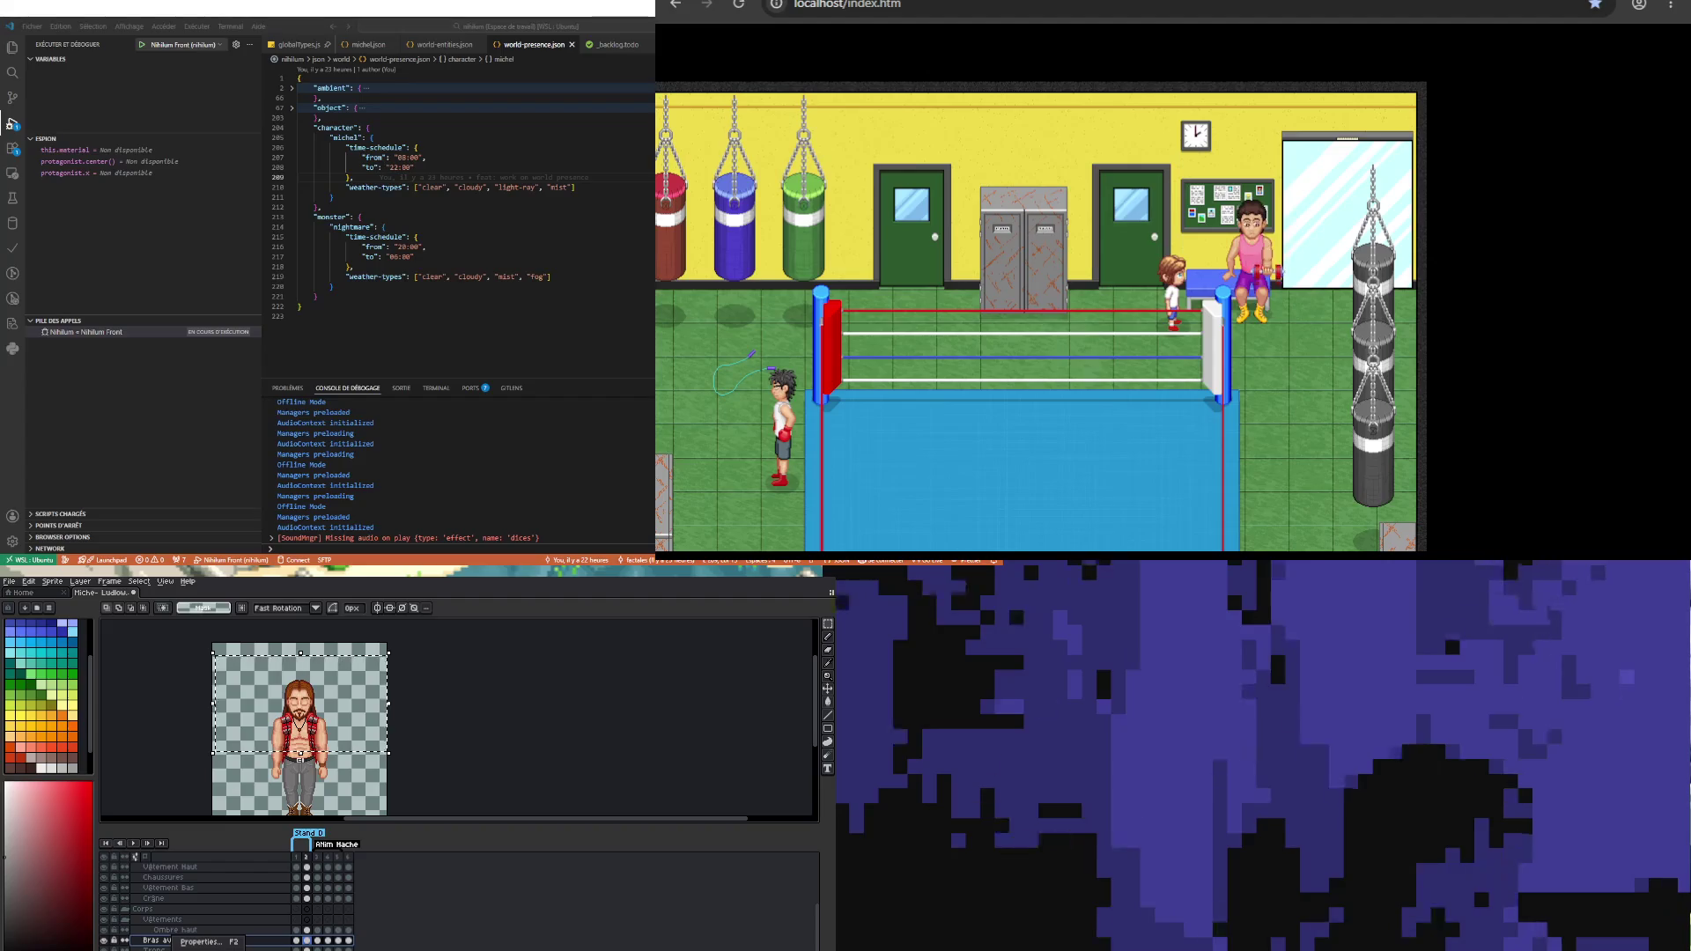
pyautogui.click(203, 950)
pyautogui.press('Right')
pyautogui.press('Right')
pyautogui.press('Right')
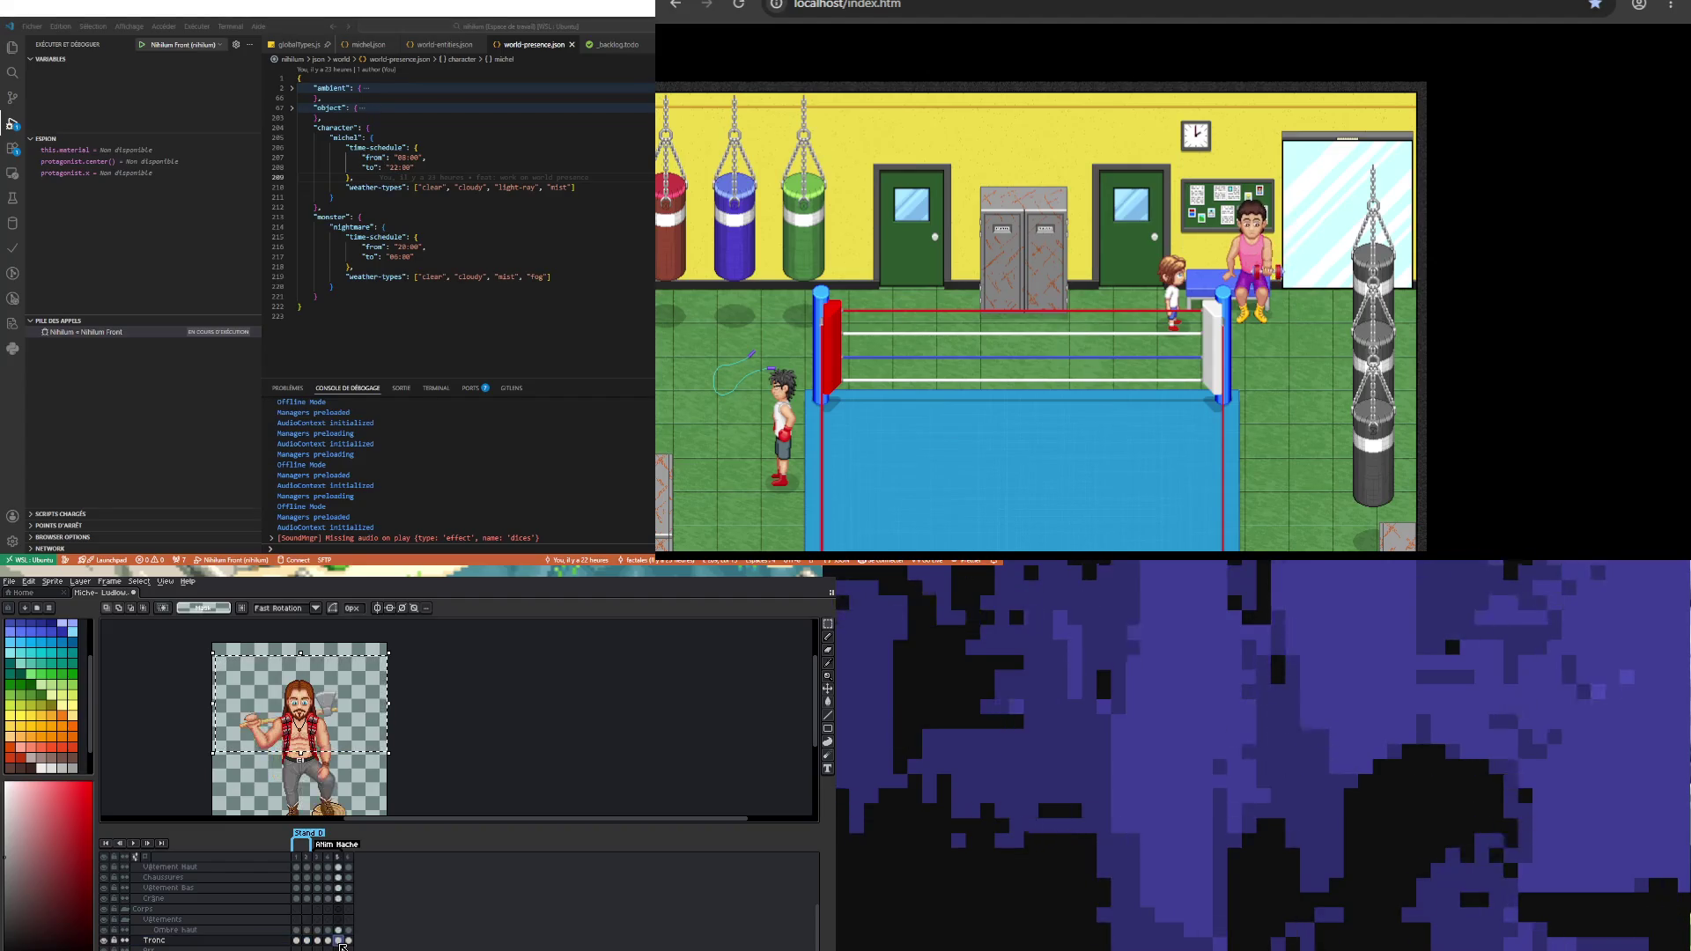
pyautogui.scroll(2, 343, 758)
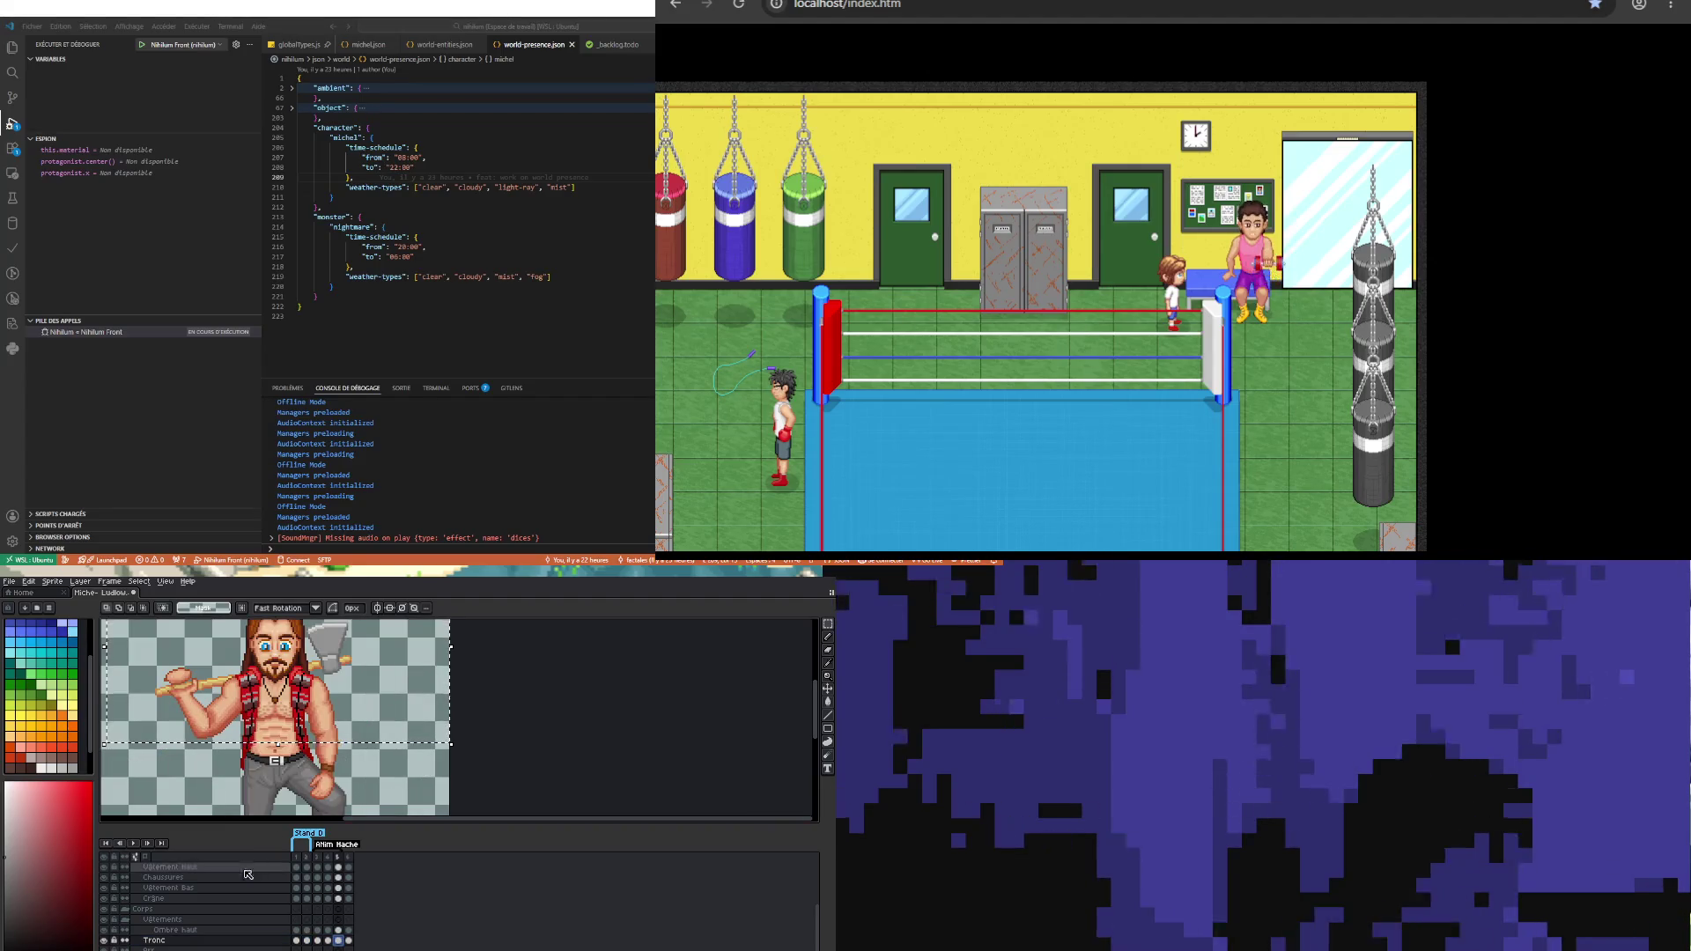
pyautogui.click(299, 941)
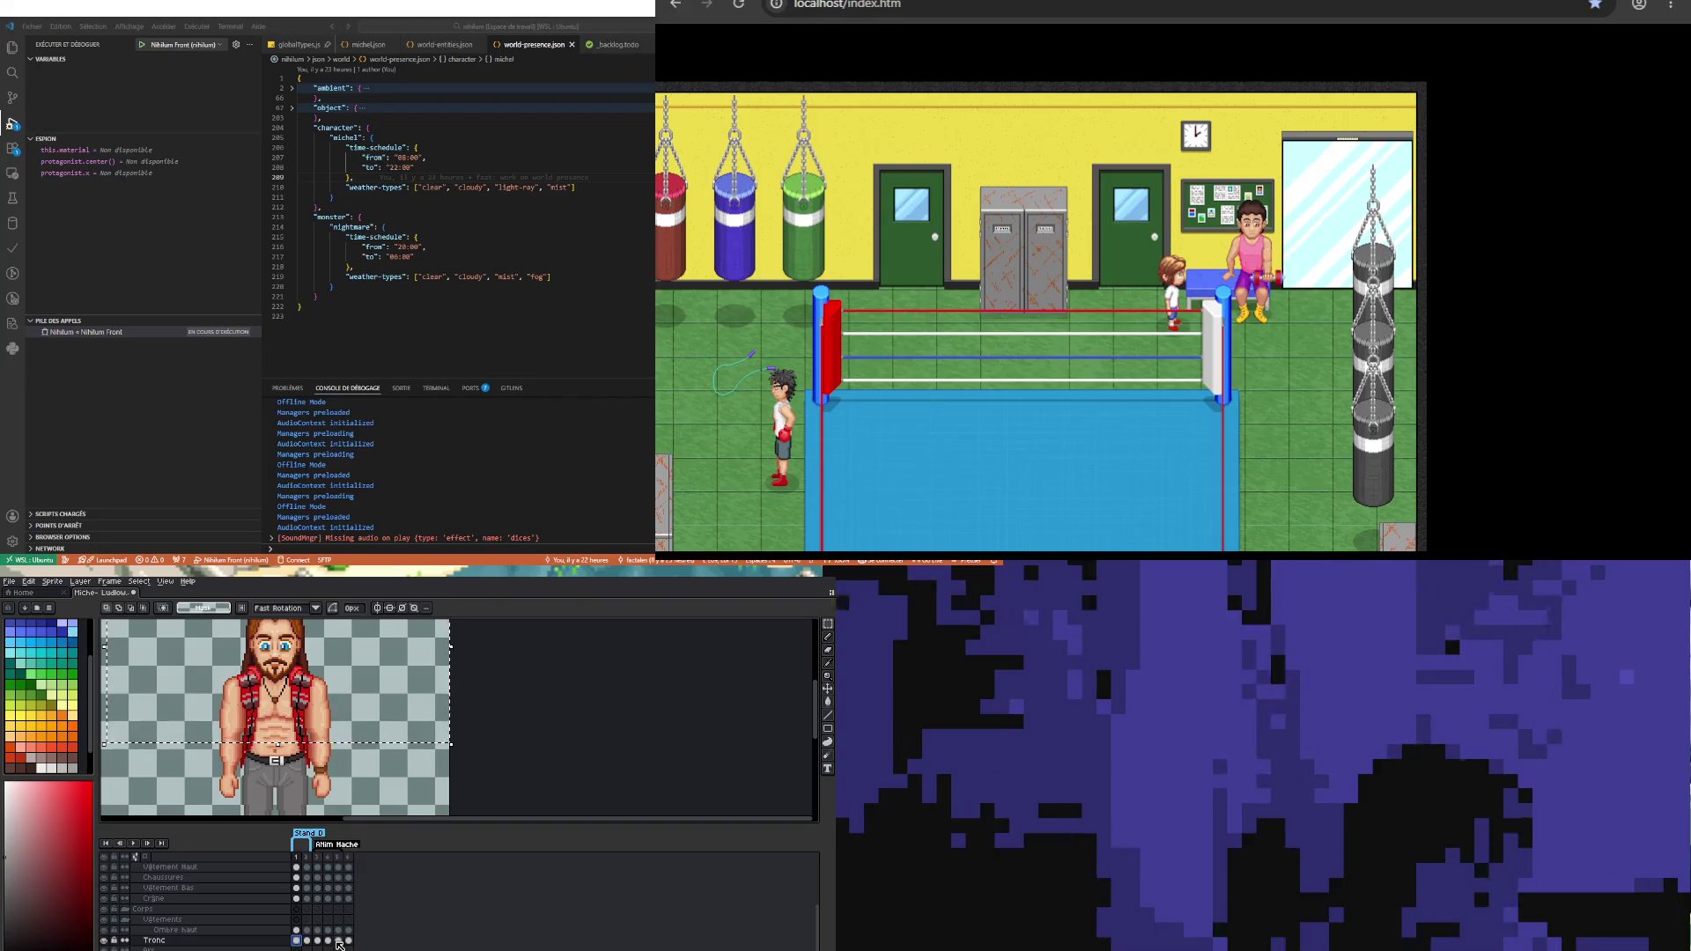
pyautogui.scroll(2, 339, 940)
pyautogui.click(339, 877)
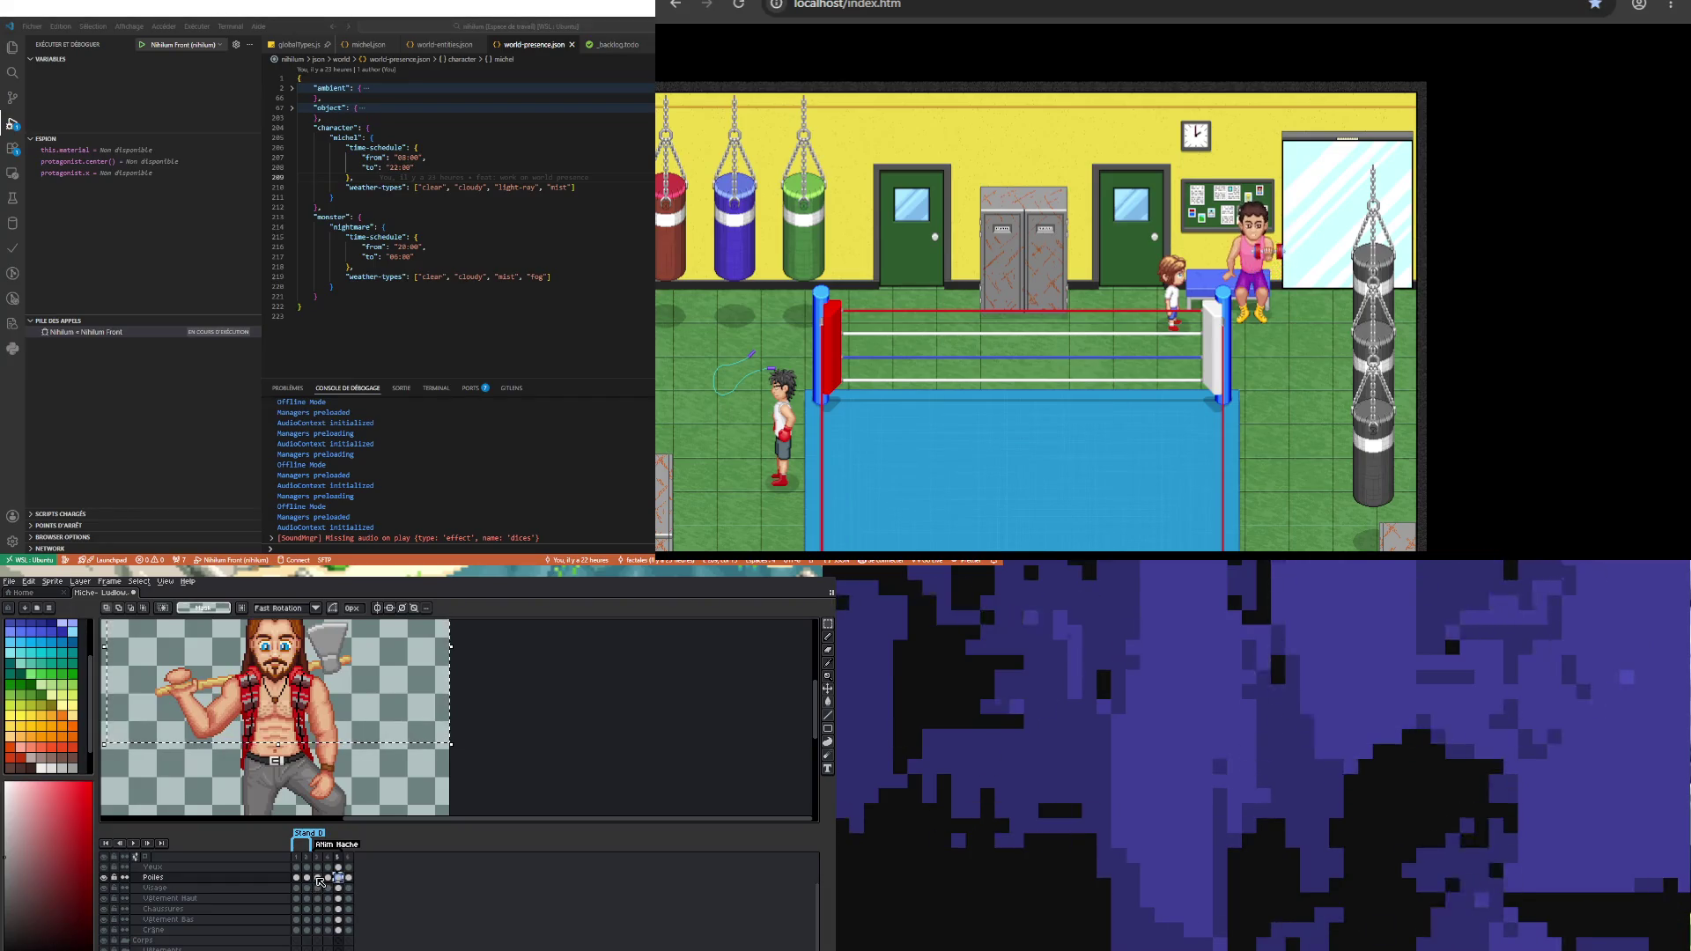
pyautogui.click(314, 879)
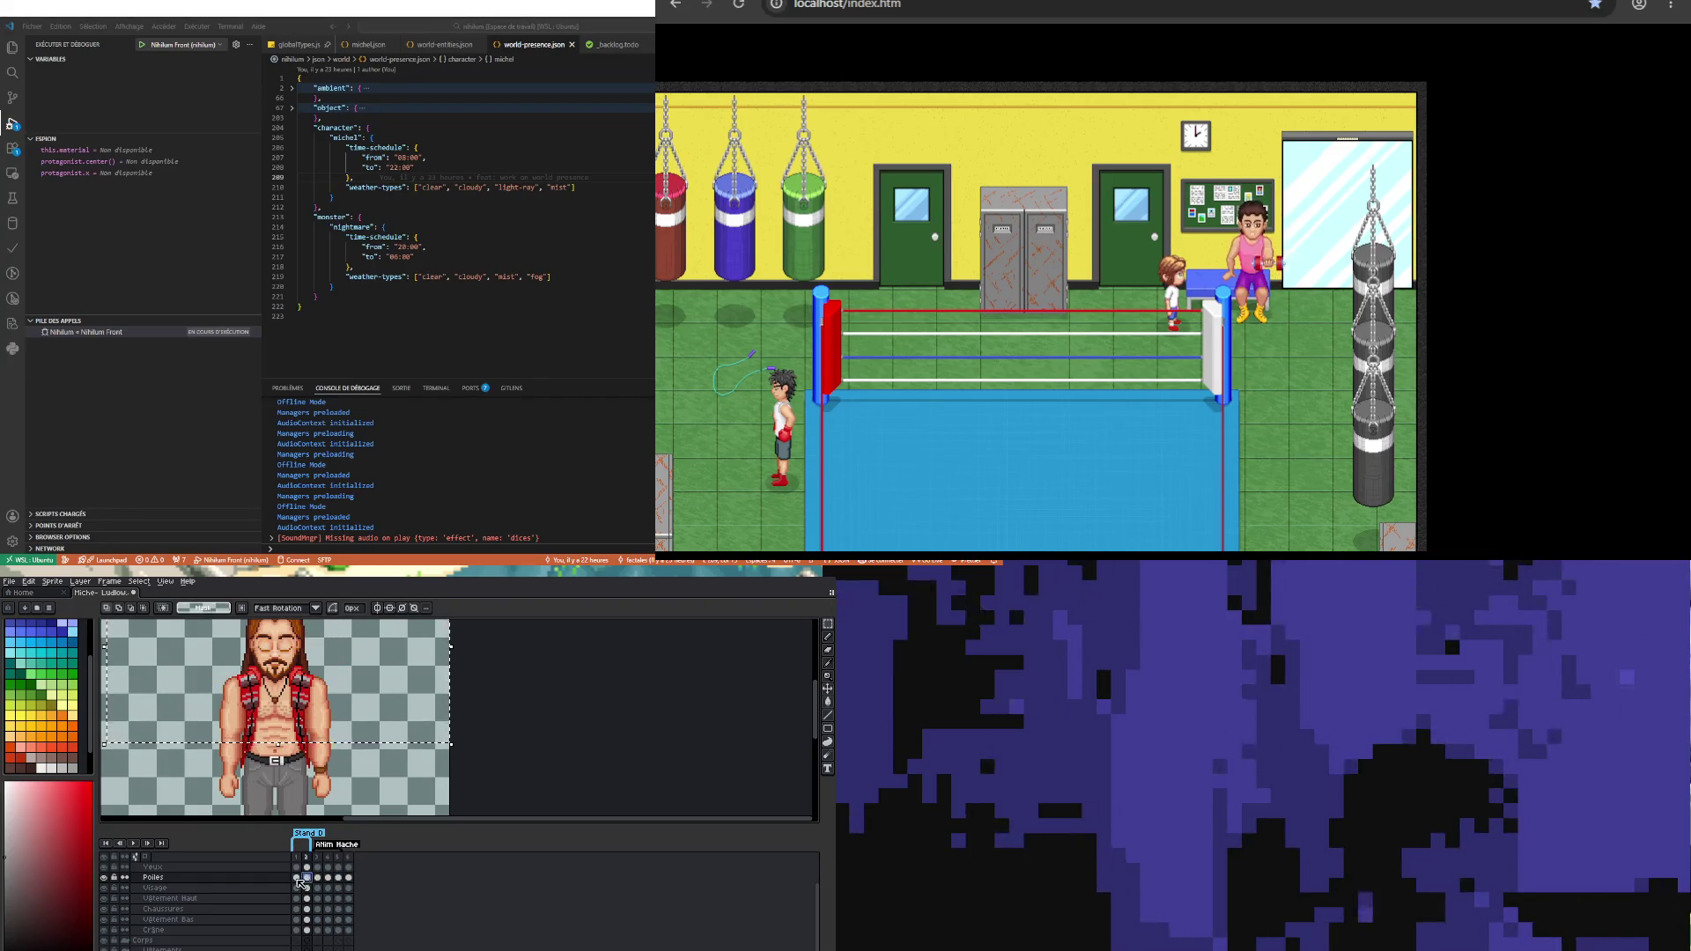
pyautogui.click(318, 887)
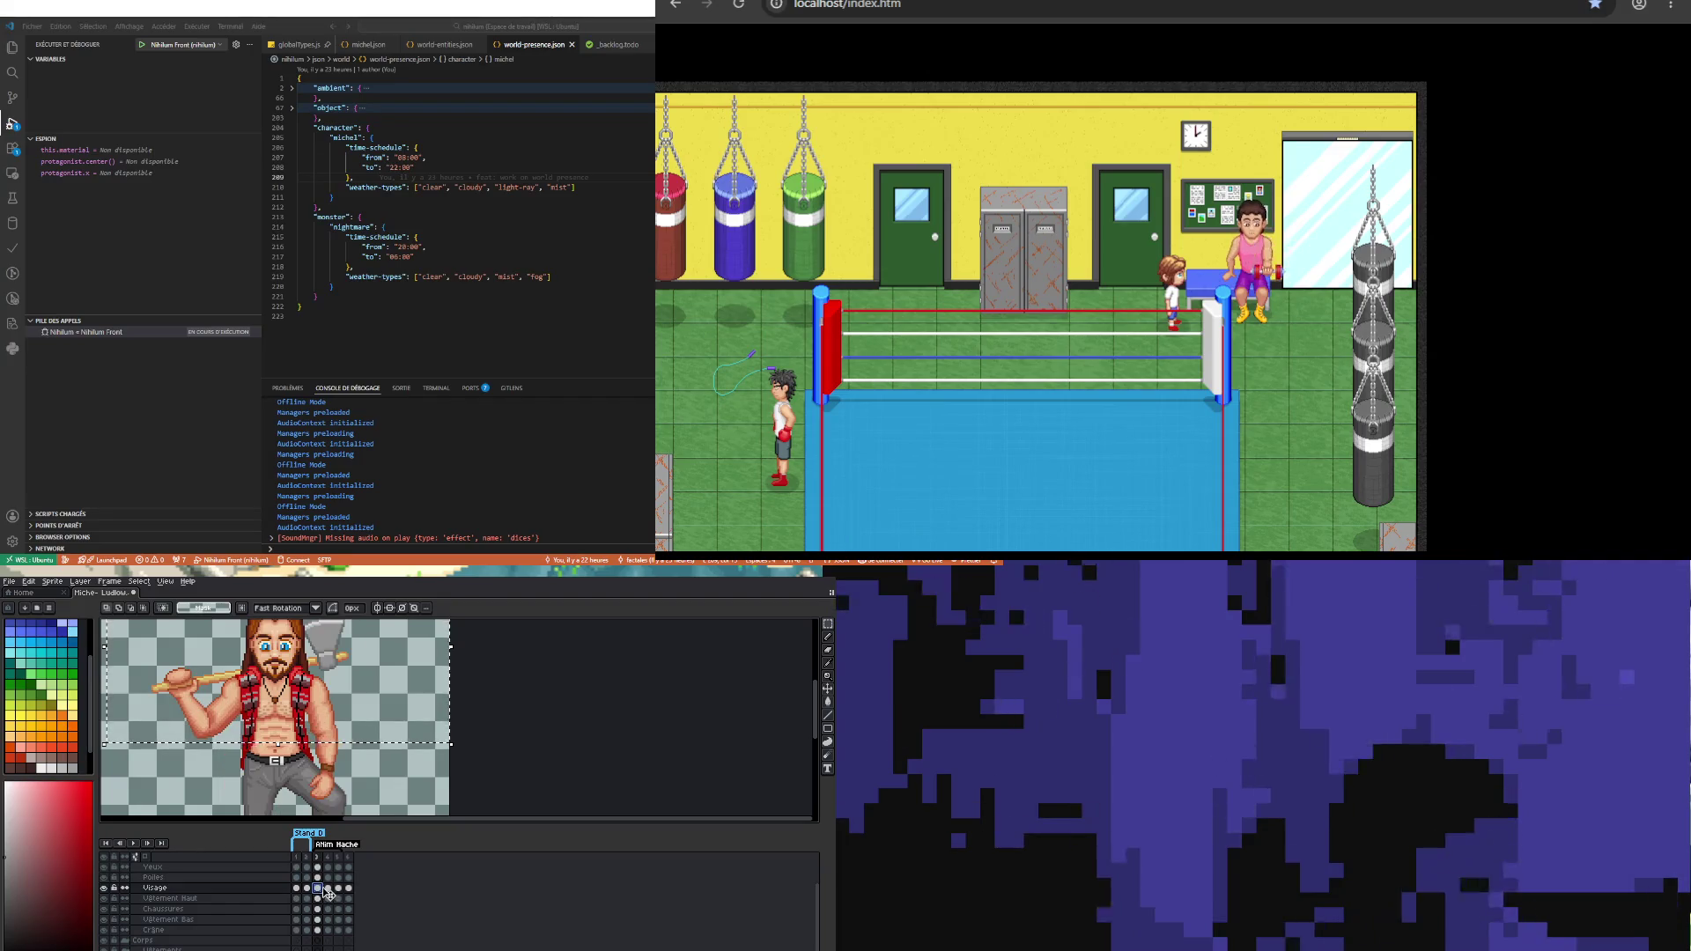
pyautogui.click(328, 889)
pyautogui.scroll(-1, 328, 890)
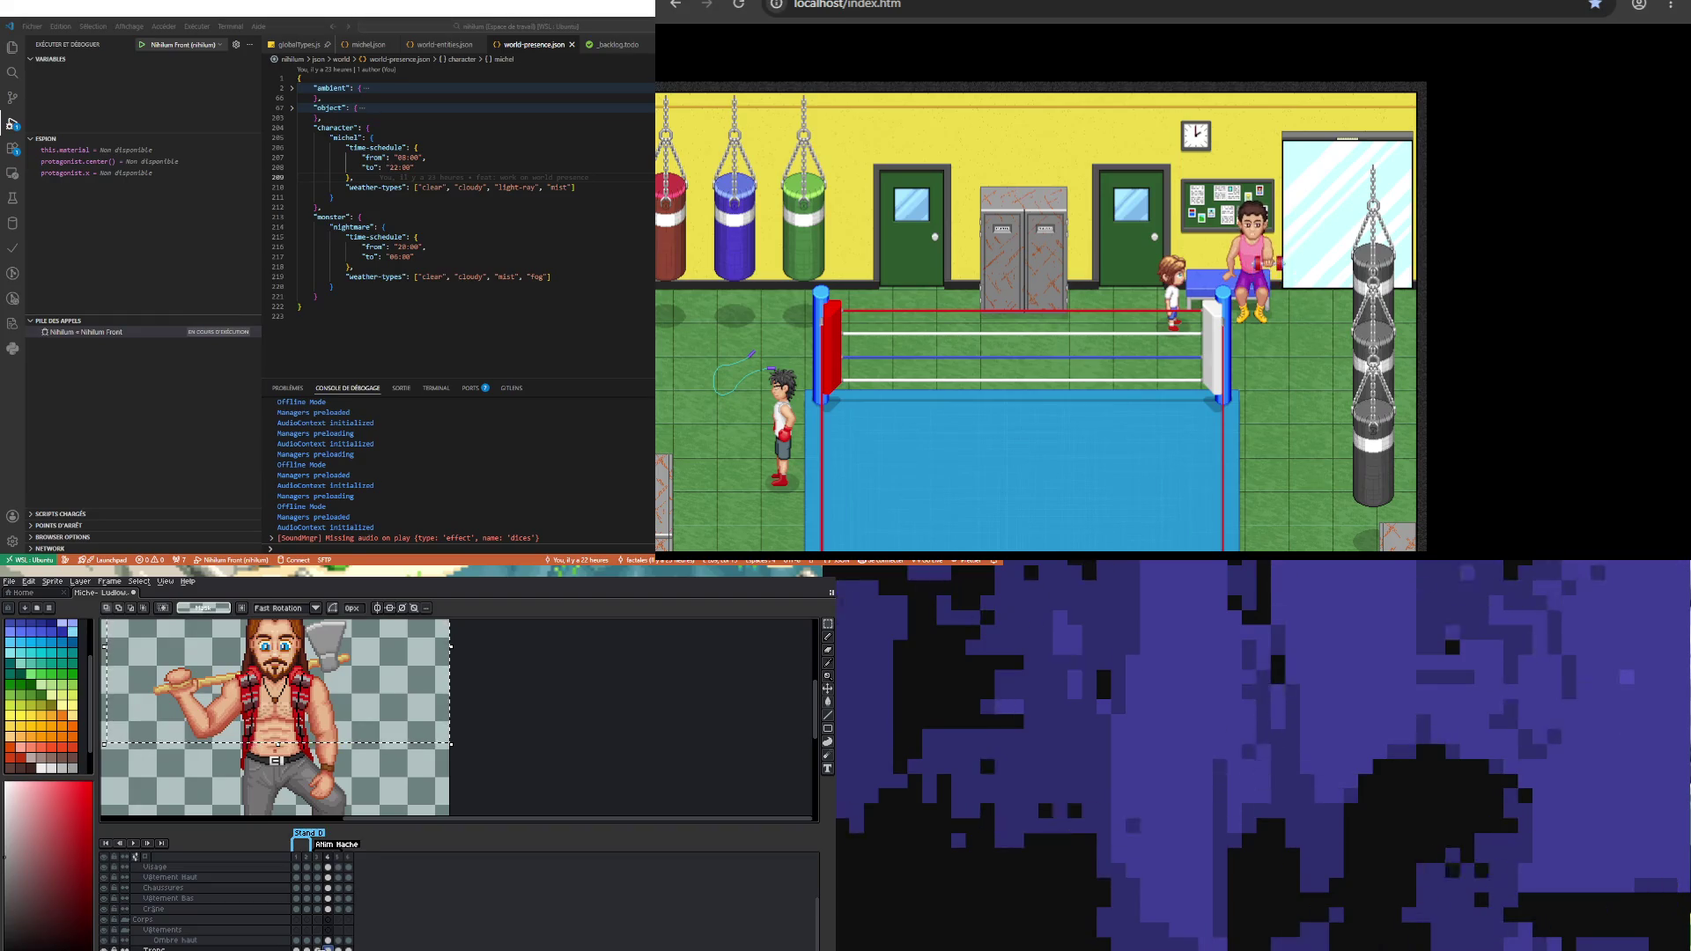
pyautogui.press('Left')
pyautogui.press('Right')
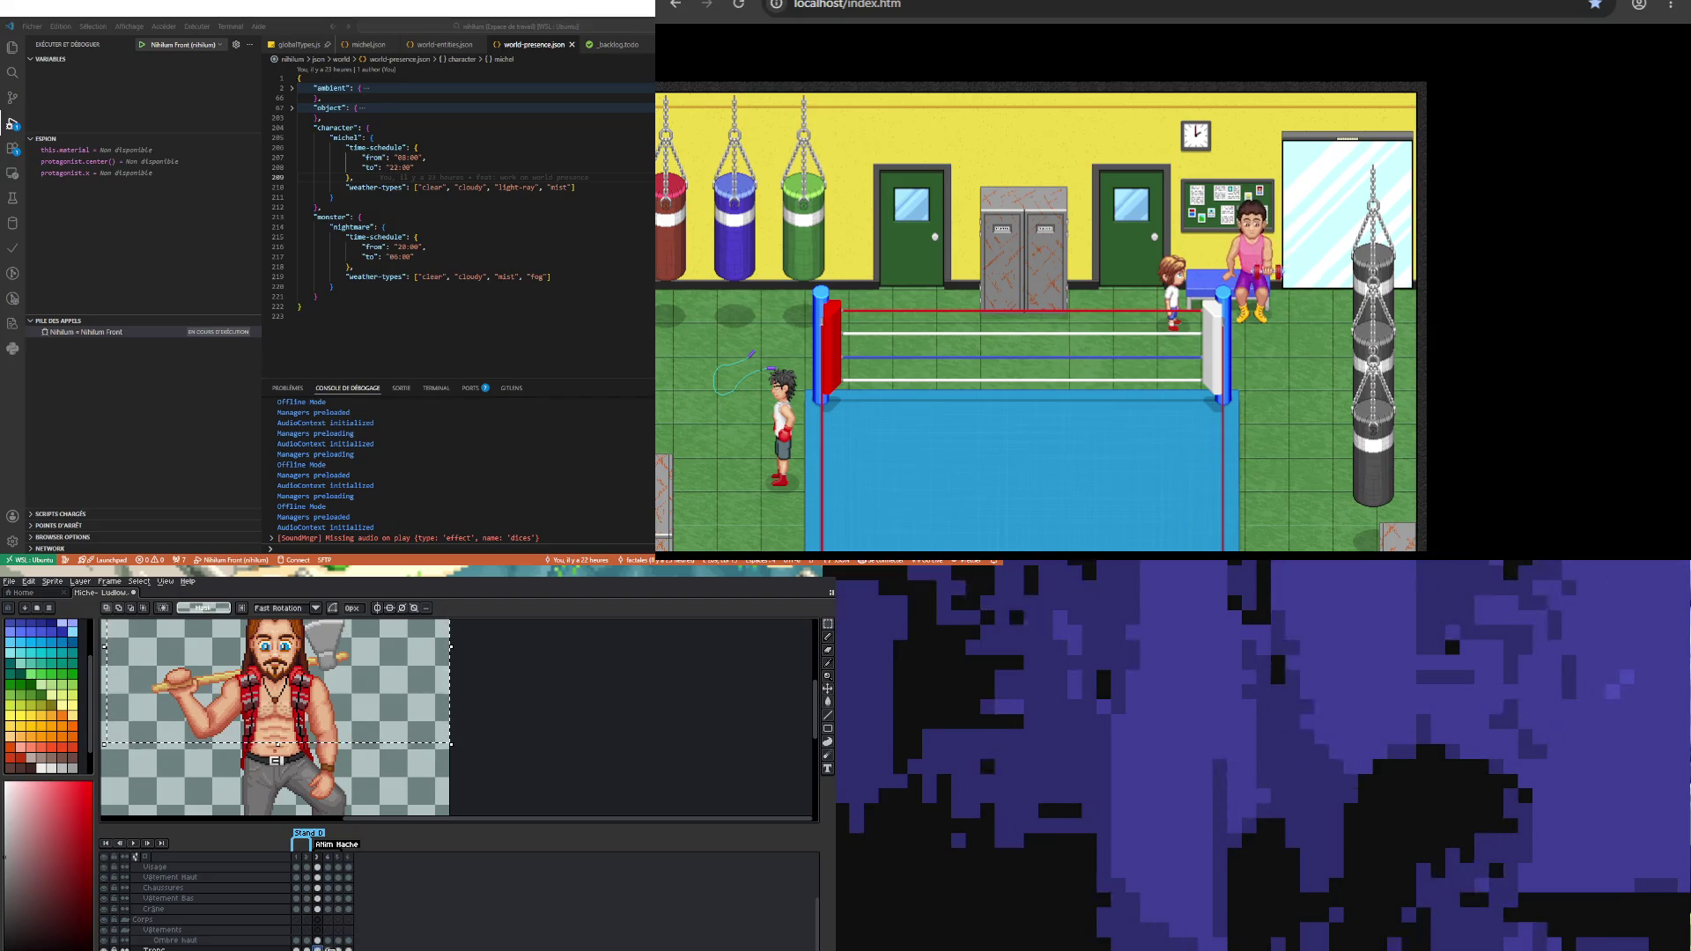
pyautogui.scroll(-2, 260, 767)
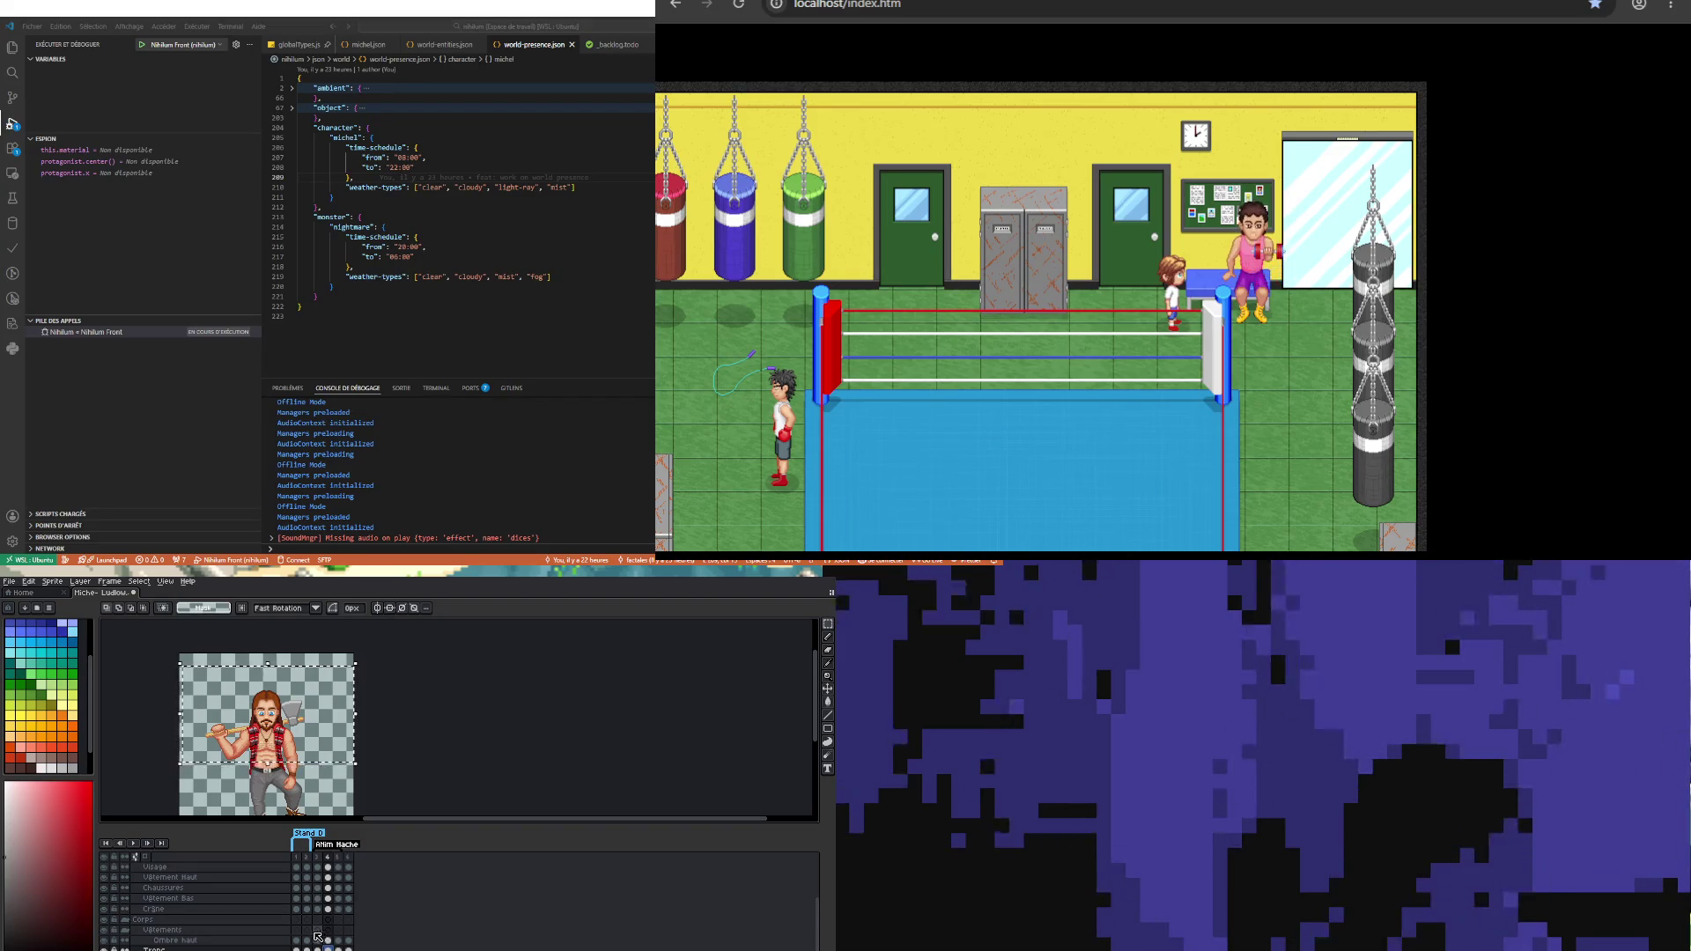
# Step: Nudge the Vêtement Haut cel on frame 4 down and back up one pixel, then select bras pose
pyautogui.click(327, 931)
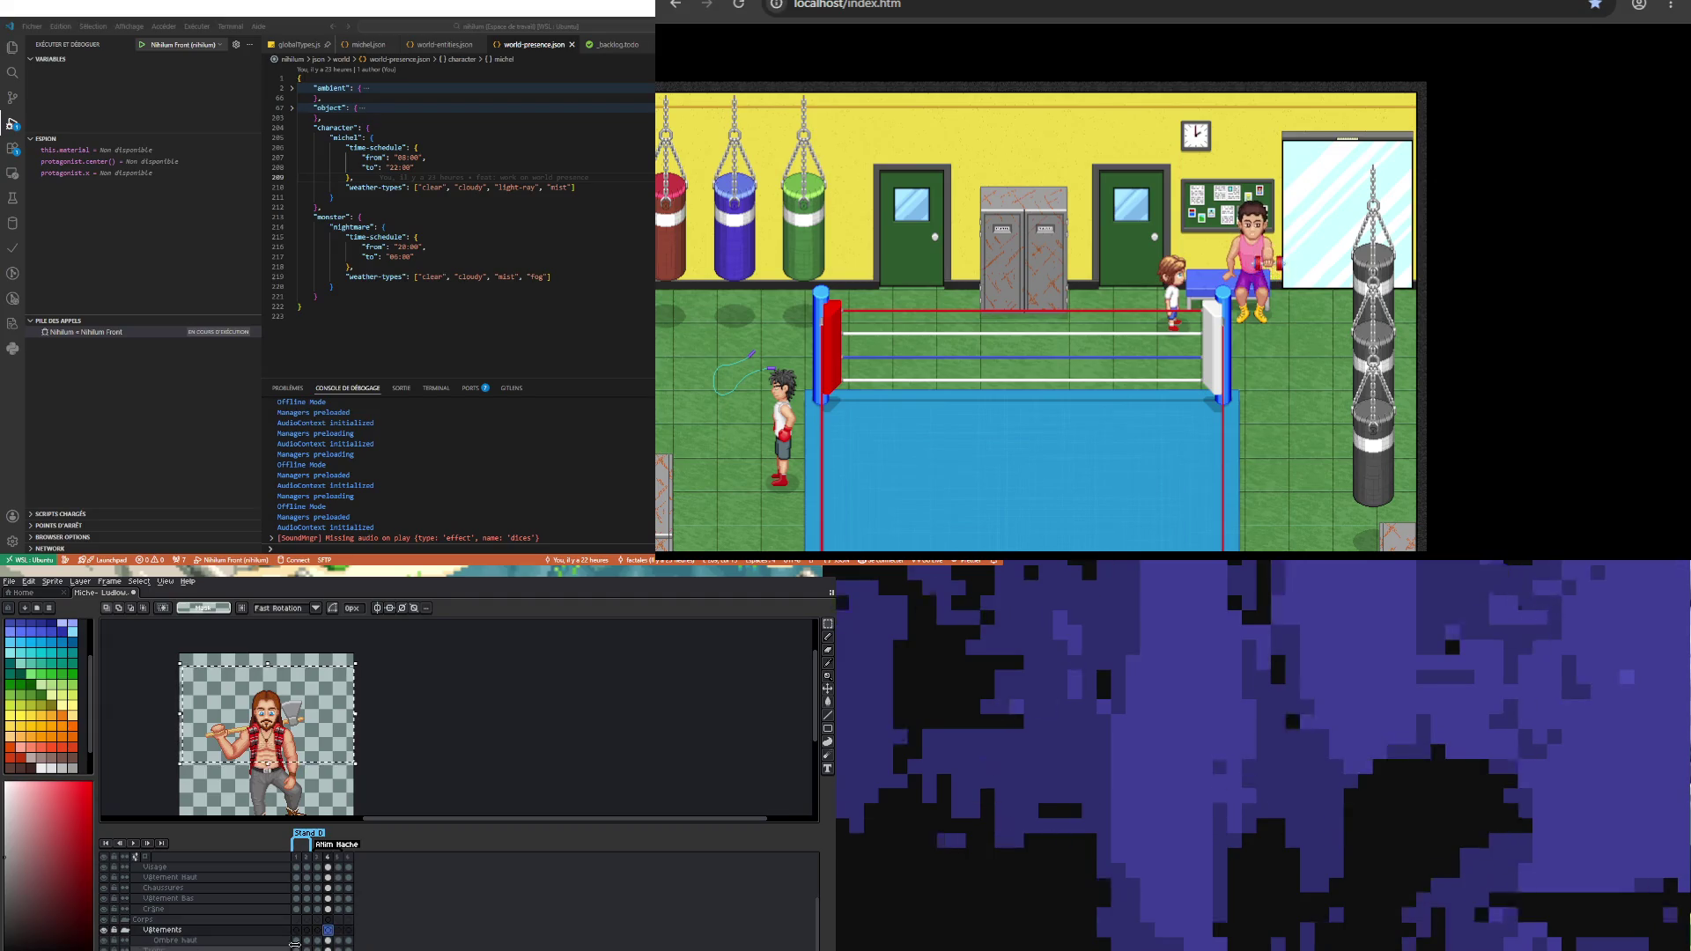
pyautogui.click(327, 940)
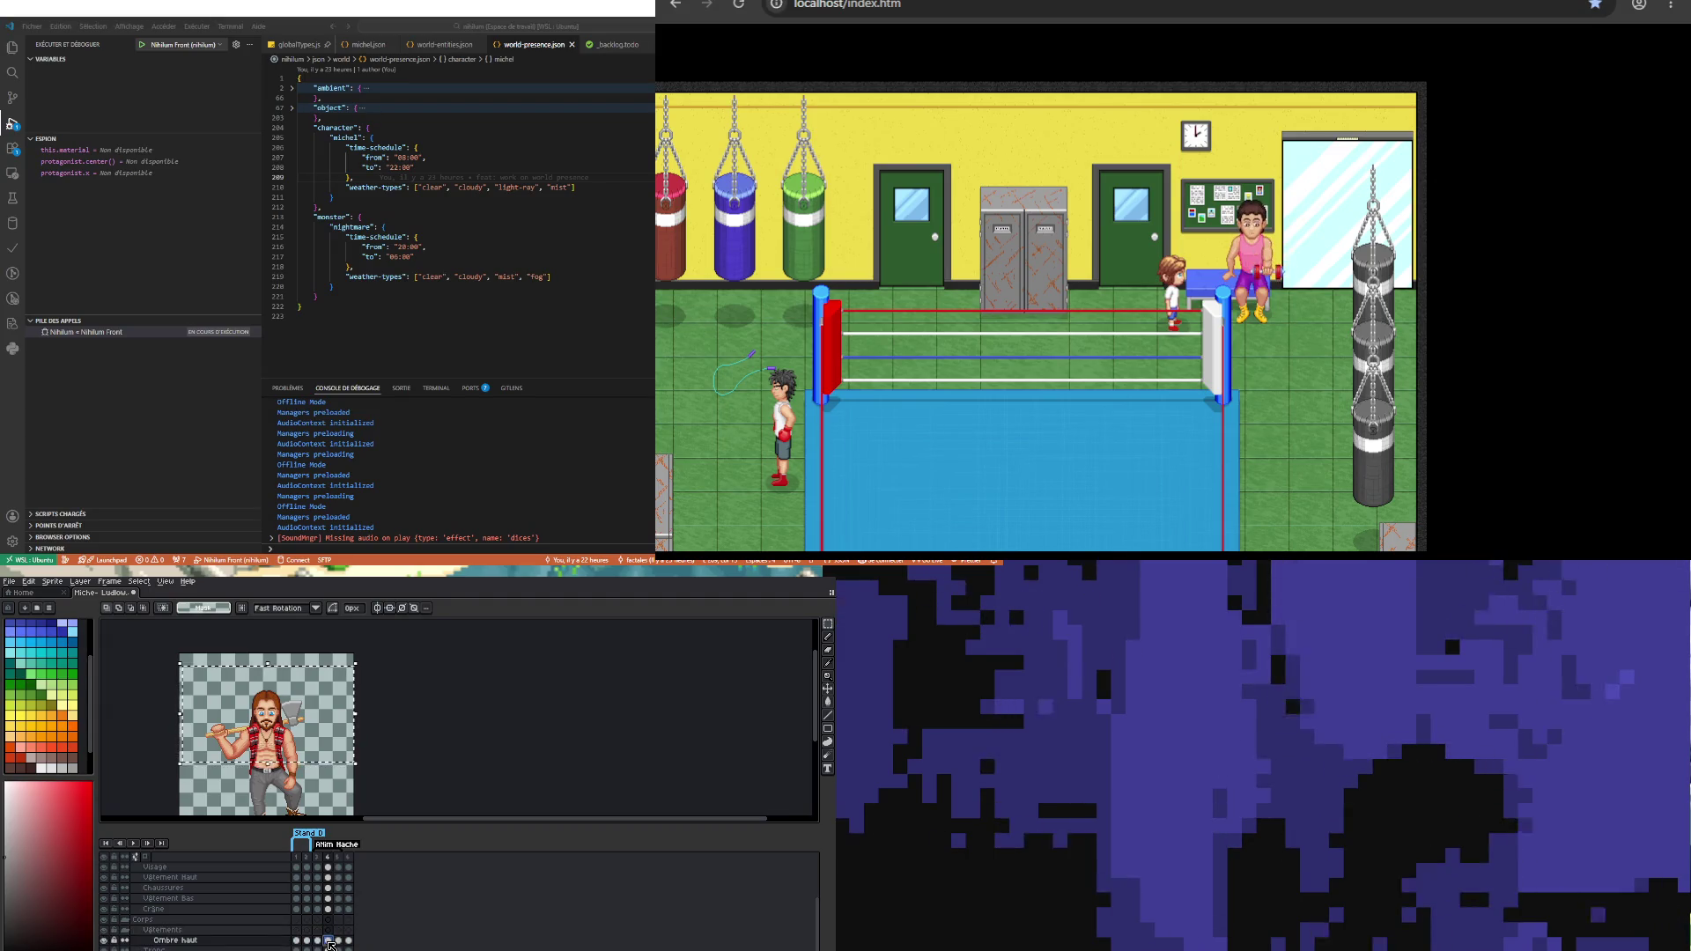
pyautogui.click(328, 887)
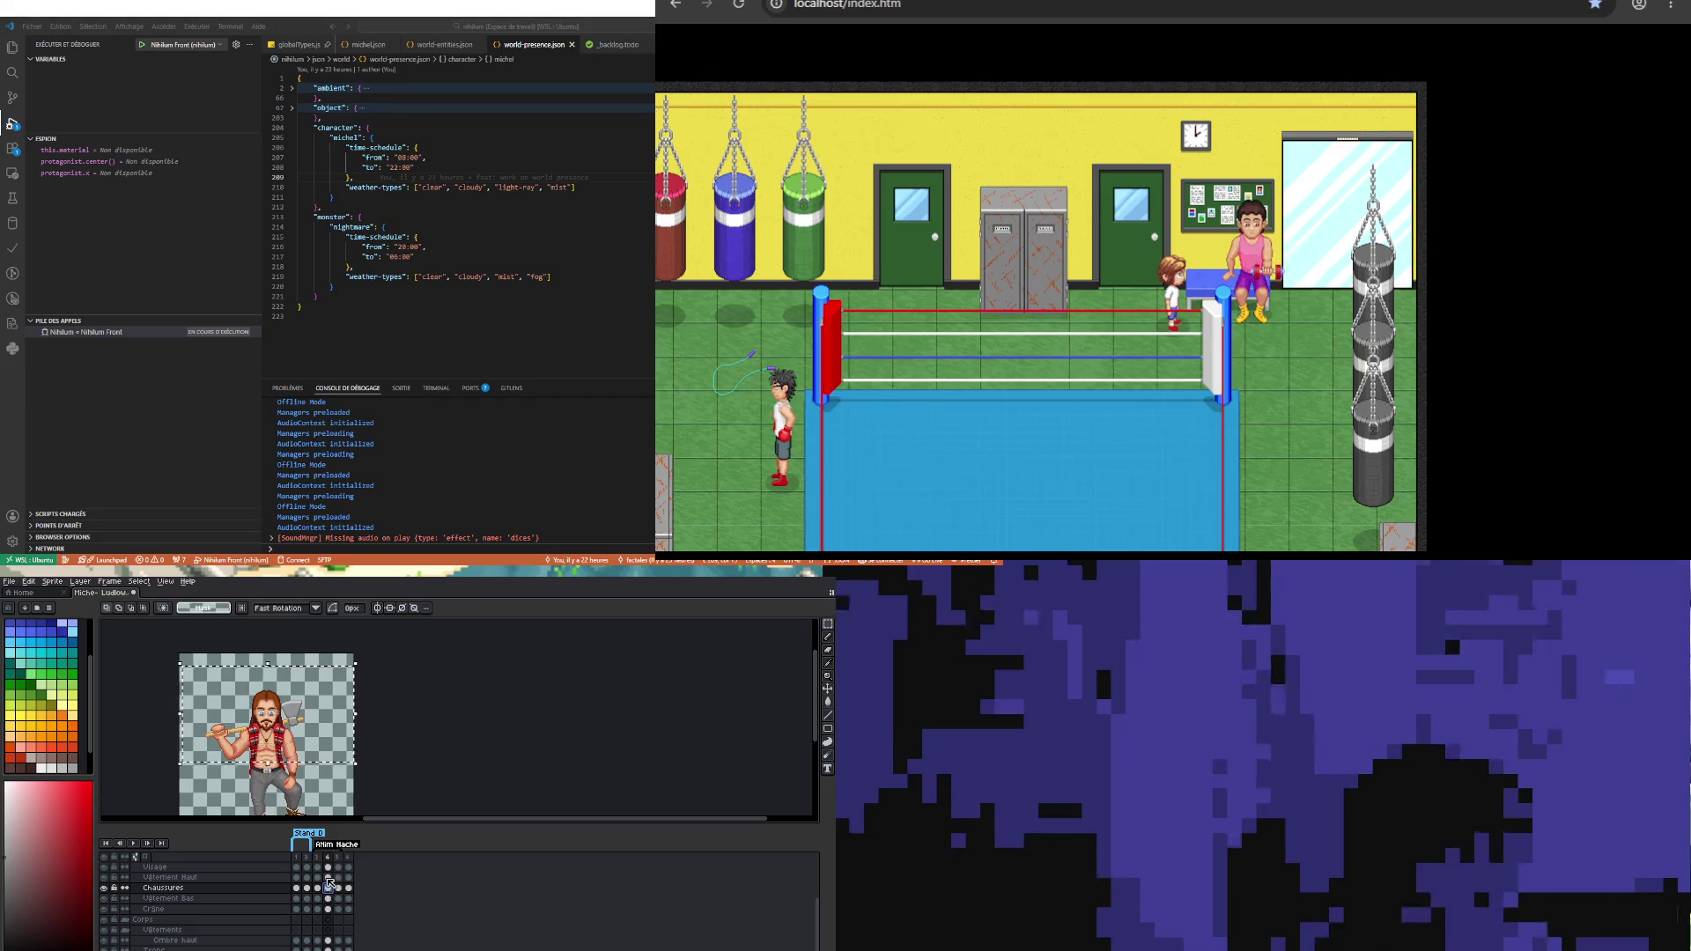
pyautogui.click(328, 877)
pyautogui.scroll(3, 258, 737)
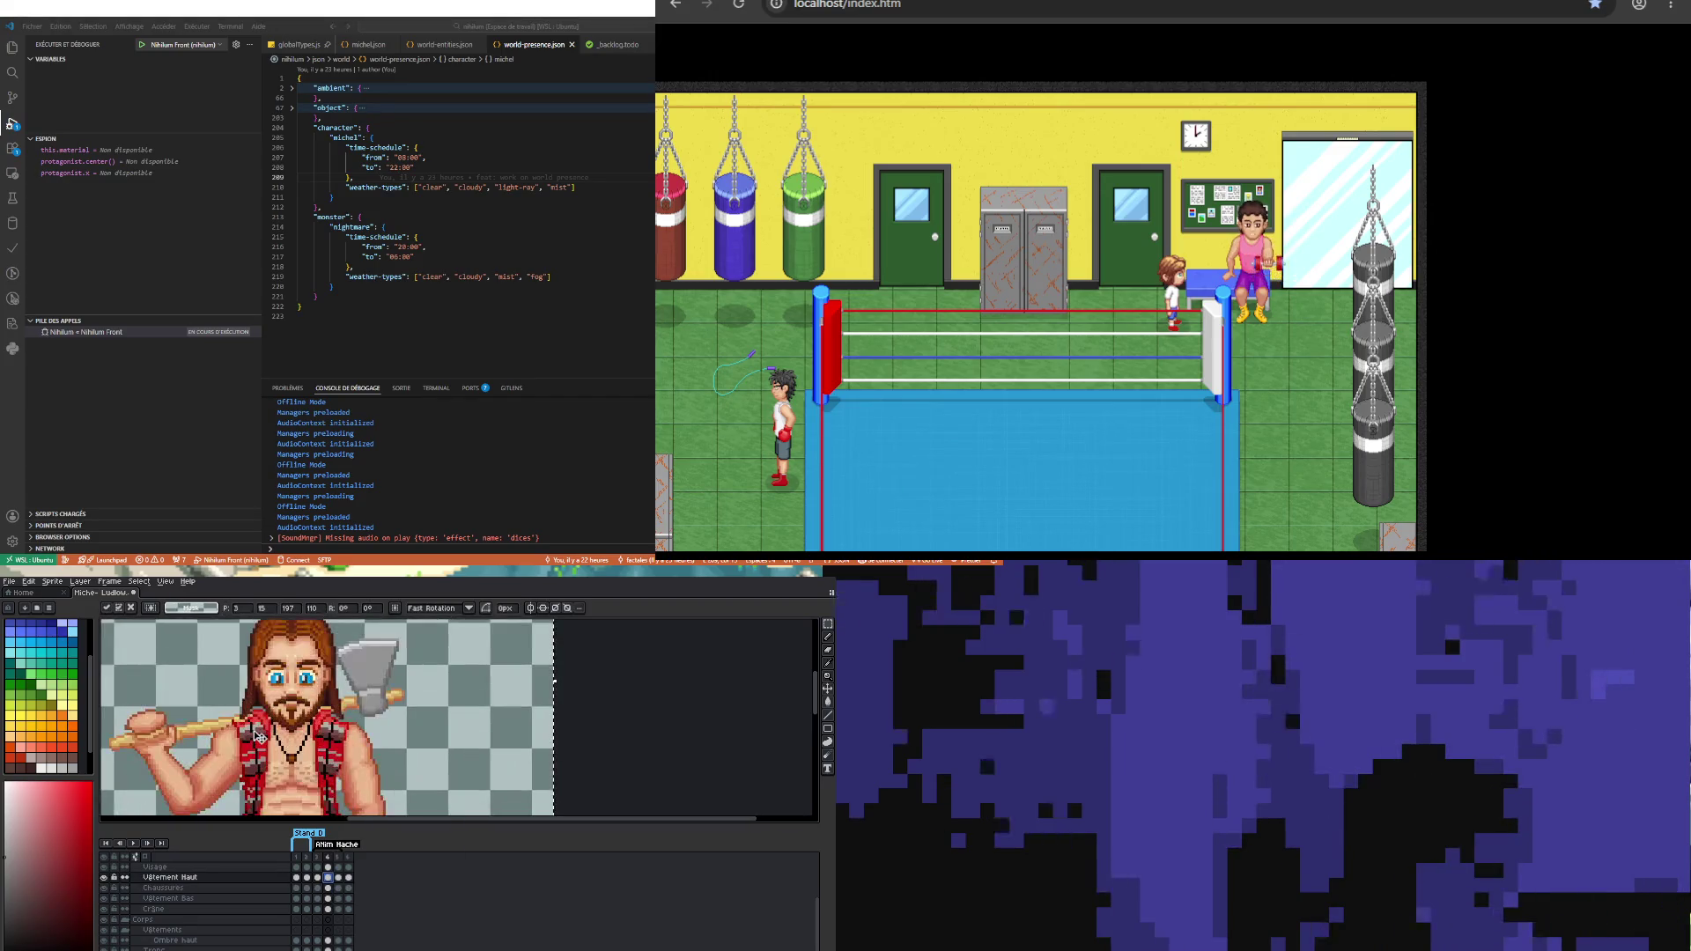
pyautogui.press('Down')
pyautogui.press('Up')
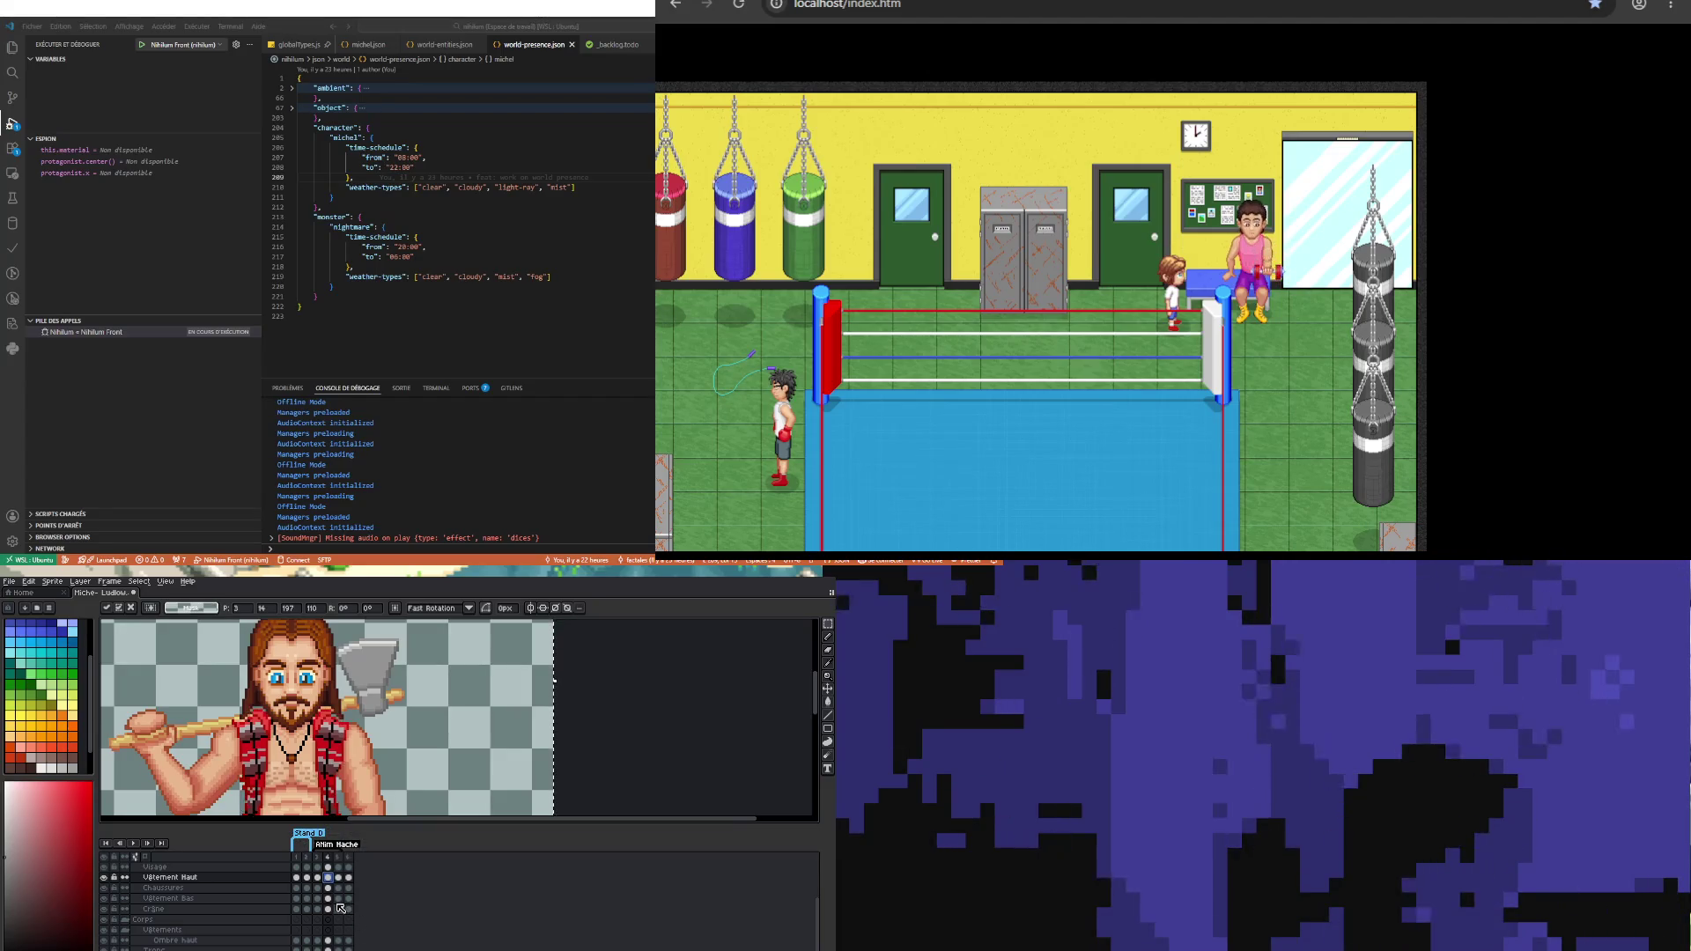
pyautogui.scroll(3, 334, 907)
pyautogui.click(329, 868)
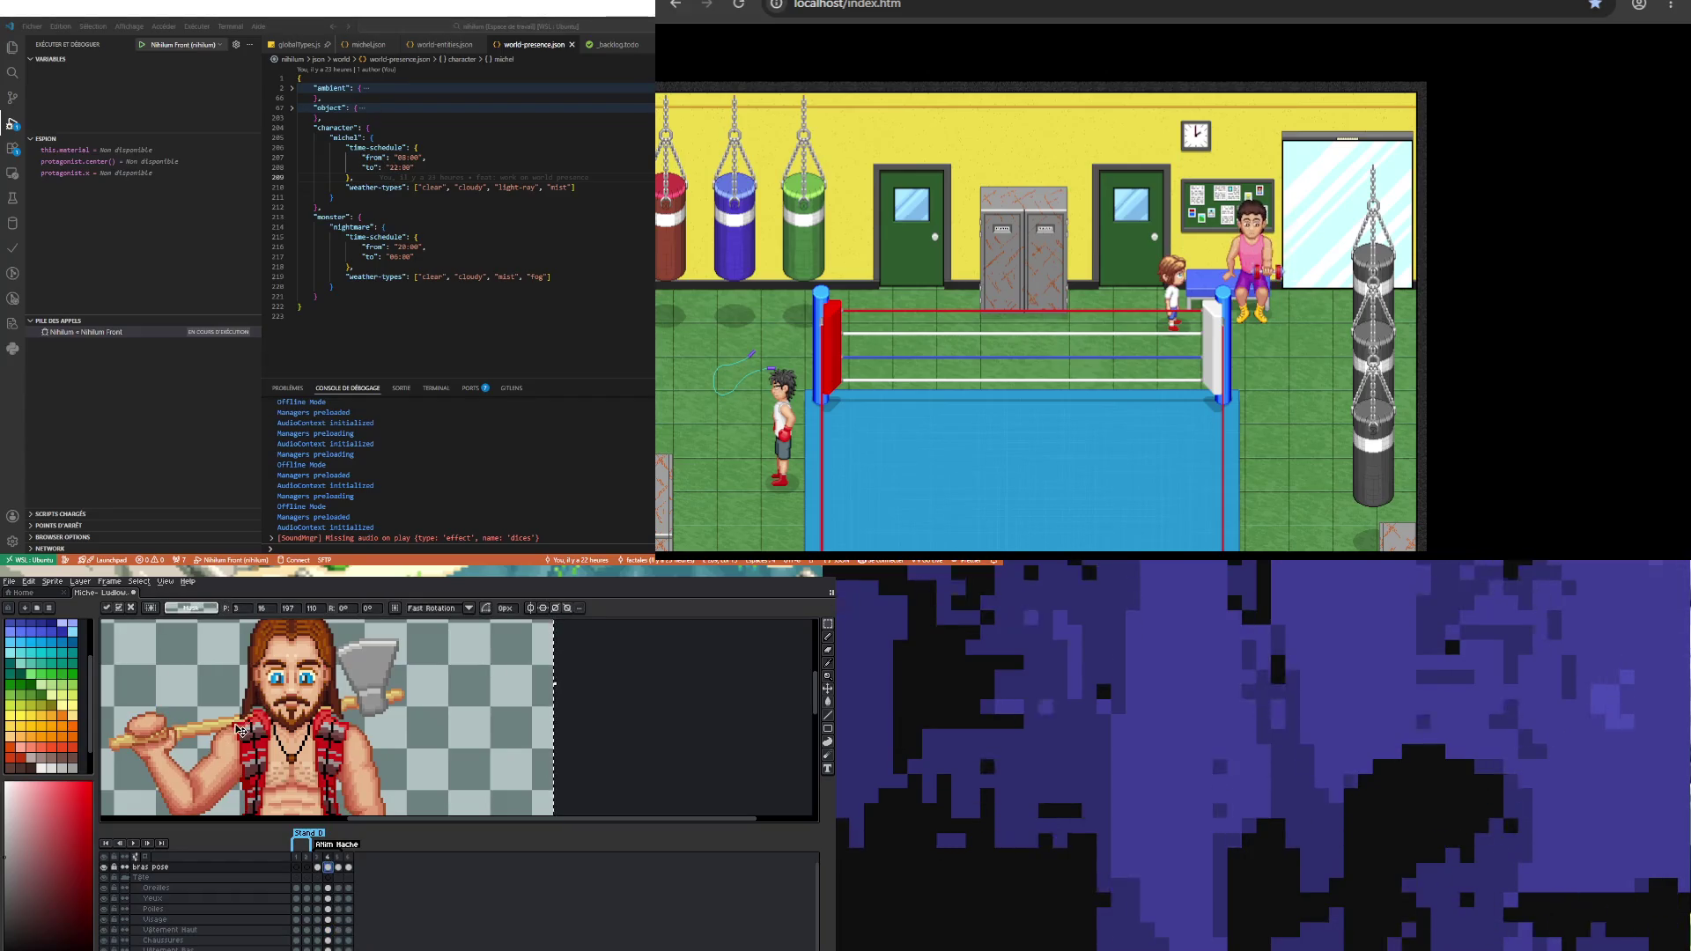
pyautogui.scroll(-1, 240, 731)
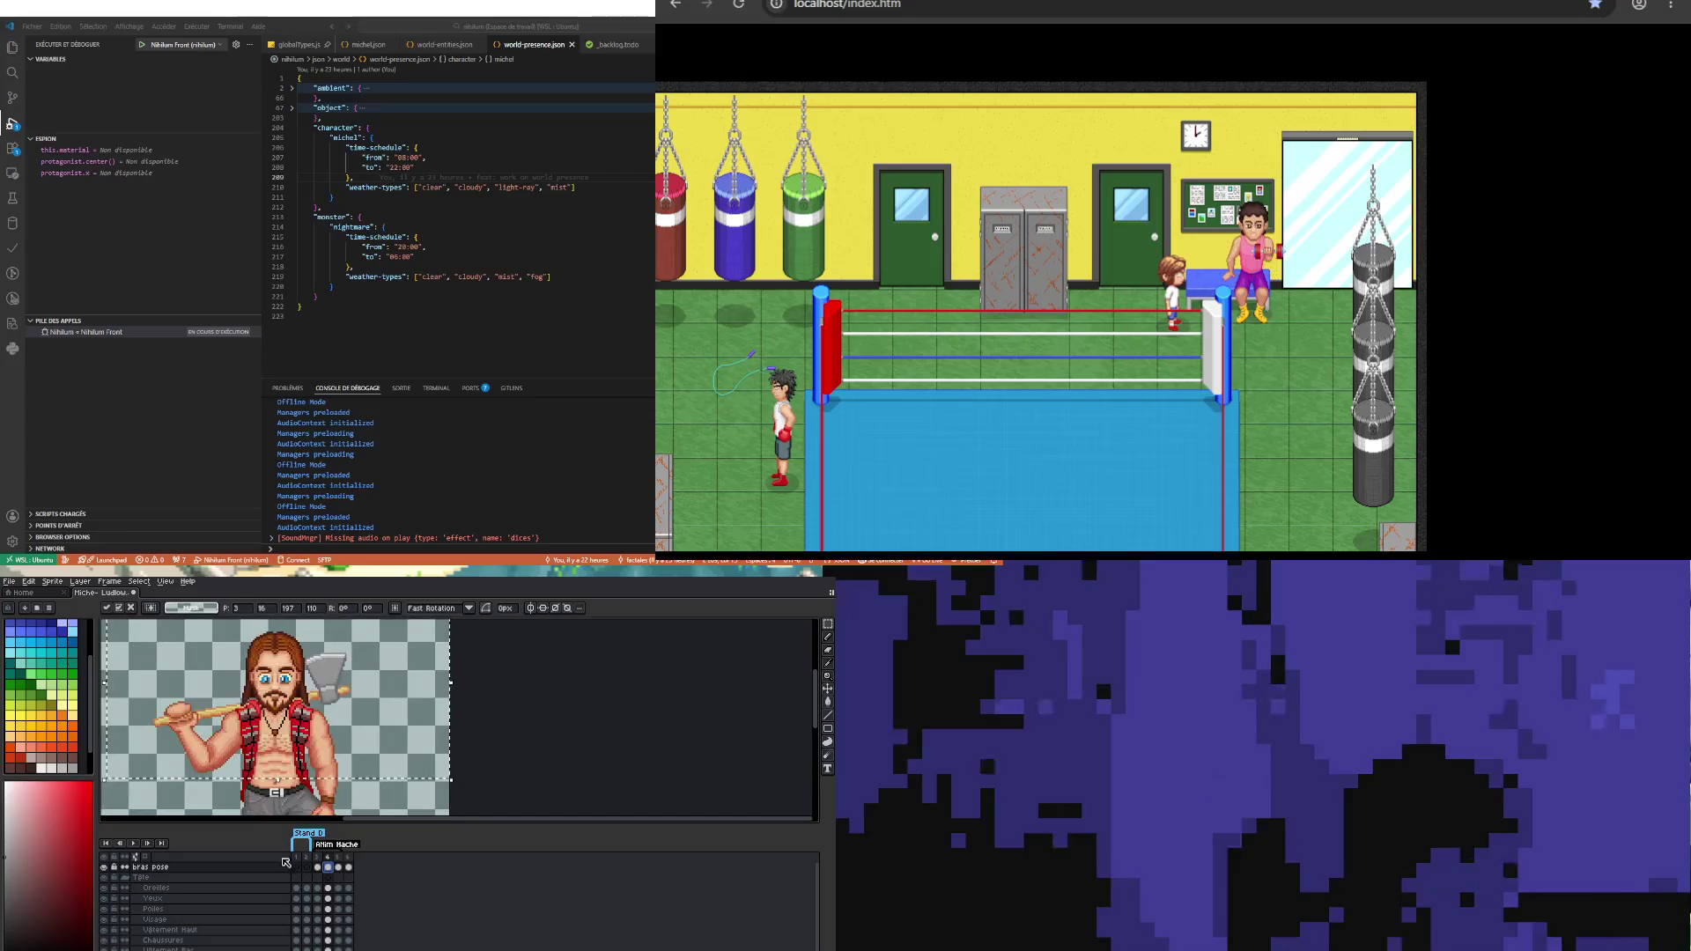
pyautogui.scroll(-1, 308, 720)
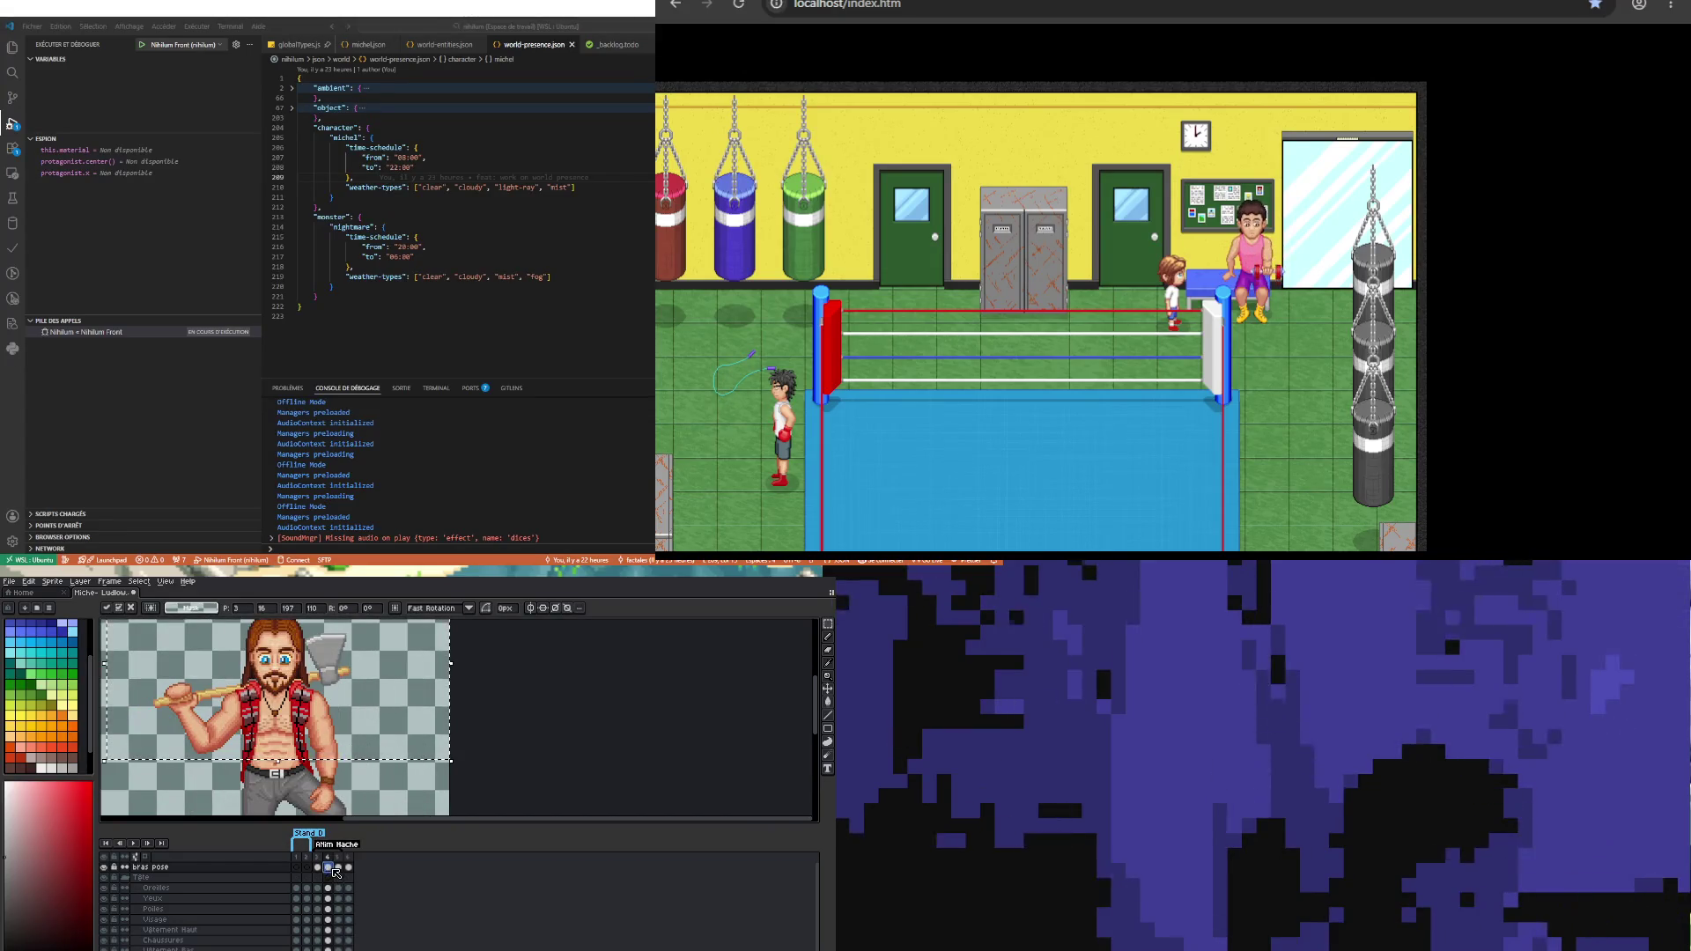
# Step: Set the duration of frames 1–6 to 300 ms in Frame Properties
pyautogui.click(133, 843)
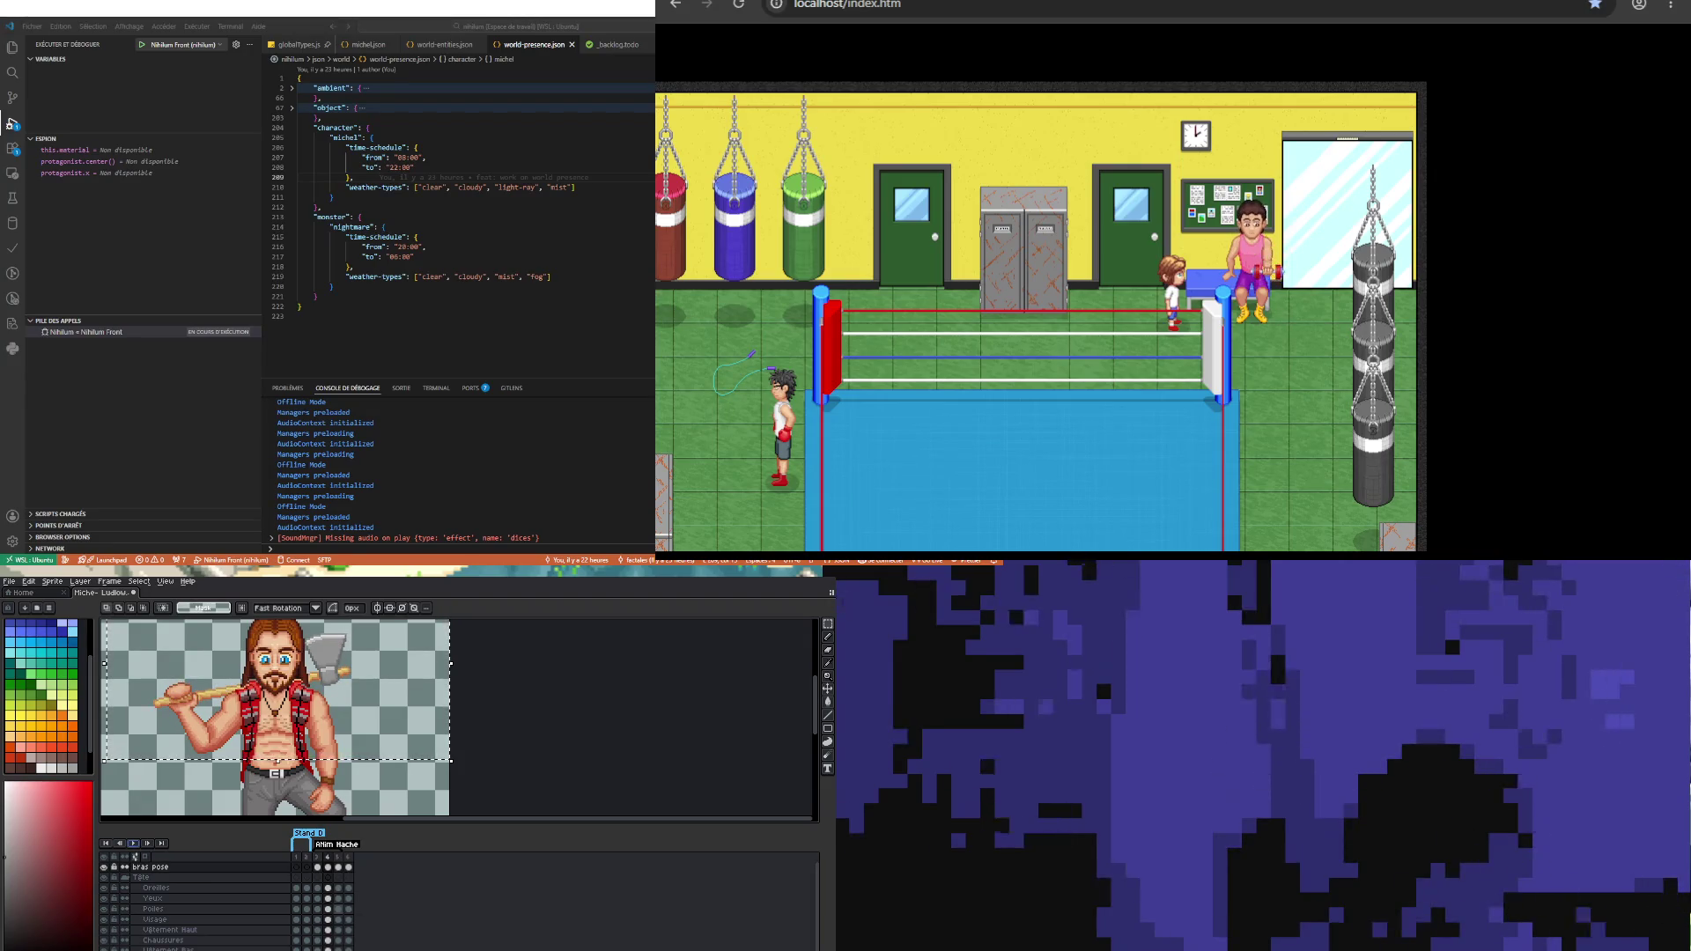
pyautogui.click(109, 581)
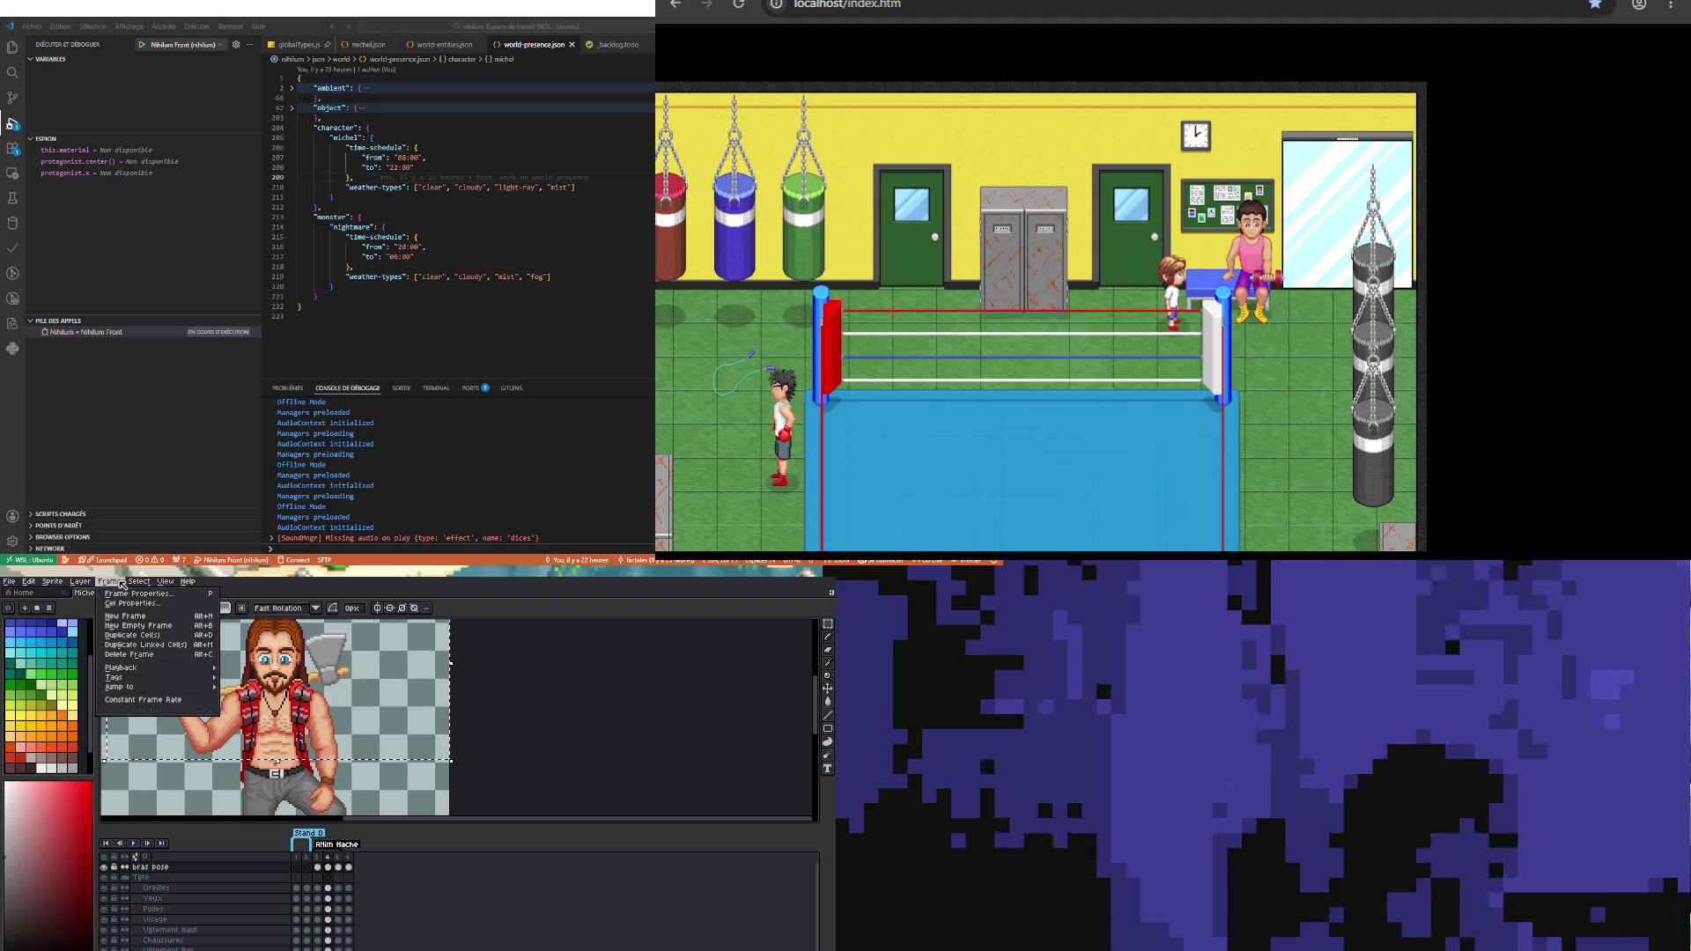
pyautogui.click(146, 701)
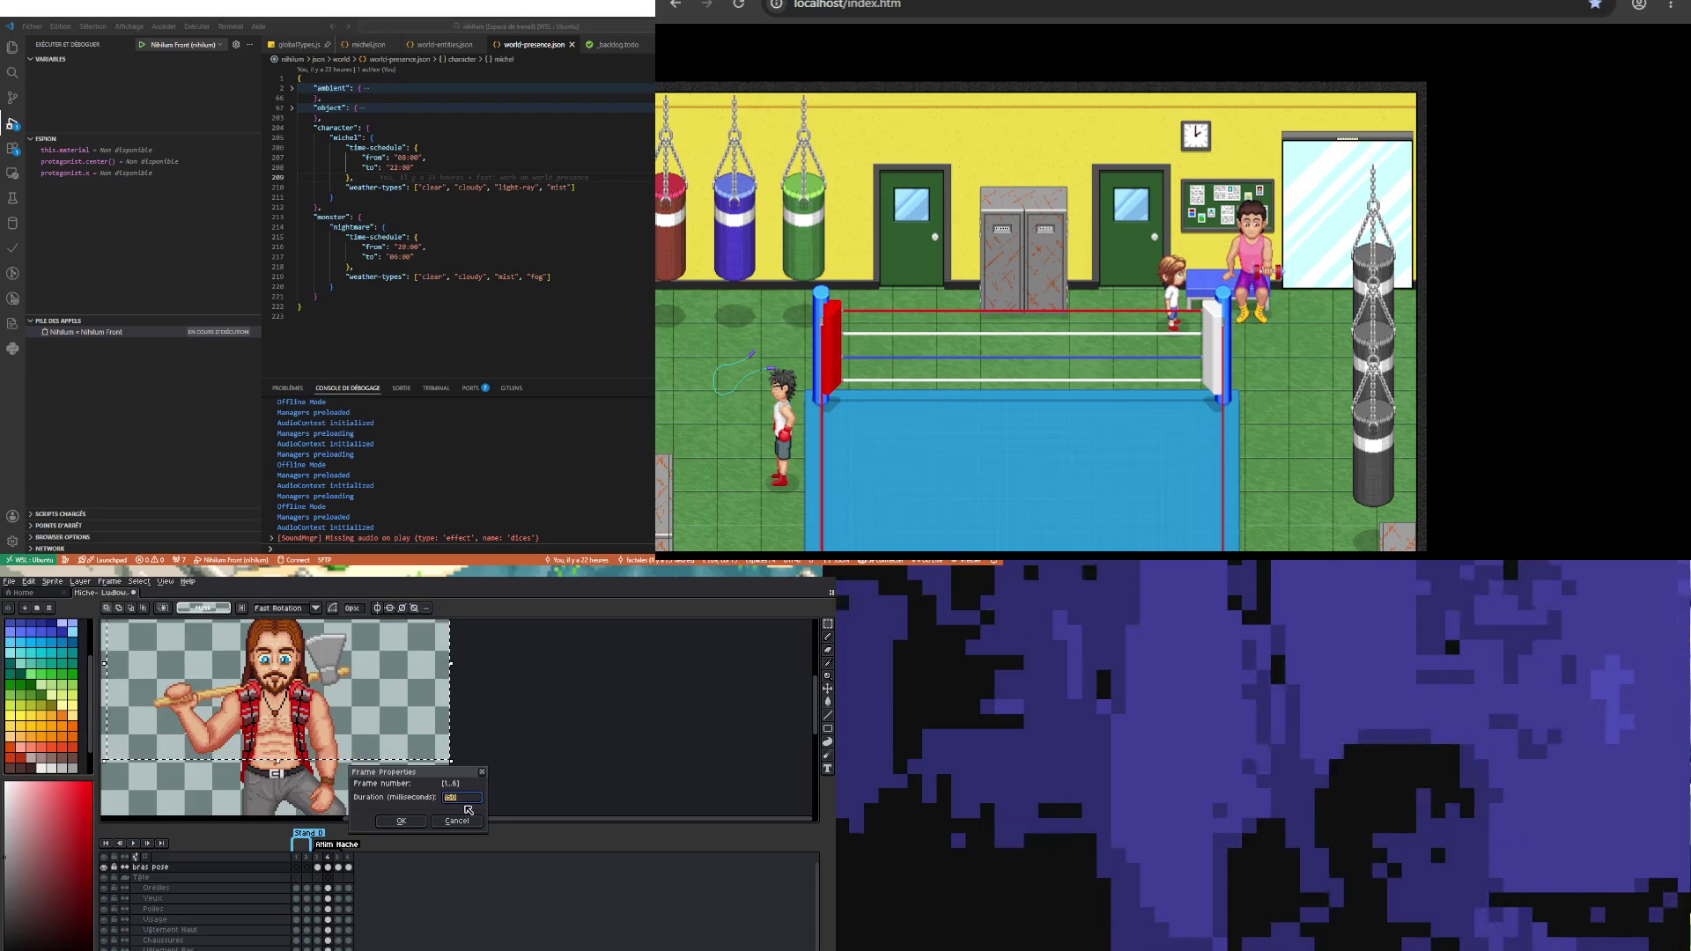
pyautogui.write('5')
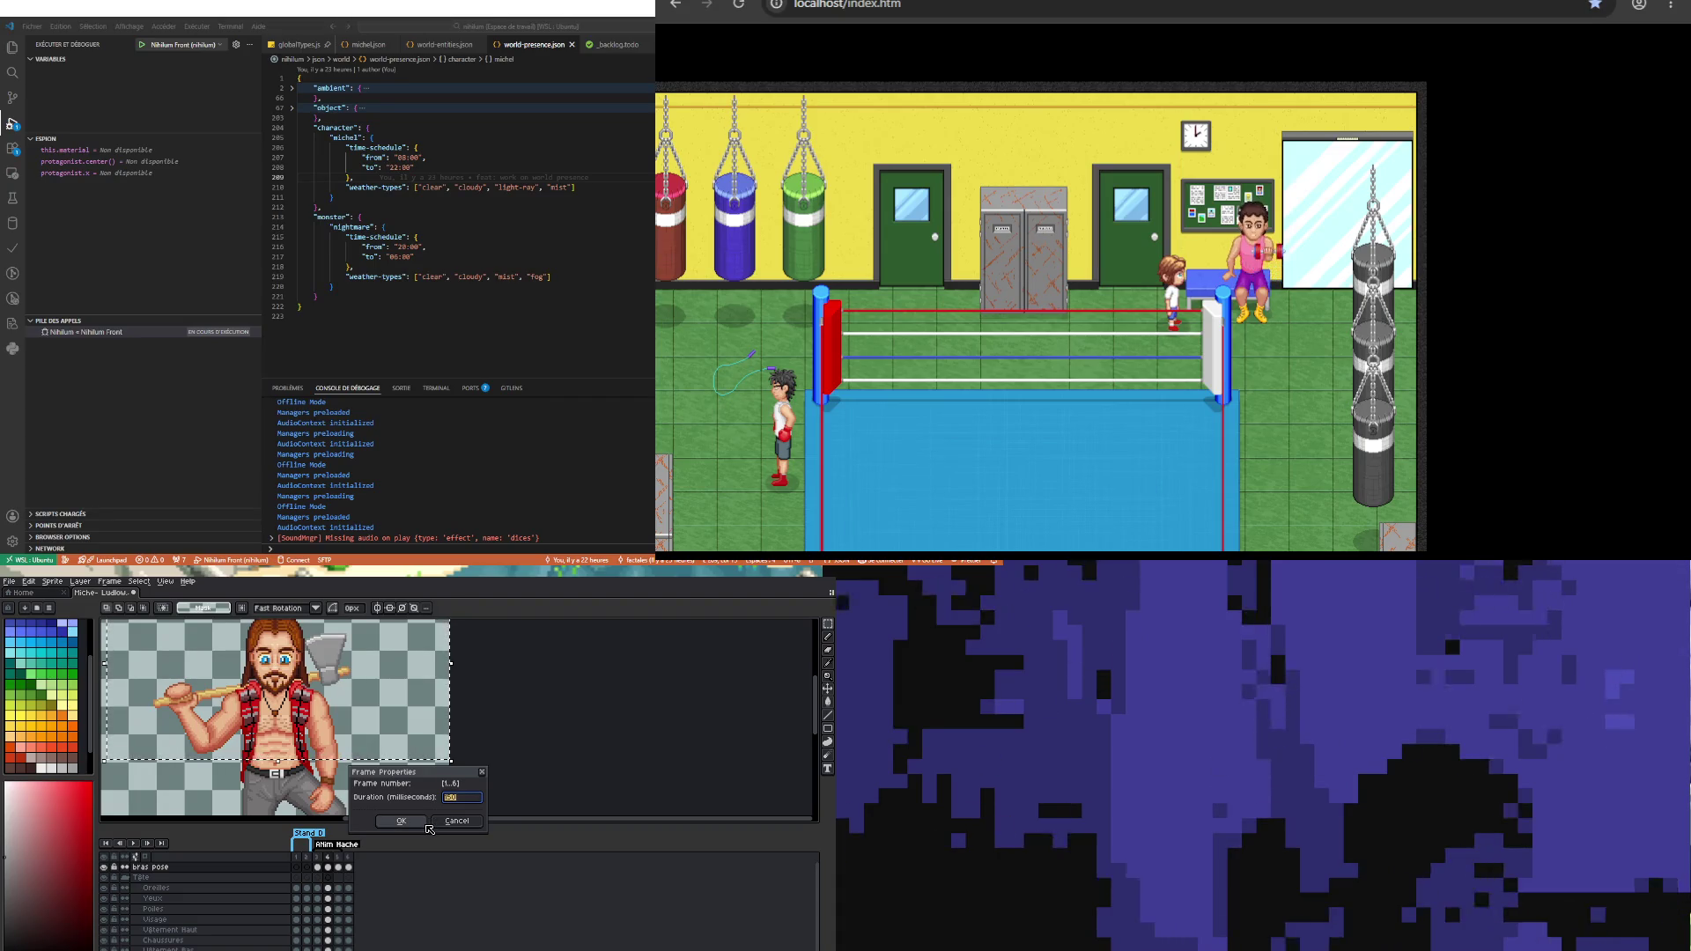
pyautogui.click(418, 825)
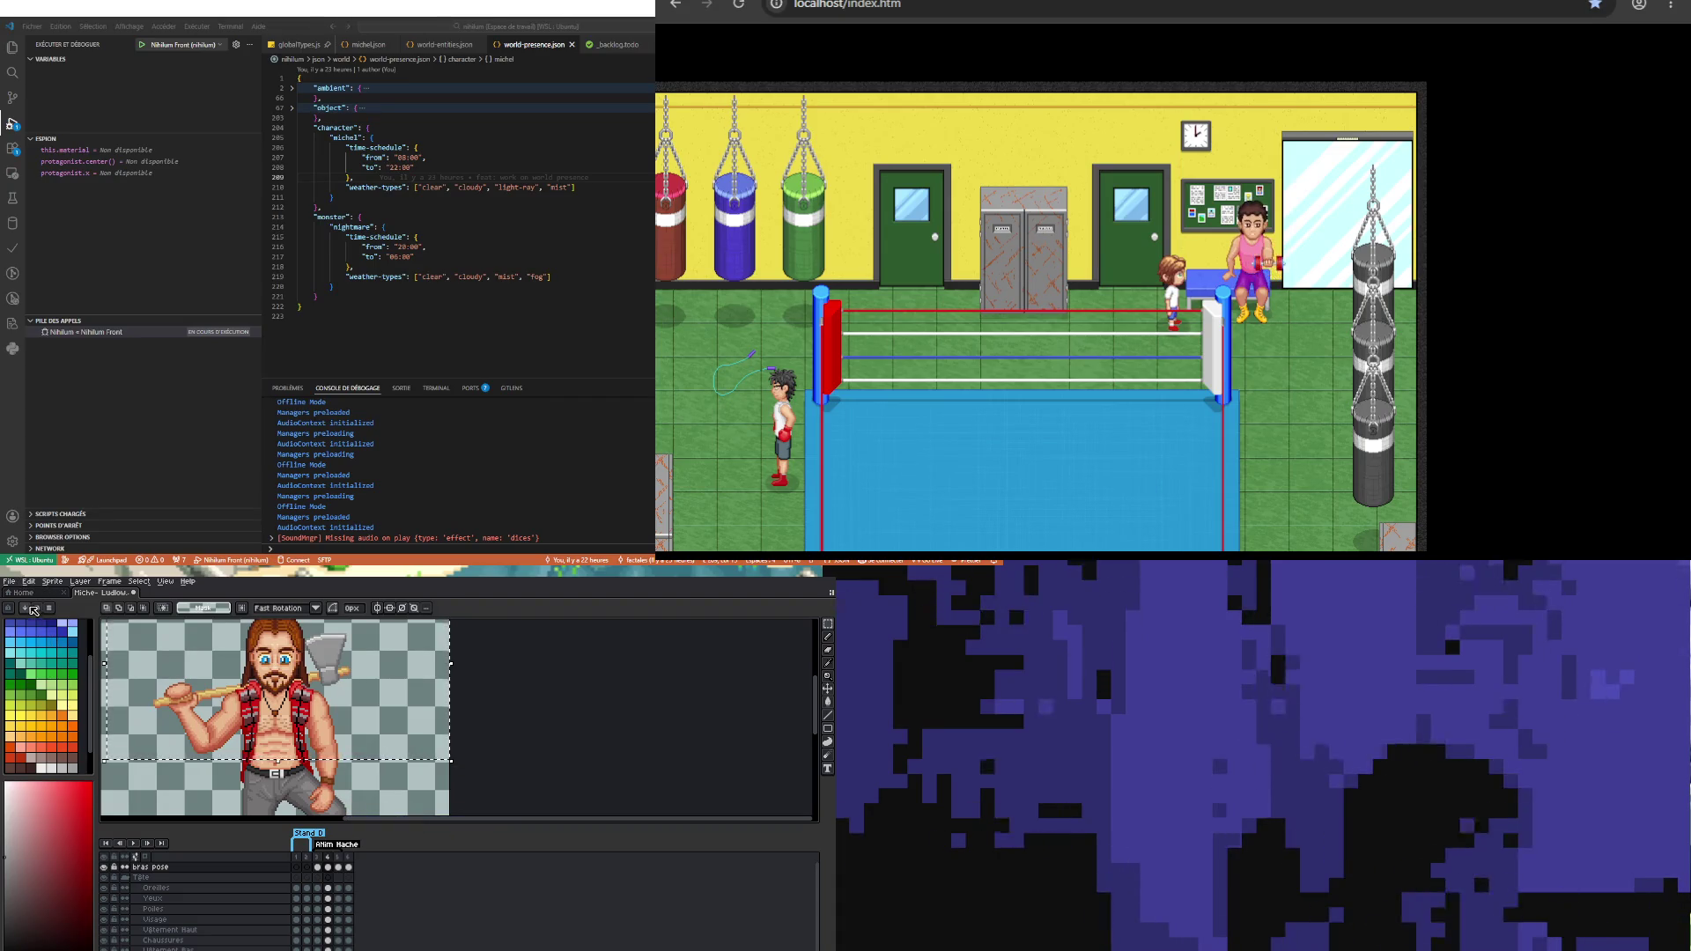
# Step: Play the animation to check its timing, then step to frame 4
pyautogui.click(137, 844)
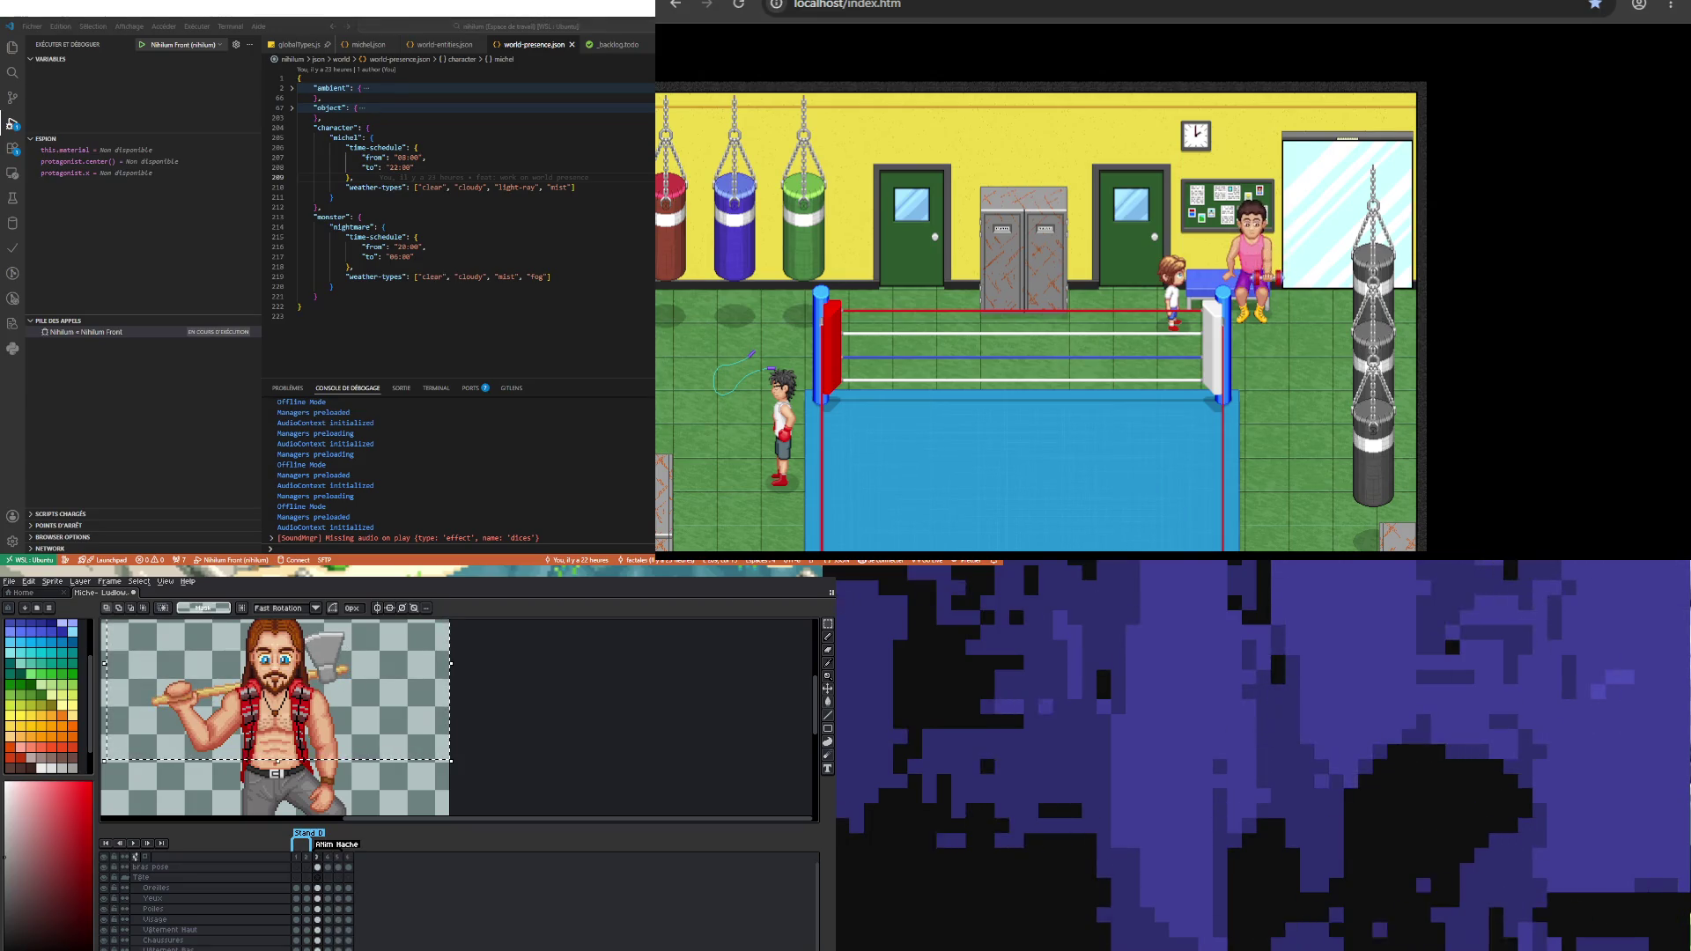
pyautogui.press('Right')
pyautogui.scroll(-1, 295, 702)
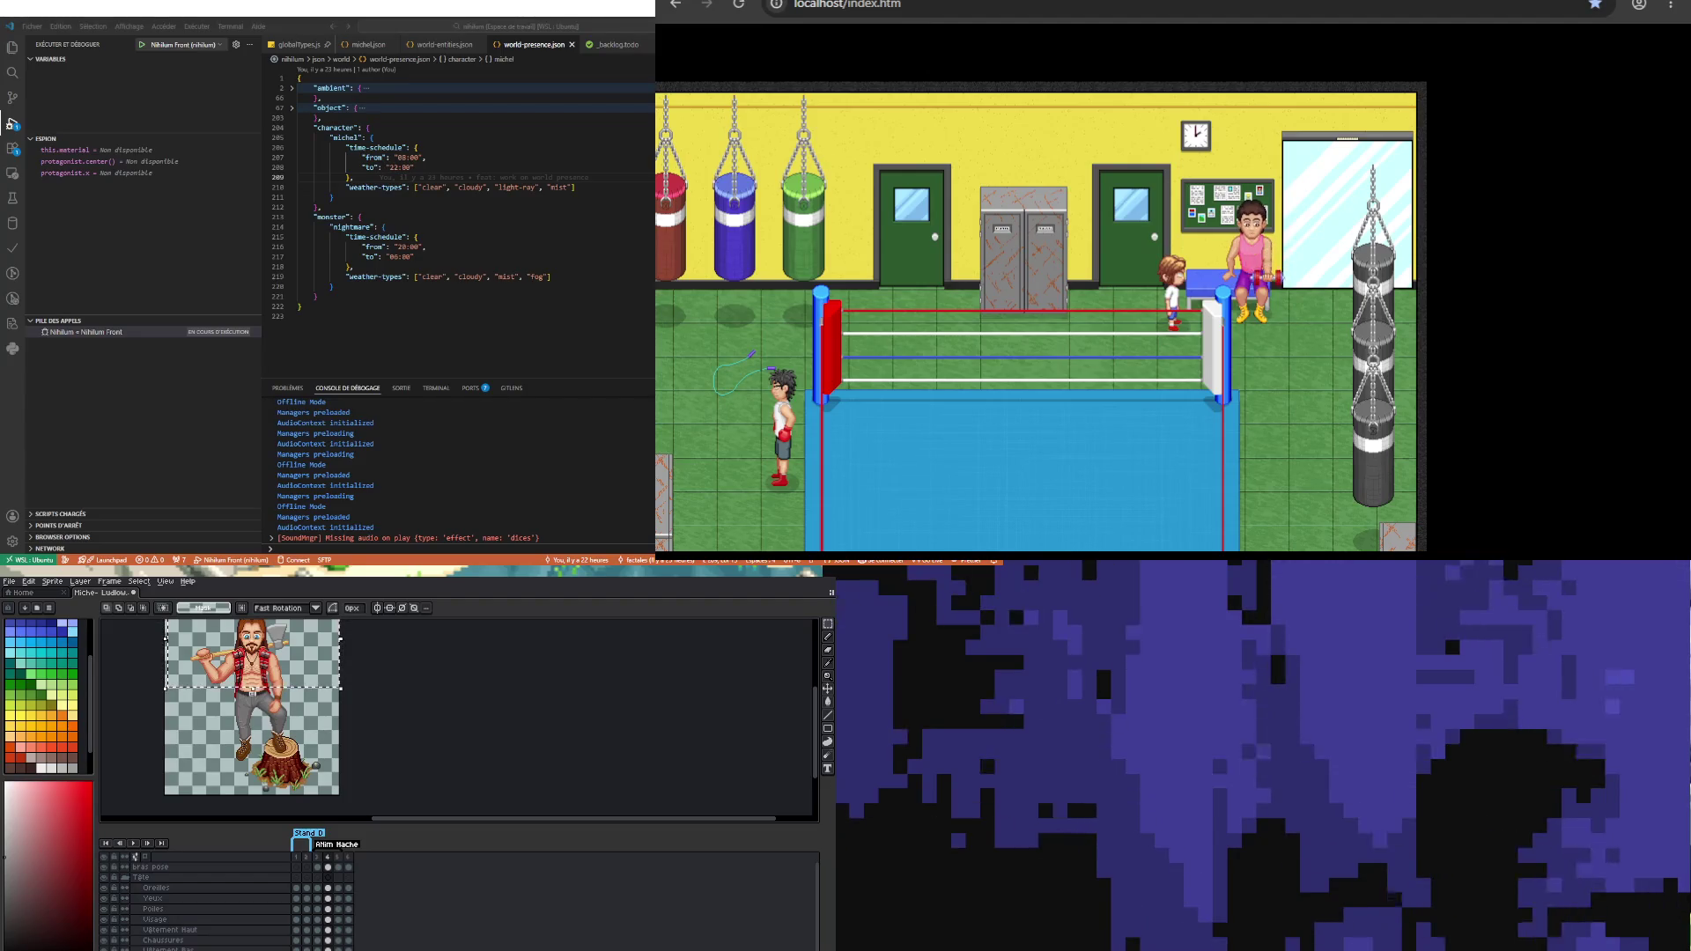
pyautogui.scroll(1, 227, 617)
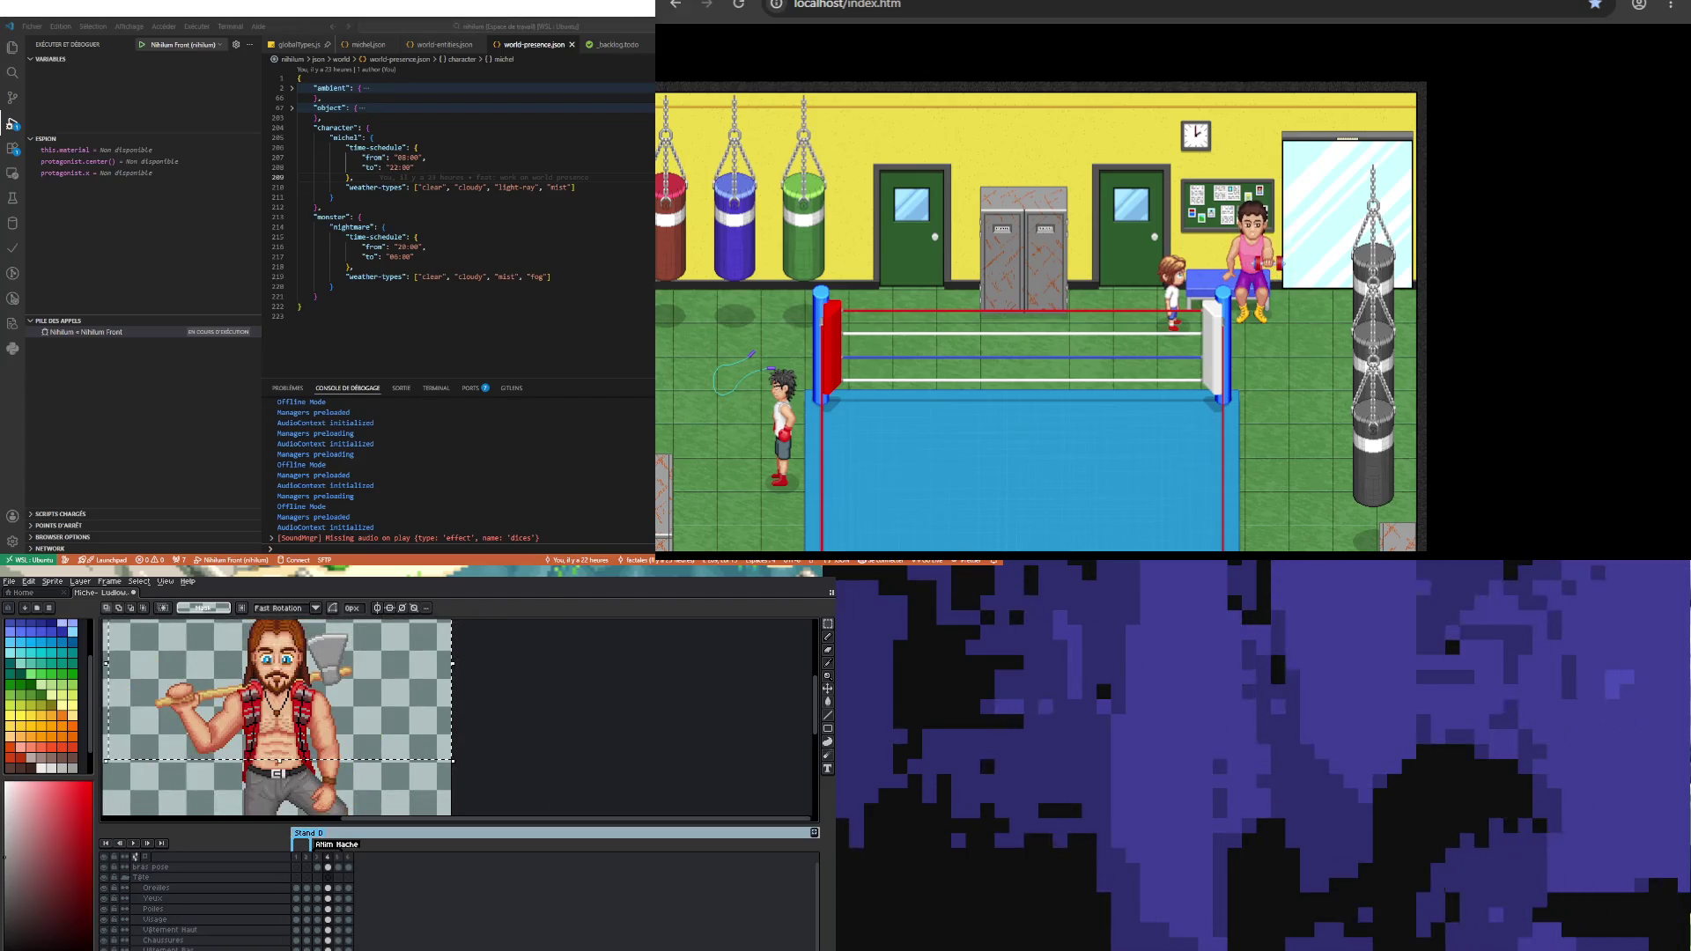
# Step: Lower the canvas–timeline splitter and zoom the canvas in on the lumberjack
pyautogui.moveTo(616, 830); pyautogui.dragTo(616, 861)
pyautogui.scroll(-1, 333, 763)
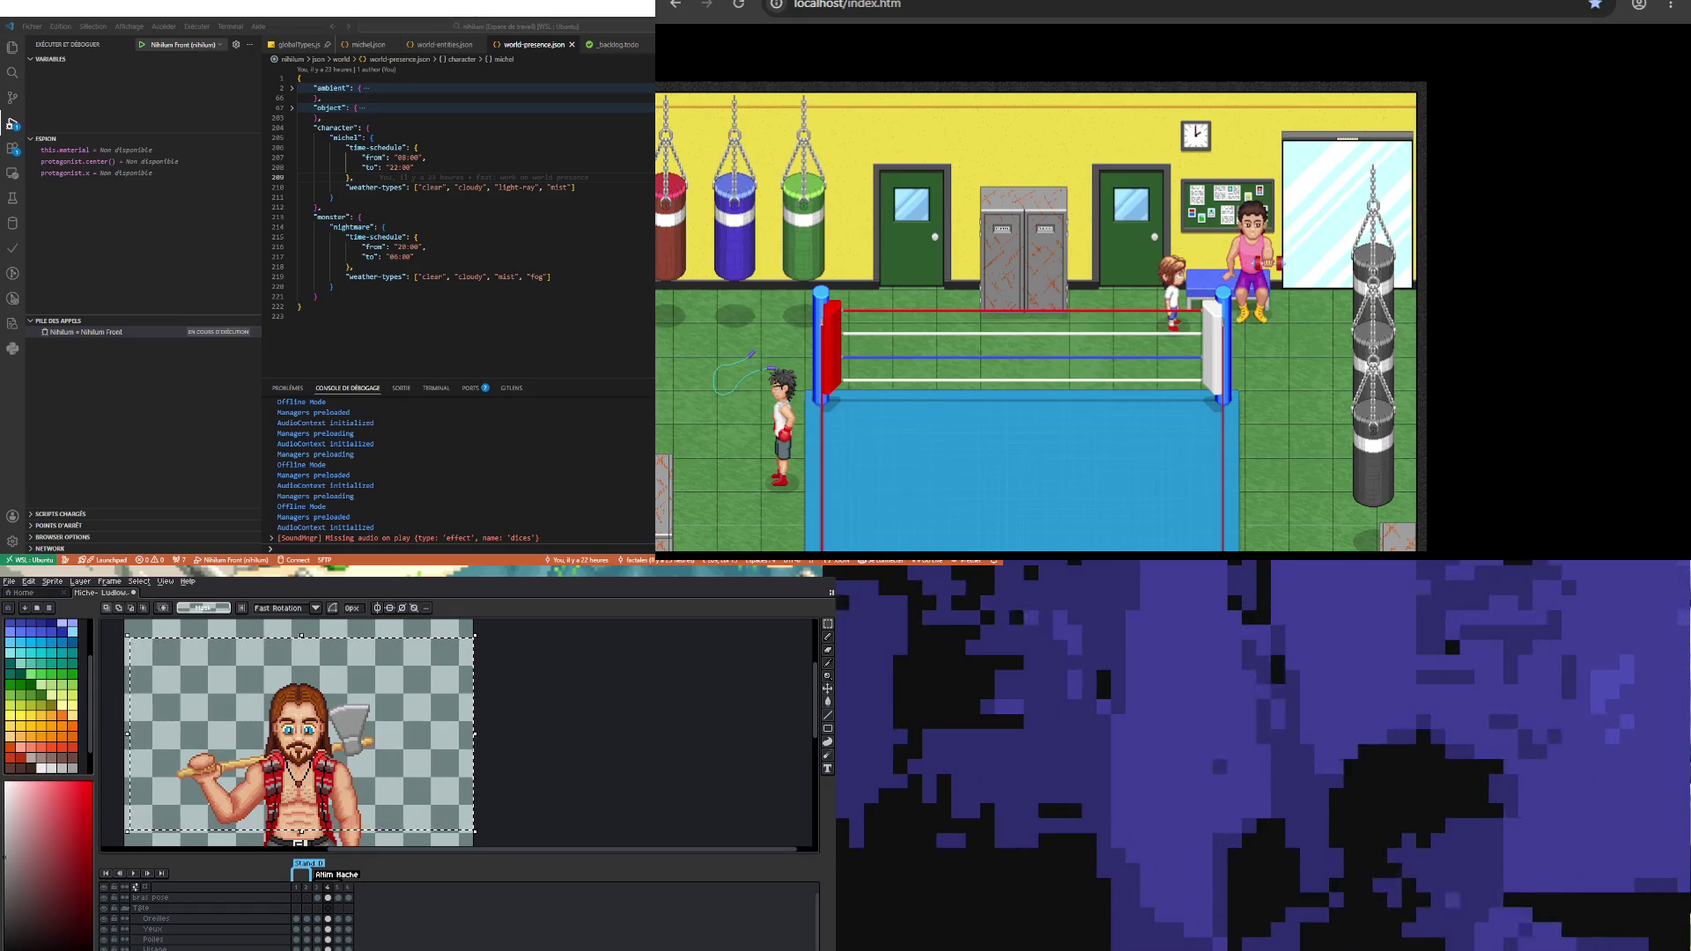
pyautogui.scroll(-3, 290, 731)
pyautogui.scroll(3, 290, 731)
pyautogui.scroll(1, 288, 697)
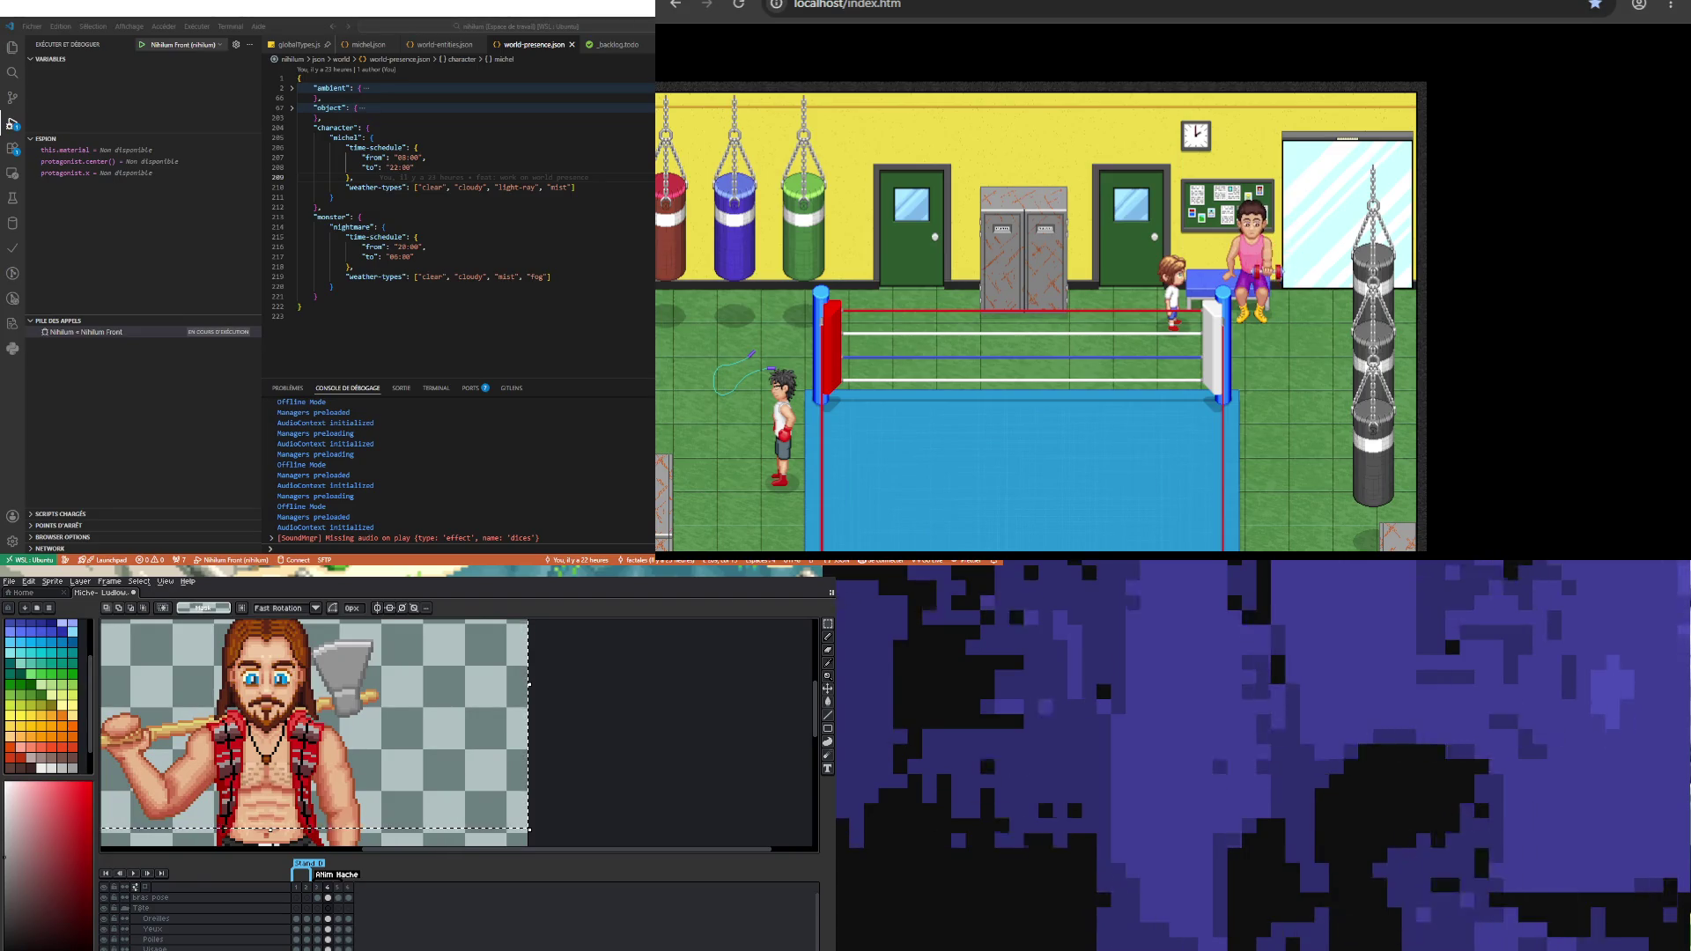
pyautogui.scroll(-3, 293, 724)
pyautogui.scroll(1, 259, 710)
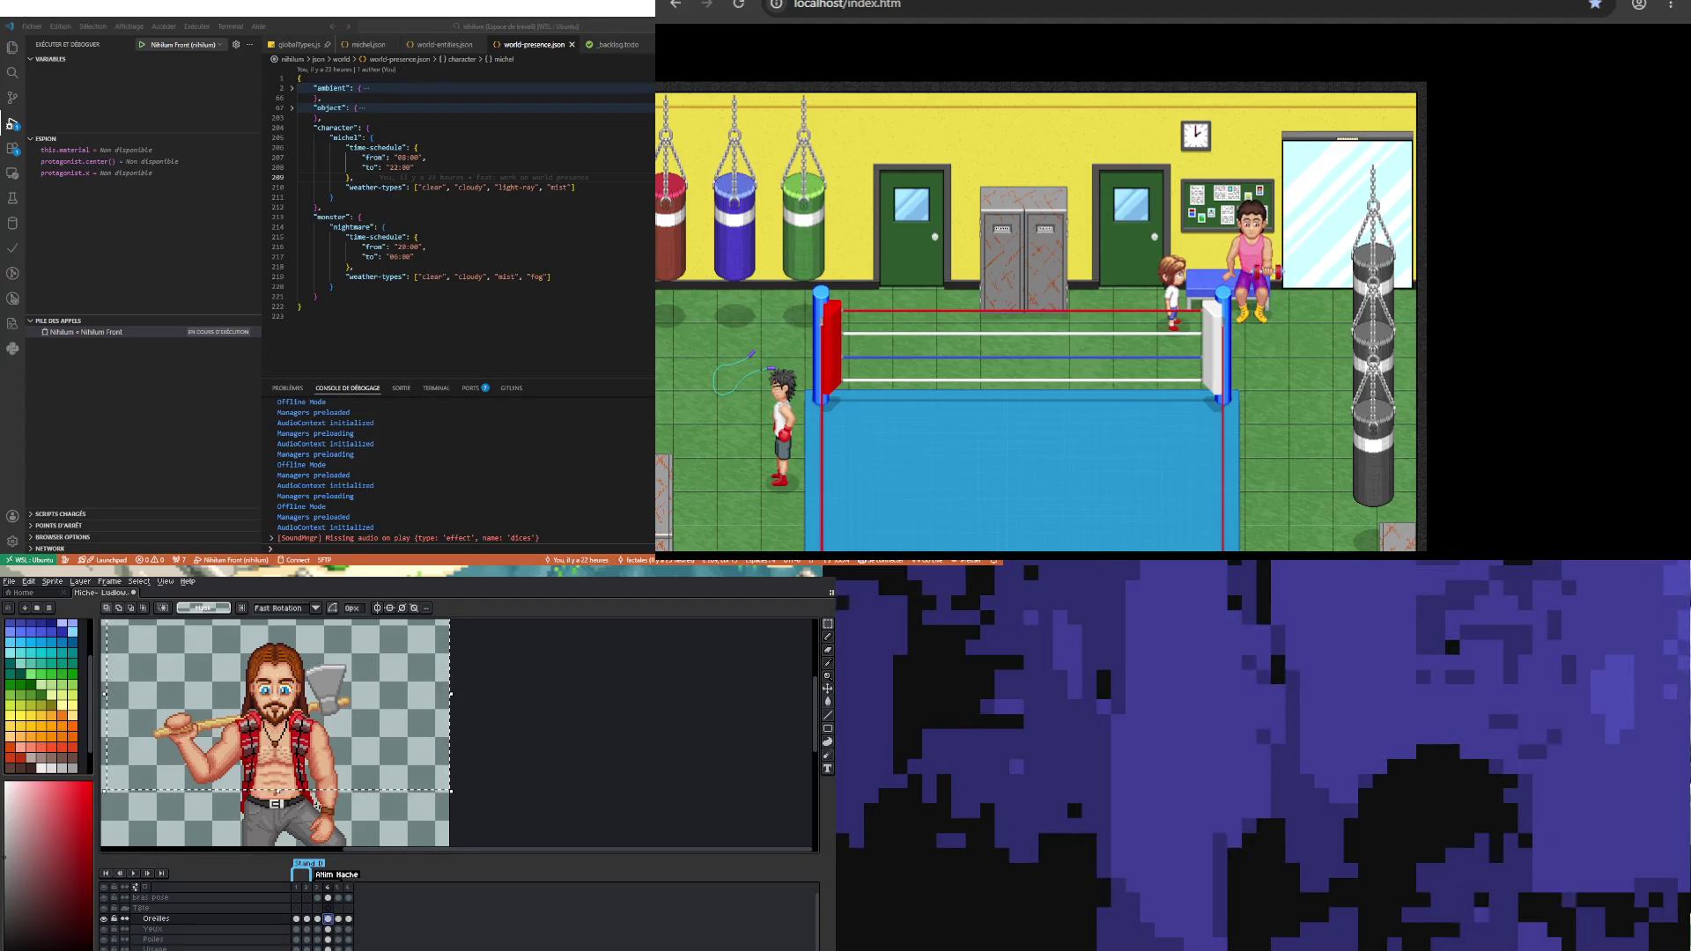
pyautogui.hotkey('ctrl', 't')
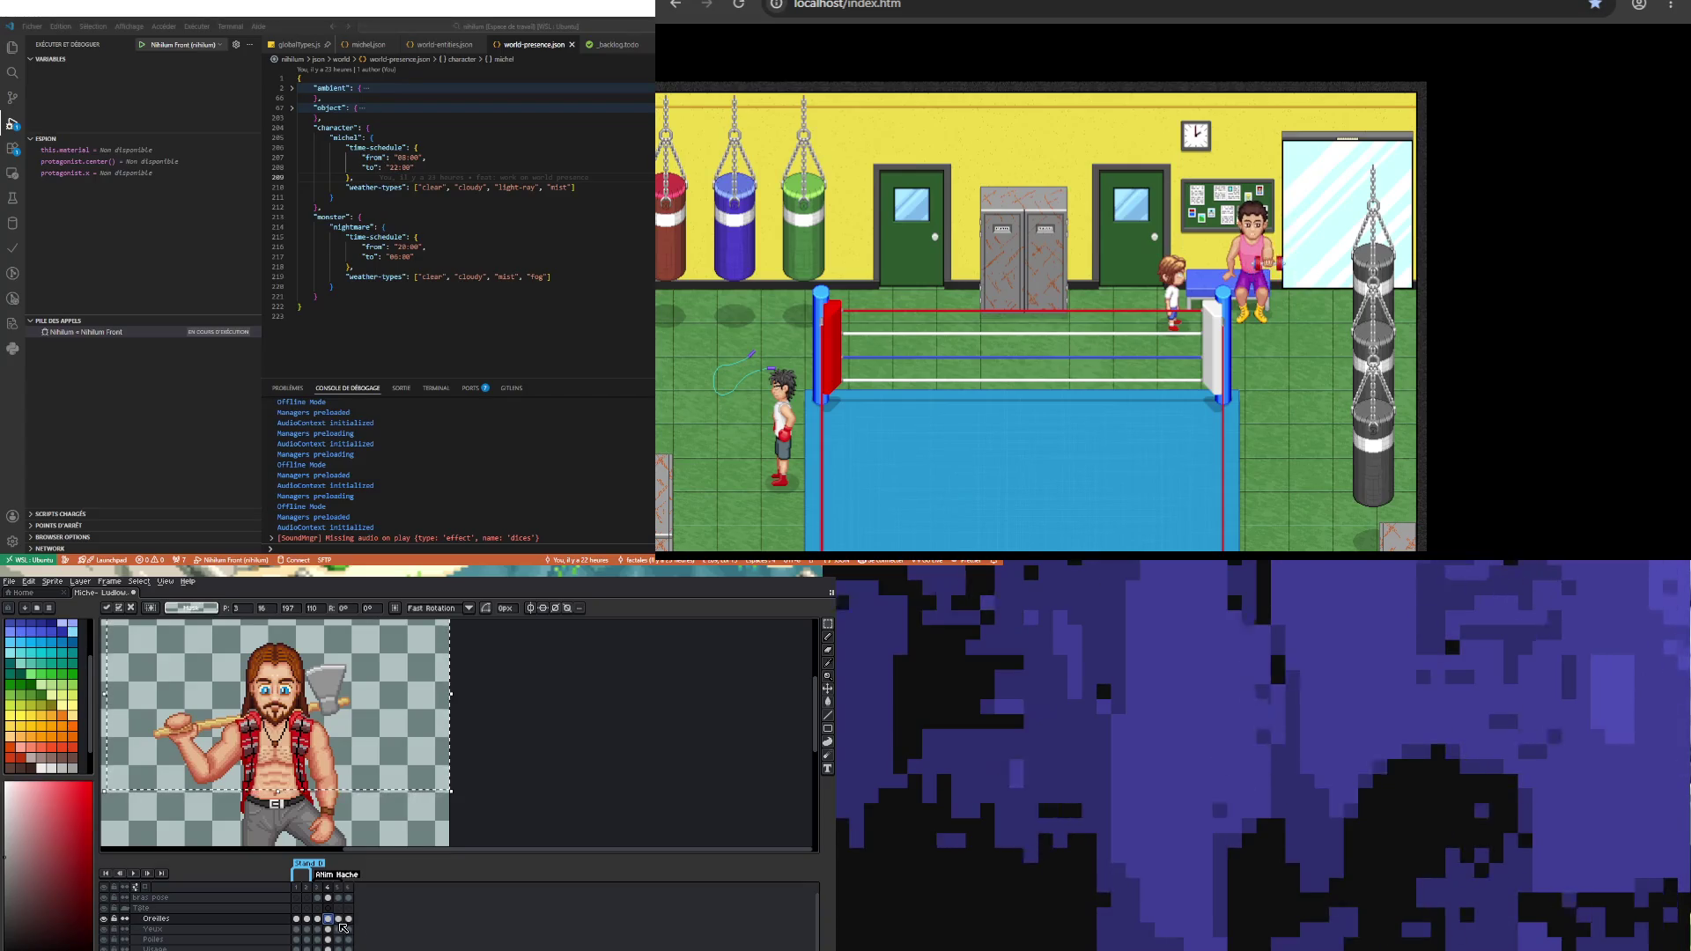
# Step: Shift the Yeux, Poiles and Visage frame-4 cels down one pixel, then select Oreilles
pyautogui.click(328, 929)
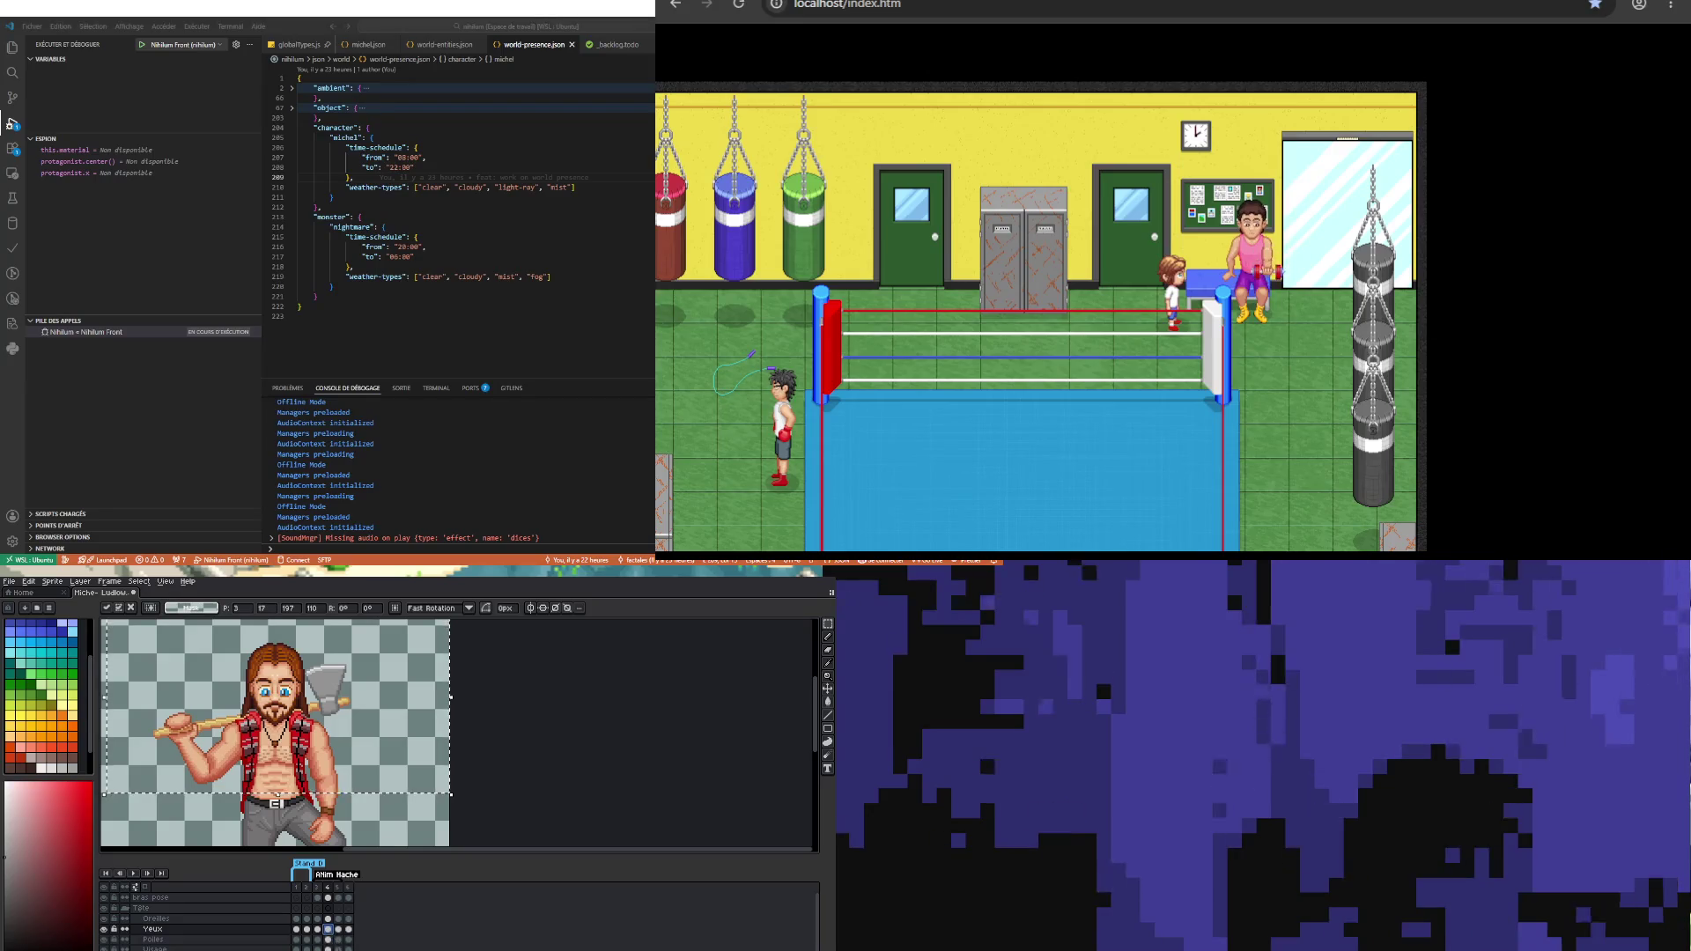
pyautogui.click(328, 939)
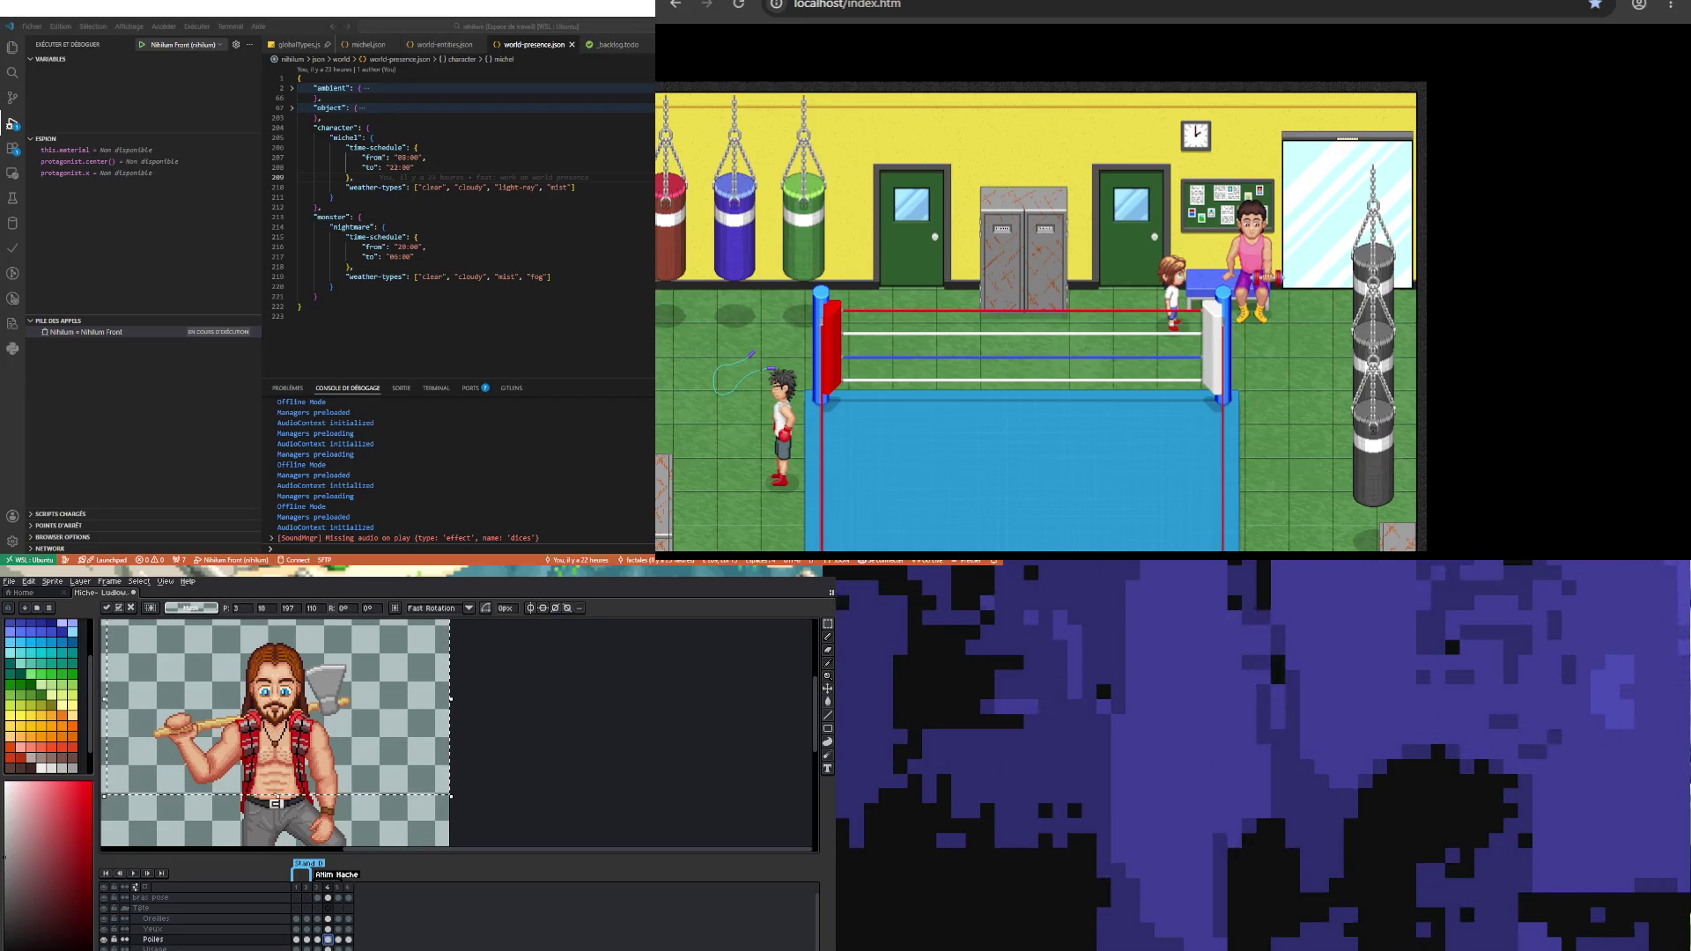
pyautogui.click(327, 948)
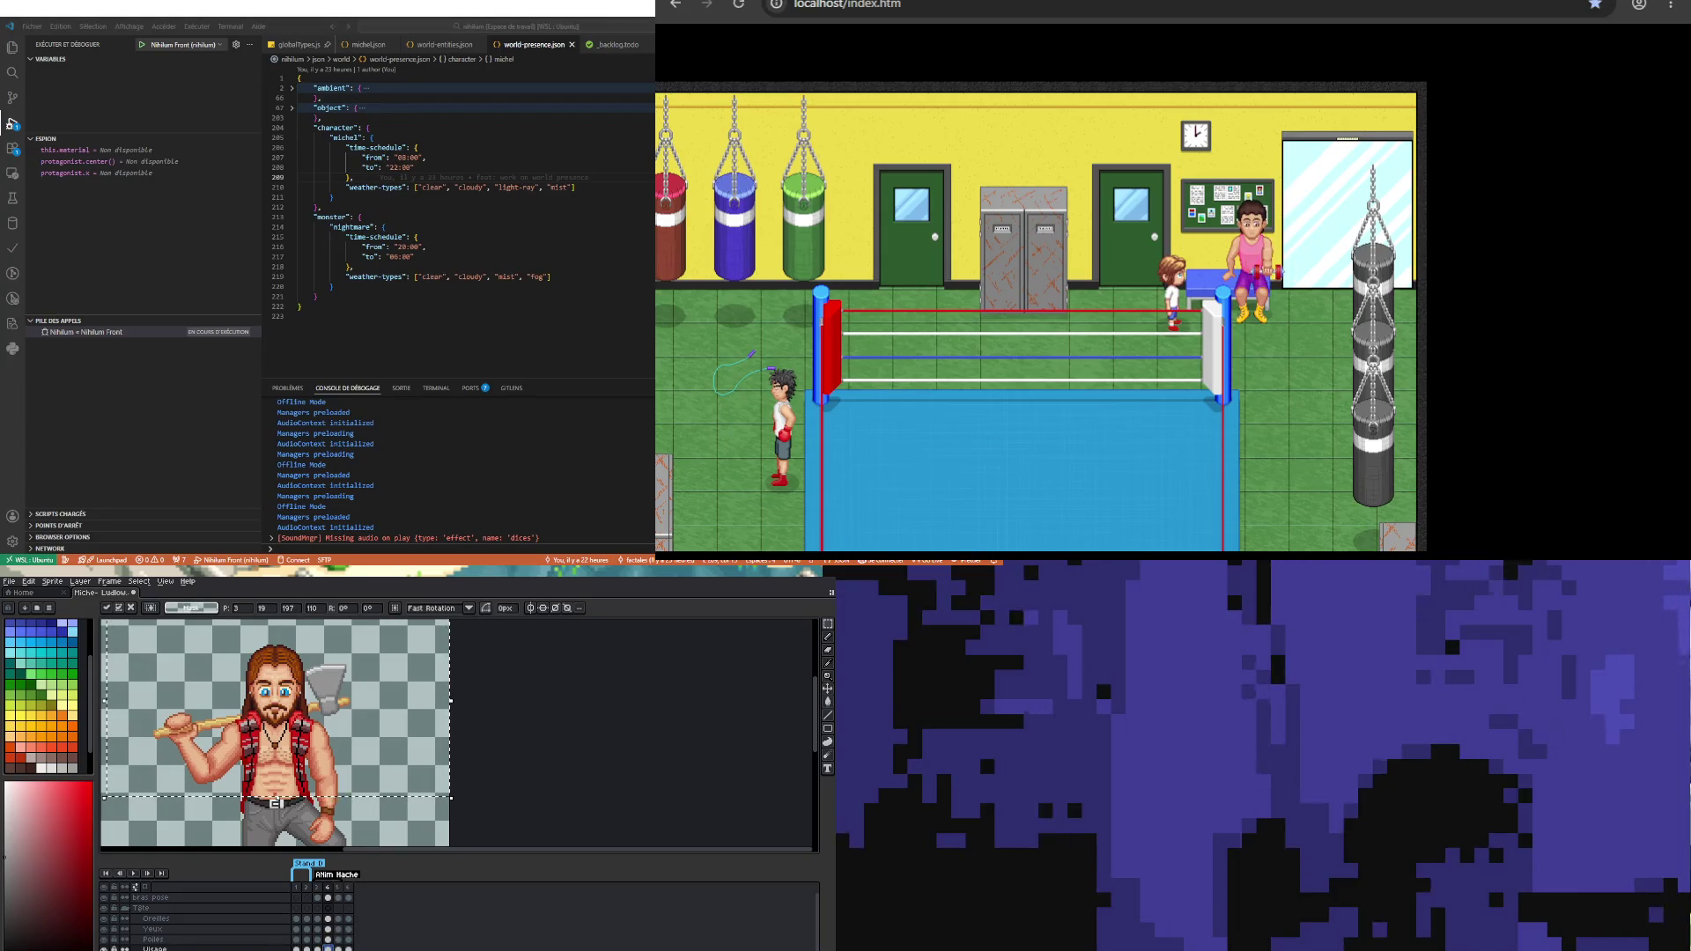
pyautogui.press('Return')
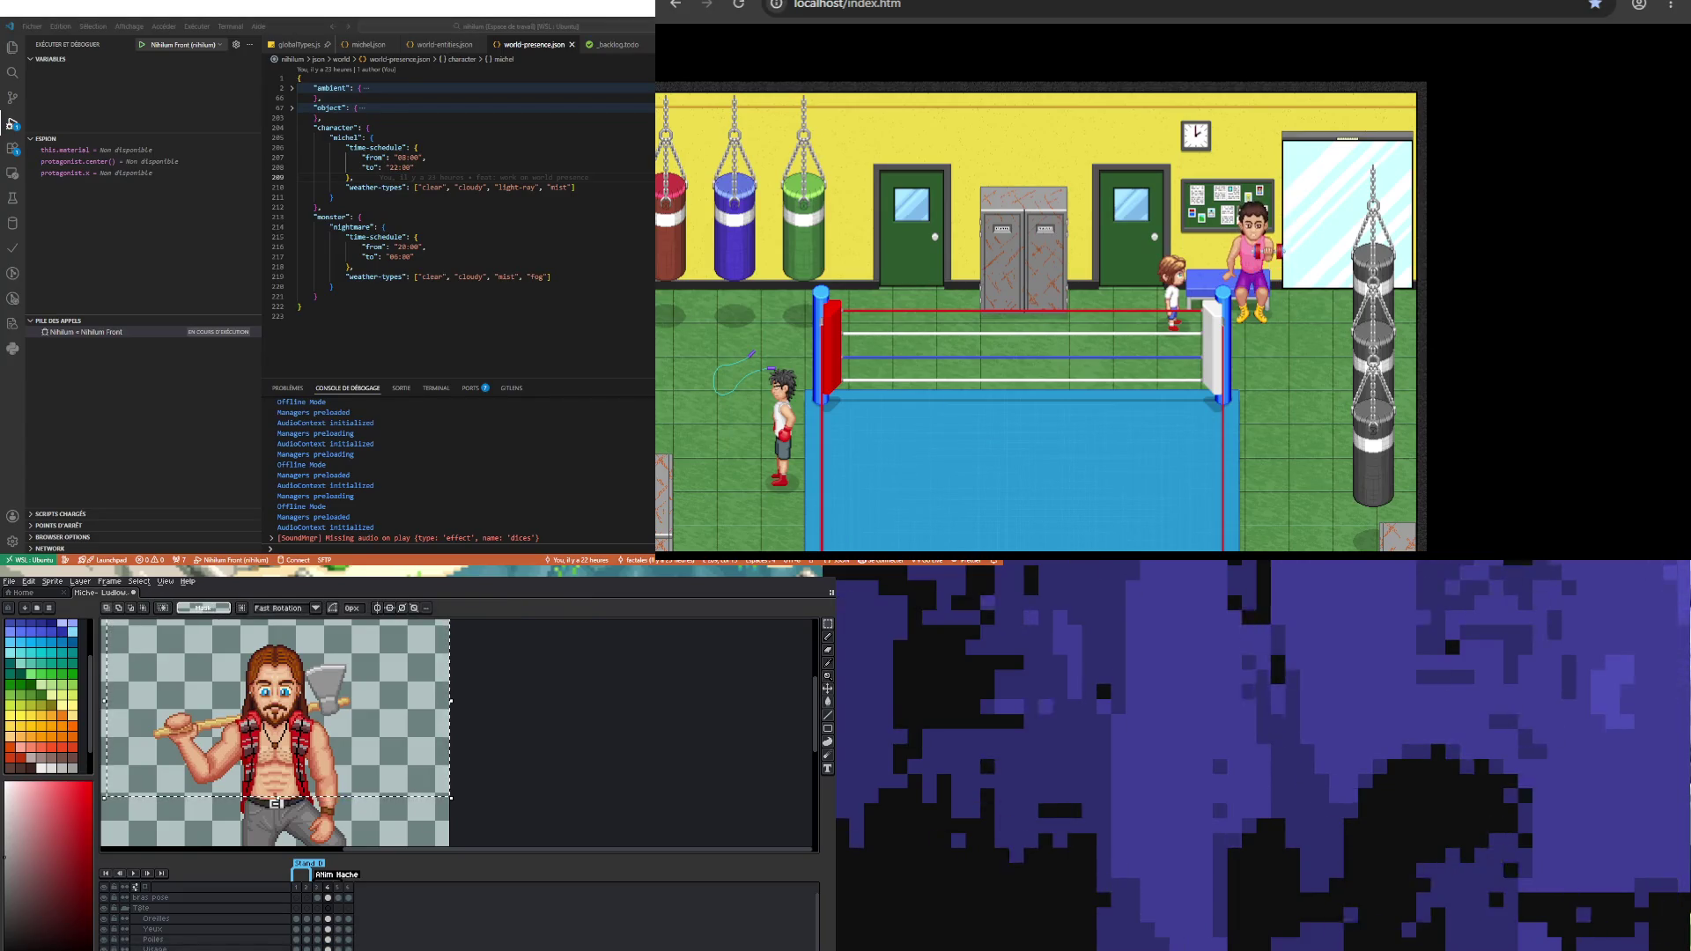
pyautogui.press('Down')
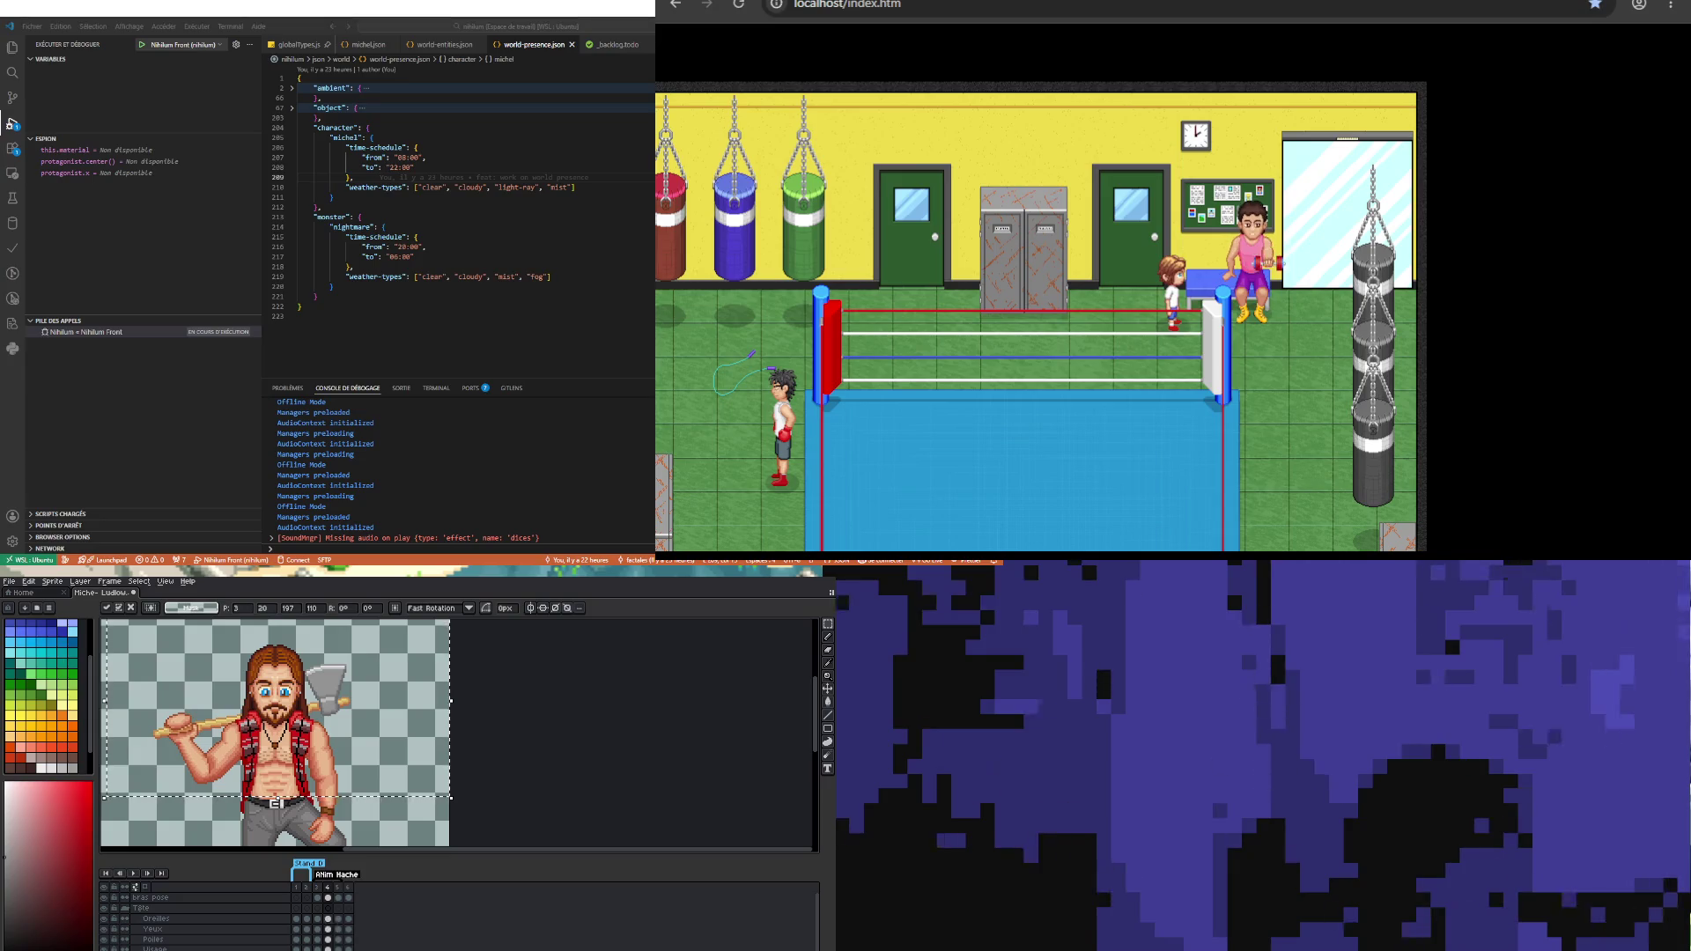
pyautogui.click(328, 918)
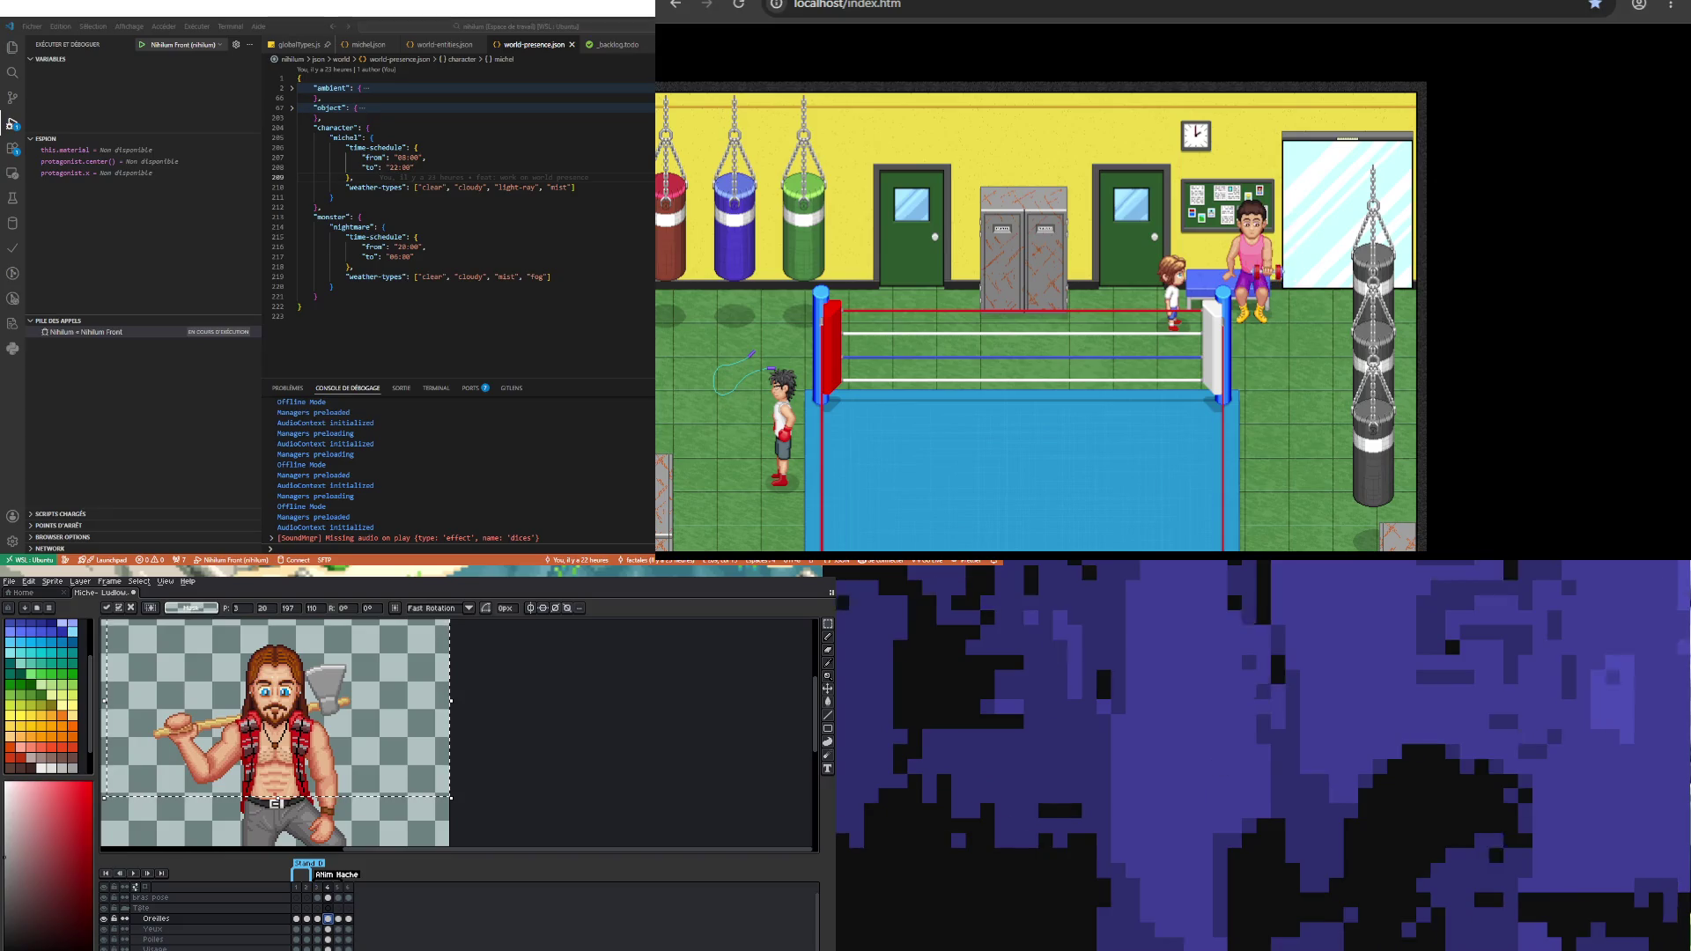
pyautogui.scroll(2, 269, 779)
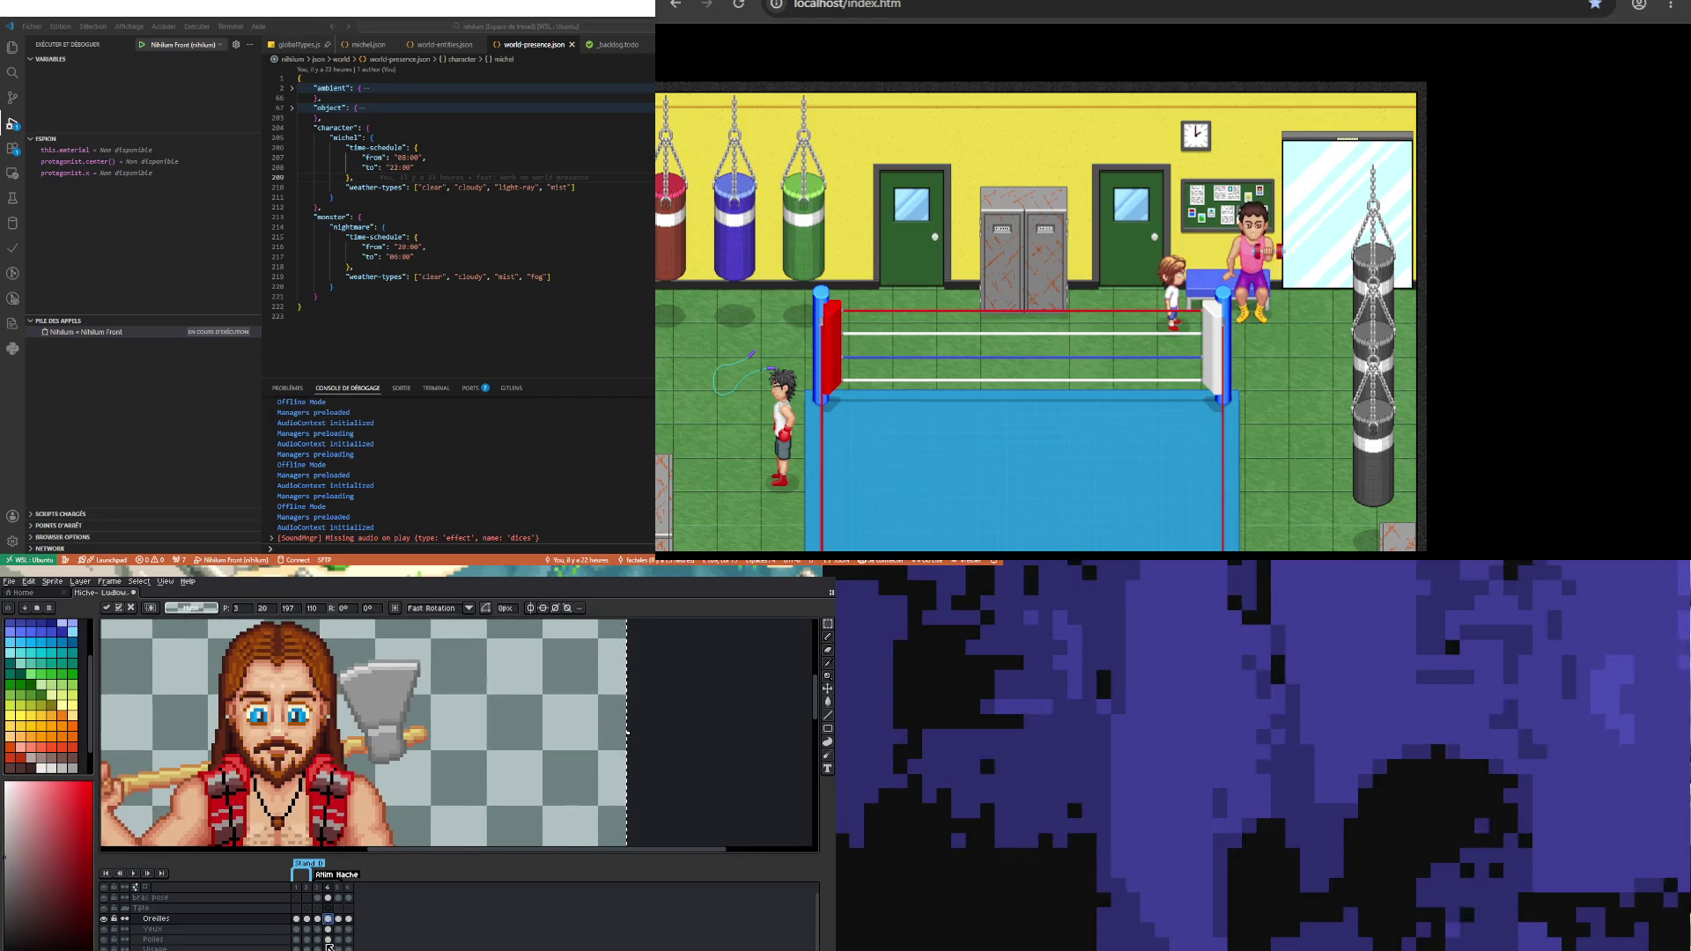
pyautogui.scroll(-2, 134, 887)
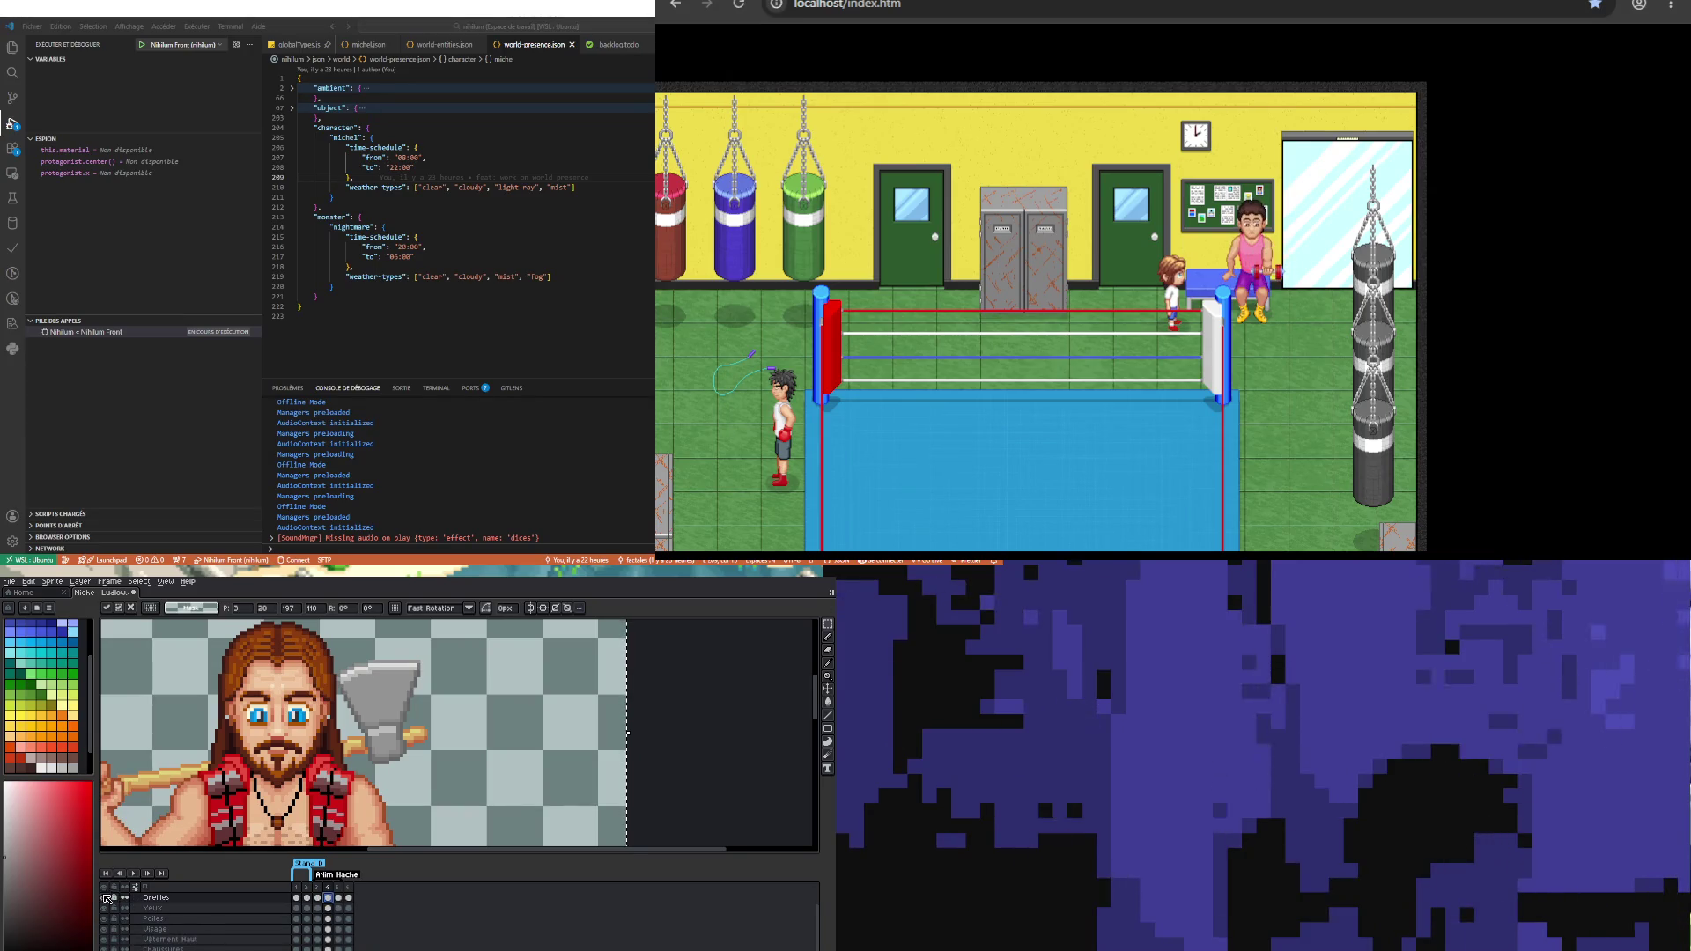
pyautogui.click(328, 898)
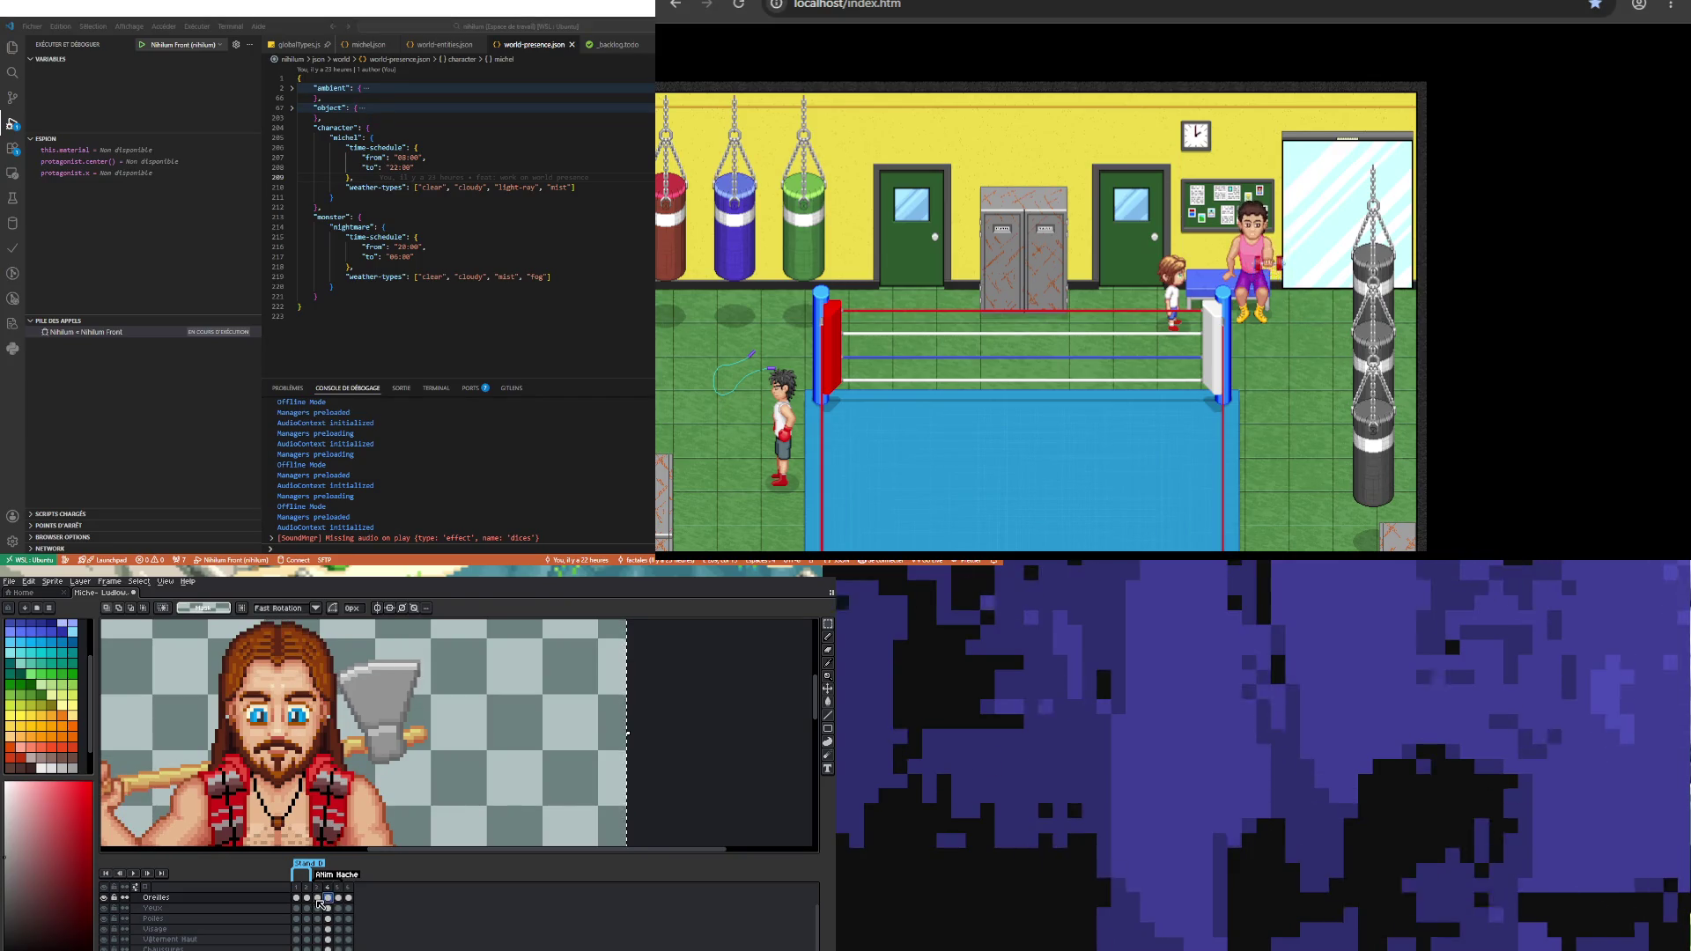
pyautogui.click(319, 900)
pyautogui.click(331, 899)
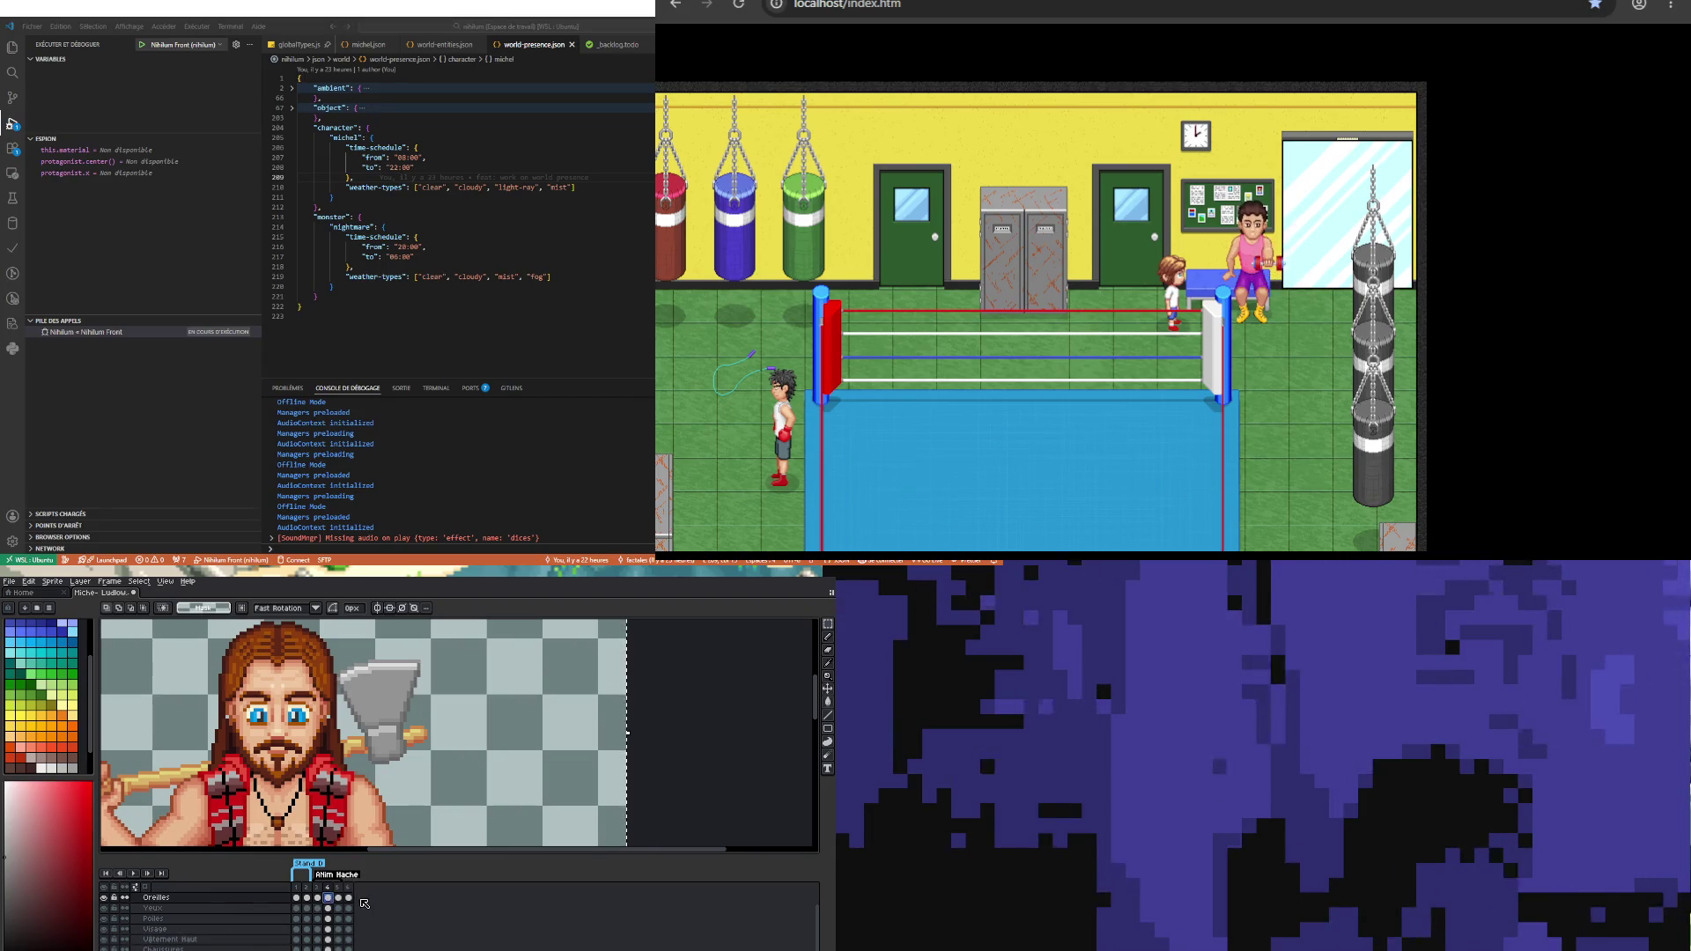
pyautogui.click(317, 898)
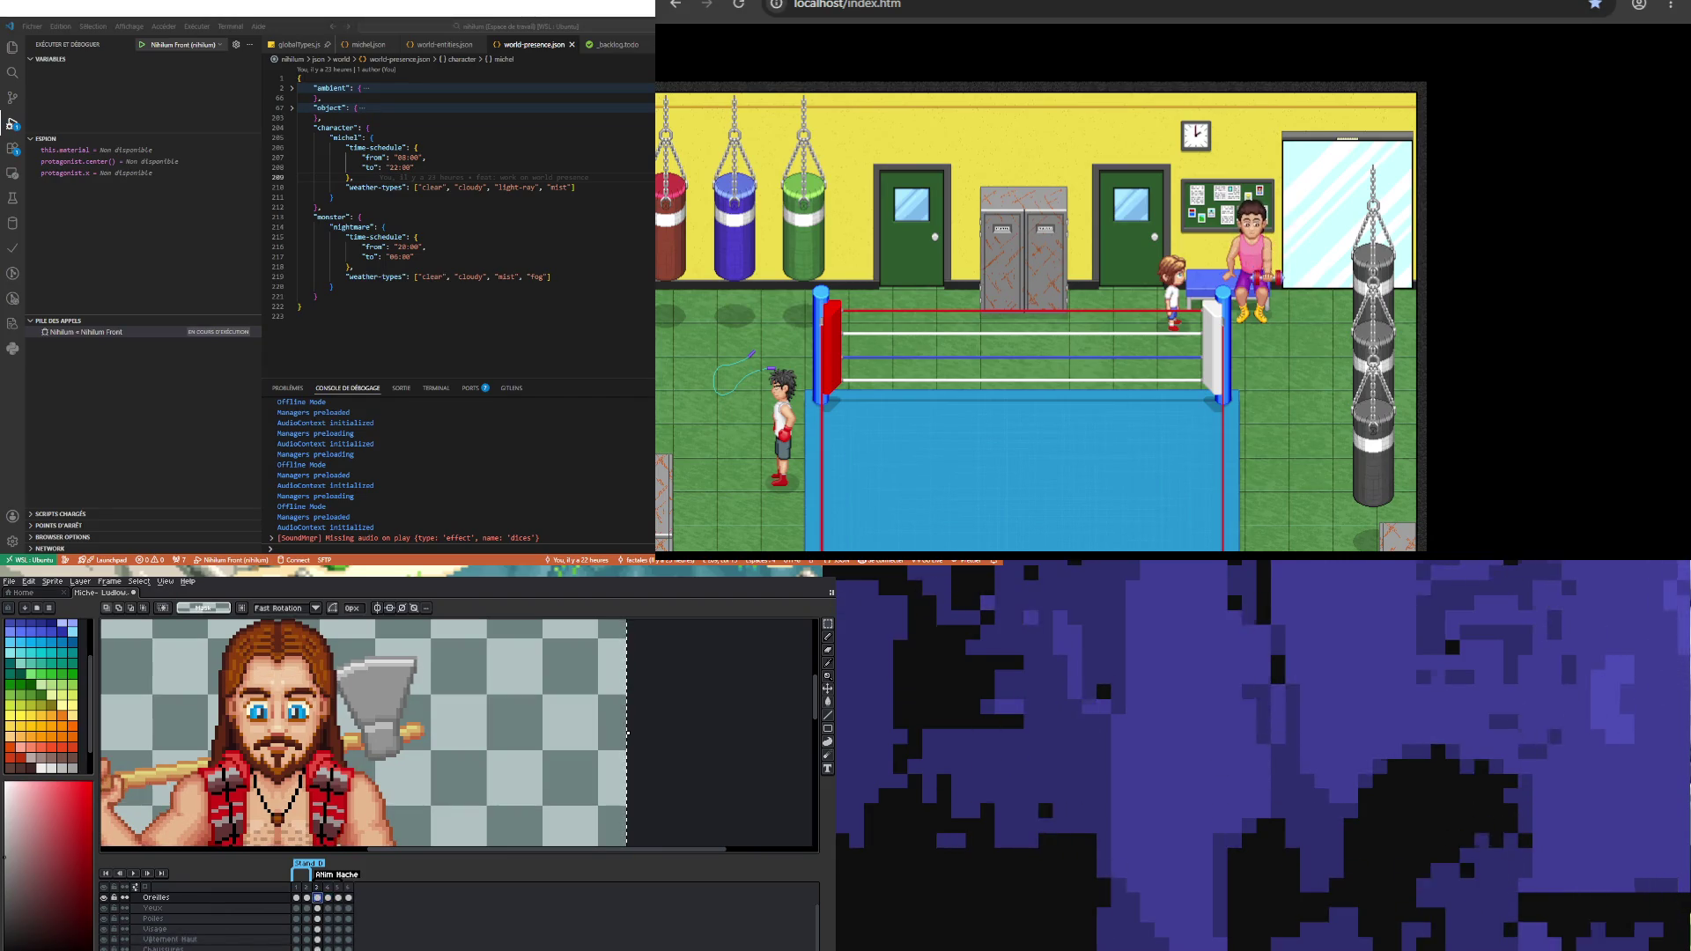
pyautogui.click(324, 937)
pyautogui.scroll(-2, 278, 709)
pyautogui.scroll(1, 279, 709)
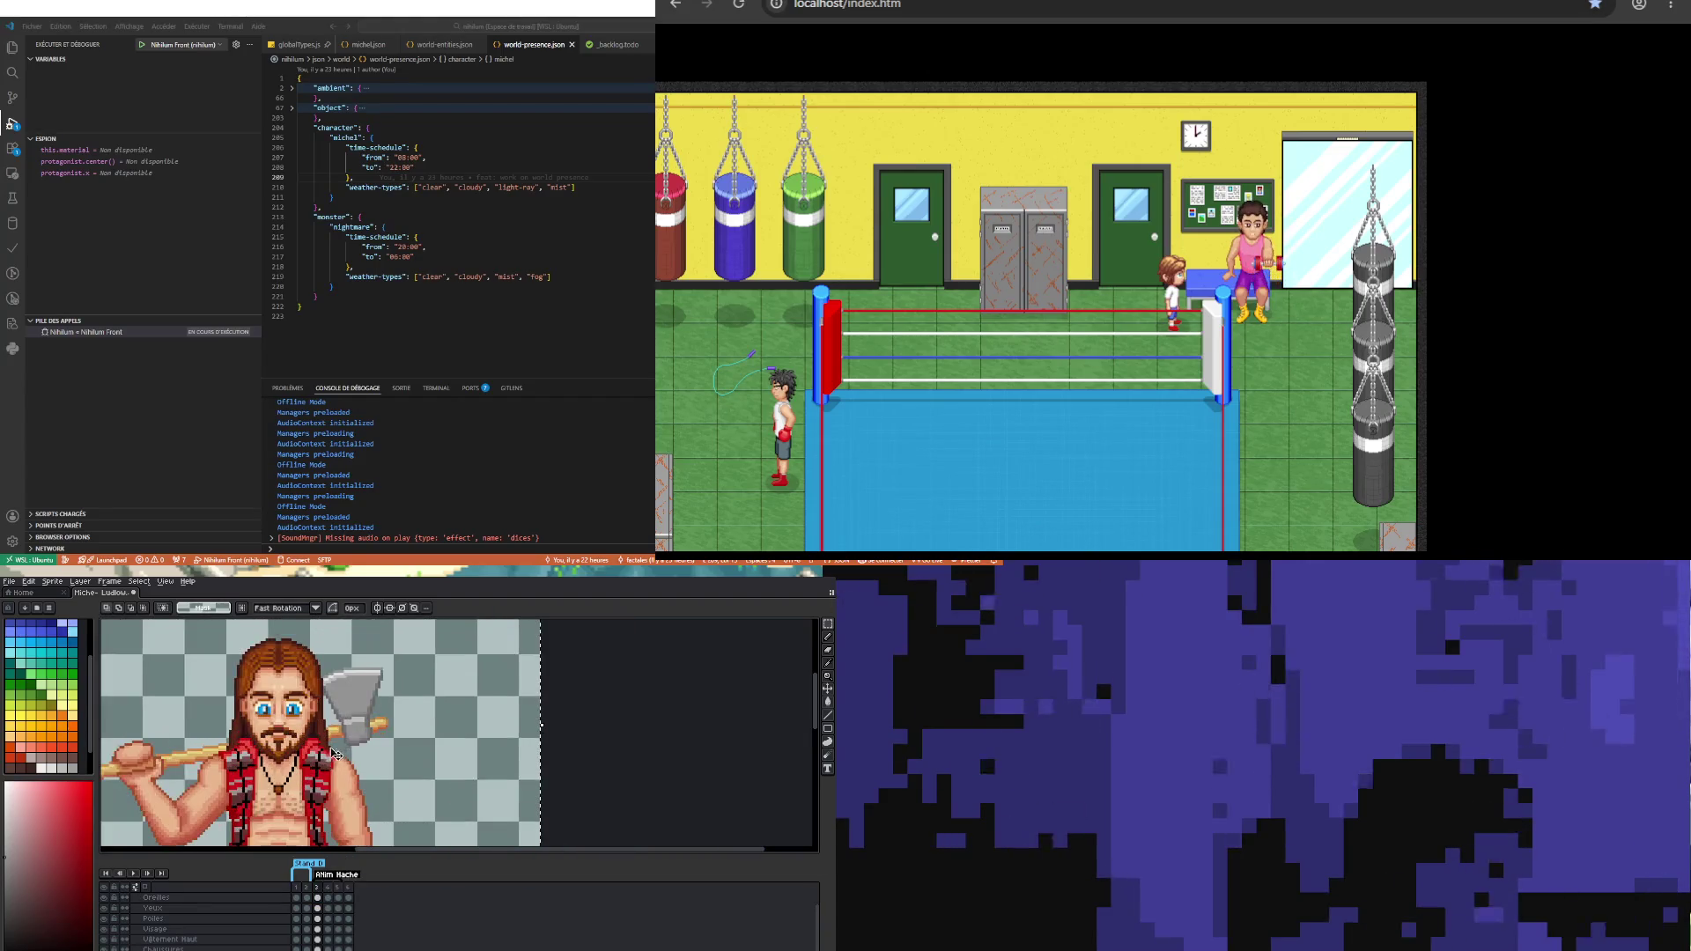
pyautogui.click(332, 921)
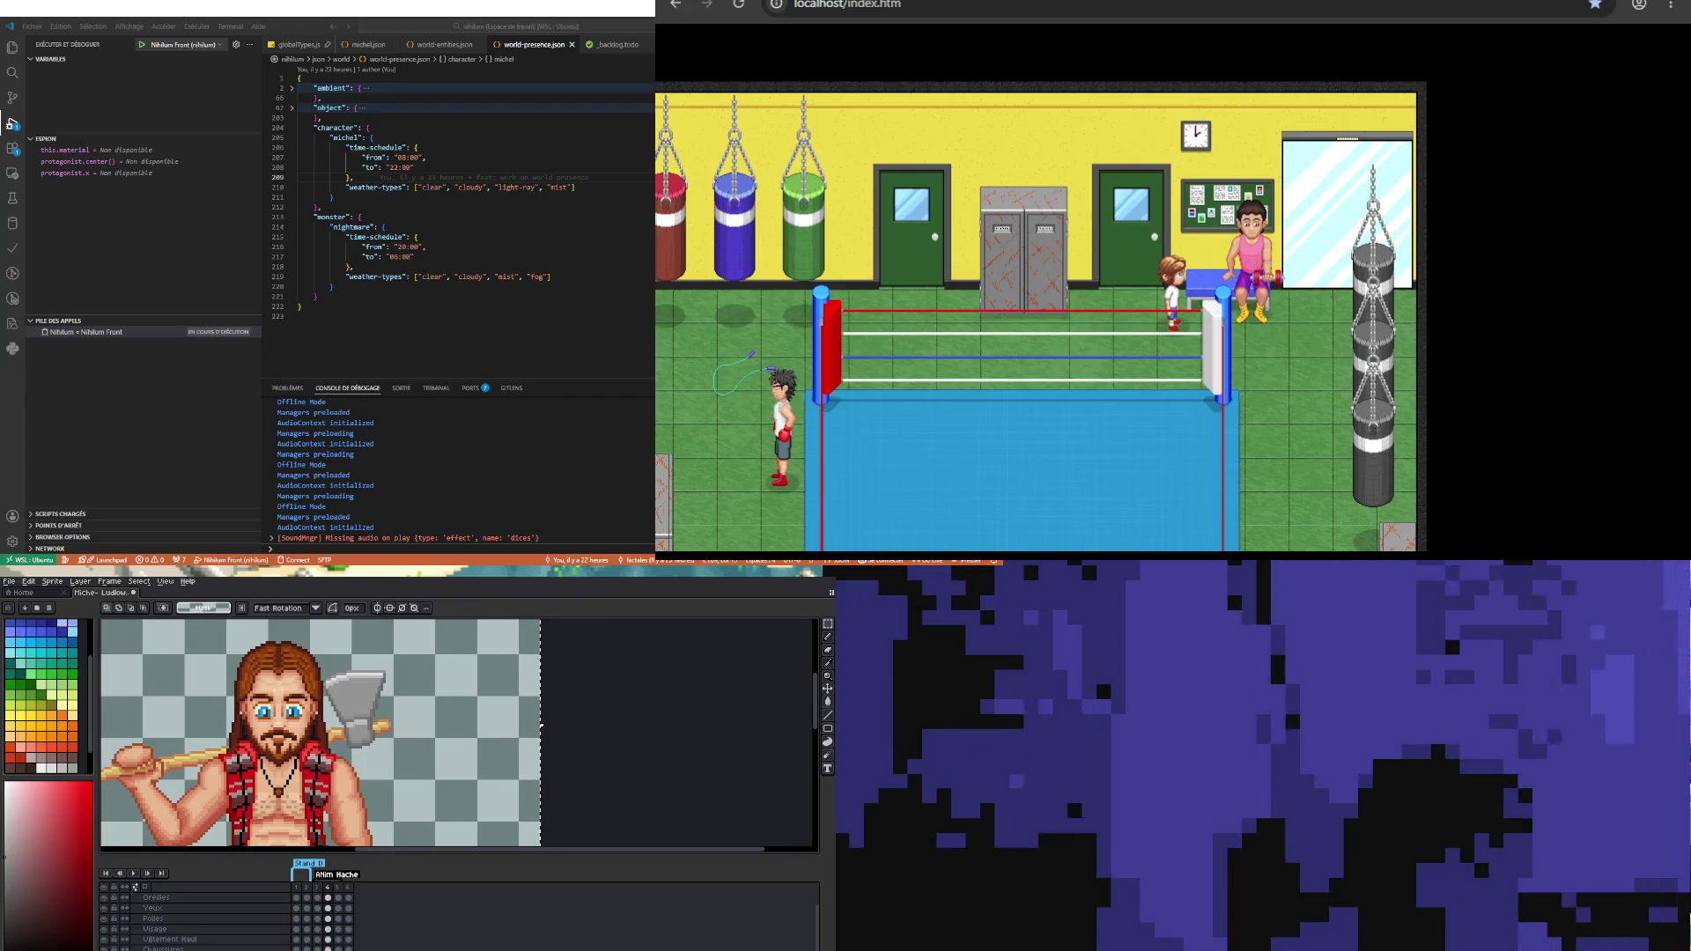
pyautogui.scroll(-1, 368, 760)
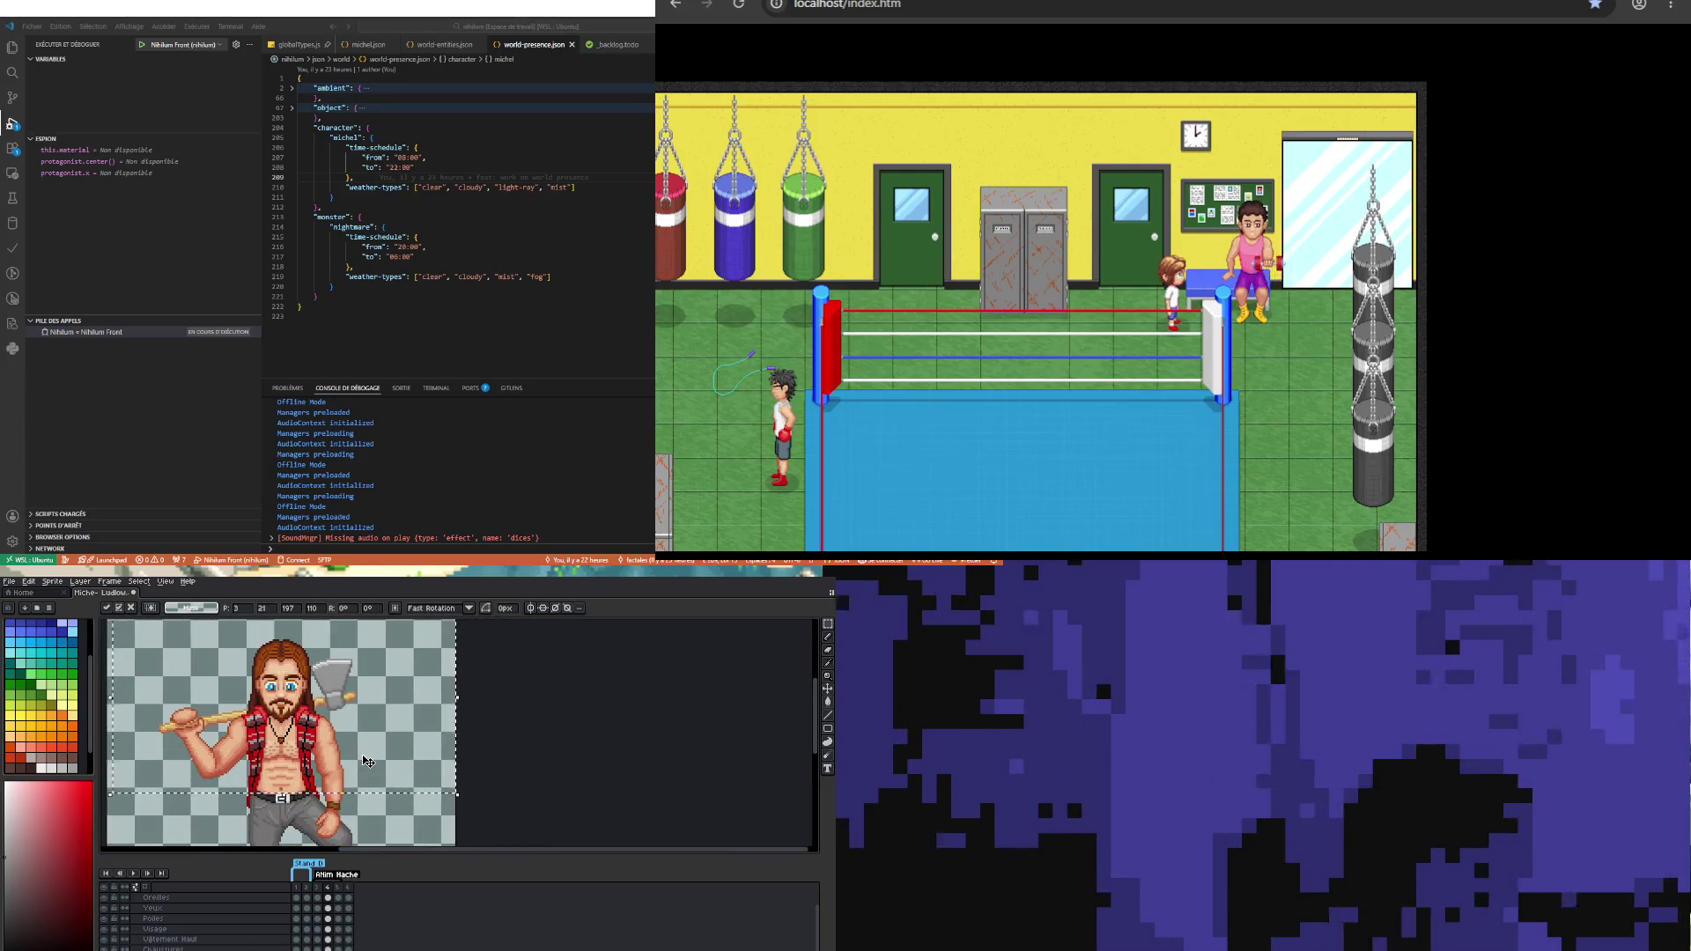
# Step: Deselect, preview the animation, then insert a new frame after frame 4 with Alt+N
pyautogui.click(569, 808)
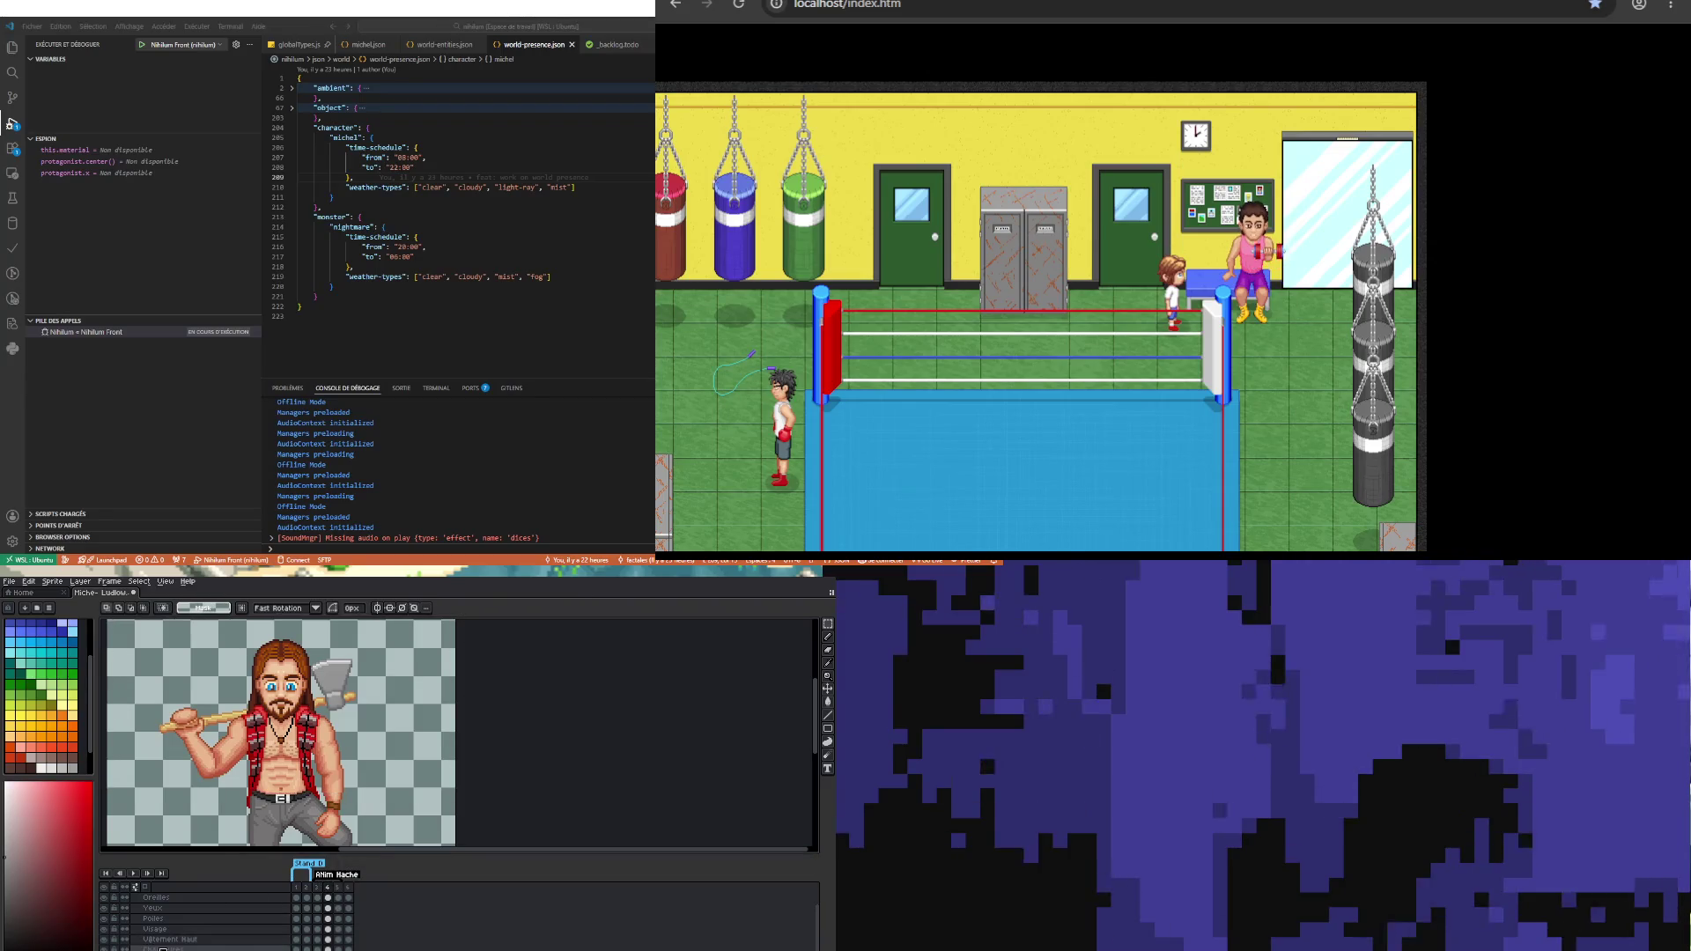
pyautogui.click(132, 871)
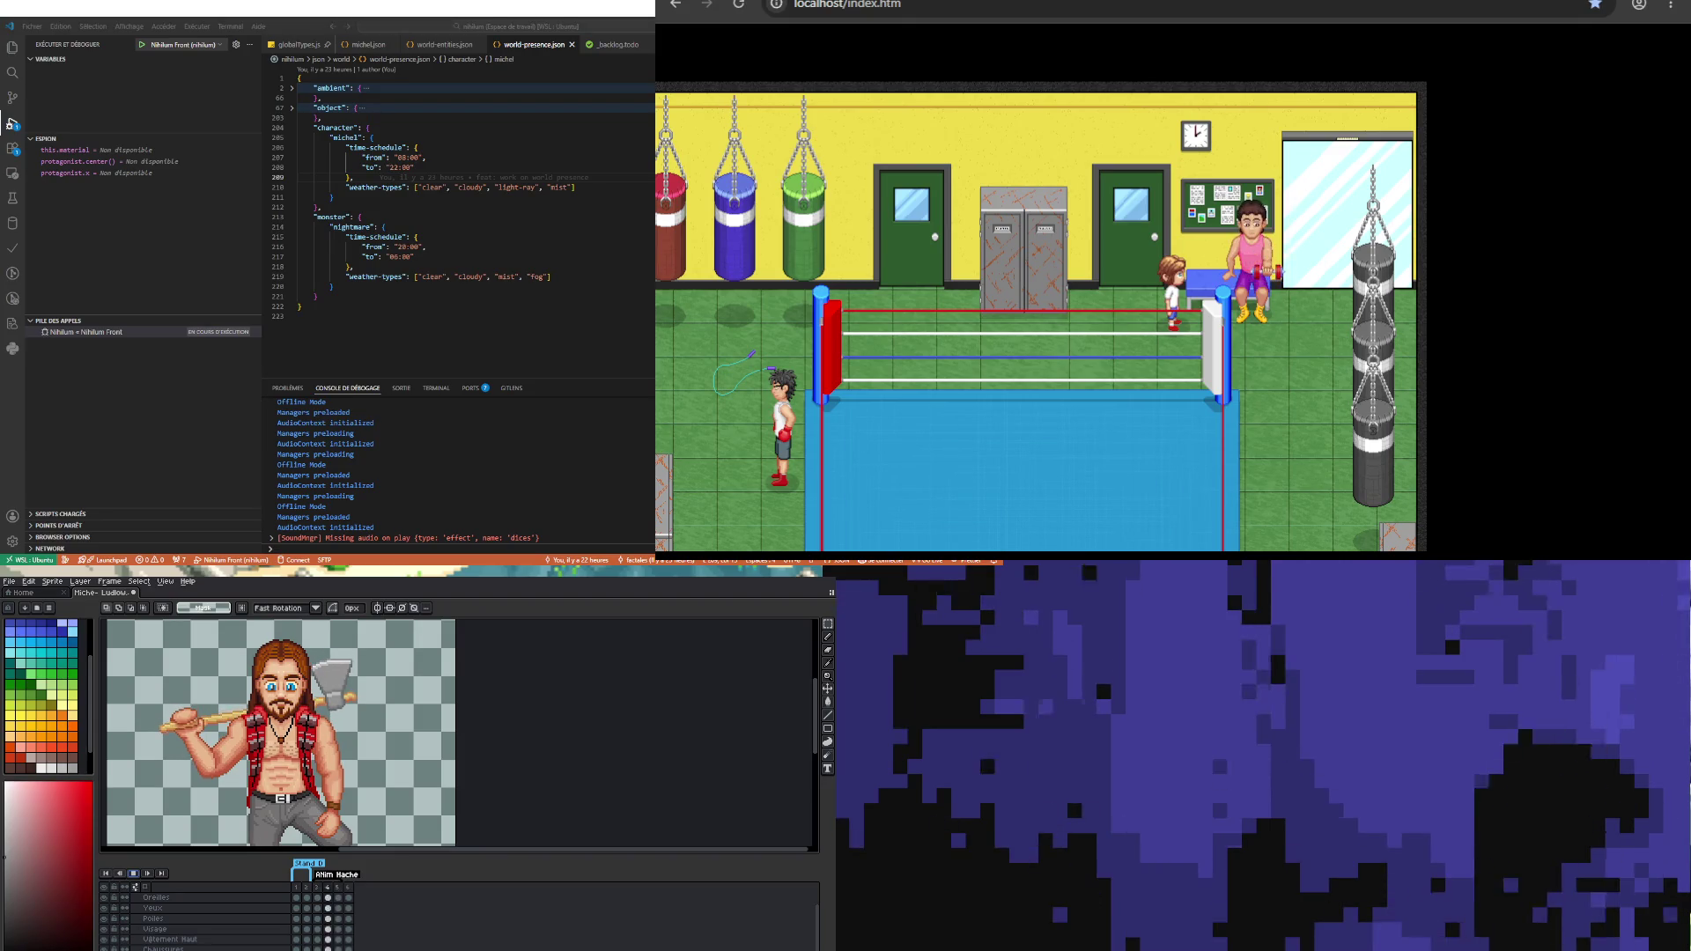
pyautogui.scroll(-2, 295, 740)
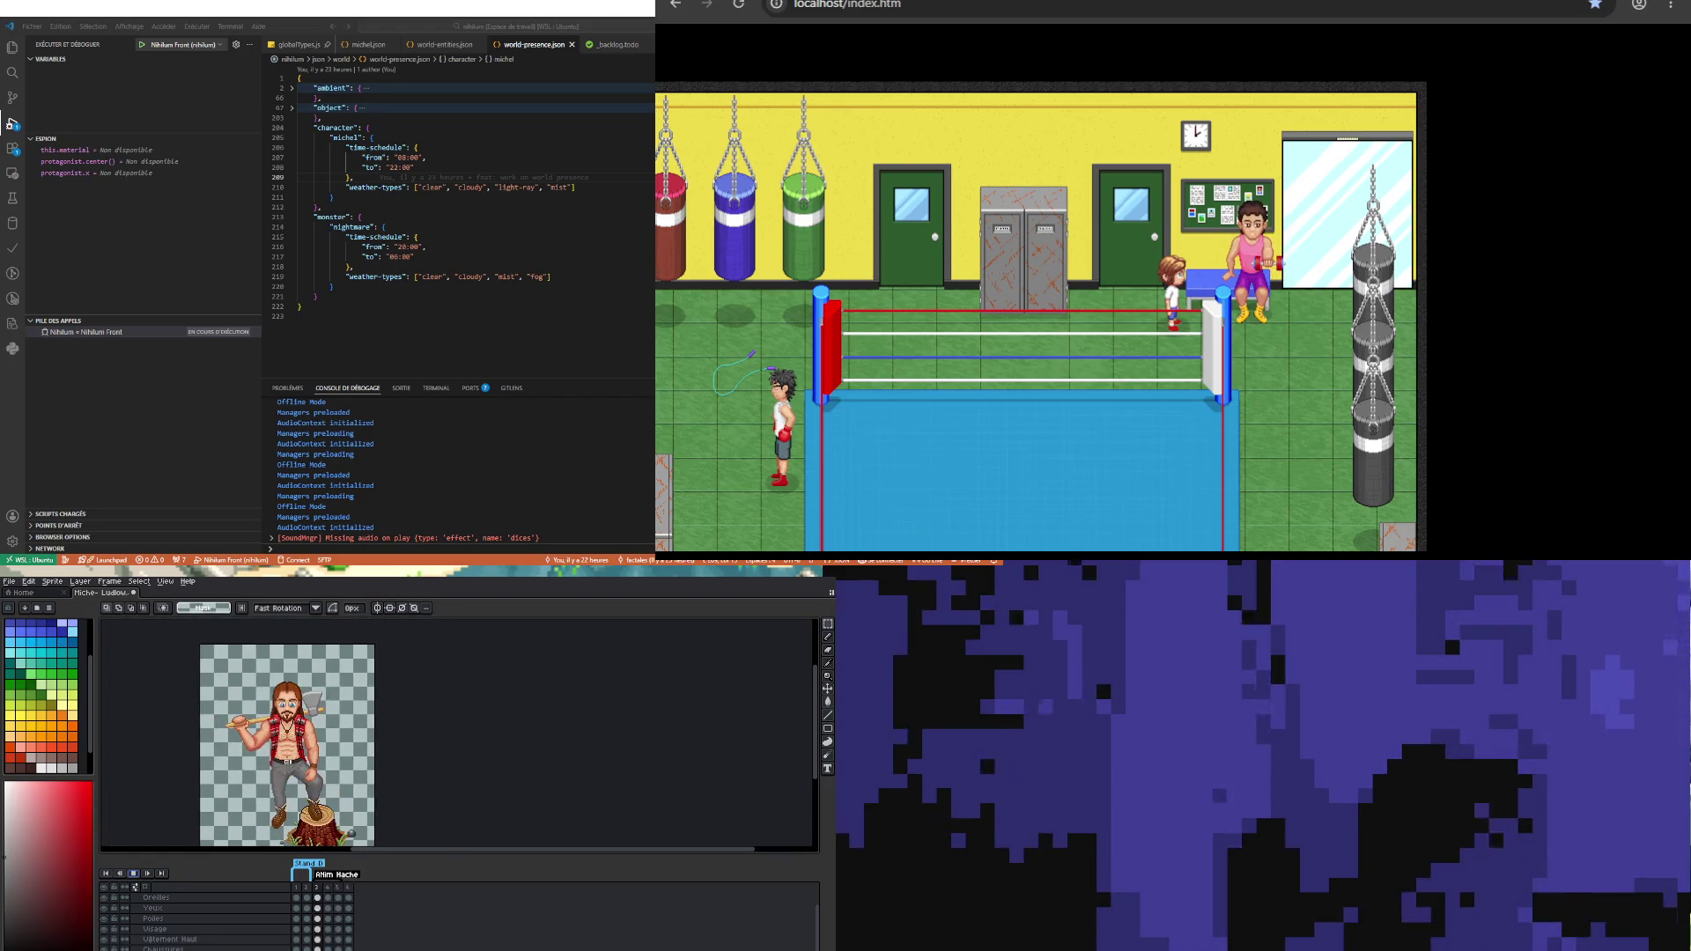
pyautogui.scroll(2, 300, 728)
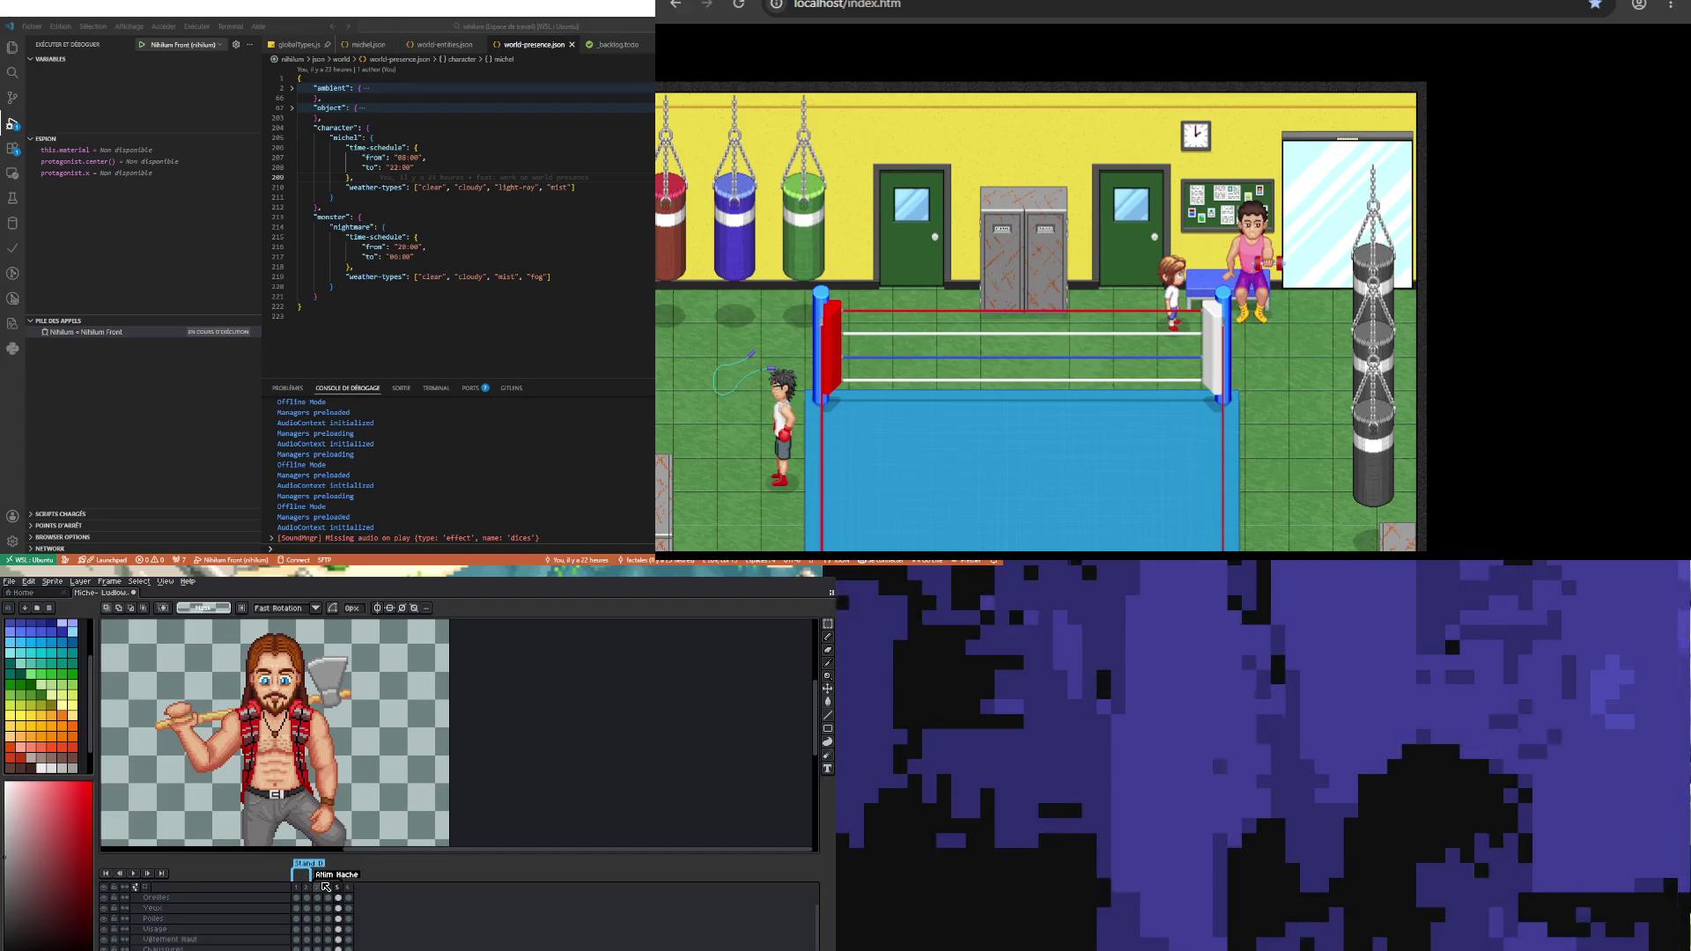
pyautogui.click(331, 887)
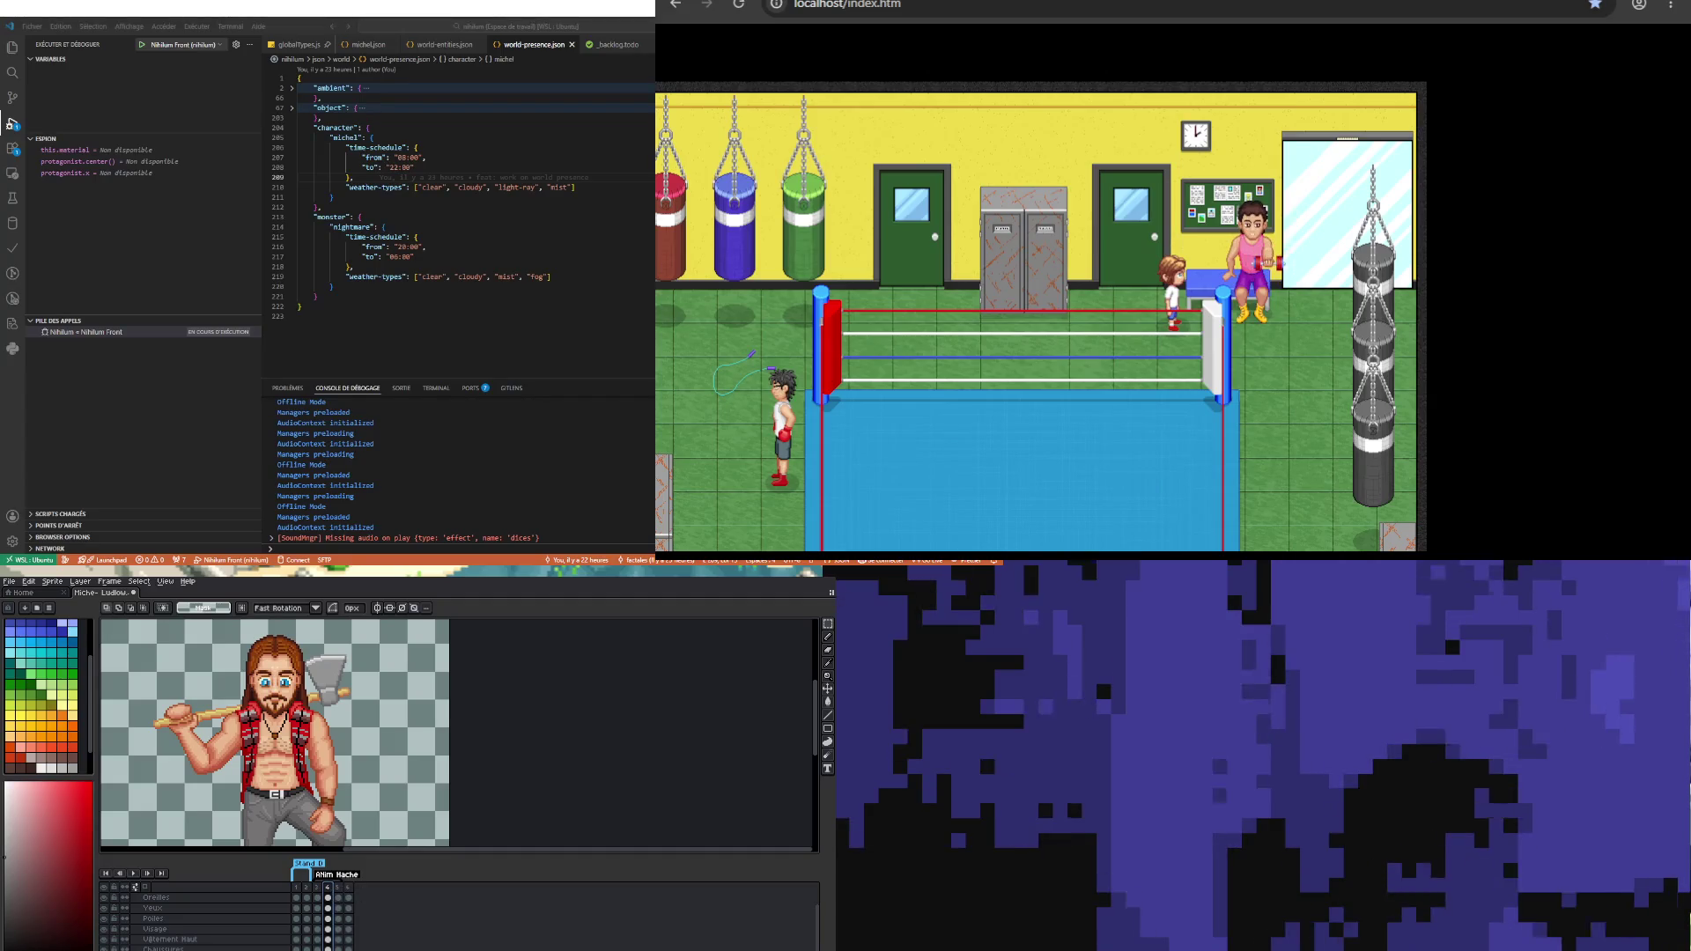
pyautogui.hotkey('alt', 'n')
# Step: Delete the extra frame from the timeline with Delete Frame
pyautogui.rightClick(357, 889)
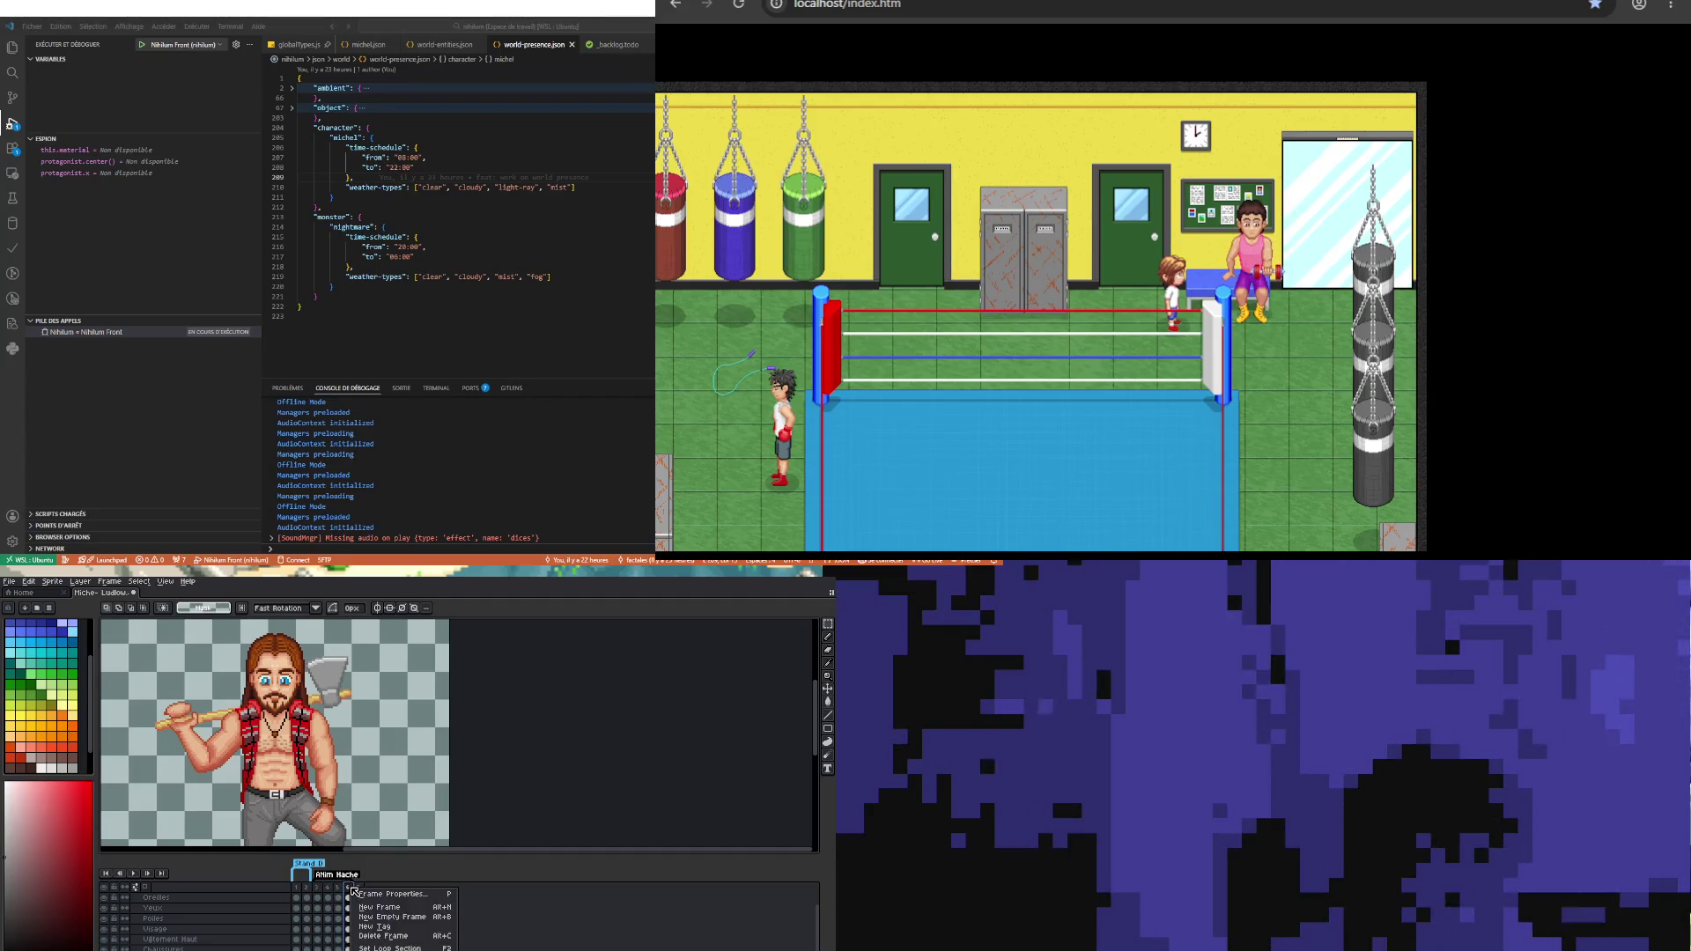
pyautogui.click(388, 936)
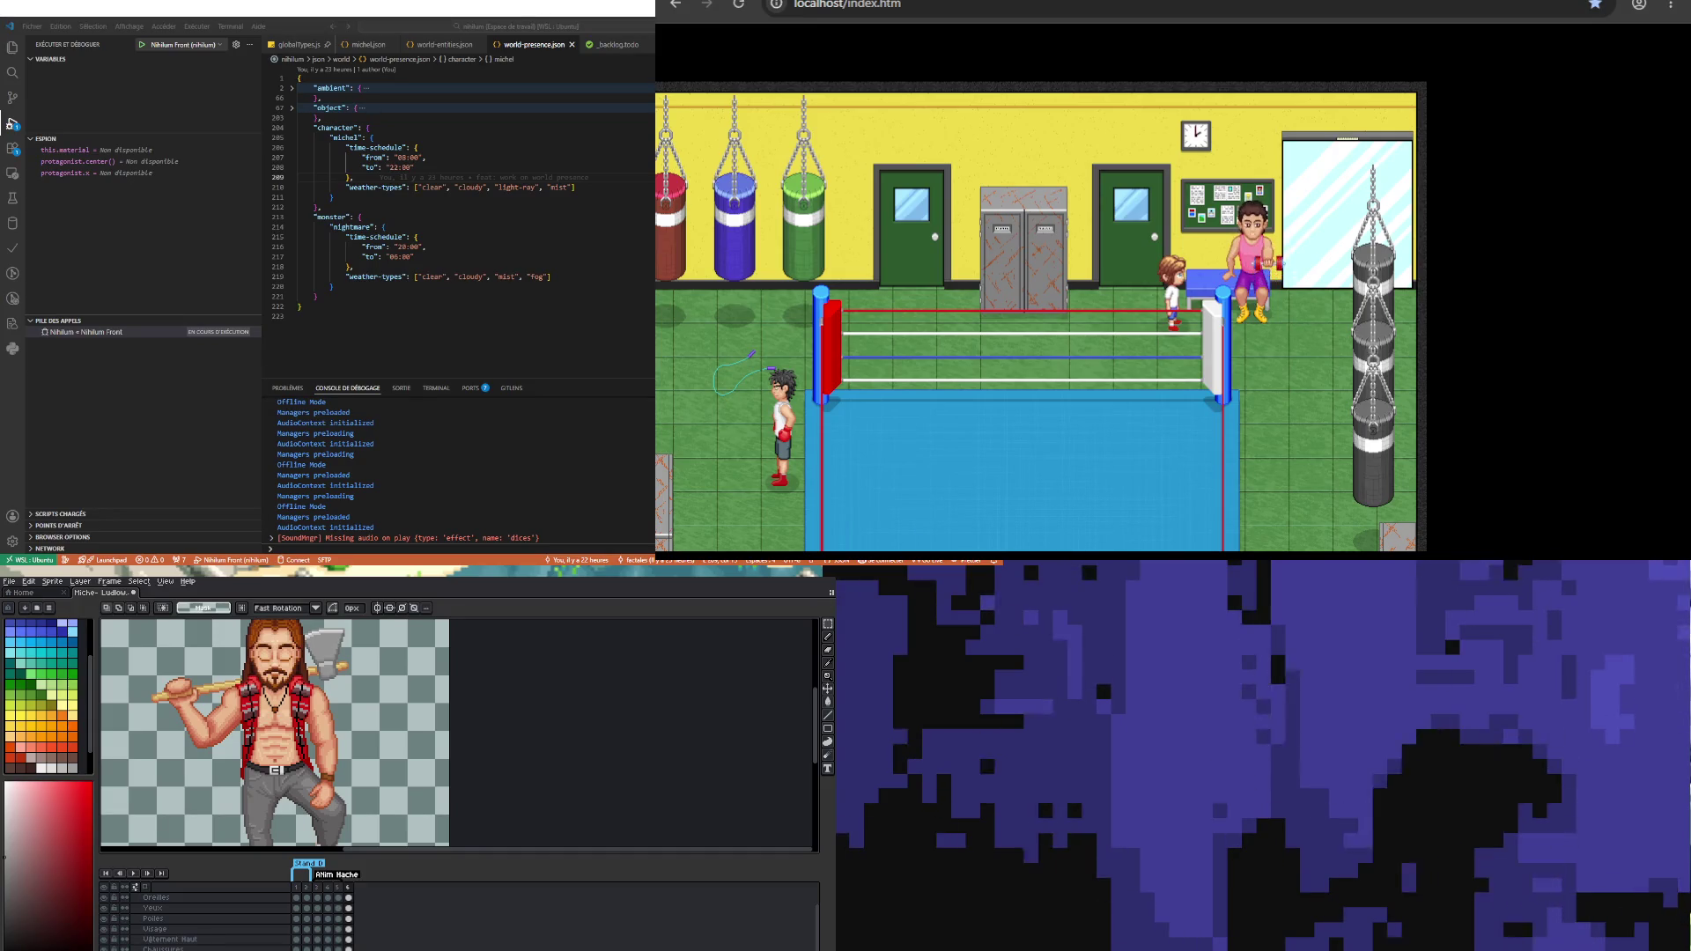
pyautogui.scroll(-1, 306, 631)
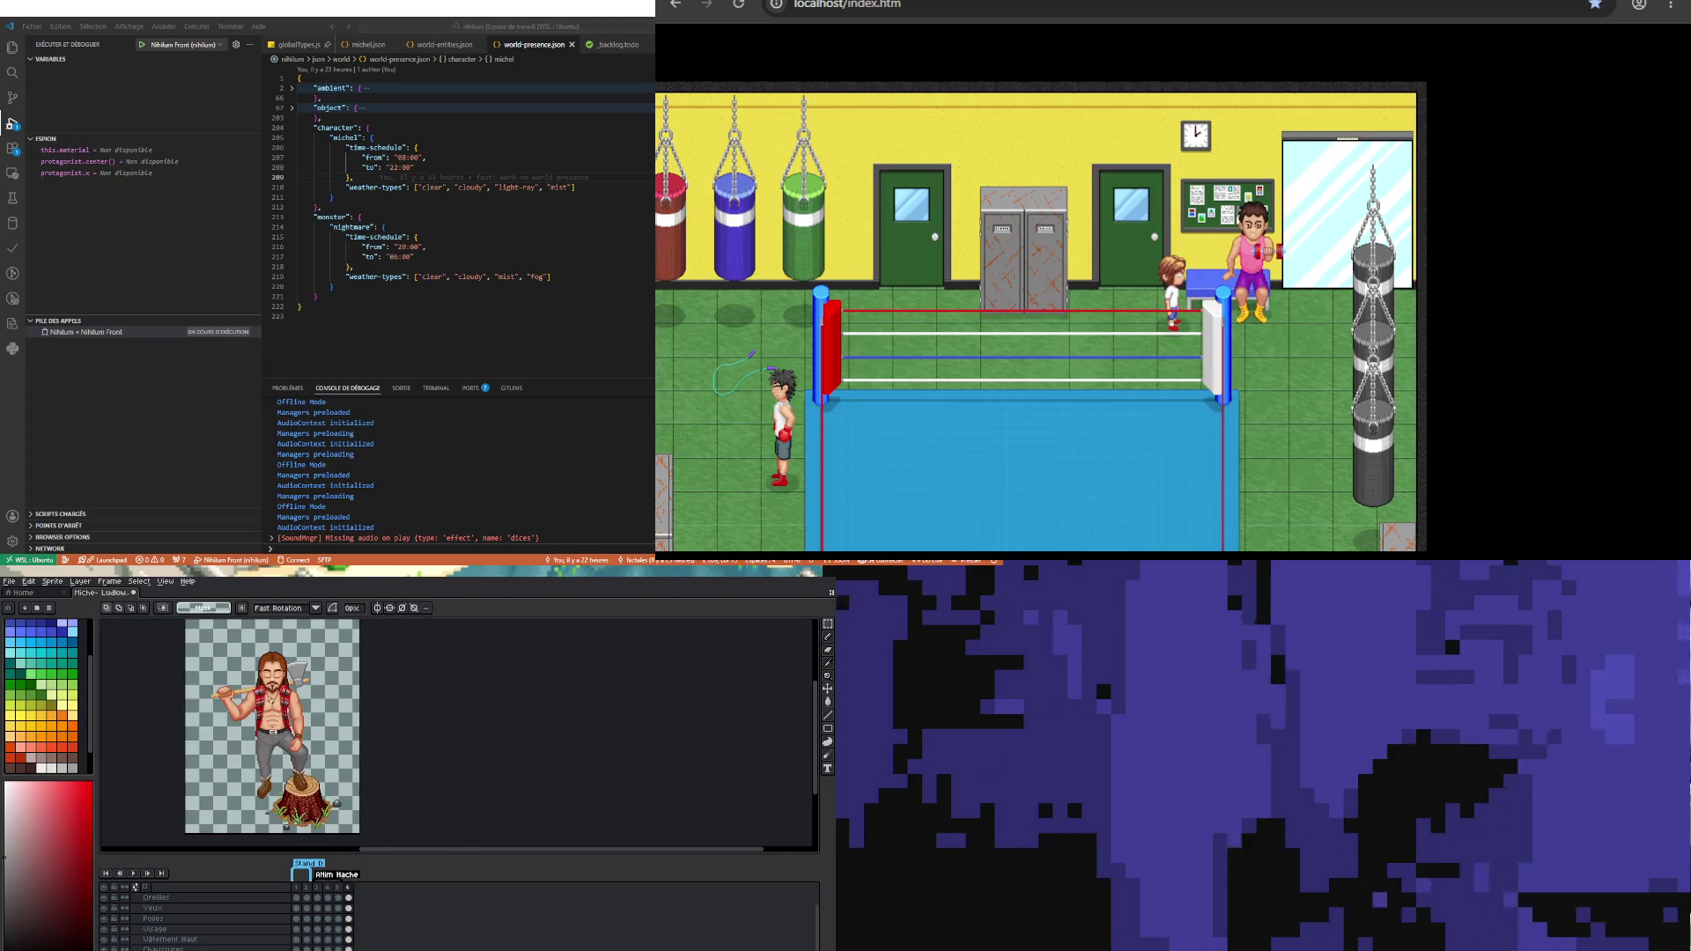
pyautogui.scroll(1, 290, 715)
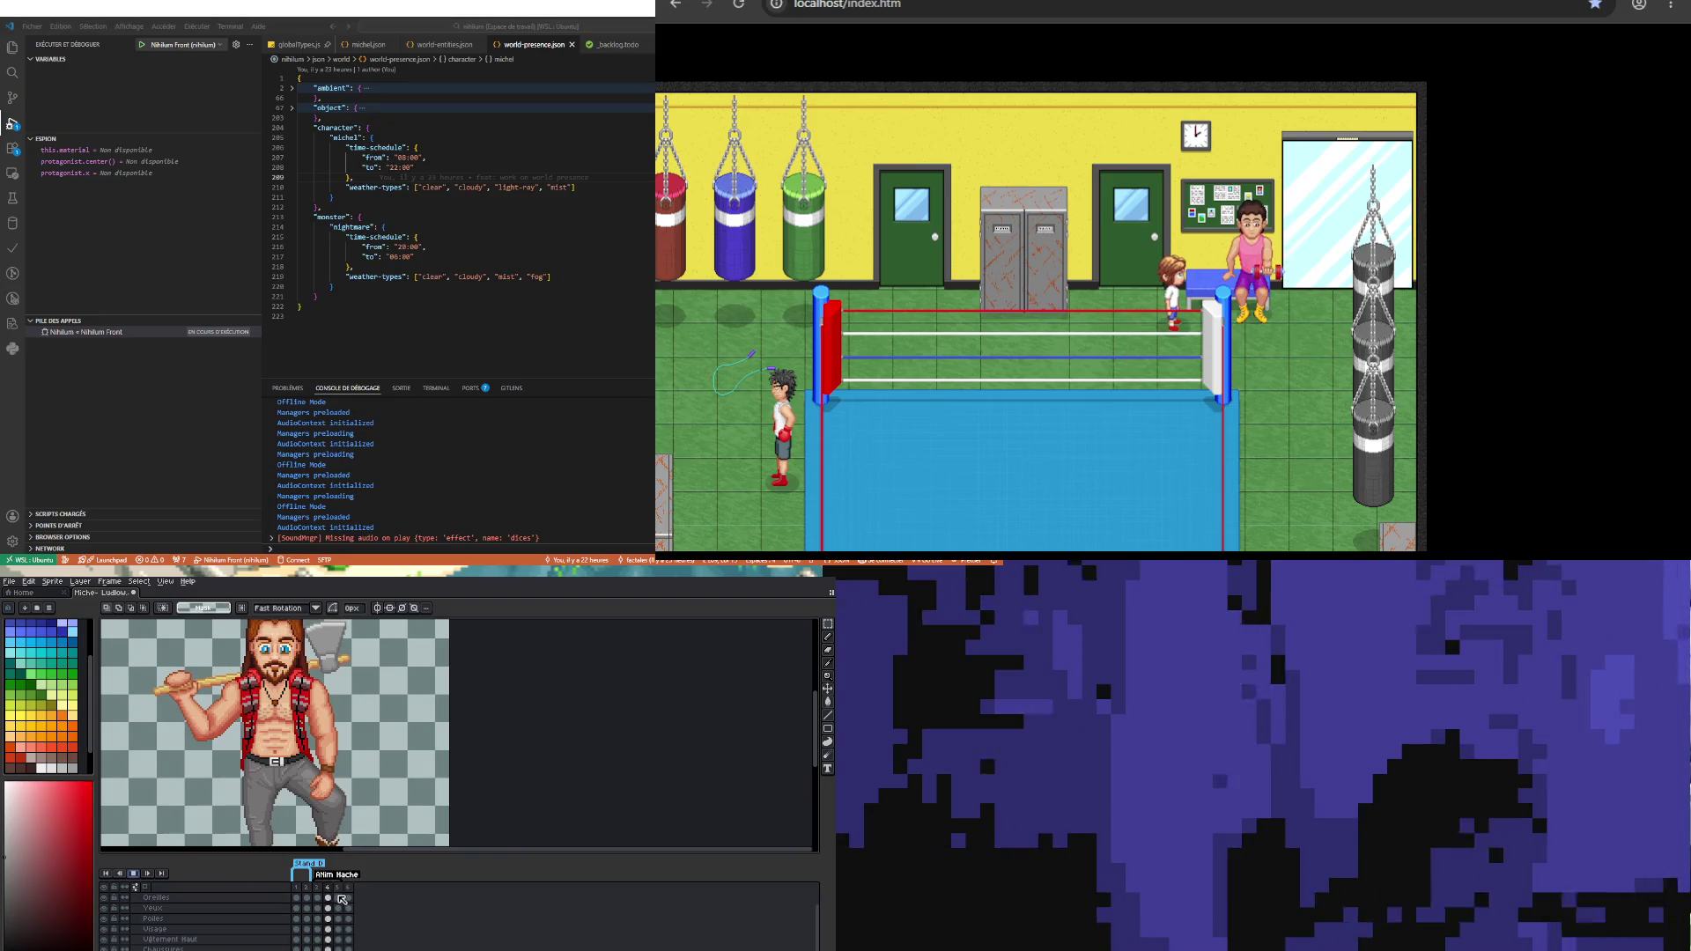
# Step: Replay the animation, stop it on frame 5, and make the Oreilles layer active
pyautogui.click(134, 873)
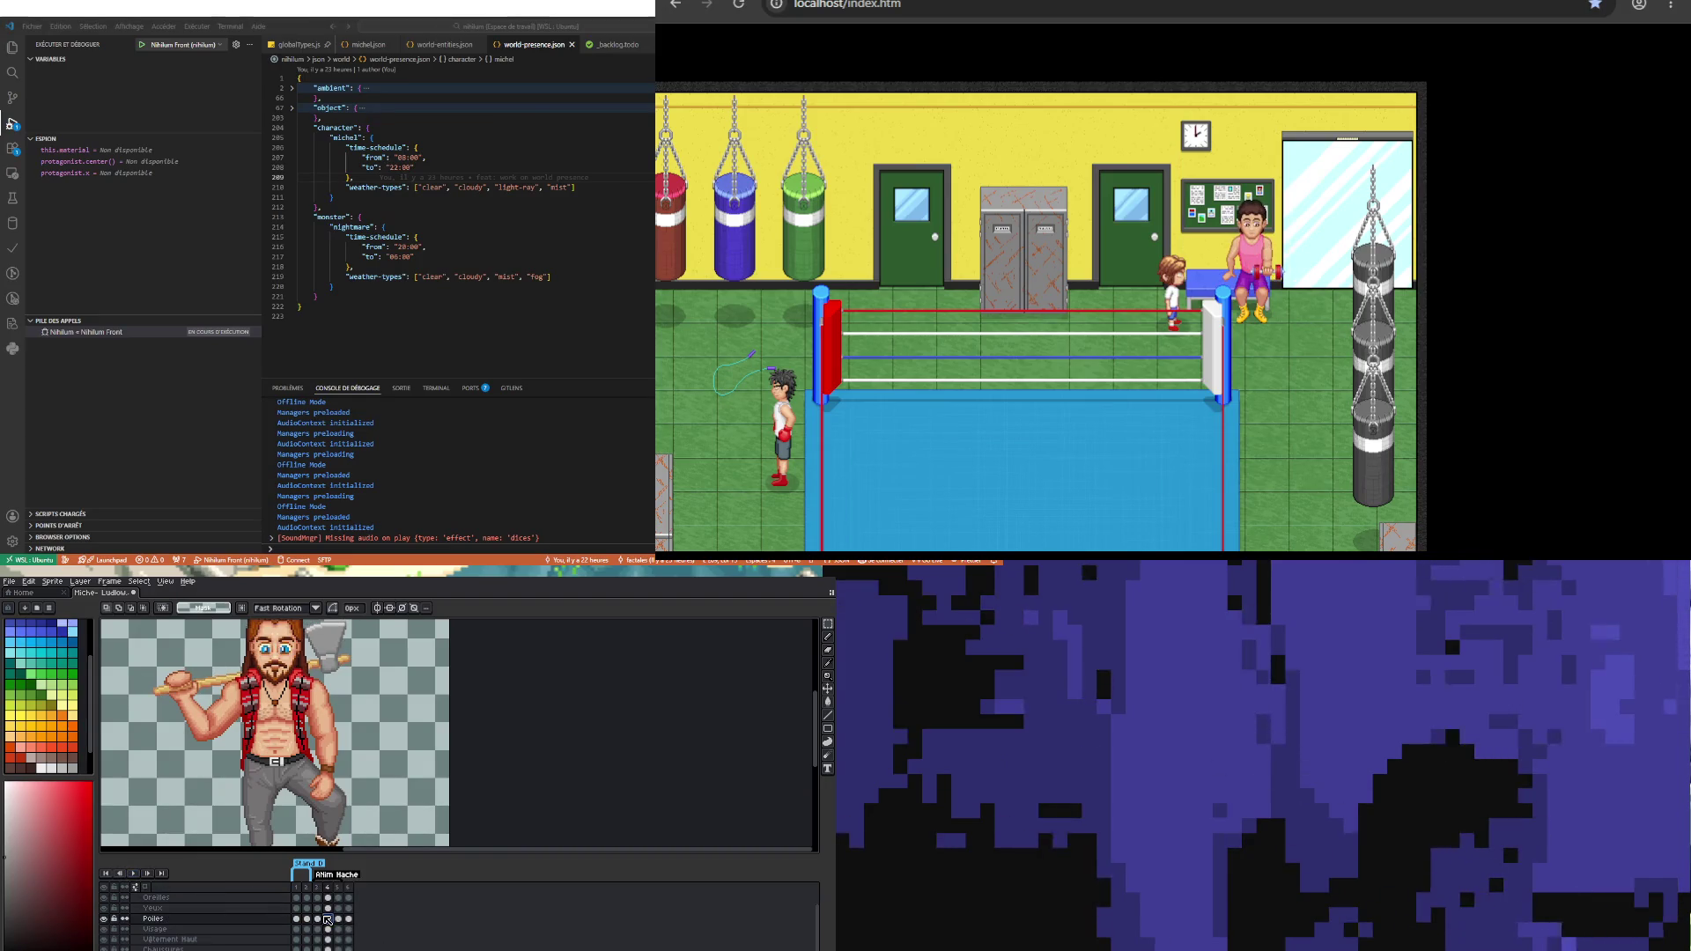
pyautogui.click(134, 872)
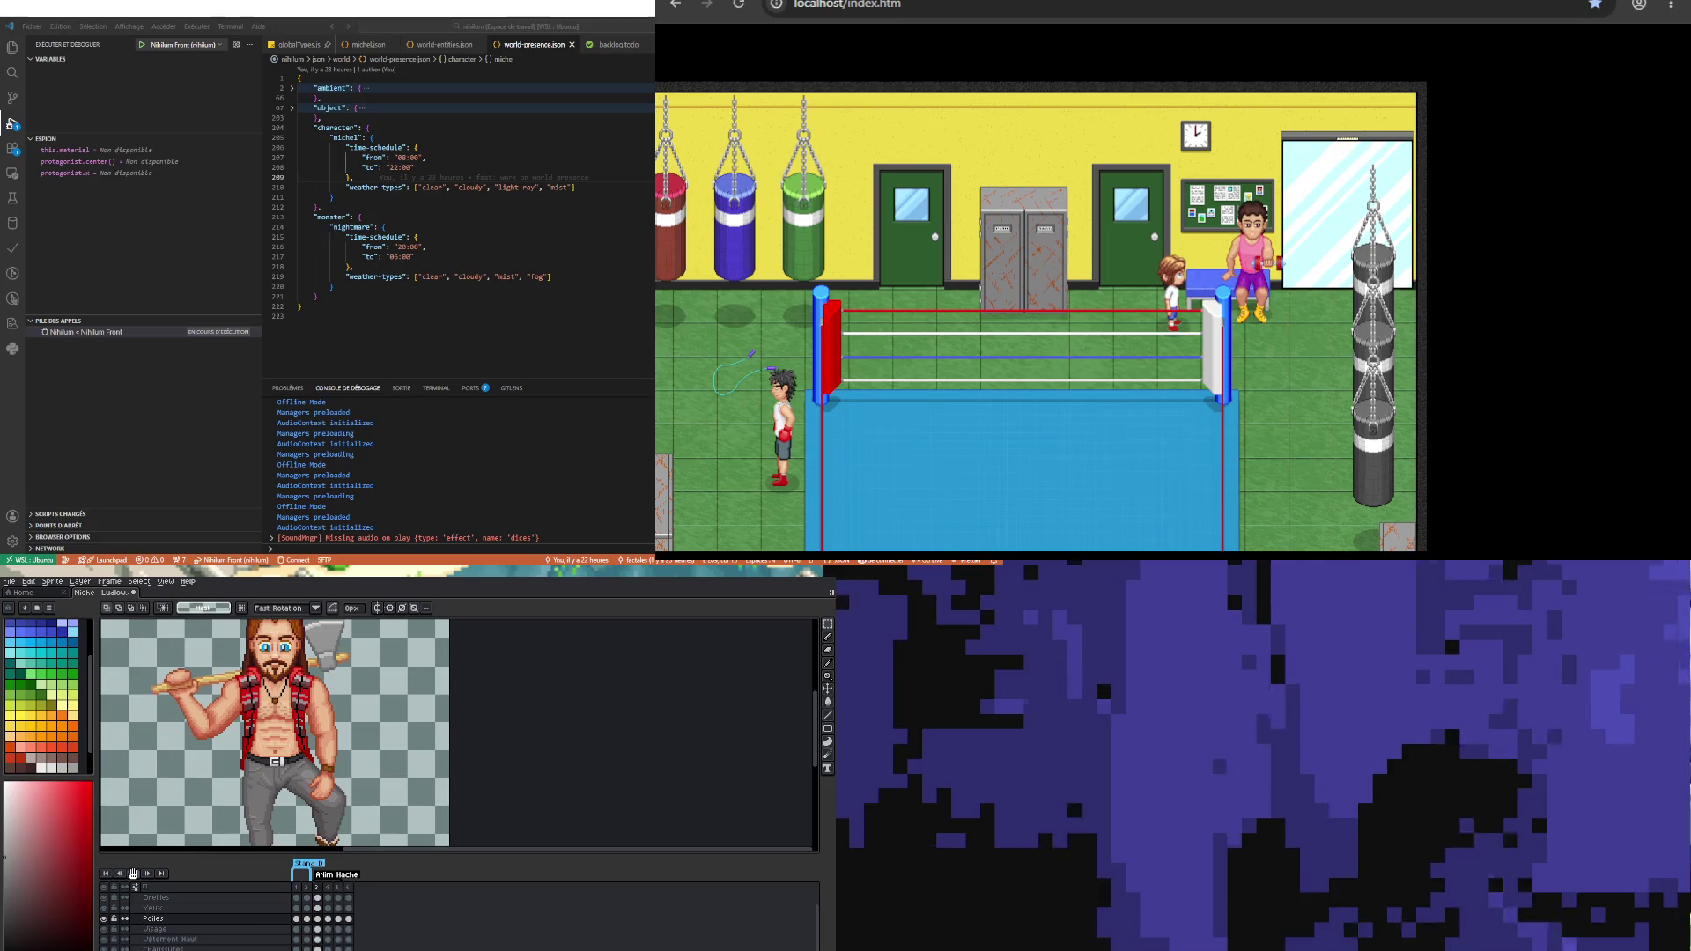
pyautogui.click(133, 873)
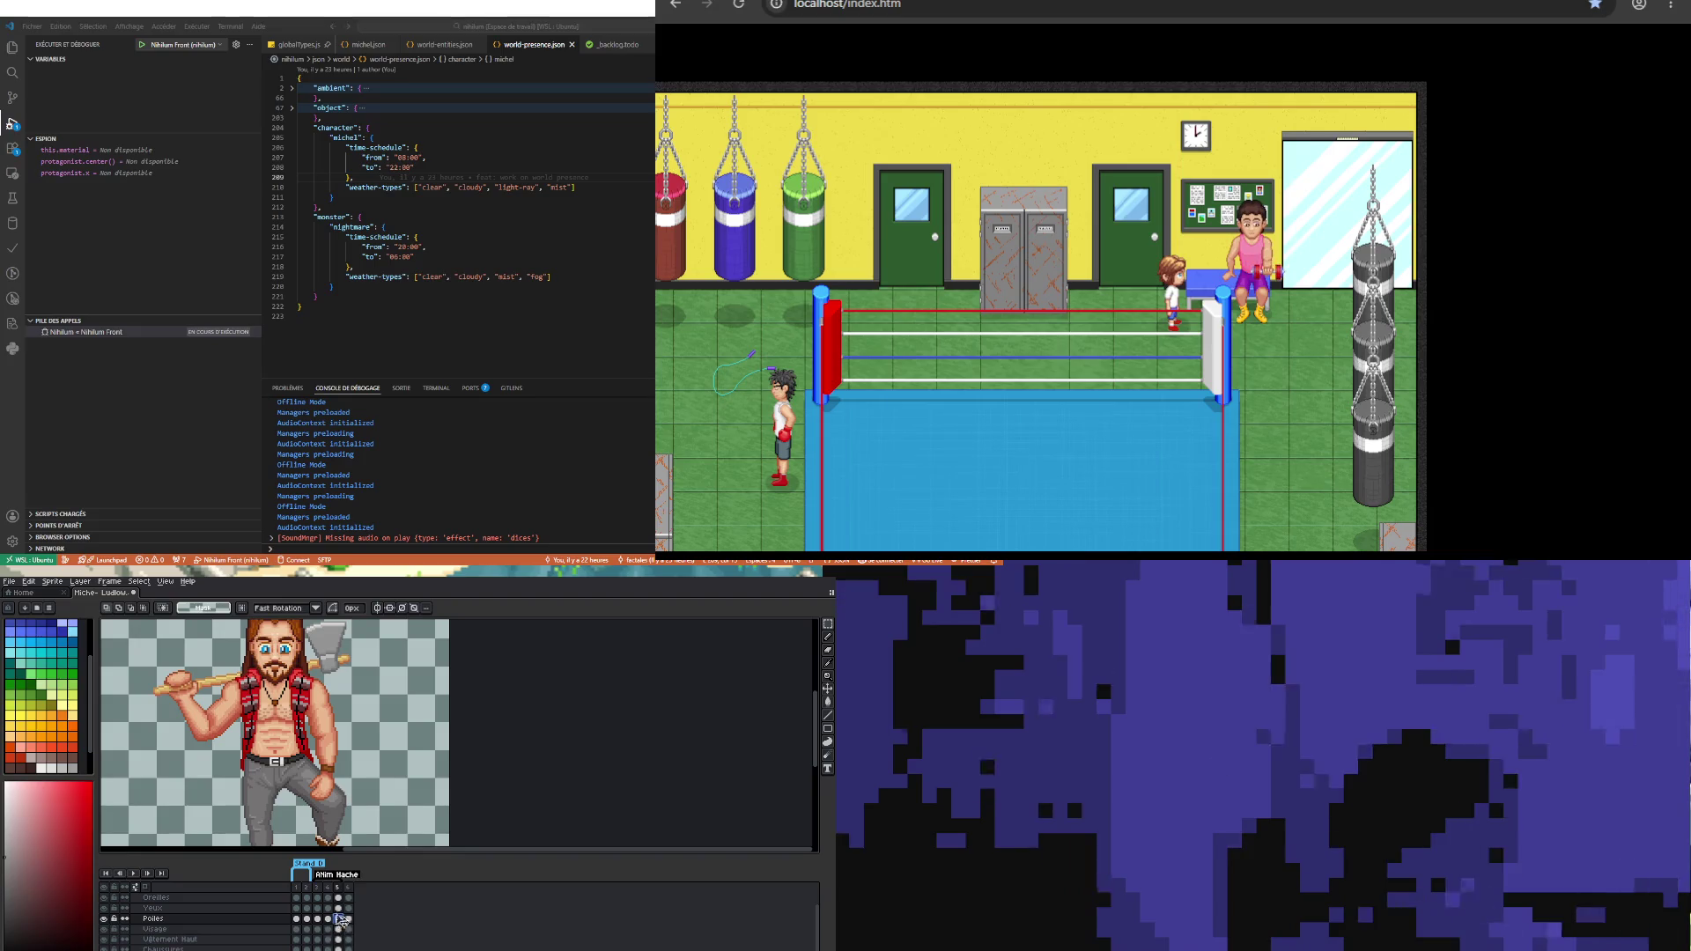
pyautogui.scroll(2, 341, 917)
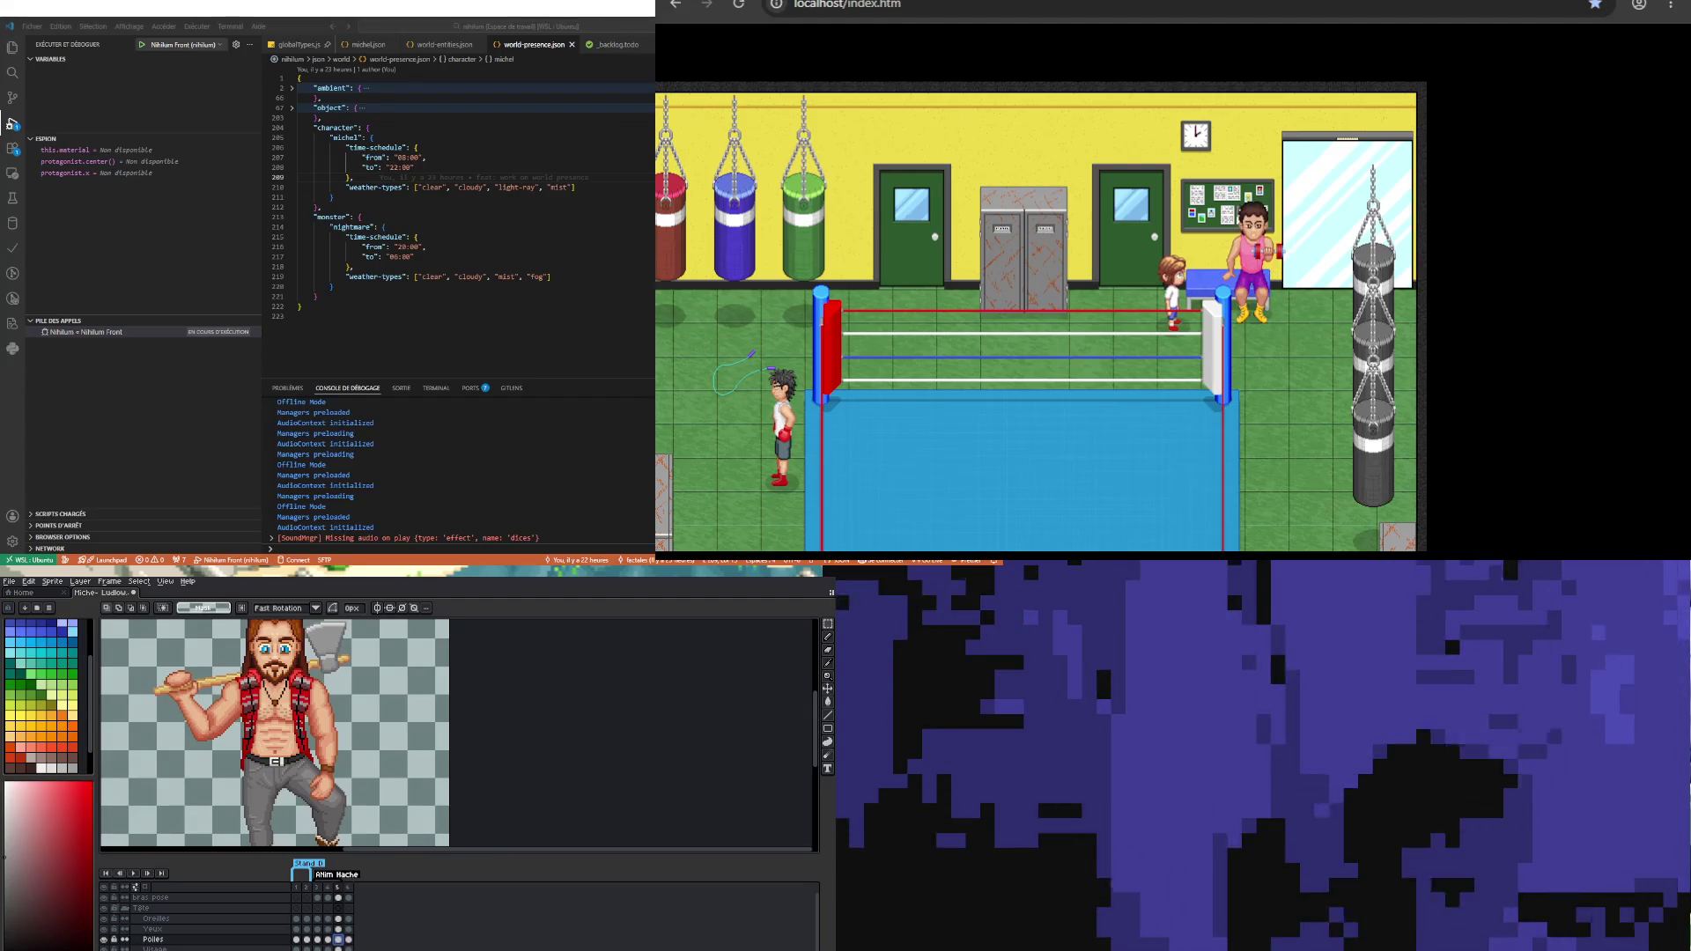
pyautogui.click(156, 918)
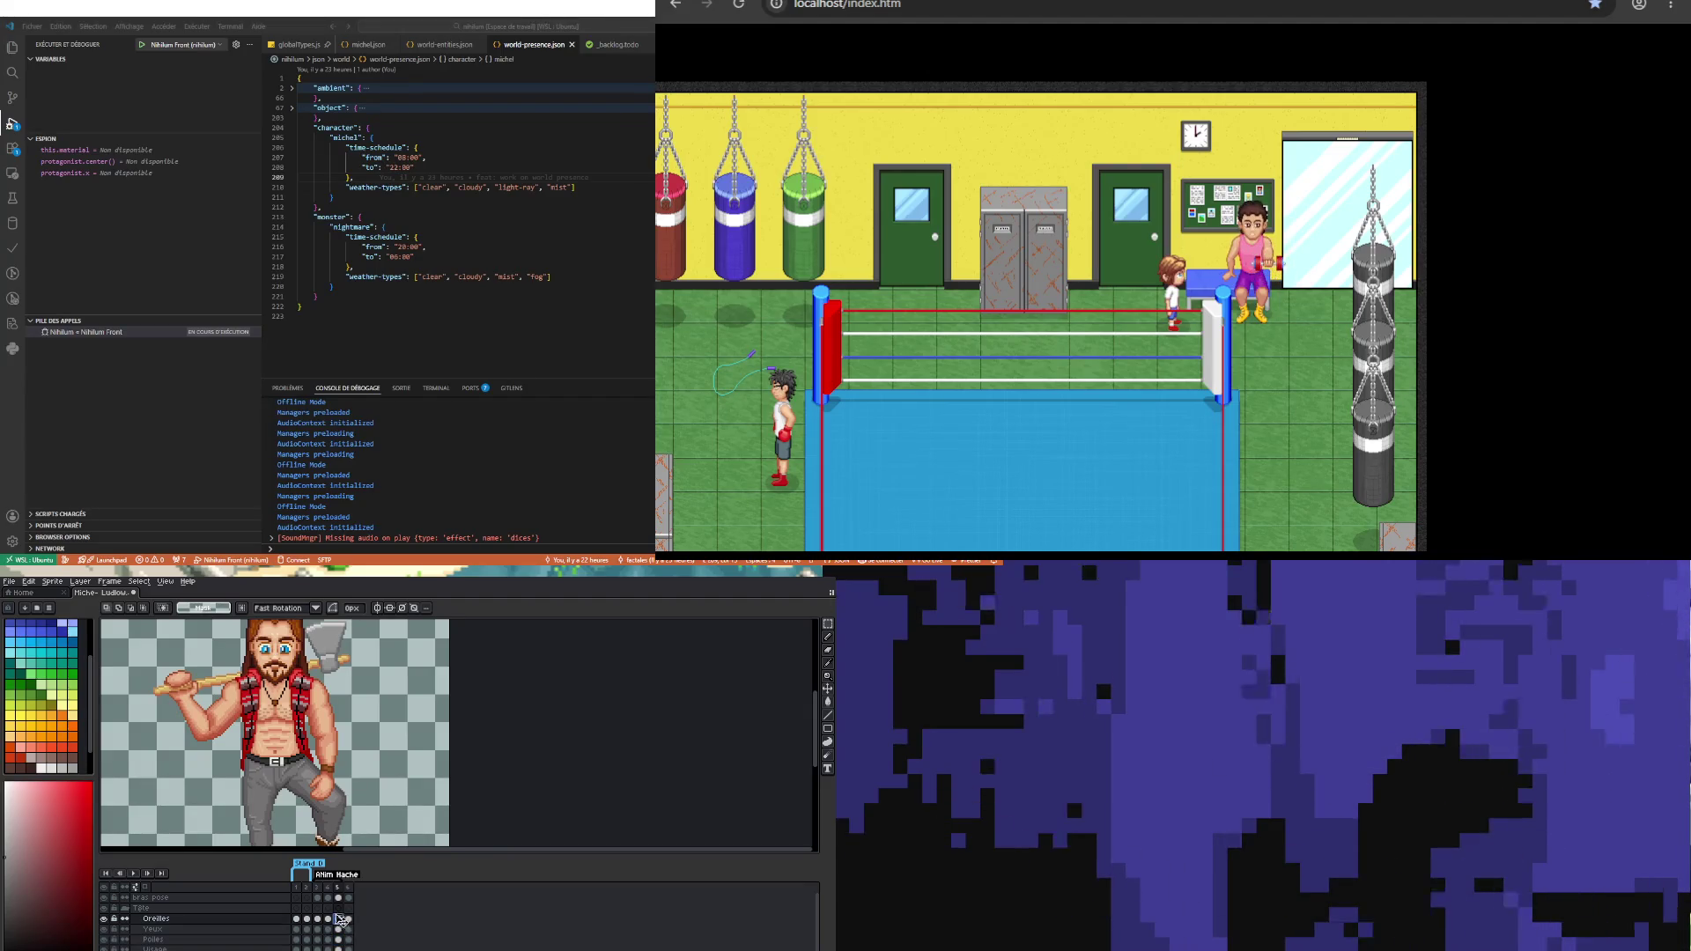
# Step: Nudge the selected upper-body pixels on the Yeux and Poiles cels down one pixel and confirm
pyautogui.scroll(-1, 232, 643)
pyautogui.scroll(3, 232, 644)
pyautogui.scroll(-1, 232, 644)
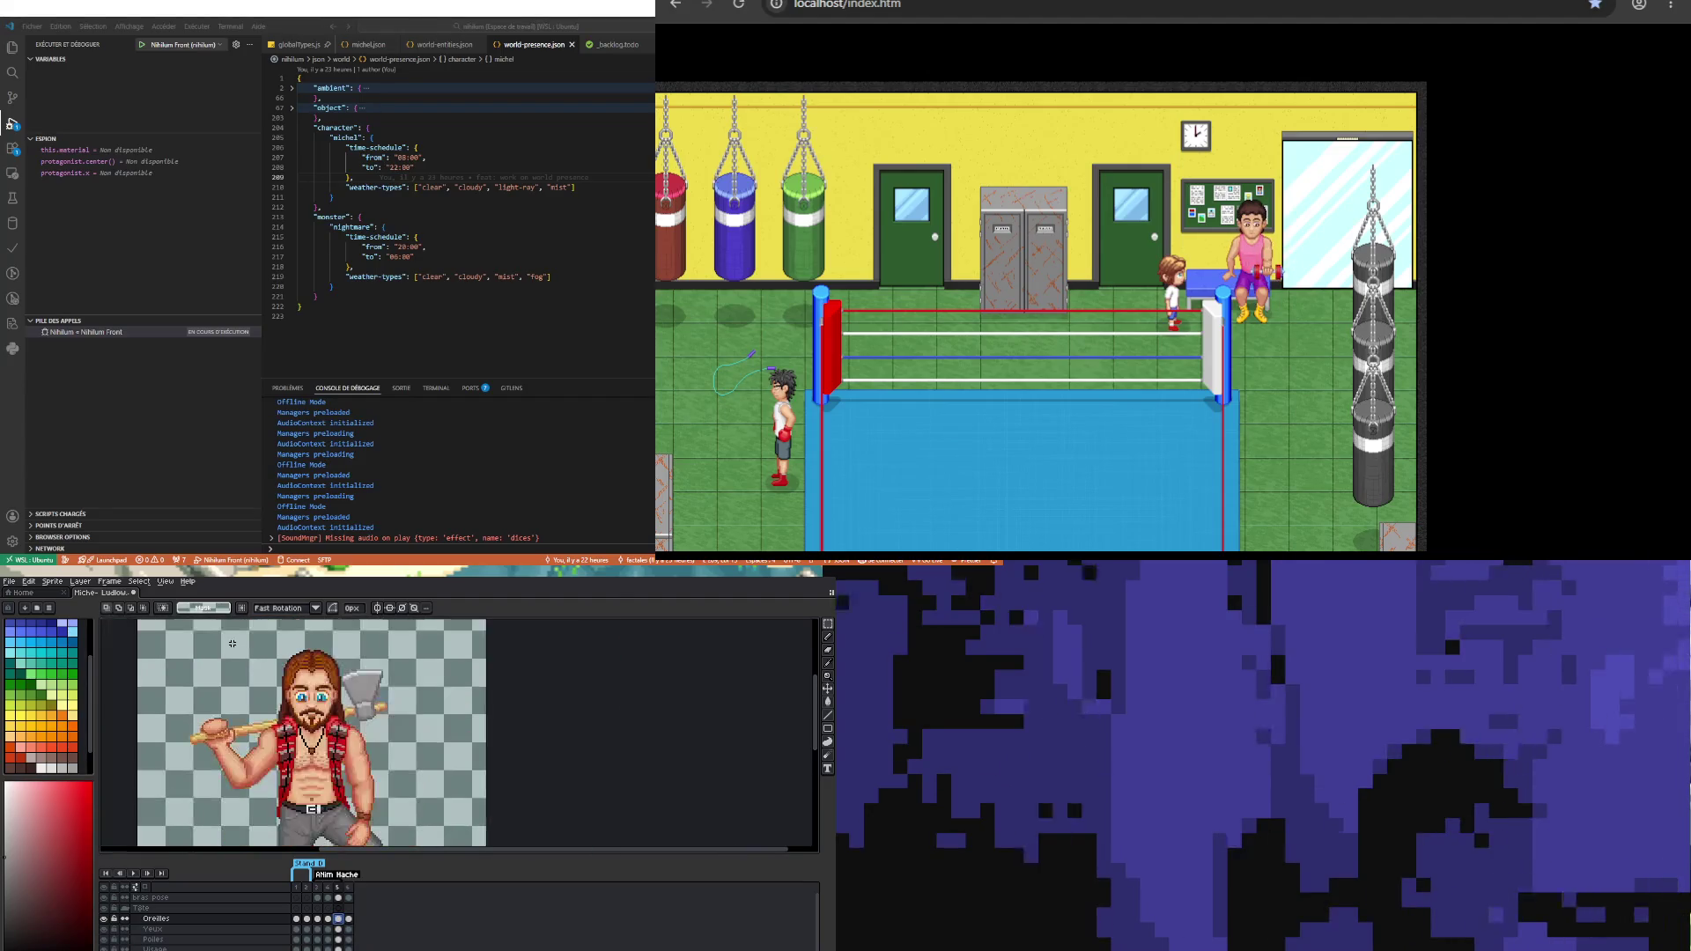
pyautogui.moveTo(444, 781); pyautogui.dragTo(452, 788)
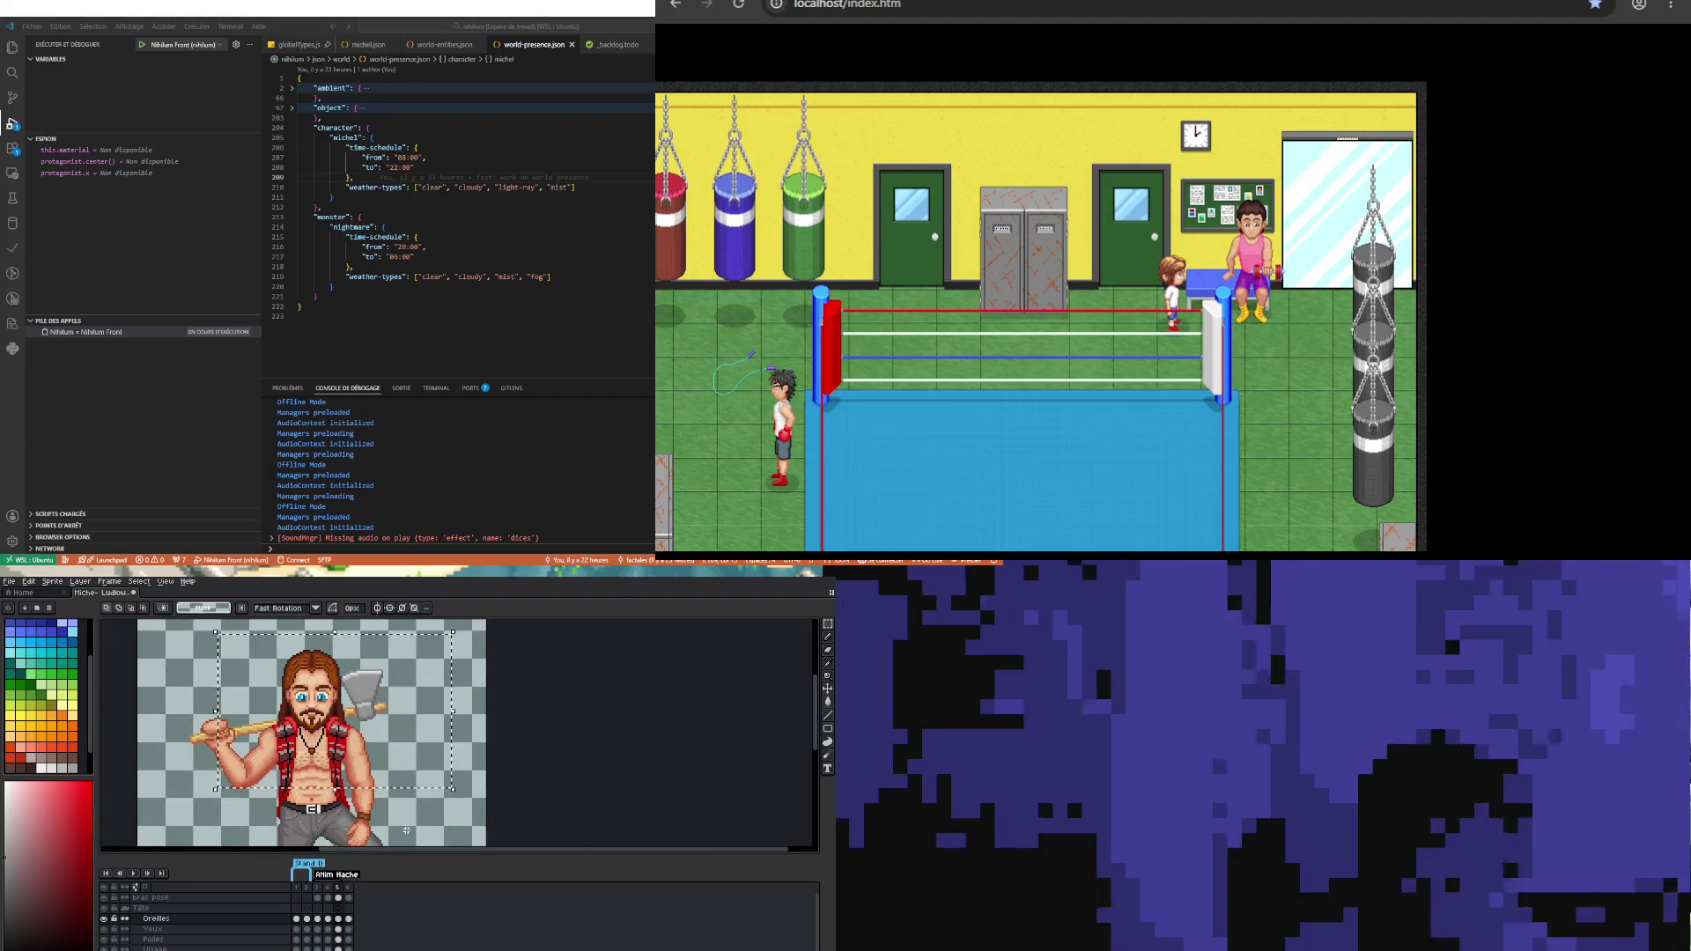
pyautogui.press('Down')
pyautogui.click(338, 929)
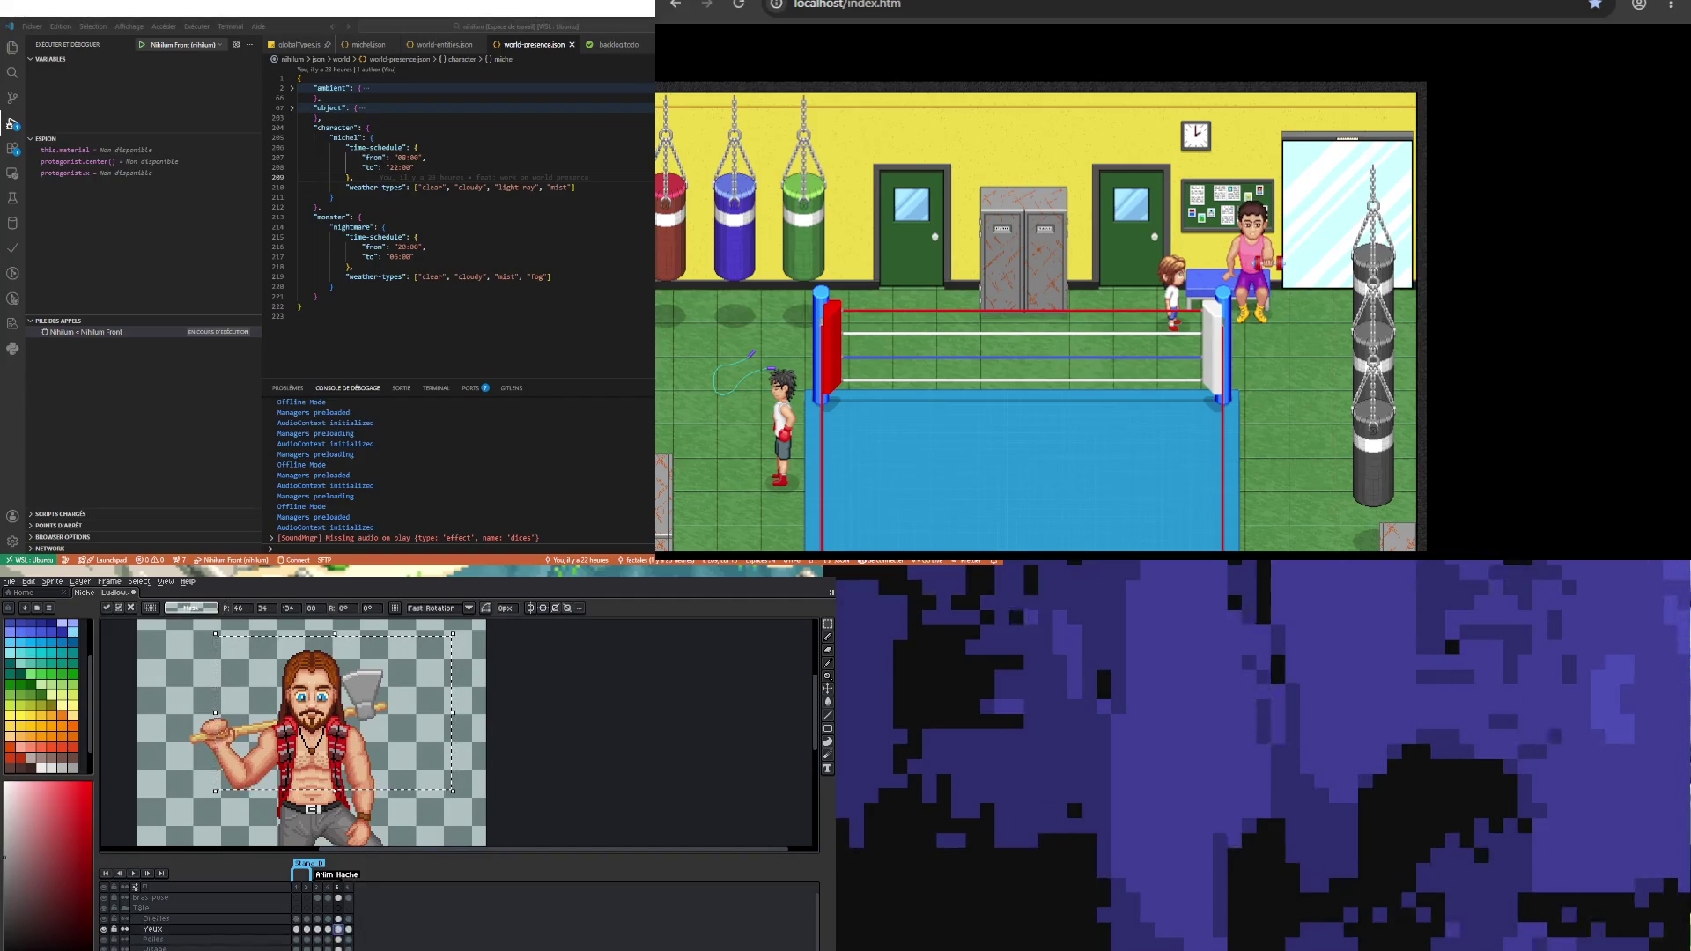
pyautogui.press('Down')
pyautogui.click(338, 940)
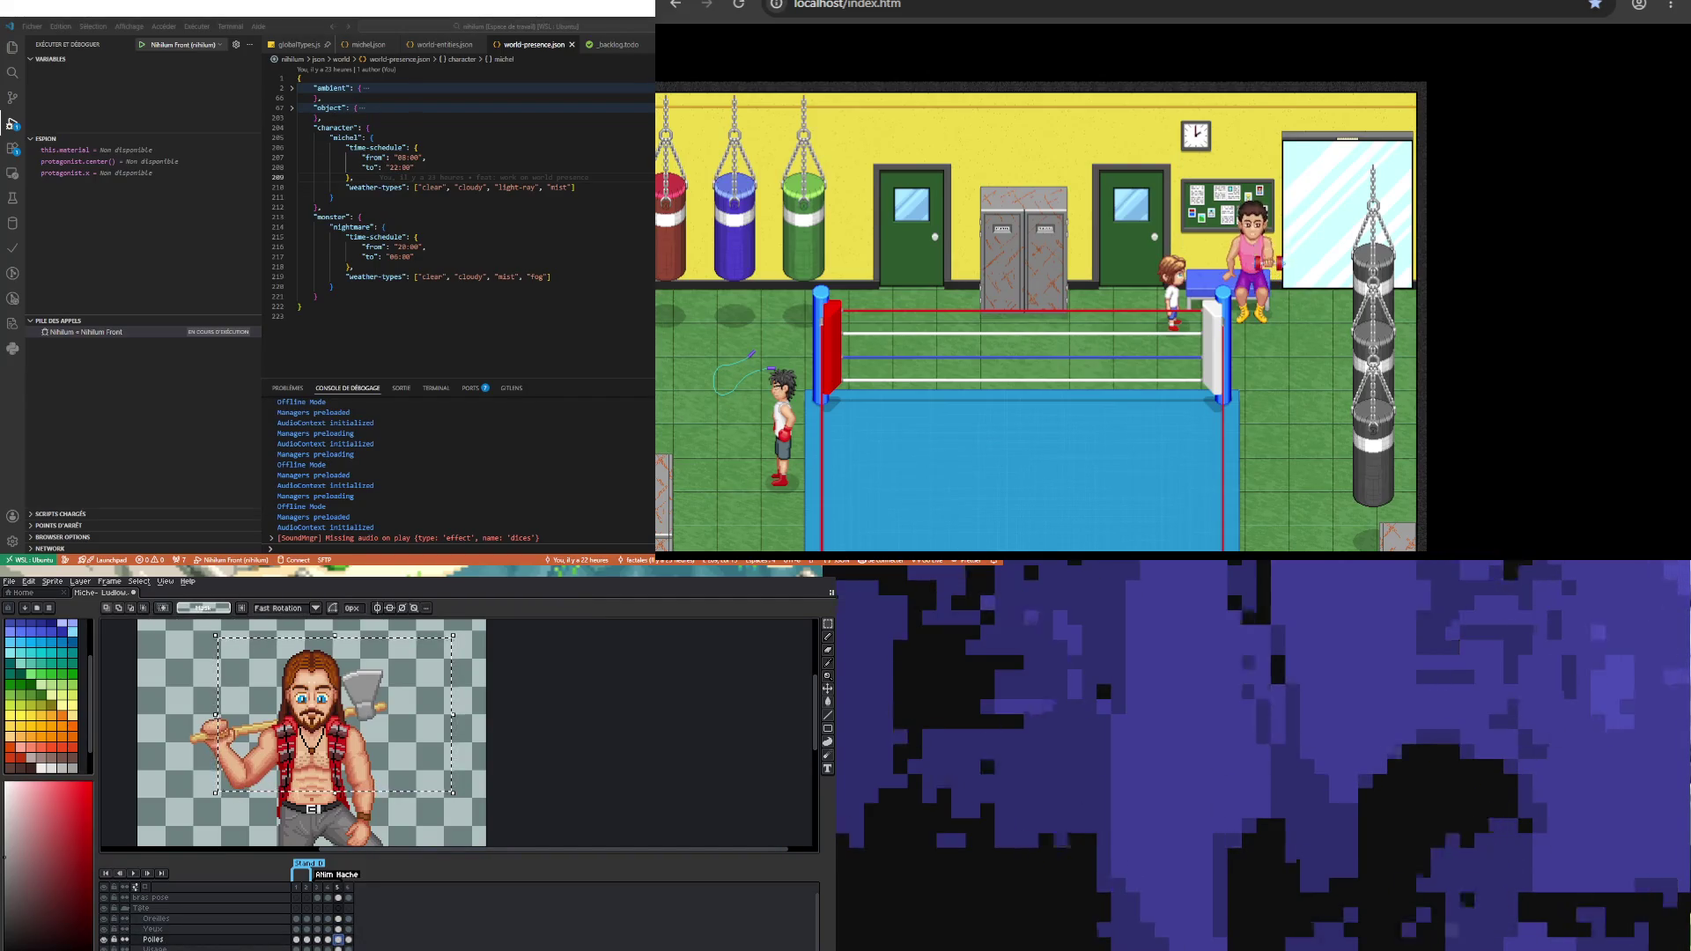
pyautogui.press('Down')
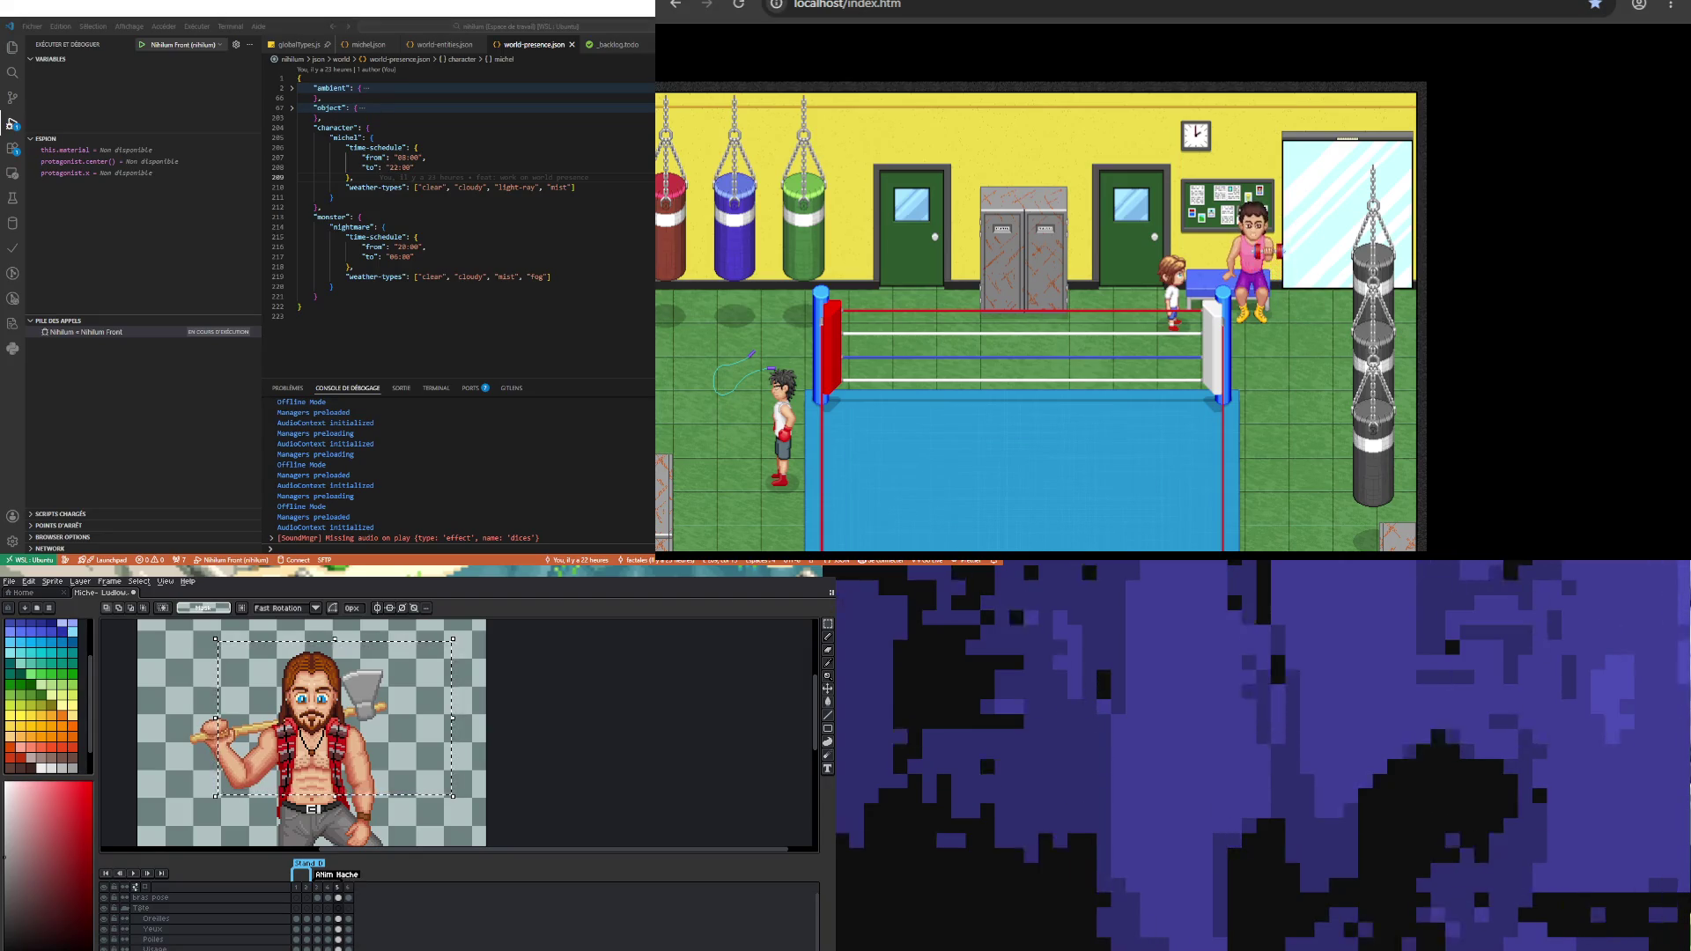
pyautogui.press('Down')
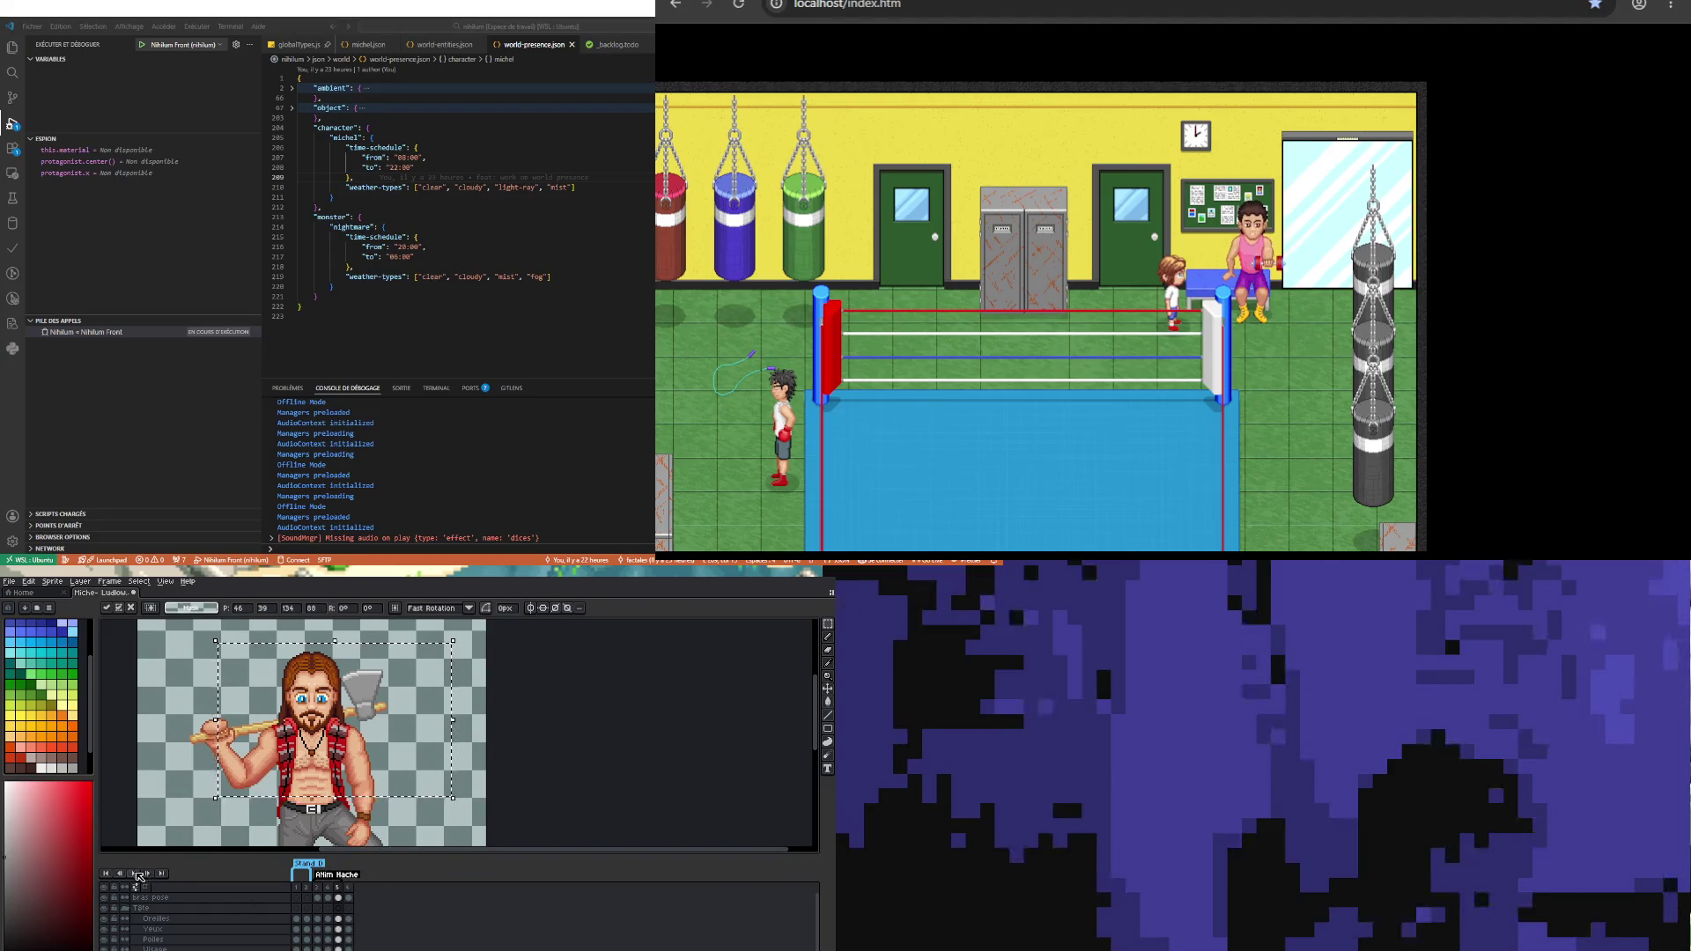
pyautogui.press('Return')
# Step: Play the animation, then flip between frames 4 and 5 to compare the arm pose
pyautogui.click(133, 873)
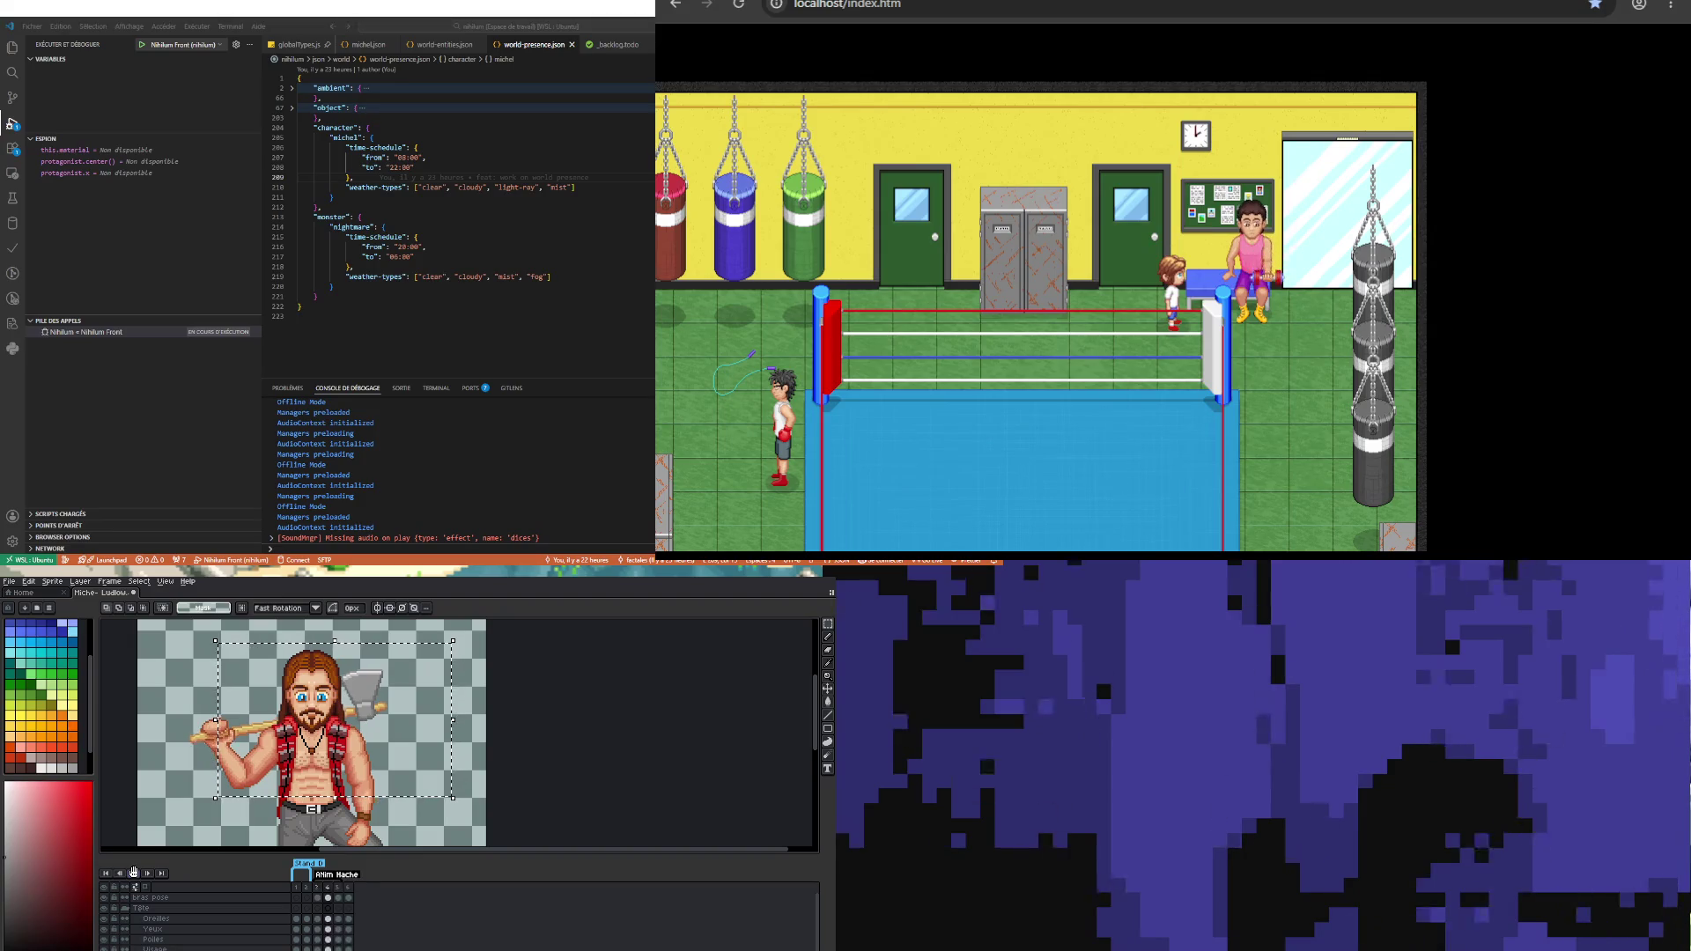
pyautogui.click(325, 919)
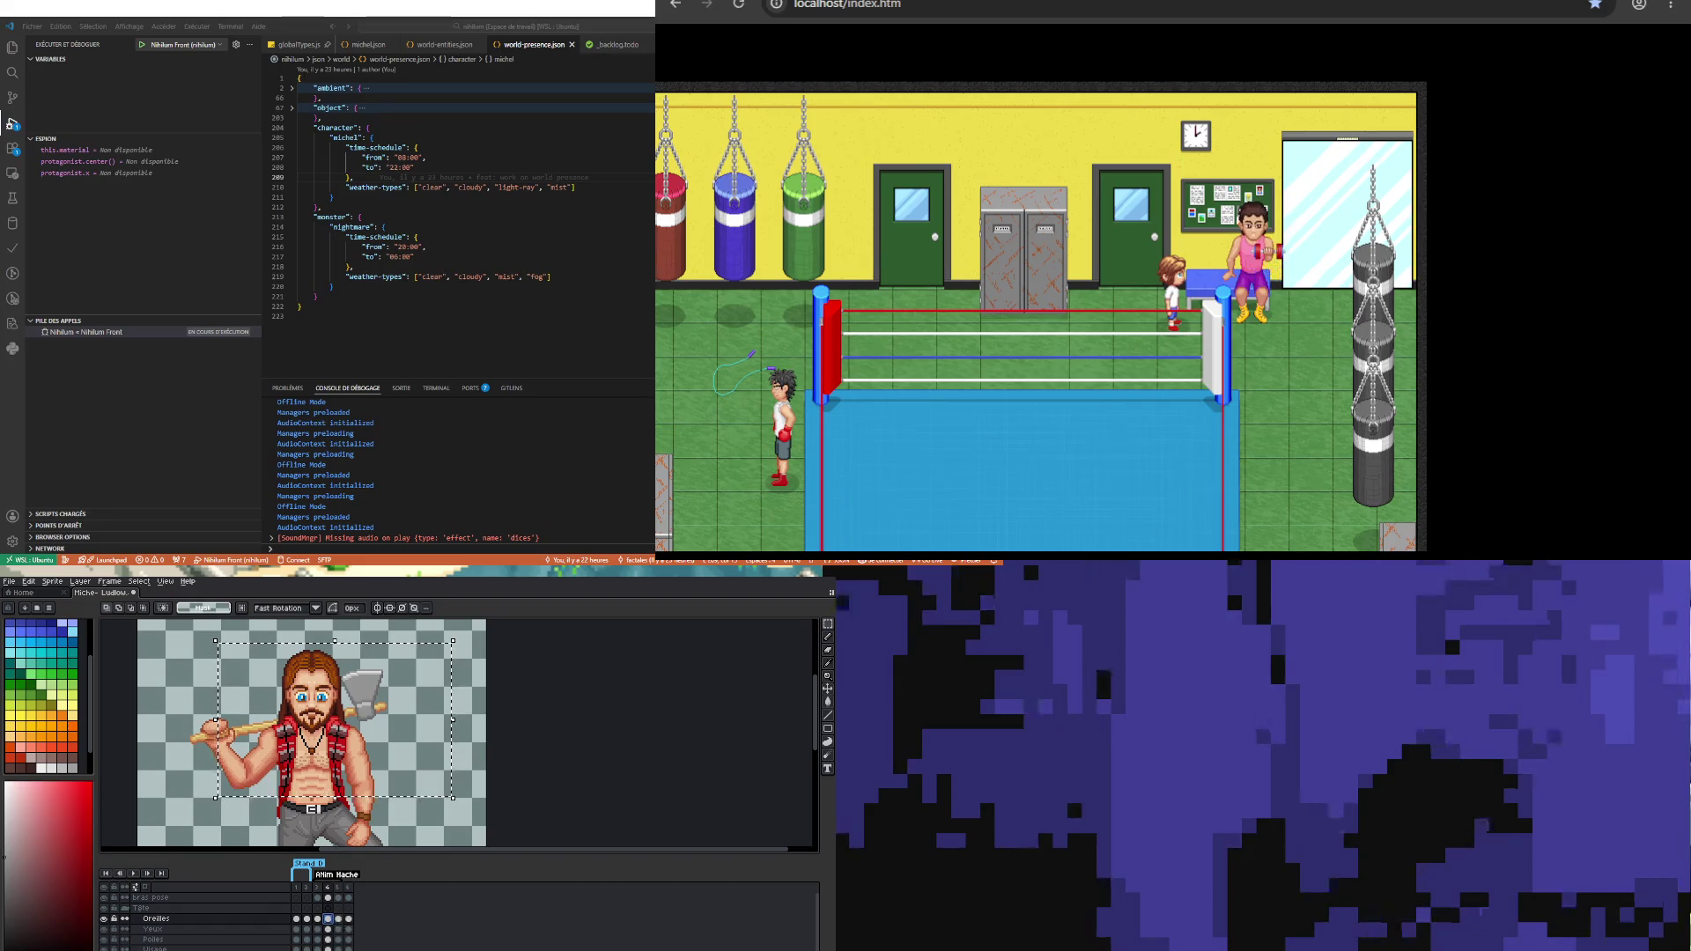
pyautogui.press('Right')
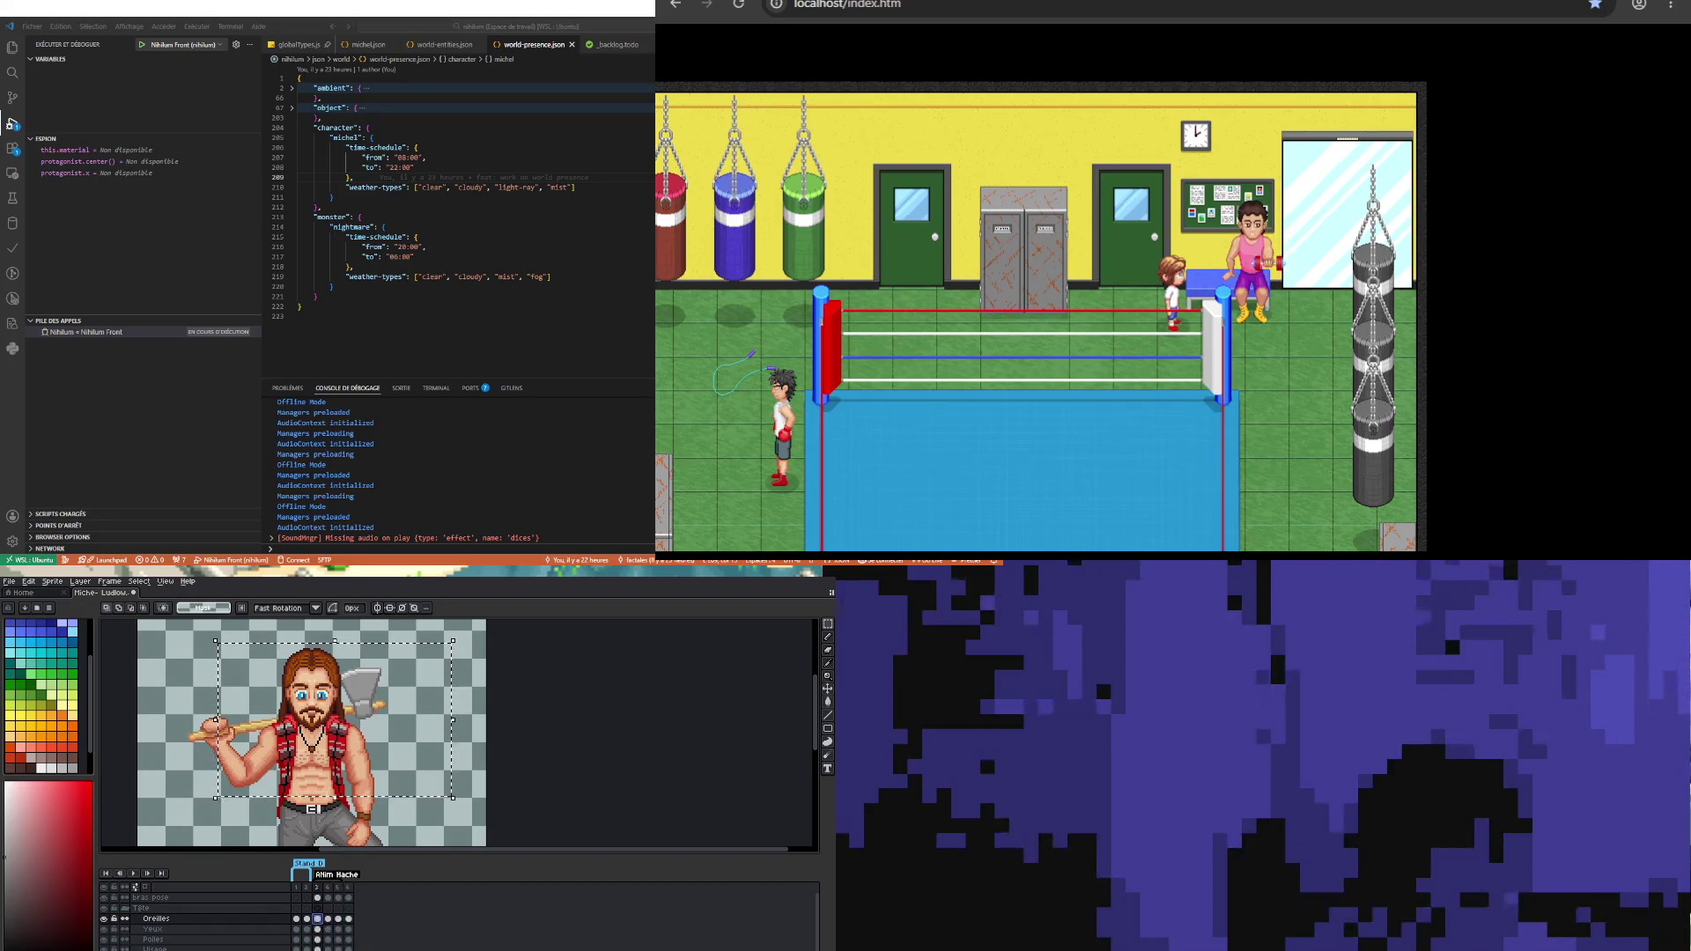
pyautogui.scroll(-2, 135, 887)
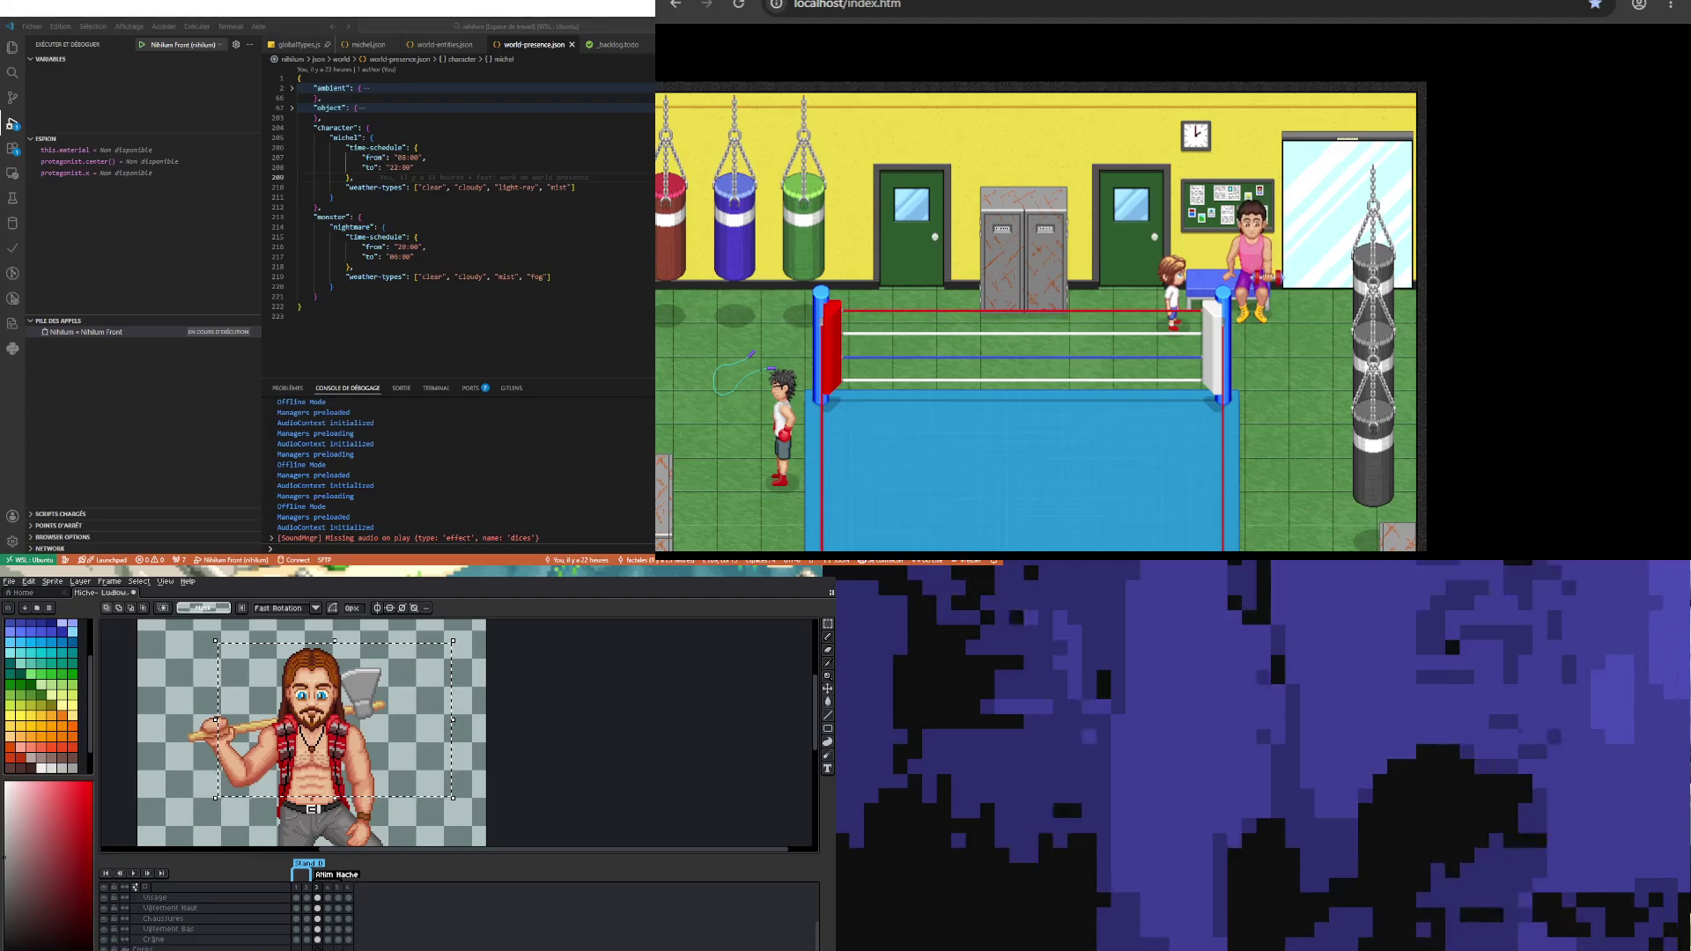
pyautogui.scroll(-2, 135, 887)
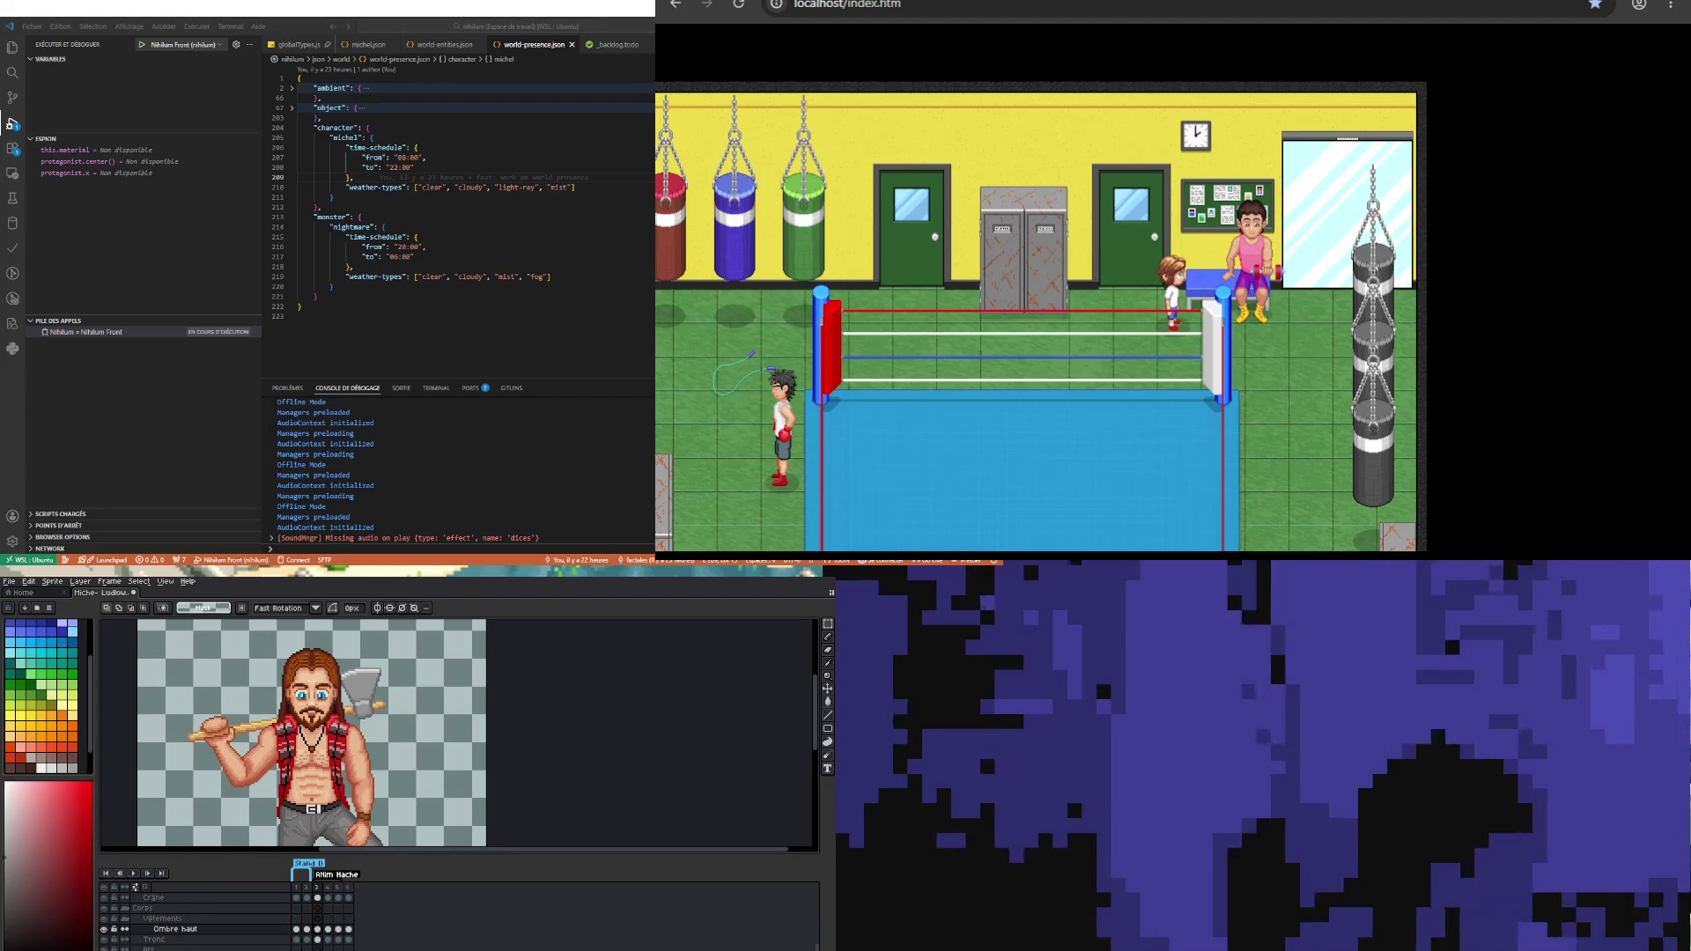
pyautogui.scroll(-1, 135, 886)
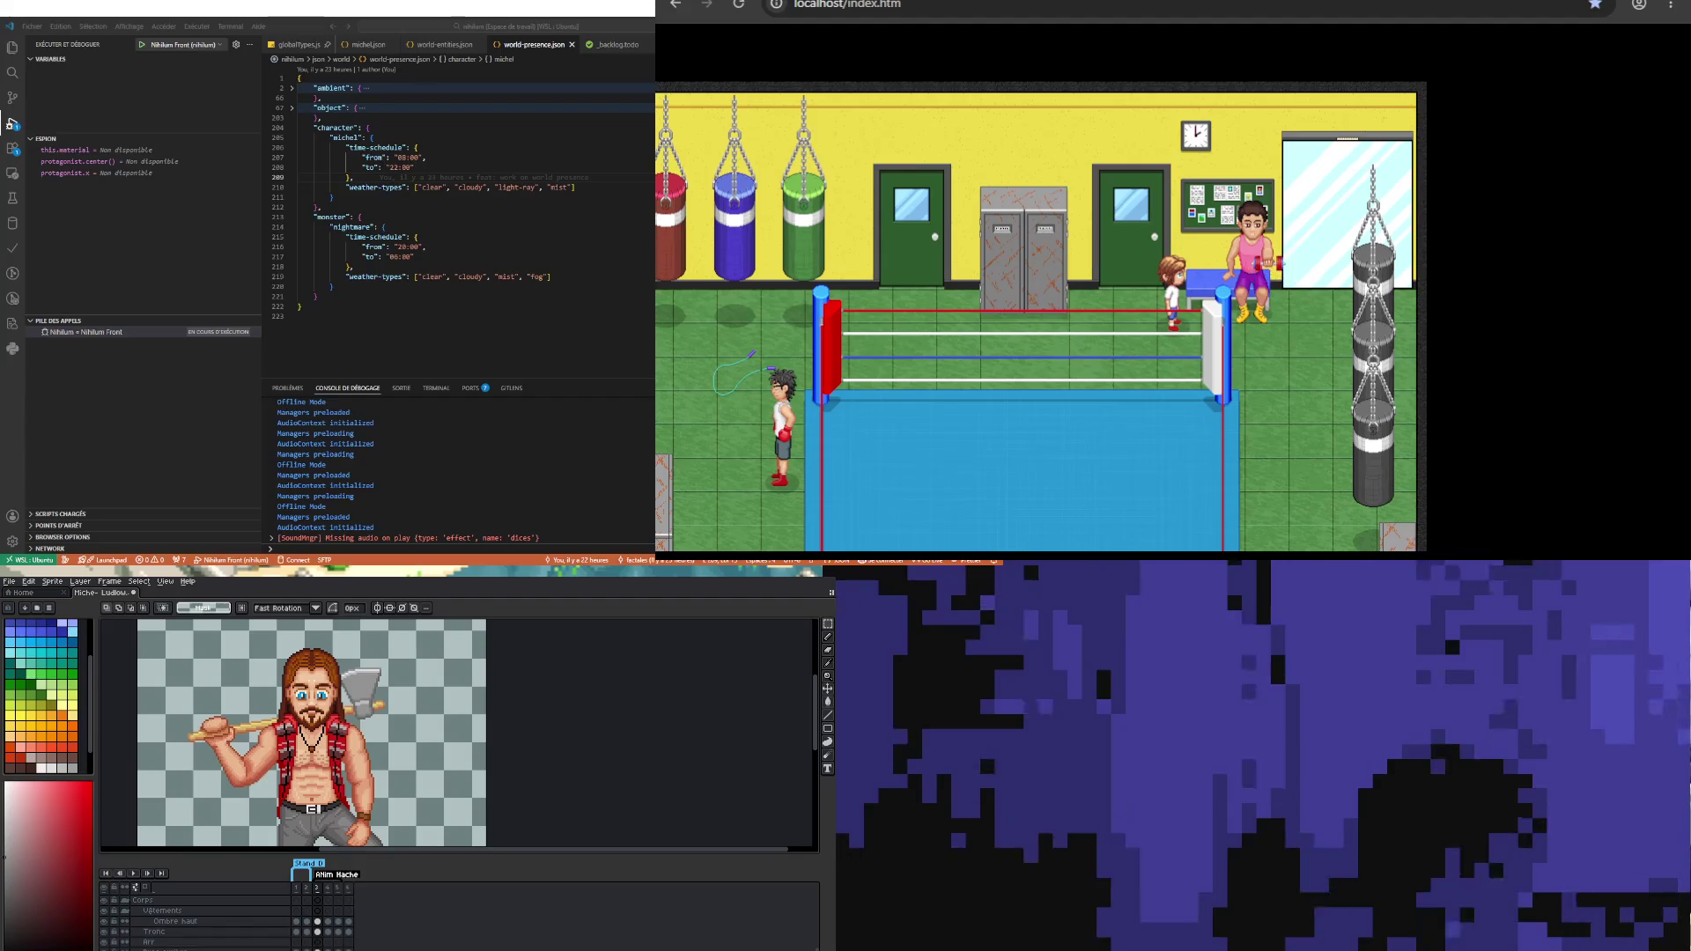
pyautogui.press('Right')
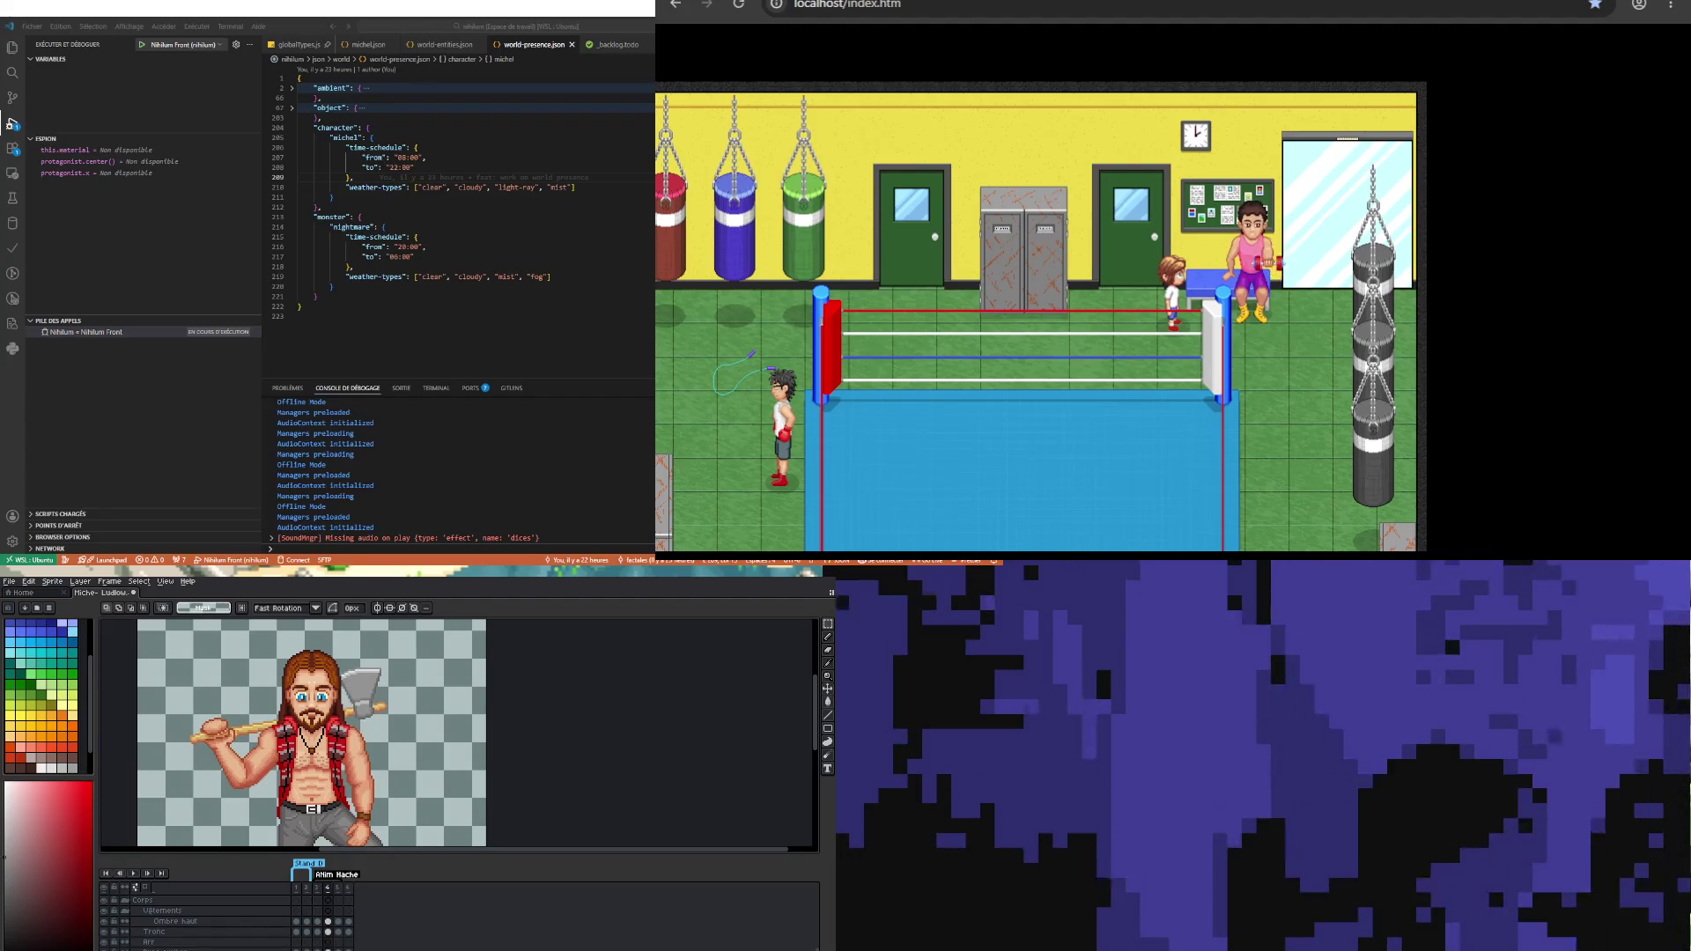
pyautogui.press('Left')
pyautogui.press('Right')
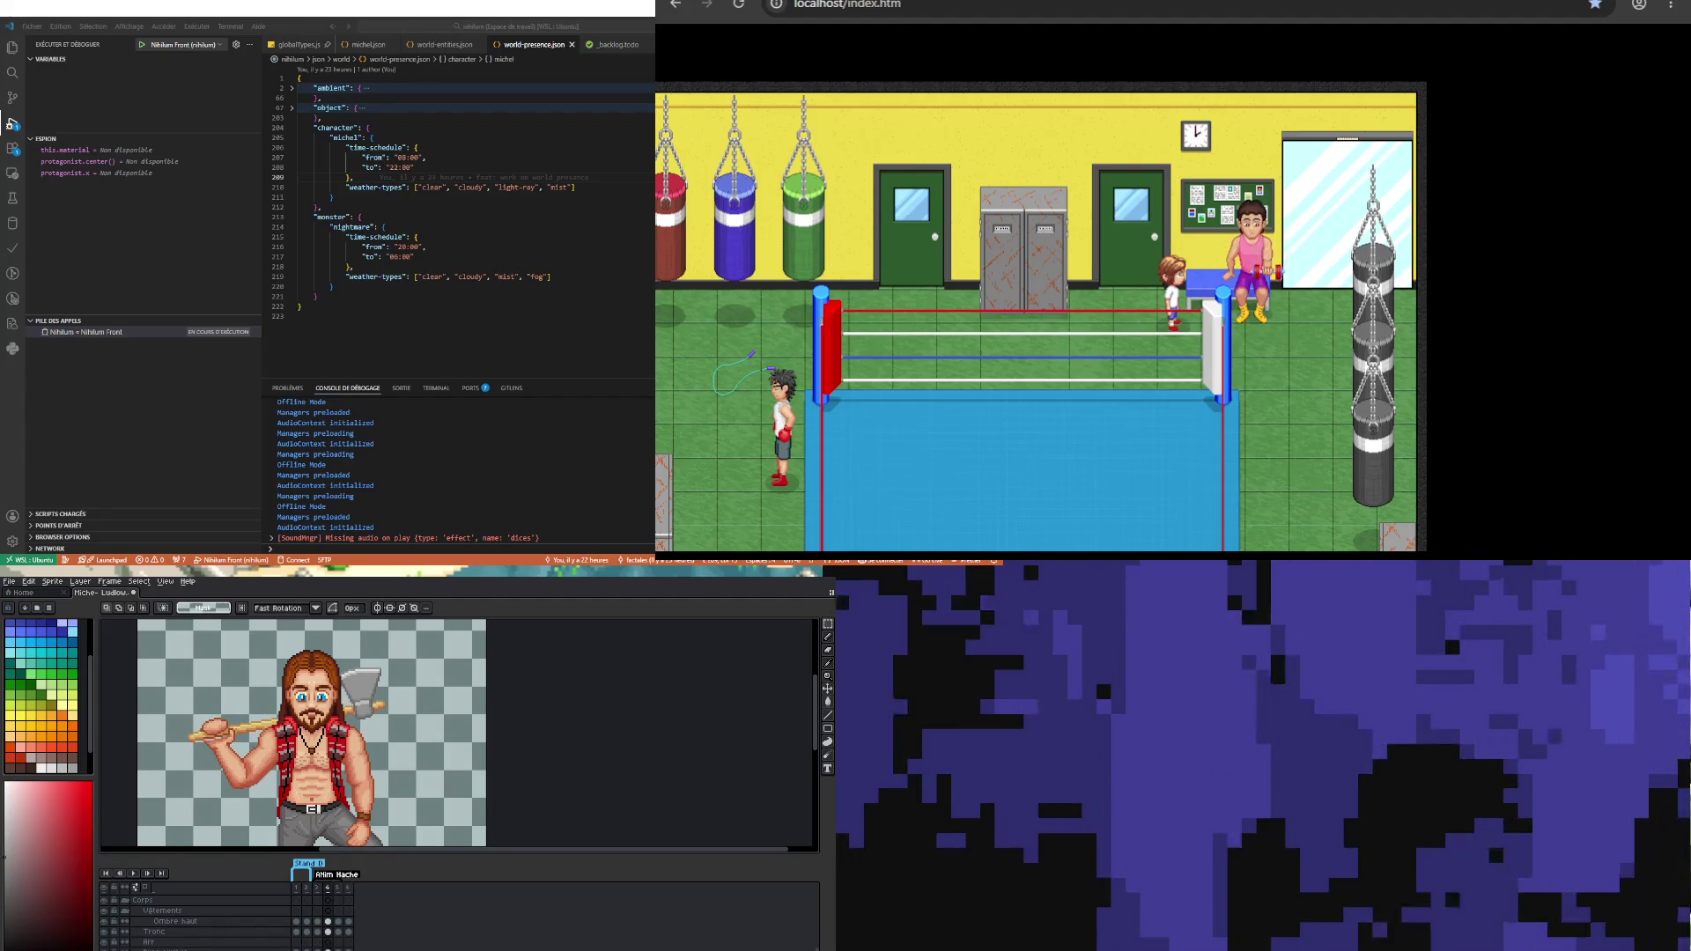
# Step: Select the whole lumberjack, clear the selection, and restart the animation
pyautogui.moveTo(165, 634)
pyautogui.mouseDown()
pyautogui.moveTo(388, 797)
pyautogui.moveTo(428, 798)
pyautogui.mouseUp()
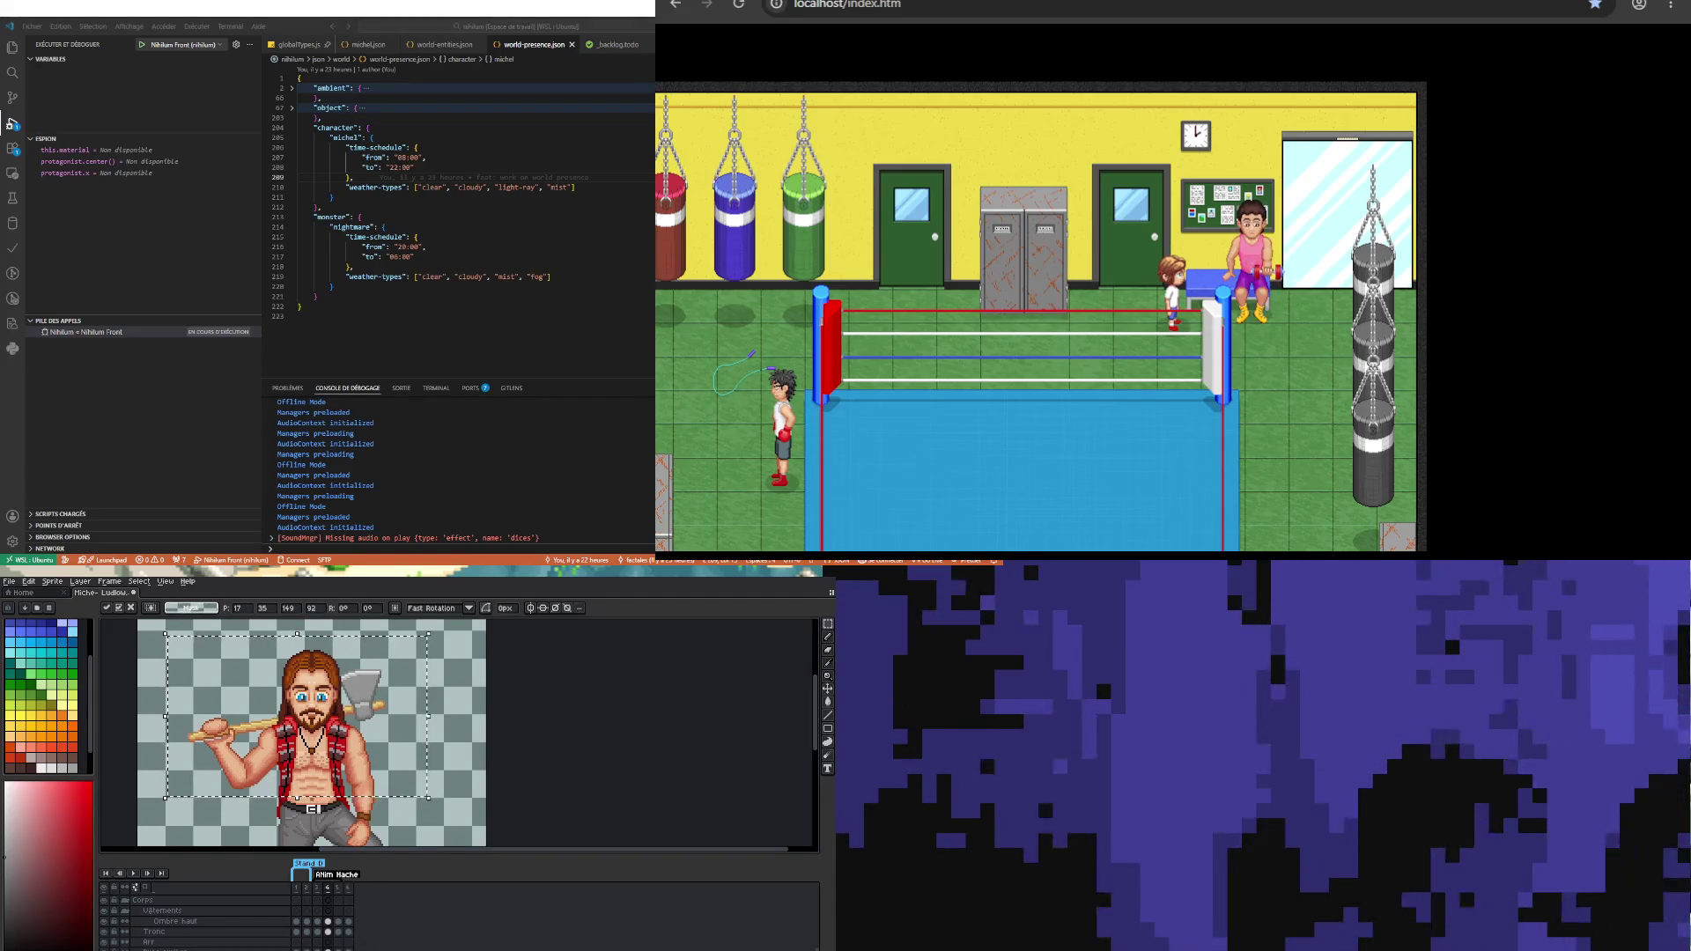
pyautogui.hotkey('ctrl', 'd')
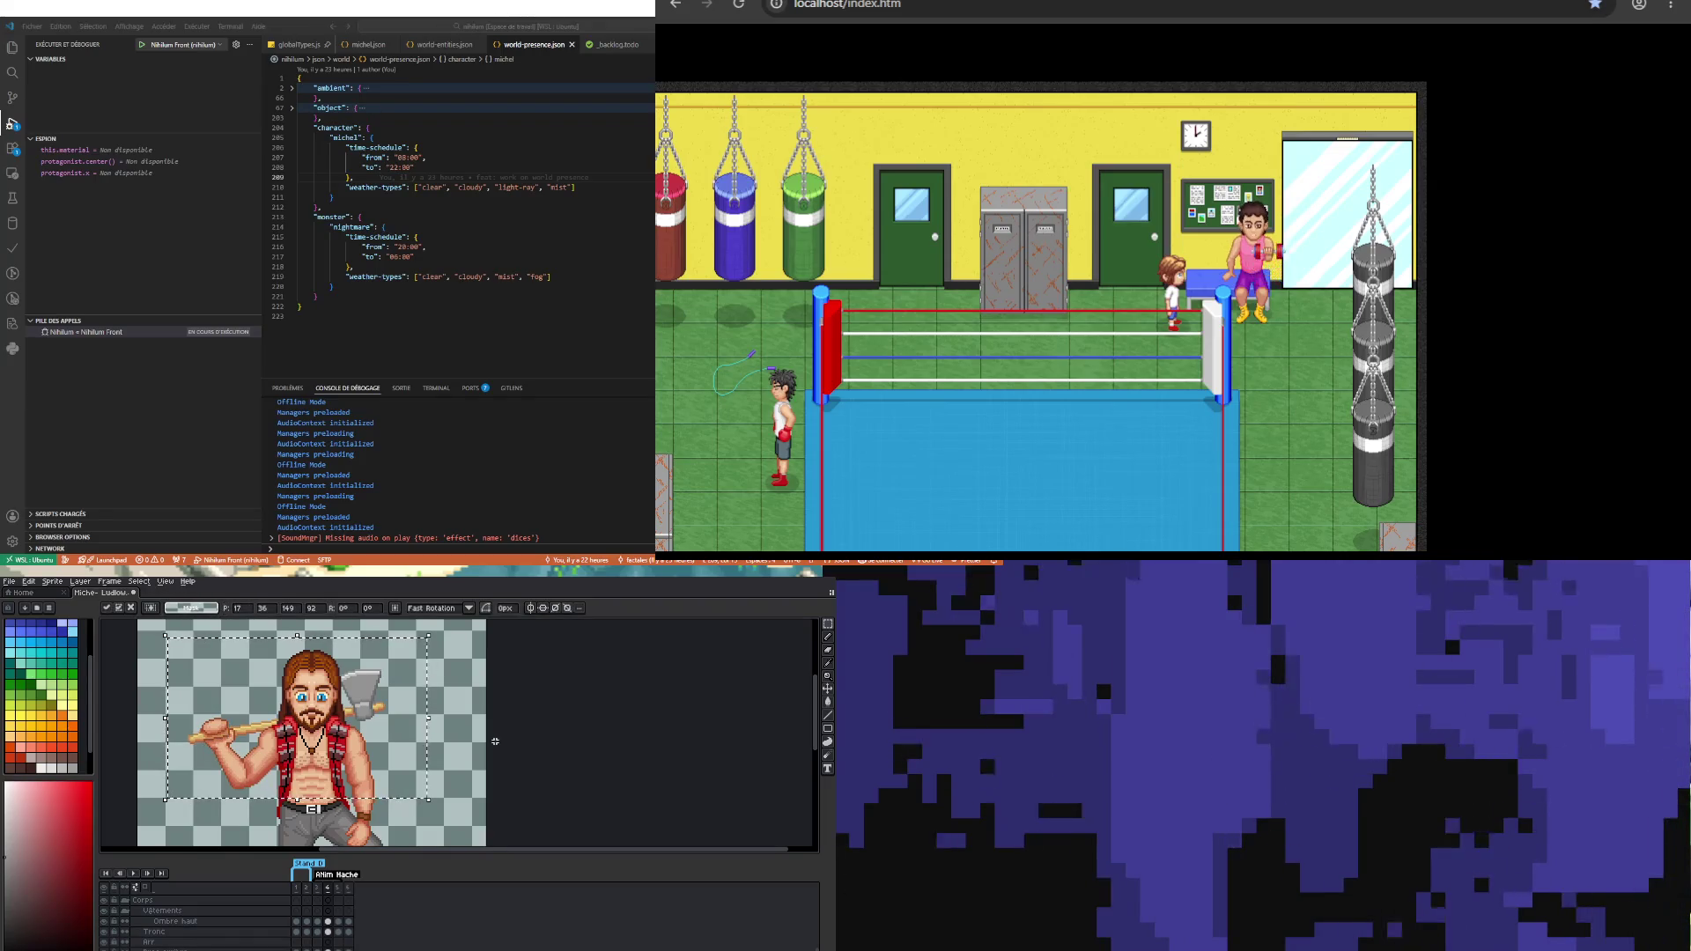
pyautogui.click(132, 875)
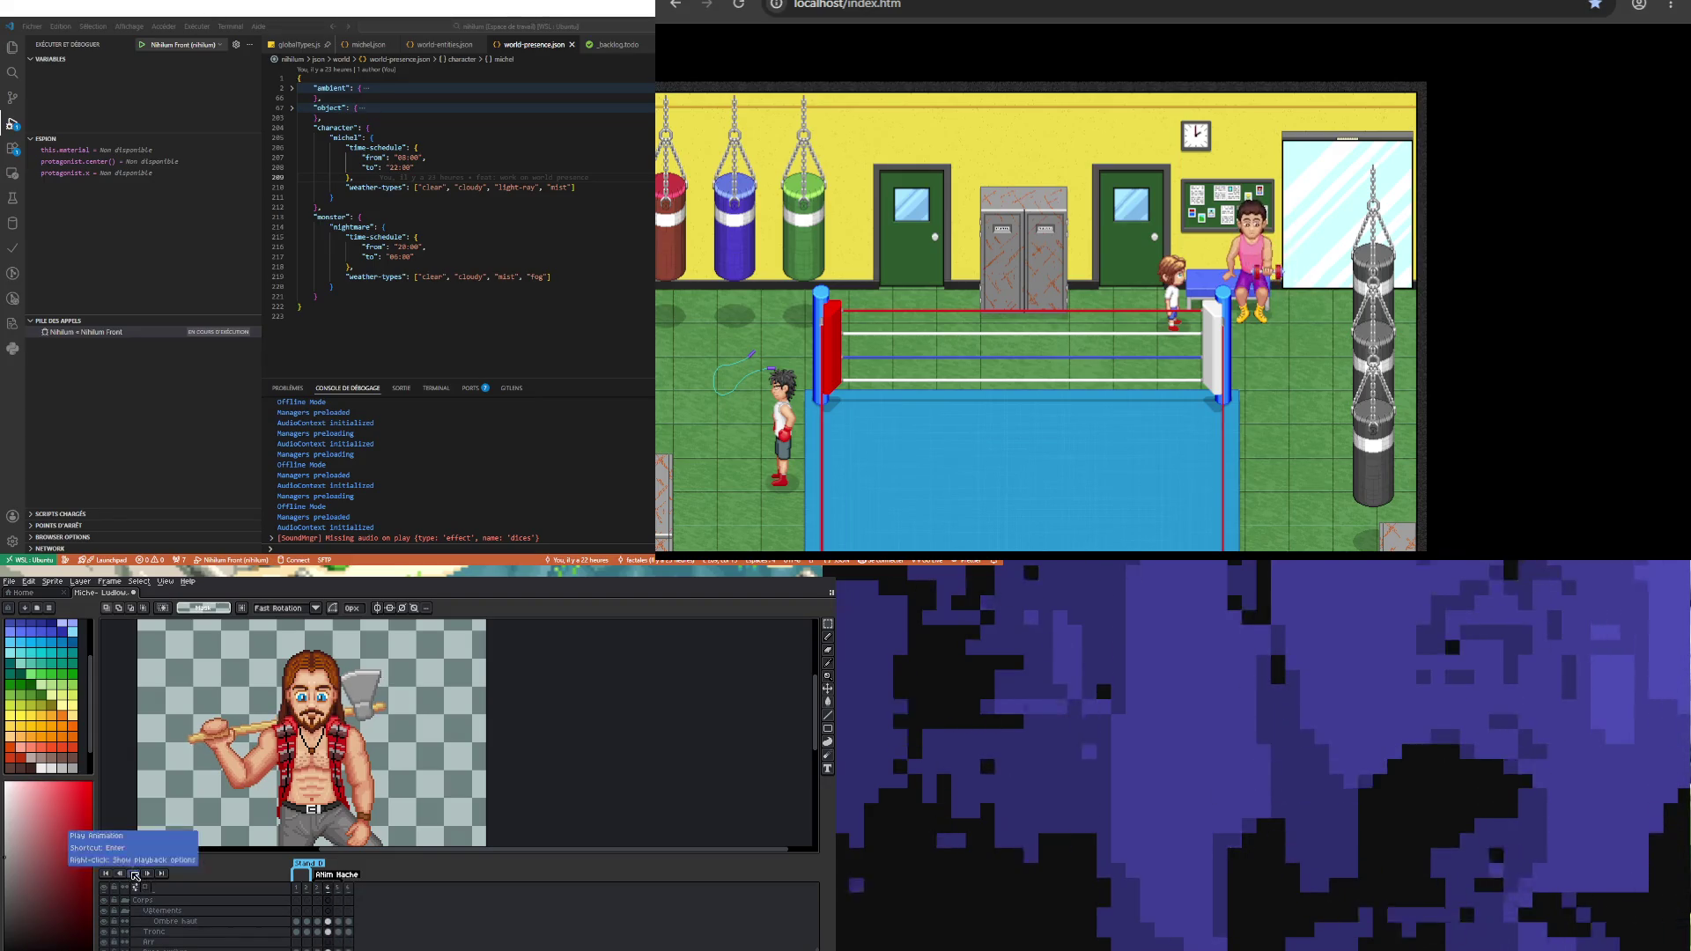
pyautogui.click(132, 874)
pyautogui.click(338, 888)
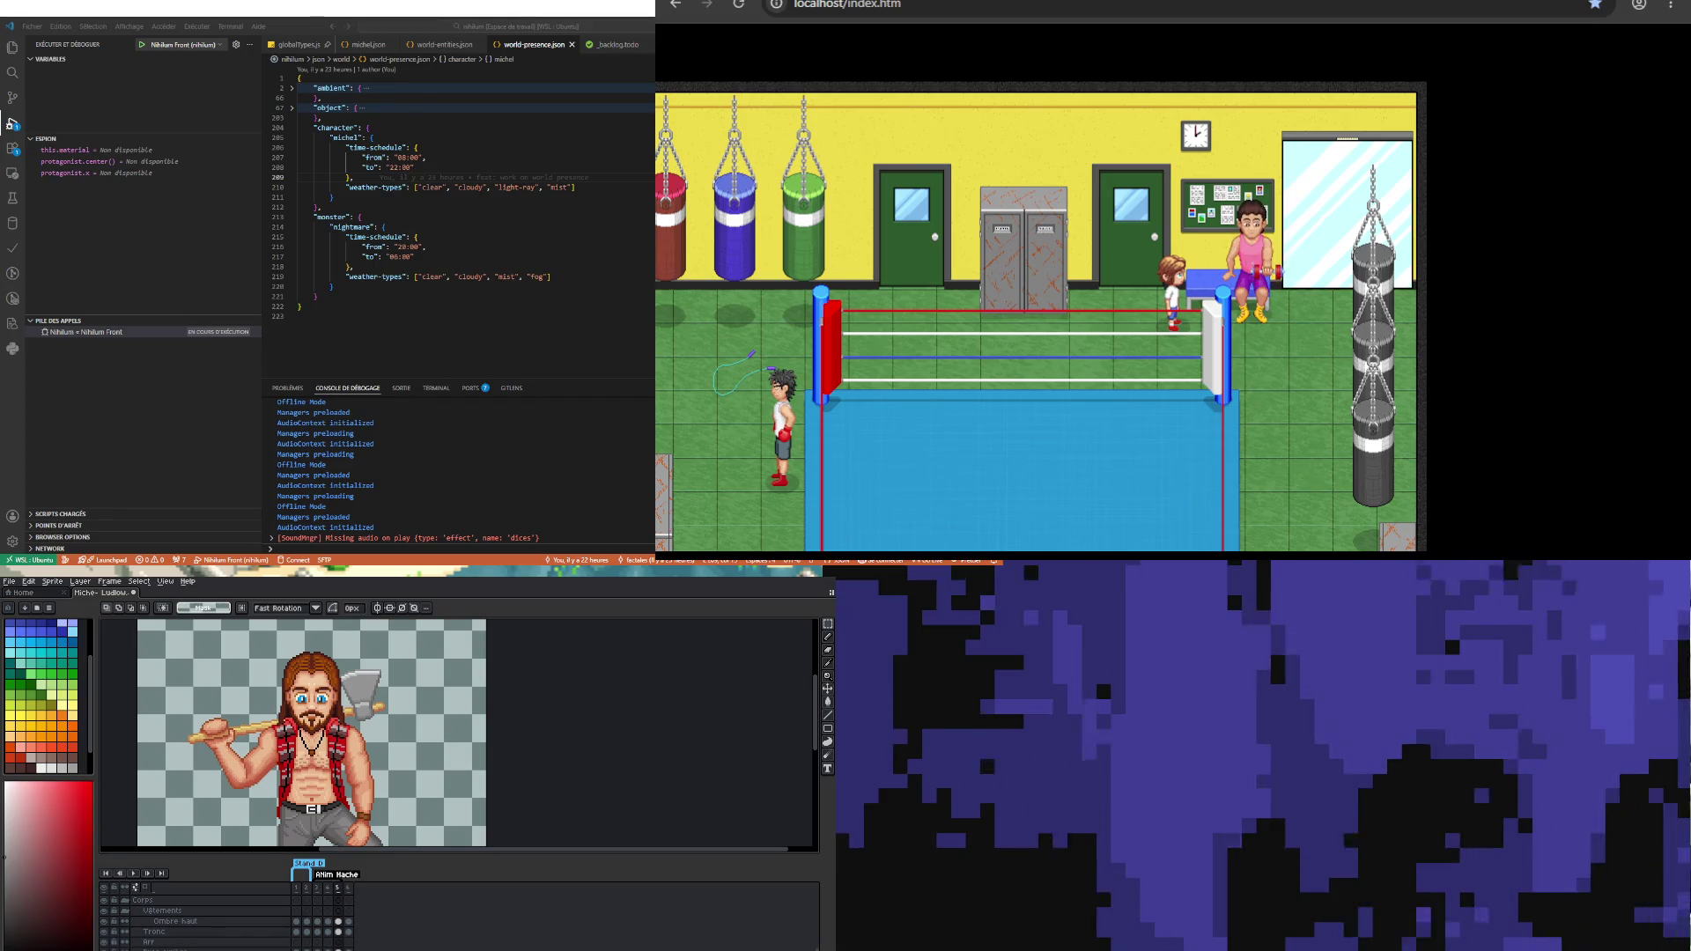
pyautogui.click(136, 873)
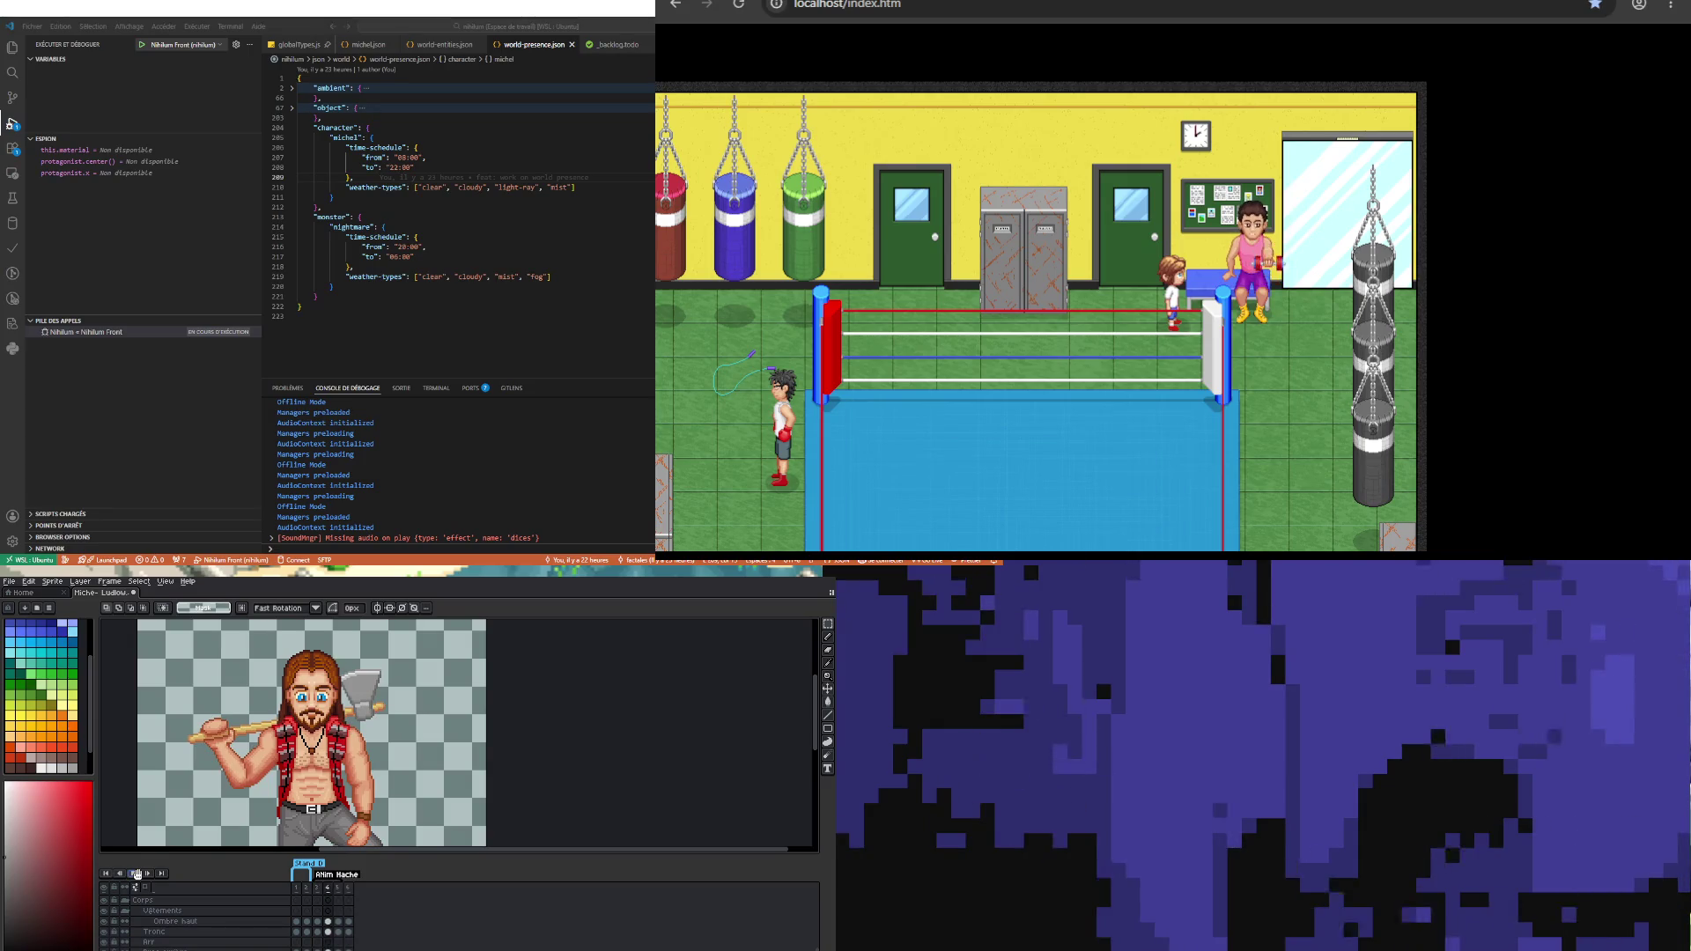
pyautogui.scroll(-2, 283, 754)
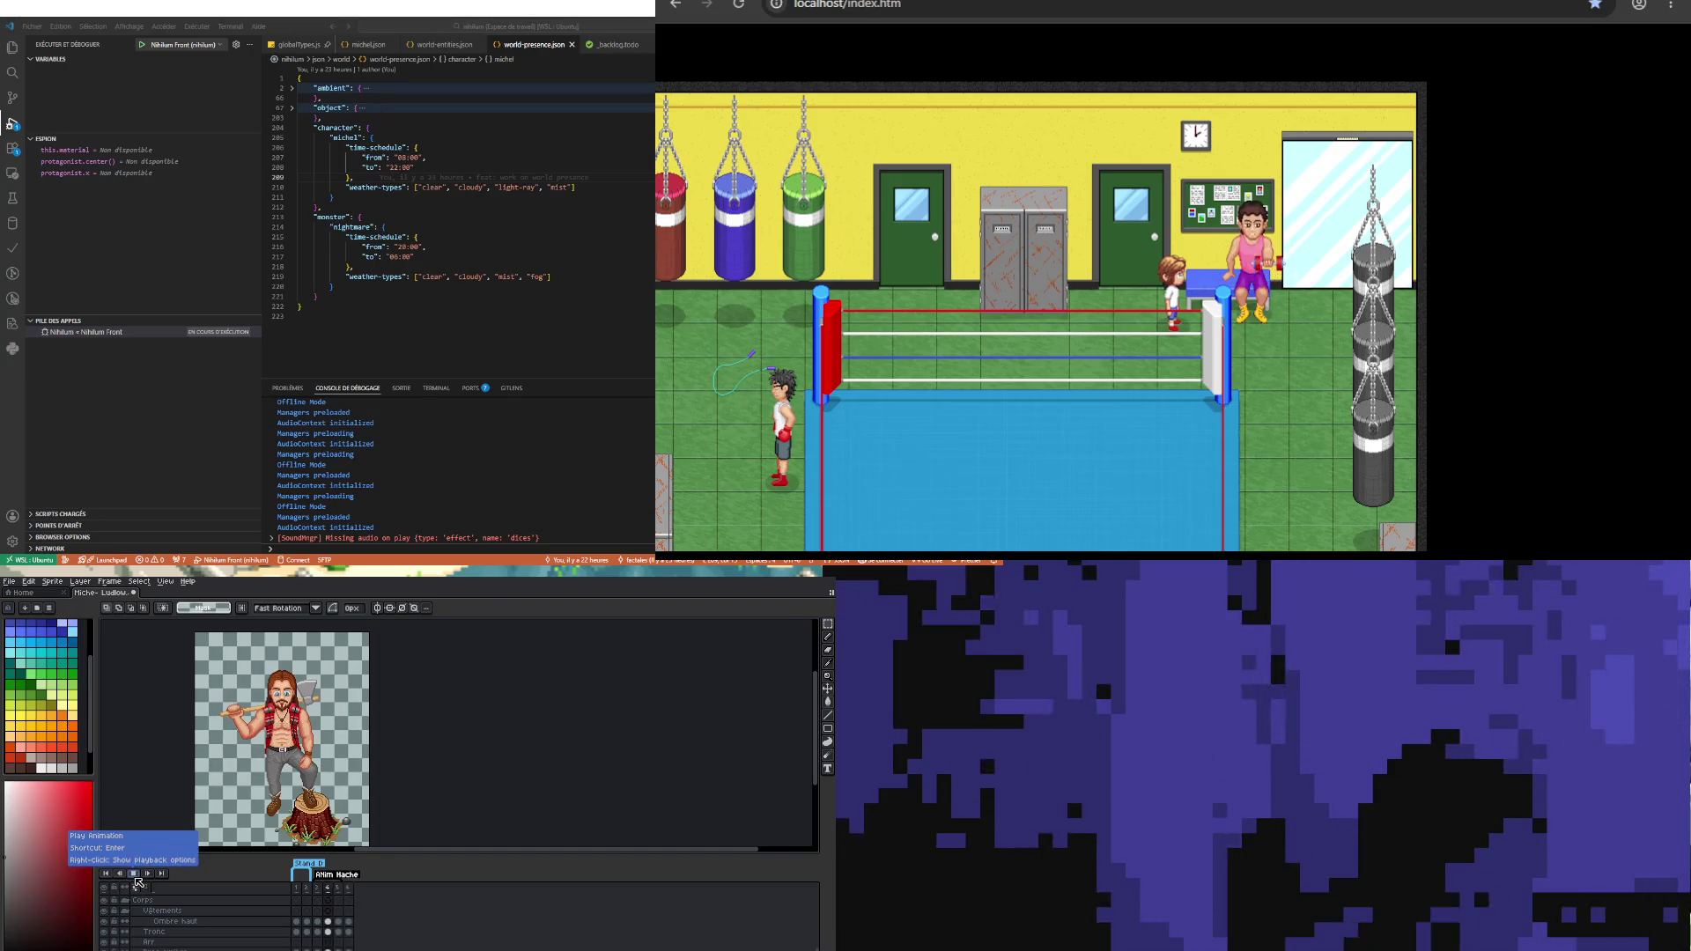
pyautogui.scroll(2, 289, 669)
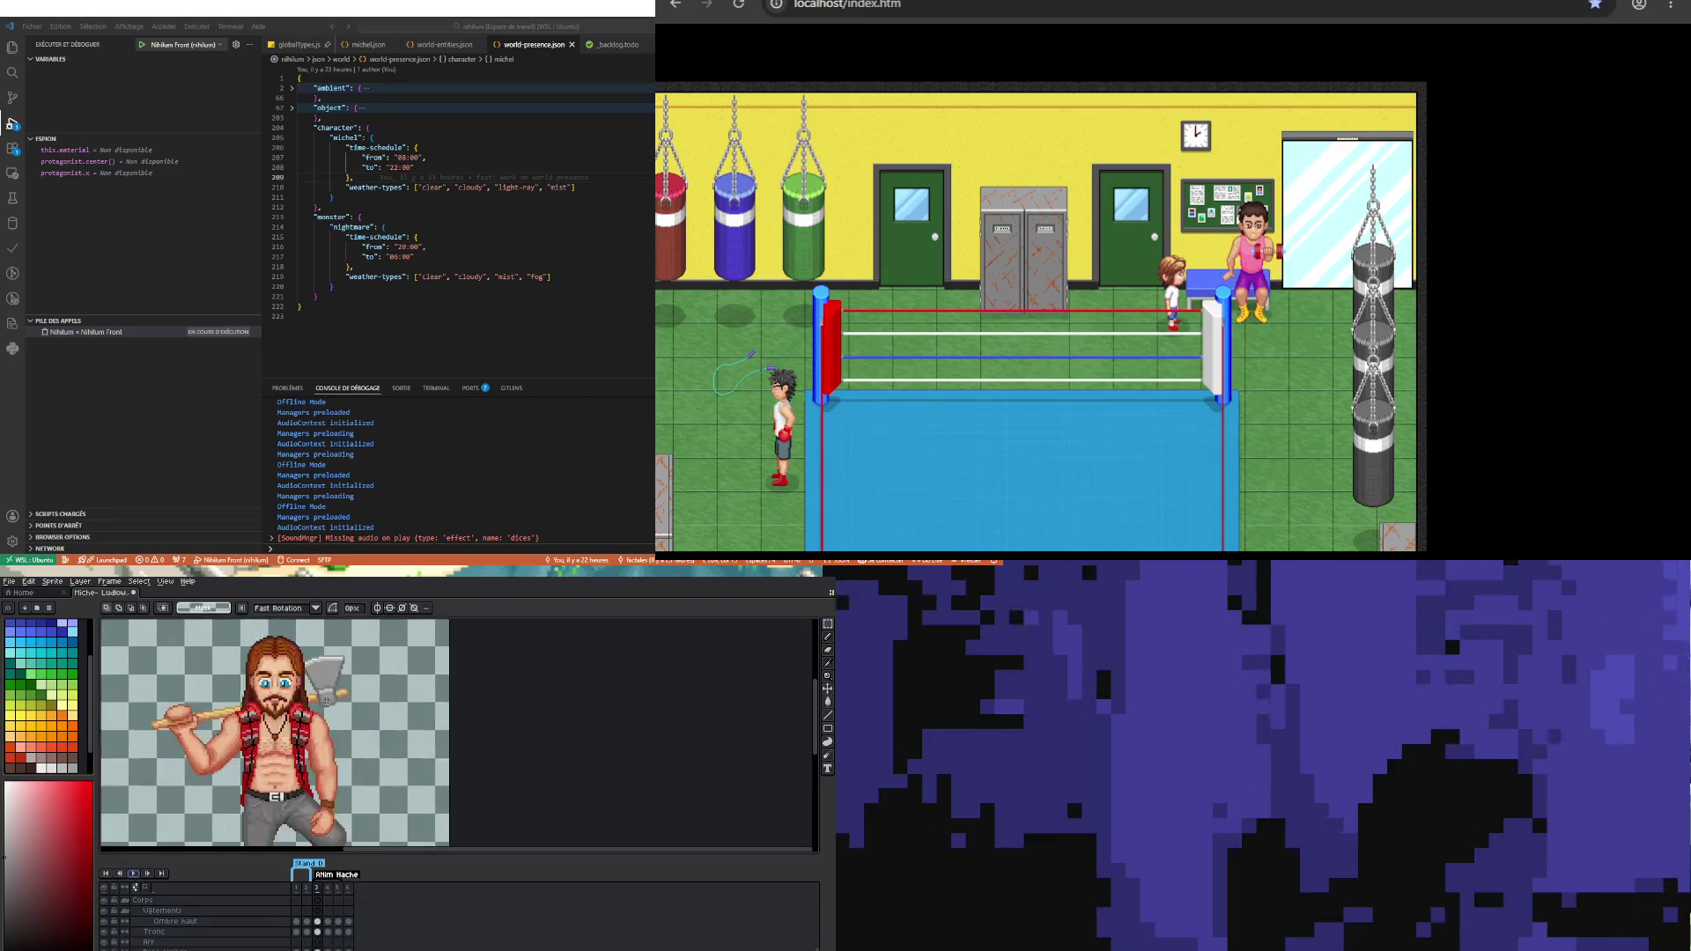
# Step: Select the torso on the Poiles layer and nudge frame 5's chest pixels up, then play to check
pyautogui.scroll(-3, 317, 929)
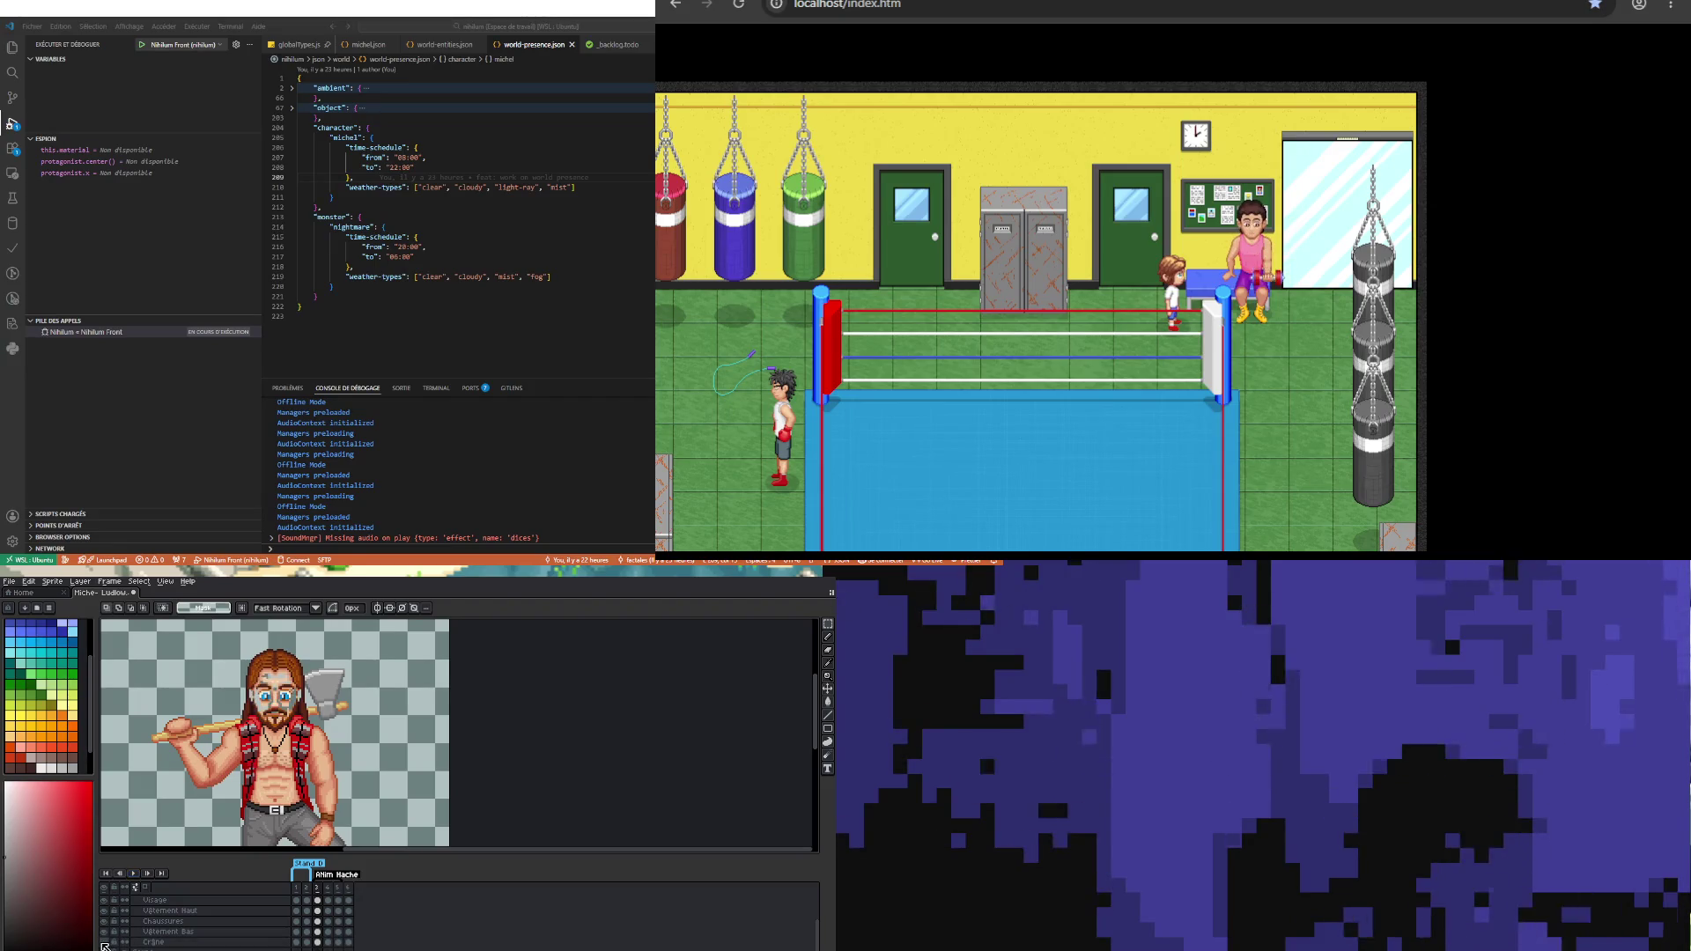
pyautogui.scroll(2, 238, 932)
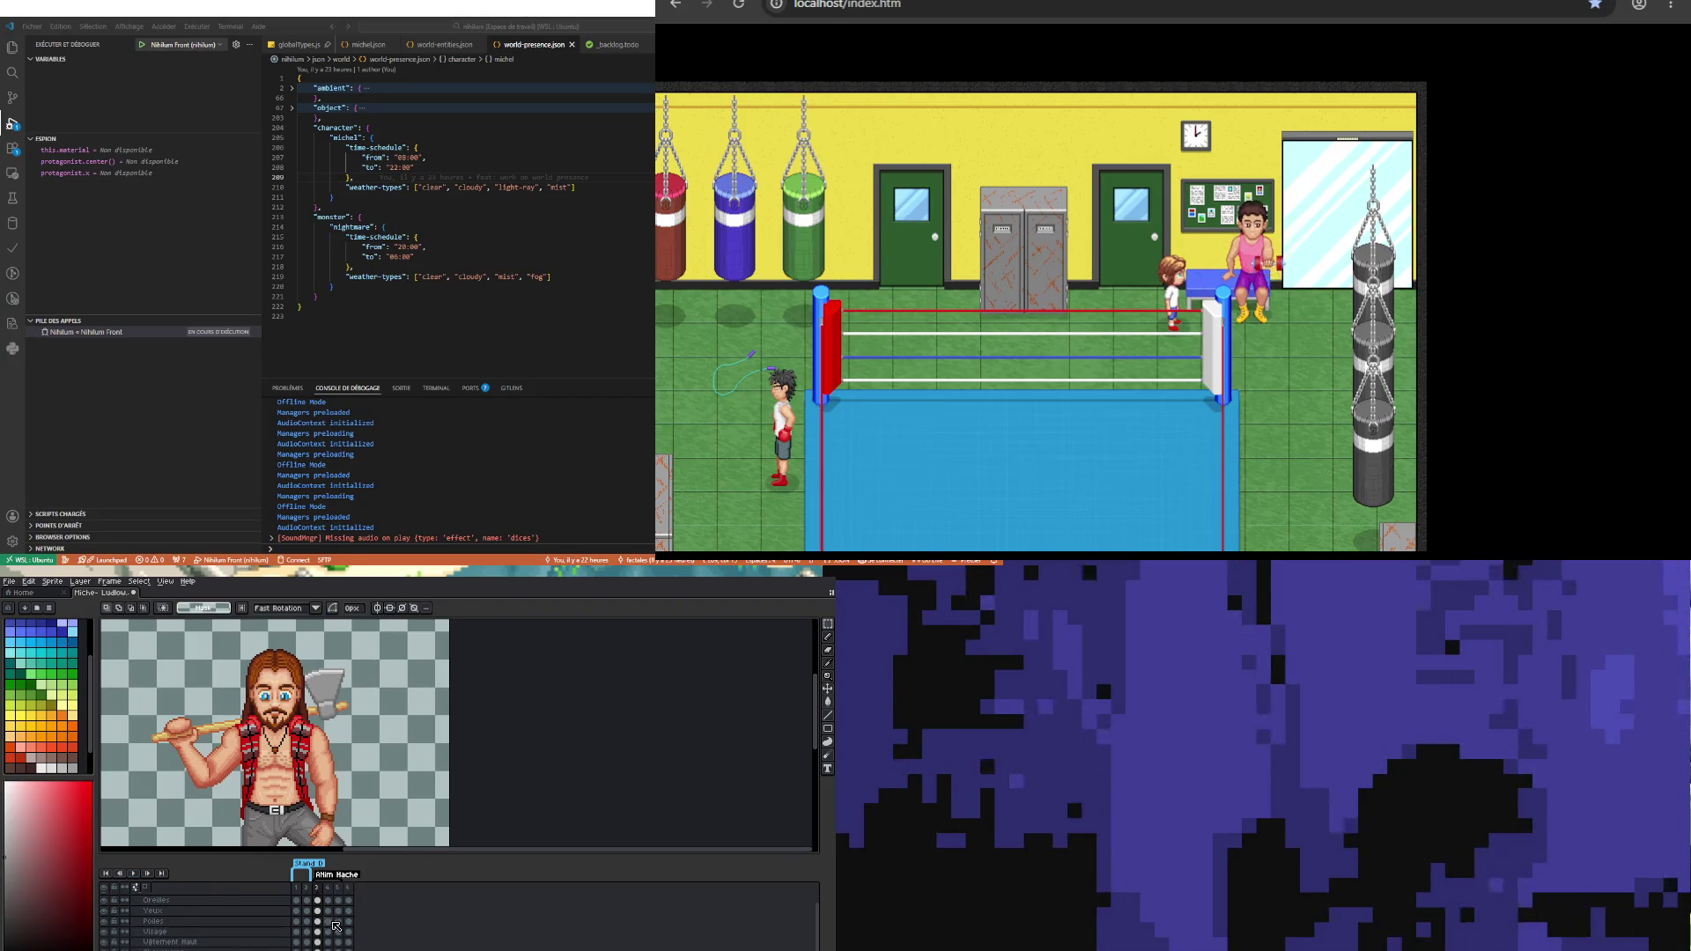
pyautogui.click(318, 921)
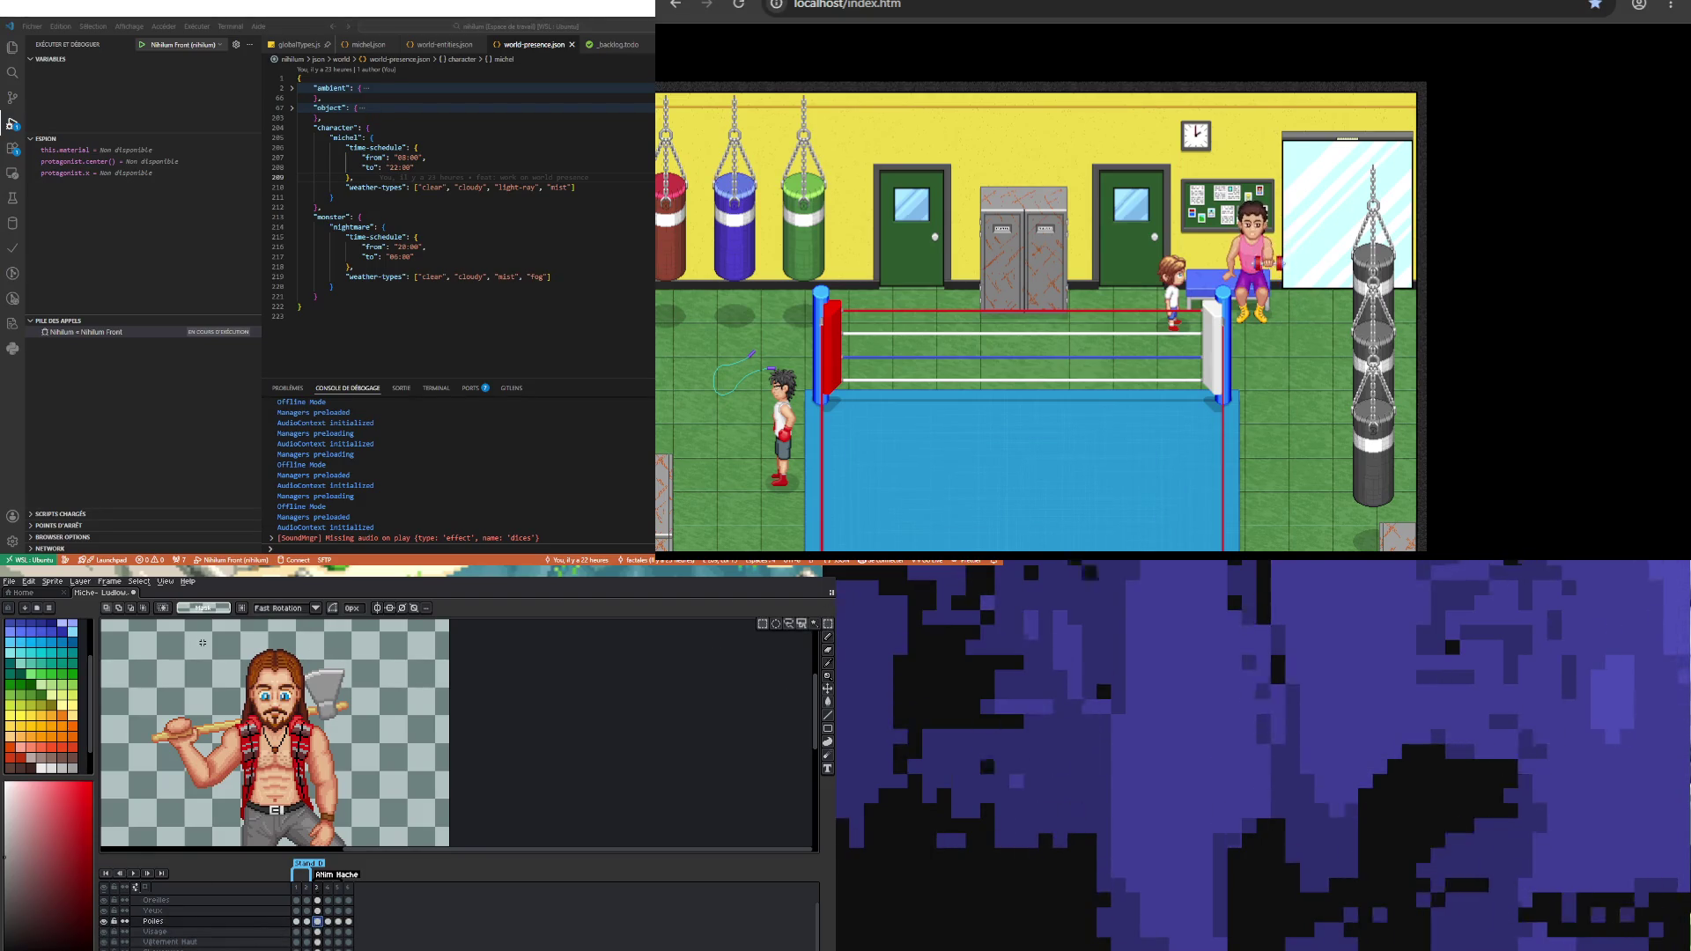
pyautogui.moveTo(128, 649); pyautogui.dragTo(412, 810)
pyautogui.click(420, 838)
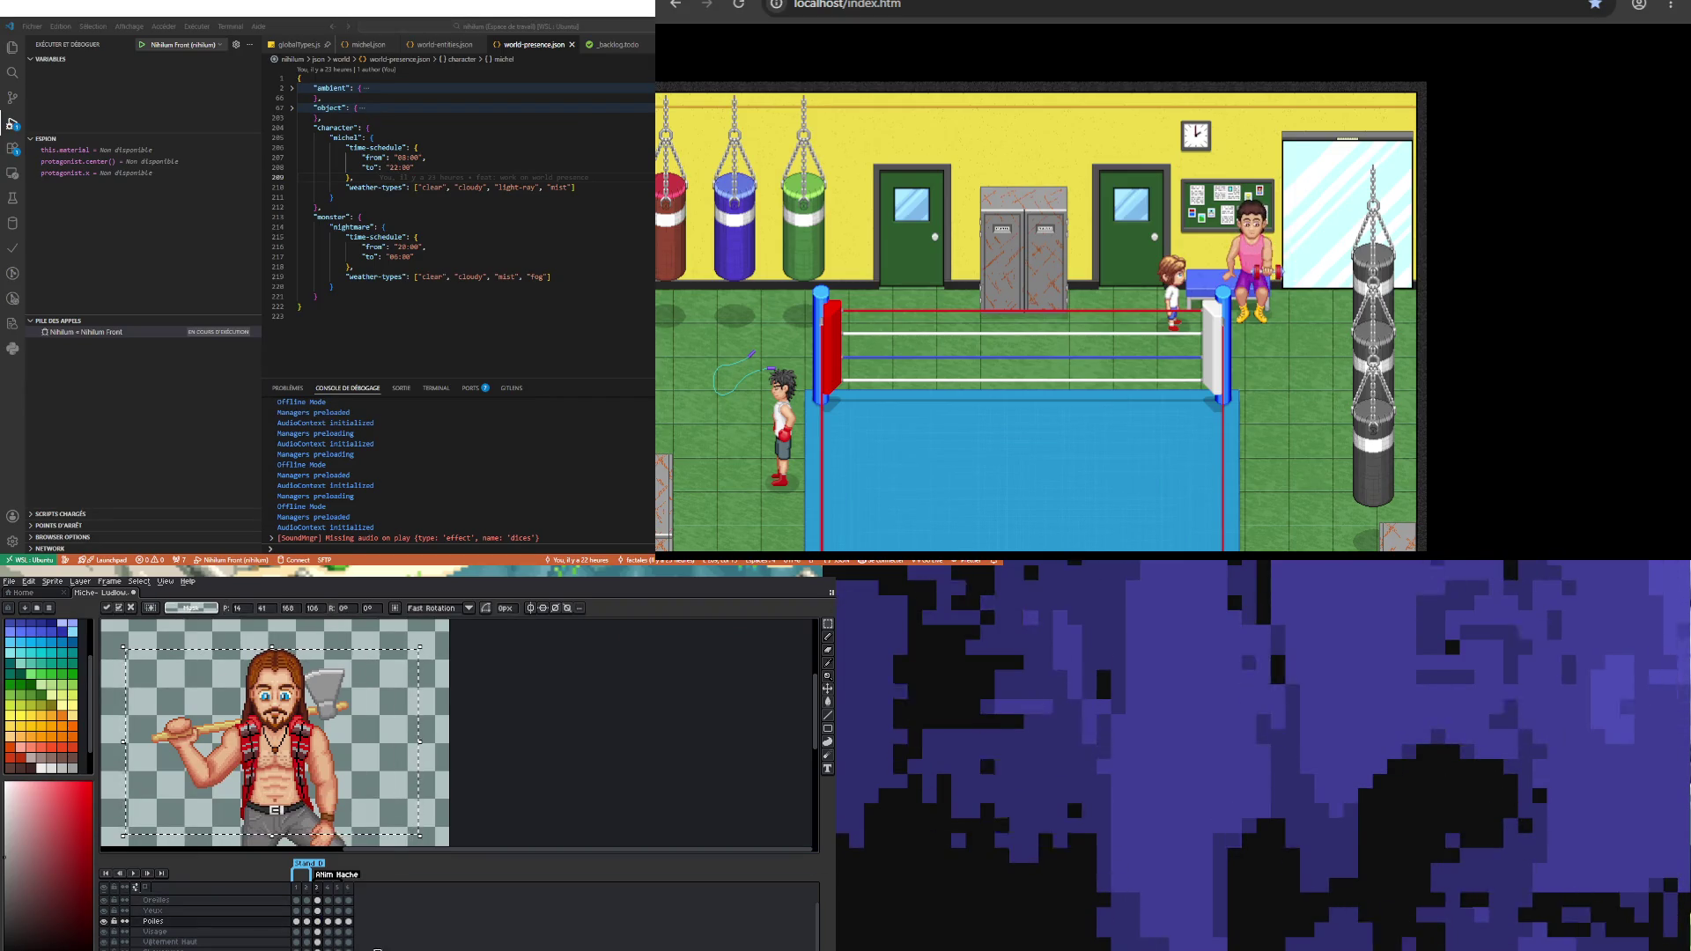
pyautogui.click(339, 922)
pyautogui.press('Up')
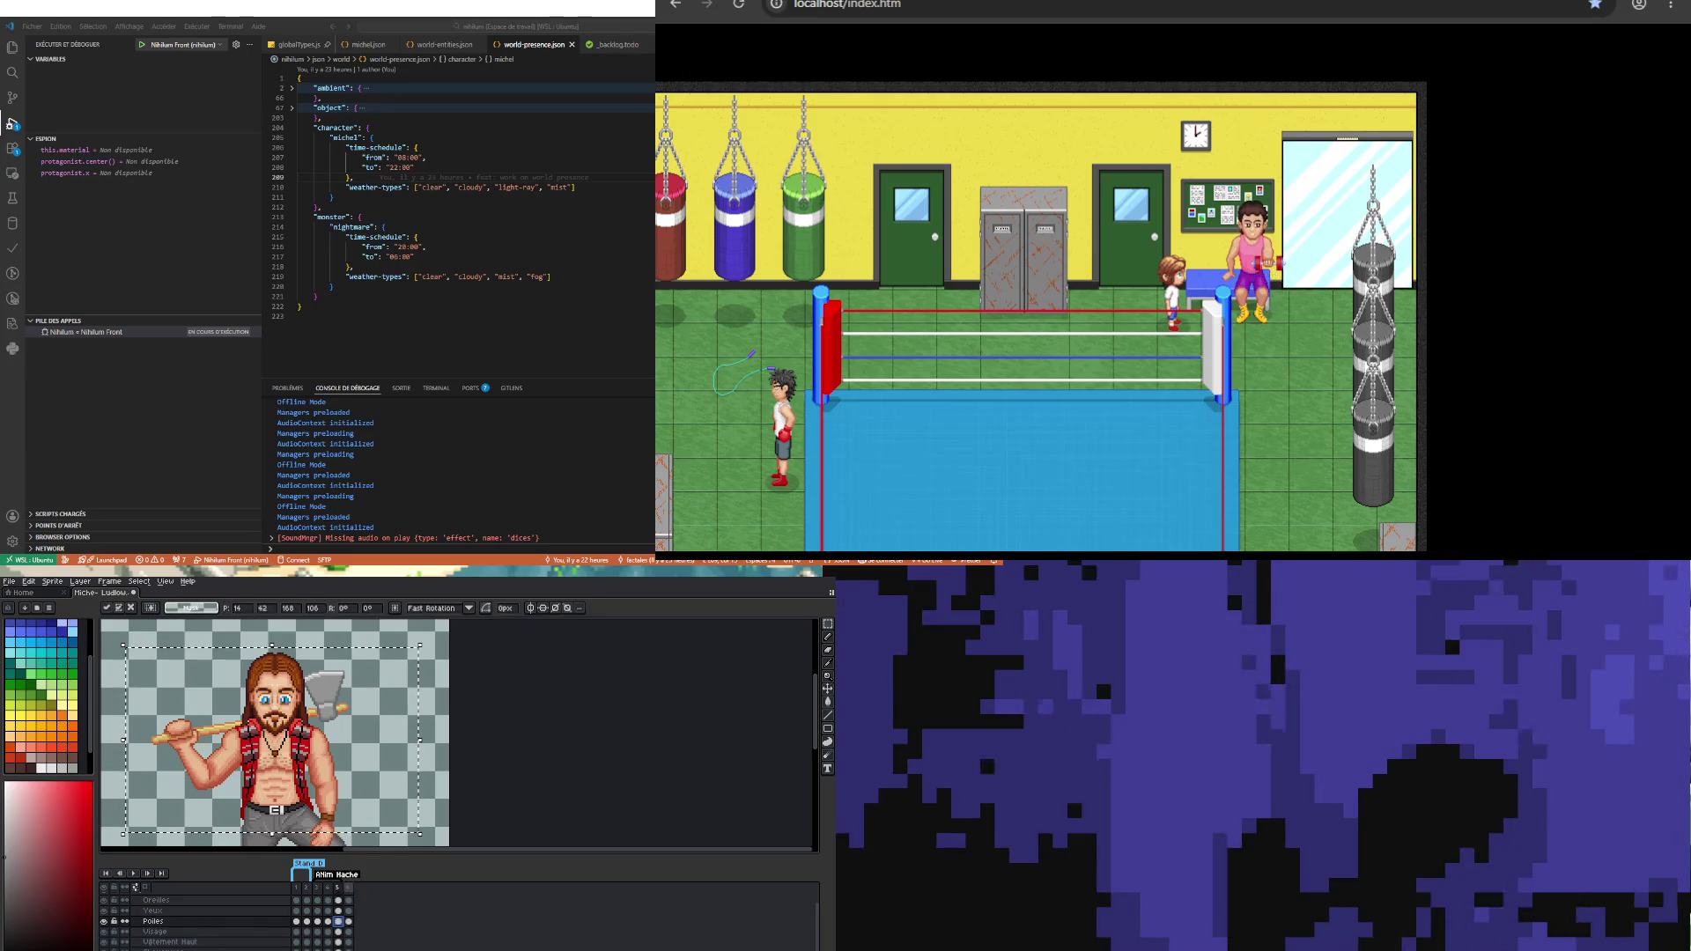
pyautogui.click(133, 873)
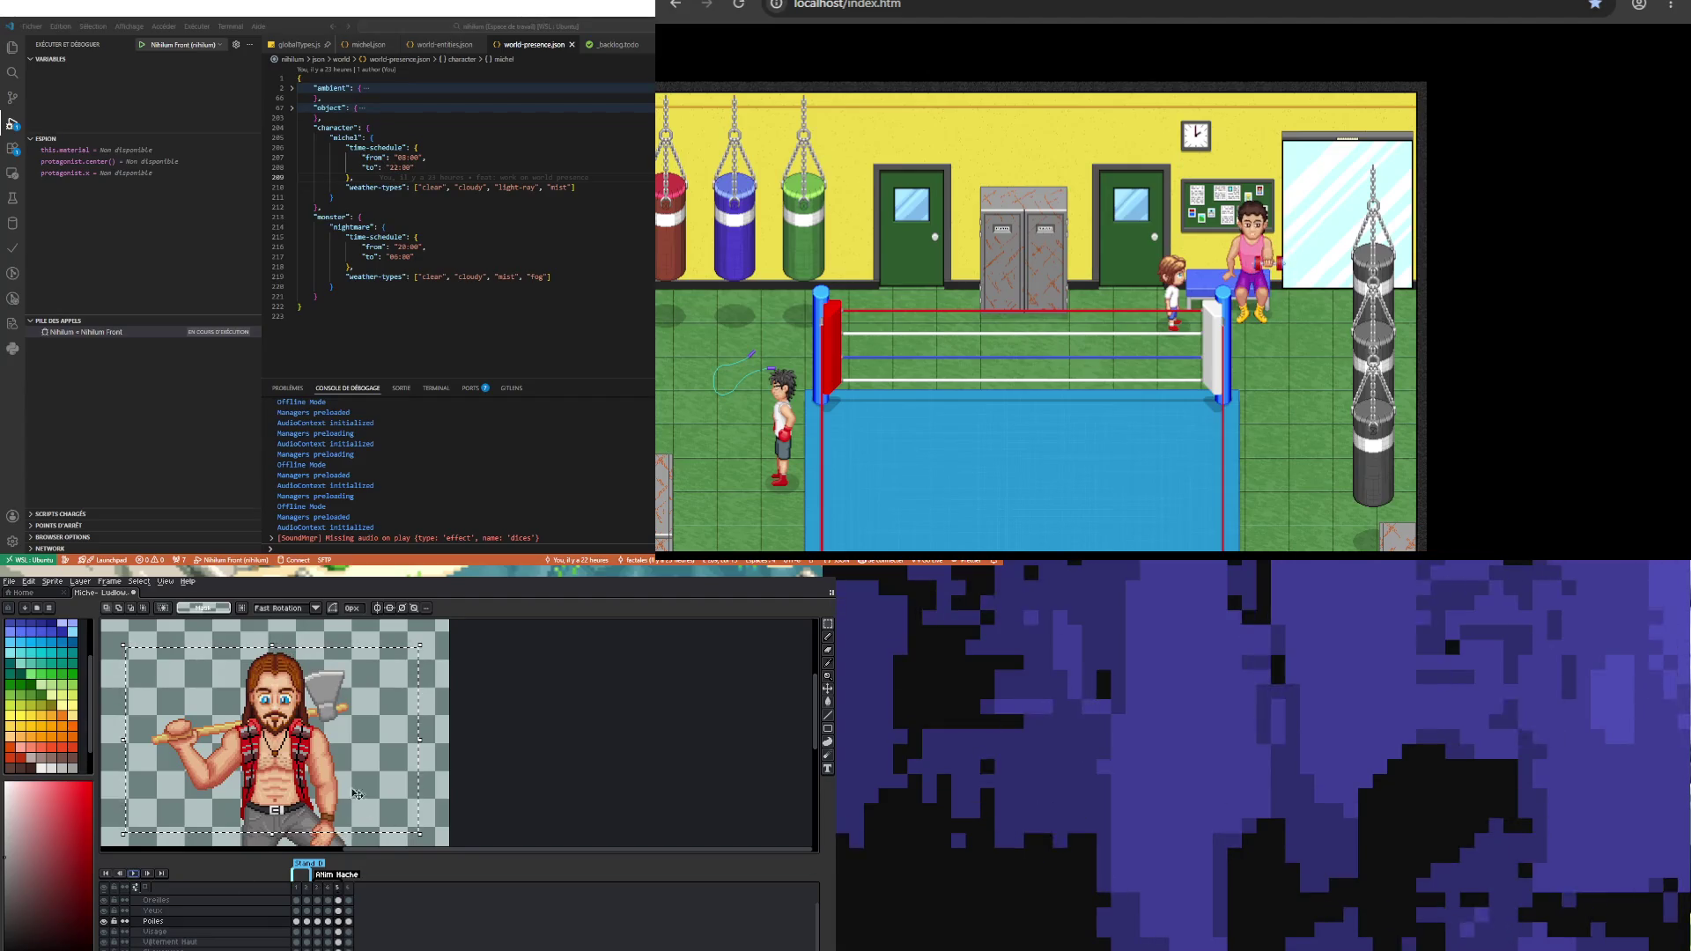
# Step: Stop playback, drop the selection, and select the lower sprite area on the Visage layer
pyautogui.click(151, 732)
pyautogui.moveTo(456, 839); pyautogui.dragTo(454, 841)
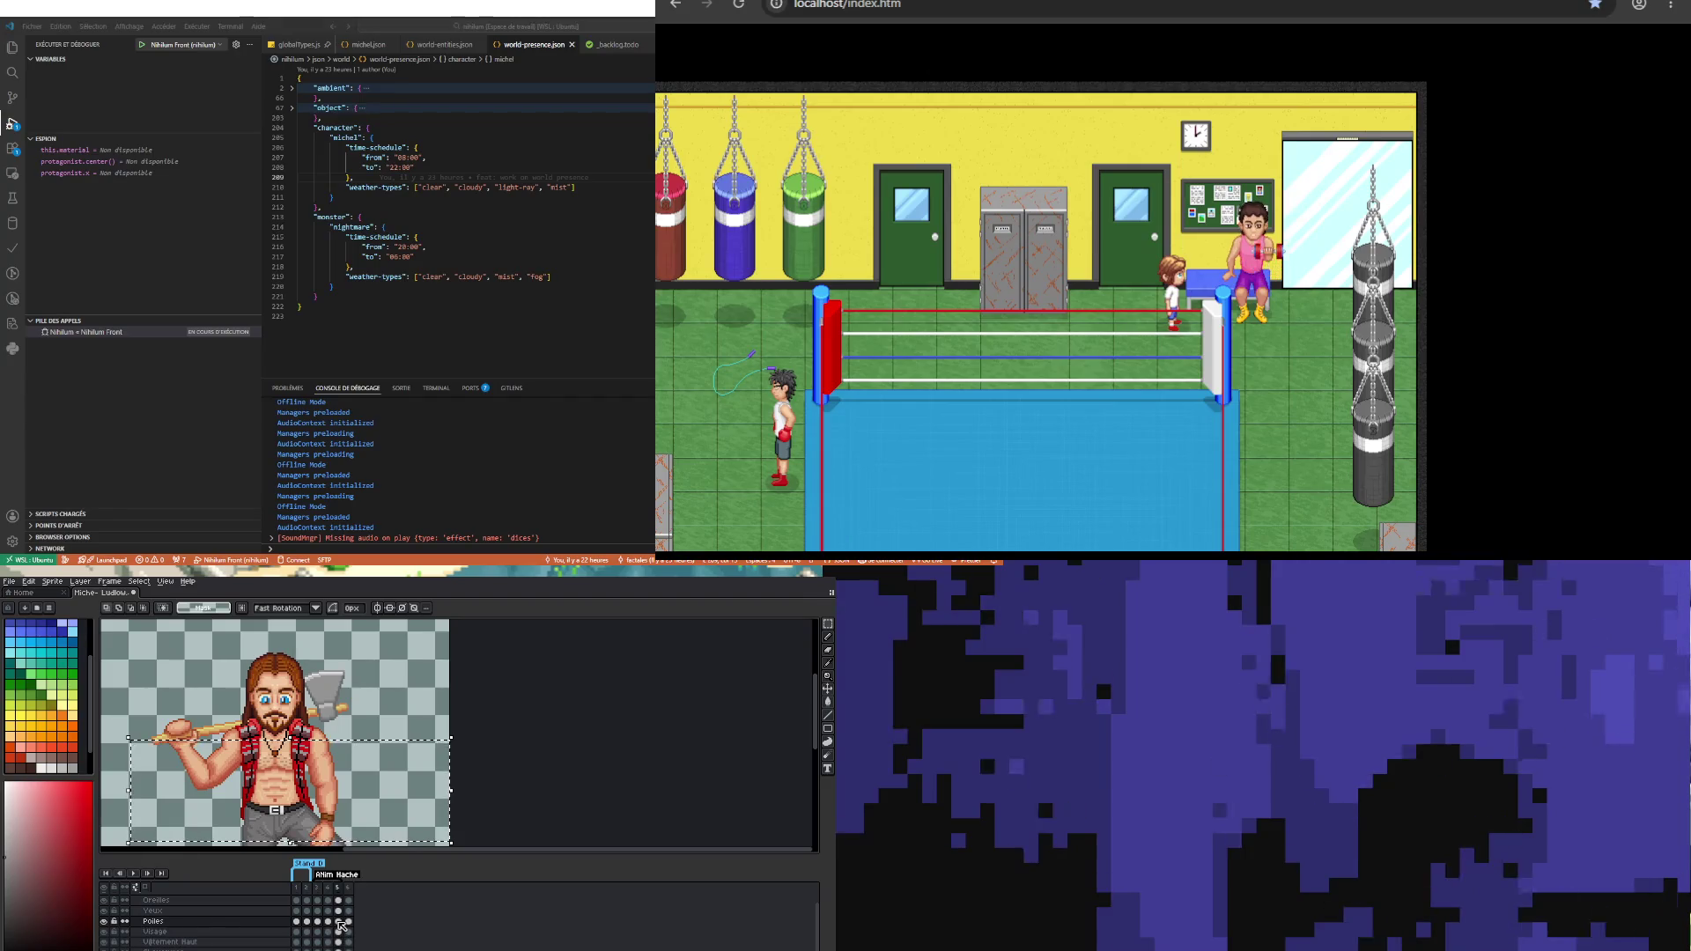
pyautogui.click(339, 936)
# Step: Shift the selected lower-body pixels on frame 5, commit the move, and clear the selection
pyautogui.click(412, 764)
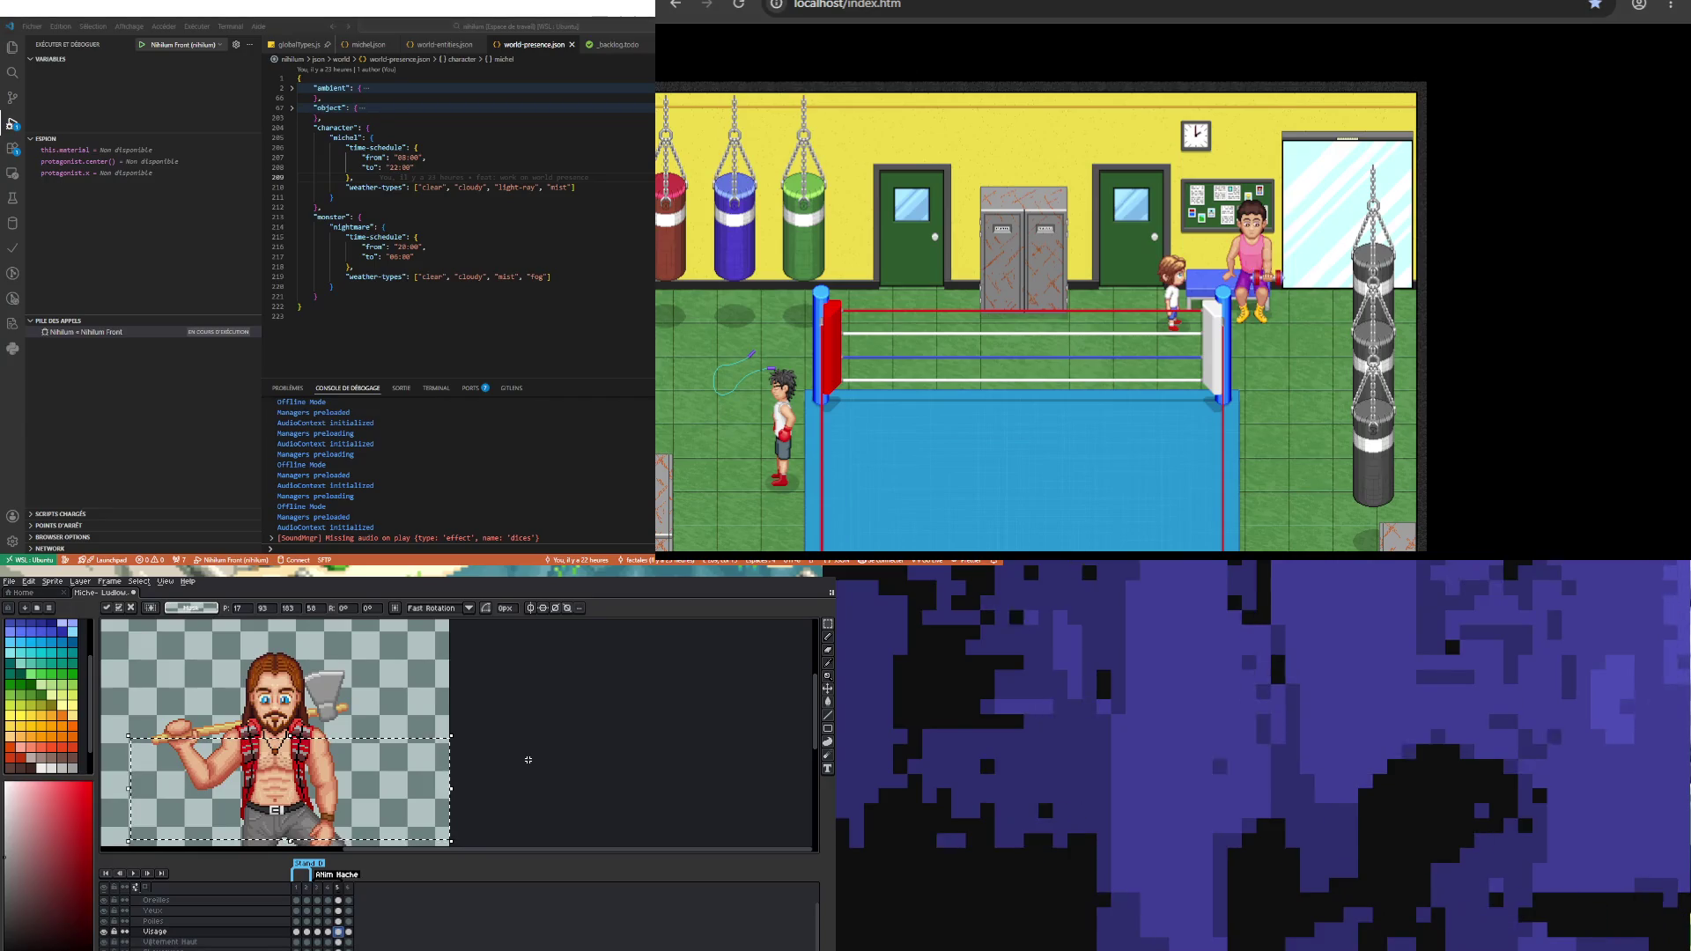
pyautogui.click(327, 932)
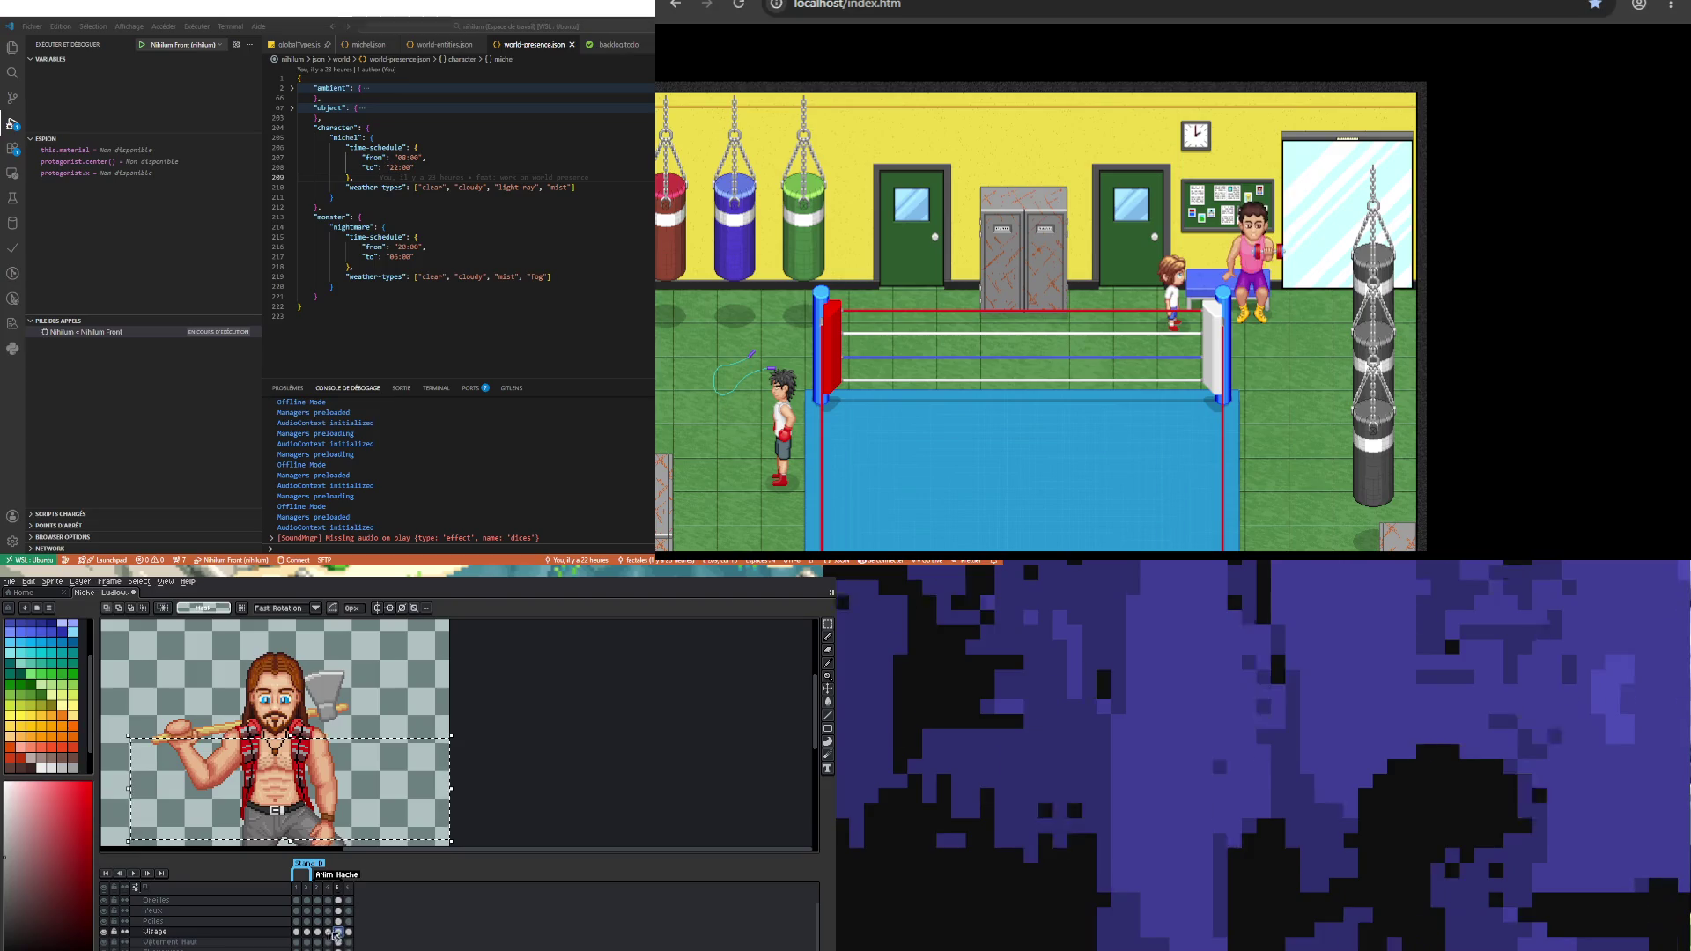
pyautogui.click(339, 932)
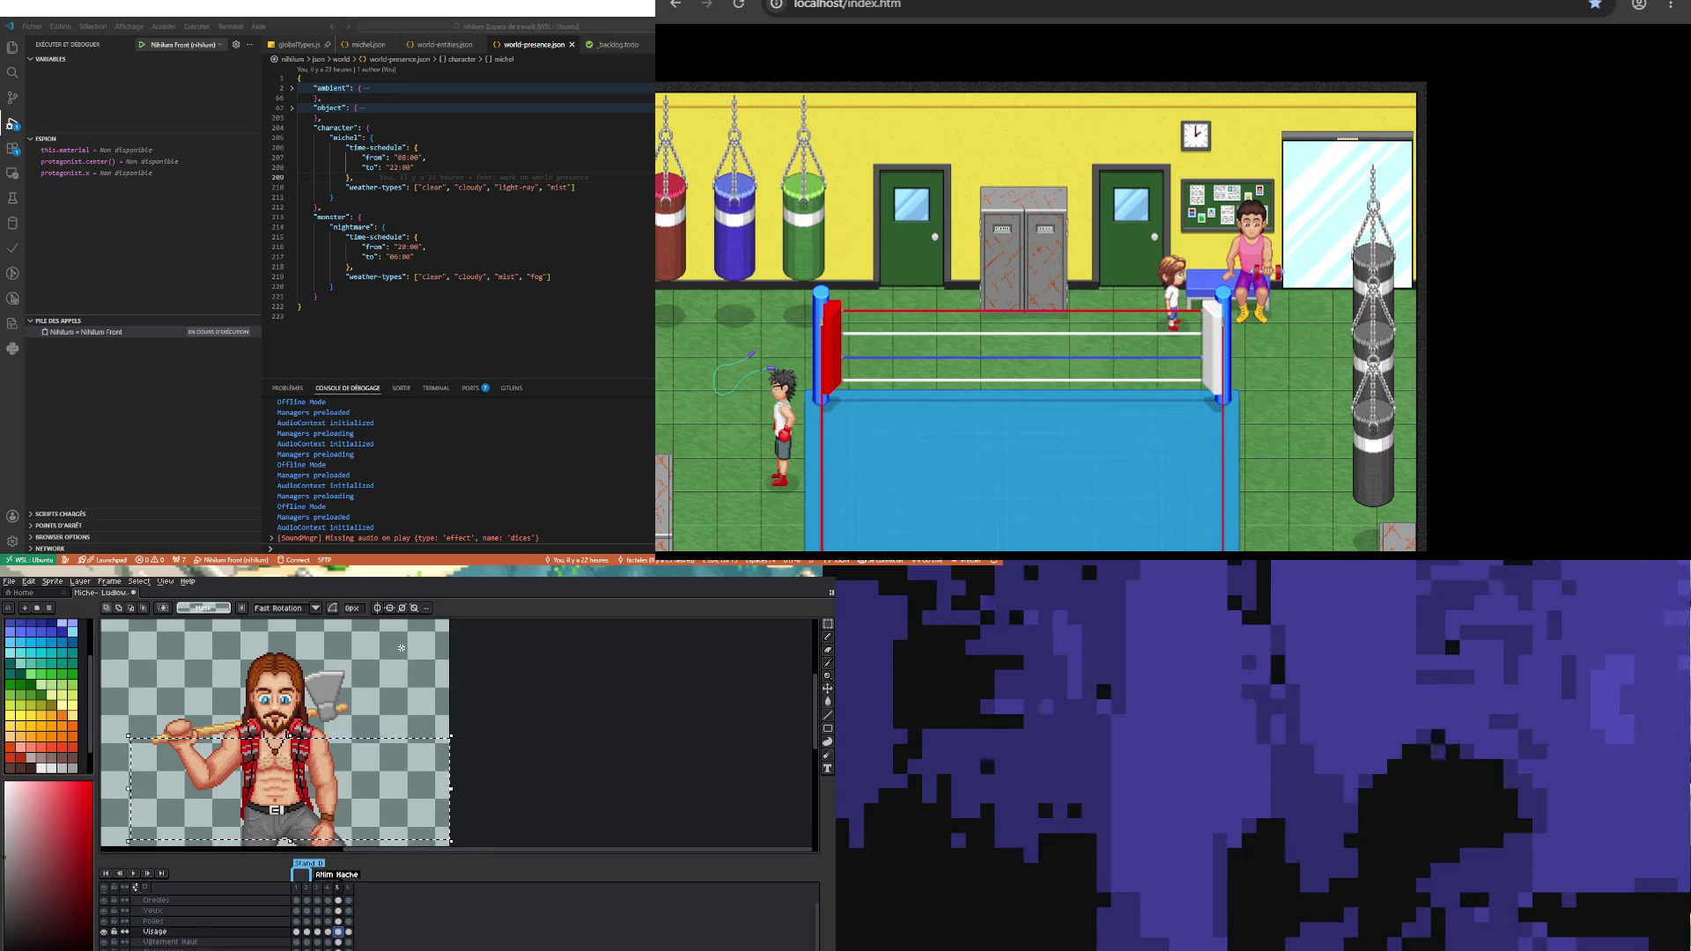
pyautogui.click(225, 751)
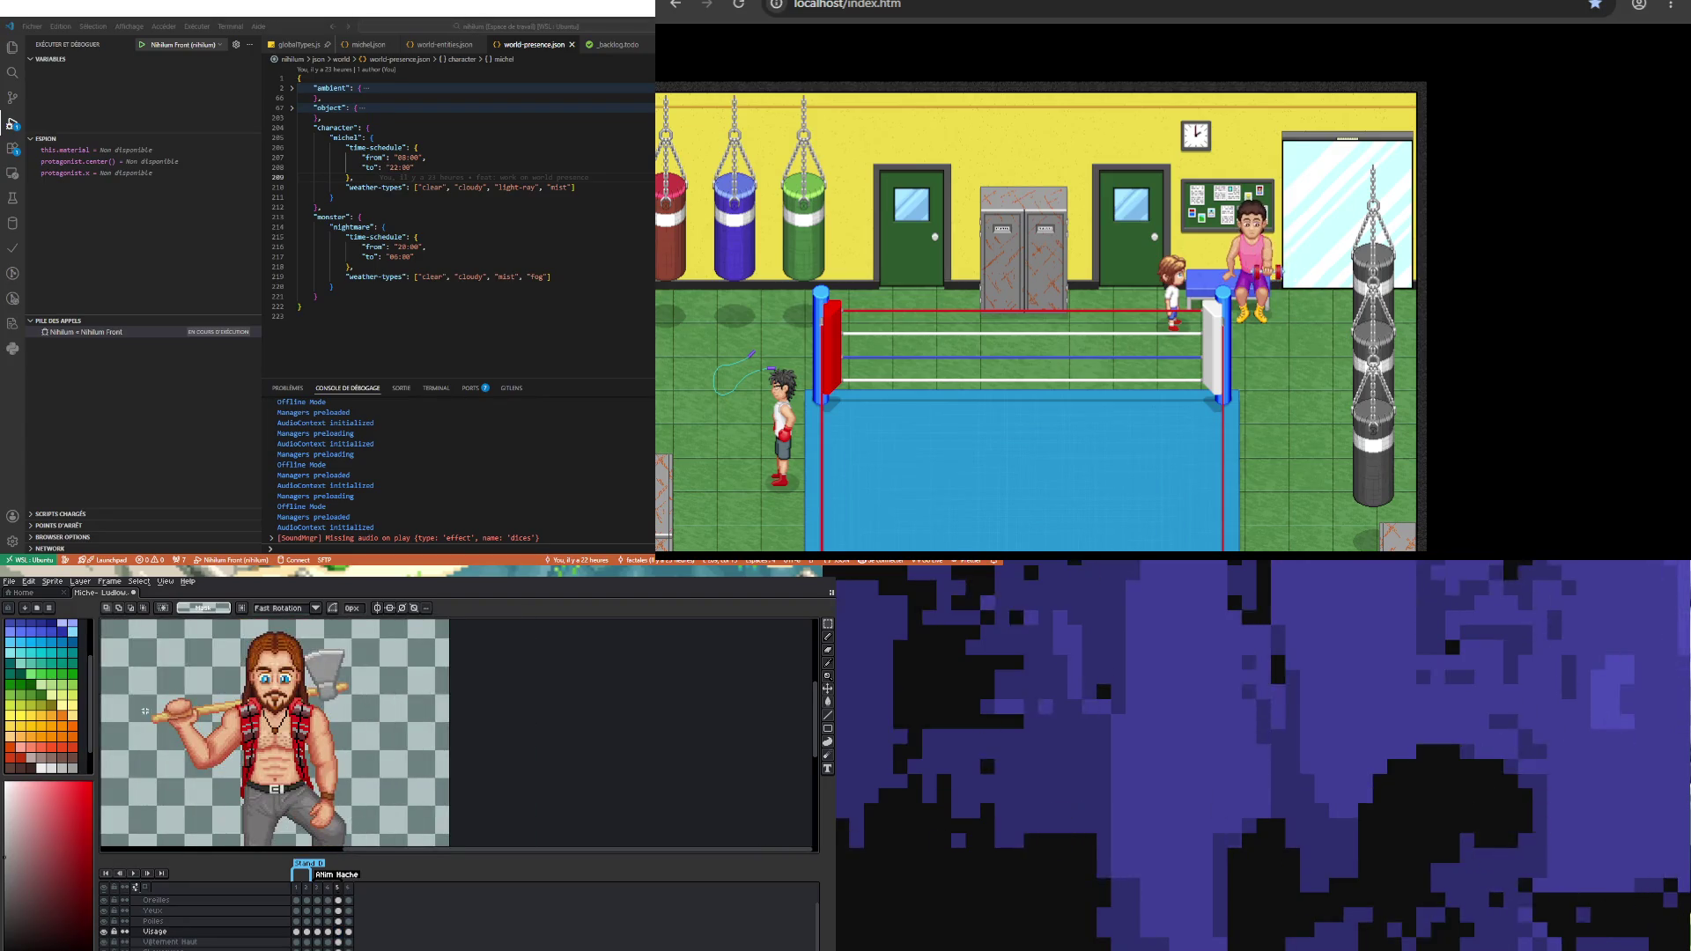
# Step: Compare poses on frames 3, 4 and 5, then clear a trial selection and play the animation
pyautogui.click(317, 933)
pyautogui.click(329, 933)
pyautogui.click(341, 936)
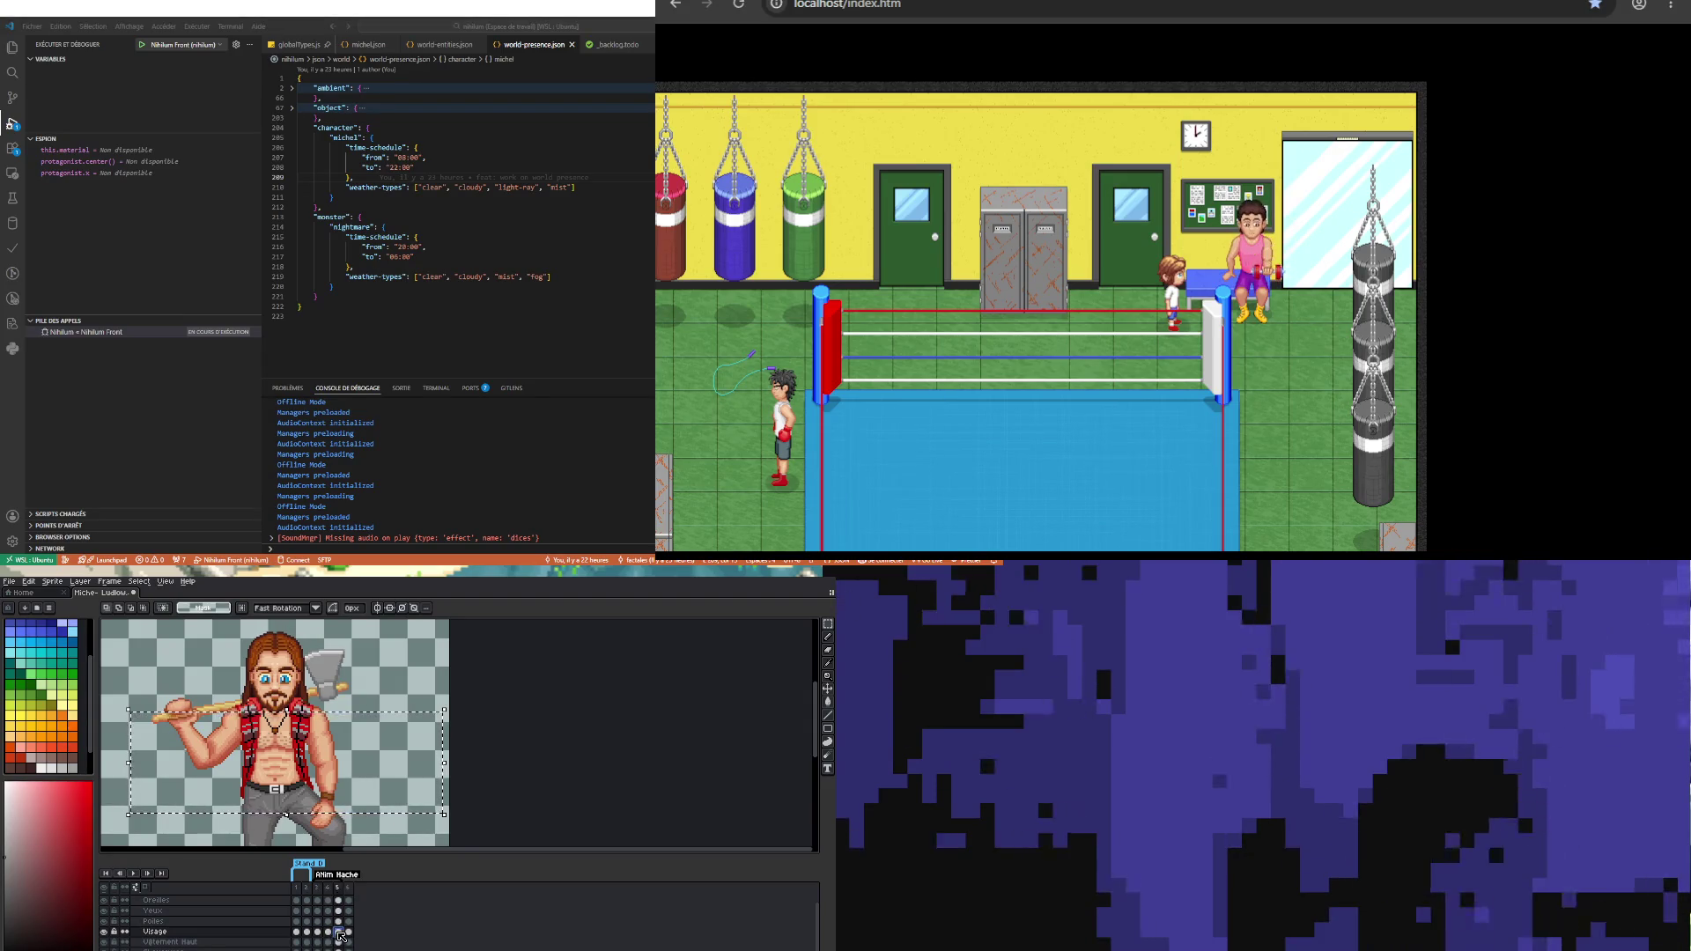
pyautogui.click(334, 936)
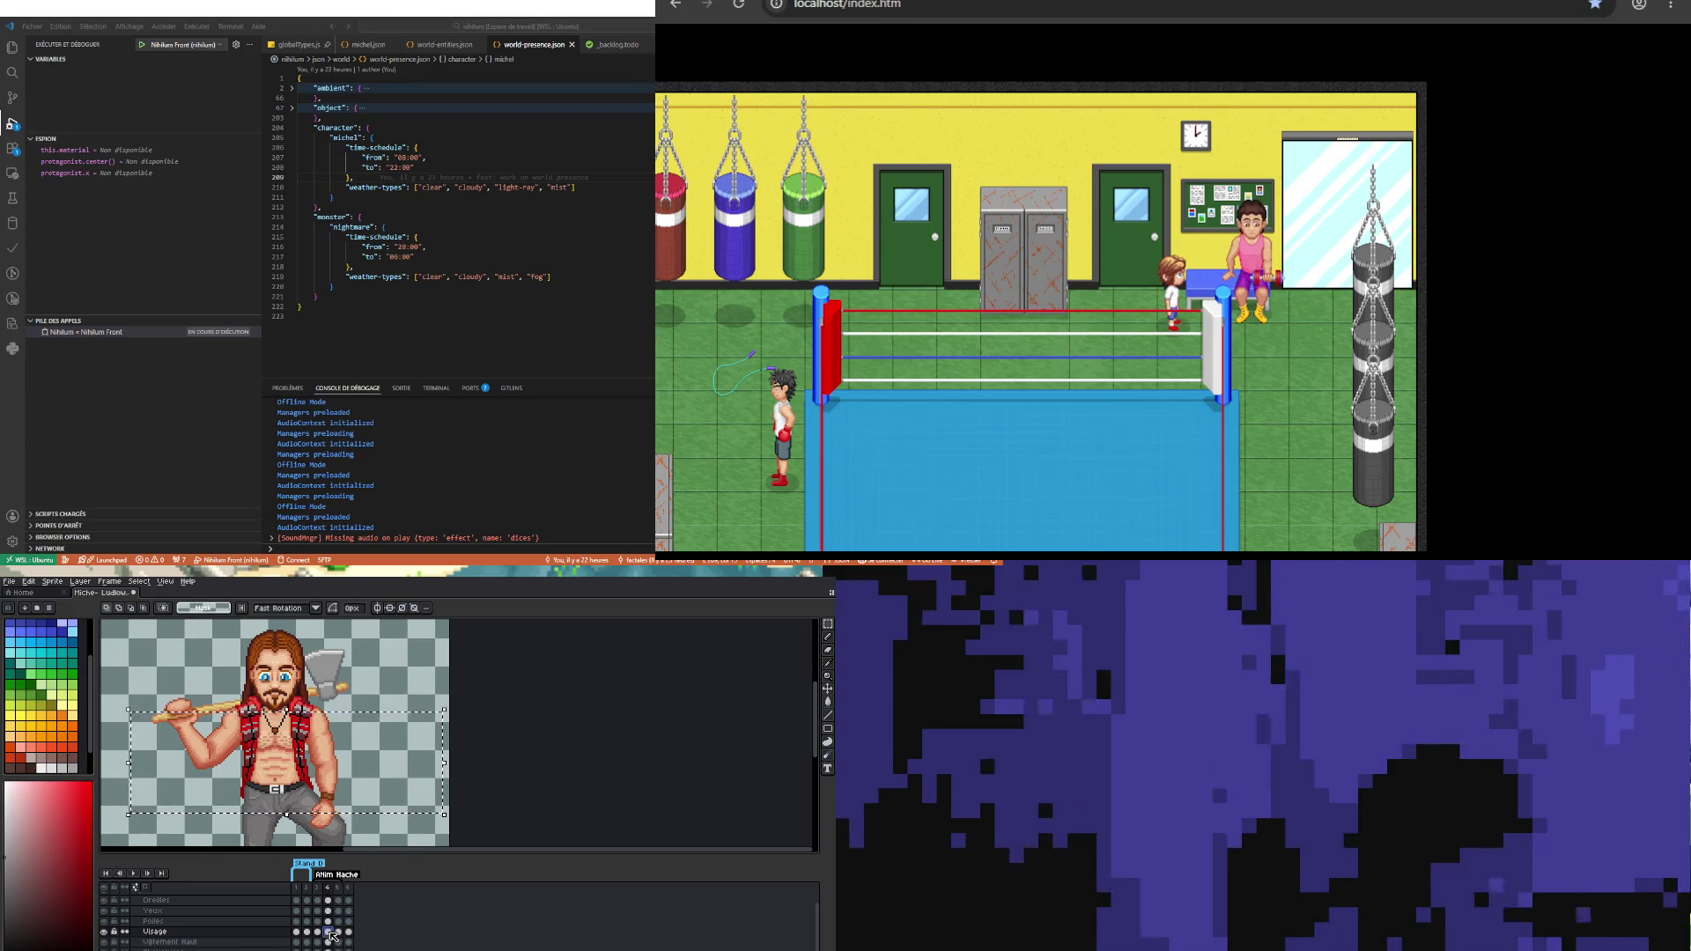
pyautogui.moveTo(115, 722); pyautogui.dragTo(445, 836)
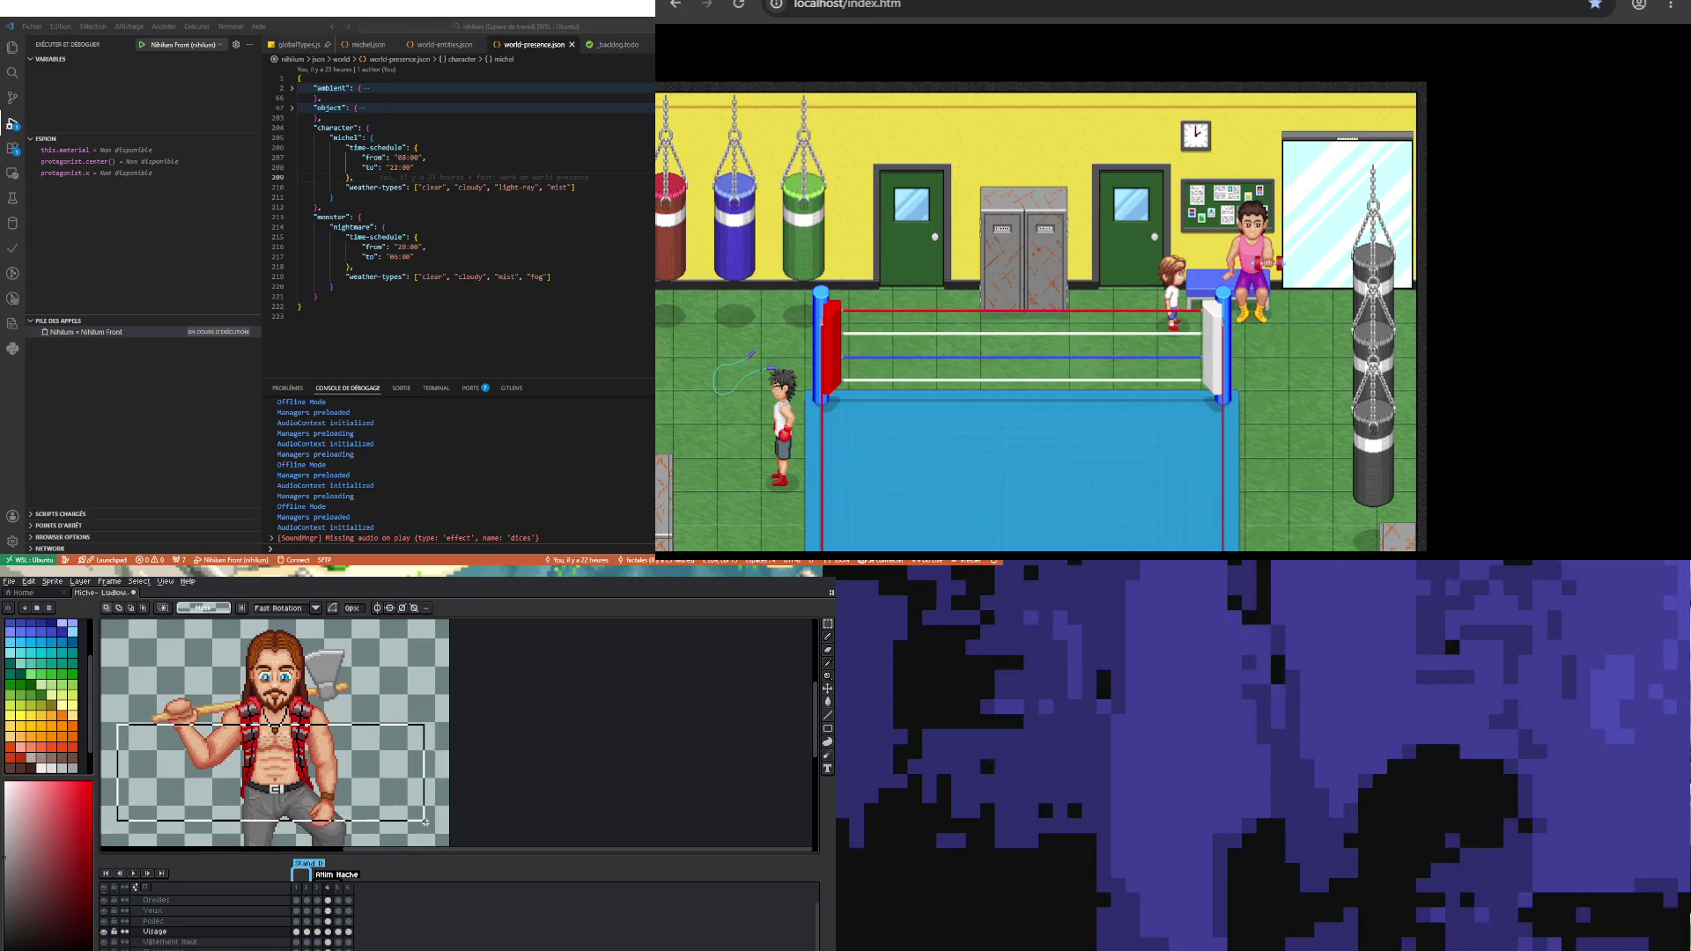
pyautogui.click(338, 932)
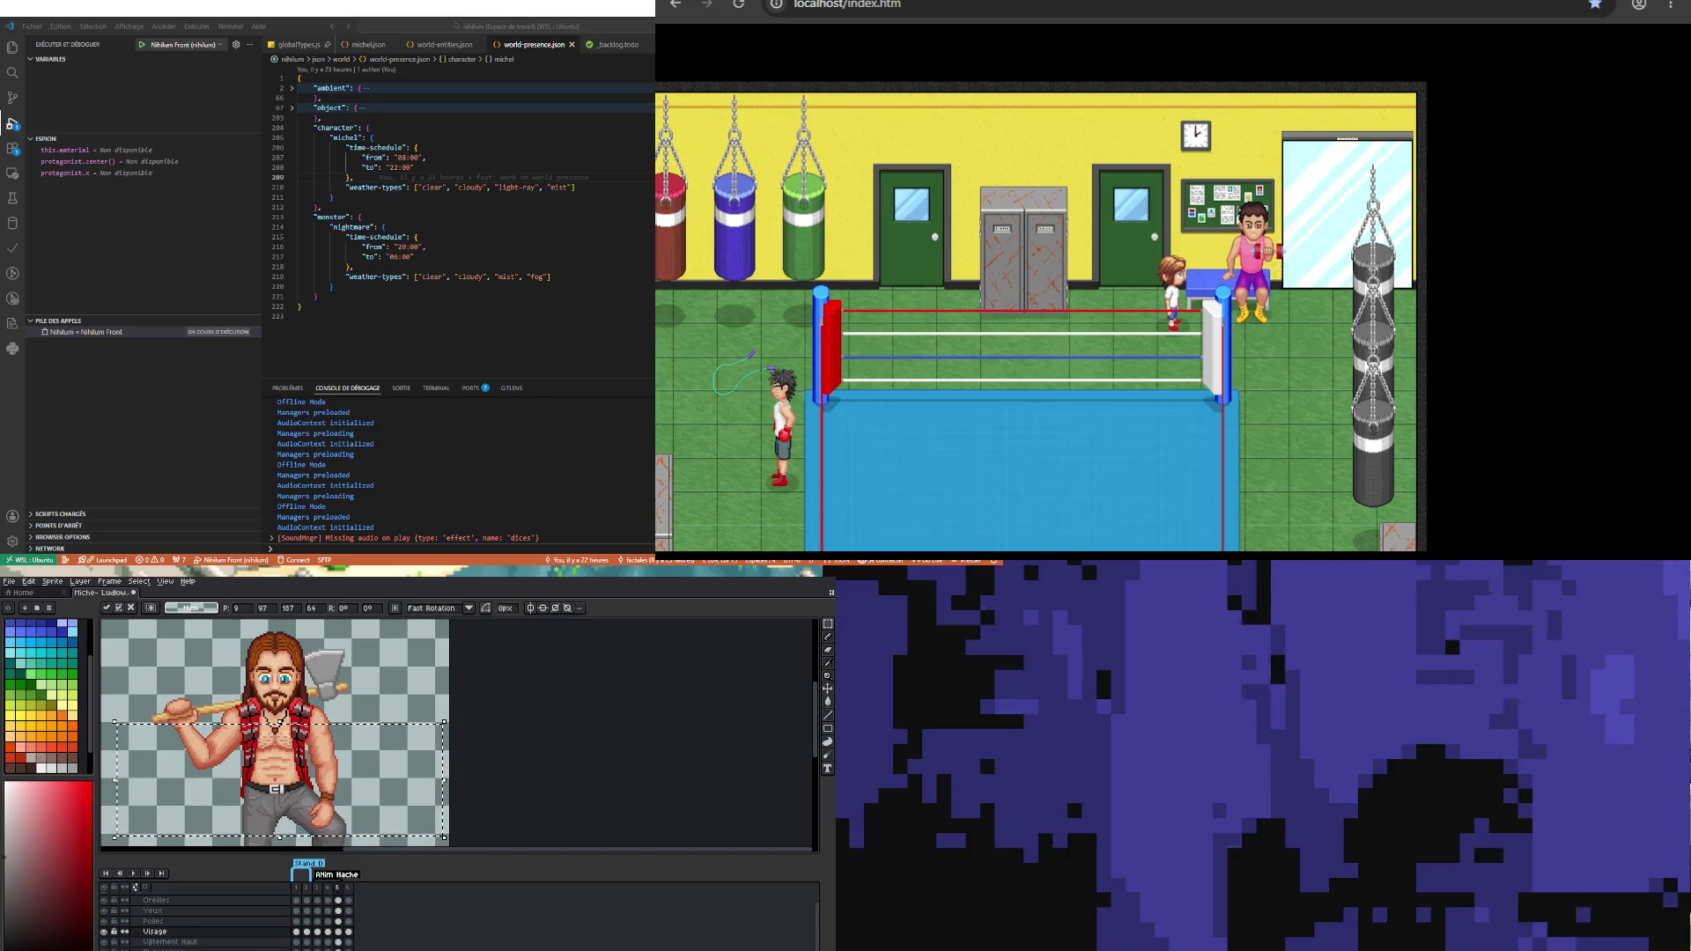
pyautogui.click(371, 686)
pyautogui.click(132, 874)
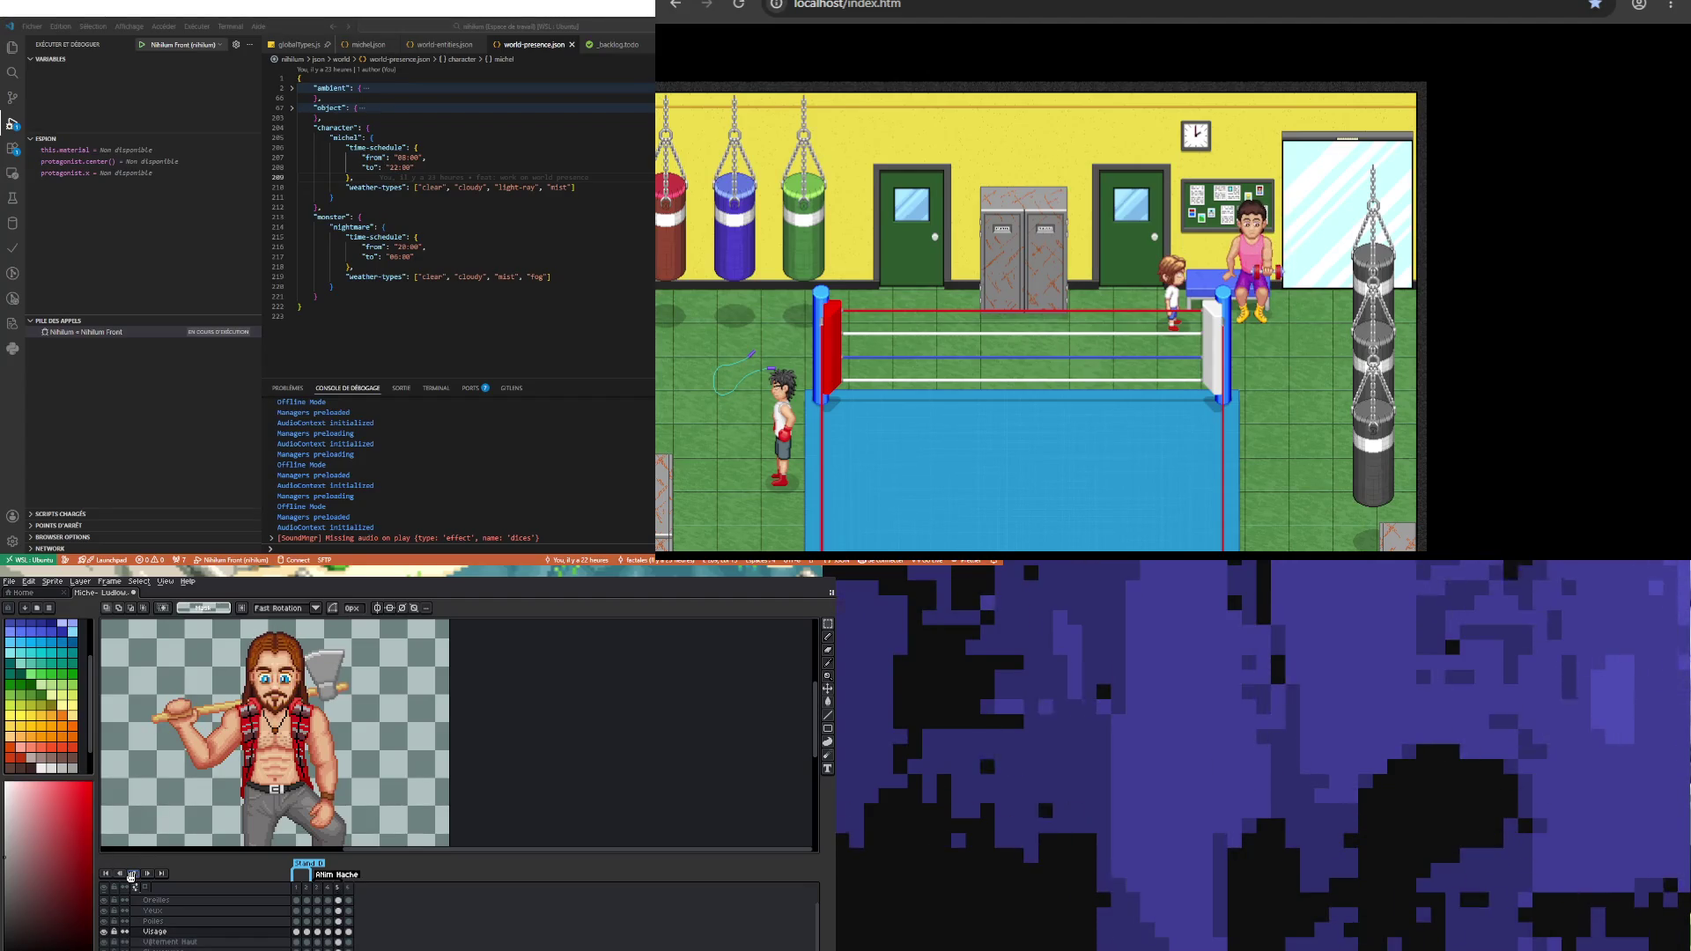
# Step: Stop playback, zoom in, and sample the shirt red on frame 4 before returning to the Pencil
pyautogui.click(341, 935)
pyautogui.scroll(3, 249, 692)
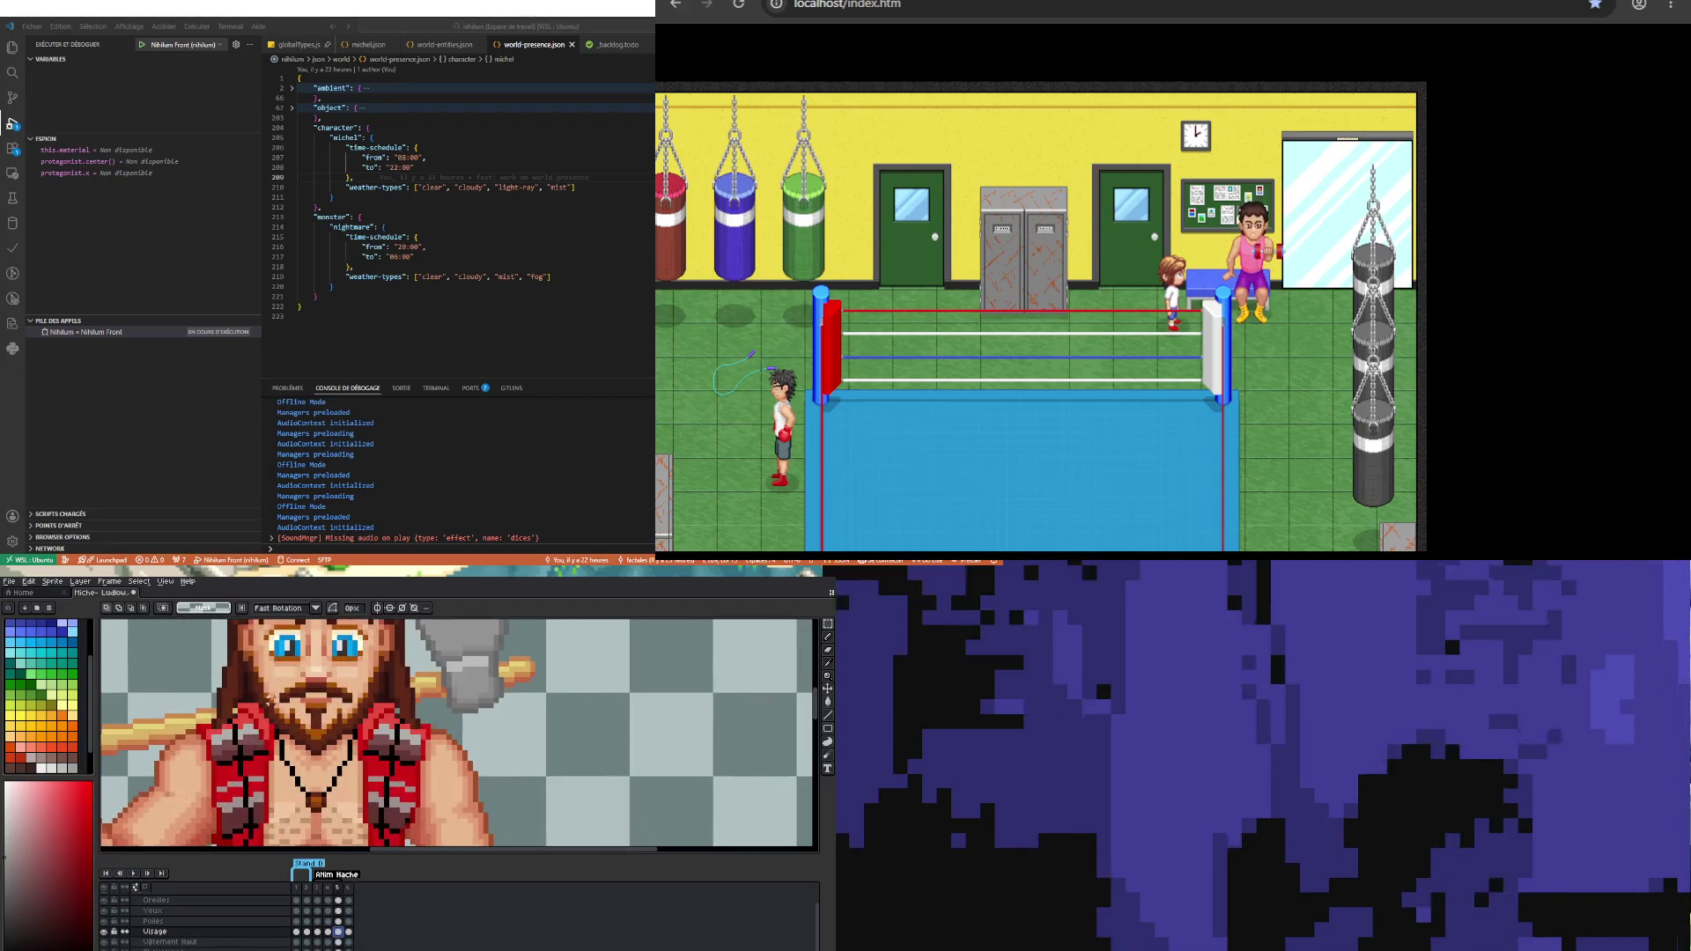
pyautogui.scroll(1, 248, 692)
pyautogui.press('i')
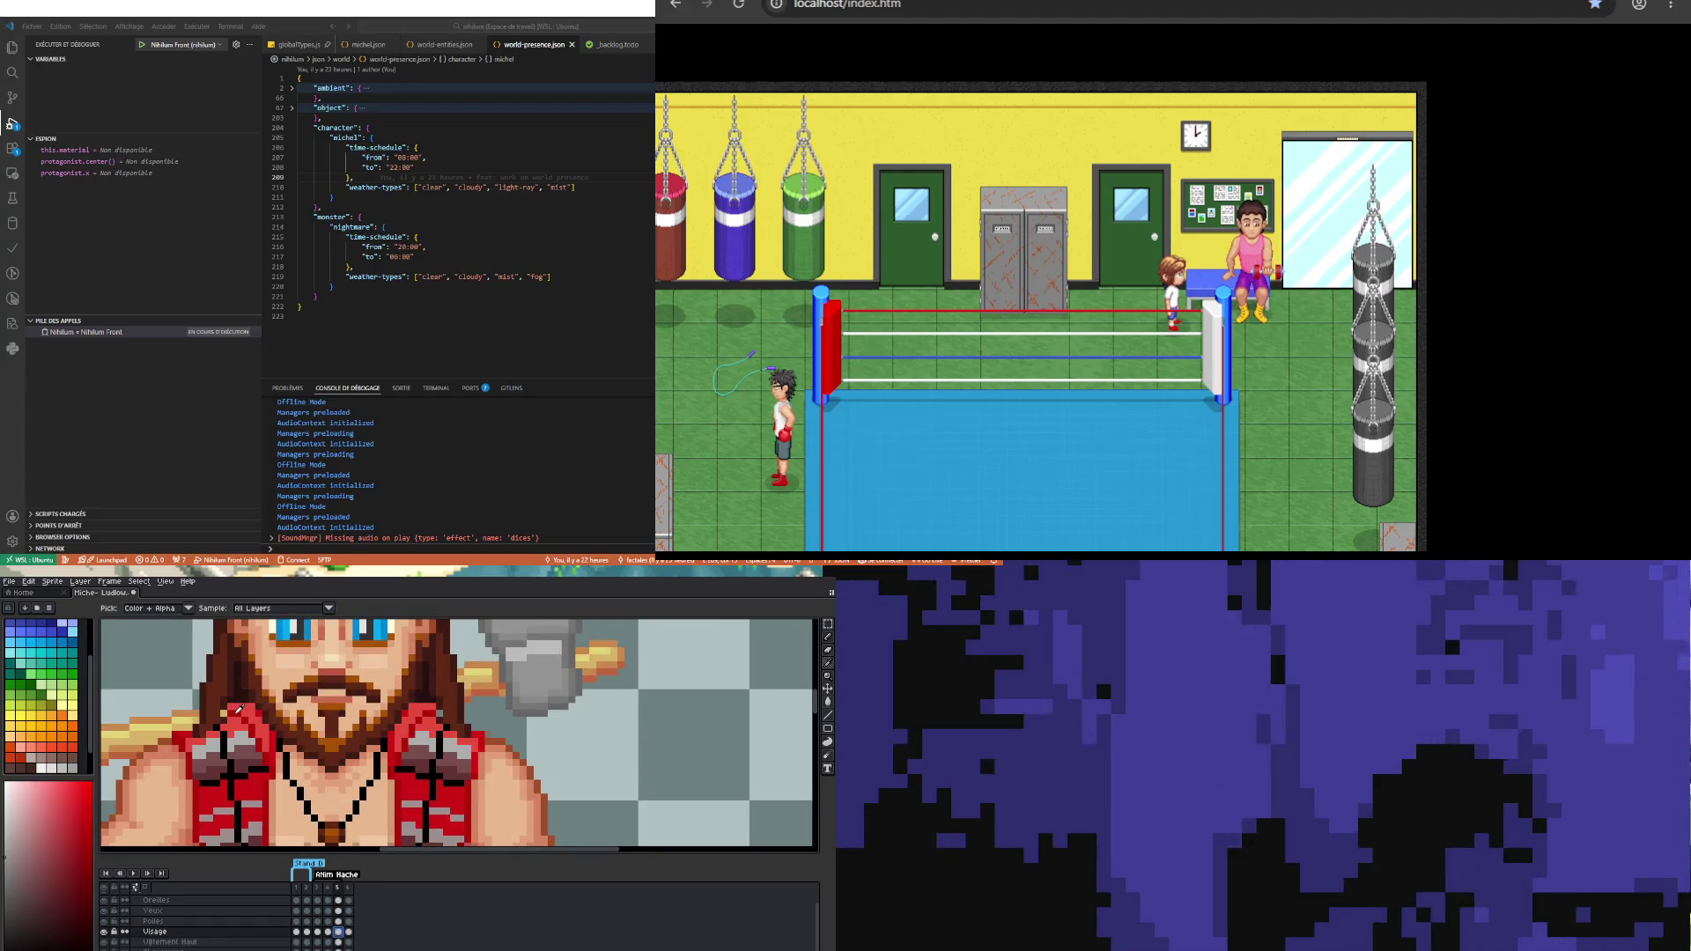
pyautogui.click(328, 937)
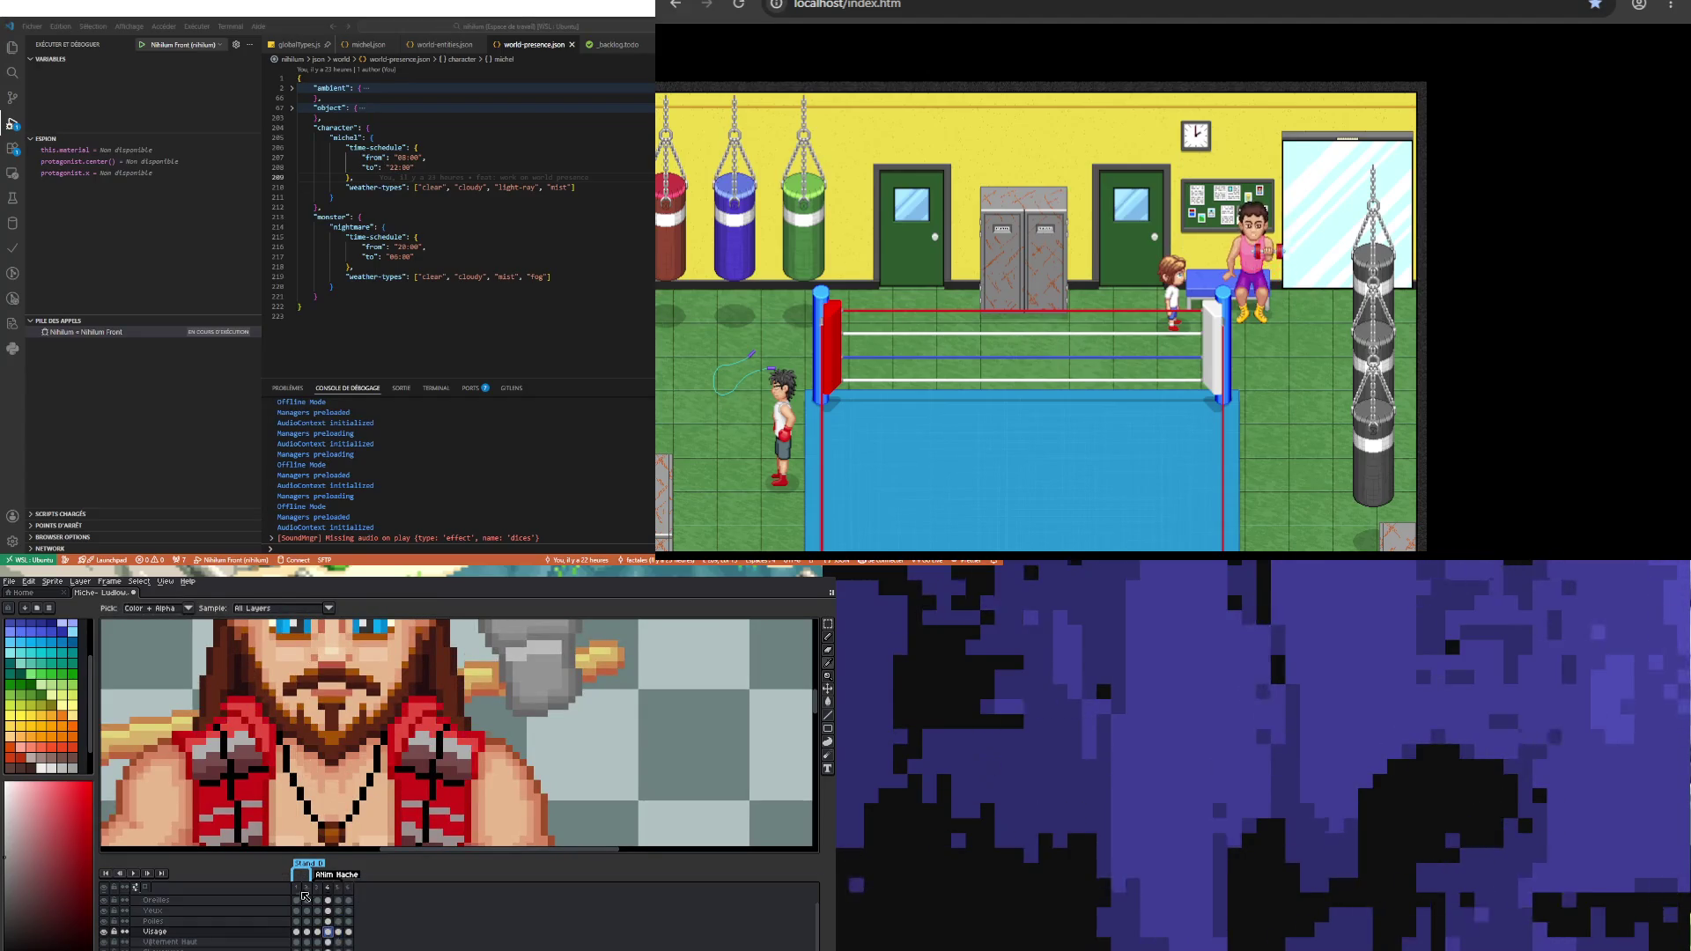
pyautogui.click(237, 696)
pyautogui.press('b')
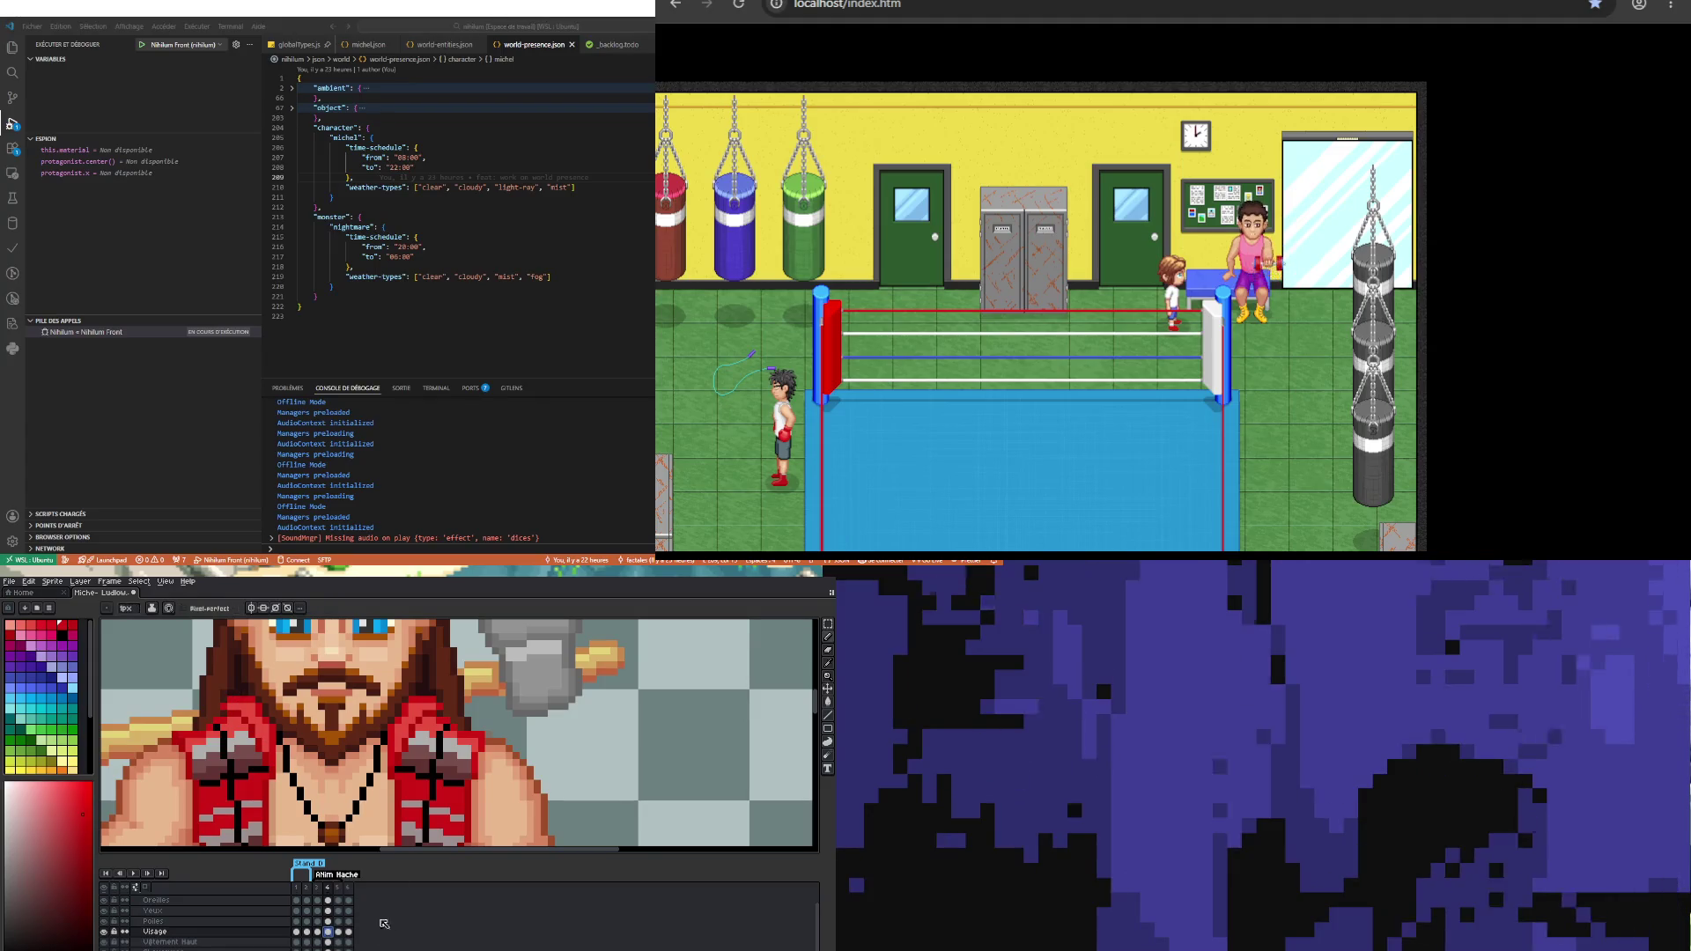
# Step: Flip between frames 4 and 5 to compare, then pick a colour from the sprite
pyautogui.click(338, 931)
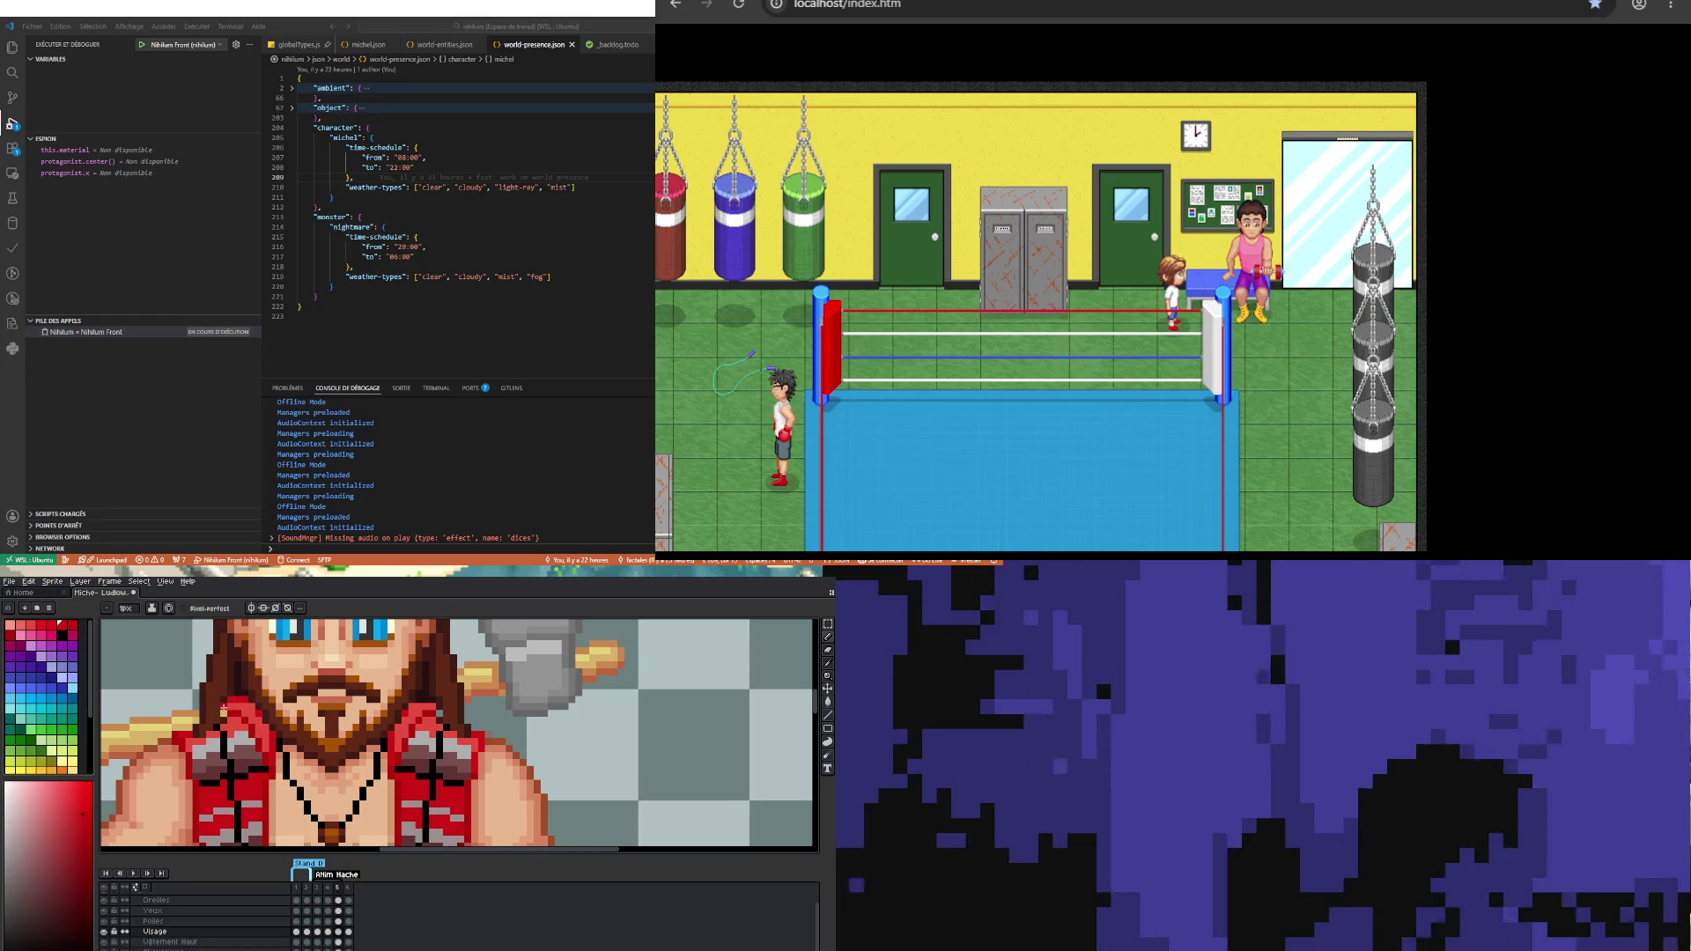
pyautogui.click(327, 931)
pyautogui.click(338, 932)
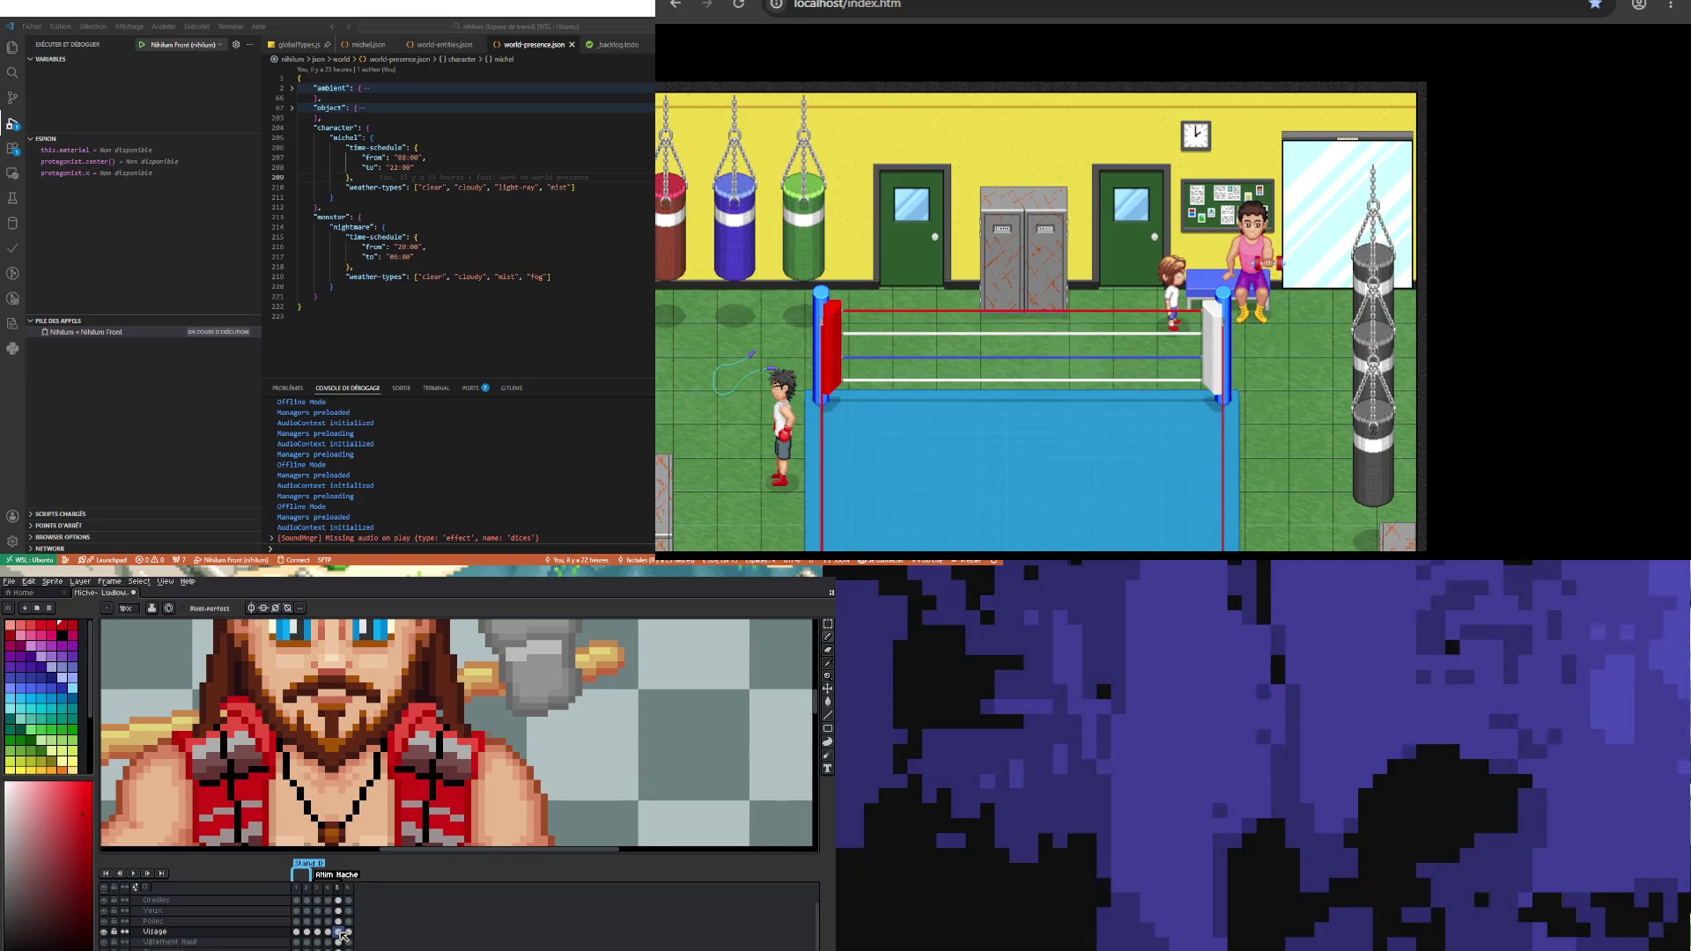
pyautogui.click(327, 932)
pyautogui.click(338, 931)
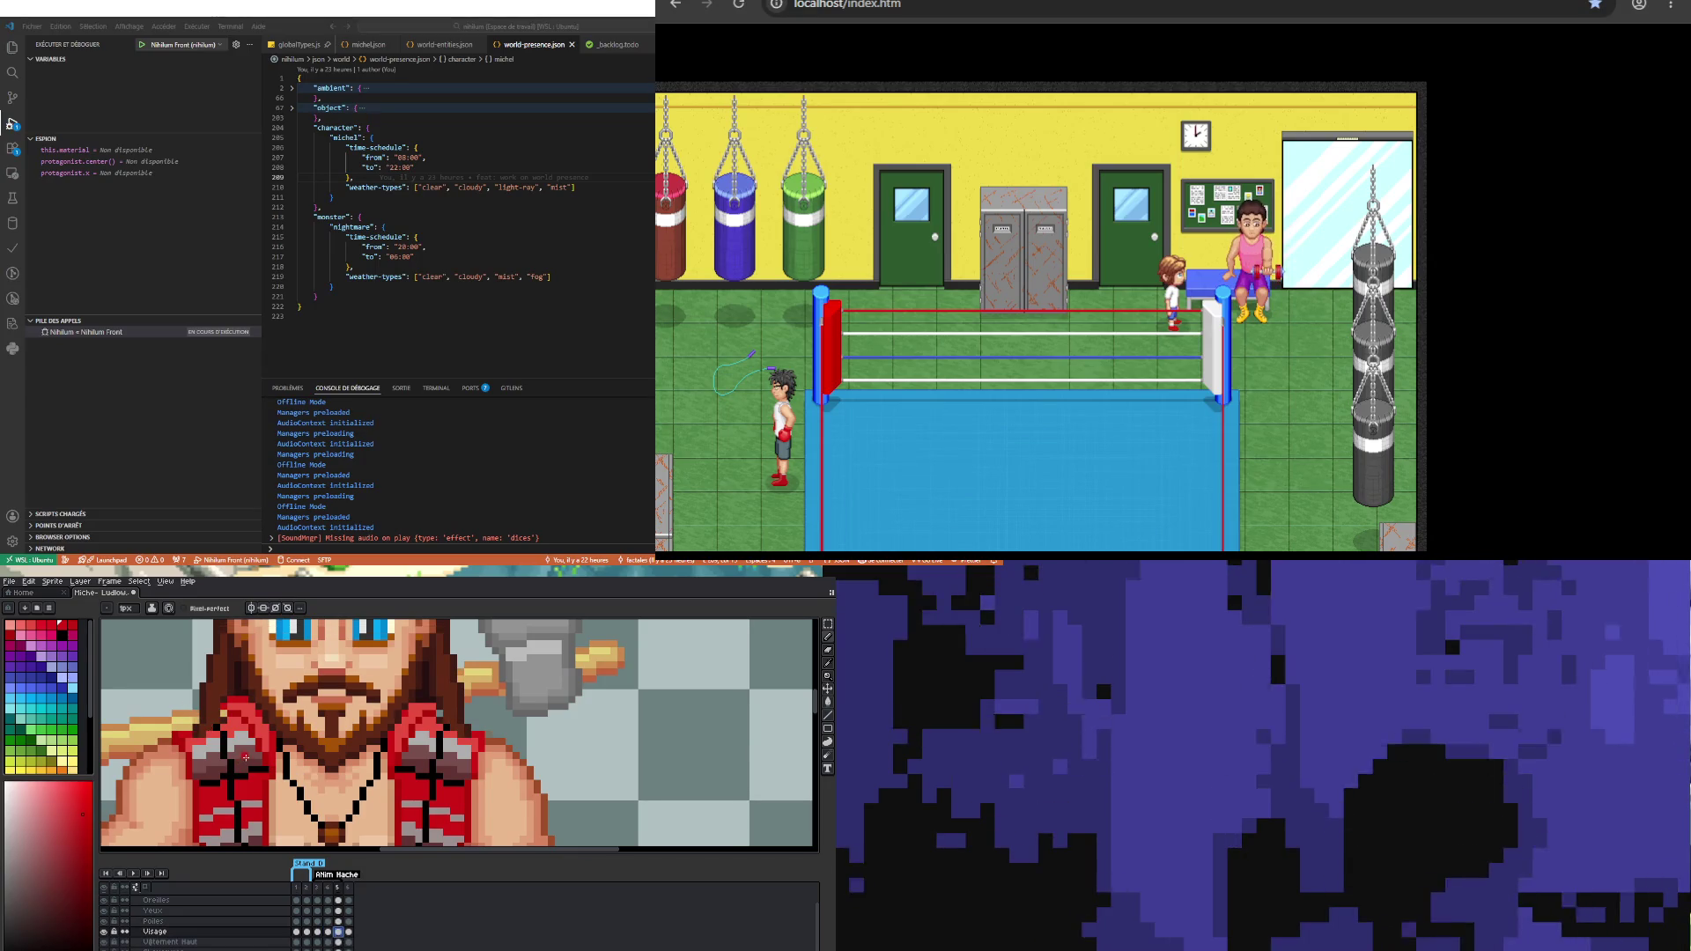
pyautogui.keyDown('alt'); pyautogui.click(227, 711); pyautogui.keyUp('alt')
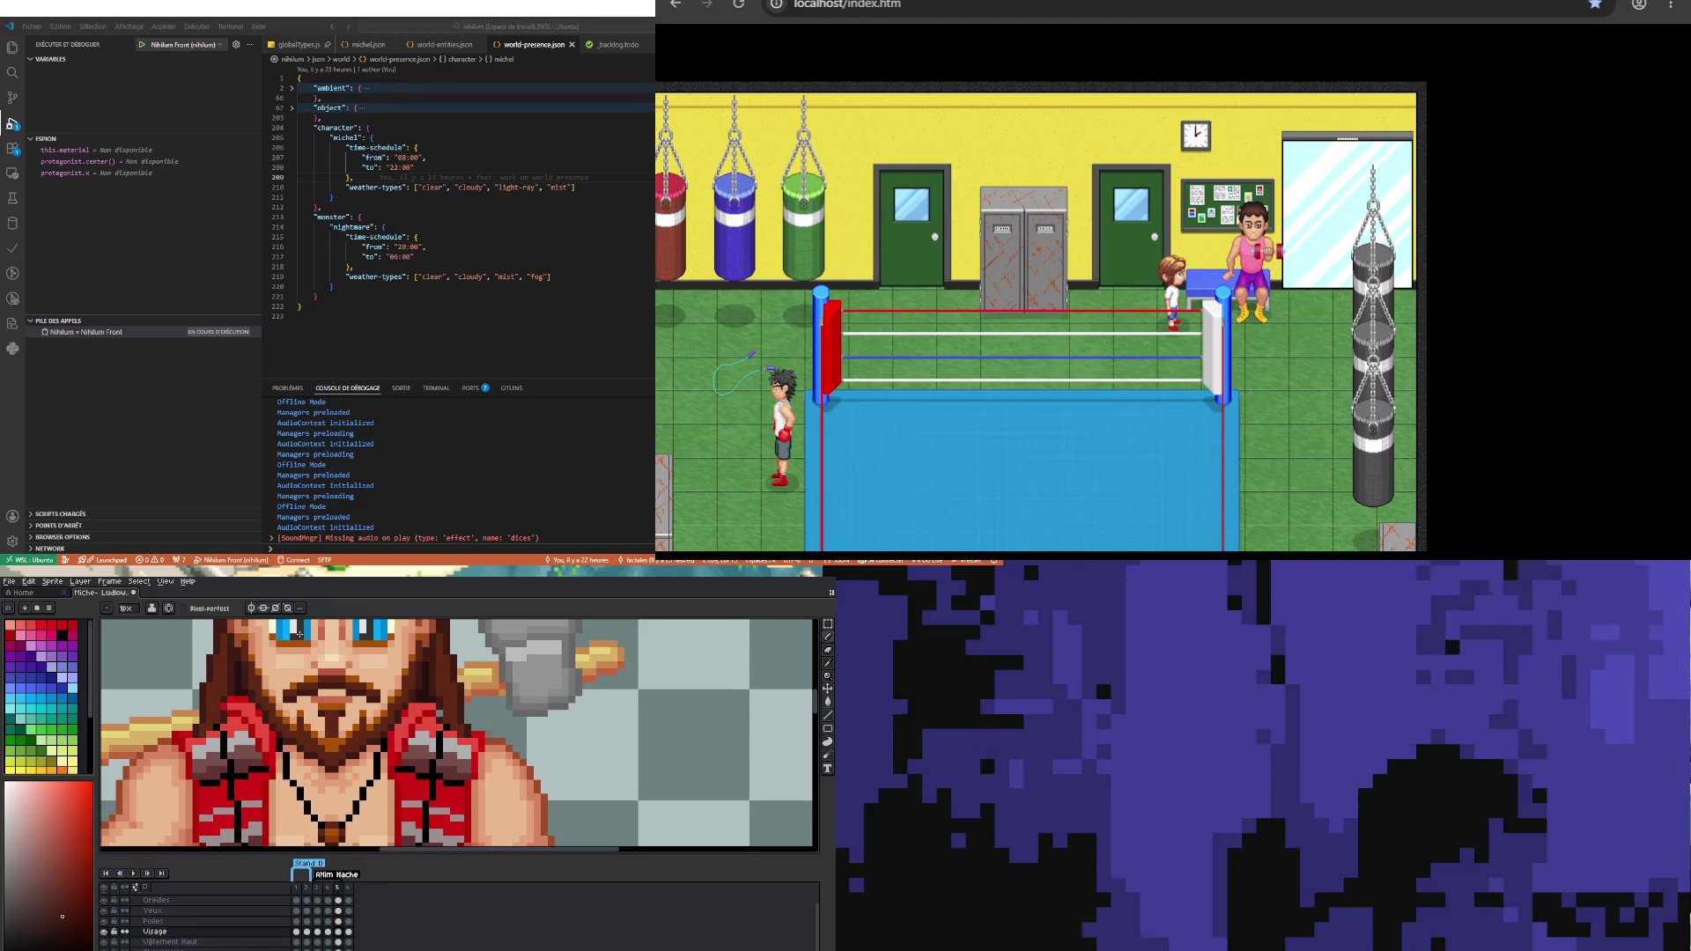
# Step: Enable Horizontal Symmetry on the vertical centre axis and sample the jacket red
pyautogui.click(252, 607)
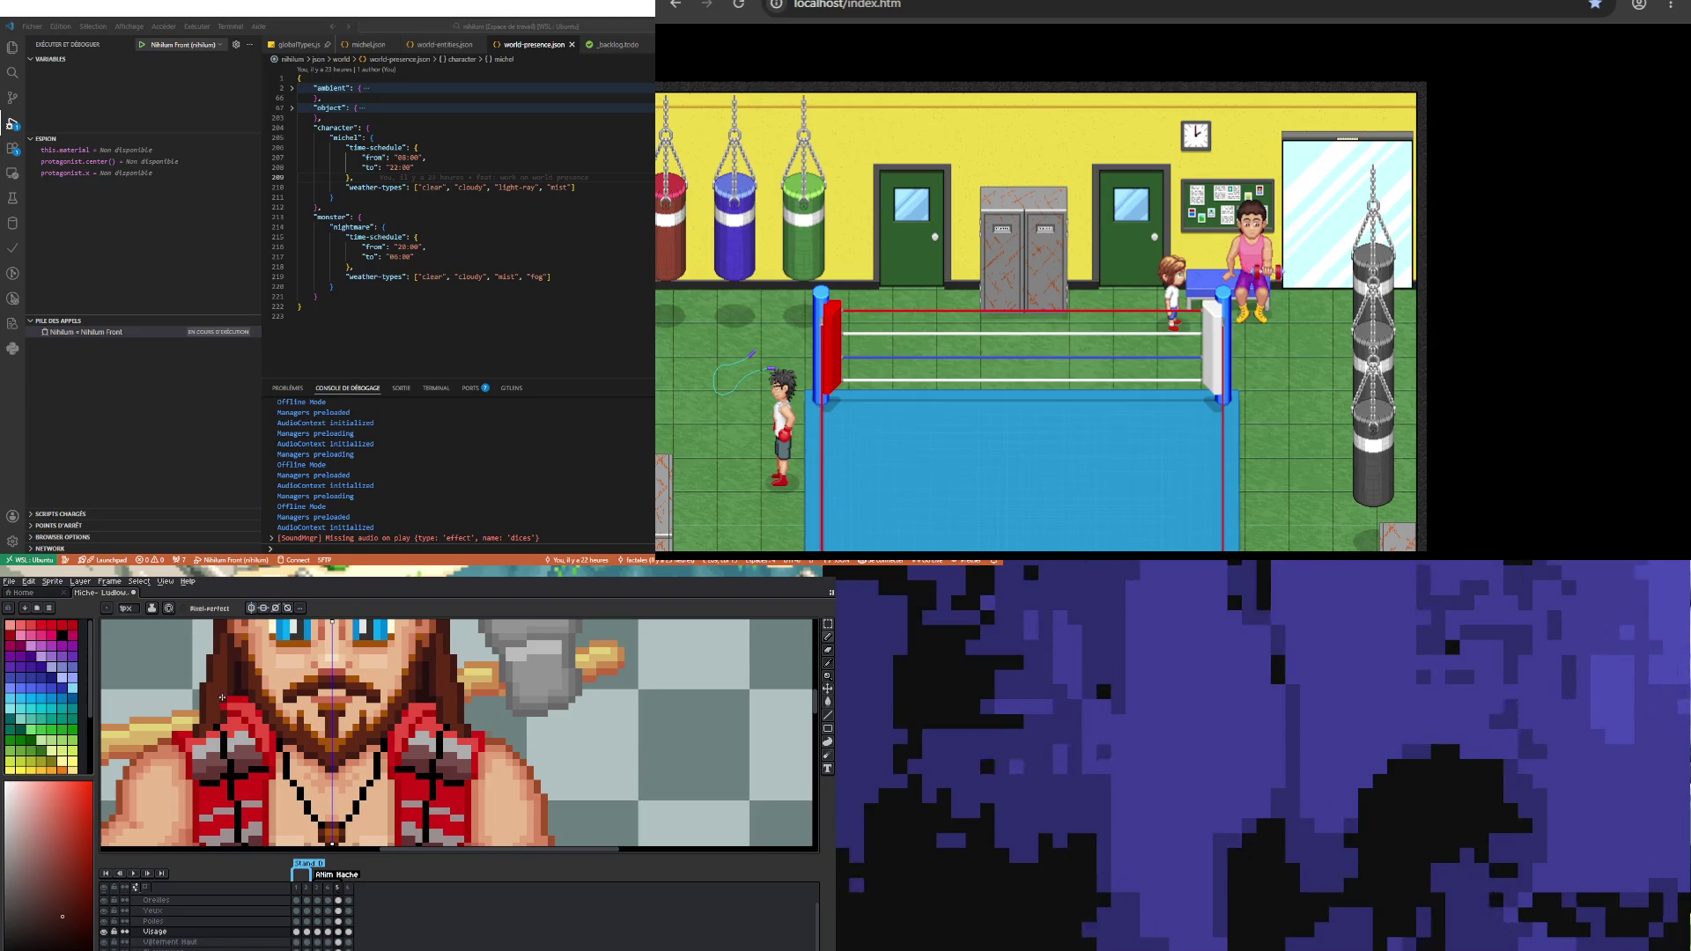
pyautogui.press('i')
pyautogui.keyDown('alt'); pyautogui.click(228, 702); pyautogui.keyUp('alt')
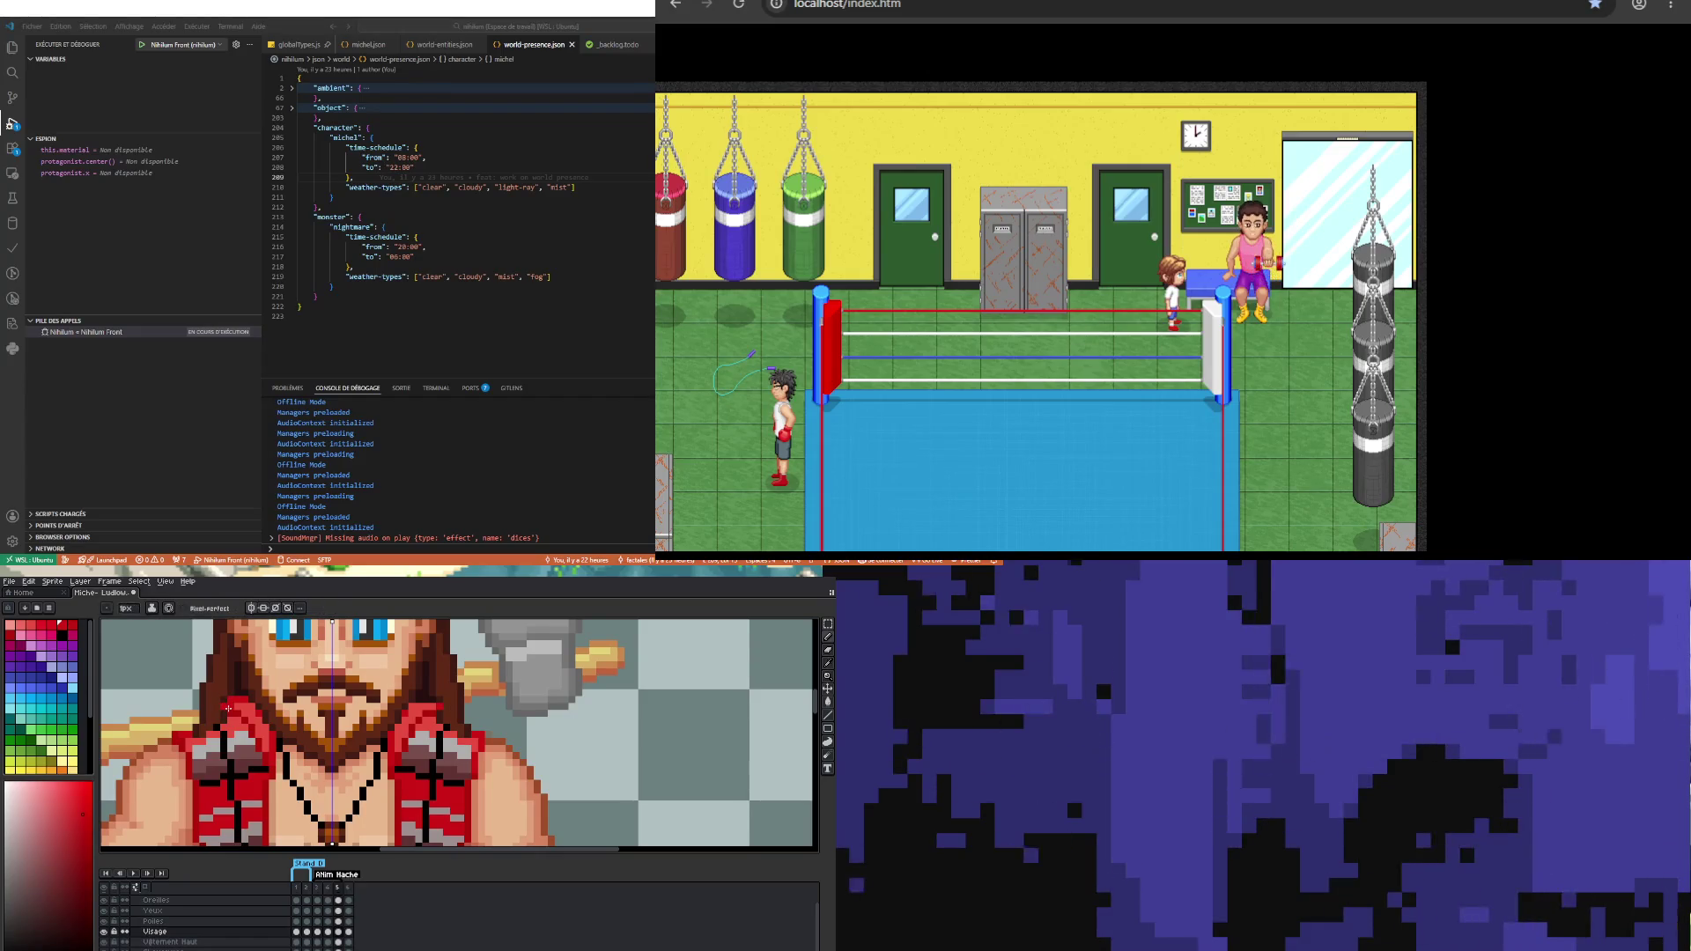
pyautogui.press('alt')
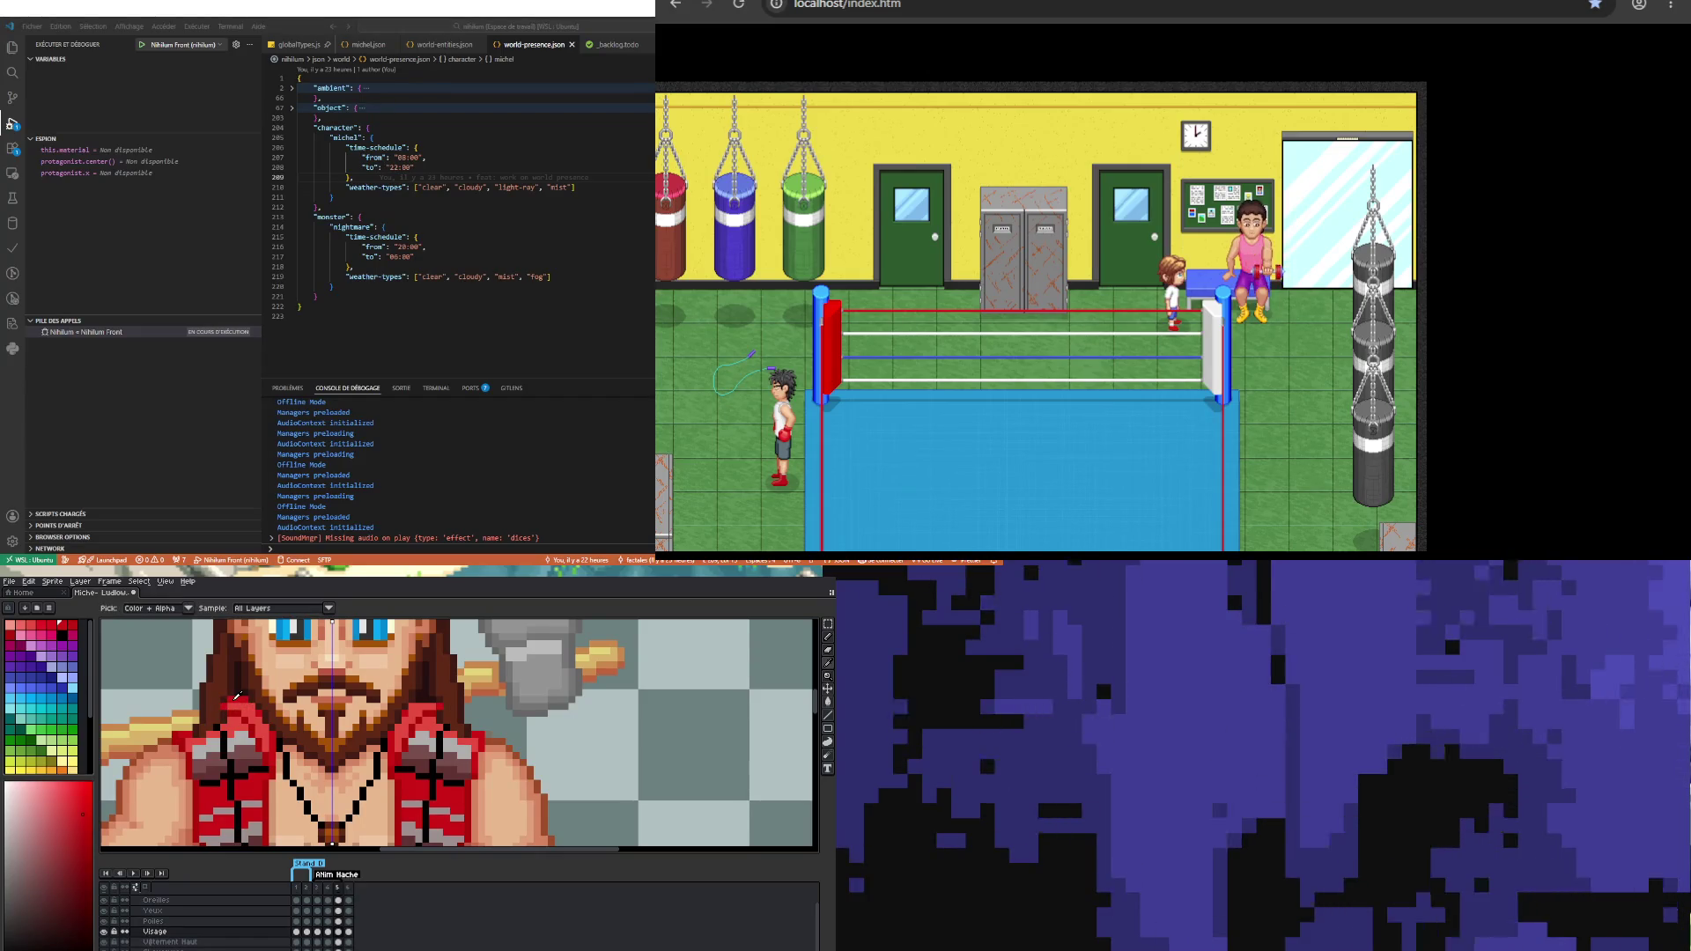
pyautogui.keyDown('alt'); pyautogui.click(237, 697); pyautogui.keyUp('alt')
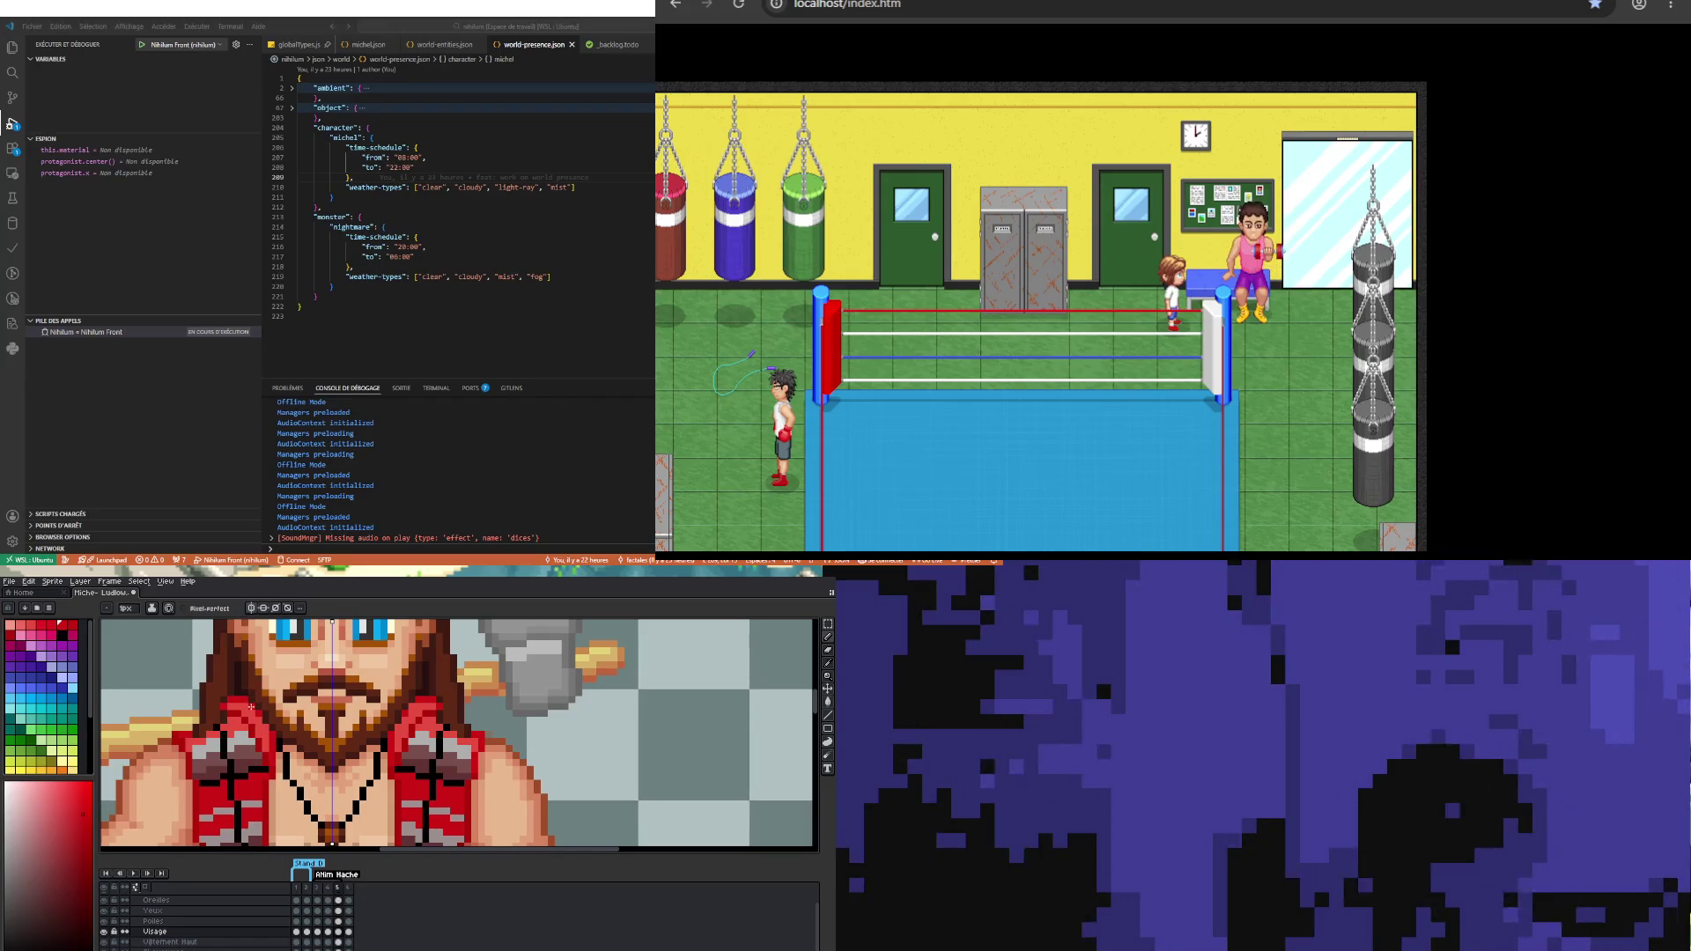
# Step: Compare frames 4 and 5, then play the animation and stop it on frame 5
pyautogui.scroll(-2, 251, 702)
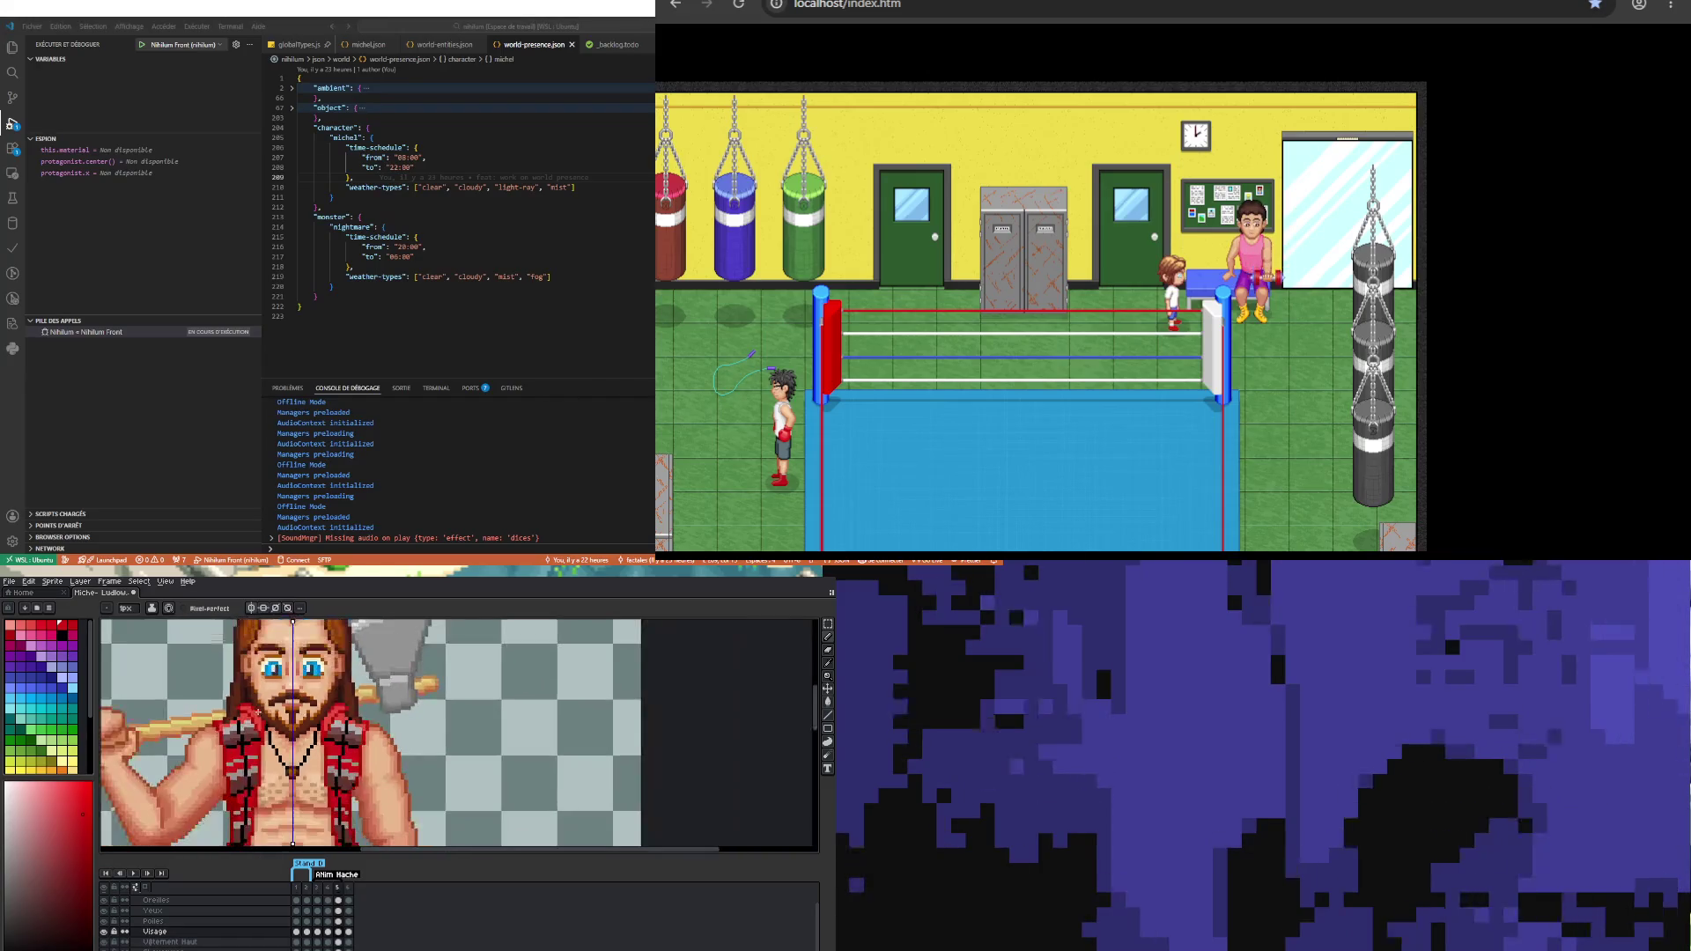
pyautogui.click(330, 931)
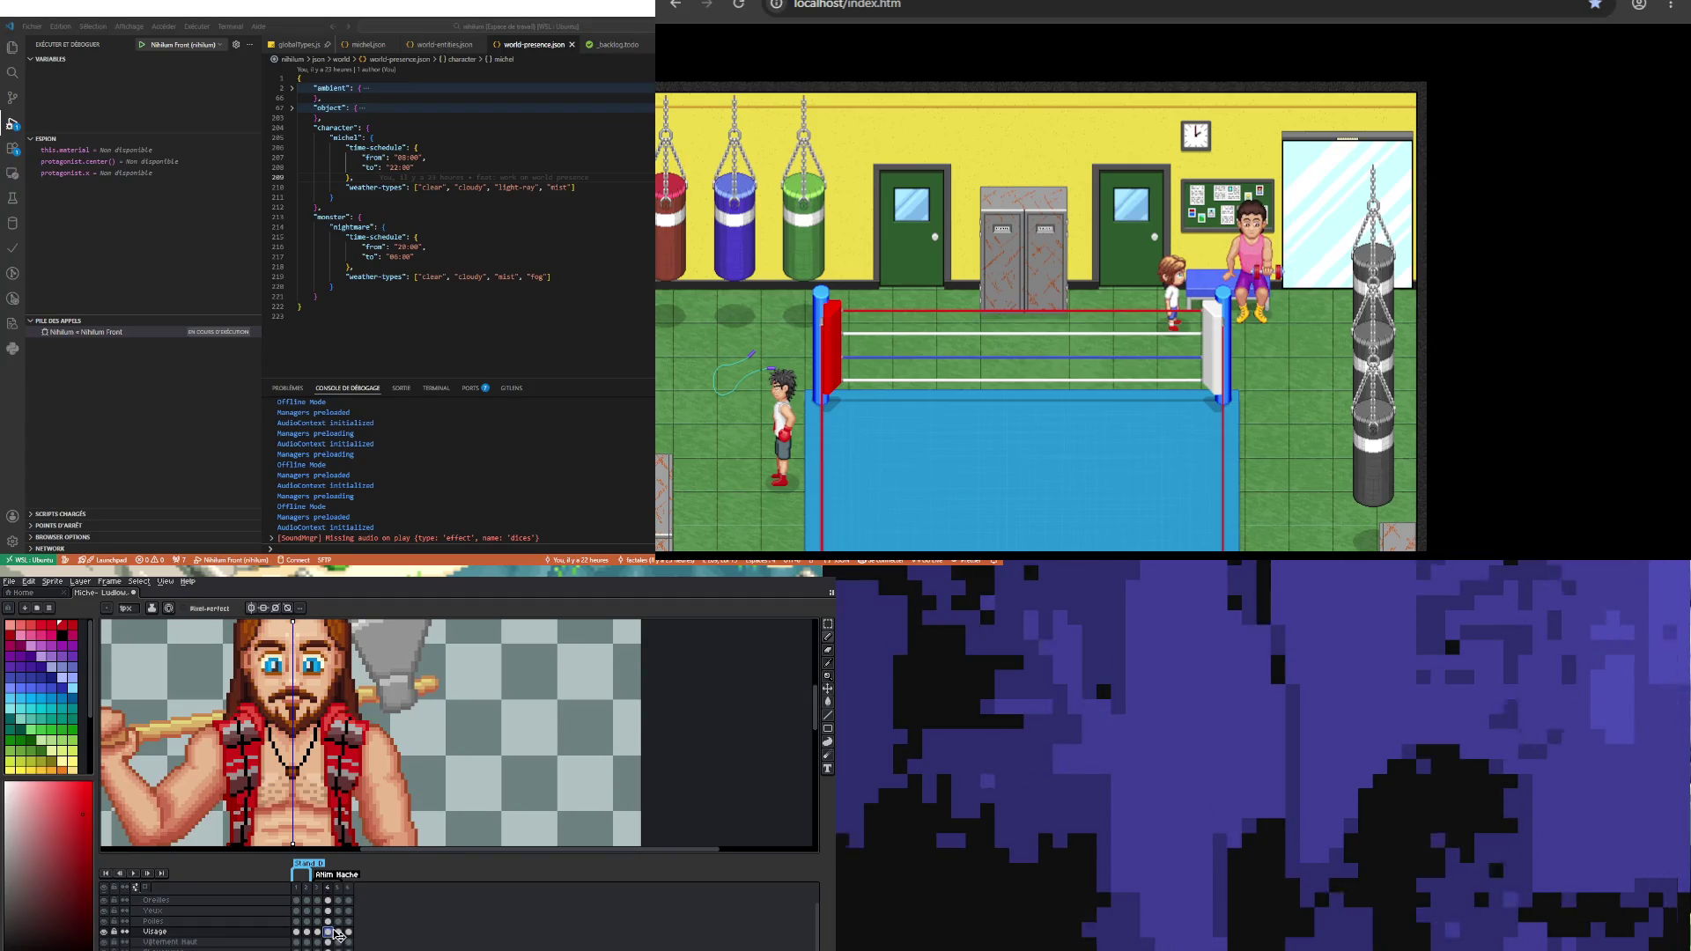
pyautogui.click(338, 932)
pyautogui.scroll(-2, 242, 739)
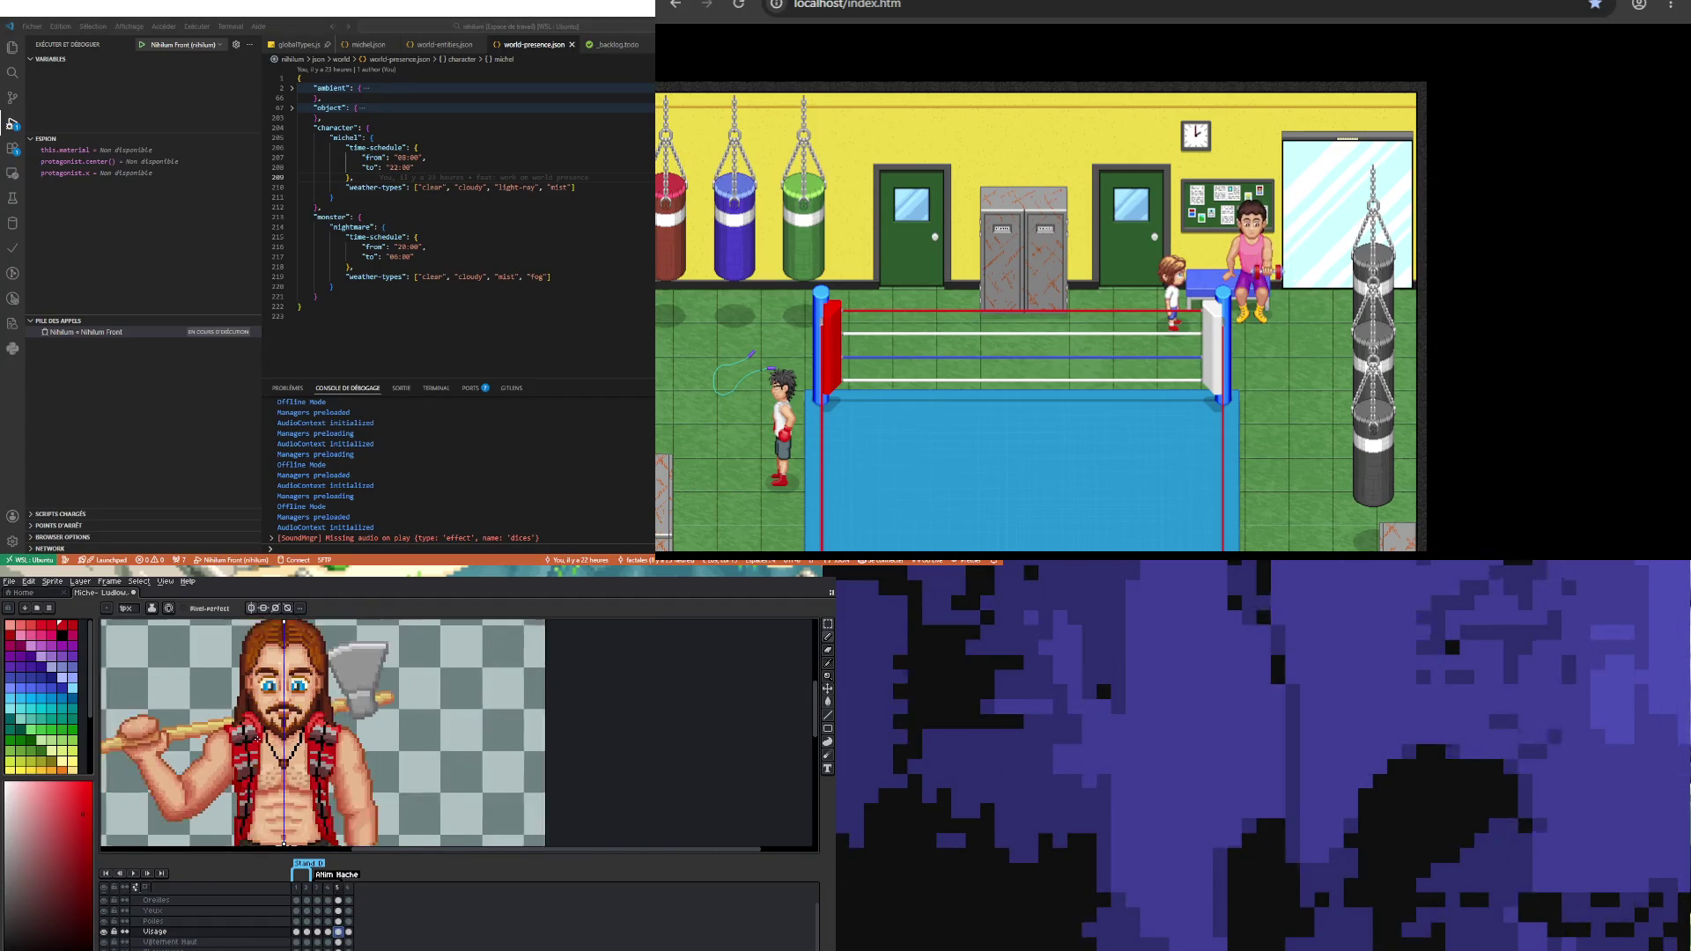
pyautogui.click(135, 873)
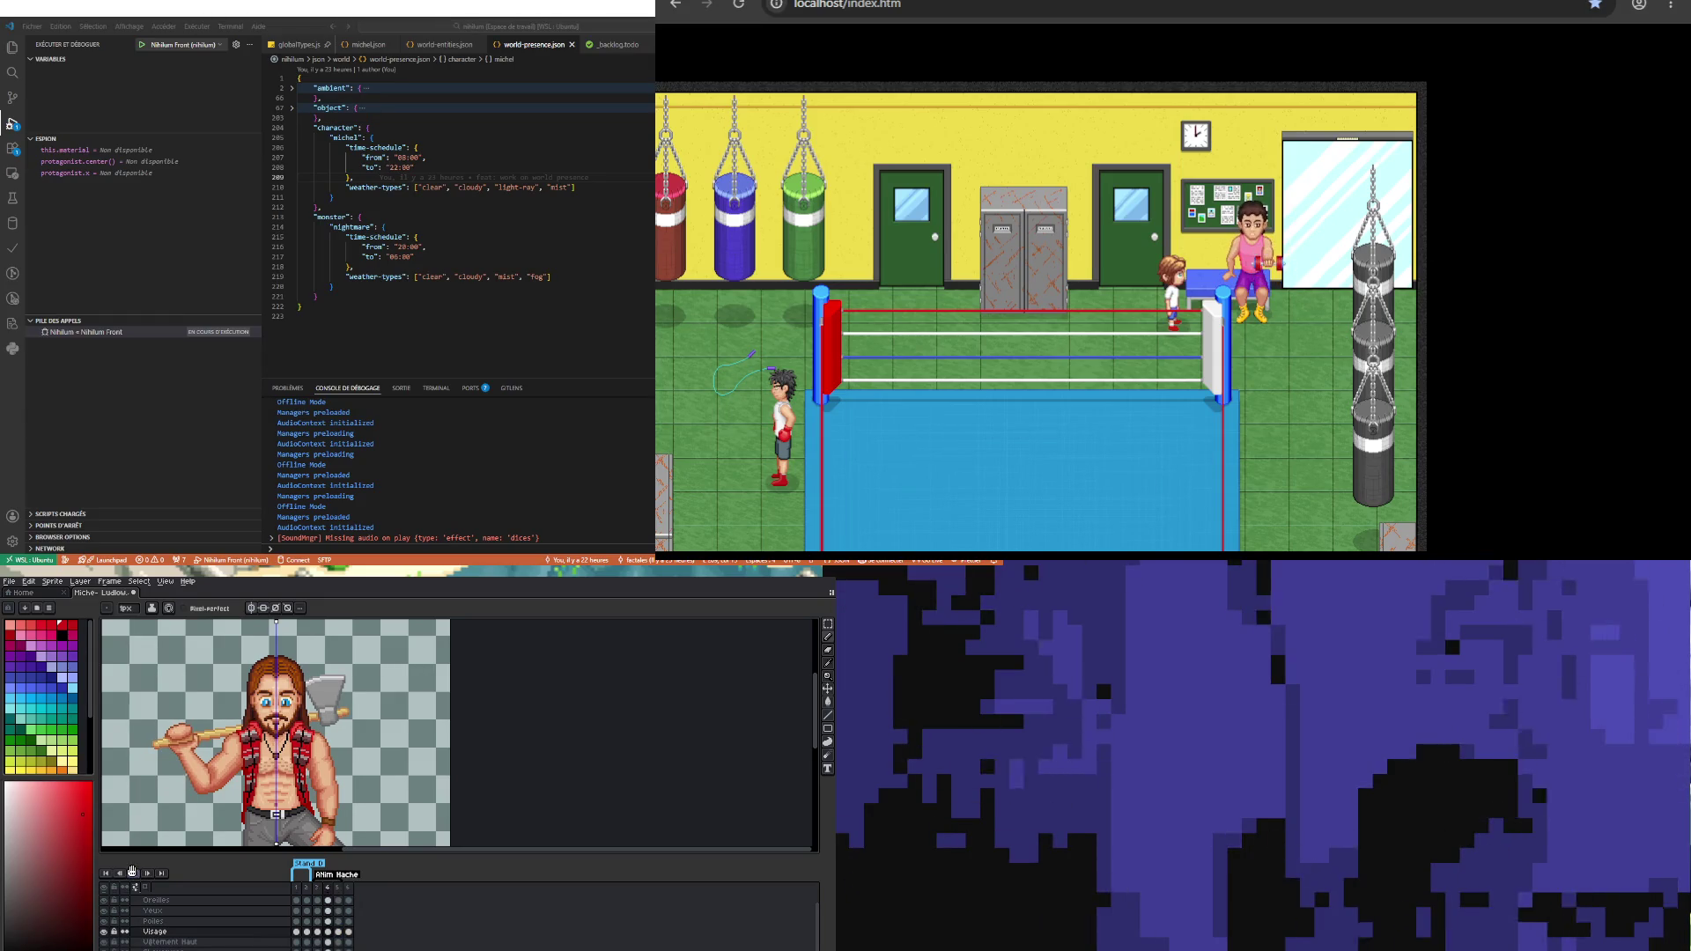
pyautogui.click(339, 931)
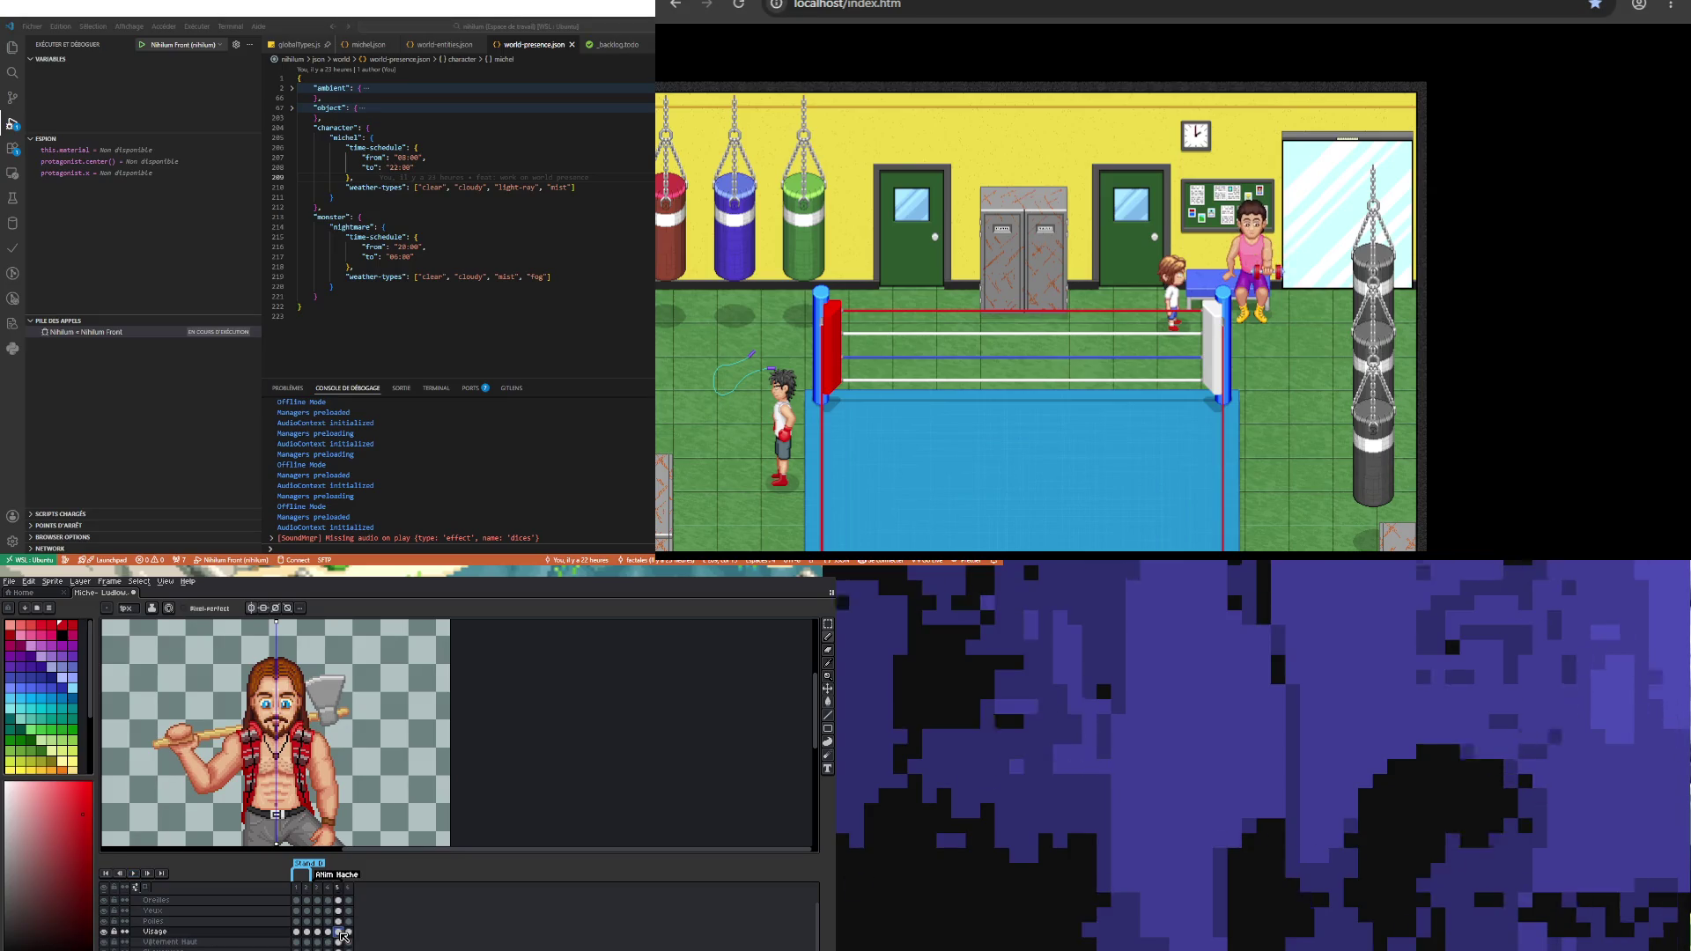
# Step: Zoom in on the lumberjack's face with the Pencil active, then play and stop the animation
pyautogui.press('+')
pyautogui.press('+')
pyautogui.press('b')
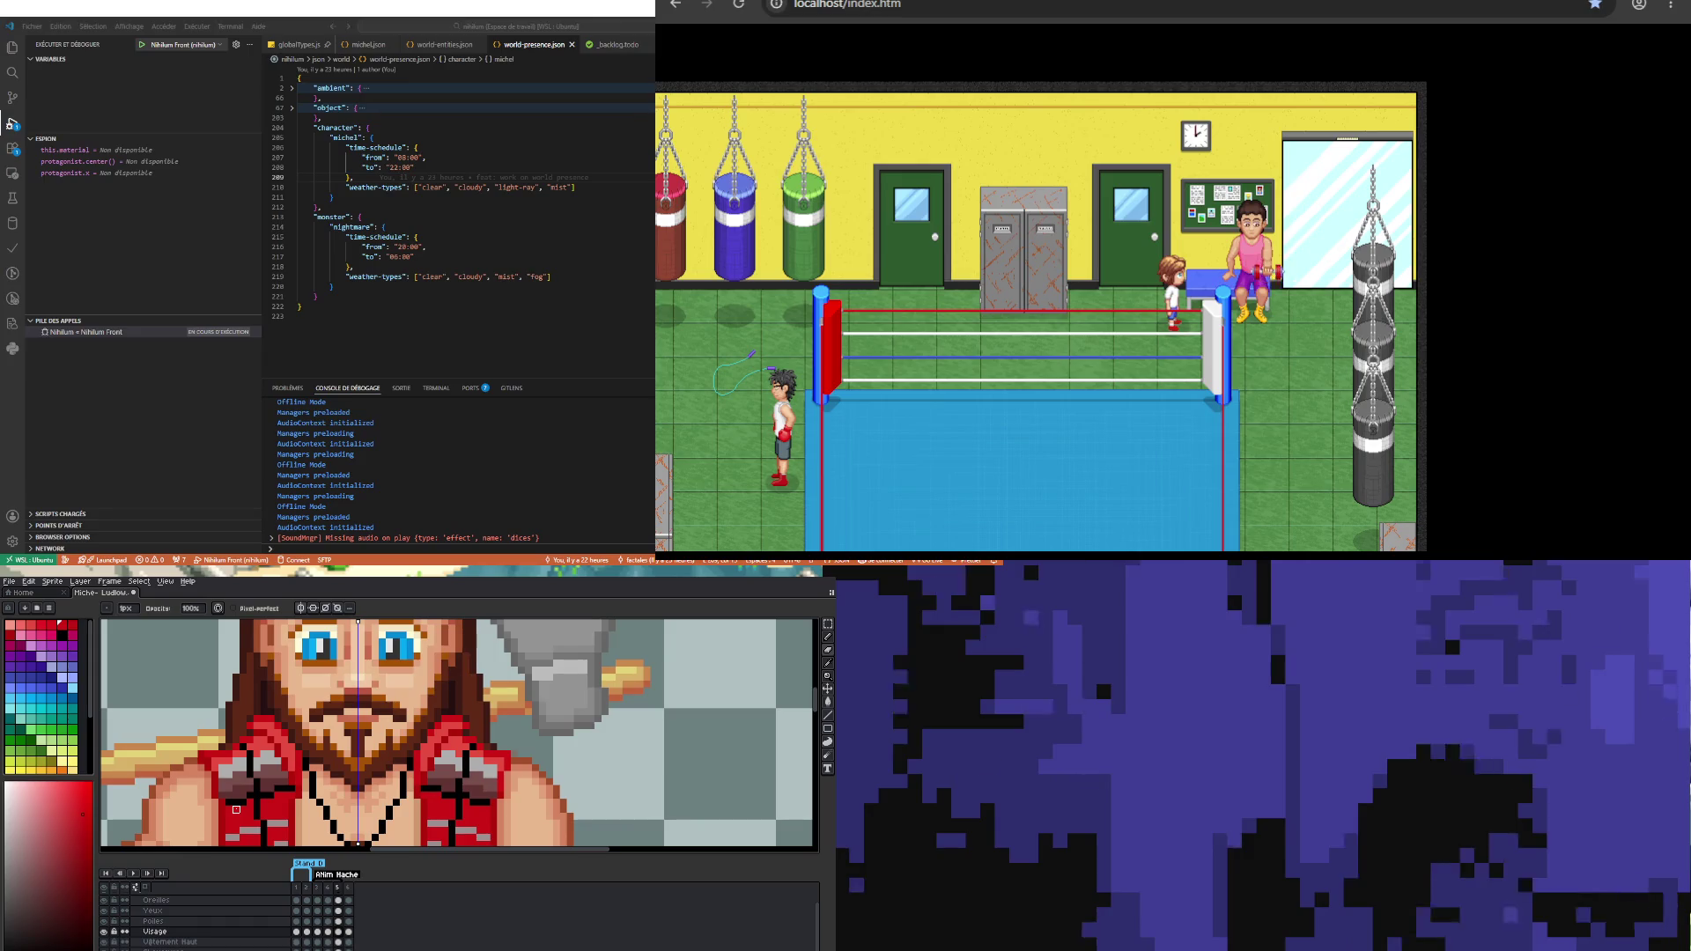
pyautogui.scroll(-2, 313, 718)
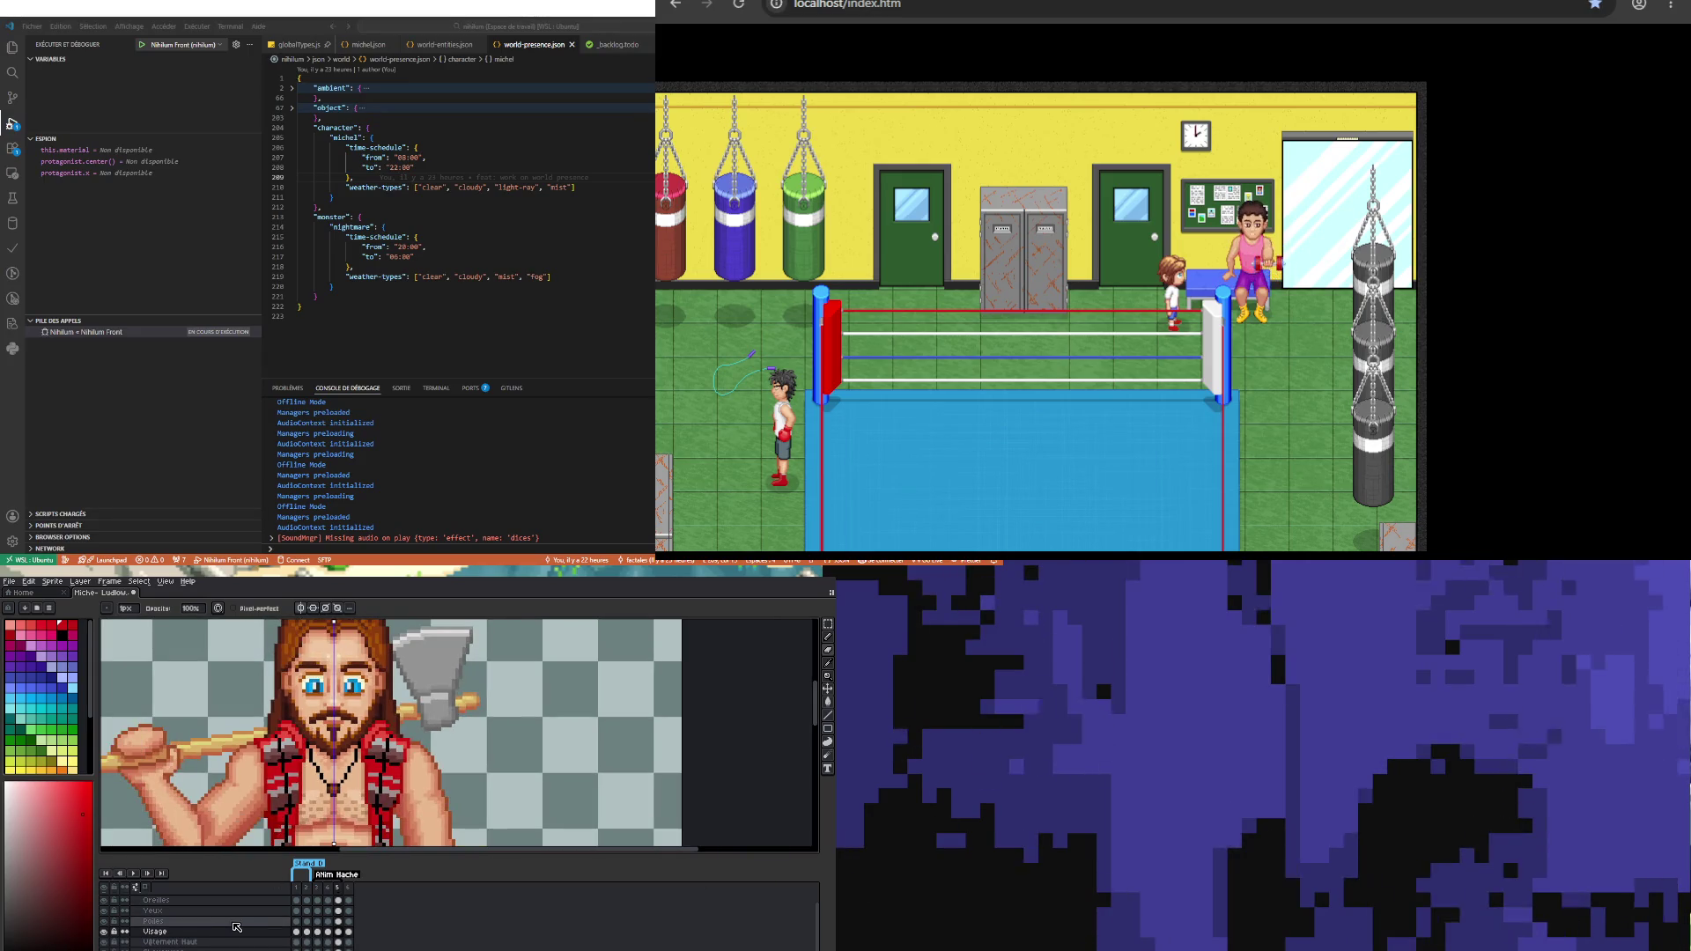
pyautogui.press('+')
pyautogui.click(136, 872)
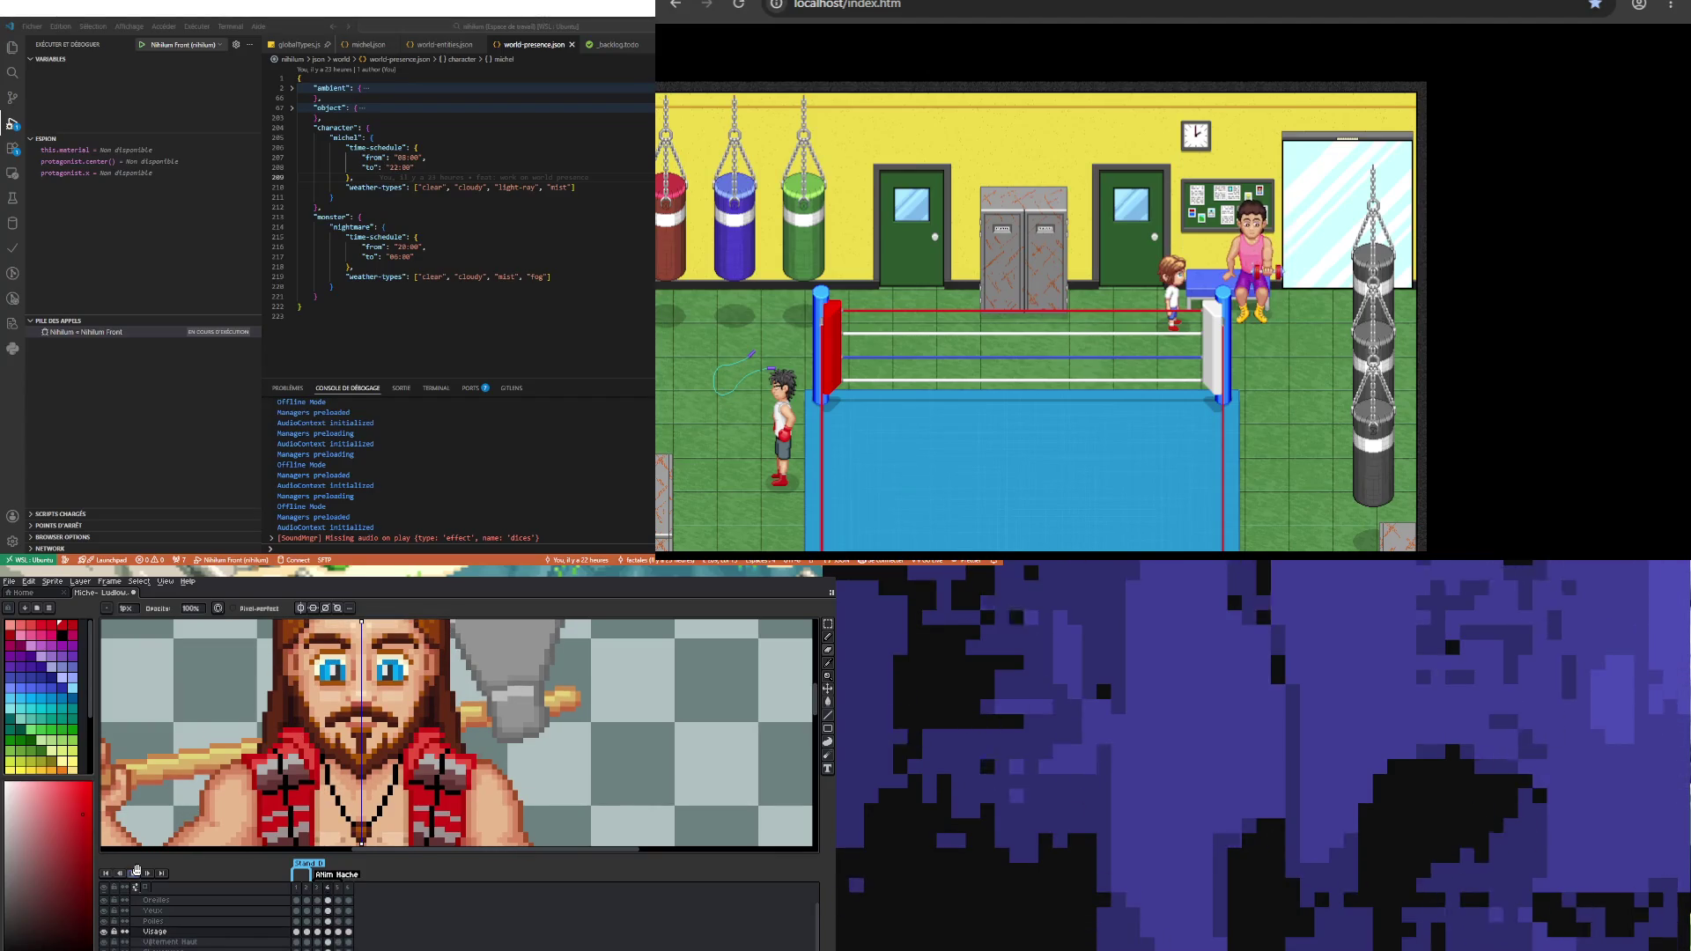
pyautogui.scroll(-1, 313, 722)
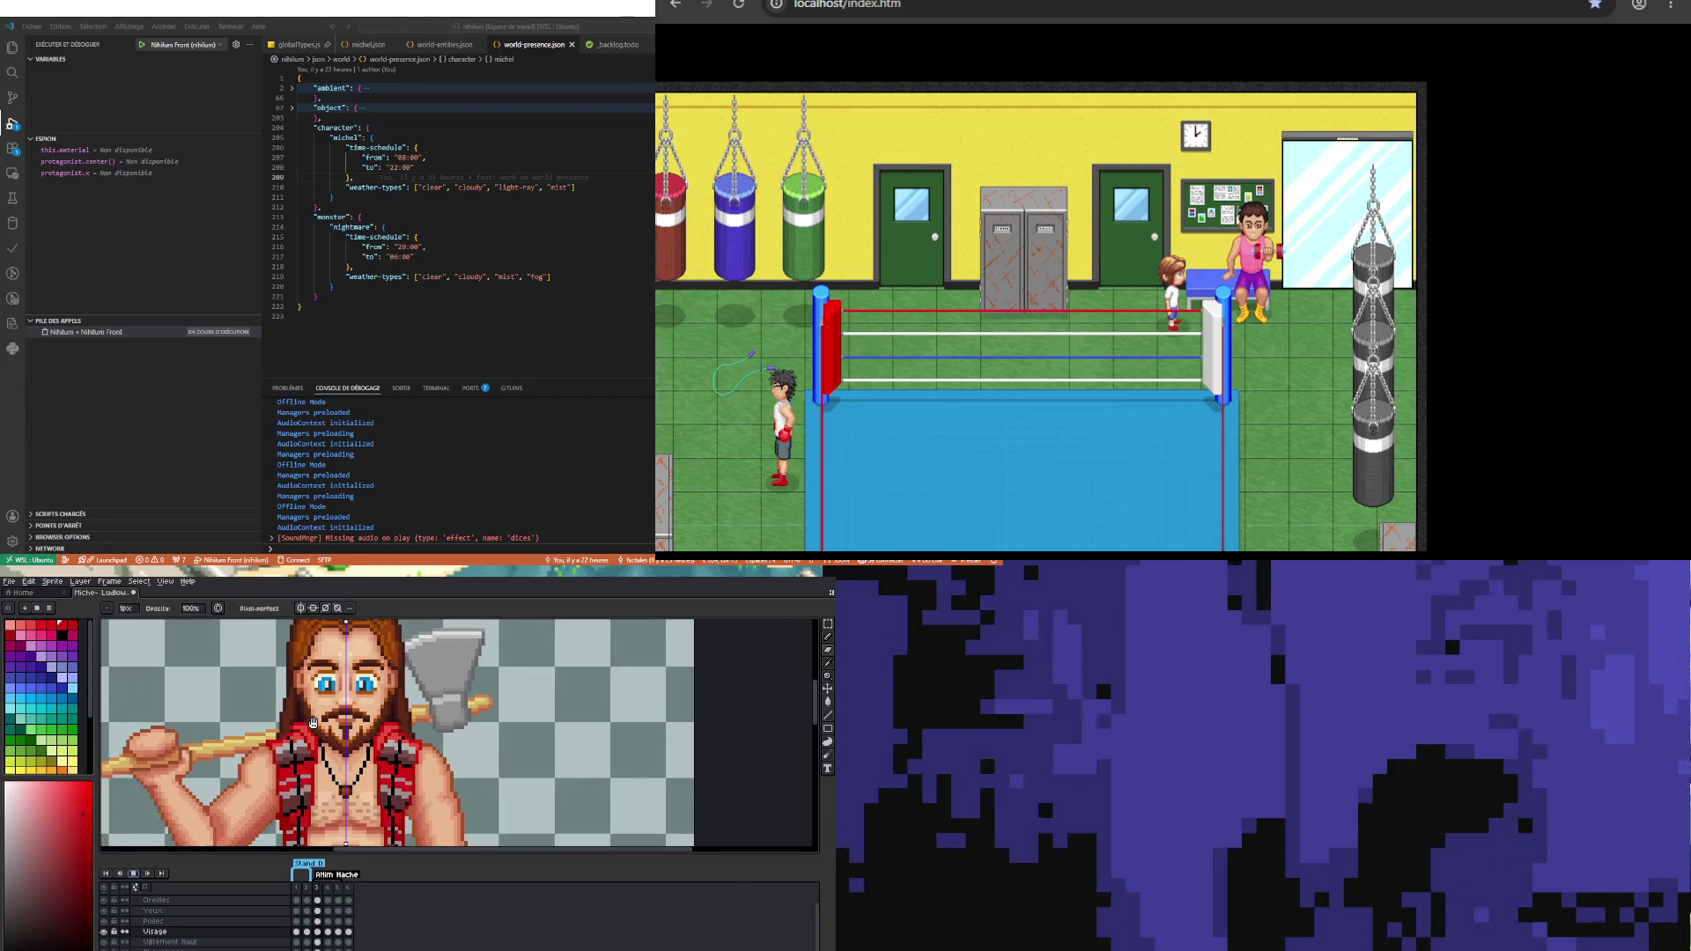
pyautogui.scroll(-3, 313, 722)
pyautogui.scroll(2, 359, 710)
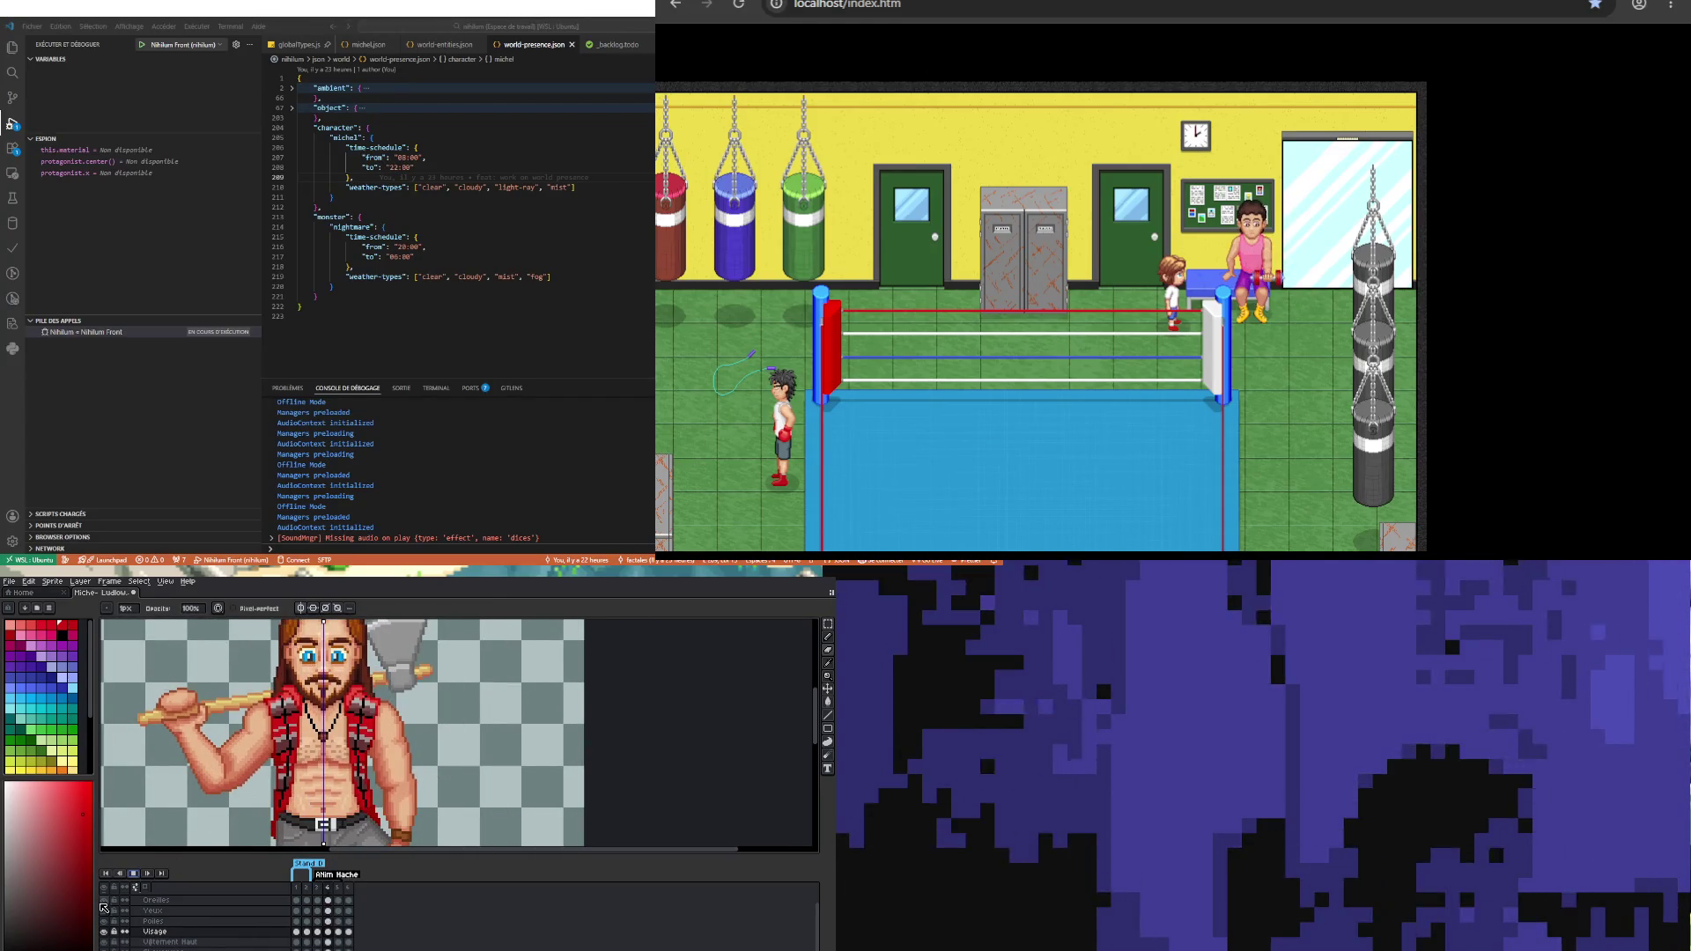
pyautogui.click(133, 872)
# Step: Compare frames 4 and 5, leaving frame 5 shown with the view zoomed onto the chest
pyautogui.scroll(1, 368, 680)
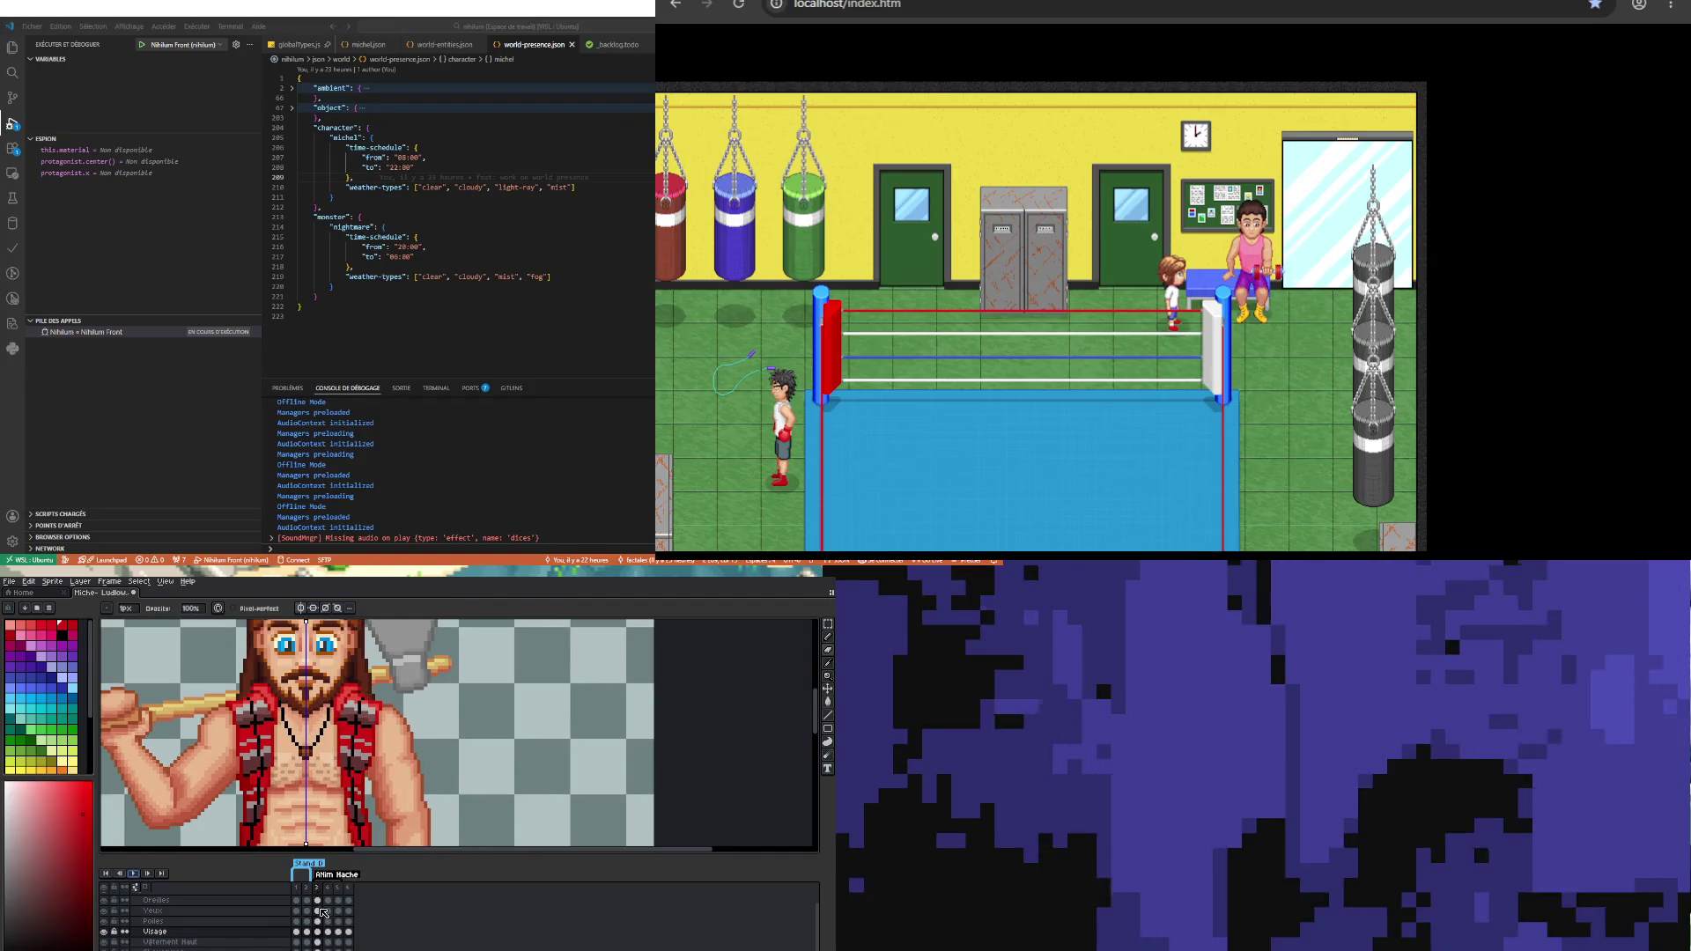
pyautogui.click(338, 934)
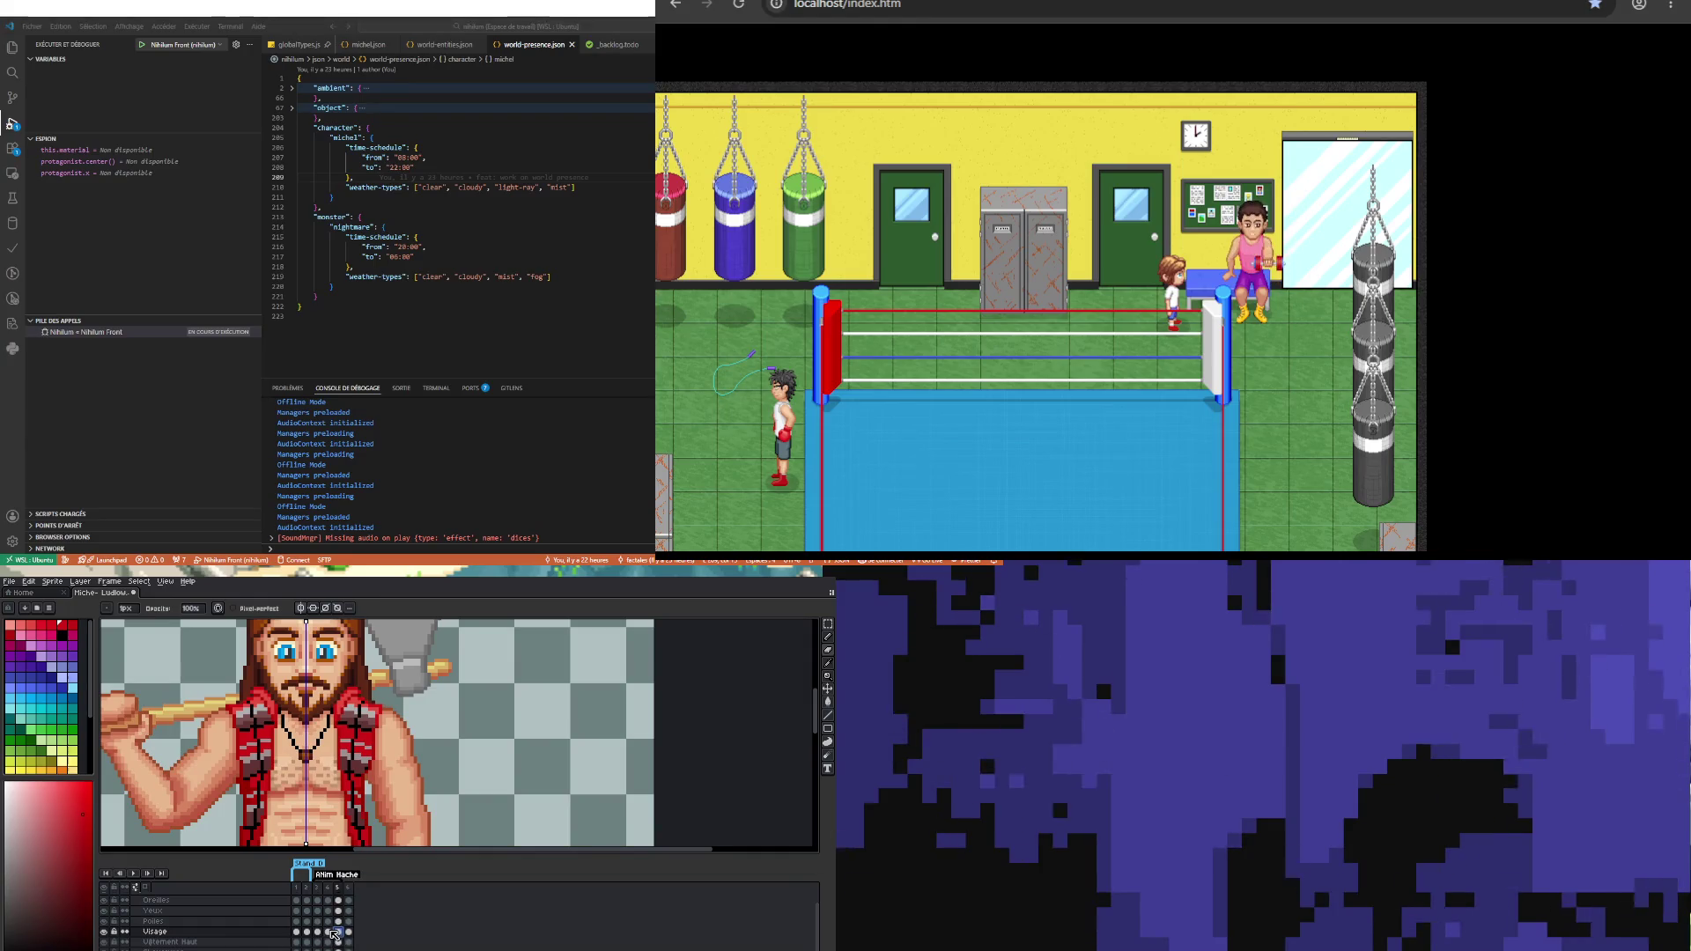
pyautogui.click(329, 932)
pyautogui.click(338, 931)
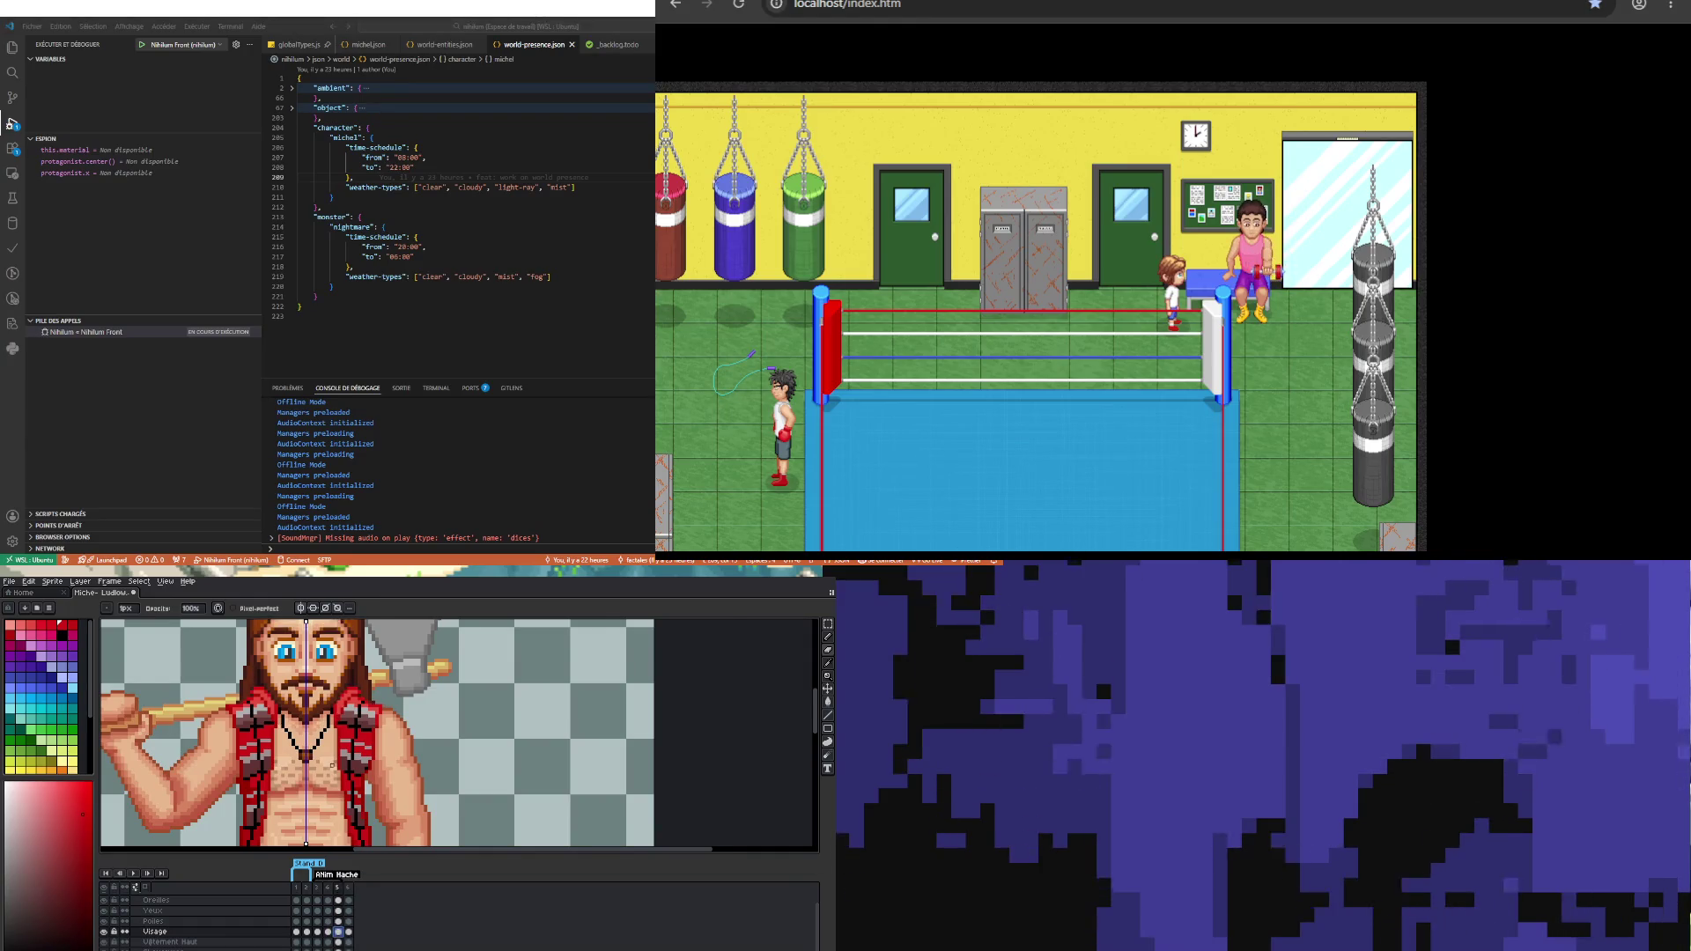
pyautogui.scroll(2, 326, 749)
pyautogui.click(828, 625)
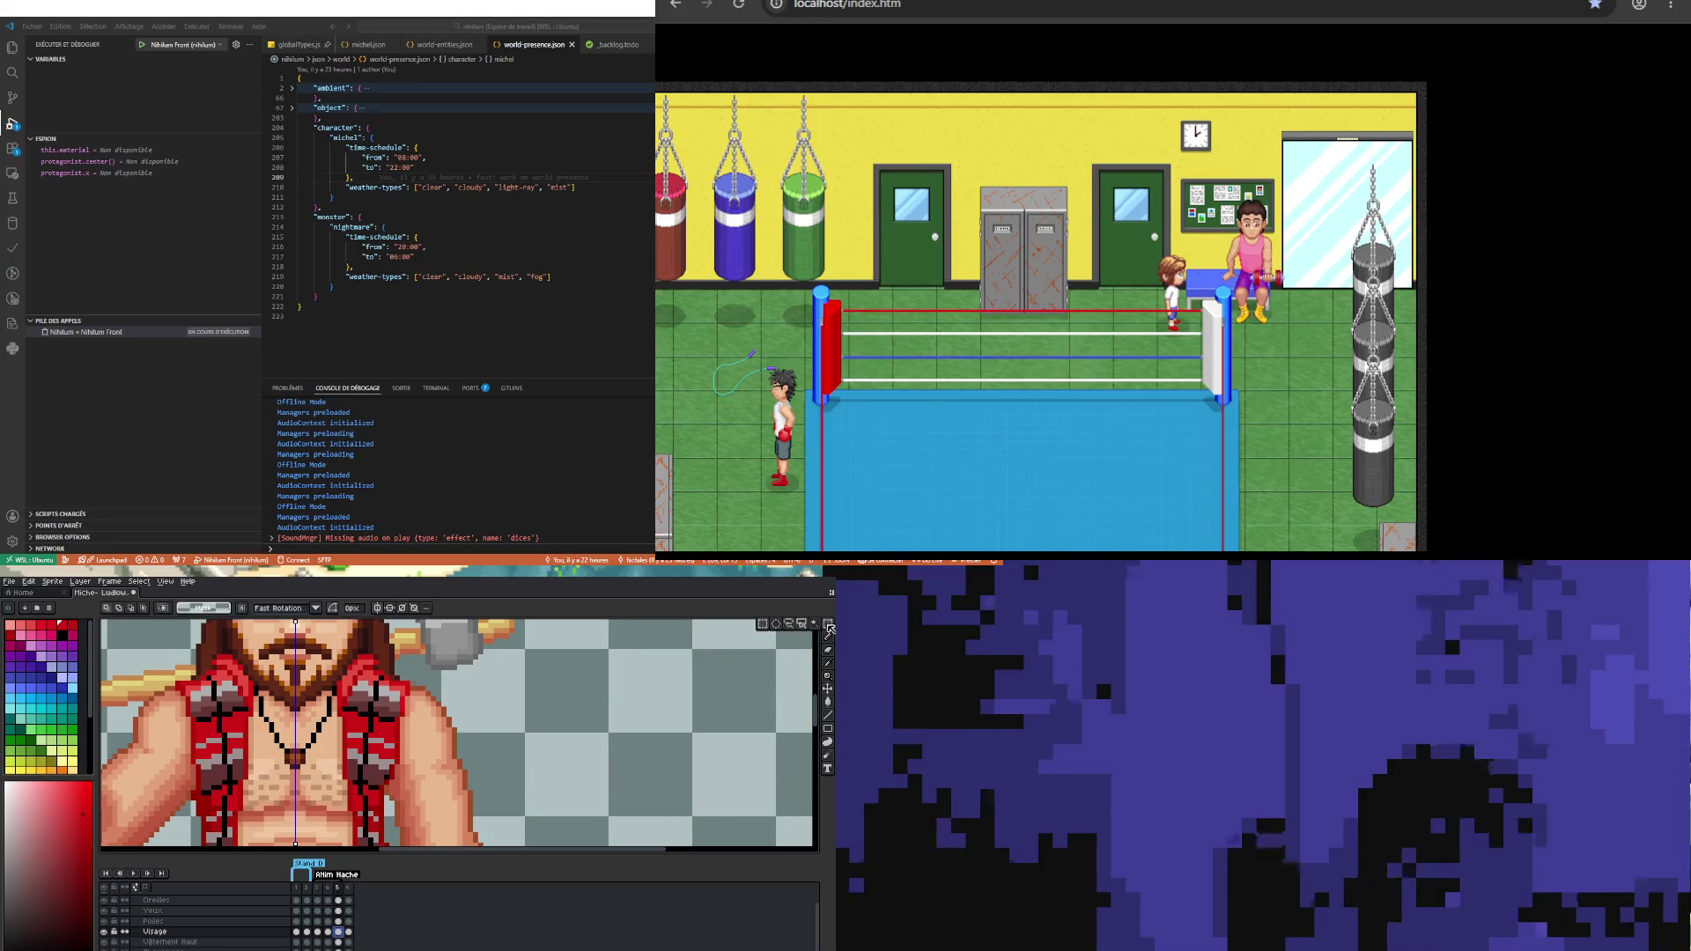
pyautogui.moveTo(258, 719)
pyautogui.mouseDown()
pyautogui.moveTo(333, 747)
pyautogui.moveTo(336, 788)
pyautogui.mouseUp()
pyautogui.press('Up')
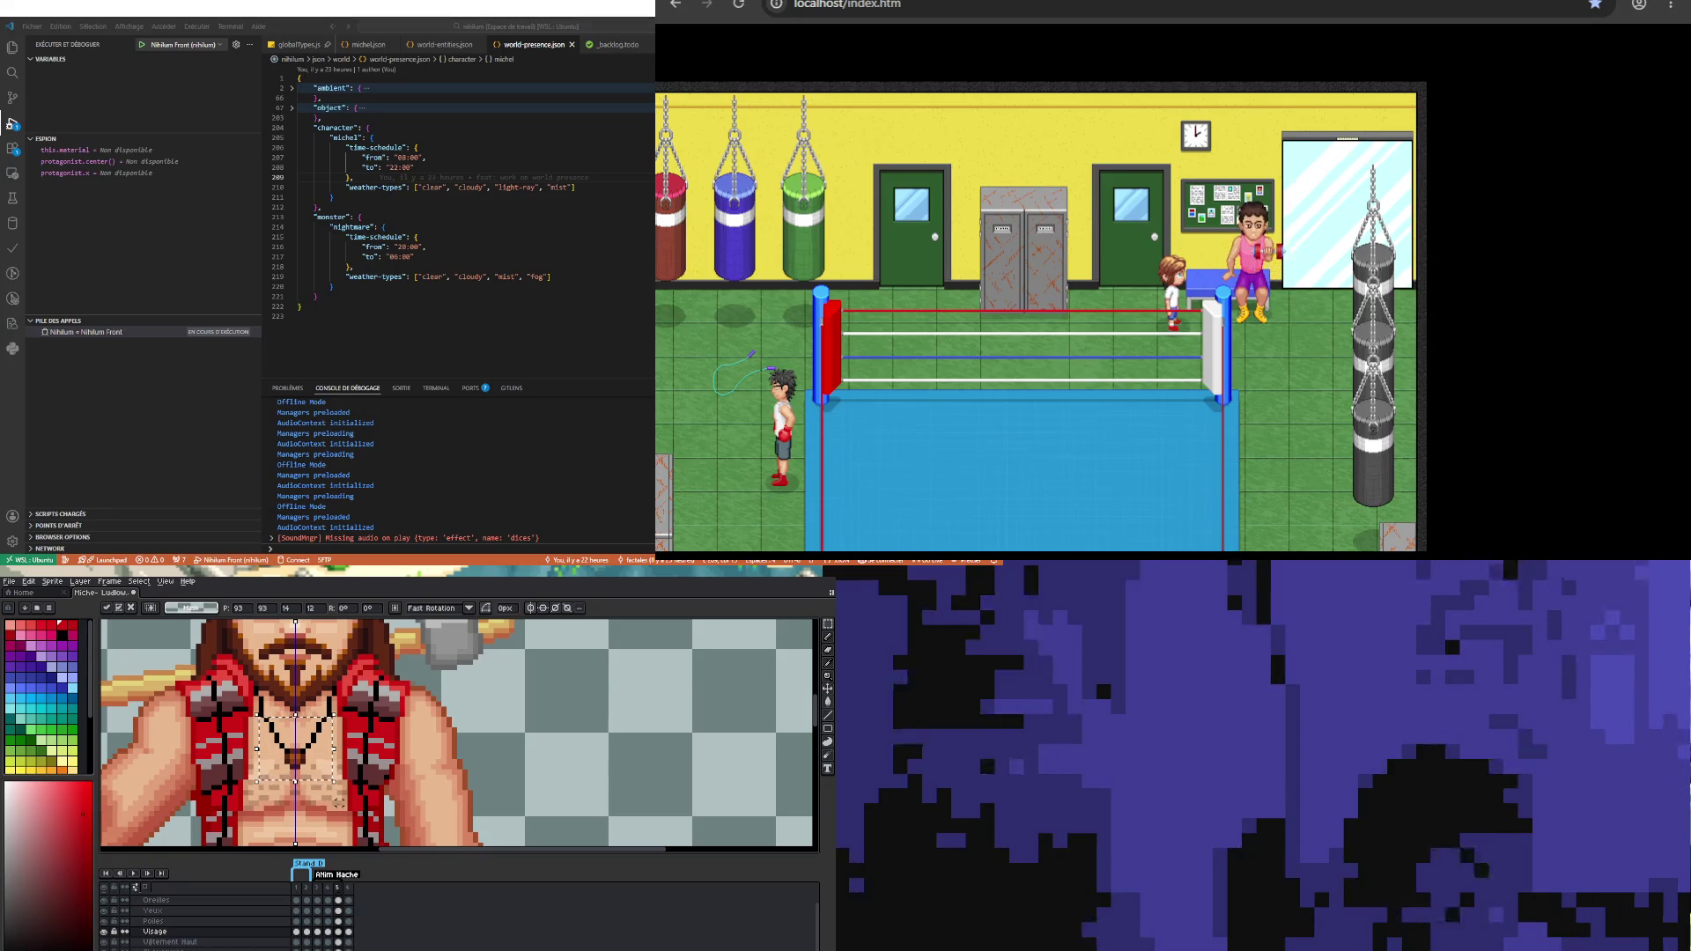
pyautogui.press('Down')
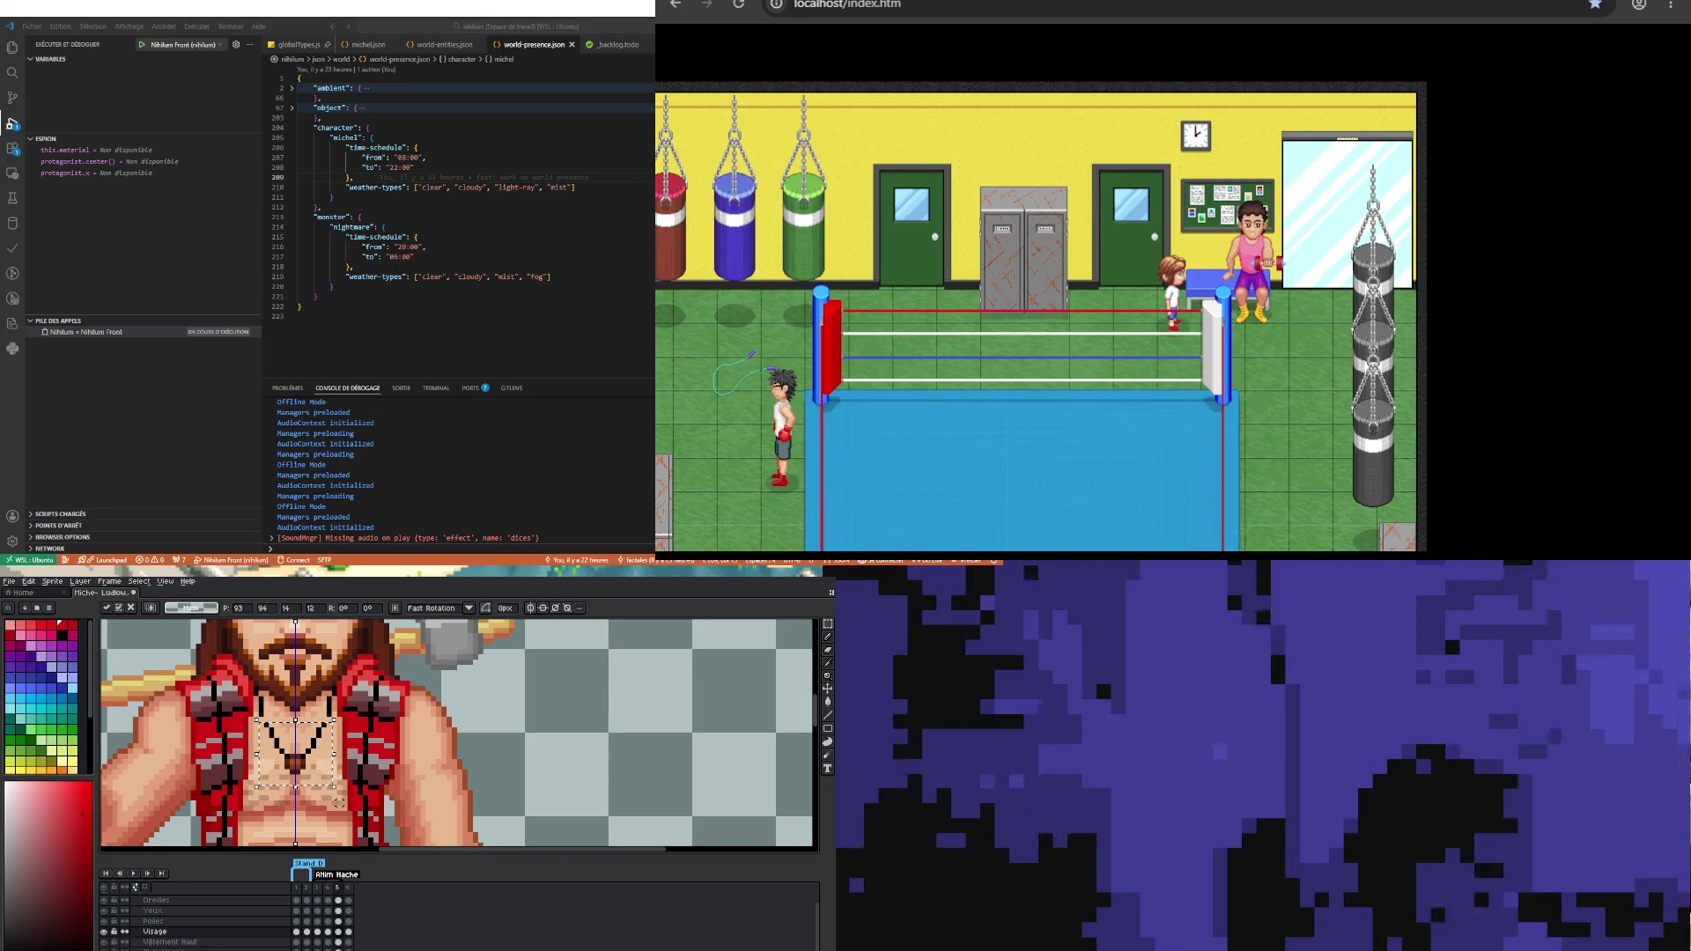
pyautogui.hotkey('ctrl', 'd')
pyautogui.scroll(1, 276, 717)
pyautogui.press('i')
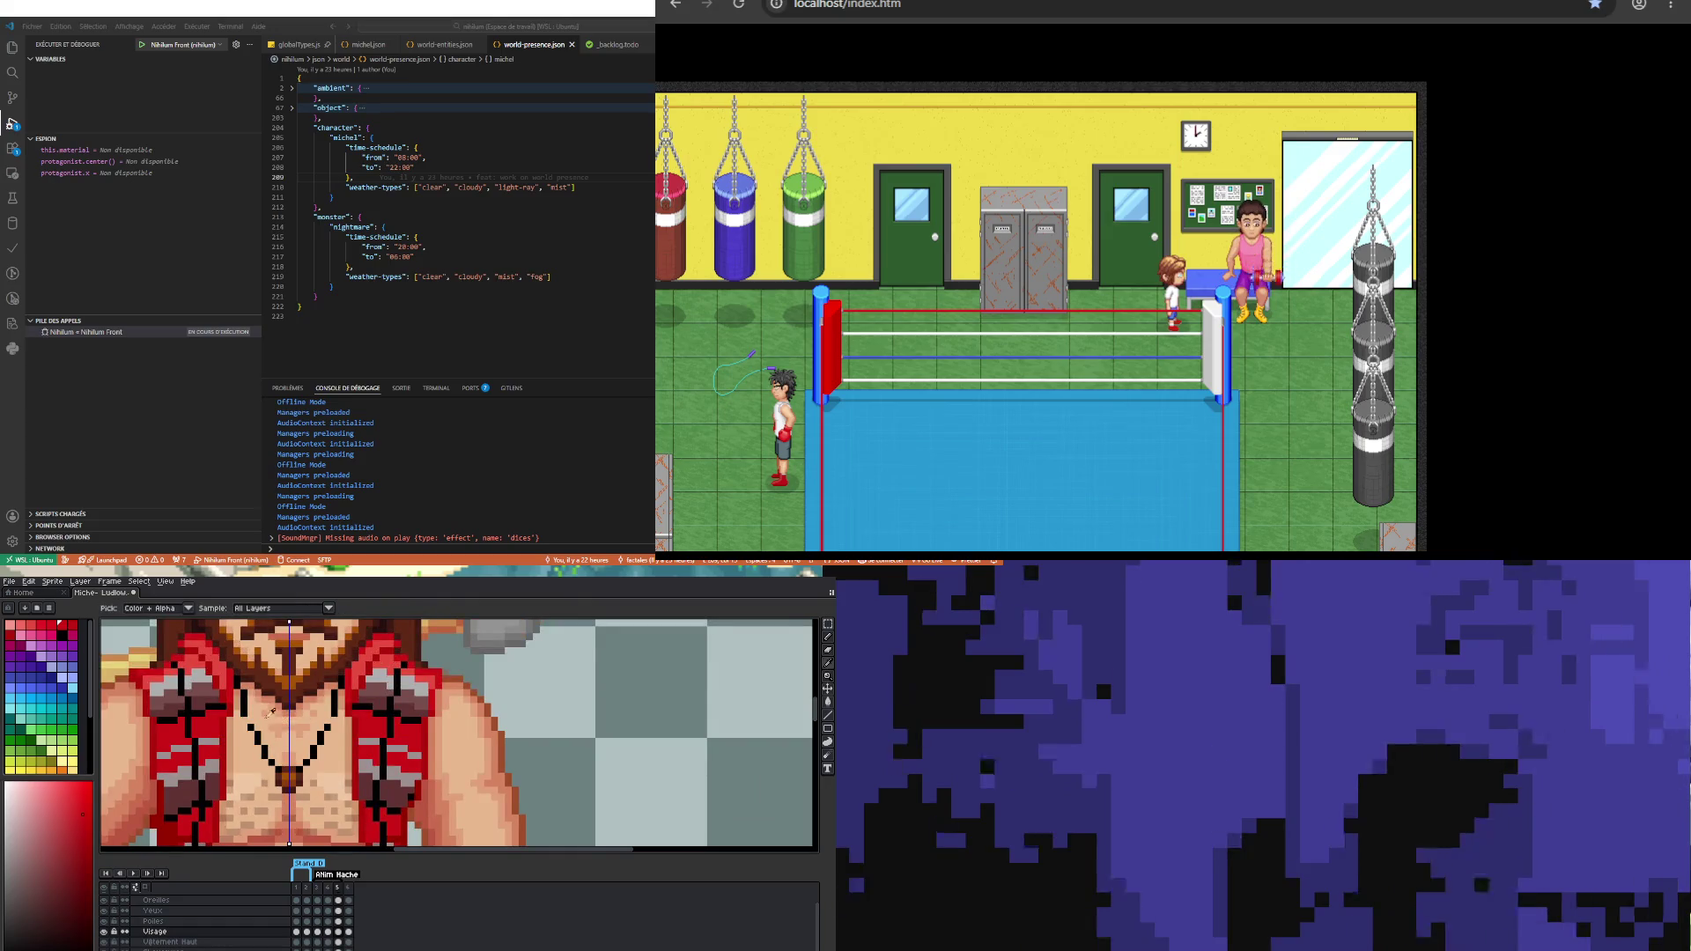
pyautogui.press('b')
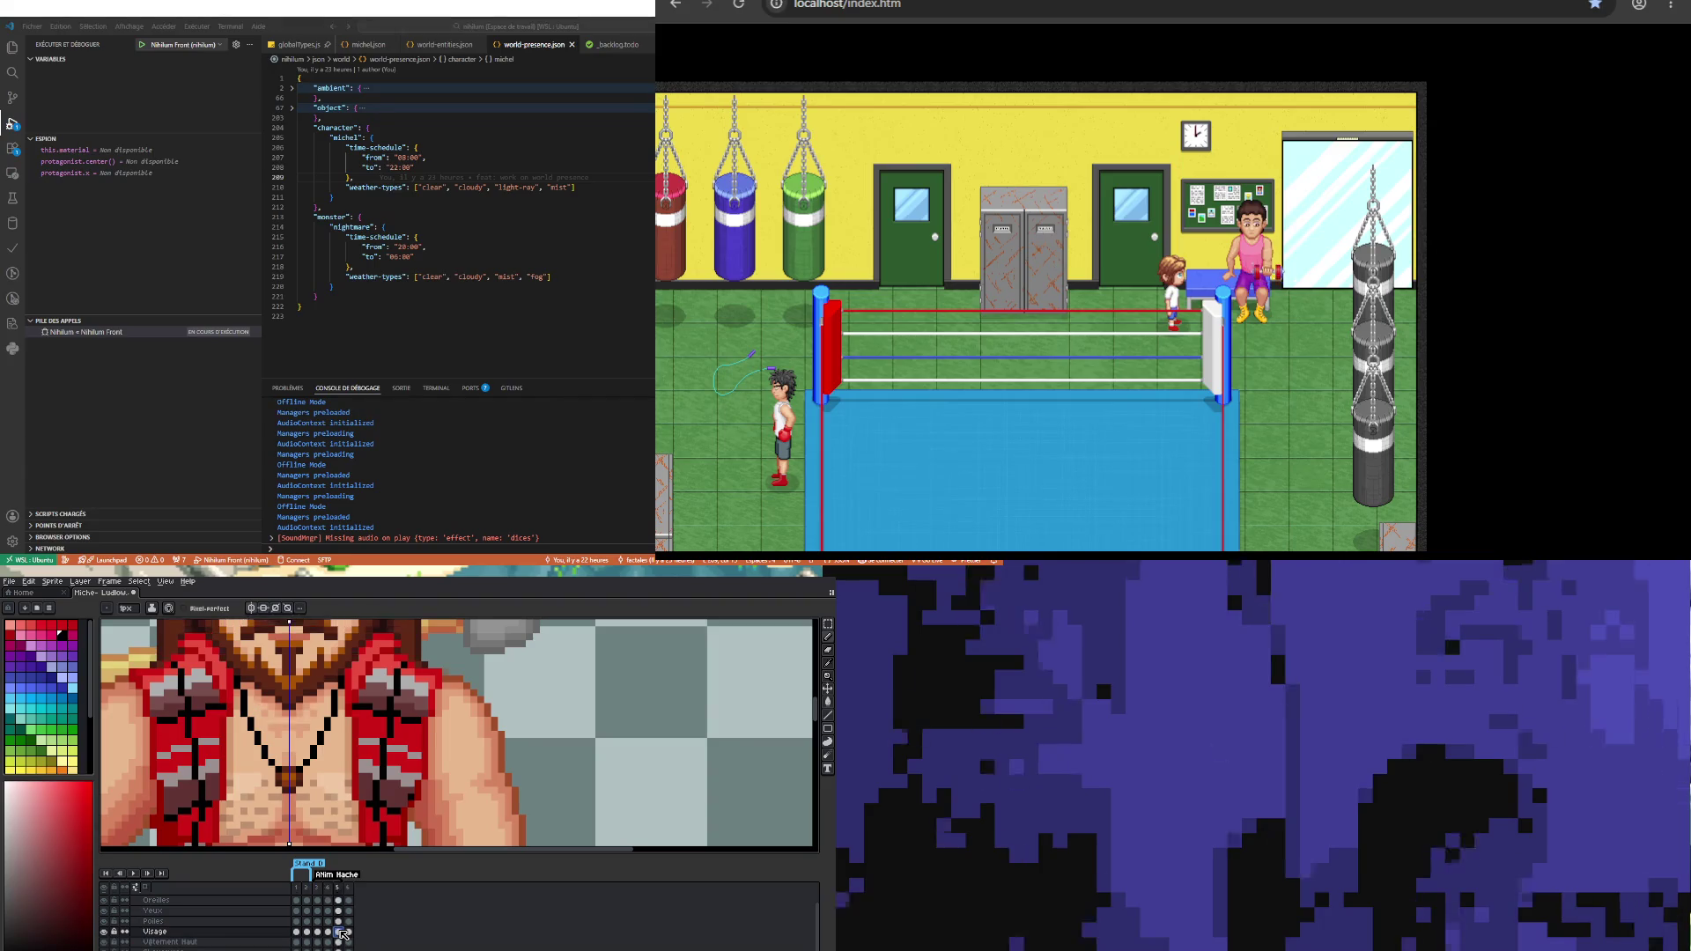
# Step: Sample the chest skin tone and compare the chest on frames 4 and 5
pyautogui.keyDown('alt'); pyautogui.click(305, 724); pyautogui.keyUp('alt')
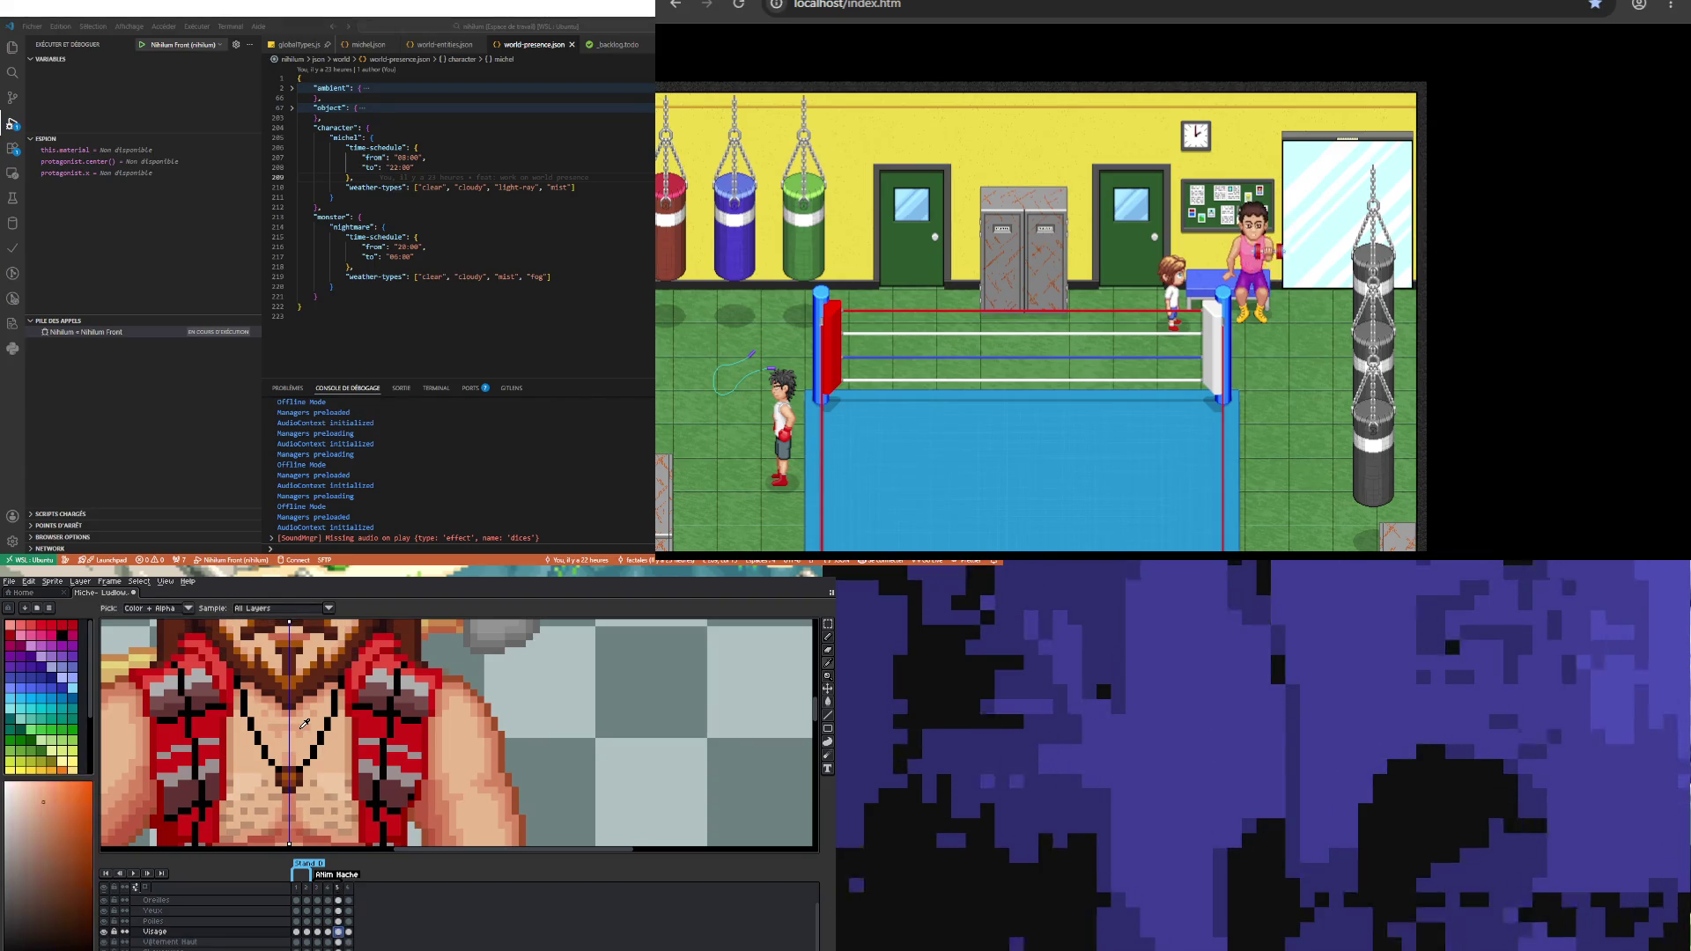
pyautogui.click(328, 931)
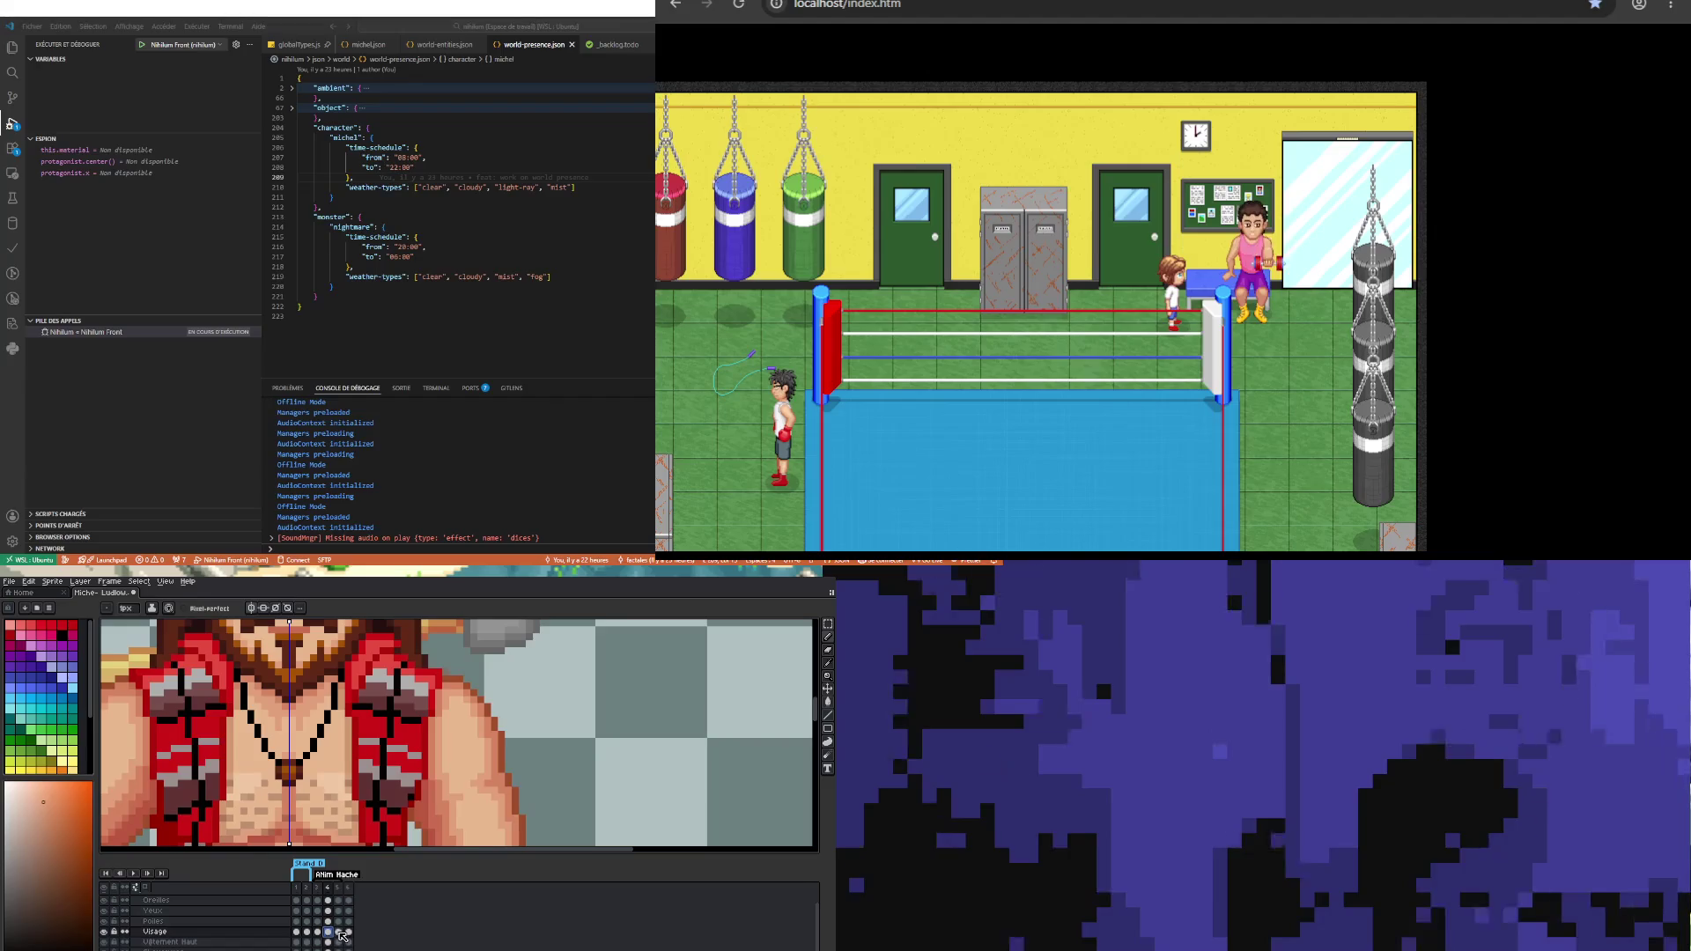
pyautogui.click(339, 932)
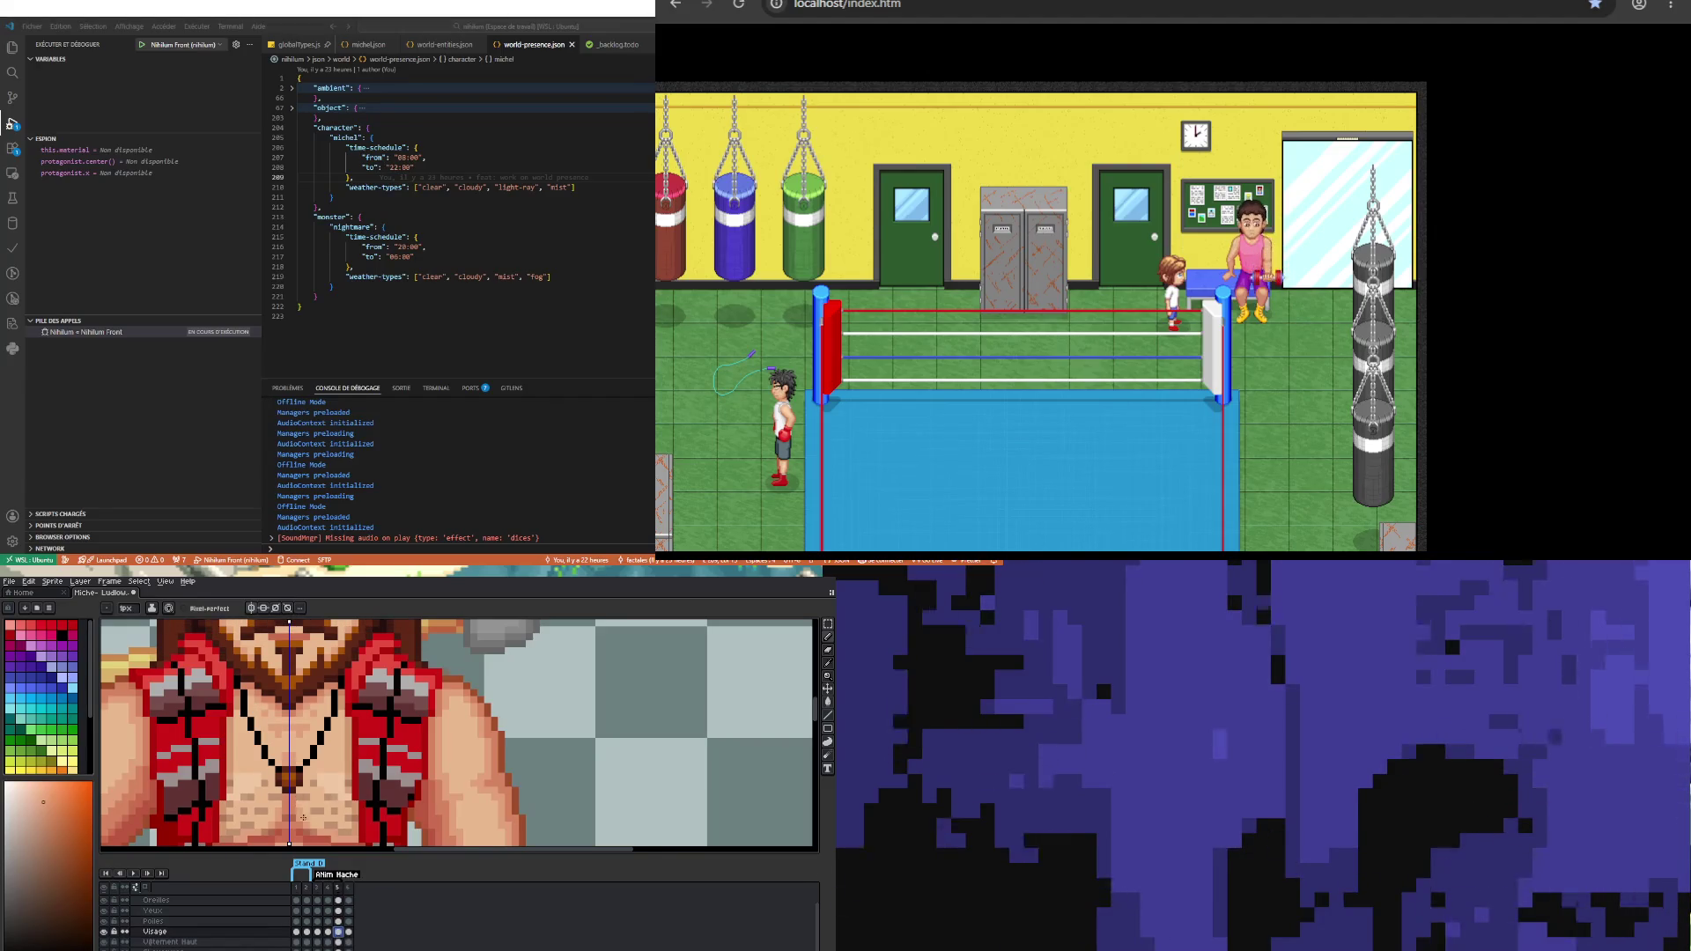
pyautogui.click(328, 932)
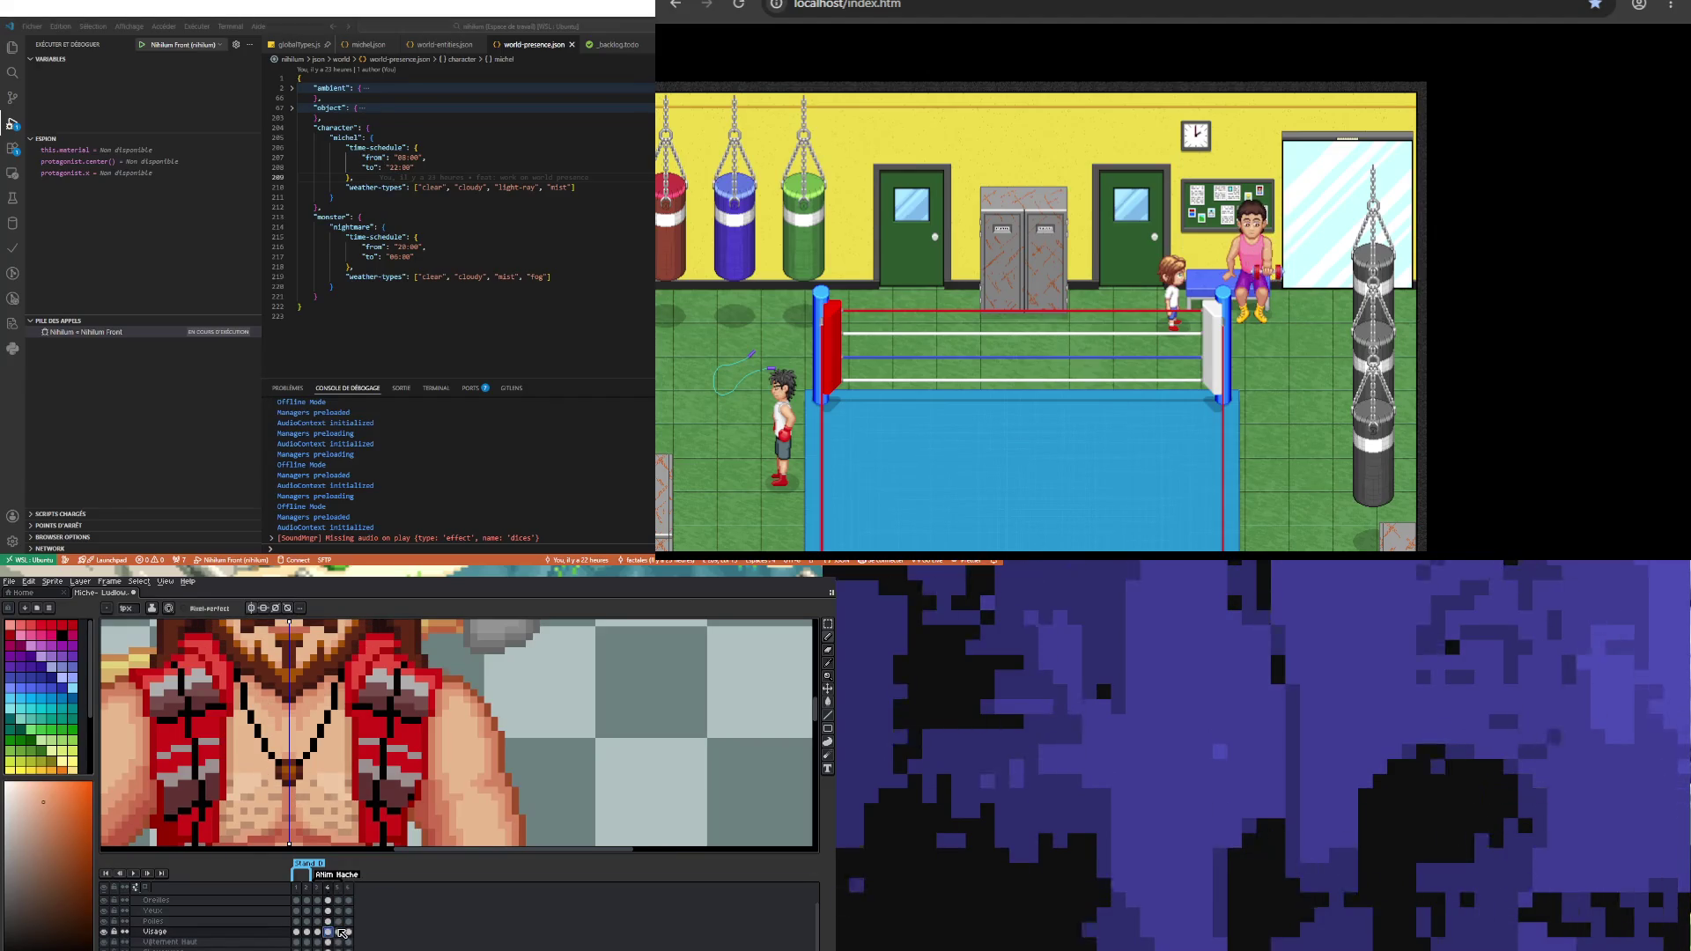
pyautogui.click(340, 932)
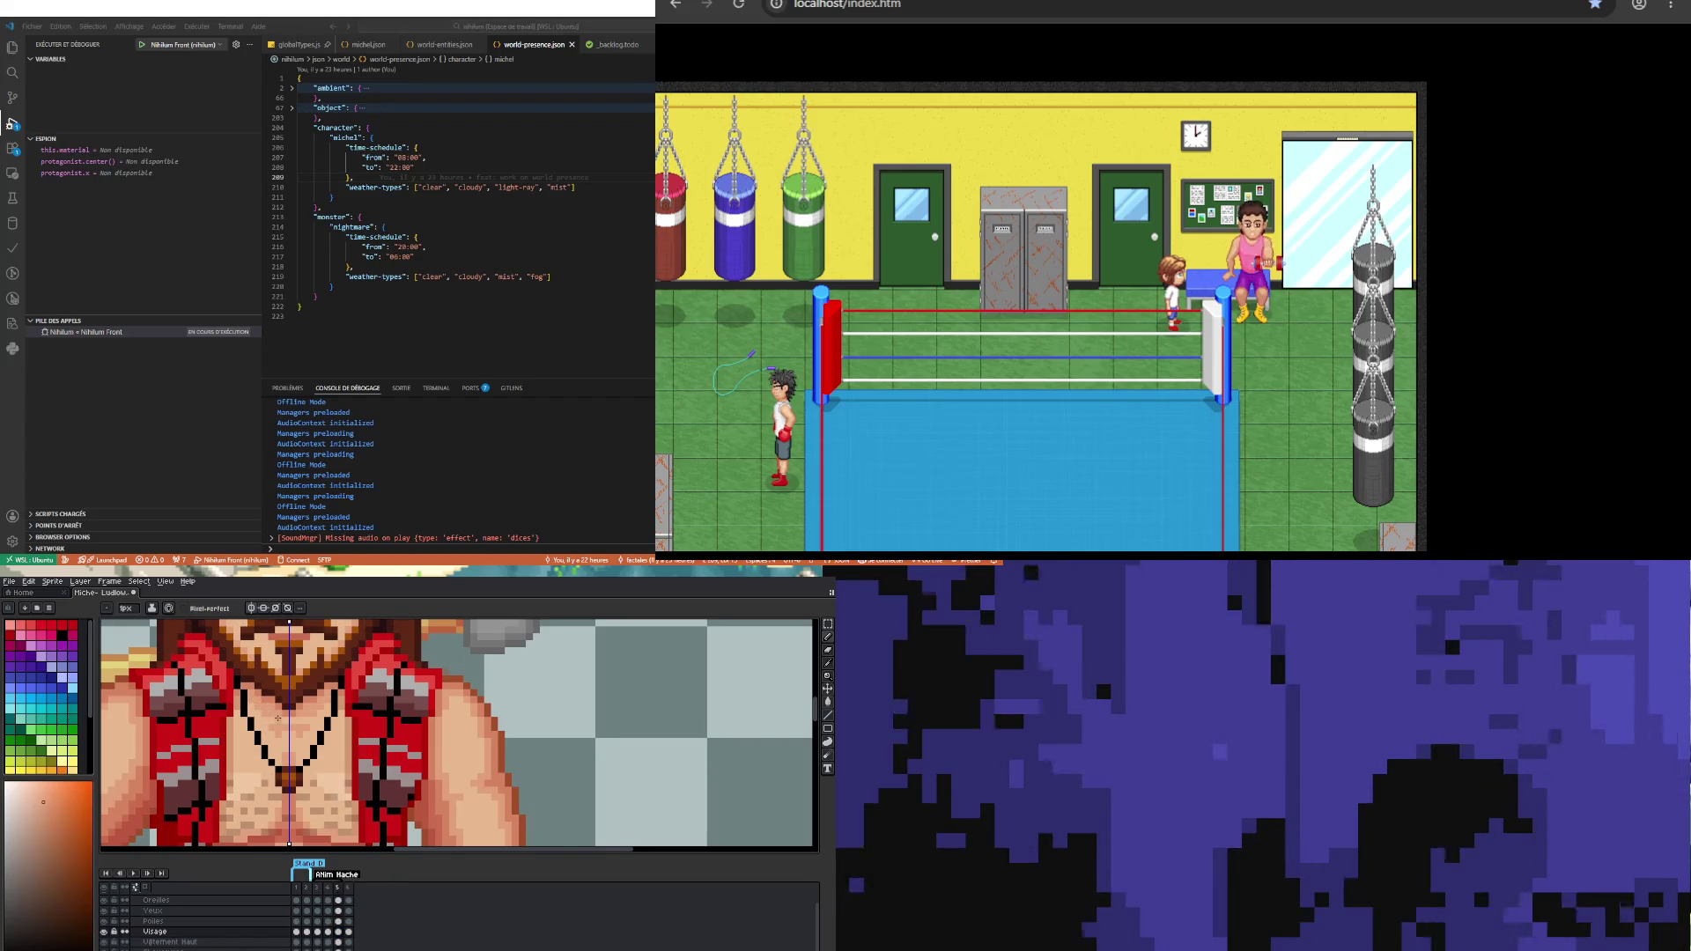
# Step: Flip between neighbouring frames to compare the necklace lines, then zoom out
pyautogui.click(328, 932)
pyautogui.click(340, 932)
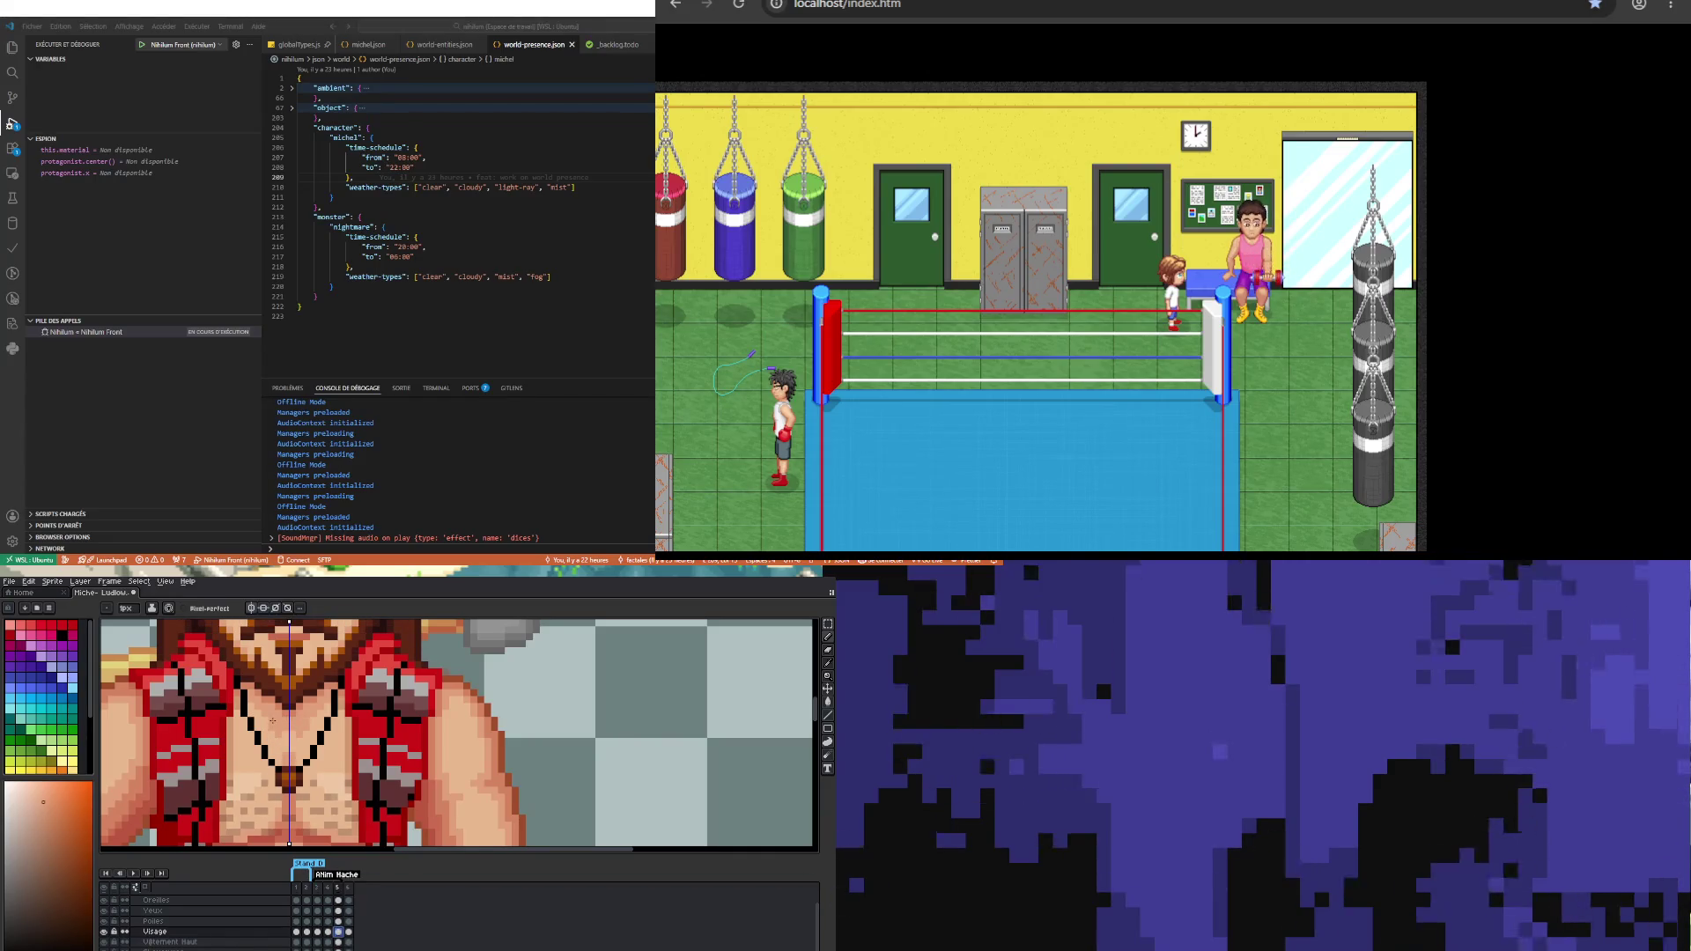
pyautogui.click(348, 931)
pyautogui.click(339, 932)
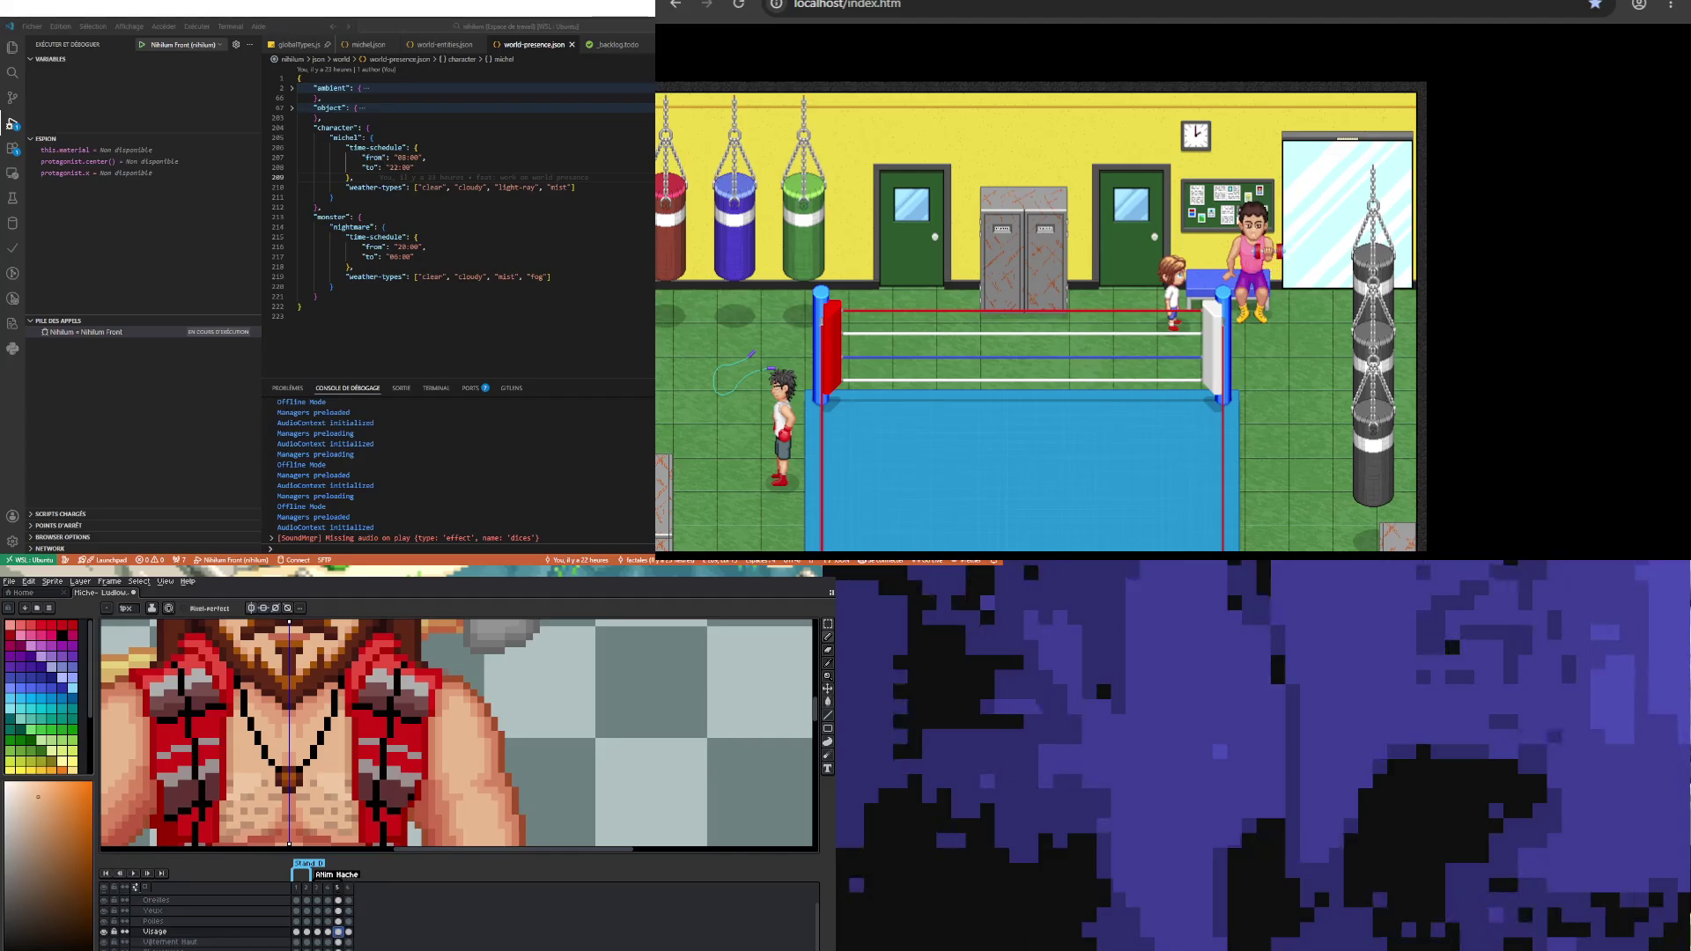
pyautogui.scroll(-4, 197, 763)
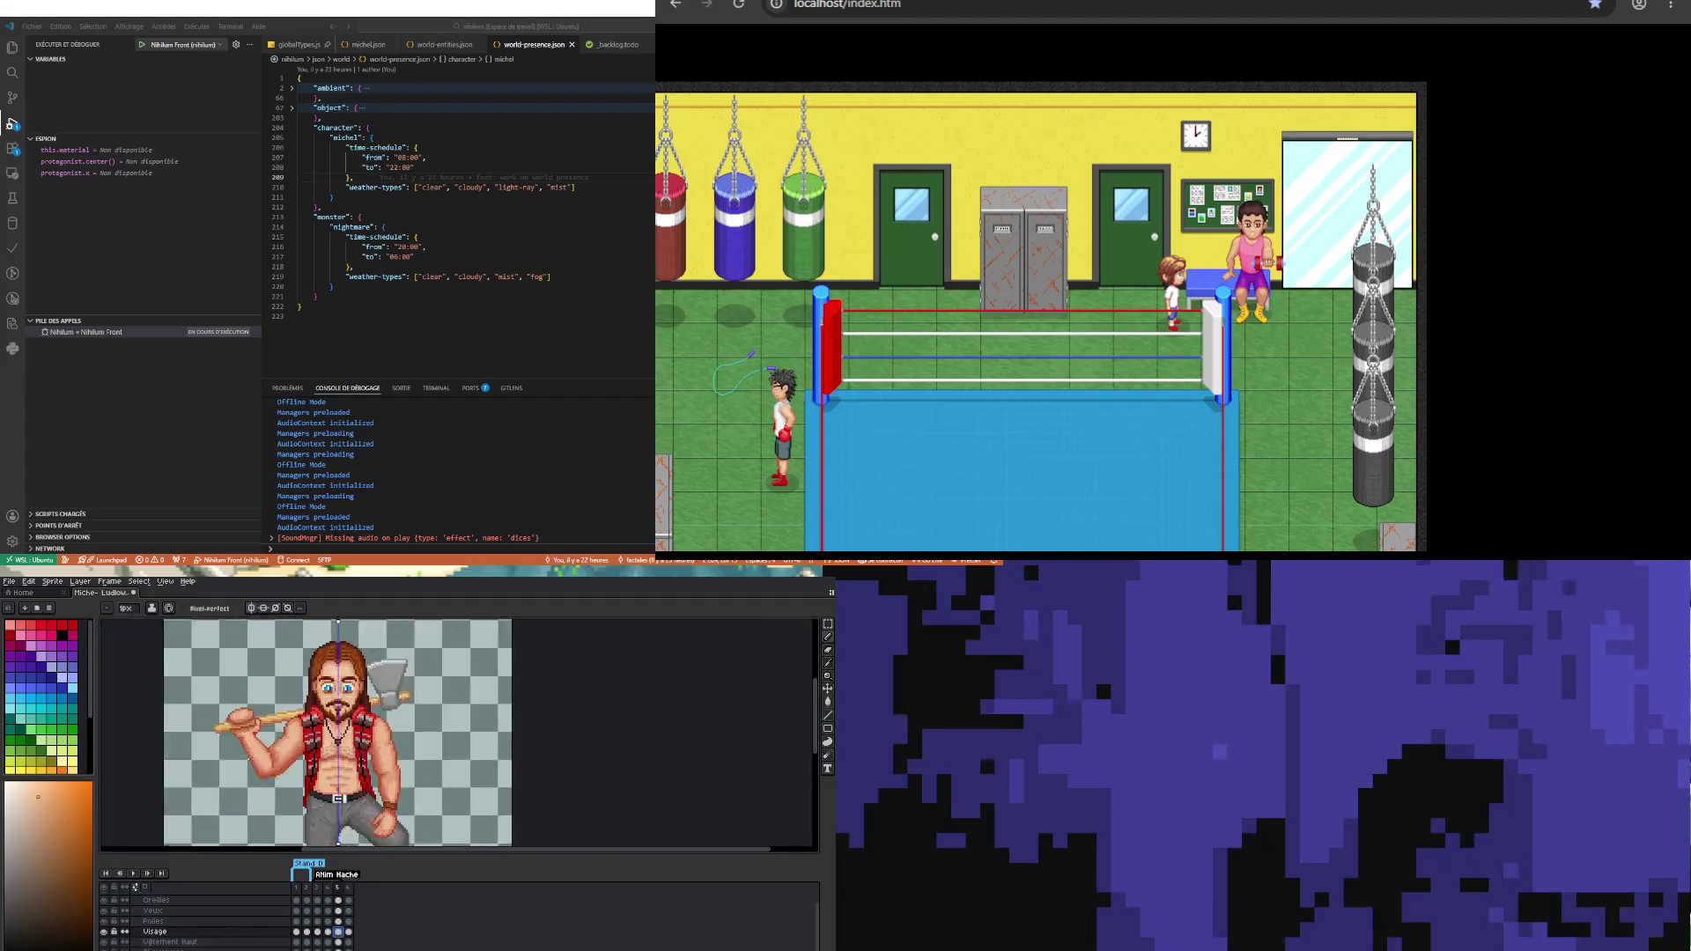
# Step: Start the looping lumberjack animation and zoom in and out around the moving sprite
pyautogui.click(134, 873)
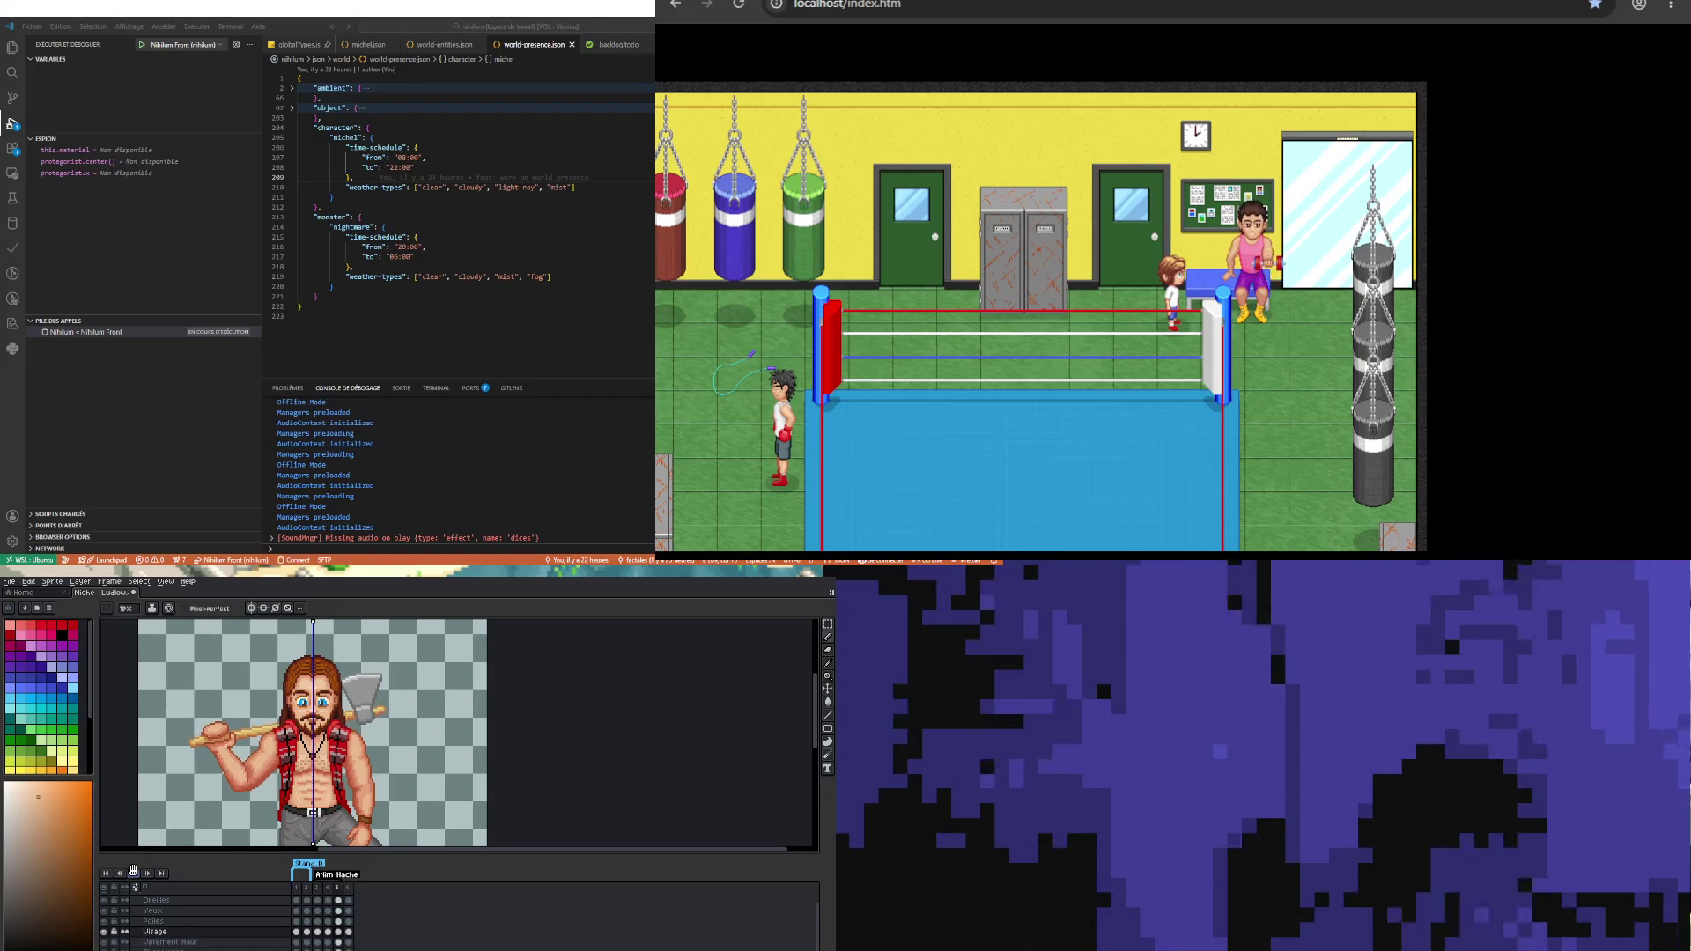
pyautogui.scroll(-2, 412, 812)
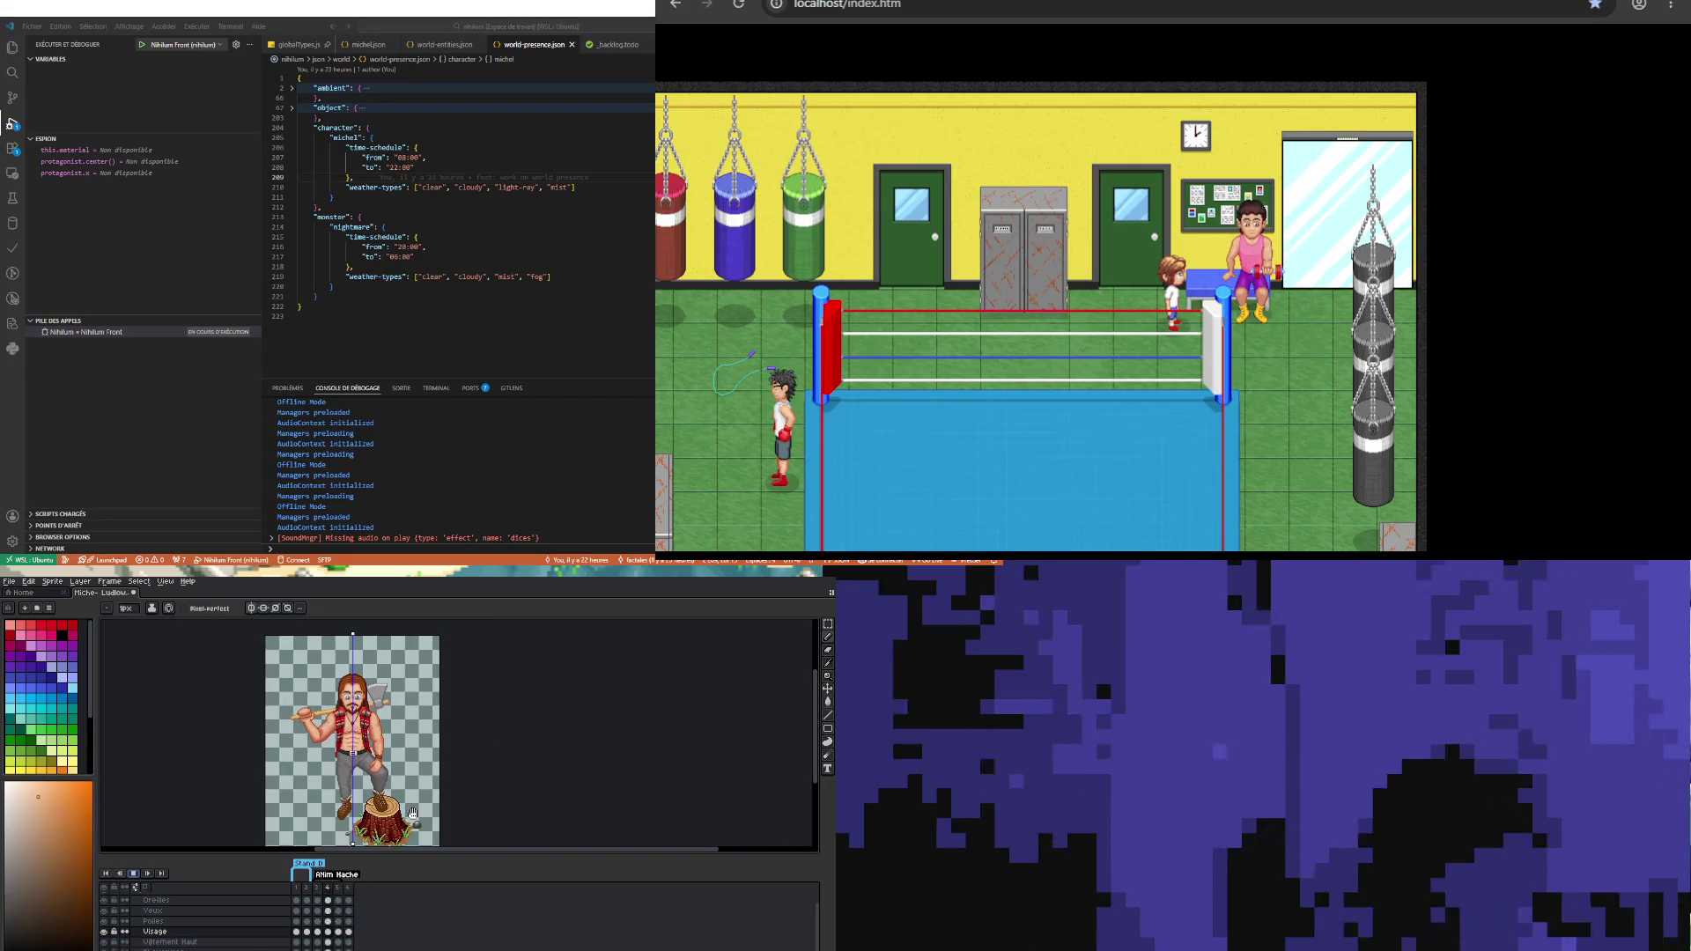
pyautogui.scroll(1, 412, 812)
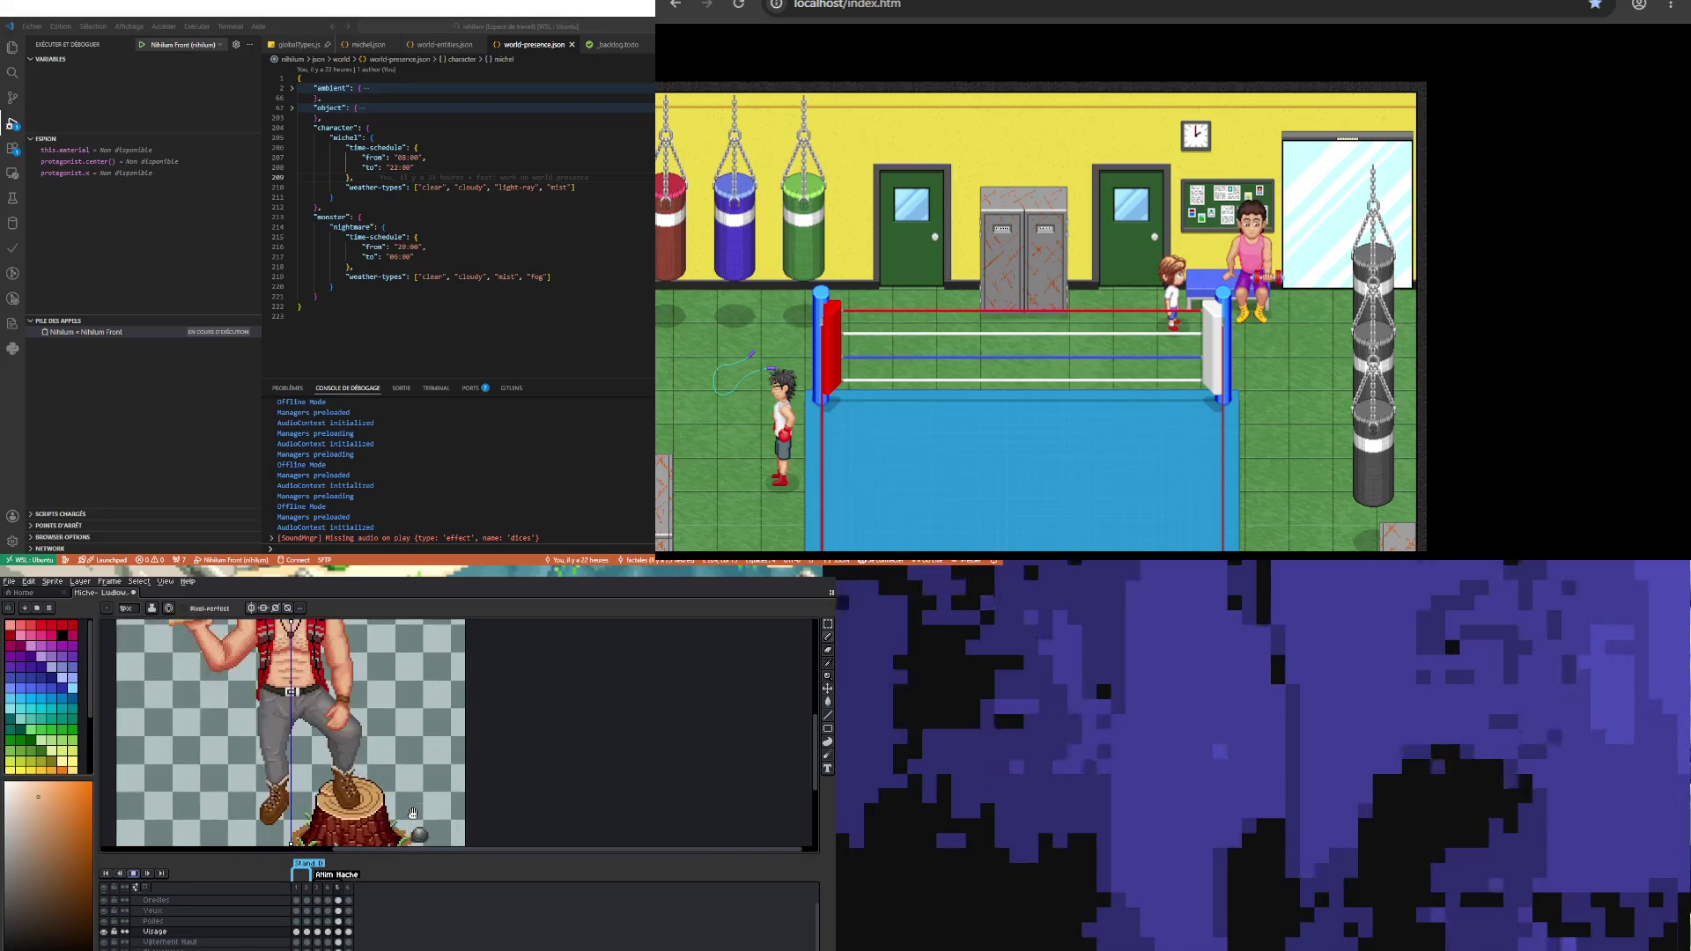
pyautogui.scroll(-3, 296, 743)
pyautogui.scroll(1, 312, 730)
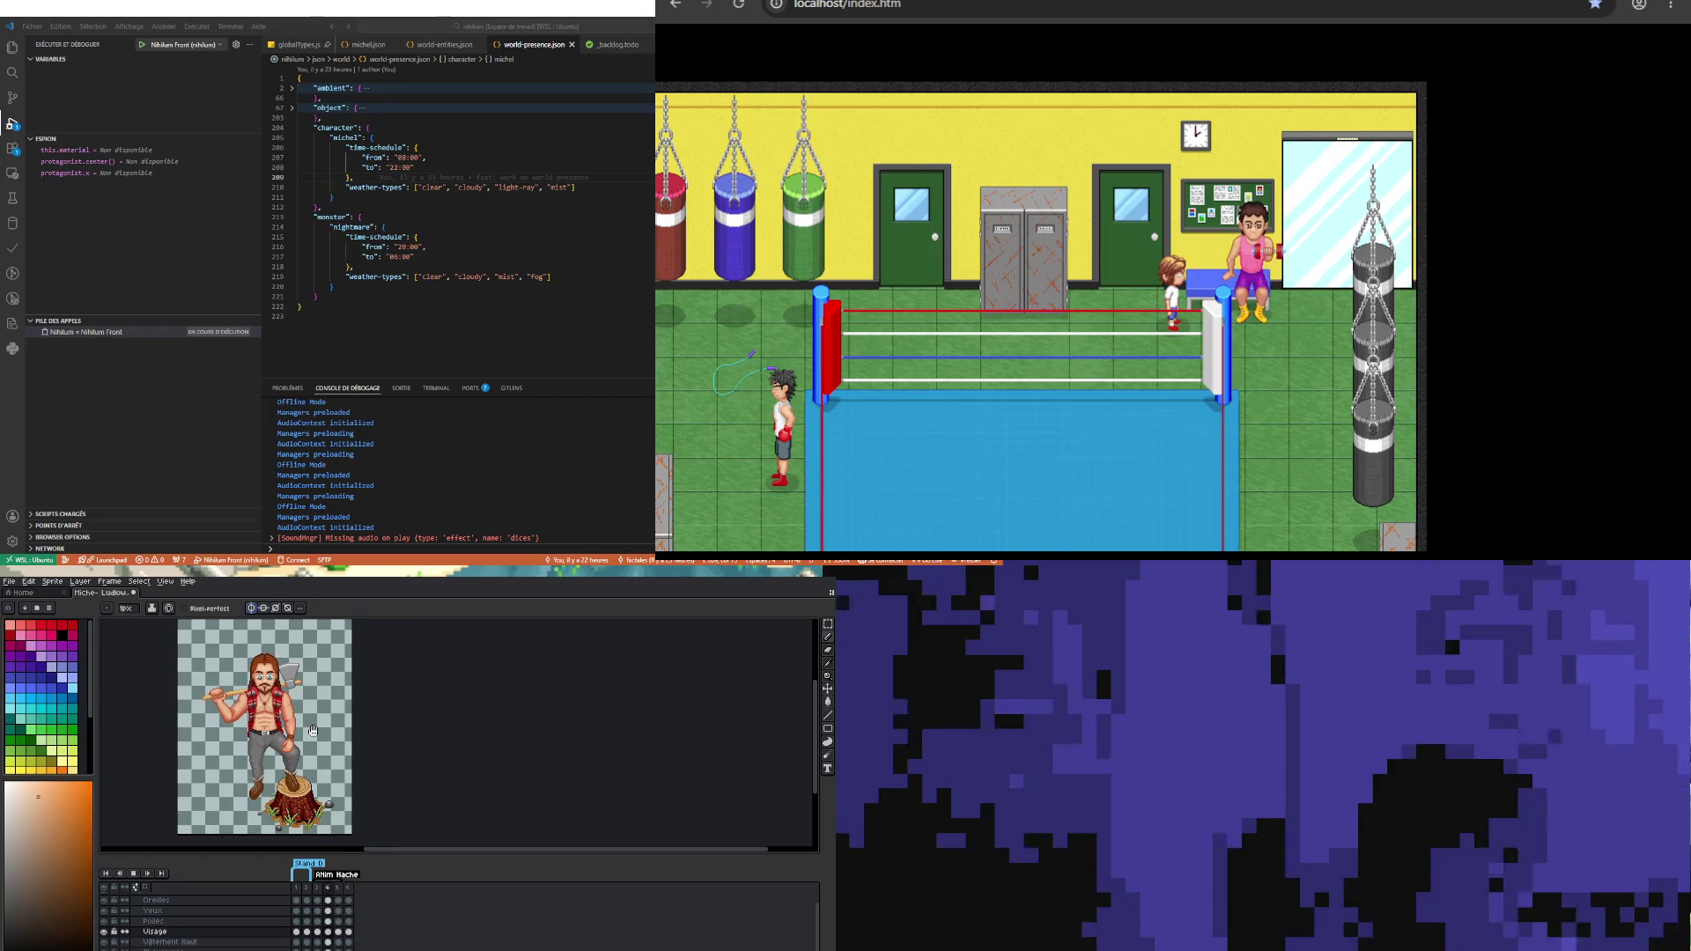
pyautogui.scroll(2, 264, 682)
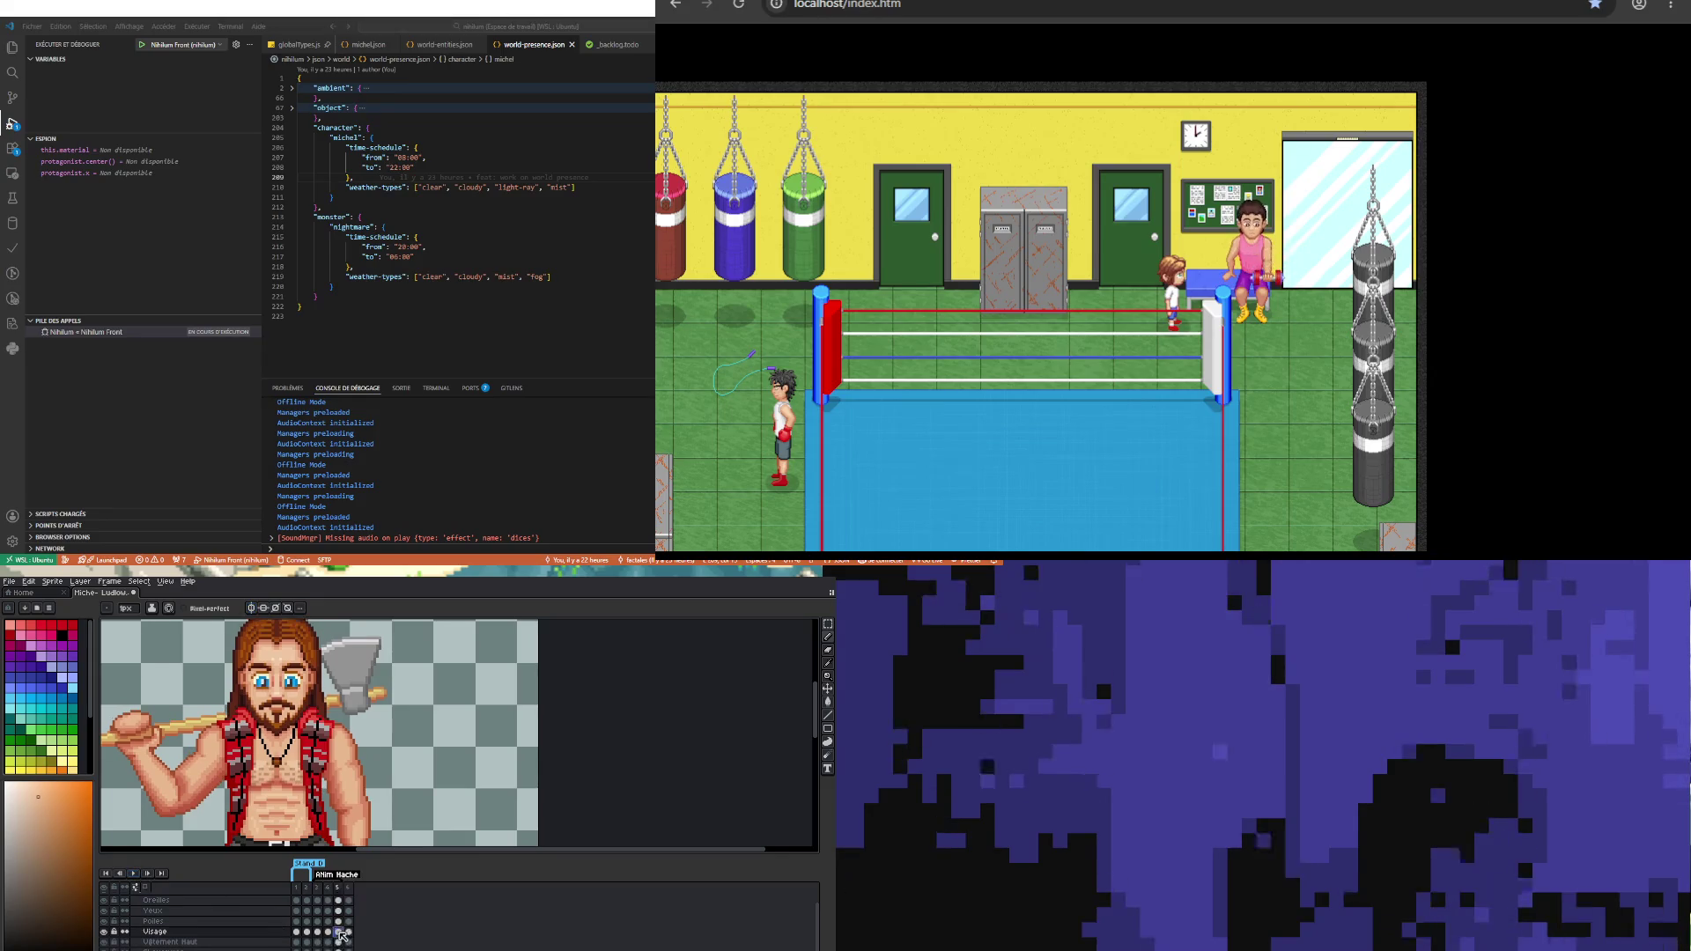
# Step: Sample a colour from the chest, stop on frame 5, and return to the Pencil
pyautogui.scroll(3, 250, 739)
pyautogui.press('alt')
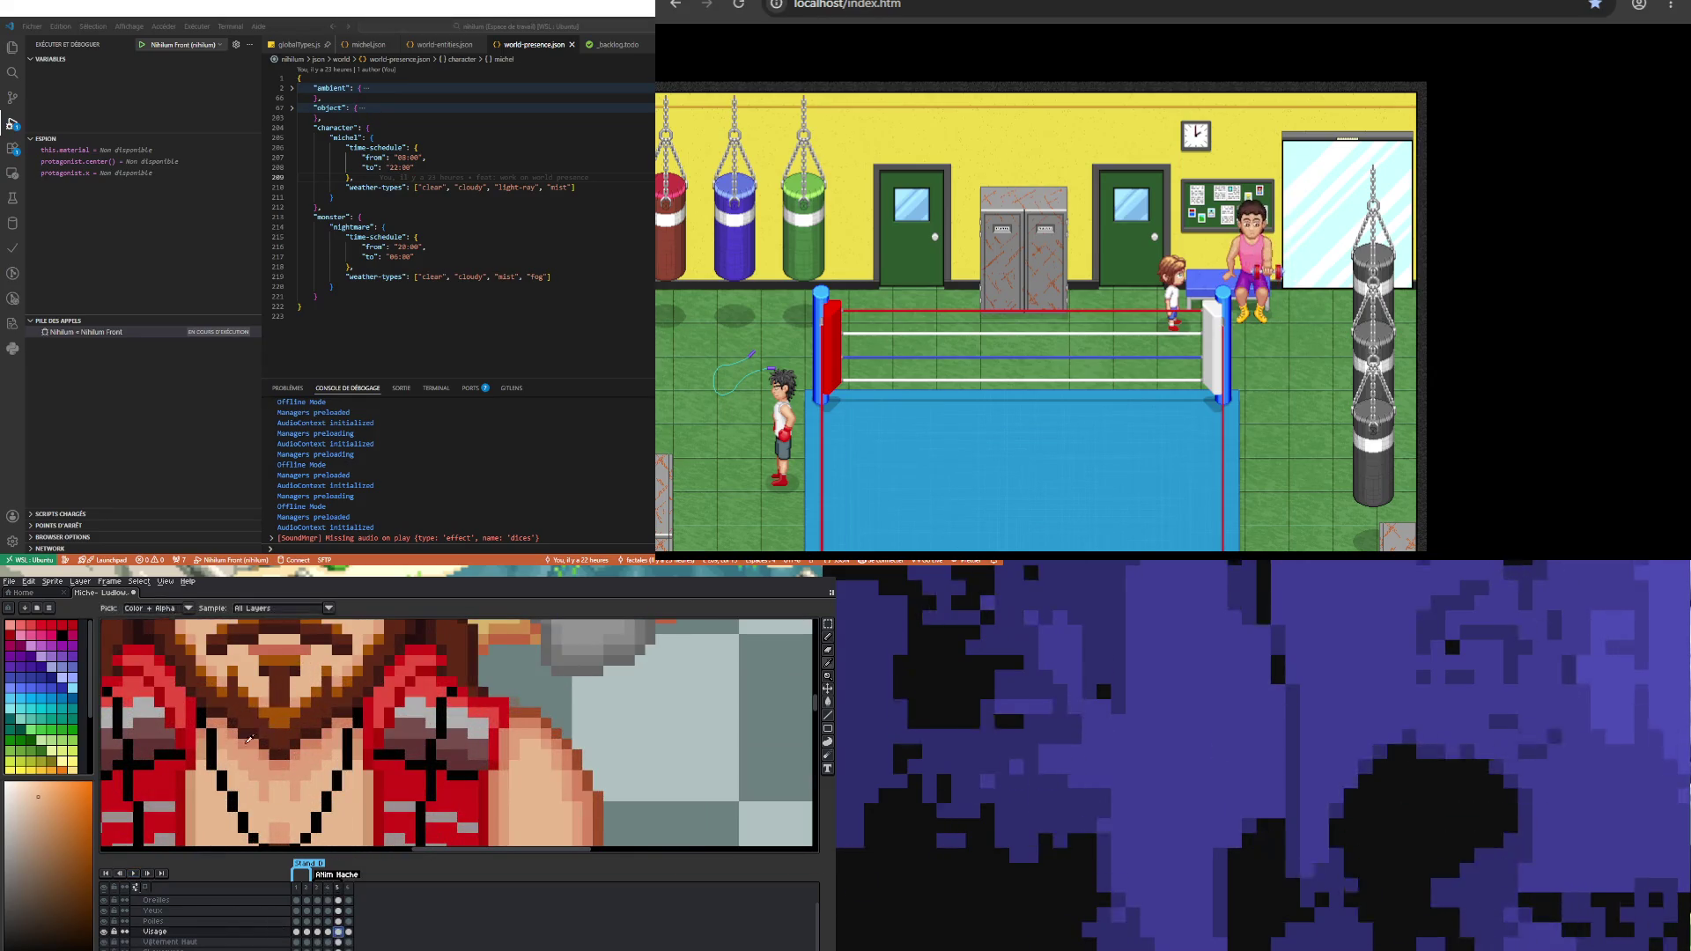
pyautogui.keyDown('alt'); pyautogui.click(236, 724); pyautogui.keyUp('alt')
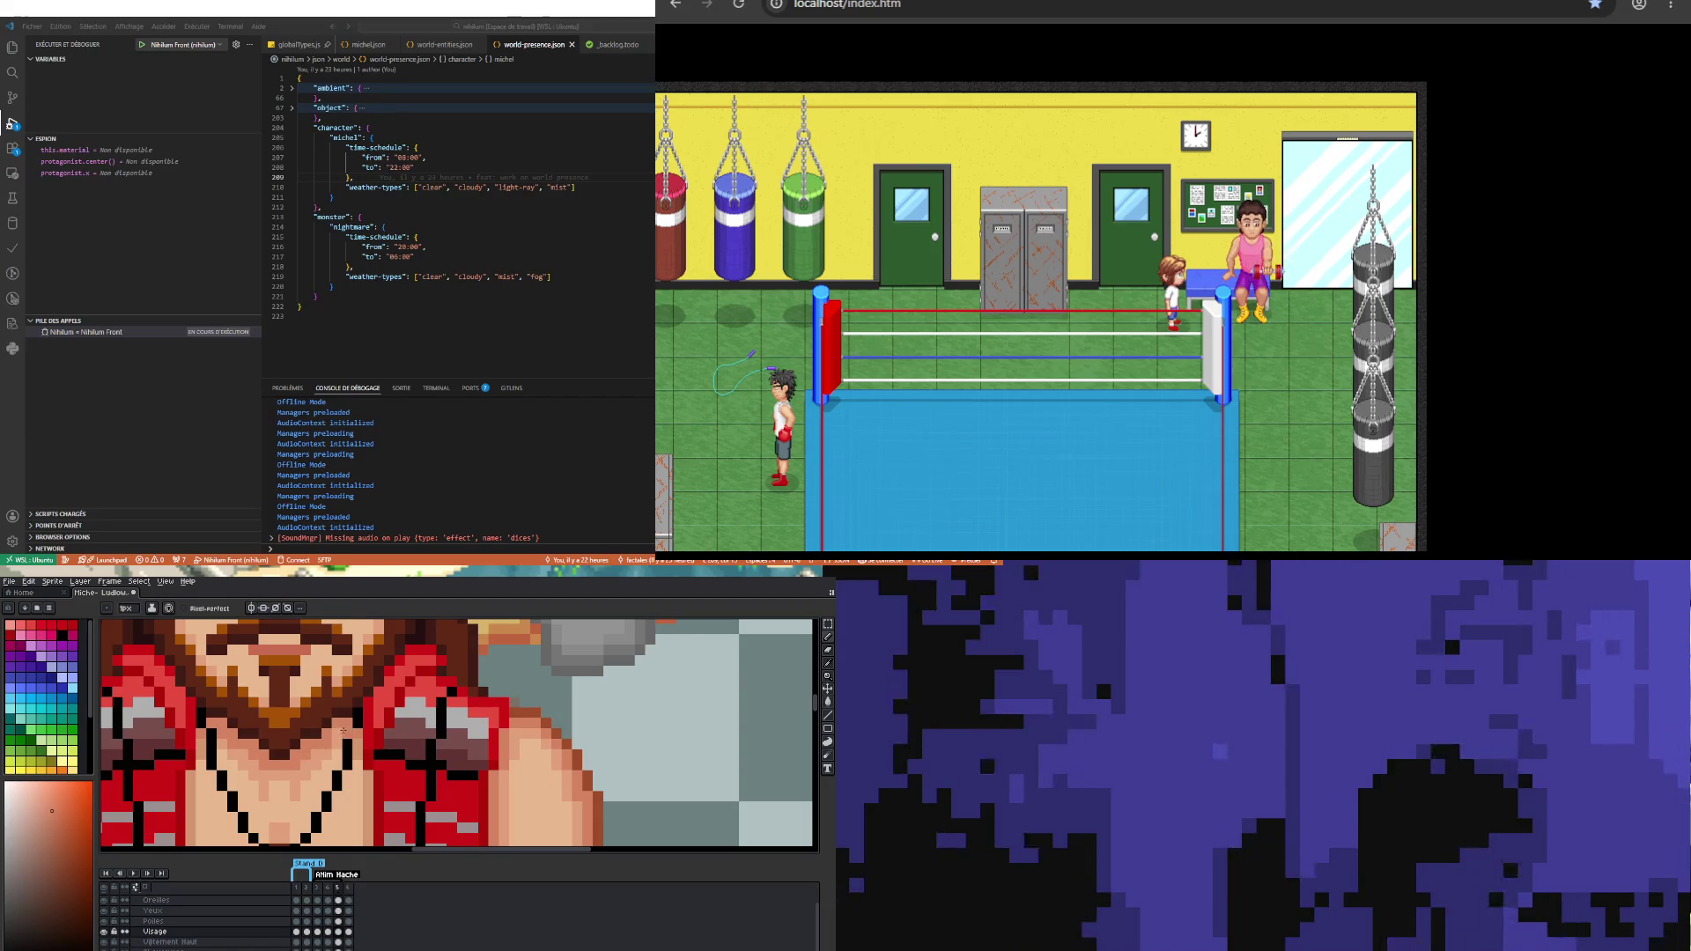
pyautogui.scroll(-2, 335, 732)
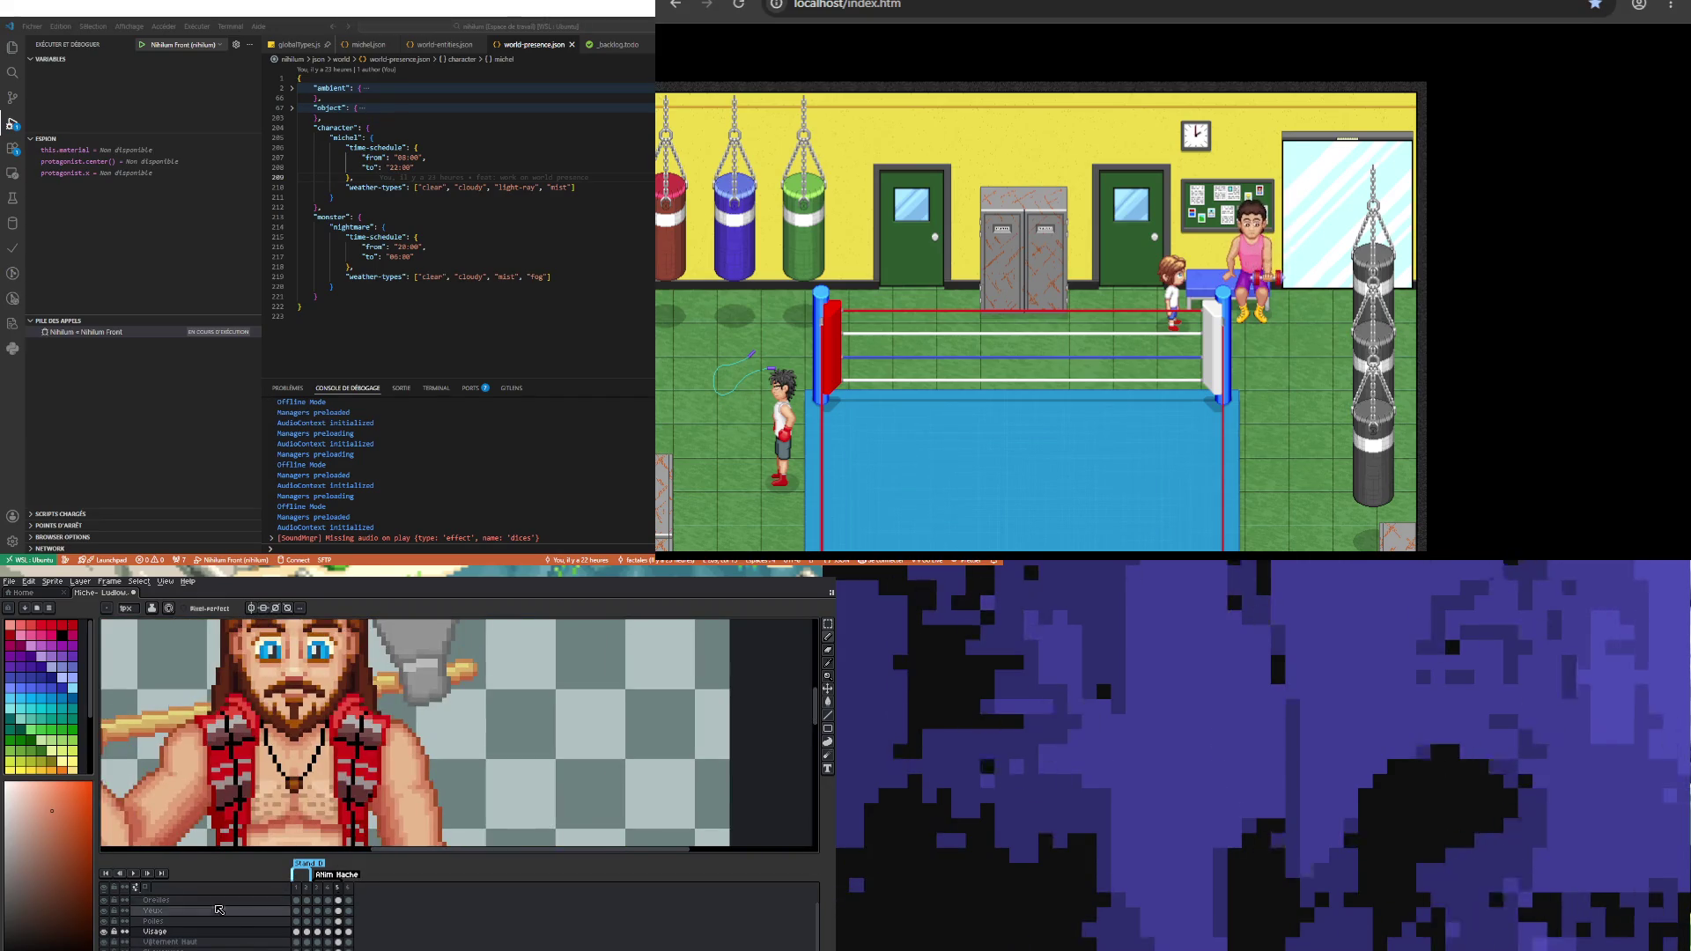
pyautogui.scroll(-1, 246, 737)
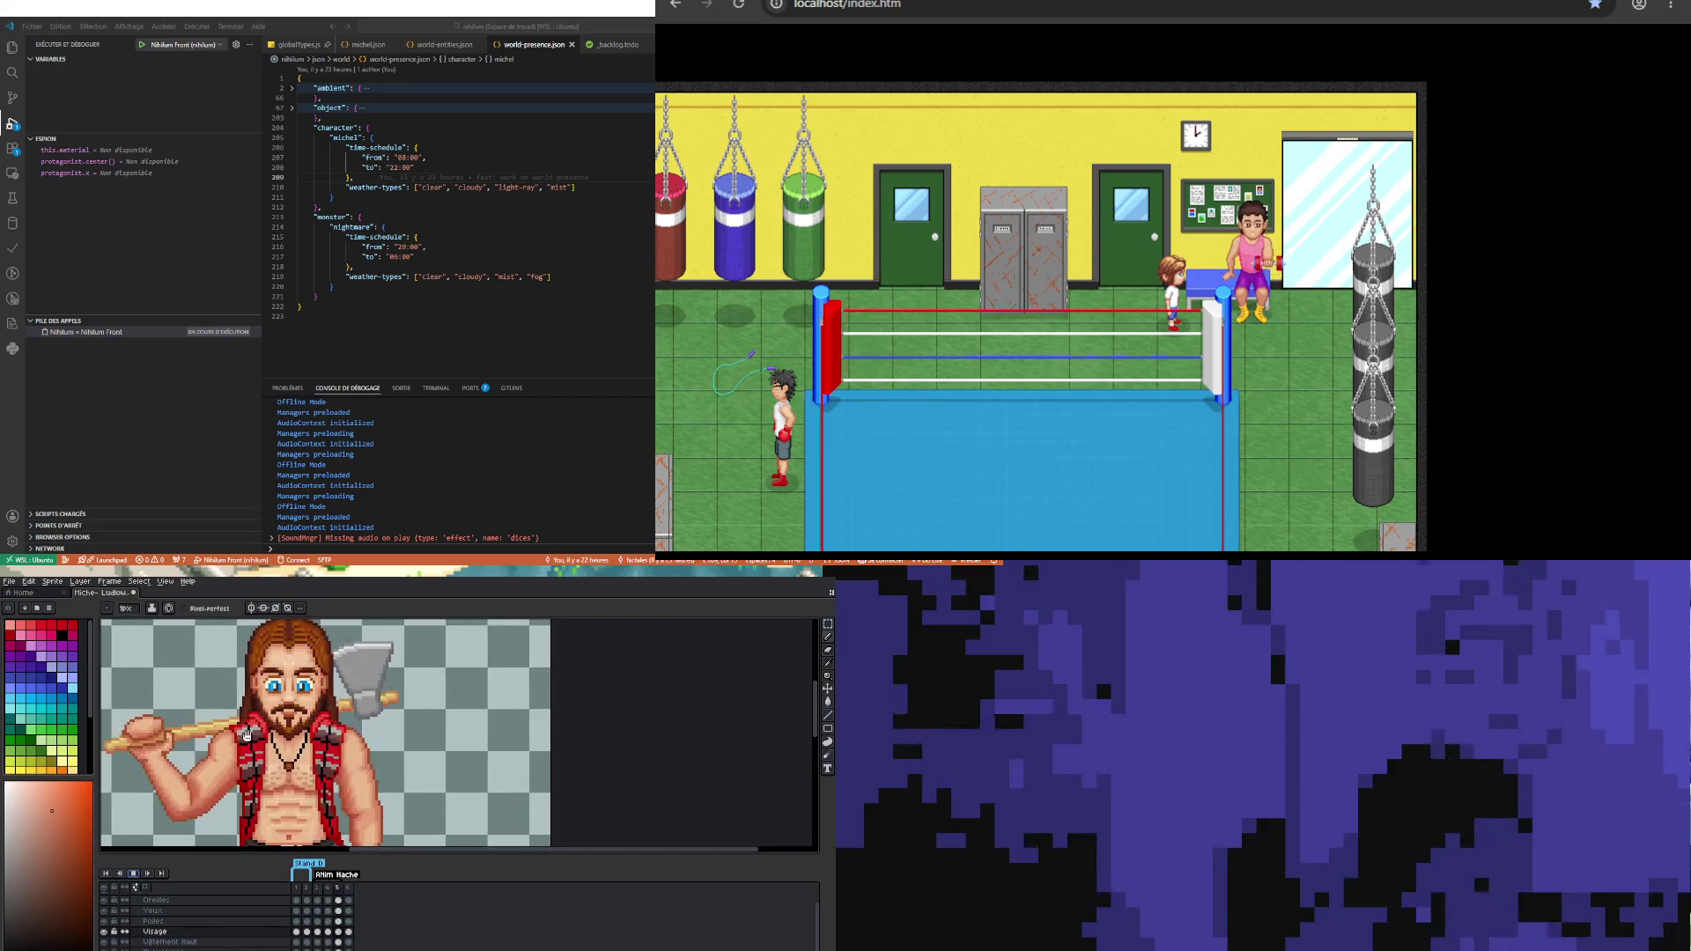
pyautogui.scroll(-1, 247, 736)
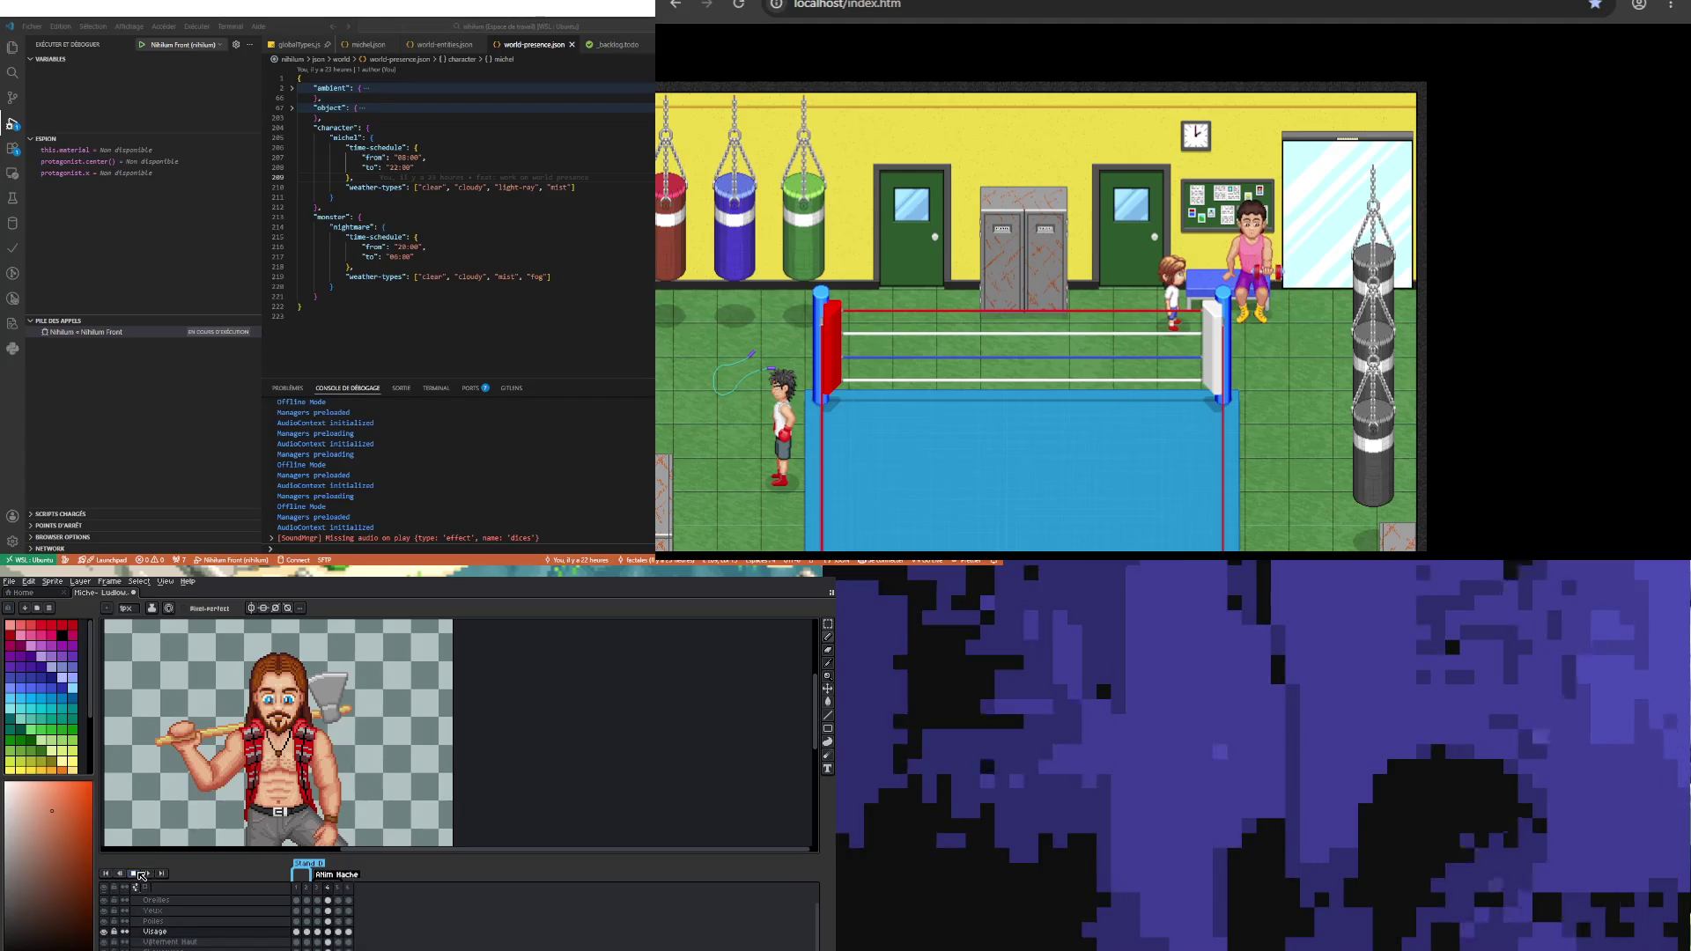
pyautogui.scroll(1, 308, 770)
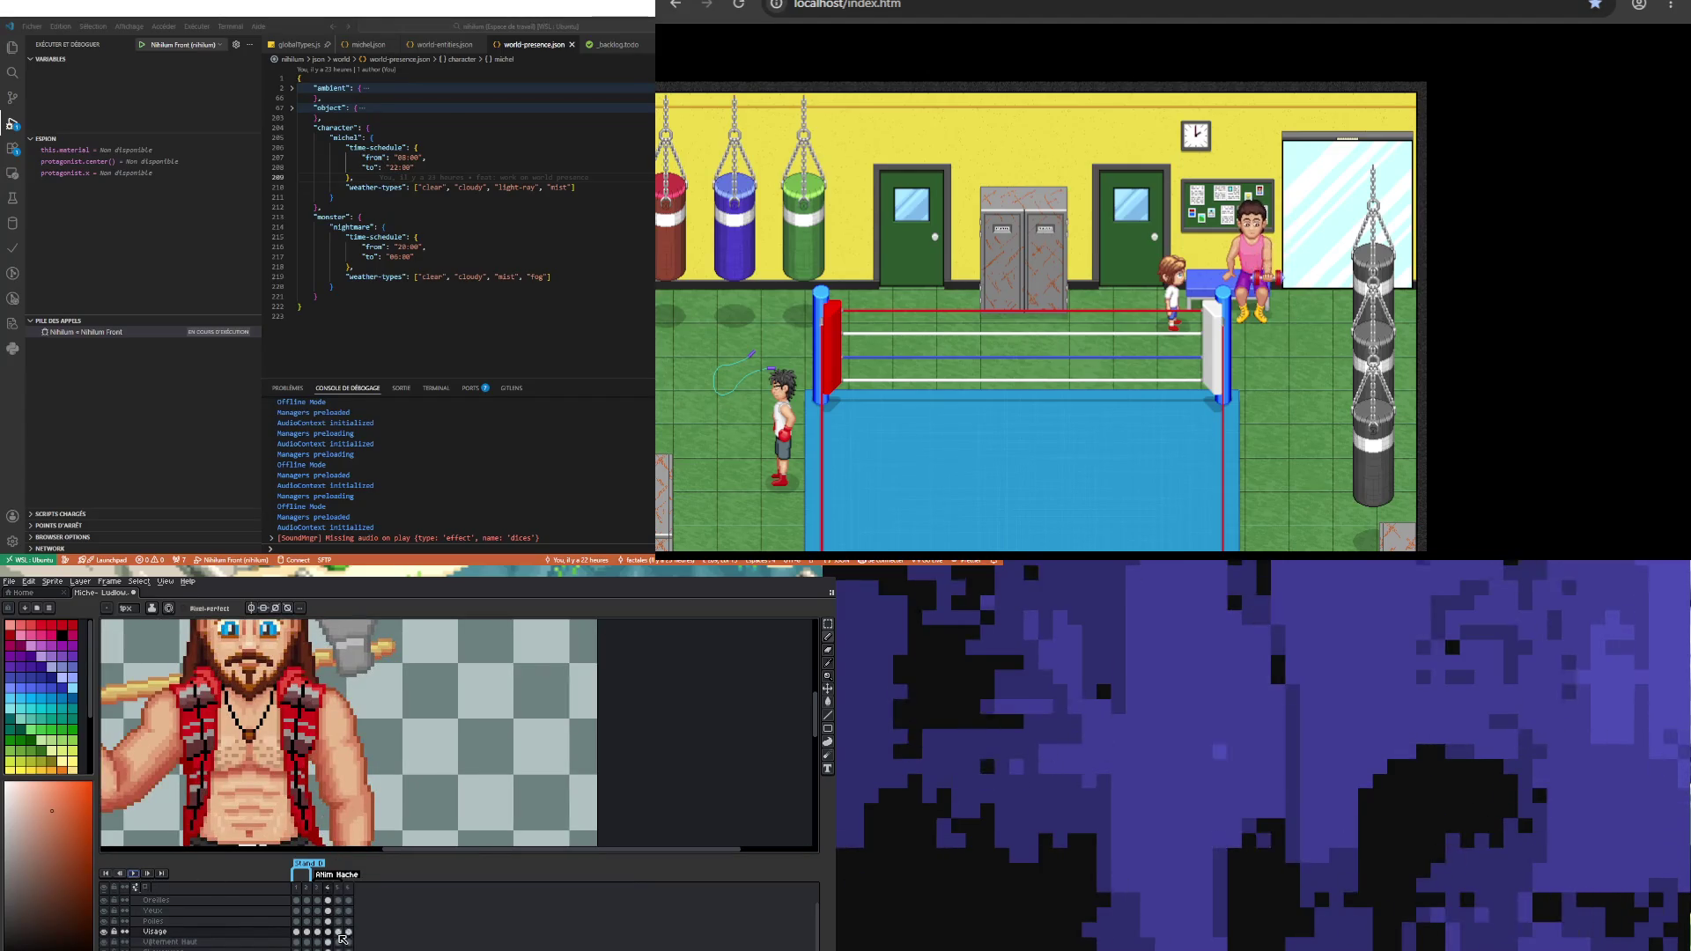
pyautogui.press('v')
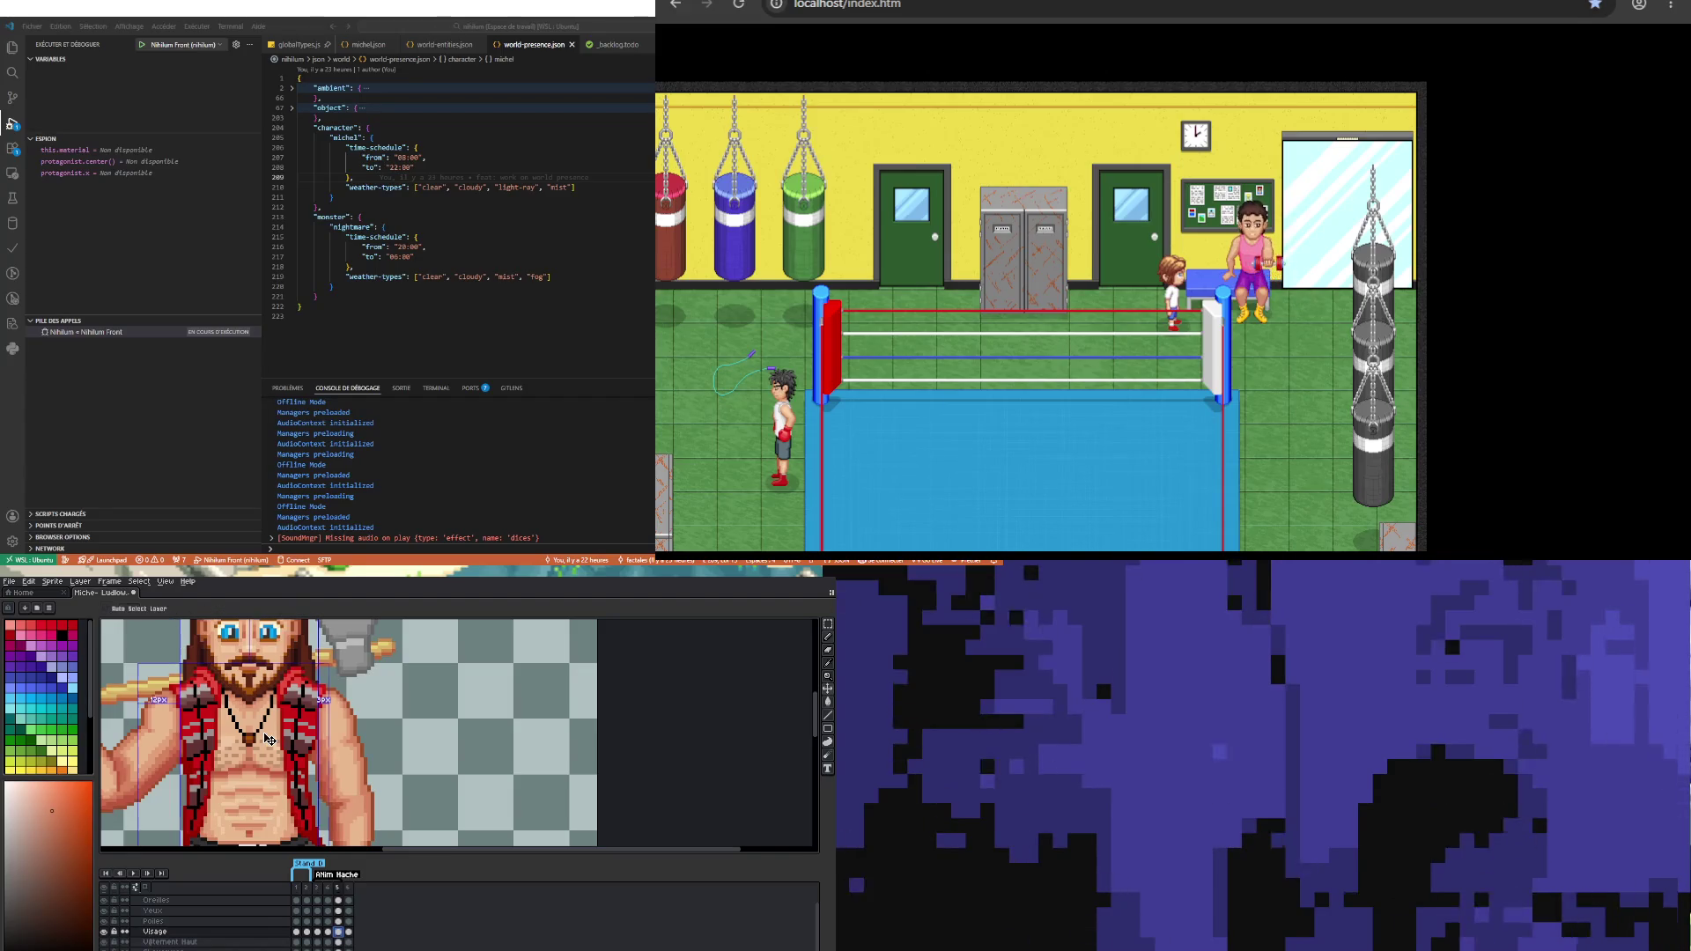
pyautogui.press('b')
# Step: Compare the face and beard on frames 4 and 5, ending on frame 5 with the Pencil
pyautogui.scroll(2, 254, 687)
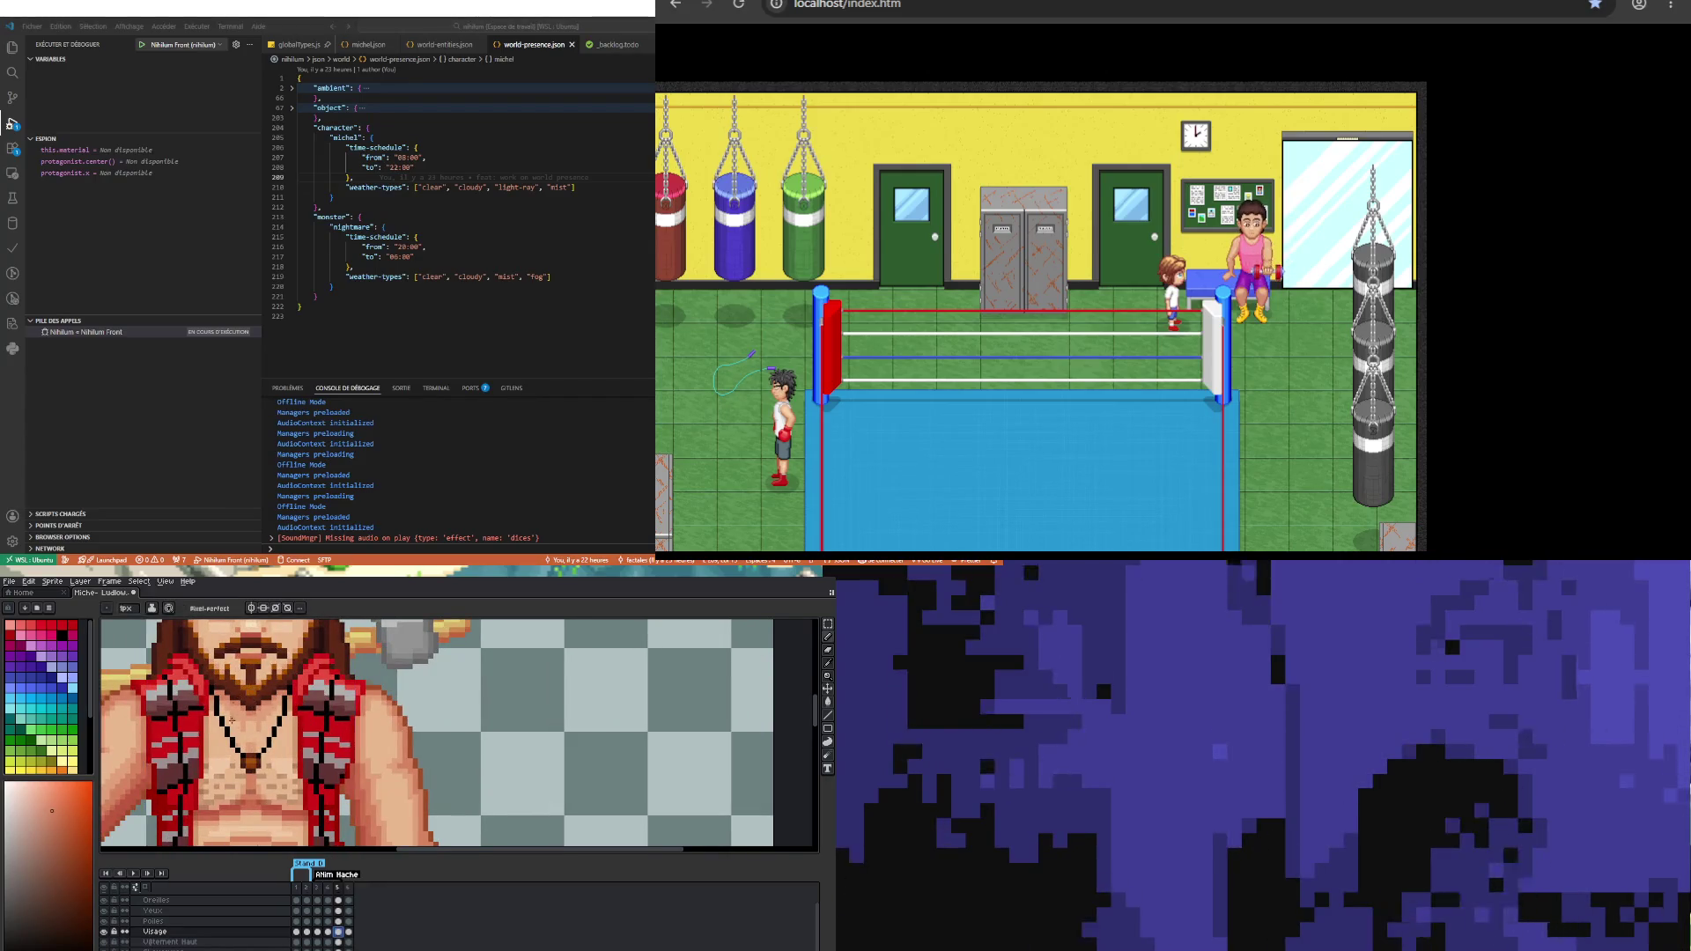
pyautogui.click(330, 932)
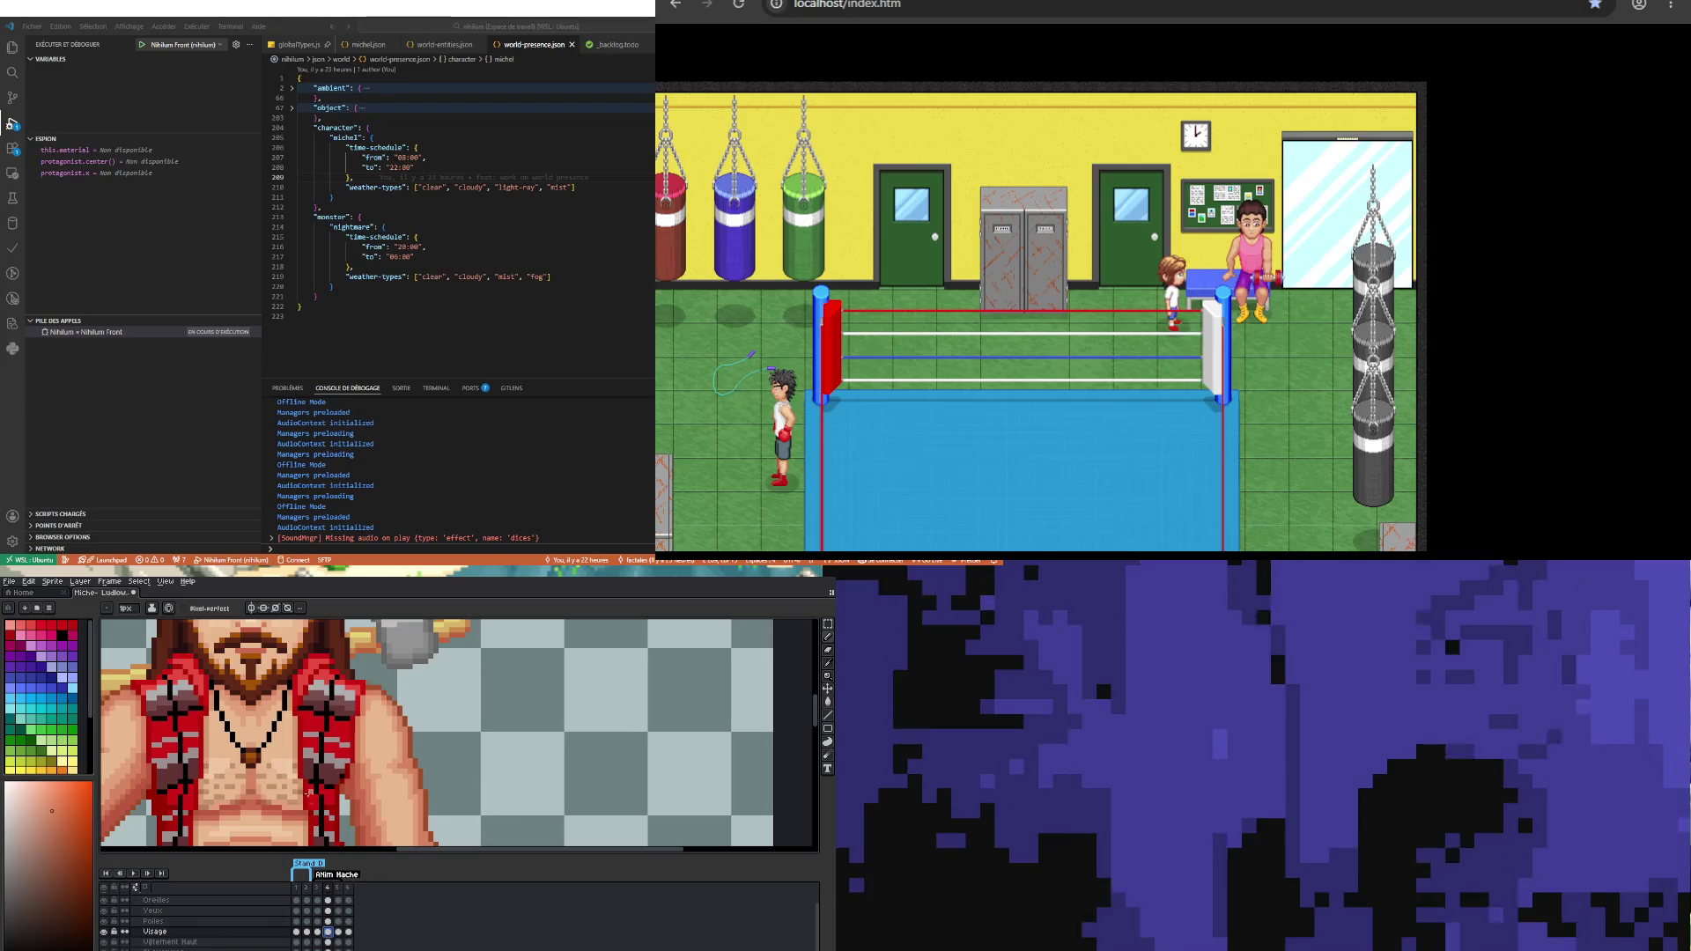
pyautogui.click(339, 931)
pyautogui.press('v')
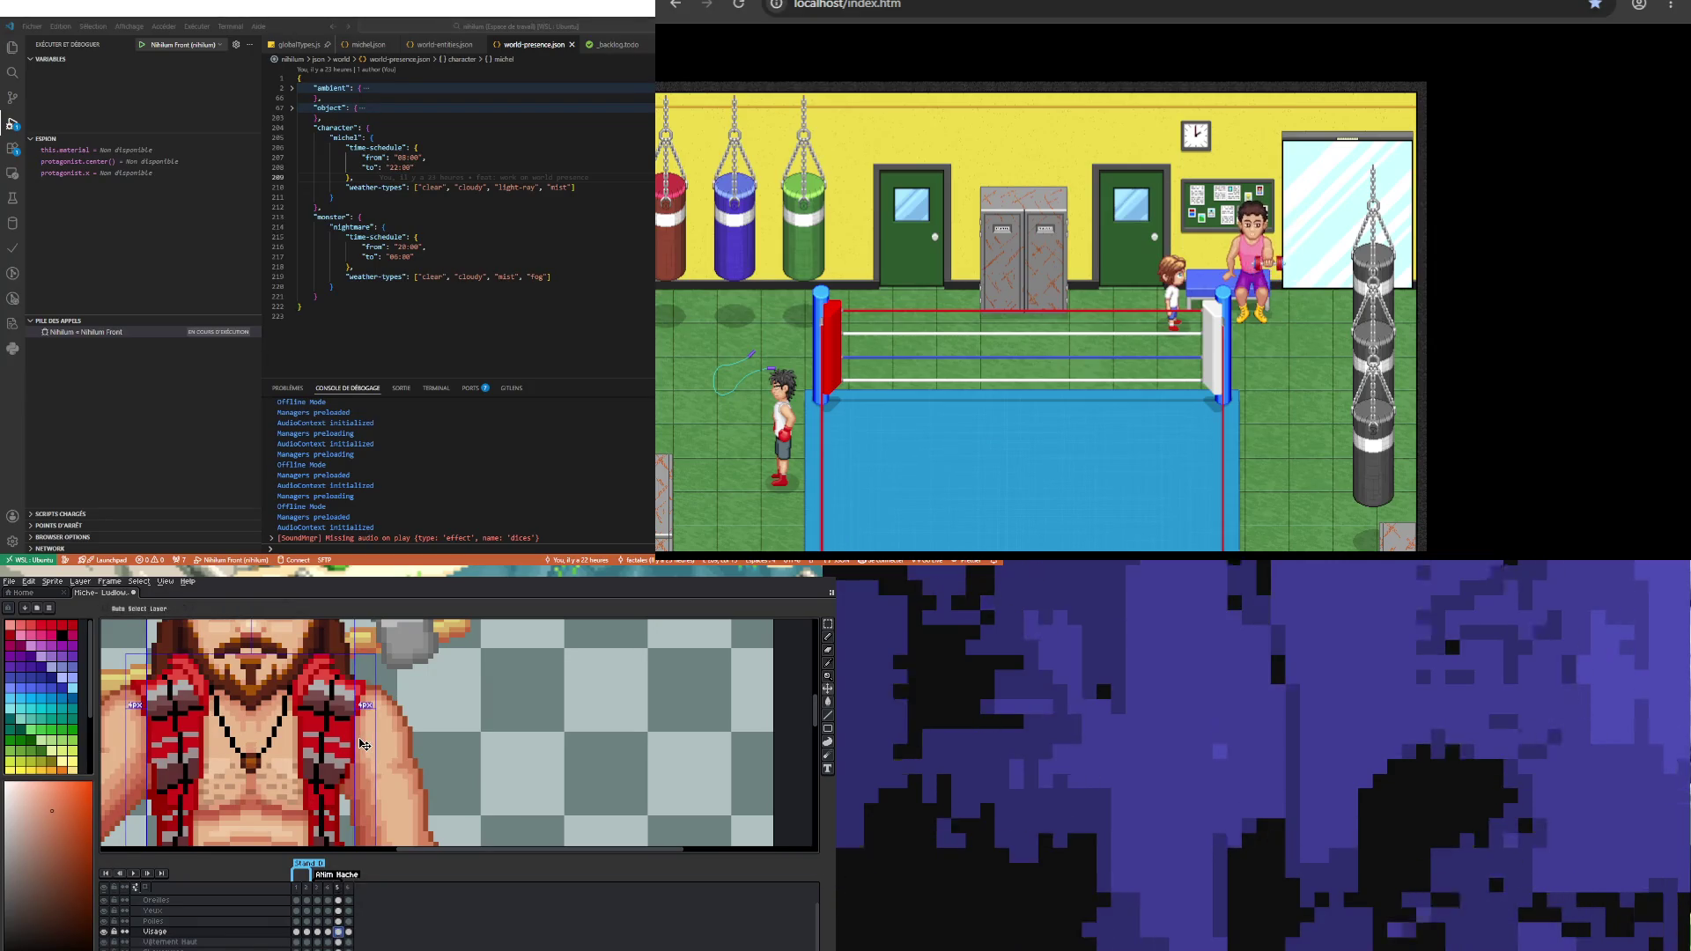
pyautogui.press('b')
pyautogui.scroll(-2, 283, 776)
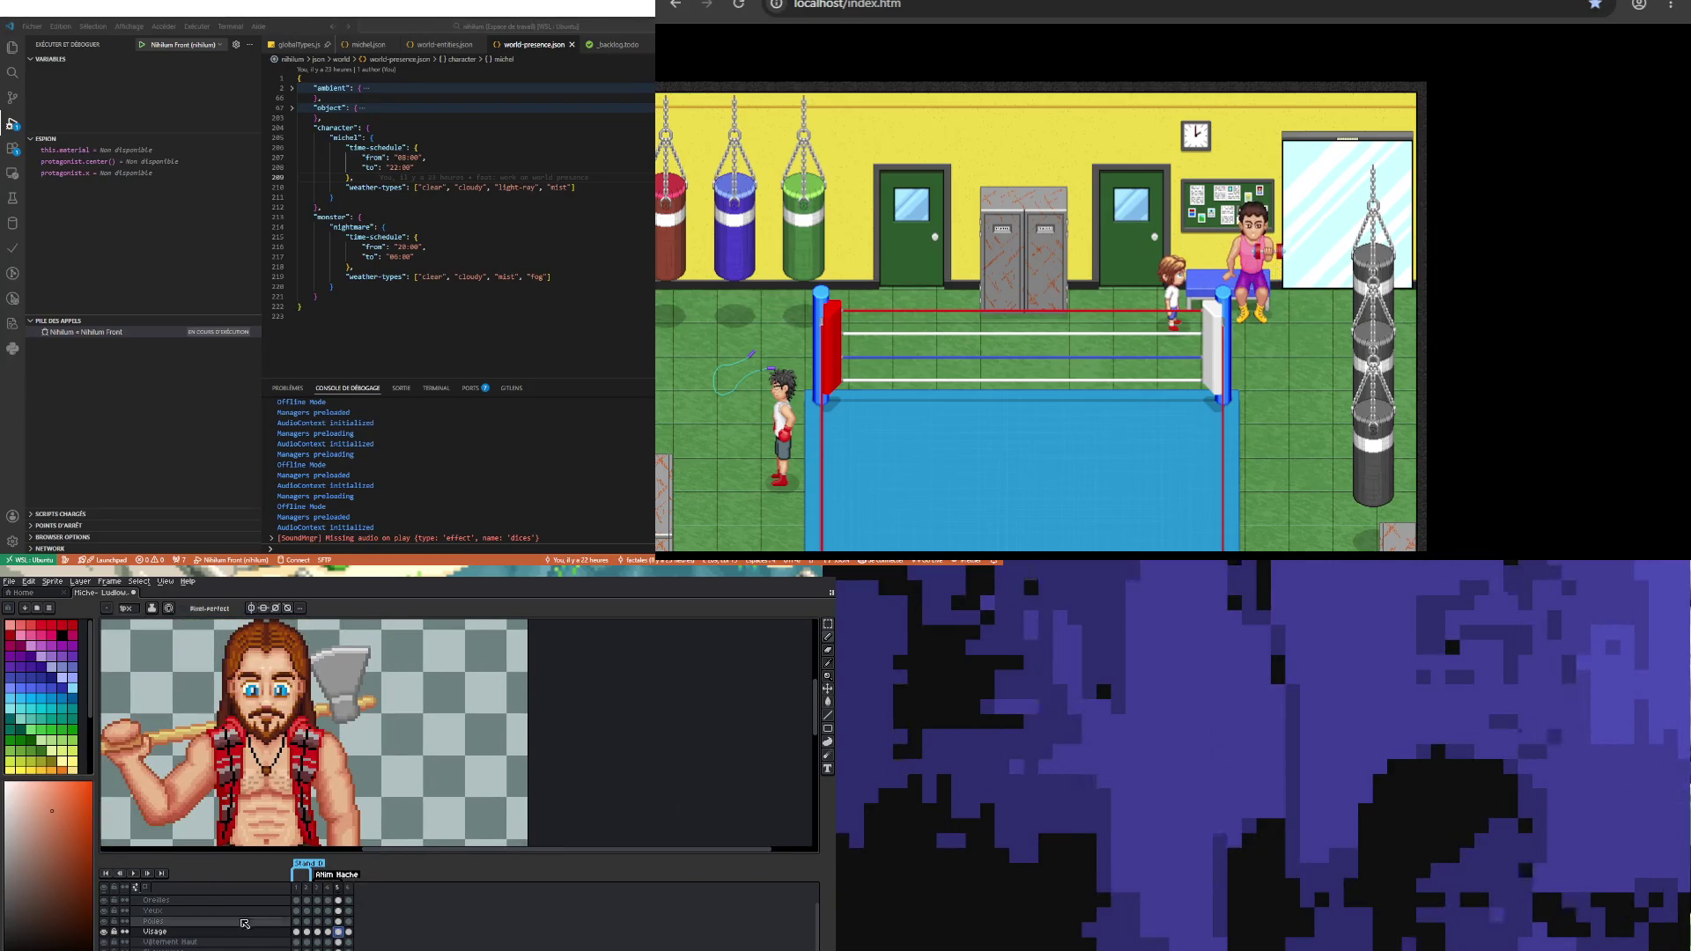
# Step: Play the animation again and stop it on frame 5 for a close look at the face
pyautogui.click(134, 873)
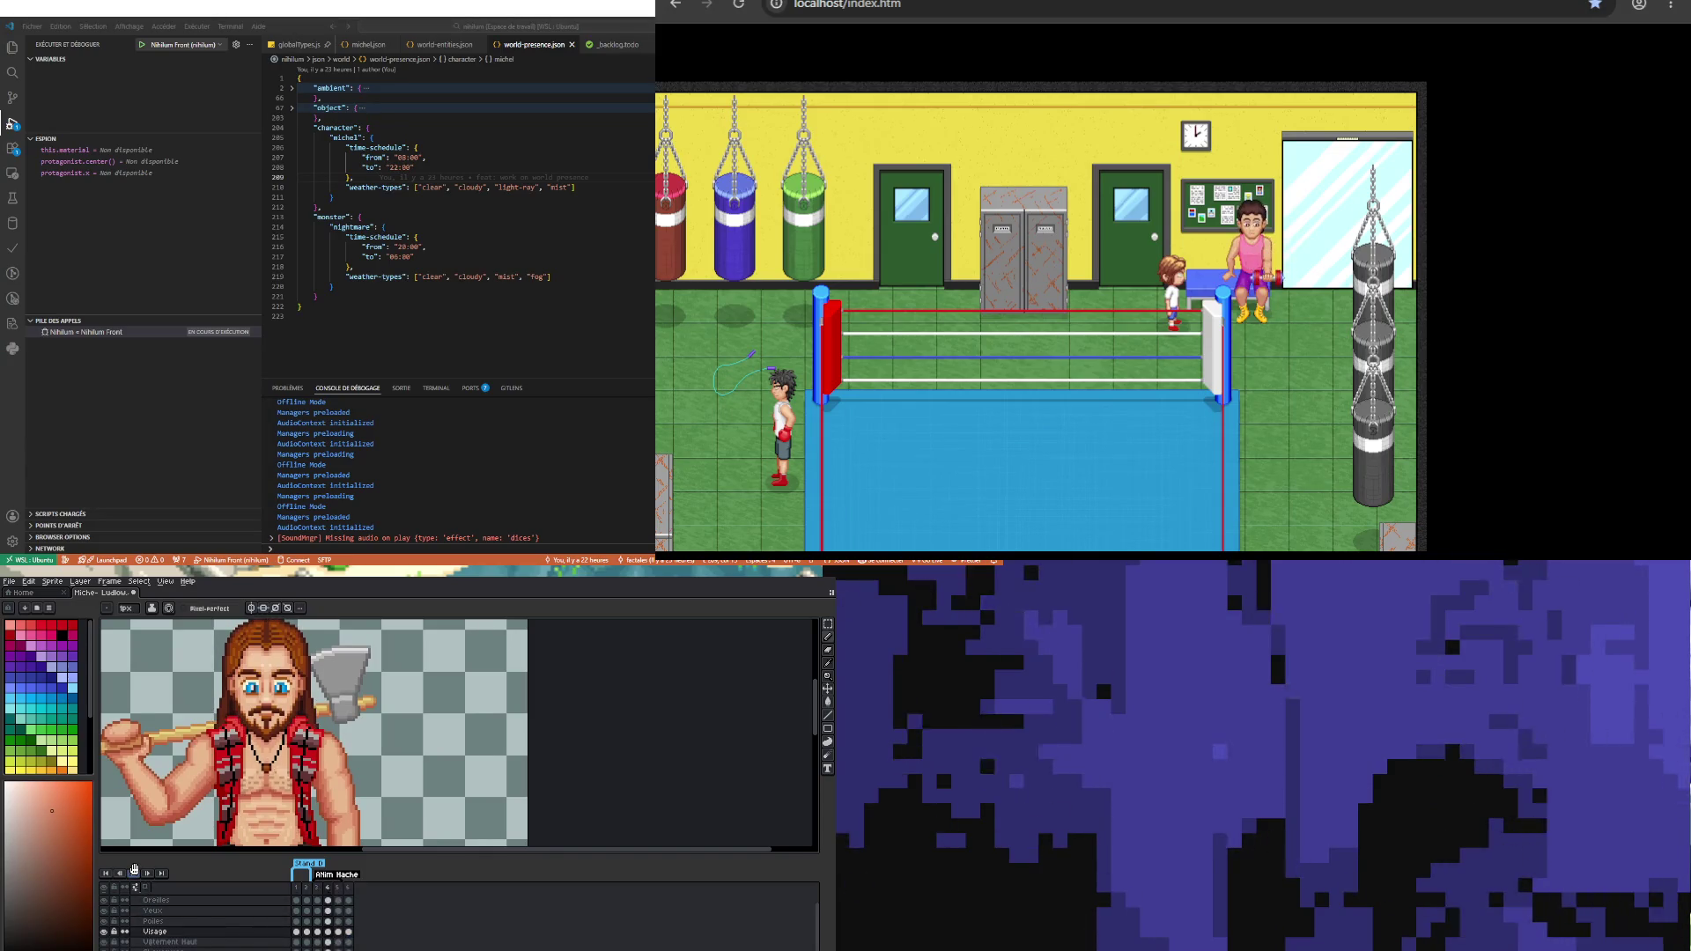
pyautogui.scroll(-1, 220, 728)
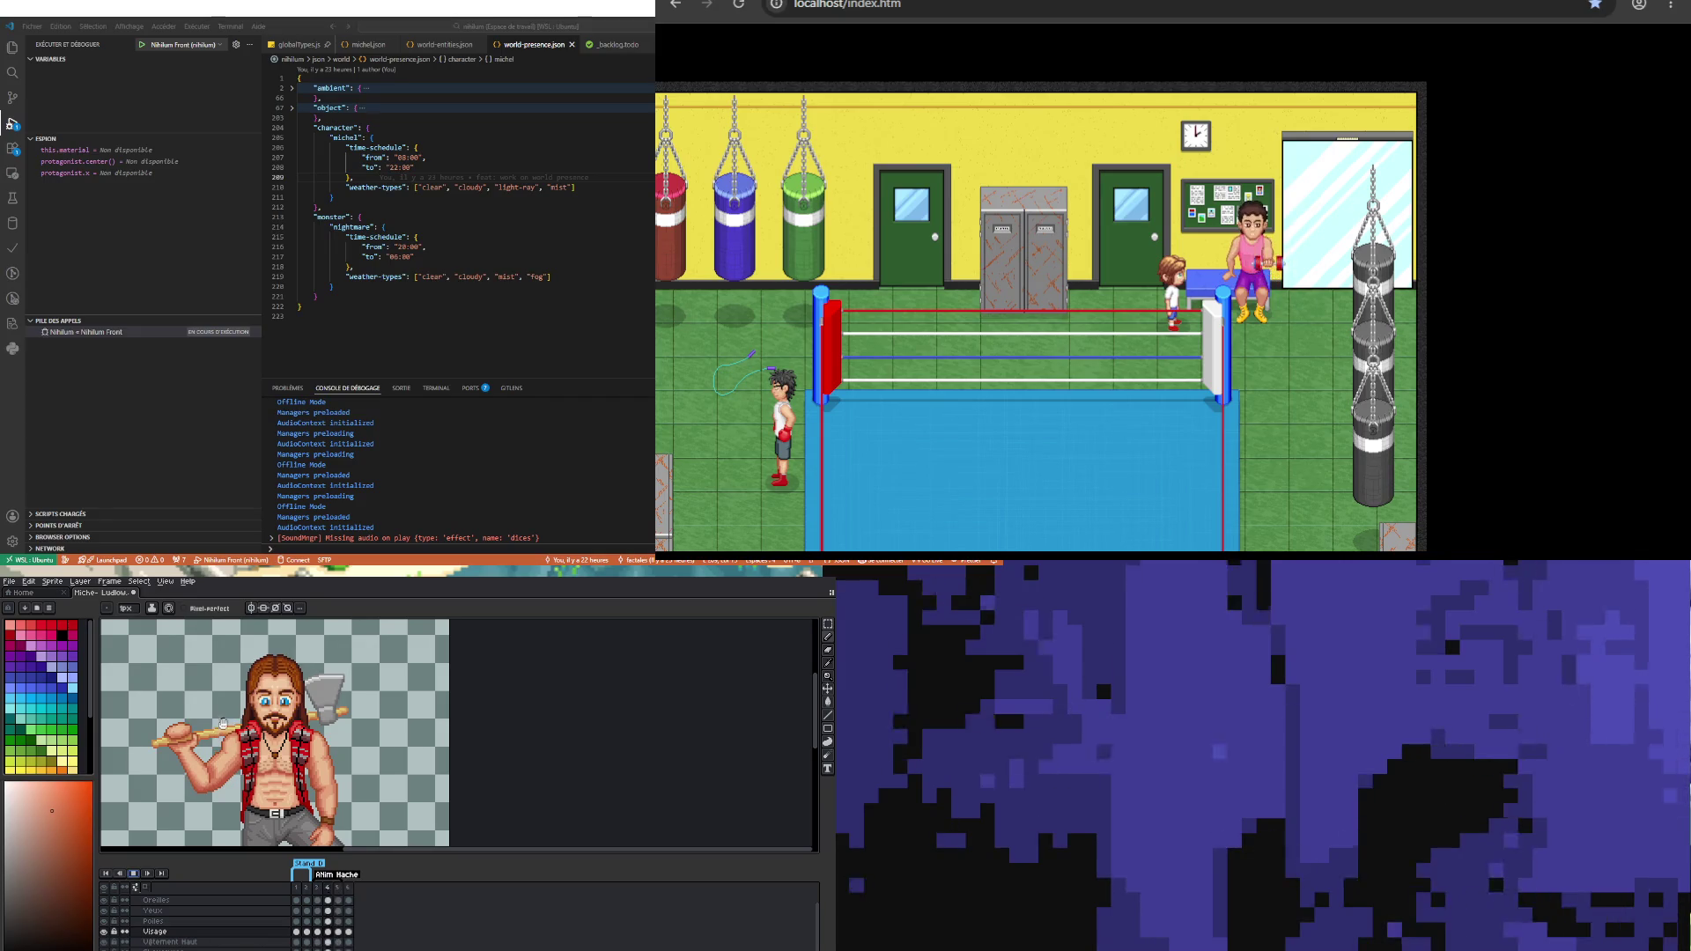
pyautogui.scroll(-1, 226, 709)
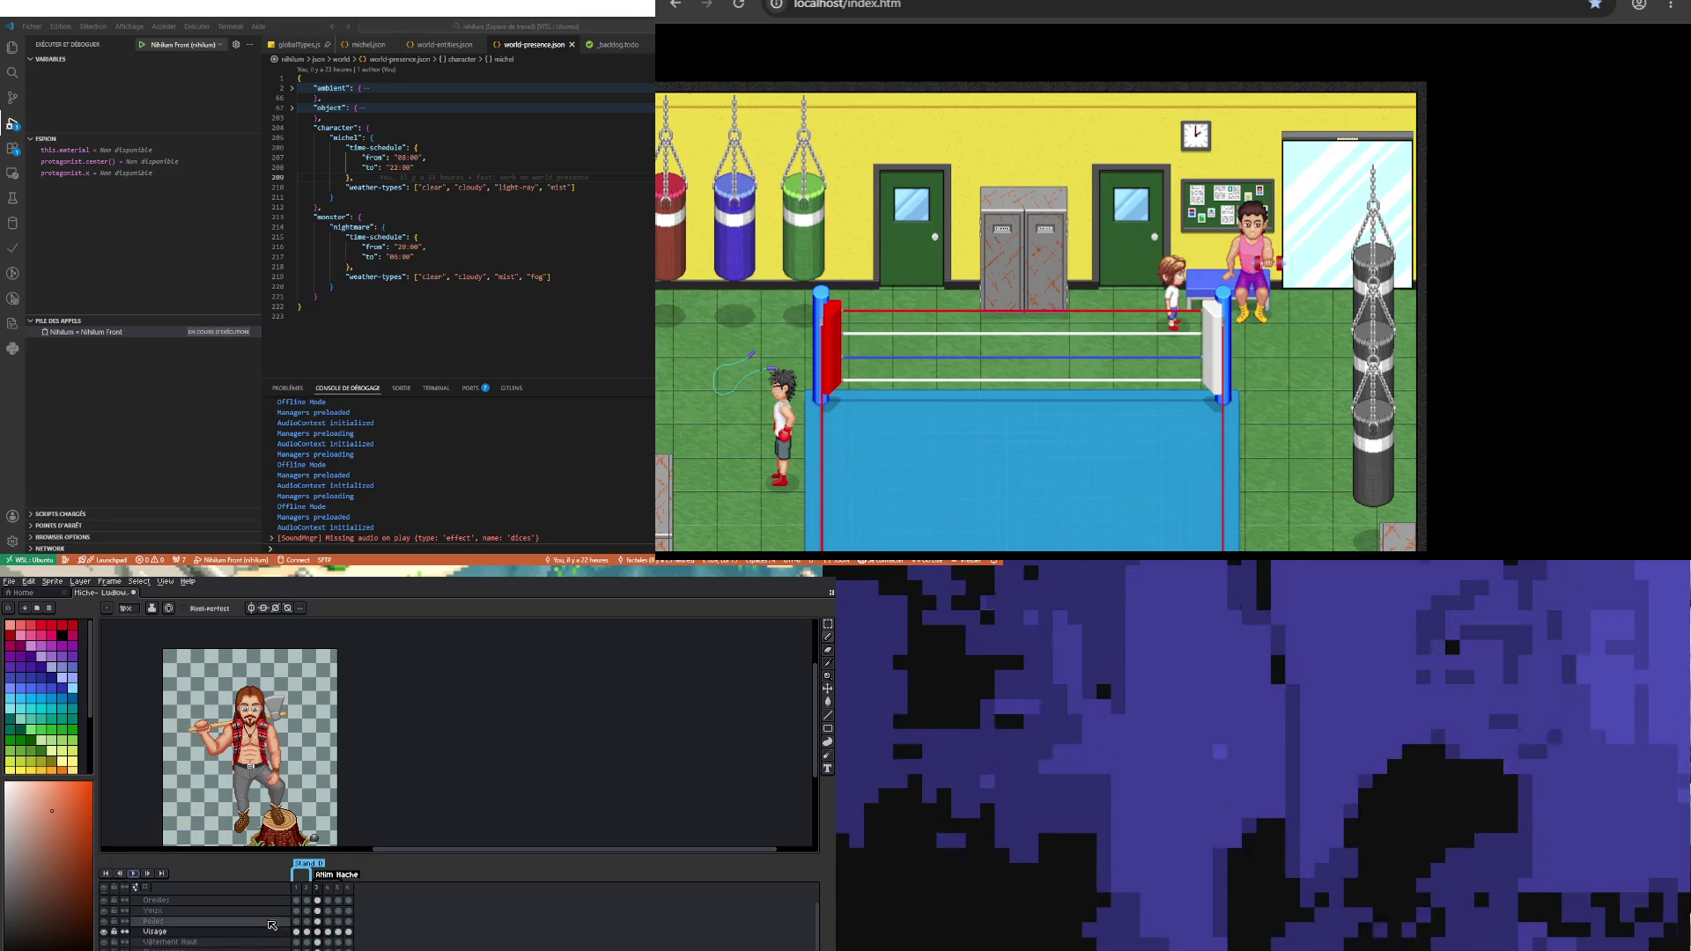
pyautogui.click(338, 931)
pyautogui.scroll(4, 212, 722)
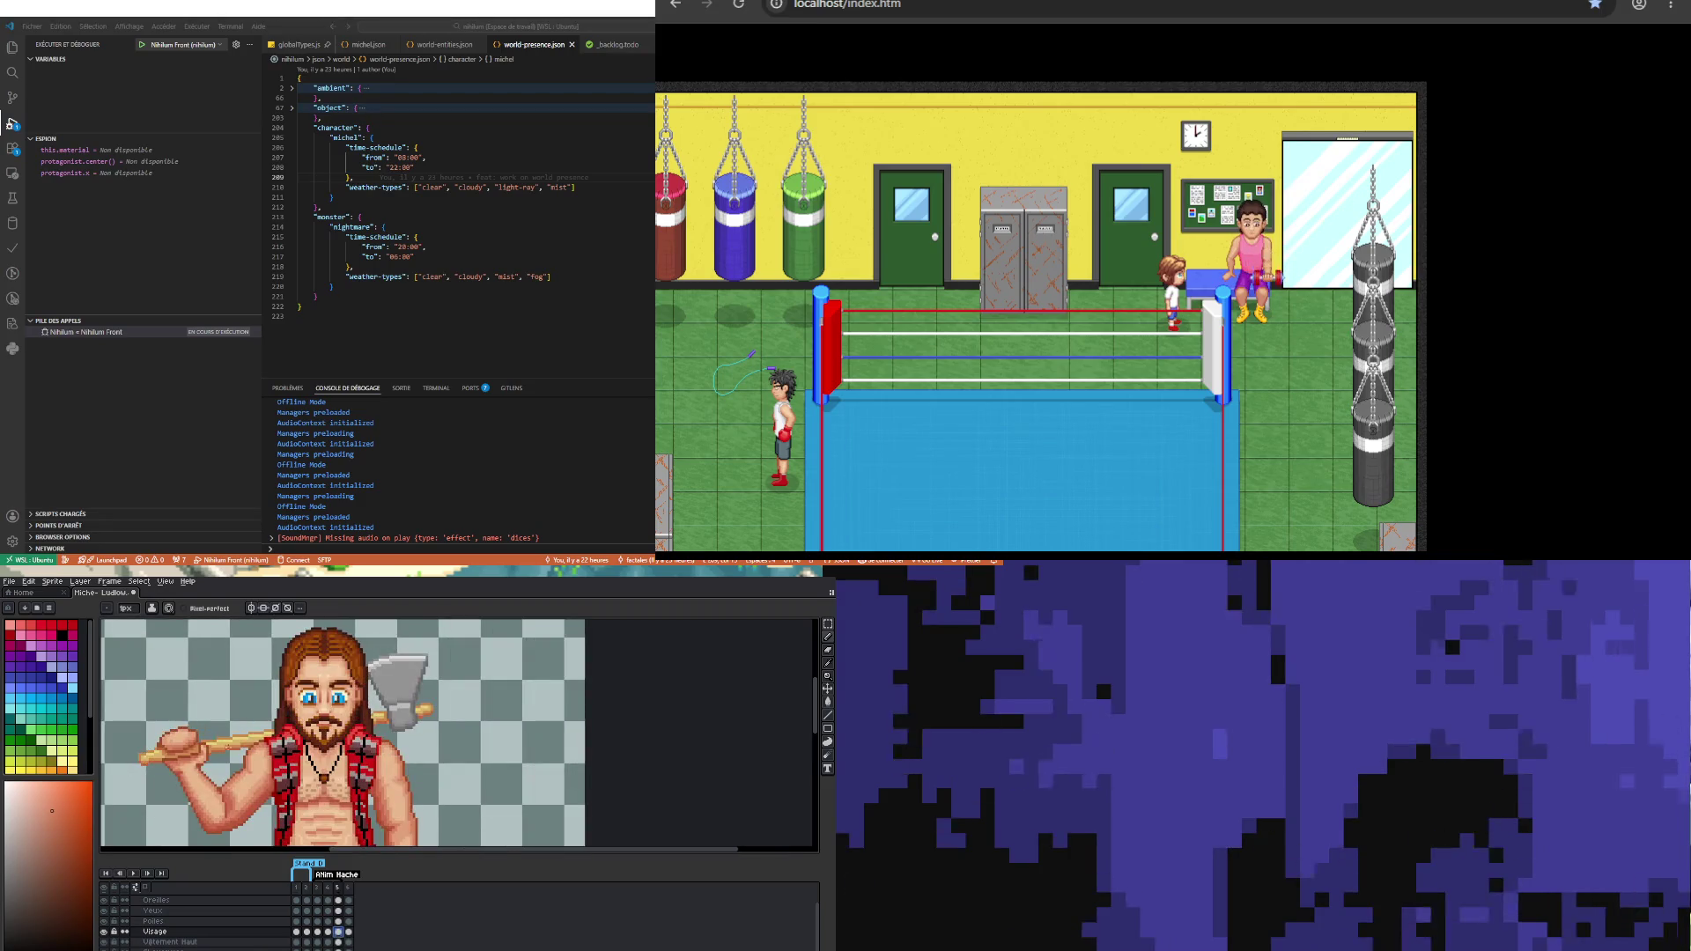
pyautogui.scroll(-2, 450, 940)
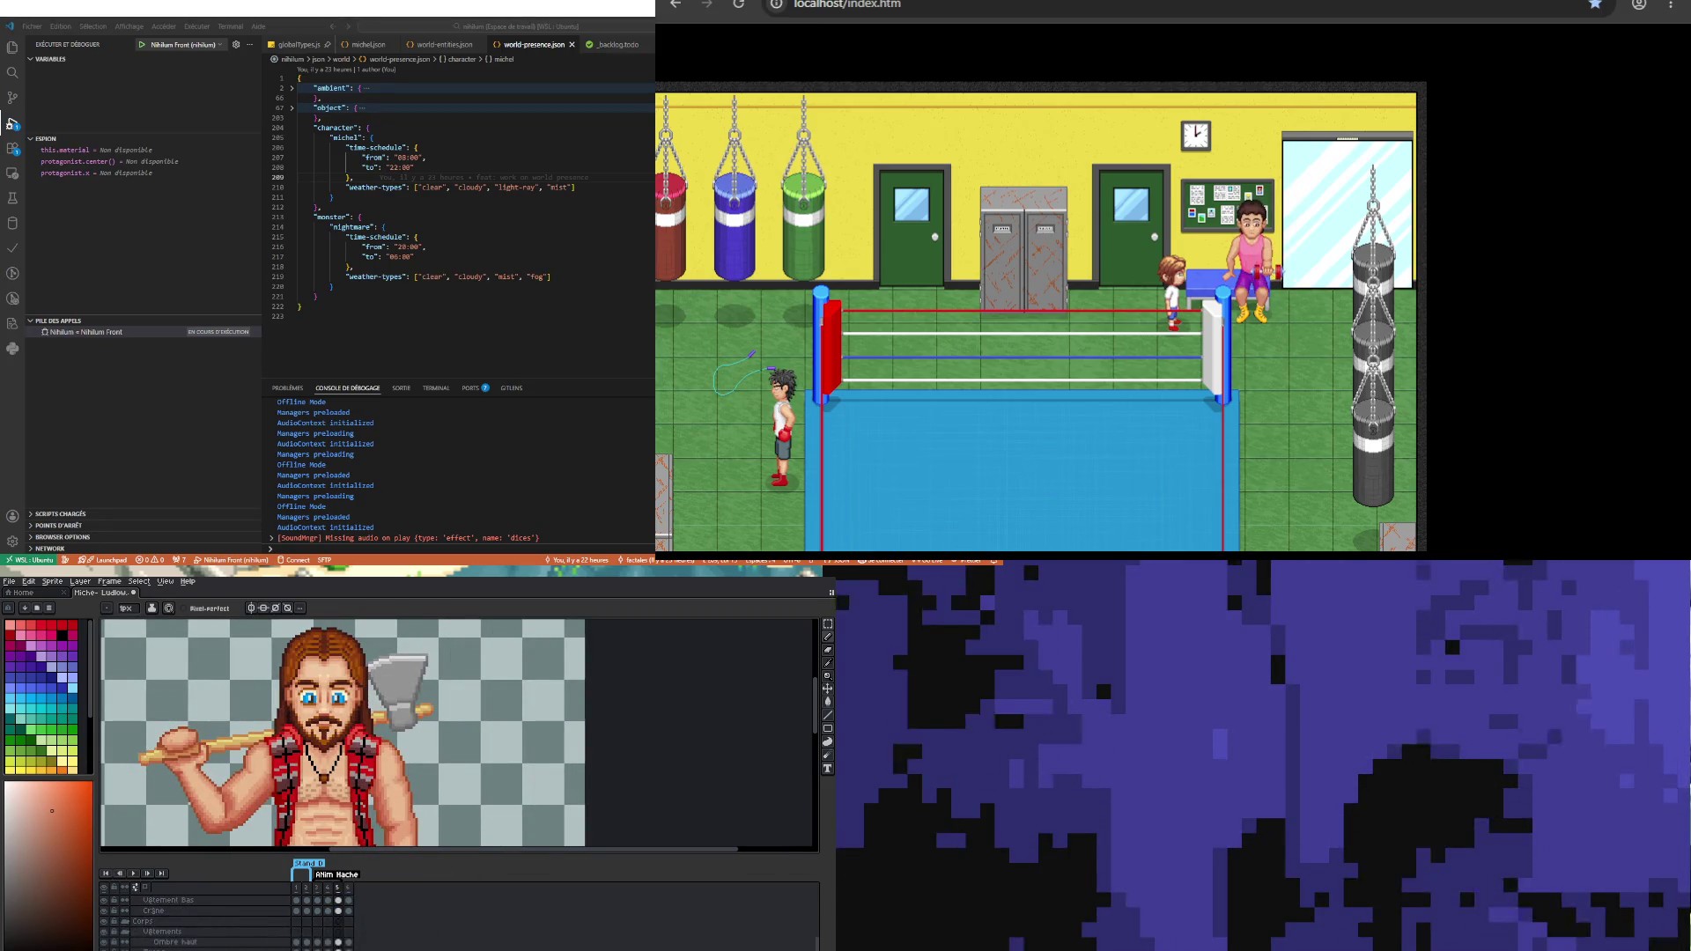
pyautogui.scroll(-2, 203, 920)
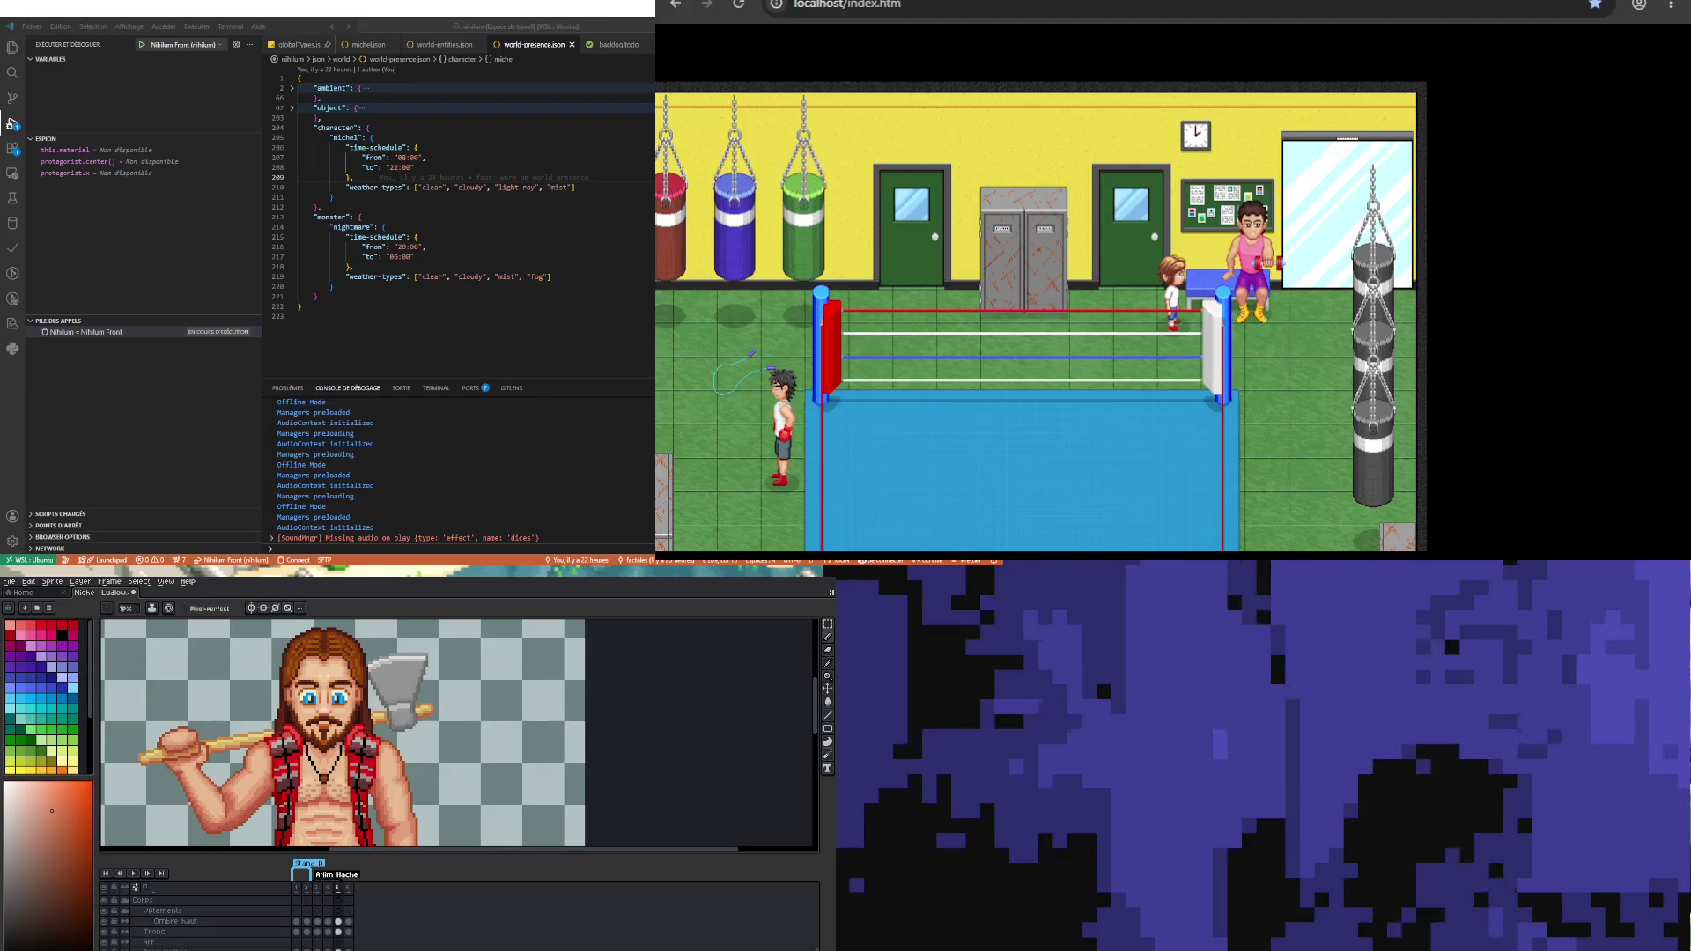
# Step: Check the blink frame, then marquee-select the whole character on frame 5 and nudge it down one pixel
pyautogui.press('Right')
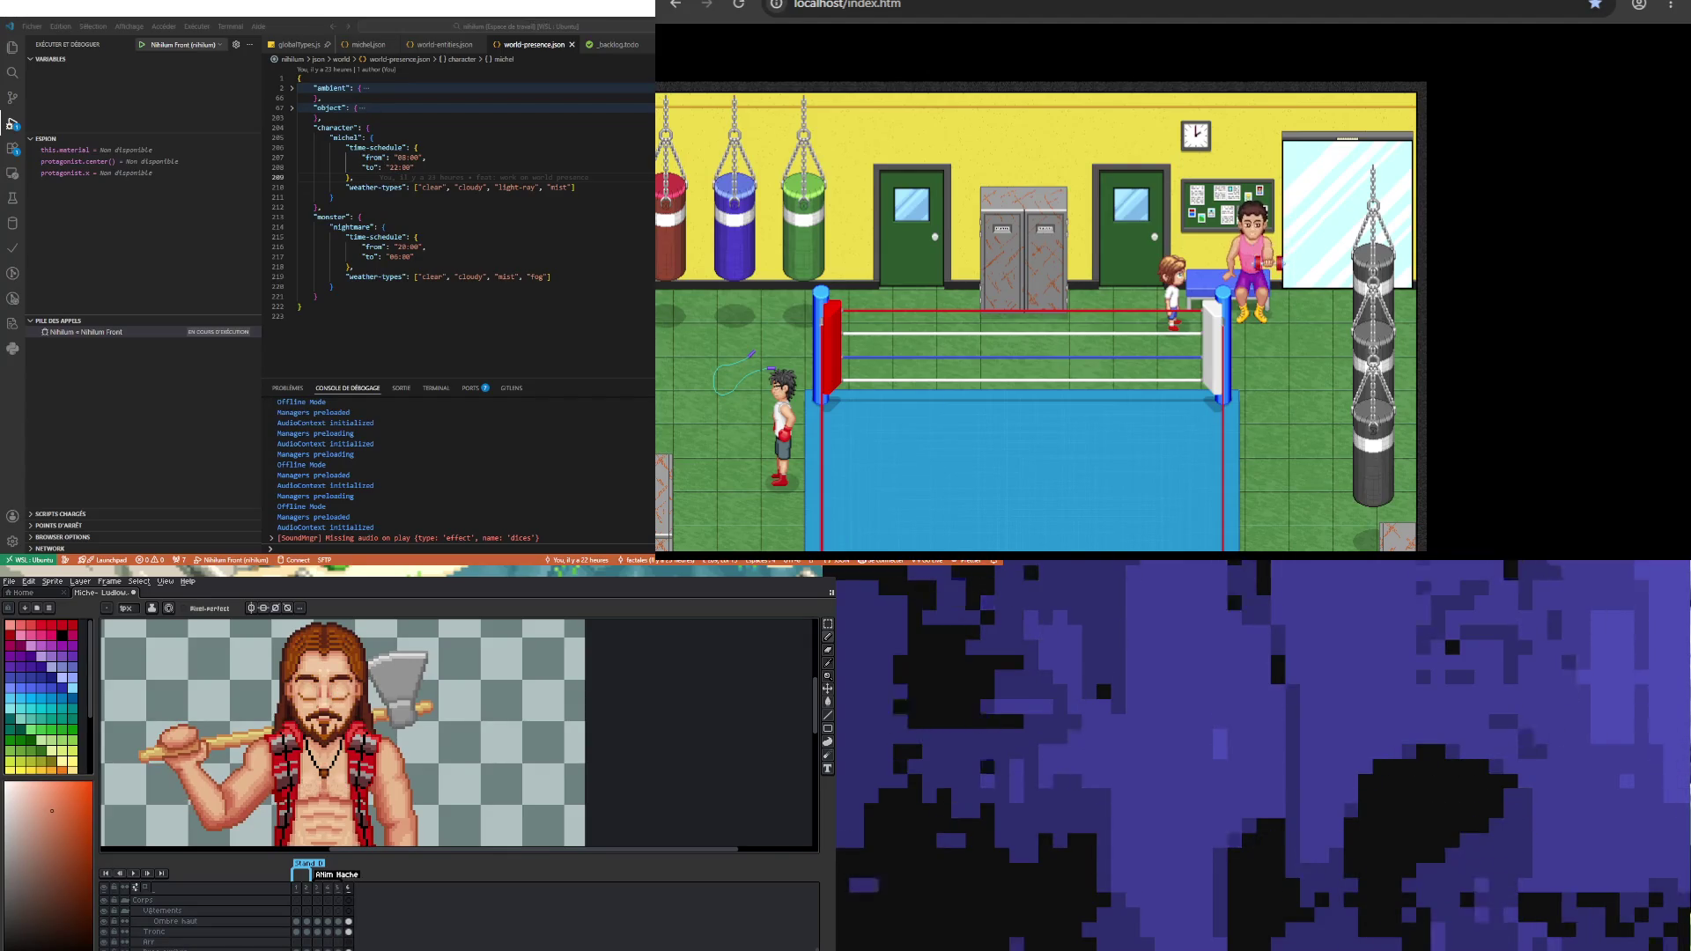
pyautogui.press('Left')
pyautogui.press('m')
pyautogui.press('-')
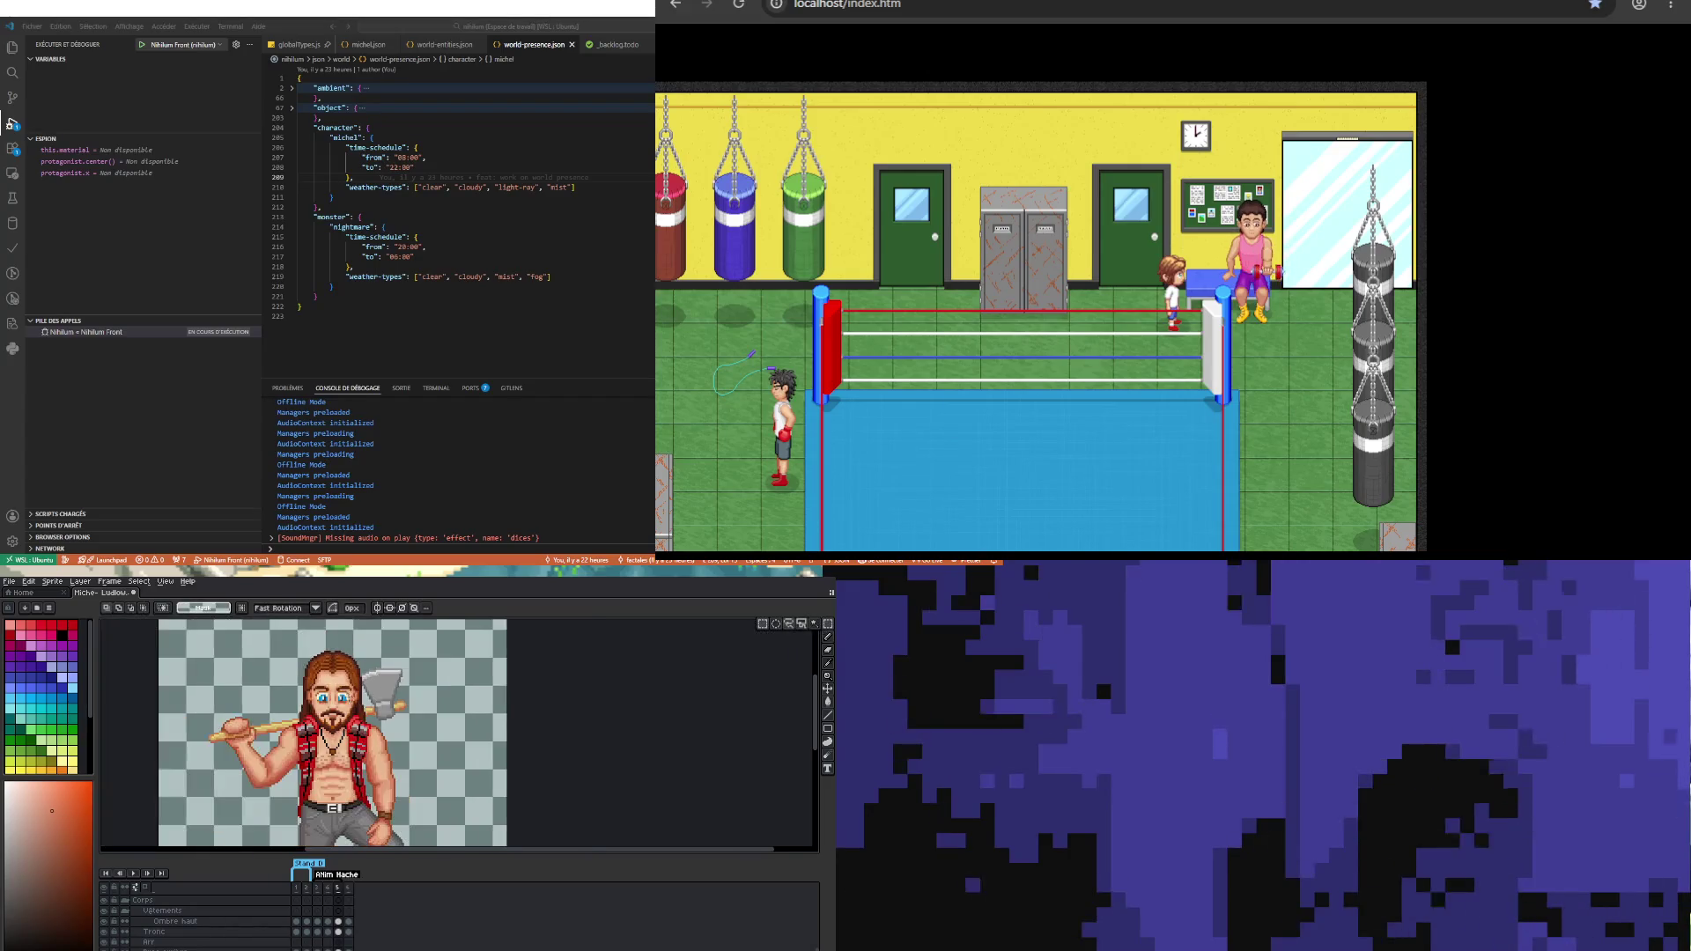
pyautogui.moveTo(180, 640)
pyautogui.mouseDown()
pyautogui.moveTo(423, 718)
pyautogui.moveTo(456, 782)
pyautogui.mouseUp()
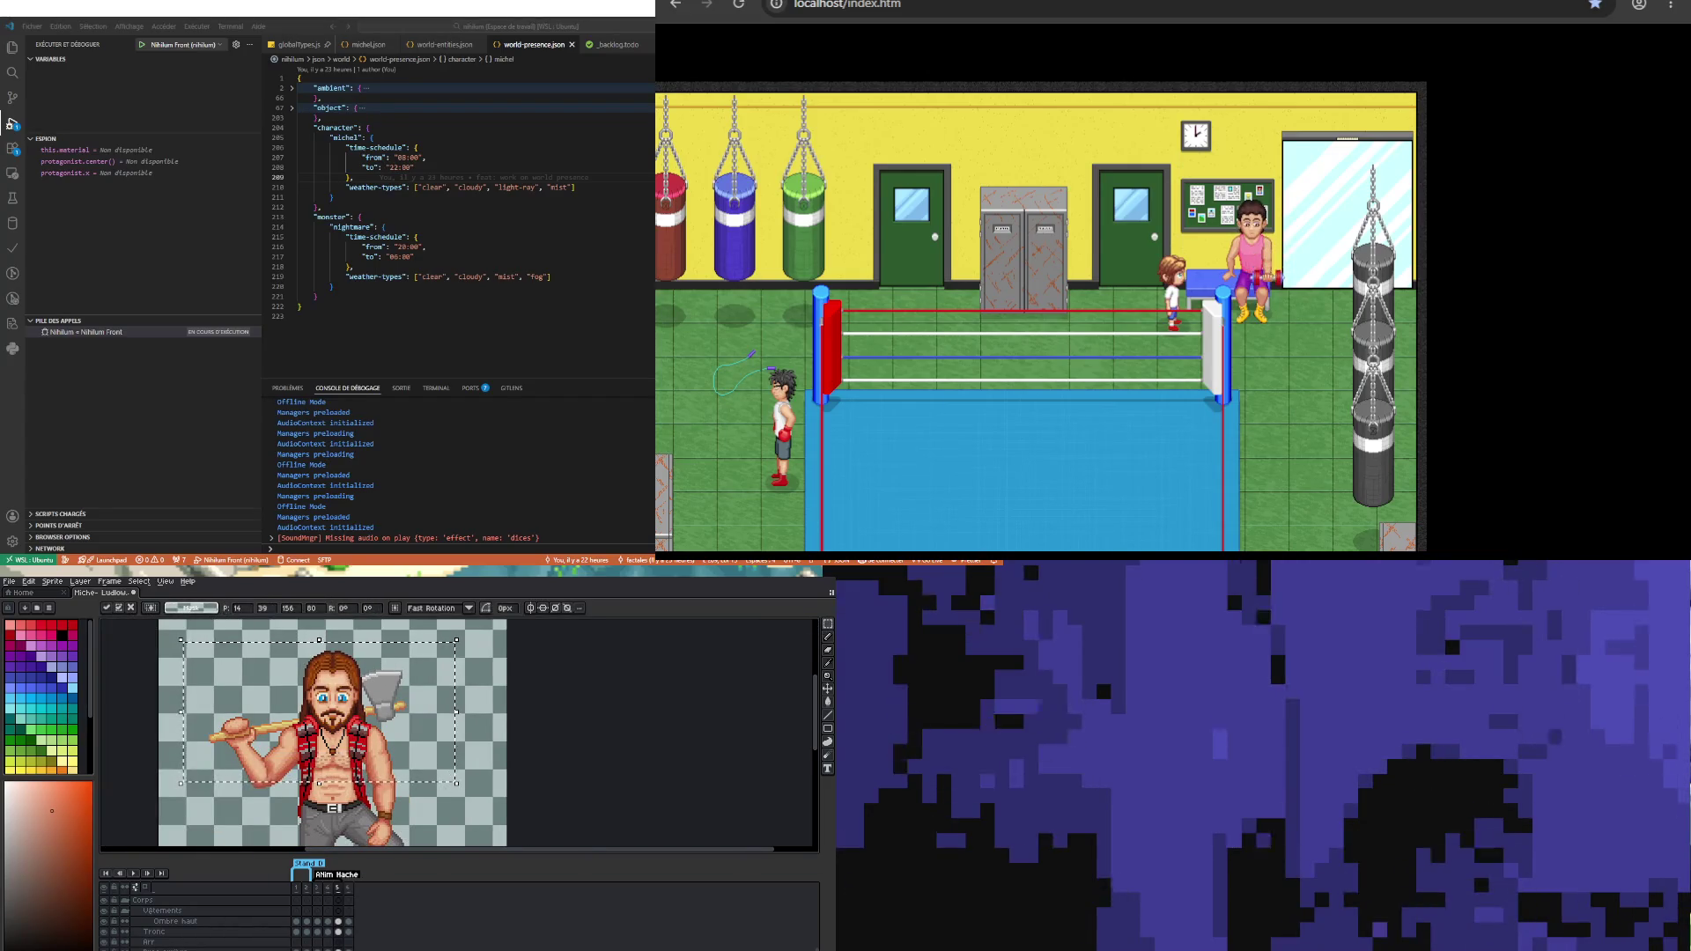
pyautogui.press('Down')
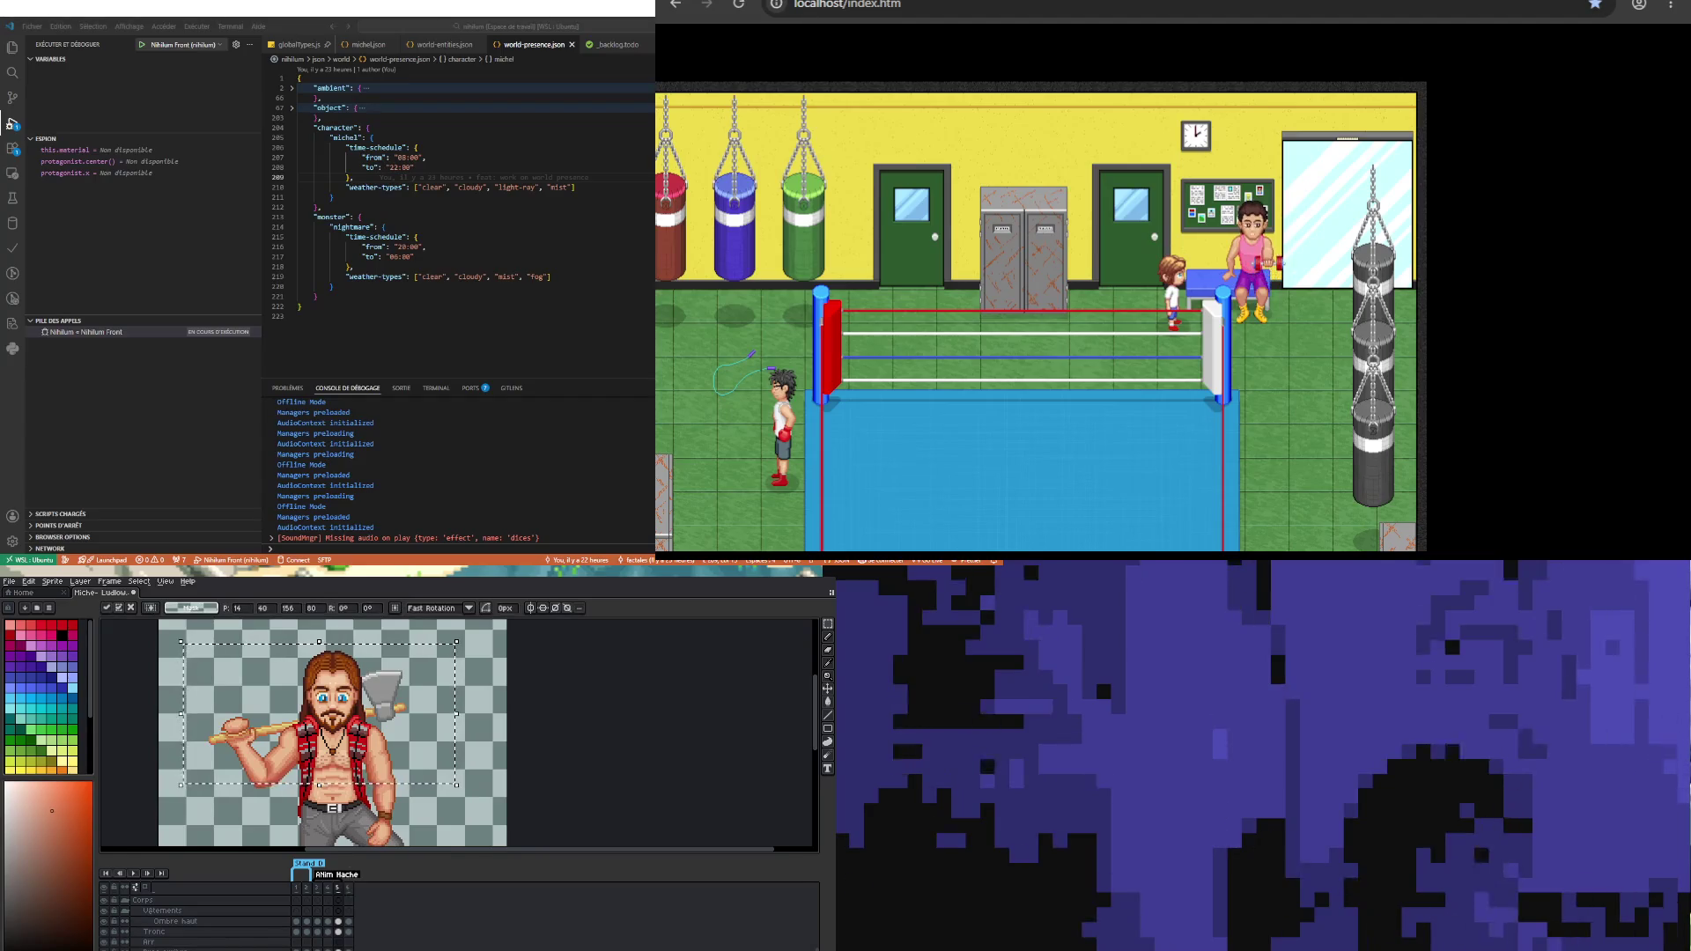
# Step: On the bras pose frame 5 cel, select the raised arm, nudge it up and back down, and commit
pyautogui.scroll(-3, 344, 921)
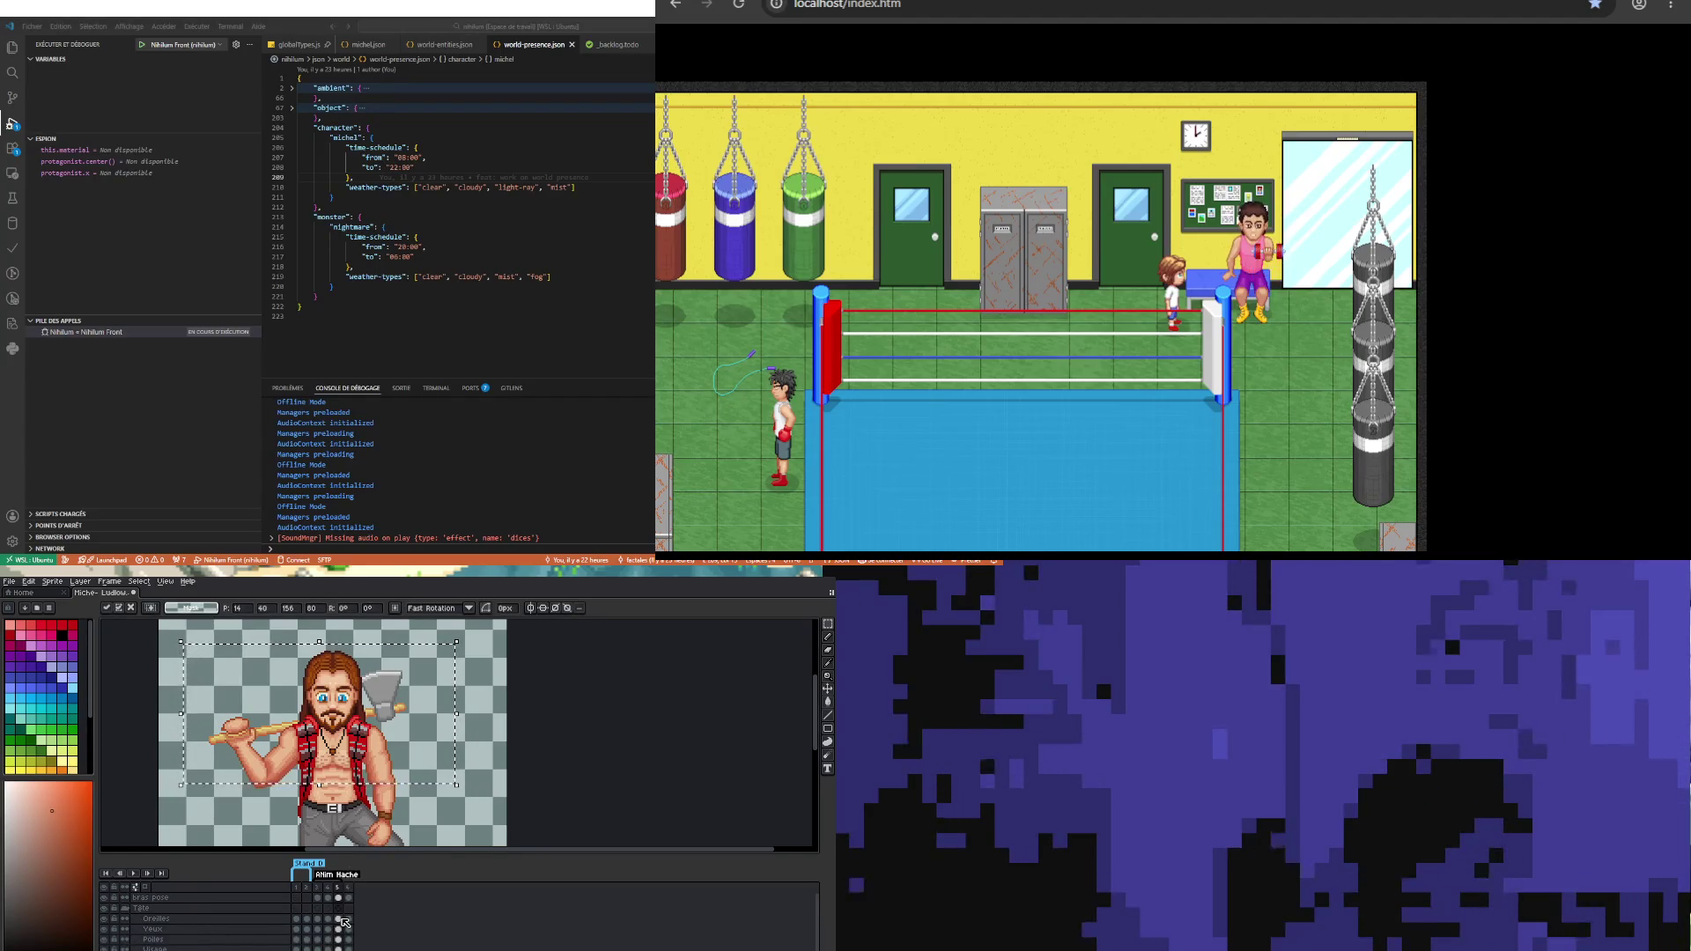
pyautogui.click(338, 897)
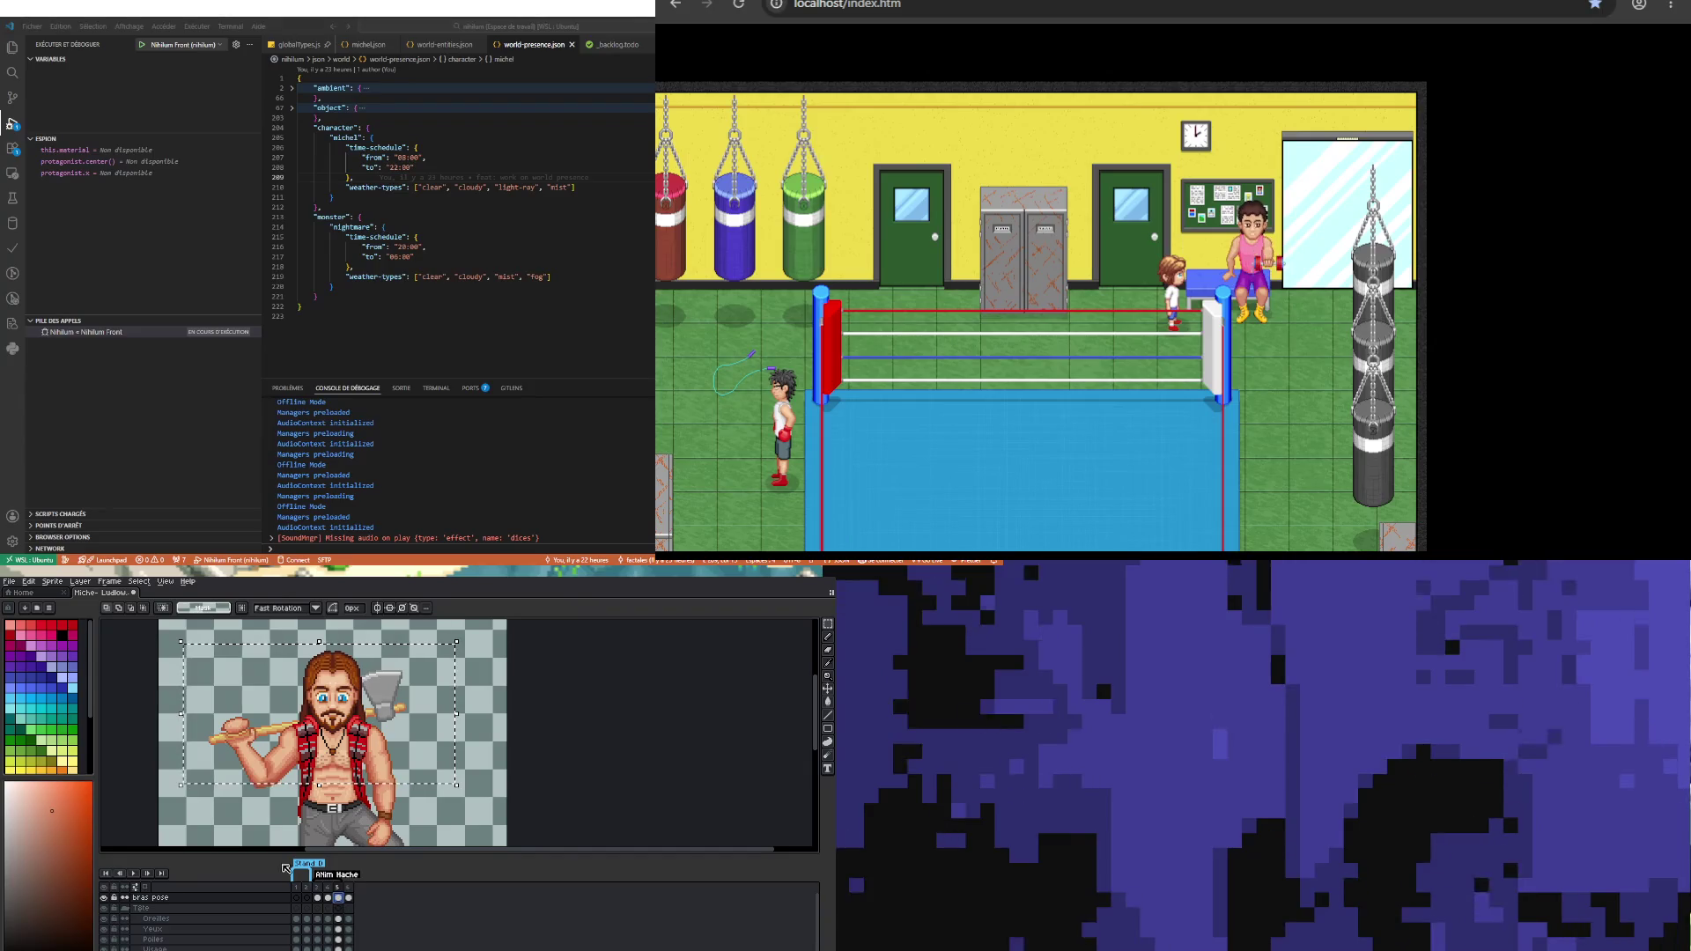
pyautogui.click(296, 887)
pyautogui.moveTo(183, 692); pyautogui.dragTo(267, 819)
pyautogui.press('Up')
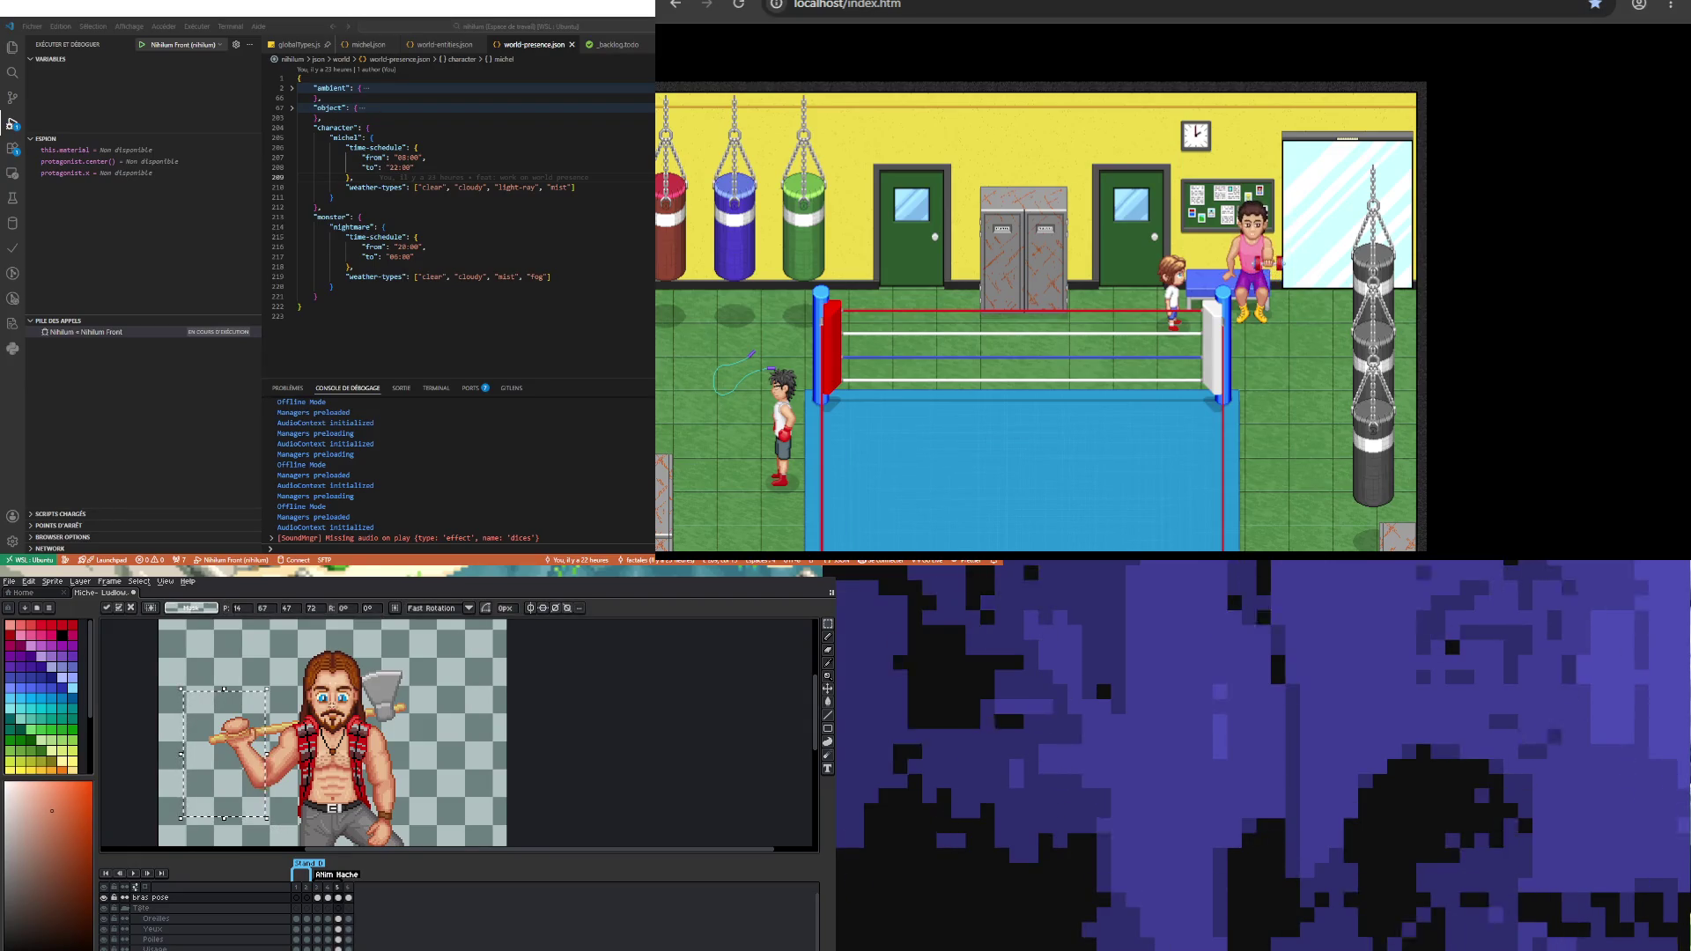
pyautogui.press('Down')
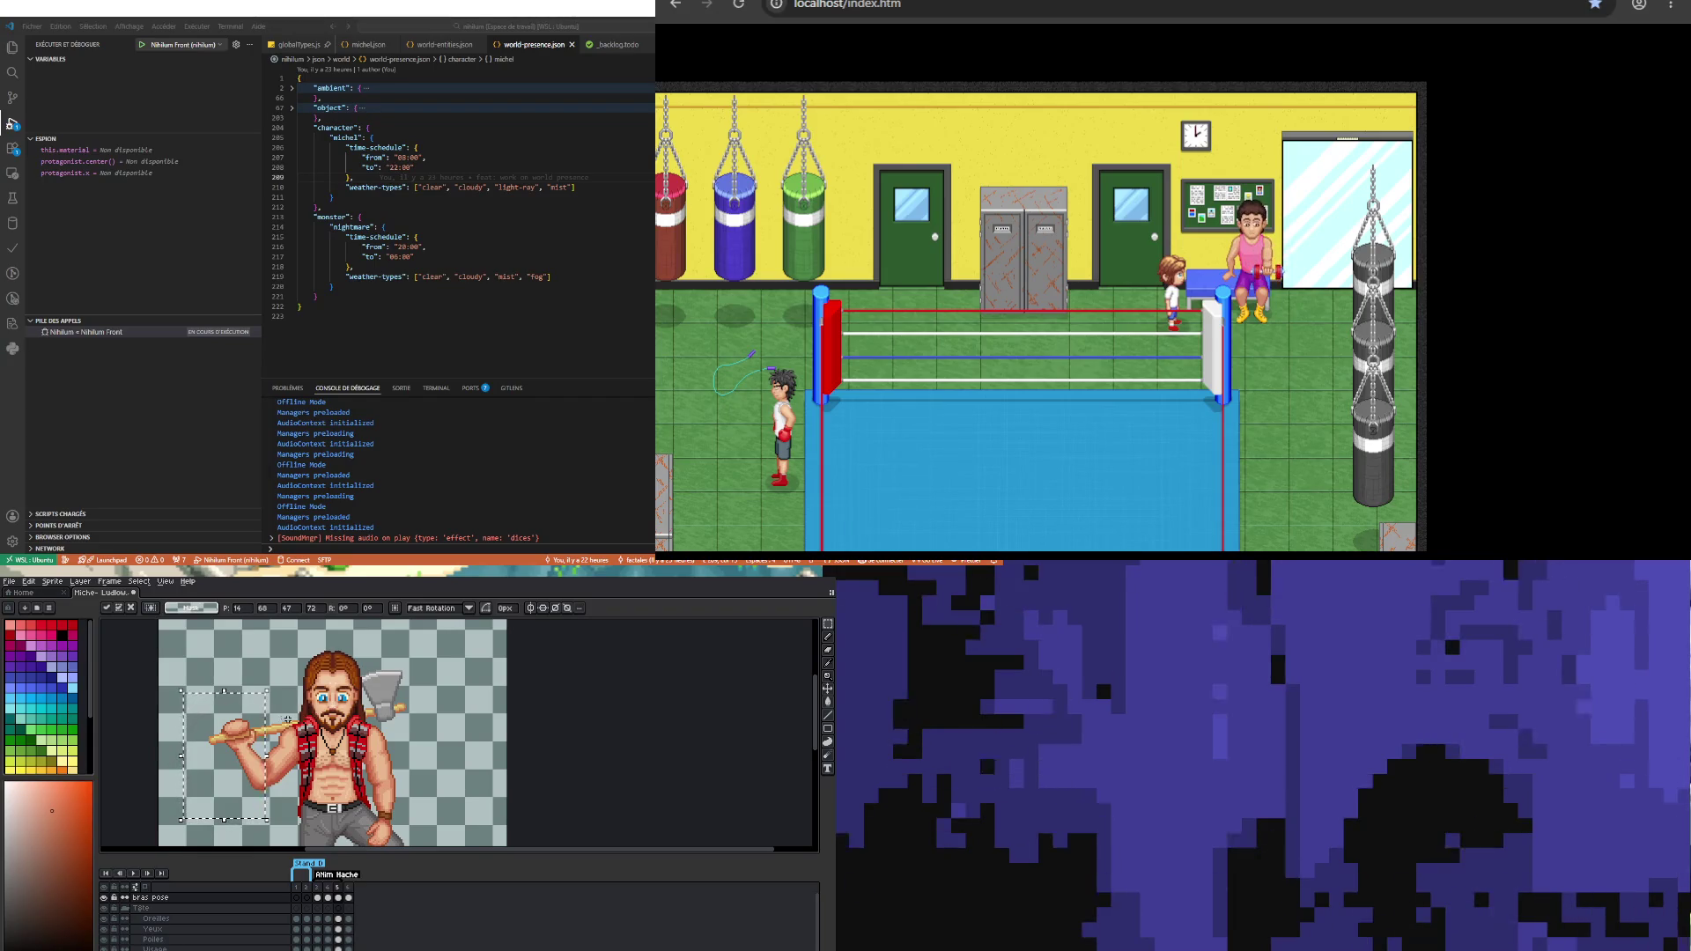
pyautogui.press('Return')
# Step: Shift the forearm pixels down one pixel and drop the selection
pyautogui.scroll(3, 249, 685)
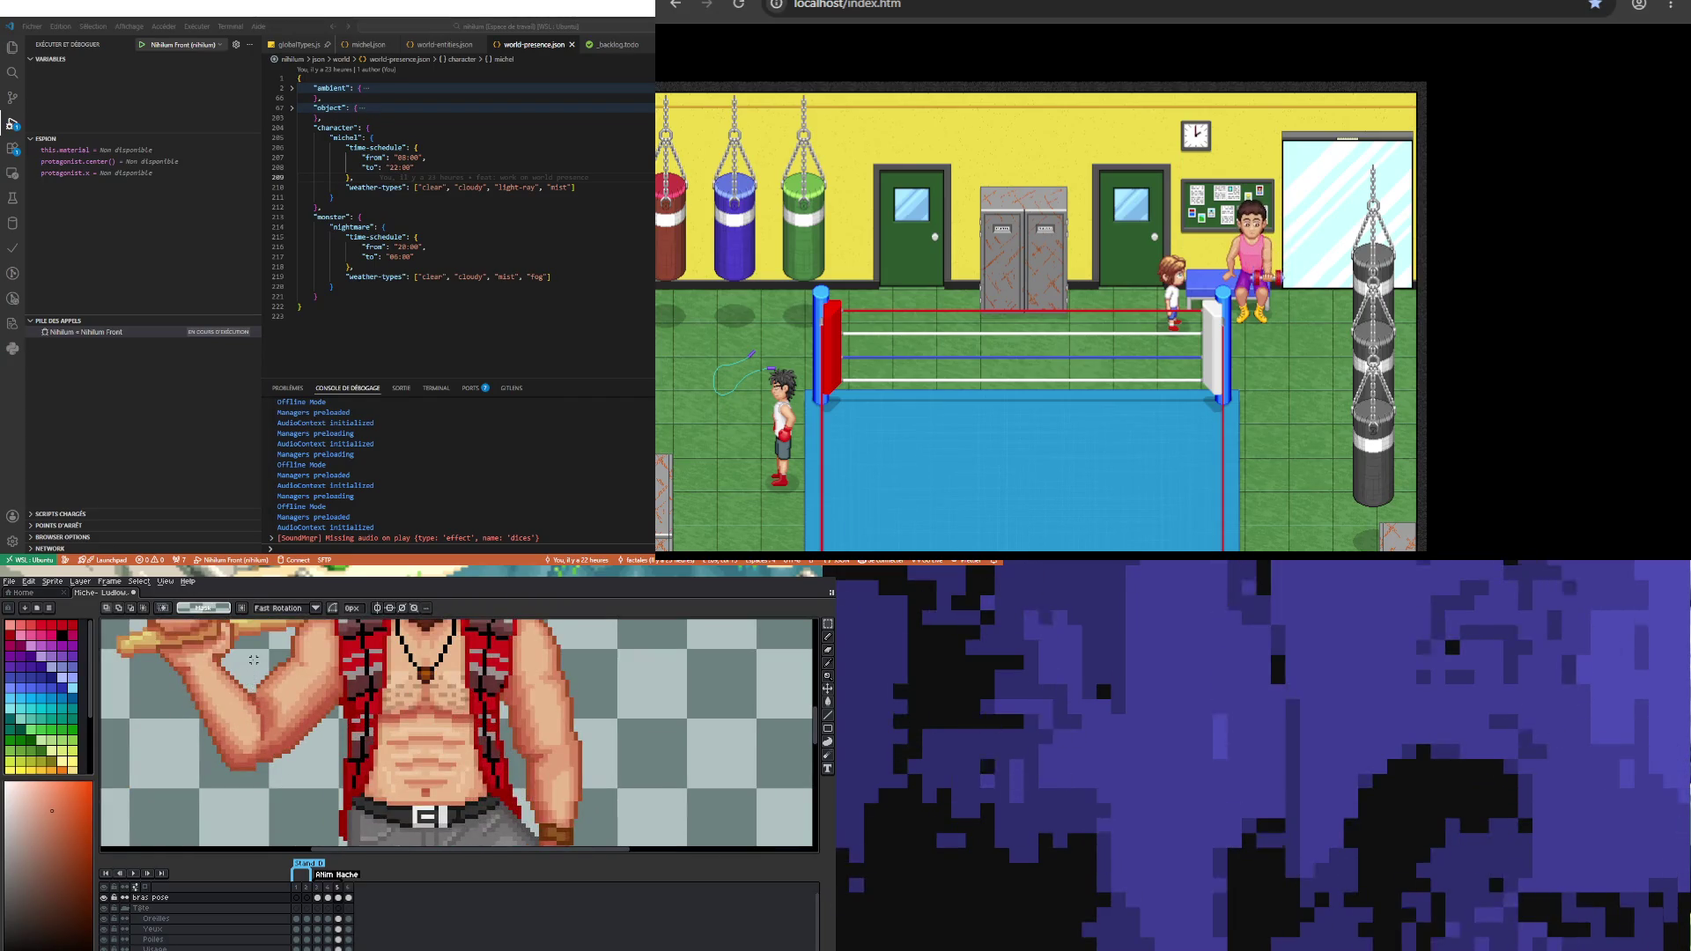
pyautogui.moveTo(254, 658)
pyautogui.mouseDown()
pyautogui.moveTo(299, 738)
pyautogui.moveTo(296, 781)
pyautogui.moveTo(341, 772)
pyautogui.mouseUp()
pyautogui.press('Down')
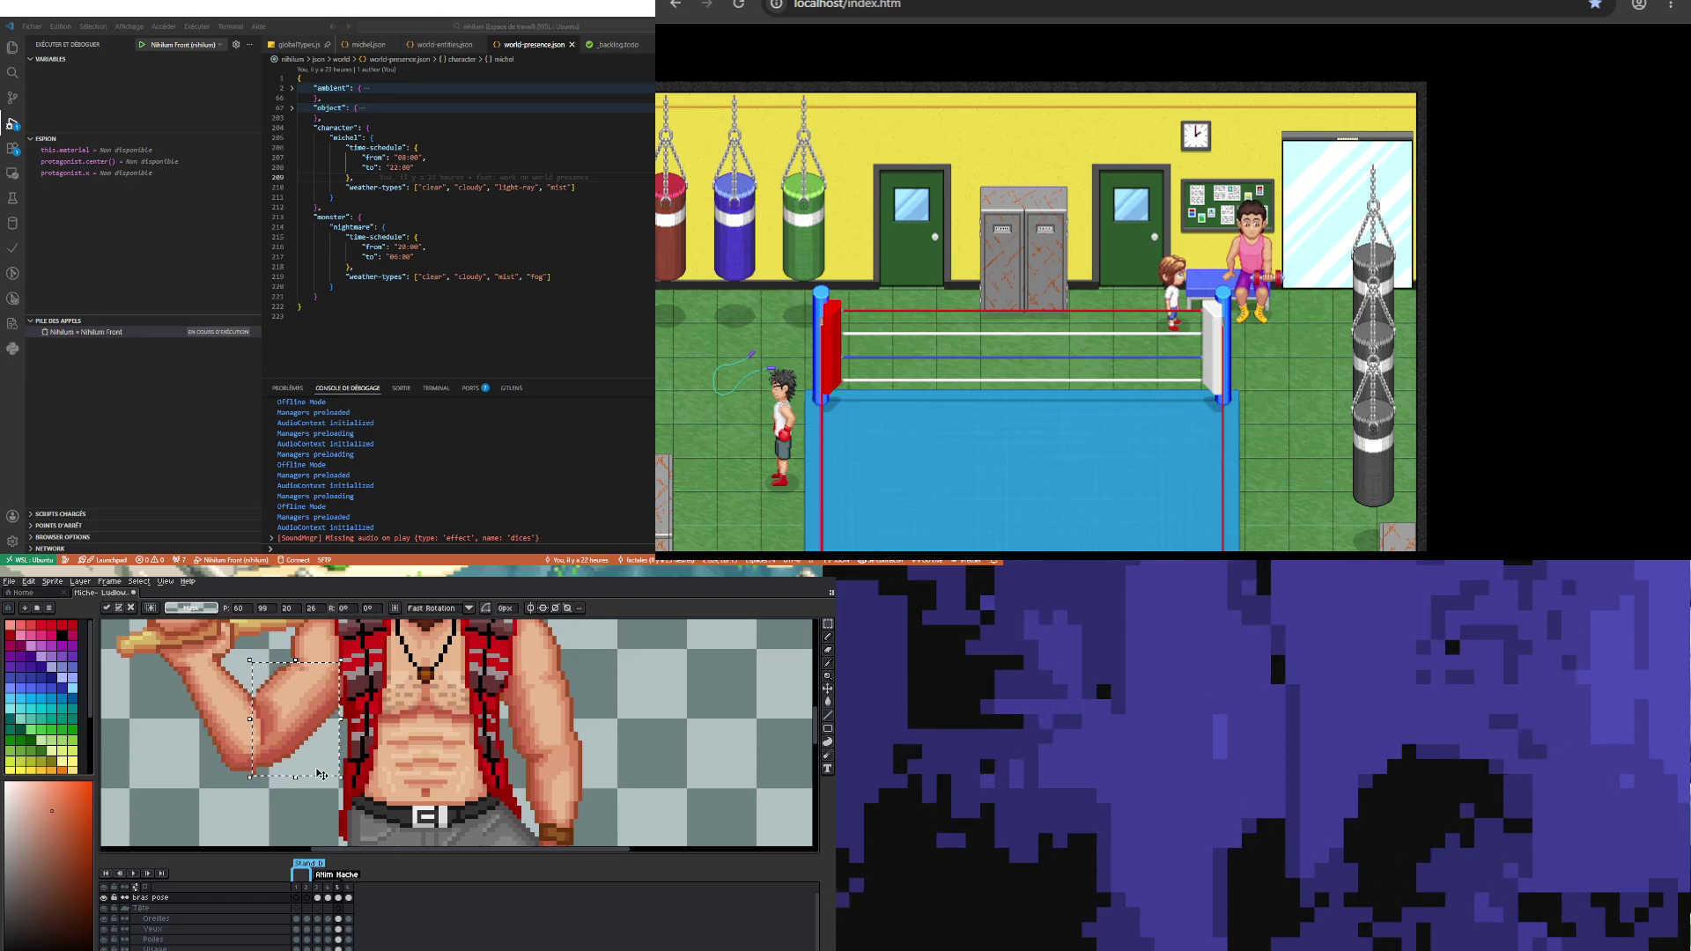
pyautogui.hotkey('ctrl', 'd')
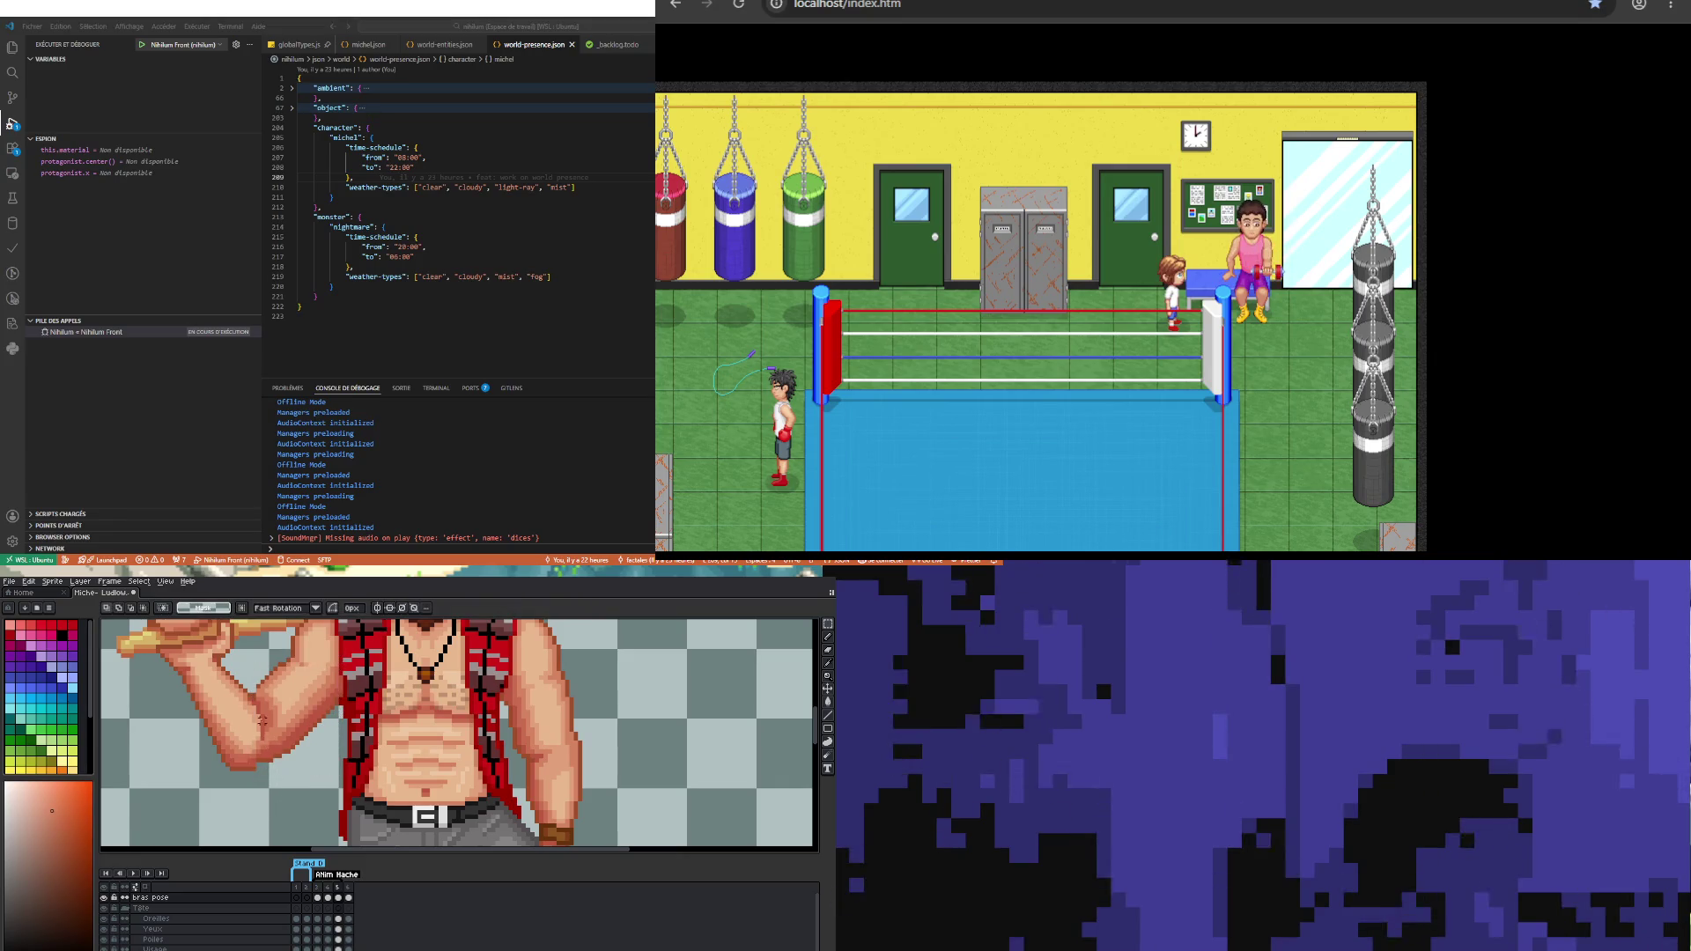
# Step: After trying several arm selections, move the upper arm near the shoulder down one pixel and commit
pyautogui.moveTo(256, 685); pyautogui.dragTo(336, 789)
pyautogui.moveTo(256, 684)
pyautogui.mouseDown()
pyautogui.moveTo(303, 665)
pyautogui.moveTo(310, 706)
pyautogui.mouseUp()
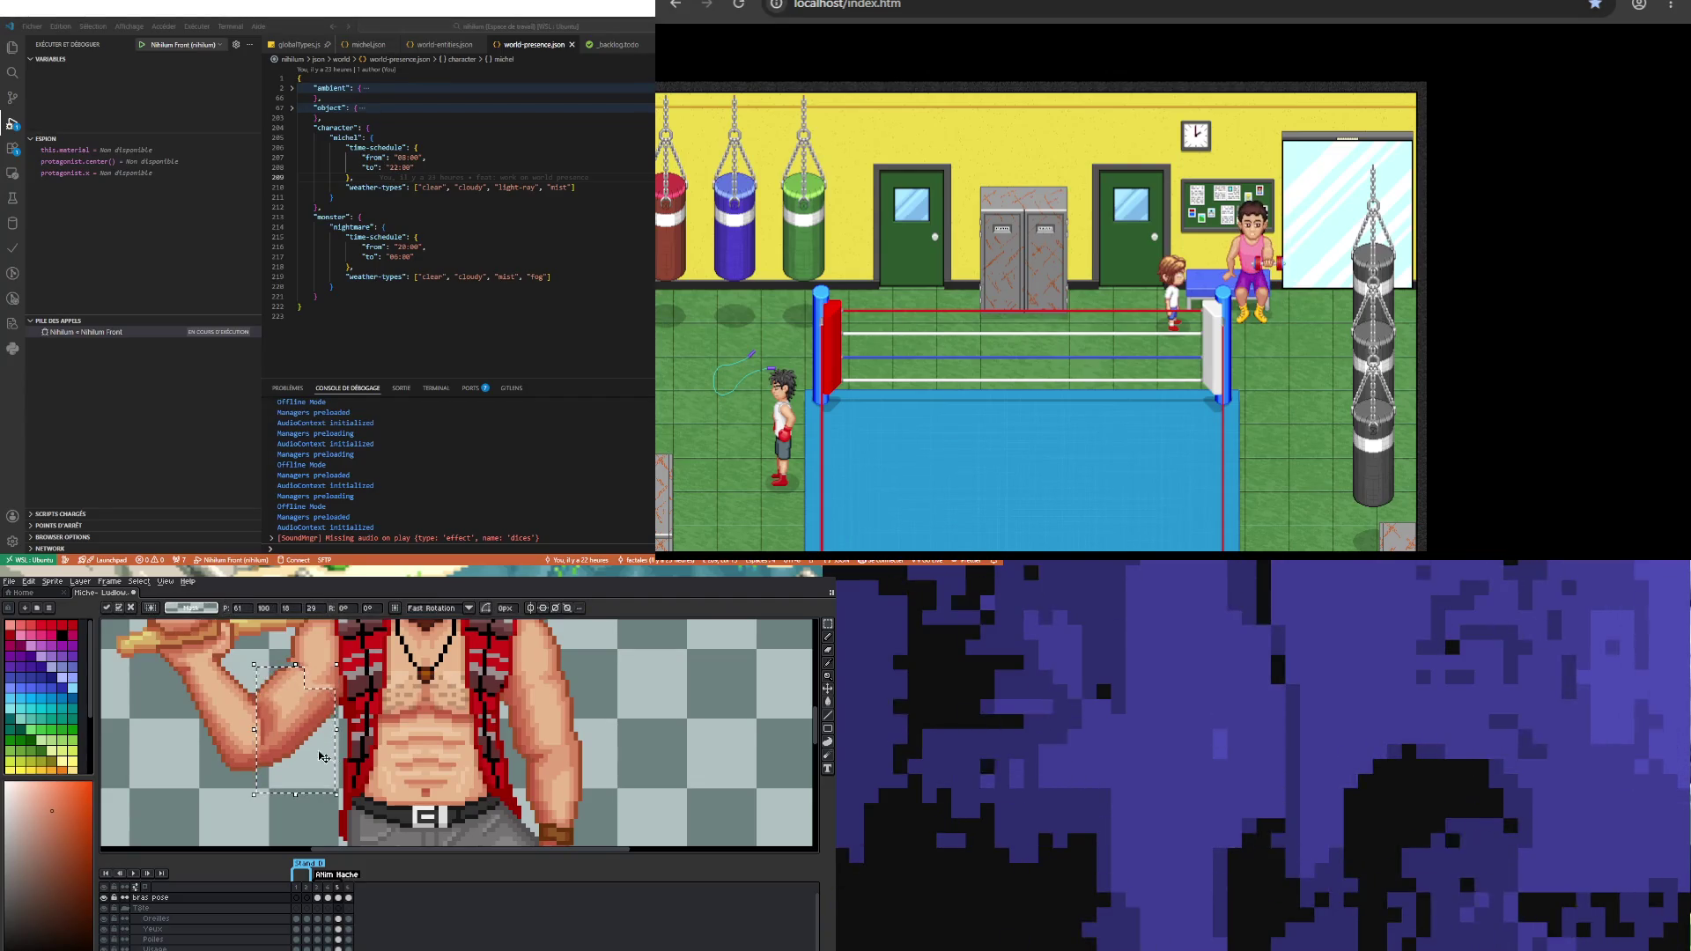
pyautogui.scroll(-1, 336, 756)
pyautogui.scroll(2, 291, 687)
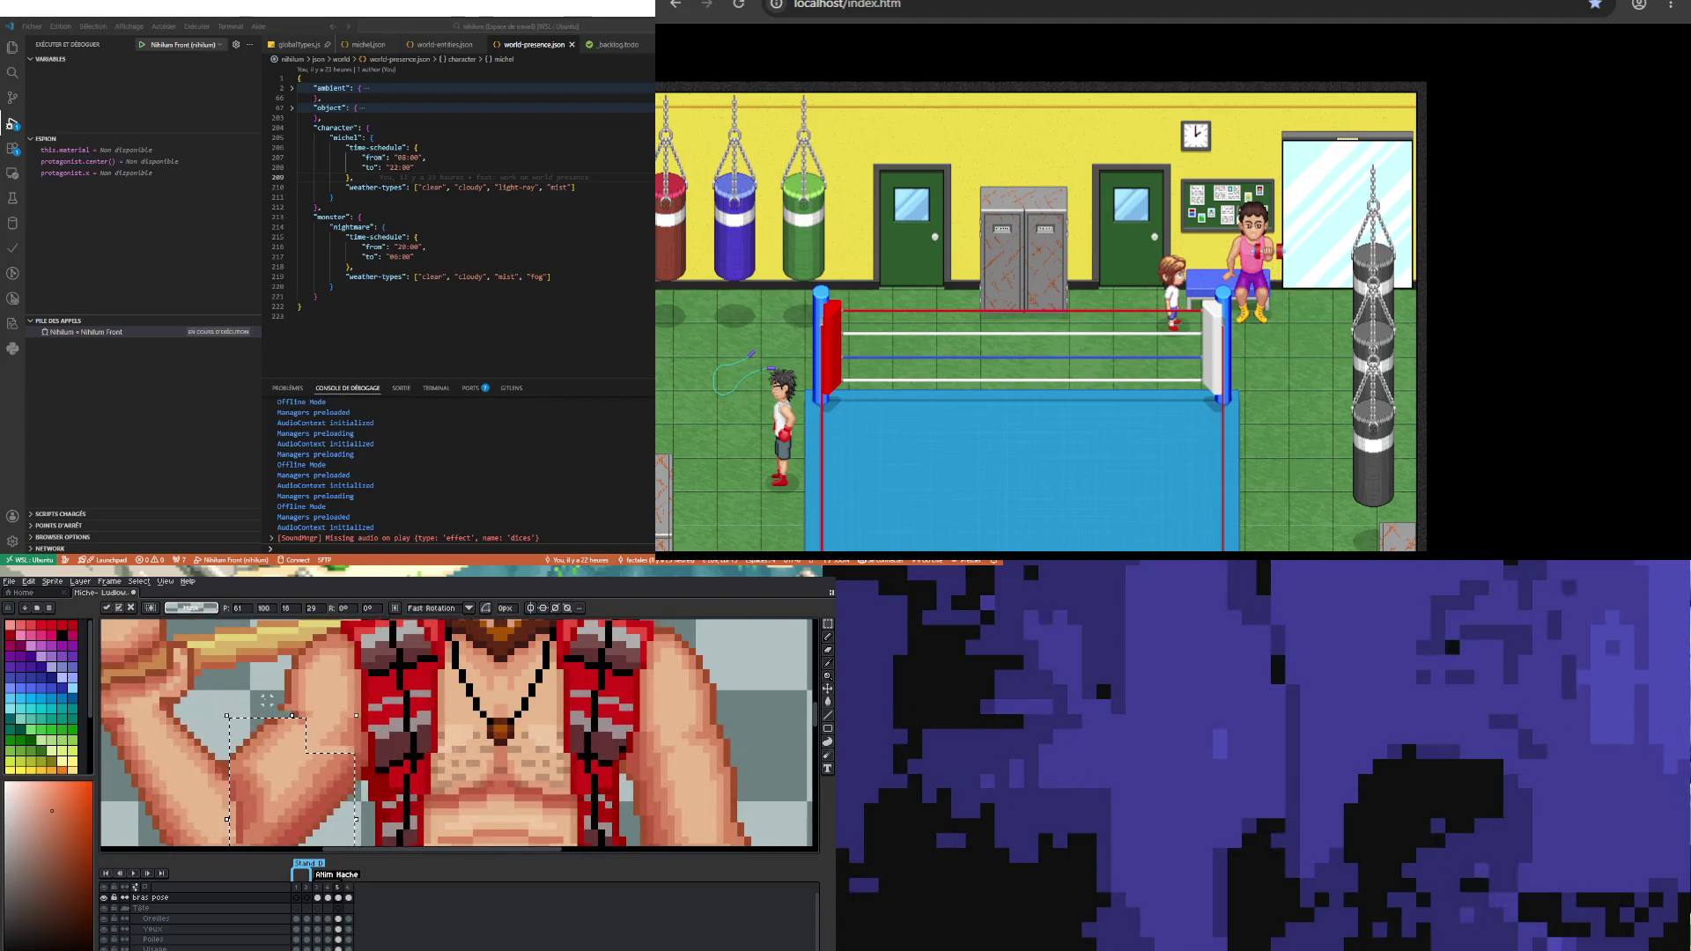
pyautogui.click(267, 706)
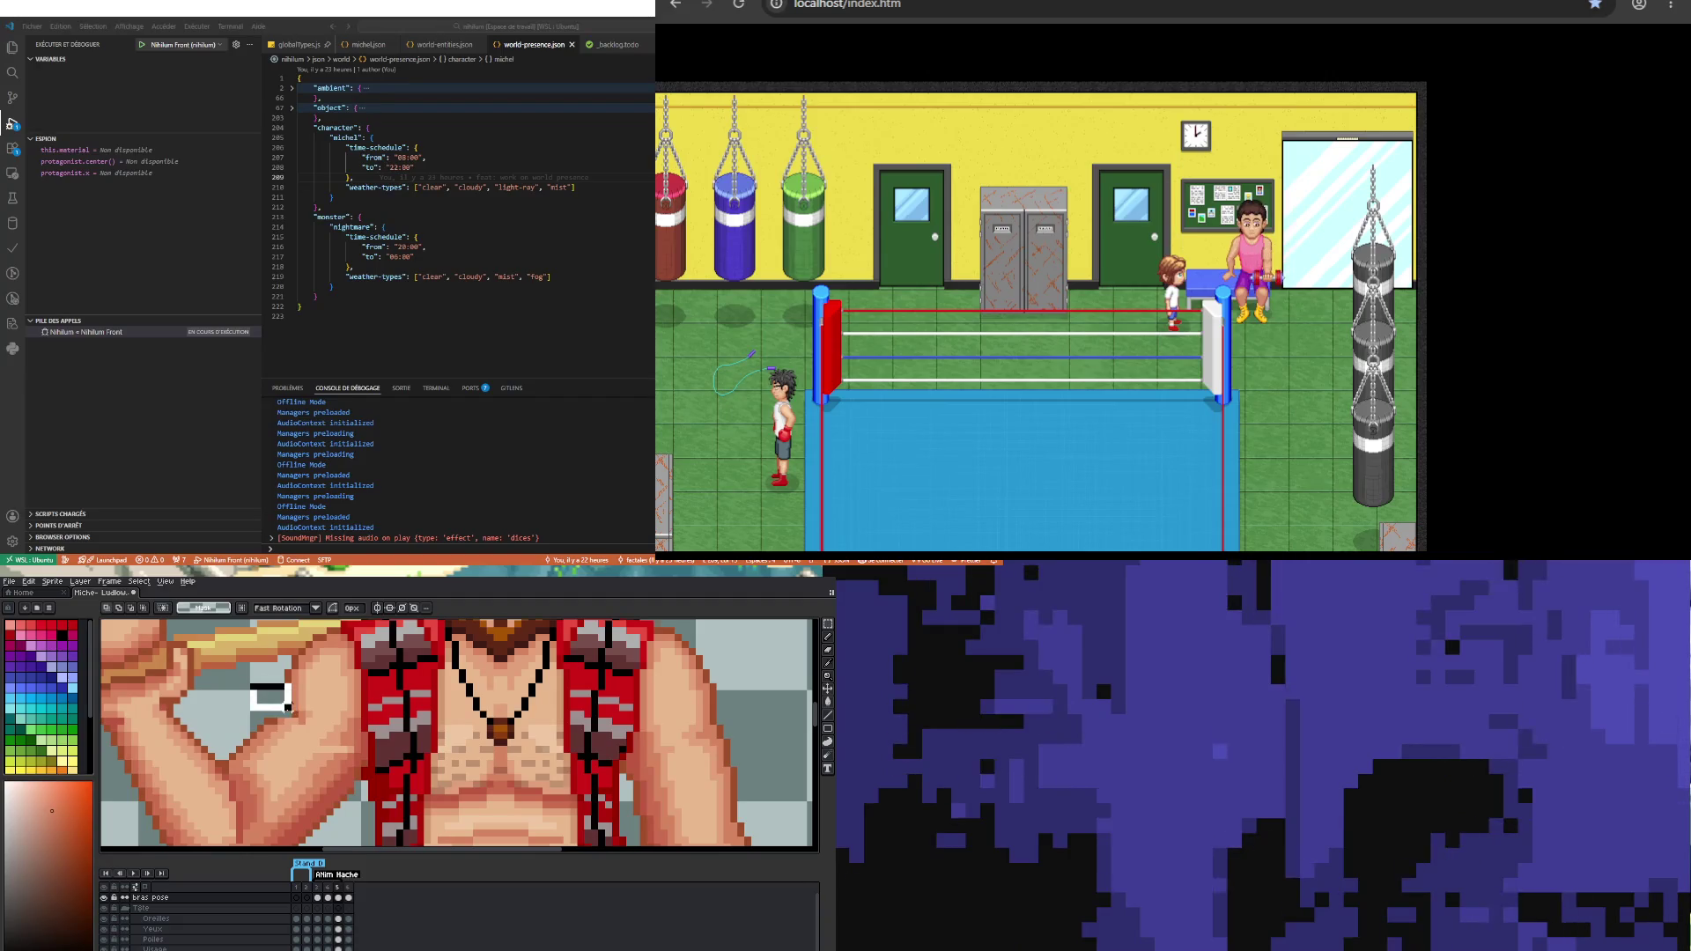
pyautogui.moveTo(288, 707); pyautogui.dragTo(294, 719)
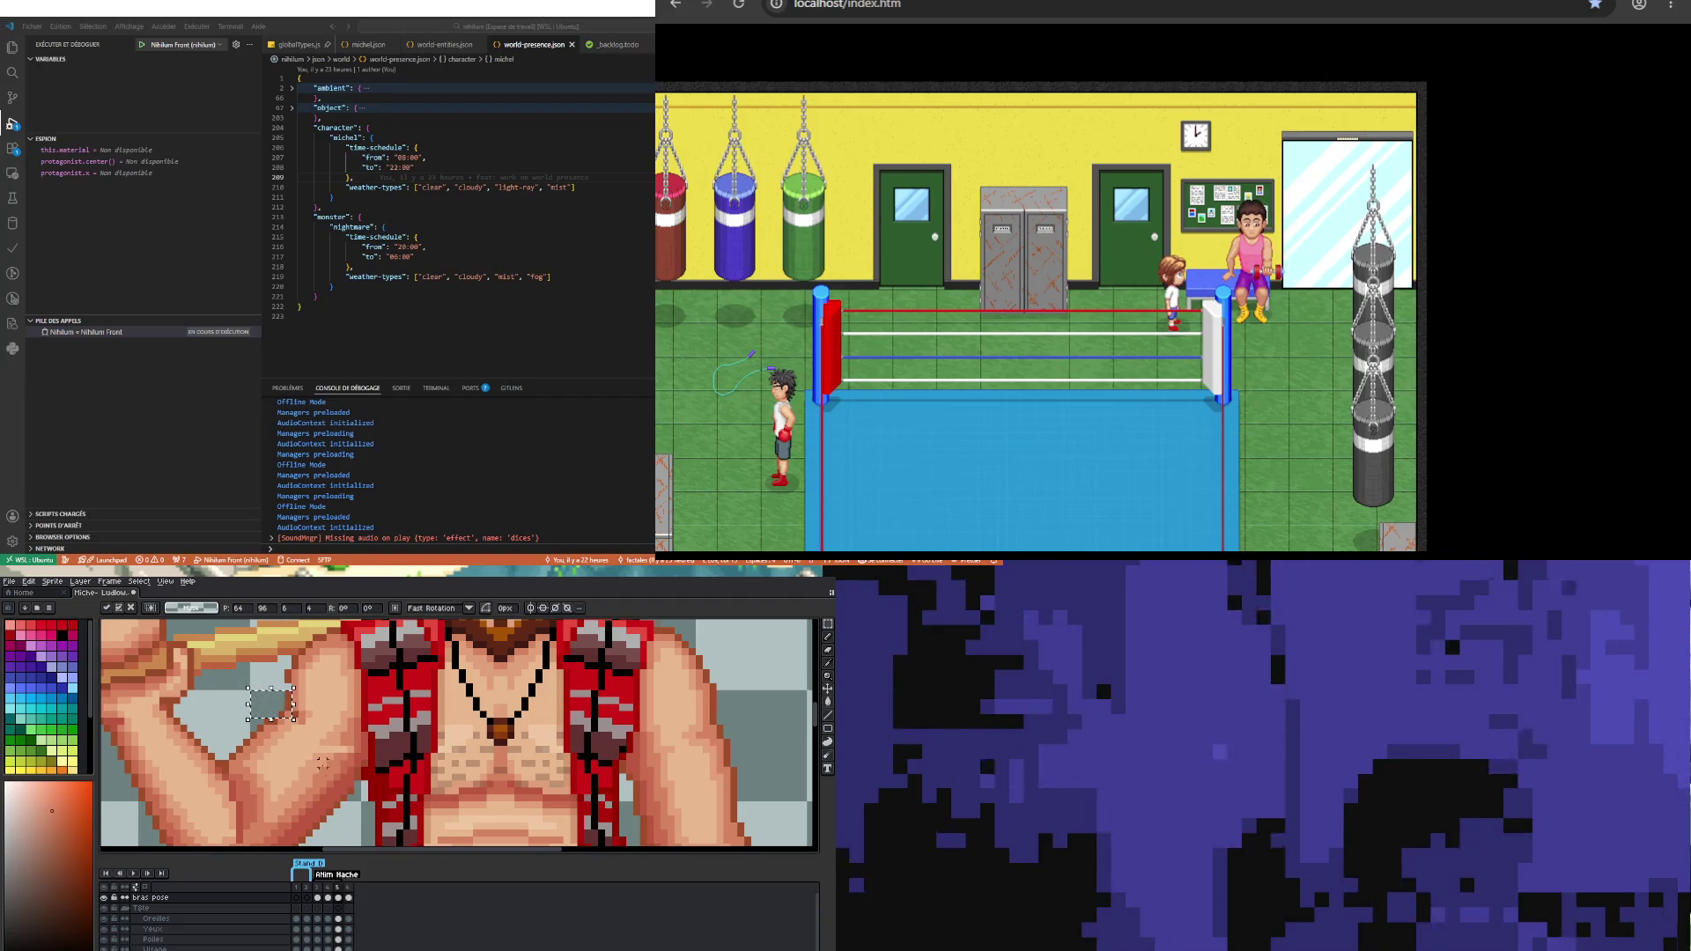
pyautogui.moveTo(323, 713); pyautogui.dragTo(357, 754)
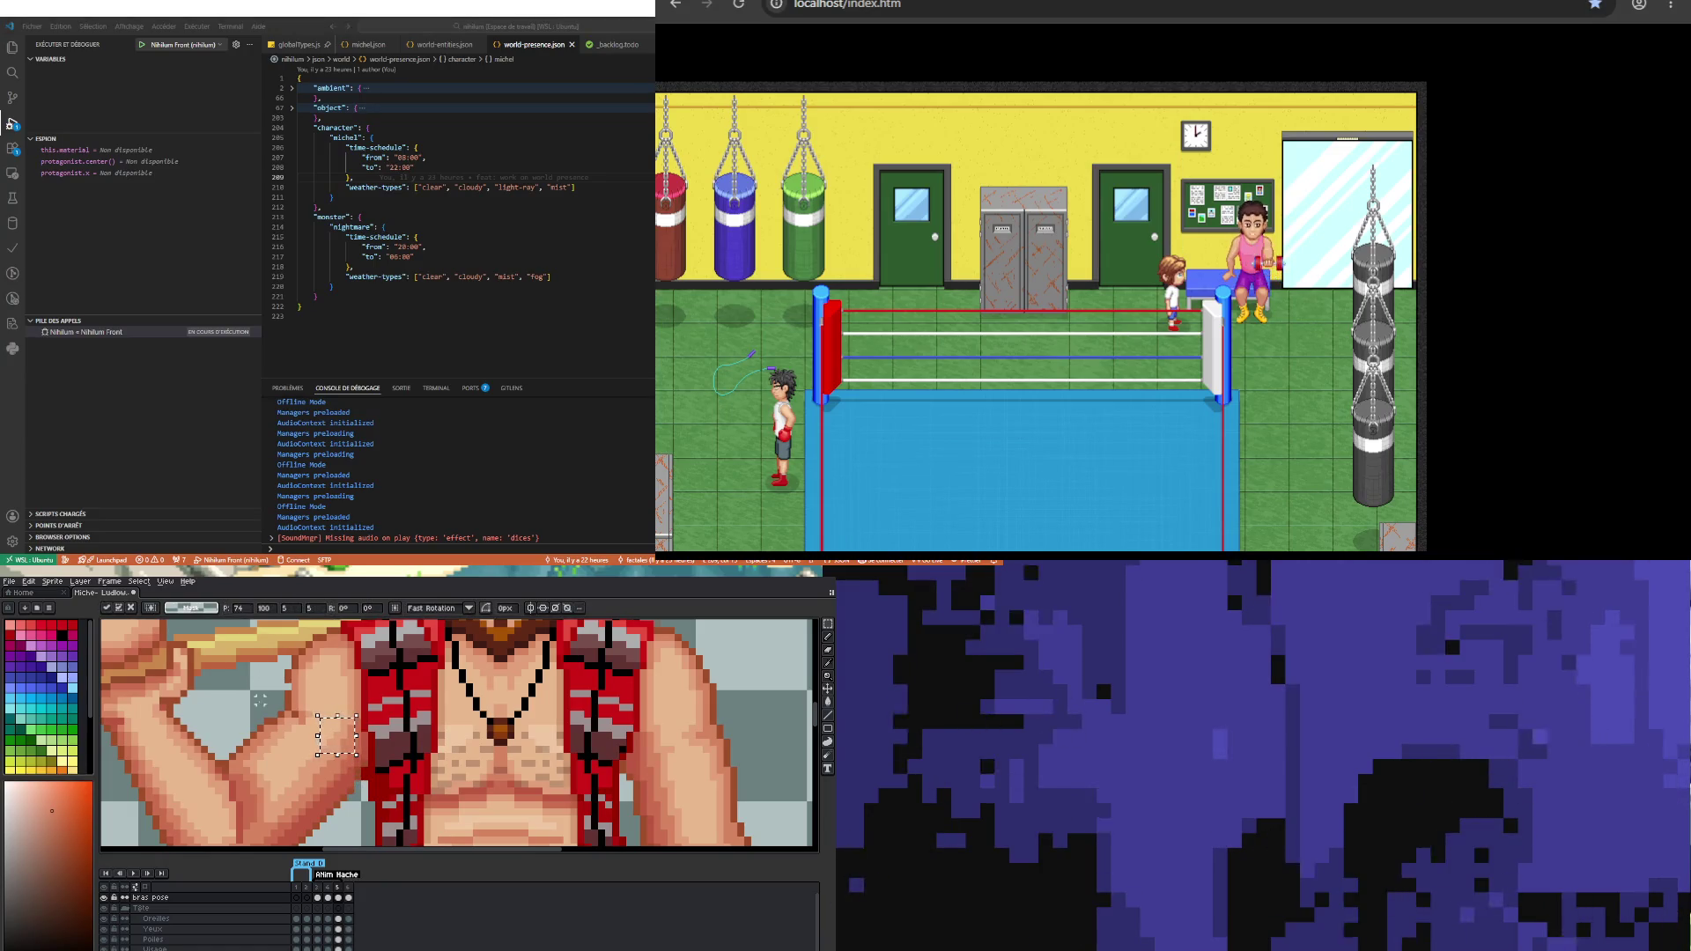
pyautogui.click(260, 700)
pyautogui.scroll(-1, 302, 656)
pyautogui.scroll(2, 302, 656)
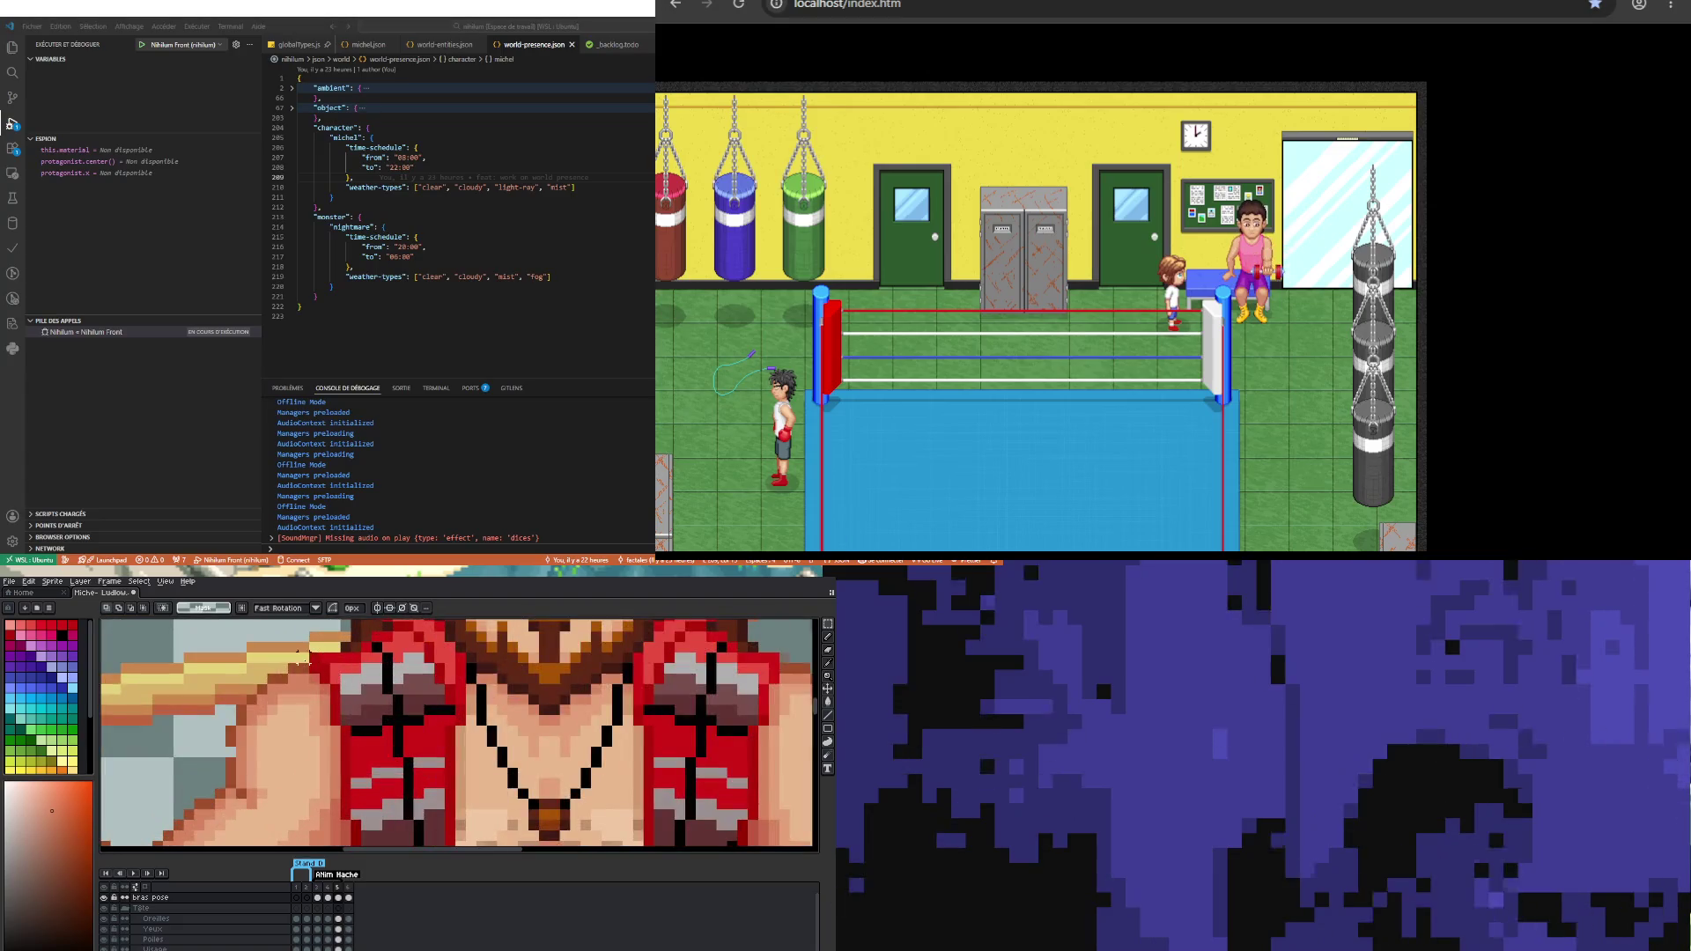
pyautogui.moveTo(218, 667); pyautogui.dragTo(303, 750)
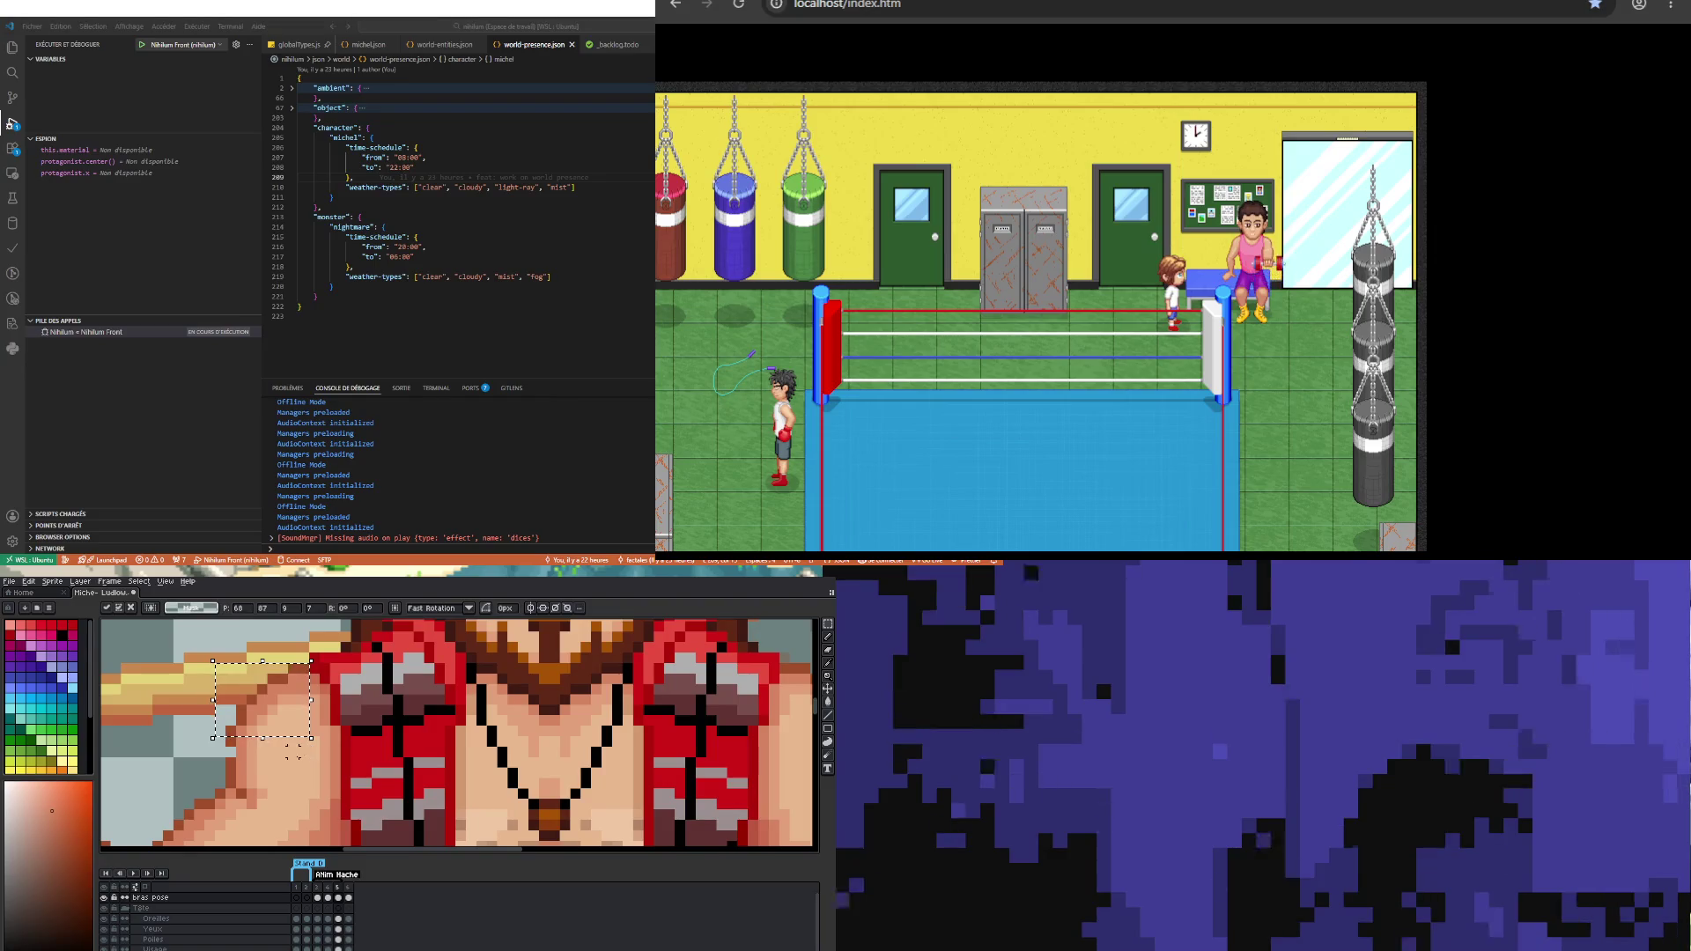
pyautogui.press('Down')
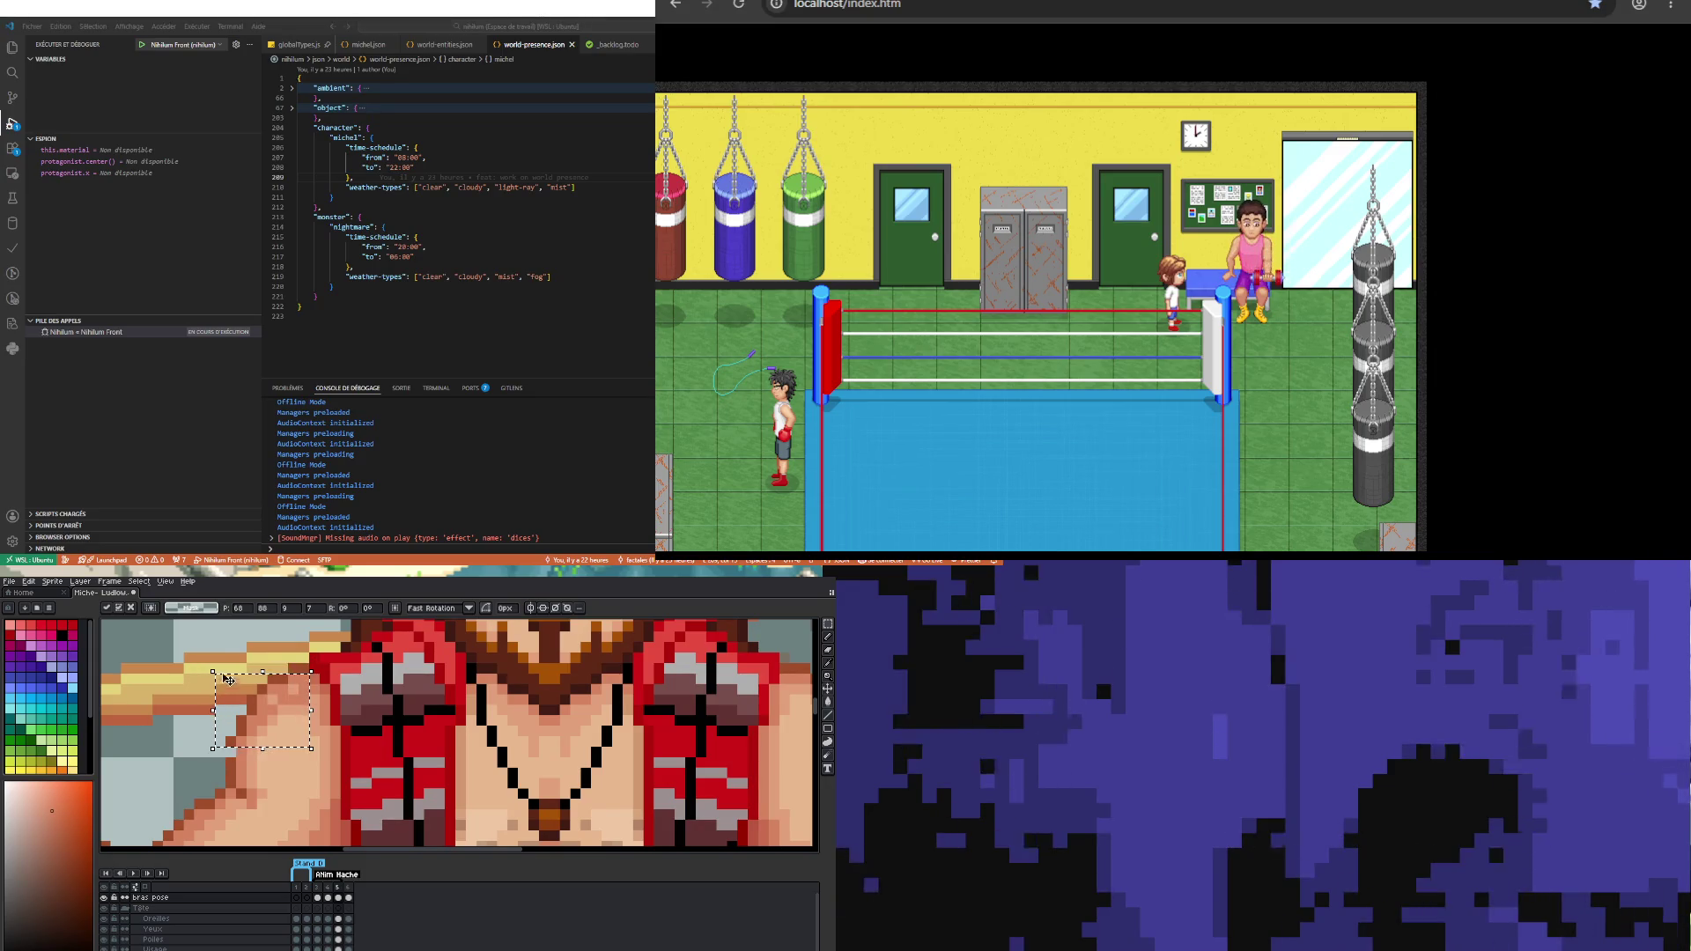
pyautogui.press('Return')
# Step: Select the shoulder and chest area and move it down two pixels on the Tronc layer's frame 5 cel
pyautogui.moveTo(187, 623); pyautogui.dragTo(305, 740)
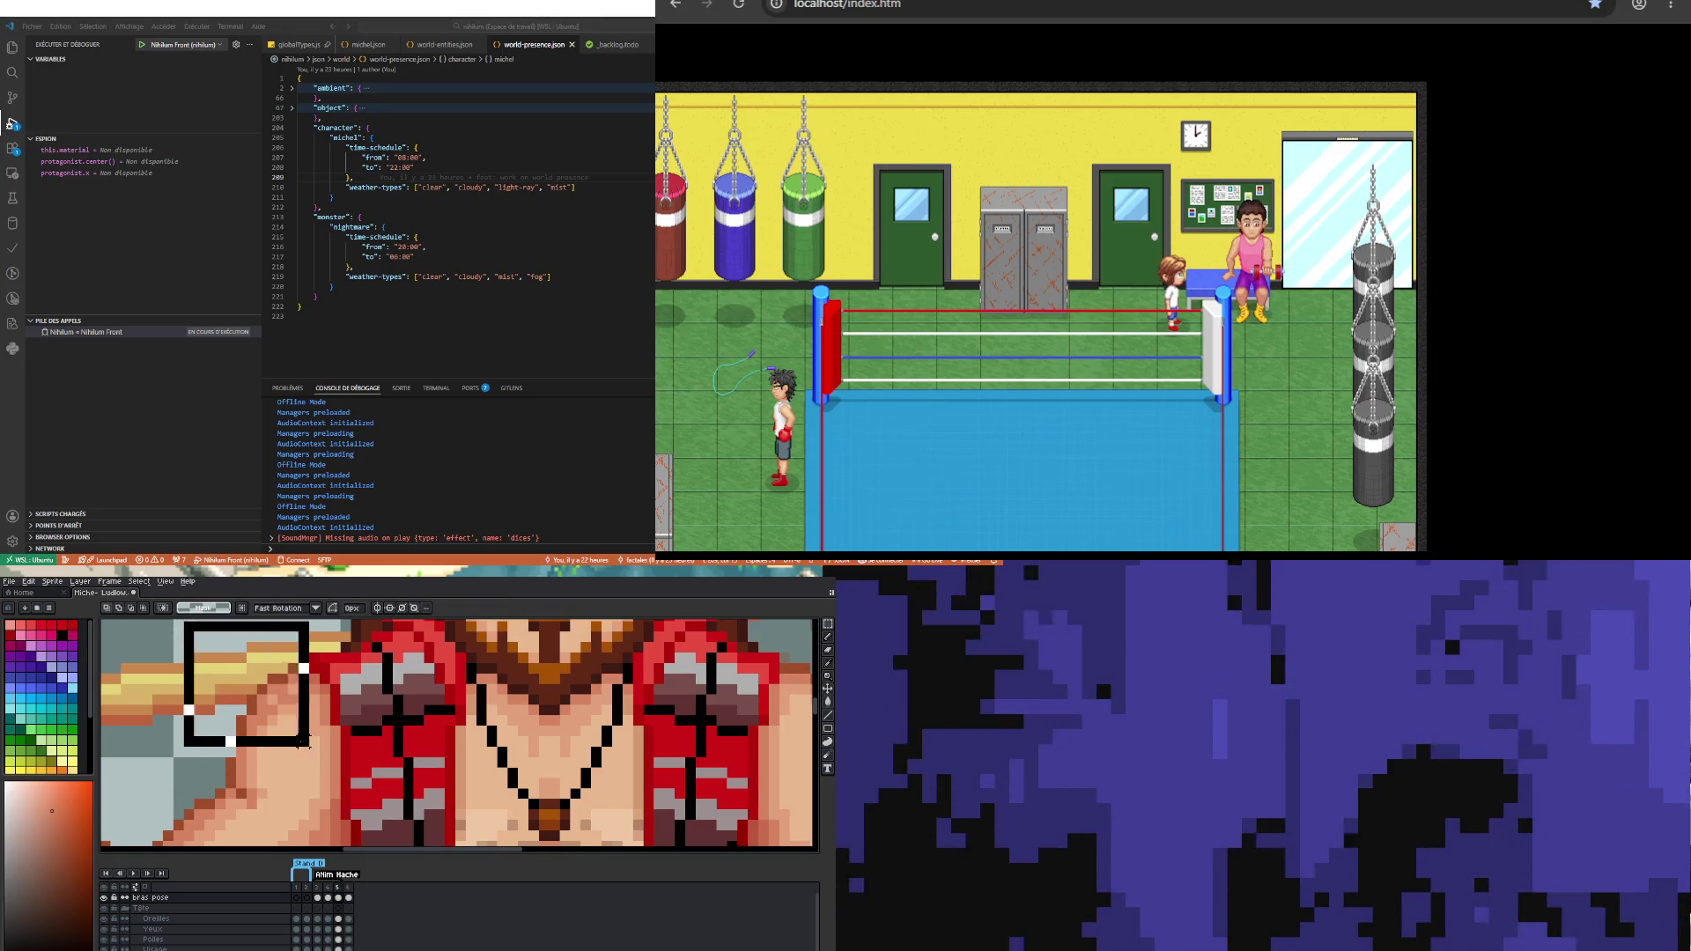
pyautogui.scroll(-5, 333, 938)
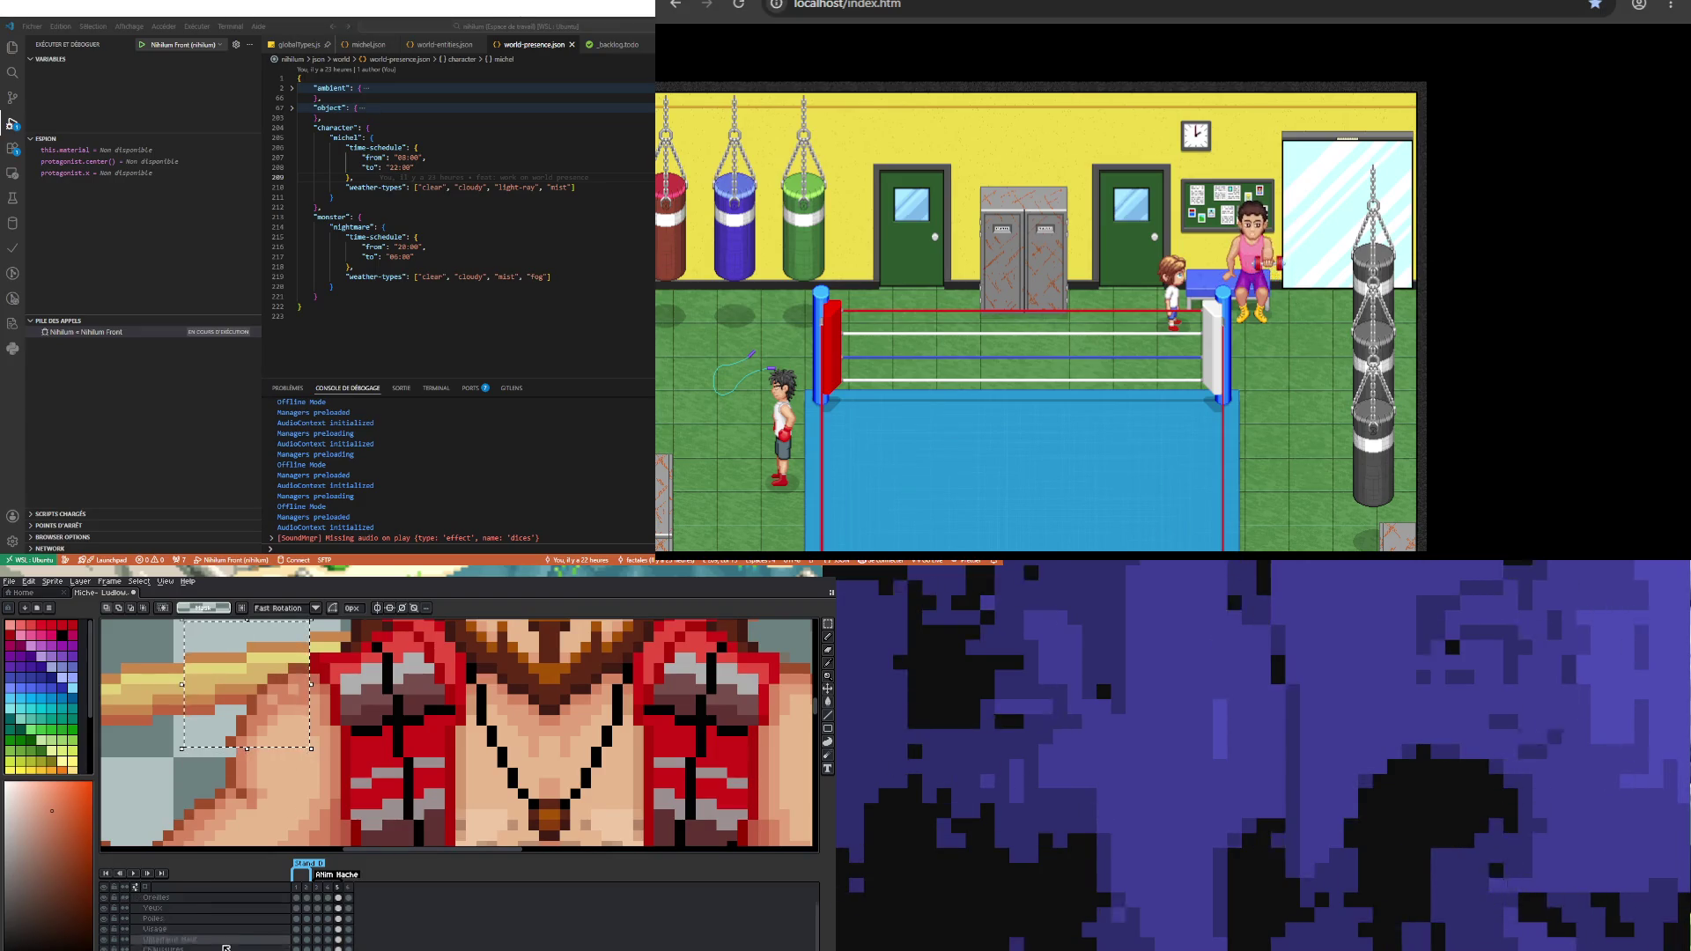
pyautogui.click(336, 938)
pyautogui.press('Down')
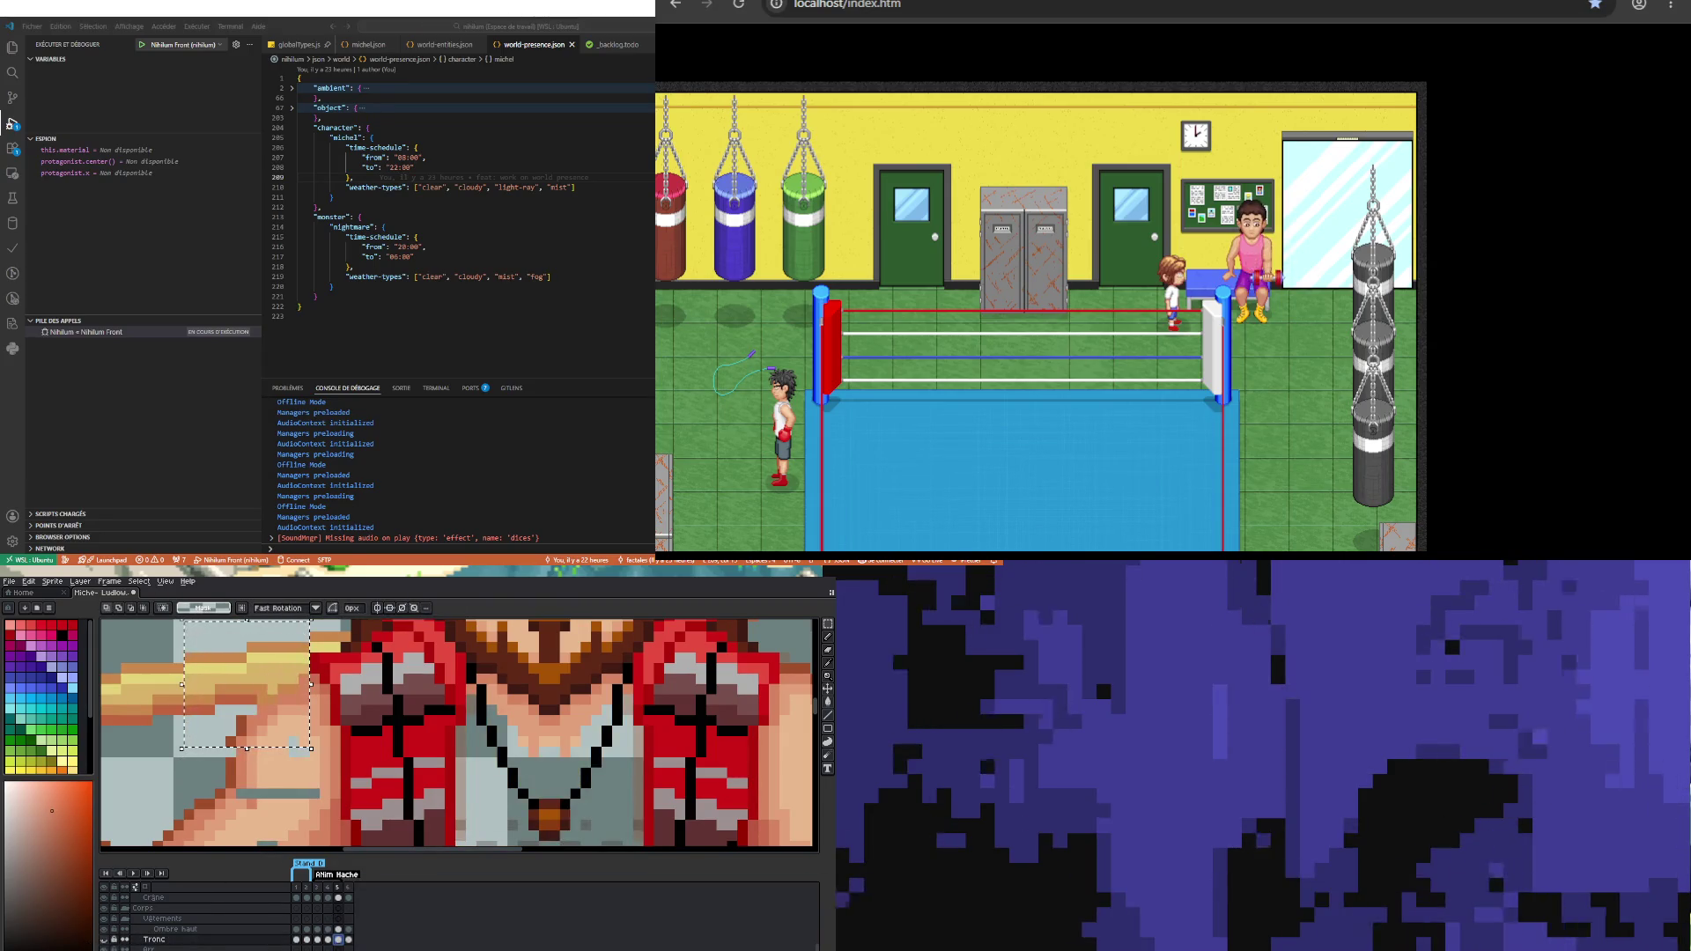
pyautogui.press('Down')
pyautogui.scroll(-3, 246, 738)
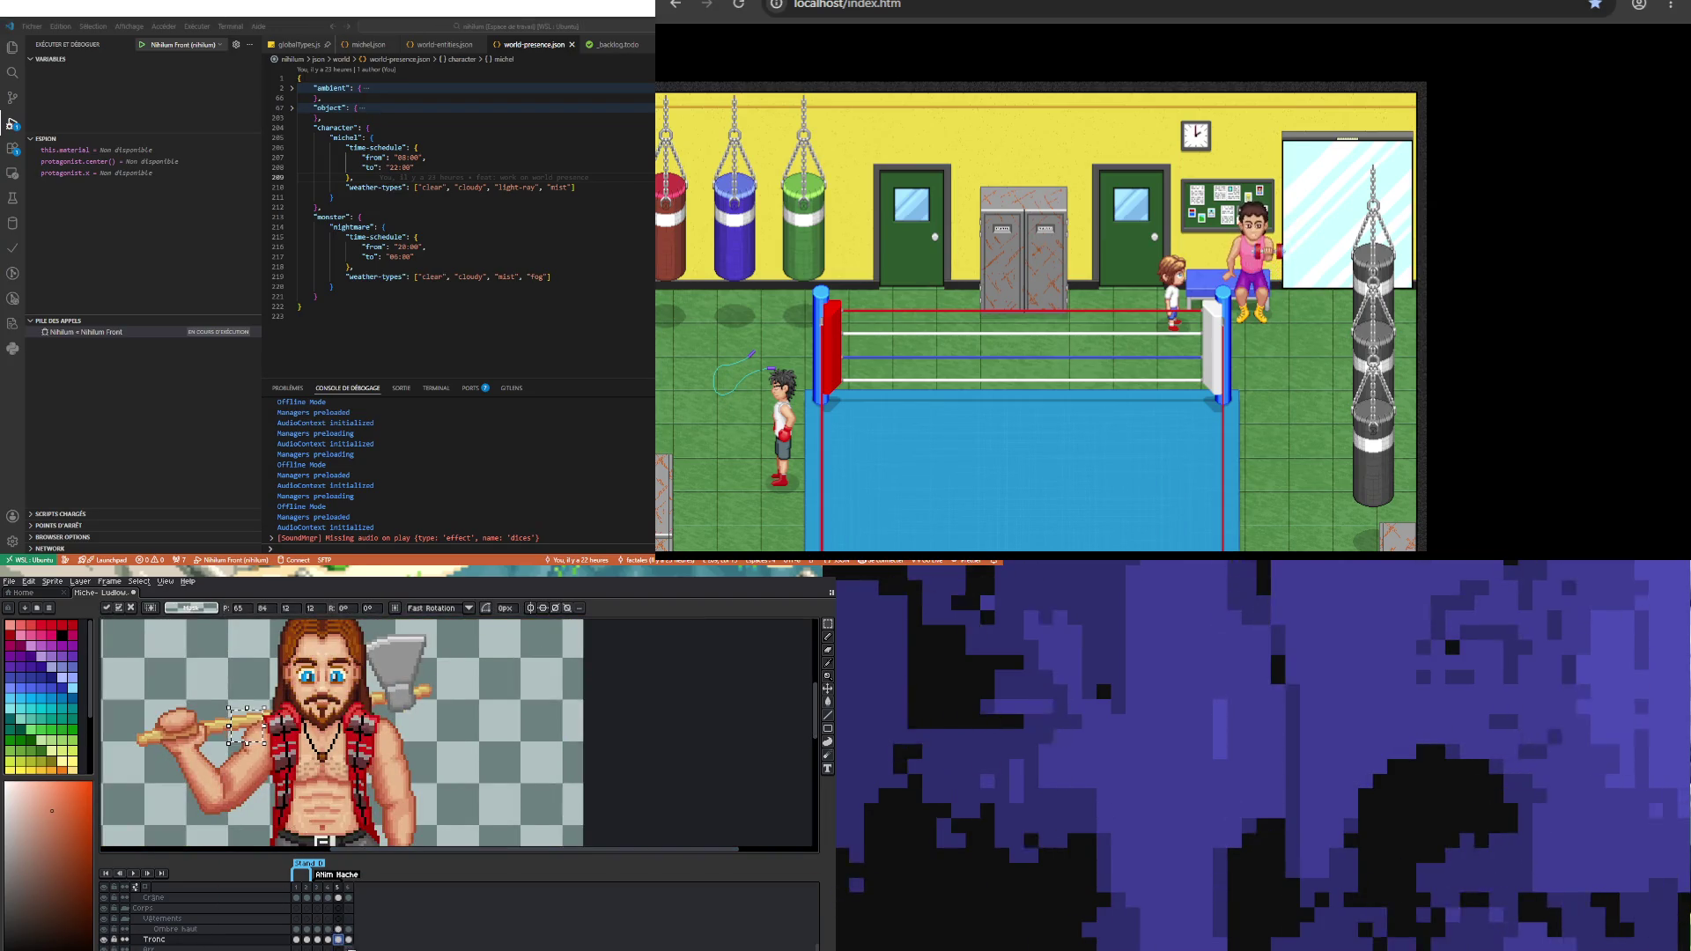
# Step: Commit the moved arm on the bras pose layer and play the animation
pyautogui.scroll(2, 337, 939)
pyautogui.scroll(1, 342, 905)
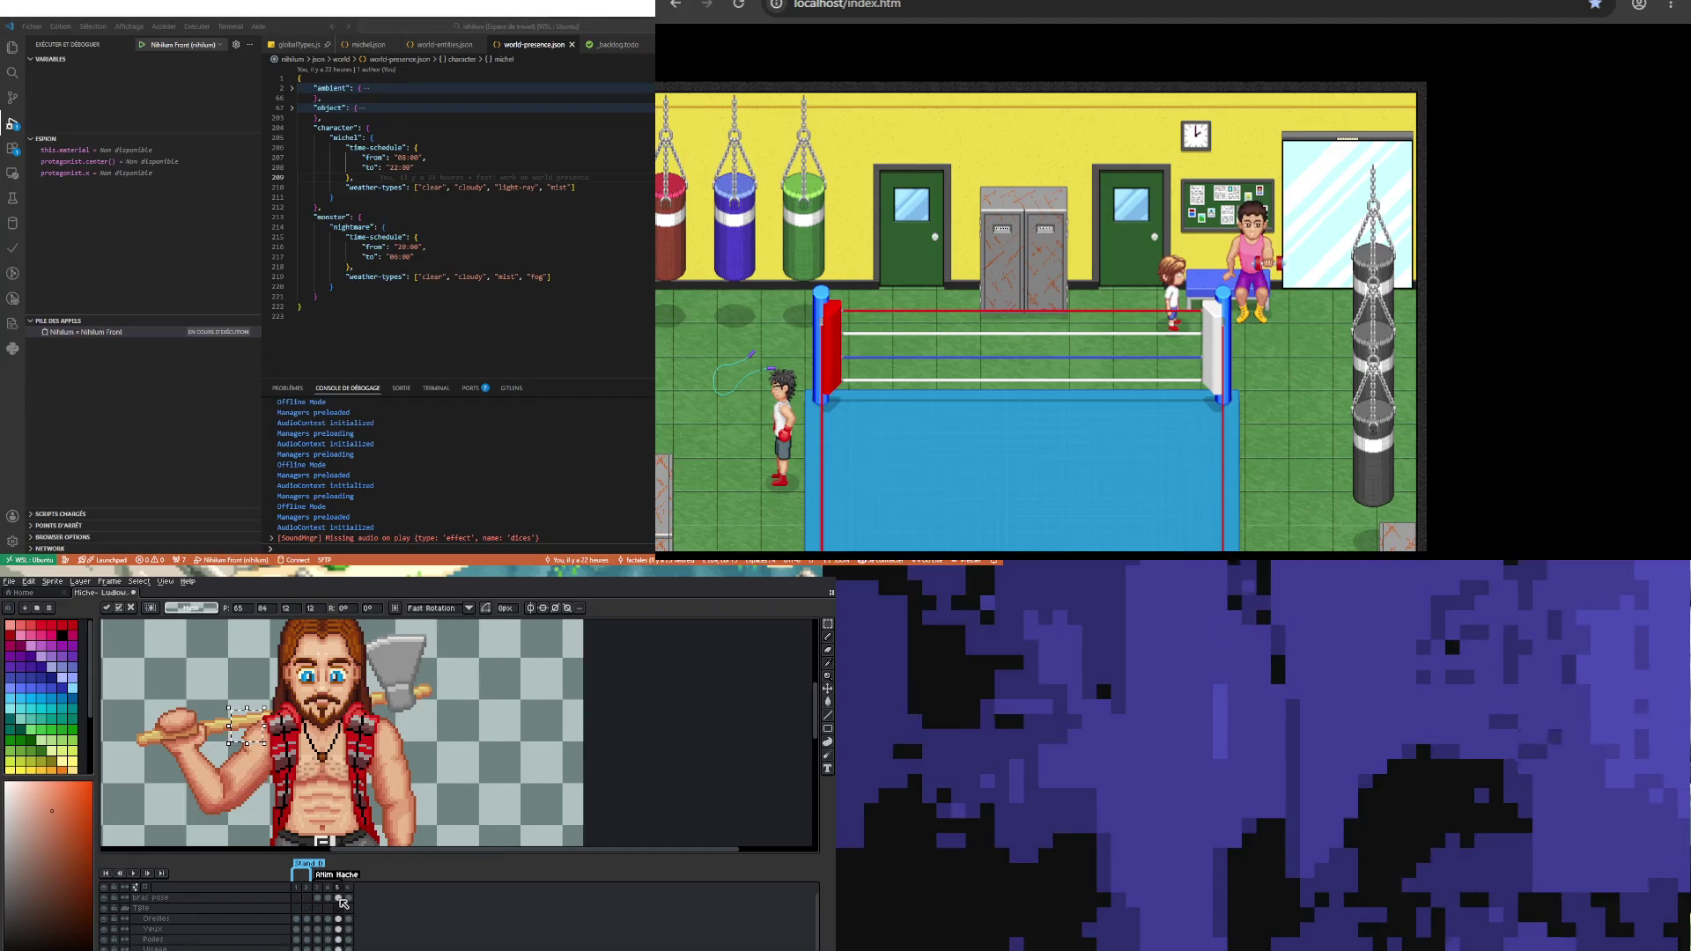
pyautogui.click(338, 897)
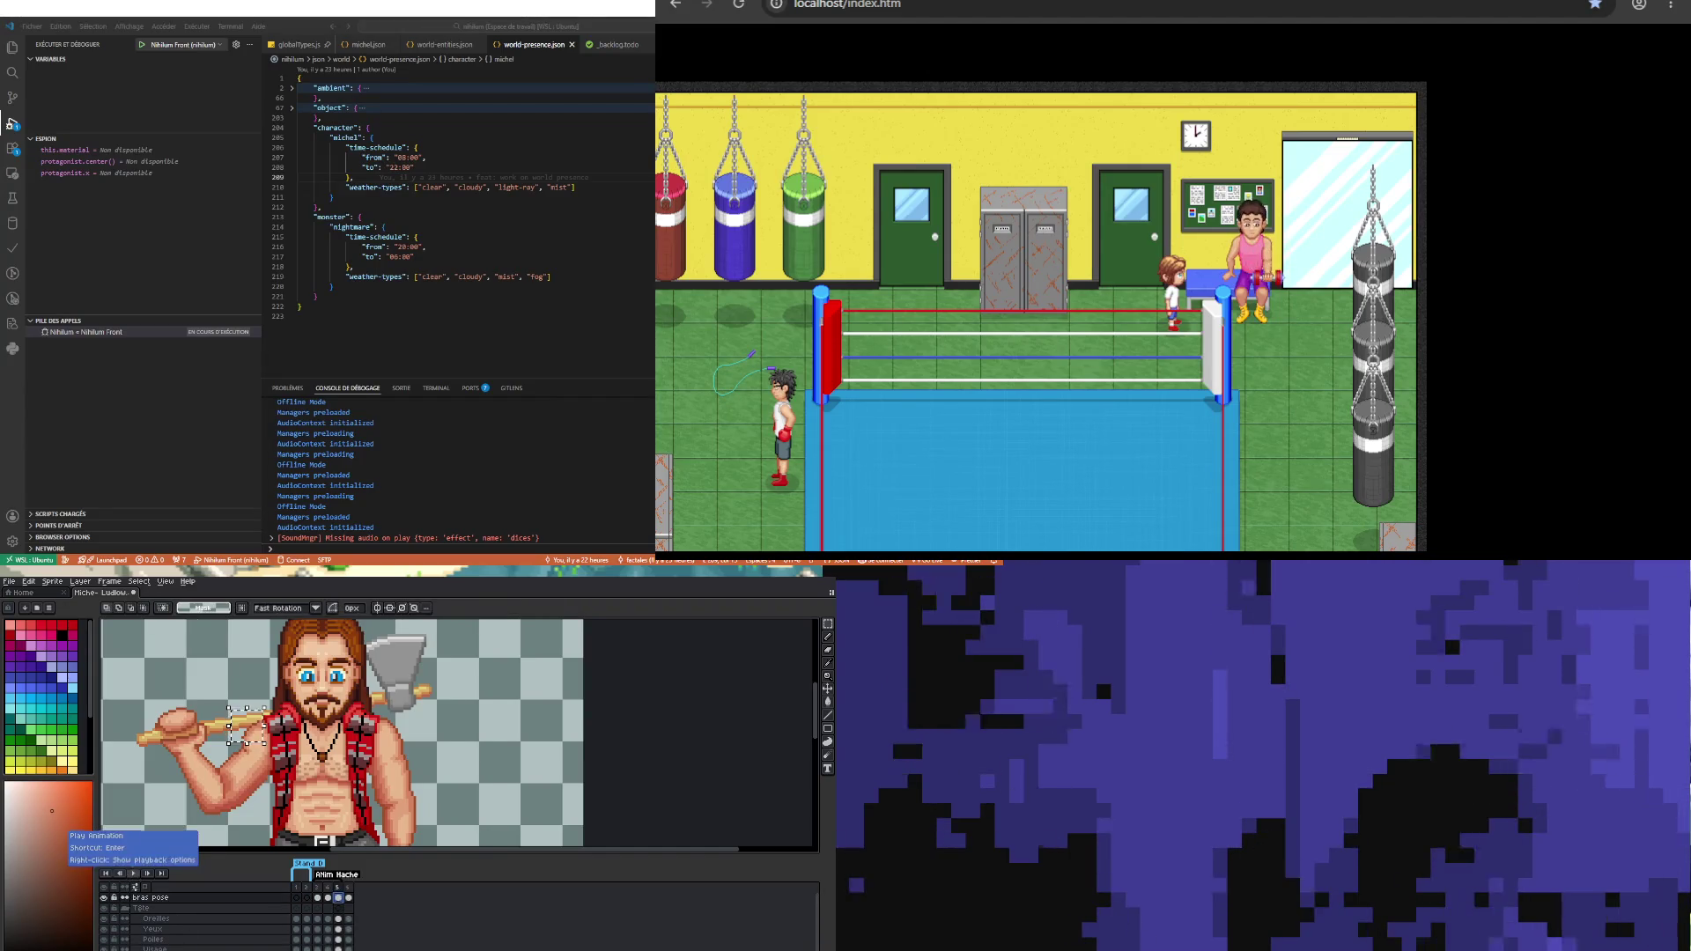
pyautogui.click(199, 815)
pyautogui.click(145, 877)
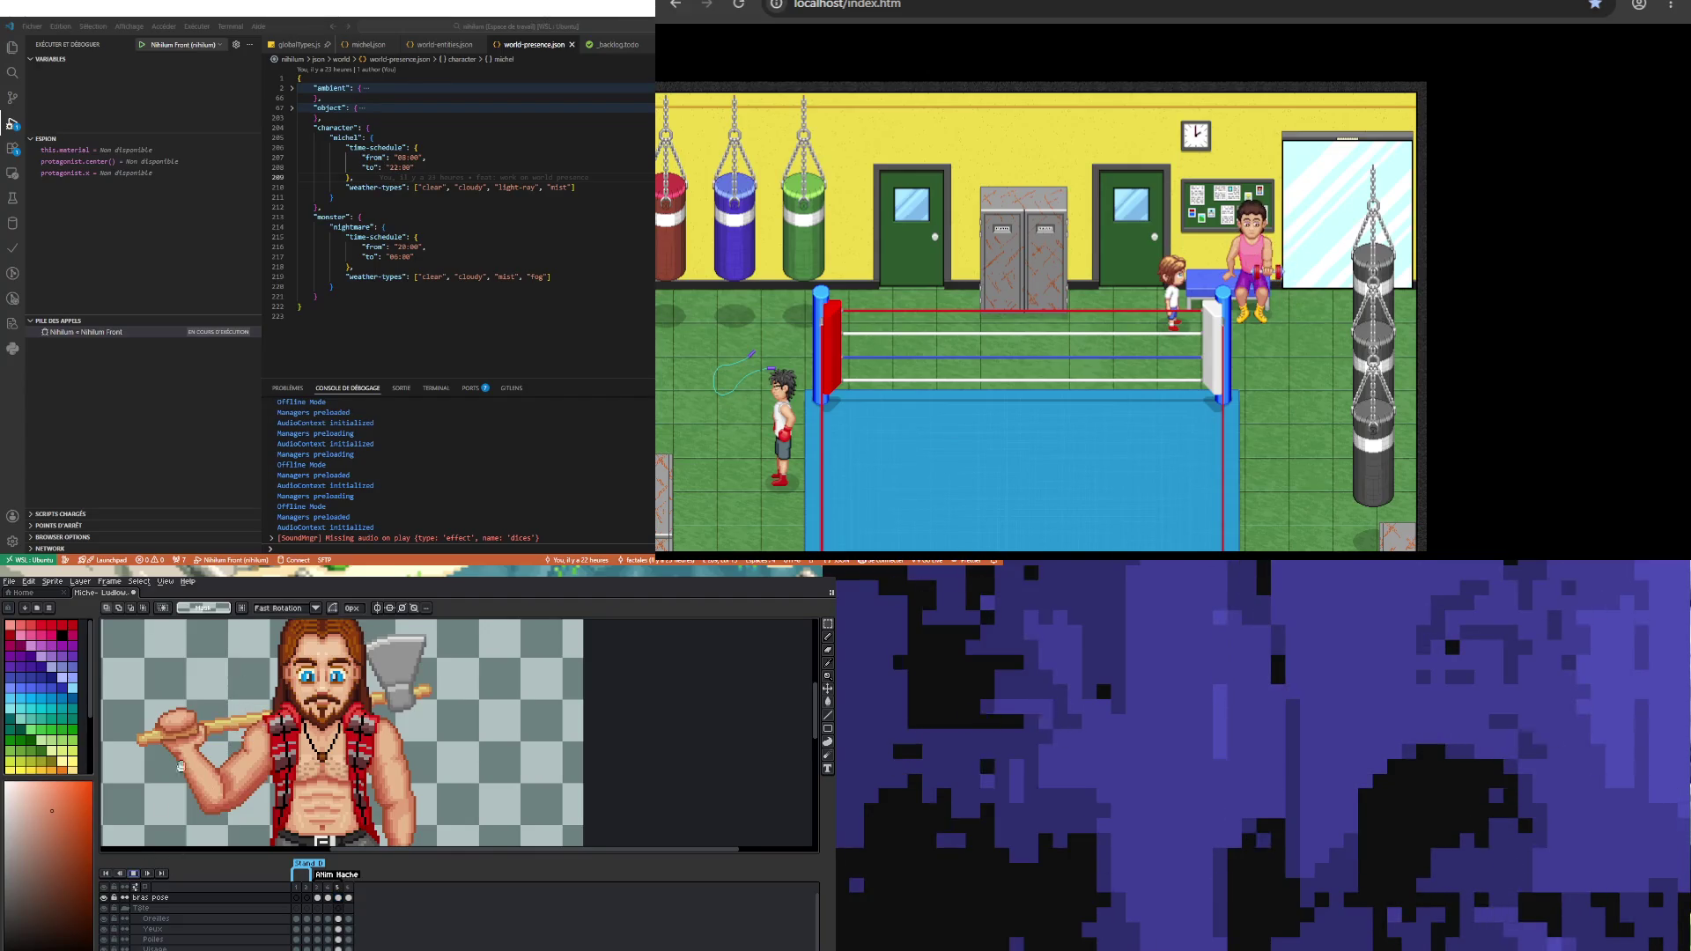
pyautogui.scroll(-3, 286, 776)
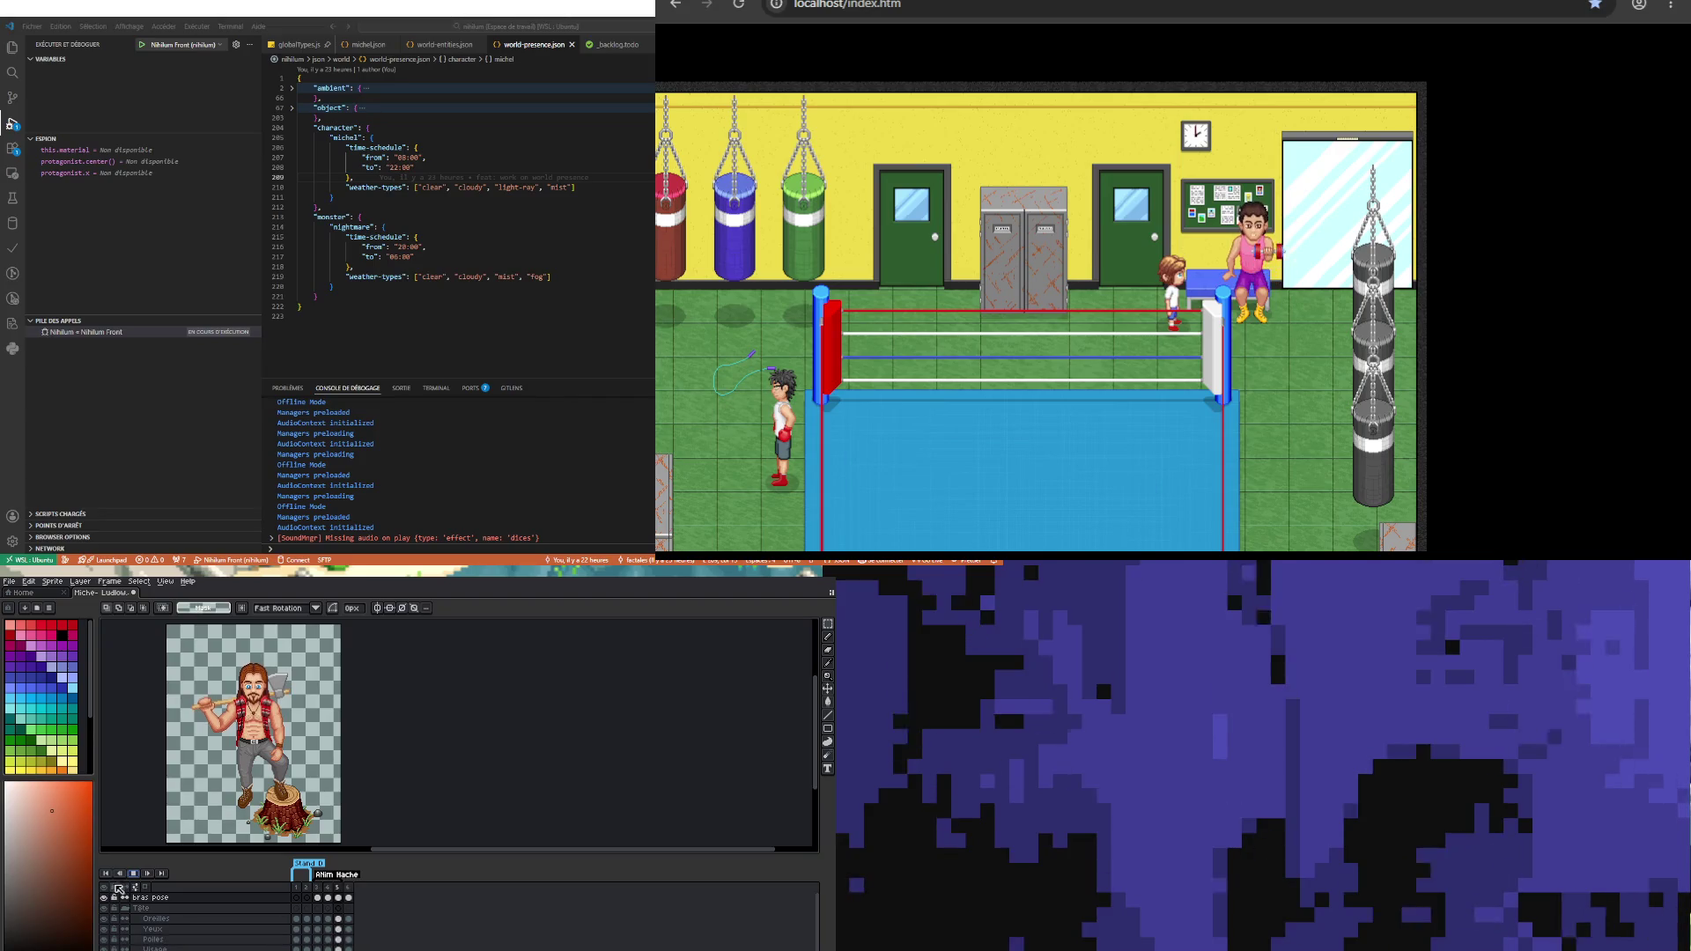
# Step: Step through the bras pose cels at frames 5, 4, 3, 4 and back to 5
pyautogui.click(338, 897)
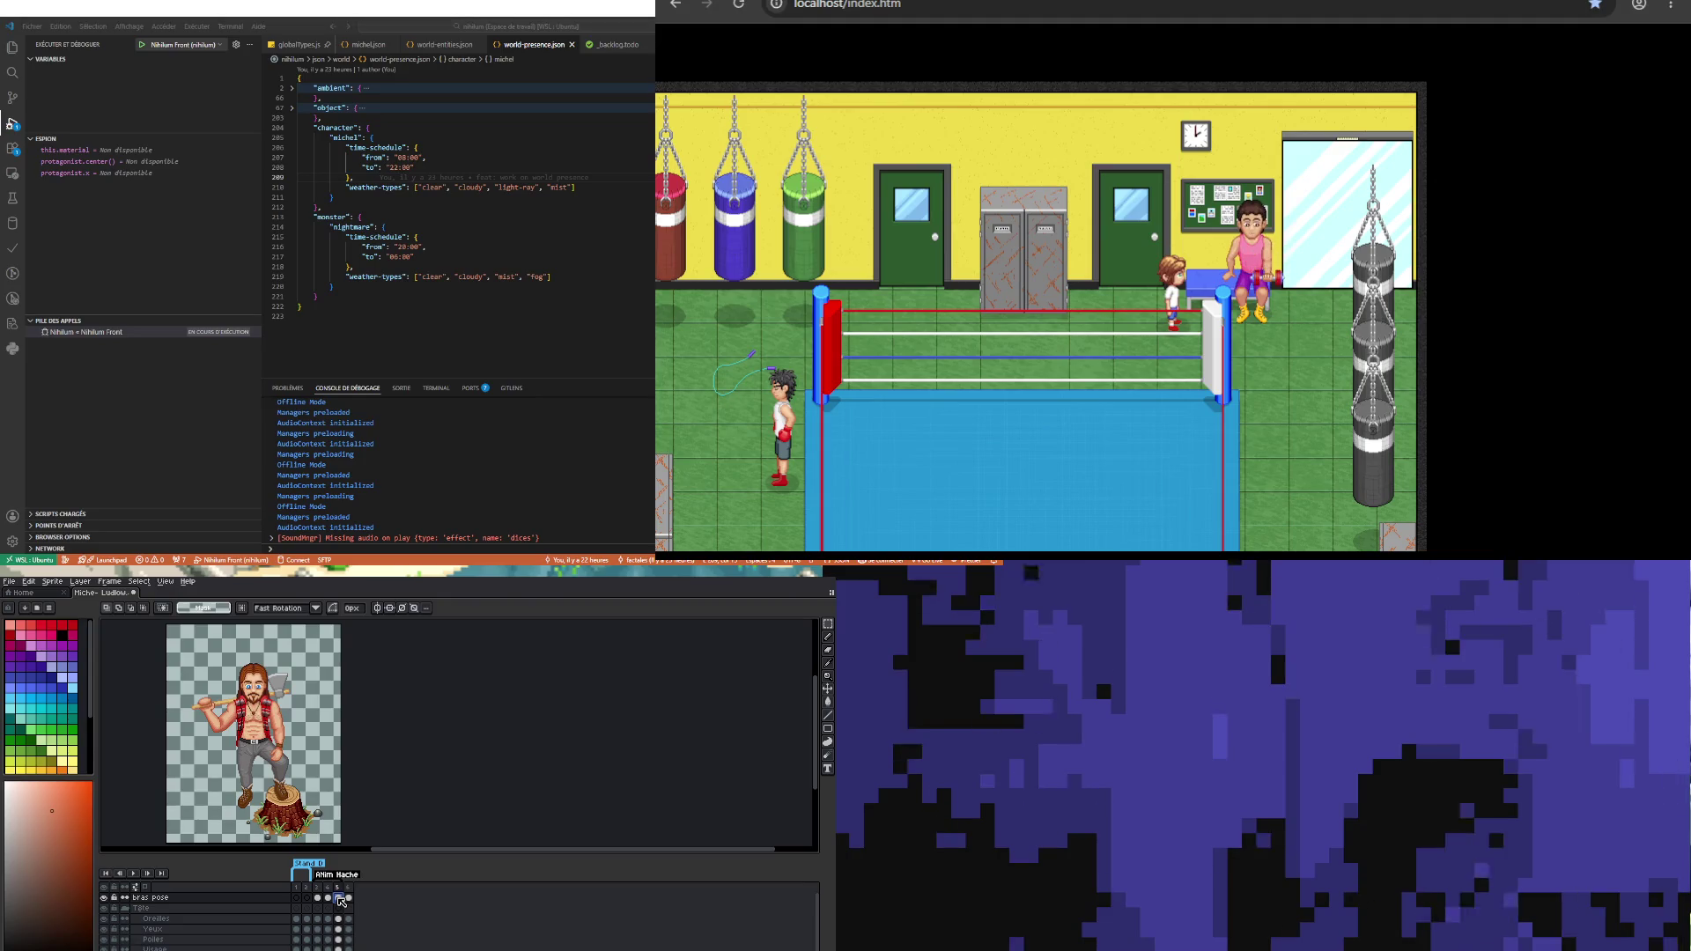
pyautogui.click(328, 897)
pyautogui.click(318, 897)
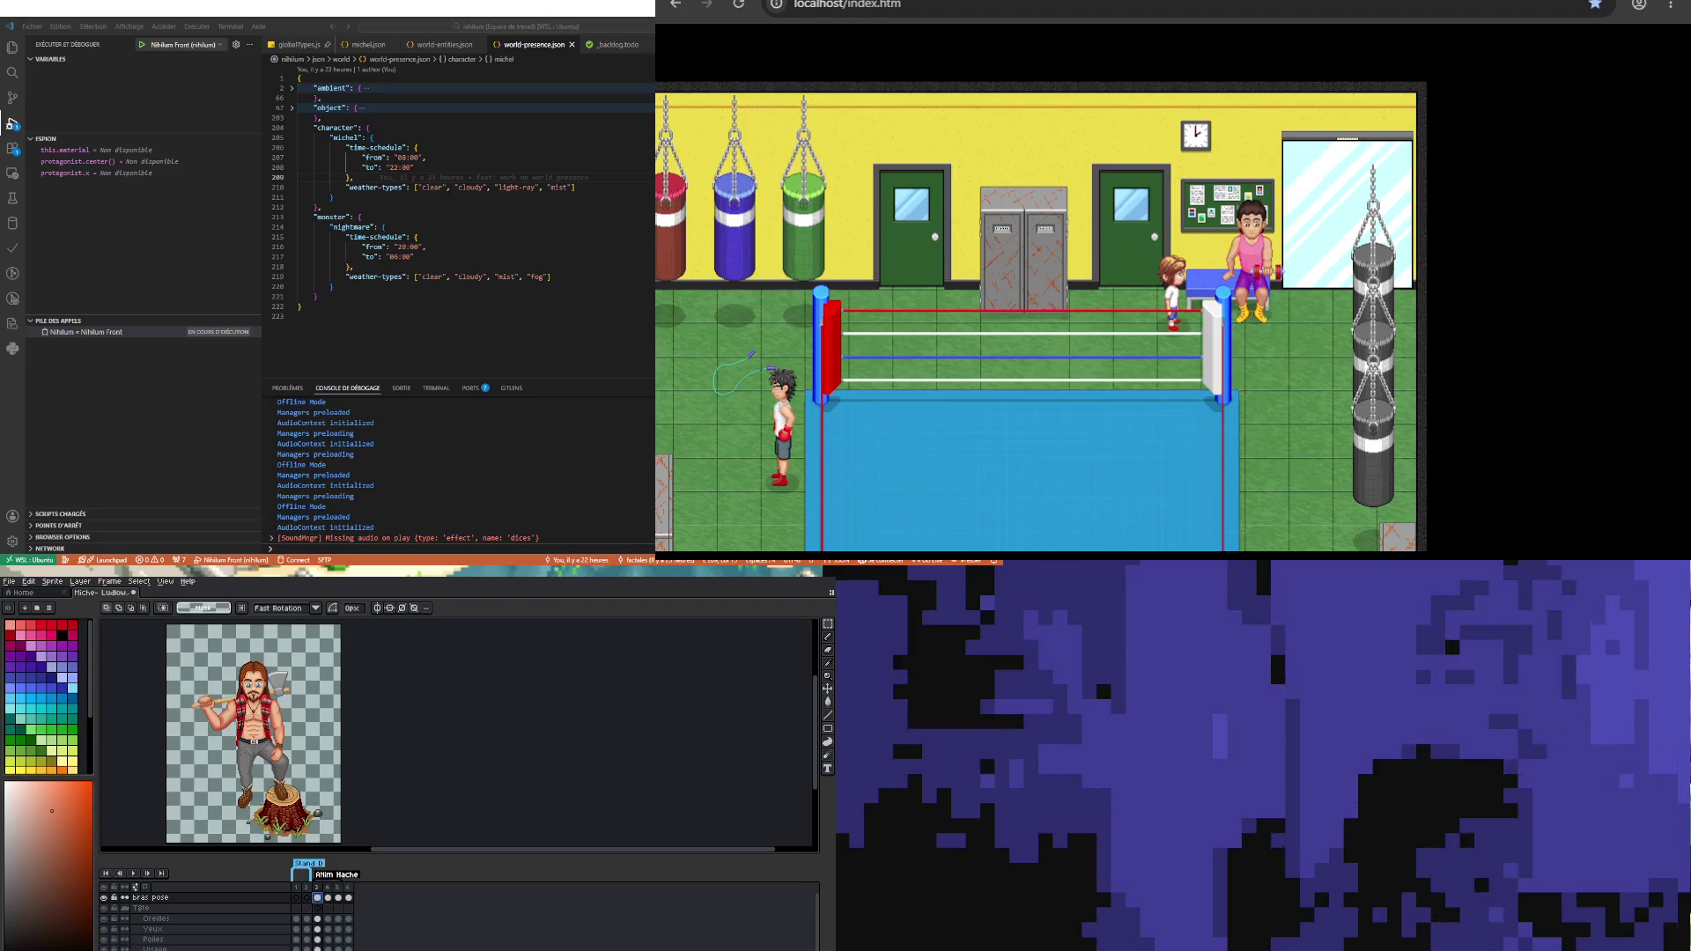
pyautogui.click(329, 897)
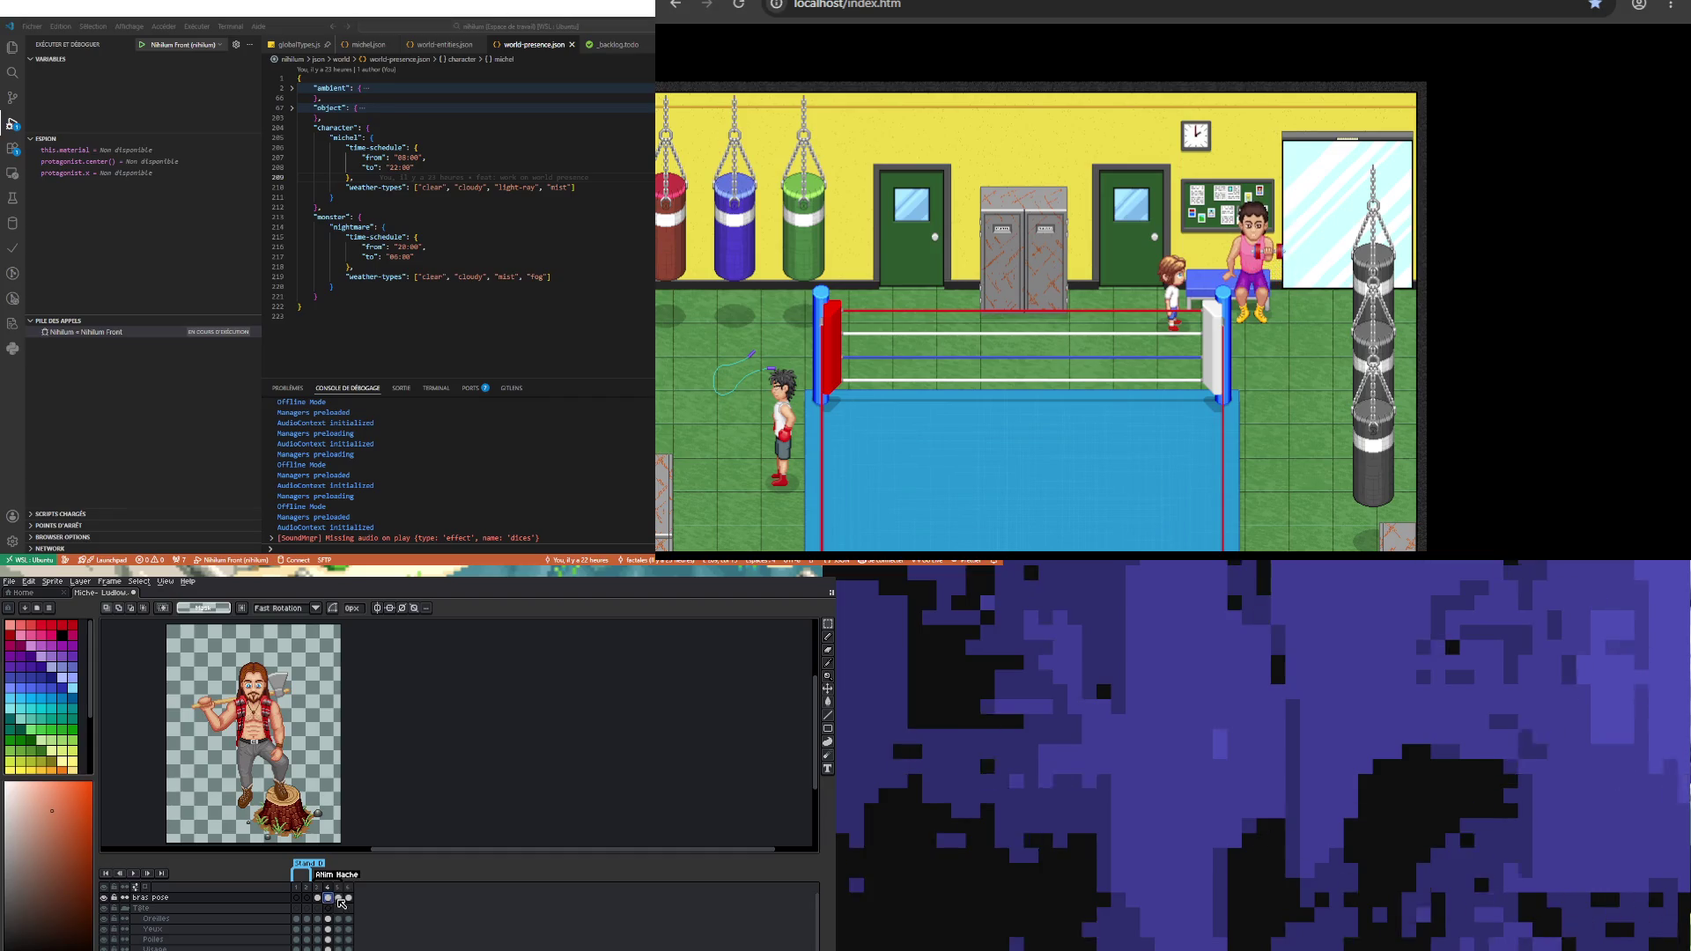
pyautogui.click(339, 898)
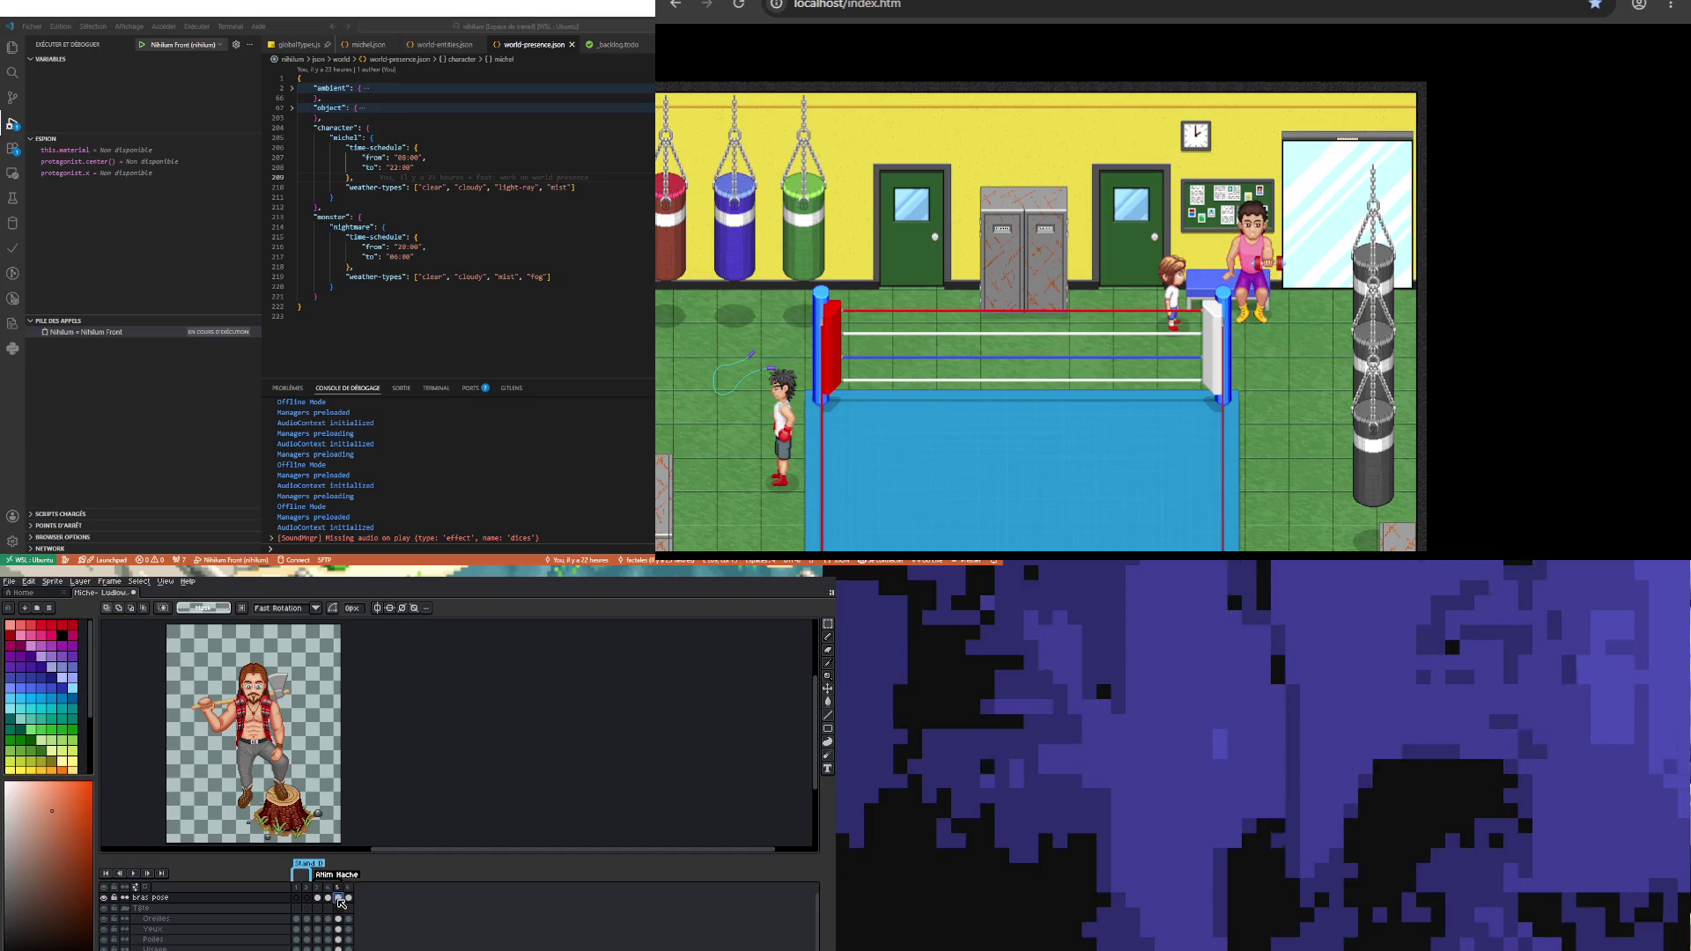
pyautogui.scroll(3, 244, 694)
pyautogui.scroll(2, 236, 742)
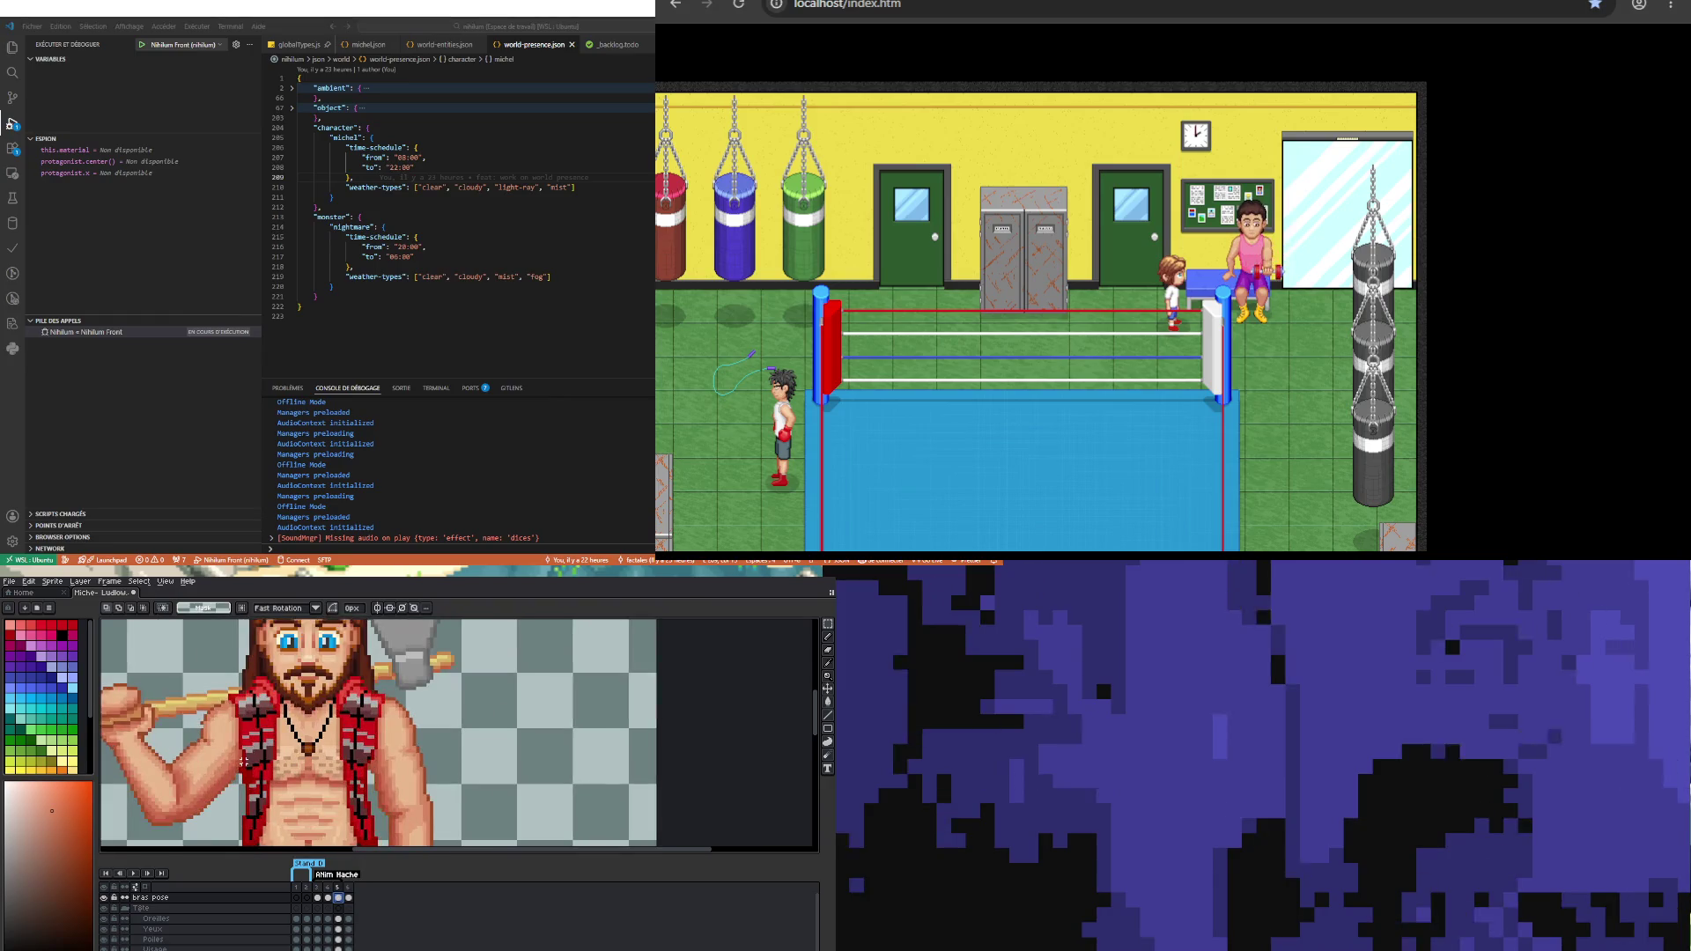
# Step: Switch to the Pencil, zoom into the chest, and compare frame 4 with frame 5
pyautogui.scroll(1, 245, 835)
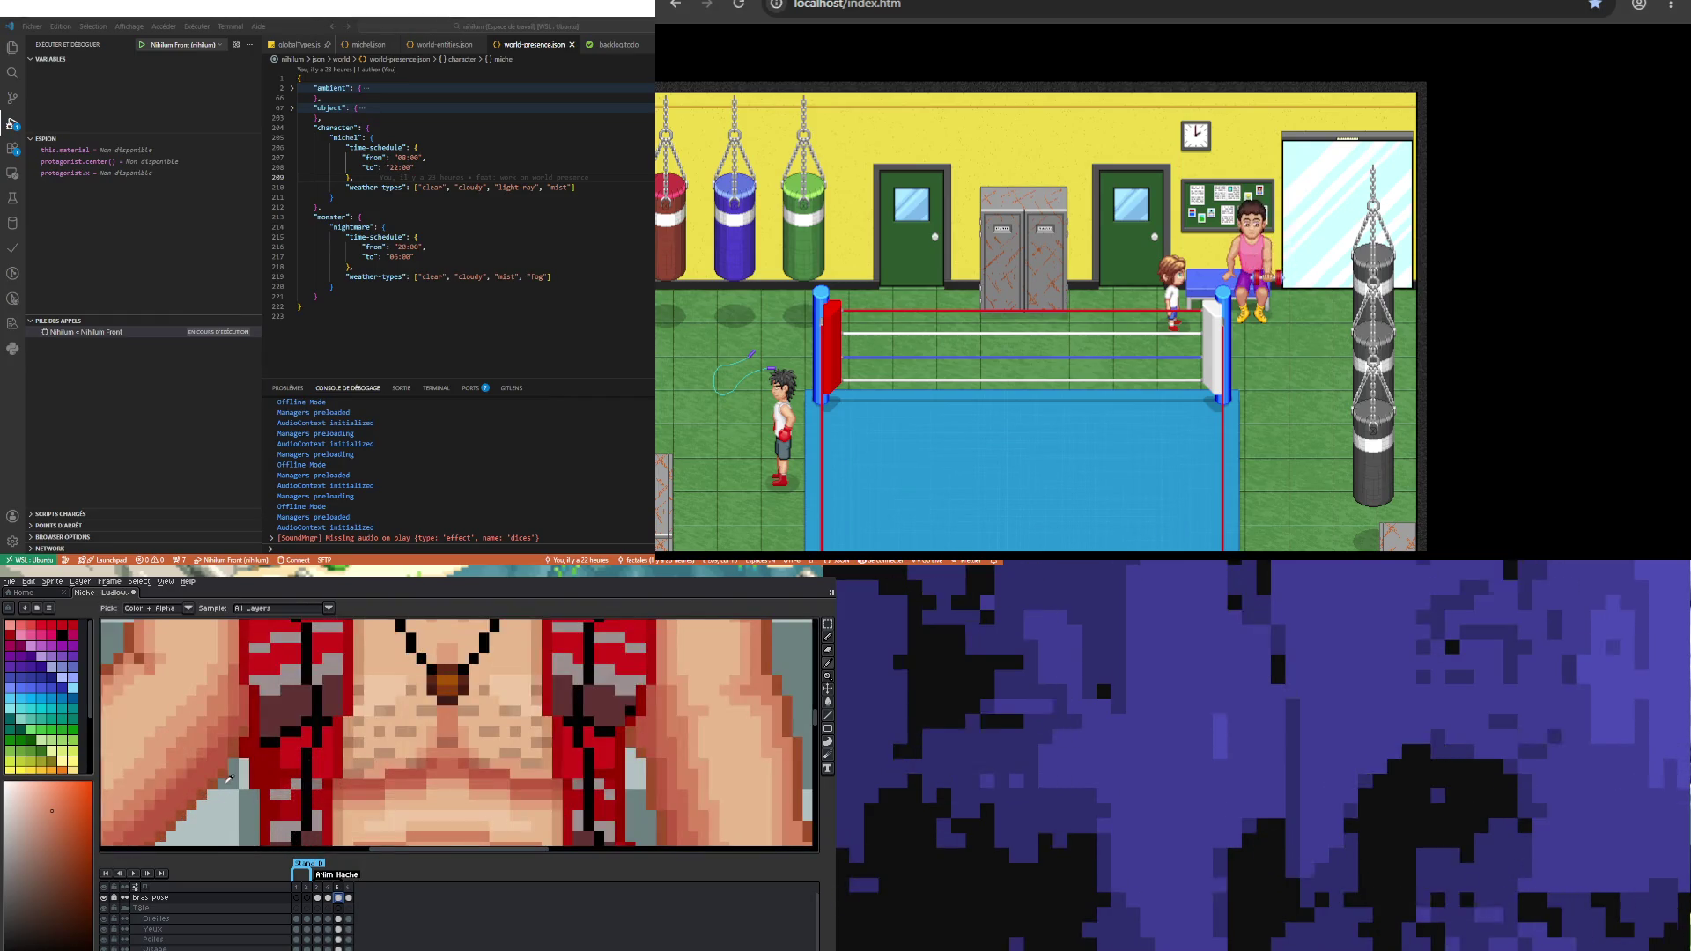
pyautogui.press('b')
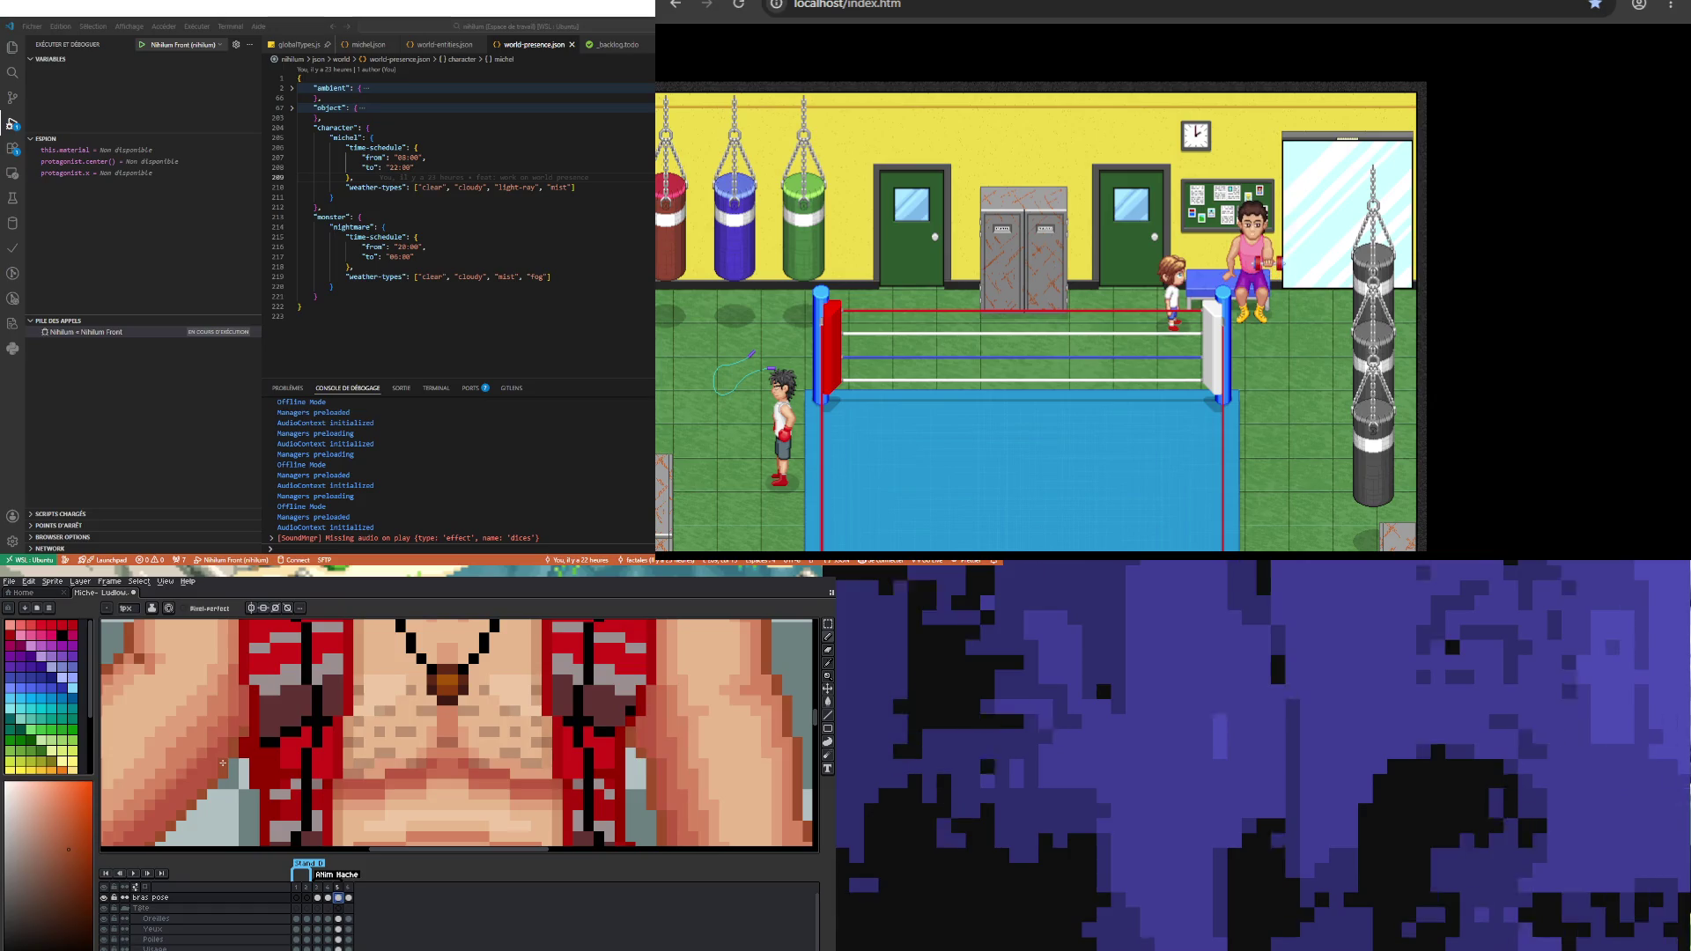
pyautogui.scroll(-3, 211, 748)
pyautogui.scroll(4, 186, 728)
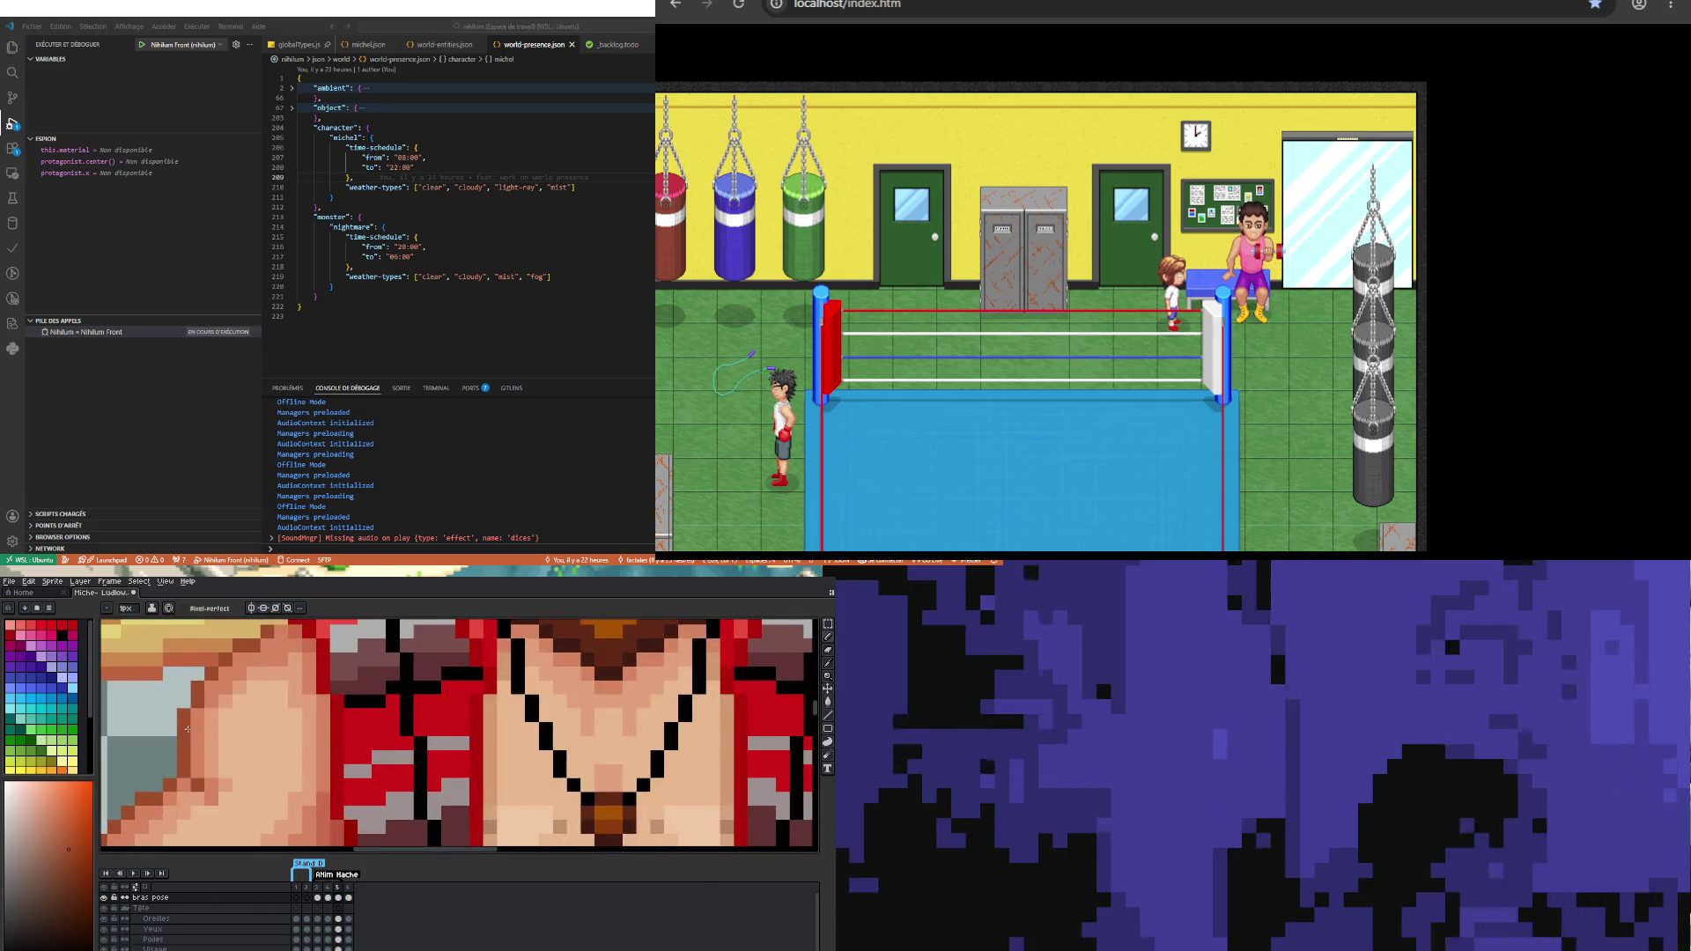
pyautogui.scroll(-3, 202, 735)
pyautogui.scroll(3, 225, 741)
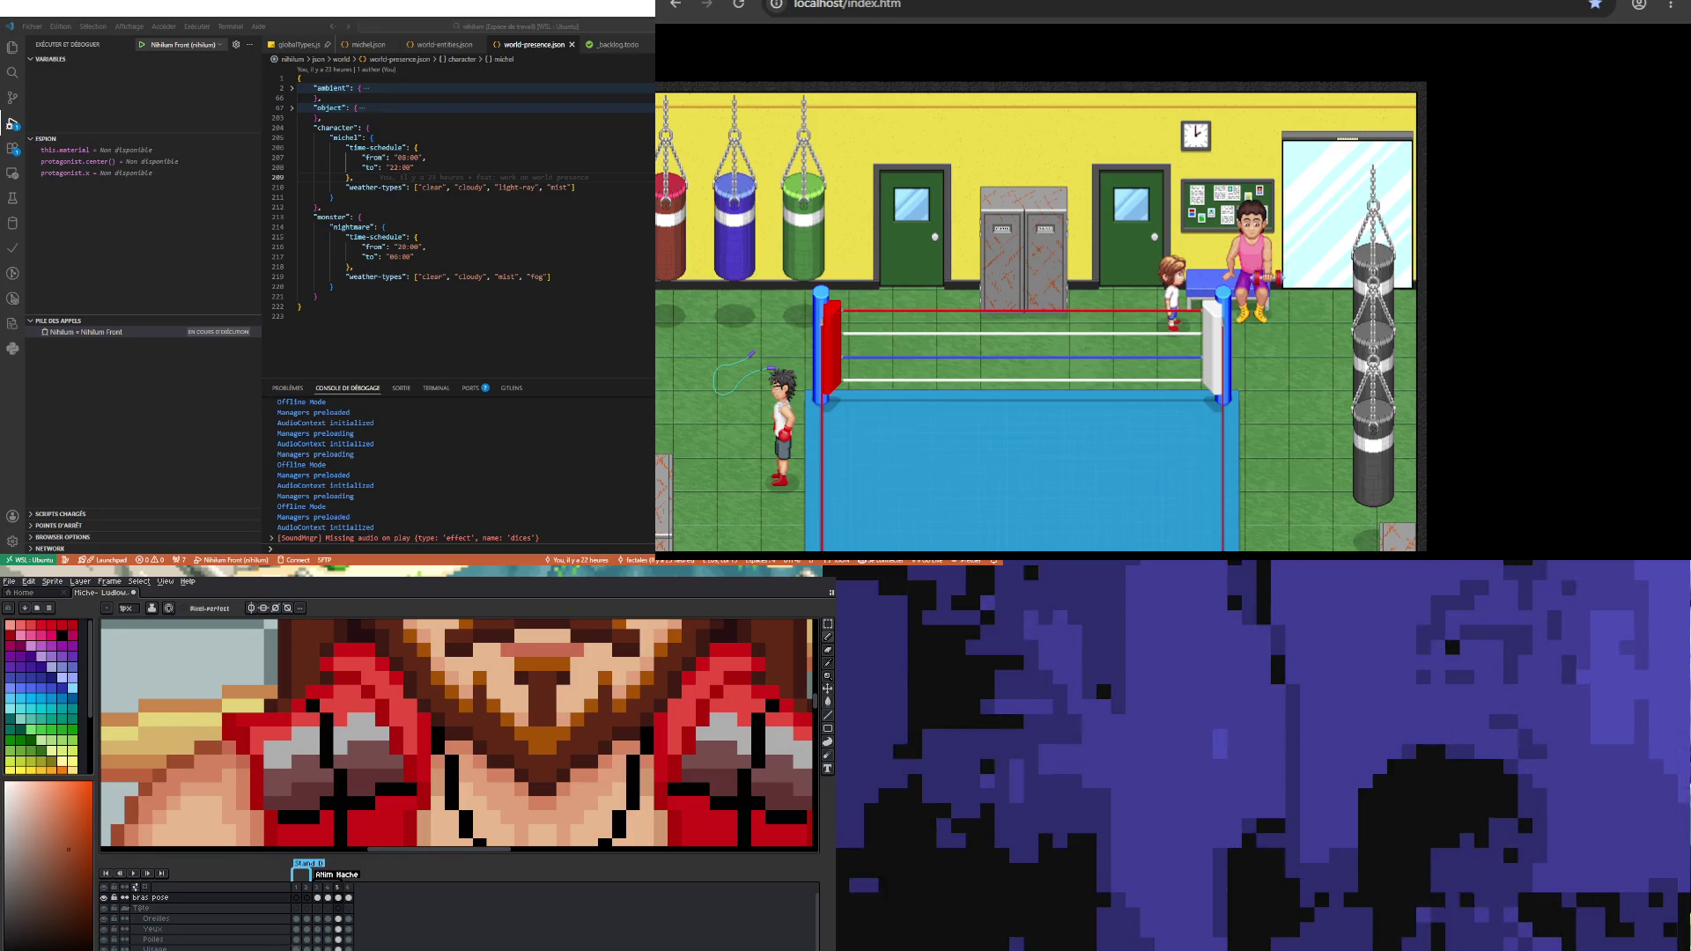
pyautogui.click(329, 898)
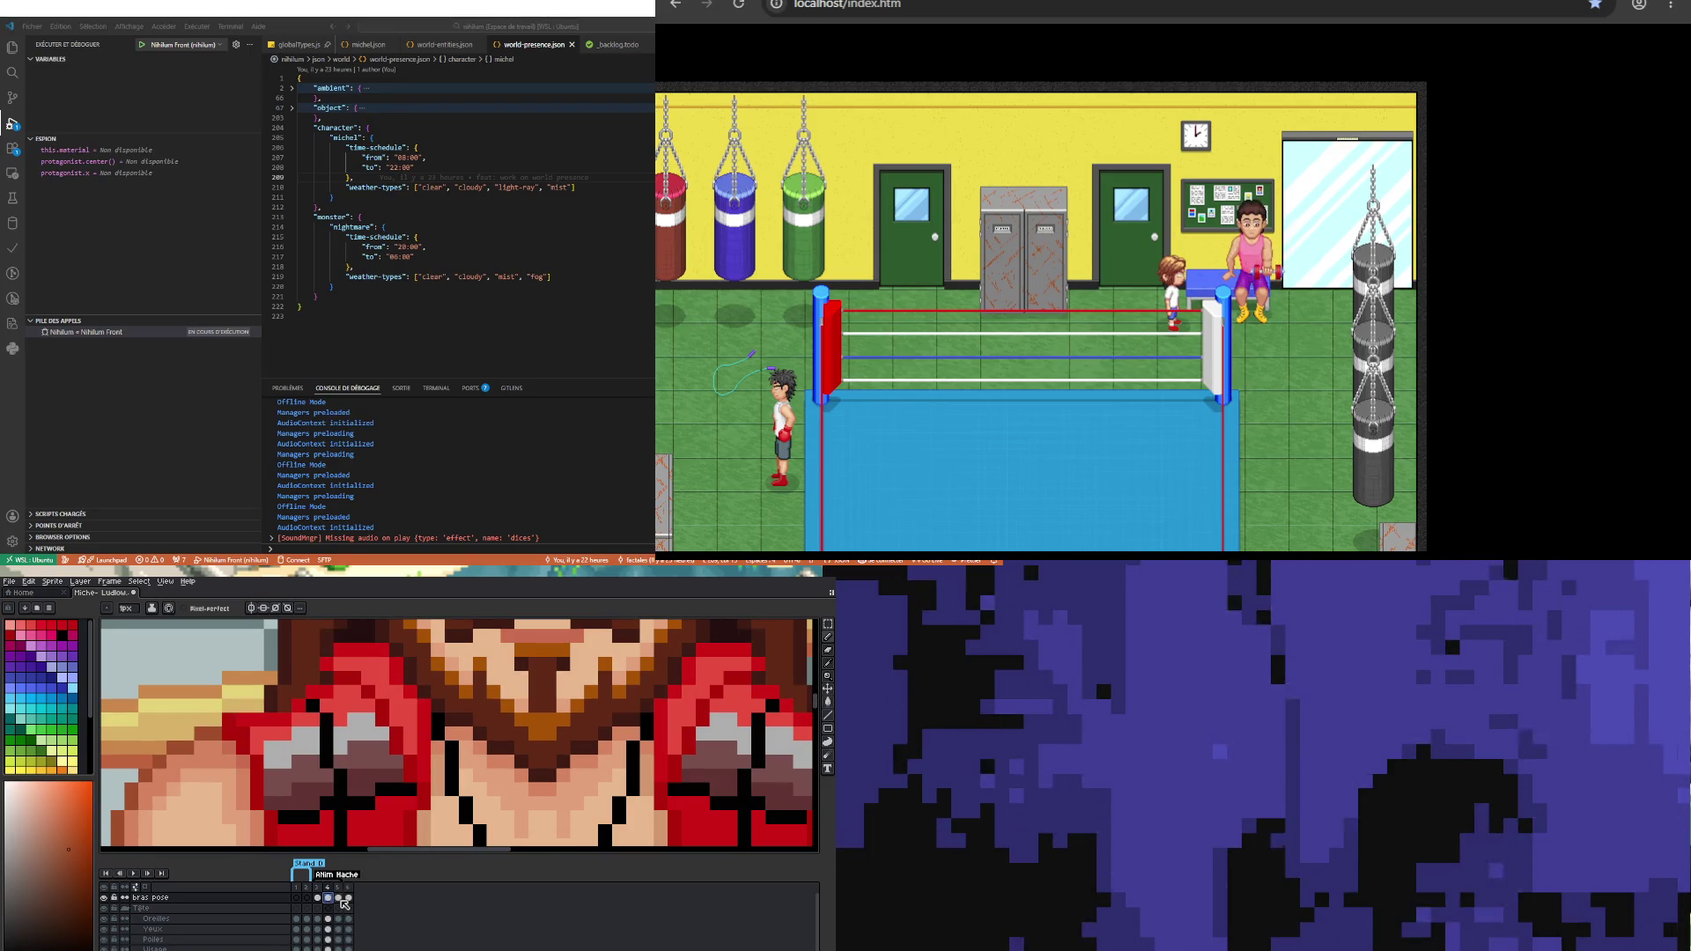
pyautogui.click(339, 898)
# Step: Play the animation, then view the bras pose frame 4 cel and advance to frame 5
pyautogui.scroll(-5, 234, 750)
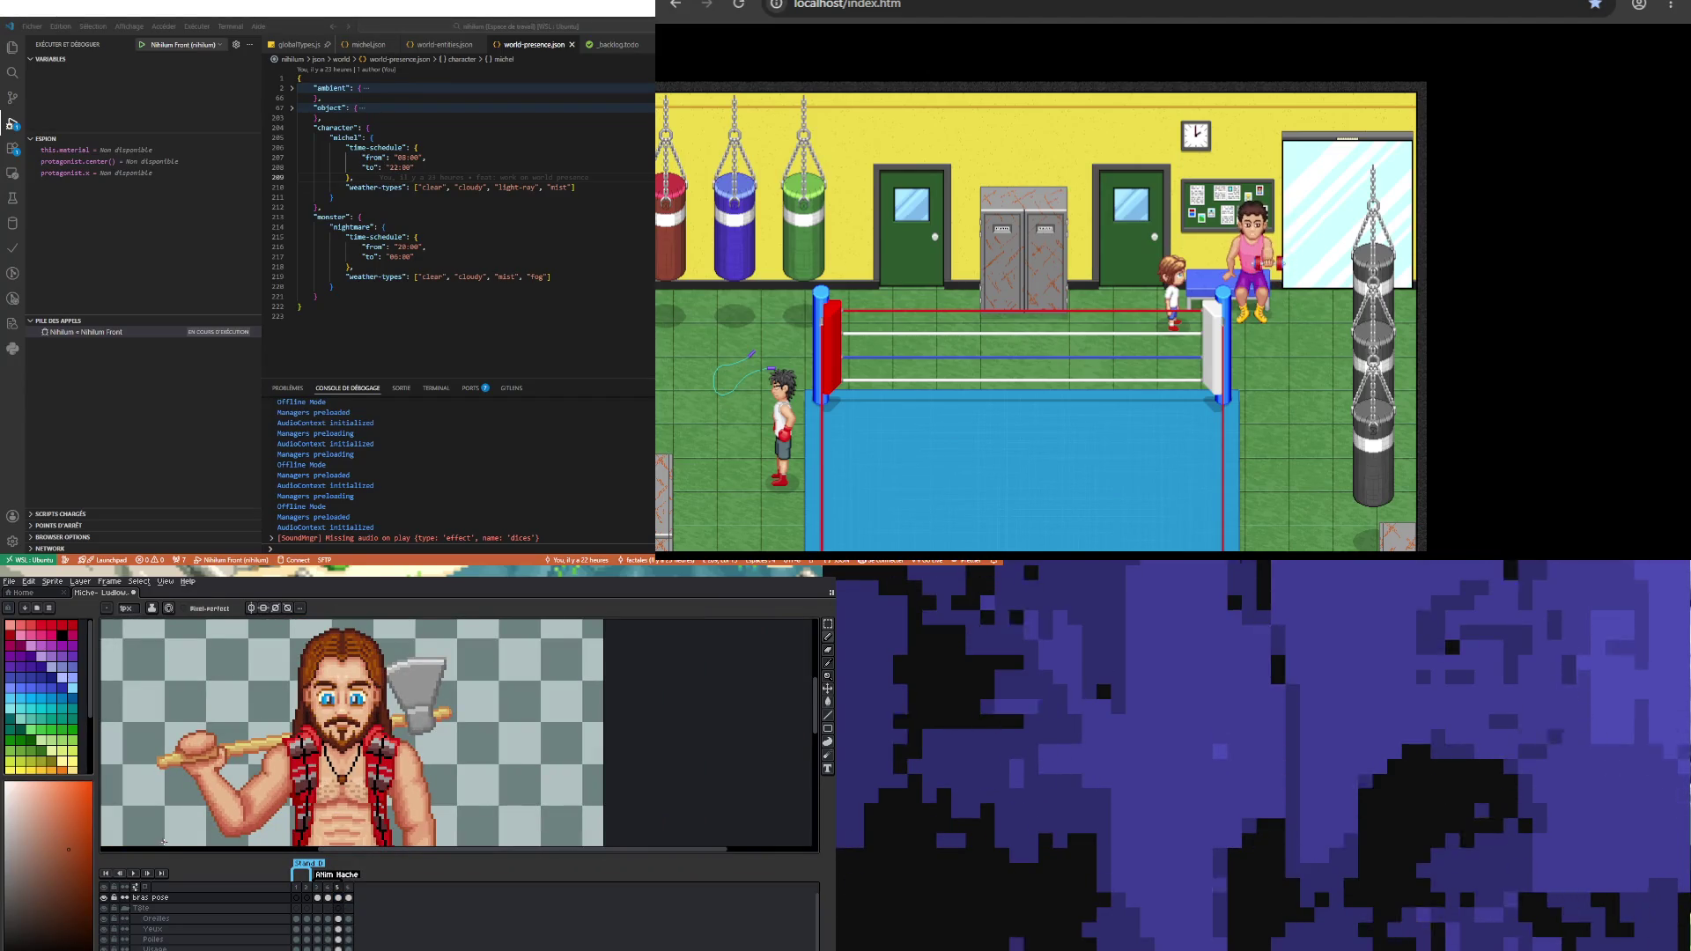
pyautogui.click(133, 872)
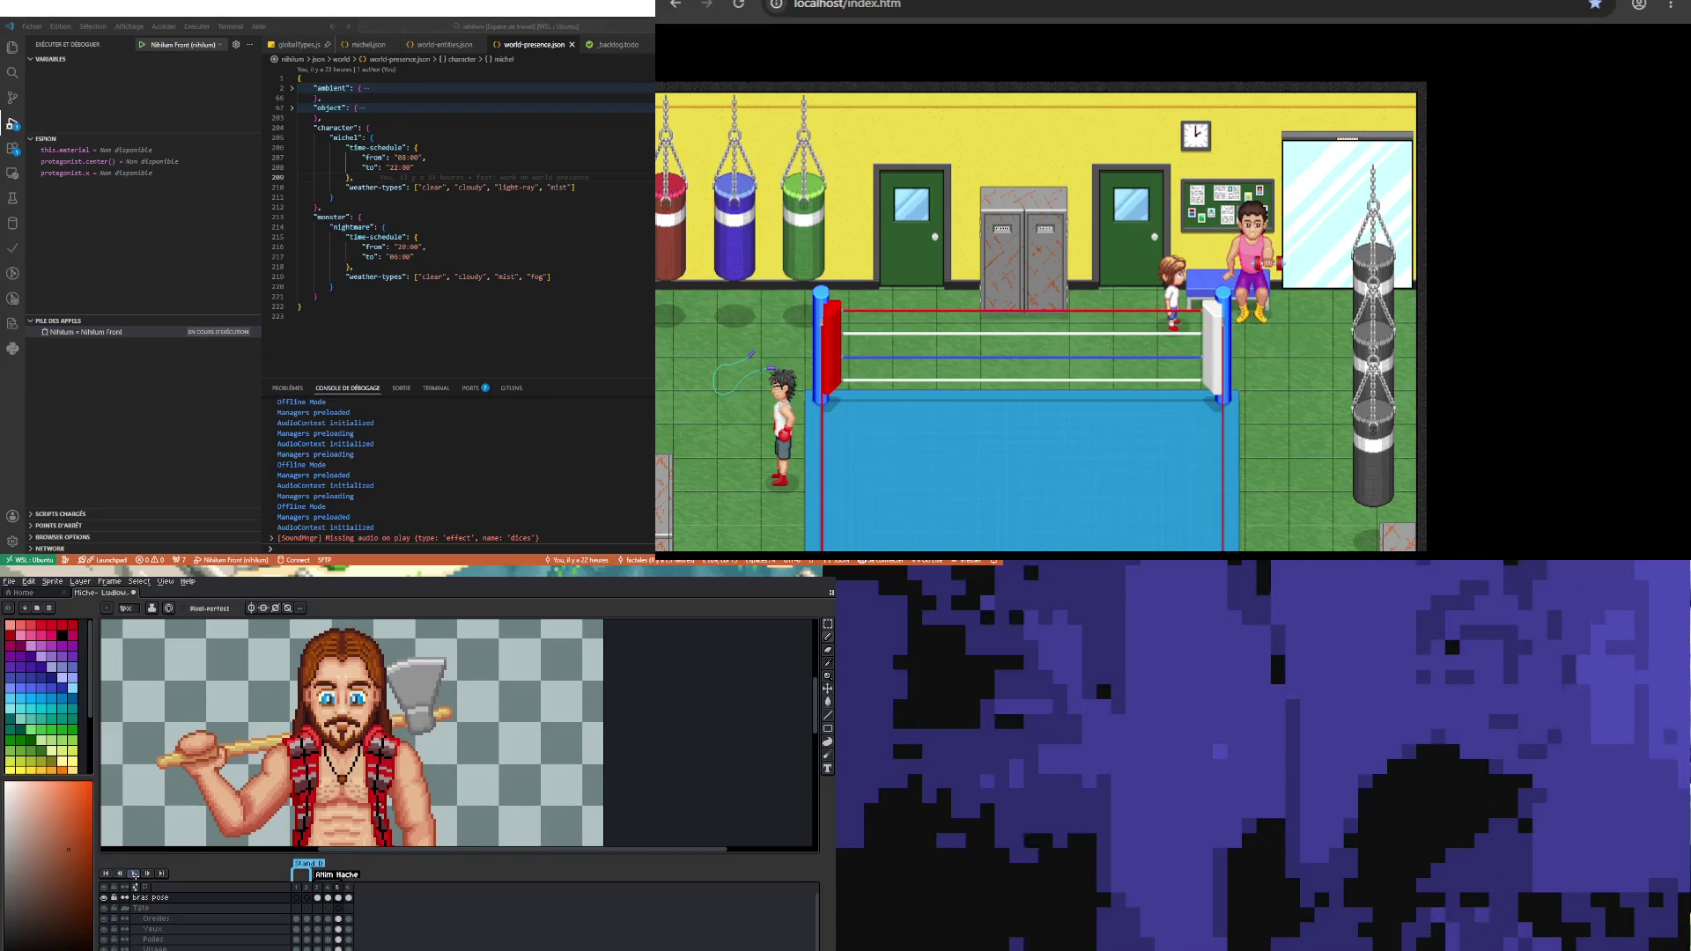
pyautogui.scroll(5, 303, 718)
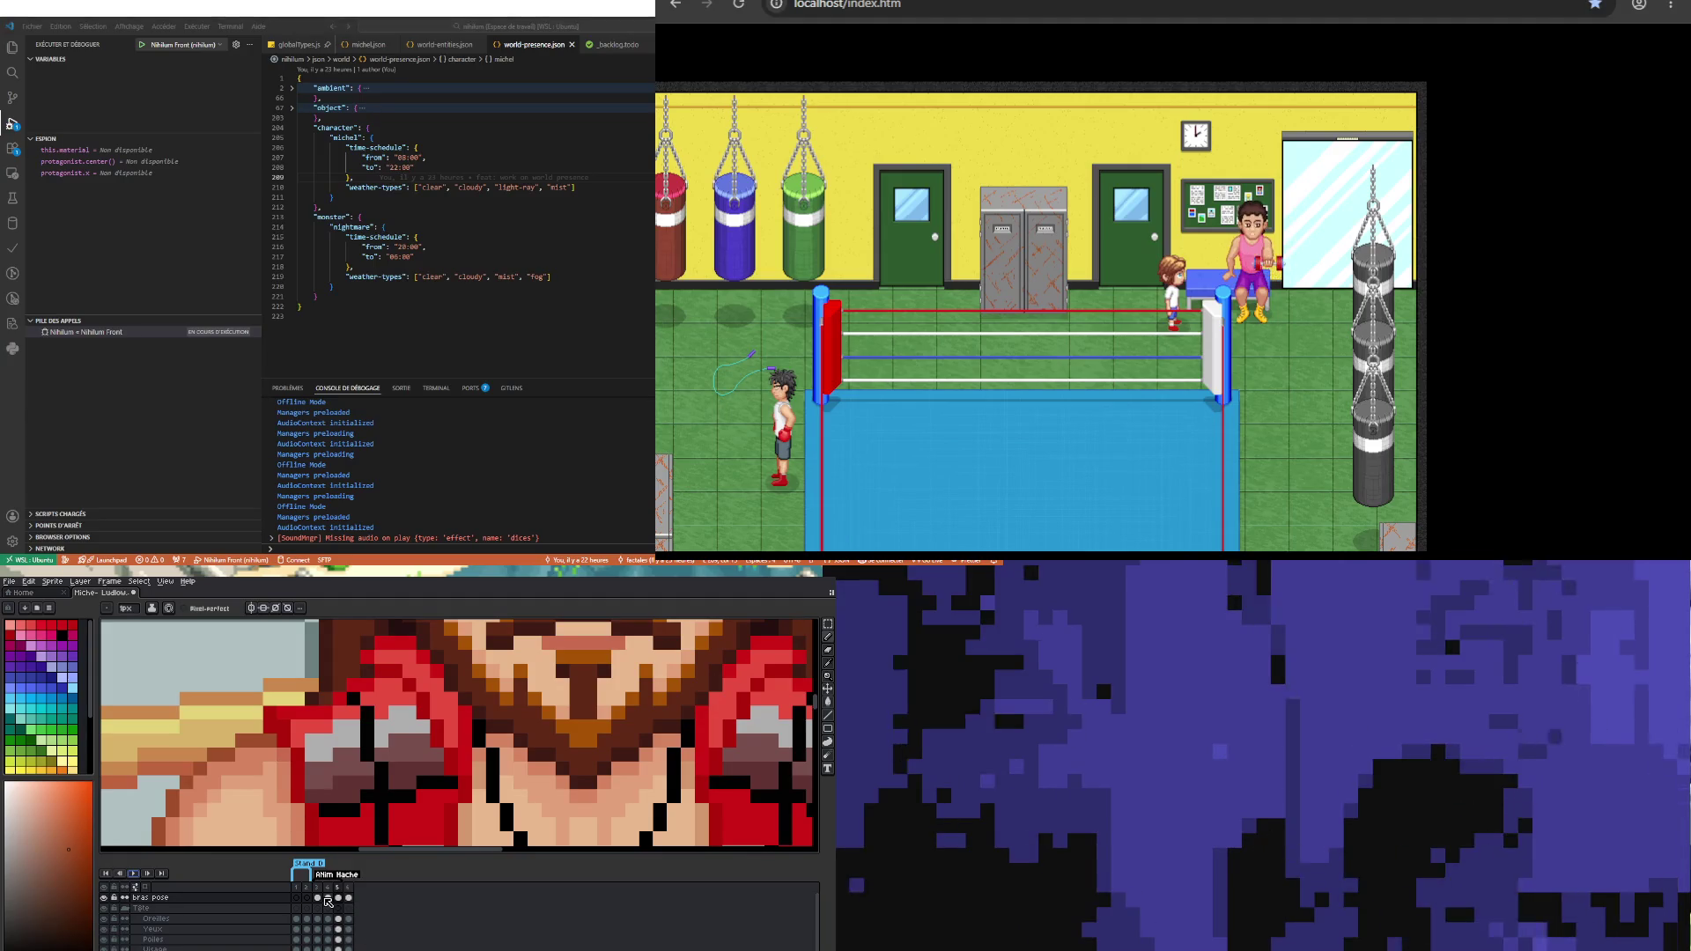
pyautogui.click(328, 908)
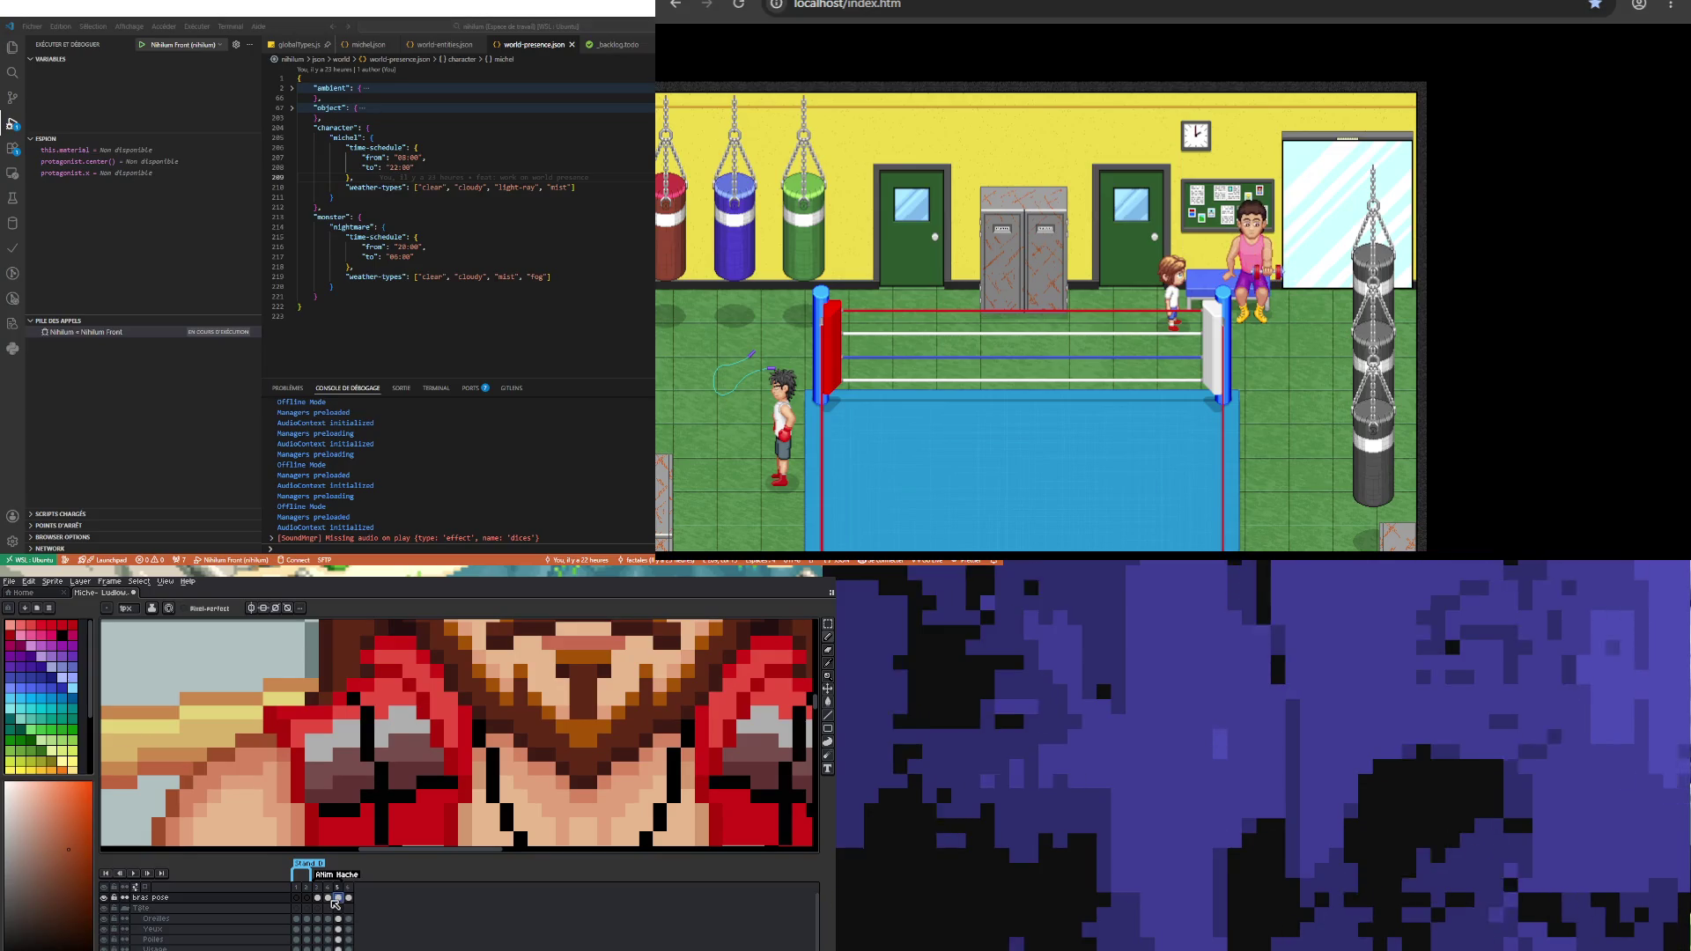
pyautogui.click(329, 898)
pyautogui.press('Right')
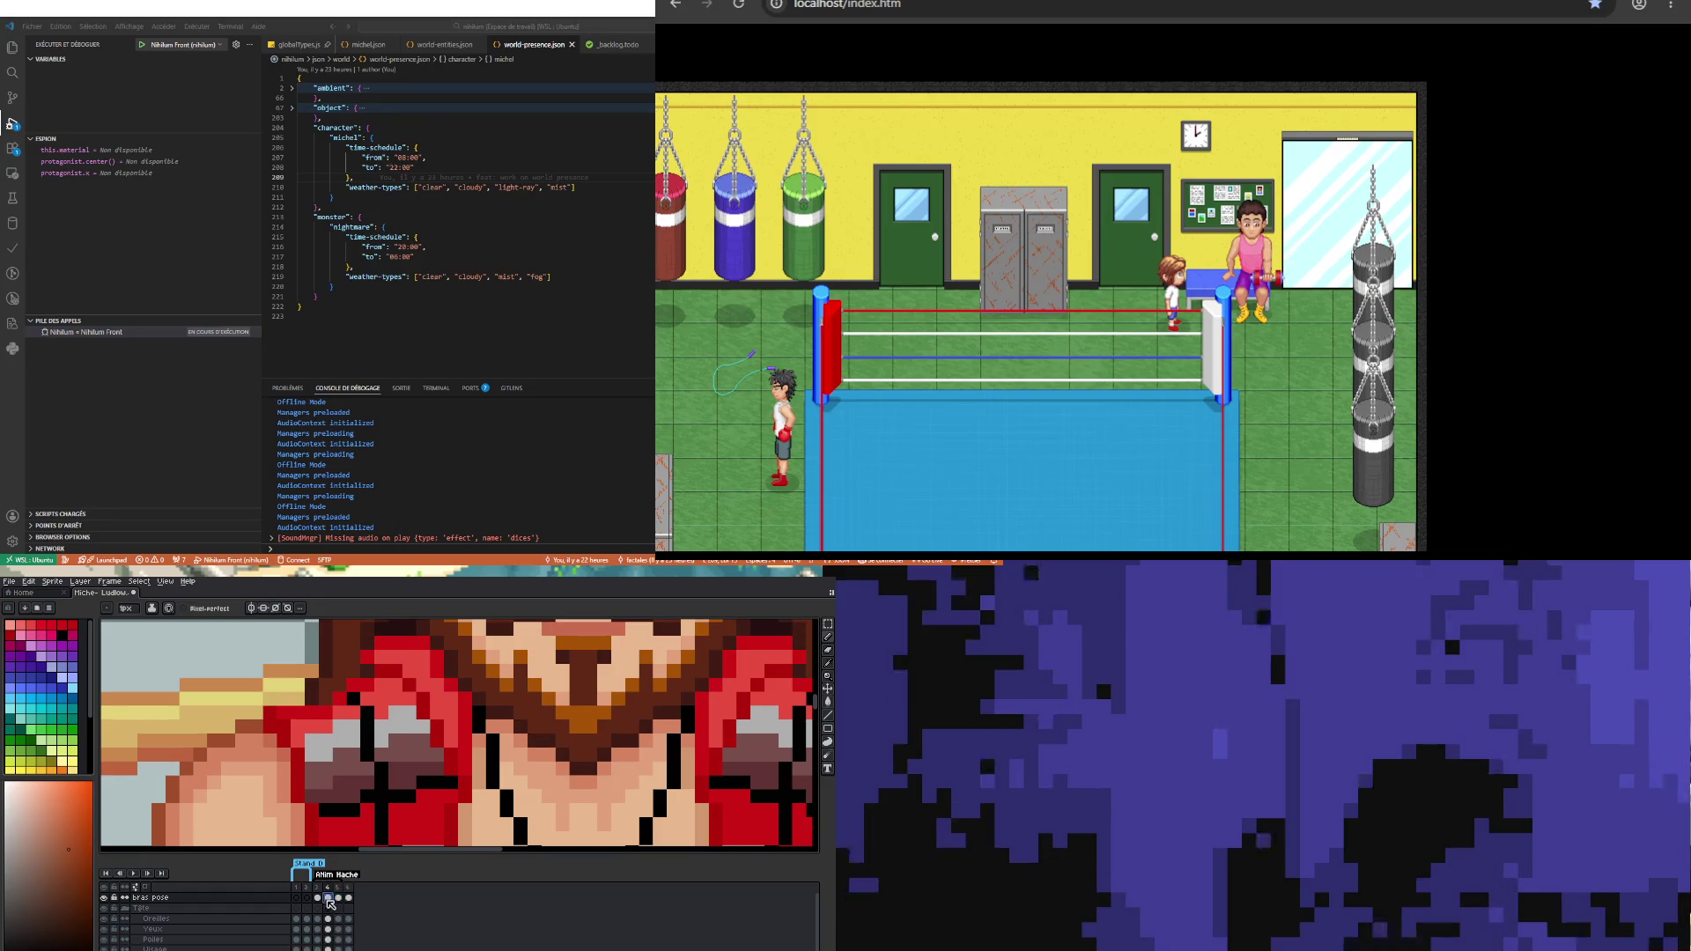
# Step: Pick a lighter skin tone from the sprite as the drawing colour and adjust its shade
pyautogui.keyDown('alt'); pyautogui.click(282, 761); pyautogui.keyUp('alt')
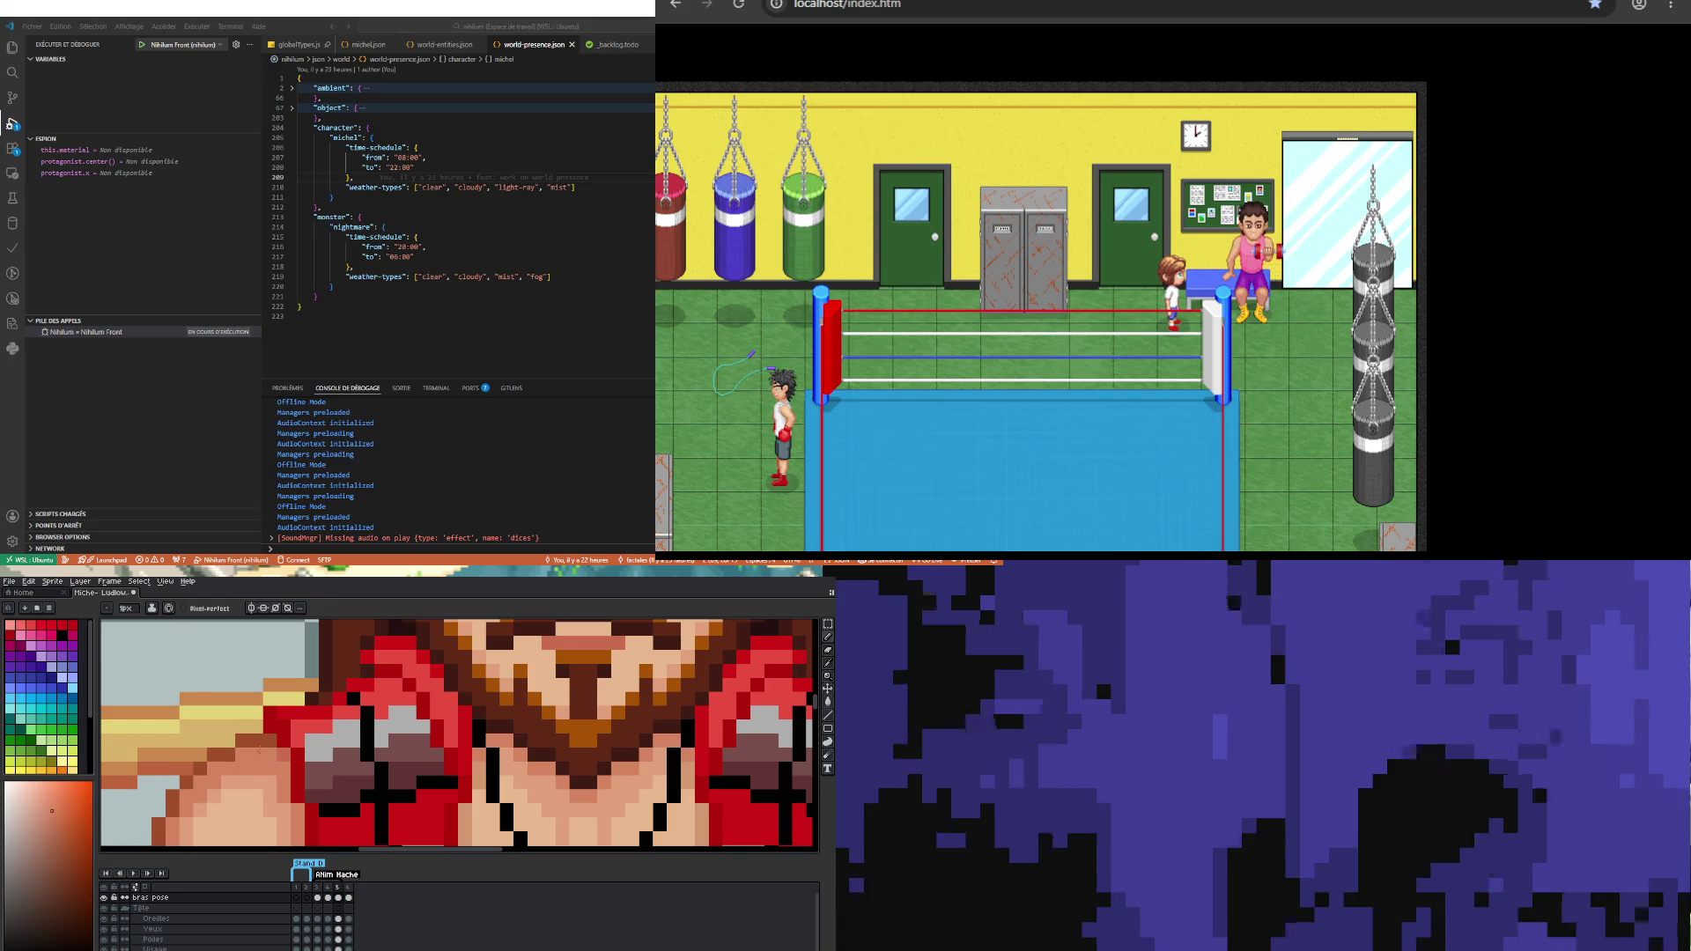
pyautogui.scroll(-5, 282, 761)
pyautogui.click(306, 885)
pyautogui.click(327, 898)
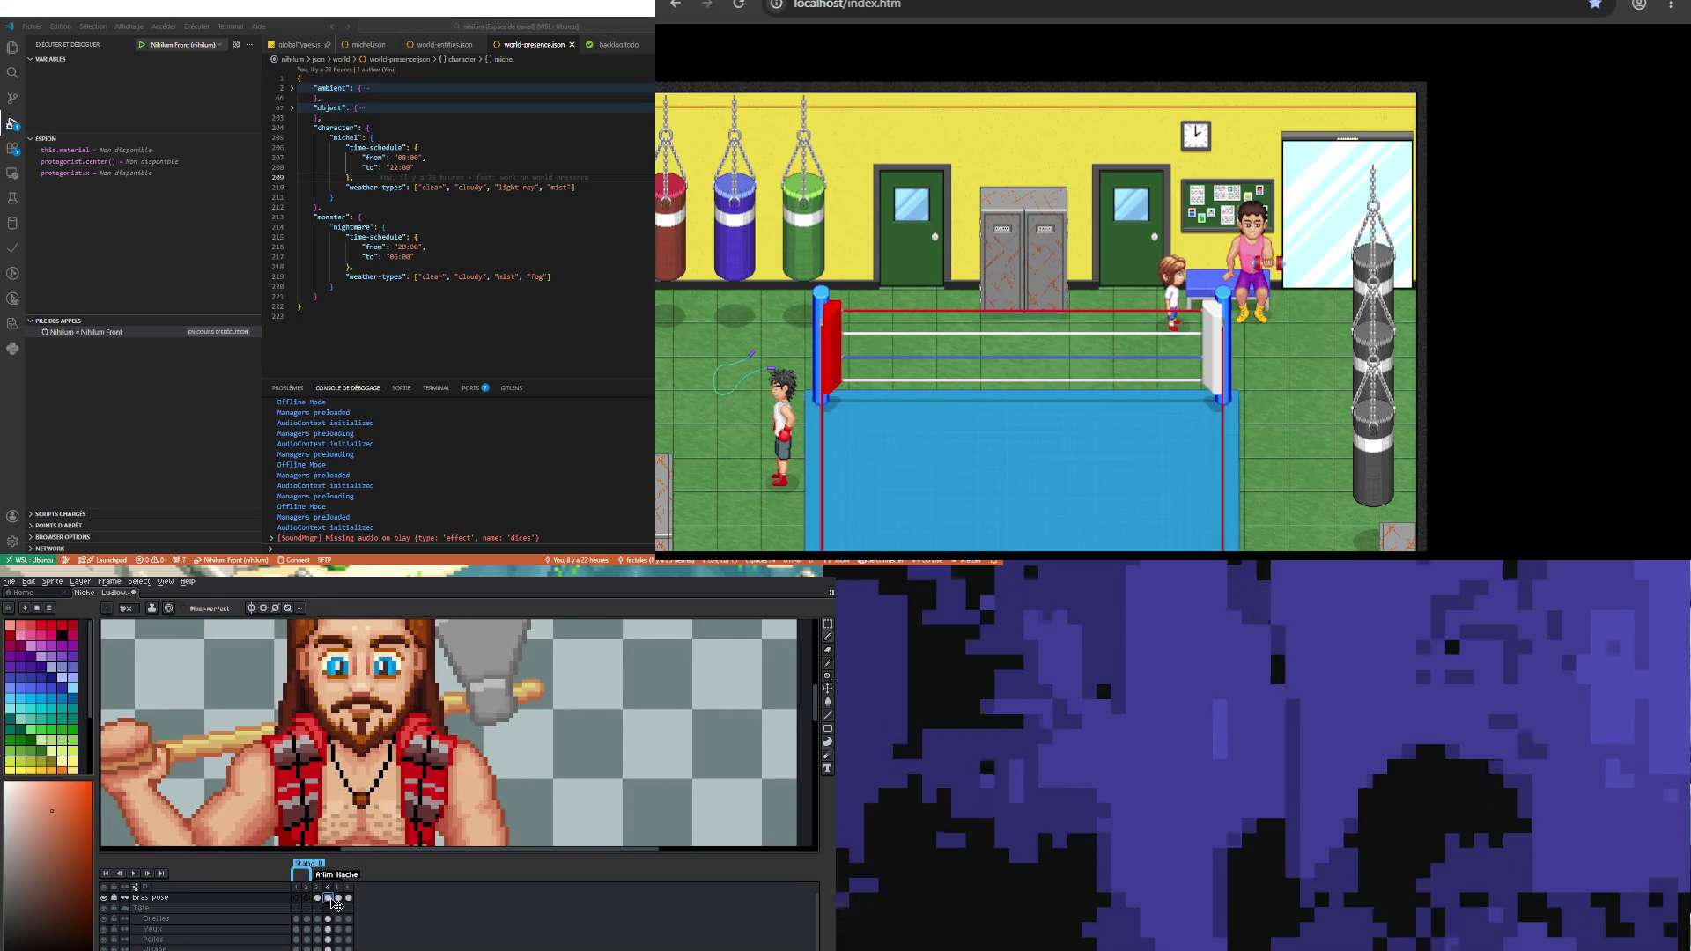
pyautogui.click(340, 899)
pyautogui.scroll(3, 246, 755)
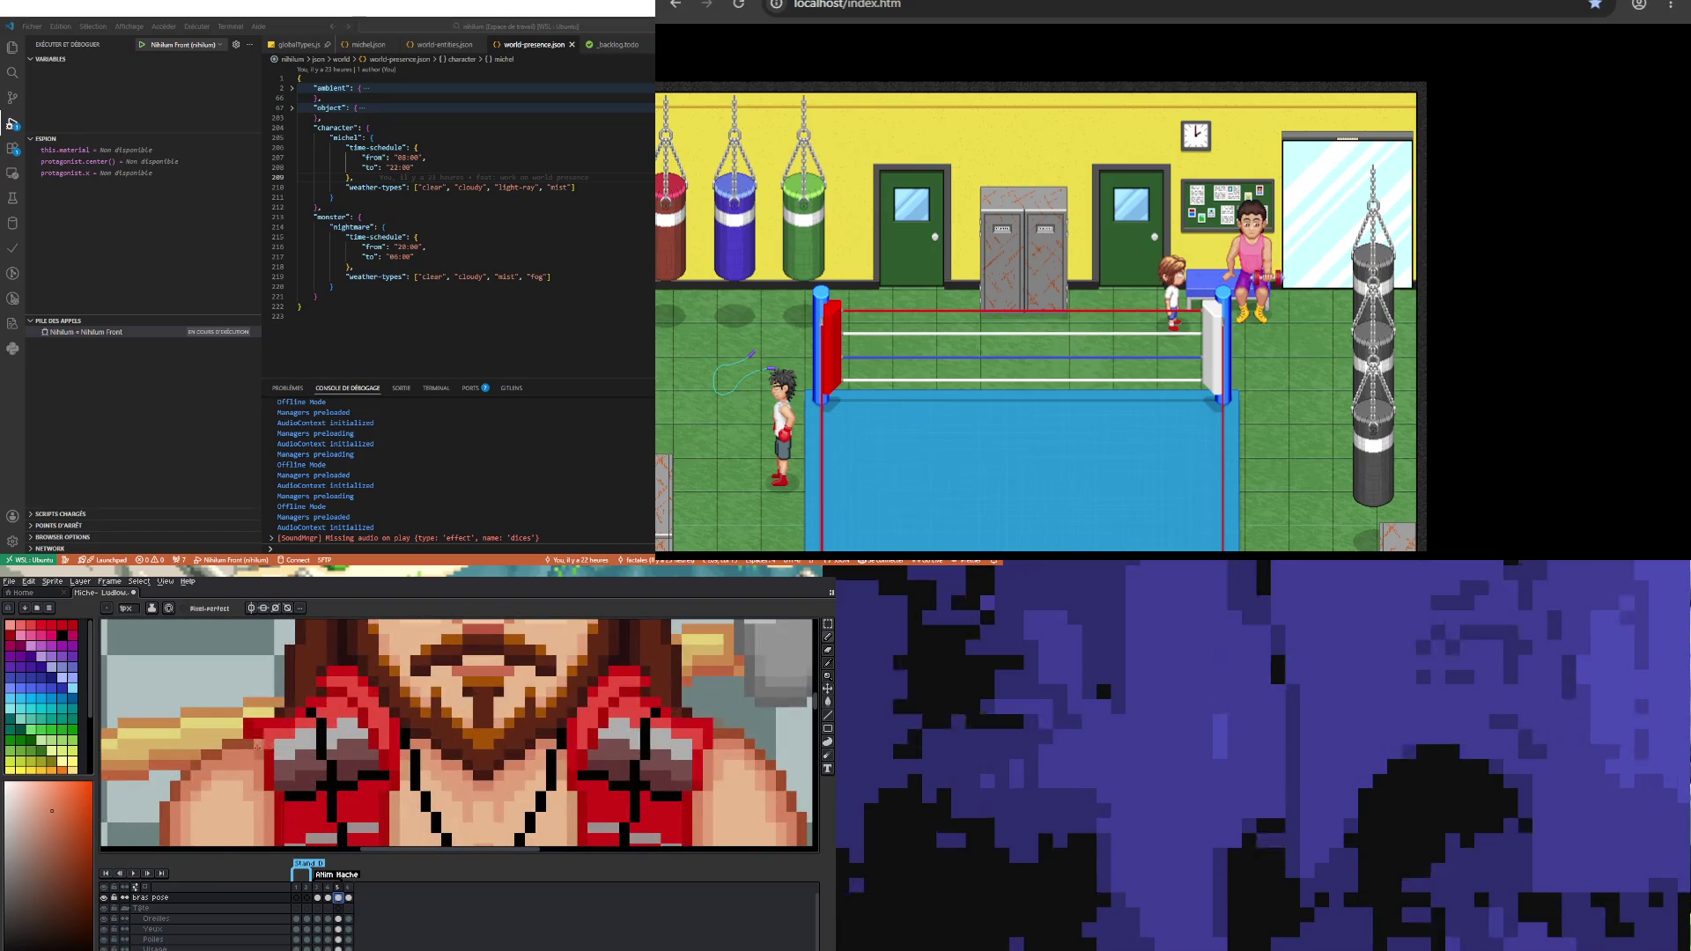
pyautogui.keyDown('alt'); pyautogui.click(248, 754); pyautogui.keyUp('alt')
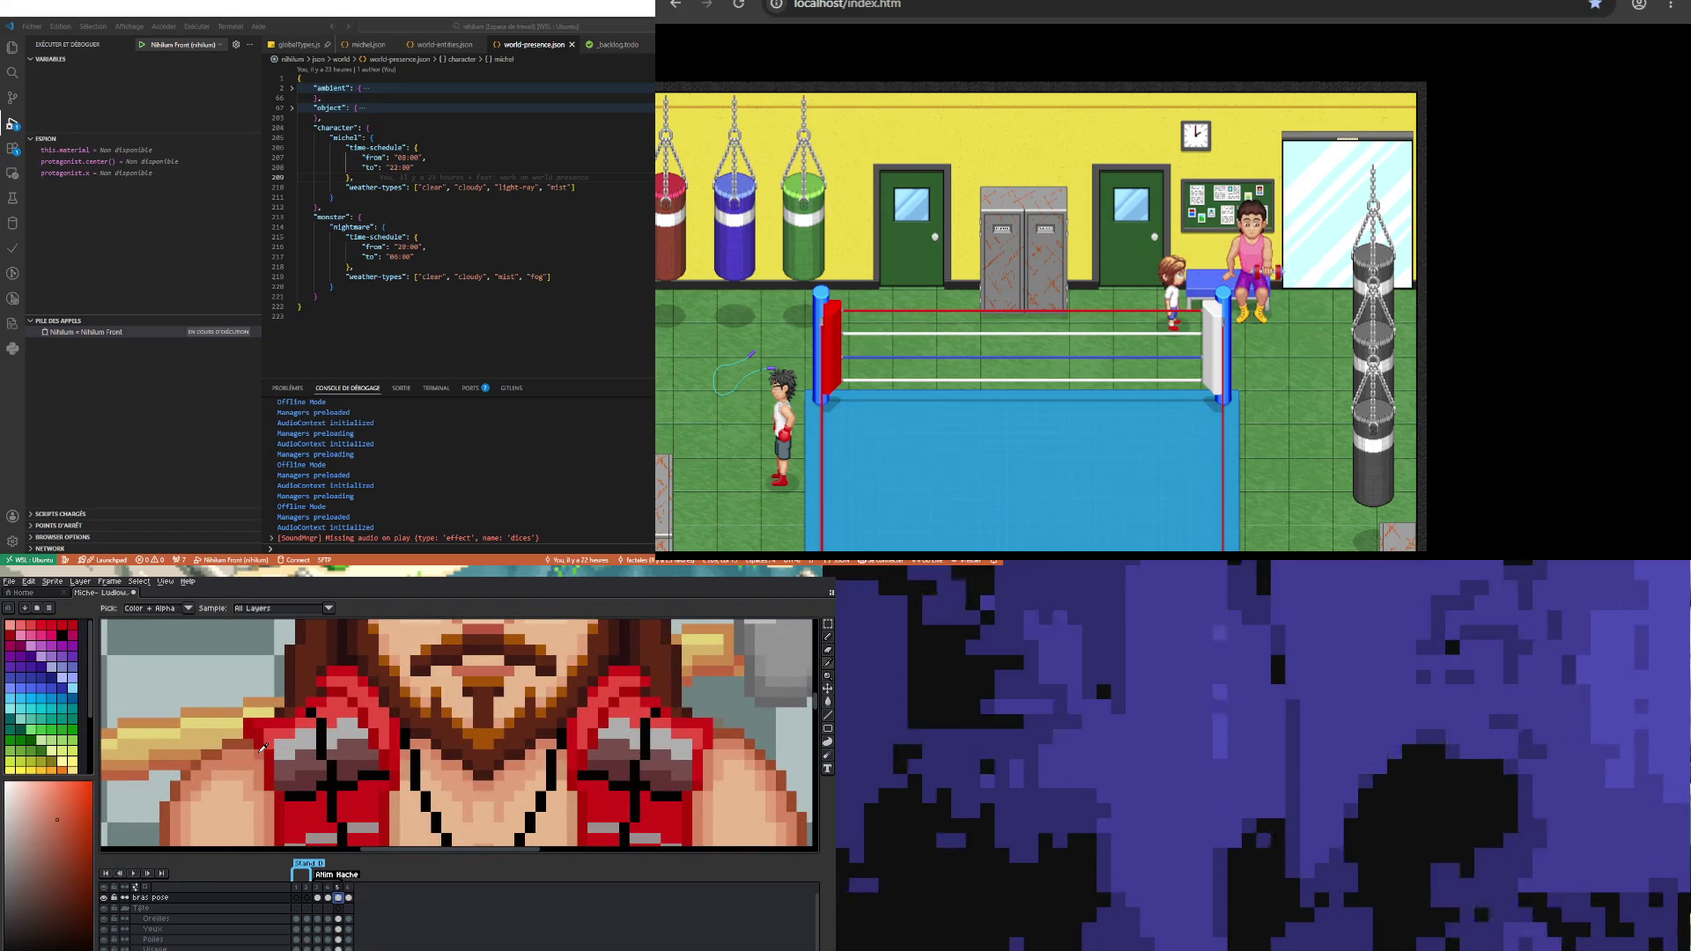
# Step: Flip repeatedly between frames 4 and 5 to compare the chest, then zoom out to the whole character
pyautogui.click(330, 897)
pyautogui.click(340, 898)
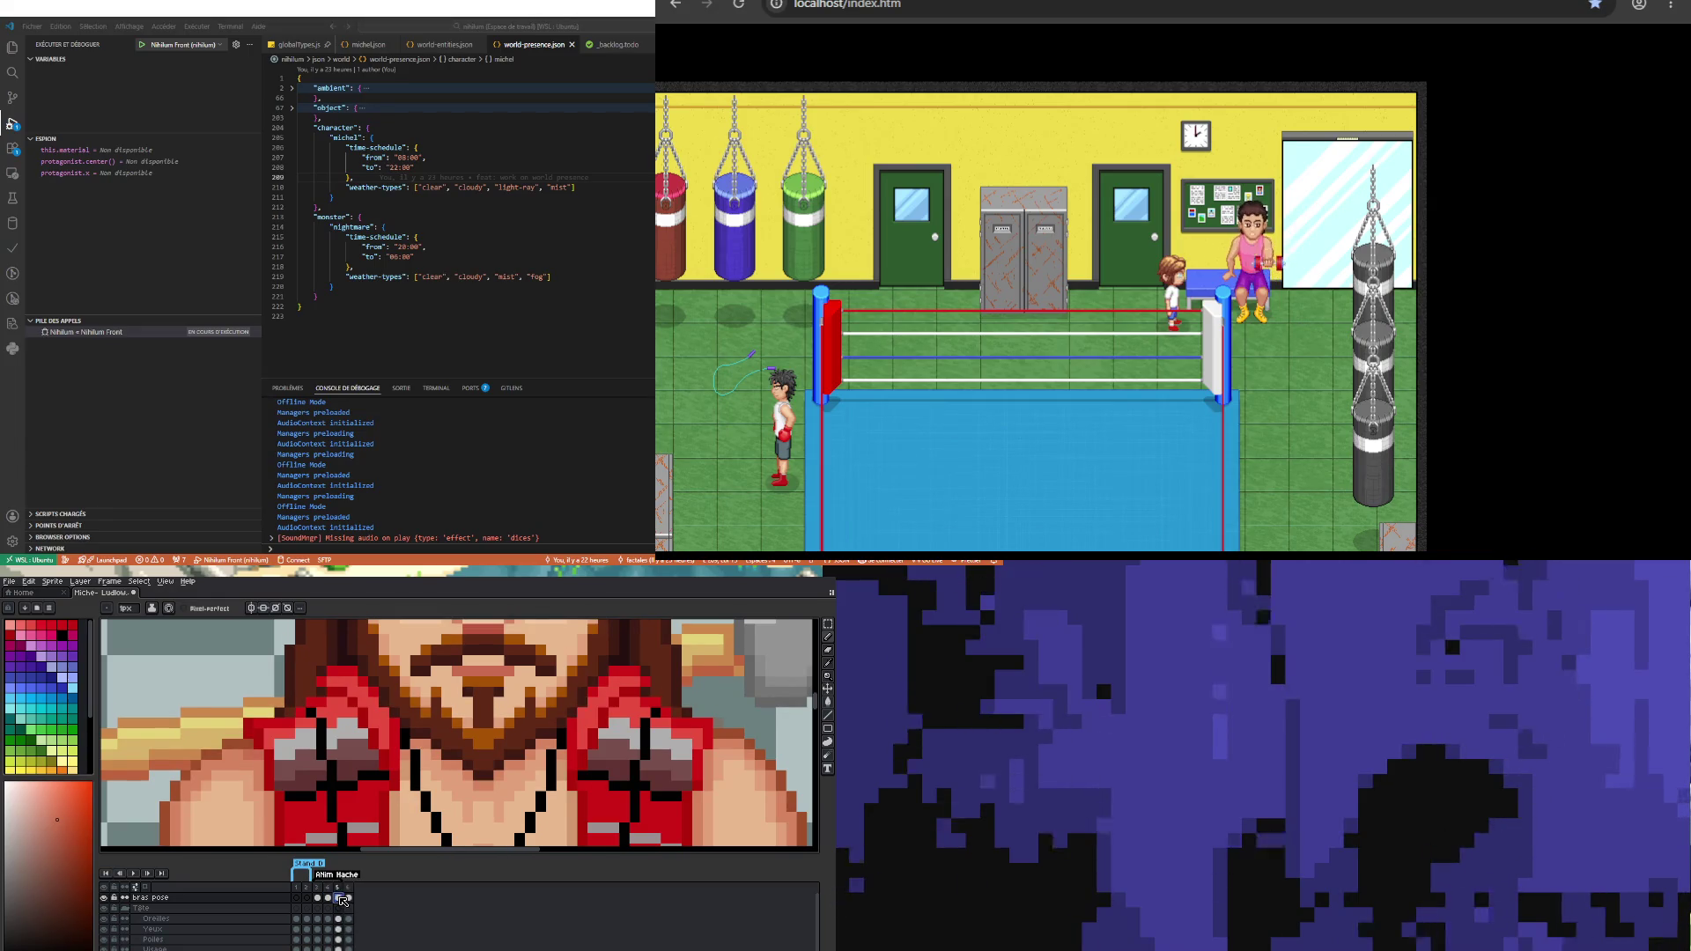
pyautogui.scroll(-3, 194, 722)
pyautogui.scroll(2, 194, 722)
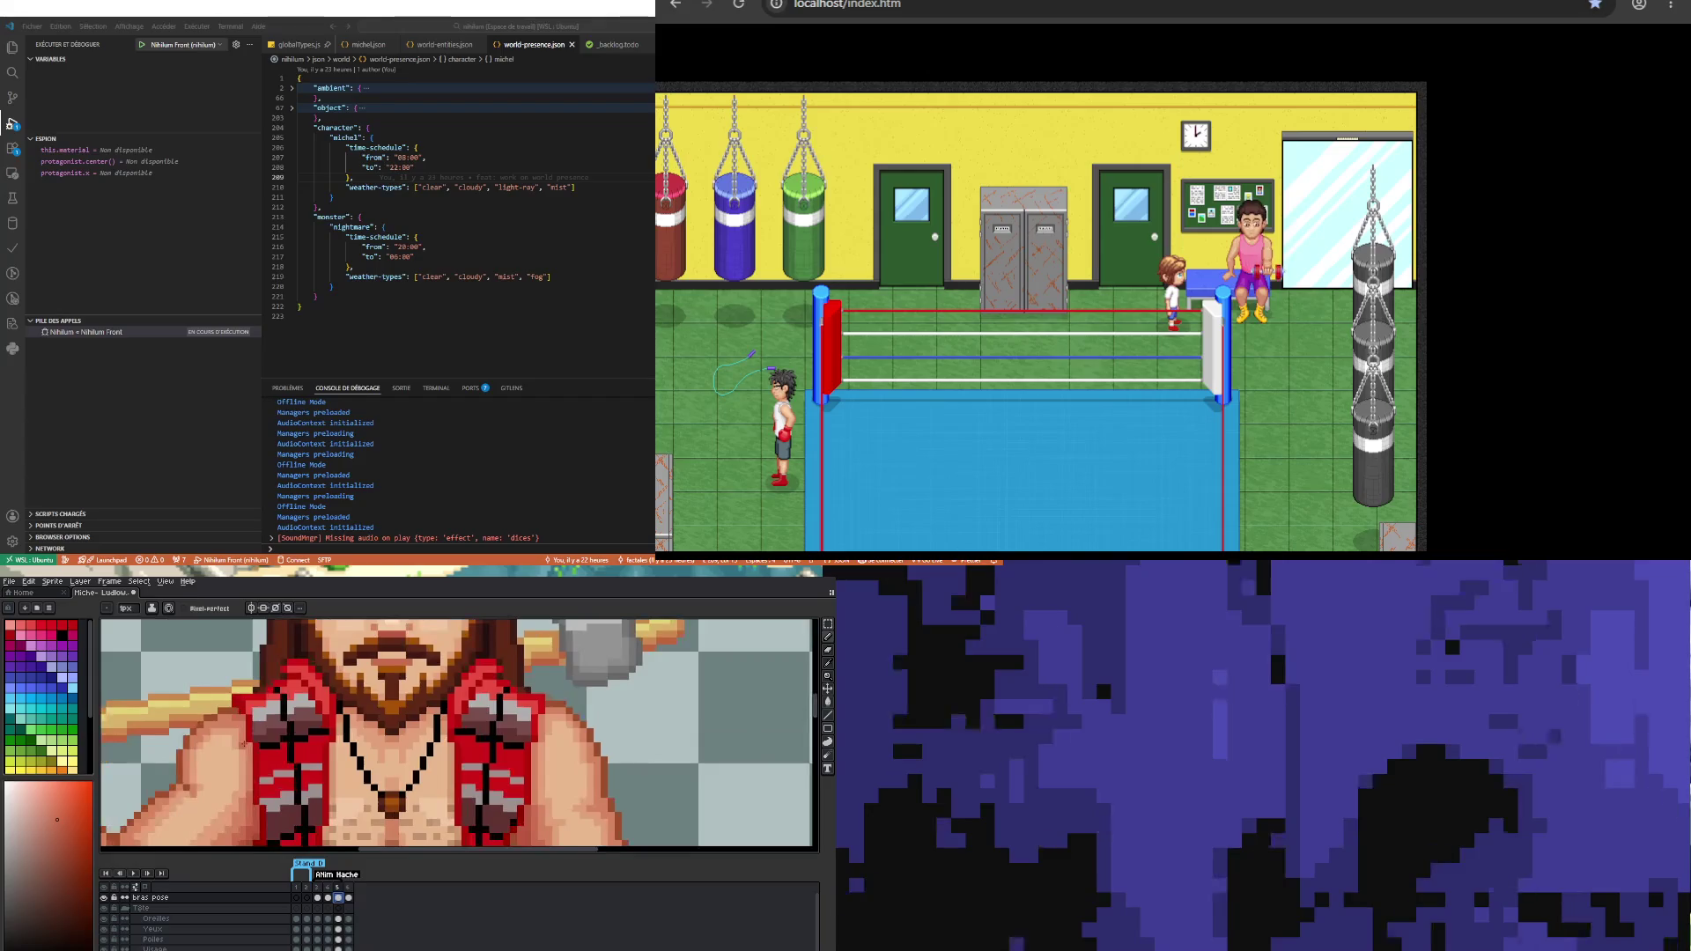
pyautogui.click(329, 898)
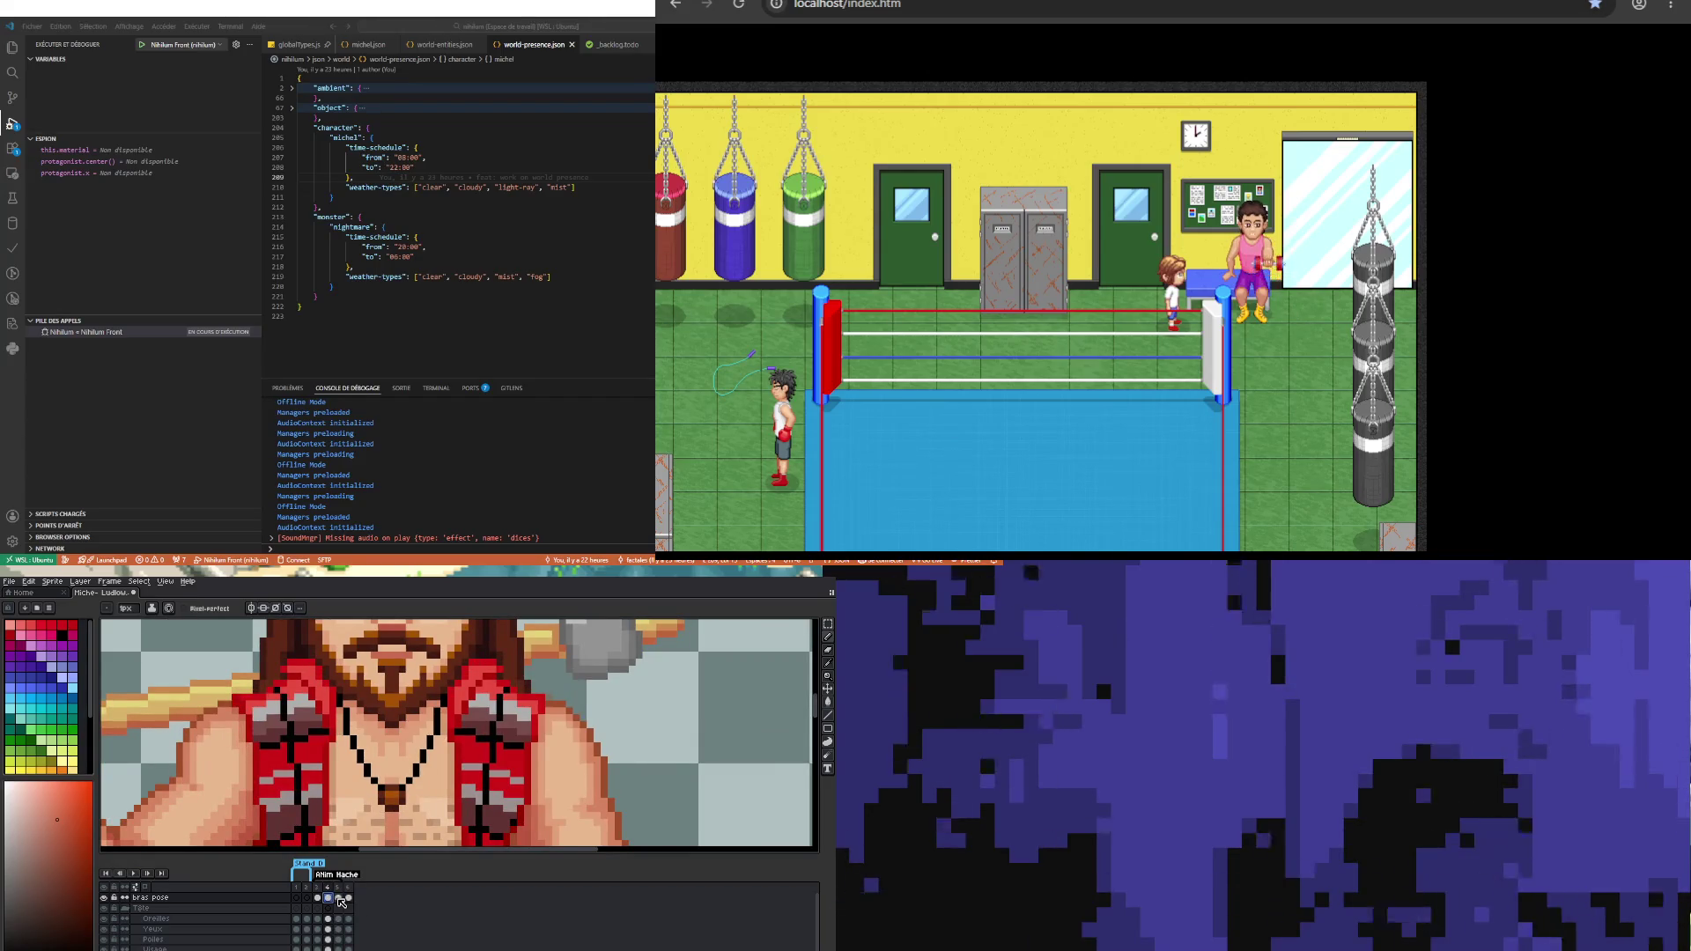
pyautogui.click(339, 898)
pyautogui.click(328, 898)
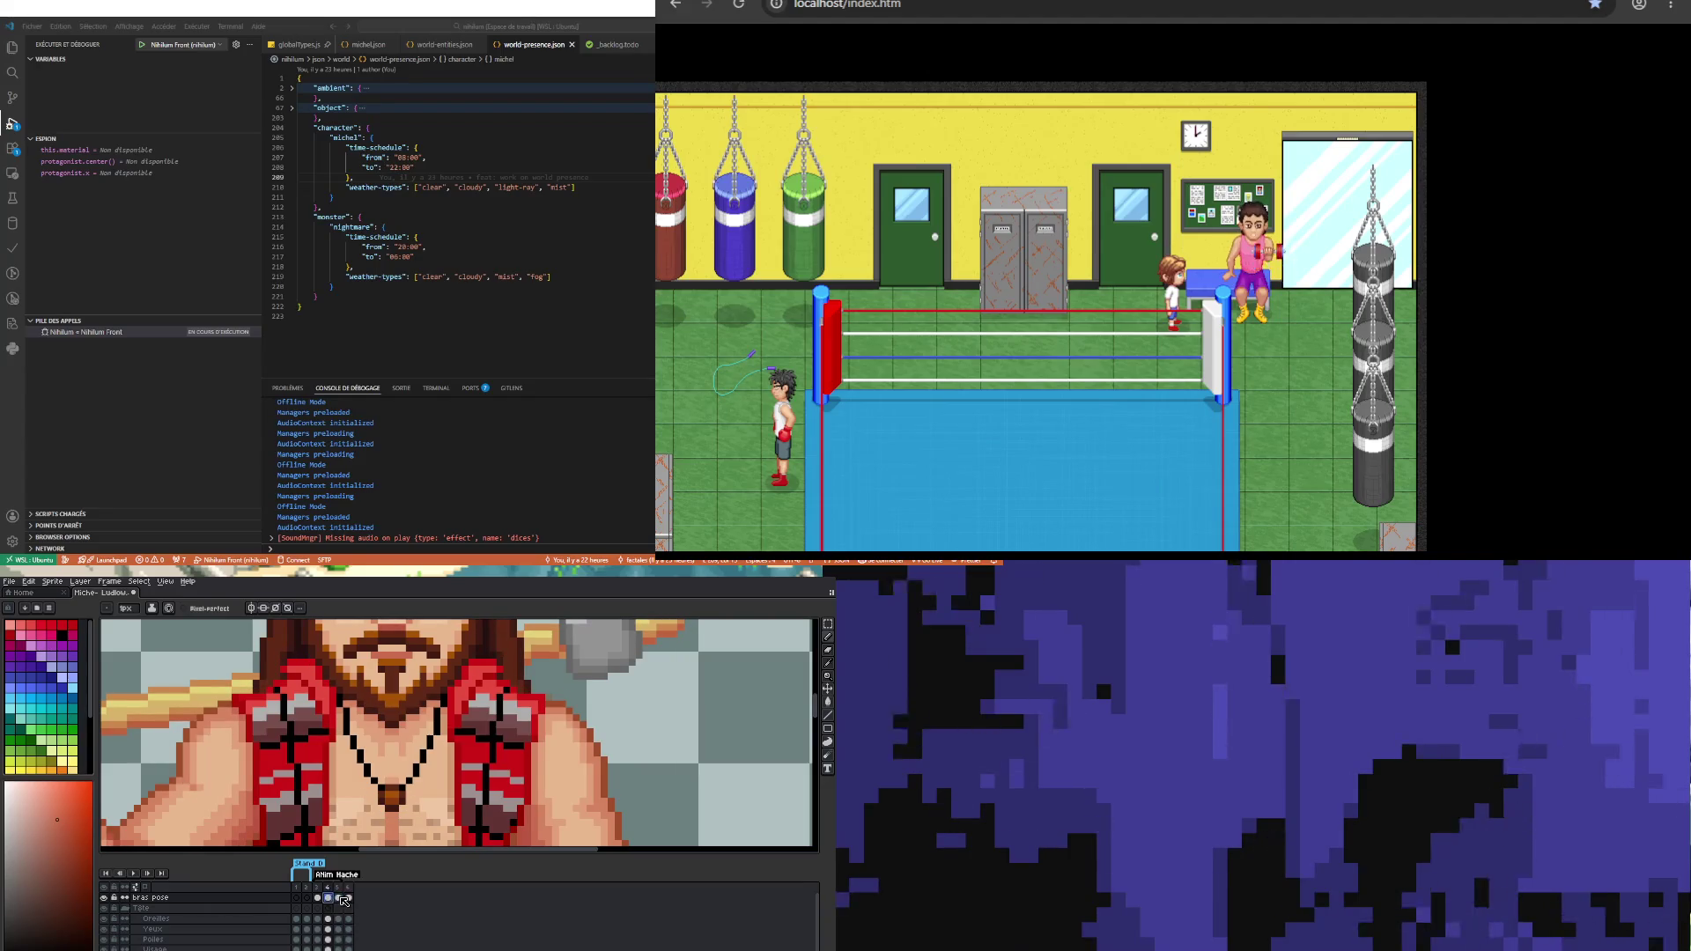
pyautogui.click(341, 898)
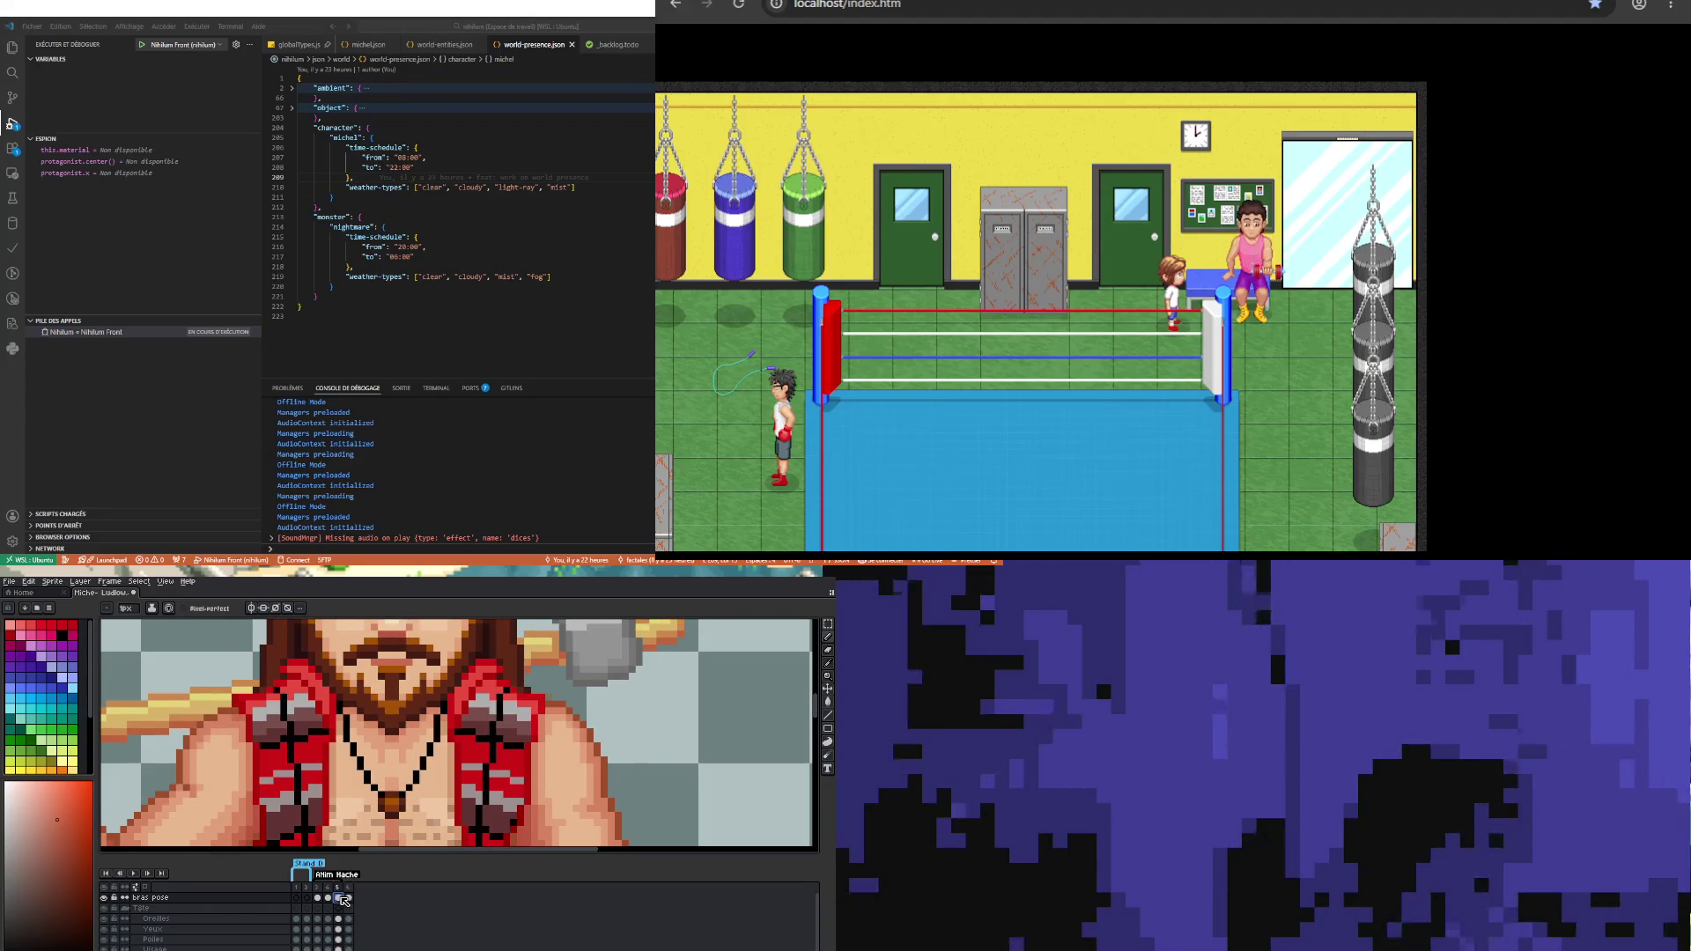
pyautogui.press('Left')
pyautogui.press('Right')
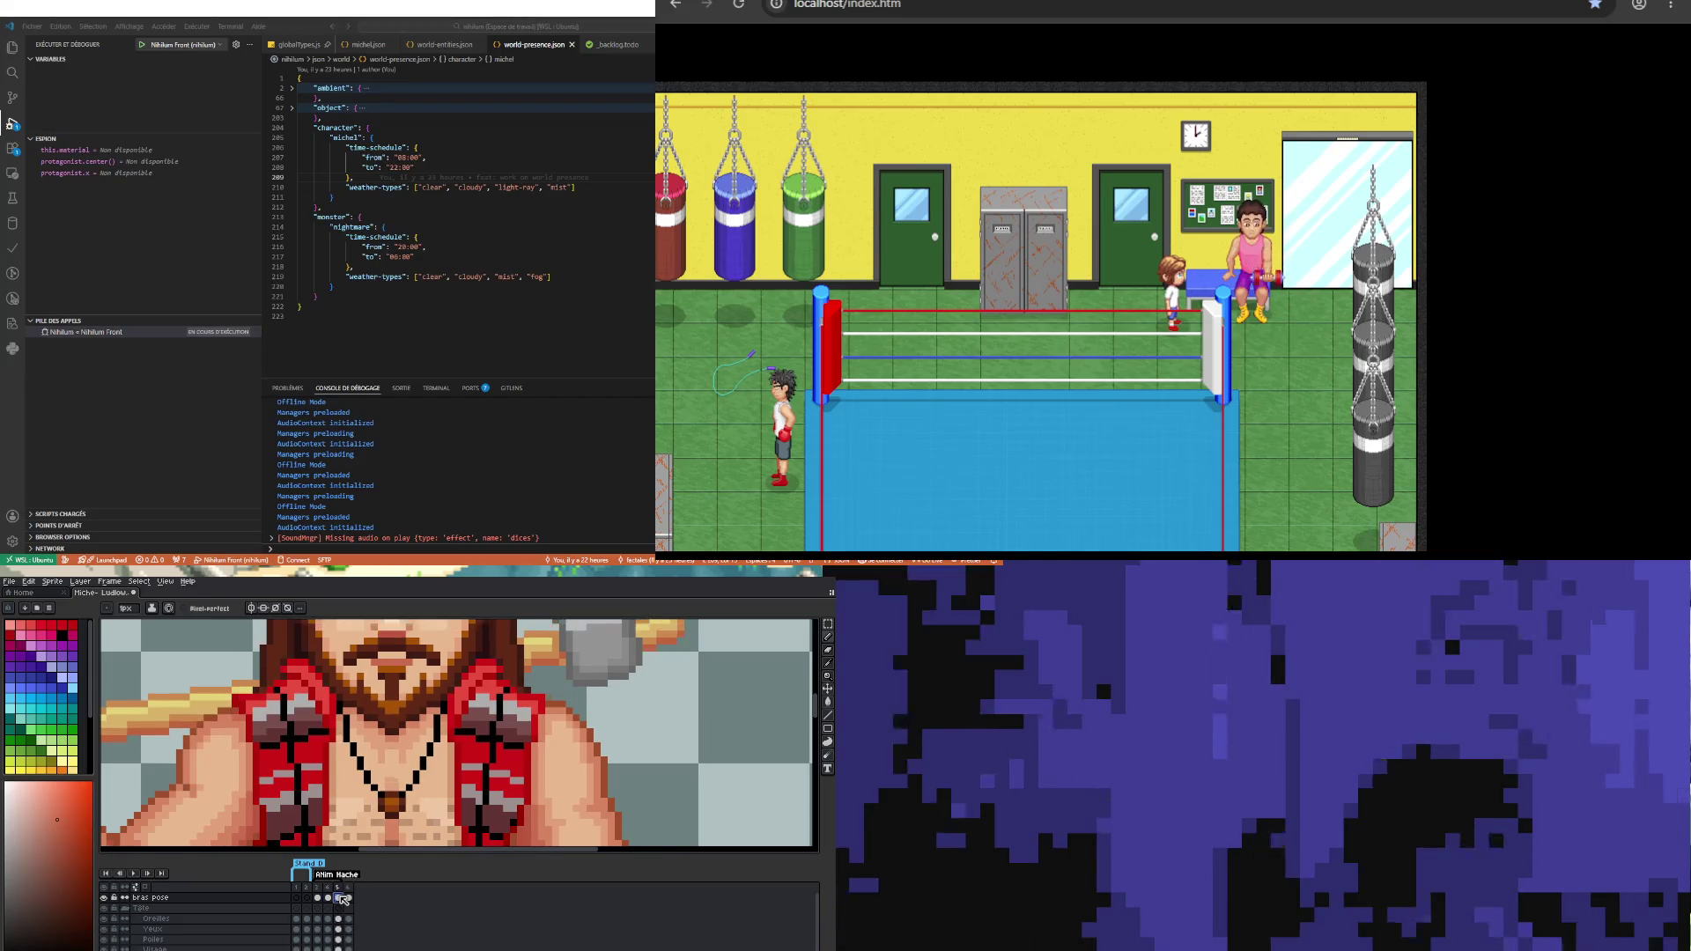
pyautogui.press('-')
pyautogui.press('-')
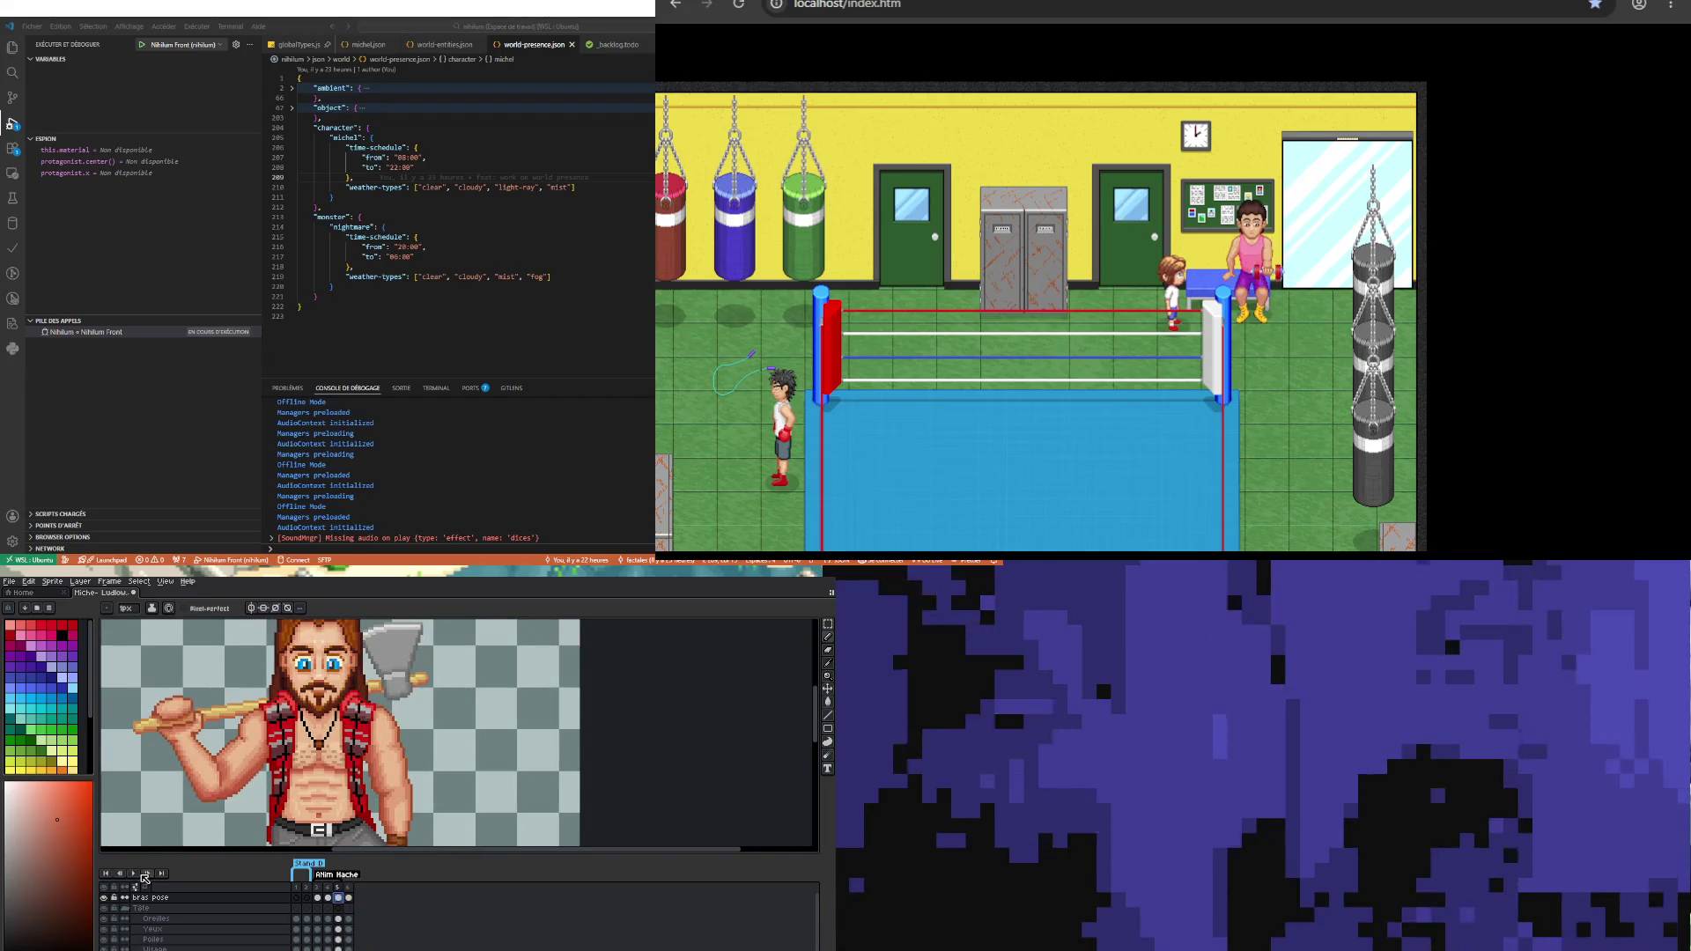
# Step: Play the animation twice to review the retouched arm and axe pose cycling through the frames
pyautogui.click(134, 873)
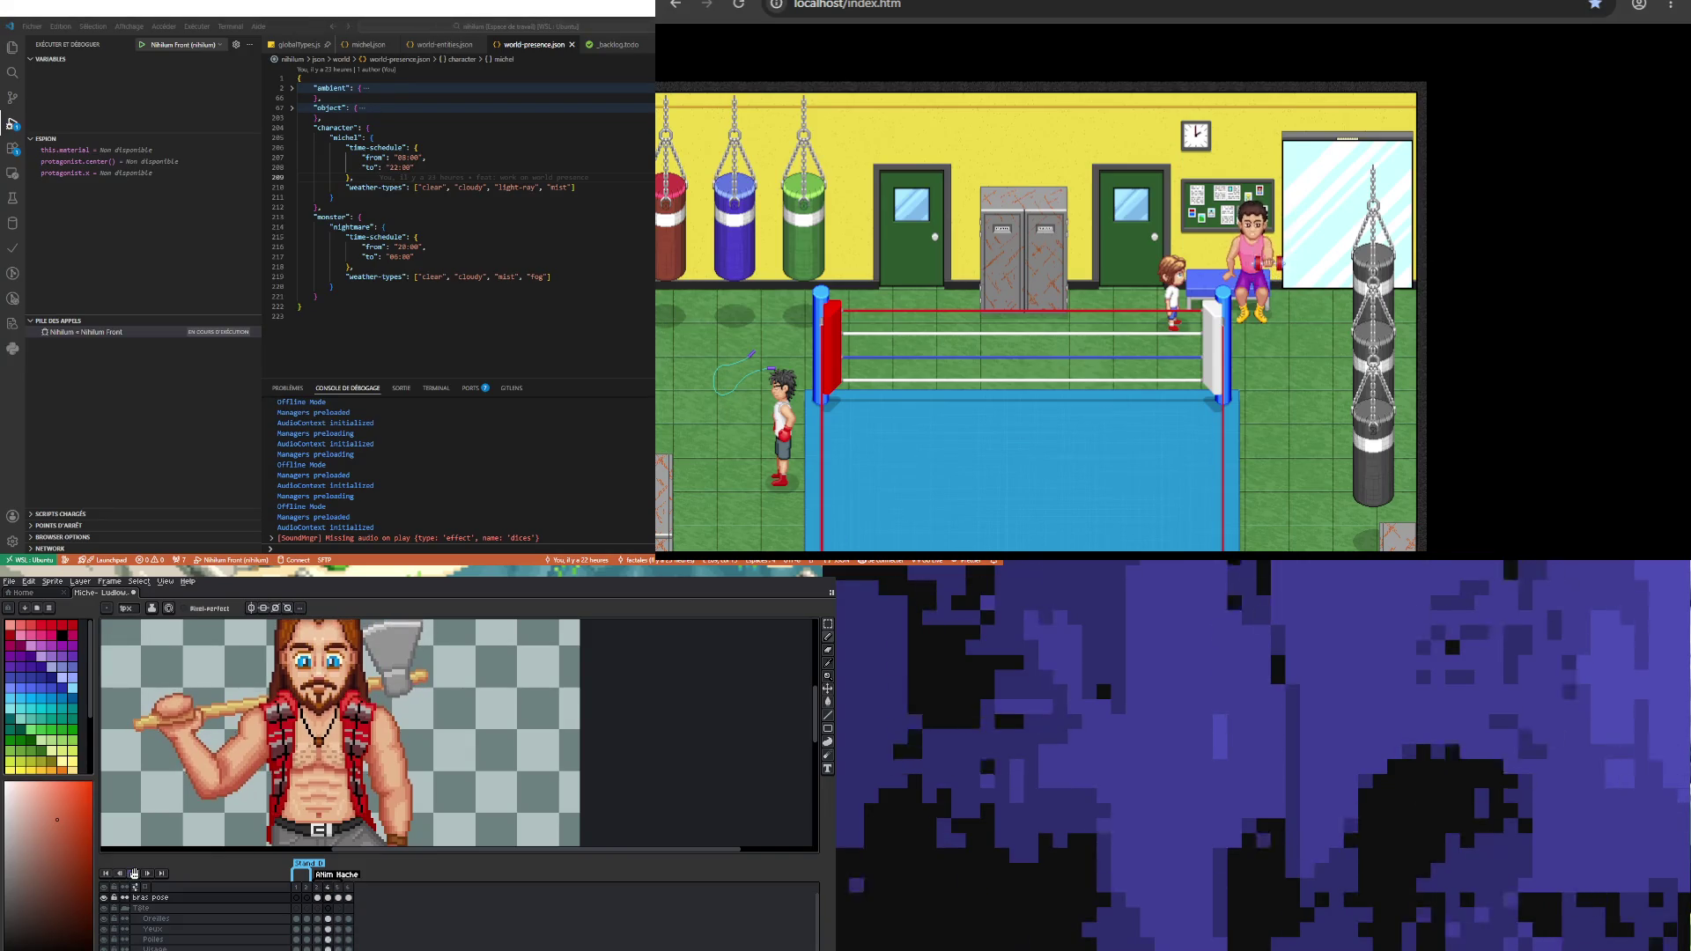
pyautogui.scroll(-1, 200, 693)
pyautogui.scroll(-1, 231, 731)
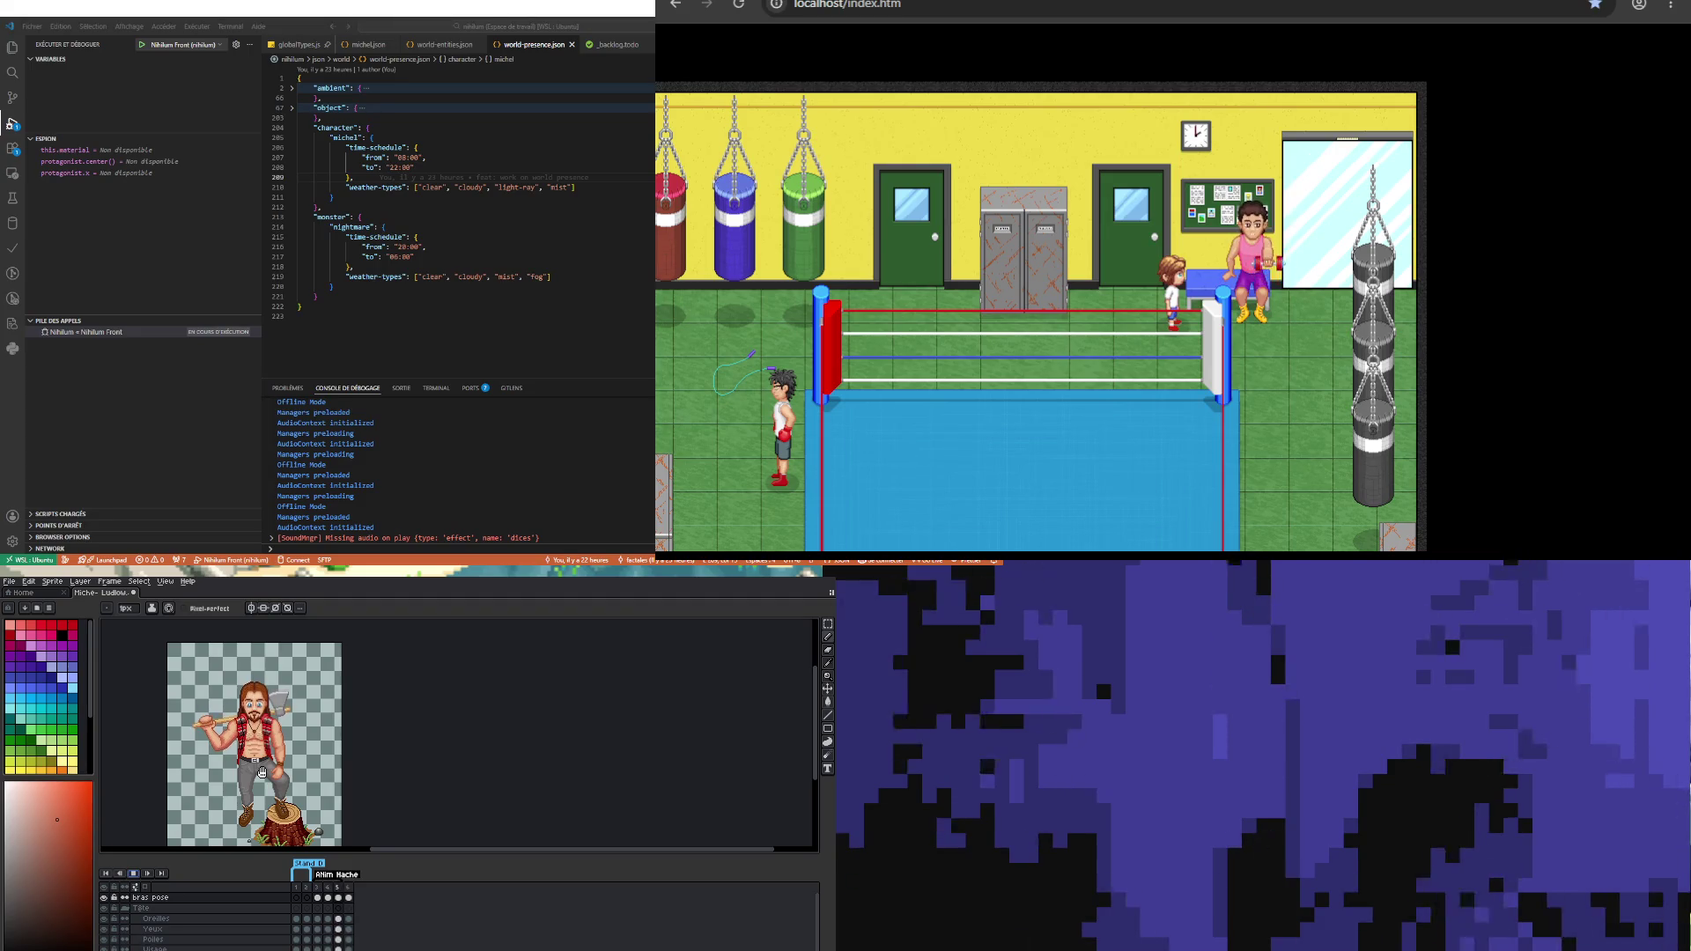
pyautogui.scroll(1, 235, 696)
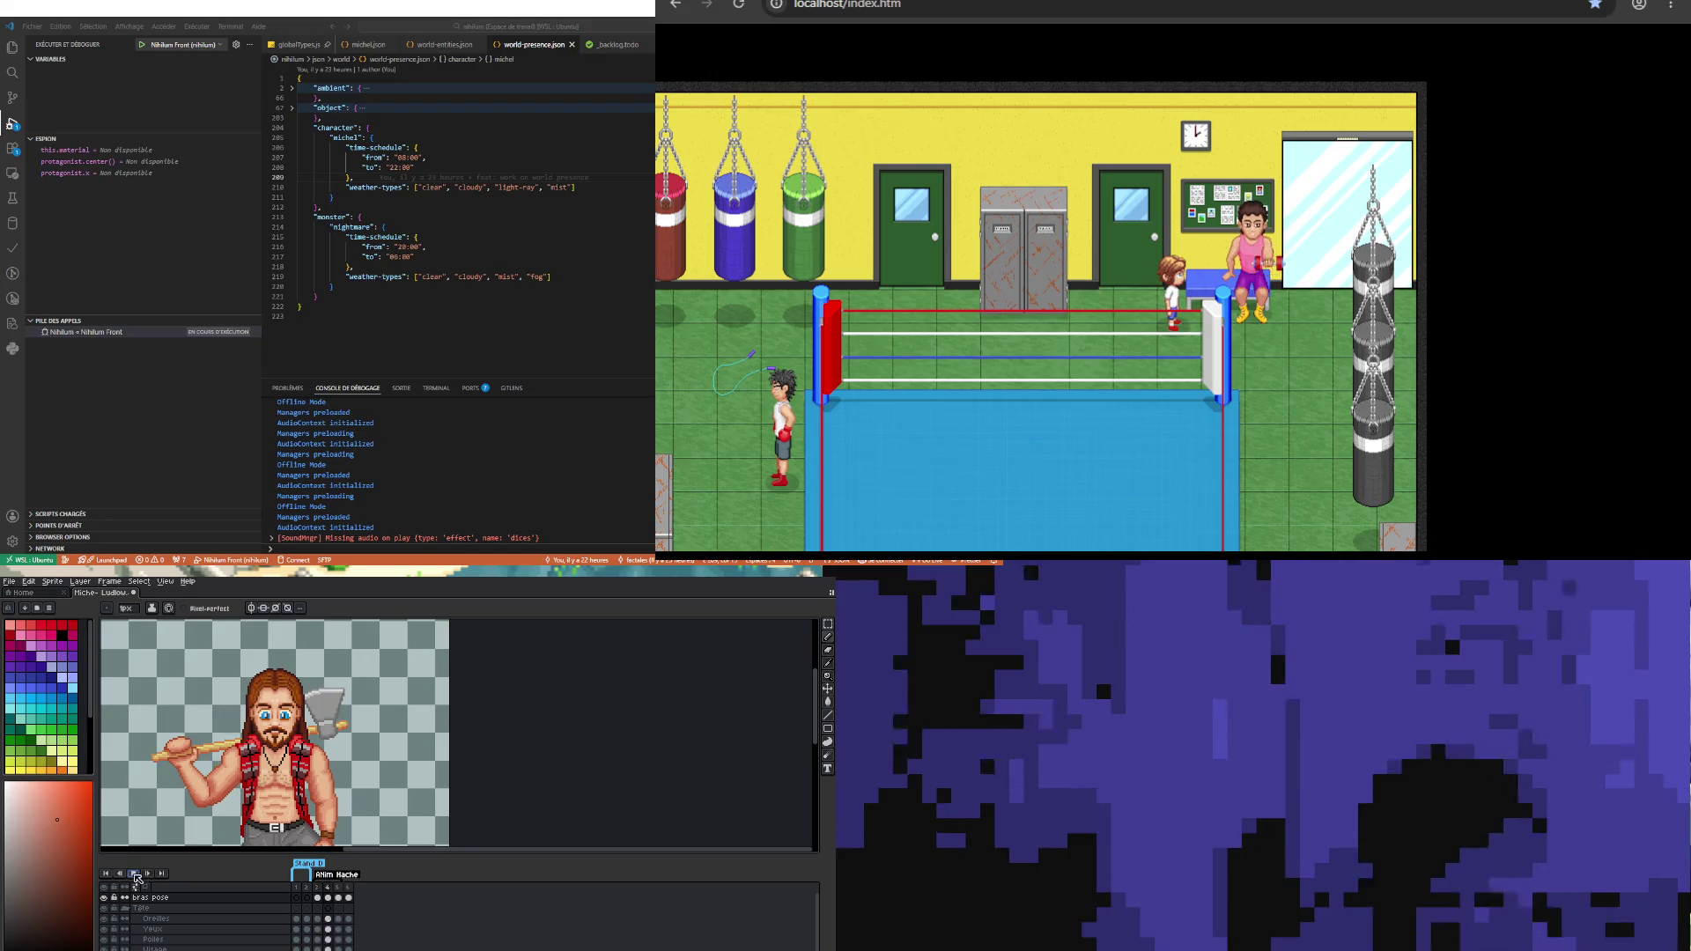
pyautogui.click(135, 874)
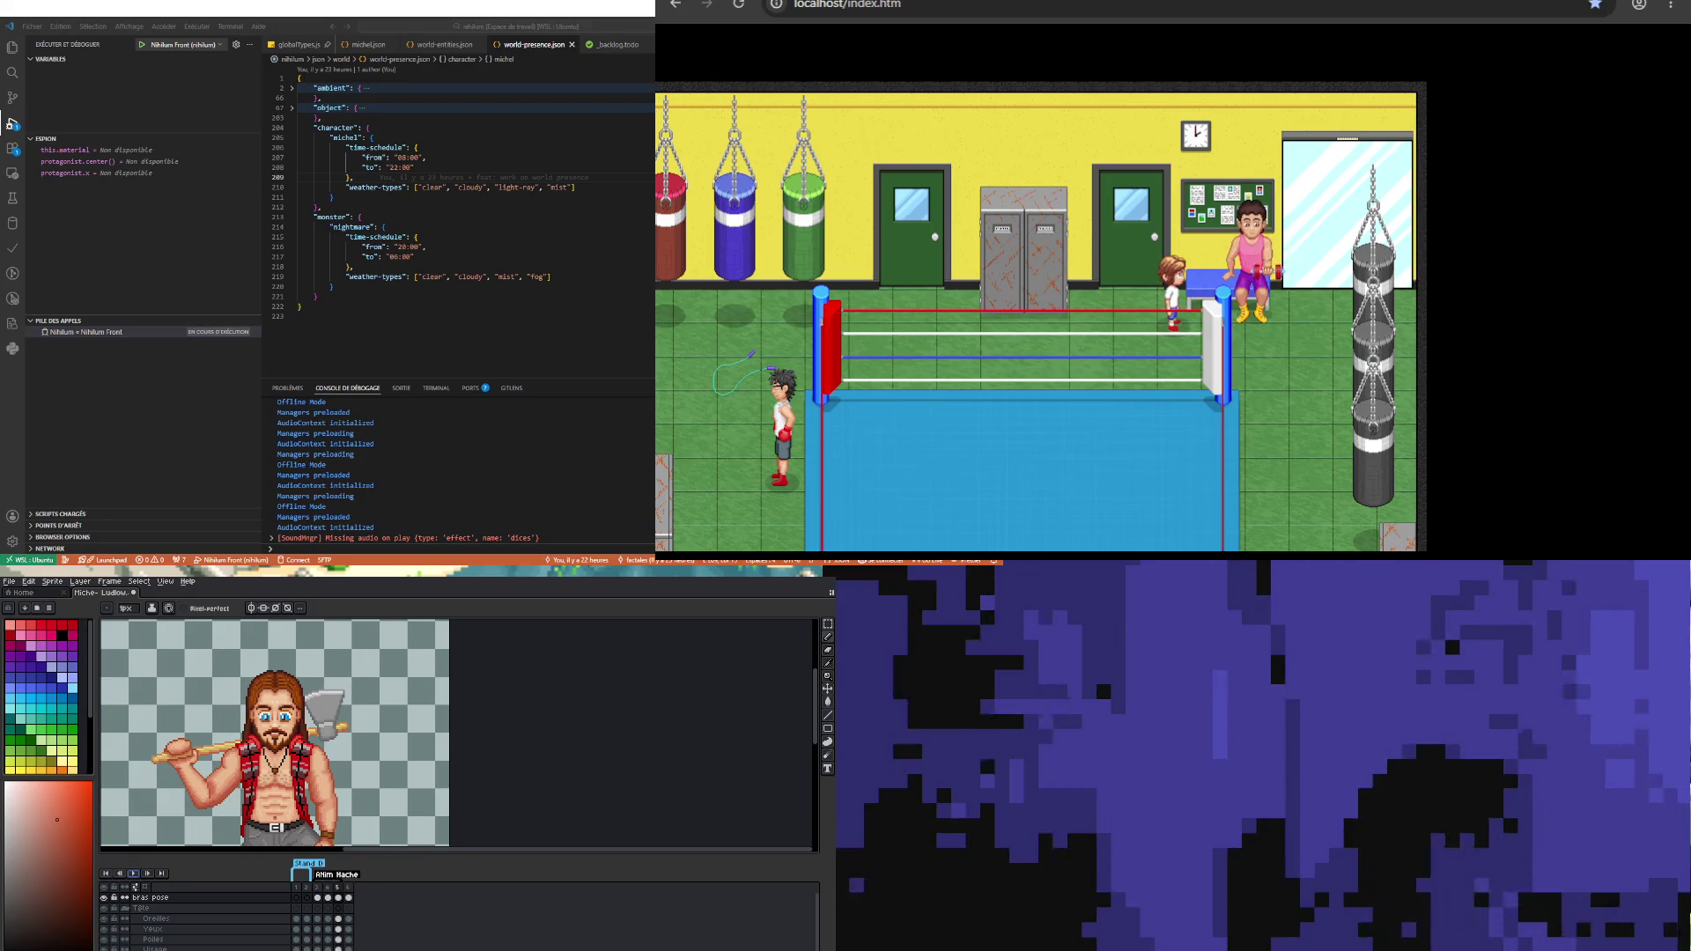
pyautogui.scroll(-5, 176, 907)
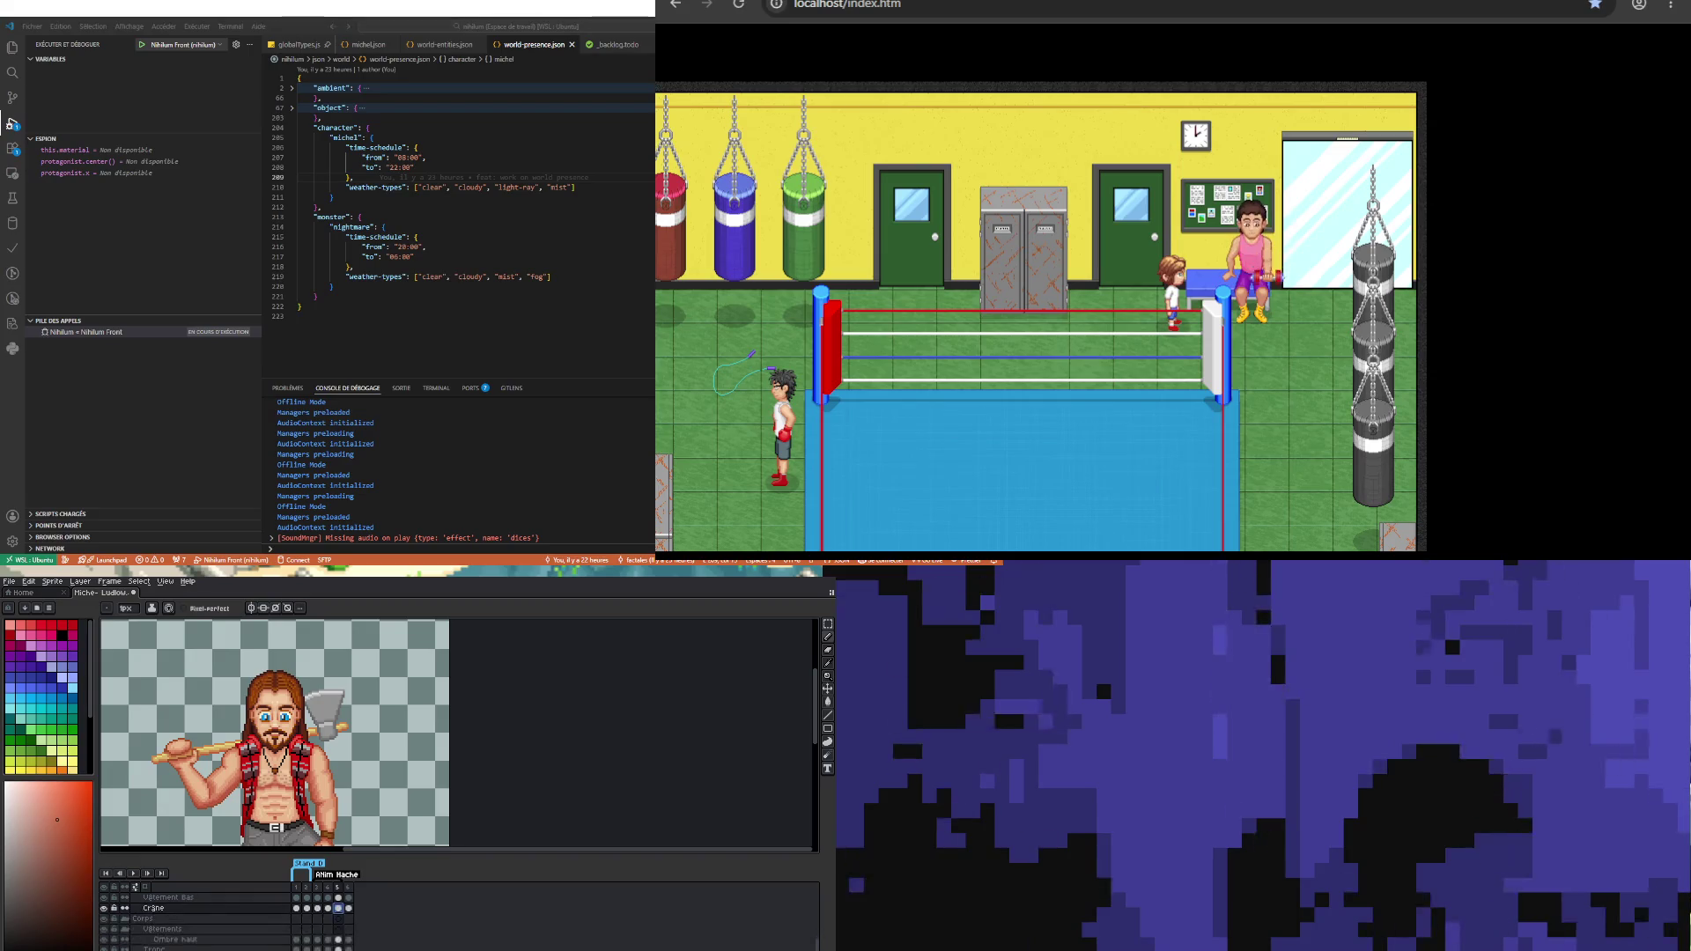
pyautogui.scroll(-2, 176, 916)
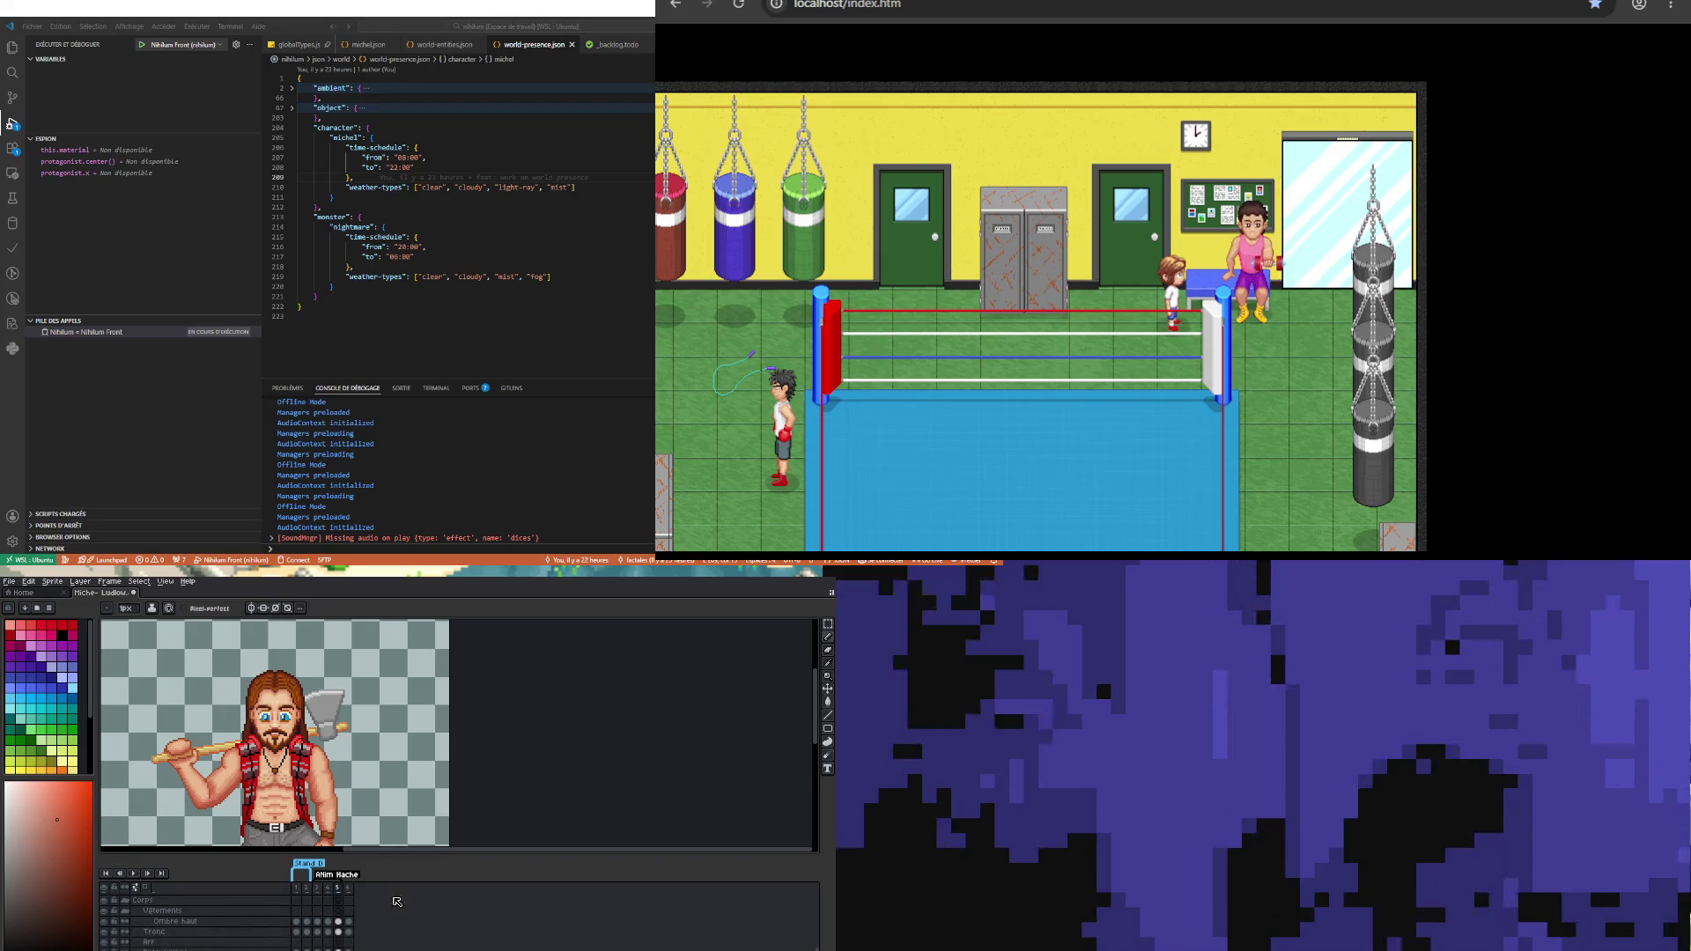
# Step: Marquee-select the raised arm, nudge it down one pixel on the bras pose frame 5 cel, and deselect
pyautogui.click(826, 623)
pyautogui.moveTo(131, 643)
pyautogui.mouseDown()
pyautogui.moveTo(267, 787)
pyautogui.moveTo(392, 799)
pyautogui.mouseUp()
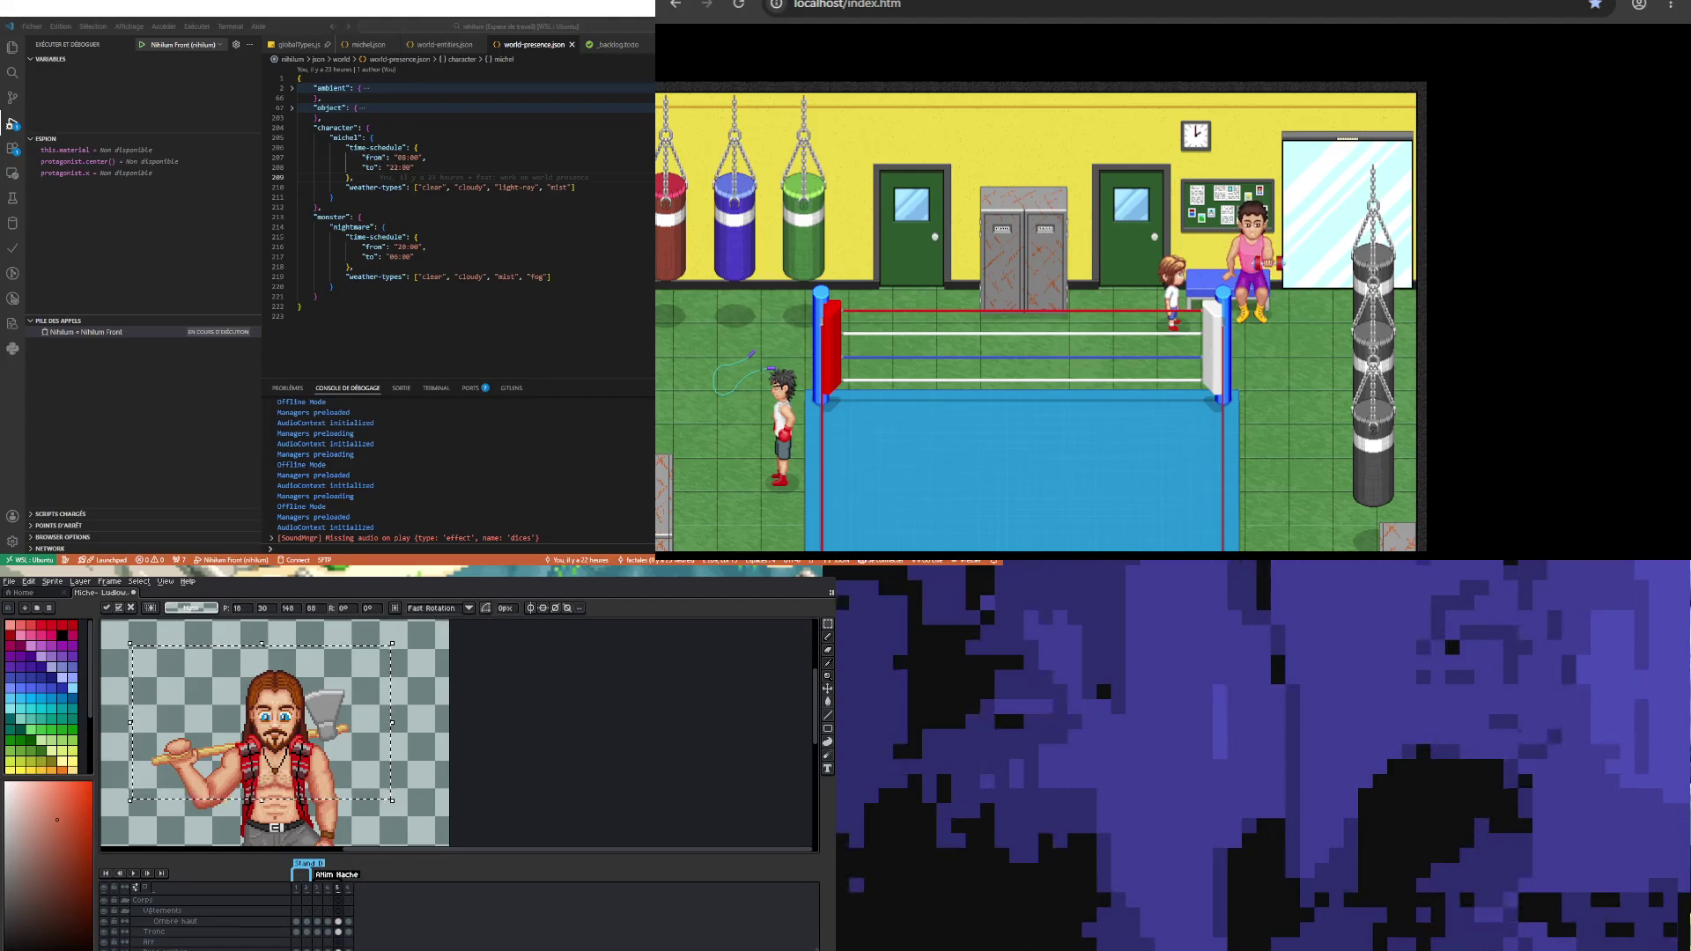
pyautogui.press('Return')
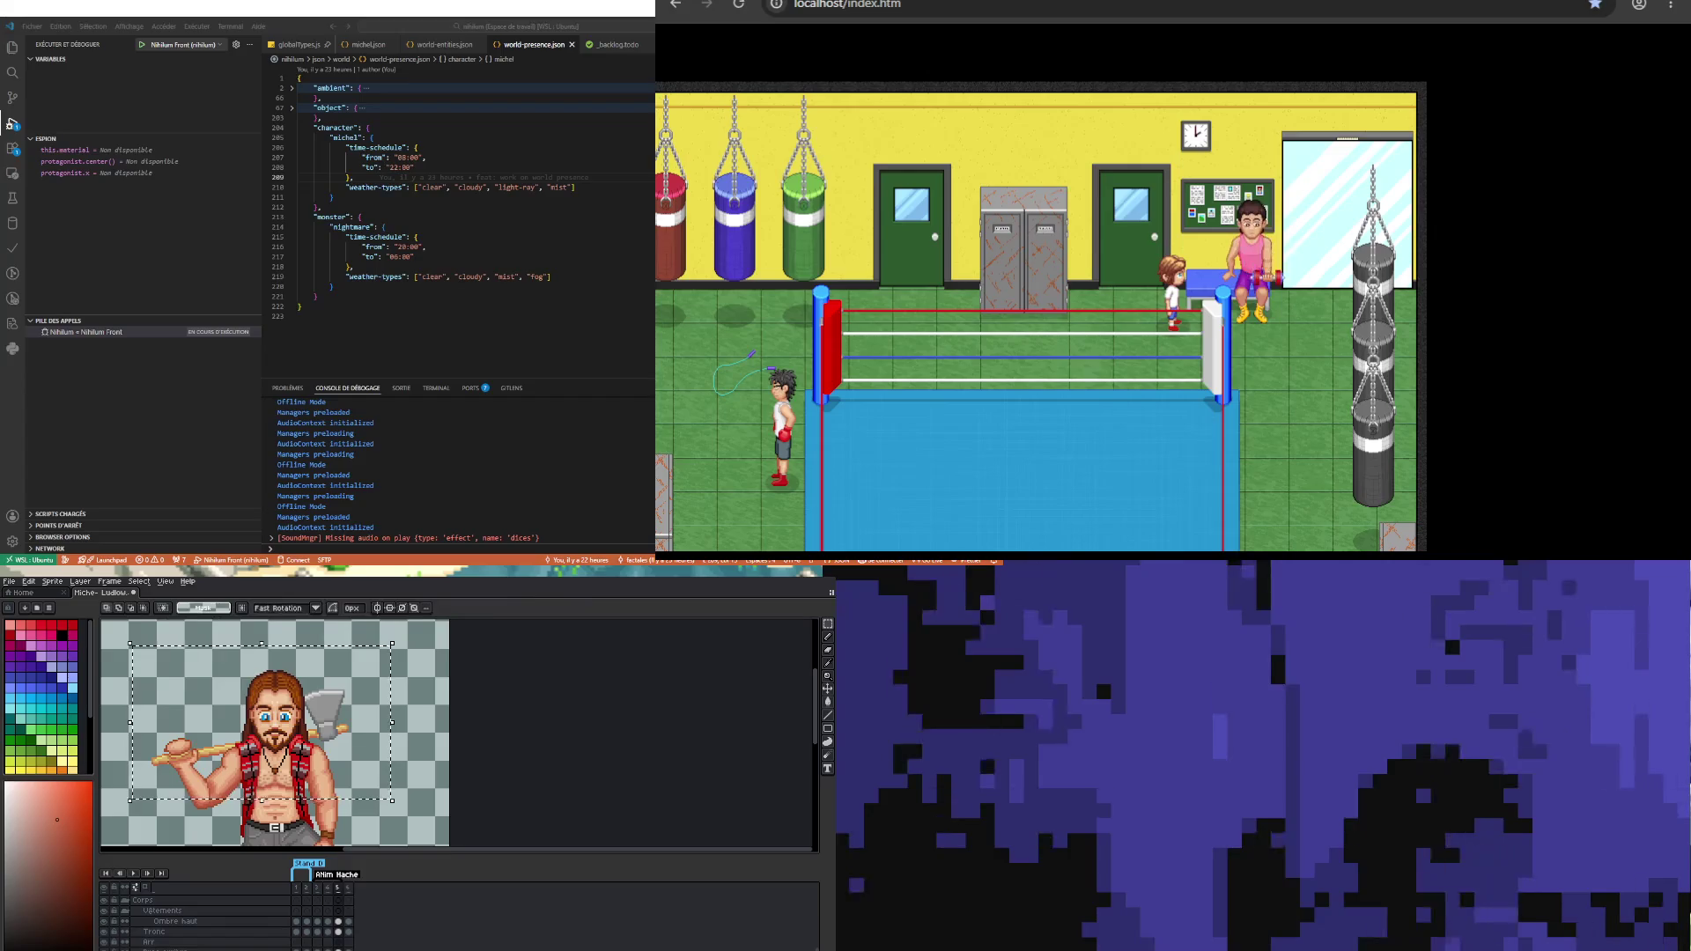
pyautogui.scroll(1, 123, 734)
pyautogui.moveTo(116, 709)
pyautogui.mouseDown()
pyautogui.moveTo(243, 830)
pyautogui.moveTo(225, 841)
pyautogui.moveTo(234, 732)
pyautogui.moveTo(236, 846)
pyautogui.mouseUp()
pyautogui.scroll(-3, 344, 912)
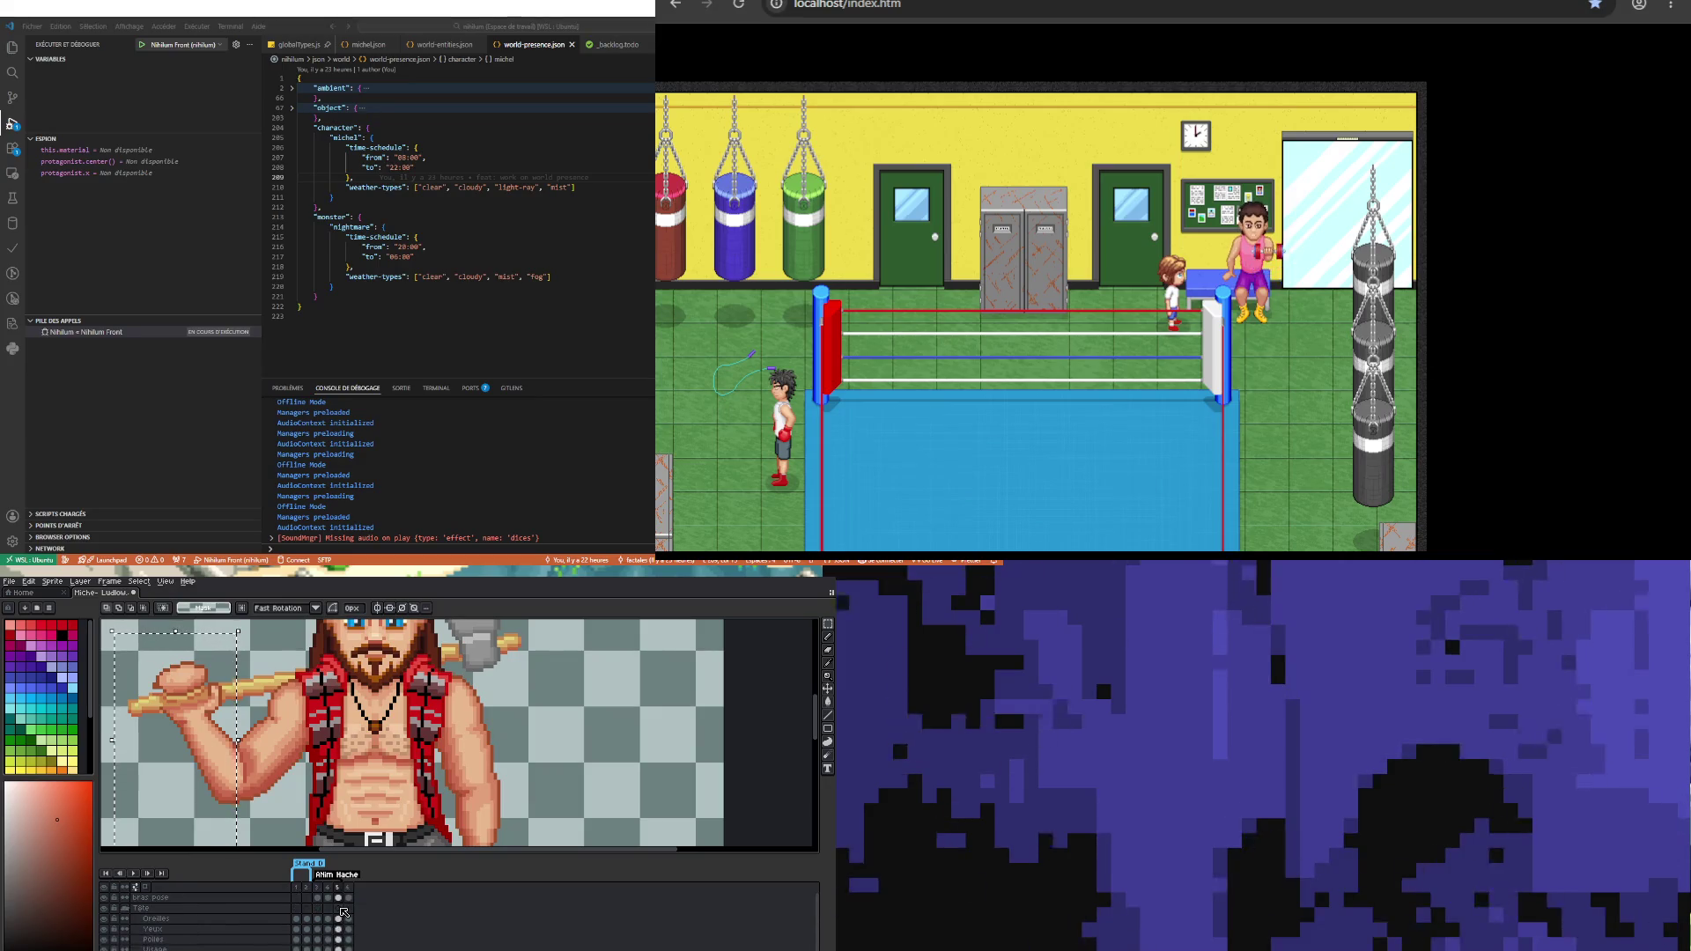
pyautogui.click(338, 897)
pyautogui.press('Down')
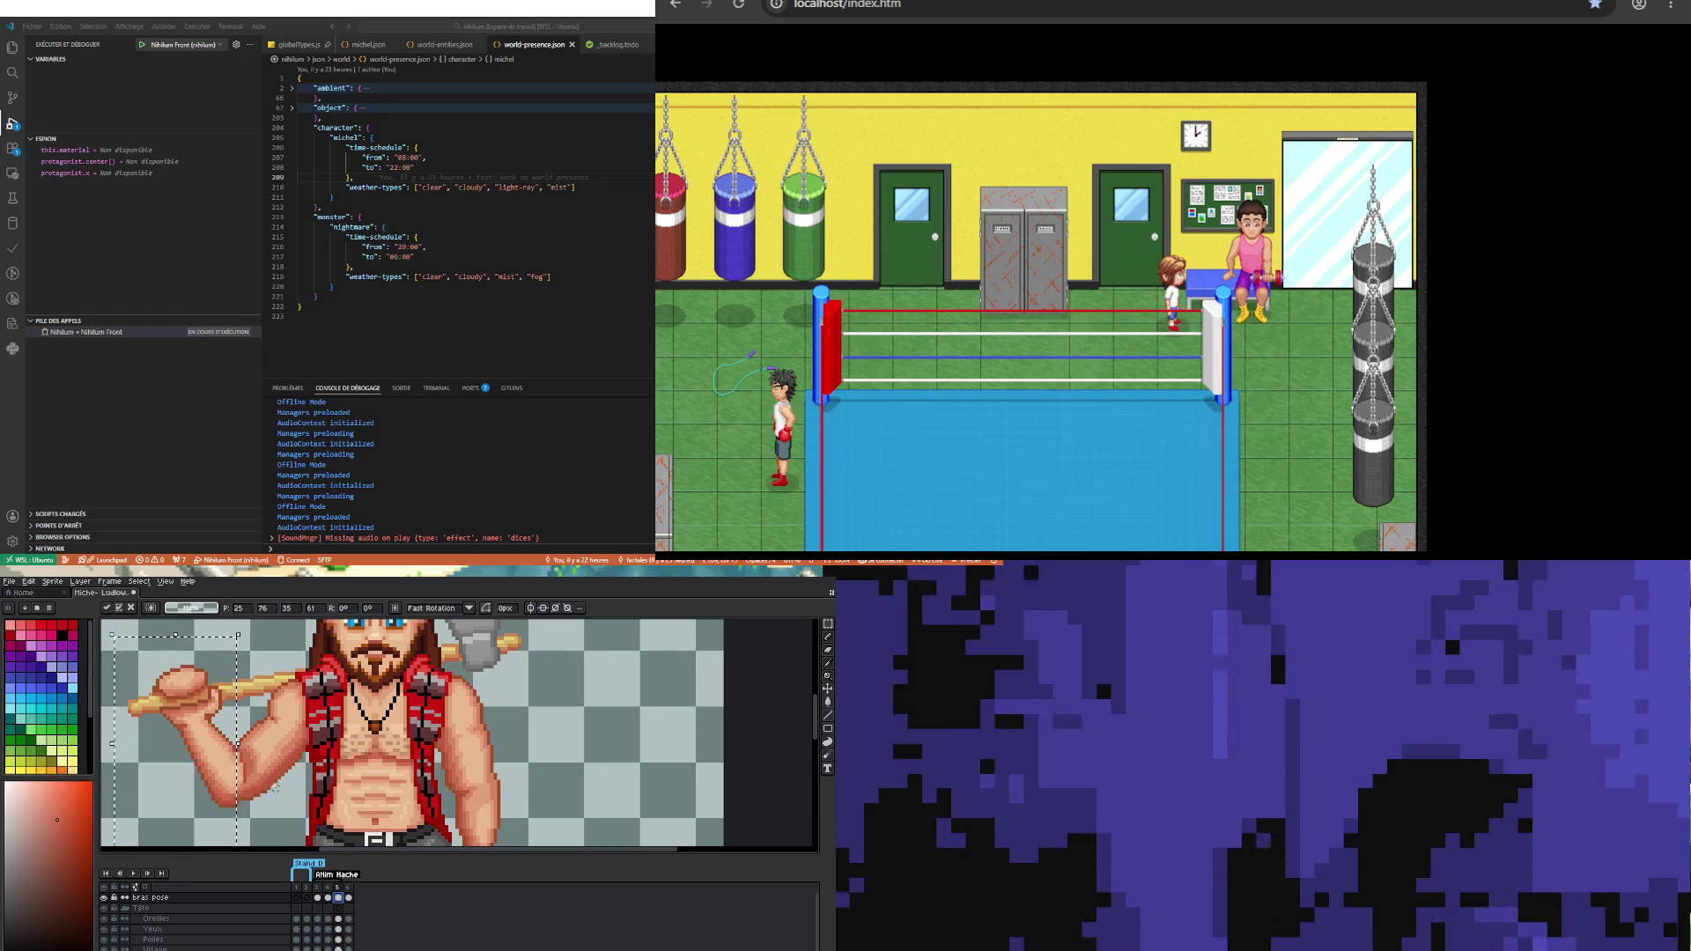
pyautogui.hotkey('ctrl', 'd')
pyautogui.scroll(2, 243, 801)
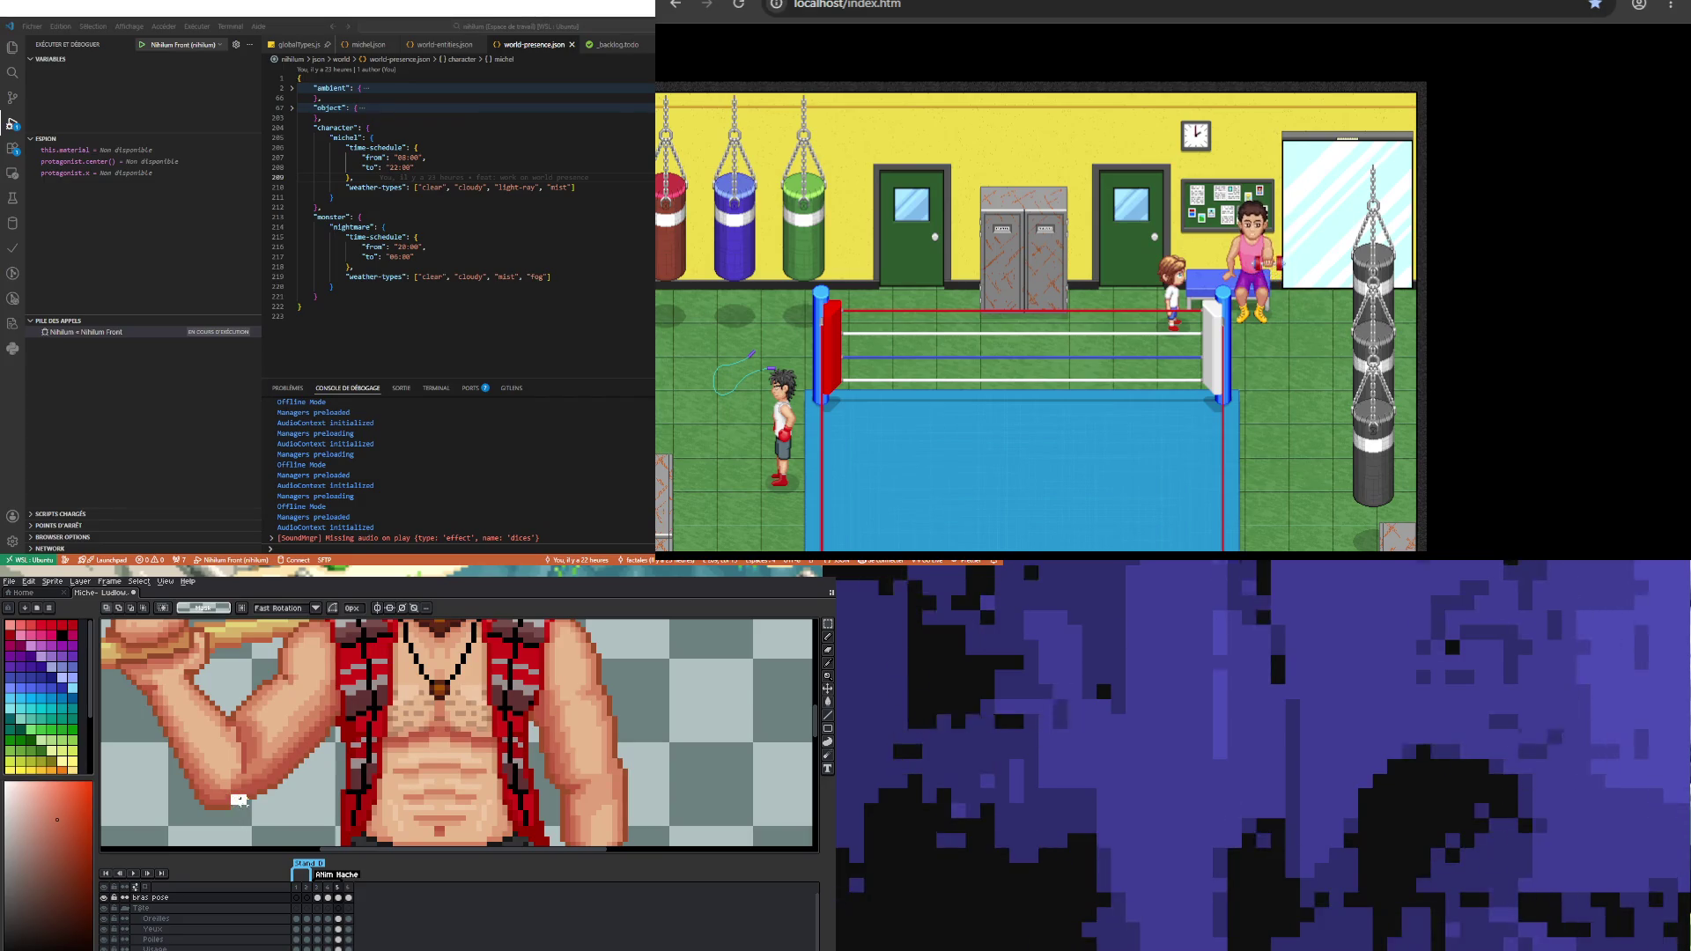
# Step: Sample two skin tones from the arm with the Alt eyedropper to retouch the arm's underside
pyautogui.moveTo(231, 797); pyautogui.dragTo(252, 816)
pyautogui.hotkey('ctrl', 'd')
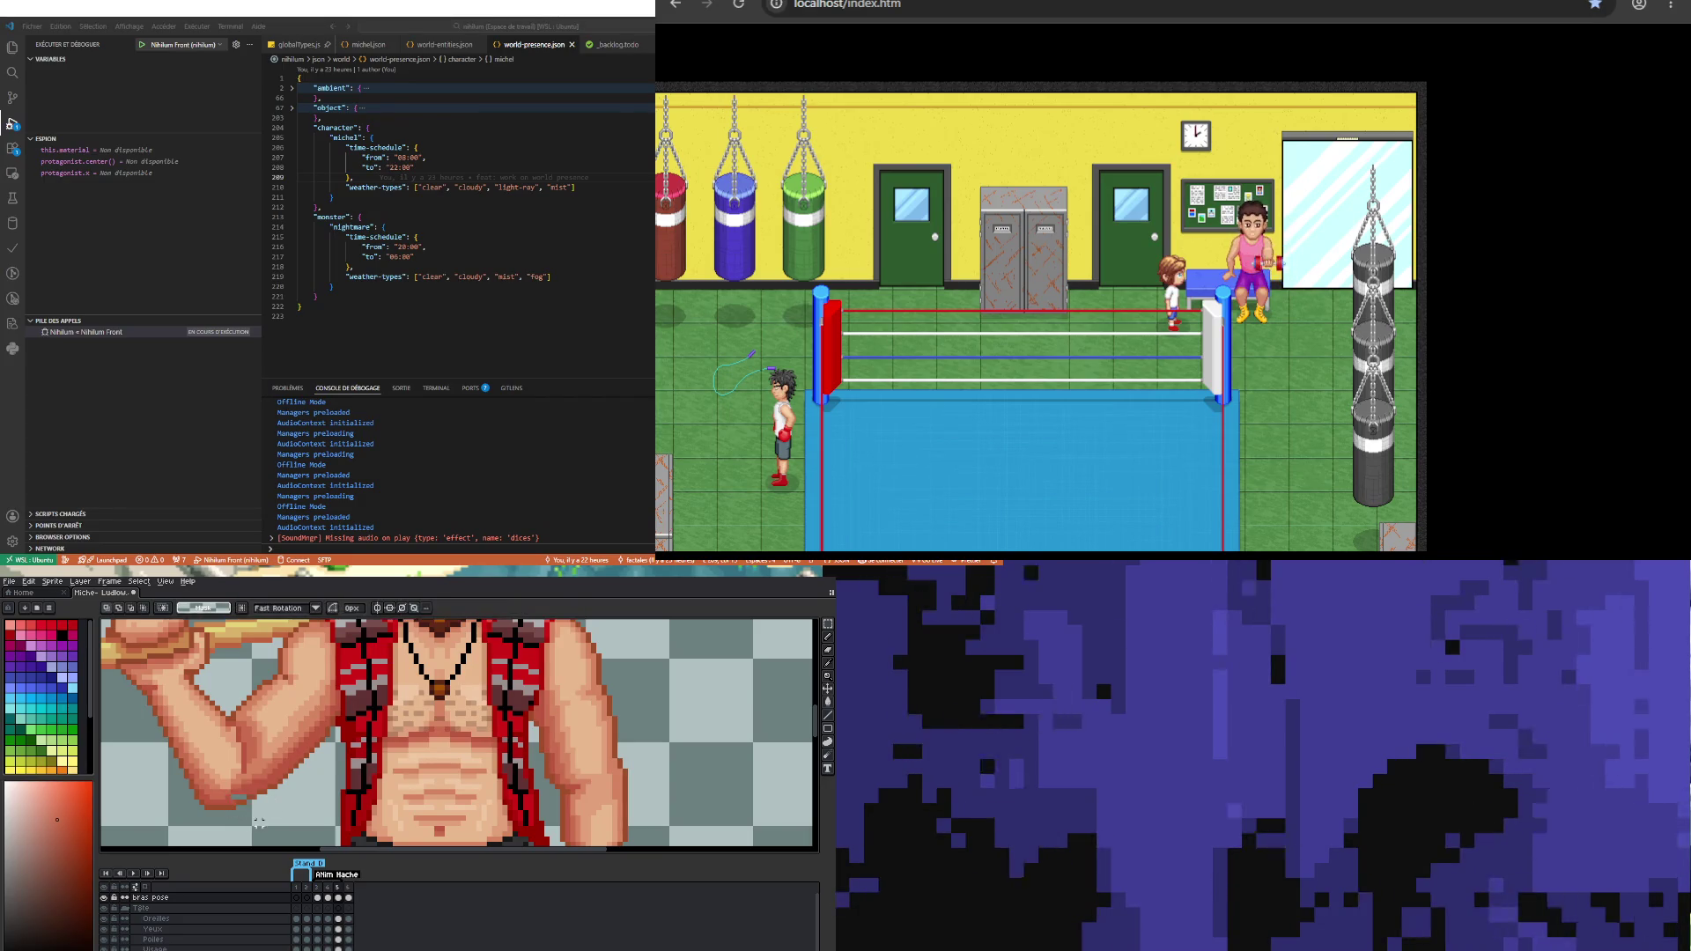
pyautogui.scroll(2, 252, 805)
pyautogui.press('alt')
pyautogui.keyDown('alt'); pyautogui.click(249, 778); pyautogui.keyUp('alt')
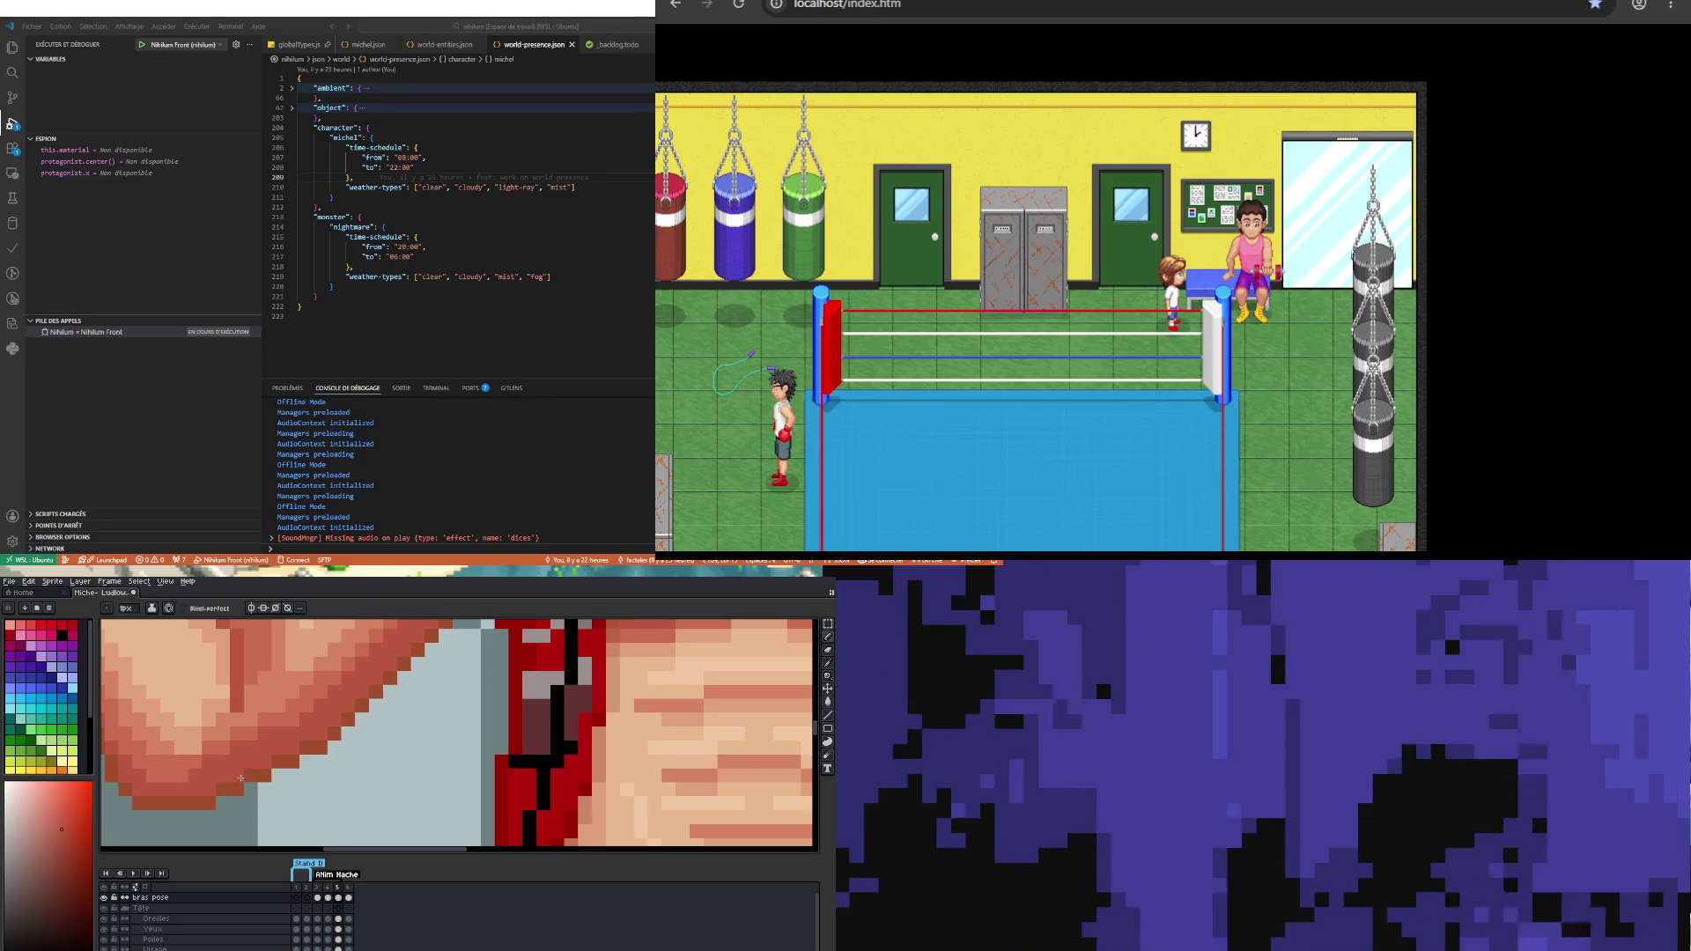
pyautogui.keyDown('alt'); pyautogui.click(211, 740); pyautogui.keyUp('alt')
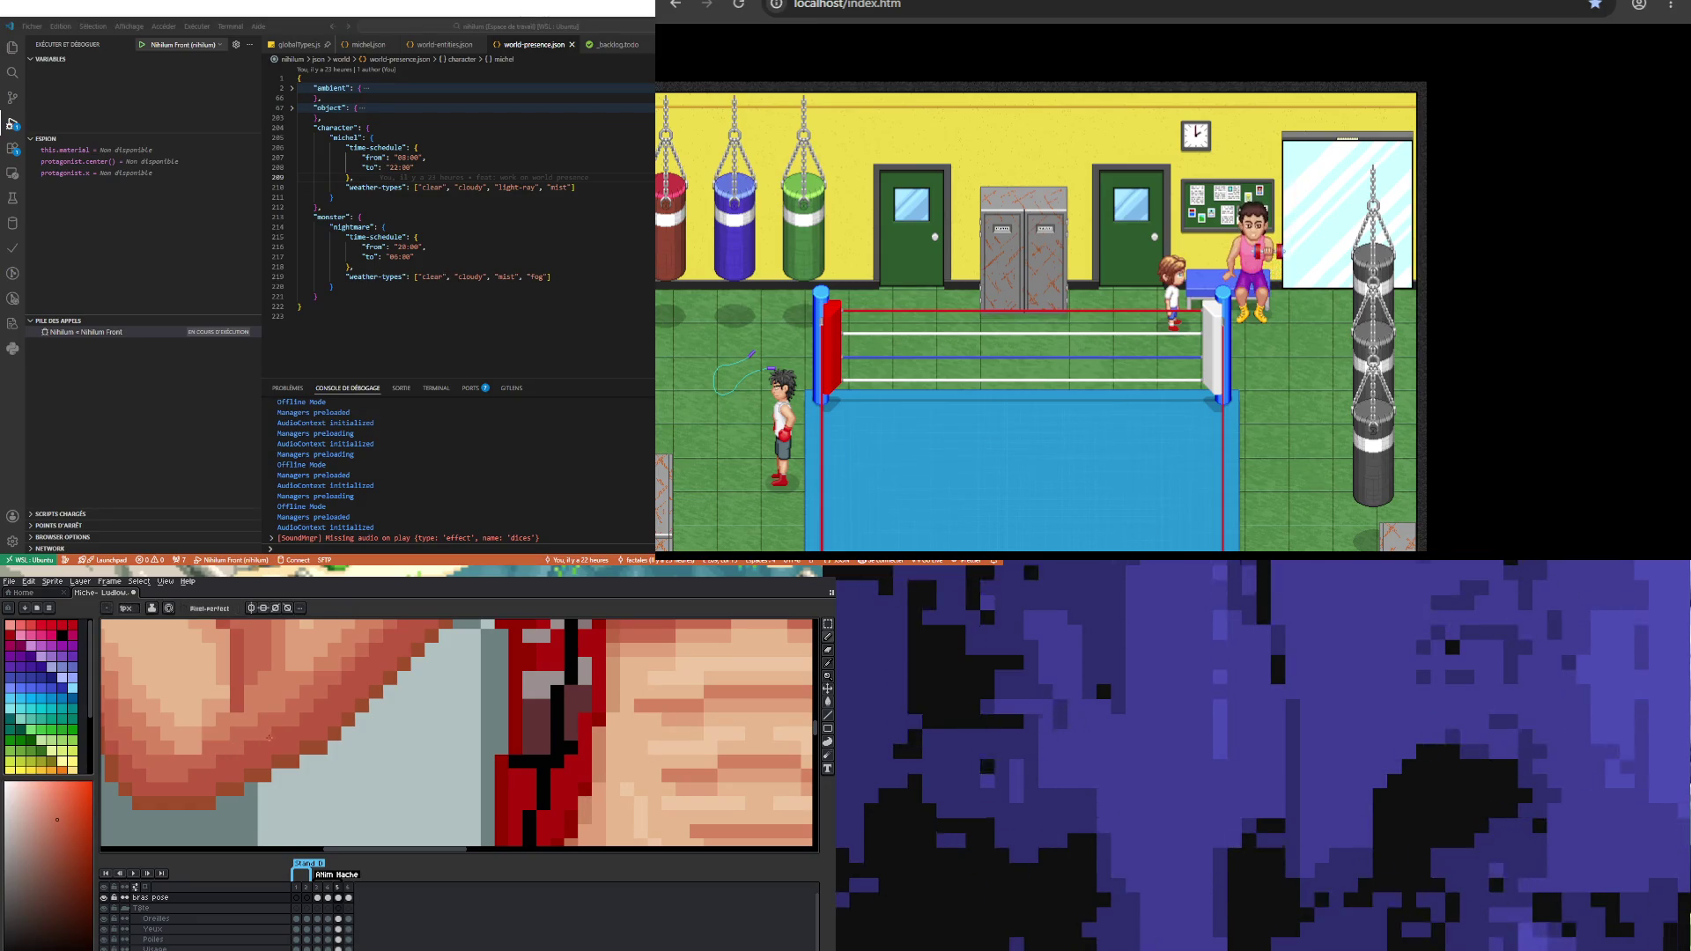
# Step: Zoom out and play the animation to check the arm
pyautogui.scroll(-3, 271, 754)
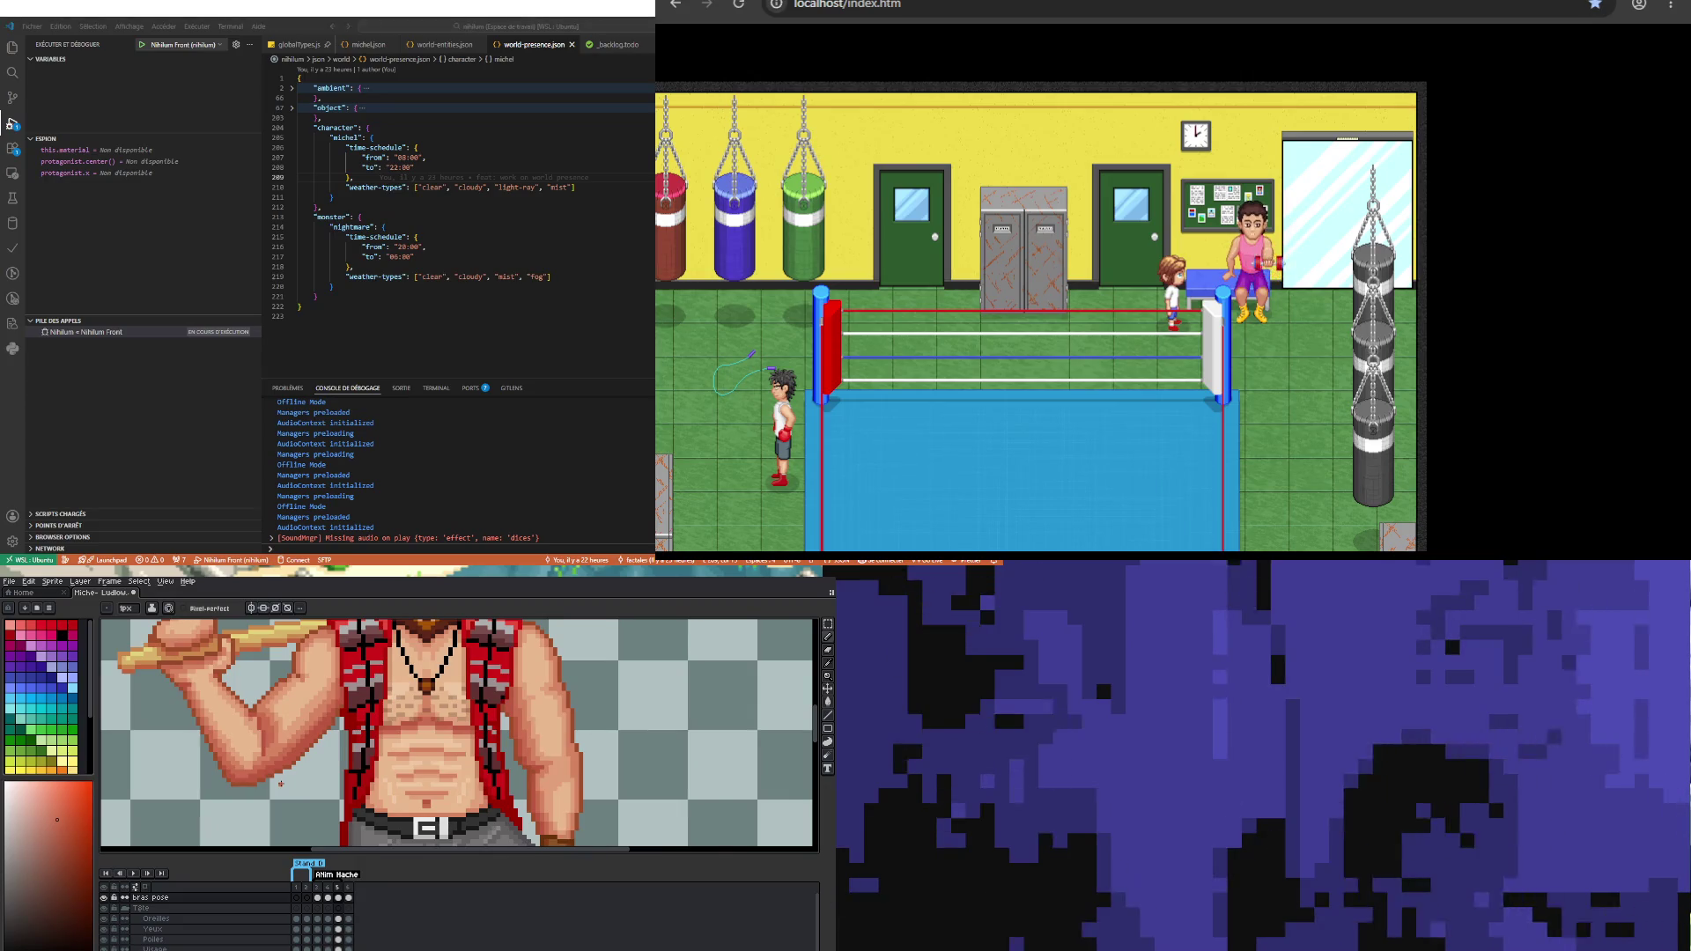
pyautogui.scroll(-1, 281, 782)
pyautogui.press('Return')
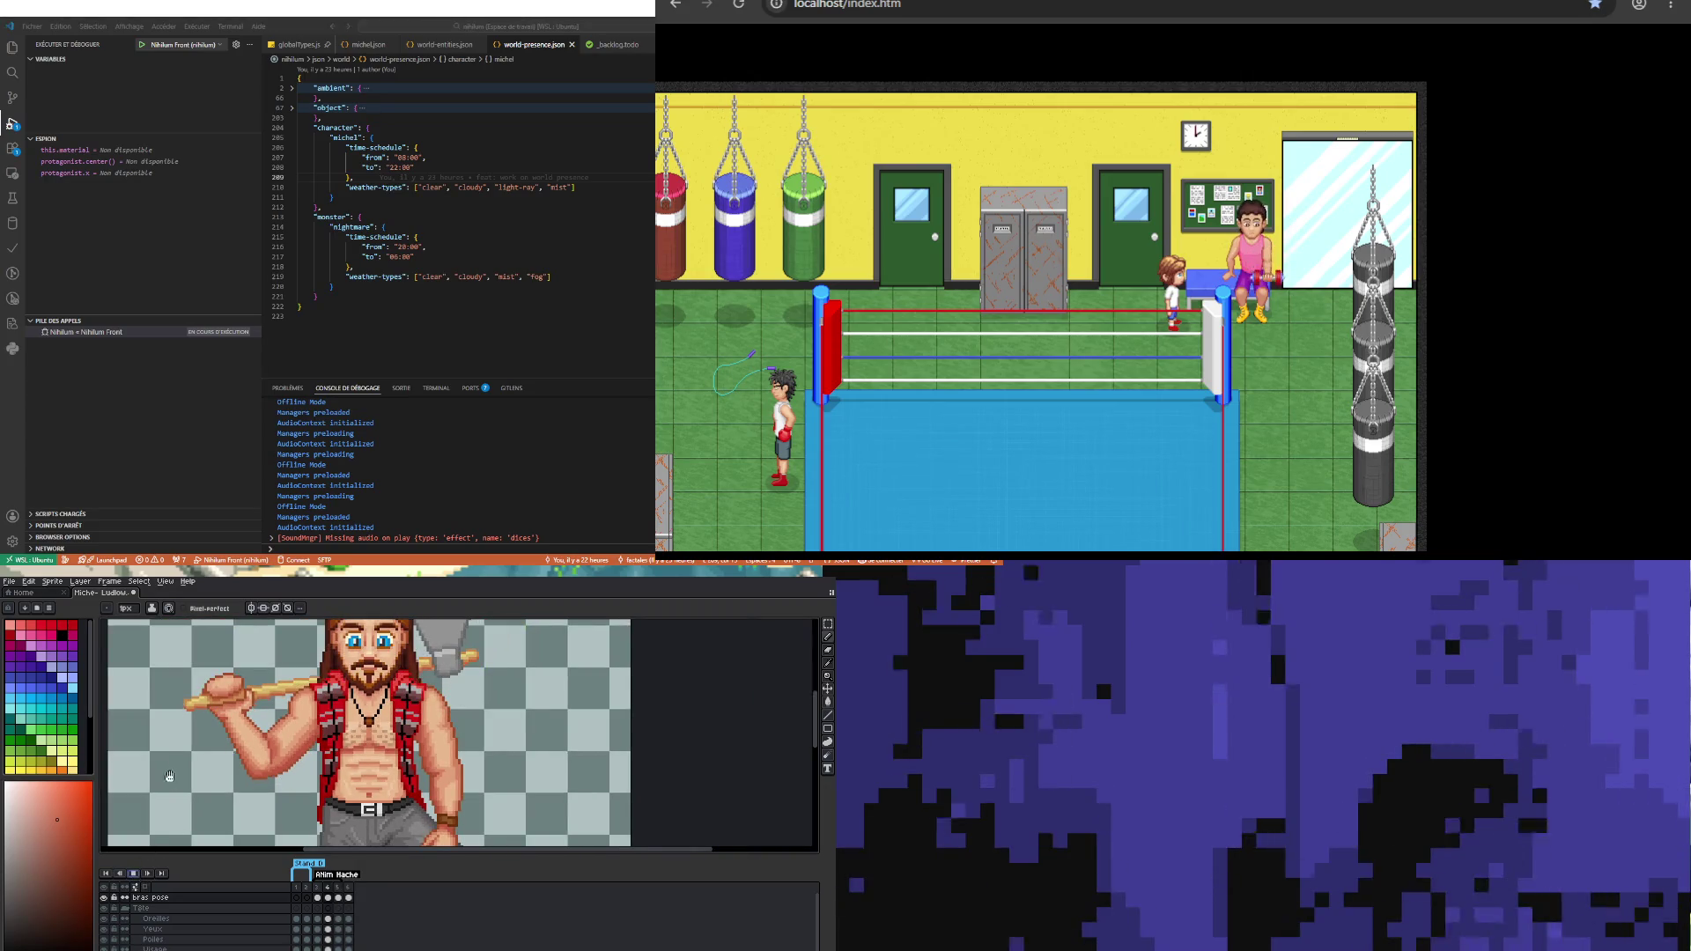
pyautogui.scroll(-2, 169, 758)
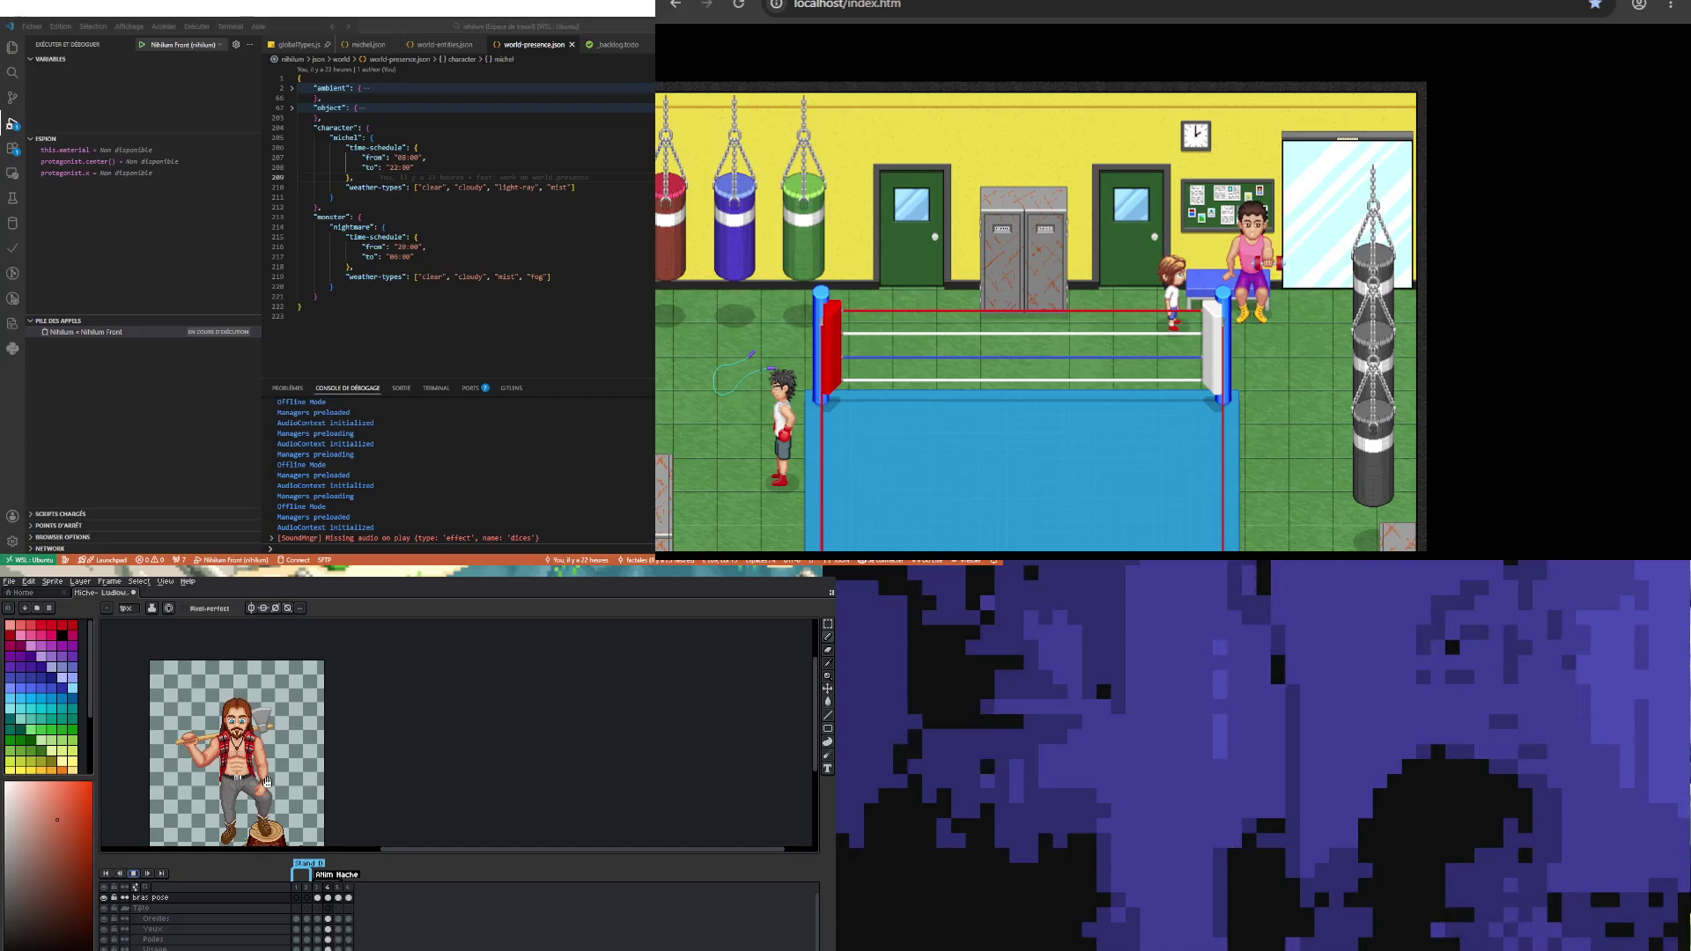
# Step: Zoom into the torso, sample its skin colour, and switch to the Eraser to touch up the arm
pyautogui.scroll(2, 202, 794)
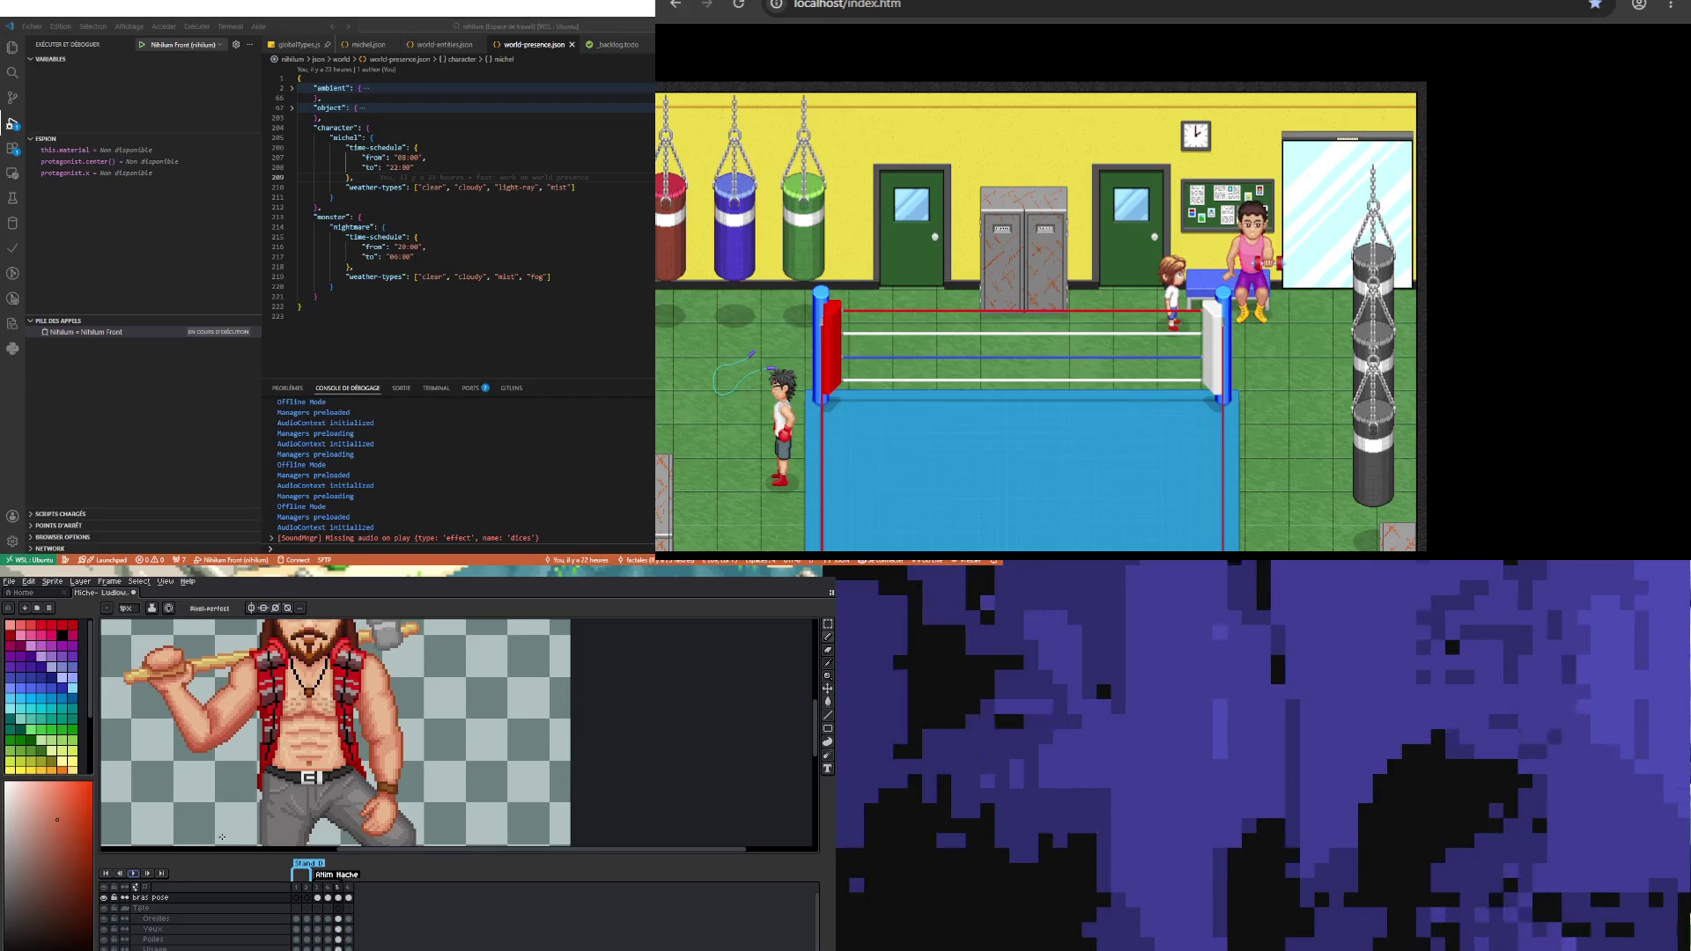
pyautogui.scroll(3, 139, 743)
pyautogui.press('alt')
pyautogui.keyDown('alt'); pyautogui.click(156, 721); pyautogui.keyUp('alt')
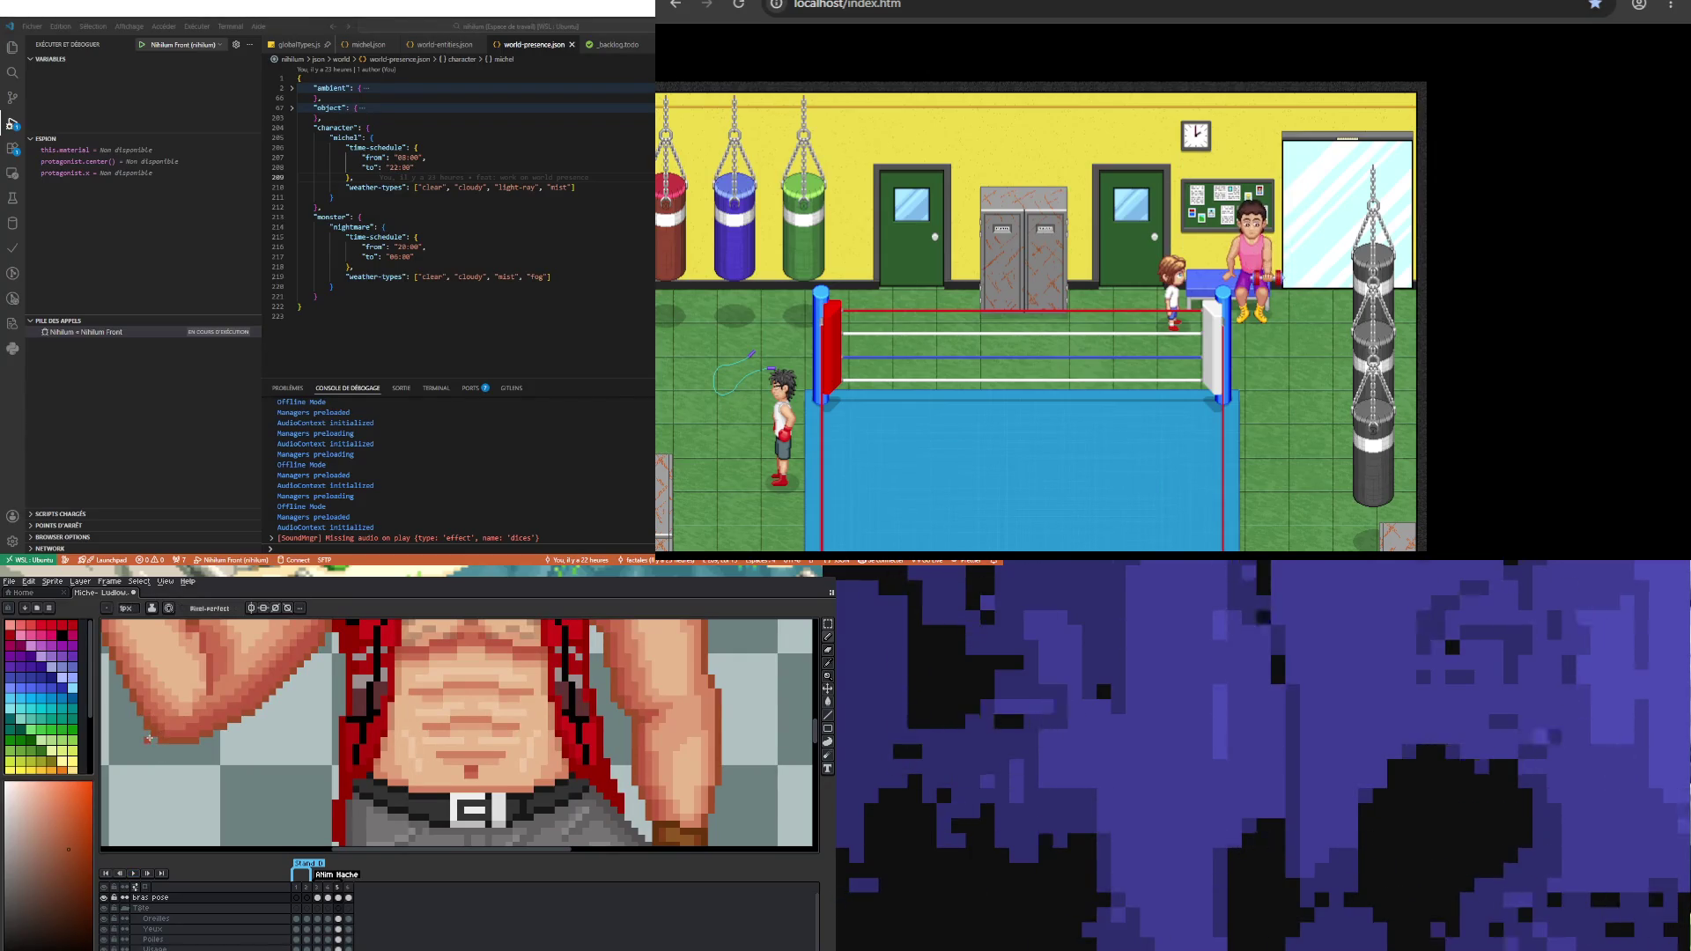
pyautogui.press('e')
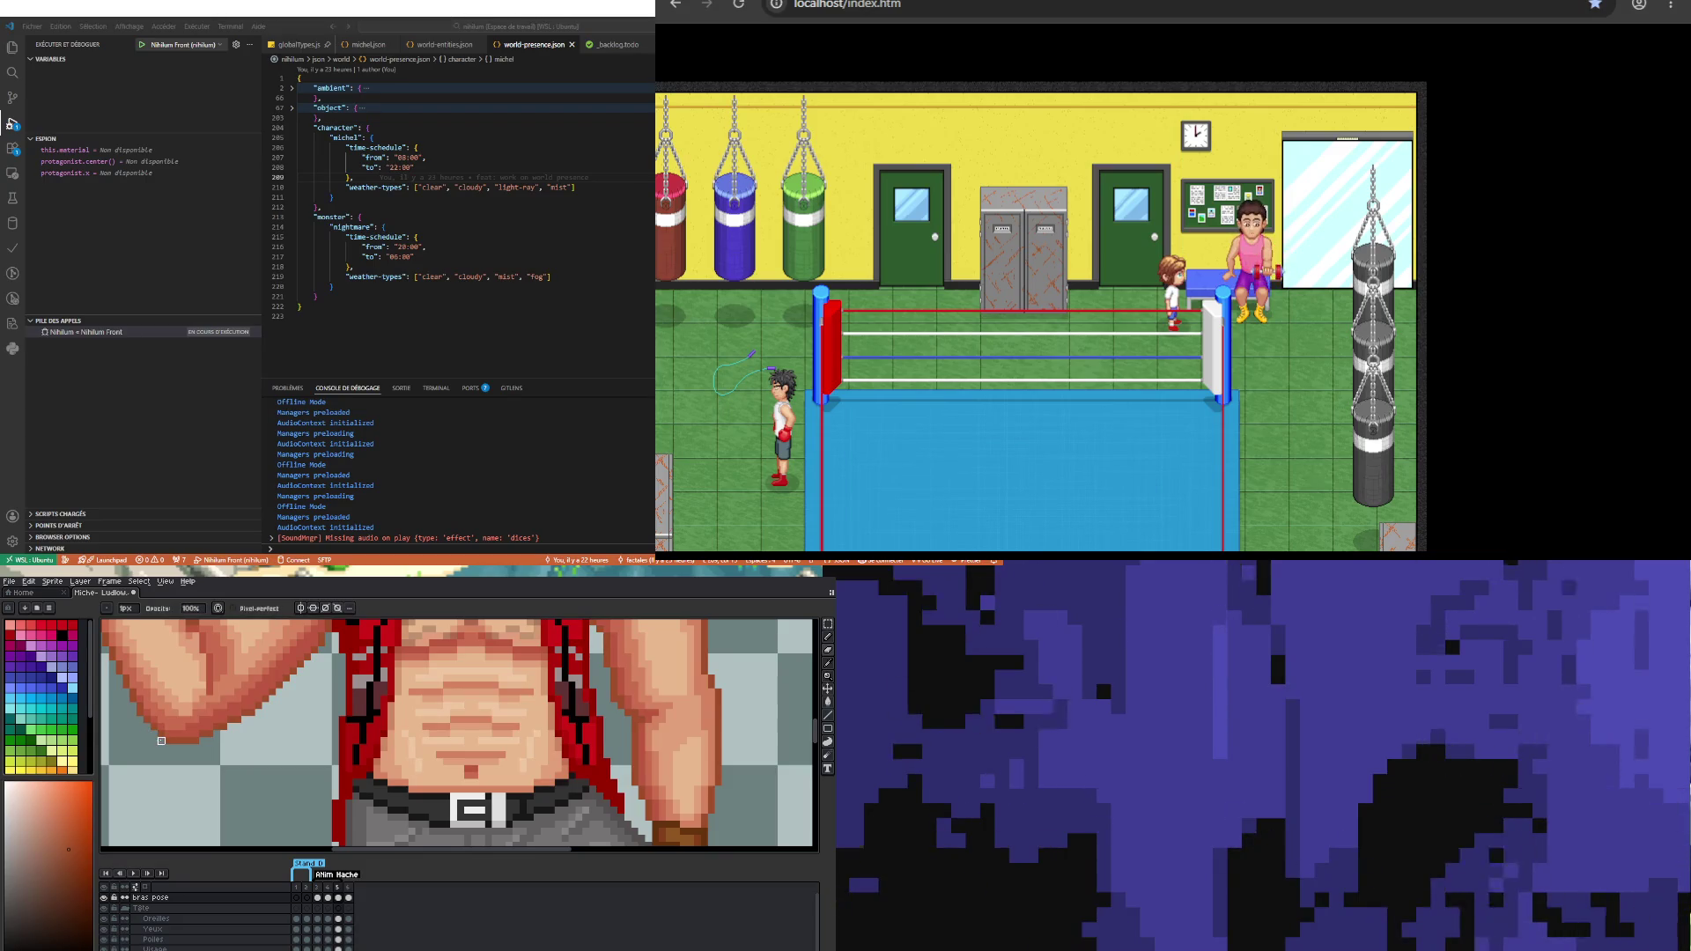
pyautogui.scroll(-2, 236, 770)
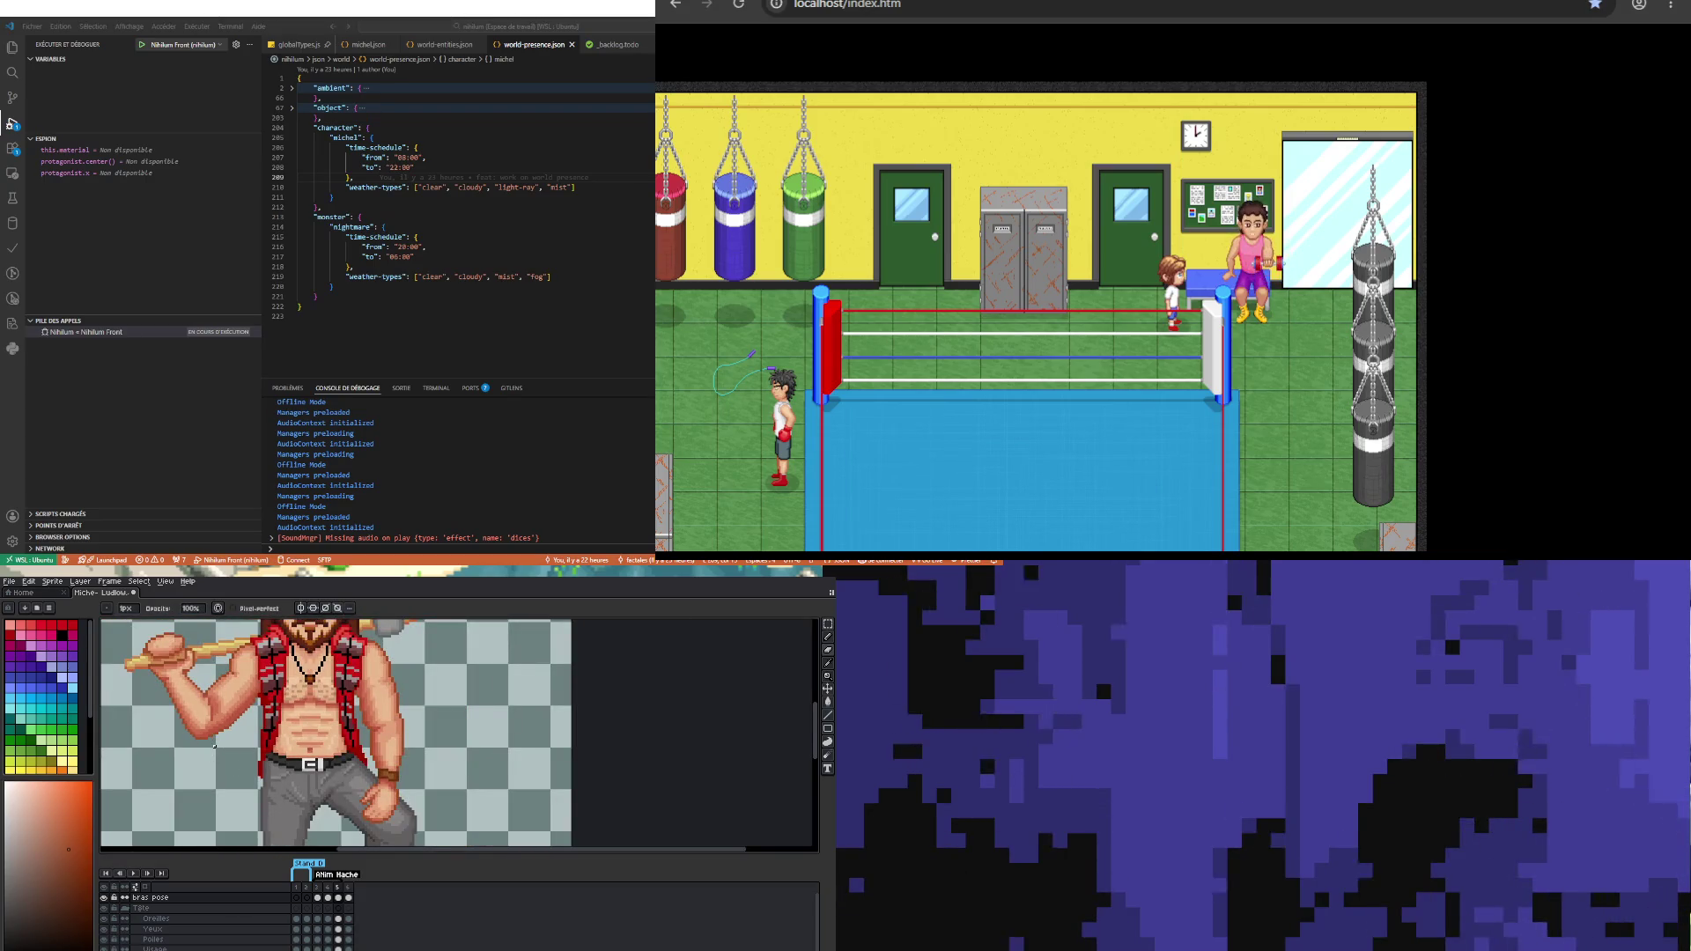
pyautogui.scroll(2, 206, 739)
# Step: Sample a lighter skin tone from the arm, select the bras pose frame 5 cel, and play the animation
pyautogui.press('alt')
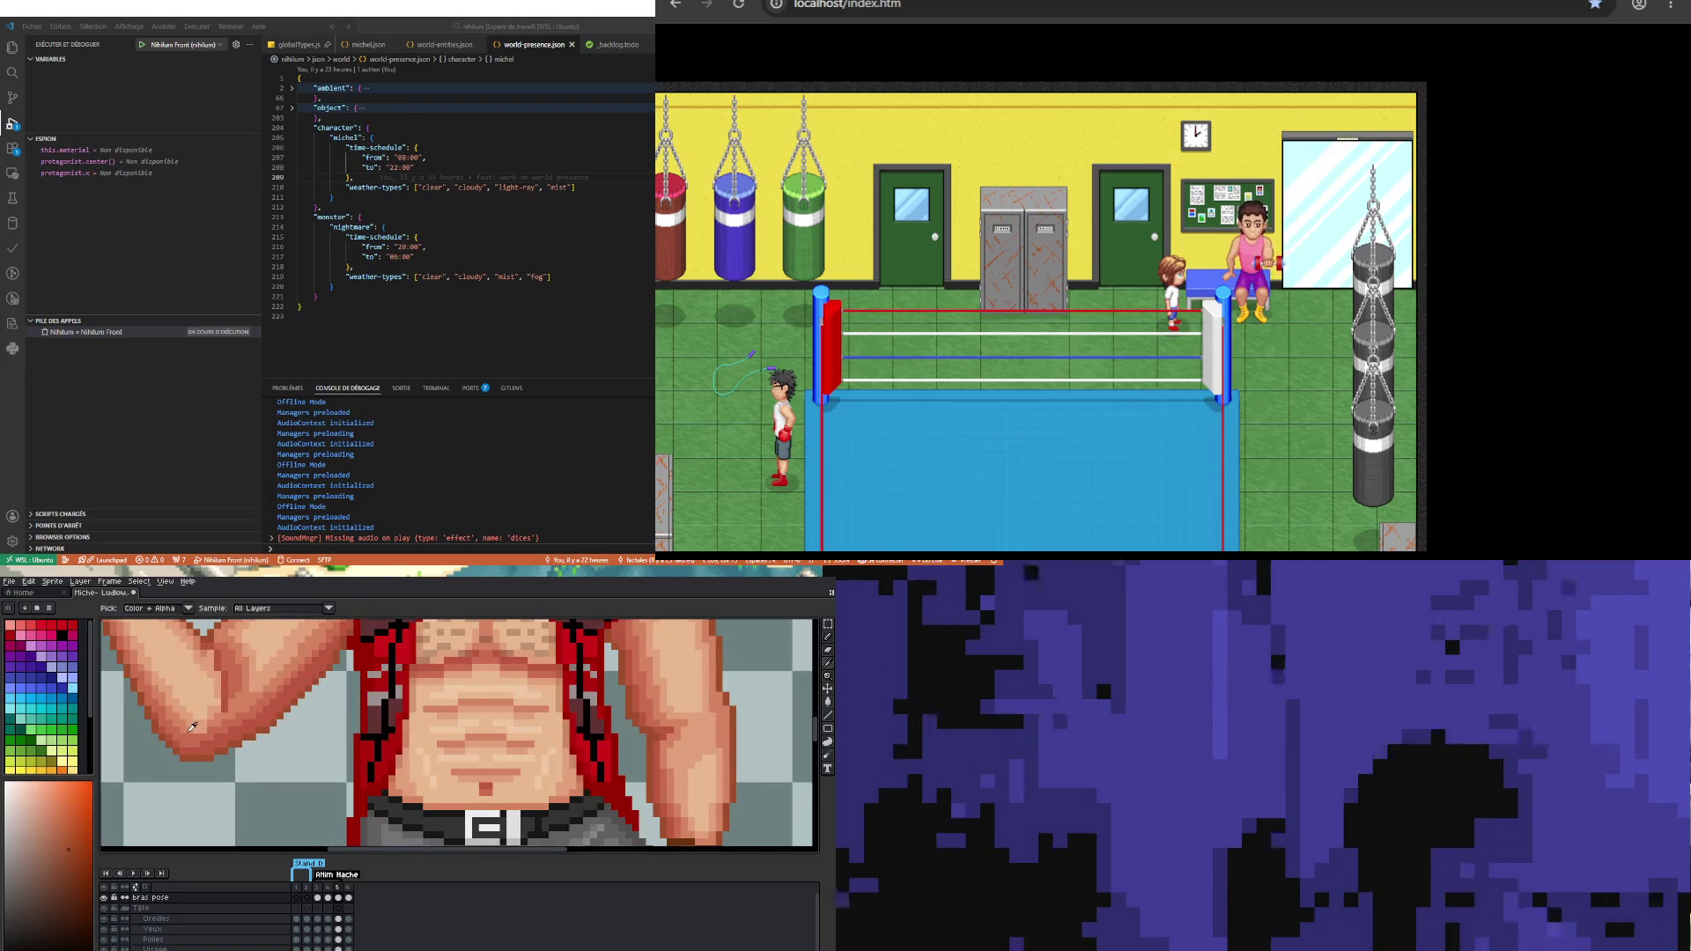
pyautogui.keyDown('alt'); pyautogui.click(194, 727); pyautogui.keyUp('alt')
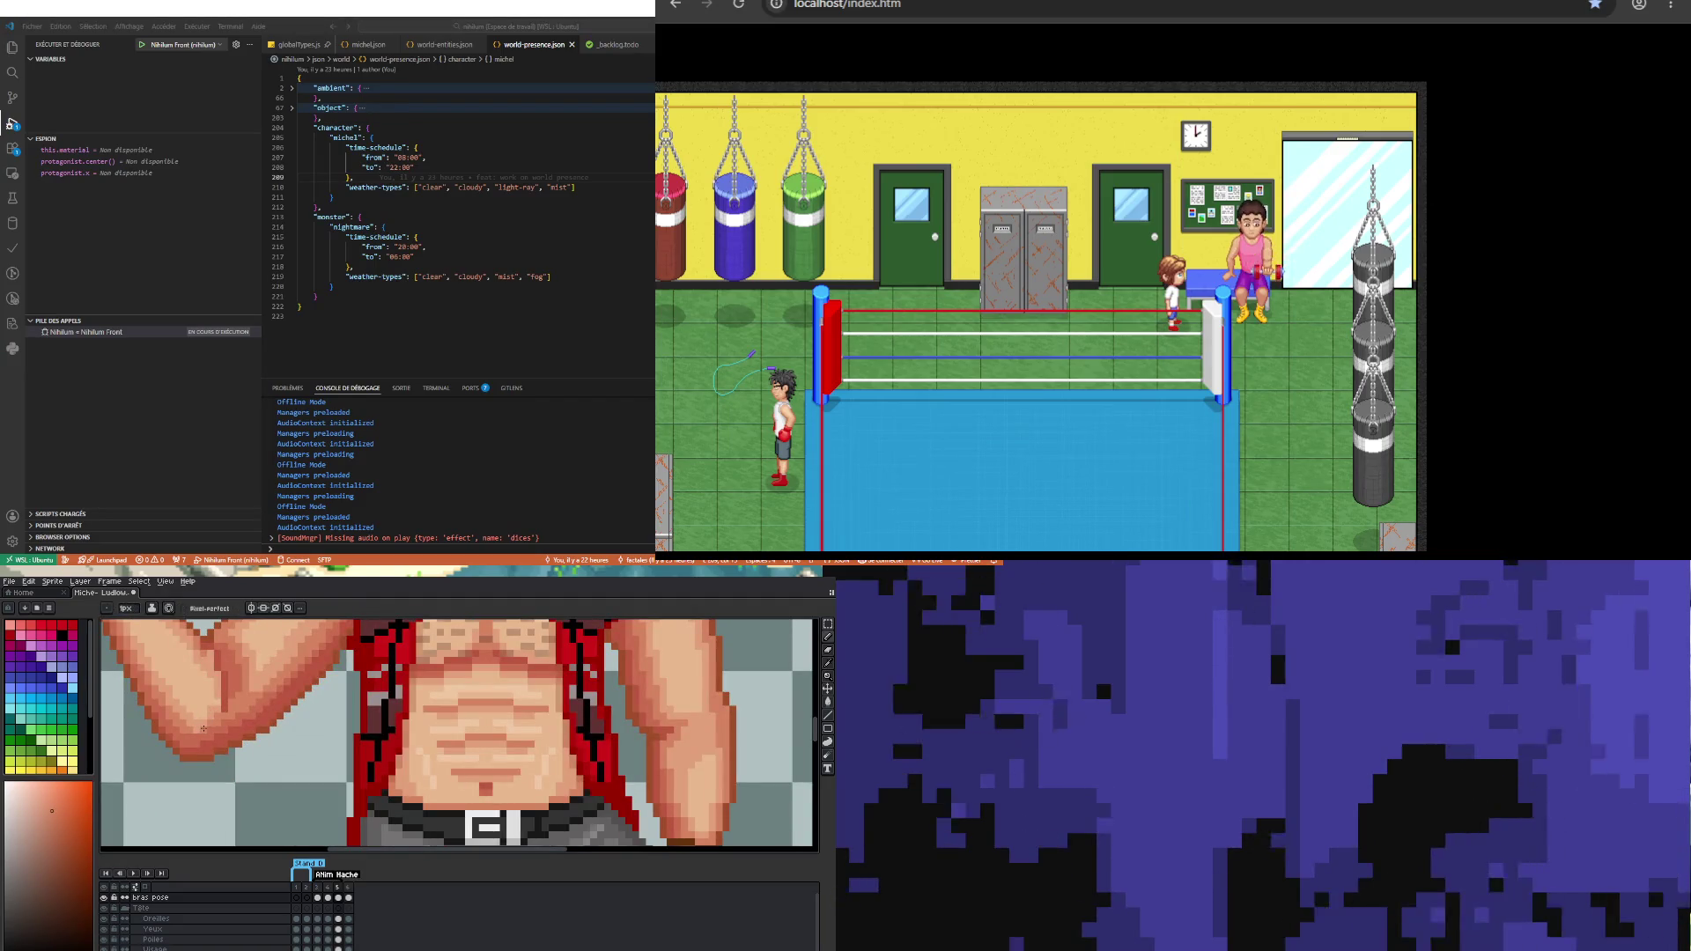
pyautogui.click(332, 898)
pyautogui.click(340, 898)
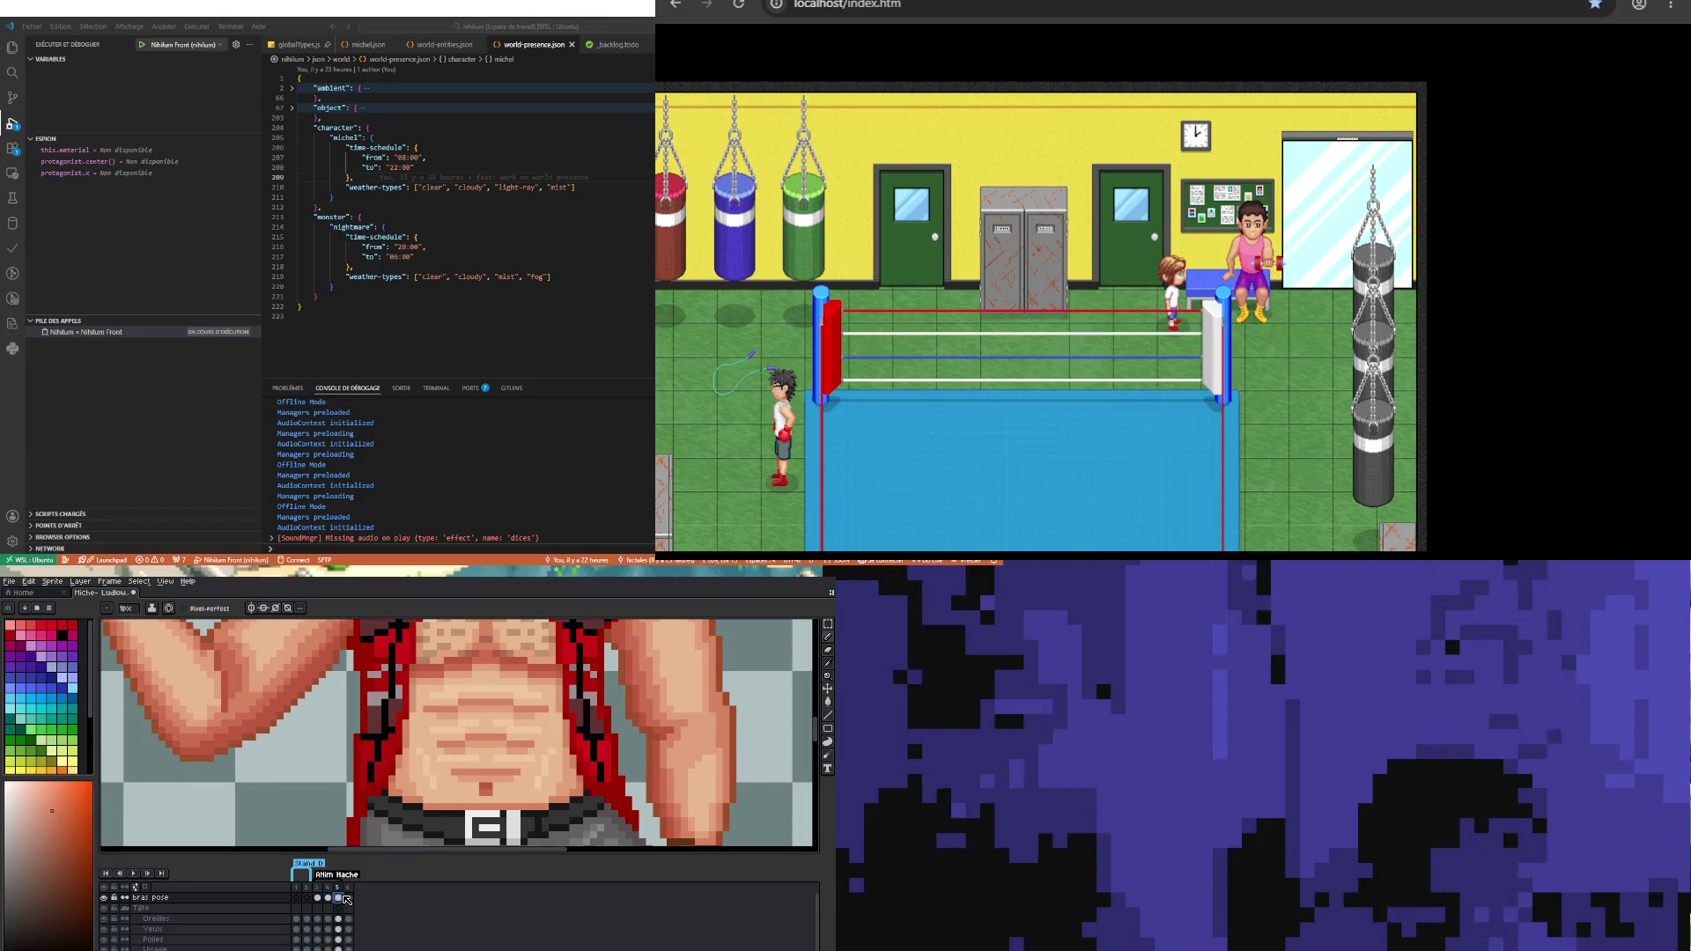
pyautogui.scroll(-2, 267, 775)
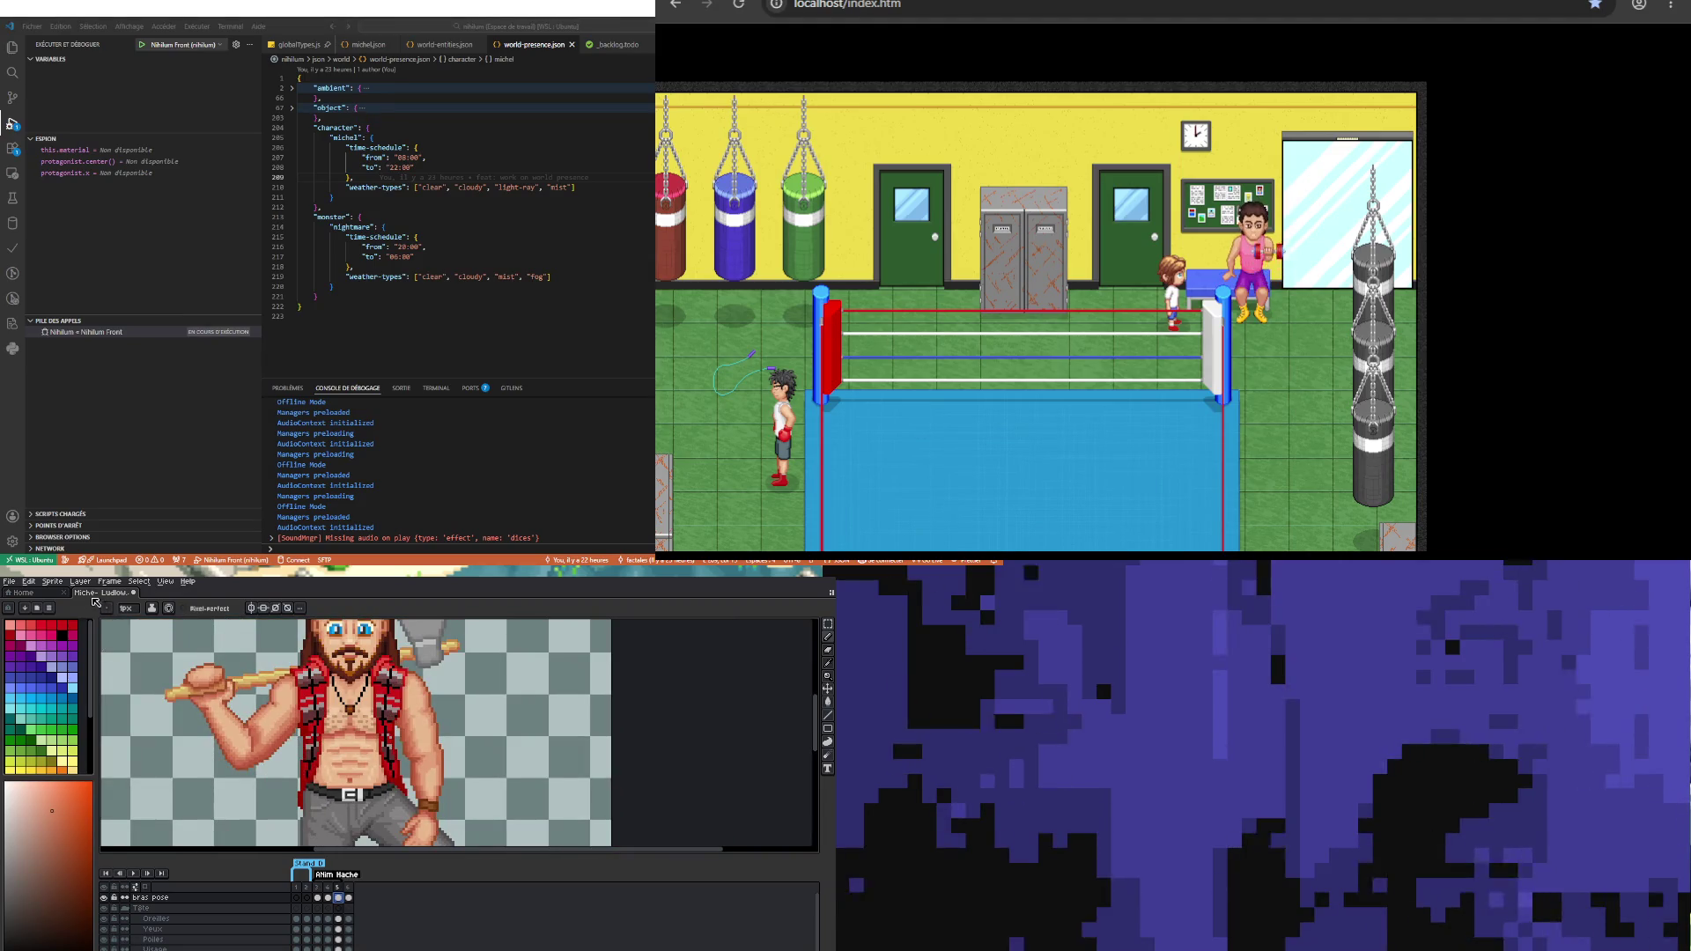
pyautogui.click(133, 873)
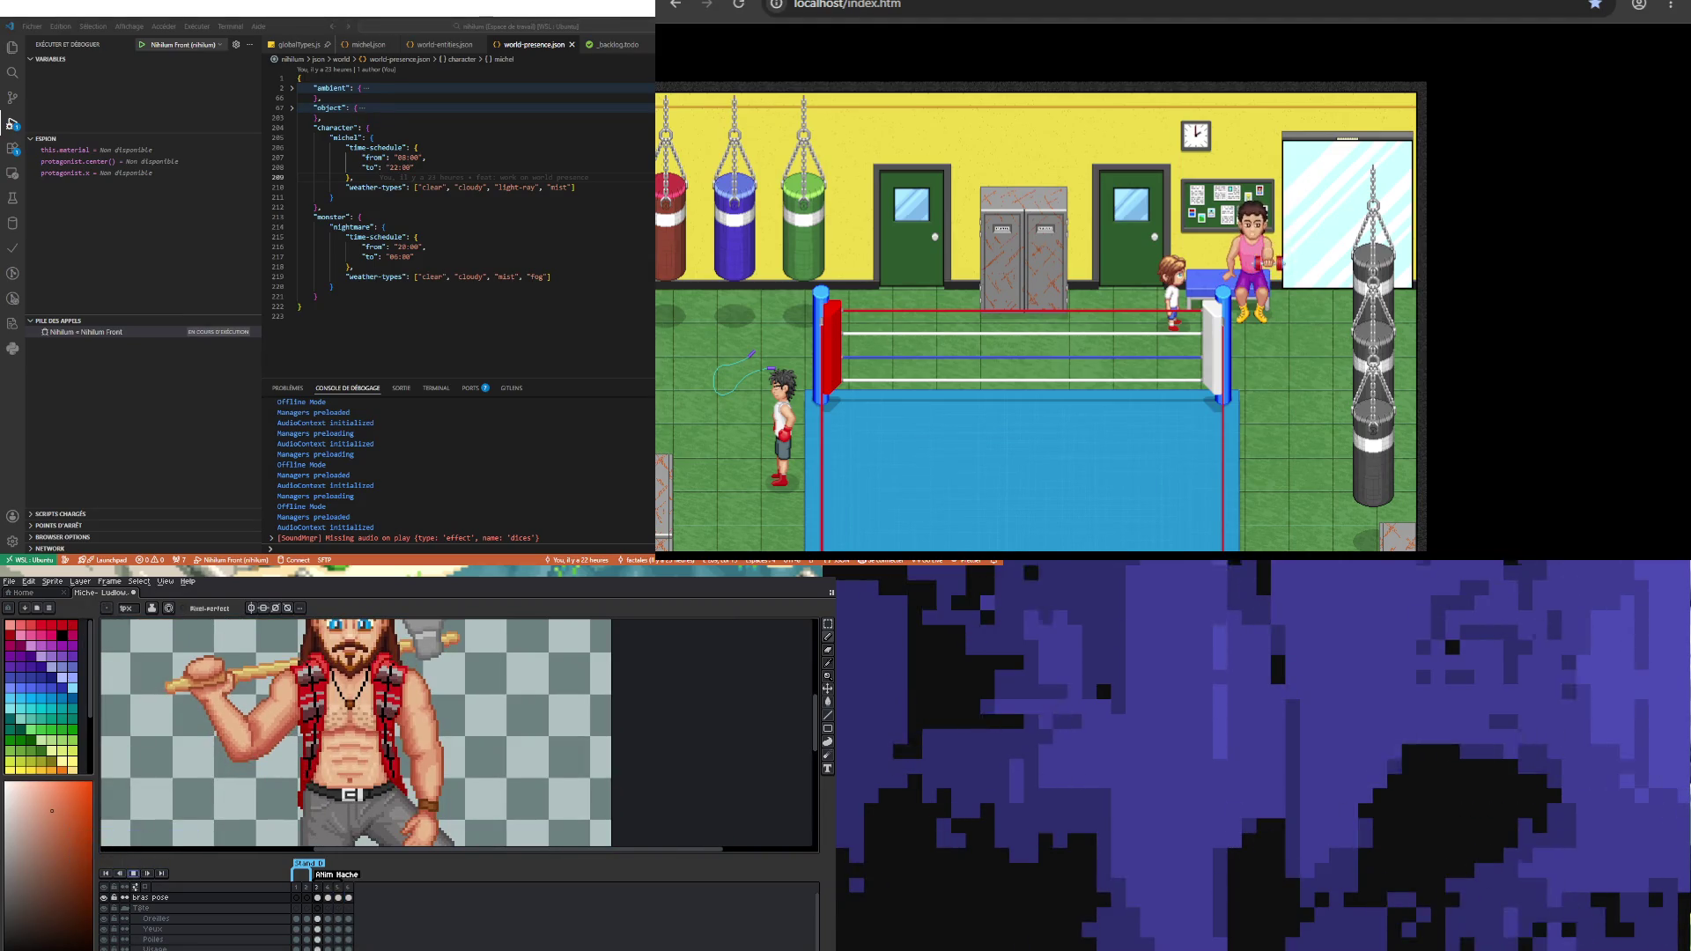
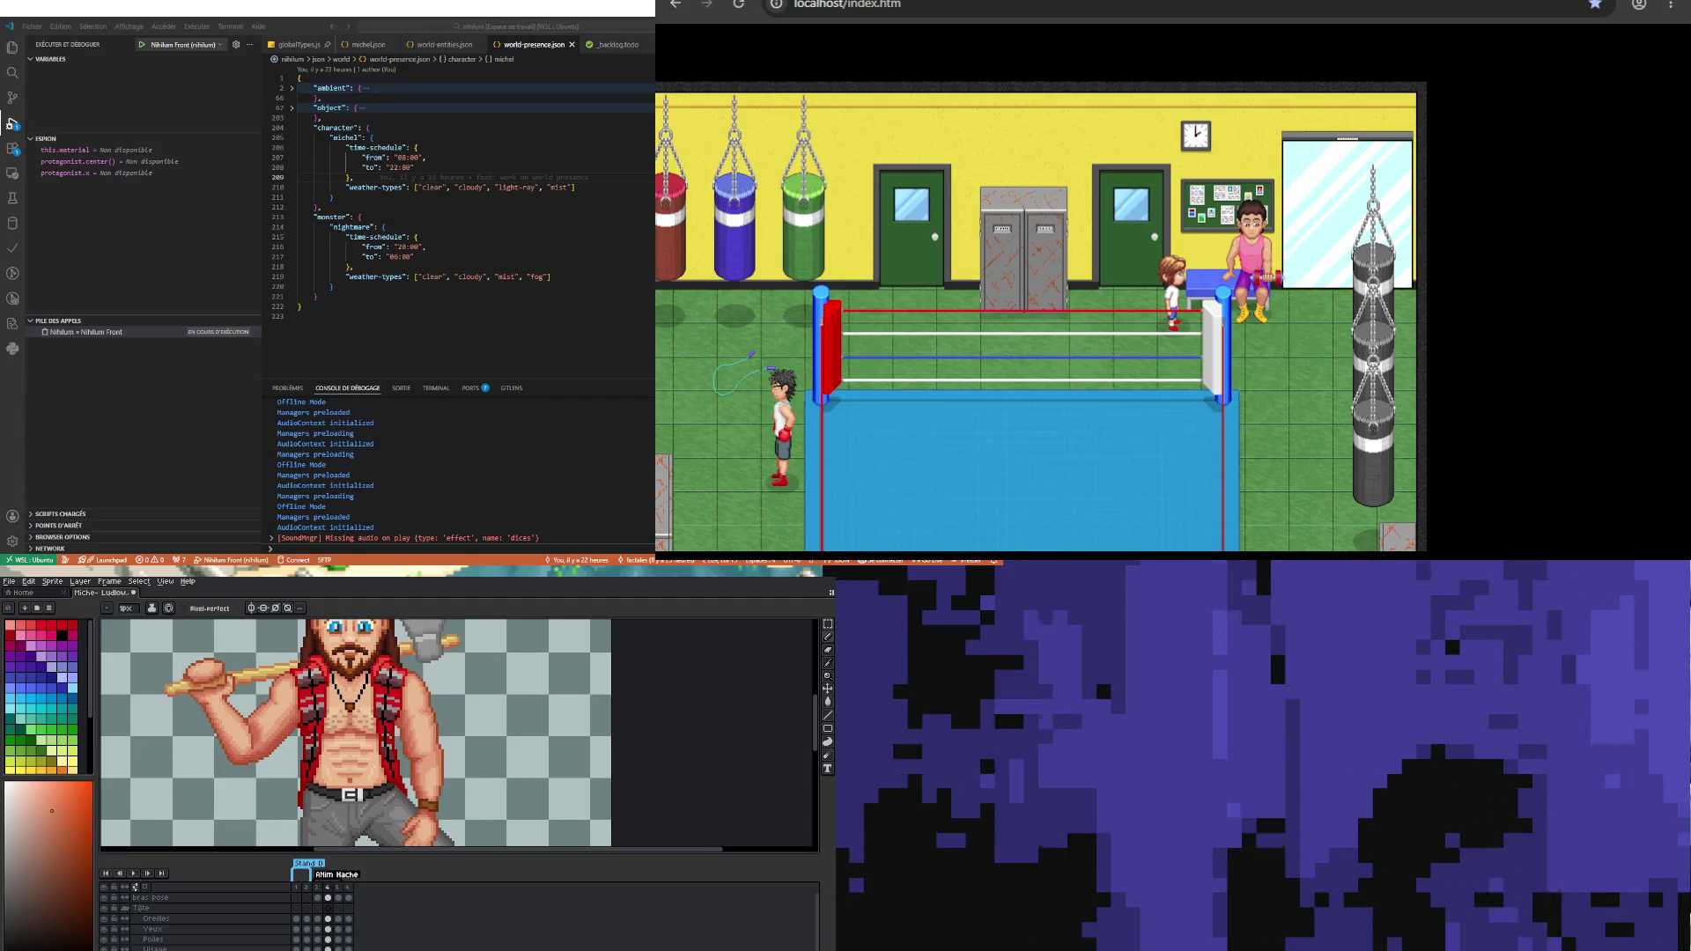
# Step: Marquee-select a rectangle spanning the brawler's raised arm and torso
pyautogui.press('w')
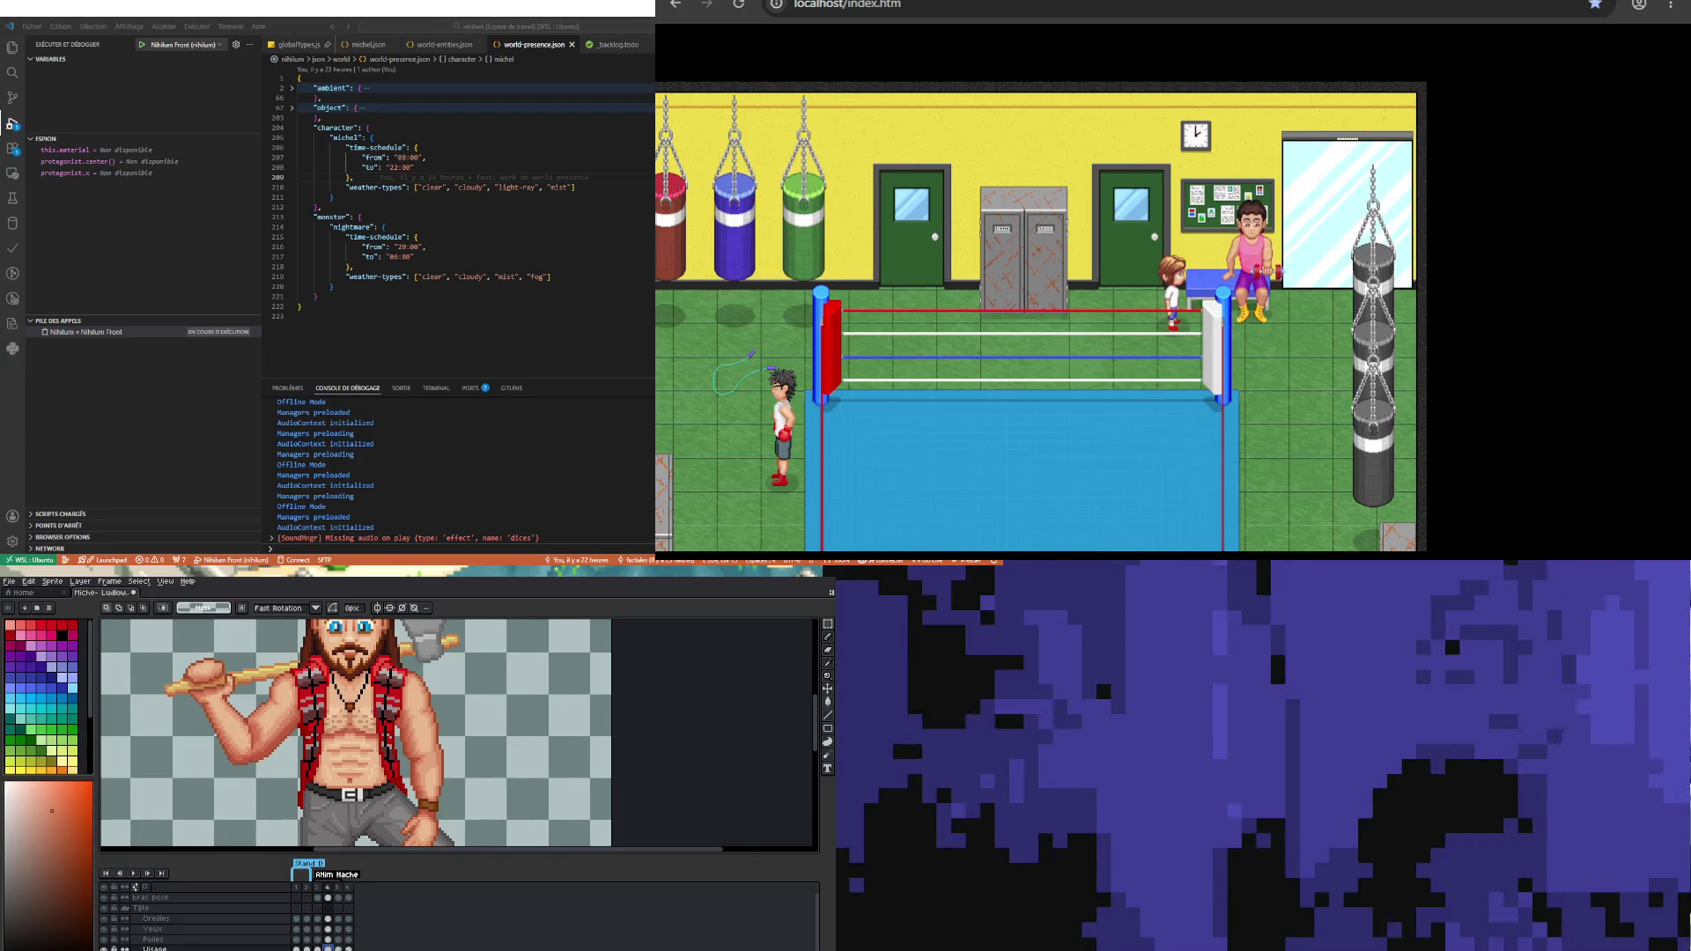
pyautogui.moveTo(246, 692); pyautogui.dragTo(518, 829)
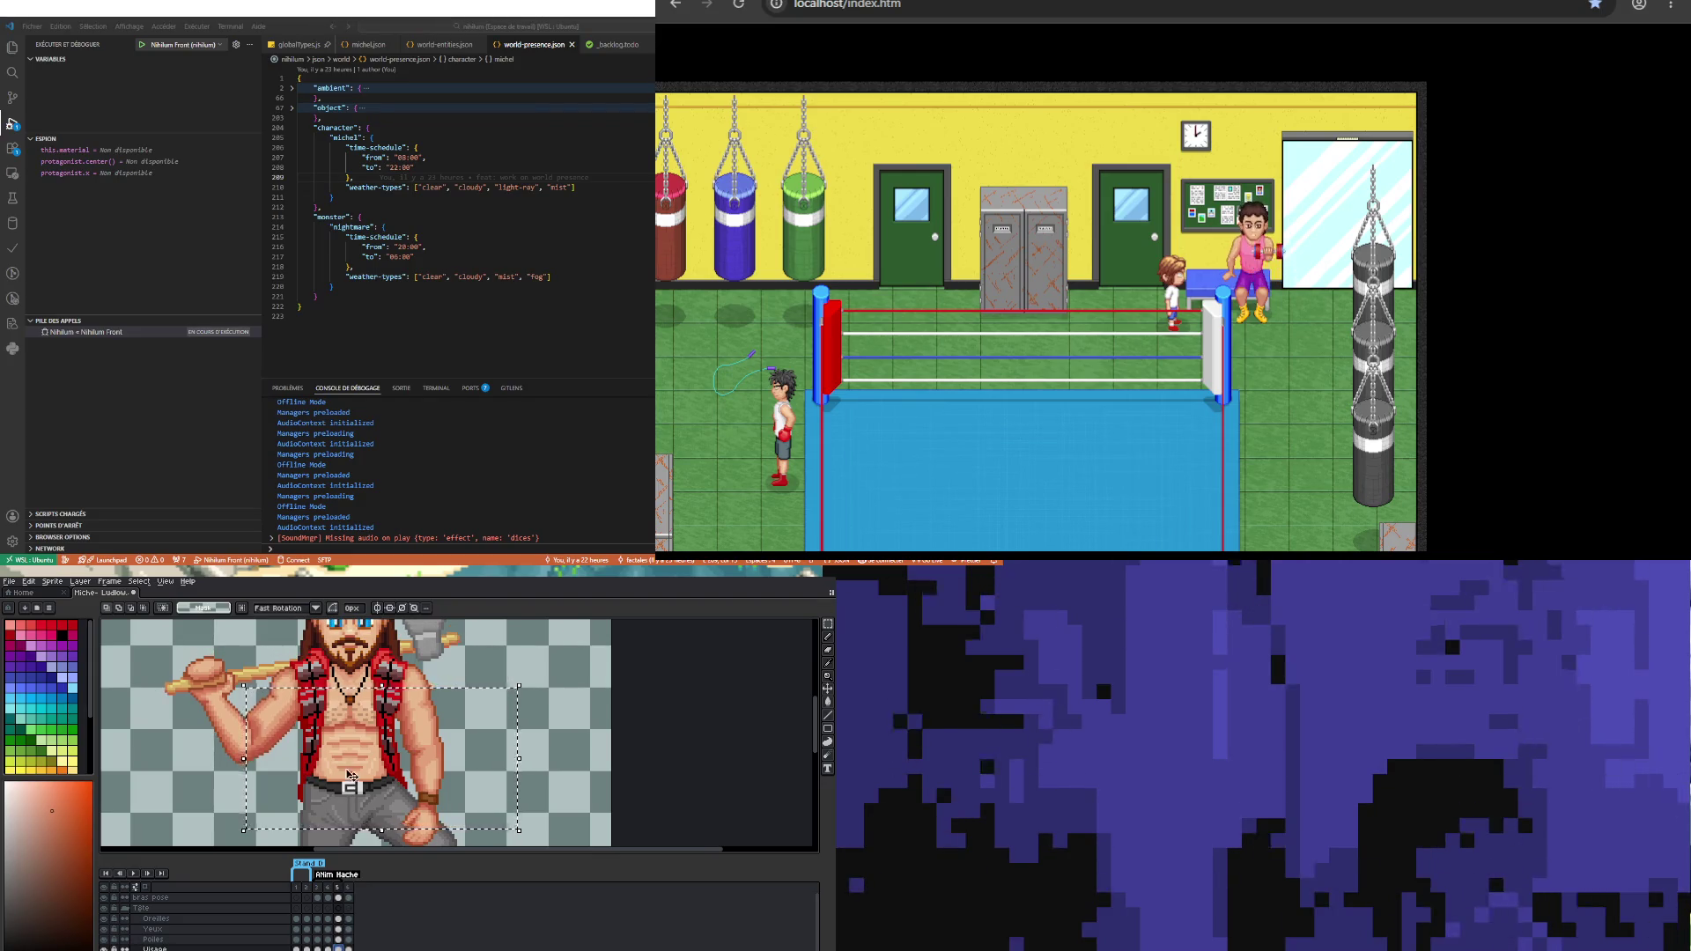
pyautogui.scroll(2, 350, 775)
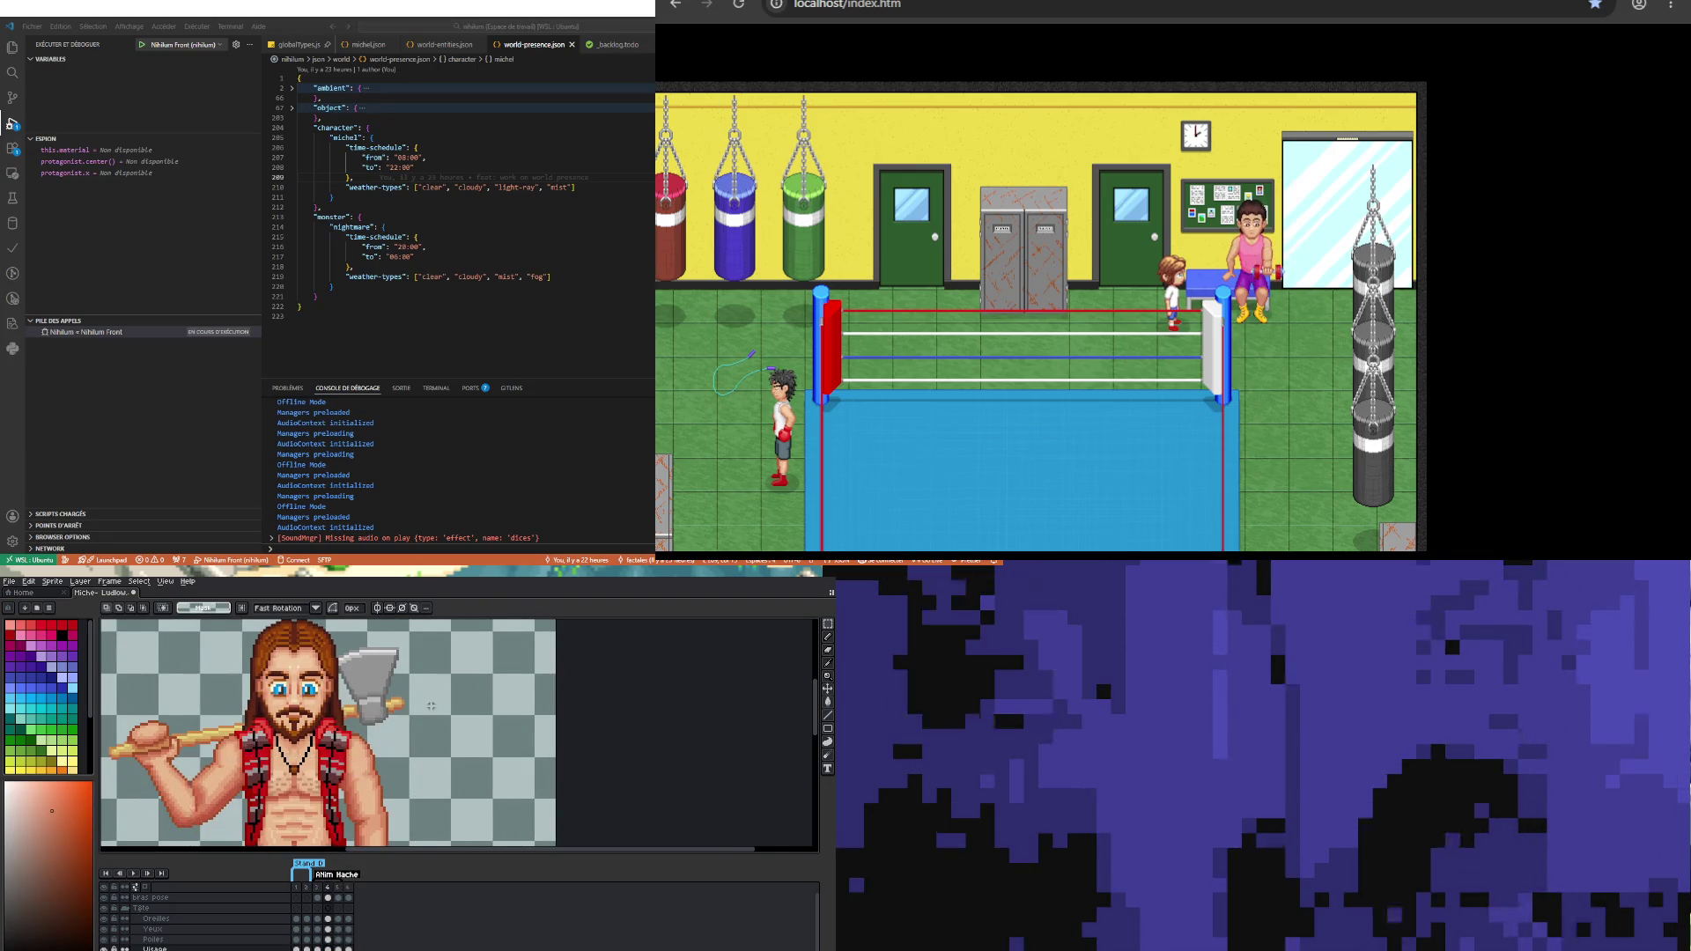
# Step: Commit the lifted arm pixels, clear the selection, and stop playback on frame 4
pyautogui.scroll(-2, 430, 706)
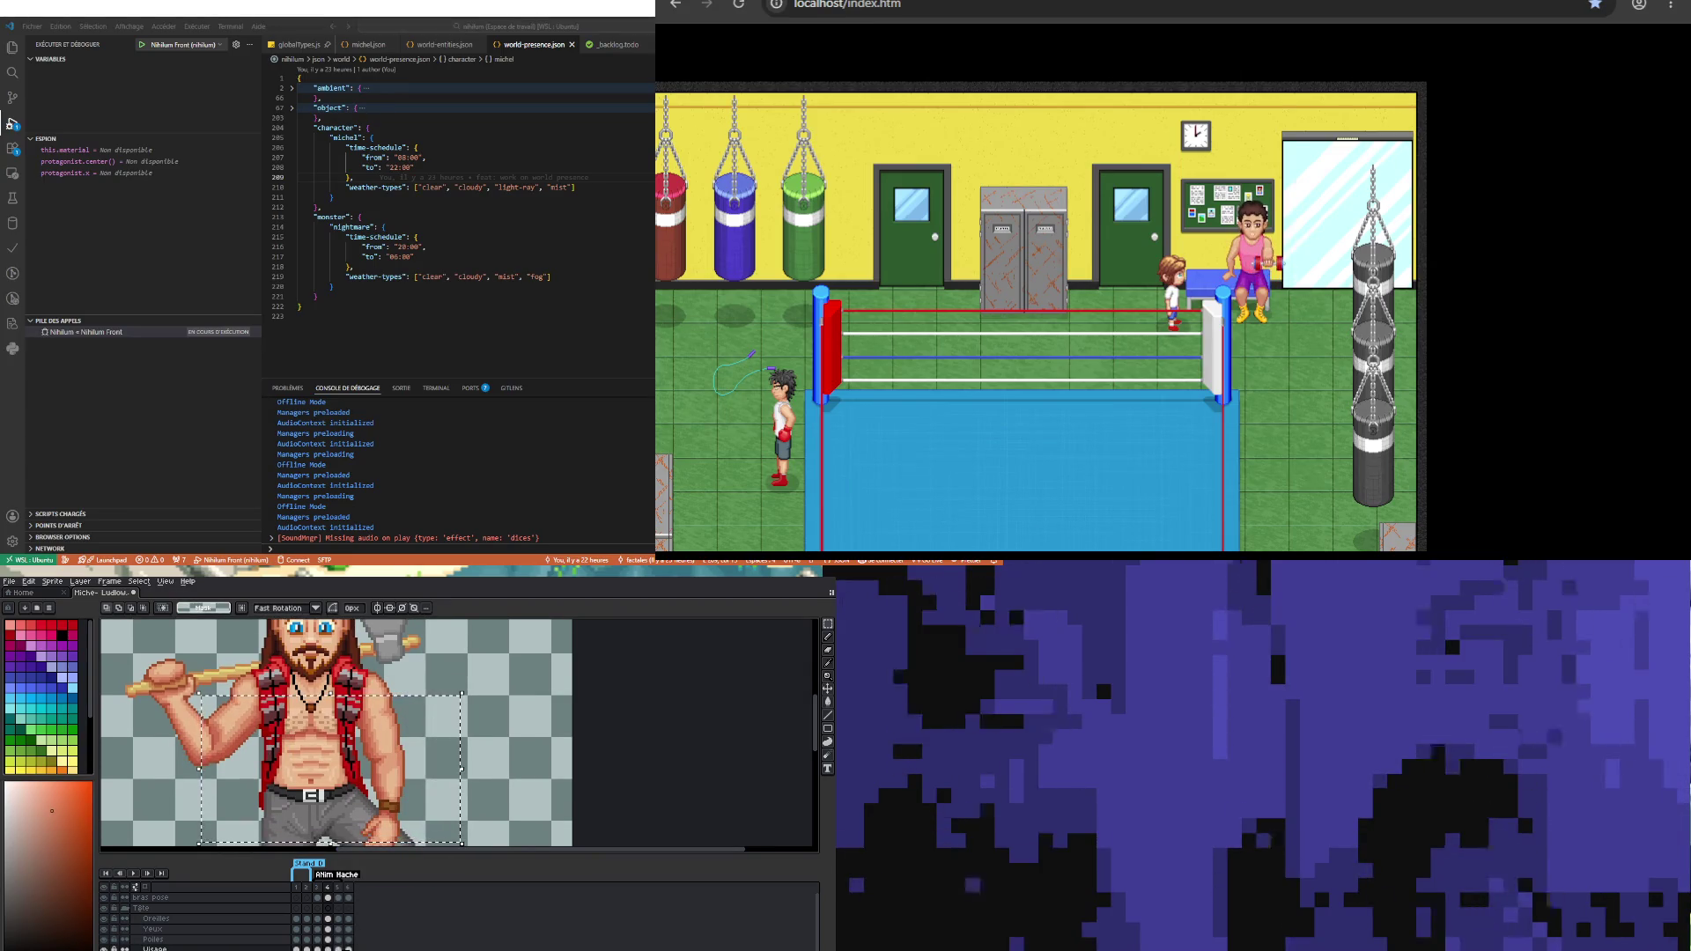
pyautogui.click(453, 766)
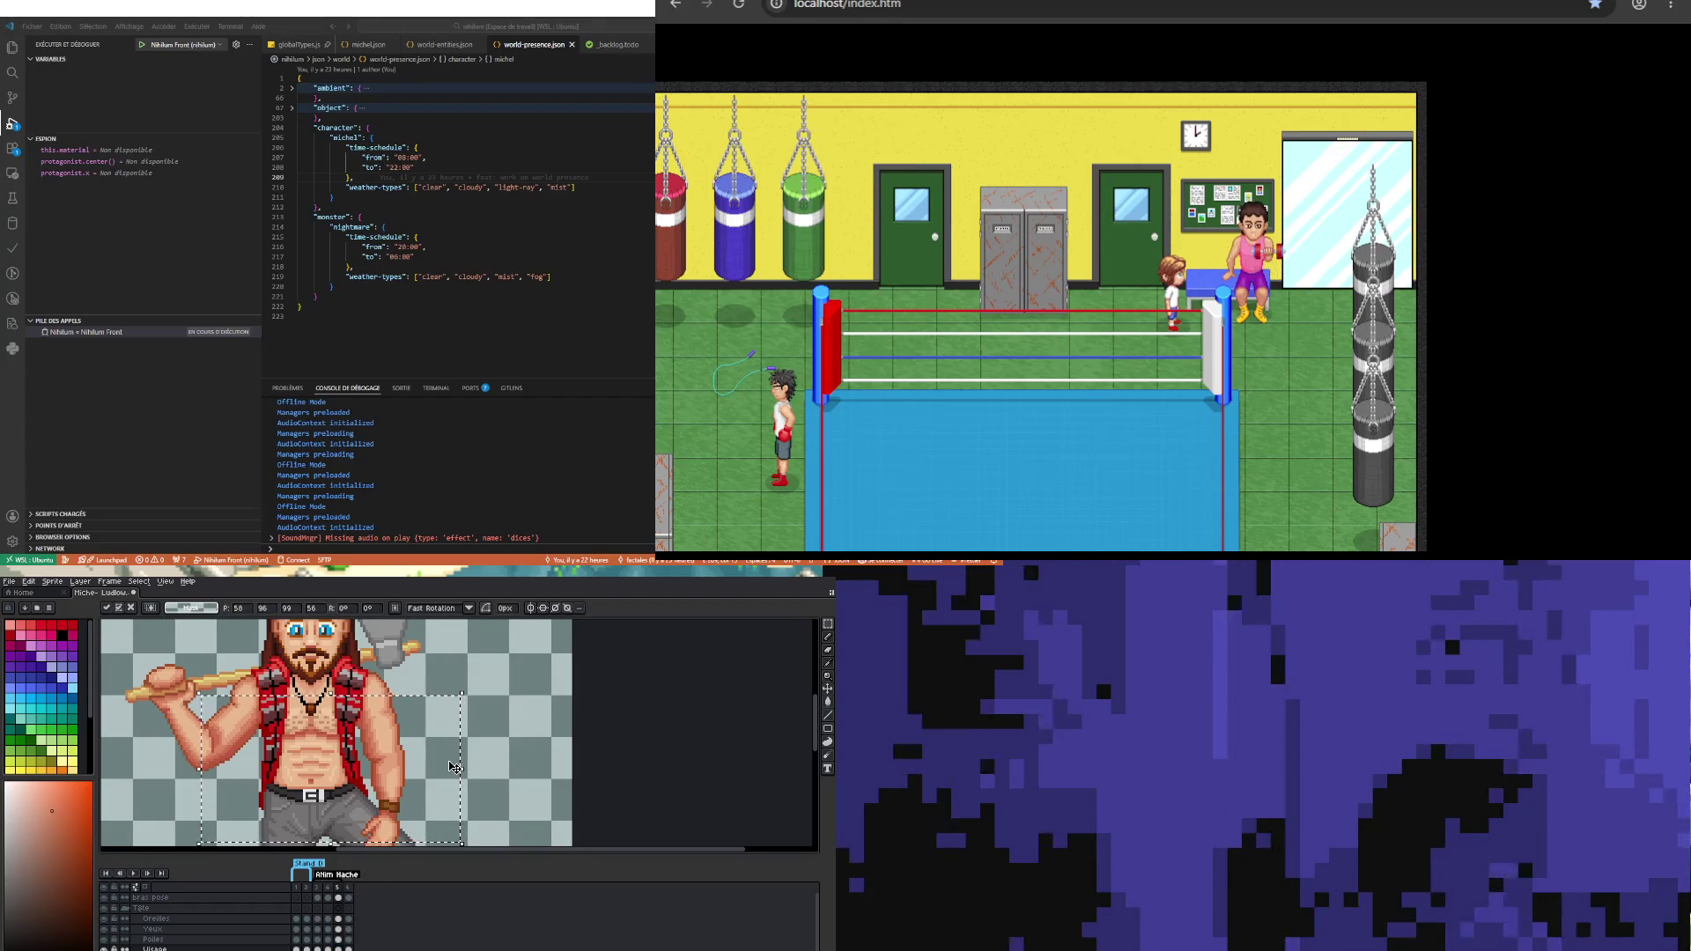
pyautogui.hotkey('ctrl', 'd')
pyautogui.click(135, 874)
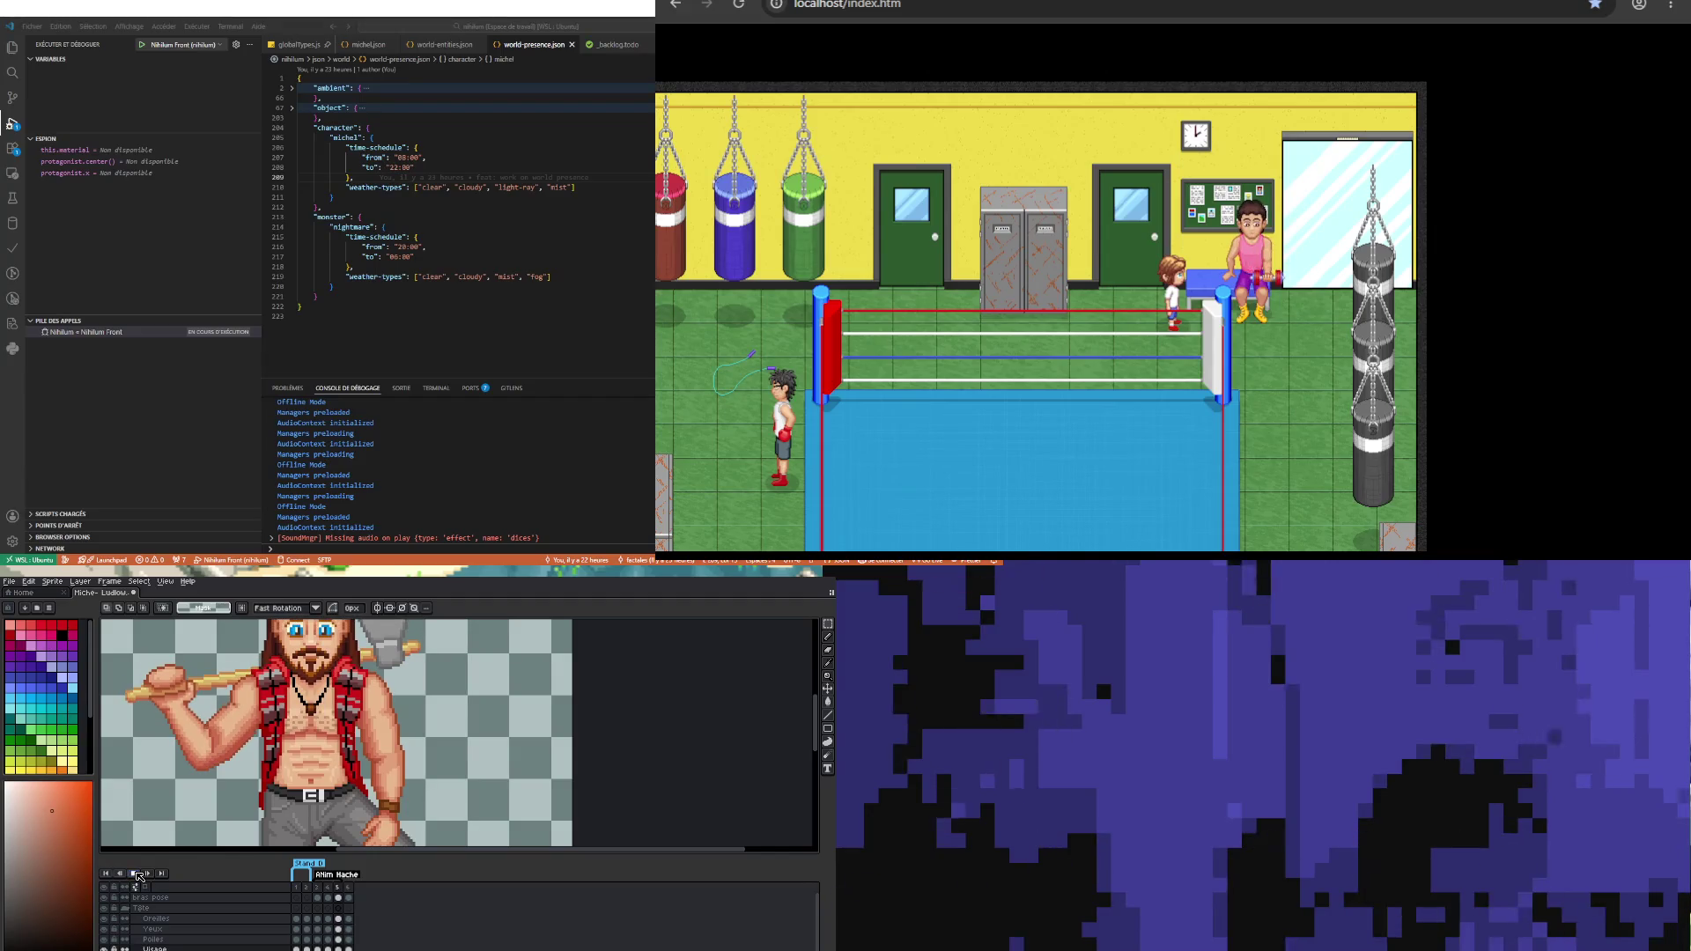
pyautogui.click(330, 946)
pyautogui.scroll(-2, 330, 947)
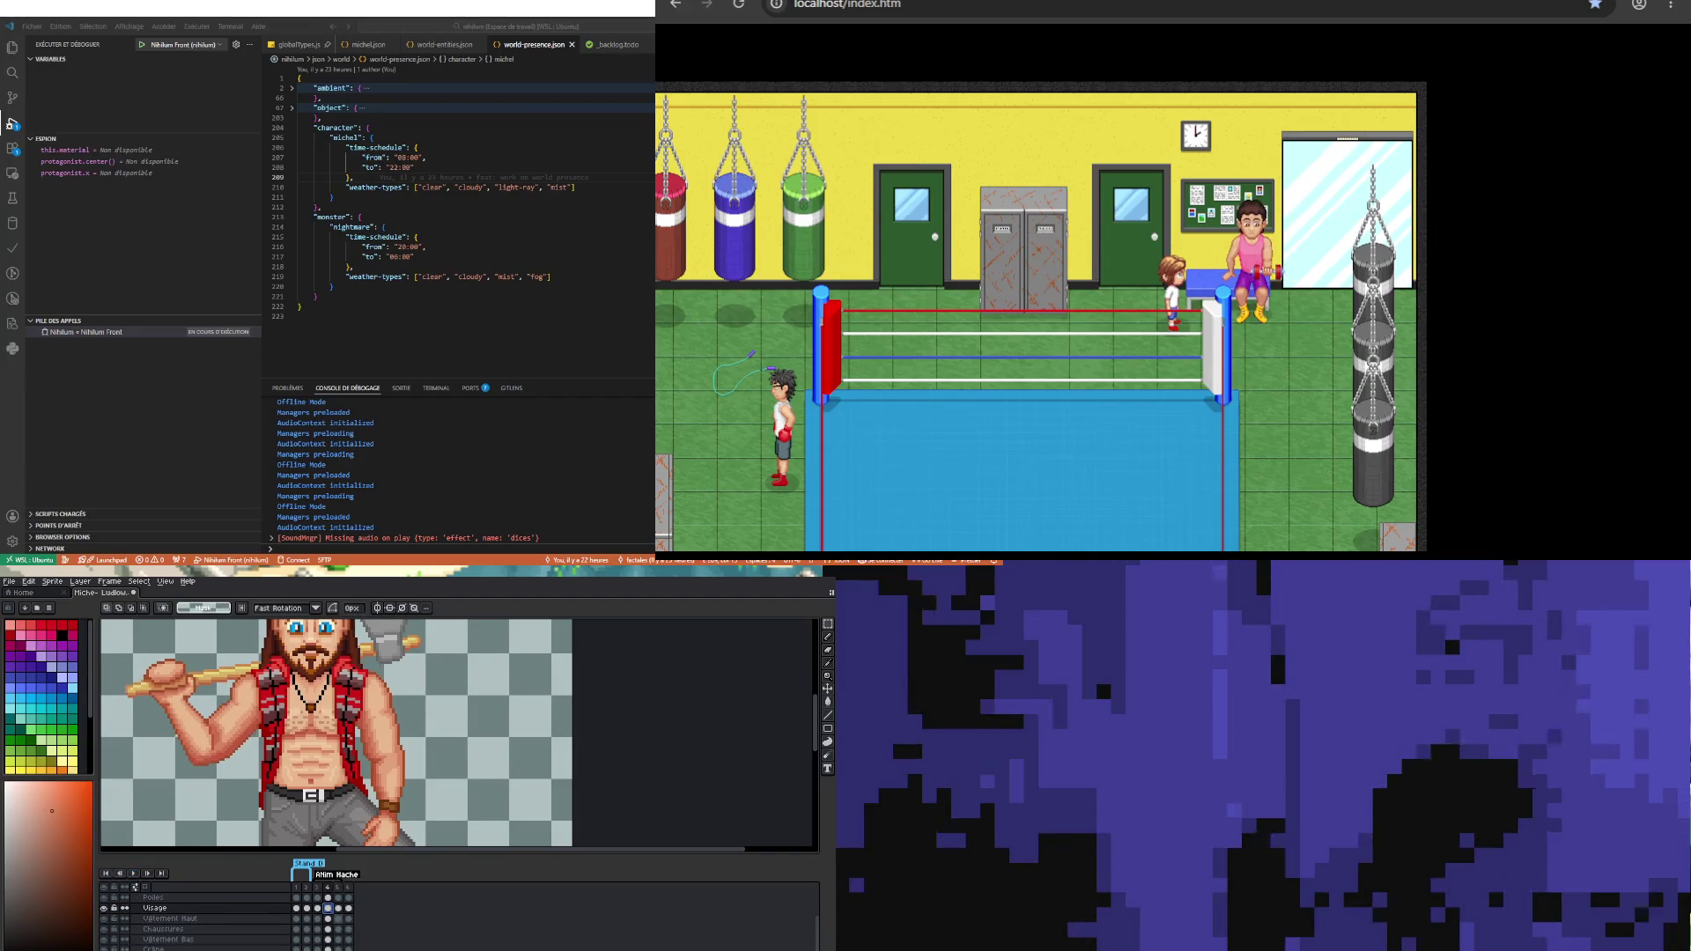
# Step: On frame 4's Vêtement Haut cel, select a rectangle over the torso
pyautogui.click(329, 919)
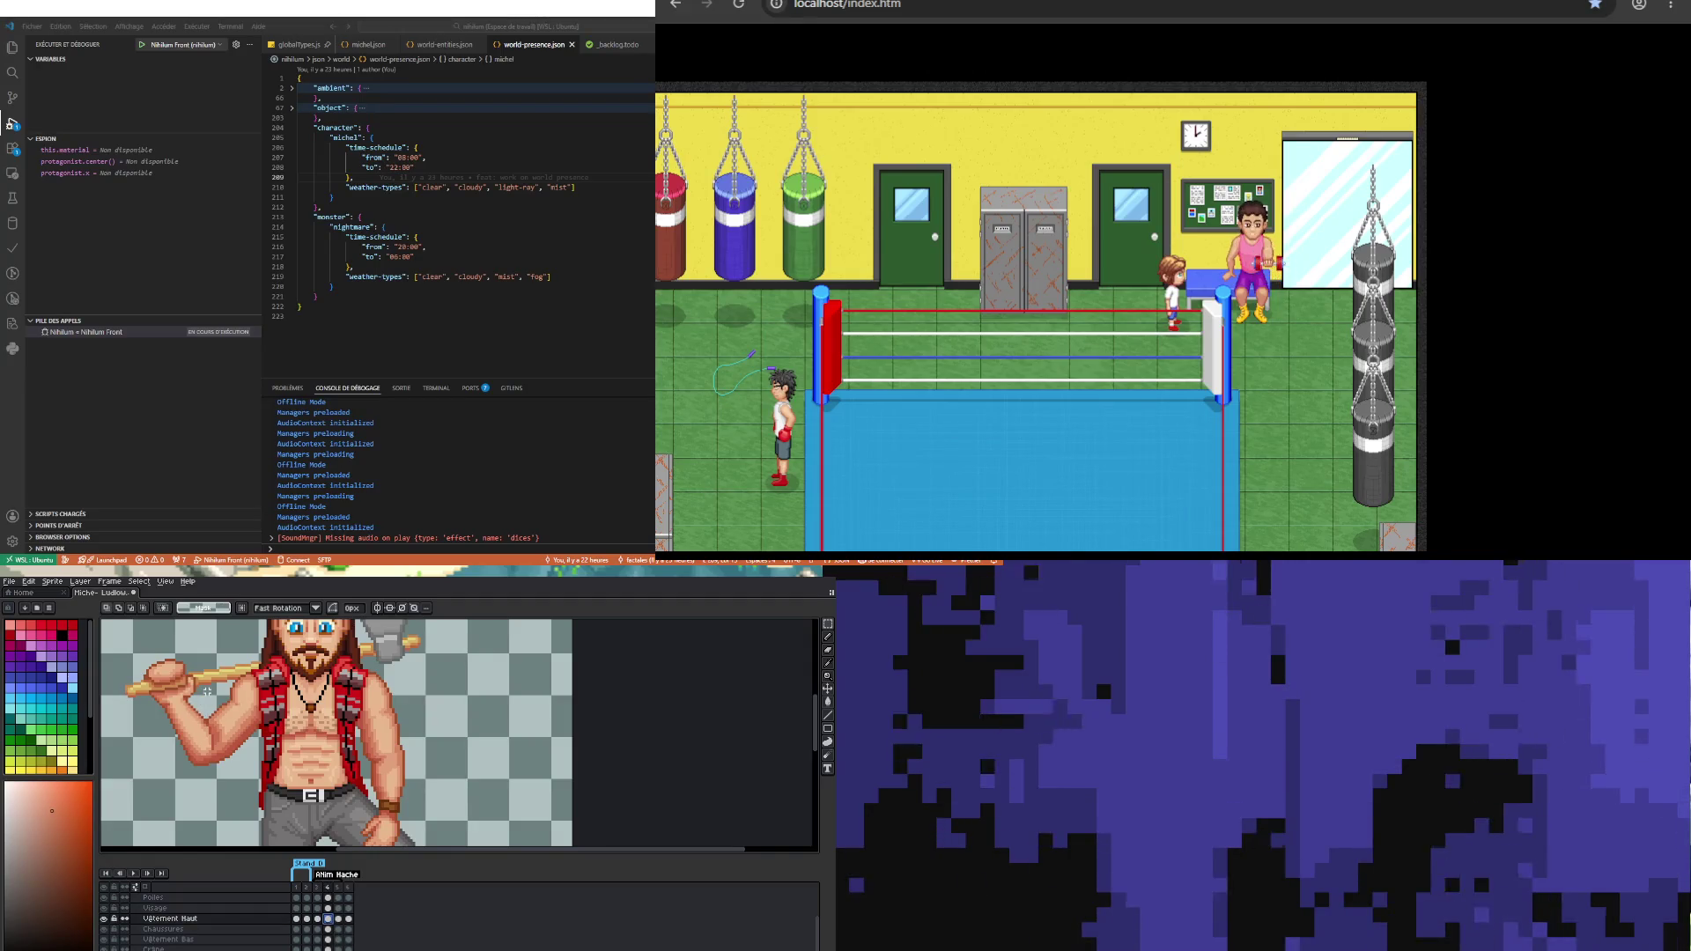
pyautogui.moveTo(207, 692); pyautogui.dragTo(472, 848)
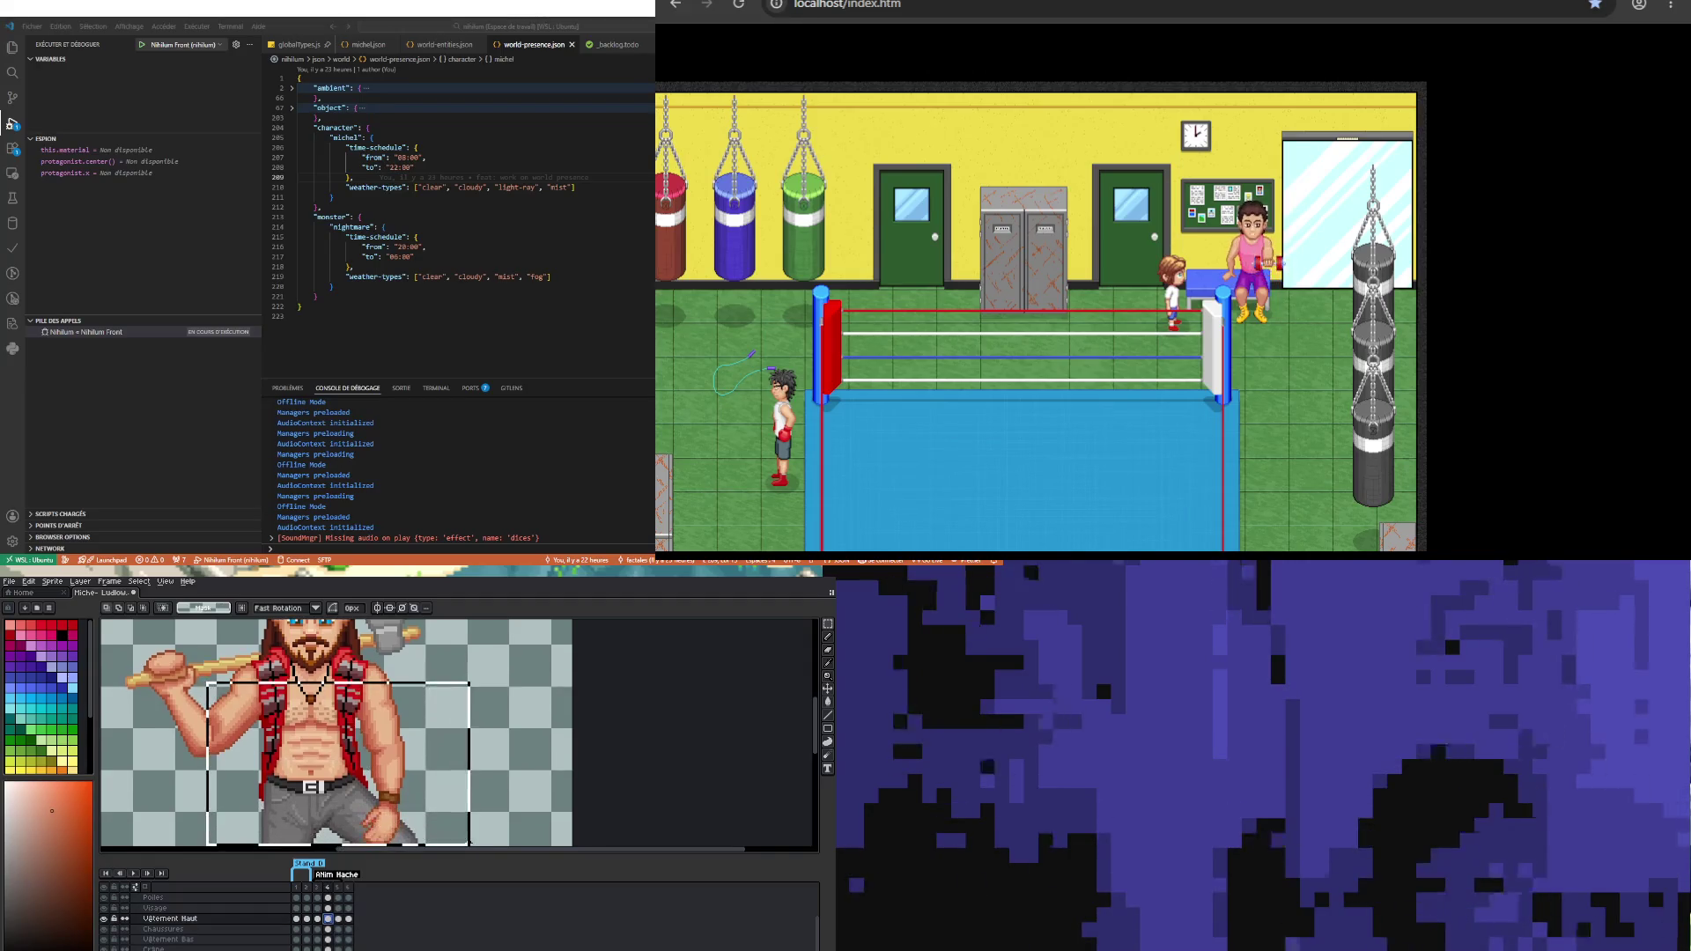
pyautogui.click(339, 918)
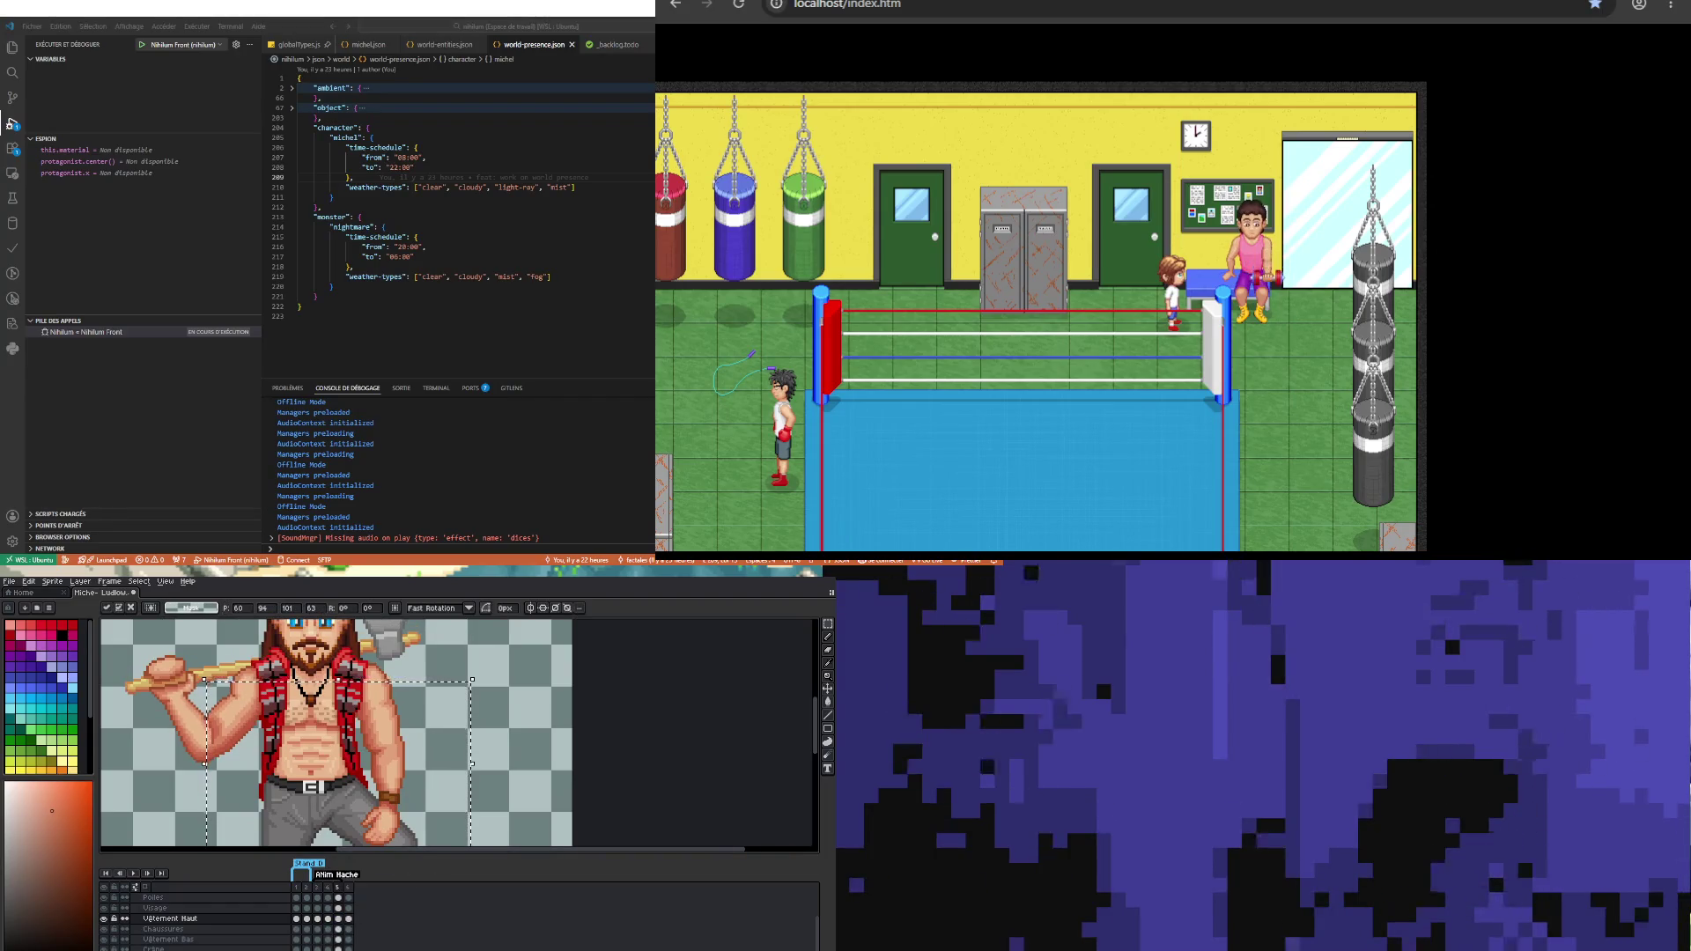
pyautogui.click(329, 918)
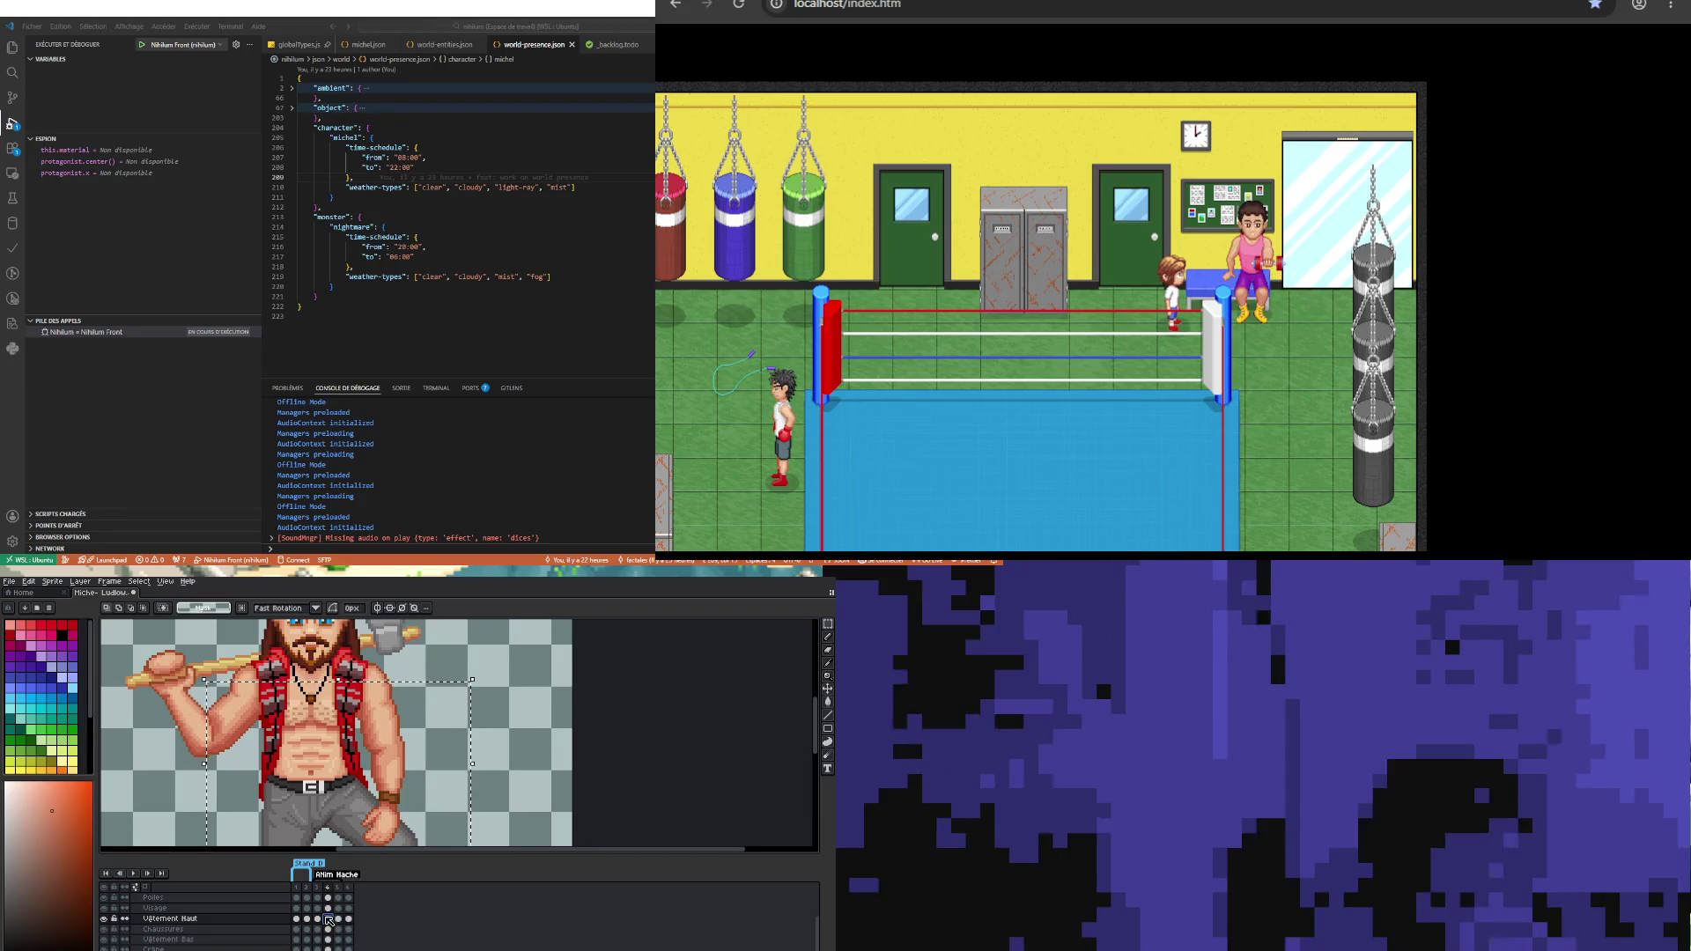
# Step: Hide the Vêtement Haut vest layer, zoom out, and make the Visage layer active
pyautogui.click(103, 918)
pyautogui.doubleClick(103, 919)
pyautogui.press('-')
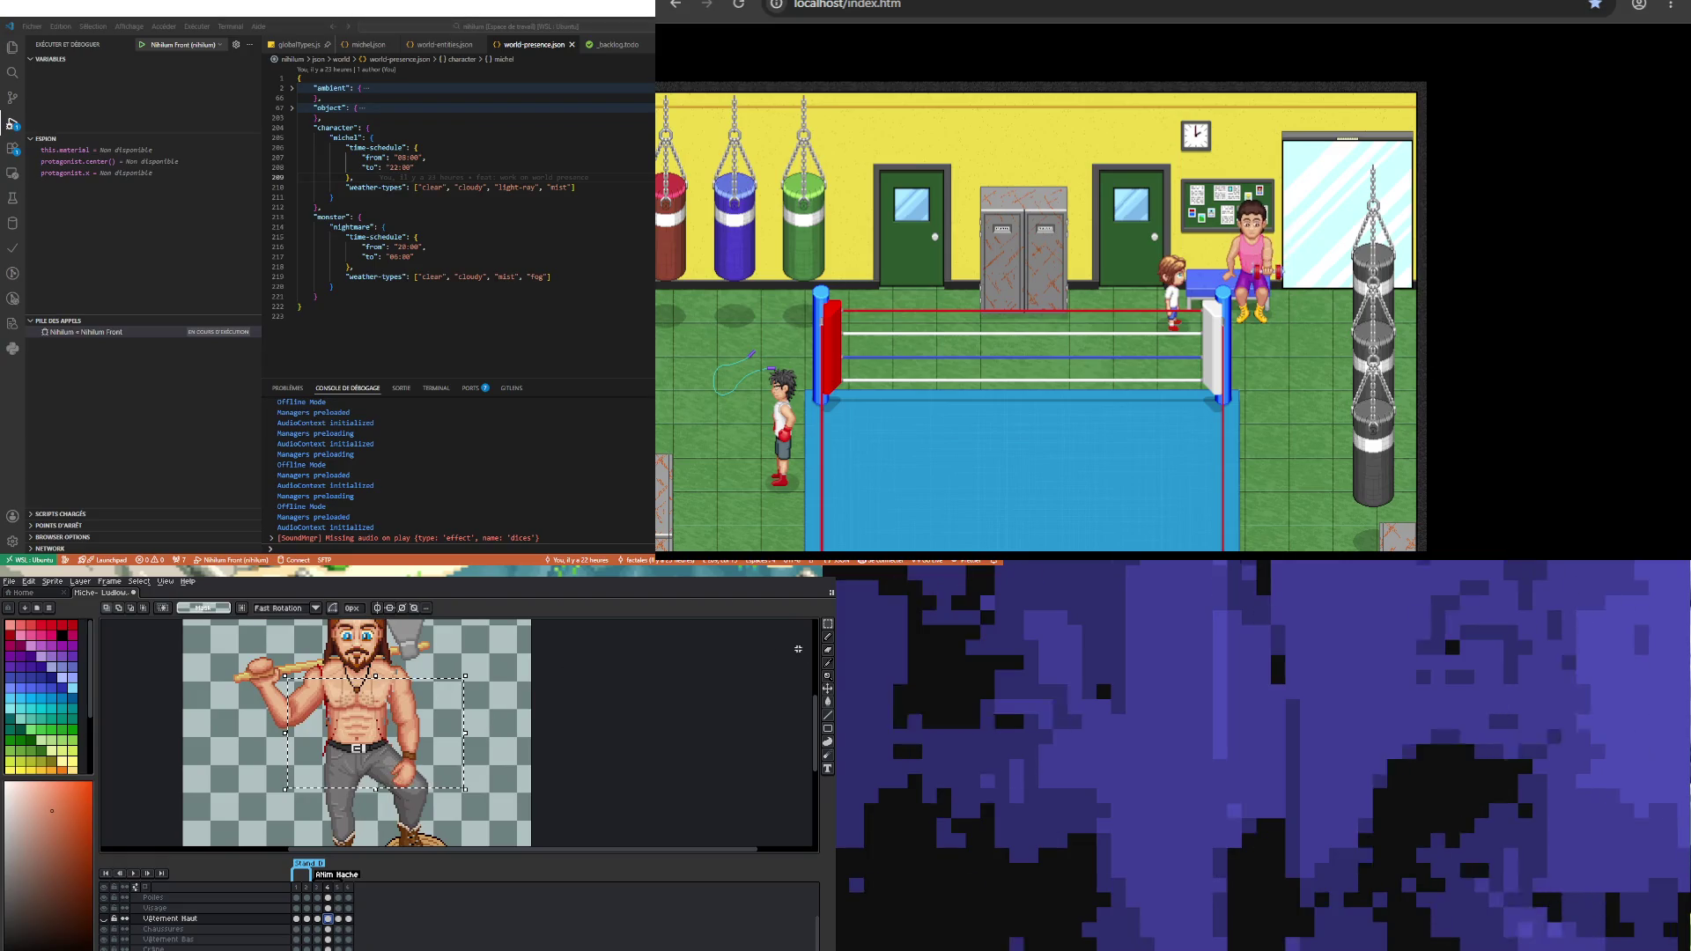
pyautogui.click(827, 625)
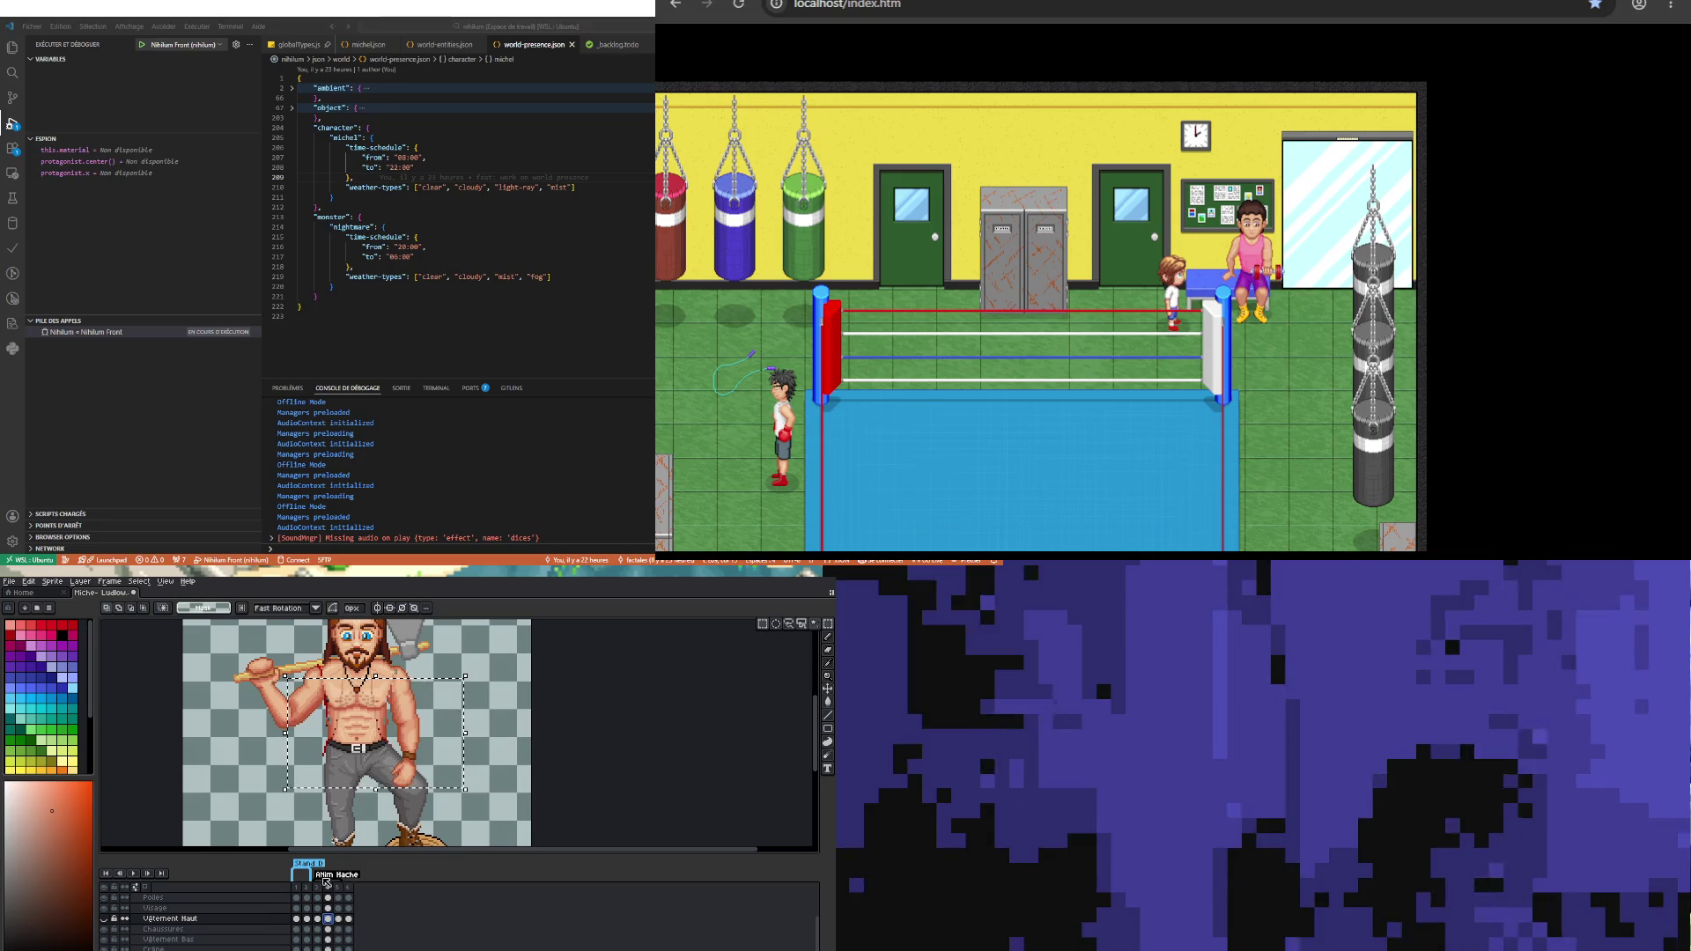
pyautogui.keyDown('ctrl'); pyautogui.click(330, 704); pyautogui.keyUp('ctrl')
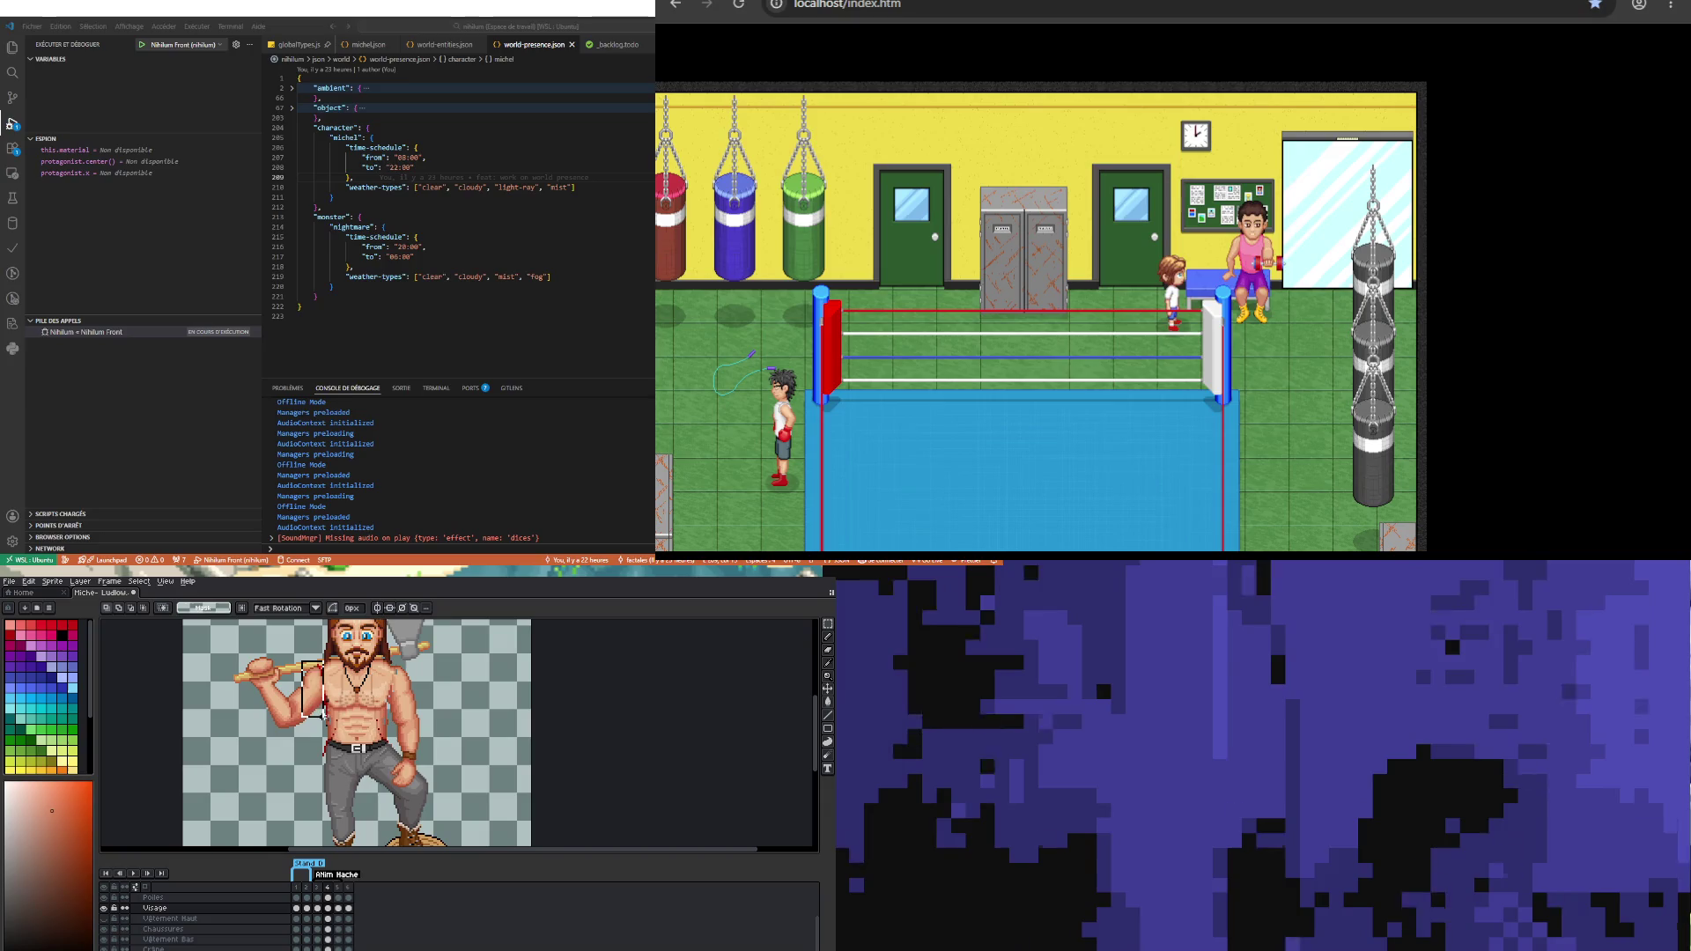
# Step: Add rectangles around the left arm and the right arm with torso to the selection
pyautogui.scroll(2, 371, 687)
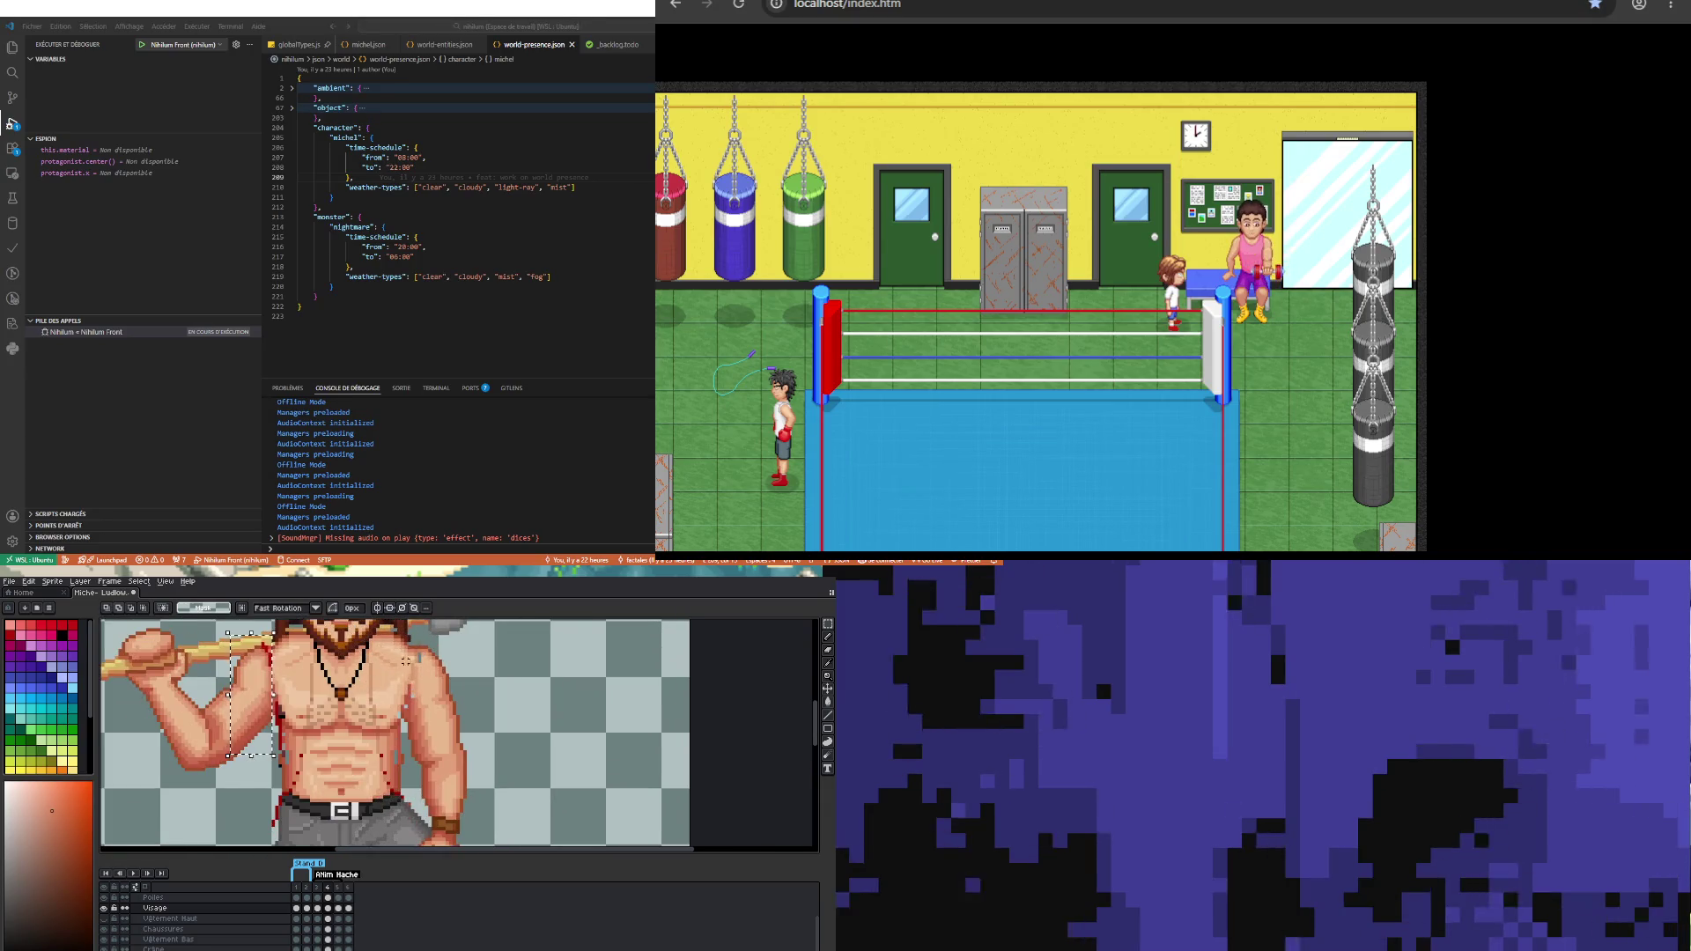
pyautogui.moveTo(384, 650); pyautogui.dragTo(467, 822)
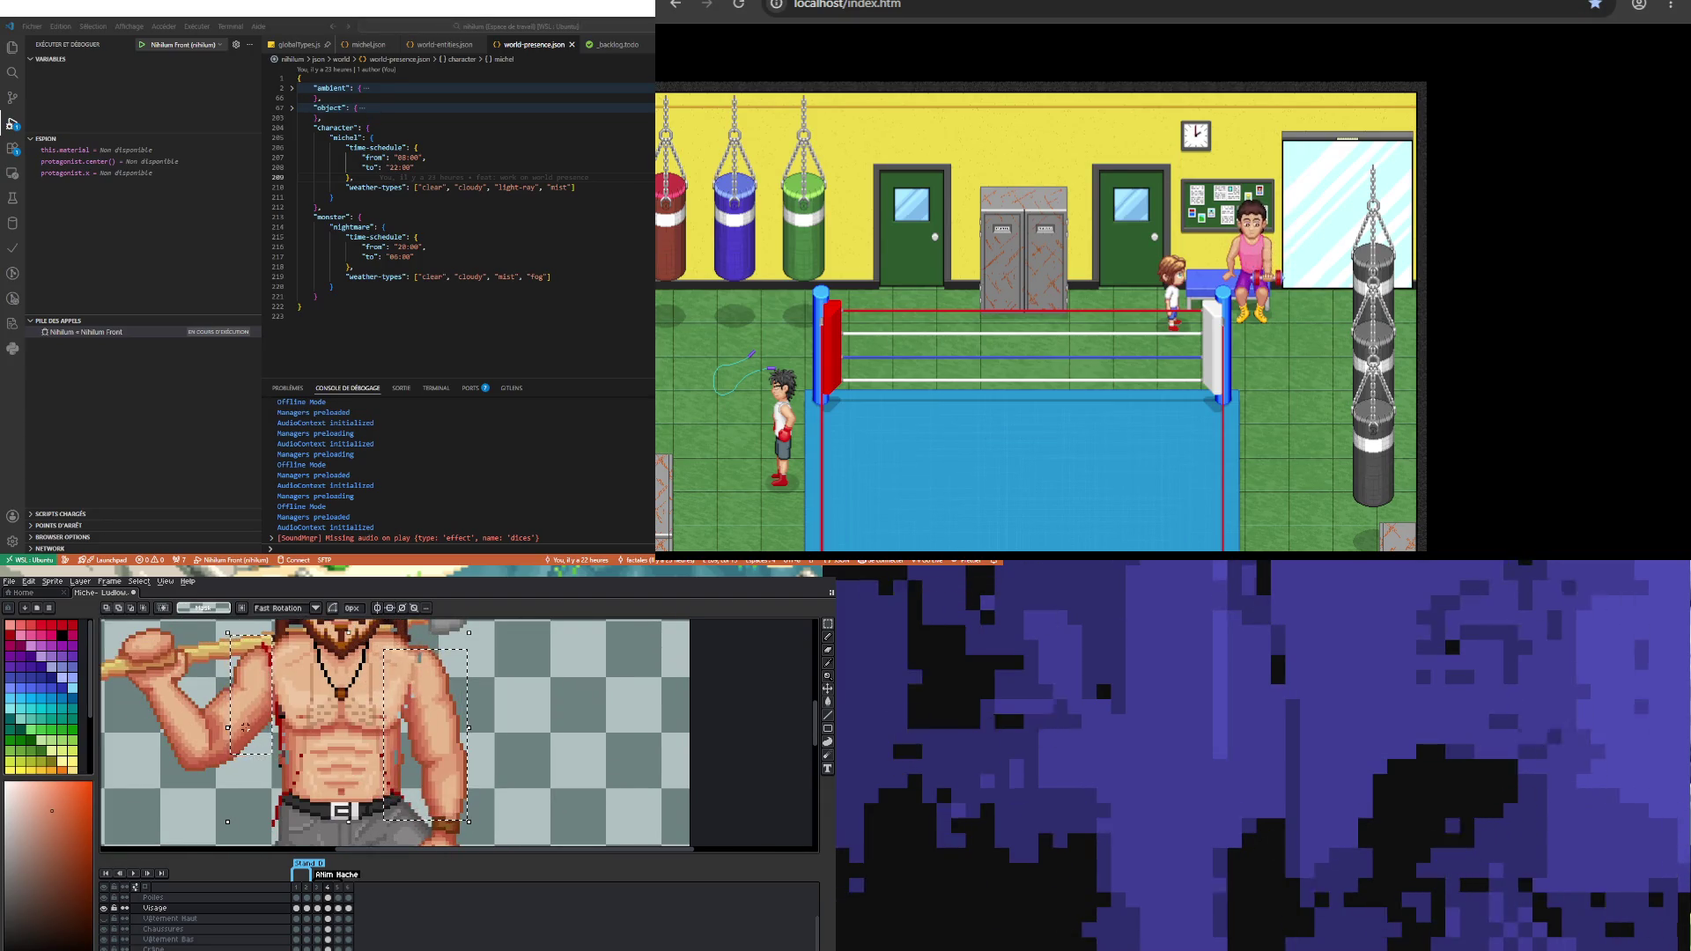
pyautogui.moveTo(206, 689)
pyautogui.mouseDown()
pyautogui.moveTo(253, 824)
pyautogui.moveTo(318, 842)
pyautogui.mouseUp()
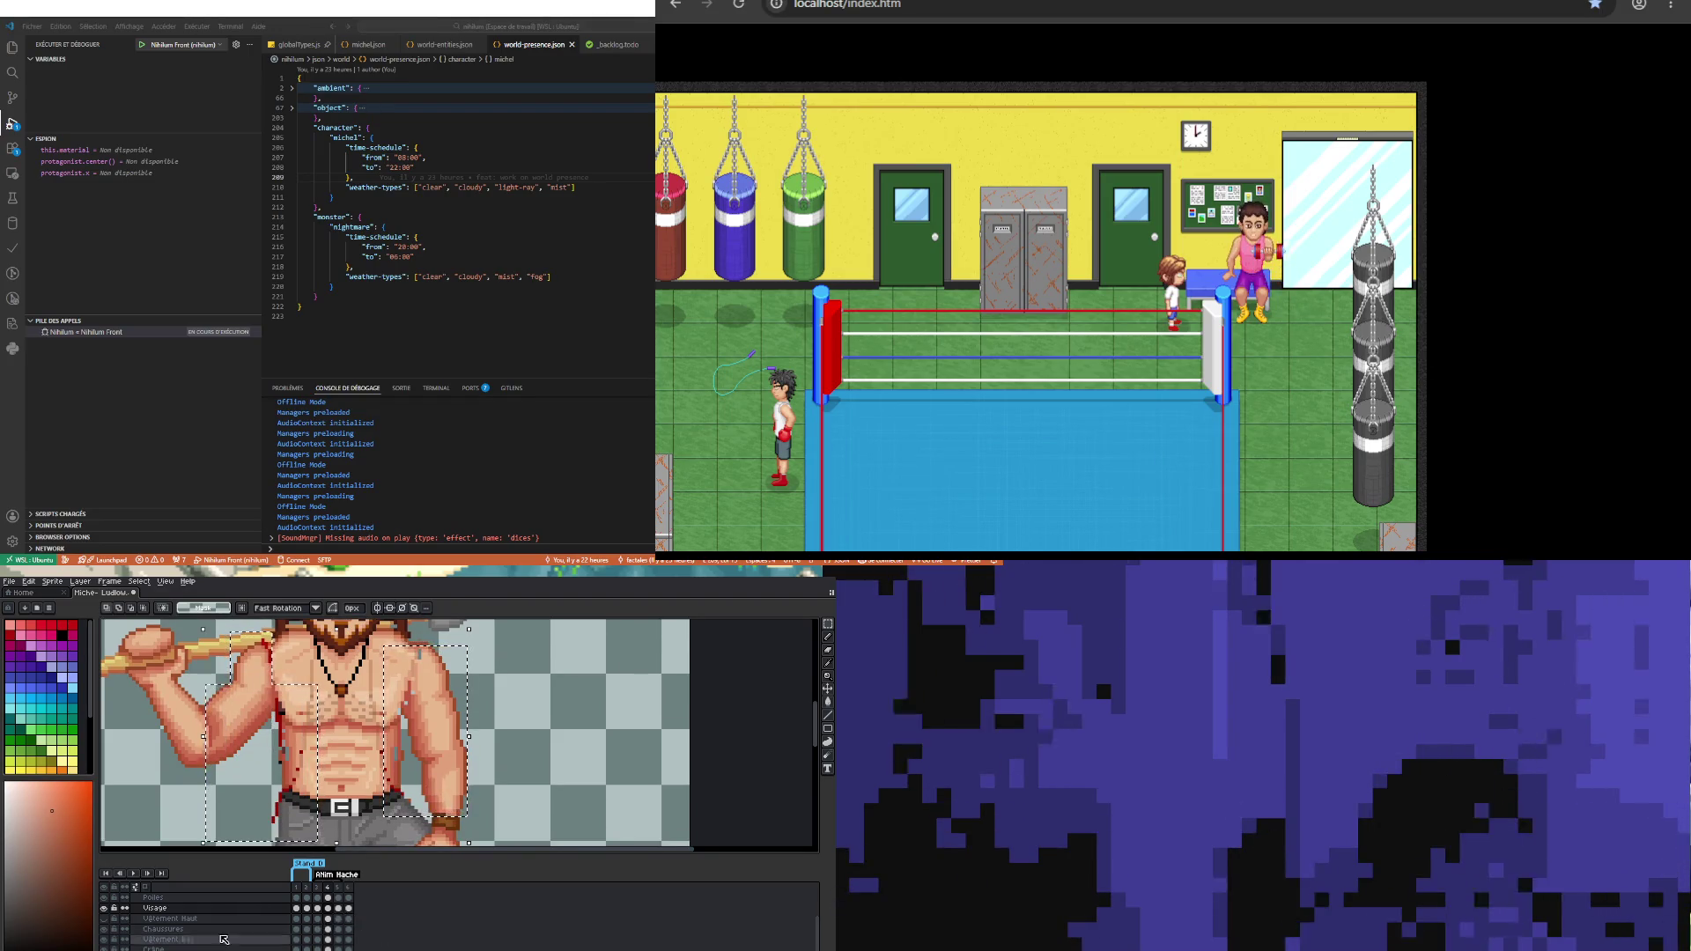
# Step: Reshow Vêtement Haut, clear the selection, then hide the vest again on frame 3
pyautogui.click(104, 918)
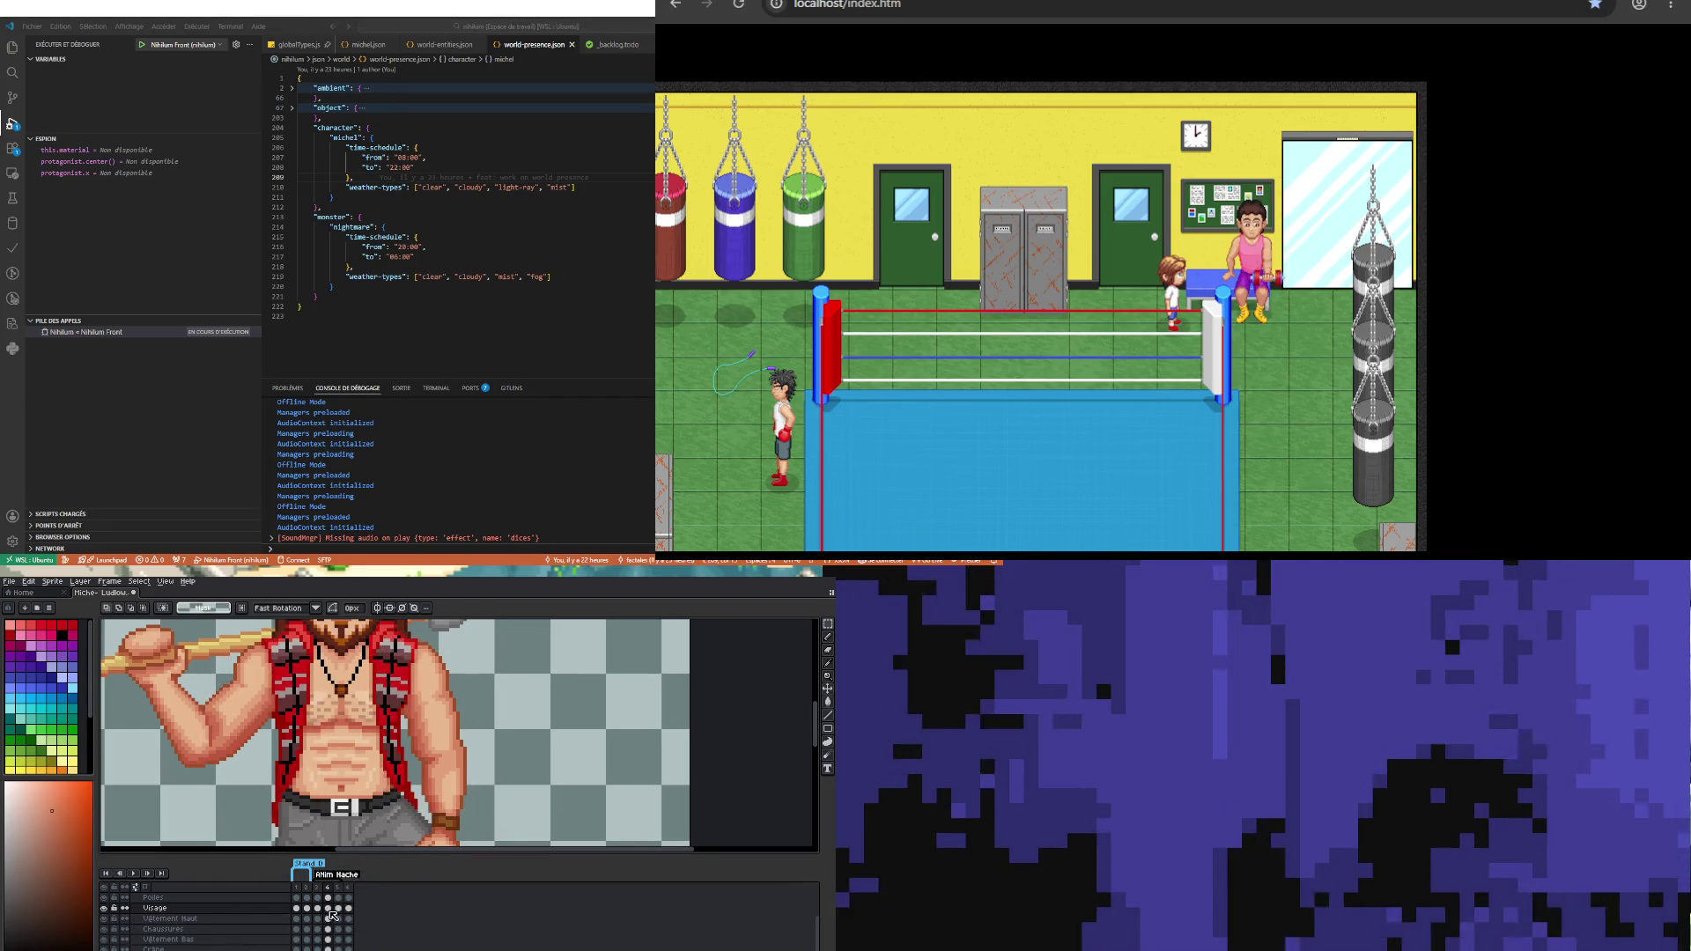
pyautogui.click(327, 918)
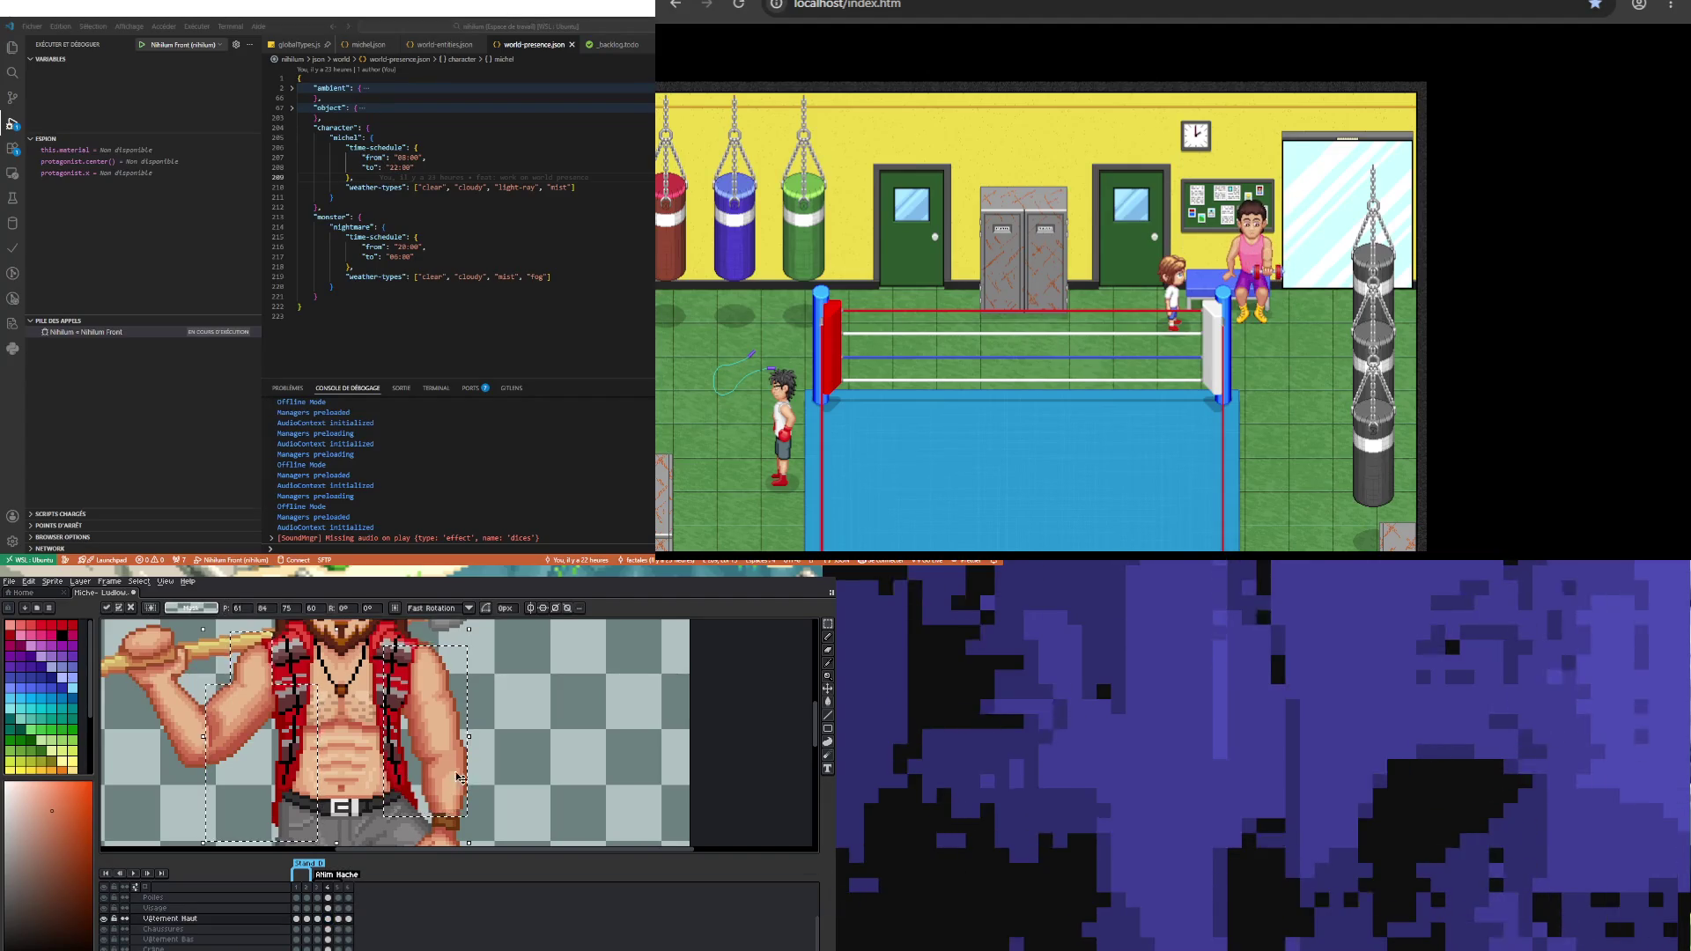
pyautogui.hotkey('ctrl', 'd')
pyautogui.click(317, 919)
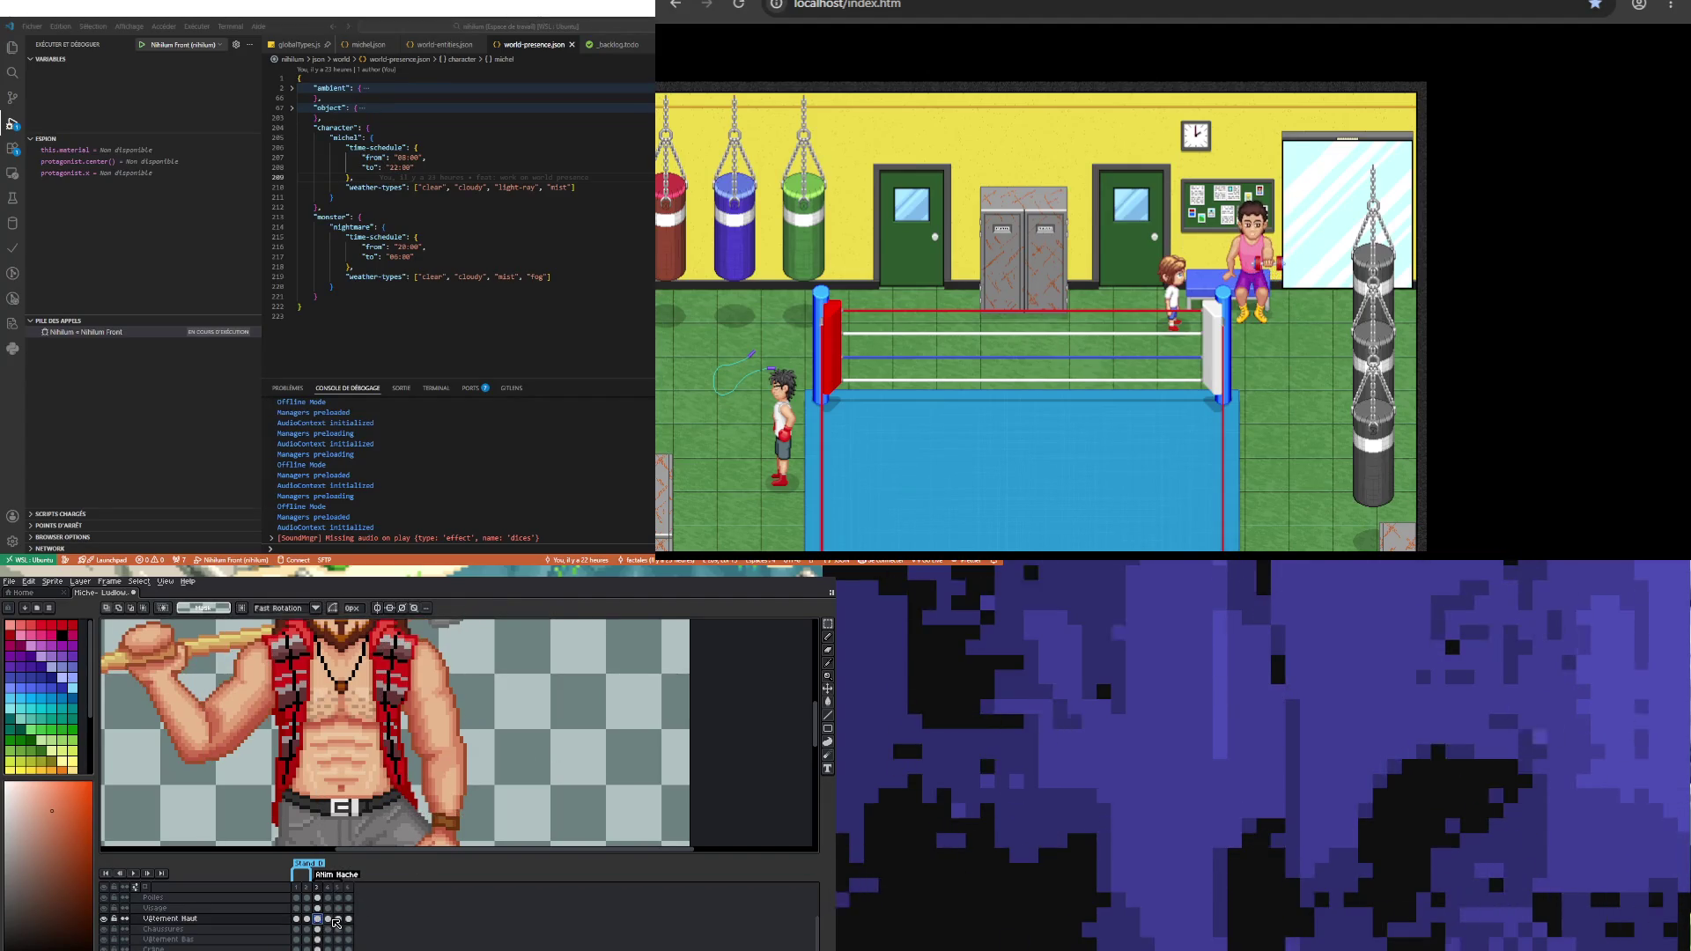
pyautogui.click(103, 919)
pyautogui.scroll(1, 308, 714)
pyautogui.scroll(-2, 264, 686)
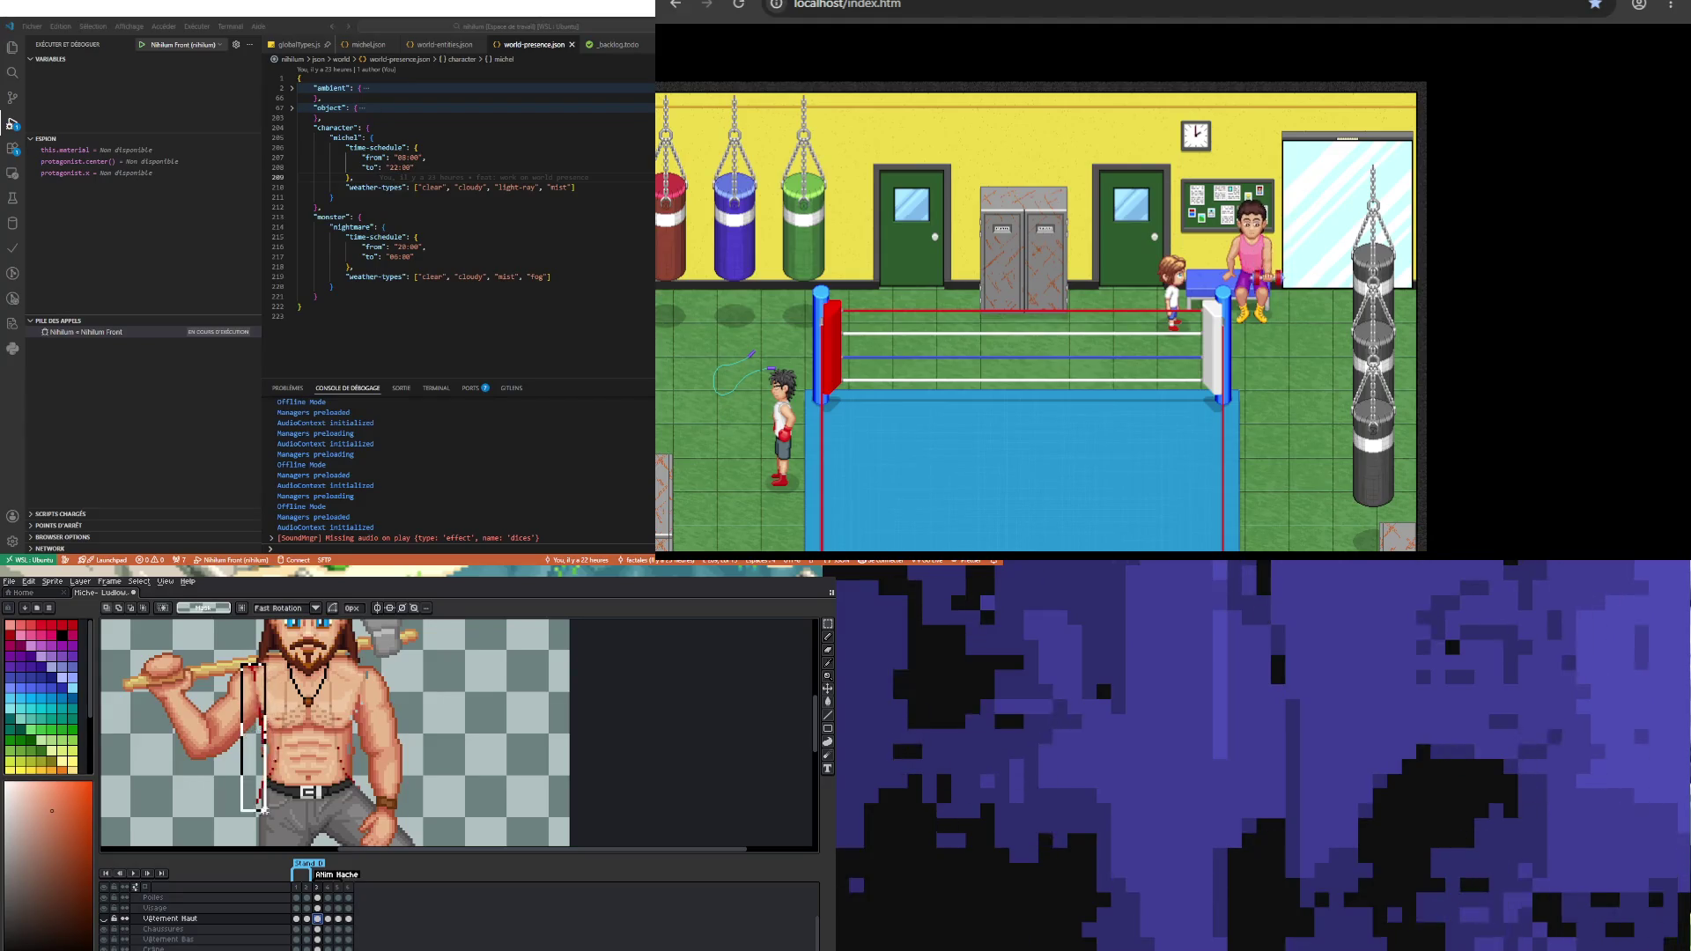
# Step: Add a selection beside the torso, activate Visage on frame 3, and reshow the red vest
pyautogui.moveTo(280, 823); pyautogui.dragTo(283, 826)
pyautogui.moveTo(332, 669)
pyautogui.mouseDown()
pyautogui.moveTo(420, 776)
pyautogui.moveTo(425, 817)
pyautogui.mouseUp()
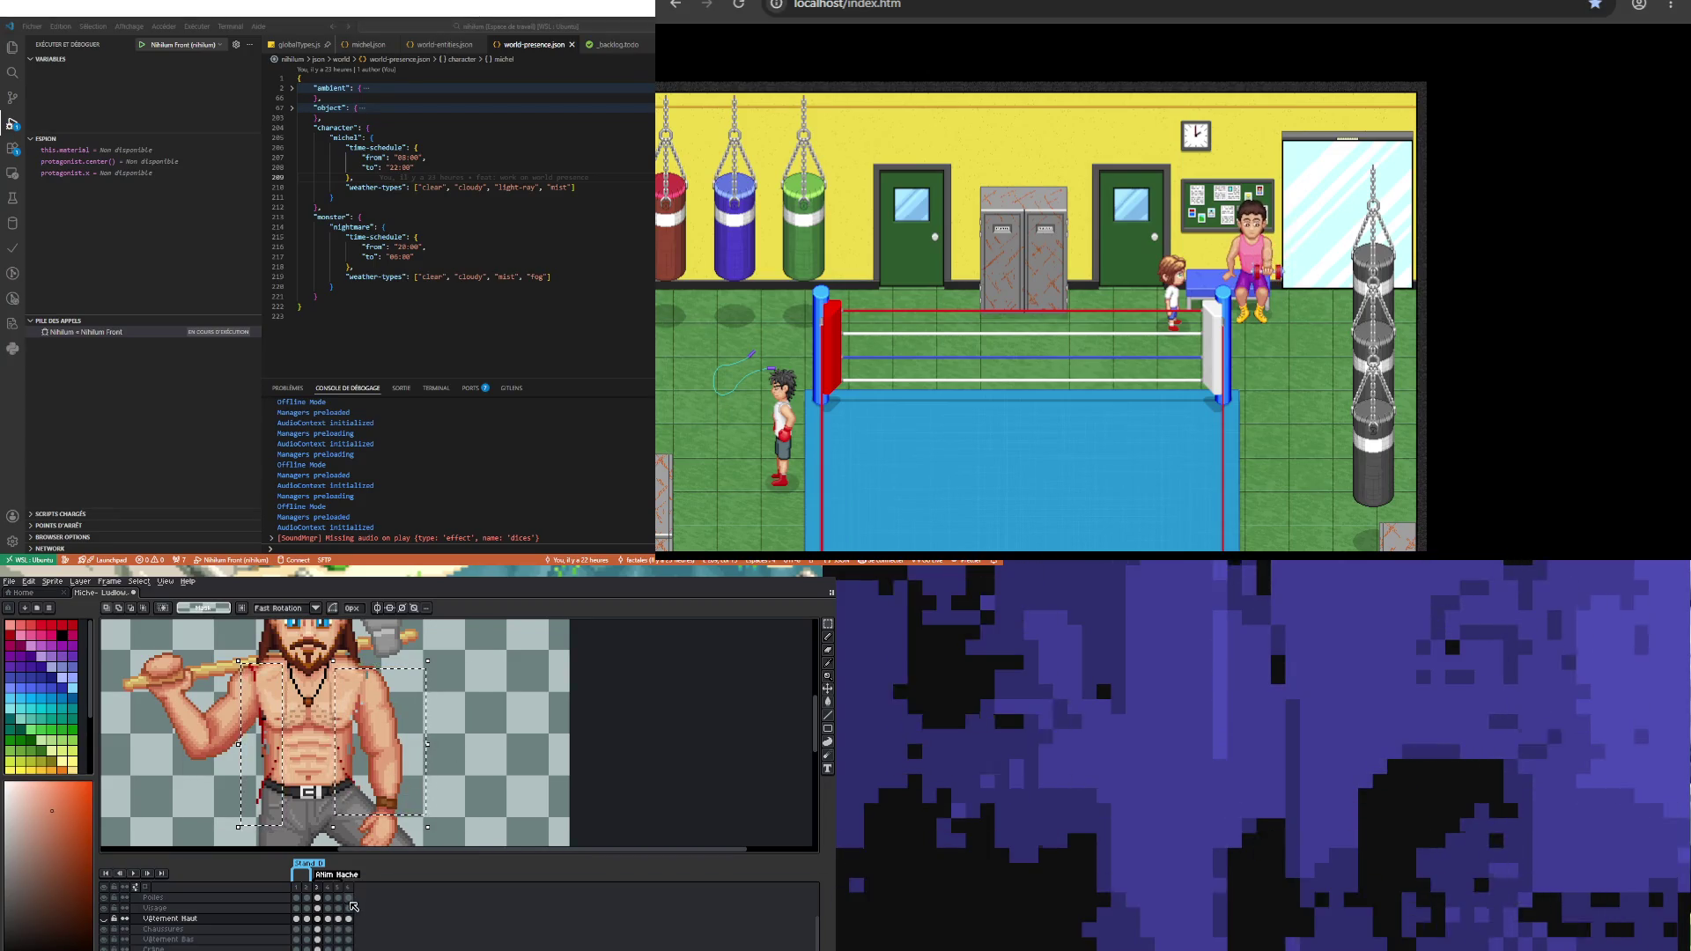
pyautogui.click(322, 908)
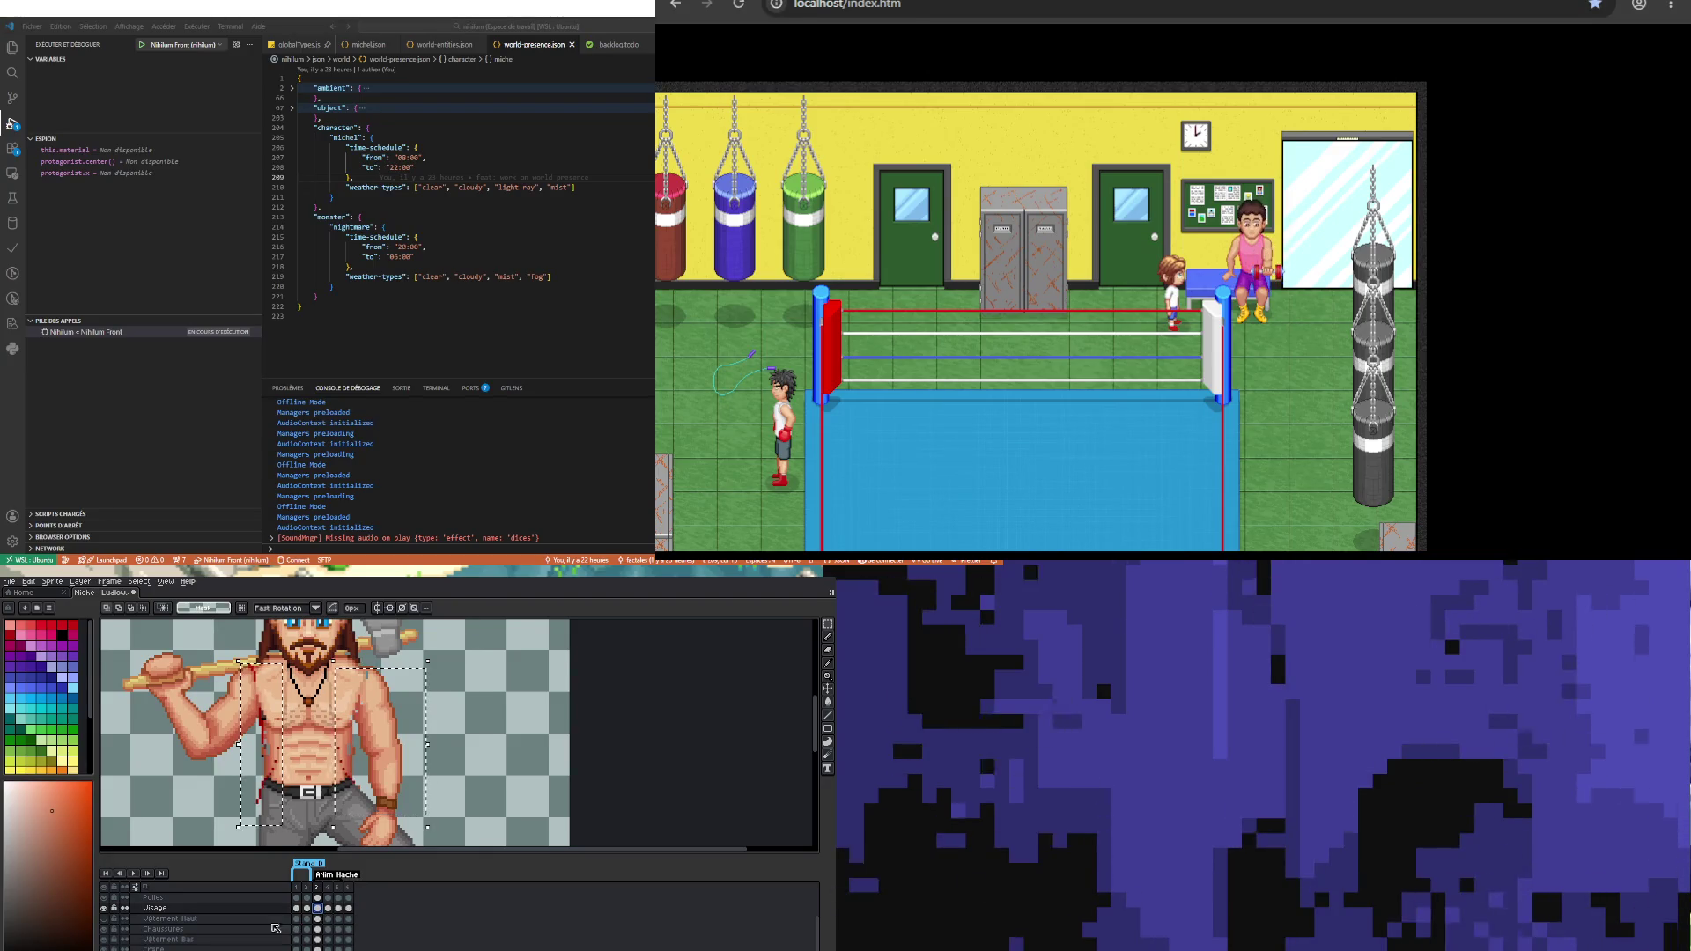
pyautogui.click(107, 912)
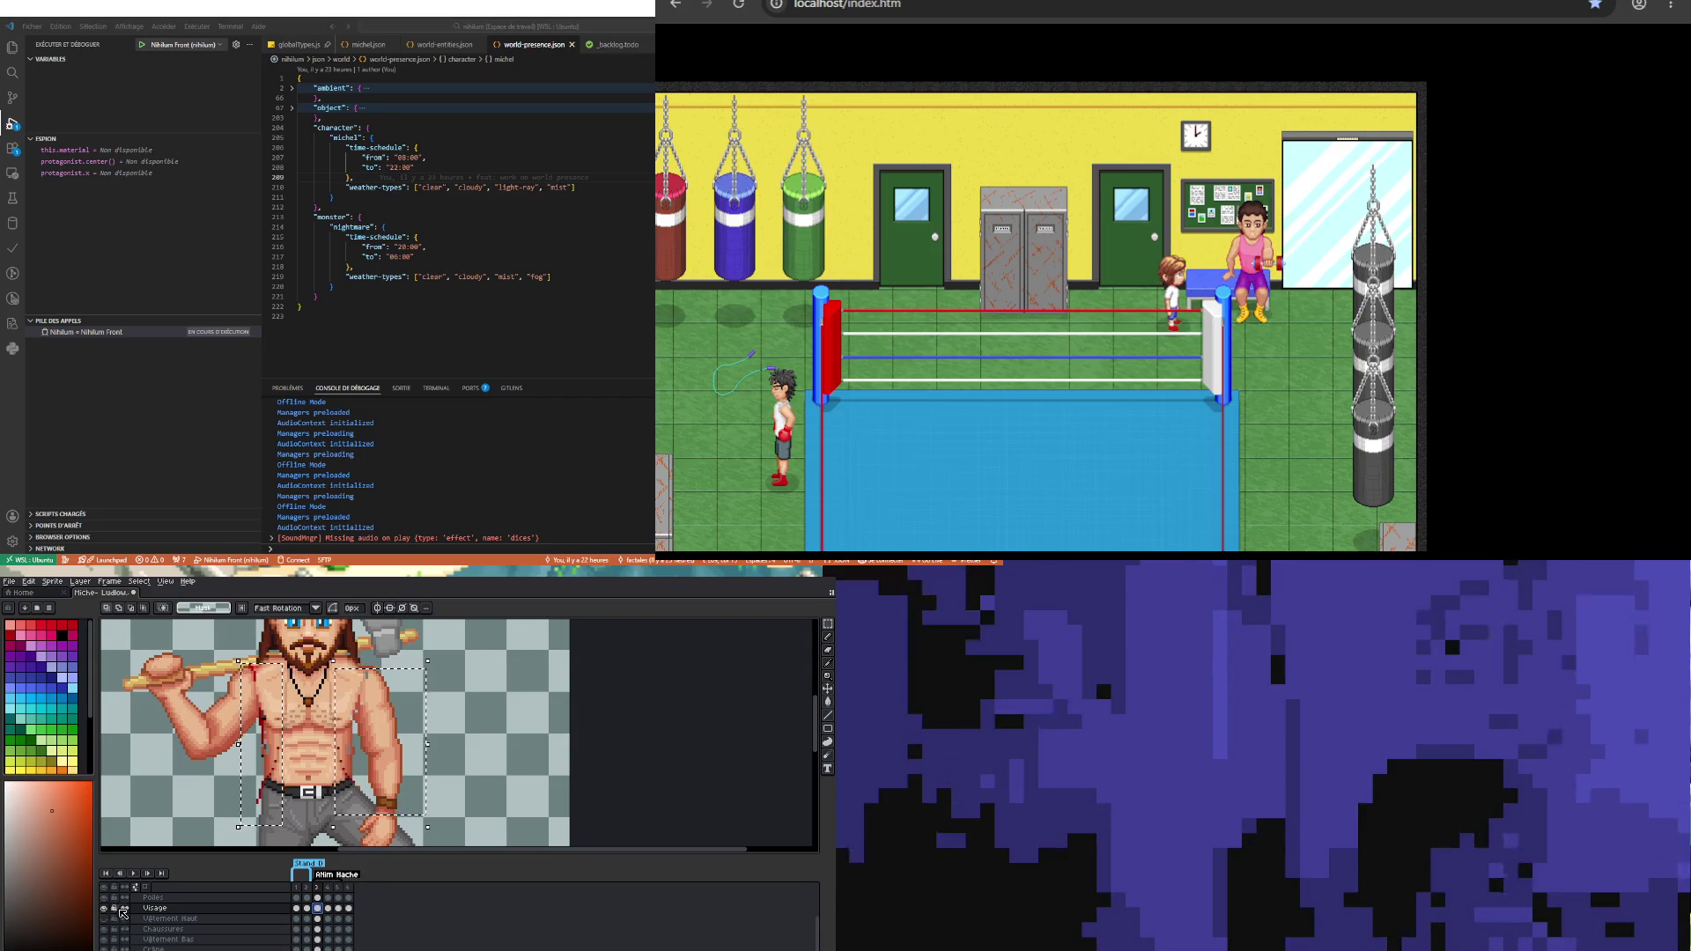
pyautogui.click(105, 919)
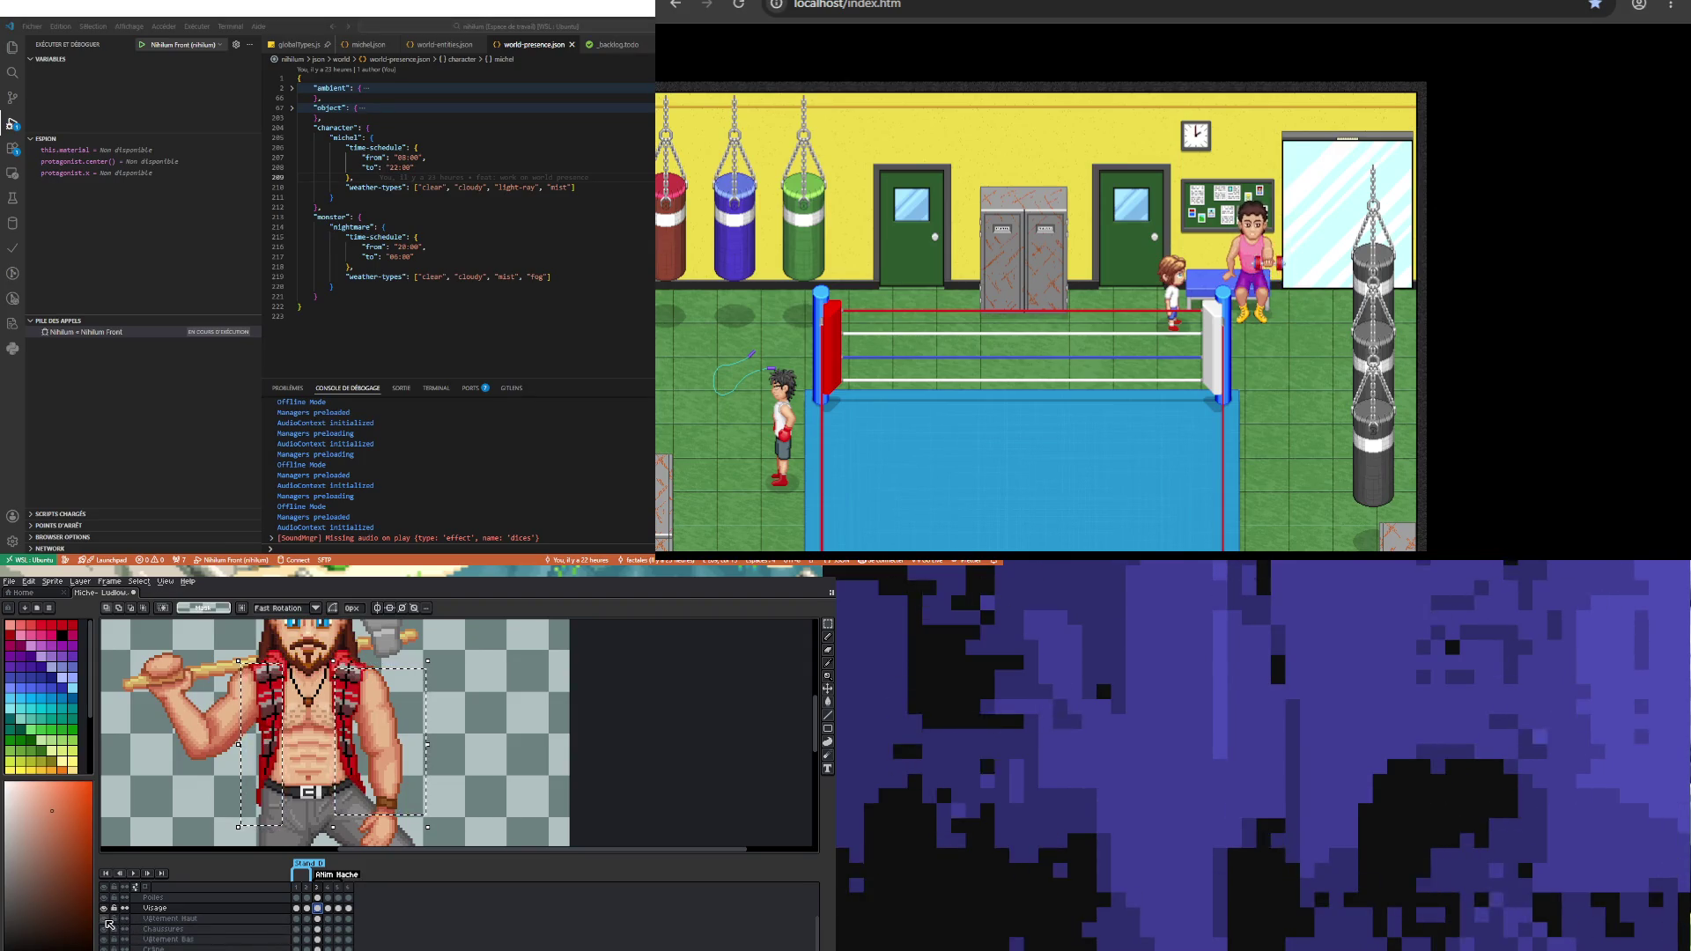
pyautogui.click(107, 920)
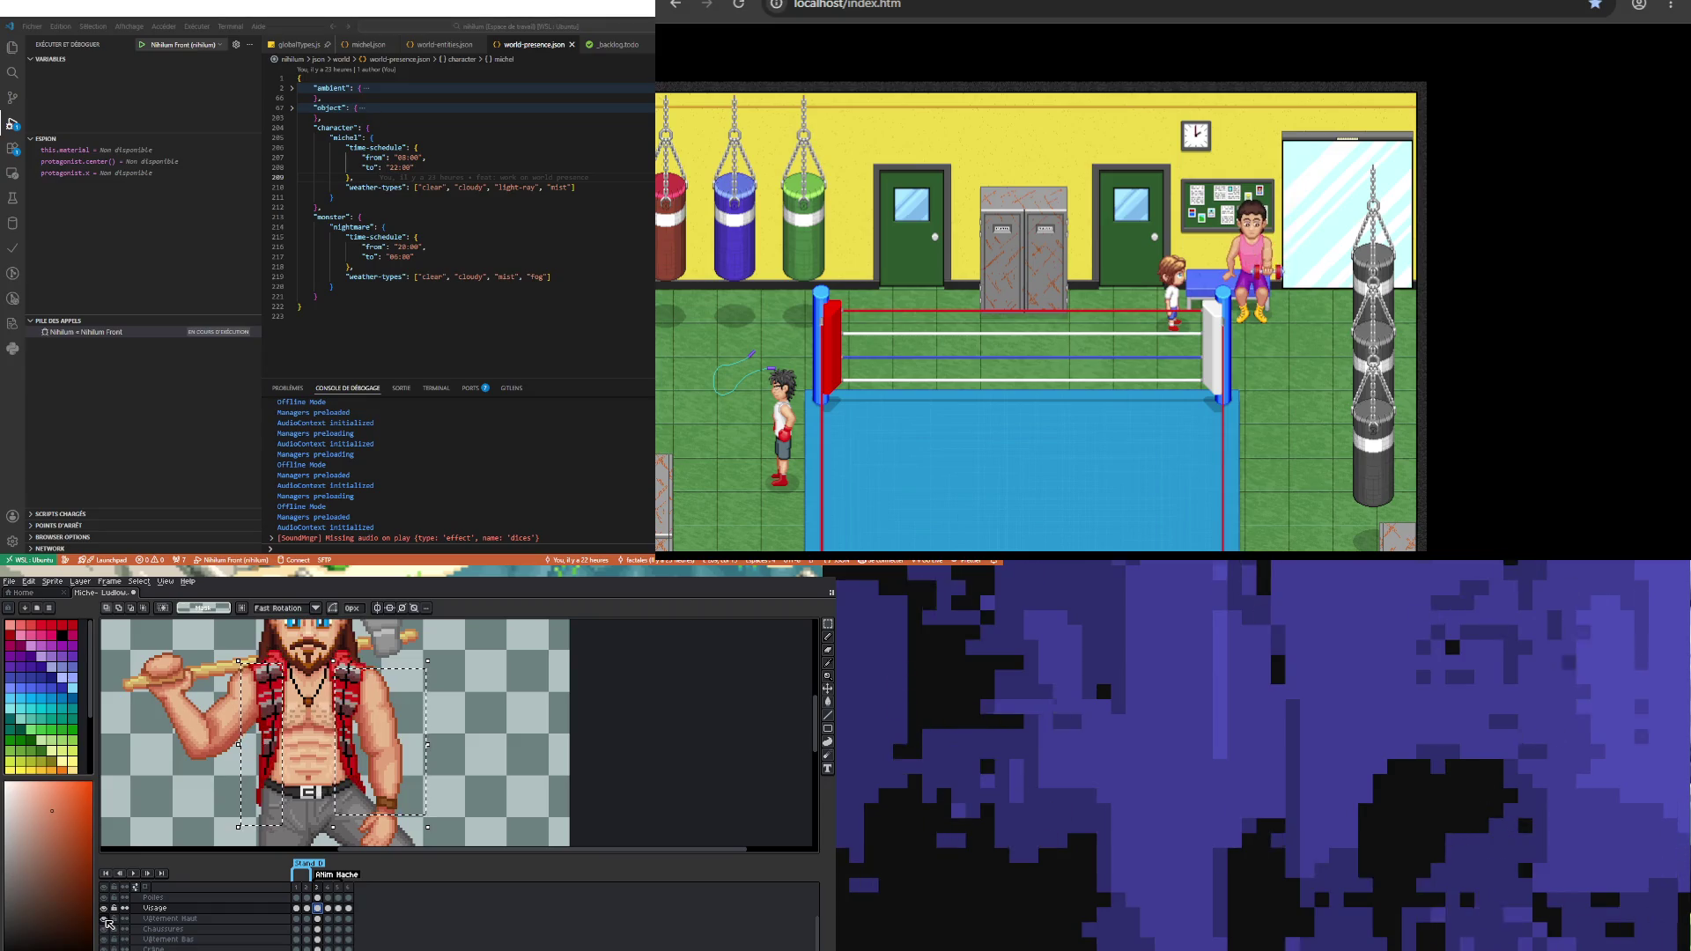
# Step: Compare frames 4 and 5, toggling the Visage layer off and on
pyautogui.click(328, 908)
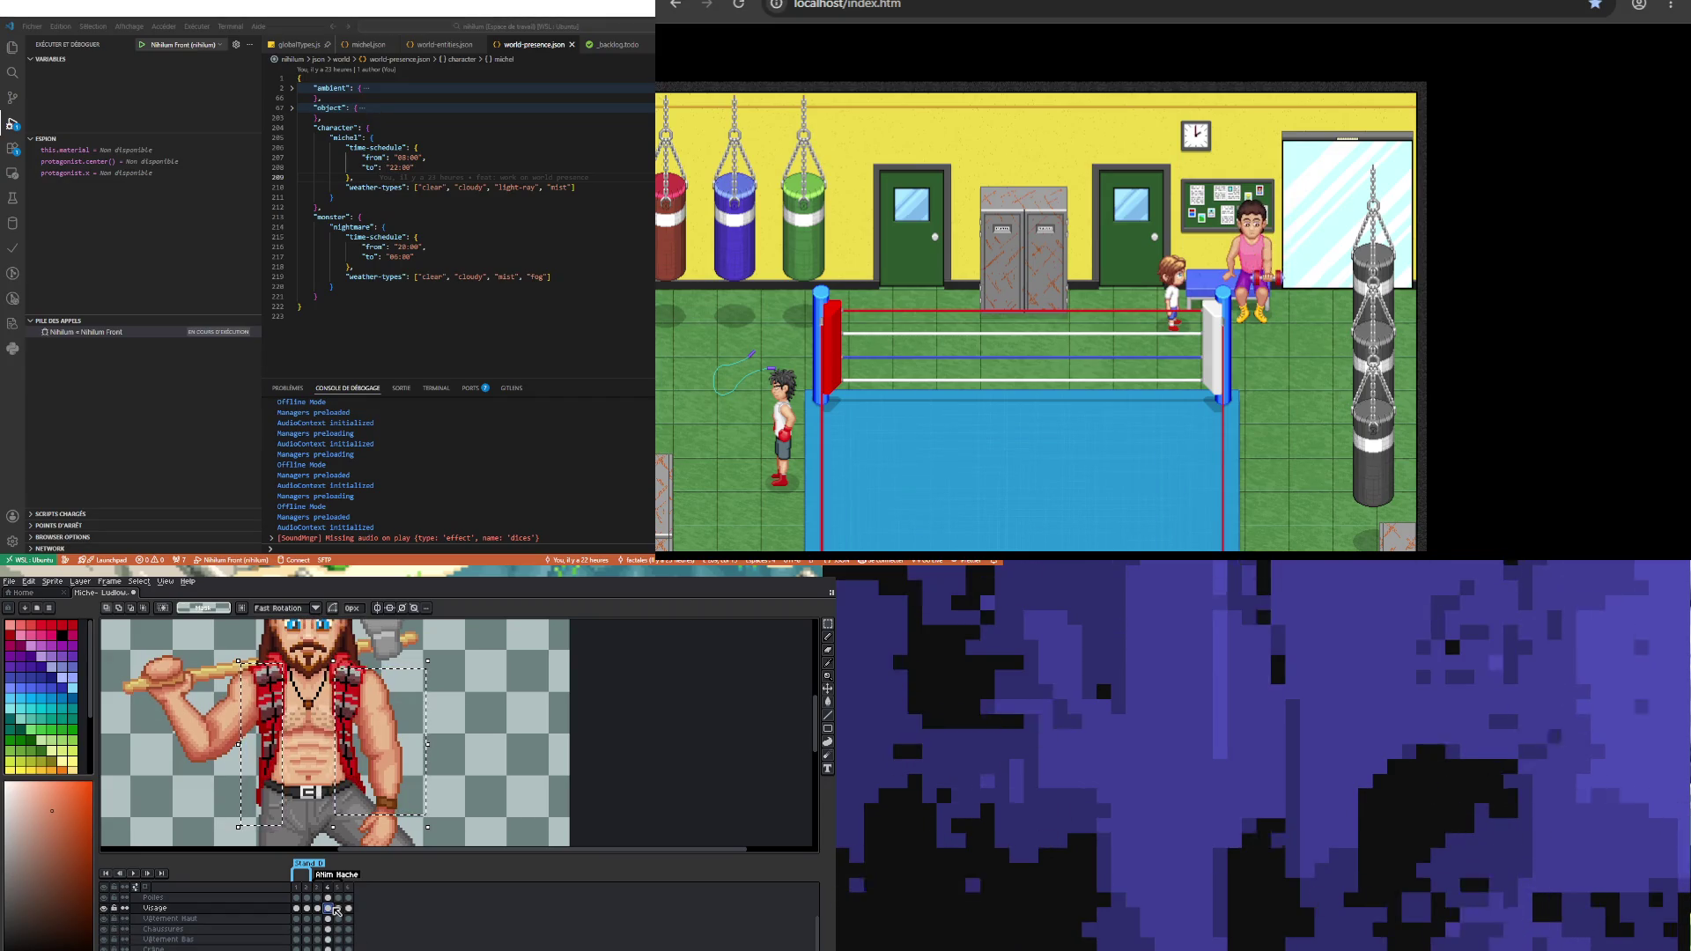
pyautogui.click(344, 909)
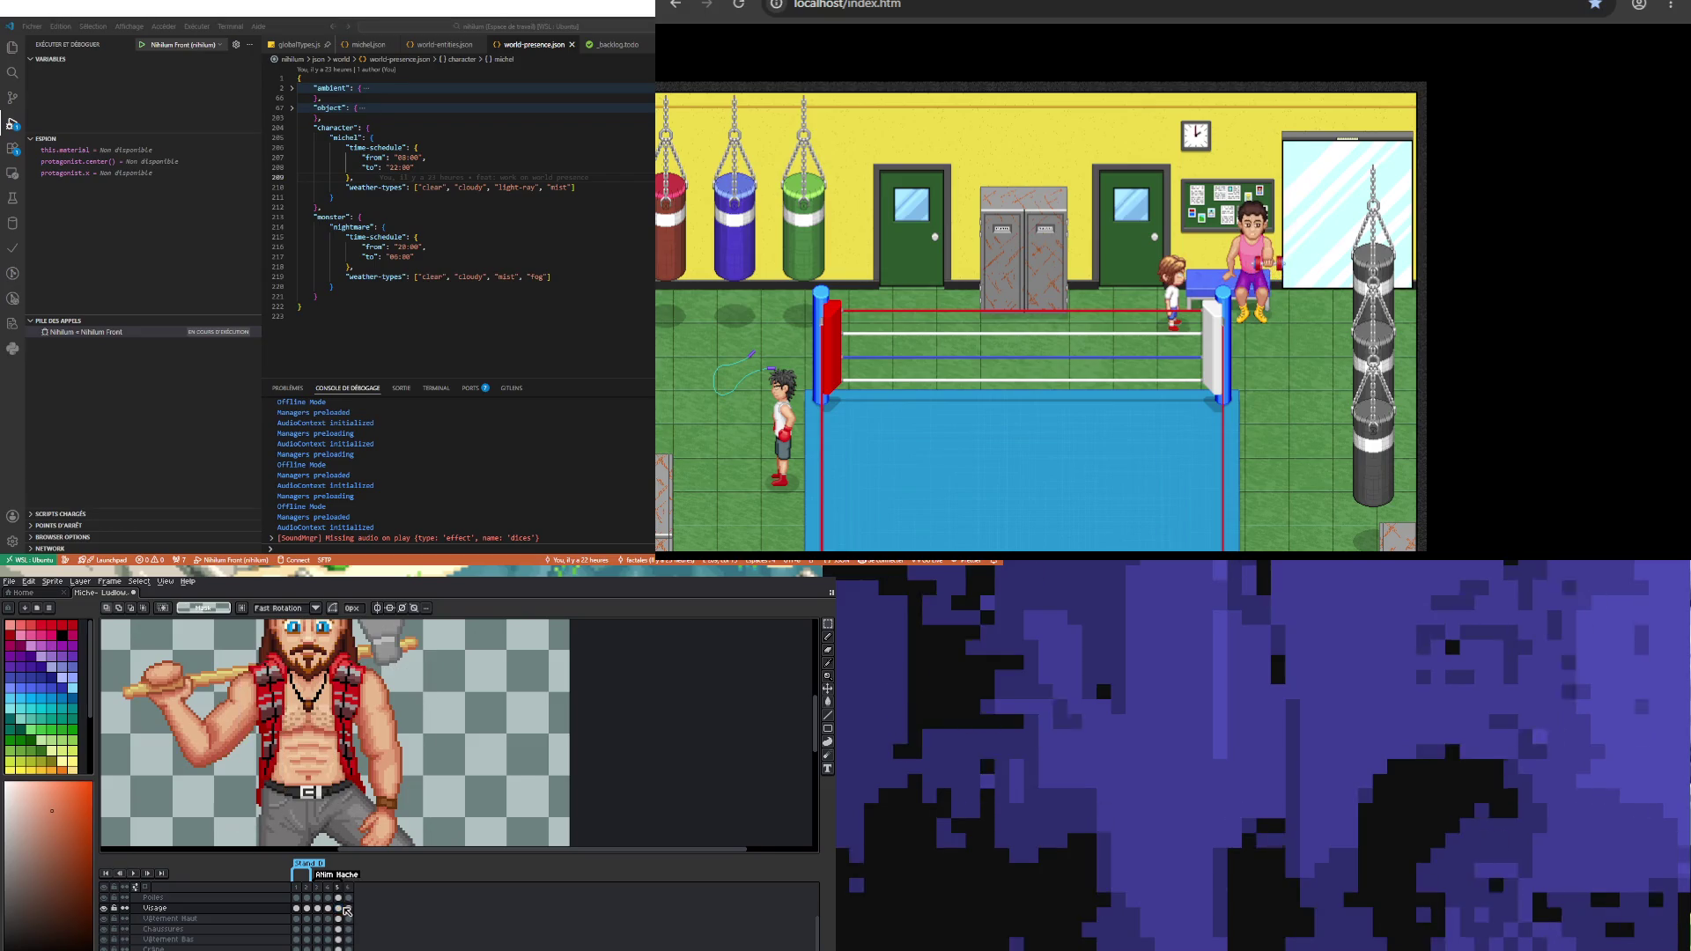
pyautogui.click(335, 913)
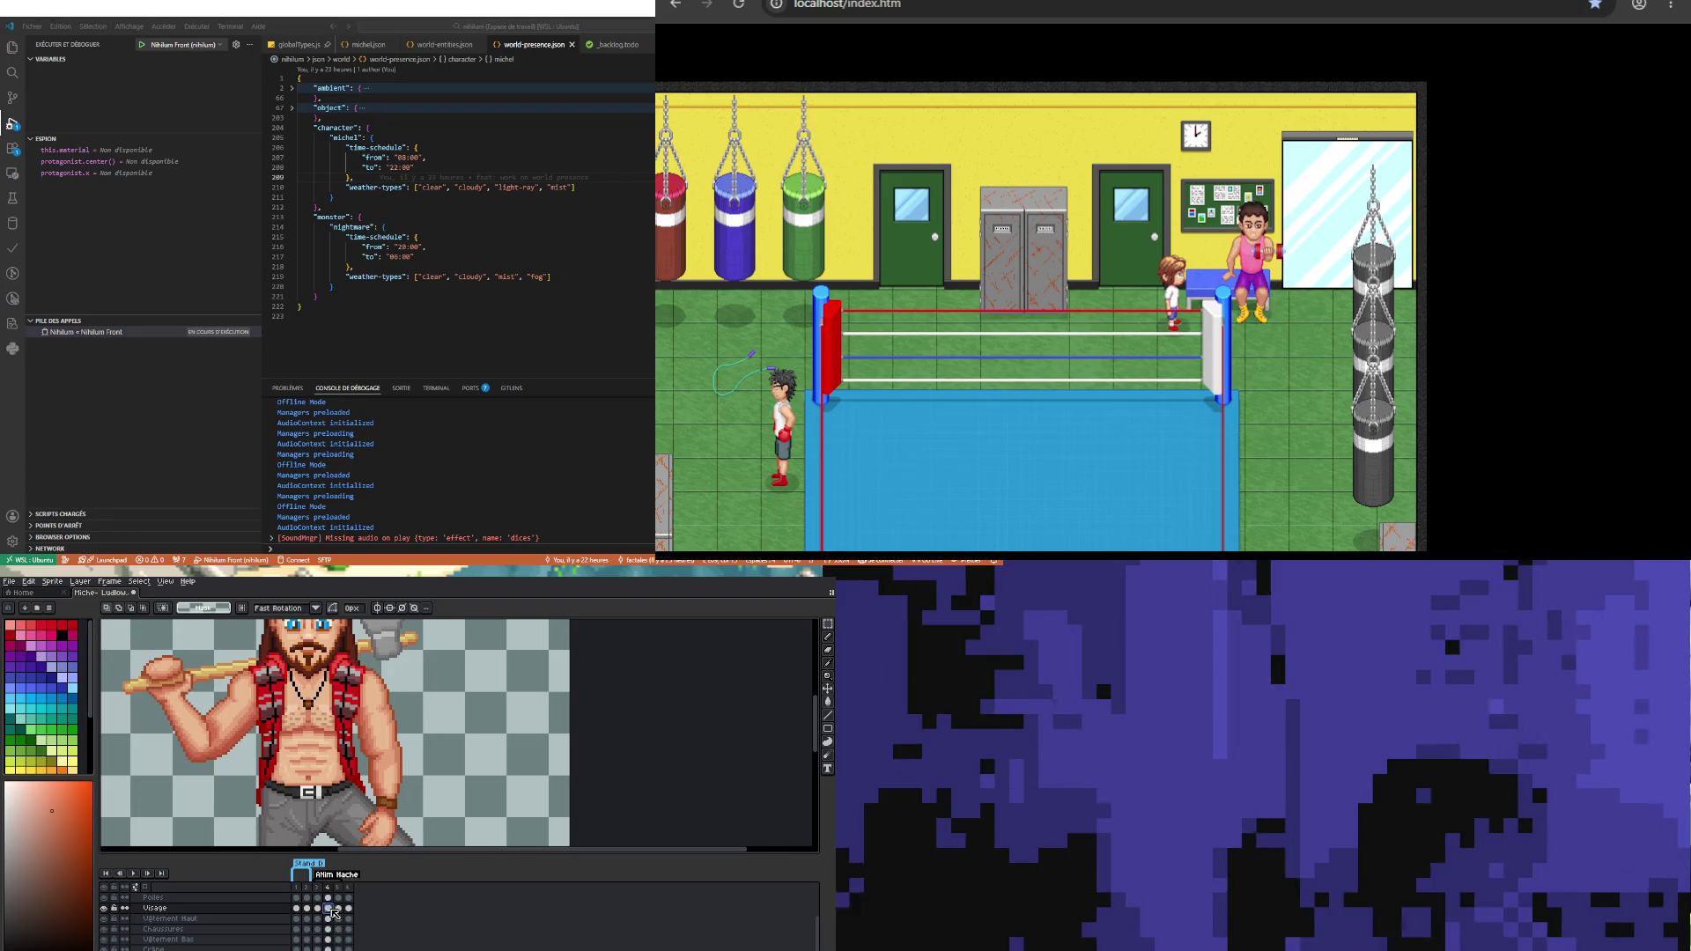
pyautogui.click(339, 911)
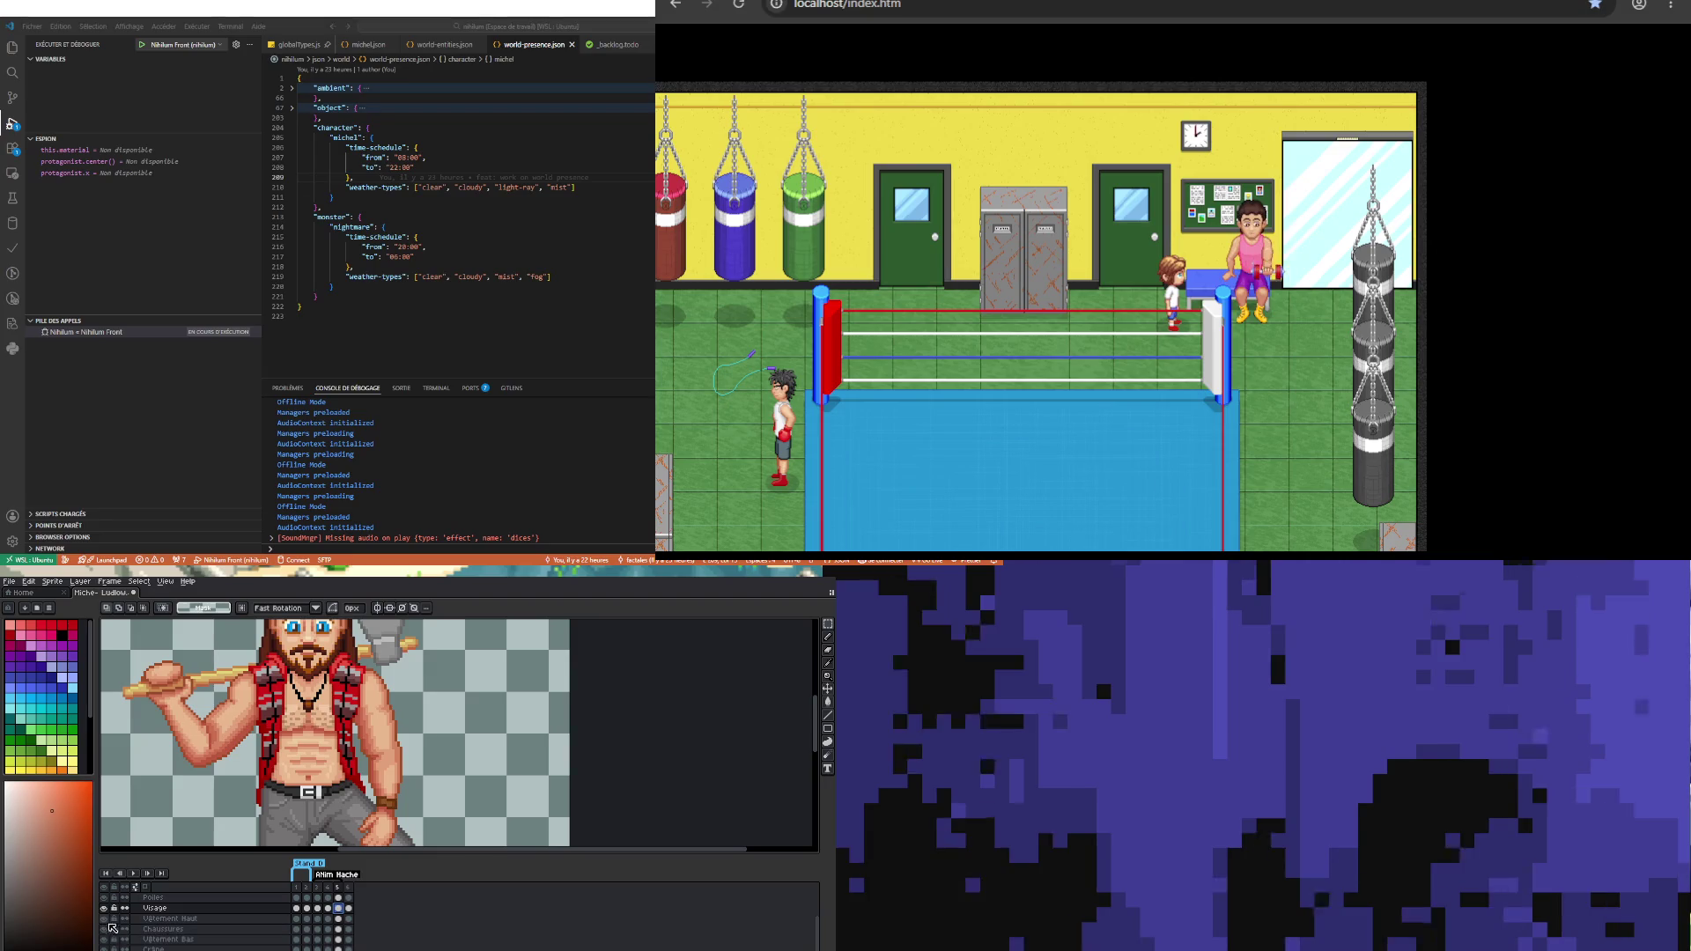
pyautogui.click(105, 908)
pyautogui.click(105, 908)
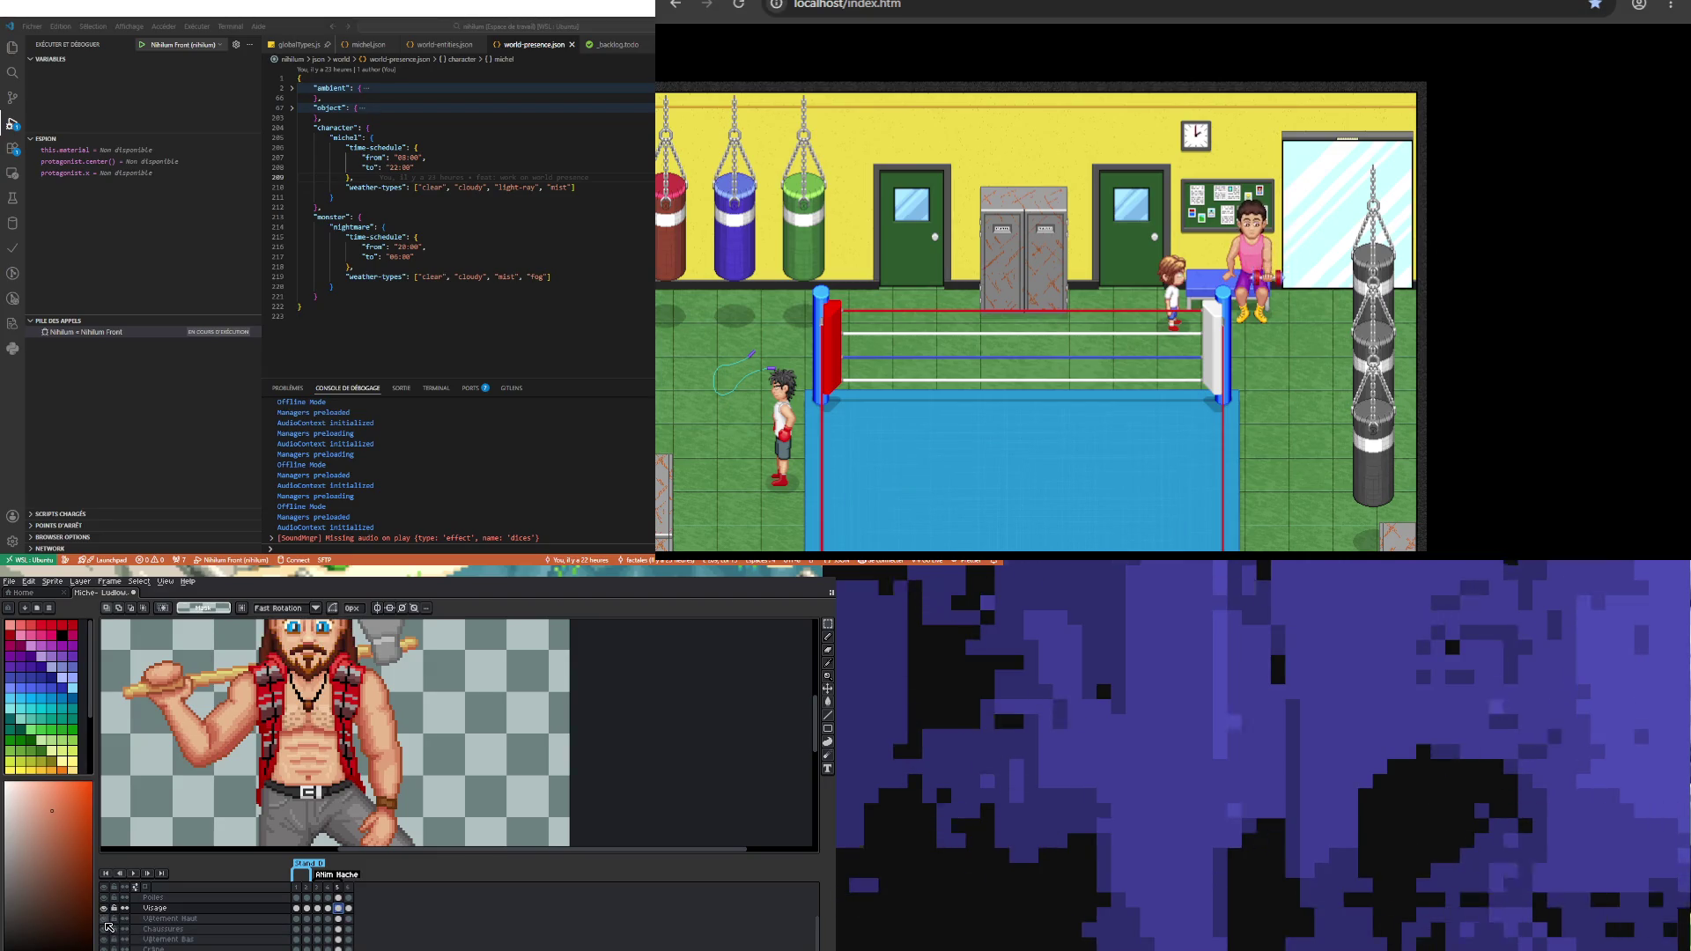
# Step: Toggle the red vest repeatedly on frame 5 to check the pixels underneath
pyautogui.click(105, 921)
pyautogui.click(106, 921)
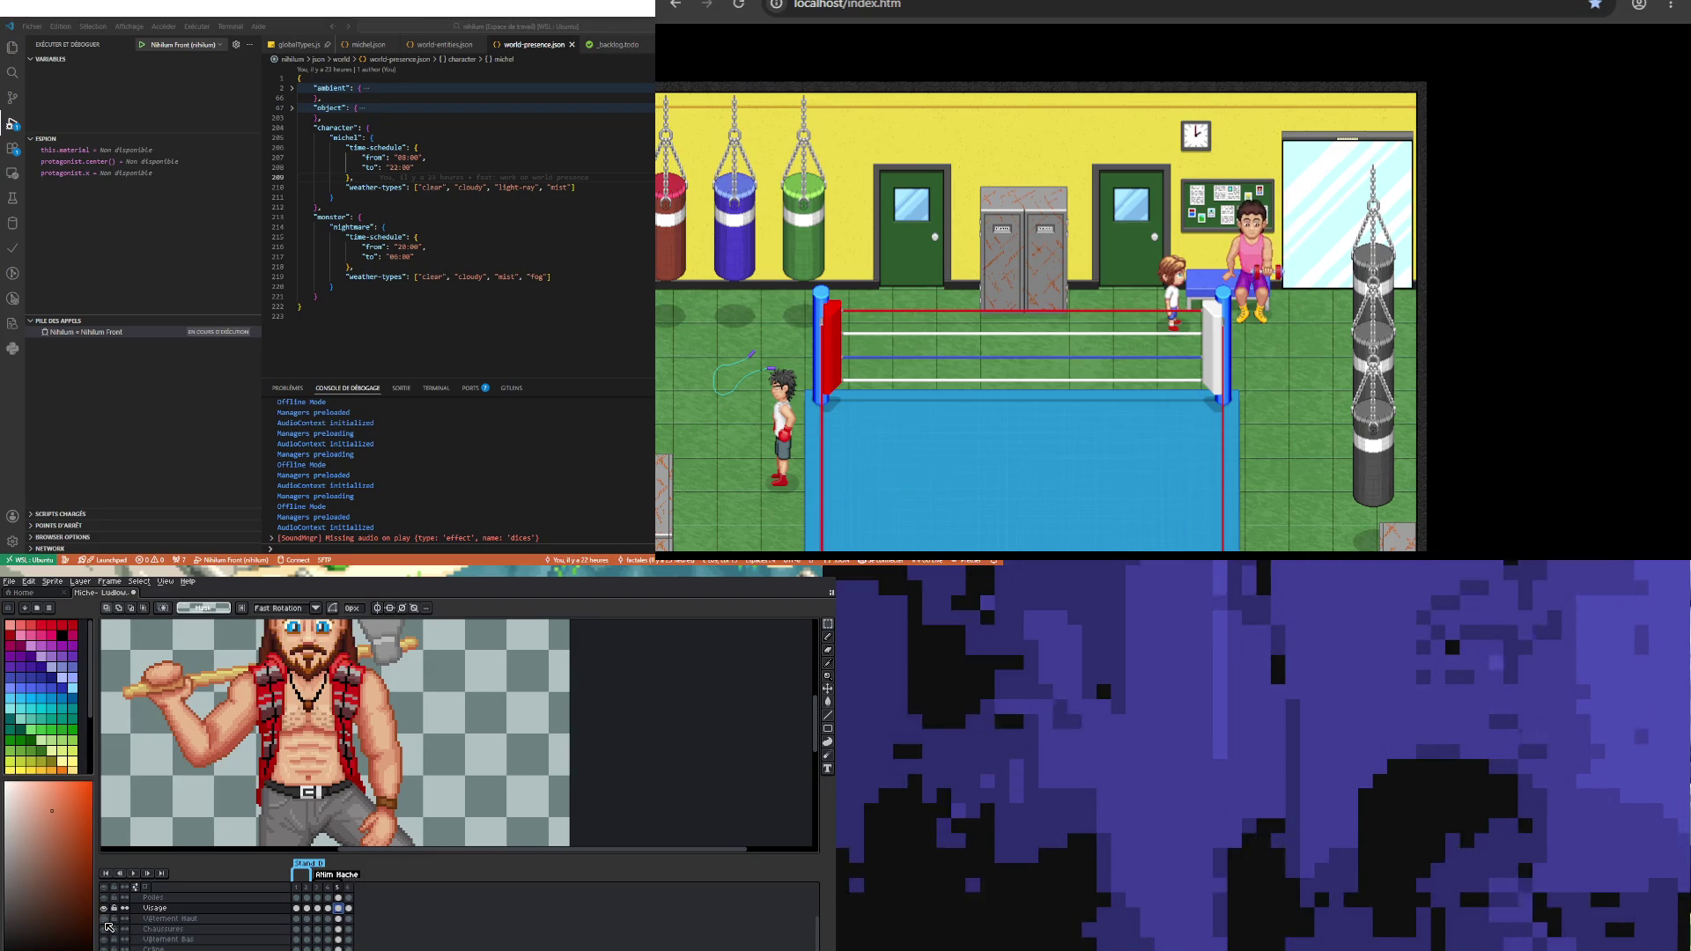
pyautogui.click(106, 922)
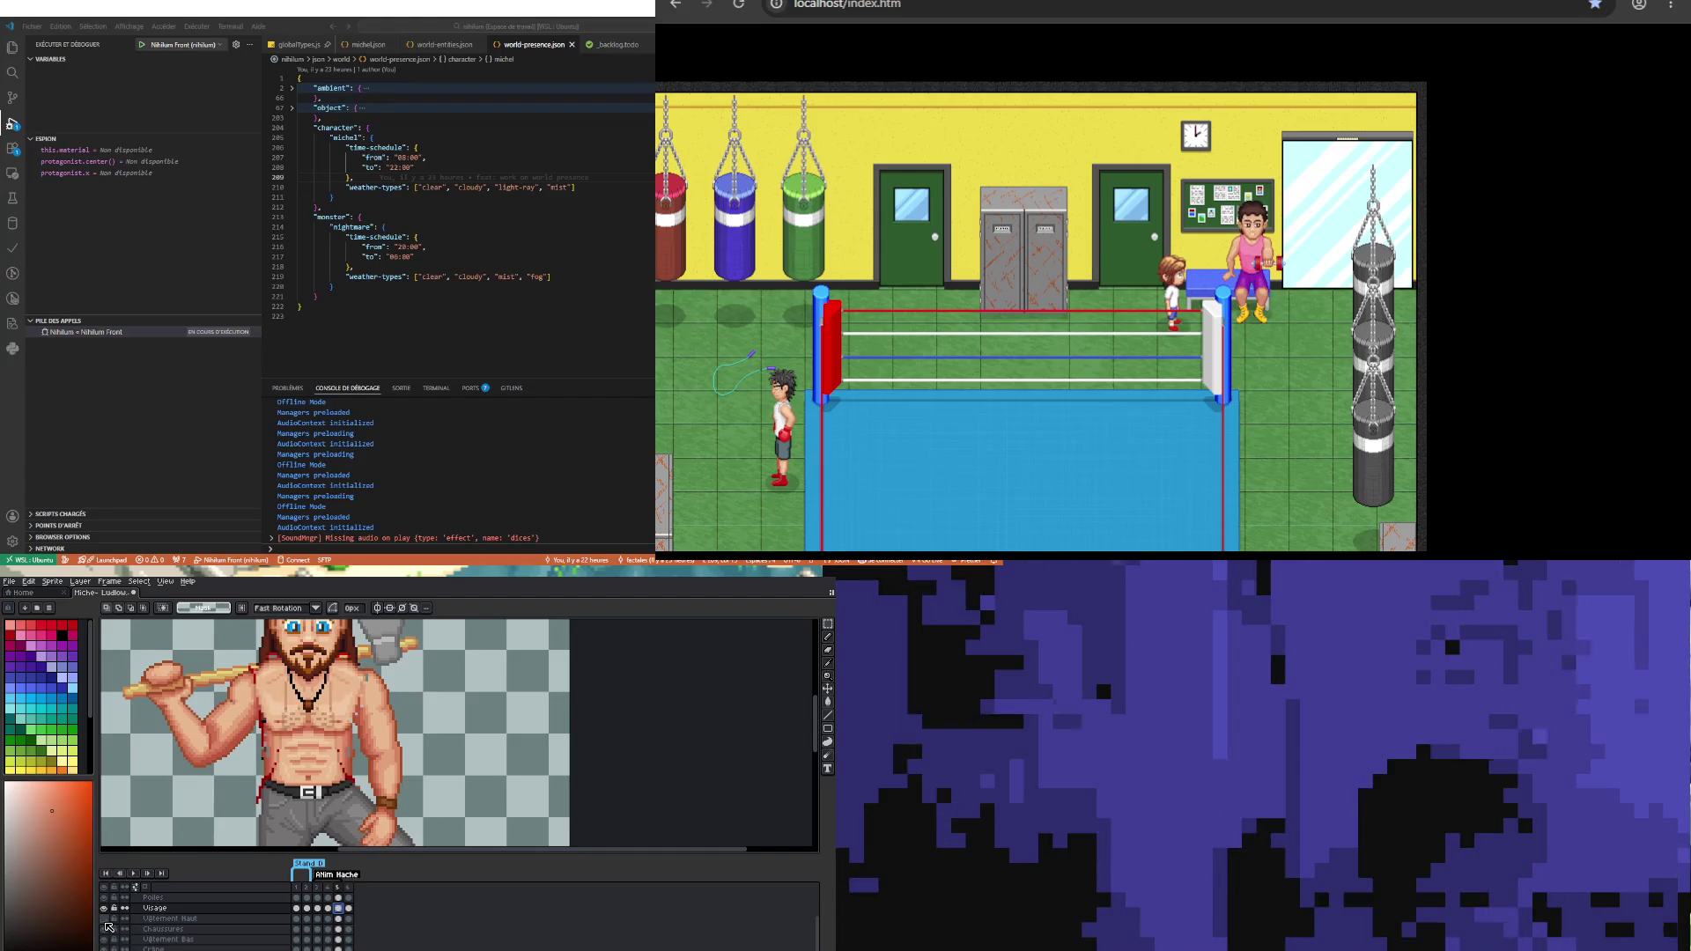
pyautogui.click(106, 922)
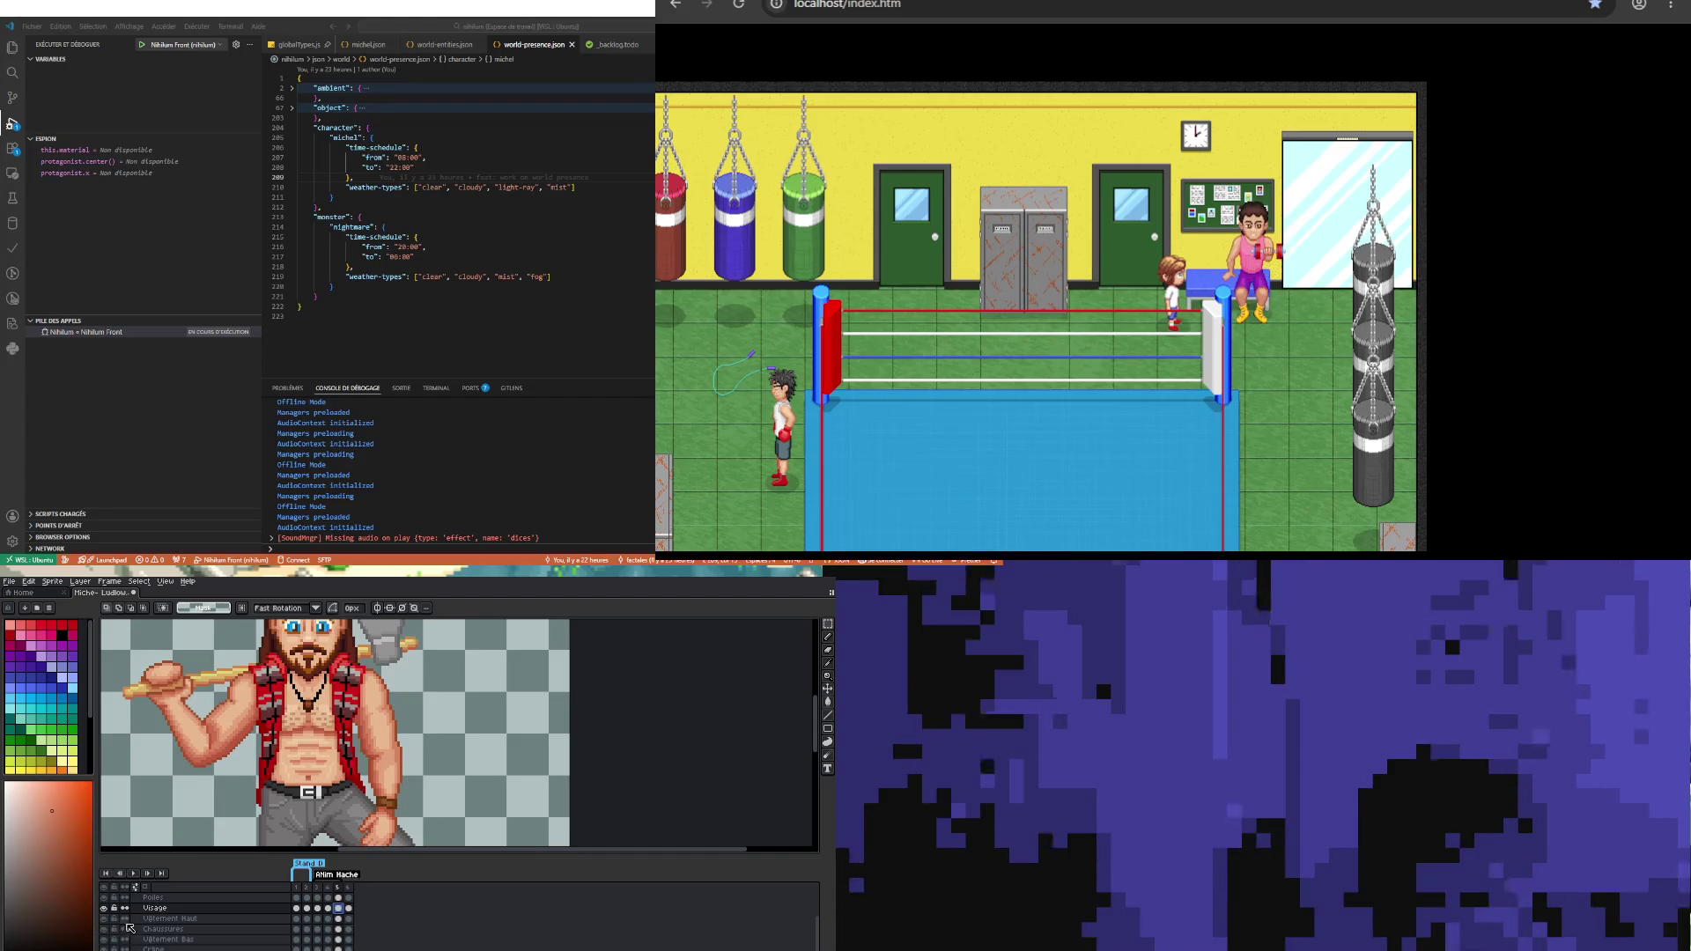
pyautogui.click(339, 919)
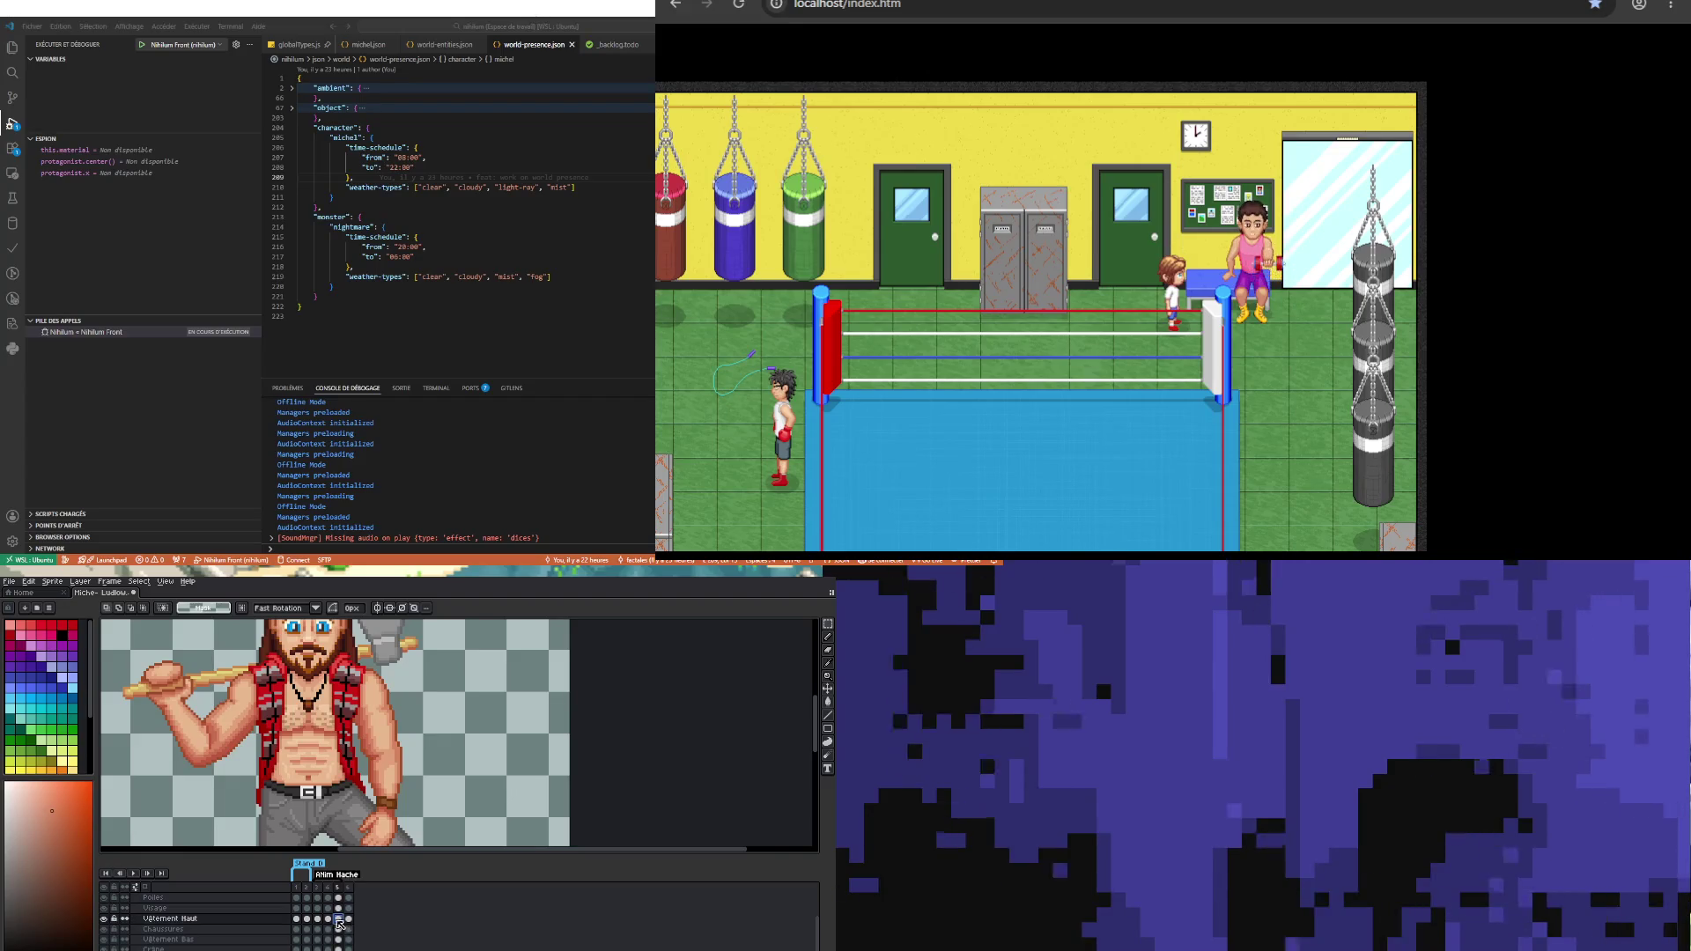
pyautogui.click(106, 921)
pyautogui.click(106, 922)
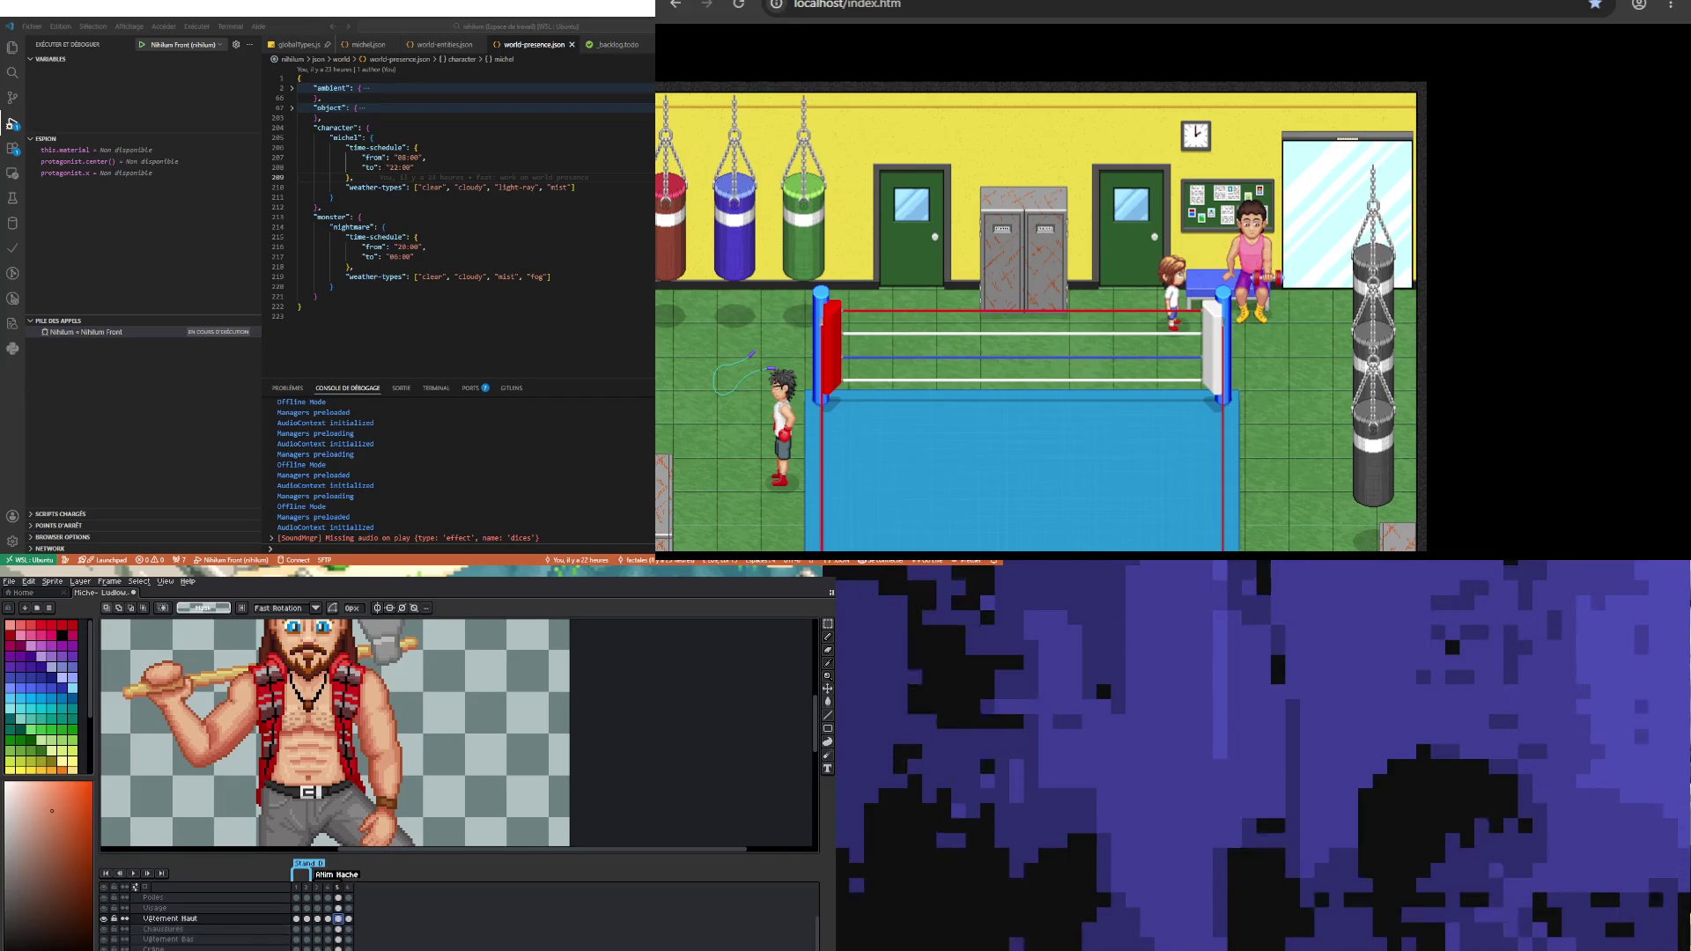
pyautogui.click(329, 919)
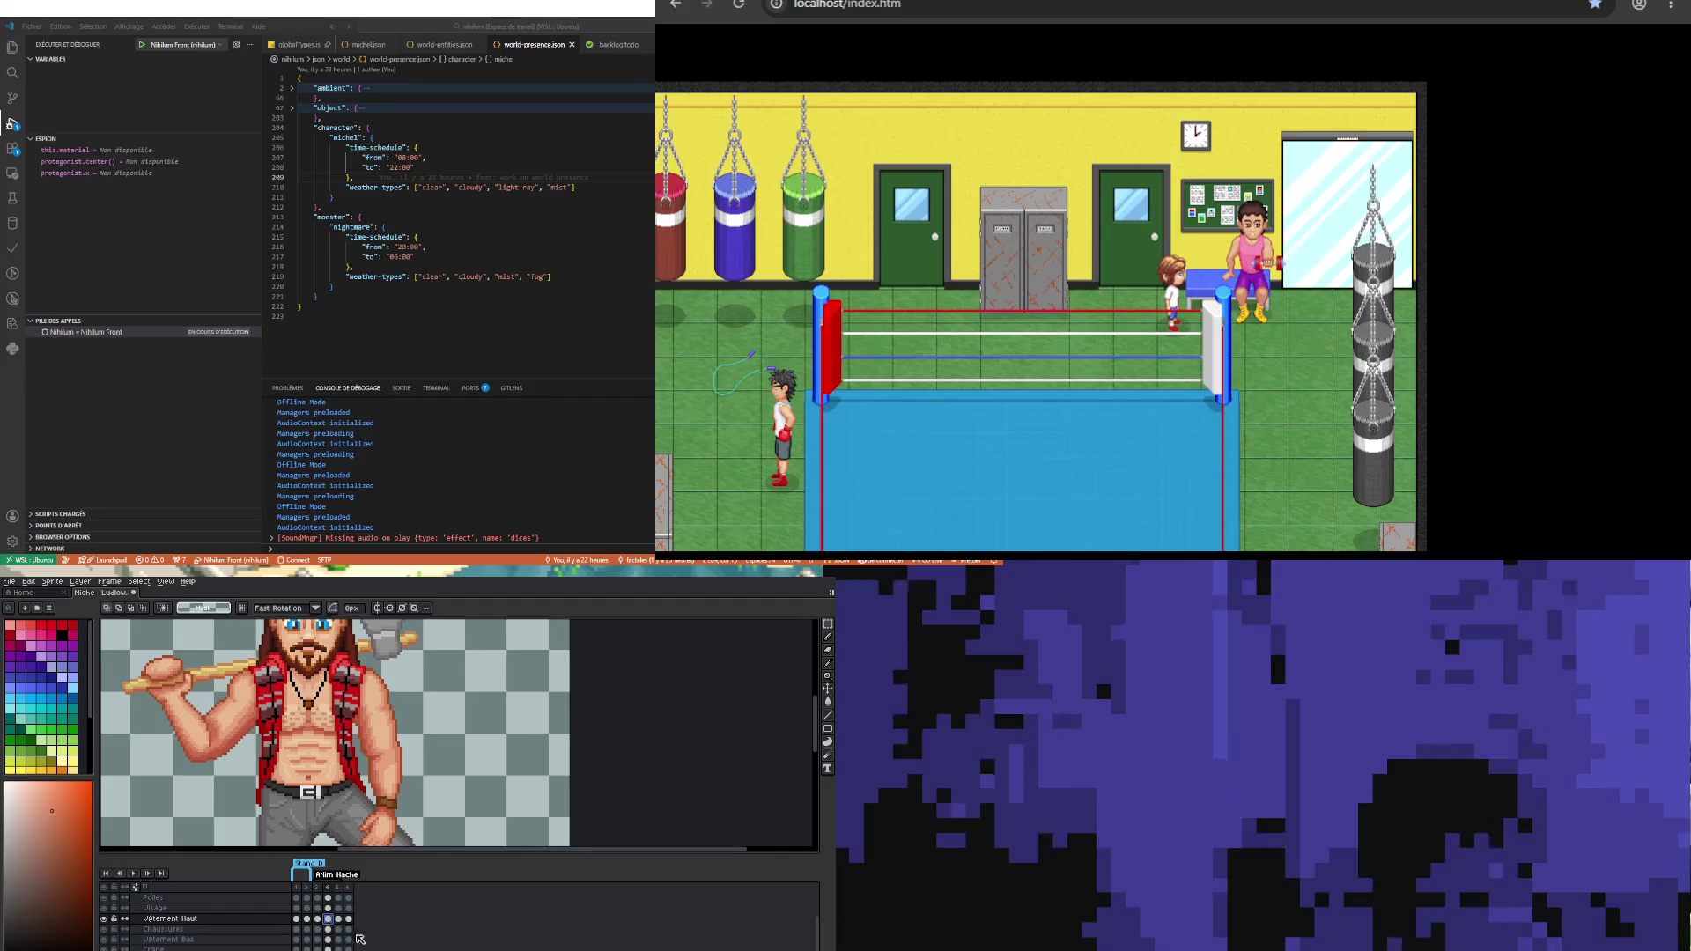
# Step: Select the torso area on frame 5 and restore the previous selection on other layers
pyautogui.moveTo(226, 688); pyautogui.dragTo(457, 836)
pyautogui.click(338, 919)
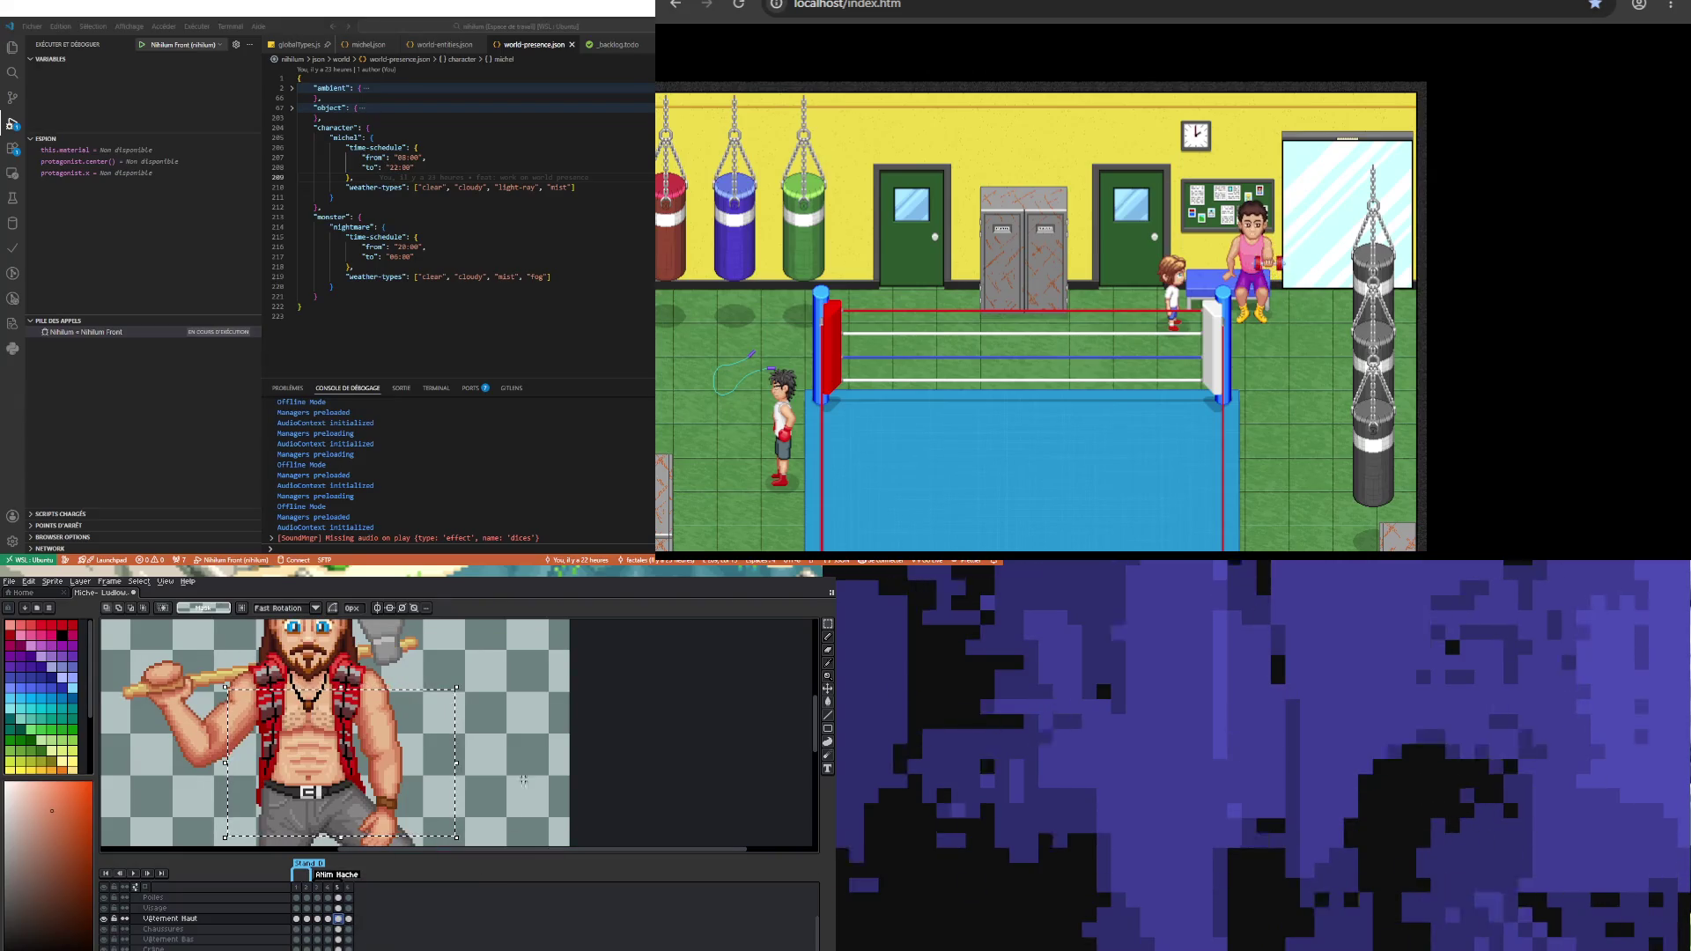
pyautogui.click(408, 791)
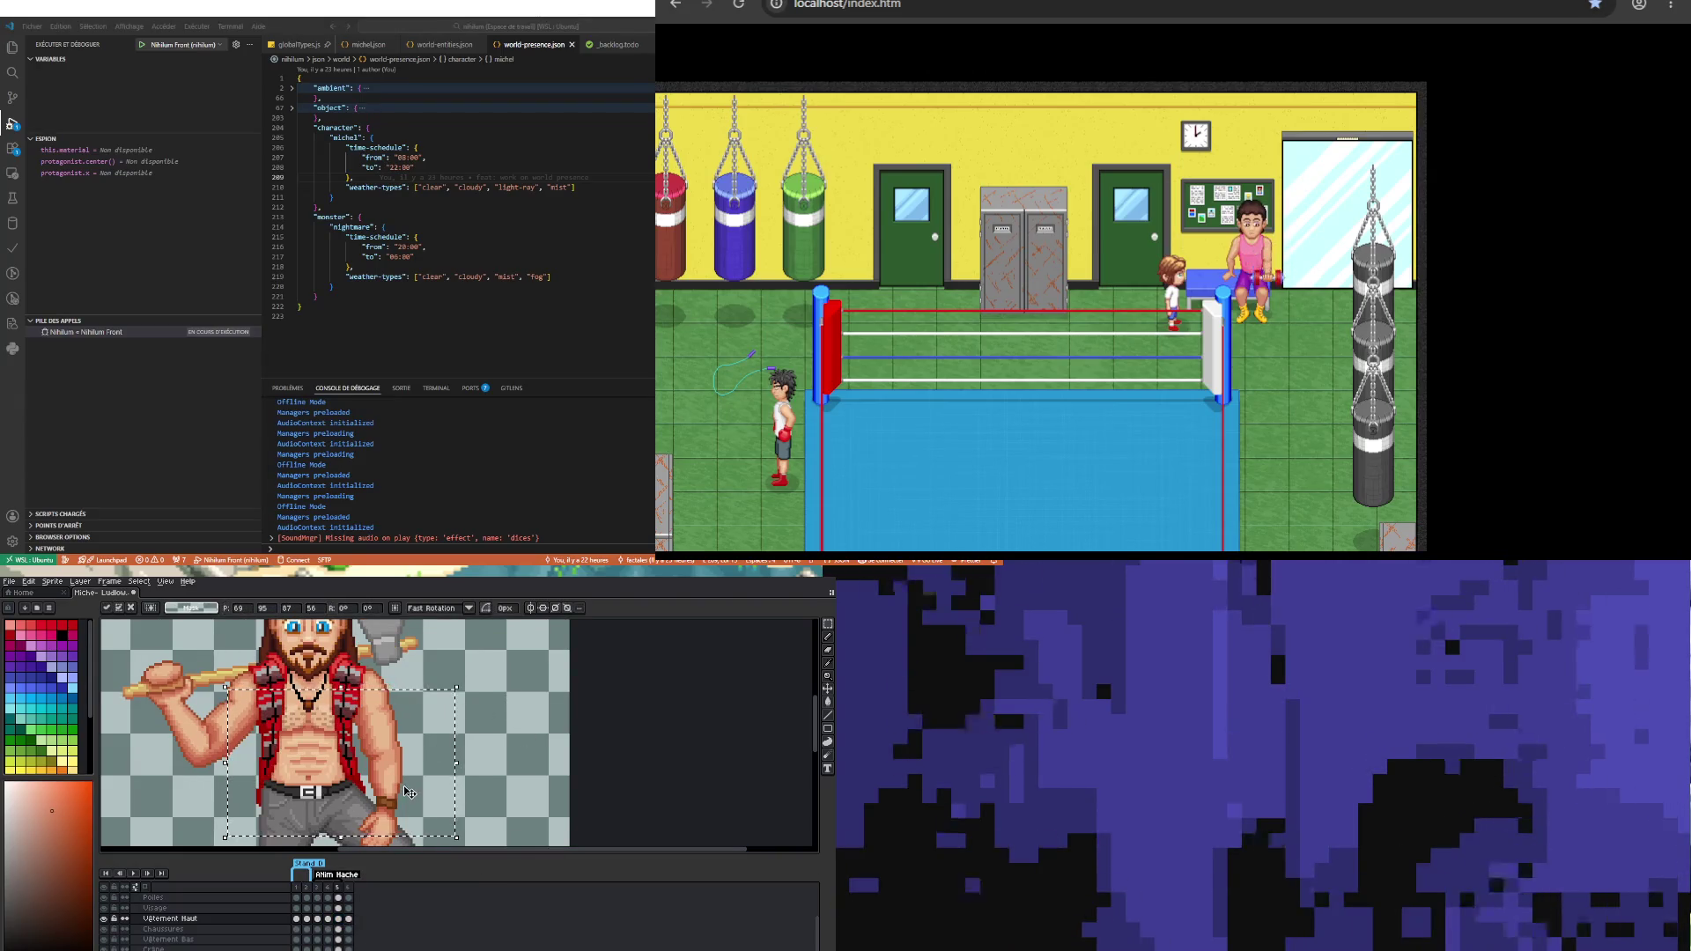
pyautogui.click(167, 907)
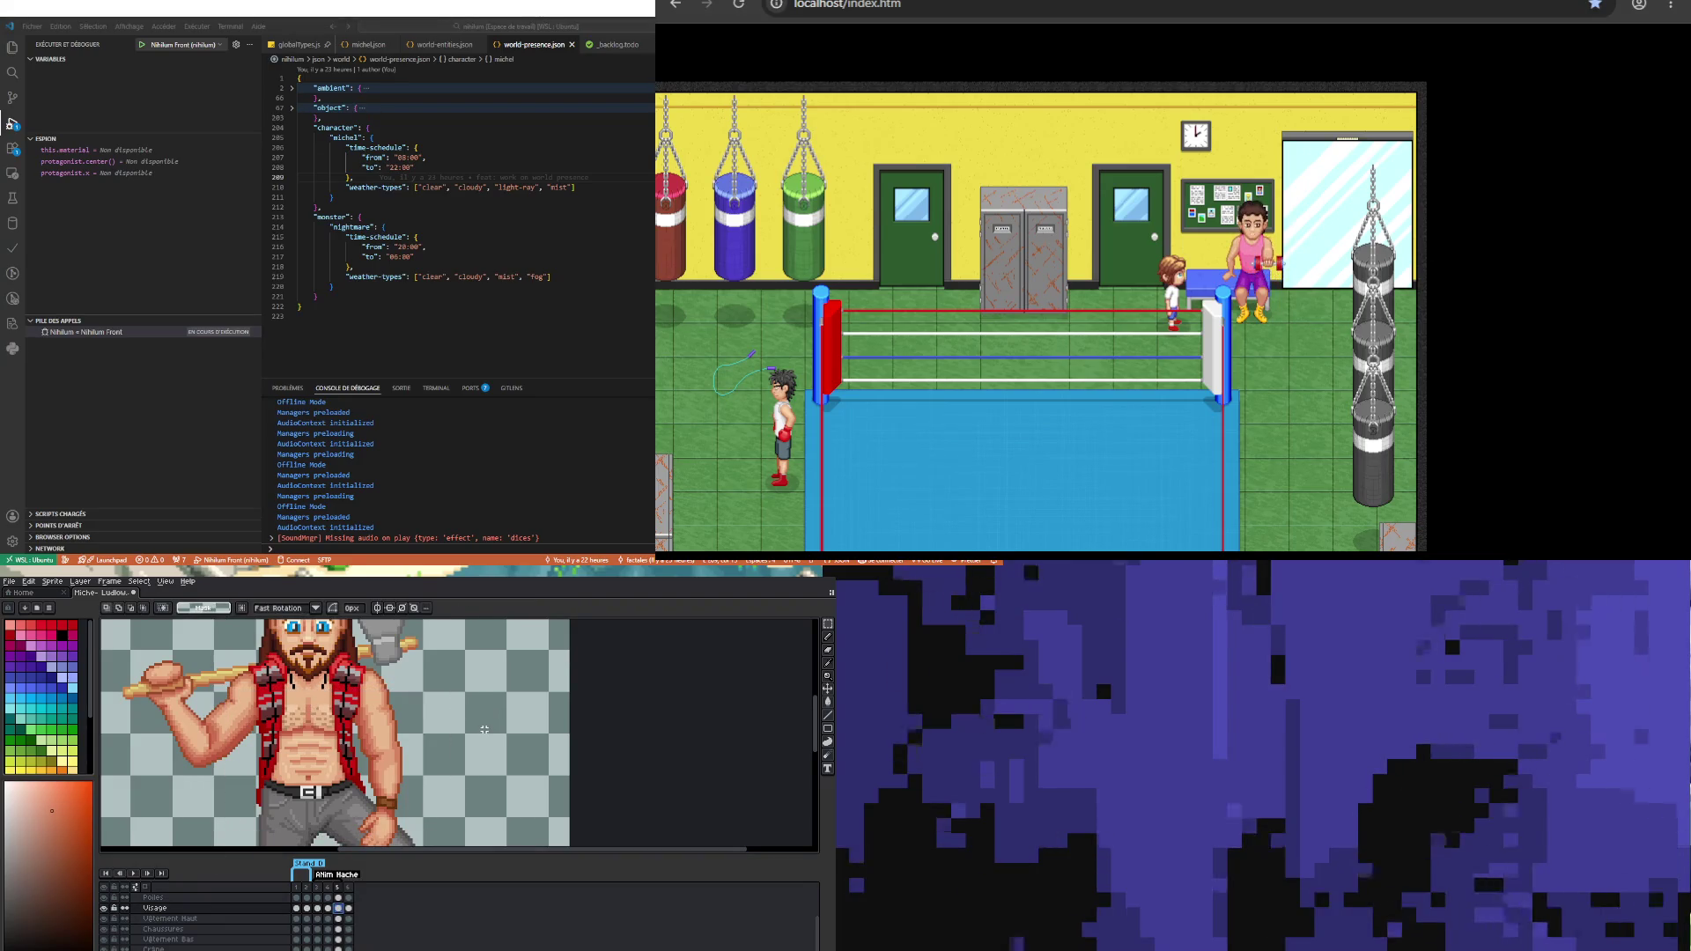
pyautogui.hotkey('ctrl', 'shift', 'd')
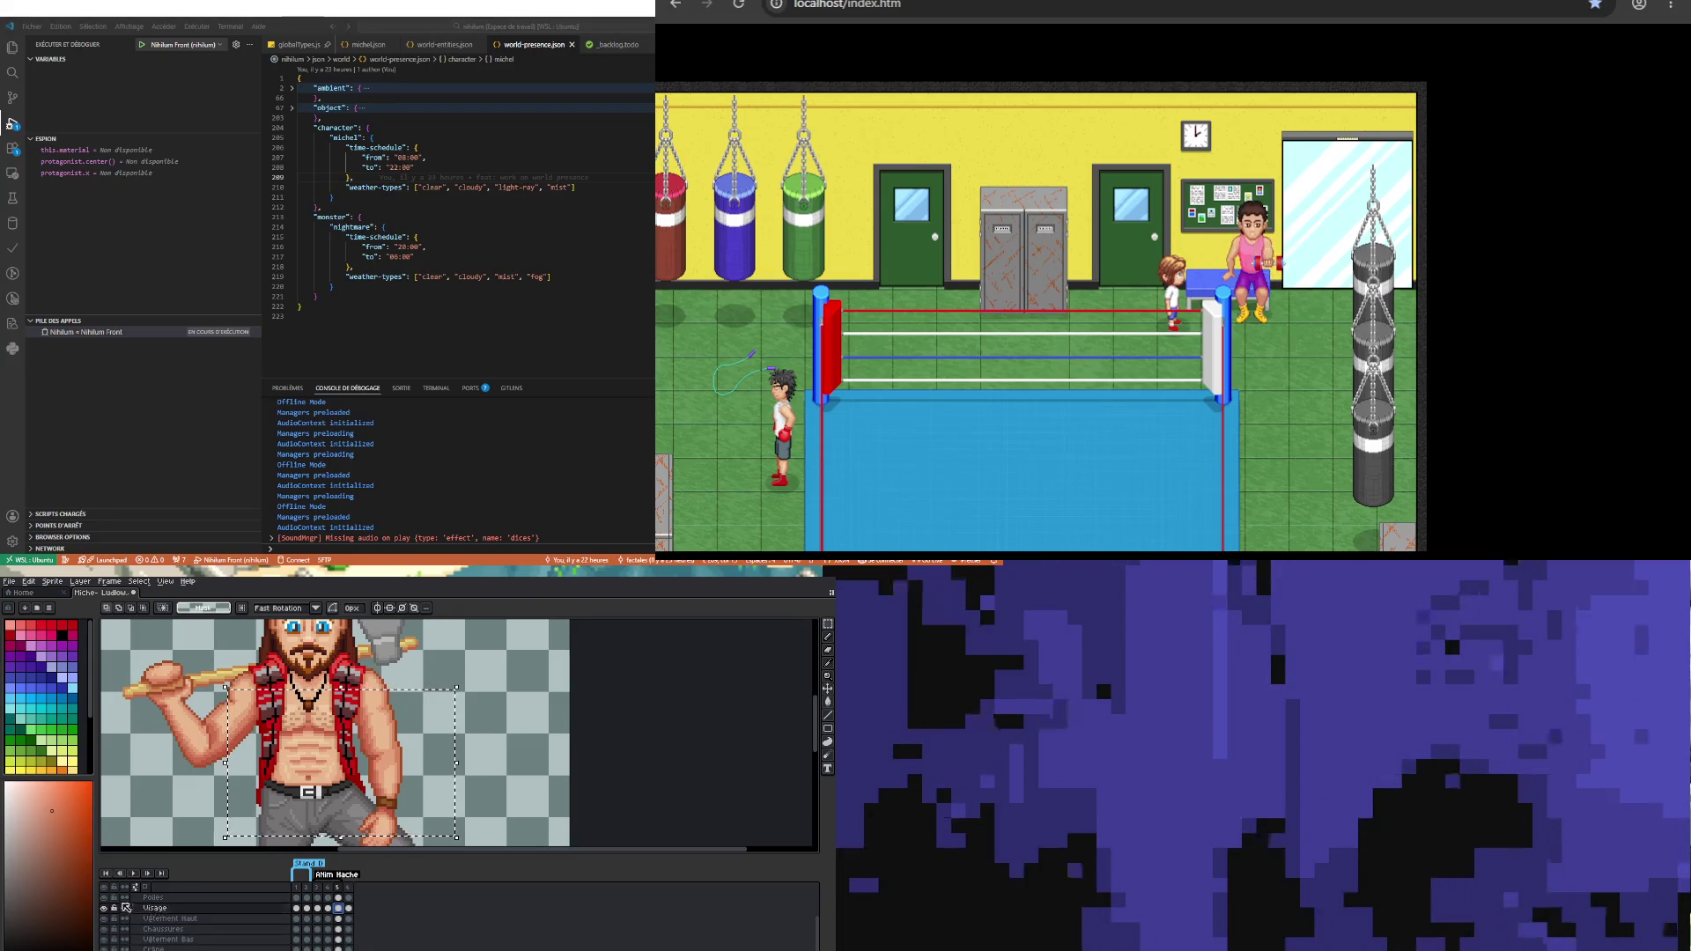
pyautogui.click(123, 929)
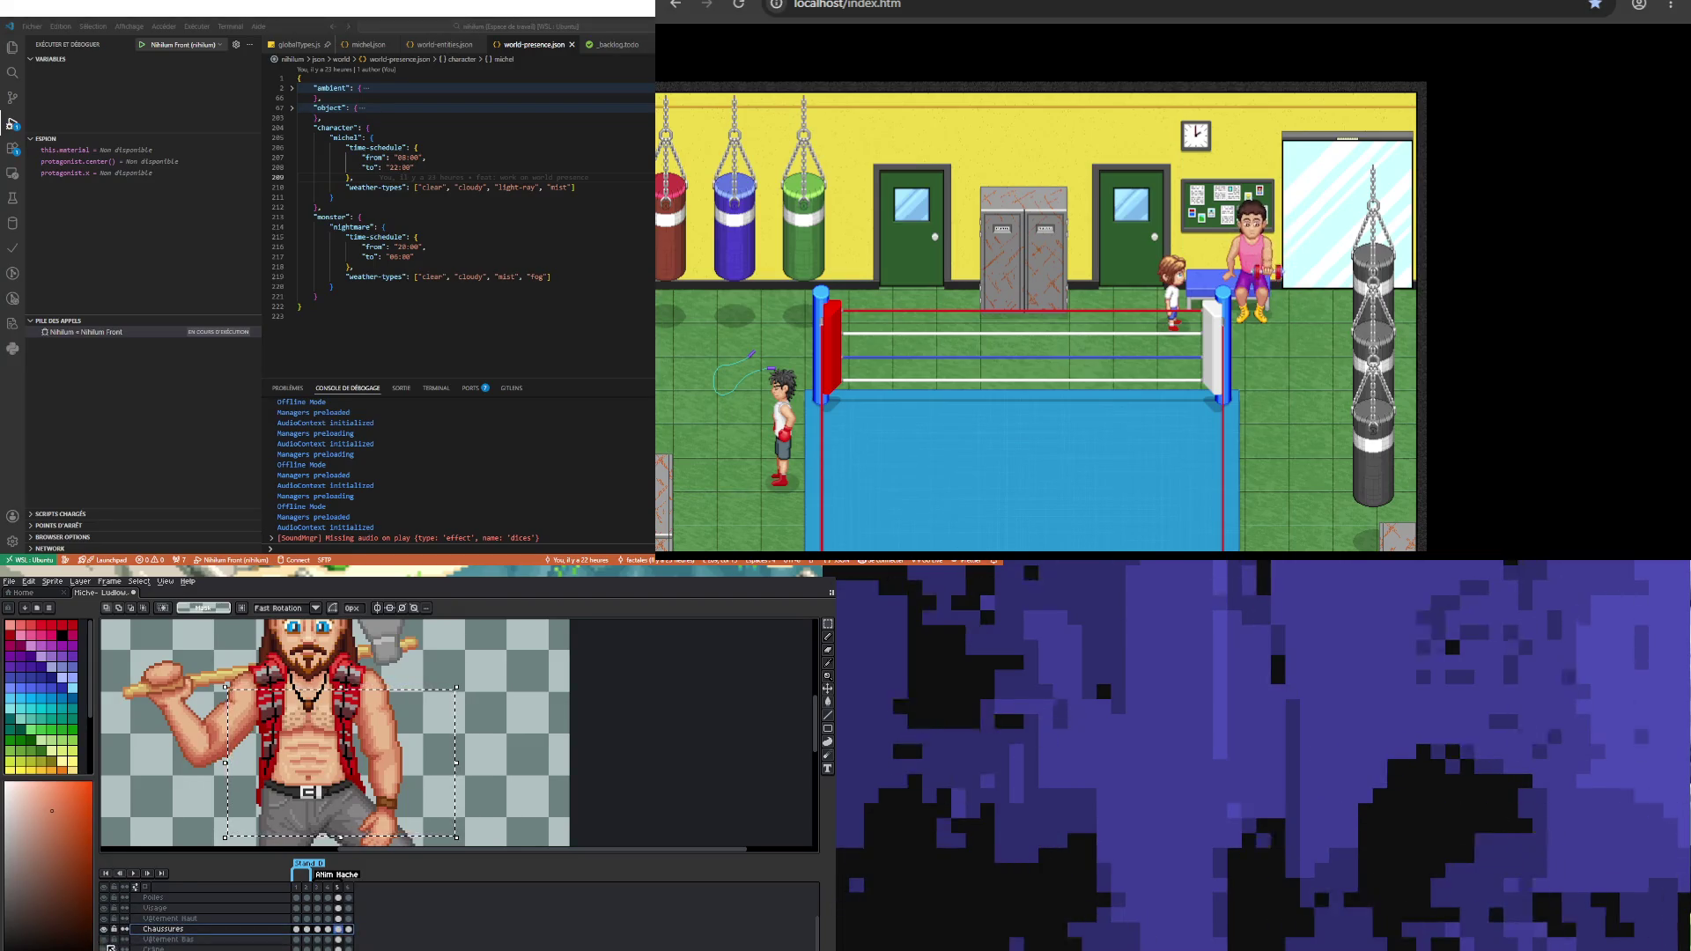
# Step: Toggle the posed arm layer to compare, and undo then redo the hair and beard edit
pyautogui.scroll(2, 116, 932)
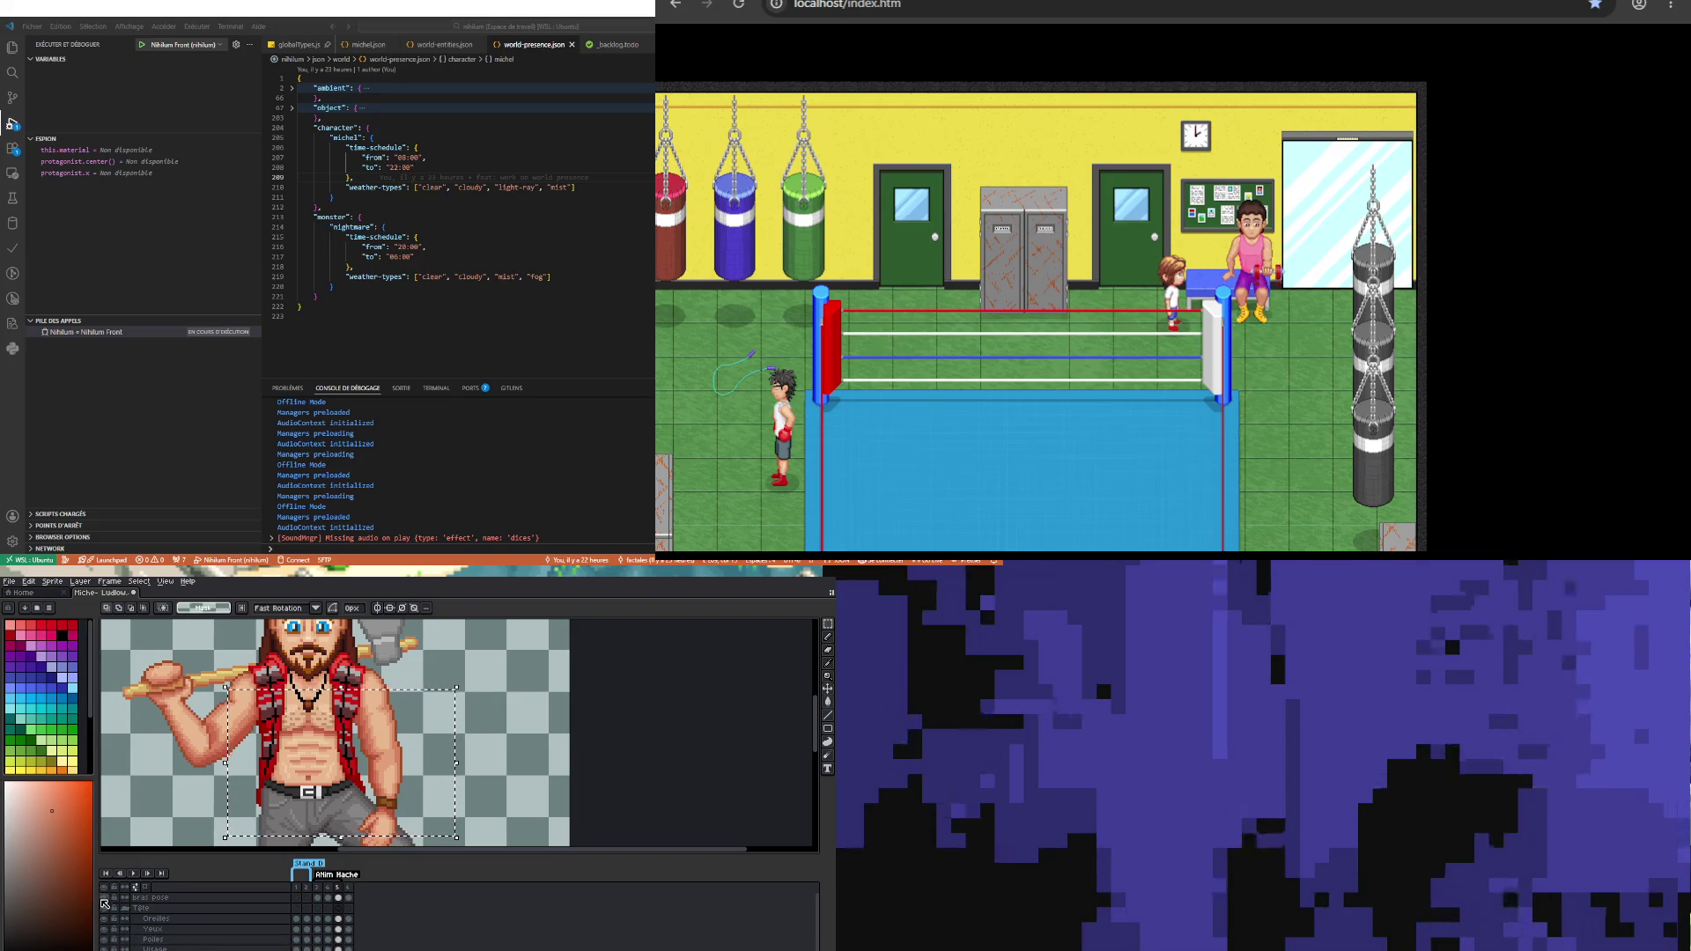
pyautogui.click(106, 897)
pyautogui.click(106, 898)
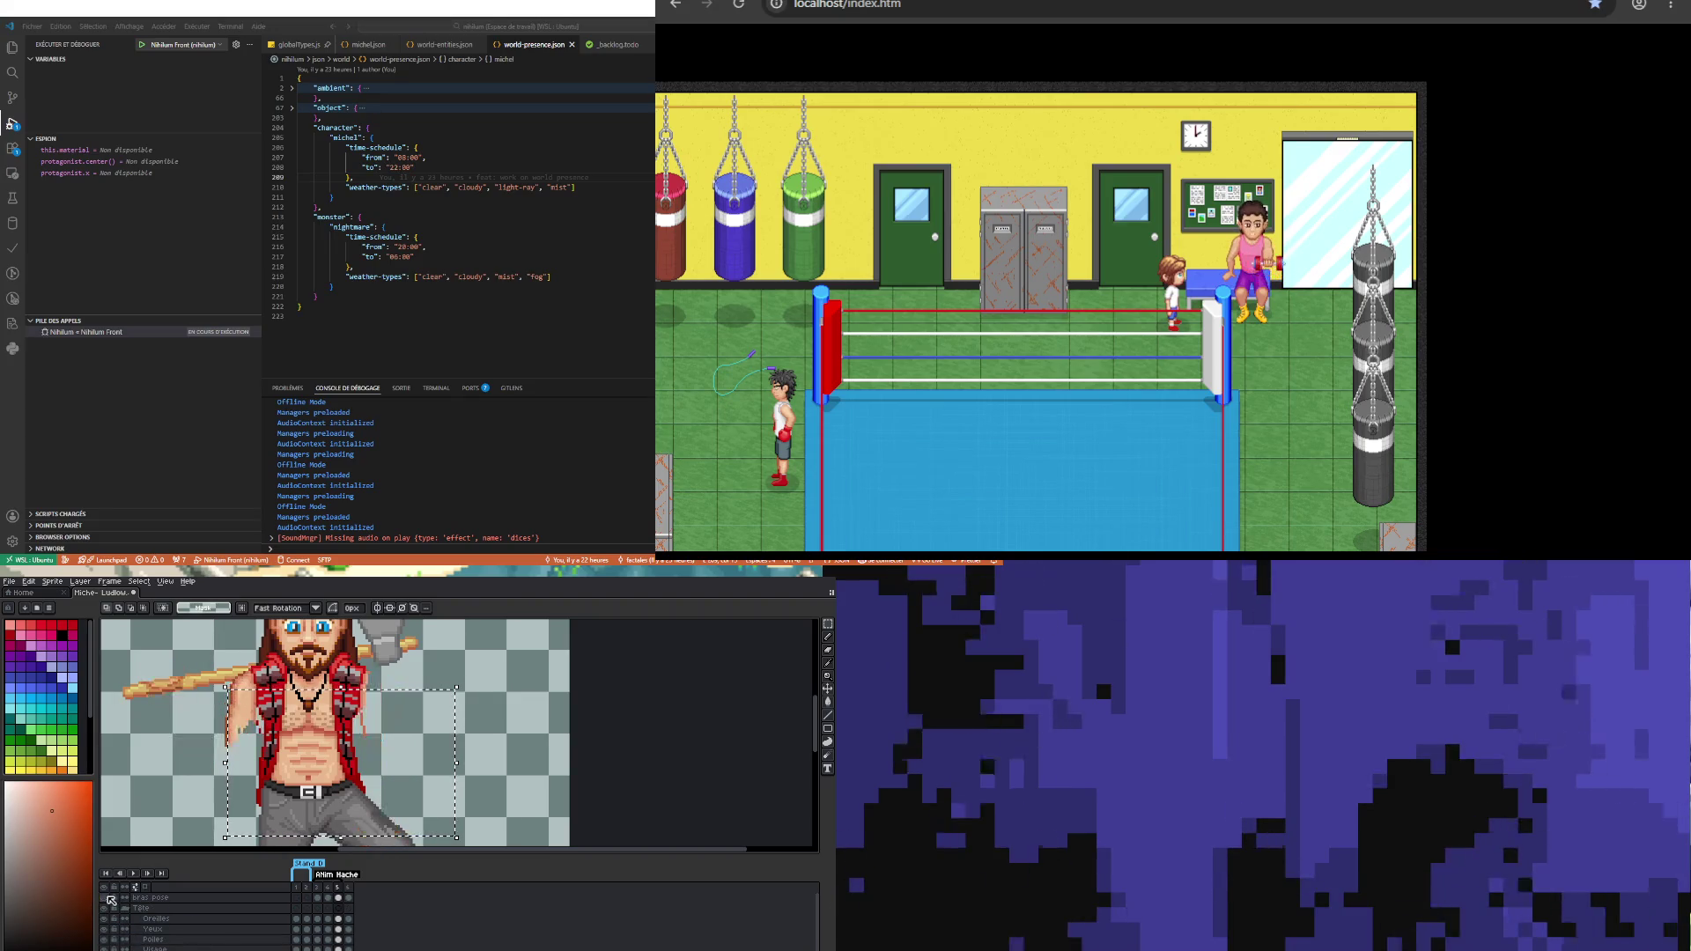
pyautogui.click(107, 899)
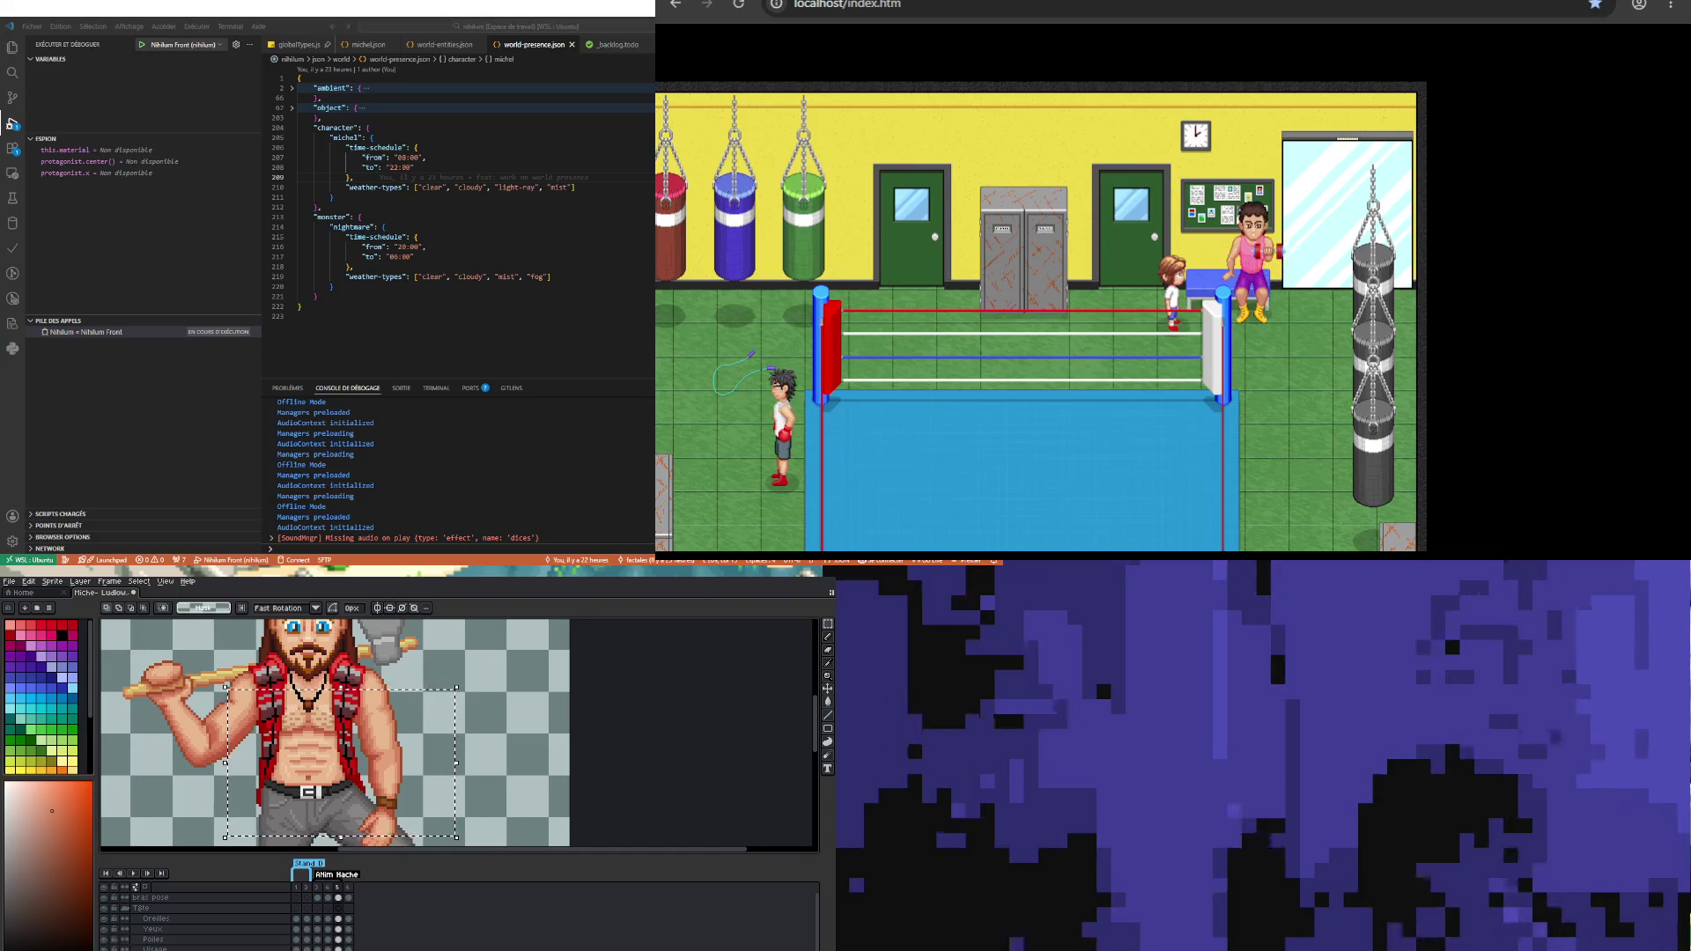
pyautogui.press('Left')
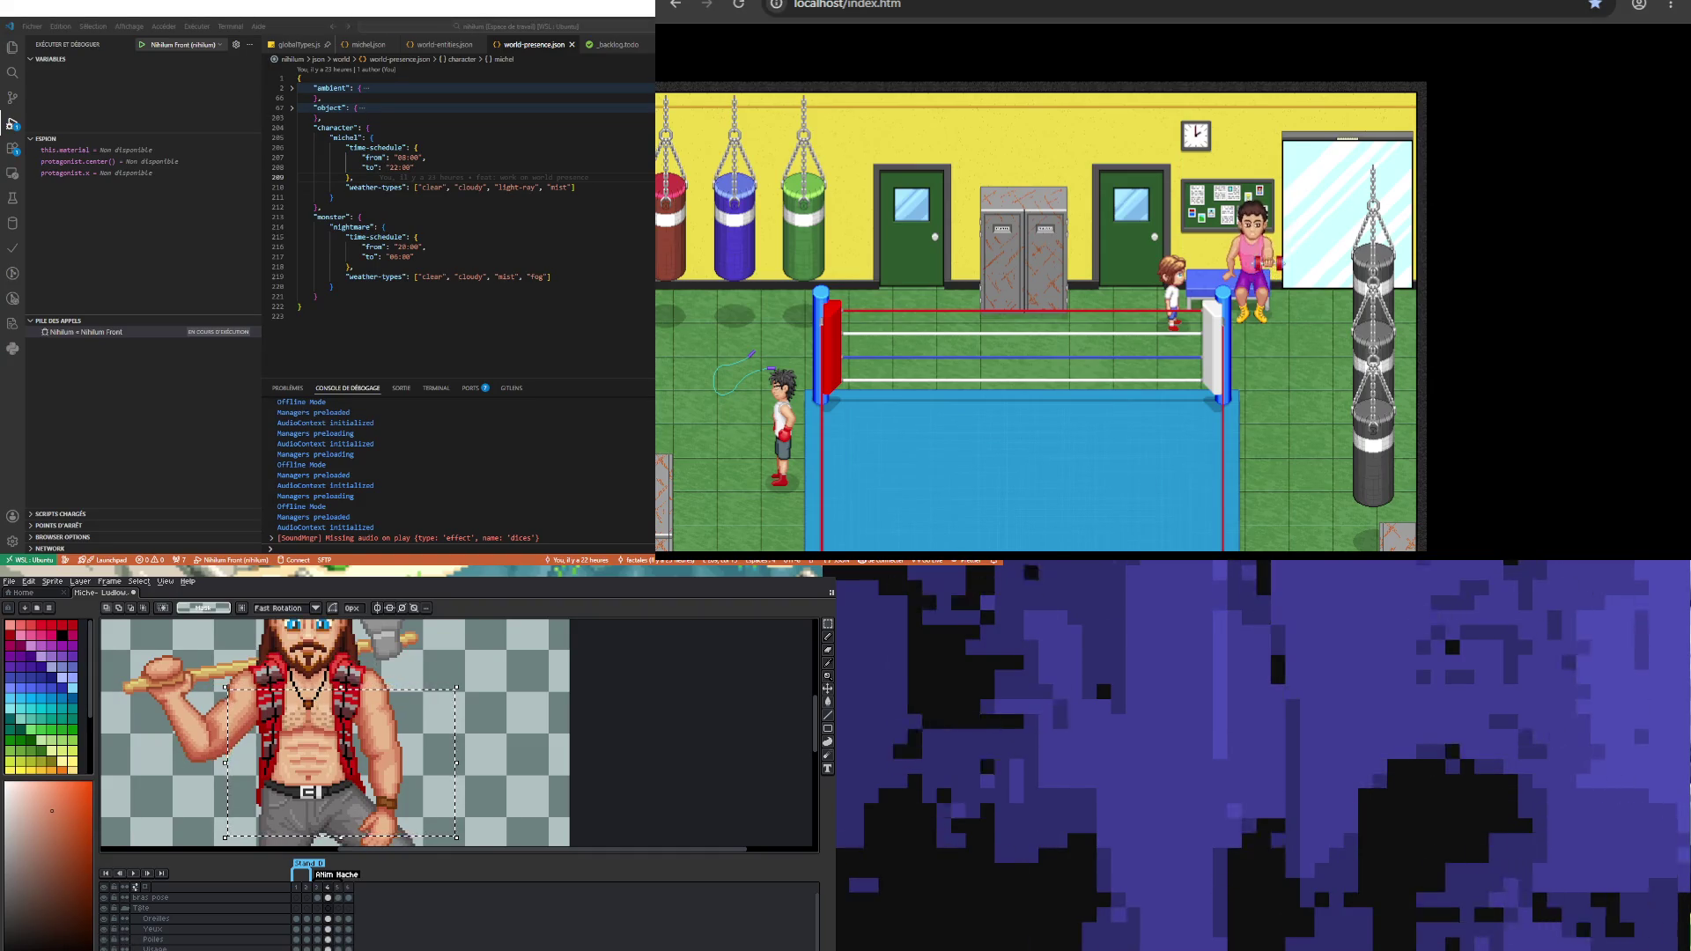
pyautogui.hotkey('ctrl', 'z')
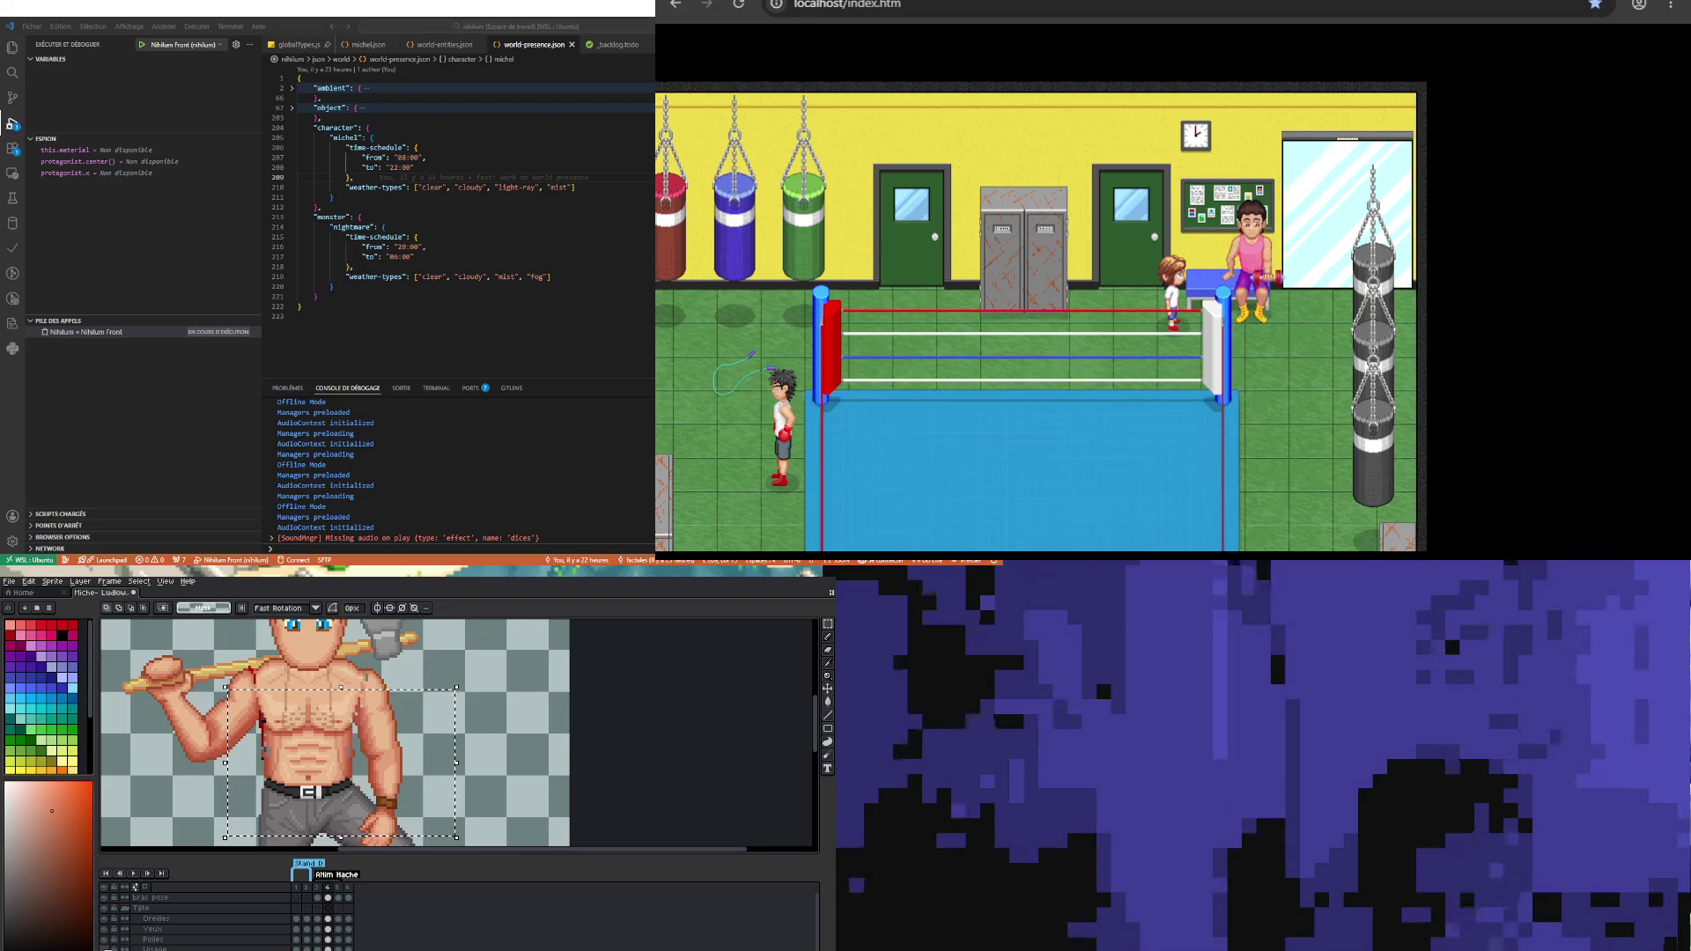
pyautogui.hotkey('ctrl', 'y')
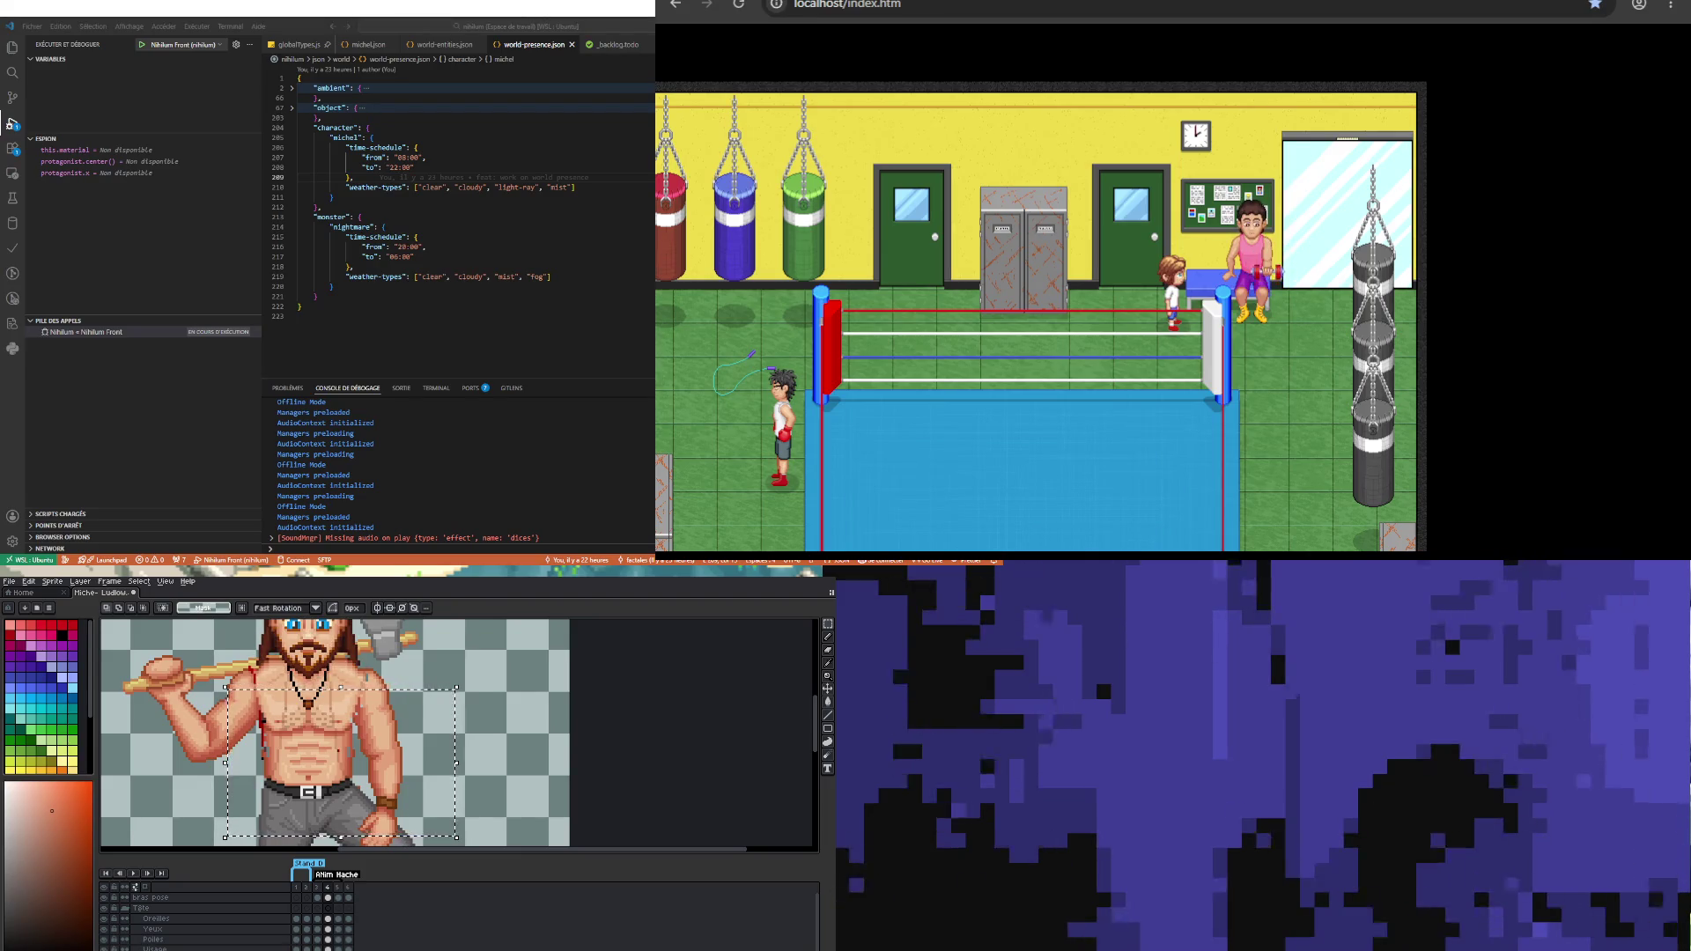
pyautogui.press('Right')
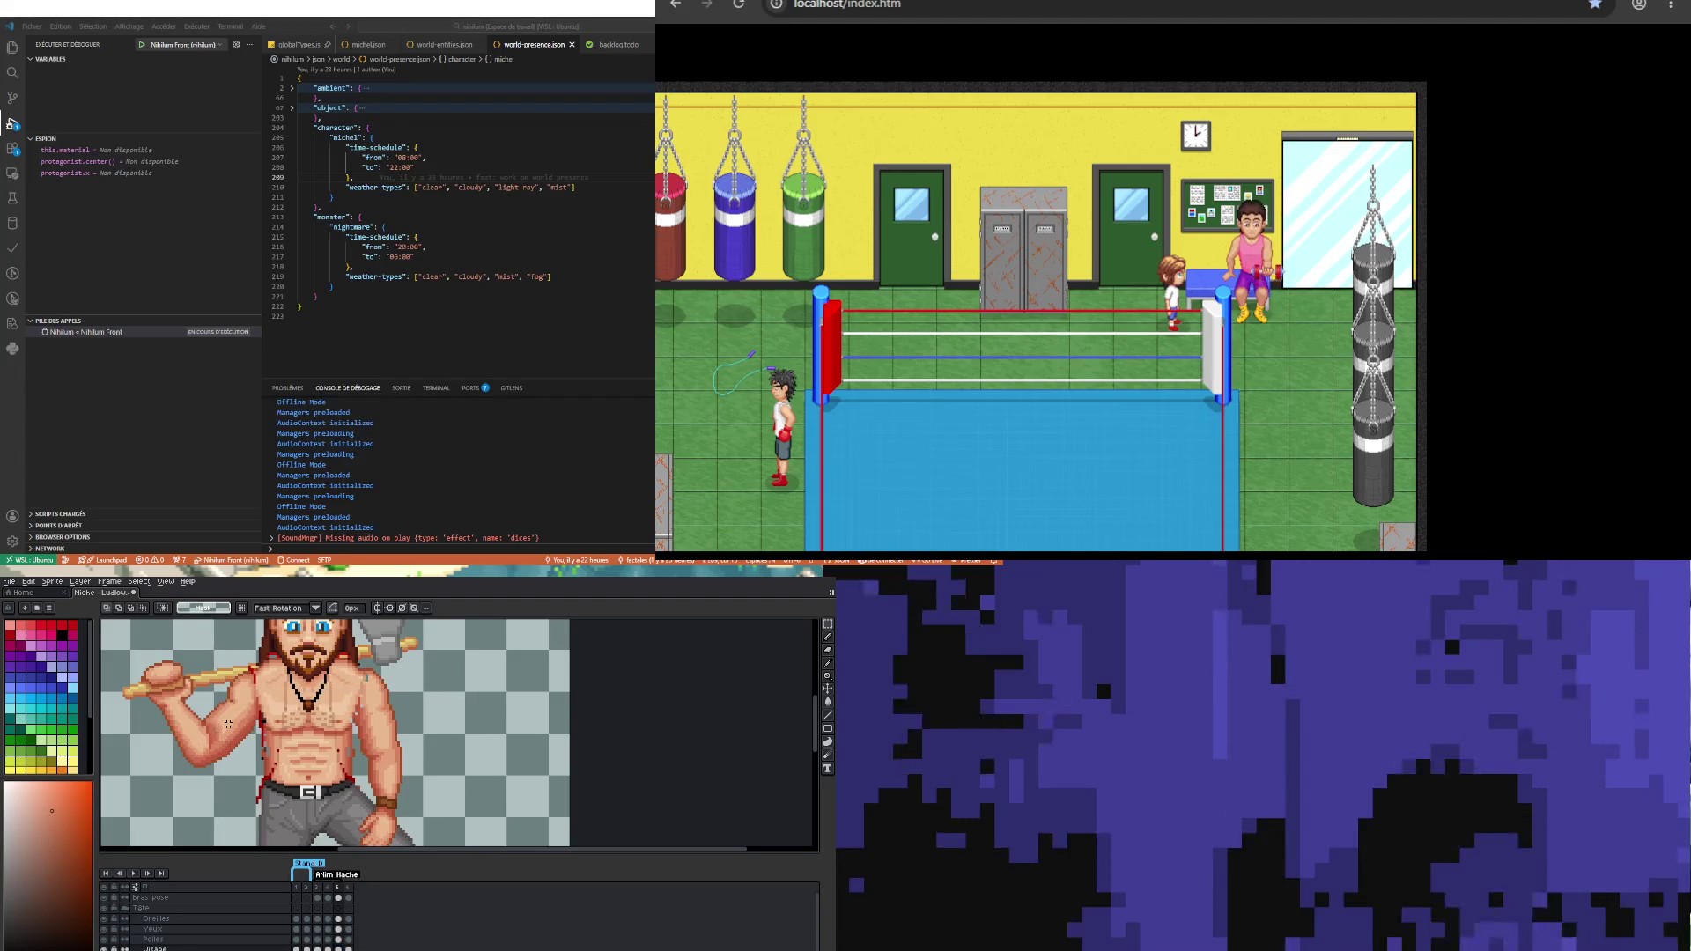
# Step: Select the figure from arm down to feet, nudge it right, and commit the move
pyautogui.moveTo(231, 710); pyautogui.dragTo(462, 846)
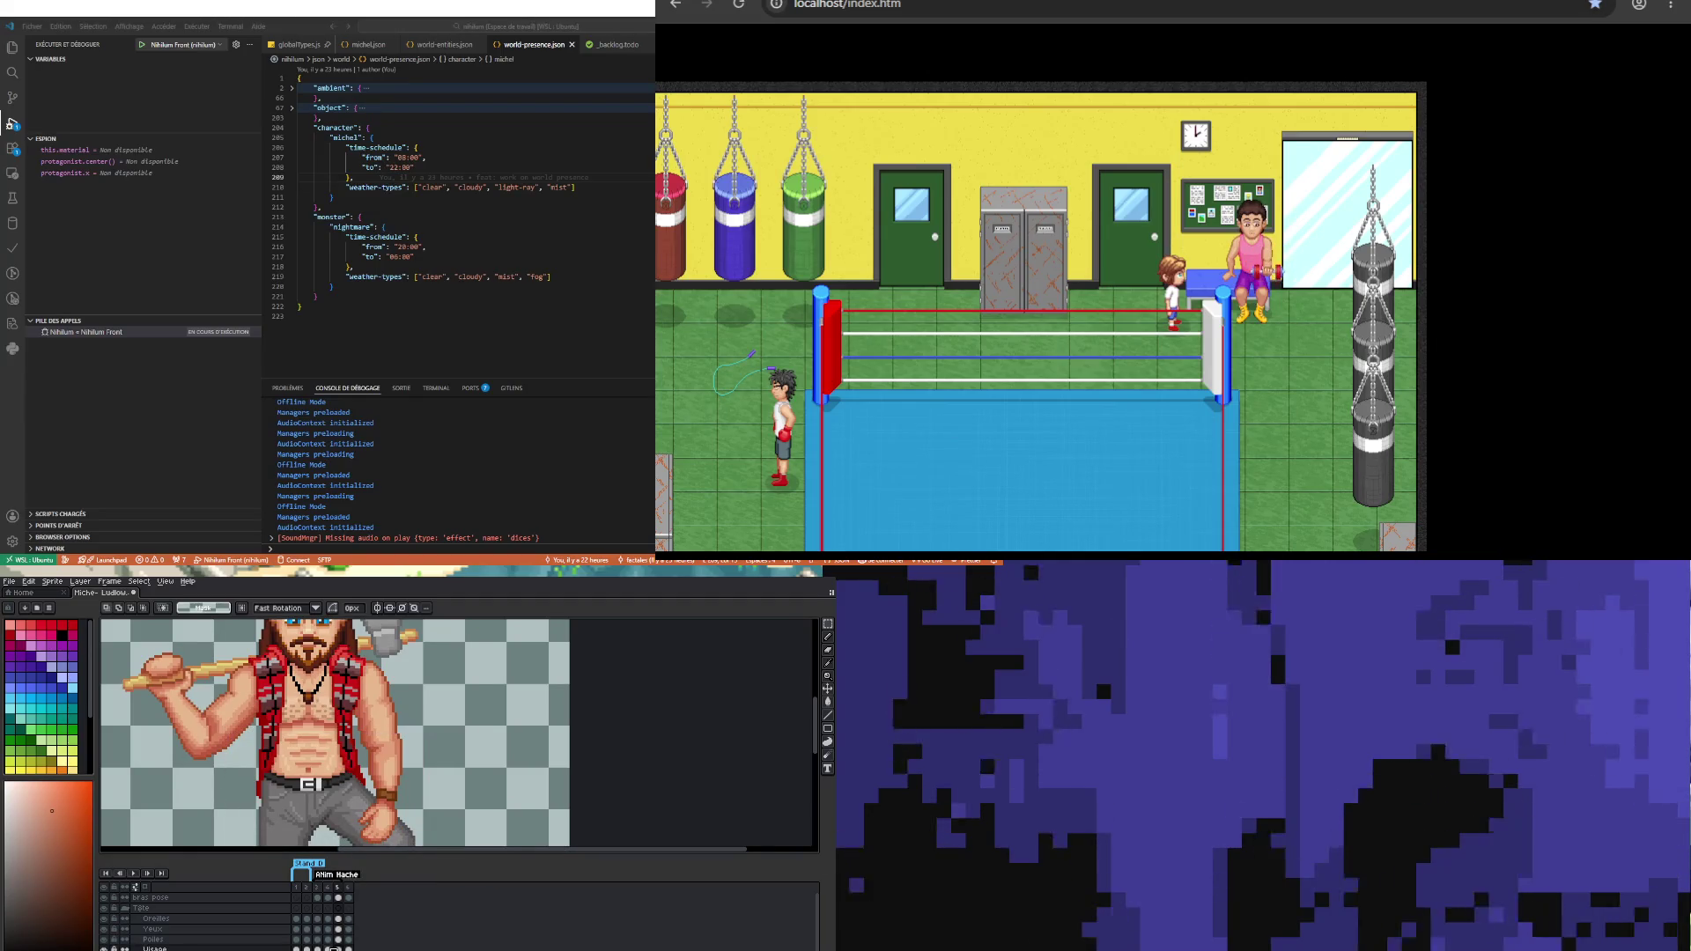
pyautogui.press('Left')
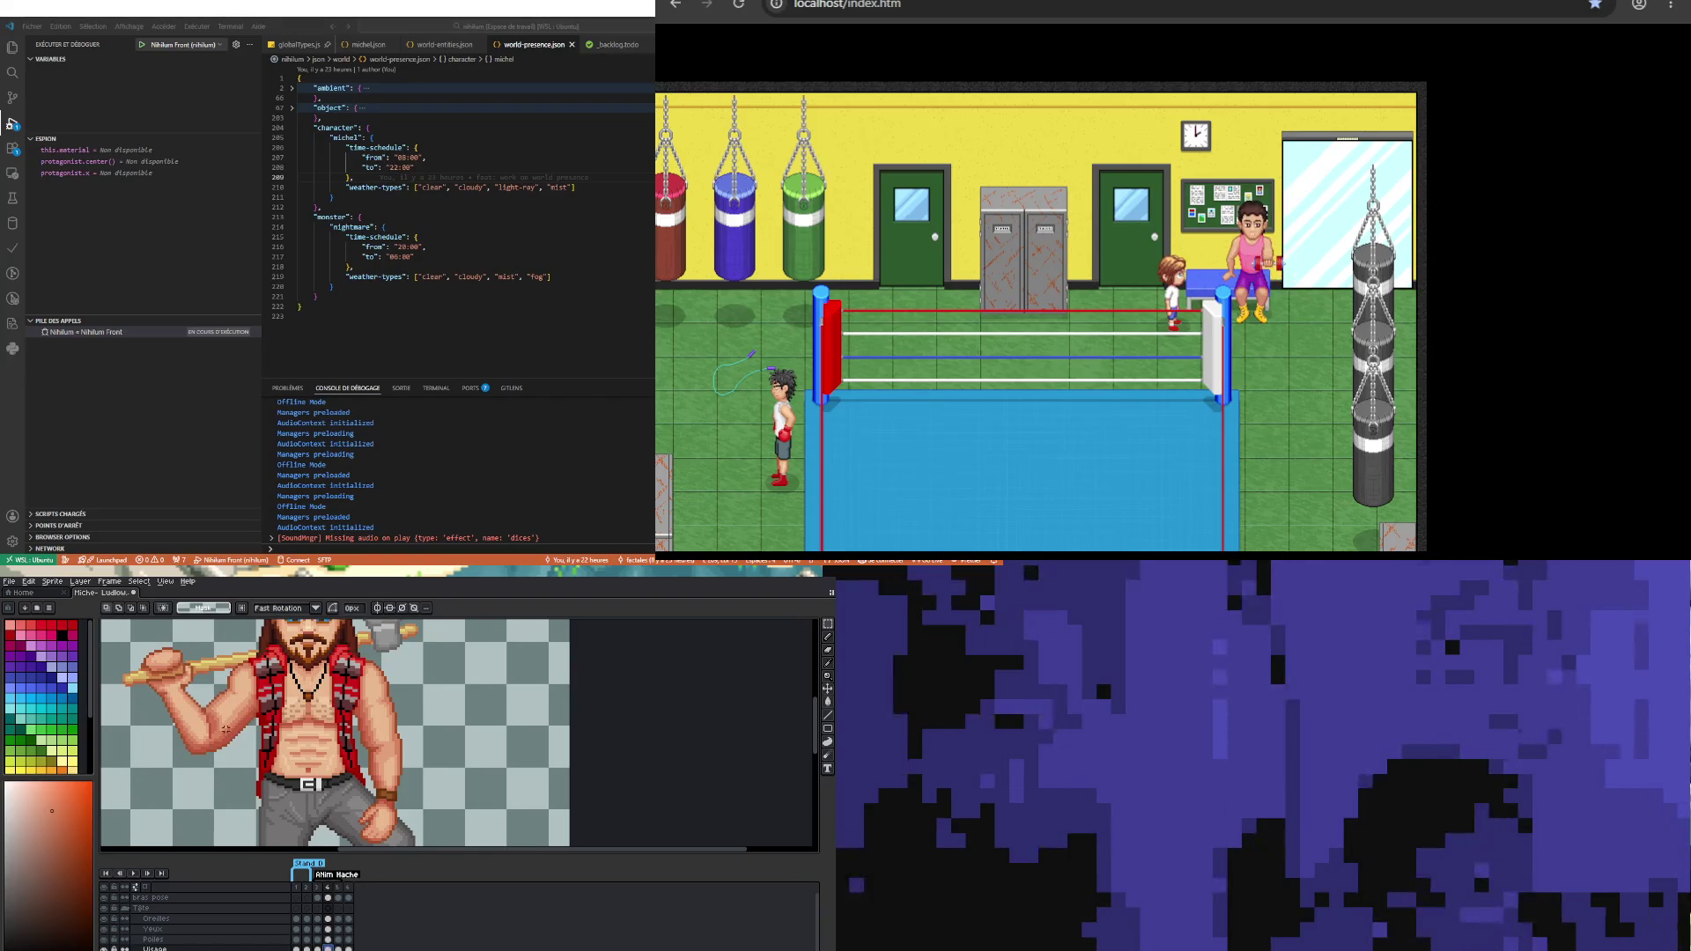
pyautogui.moveTo(204, 701); pyautogui.dragTo(490, 846)
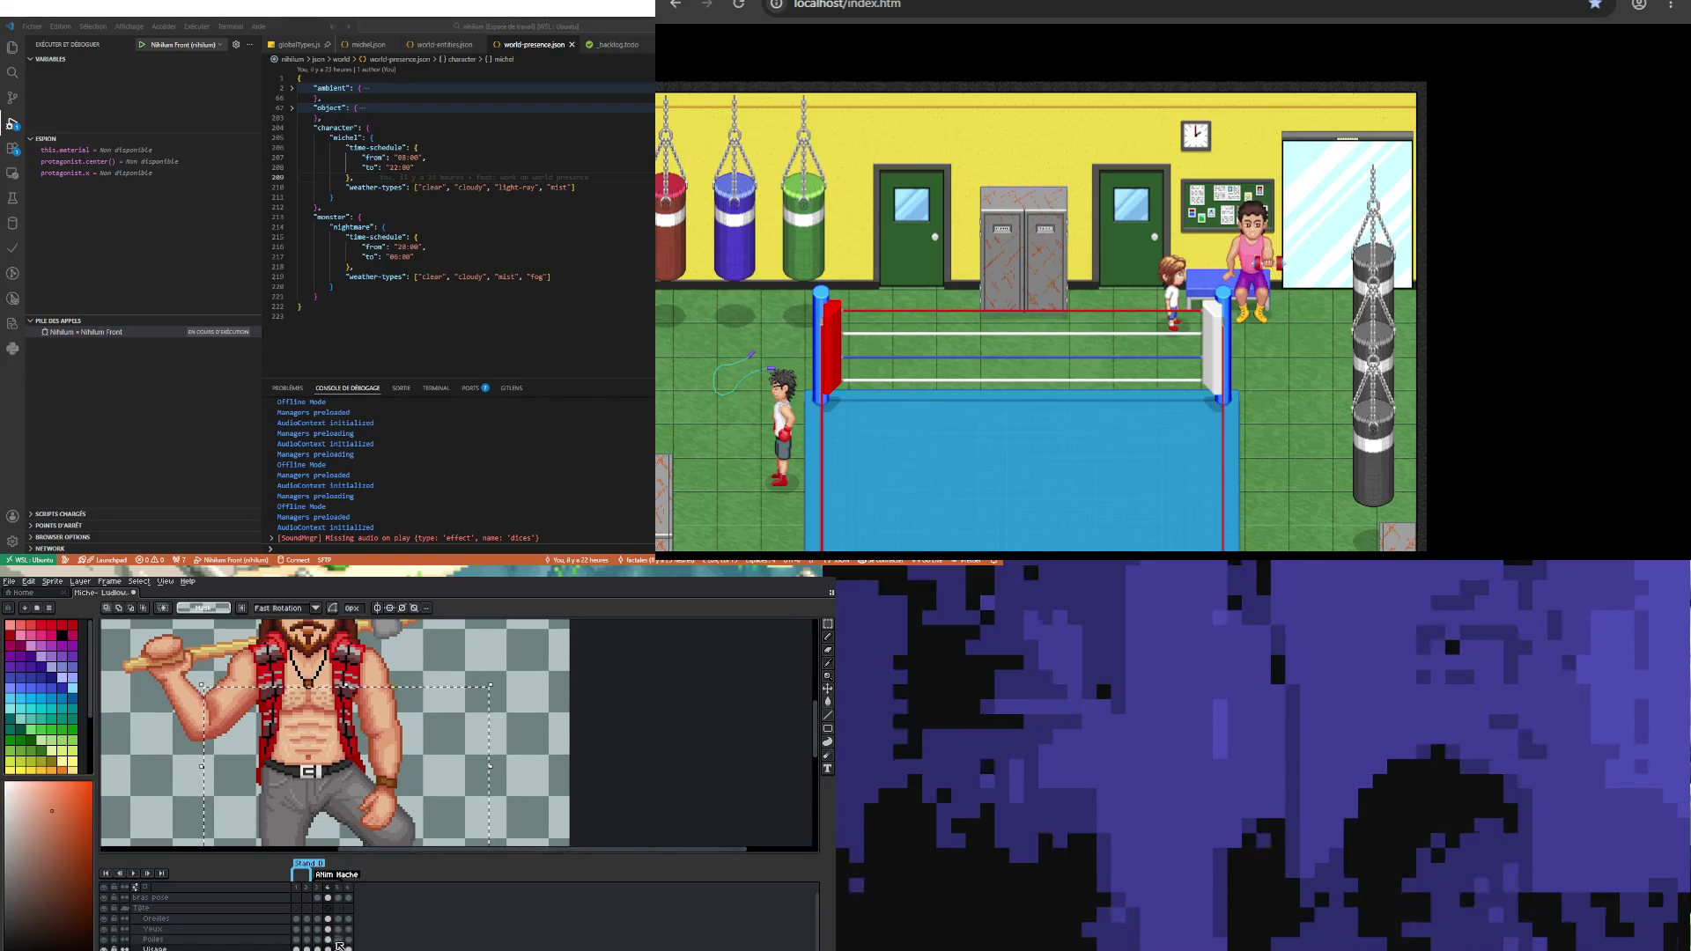
pyautogui.press('Right')
pyautogui.hotkey('ctrl', 't')
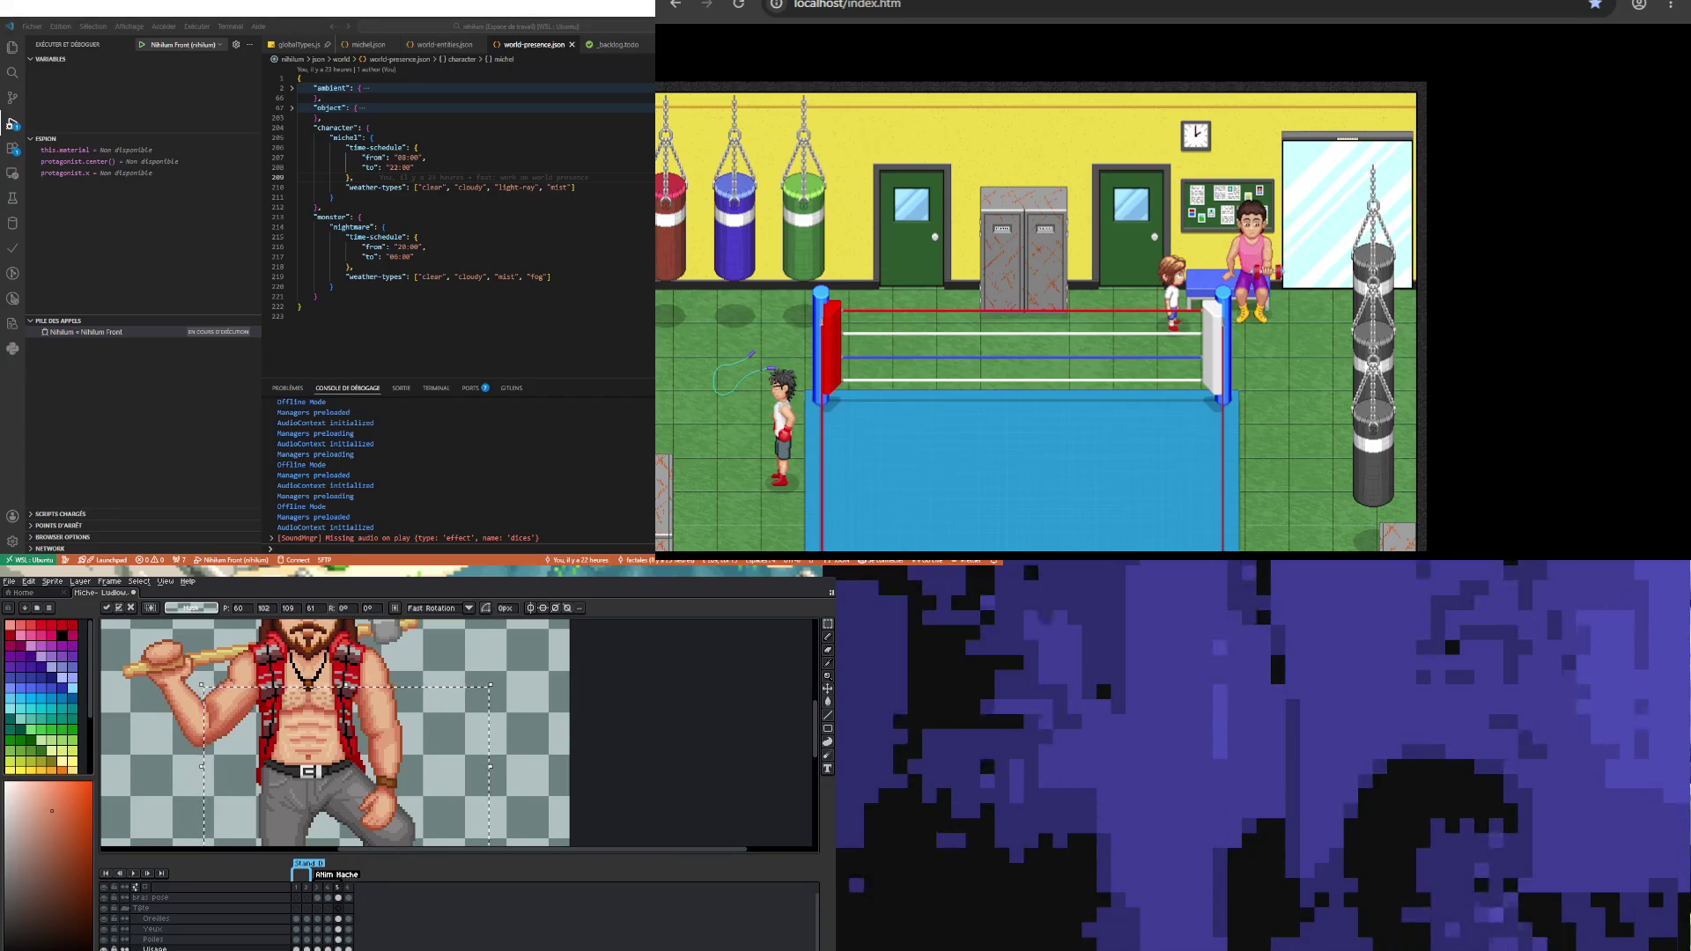
pyautogui.hotkey('ctrl', 'd')
pyautogui.scroll(-1, 252, 768)
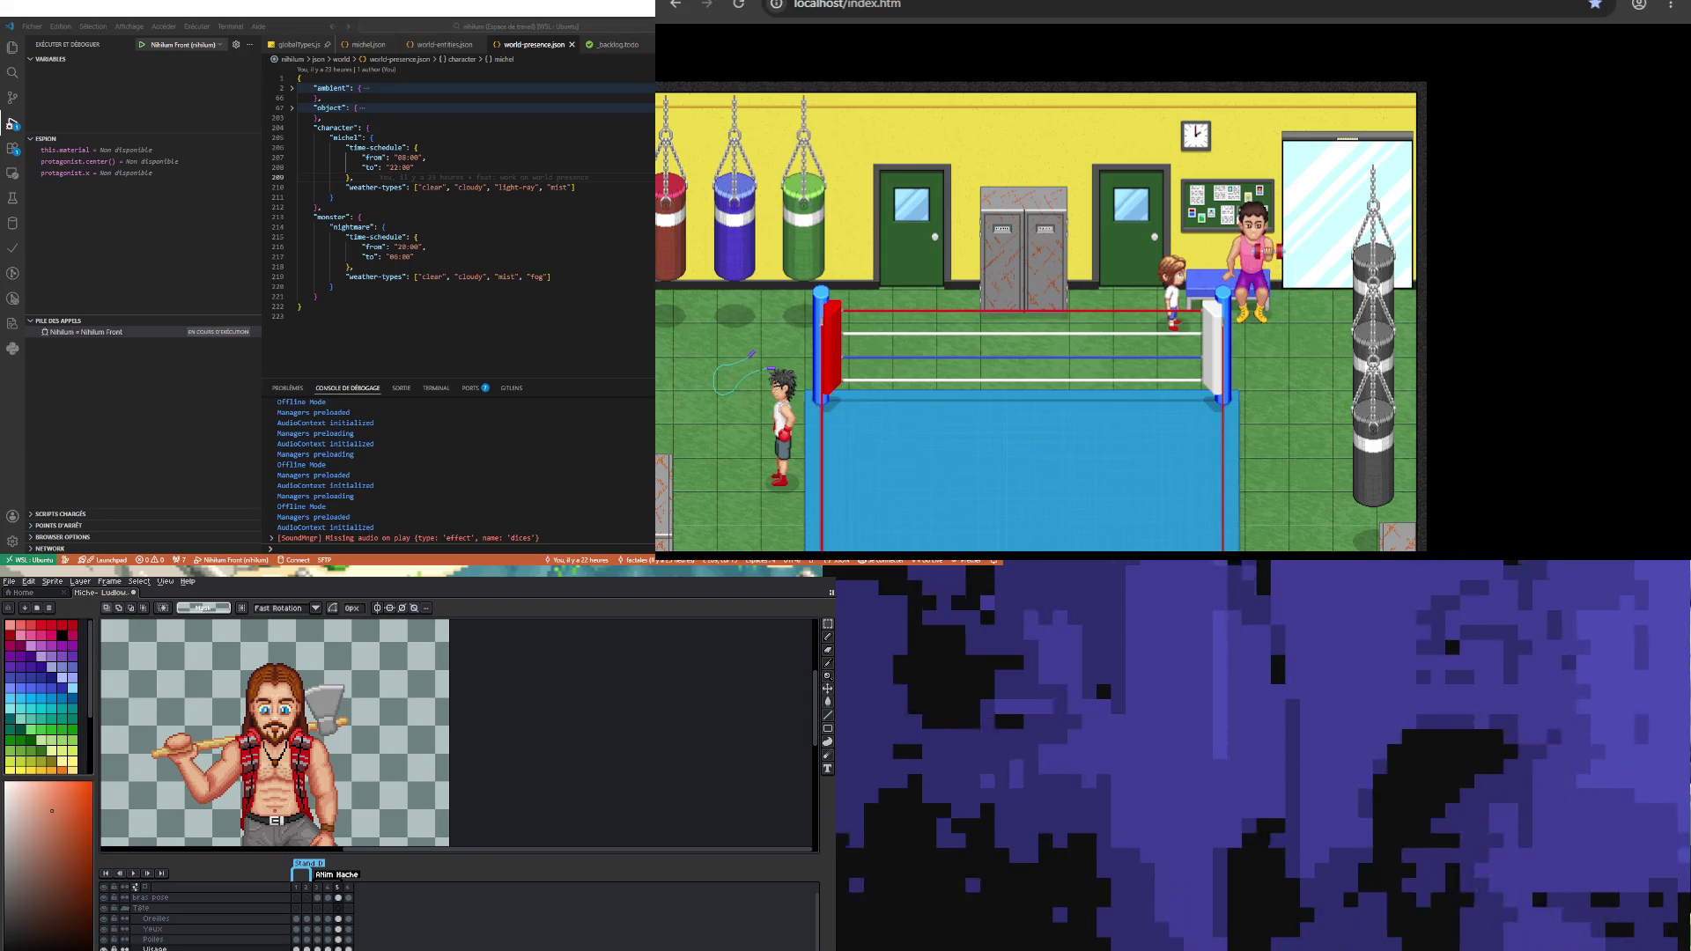
pyautogui.scroll(-2, 225, 762)
pyautogui.scroll(2, 224, 762)
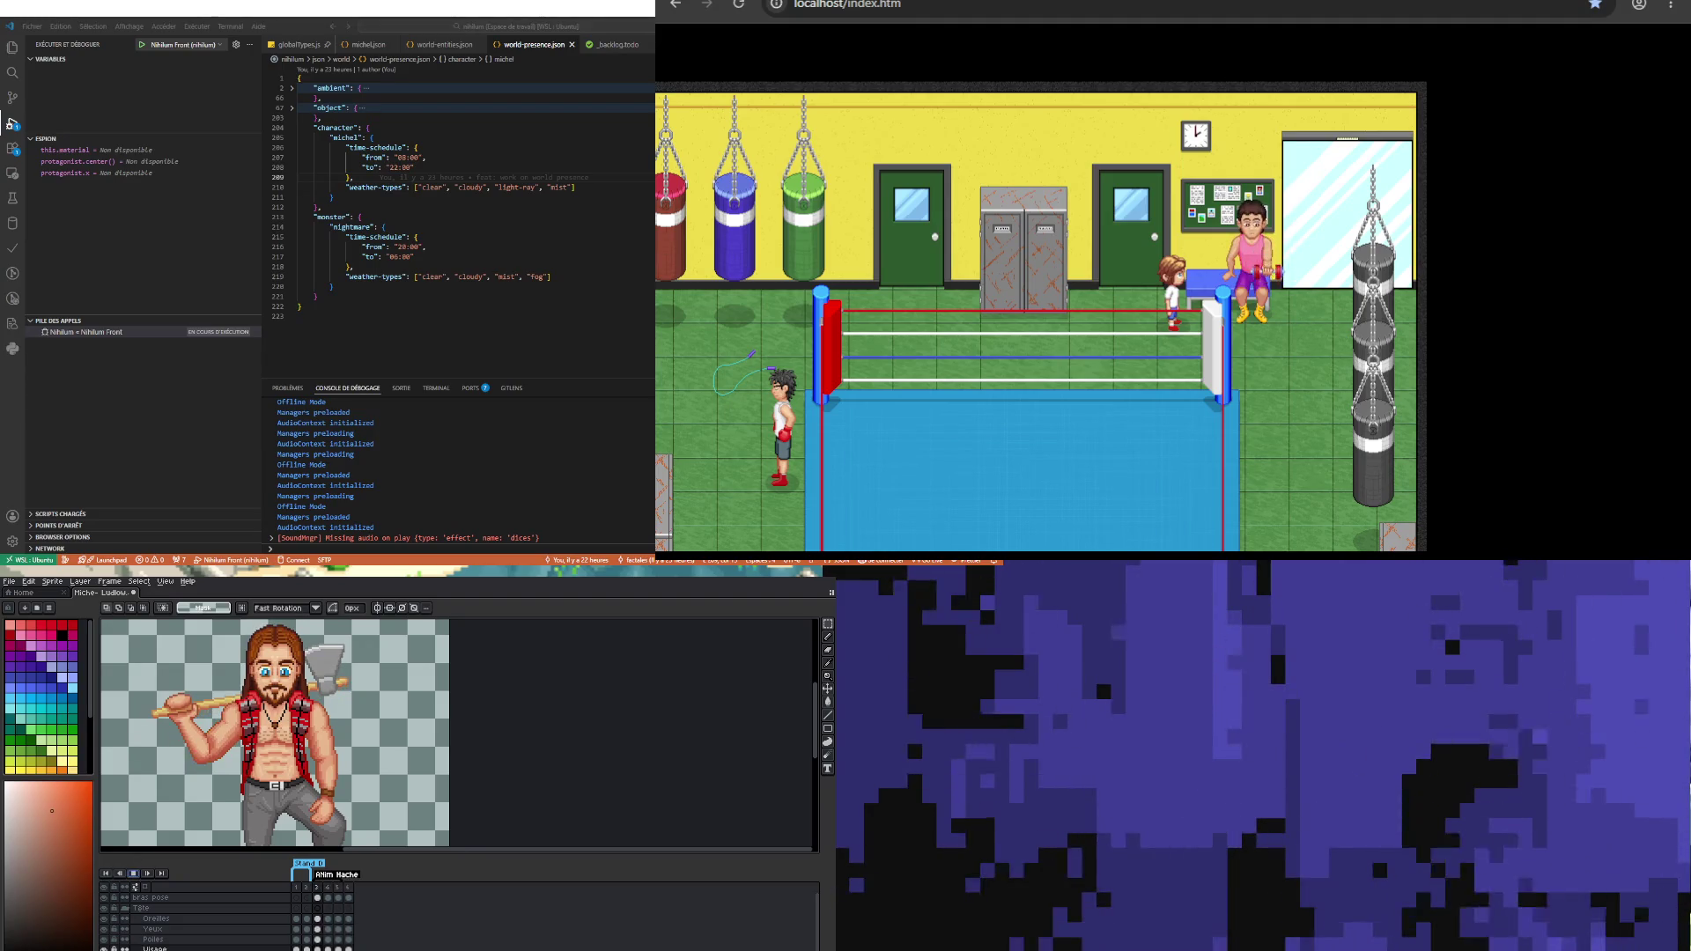
pyautogui.scroll(1, 261, 687)
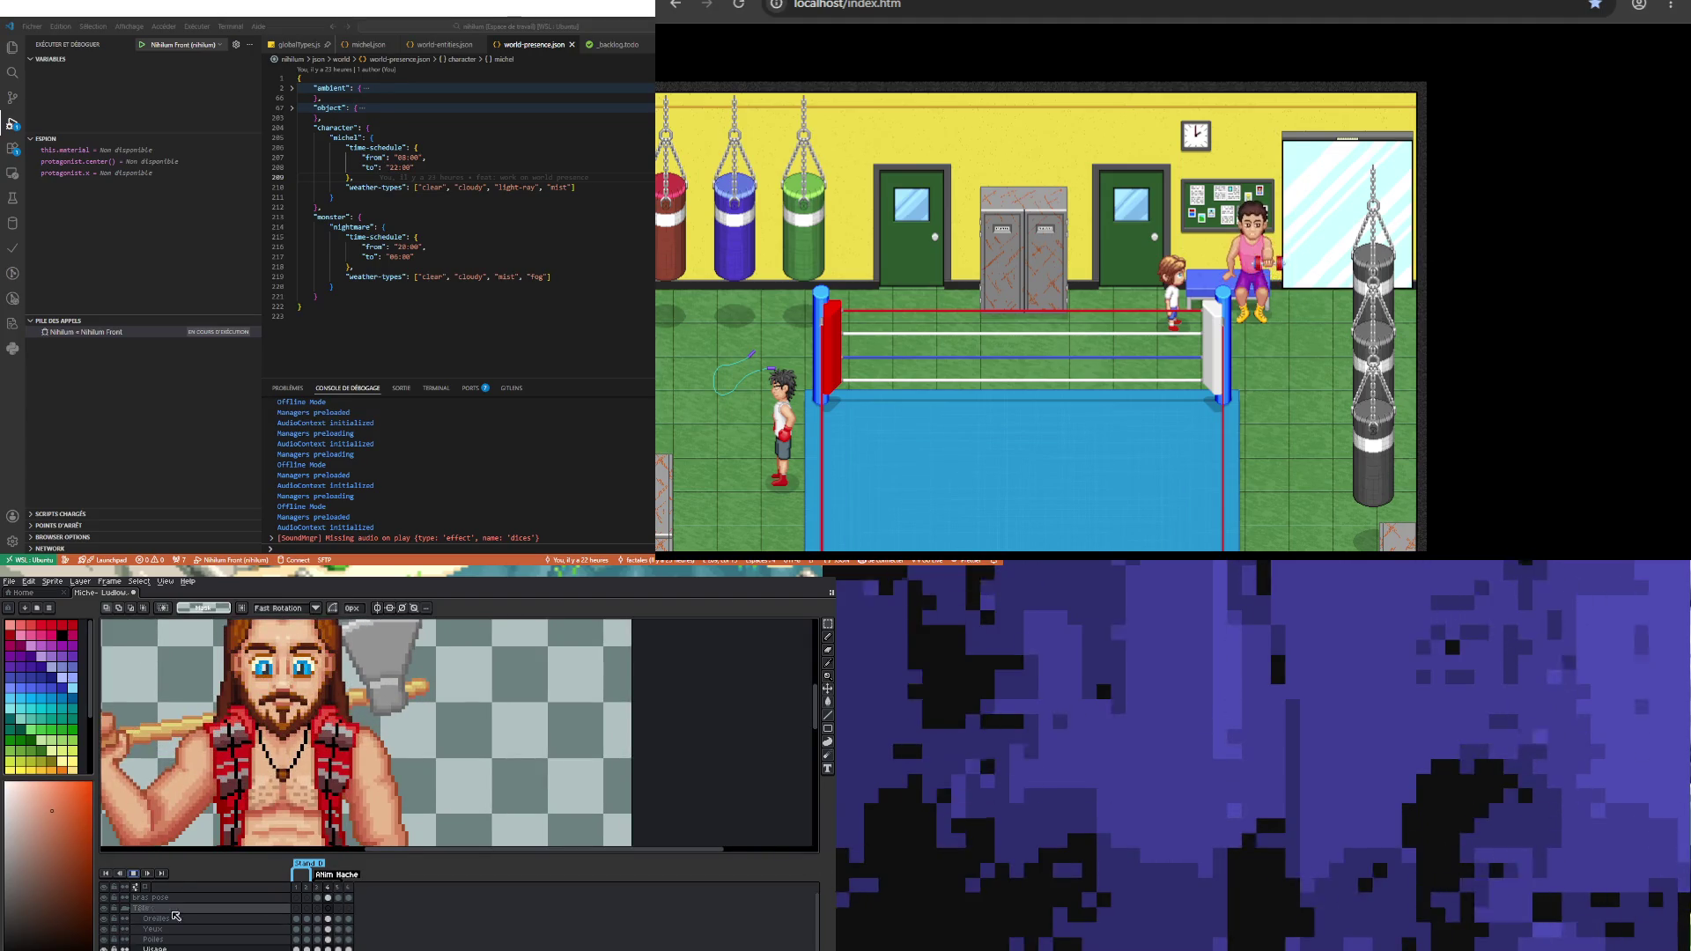
# Step: Eyedrop the beard's brown as brush colour, go to frame 1, and turn on vertical symmetry
pyautogui.scroll(1, 304, 696)
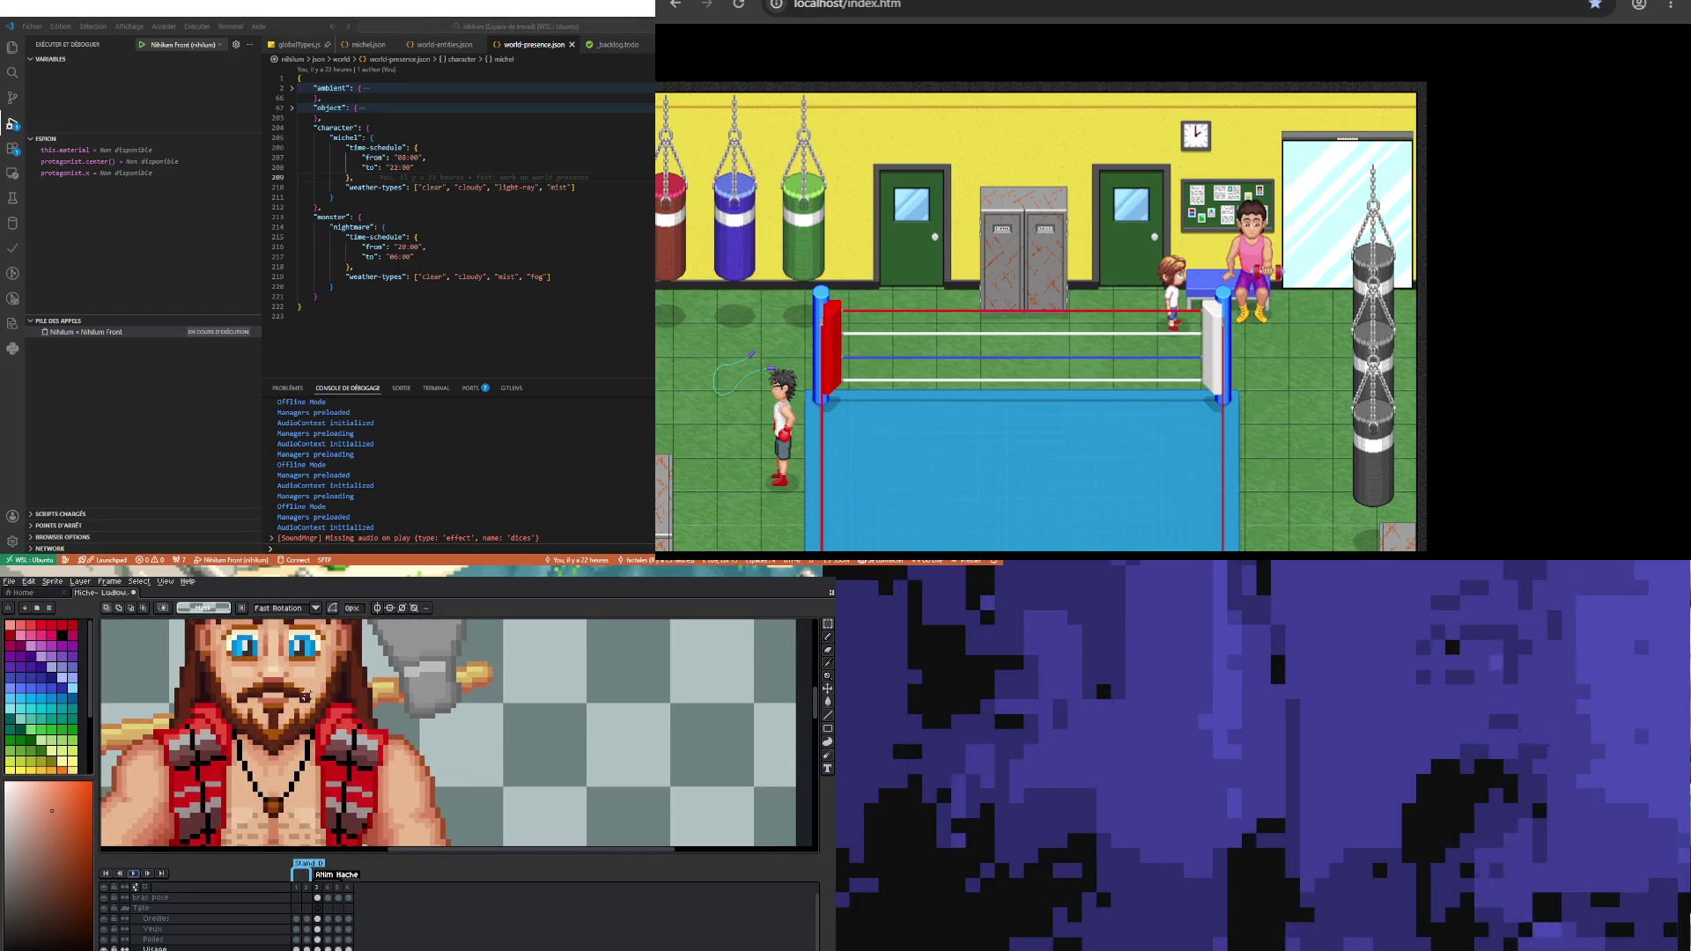
pyautogui.scroll(1, 305, 697)
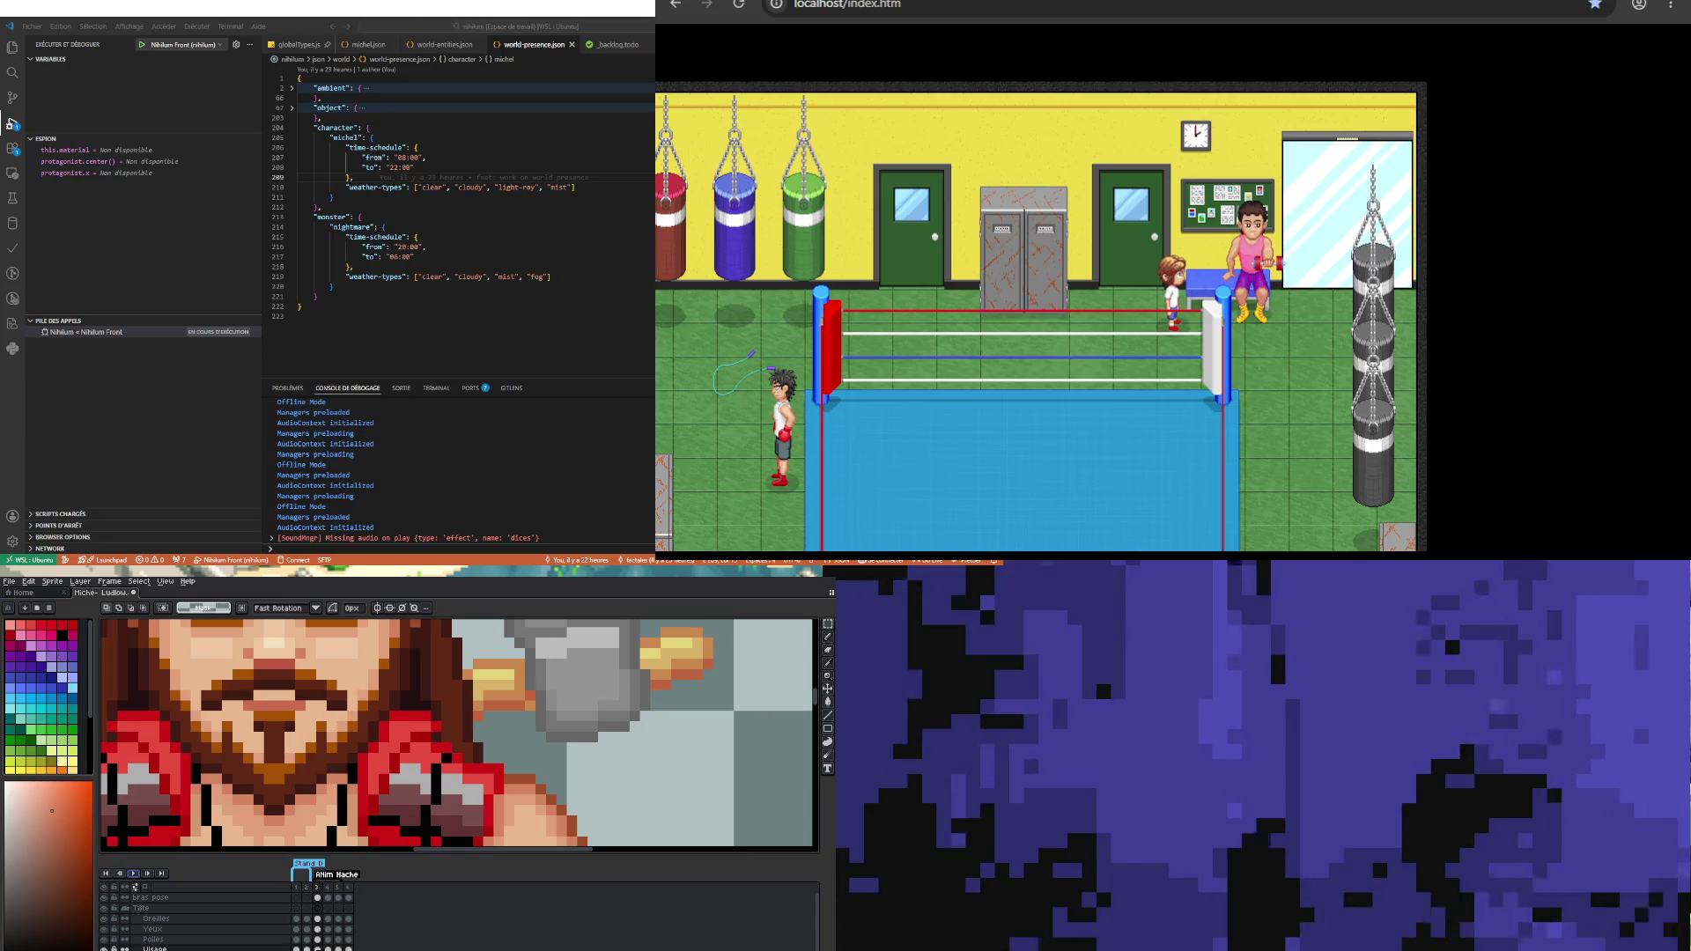
pyautogui.scroll(1, 215, 739)
pyautogui.press('i')
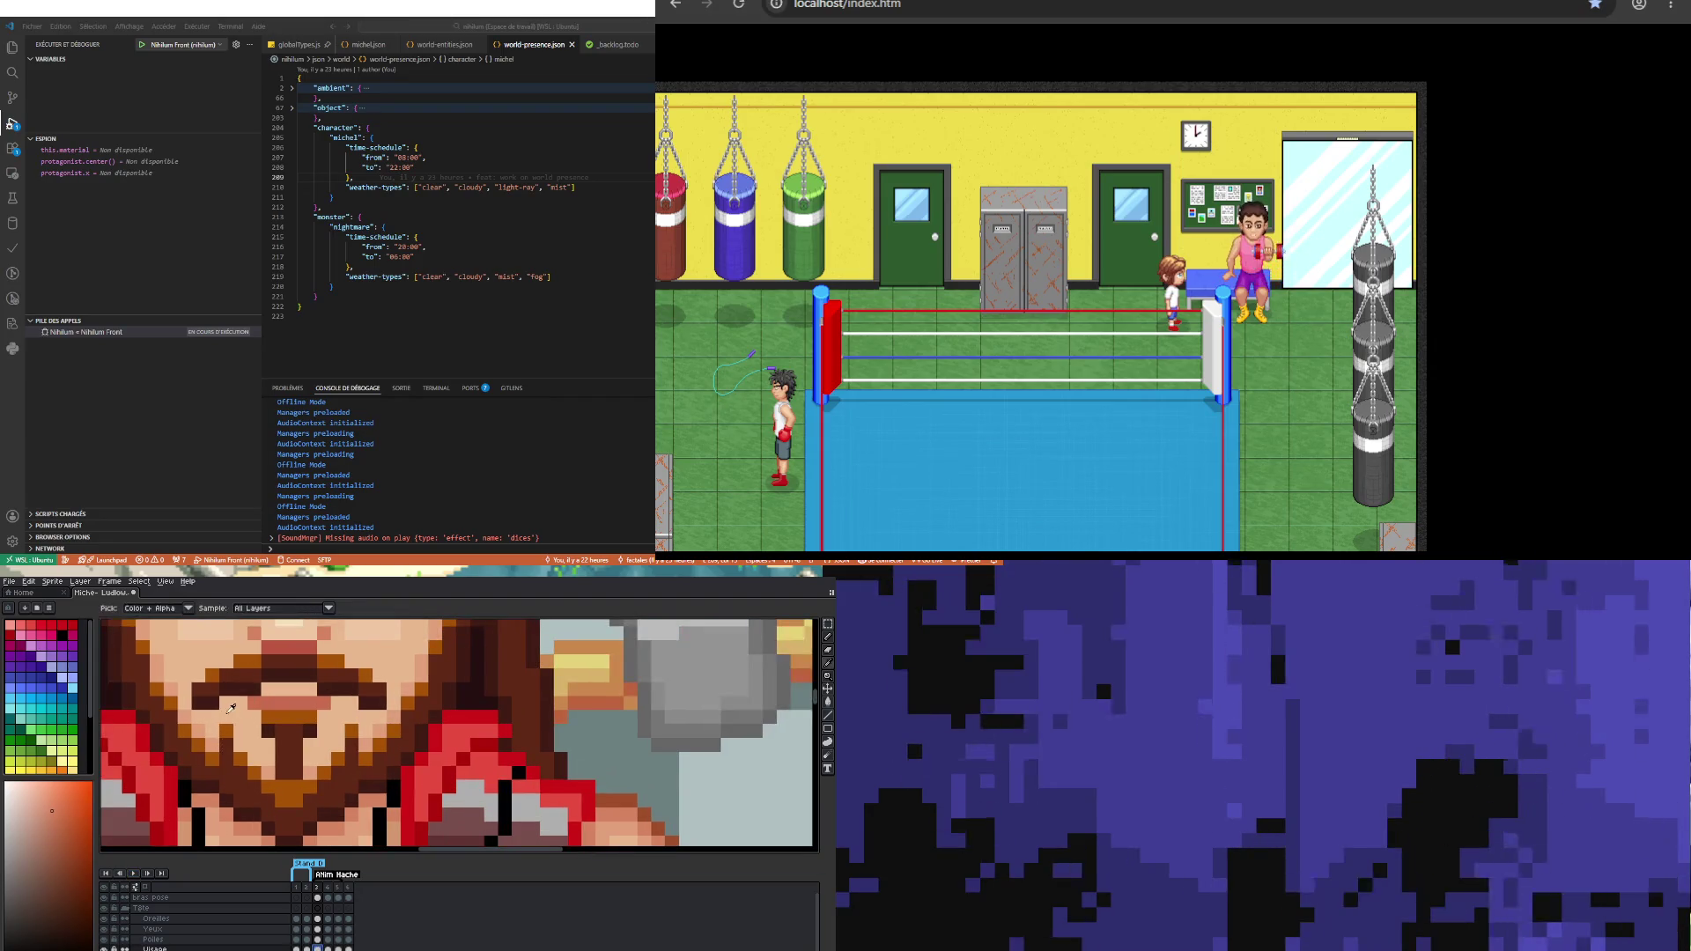
pyautogui.click(205, 728)
pyautogui.press('b')
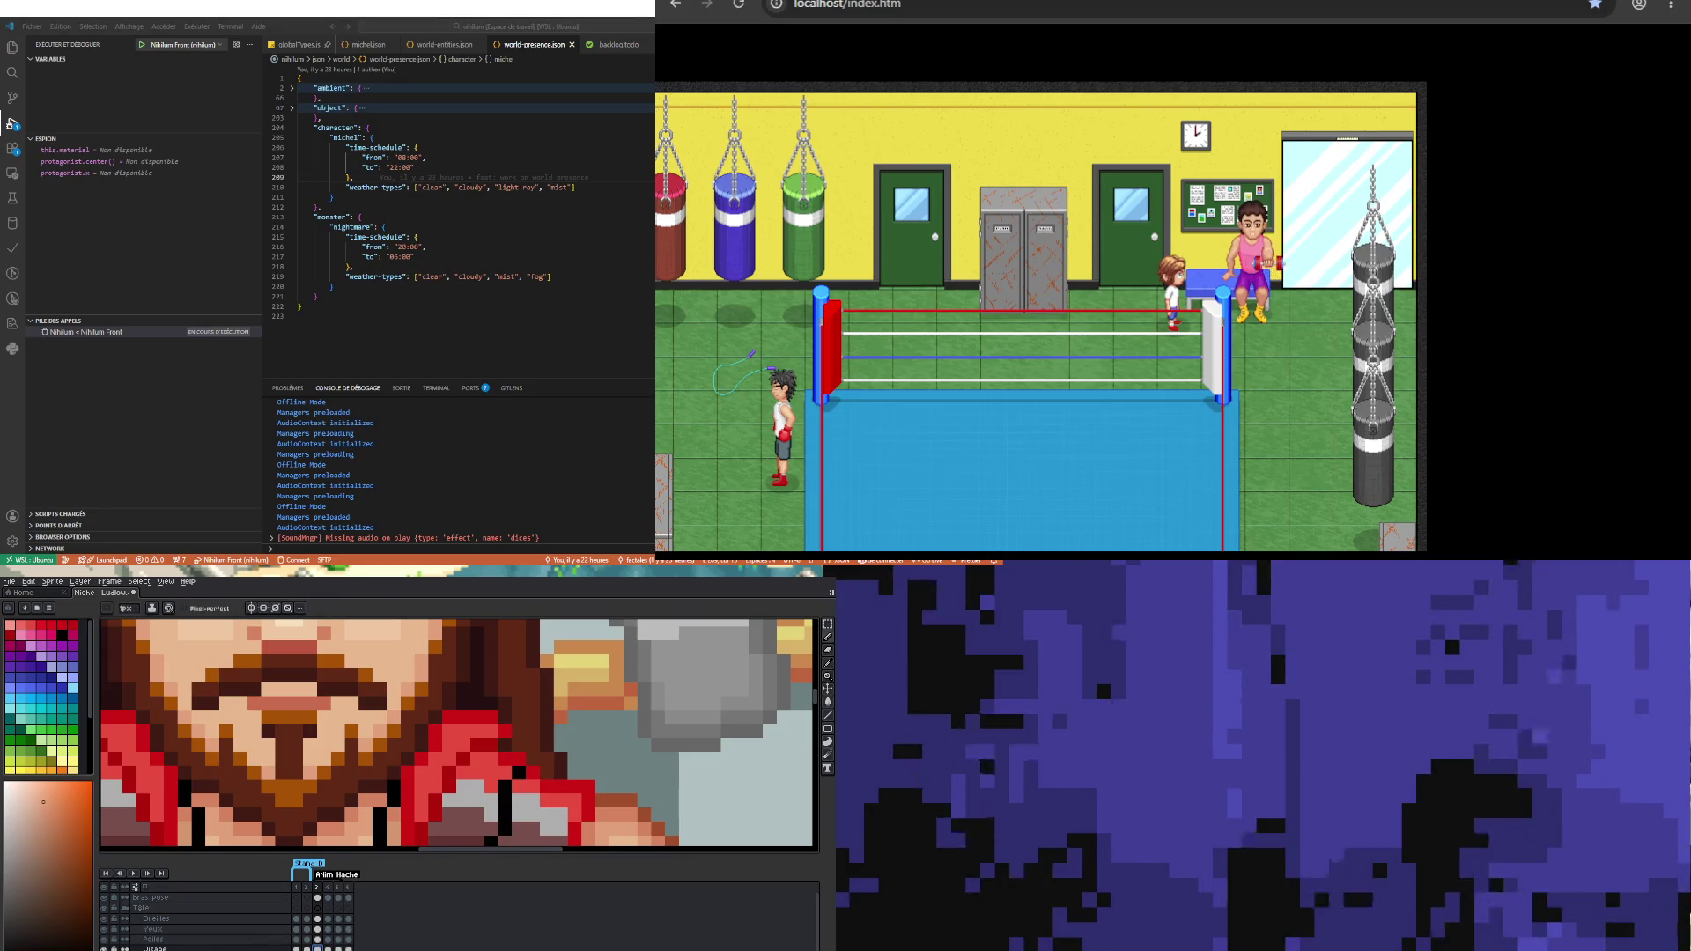
pyautogui.press('Left')
pyautogui.press('Left')
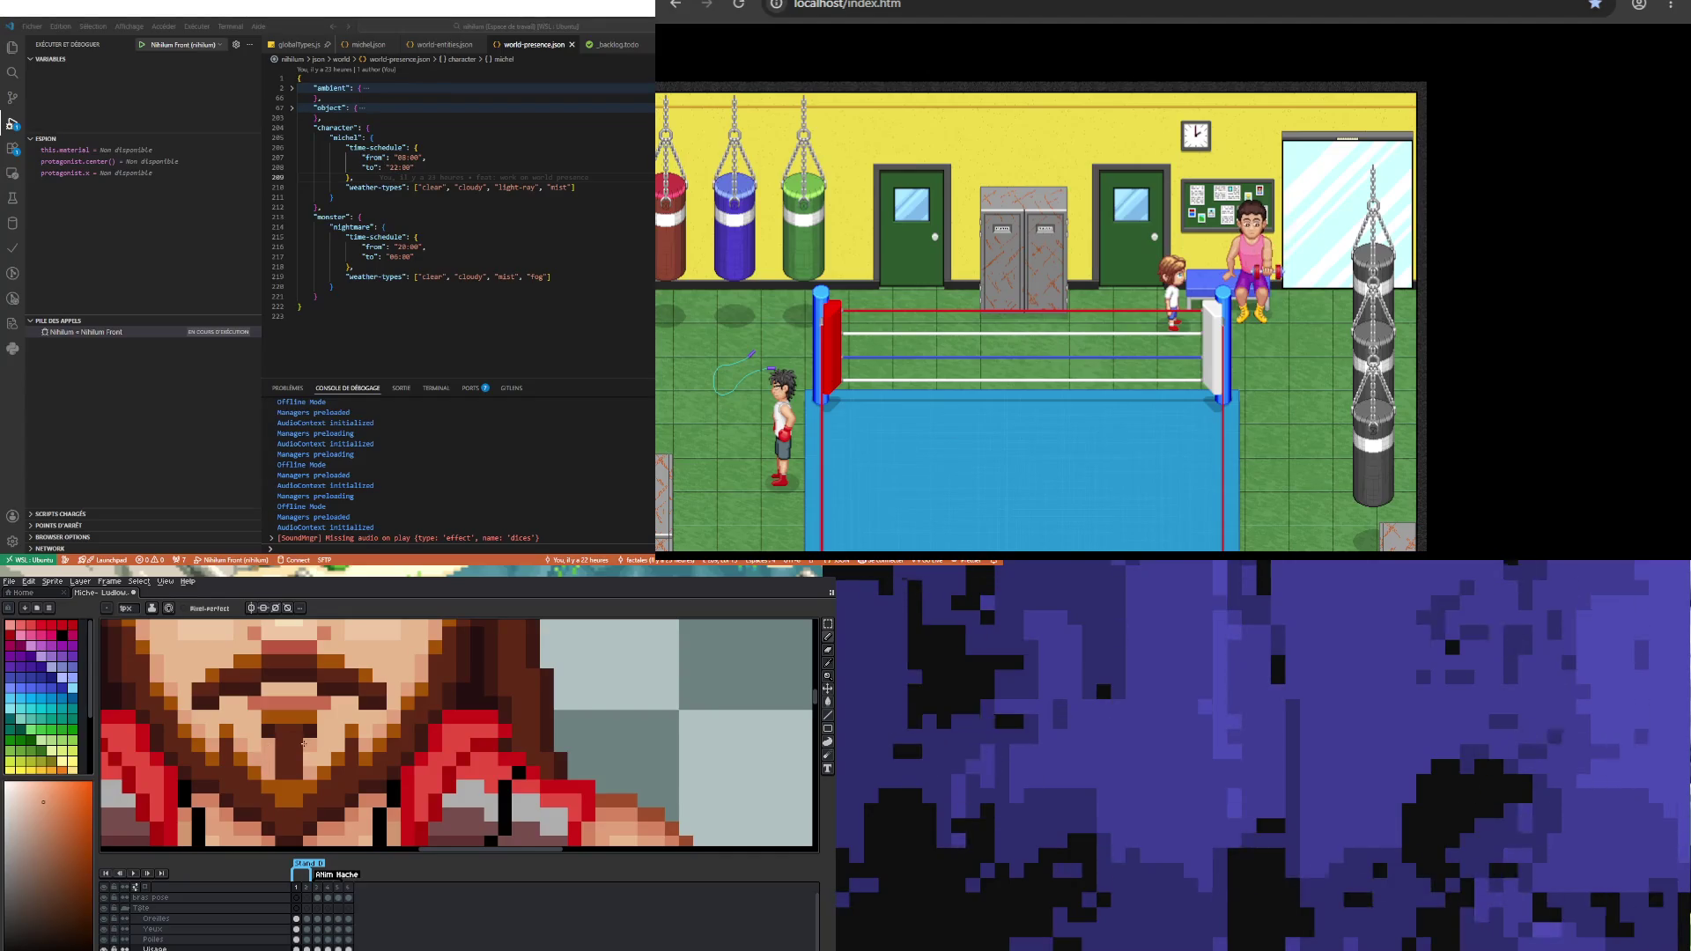
pyautogui.click(289, 607)
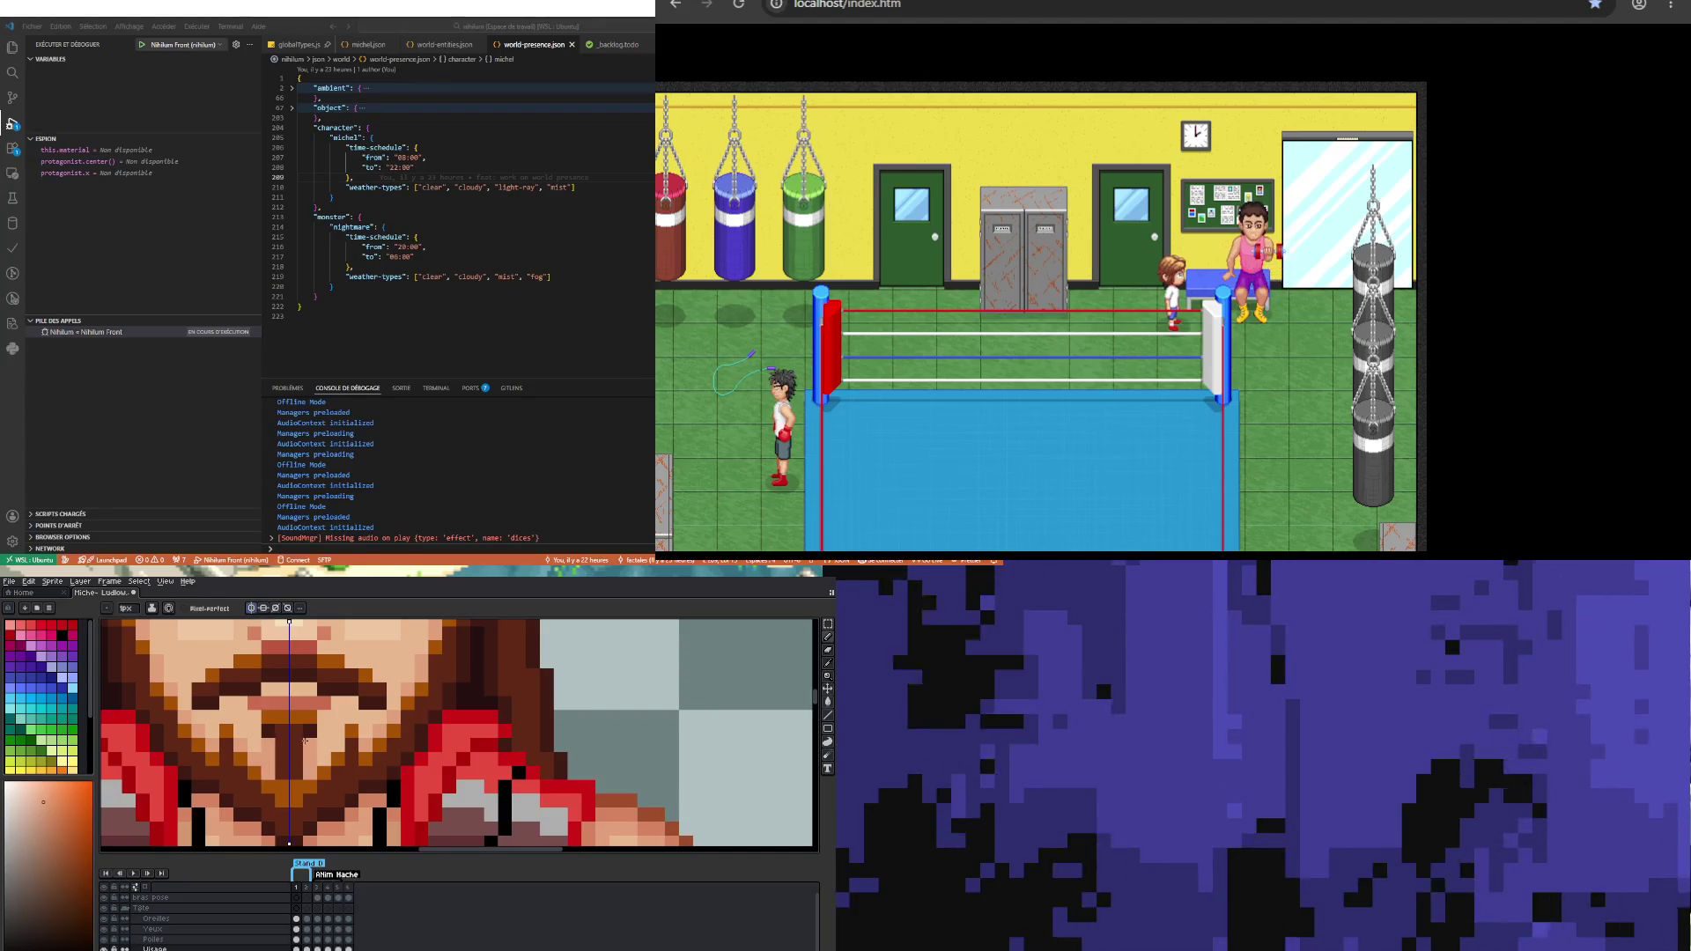
# Step: Flip between frames 1 and 2 to compare the open and closed eyes
pyautogui.scroll(-3, 340, 744)
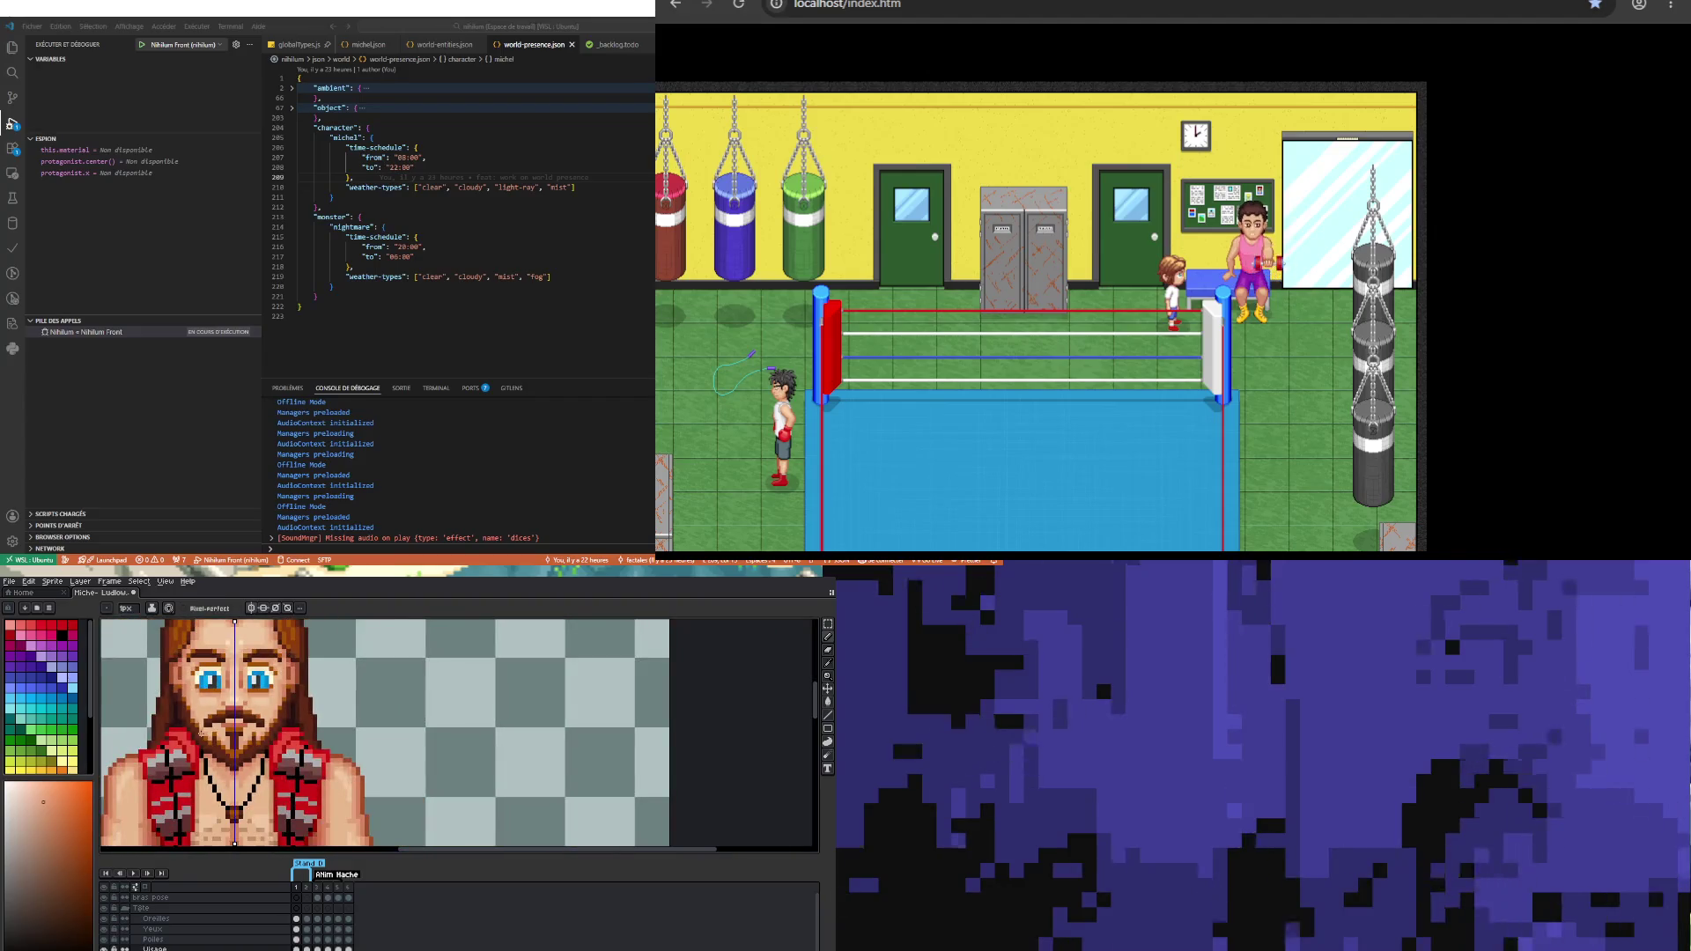
pyautogui.scroll(2, 197, 706)
pyautogui.scroll(-1, 197, 706)
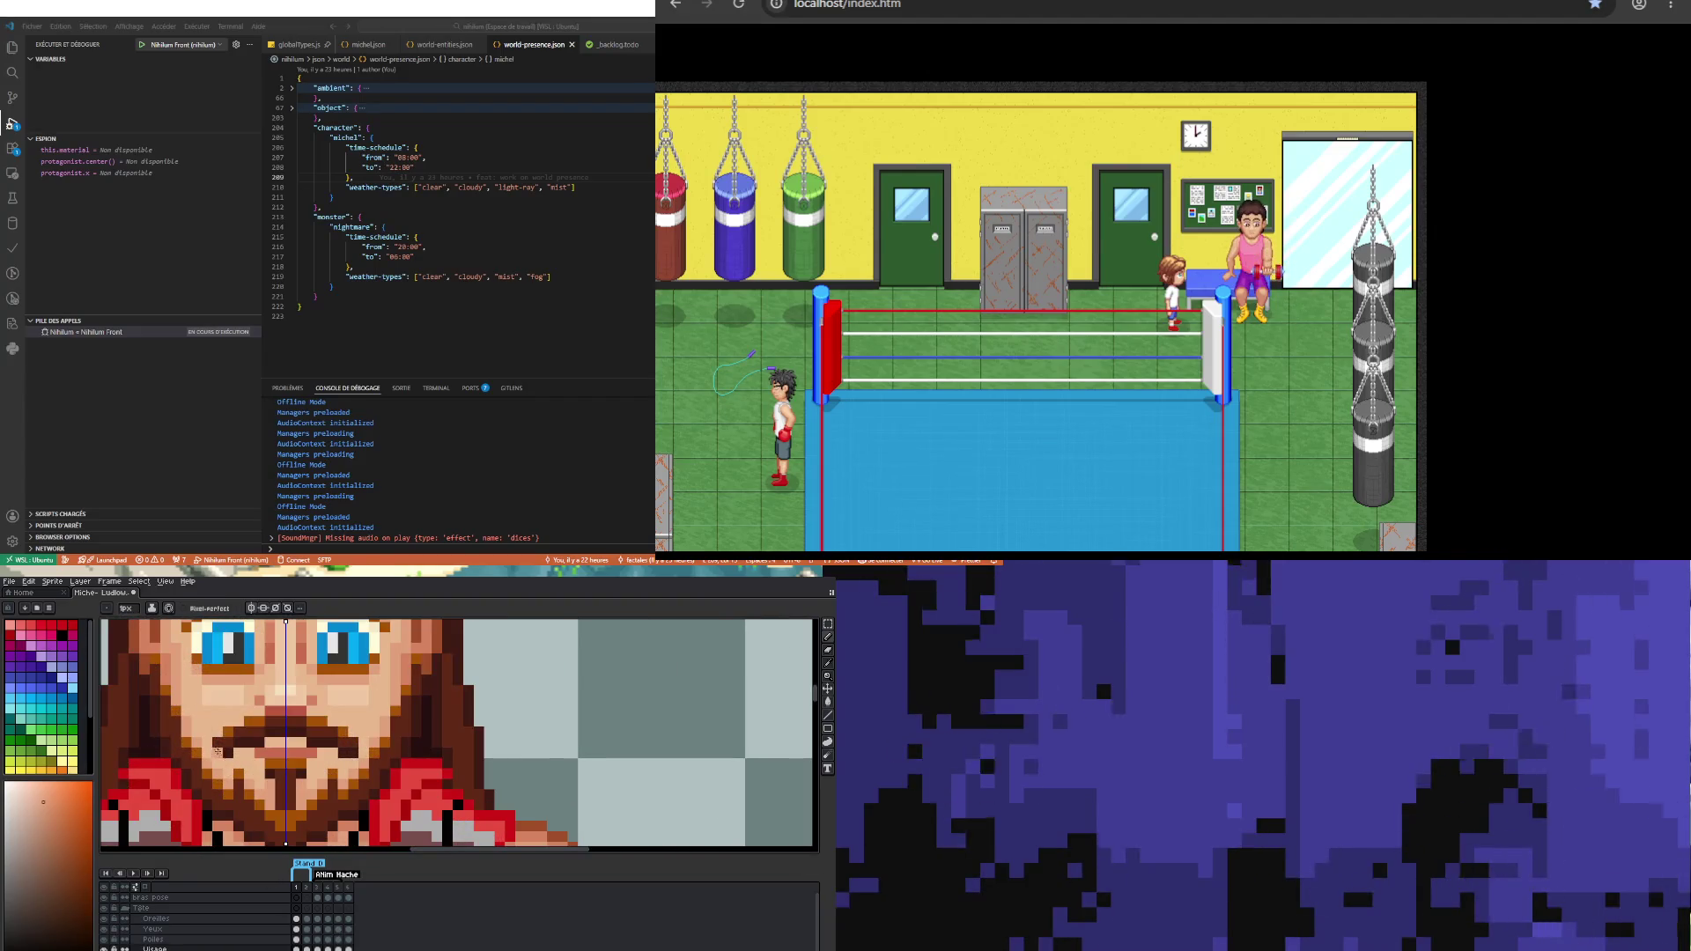
pyautogui.scroll(-1, 197, 706)
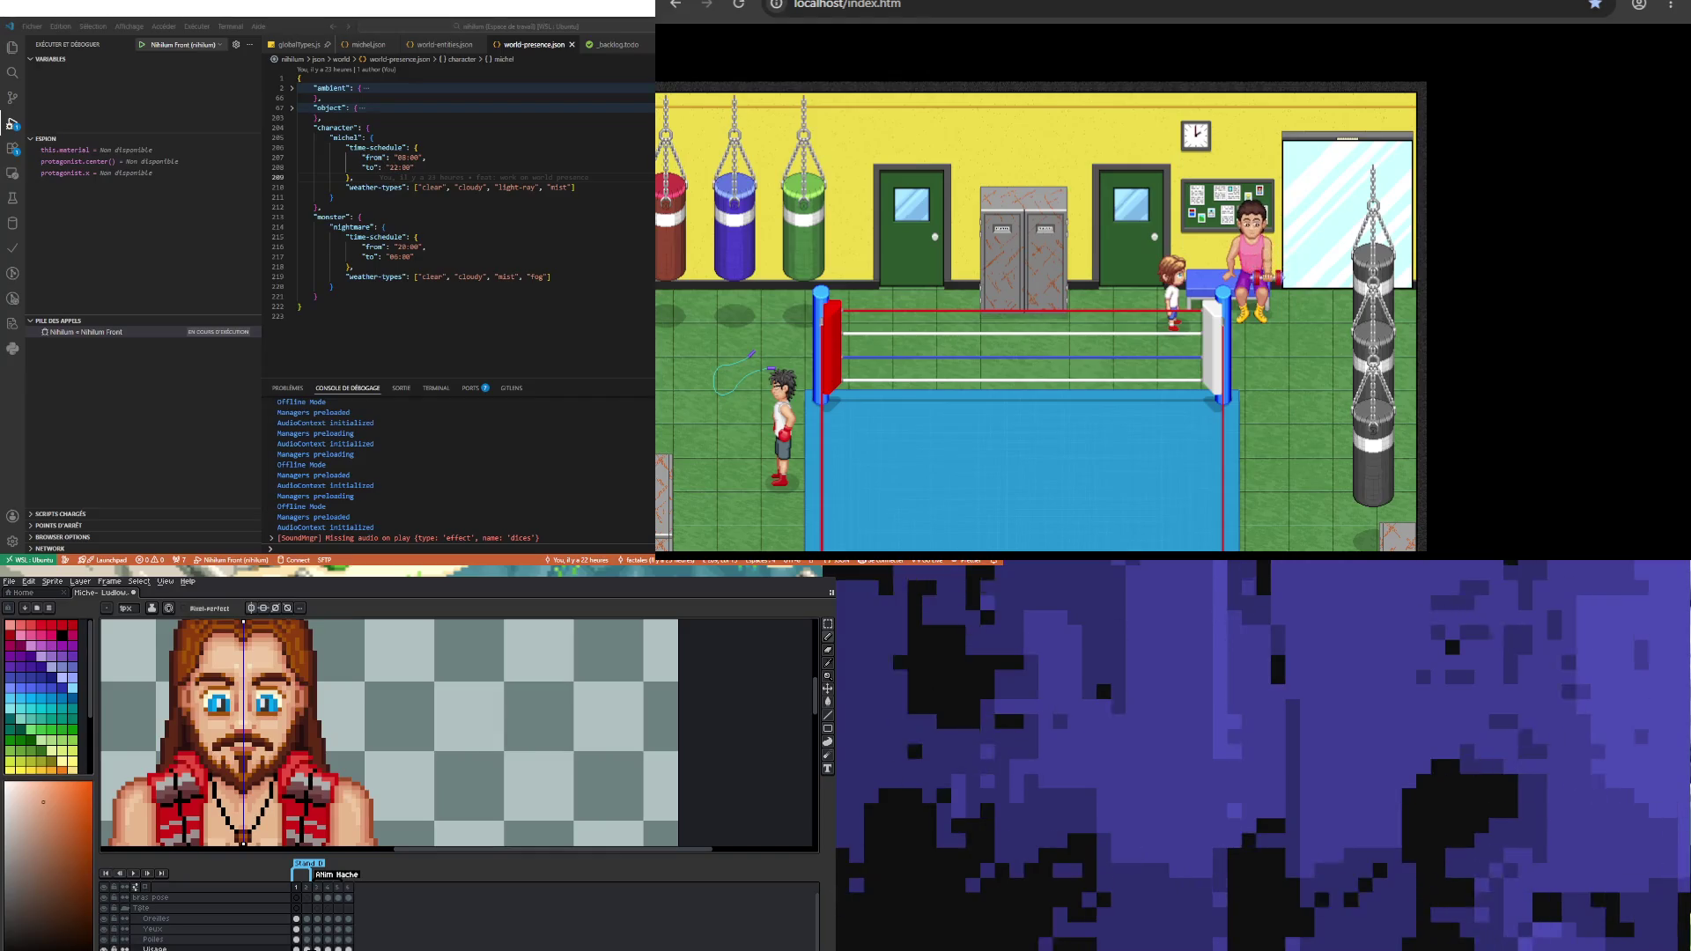
pyautogui.press('Right')
pyautogui.scroll(2, 273, 836)
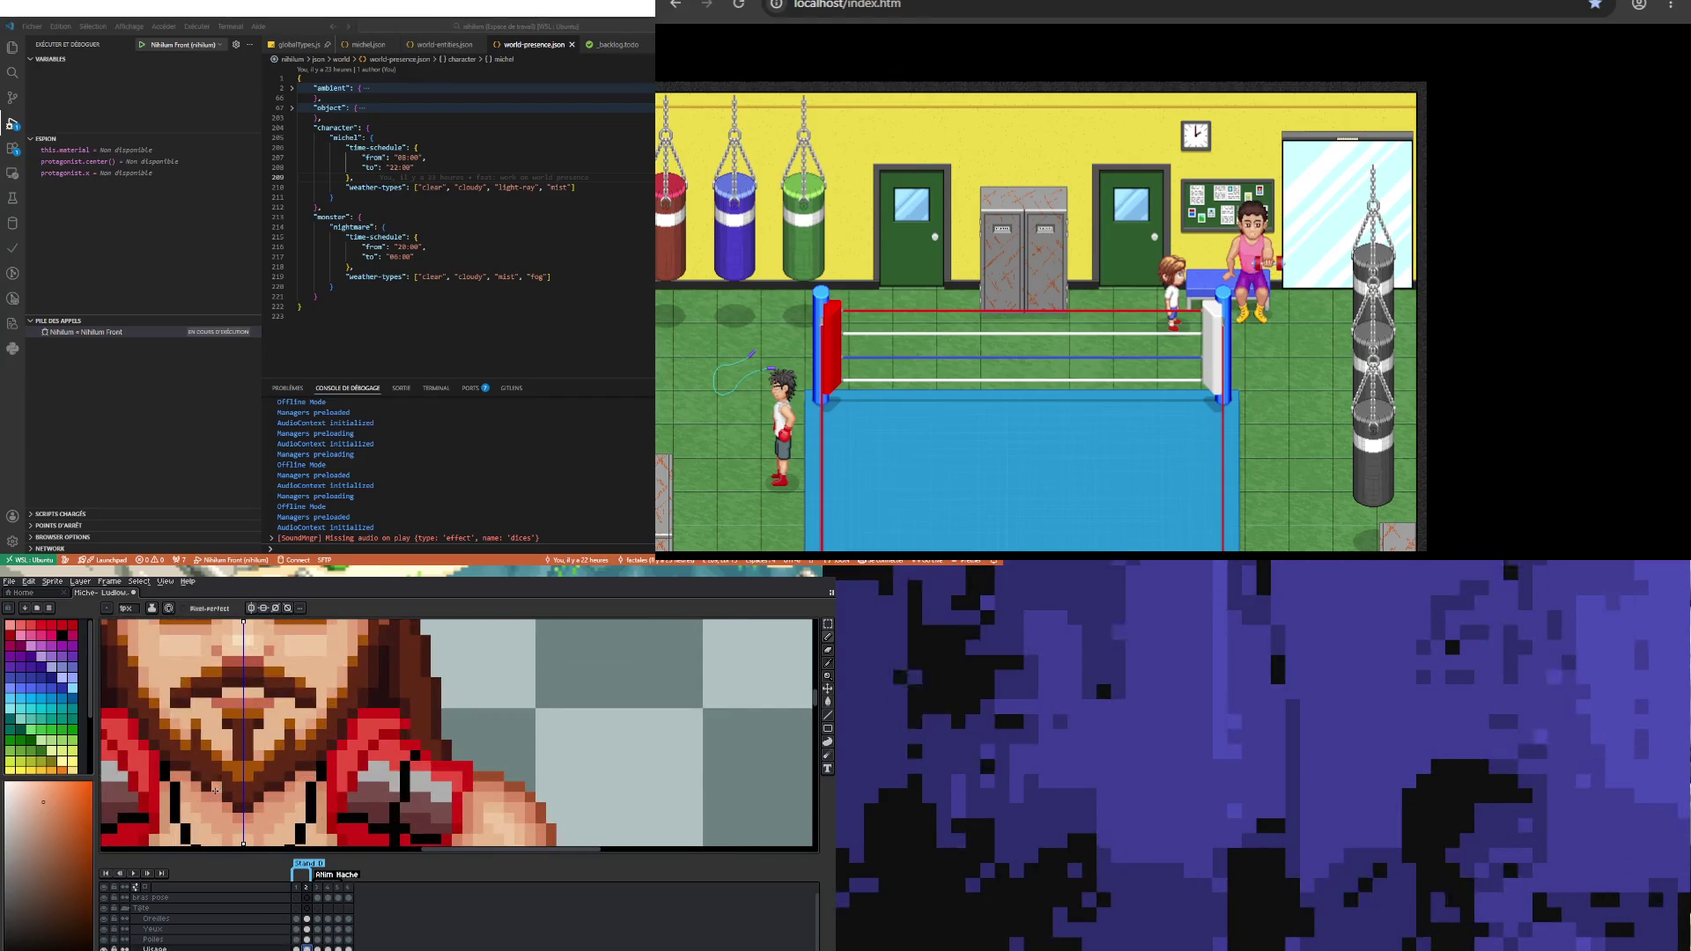
pyautogui.press('Left')
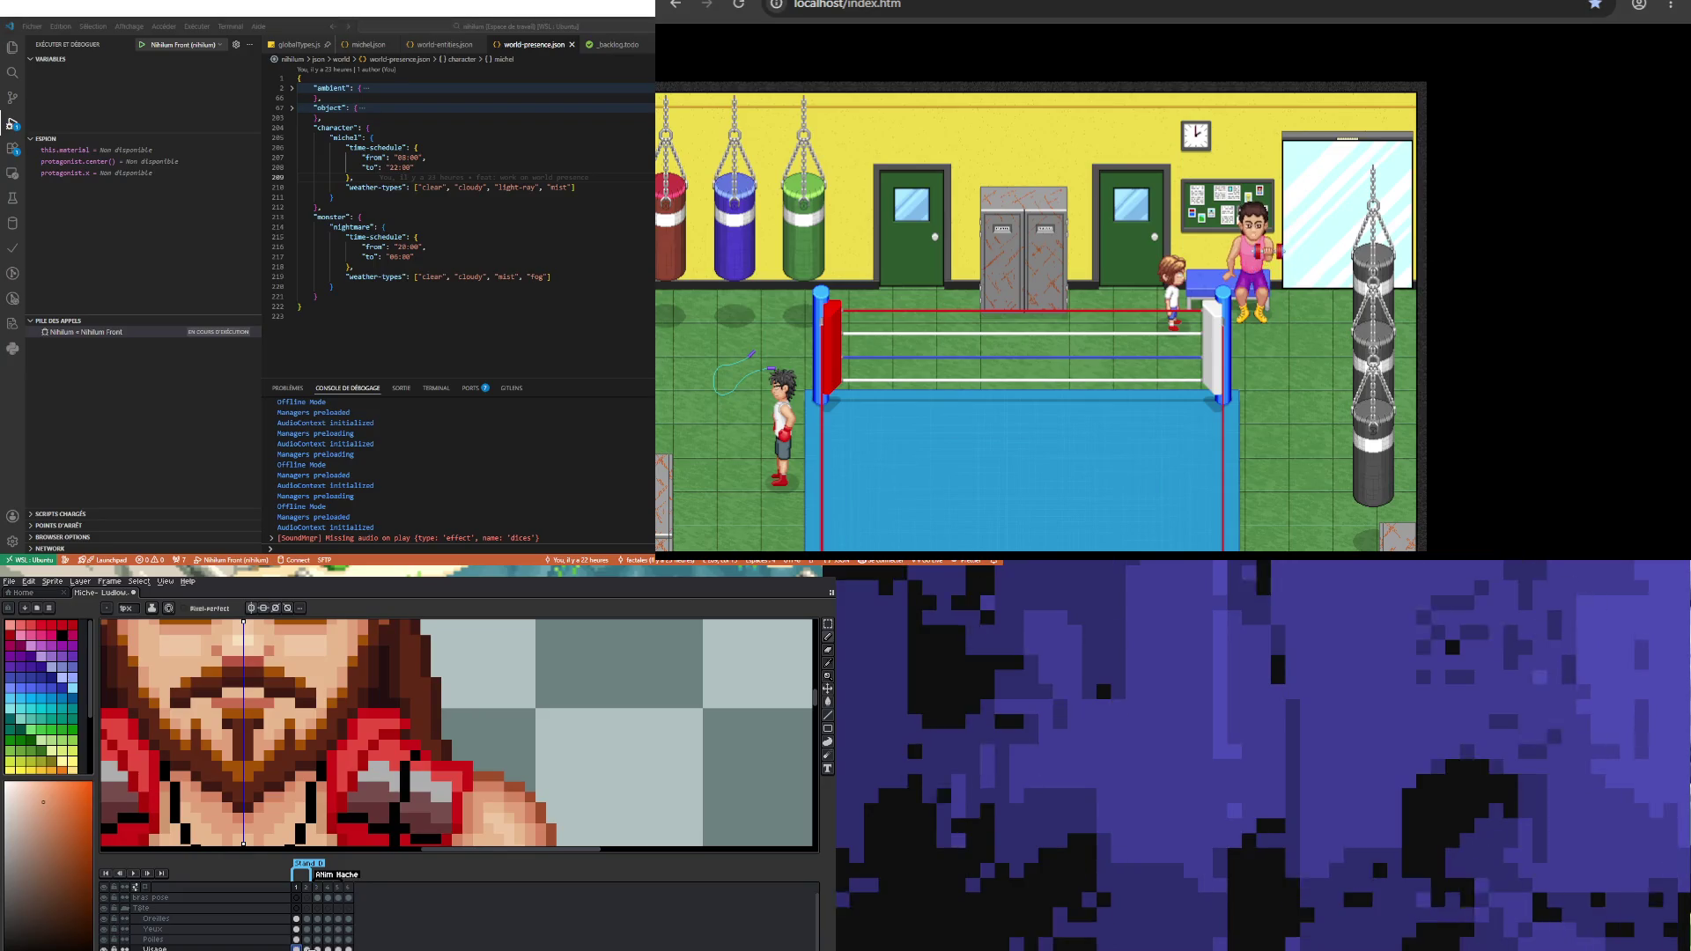
pyautogui.press('Right')
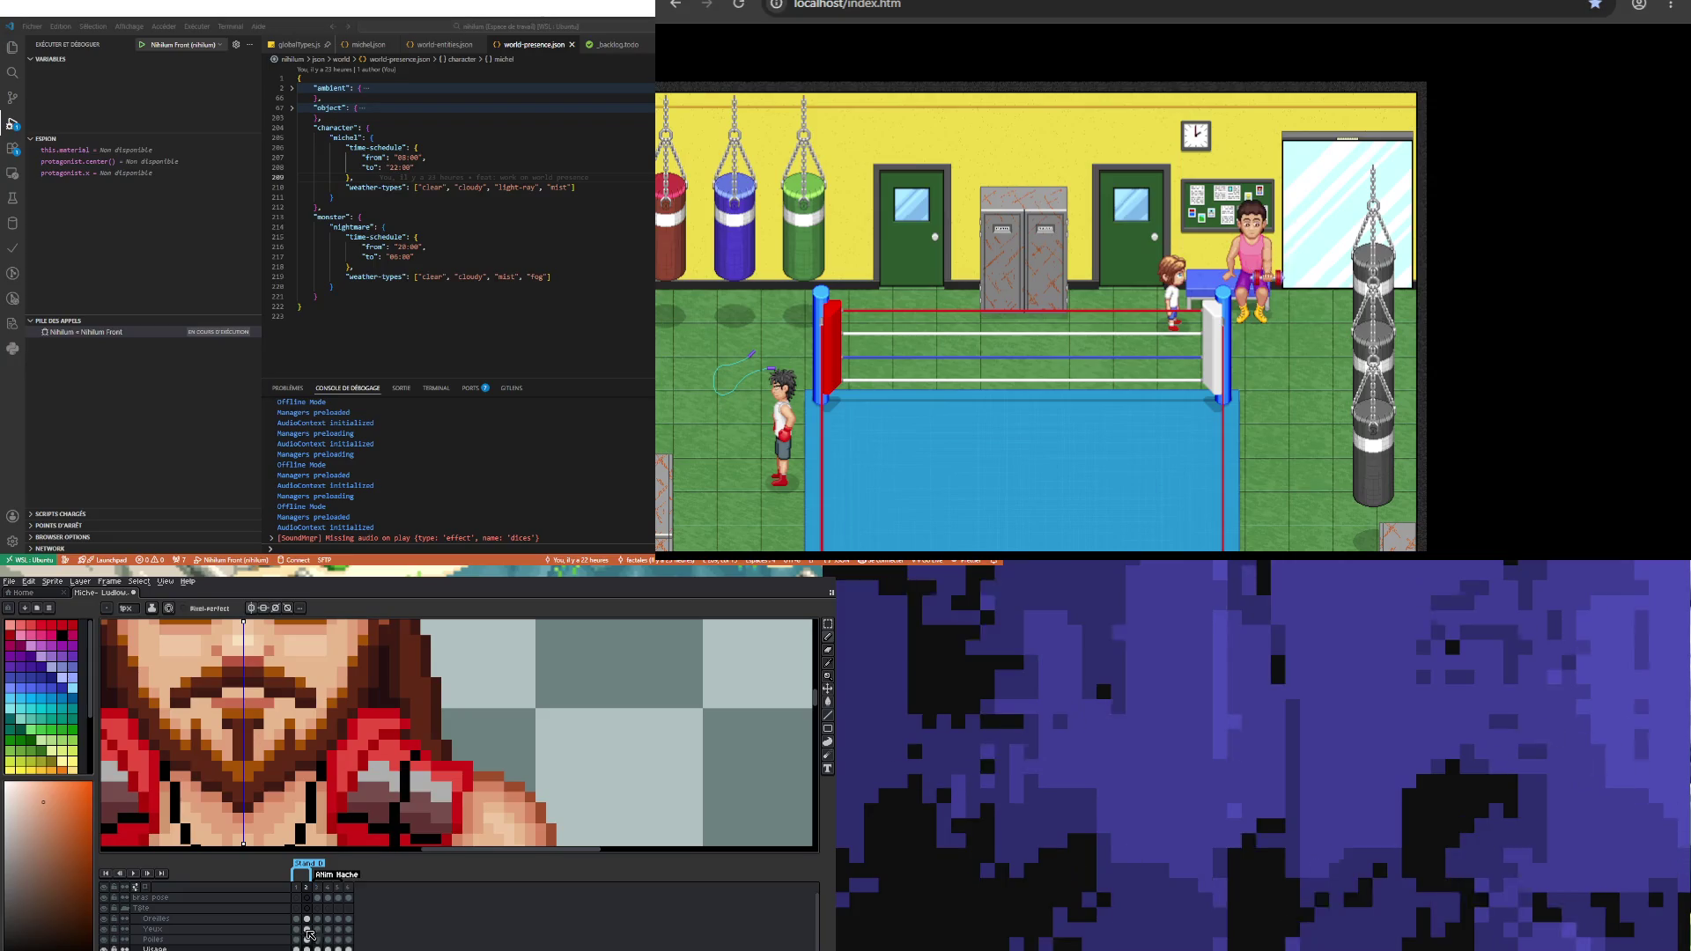
pyautogui.press('Left')
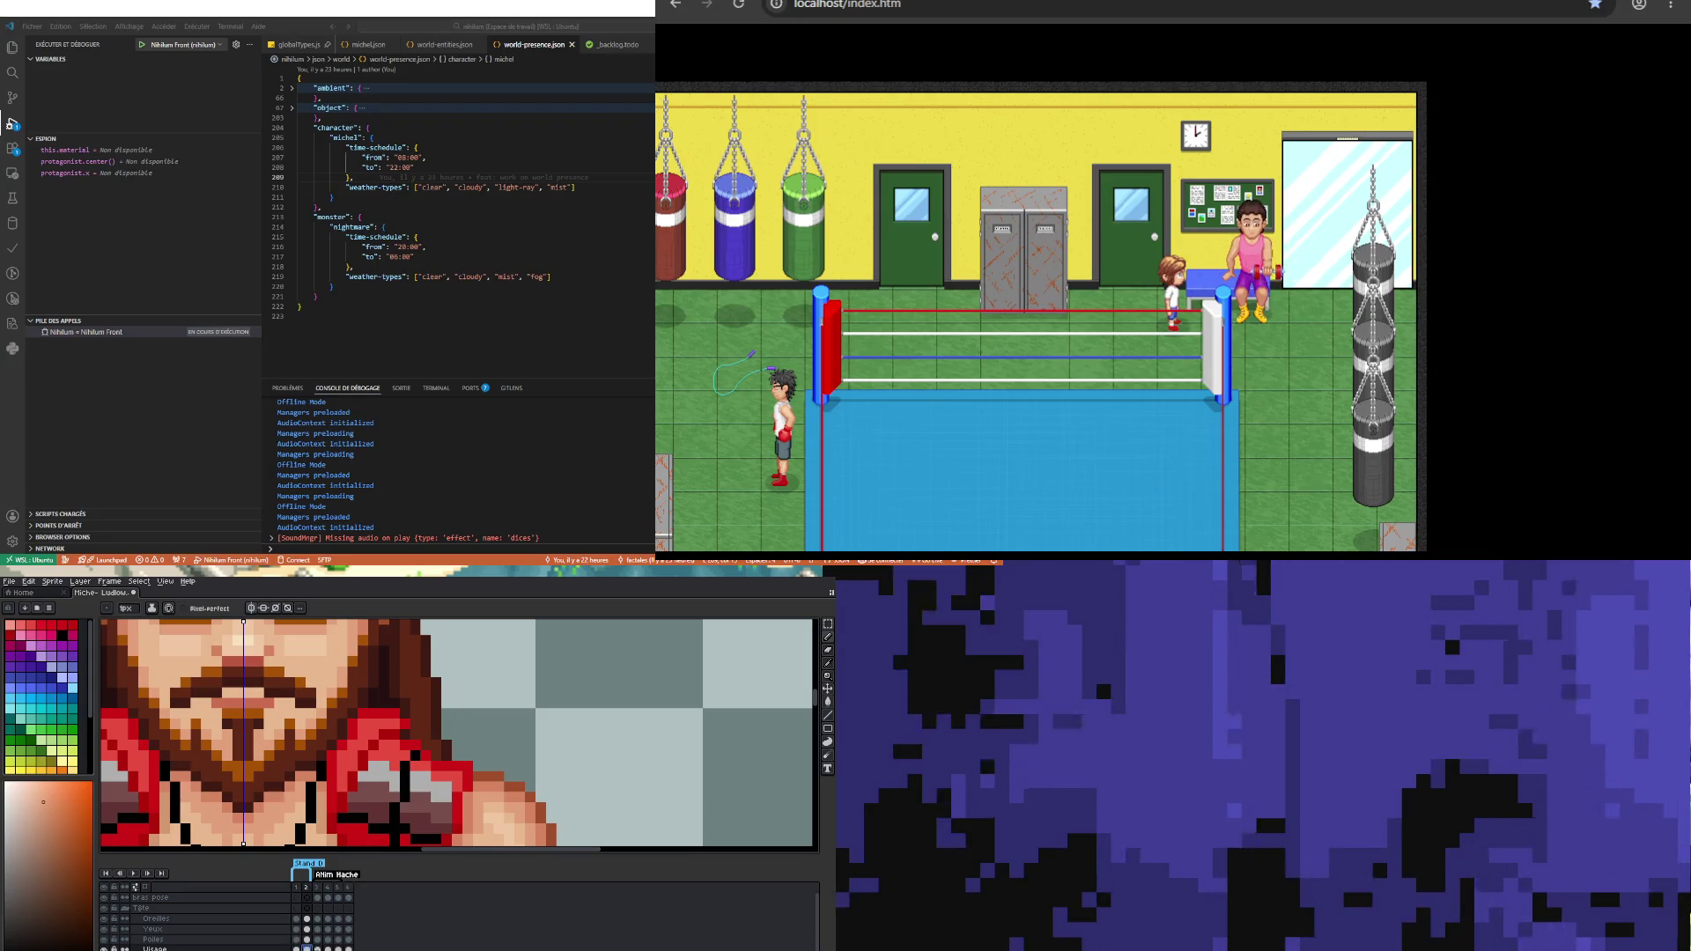
# Step: Advance through frames 3, 4 and 5 to the closed-eye sixth frame
pyautogui.press('Right')
pyautogui.press('Right')
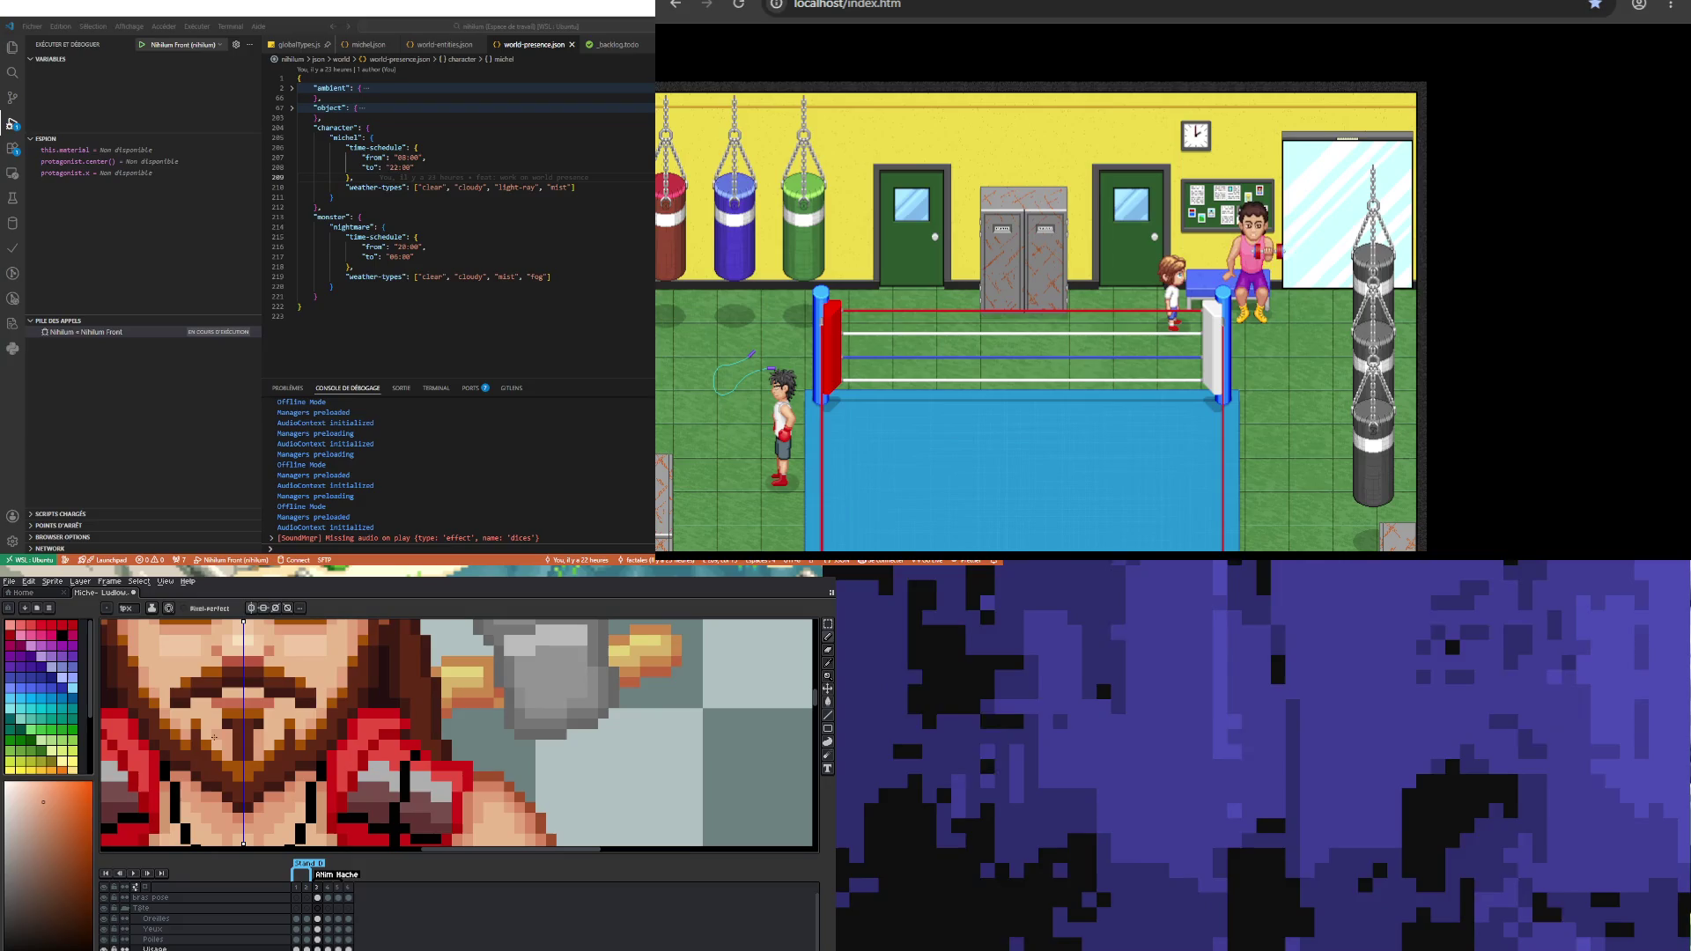
pyautogui.press('Right')
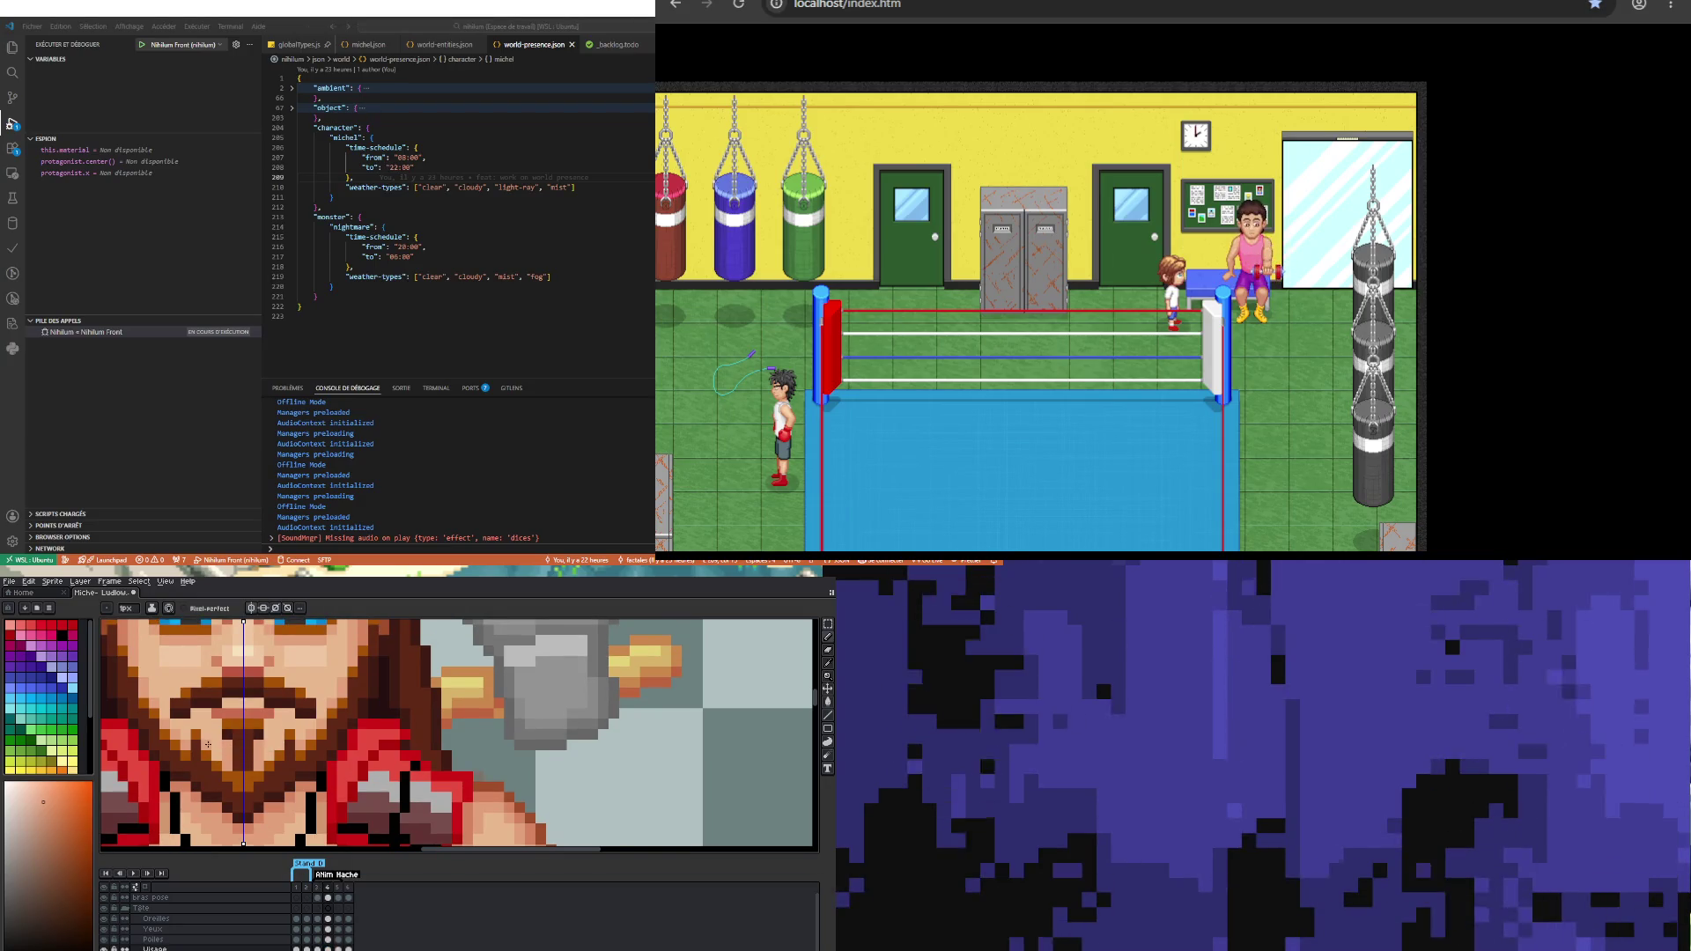
pyautogui.click(338, 939)
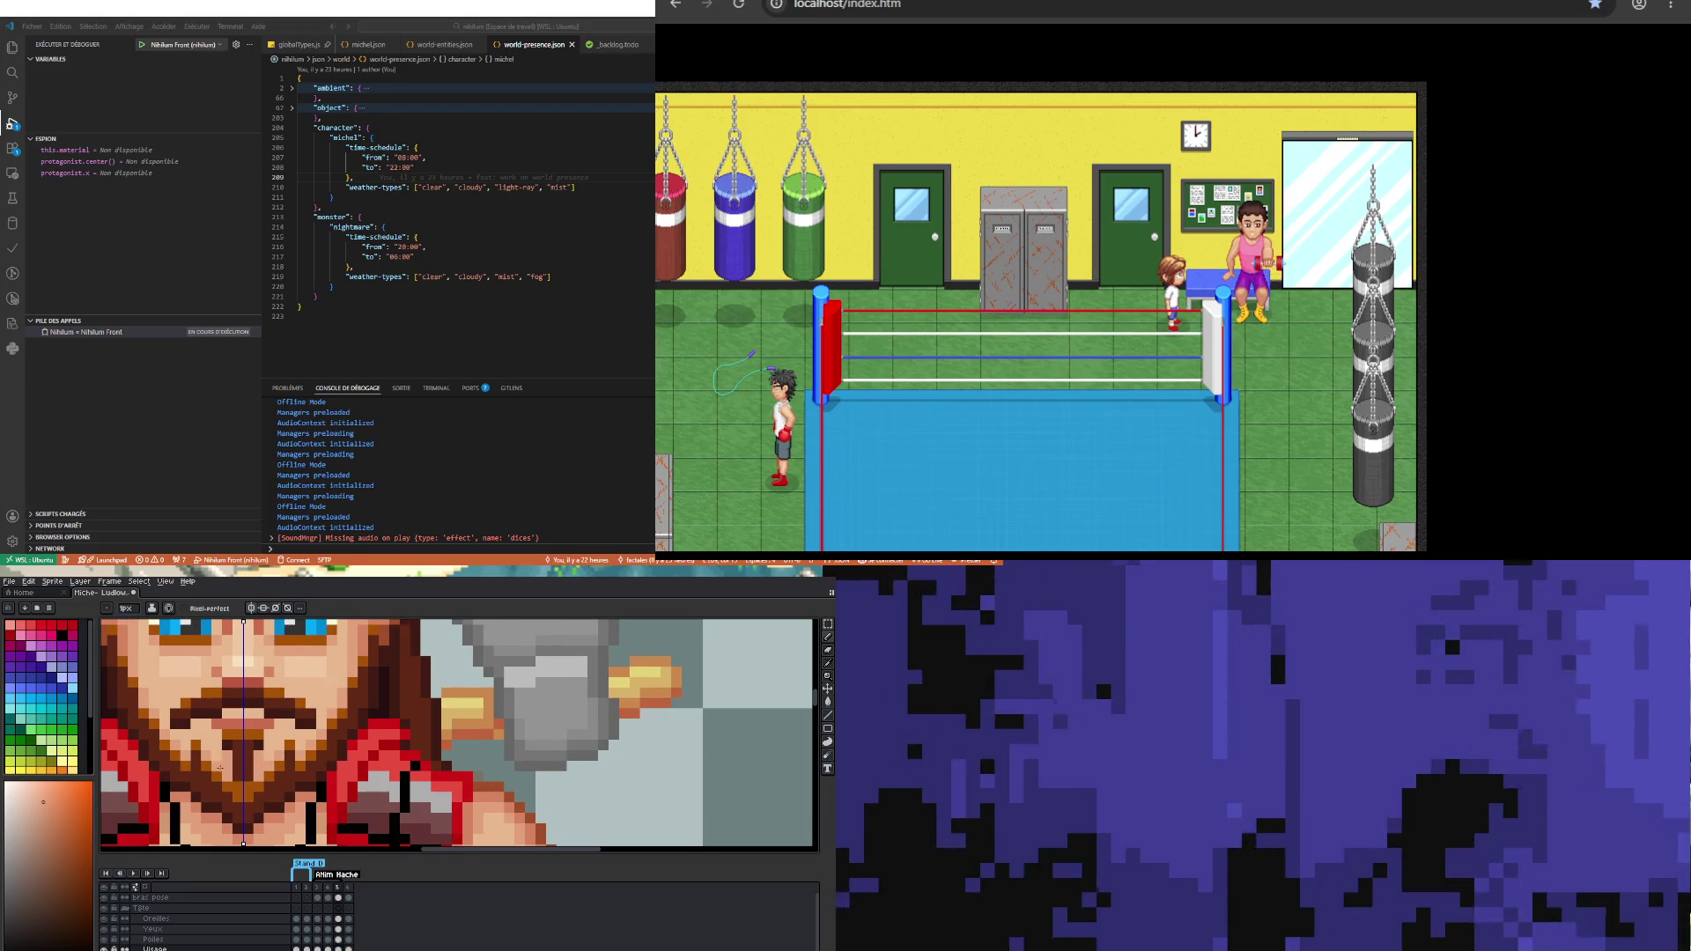
pyautogui.press('Right')
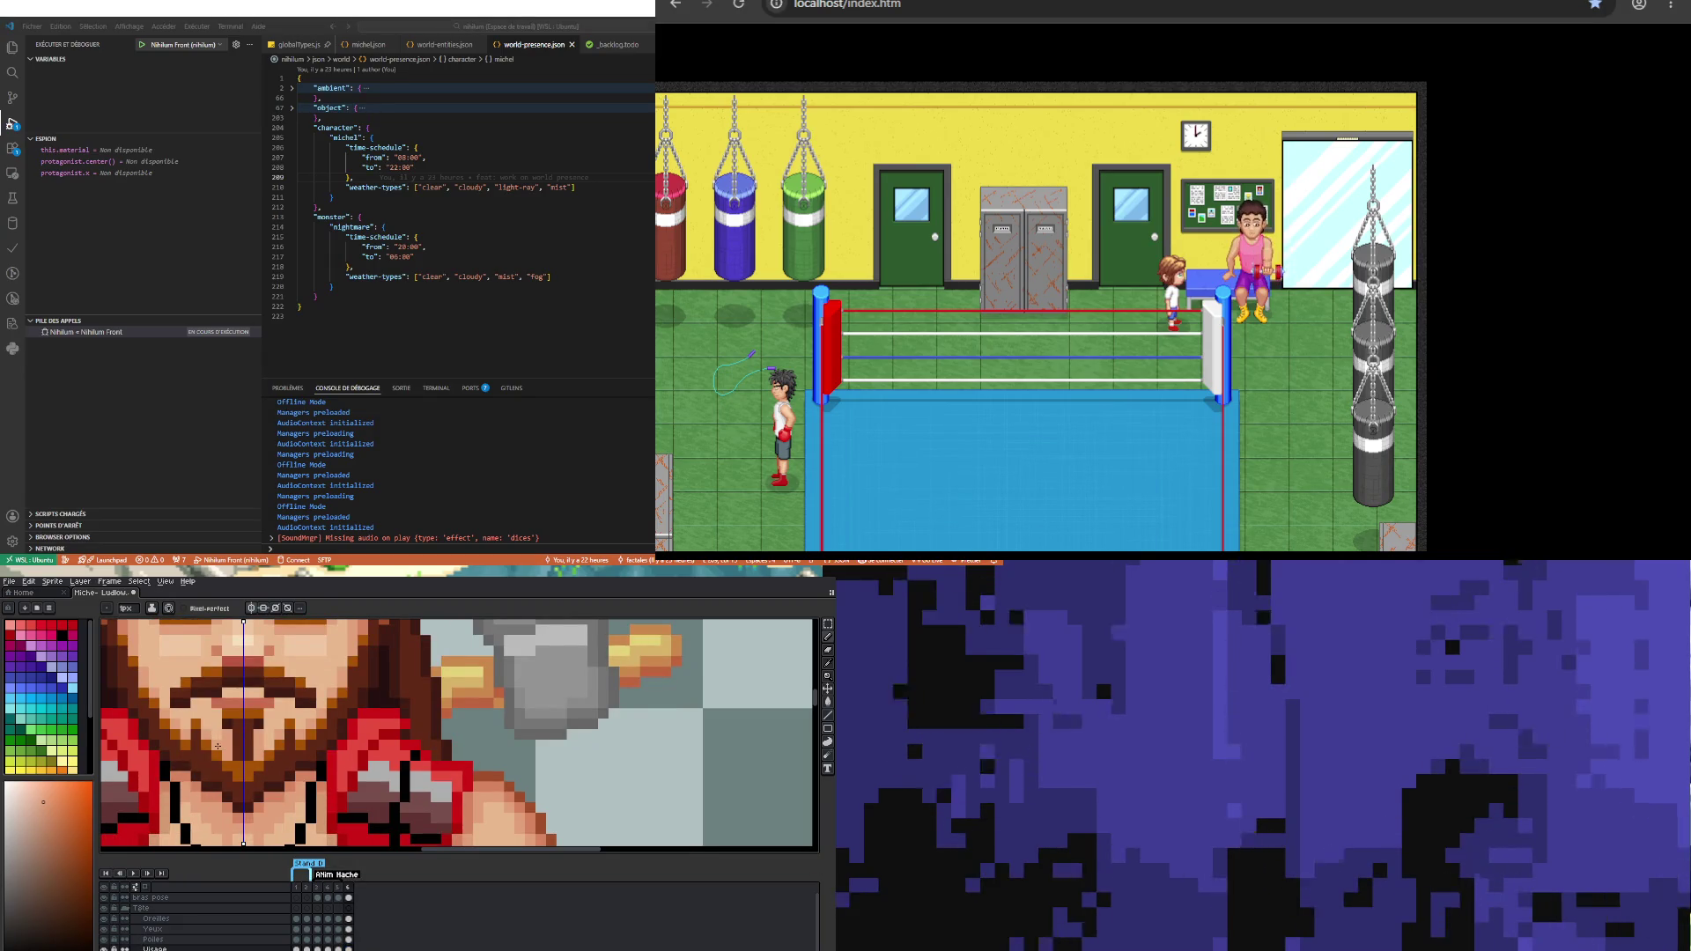
pyautogui.scroll(-3, 219, 746)
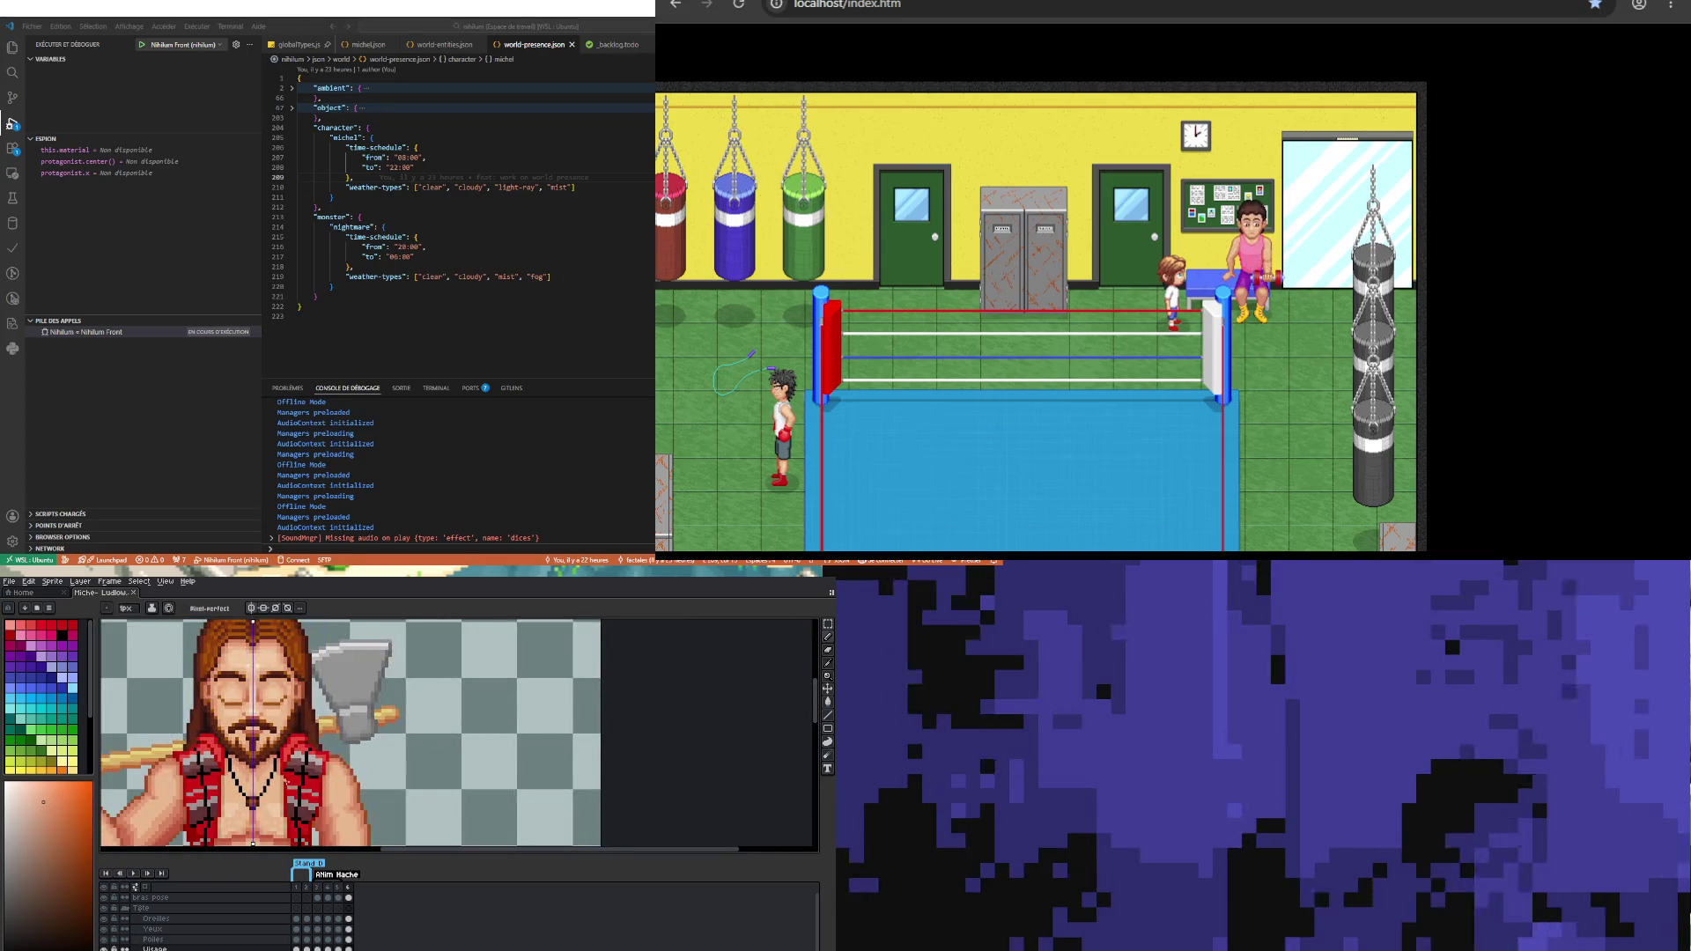
# Step: Play the animation from frame 4 to review the blink, then stop it
pyautogui.scroll(-1, 218, 746)
pyautogui.press('Left')
pyautogui.press('Left')
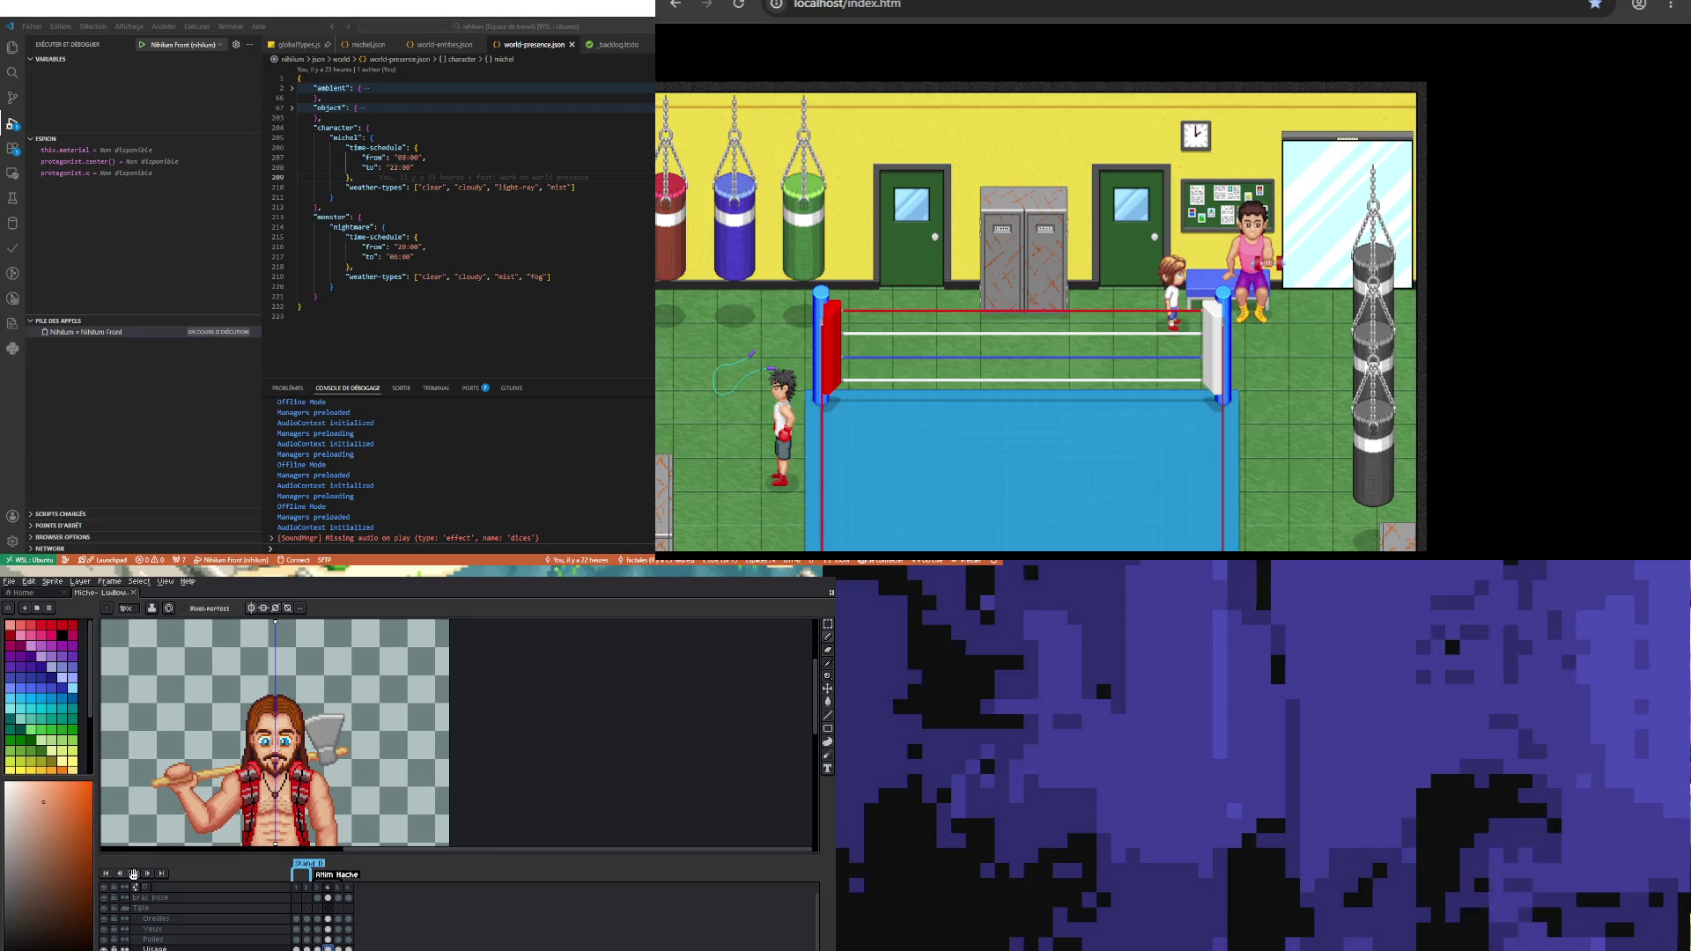
pyautogui.click(133, 872)
pyautogui.scroll(-3, 265, 650)
pyautogui.scroll(1, 265, 650)
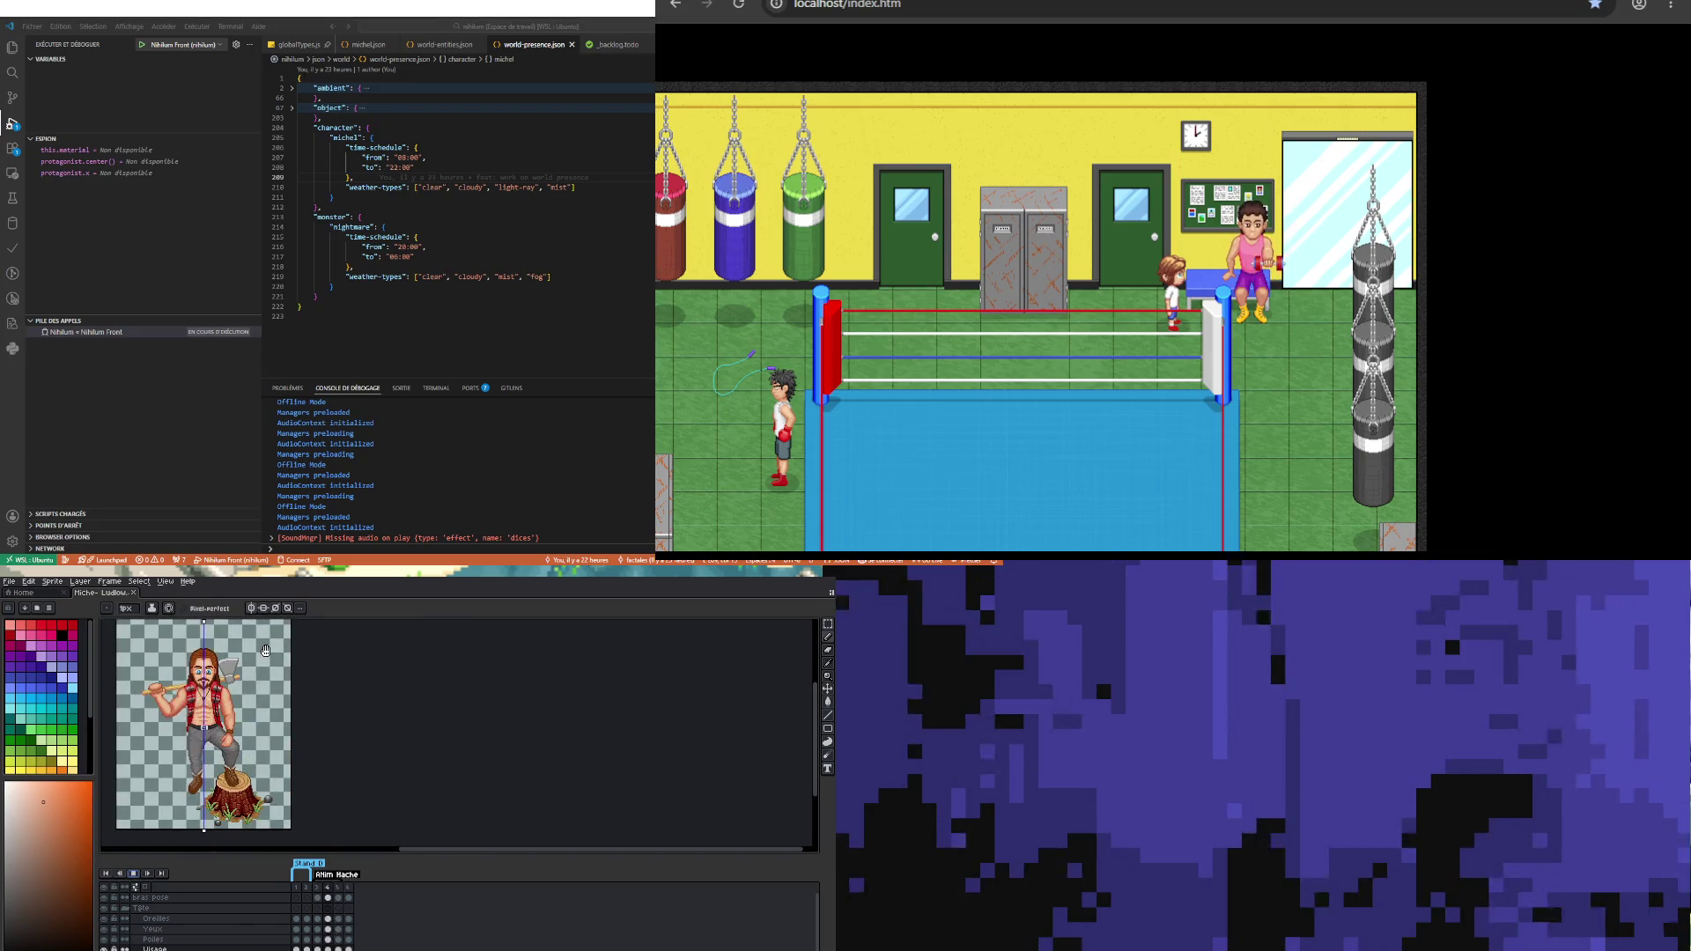
pyautogui.scroll(1, 266, 650)
pyautogui.scroll(-1, 381, 617)
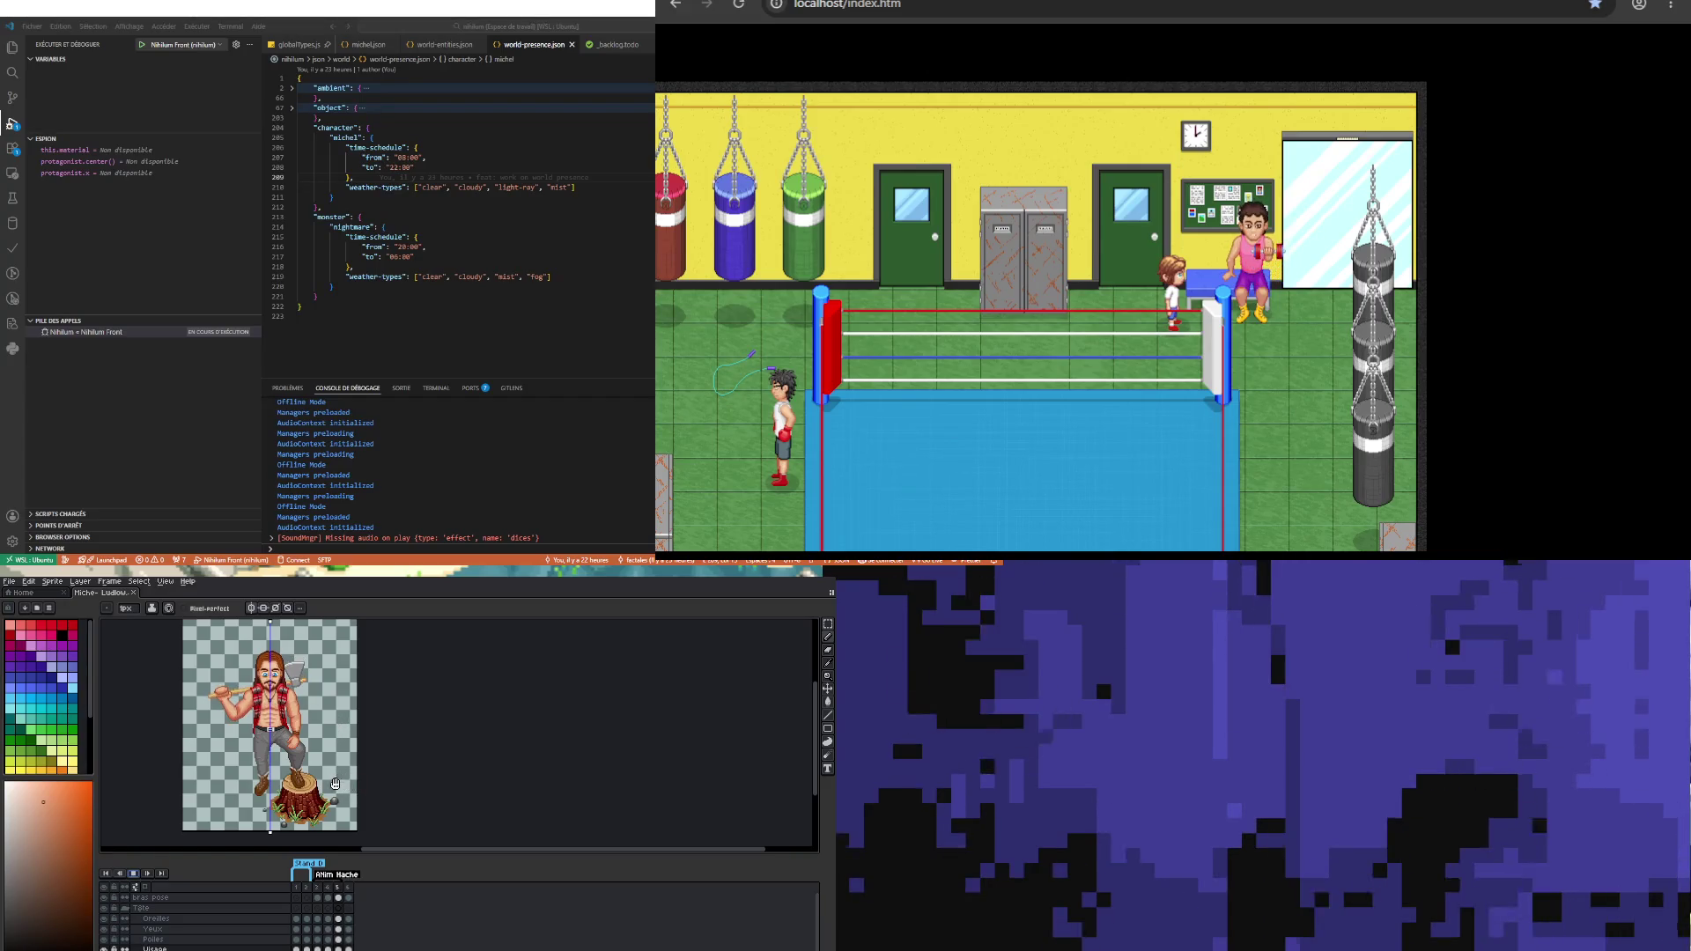
pyautogui.scroll(1, 335, 783)
pyautogui.click(138, 872)
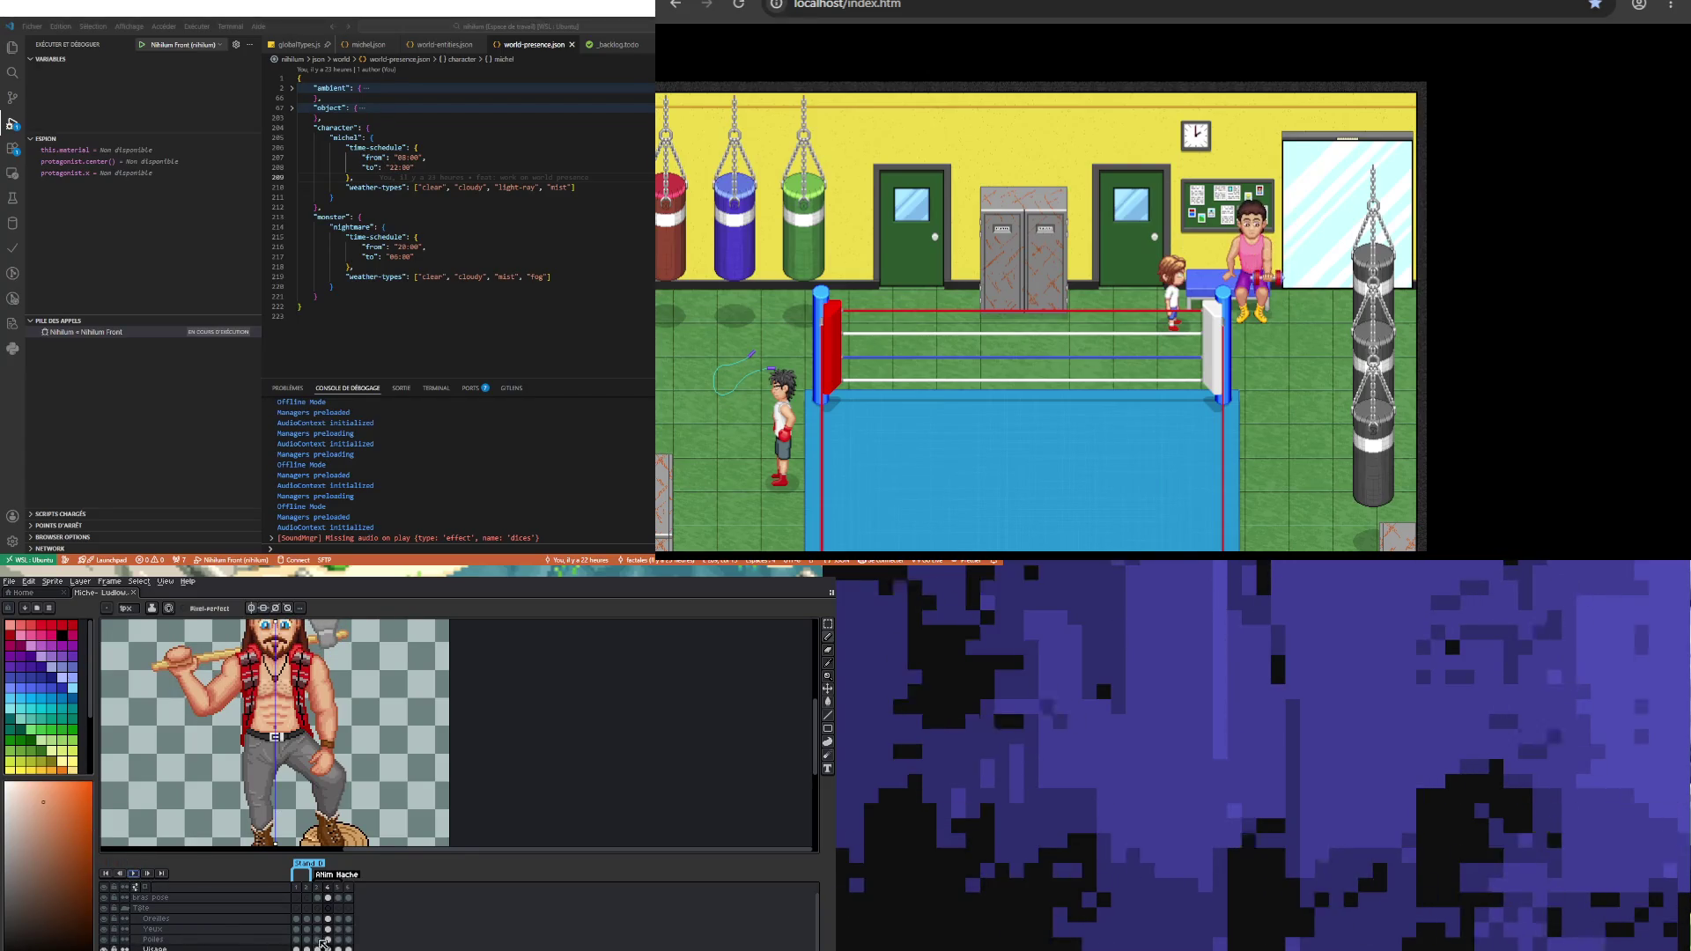
# Step: On frame 3 of the bras pose layer, marquee-select the fist resting on the knee
pyautogui.click(317, 898)
pyautogui.scroll(2, 318, 778)
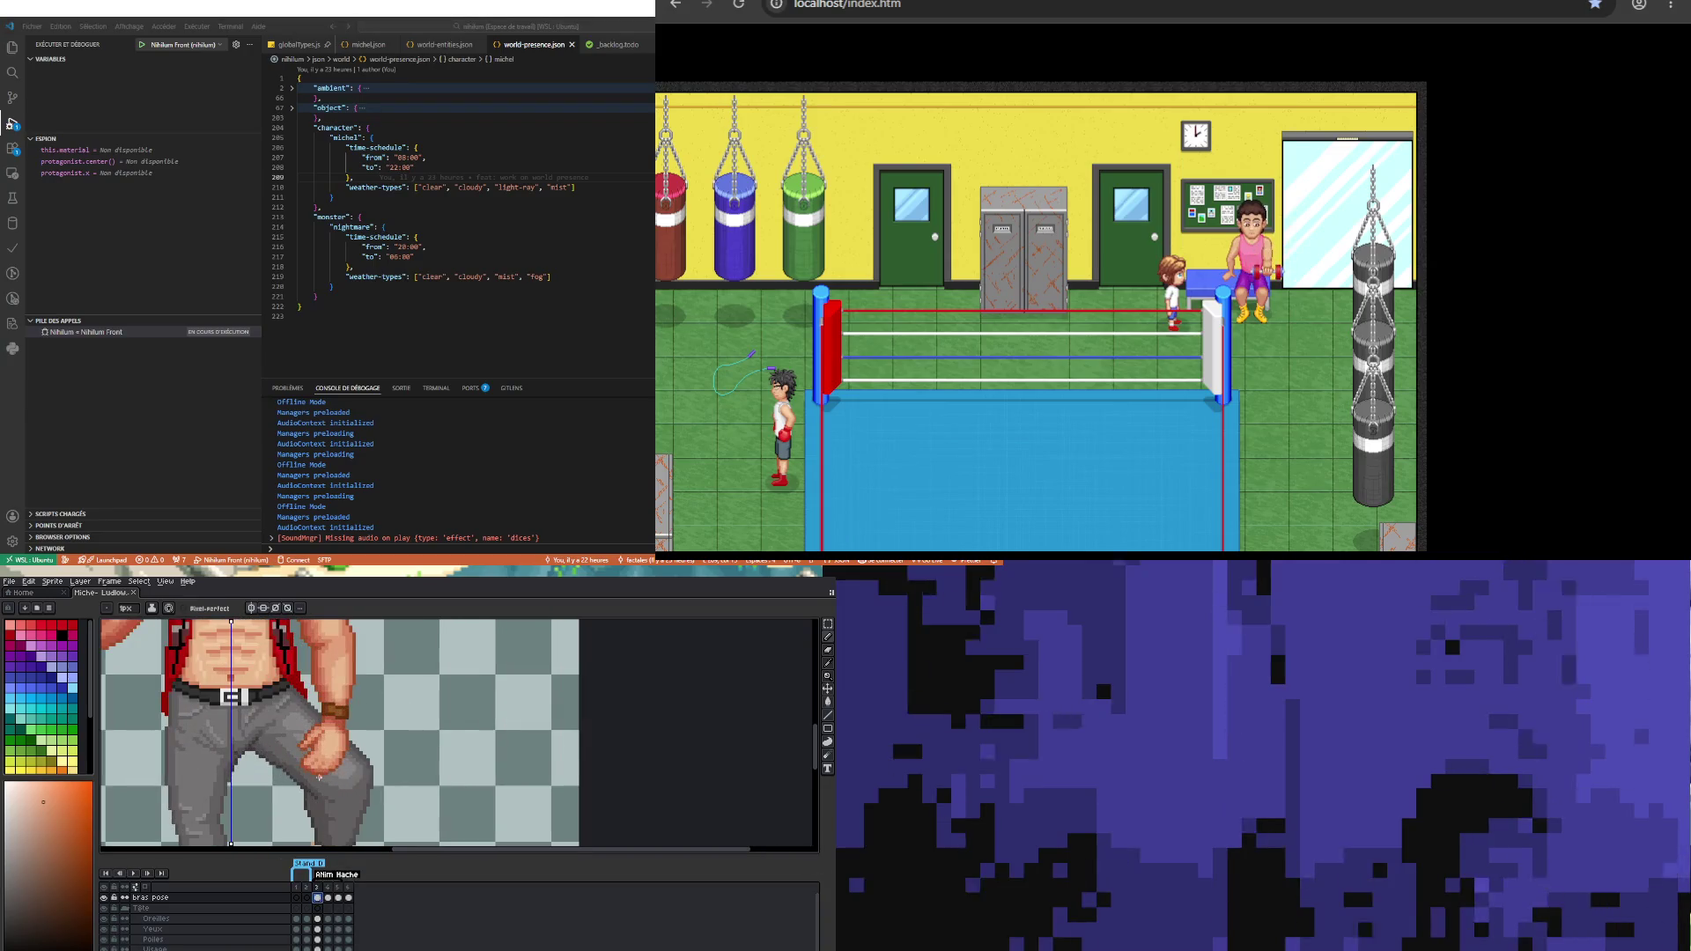
pyautogui.click(827, 624)
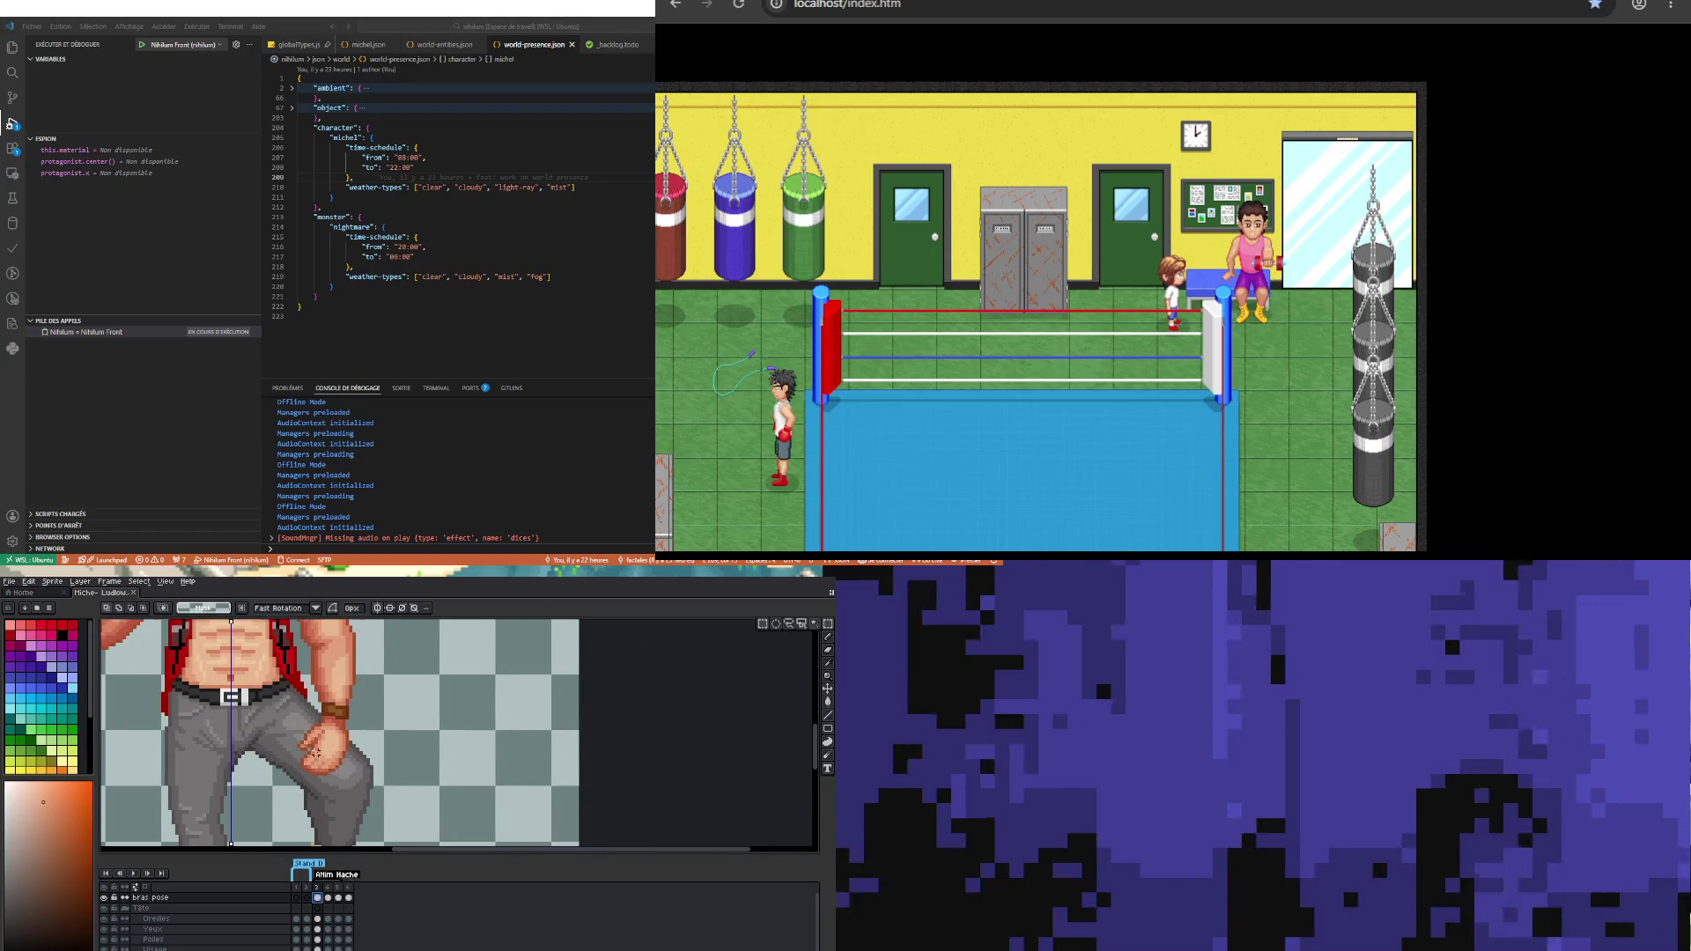
pyautogui.scroll(1, 313, 750)
pyautogui.moveTo(288, 755); pyautogui.dragTo(383, 798)
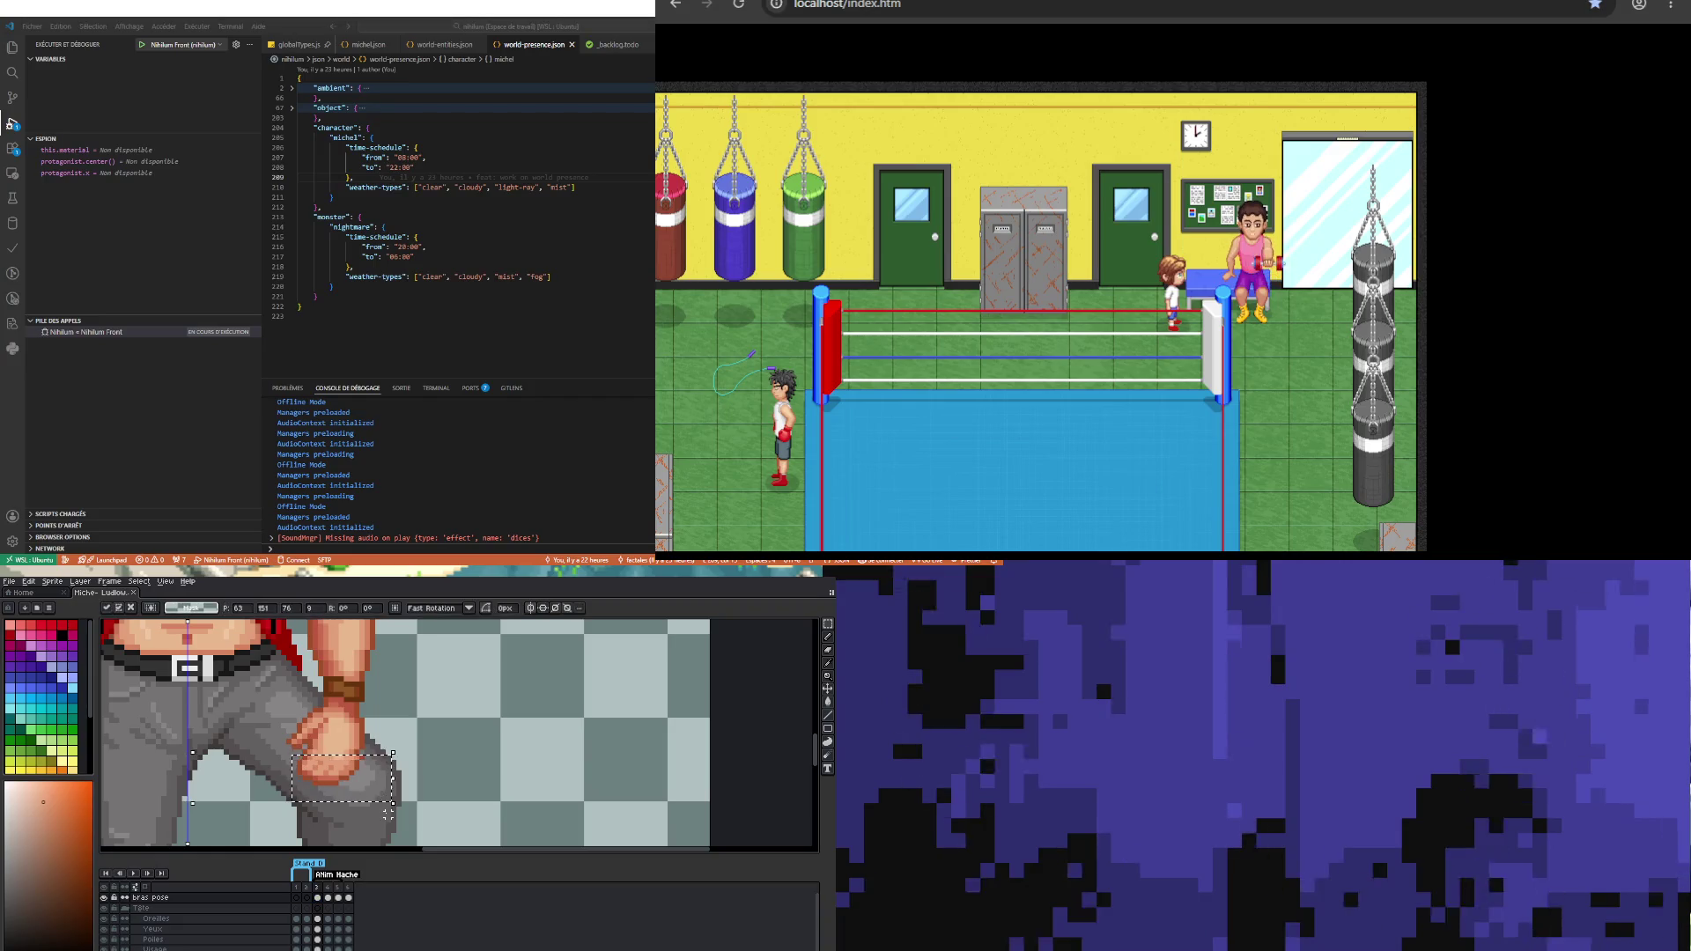
# Step: Nudge the fist one pixel down and left and deselect to commit it
pyautogui.scroll(-1, 255, 768)
pyautogui.moveTo(254, 768); pyautogui.dragTo(250, 773)
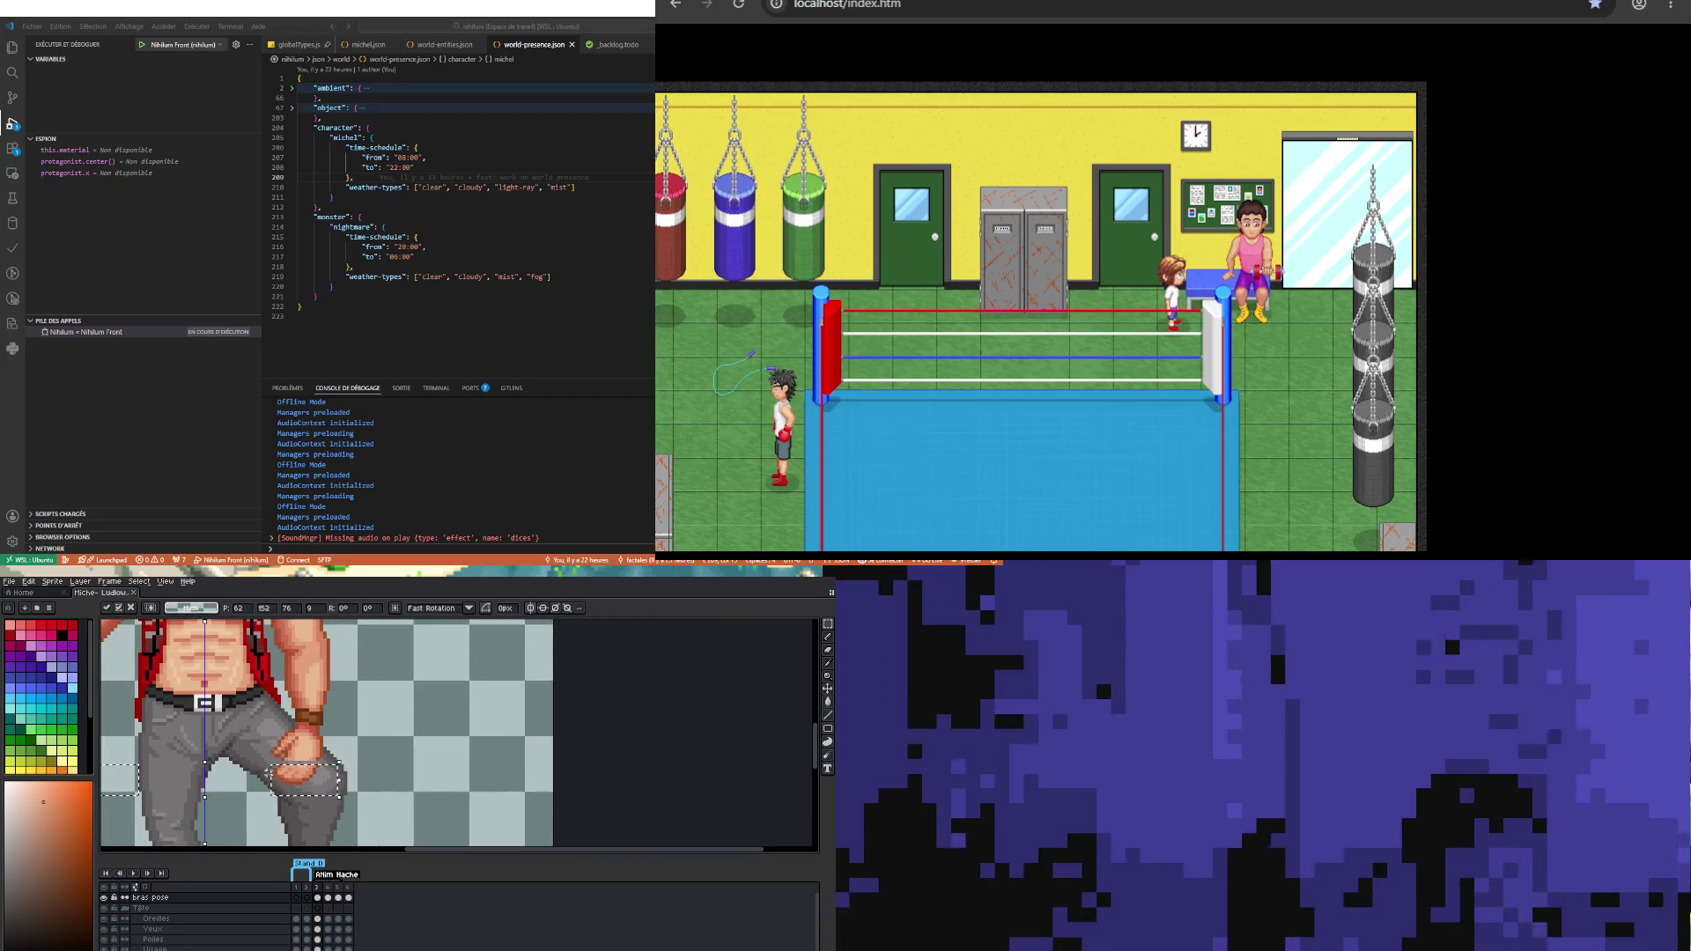
pyautogui.scroll(-1, 264, 762)
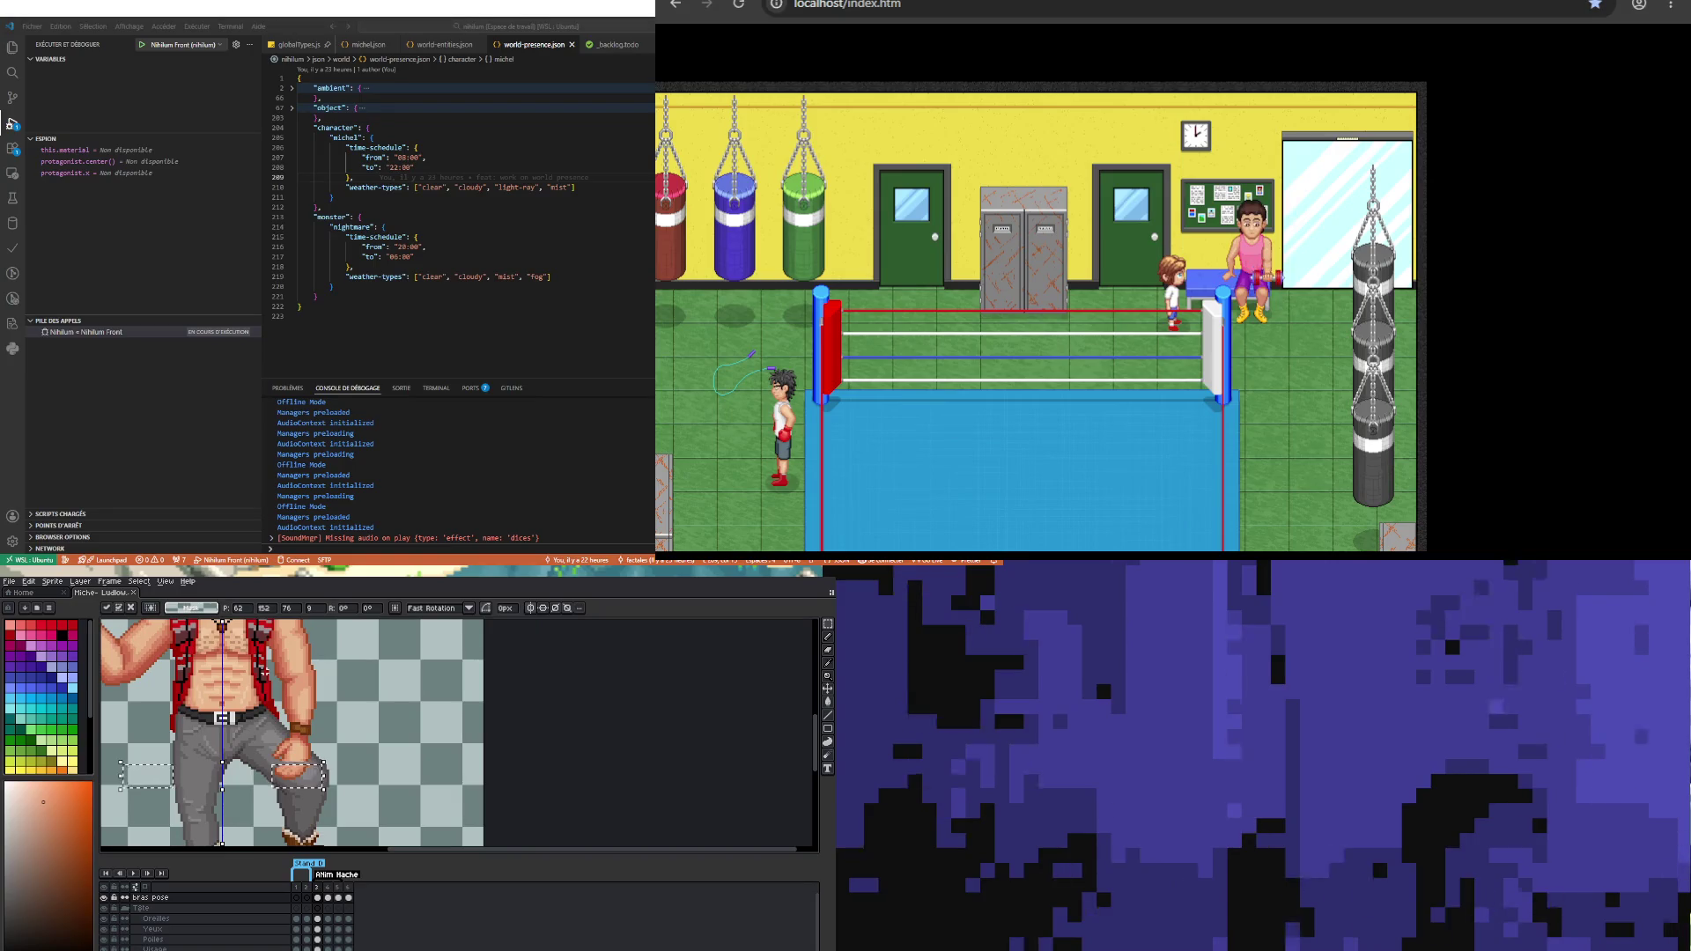
pyautogui.scroll(2, 313, 756)
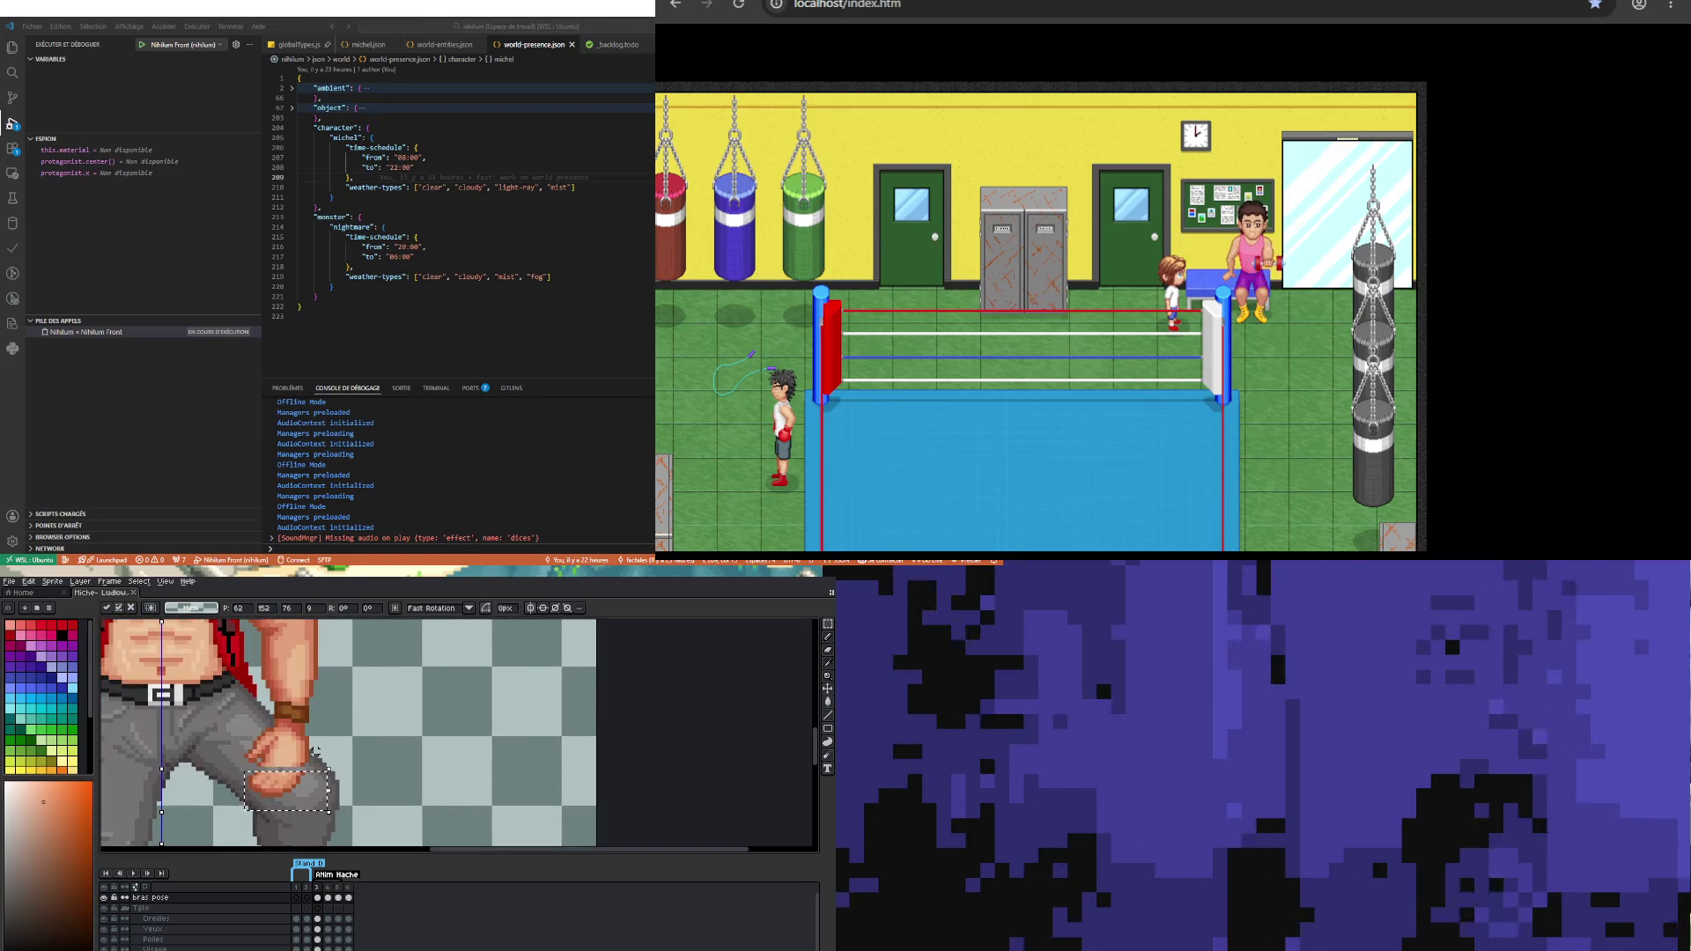
pyautogui.hotkey('ctrl', 'd')
pyautogui.scroll(-3, 317, 762)
pyautogui.scroll(2, 318, 764)
pyautogui.scroll(2, 305, 800)
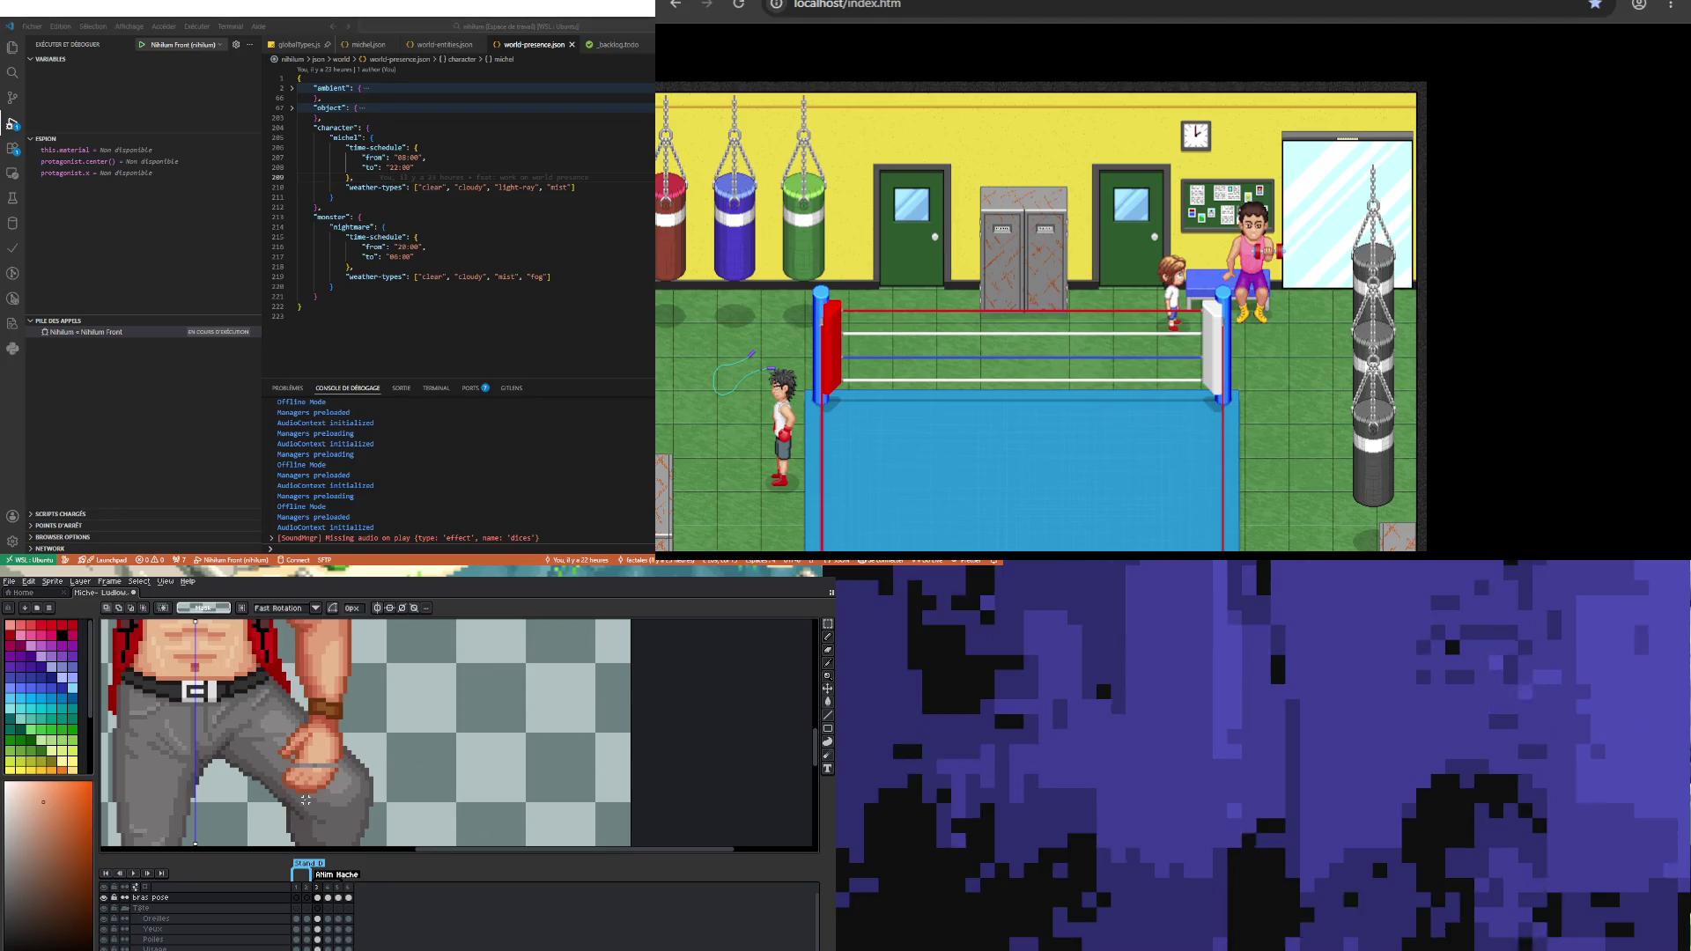
pyautogui.scroll(1, 291, 763)
pyautogui.scroll(1, 289, 765)
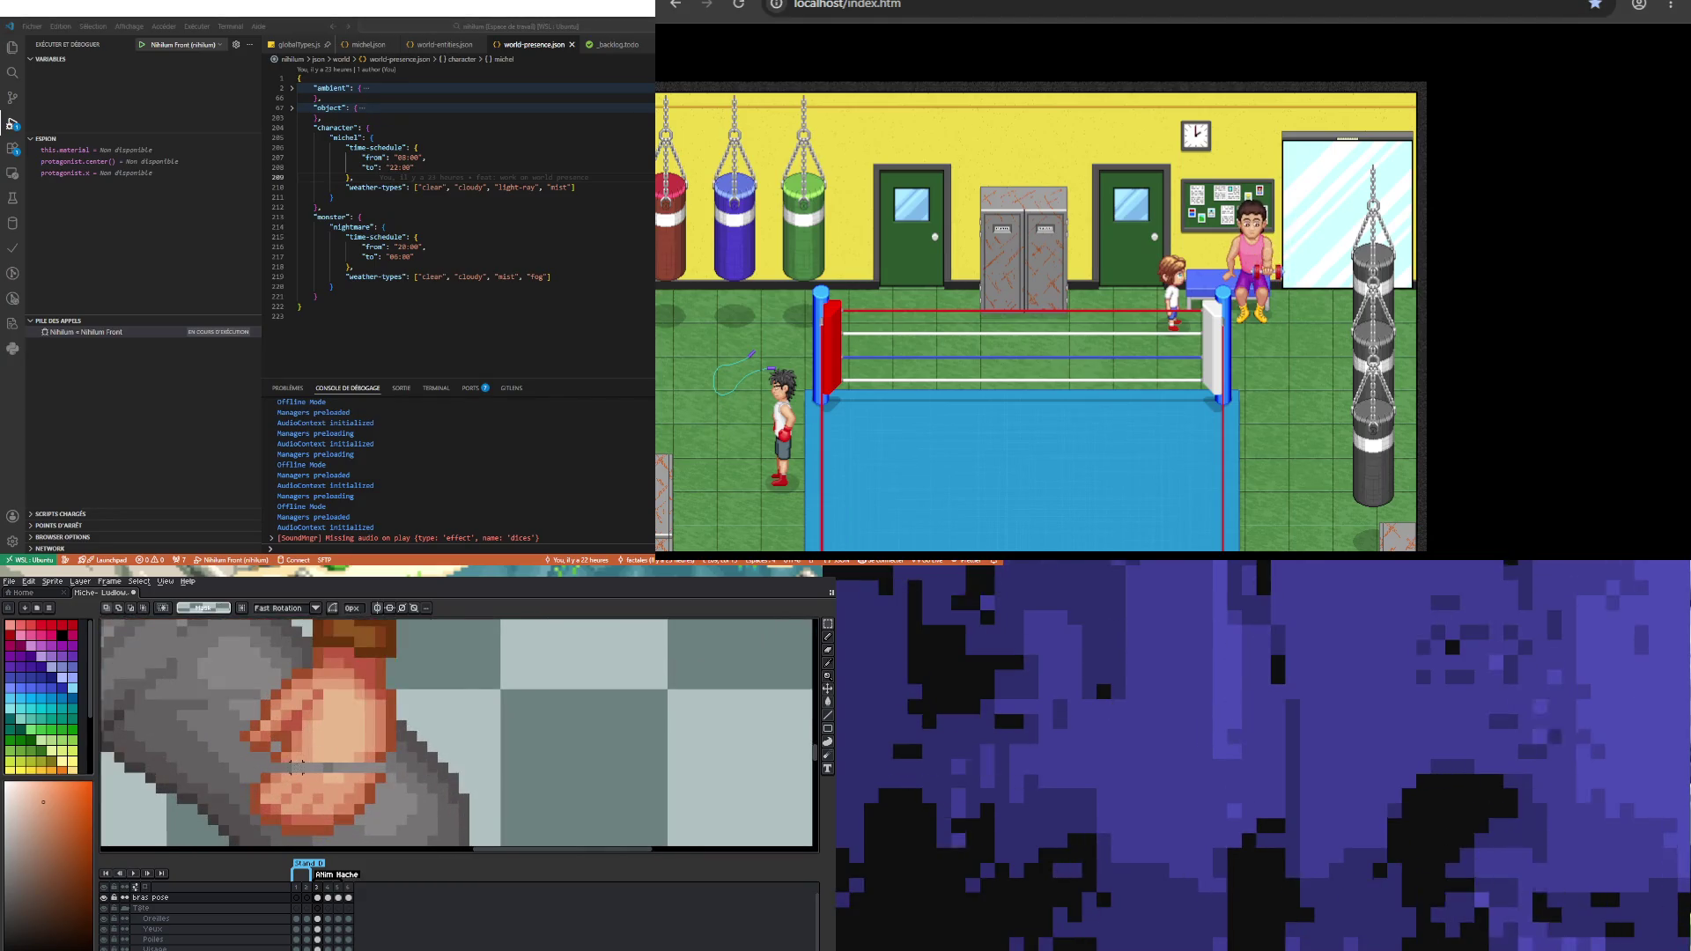
# Step: Sample the grey trouser colour beside the hand and repaint pixels around the fist
pyautogui.press('i')
pyautogui.press('b')
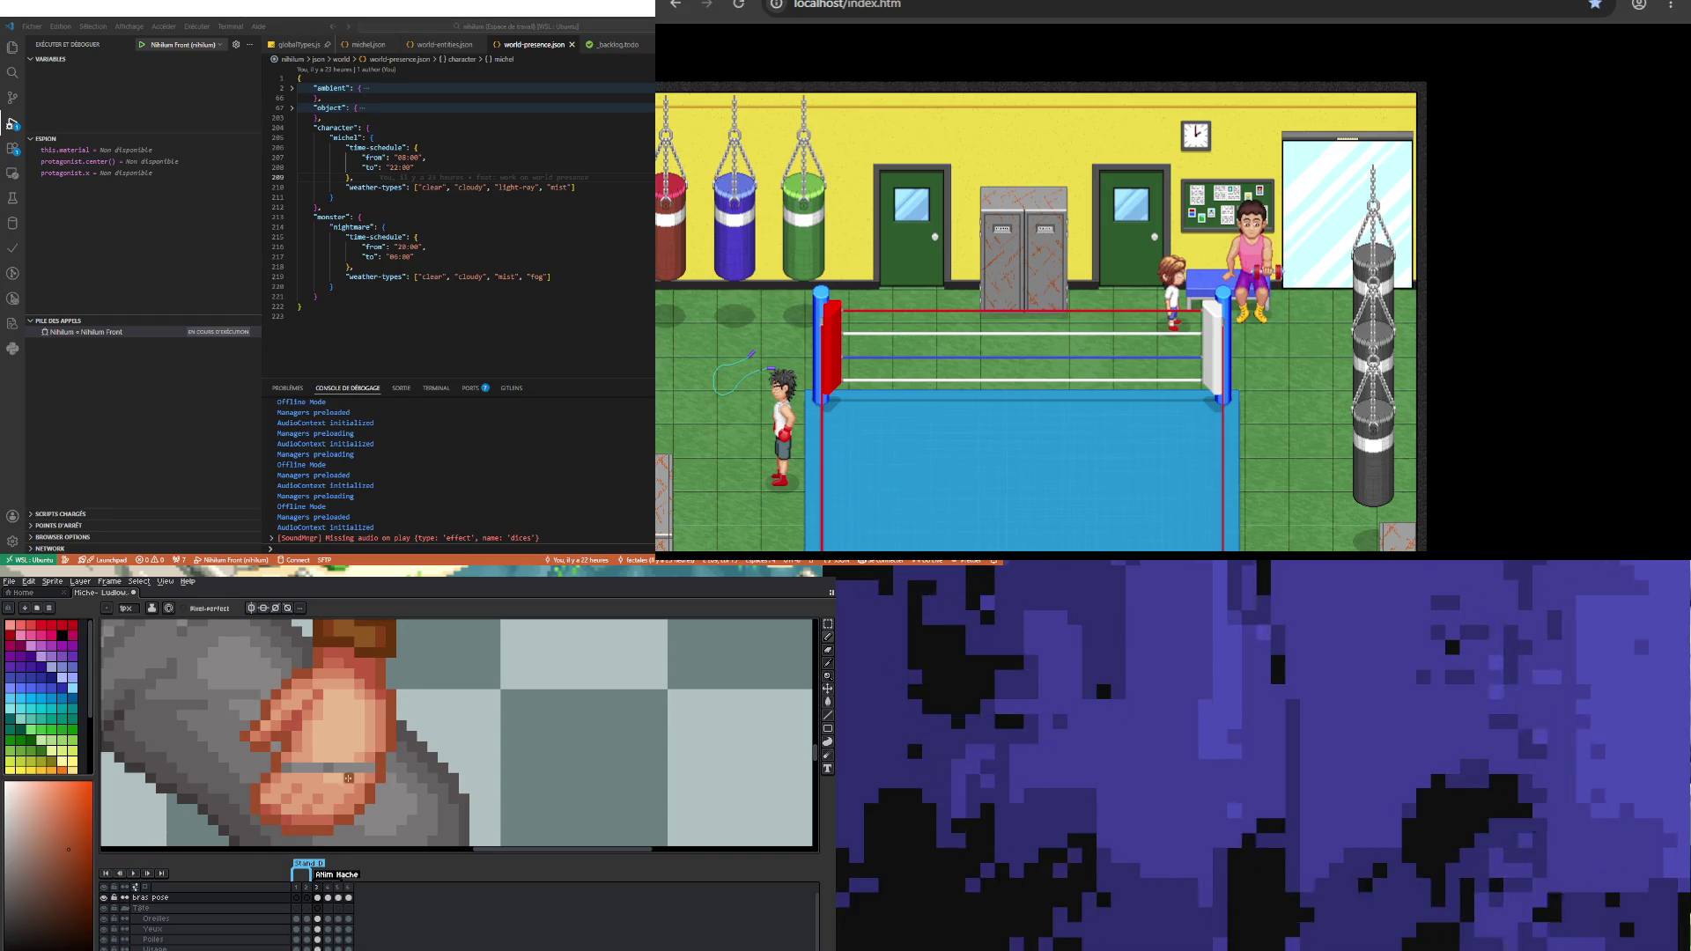
pyautogui.press('i')
pyautogui.press('b')
pyautogui.press('i')
pyautogui.click(308, 763)
pyautogui.press('b')
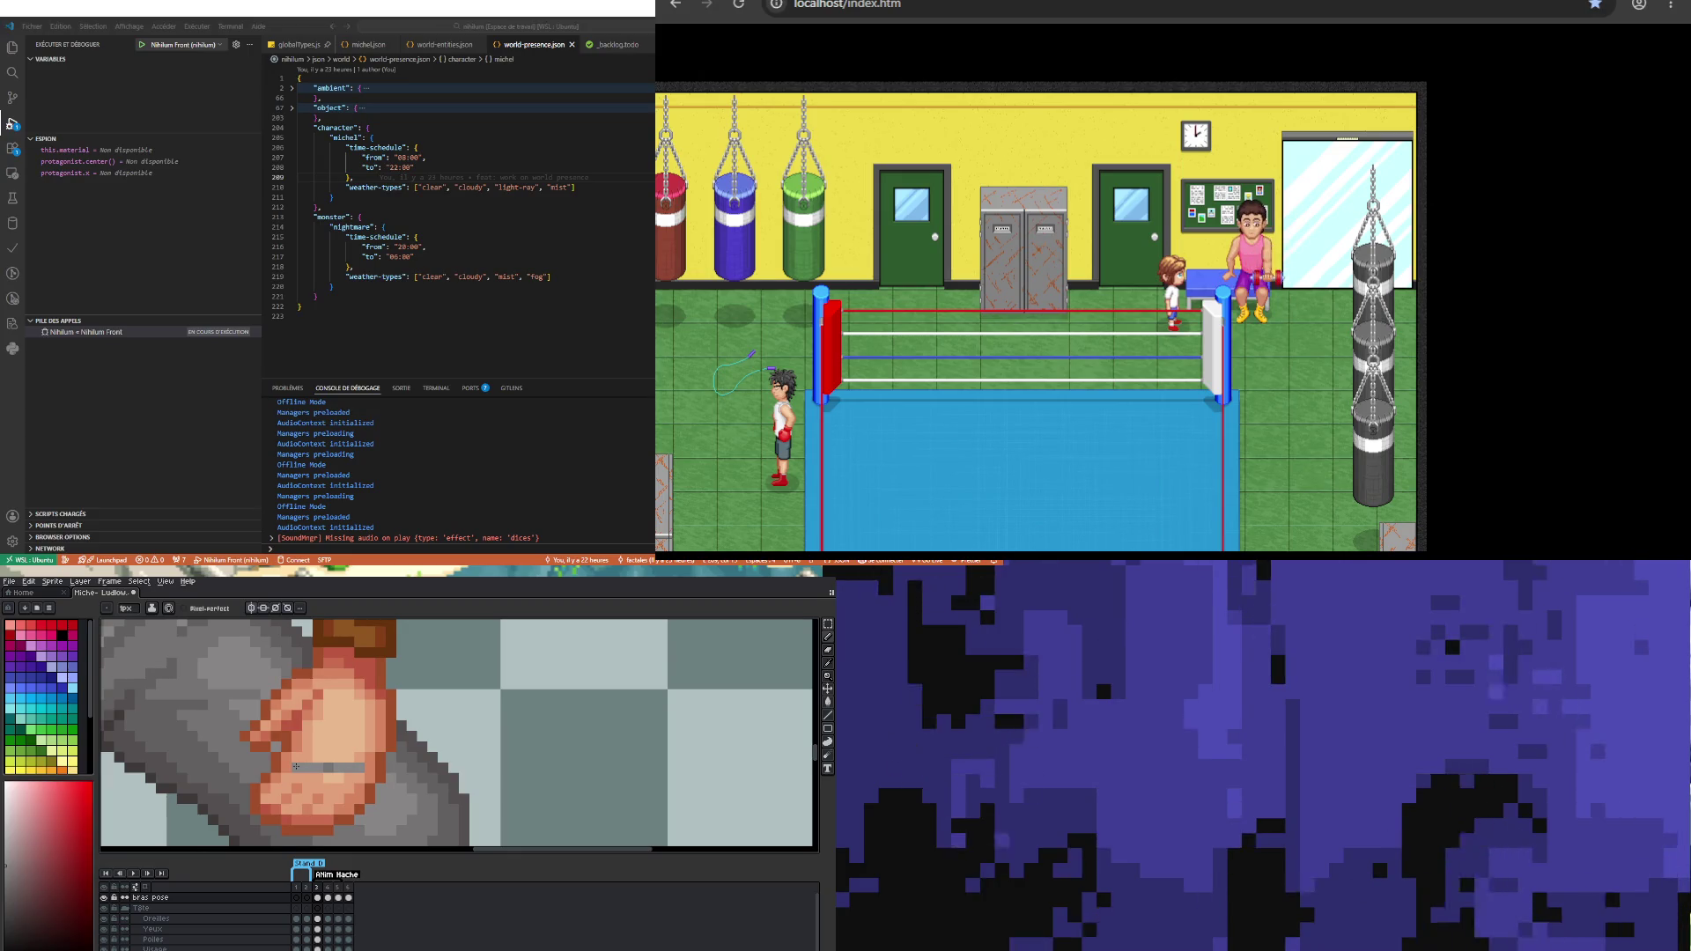
# Step: Pick the hand's skin tone and touch up the fist's skin pixels, erasing stray ones
pyautogui.press('i')
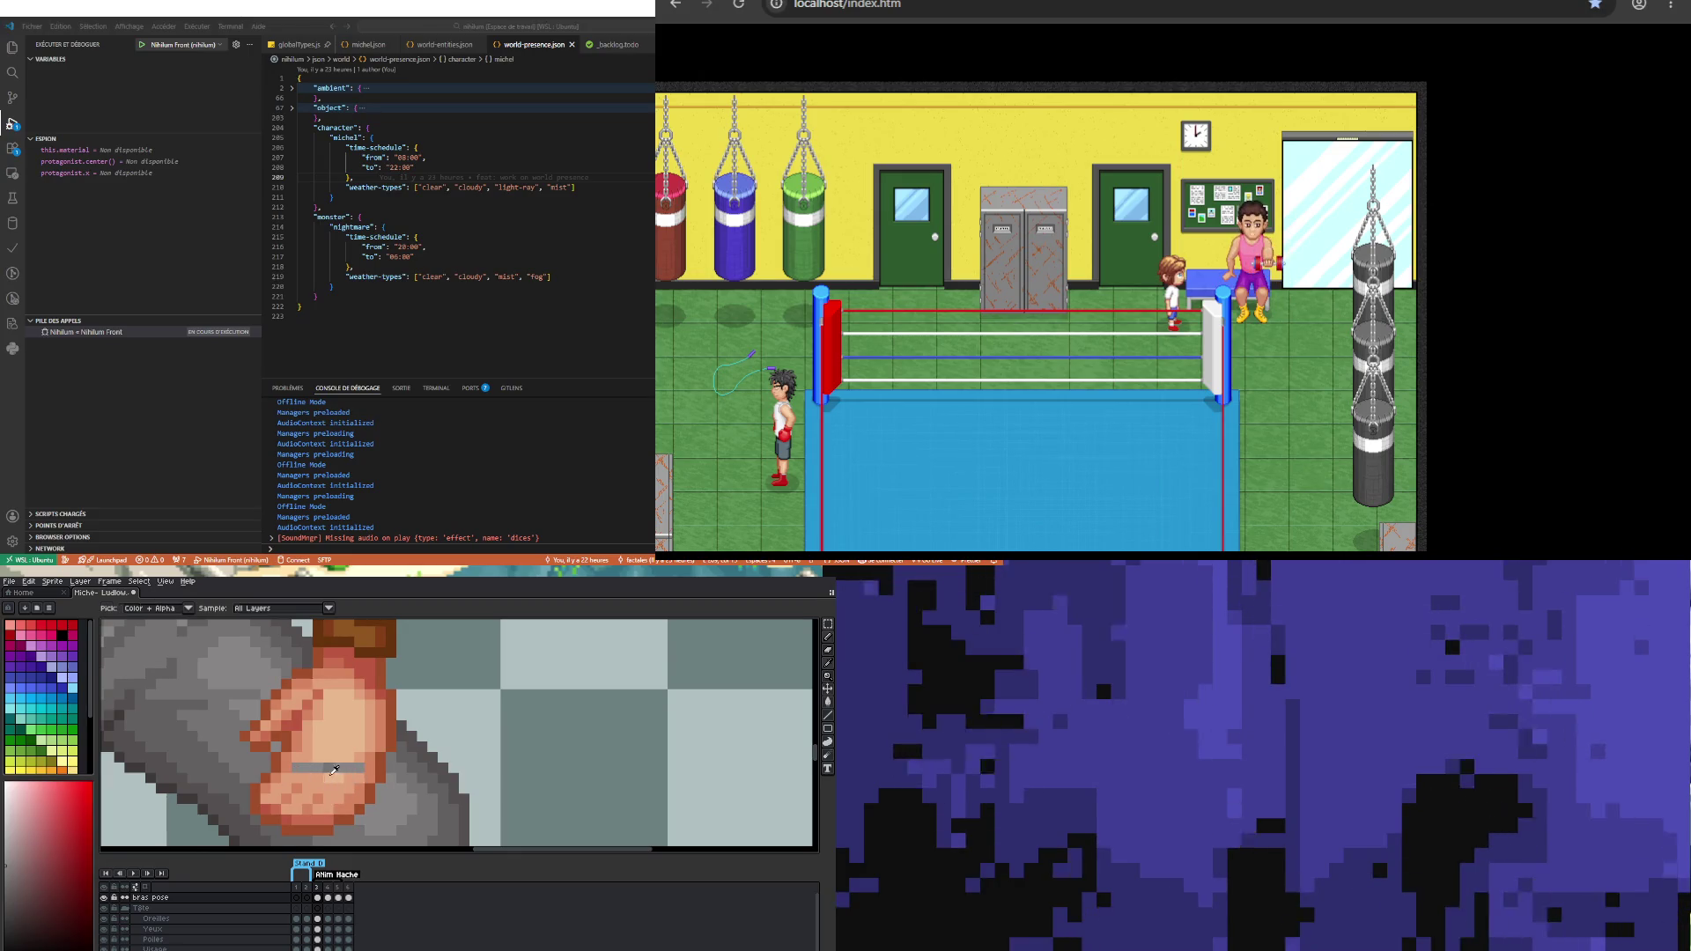
pyautogui.click(307, 777)
pyautogui.press('b')
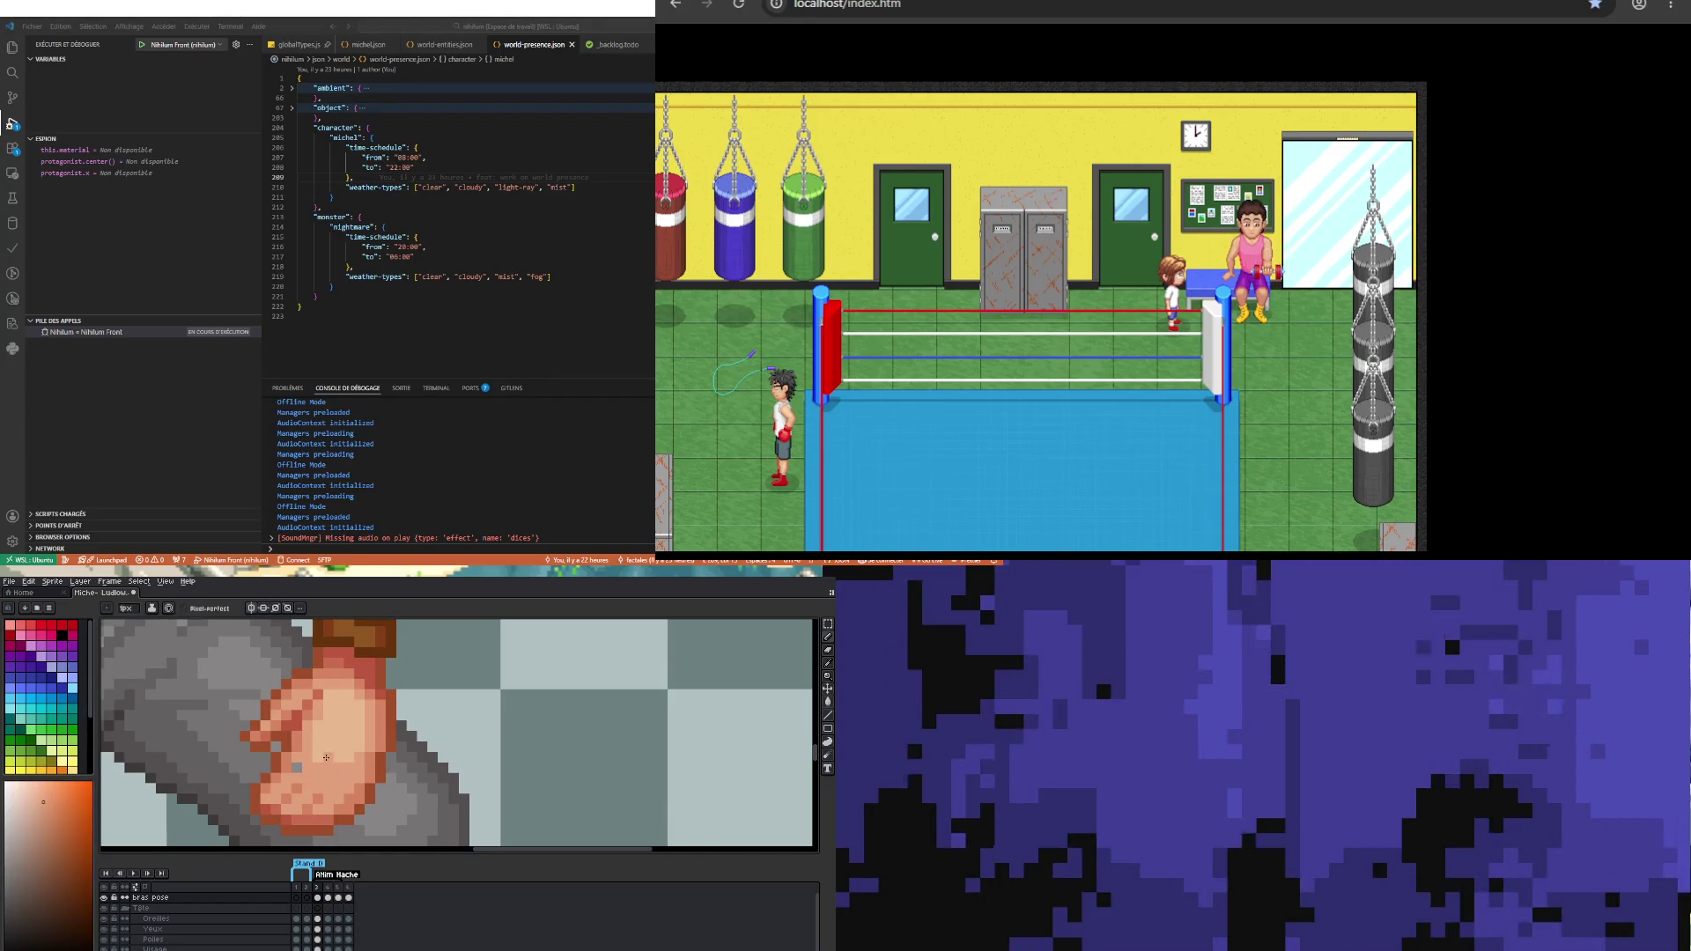
pyautogui.scroll(-3, 317, 766)
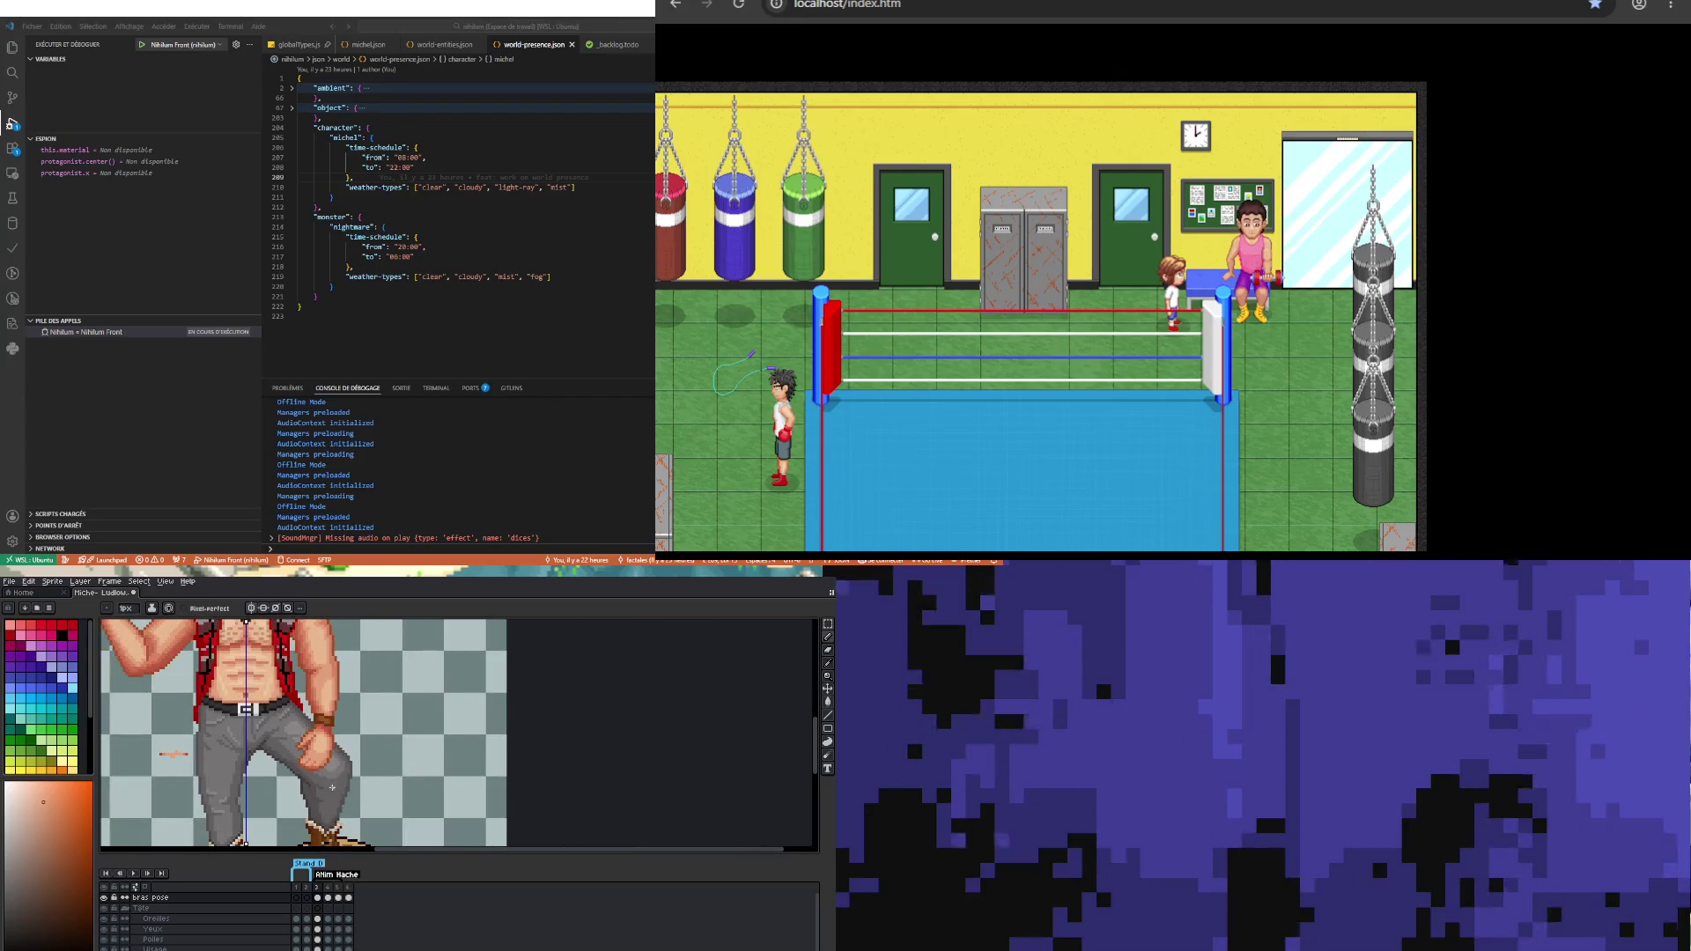
pyautogui.scroll(3, 326, 771)
pyautogui.scroll(2, 288, 781)
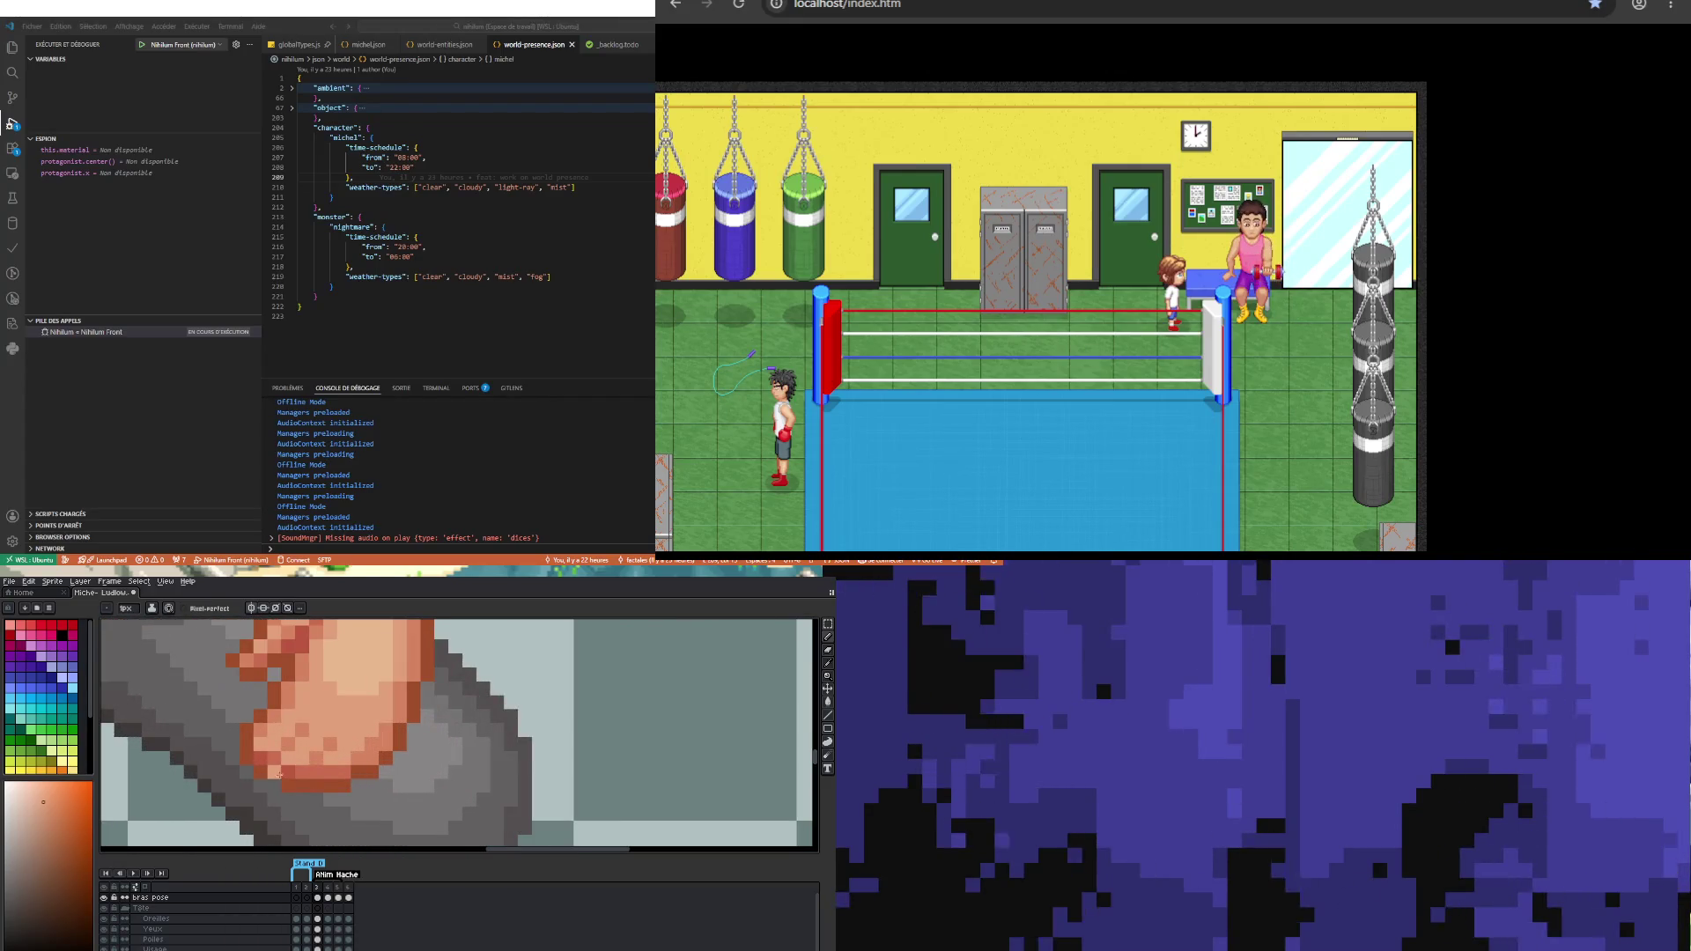
pyautogui.press('b')
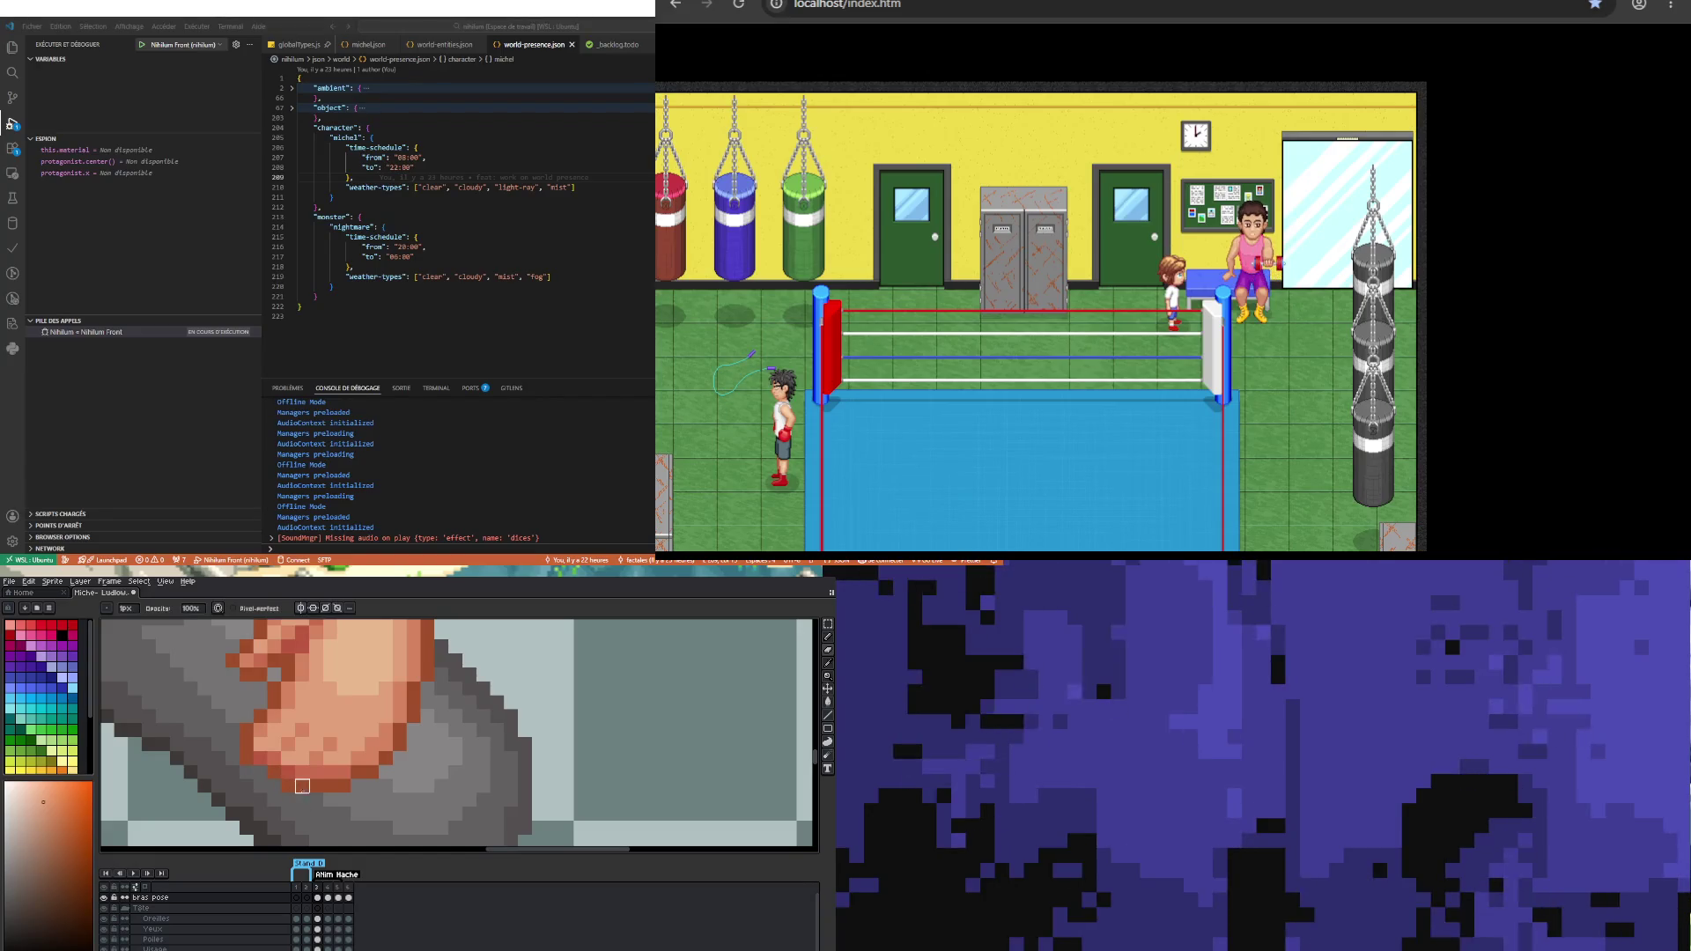
pyautogui.scroll(-3, 316, 785)
pyautogui.scroll(4, 321, 755)
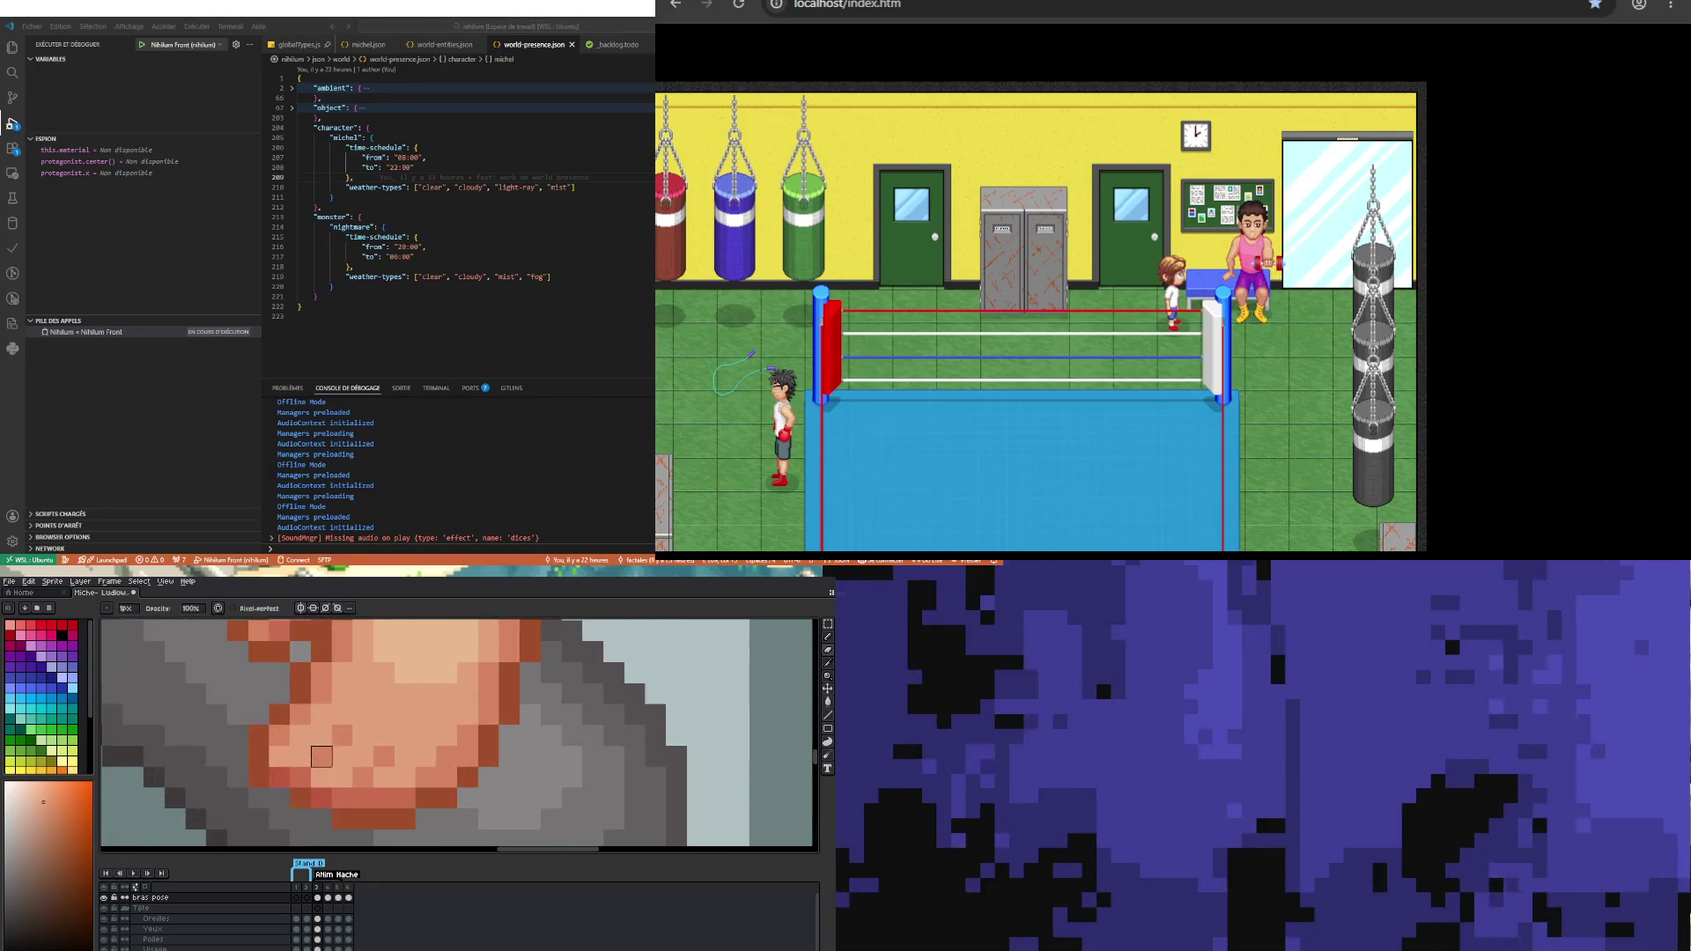
pyautogui.press('i')
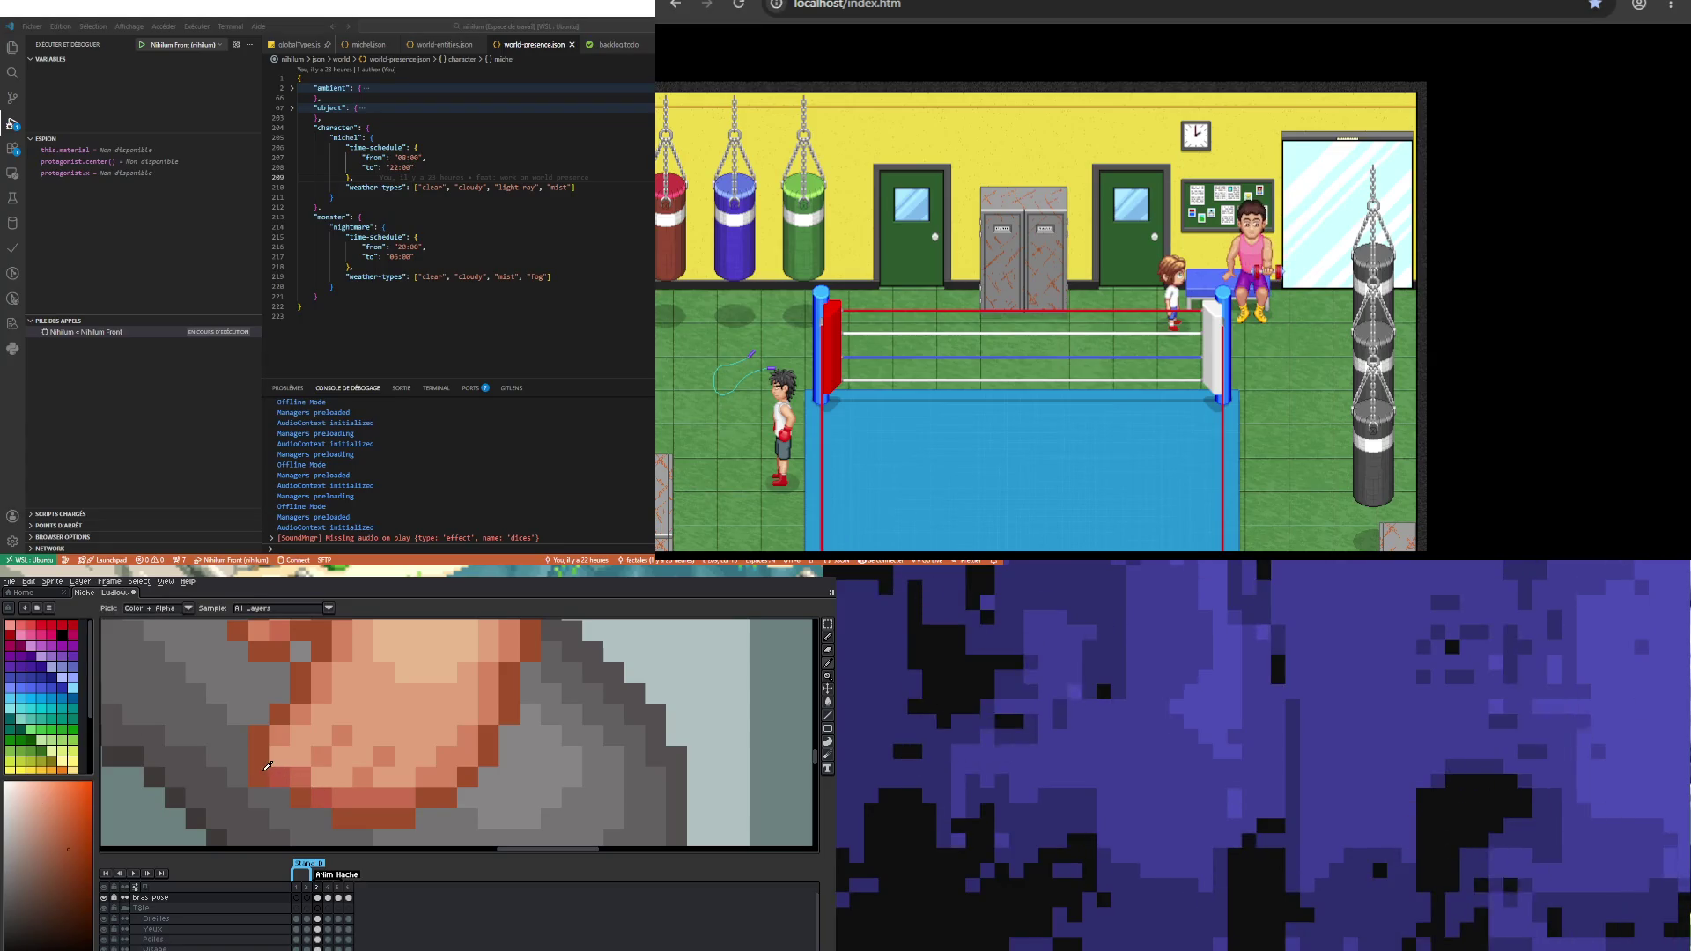
pyautogui.press('b')
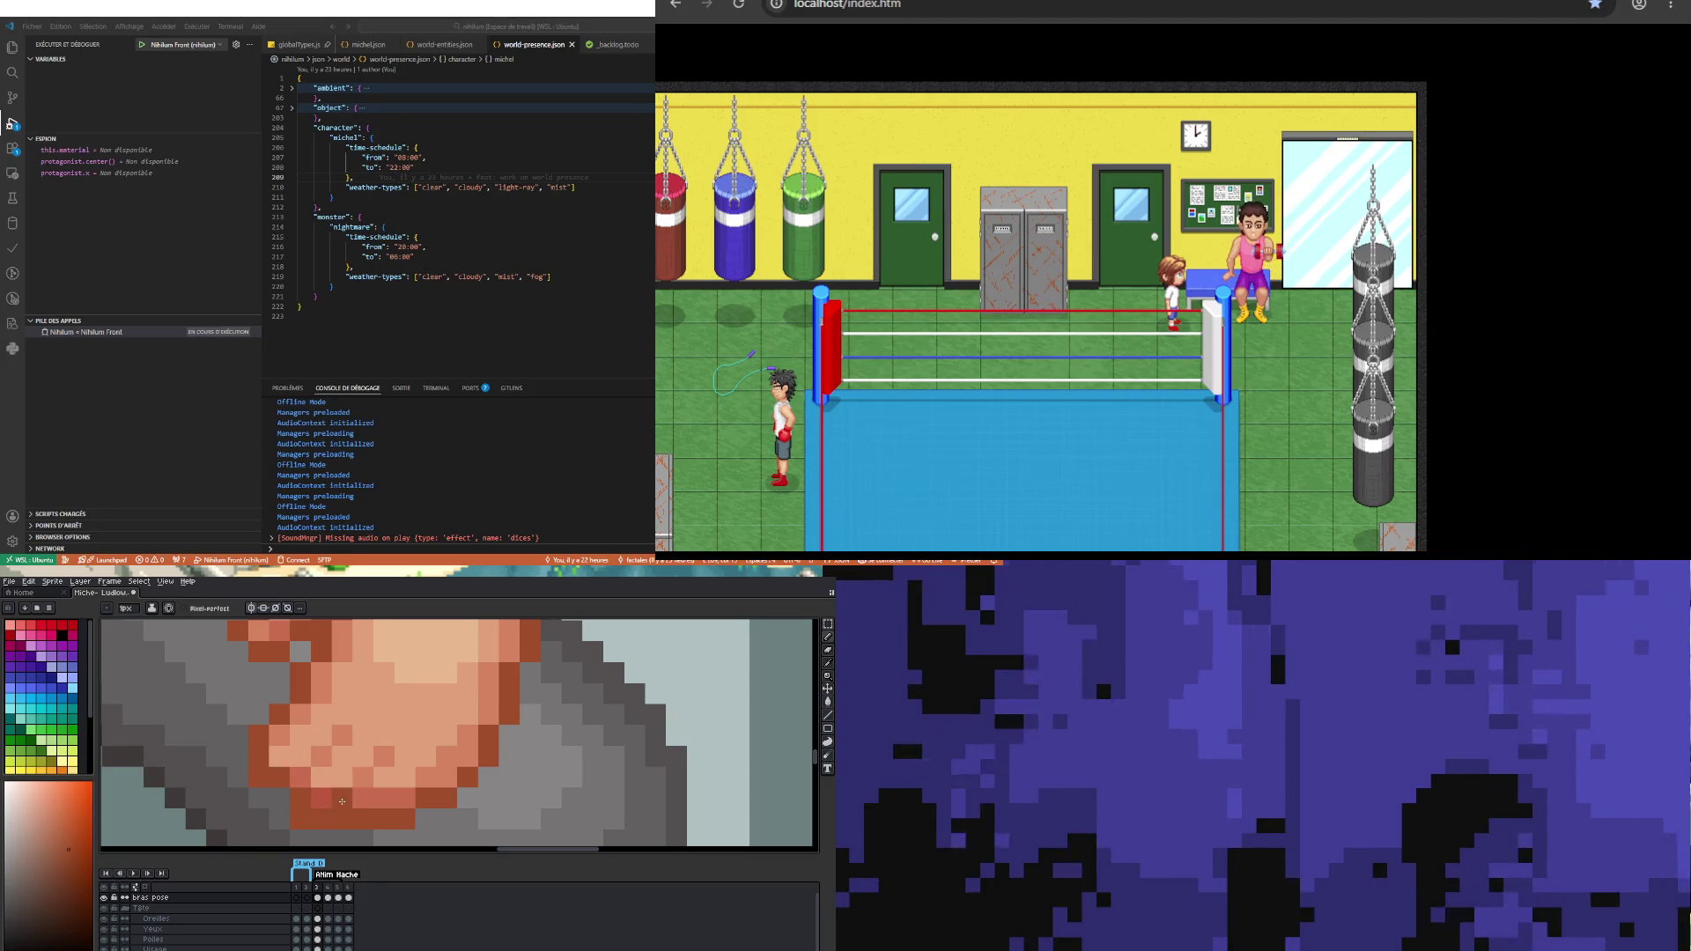
pyautogui.press('b')
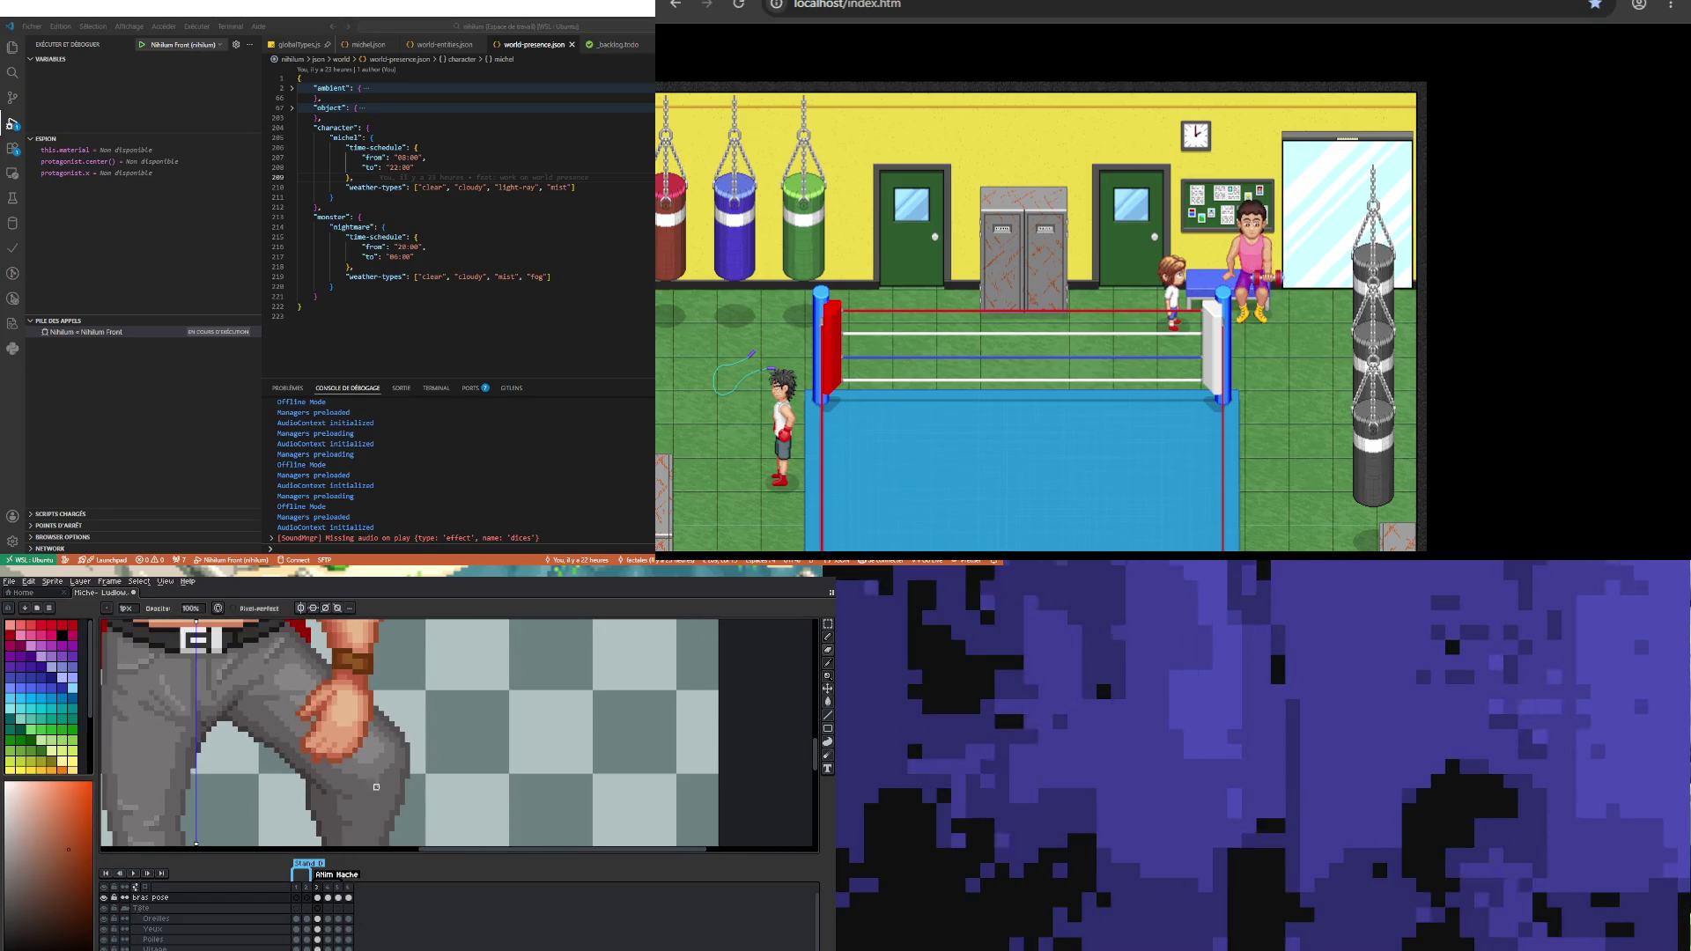
# Step: Add extra brown outline pixels along the fist's lower edge against the grey thigh
pyautogui.scroll(2, 371, 771)
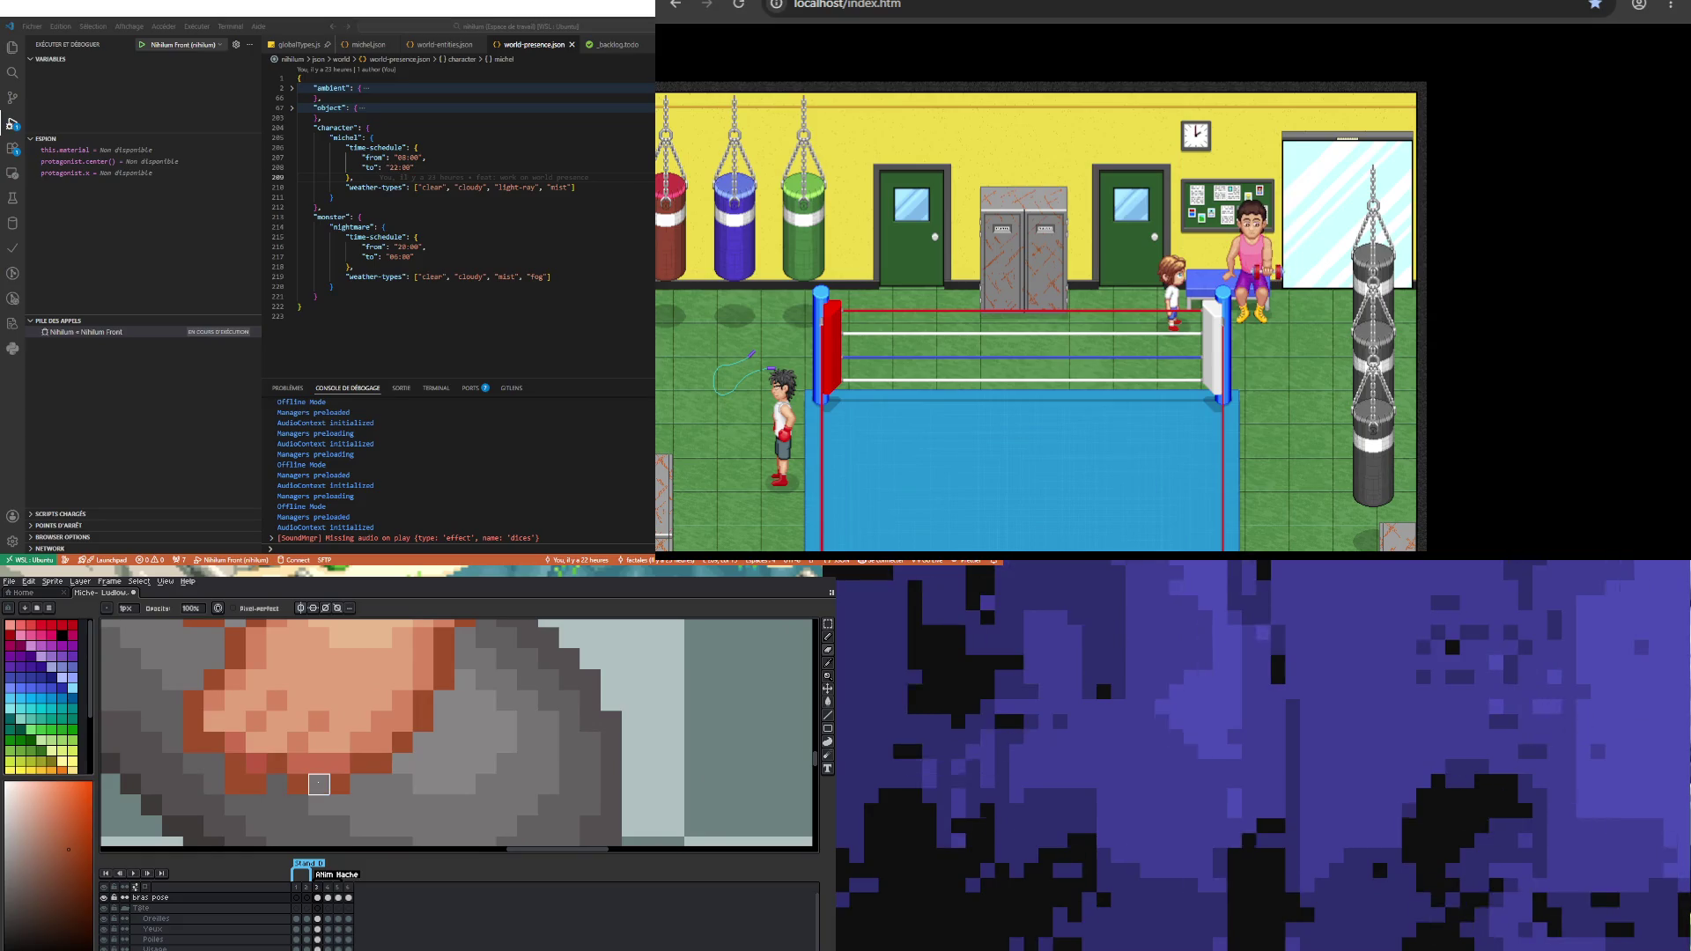
pyautogui.press('i')
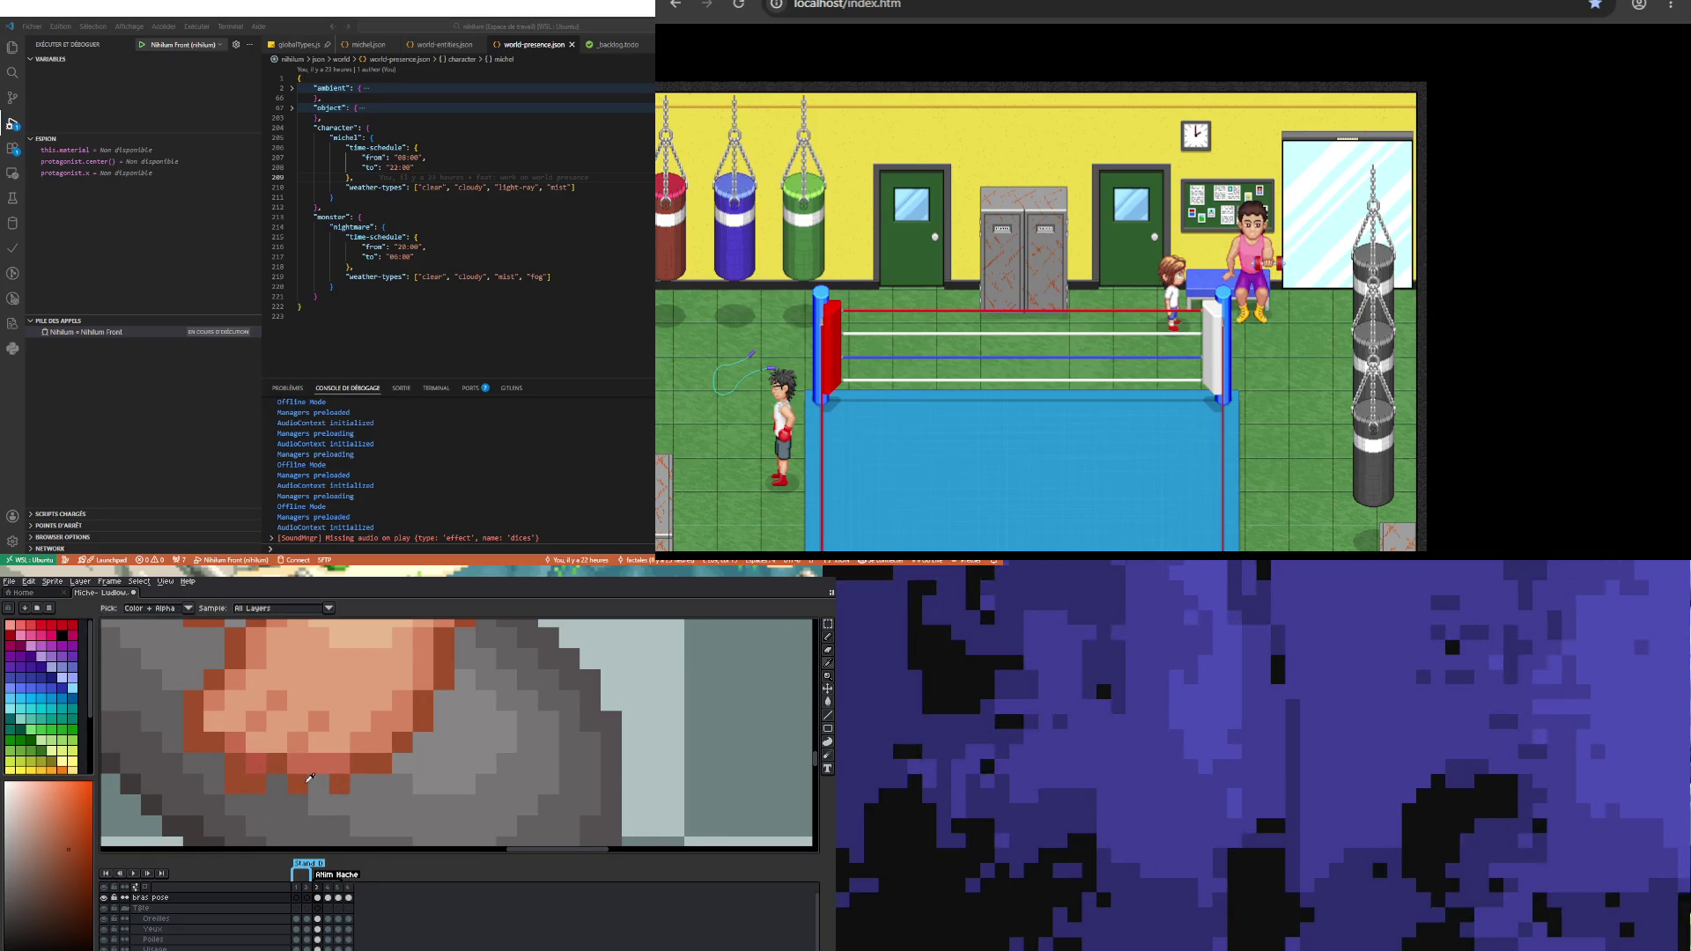
pyautogui.press('b')
pyautogui.scroll(-3, 325, 770)
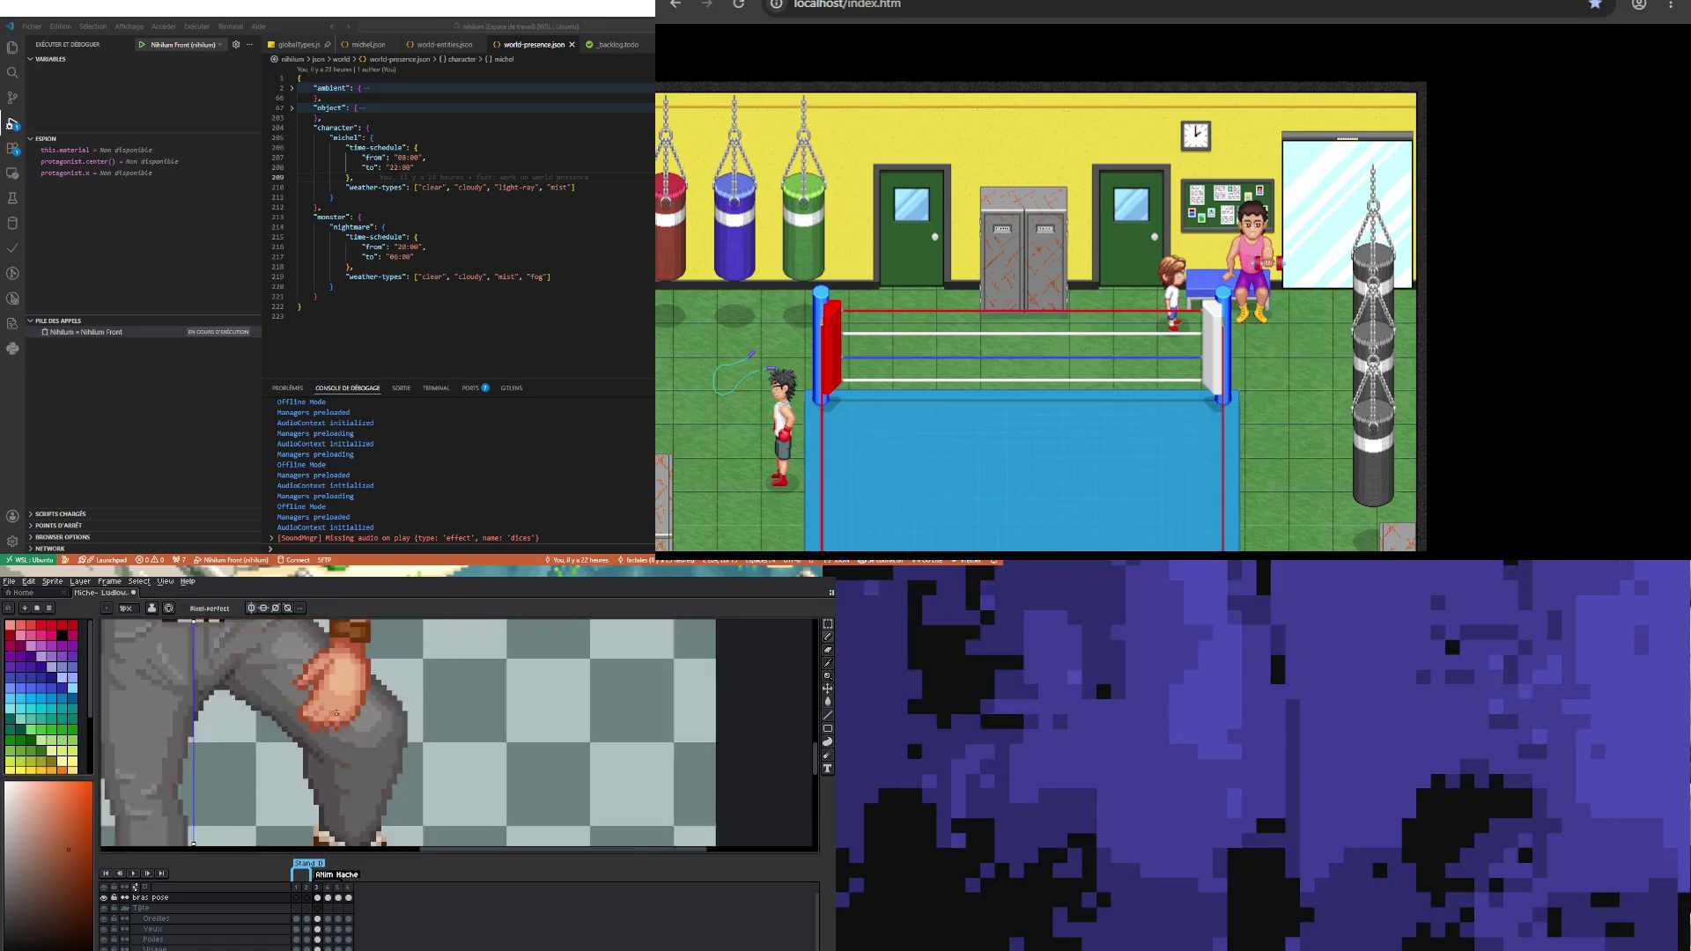
pyautogui.scroll(2, 321, 730)
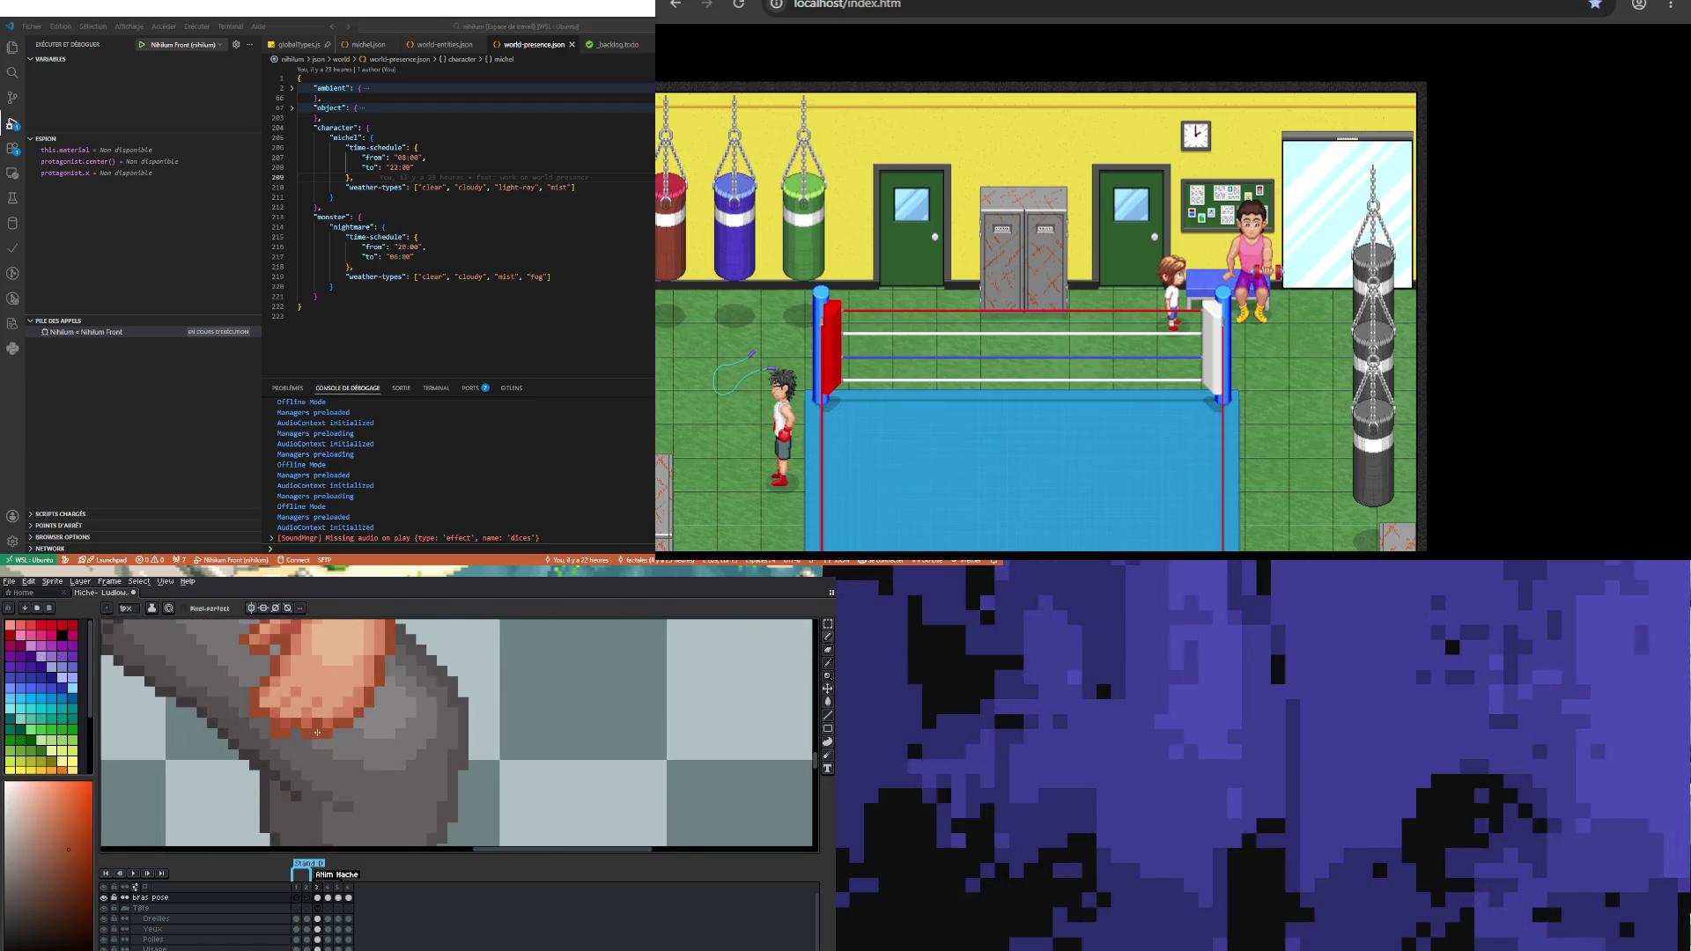
pyautogui.scroll(-2, 317, 731)
pyautogui.scroll(2, 332, 732)
pyautogui.press('v')
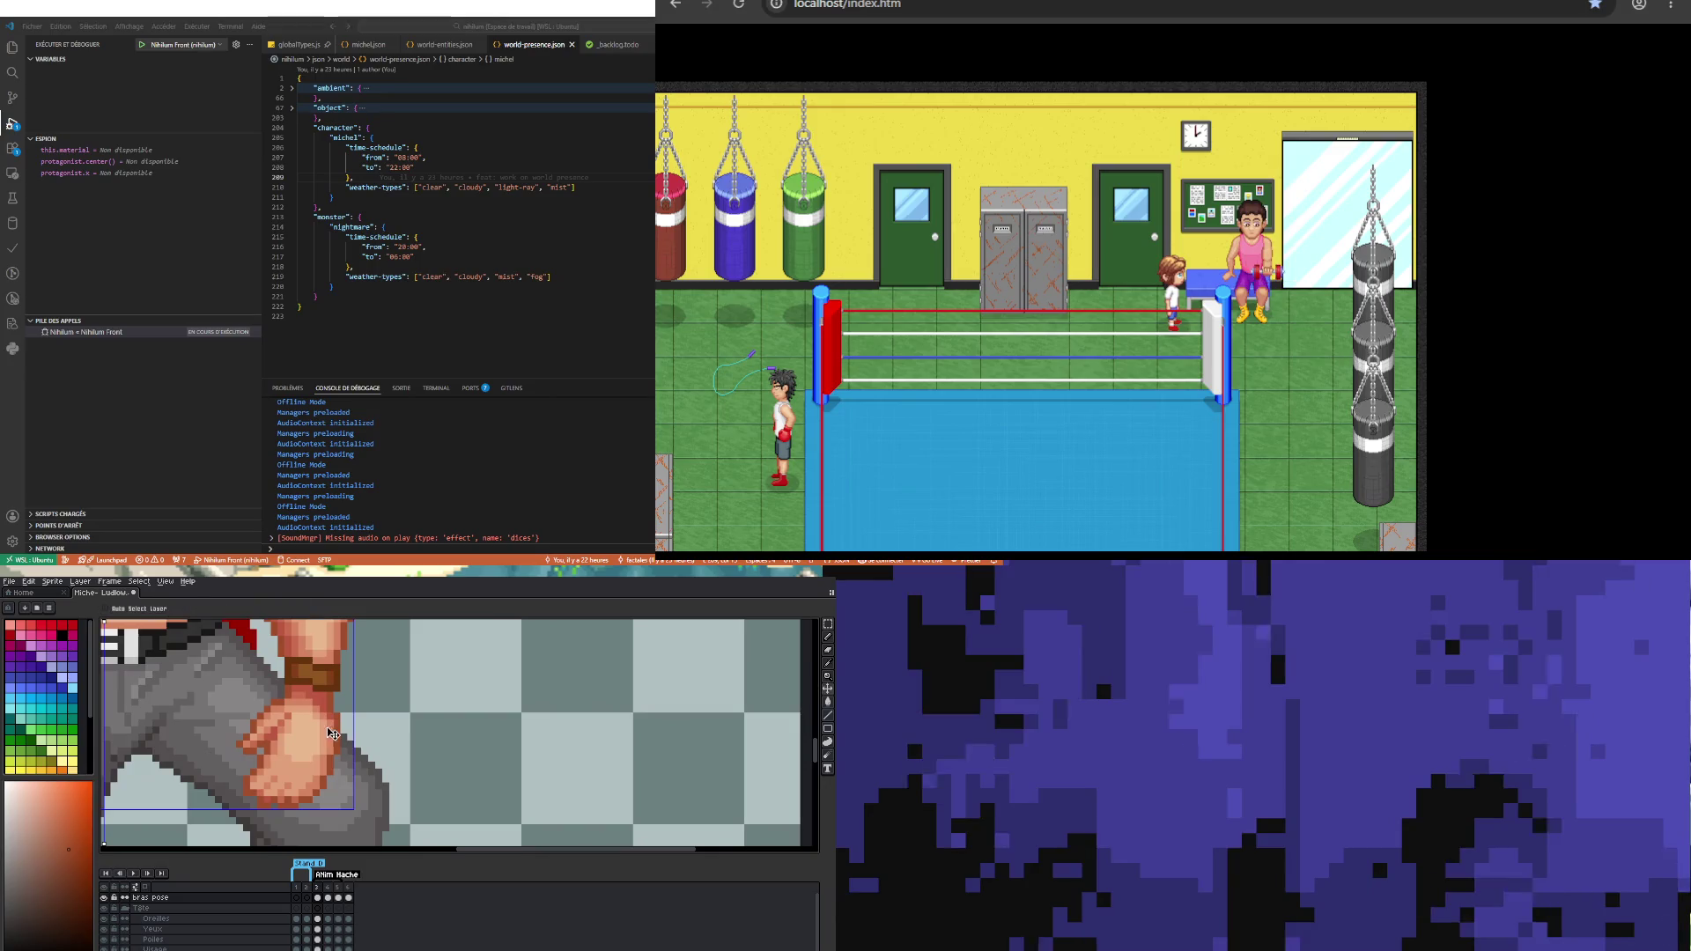
pyautogui.press('b')
pyautogui.scroll(3, 275, 776)
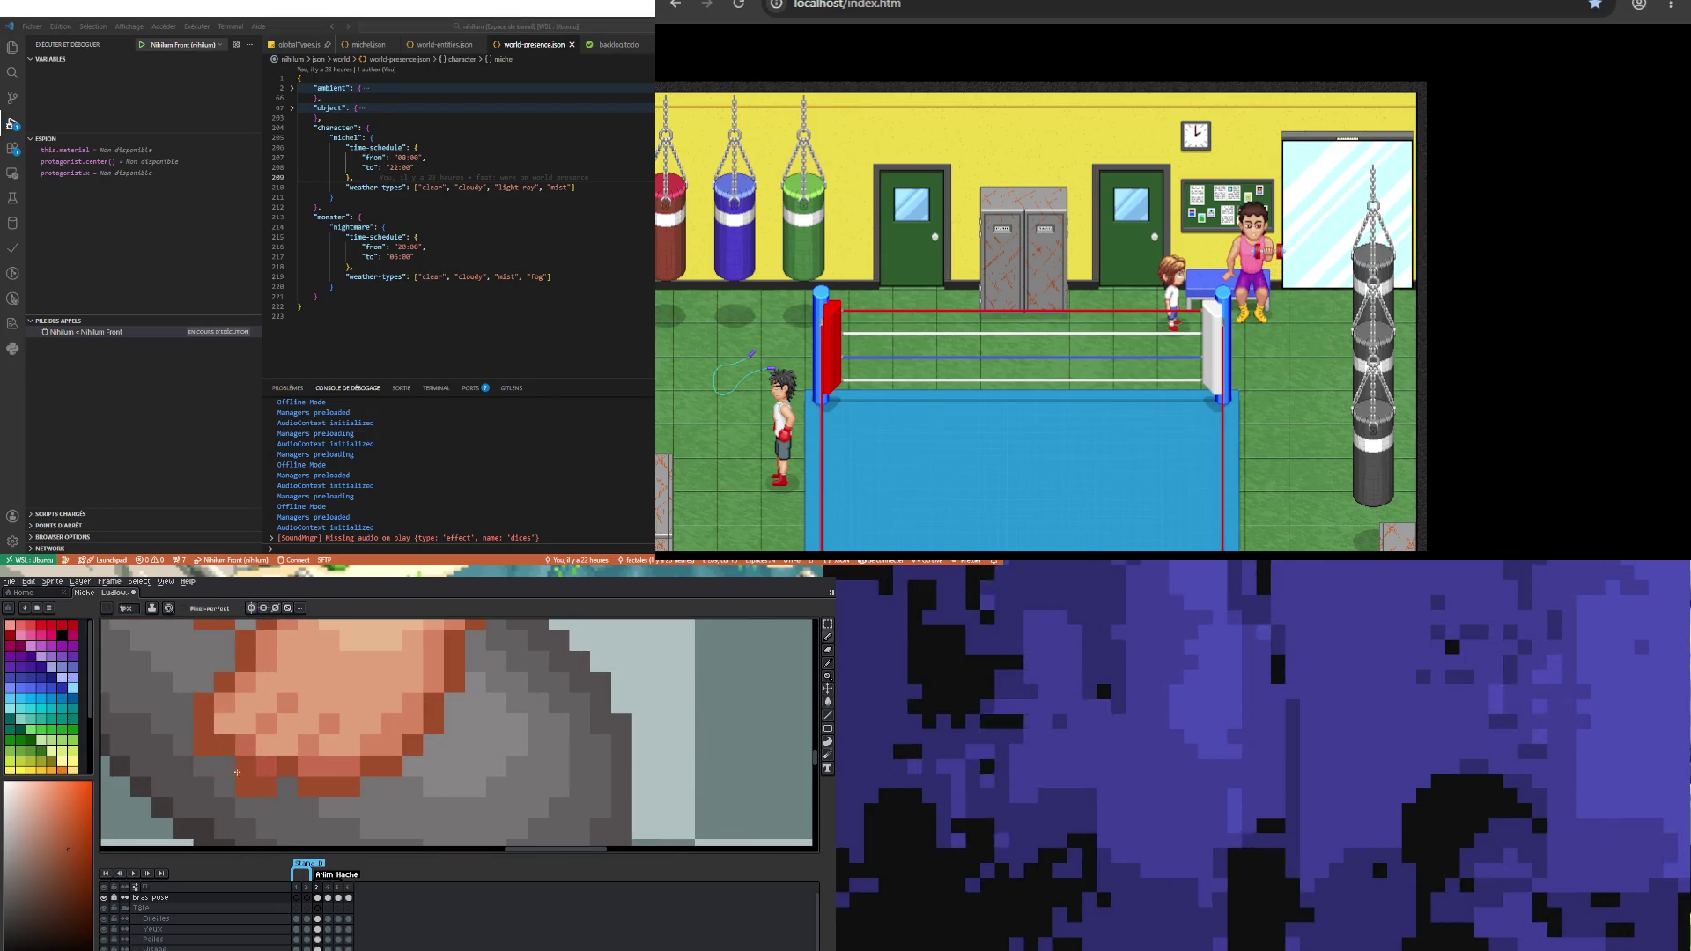
pyautogui.scroll(-5, 231, 769)
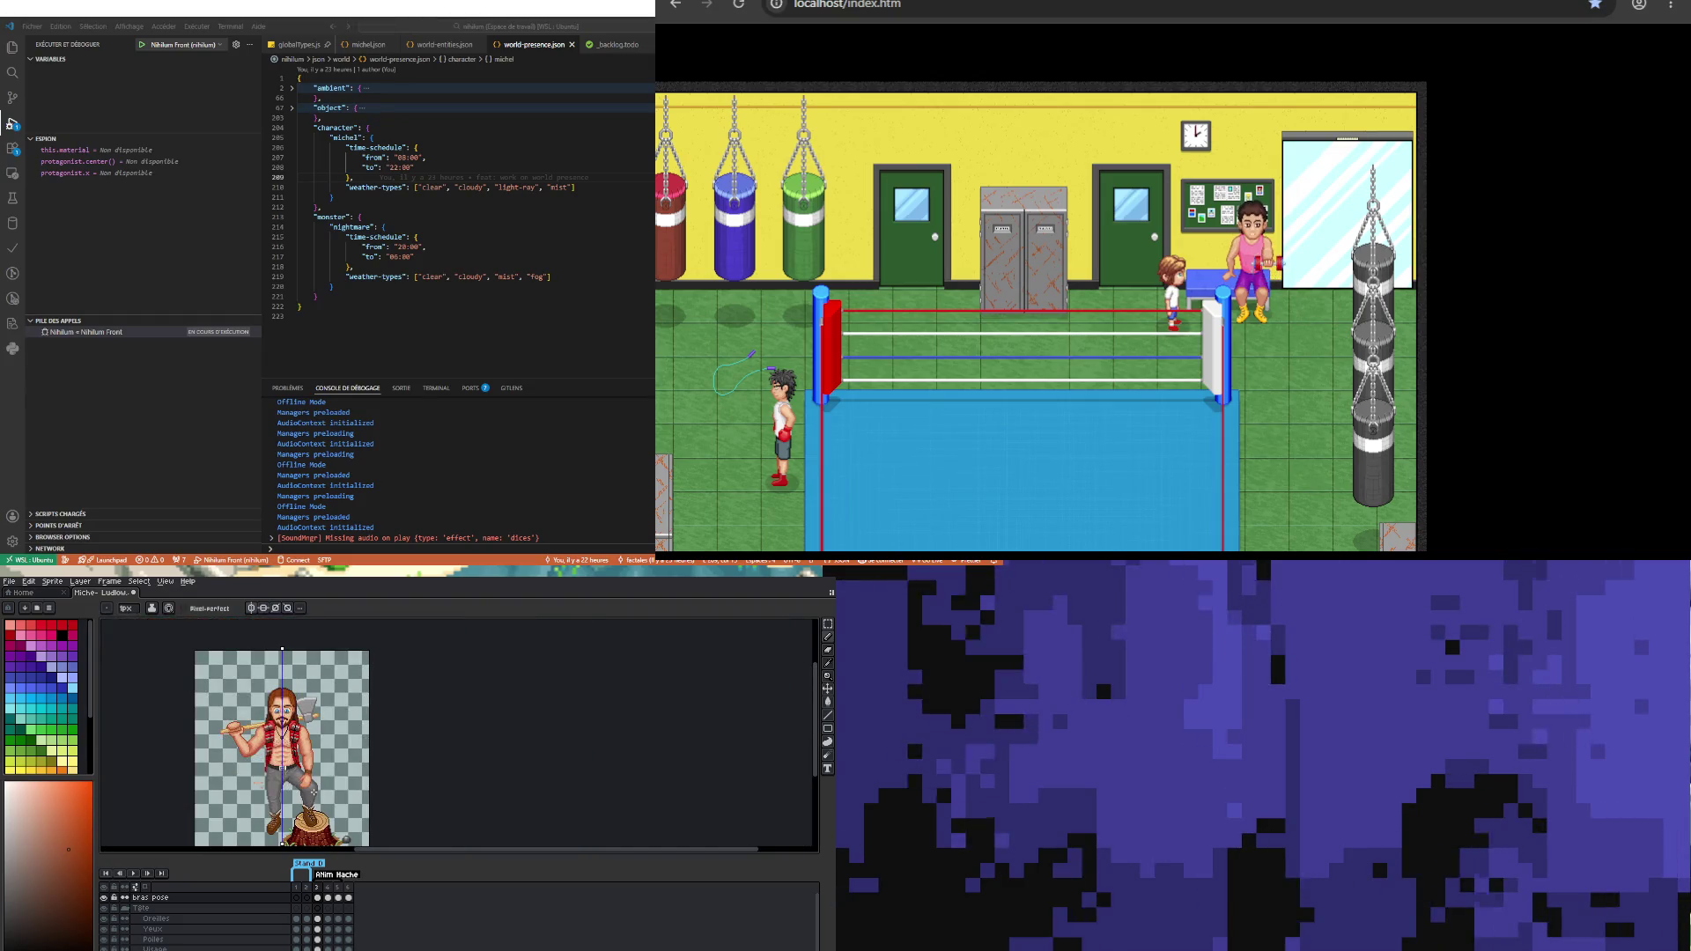
# Step: Marquee-select the arm area just above the fist, shift it, and commit it over the trousers
pyautogui.scroll(3, 312, 792)
pyautogui.scroll(1, 348, 739)
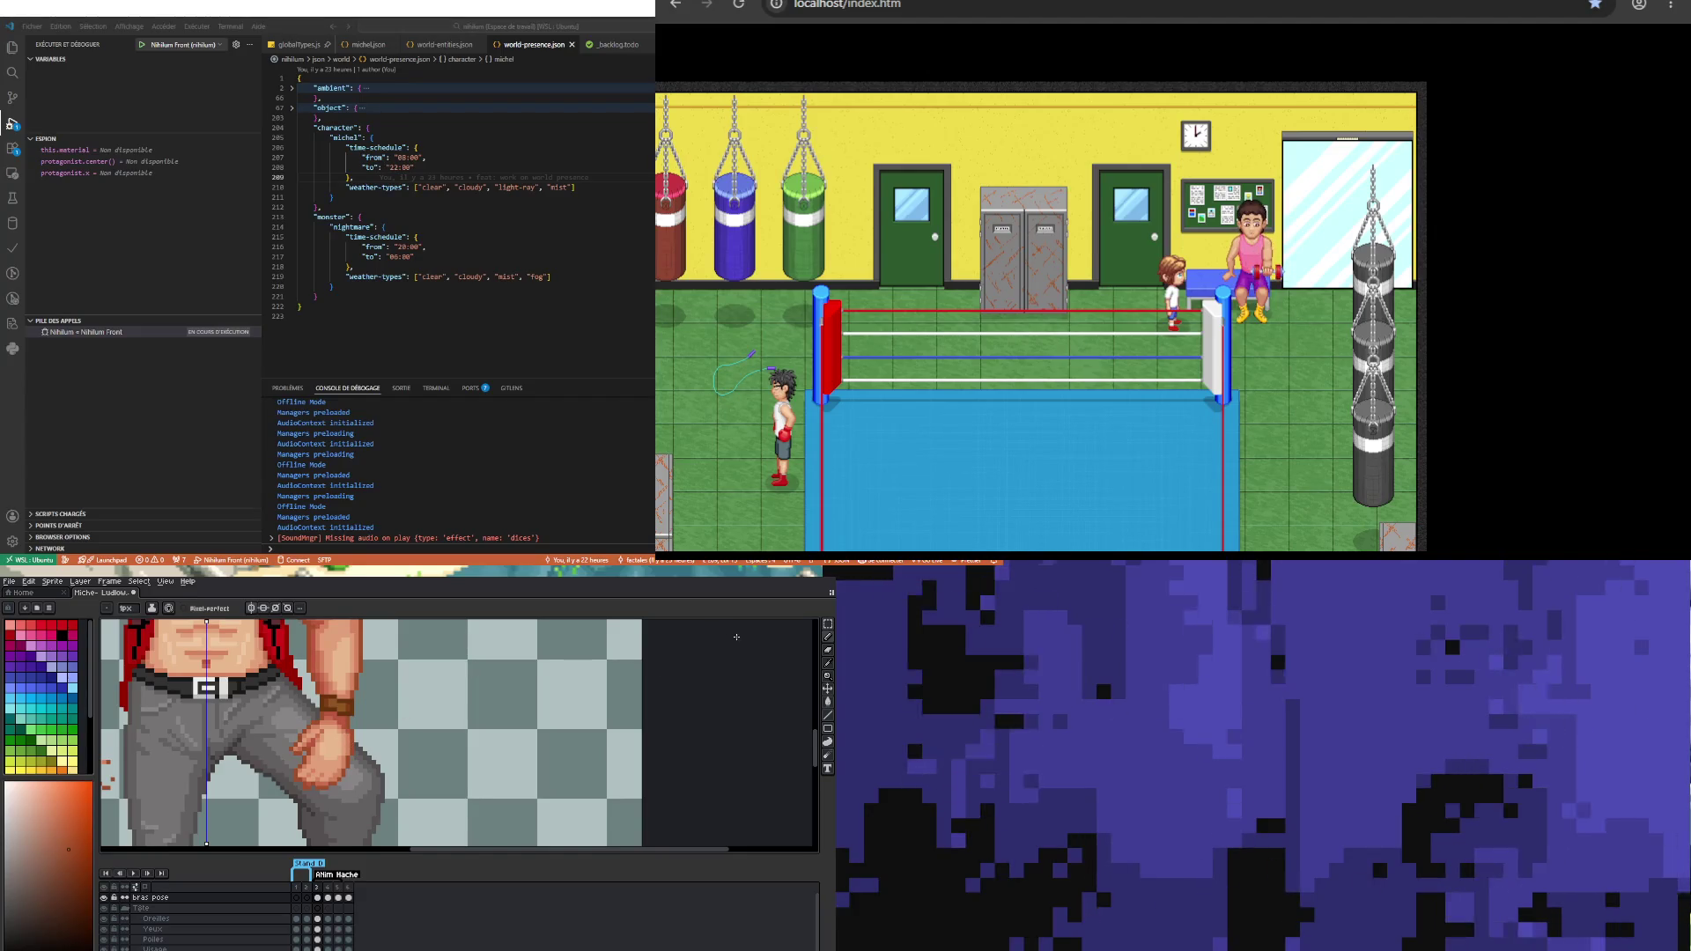
pyautogui.click(827, 622)
pyautogui.scroll(1, 364, 766)
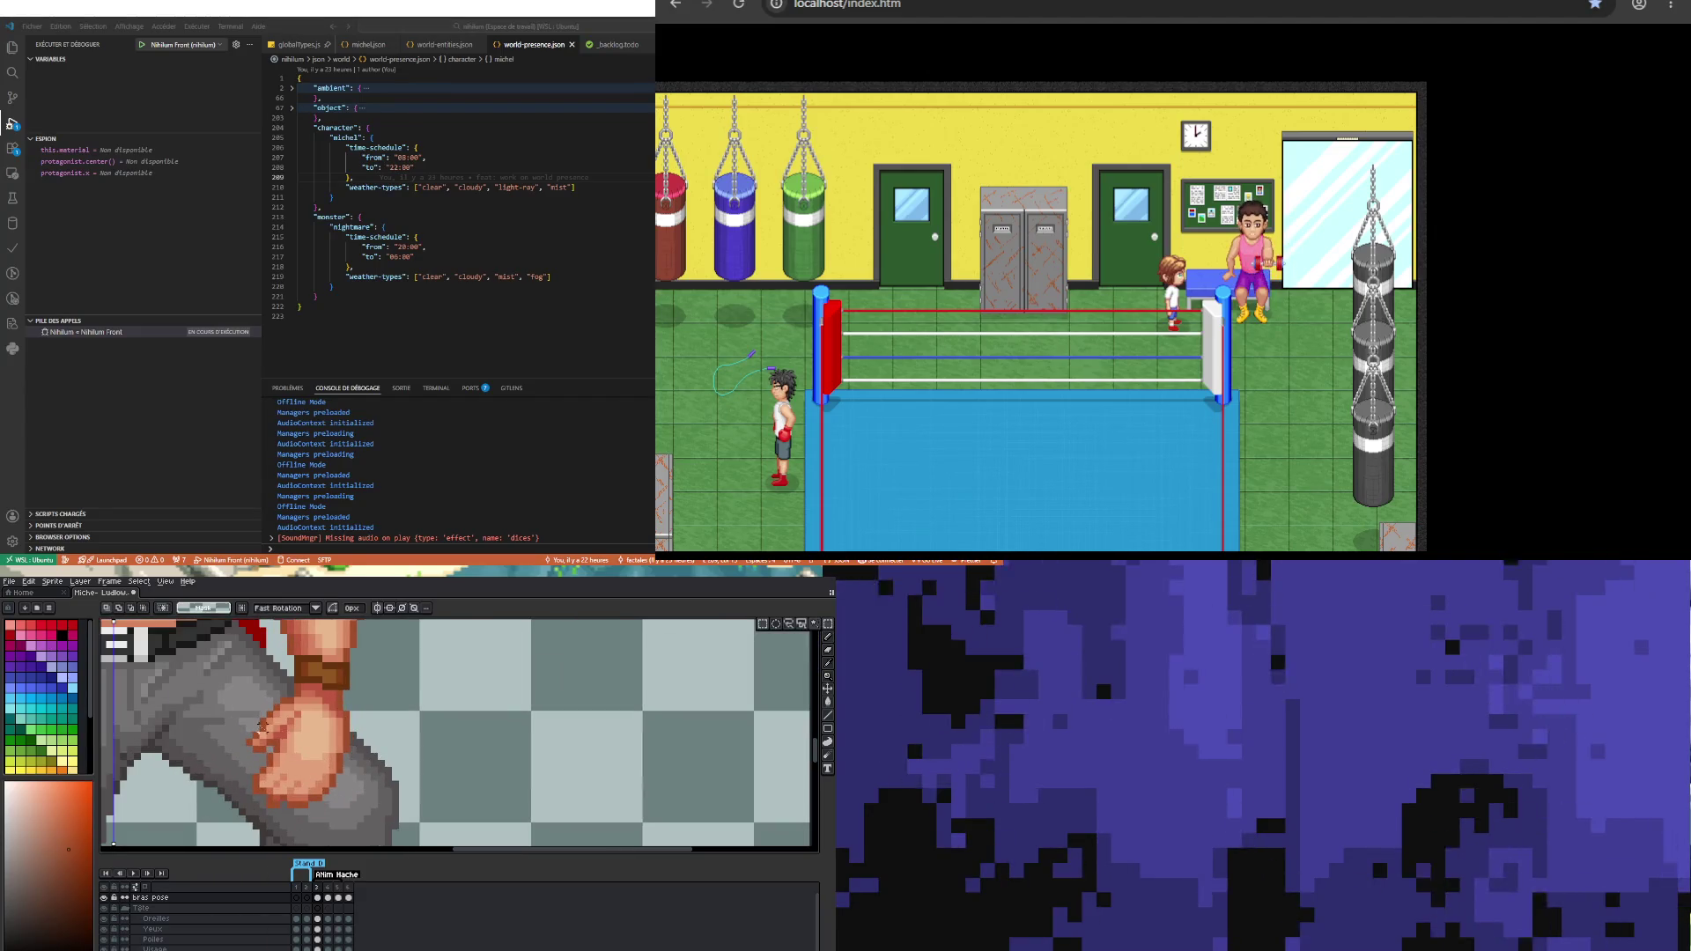
pyautogui.moveTo(245, 697); pyautogui.dragTo(273, 747)
pyautogui.scroll(-3, 334, 780)
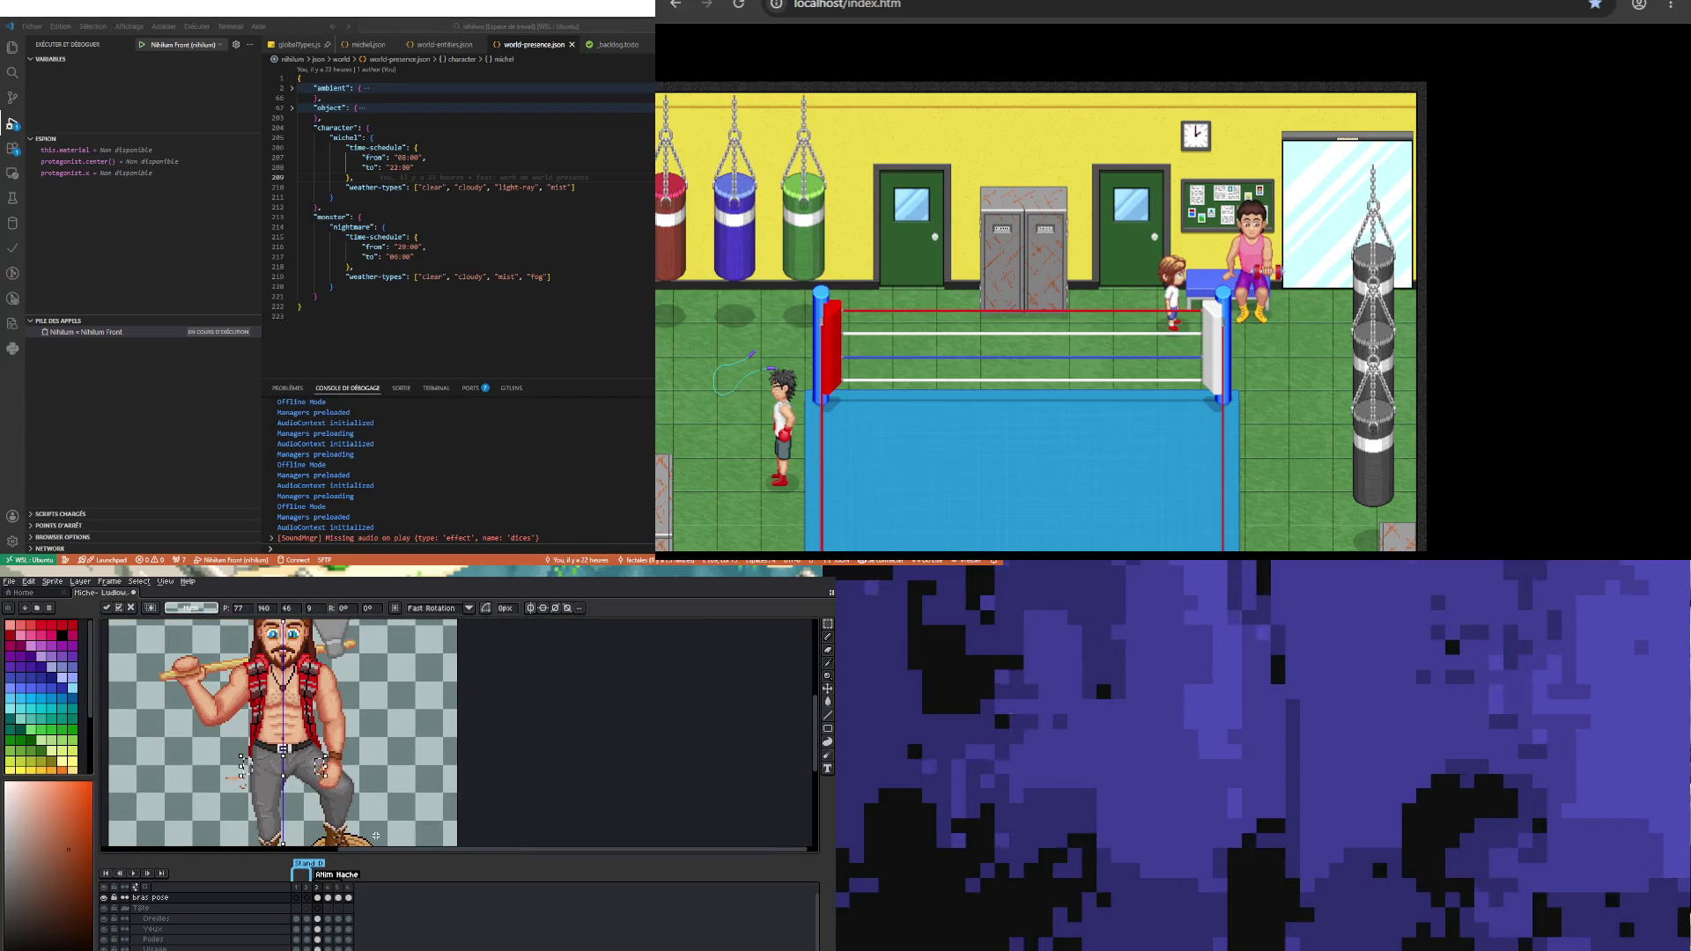
pyautogui.click(392, 776)
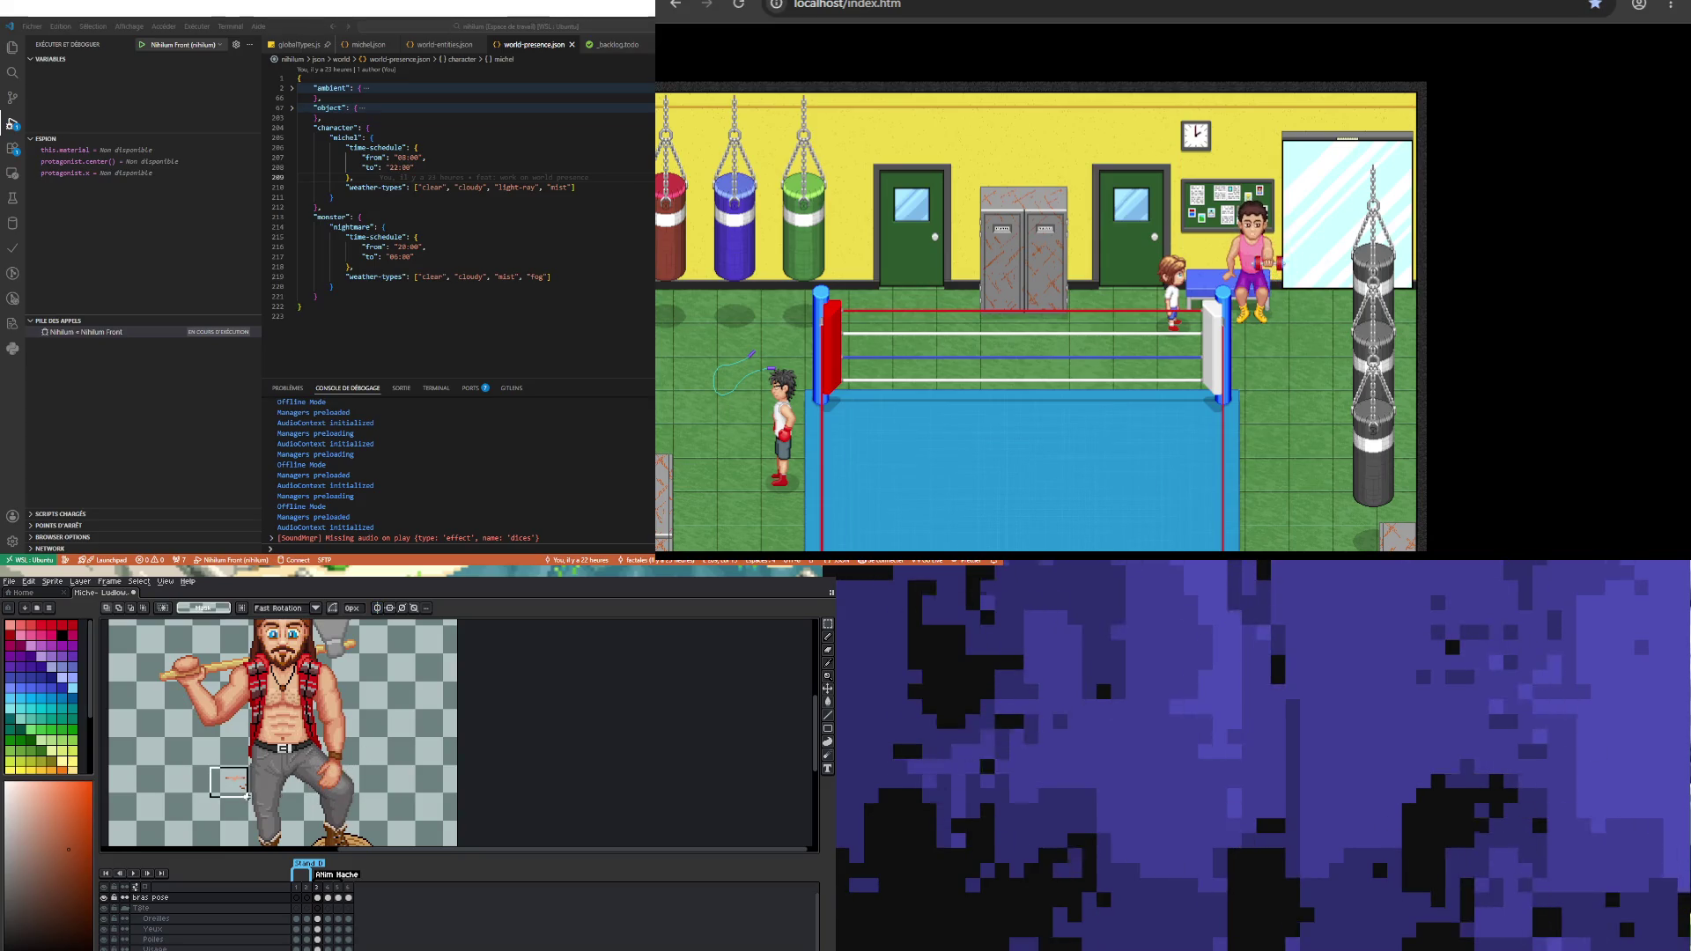
pyautogui.scroll(4, 247, 797)
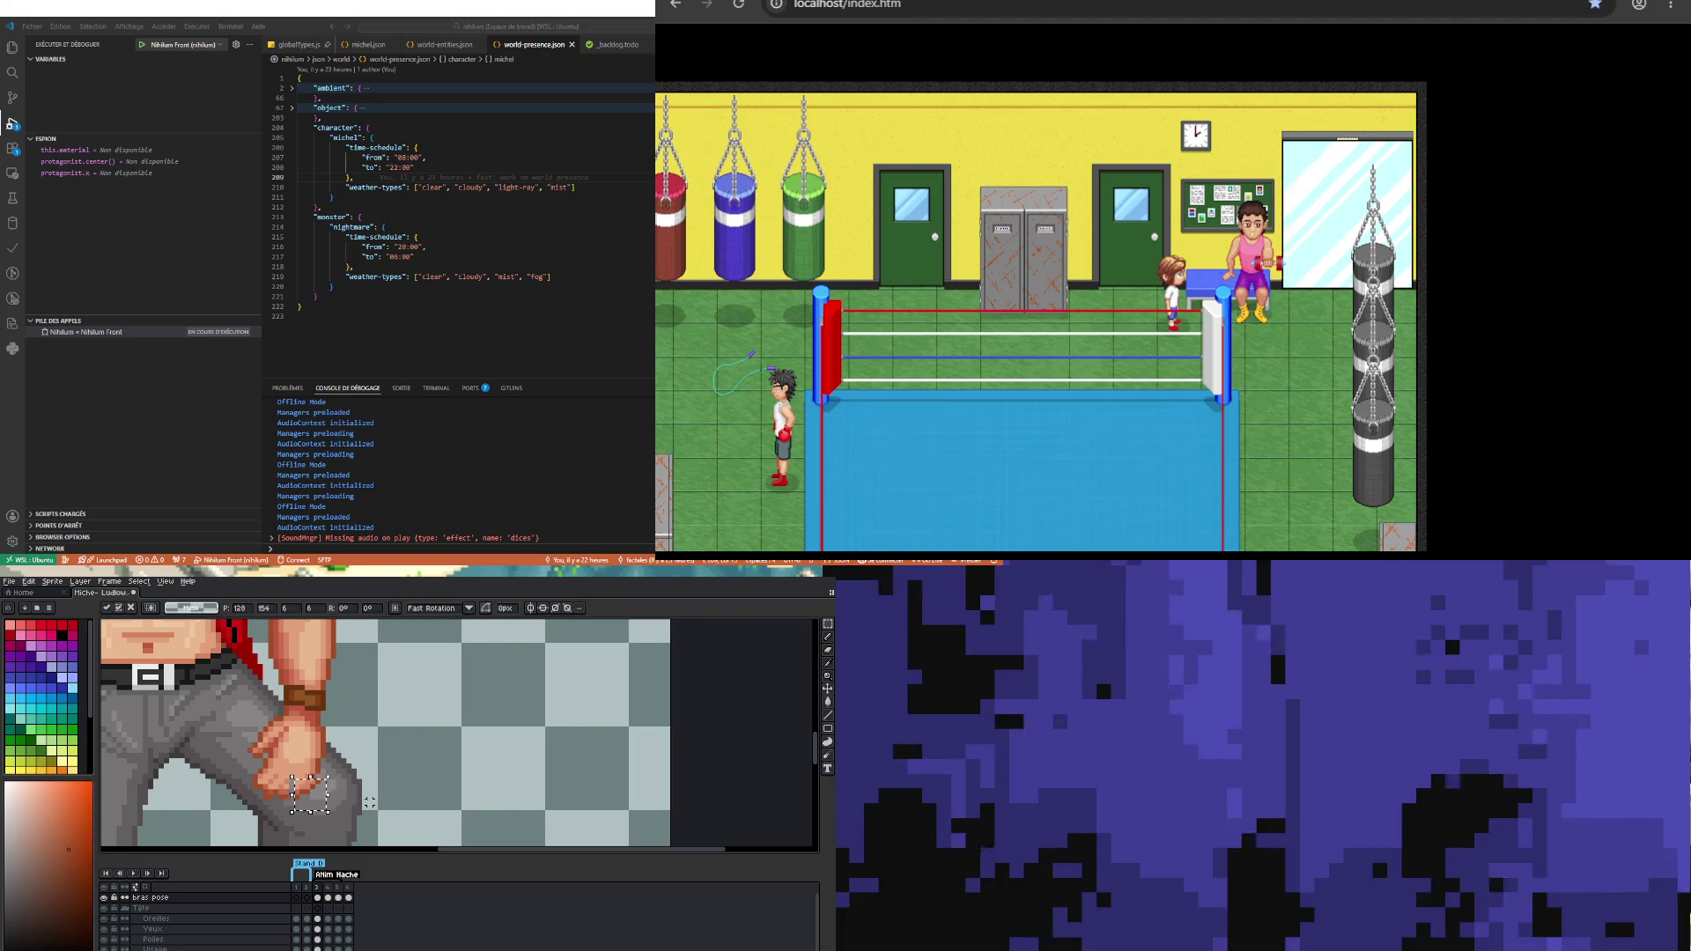
# Step: Redraw the finger pixels with cleaner skin shading sampled from the hand
pyautogui.scroll(1, 312, 797)
pyautogui.press('i')
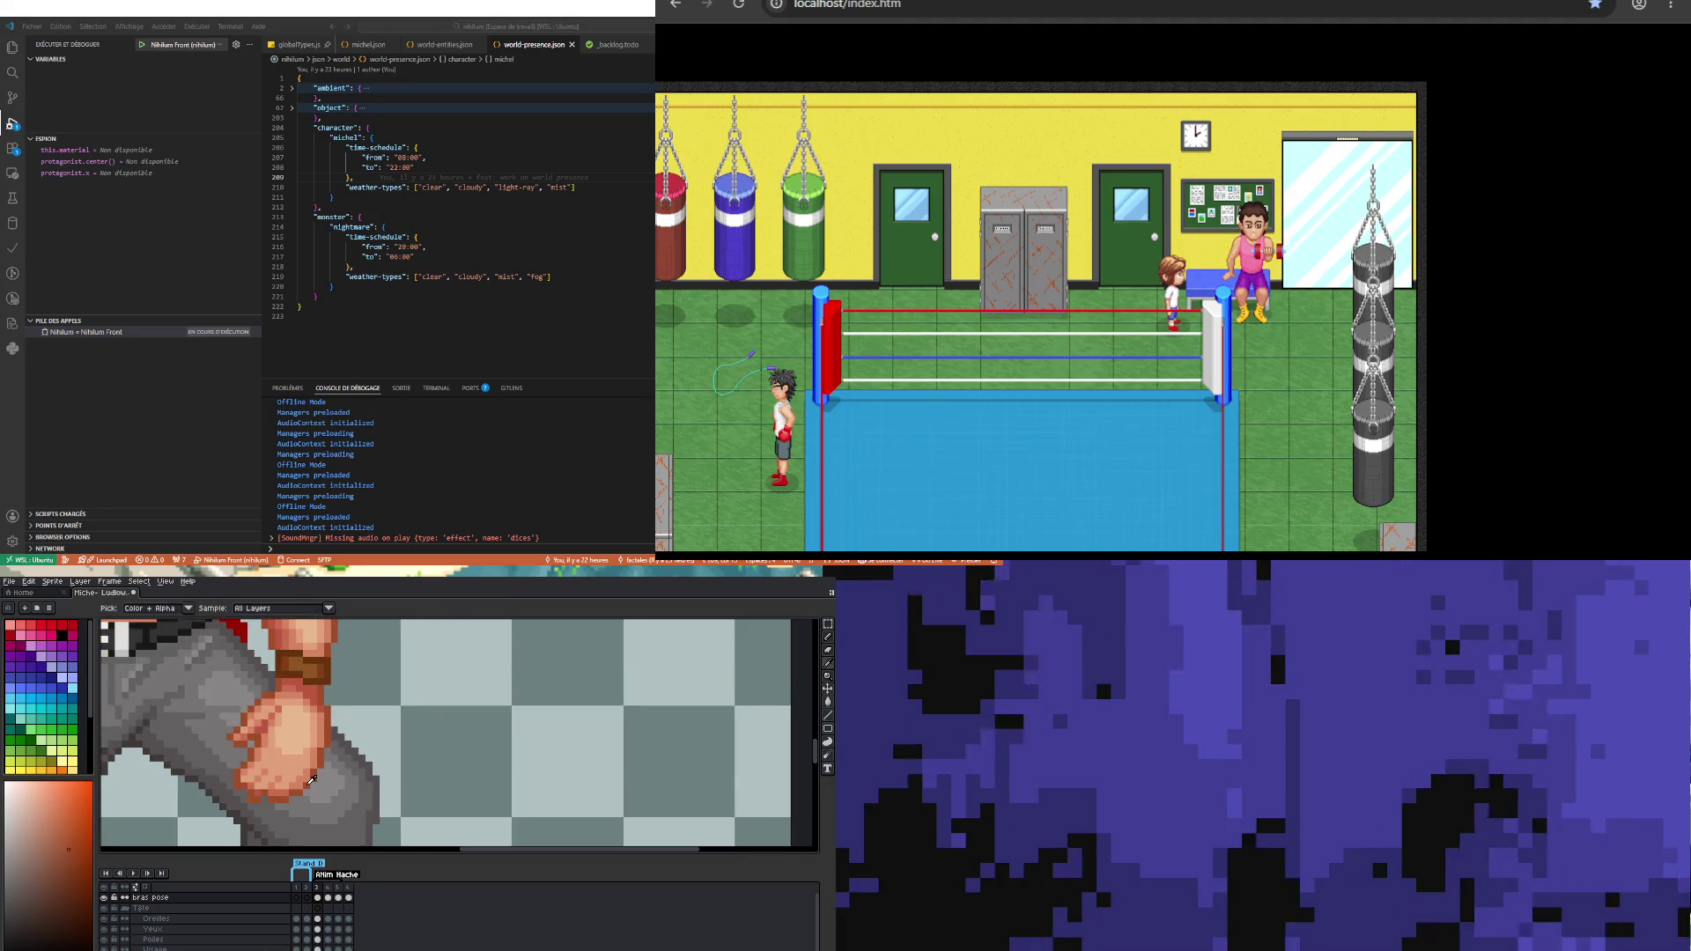
pyautogui.press('b')
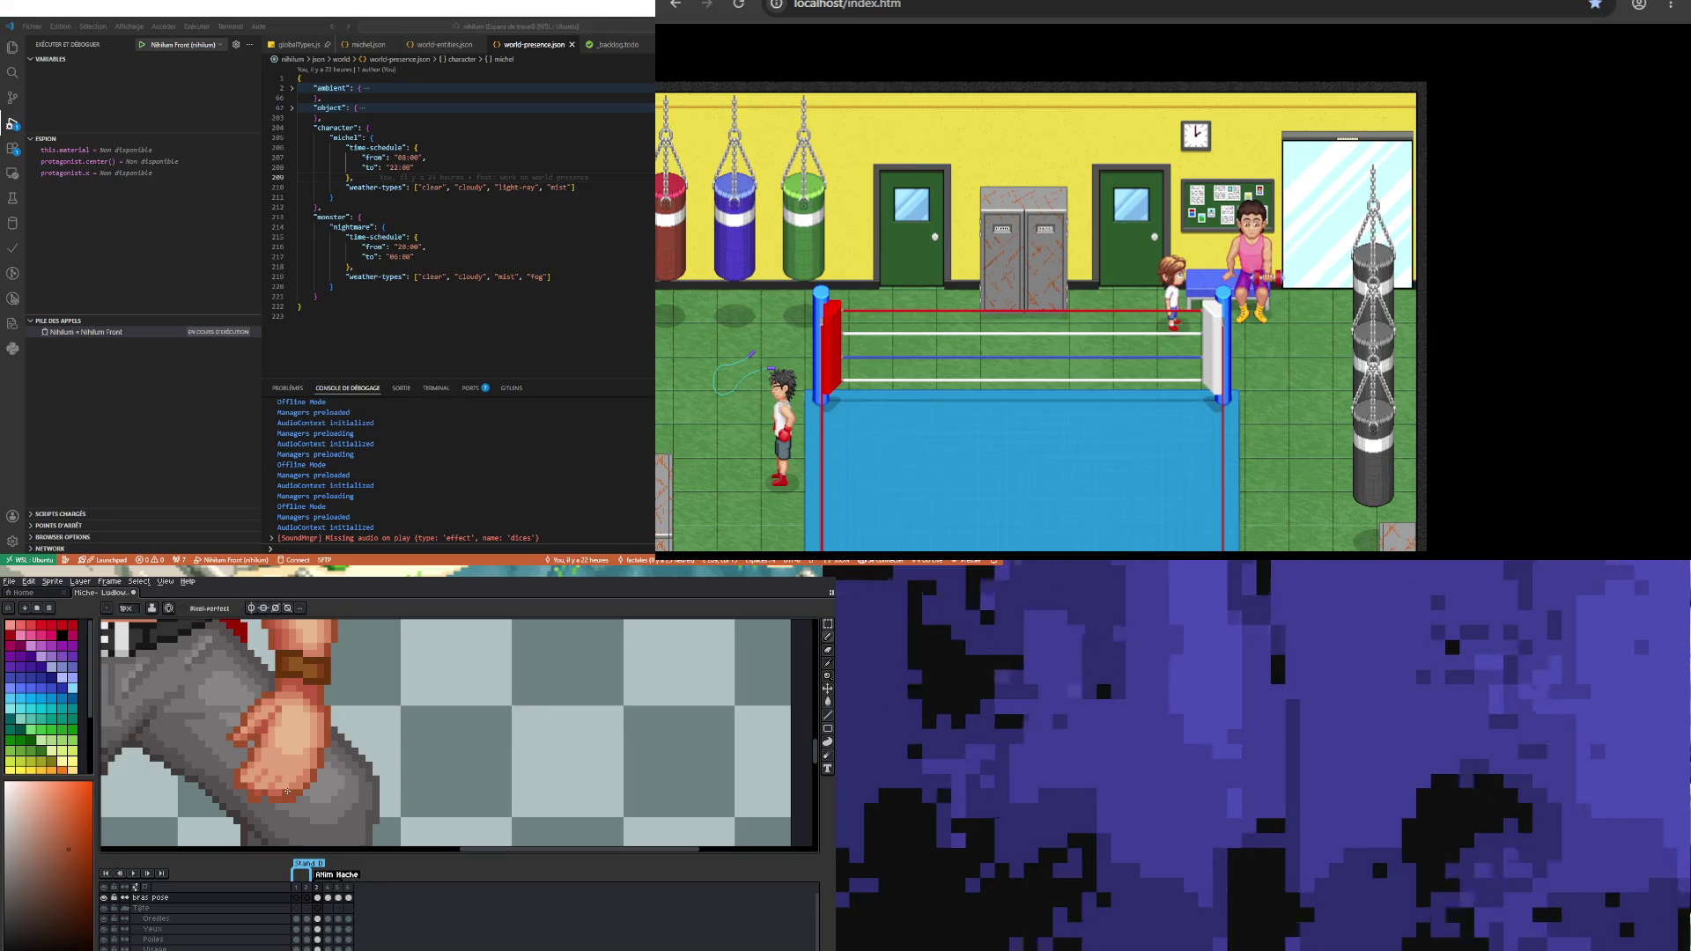
pyautogui.press('e')
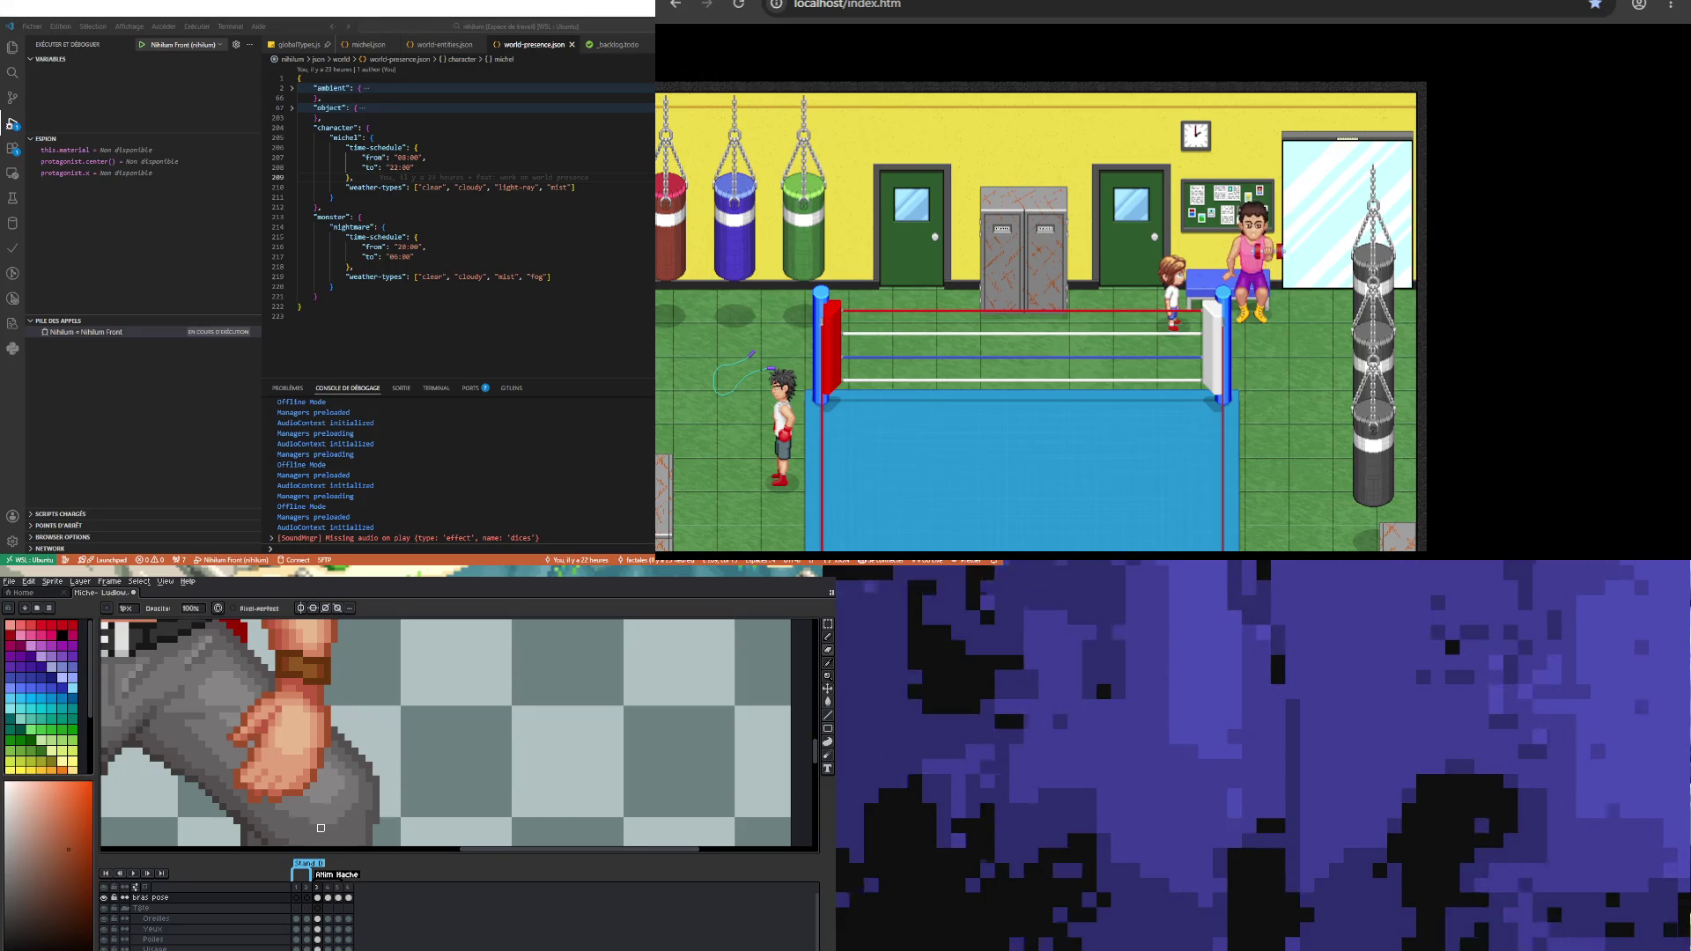
pyautogui.press('b')
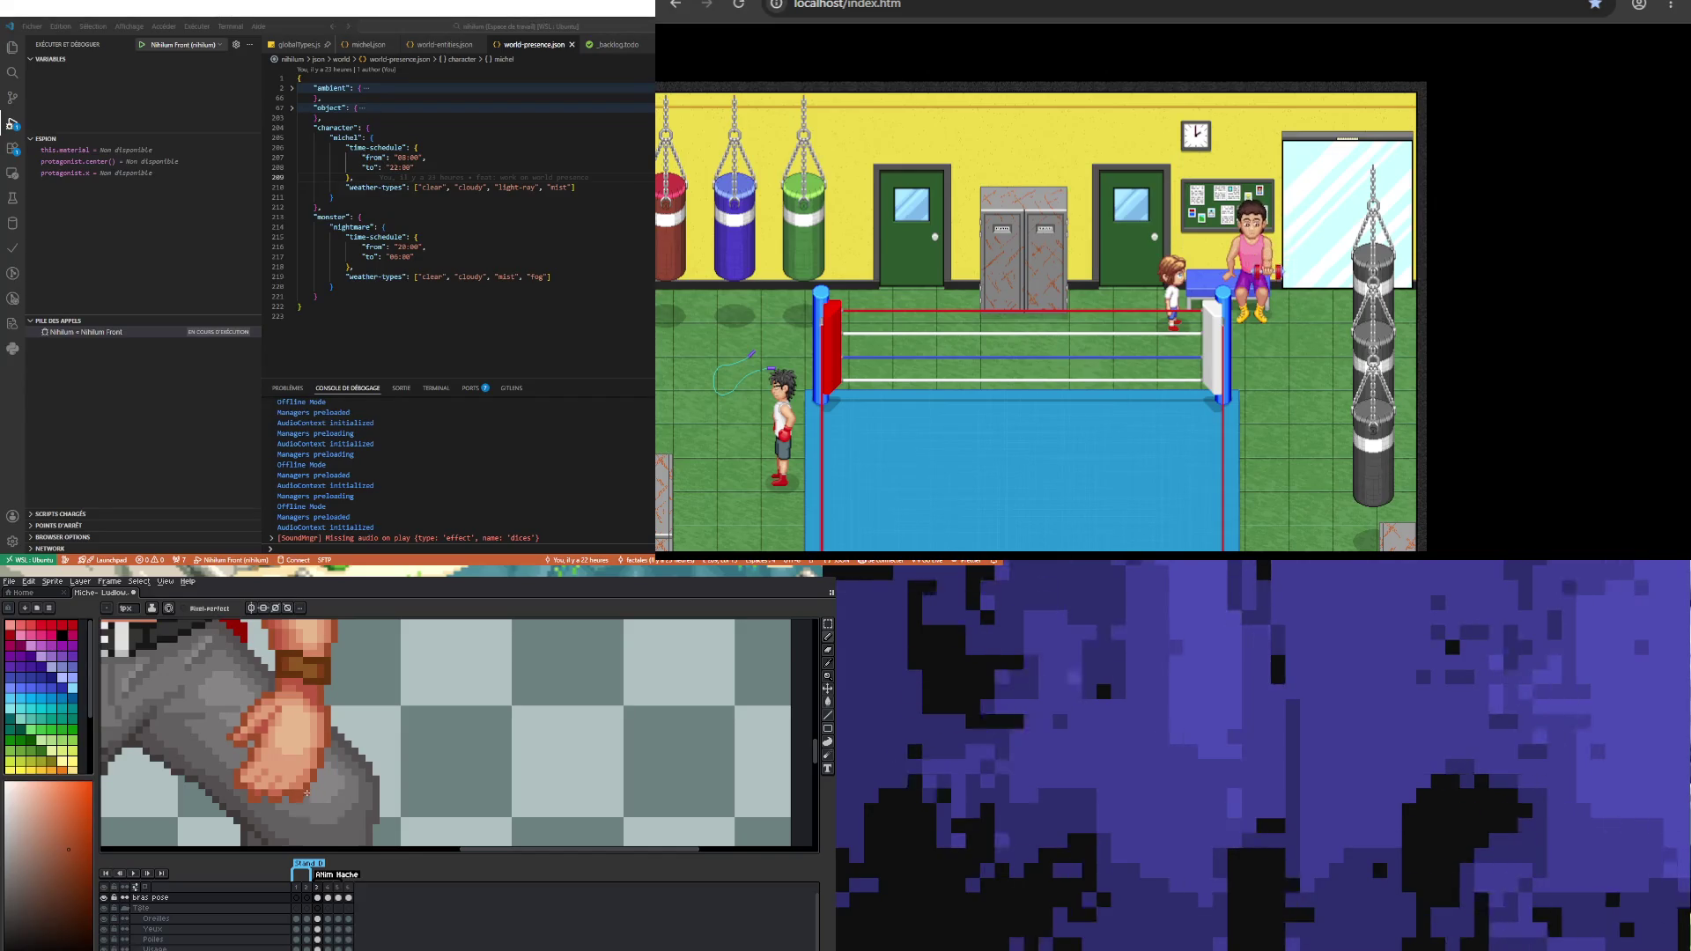
pyautogui.scroll(1, 306, 793)
pyautogui.press('i')
pyautogui.press('b')
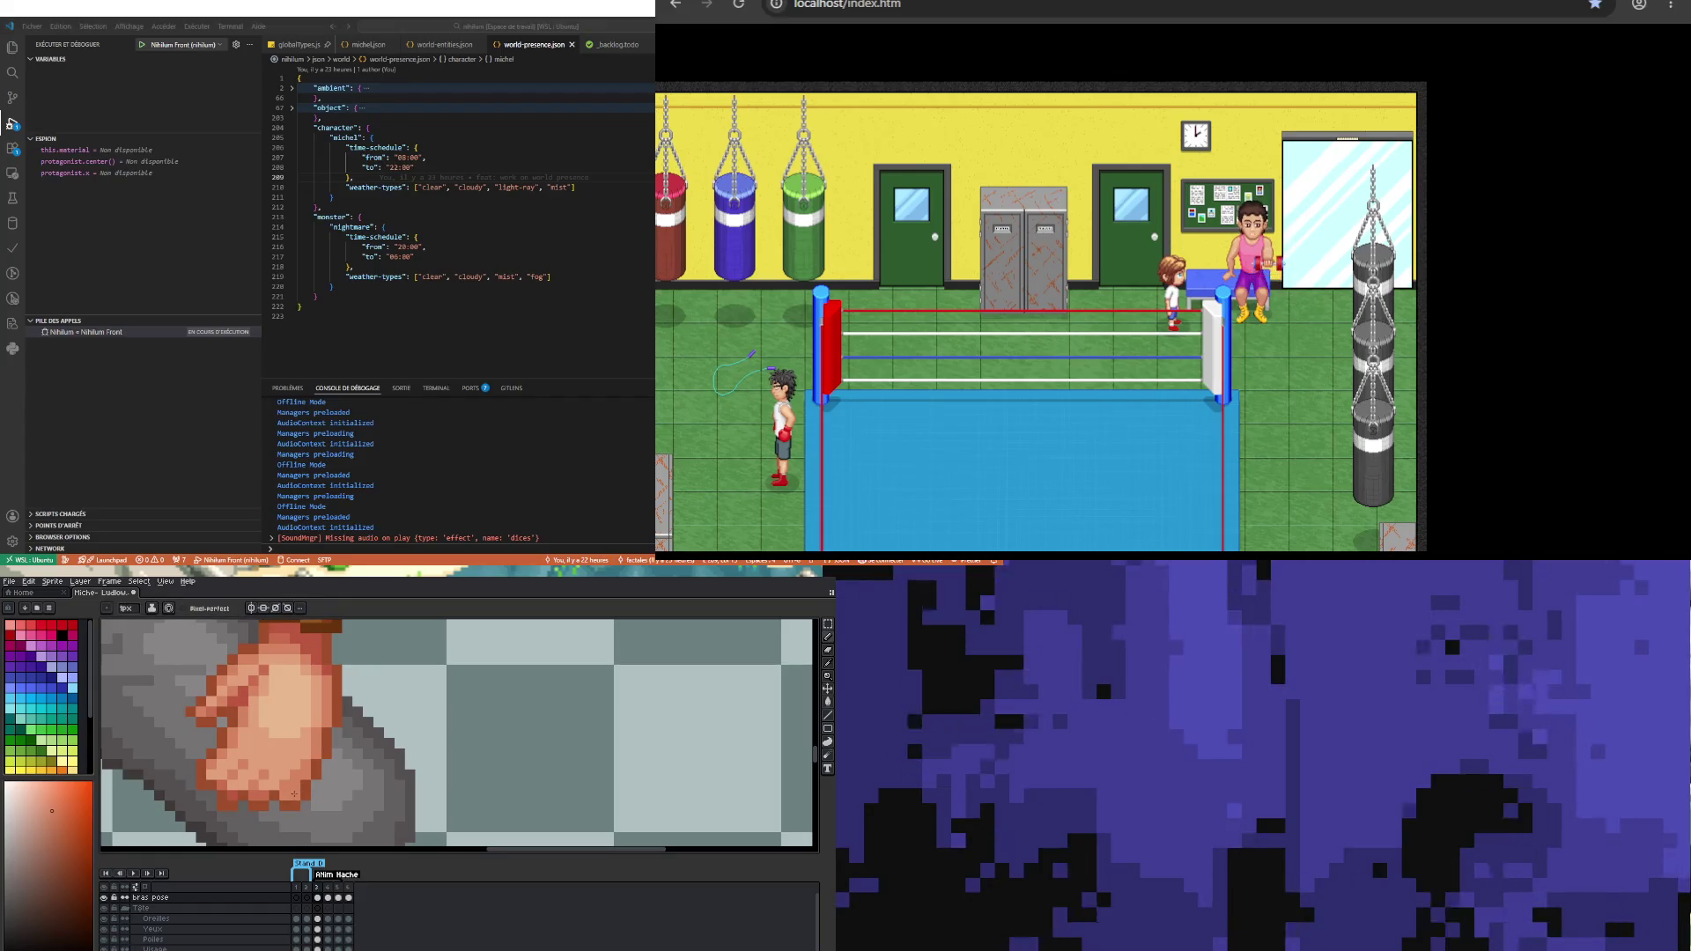
pyautogui.scroll(1, 289, 786)
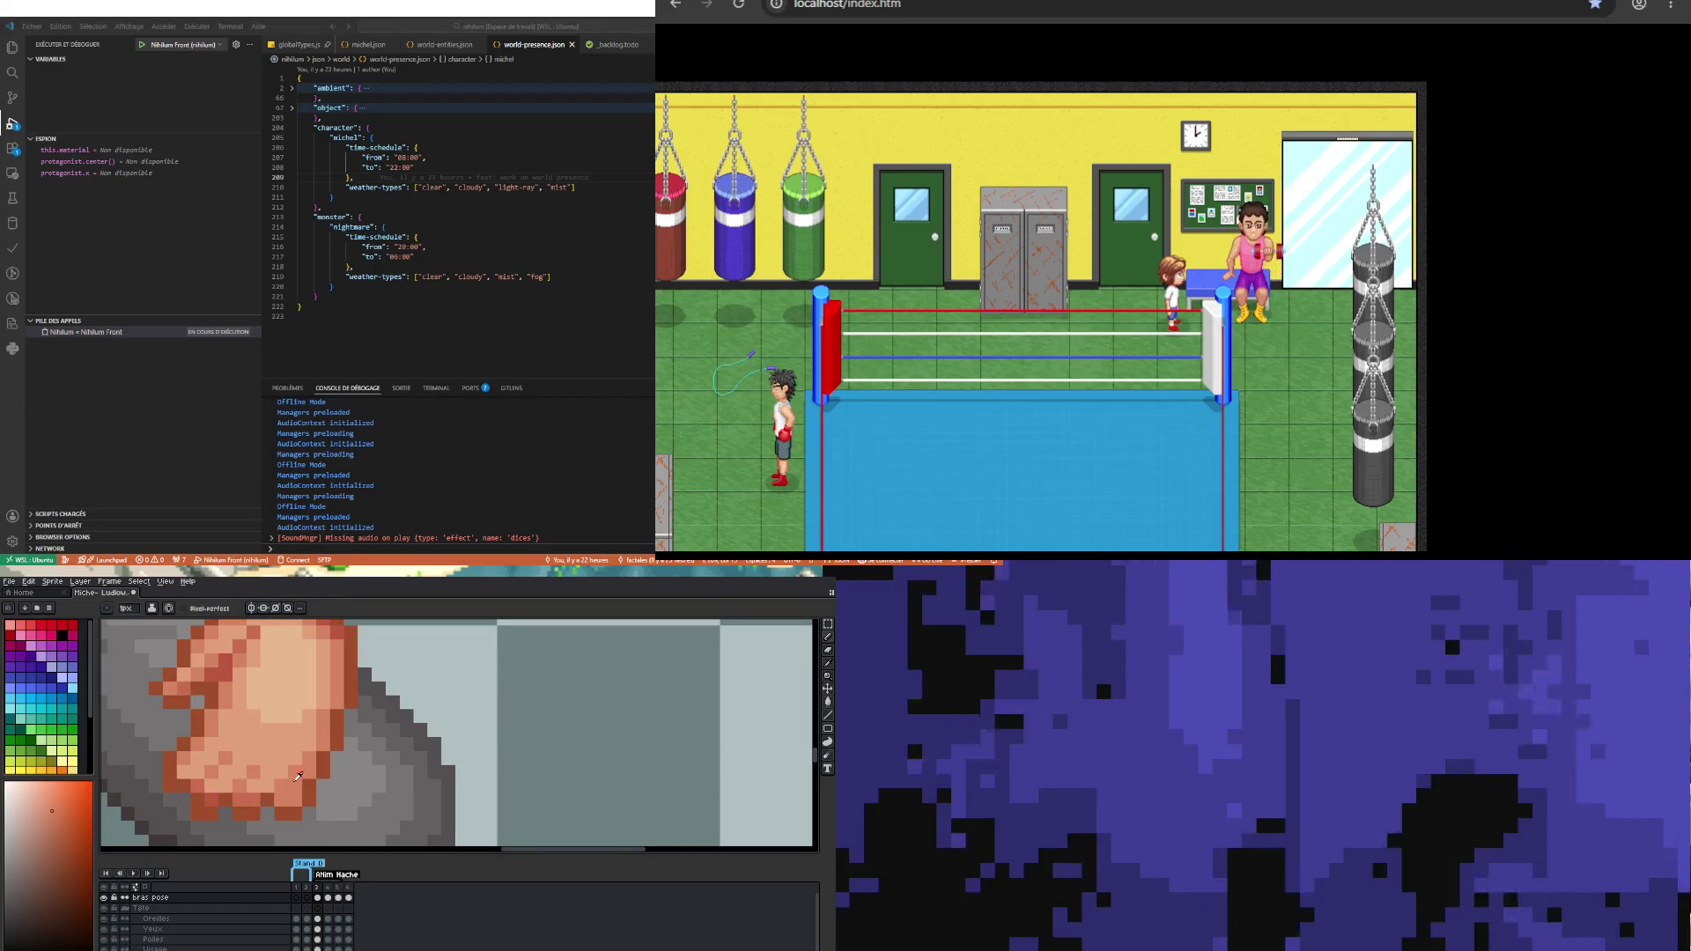
pyautogui.press('i')
pyautogui.press('b')
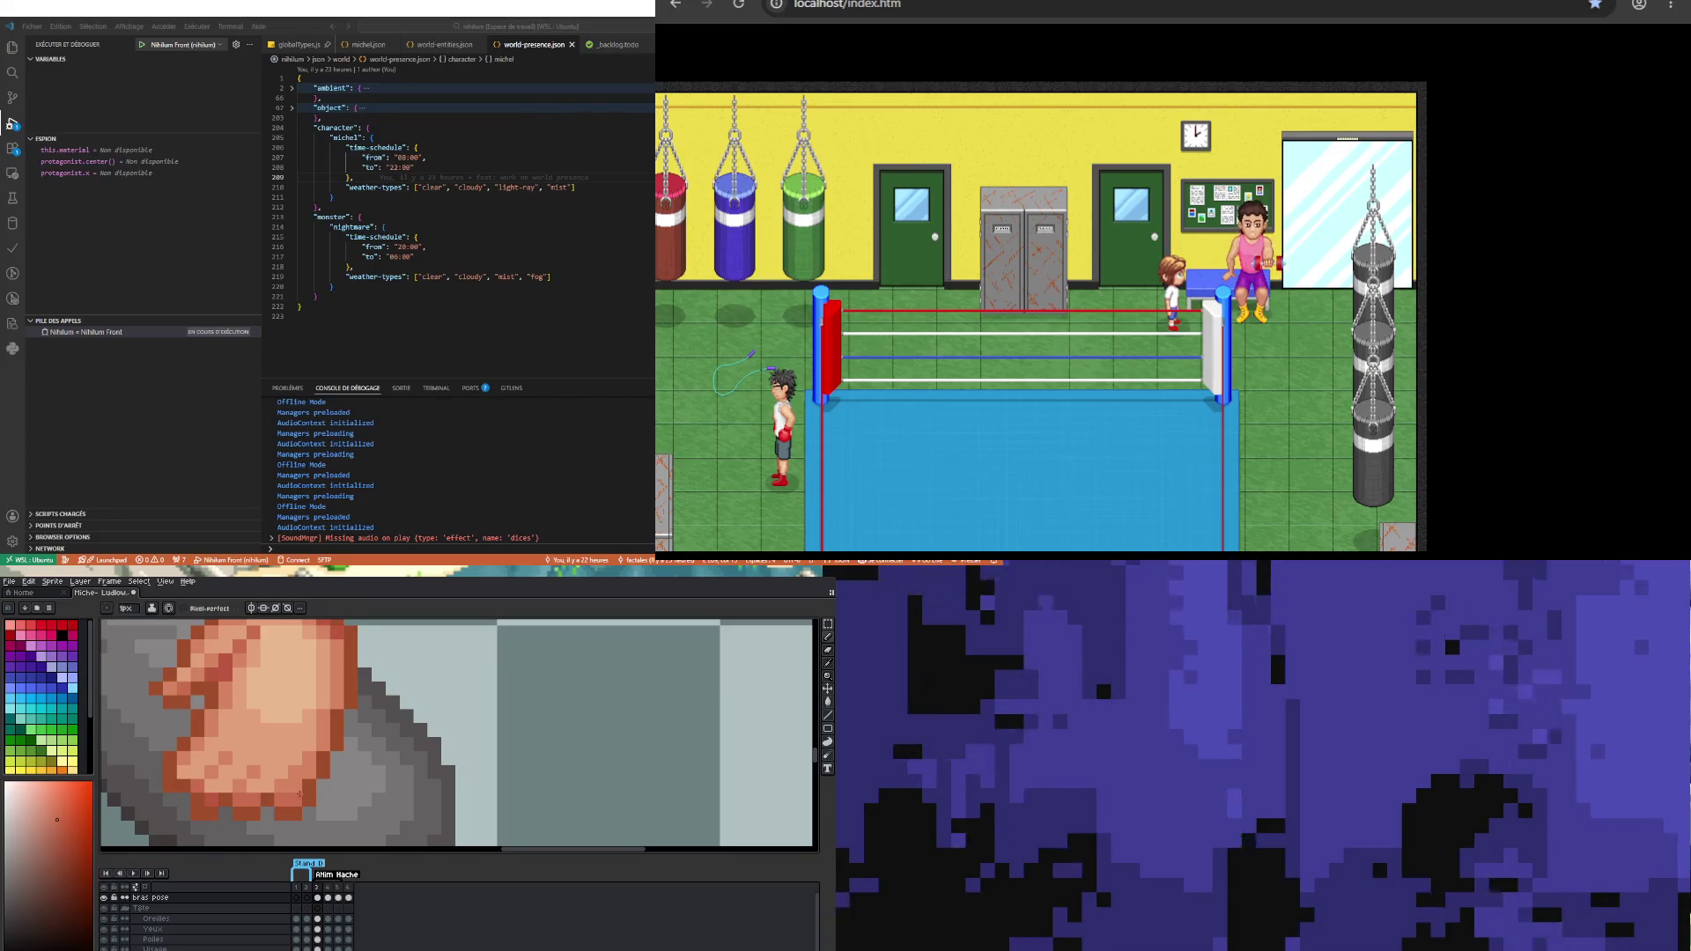
# Step: Darken the finger outlines, erase stray pixels, and zoom out to the whole sprite
pyautogui.scroll(-2, 307, 774)
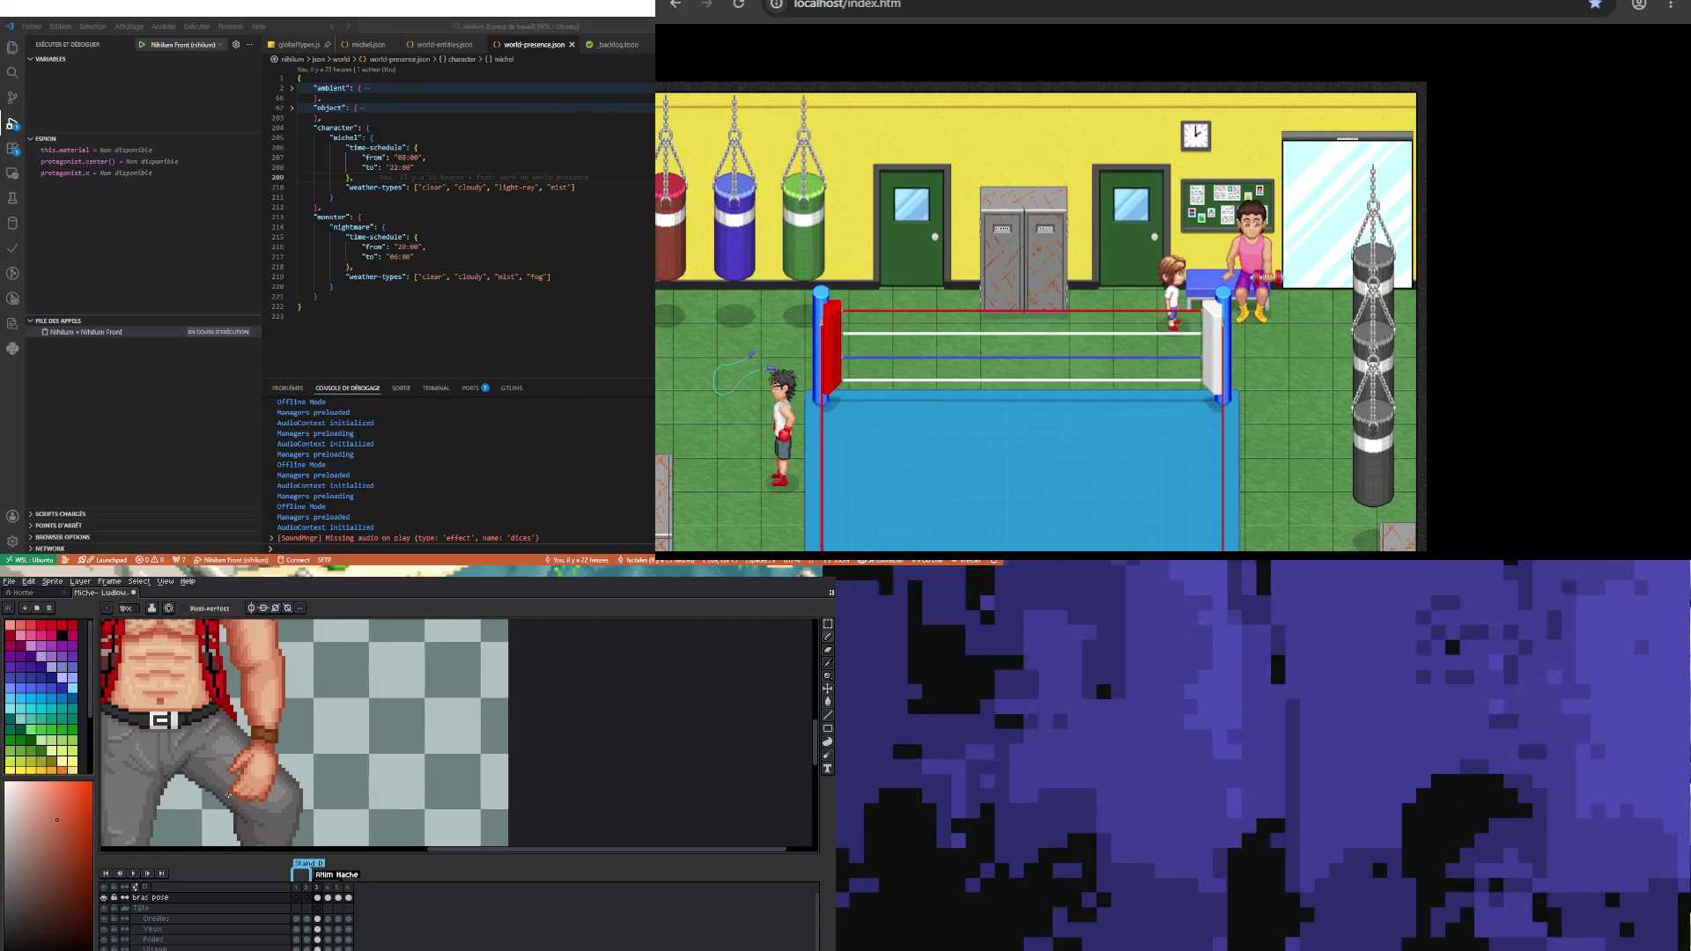
pyautogui.scroll(-3, 228, 795)
pyautogui.scroll(3, 389, 780)
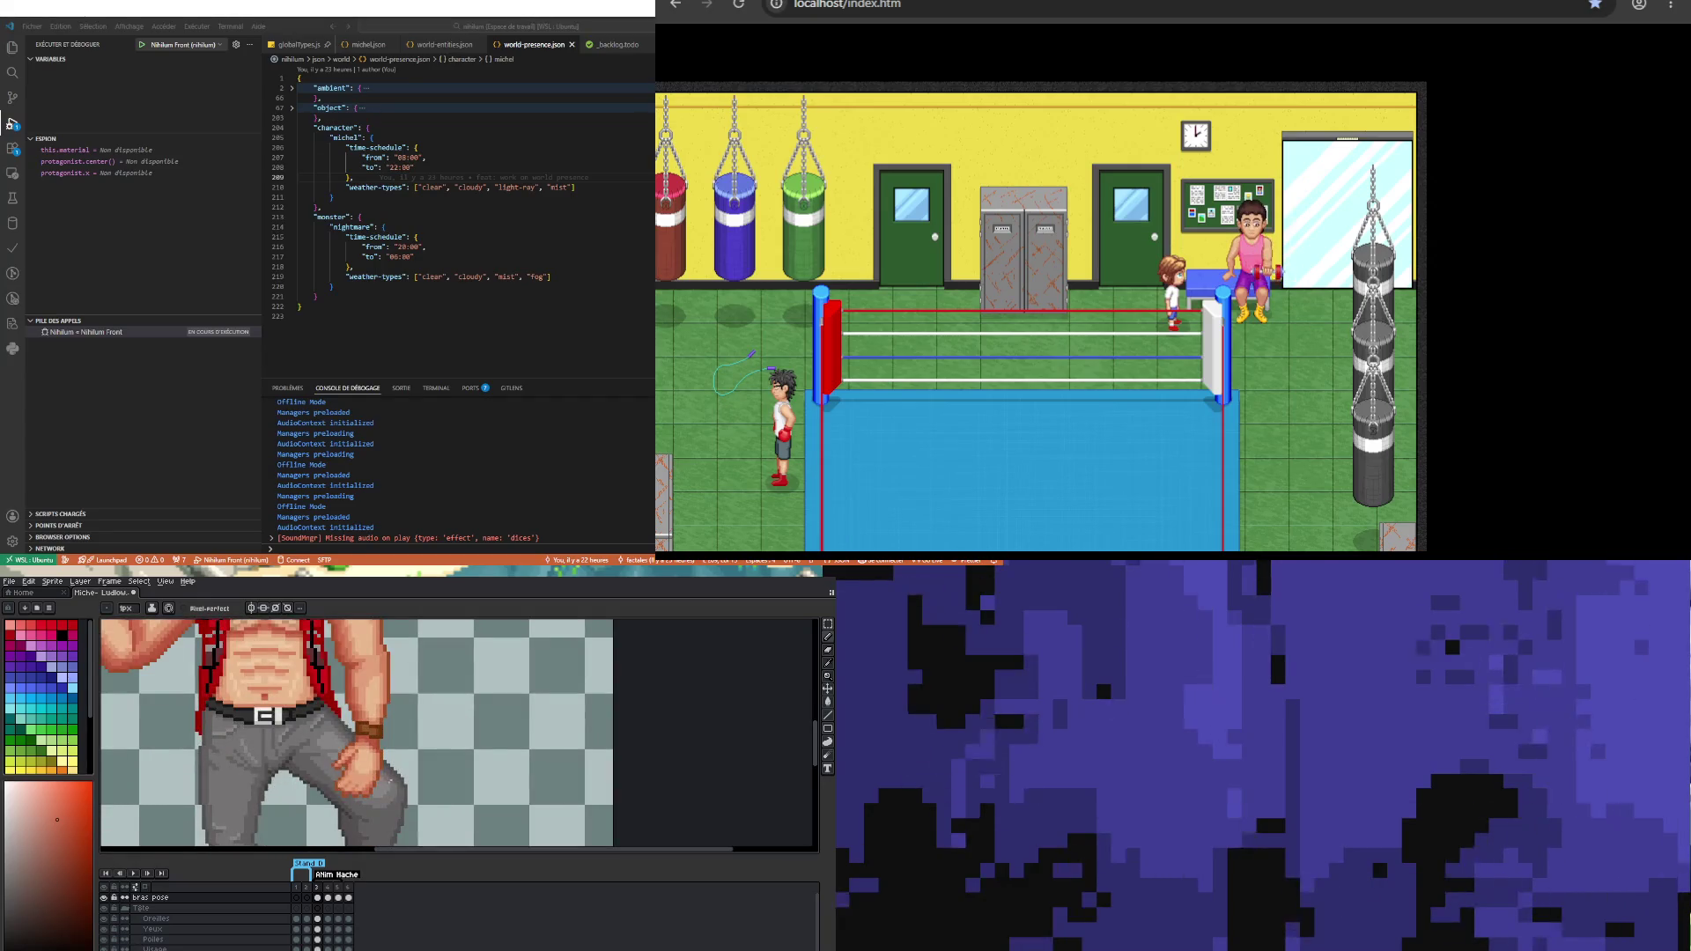
pyautogui.scroll(3, 387, 780)
pyautogui.press('e')
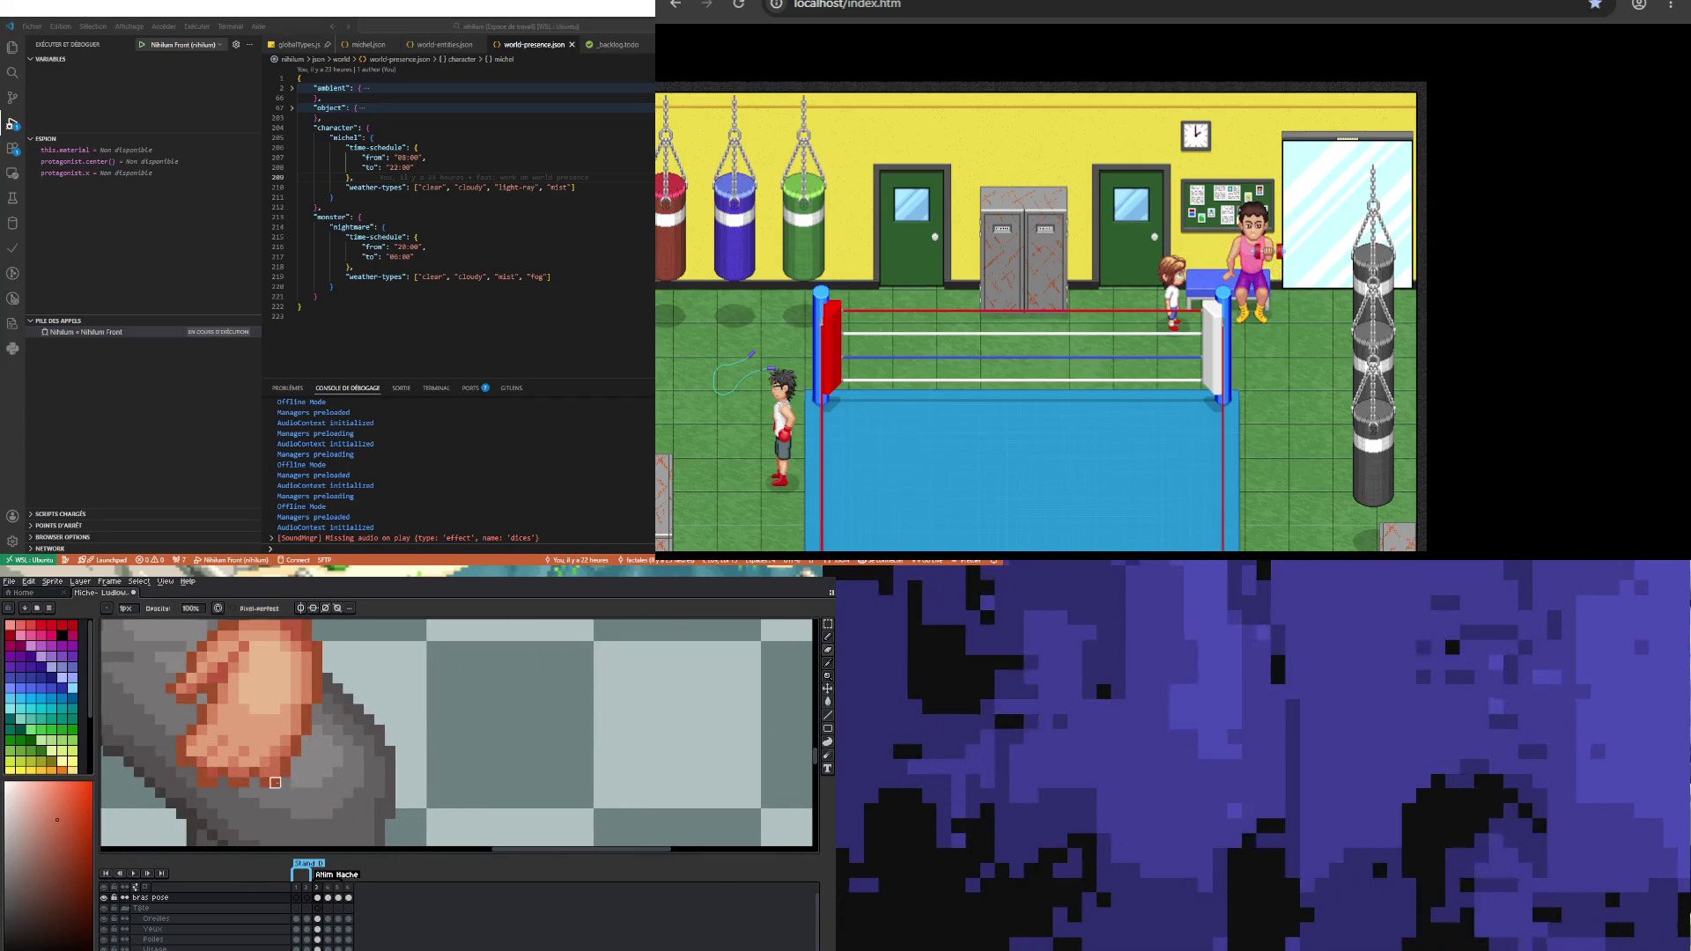
pyautogui.press('i')
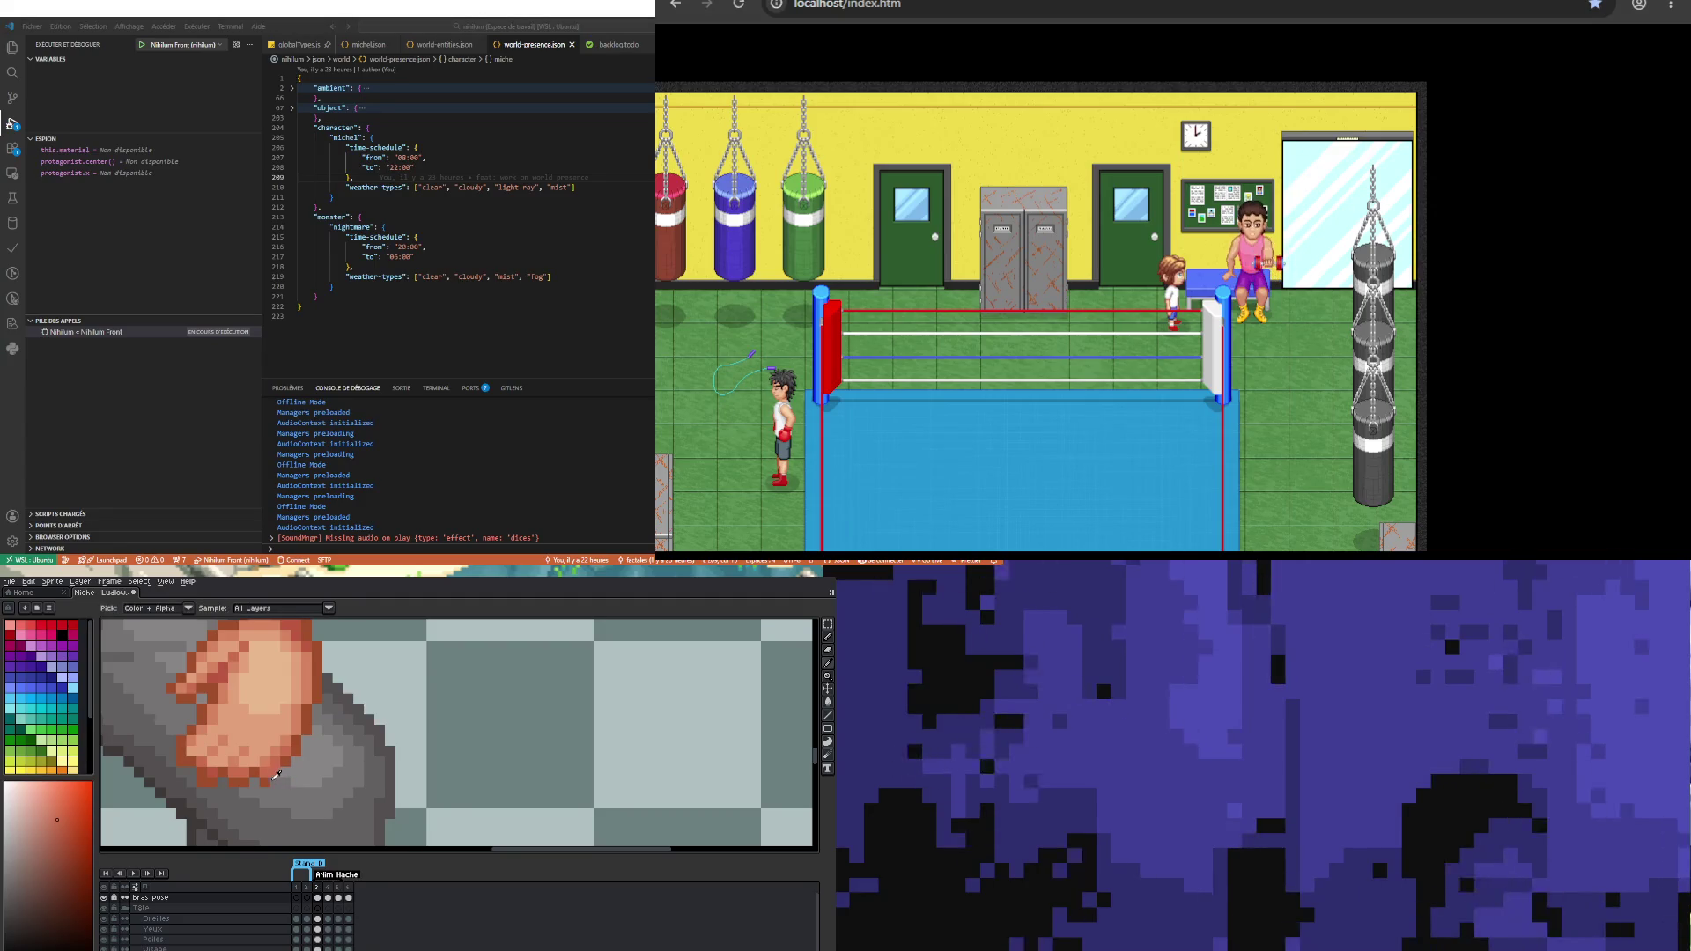
pyautogui.press('b')
pyautogui.scroll(-4, 275, 794)
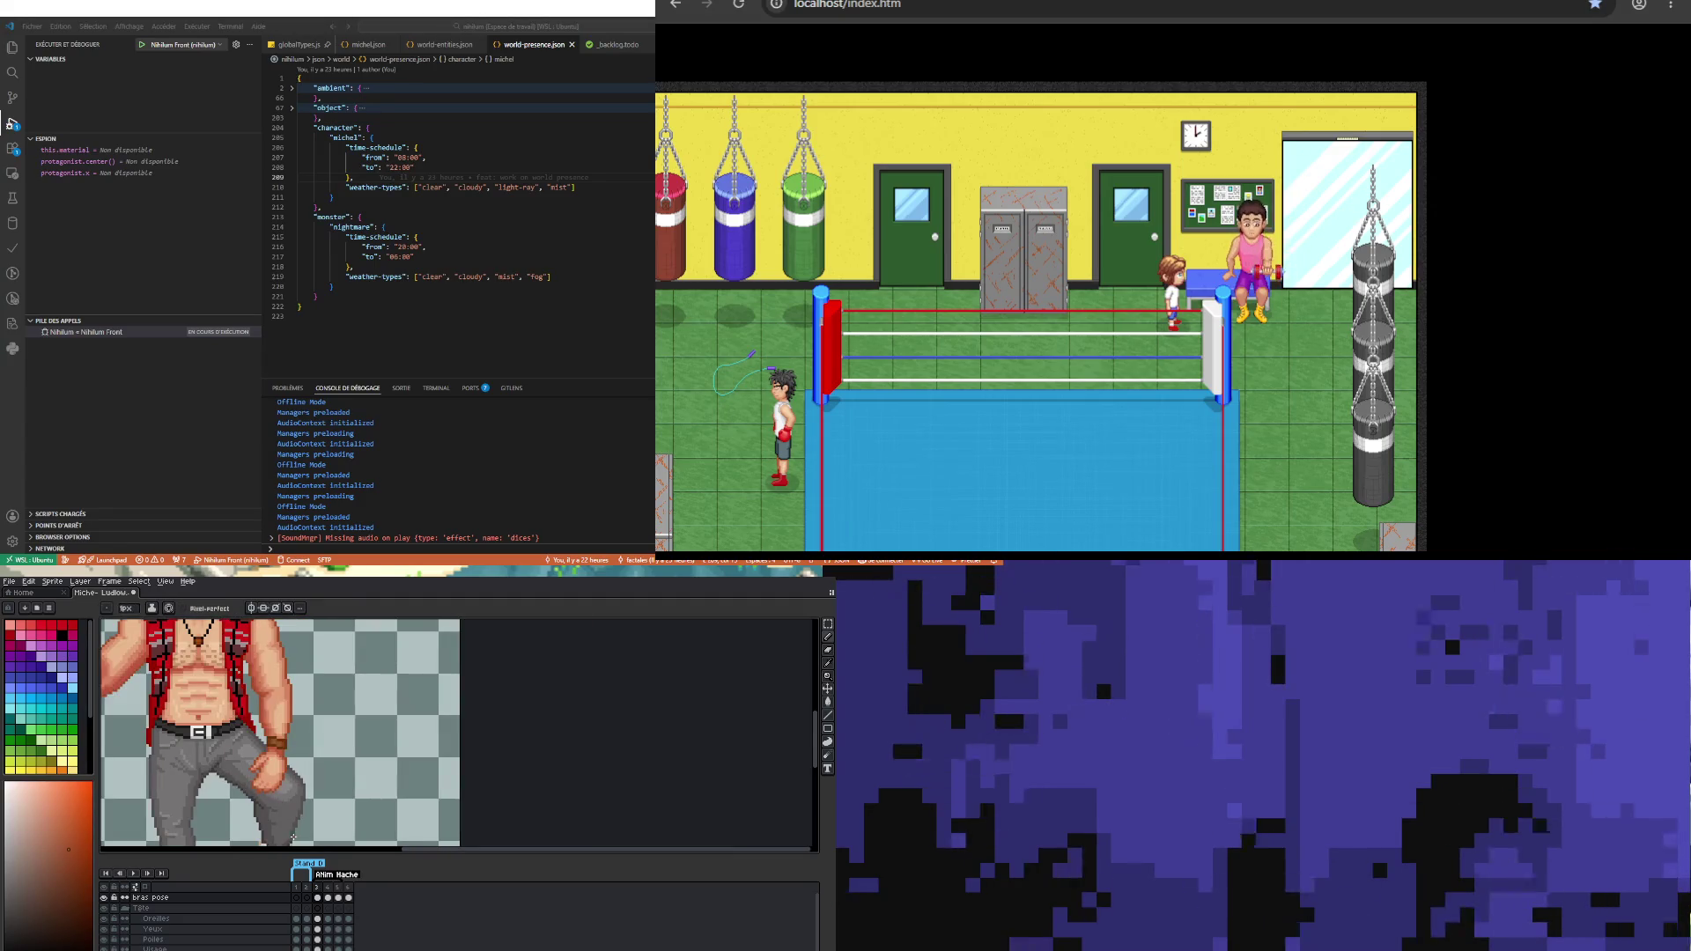
pyautogui.scroll(4, 283, 814)
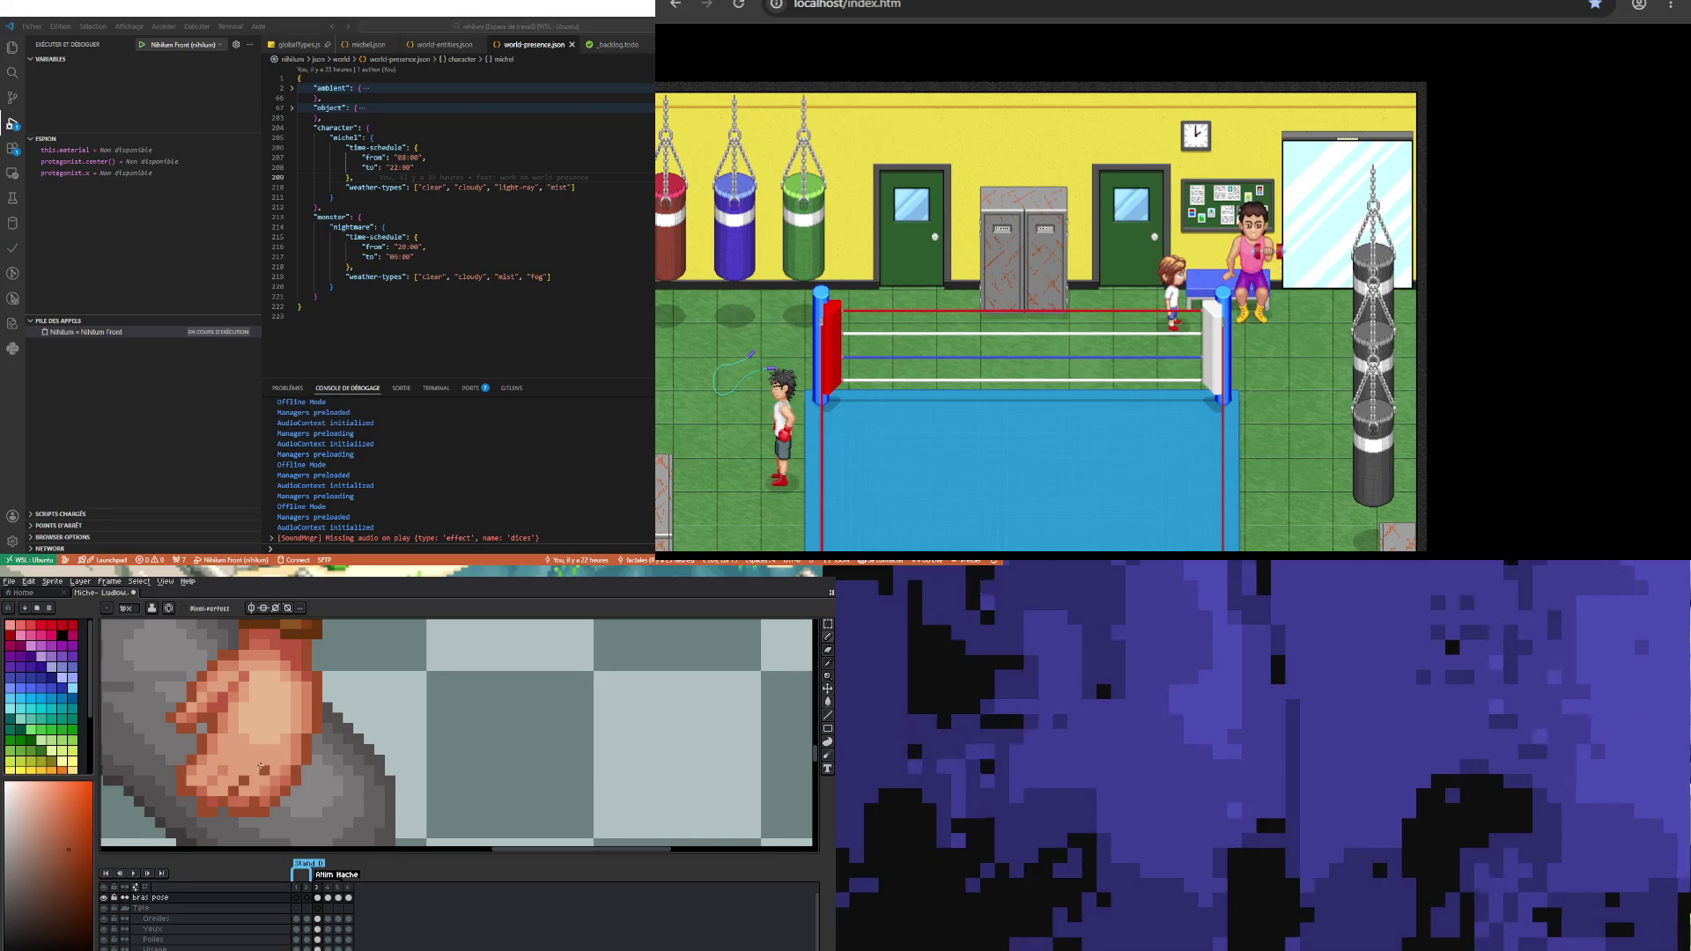
pyautogui.scroll(-4, 254, 770)
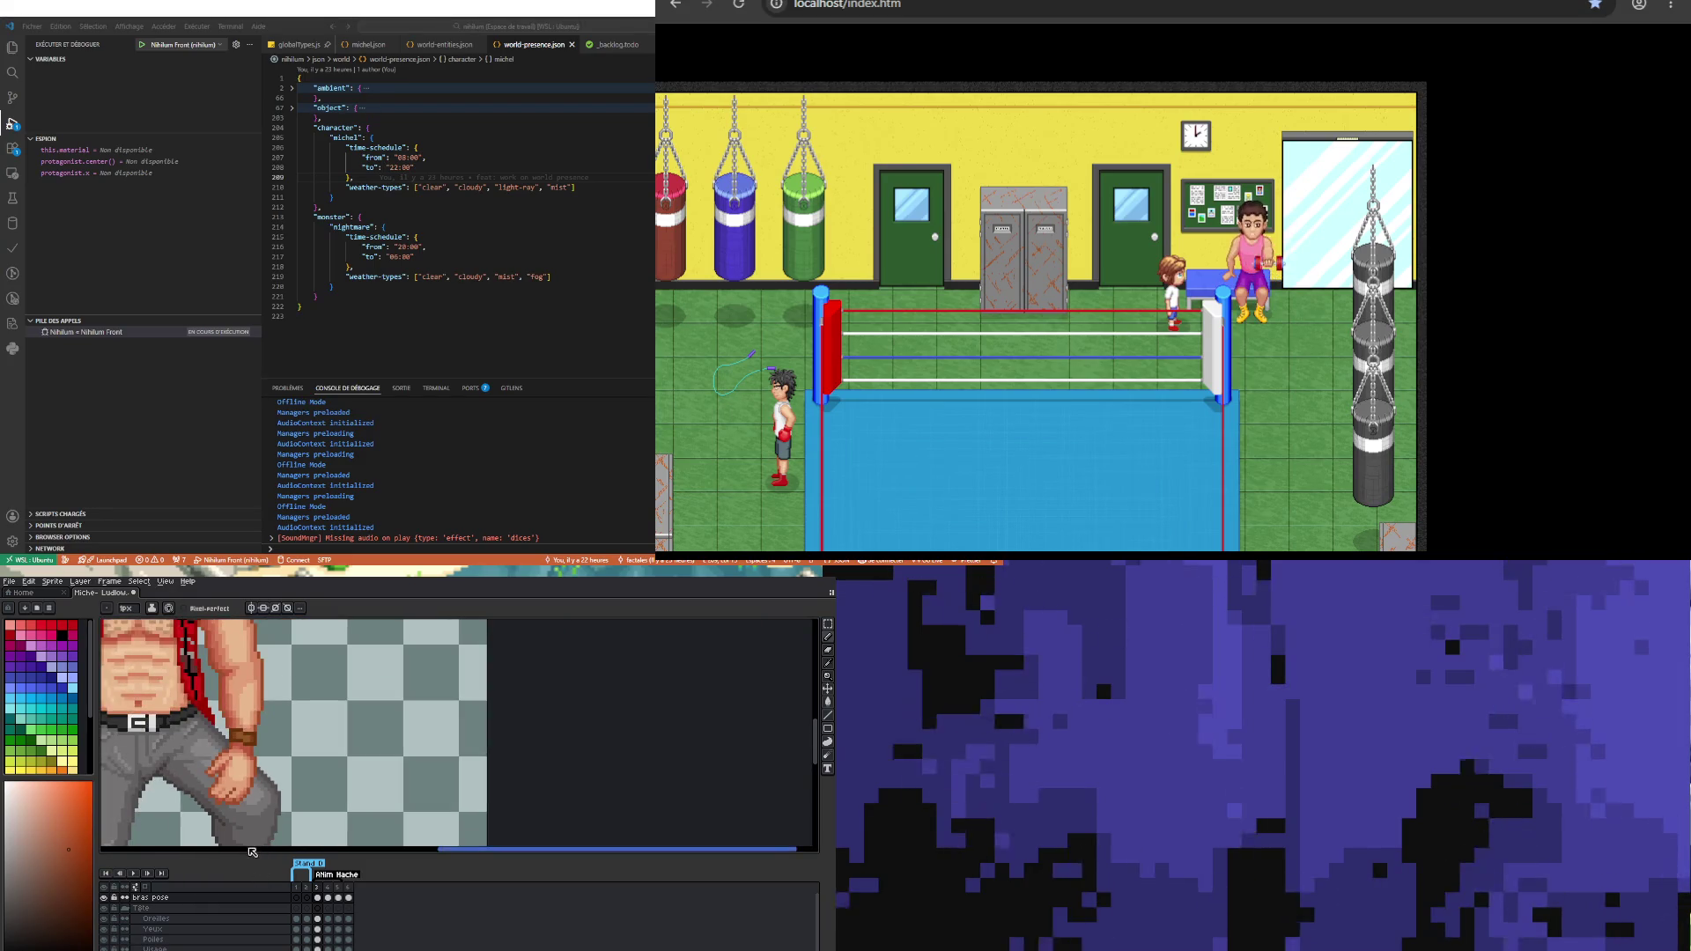
pyautogui.scroll(-3, 265, 814)
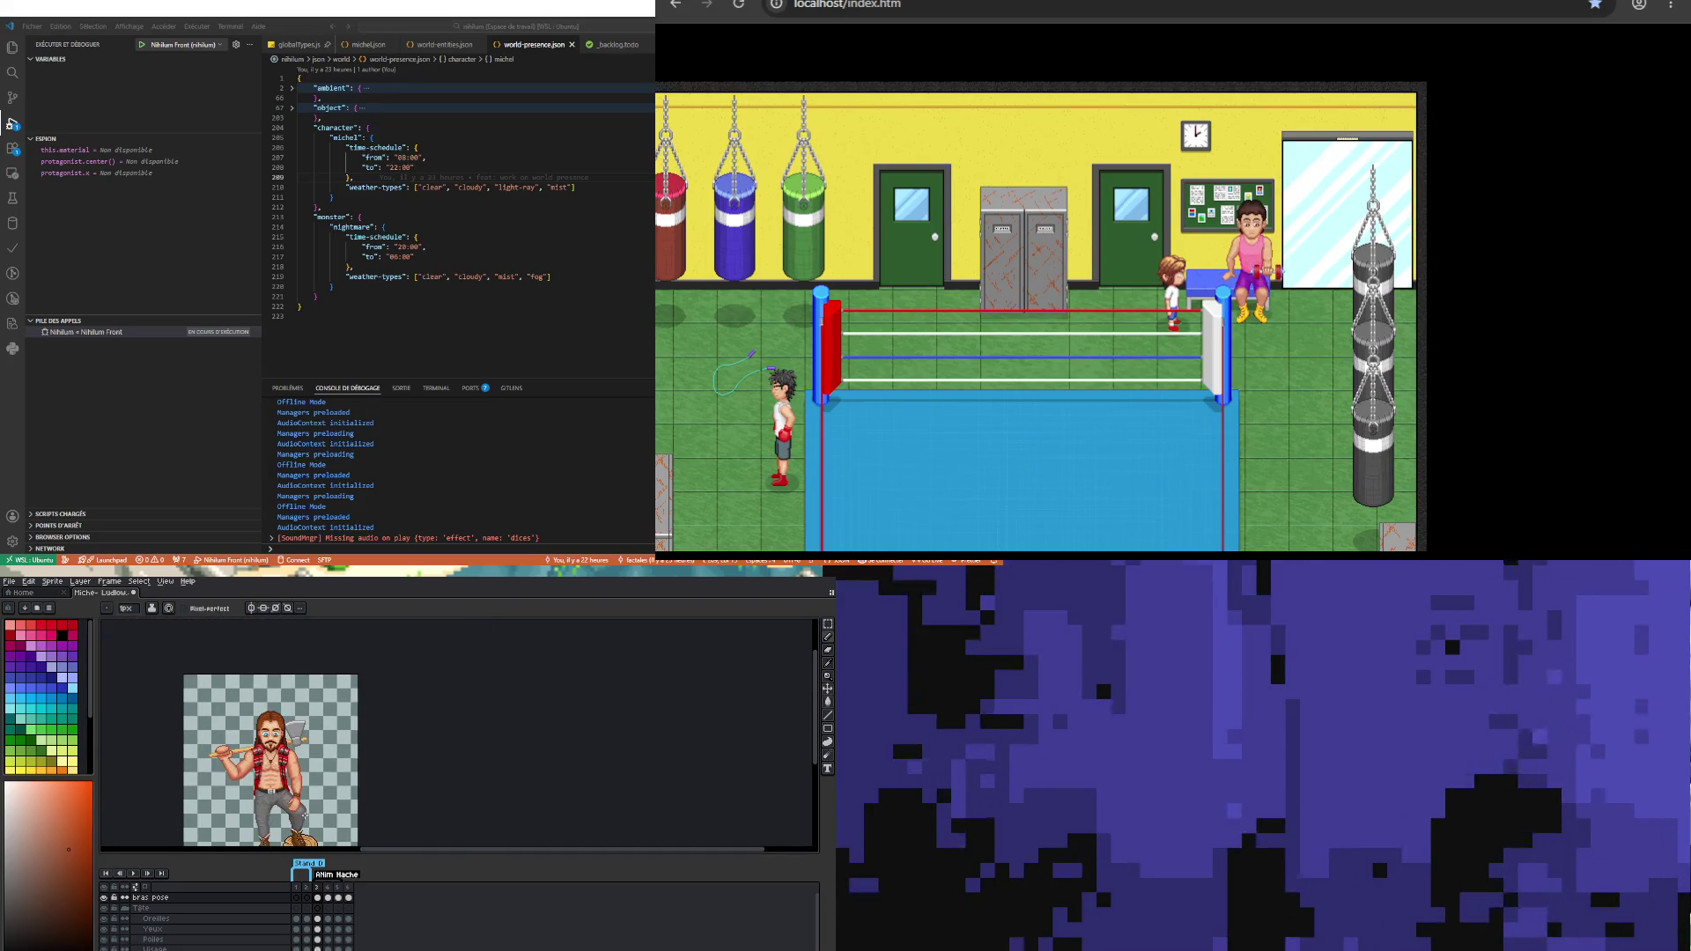
# Step: Undo the misplaced move of the fingertip pixels resting on the knee
pyautogui.scroll(6, 304, 817)
pyautogui.click(828, 624)
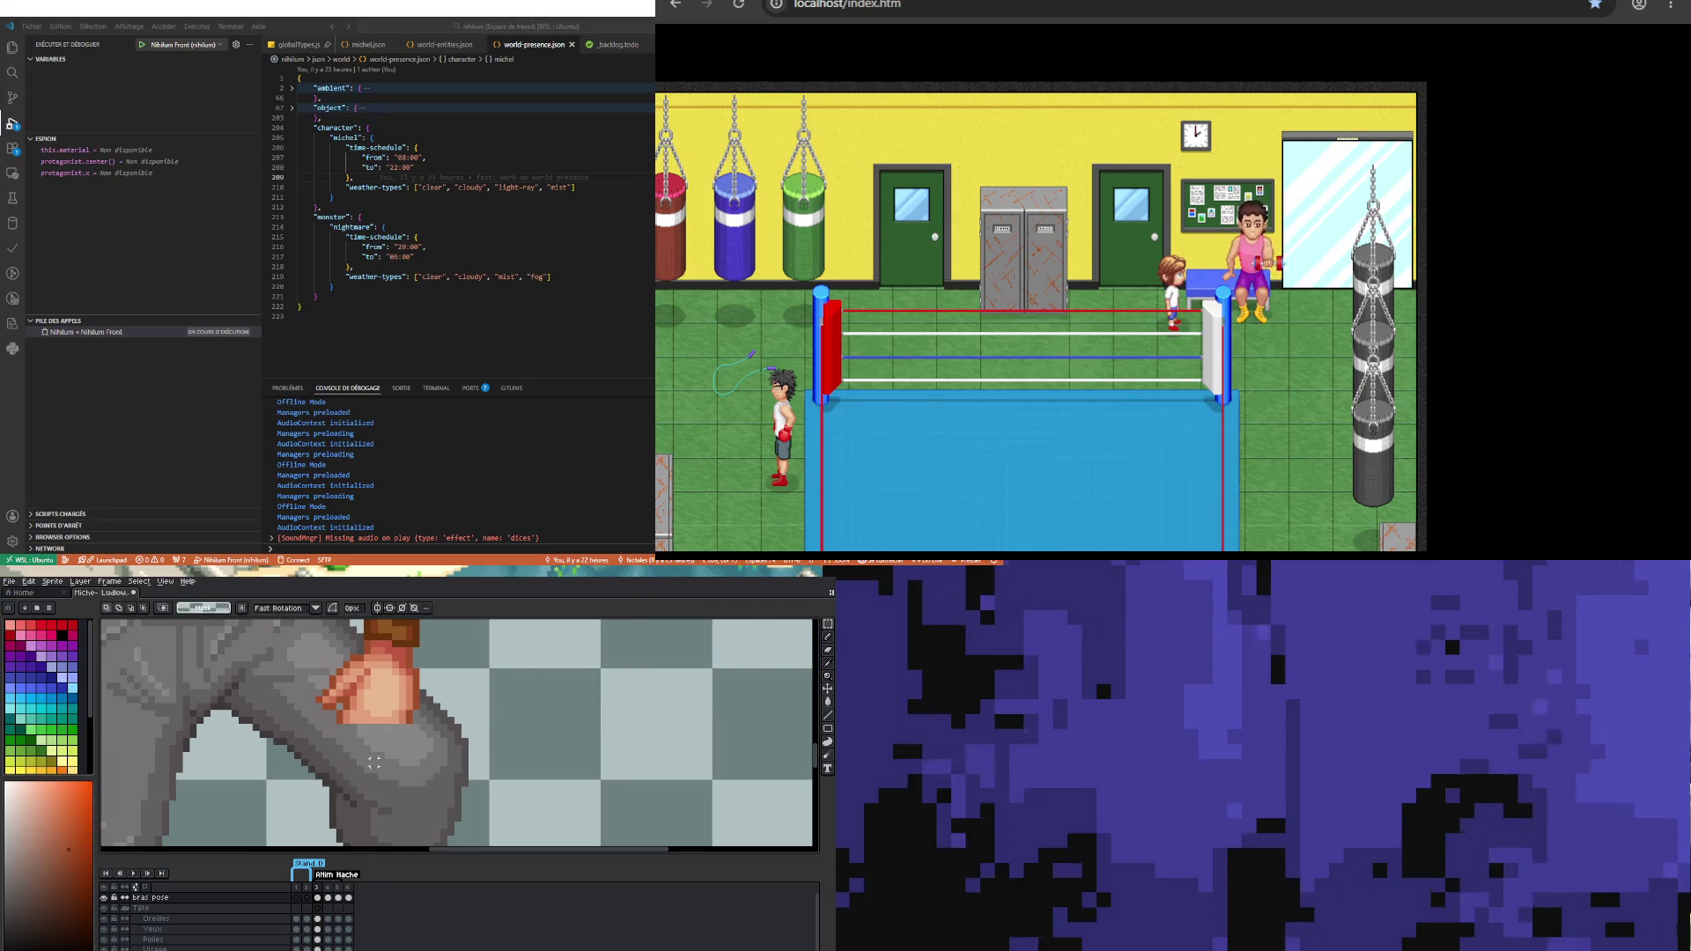
pyautogui.scroll(-2, 299, 747)
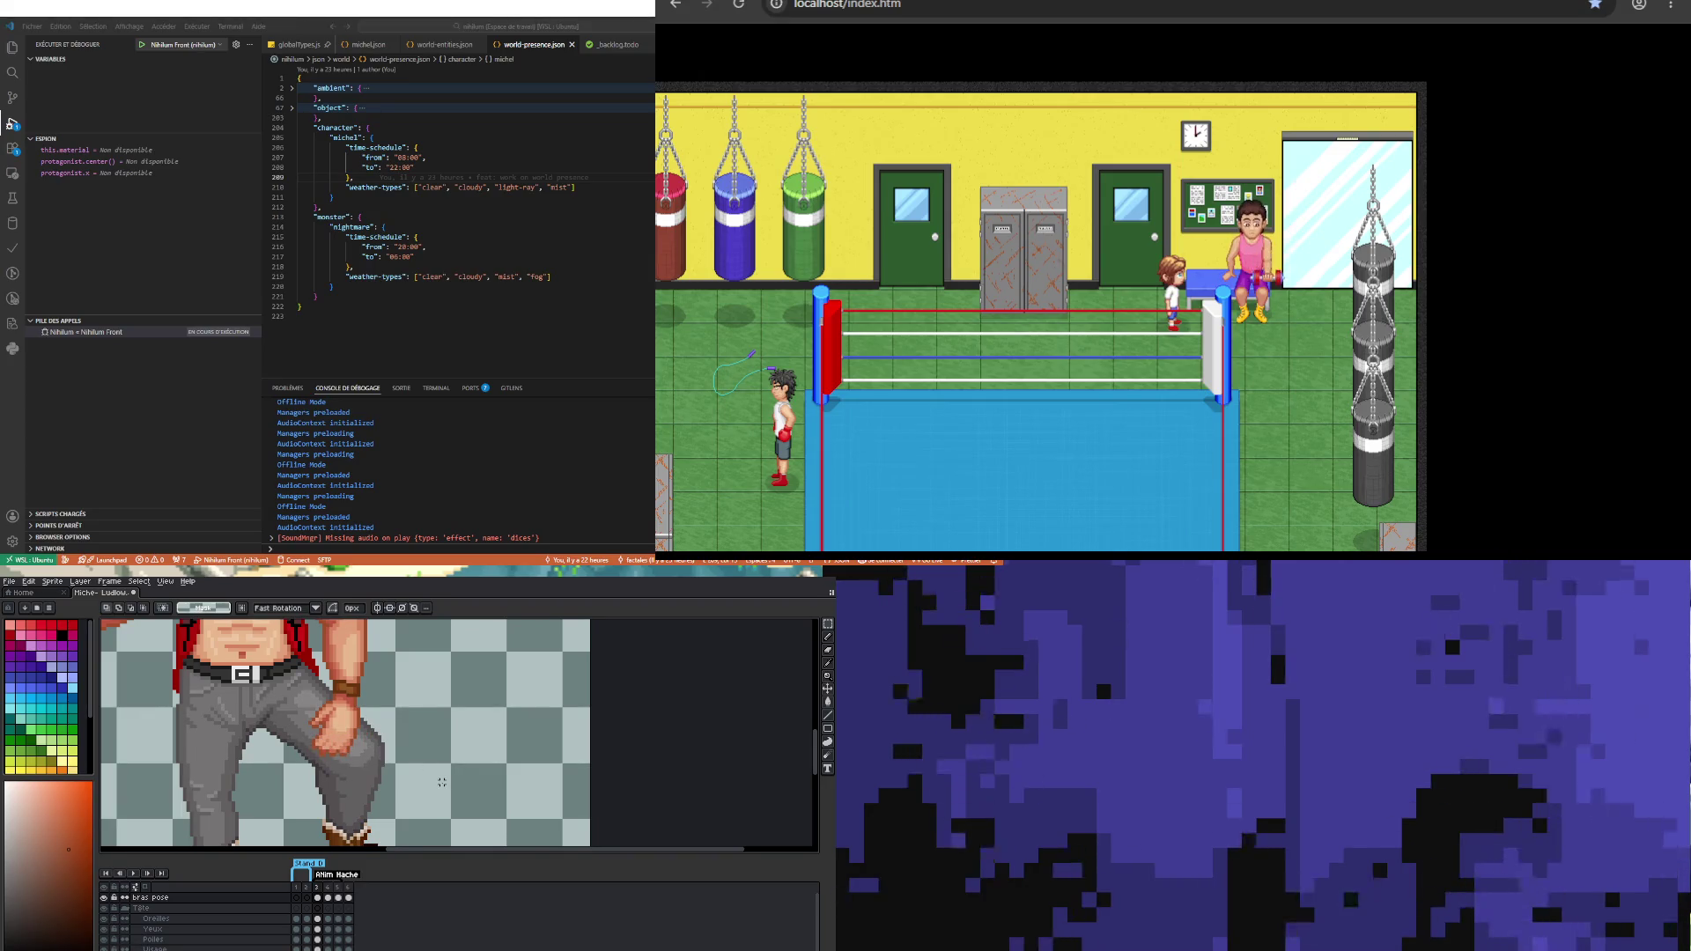
pyautogui.moveTo(333, 738); pyautogui.dragTo(361, 766)
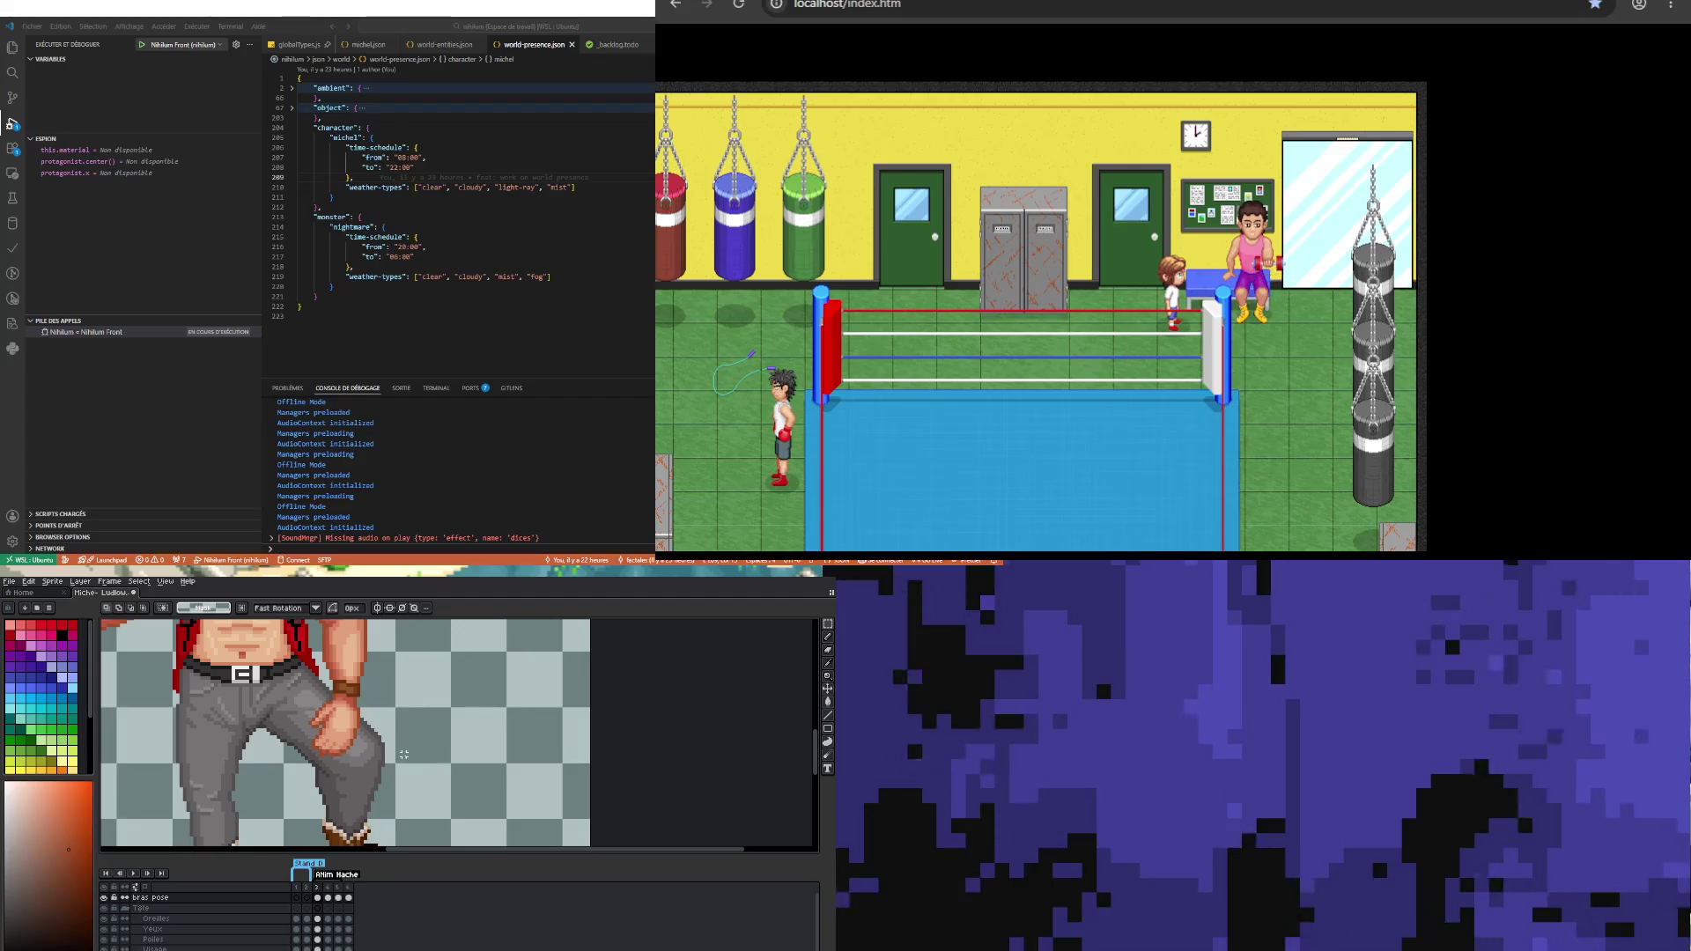
pyautogui.hotkey('ctrl', 'z')
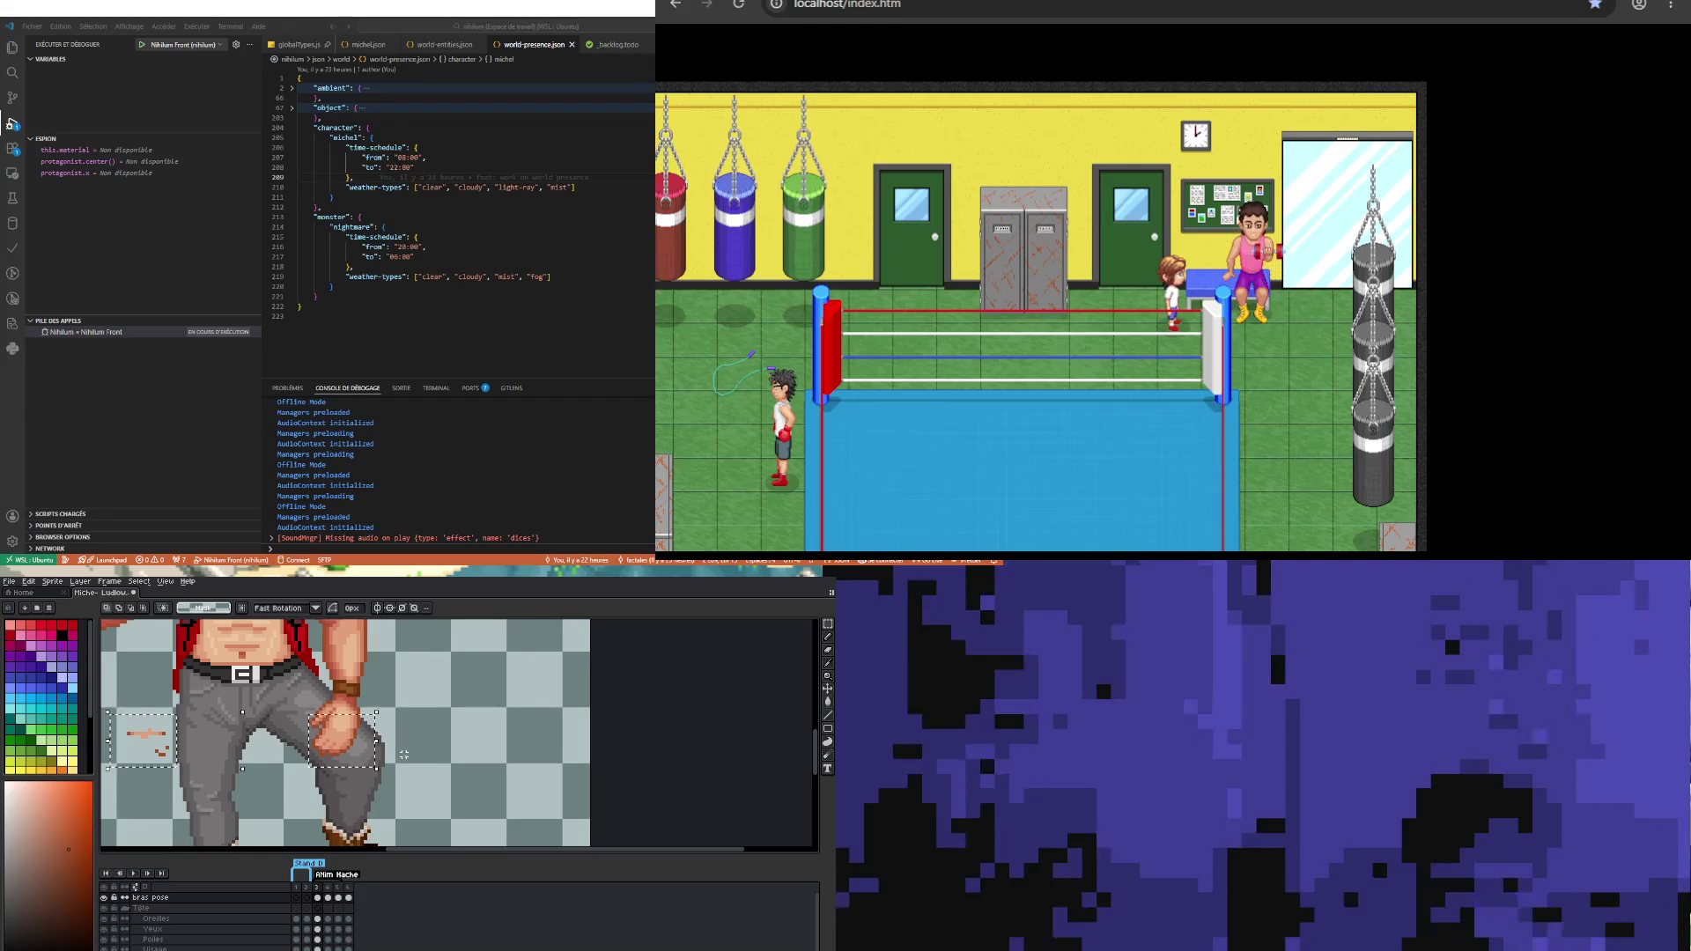
pyautogui.hotkey('ctrl', 'z')
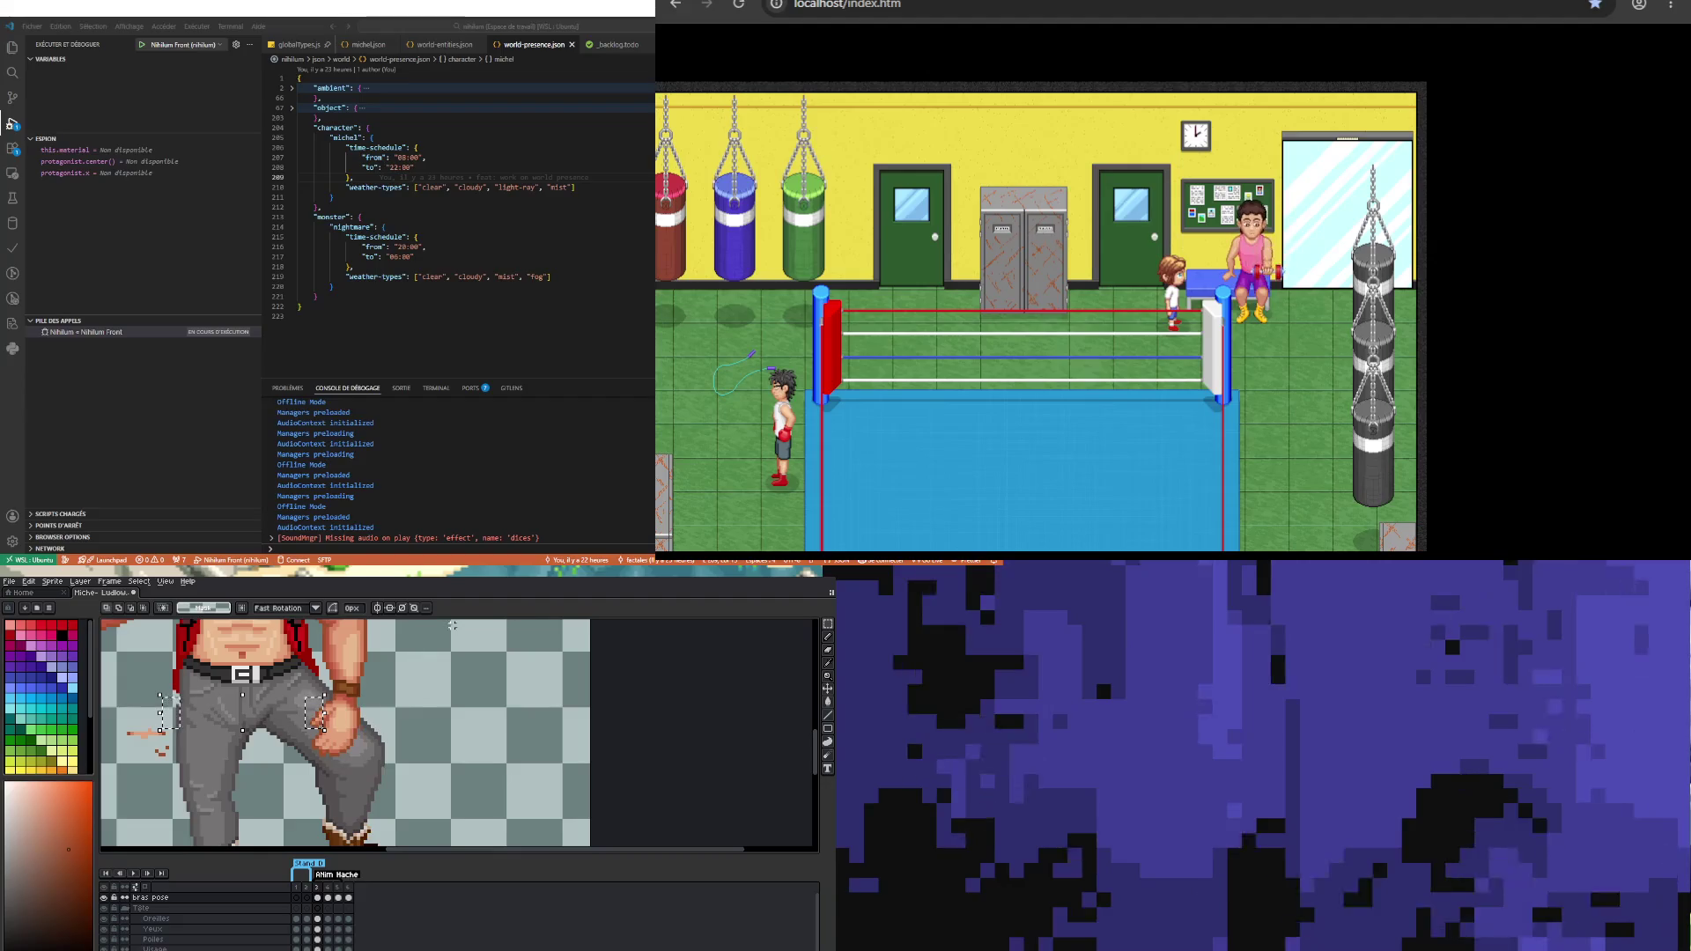
pyautogui.hotkey('ctrl', 'z')
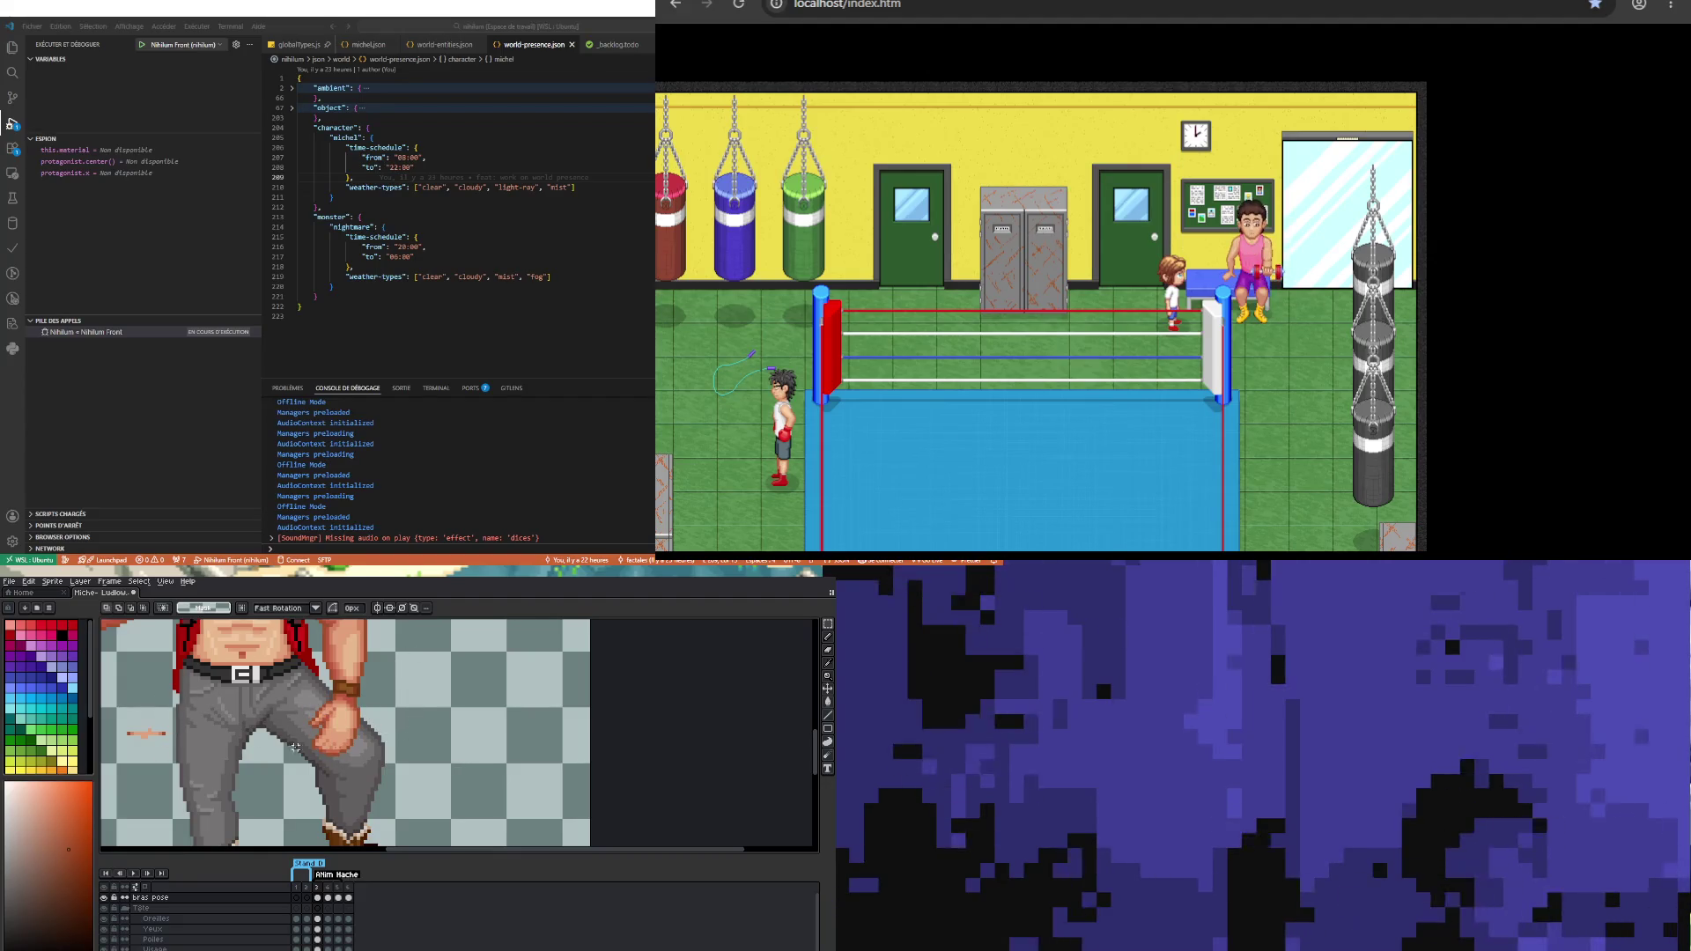
# Step: Select the stray orange fragments left of the leg and delete them
pyautogui.moveTo(126, 715); pyautogui.dragTo(183, 747)
pyautogui.press('Delete')
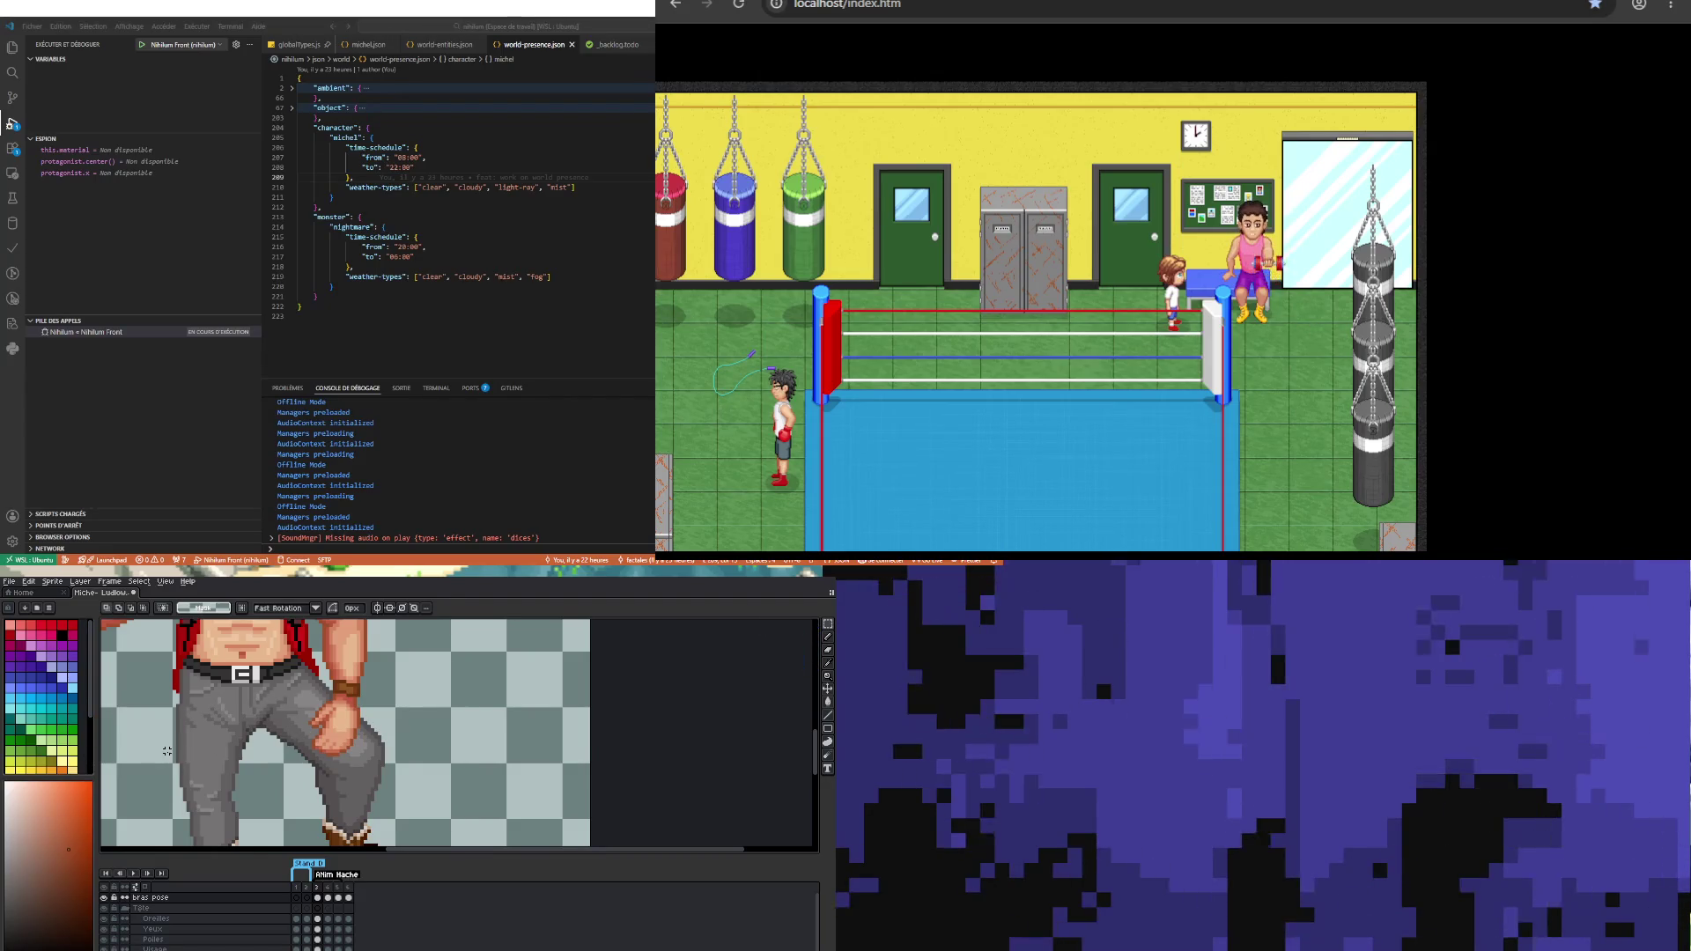
pyautogui.scroll(-2, 214, 736)
pyautogui.scroll(3, 328, 717)
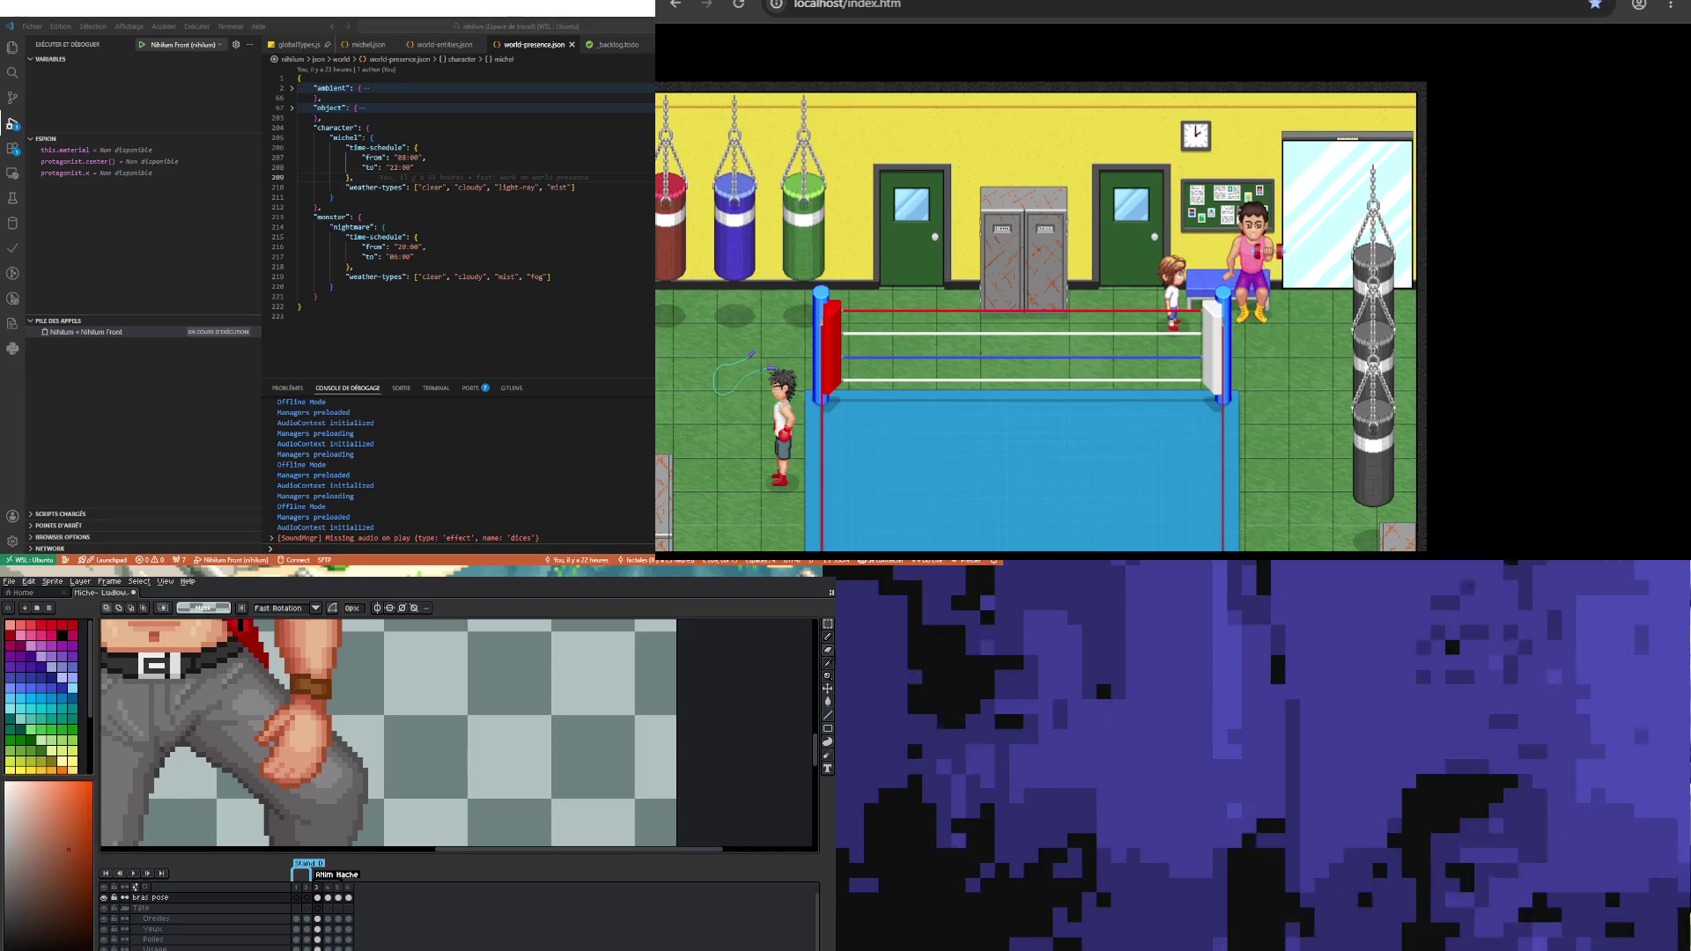
# Step: Nudge a small block of knuckle pixels left and a block of hand pixels right
pyautogui.scroll(1, 335, 651)
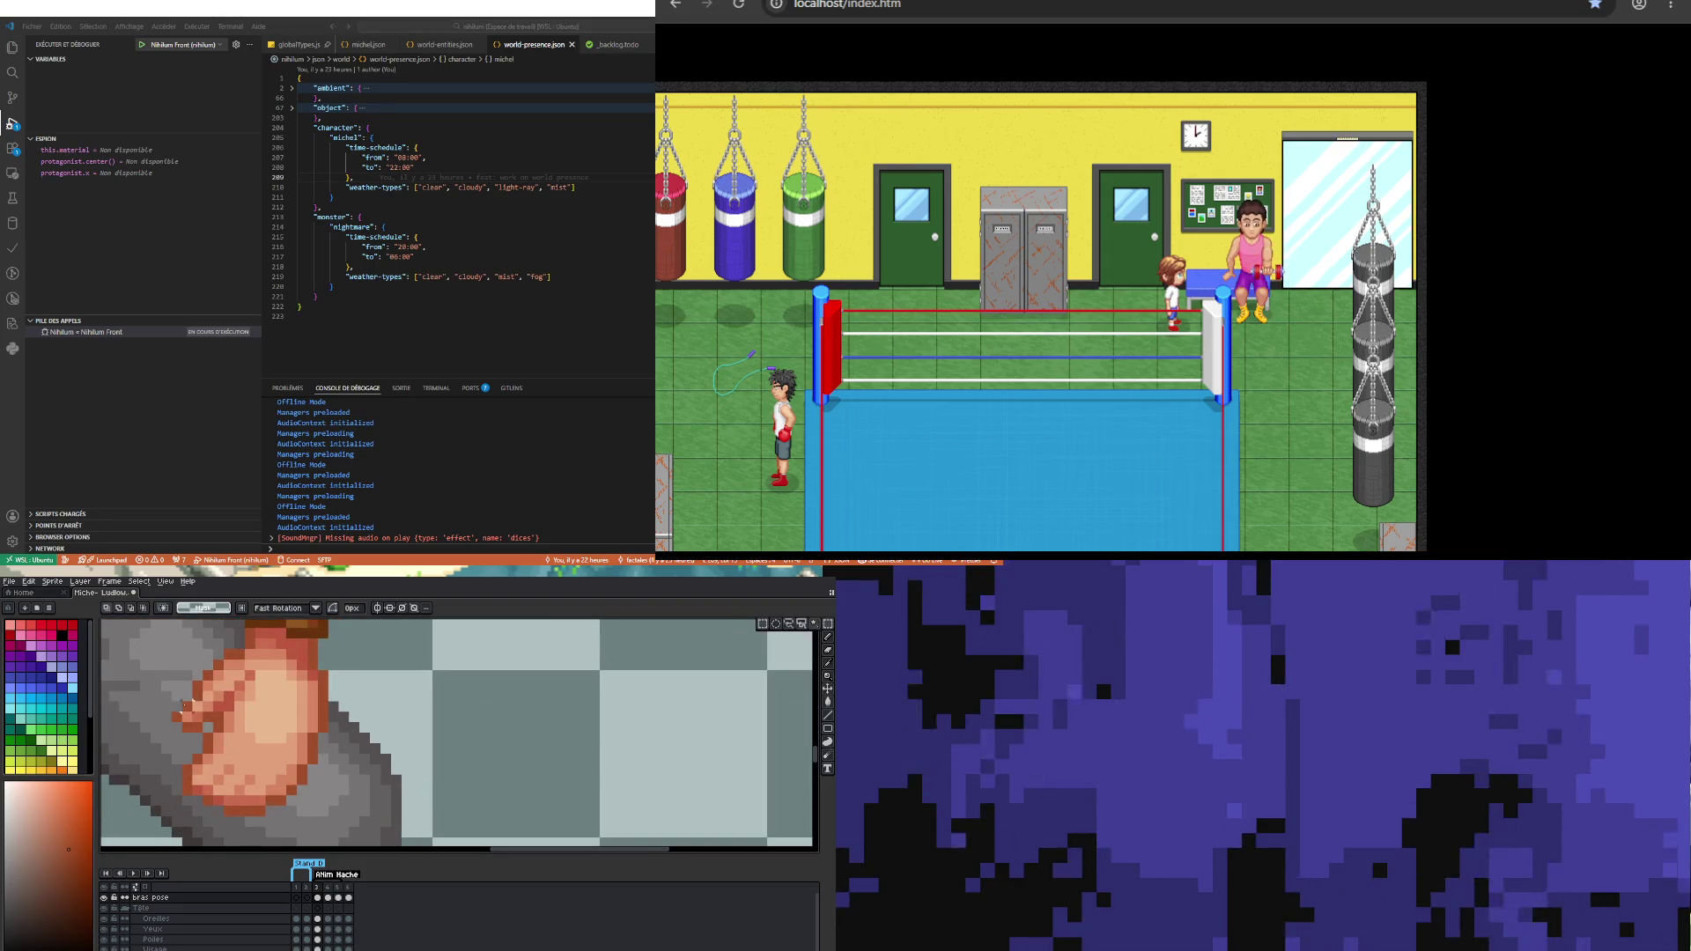
pyautogui.moveTo(147, 699)
pyautogui.mouseDown()
pyautogui.moveTo(195, 734)
pyautogui.moveTo(154, 707)
pyautogui.mouseUp()
pyautogui.moveTo(180, 645); pyautogui.dragTo(215, 702)
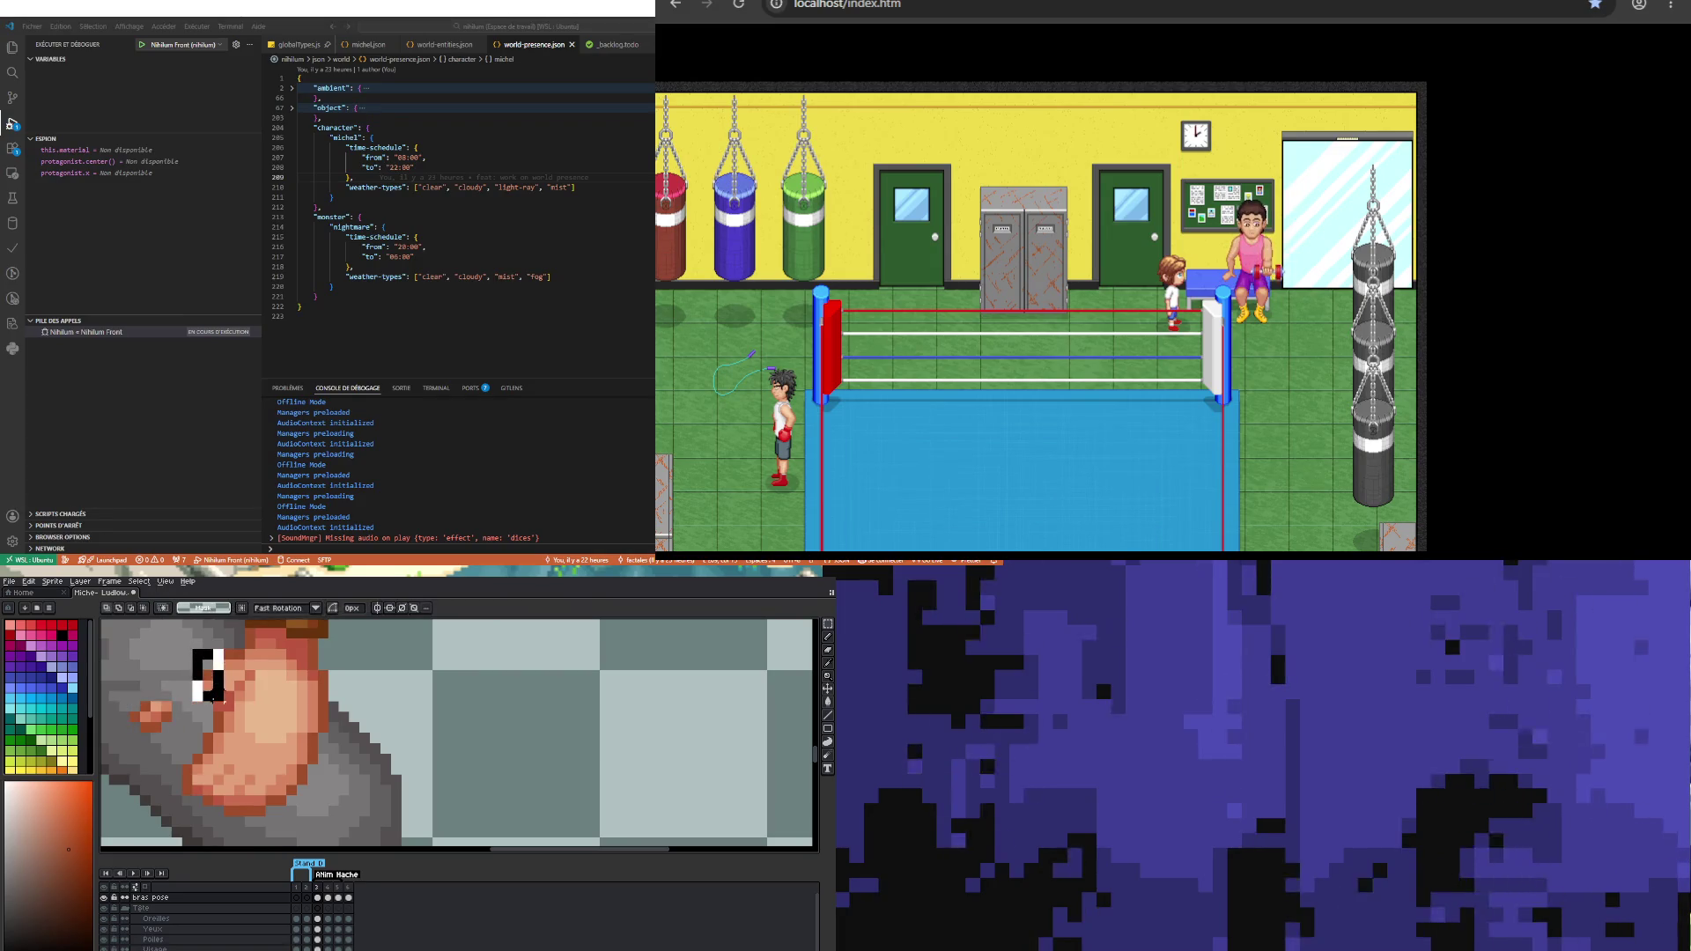
pyautogui.click(154, 726)
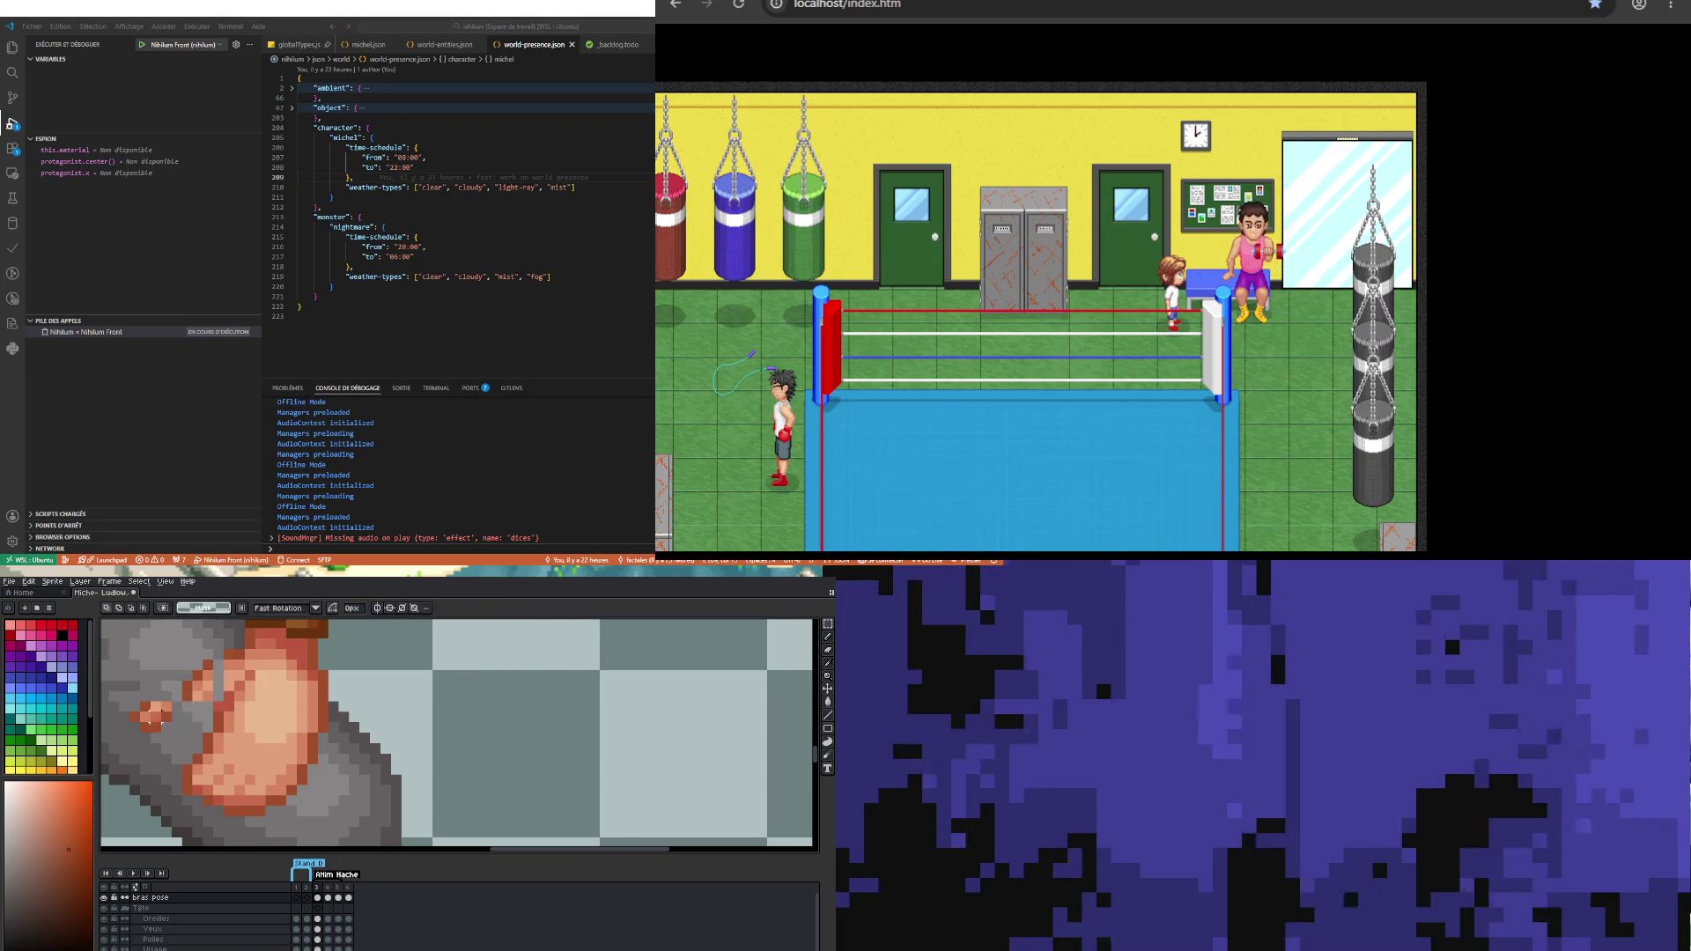
pyautogui.moveTo(131, 701); pyautogui.dragTo(218, 746)
pyautogui.scroll(-2, 218, 747)
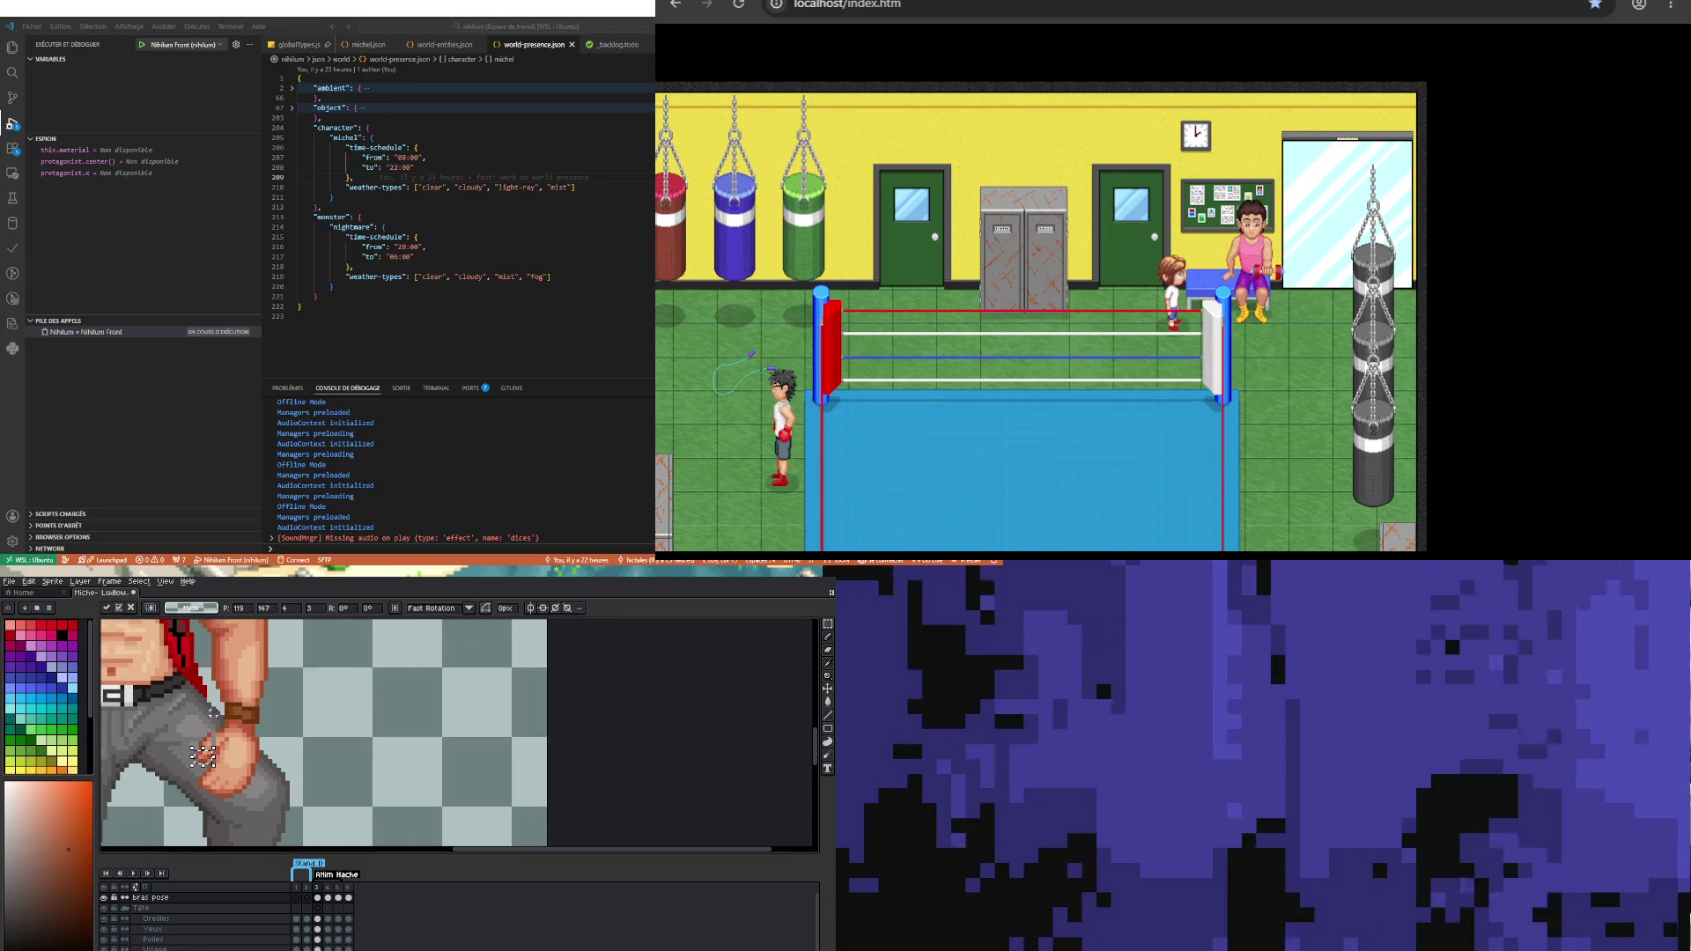
pyautogui.click(200, 735)
pyautogui.scroll(2, 200, 735)
# Step: Cover the stray grey pixel with skin tone and darken a pixel on the fist
pyautogui.press('i')
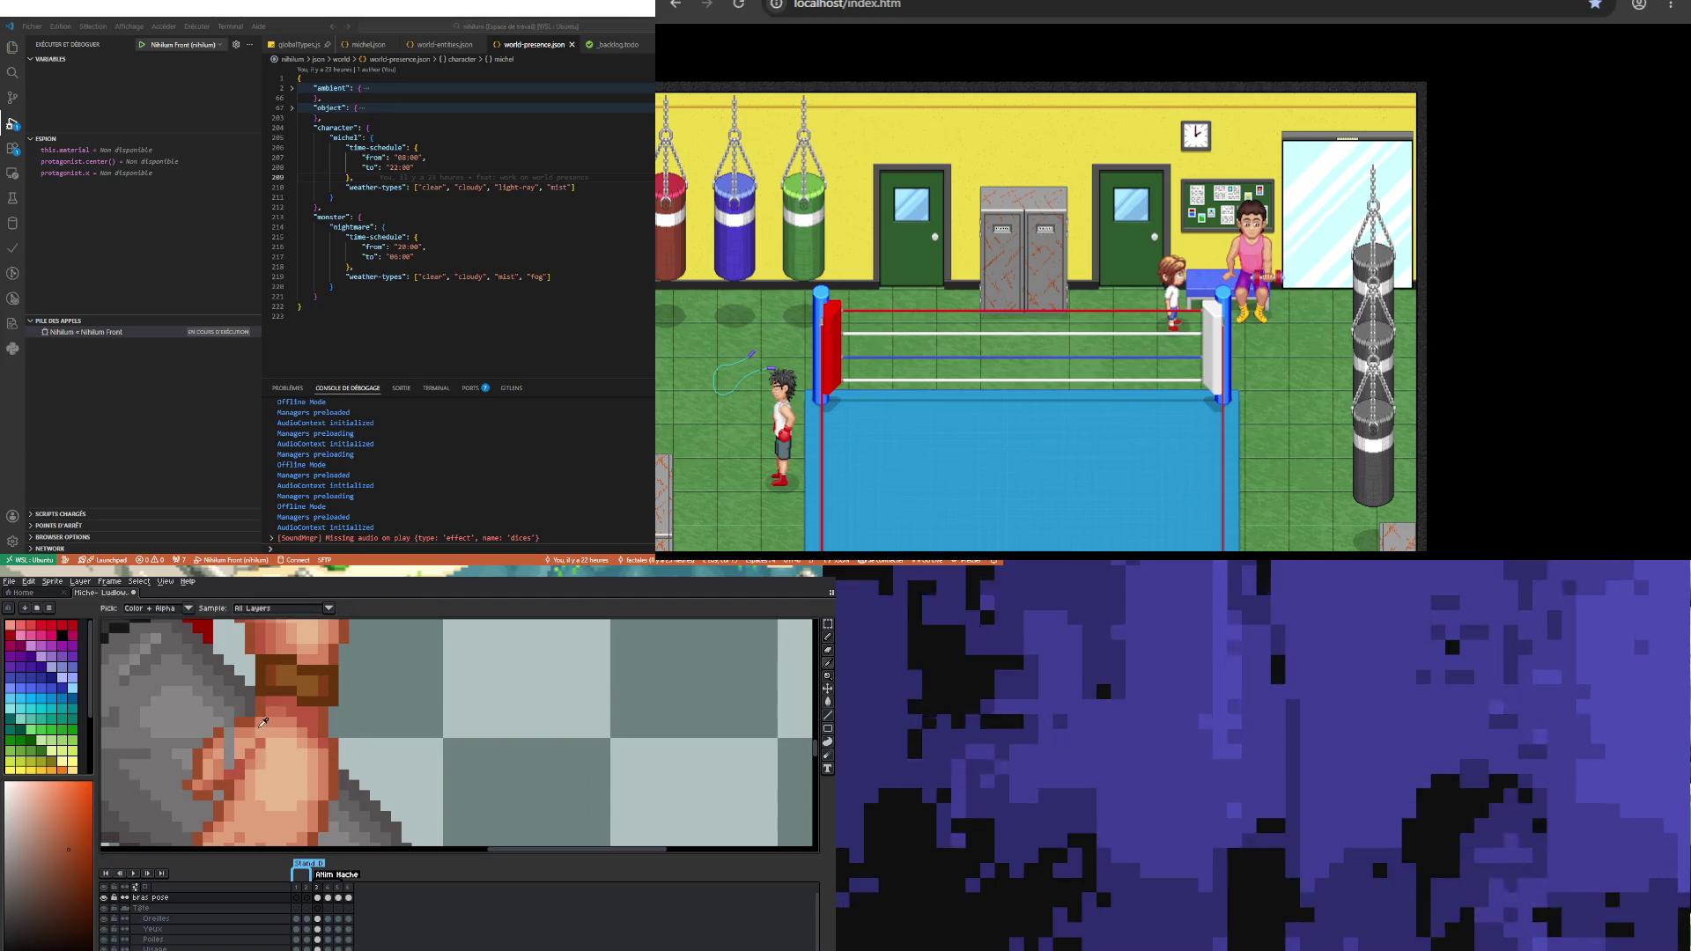
pyautogui.press('b')
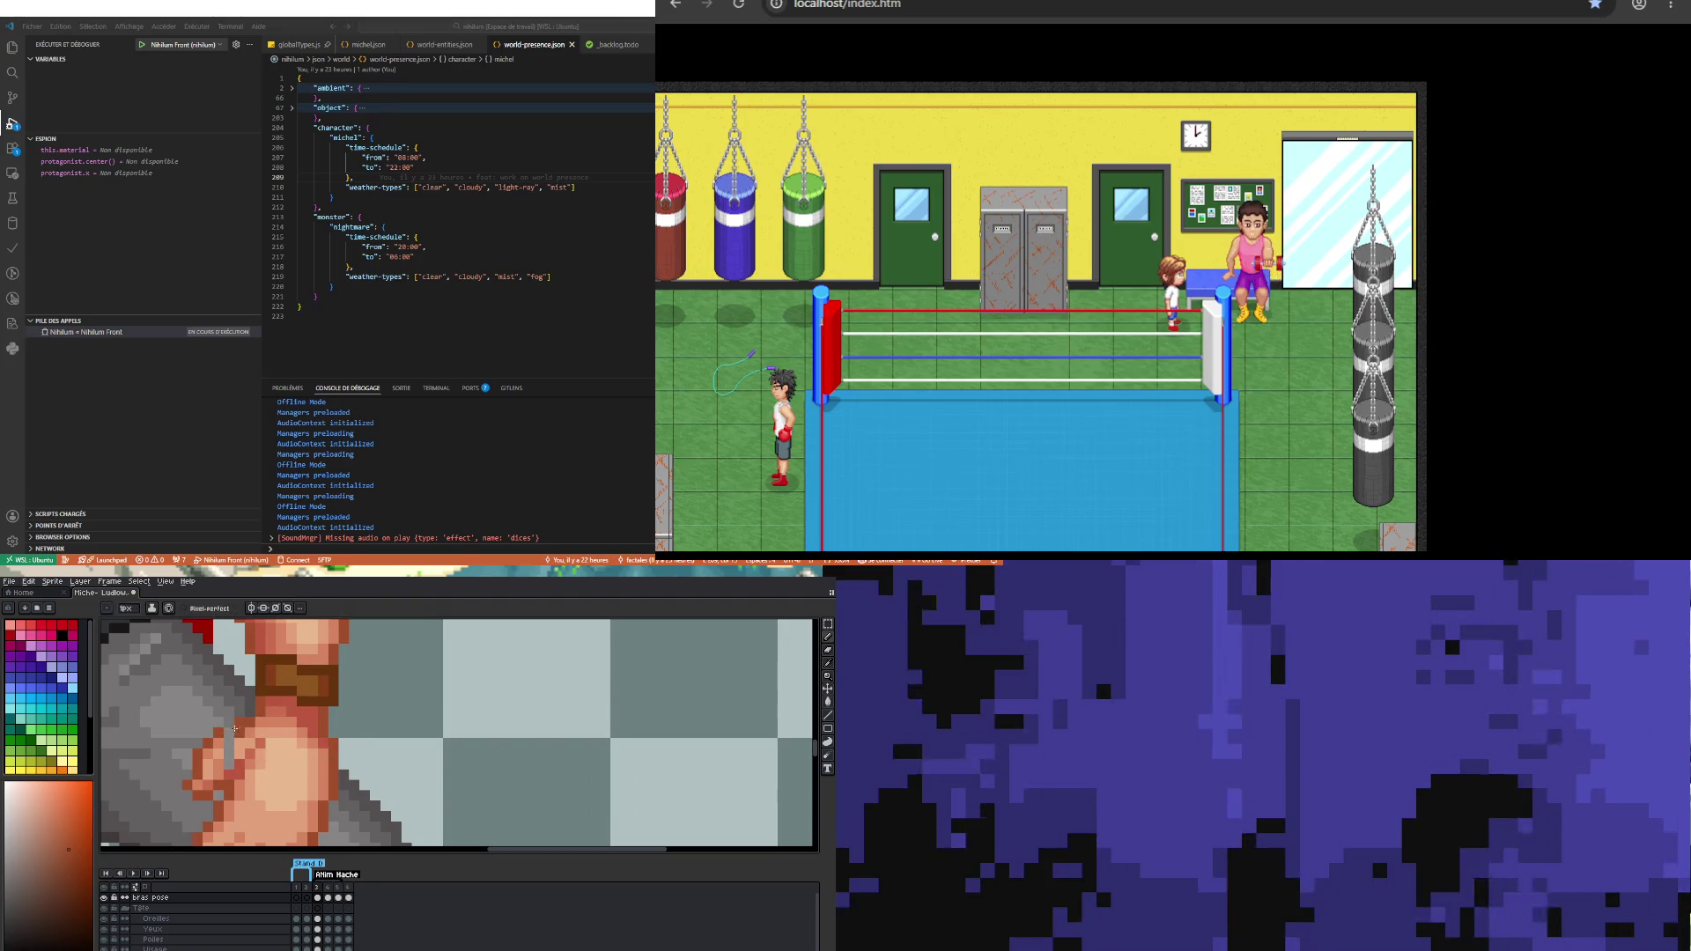
pyautogui.keyDown('alt'); pyautogui.click(251, 724); pyautogui.keyUp('alt')
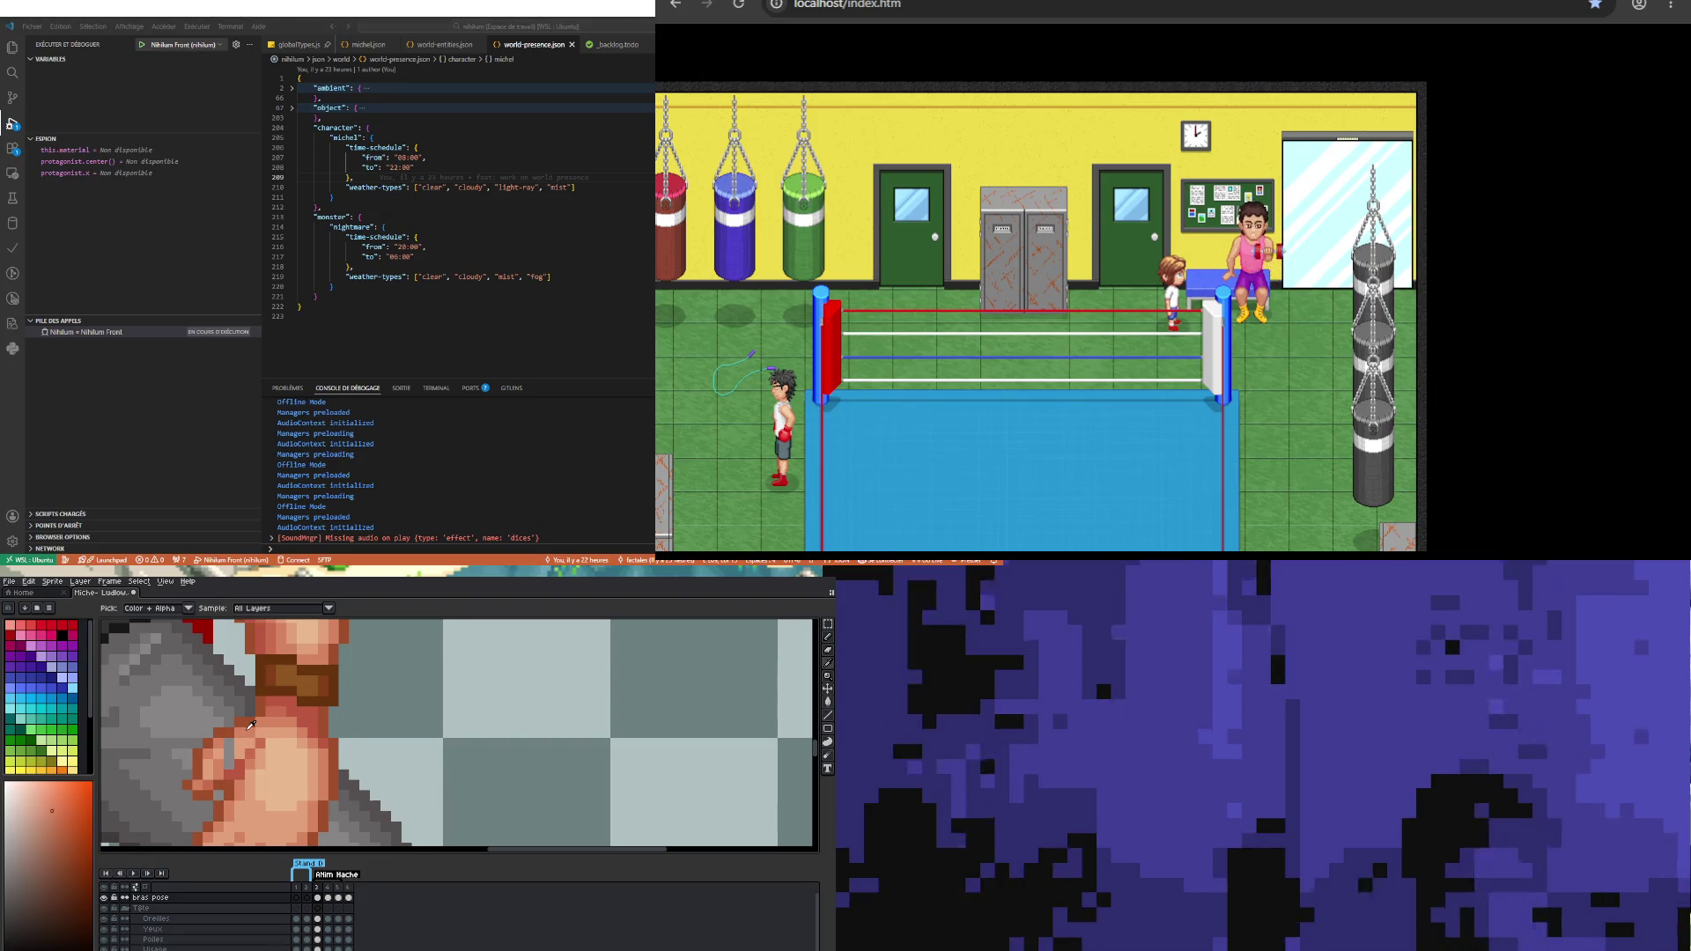
pyautogui.click(229, 755)
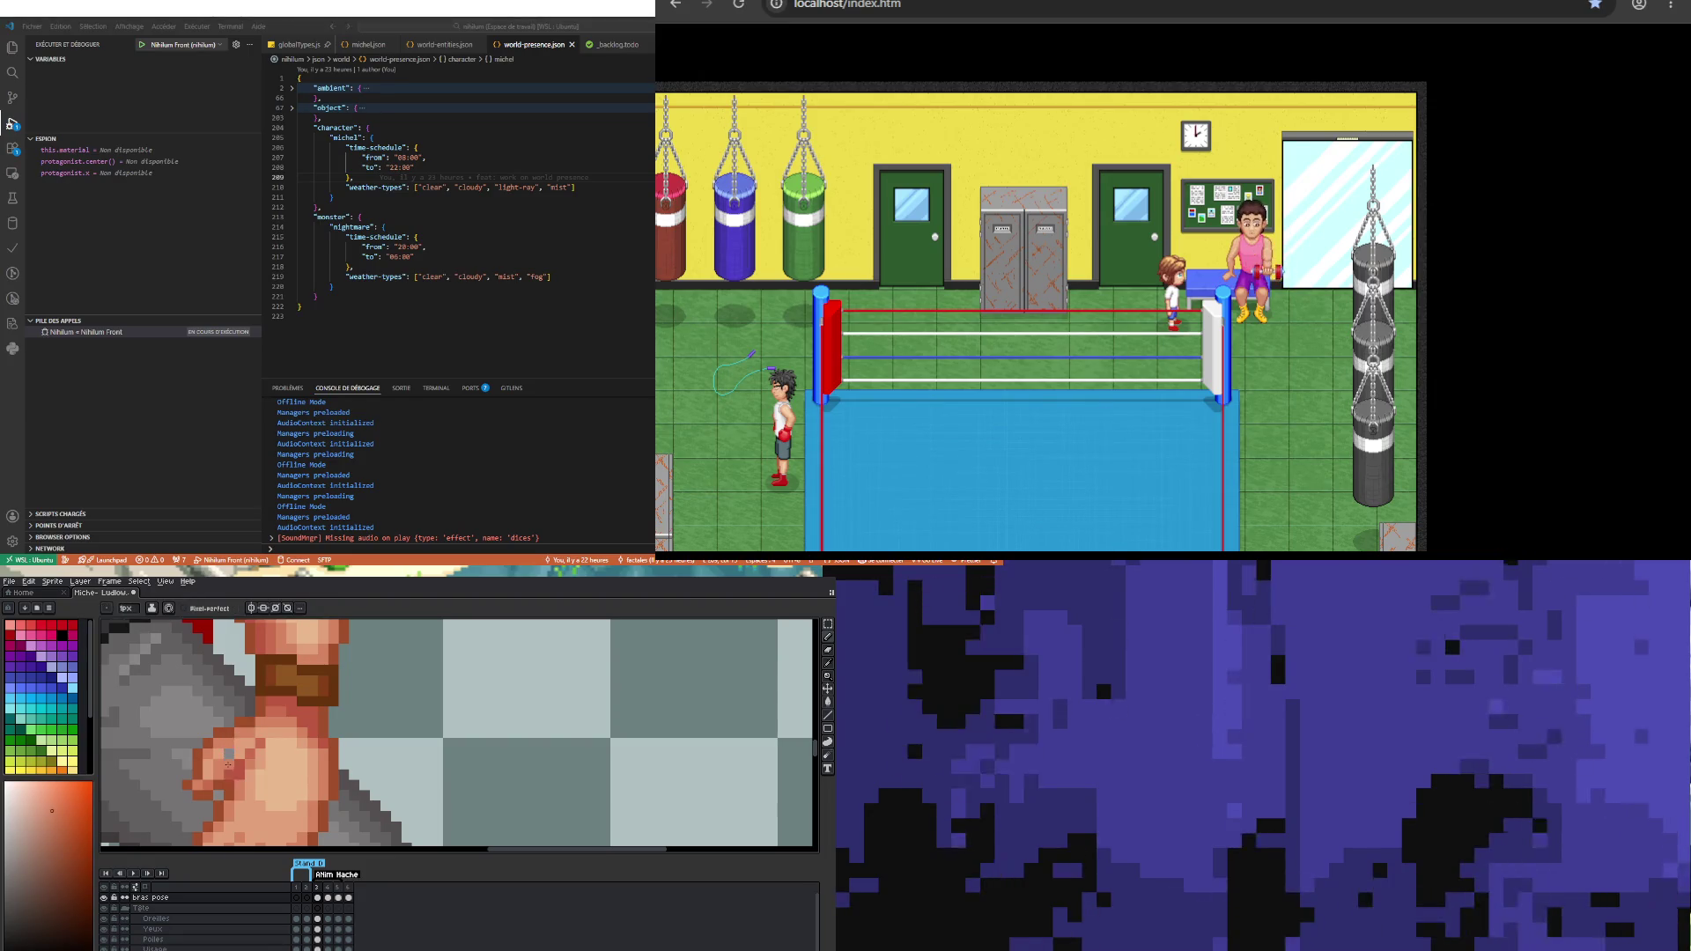
pyautogui.keyDown('alt'); pyautogui.click(231, 759); pyautogui.keyUp('alt')
pyautogui.click(229, 749)
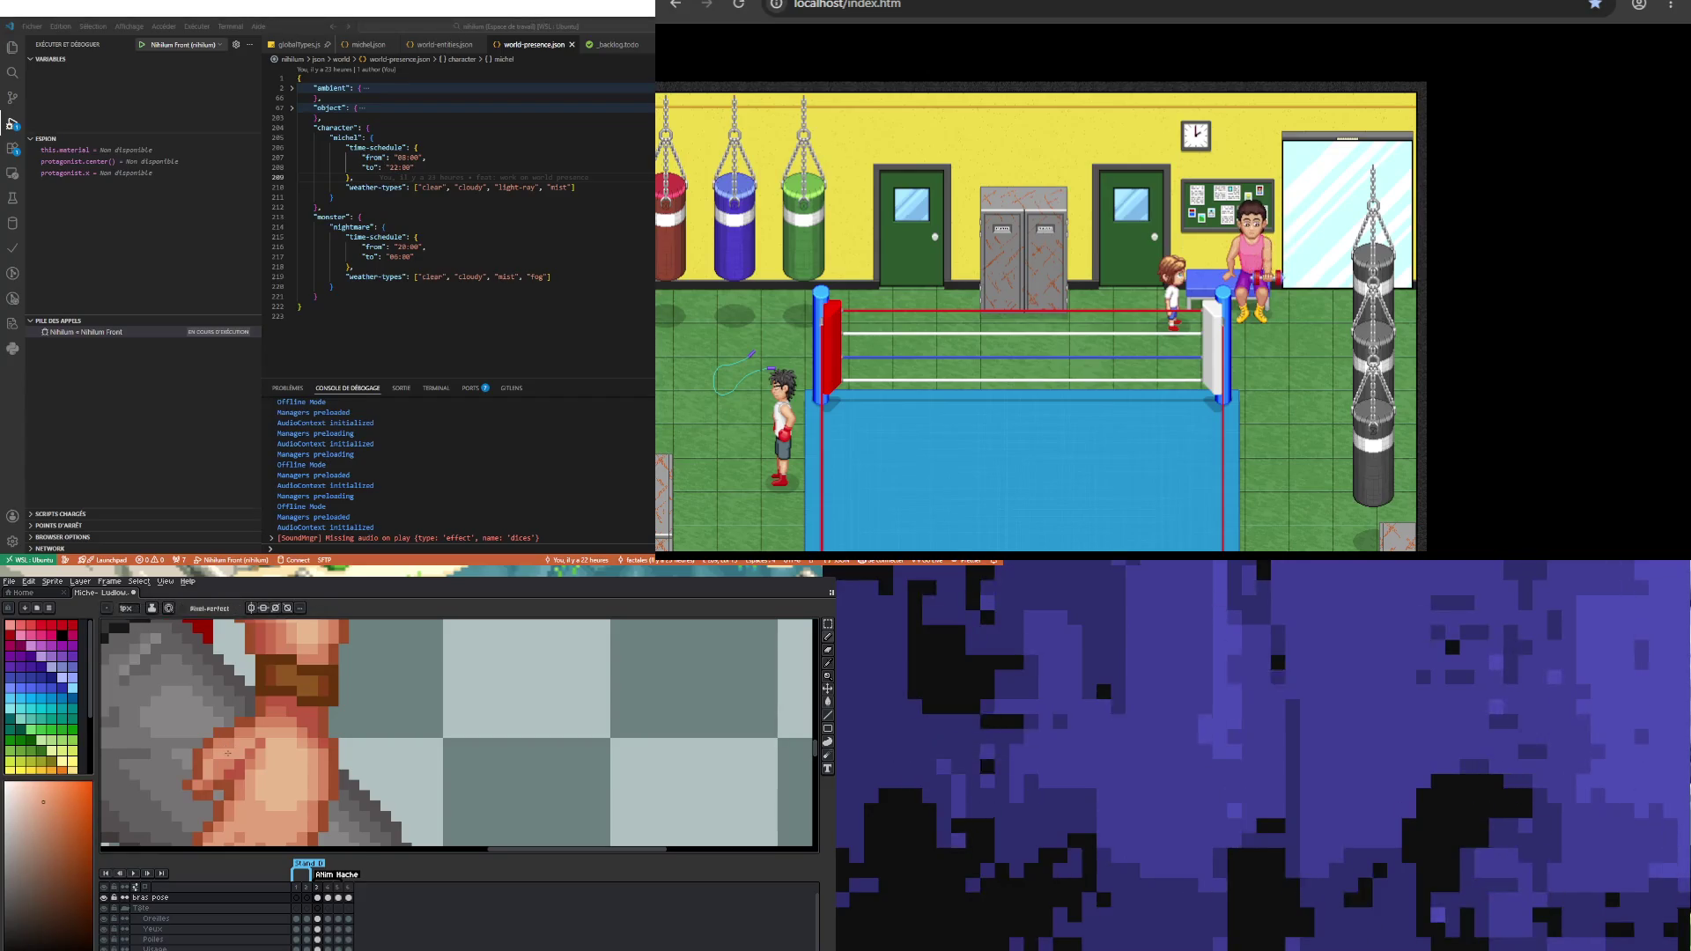
pyautogui.scroll(-2, 254, 797)
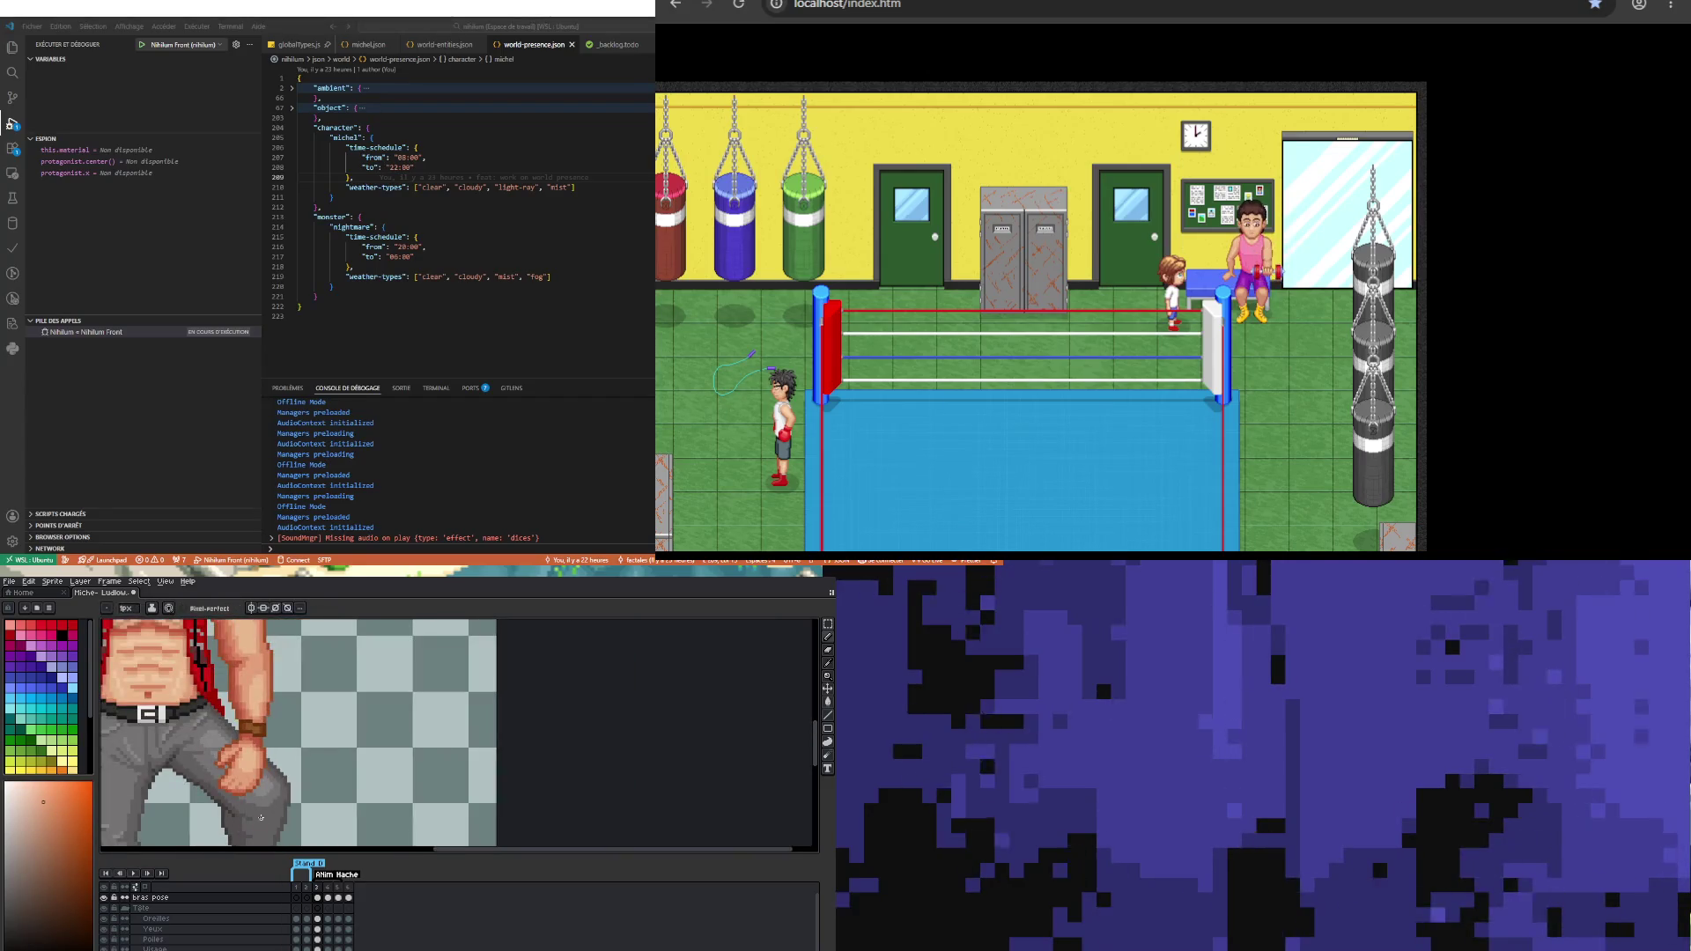
pyautogui.scroll(-2, 255, 797)
pyautogui.scroll(5, 264, 783)
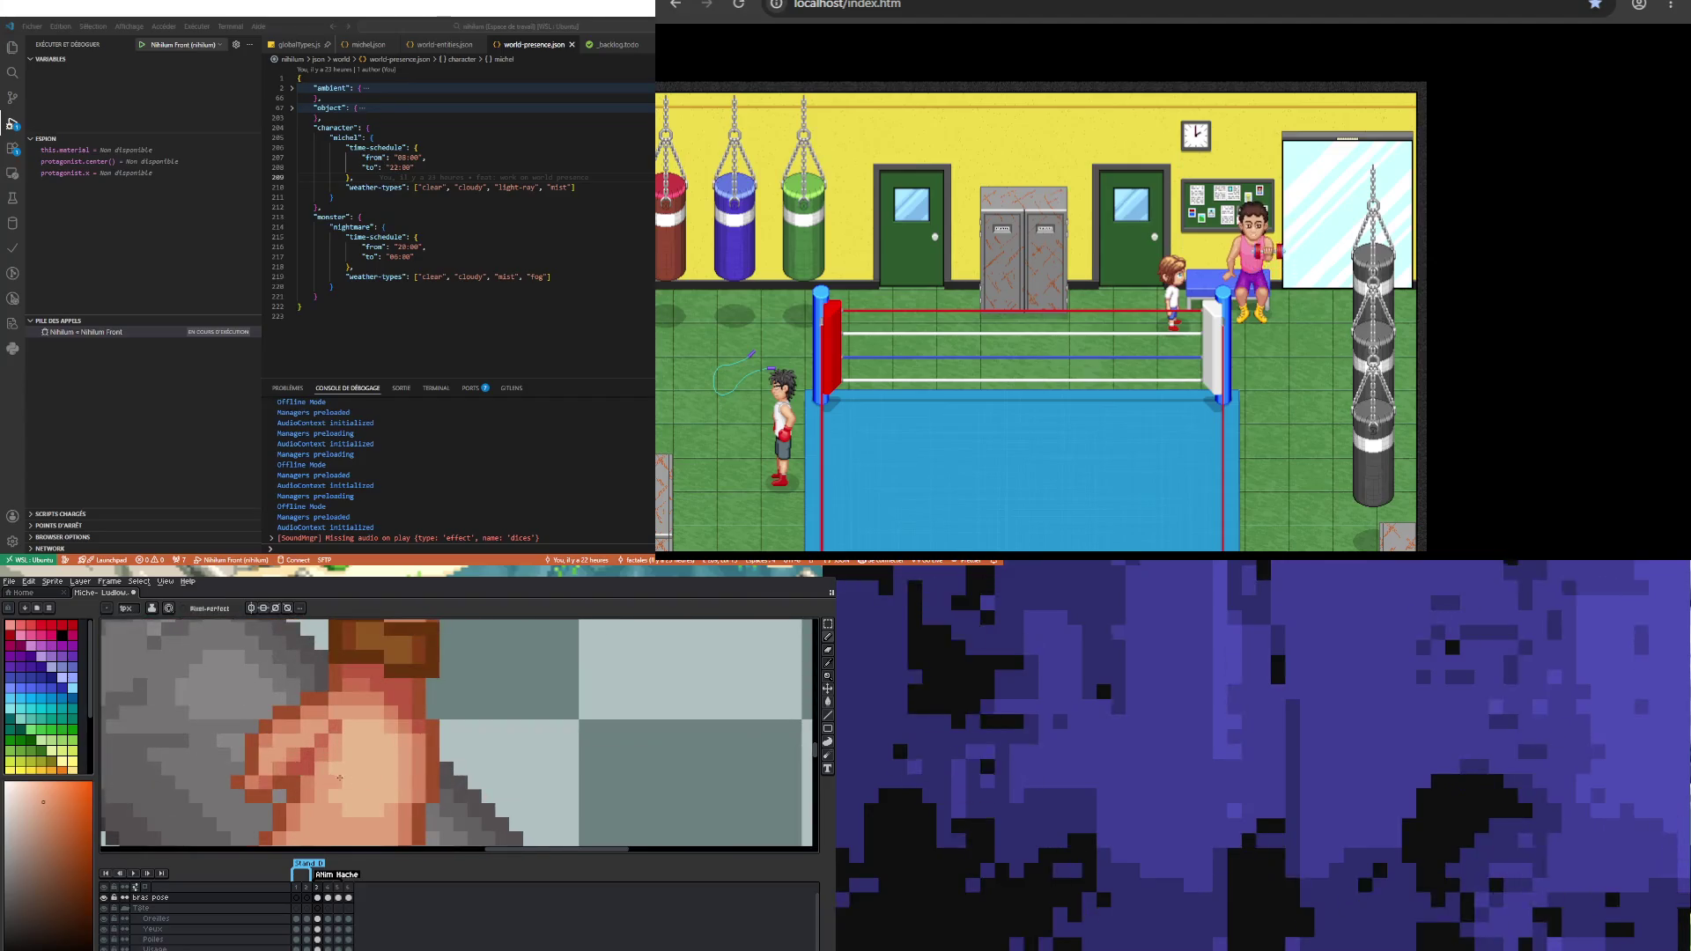
pyautogui.keyDown('alt'); pyautogui.click(303, 766); pyautogui.keyUp('alt')
pyautogui.click(304, 757)
# Step: Add further skin shading pixels to the fist's knuckles using tones sampled from the fist
pyautogui.press('v')
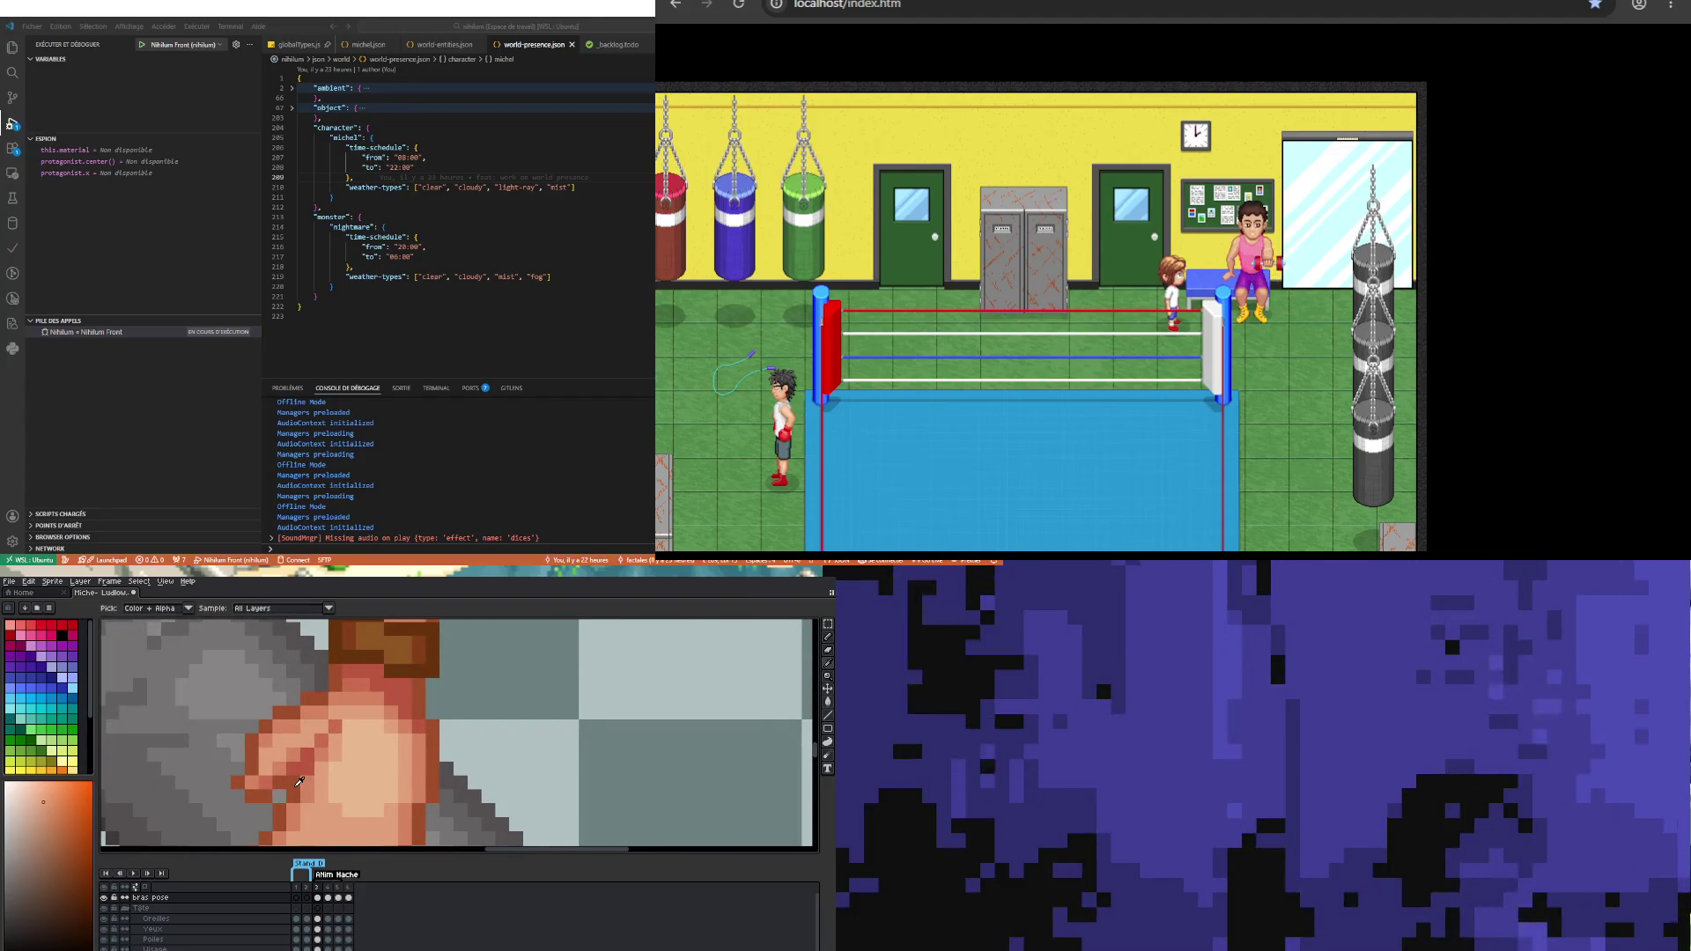
pyautogui.press('b')
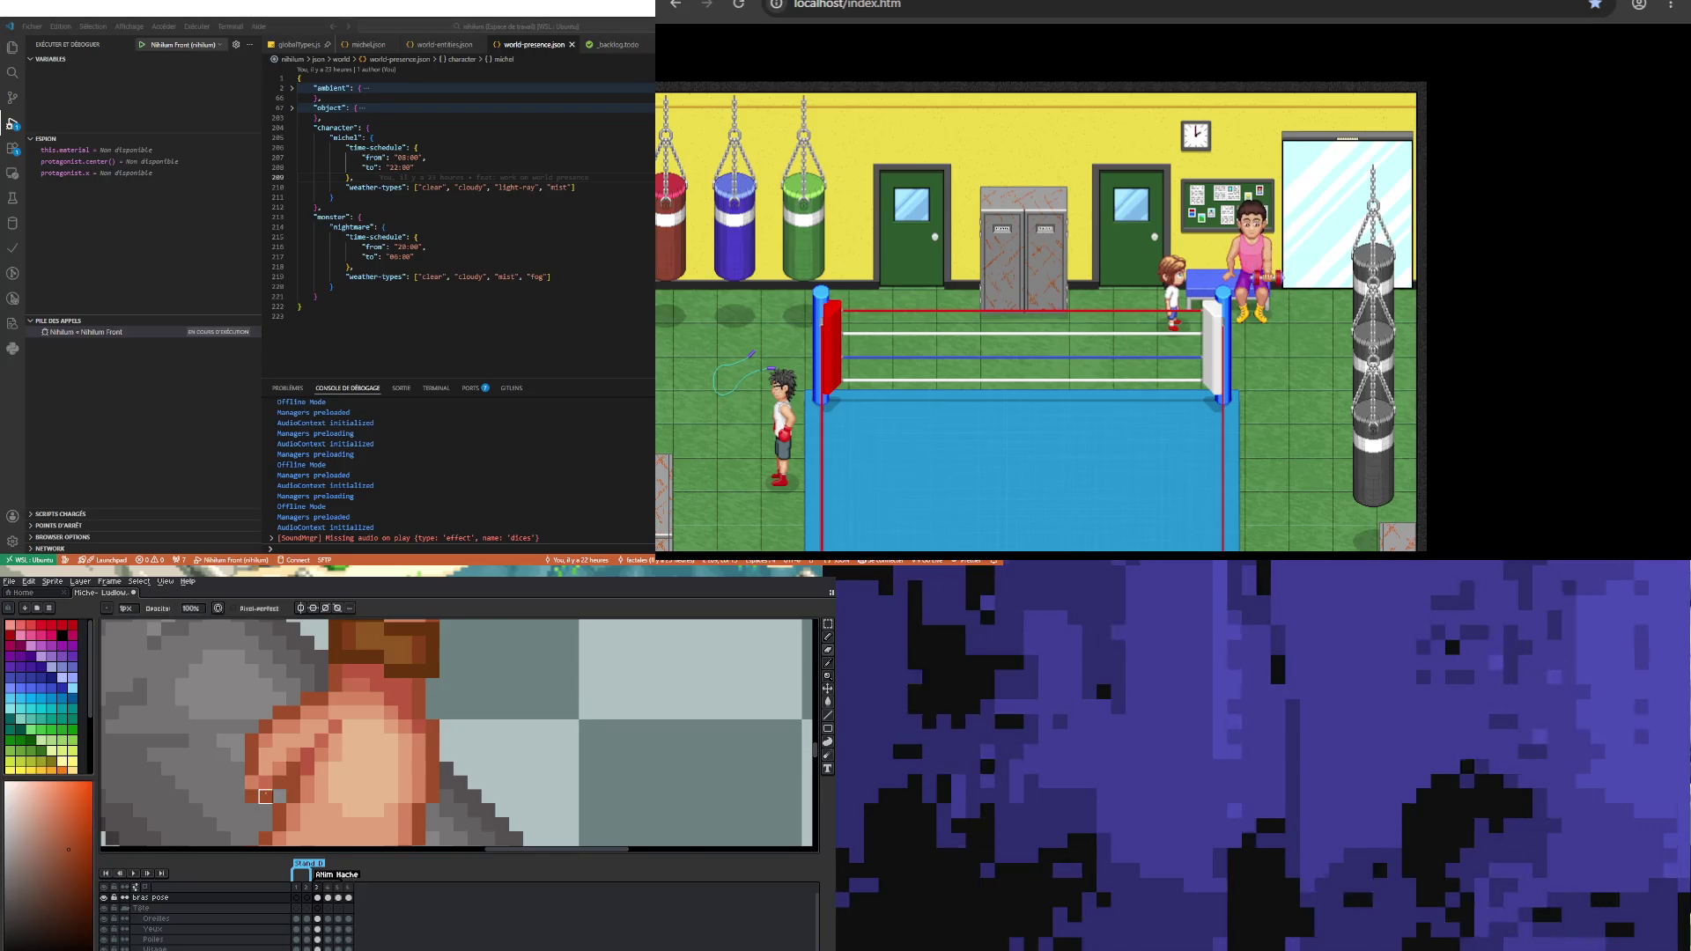
pyautogui.scroll(-2, 240, 779)
pyautogui.scroll(2, 261, 757)
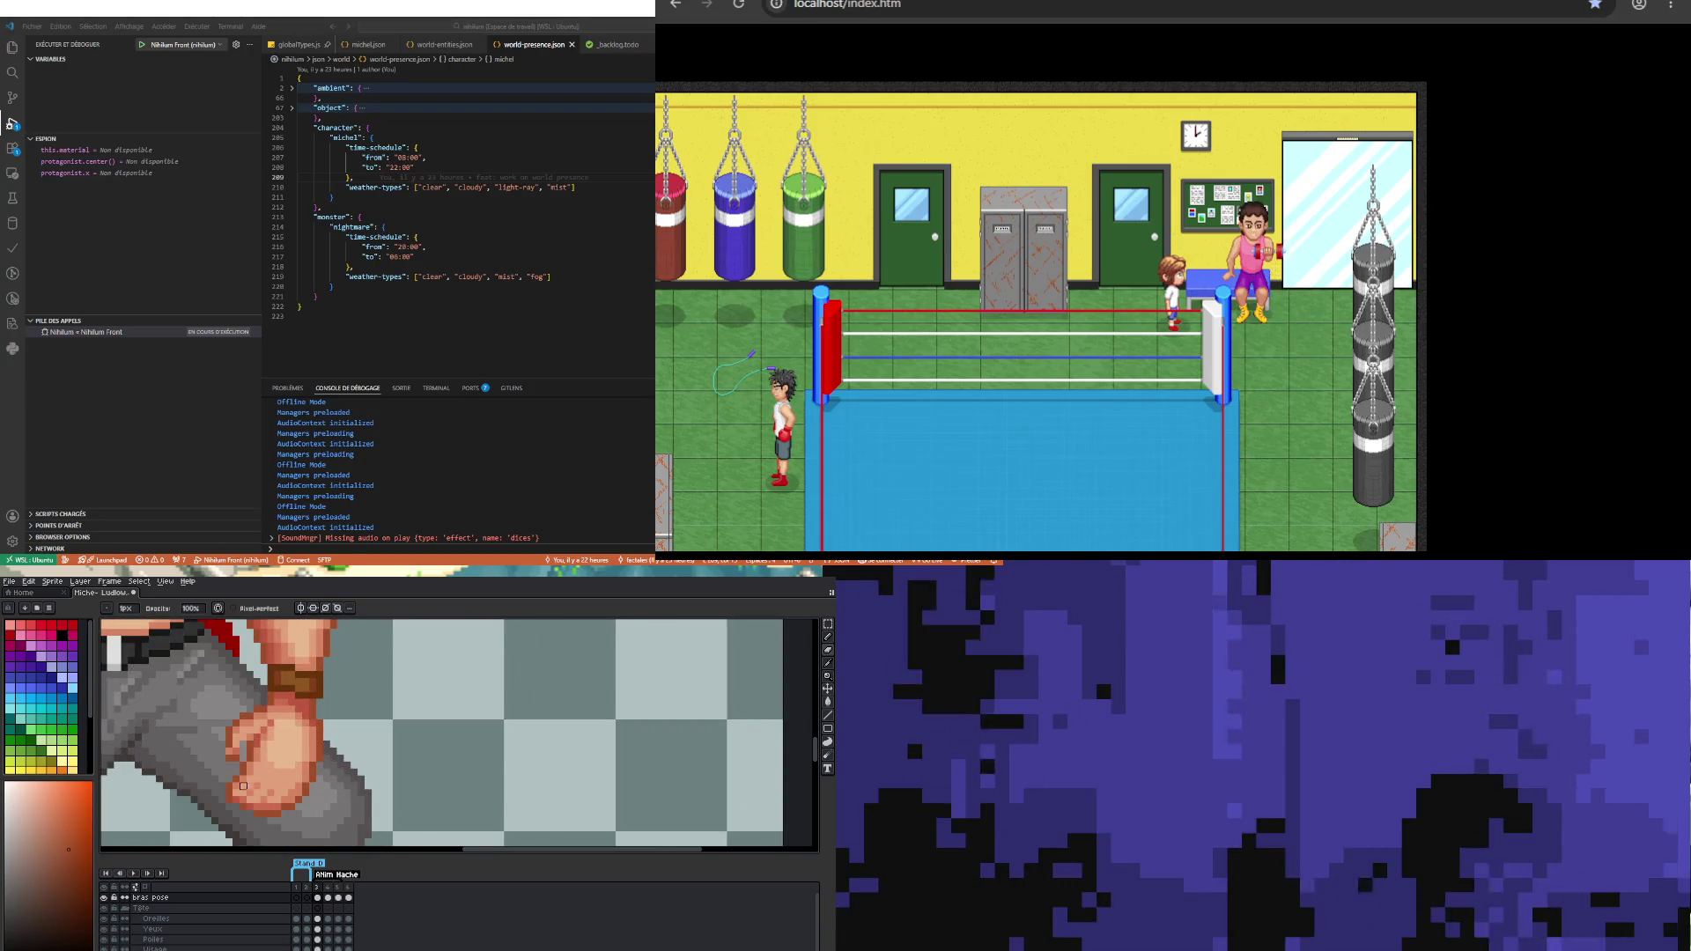
pyautogui.press('i')
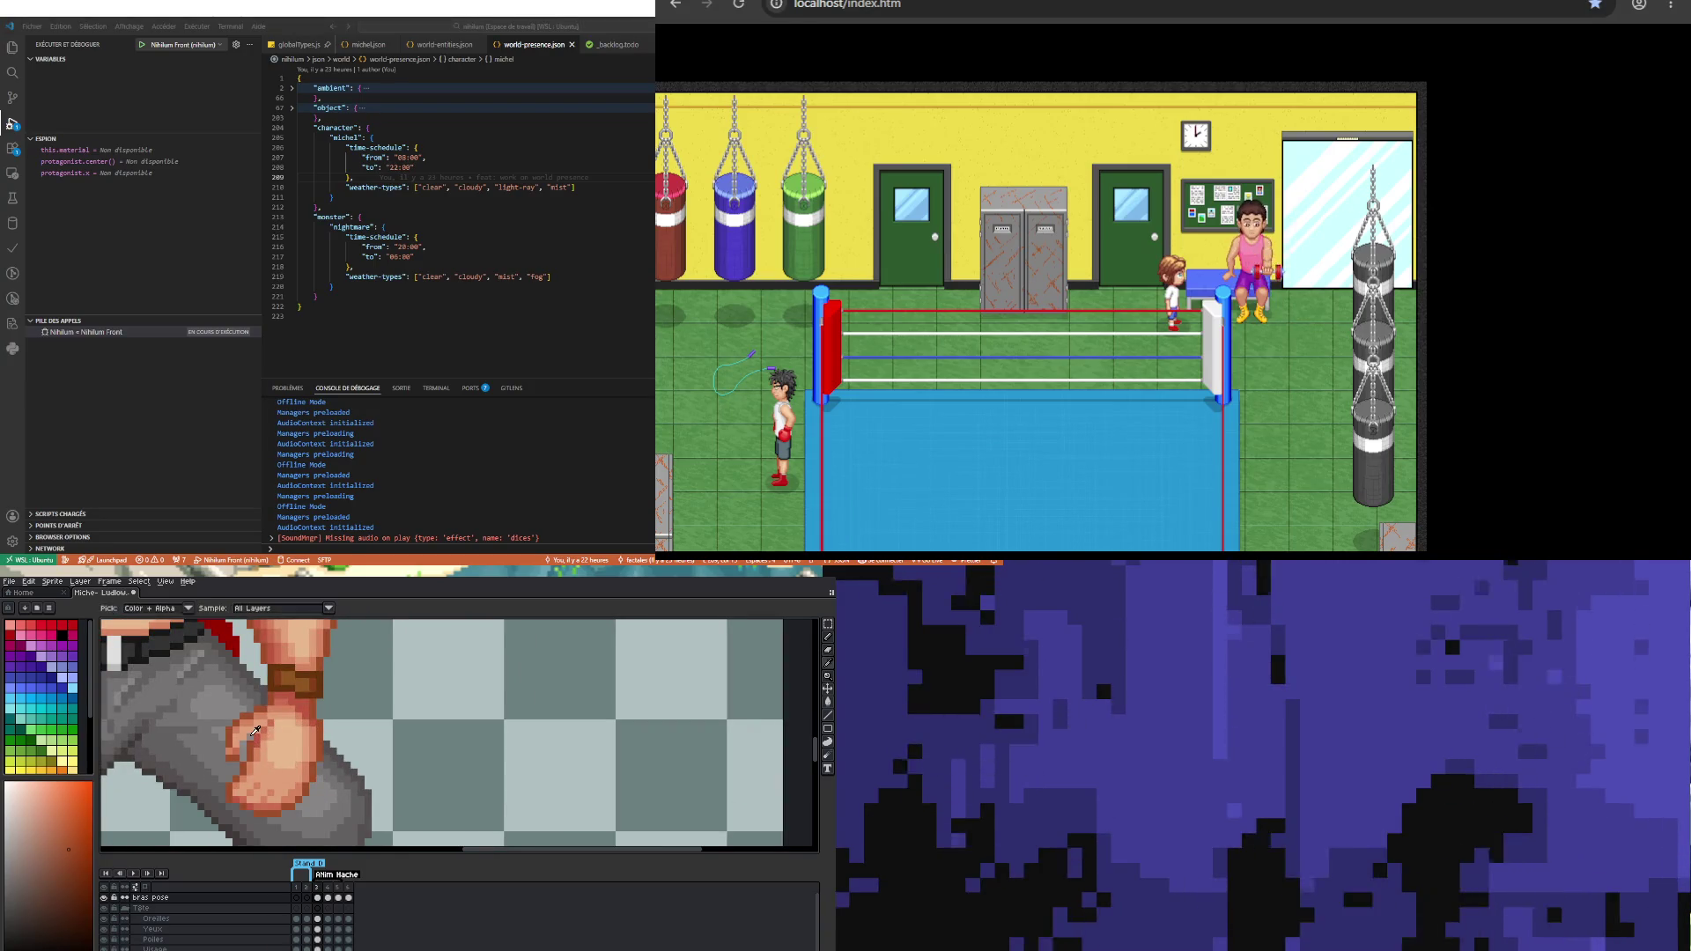
pyautogui.scroll(1, 251, 712)
pyautogui.press('b')
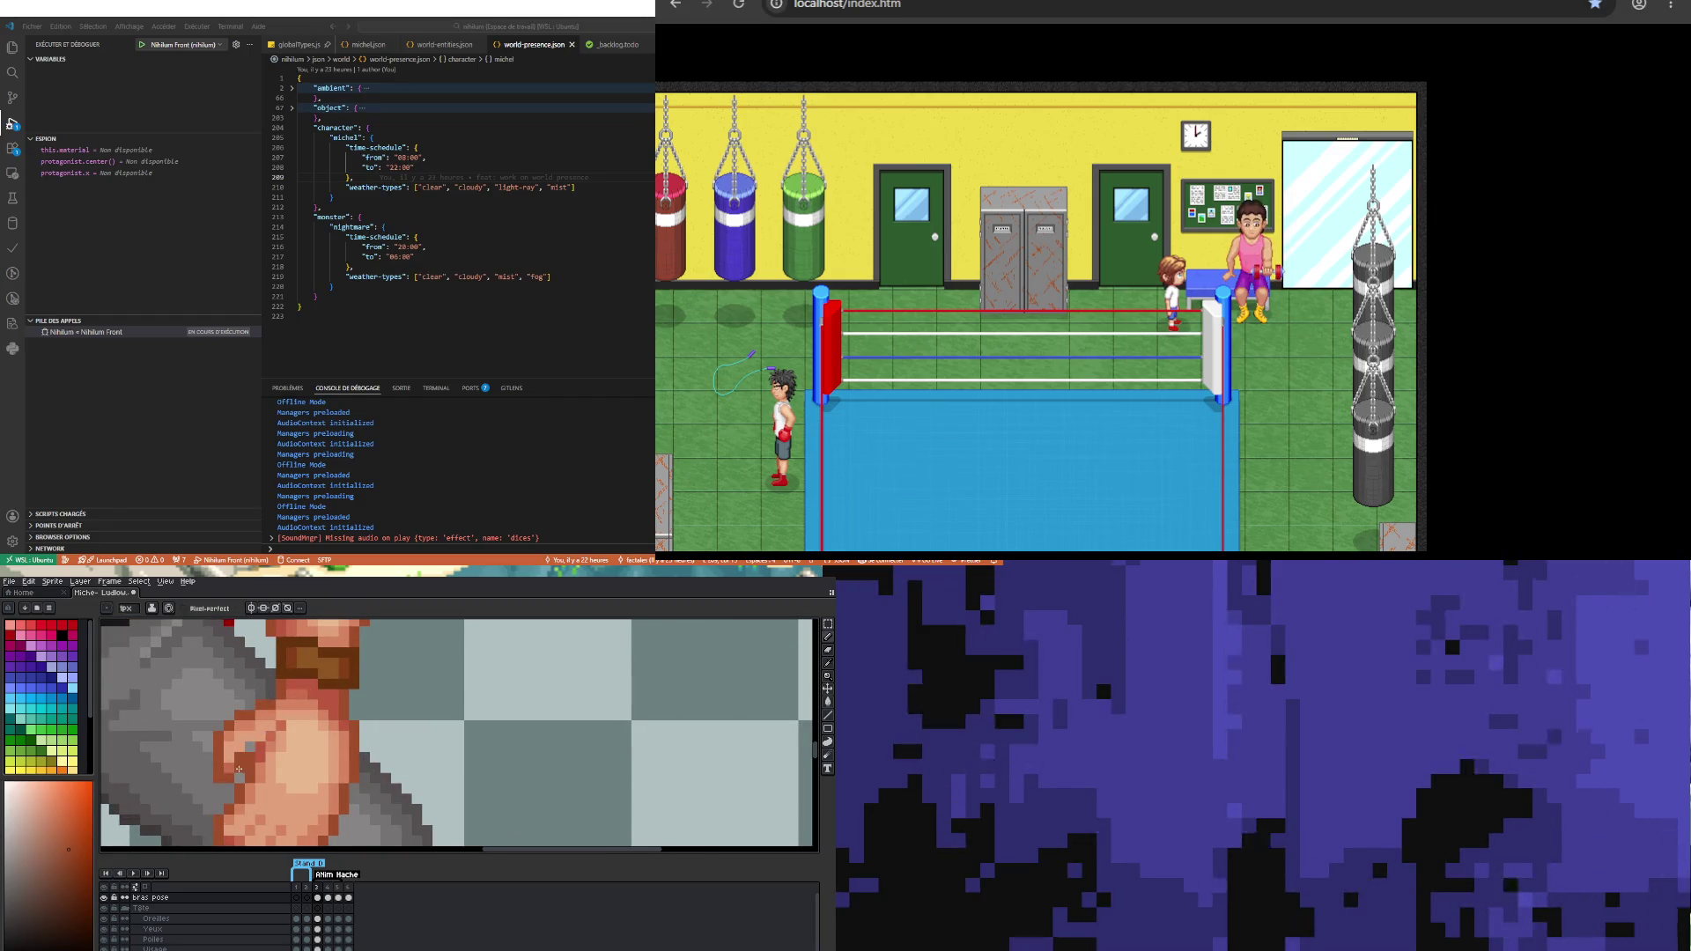
pyautogui.scroll(-3, 238, 769)
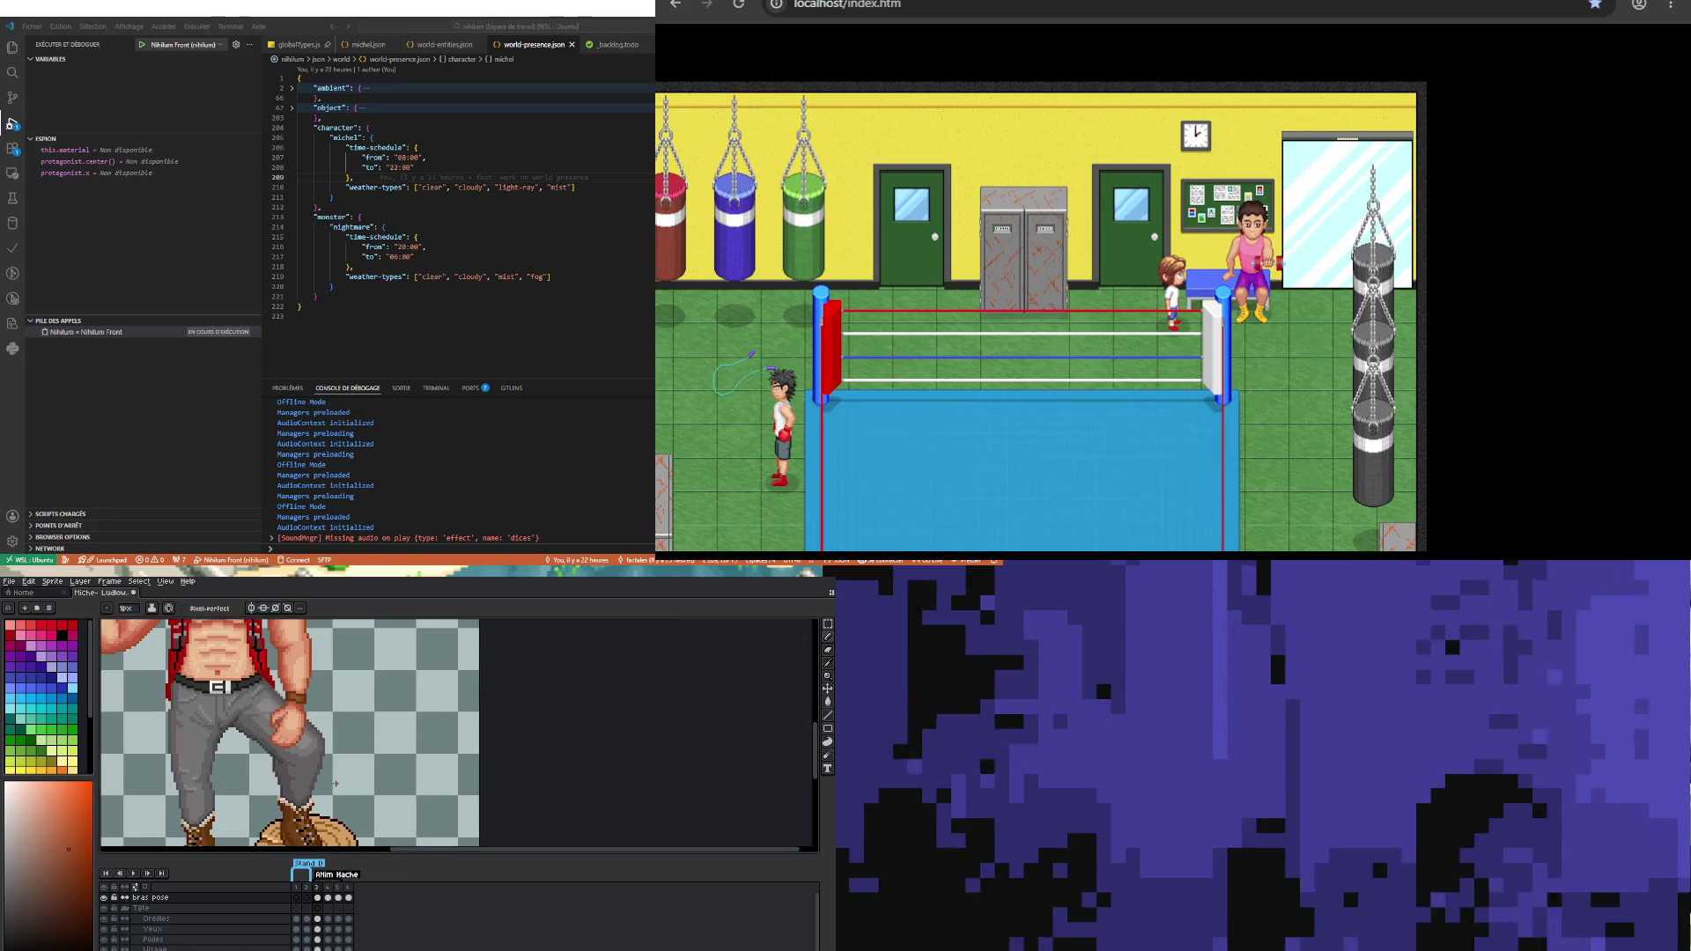
pyautogui.scroll(1, 224, 712)
pyautogui.scroll(-2, 224, 712)
pyautogui.scroll(5, 298, 742)
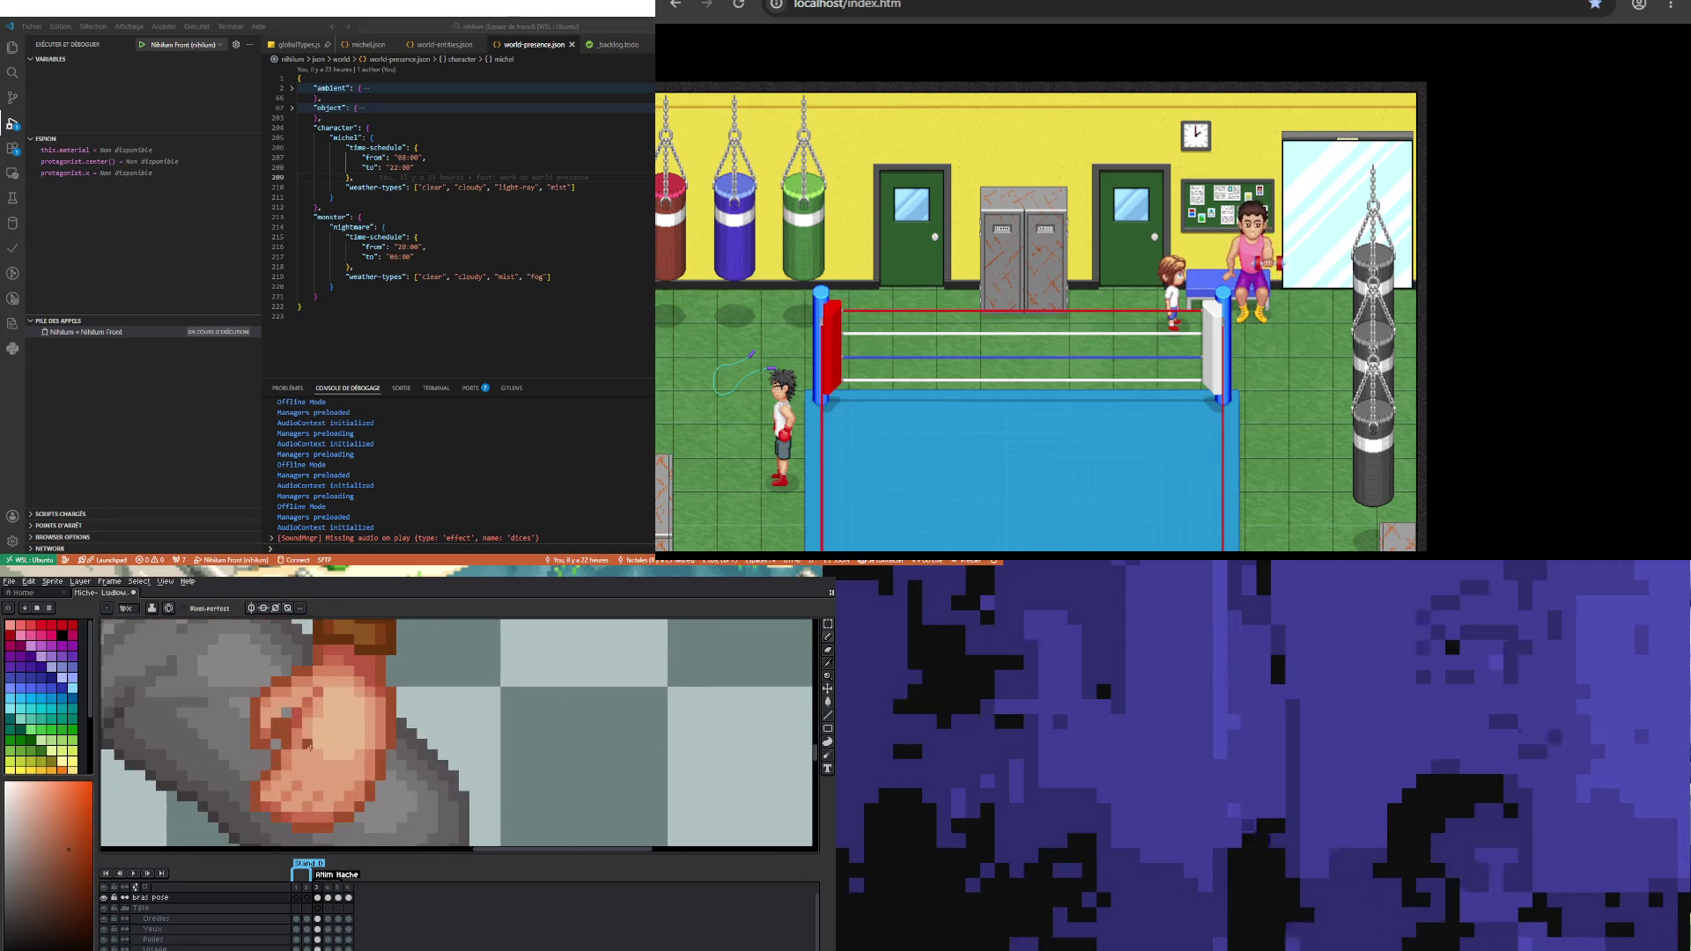
pyautogui.press('i')
pyautogui.click(271, 729)
pyautogui.press('b')
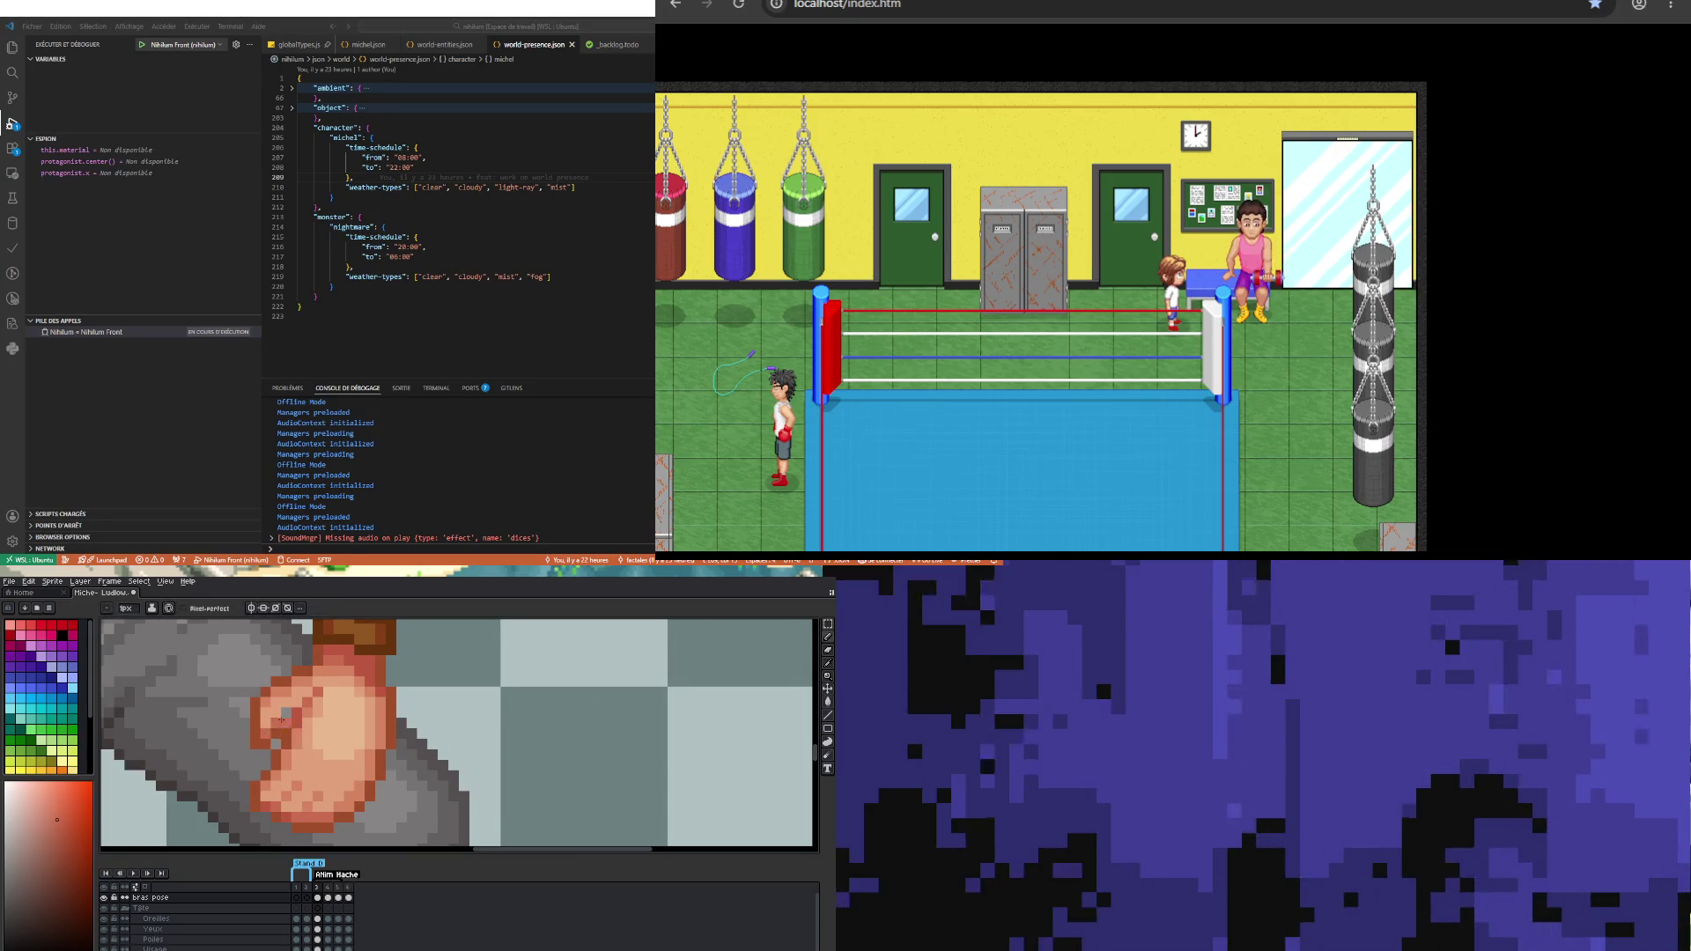
pyautogui.scroll(-5, 260, 751)
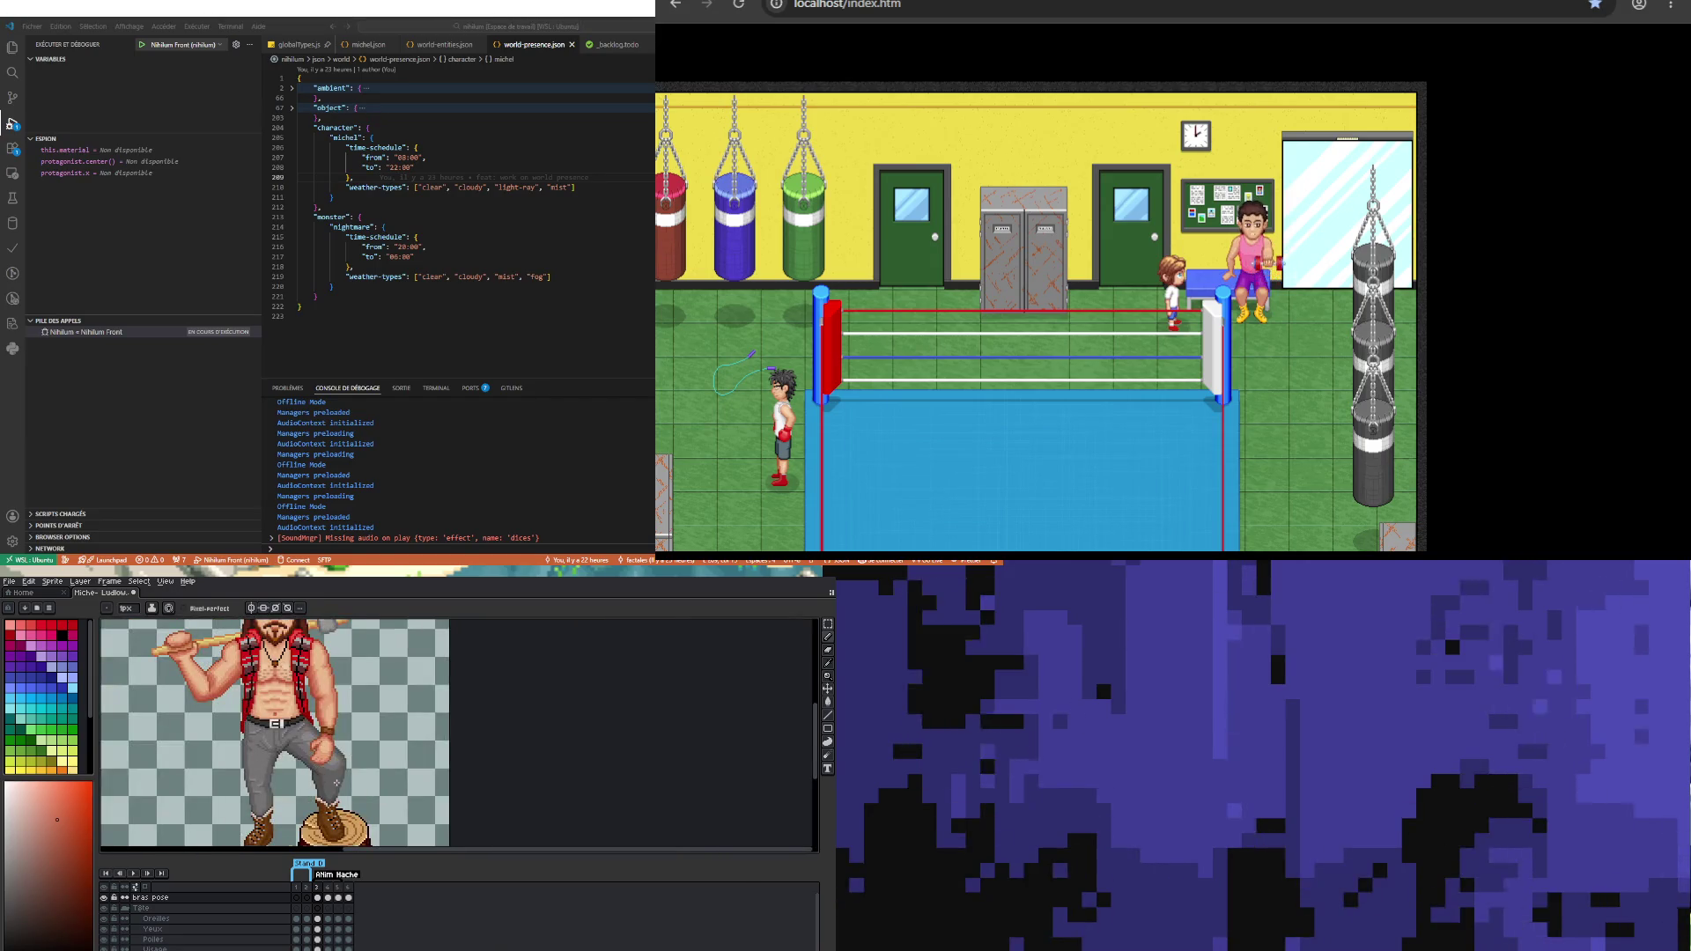
# Step: Zoom out to review the axe-man on the stump with his retouched fist on the knee
pyautogui.scroll(5, 332, 779)
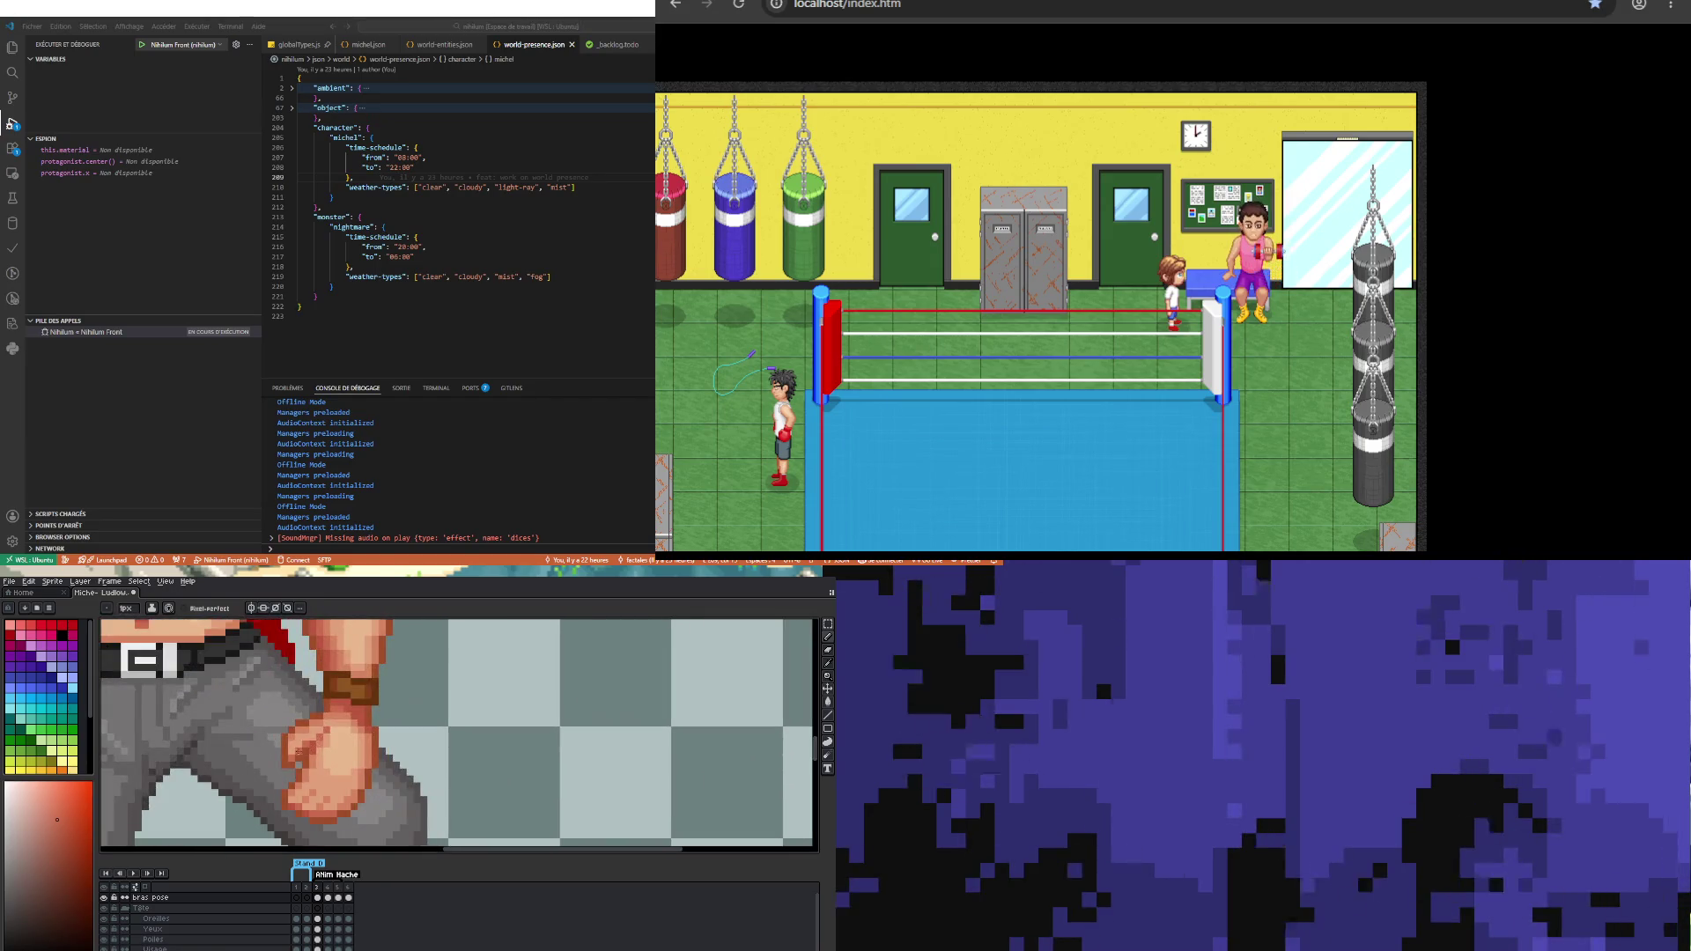
pyautogui.scroll(2, 293, 752)
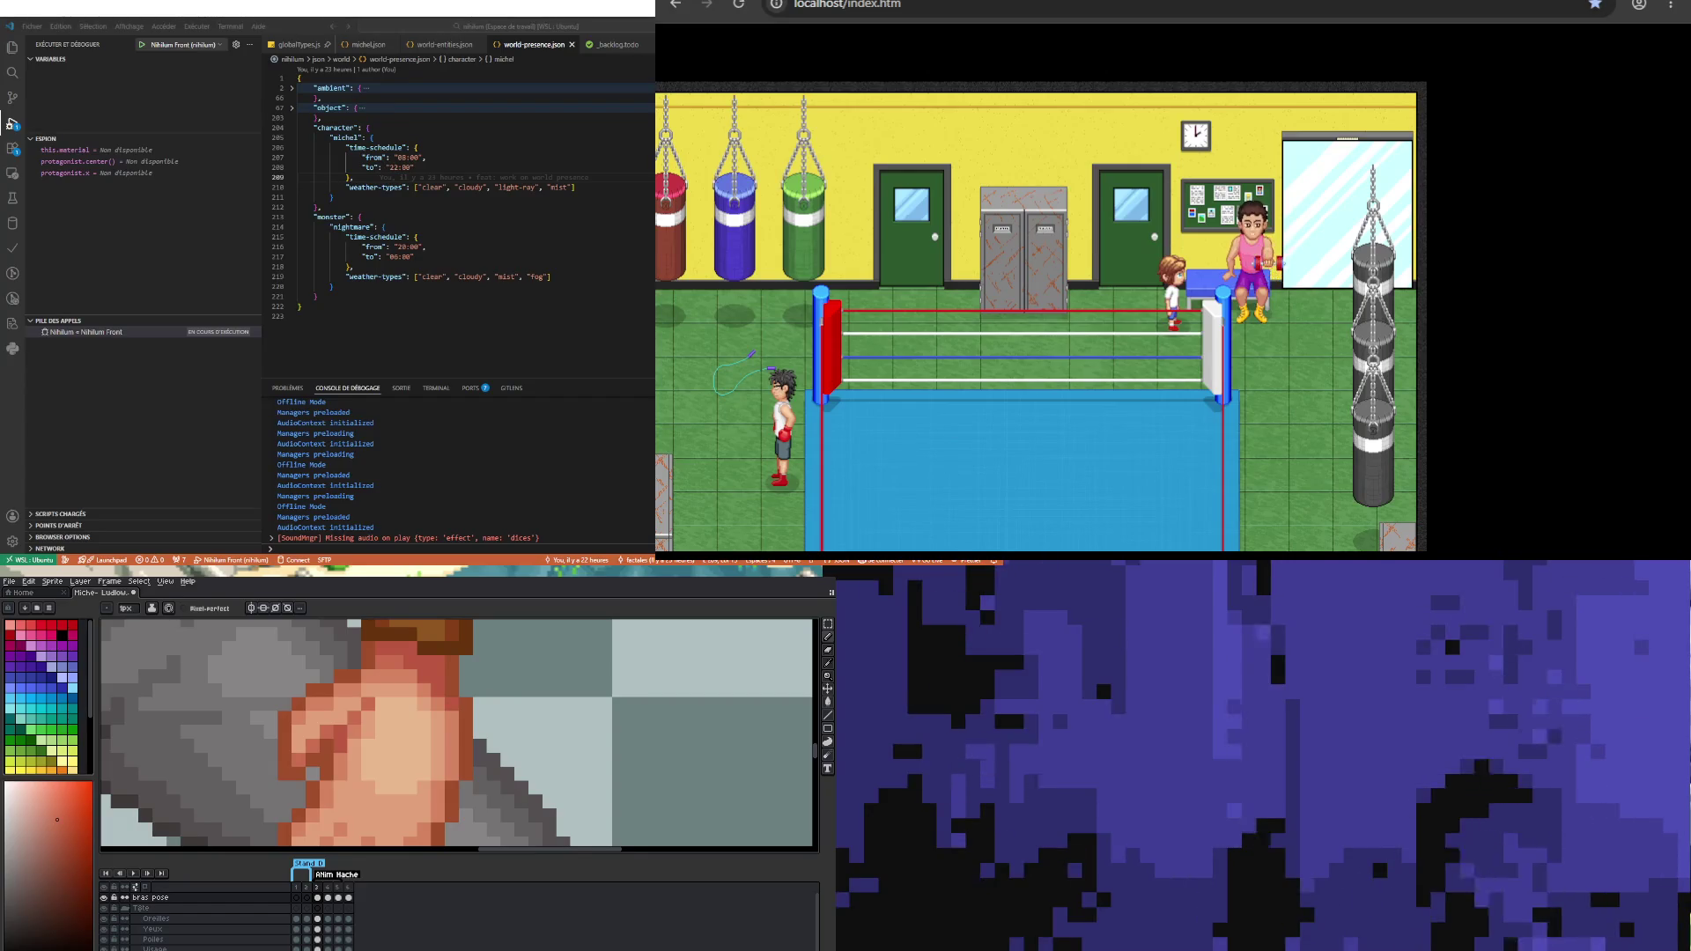
pyautogui.scroll(-5, 459, 735)
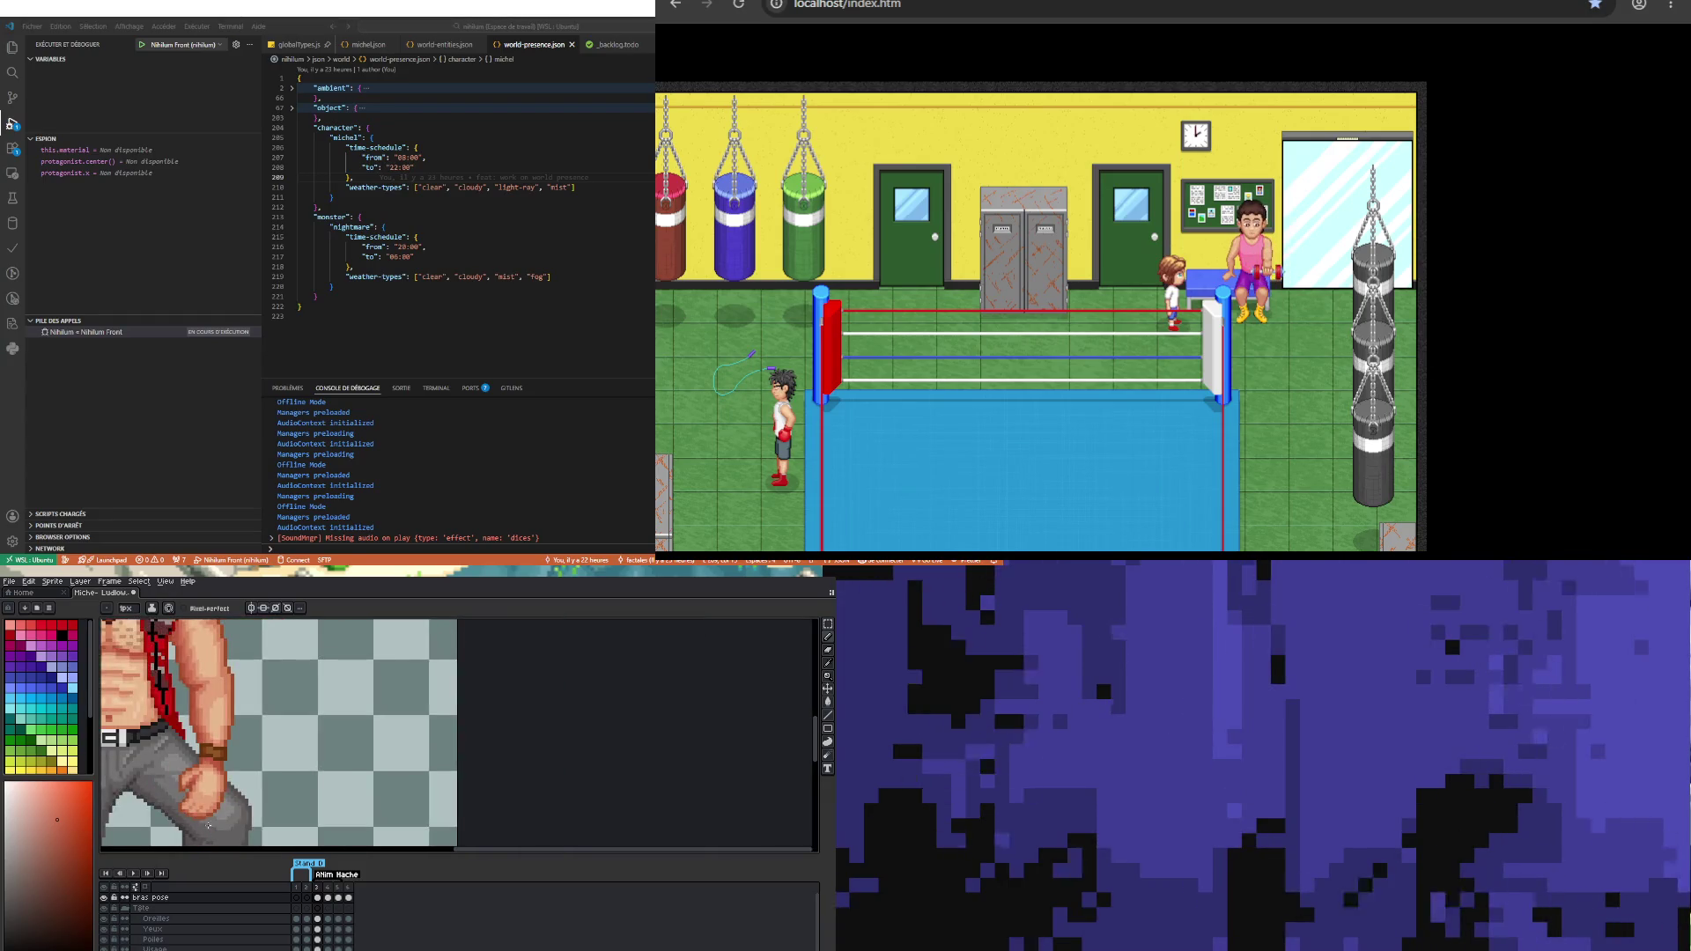
pyautogui.scroll(2, 209, 780)
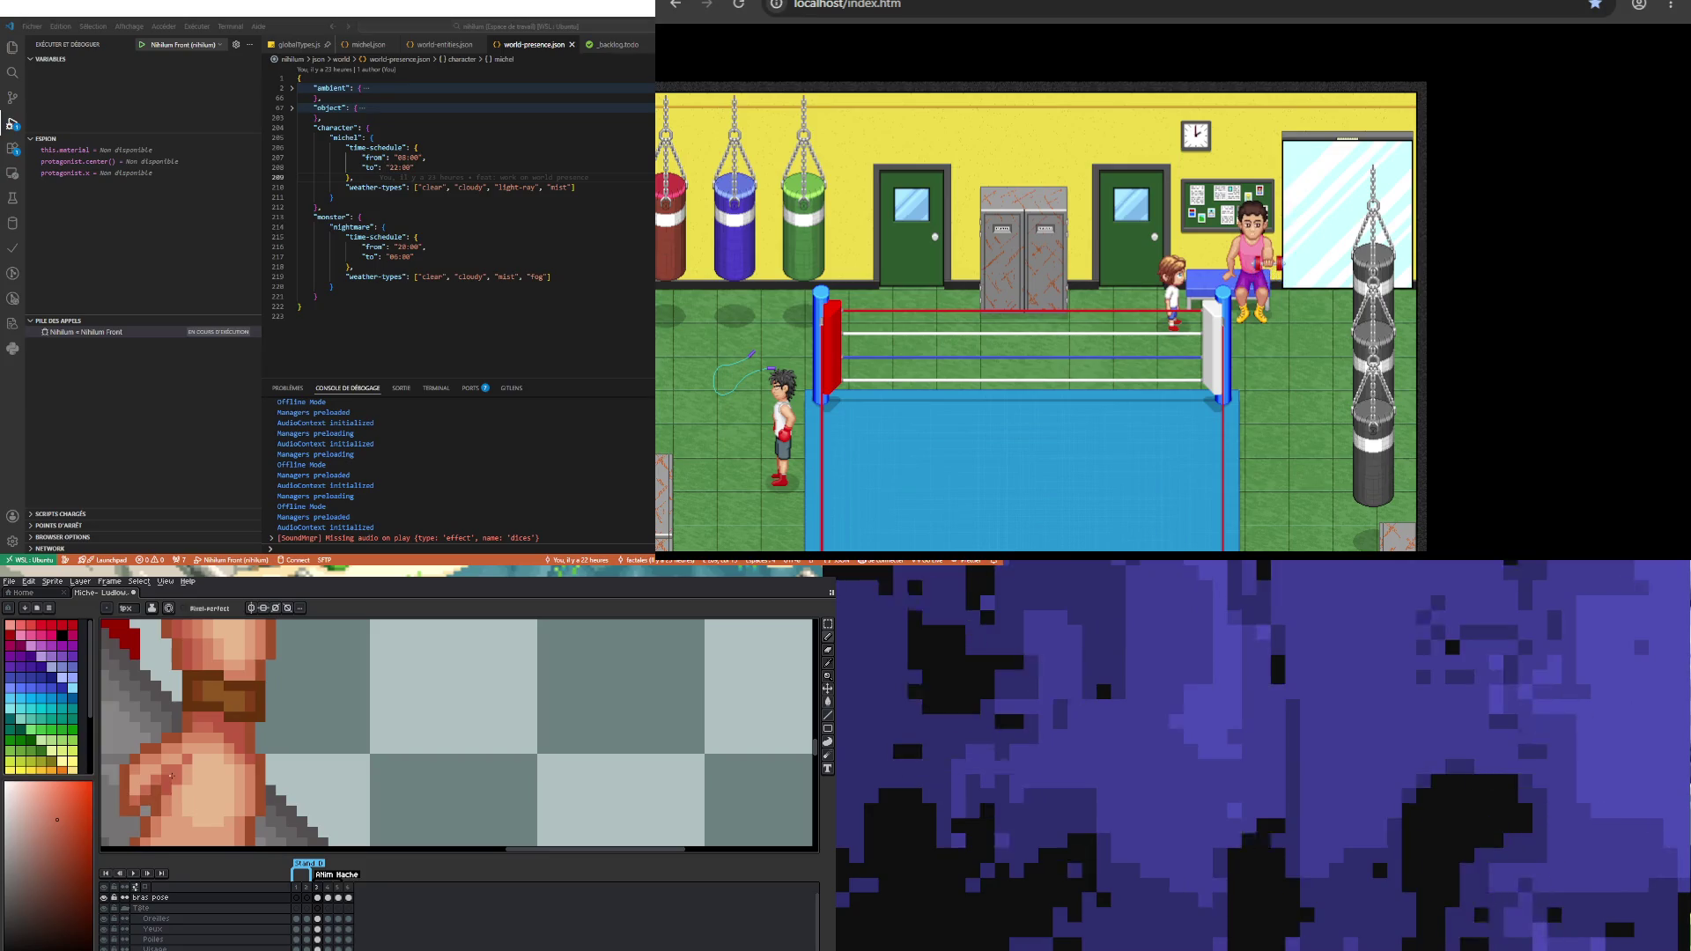
pyautogui.press('i')
pyautogui.press('b')
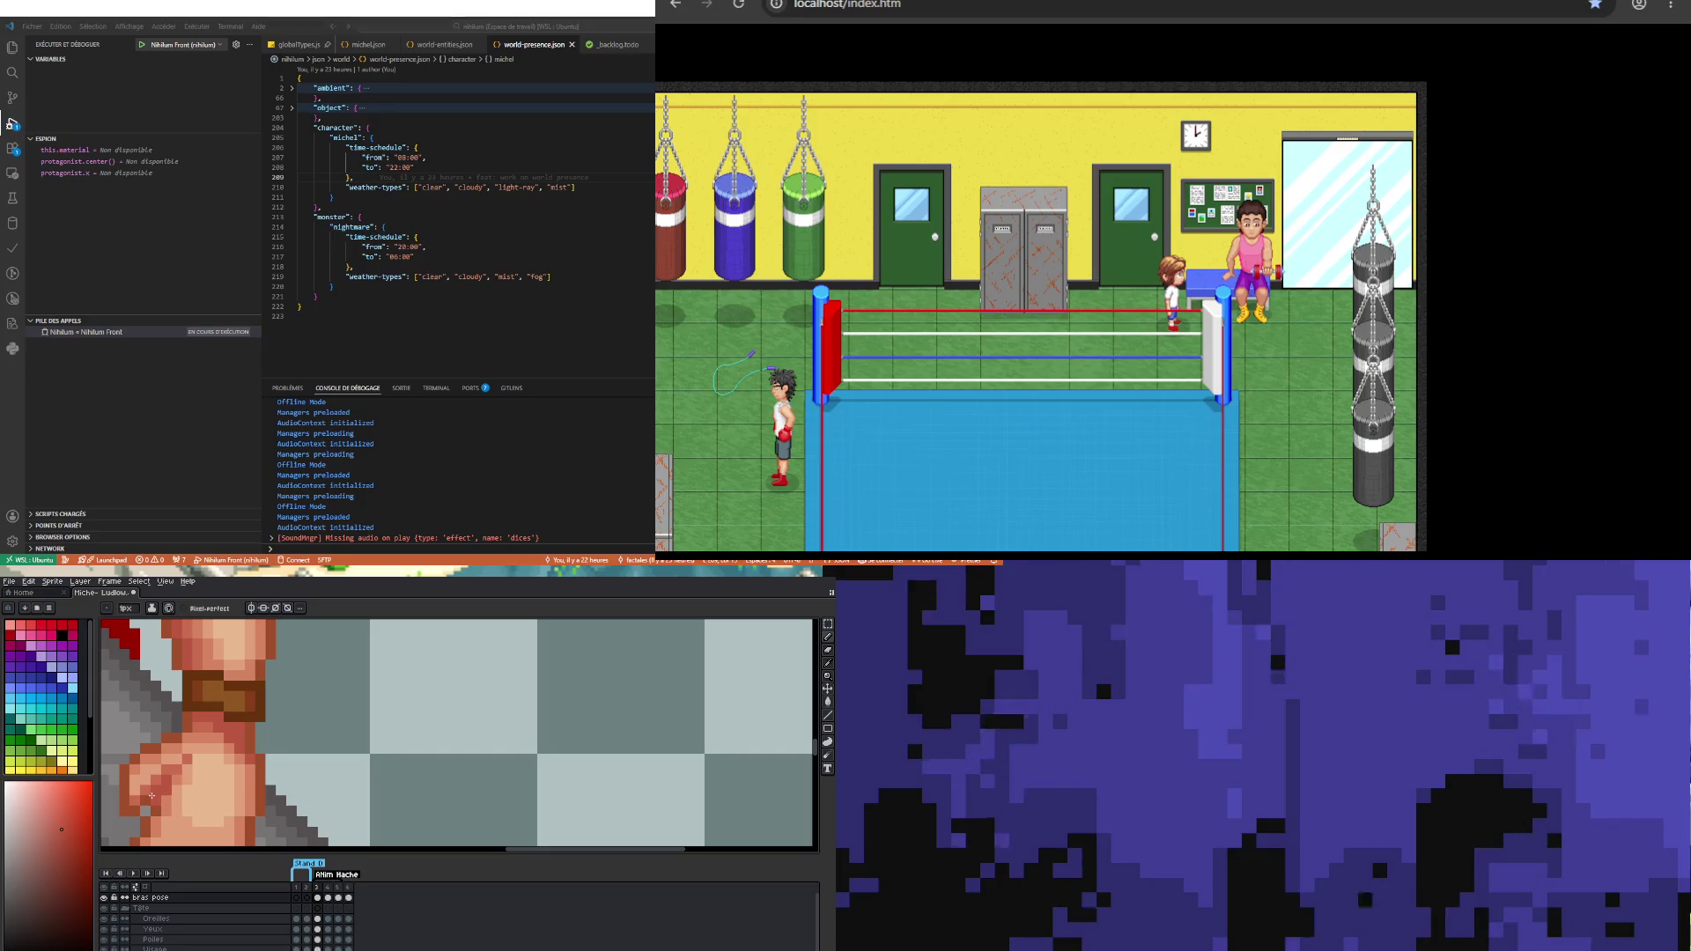
pyautogui.scroll(-3, 228, 817)
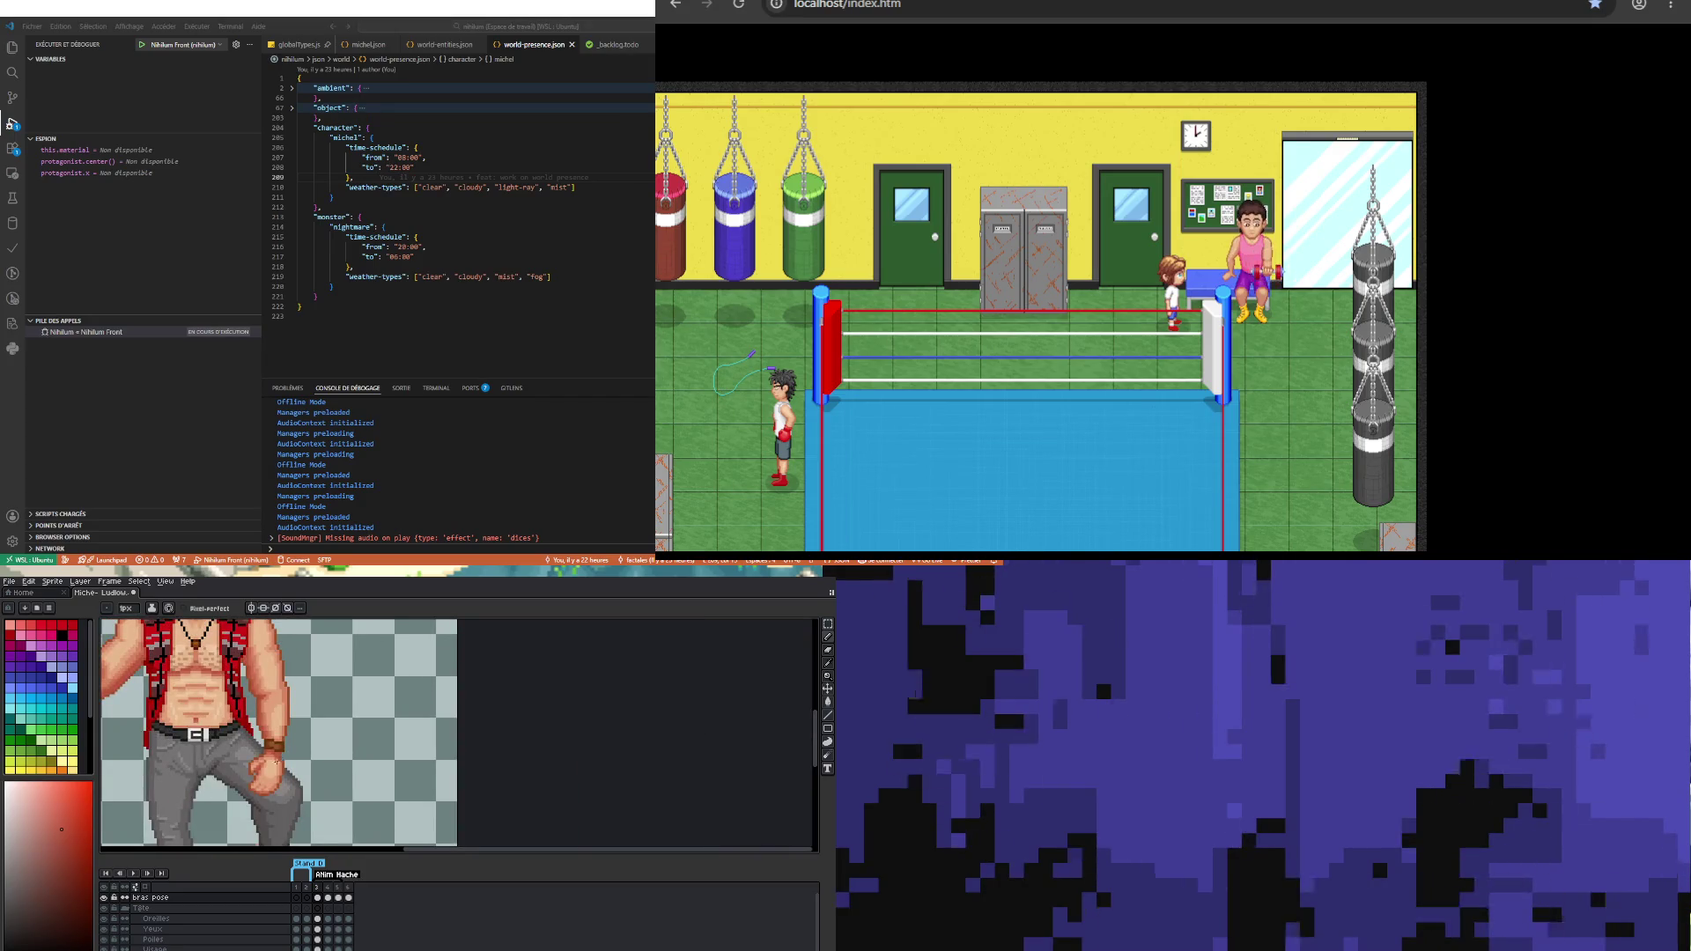
pyautogui.scroll(2, 279, 760)
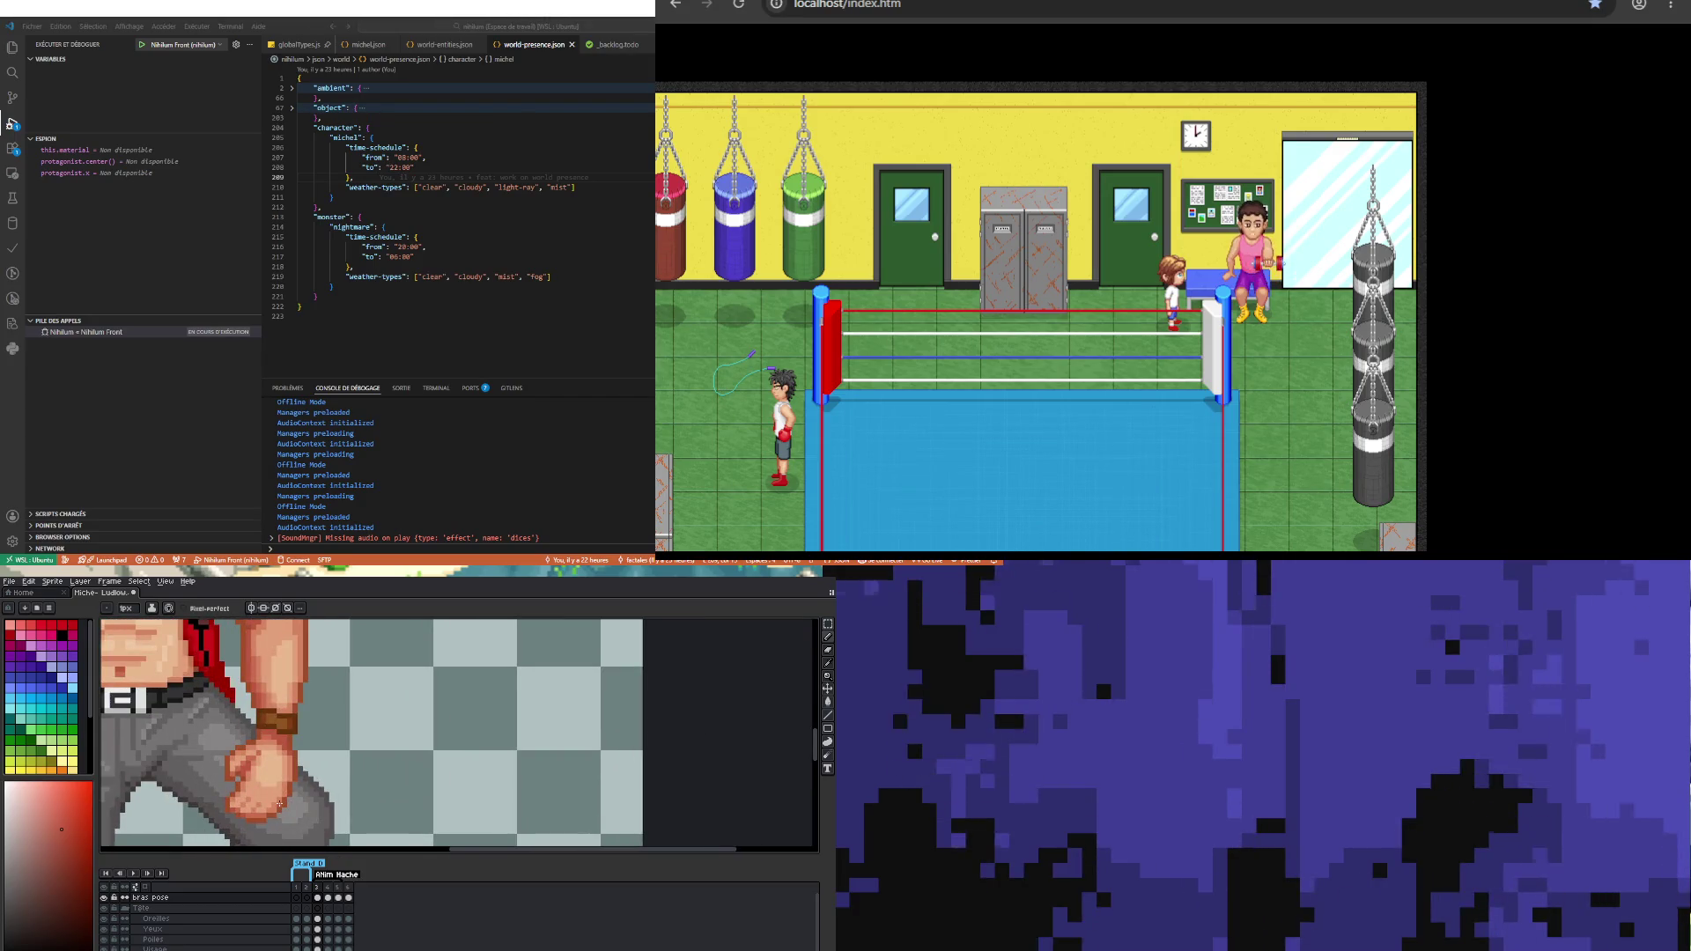
pyautogui.scroll(-2, 258, 825)
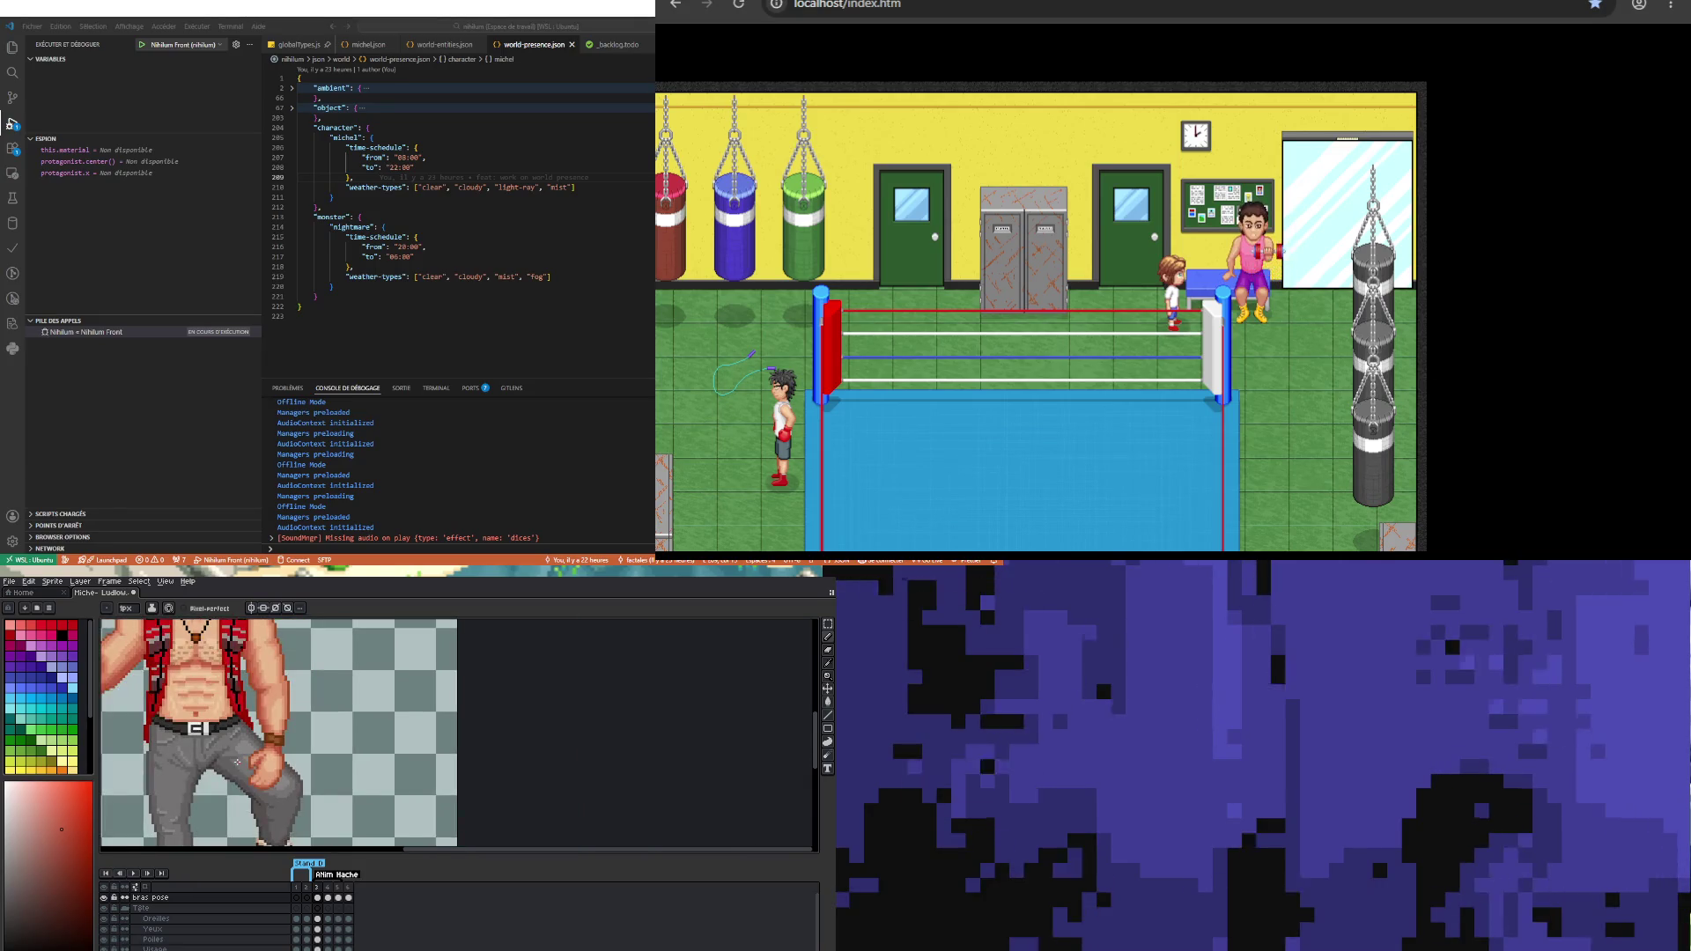
pyautogui.scroll(2, 308, 780)
pyautogui.press('v')
pyautogui.press('b')
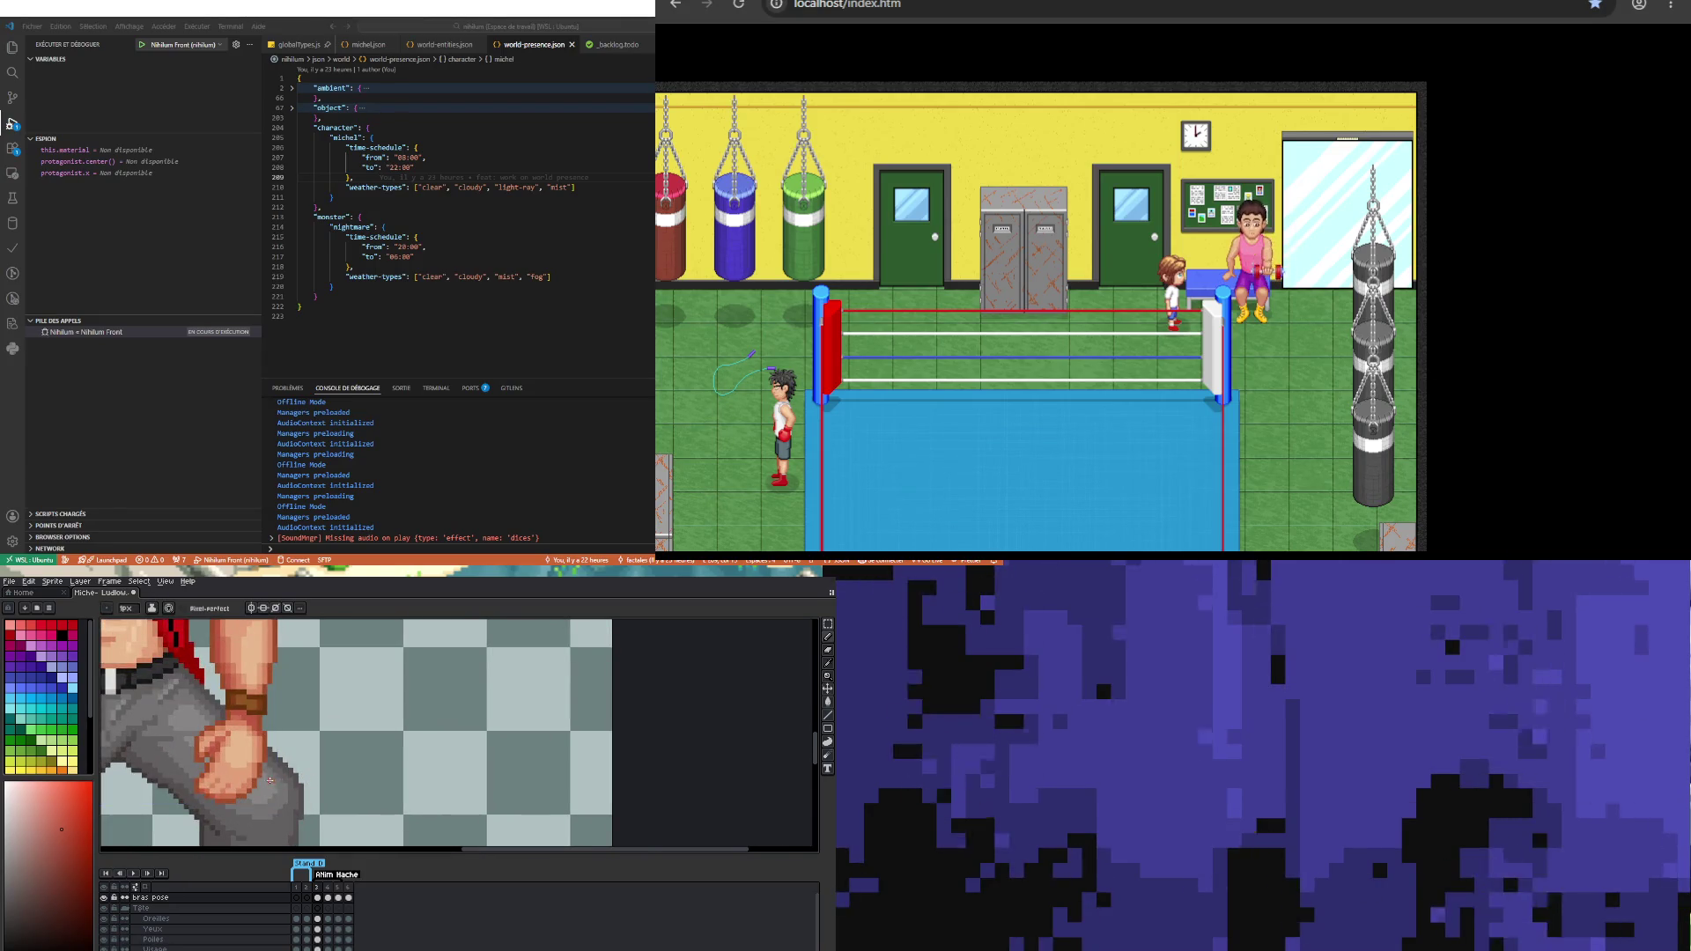
pyautogui.scroll(-3, 236, 783)
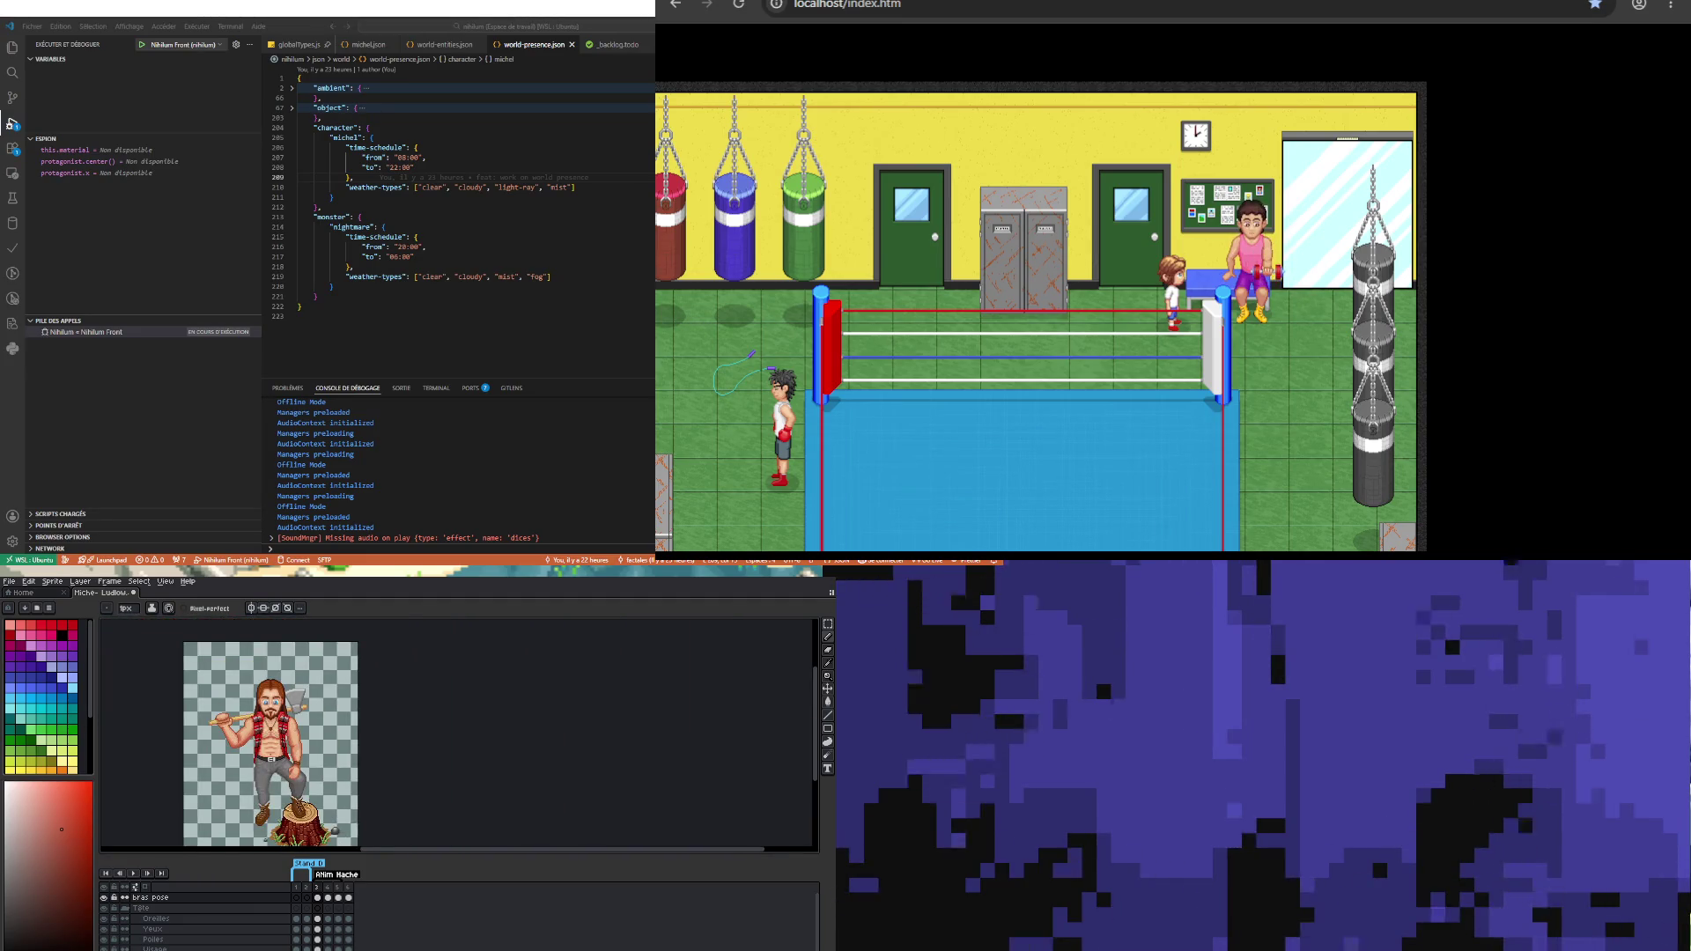
# Step: Zoom in on the fist and sample its orange skin tone as the drawing colour
pyautogui.scroll(3, 324, 757)
pyautogui.scroll(2, 323, 760)
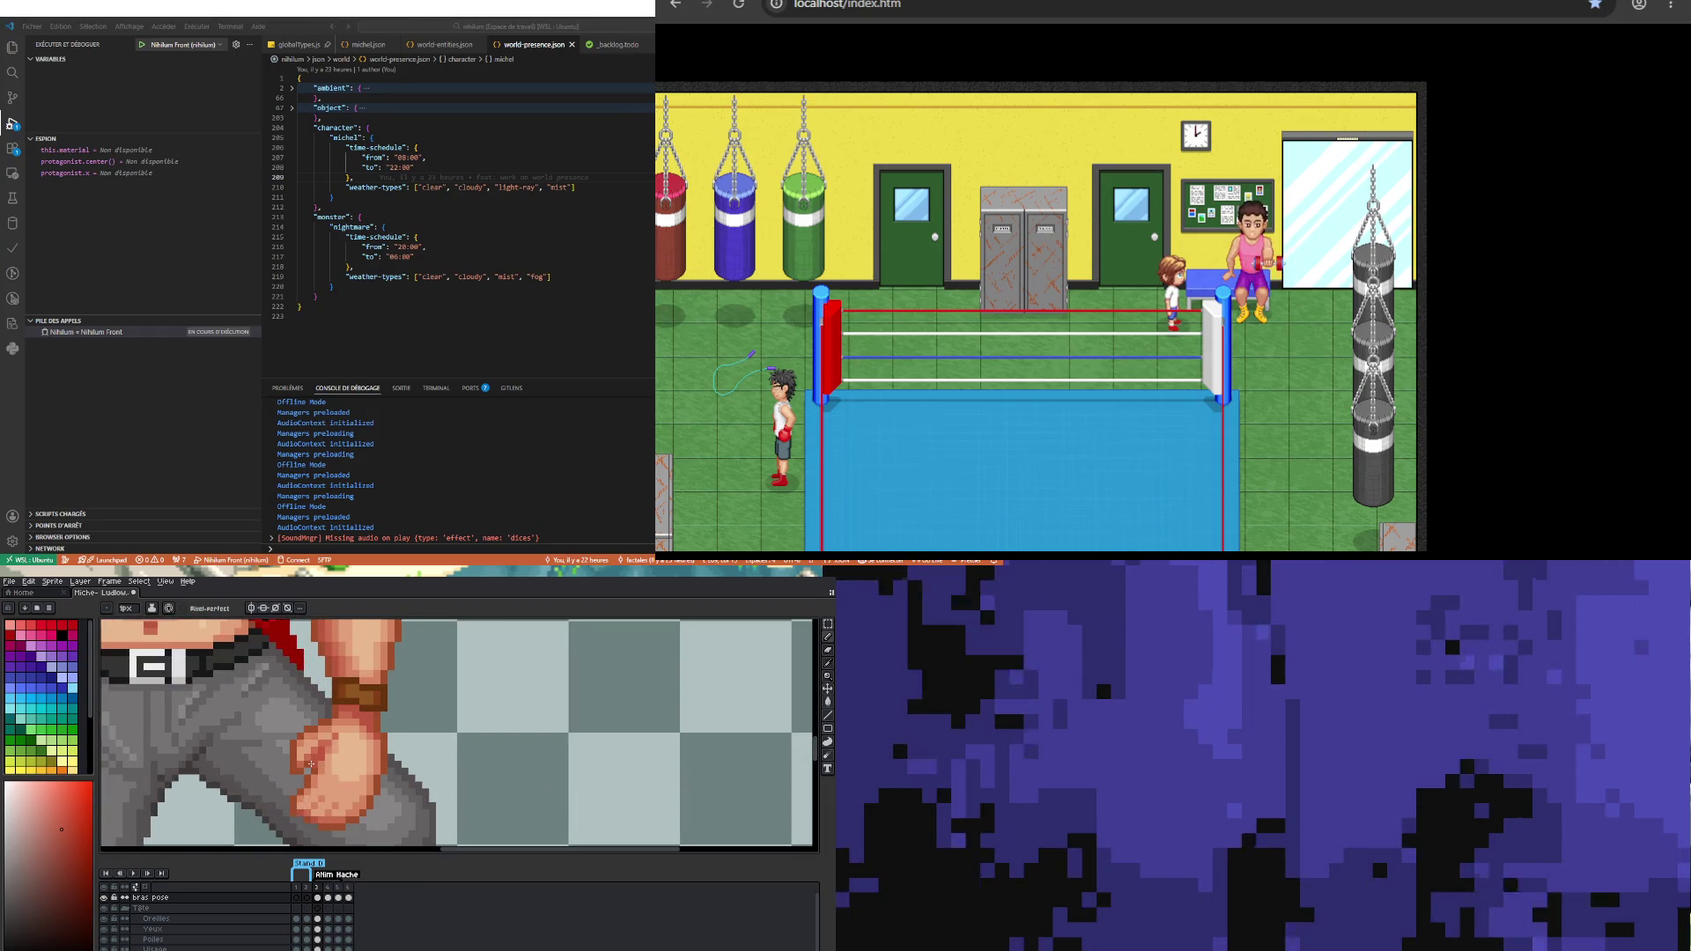
pyautogui.keyDown('alt'); pyautogui.click(296, 750); pyautogui.keyUp('alt')
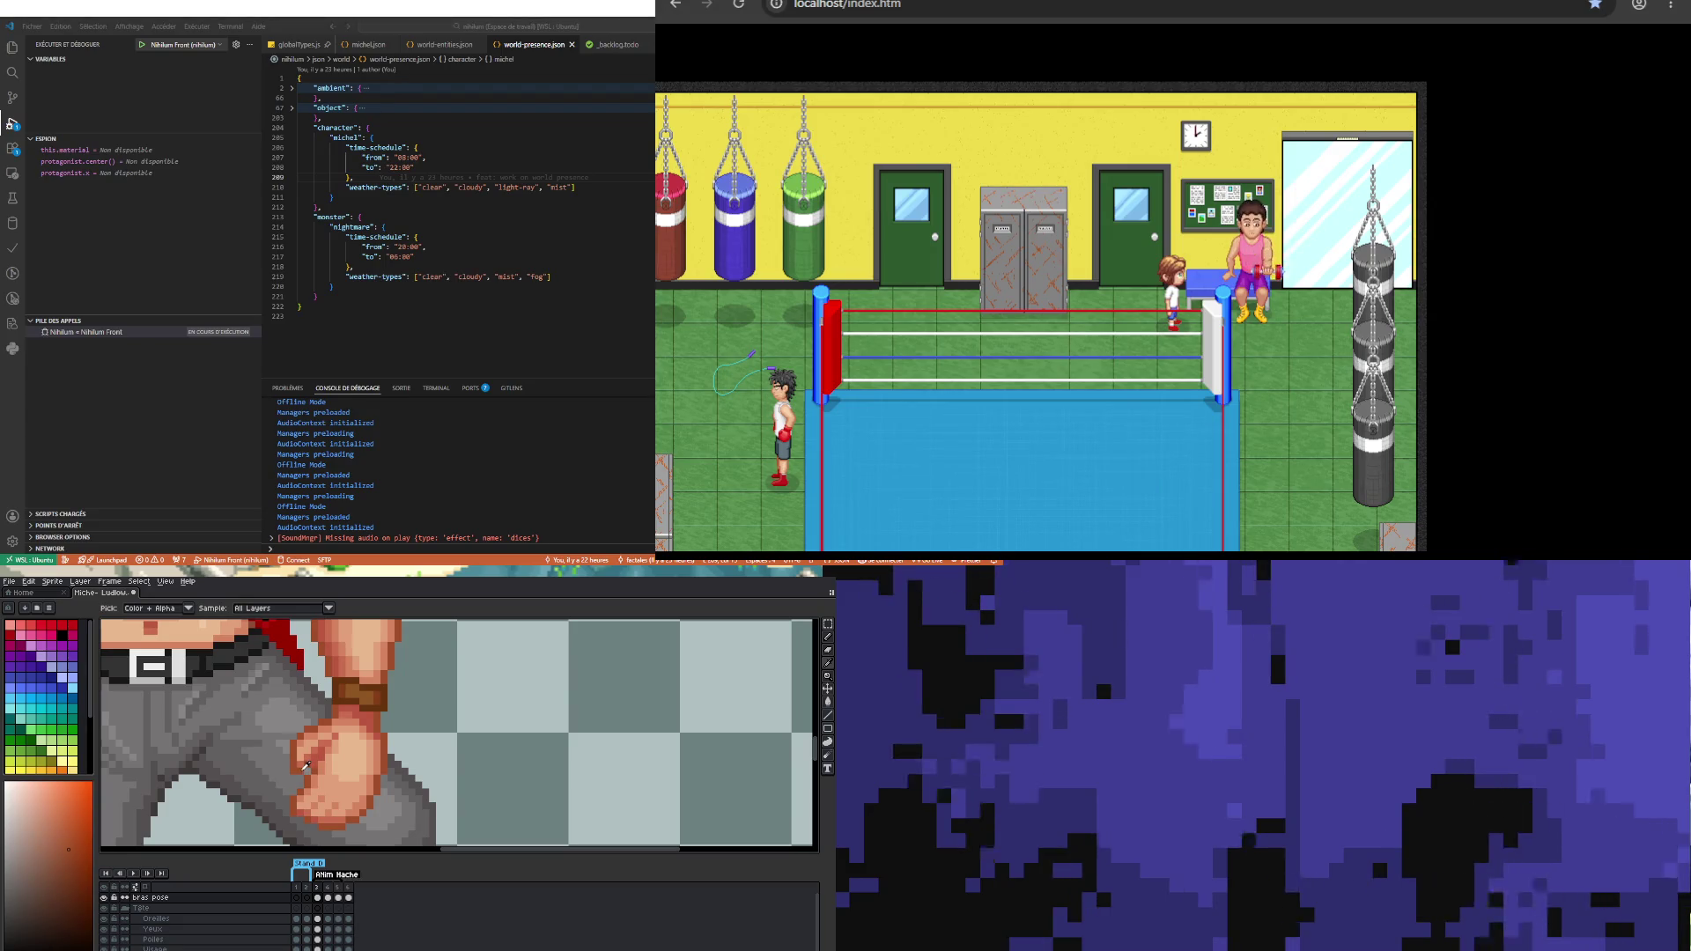
pyautogui.scroll(-1, 290, 783)
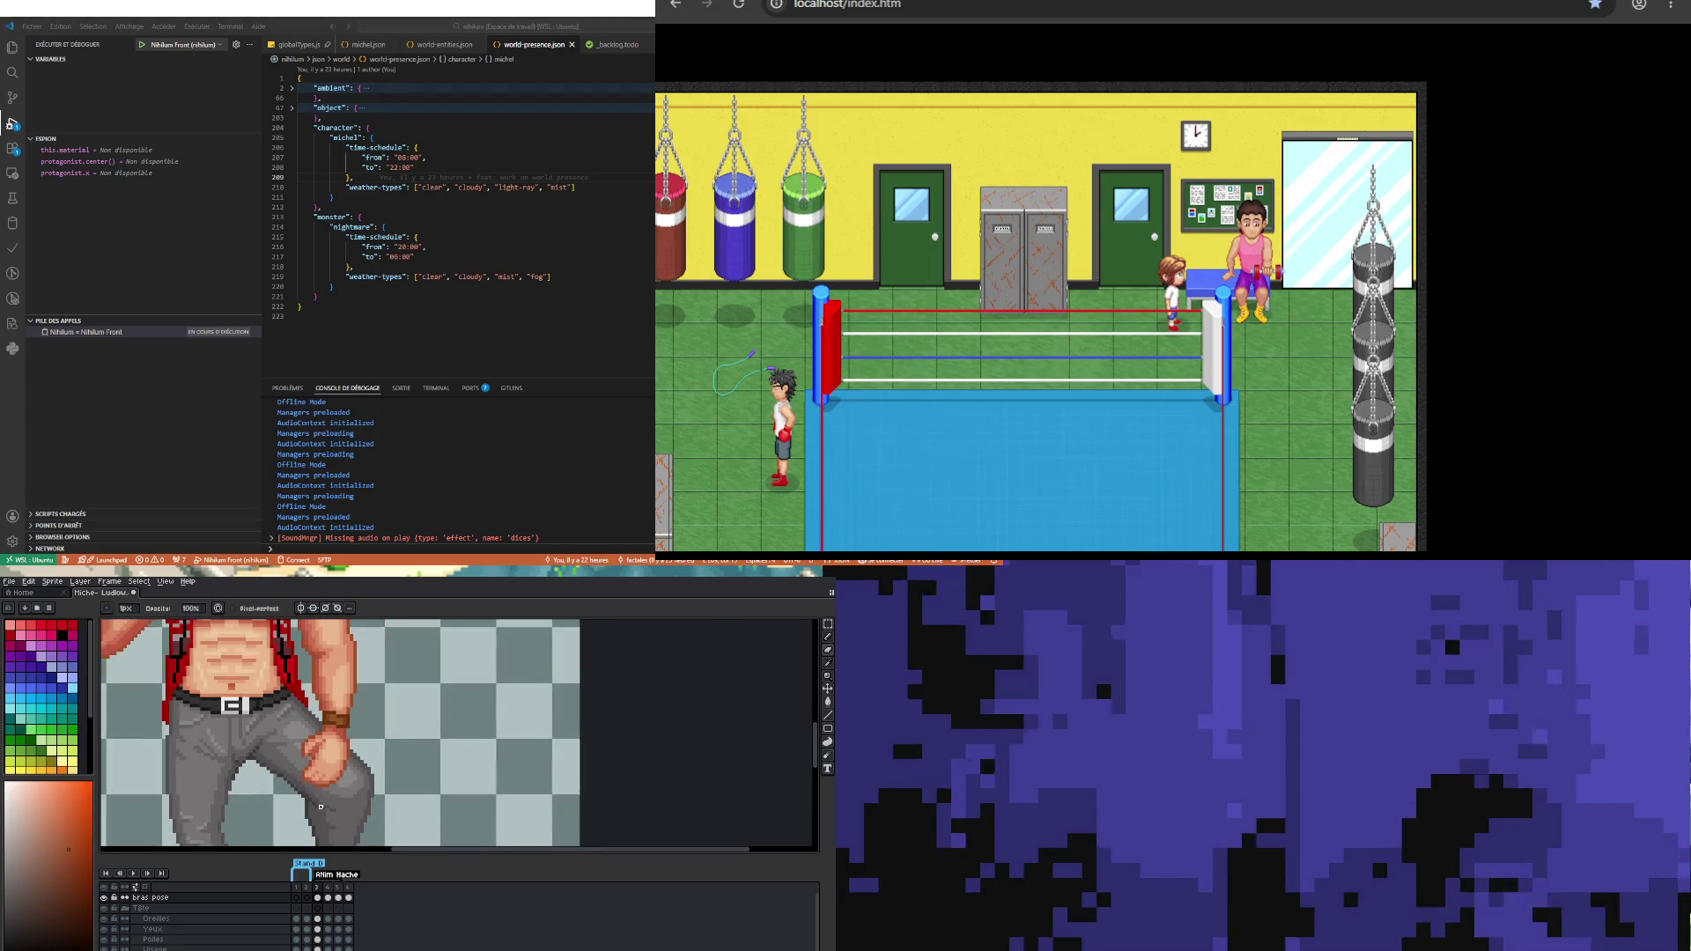
pyautogui.scroll(2, 285, 819)
pyautogui.press('alt')
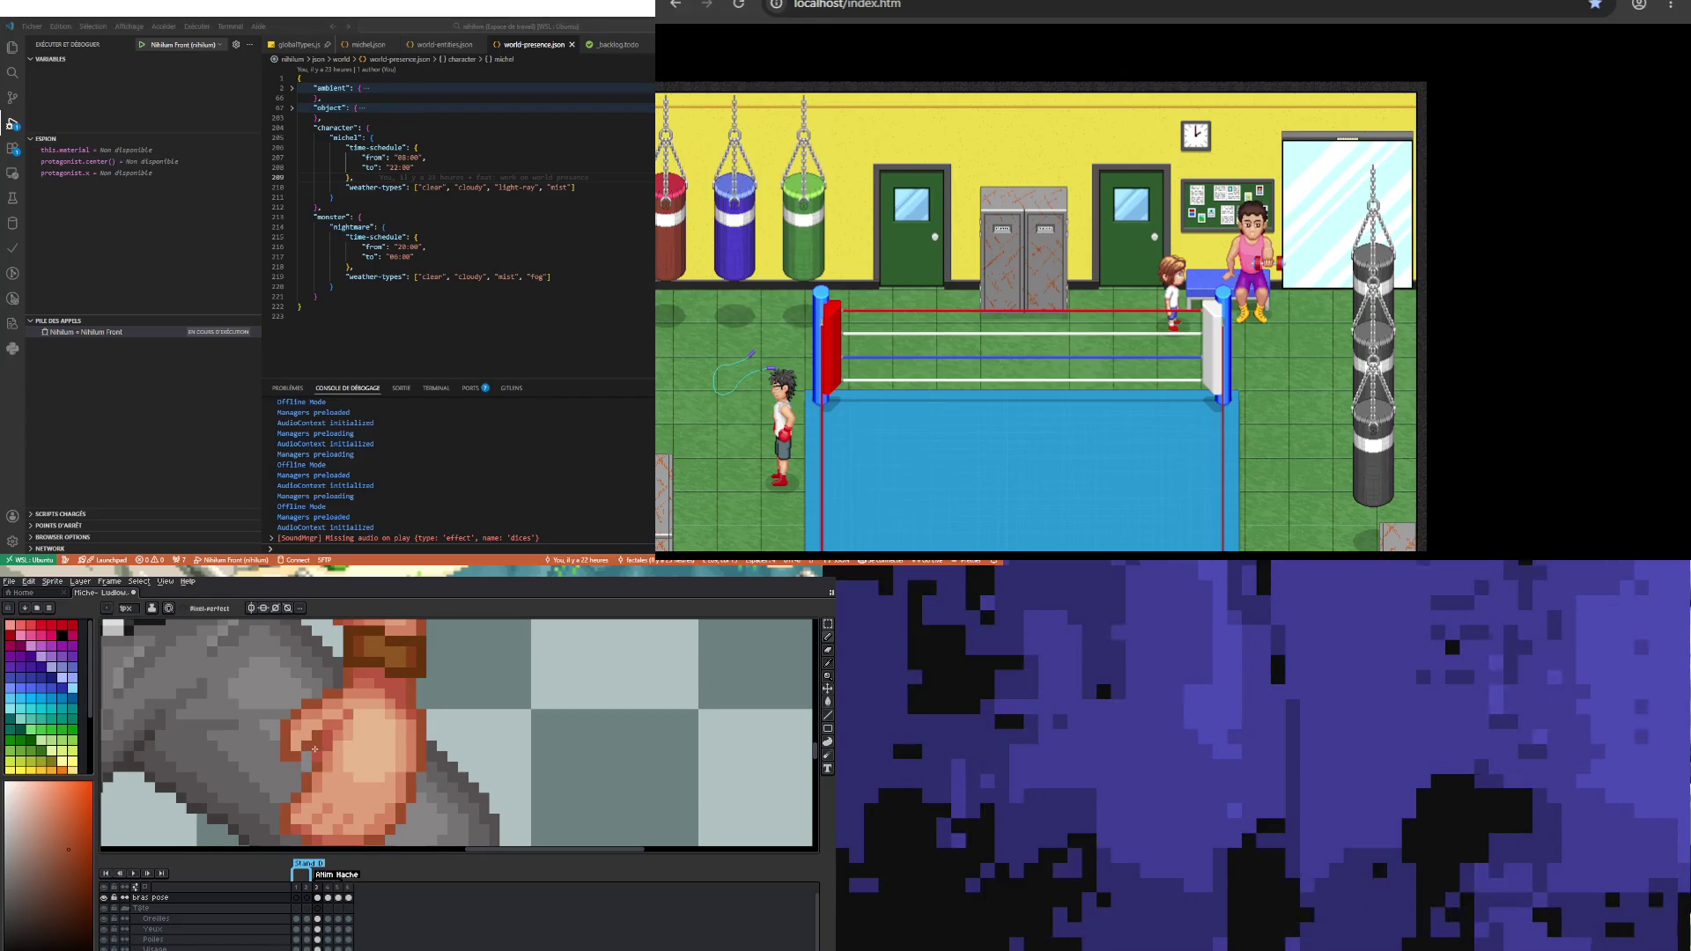
pyautogui.scroll(-3, 321, 731)
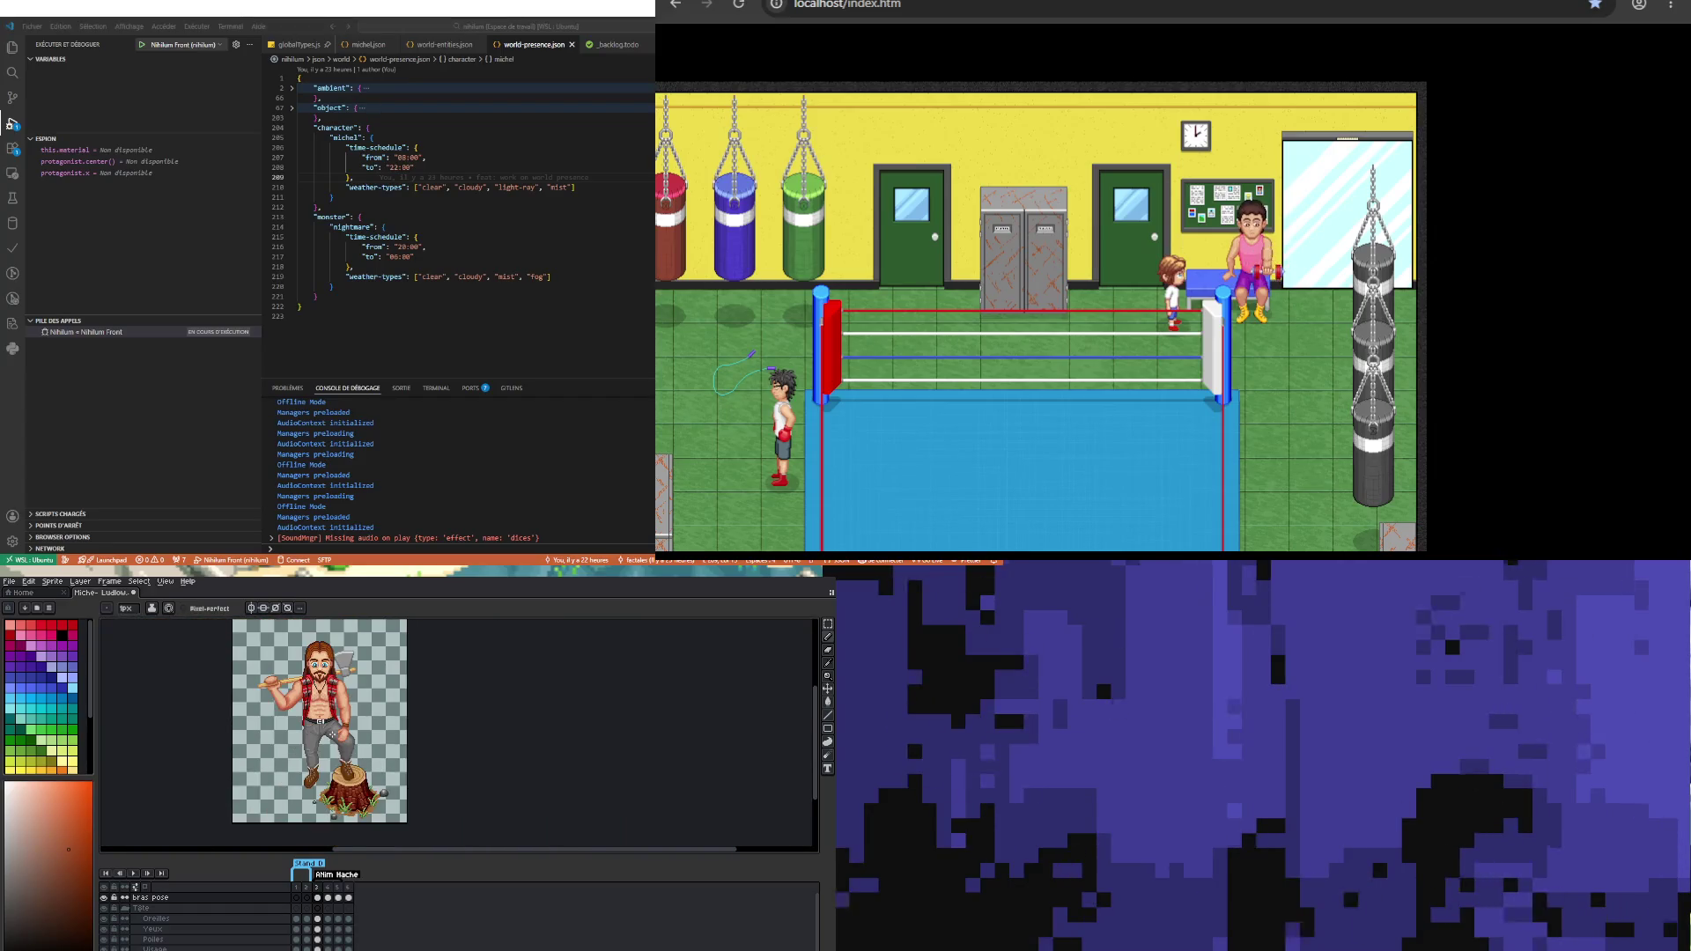
pyautogui.scroll(3, 358, 753)
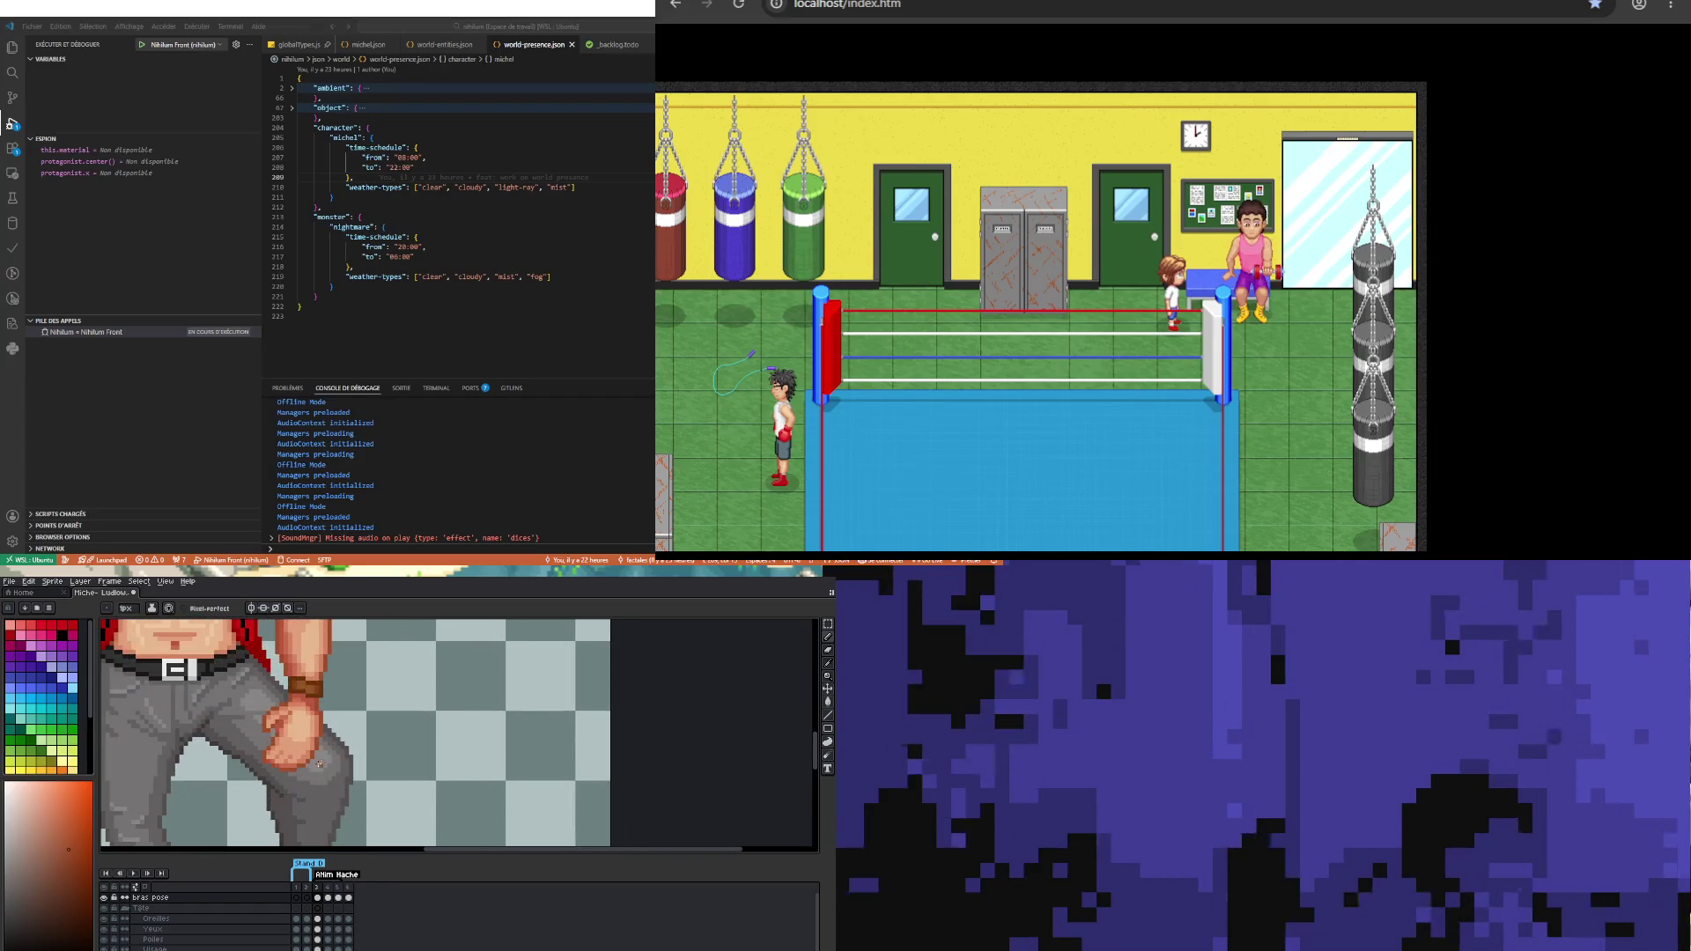
pyautogui.press('m')
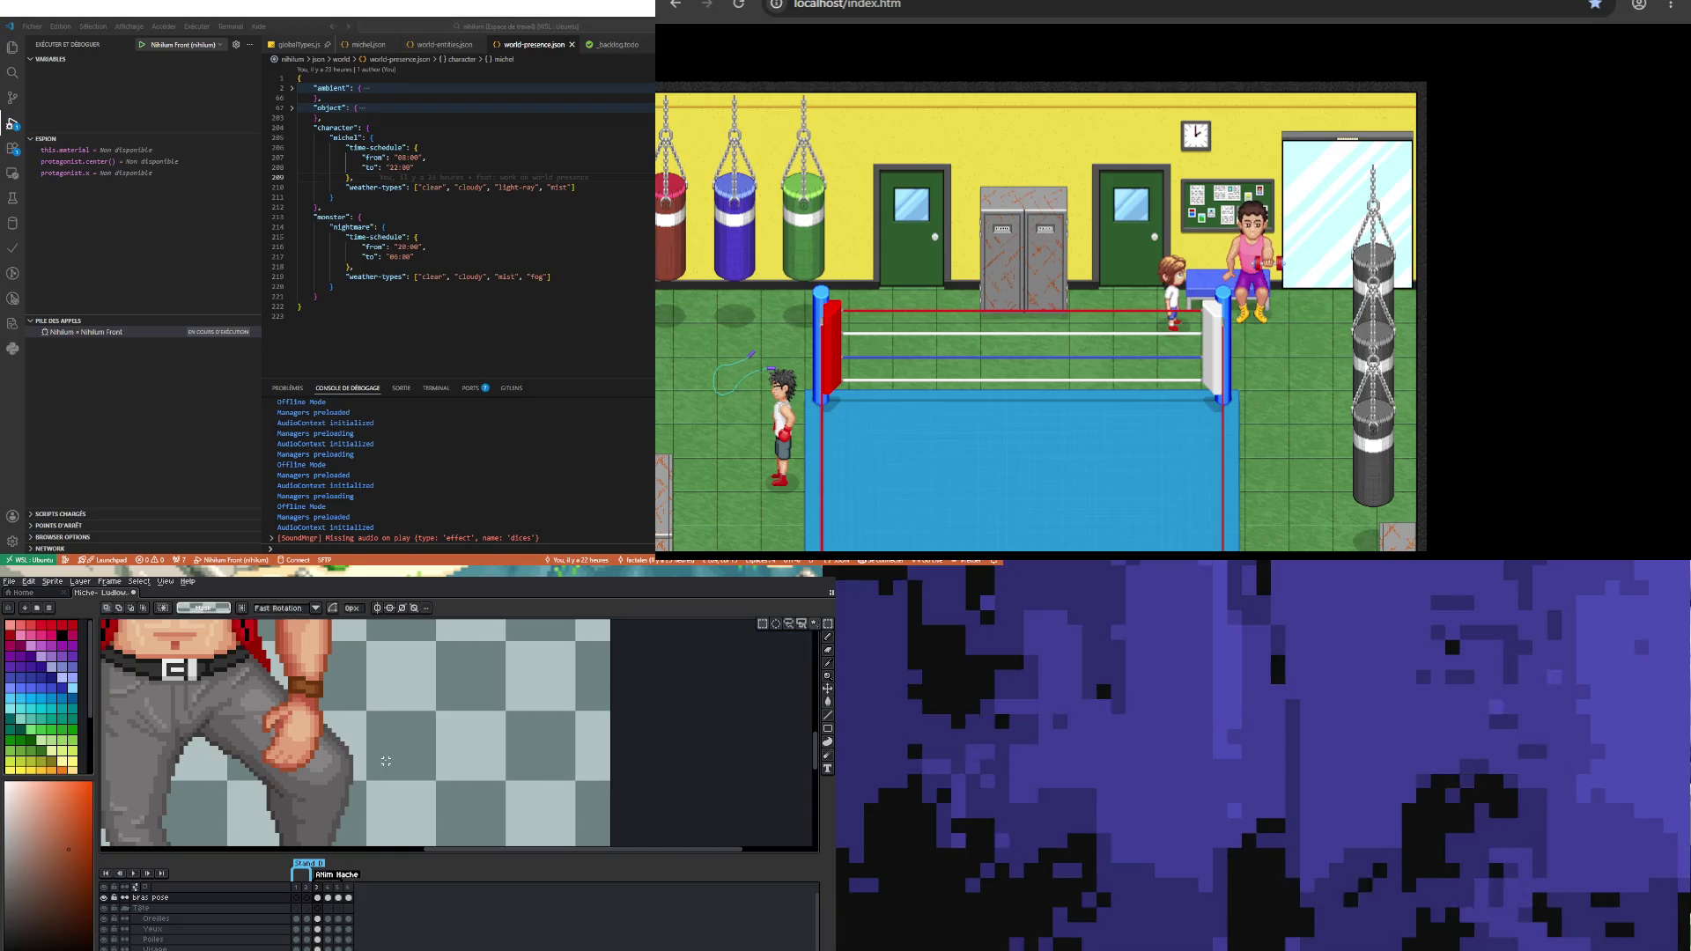
# Step: Select the hand on the knee, nudge it right then back left, and commit its new position
pyautogui.moveTo(259, 747); pyautogui.dragTo(350, 789)
pyautogui.press('Return')
pyautogui.press('Right')
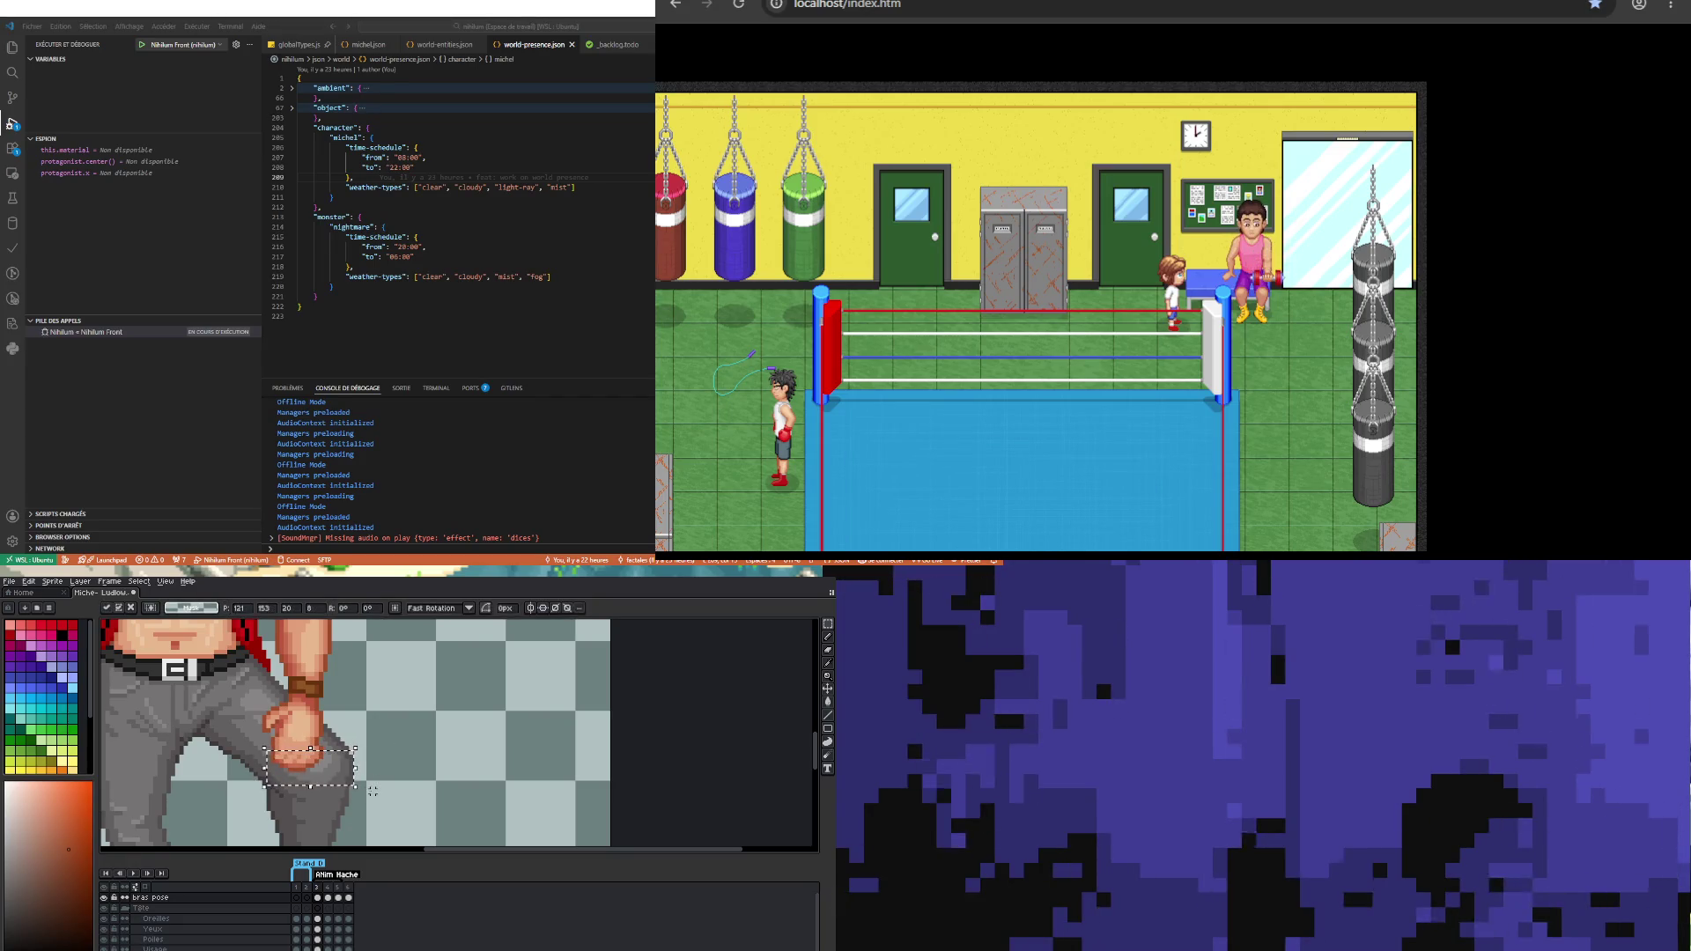
pyautogui.press('Right')
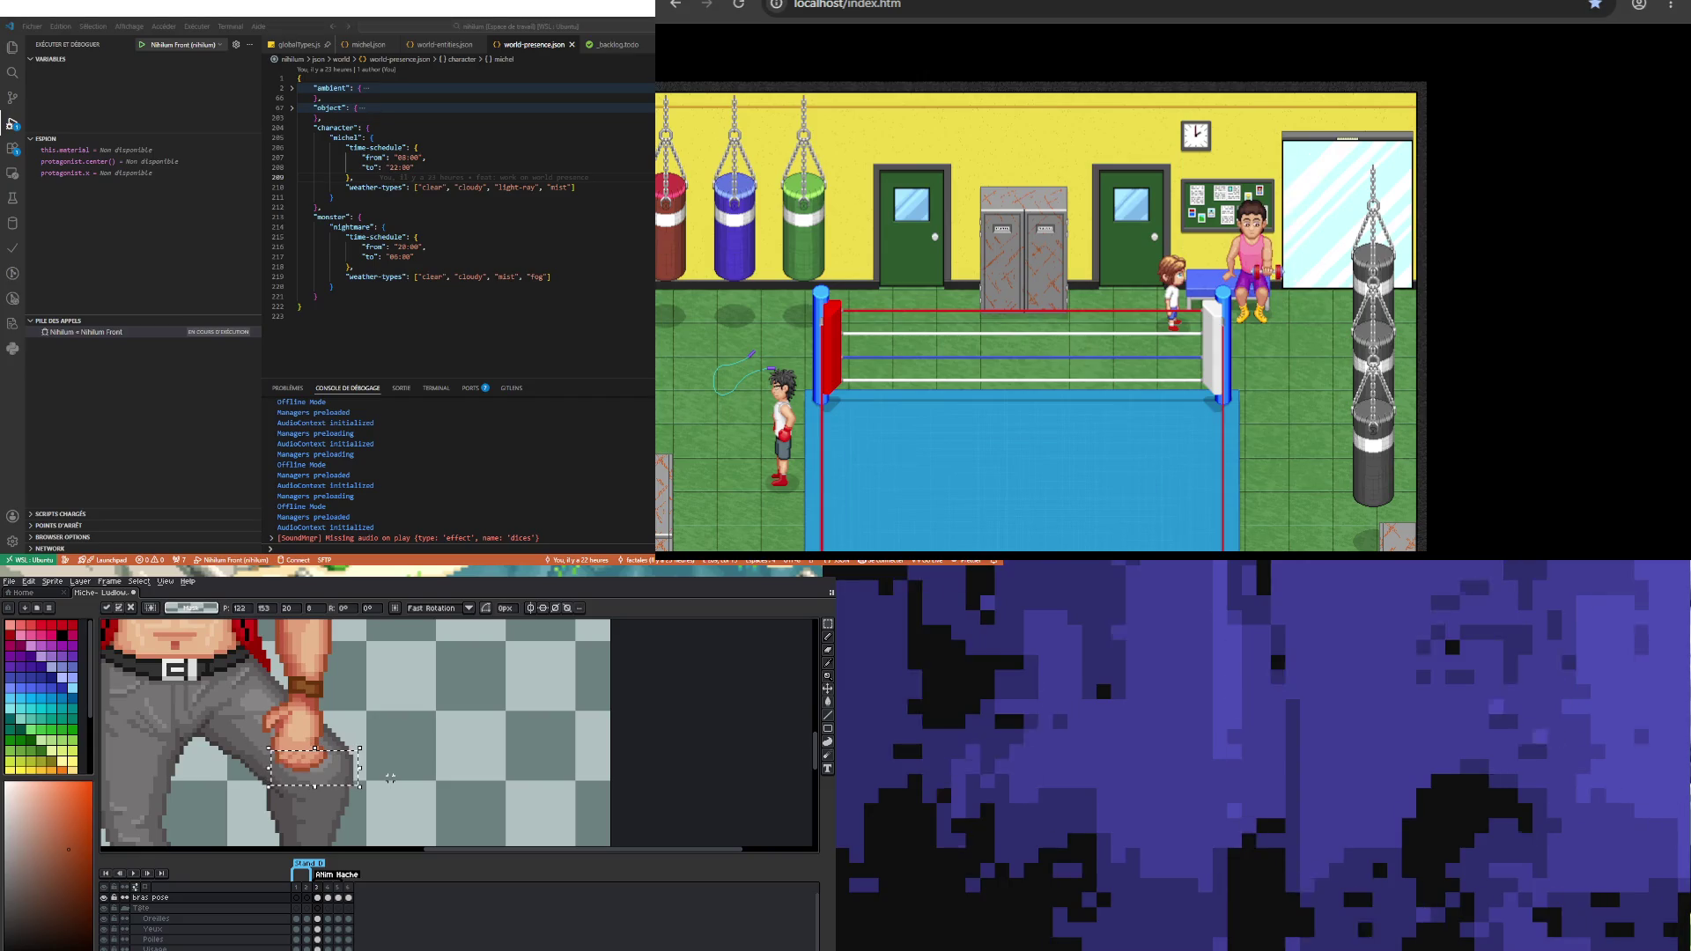
pyautogui.press('Left')
pyautogui.press('Left')
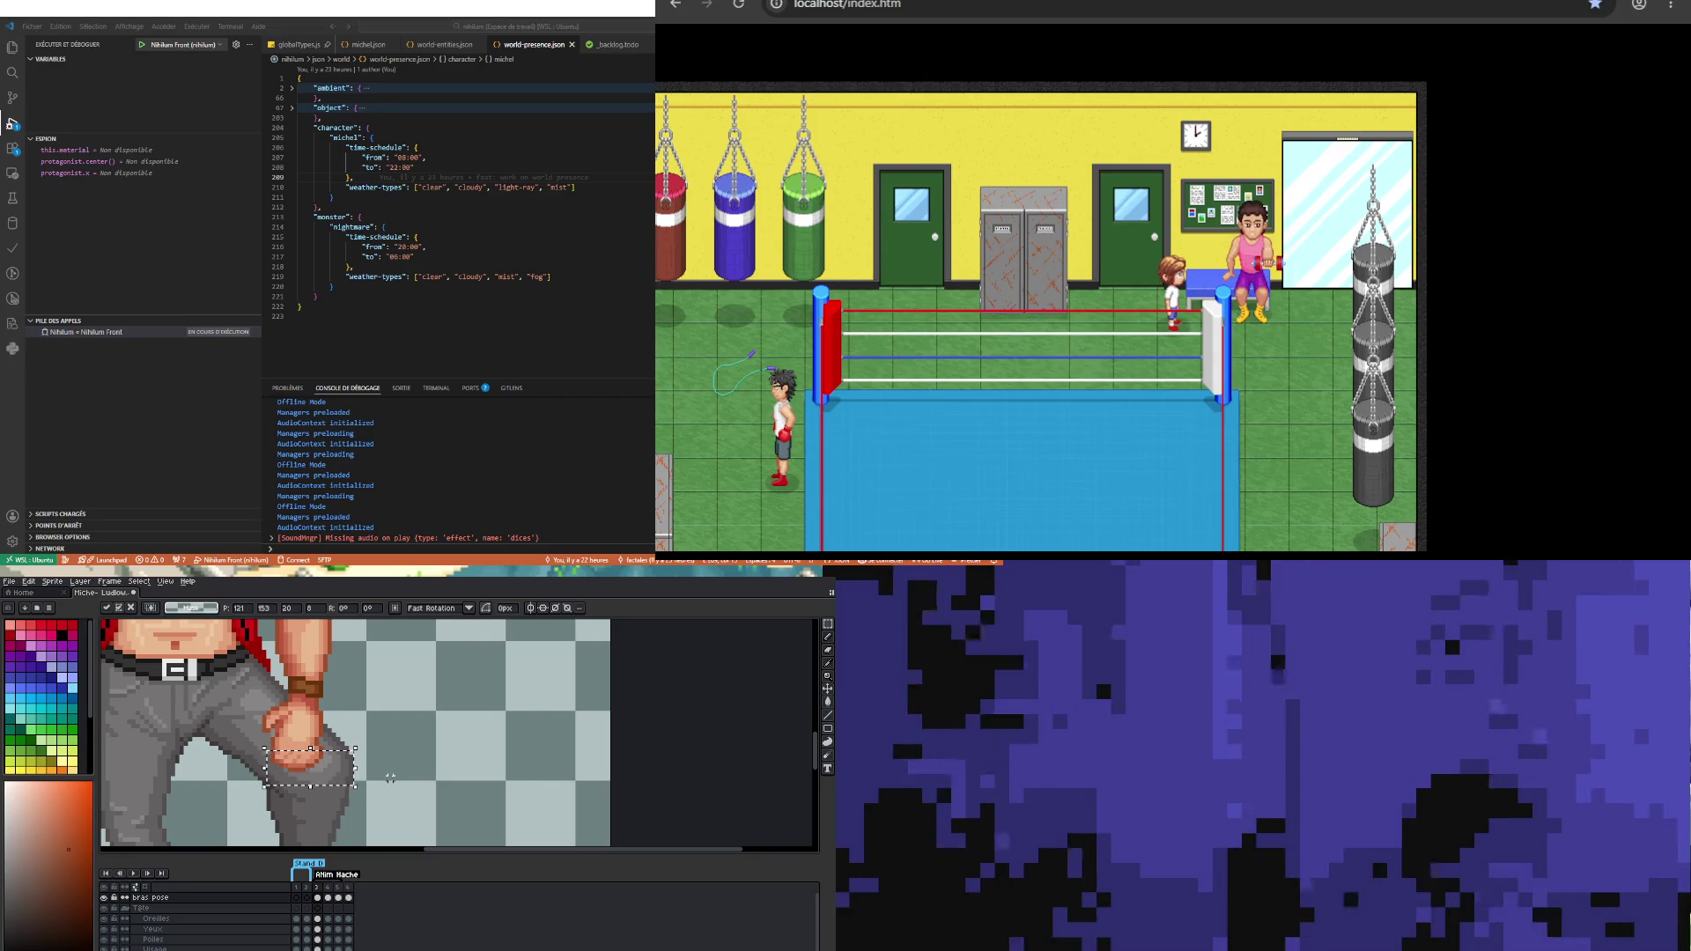
pyautogui.click(403, 770)
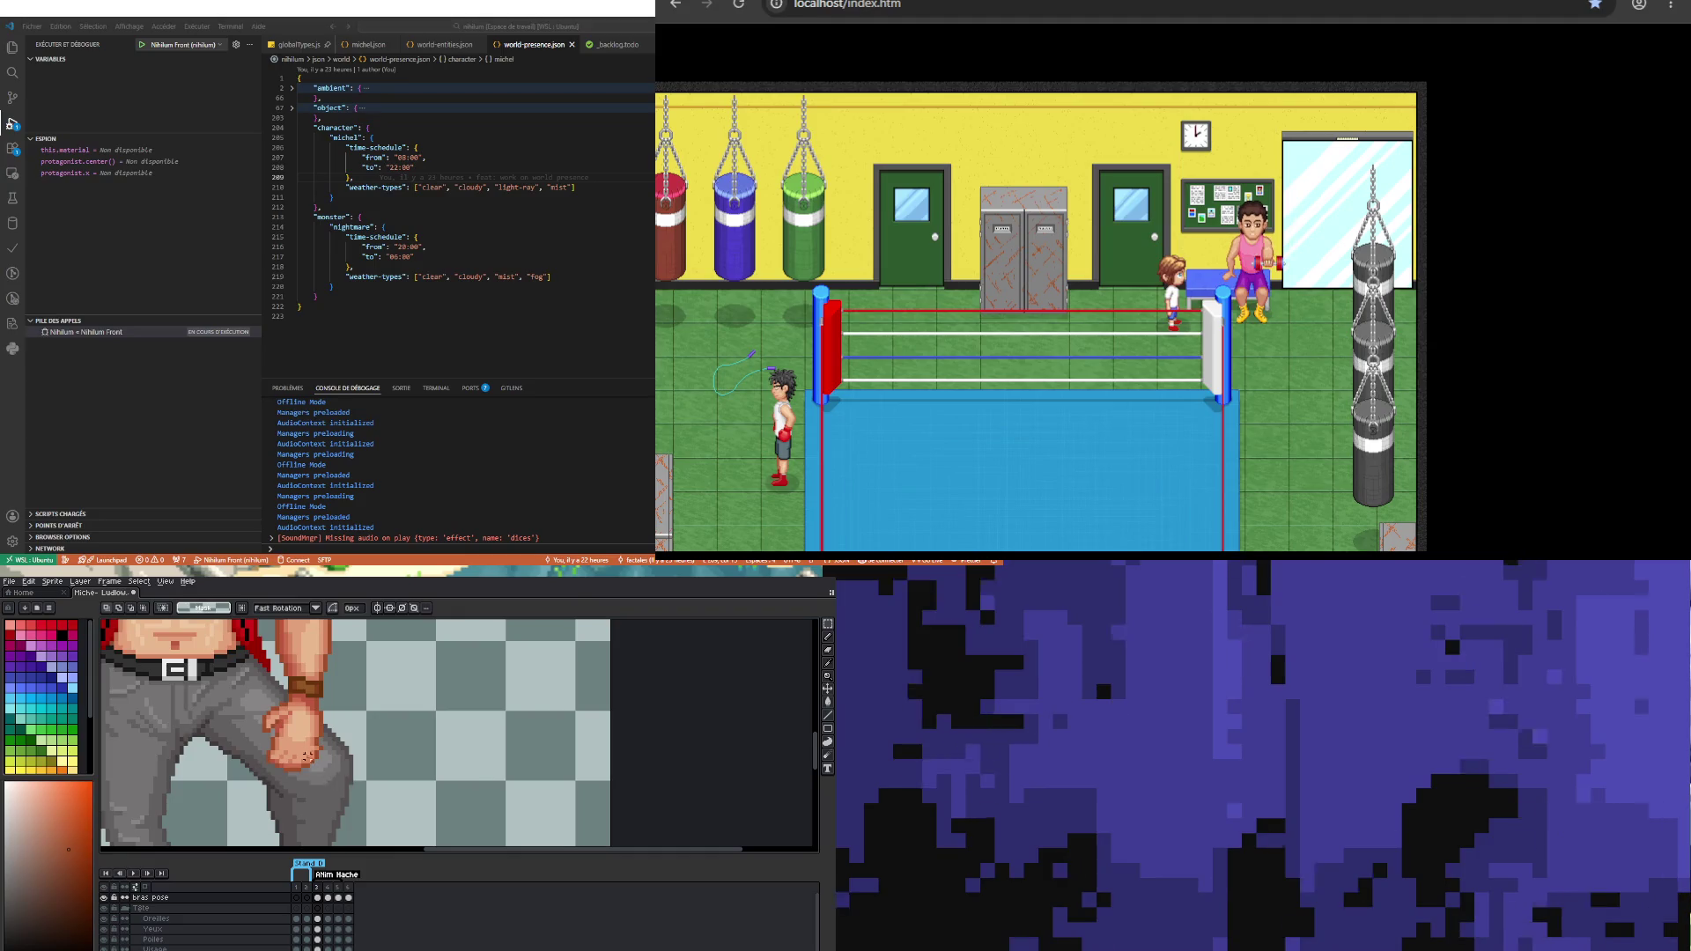
pyautogui.scroll(1, 315, 765)
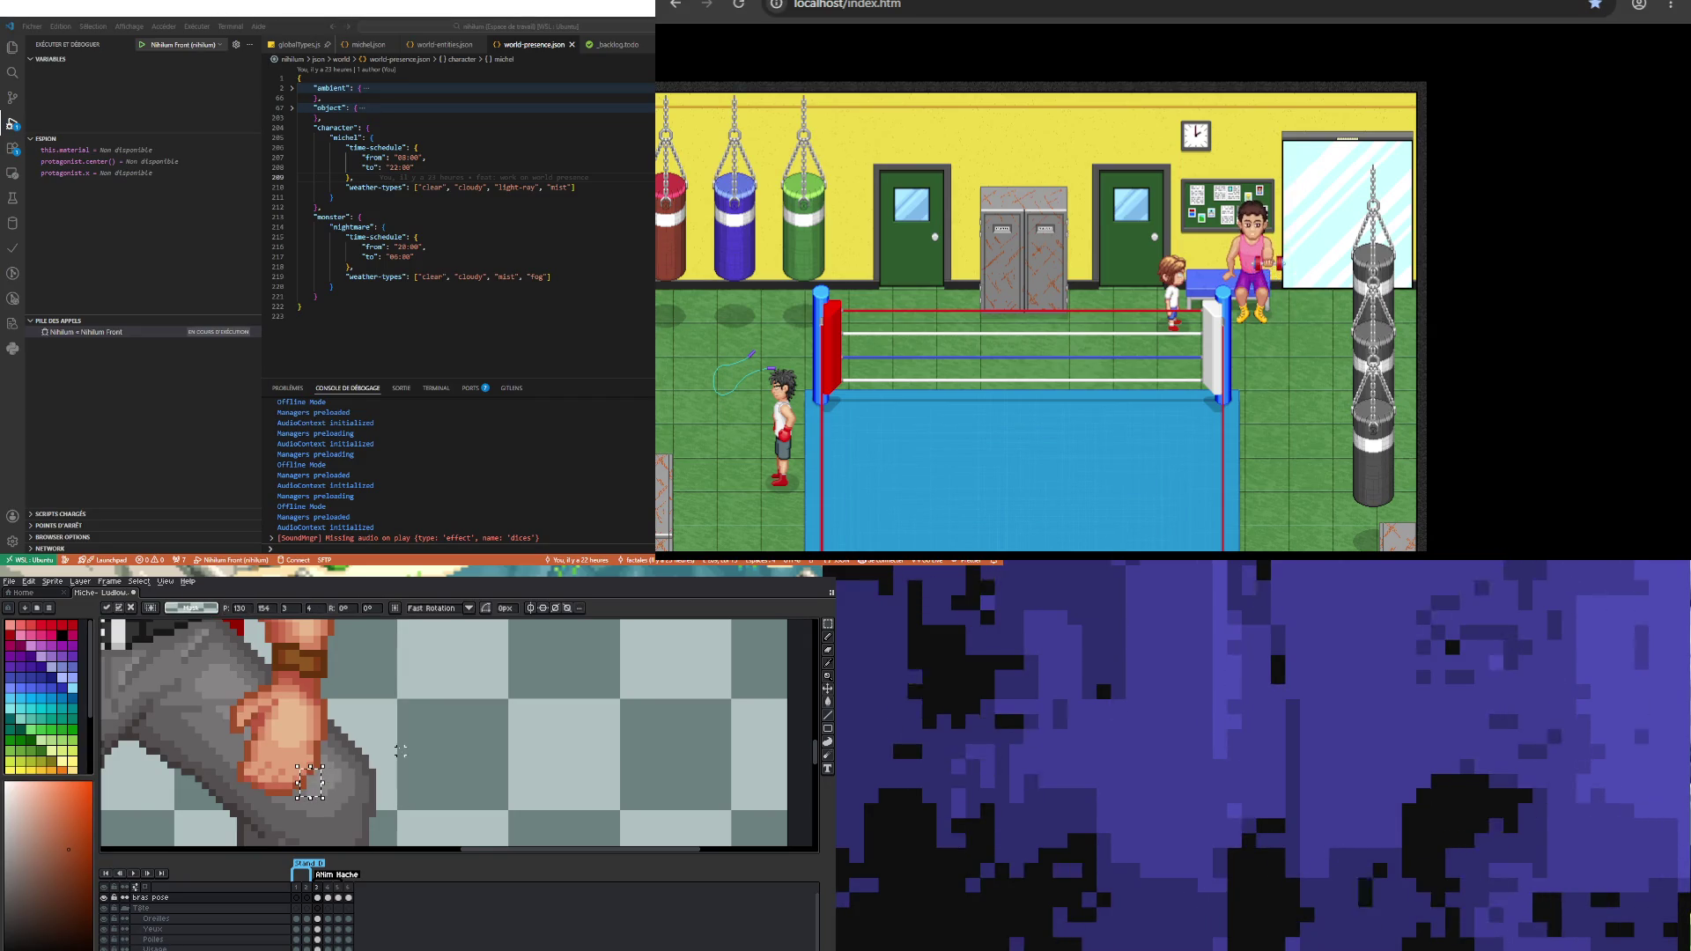
pyautogui.scroll(-1, 298, 755)
pyautogui.scroll(-2, 298, 755)
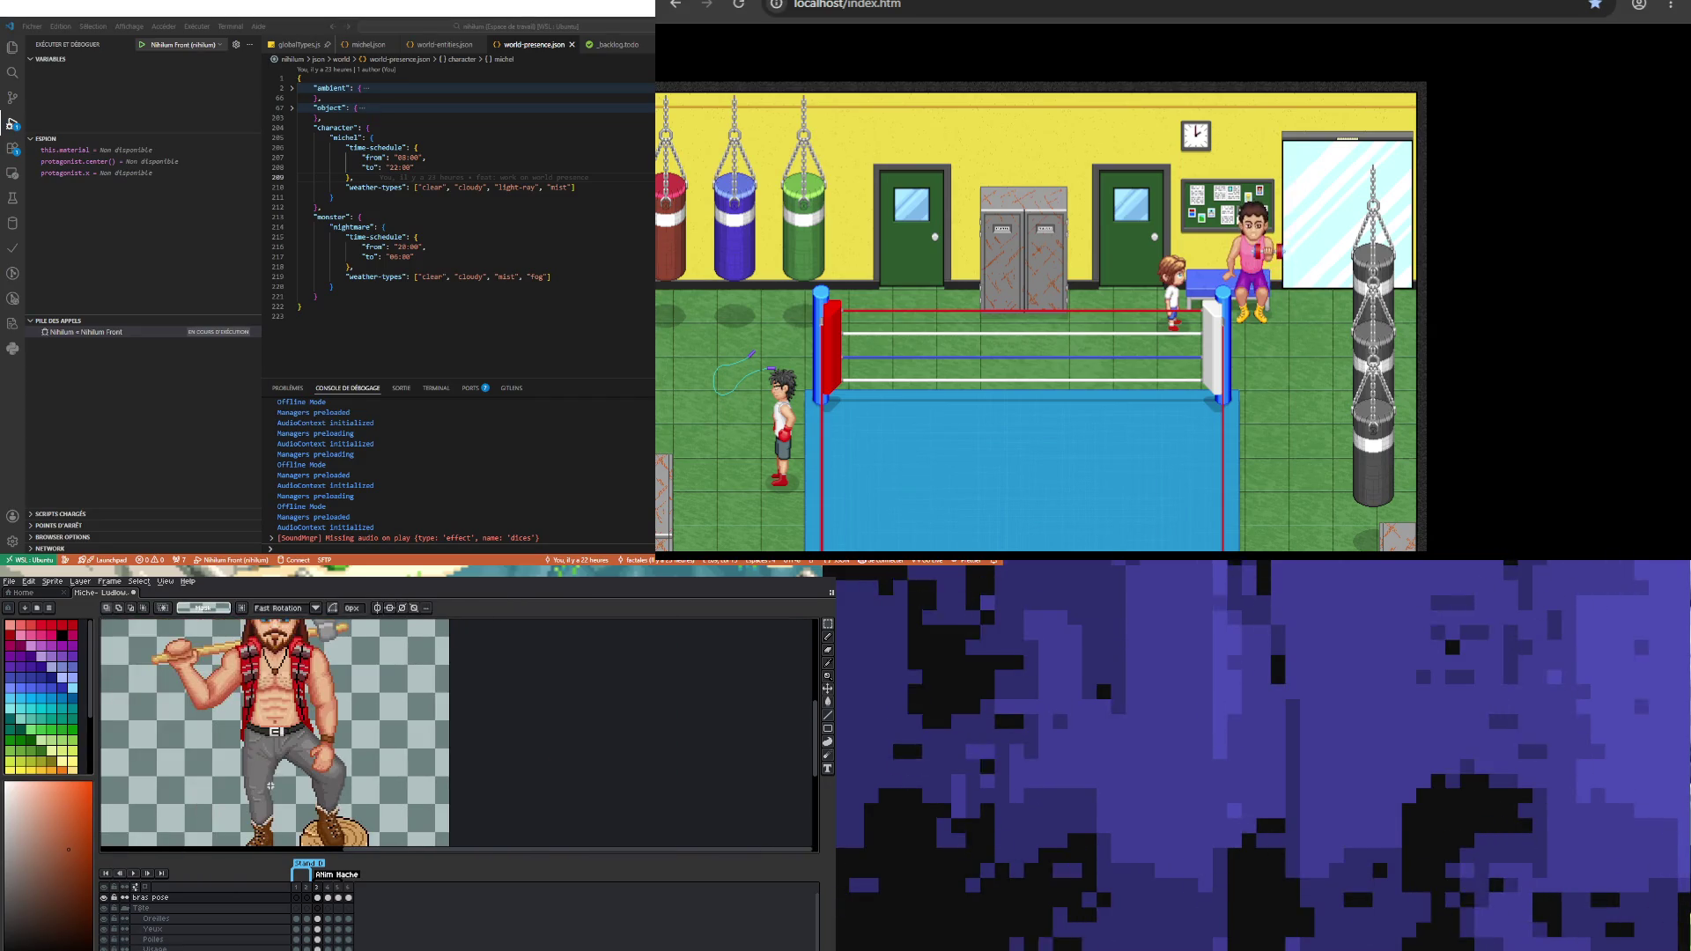
pyautogui.scroll(3, 271, 784)
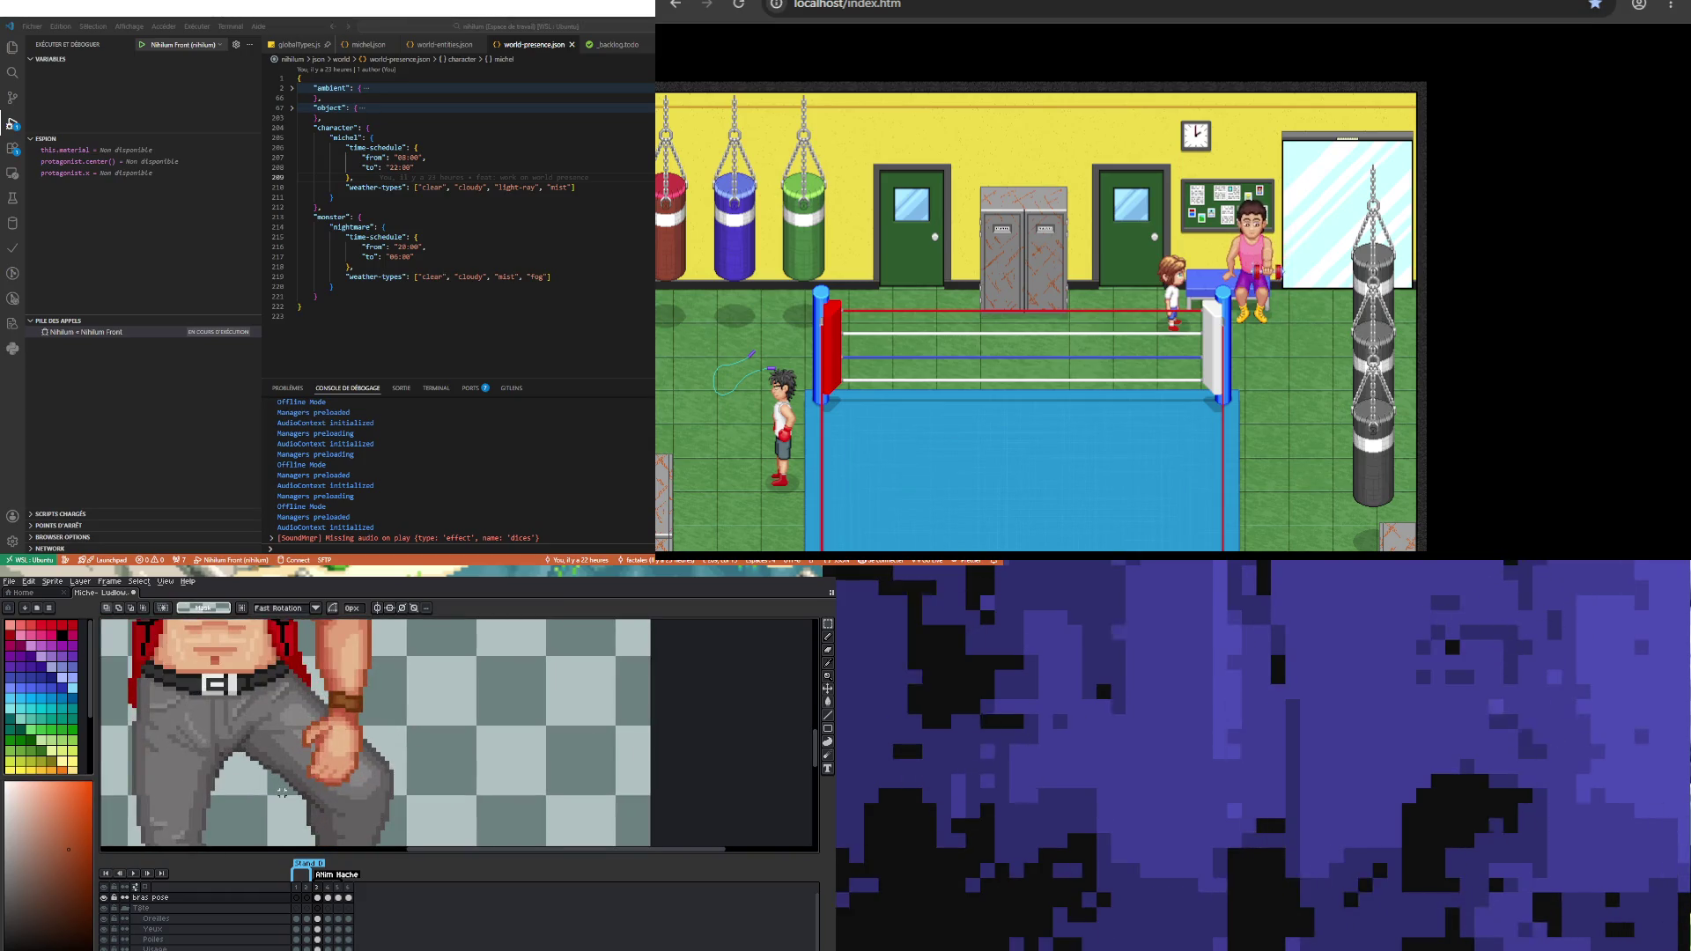
# Step: Marquee the hand and leg area, then deselect it with Ctrl+D
pyautogui.moveTo(280, 792); pyautogui.dragTo(395, 719)
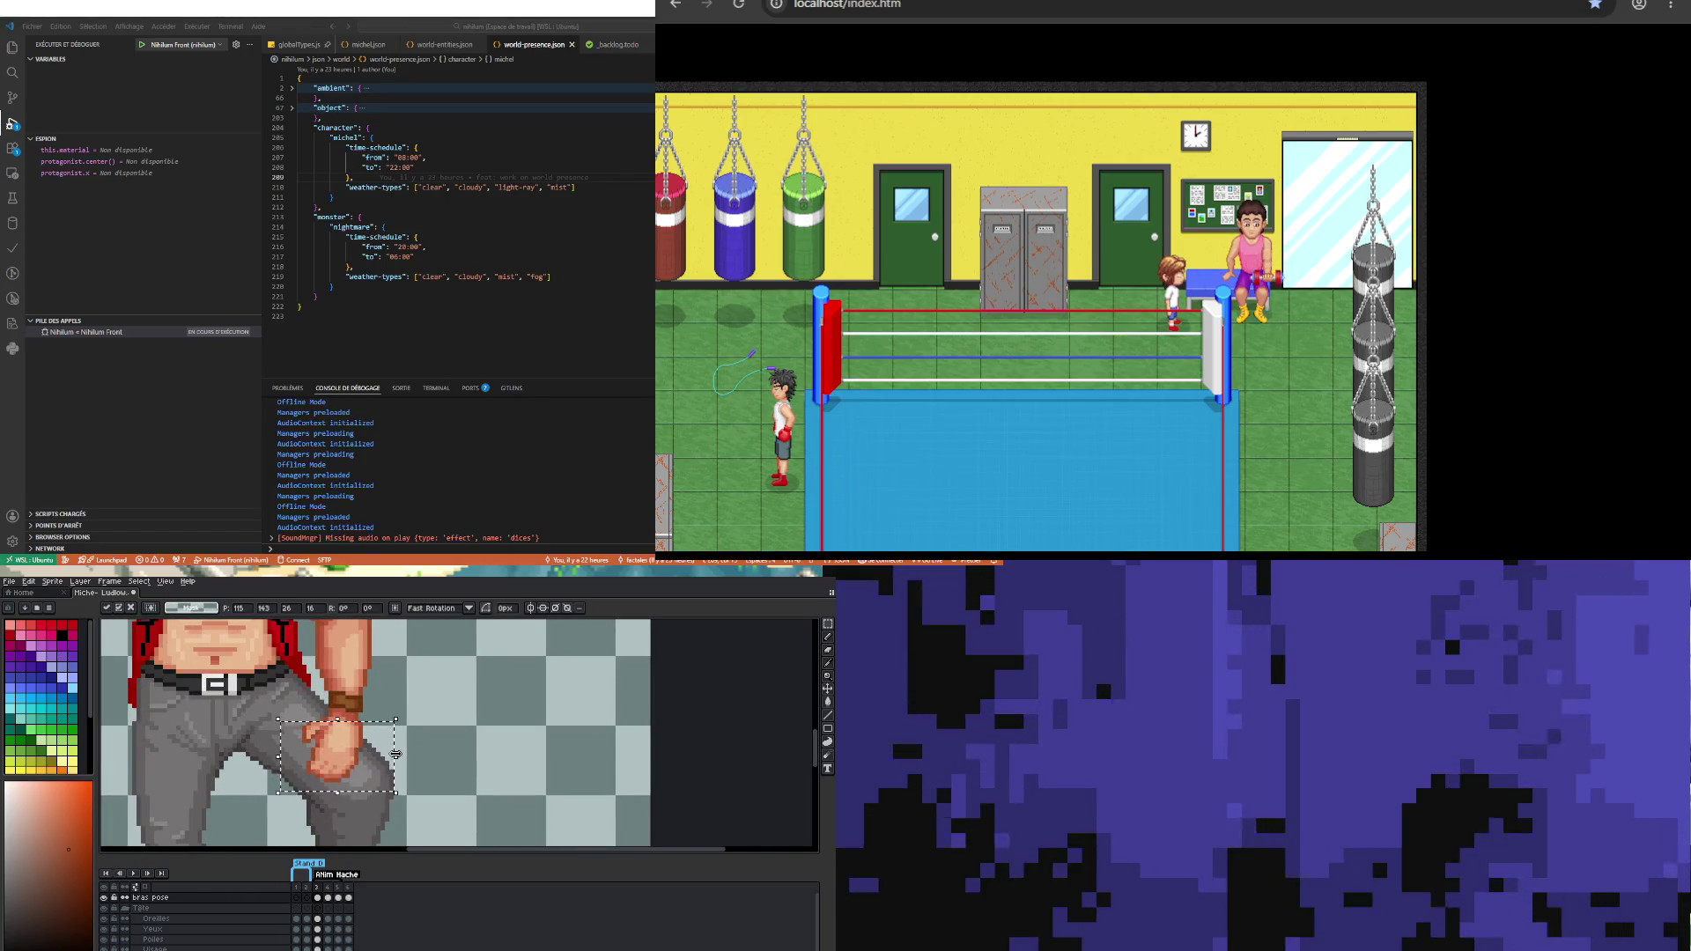
pyautogui.scroll(-2, 398, 754)
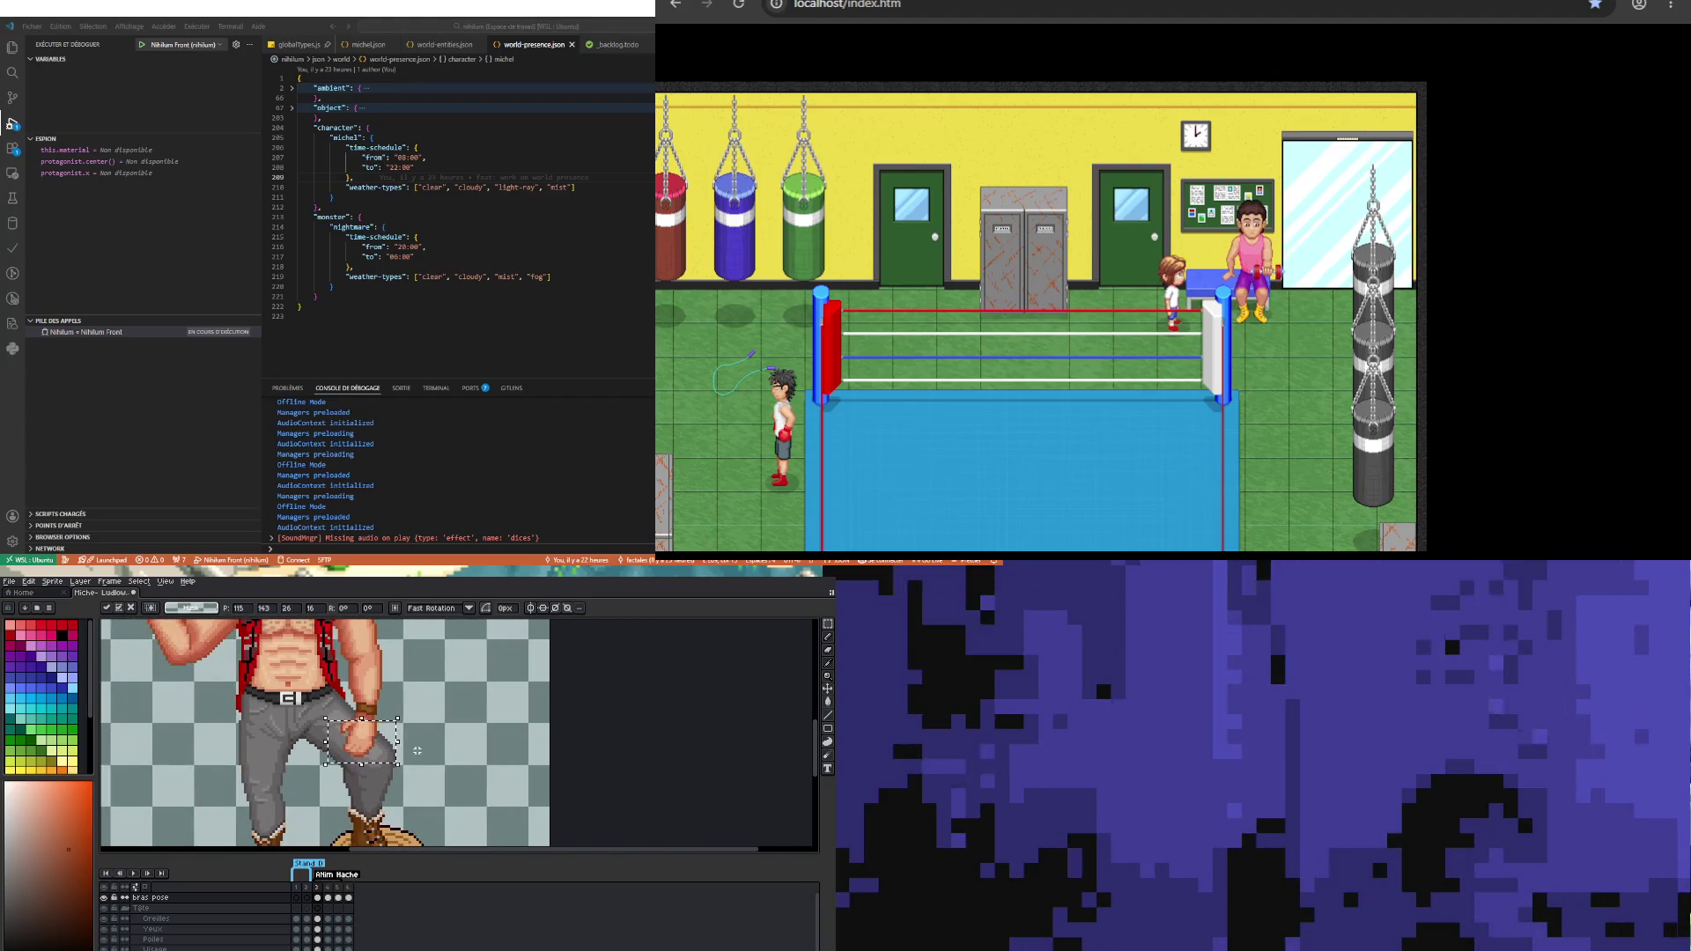
pyautogui.scroll(-2, 417, 750)
pyautogui.scroll(2, 363, 771)
pyautogui.hotkey('ctrl', 'd')
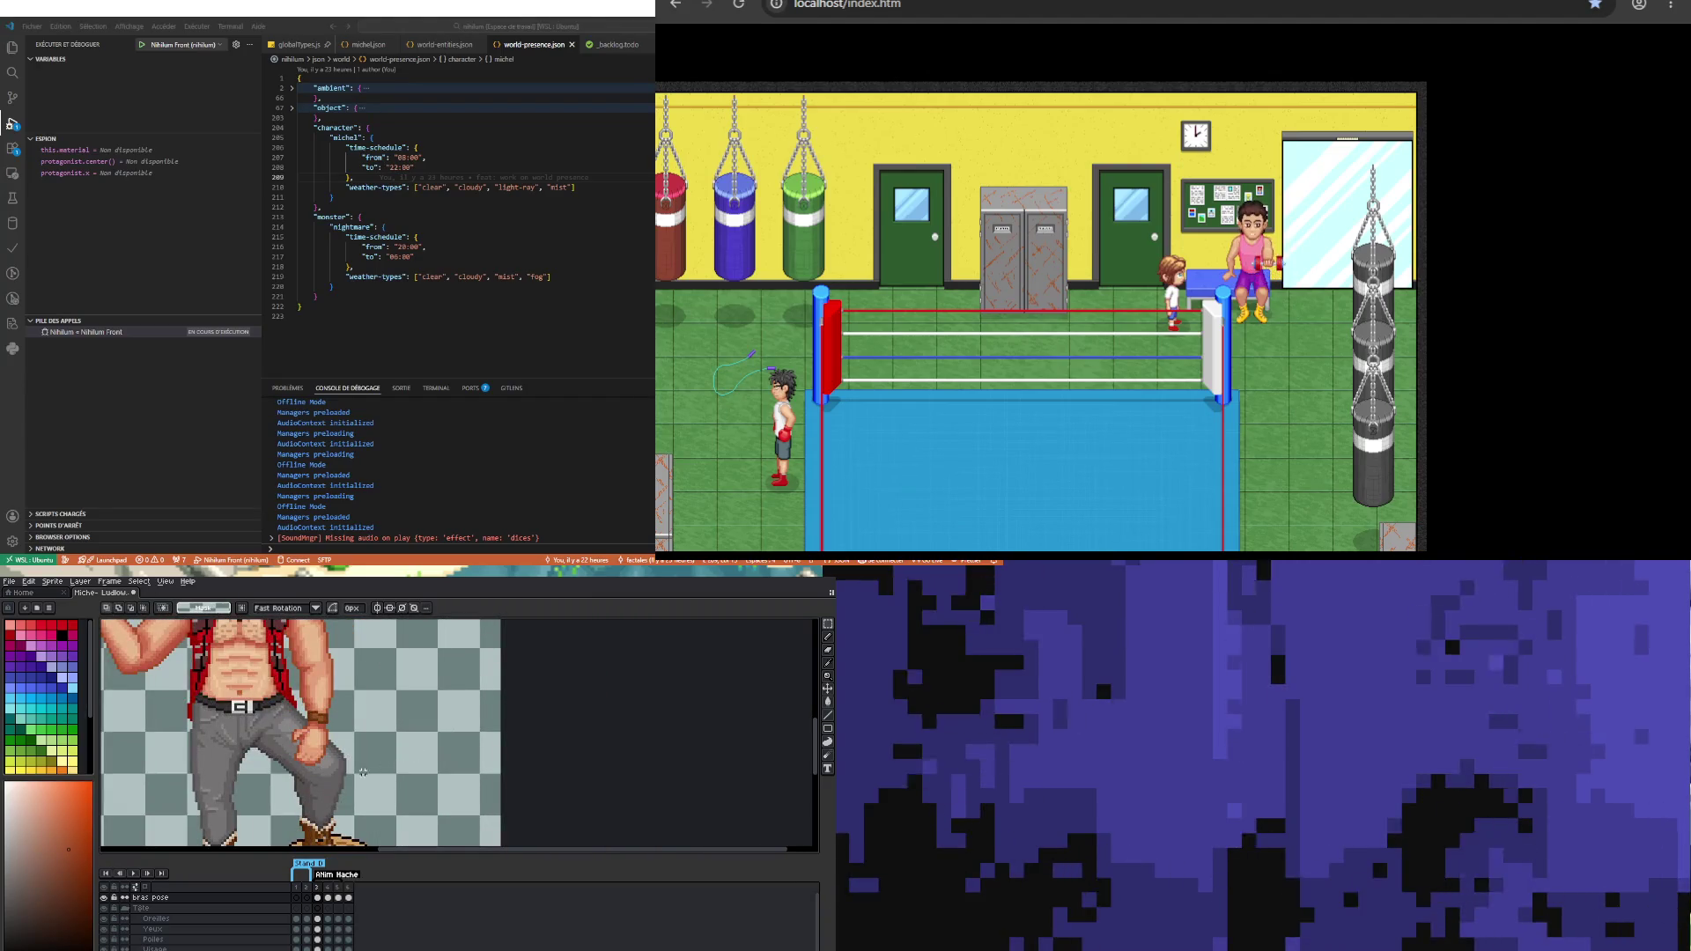
pyautogui.scroll(-2, 363, 771)
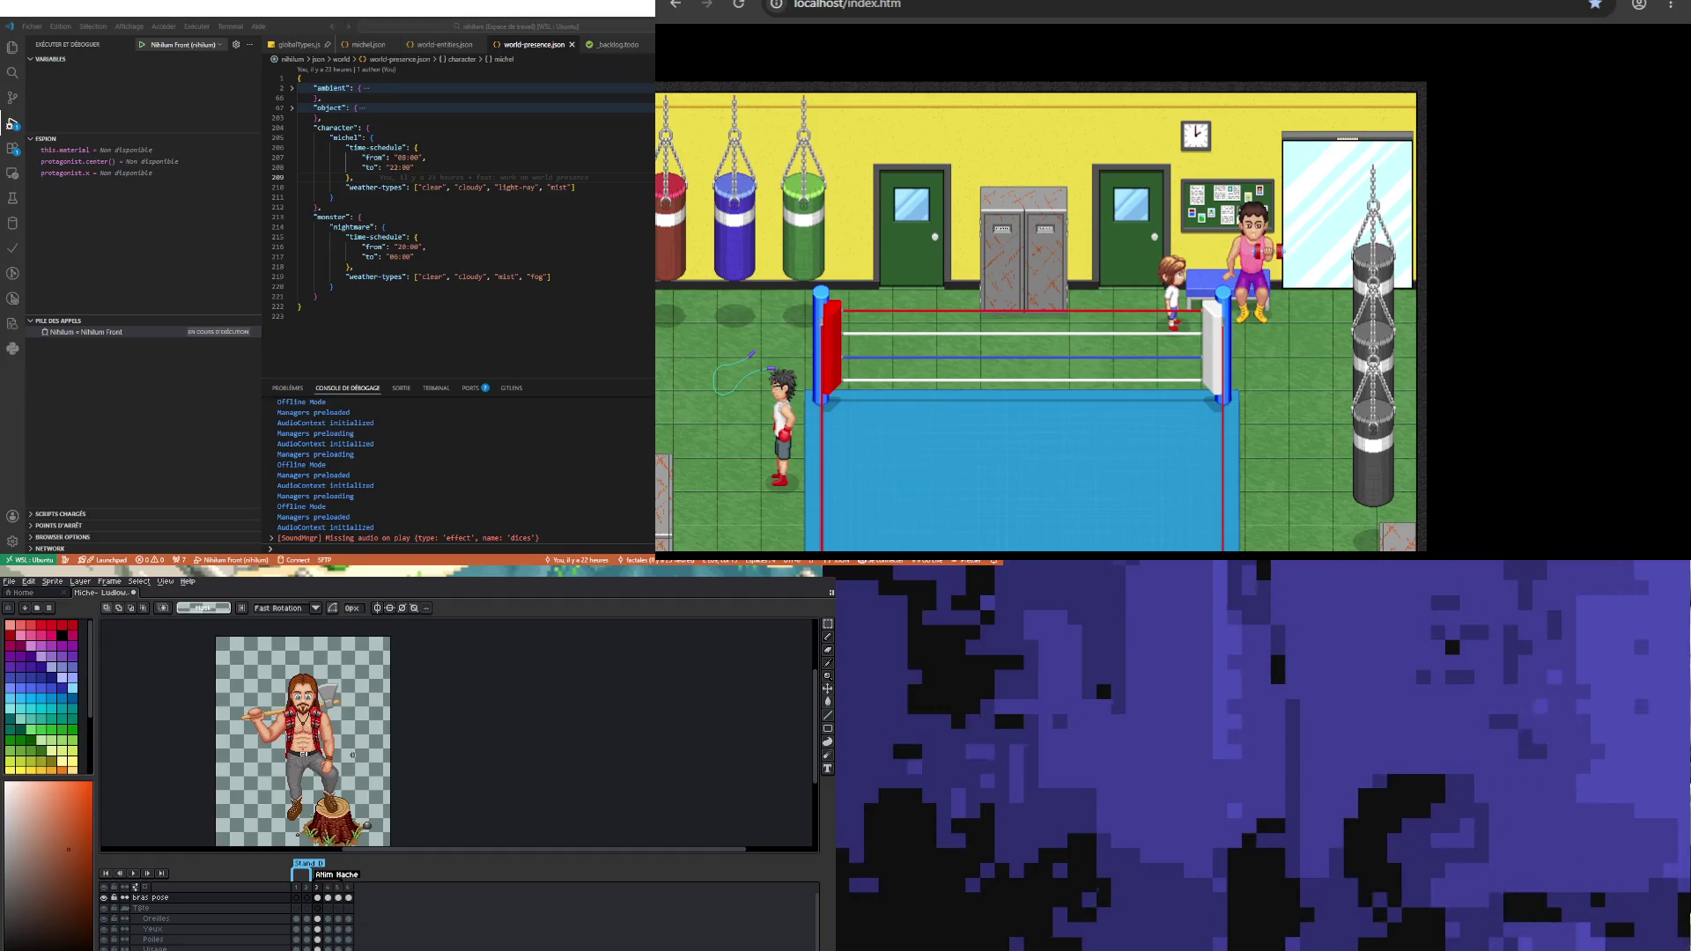
pyautogui.scroll(3, 344, 762)
pyautogui.moveTo(301, 688); pyautogui.dragTo(393, 766)
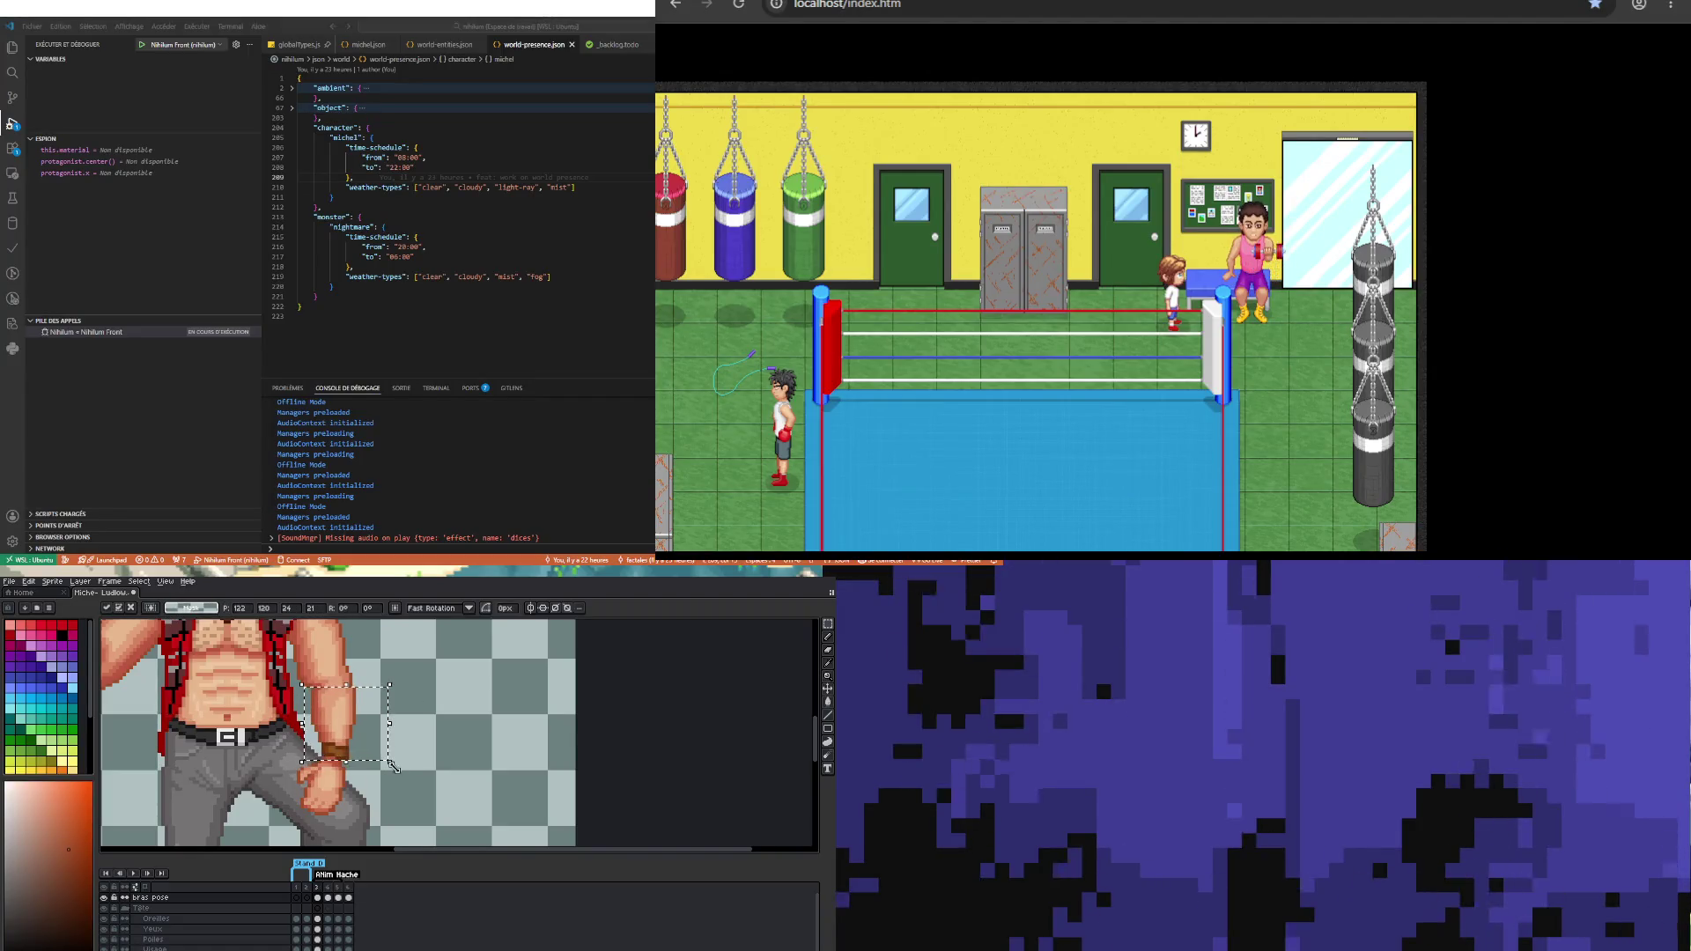
pyautogui.click(292, 785)
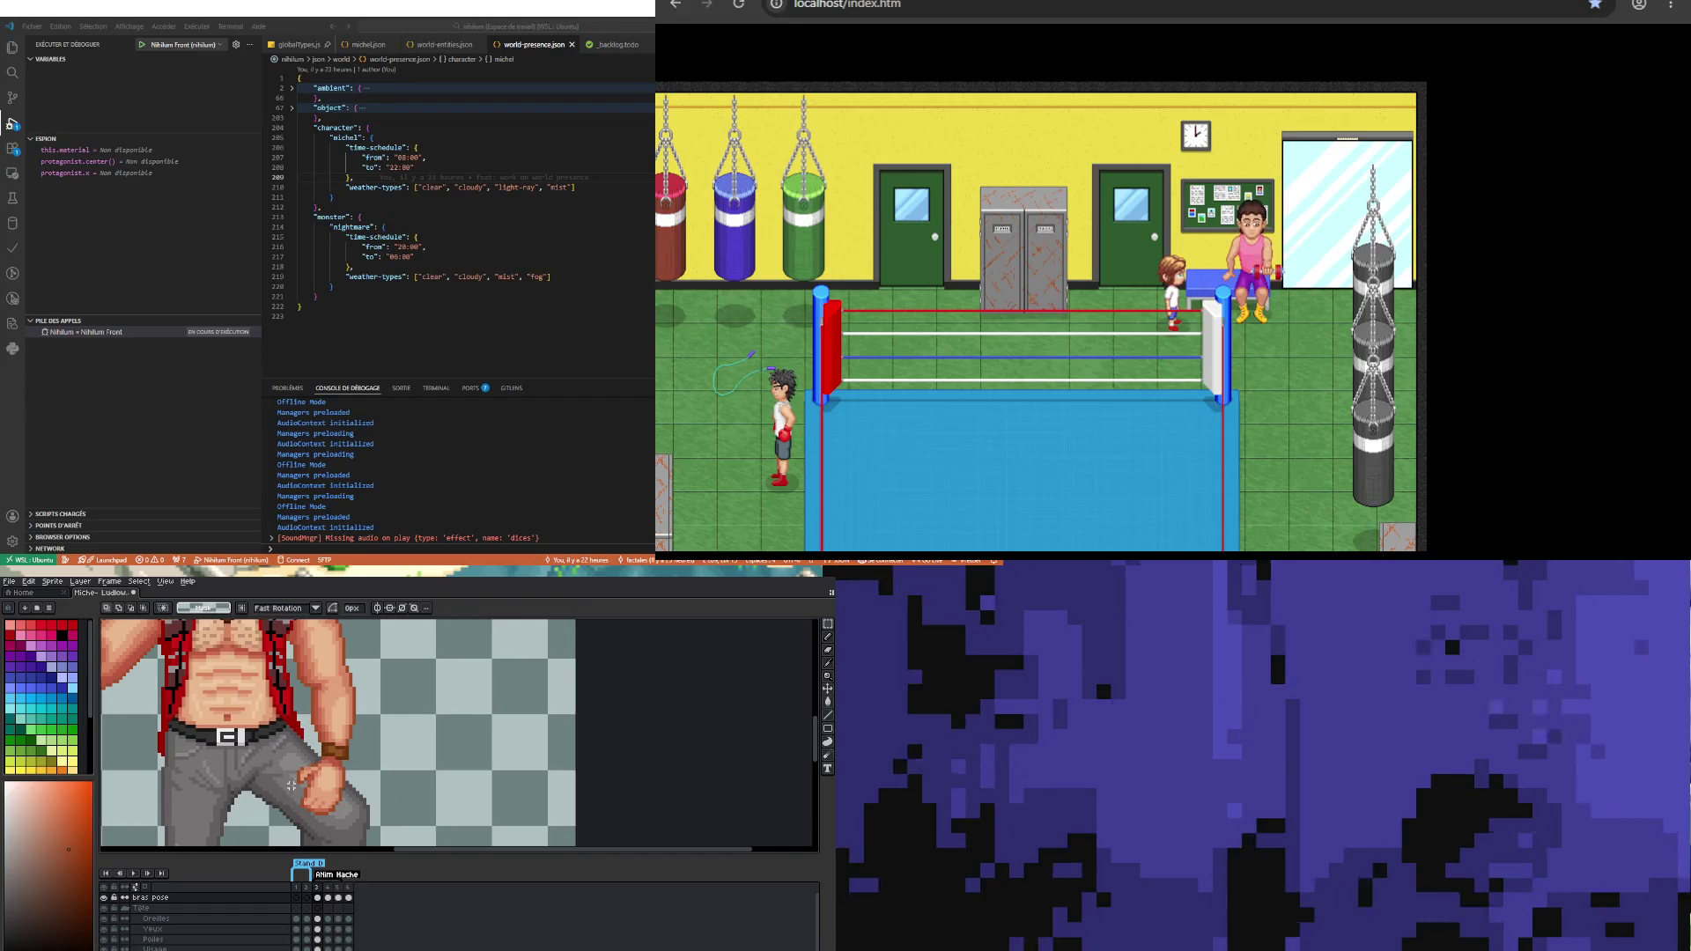
pyautogui.scroll(-3, 277, 779)
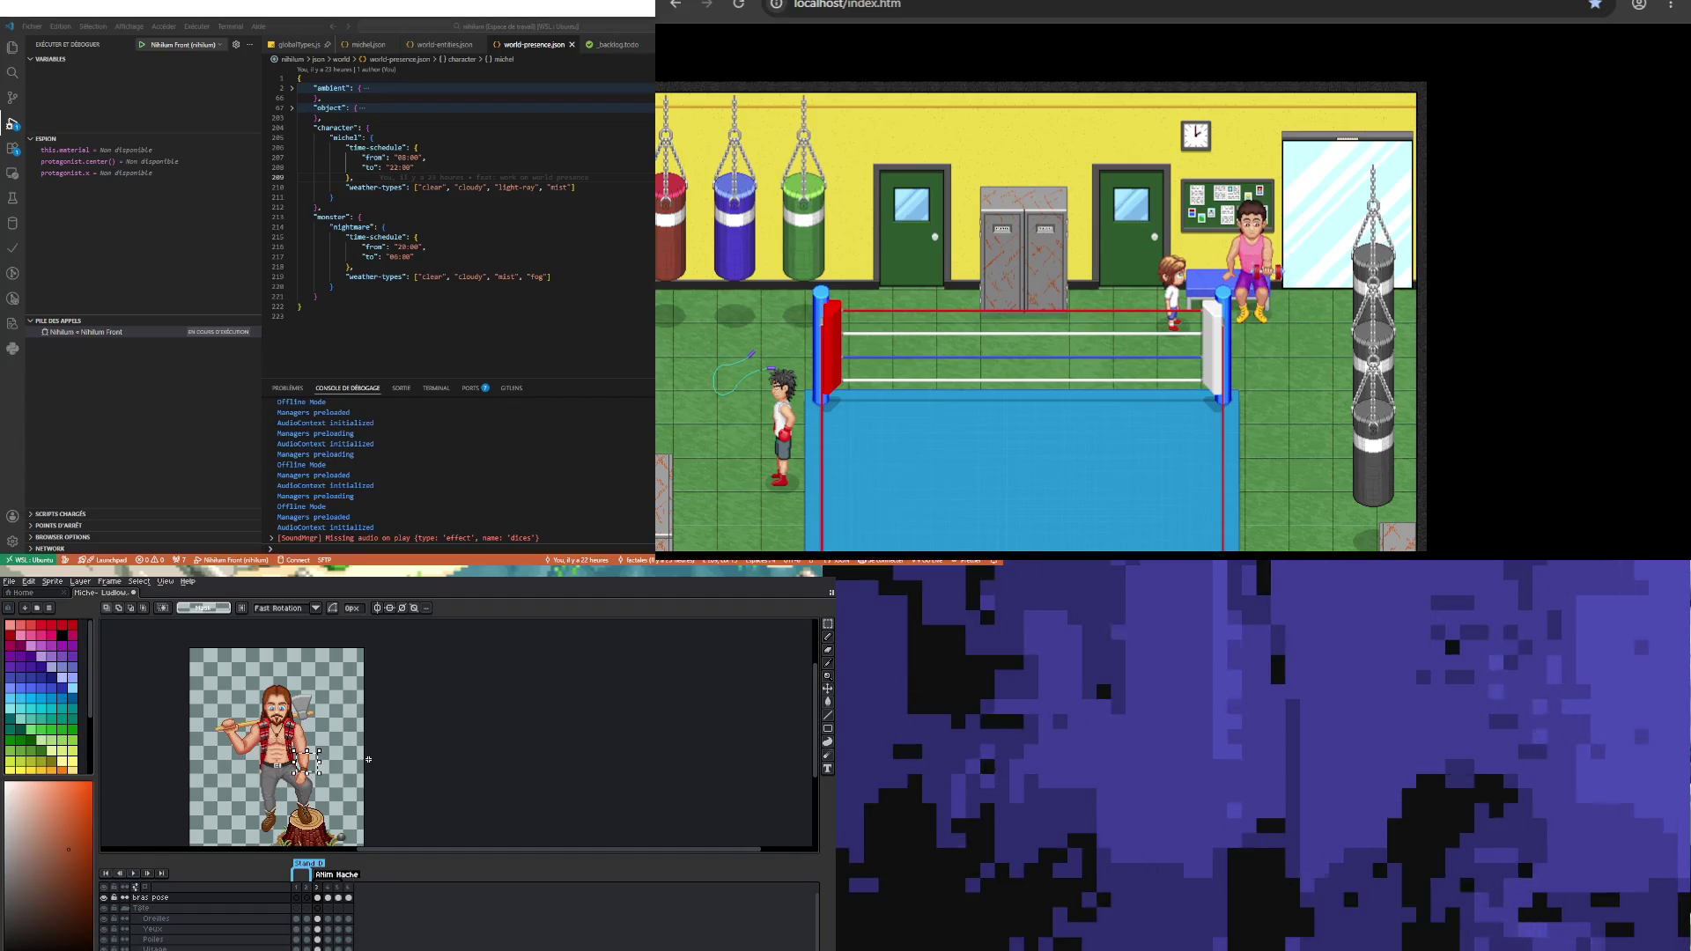
pyautogui.click(368, 773)
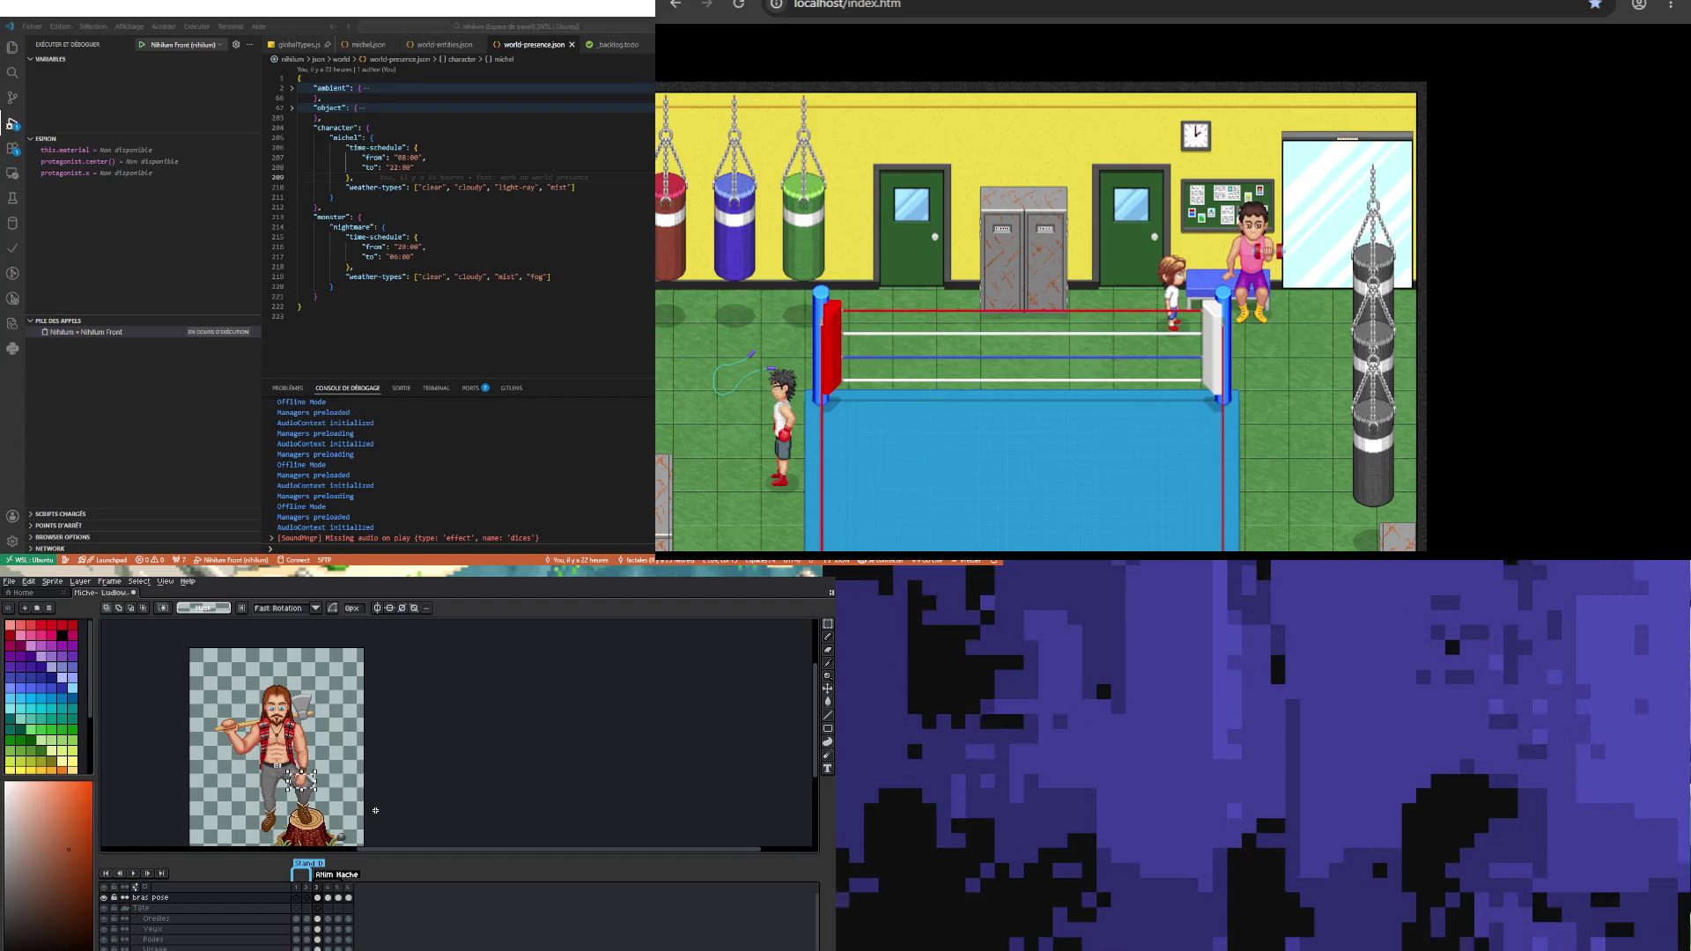
pyautogui.scroll(3, 363, 784)
pyautogui.scroll(-4, 324, 783)
pyautogui.scroll(2, 324, 781)
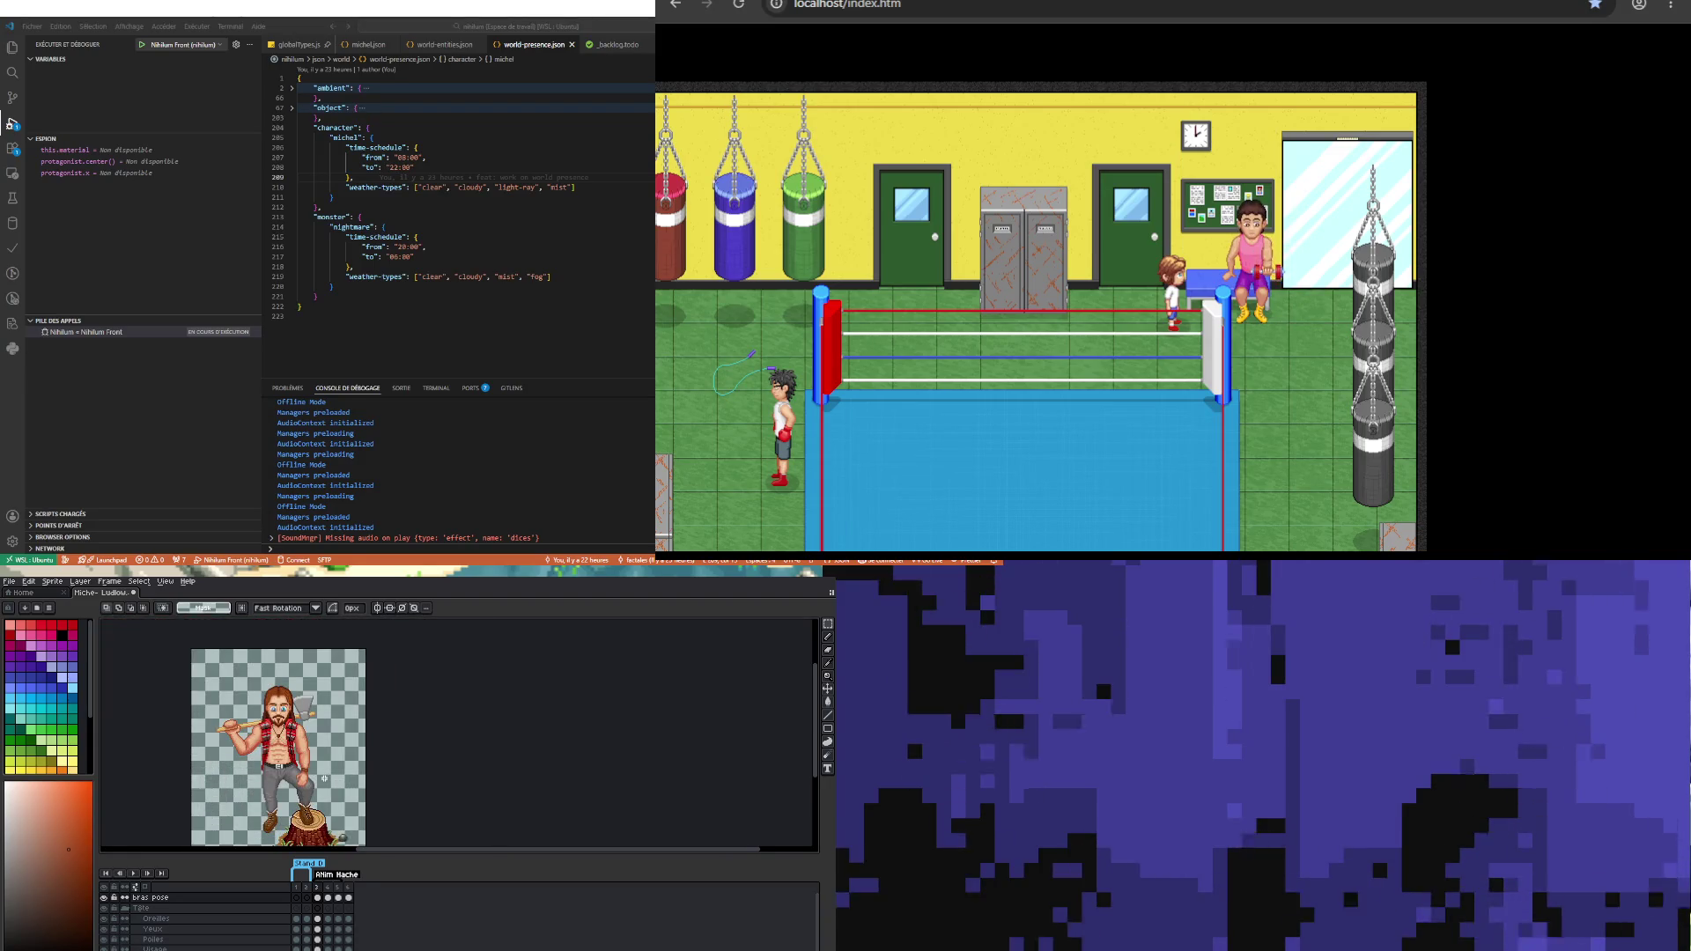
pyautogui.scroll(3, 325, 780)
pyautogui.scroll(2, 356, 811)
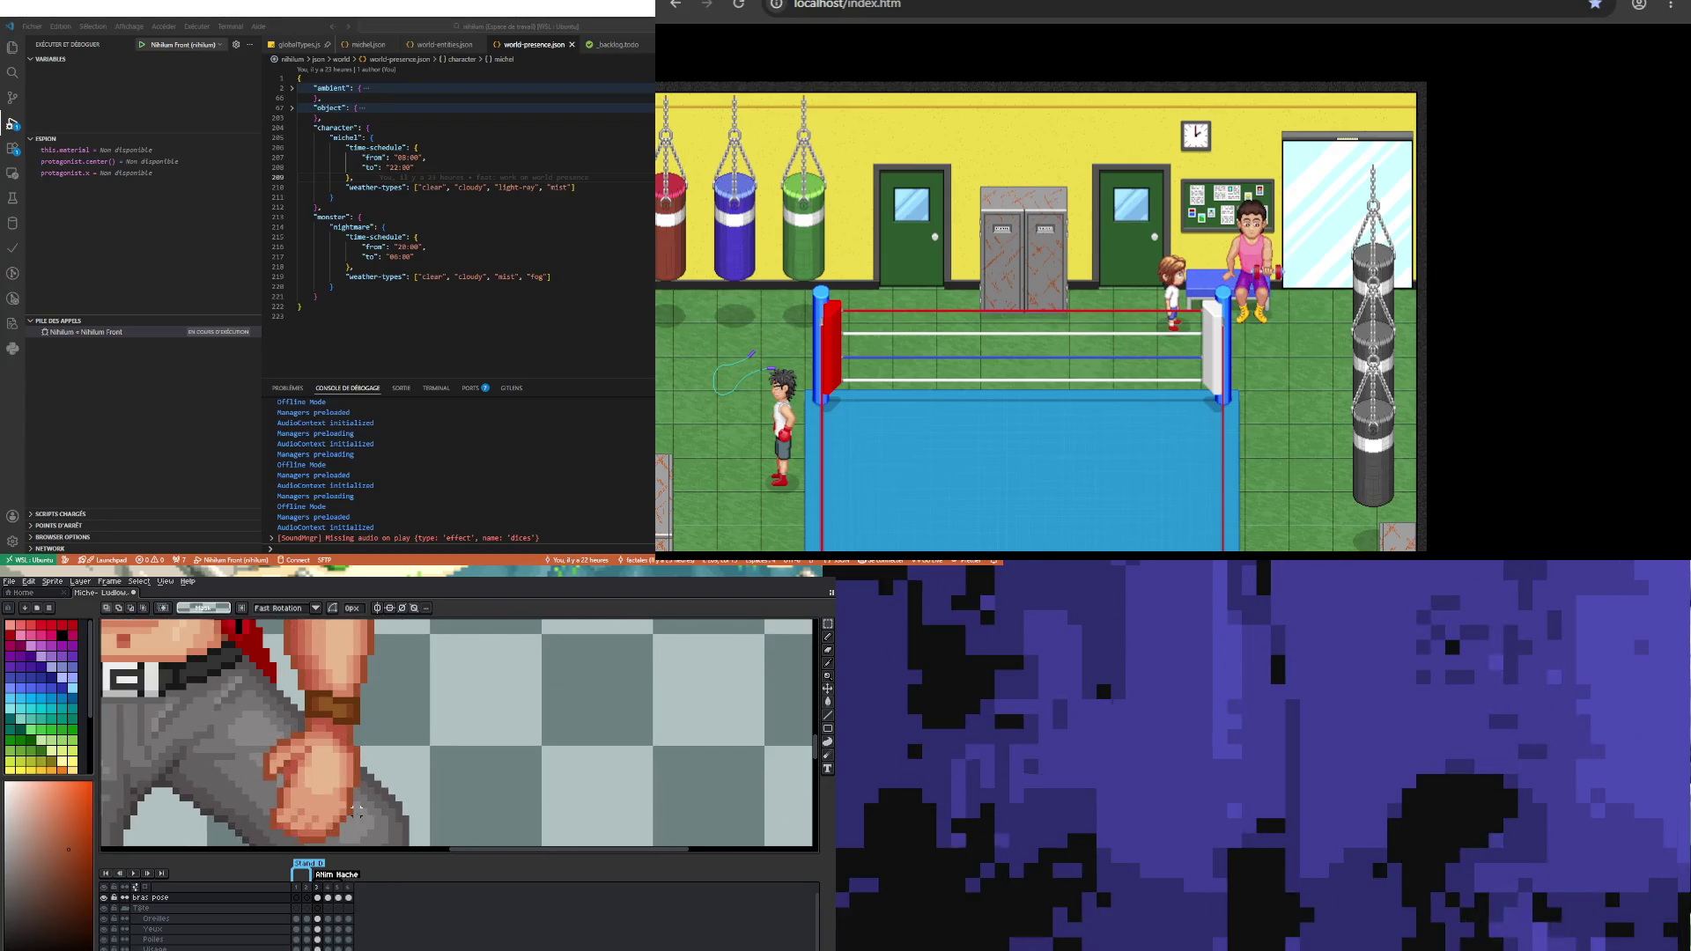
# Step: Pick a darker, redder skin shade from the hand as the current drawing colour
pyautogui.press('i')
pyautogui.press('b')
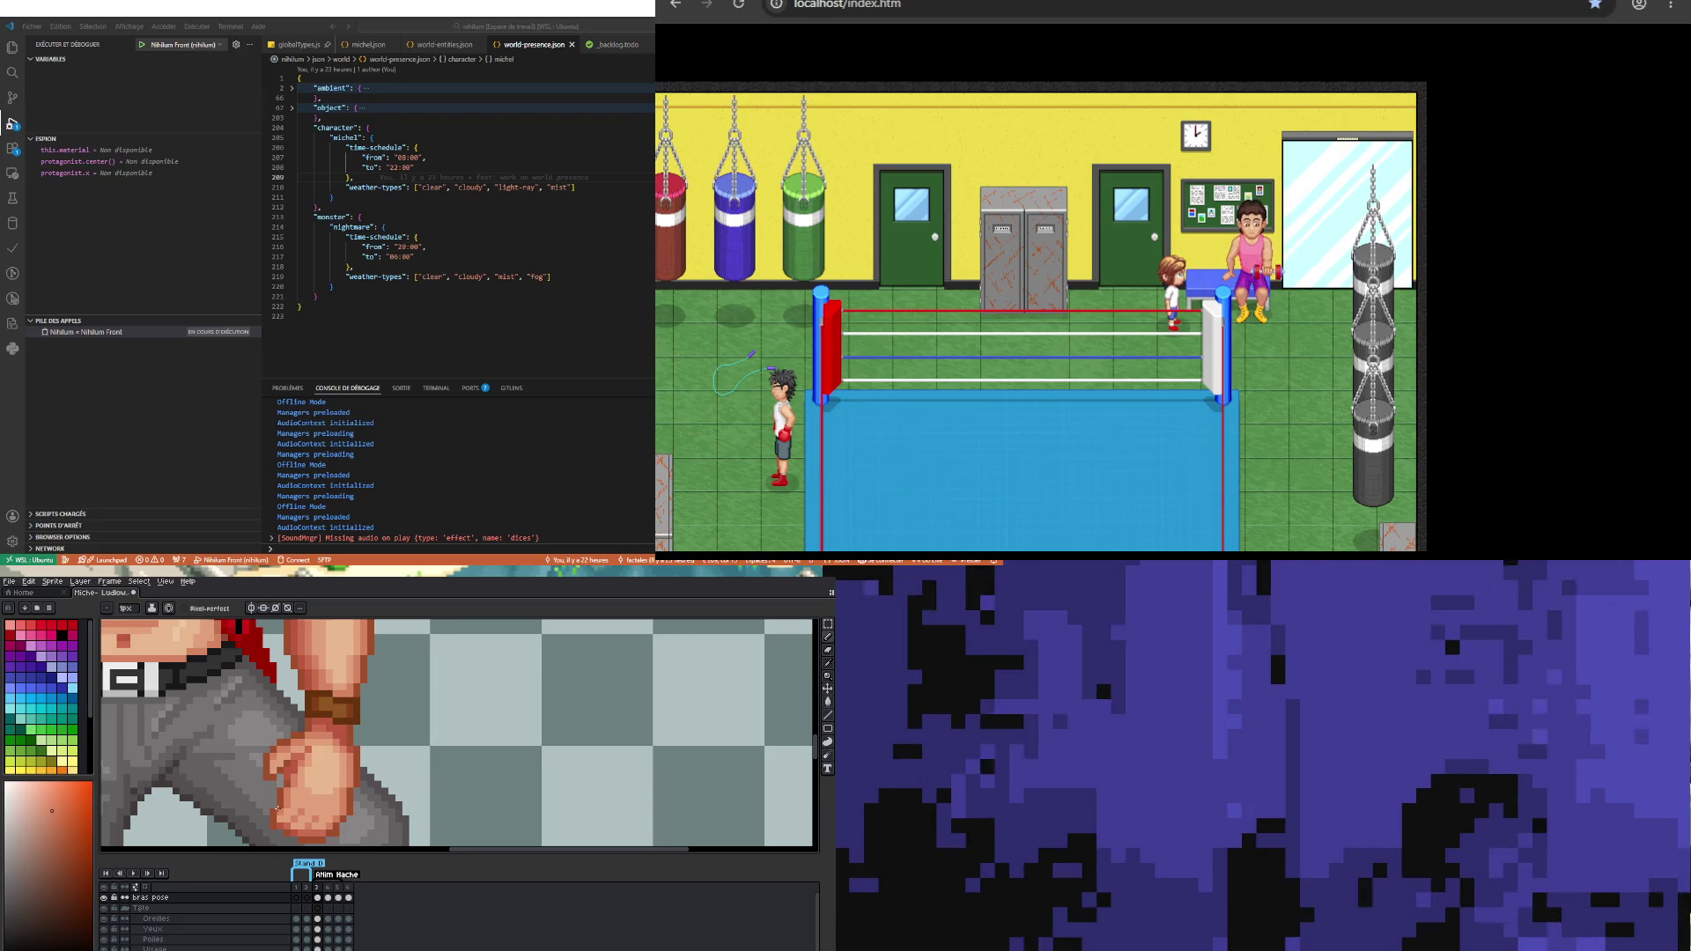
pyautogui.keyDown('alt'); pyautogui.click(286, 796); pyautogui.keyUp('alt')
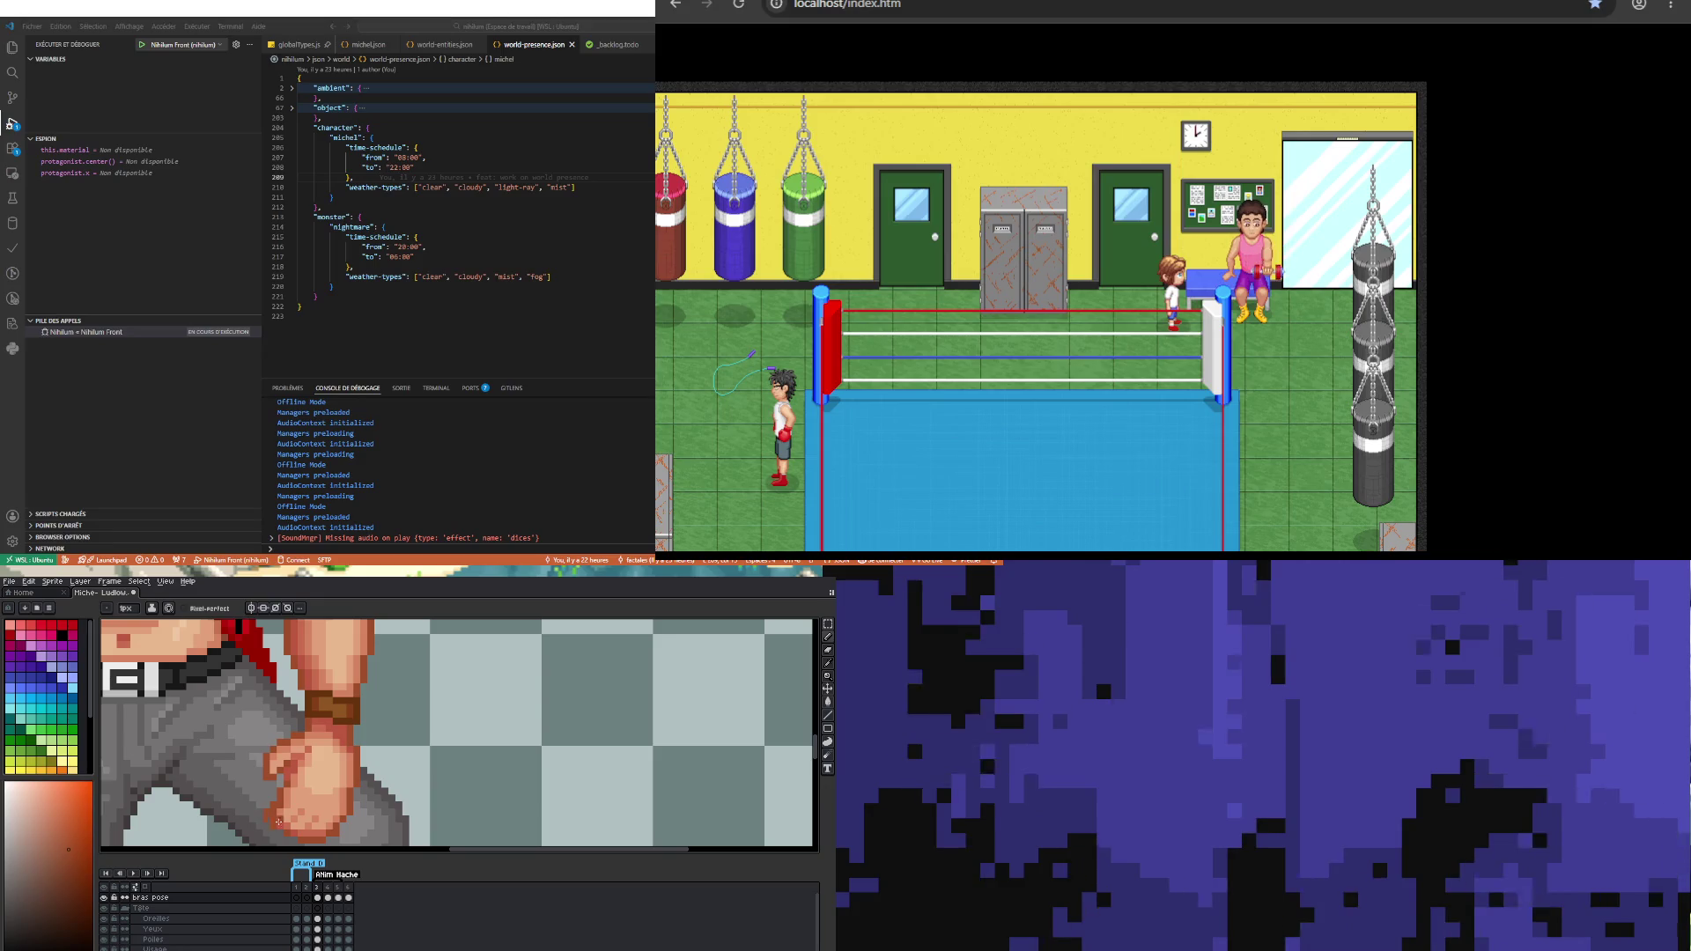
pyautogui.press('alt')
pyautogui.keyDown('alt'); pyautogui.click(287, 823); pyautogui.keyUp('alt')
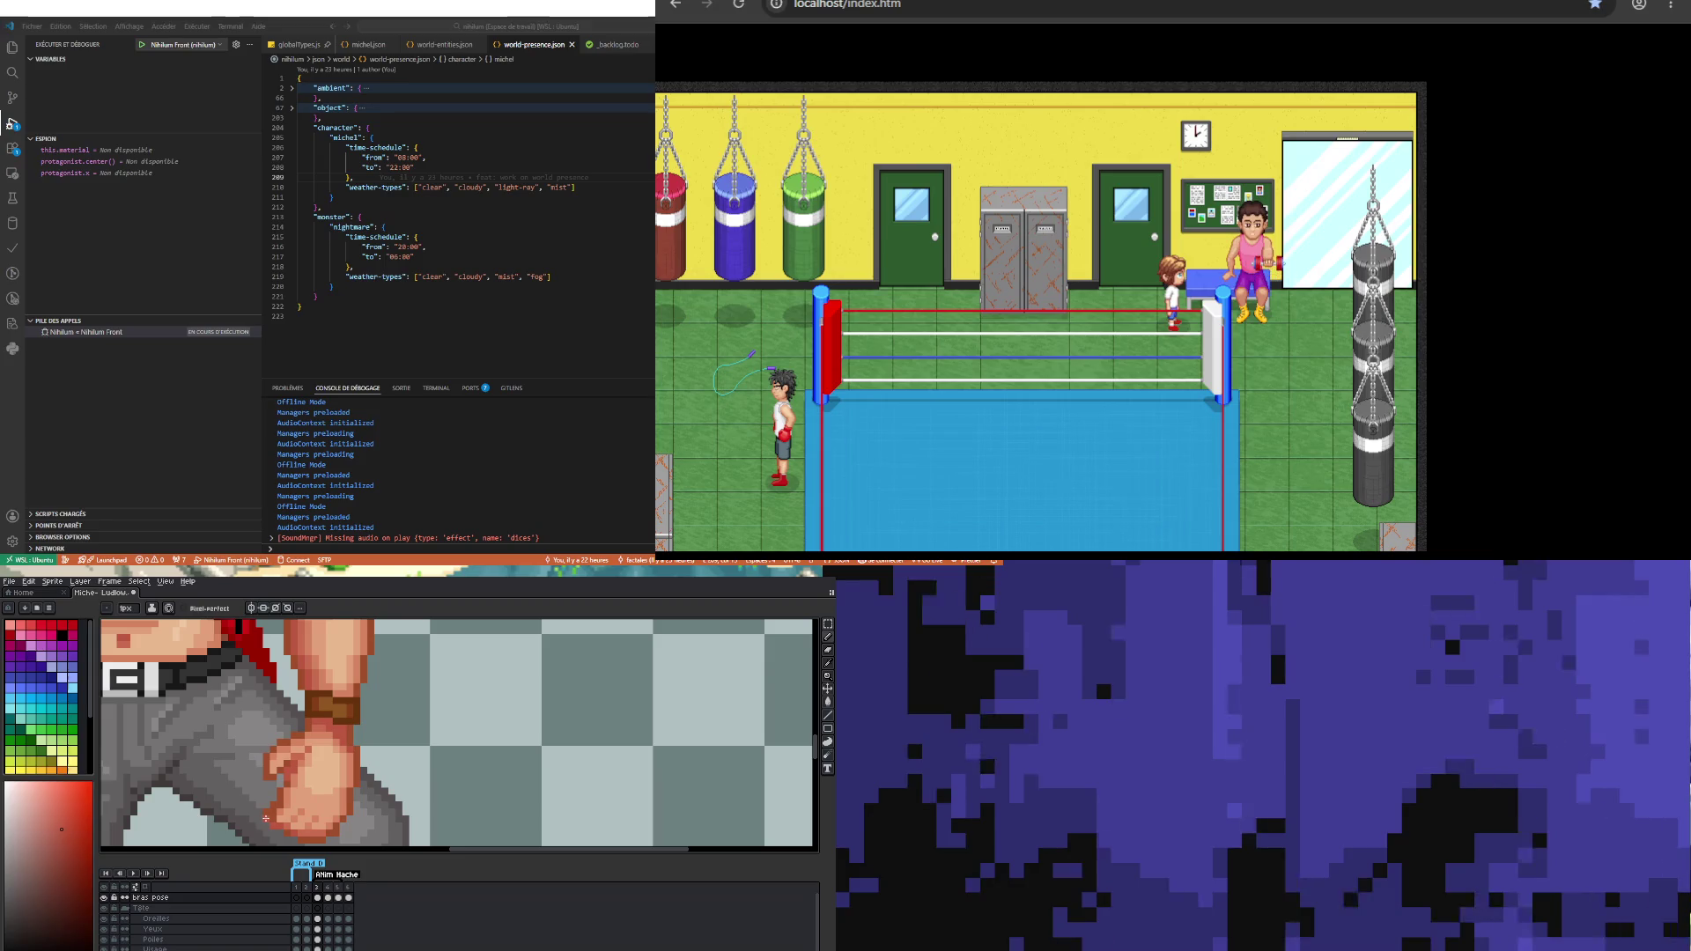
pyautogui.scroll(-3, 266, 818)
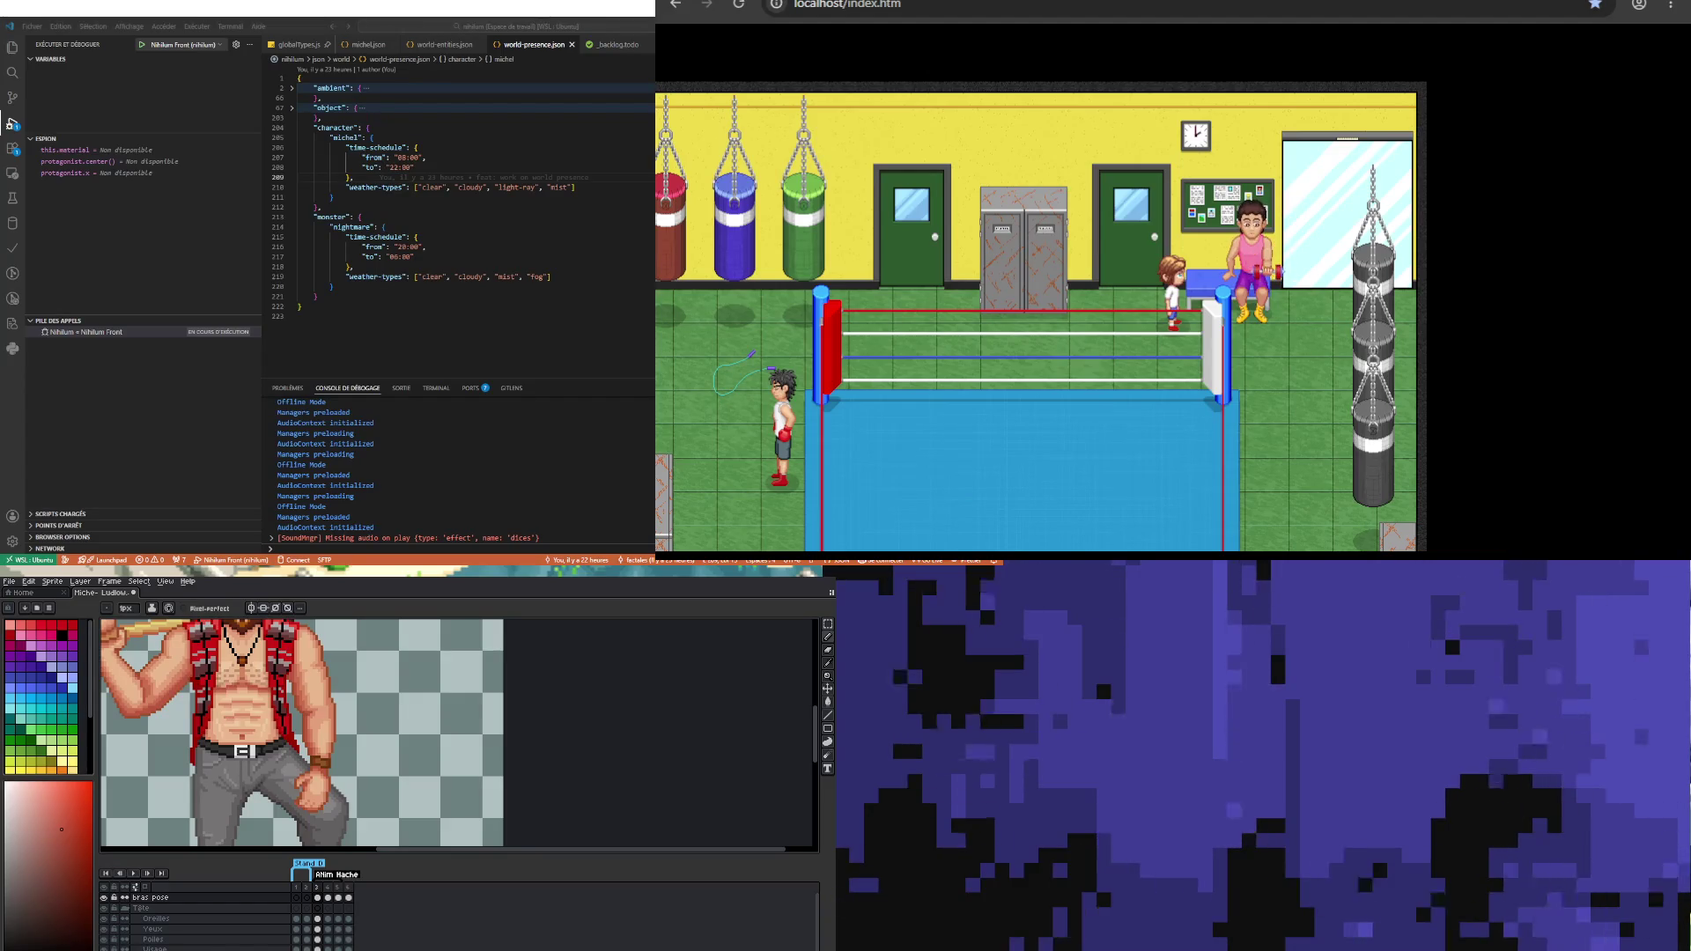
pyautogui.scroll(-2, 459, 735)
# Step: Zoom the canvas in and out on the shaded brawler with his axe and stump
pyautogui.scroll(1, 459, 735)
pyautogui.scroll(-1, 460, 735)
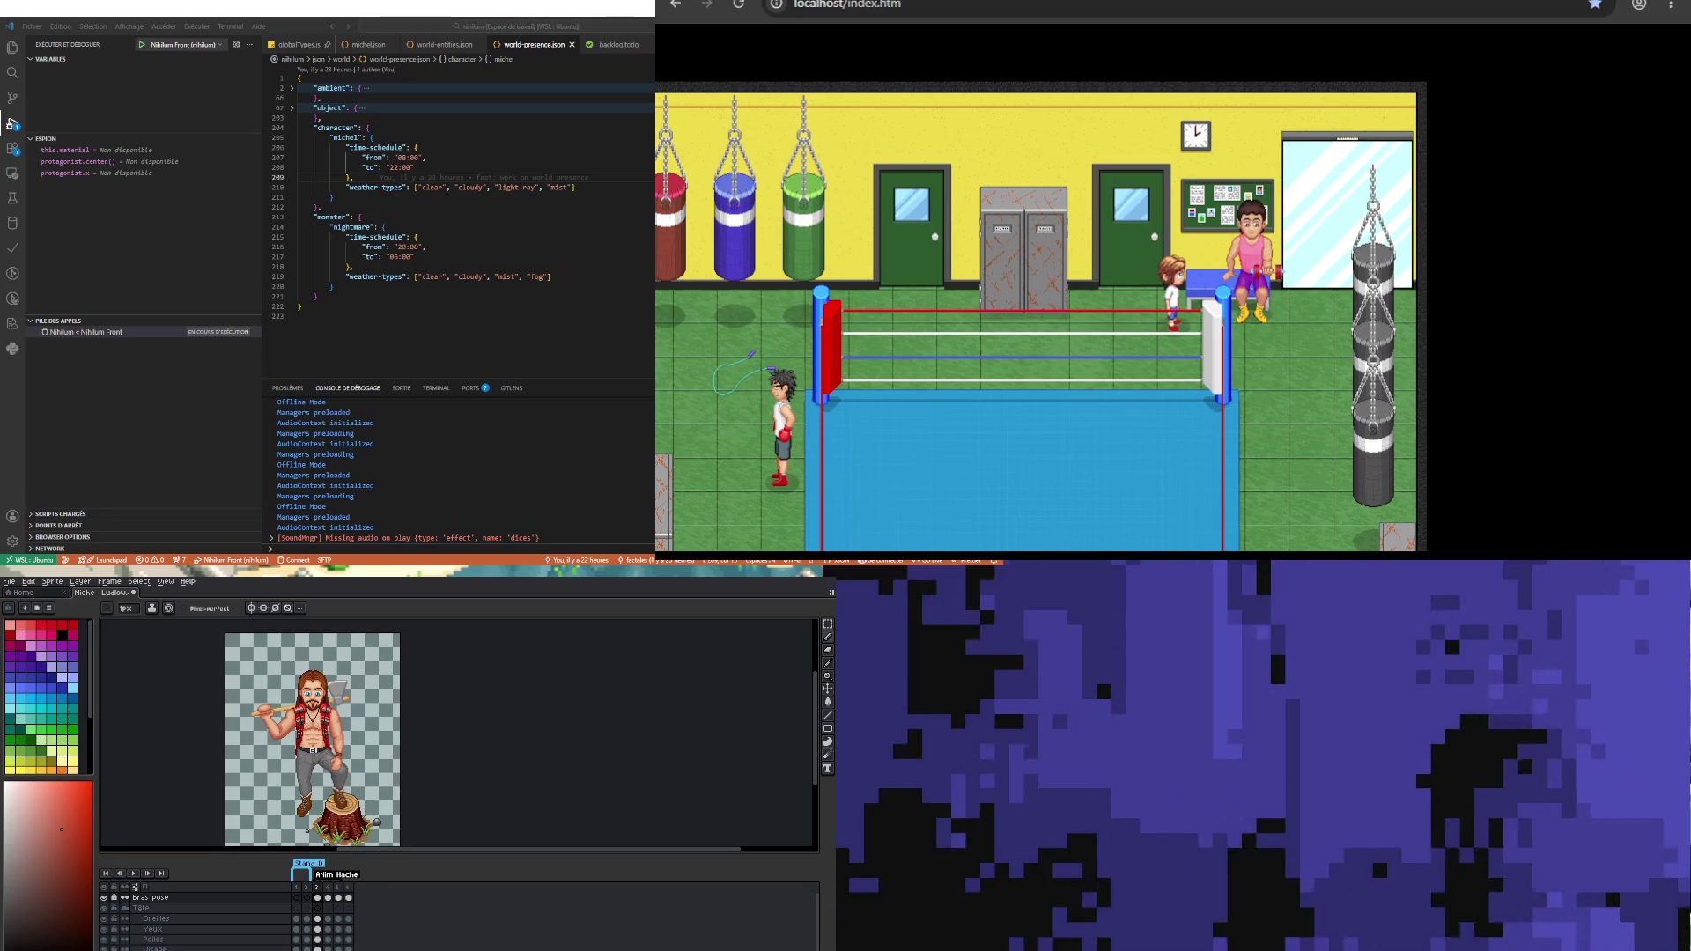
pyautogui.scroll(1, 327, 714)
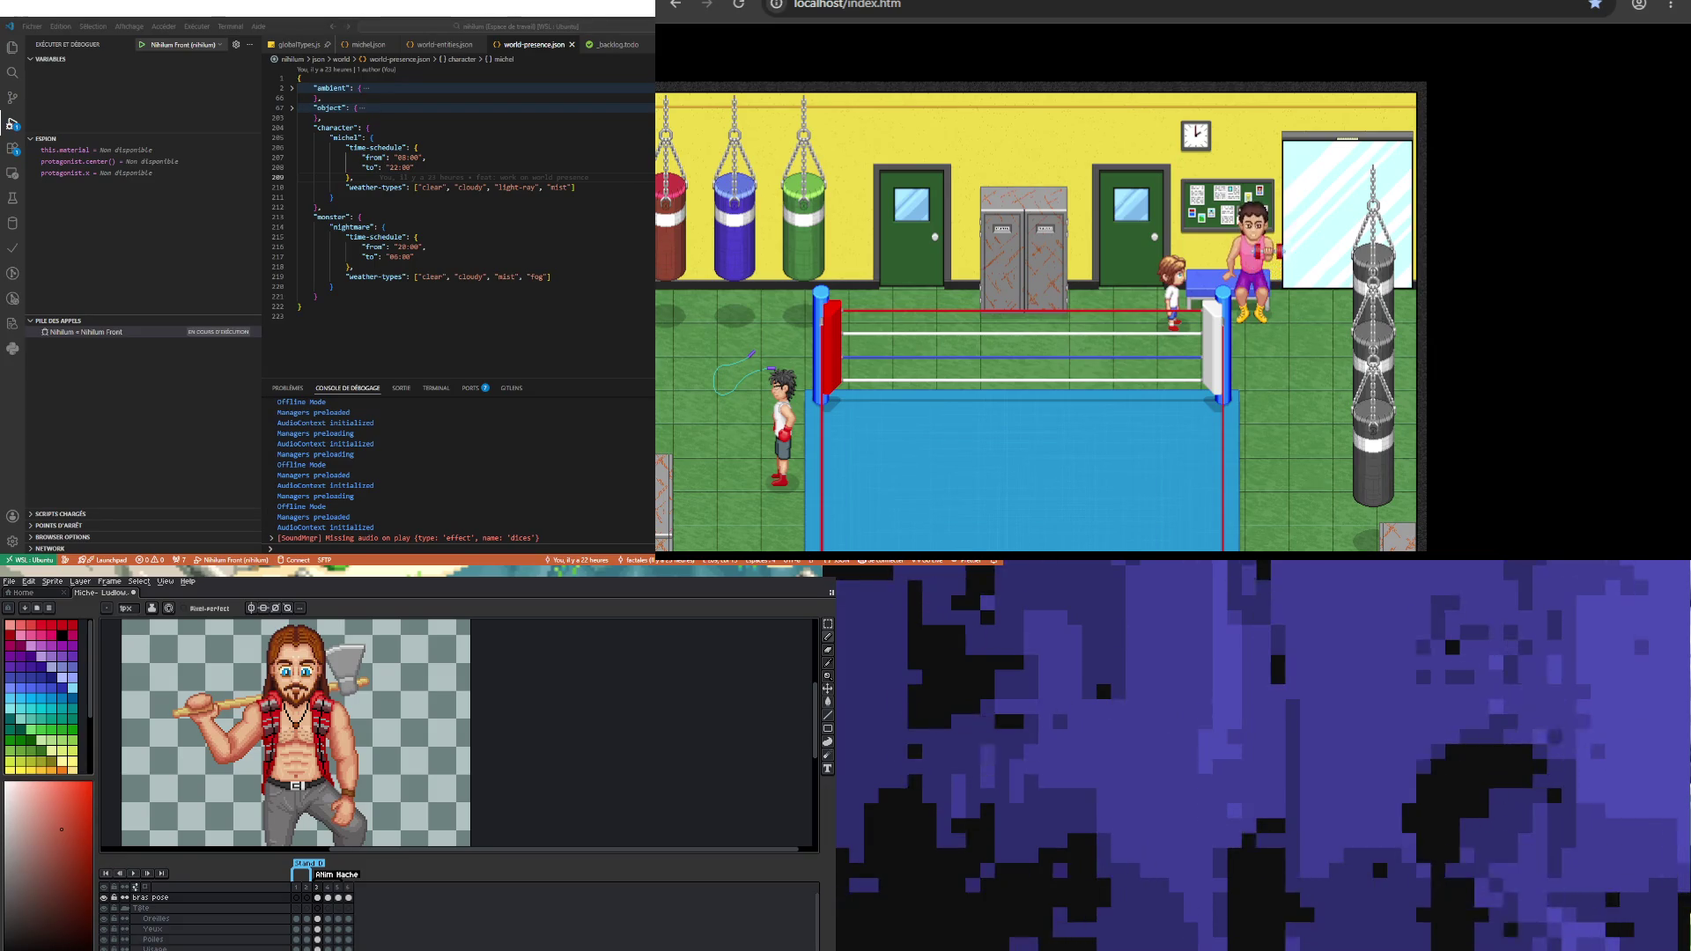
pyautogui.scroll(-2, 373, 761)
pyautogui.scroll(2, 373, 762)
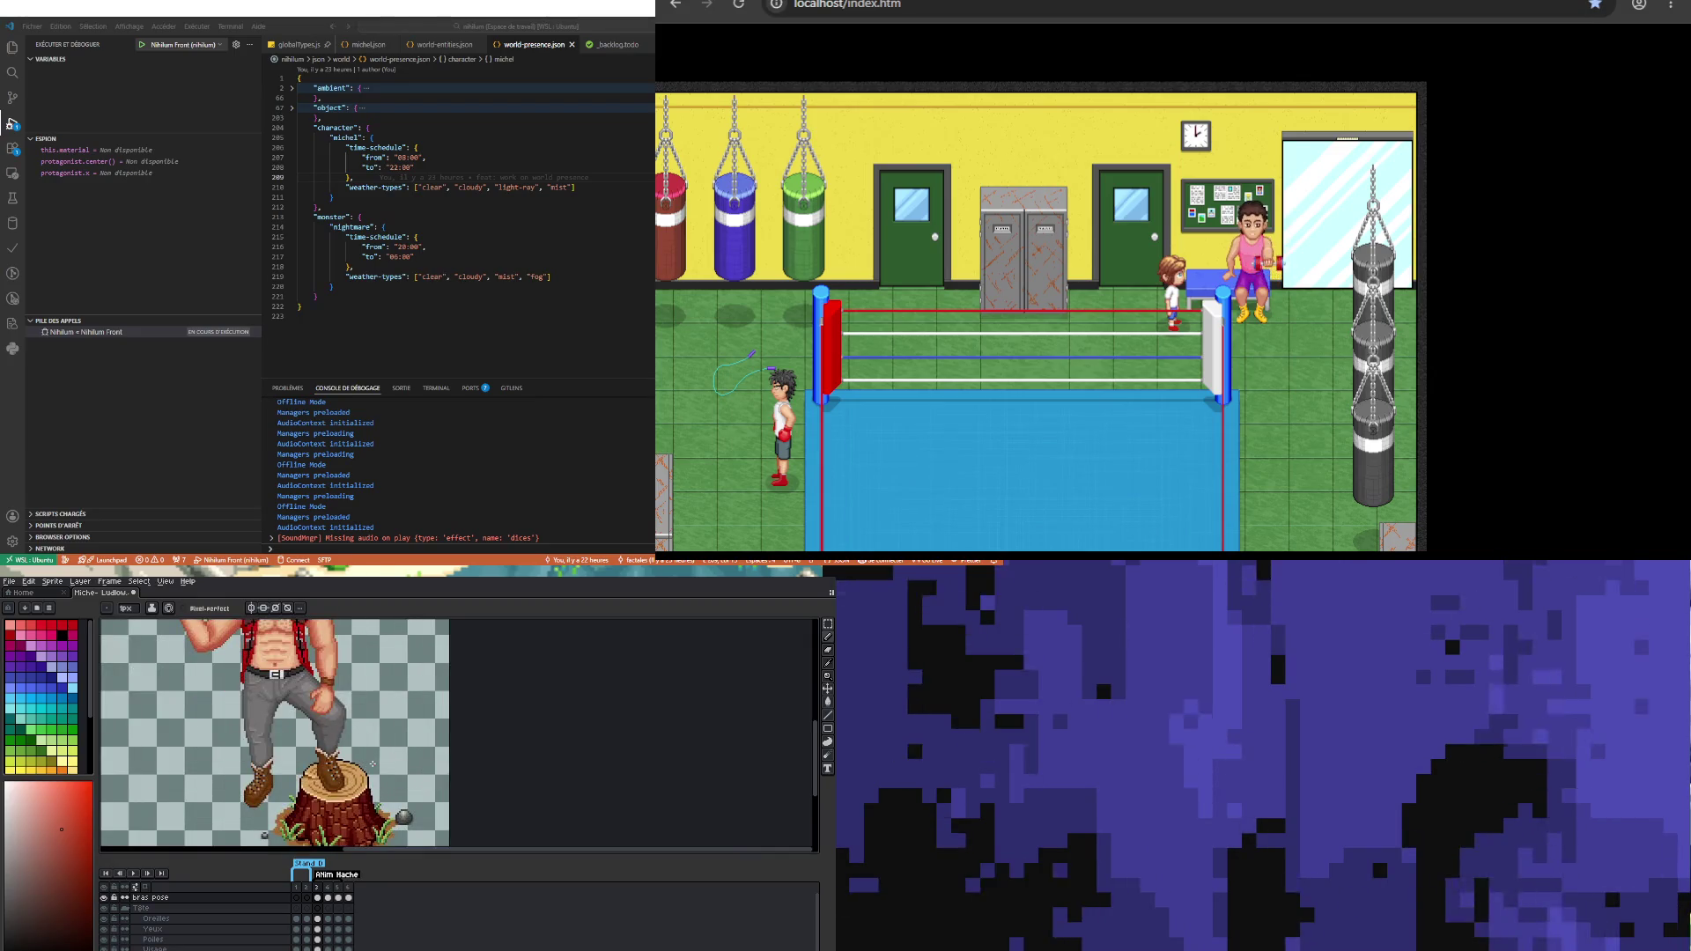
pyautogui.scroll(-2, 202, 757)
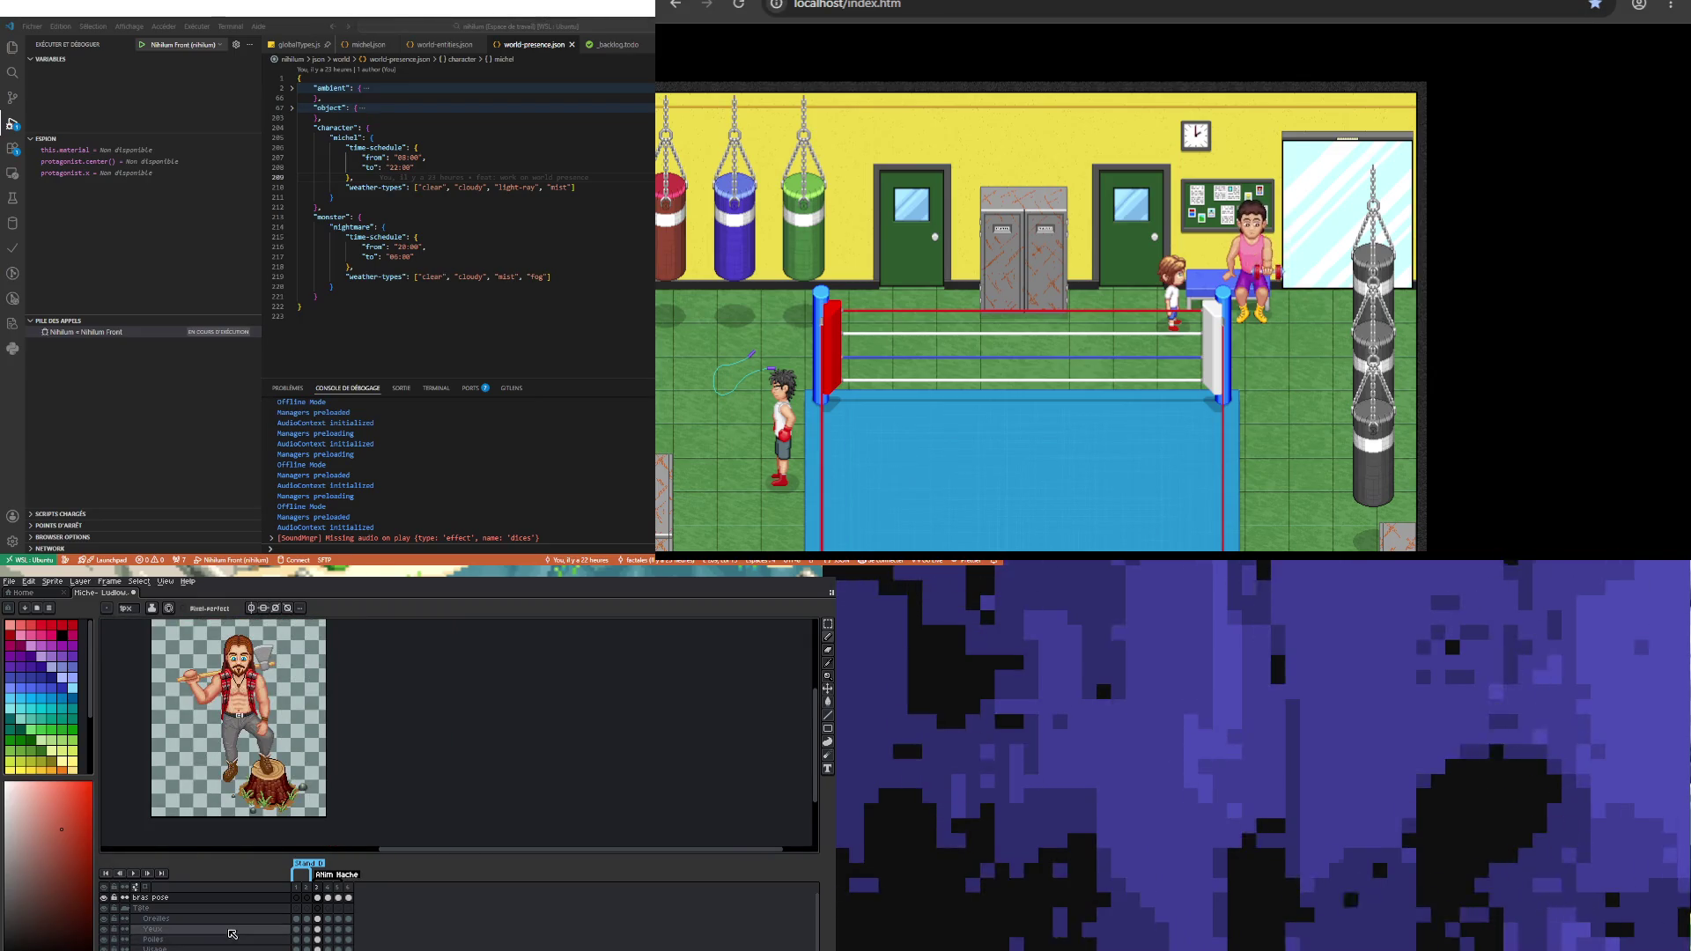
pyautogui.scroll(1, 190, 726)
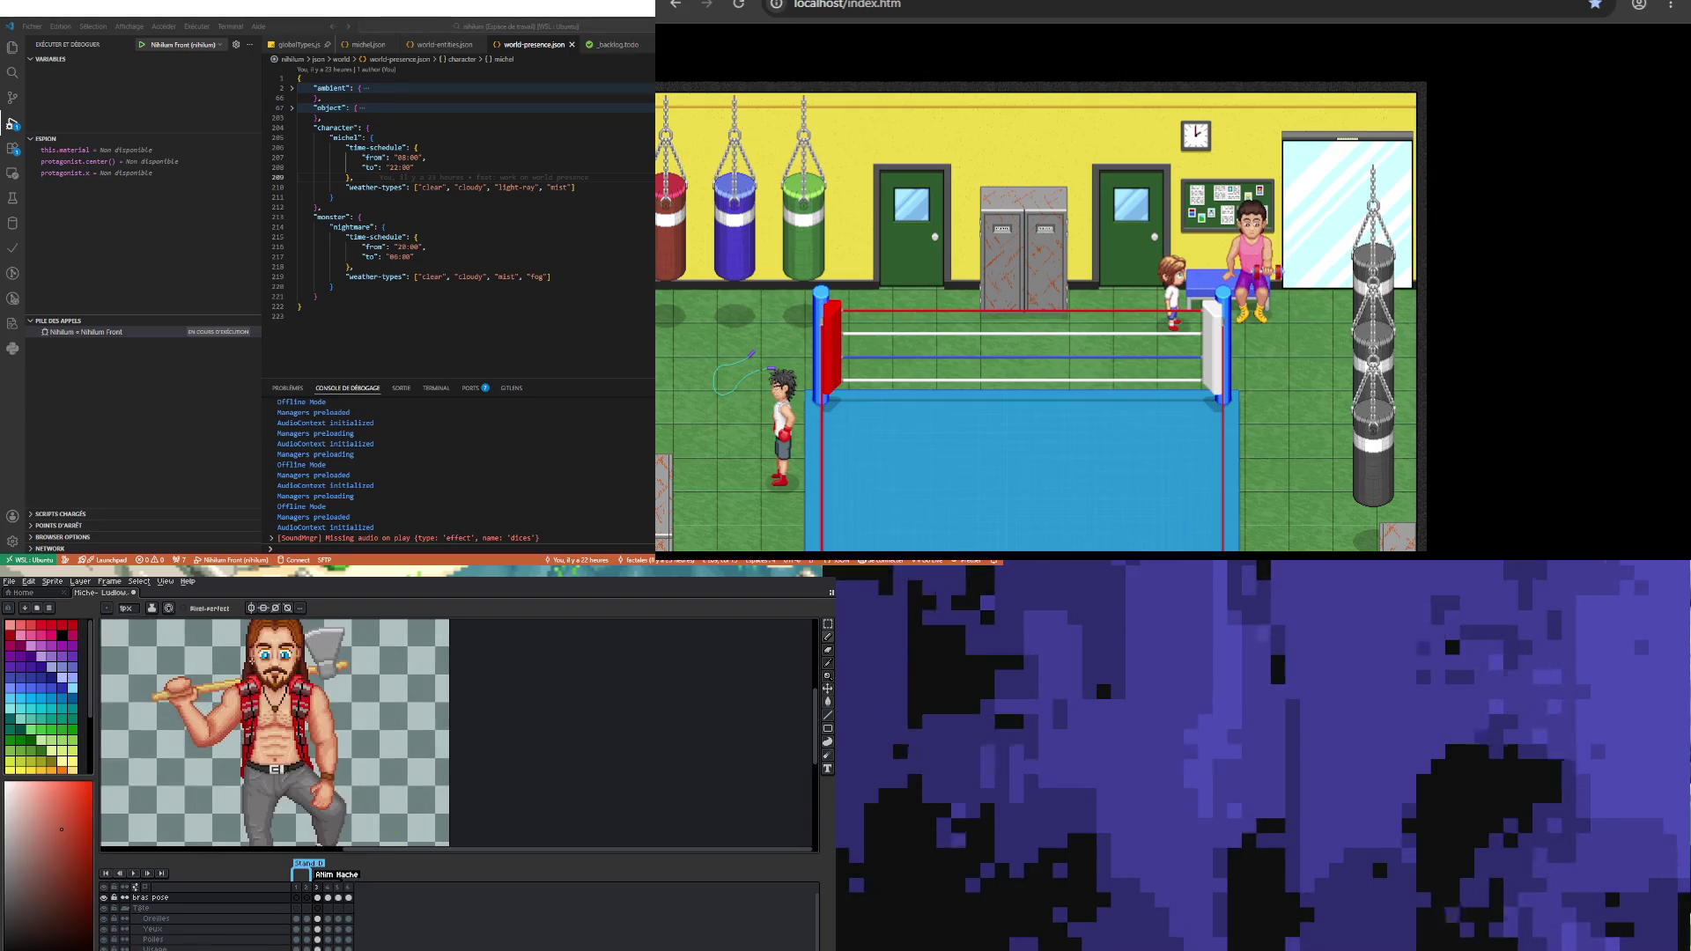
pyautogui.scroll(-1, 229, 754)
pyautogui.scroll(1, 282, 678)
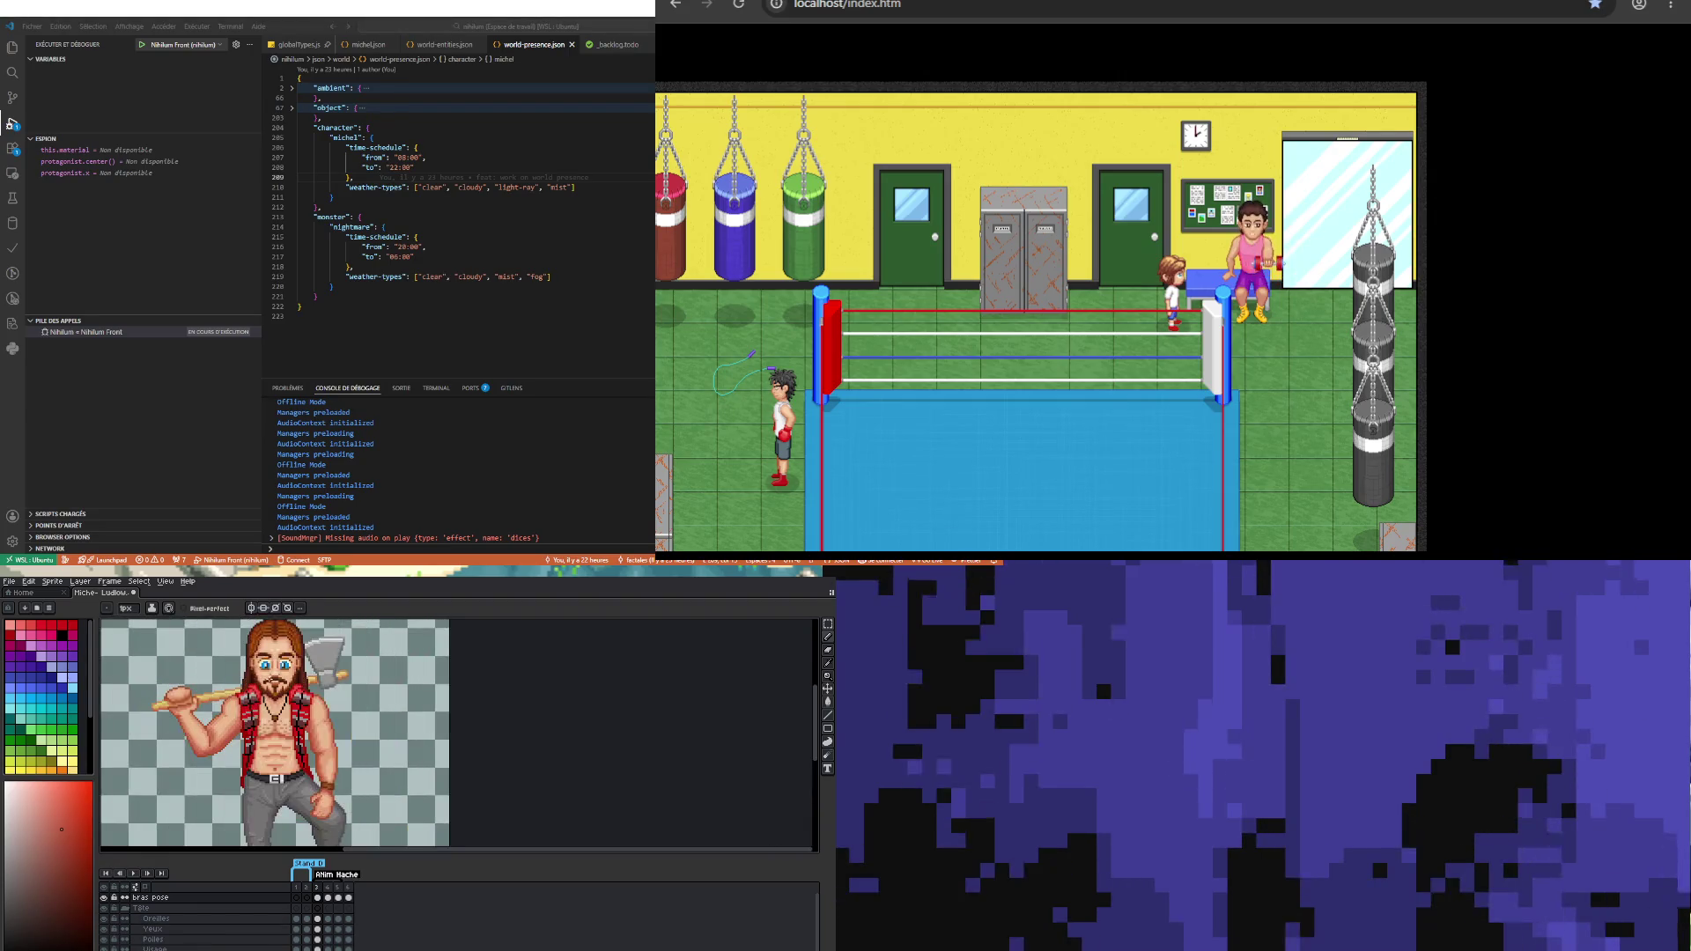
pyautogui.scroll(-2, 282, 678)
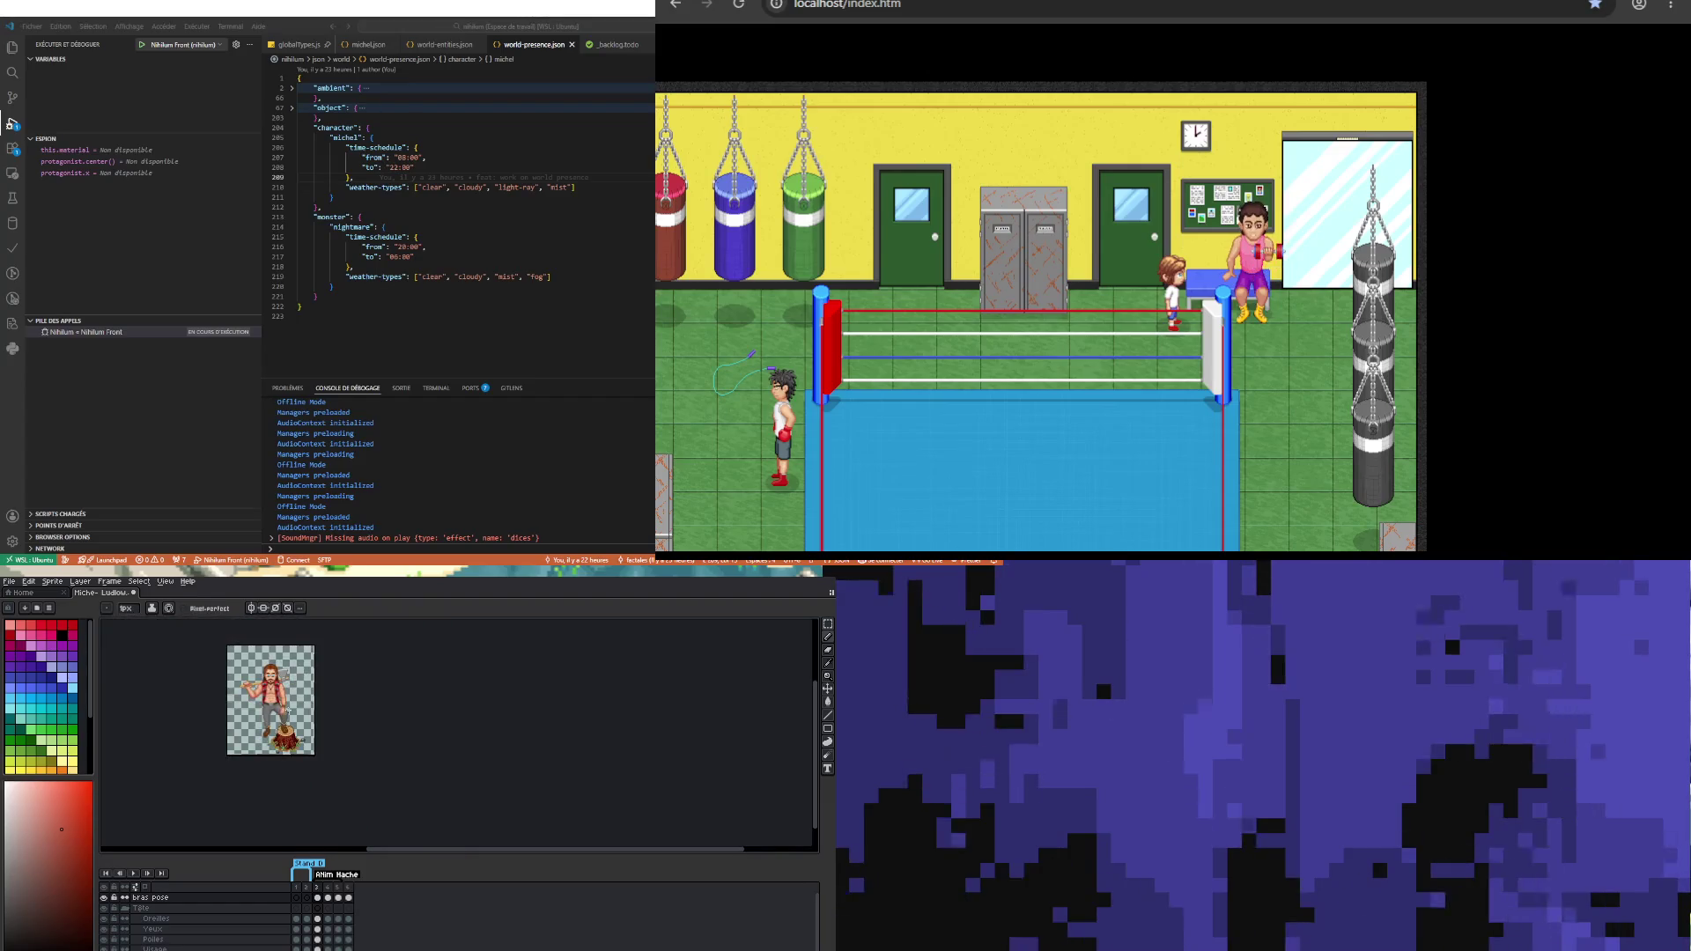
pyautogui.scroll(1, 261, 680)
pyautogui.scroll(2, 260, 680)
pyautogui.scroll(1, 261, 679)
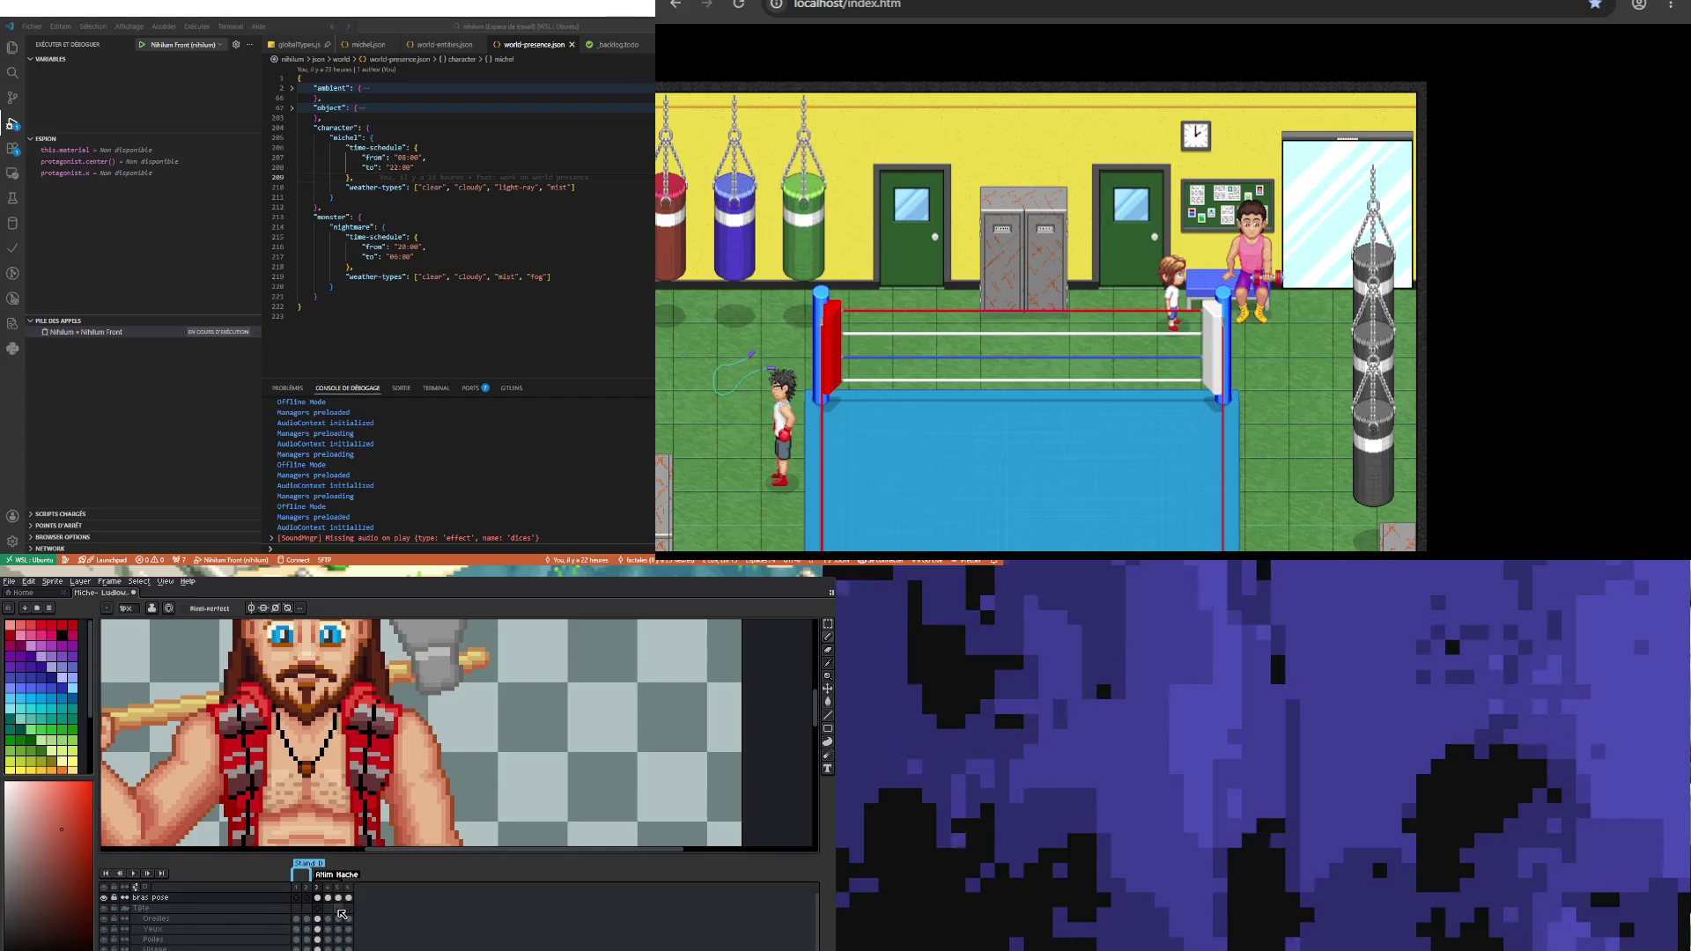
pyautogui.scroll(-1, 238, 722)
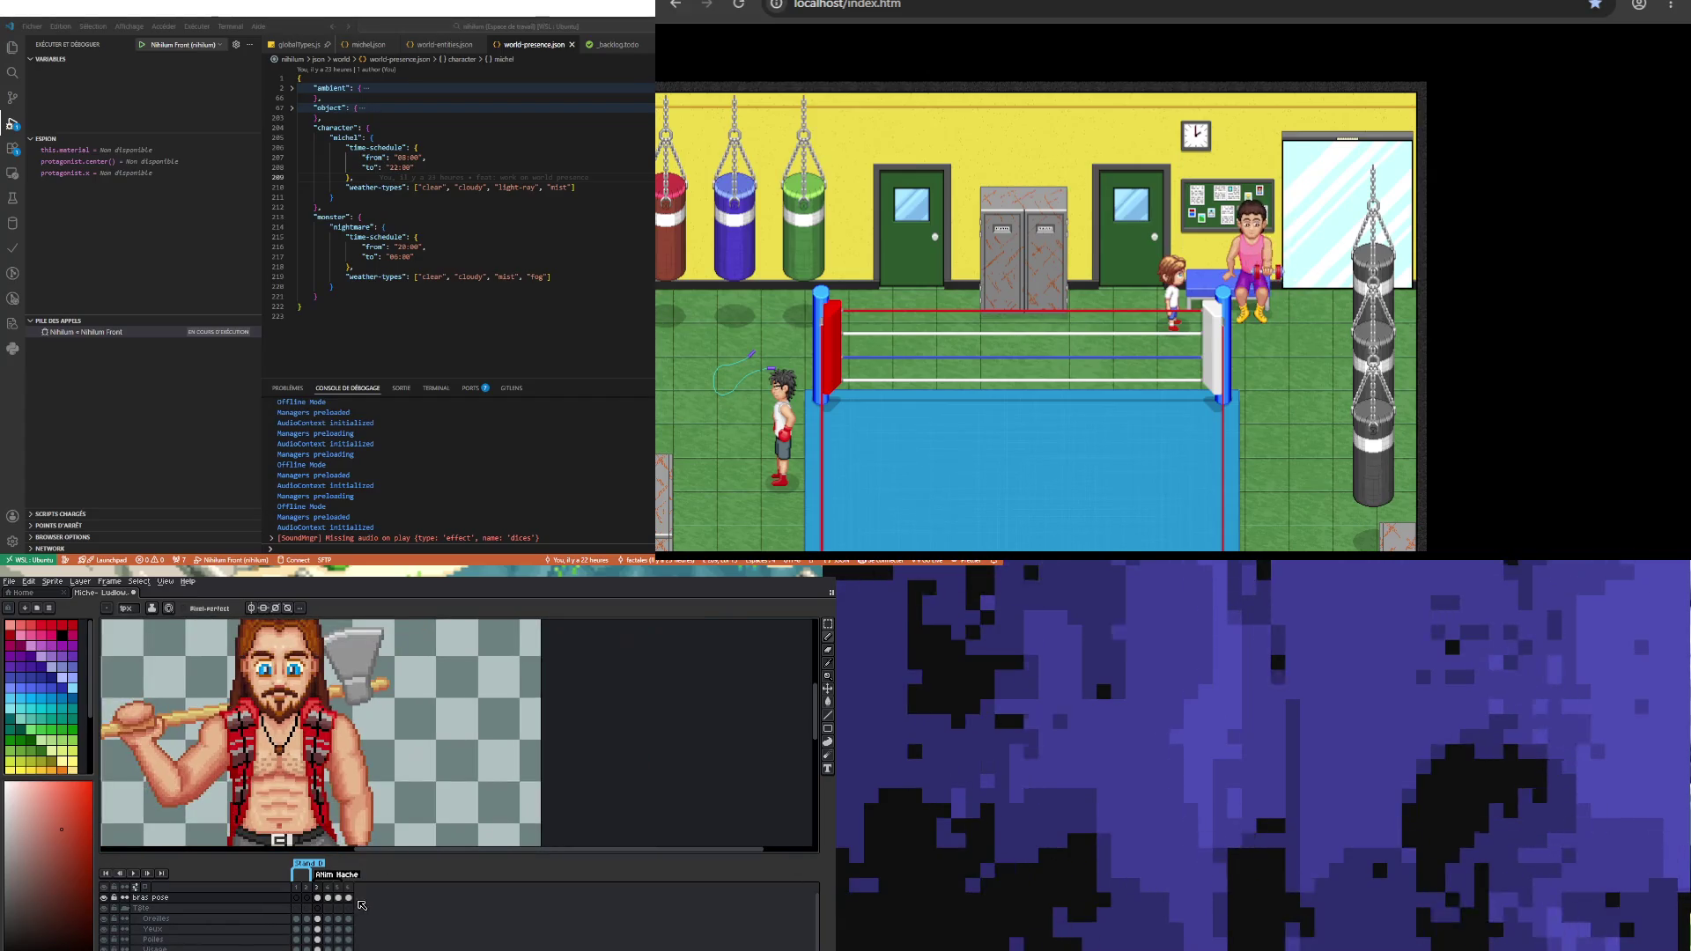
pyautogui.click(348, 897)
# Step: Browse frames 5 and 6, then play the animation from the first frame and stop it
pyautogui.click(339, 897)
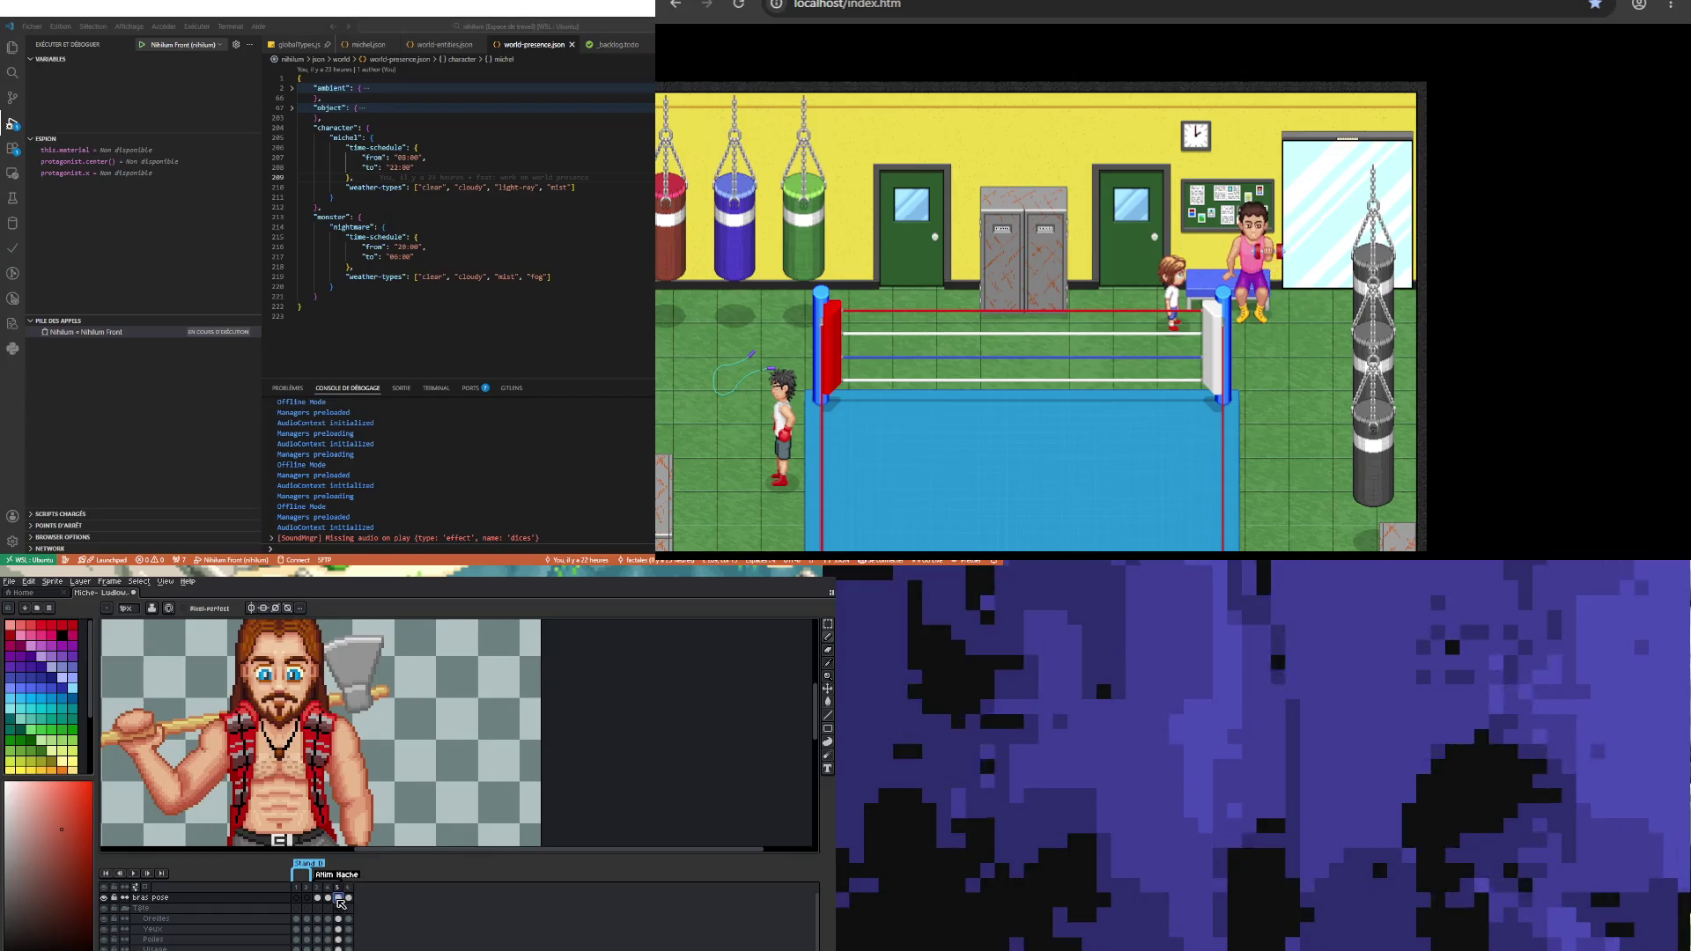
pyautogui.press('Left')
pyautogui.click(338, 897)
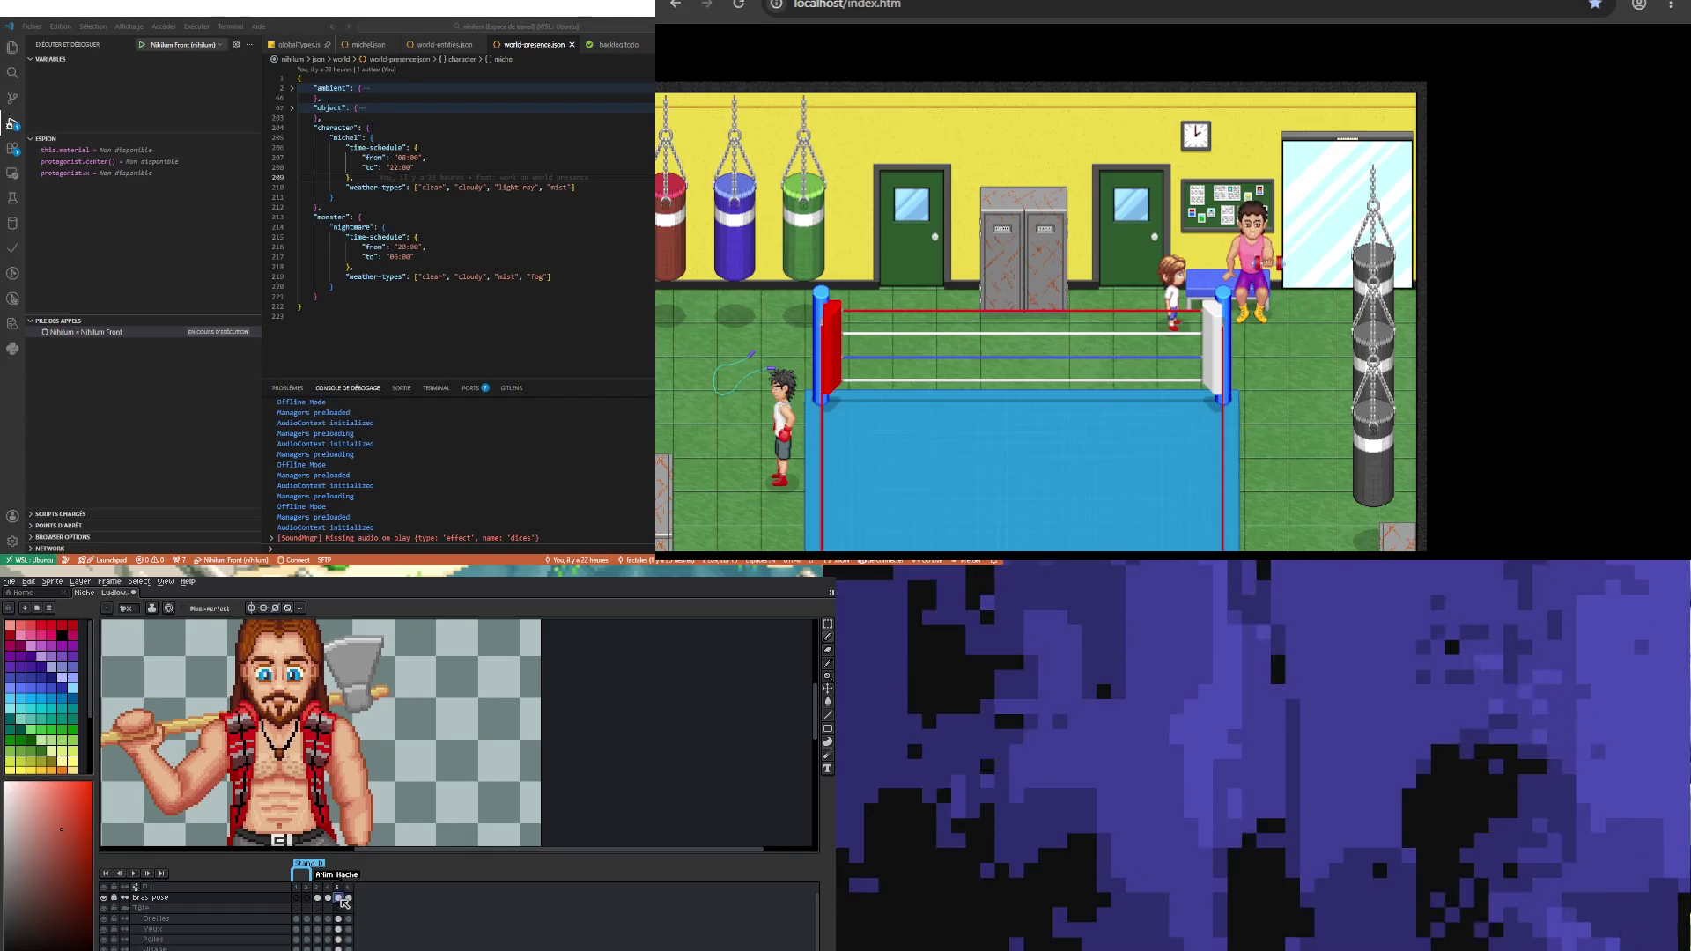
pyautogui.click(349, 897)
pyautogui.scroll(-2, 254, 739)
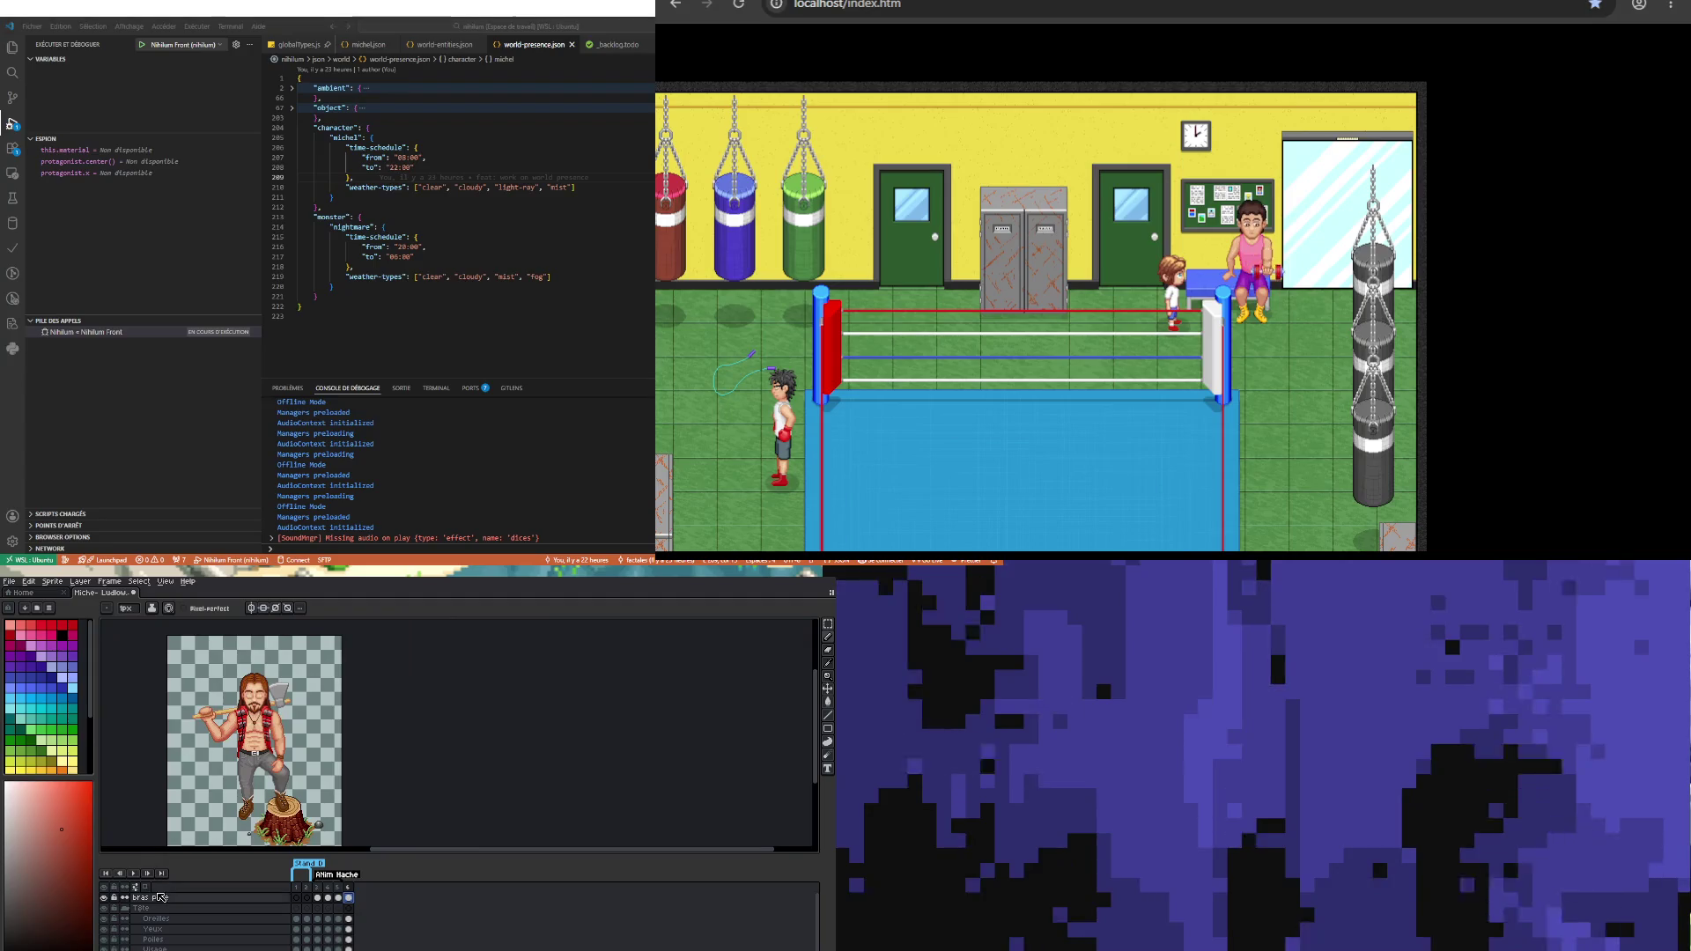
pyautogui.click(130, 873)
pyautogui.click(130, 872)
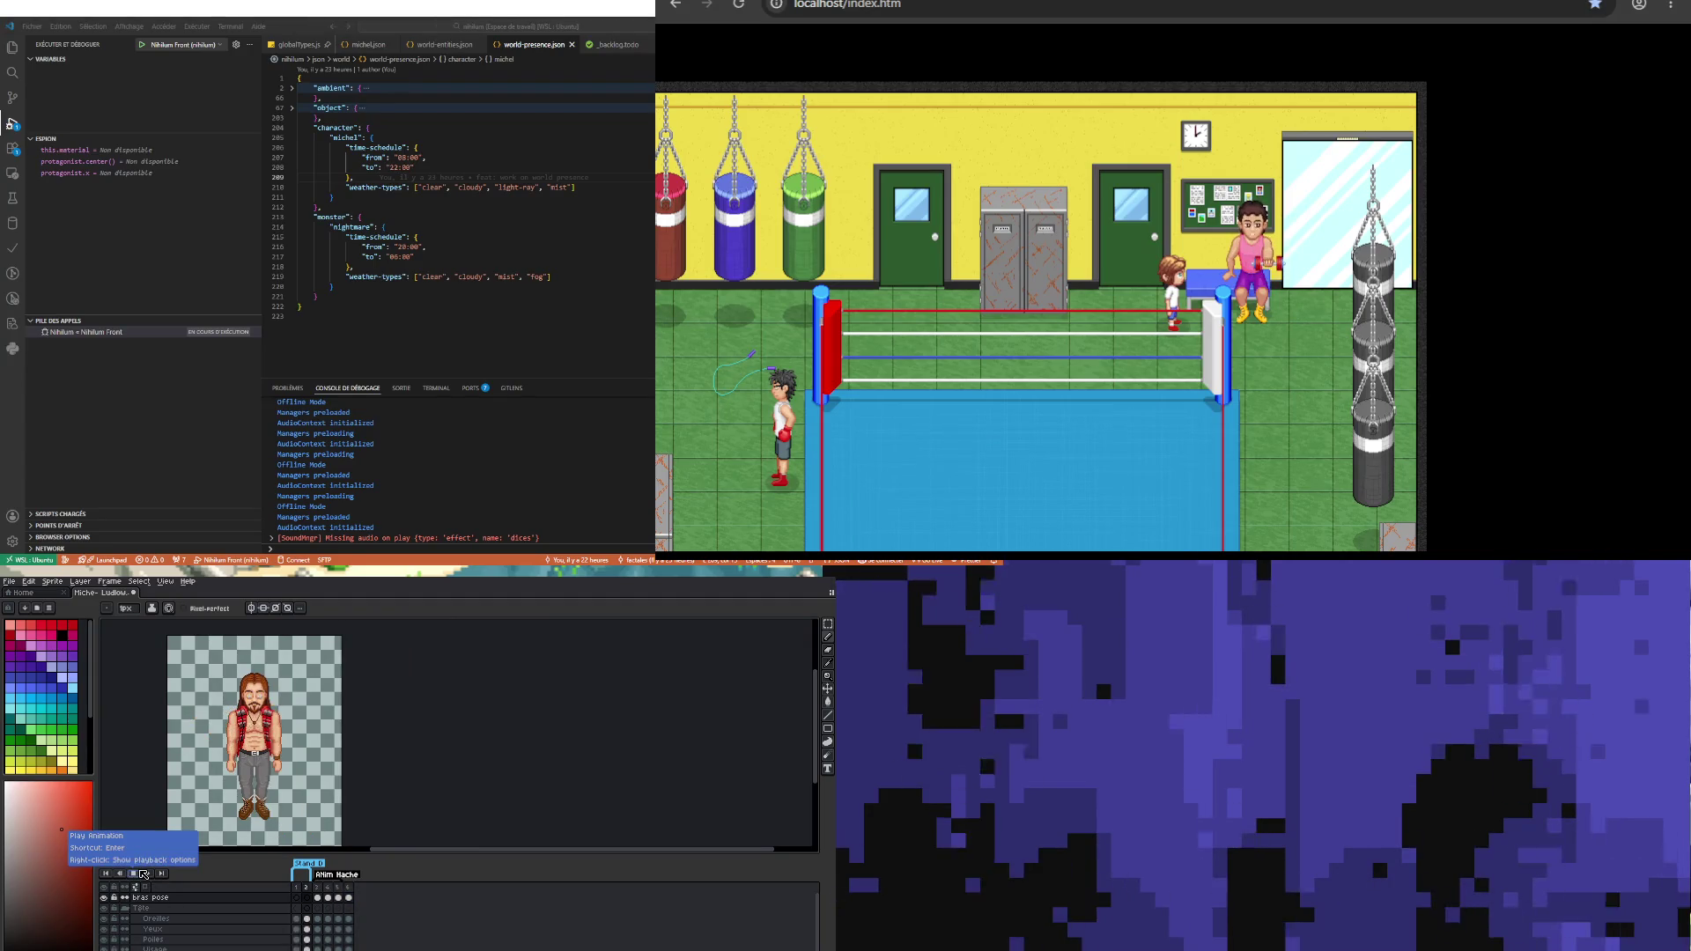
pyautogui.click(306, 918)
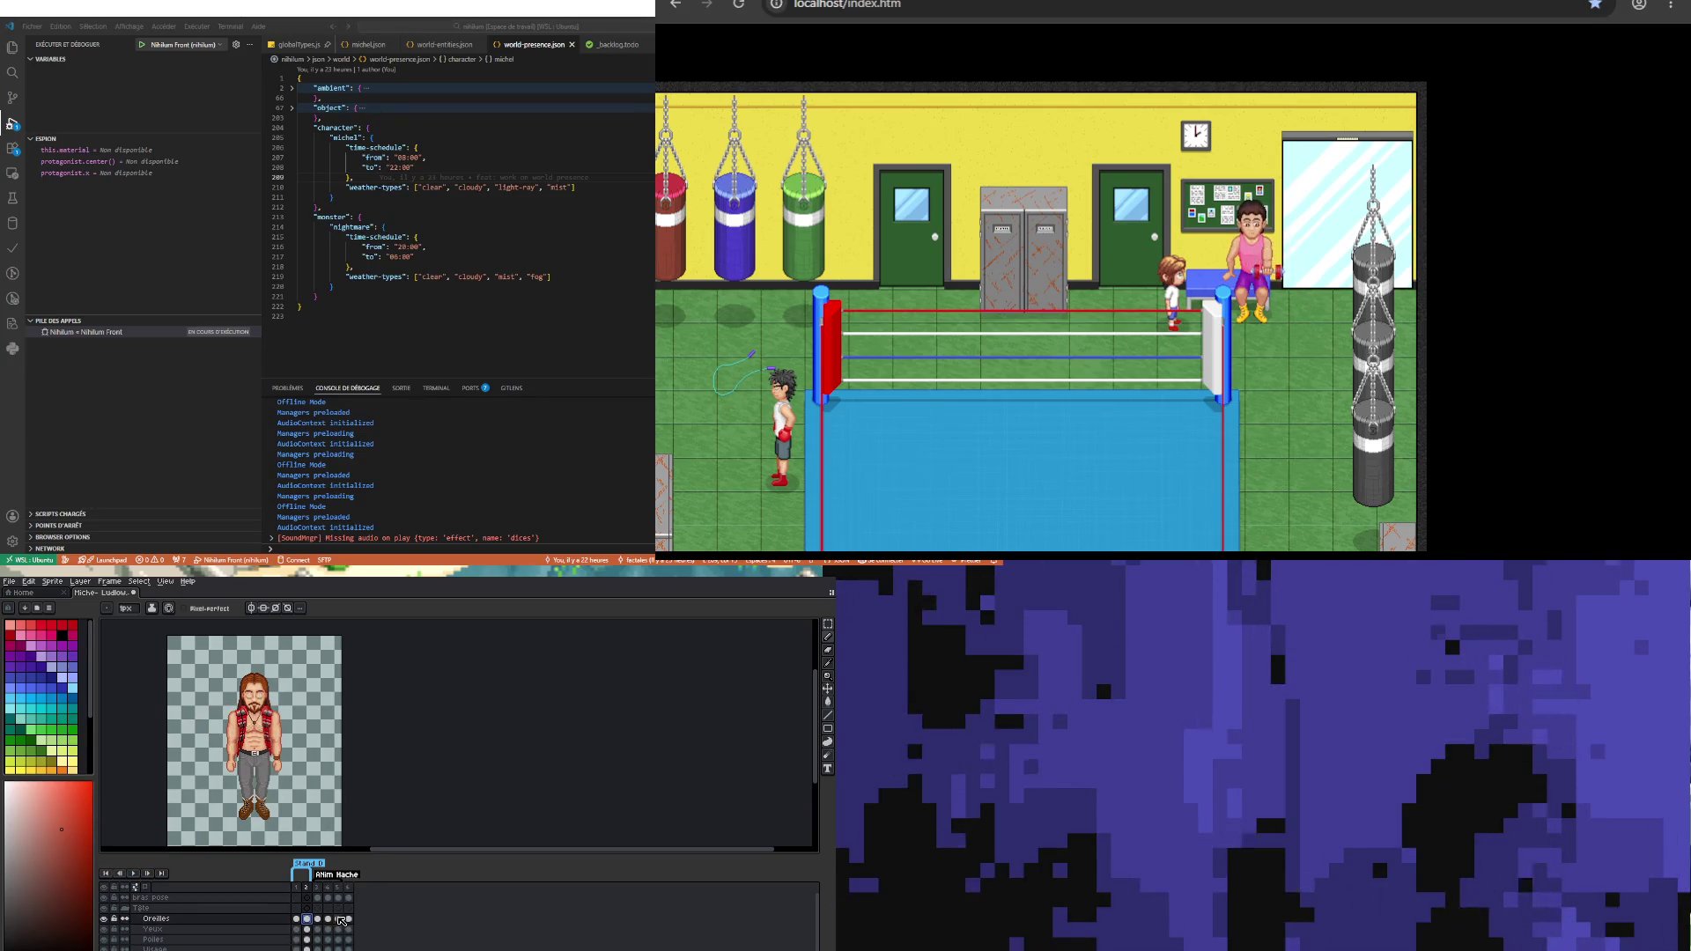
# Step: Compare the open-eye frames 3–5 with closed-eye frame 6 on the Oreilles and Poiles layers
pyautogui.click(338, 919)
pyautogui.click(338, 929)
pyautogui.click(338, 940)
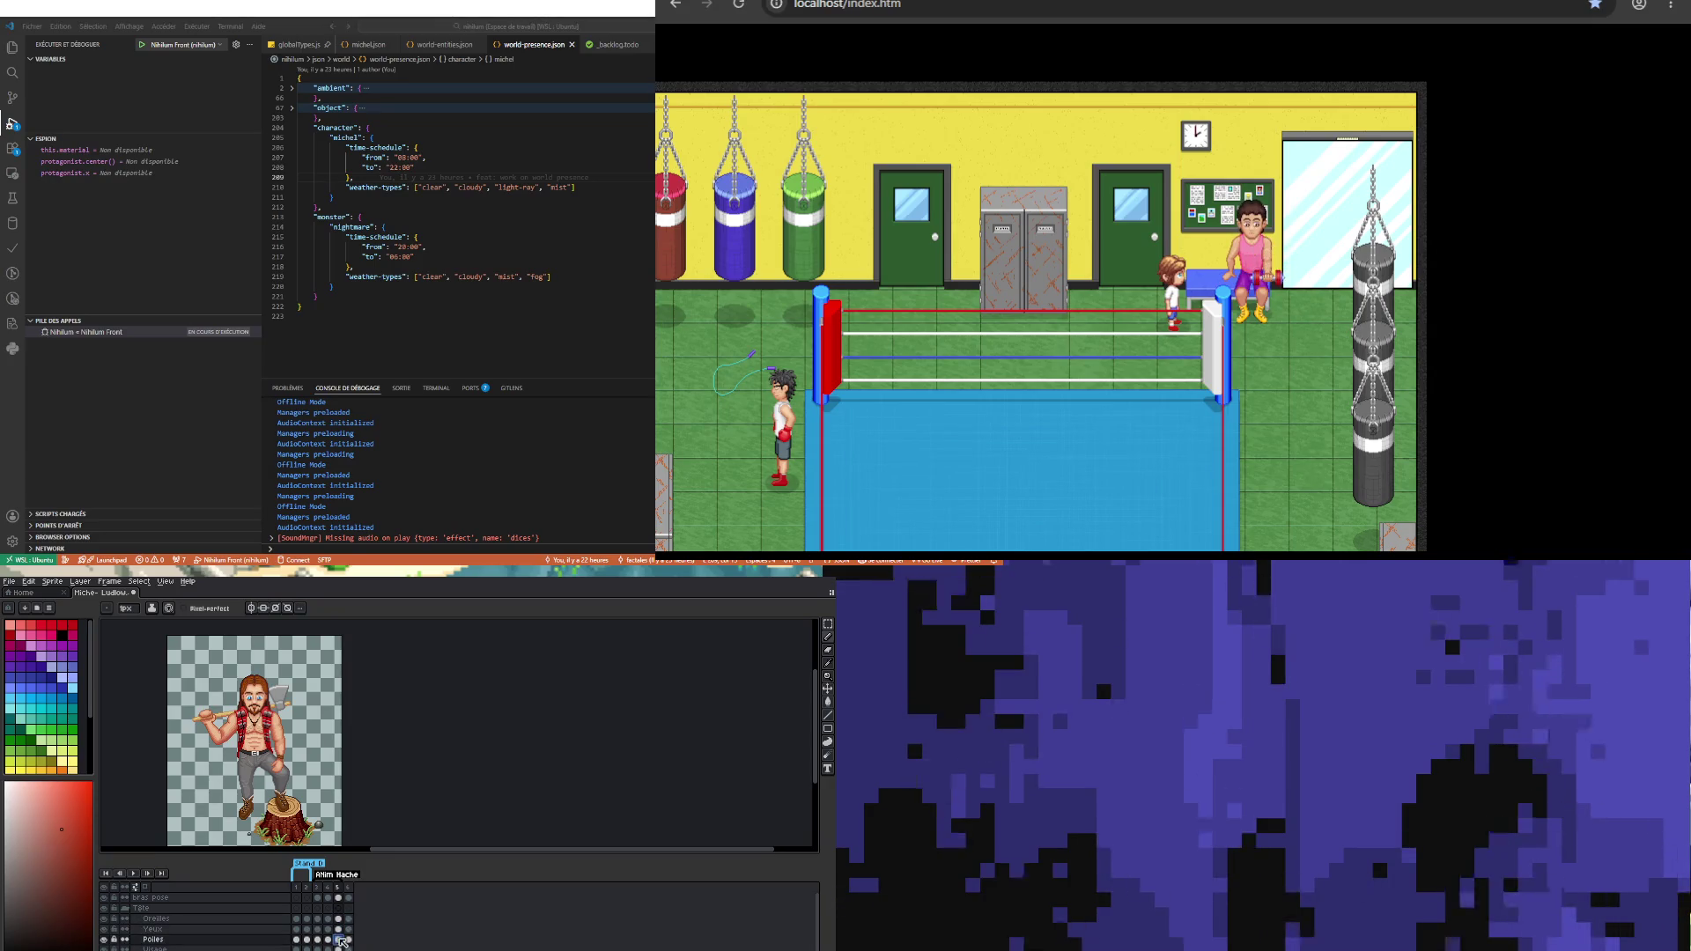
pyautogui.click(349, 940)
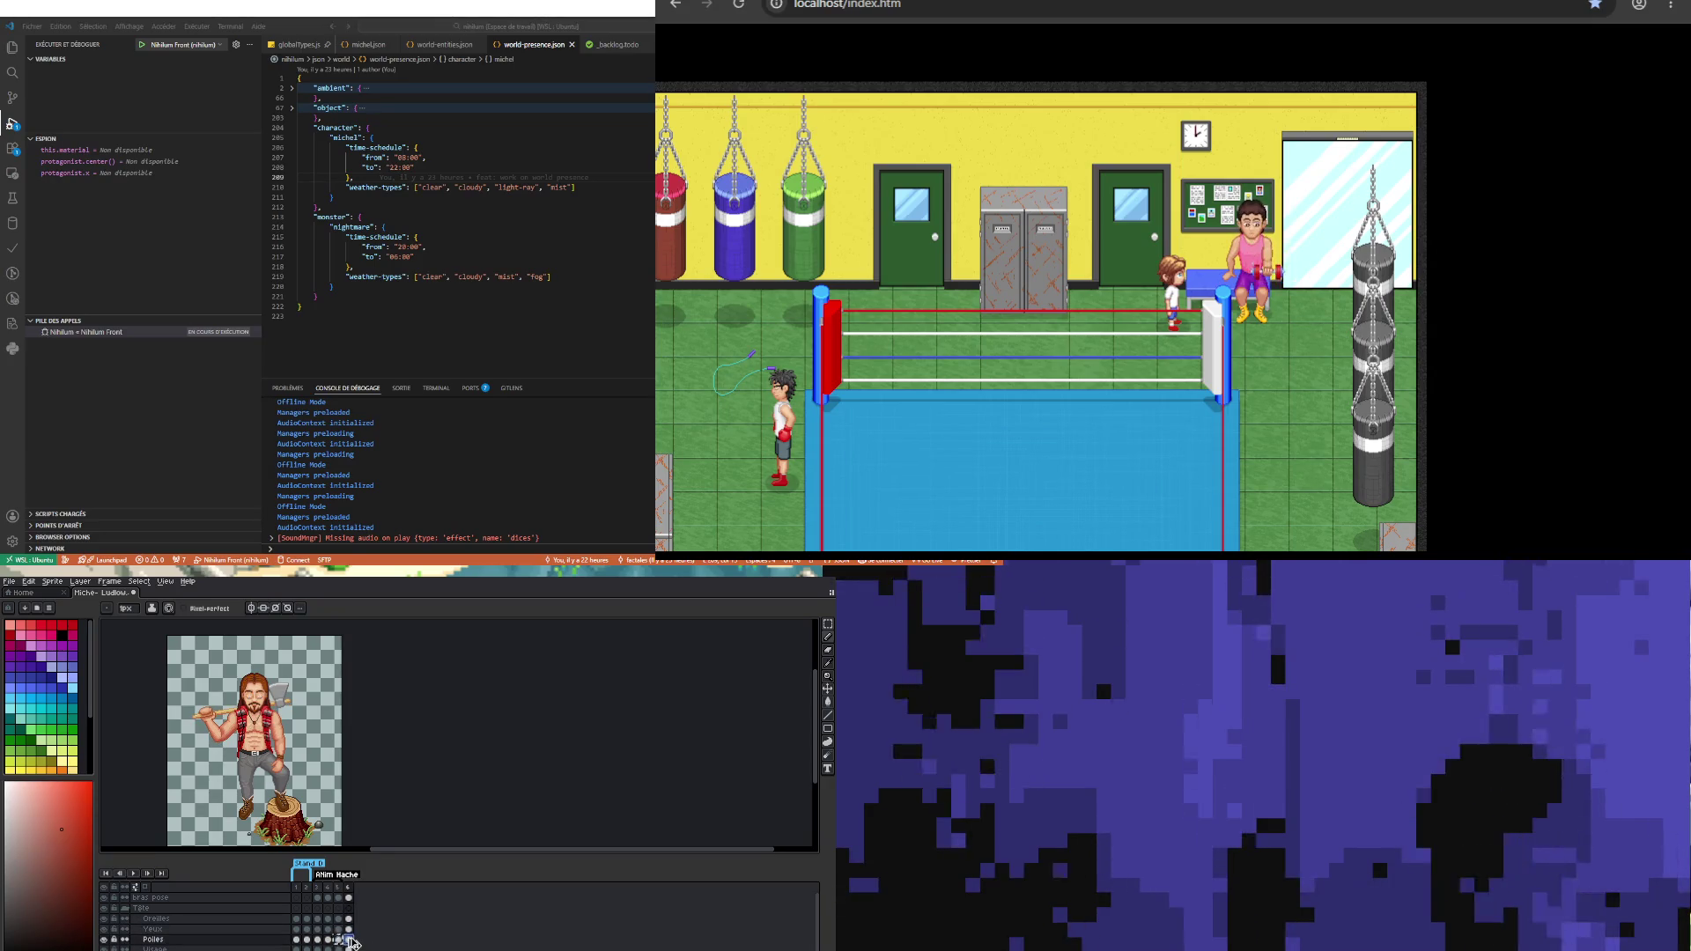
pyautogui.scroll(3, 258, 704)
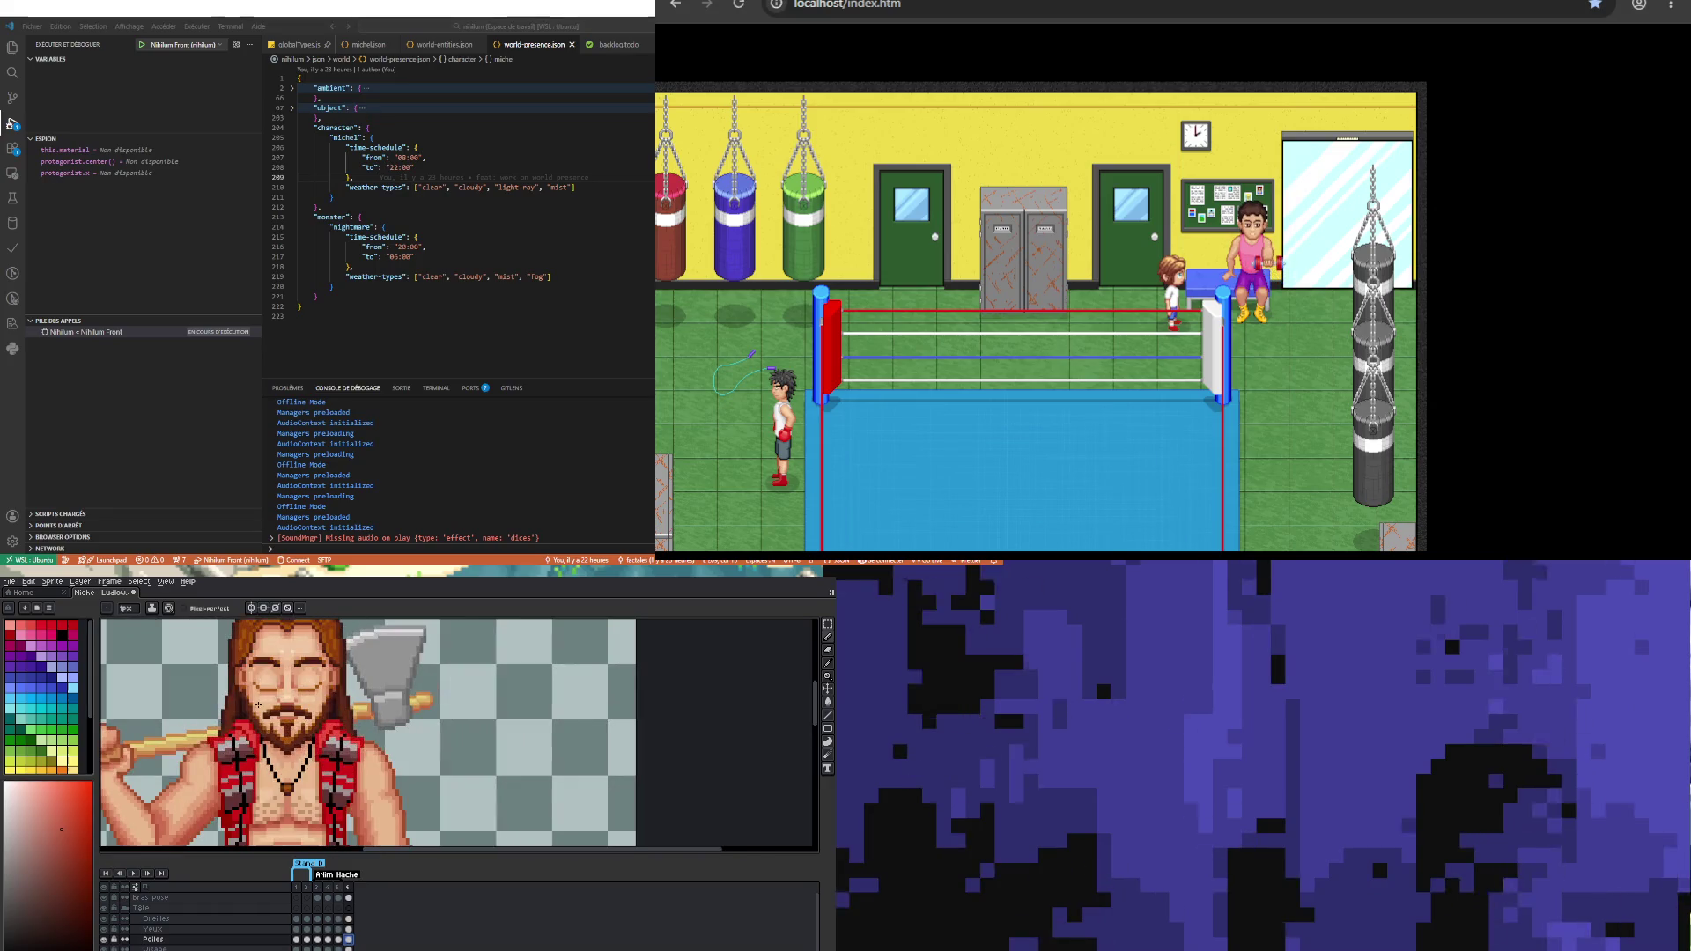
pyautogui.click(323, 939)
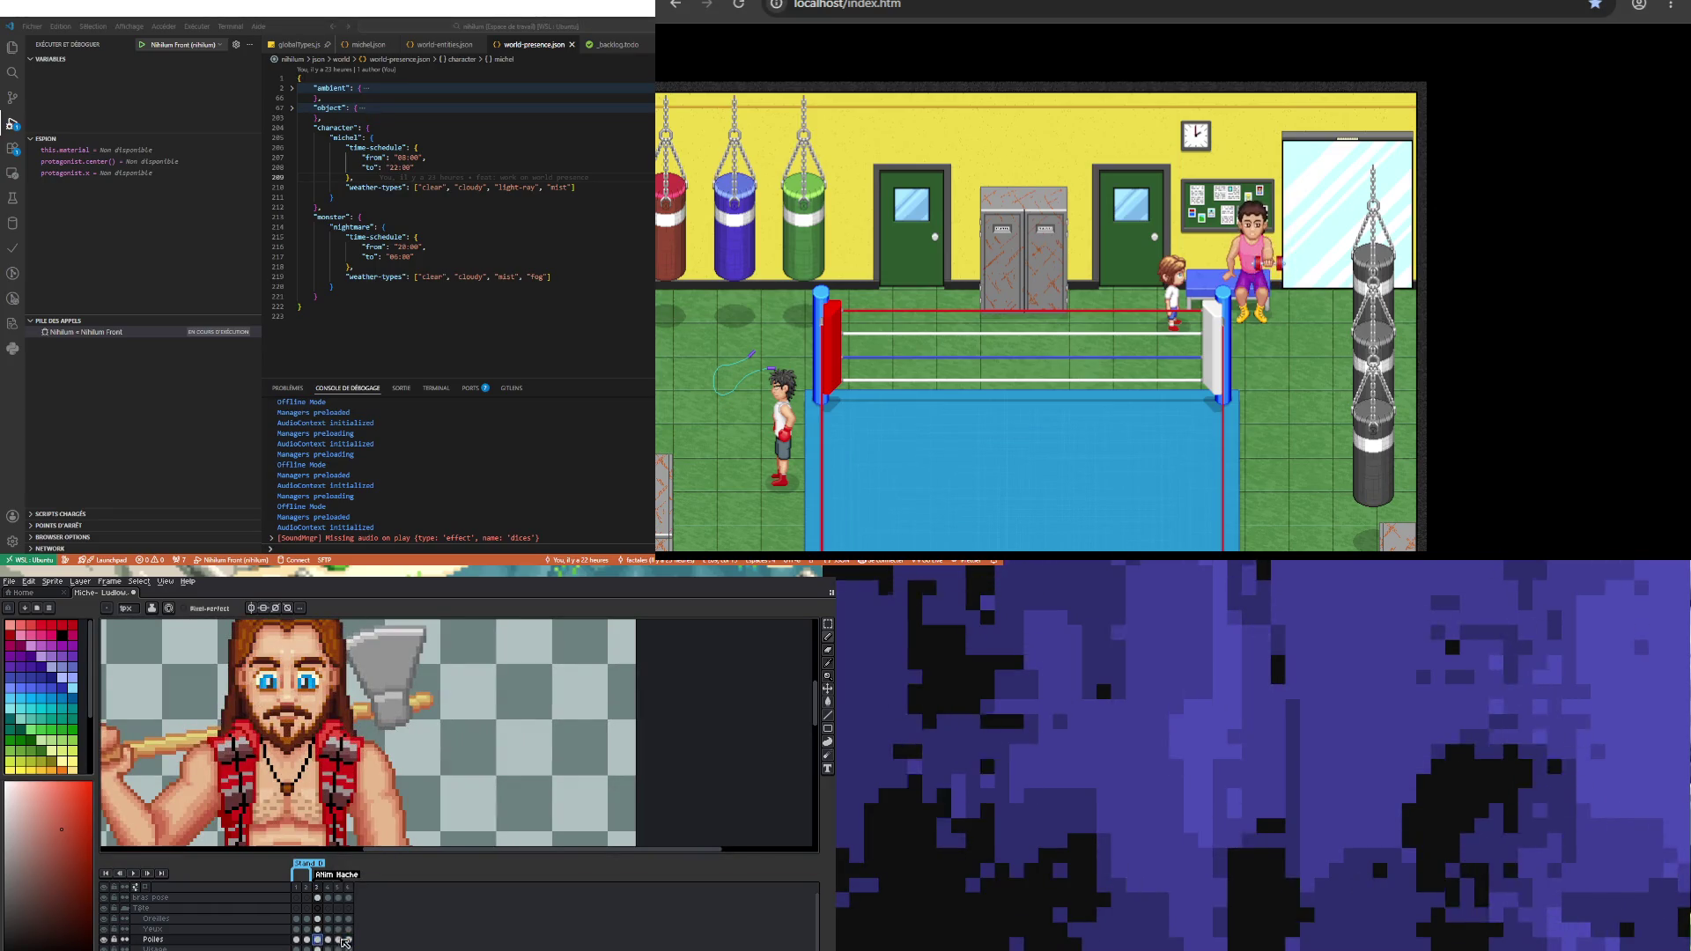
pyautogui.click(349, 940)
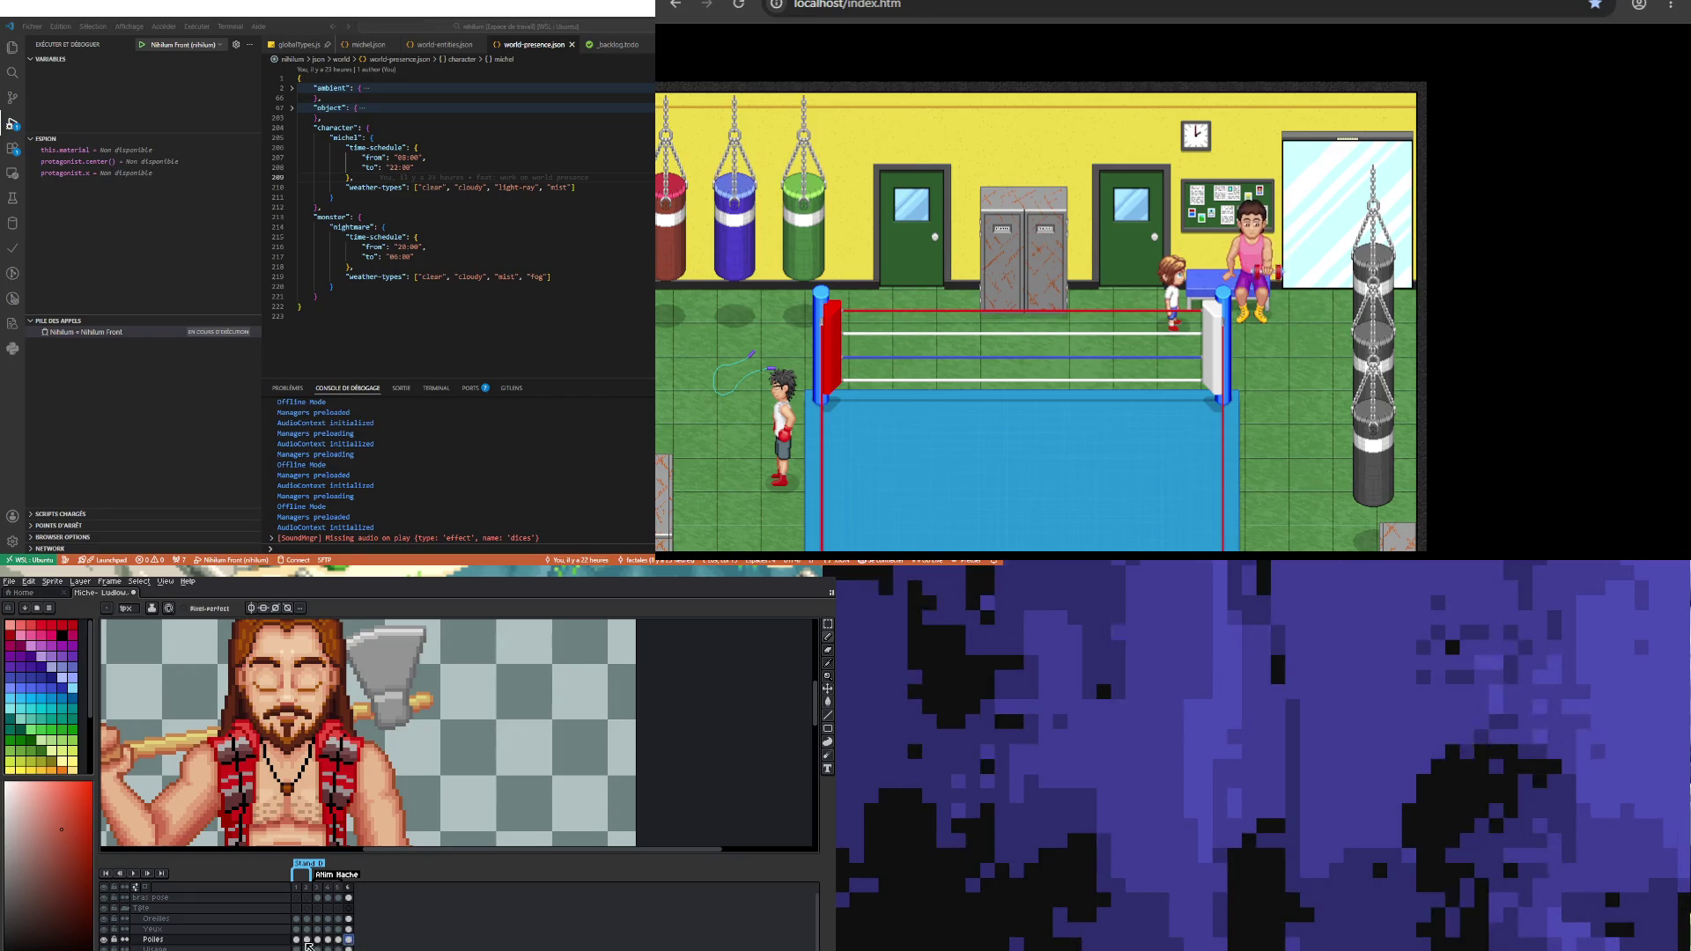
pyautogui.click(327, 940)
pyautogui.click(338, 939)
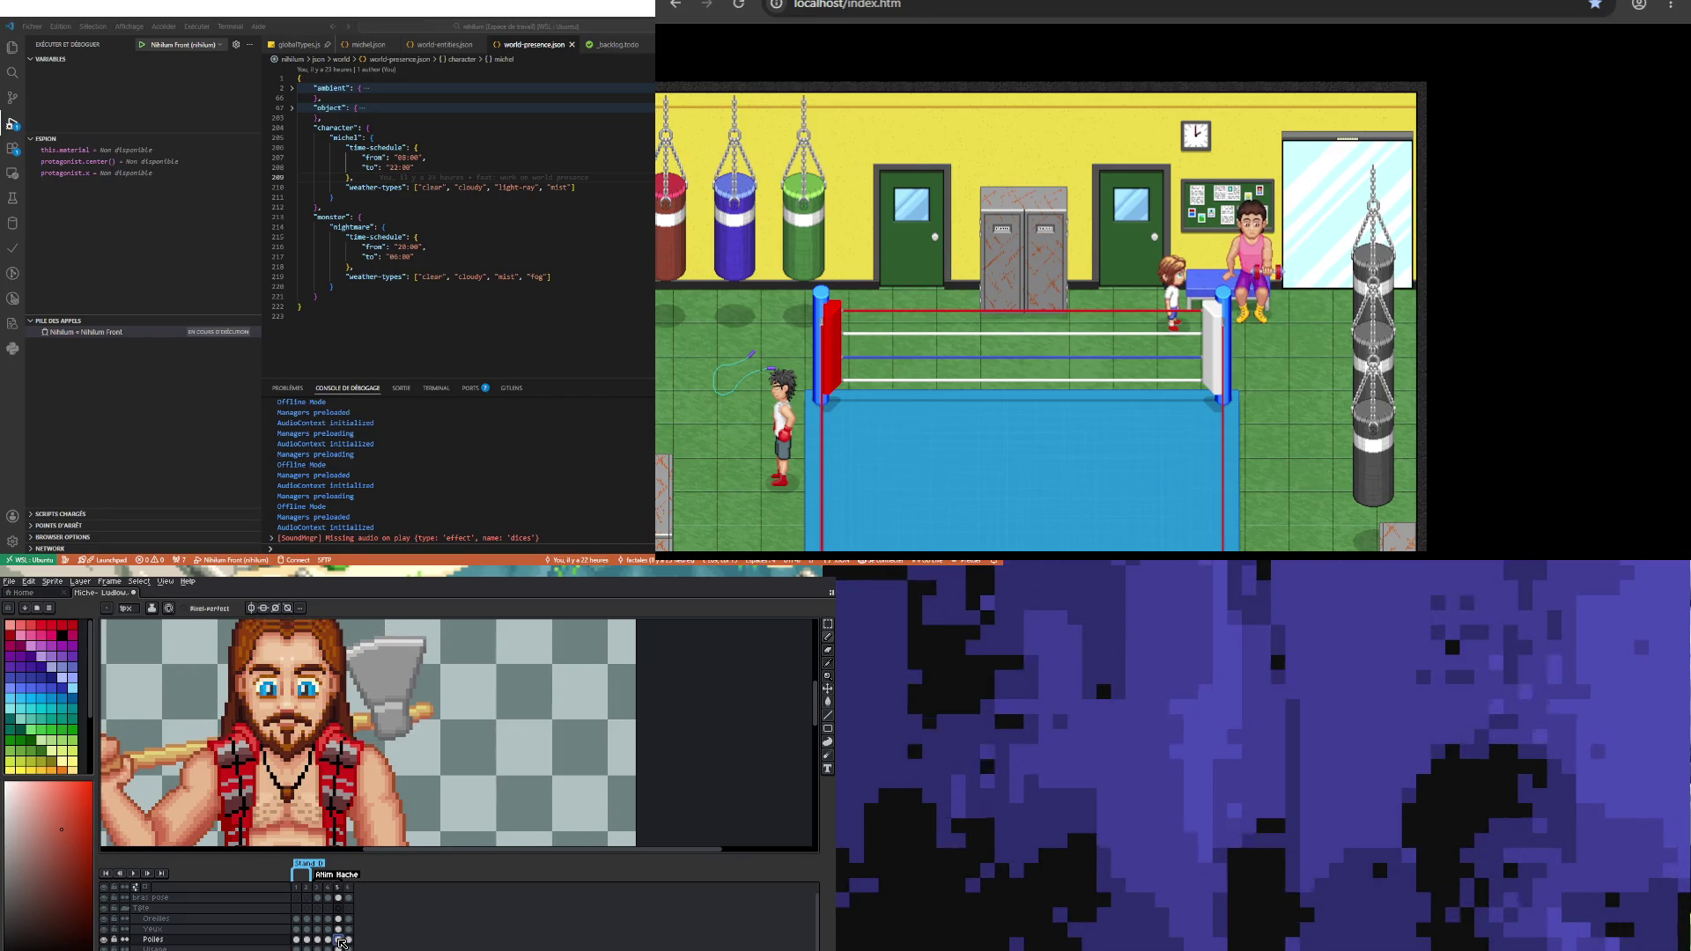
pyautogui.click(330, 940)
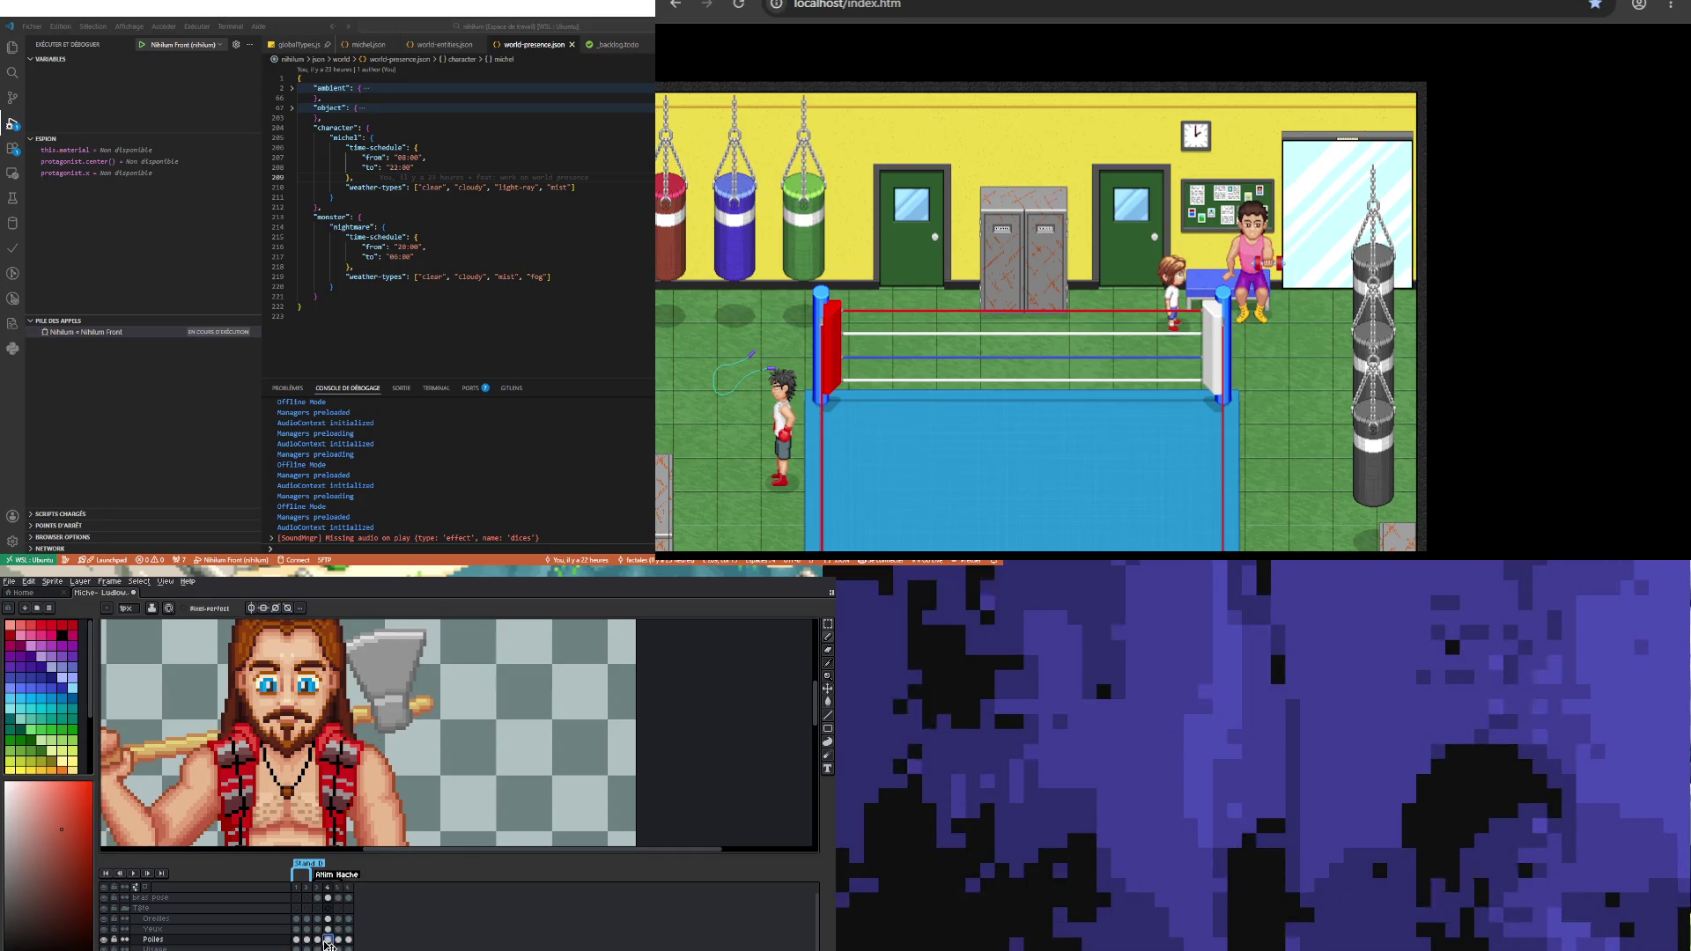
pyautogui.click(318, 940)
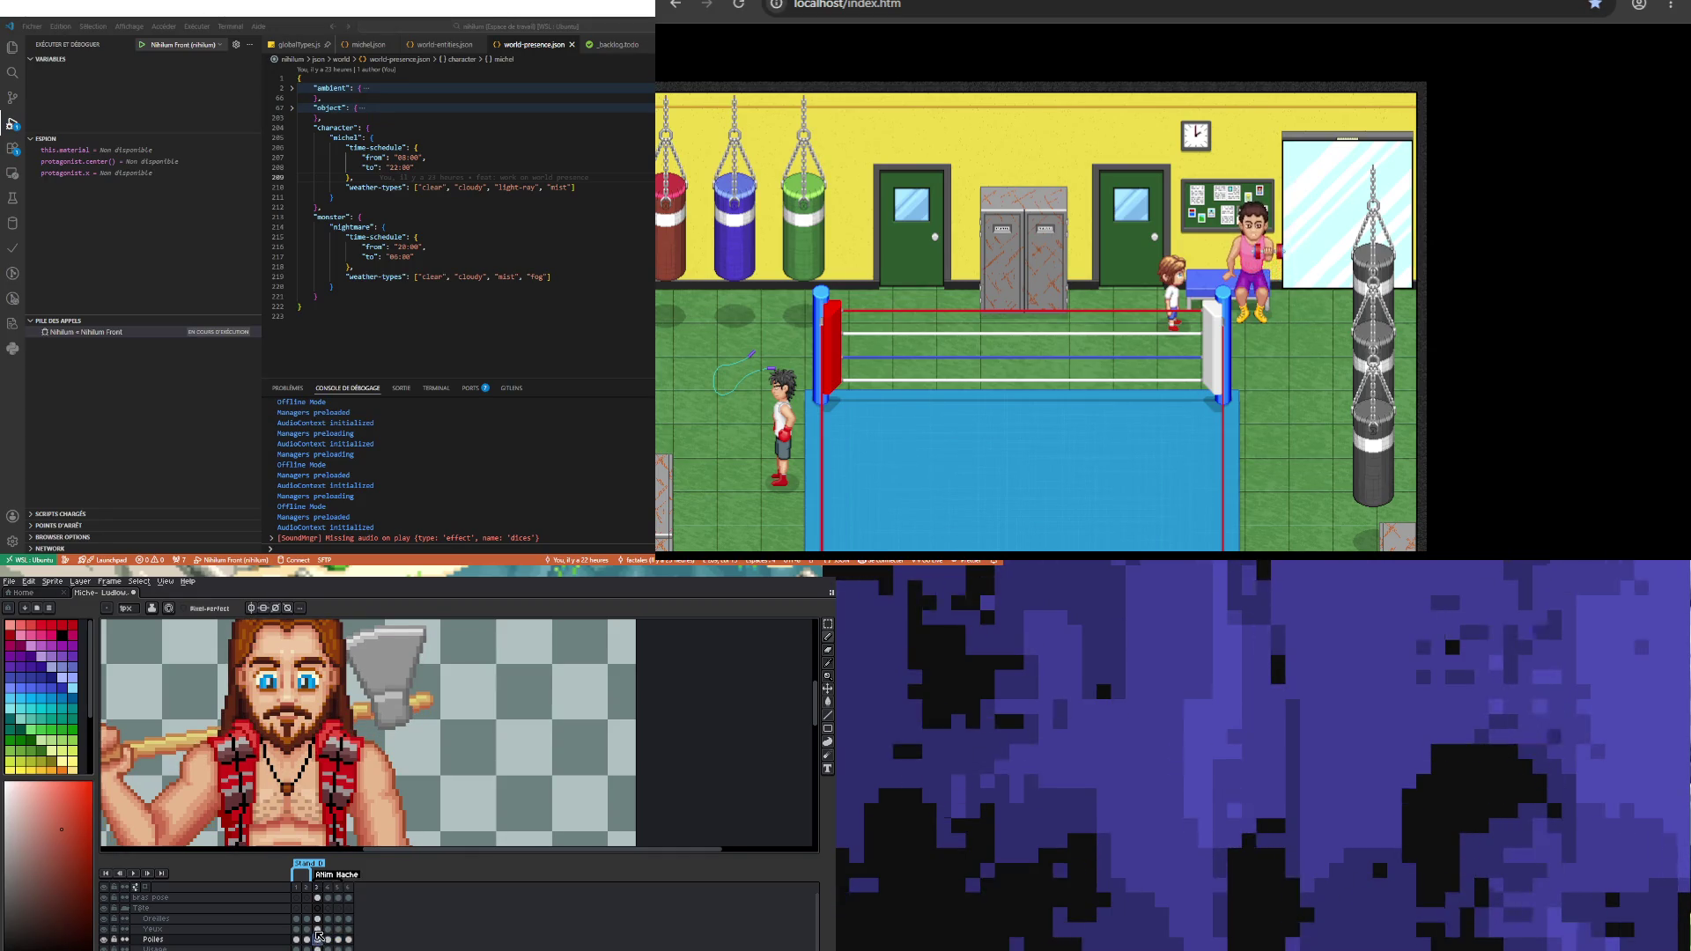
# Step: Transform a selected area on the blink frames, then play the animation to check the blink
pyautogui.click(827, 624)
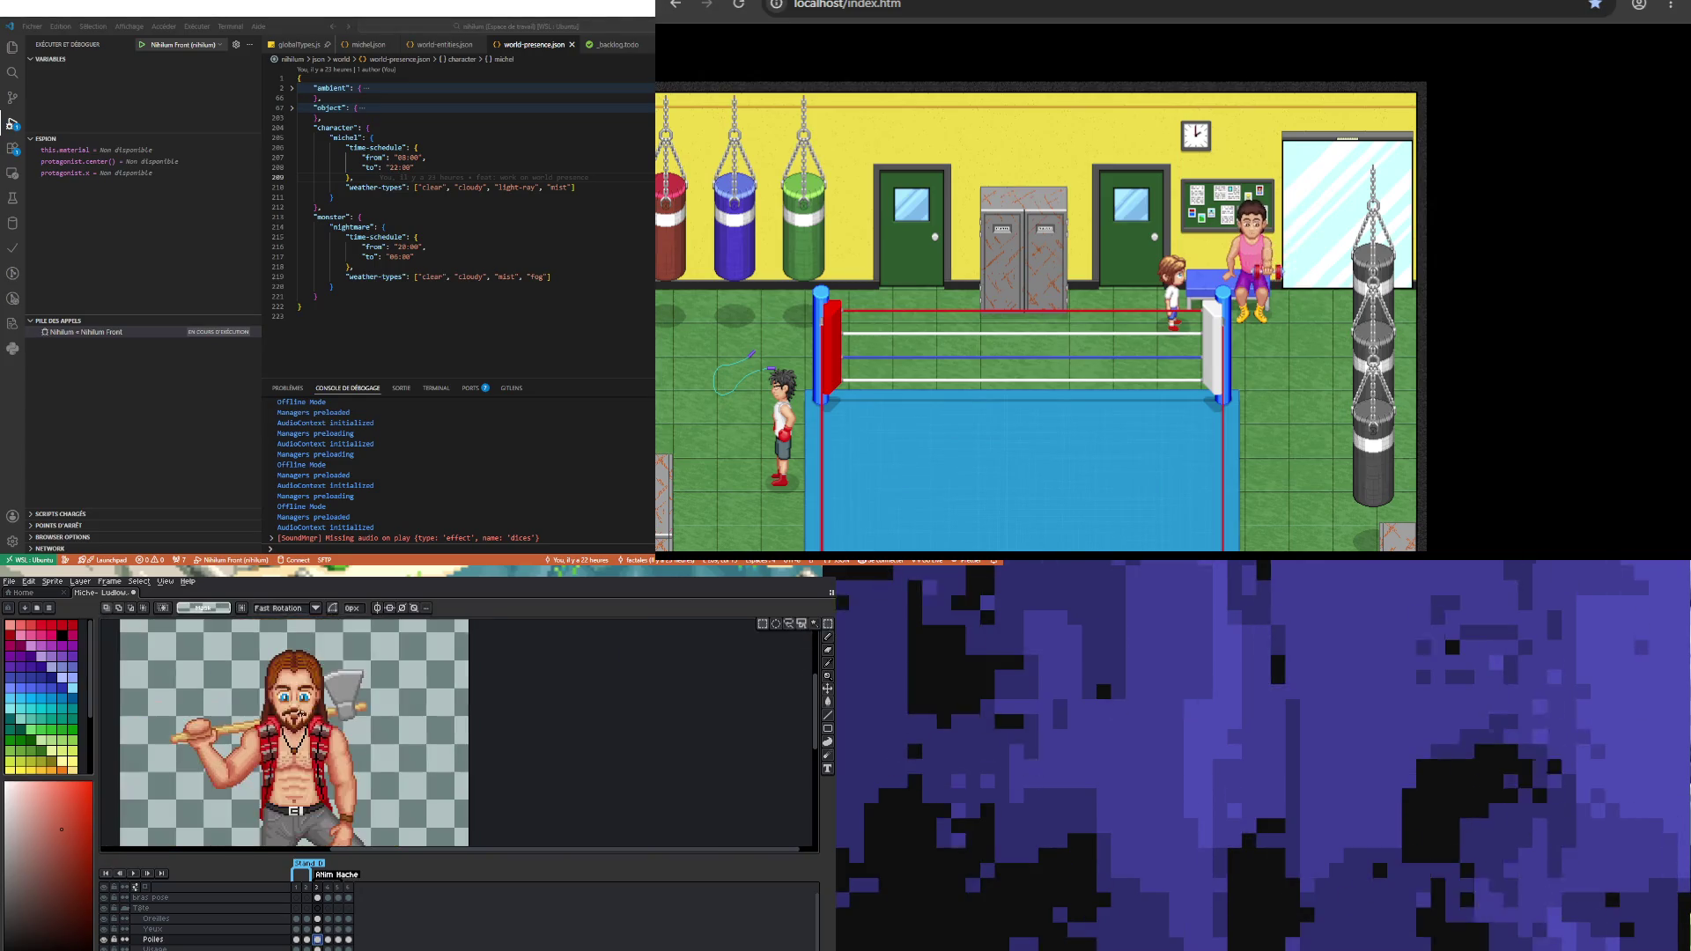
pyautogui.click(327, 940)
pyautogui.click(338, 939)
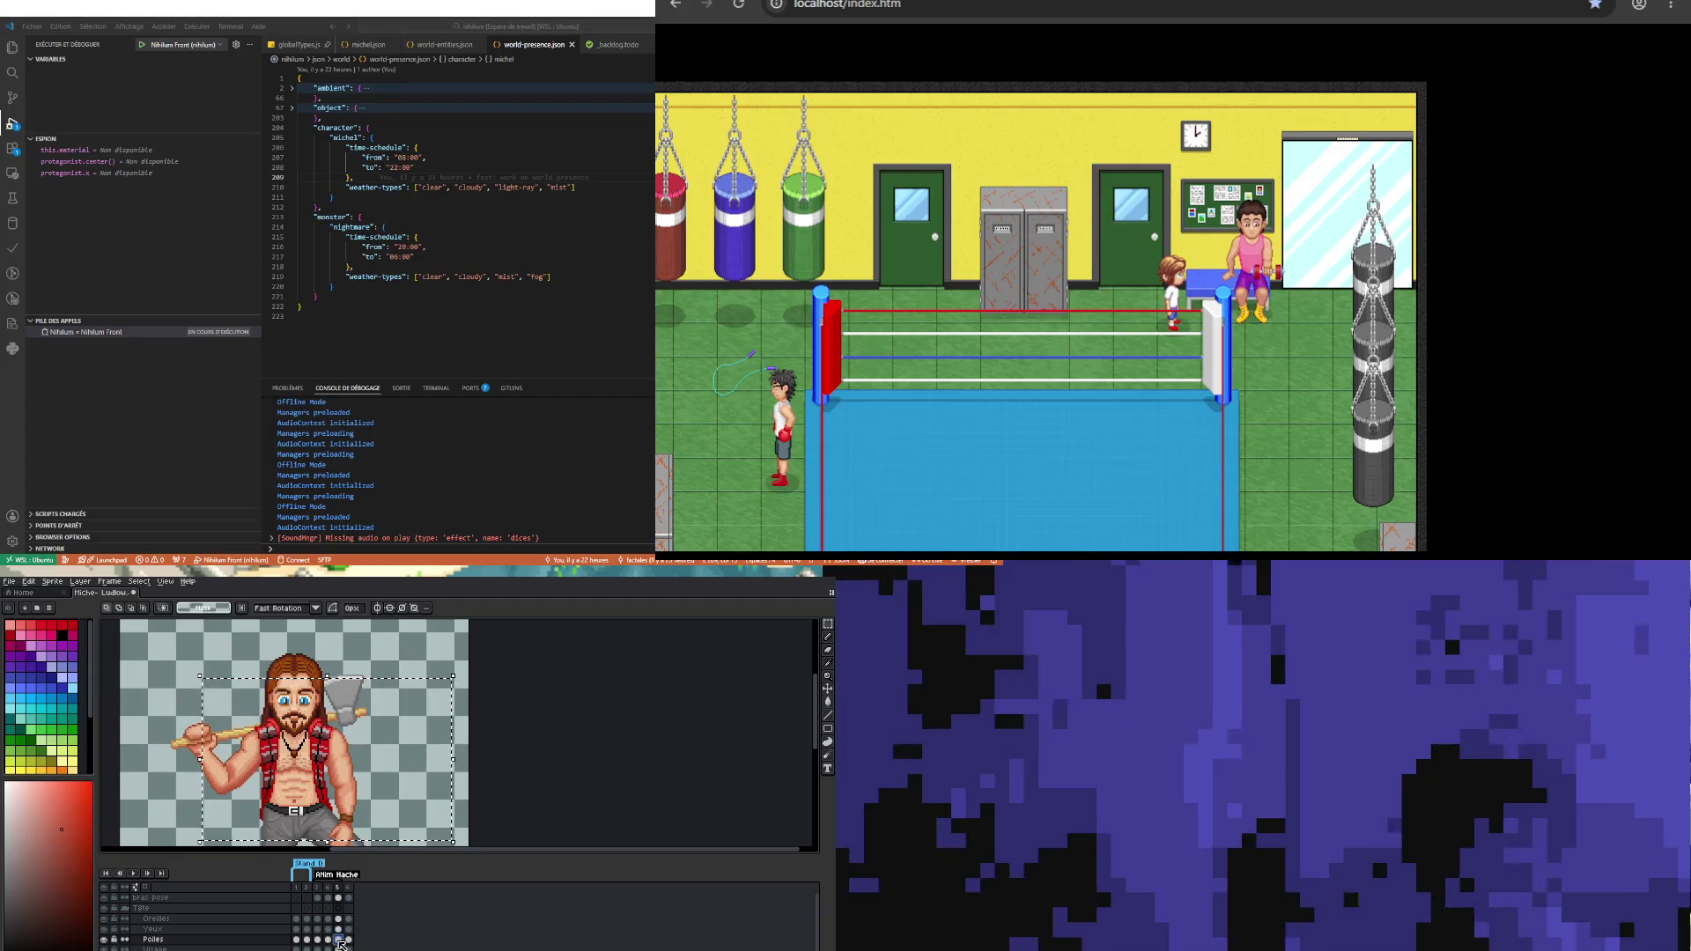
pyautogui.click(348, 940)
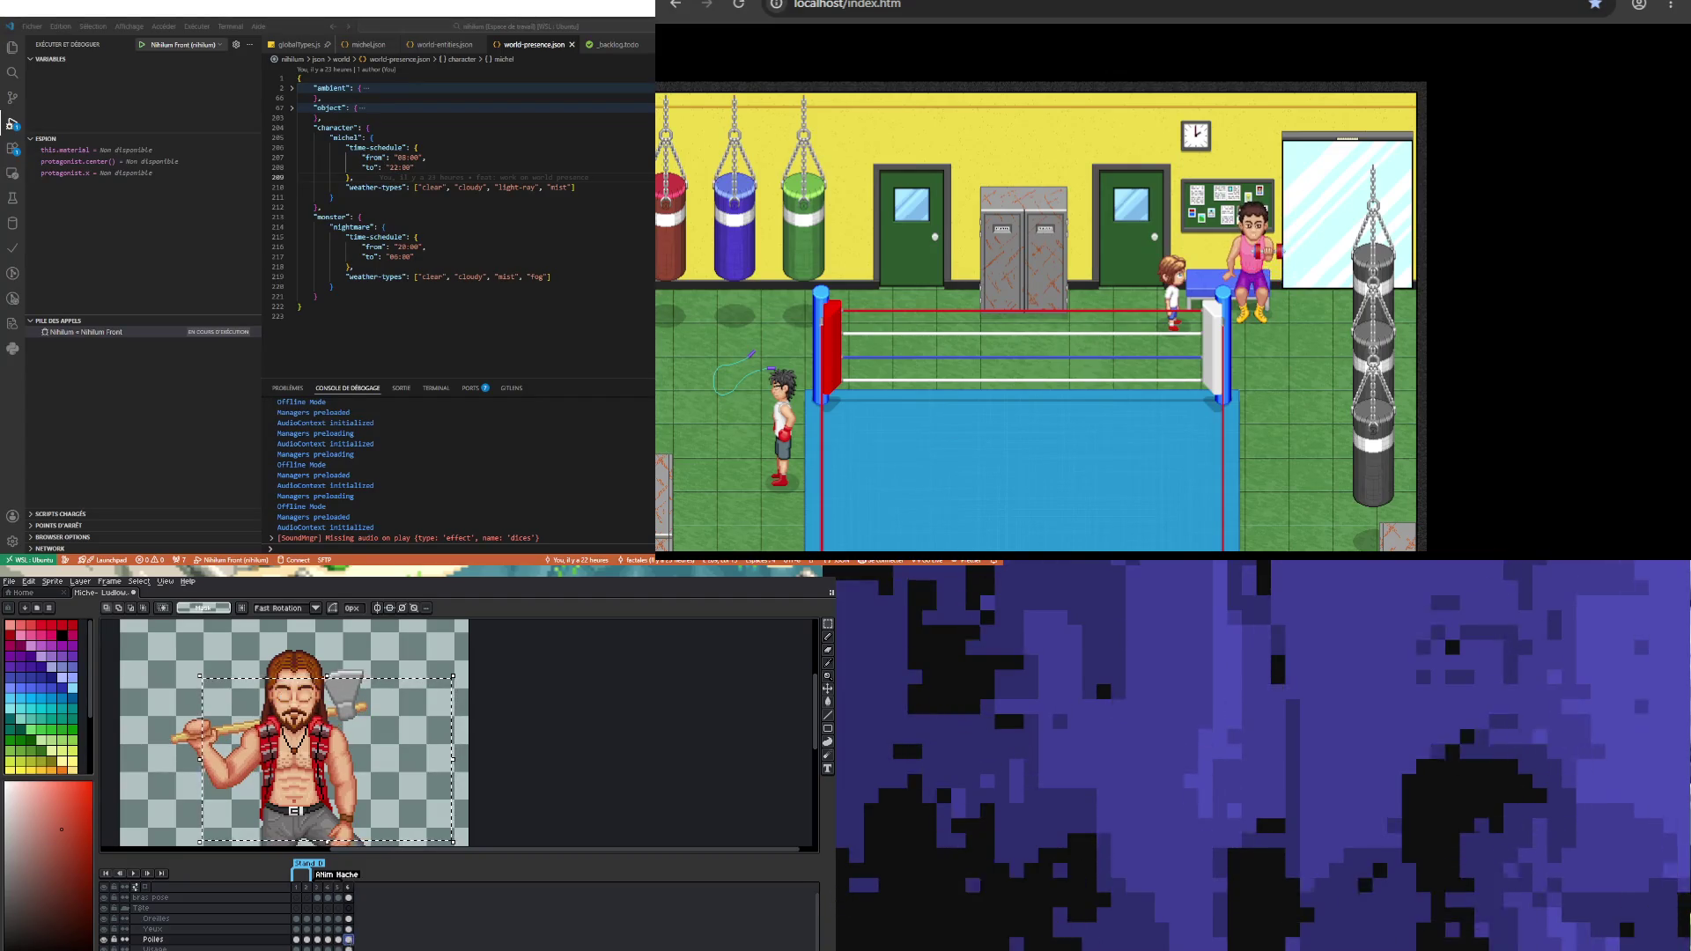
pyautogui.click(318, 939)
pyautogui.click(348, 940)
pyautogui.hotkey('ctrl', 't')
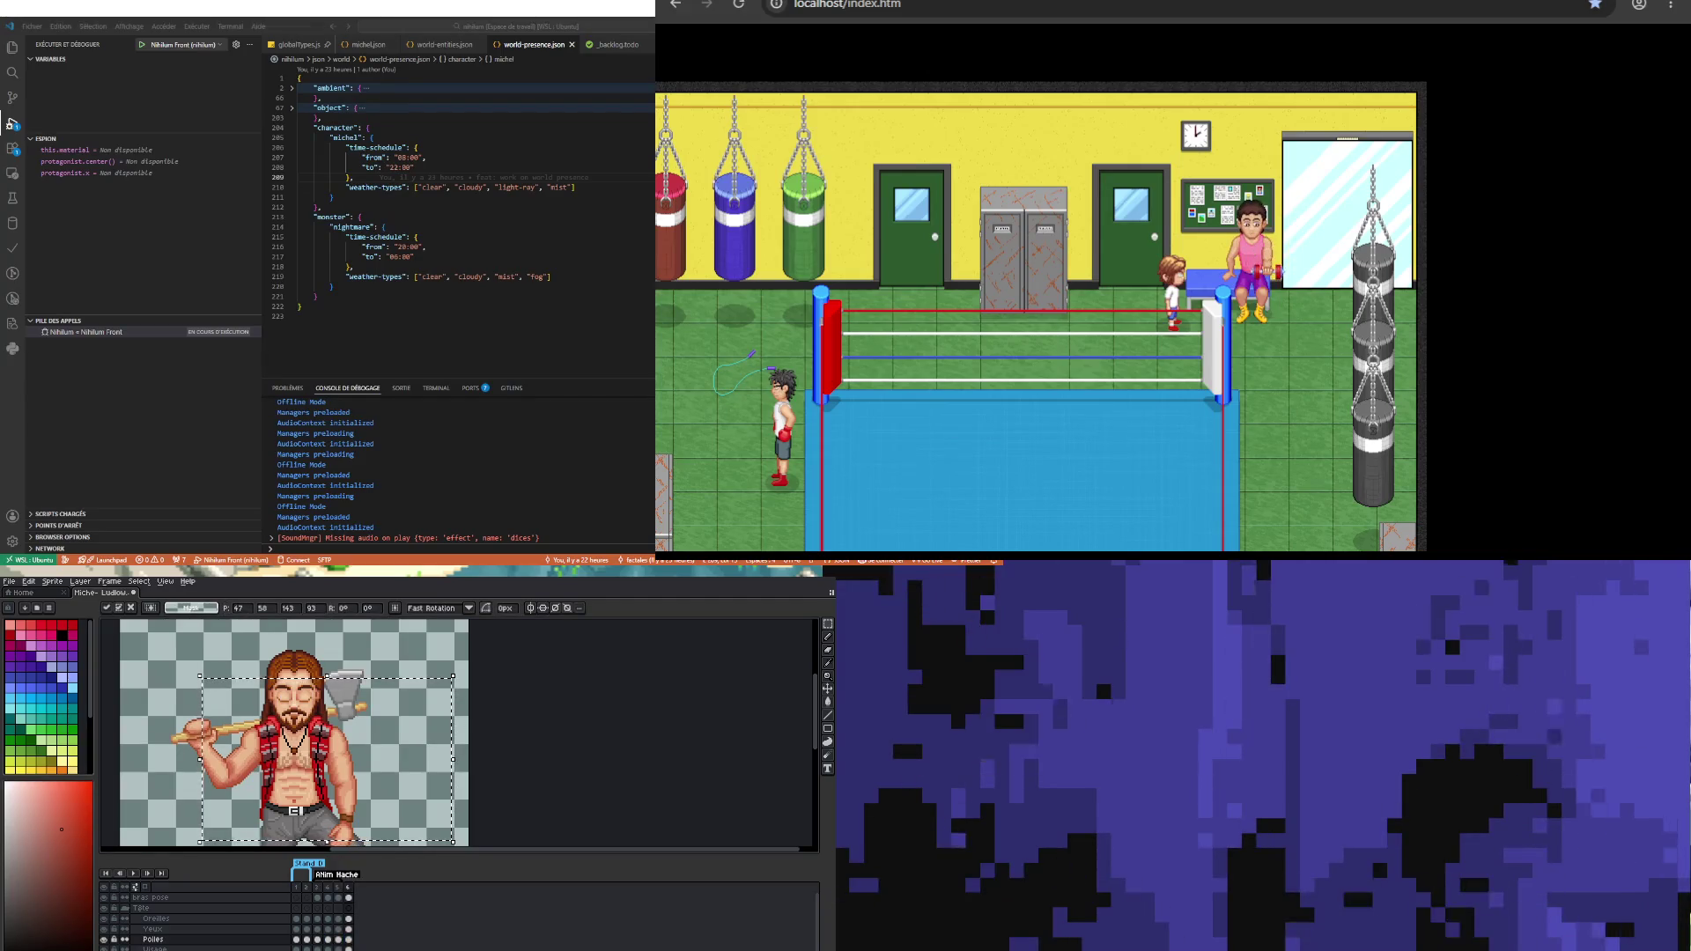
pyautogui.hotkey('ctrl', 'd')
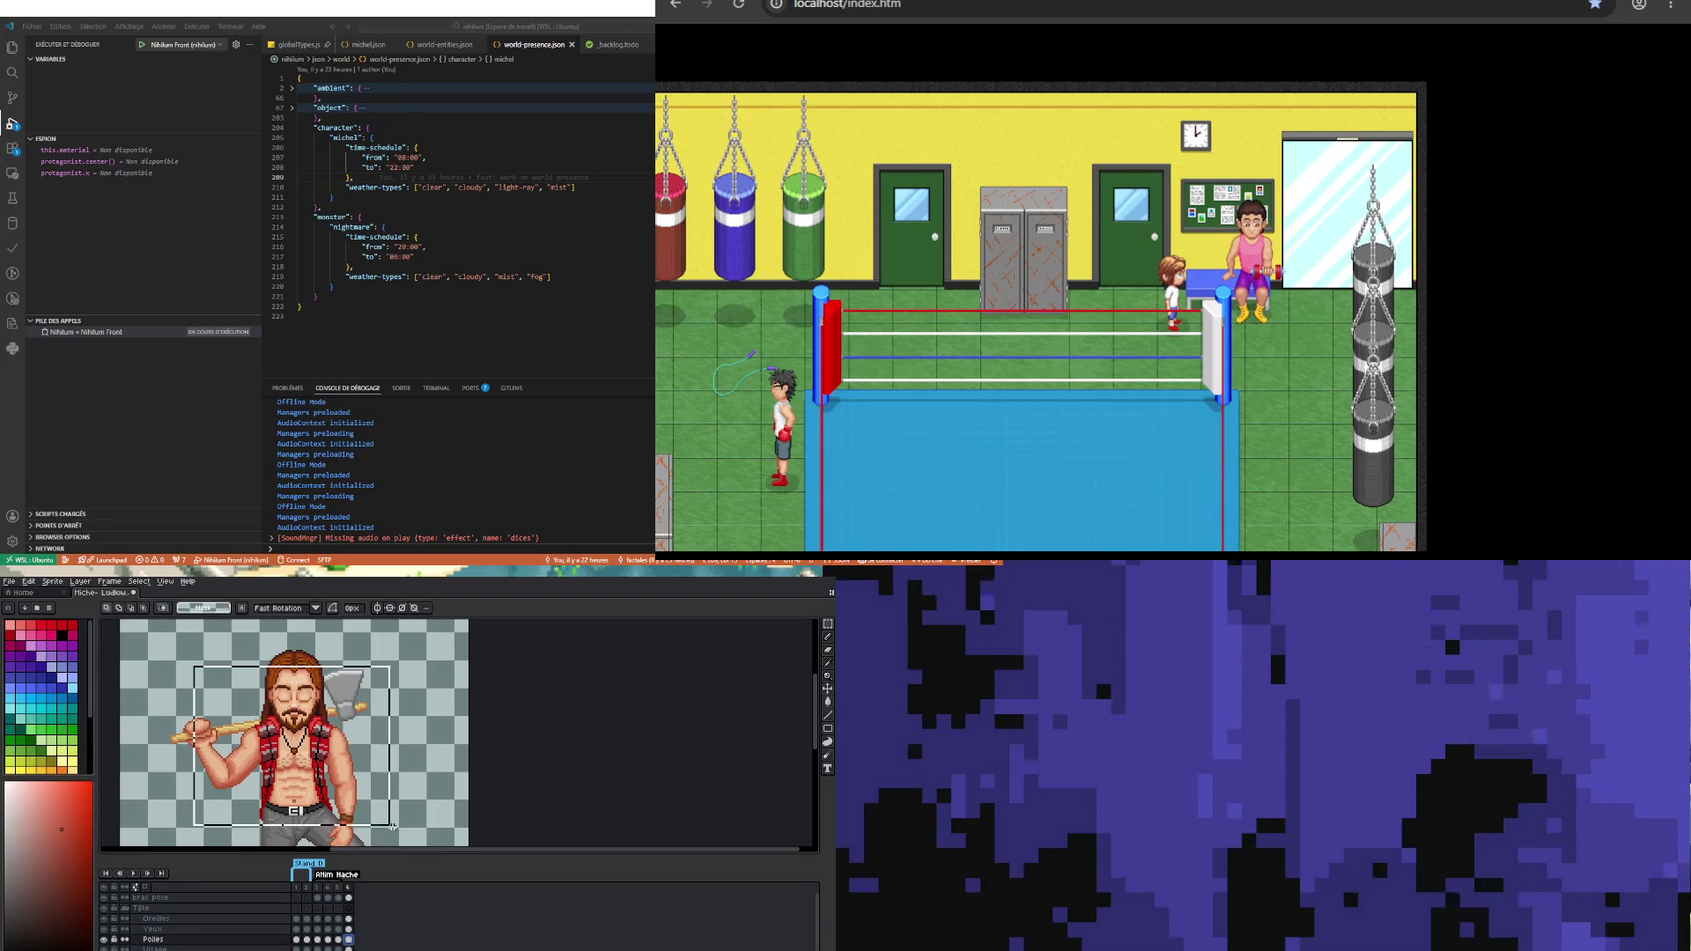
pyautogui.moveTo(392, 826); pyautogui.dragTo(452, 841)
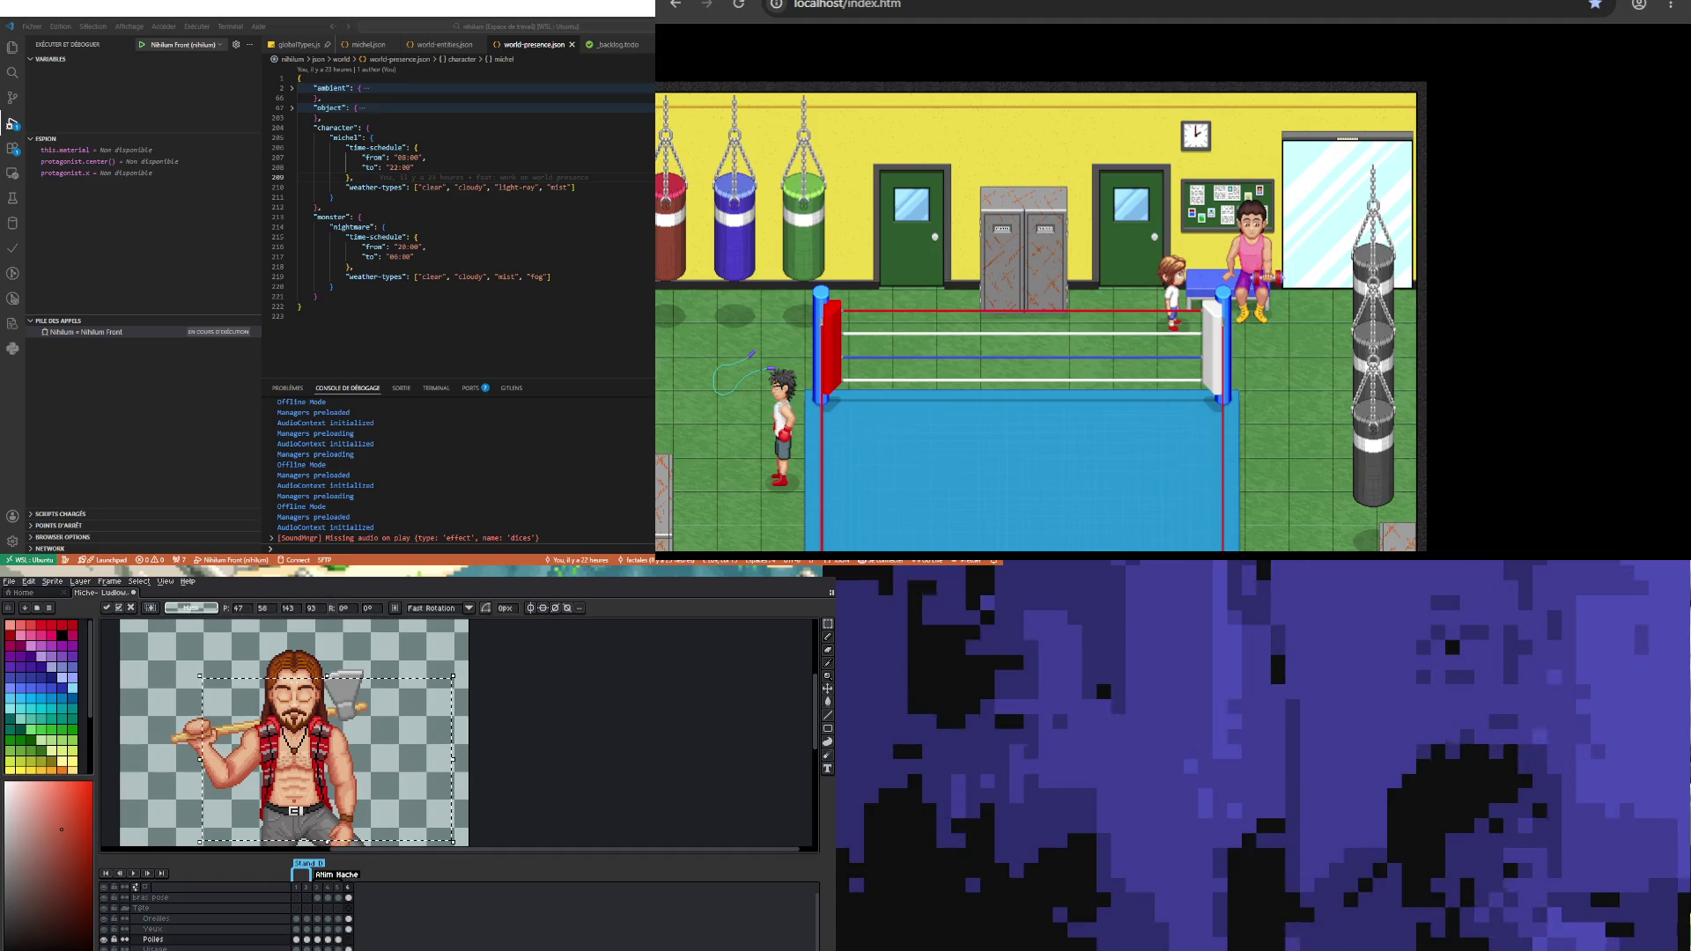
pyautogui.click(317, 939)
pyautogui.press('Return')
pyautogui.click(317, 940)
# Step: Compare frames 3 and 6 on the Yeux layer, settling on frame 3 zoomed in on the hand
pyautogui.scroll(2, 310, 714)
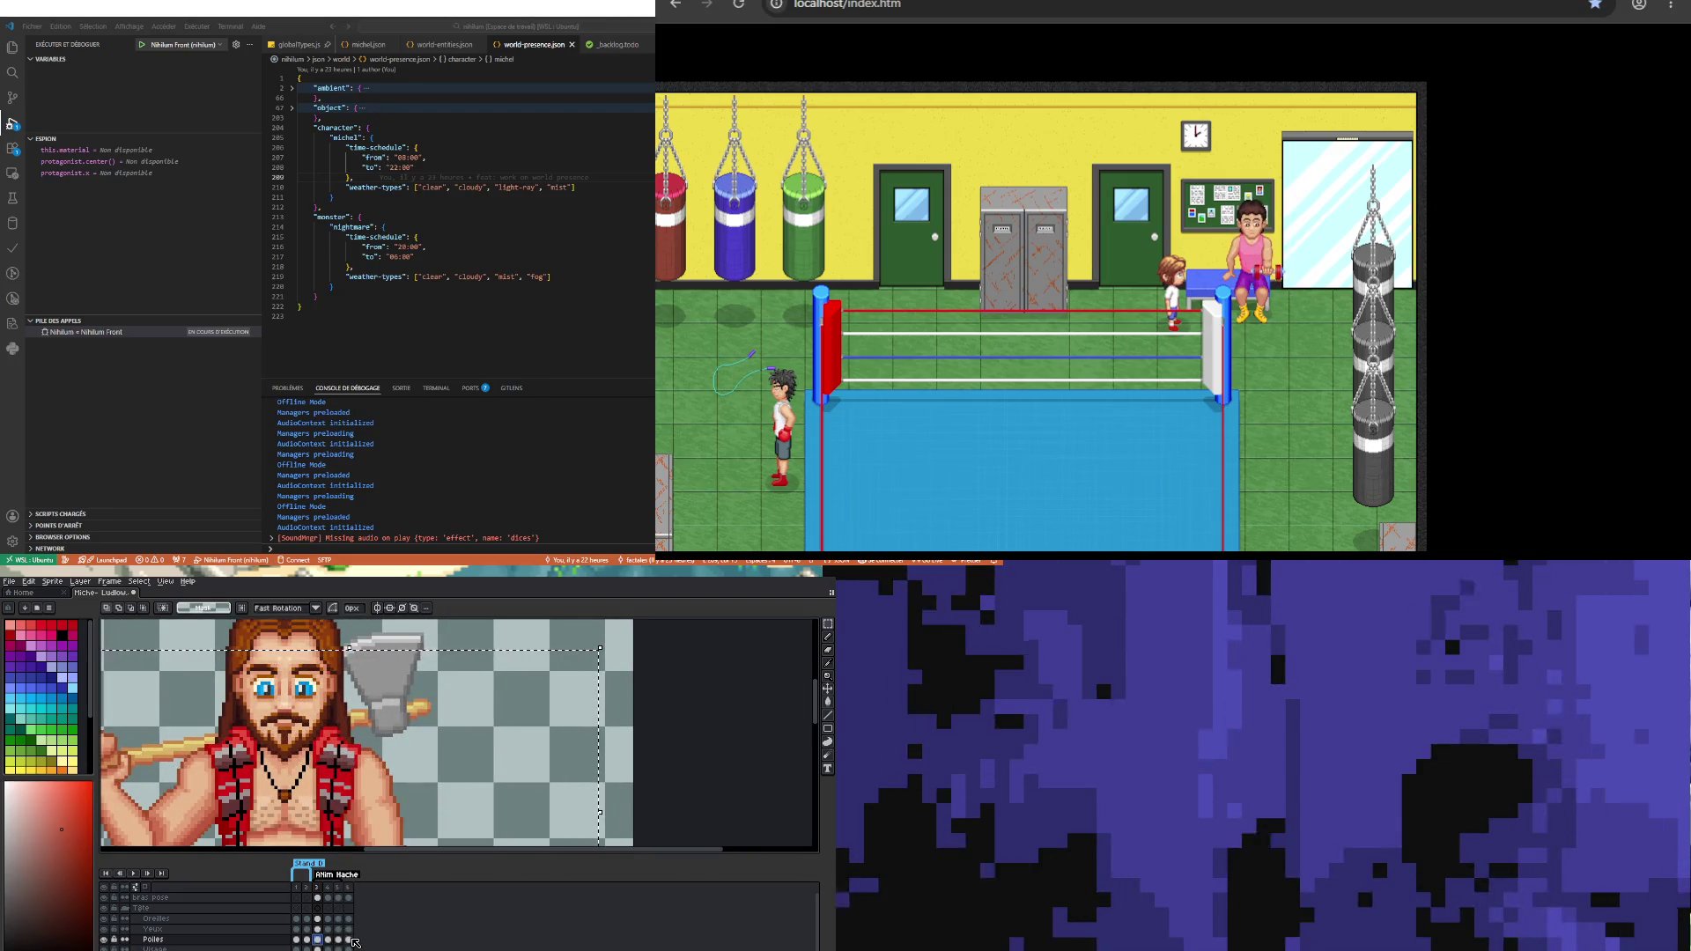
pyautogui.click(350, 939)
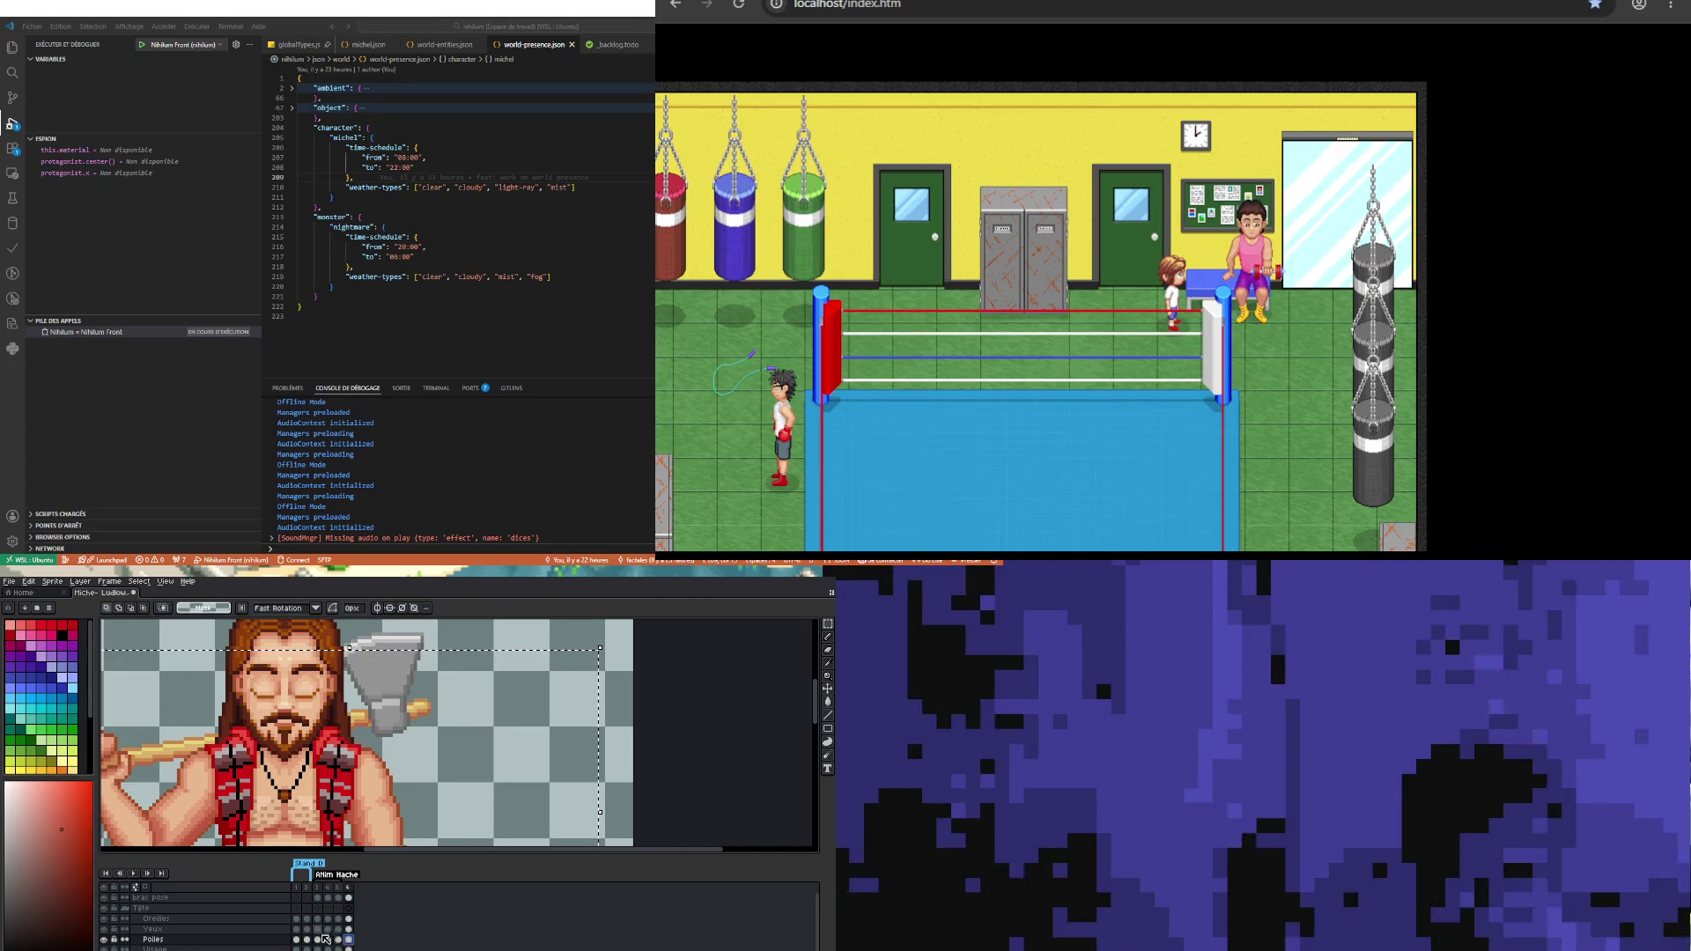
pyautogui.click(317, 929)
pyautogui.scroll(-3, 265, 735)
pyautogui.scroll(3, 358, 734)
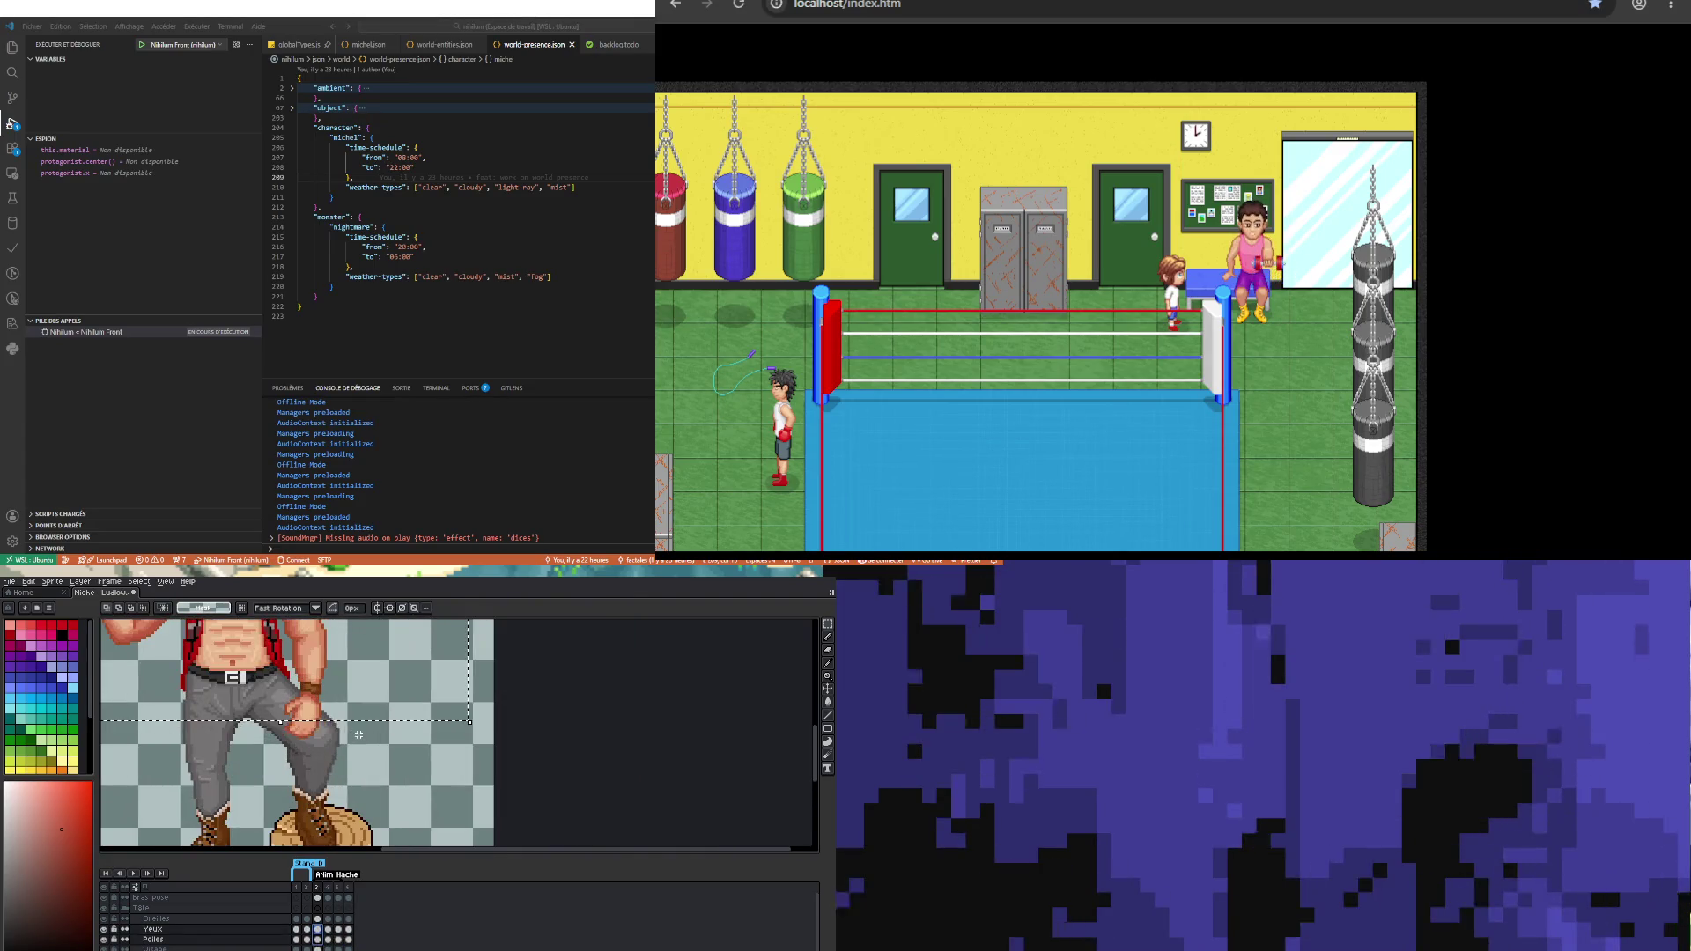
pyautogui.scroll(-3, 286, 735)
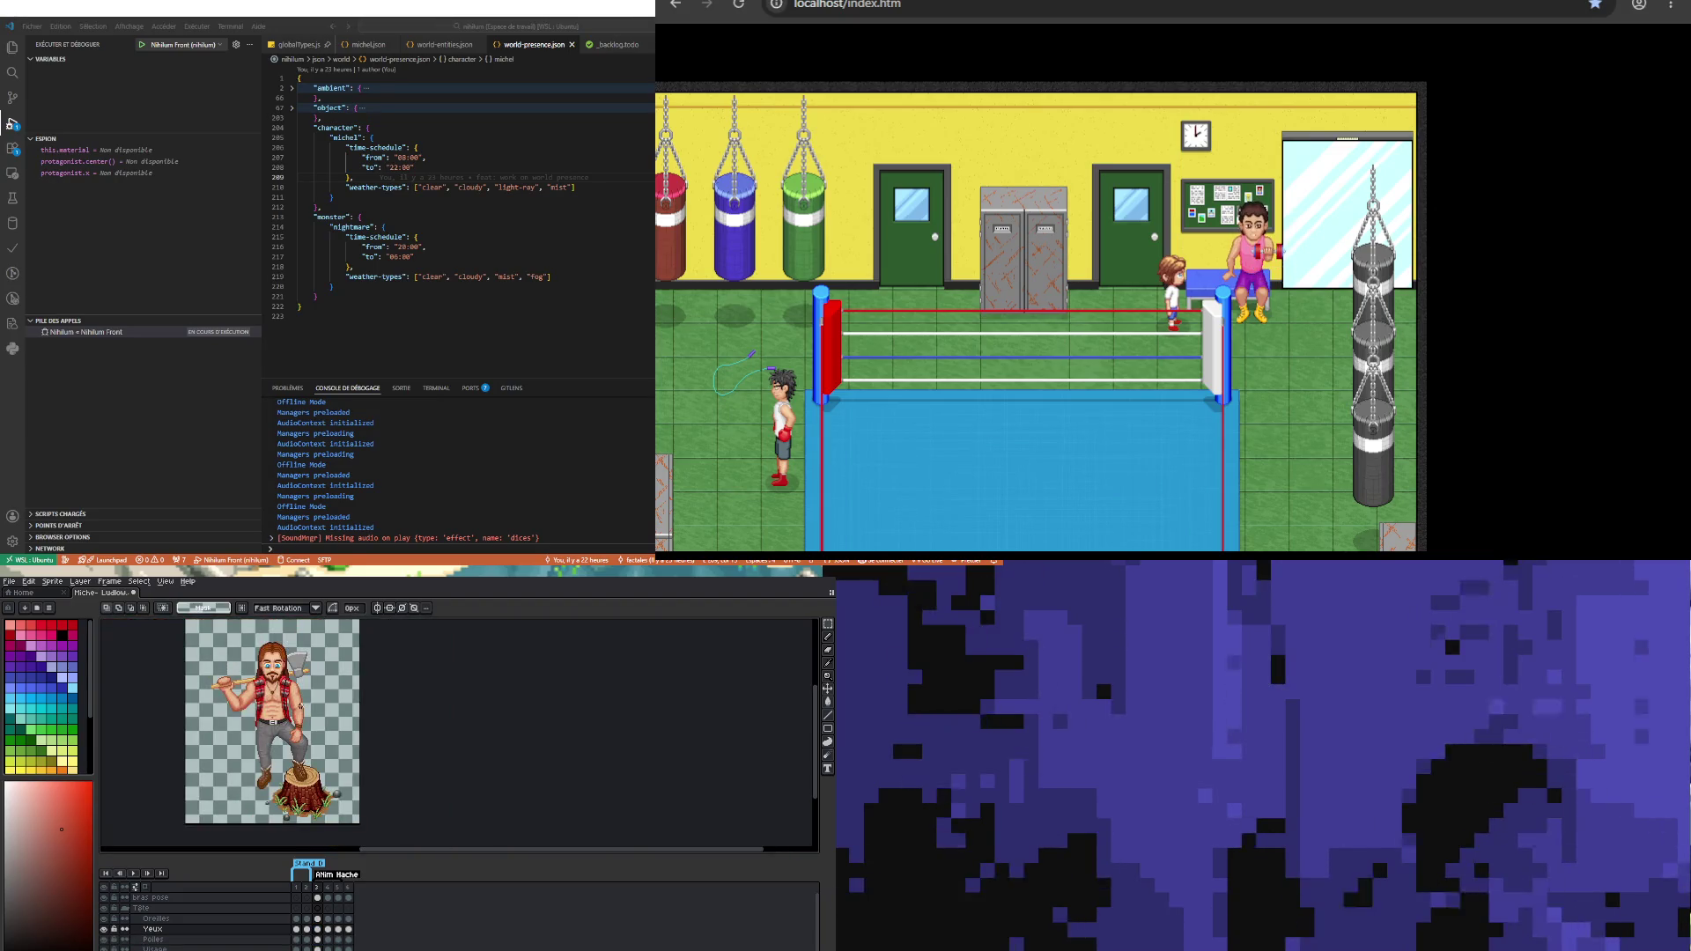
pyautogui.click(349, 929)
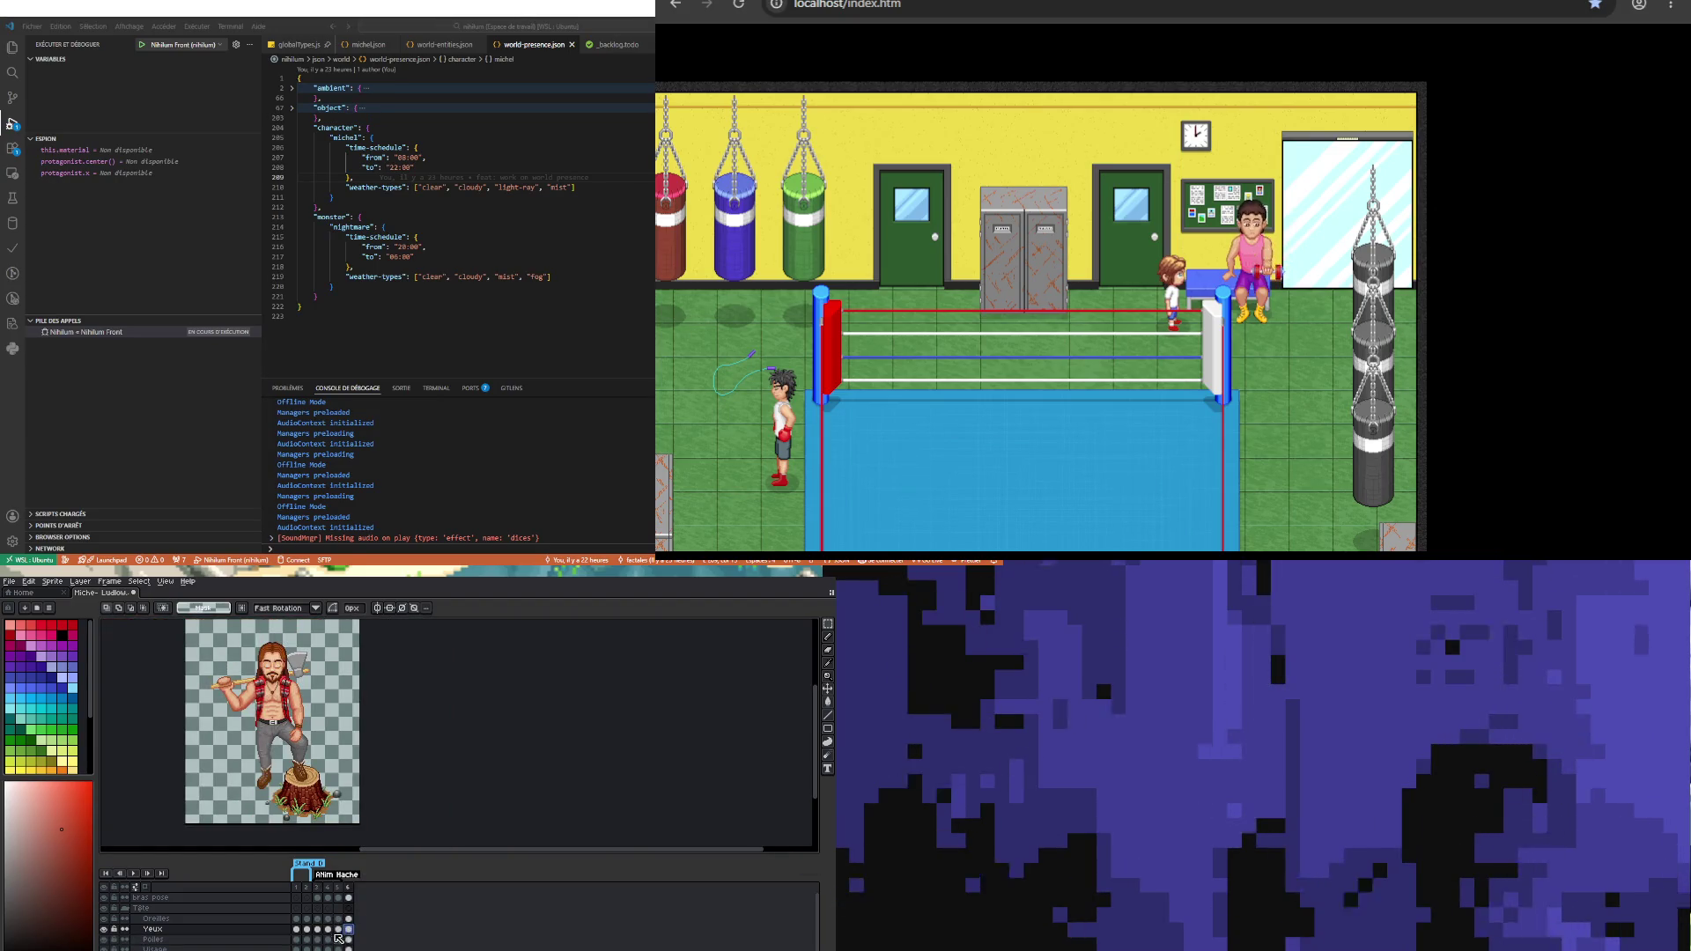
pyautogui.click(317, 929)
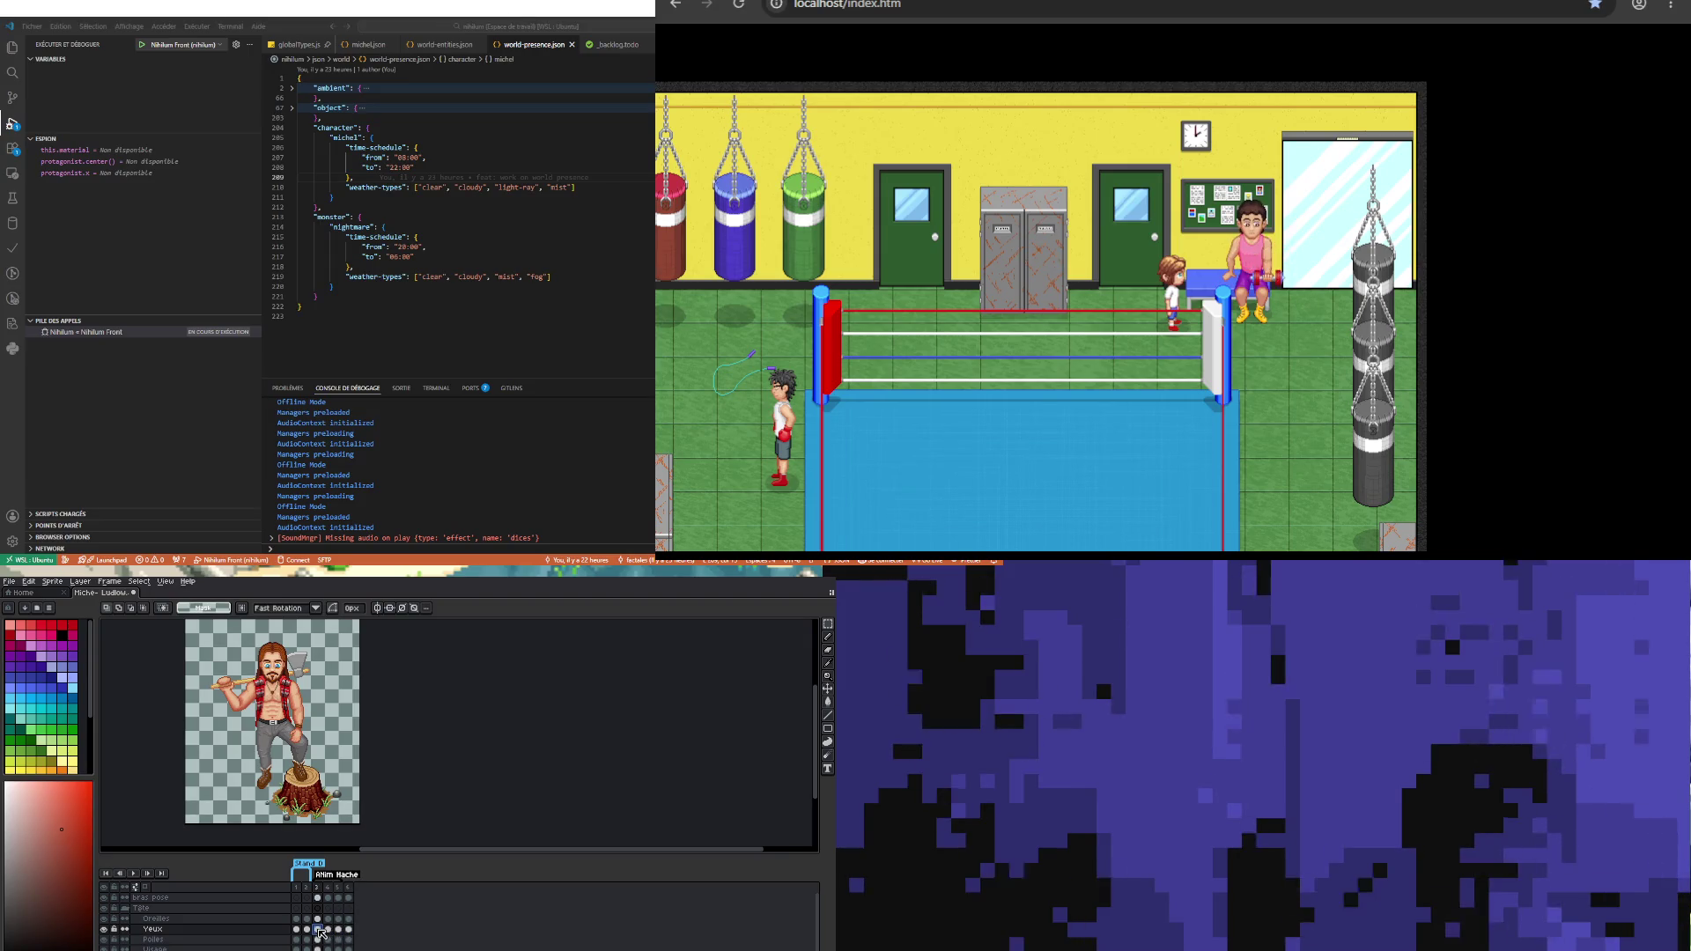
pyautogui.scroll(3, 303, 789)
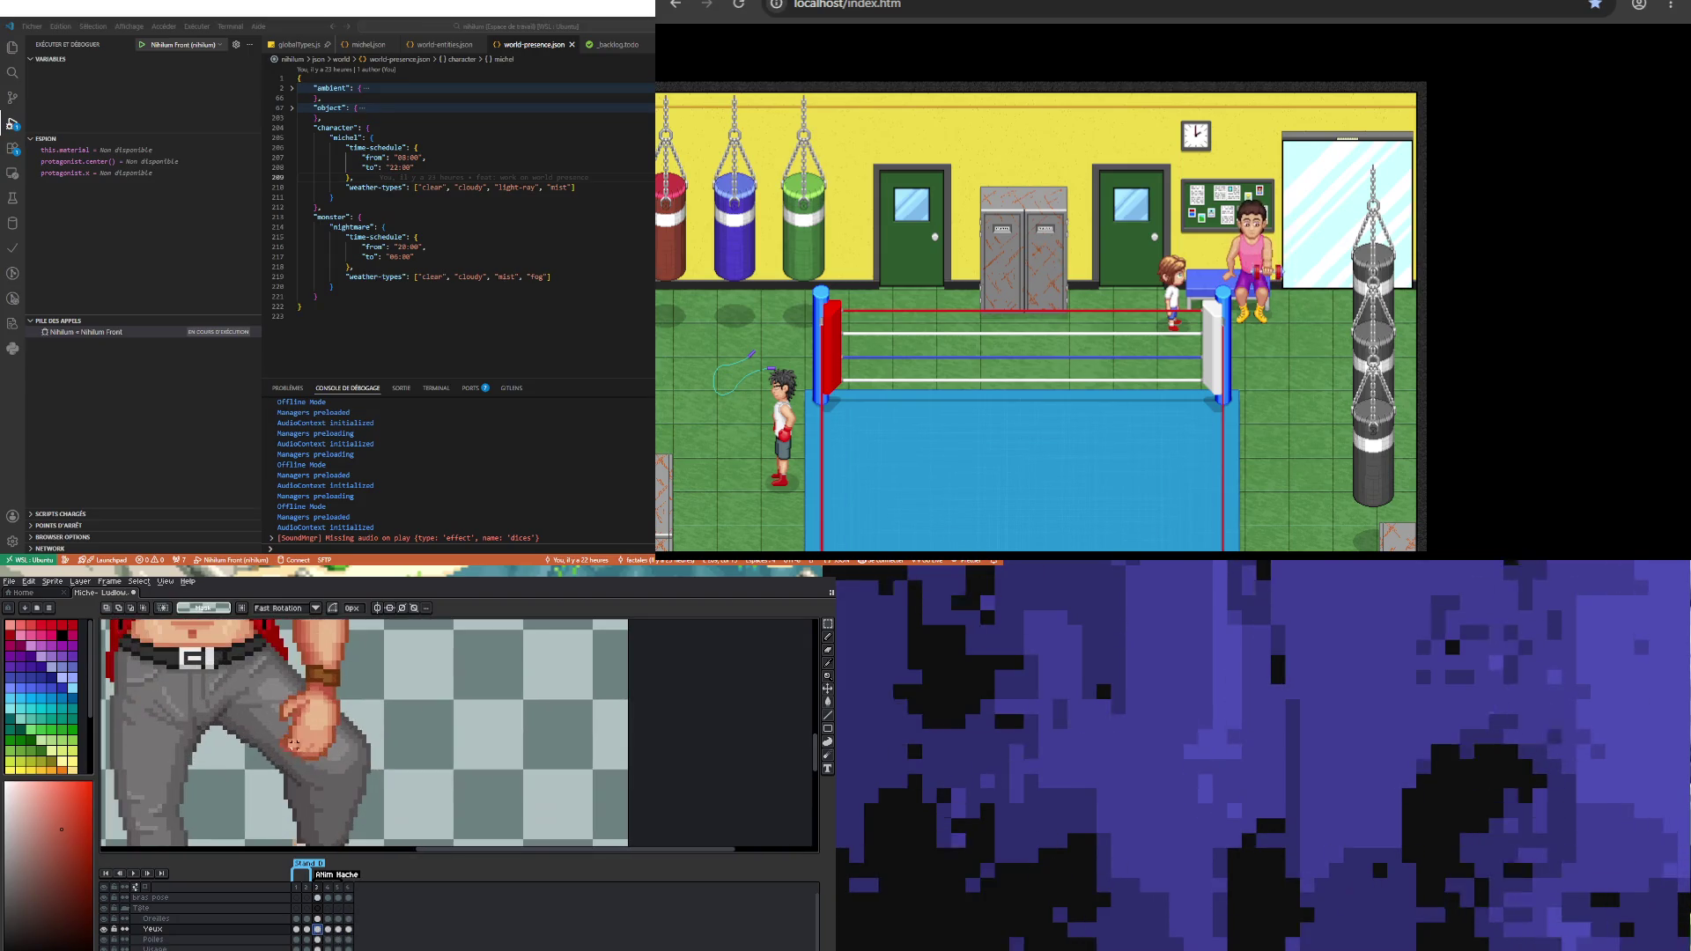
pyautogui.scroll(1, 303, 788)
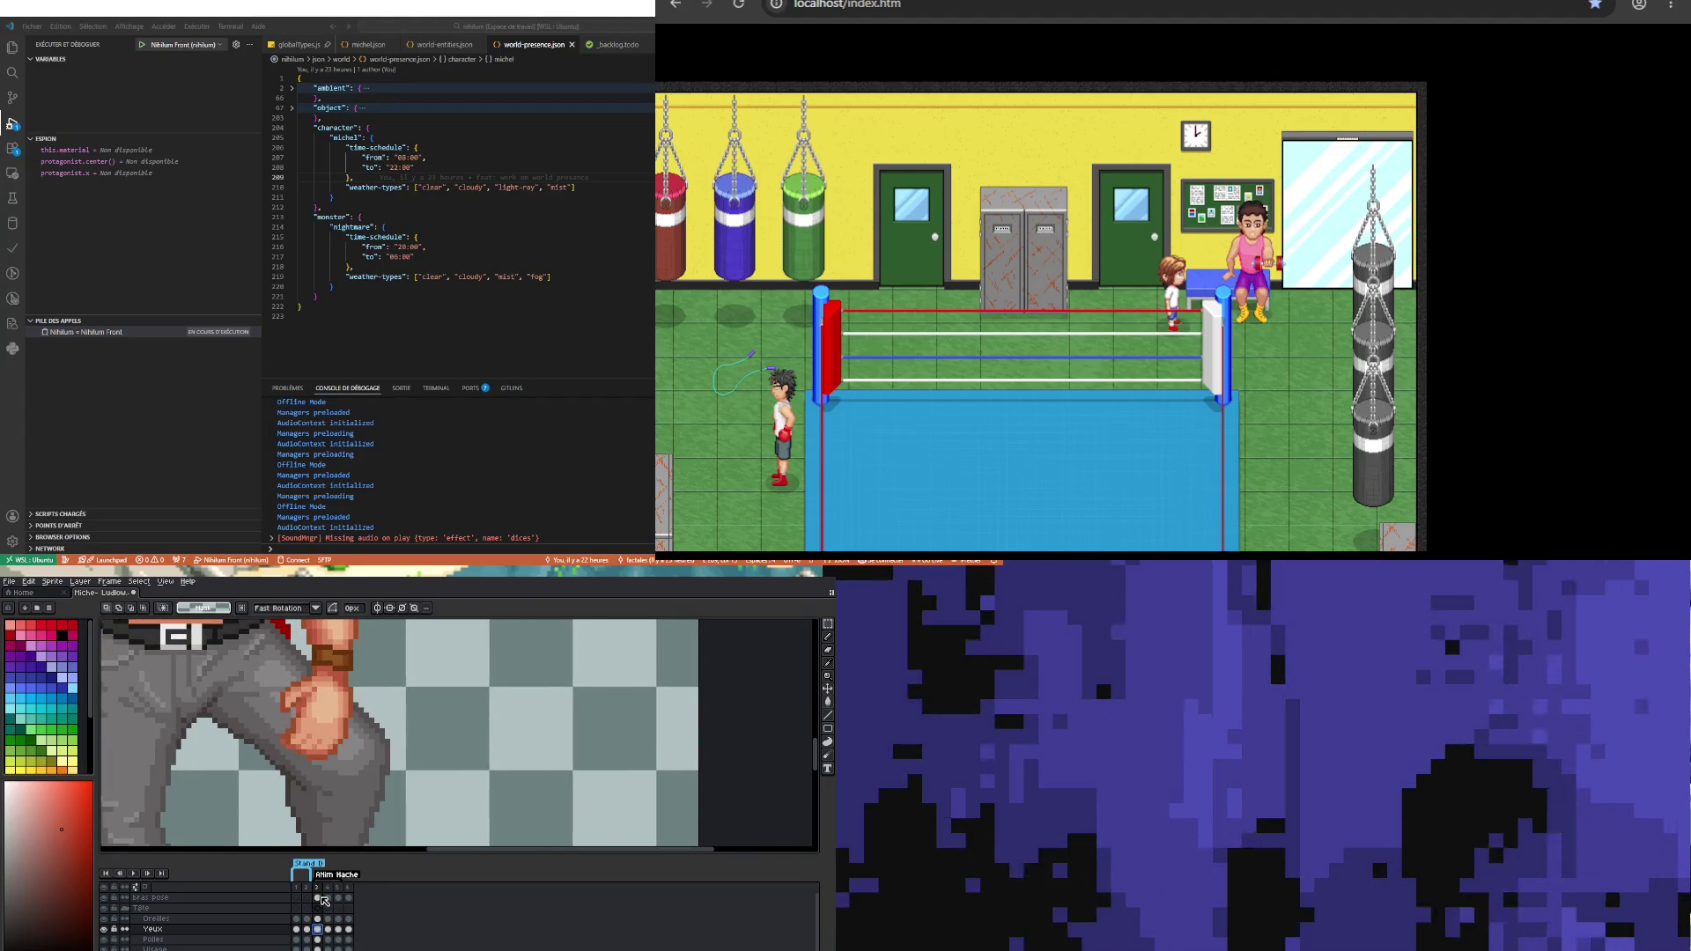
# Step: Switch to the bras pose layer and sample the wrist's skin tone for the Pencil
pyautogui.keyDown('ctrl'); pyautogui.click(295, 740); pyautogui.keyUp('ctrl')
pyautogui.keyDown('alt'); pyautogui.click(295, 740); pyautogui.keyUp('alt')
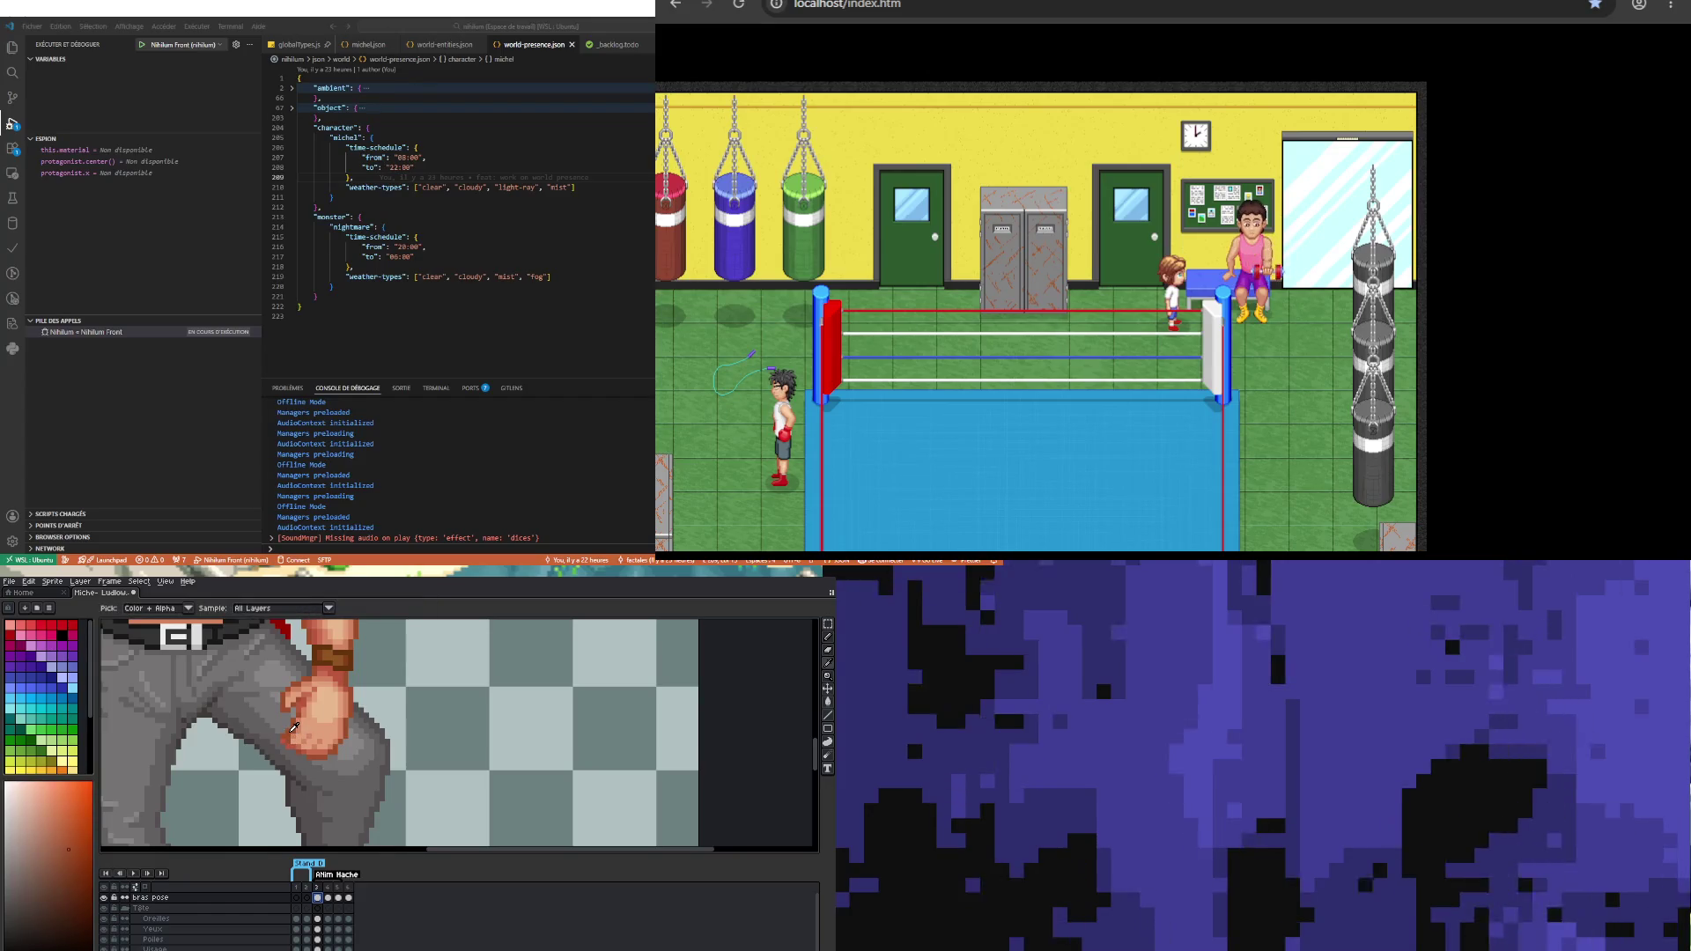
pyautogui.scroll(1, 291, 761)
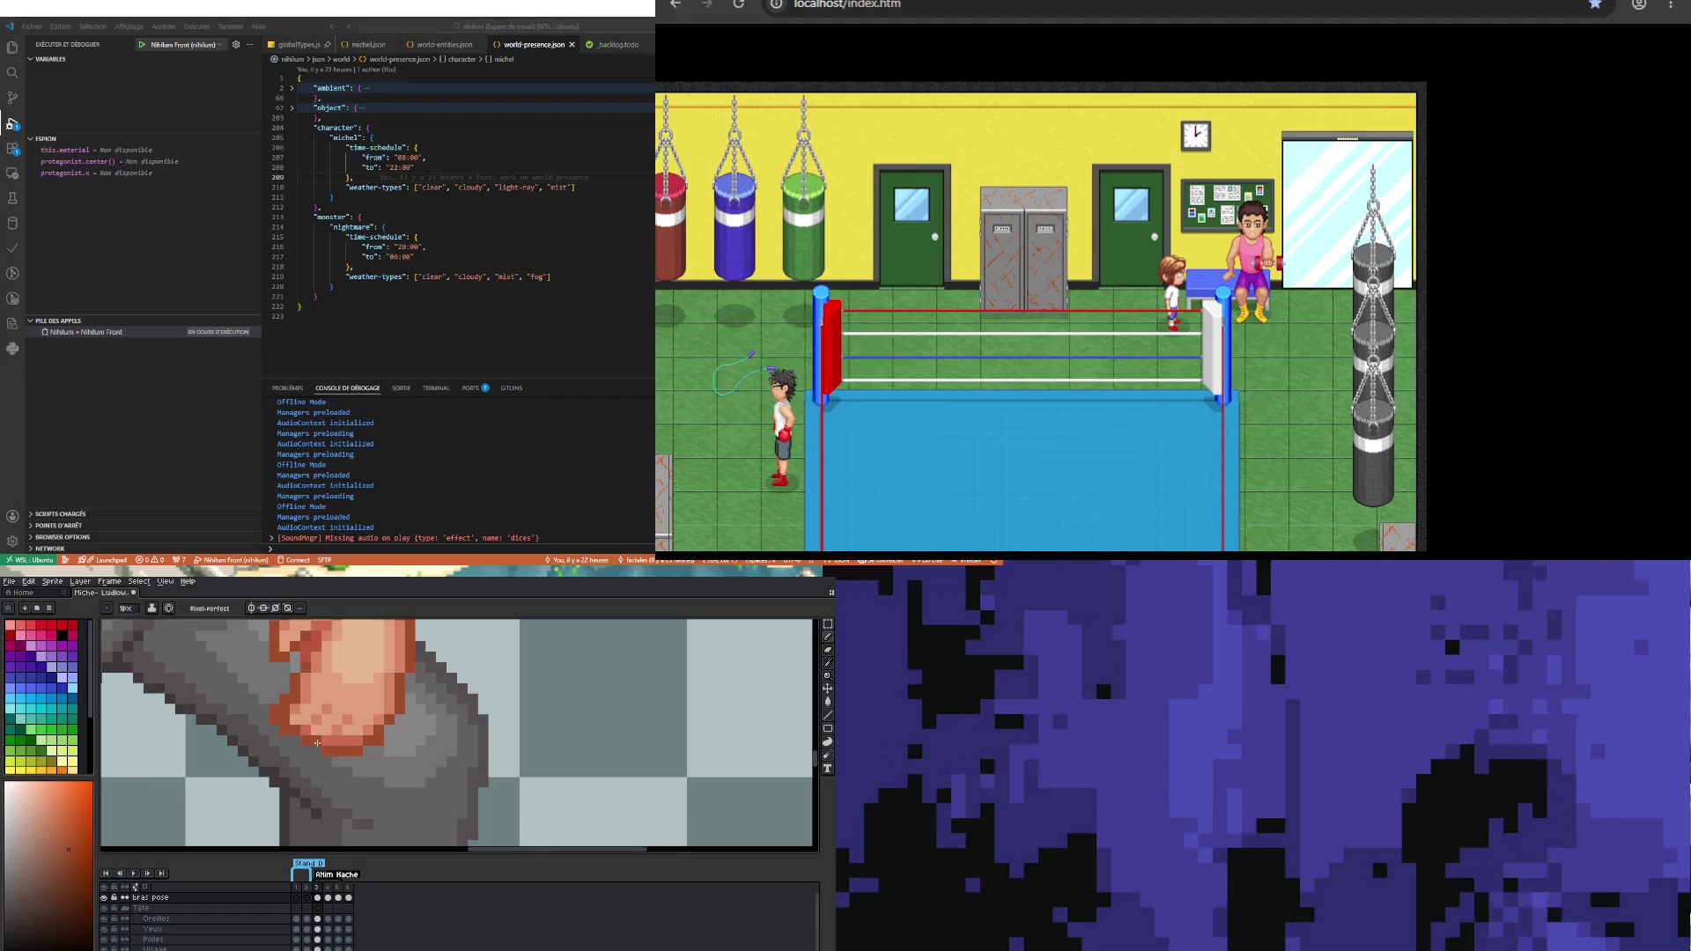
pyautogui.scroll(-2, 324, 778)
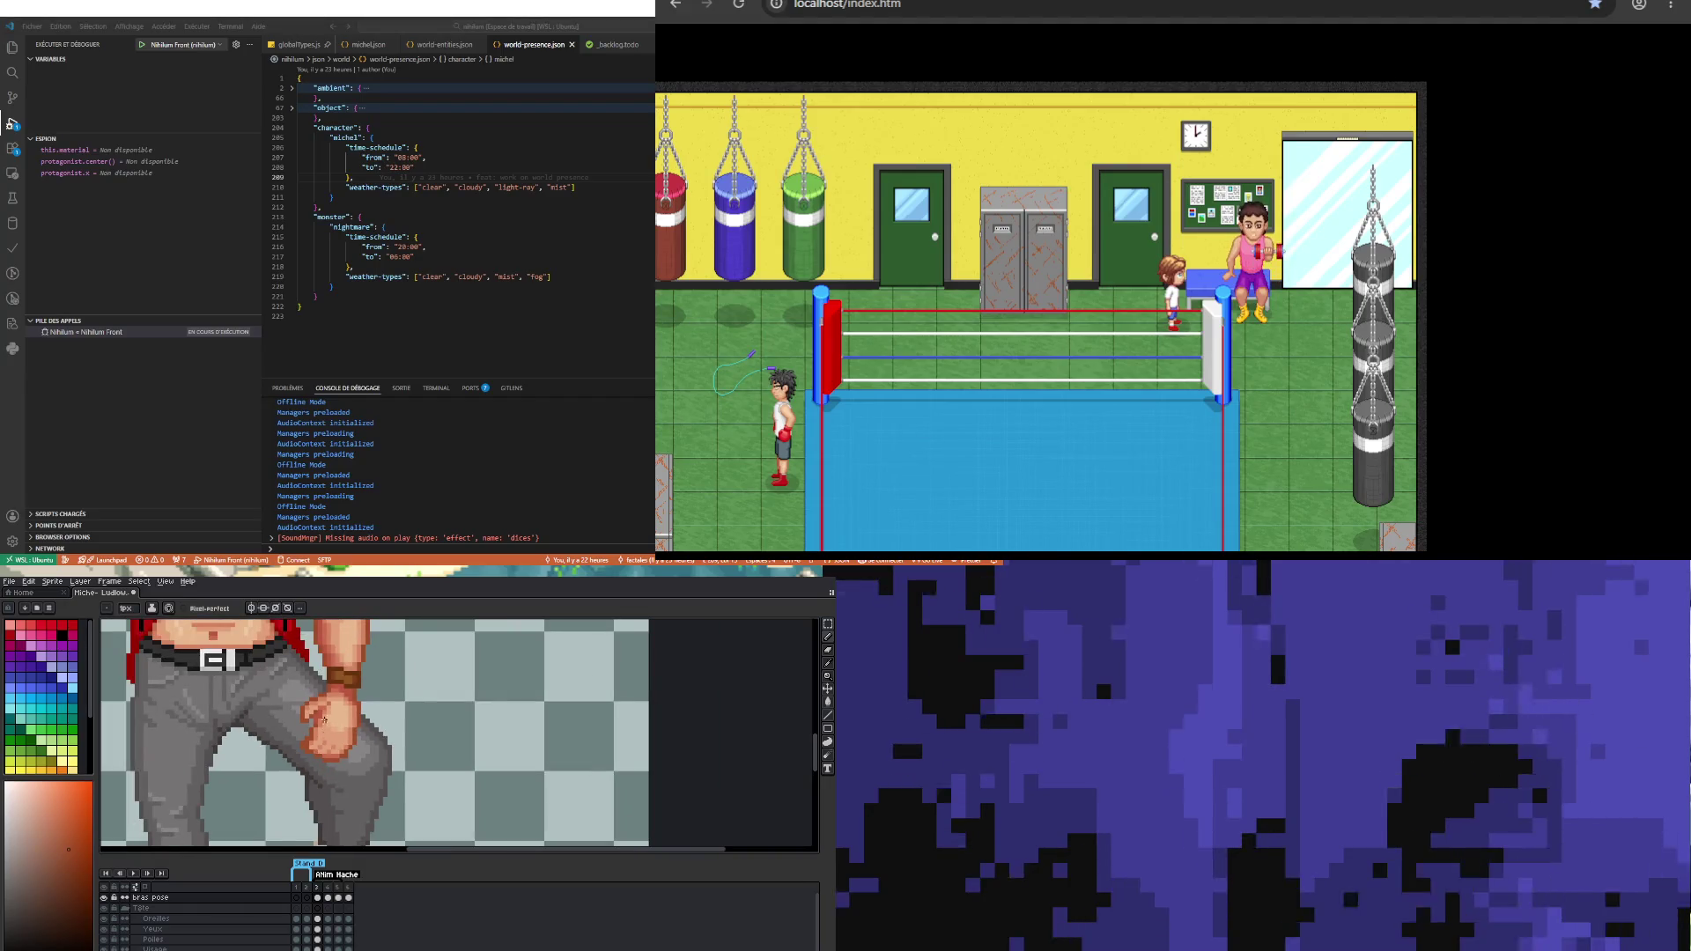
pyautogui.scroll(1, 357, 689)
pyautogui.click(357, 689)
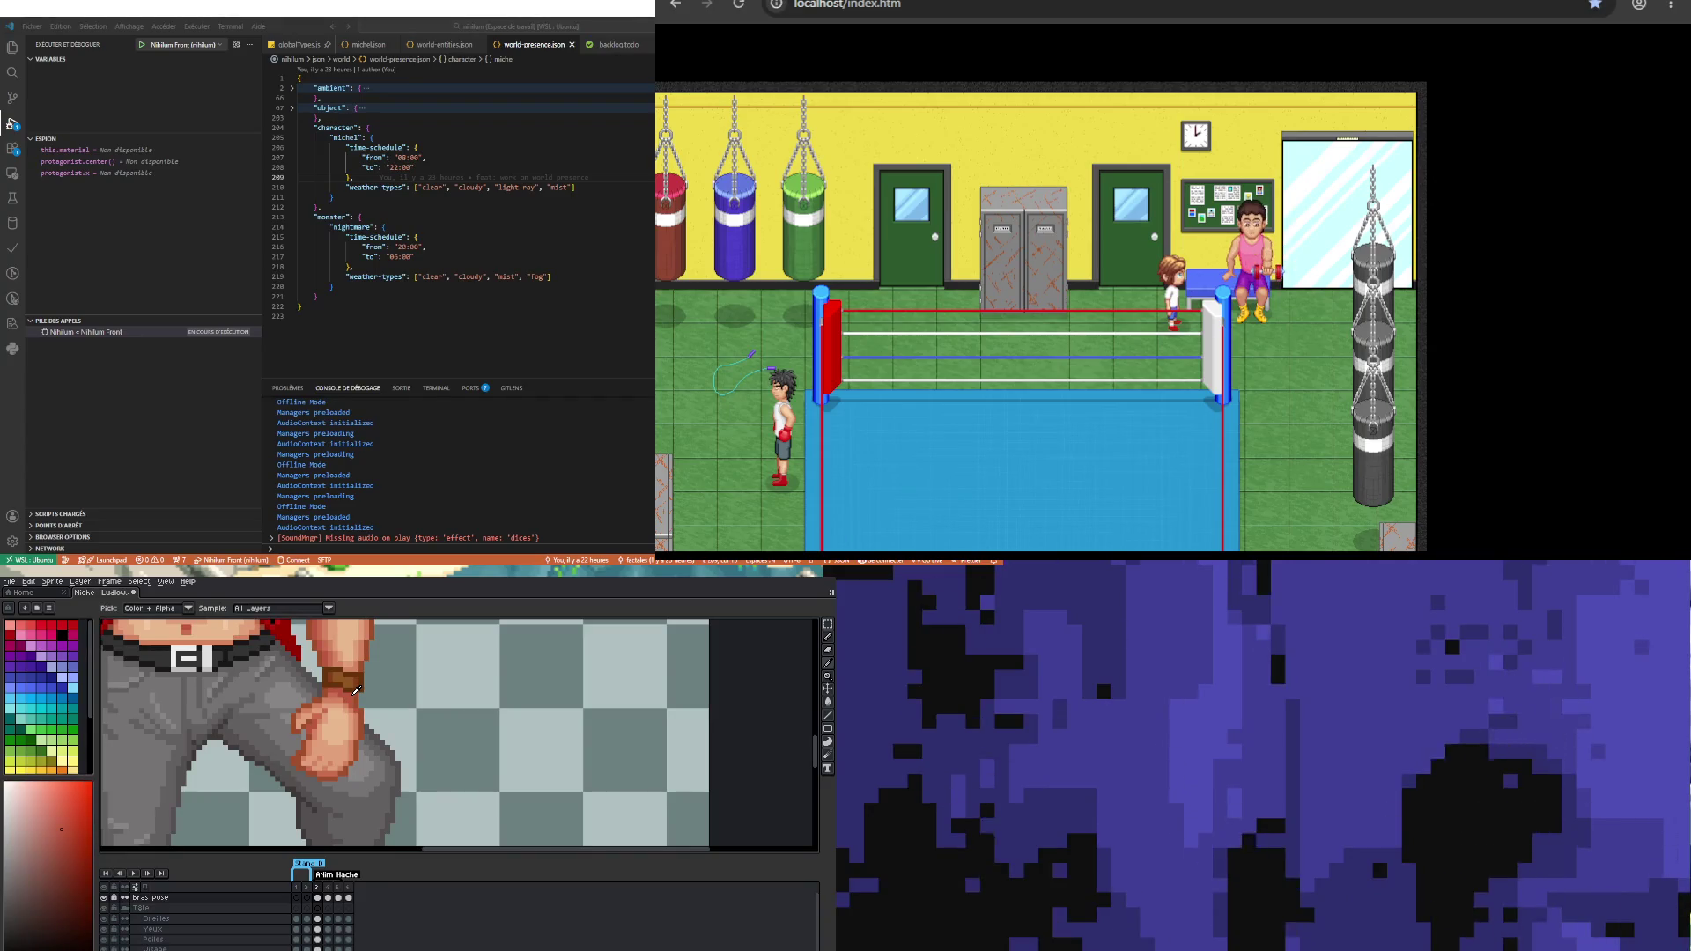
pyautogui.press('b')
pyautogui.scroll(1, 293, 766)
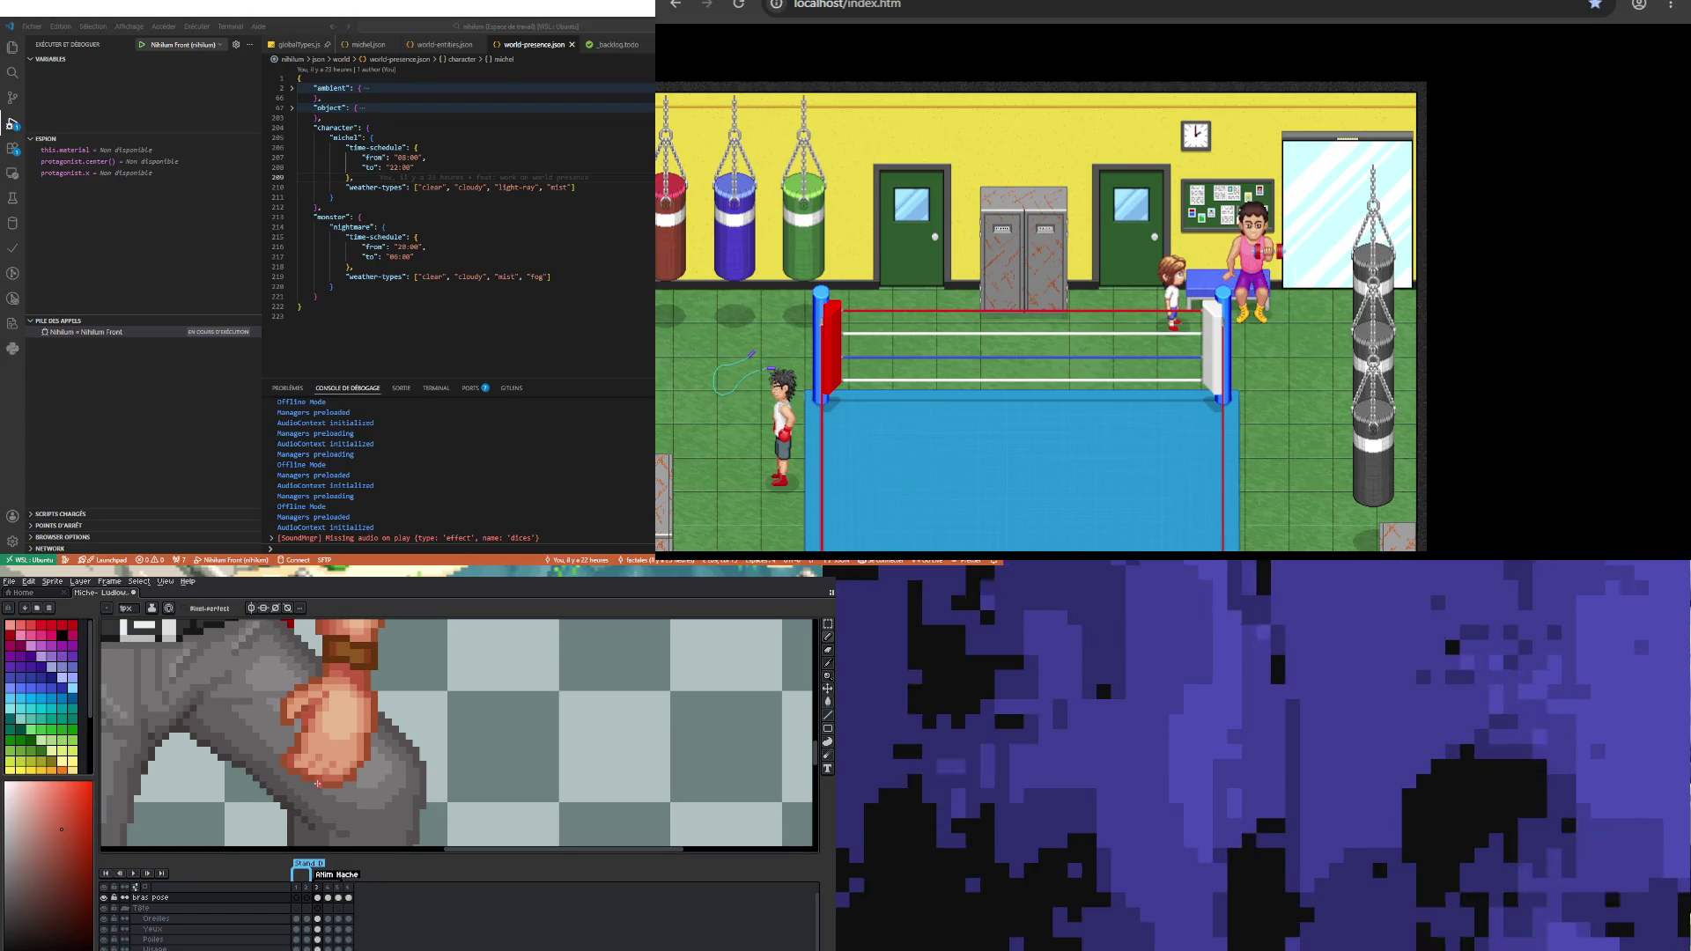
pyautogui.scroll(-1, 318, 784)
pyautogui.scroll(2, 333, 781)
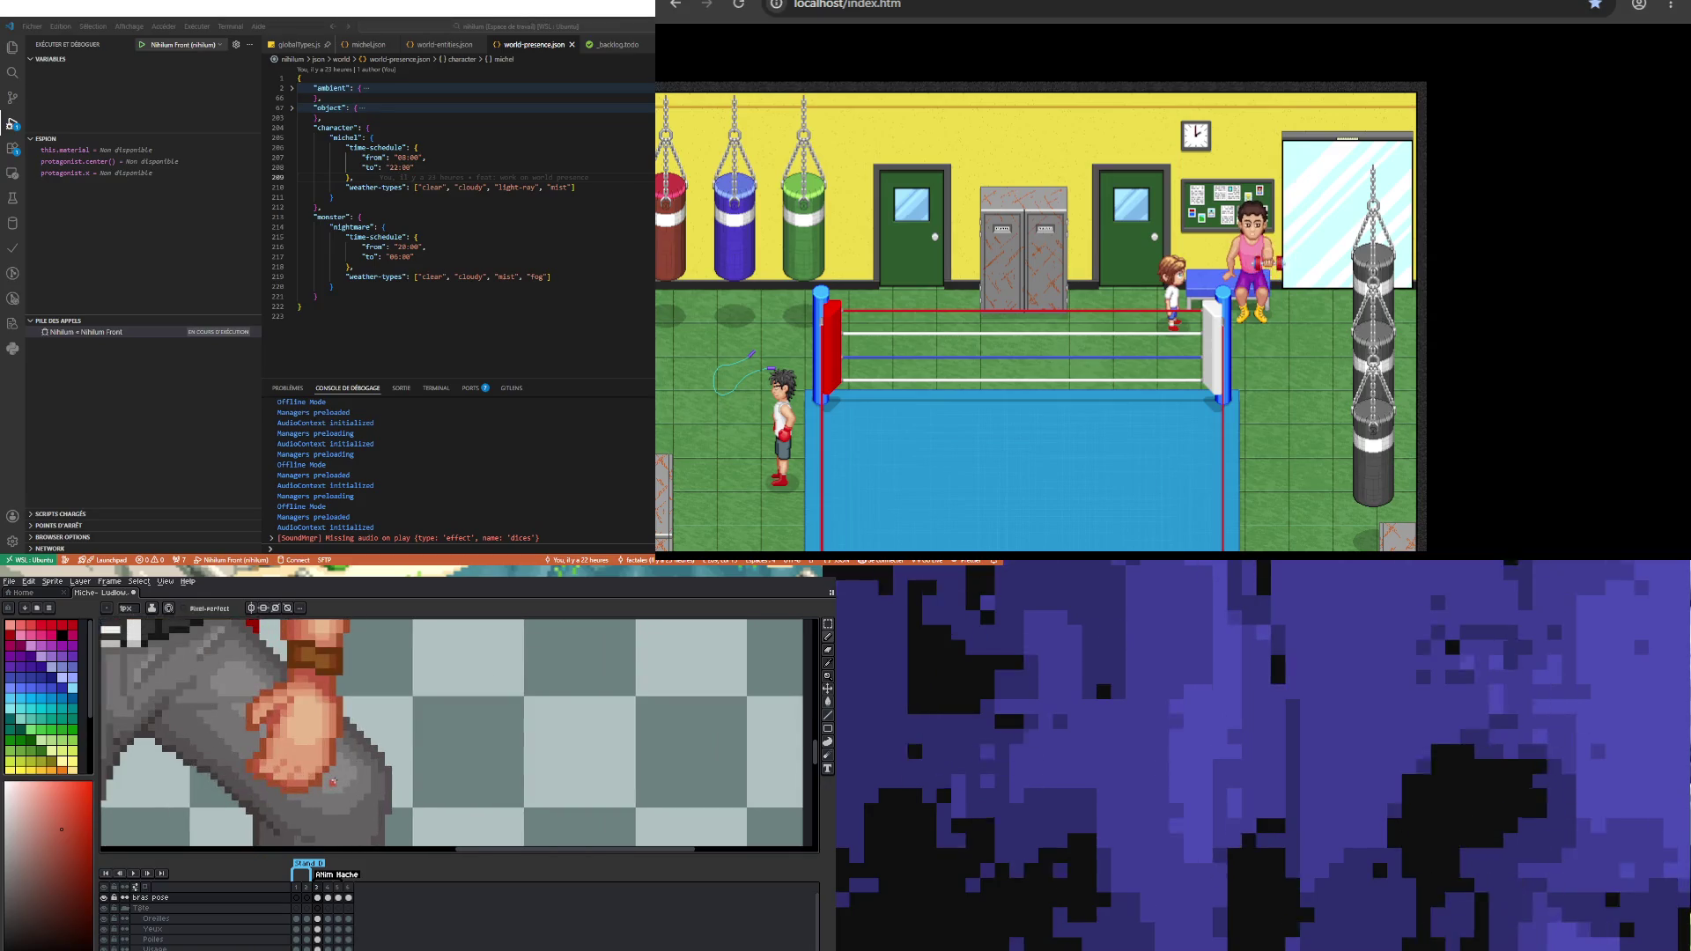
pyautogui.press('b')
# Step: Resample skin tones near the wristband and on the hand to repaint the fist
pyautogui.scroll(-1, 291, 767)
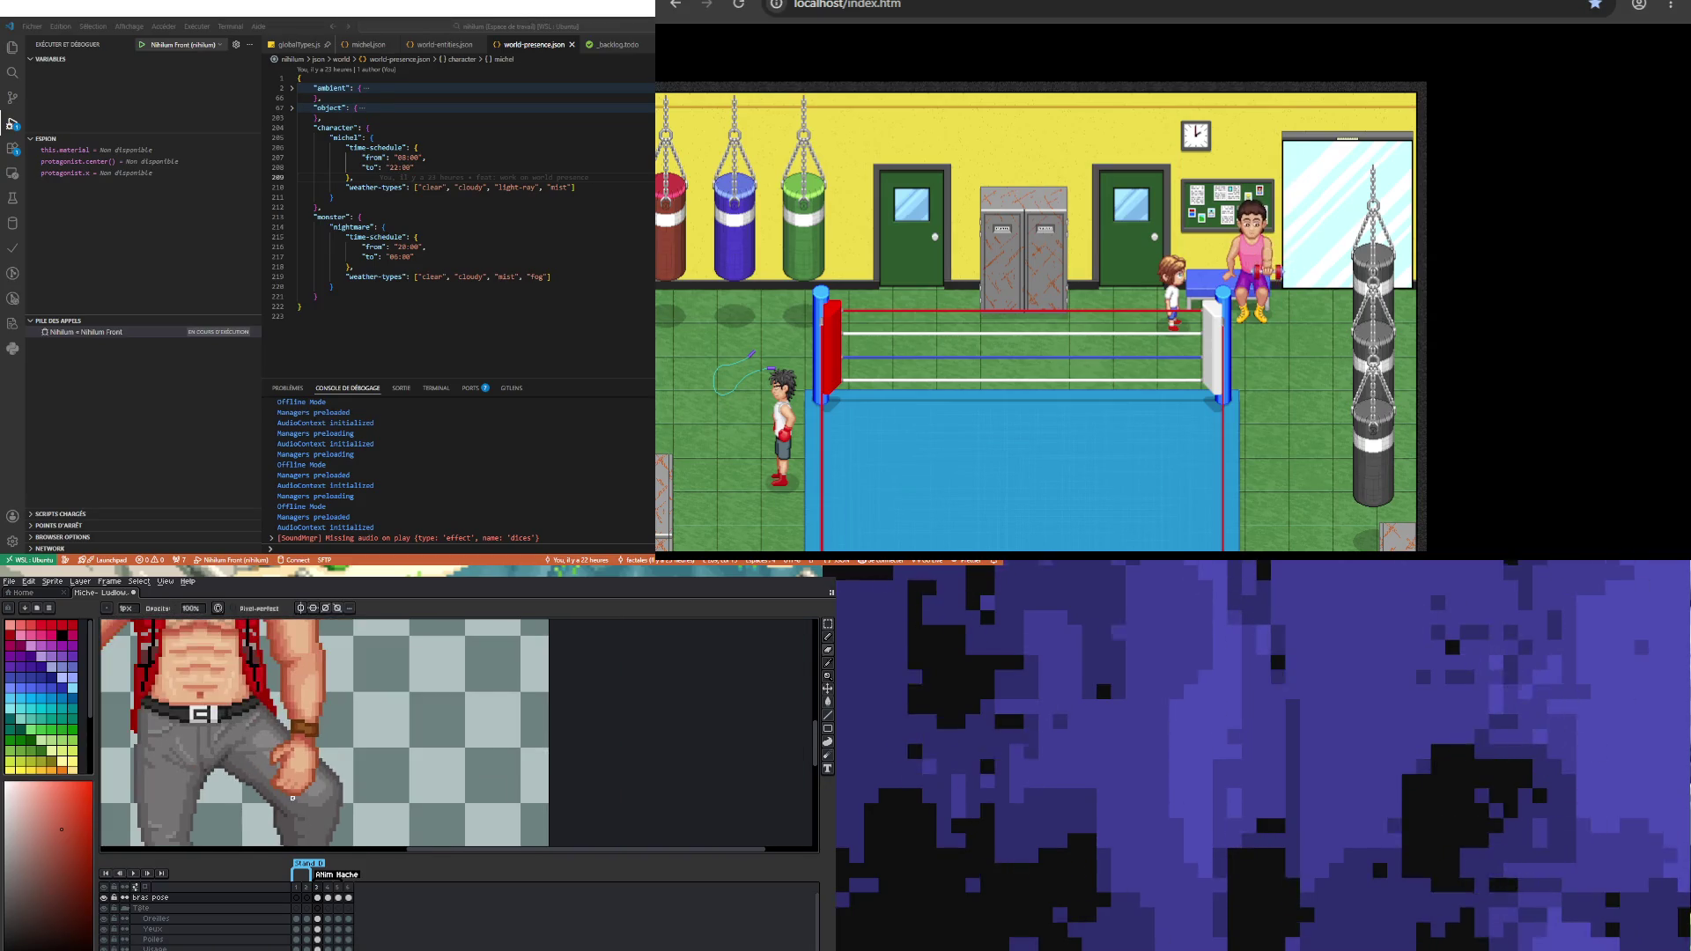
pyautogui.scroll(1, 292, 767)
pyautogui.scroll(2, 290, 767)
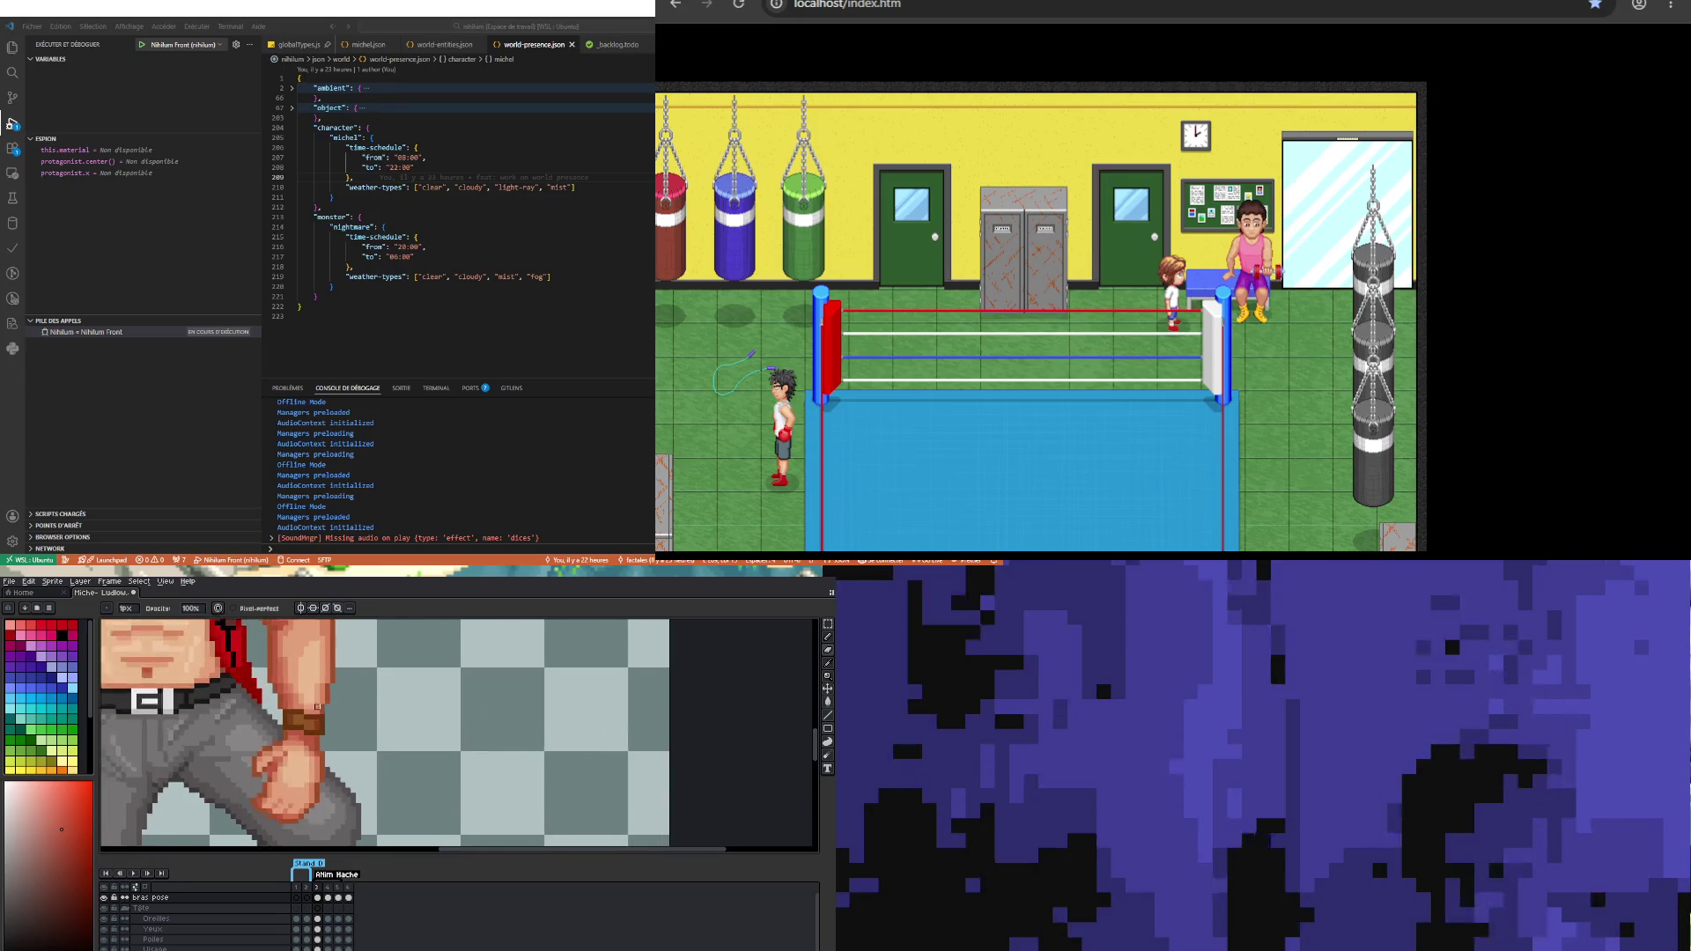
pyautogui.press('i')
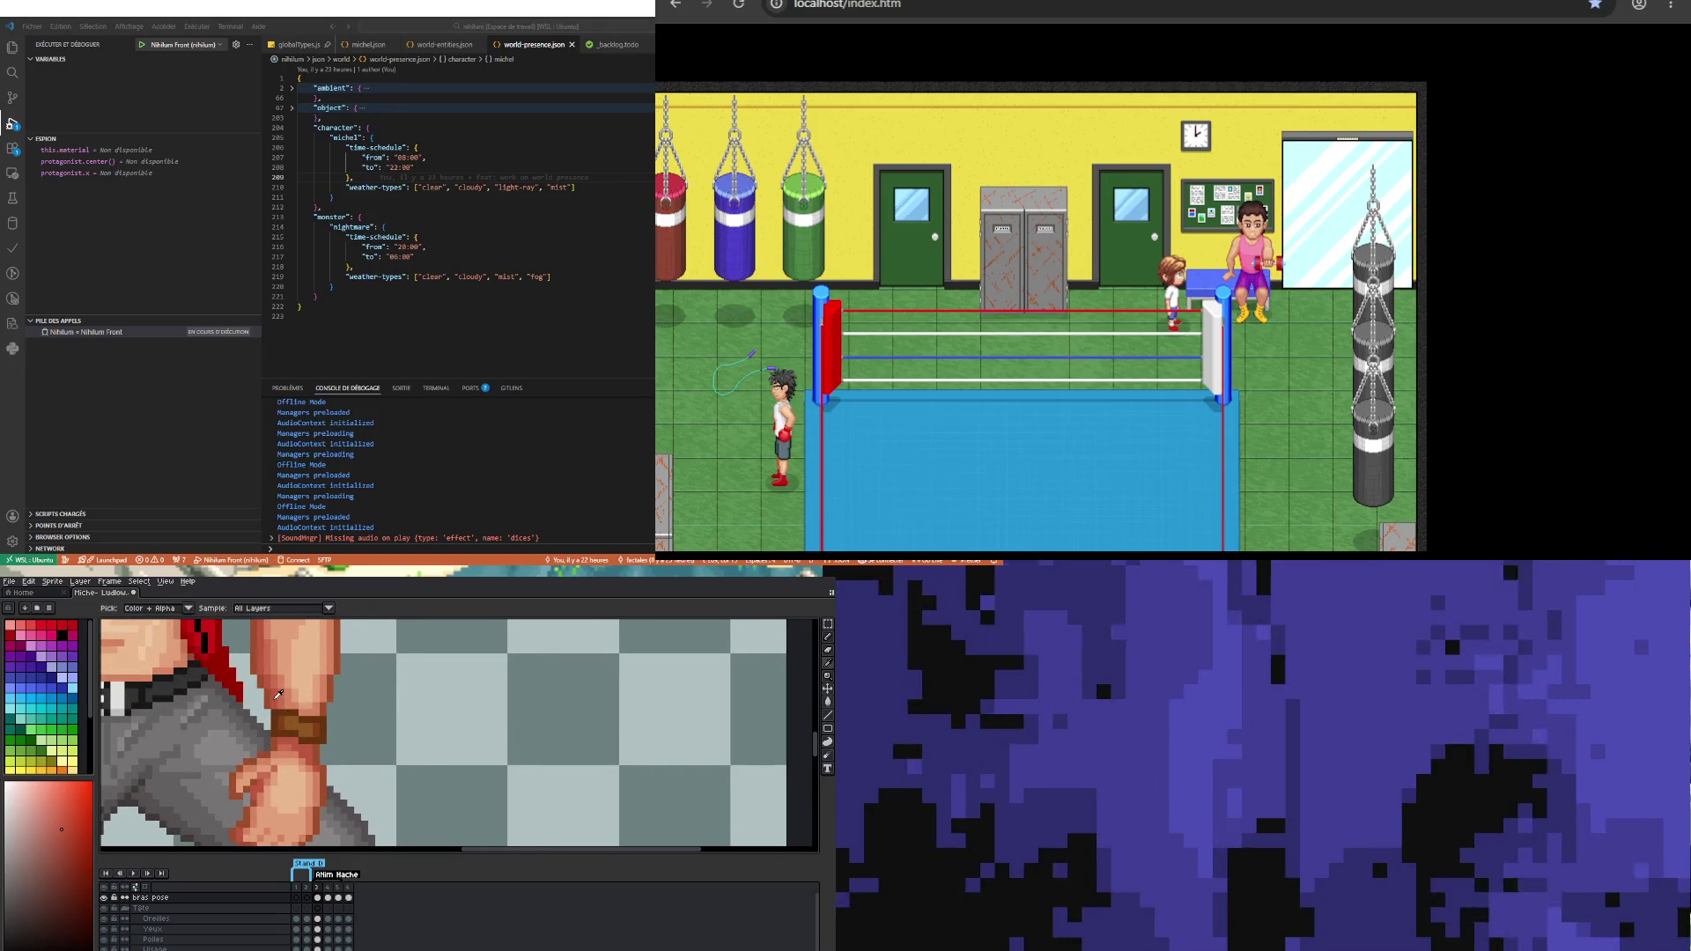
pyautogui.click(280, 736)
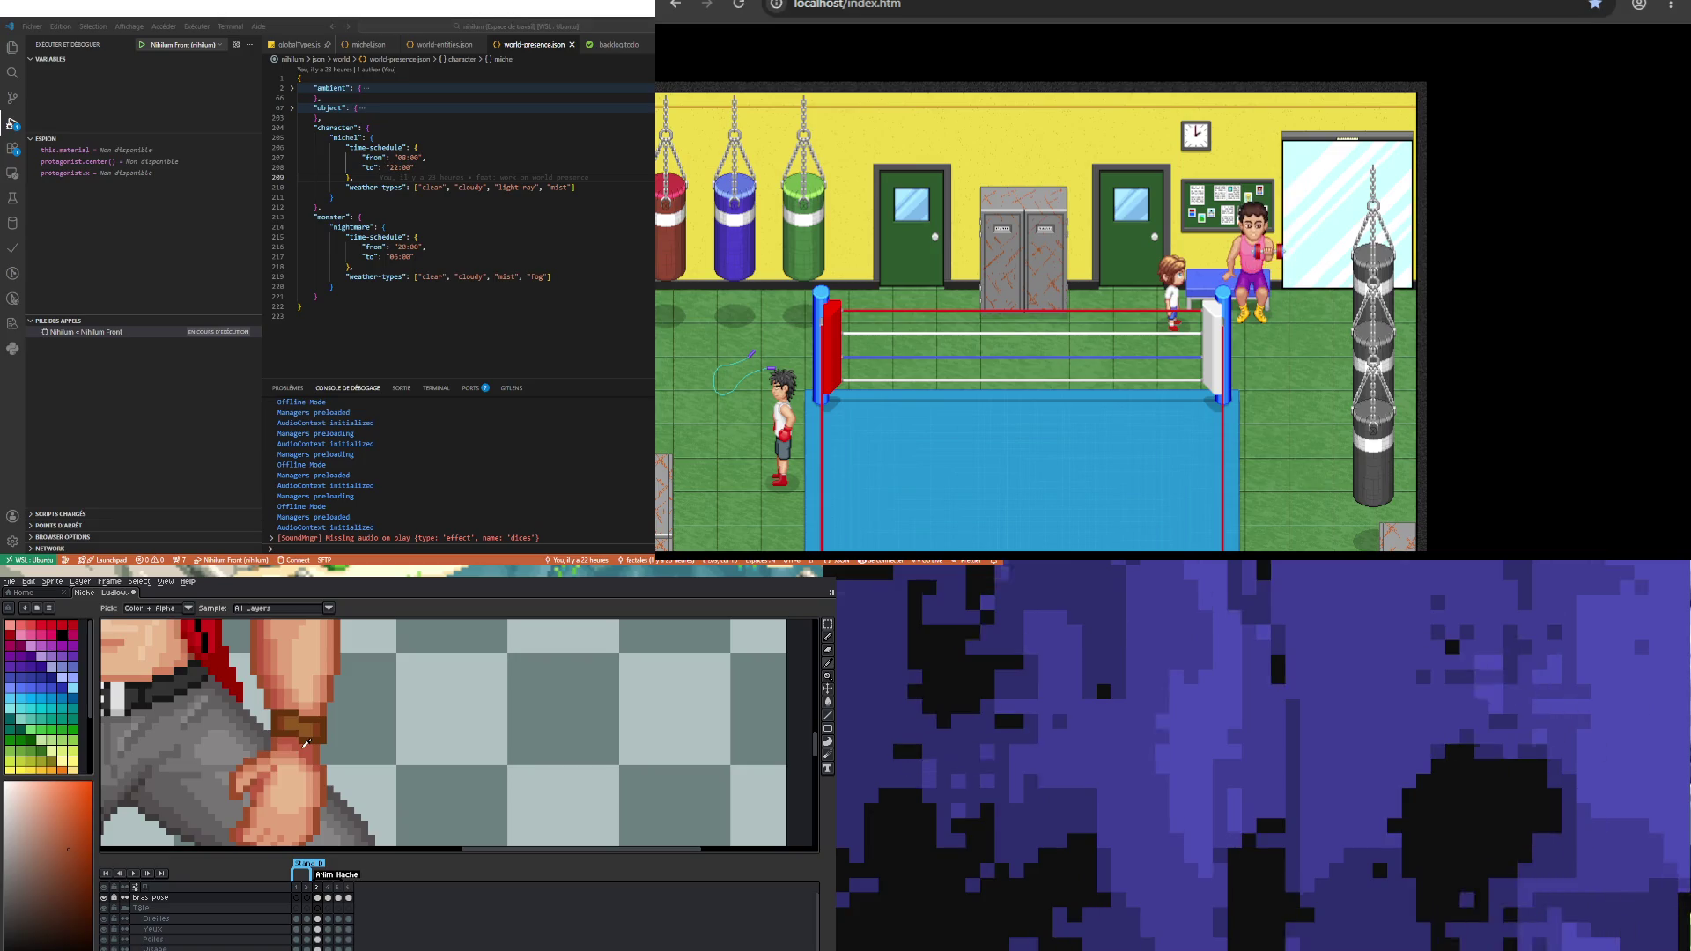
pyautogui.press('b')
pyautogui.scroll(-5, 310, 748)
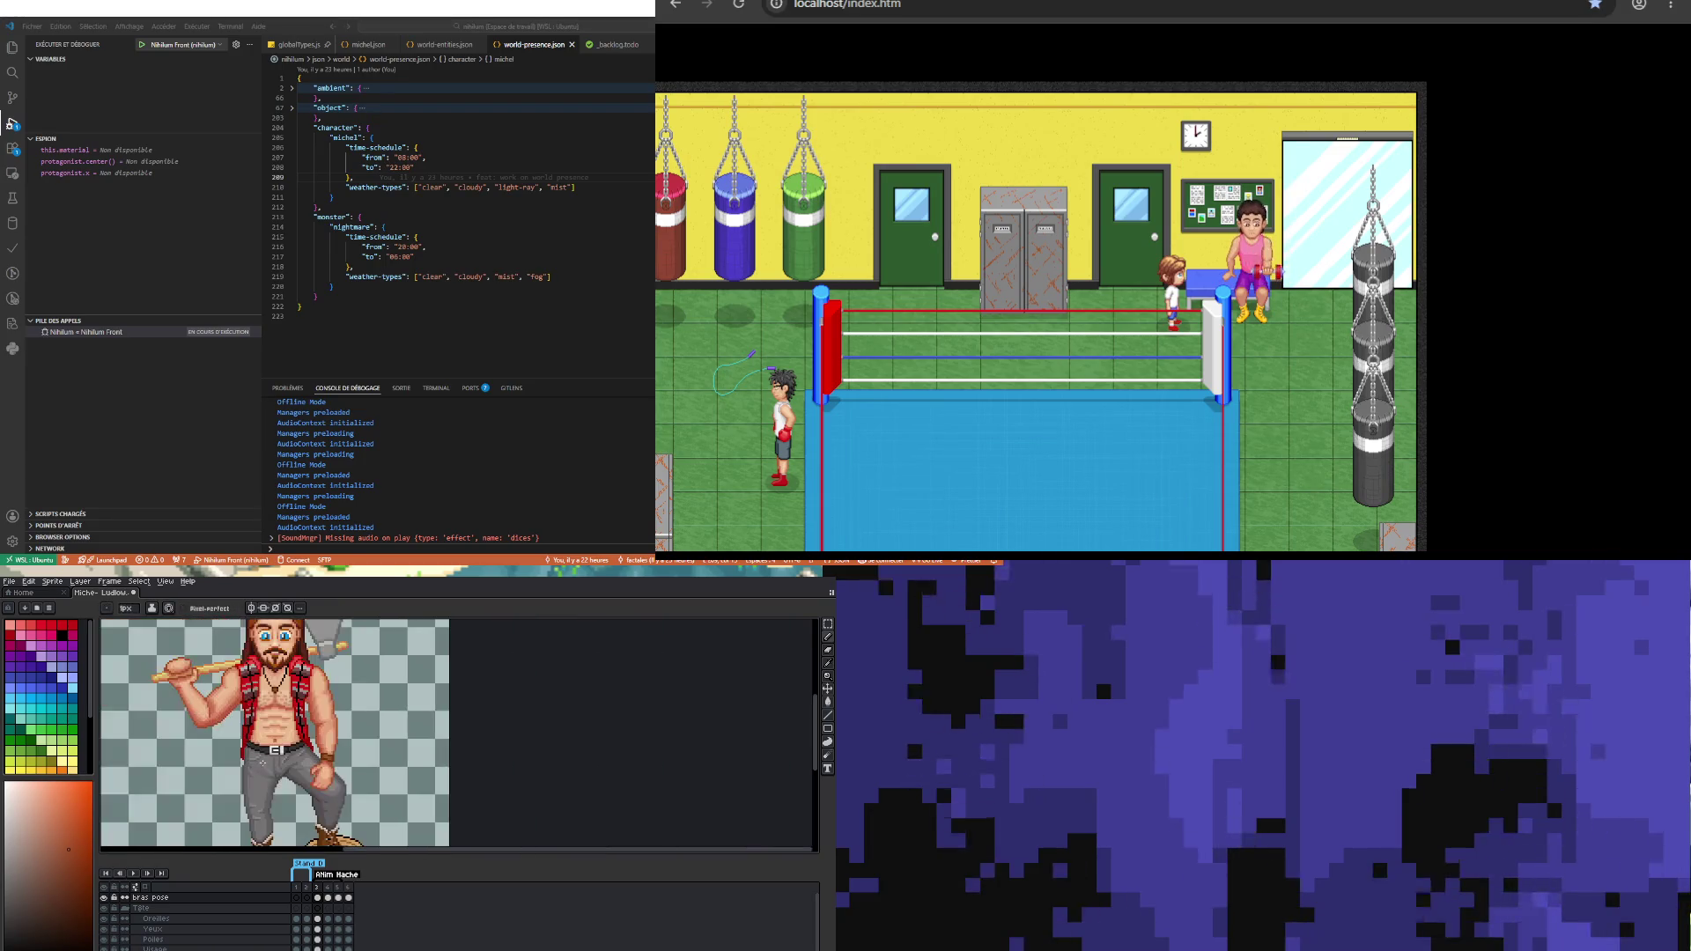
pyautogui.scroll(5, 357, 803)
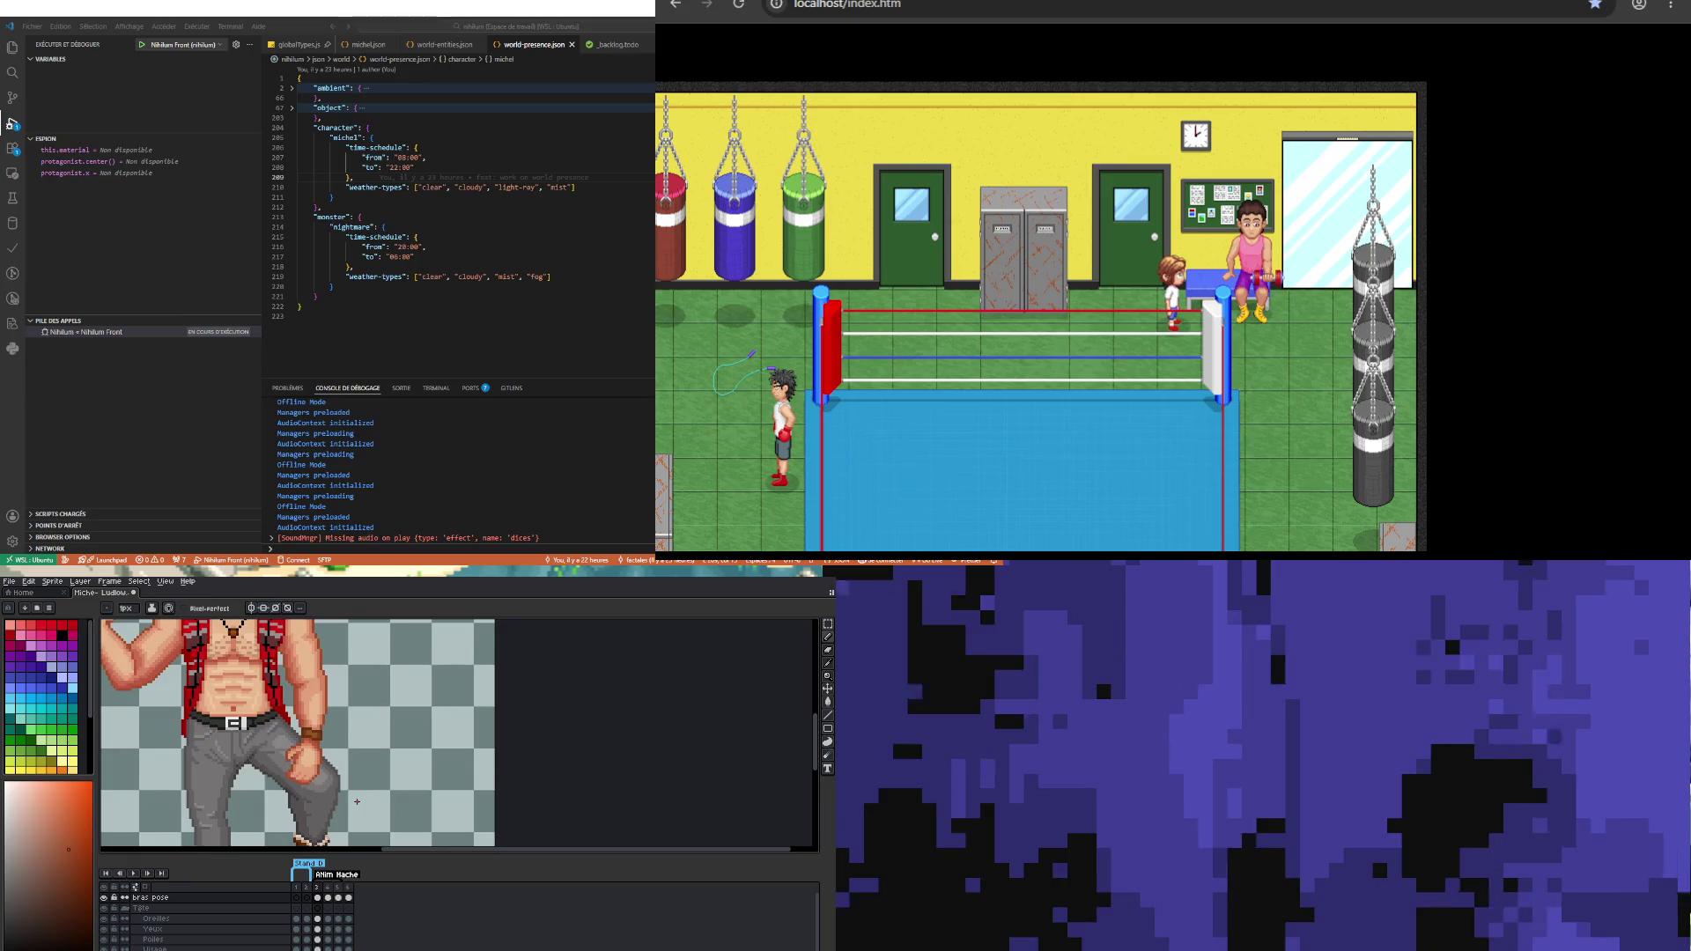
pyautogui.press('i')
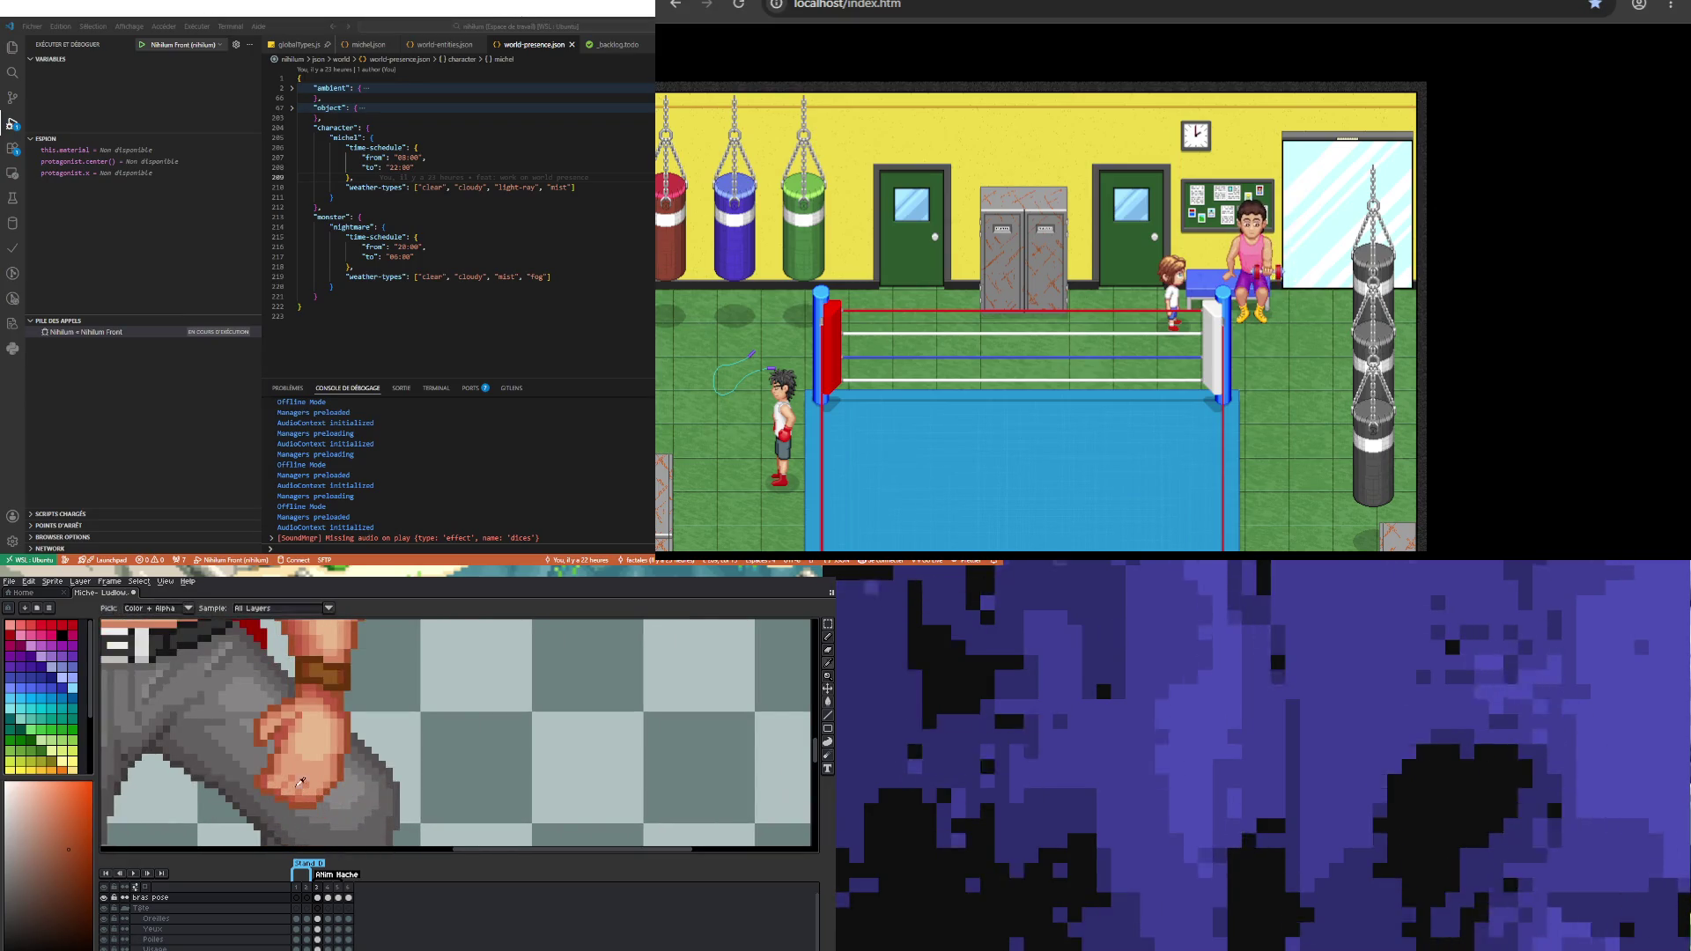
pyautogui.click(282, 727)
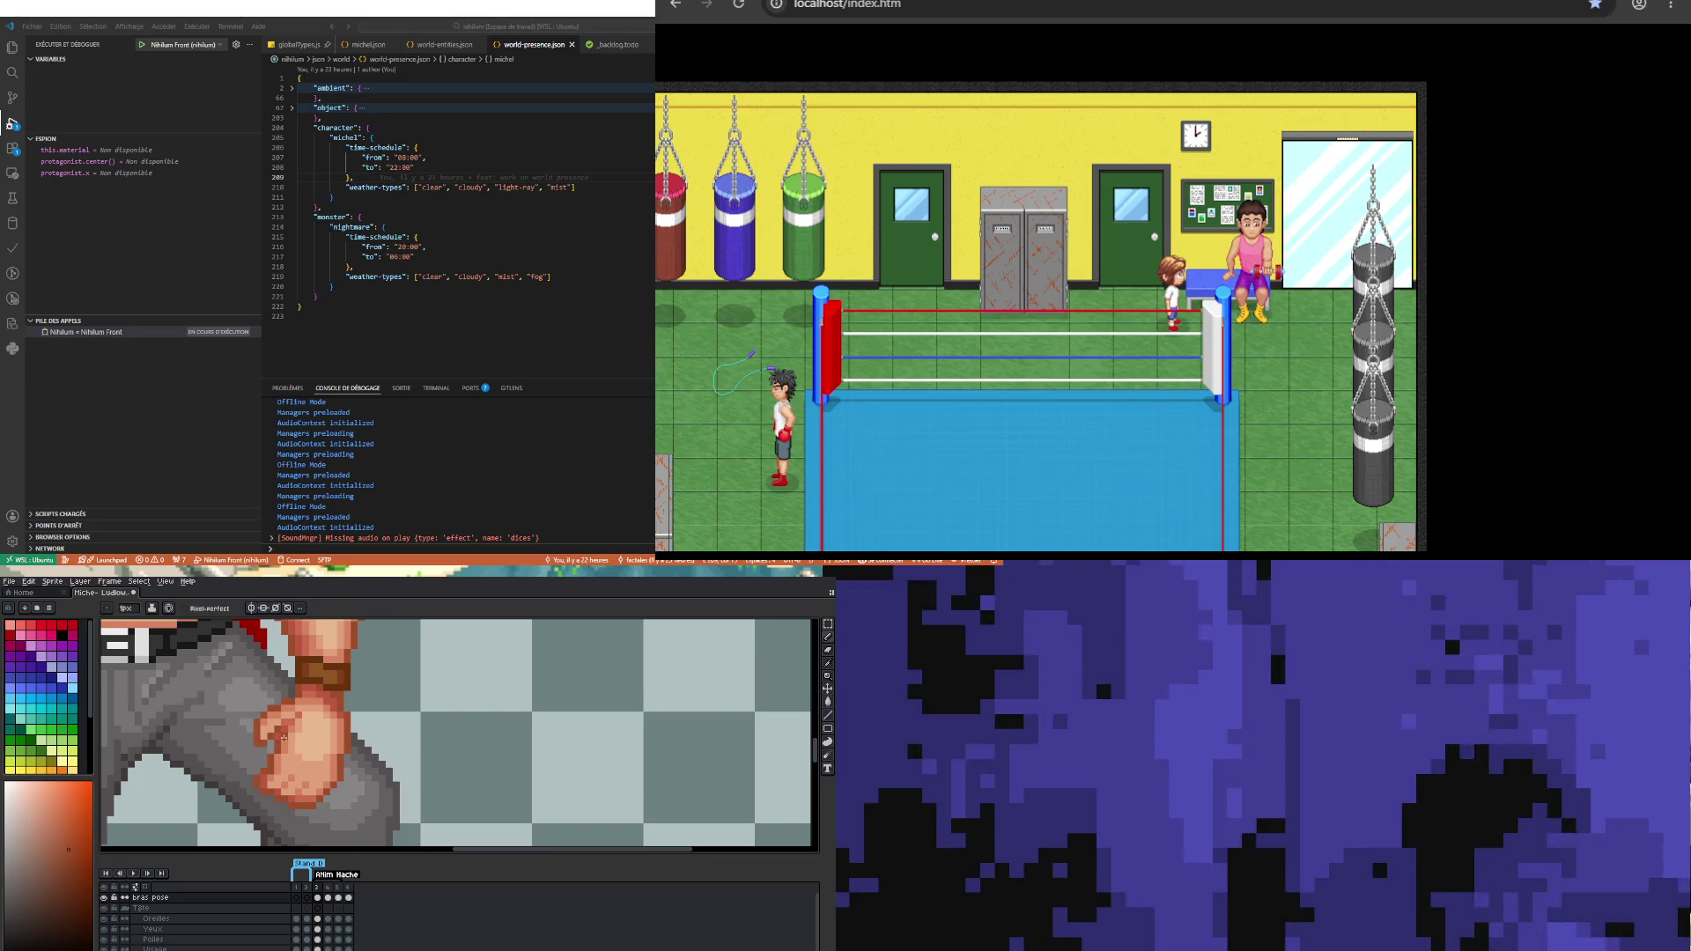
pyautogui.scroll(-1, 283, 740)
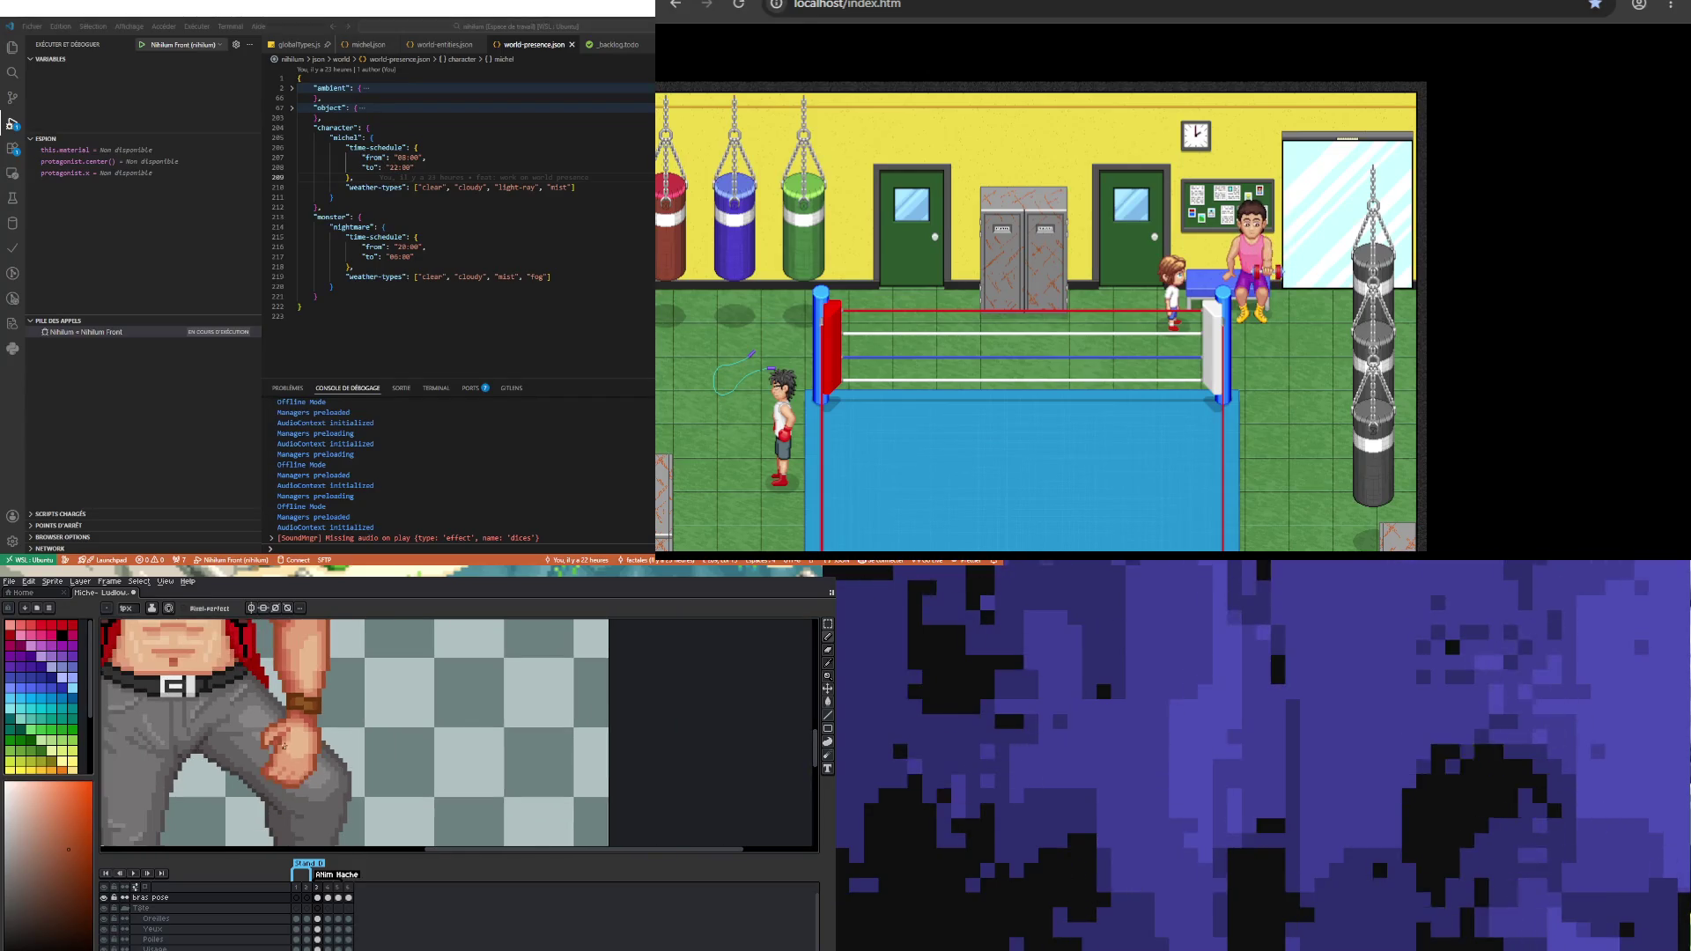
# Step: Sample two skin shades from the fist to retouch its fingers
pyautogui.scroll(2, 284, 747)
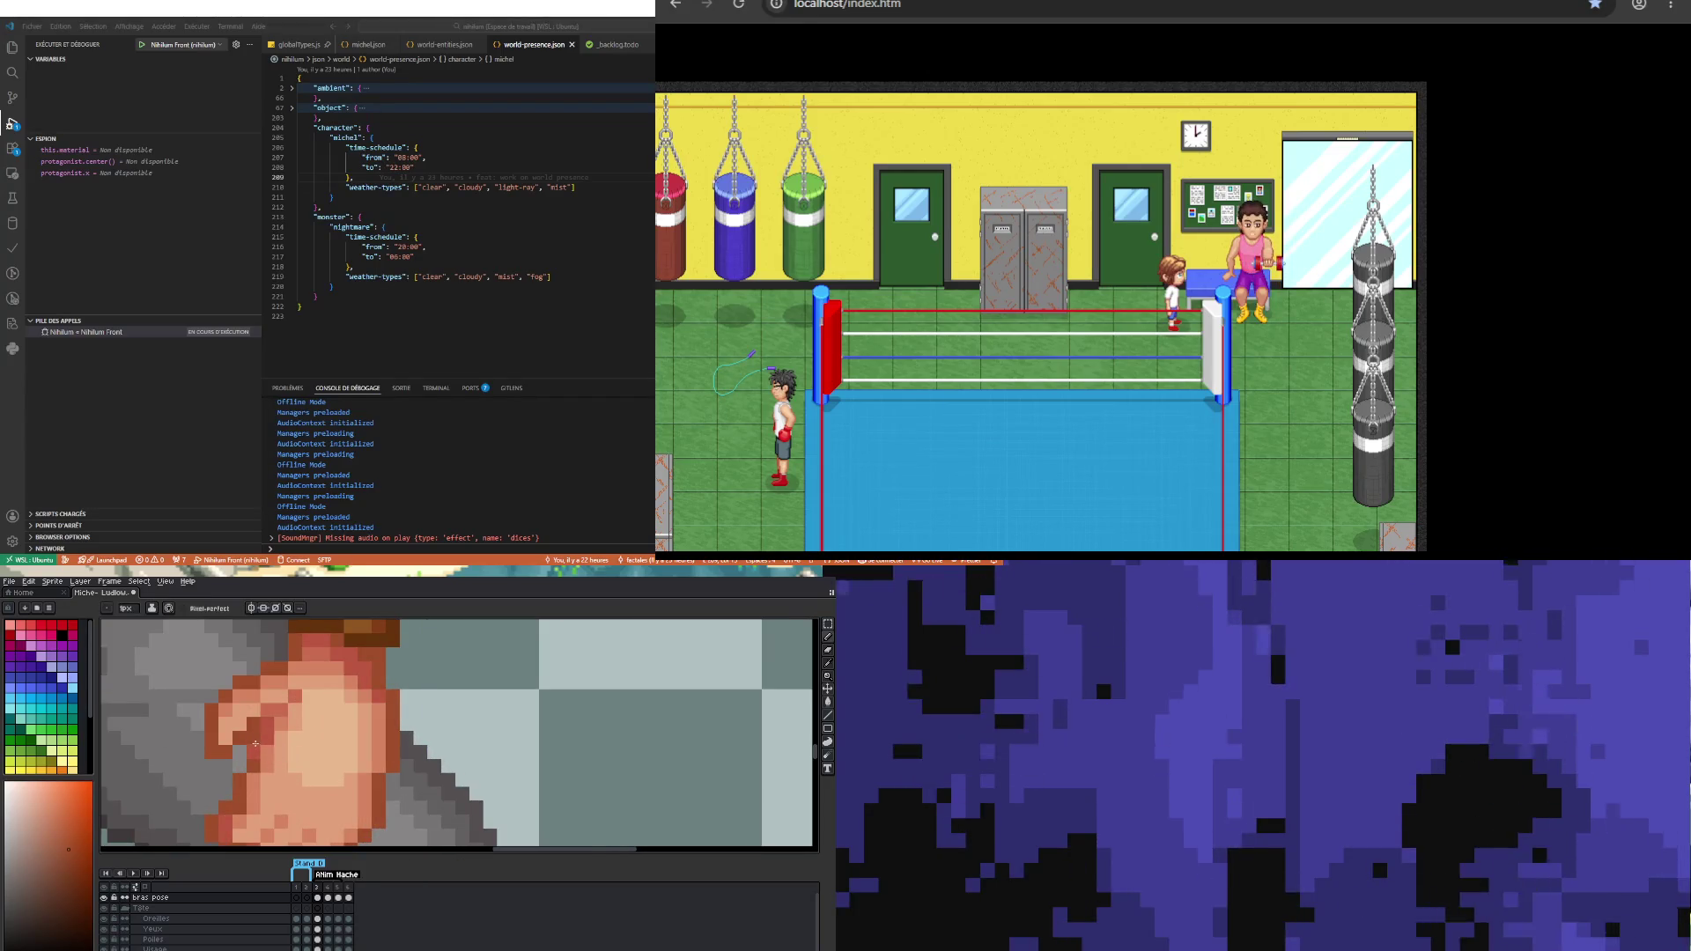
pyautogui.scroll(-2, 264, 755)
pyautogui.scroll(-2, 264, 756)
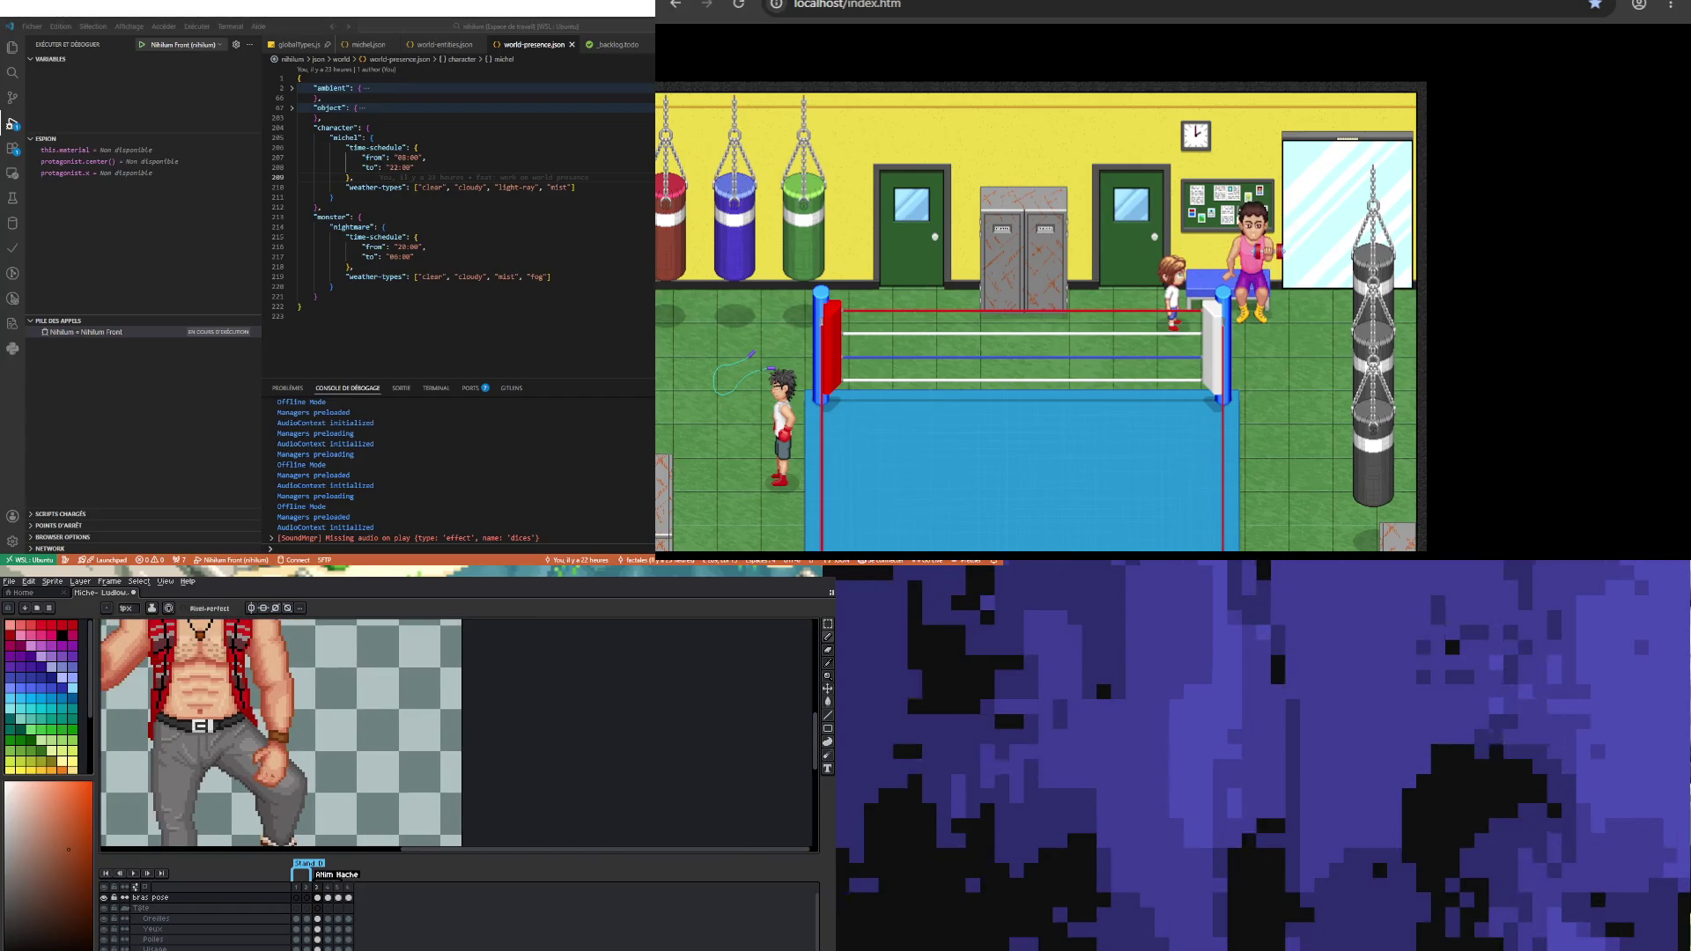
pyautogui.scroll(3, 257, 757)
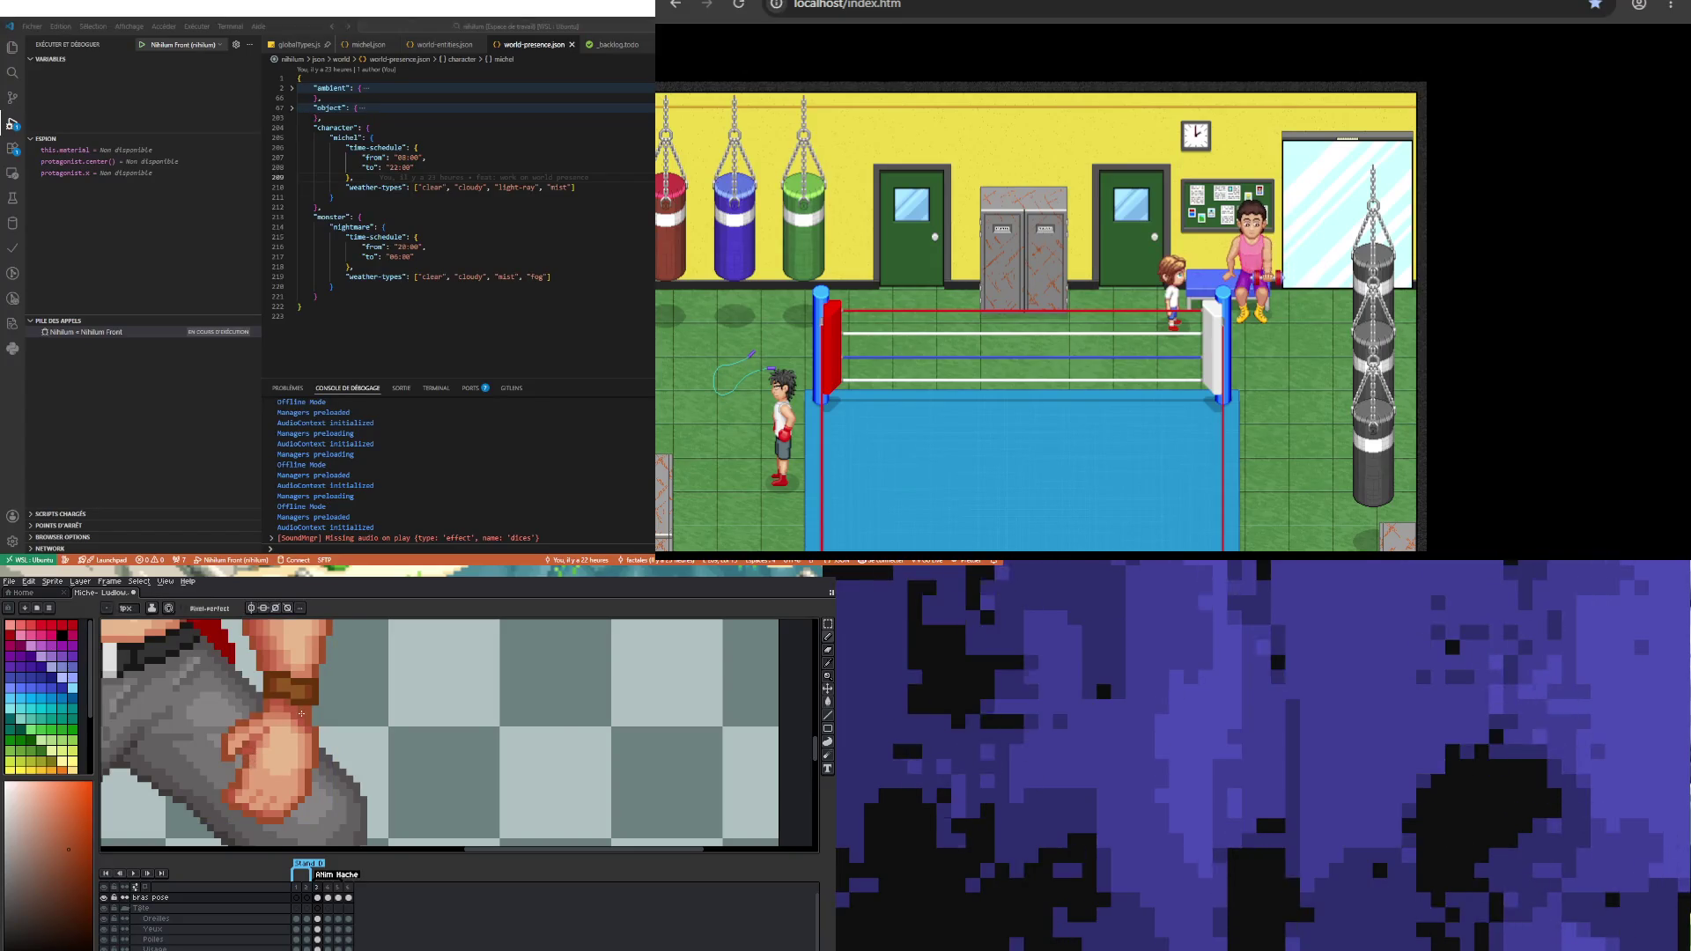
pyautogui.scroll(-2, 301, 713)
pyautogui.scroll(3, 270, 728)
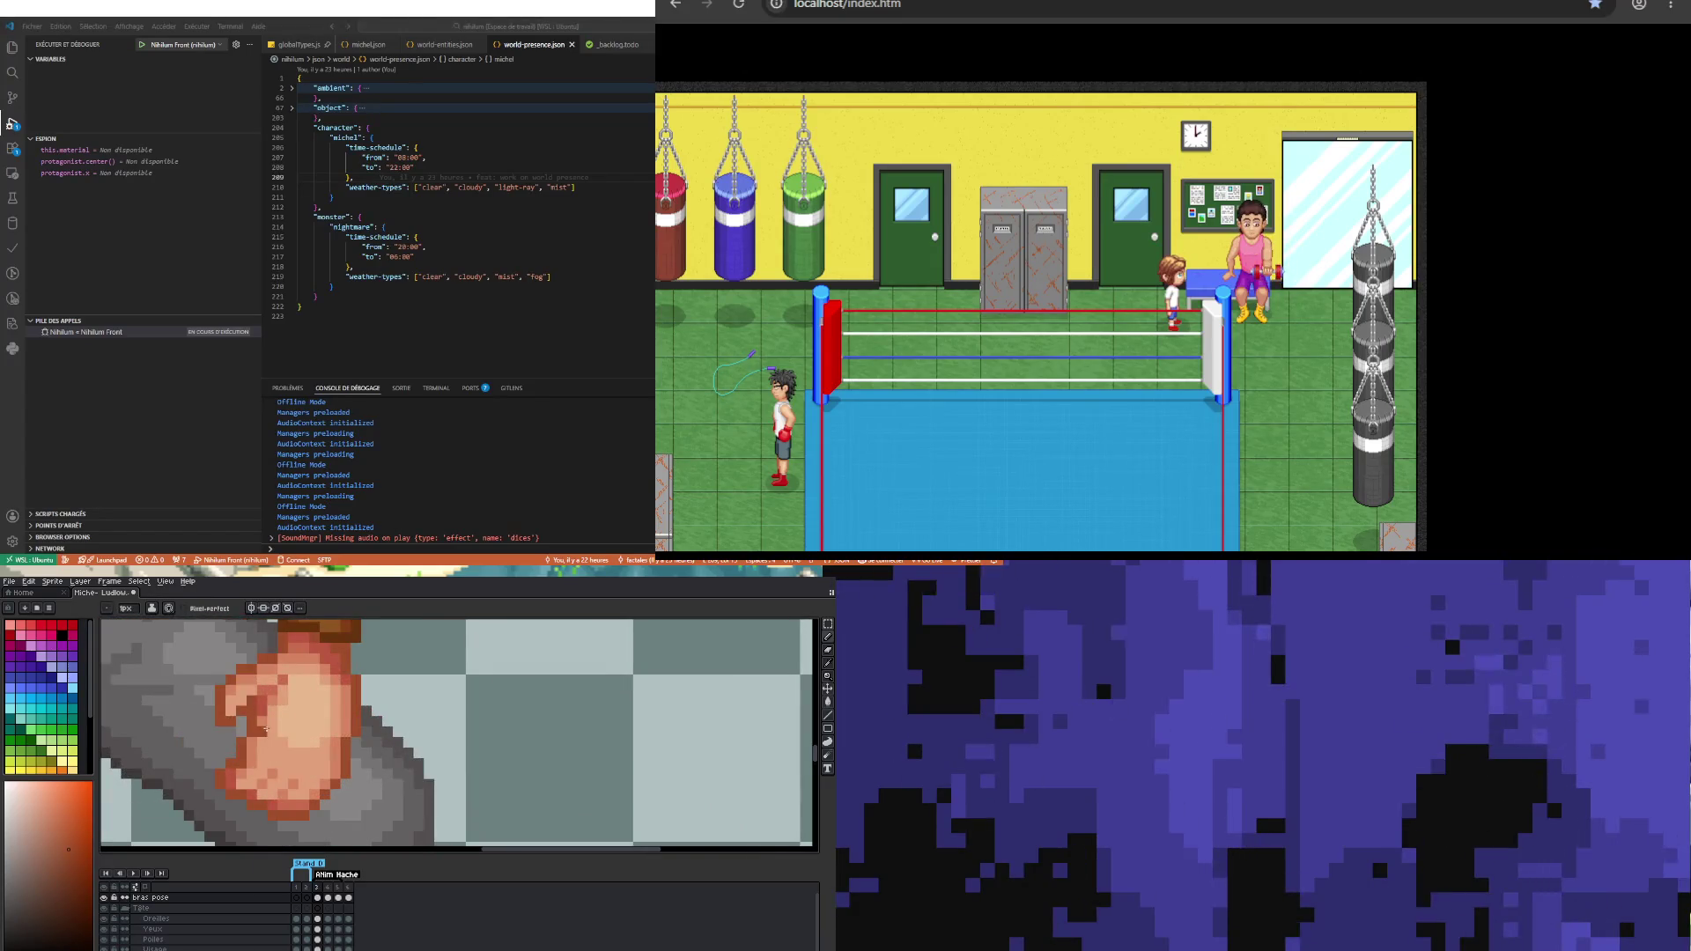
pyautogui.press('i')
pyautogui.click(328, 659)
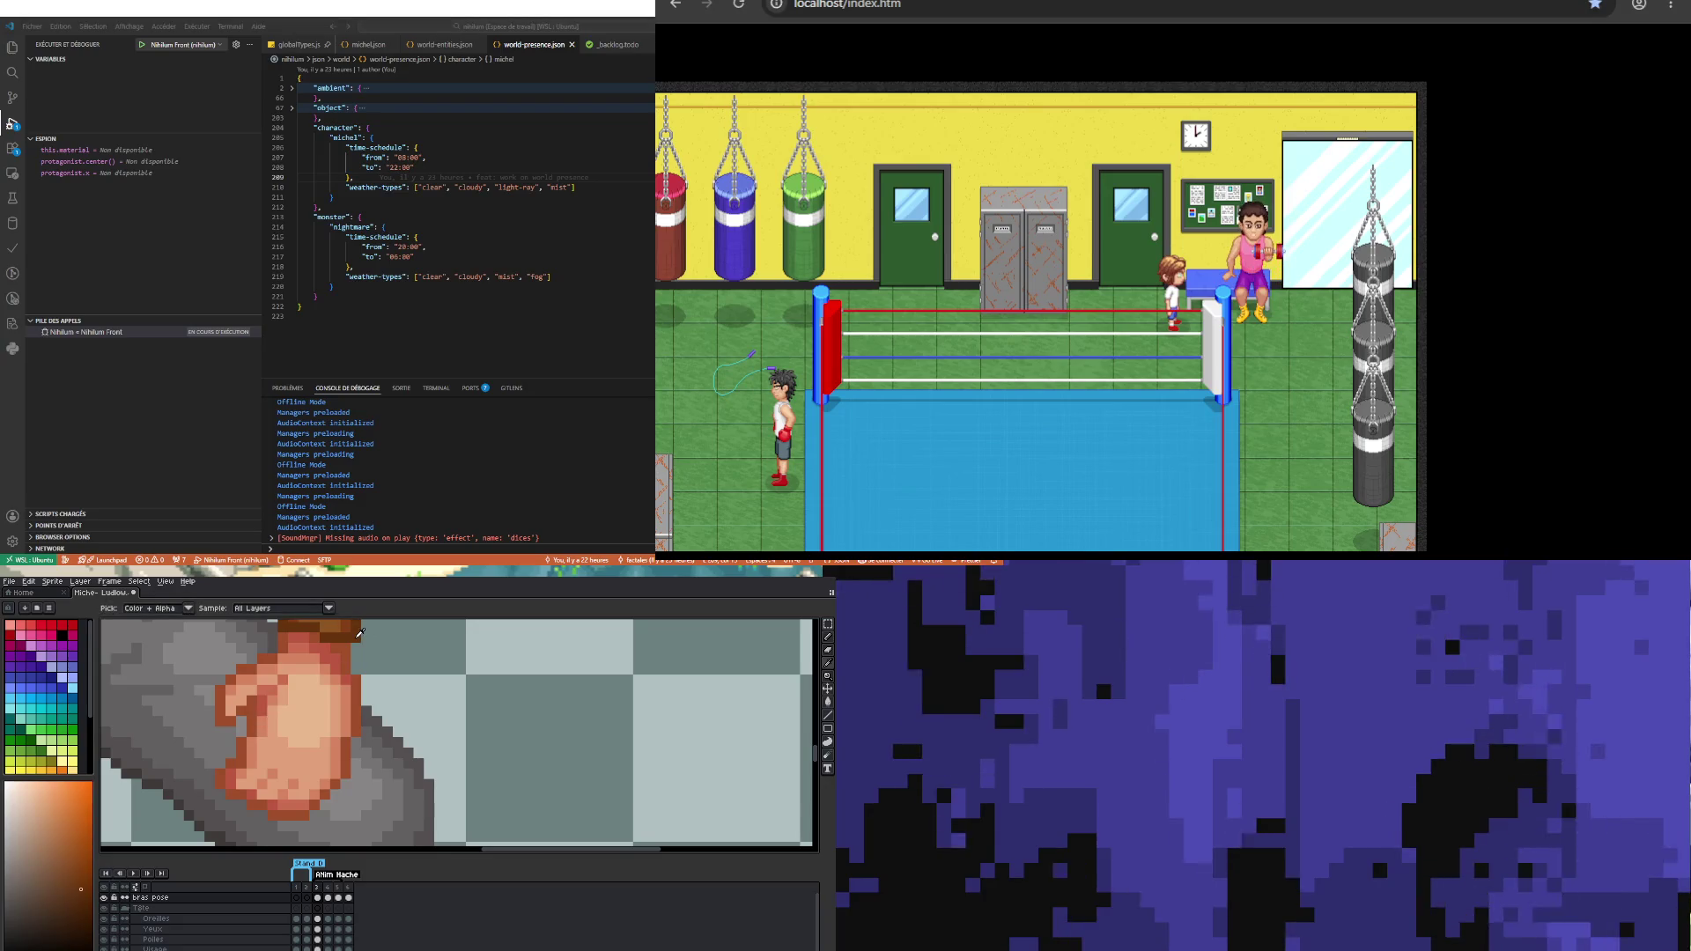
pyautogui.press('b')
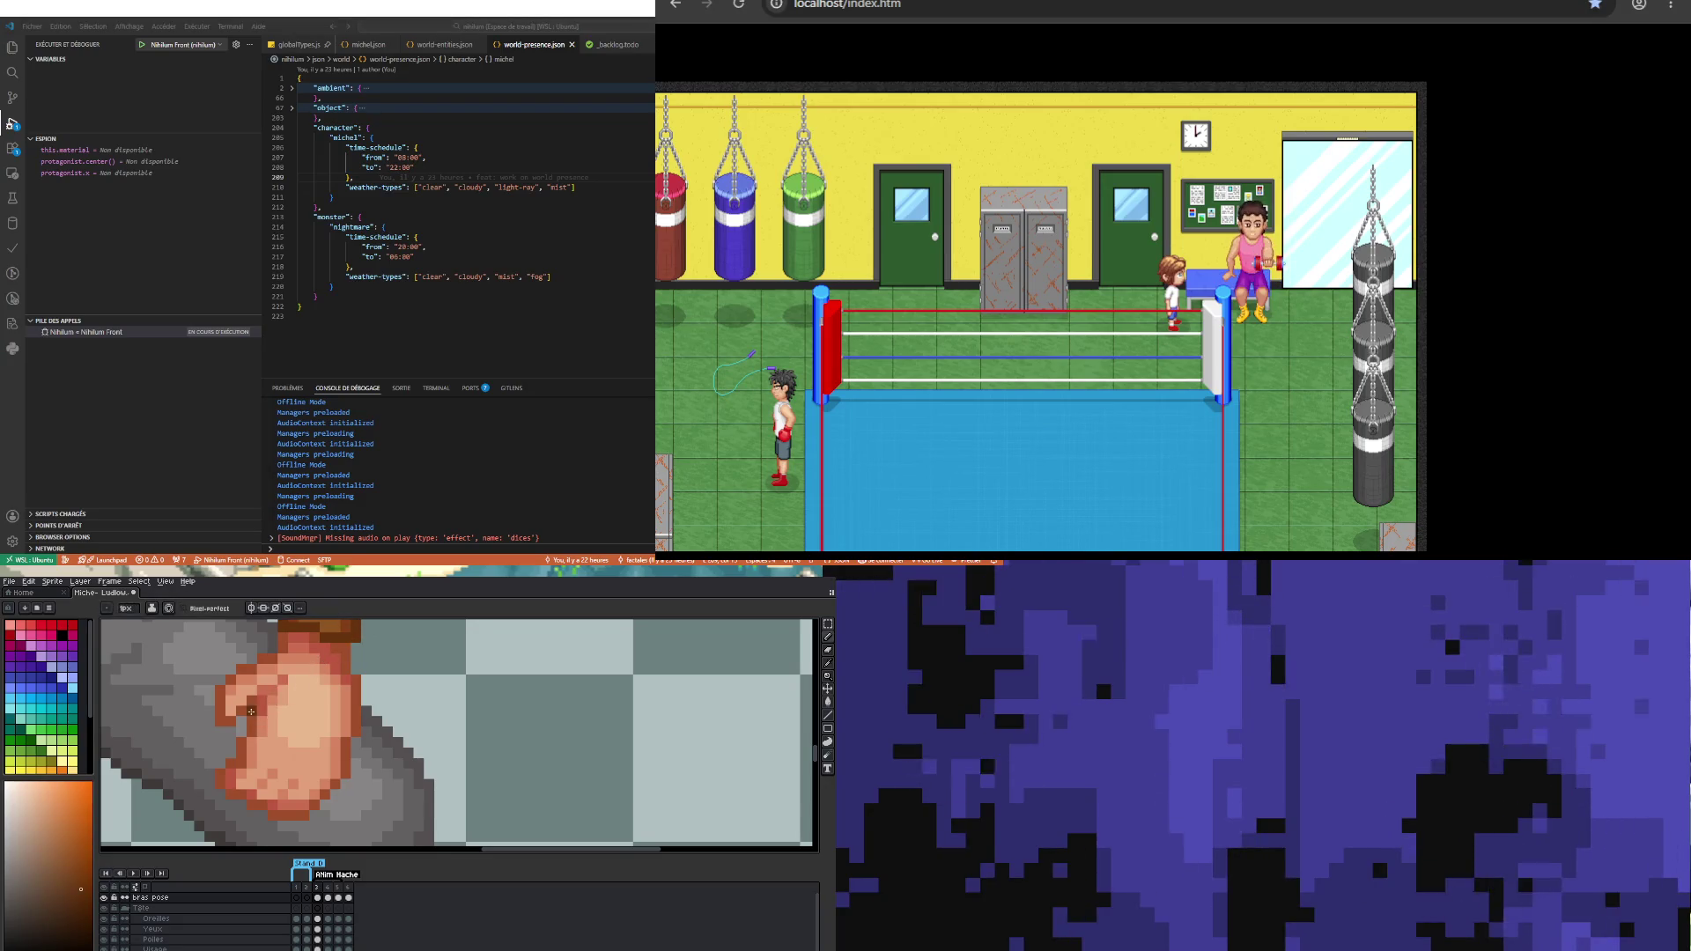
pyautogui.press('i')
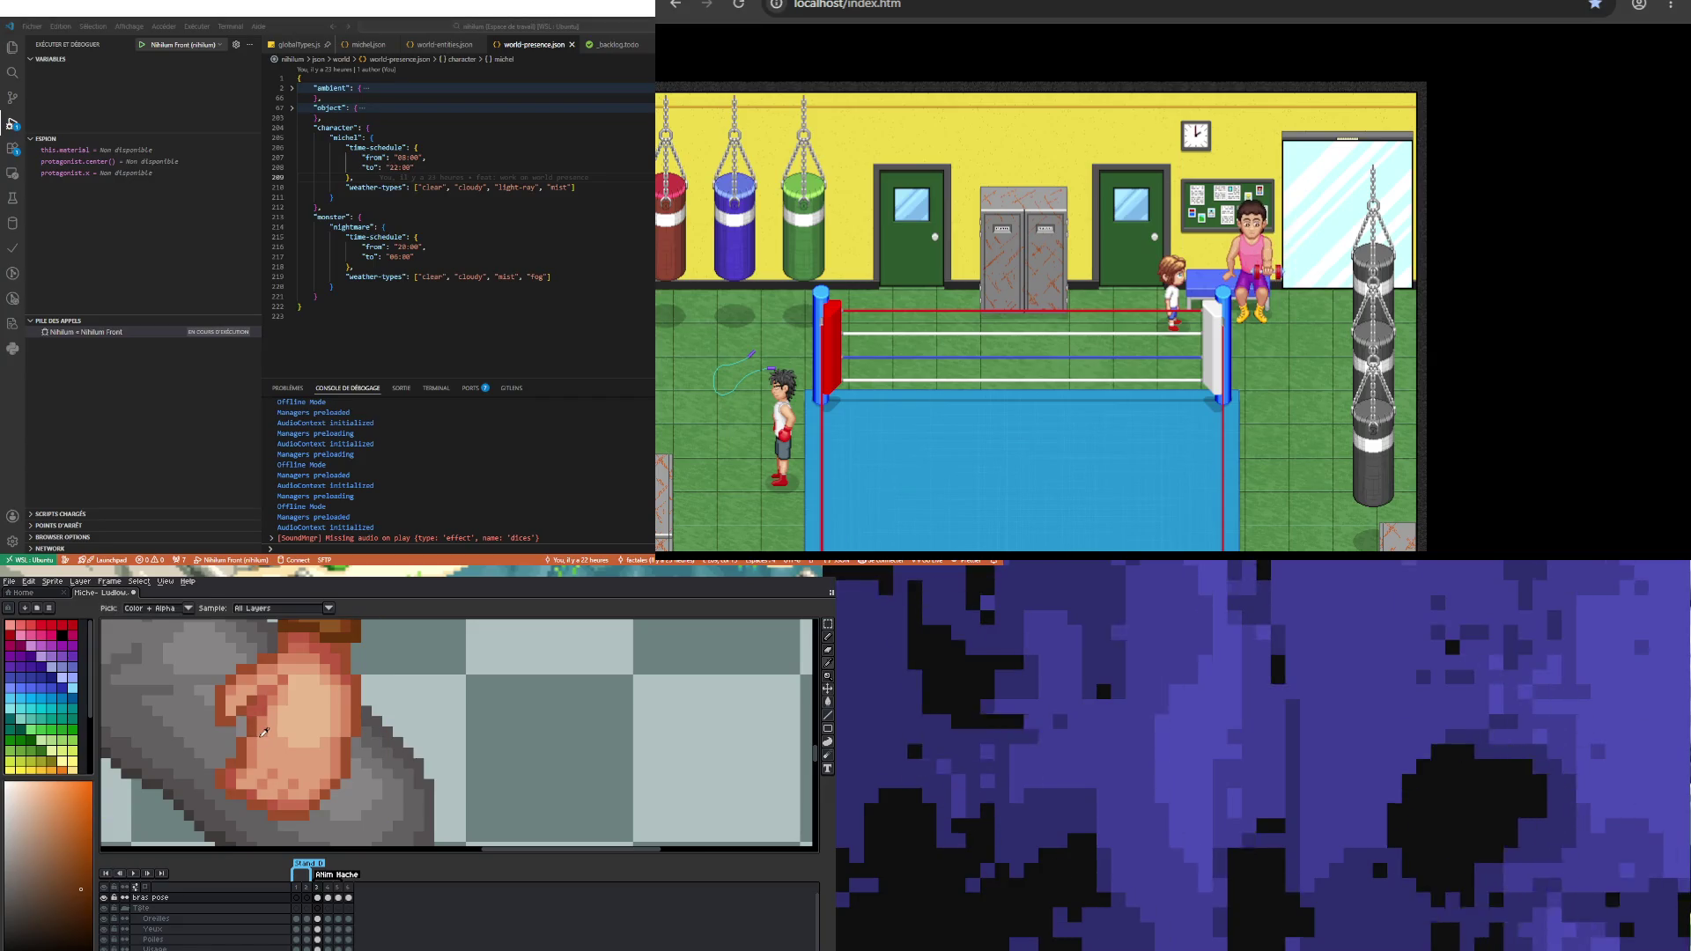
pyautogui.click(260, 720)
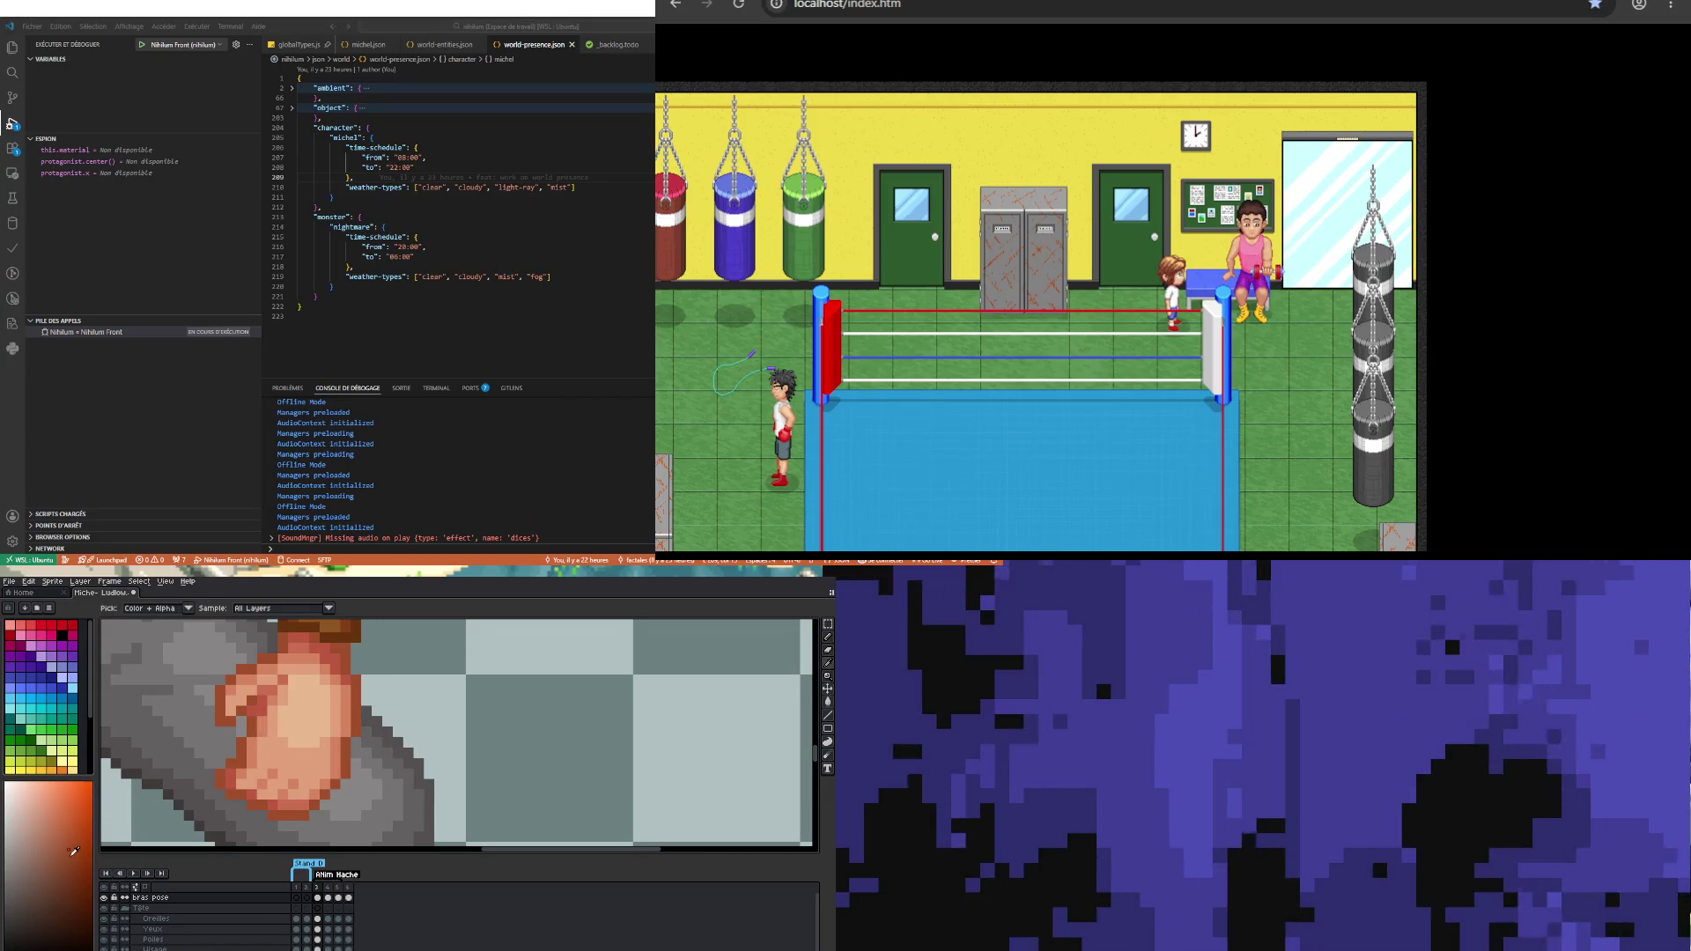
pyautogui.press('b')
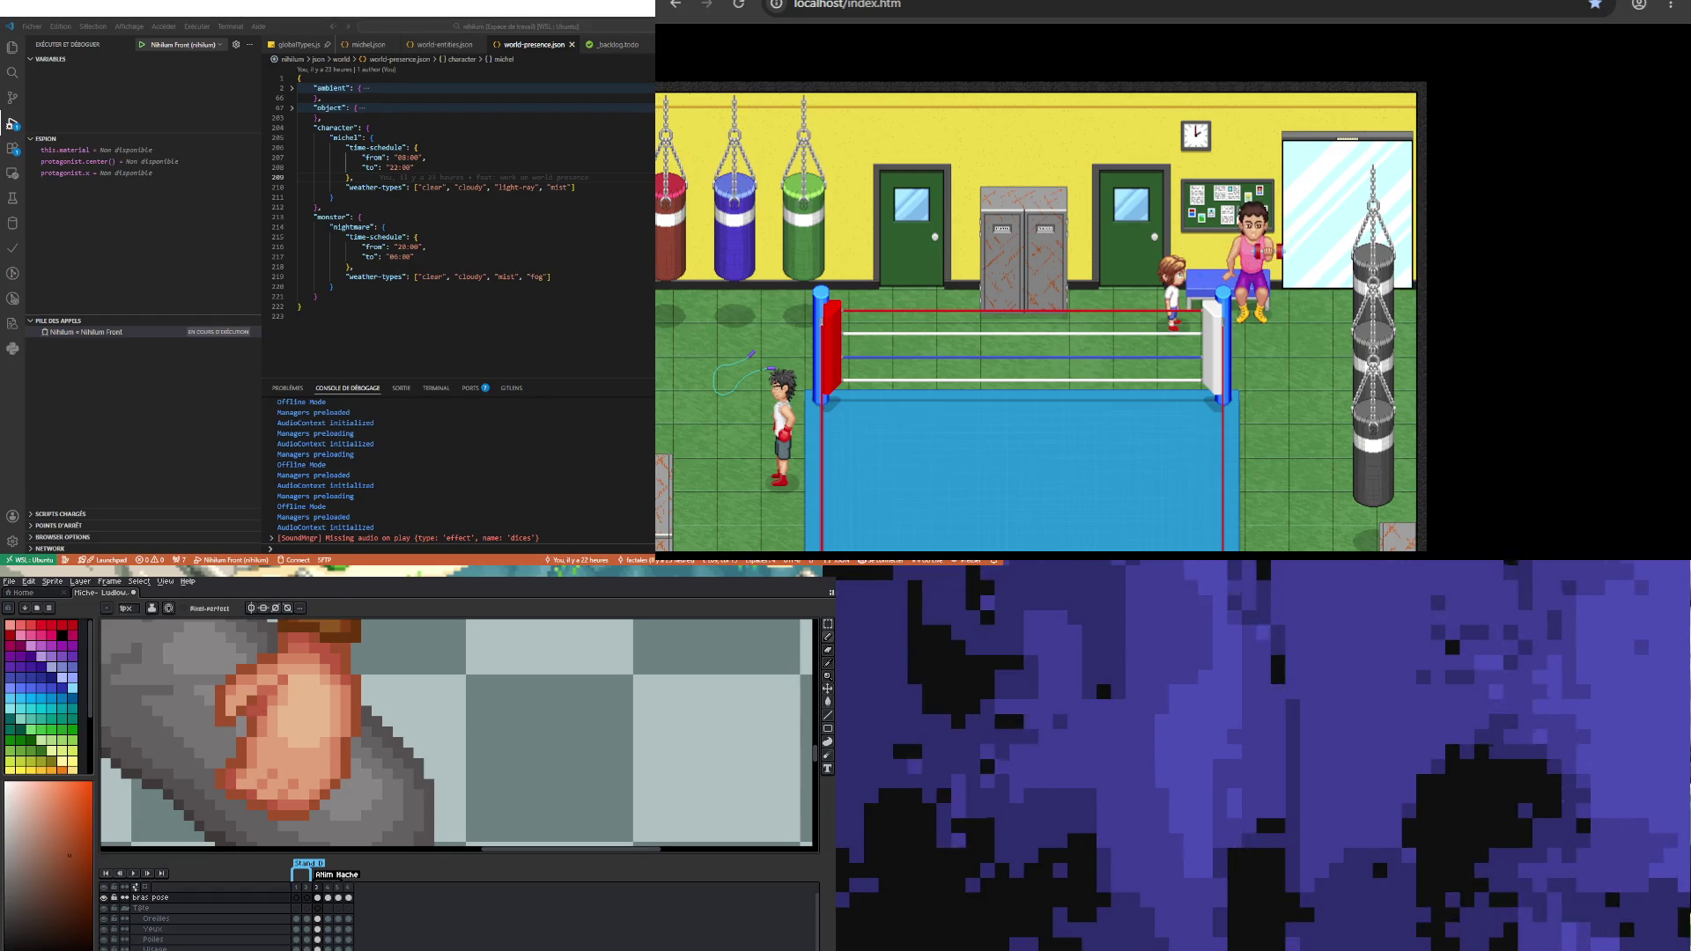
# Step: Shift to a redder shade, then take the trouser grey to tidy the edge around the fist
pyautogui.click(84, 950)
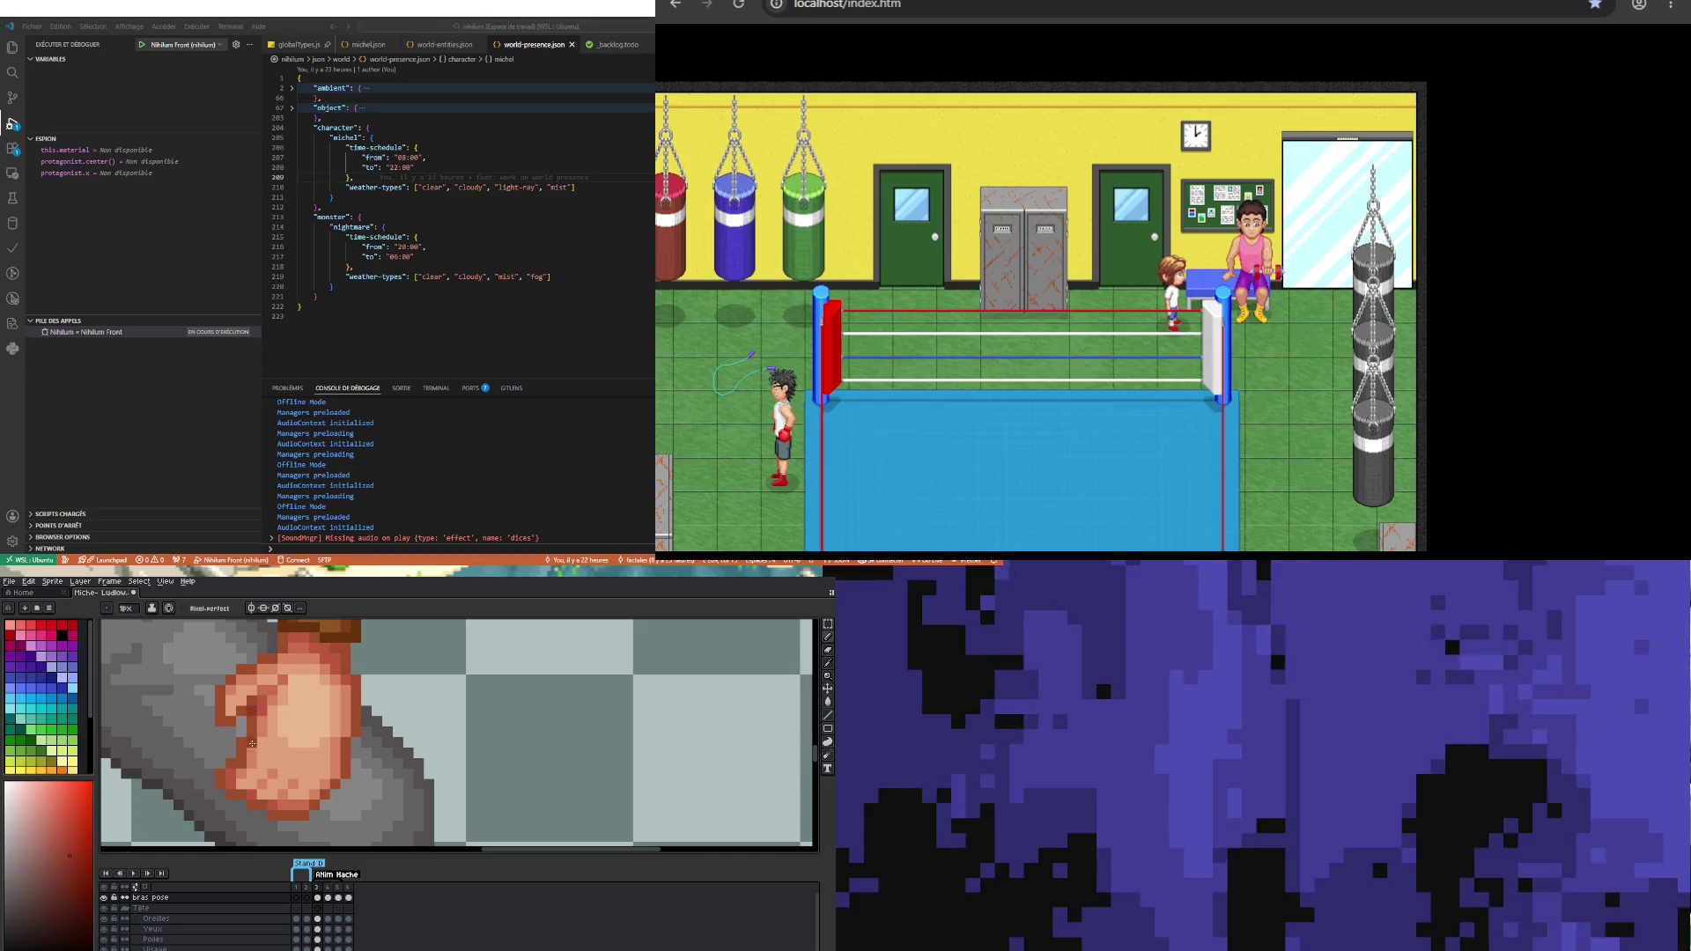
pyautogui.scroll(-3, 251, 736)
pyautogui.scroll(2, 255, 743)
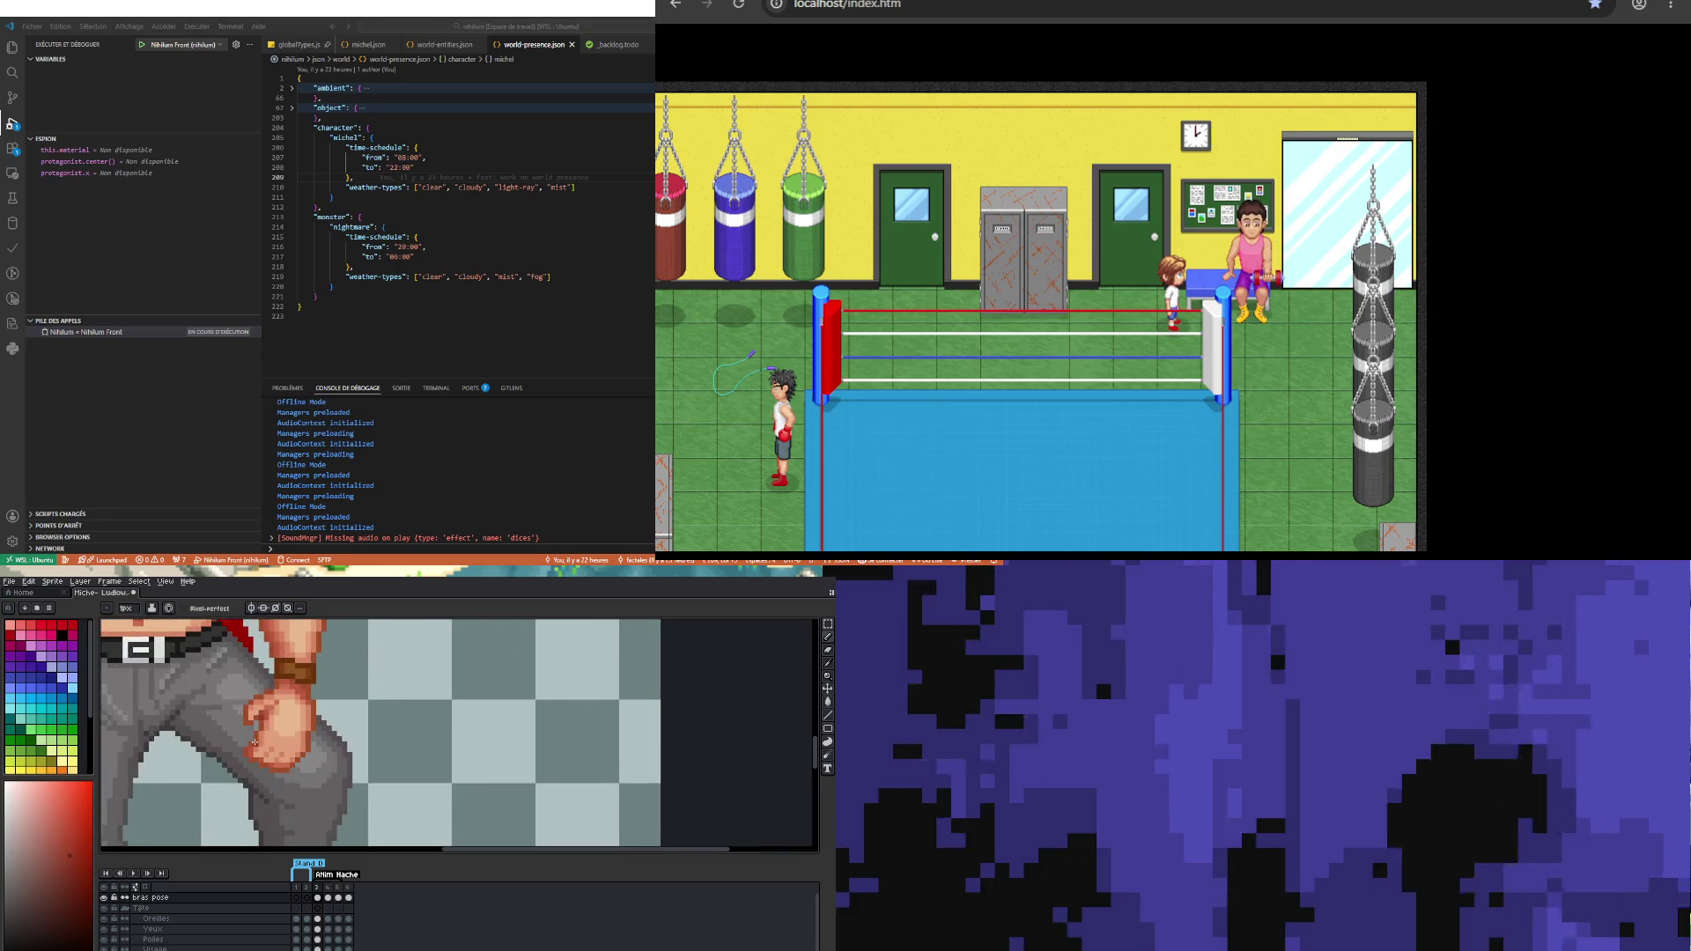
pyautogui.scroll(1, 254, 742)
pyautogui.press('i')
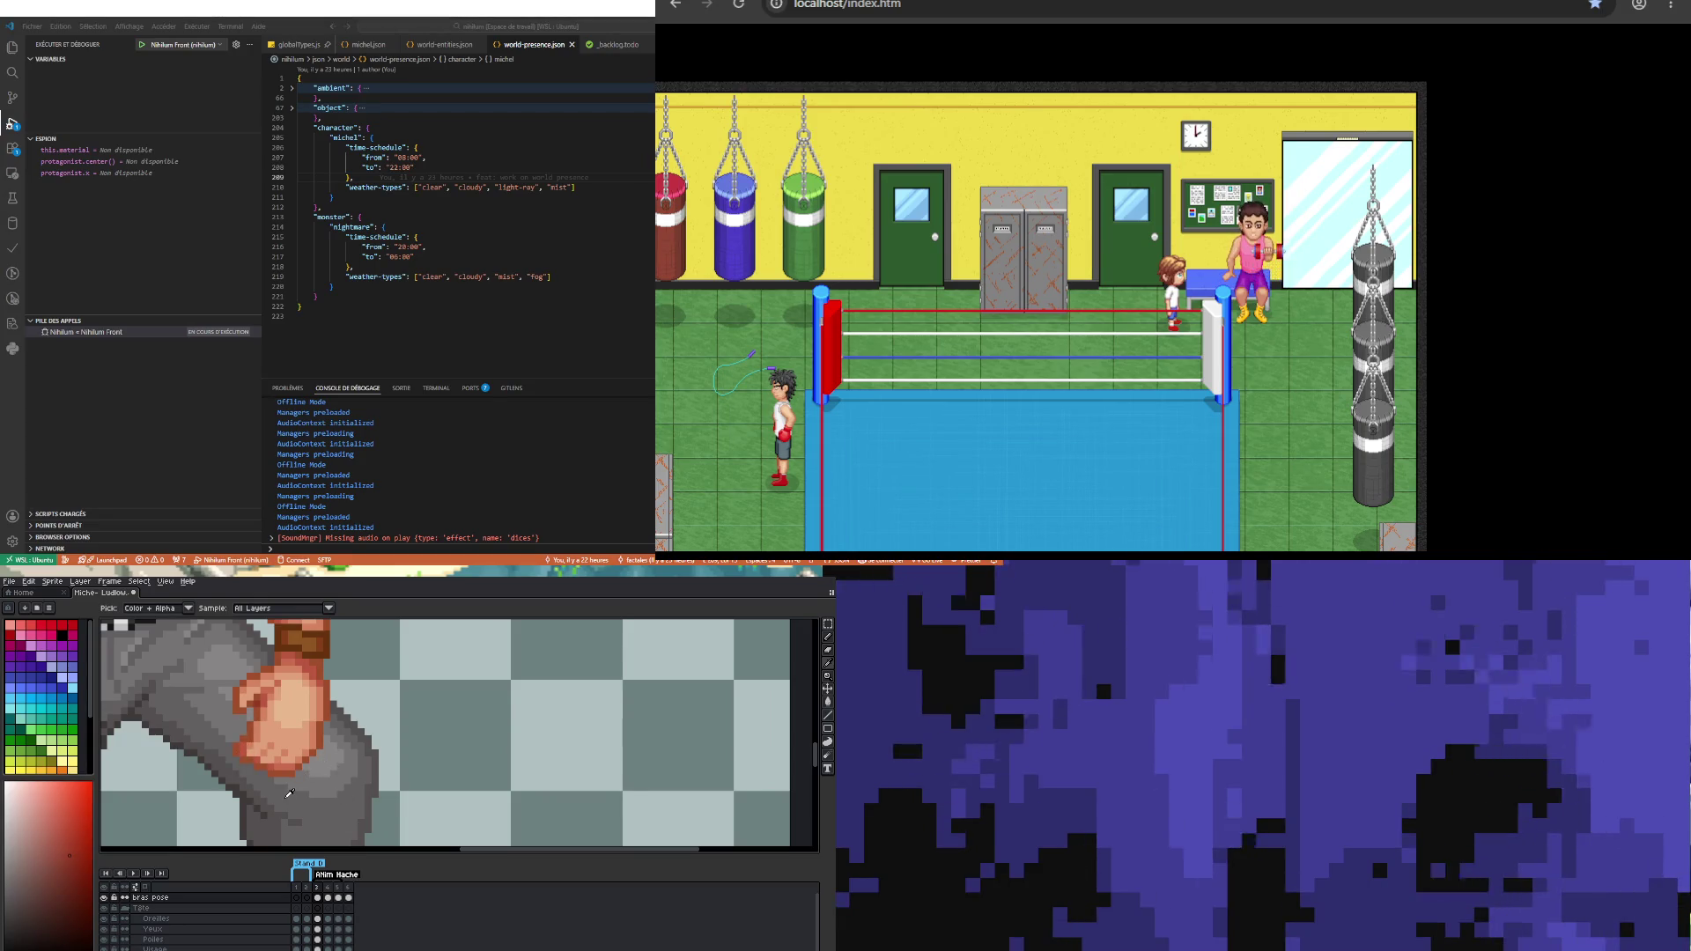
pyautogui.click(285, 786)
pyautogui.press('b')
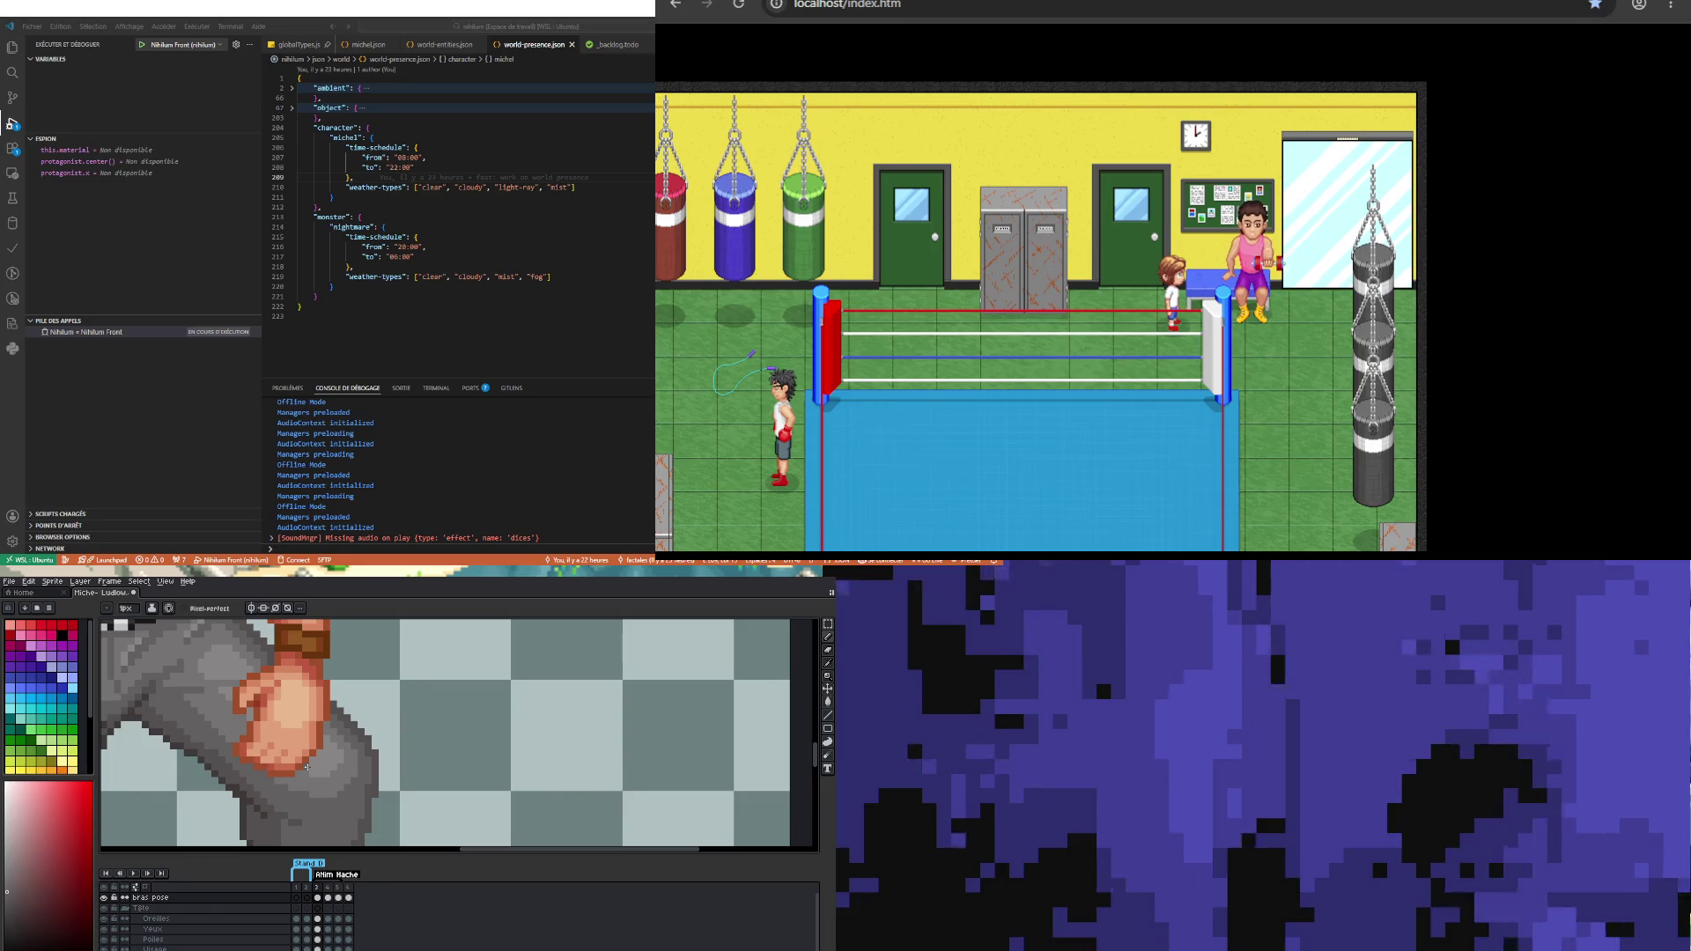
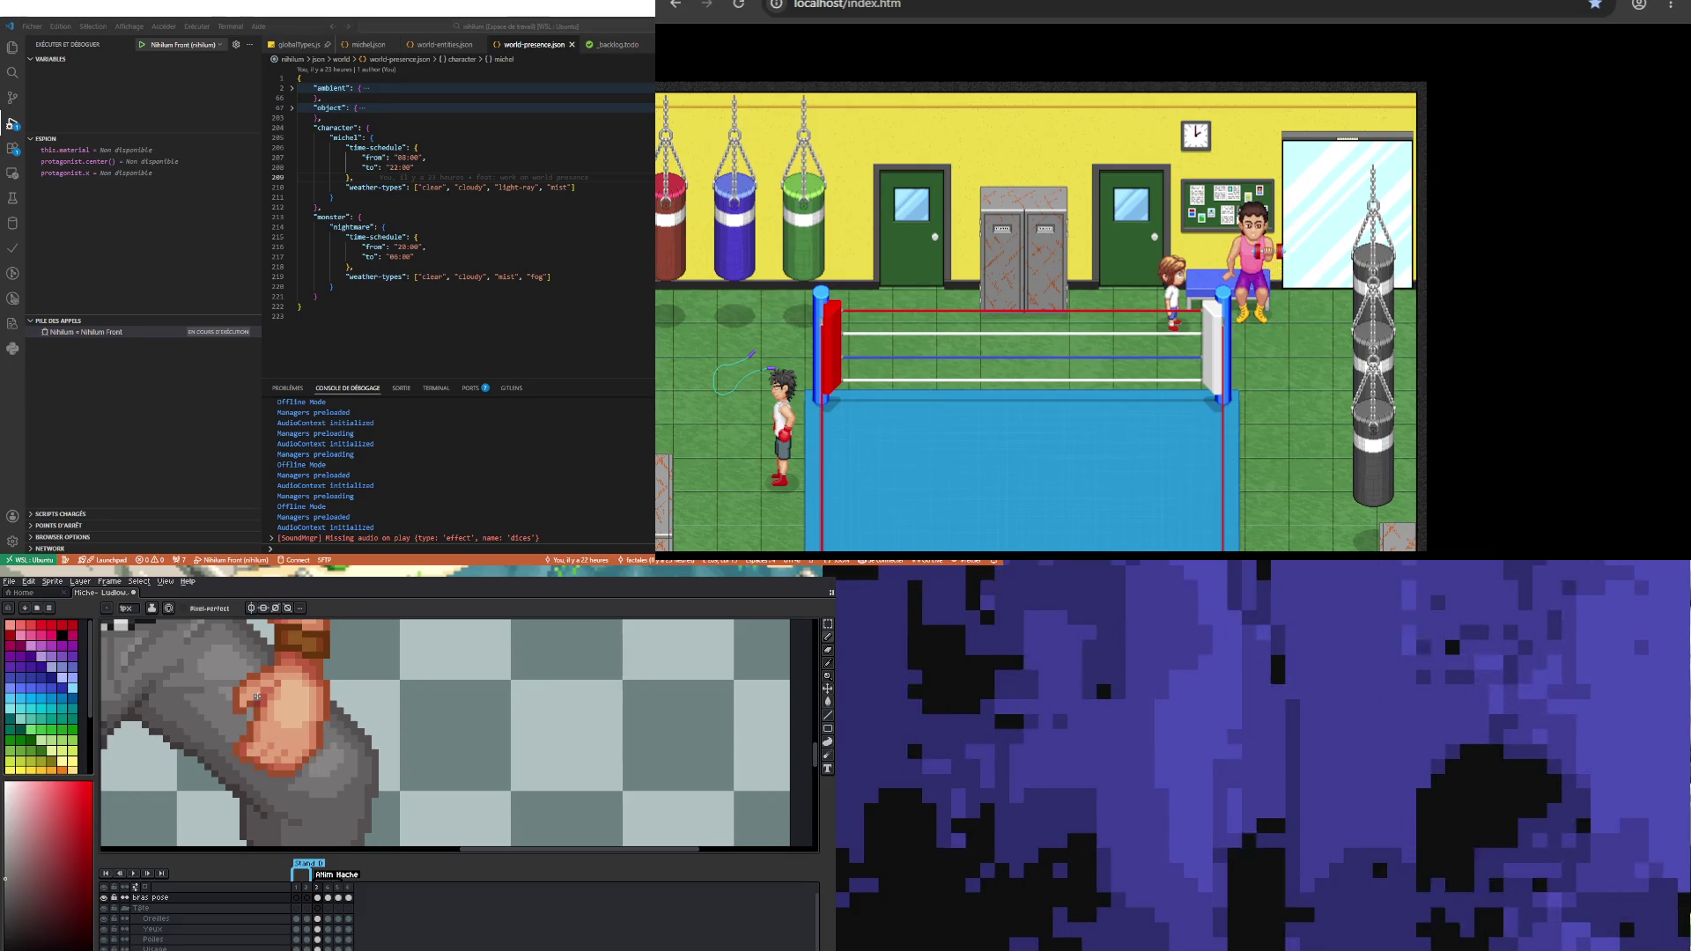
# Step: Sample the orange skin tone of the hand with the Eyedropper, then return to the Pencil
pyautogui.press('i')
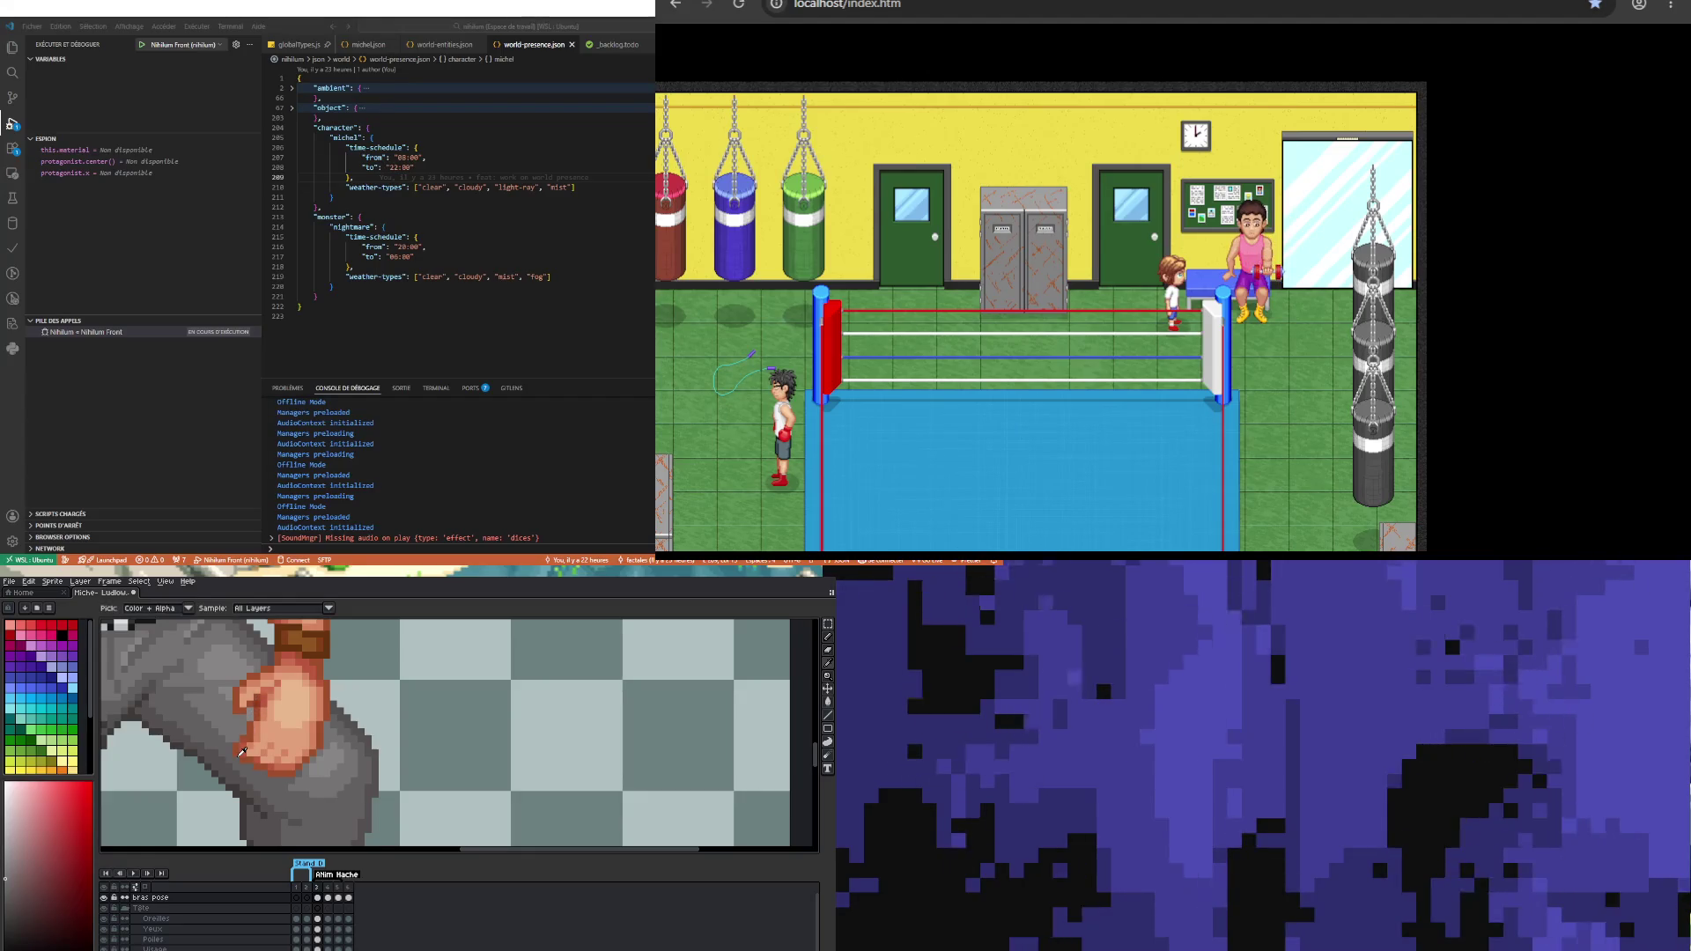
pyautogui.press('b')
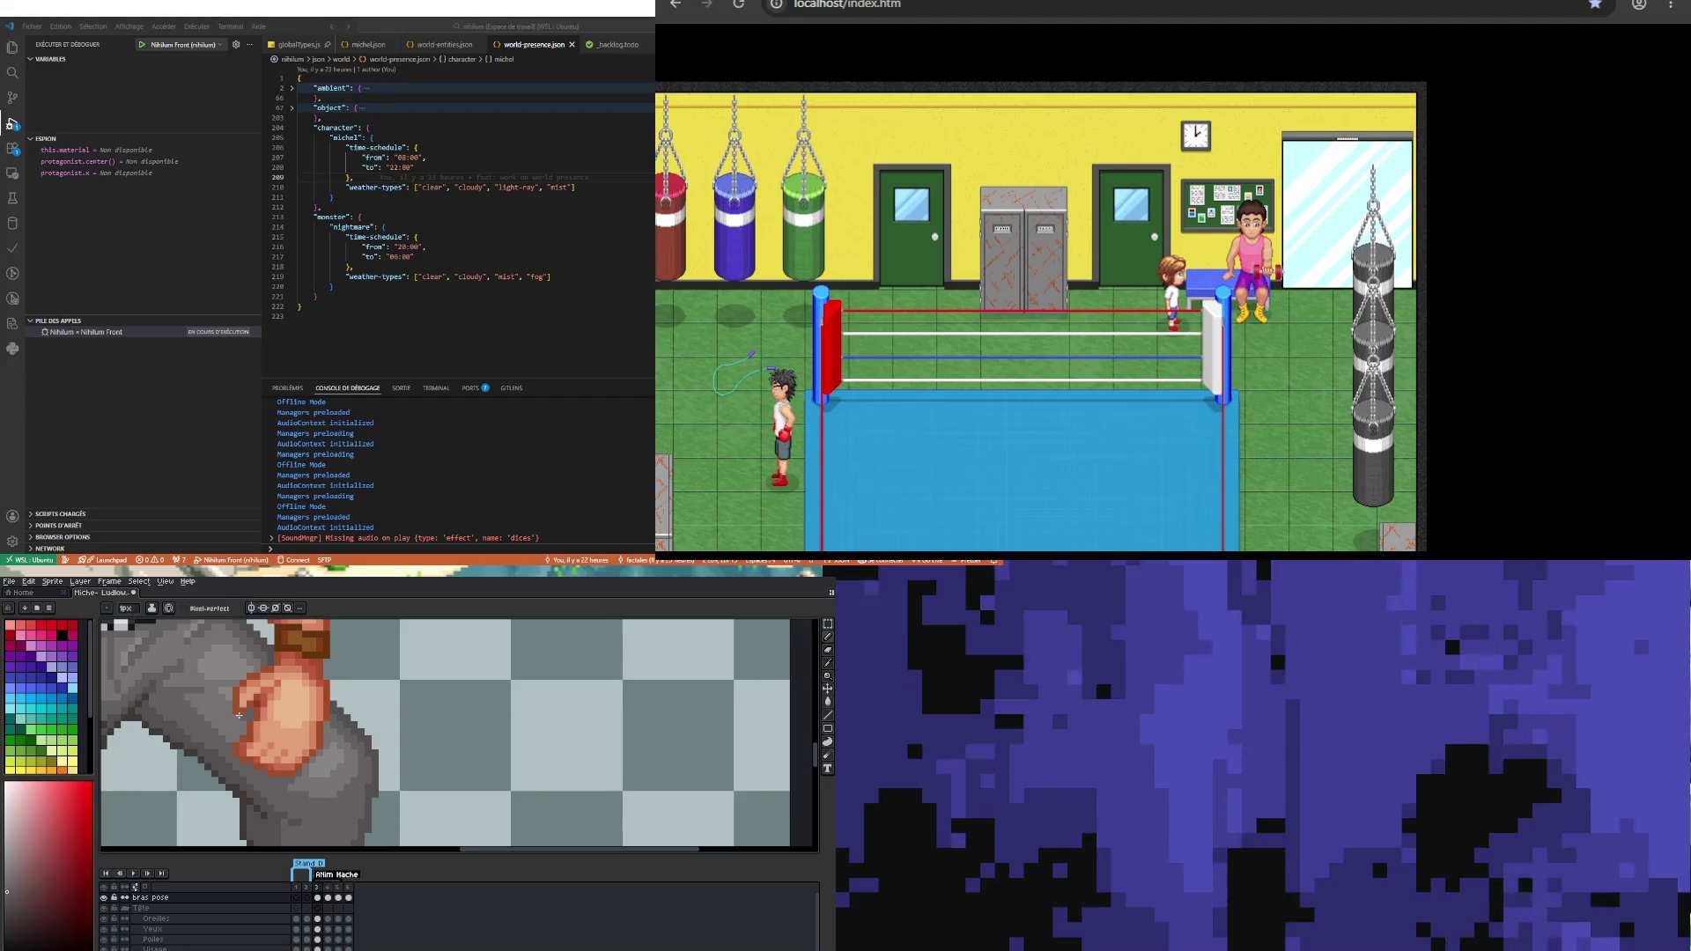
pyautogui.scroll(-1, 256, 729)
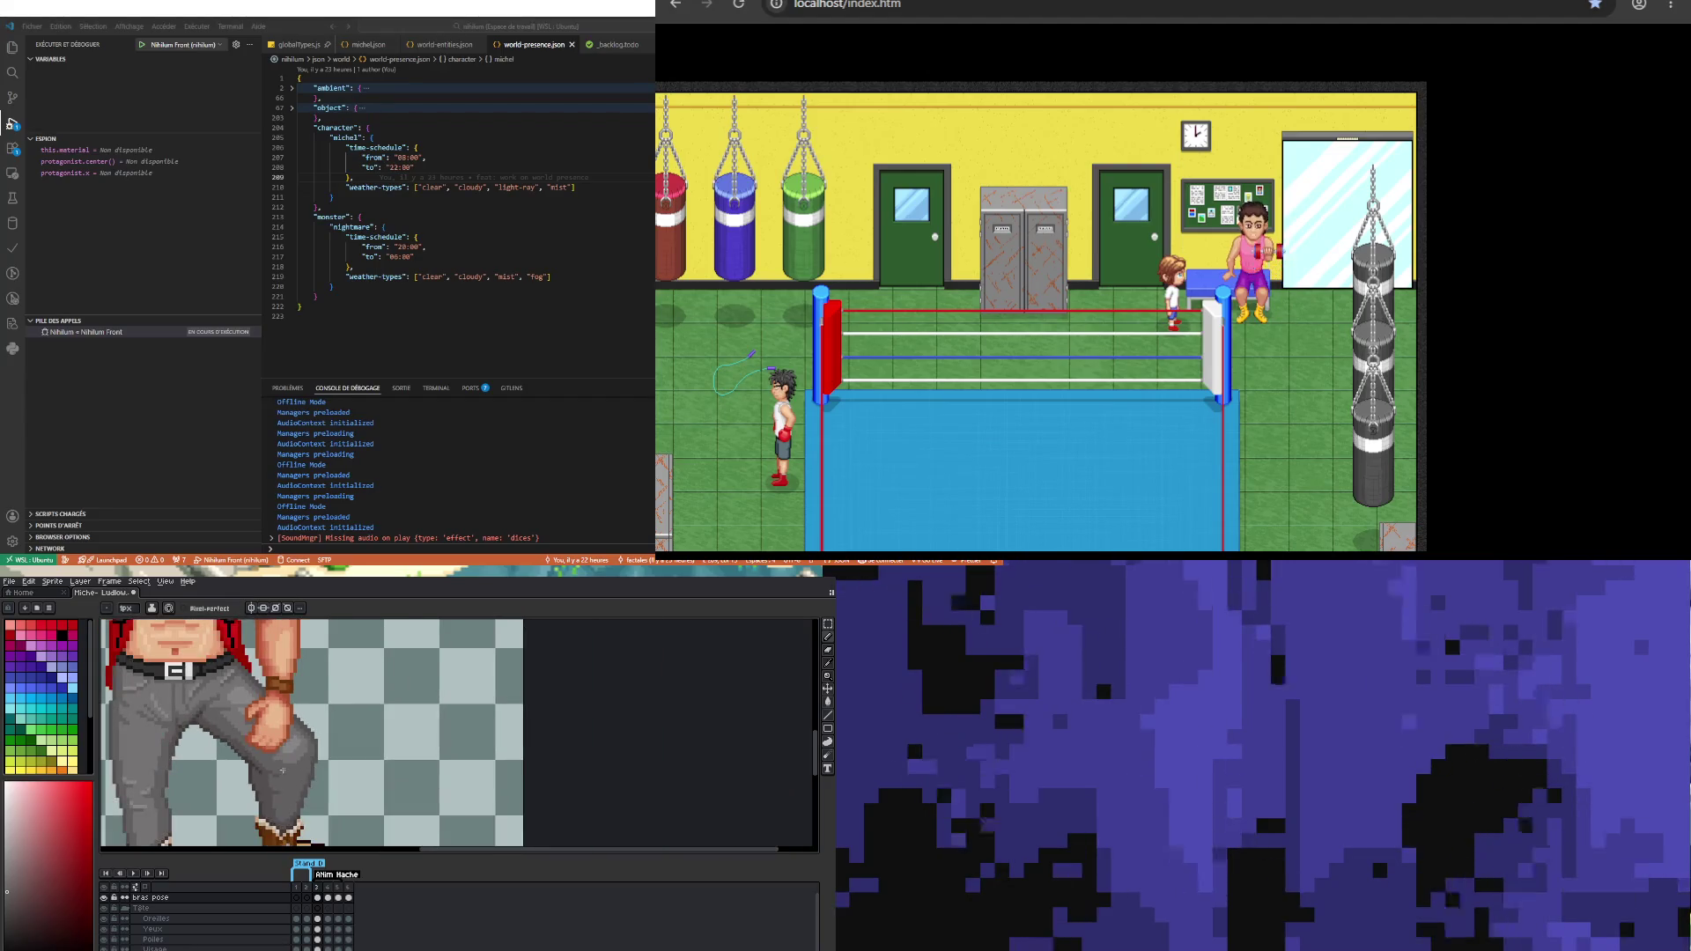
pyautogui.scroll(2, 251, 740)
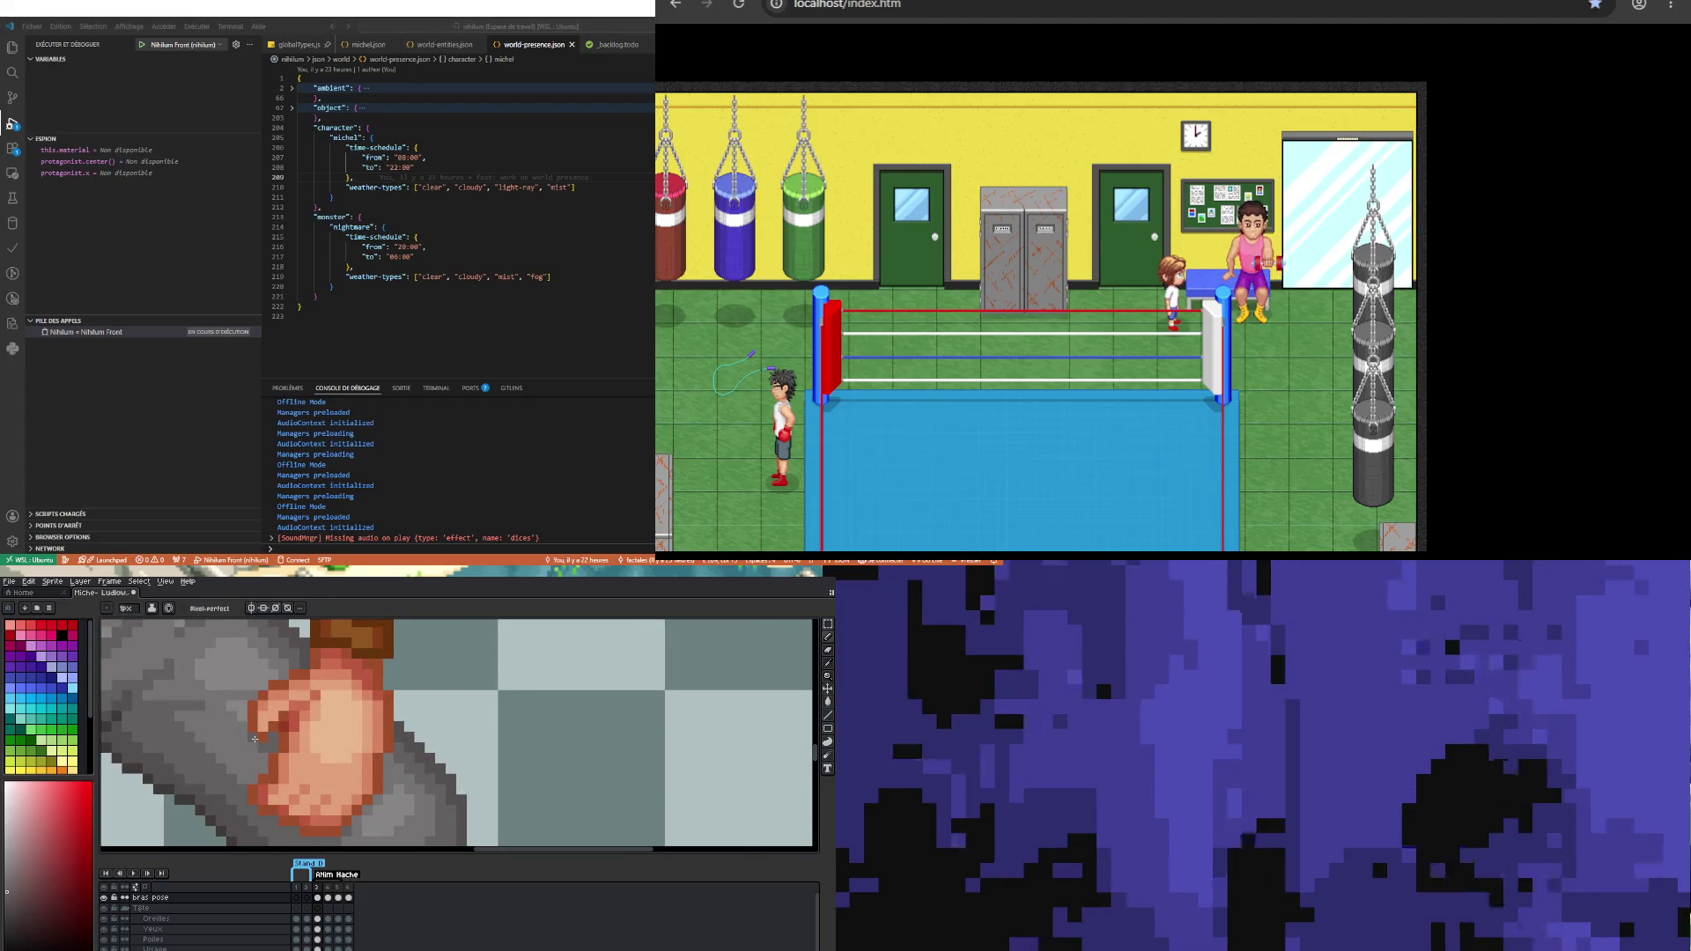
pyautogui.scroll(-3, 276, 758)
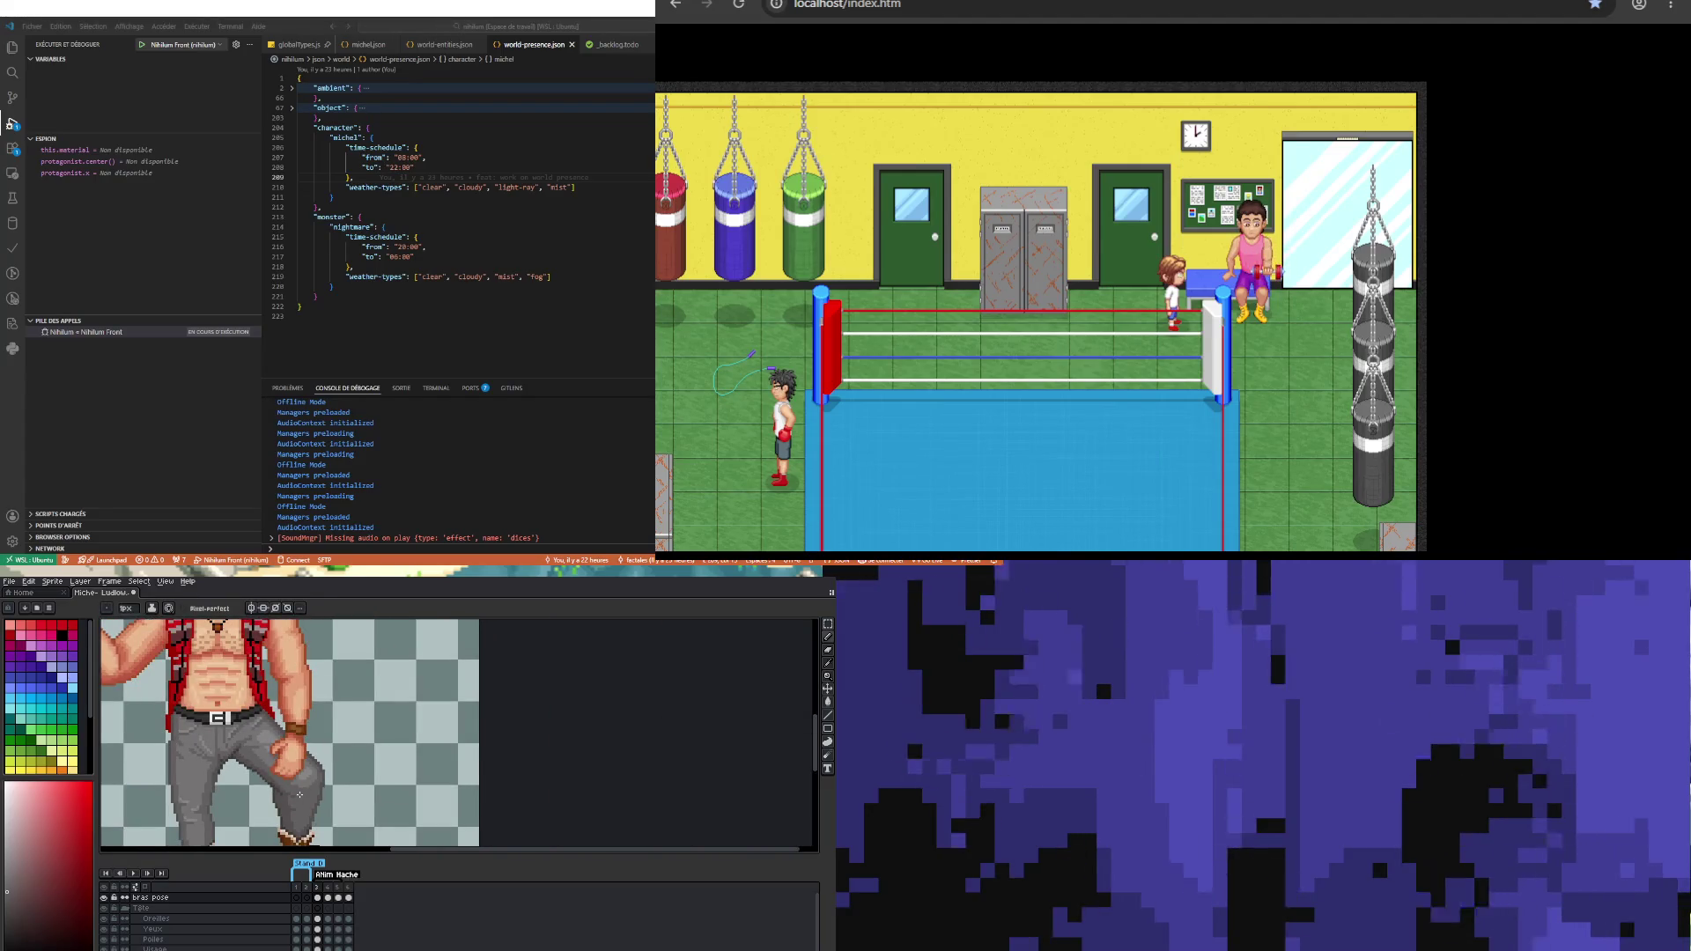
pyautogui.scroll(1, 276, 755)
pyautogui.scroll(2, 290, 743)
pyautogui.press('i')
pyautogui.click(254, 725)
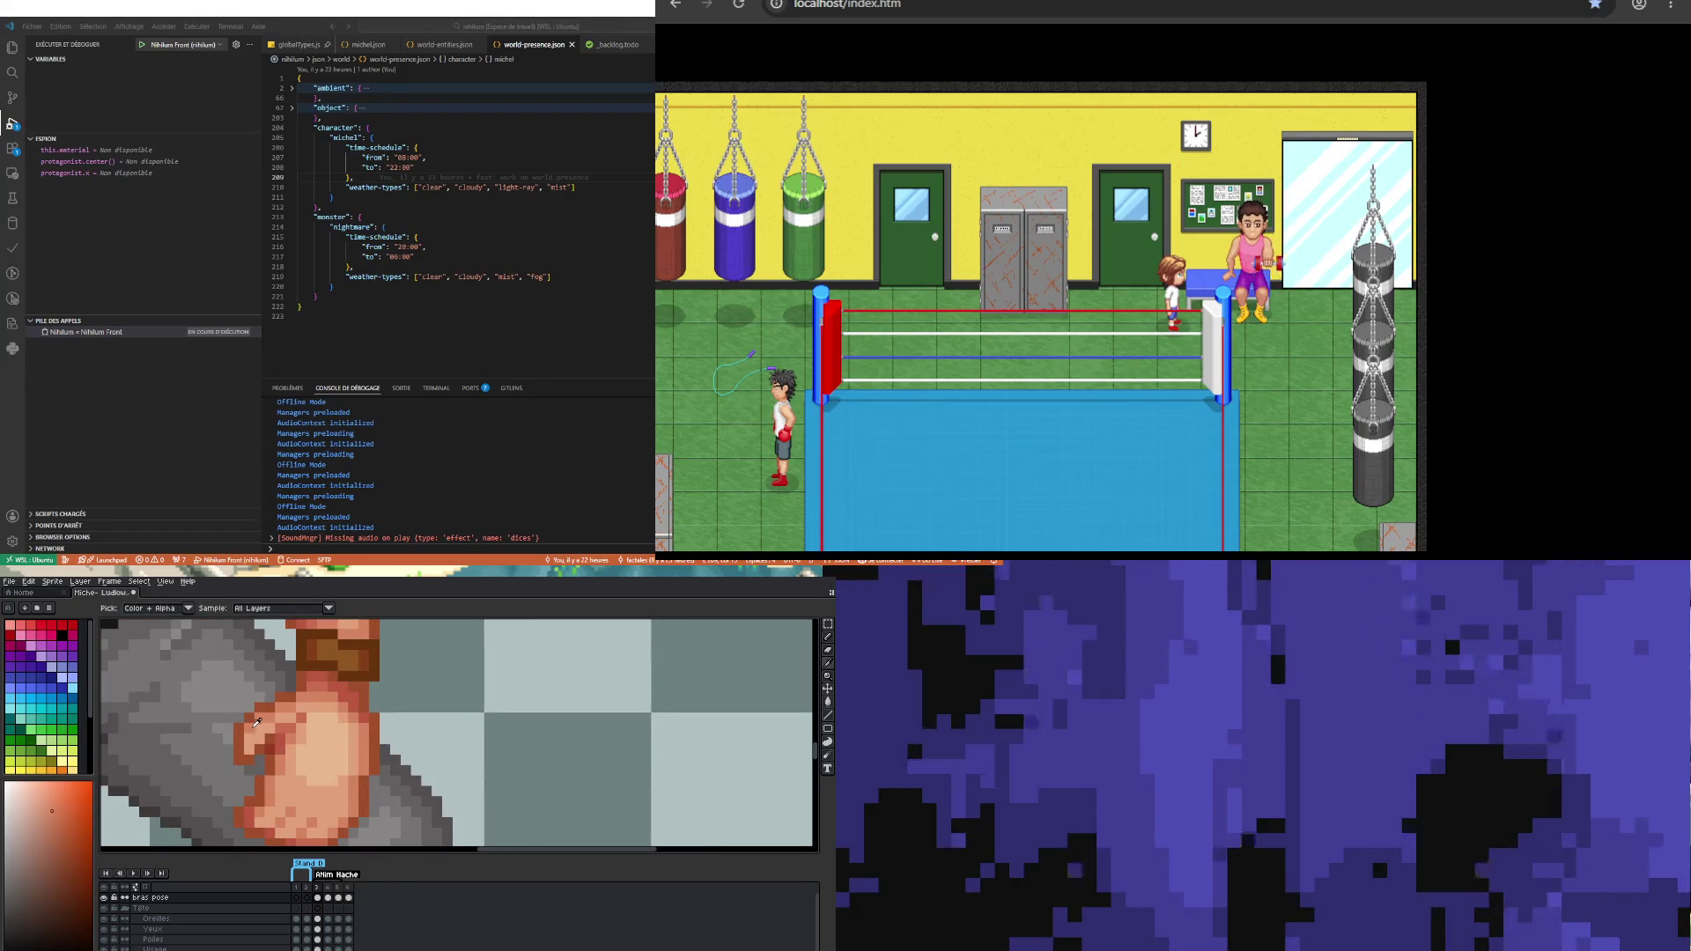
pyautogui.press('b')
# Step: Re-pick a colour from the hand as the Pencil colour and zoom out to the whole sprite
pyautogui.scroll(-2, 246, 753)
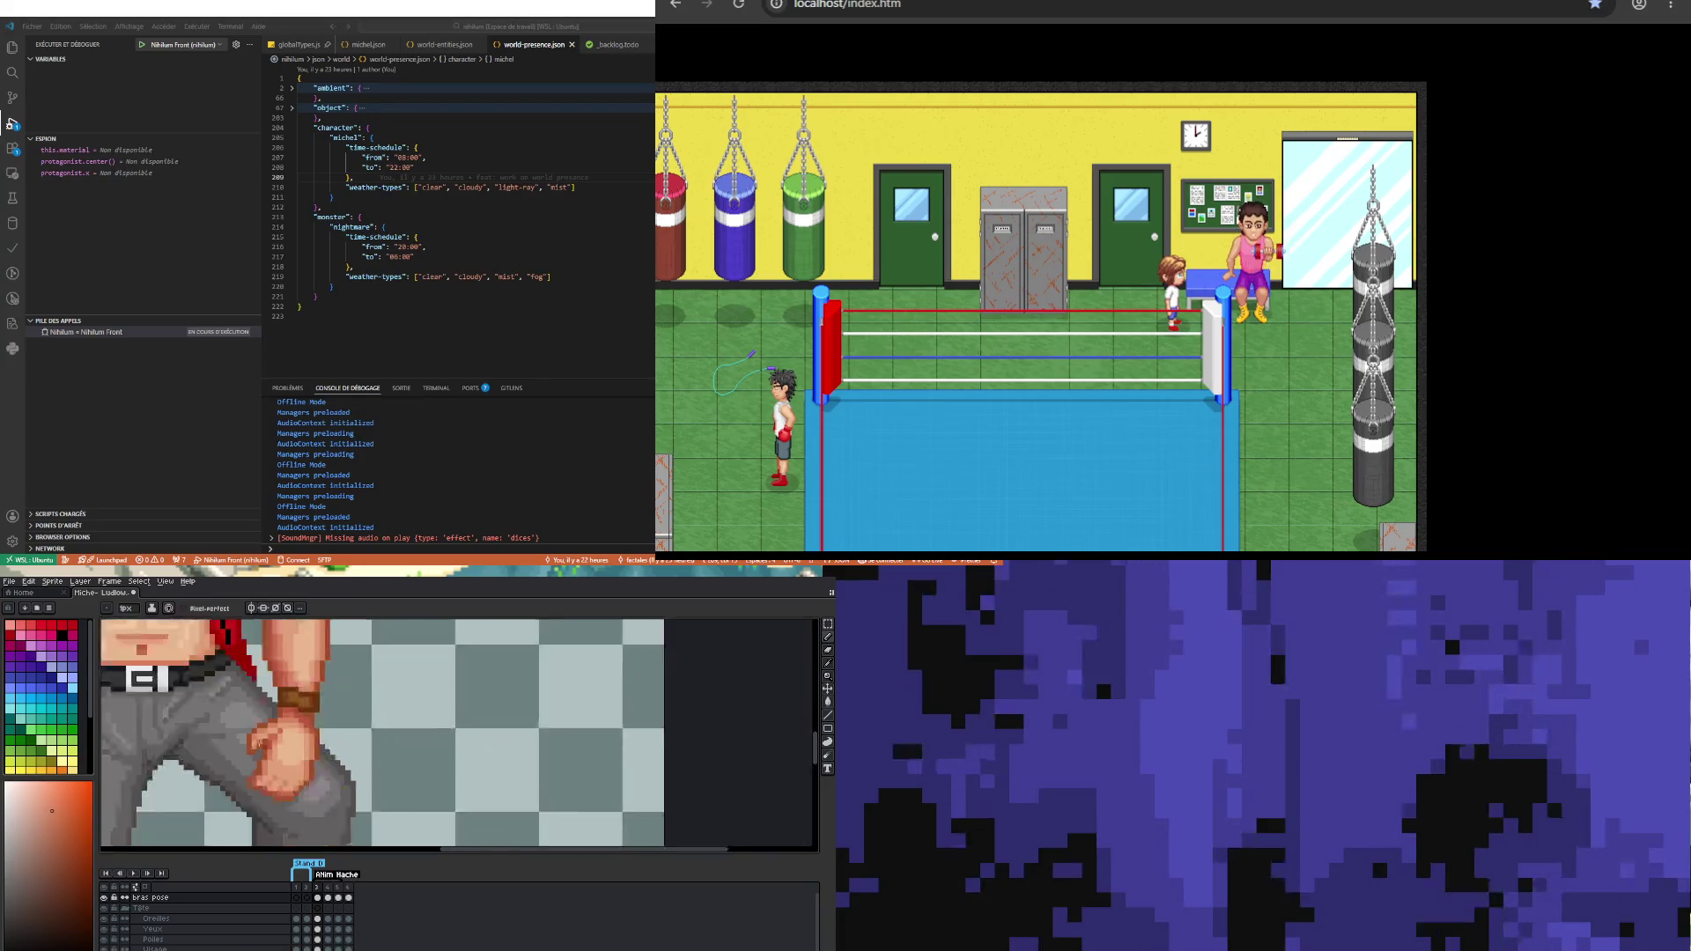
pyautogui.scroll(2, 267, 765)
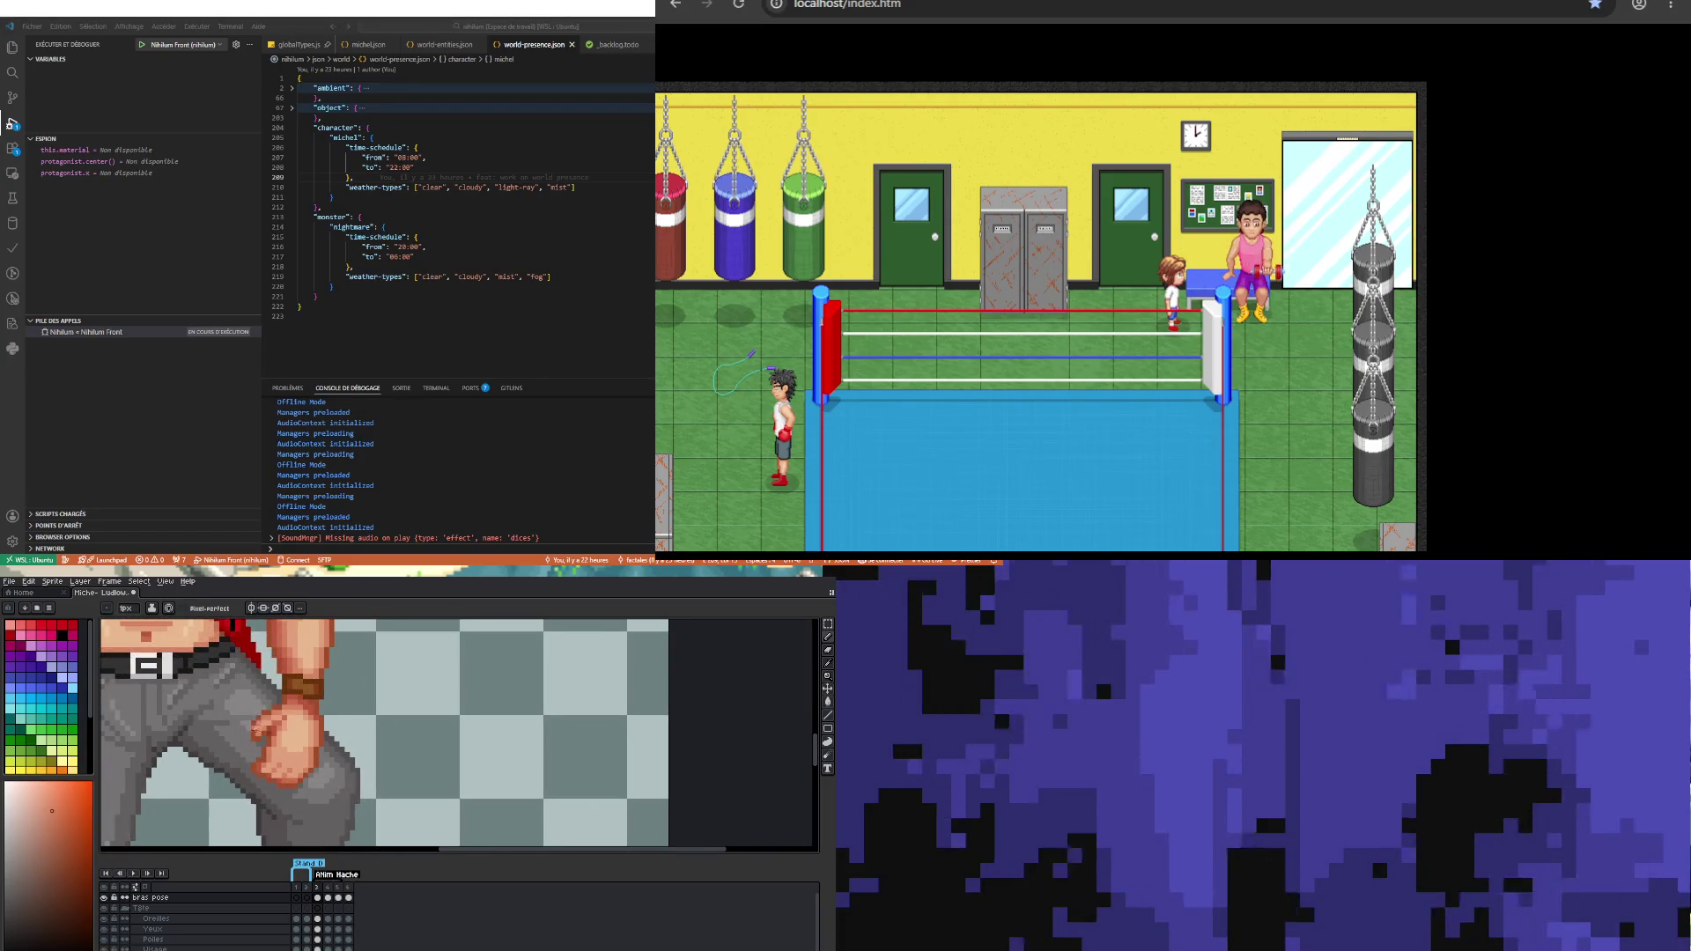
pyautogui.scroll(1, 255, 742)
pyautogui.press('i')
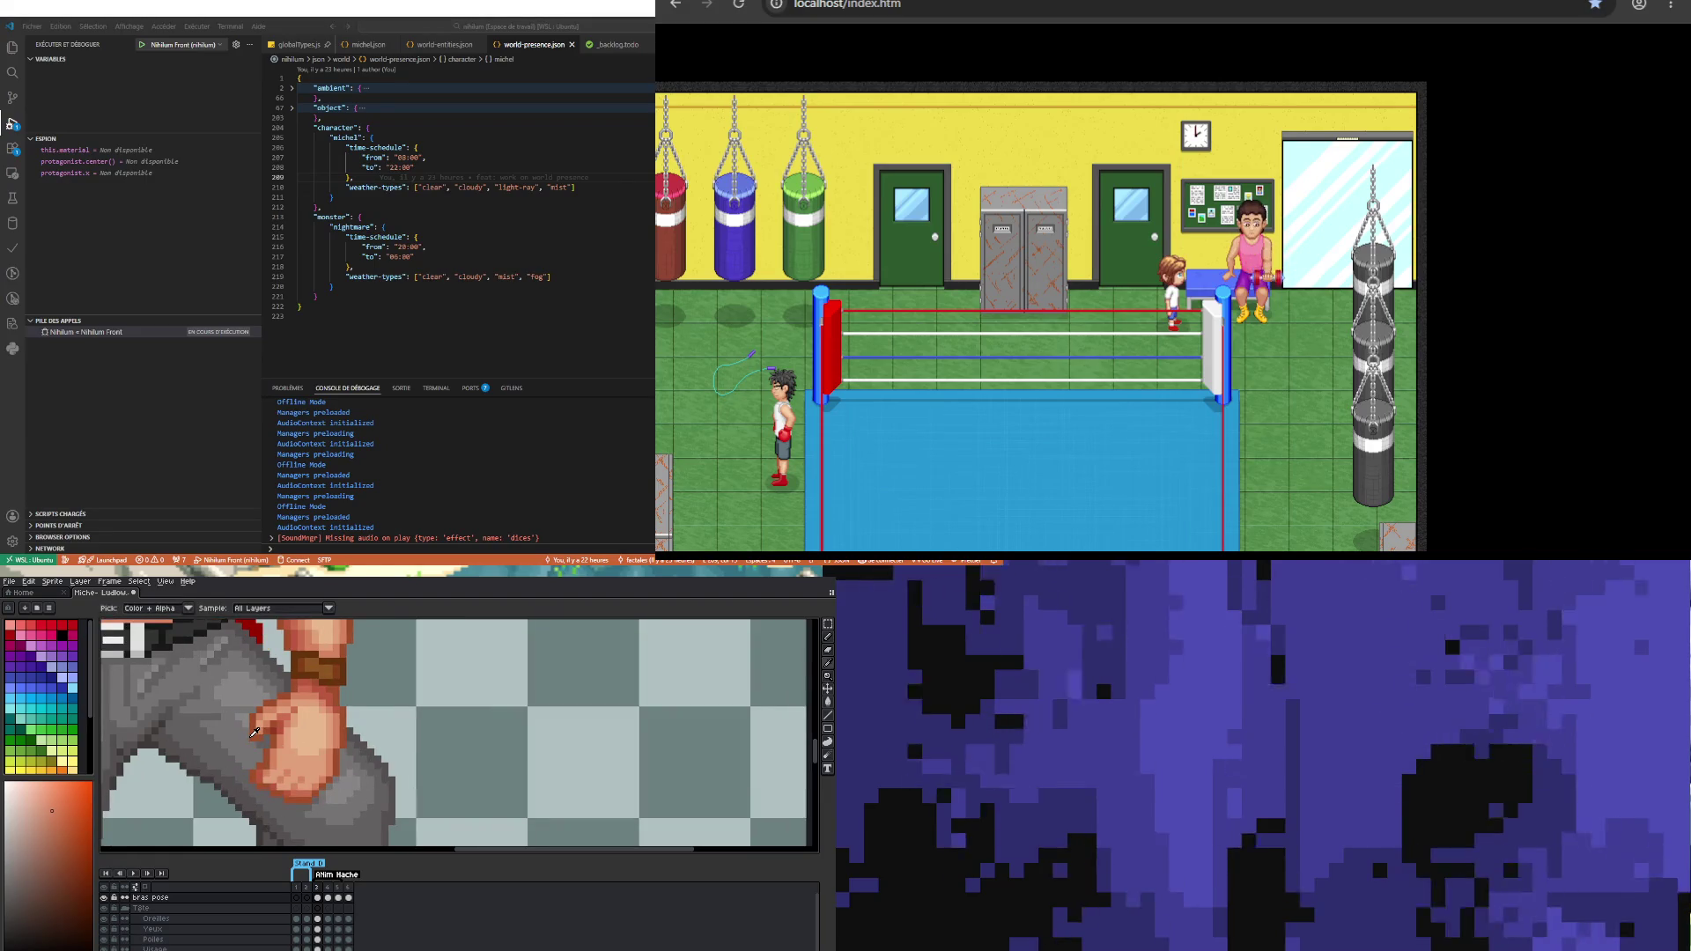
pyautogui.press('b')
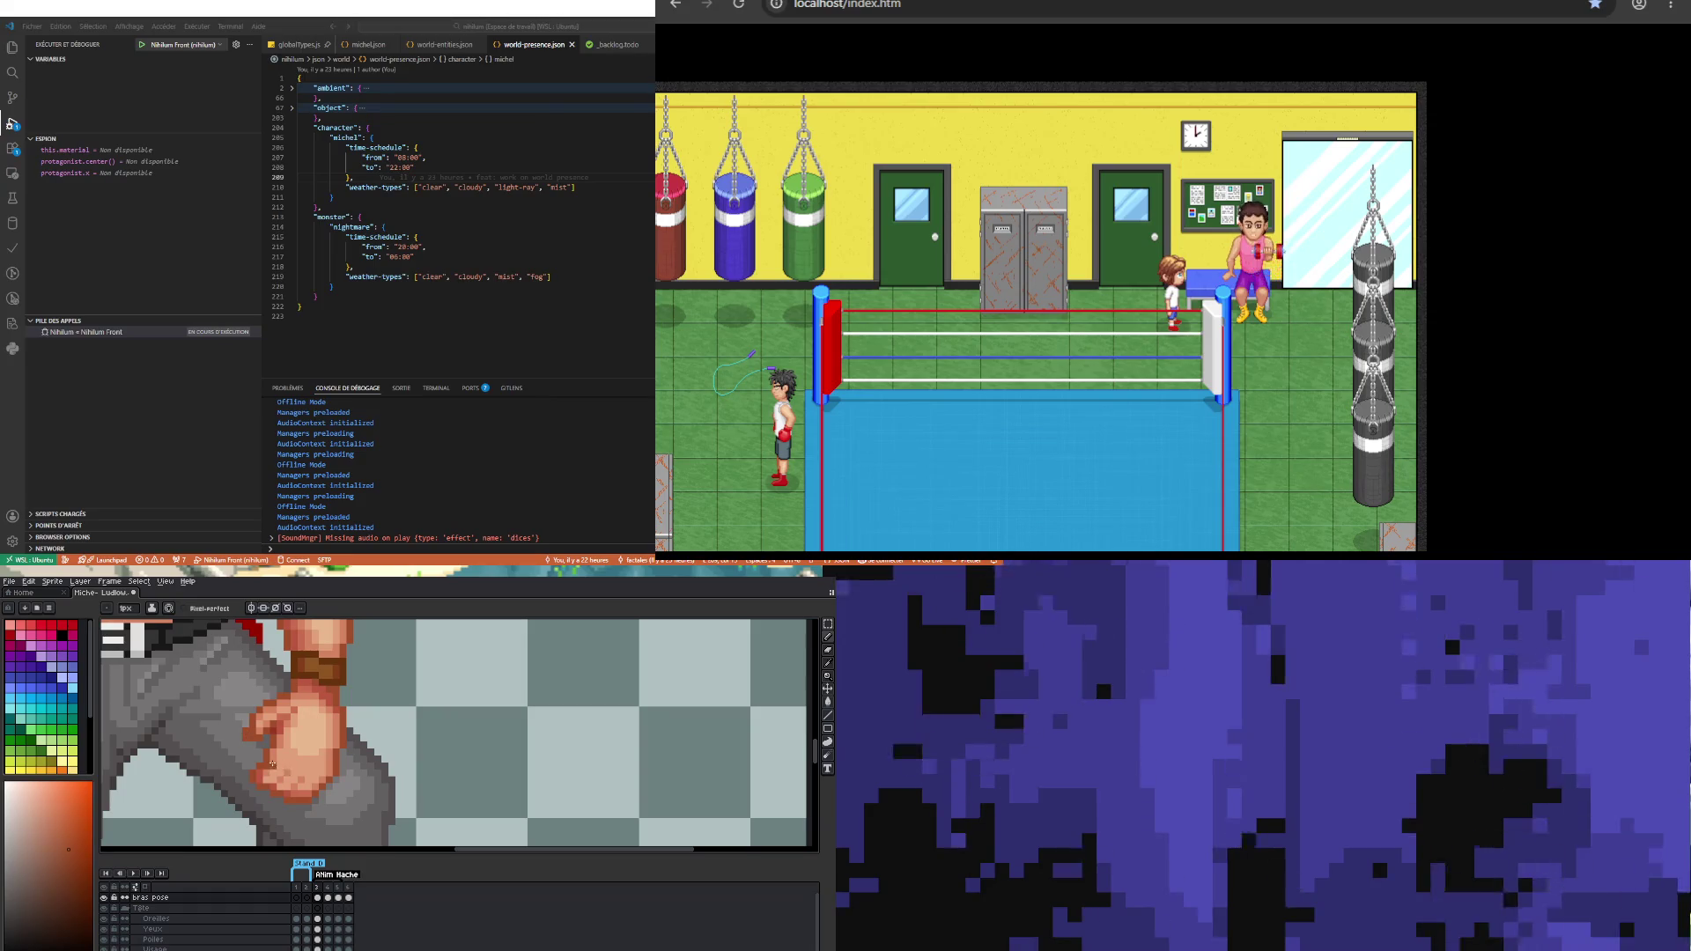
pyautogui.scroll(-2, 252, 742)
pyautogui.scroll(4, 245, 753)
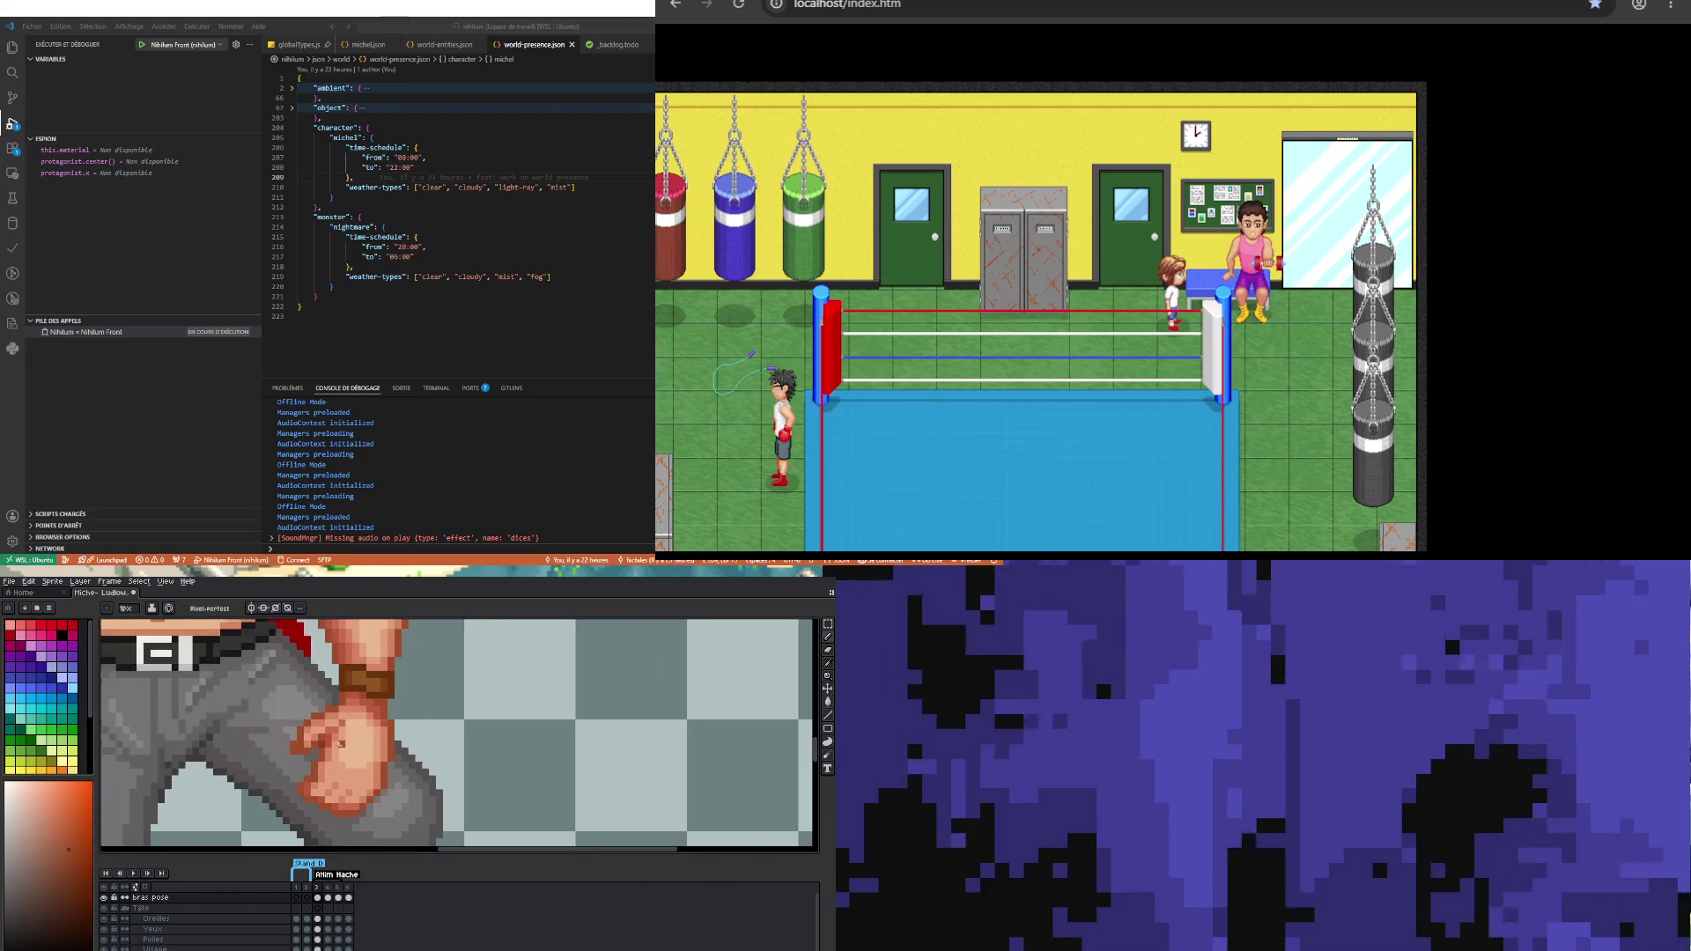
pyautogui.press('i')
pyautogui.click(245, 731)
pyautogui.press('v')
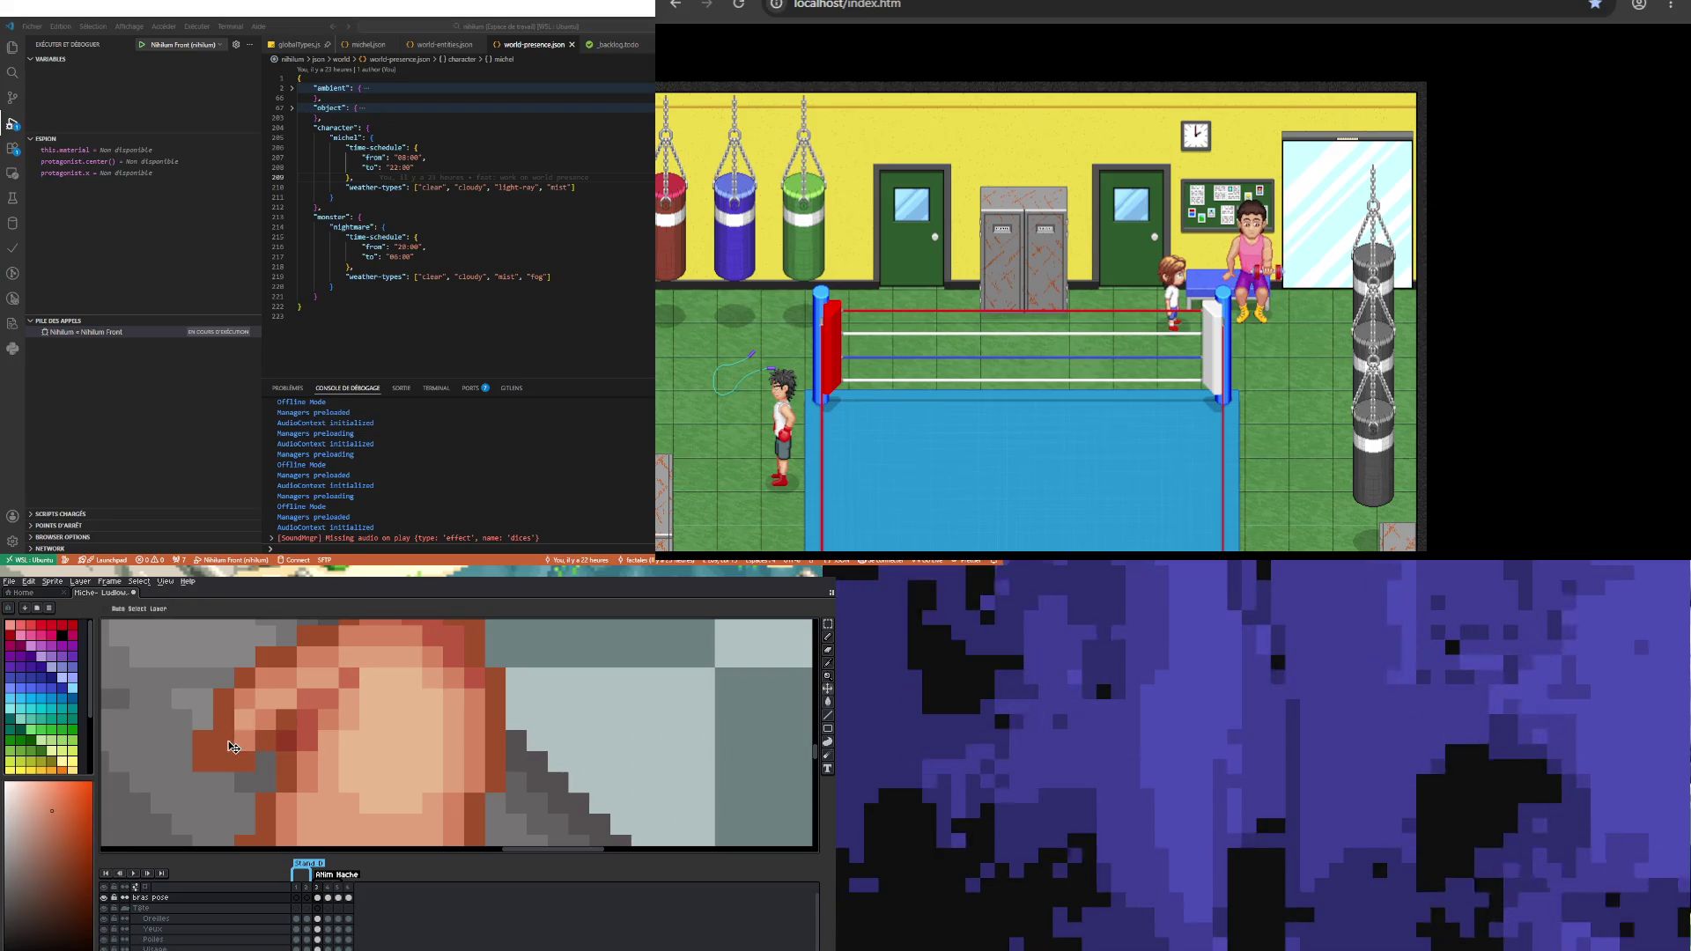
pyautogui.press('b')
pyautogui.scroll(-1, 232, 740)
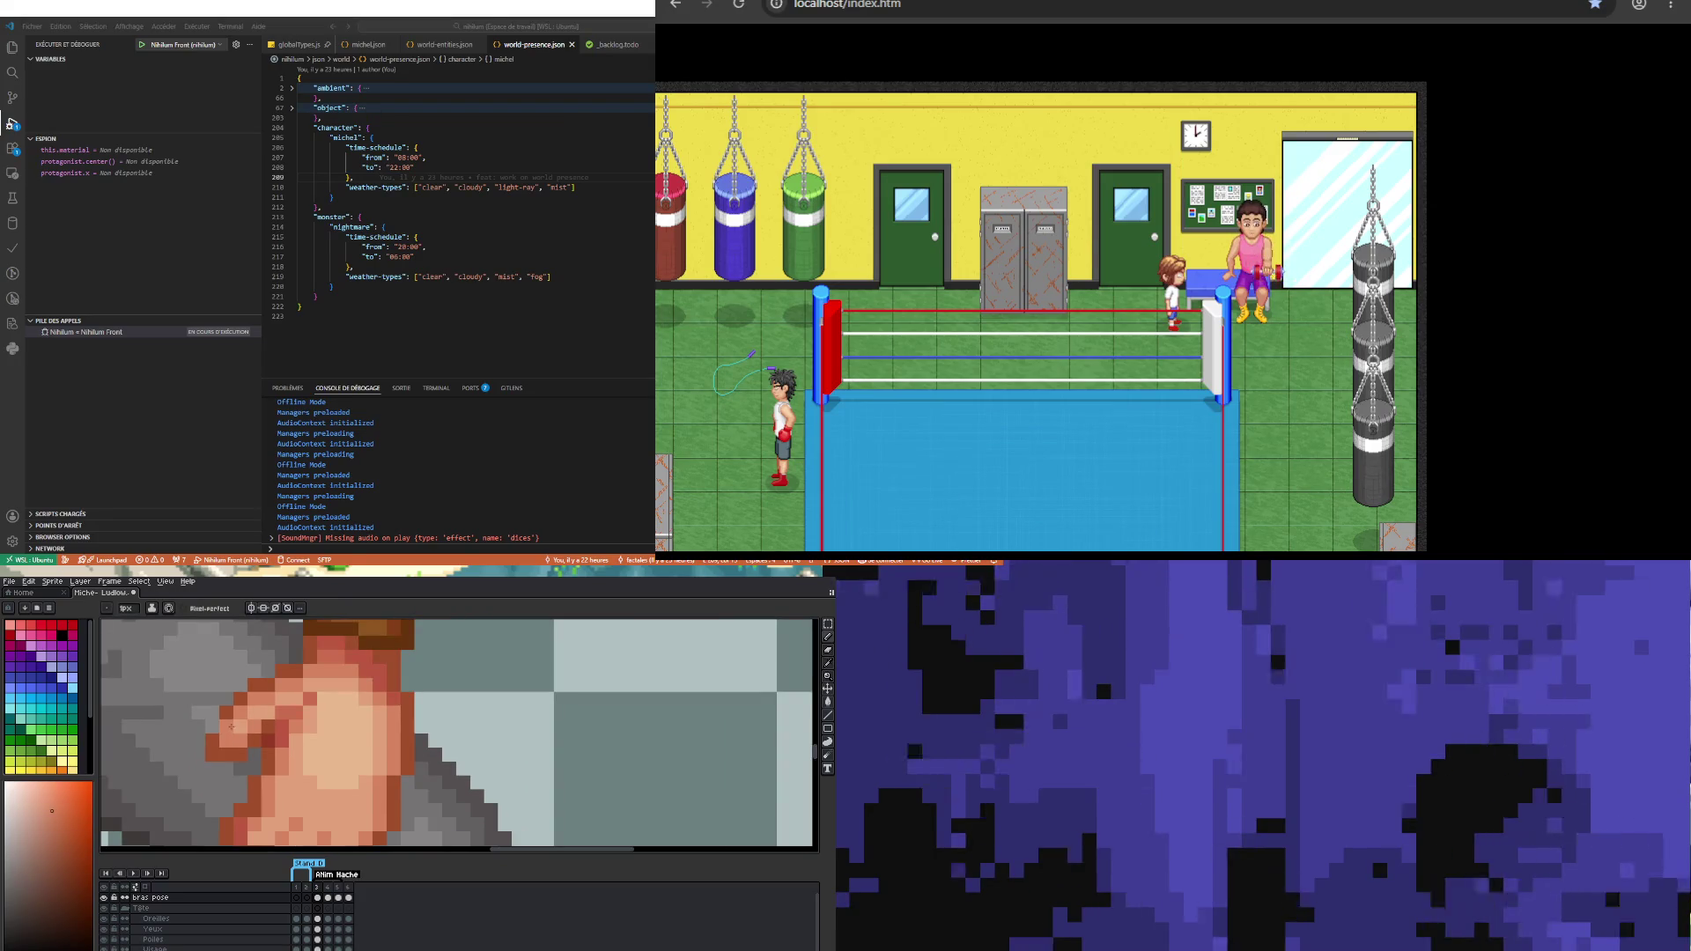
pyautogui.scroll(-3, 232, 726)
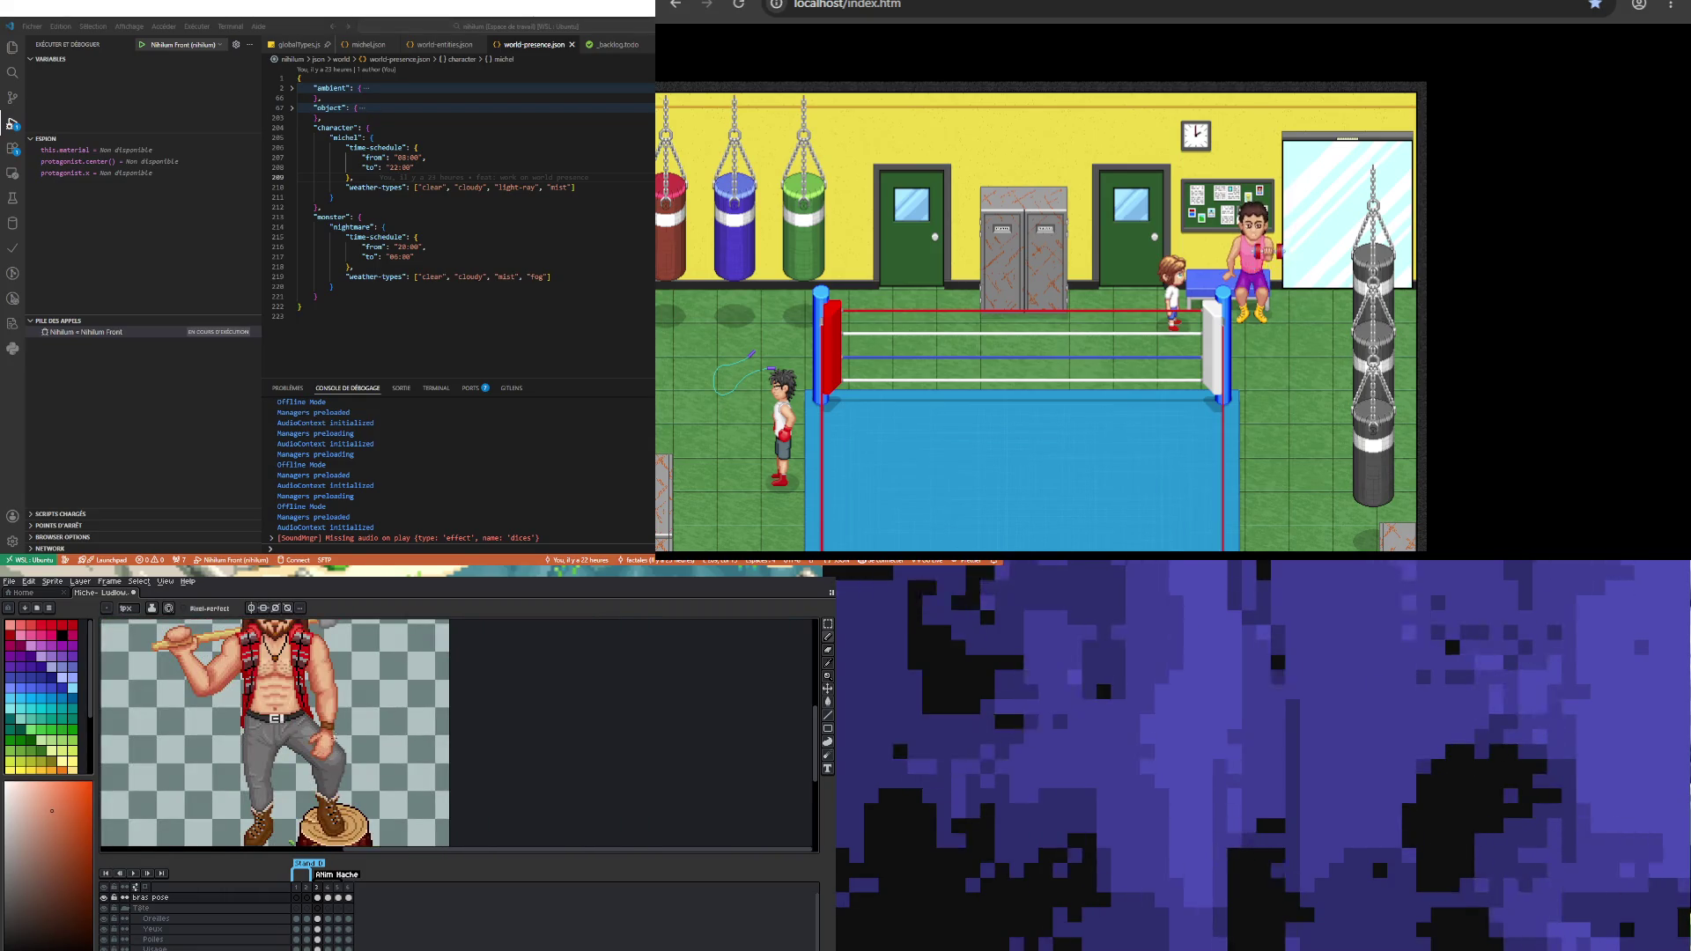
# Step: Sample a dark pixel beside the fist and darken a pixel on its lower-right edge
pyautogui.scroll(3, 333, 749)
pyautogui.press('v')
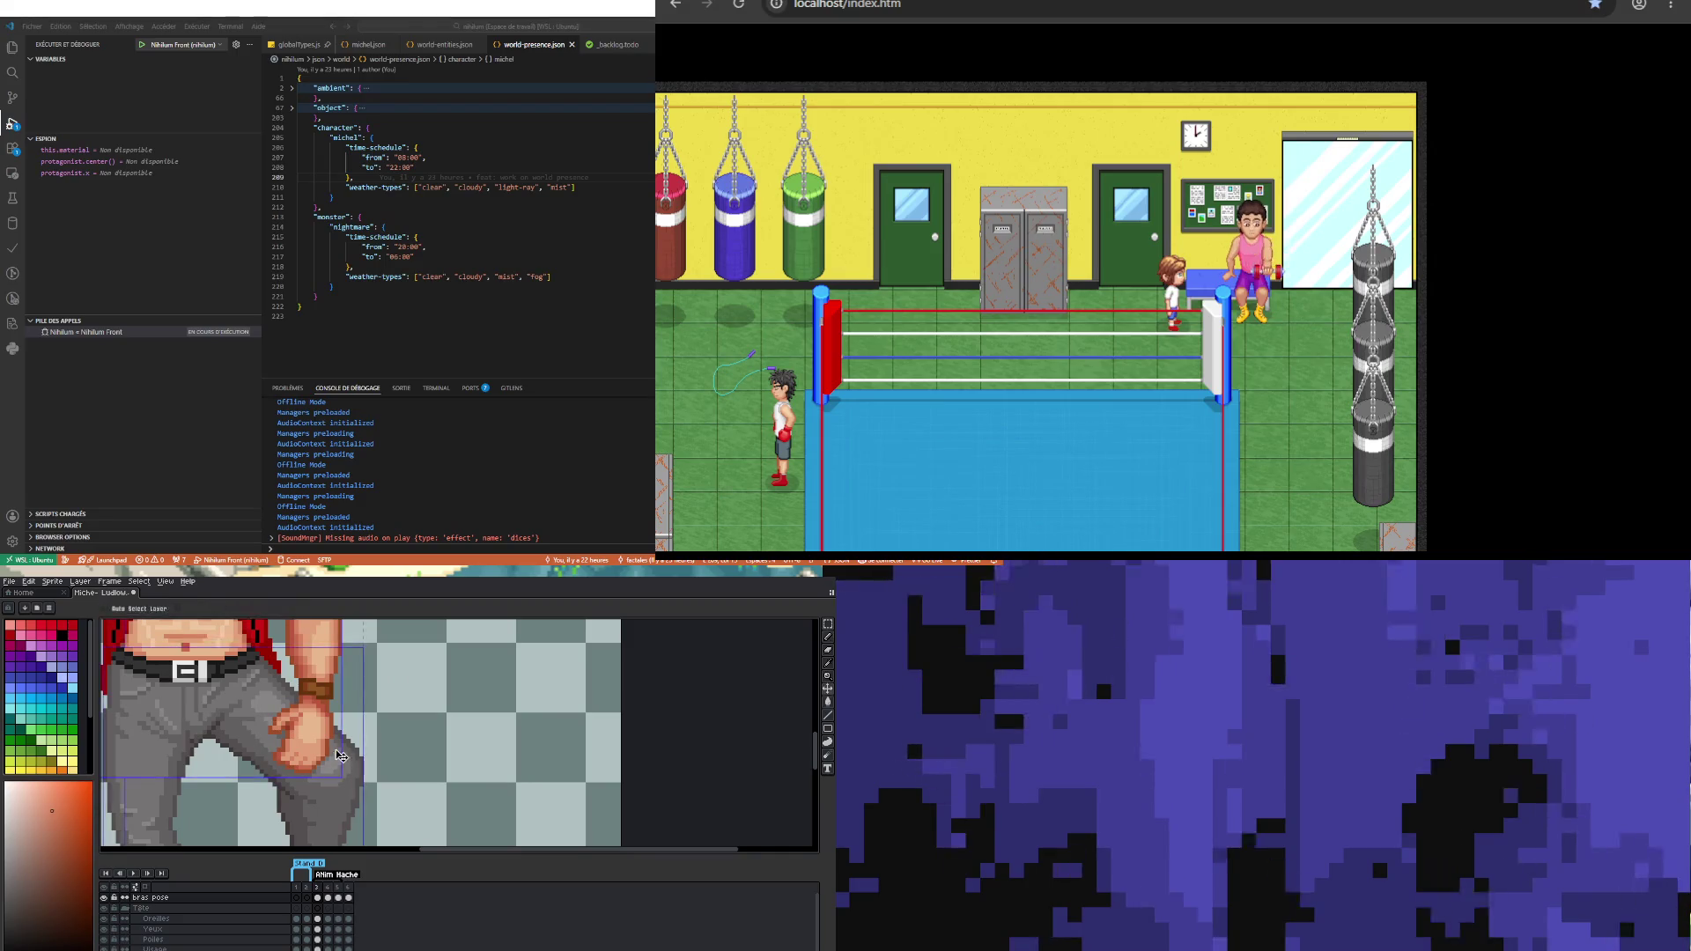
pyautogui.press('b')
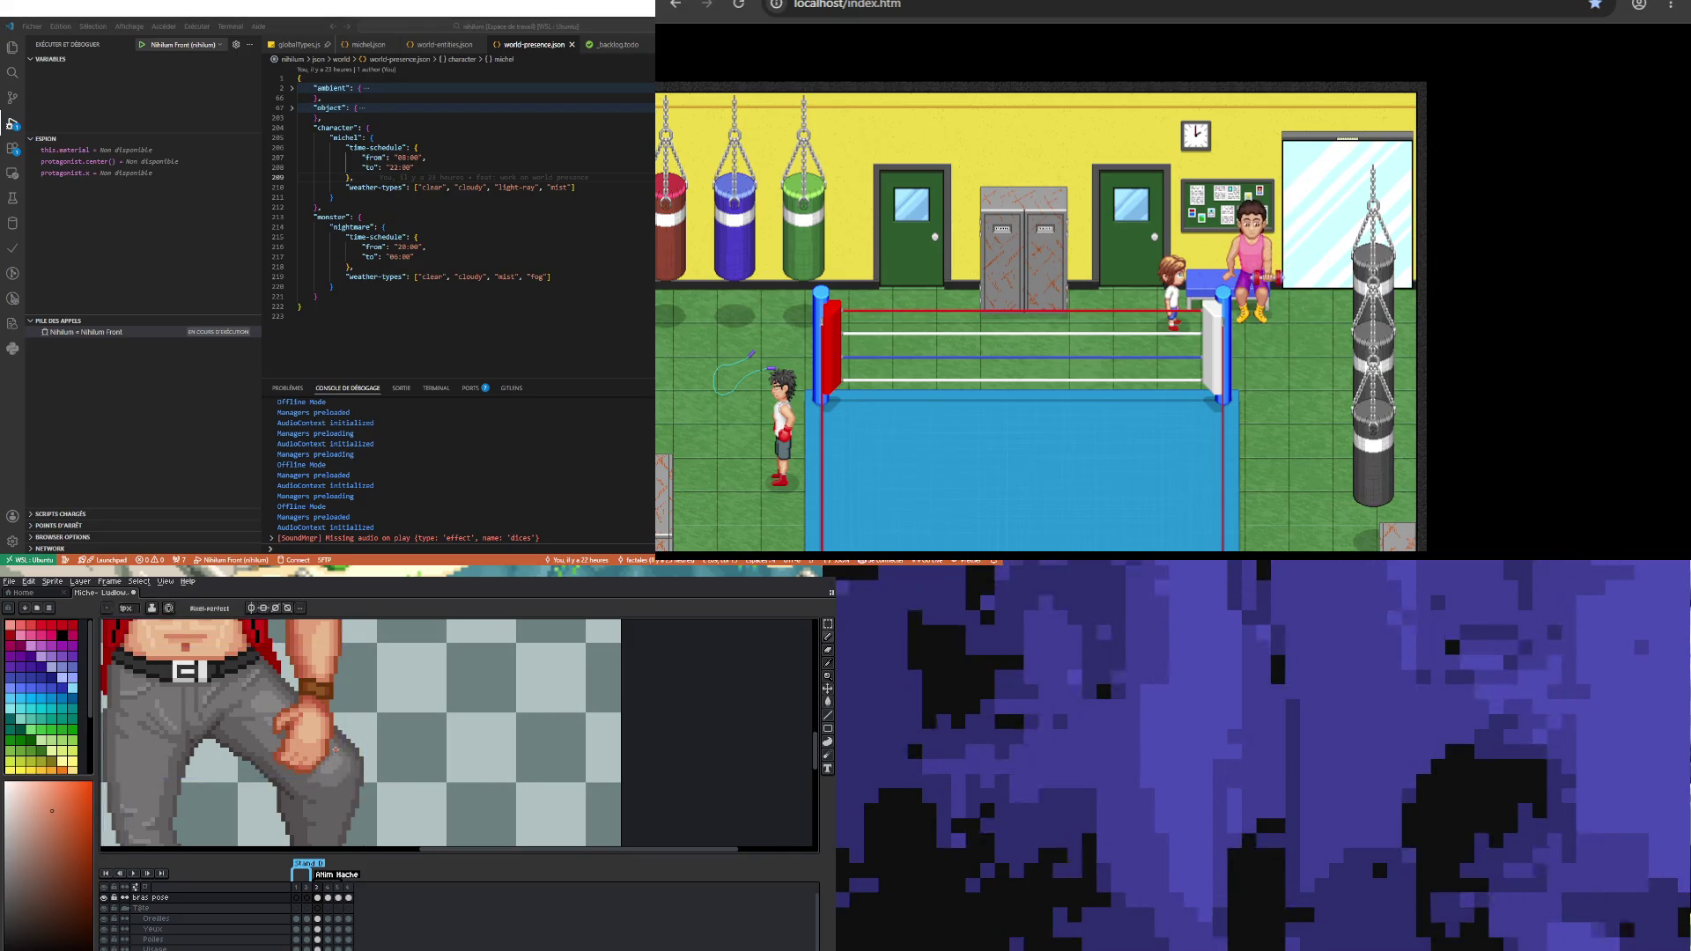
pyautogui.scroll(4, 264, 739)
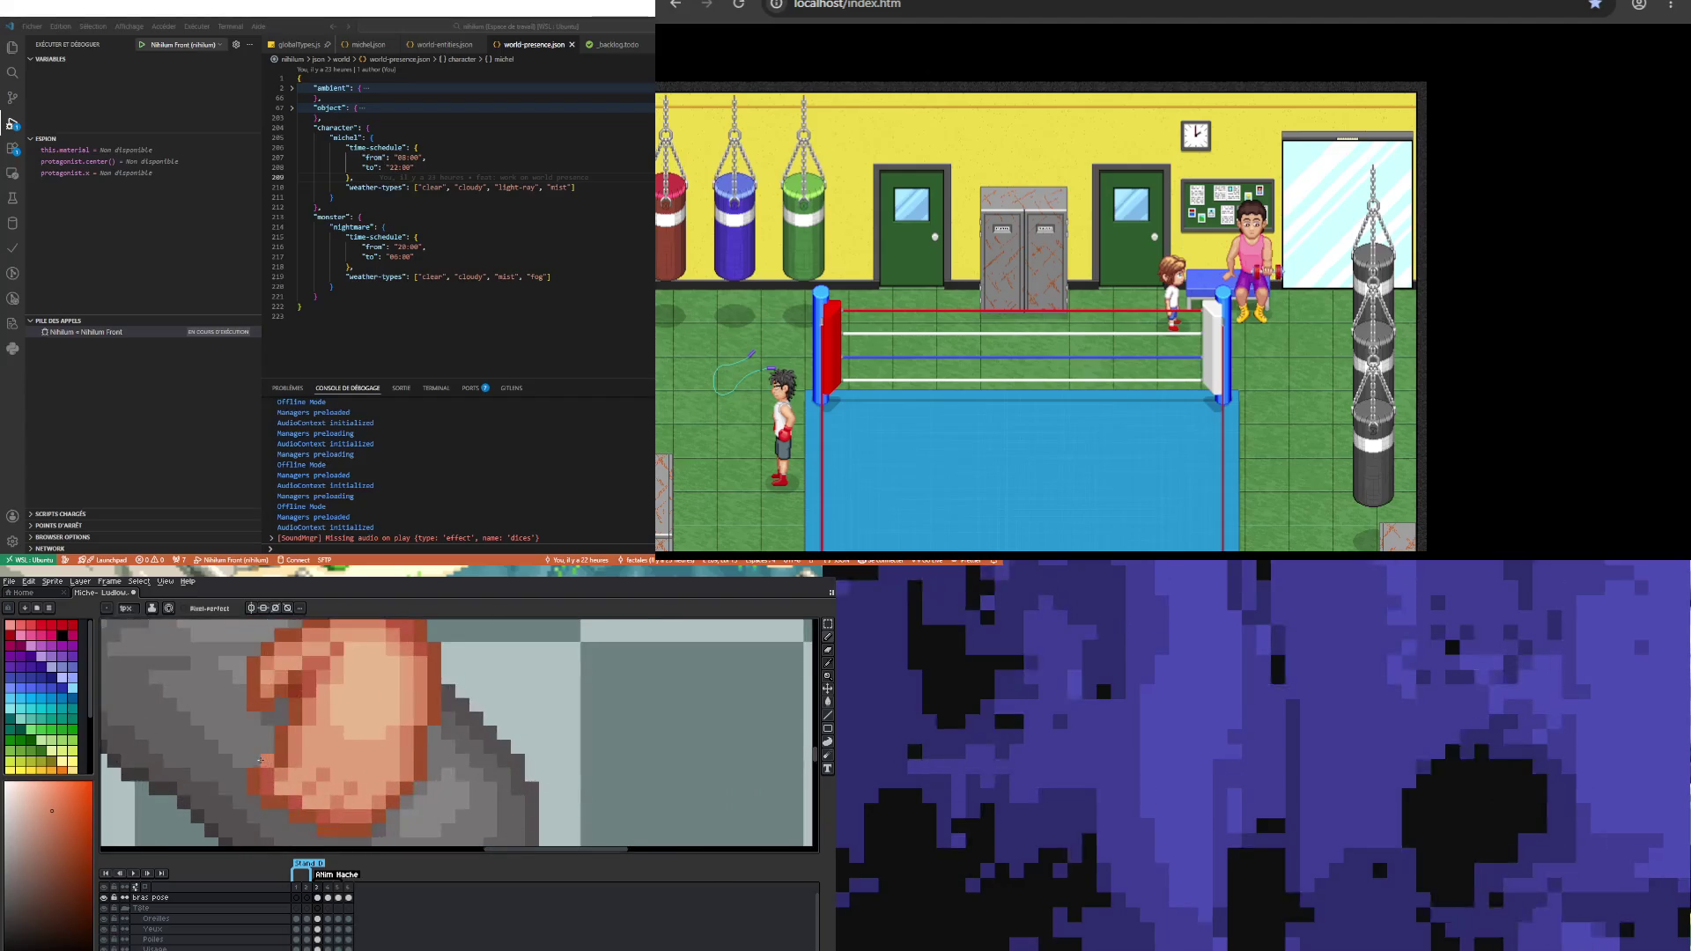
pyautogui.press('i')
pyautogui.click(275, 719)
pyautogui.press('b')
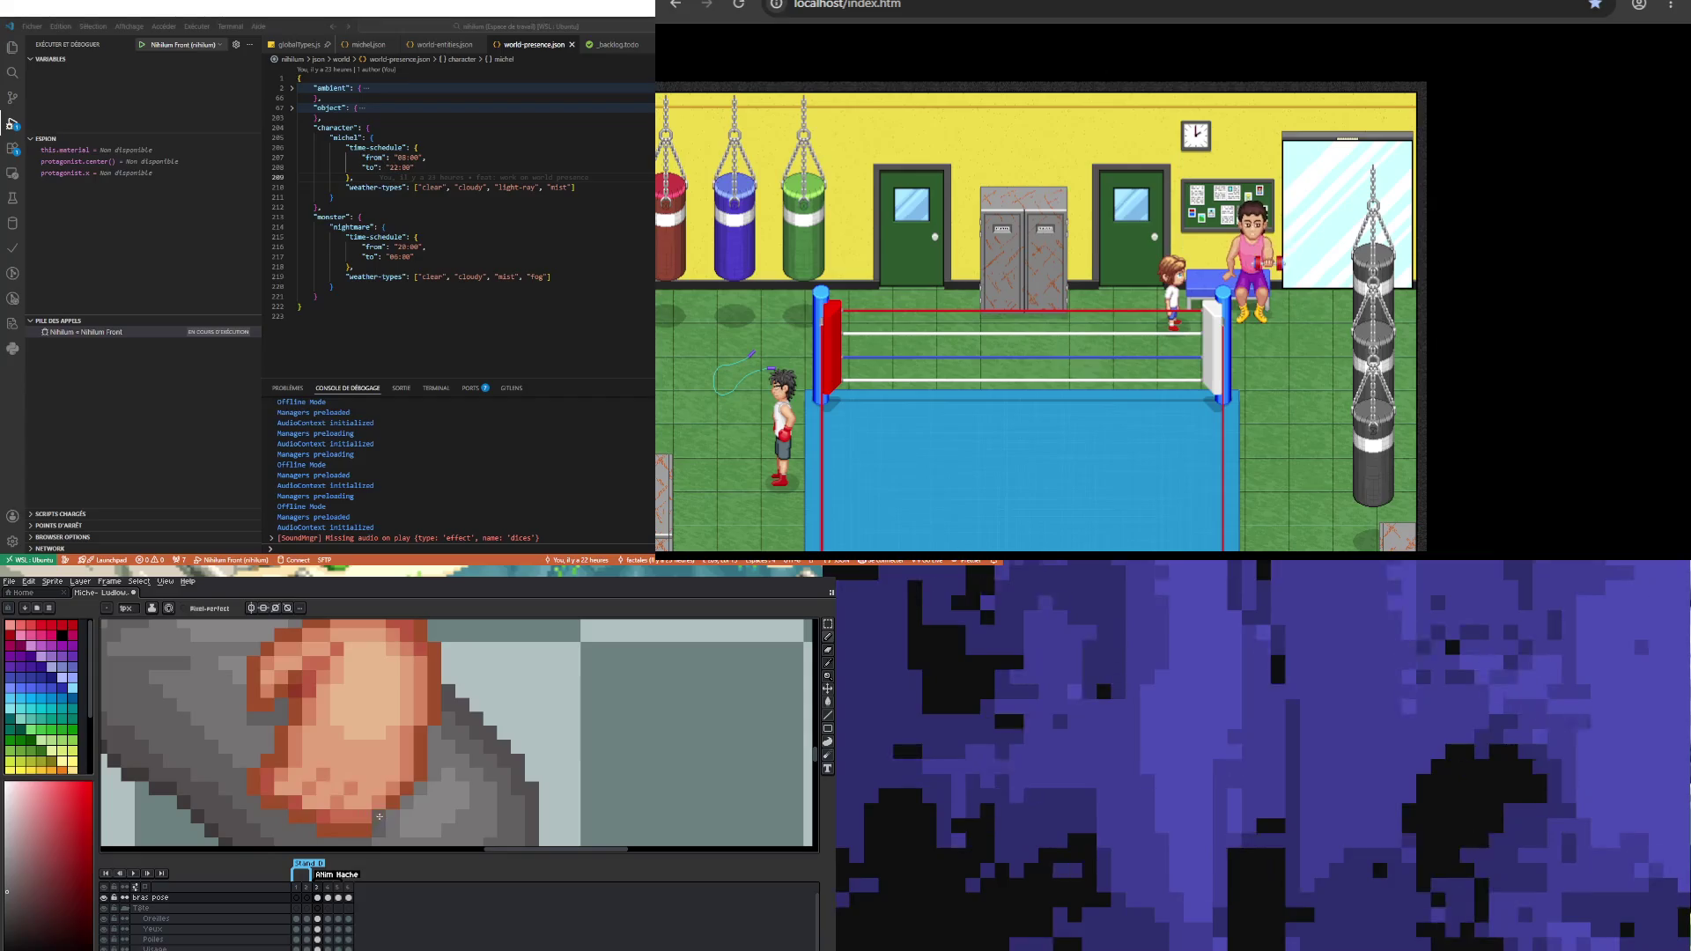
pyautogui.click(418, 788)
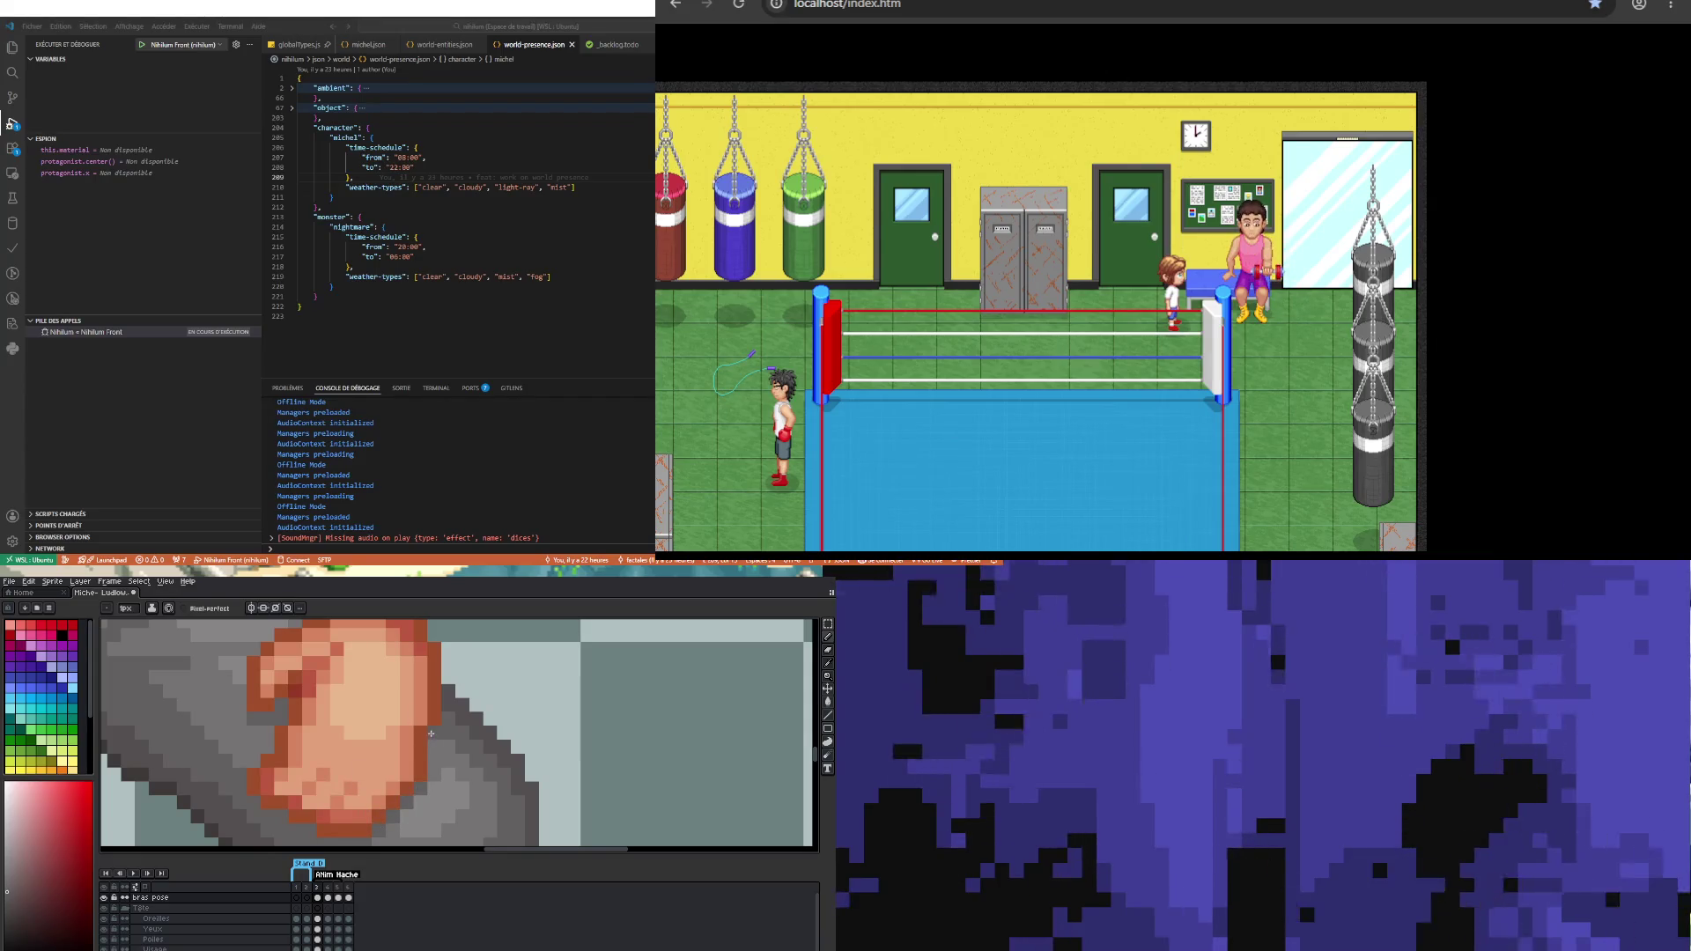
# Step: Pick the dark red of the fist outline as the Pencil colour and zoom back out
pyautogui.scroll(-2, 329, 737)
pyautogui.scroll(2, 329, 738)
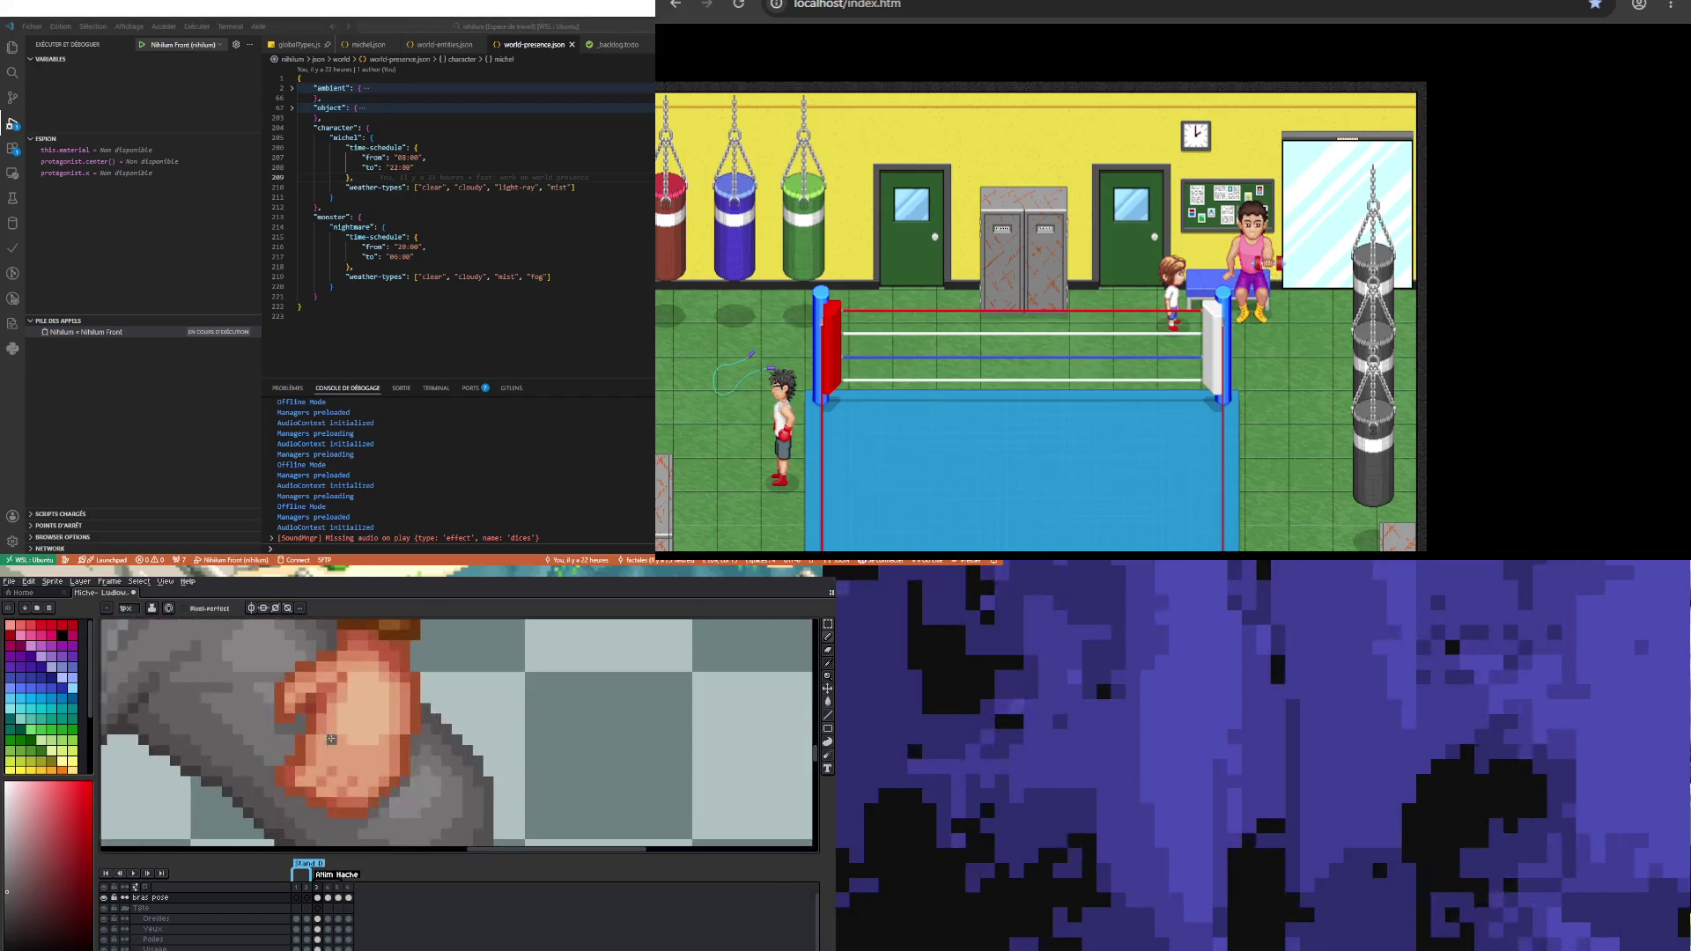
pyautogui.press('i')
pyautogui.press('b')
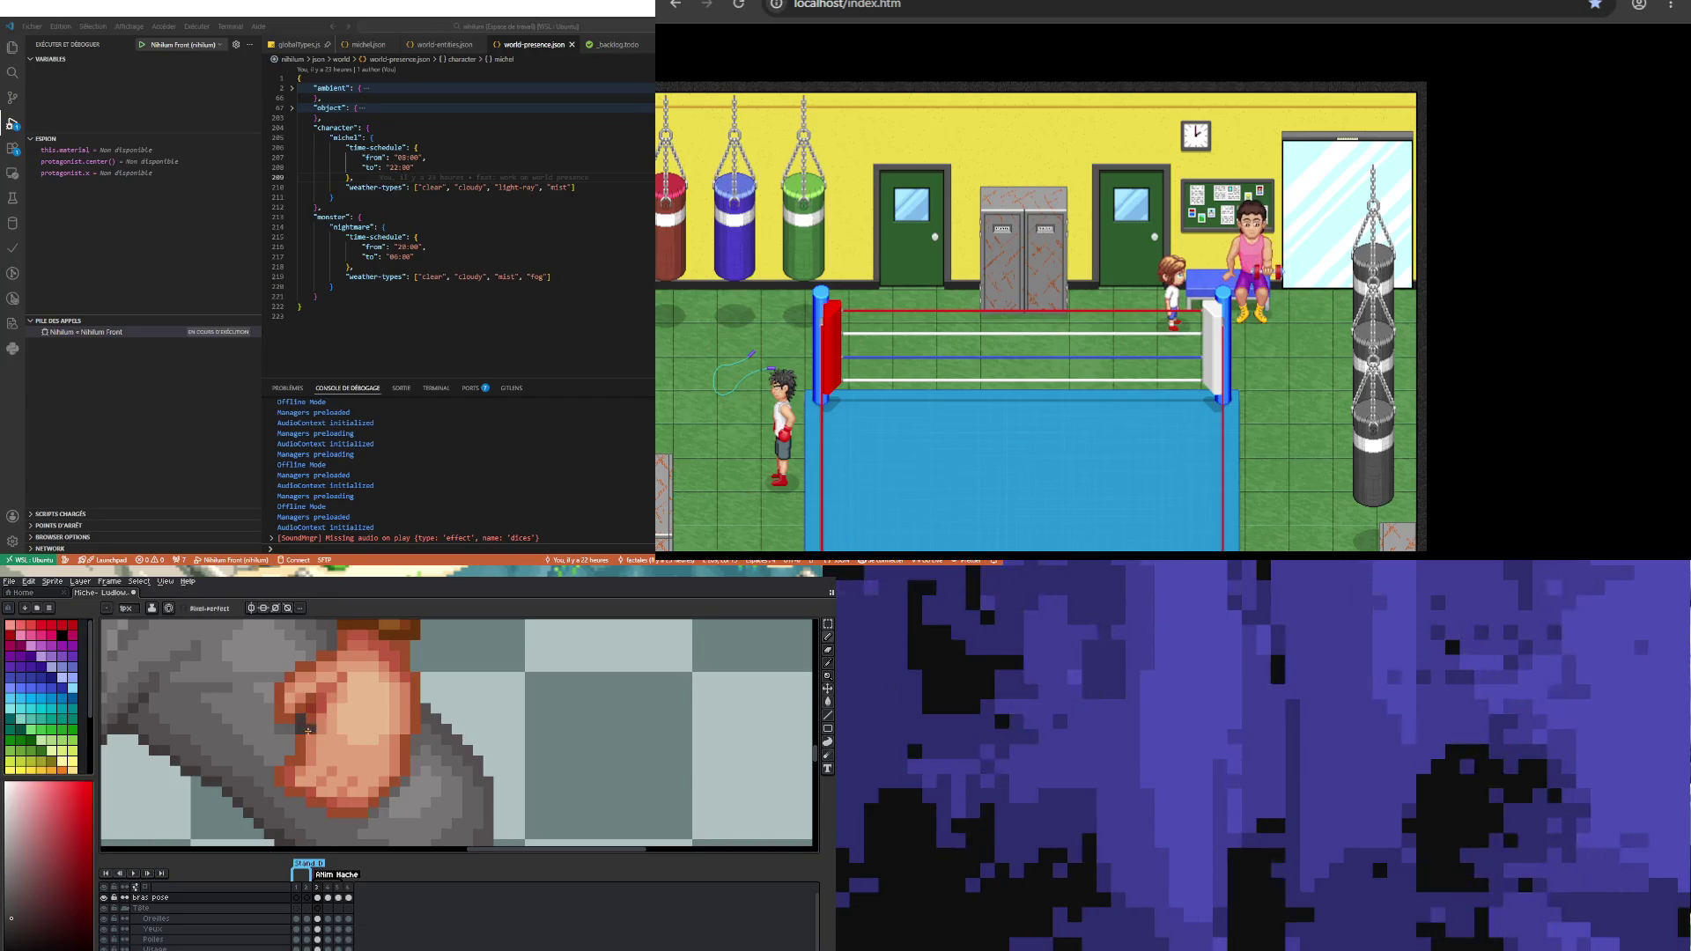
pyautogui.scroll(-2, 307, 729)
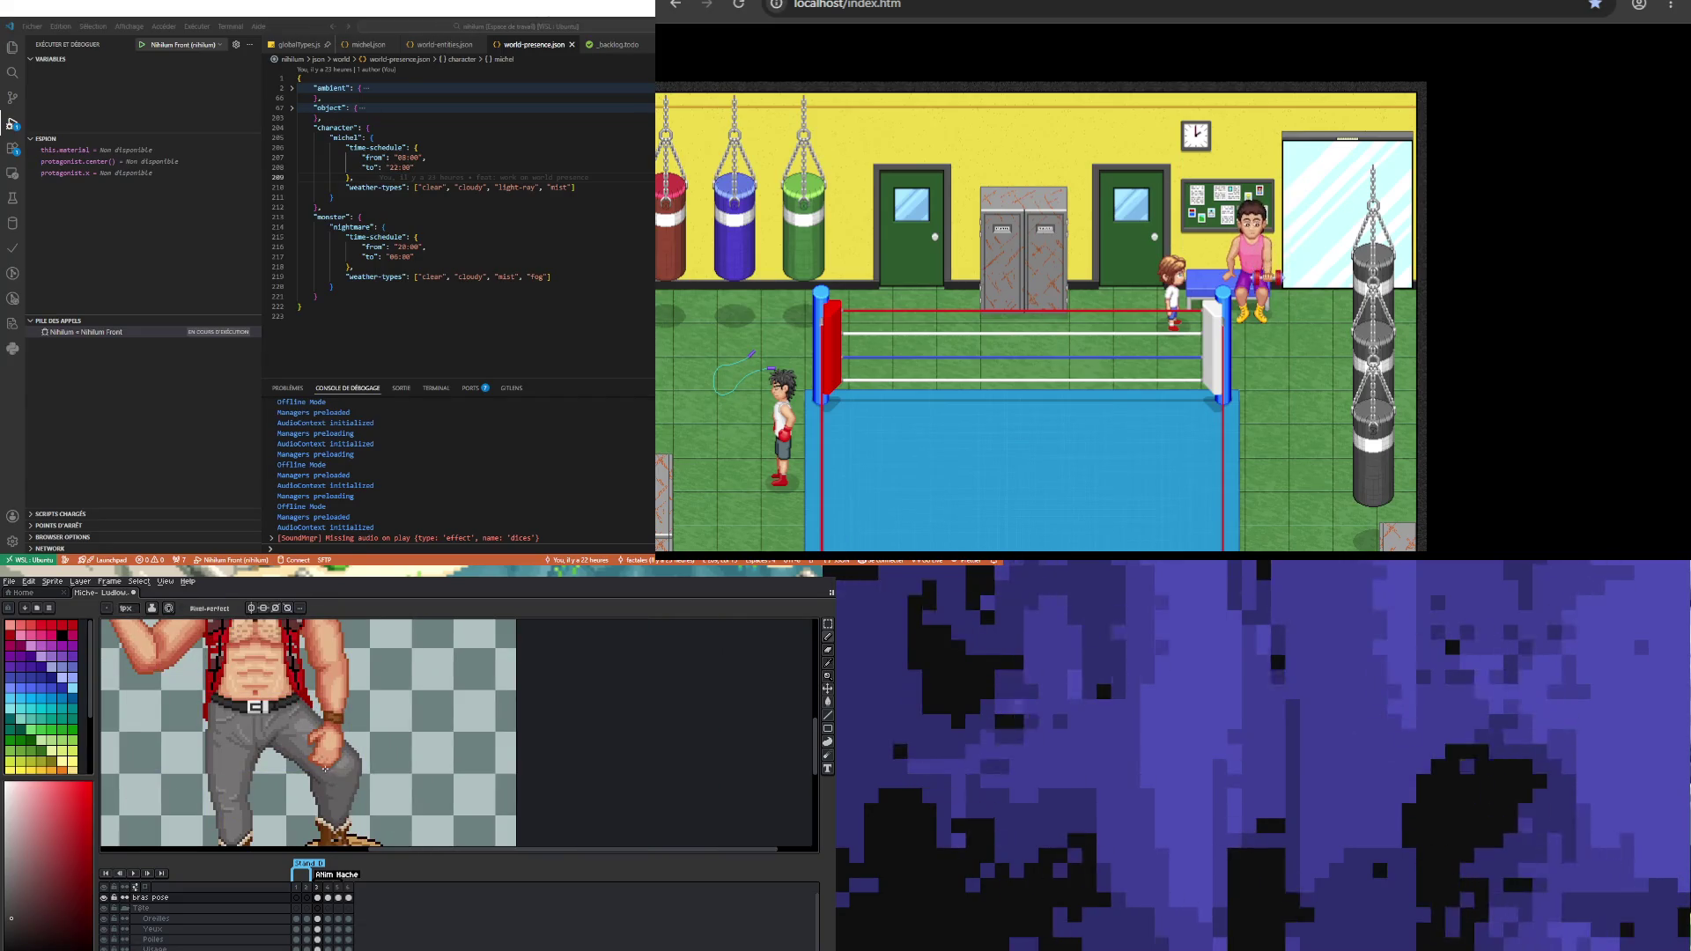
pyautogui.scroll(2, 325, 768)
pyautogui.scroll(-1, 324, 766)
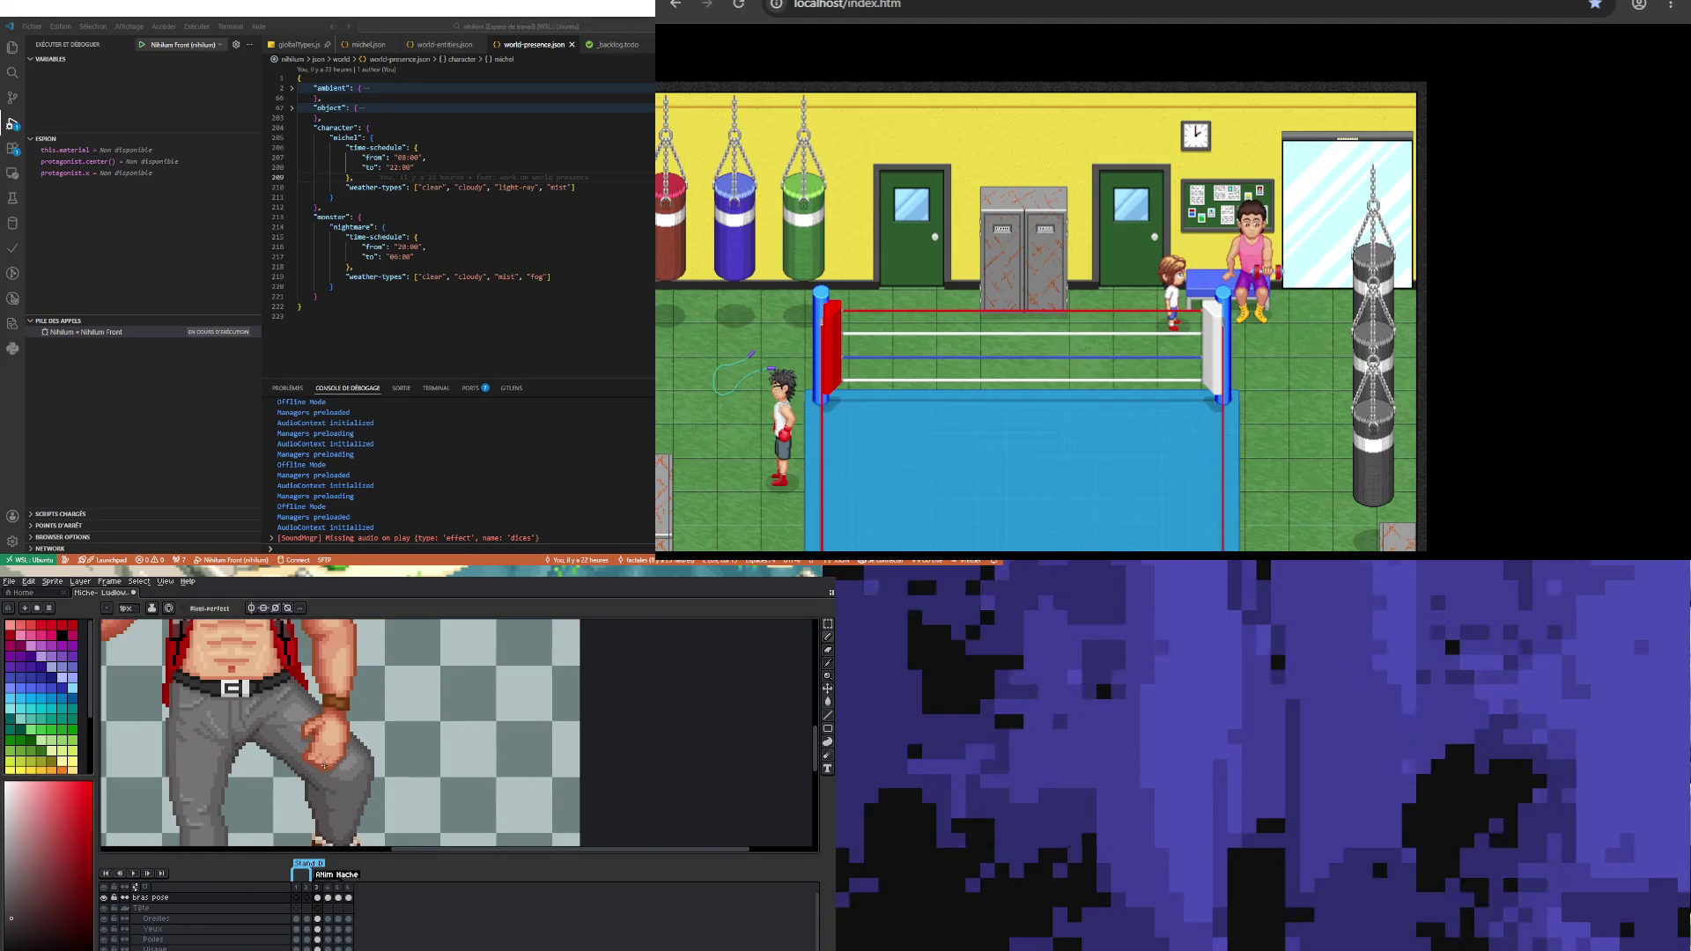
pyautogui.scroll(3, 323, 765)
pyautogui.press('i')
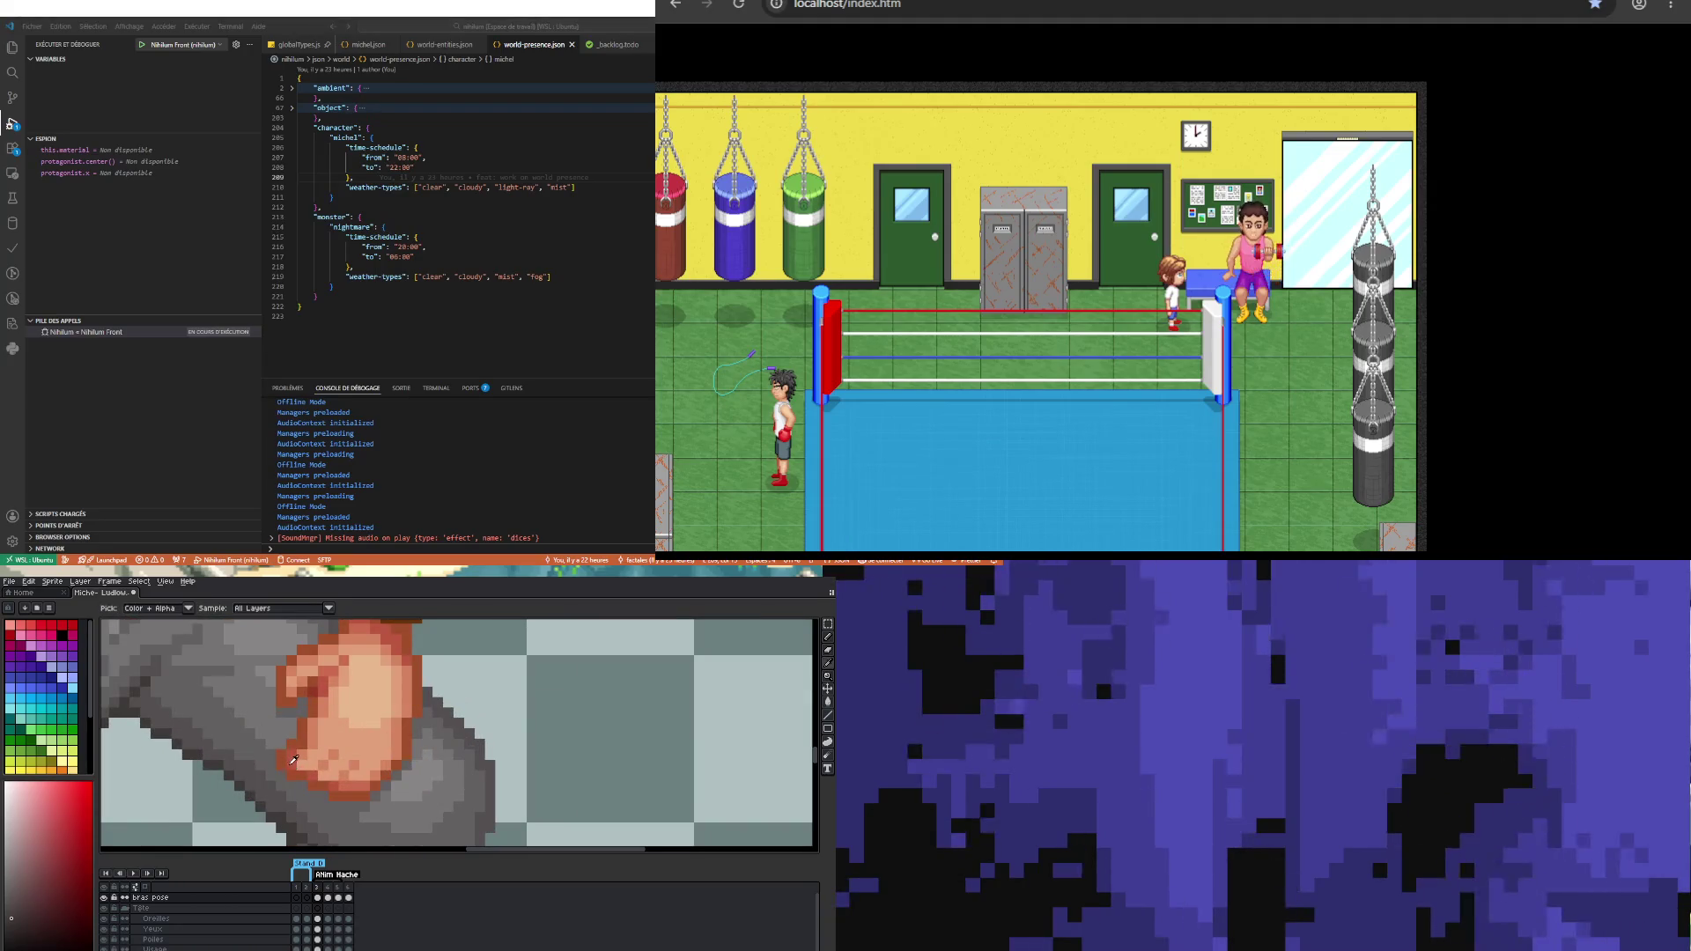
pyautogui.click(292, 760)
pyautogui.press('b')
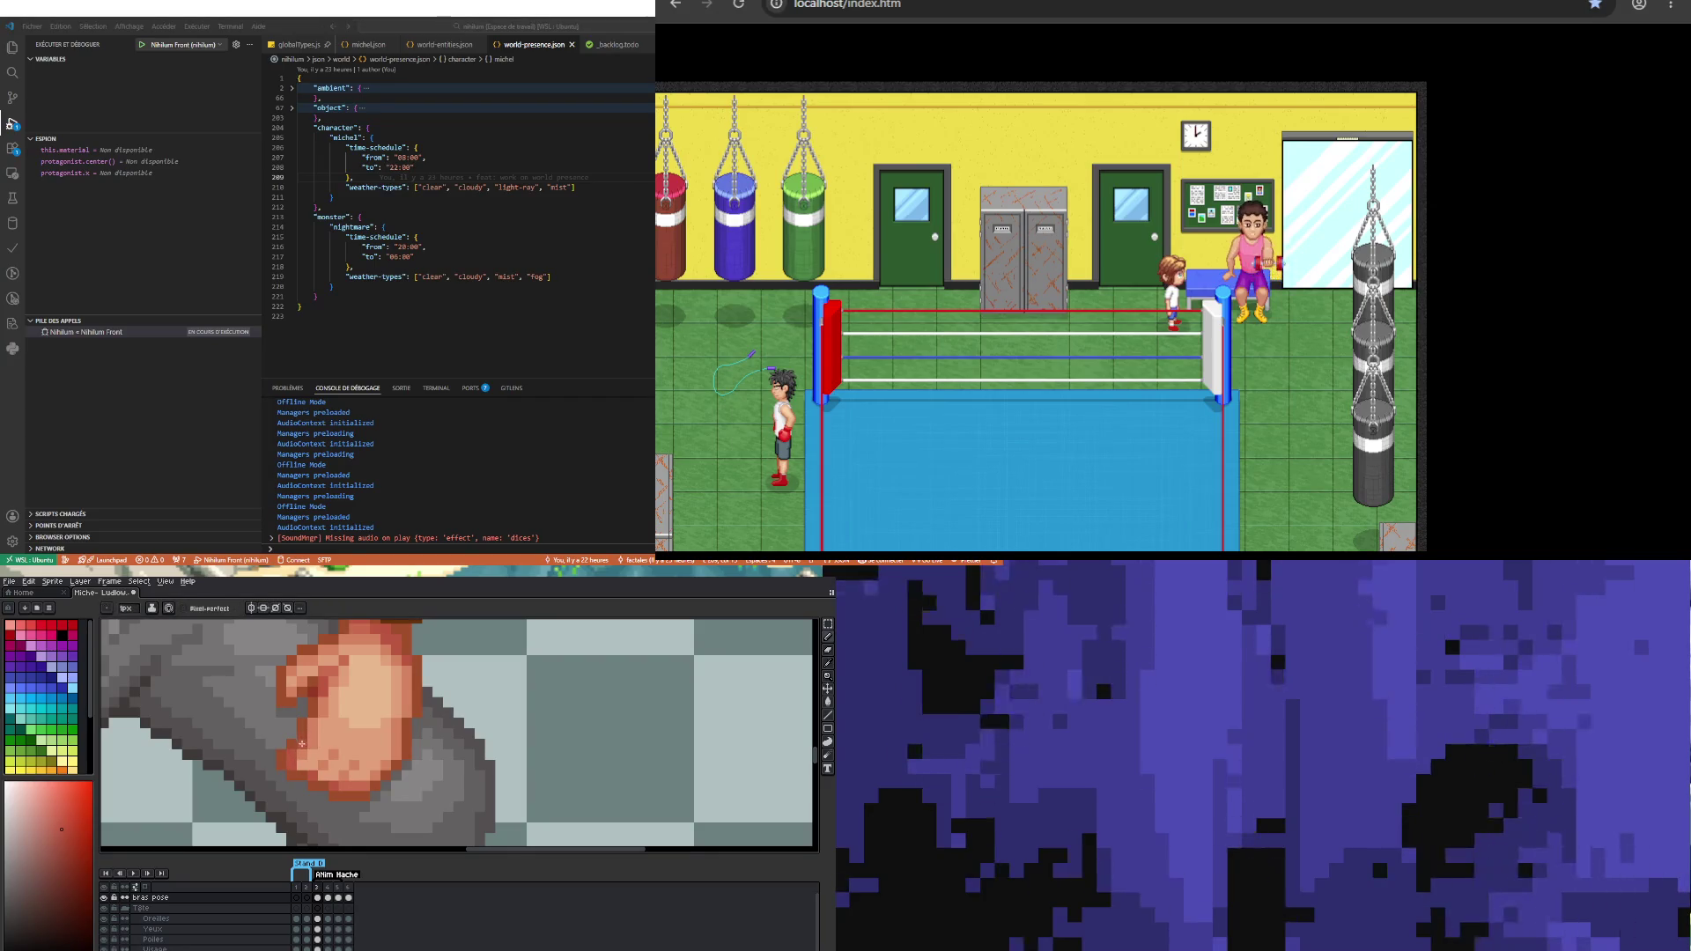
pyautogui.scroll(-3, 327, 809)
pyautogui.scroll(-1, 310, 775)
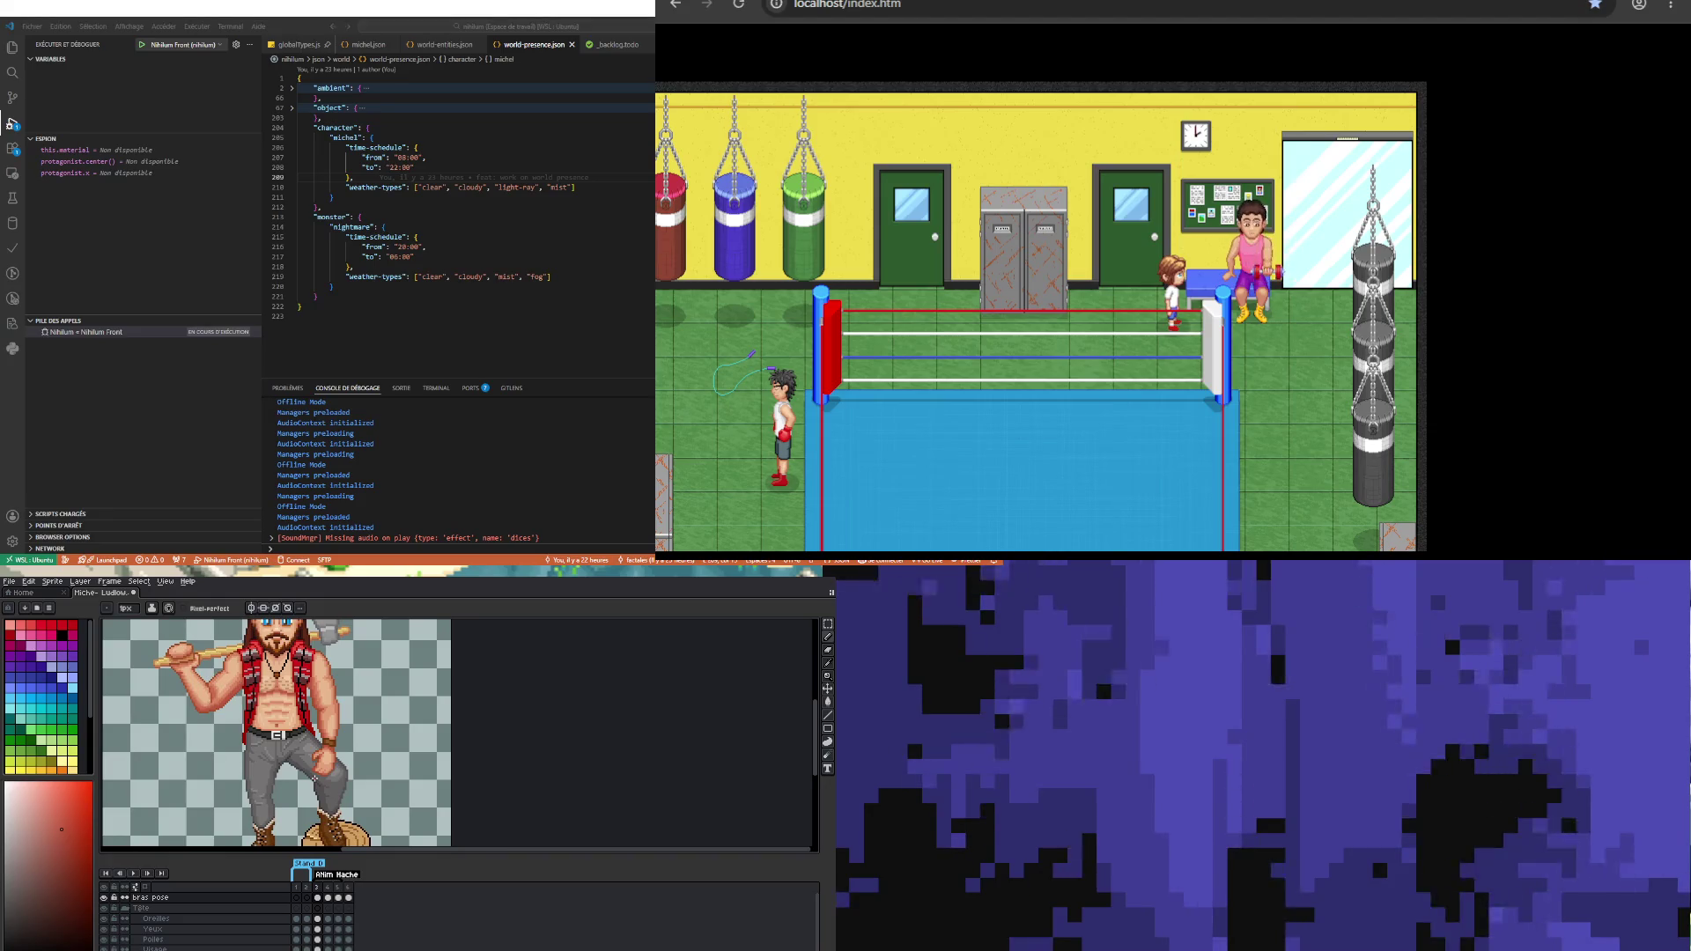
# Step: Sample light and slightly different skin tones from the hand and fist
pyautogui.scroll(3, 337, 763)
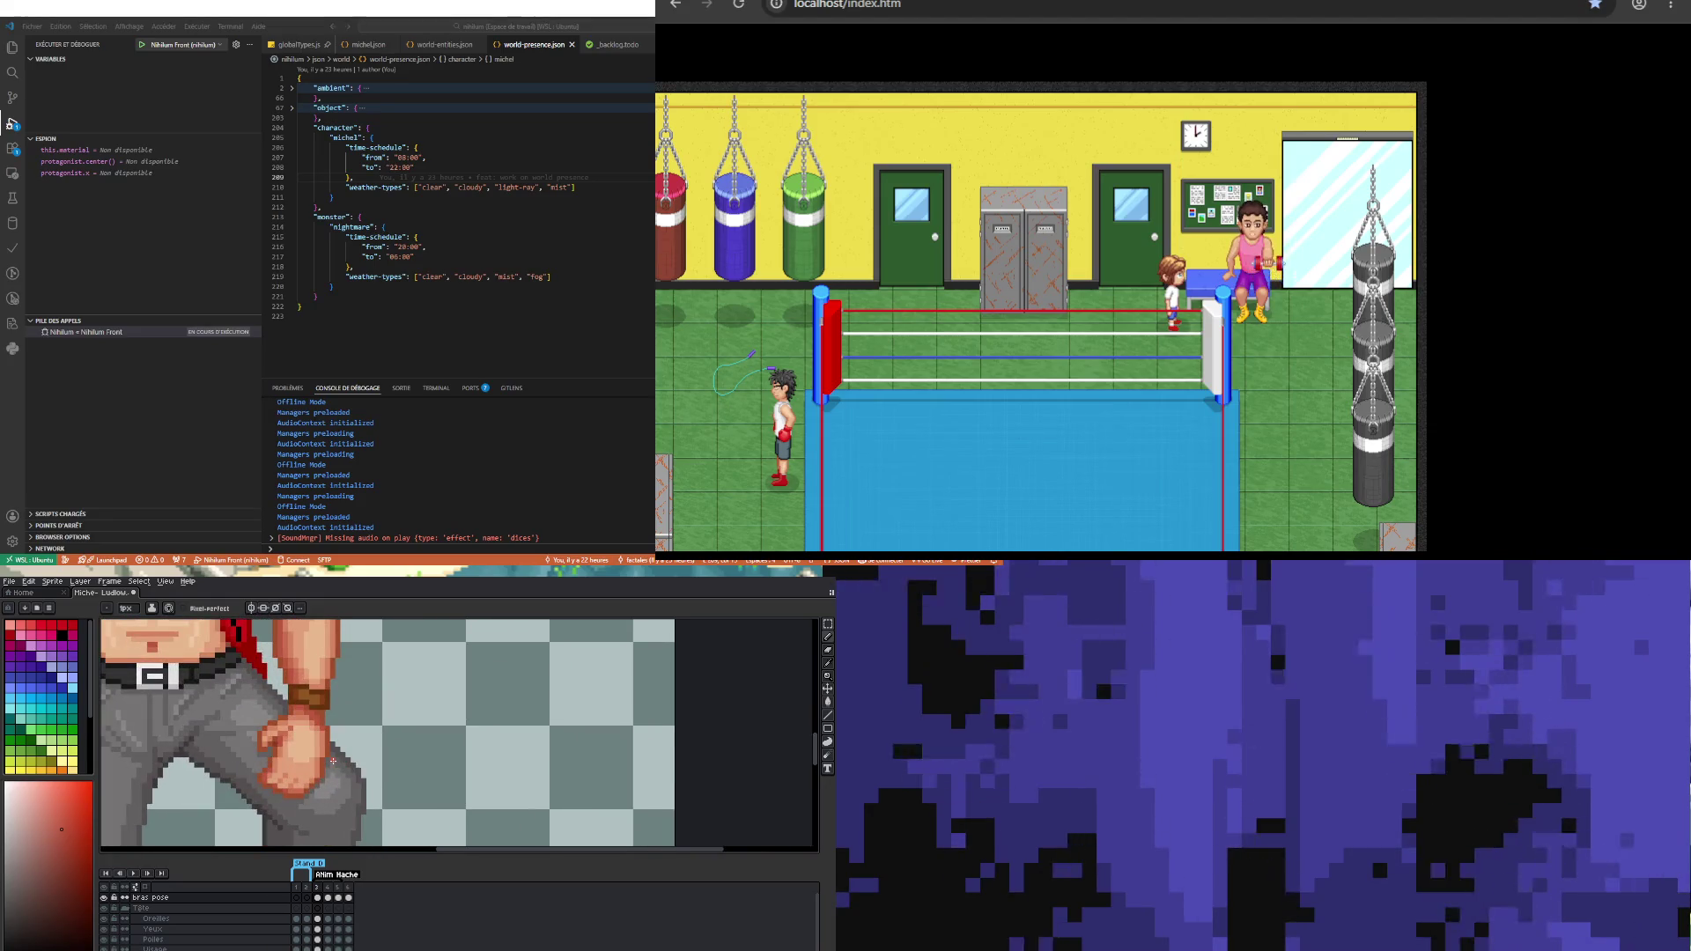
pyautogui.scroll(1, 308, 780)
pyautogui.scroll(1, 306, 783)
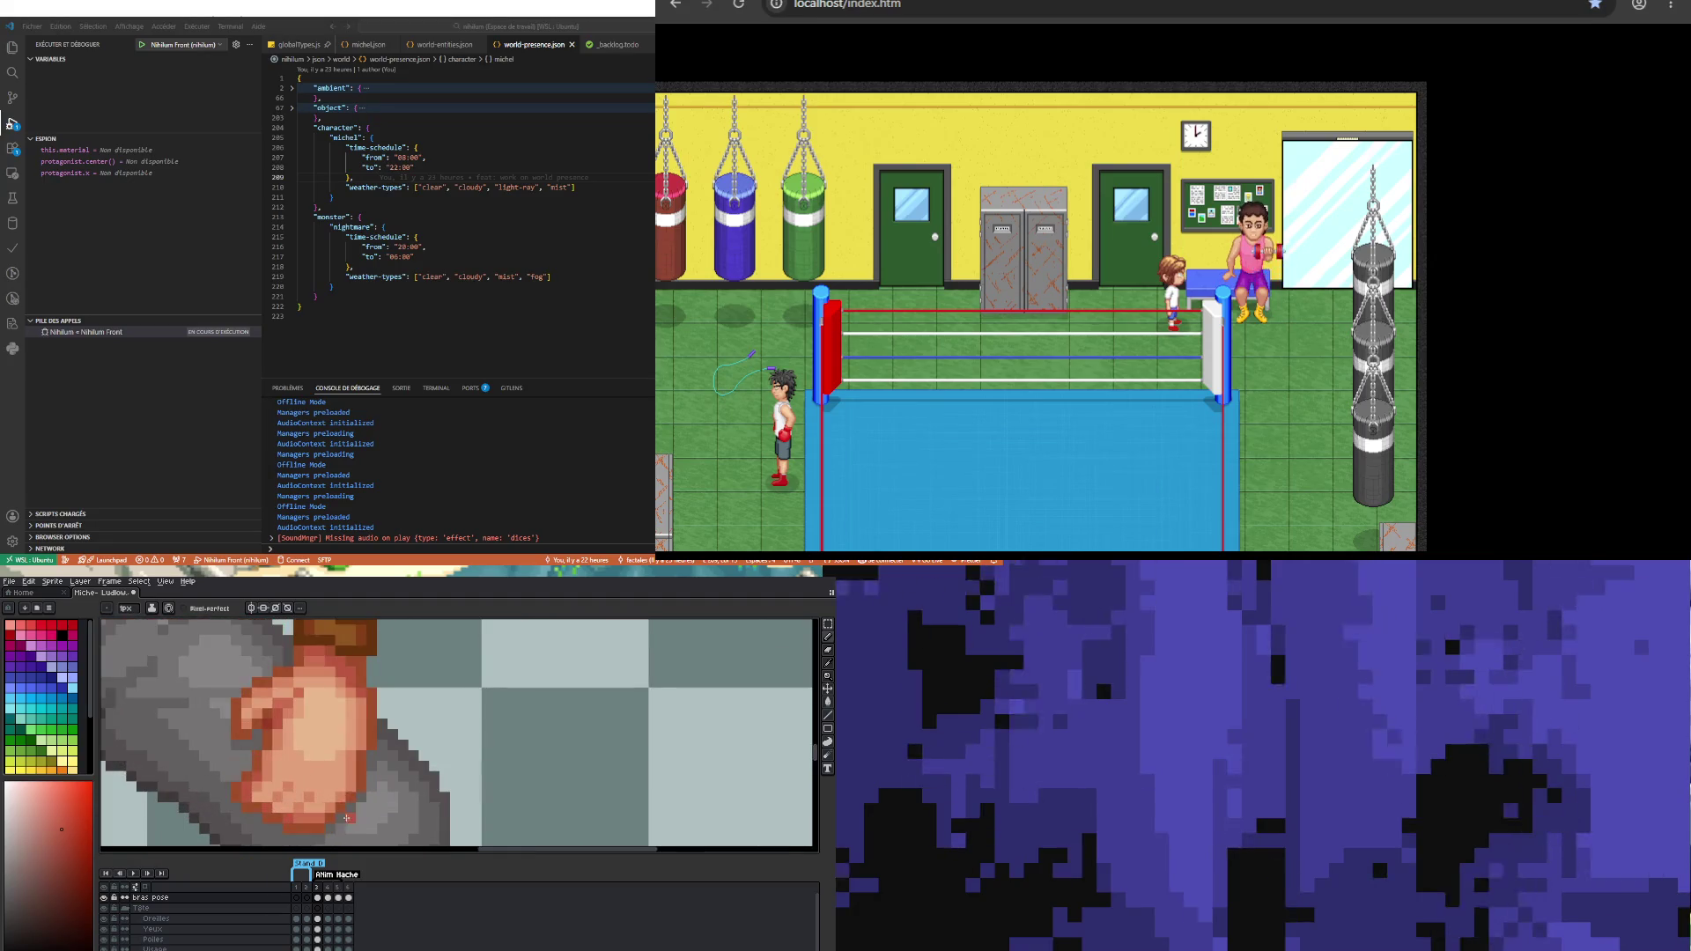
pyautogui.scroll(-2, 328, 785)
pyautogui.scroll(2, 329, 782)
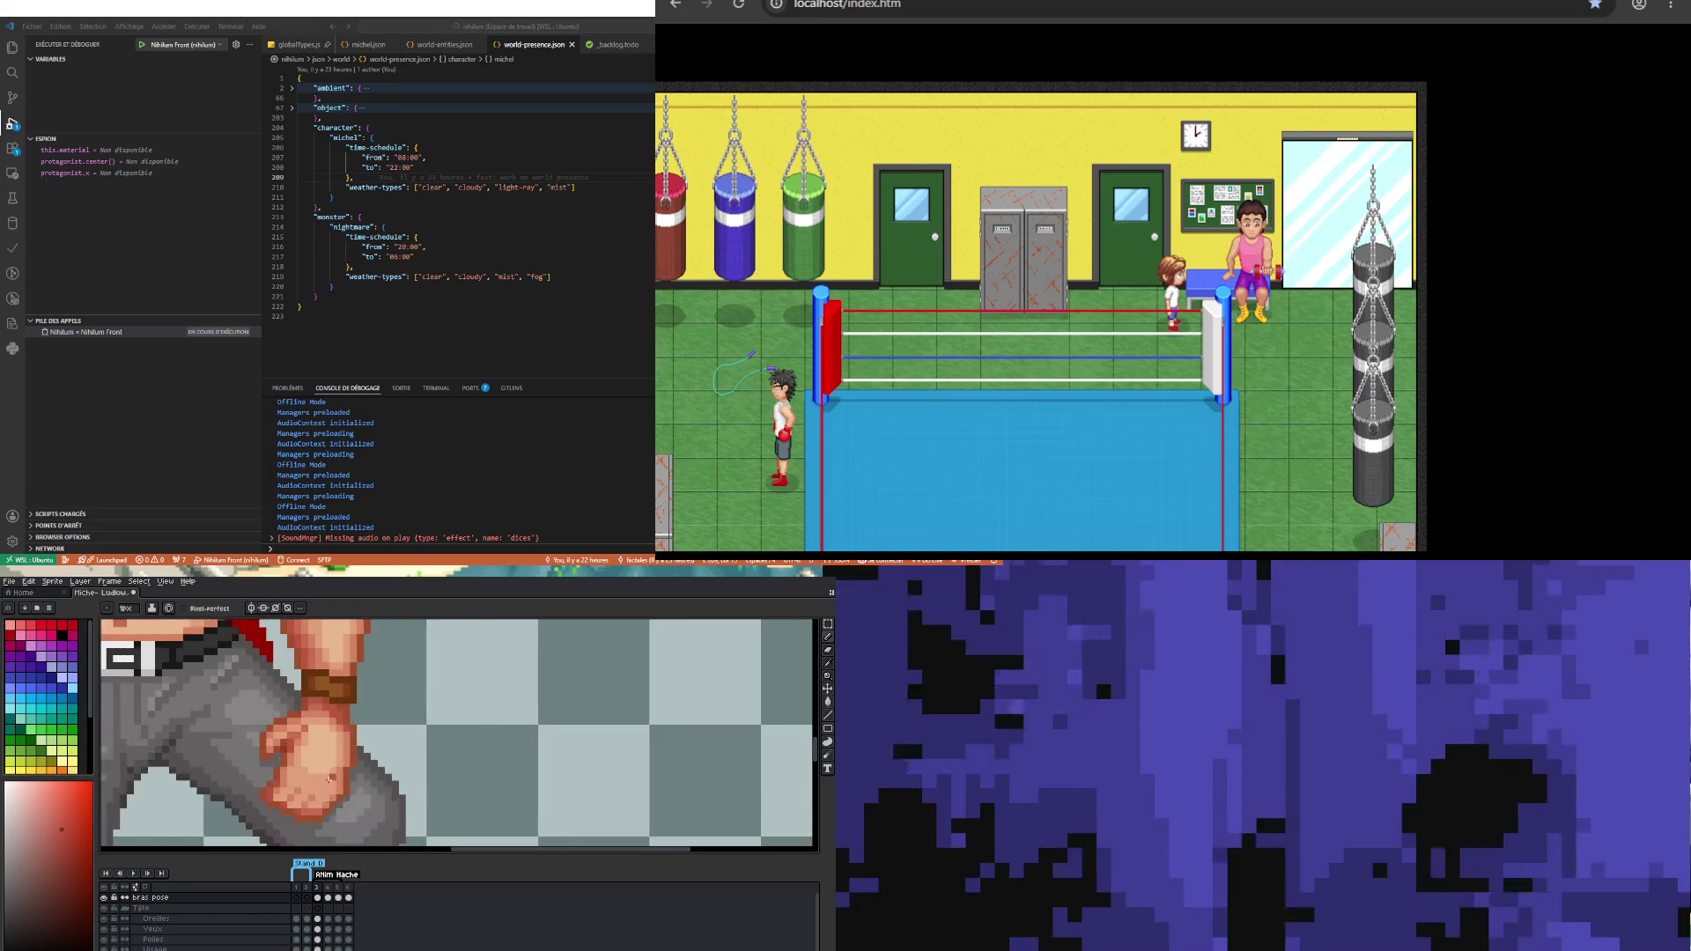
pyautogui.keyDown('alt'); pyautogui.click(344, 744); pyautogui.keyUp('alt')
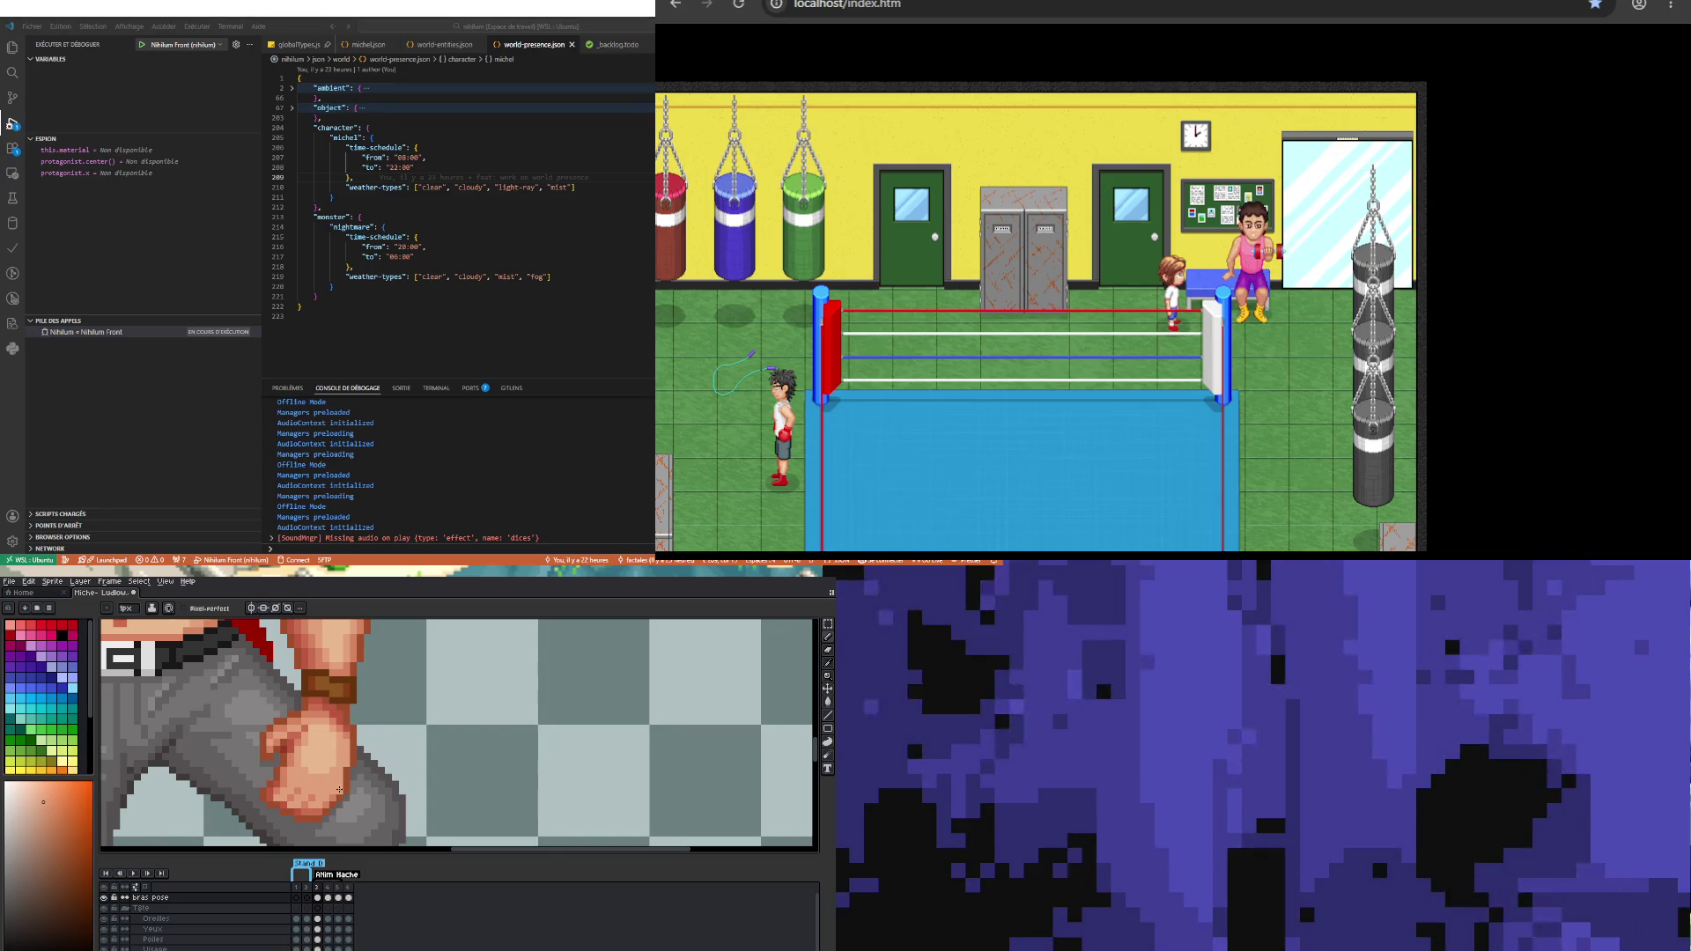
pyautogui.keyDown('alt'); pyautogui.click(332, 757); pyautogui.keyUp('alt')
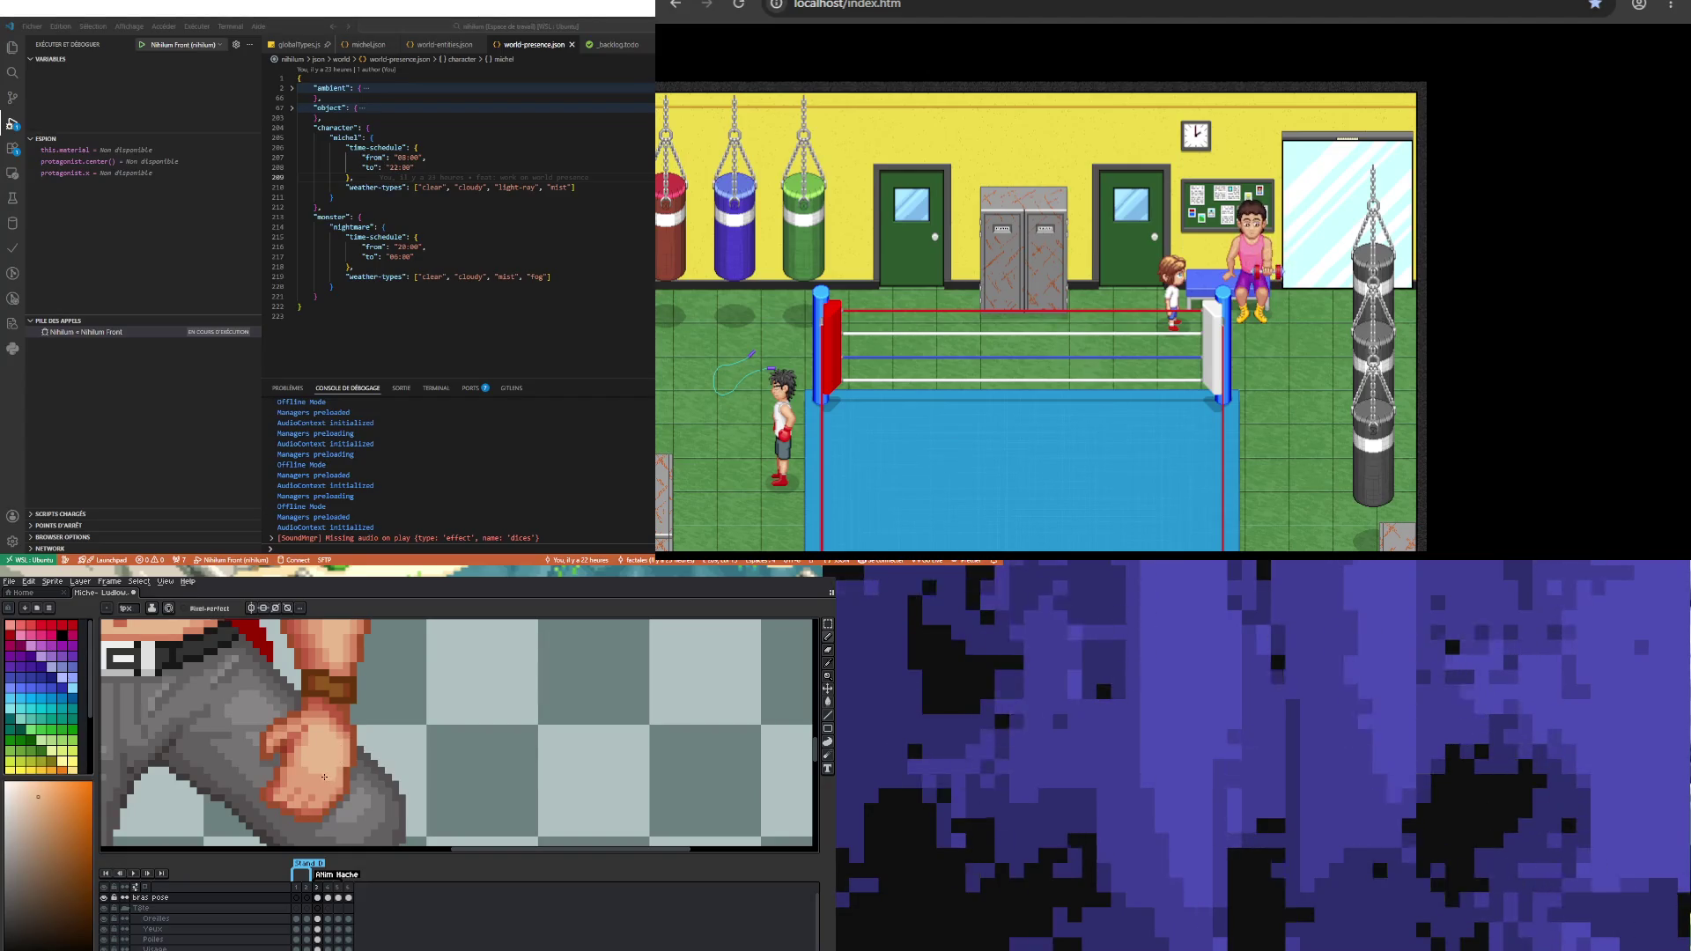
pyautogui.scroll(-4, 341, 762)
pyautogui.scroll(-3, 332, 779)
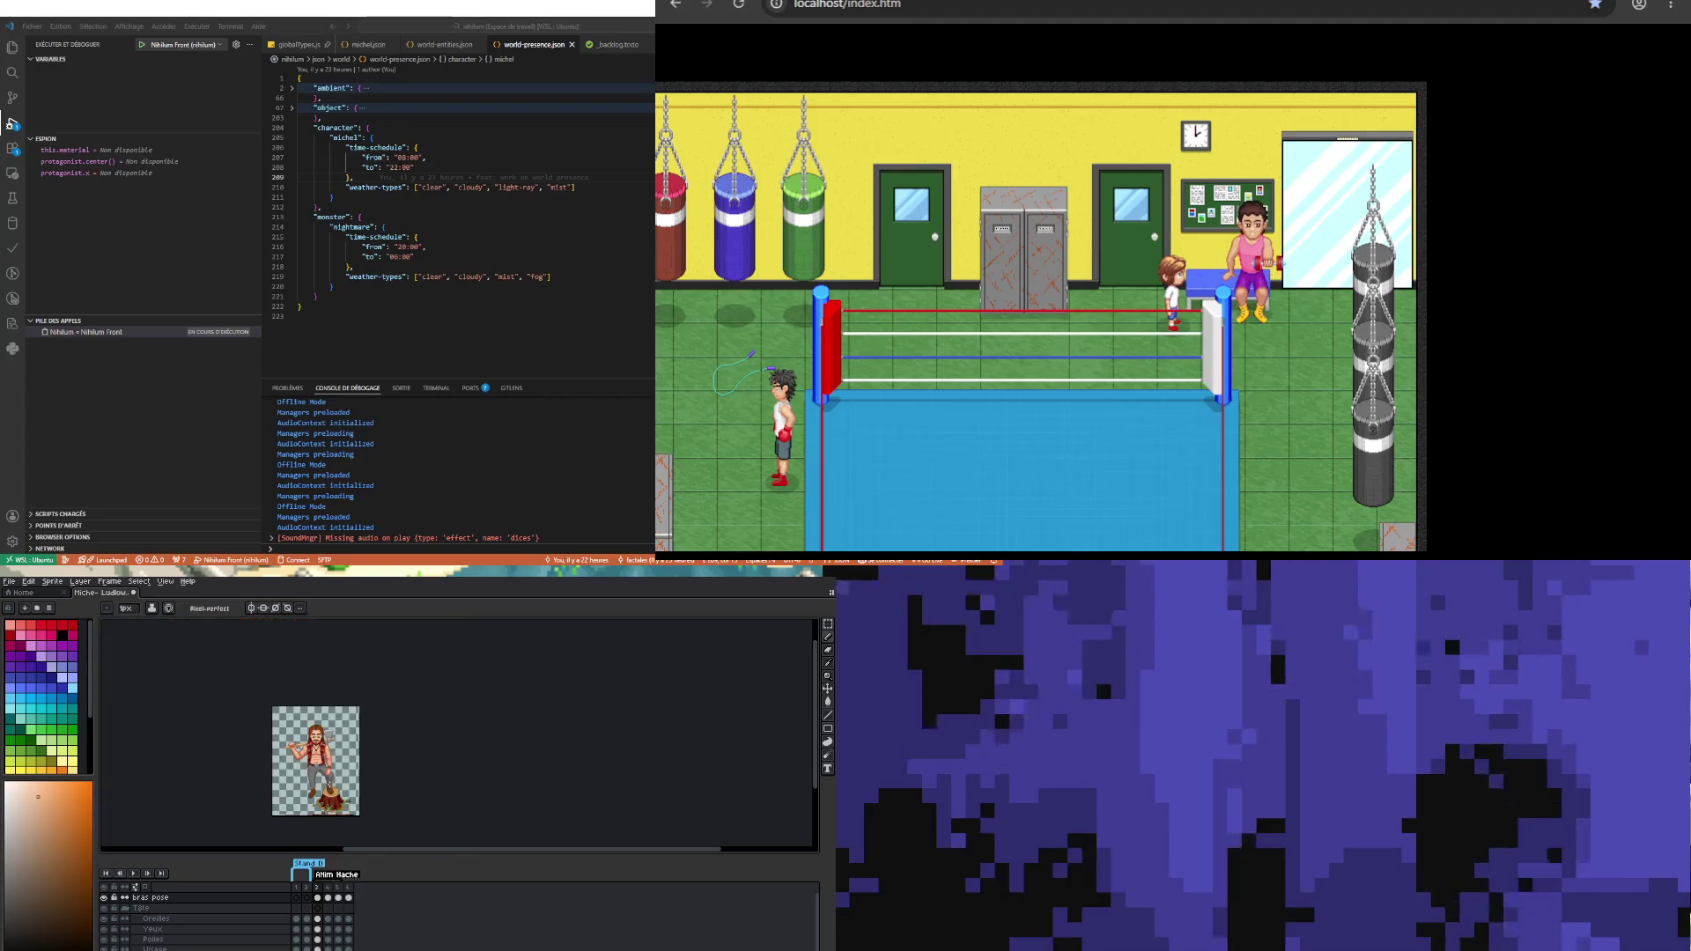
pyautogui.scroll(3, 332, 779)
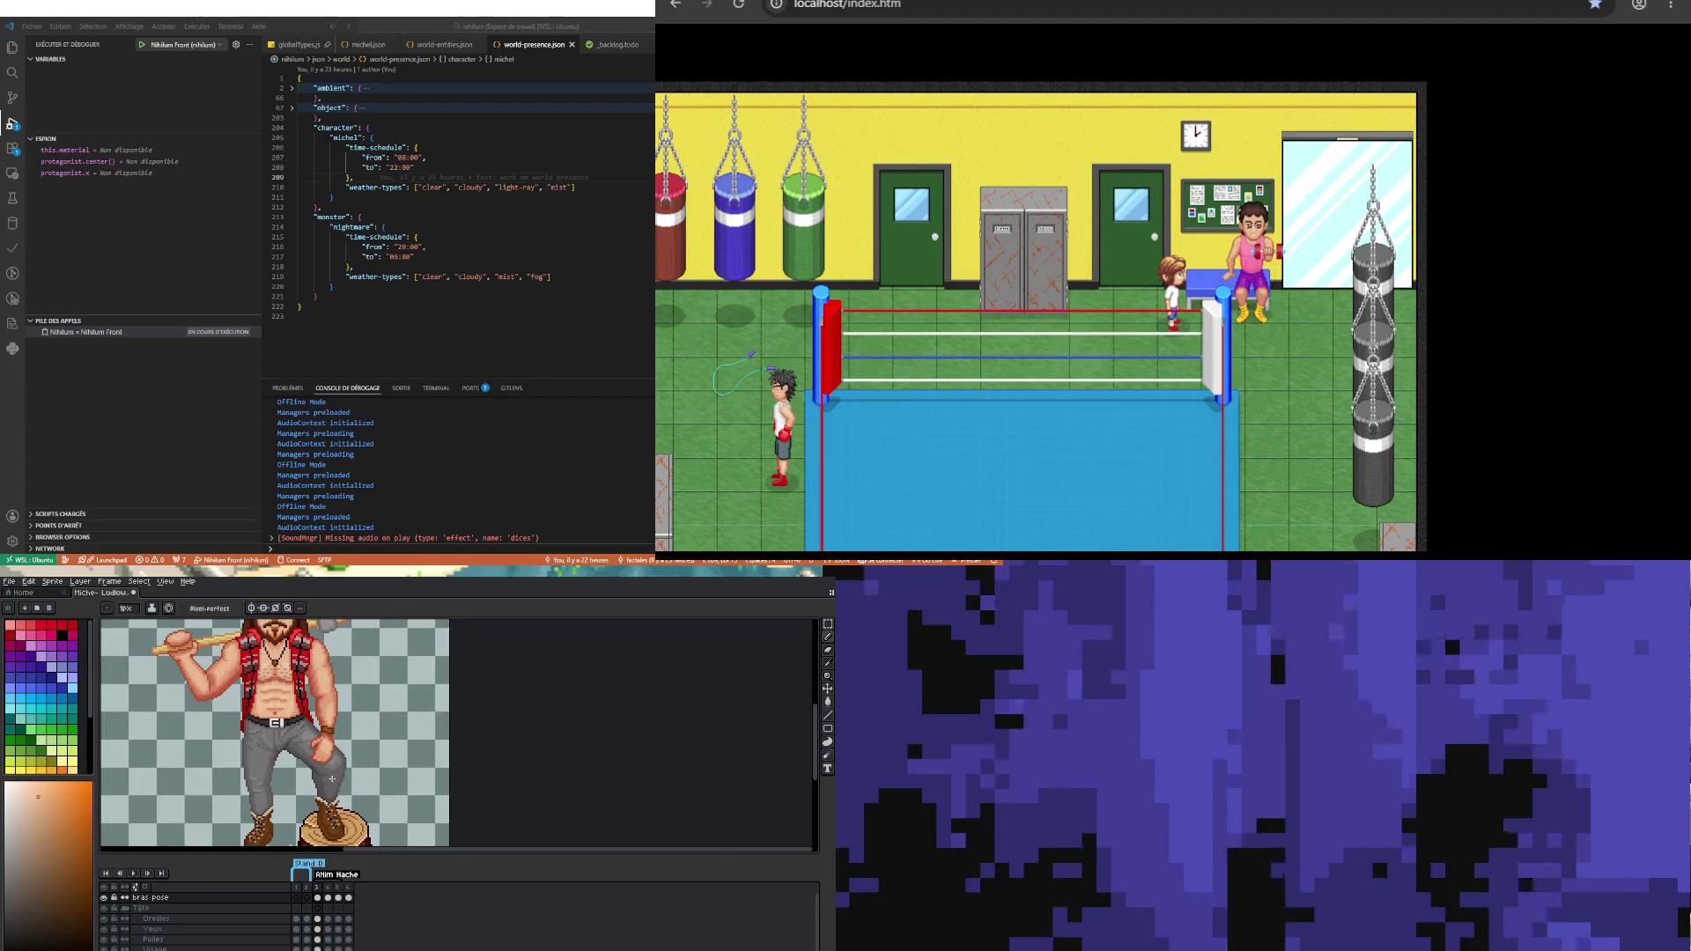
pyautogui.scroll(2, 329, 775)
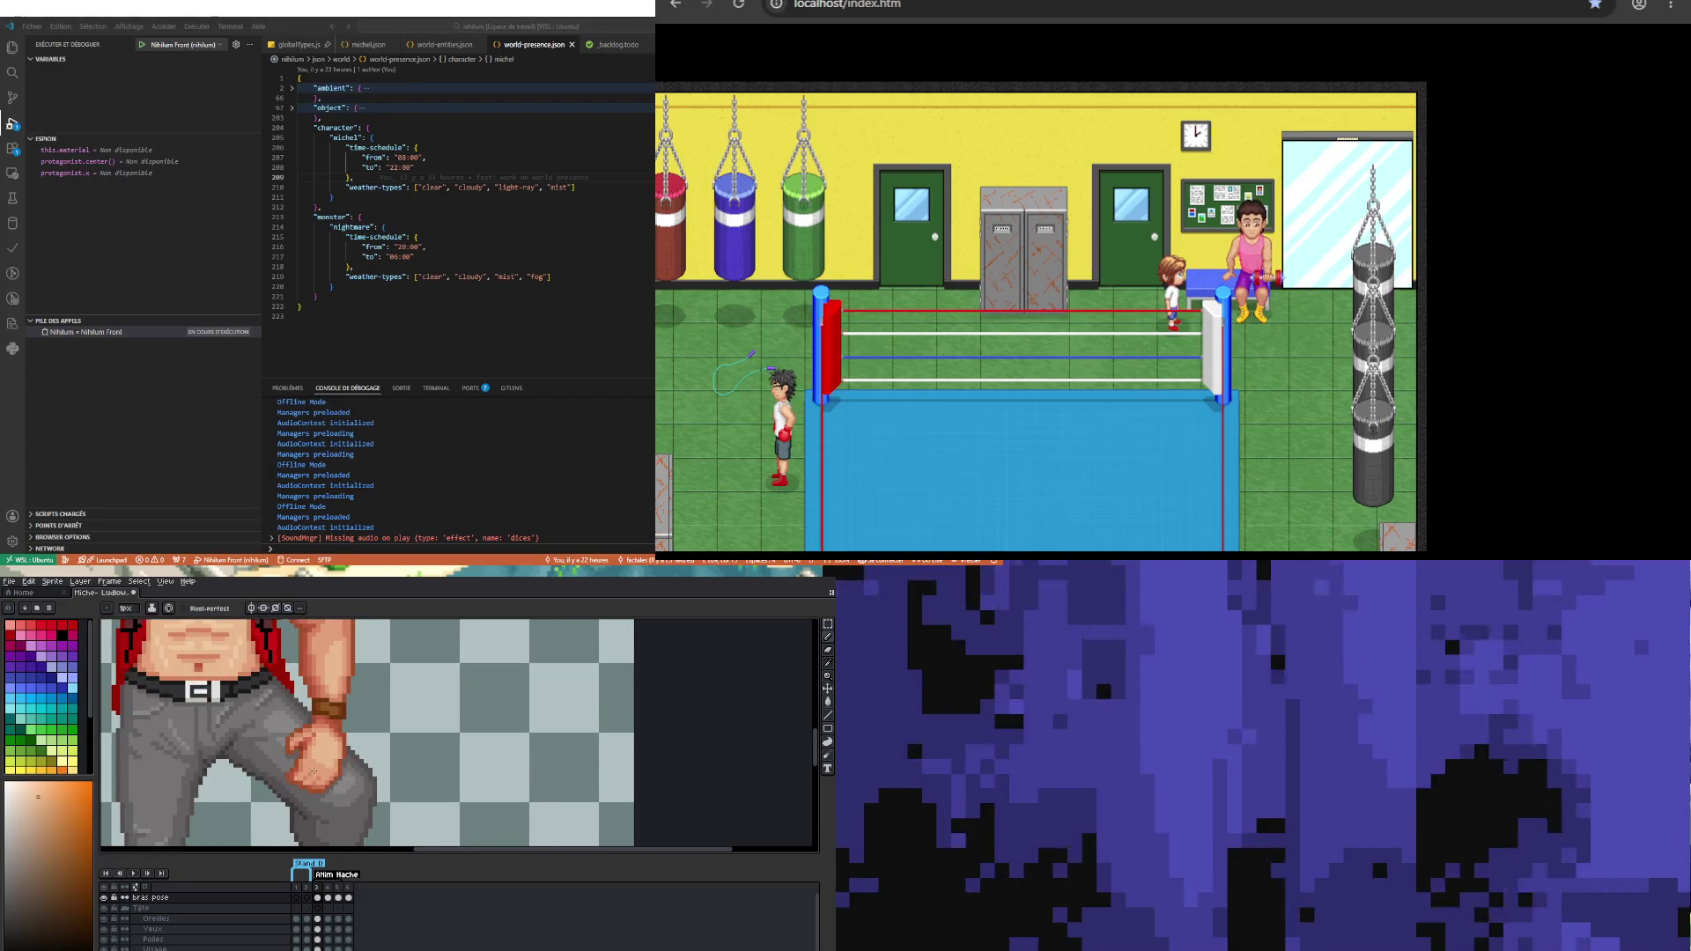
pyautogui.scroll(-2, 313, 770)
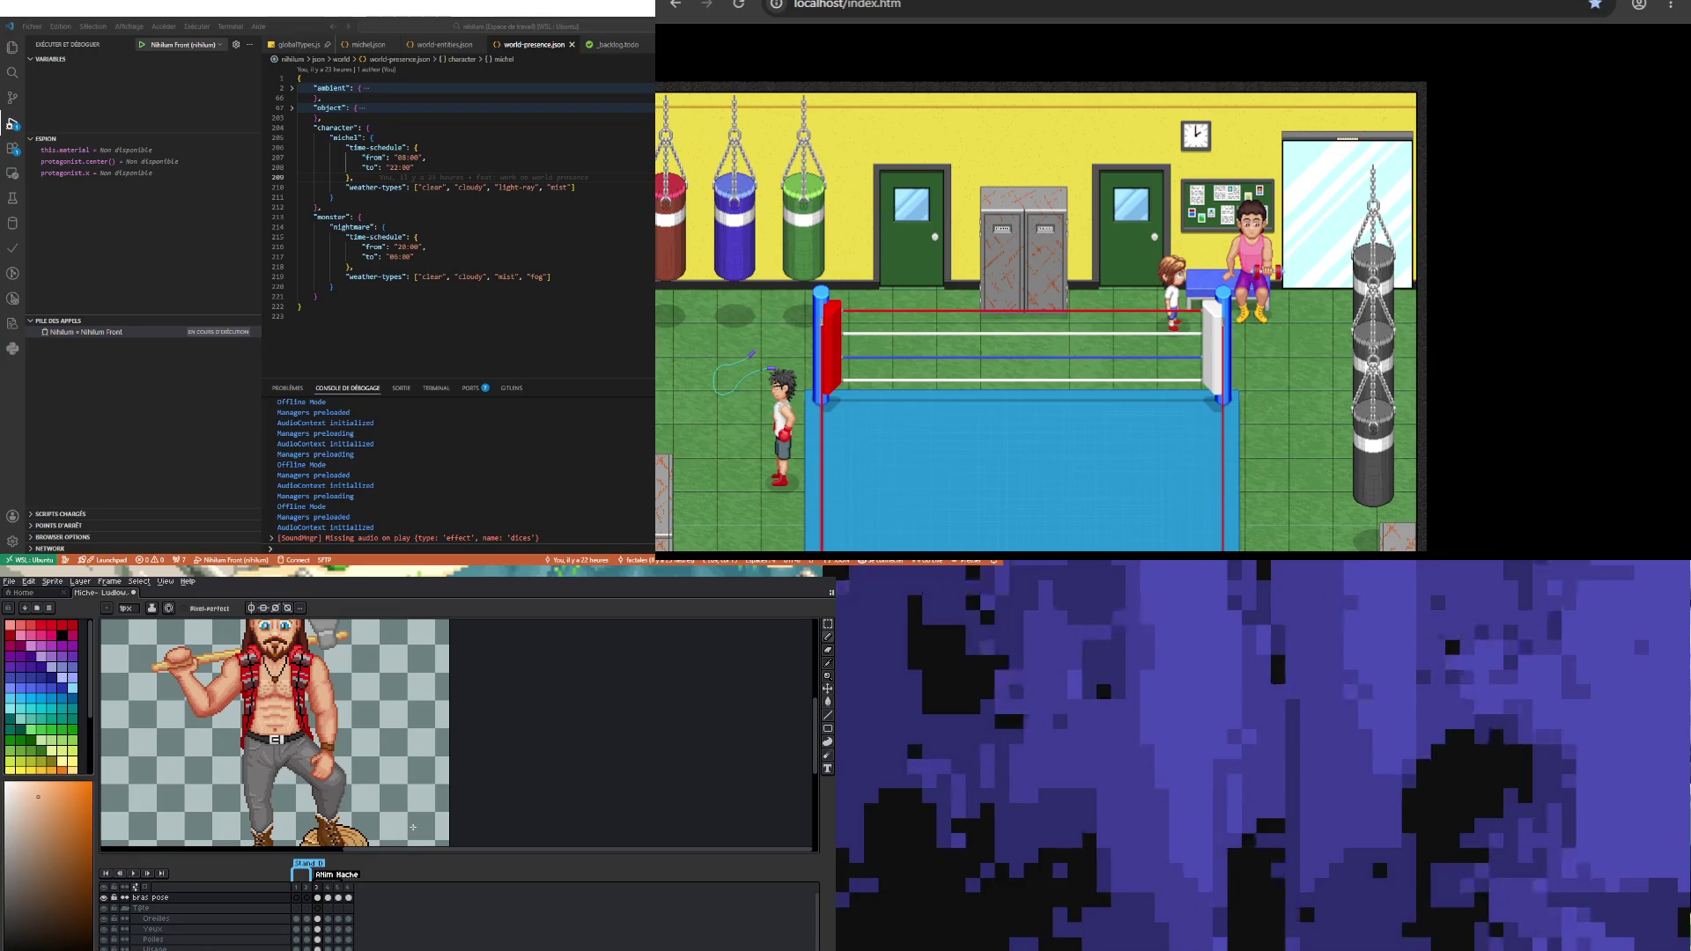
pyautogui.scroll(4, 314, 770)
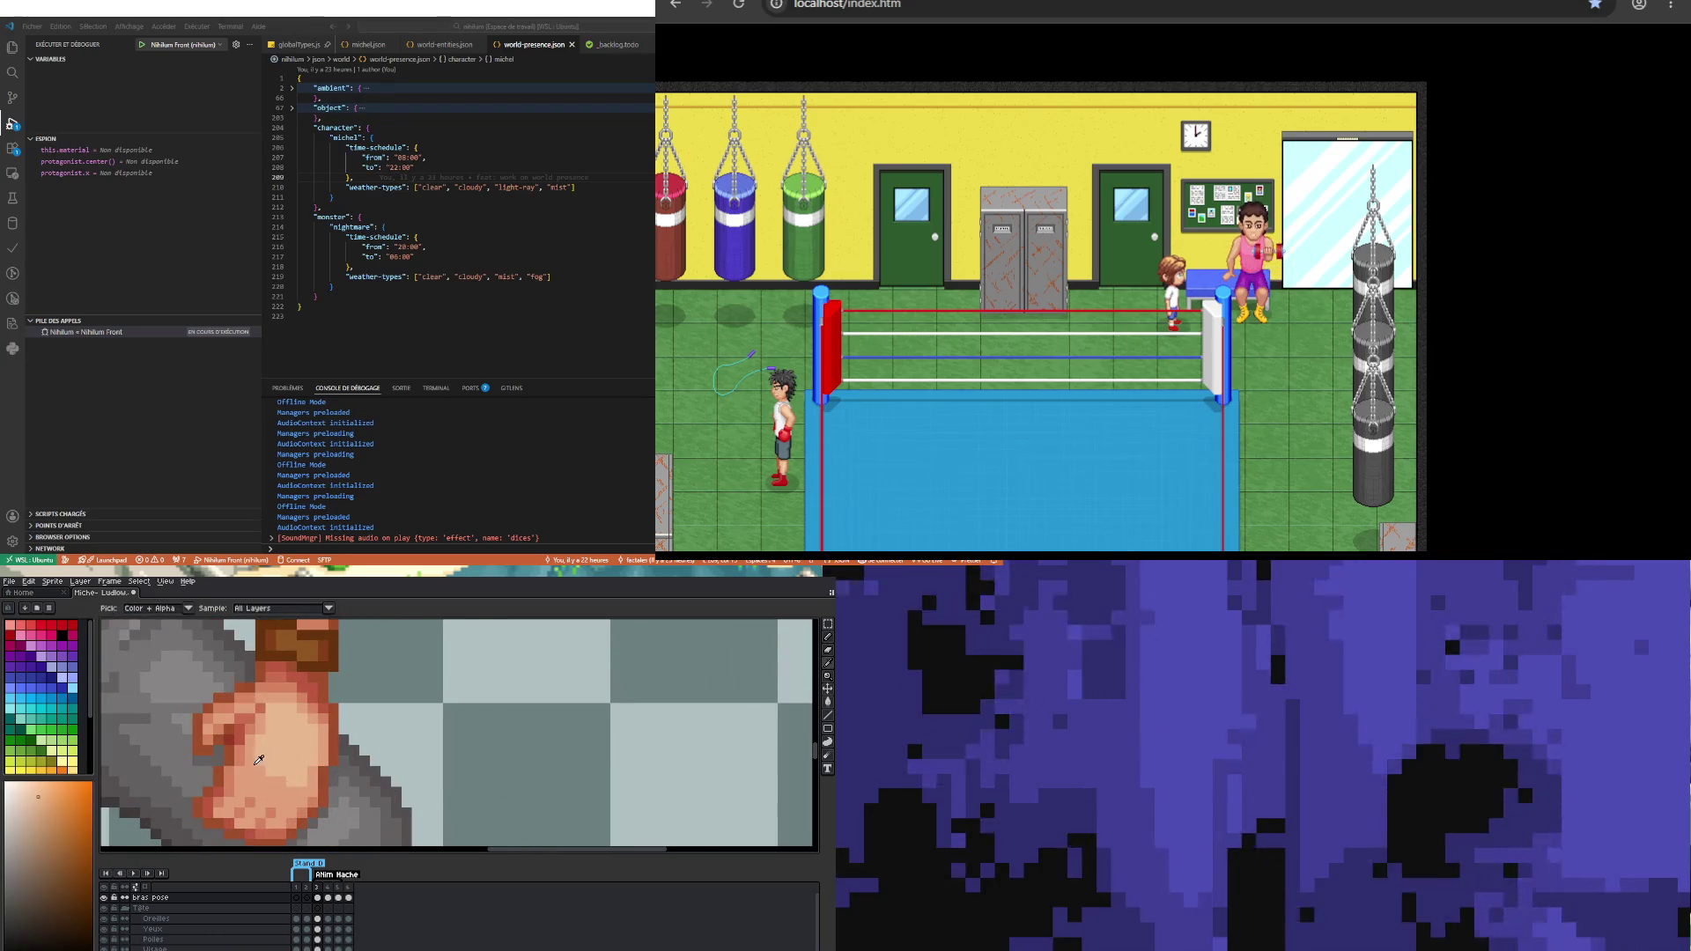
pyautogui.keyDown('alt'); pyautogui.click(256, 765); pyautogui.keyUp('alt')
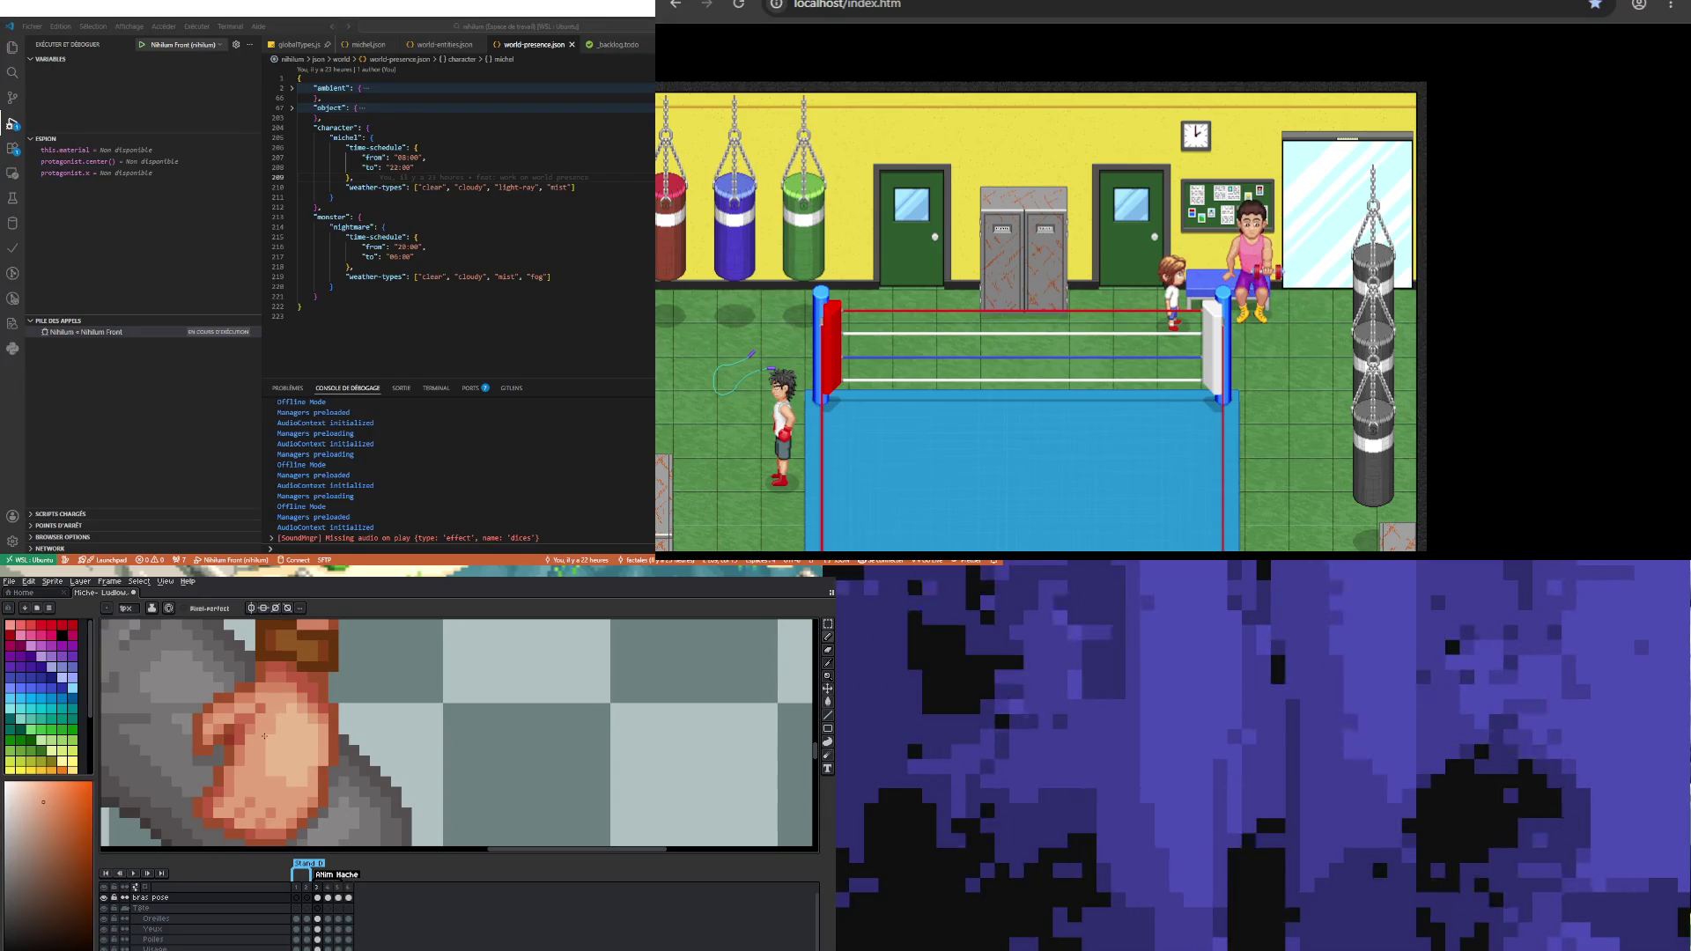
# Step: Paint a skin-tone shading pixel onto the hand with the 1px Pencil
pyautogui.scroll(-4, 266, 732)
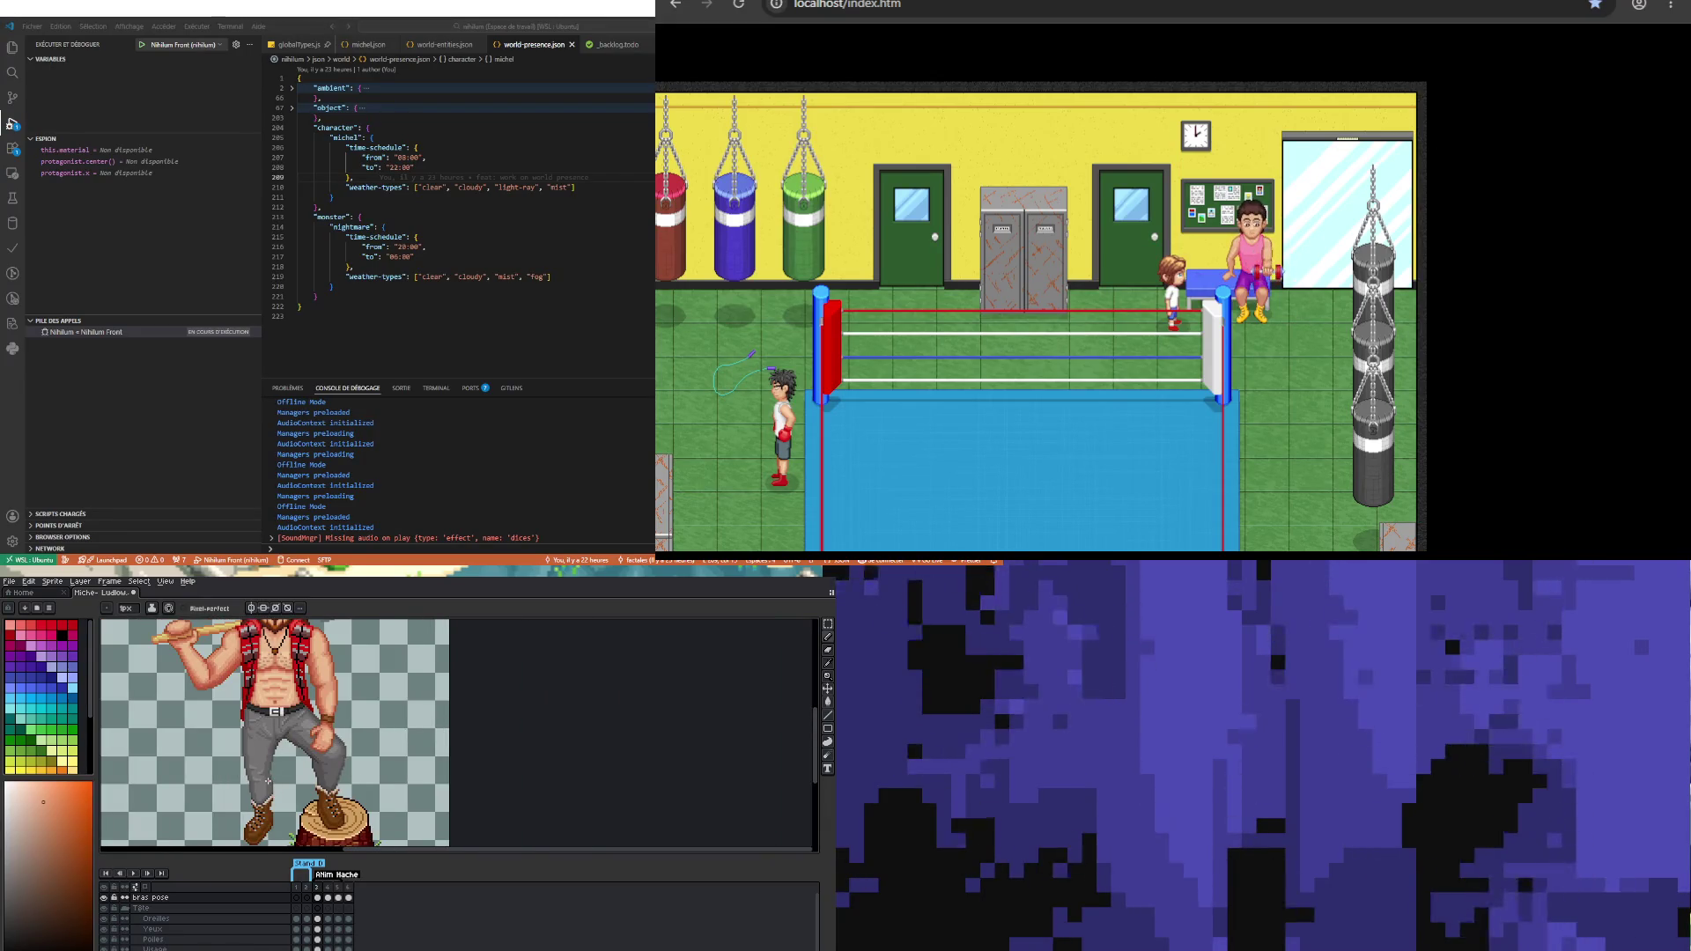
pyautogui.scroll(3, 321, 735)
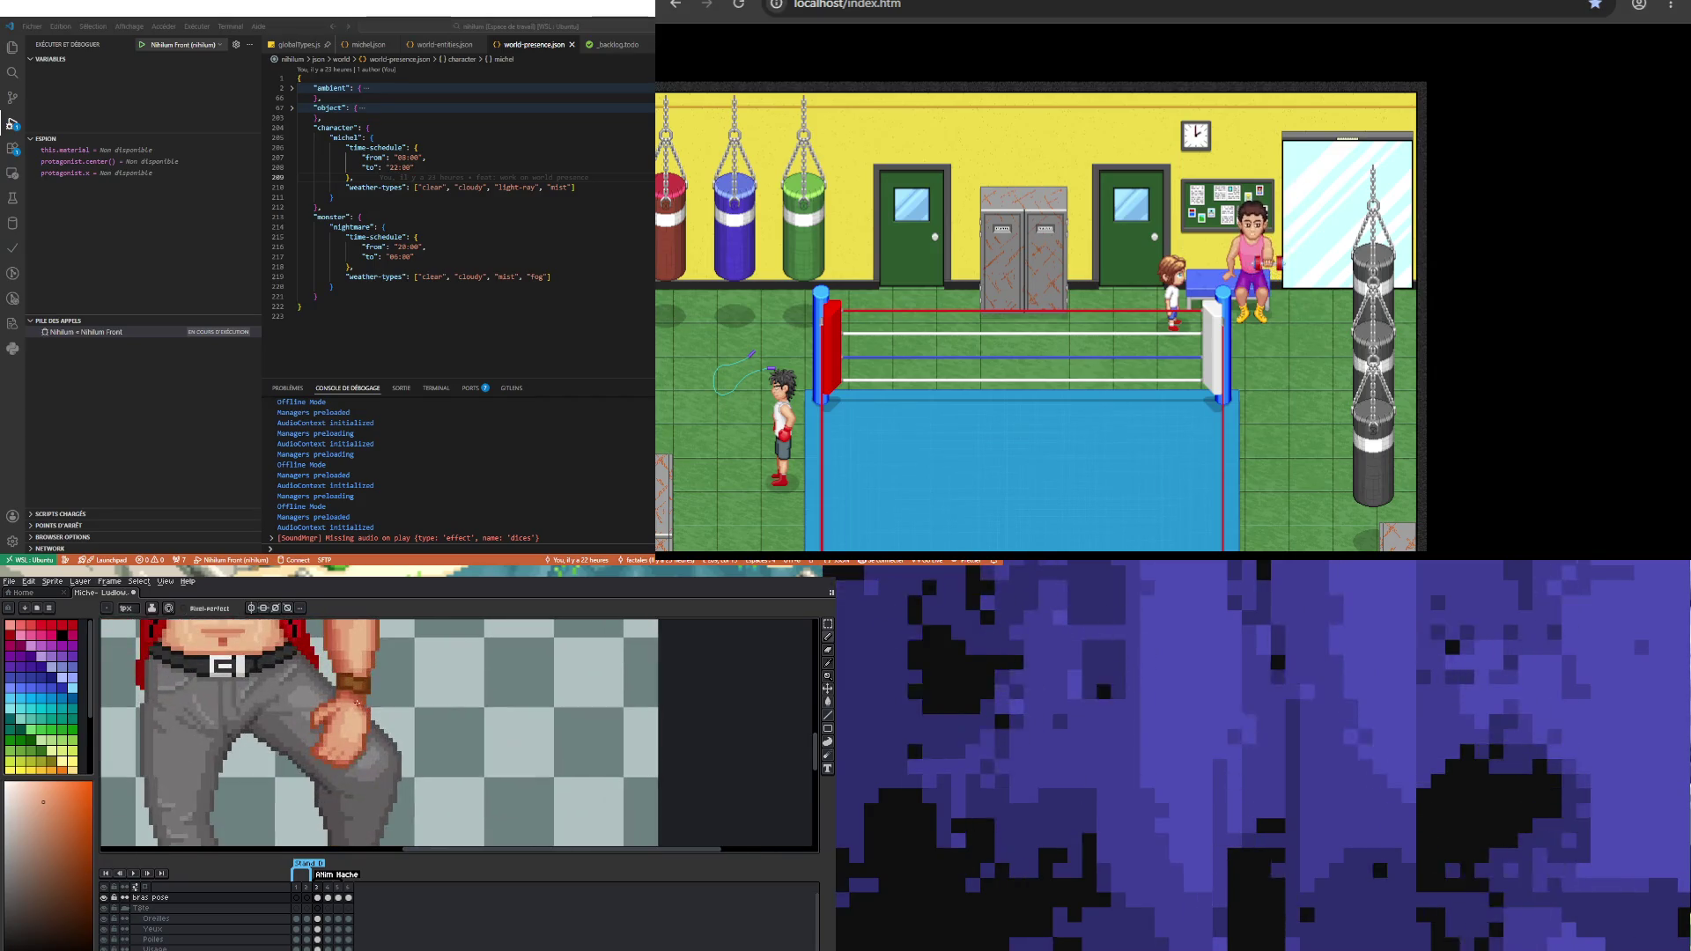
pyautogui.press('b')
pyautogui.scroll(2, 339, 716)
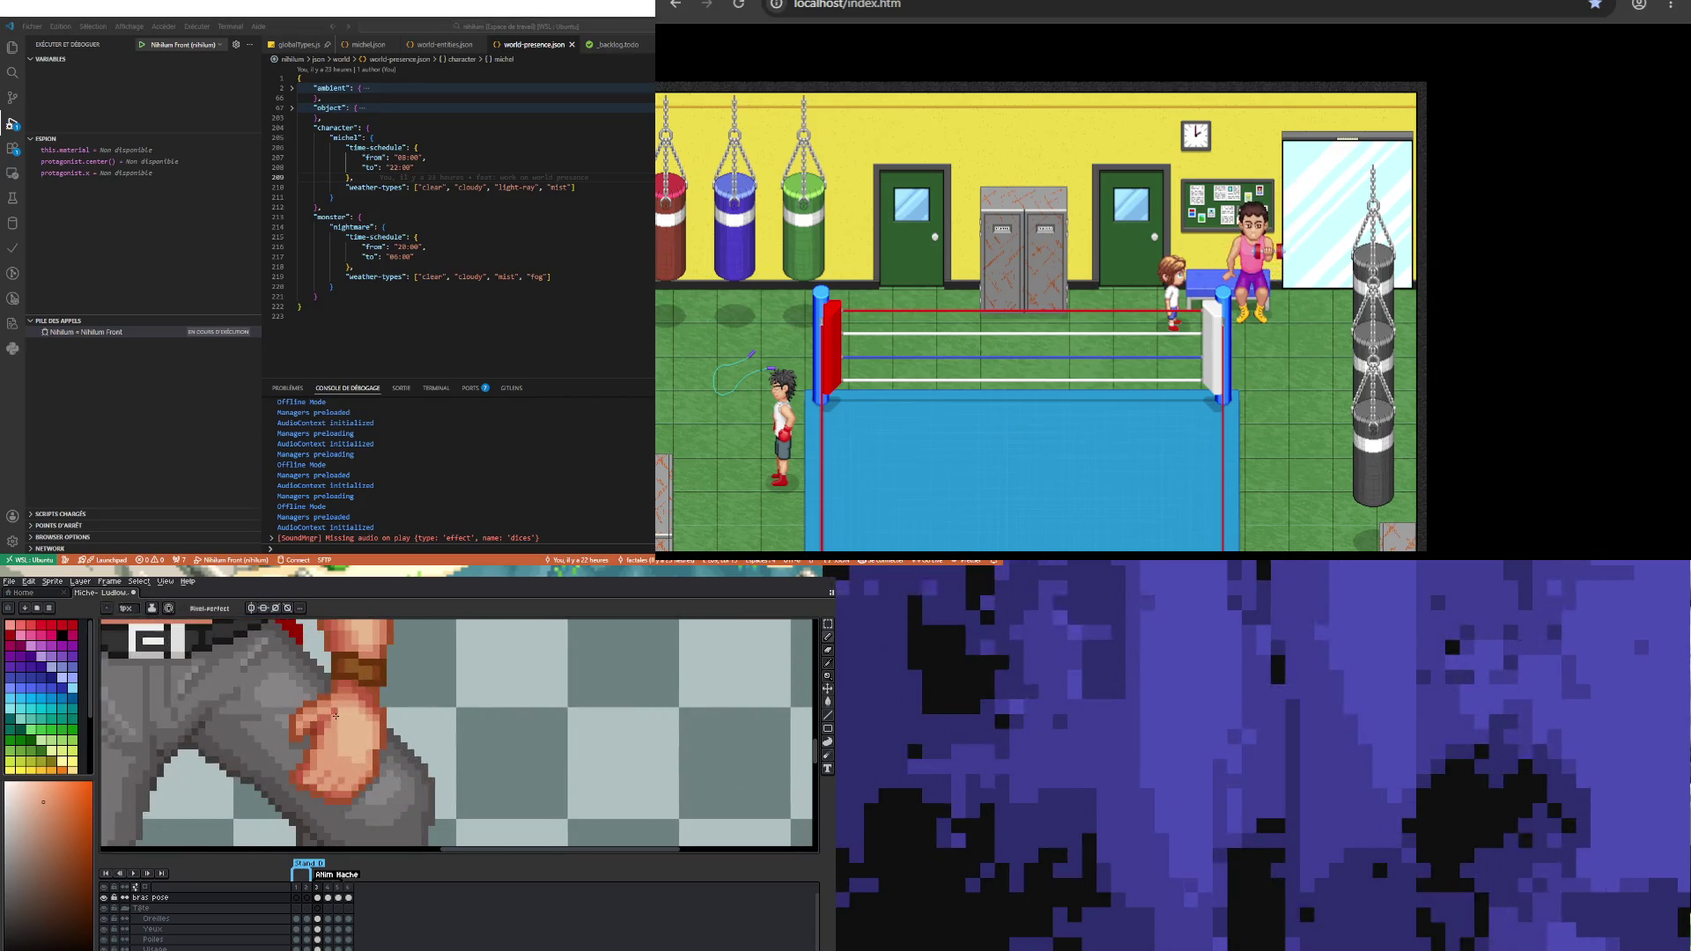
pyautogui.scroll(-5, 339, 716)
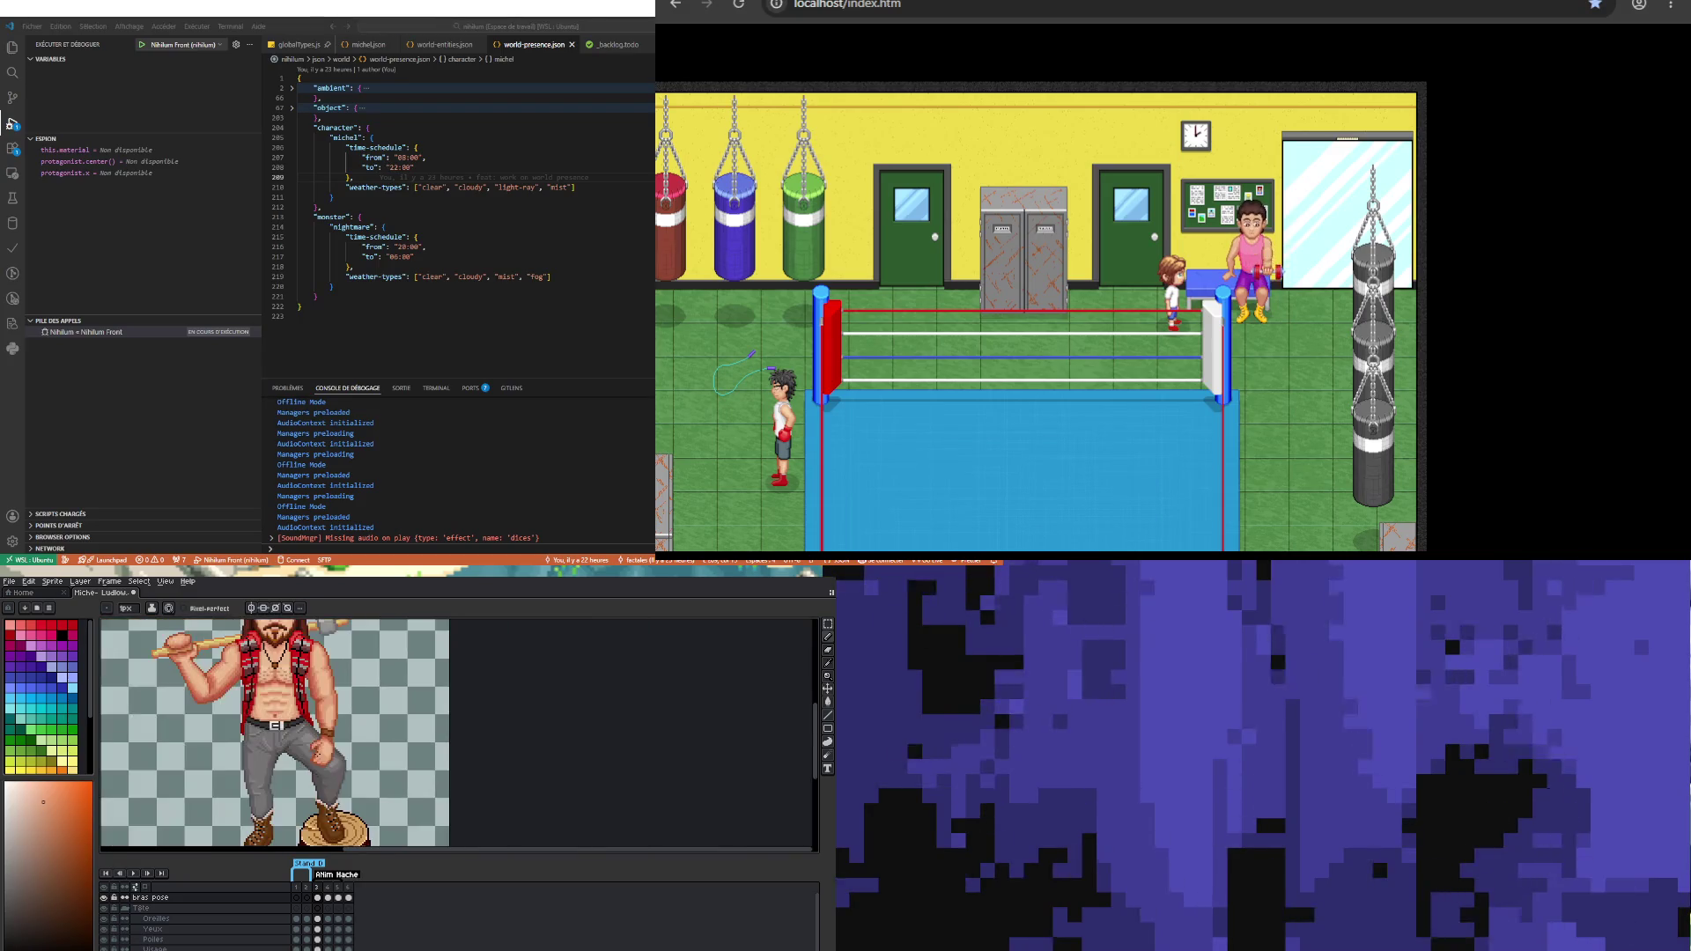
pyautogui.scroll(3, 342, 747)
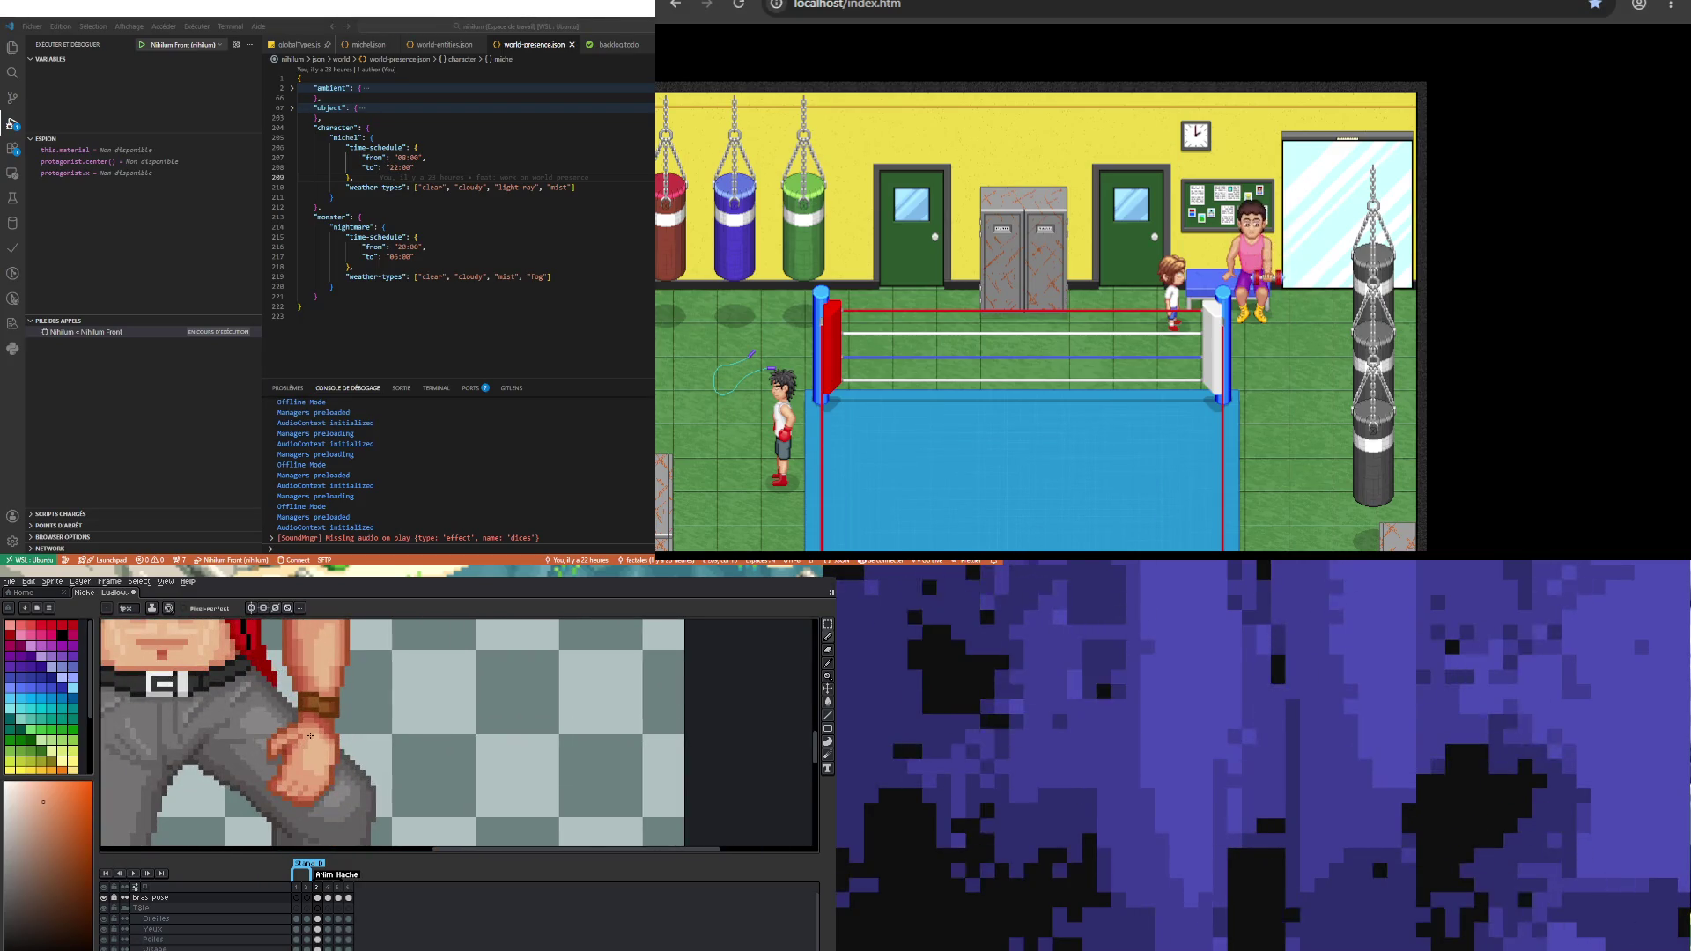
pyautogui.scroll(-3, 299, 740)
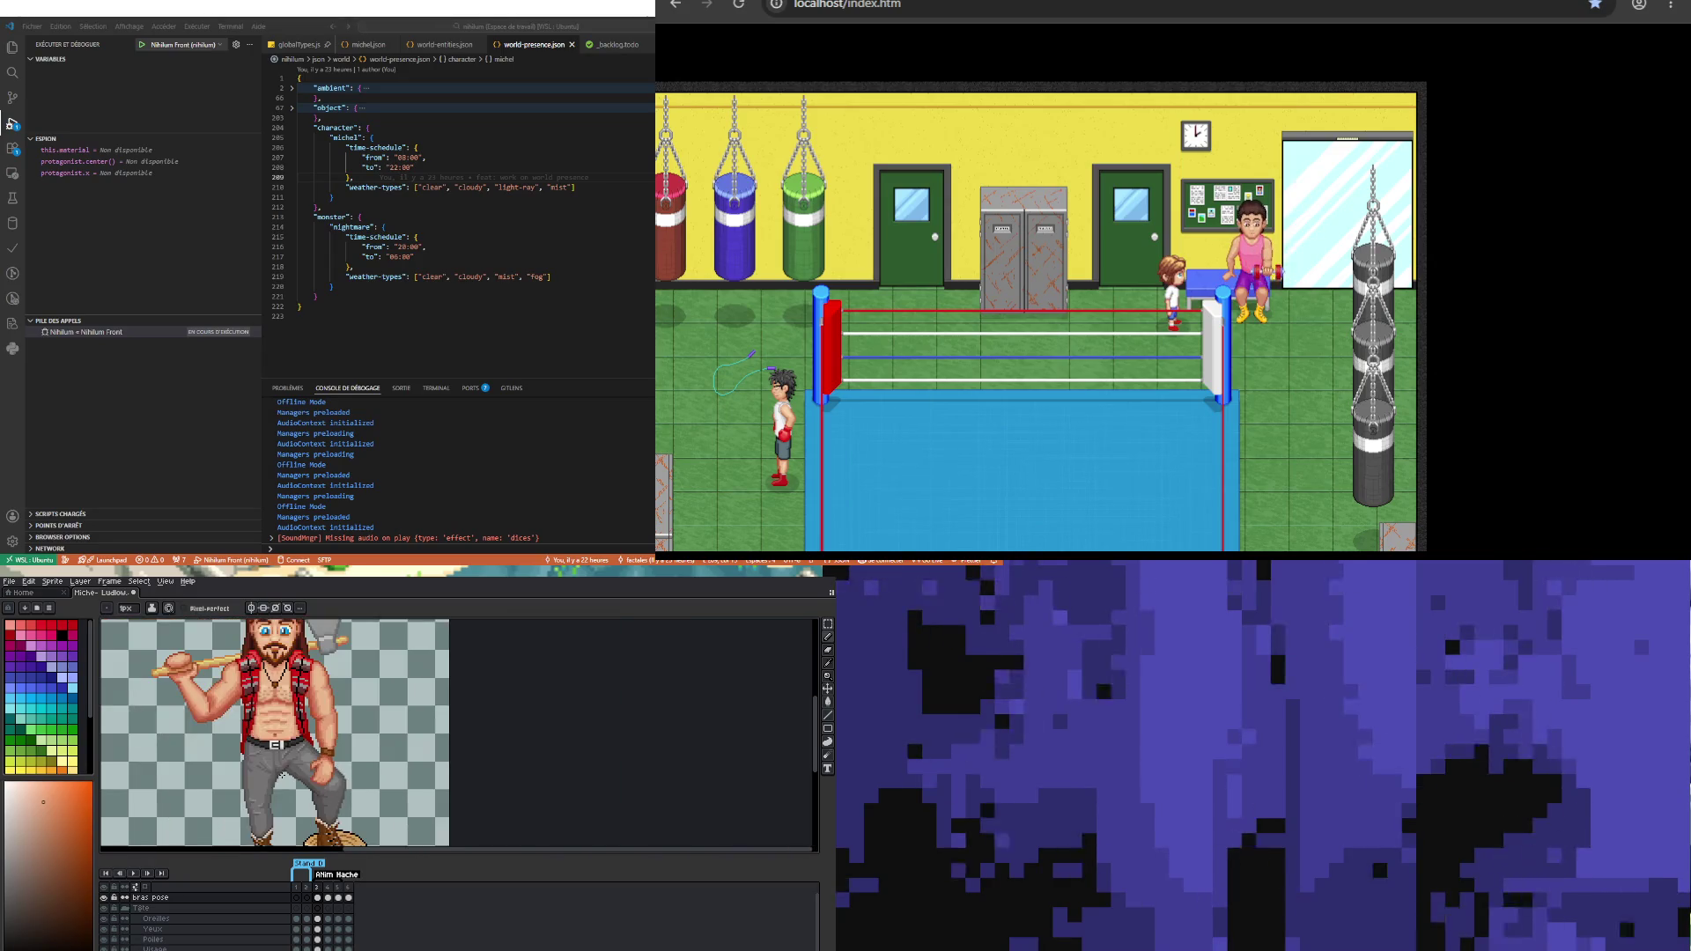
pyautogui.scroll(5, 324, 797)
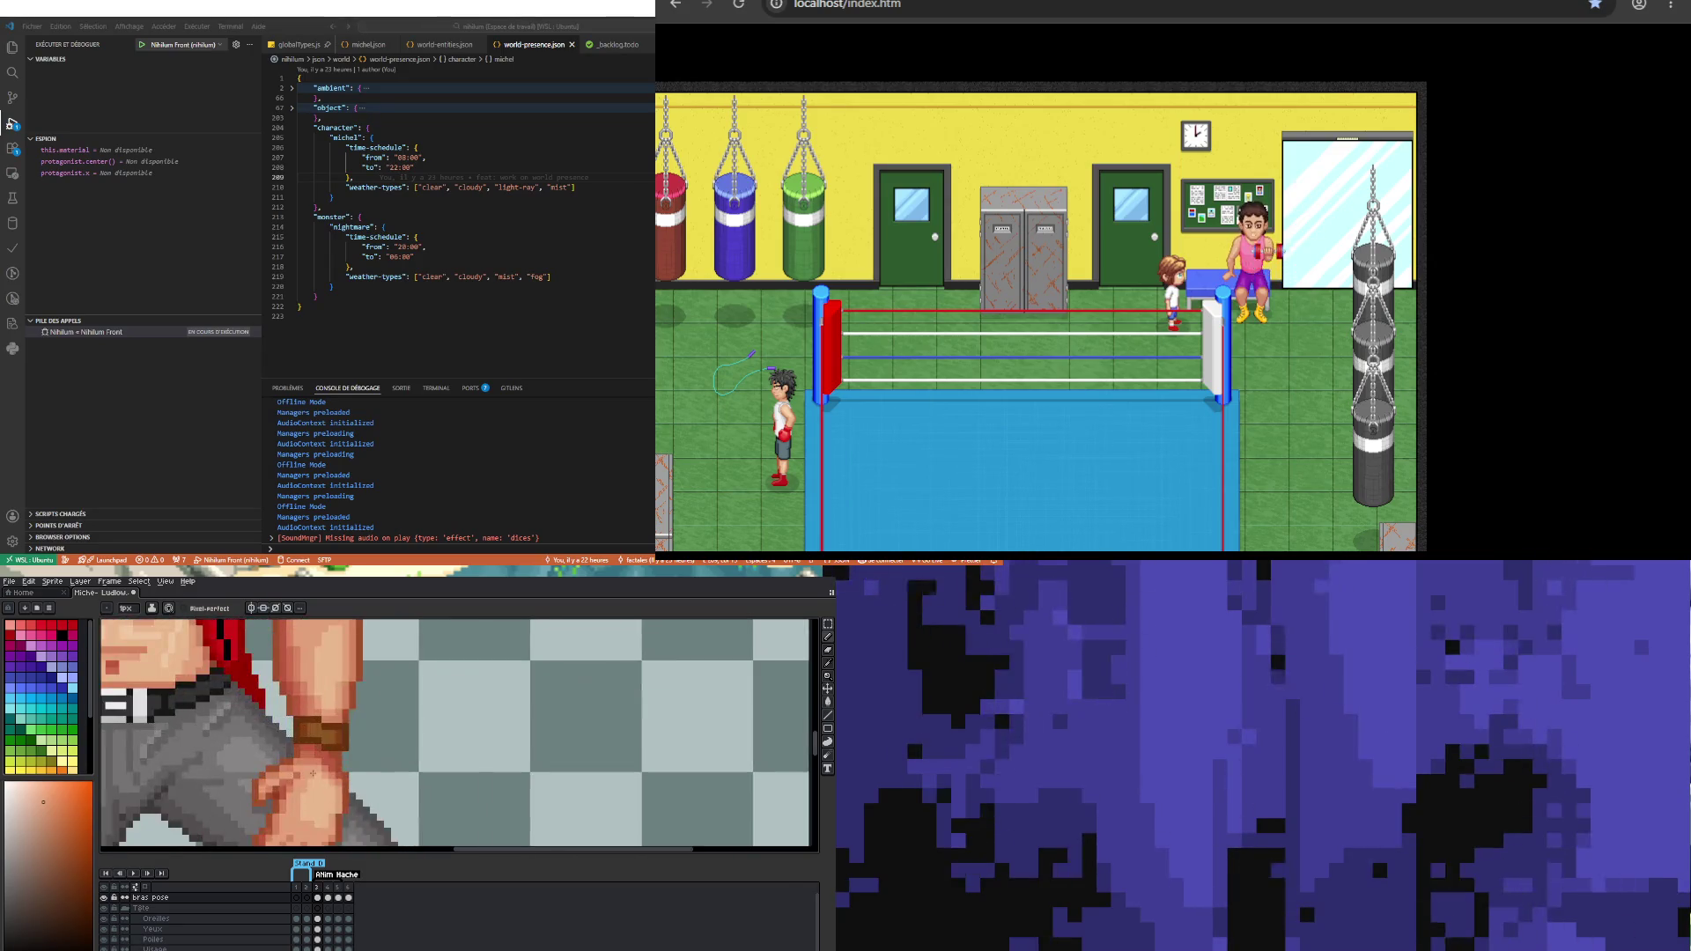
pyautogui.press('i')
pyautogui.keyDown('alt'); pyautogui.click(324, 796); pyautogui.keyUp('alt')
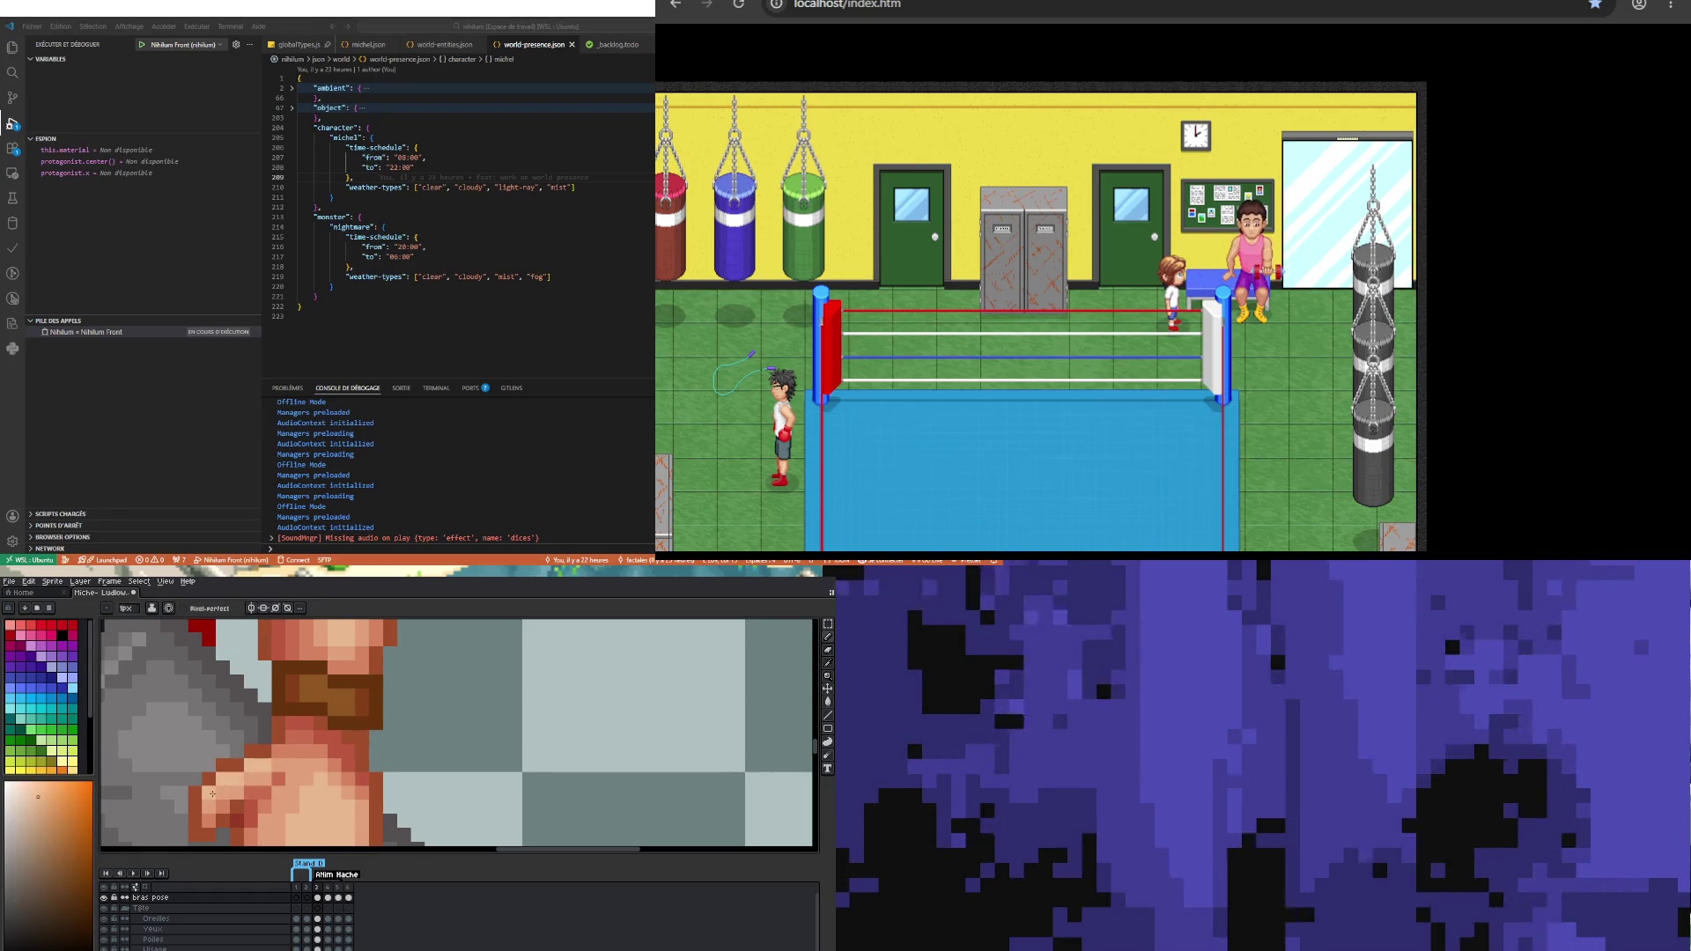
# Step: Sample further skin shades from the hand and fist for reworking the shading
pyautogui.scroll(-4, 264, 766)
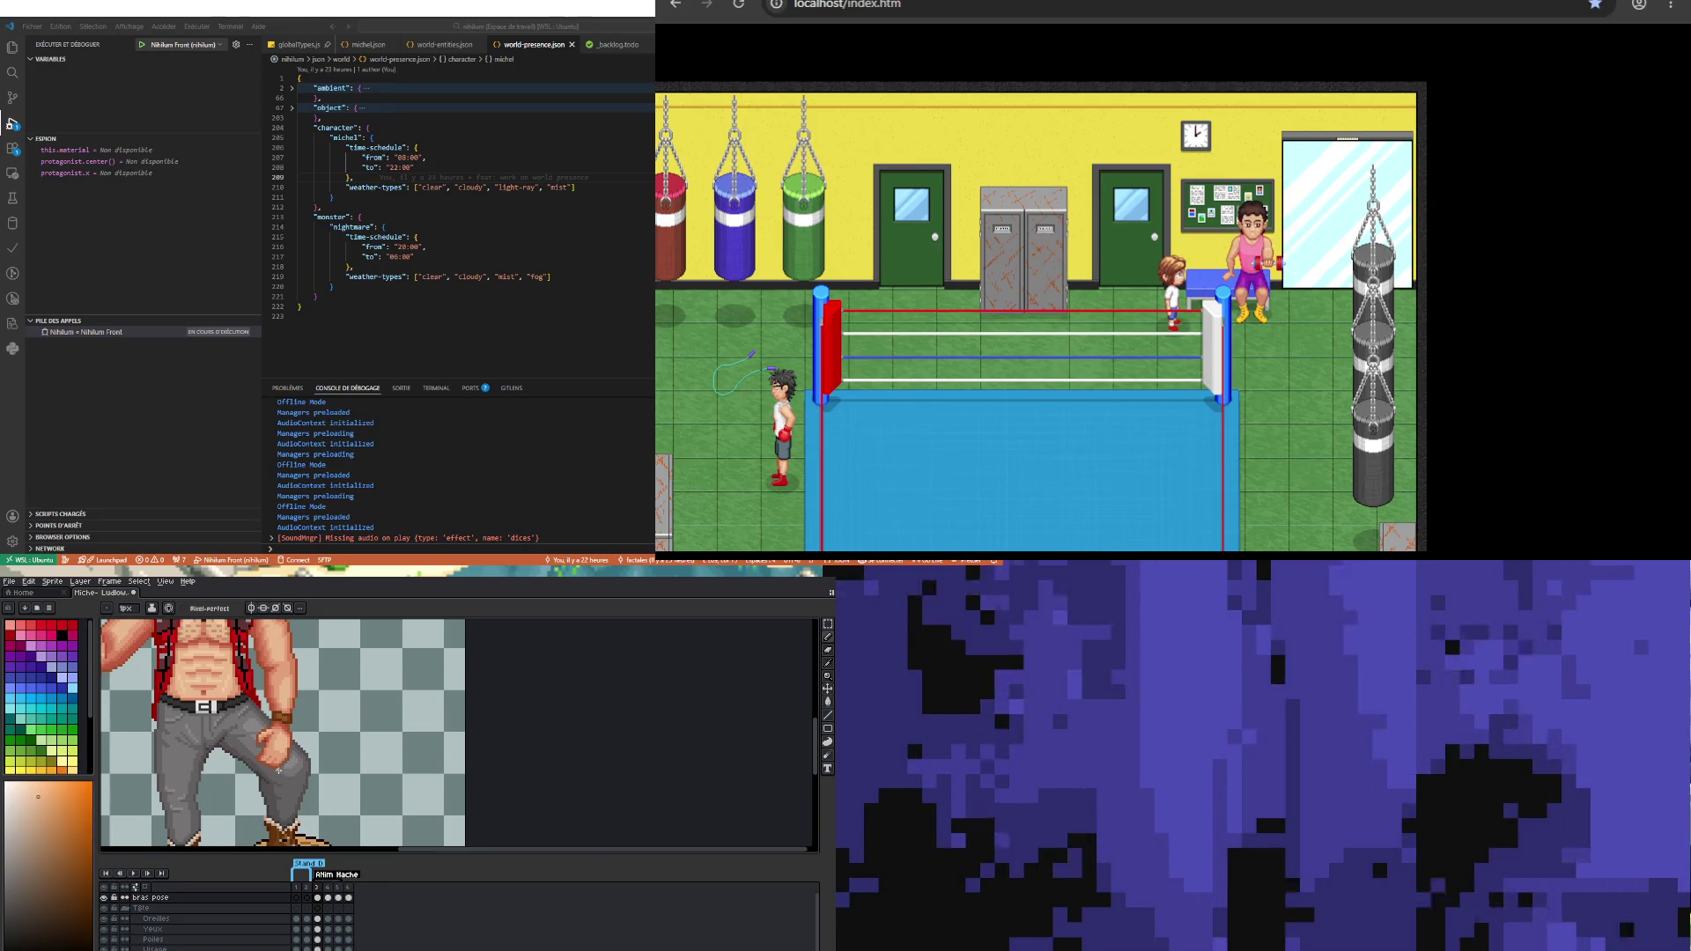
pyautogui.scroll(-3, 279, 772)
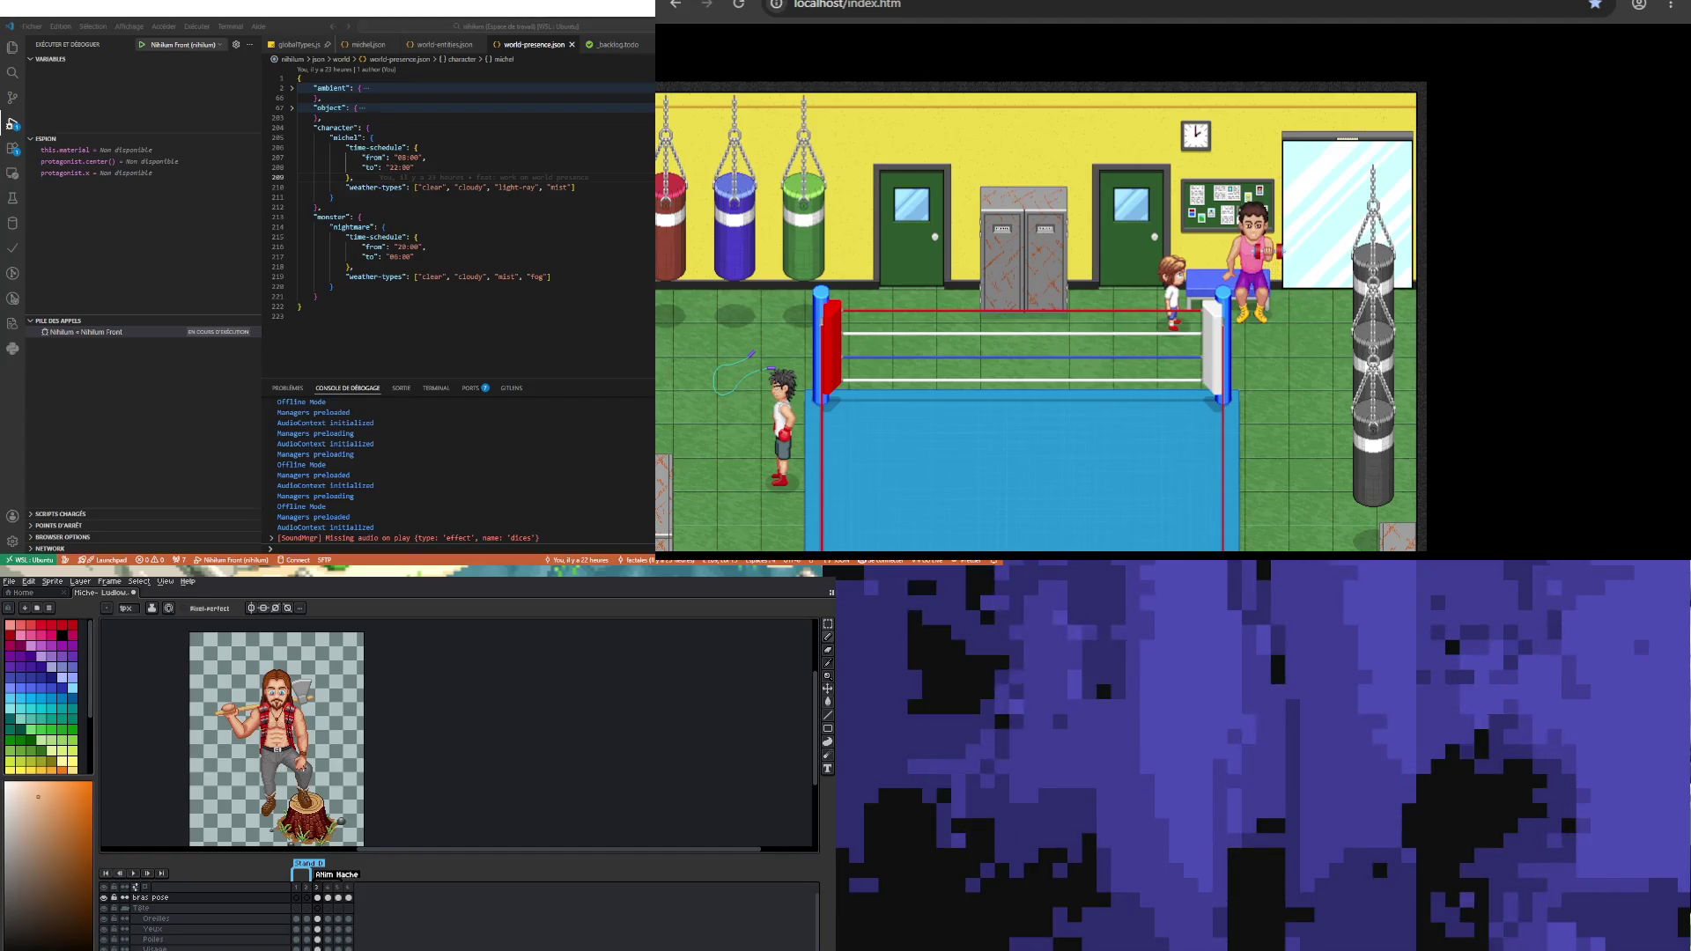
pyautogui.scroll(3, 303, 748)
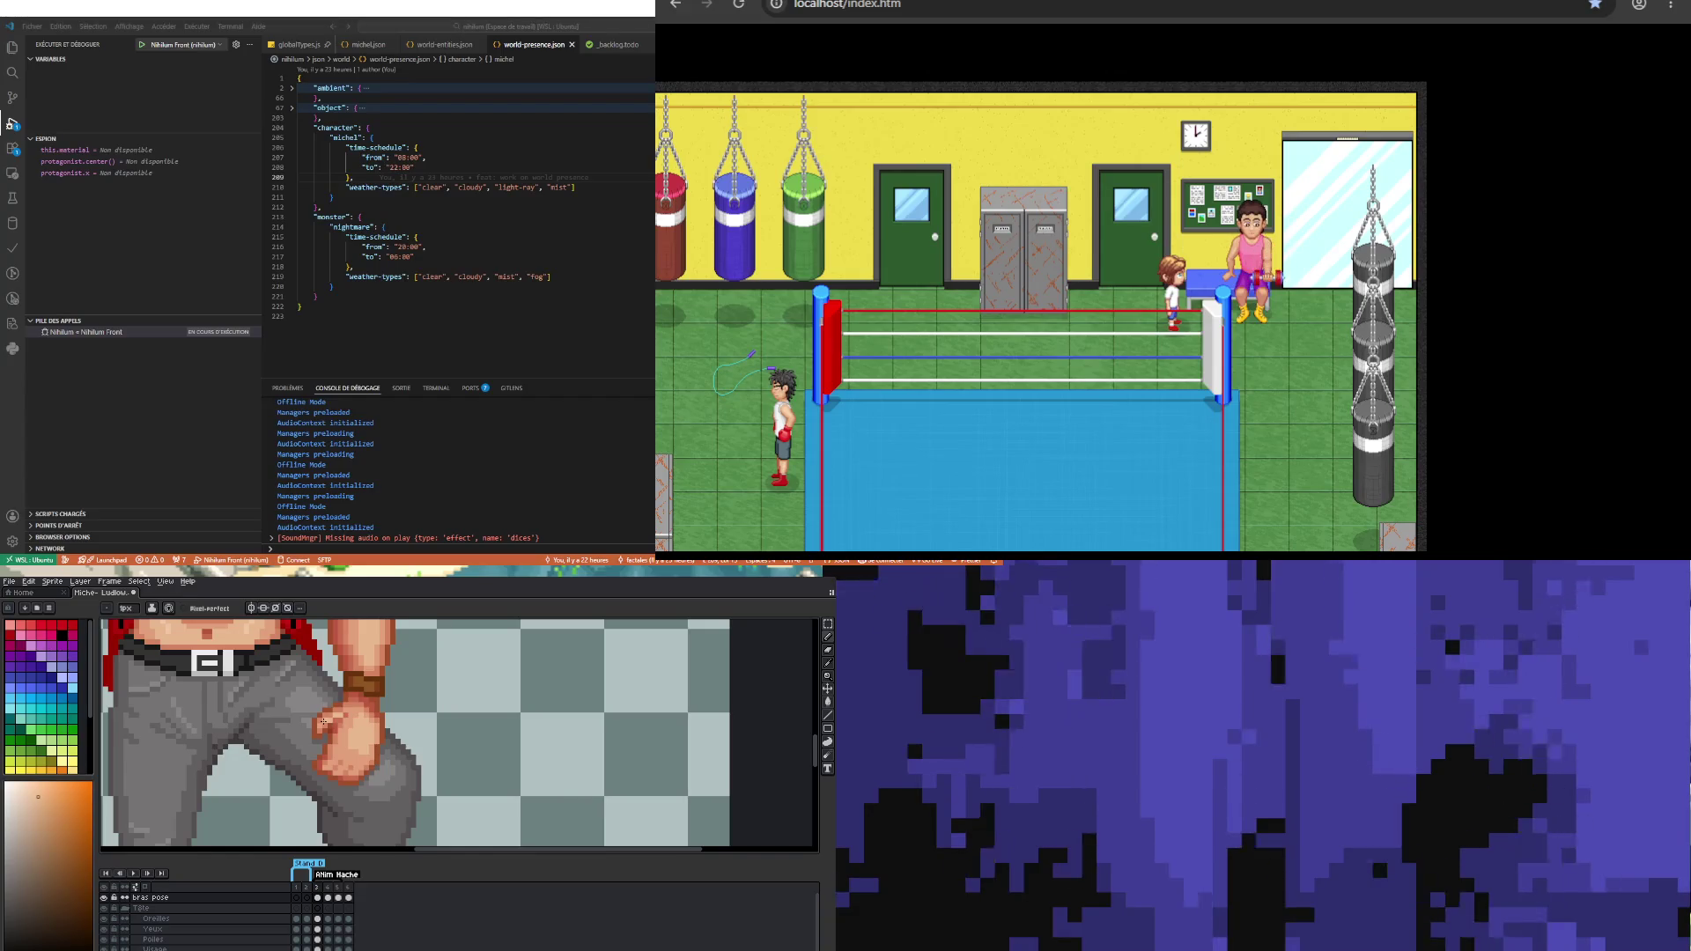
pyautogui.scroll(-3, 322, 724)
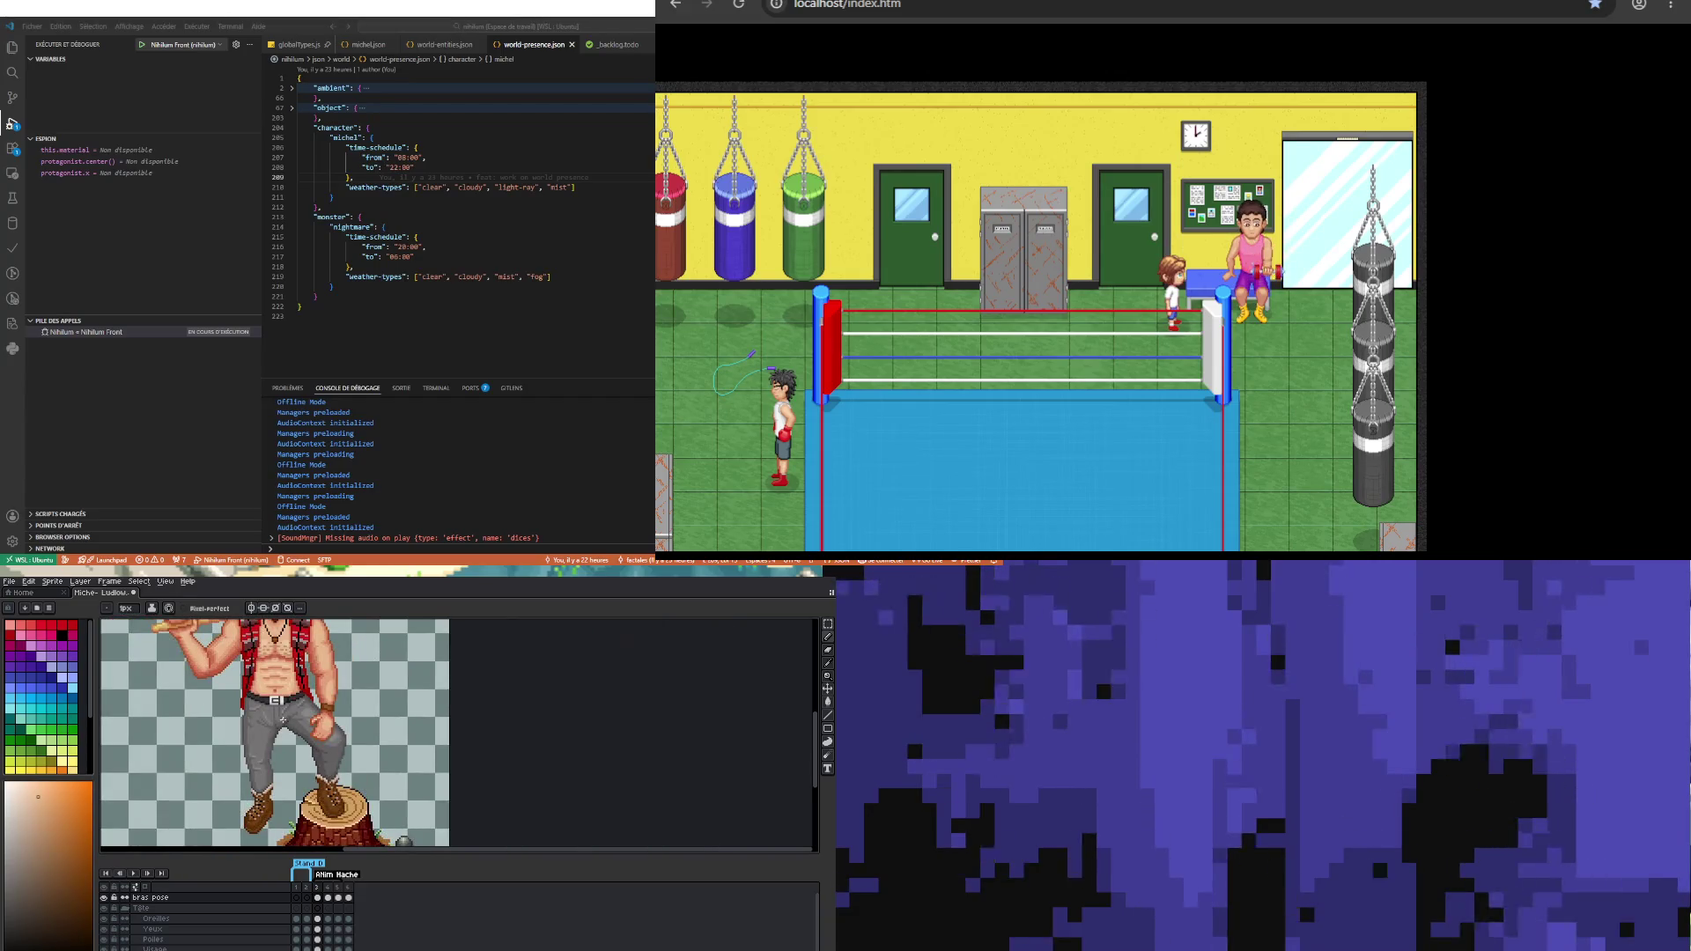
pyautogui.scroll(3, 324, 720)
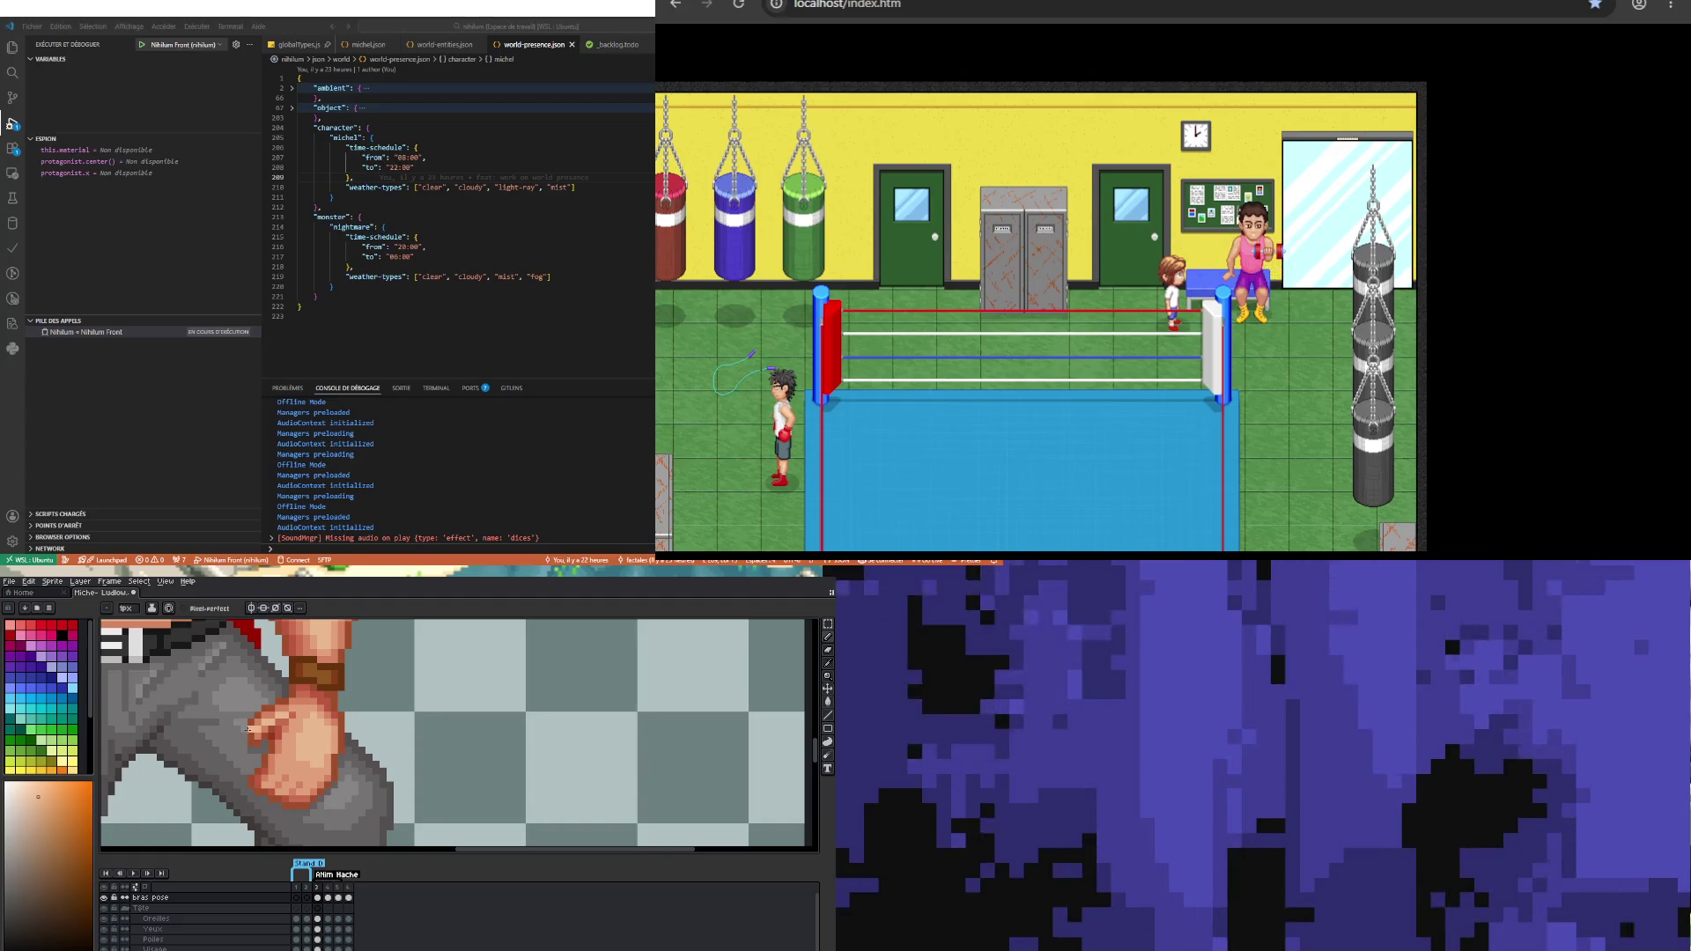
pyautogui.keyDown('alt'); pyautogui.click(253, 723); pyautogui.keyUp('alt')
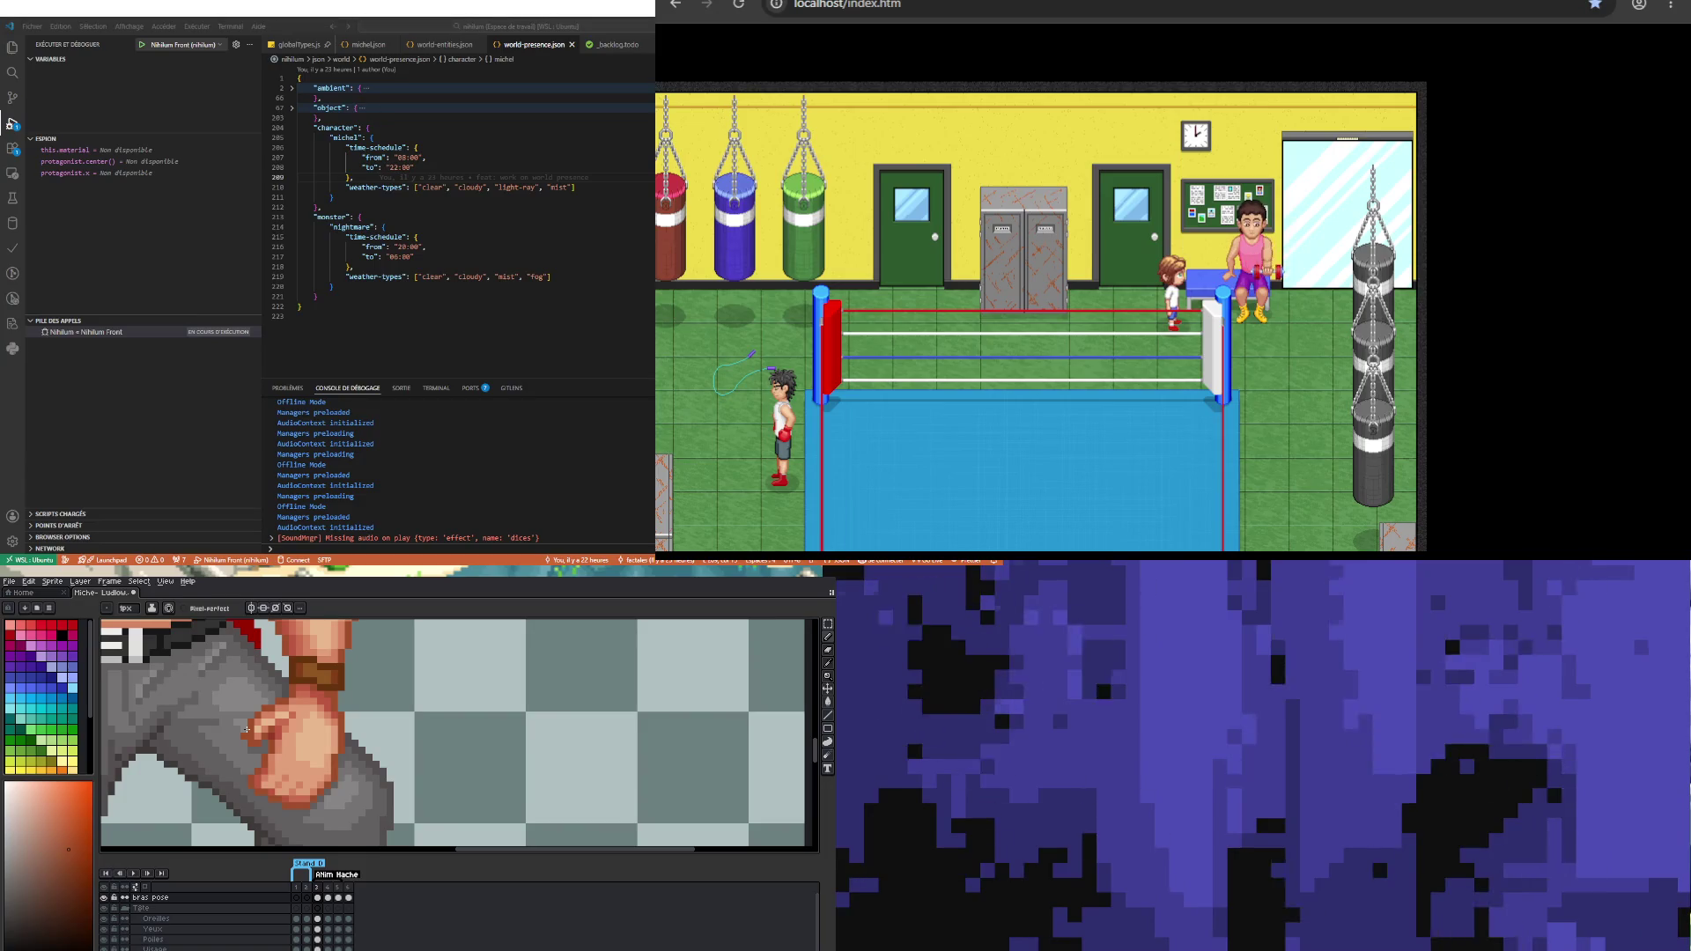
pyautogui.scroll(1, 245, 731)
pyautogui.keyDown('alt'); pyautogui.click(242, 742); pyautogui.keyUp('alt')
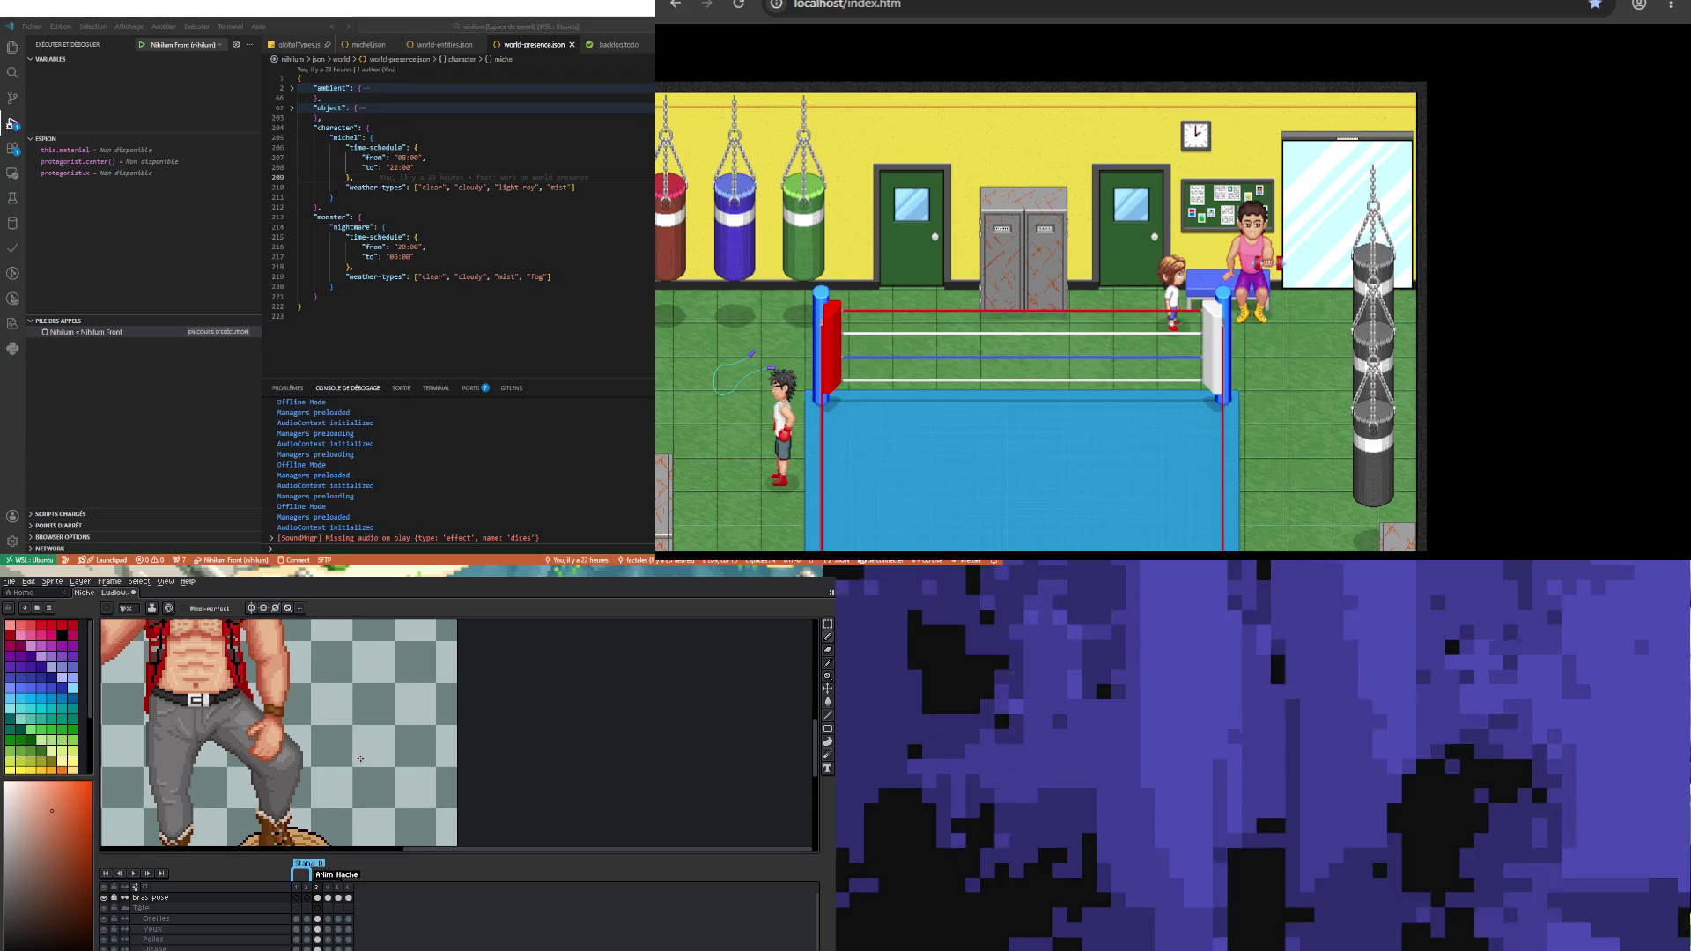
pyautogui.scroll(-2, 291, 742)
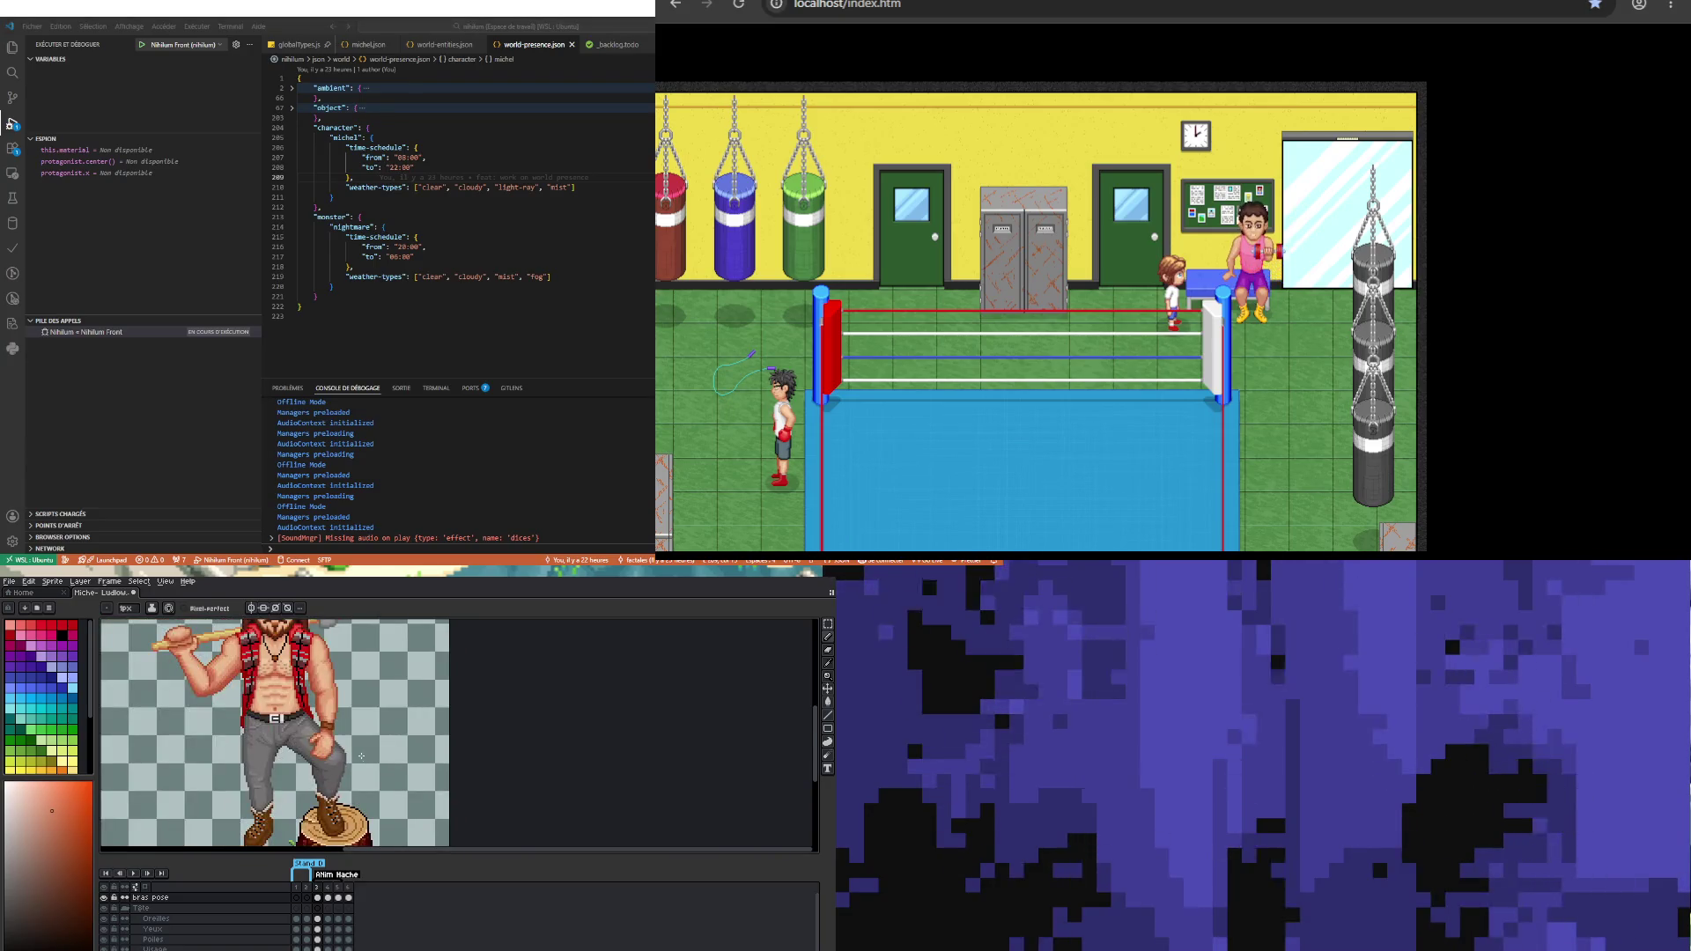
pyautogui.scroll(2, 361, 756)
# Step: Zoom in on the fist resting on the thigh, toggling between the Move and Pencil tools
pyautogui.scroll(-1, 352, 751)
pyautogui.press('v')
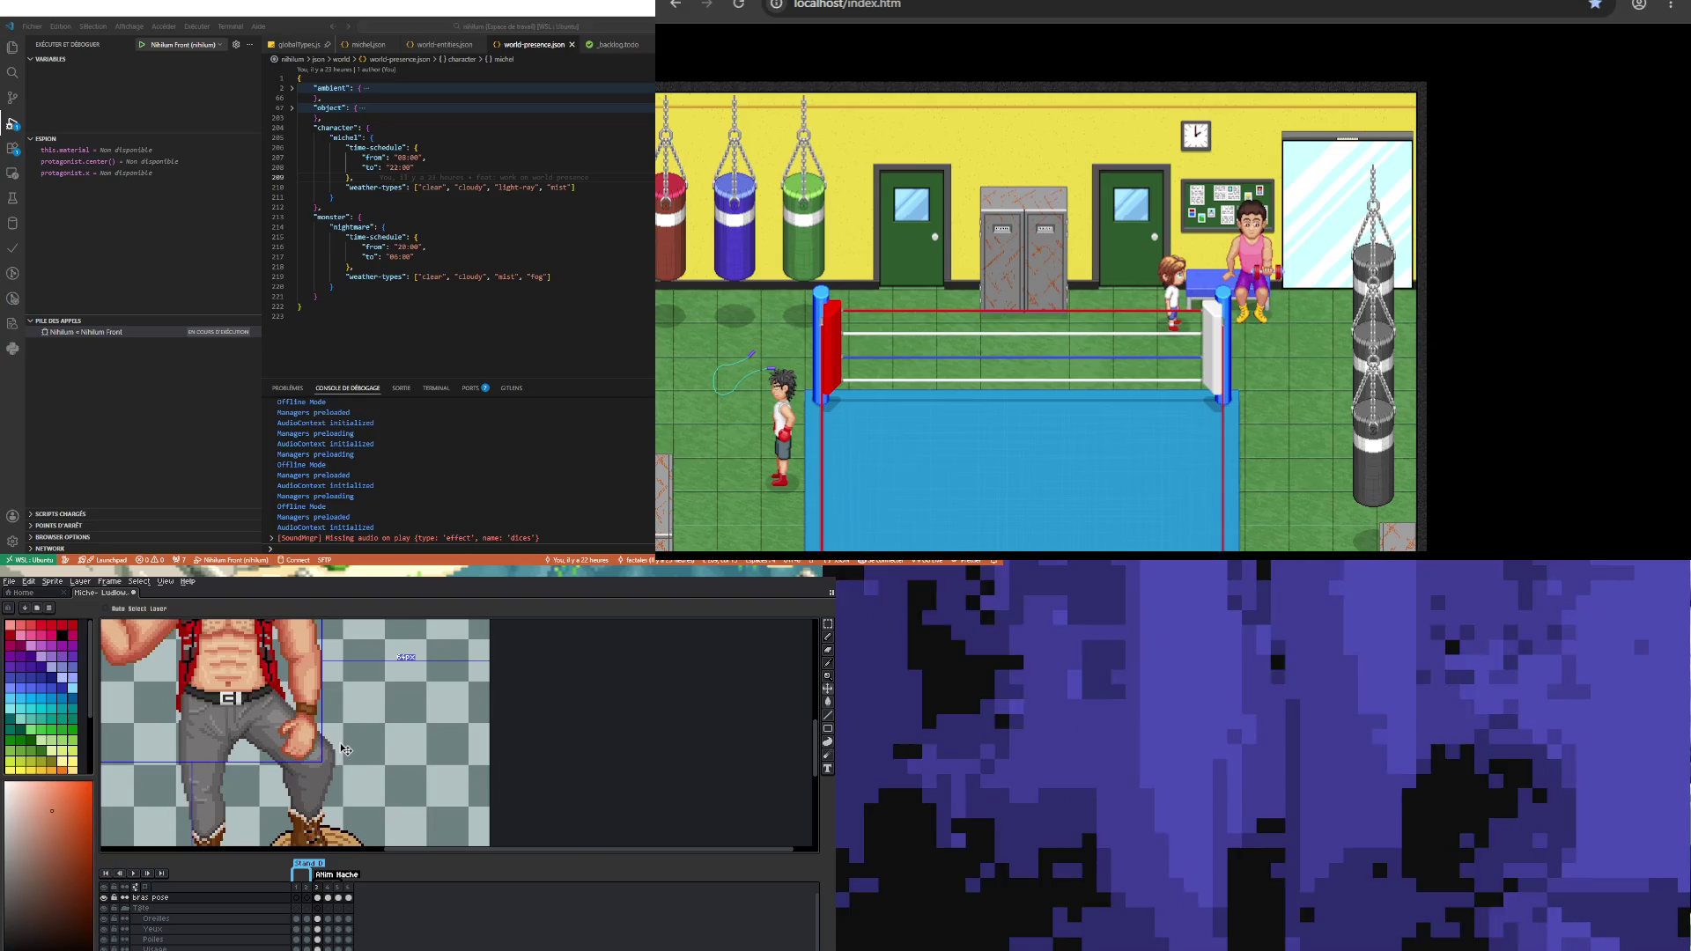
pyautogui.press('b')
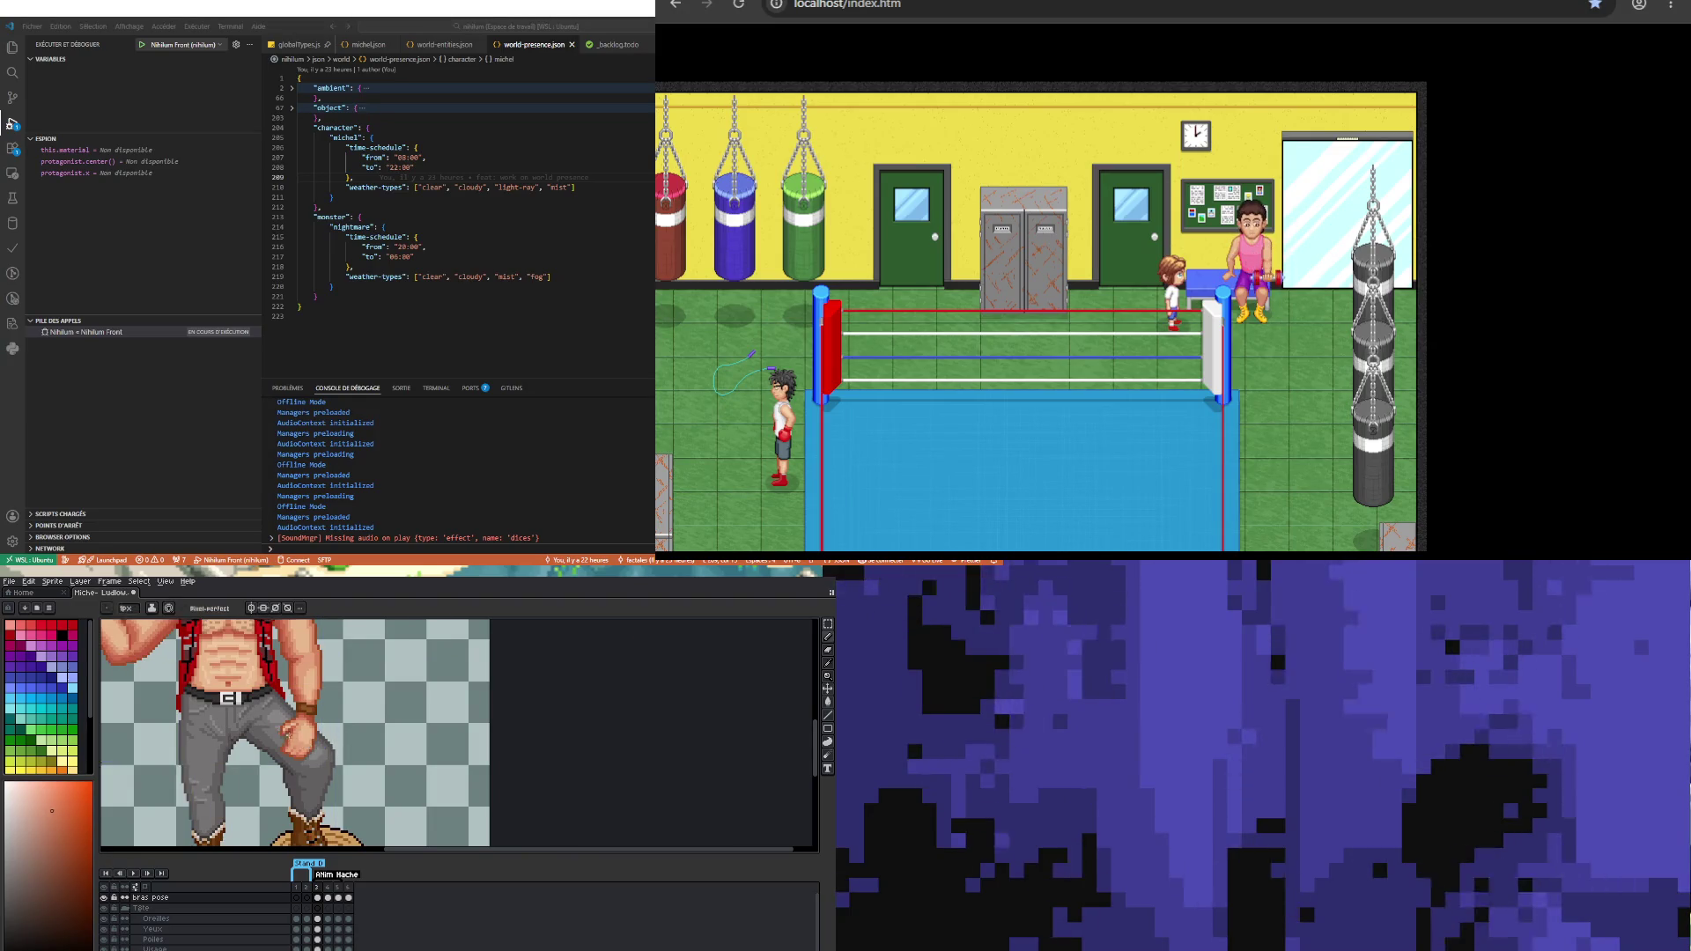
pyautogui.scroll(2, 275, 733)
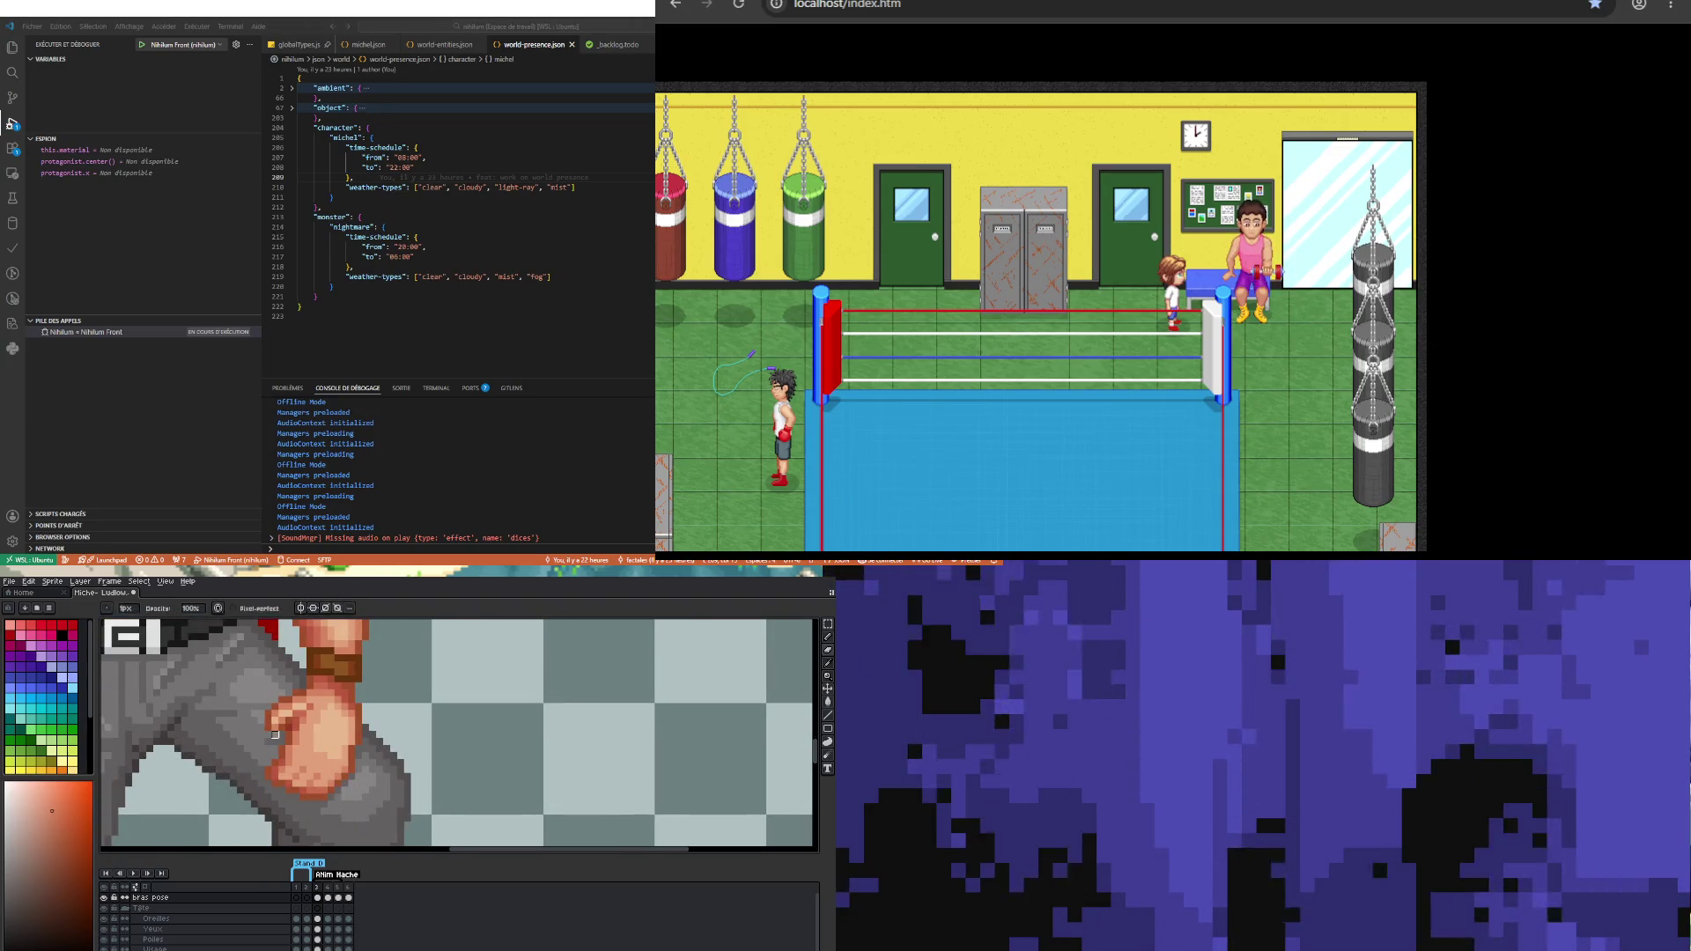
pyautogui.press('v')
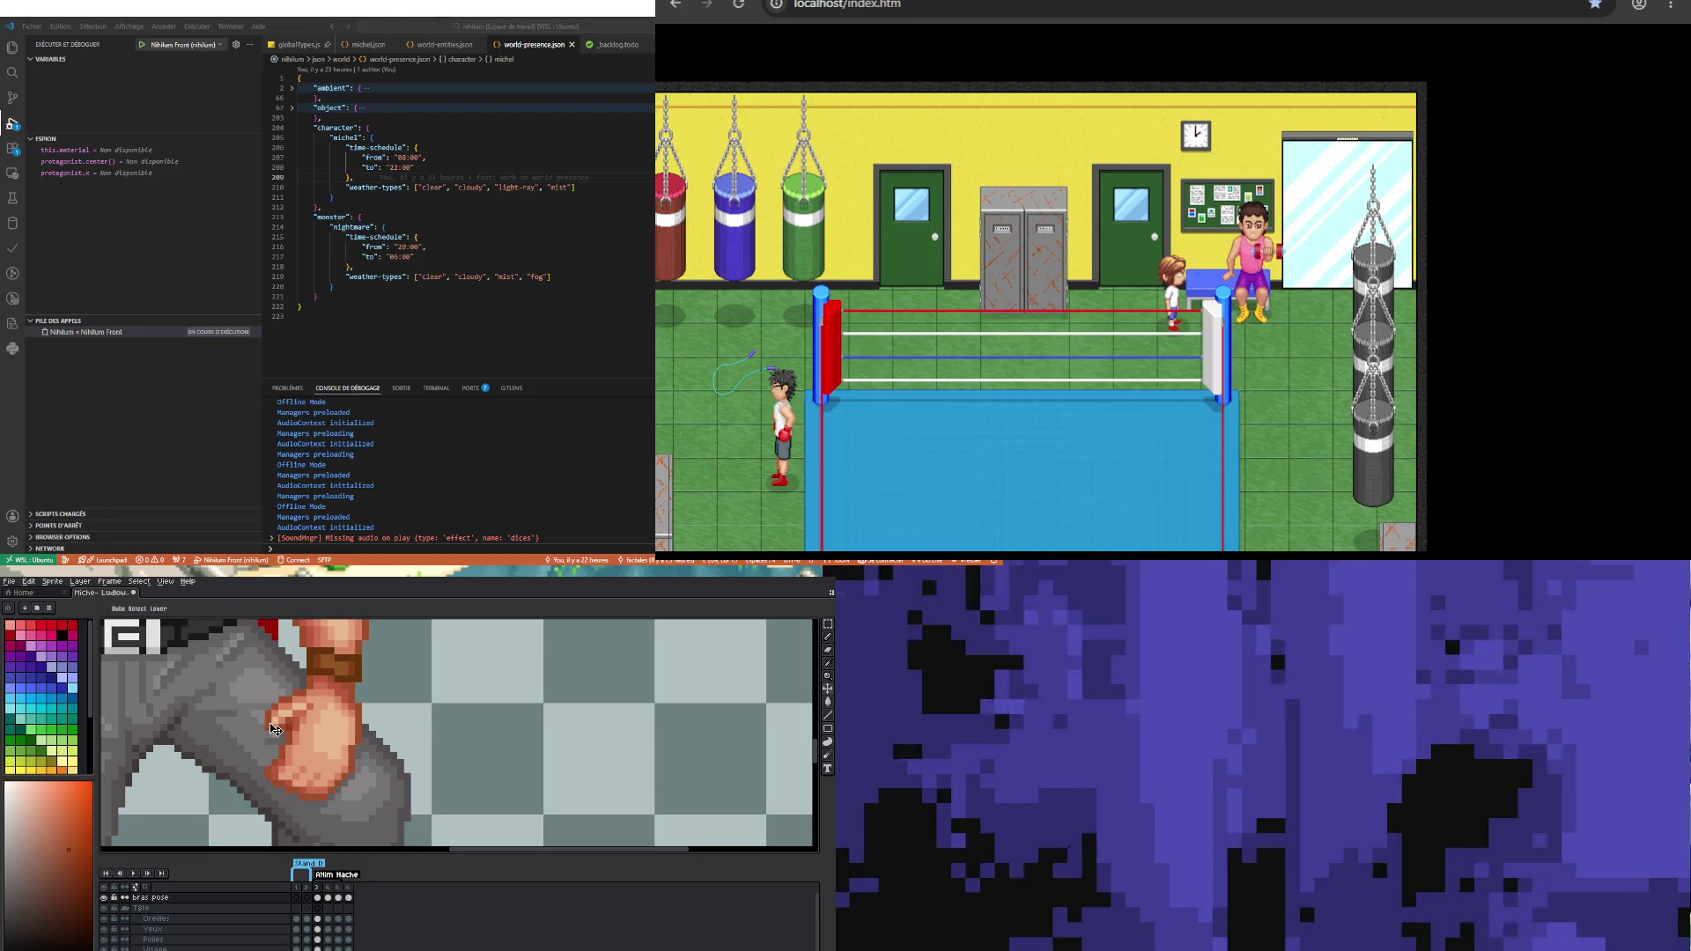
pyautogui.press('b')
pyautogui.scroll(-2, 266, 732)
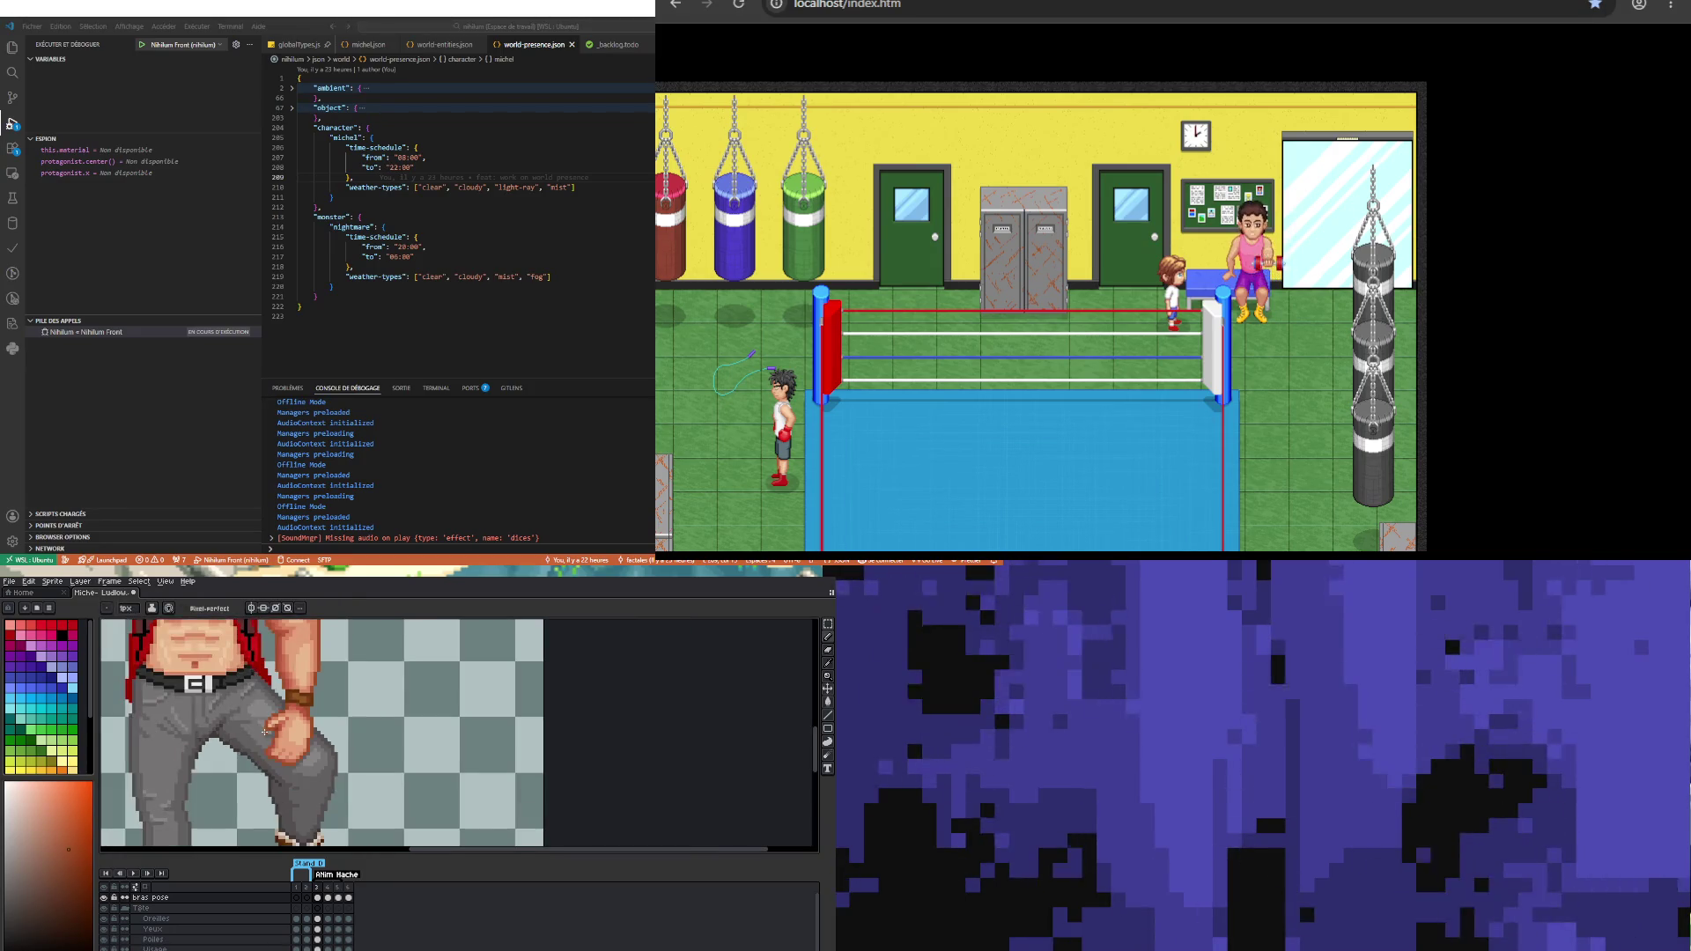
pyautogui.scroll(3, 286, 736)
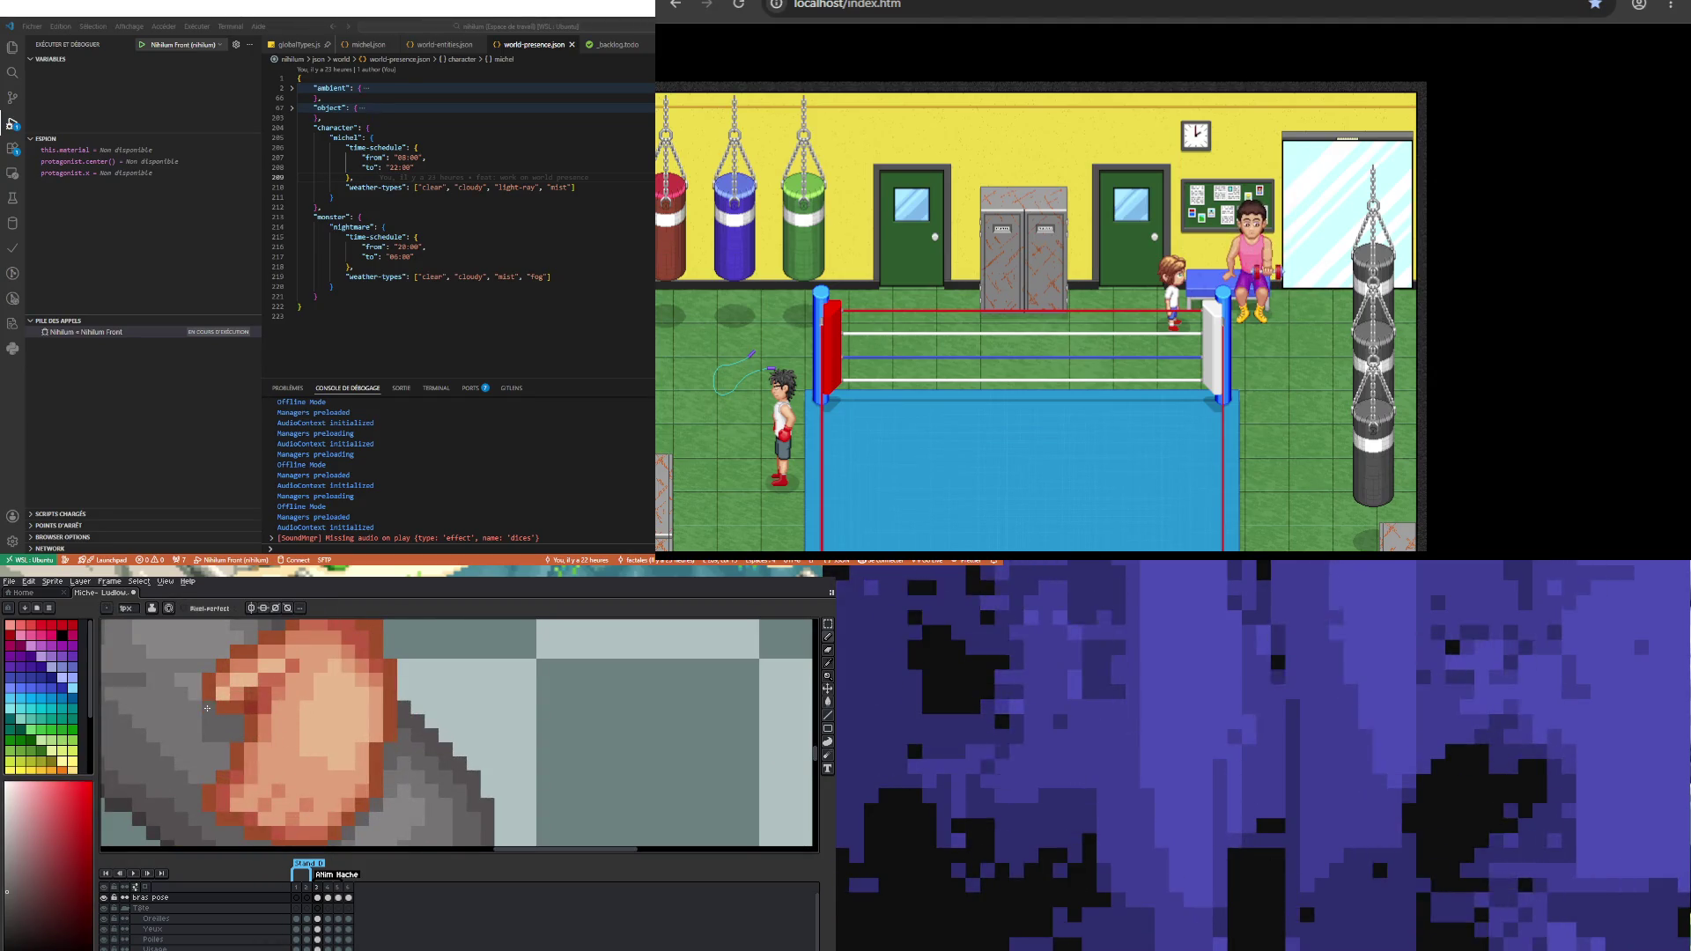
pyautogui.scroll(-3, 207, 708)
pyautogui.scroll(2, 209, 749)
pyautogui.scroll(1, 212, 790)
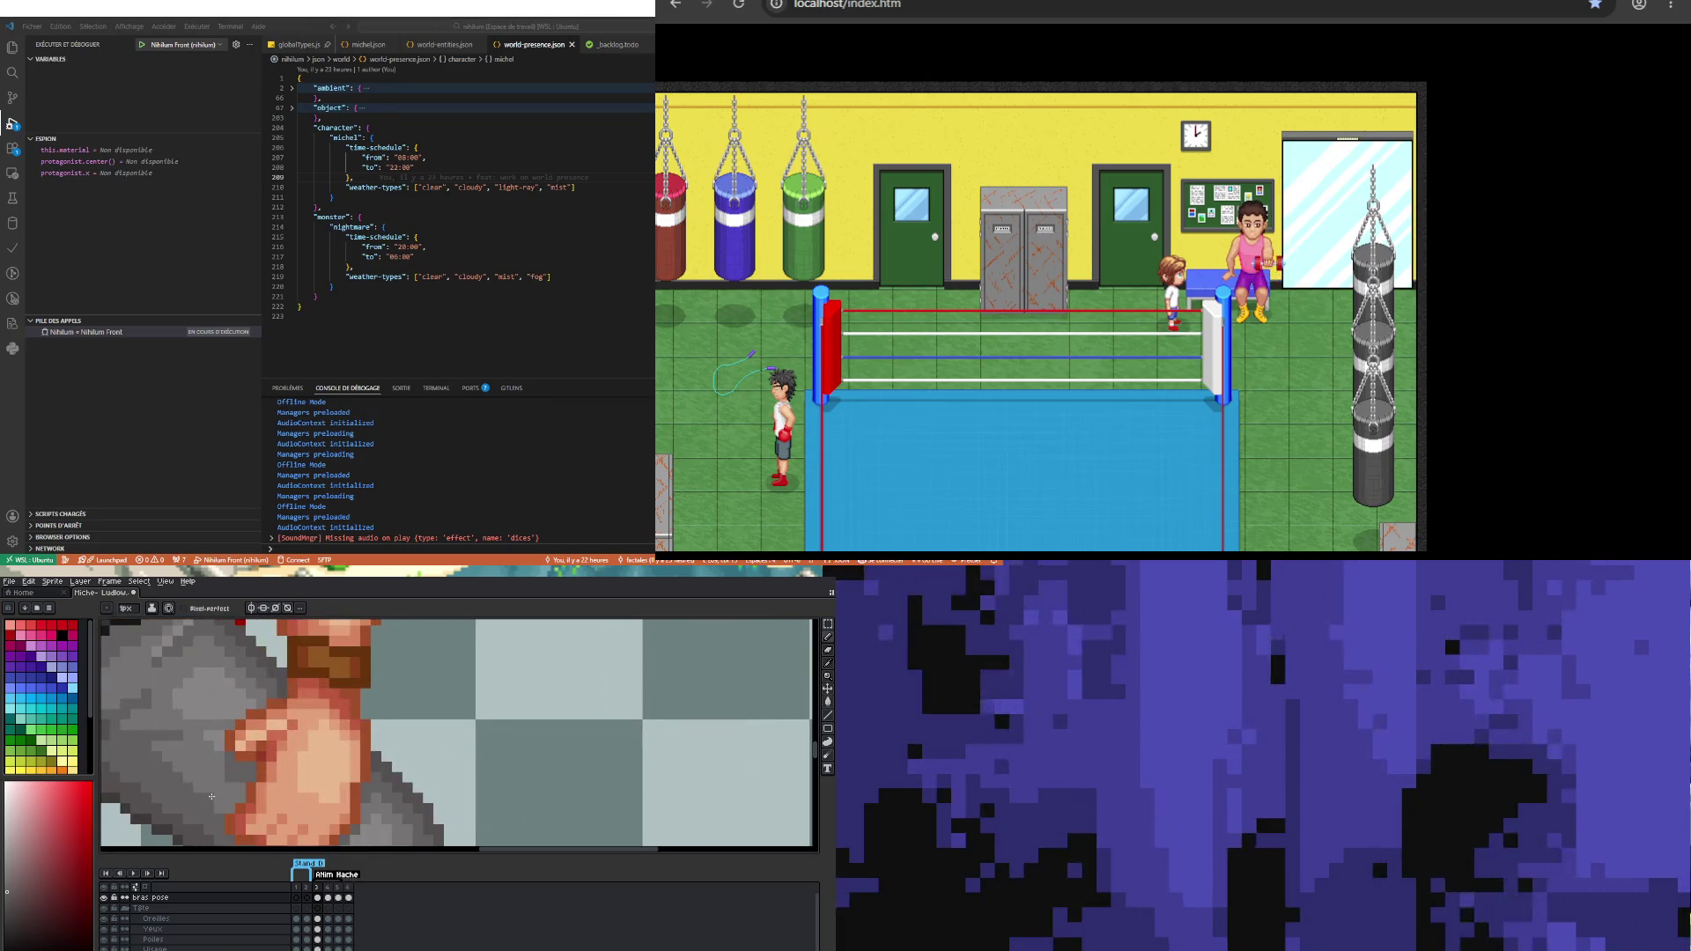
# Step: Sample two skin tones from the hand with the Eyedropper and return to the Pencil
pyautogui.press('i')
pyautogui.press('b')
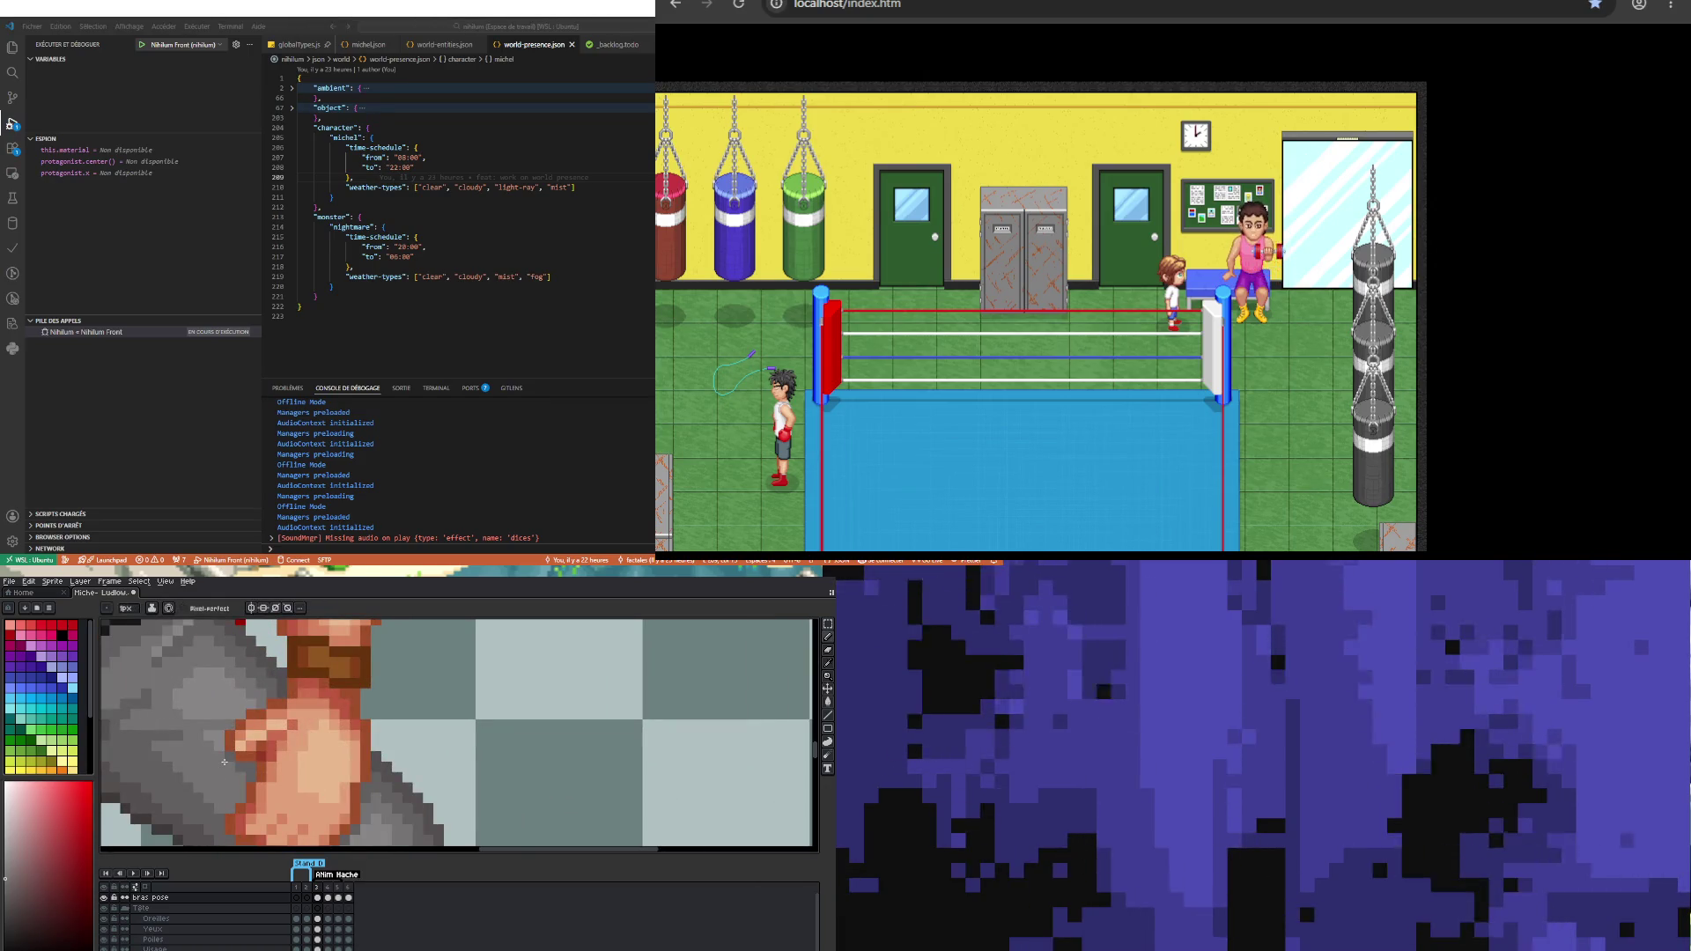
pyautogui.scroll(-3, 195, 762)
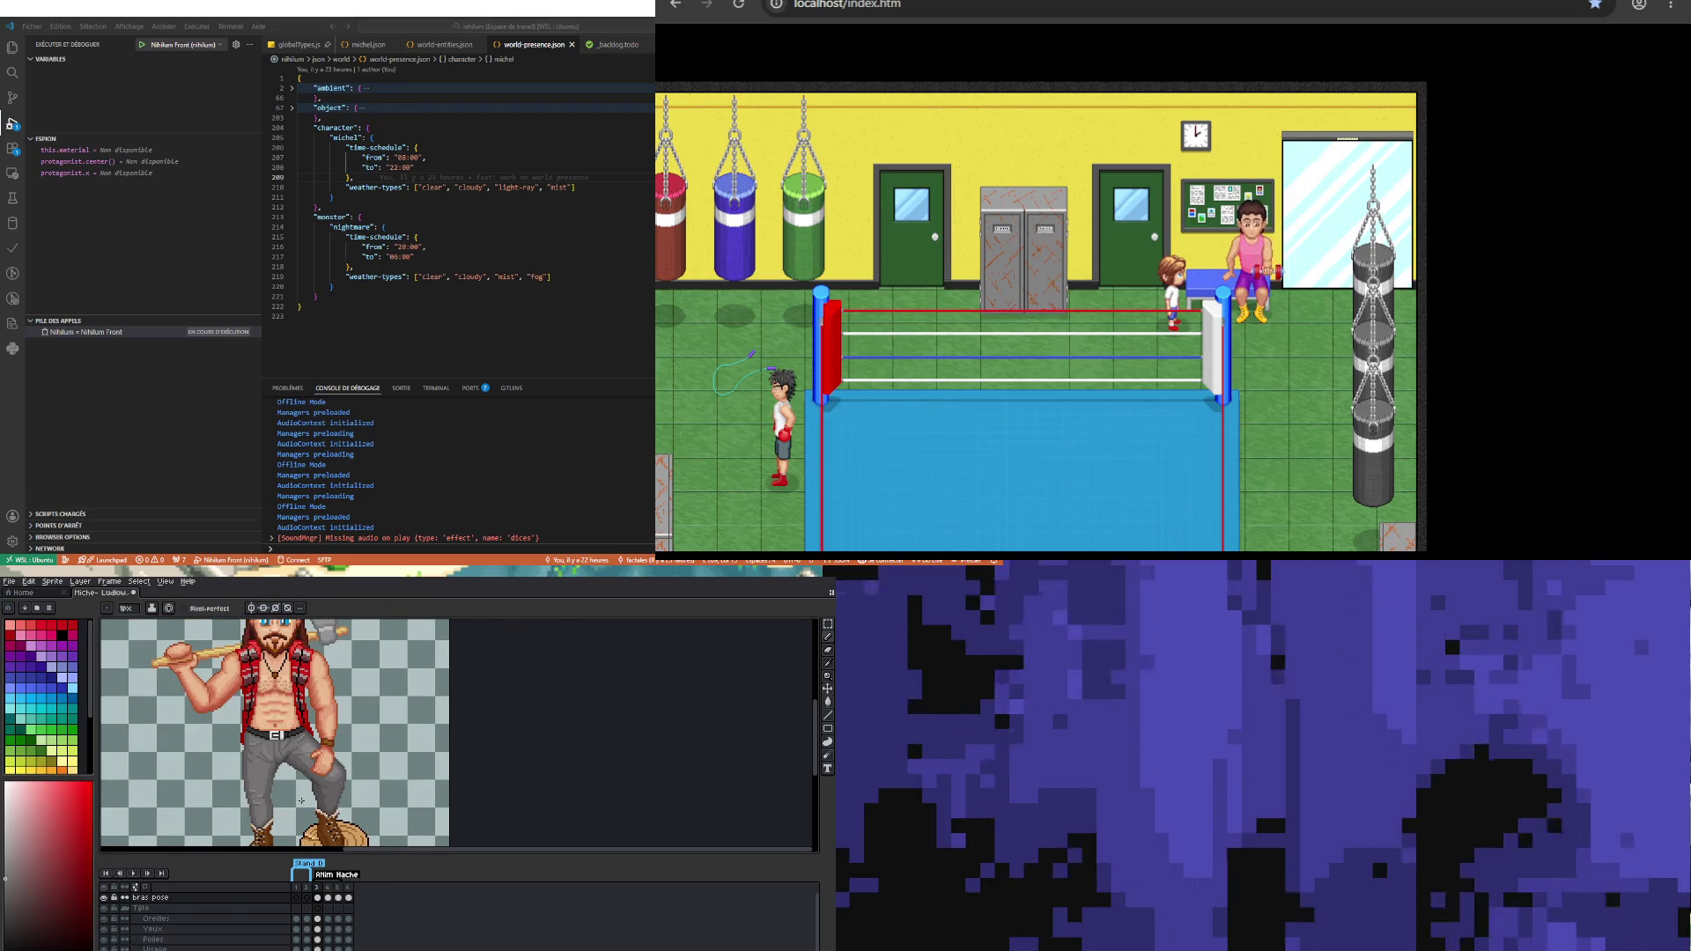
pyautogui.scroll(3, 319, 778)
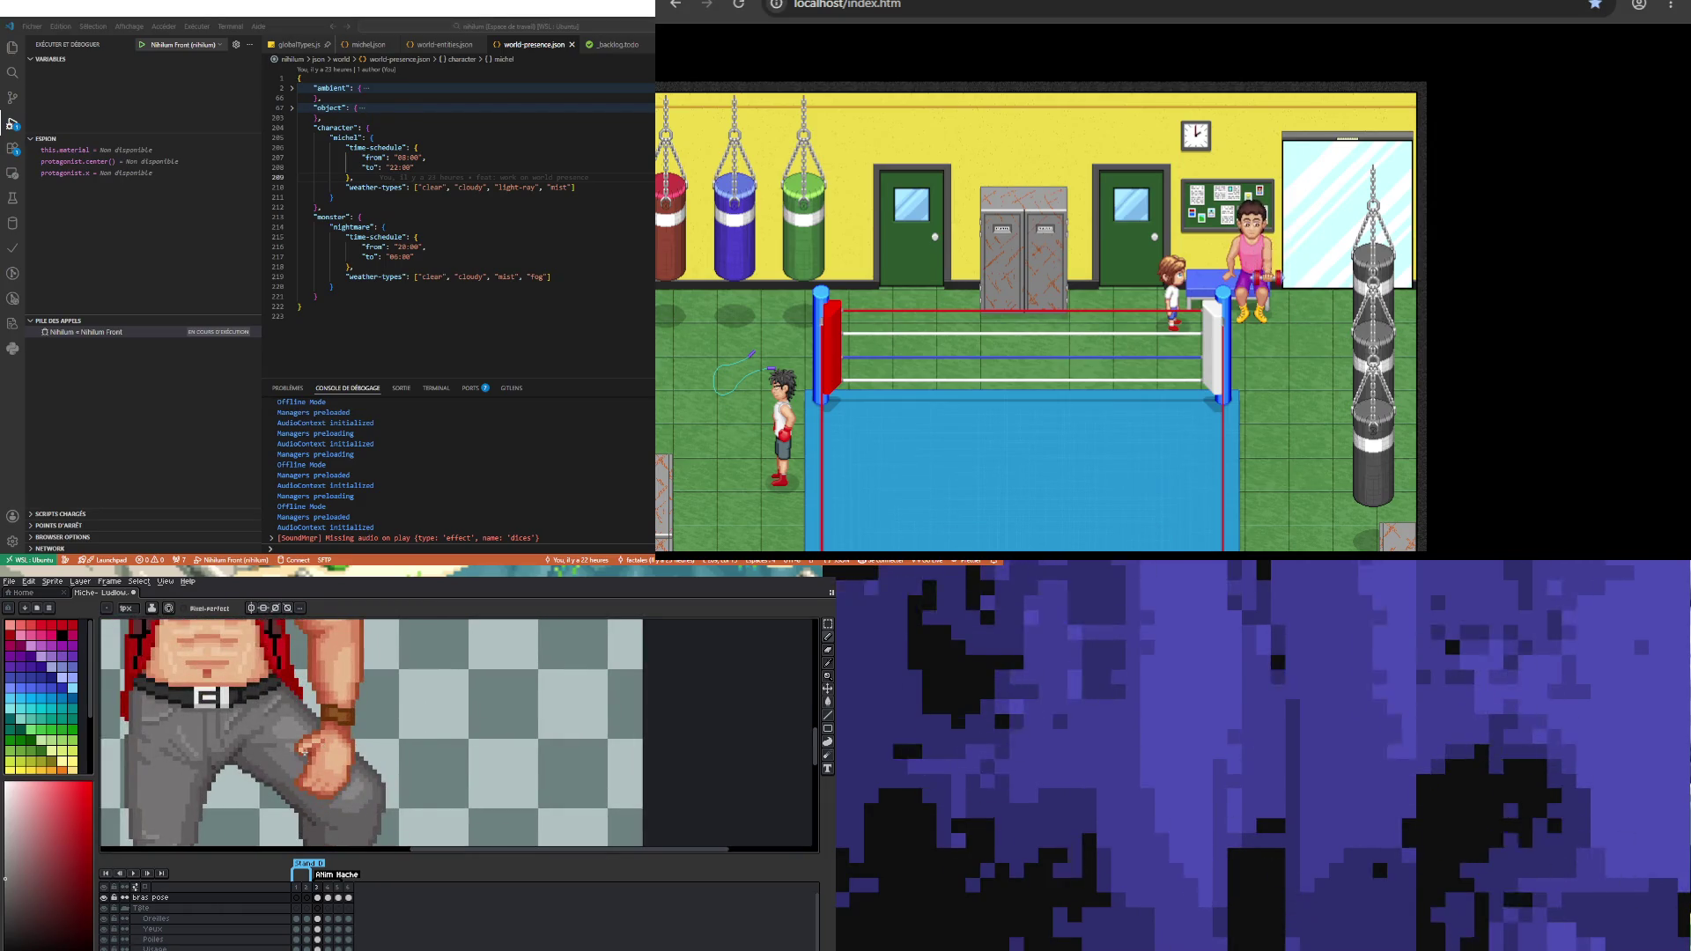
pyautogui.scroll(2, 319, 780)
pyautogui.press('i')
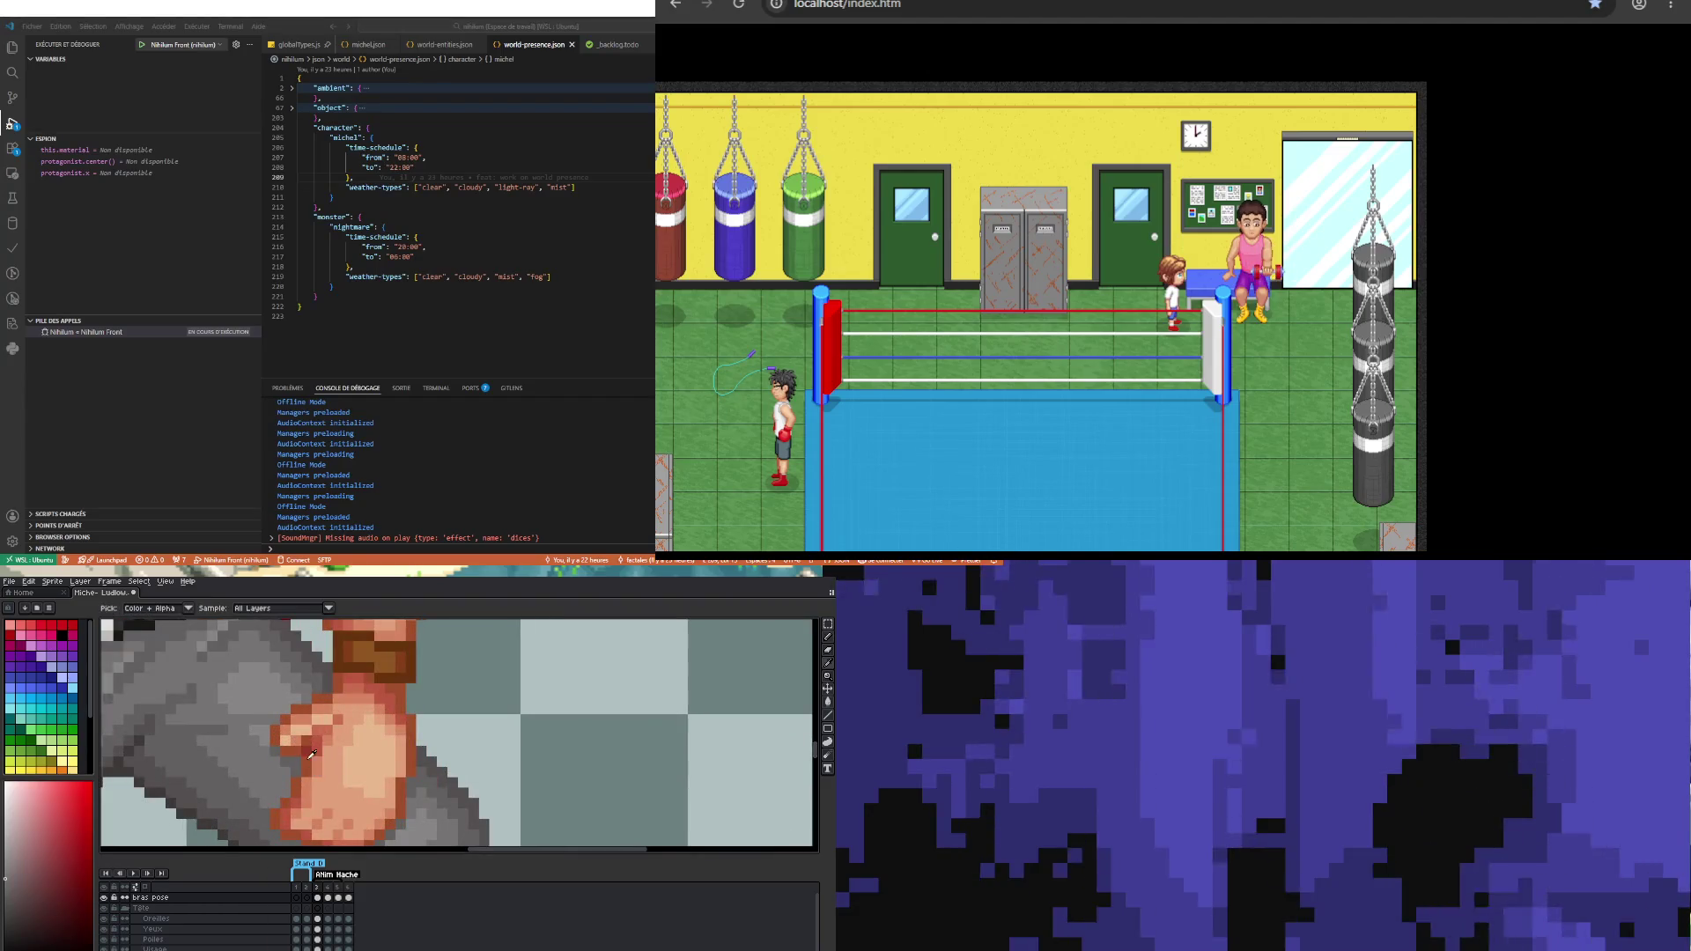
pyautogui.click(302, 746)
pyautogui.press('b')
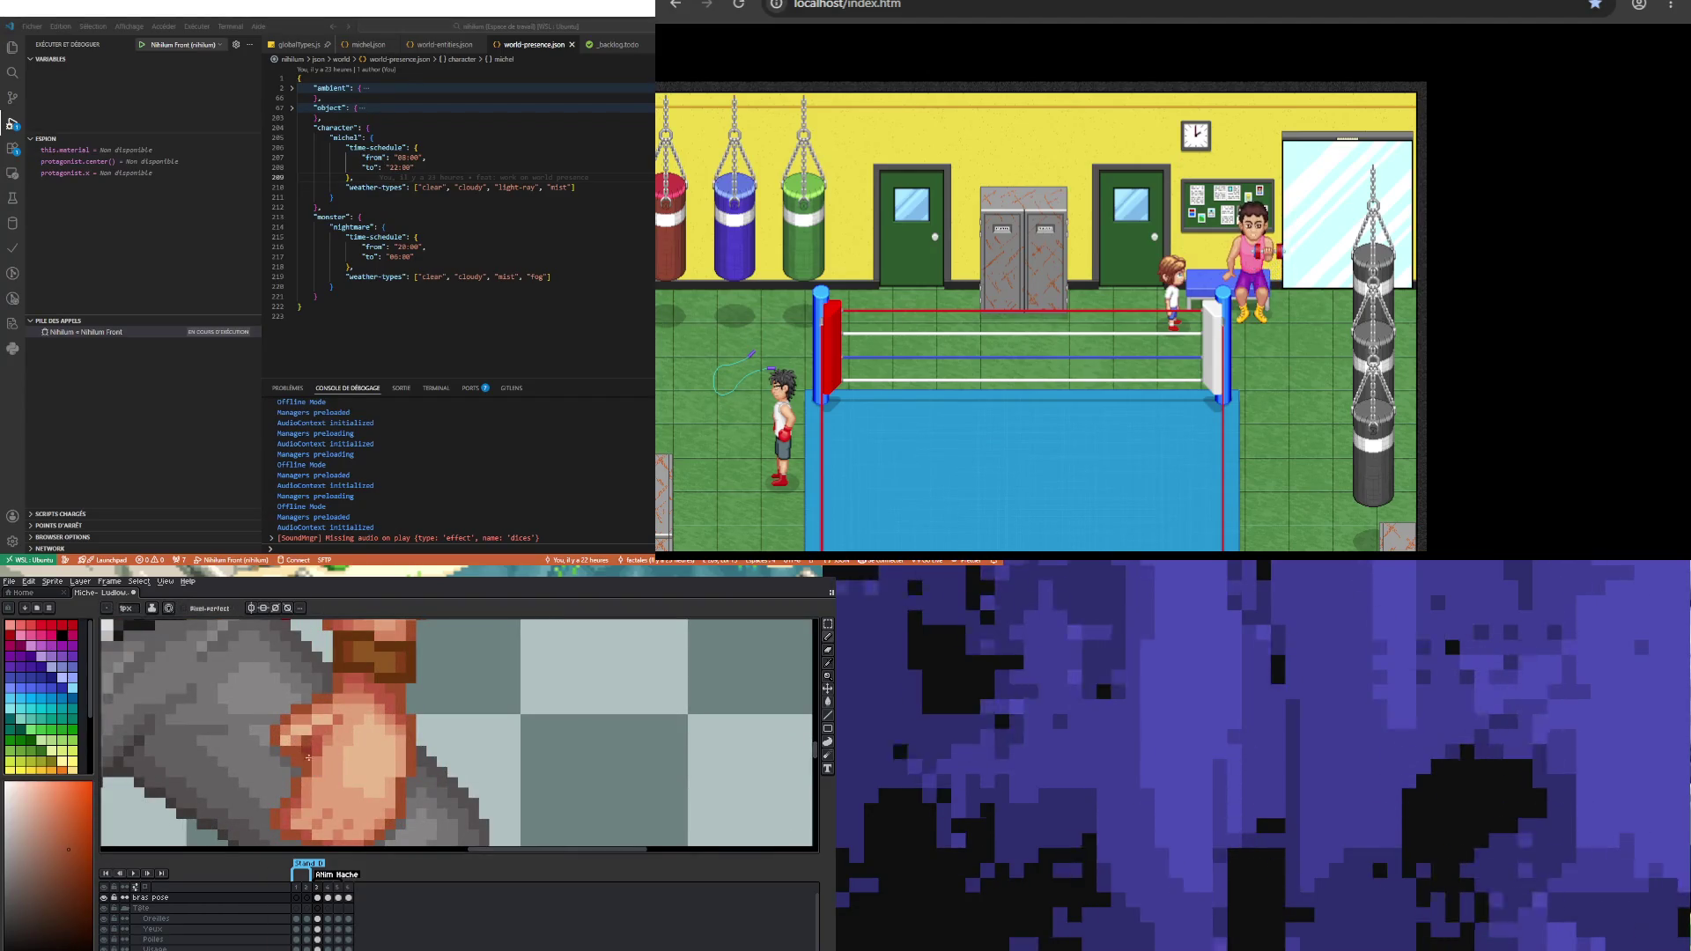
pyautogui.press('i')
pyautogui.click(302, 760)
pyautogui.press('b')
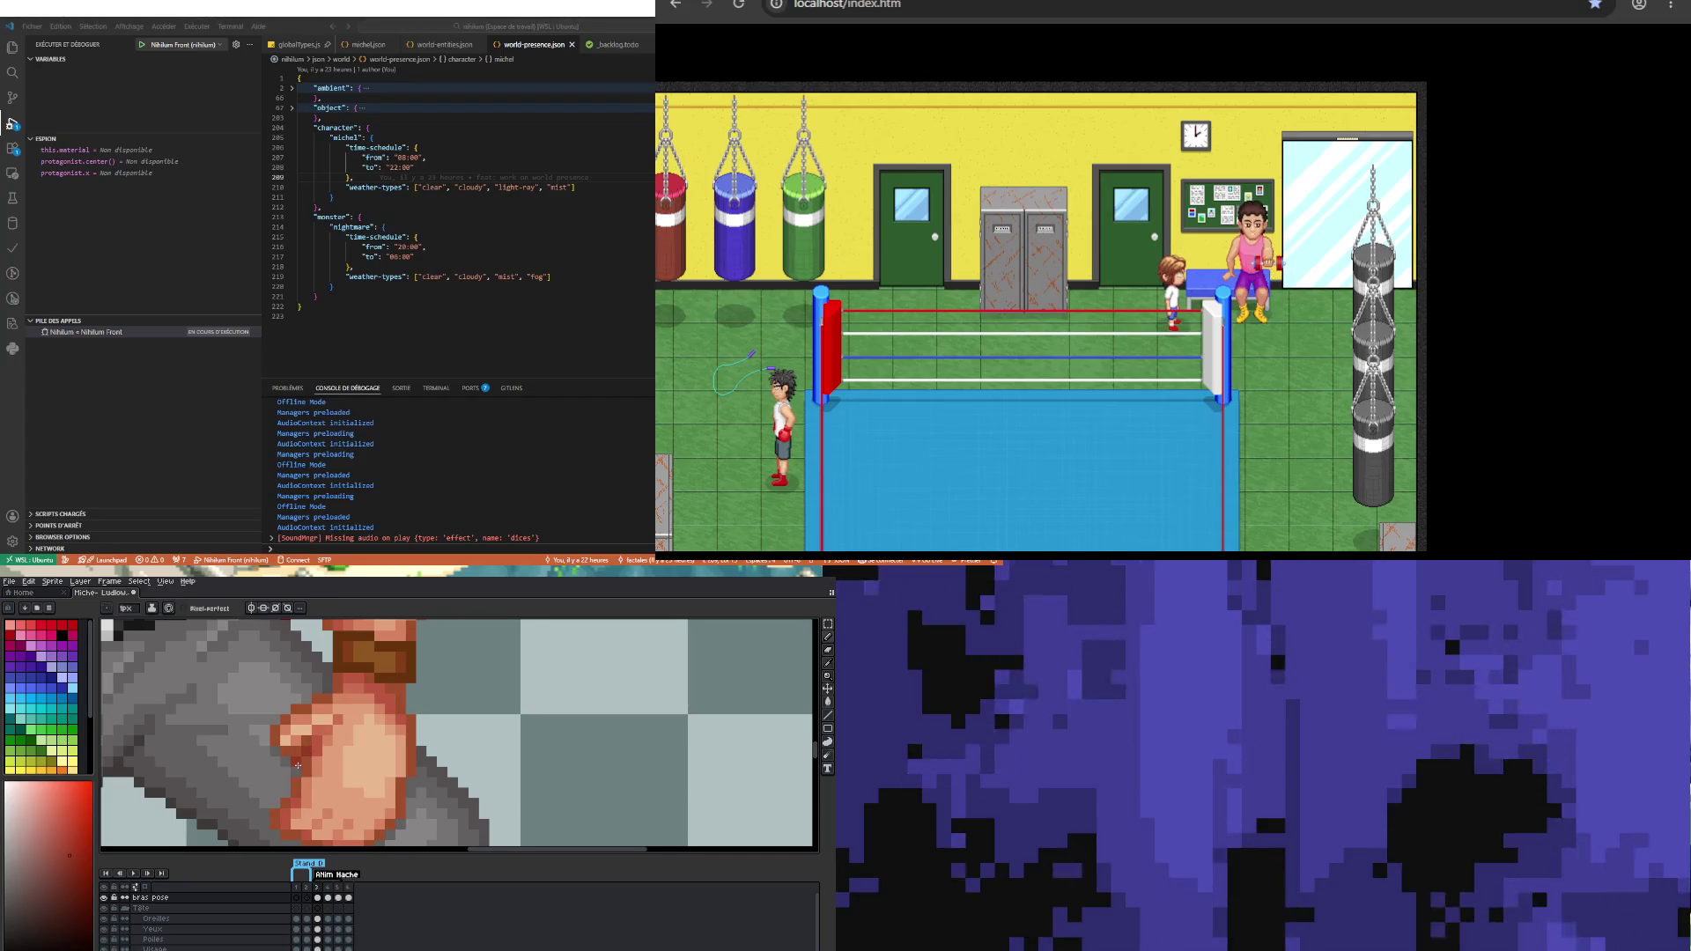
# Step: Pick the fist's light skin tone and a second shade for redrawing the knuckles
pyautogui.scroll(-3, 284, 770)
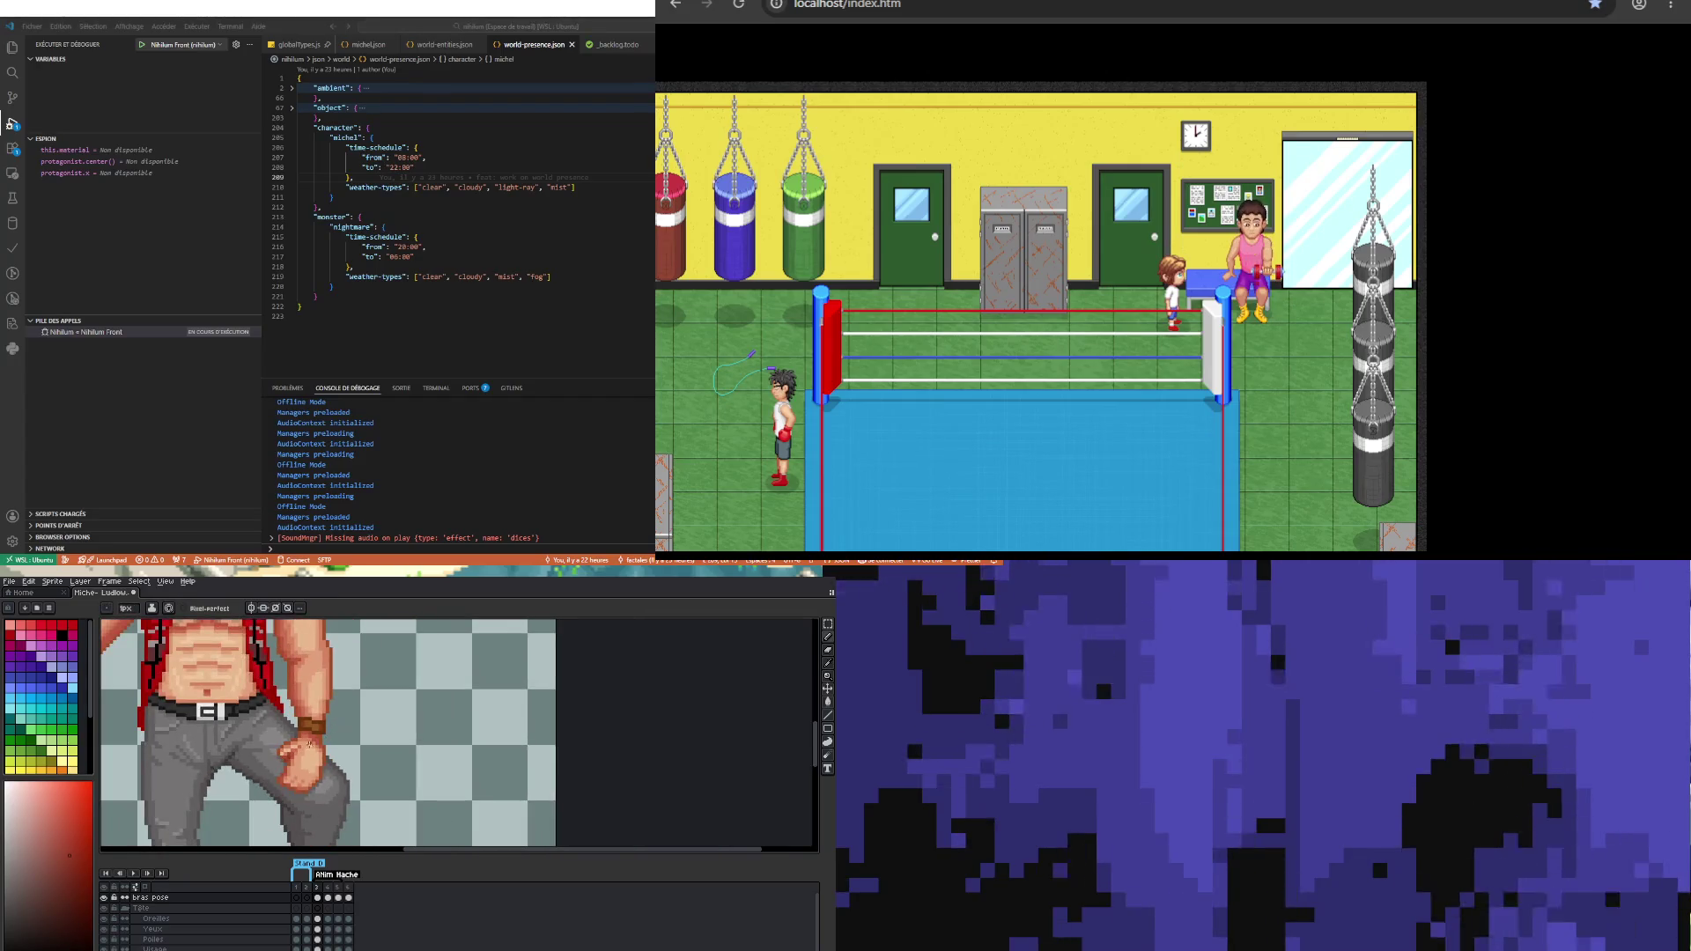
pyautogui.scroll(3, 313, 736)
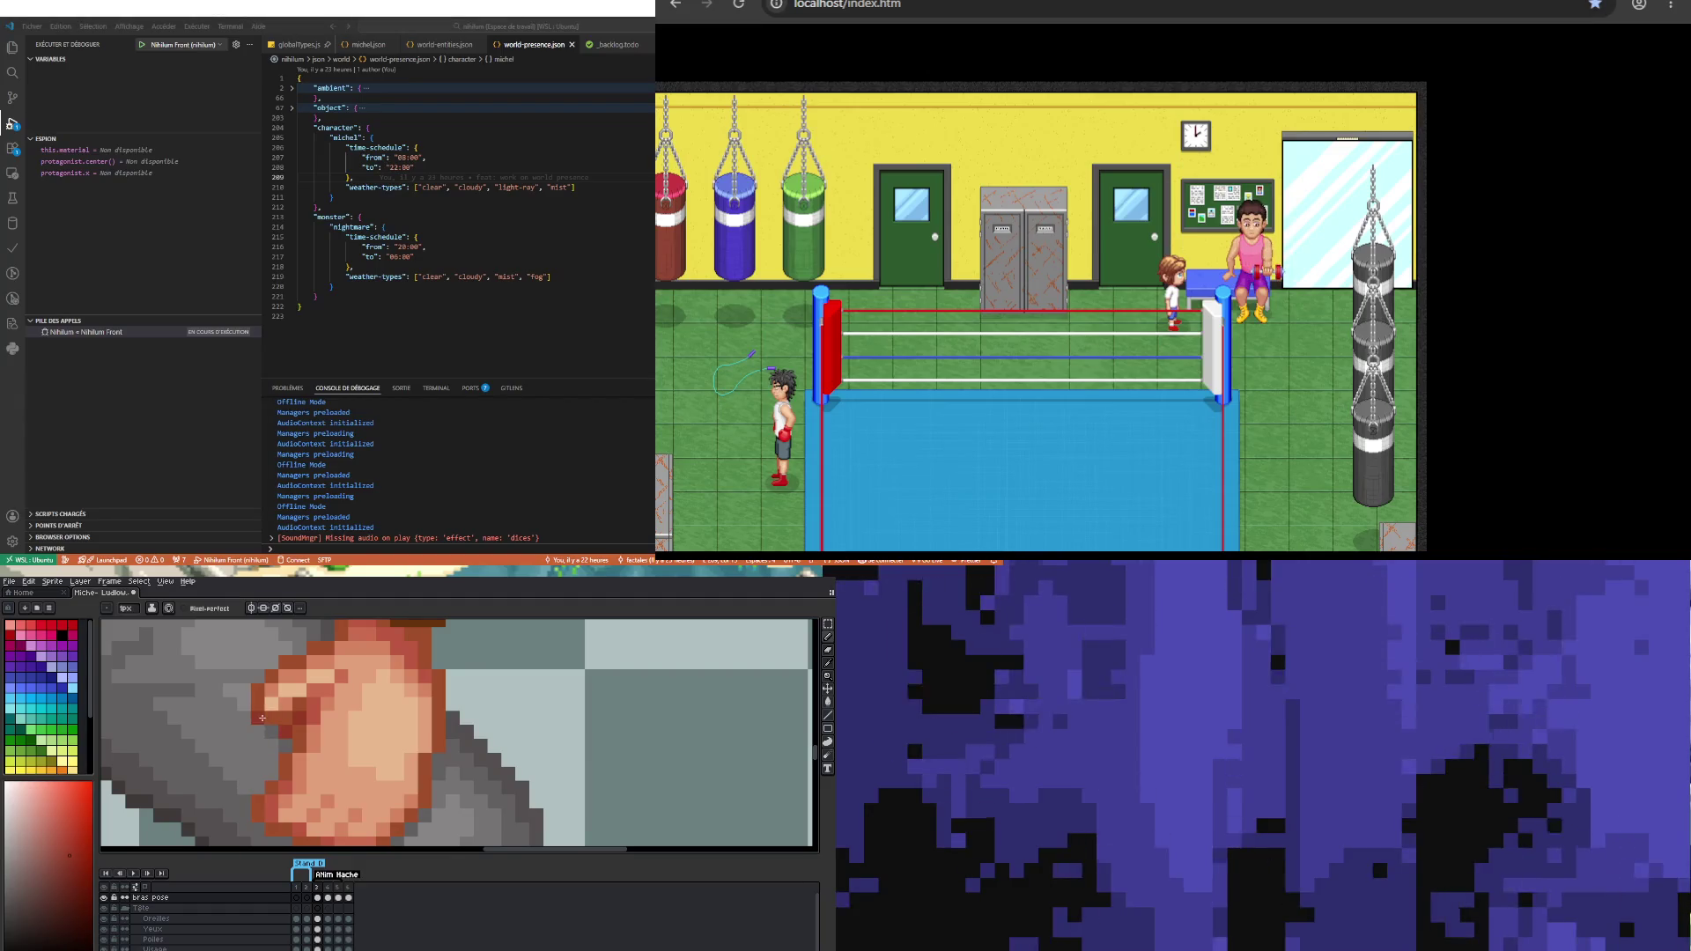
pyautogui.scroll(-3, 271, 732)
pyautogui.press('v')
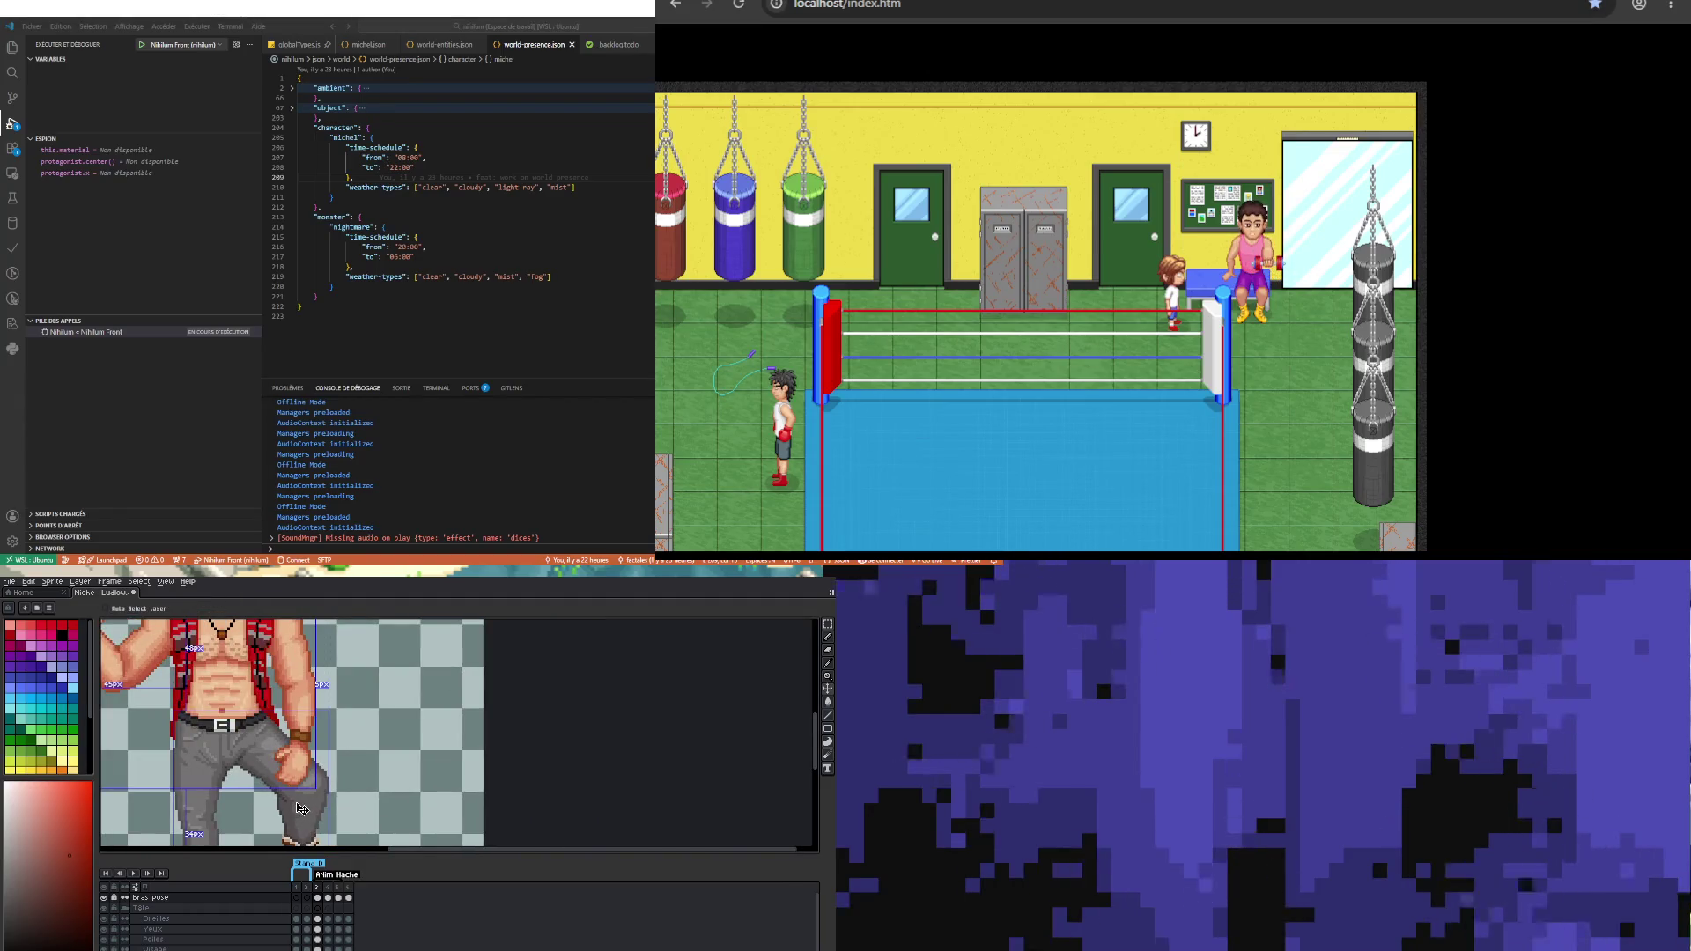
pyautogui.press('b')
pyautogui.scroll(3, 289, 739)
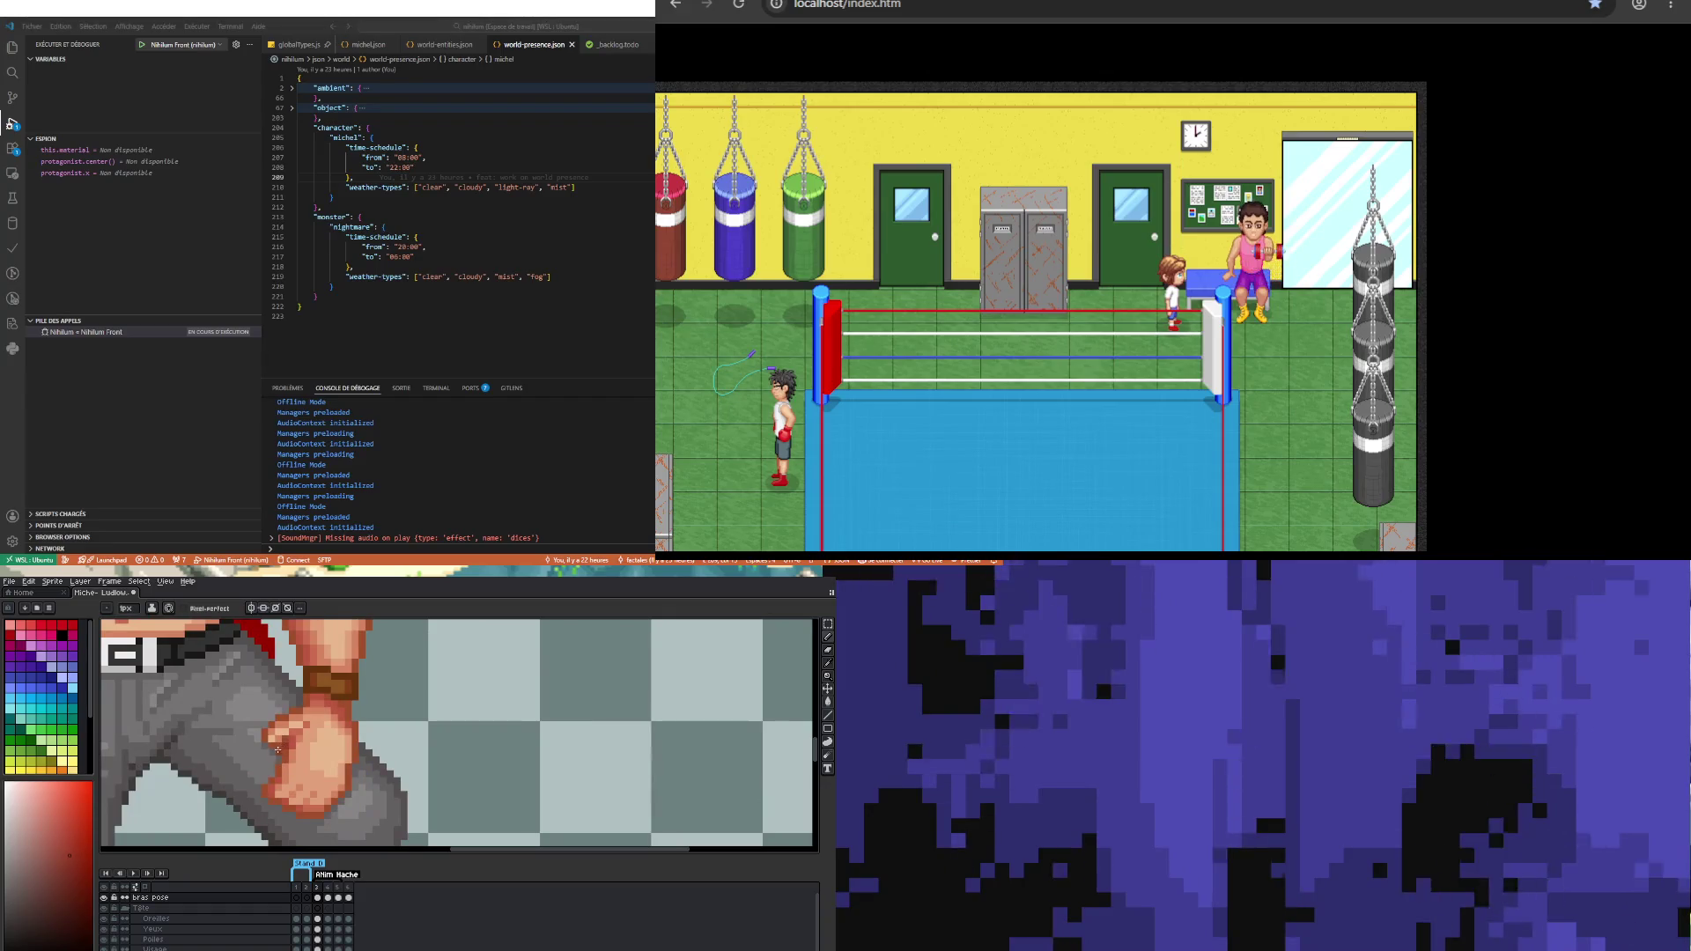
pyautogui.scroll(-5, 416, 796)
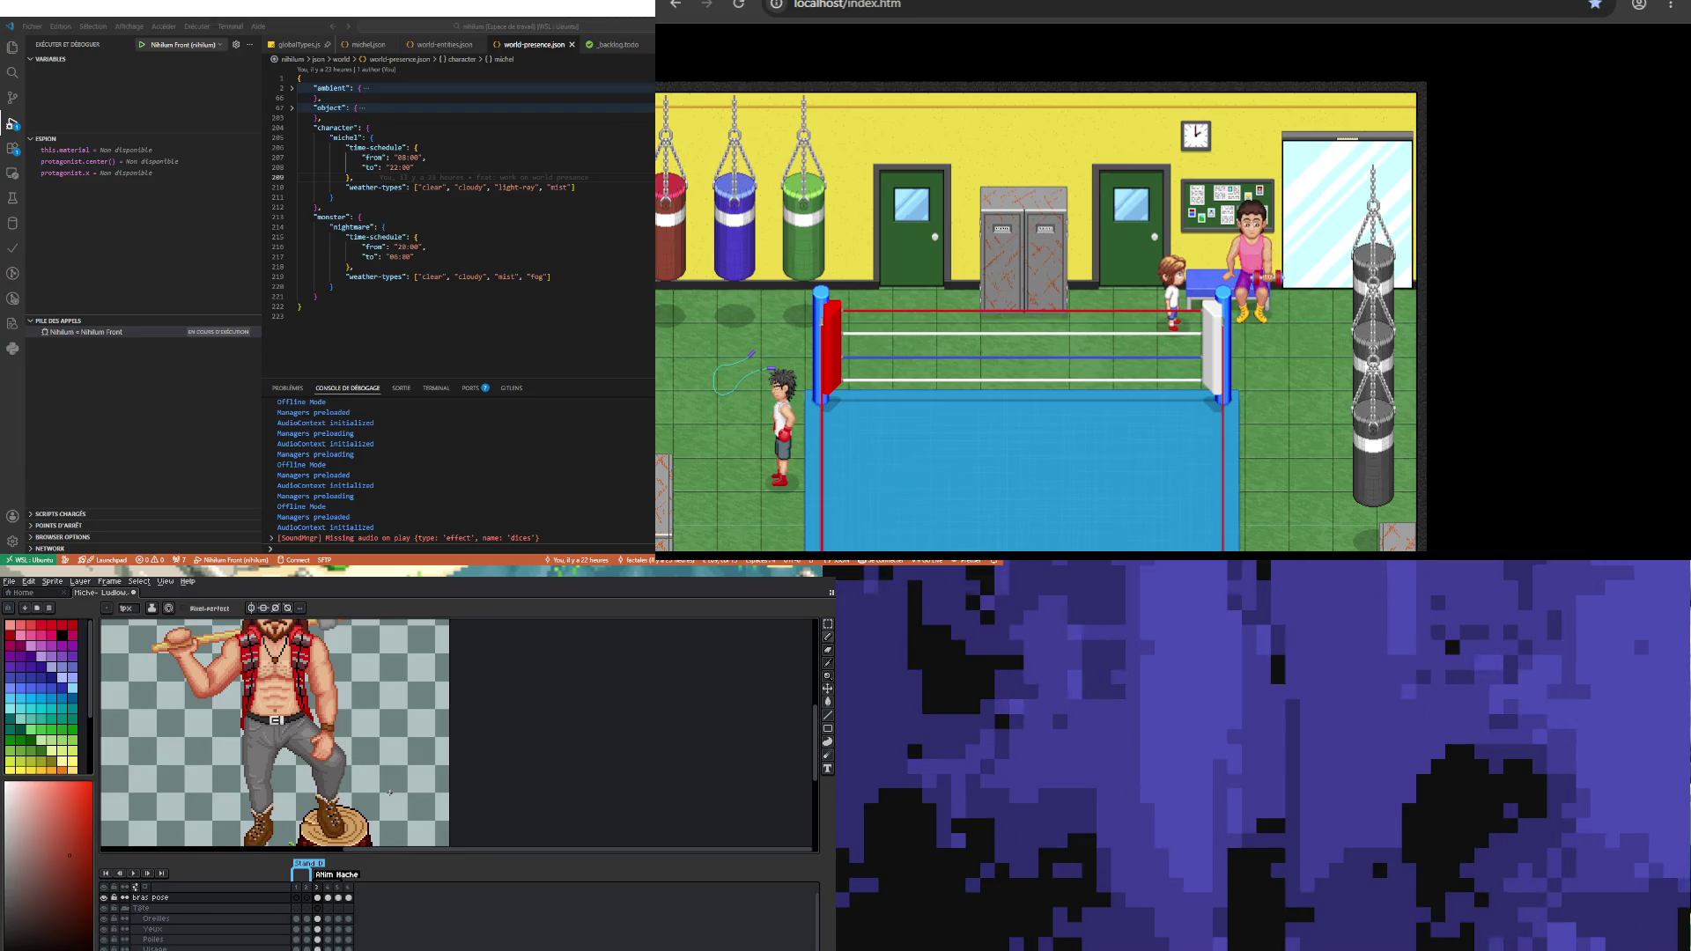
pyautogui.scroll(5, 275, 750)
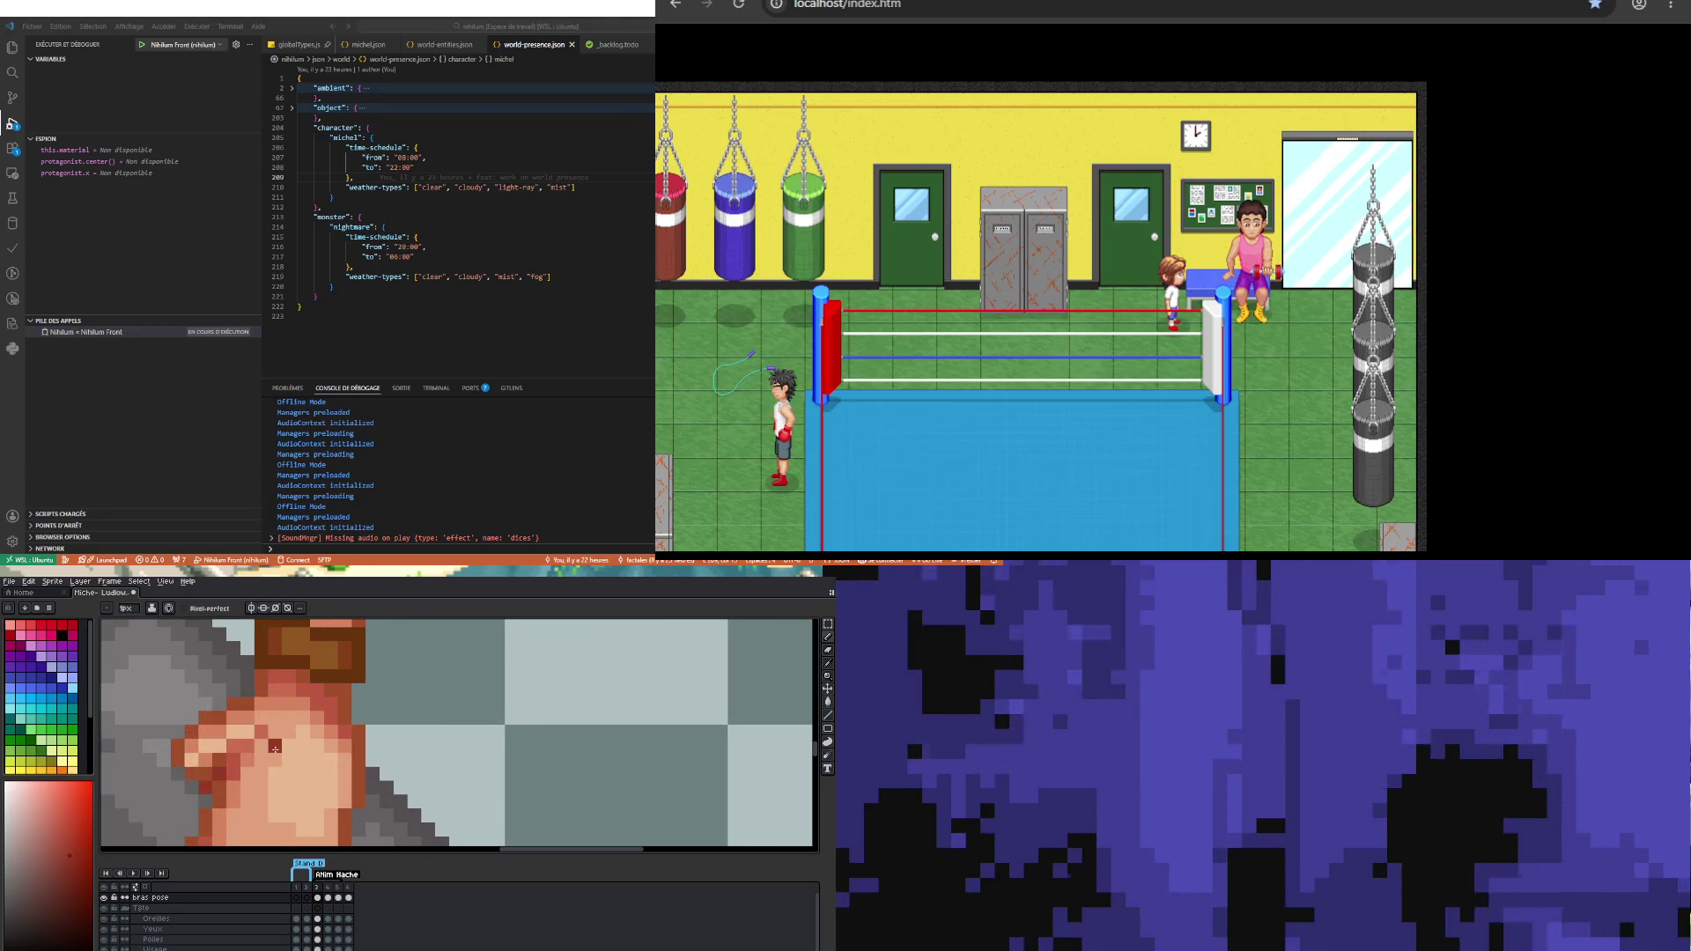
pyautogui.keyDown('alt'); pyautogui.click(265, 733); pyautogui.keyUp('alt')
pyautogui.scroll(-5, 265, 738)
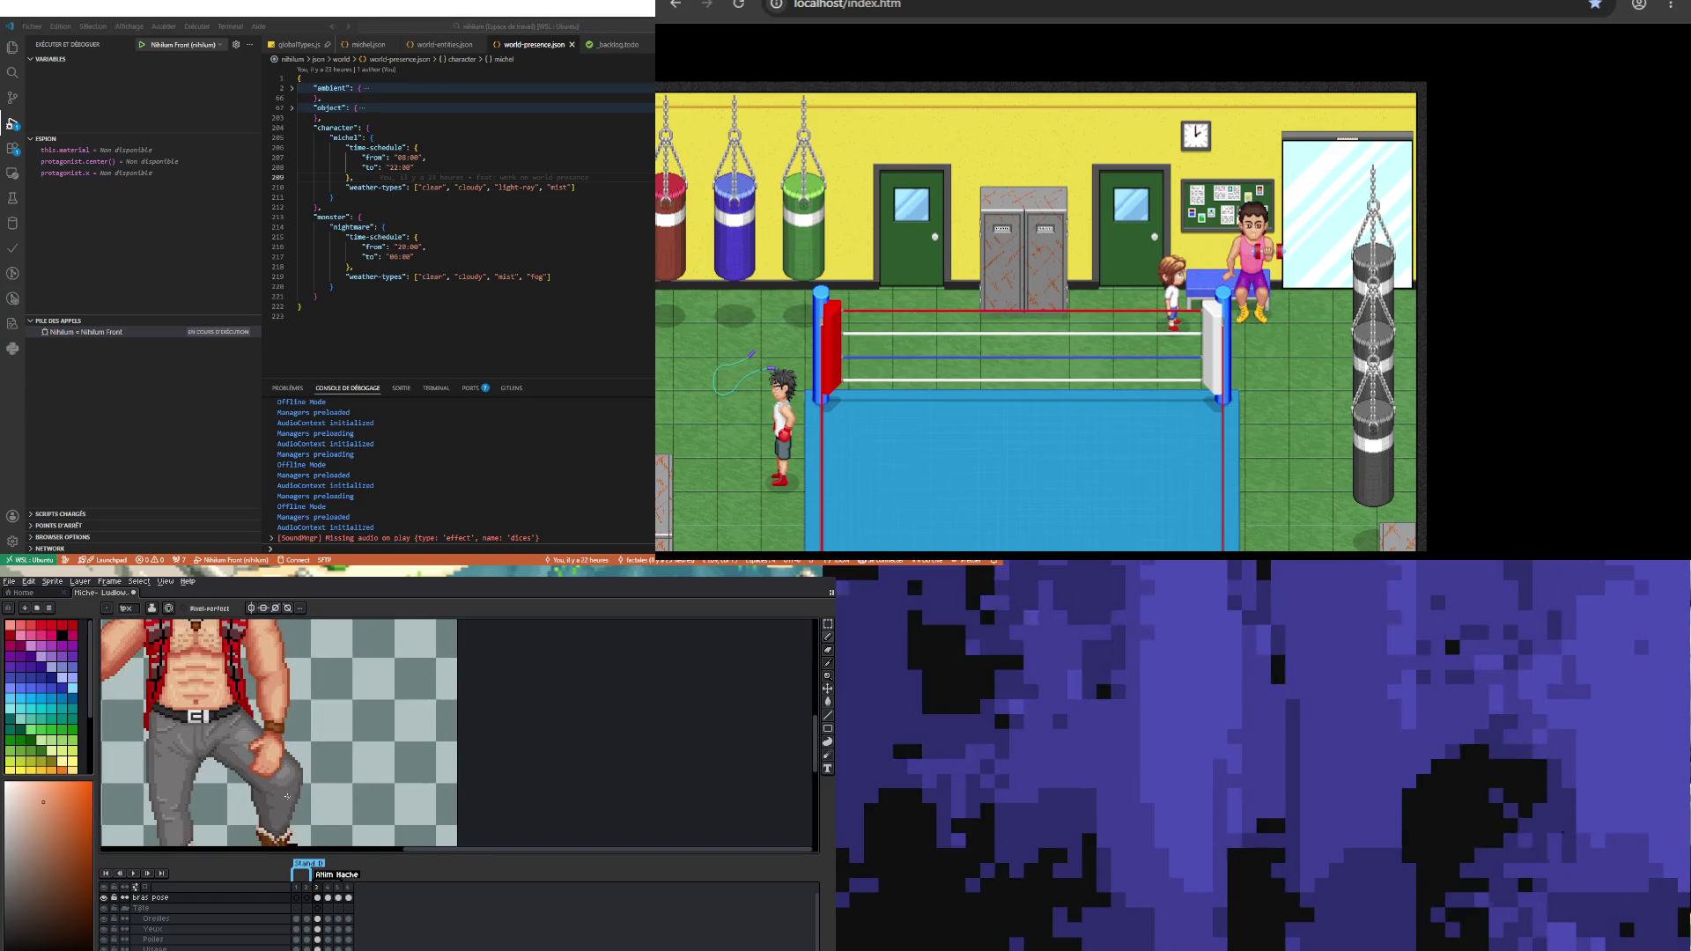
pyautogui.scroll(5, 246, 751)
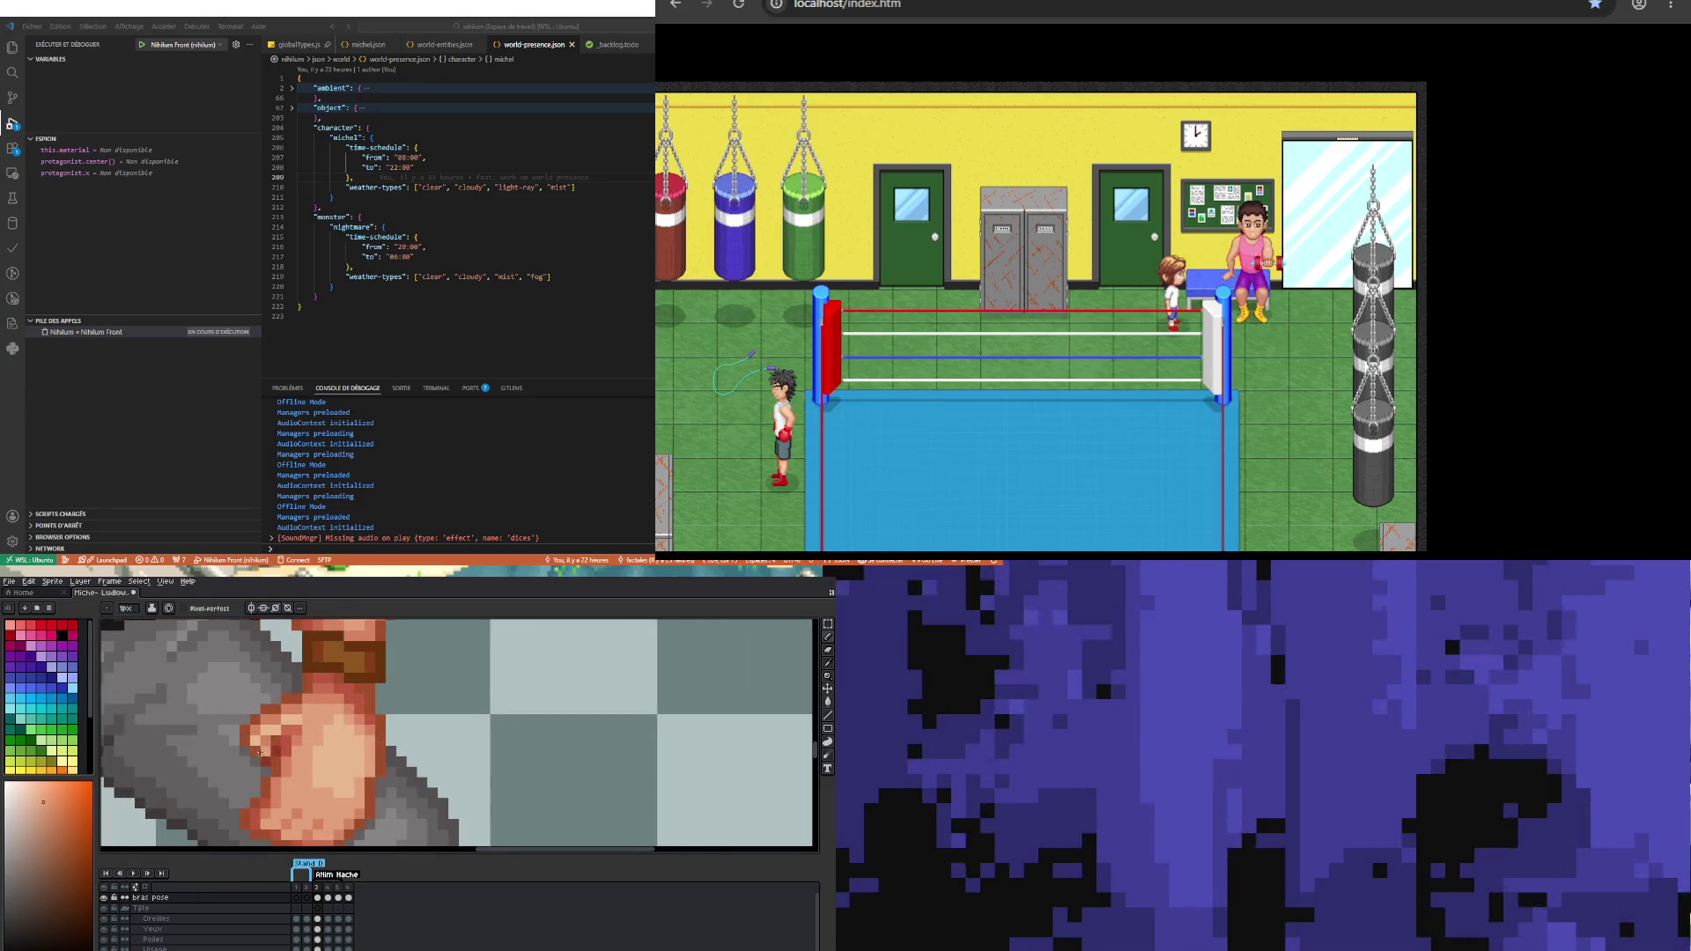
pyautogui.press('alt')
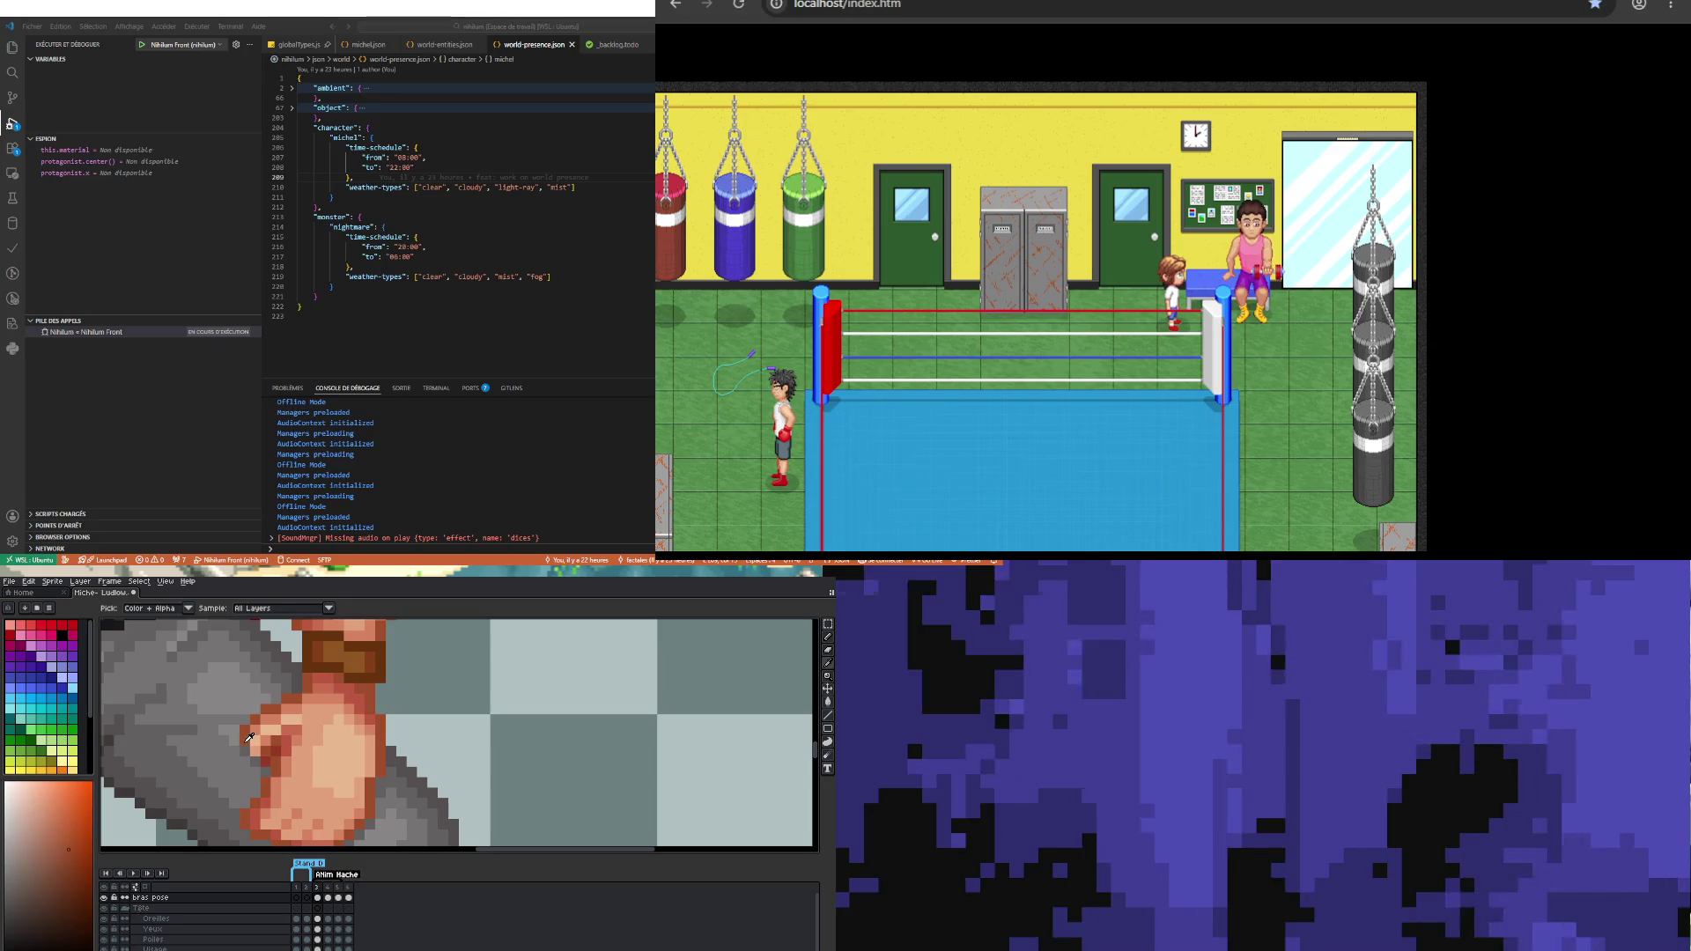
pyautogui.keyDown('alt'); pyautogui.click(251, 749); pyautogui.keyUp('alt')
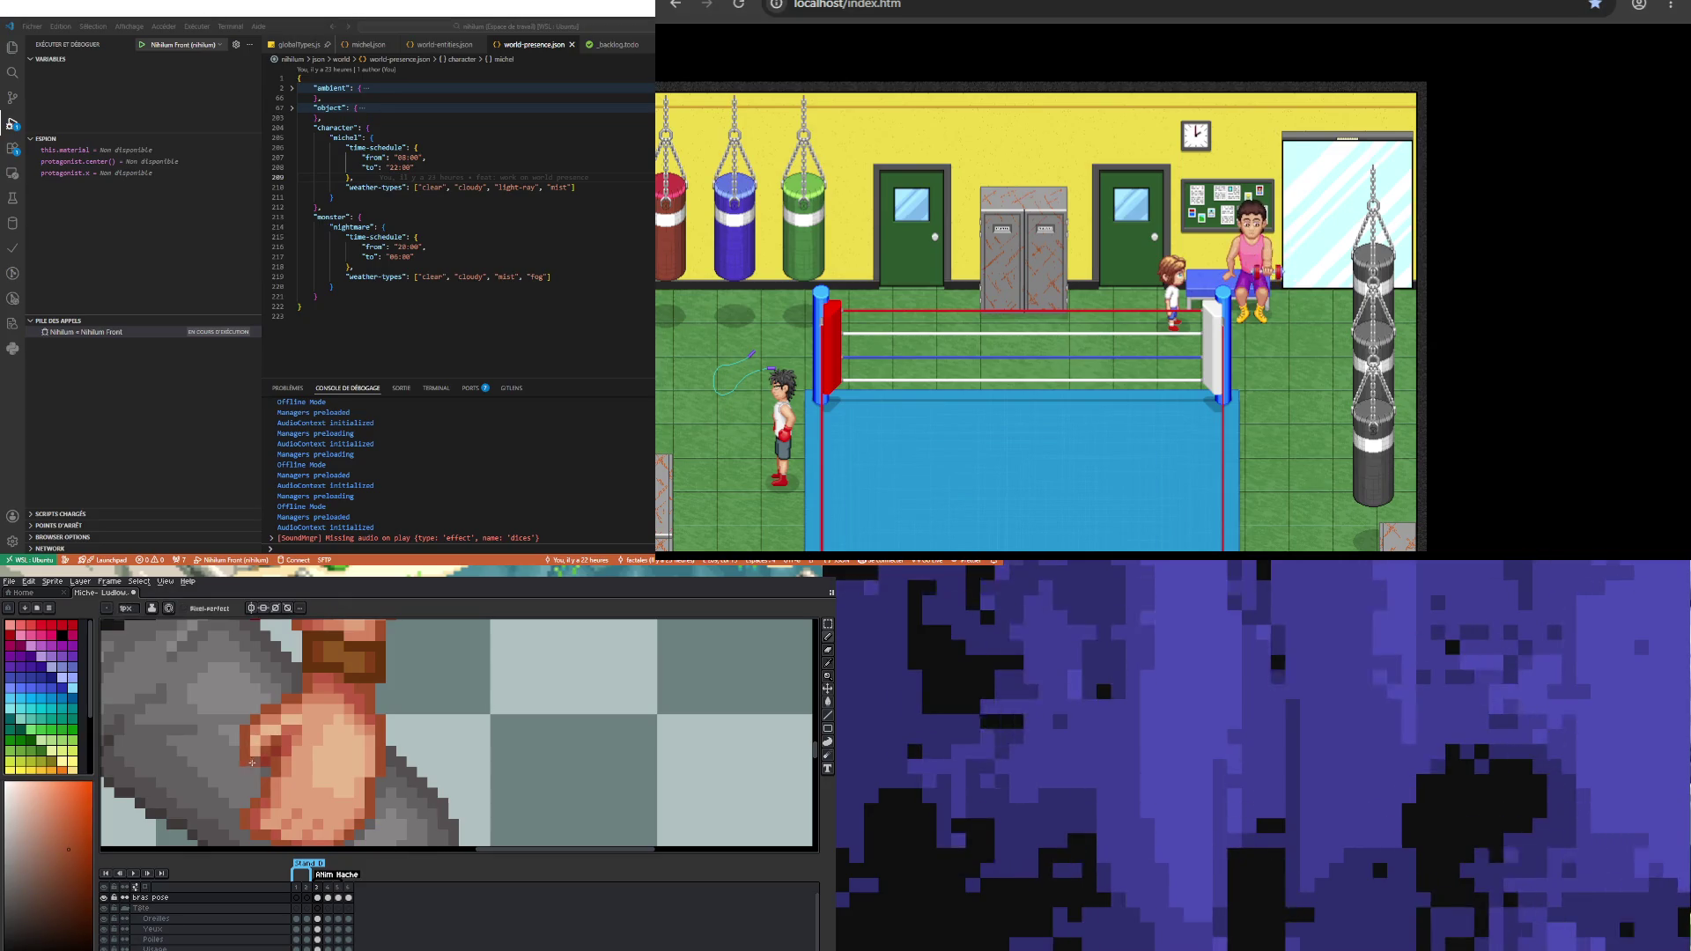
# Step: Sample further shades from the fist to refine the knuckle pixels
pyautogui.scroll(-3, 252, 762)
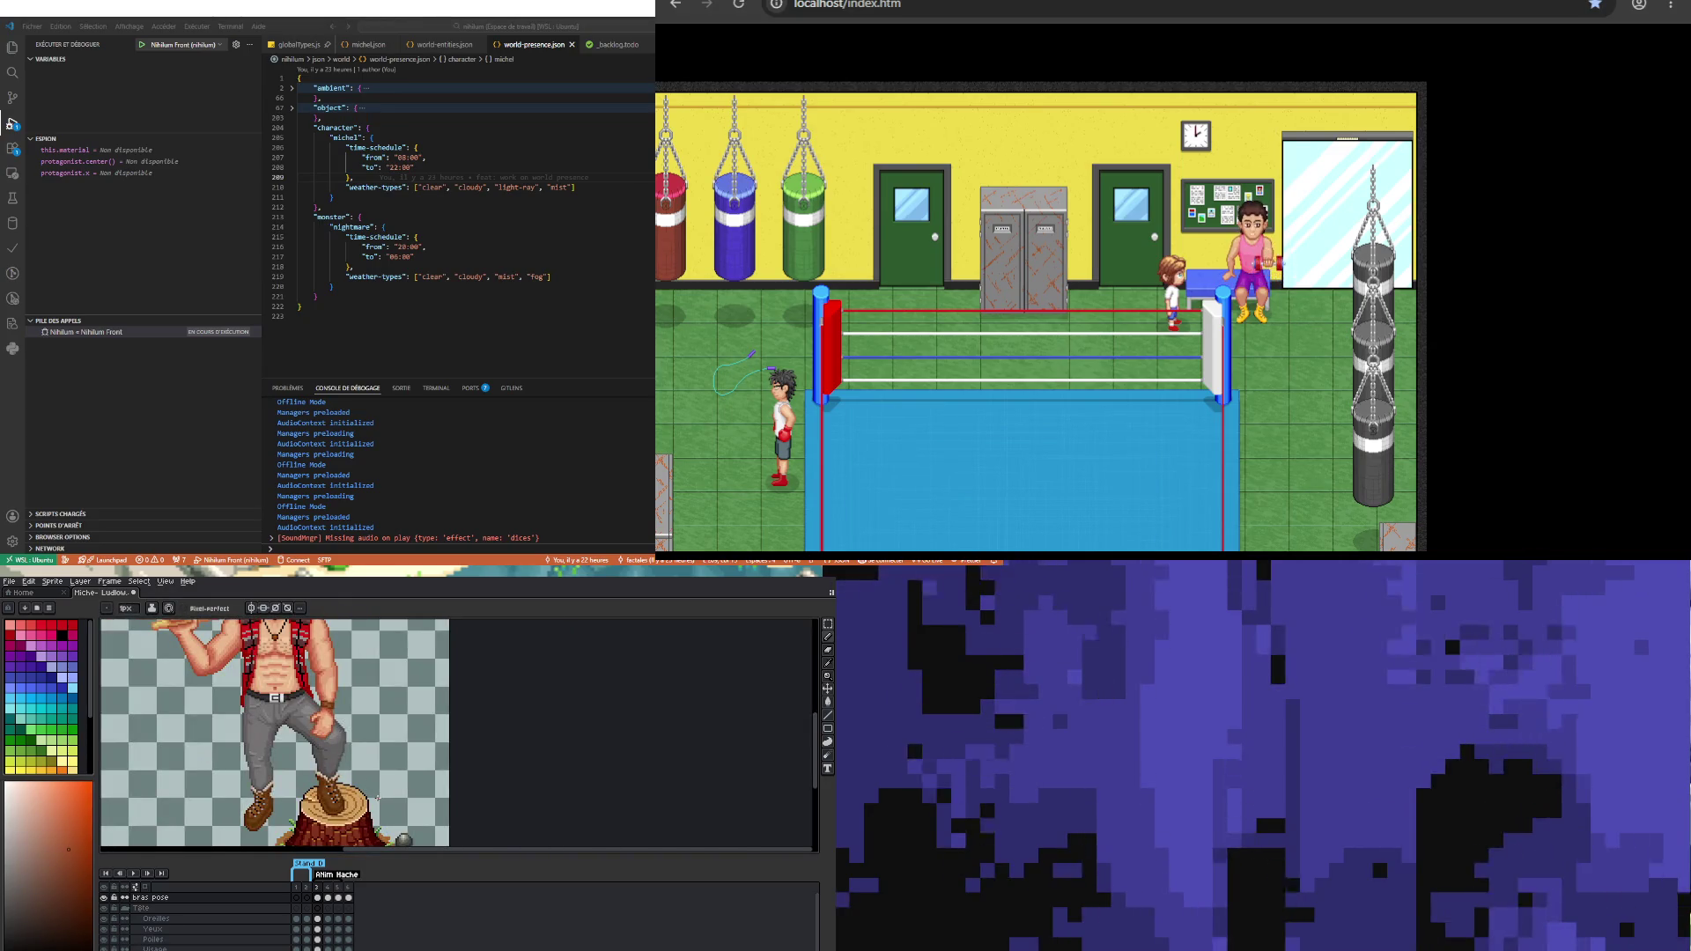
pyautogui.scroll(-1, 377, 798)
pyautogui.scroll(3, 338, 749)
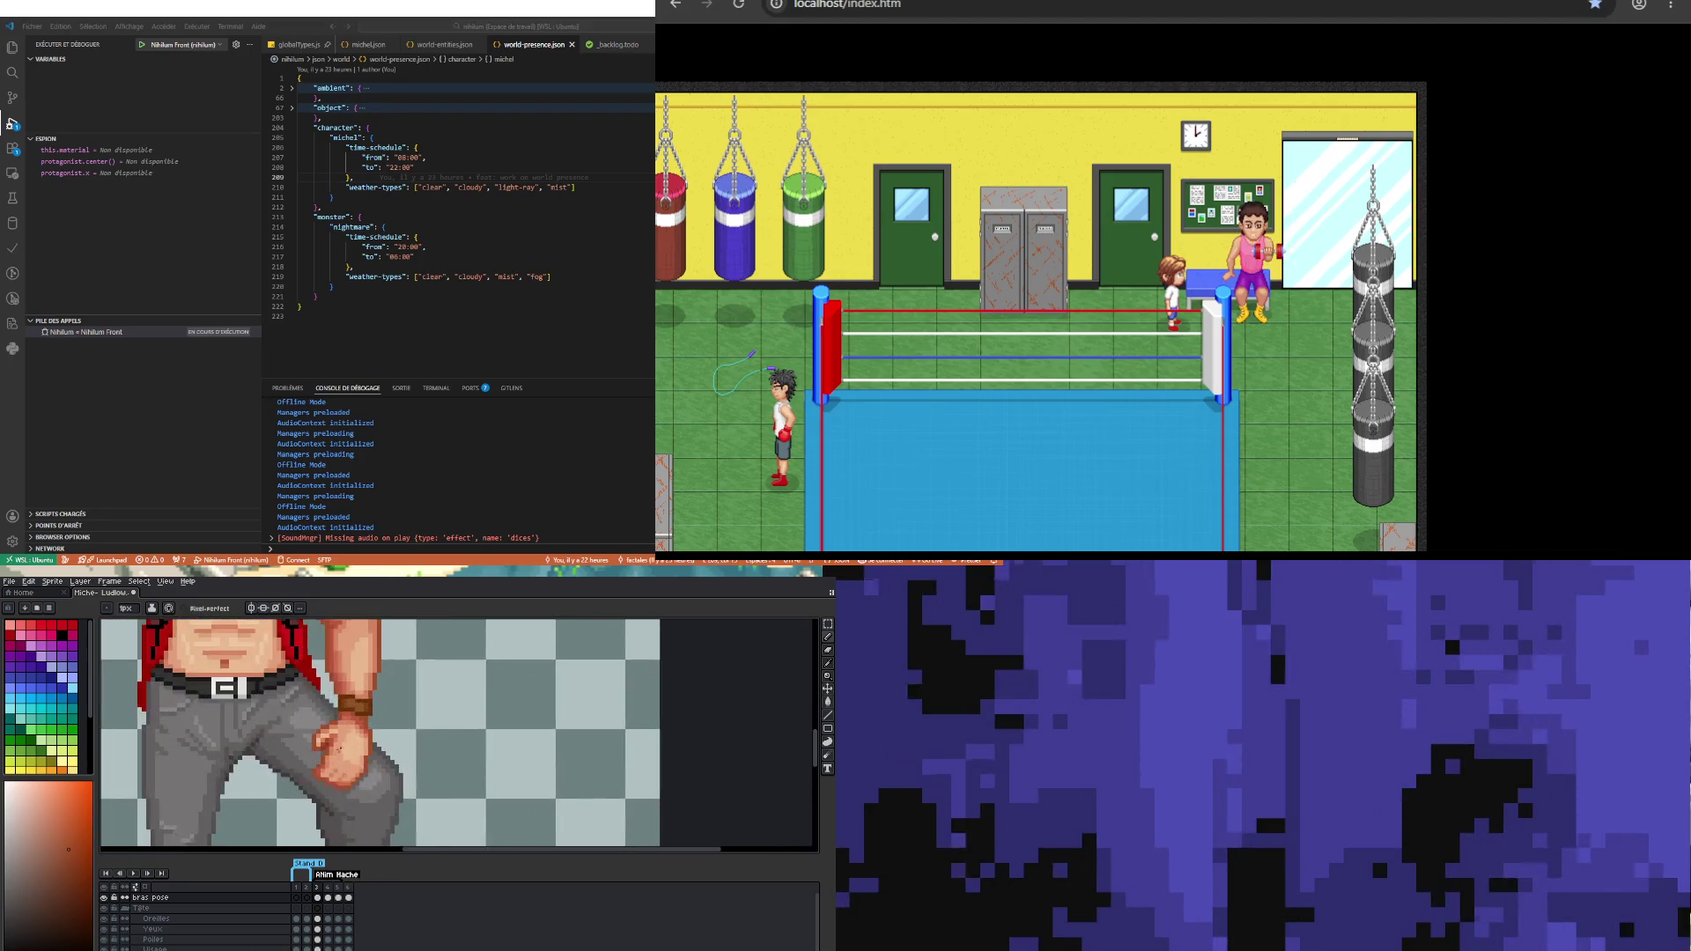
pyautogui.scroll(2, 339, 749)
pyautogui.keyDown('alt'); pyautogui.click(287, 747); pyautogui.keyUp('alt')
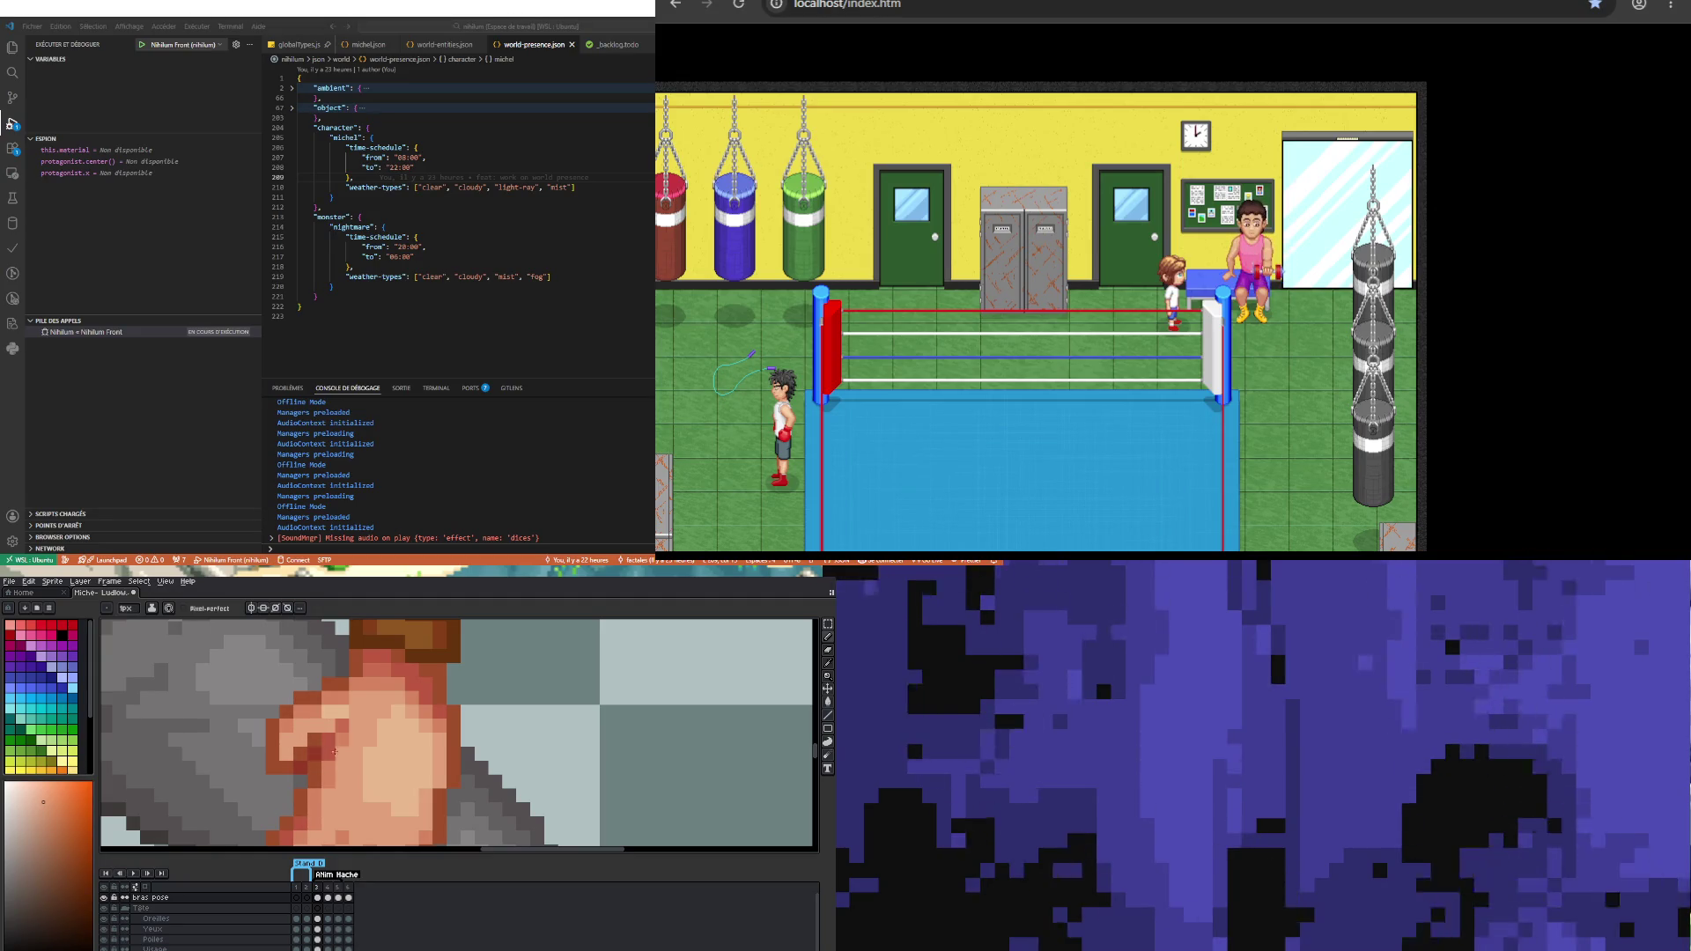
pyautogui.scroll(-3, 331, 753)
pyautogui.scroll(3, 298, 742)
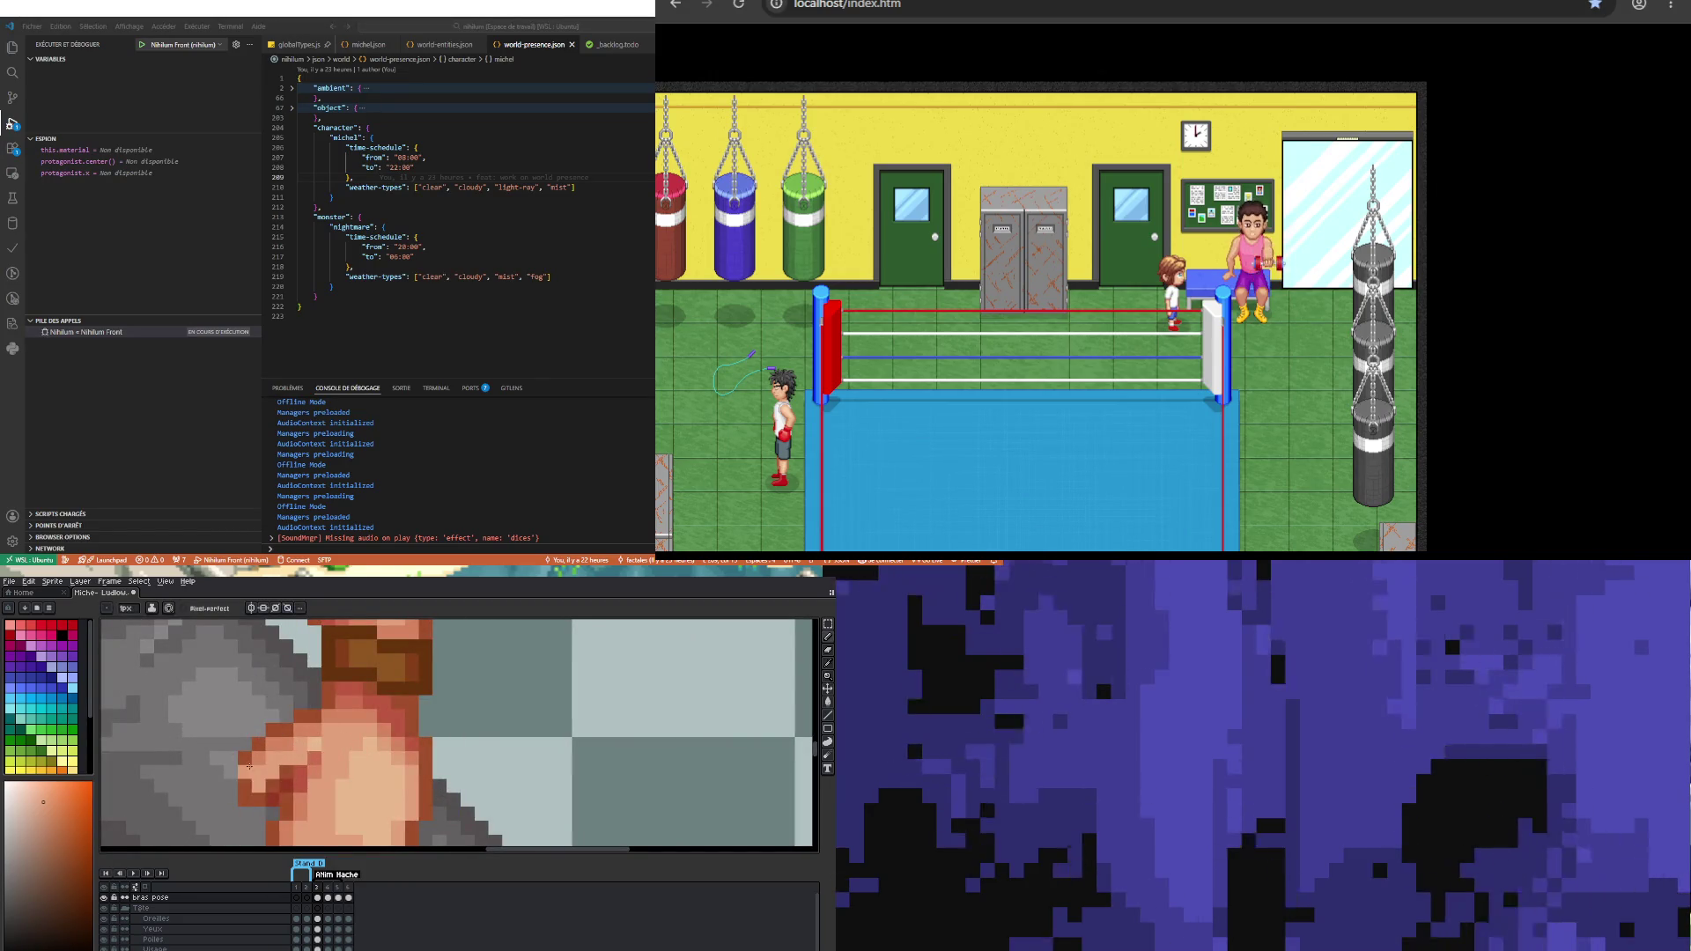
pyautogui.scroll(-2, 304, 755)
pyautogui.scroll(2, 303, 731)
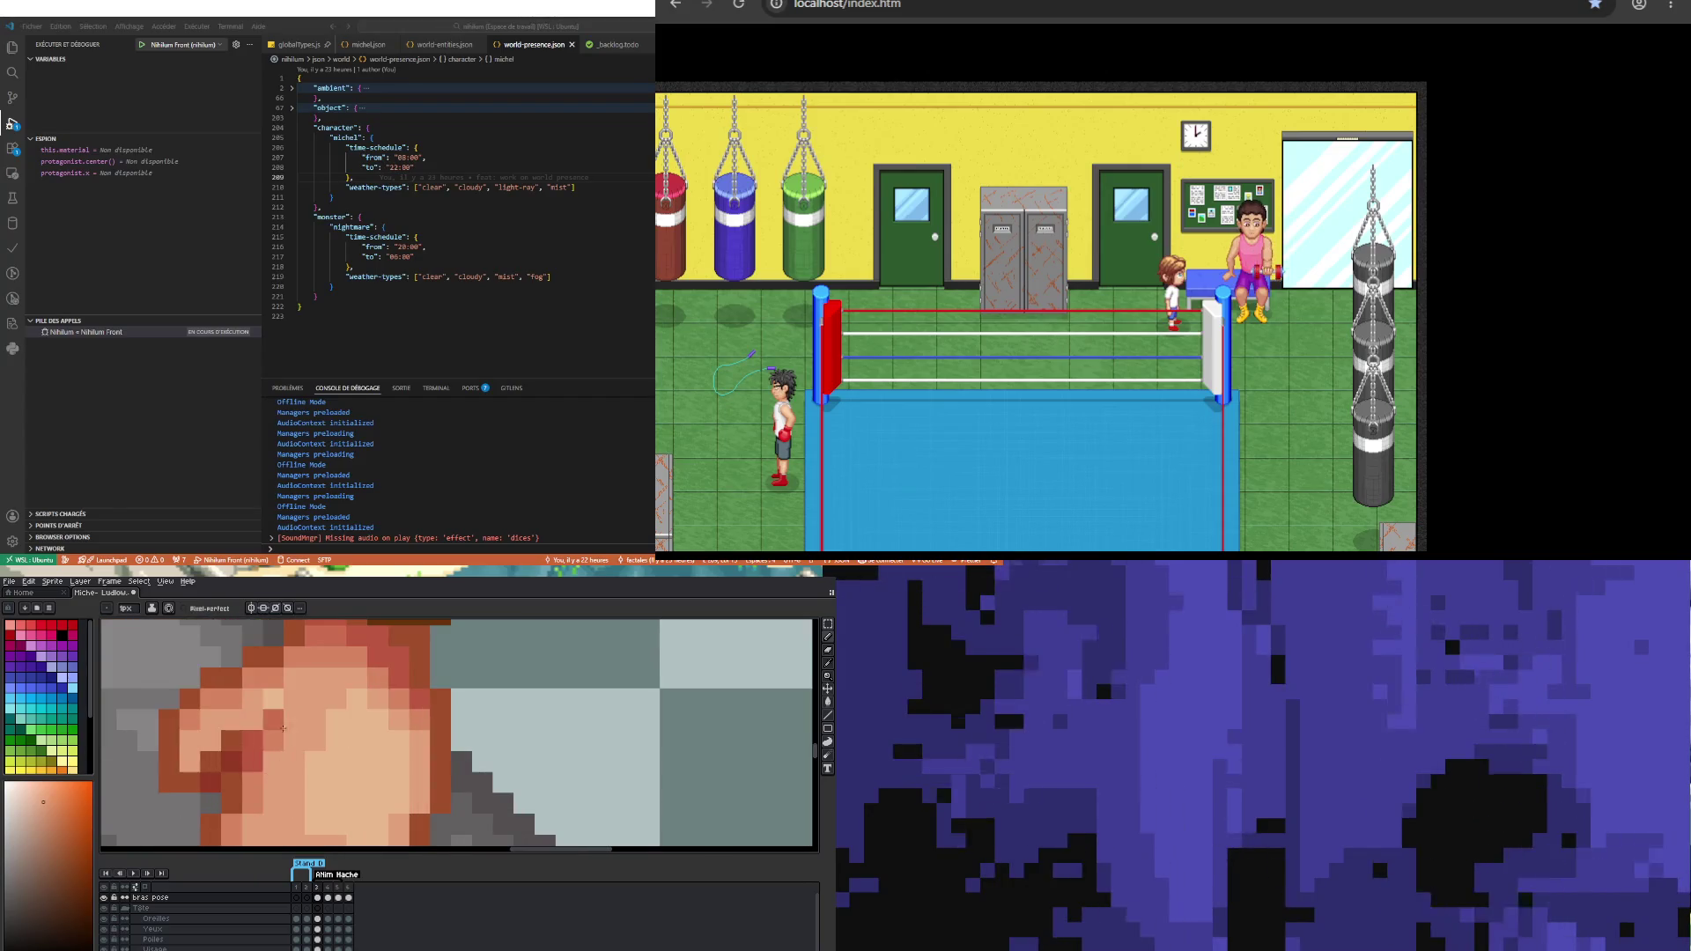
pyautogui.scroll(-2, 301, 728)
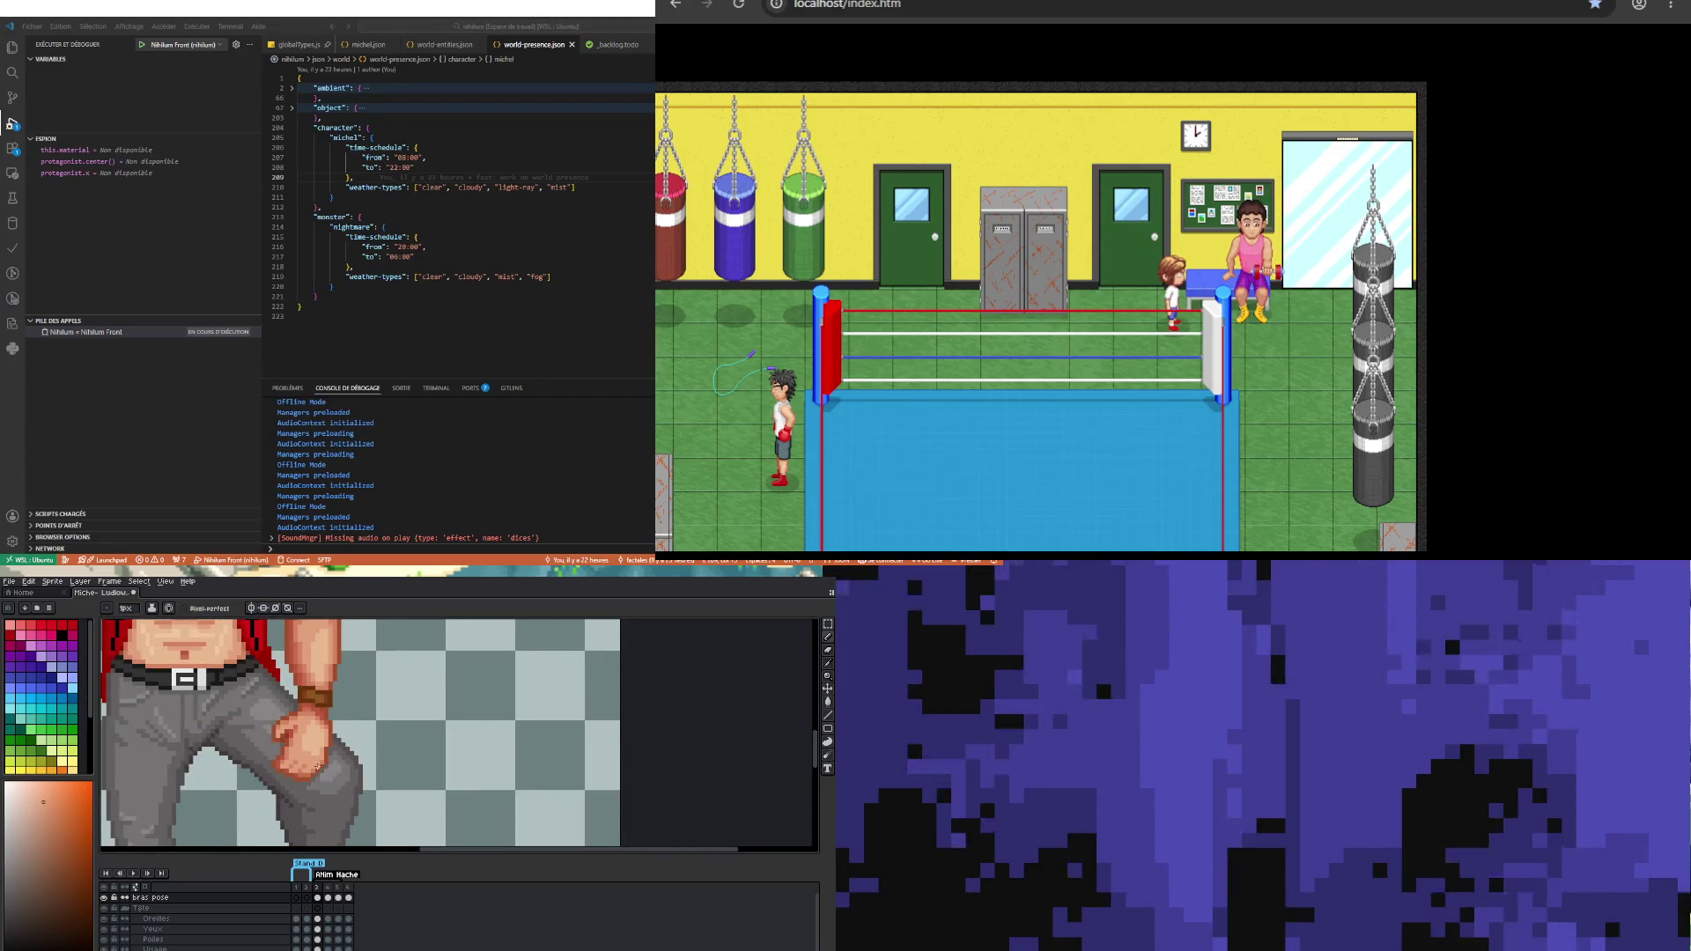
pyautogui.scroll(-2, 315, 766)
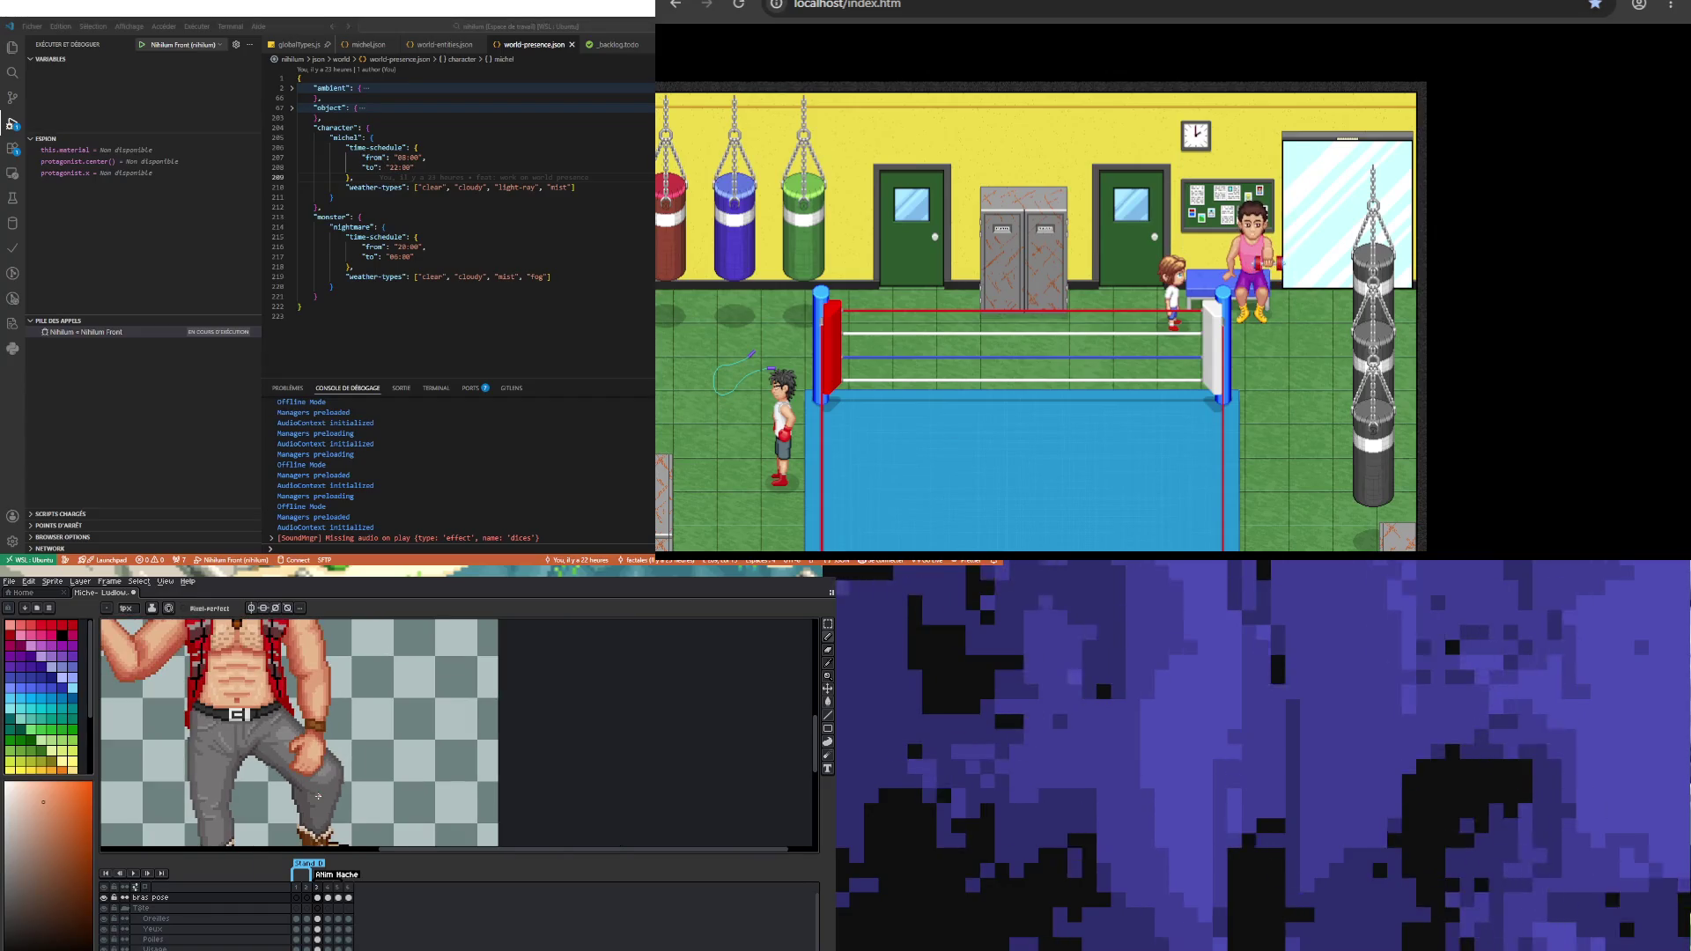
pyautogui.scroll(3, 316, 748)
pyautogui.scroll(2, 316, 747)
pyautogui.keyDown('alt'); pyautogui.click(328, 763); pyautogui.keyUp('alt')
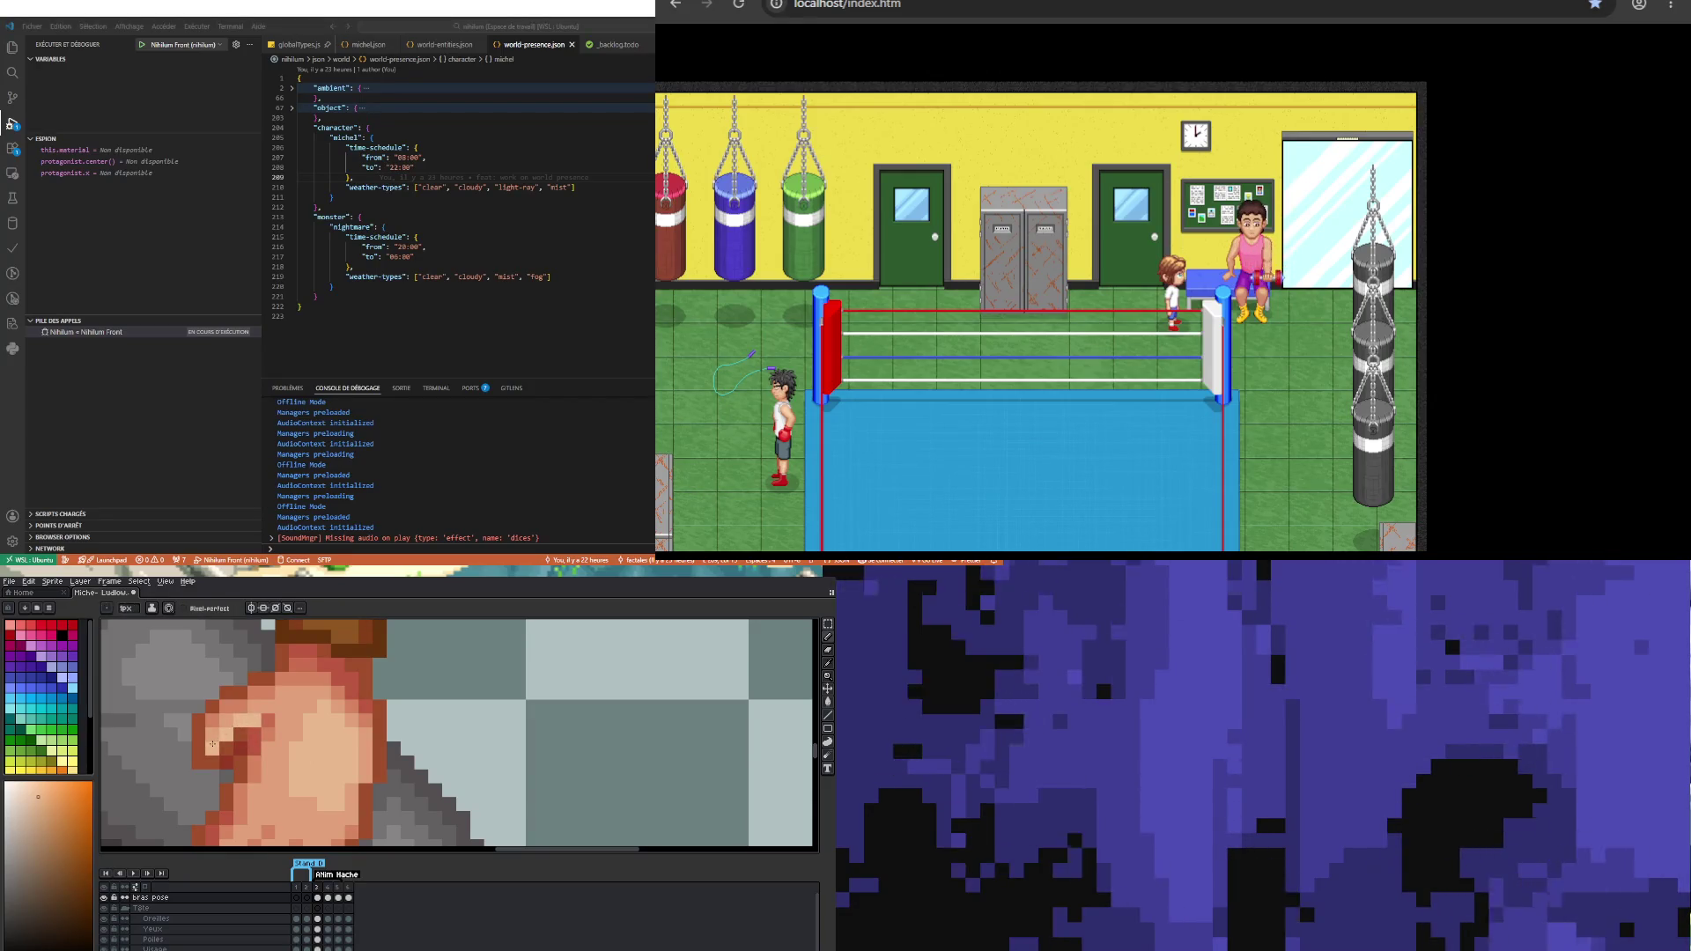
# Step: Zoom in and out to review the reworked knuckle shading on the fist
pyautogui.scroll(-4, 264, 744)
pyautogui.scroll(3, 281, 753)
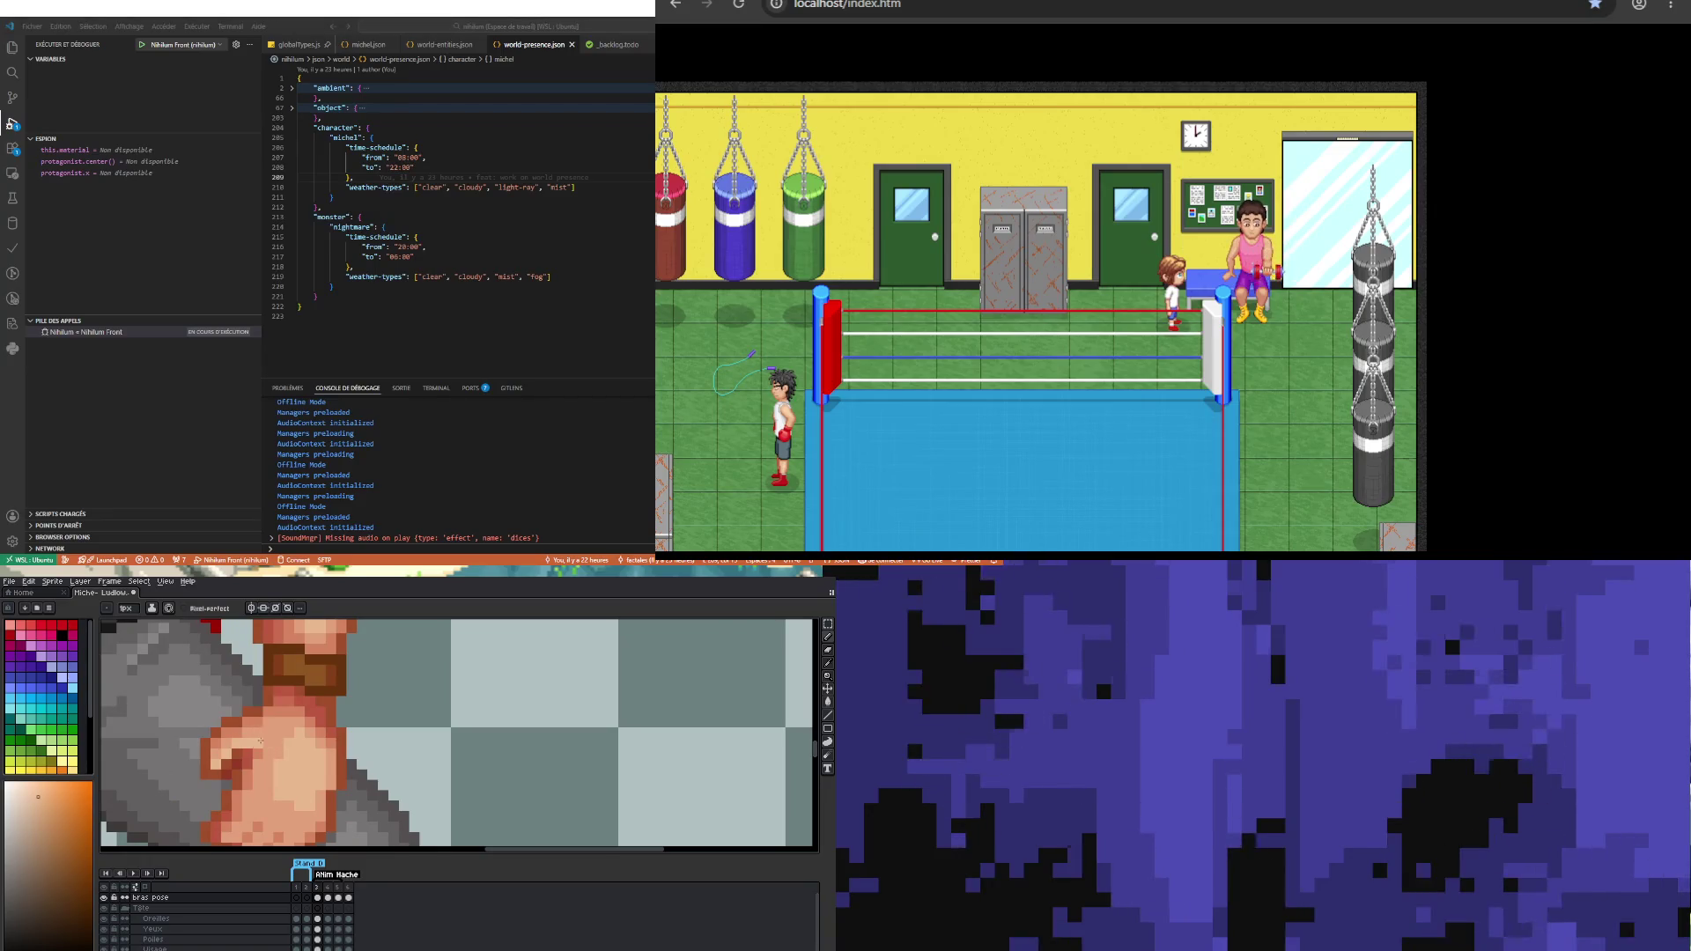
pyautogui.scroll(-2, 315, 789)
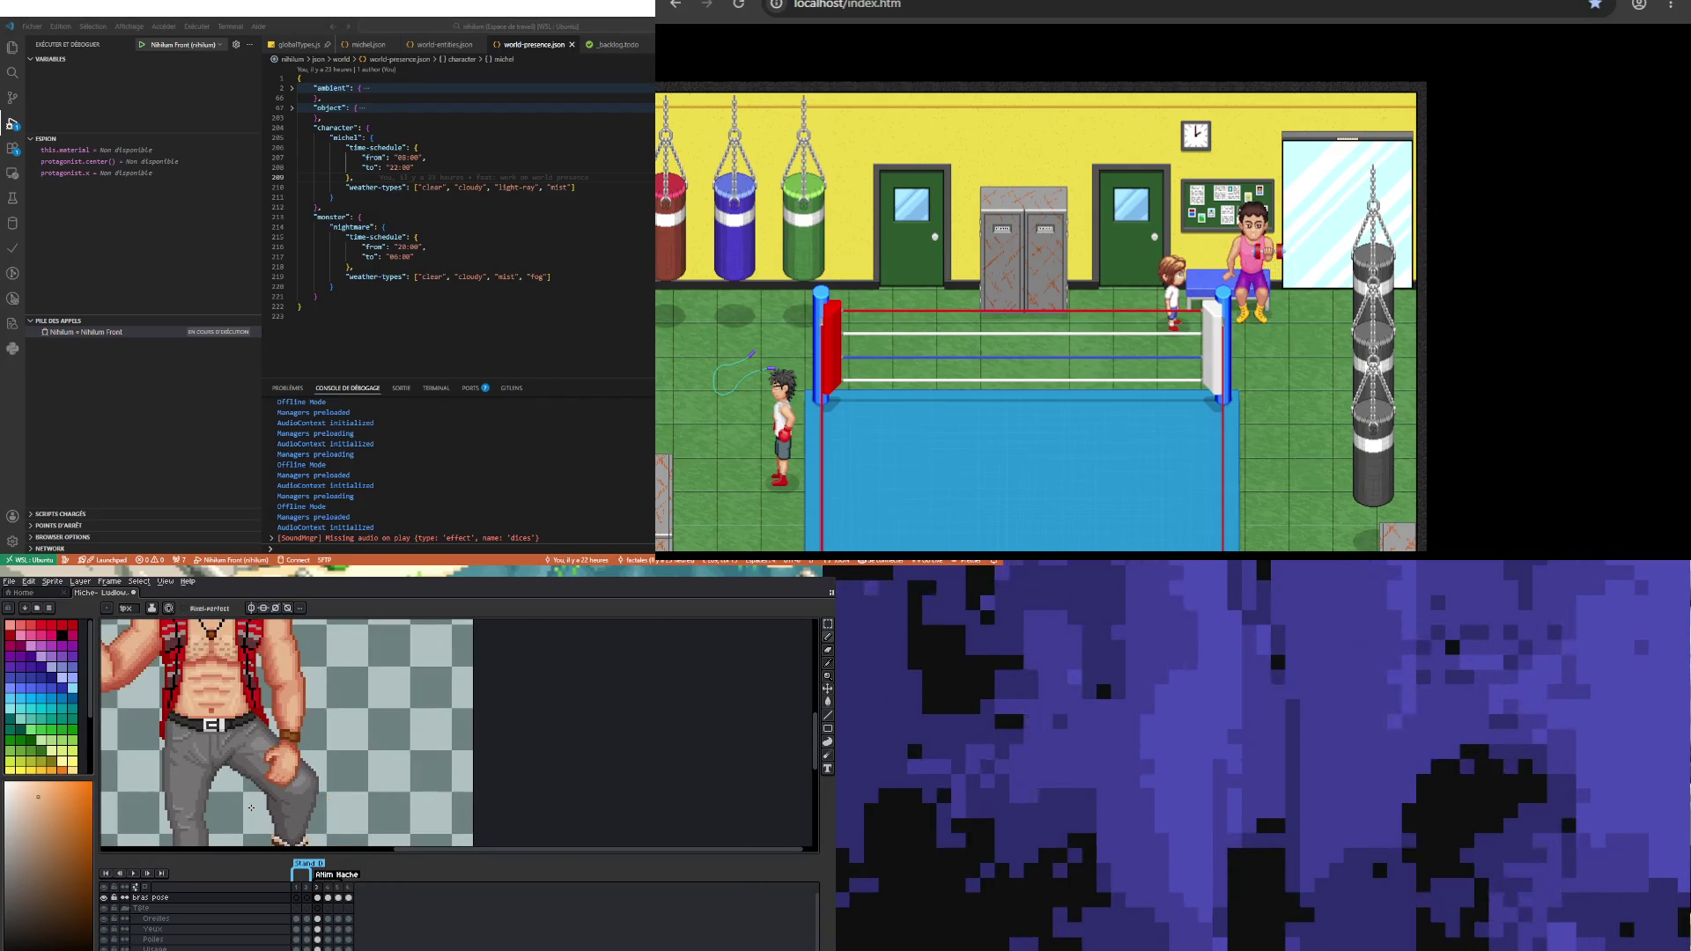
pyautogui.scroll(3, 266, 722)
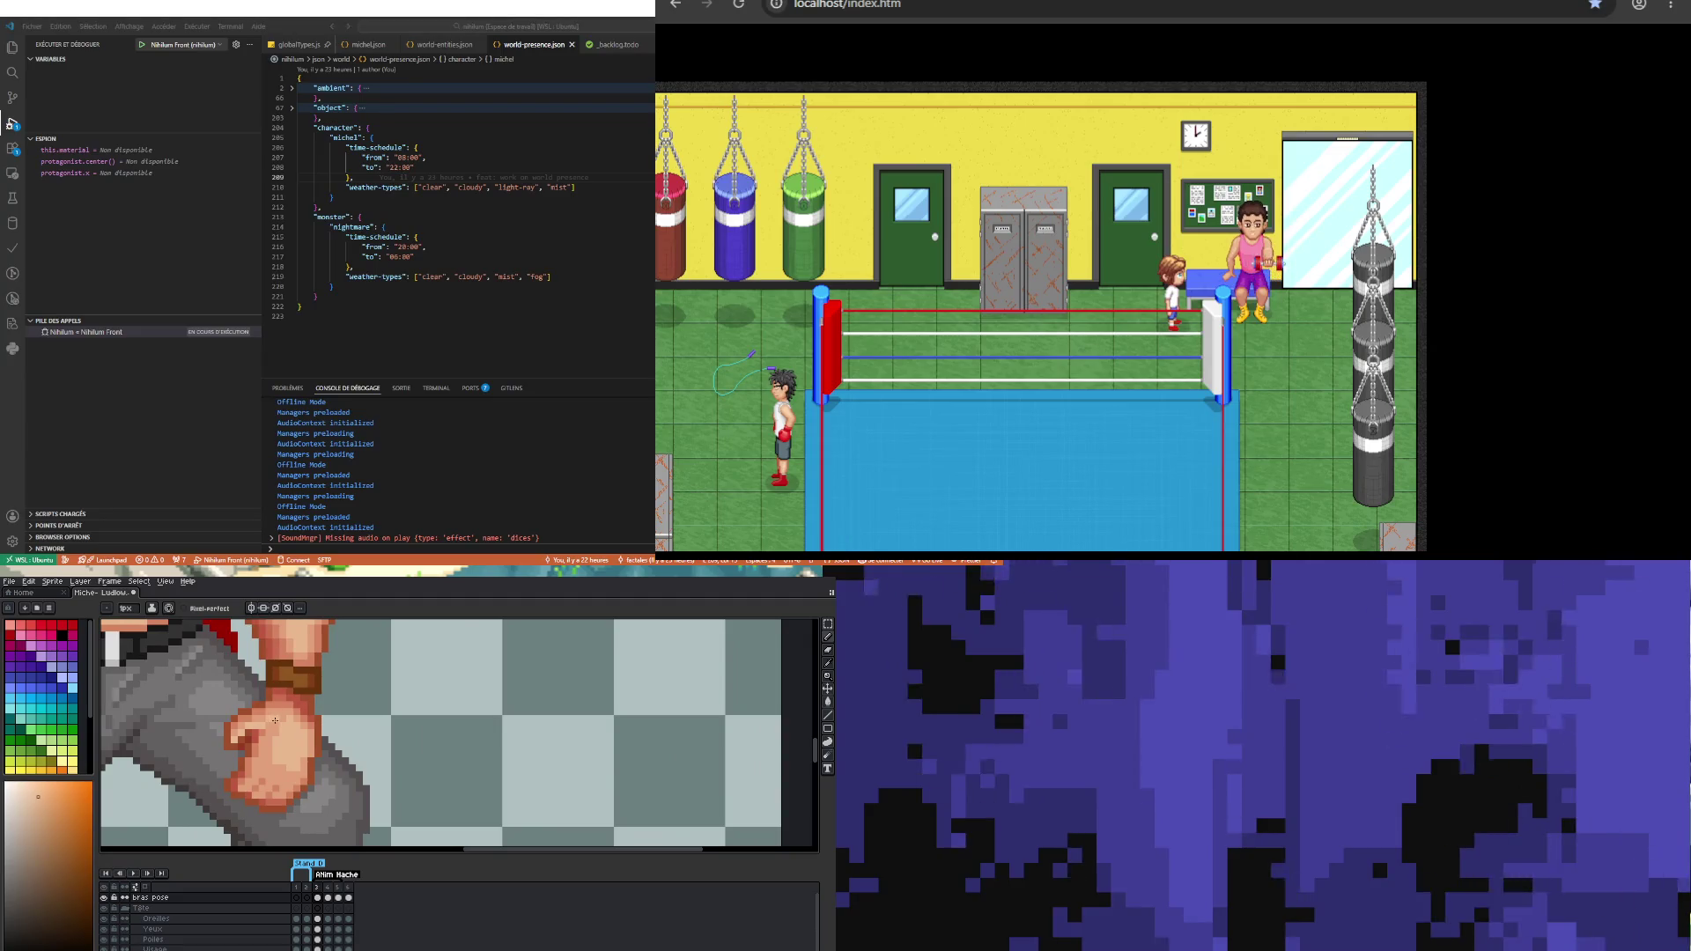
pyautogui.scroll(-2, 274, 720)
pyautogui.scroll(1, 272, 759)
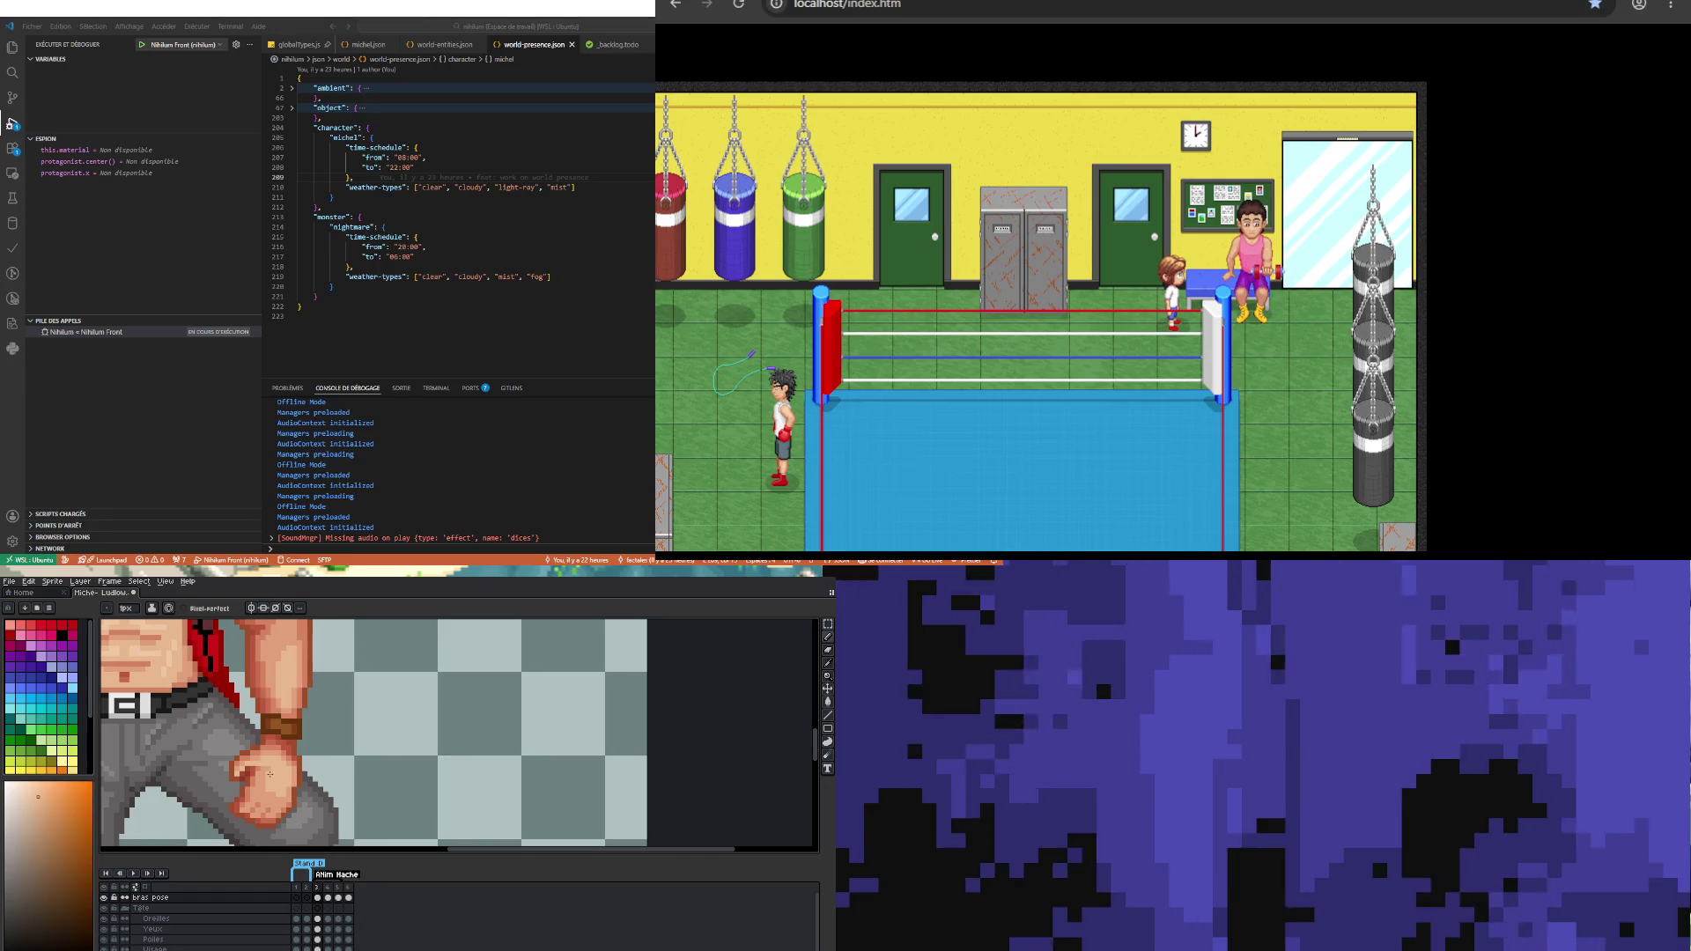
pyautogui.scroll(-2, 266, 766)
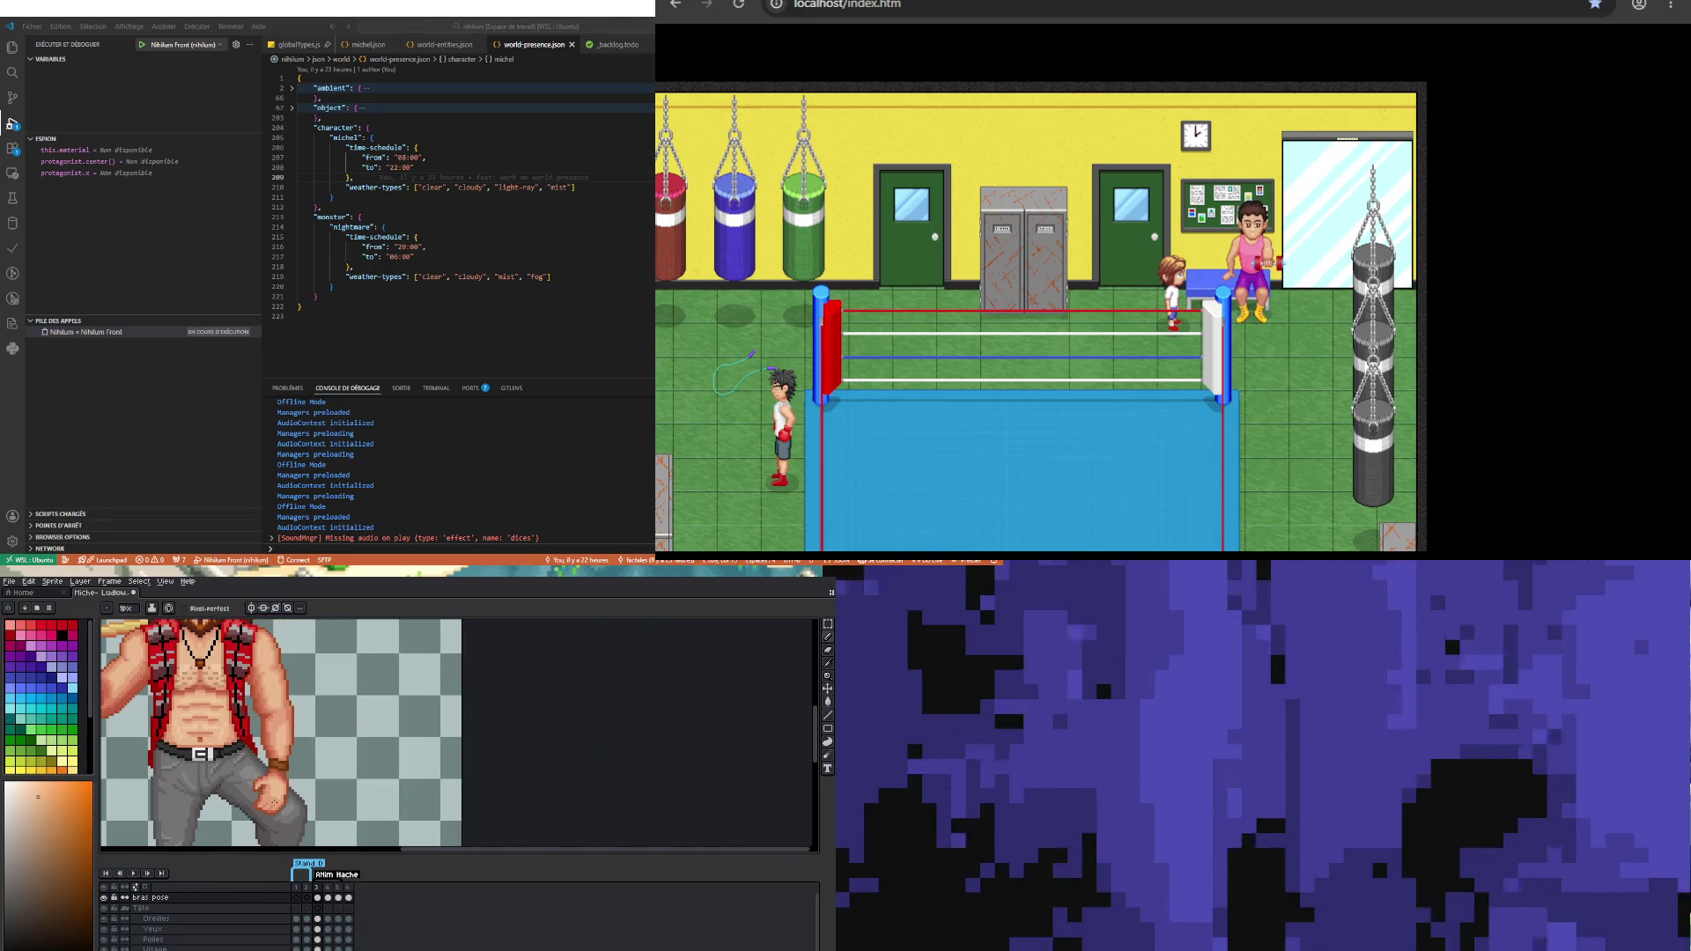
pyautogui.scroll(3, 276, 801)
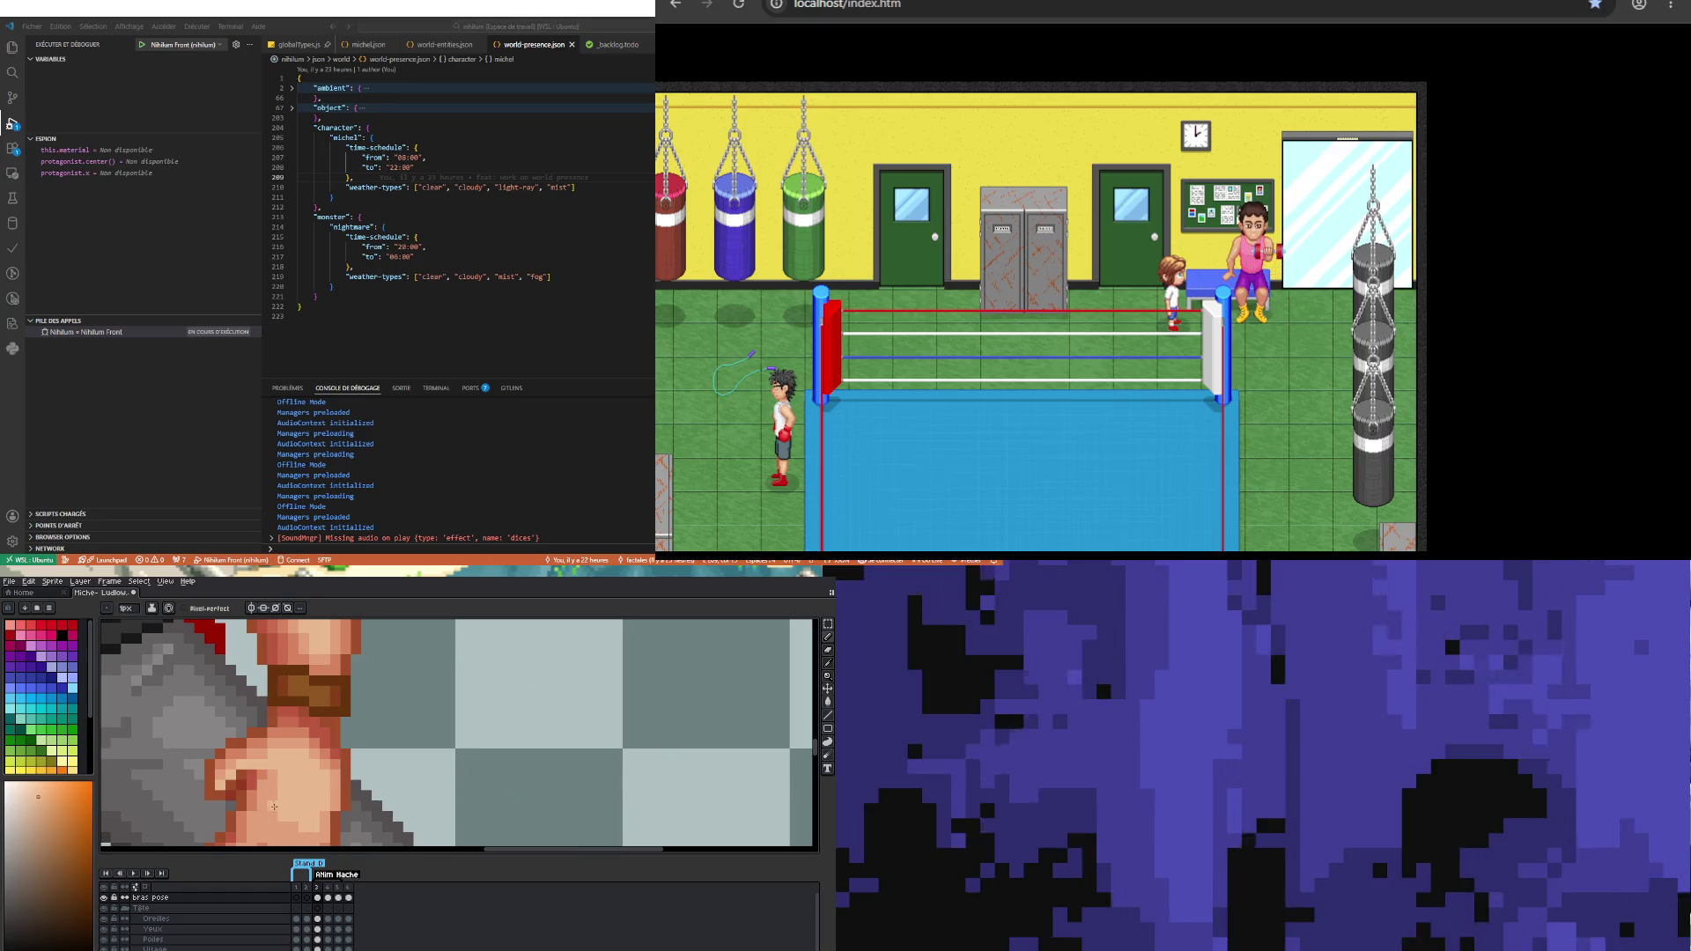
pyautogui.scroll(-2, 277, 796)
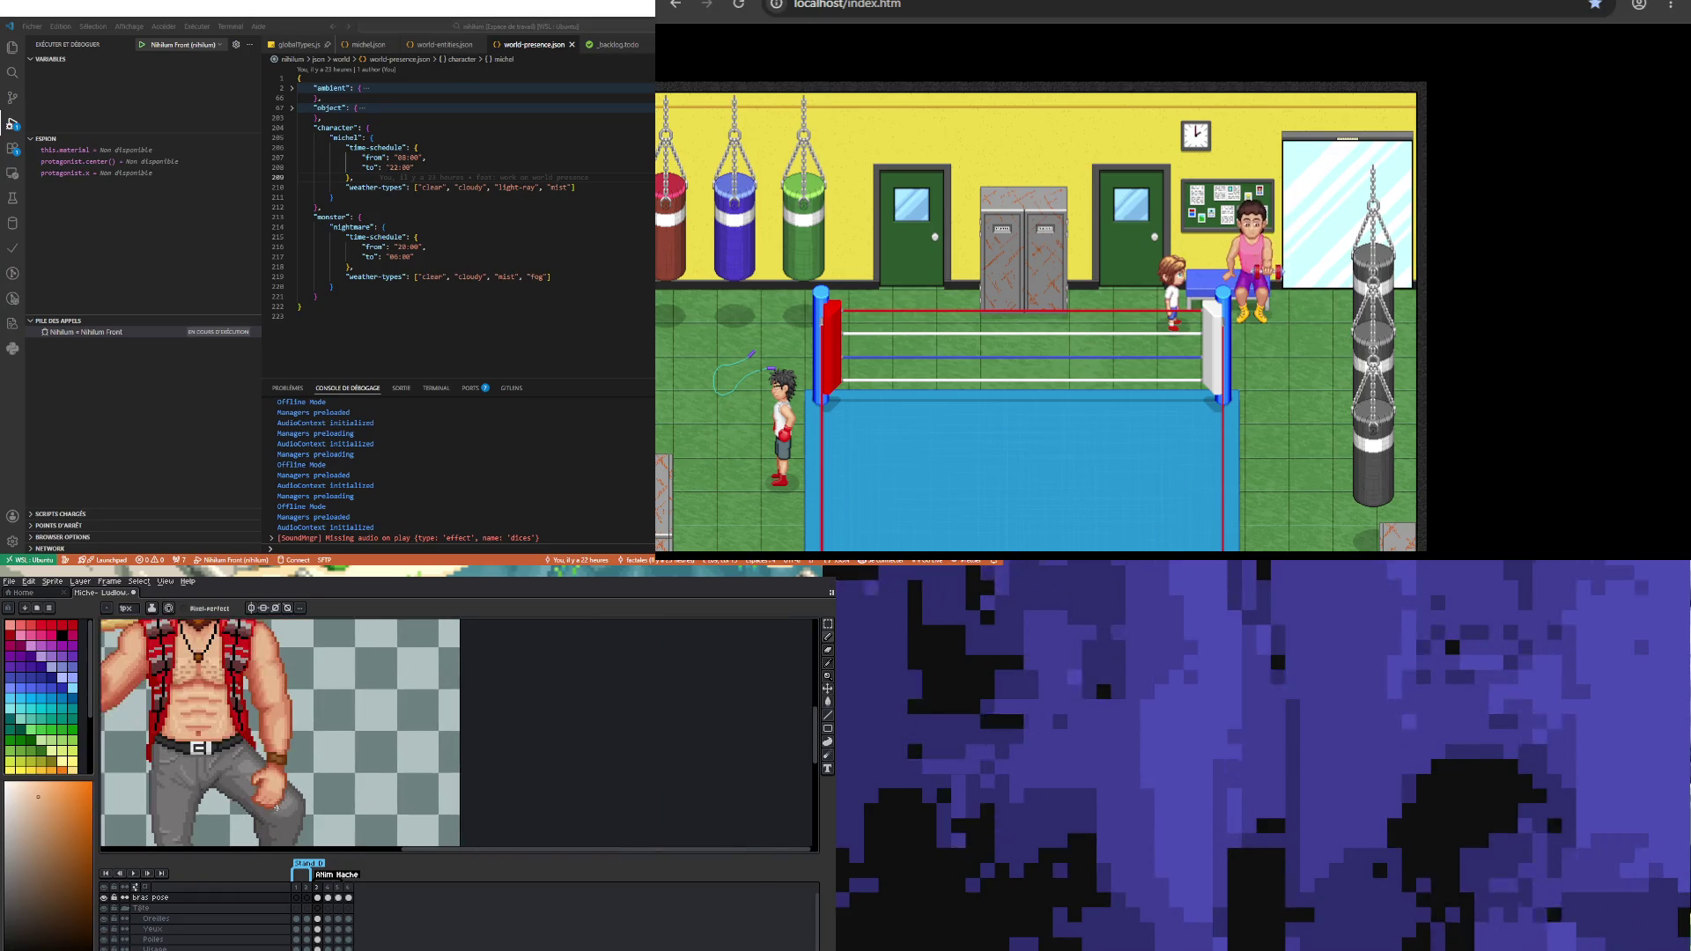
pyautogui.scroll(3, 276, 810)
pyautogui.scroll(-2, 266, 800)
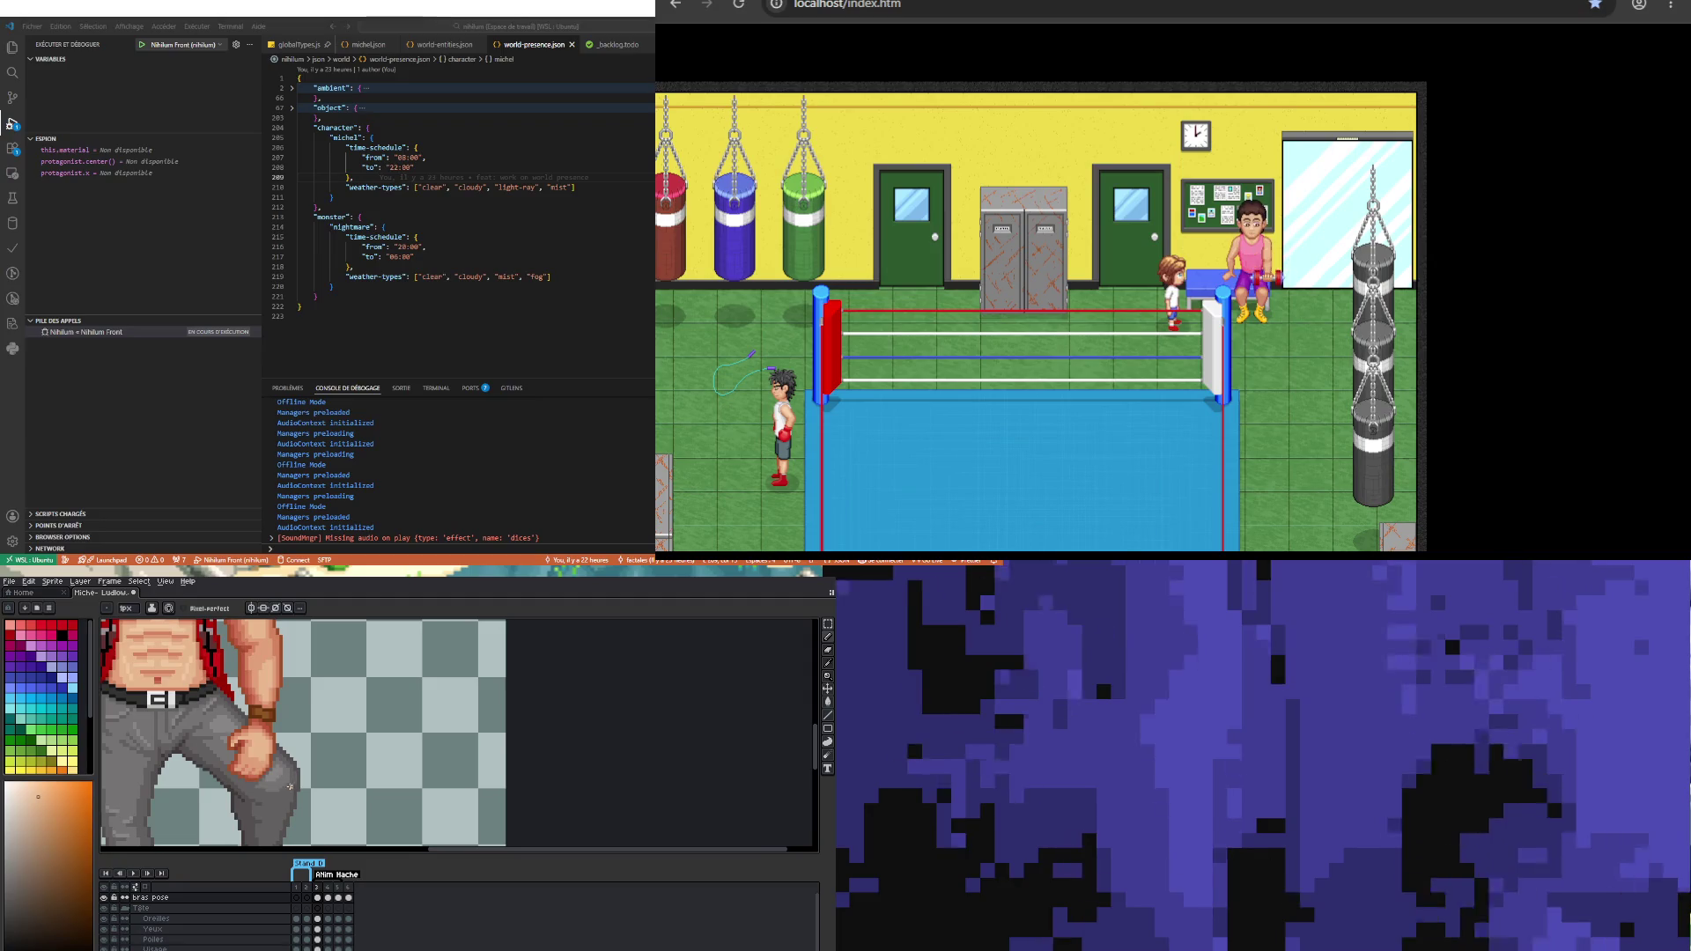
pyautogui.scroll(2, 271, 755)
pyautogui.press('v')
pyautogui.press('b')
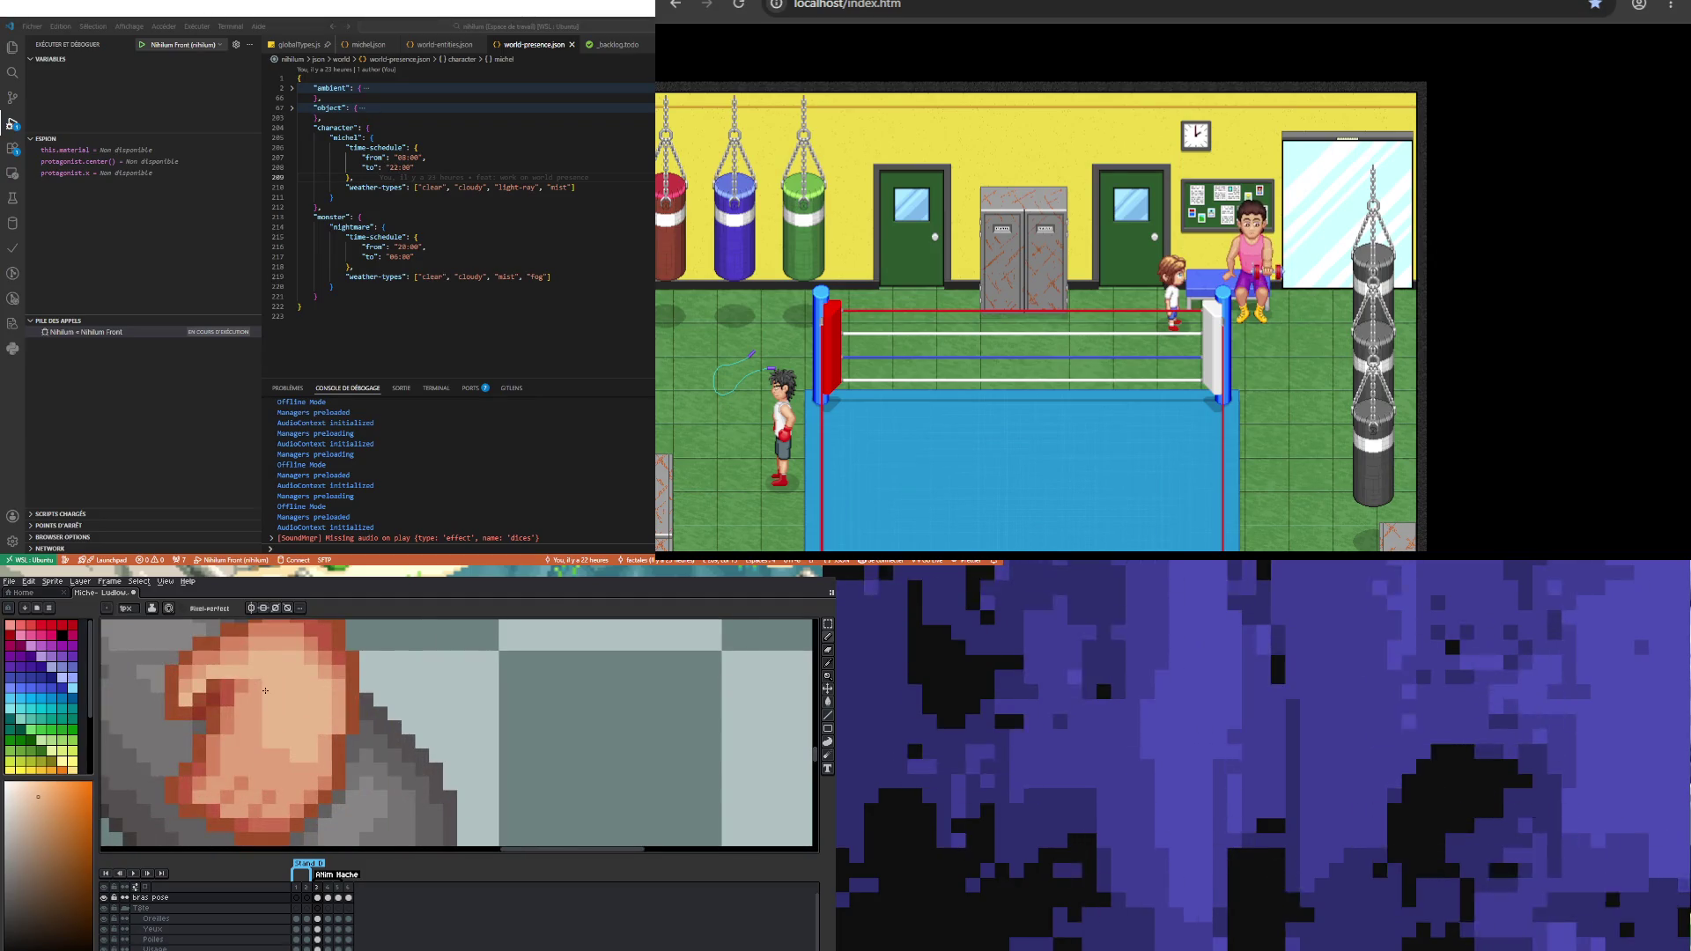
pyautogui.scroll(-3, 258, 706)
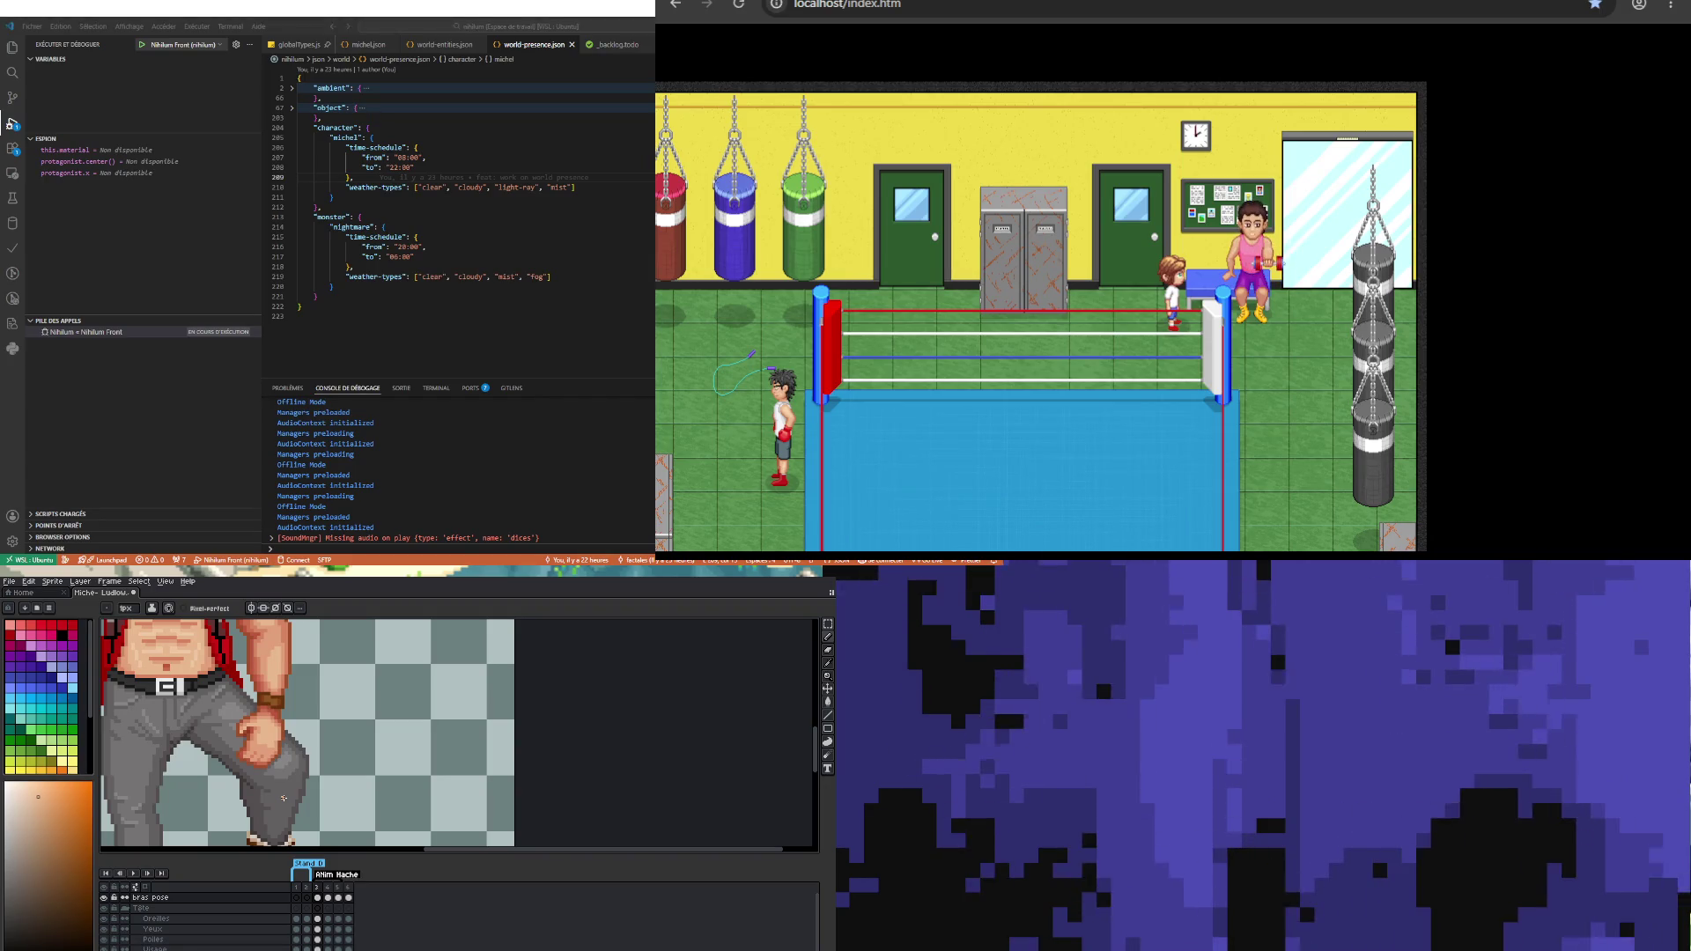
pyautogui.scroll(-5, 264, 766)
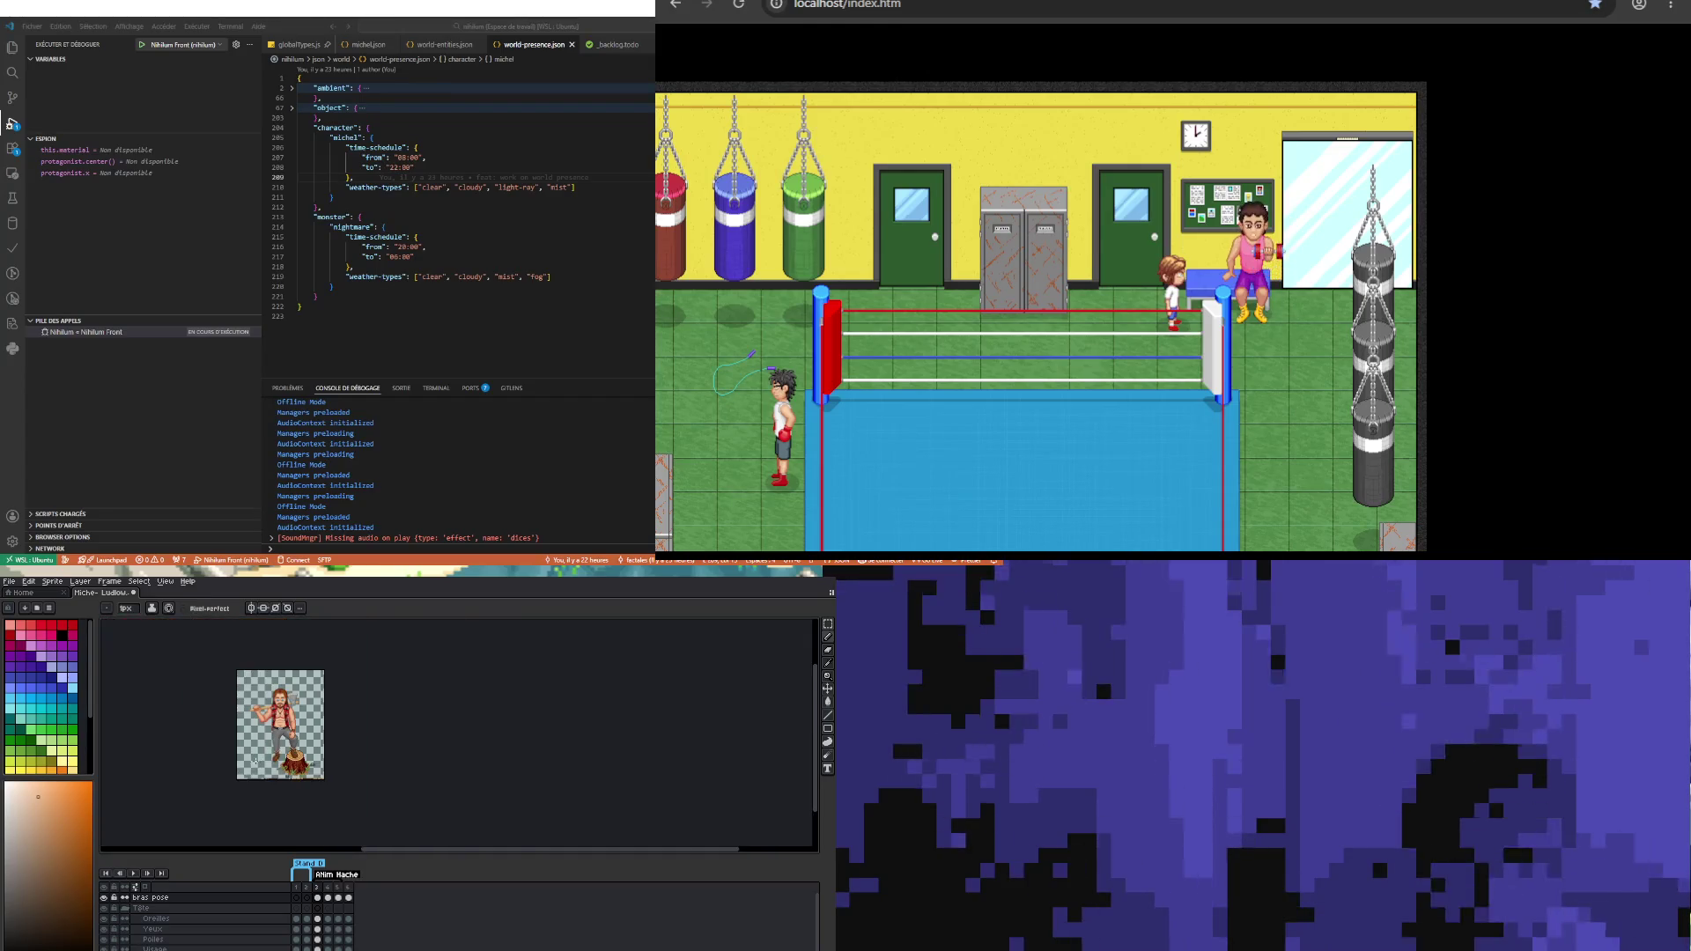
# Step: Sample the hand's red-orange shade and repaint the fist's outline pixels with the Pencil
pyautogui.scroll(2, 259, 758)
pyautogui.scroll(2, 333, 733)
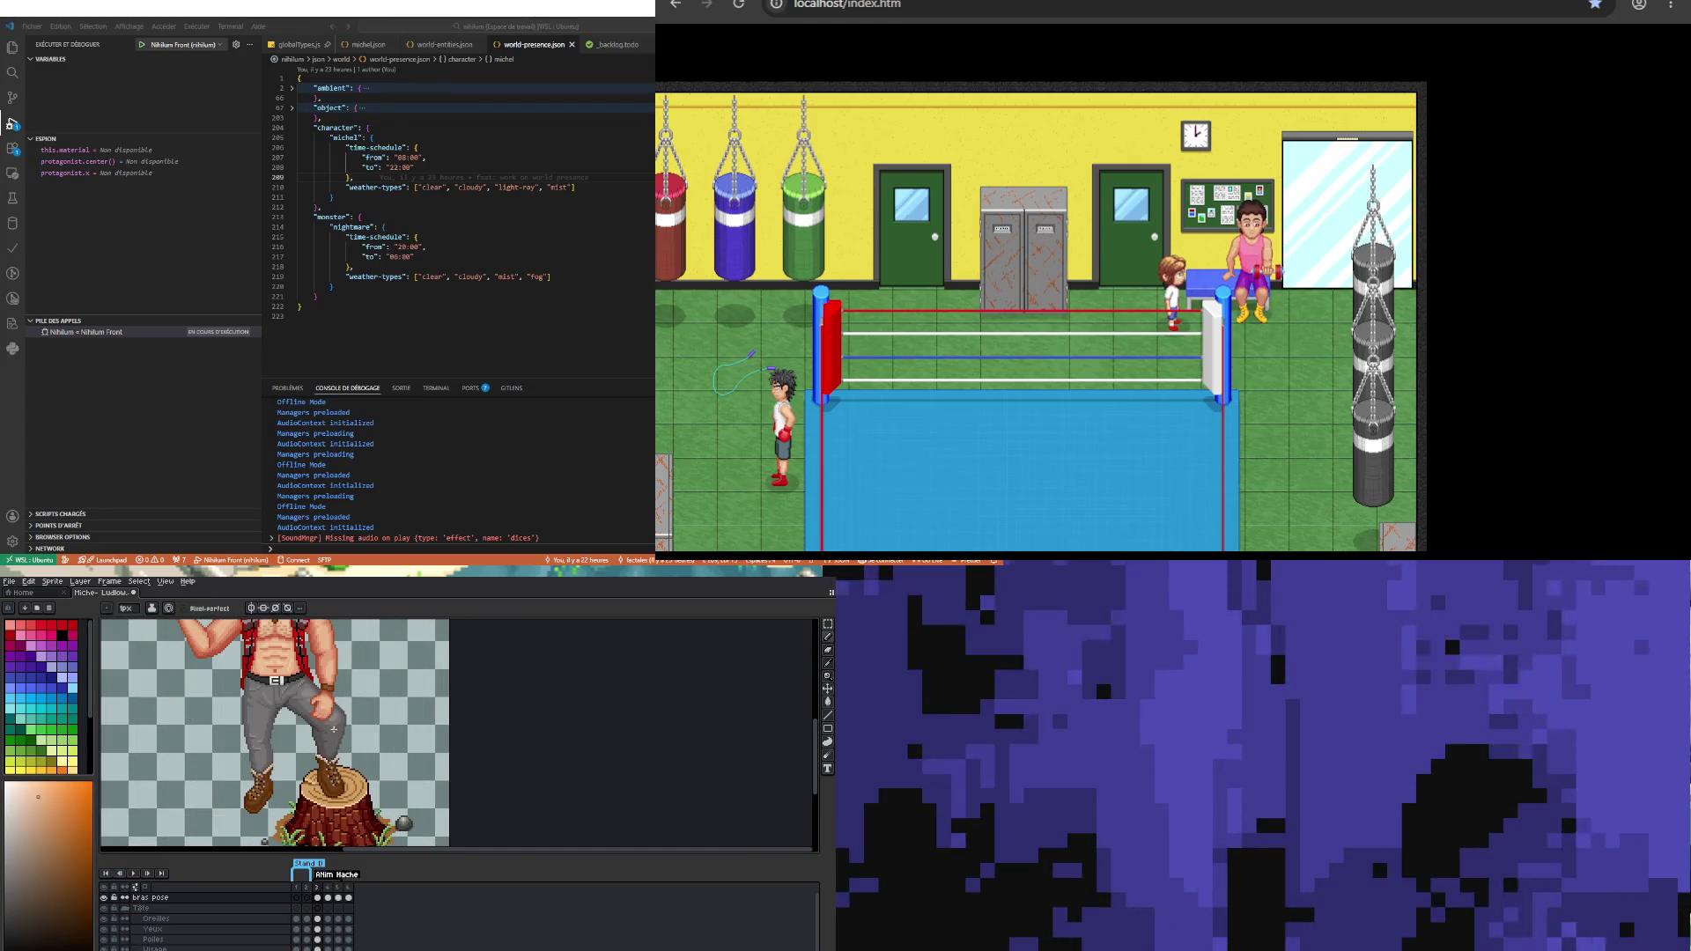
pyautogui.scroll(2, 334, 729)
pyautogui.scroll(-2, 334, 720)
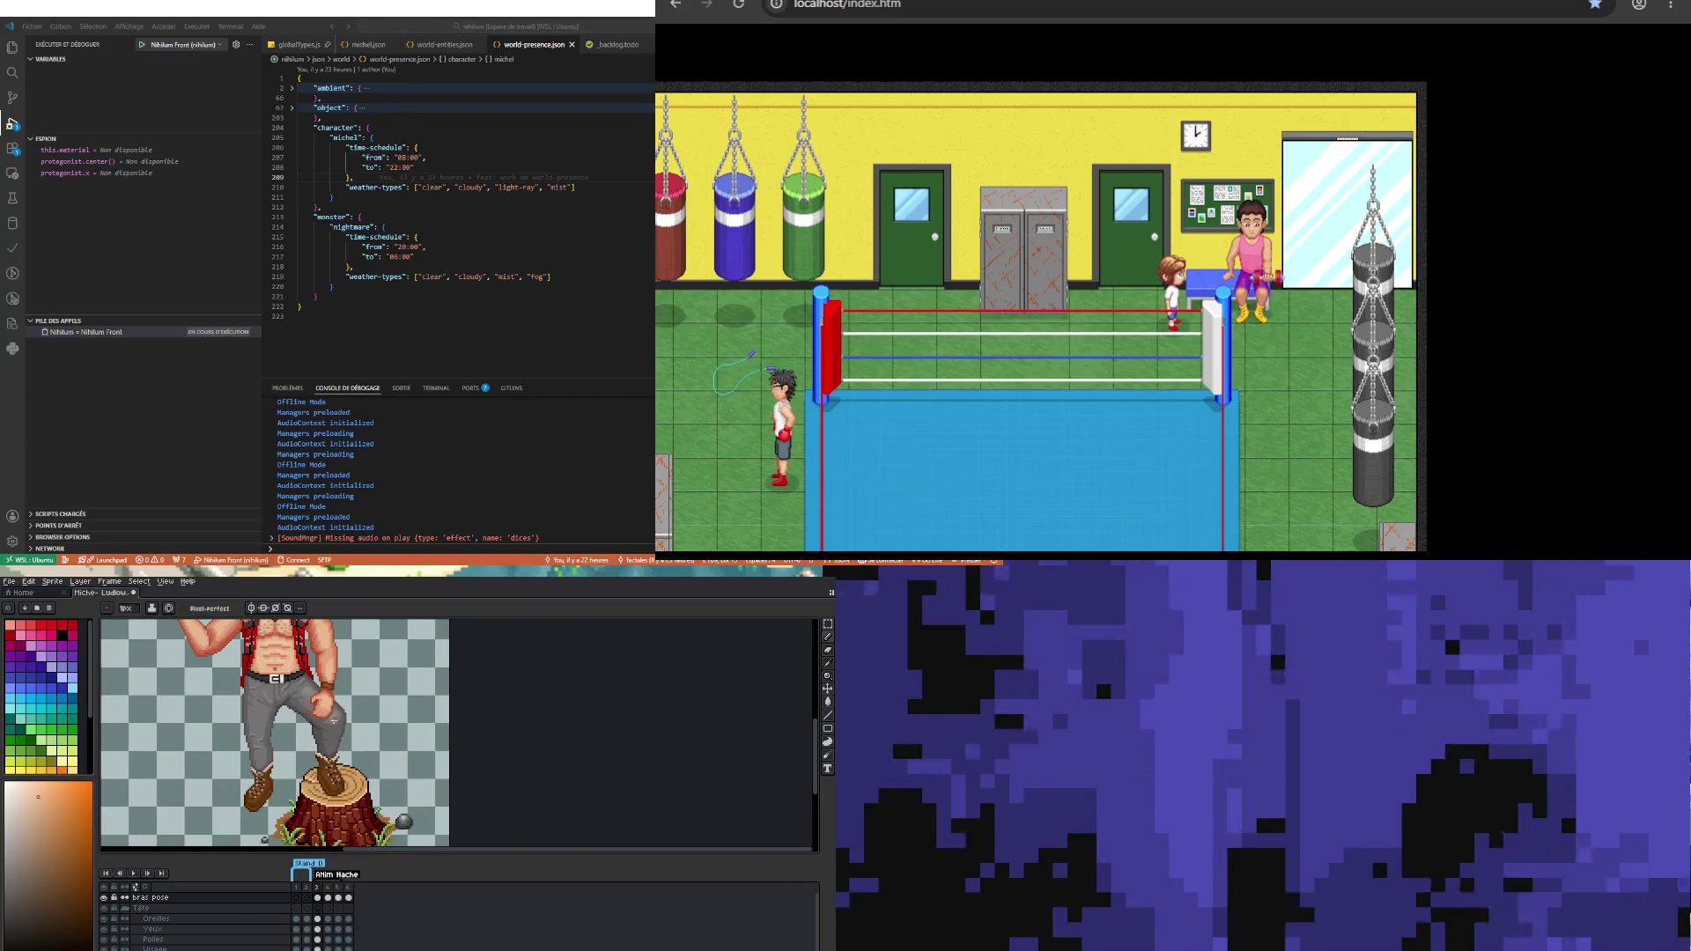
pyautogui.scroll(2, 331, 720)
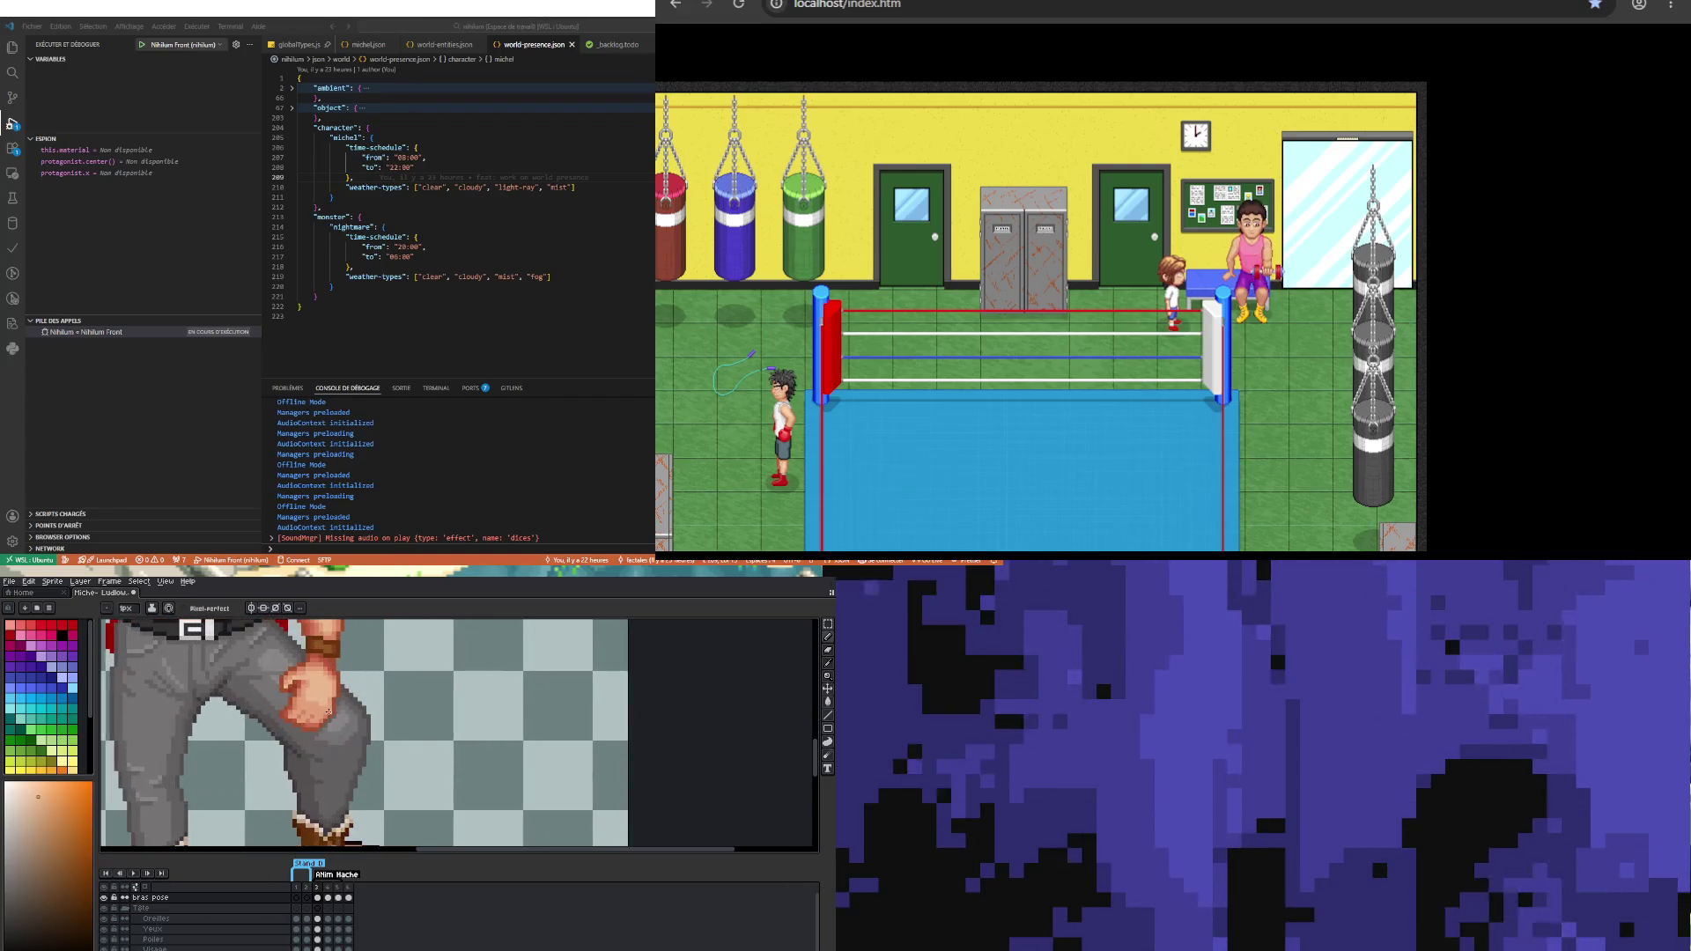
pyautogui.scroll(-3, 435, 770)
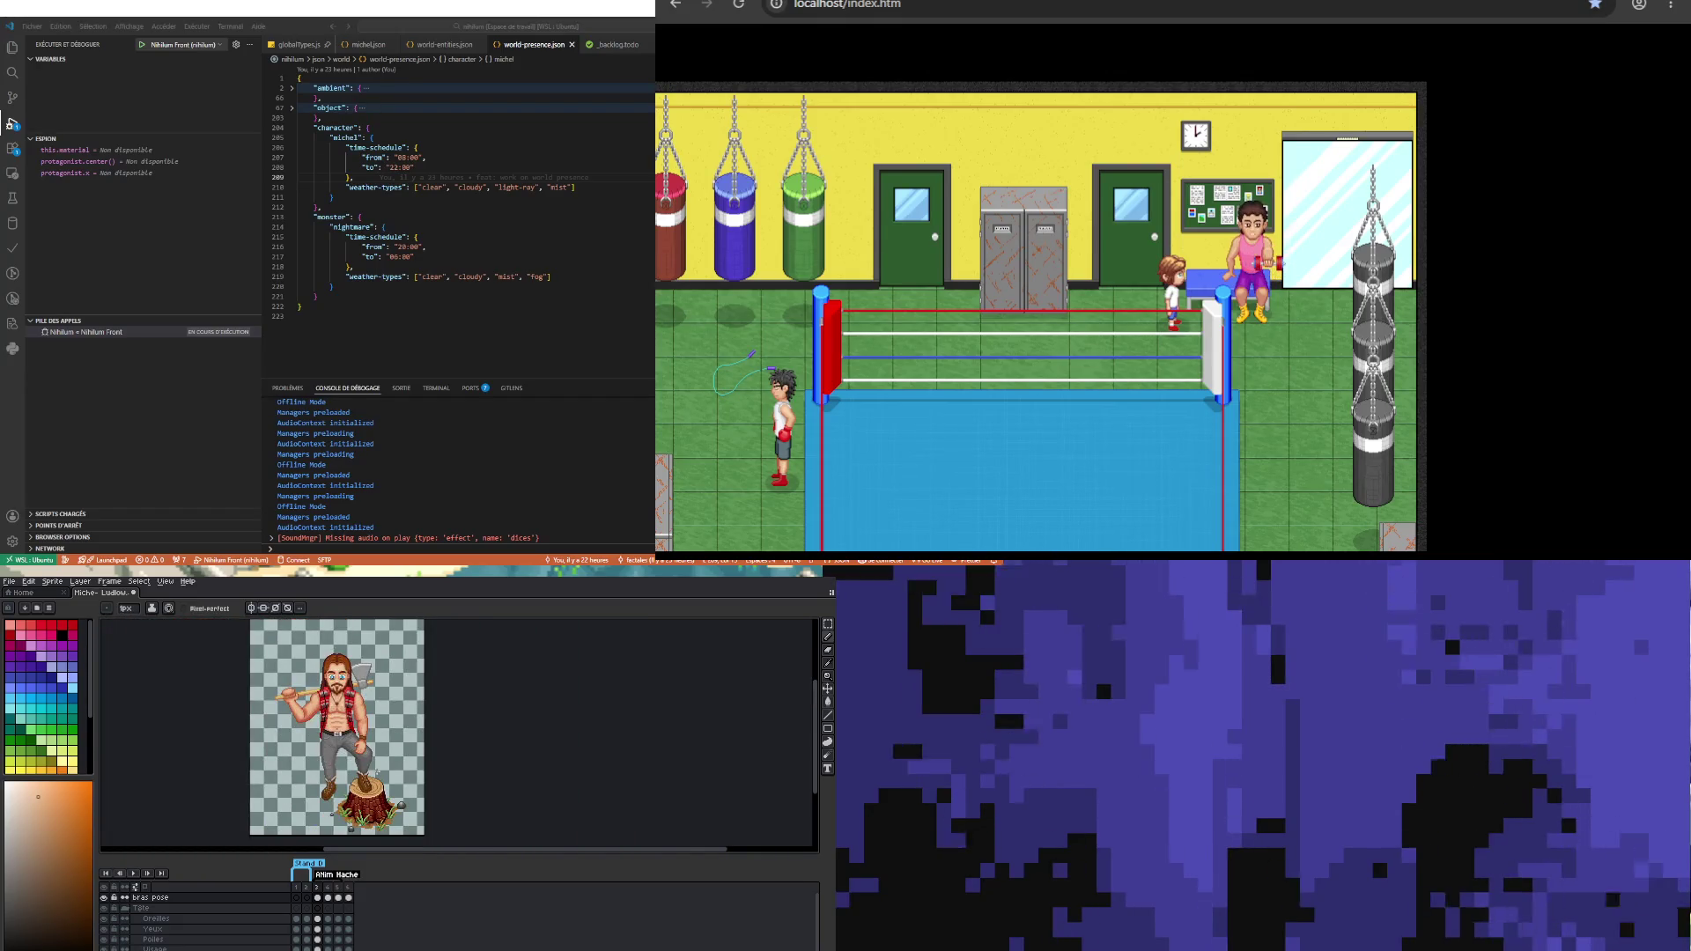
pyautogui.scroll(4, 366, 739)
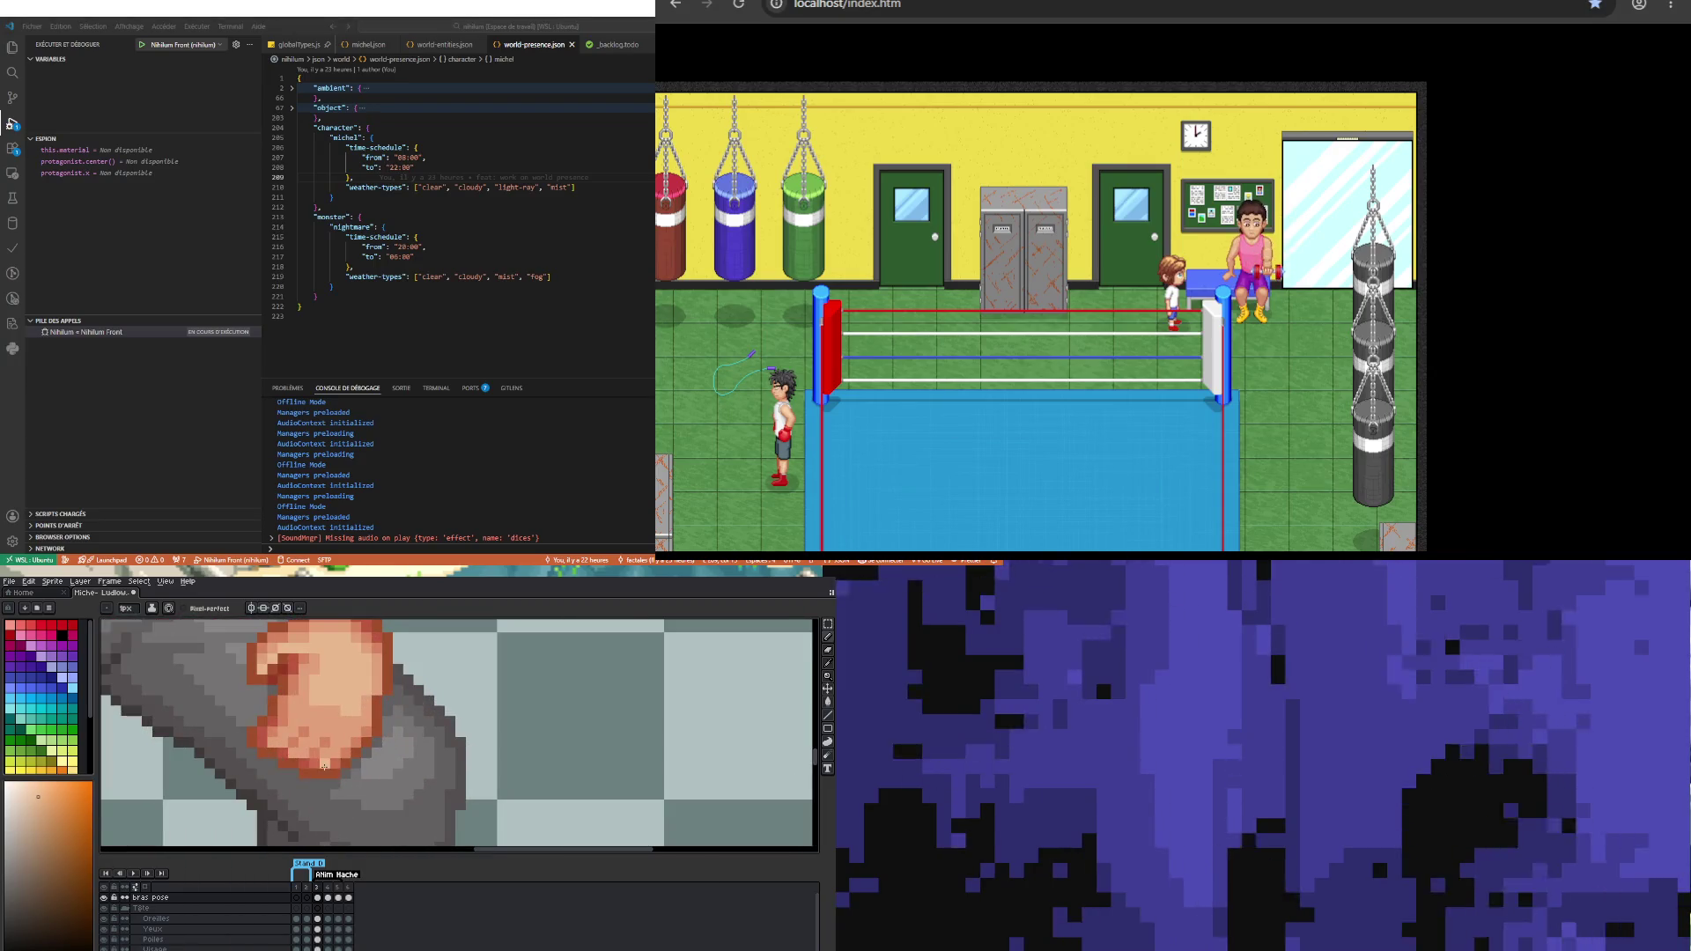
pyautogui.press('i')
pyautogui.click(261, 747)
pyautogui.press('v')
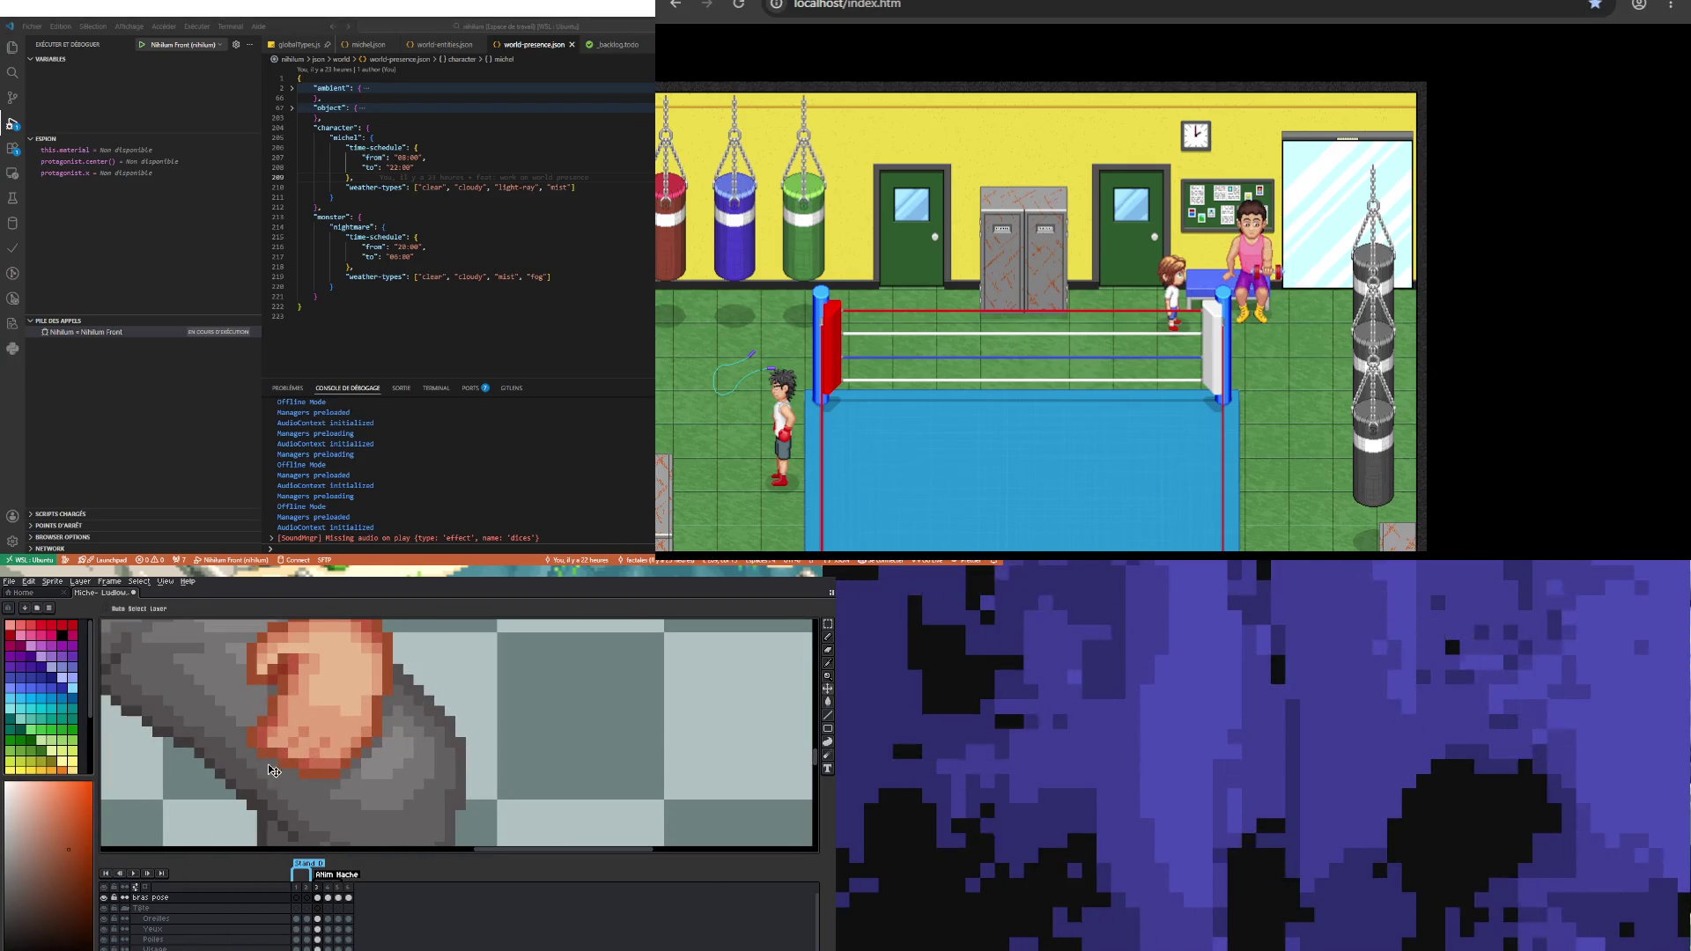
pyautogui.press('b')
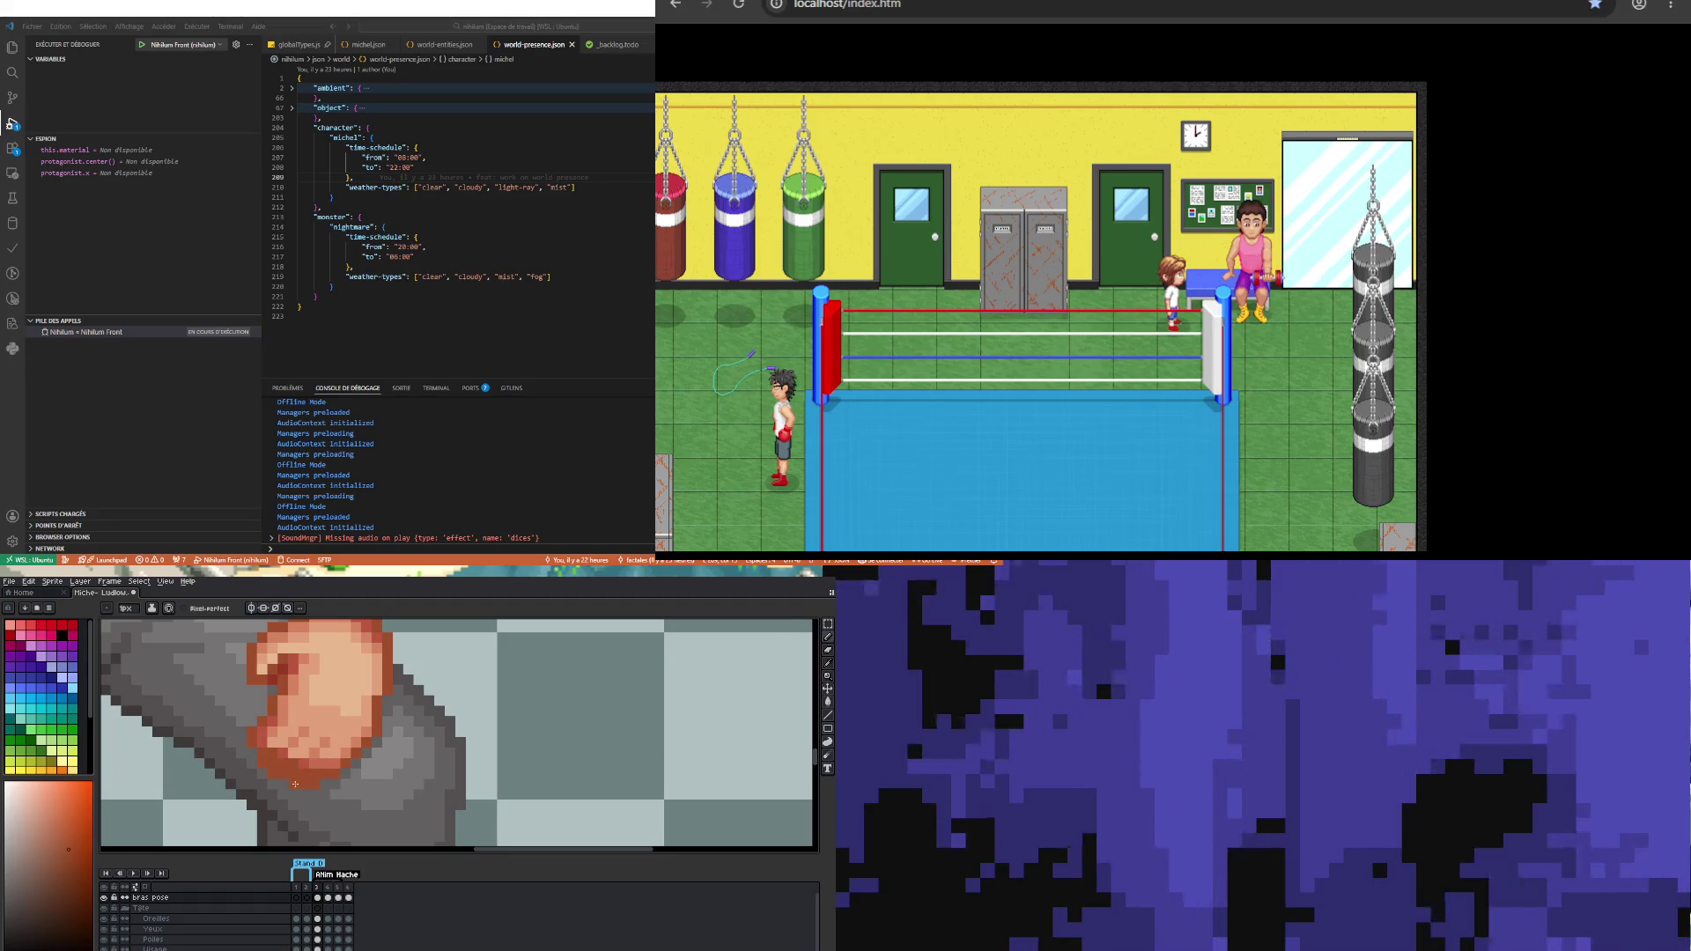
pyautogui.scroll(-5, 317, 776)
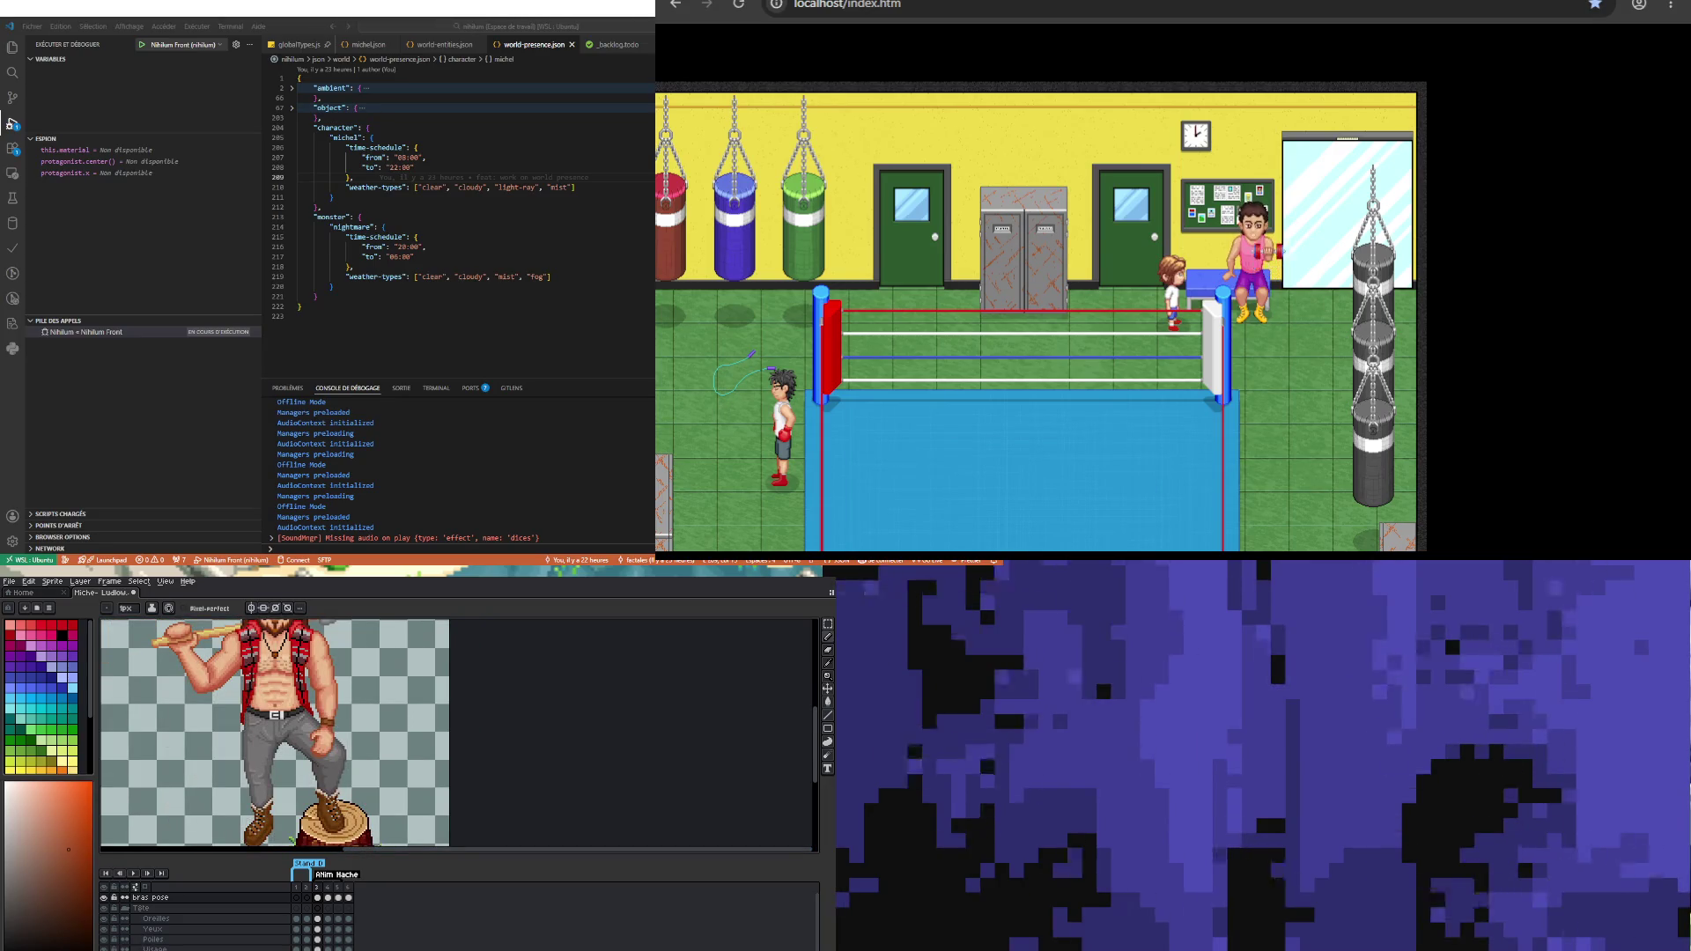
pyautogui.scroll(3, 310, 711)
pyautogui.scroll(2, 310, 711)
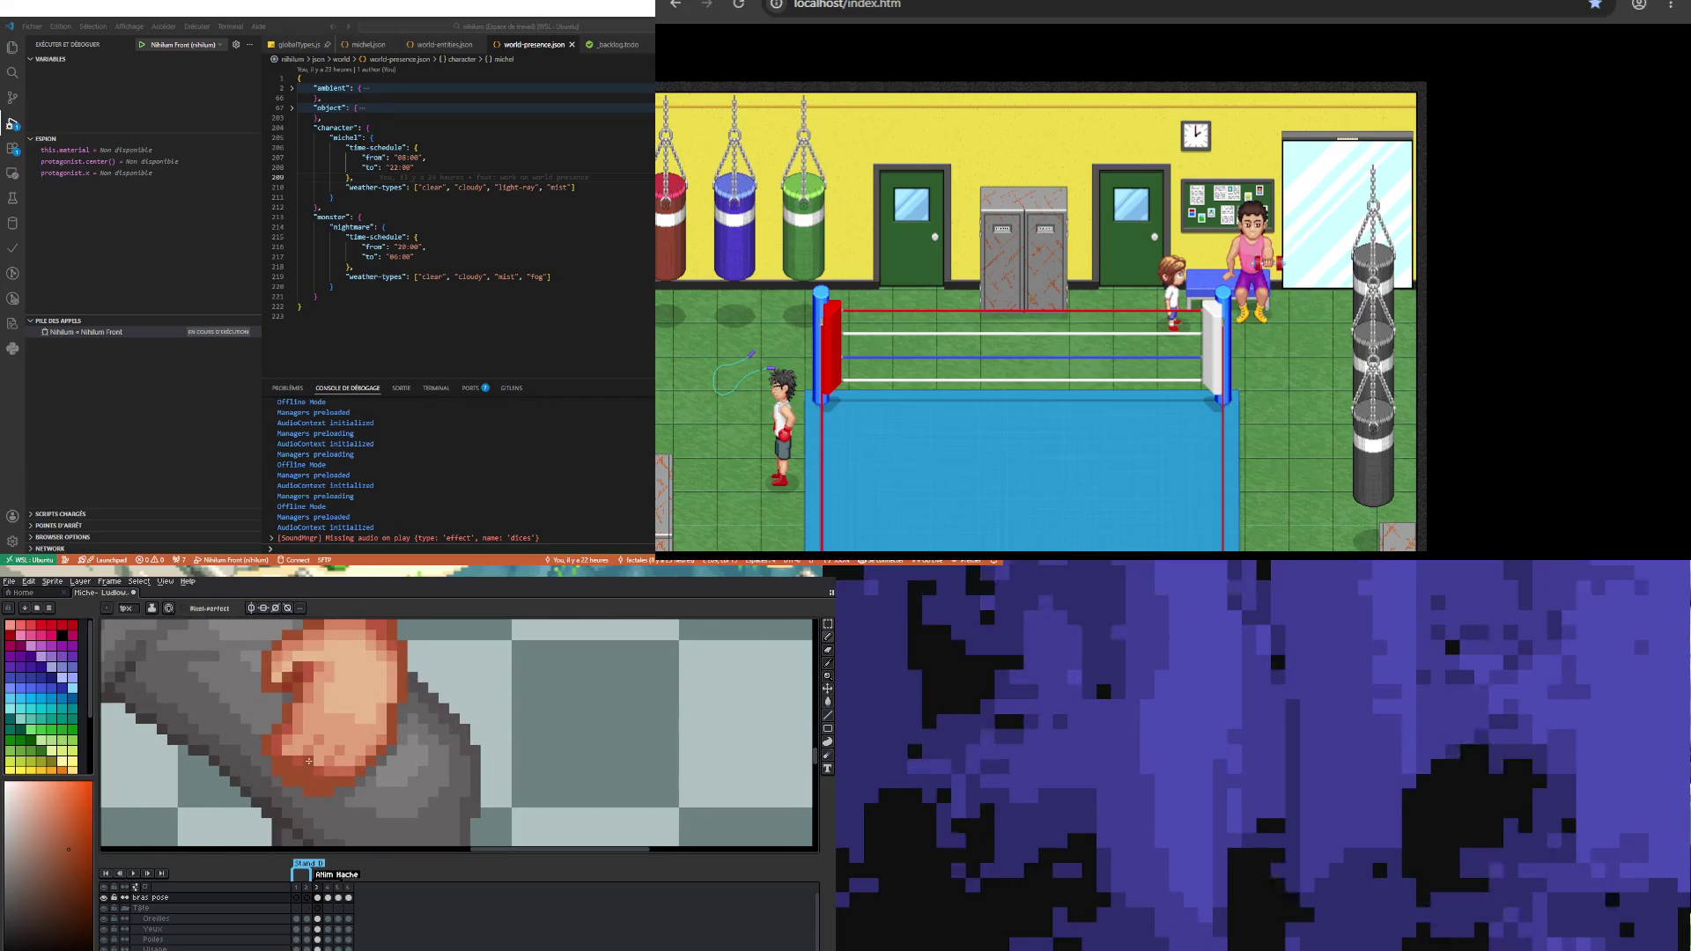
# Step: Darken the hand's lower outline with the red-brown sampled from its edge
pyautogui.keyDown('alt'); pyautogui.click(283, 760); pyautogui.keyUp('alt')
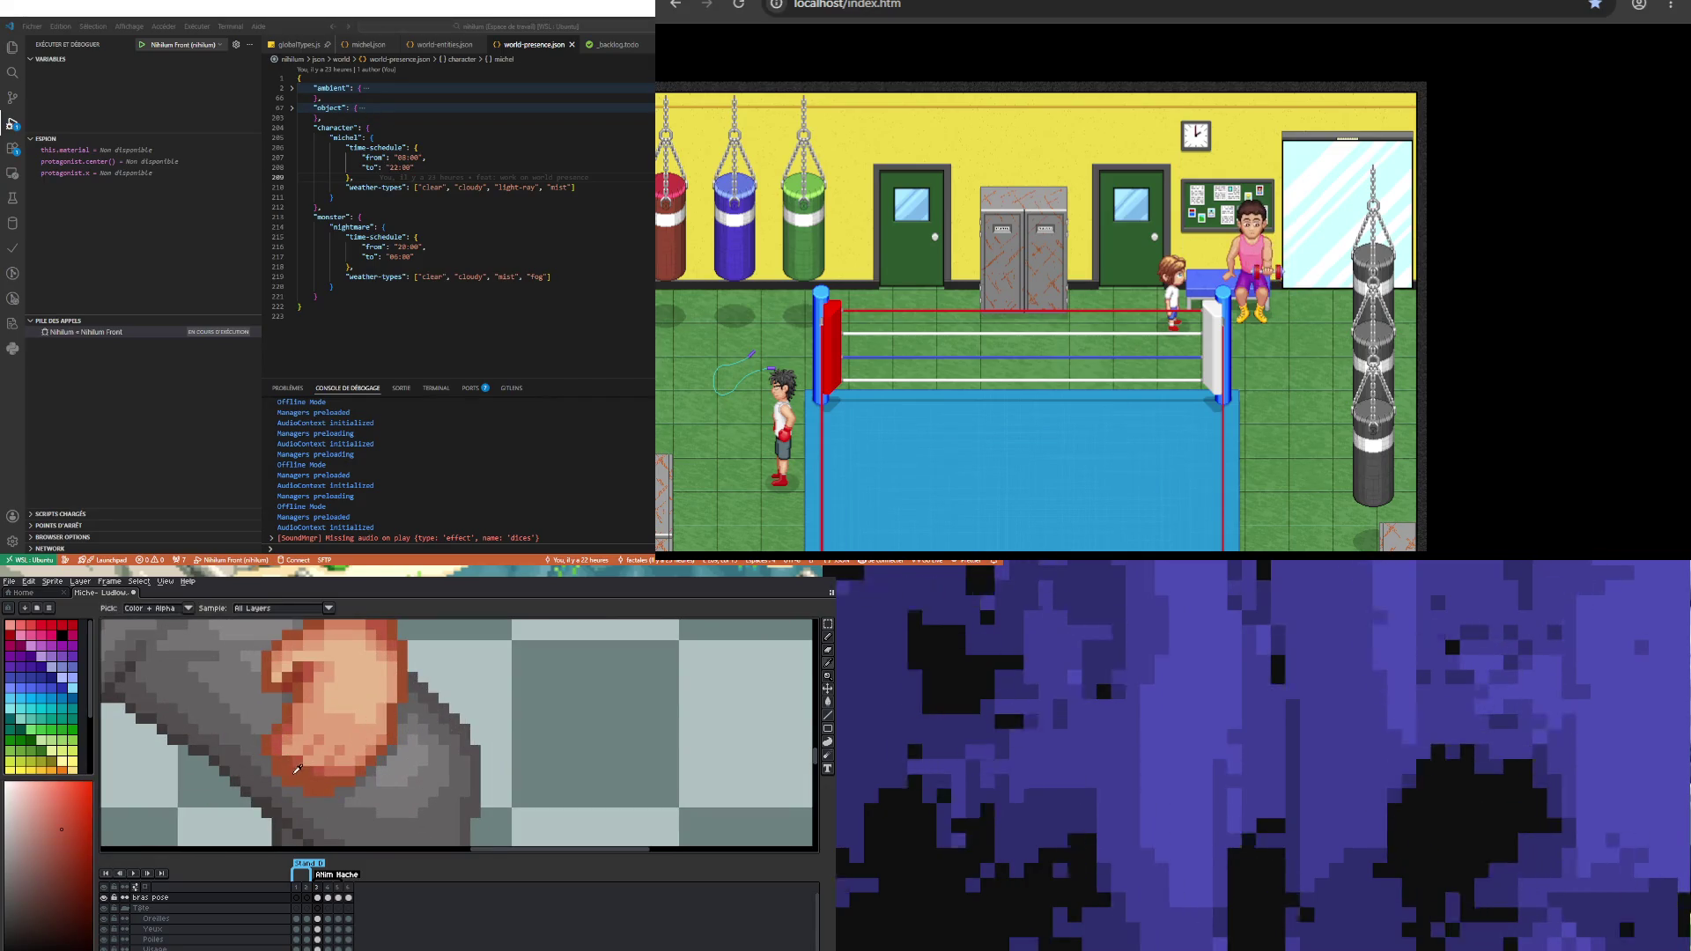
pyautogui.moveTo(290, 773); pyautogui.dragTo(323, 778)
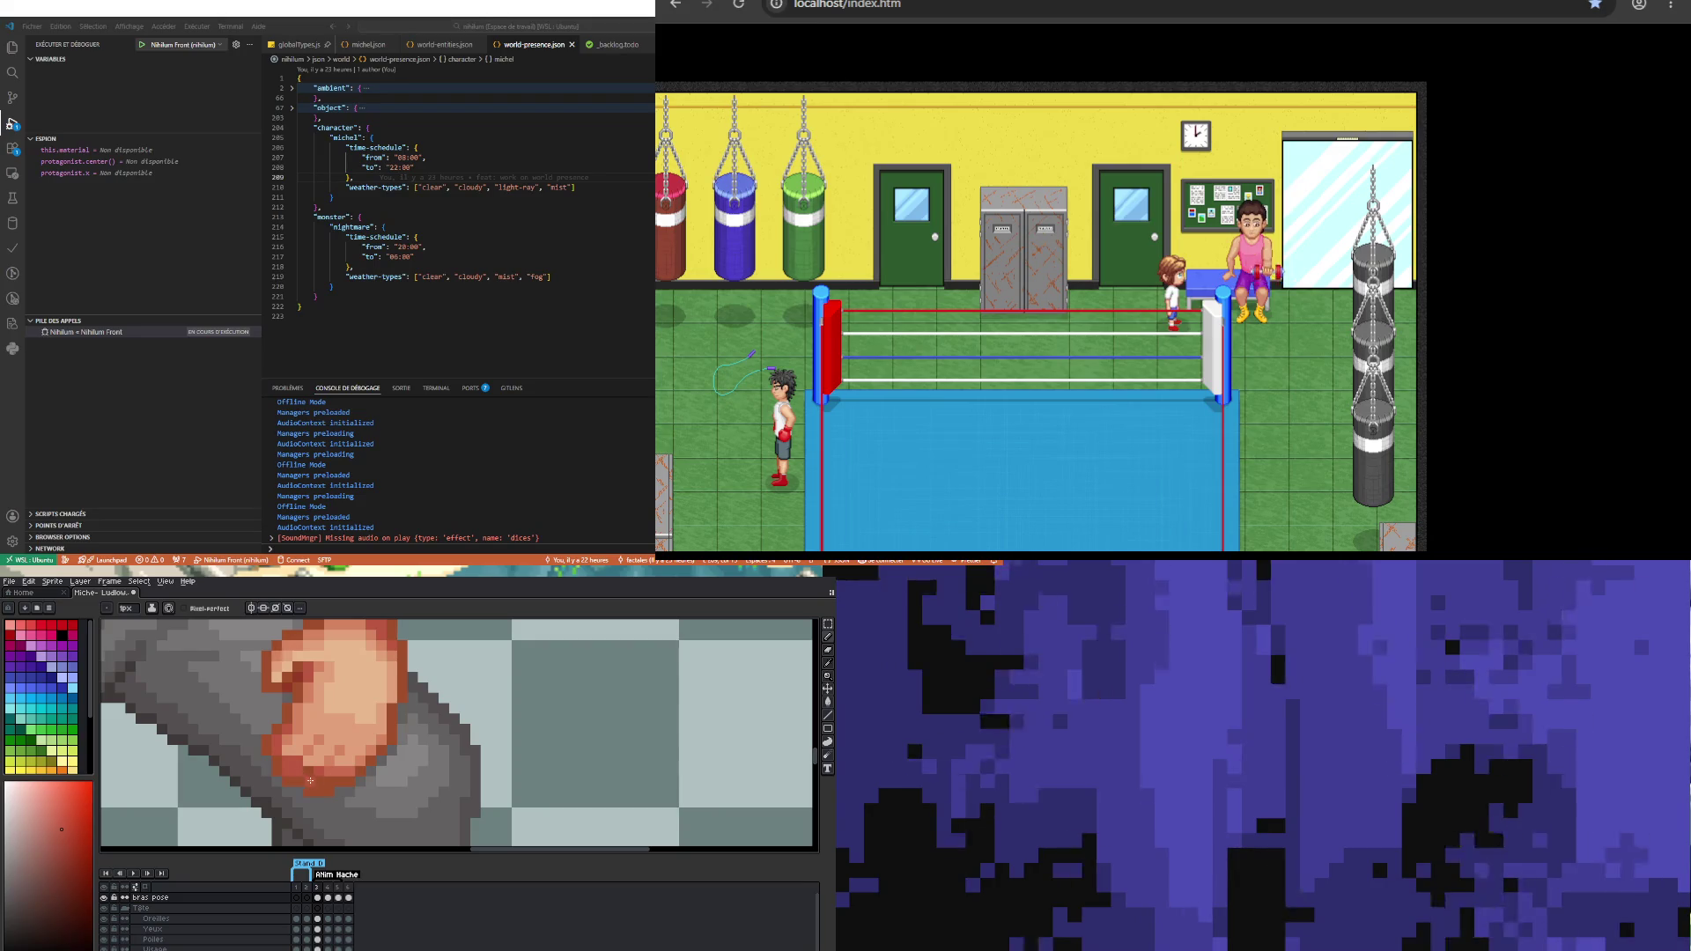
pyautogui.scroll(-2, 309, 772)
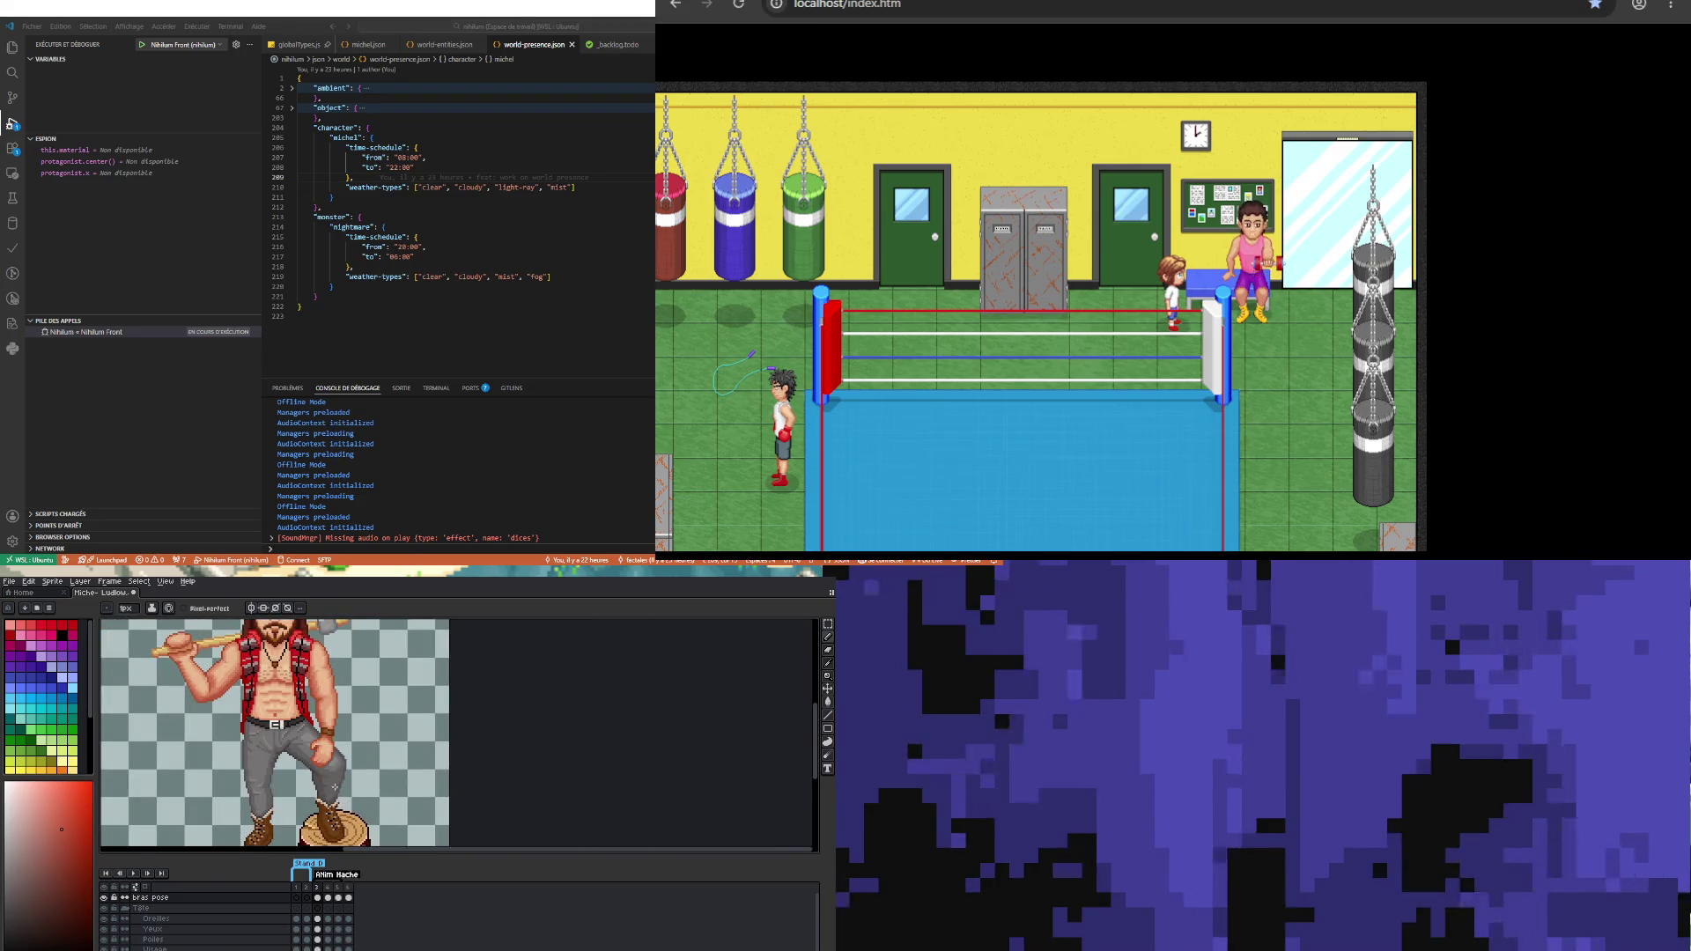
pyautogui.scroll(2, 299, 780)
pyautogui.scroll(1, 300, 780)
# Step: Shade the knuckles using lighter skin tones and a darker red sampled from the hand
pyautogui.keyDown('alt'); pyautogui.click(312, 759); pyautogui.keyUp('alt')
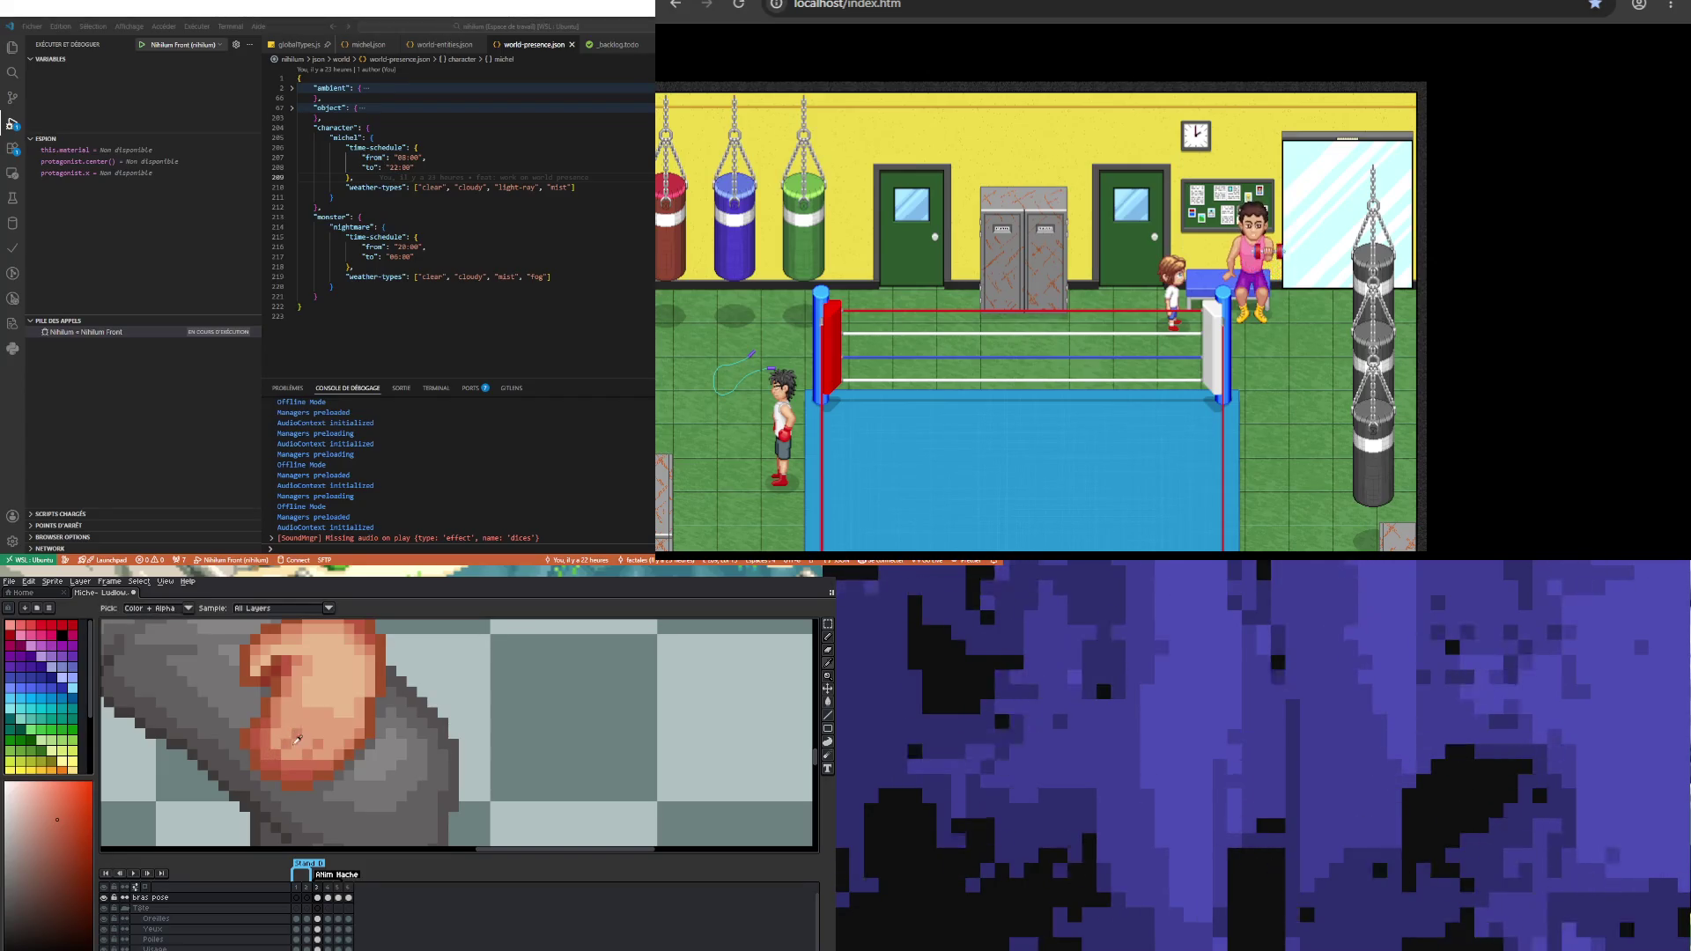
pyautogui.keyDown('alt'); pyautogui.click(285, 764); pyautogui.keyUp('alt')
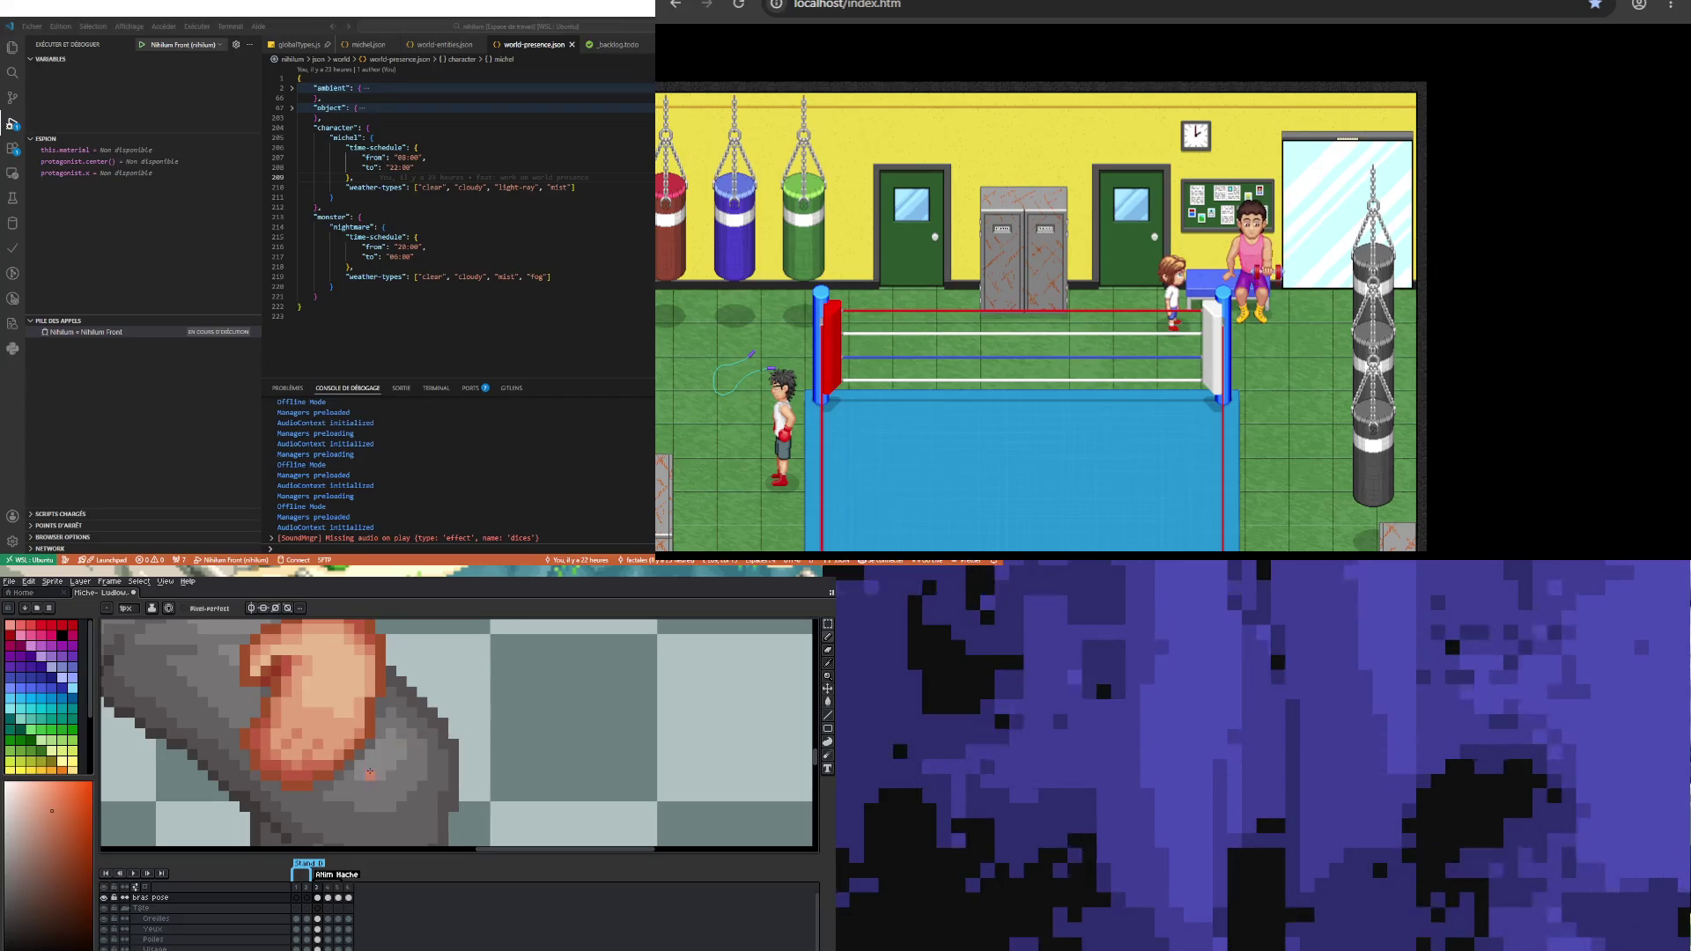
pyautogui.keyDown('alt'); pyautogui.click(304, 772); pyautogui.keyUp('alt')
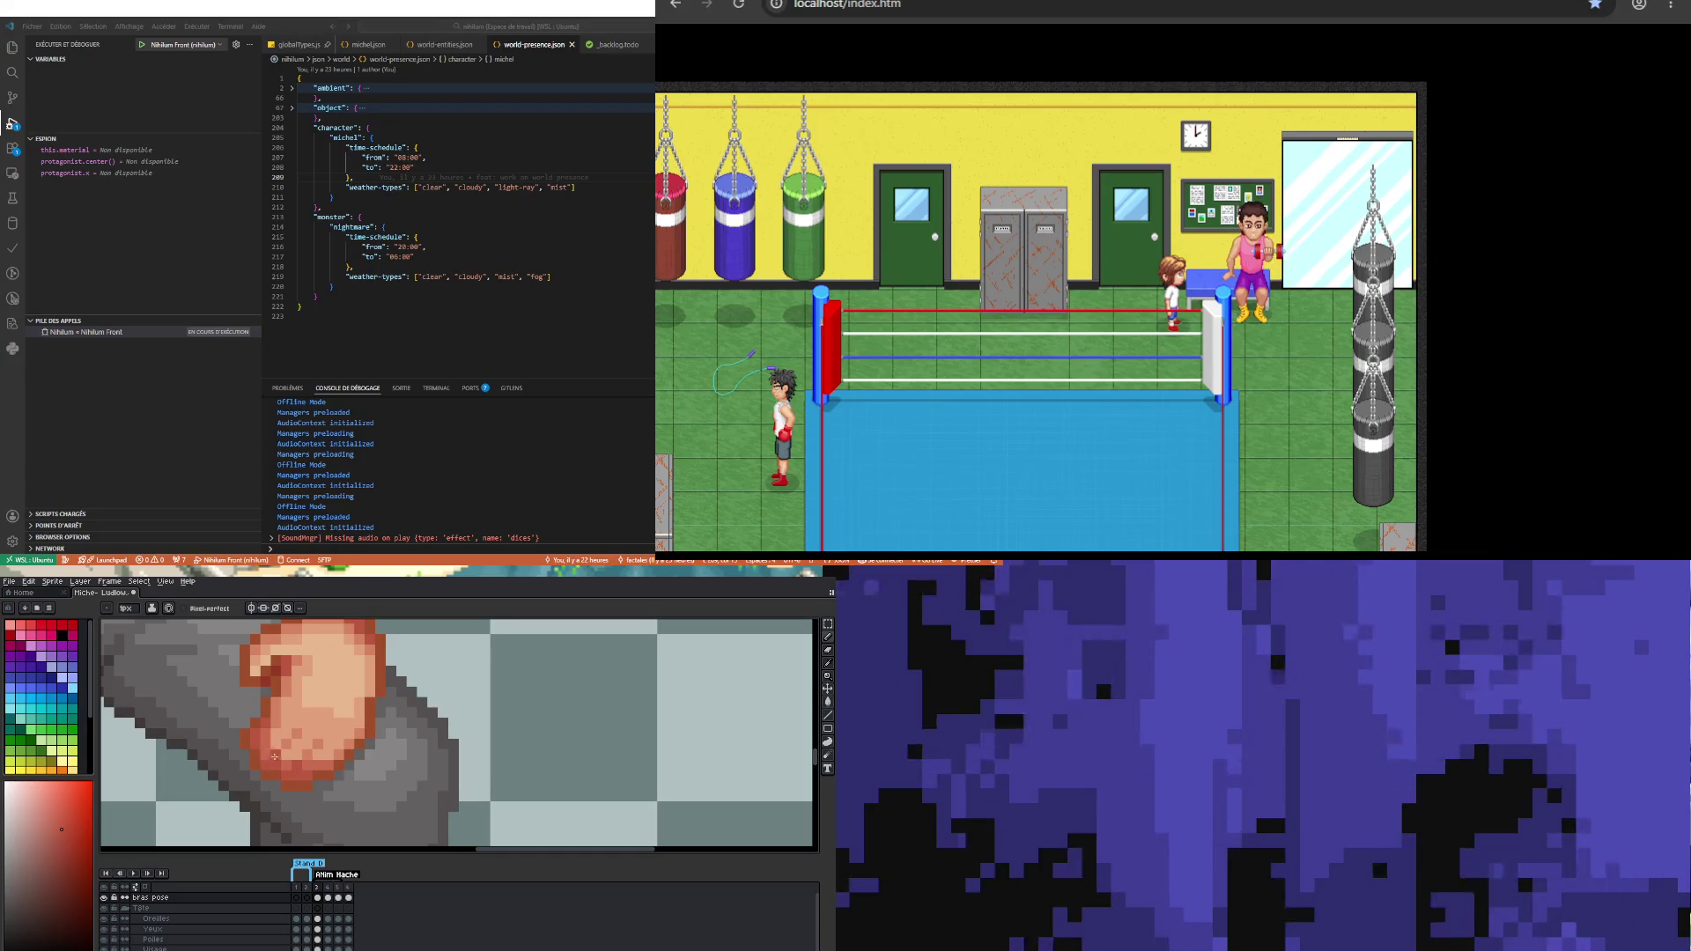
pyautogui.scroll(-2, 273, 766)
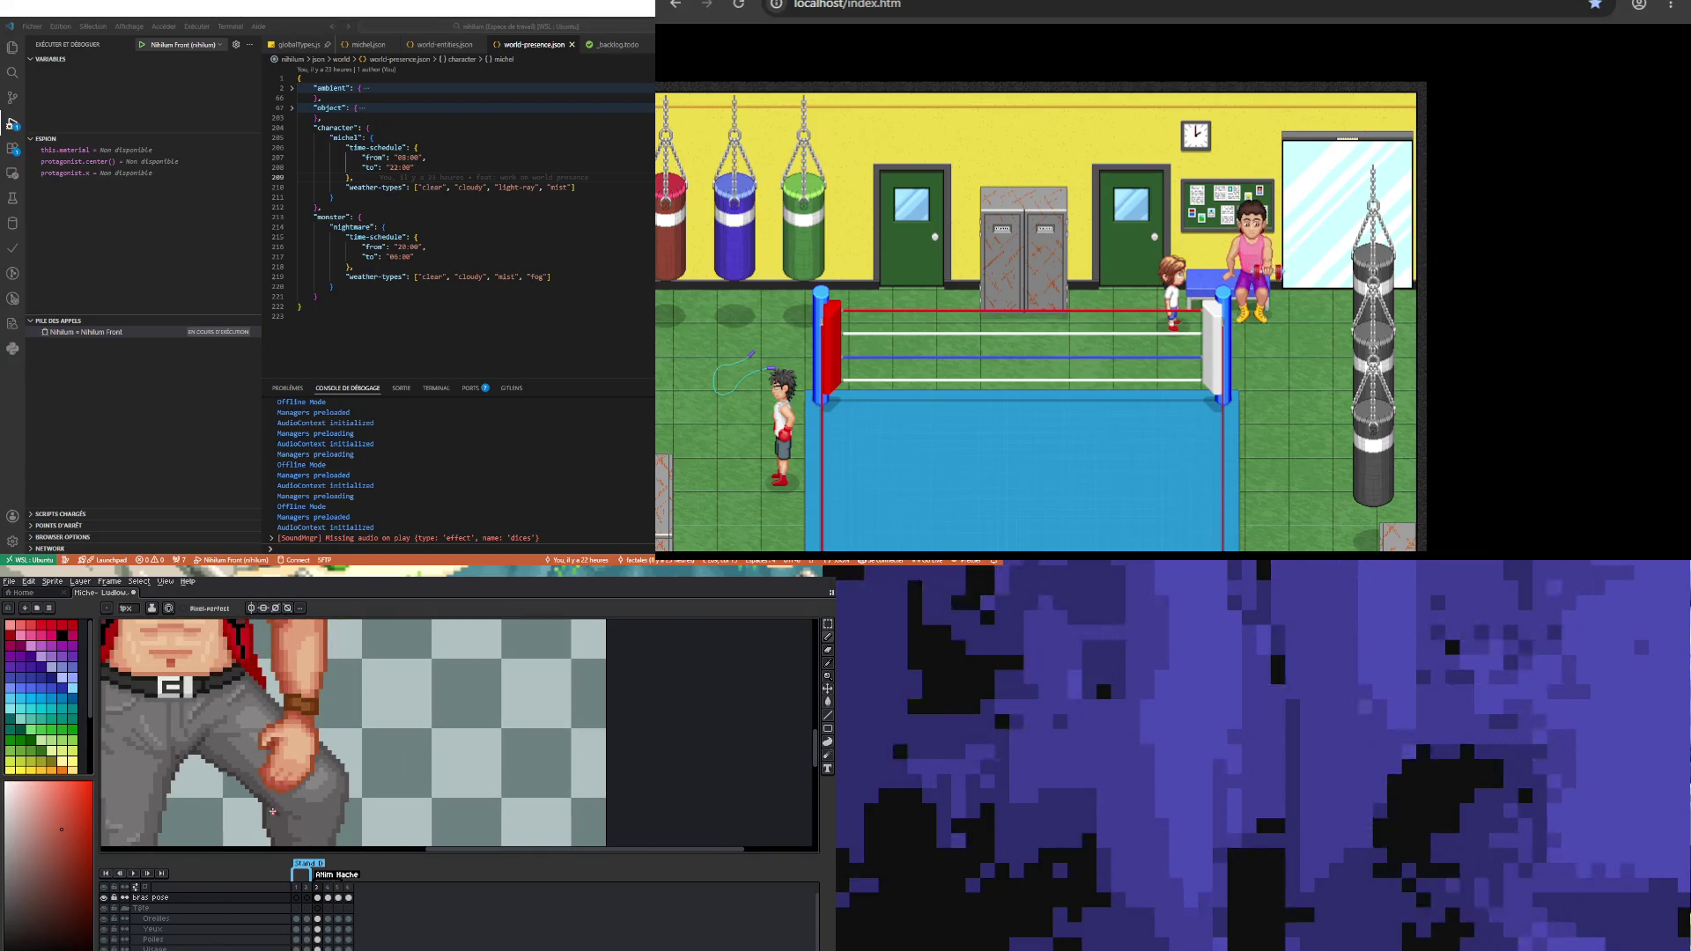
pyautogui.scroll(1, 267, 780)
pyautogui.scroll(-1, 268, 788)
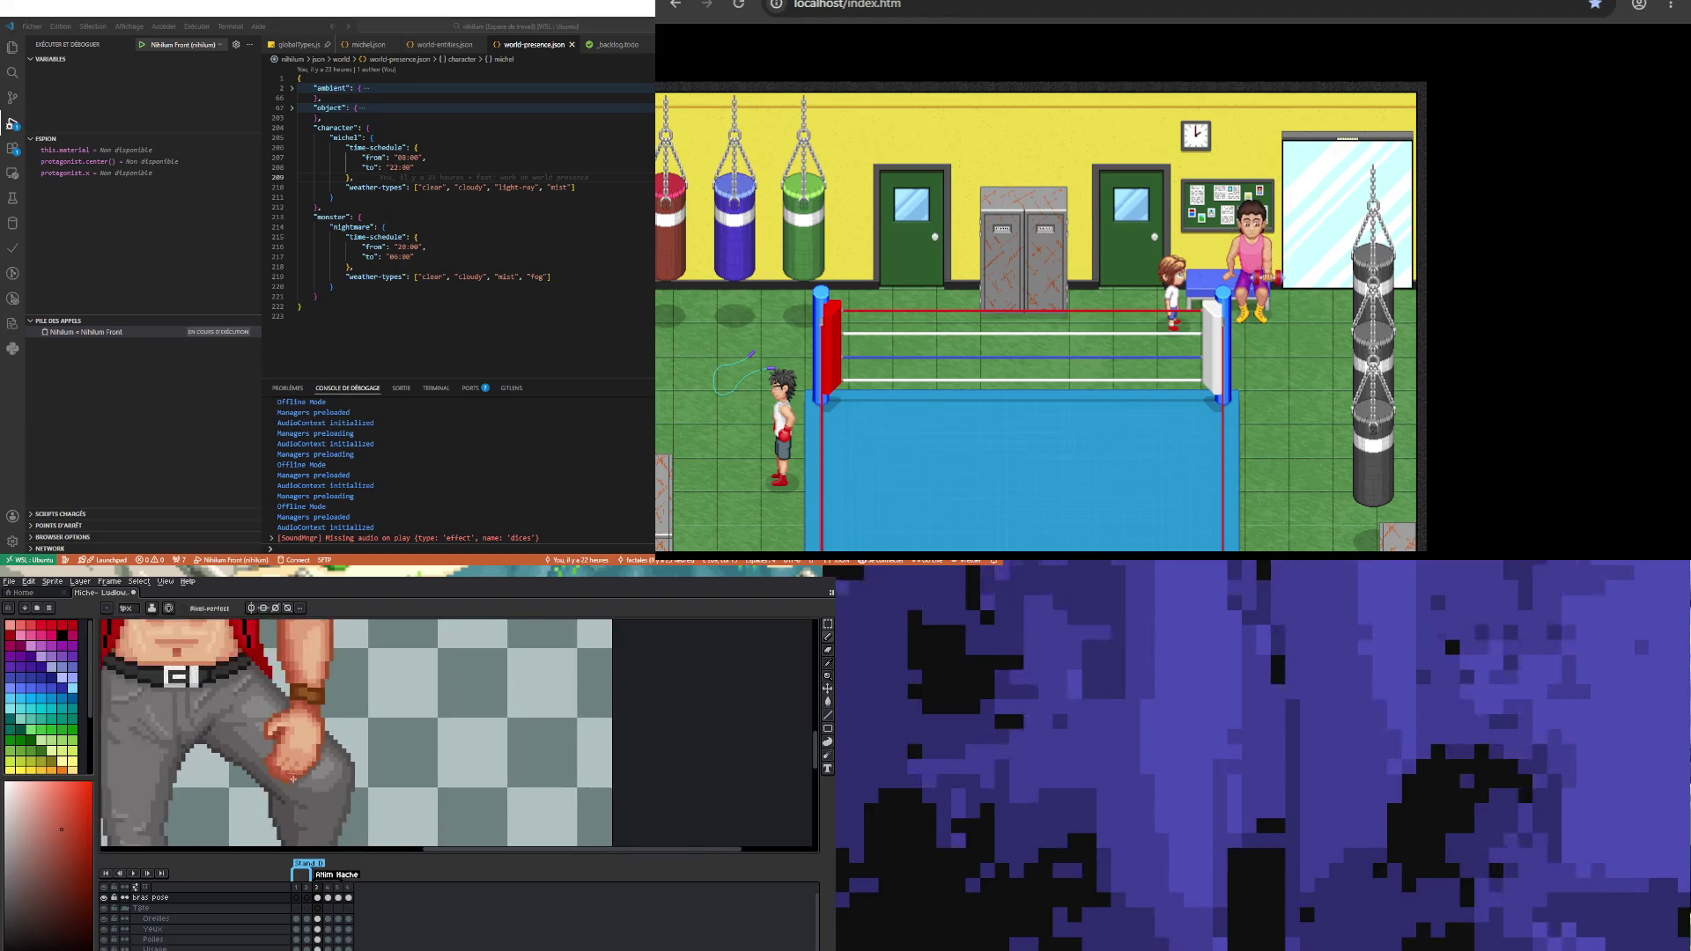
pyautogui.scroll(2, 297, 799)
pyautogui.scroll(1, 297, 798)
pyautogui.scroll(-1, 256, 730)
pyautogui.press('i')
pyautogui.click(243, 713)
pyautogui.press('b')
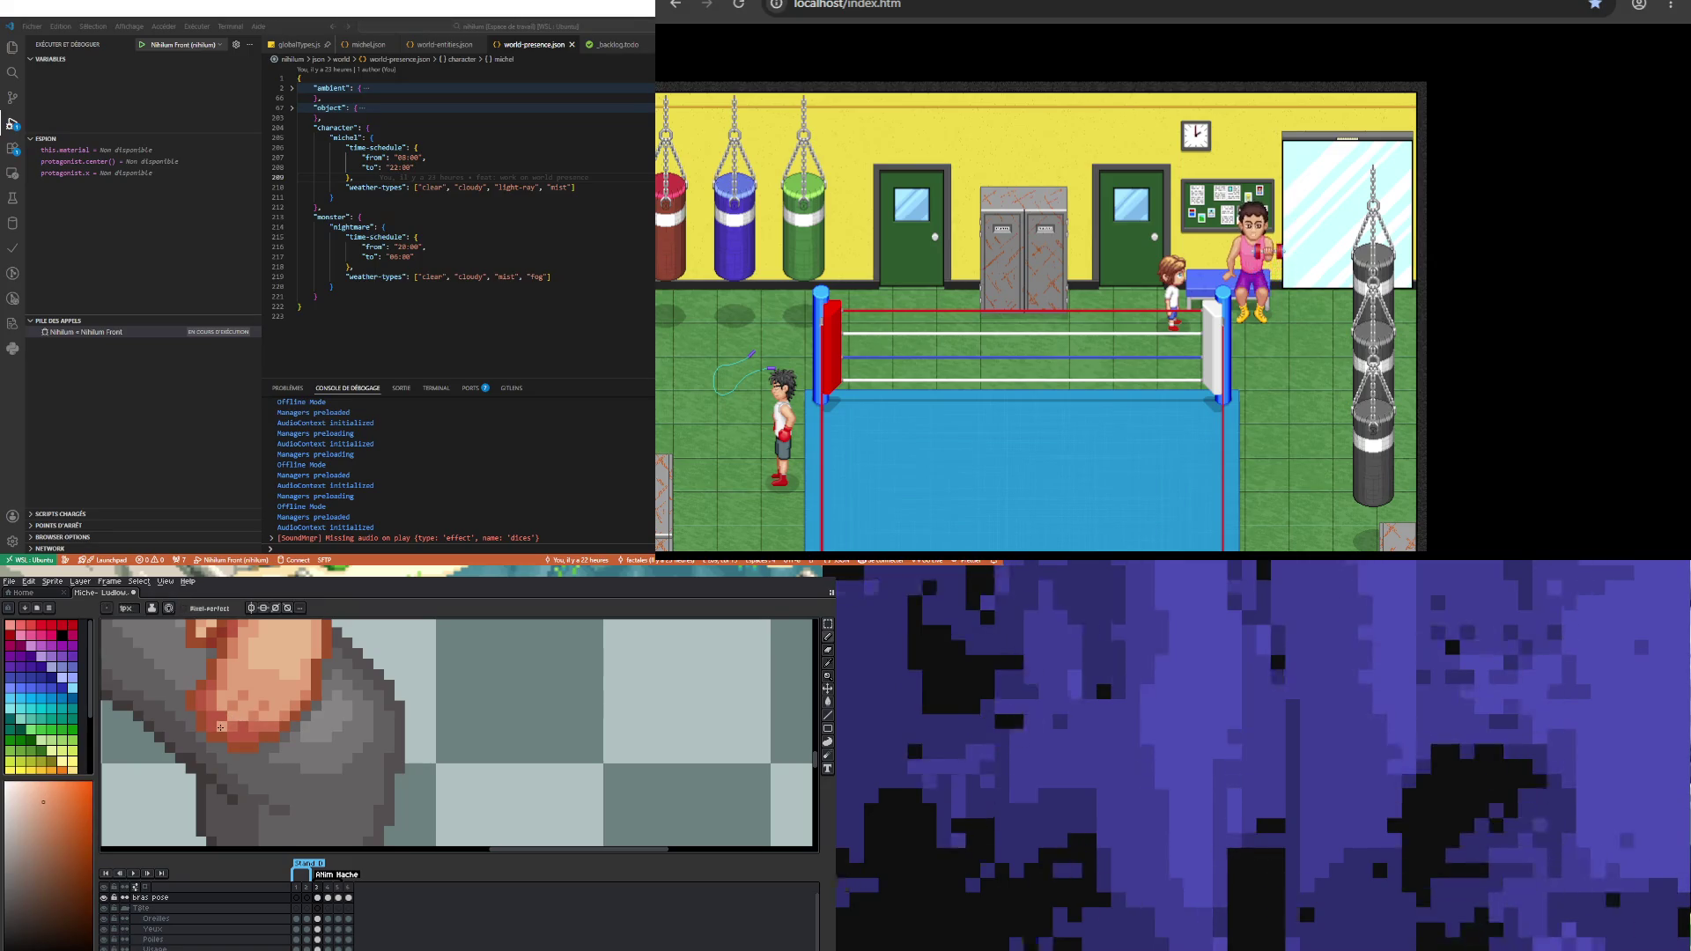
pyautogui.keyDown('alt'); pyautogui.click(221, 726); pyautogui.keyUp('alt')
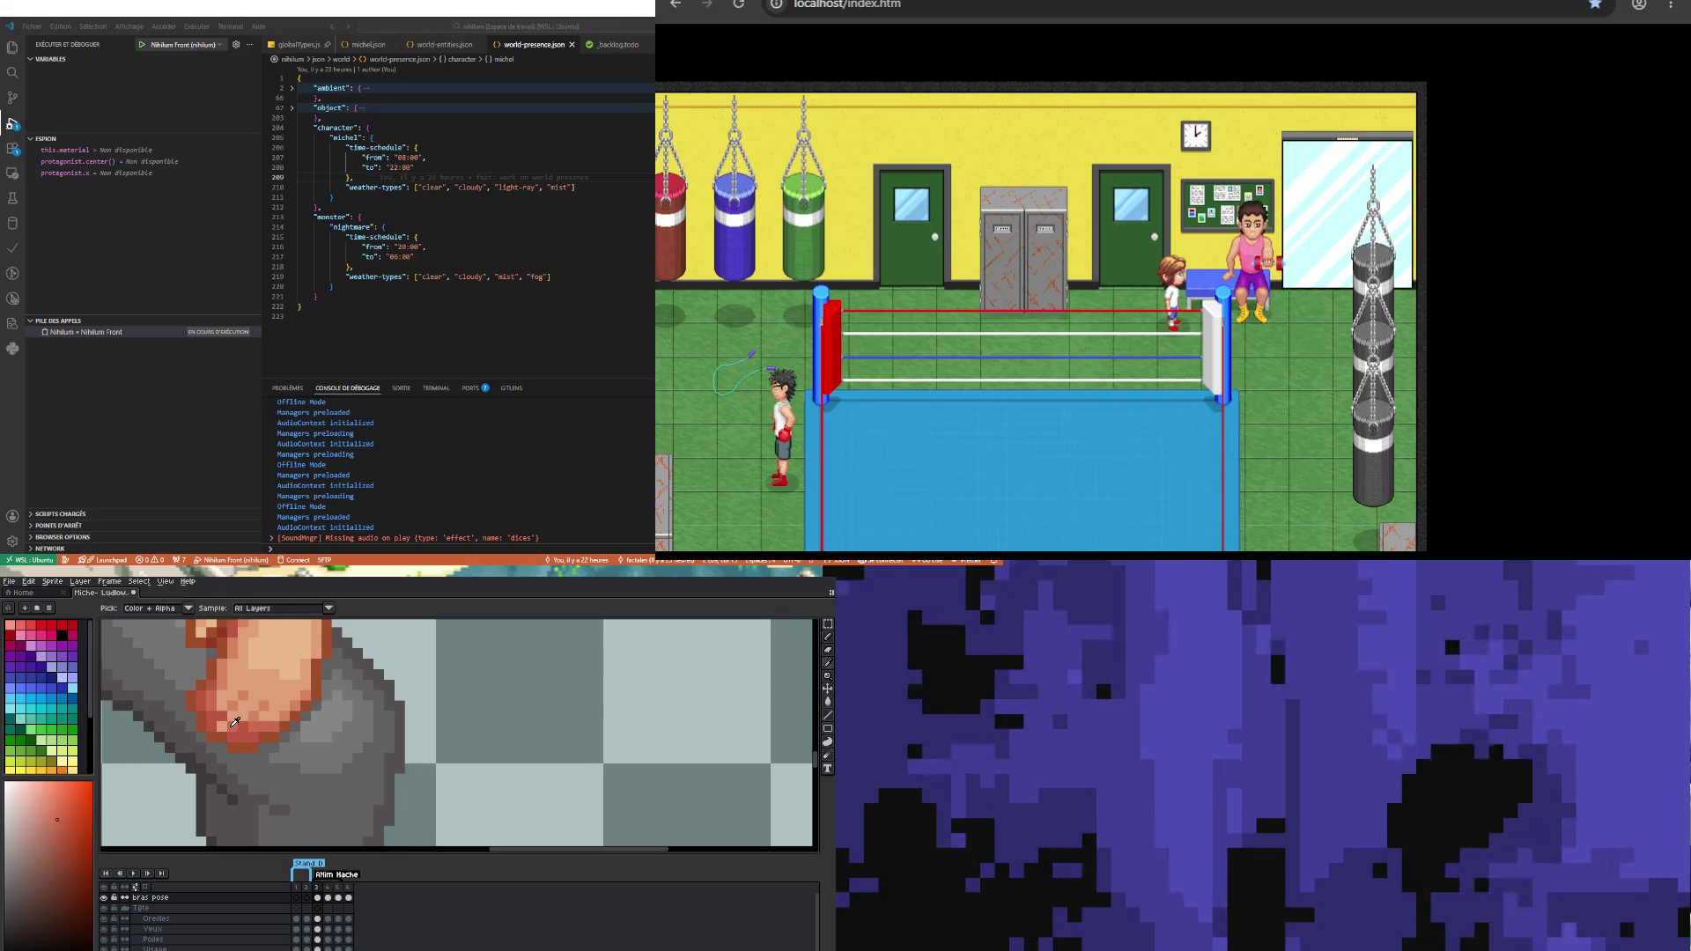